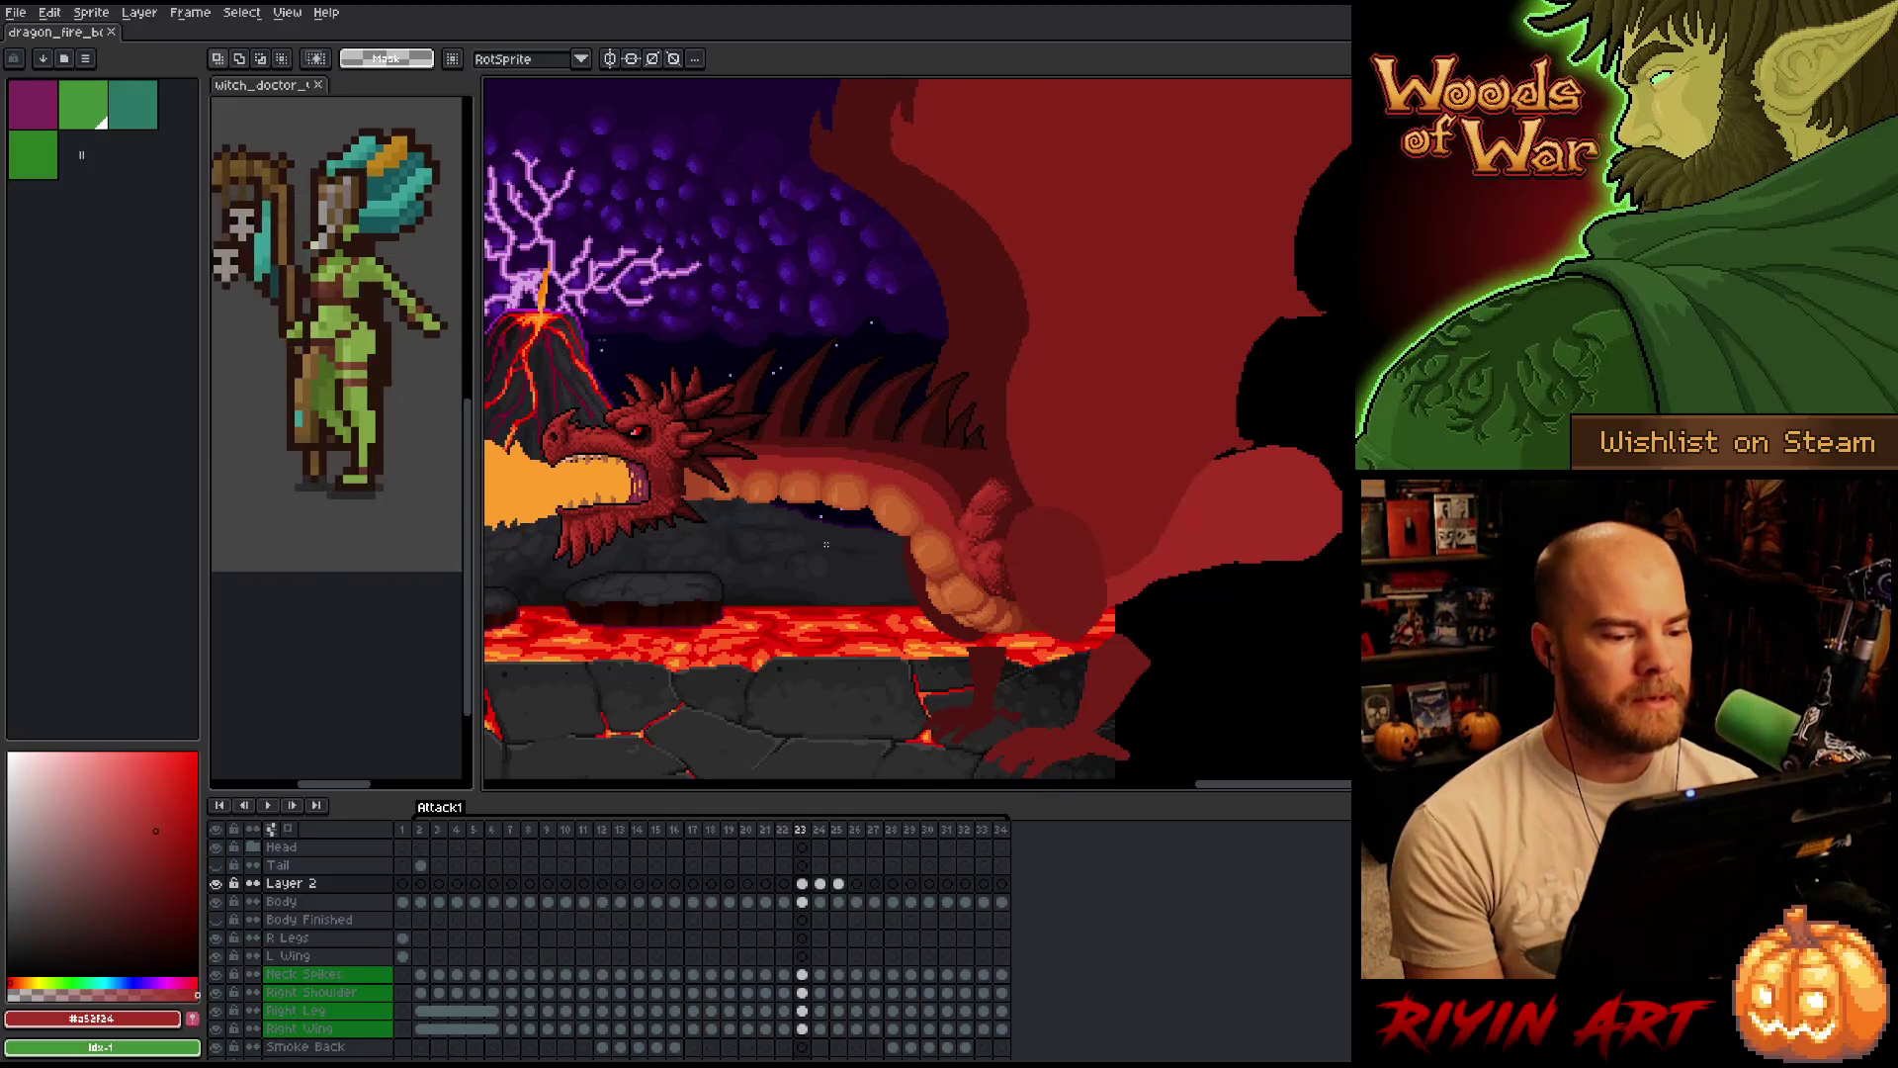
Flip through frames 23–26 to check the dragon's wing motion.
key(Right)
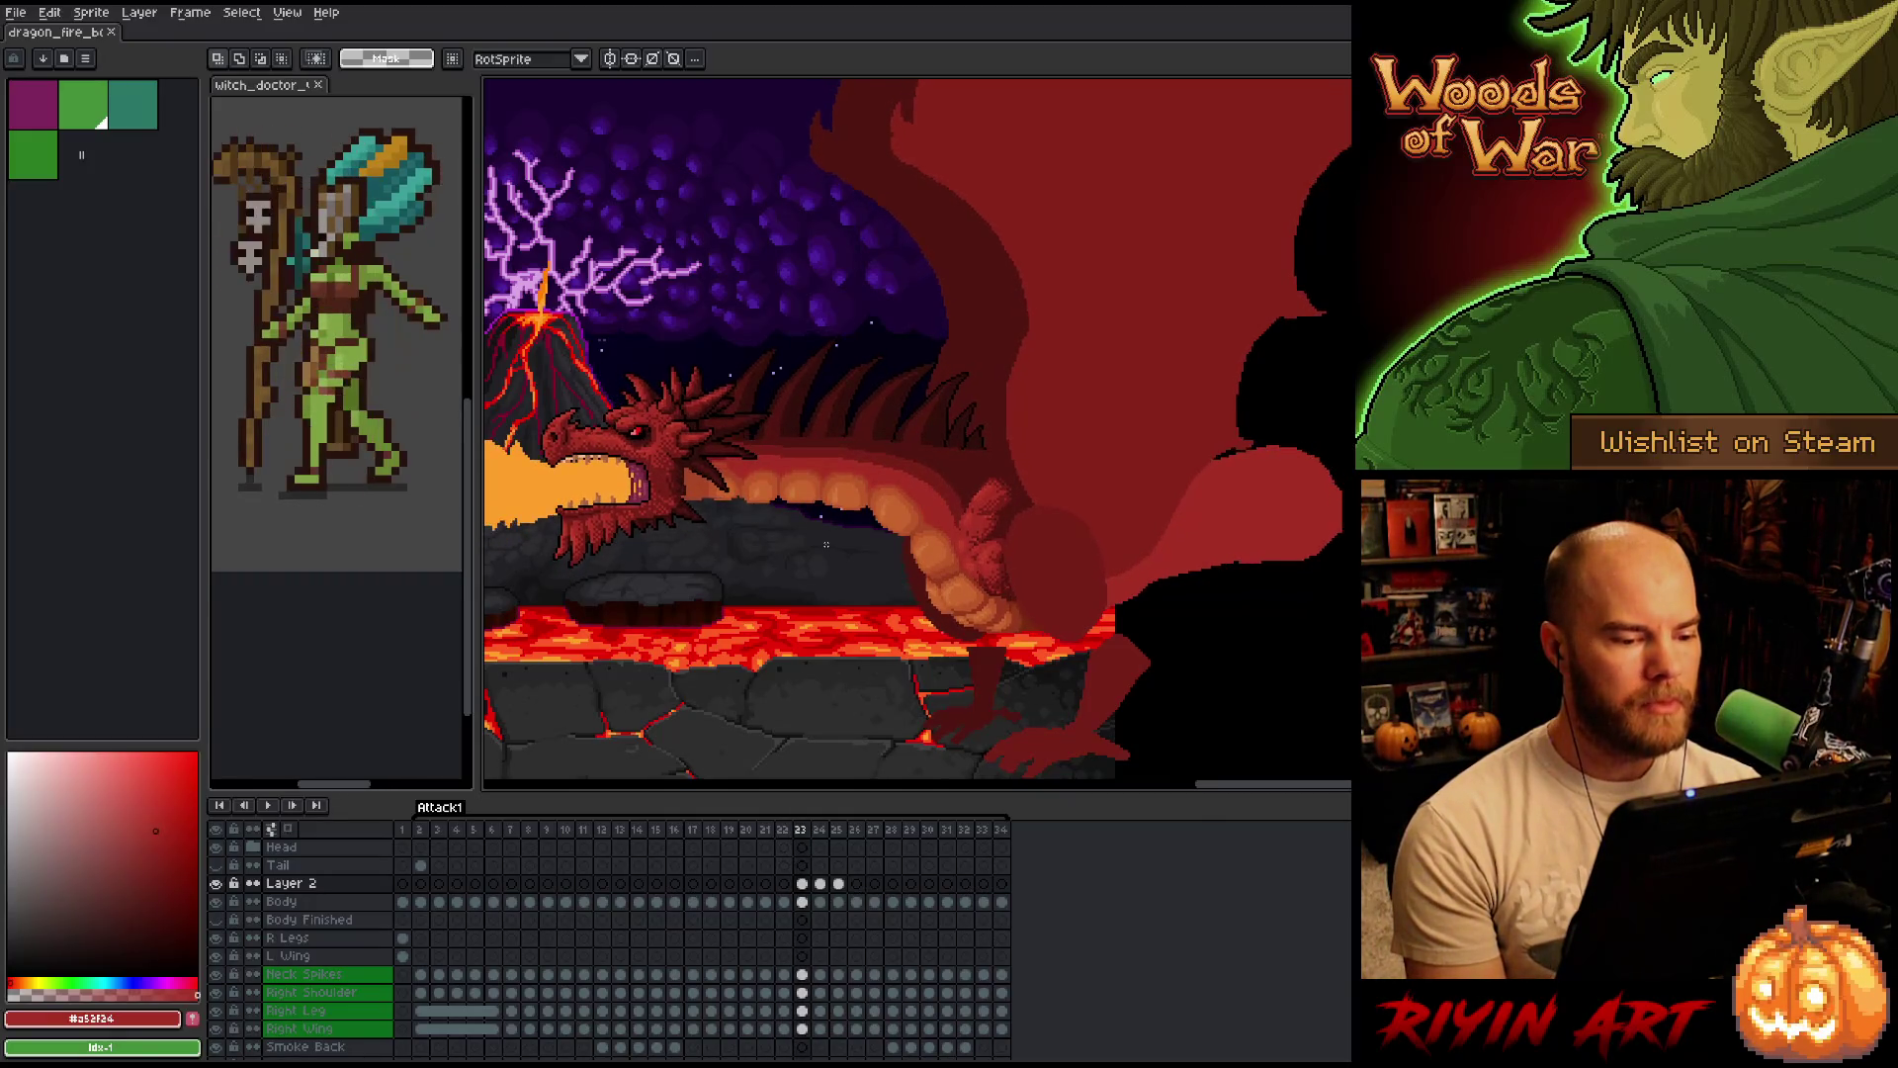
key(Left)
key(Right)
key(Left)
key(Right)
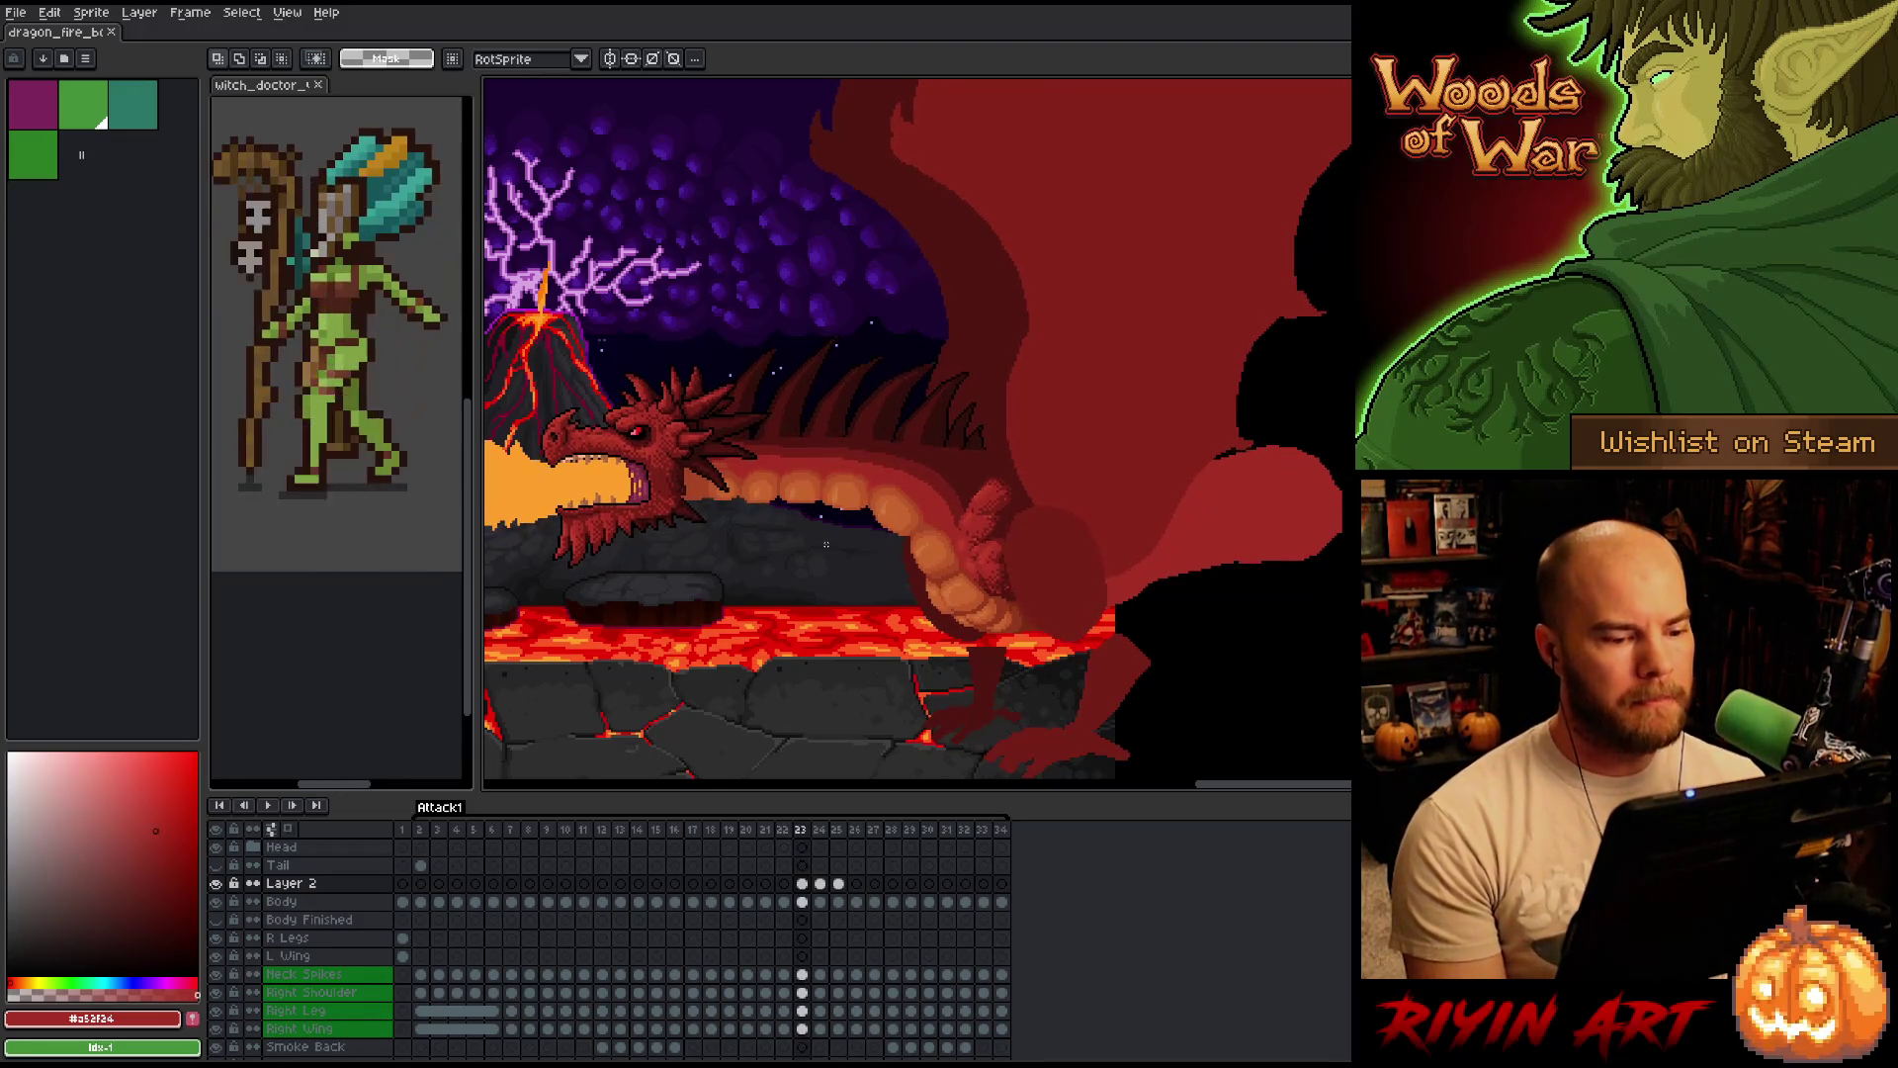
key(Right)
key(Right)
key(Left)
key(Right)
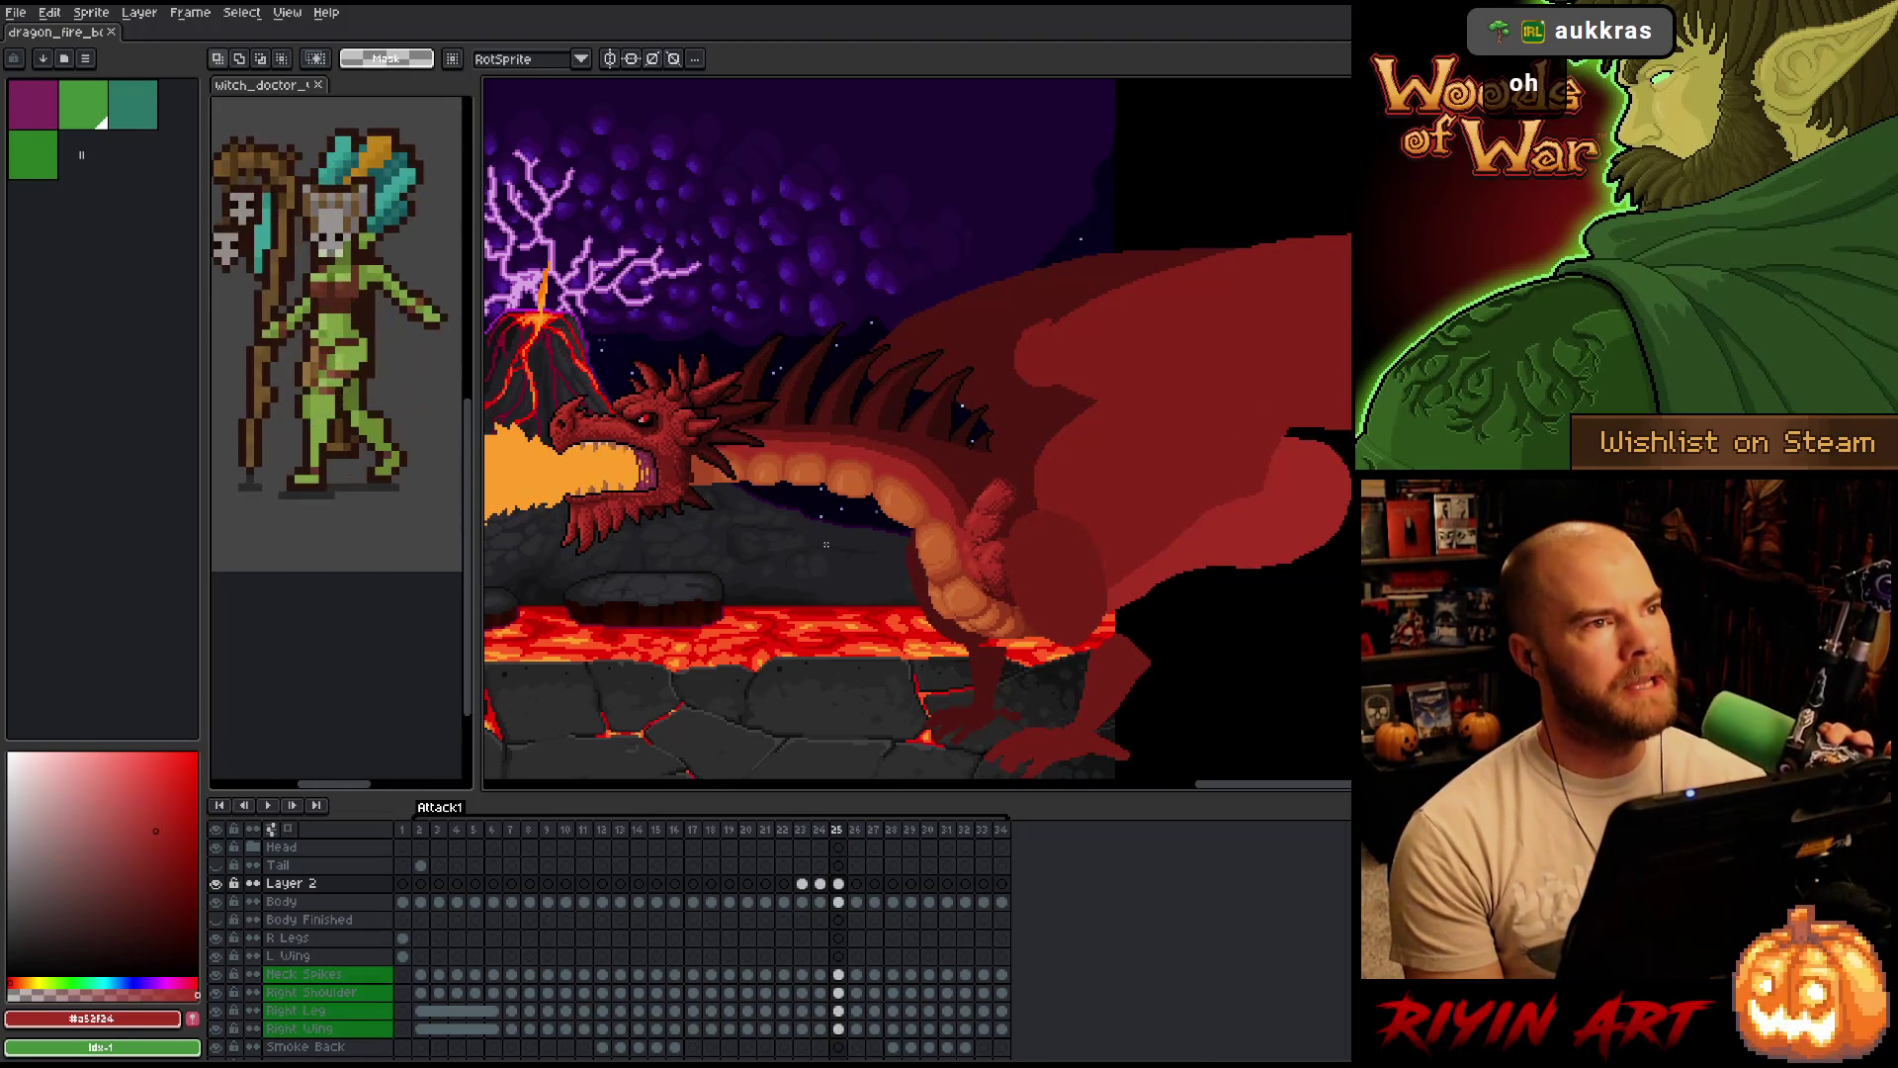
key(Left)
key(Right)
key(Left)
key(Right)
key(Right)
key(Left)
key(Left)
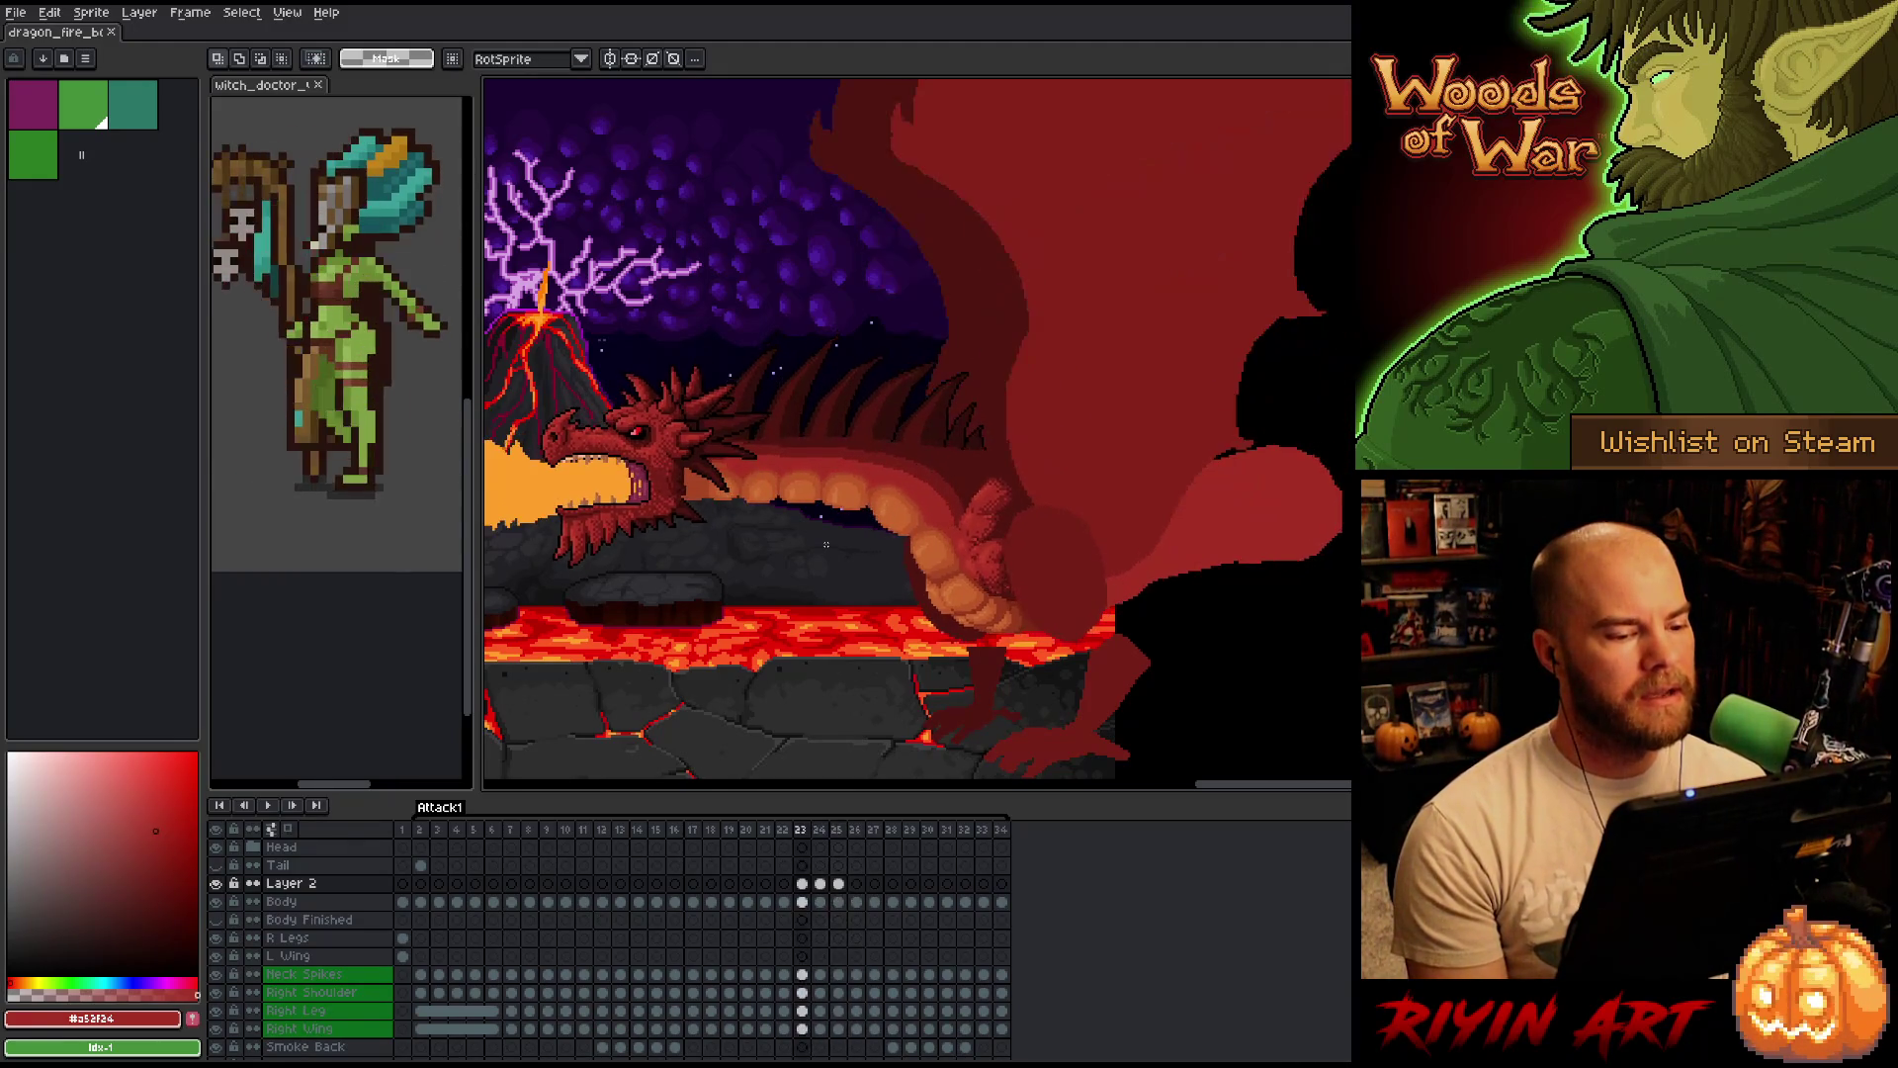
key(Right)
key(Right)
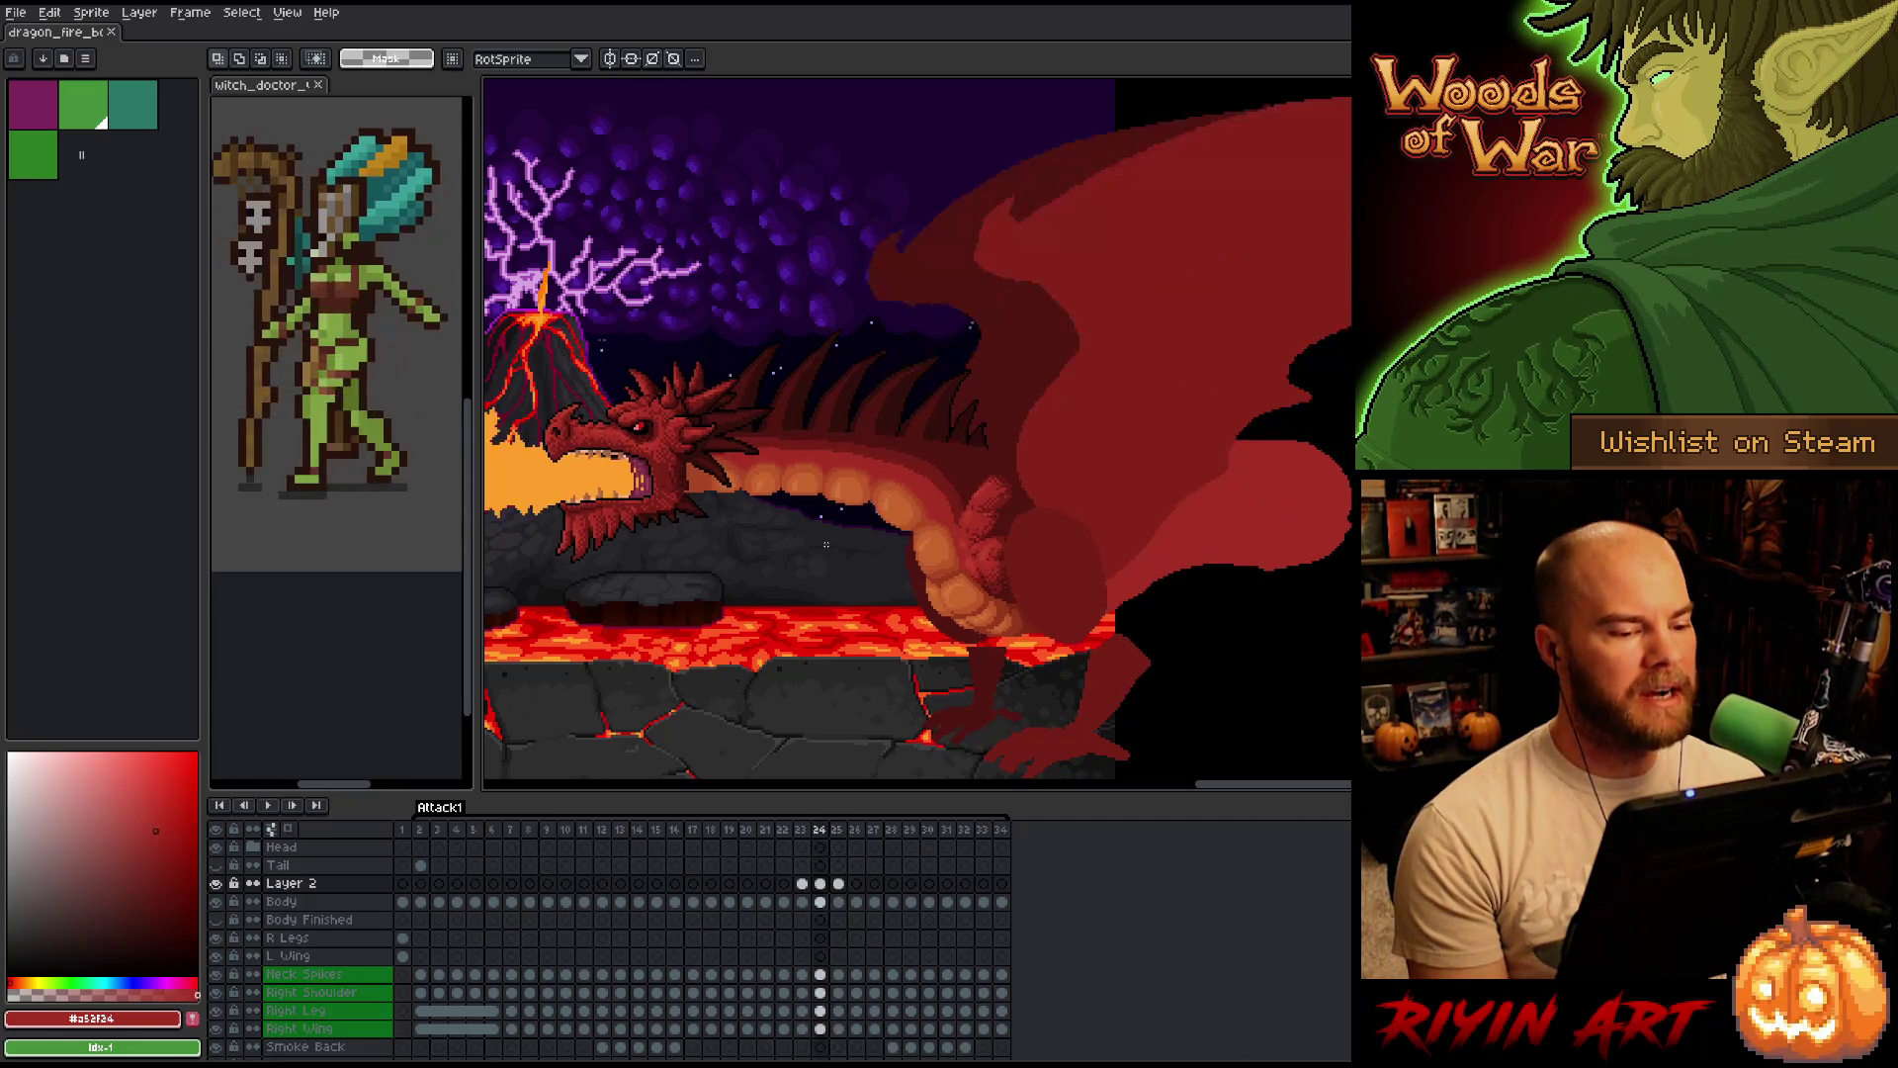
key(Right)
key(Right)
key(Left)
key(Left)
key(Left)
key(Left)
key(Left)
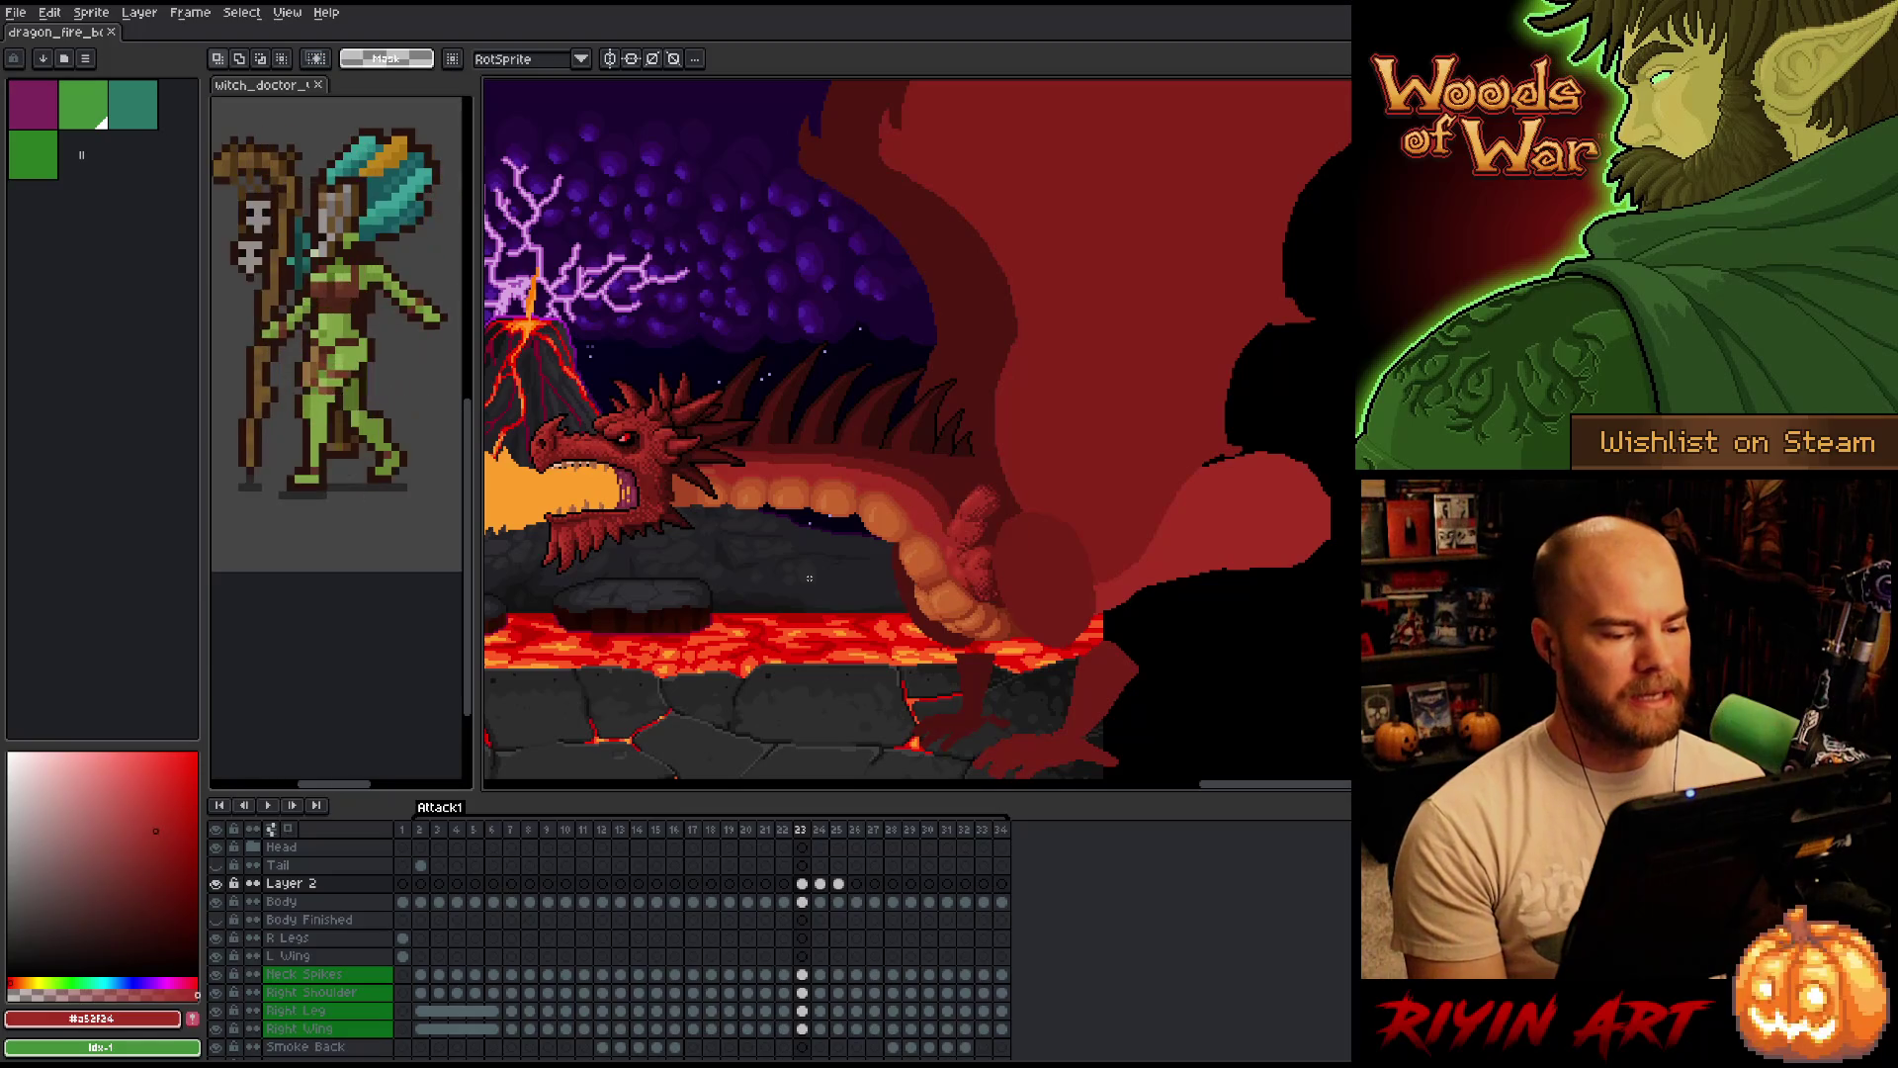
Compare frames 22 and 23 repeatedly to judge the pose change.
key(Left)
key(Right)
key(Left)
key(Right)
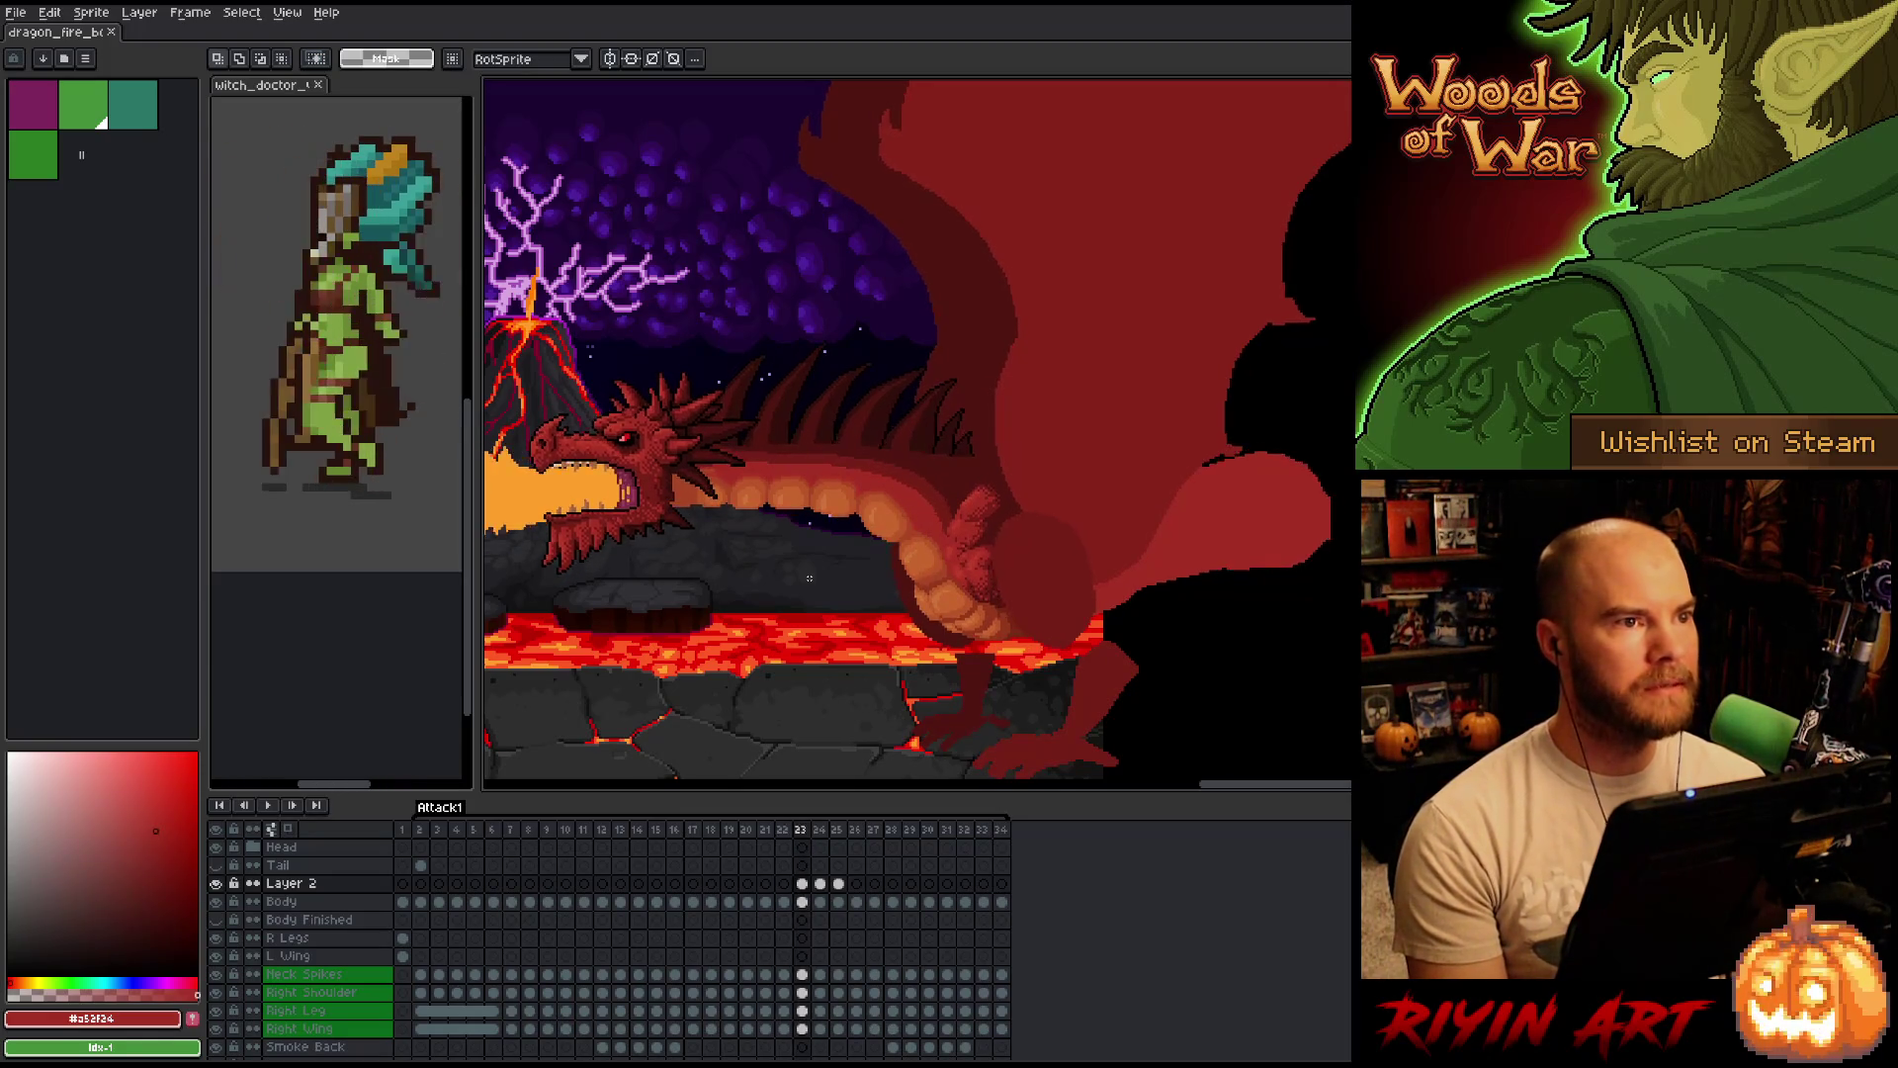
key(Left)
key(Right)
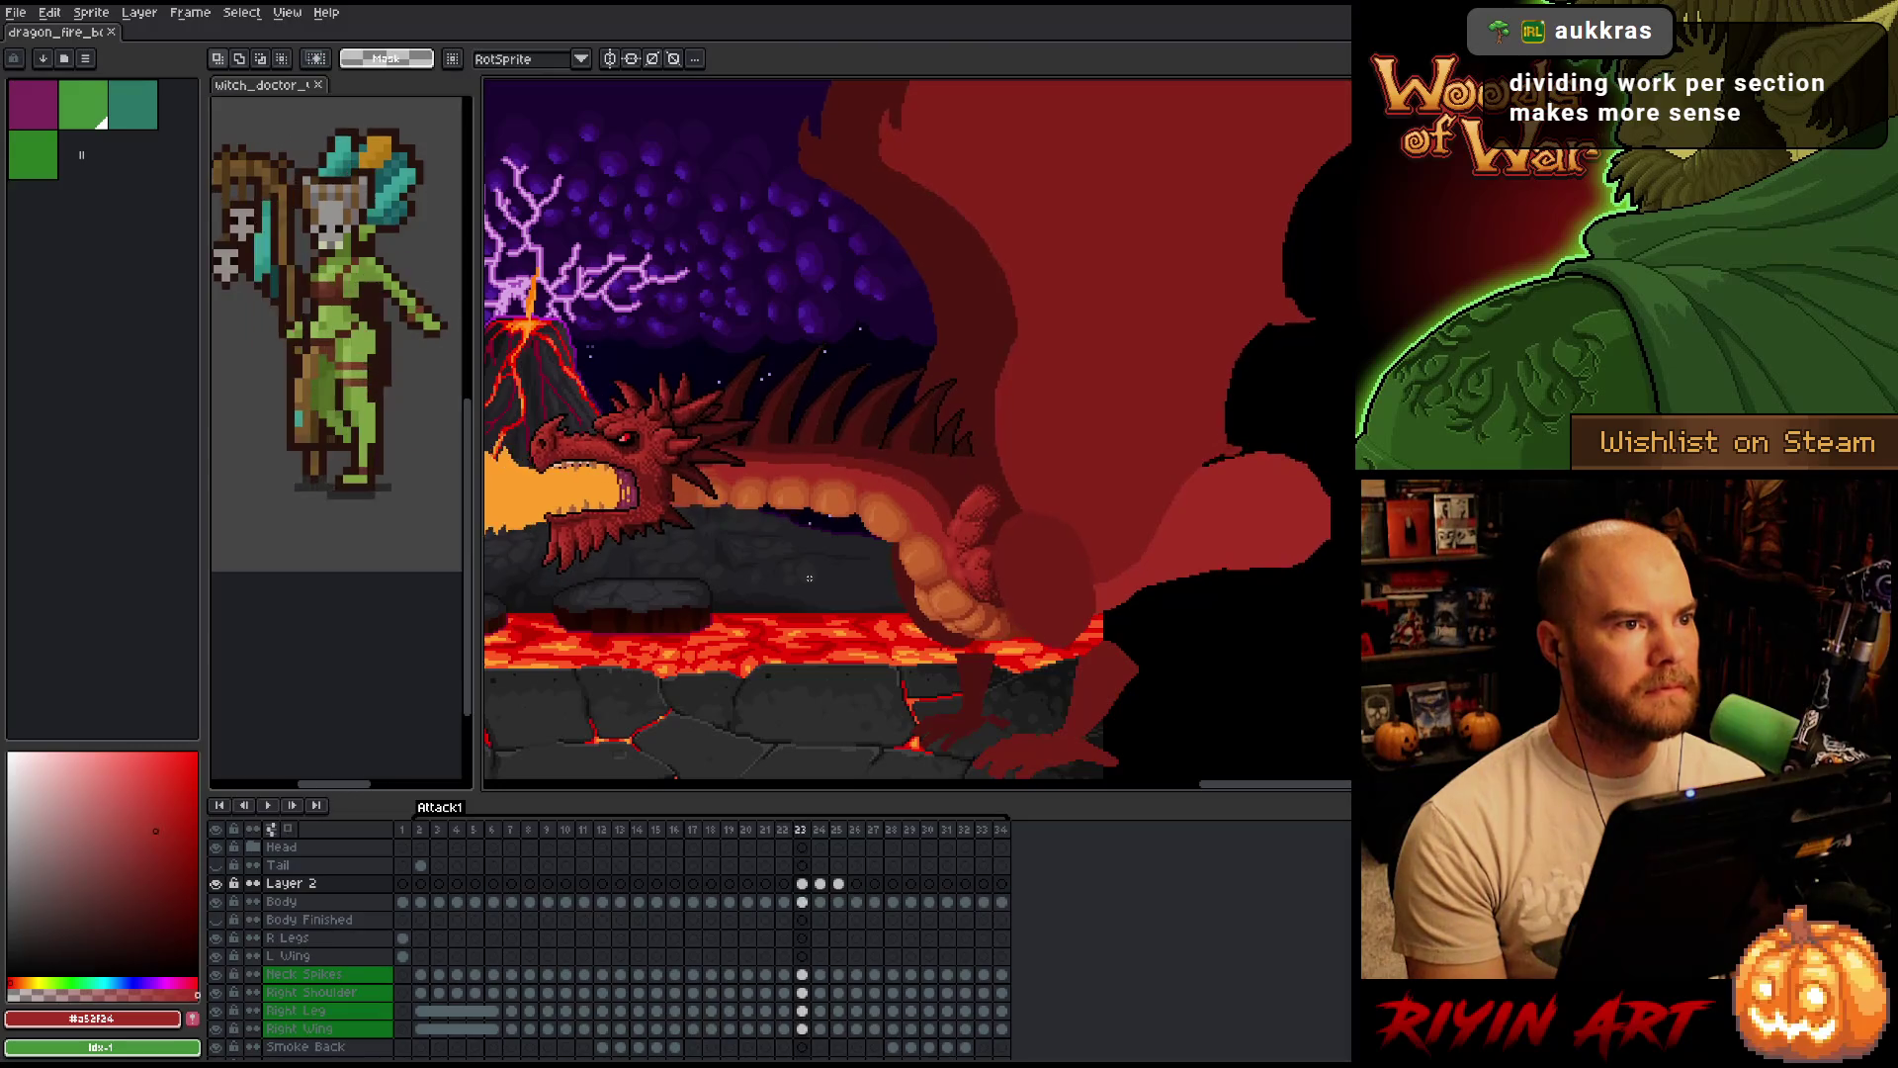
key(Left)
key(Right)
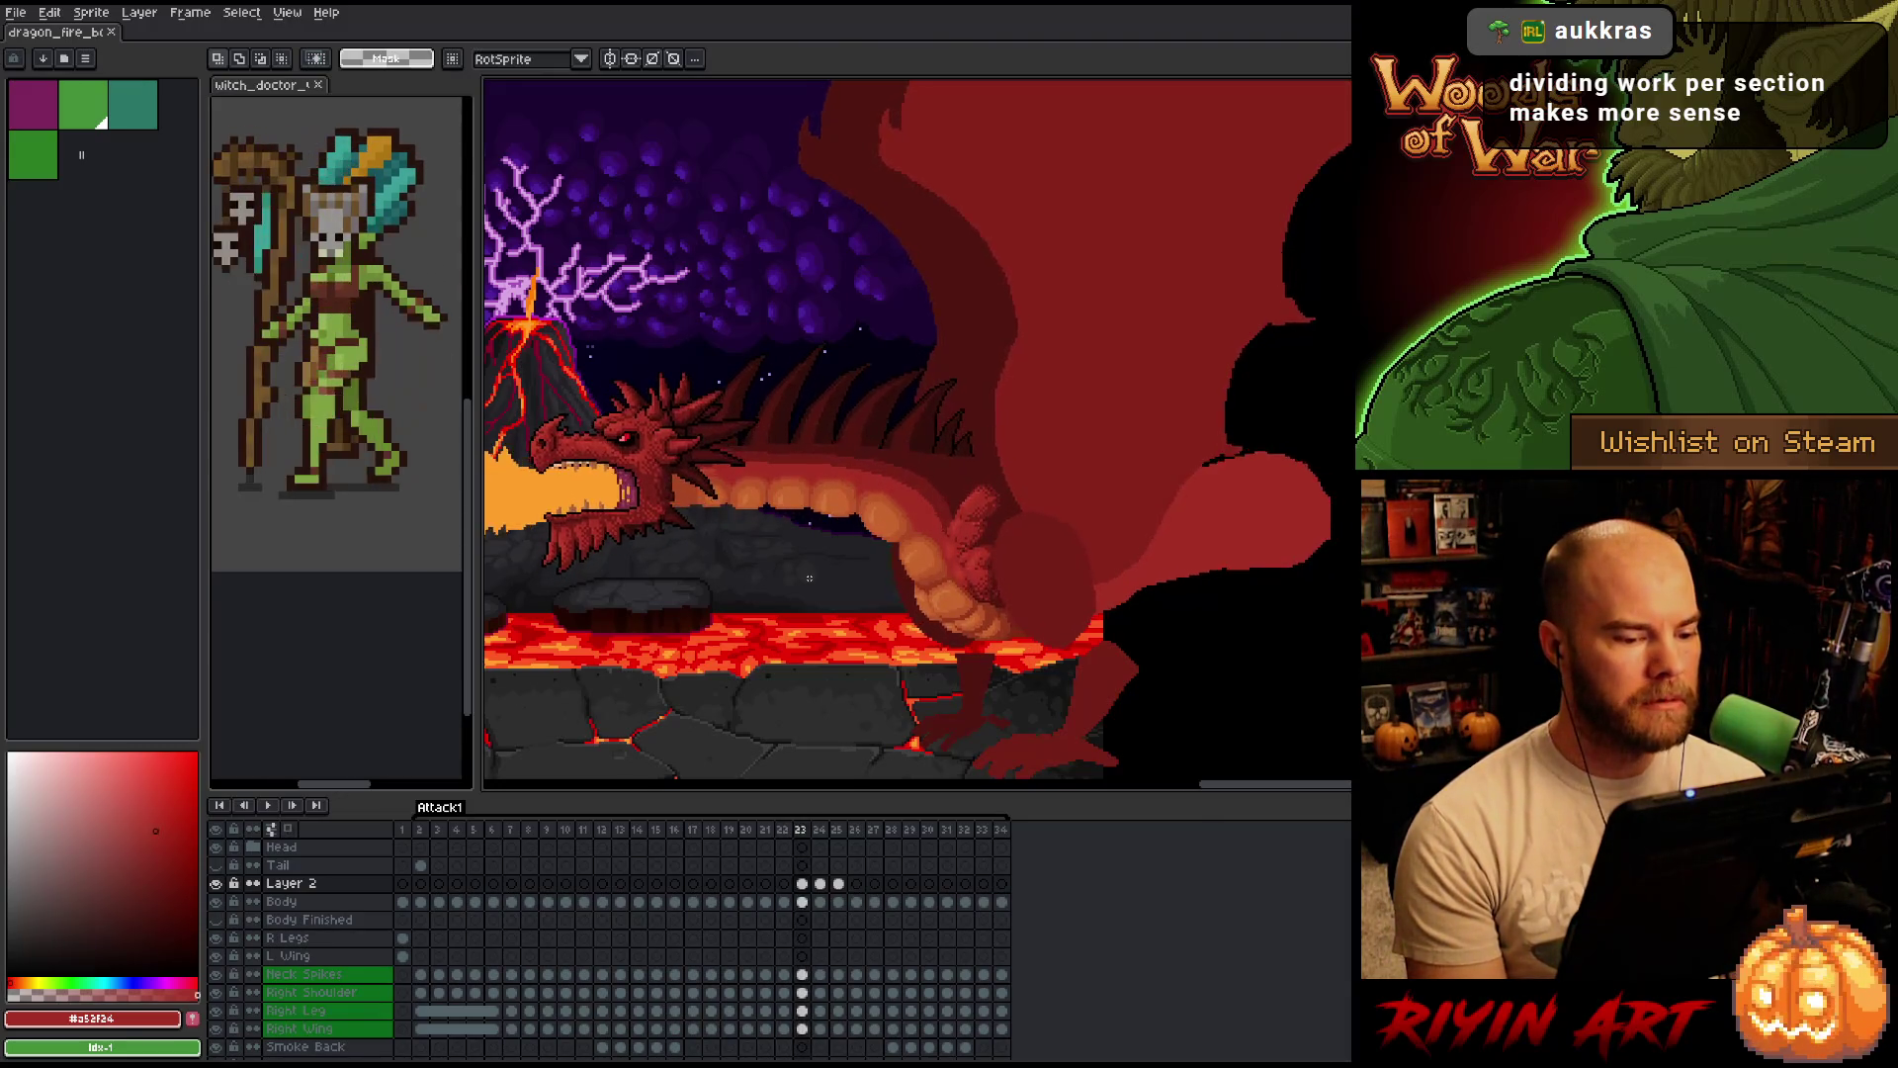
key(Left)
key(Right)
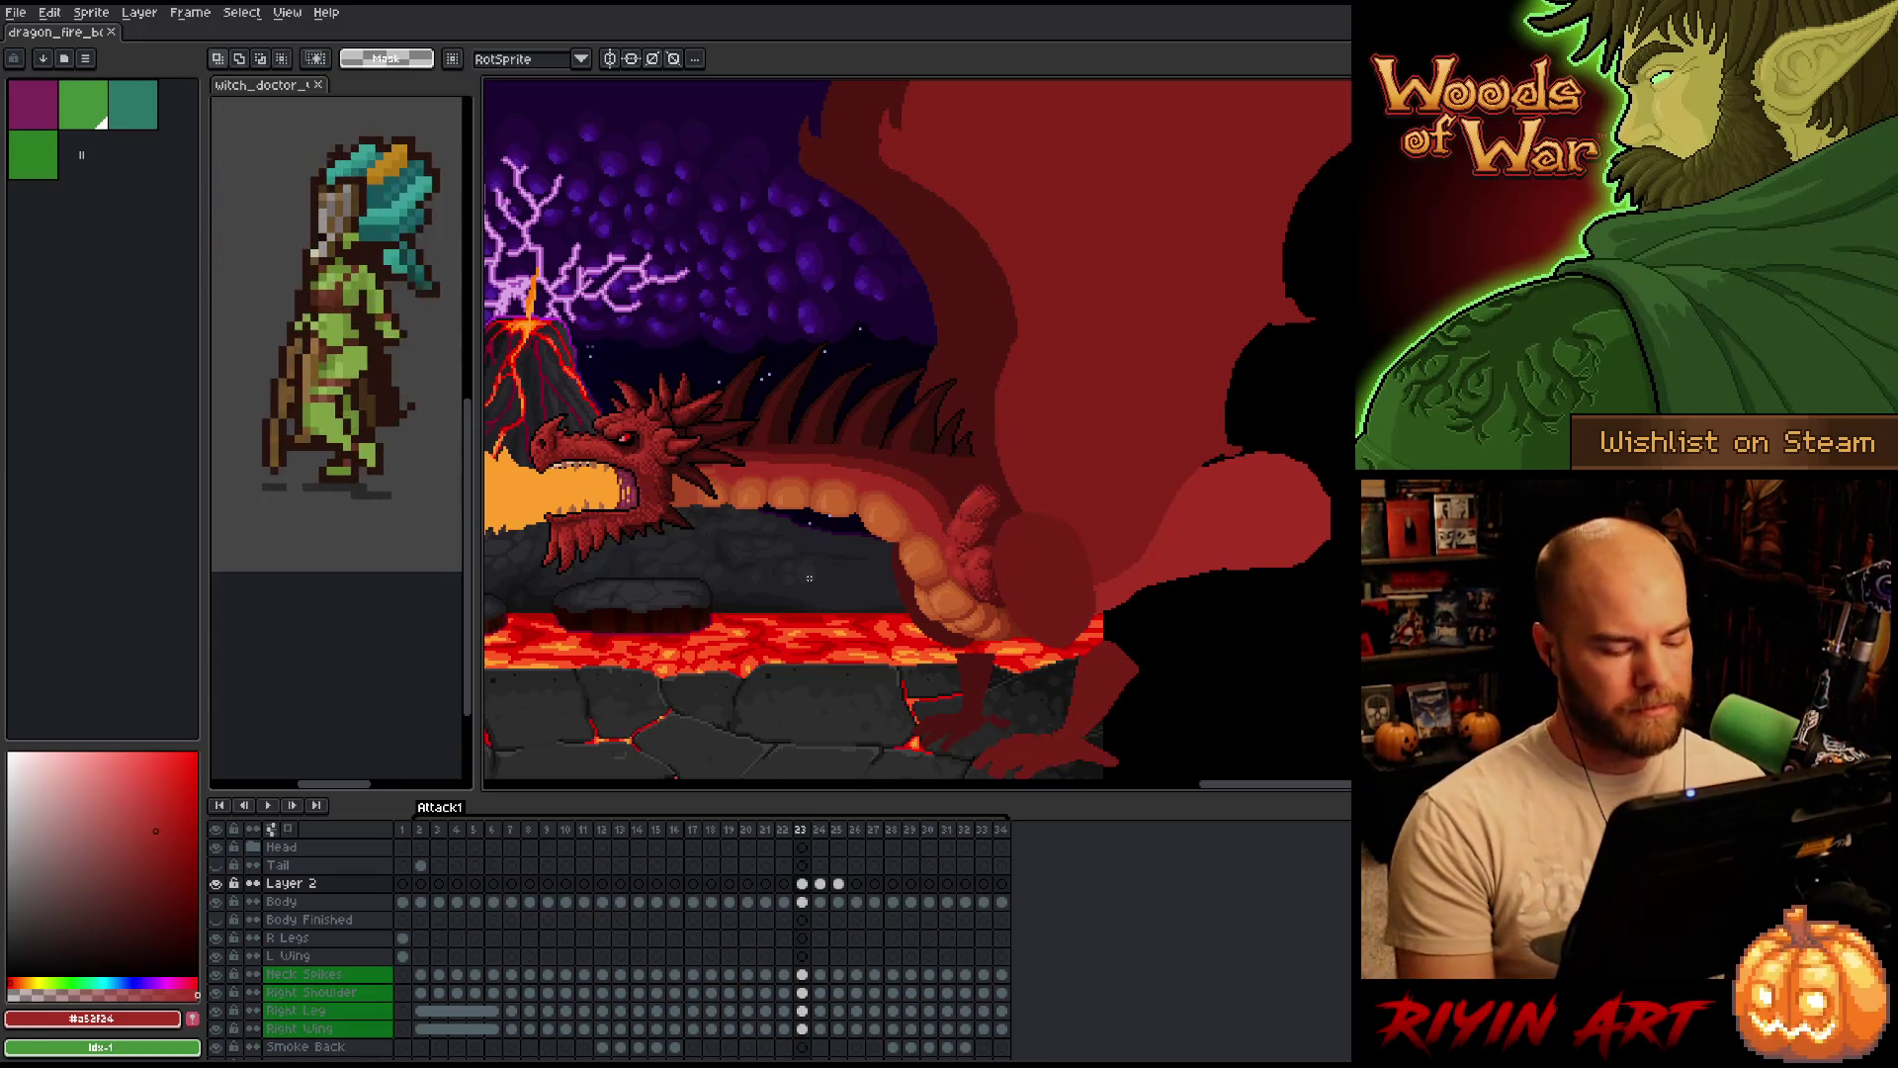
key(Left)
key(Right)
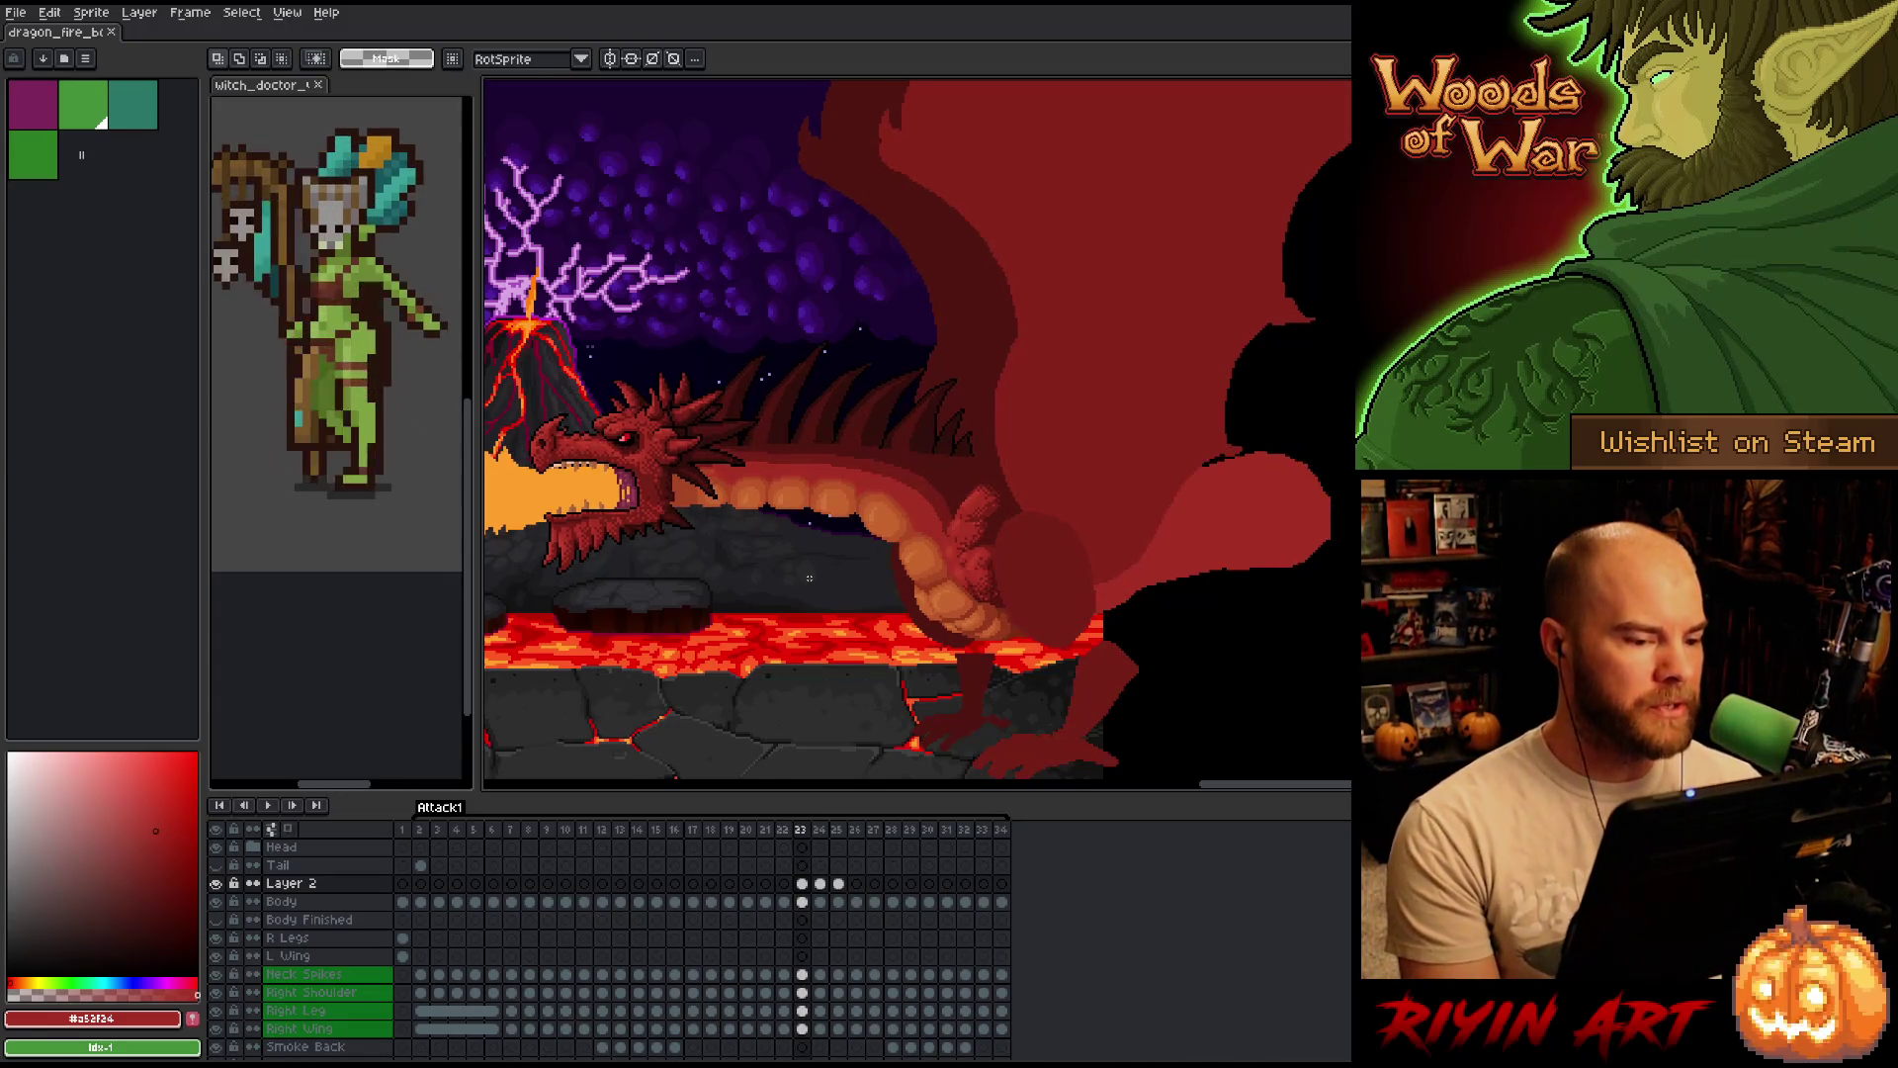
key(Left)
key(Right)
key(Left)
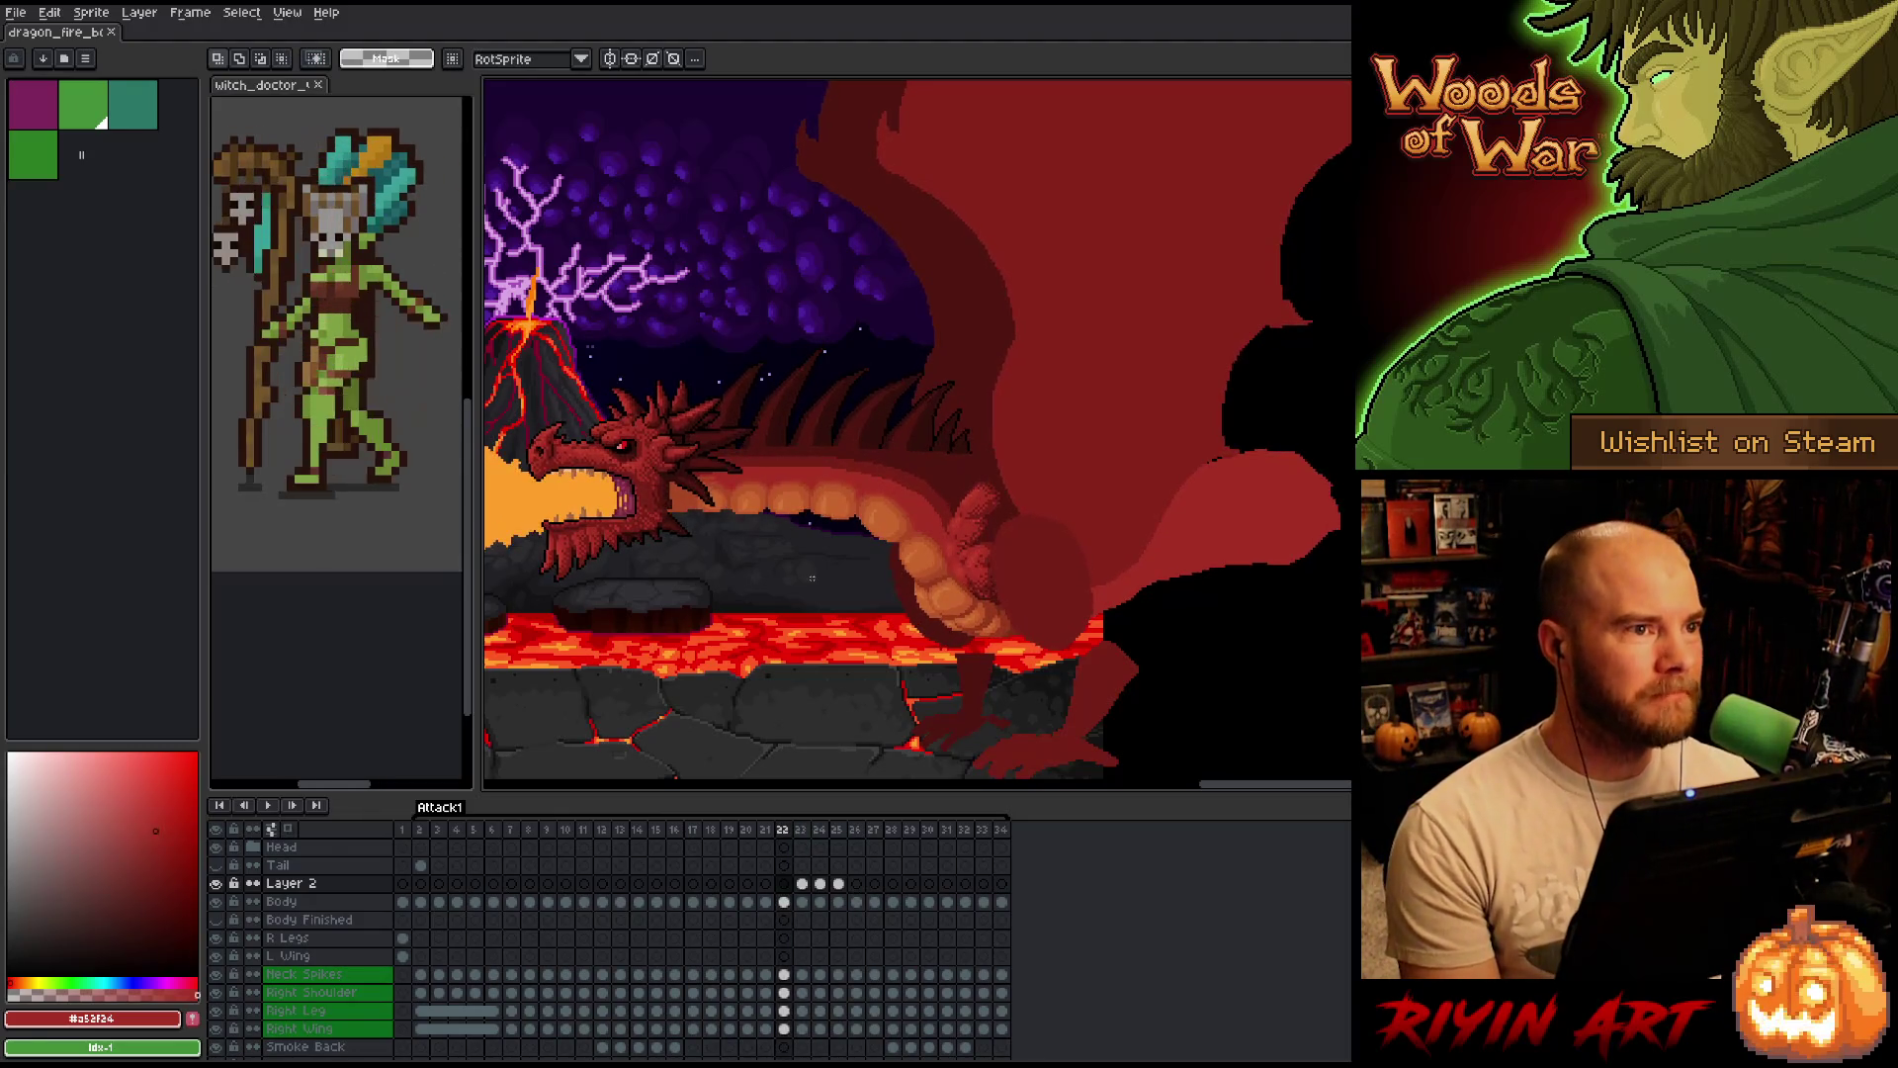
key(Right)
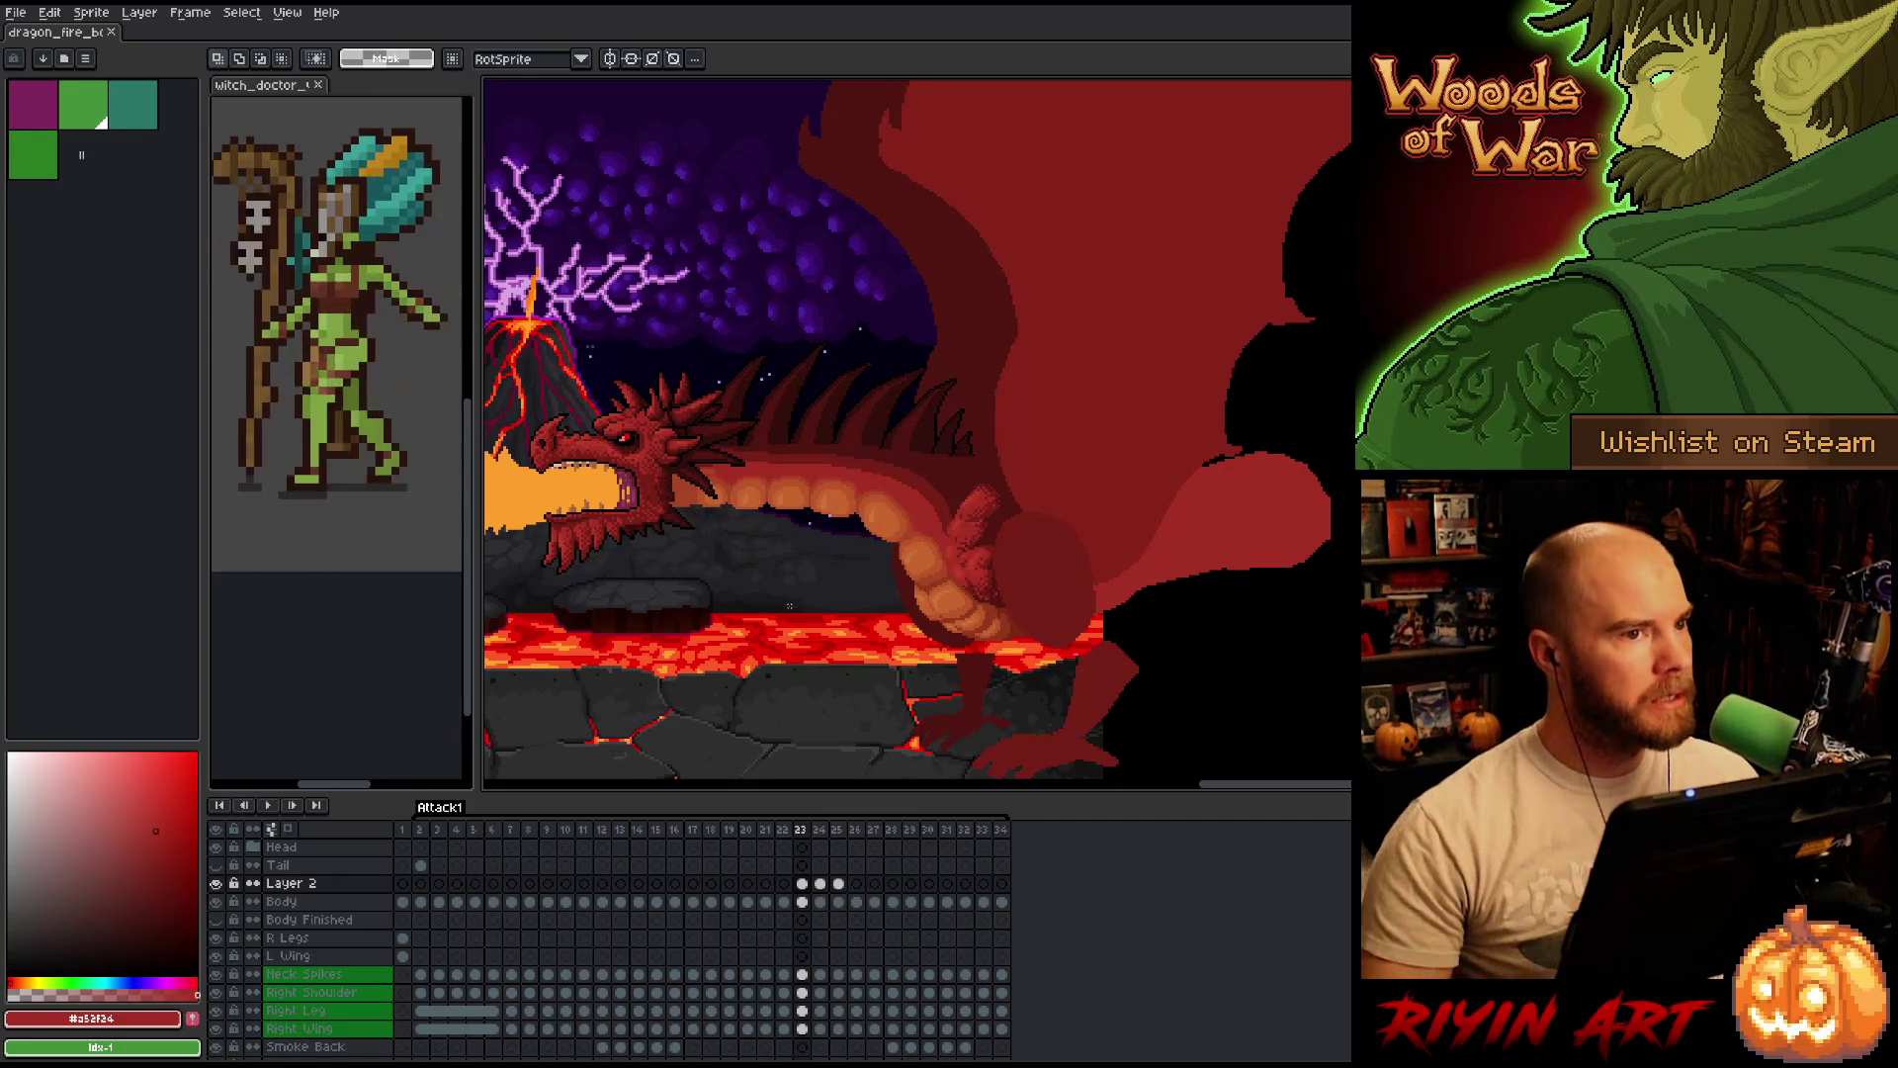
key(Left)
key(Right)
key(Left)
key(Right)
key(Left)
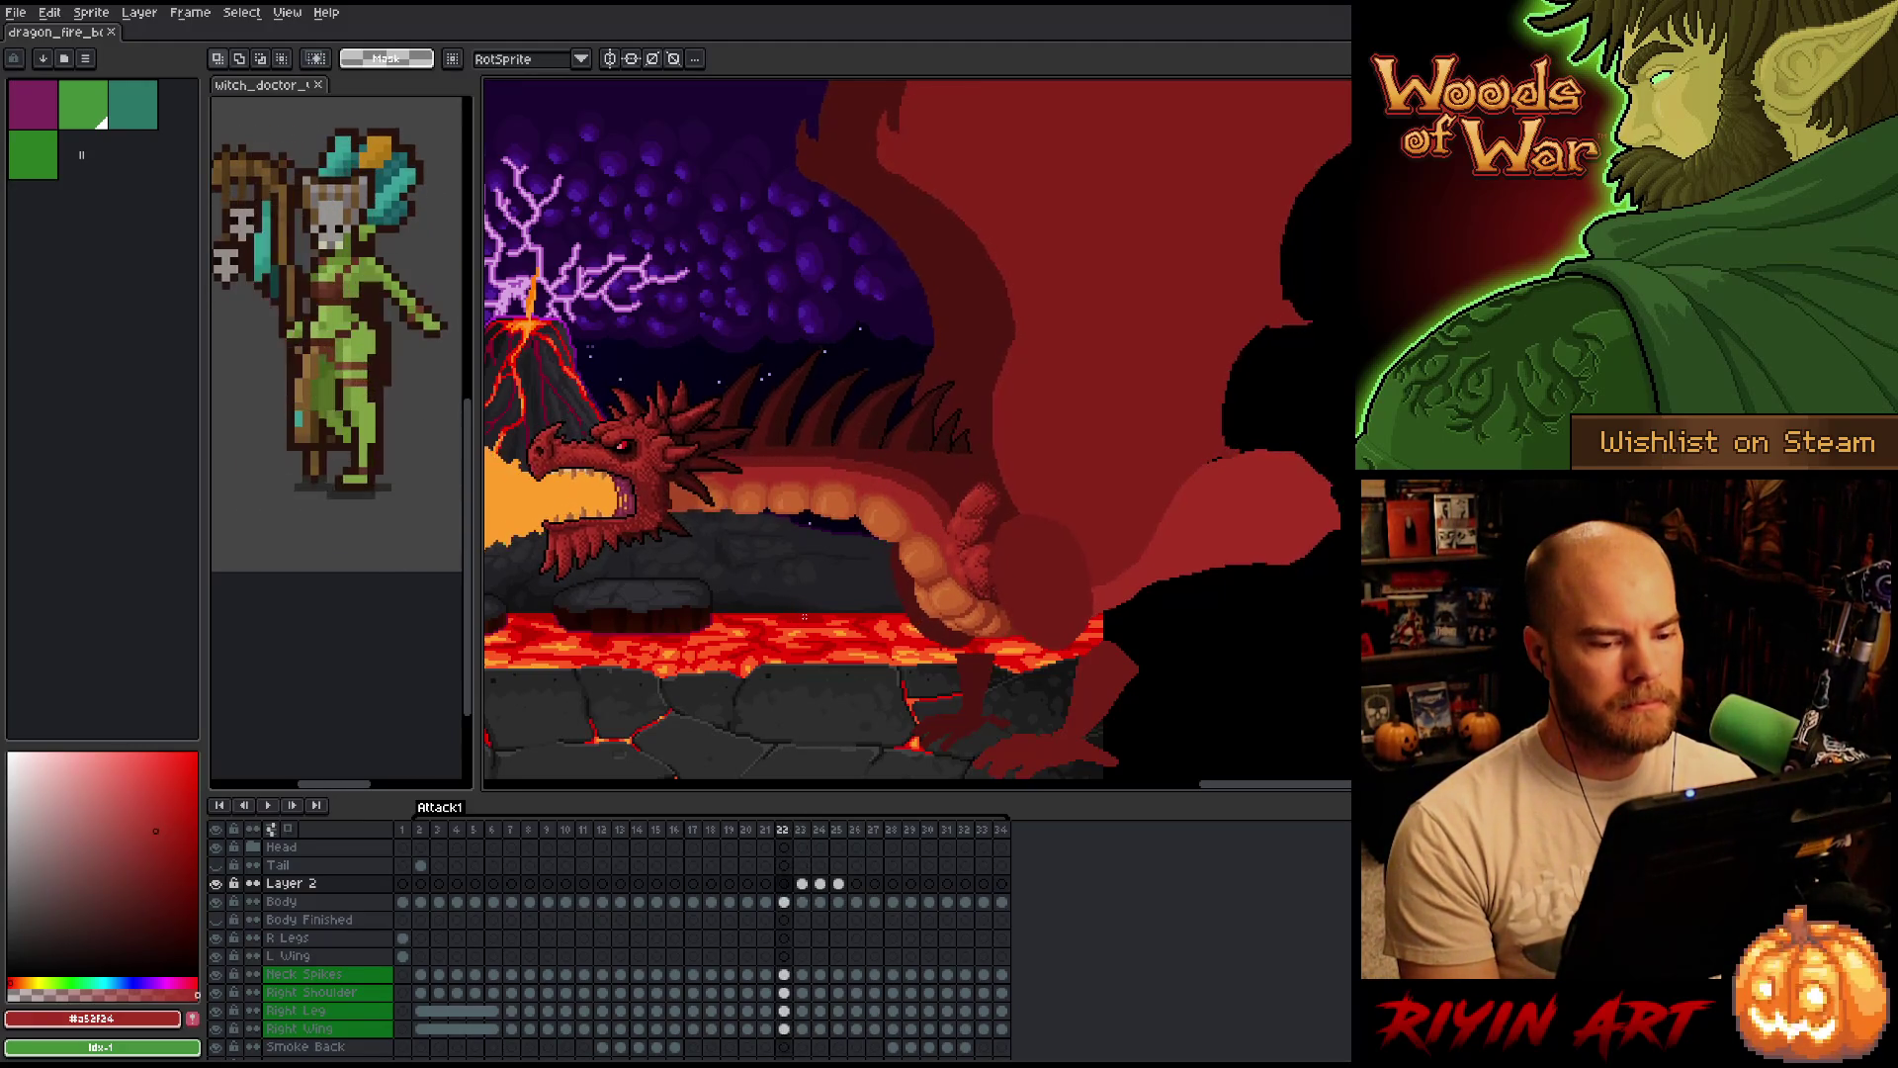
key(Right)
key(Left)
key(Right)
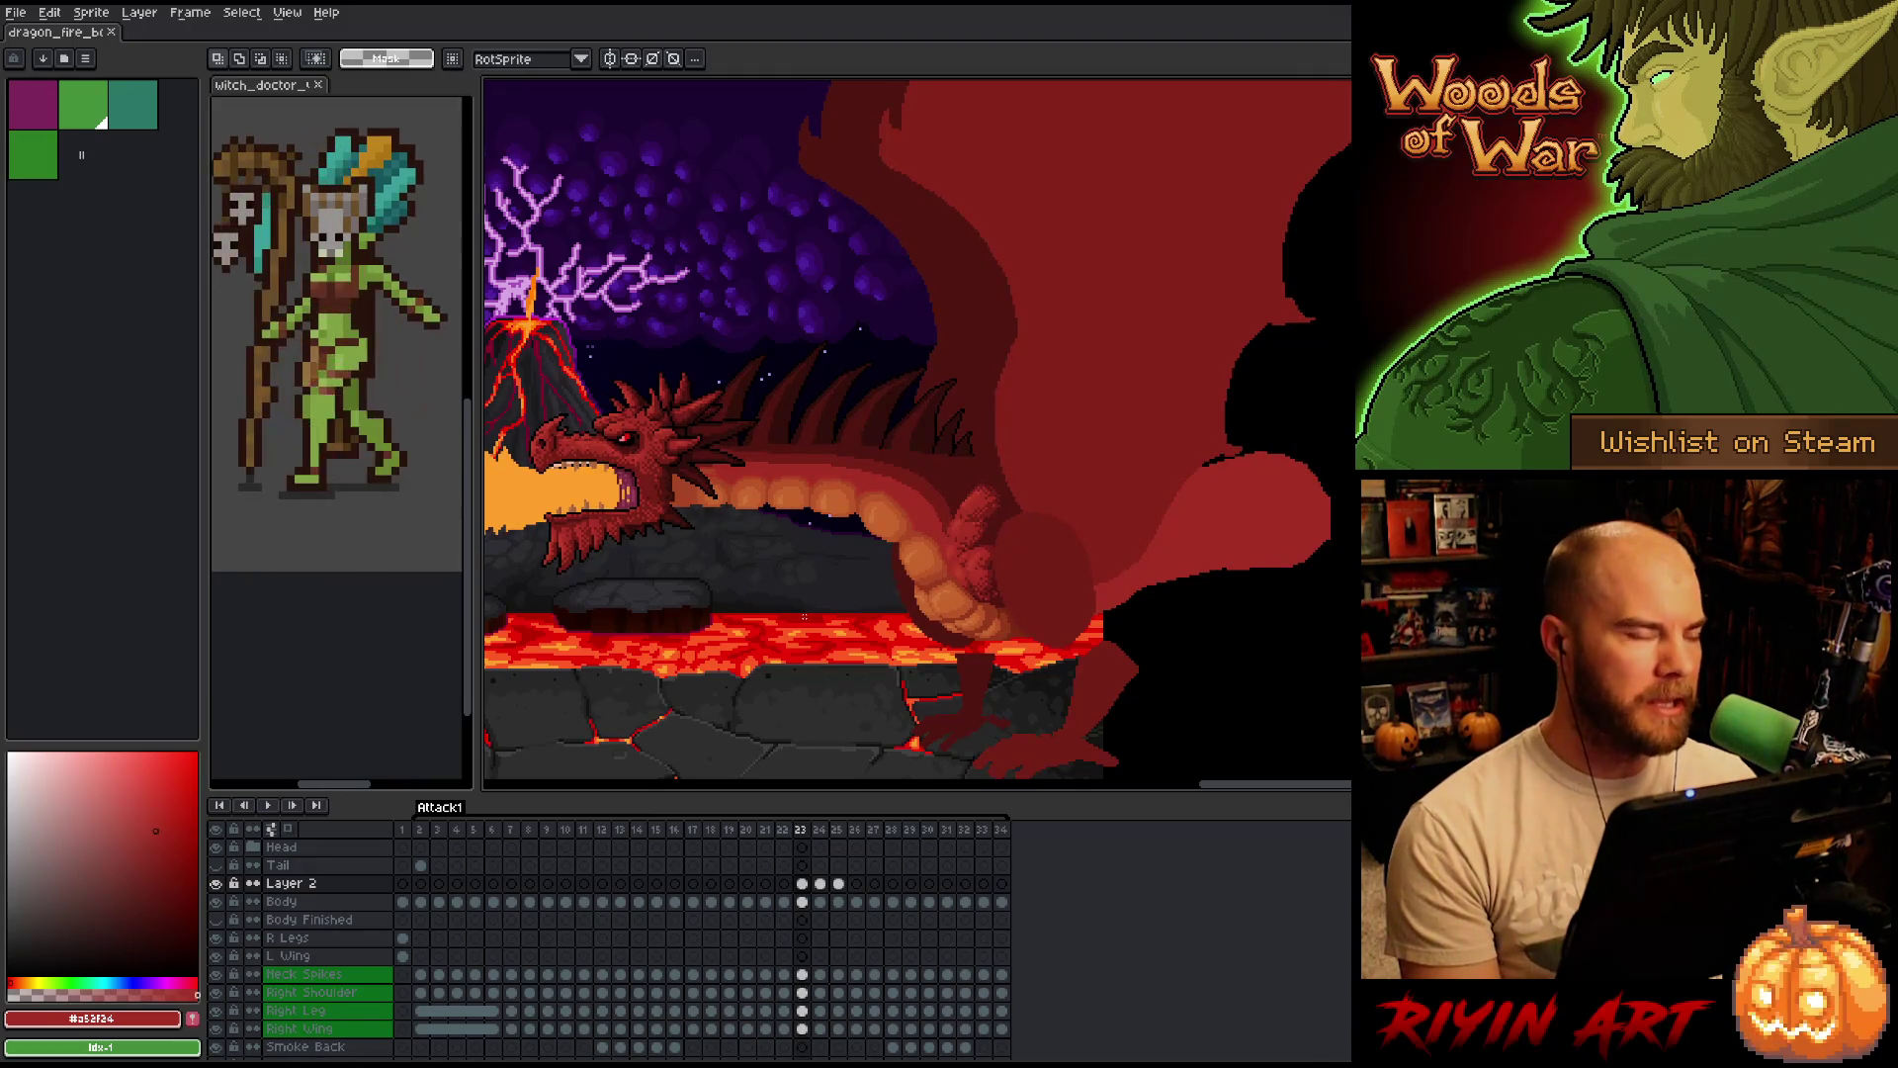
key(Left)
key(Right)
key(Left)
key(Right)
key(Left)
key(Right)
key(Left)
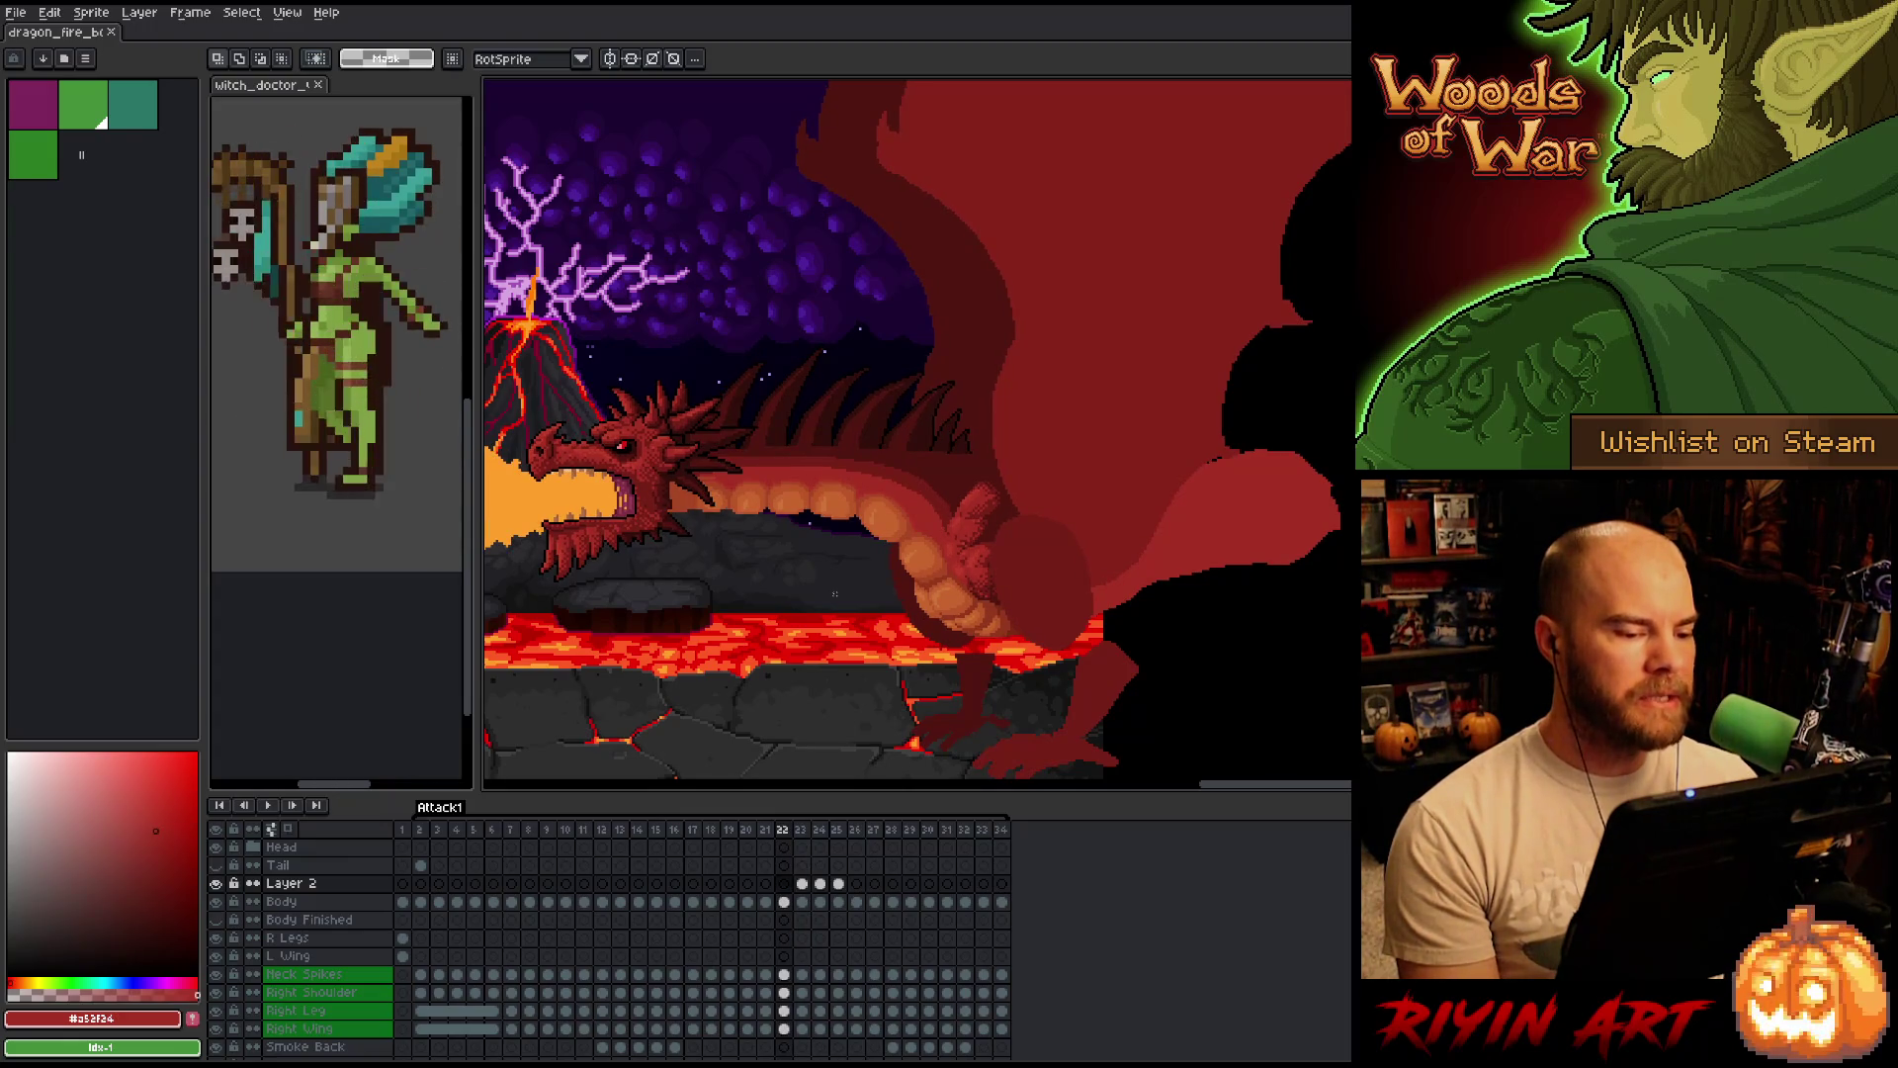
key(Right)
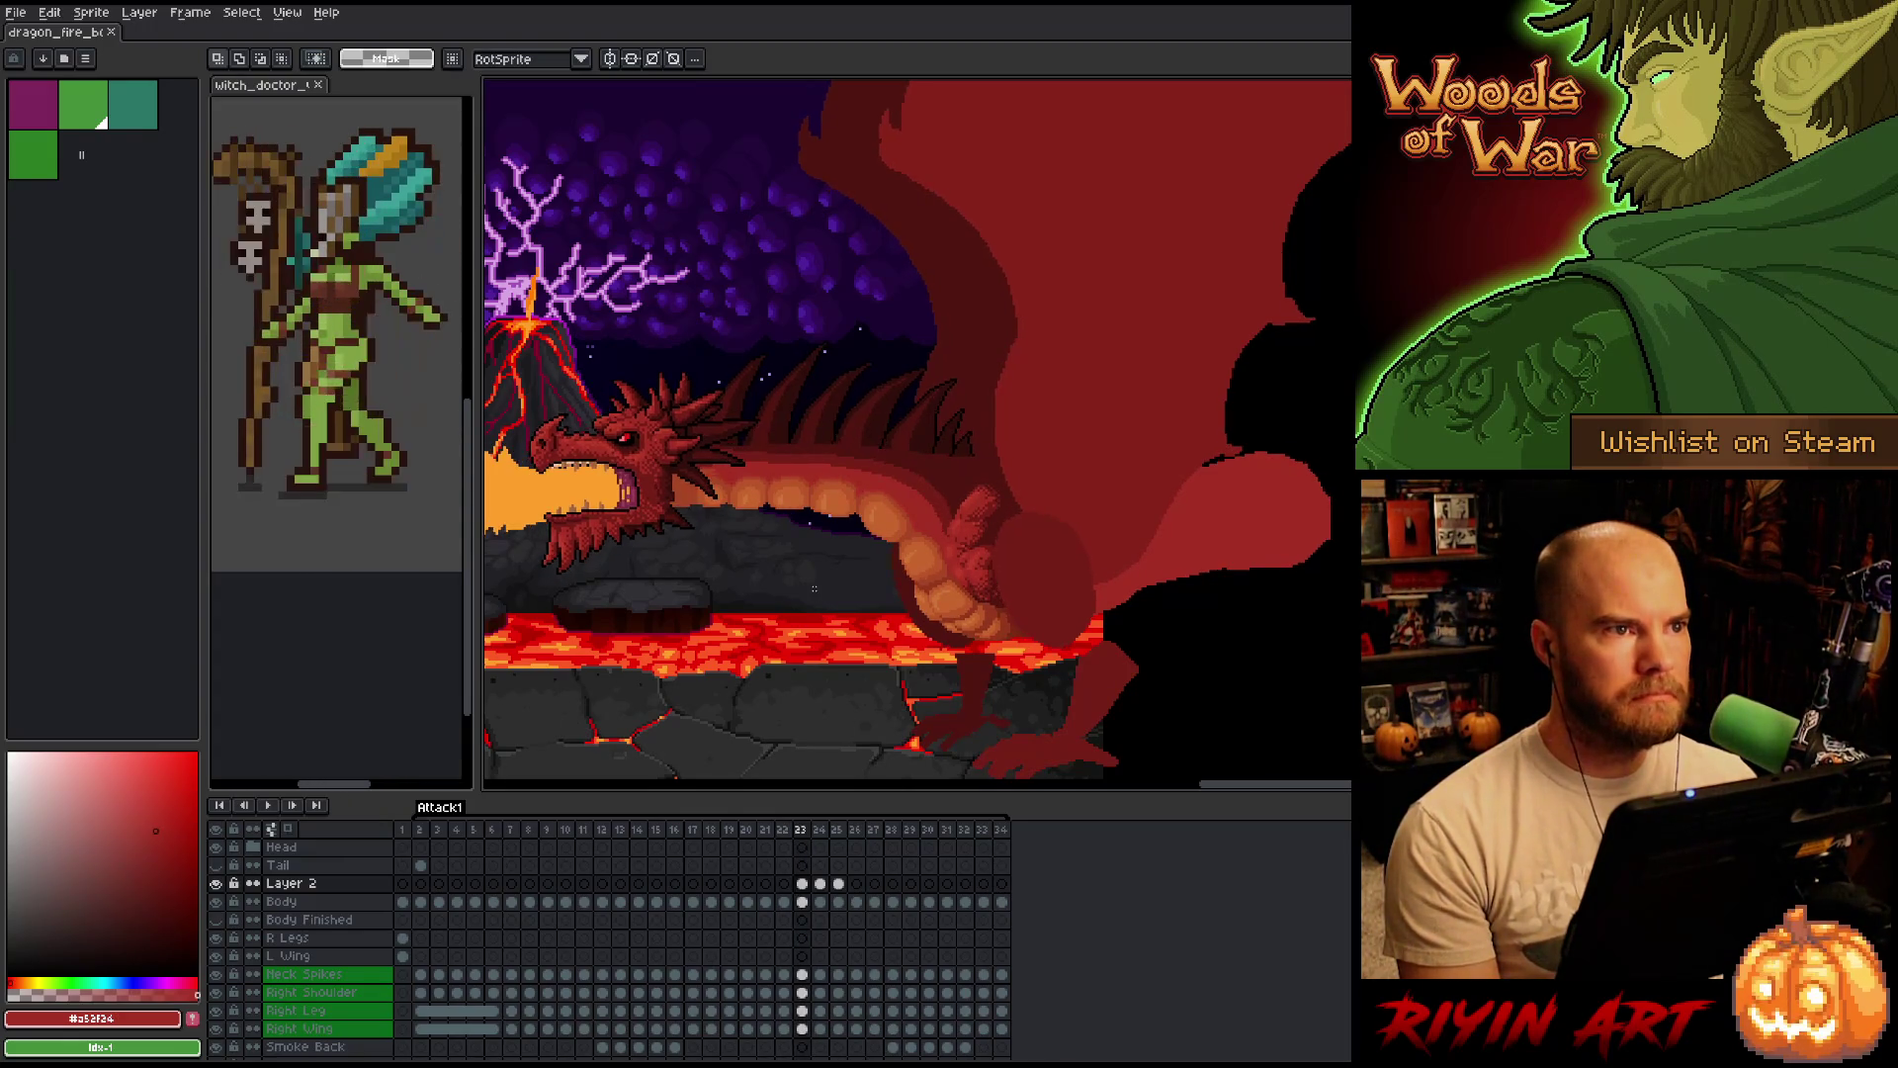
scroll(815, 583, up, 1)
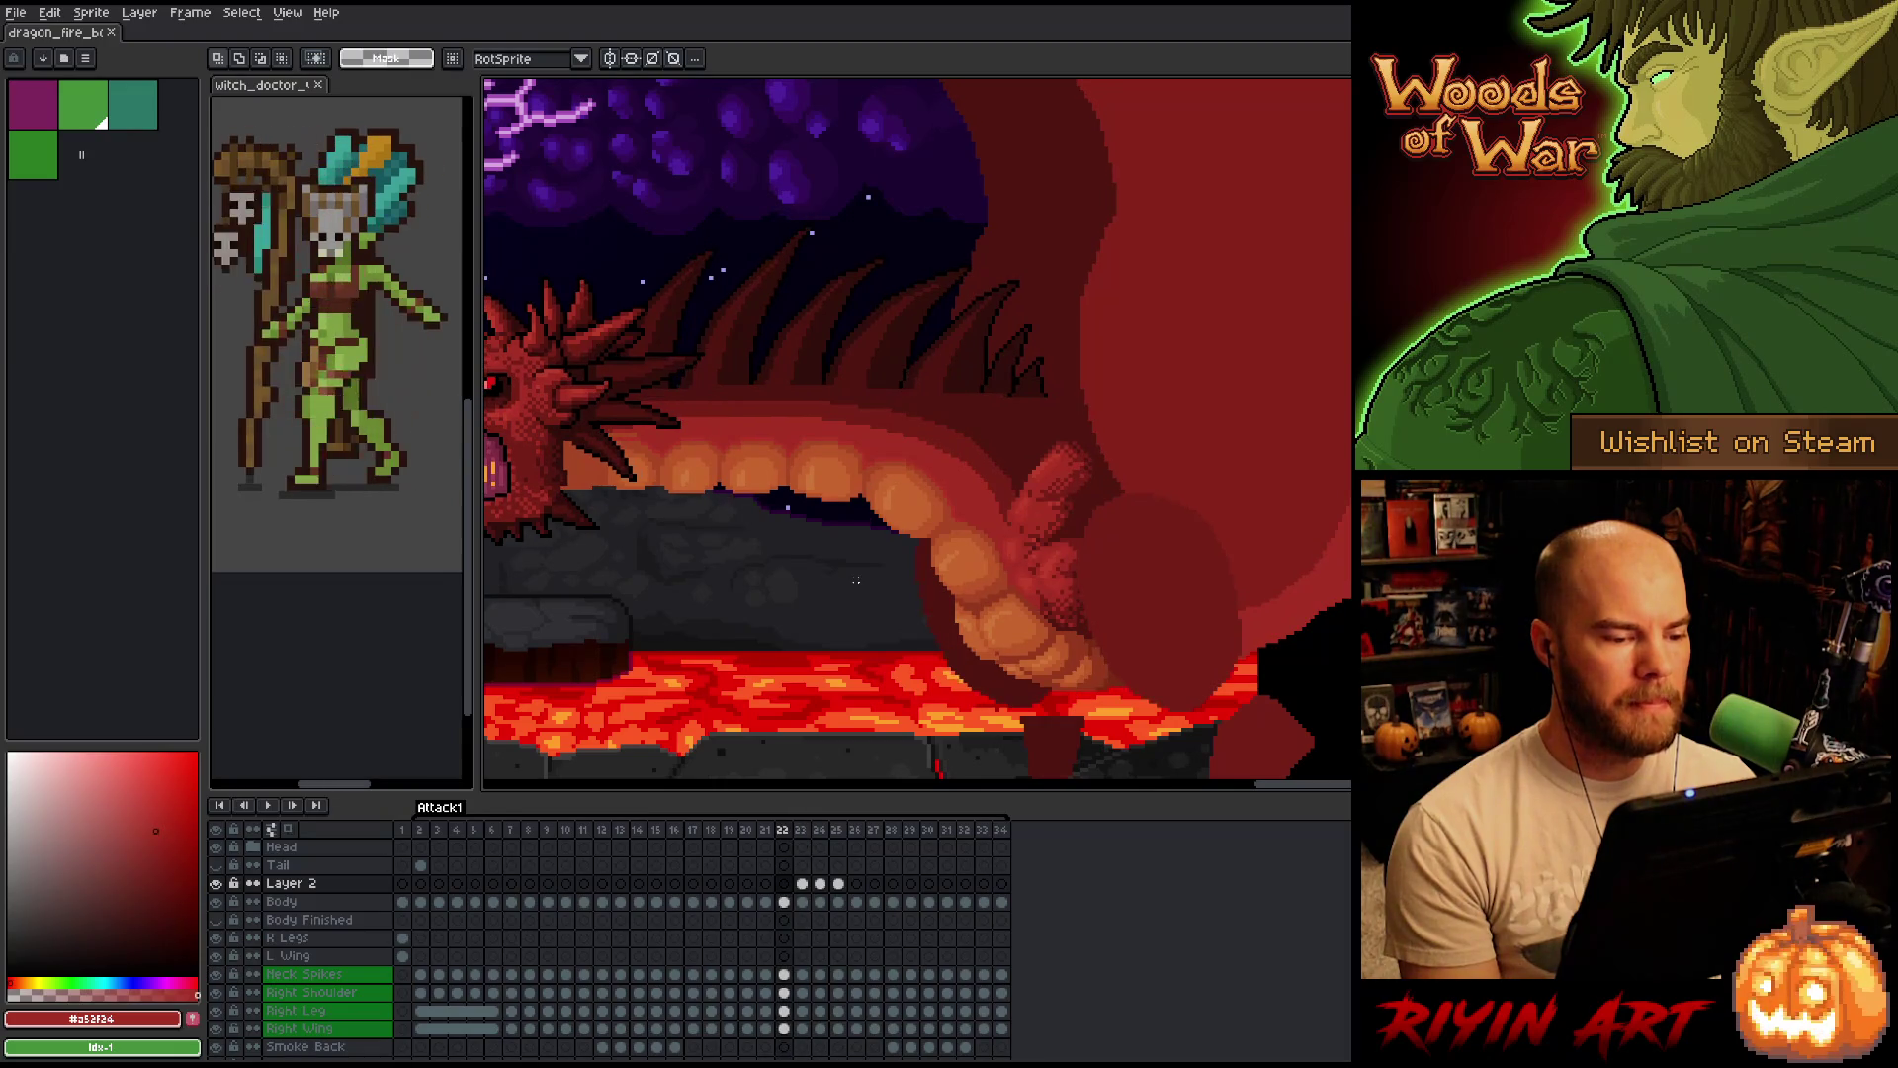
On frame 25, mark a belly-scale patch and sample two oranges from it with the eyedropper.
key(Left)
key(Right)
key(Left)
key(Right)
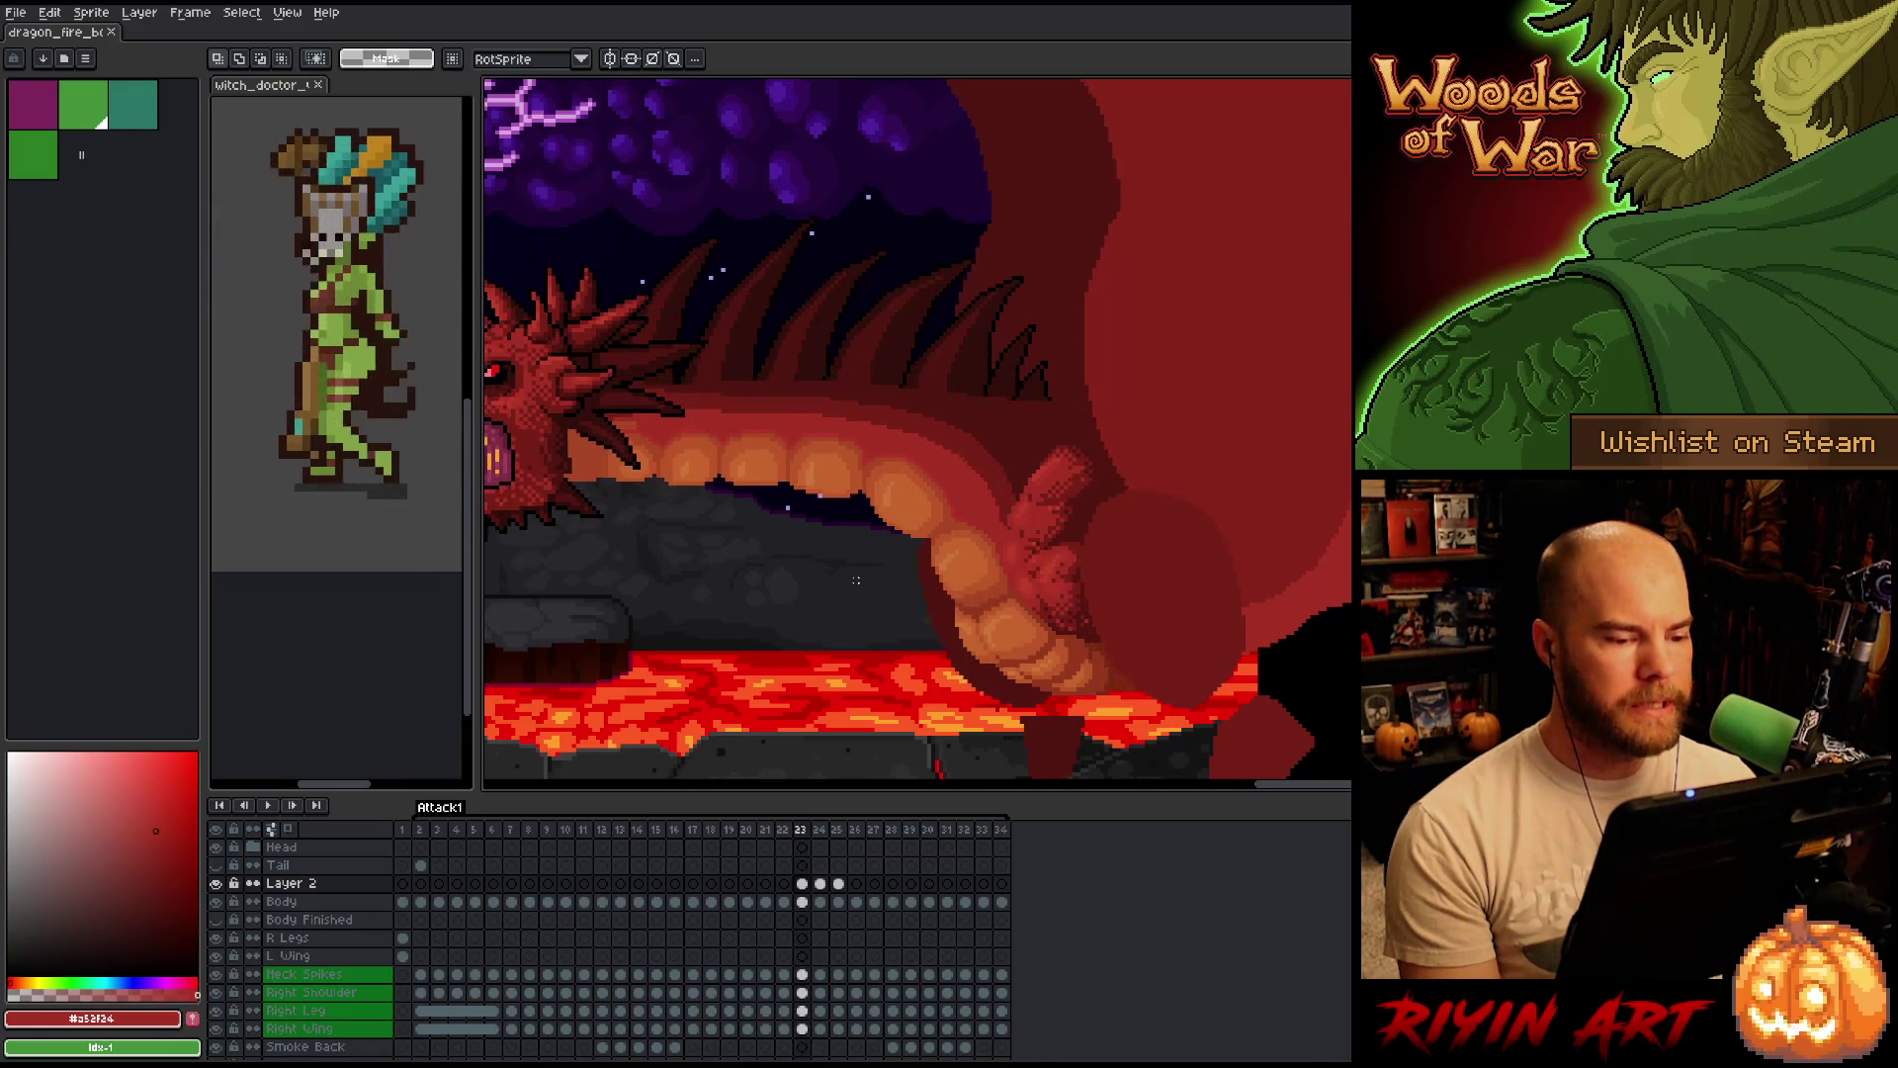
key(Right)
key(Left)
key(Right)
key(Right)
key(Left)
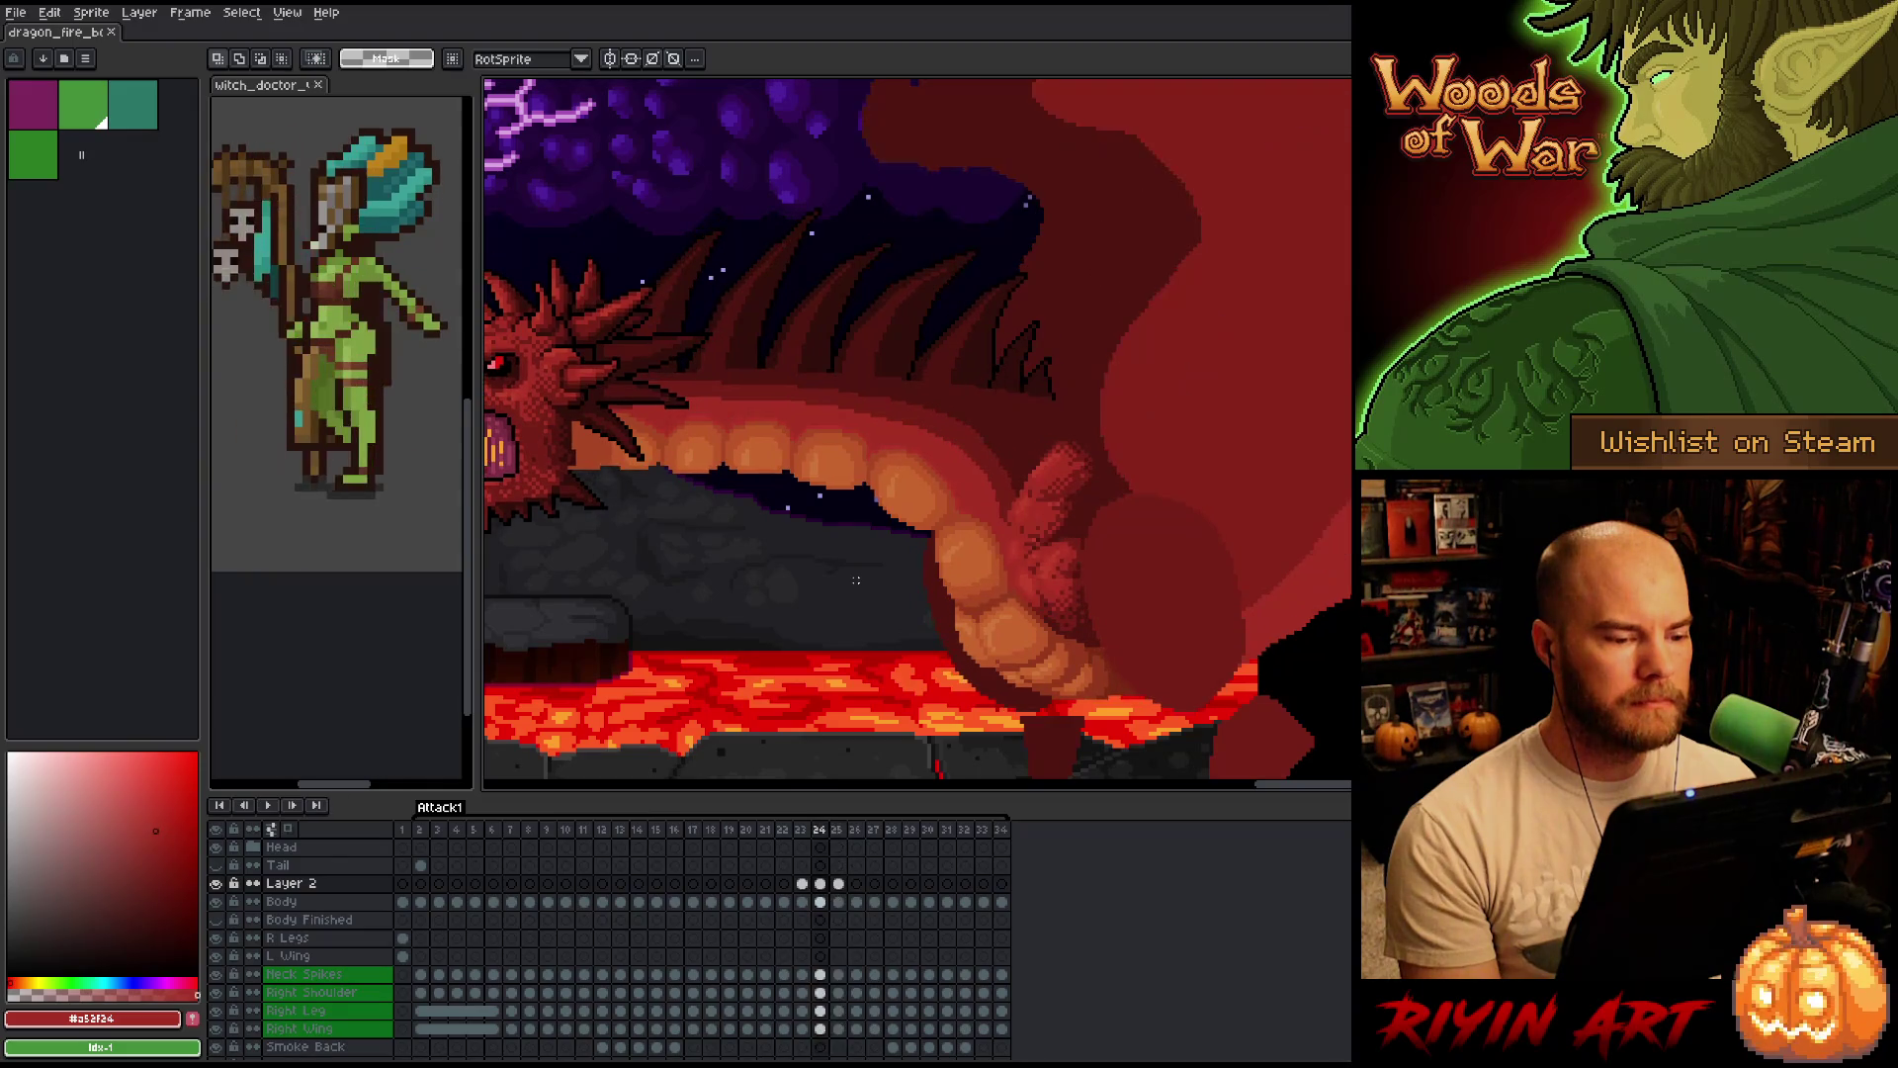
key(Right)
scroll(856, 580, up, 2)
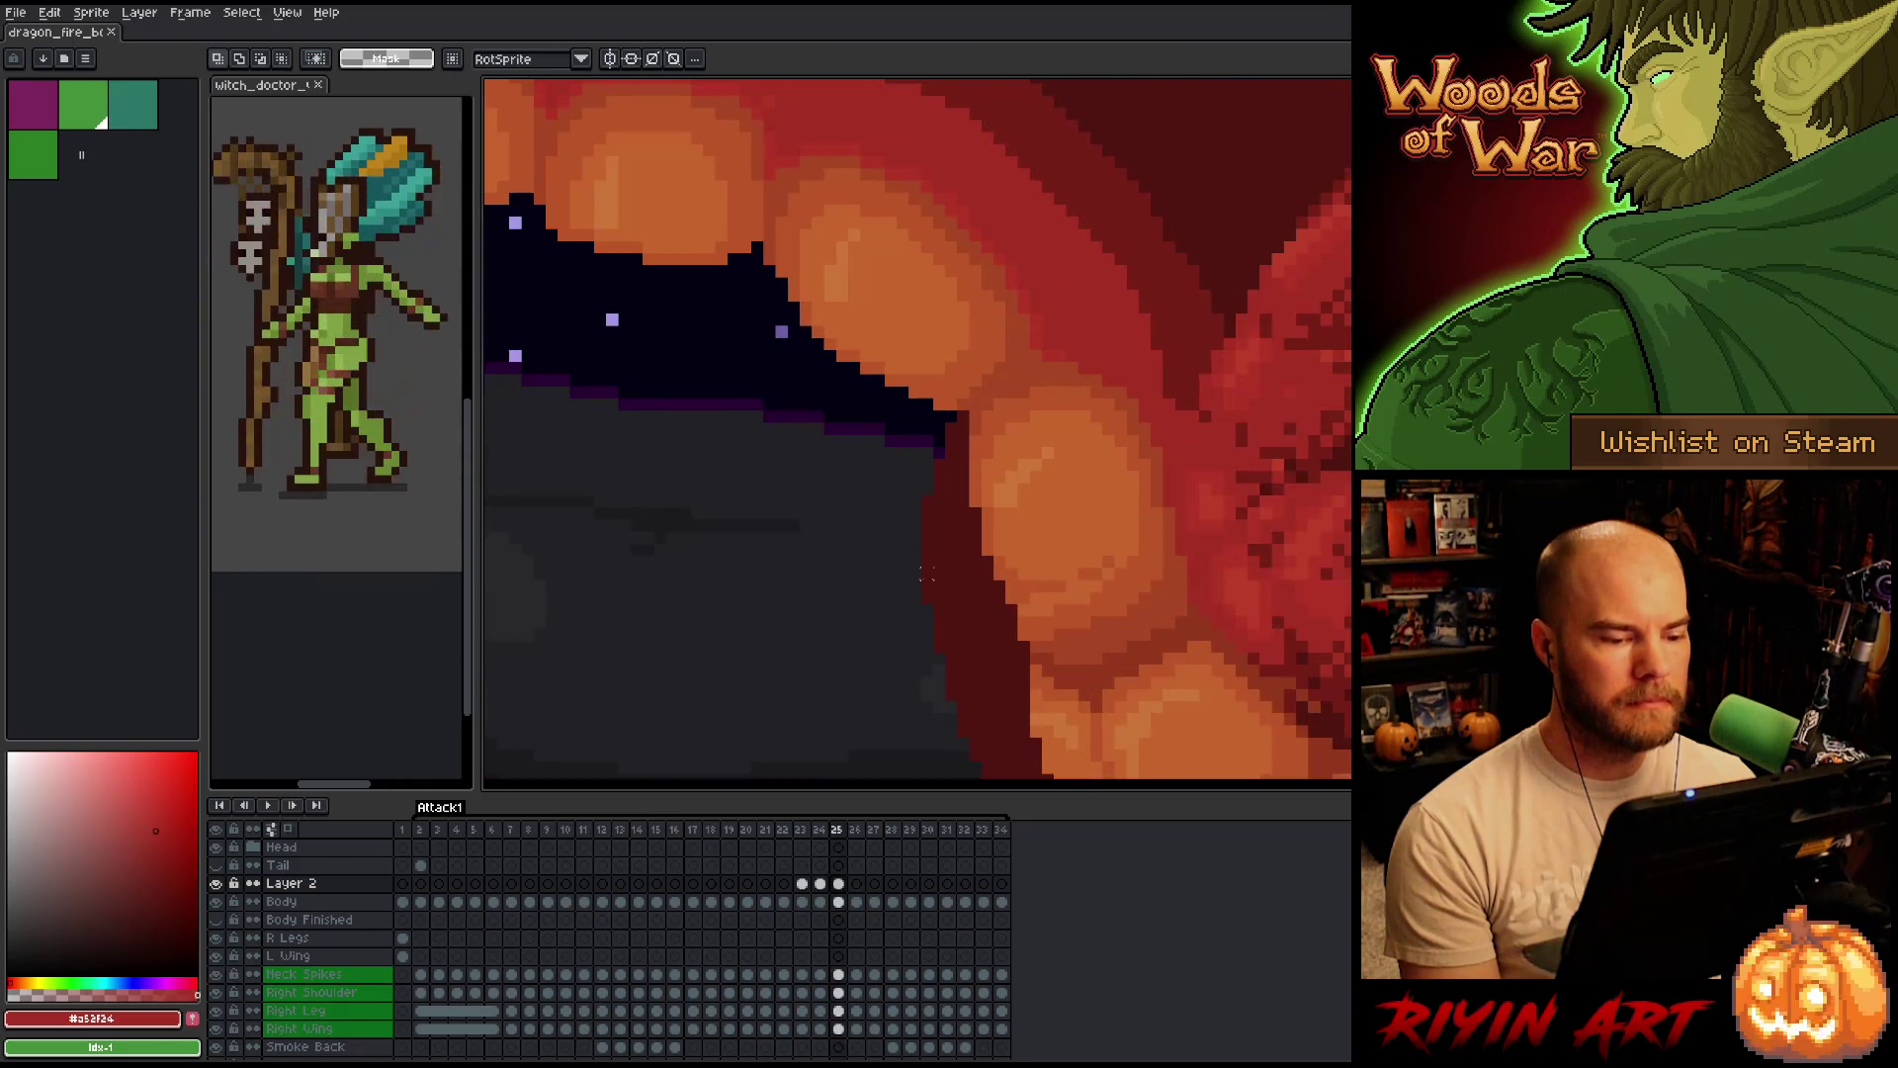
drag(1119, 539, 1001, 643)
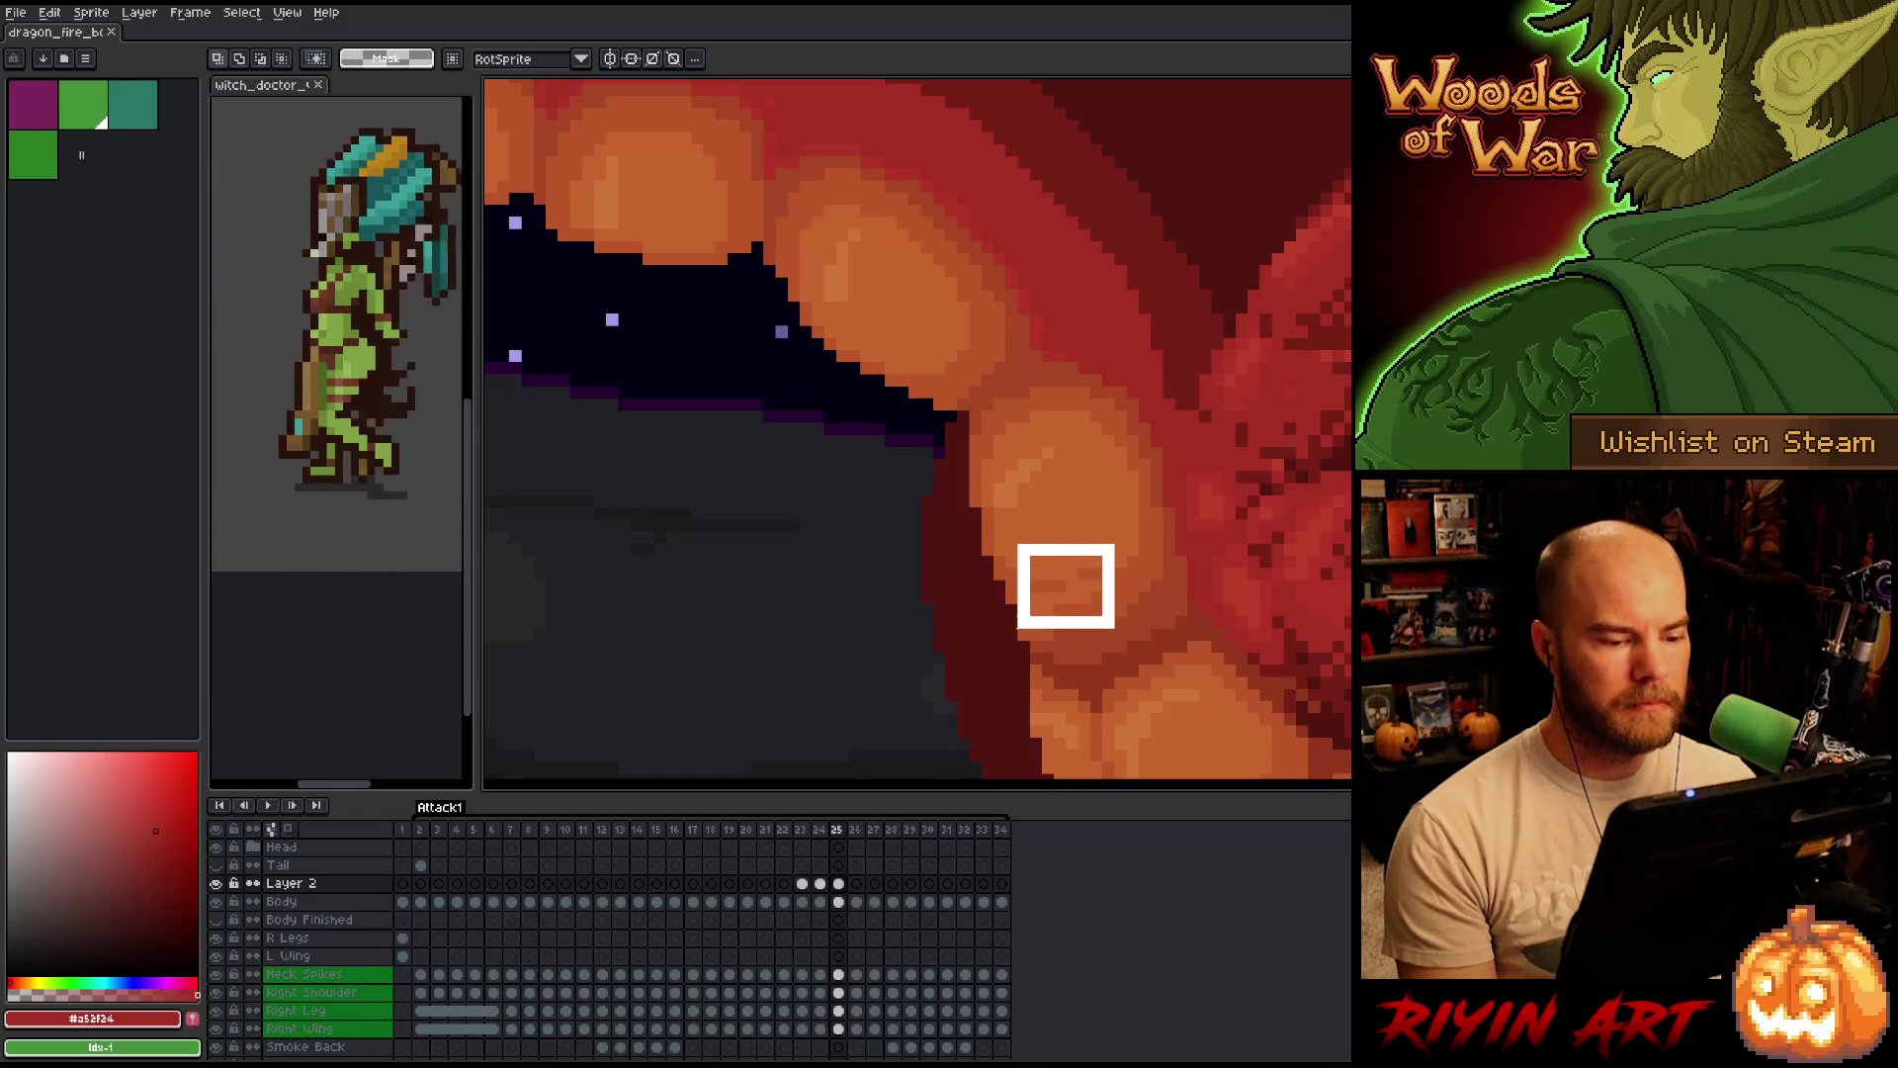
key(ctrl+d)
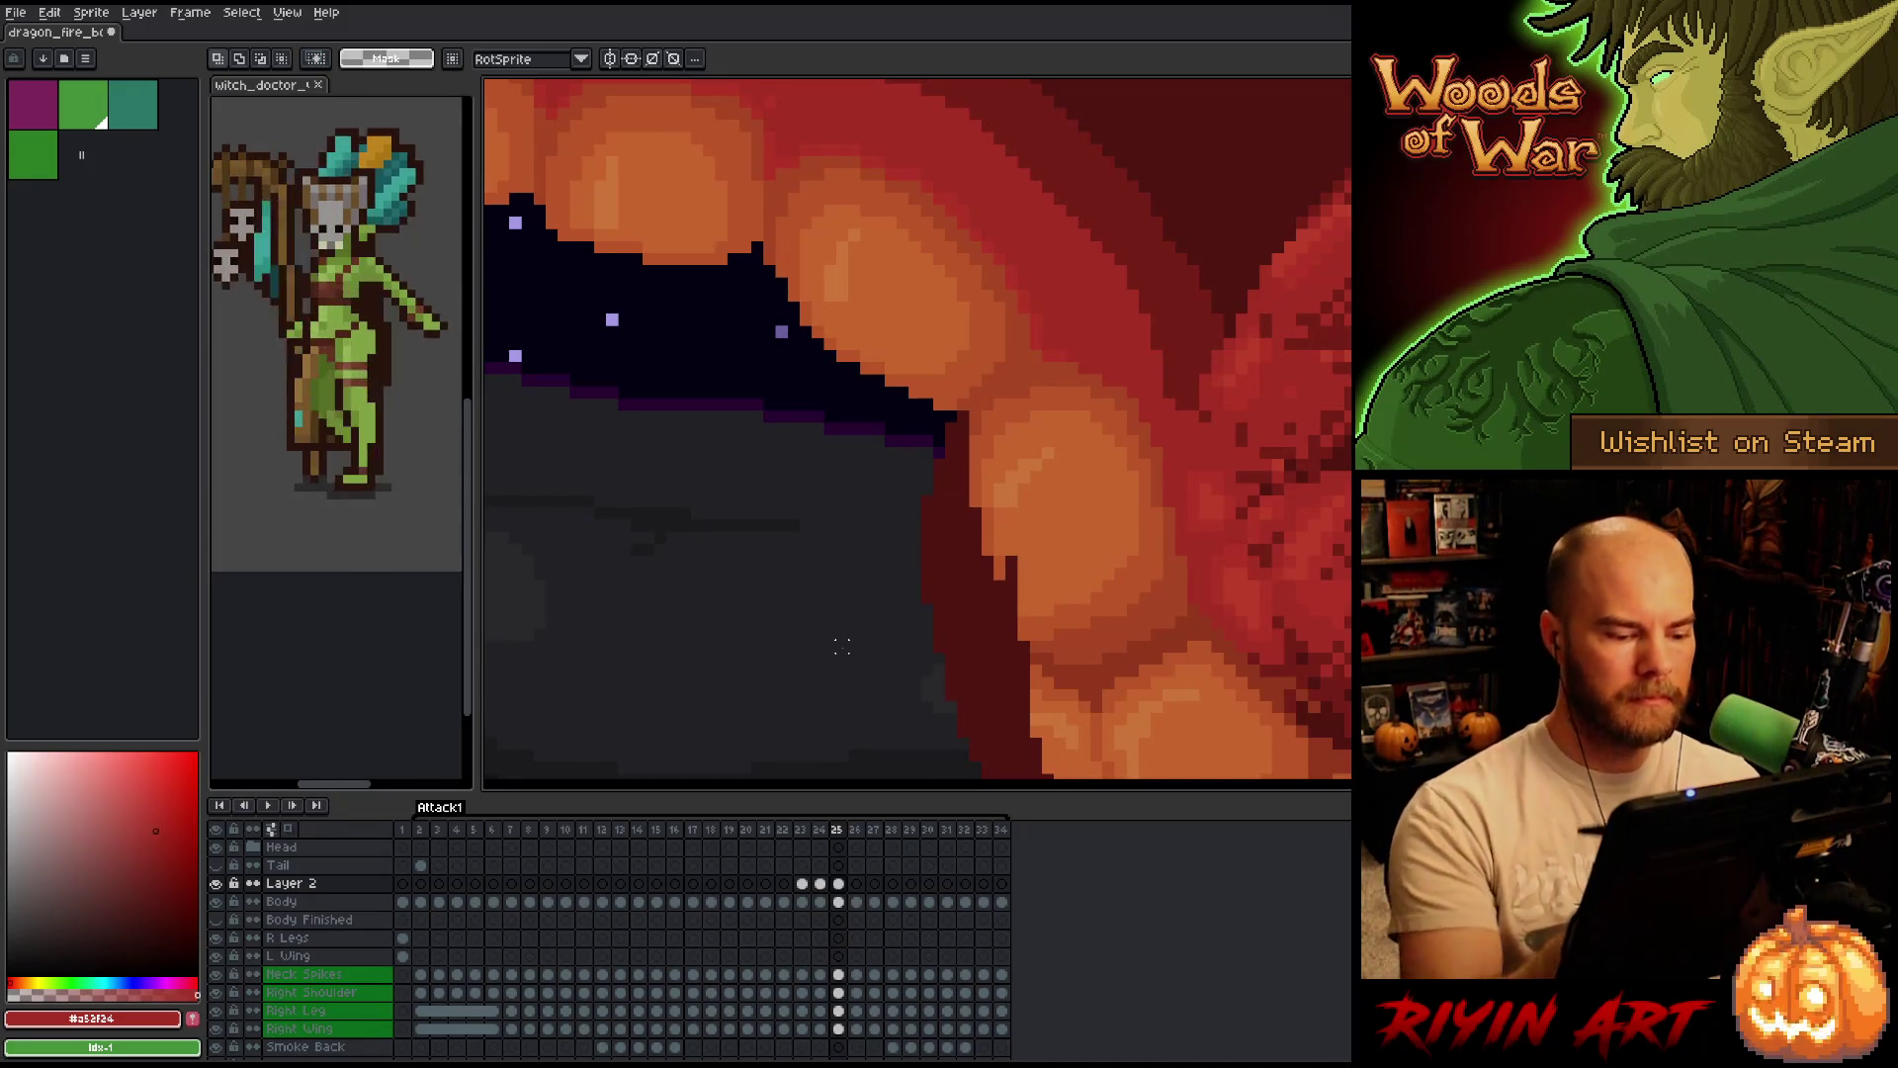
key(i)
alt+click(1012, 562)
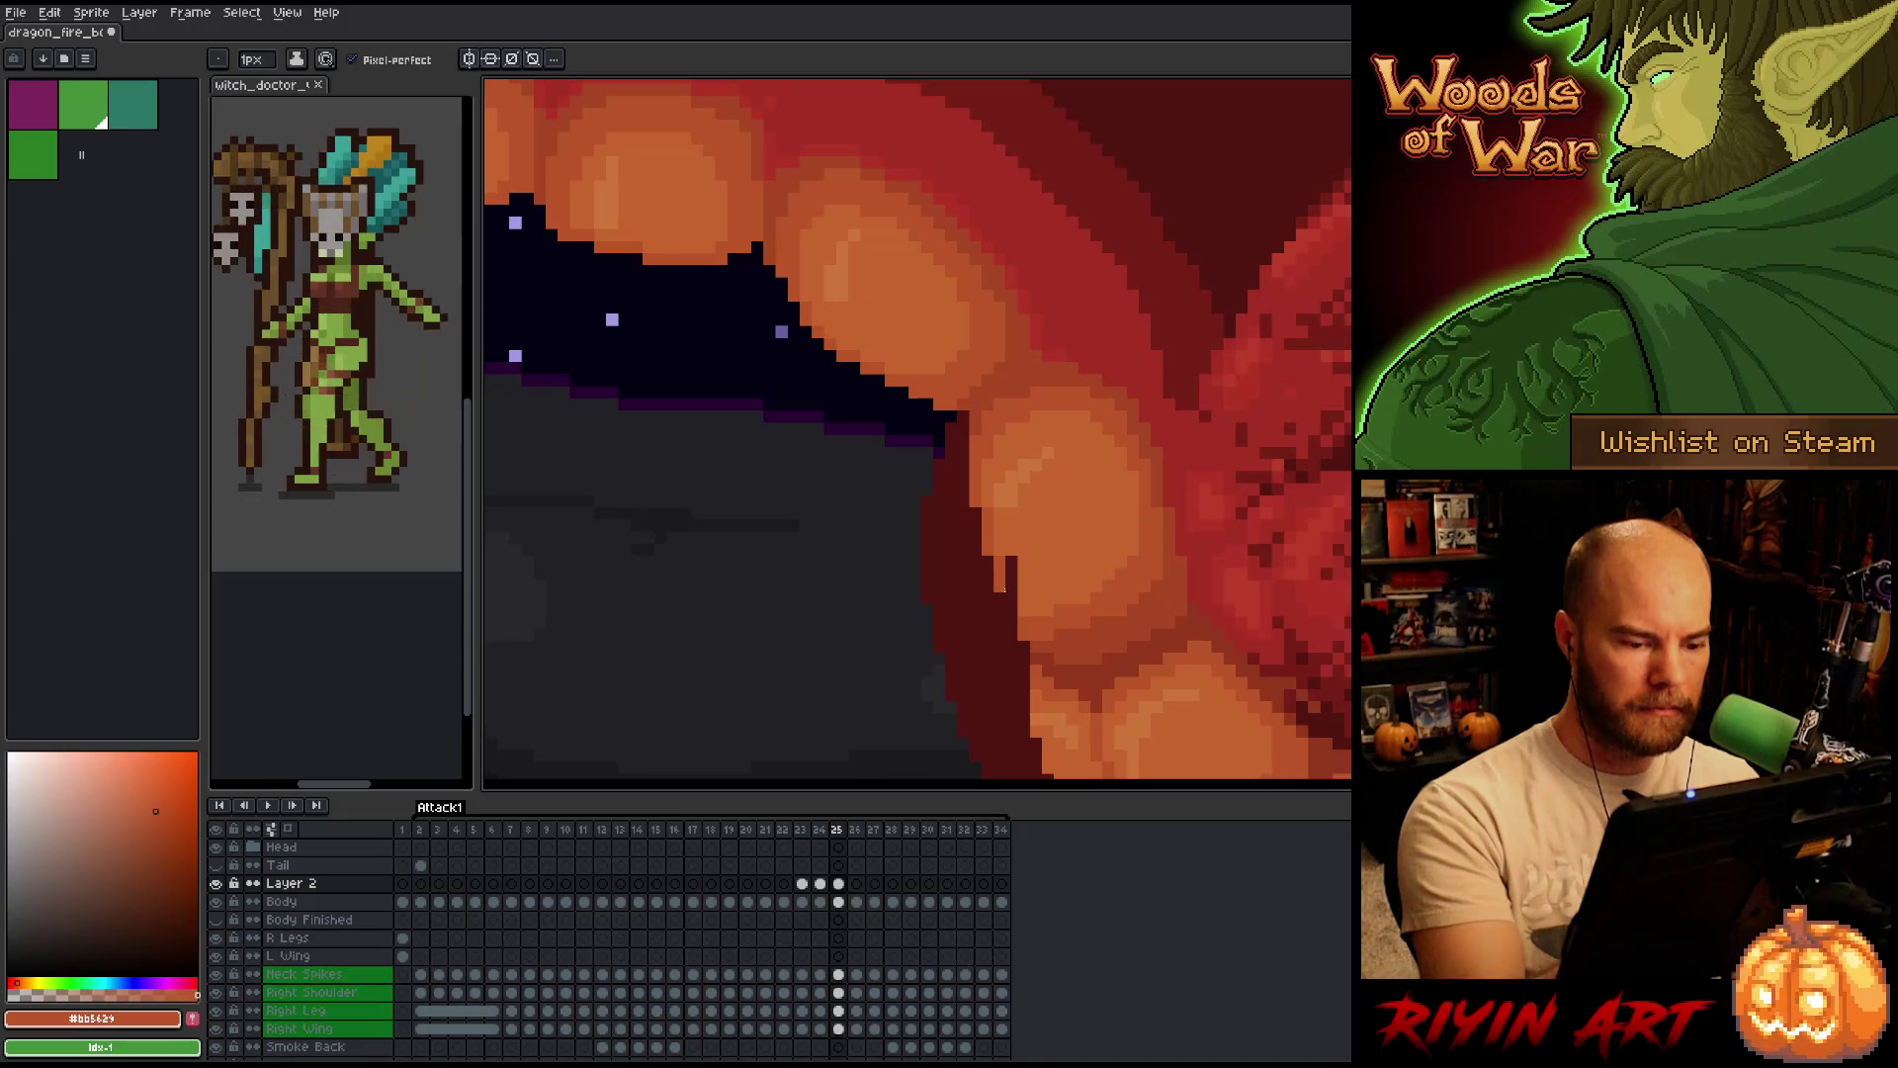
alt+click(1010, 572)
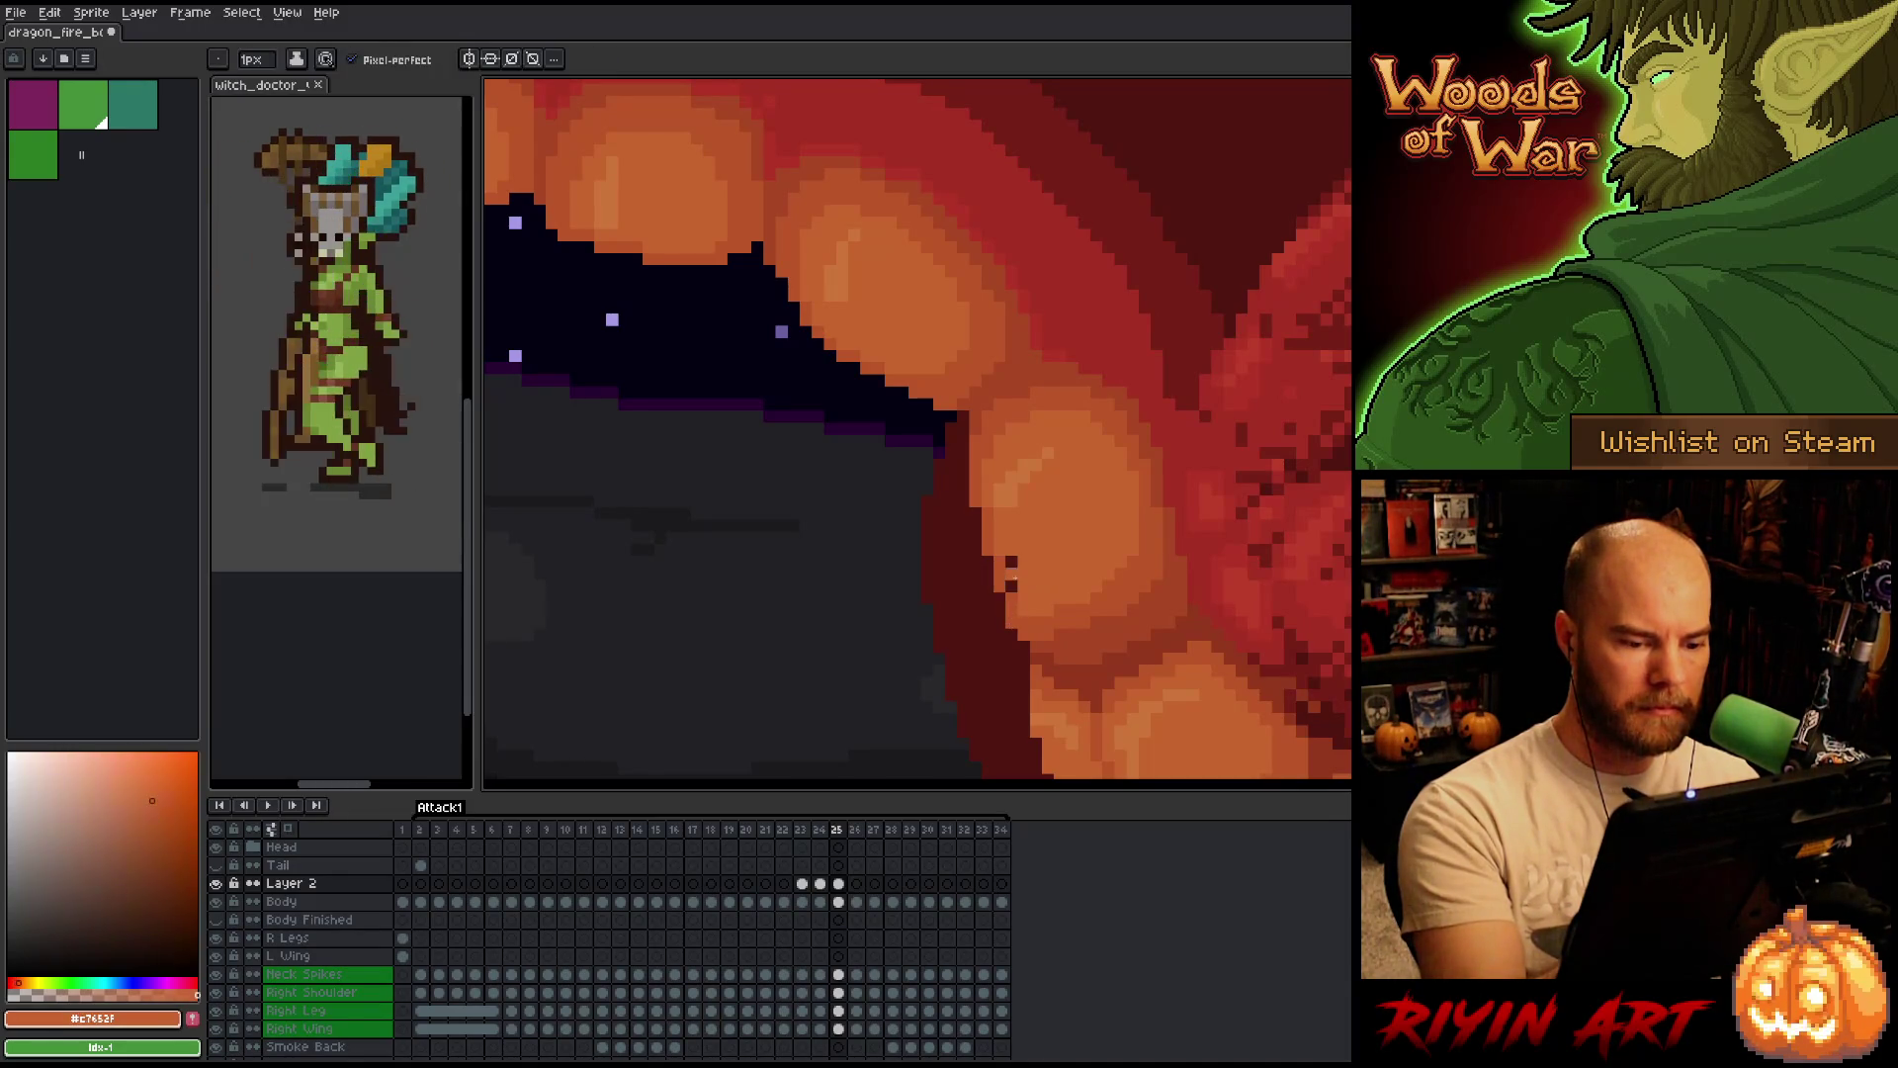
key(e)
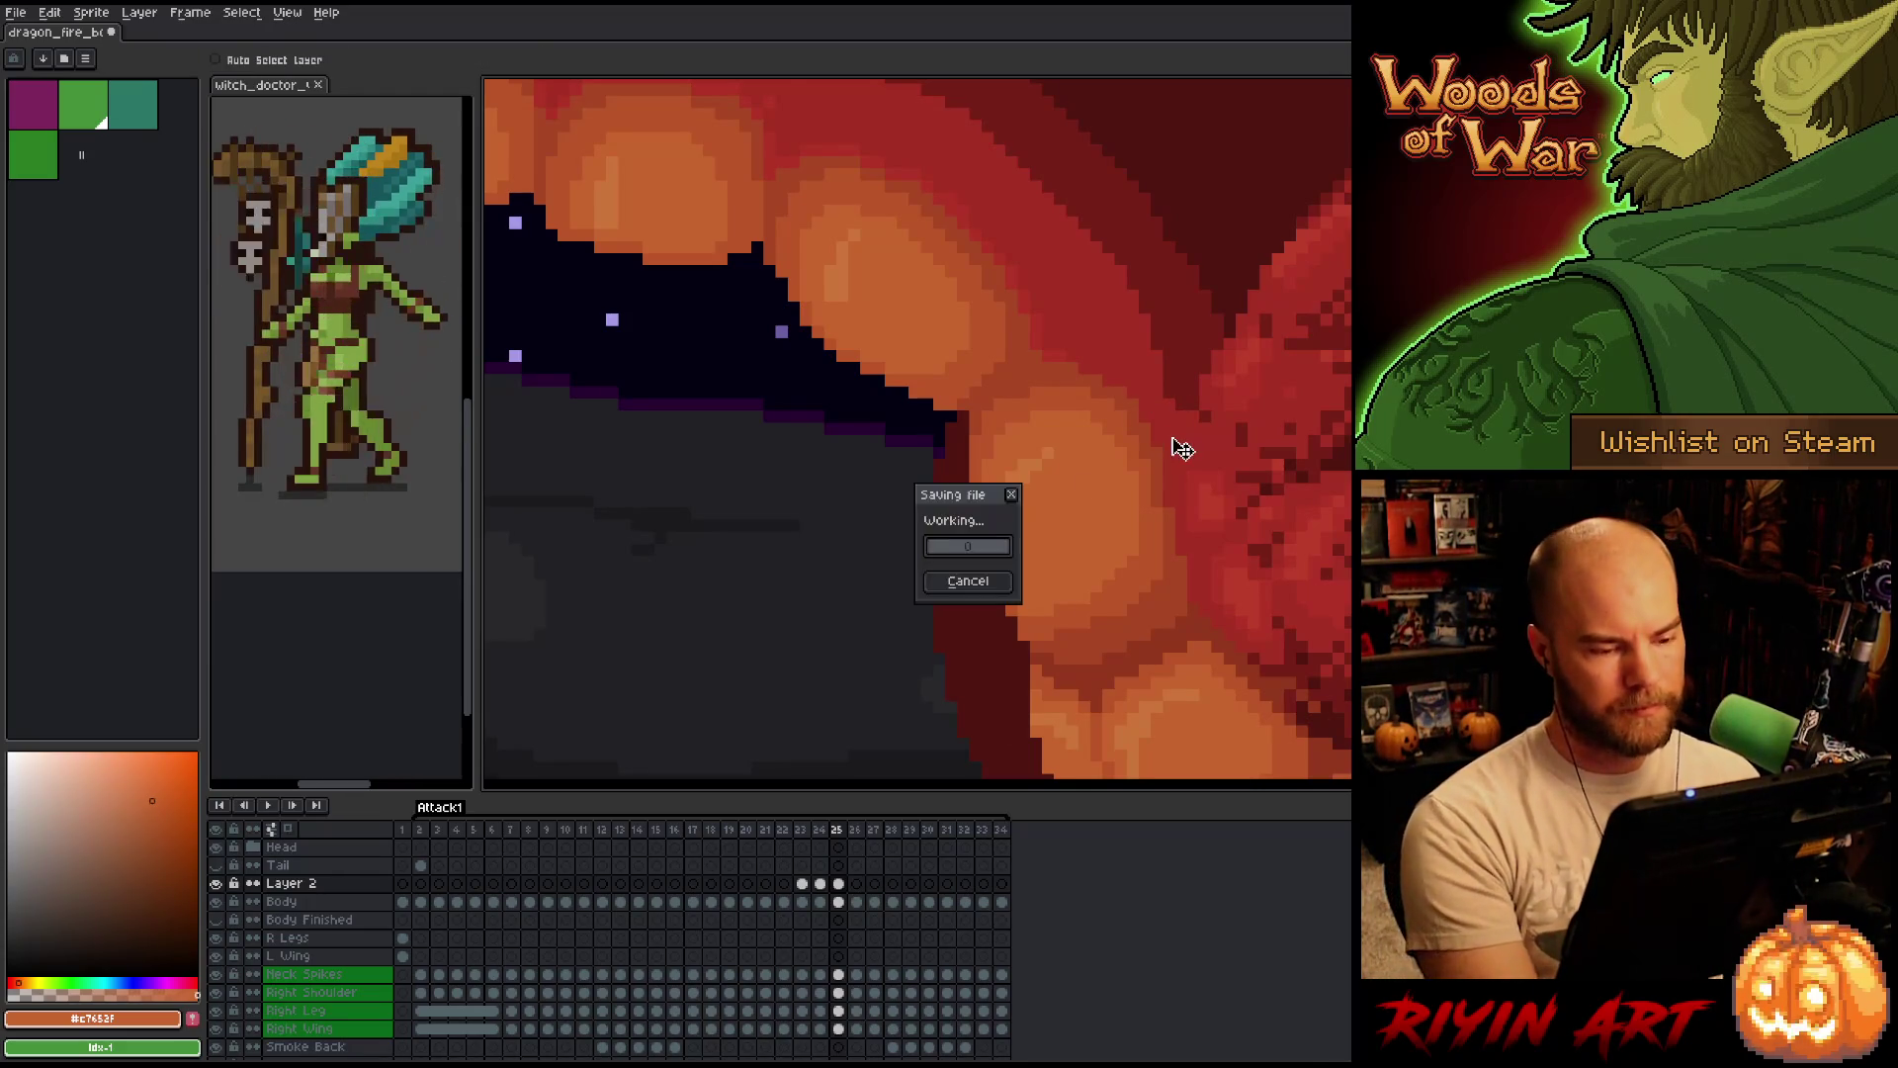
scroll(1010, 490, down, 3)
scroll(890, 520, up, 1)
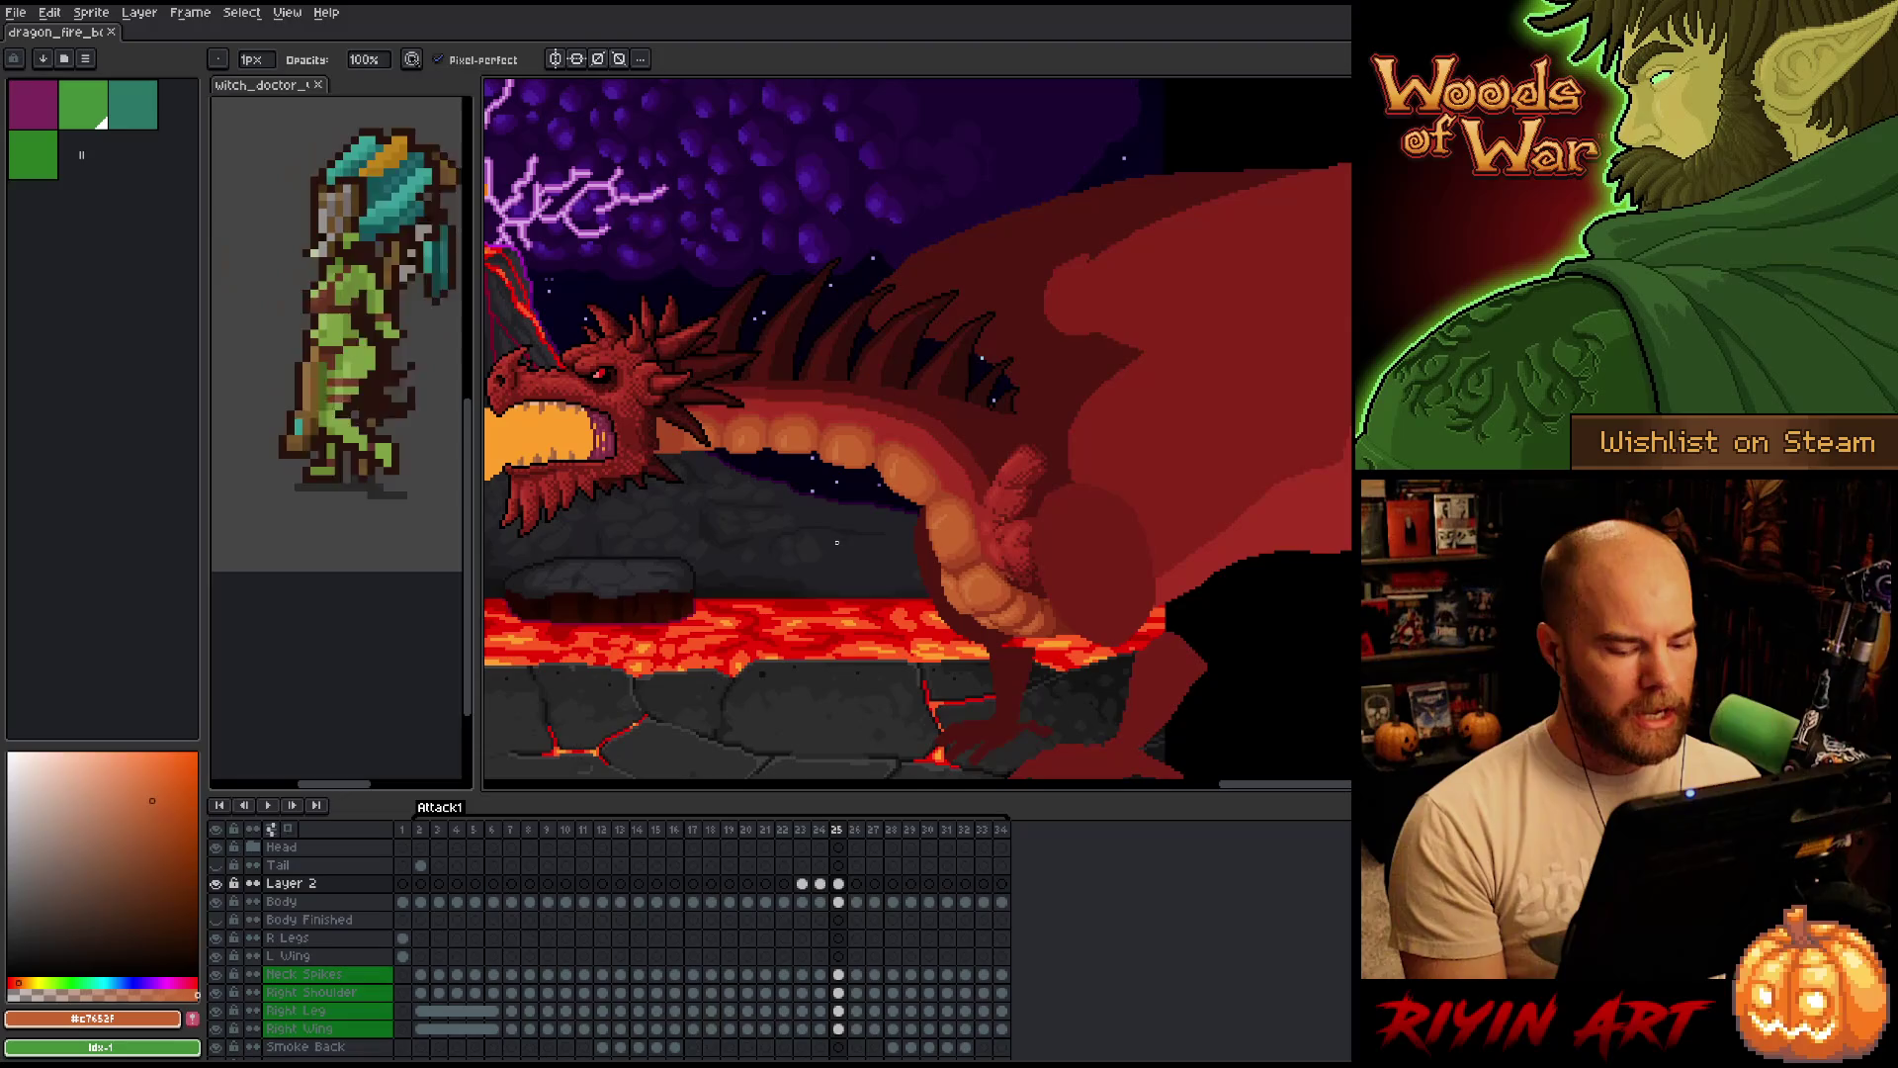
scroll(863, 541, up, 1)
key(Left)
key(Right)
key(Left)
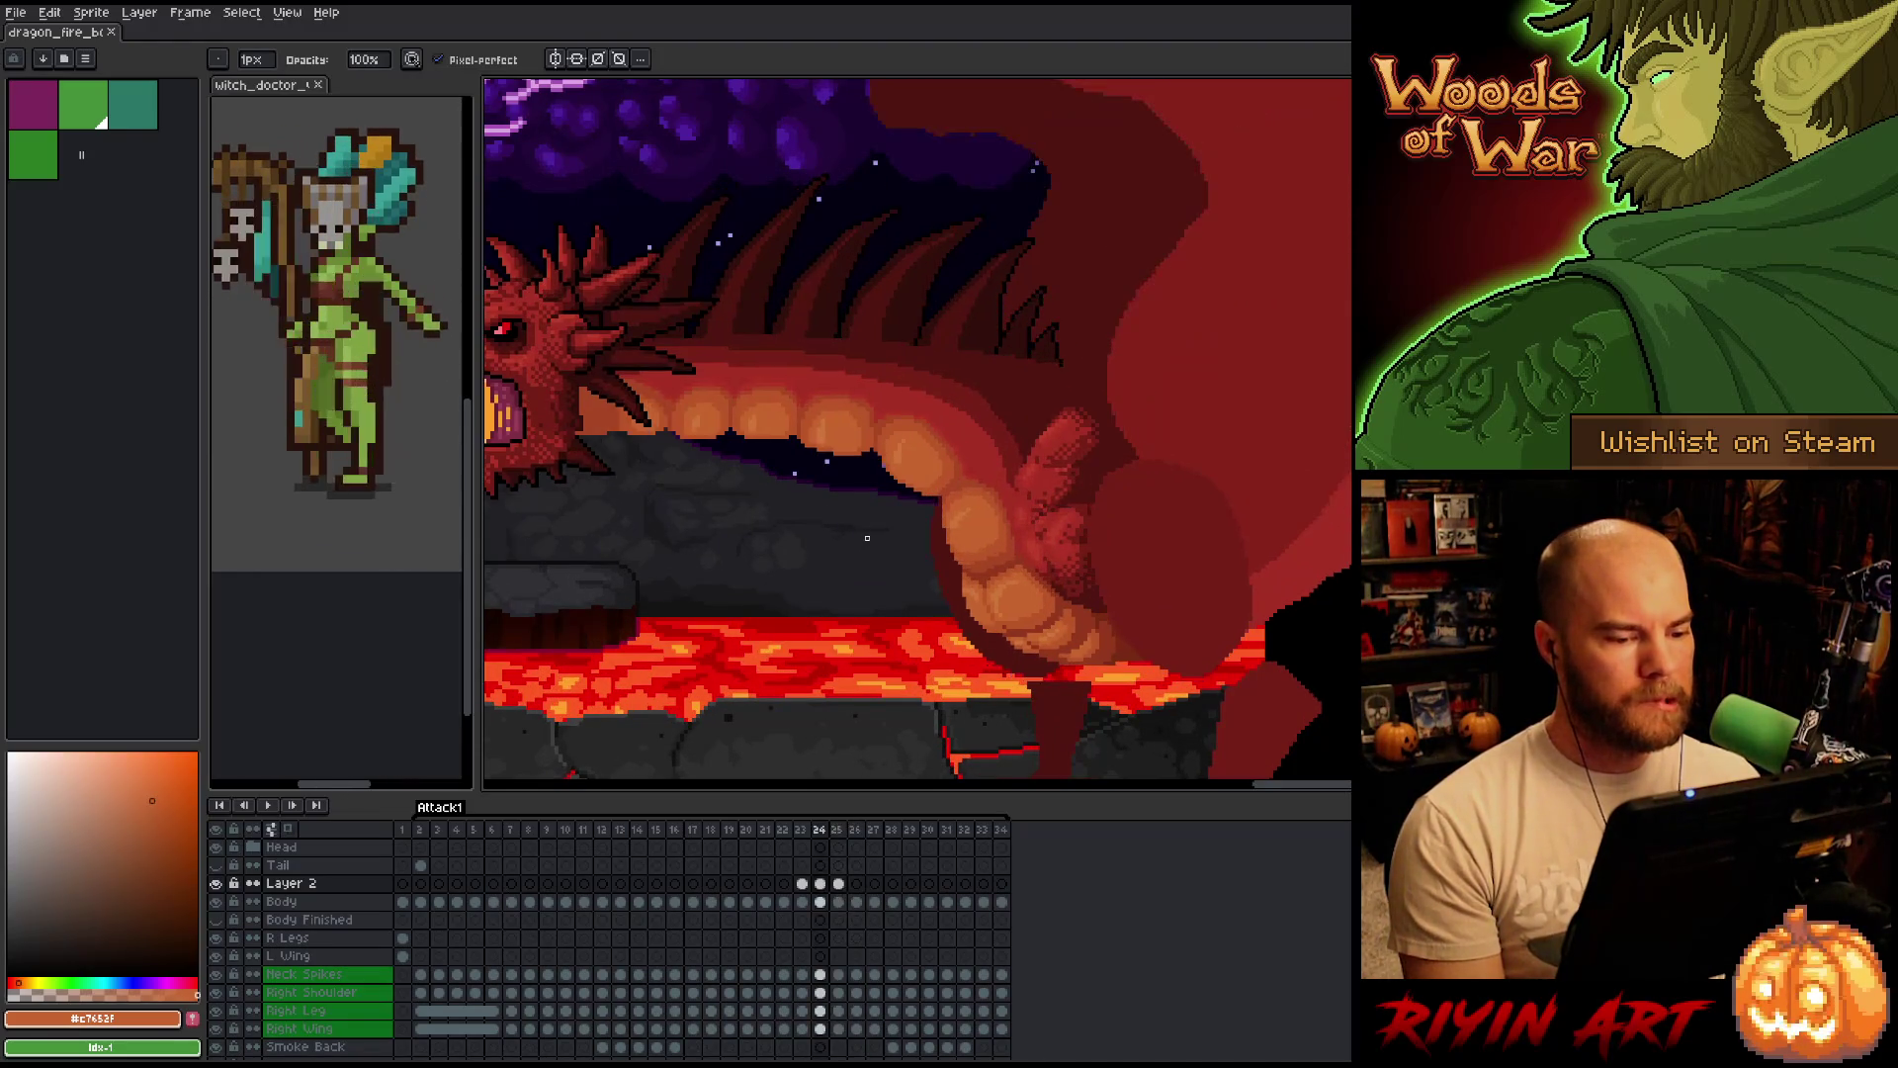
key(Right)
key(Left)
key(Right)
key(Left)
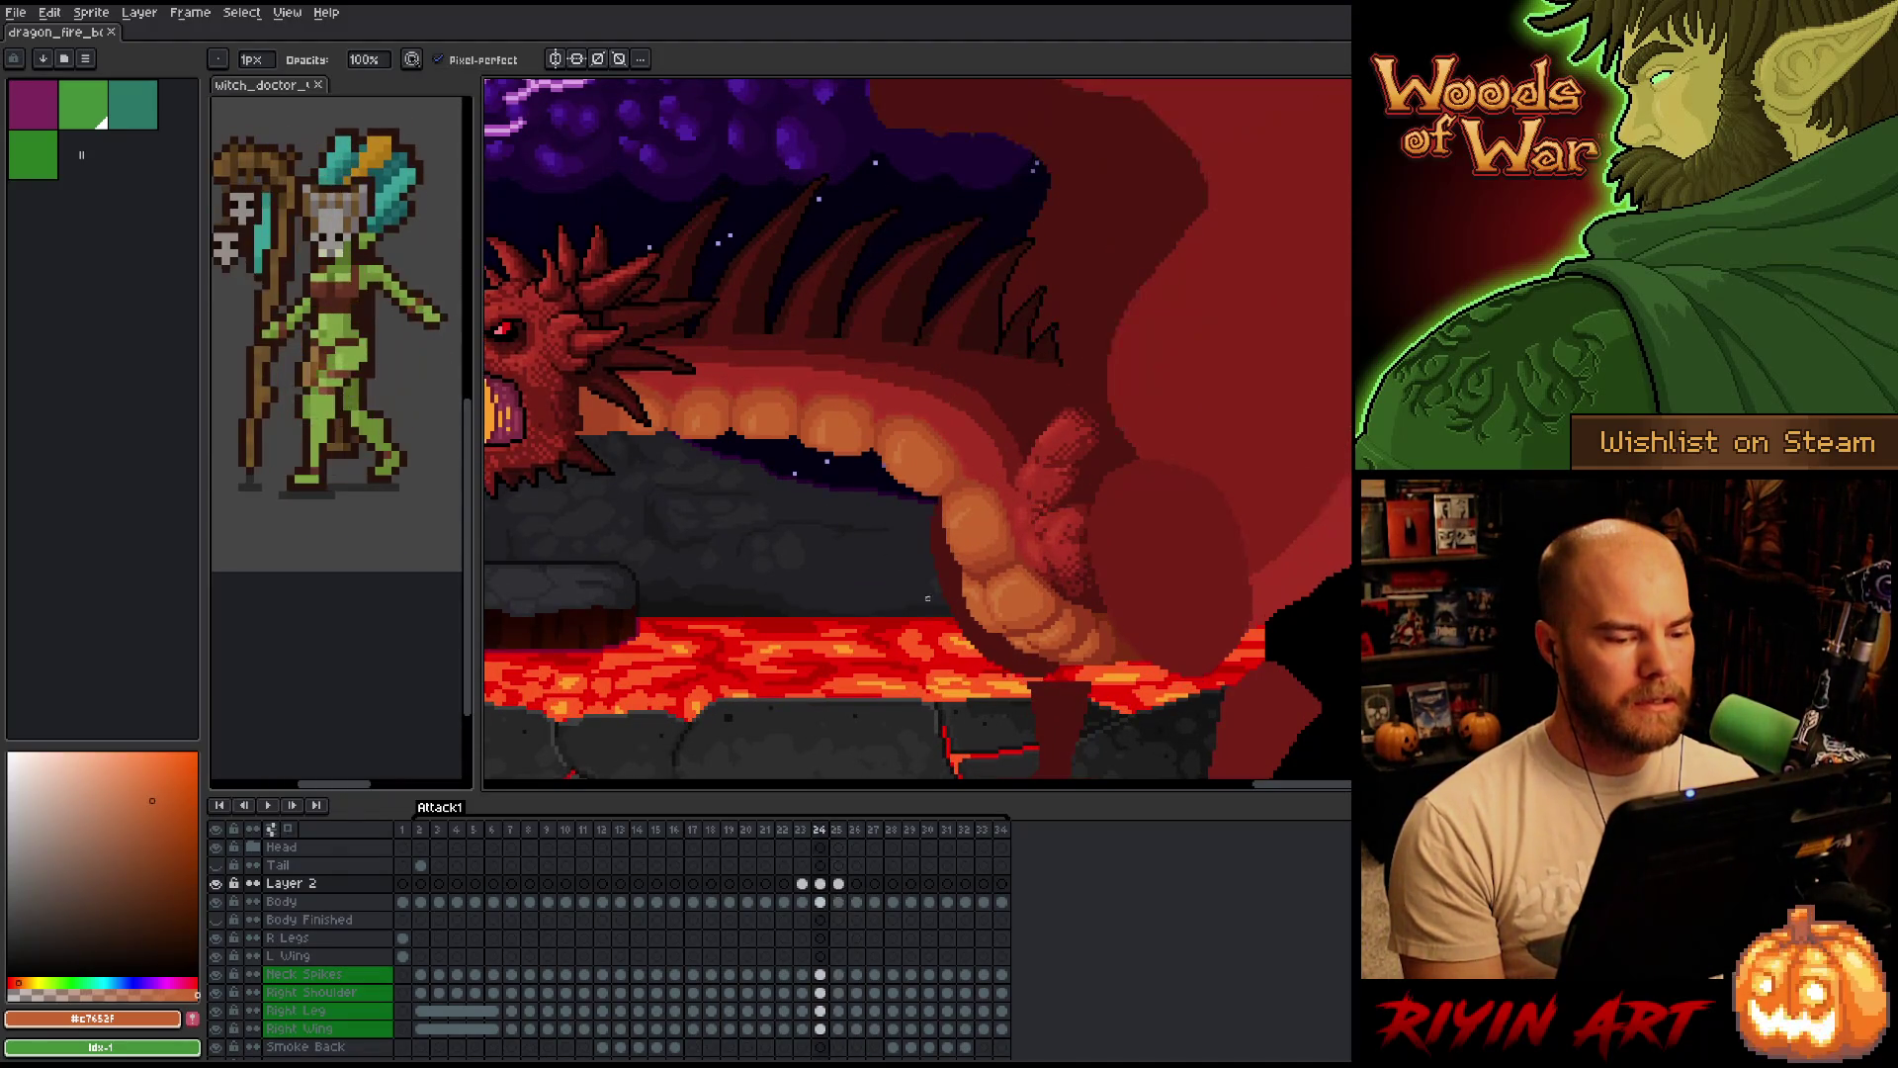
key(Right)
scroll(890, 548, up, 2)
alt+click(959, 569)
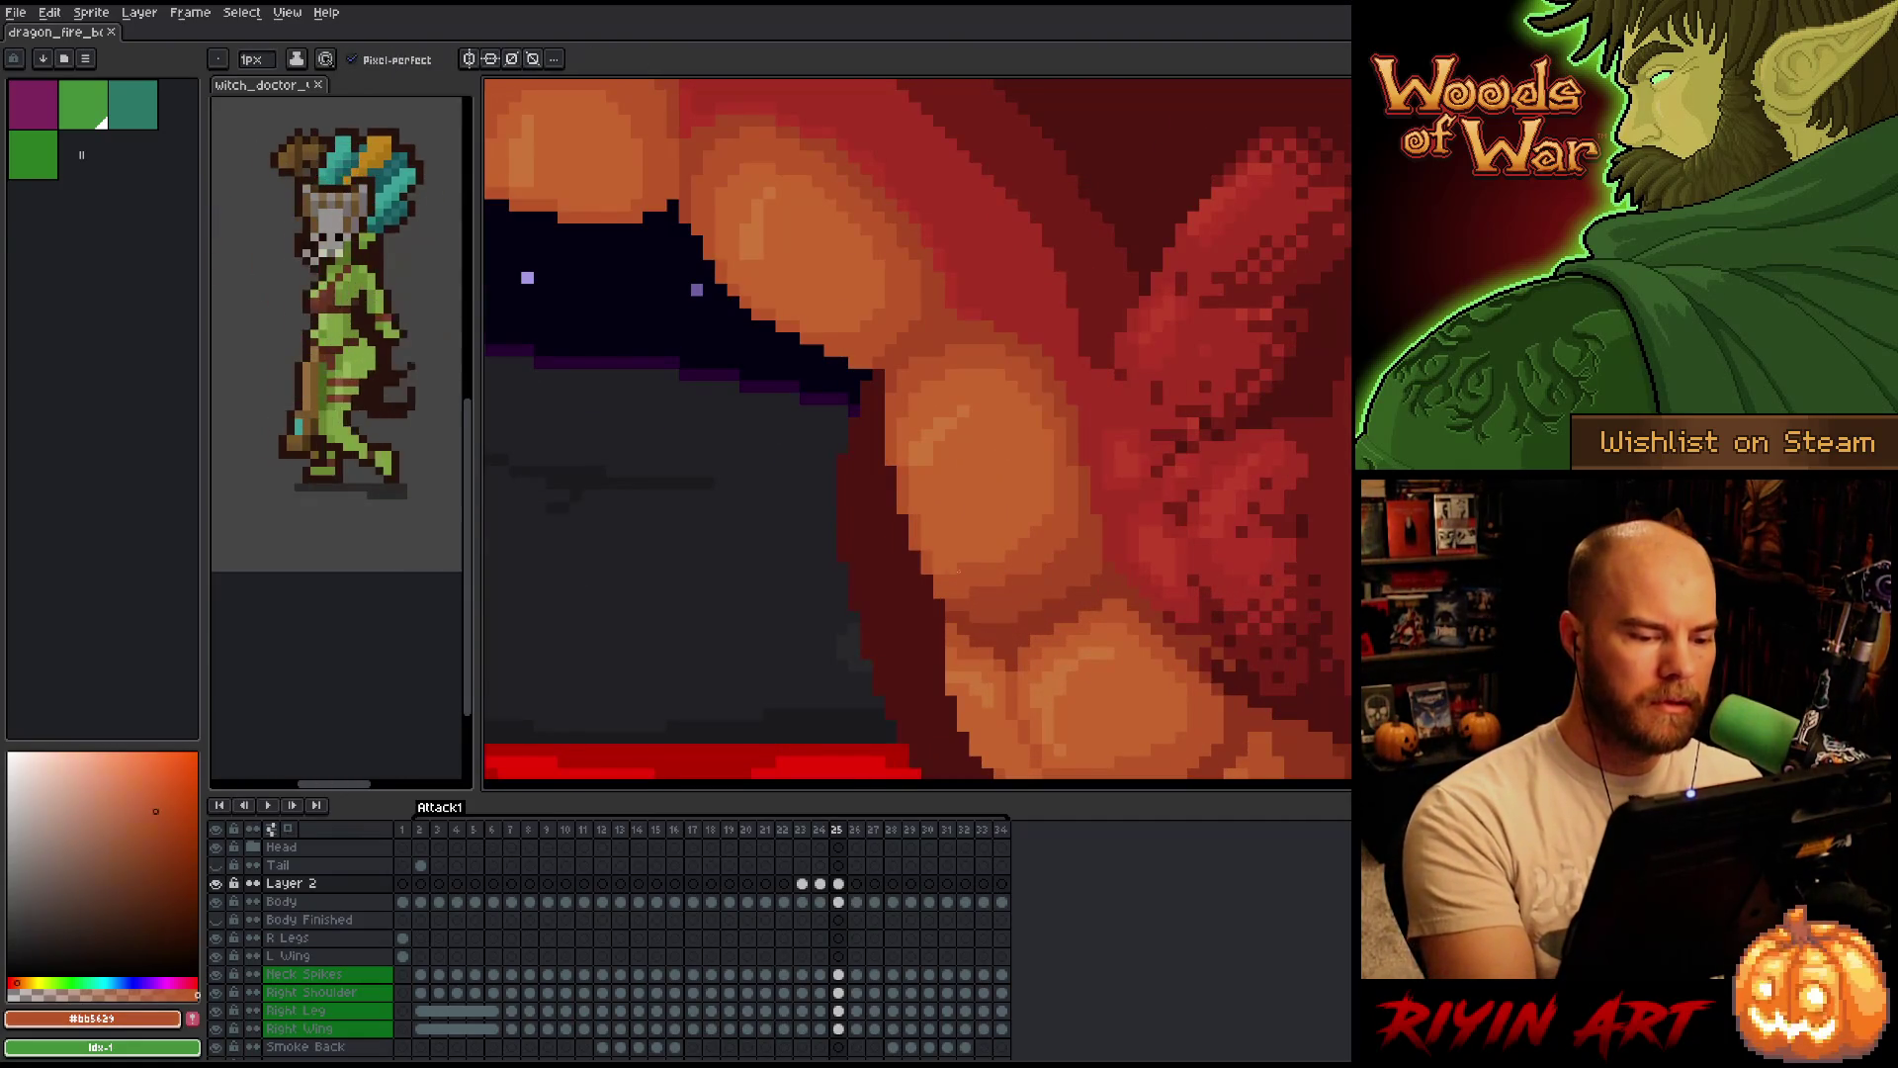
right_click(913, 486)
key(Escape)
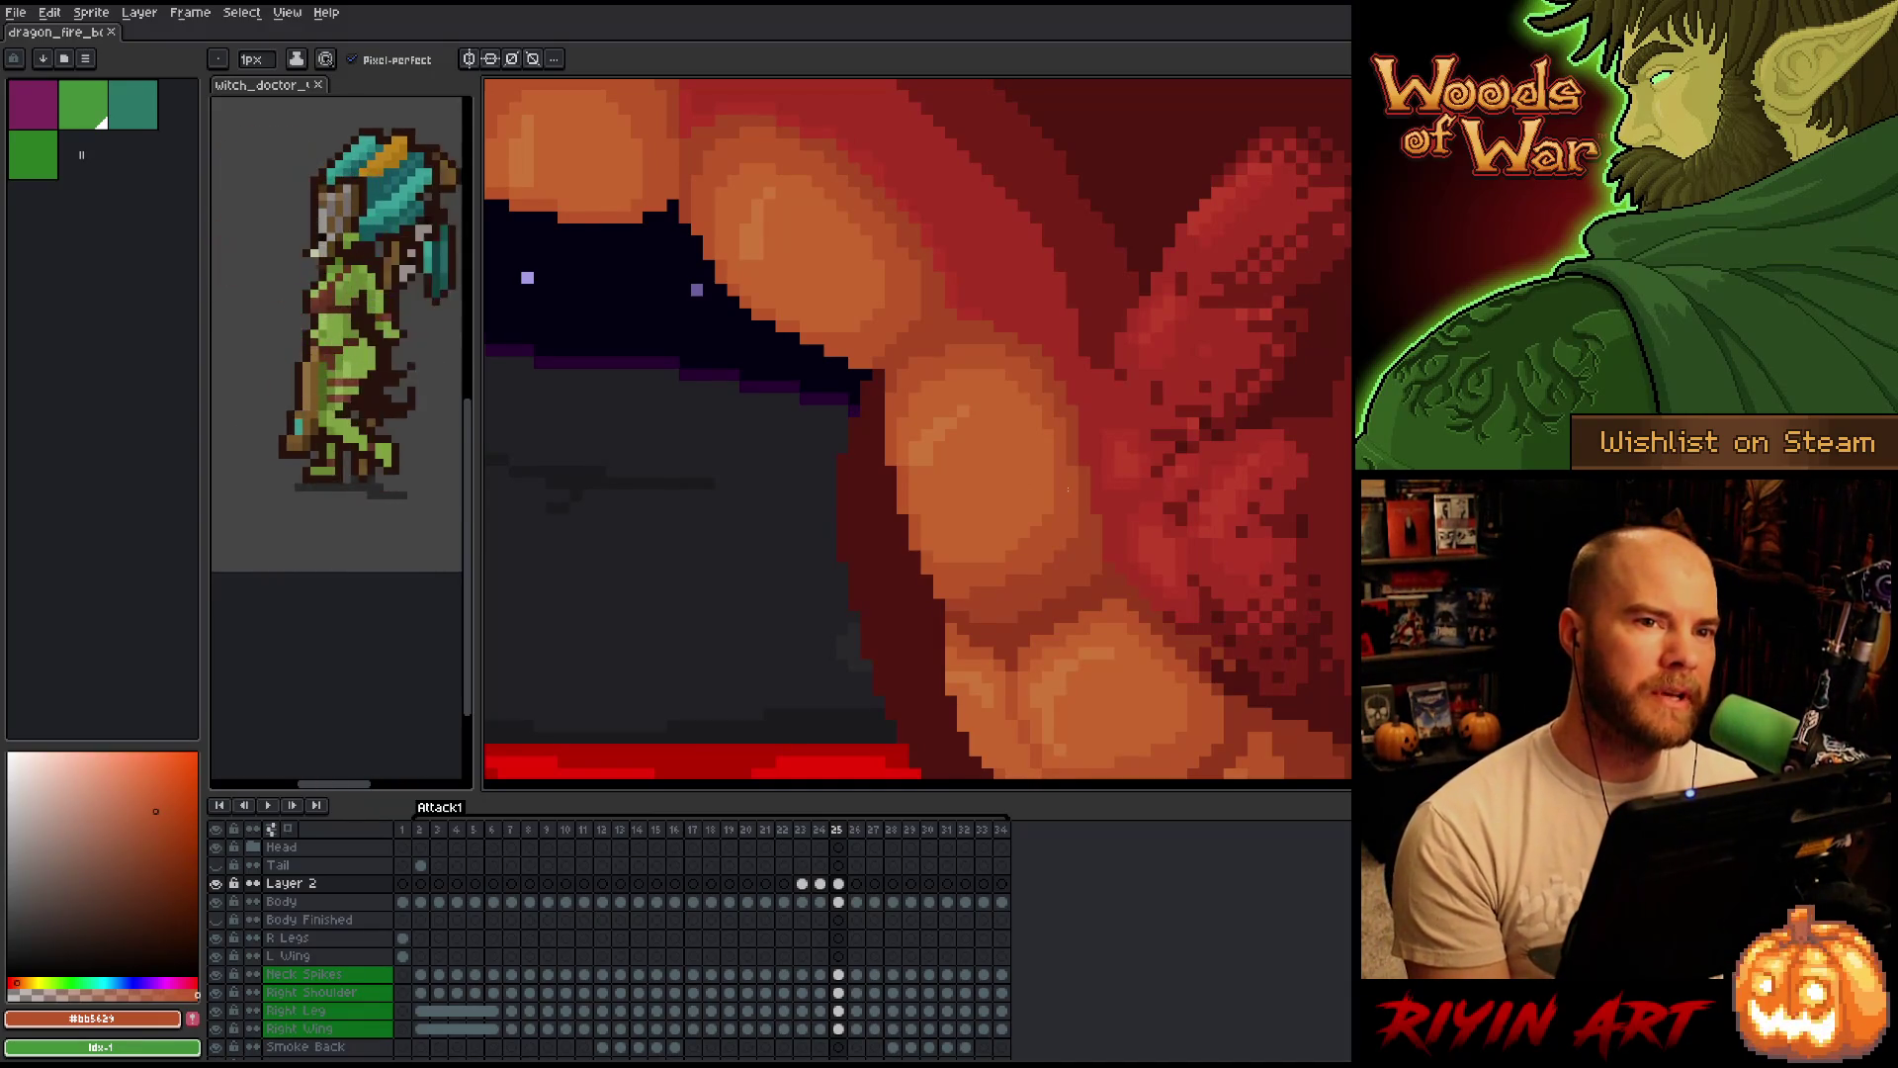
scroll(1069, 489, down, 2)
scroll(1032, 488, down, 2)
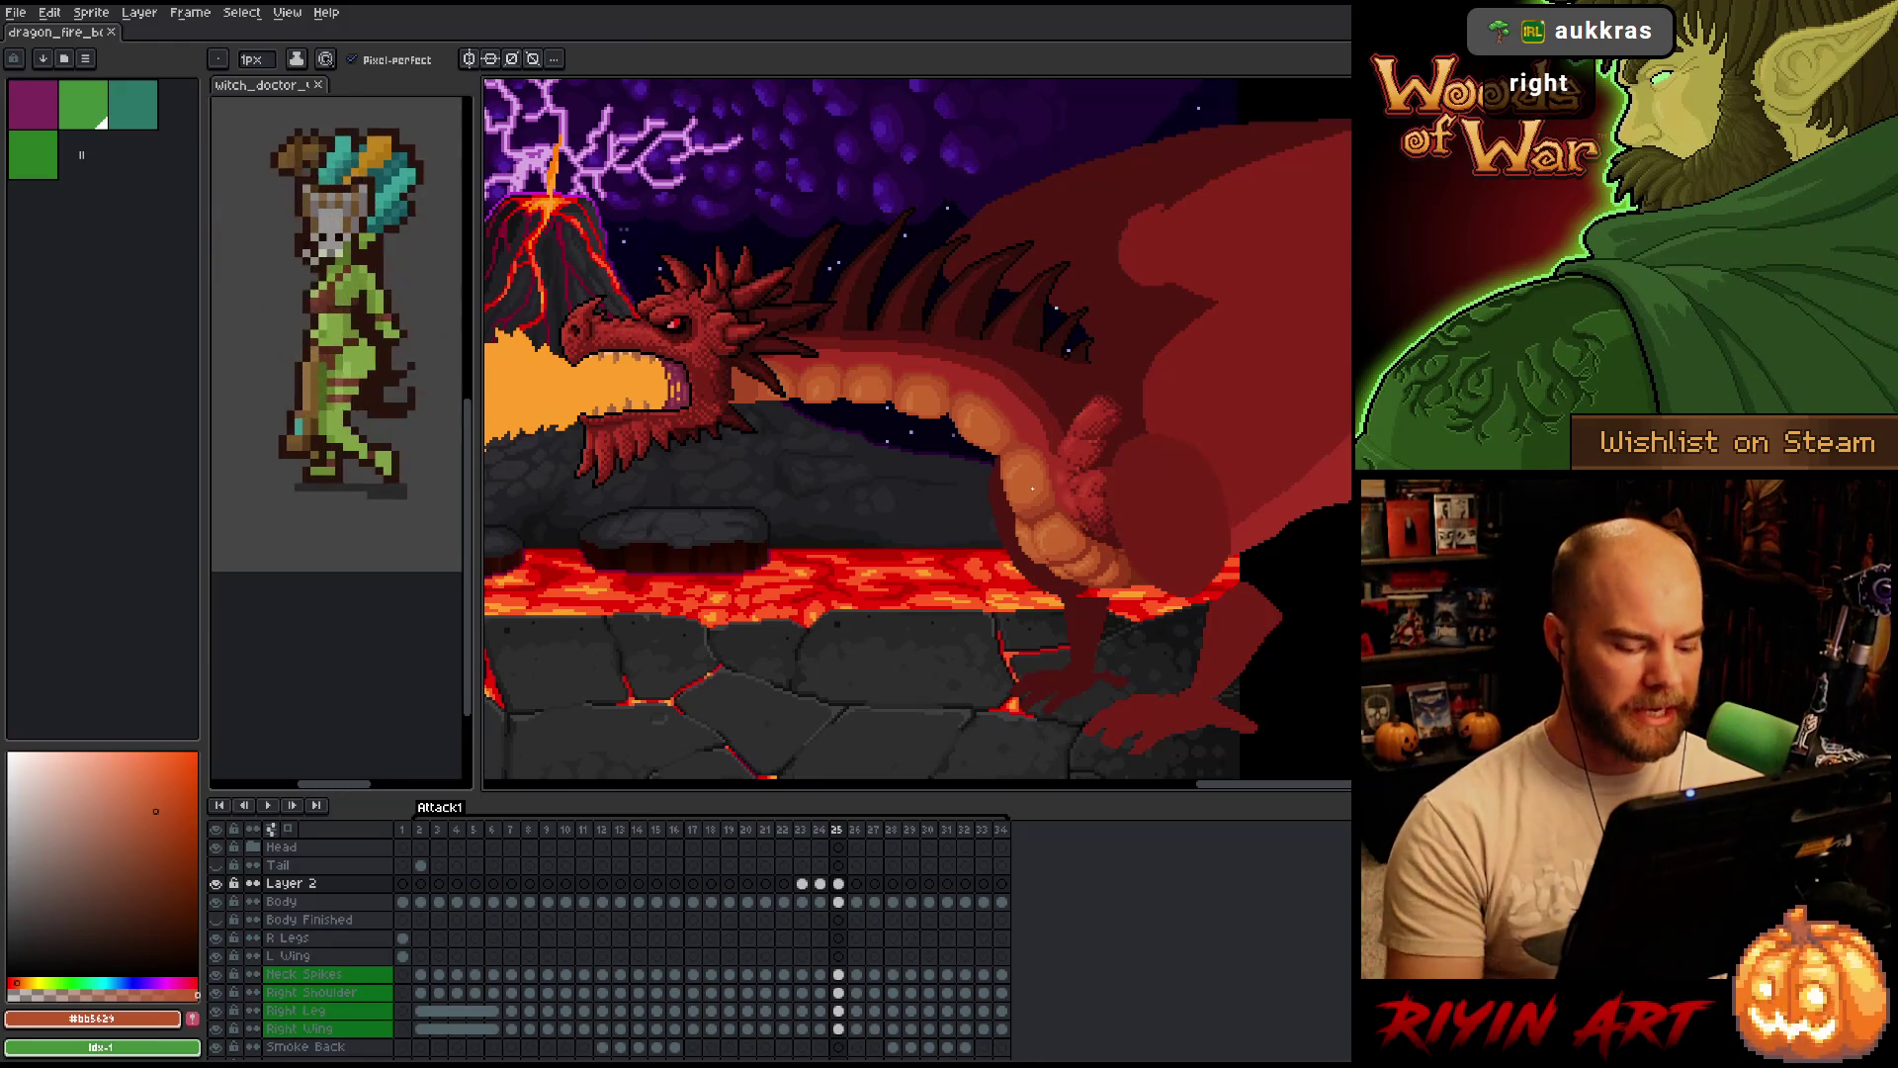
scroll(1032, 489, up, 2)
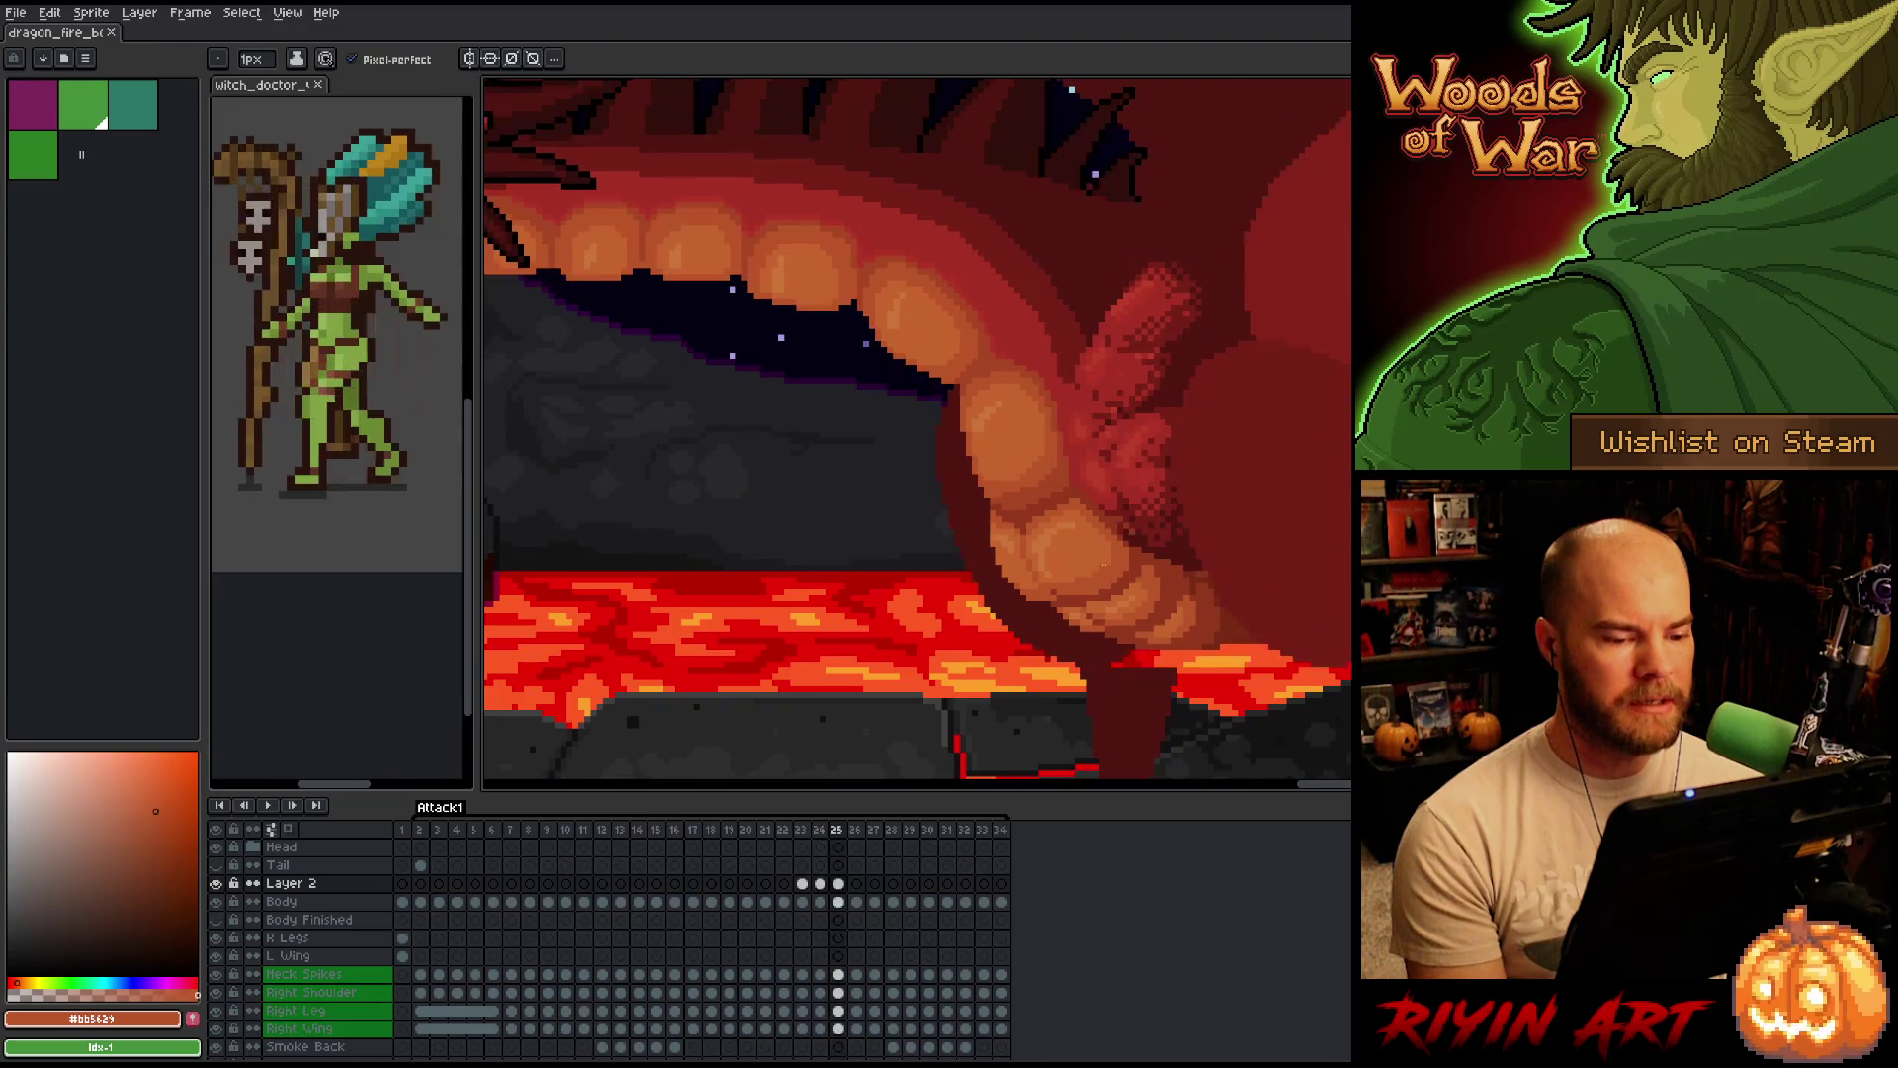
scroll(980, 529, up, 3)
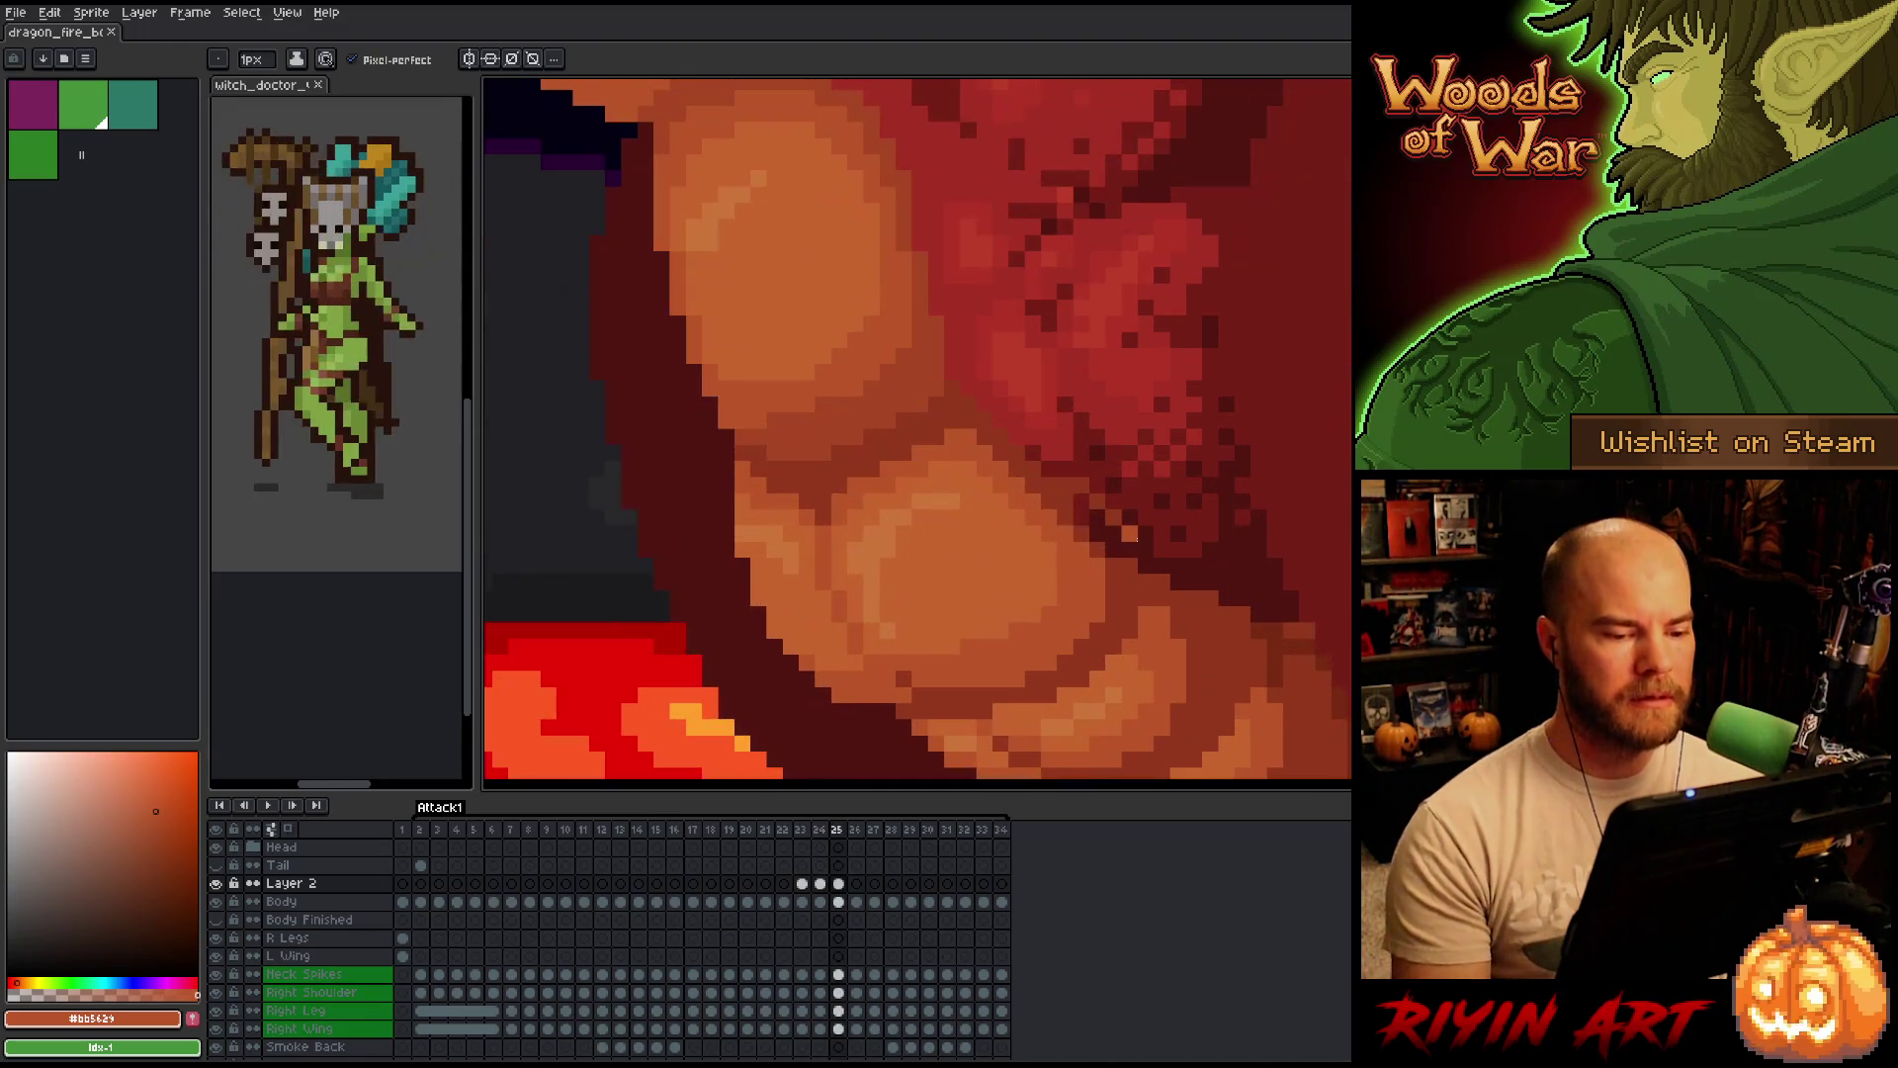
Sample dark and lighter reds from the shoulder, comparing frames 24 and 25.
alt+click(1088, 490)
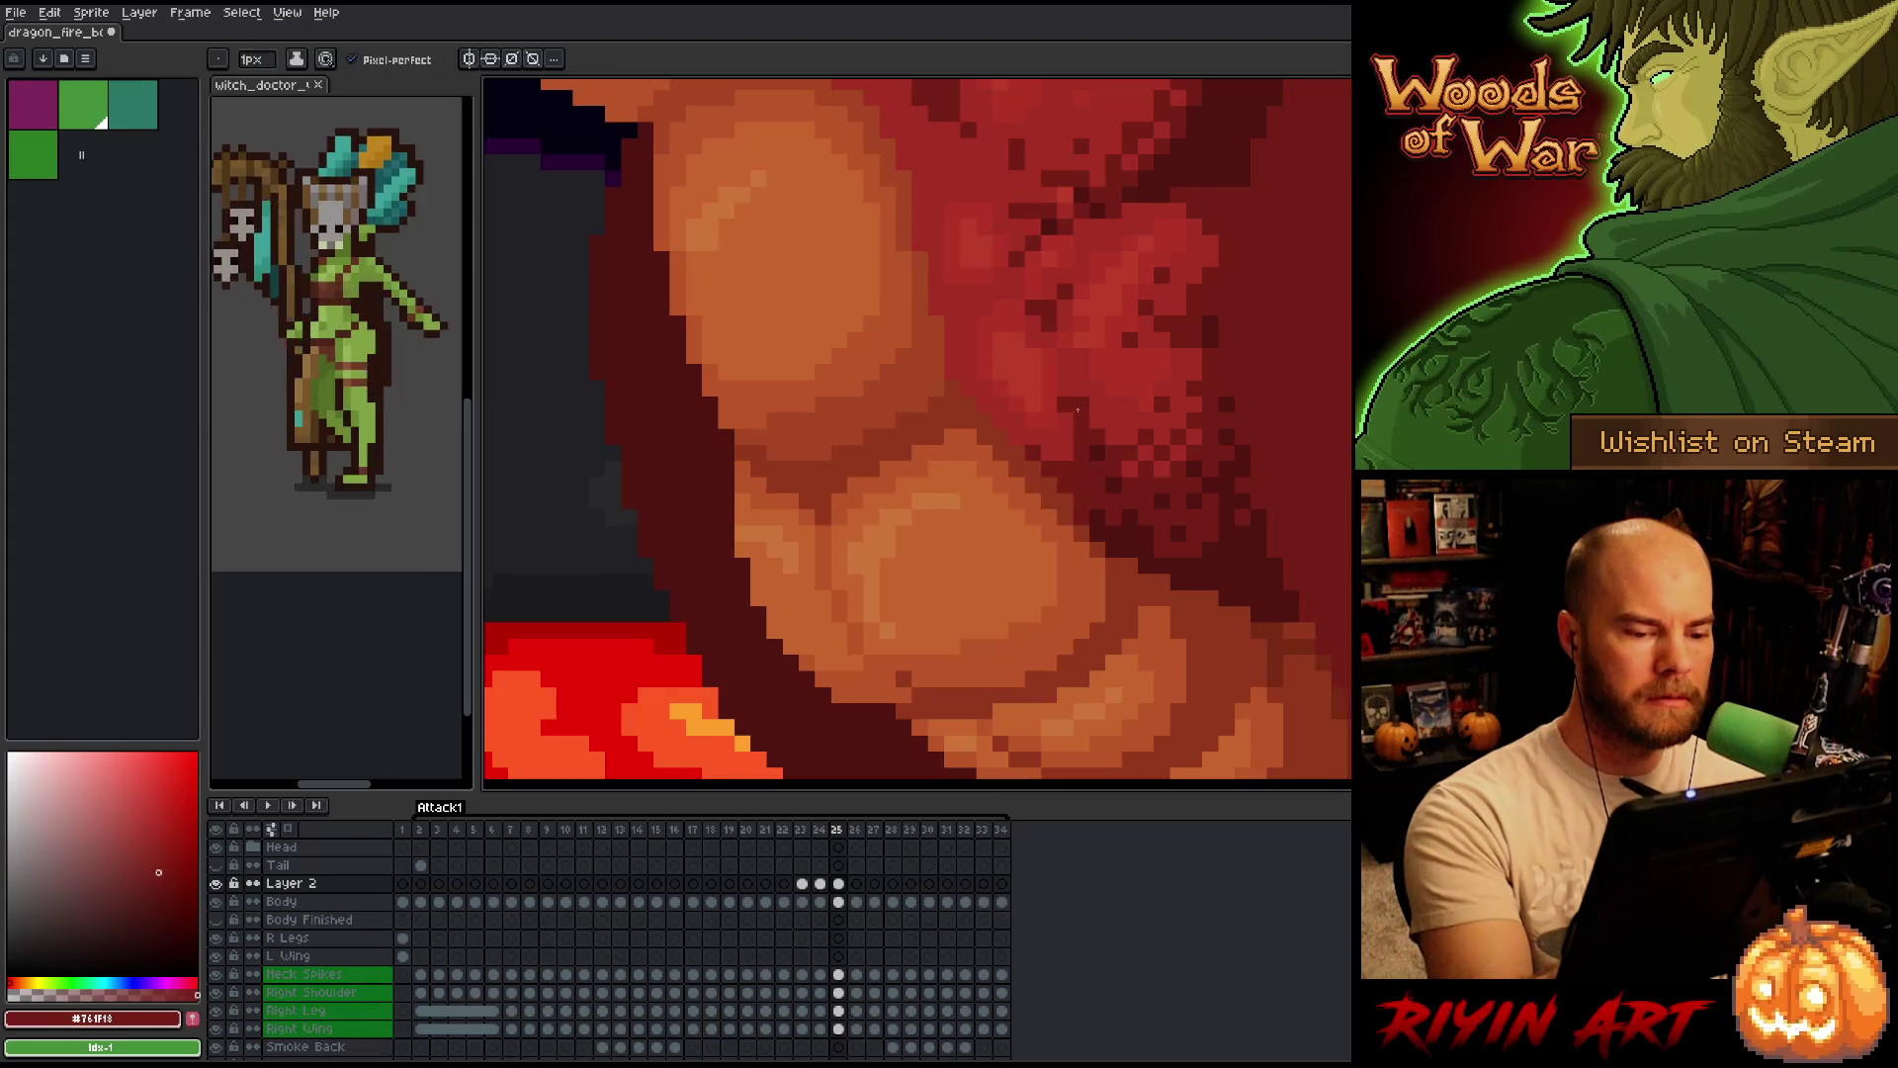
alt+click(1076, 515)
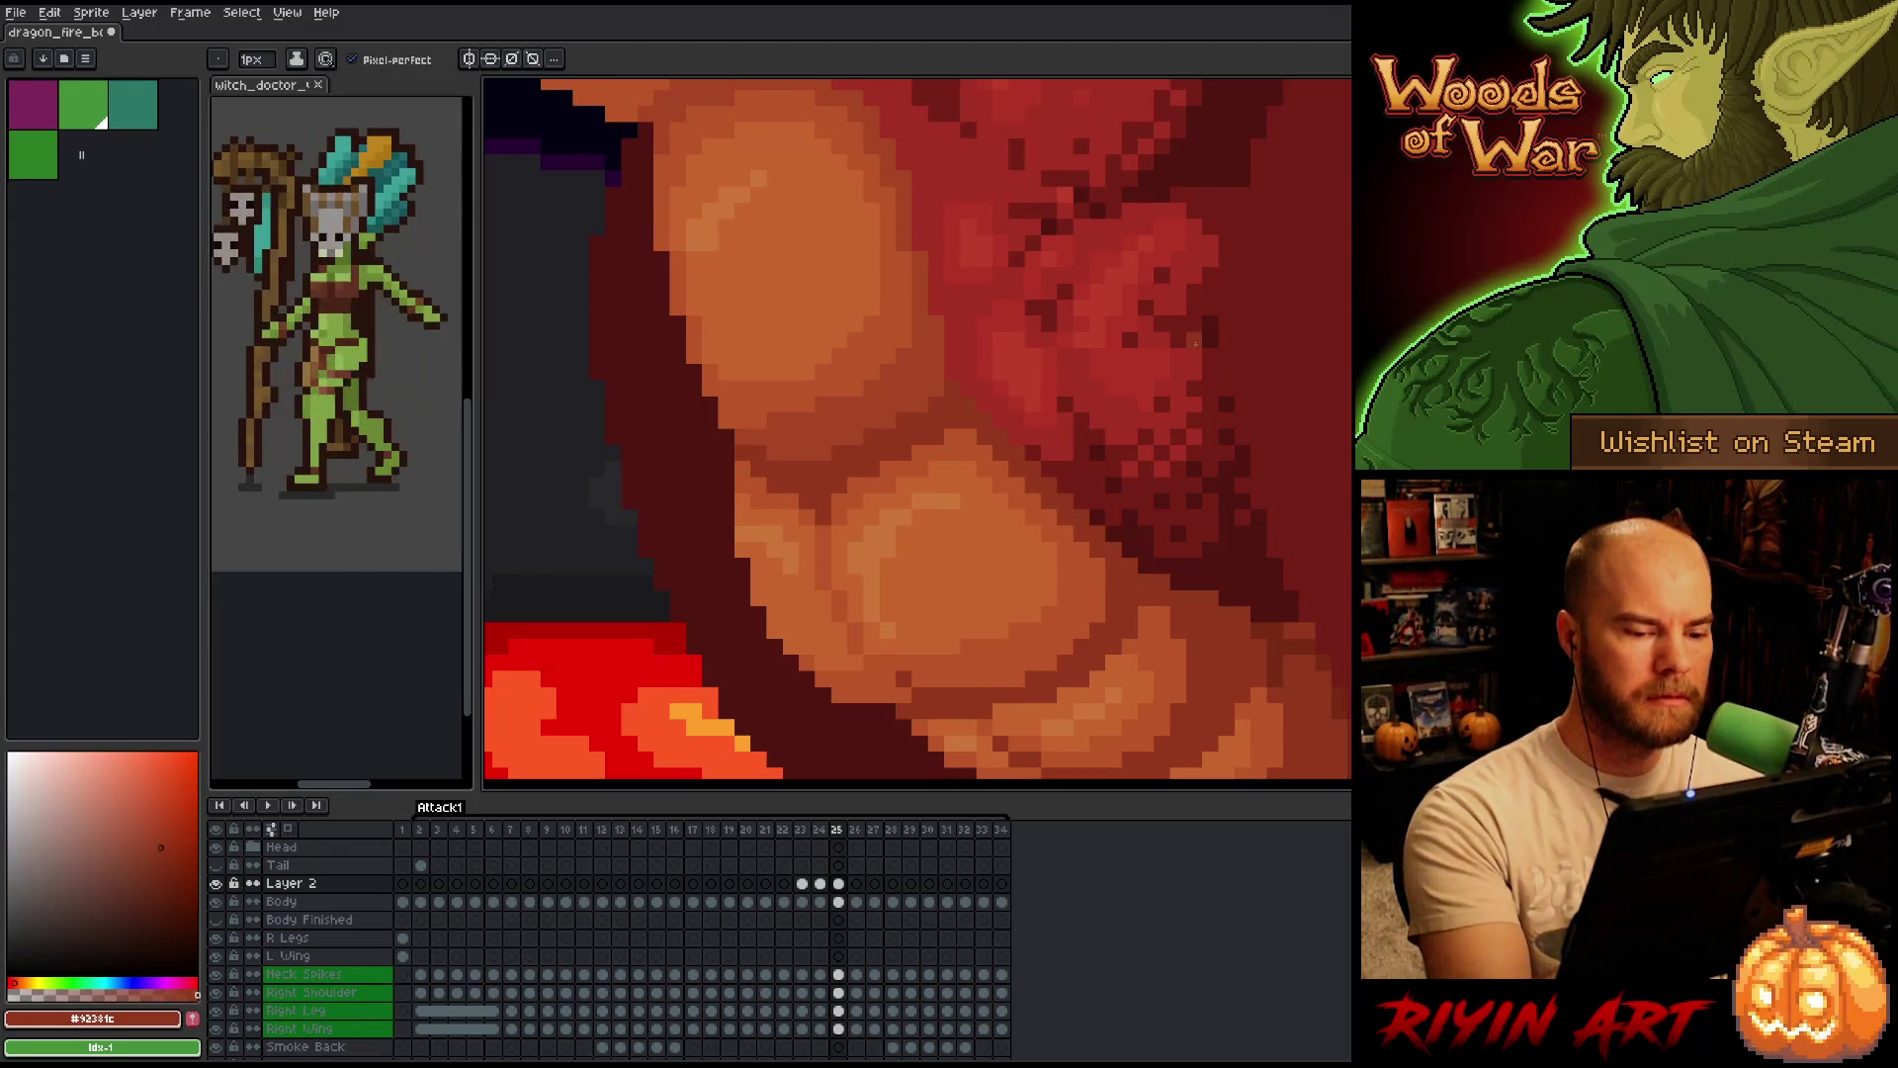
key(Left)
key(Right)
key(Left)
key(Right)
key(Left)
key(Right)
key(Left)
key(Right)
key(Left)
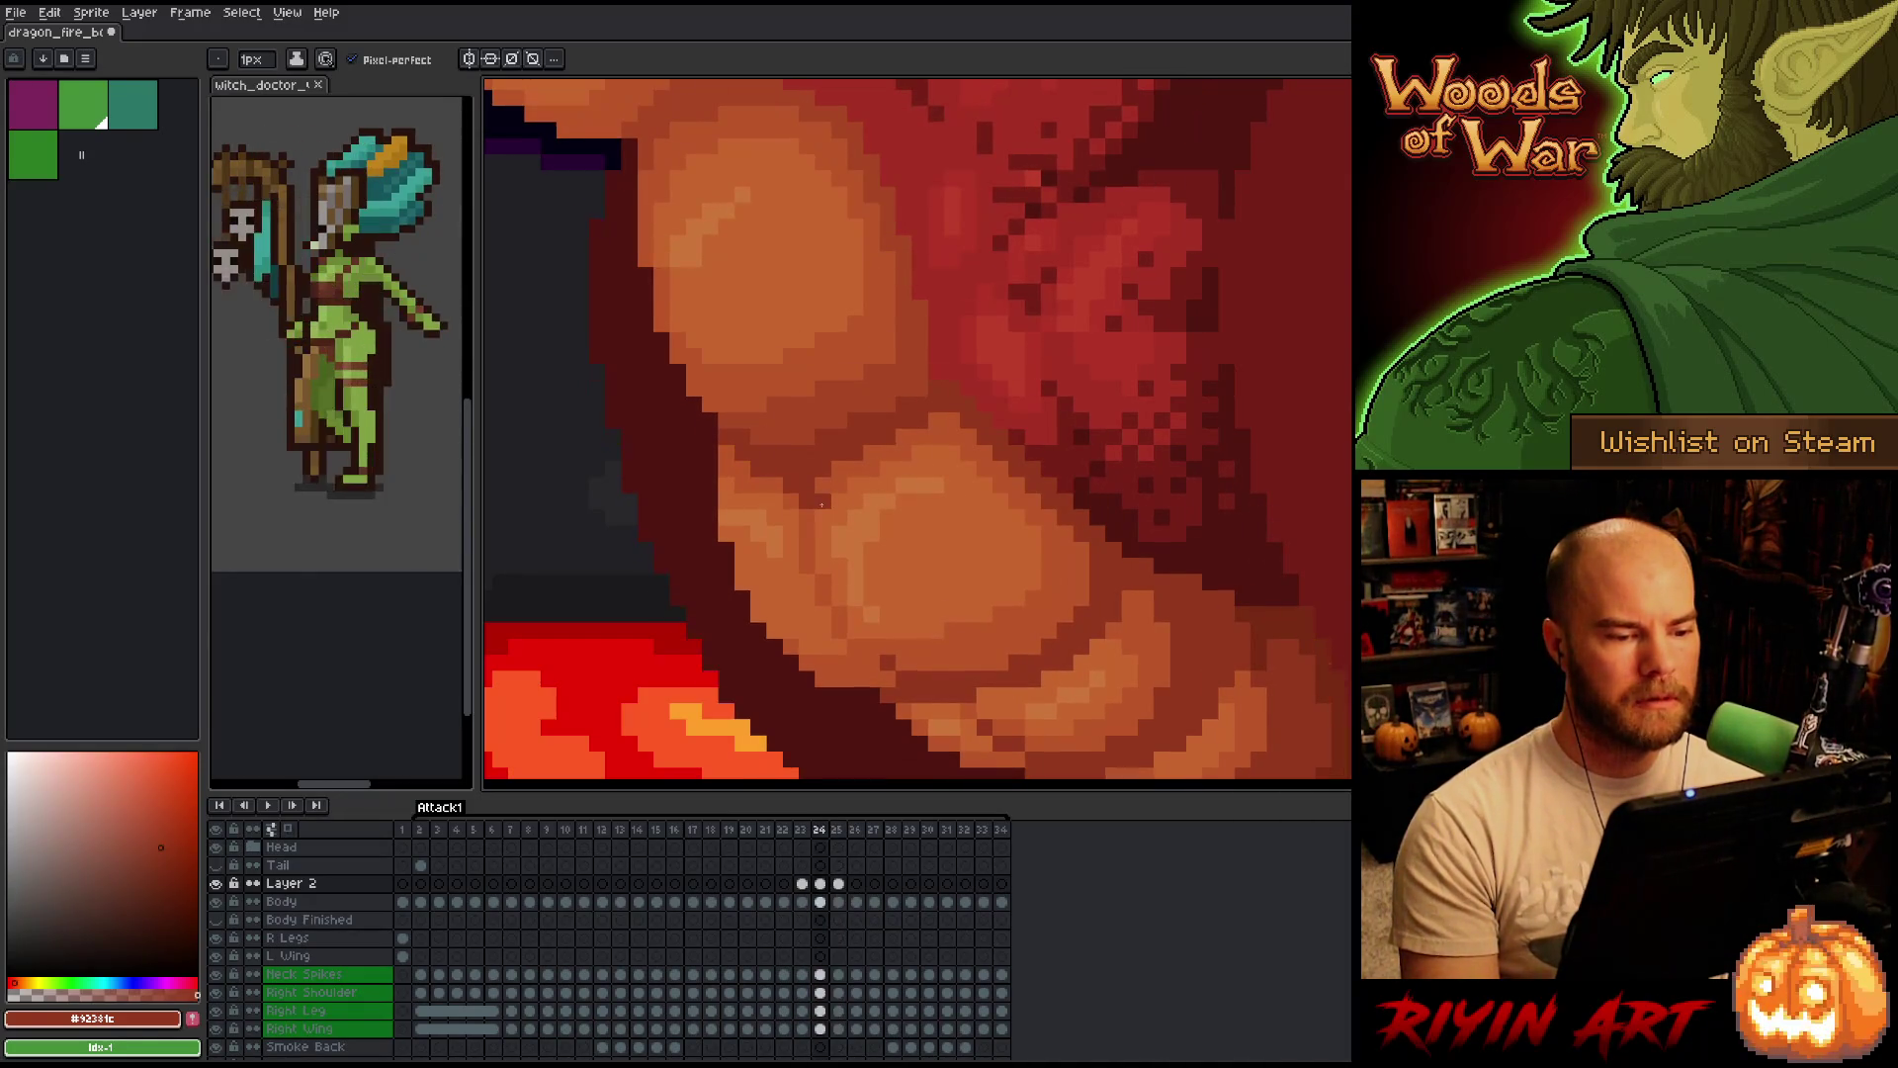
key(Right)
Sample the body's mid red and compare the poses across frames, ending on frame 21.
alt+click(958, 365)
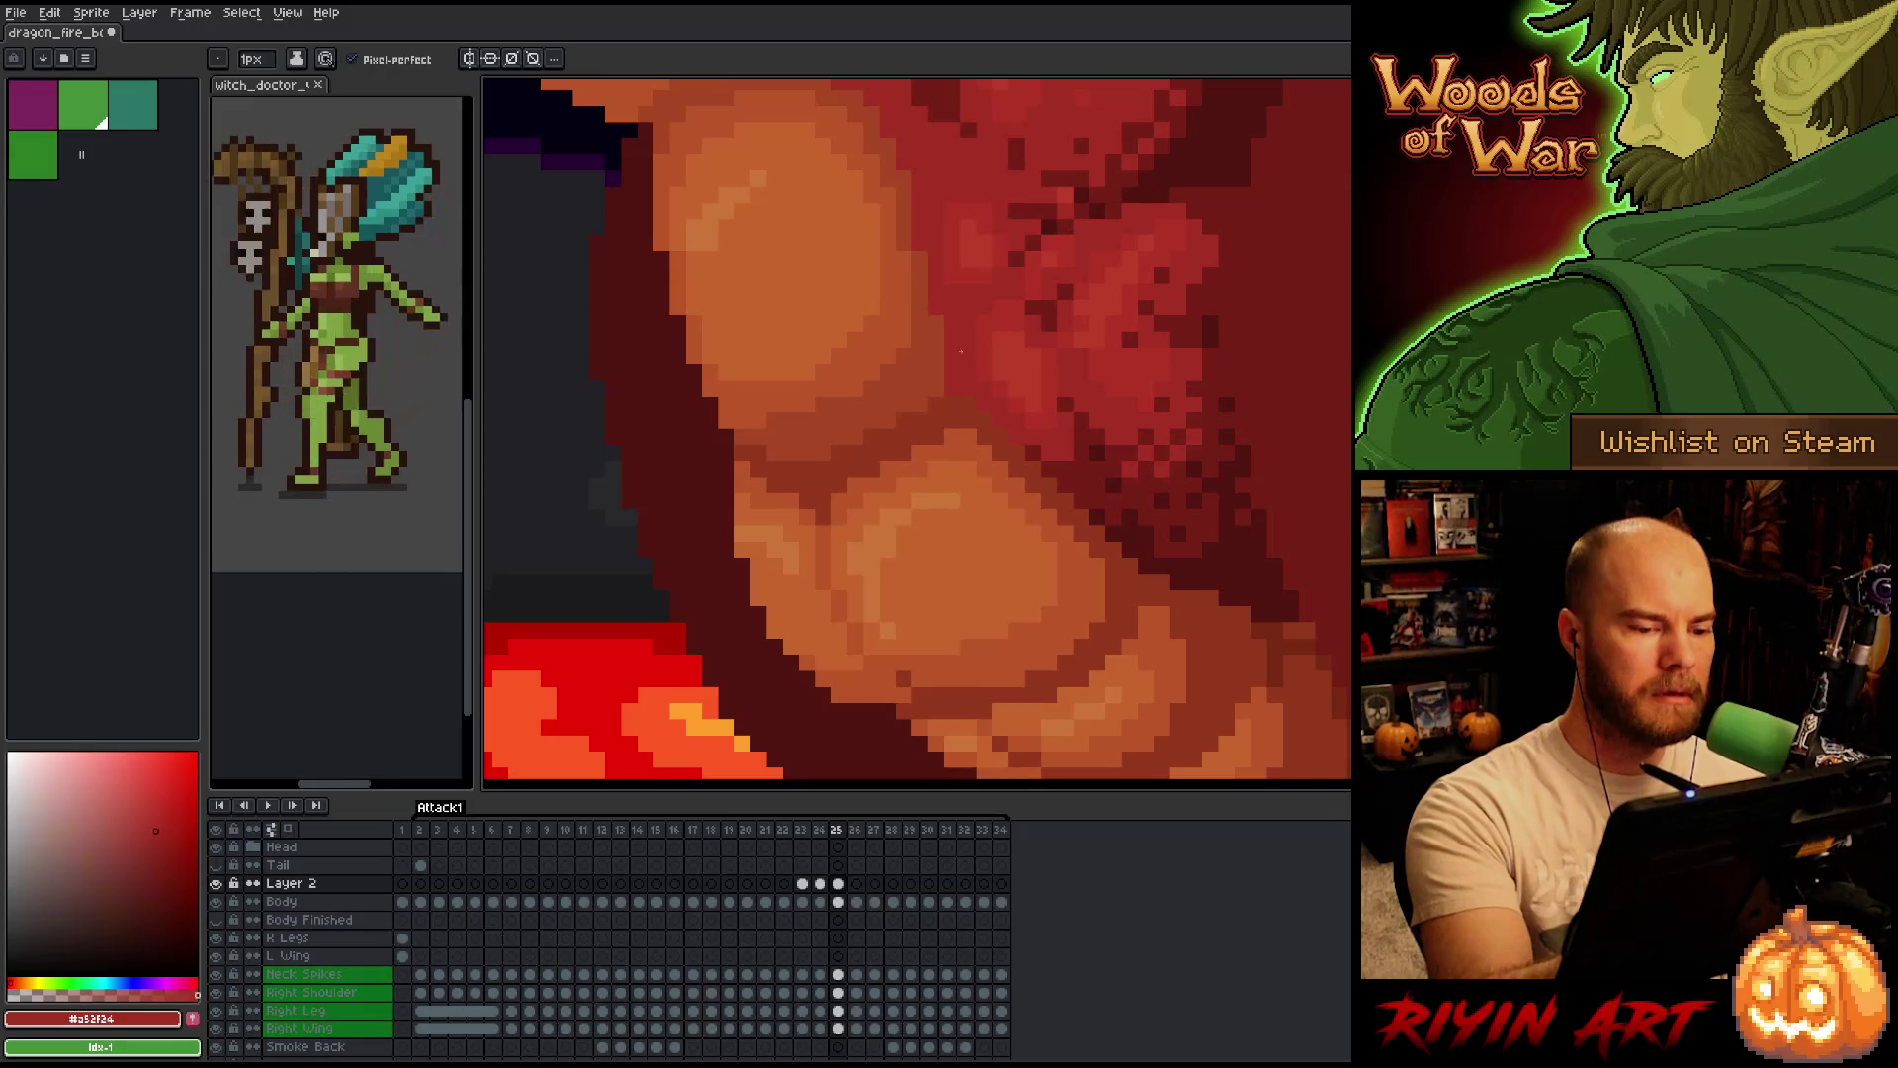
key(Left)
scroll(959, 365, down, 3)
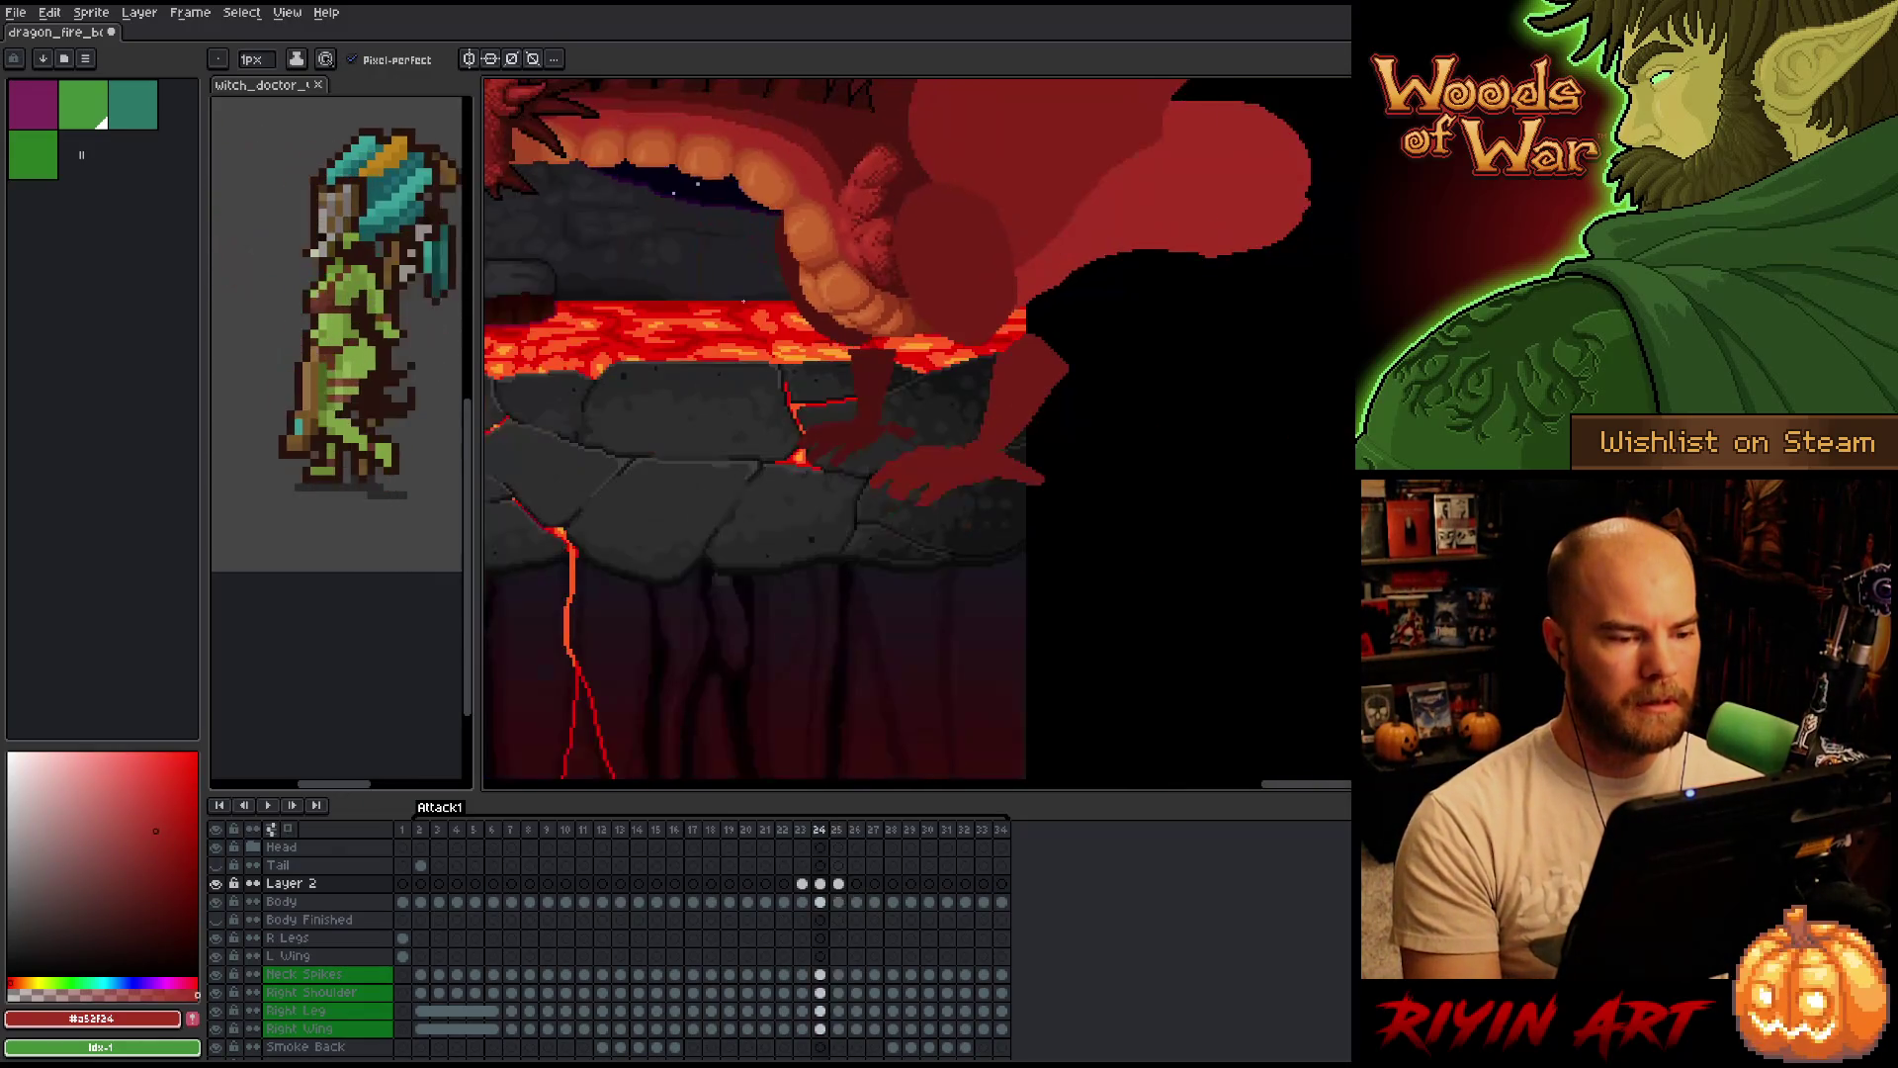
key(Right)
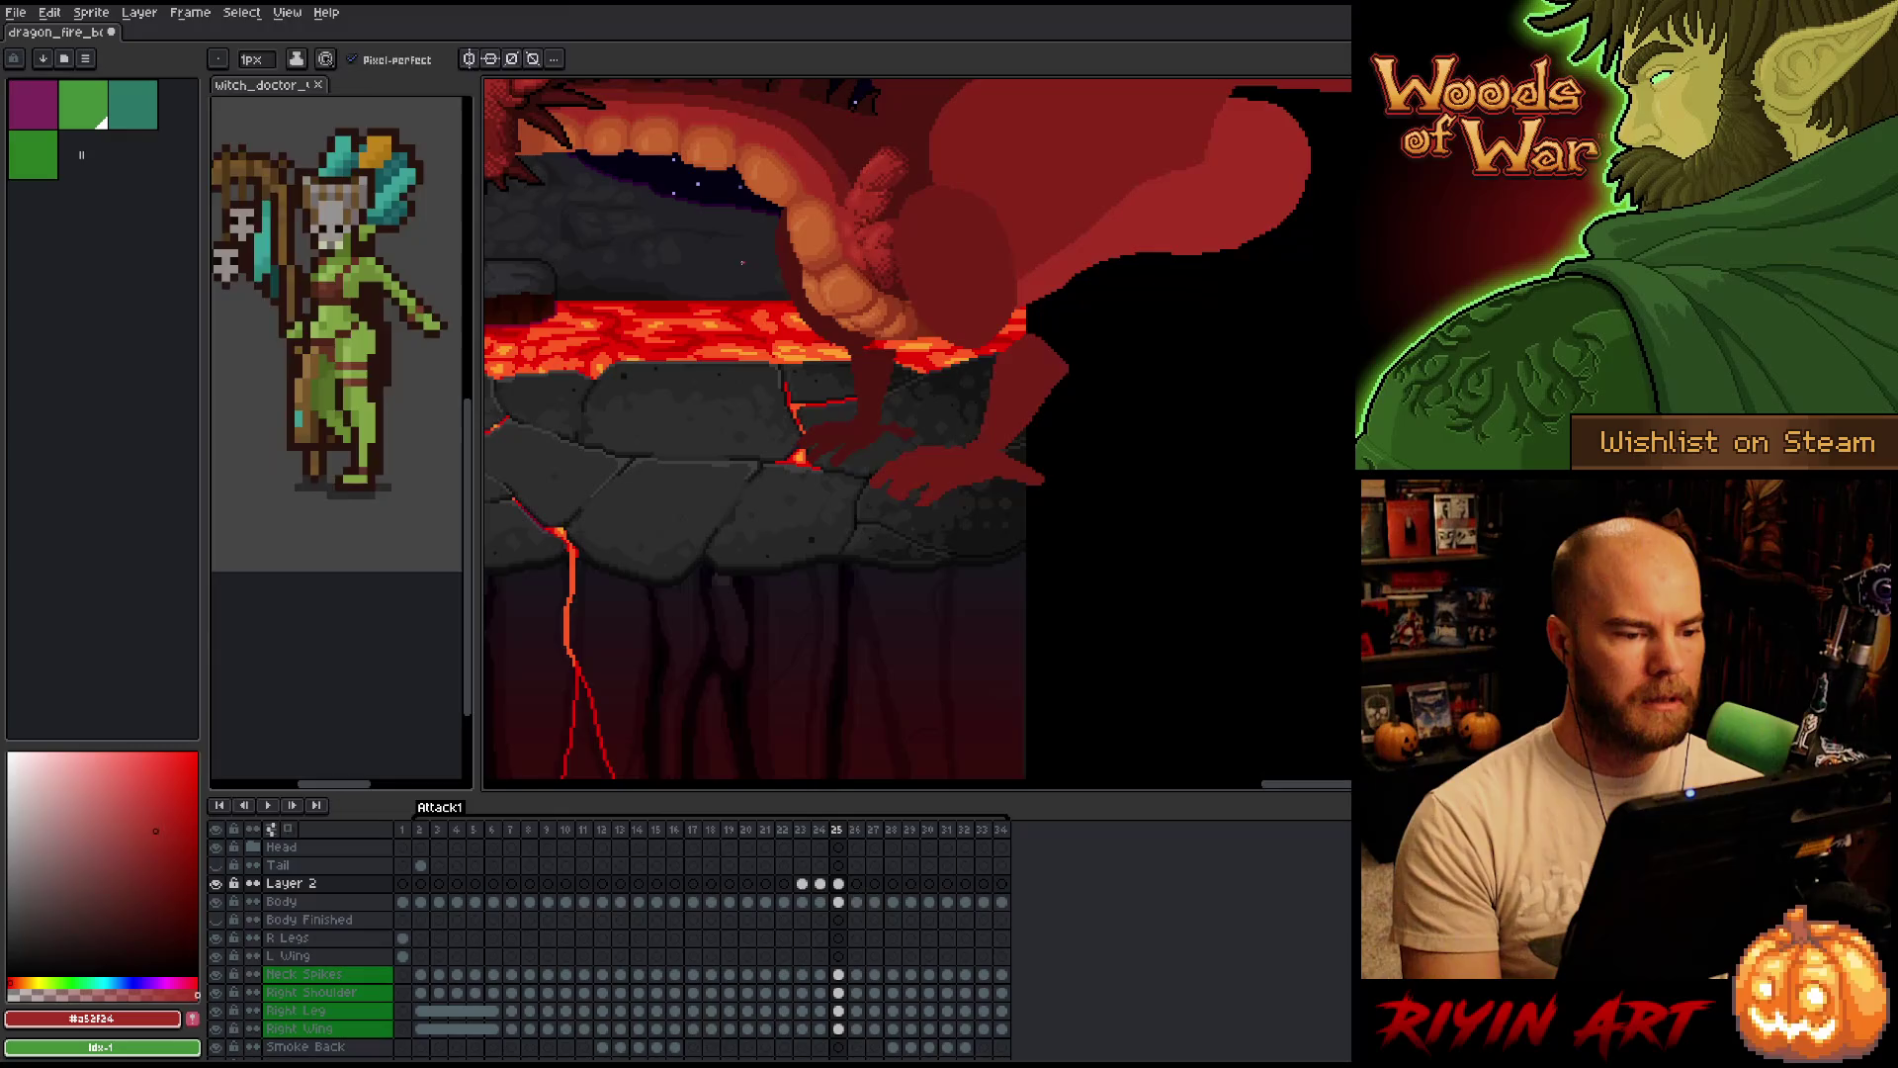
scroll(919, 430, down, 2)
key(Left)
key(Right)
key(Left)
key(Right)
key(Right)
key(Left)
key(Left)
key(Right)
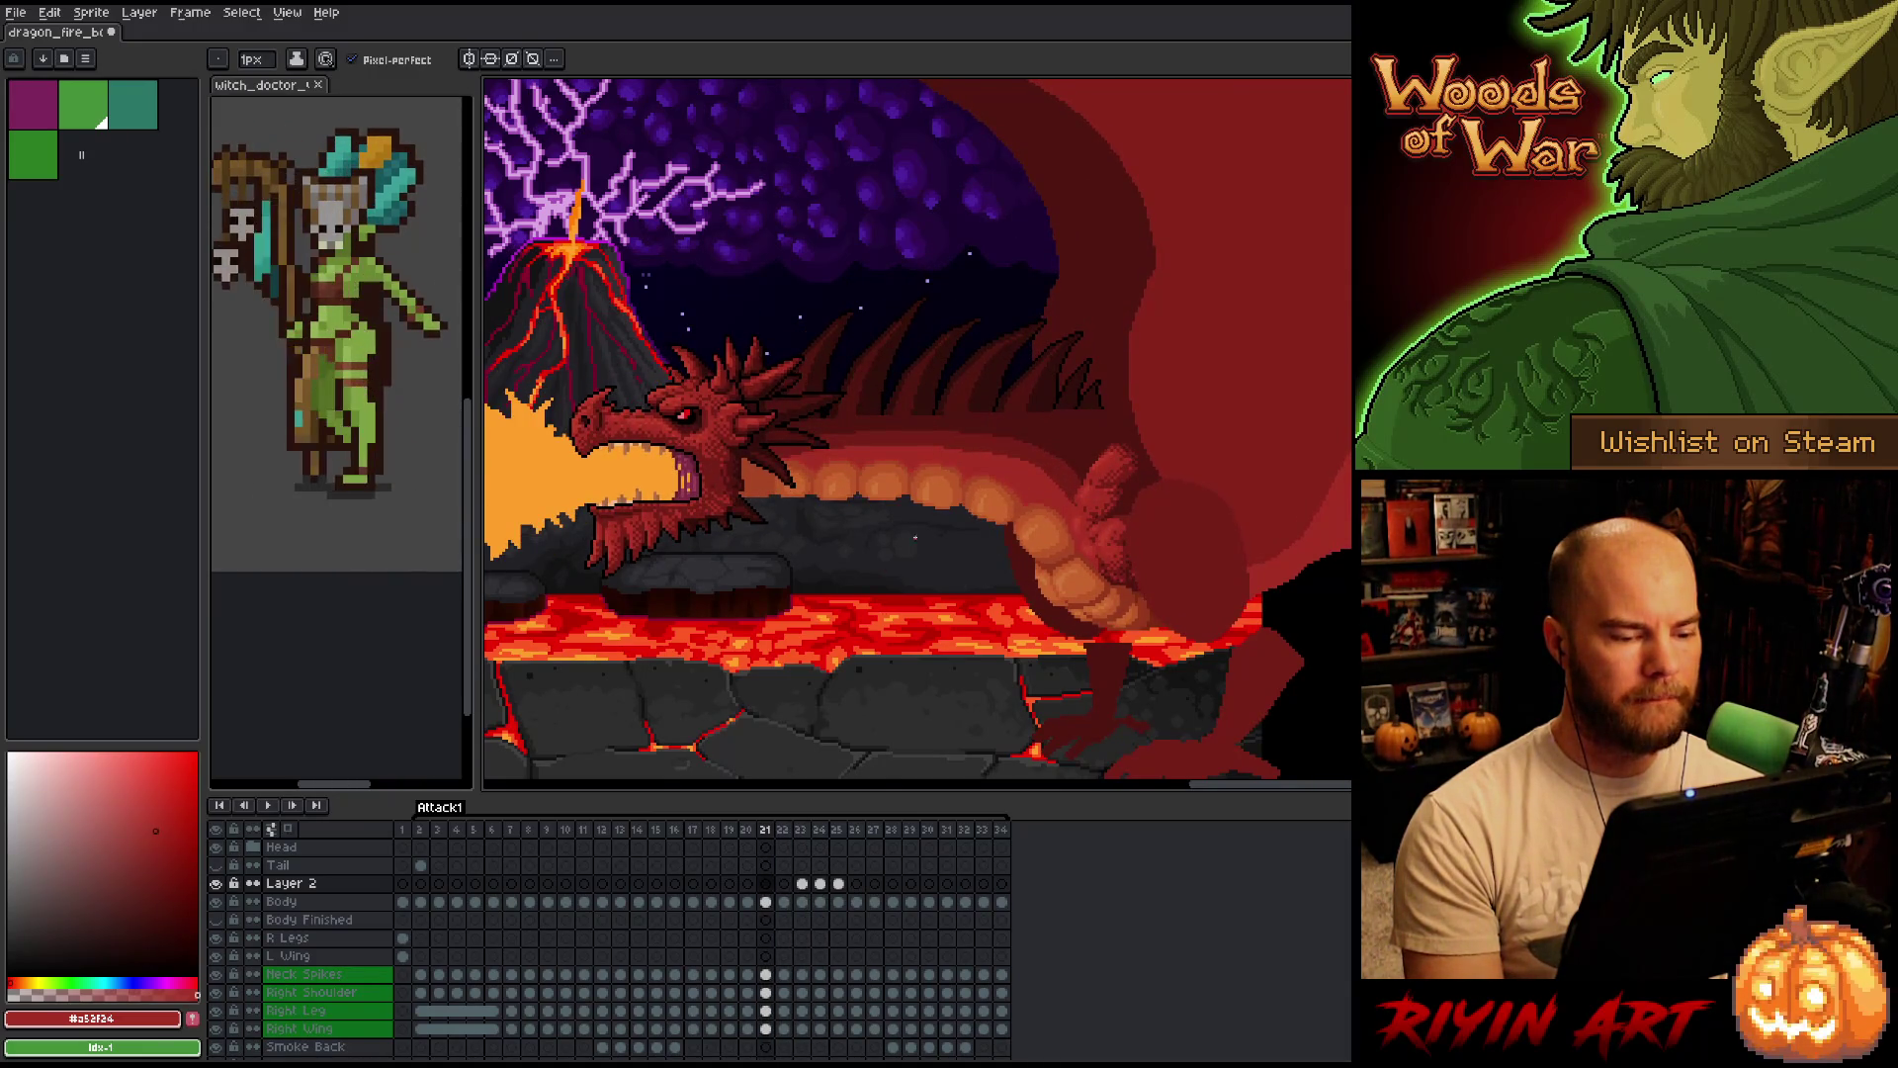
scroll(909, 542, up, 1)
scroll(929, 536, up, 2)
scroll(929, 538, down, 2)
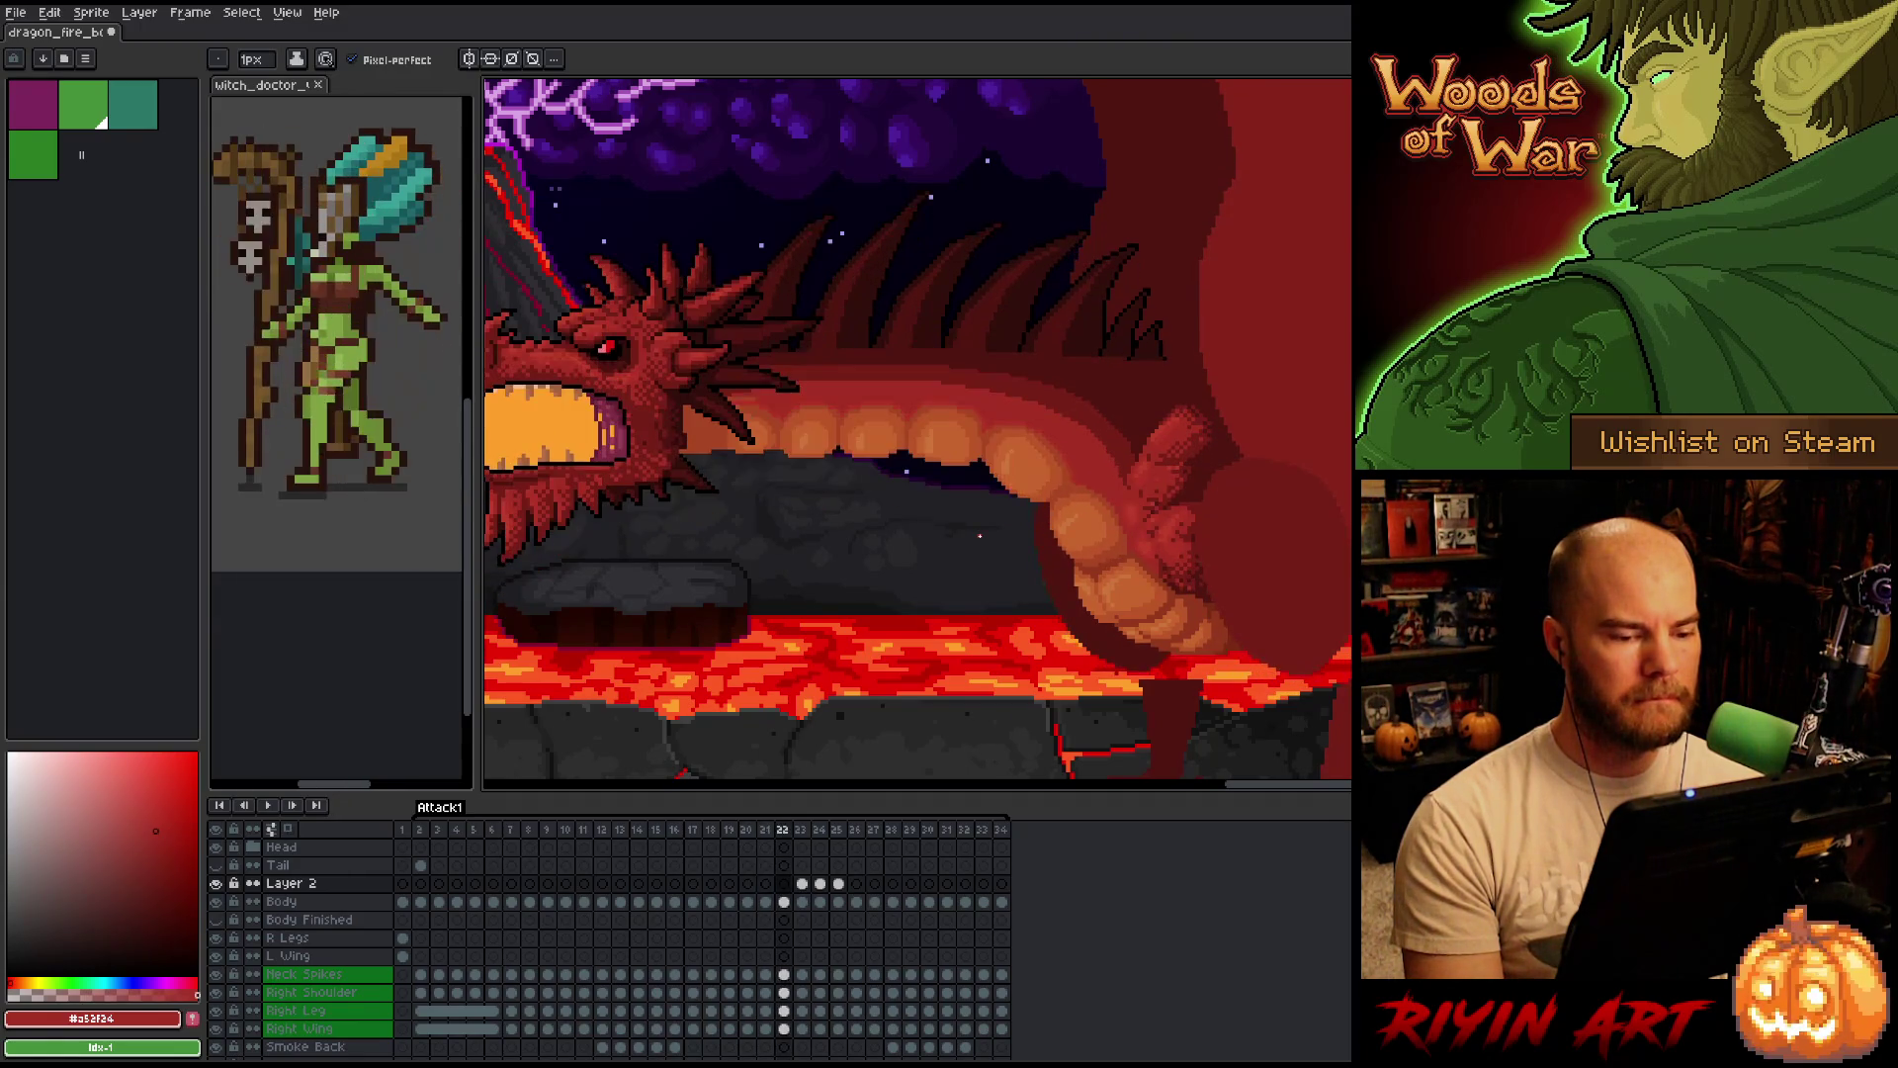
key(Left)
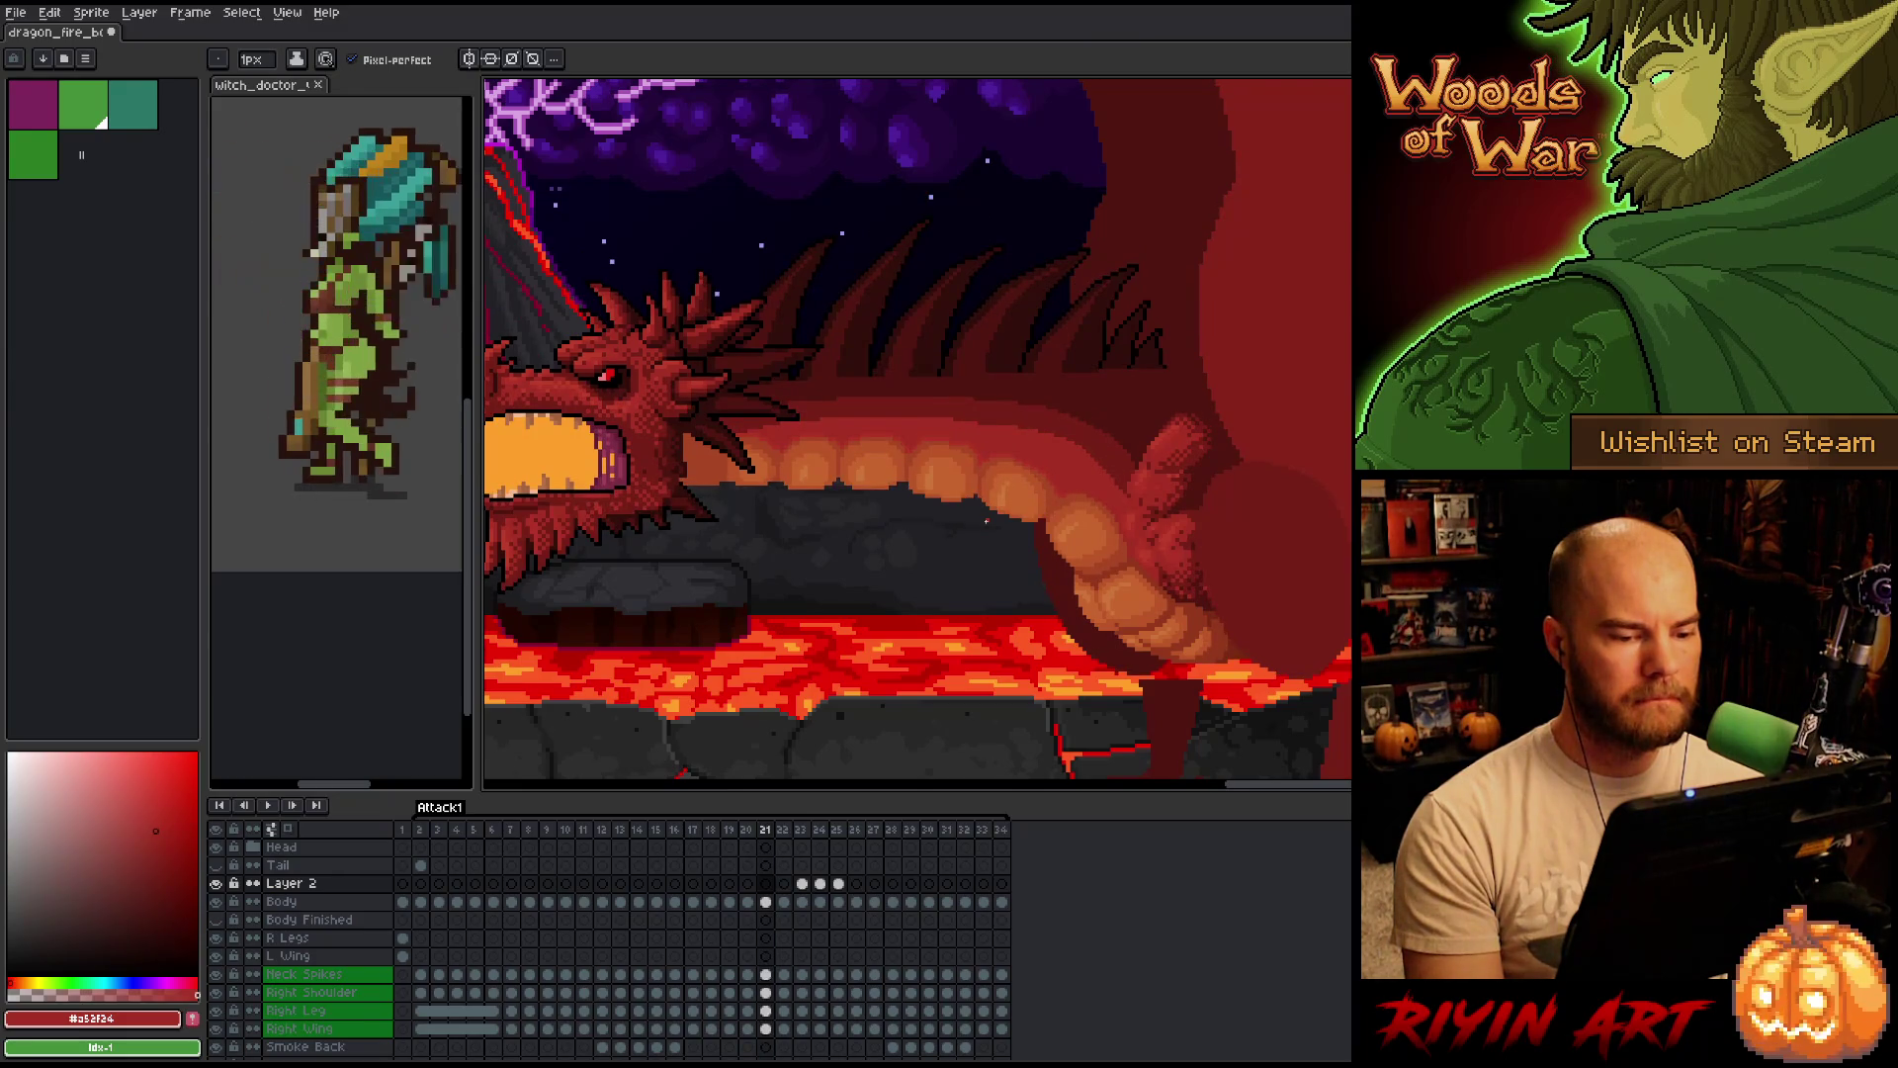
scroll(984, 520, up, 1)
scroll(932, 549, up, 1)
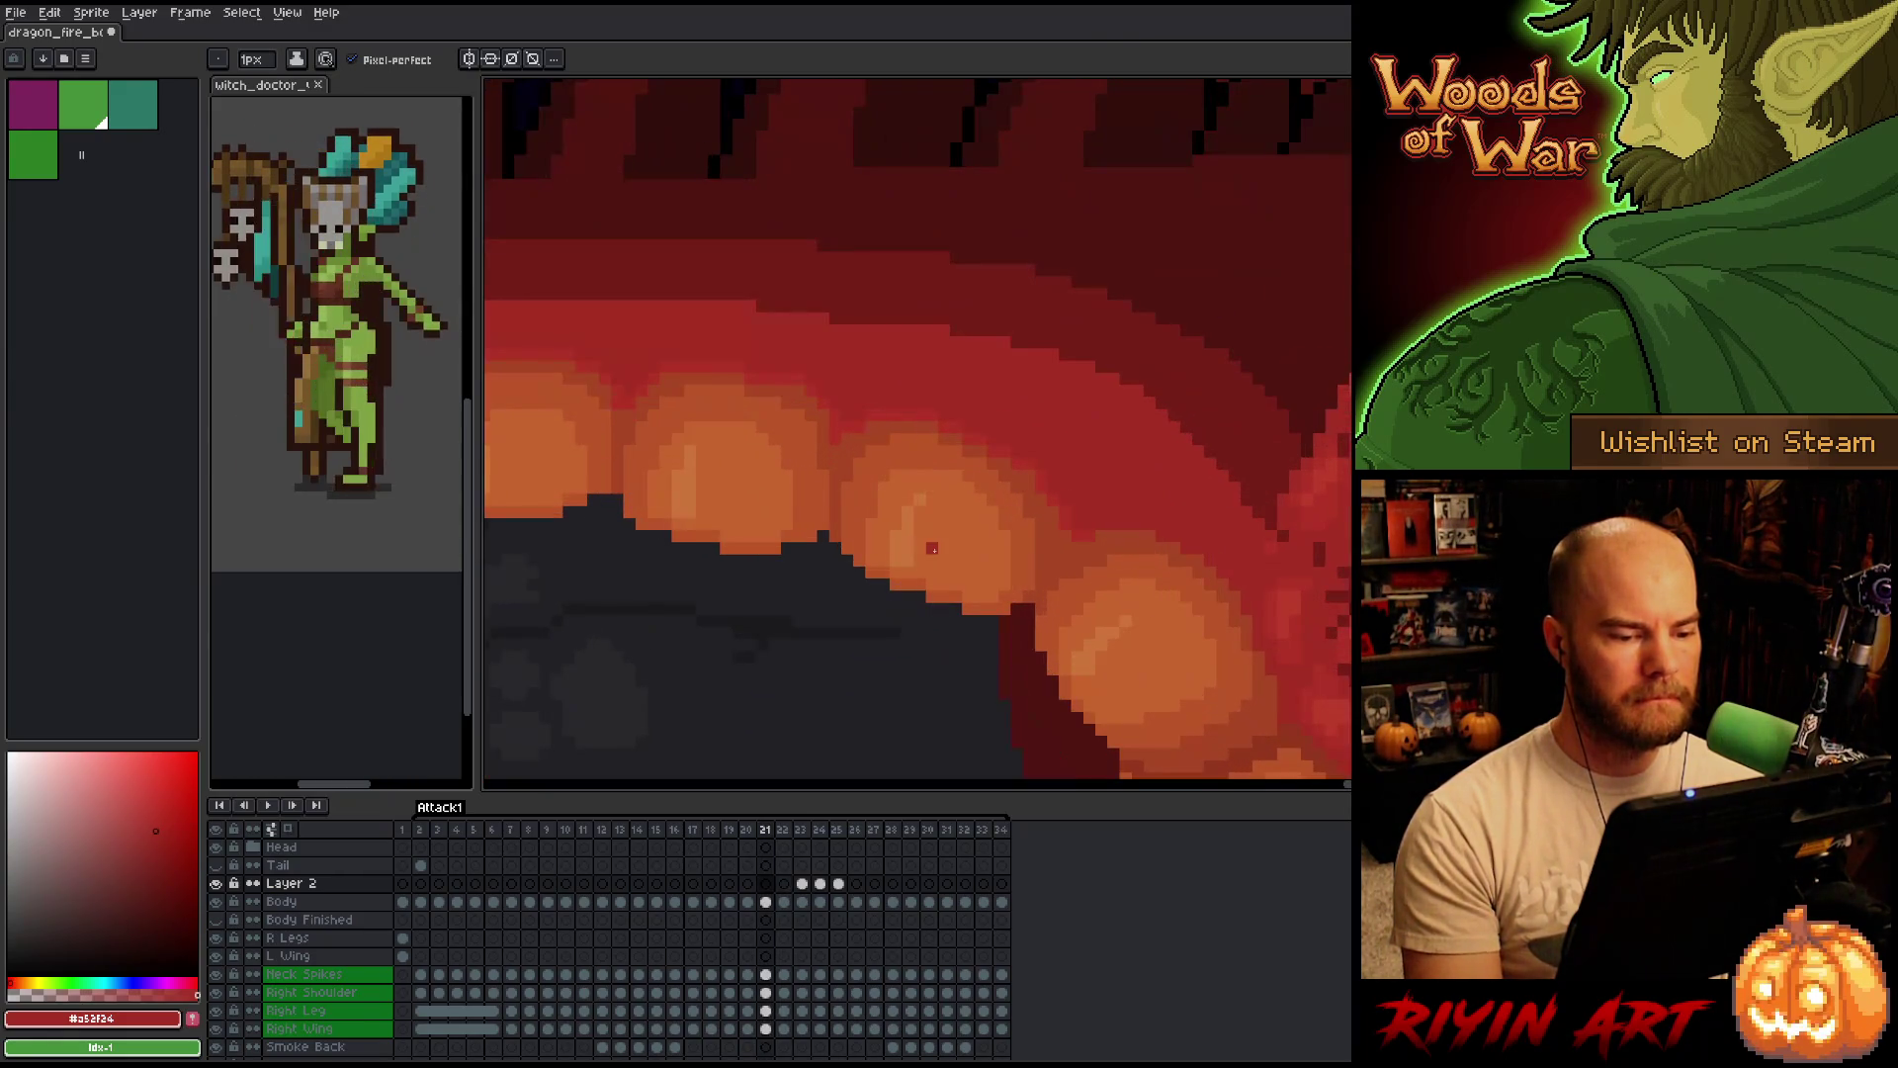
Shade frame 21's belly scales with sampled reddish-orange, light orange and pale highlight tones.
alt+click(939, 432)
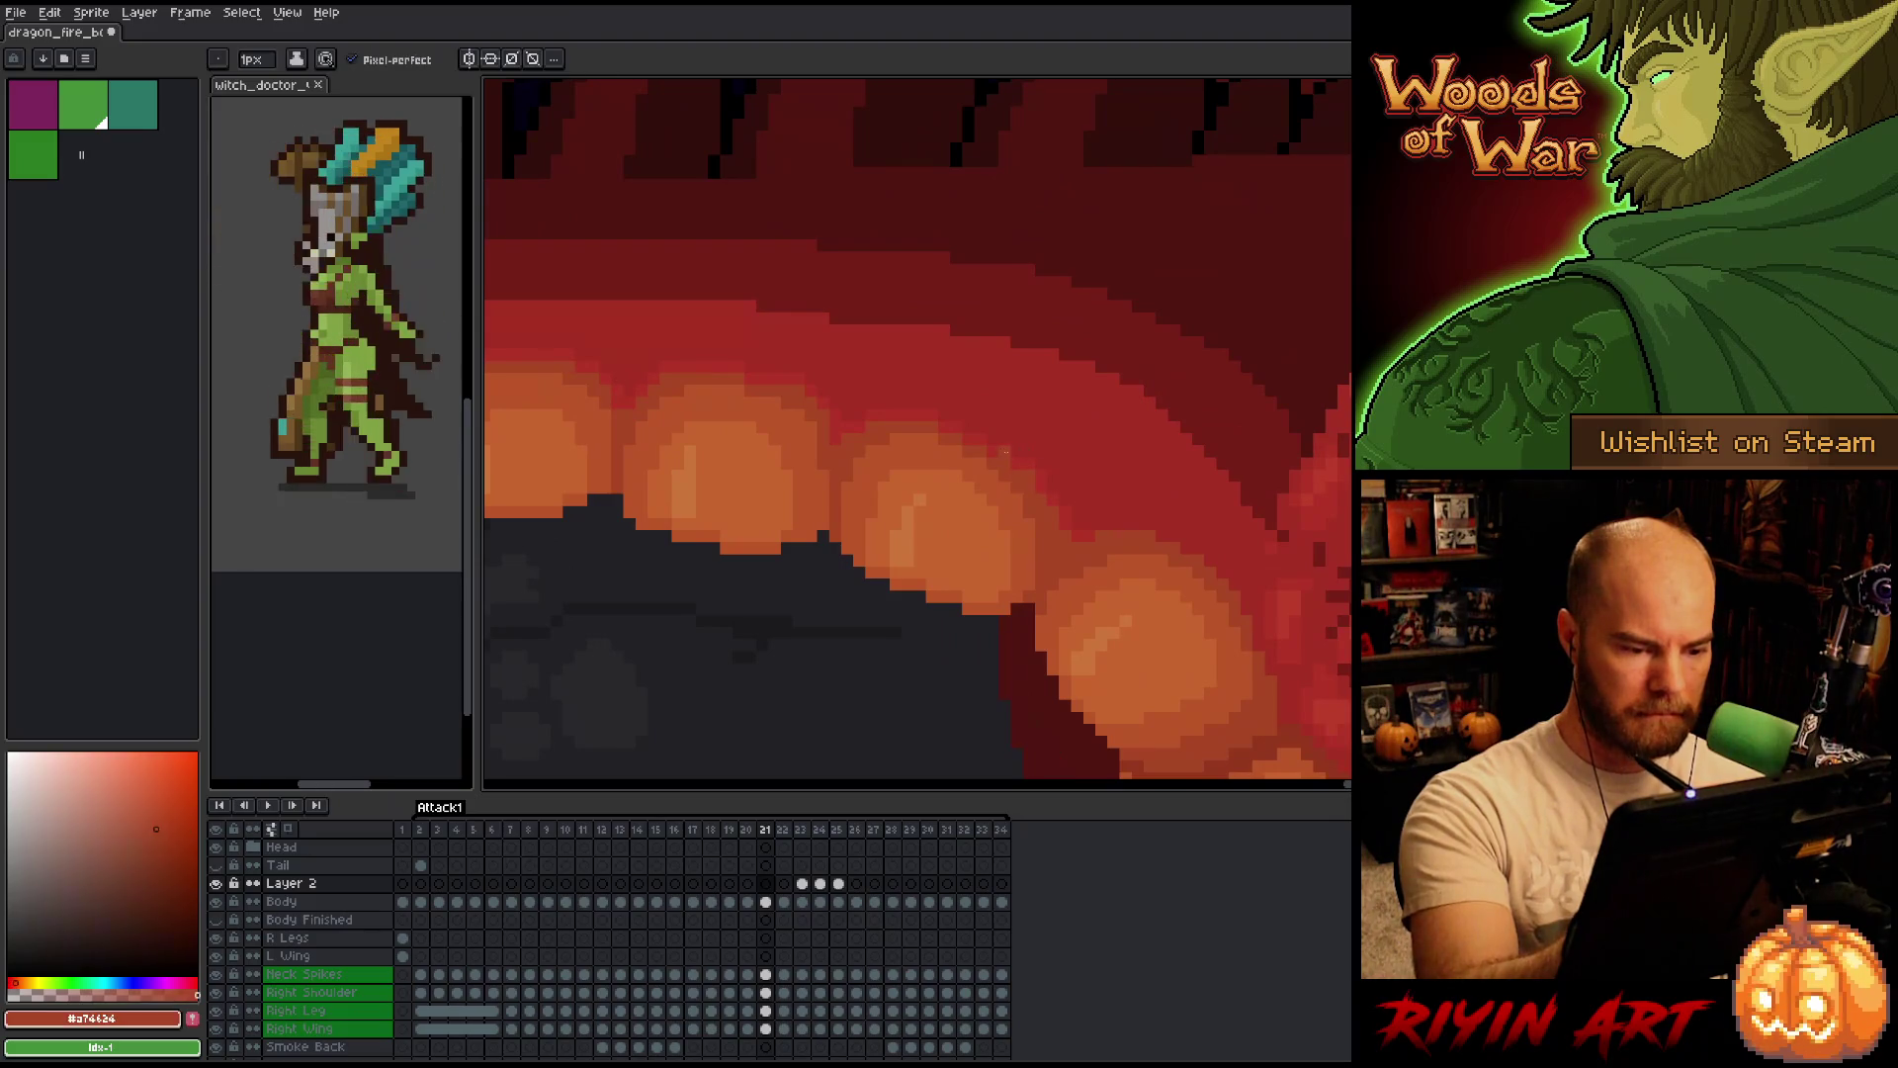
alt+click(941, 423)
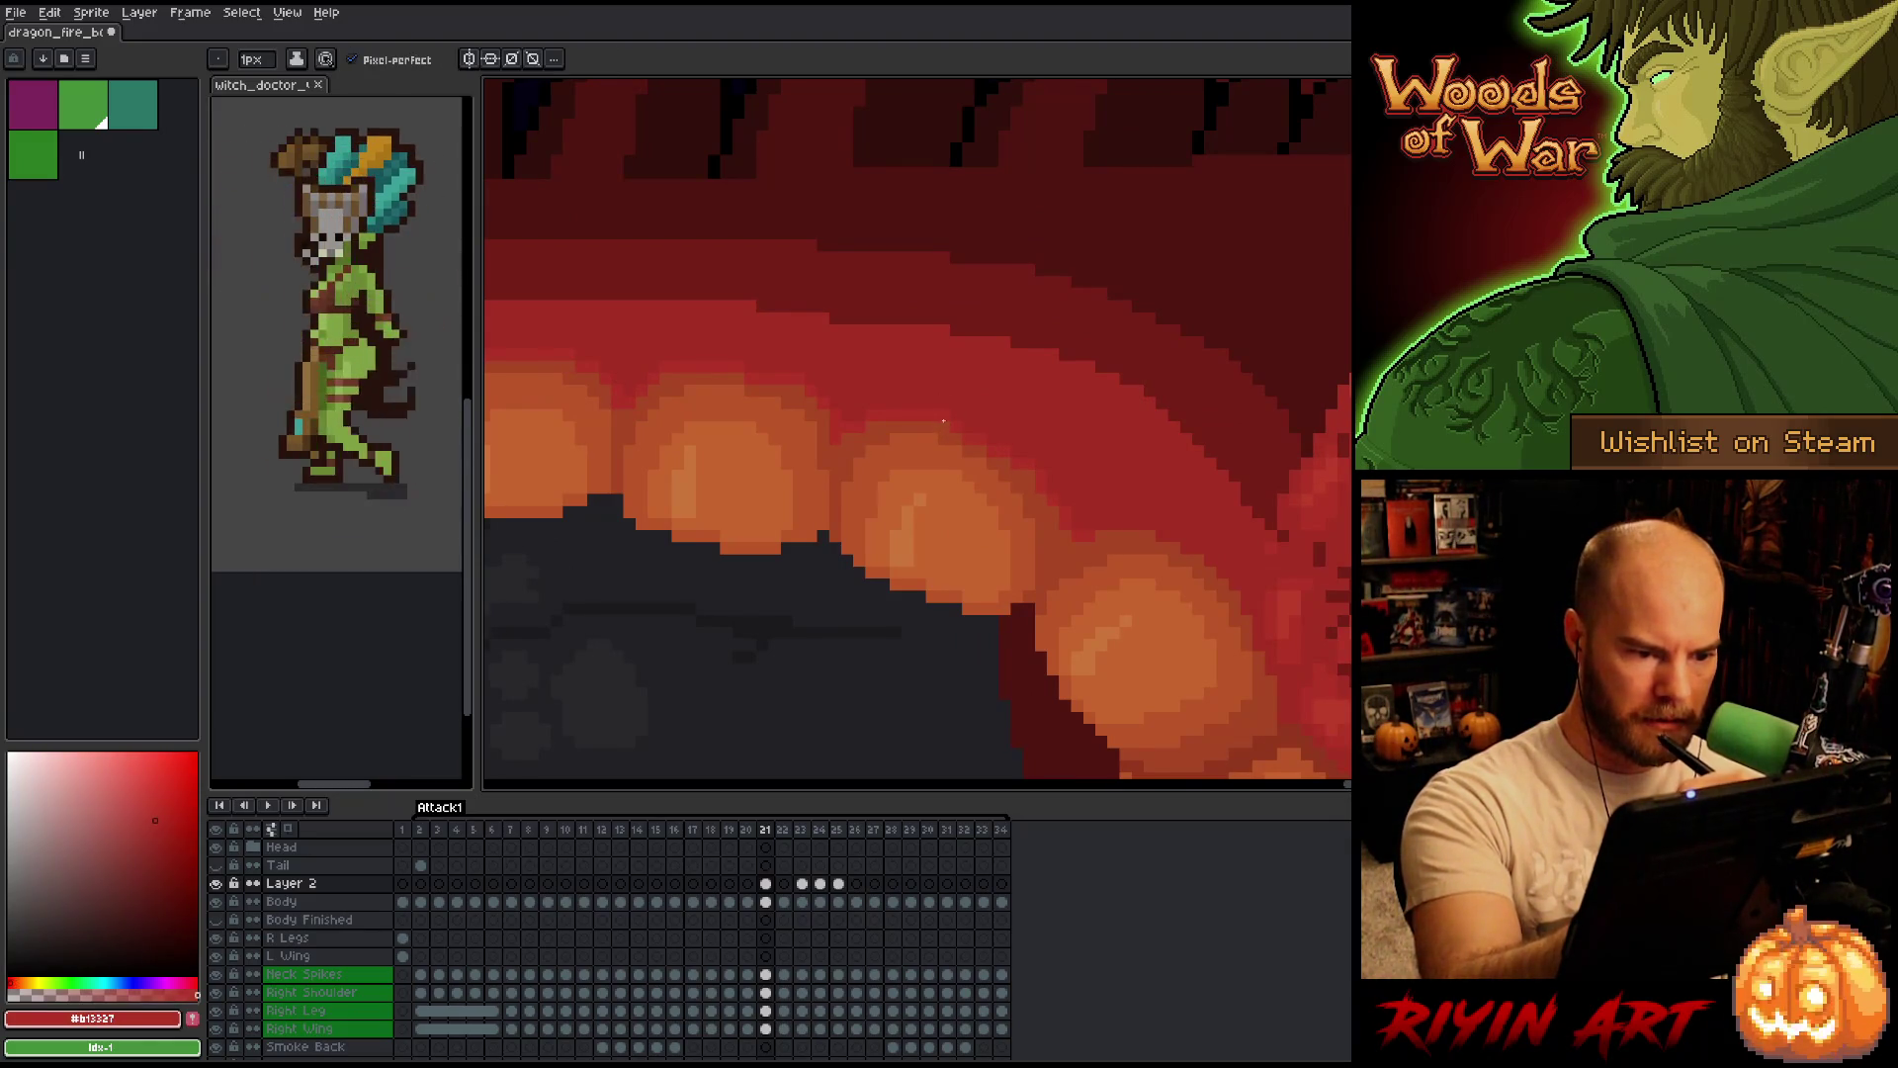
alt+click(948, 427)
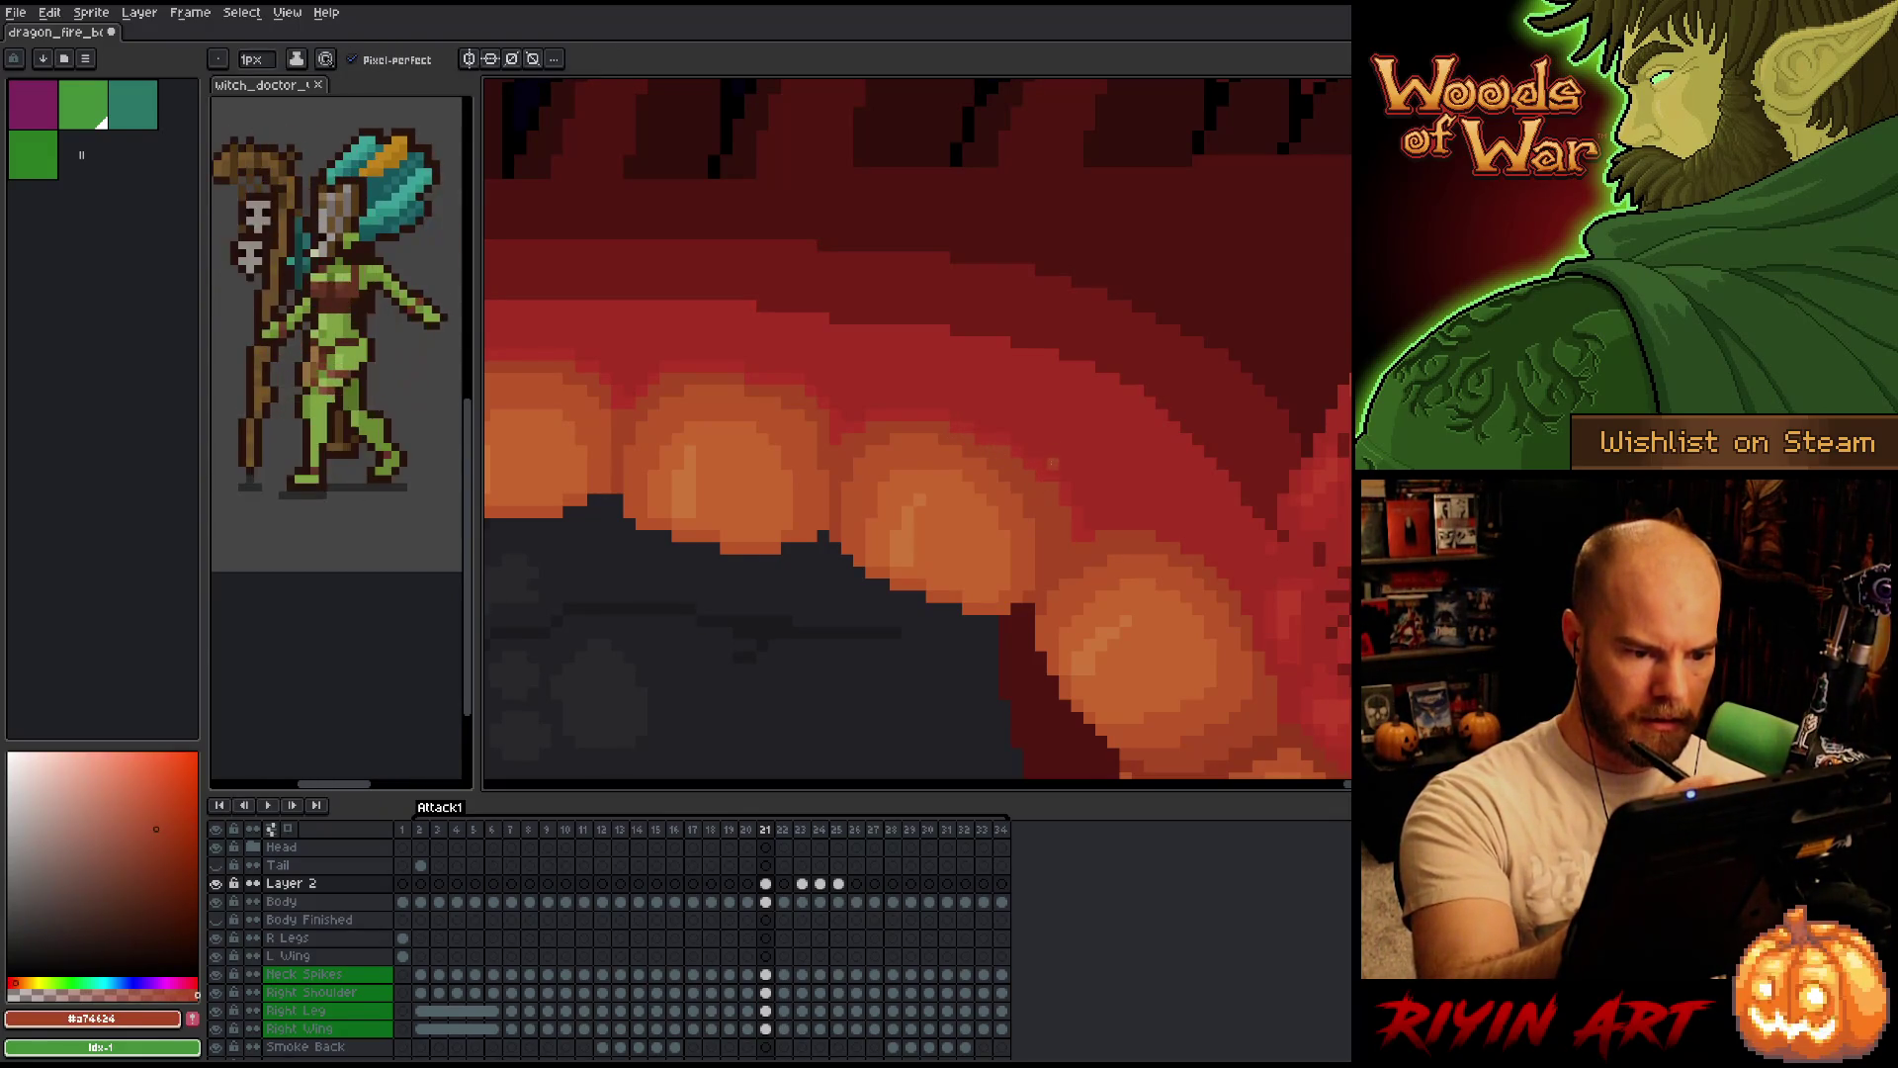
alt+click(941, 441)
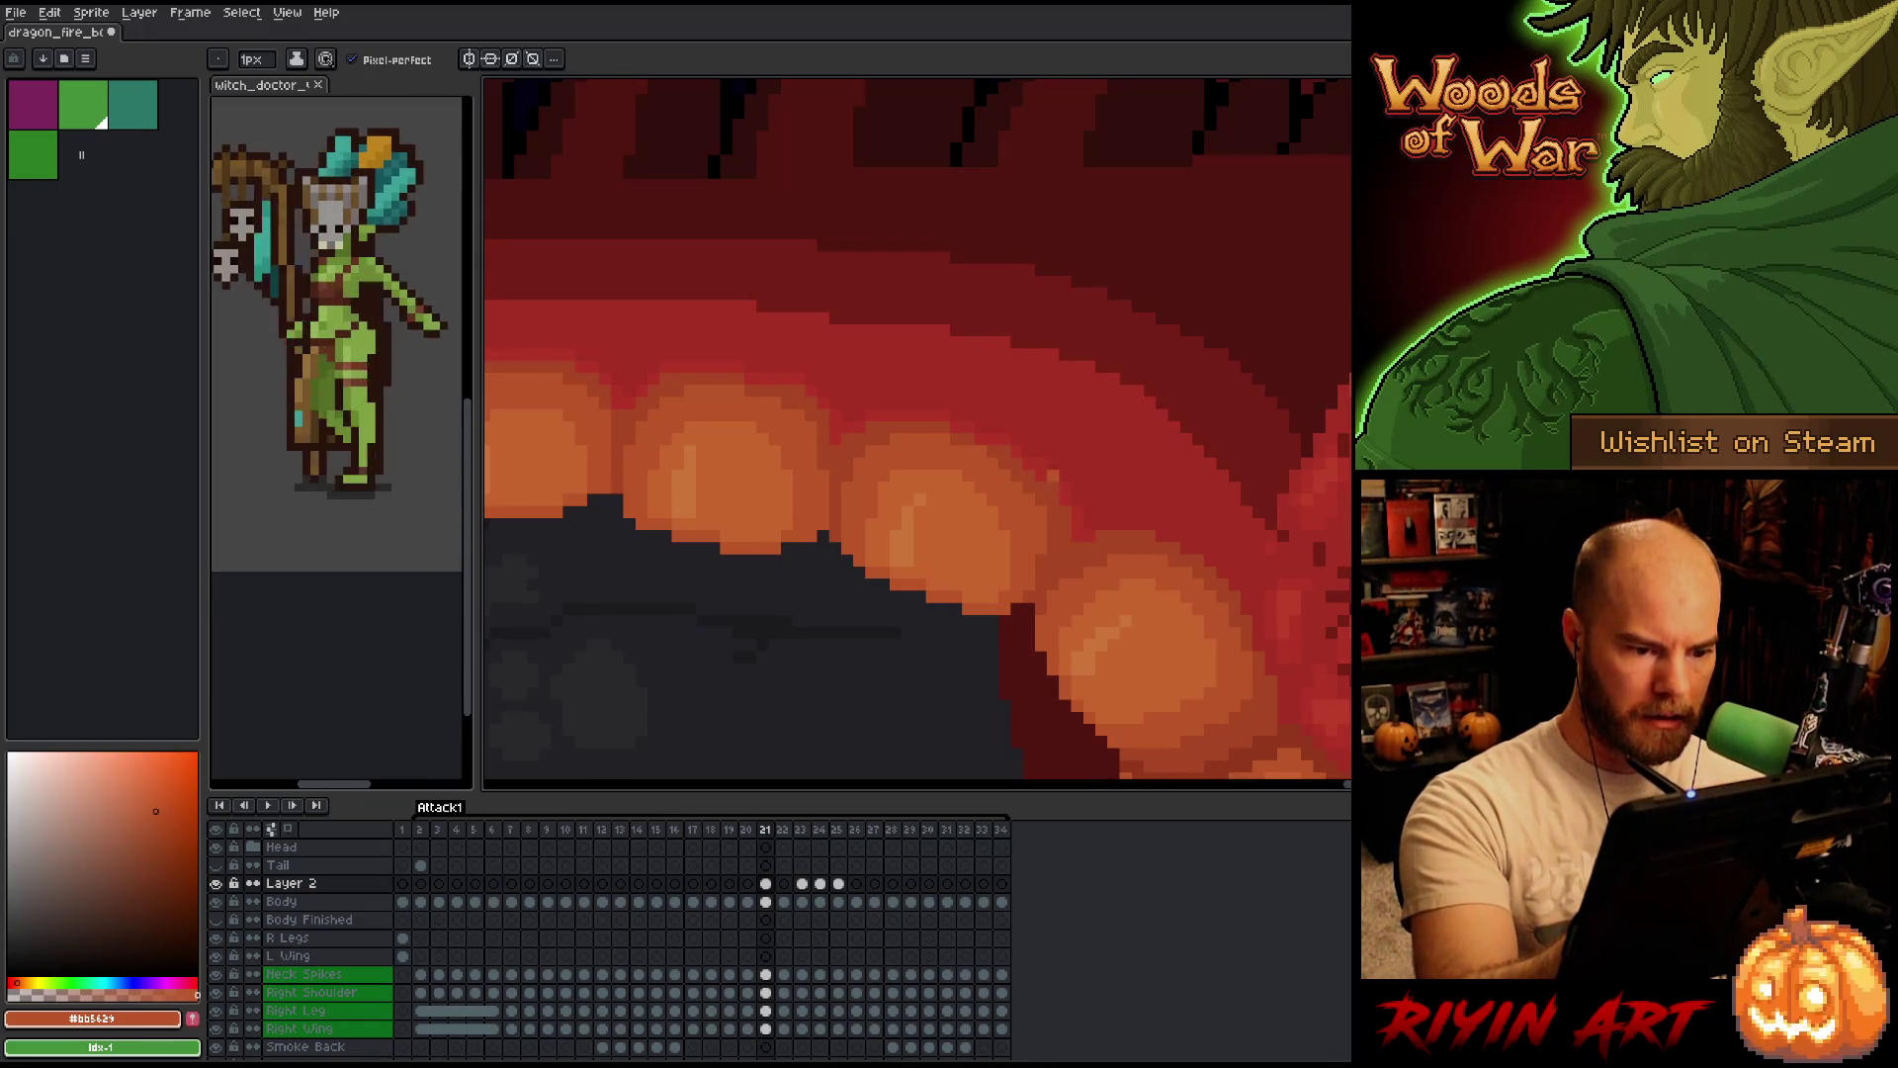
alt+click(1055, 485)
alt+click(1040, 475)
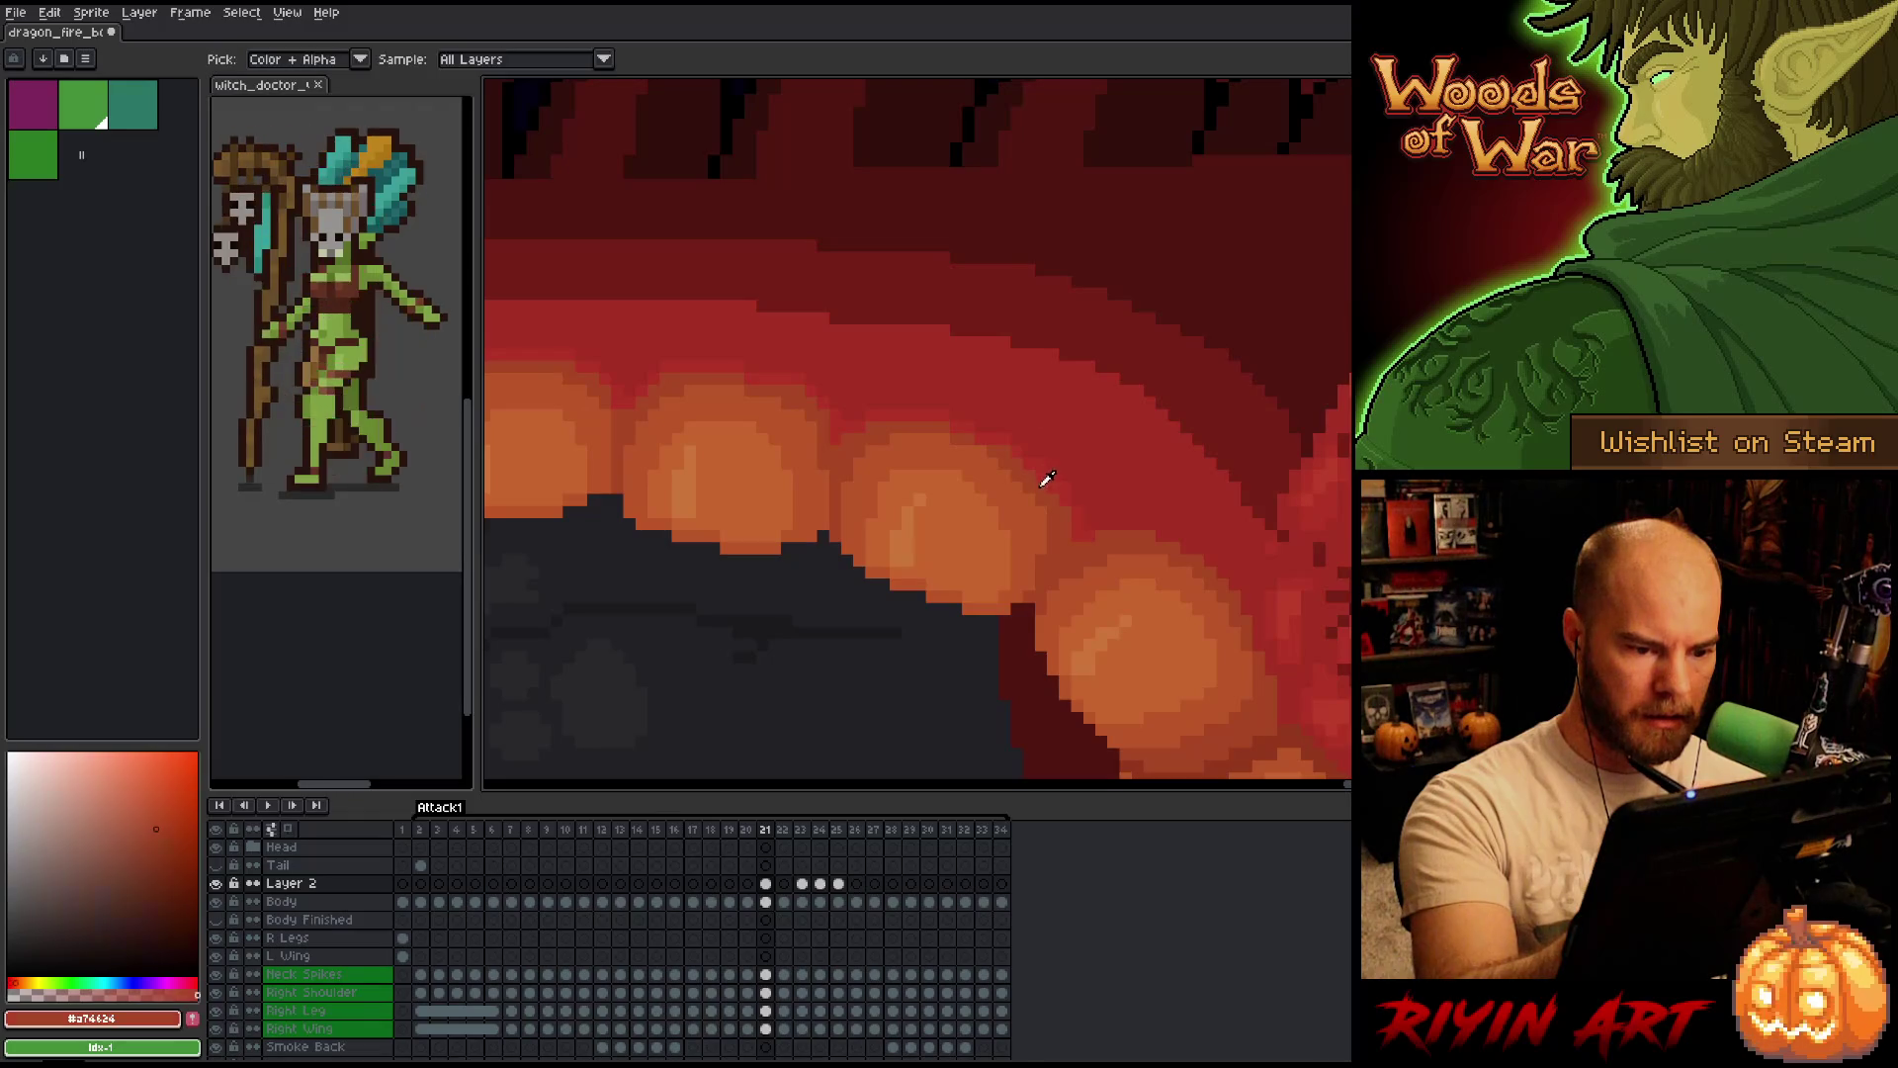
alt+click(1023, 492)
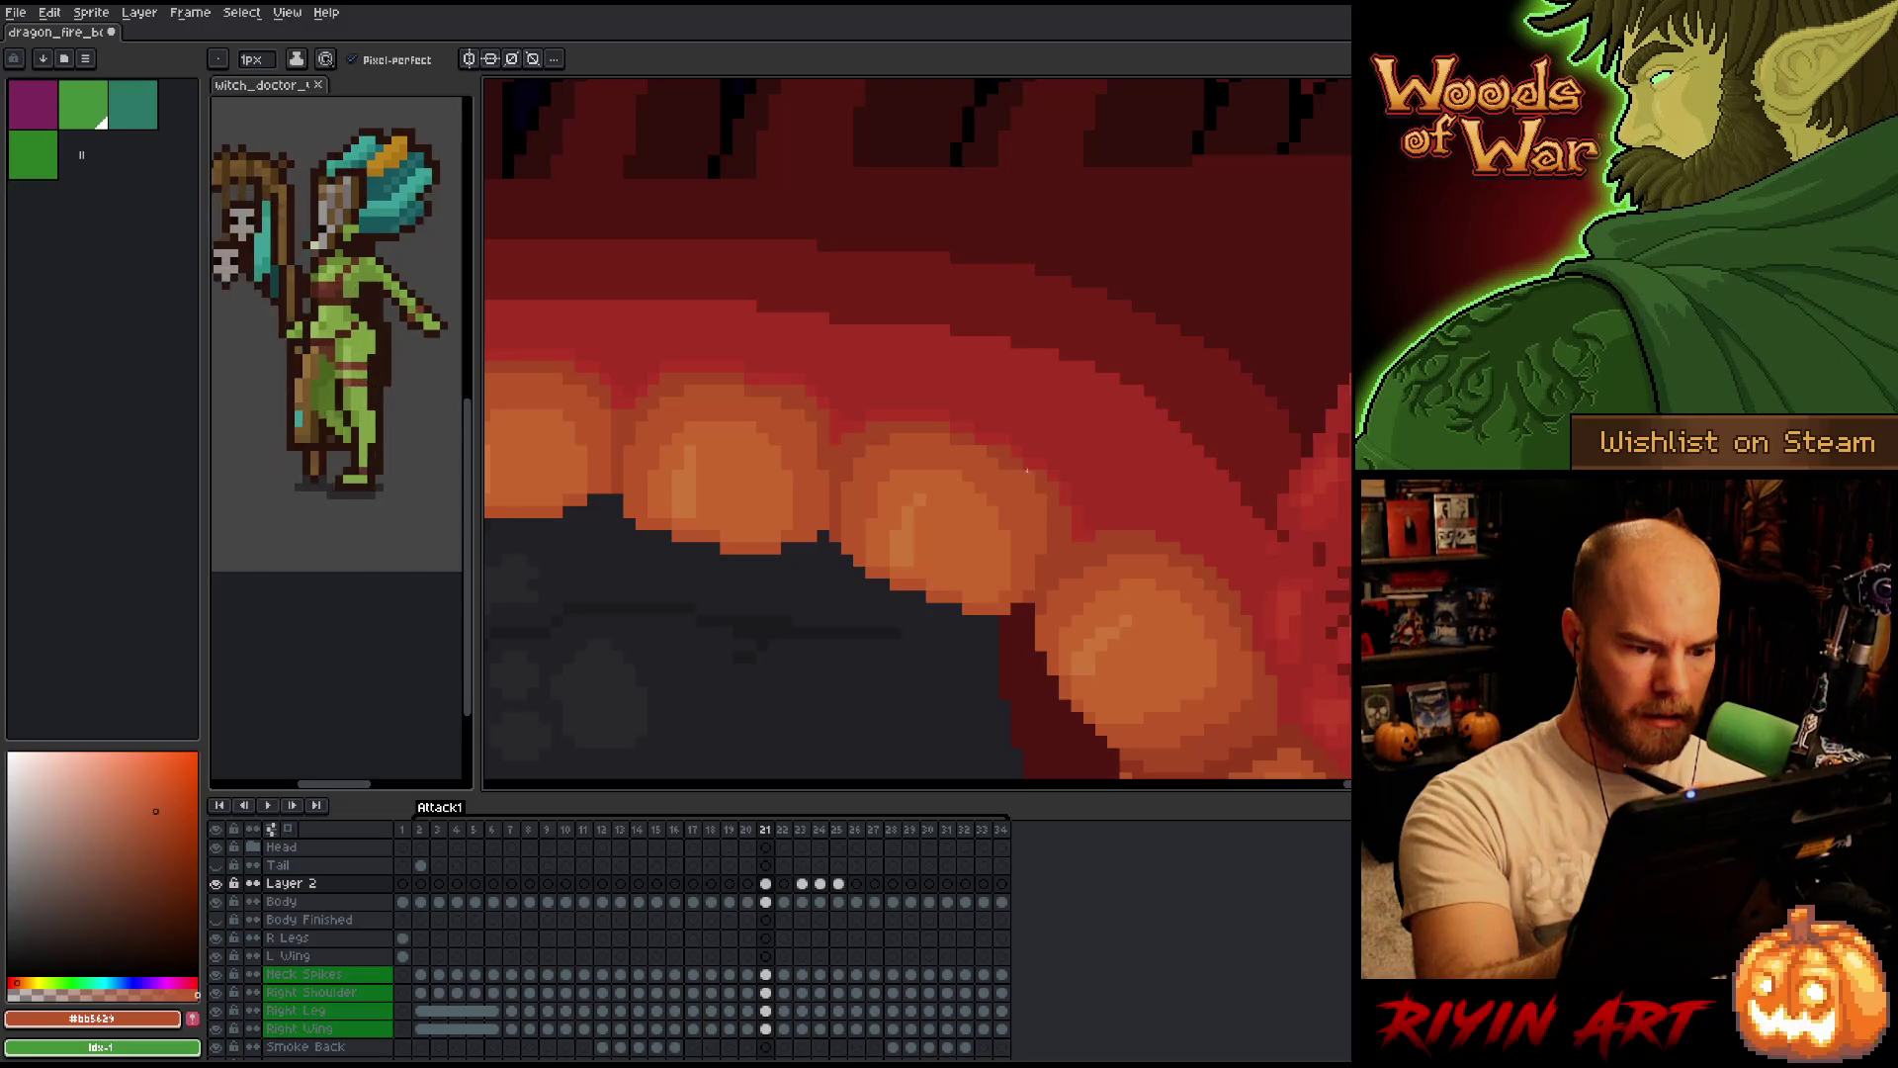
alt+click(1027, 415)
alt+click(1024, 372)
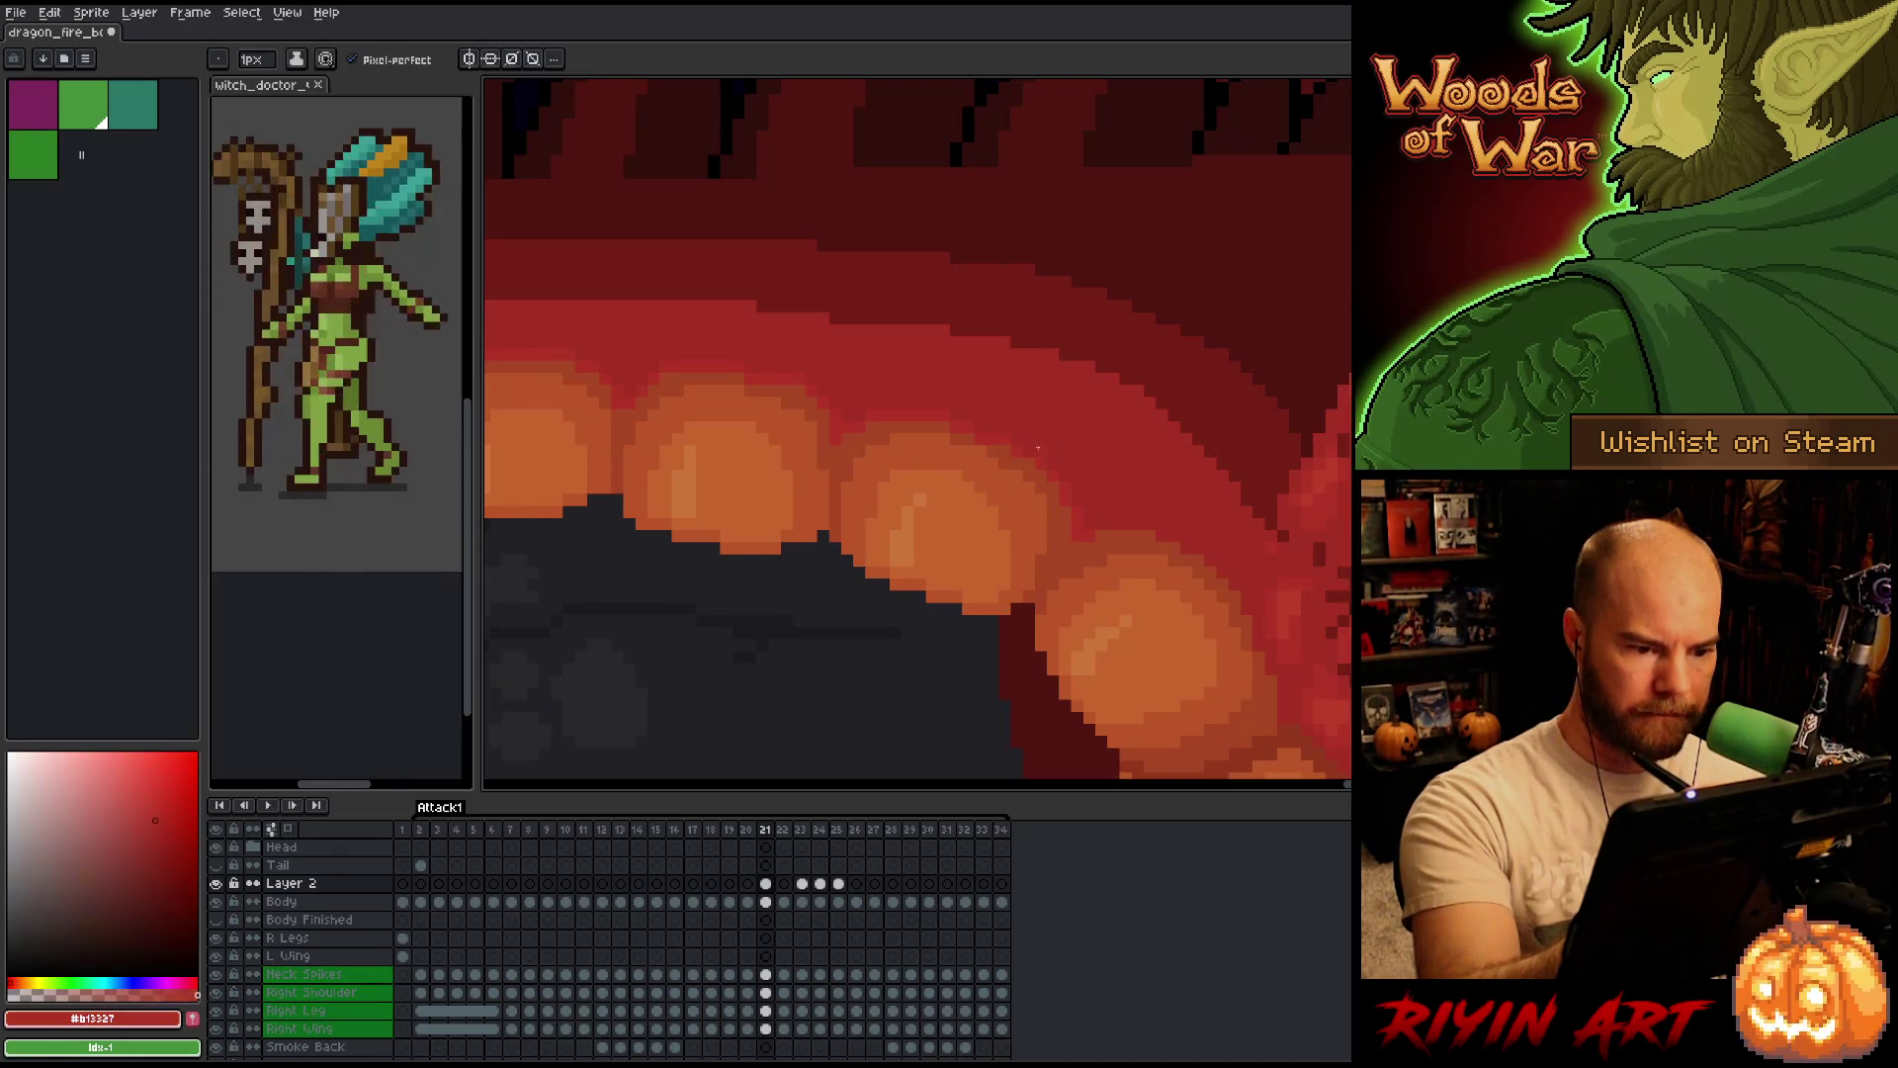
alt+click(1021, 479)
alt+click(991, 391)
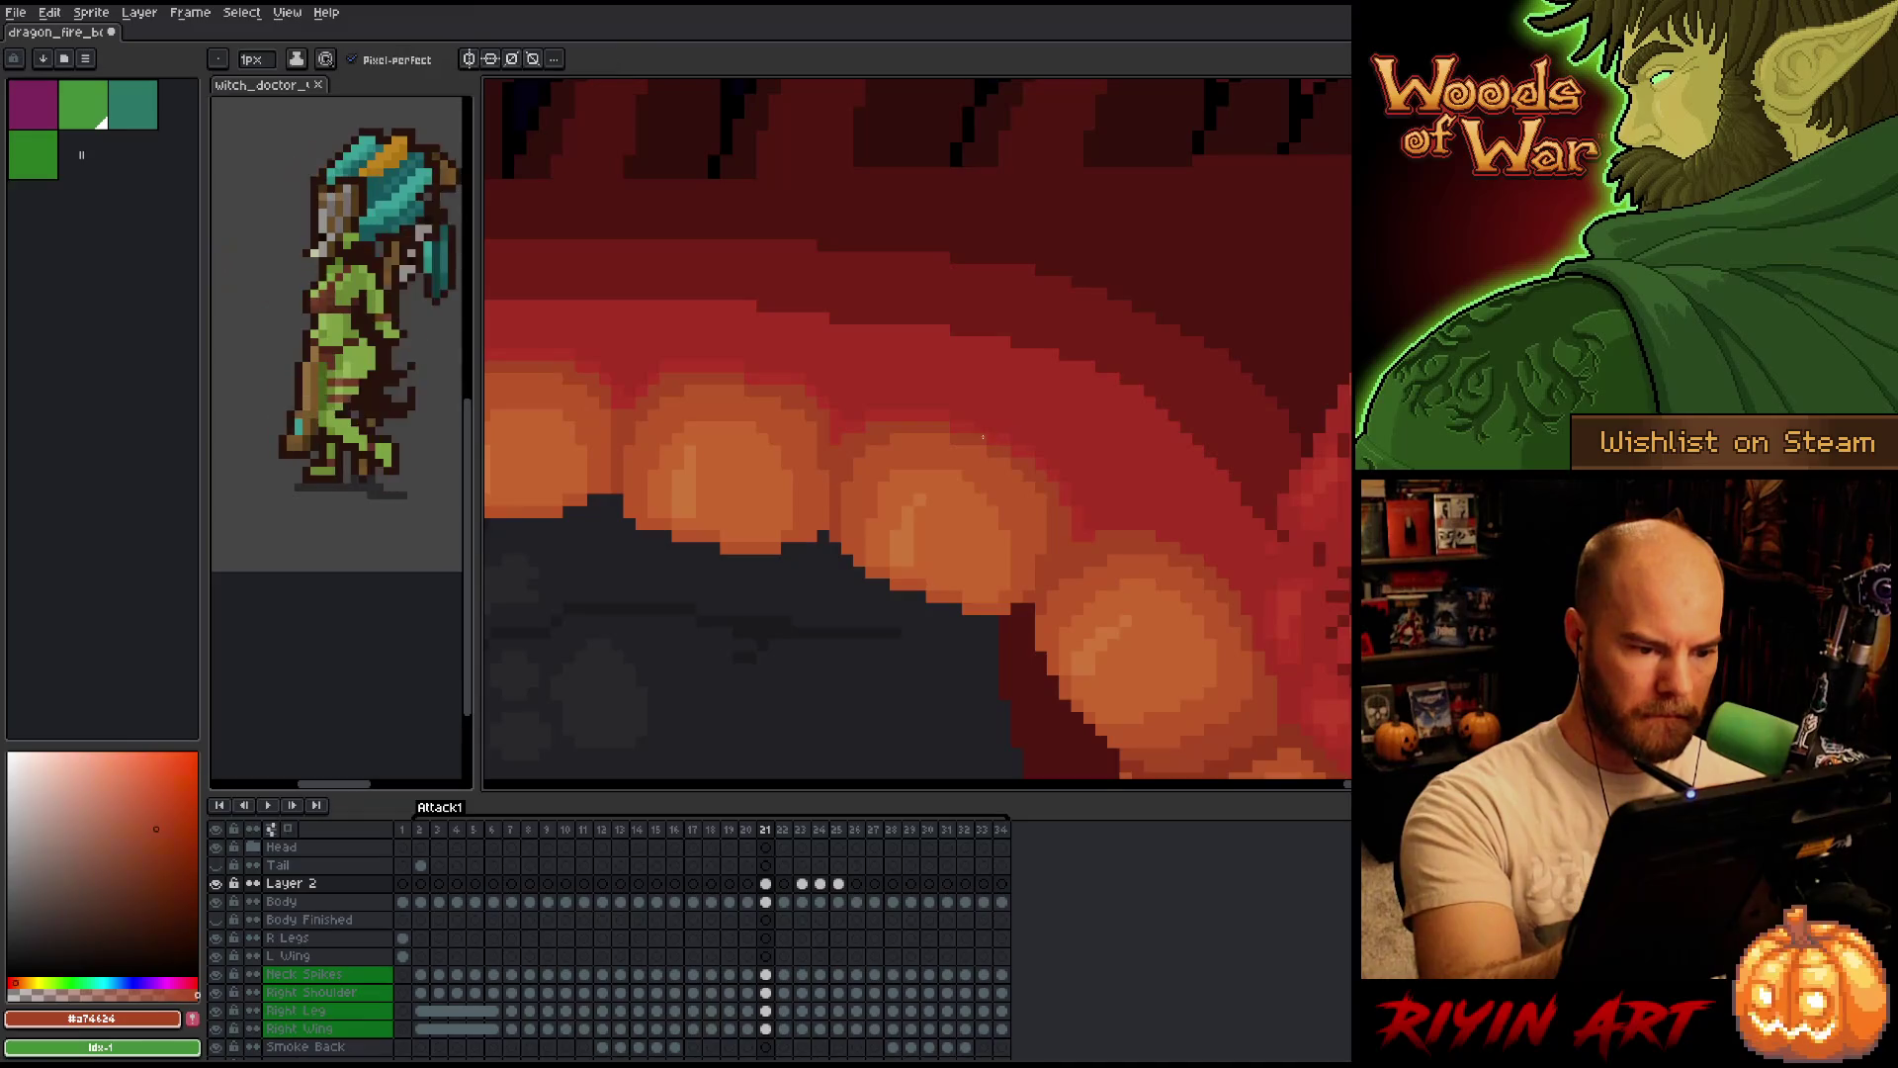
alt+click(995, 476)
alt+click(975, 477)
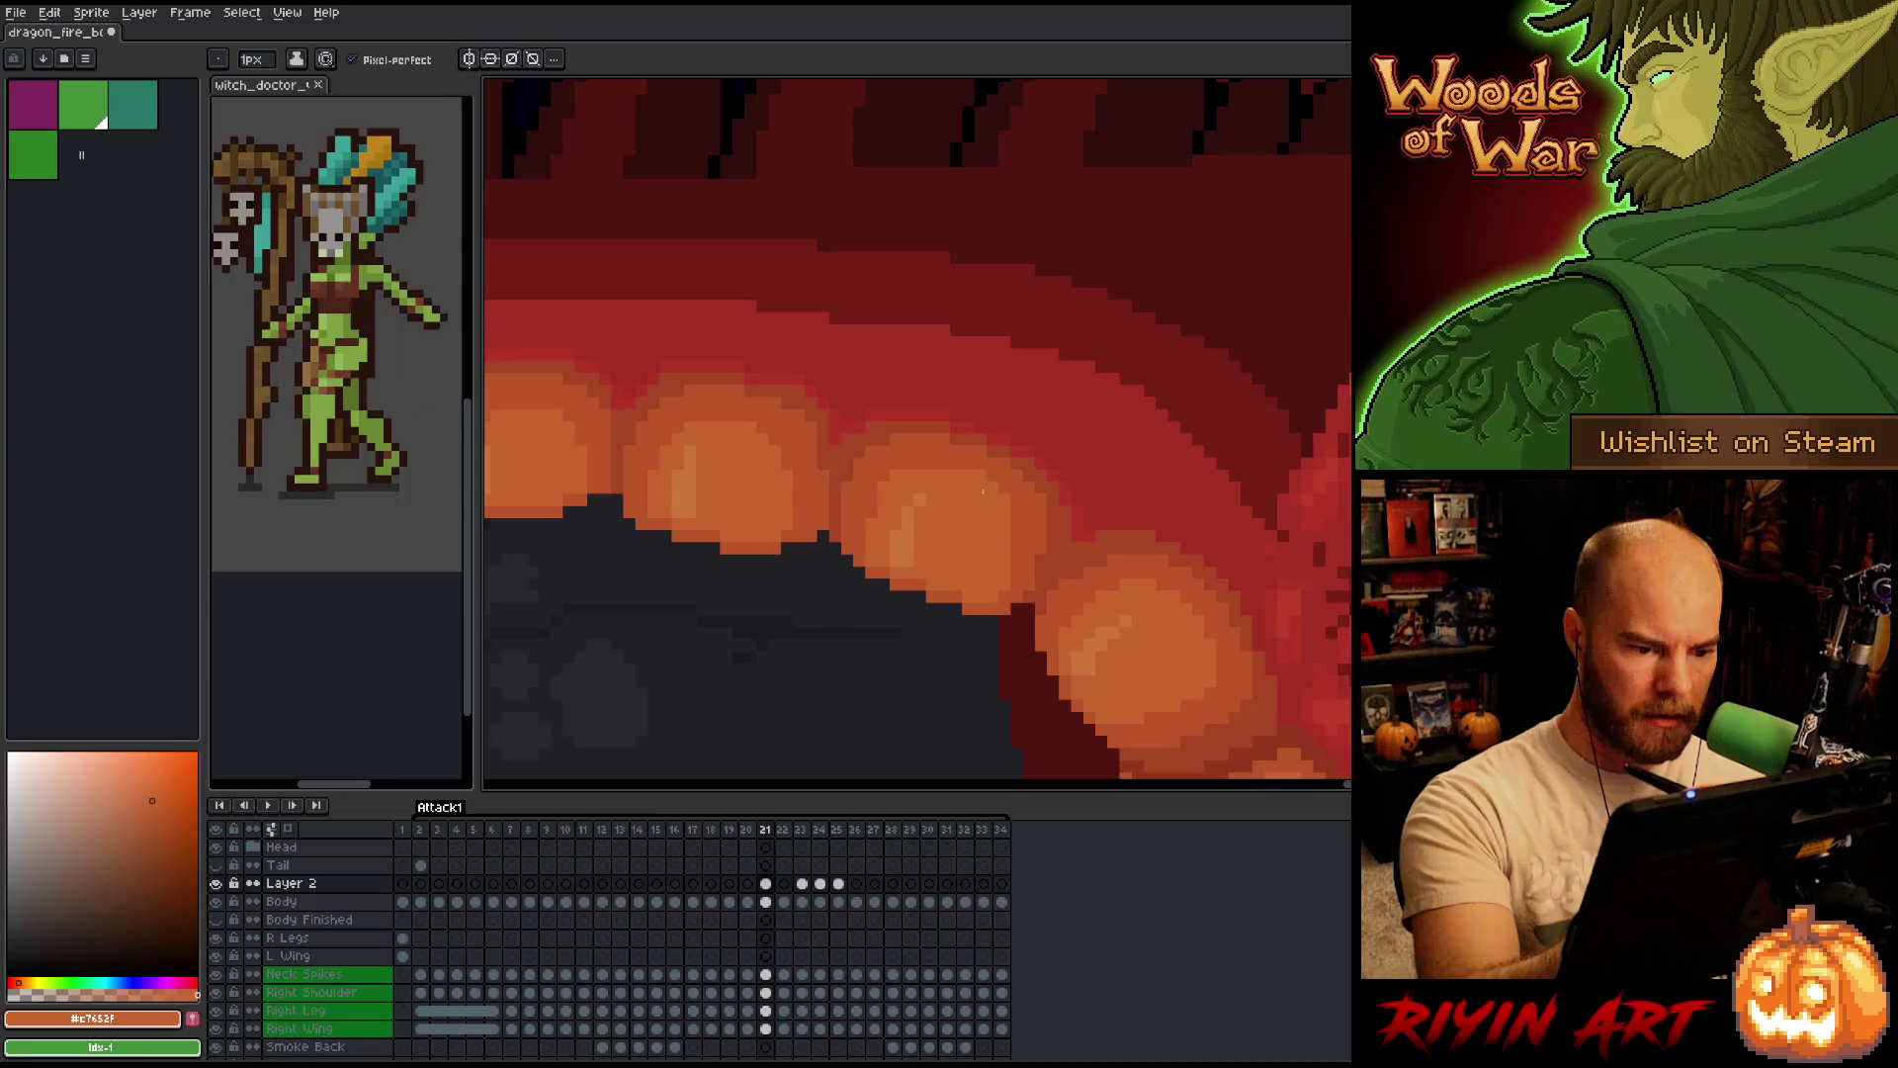
alt+click(1014, 479)
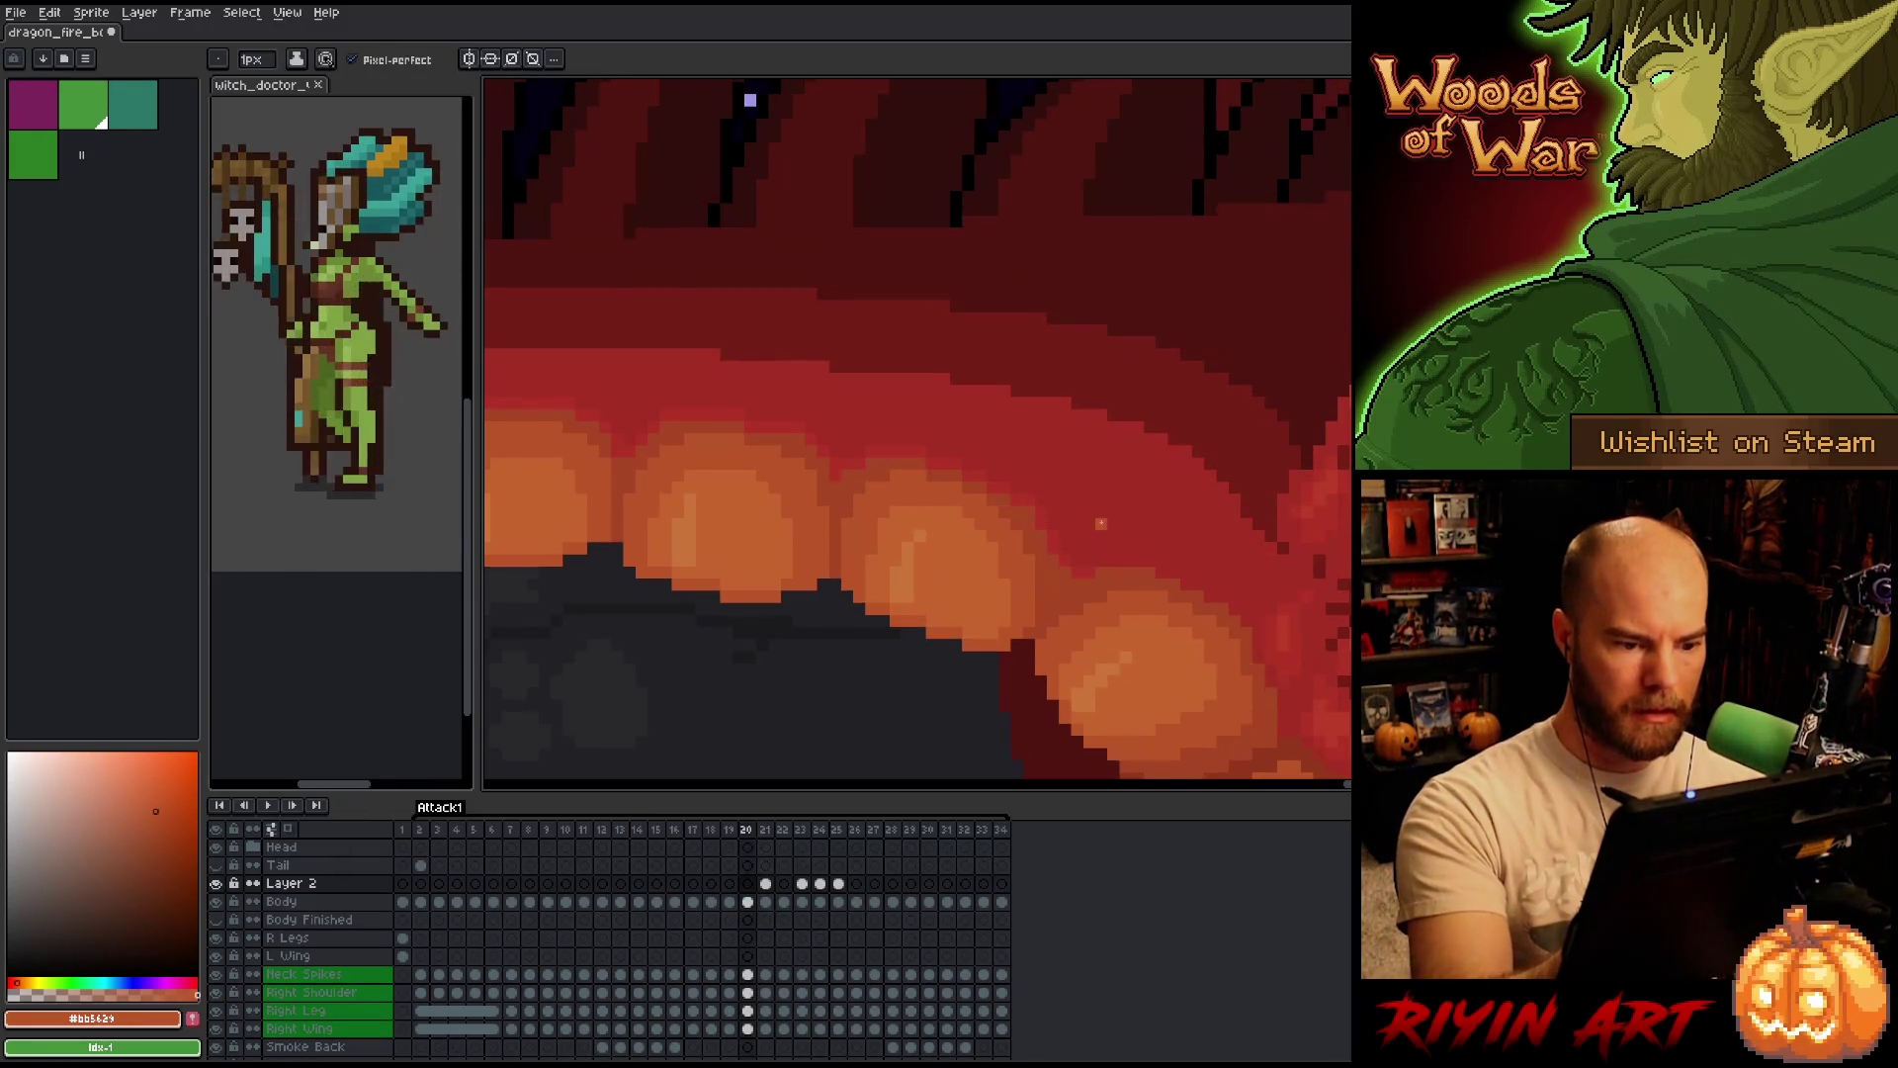
Move to frame 22 and start drawing on Layer 2.
key(period)
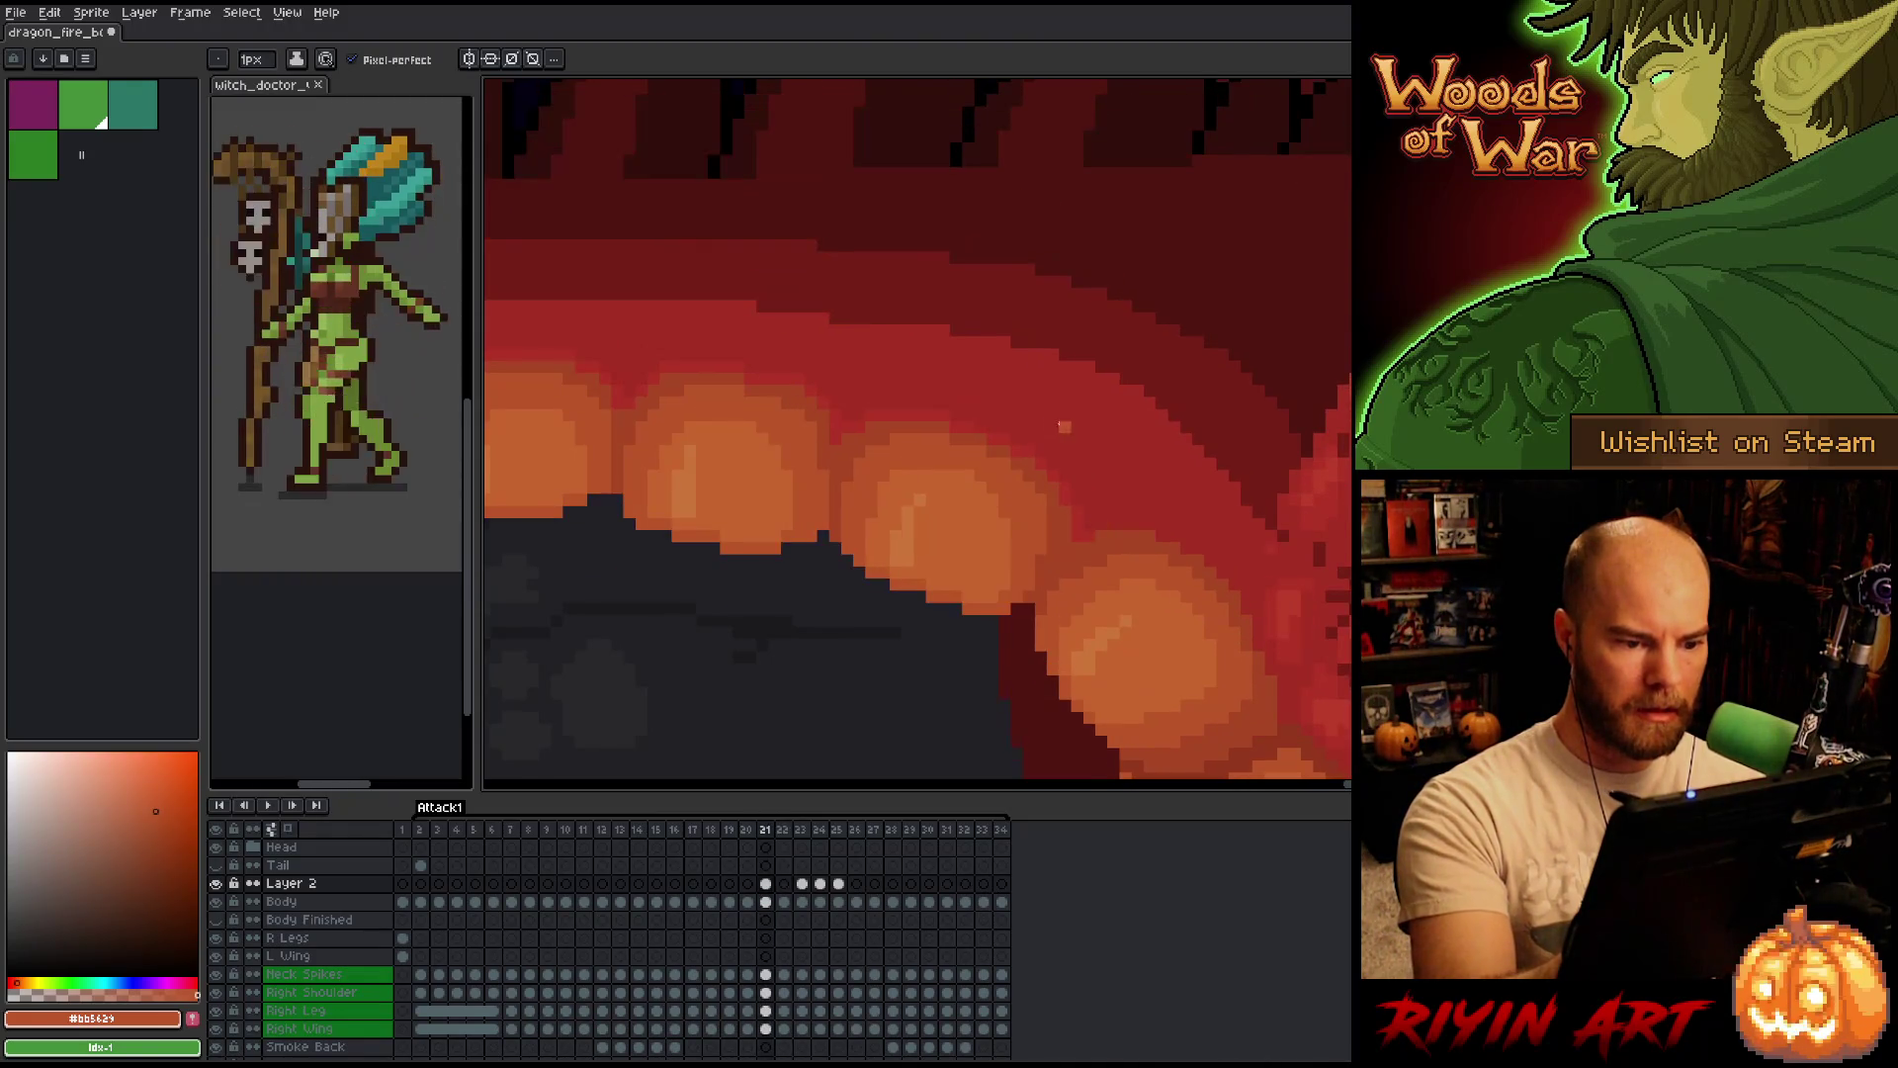
key(alt)
click(1046, 490)
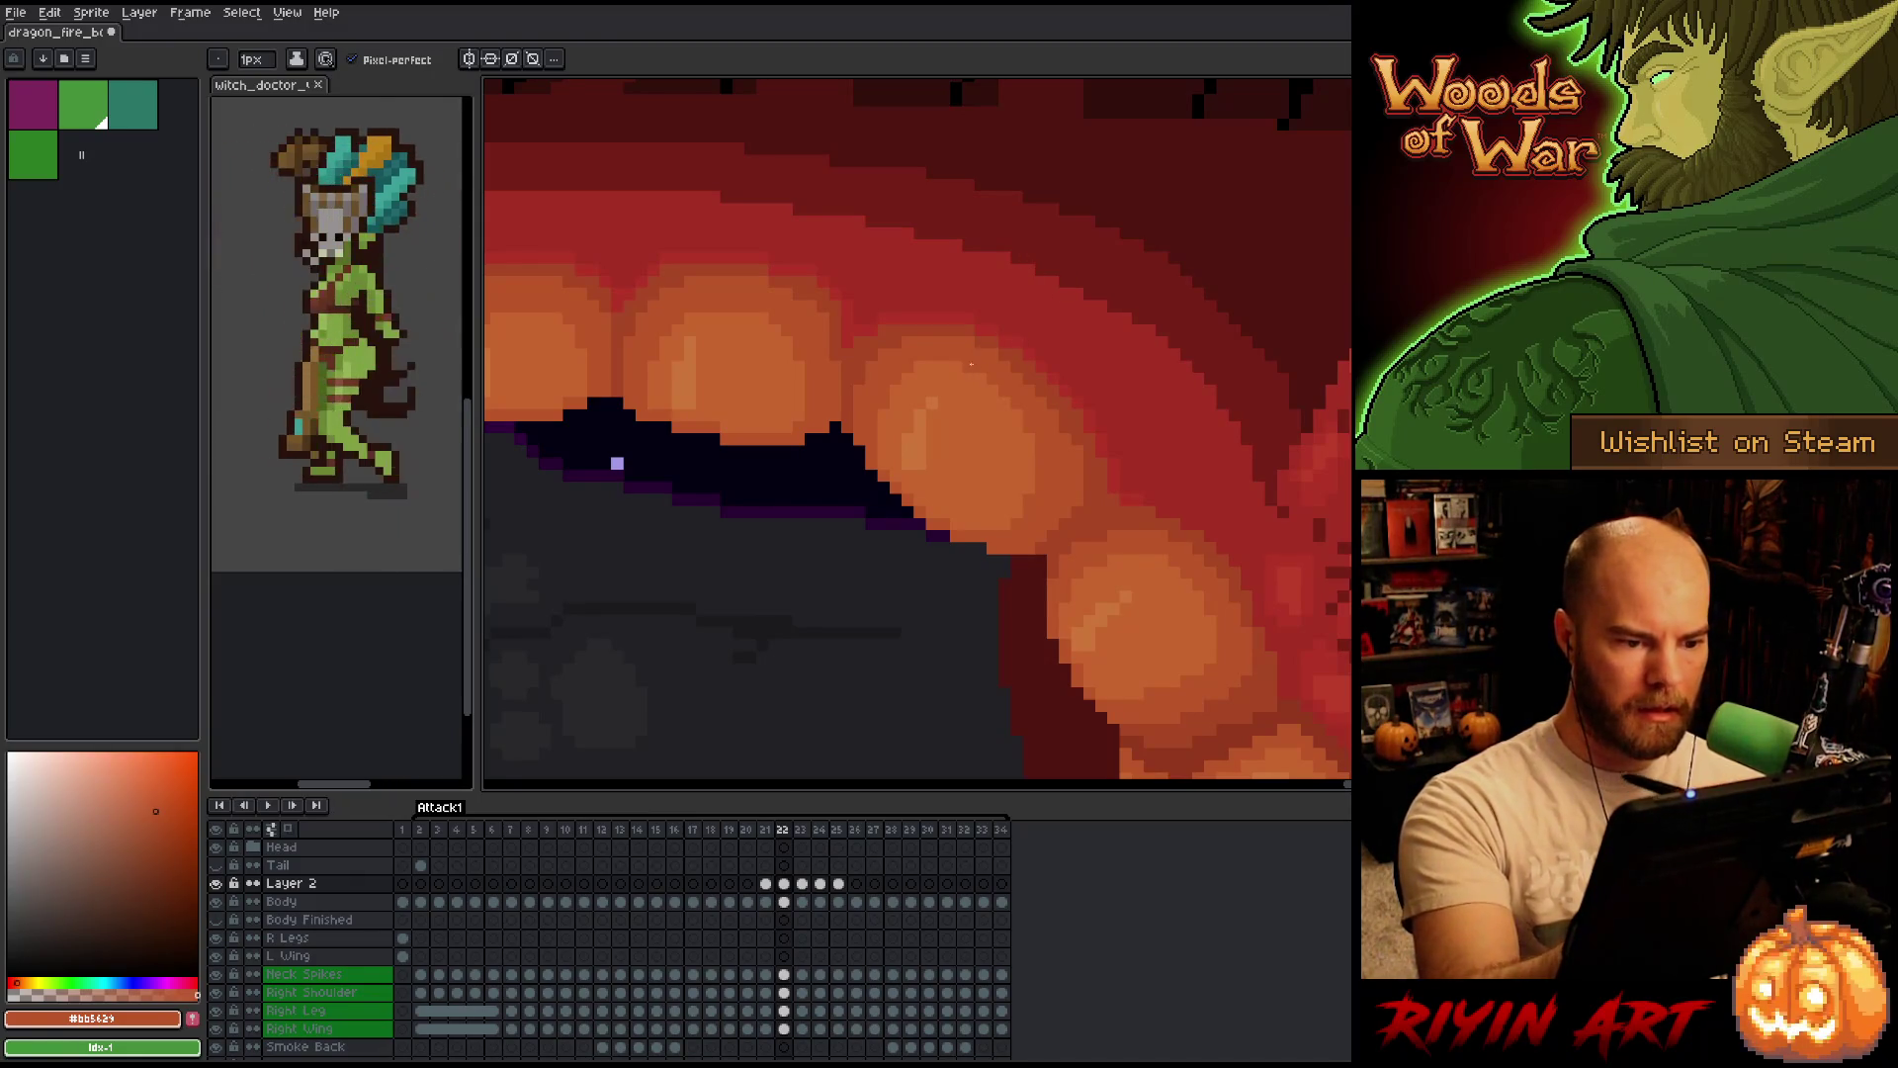
Sample a belly-scale orange and touch up scales while comparing frames 20 to 22.
key(Left)
key(Right)
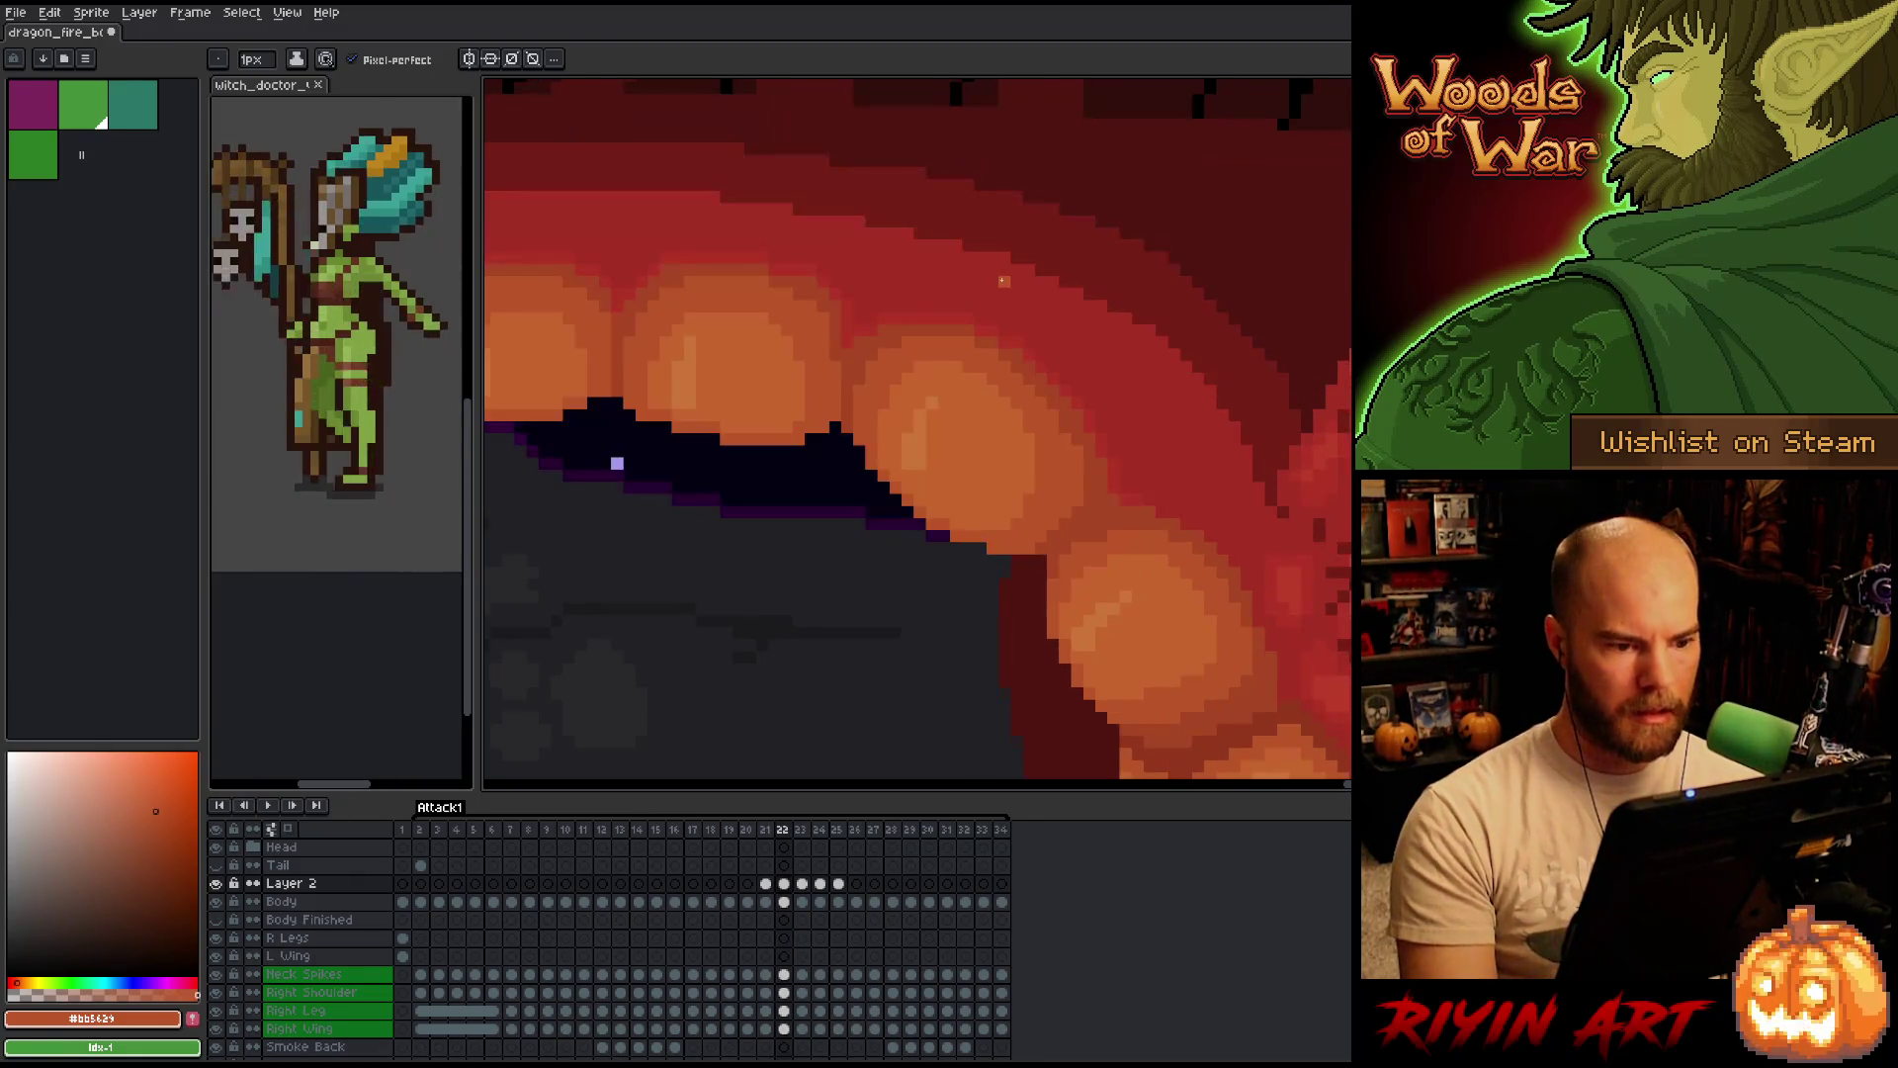
key(Left)
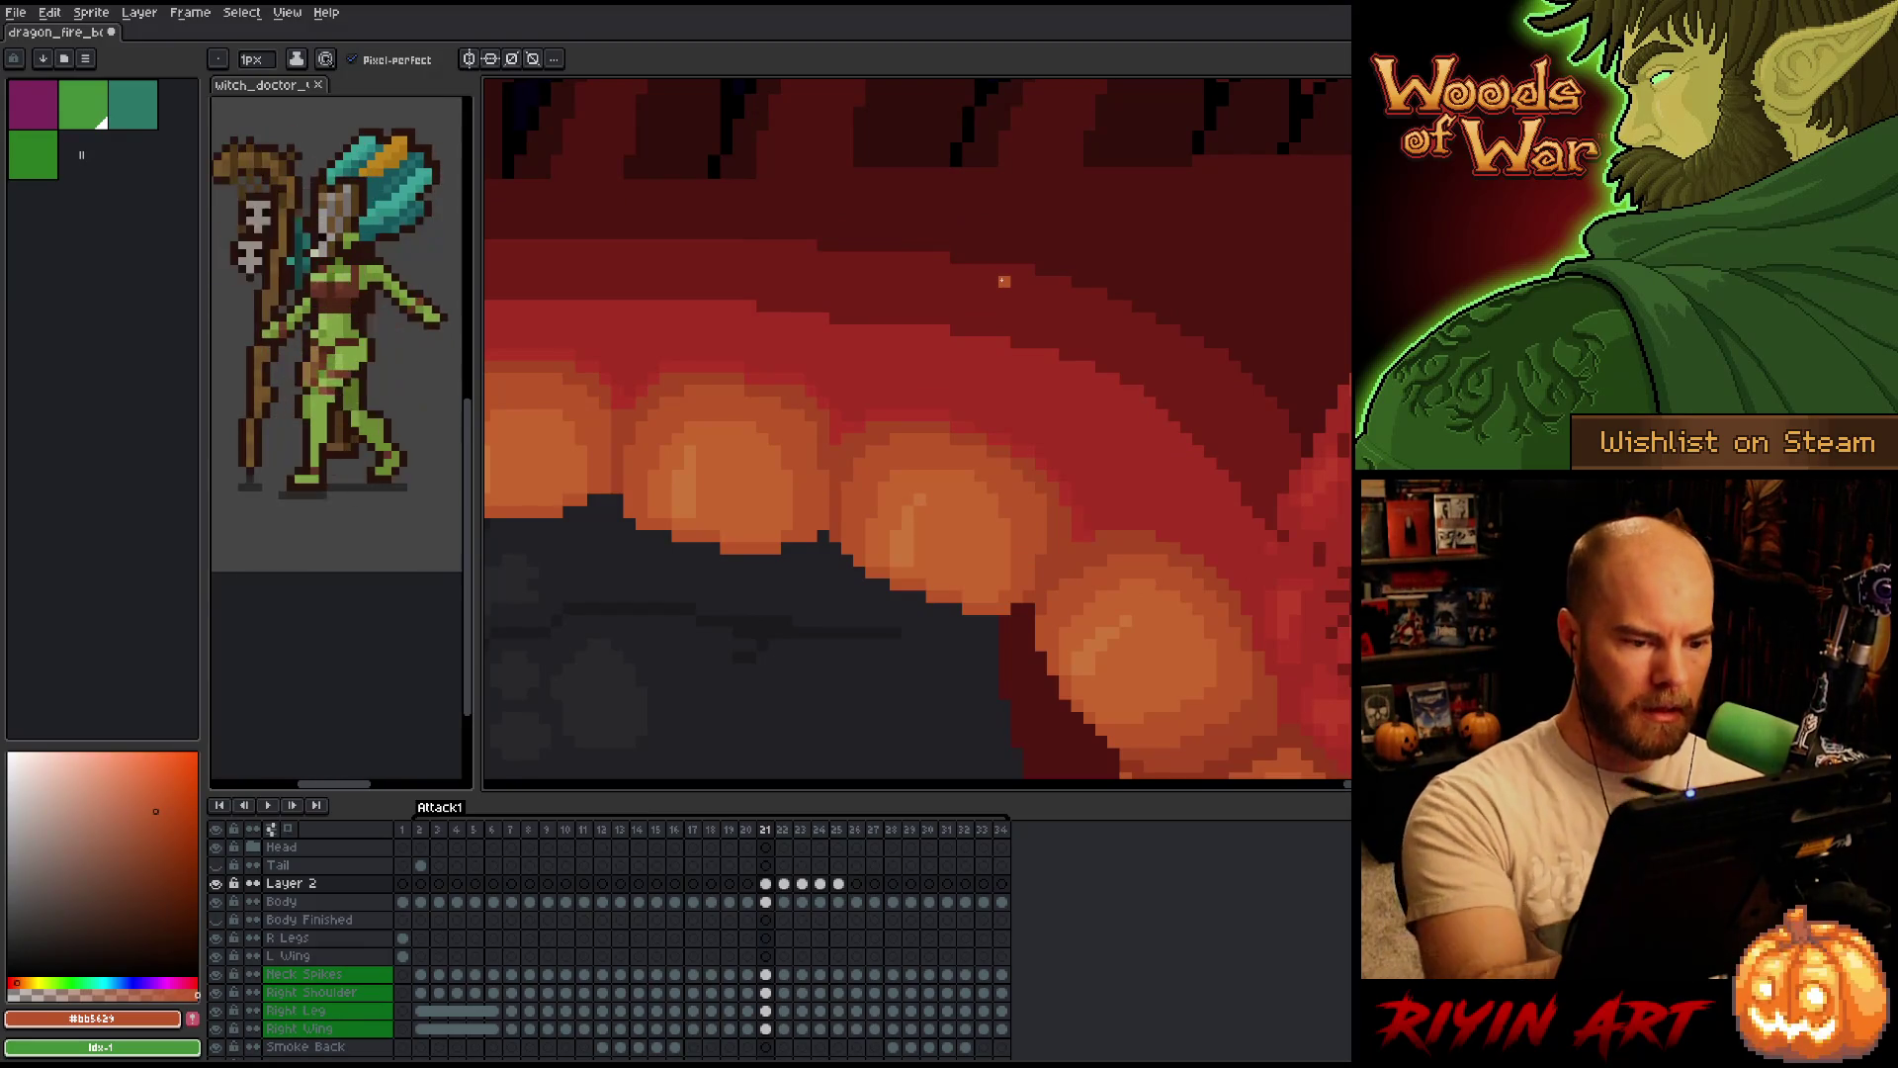
alt+click(941, 464)
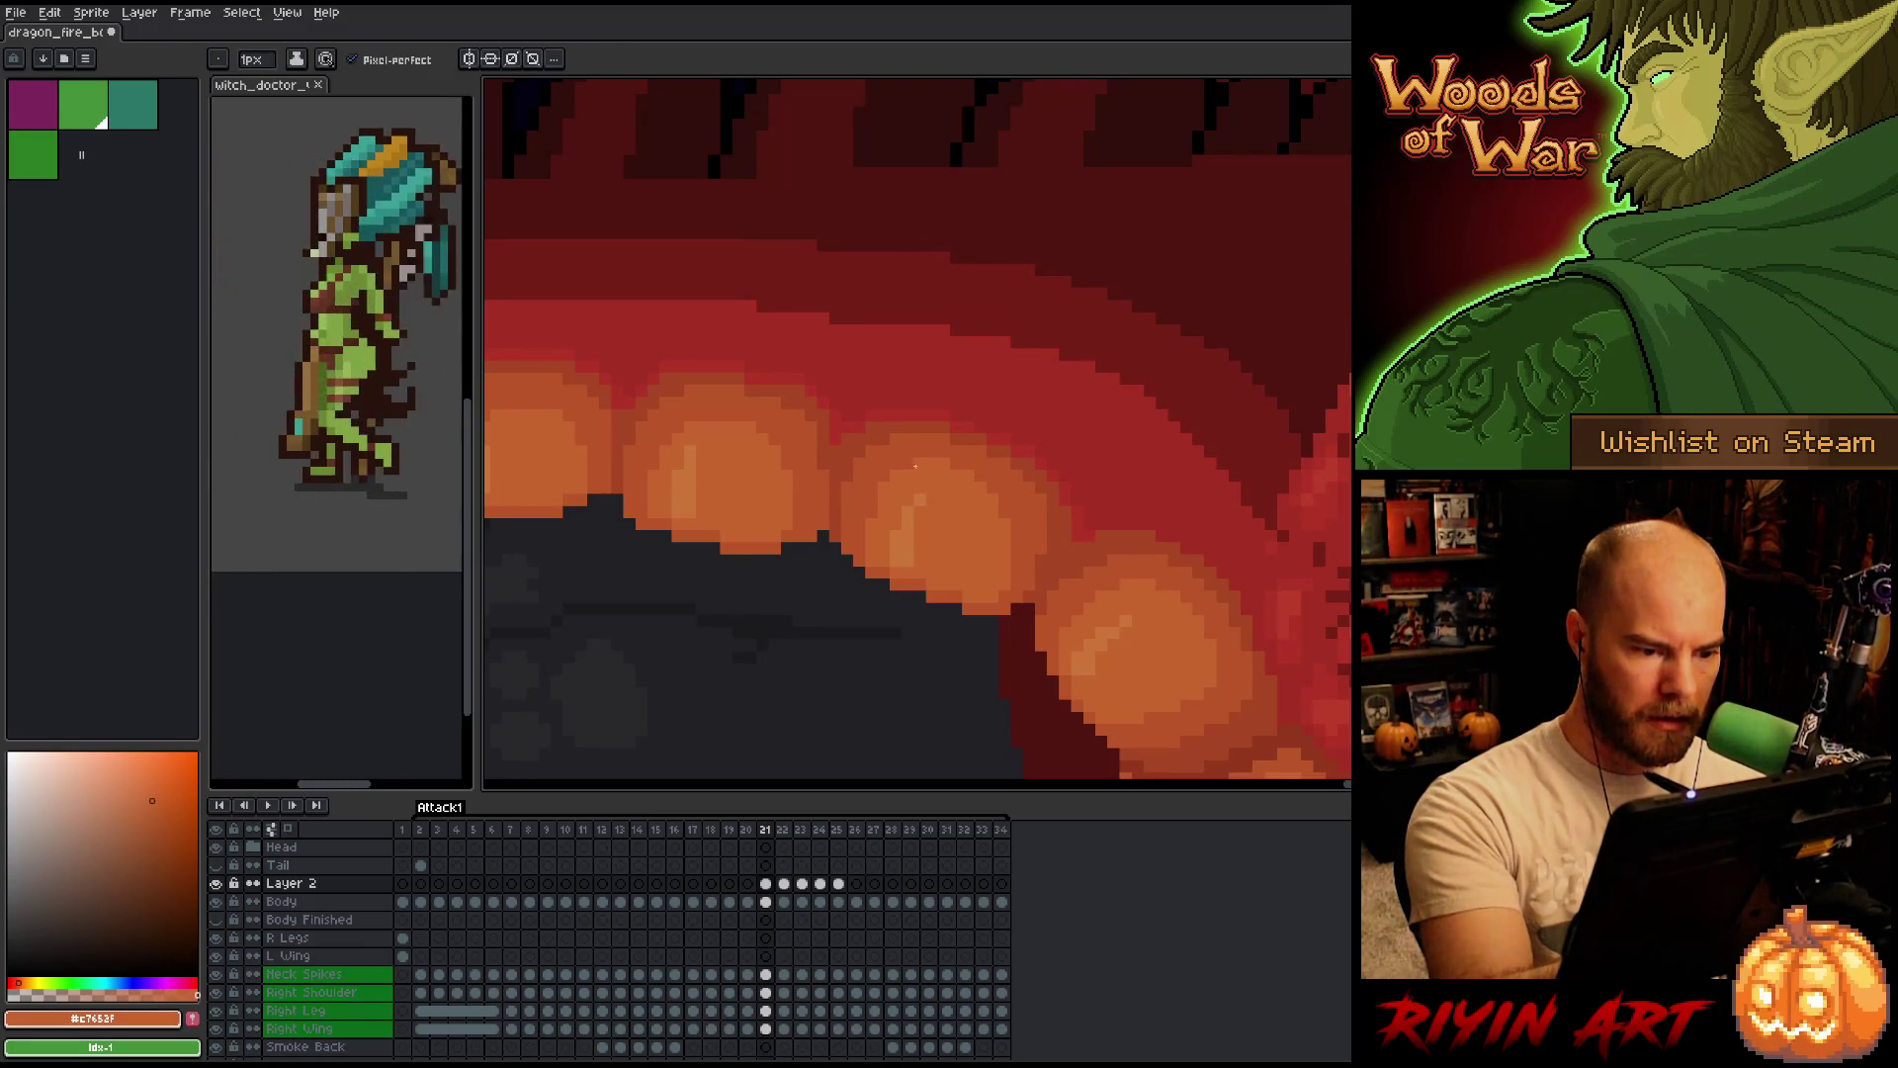
key(Left)
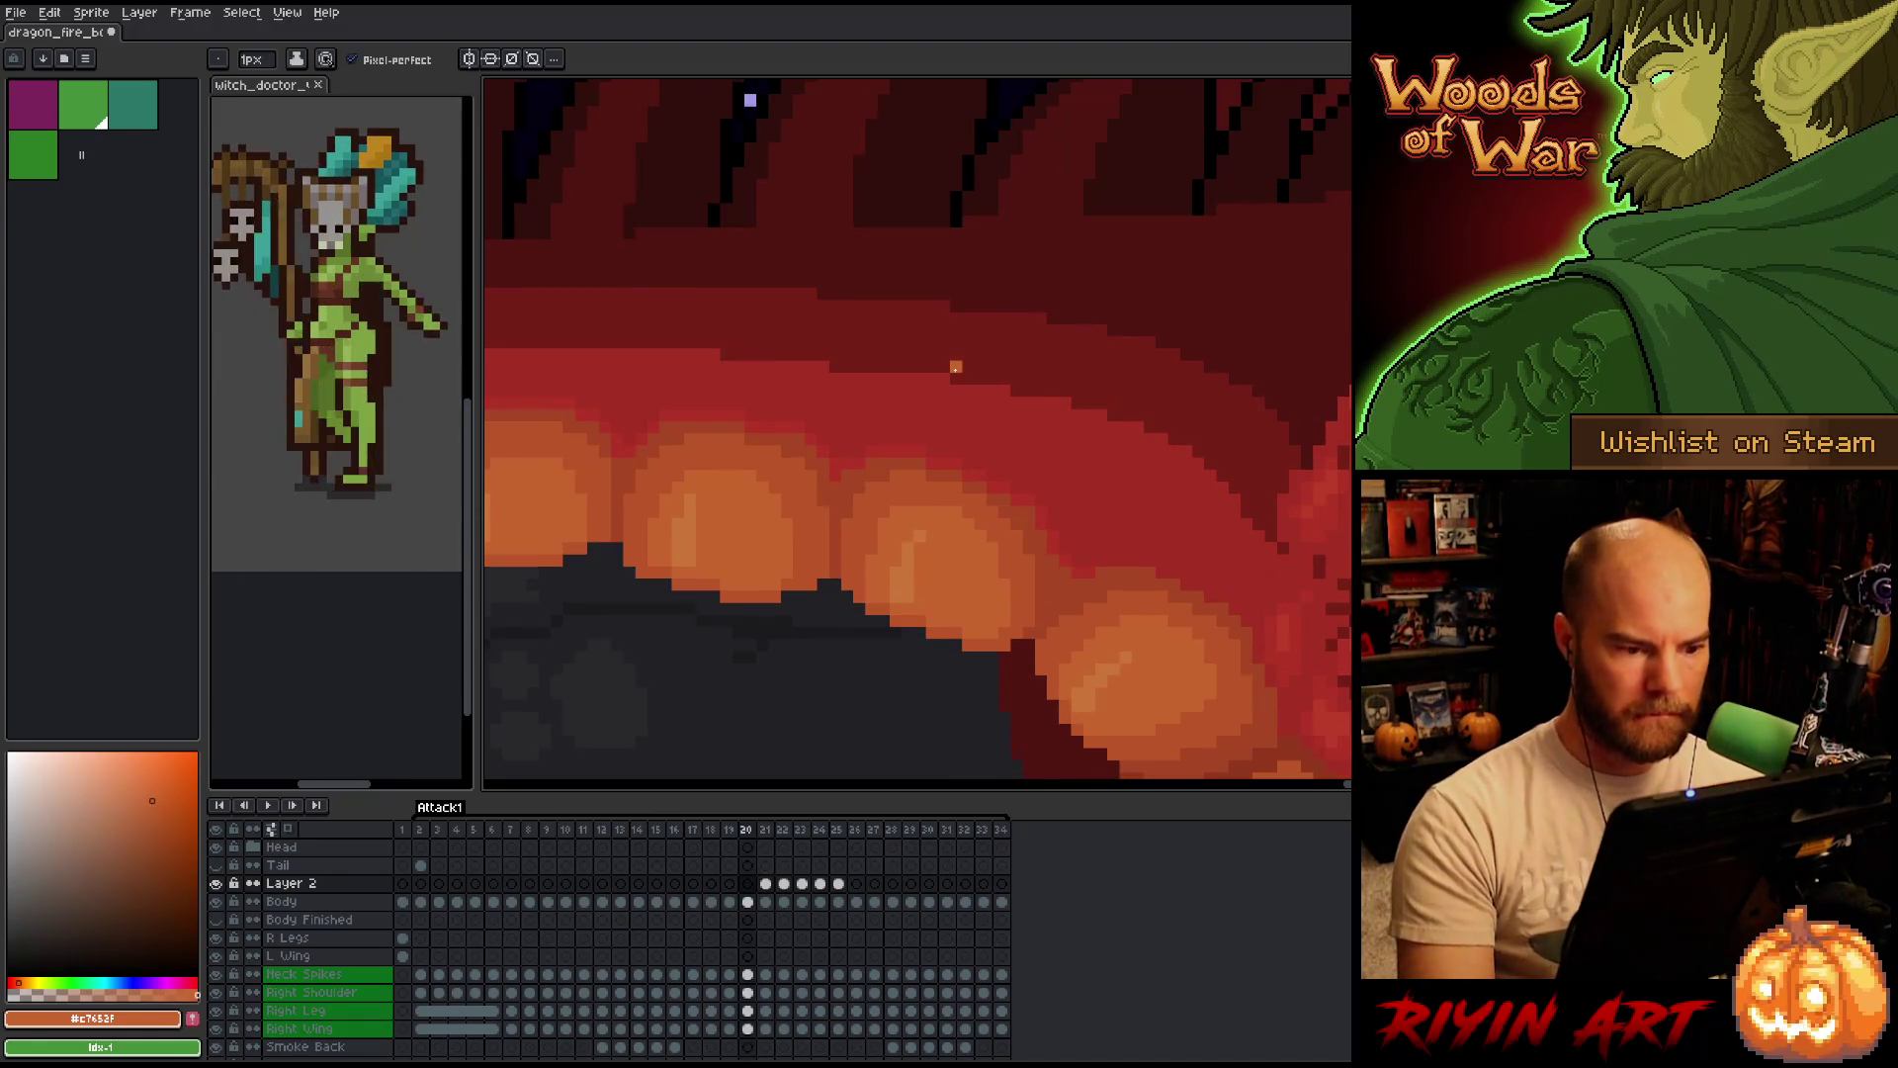
key(Right)
key(Right)
Check the scale animation by flipping frames, then sample another belly-scale orange for touch-ups.
key(Left)
key(Right)
key(Left)
key(Right)
key(Left)
key(Right)
key(Left)
key(Right)
key(Left)
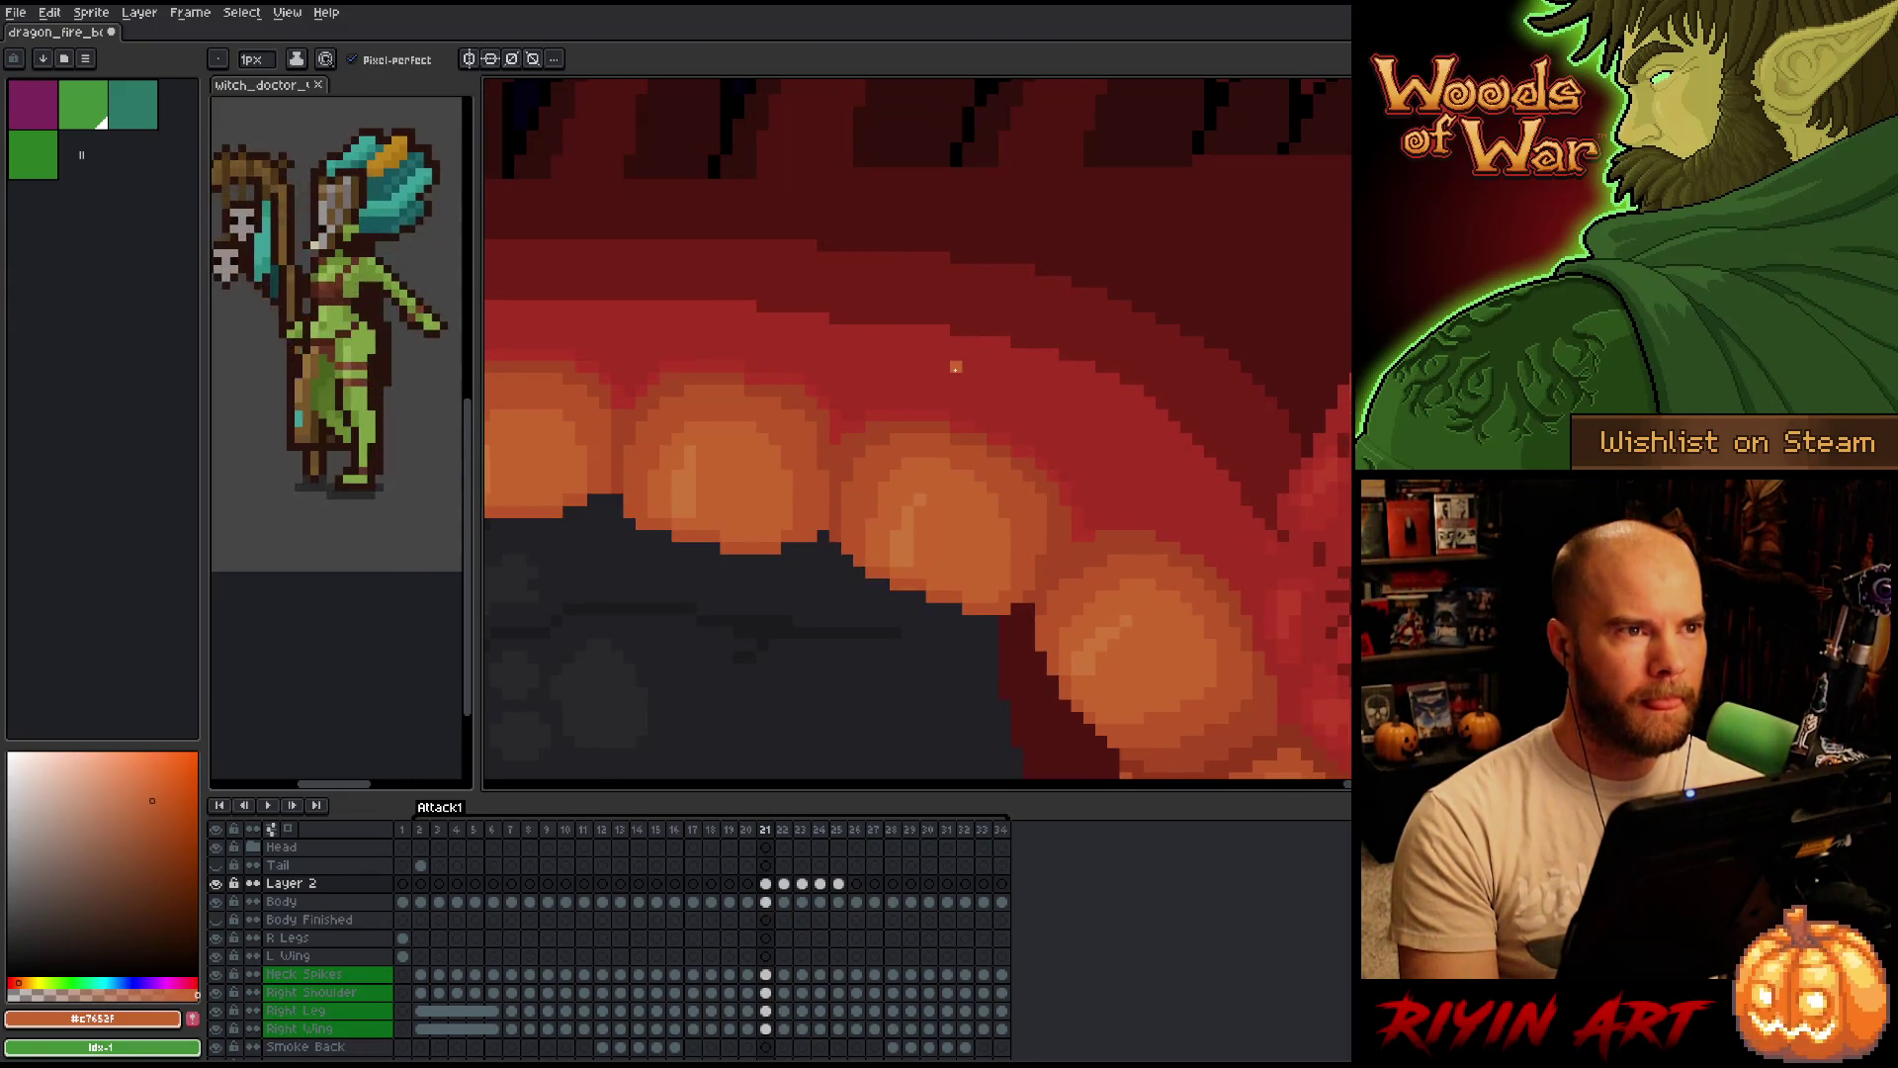
key(Right)
key(Left)
alt+click(1027, 533)
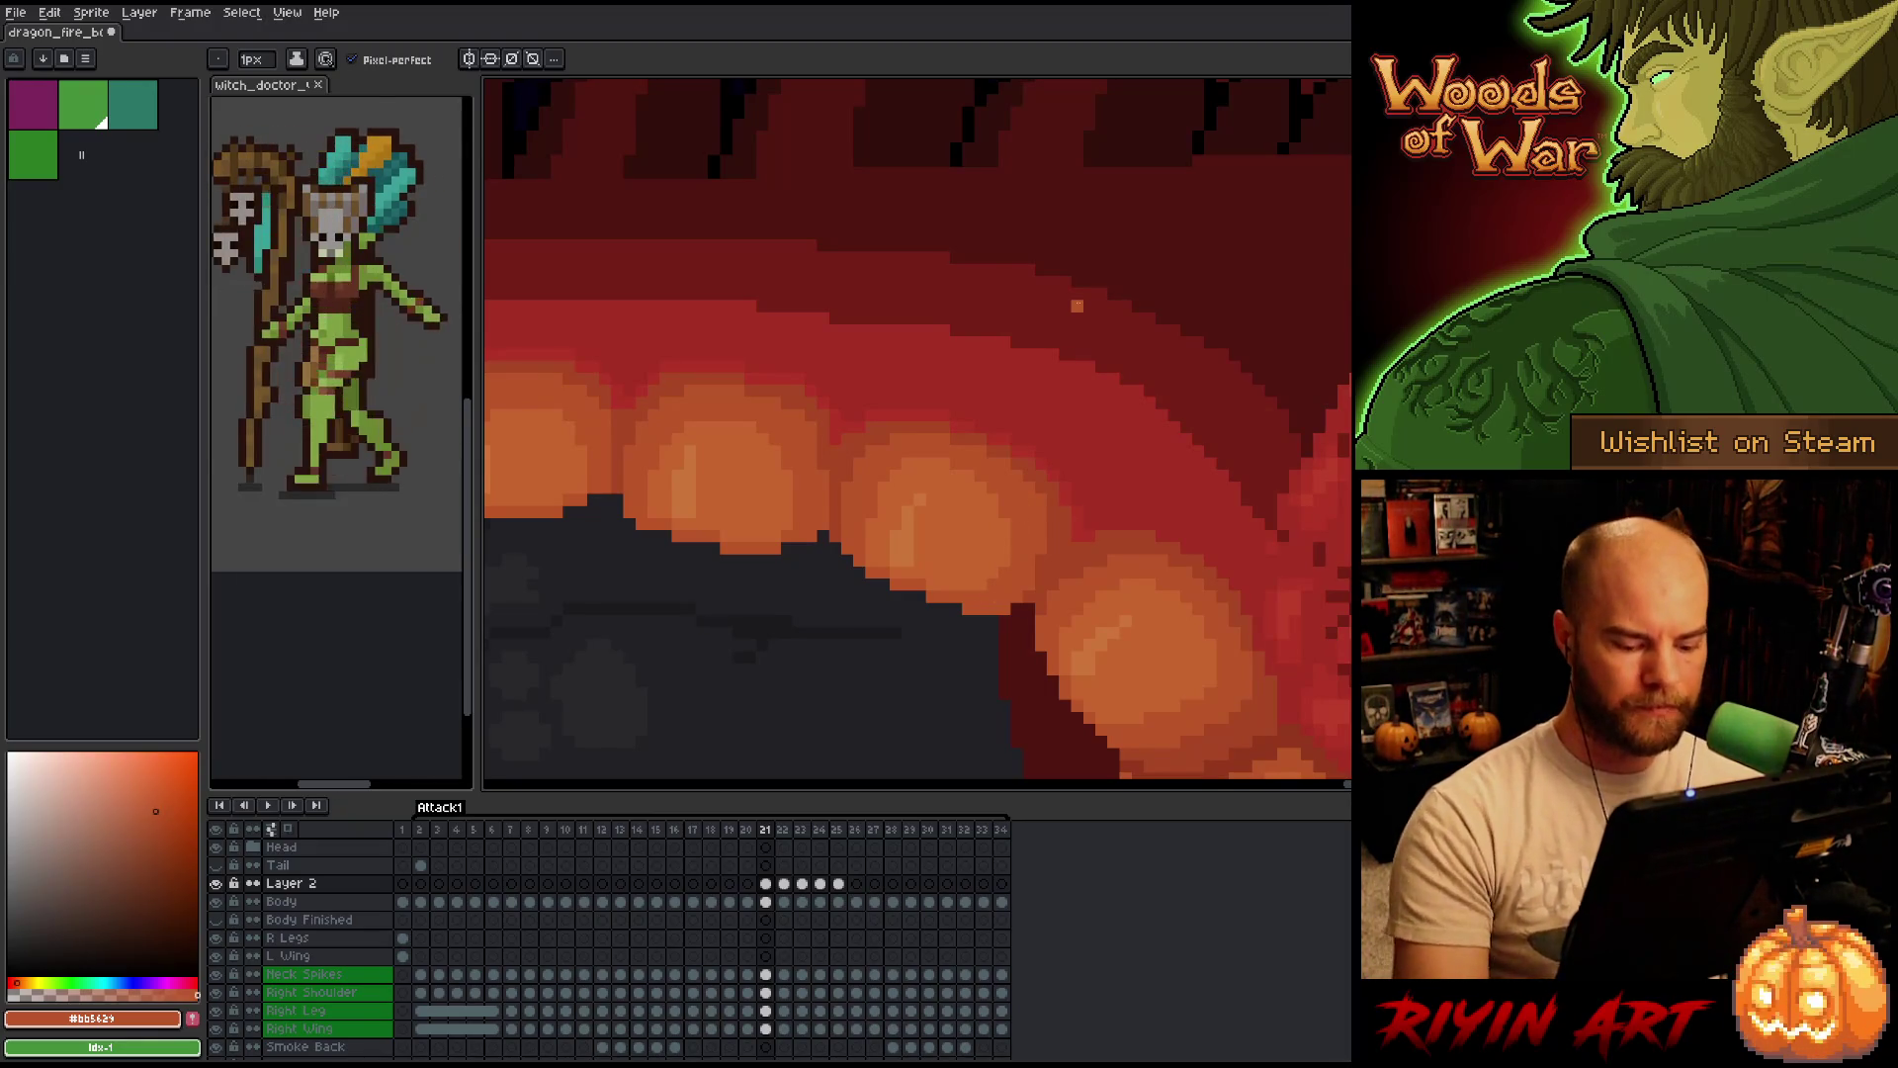
Refine the scale pixels on frames 20 and 21, comparing against neighbouring frames.
key(Left)
key(Right)
key(Left)
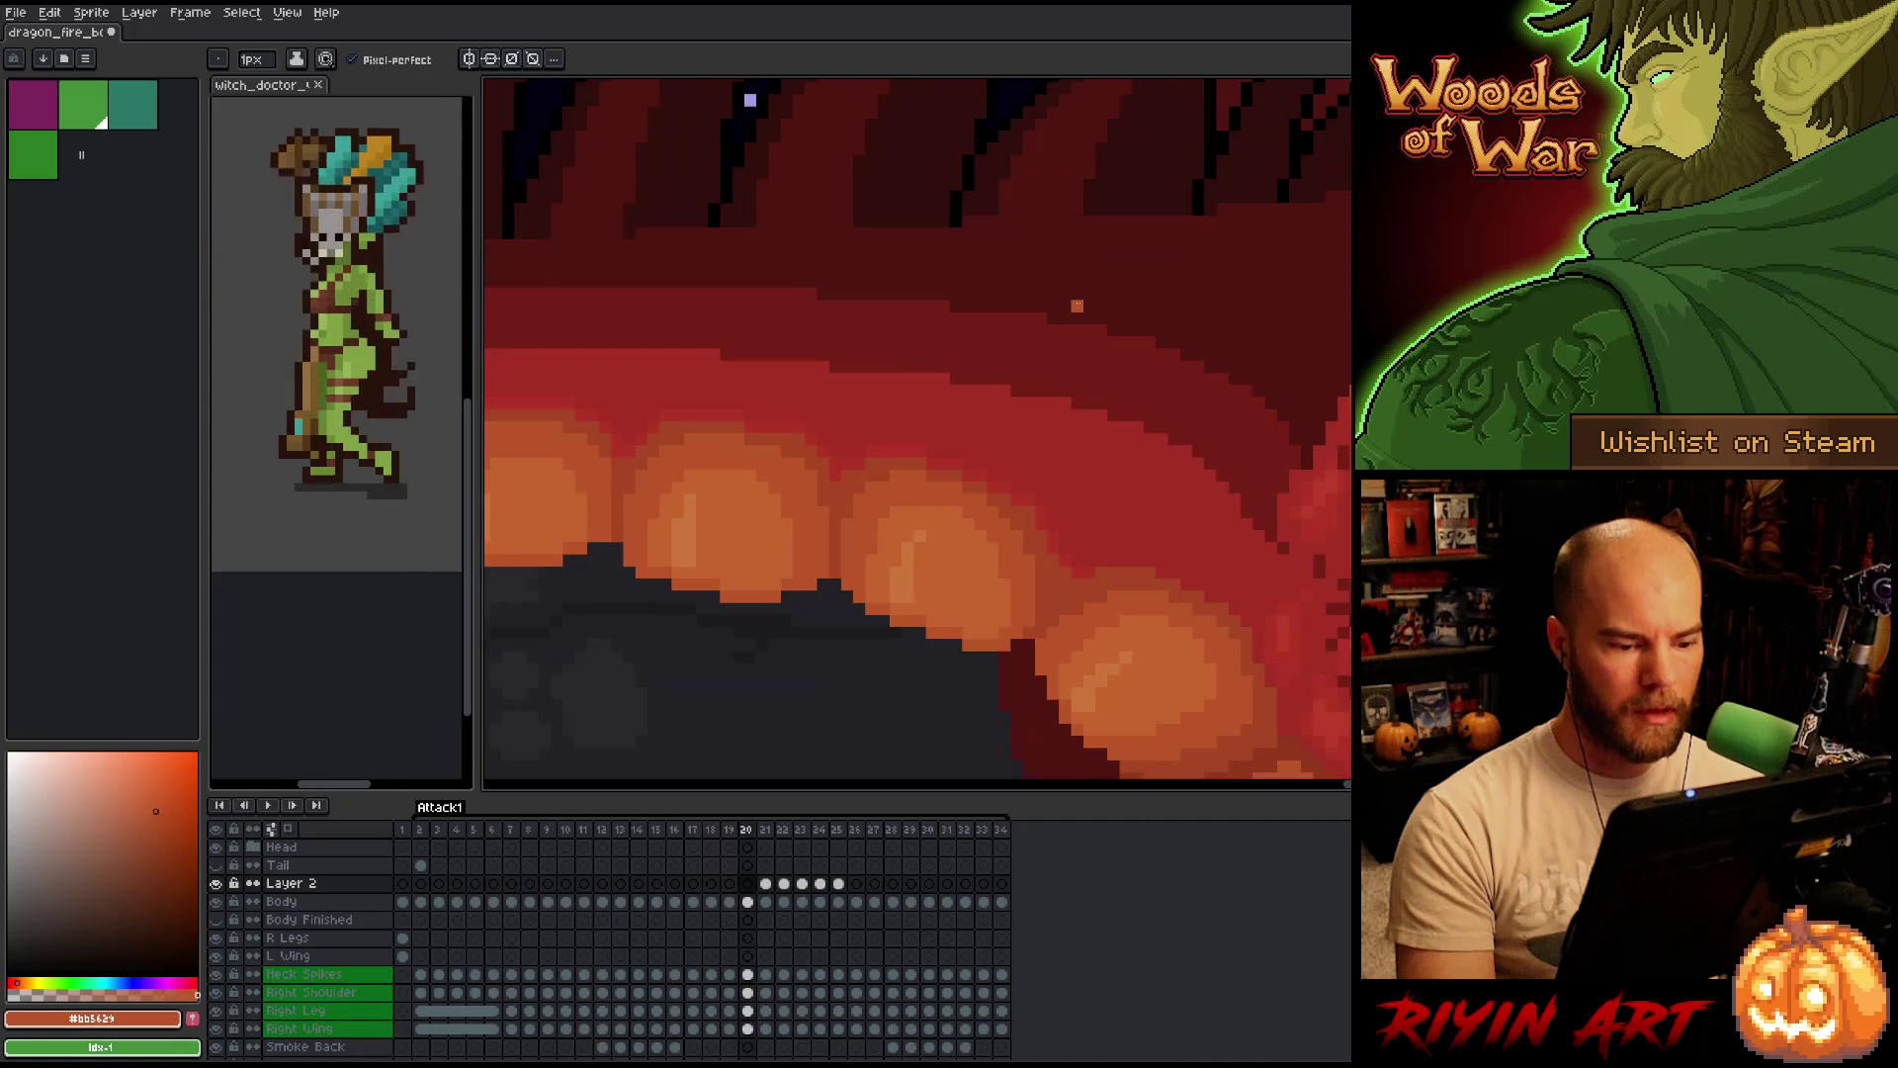
key(Right)
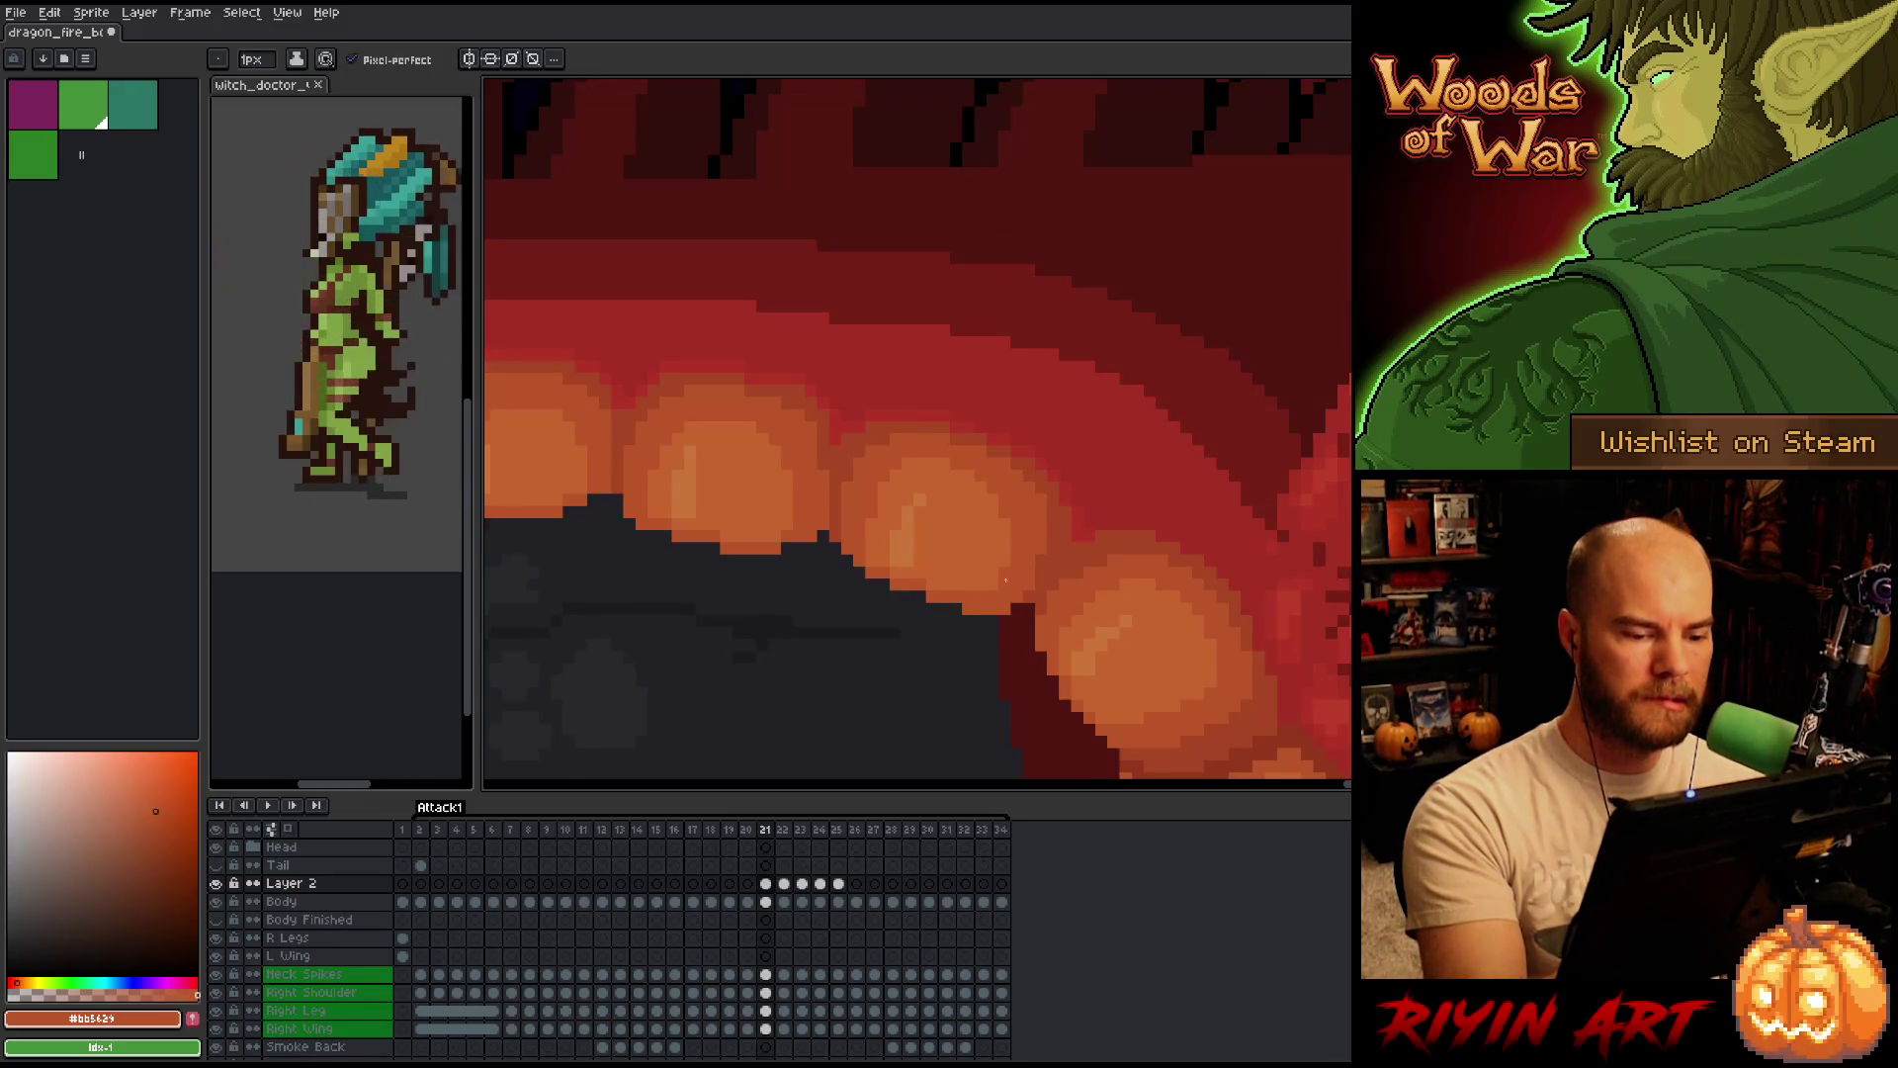
key(Left)
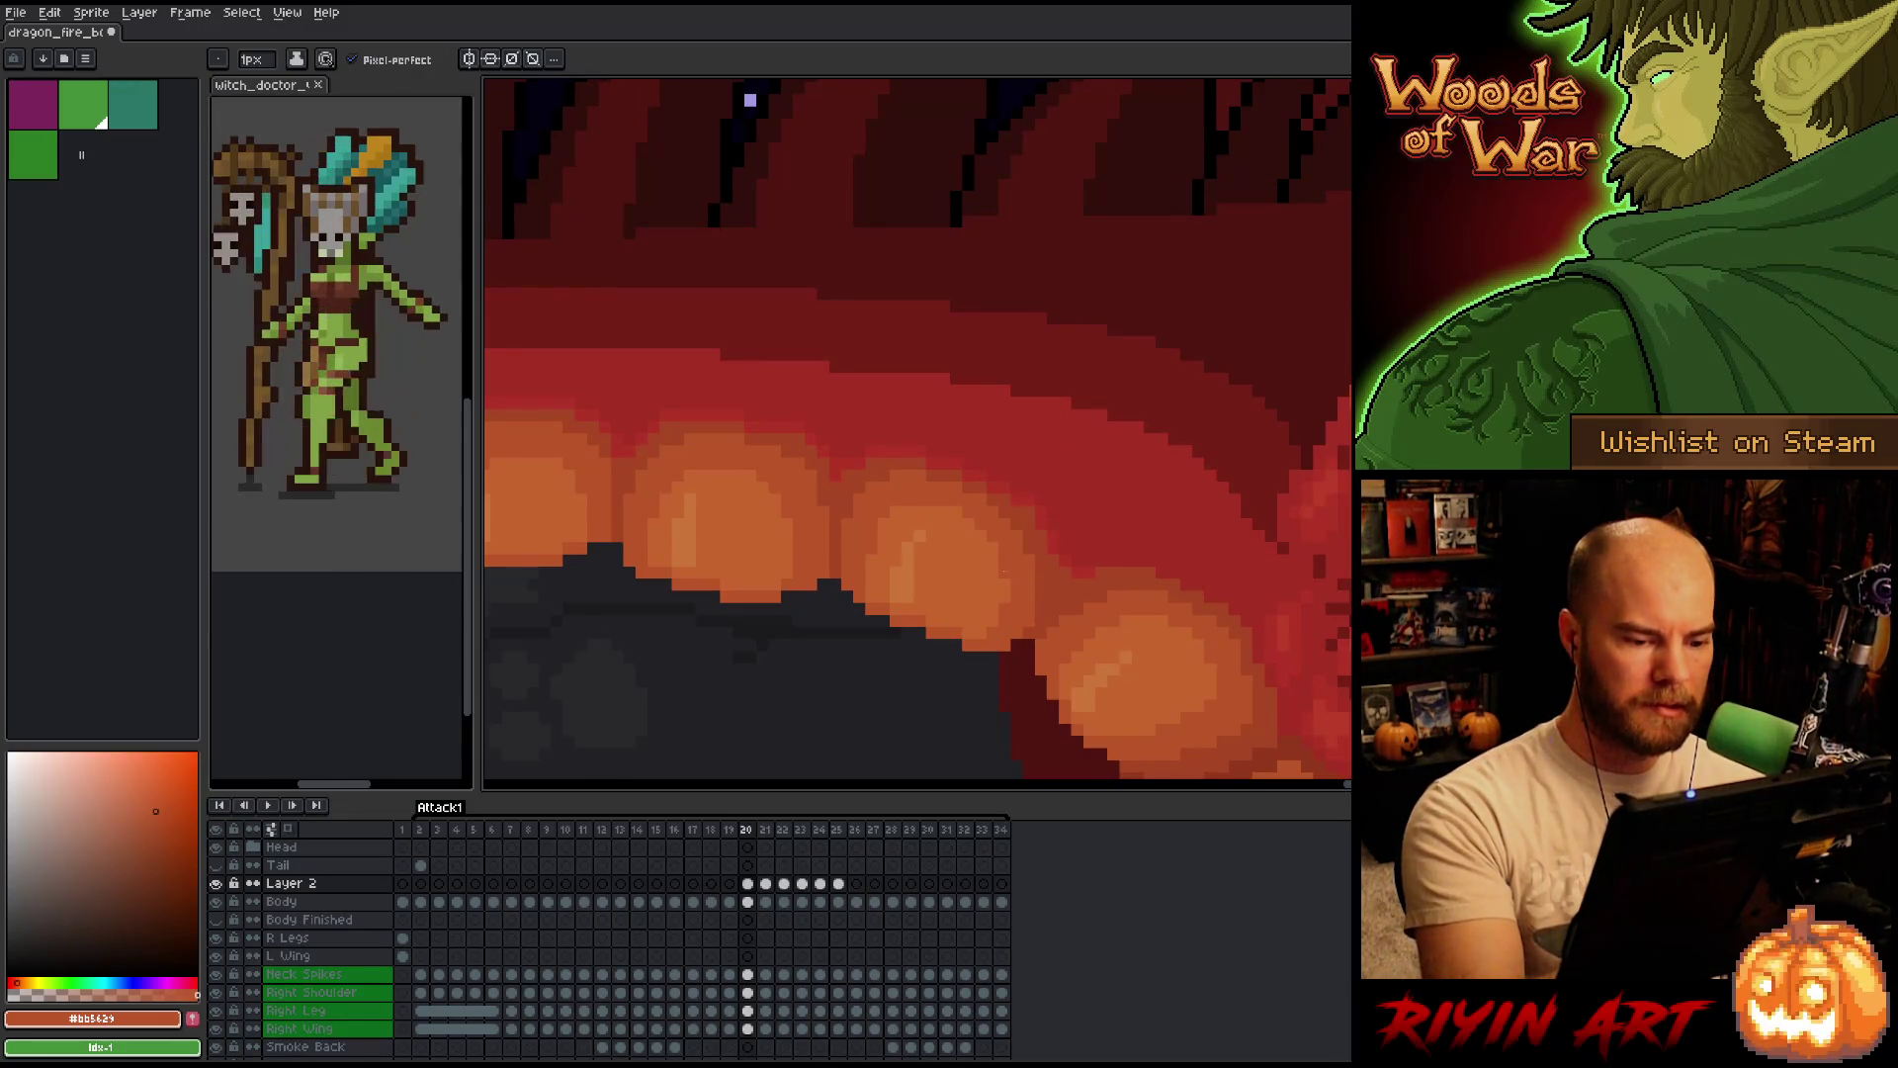
key(Right)
key(Left)
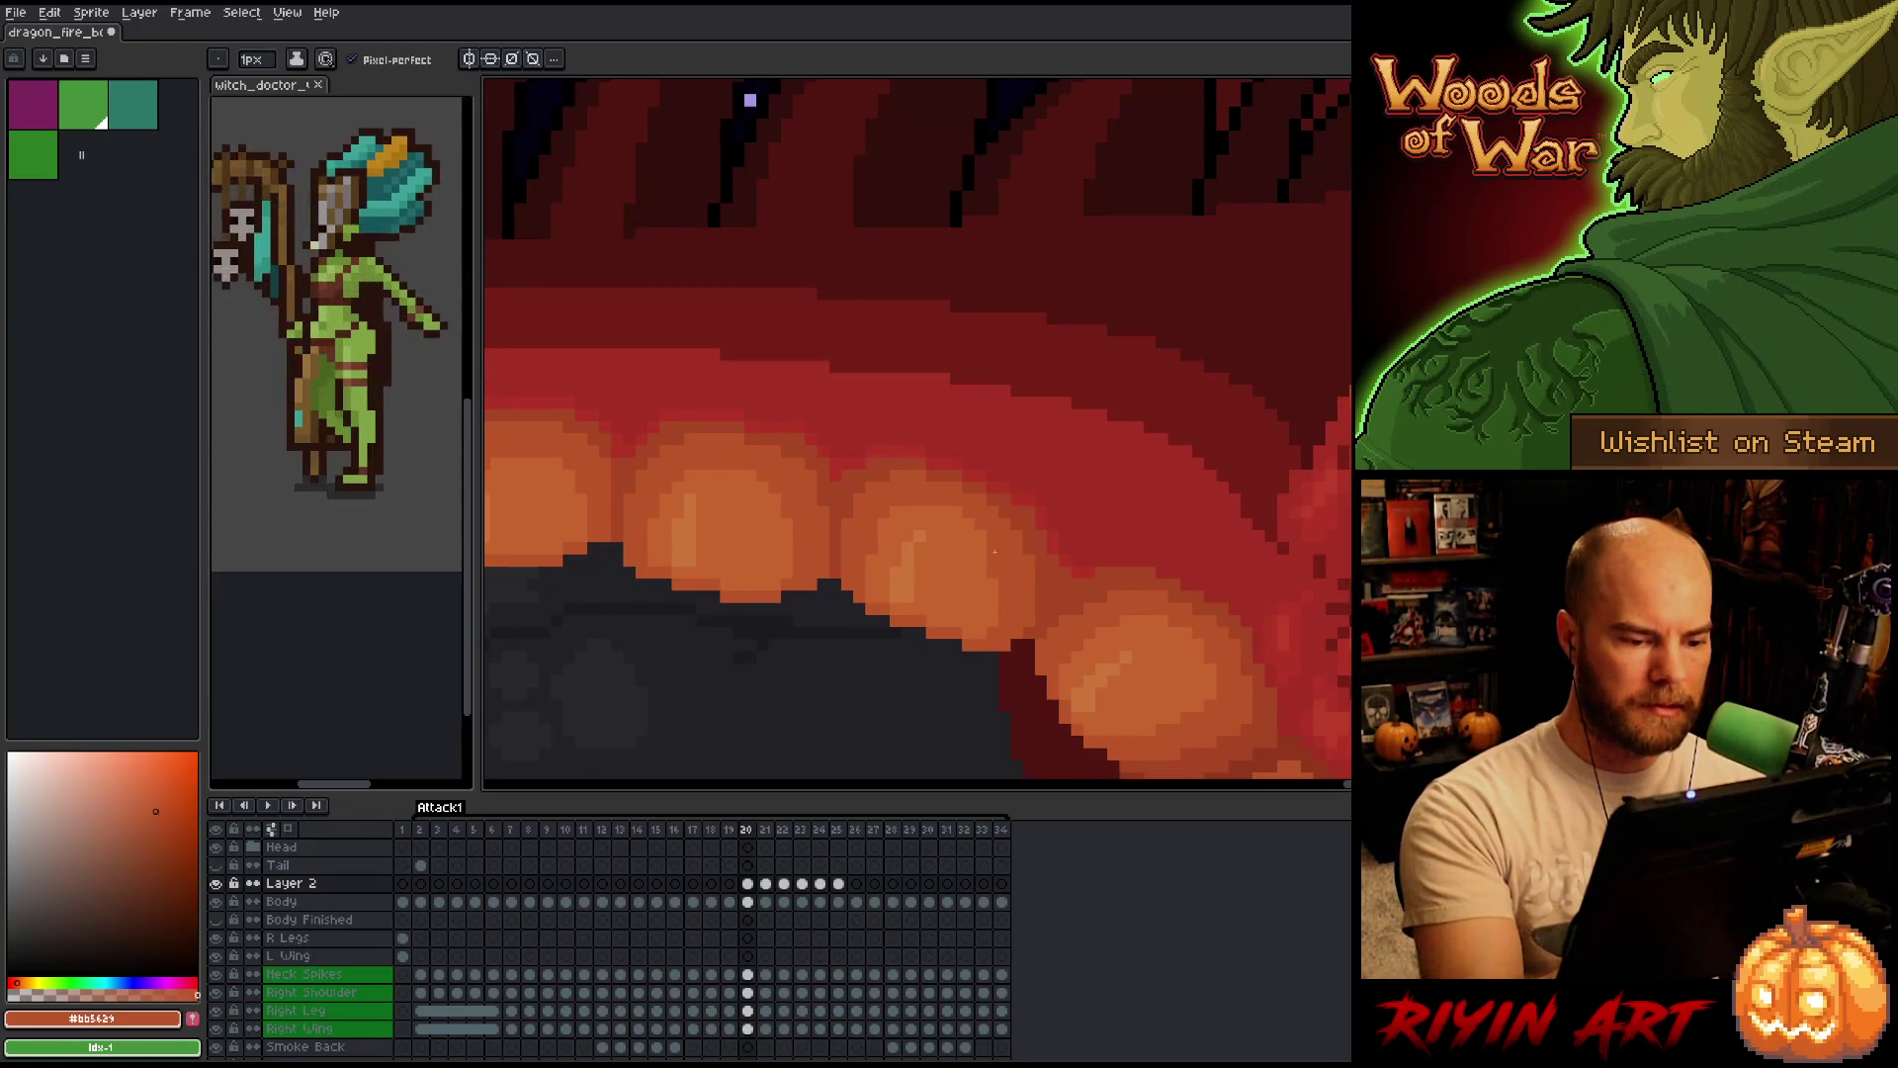
Verify the scale motion across frames 19 to 21 and settle on frame 21.
key(Left)
key(Right)
key(Left)
key(Right)
key(Left)
key(Right)
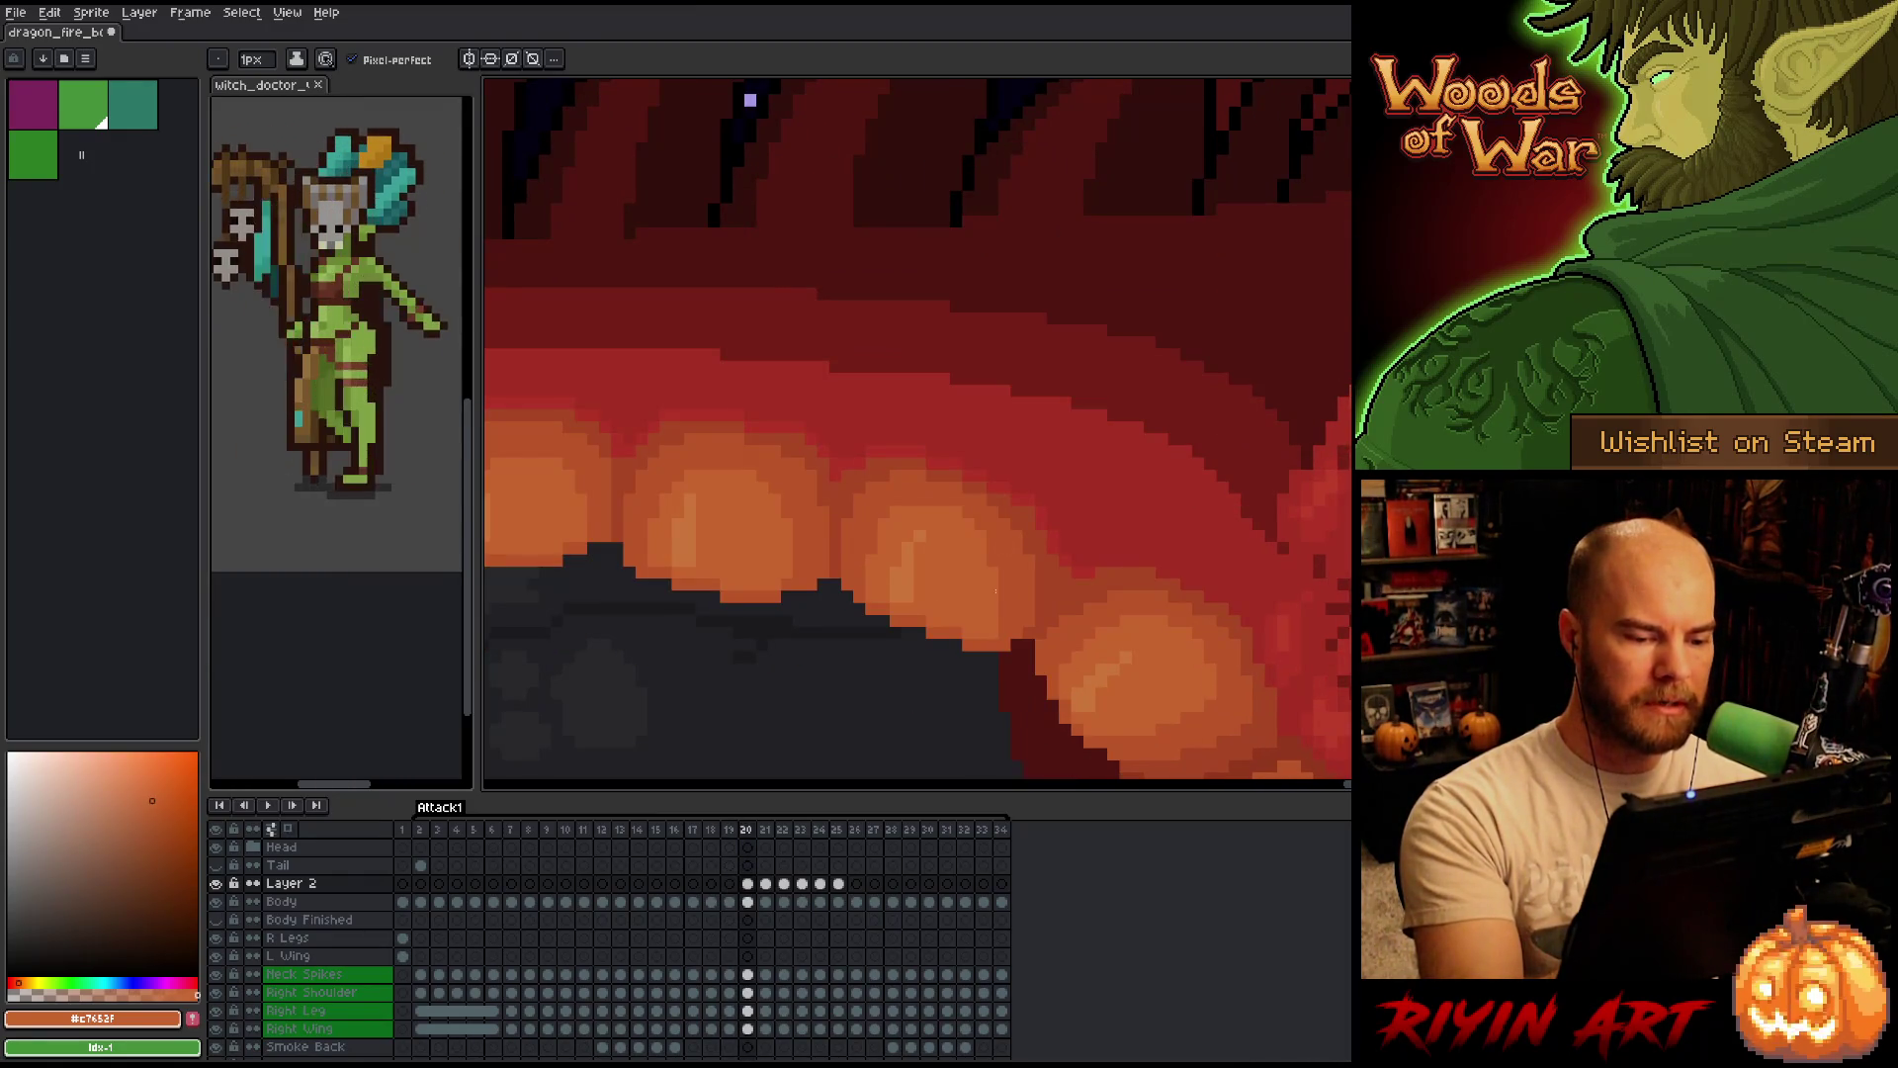
key(Left)
key(Right)
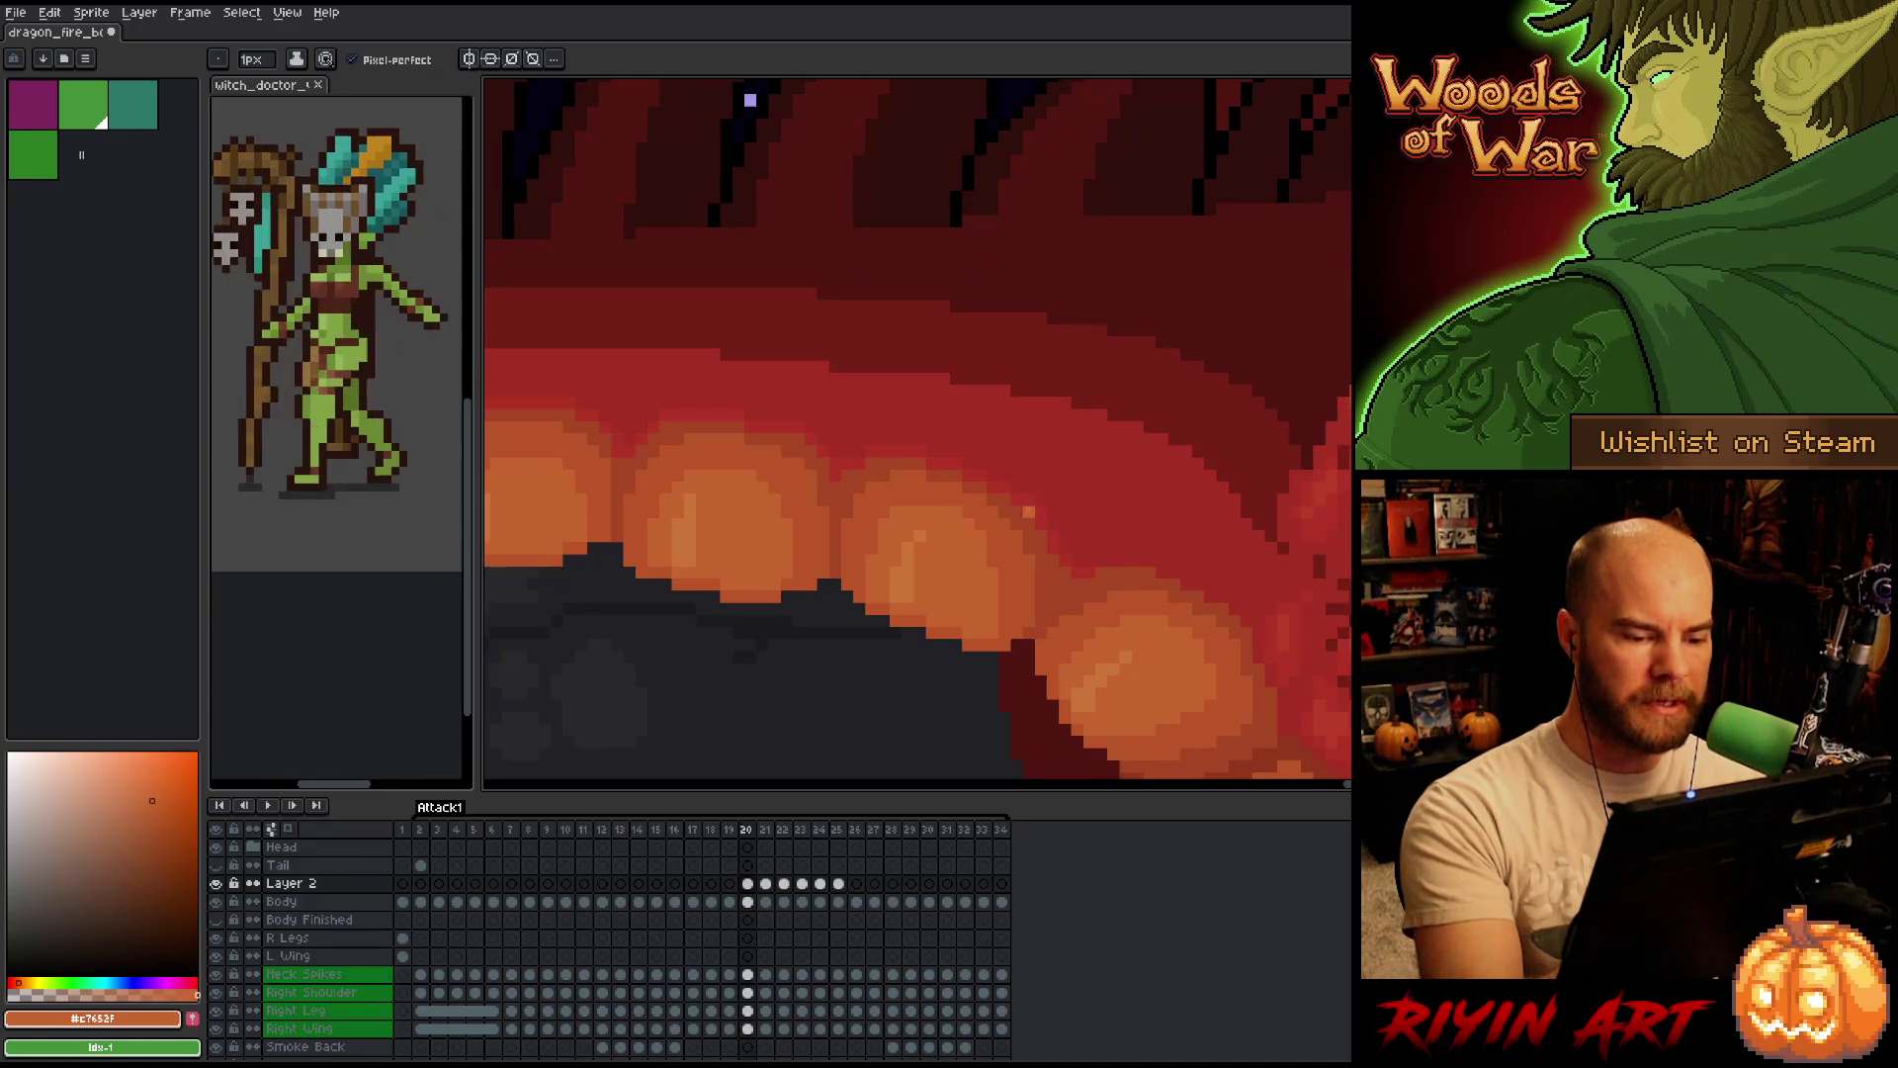
key(Left)
key(Right)
key(Right)
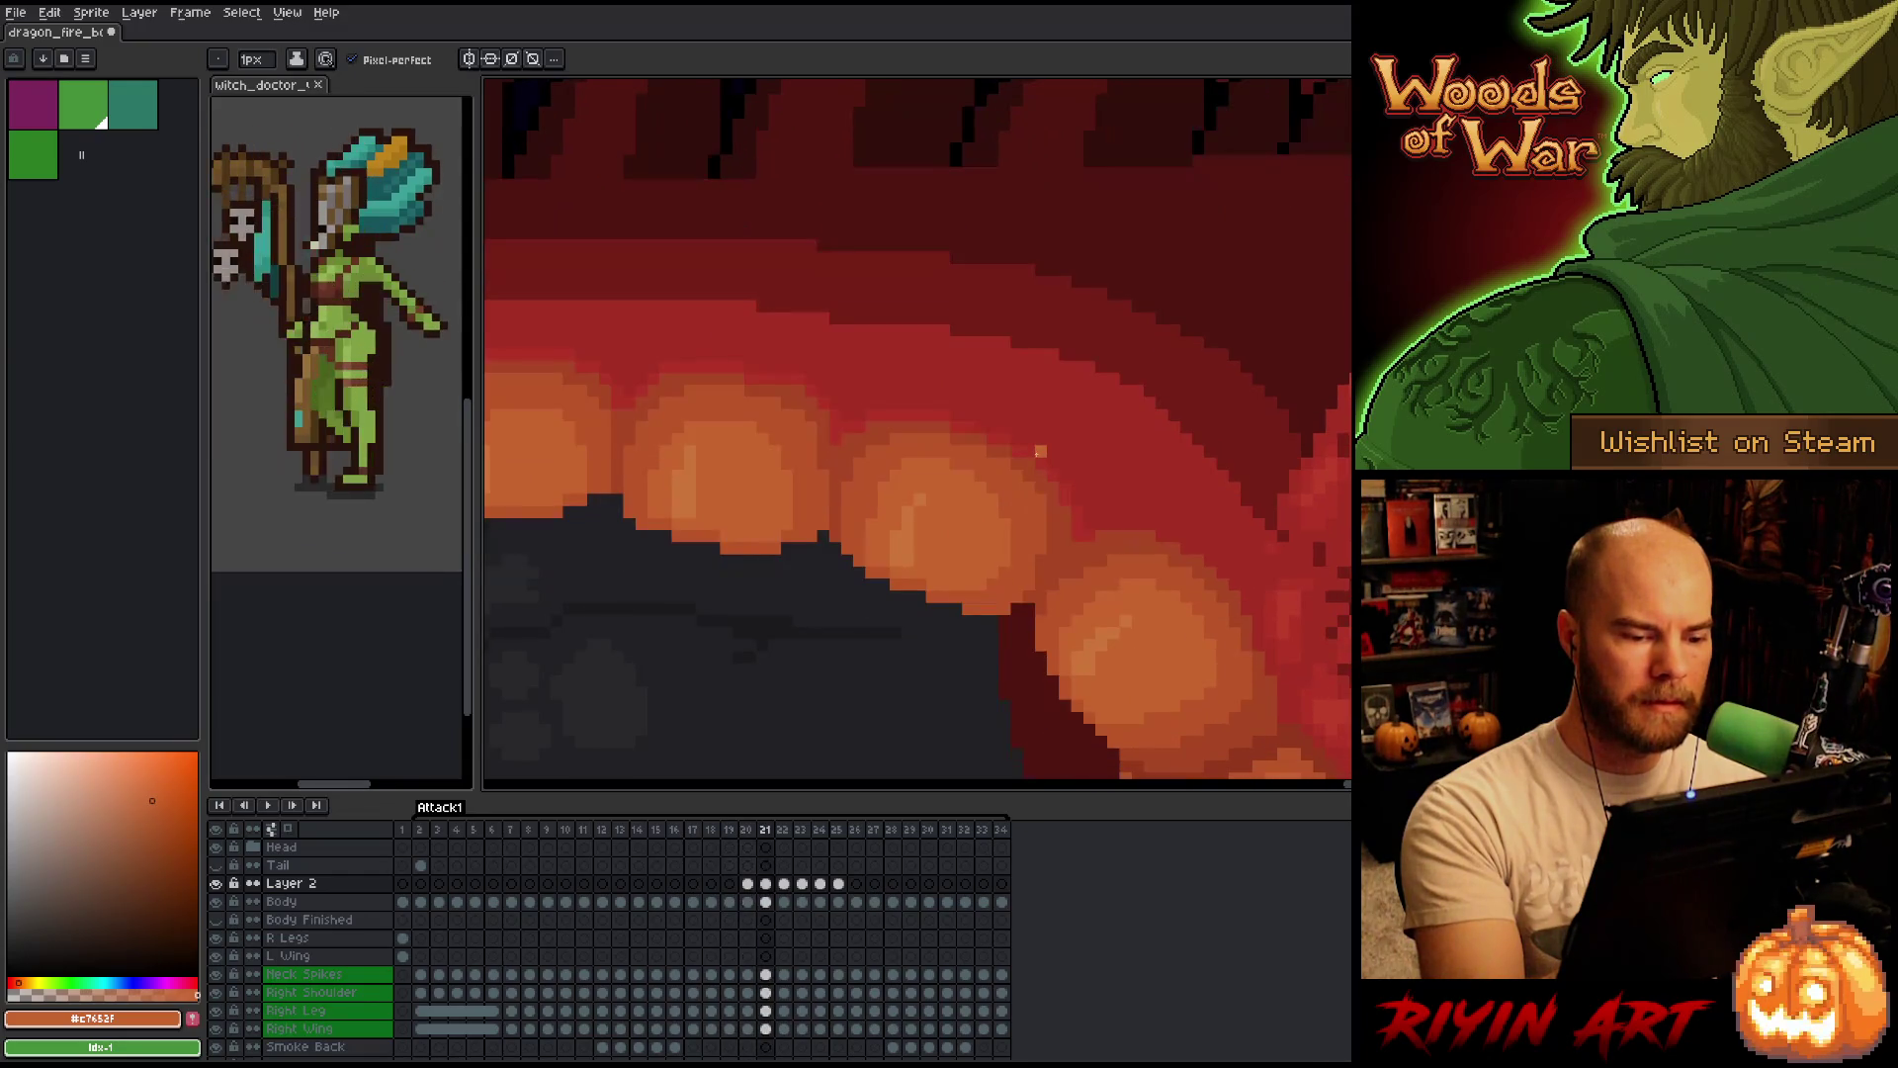
key(Left)
key(Right)
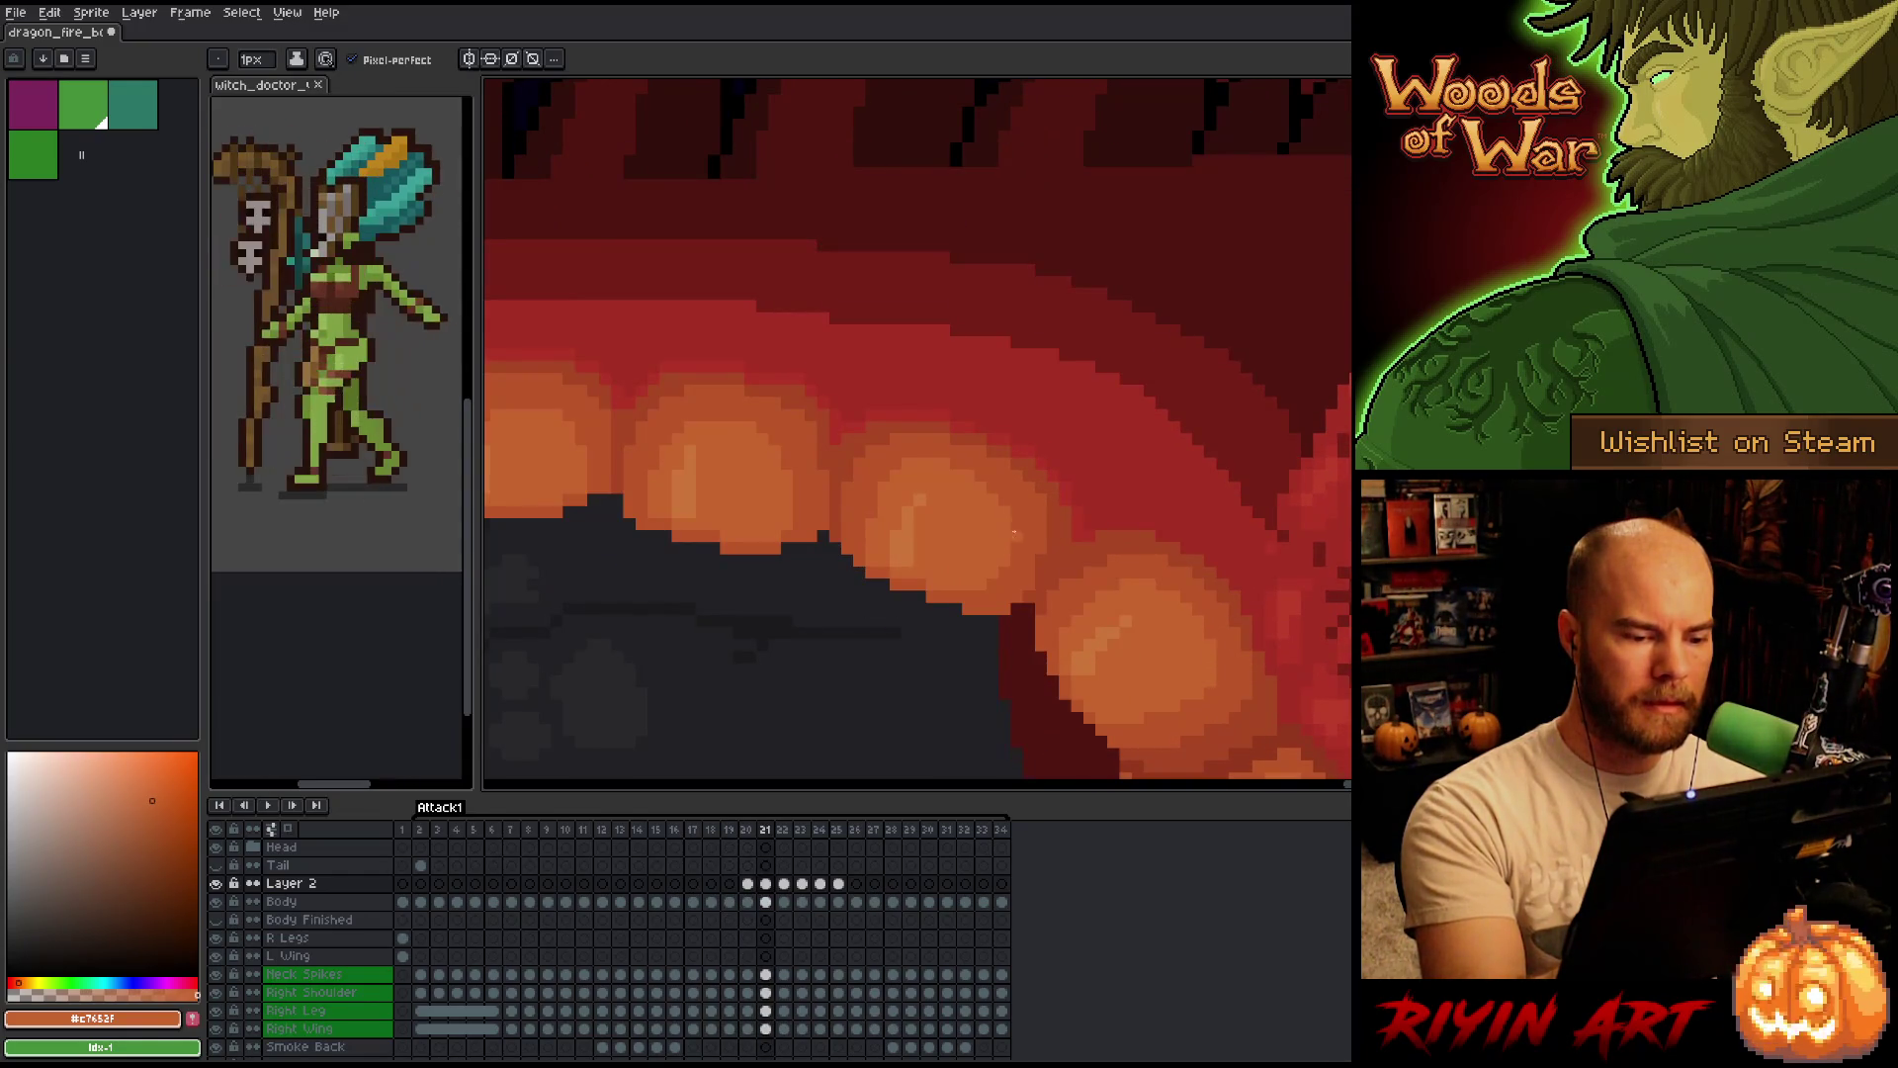
Sample an orange from the belly scales on frame 21 and match the shading on frame 20.
key(Left)
key(Right)
key(Left)
key(Right)
alt+click(1025, 504)
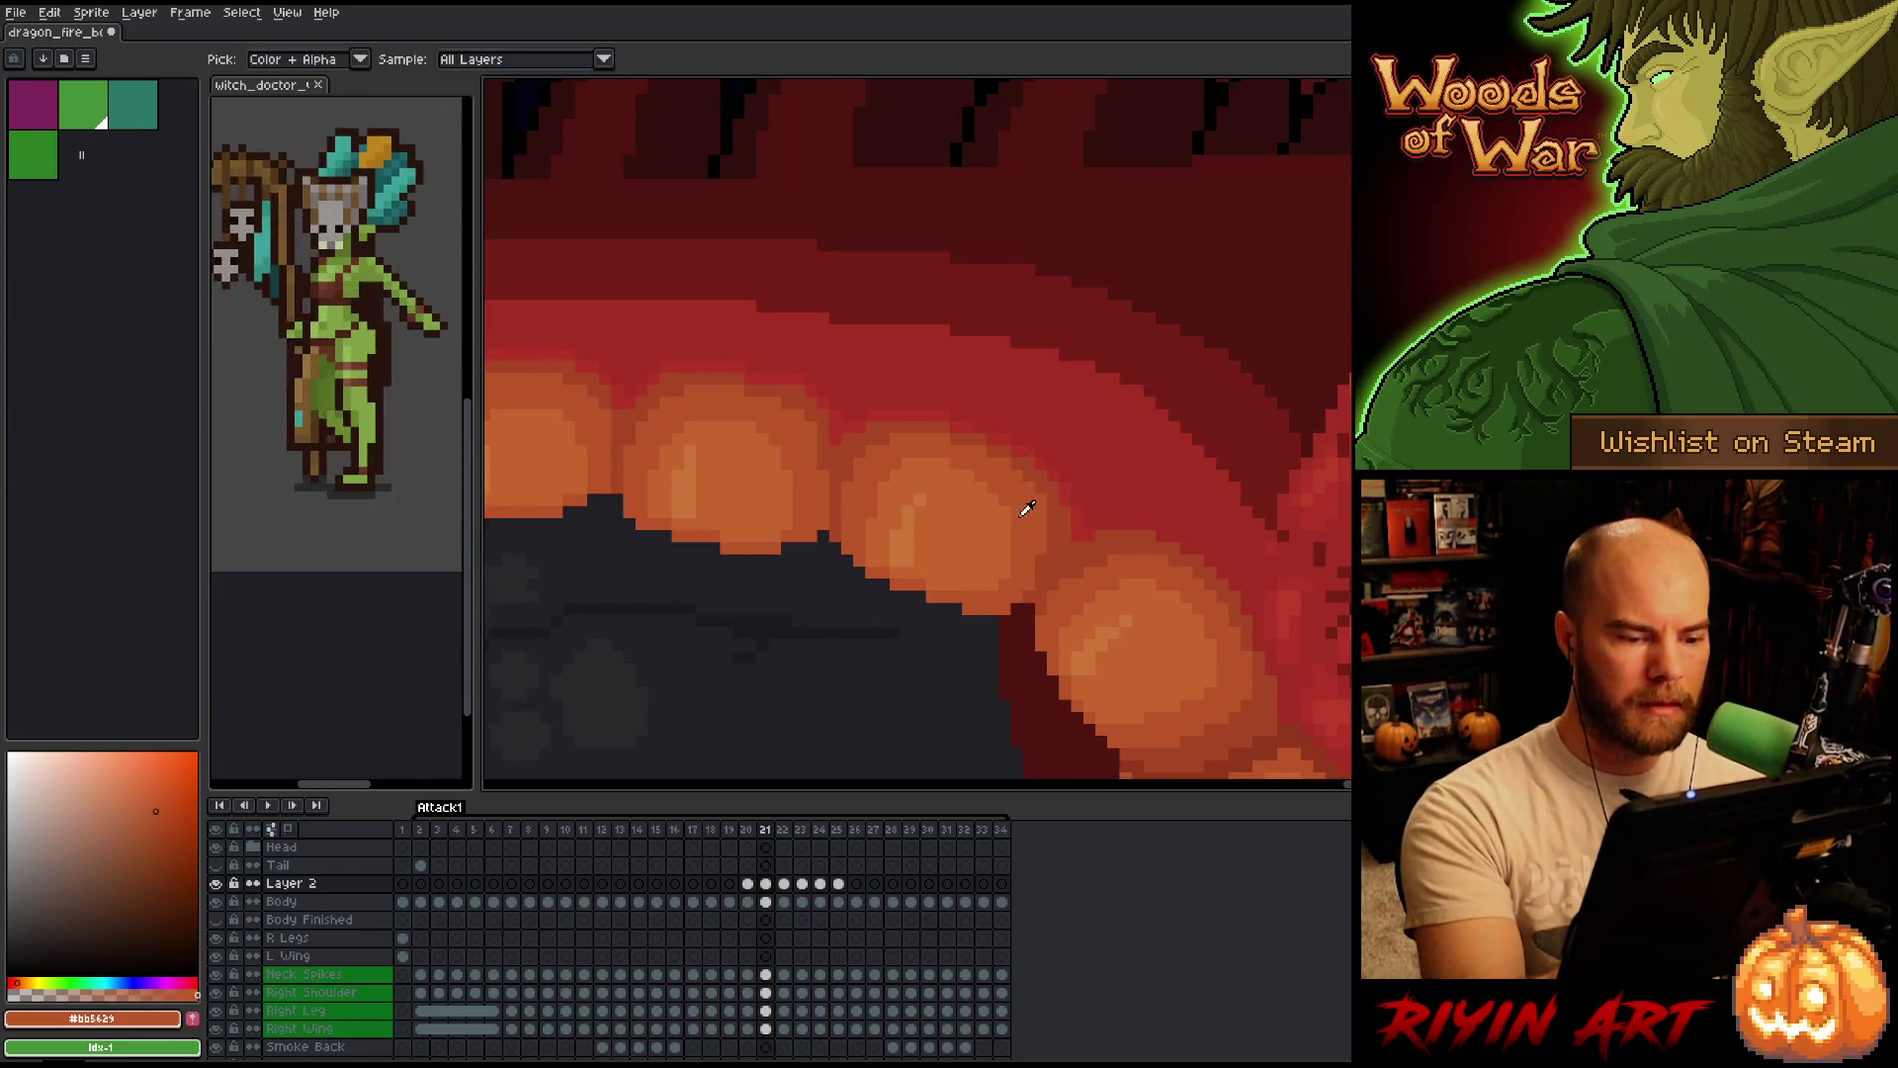
key(Left)
key(Right)
key(Left)
Sample the red #c7452f on frame 21, nudge pixels, and confirm frames 20 and 21 match.
key(Right)
key(Left)
key(Right)
alt+click(980, 555)
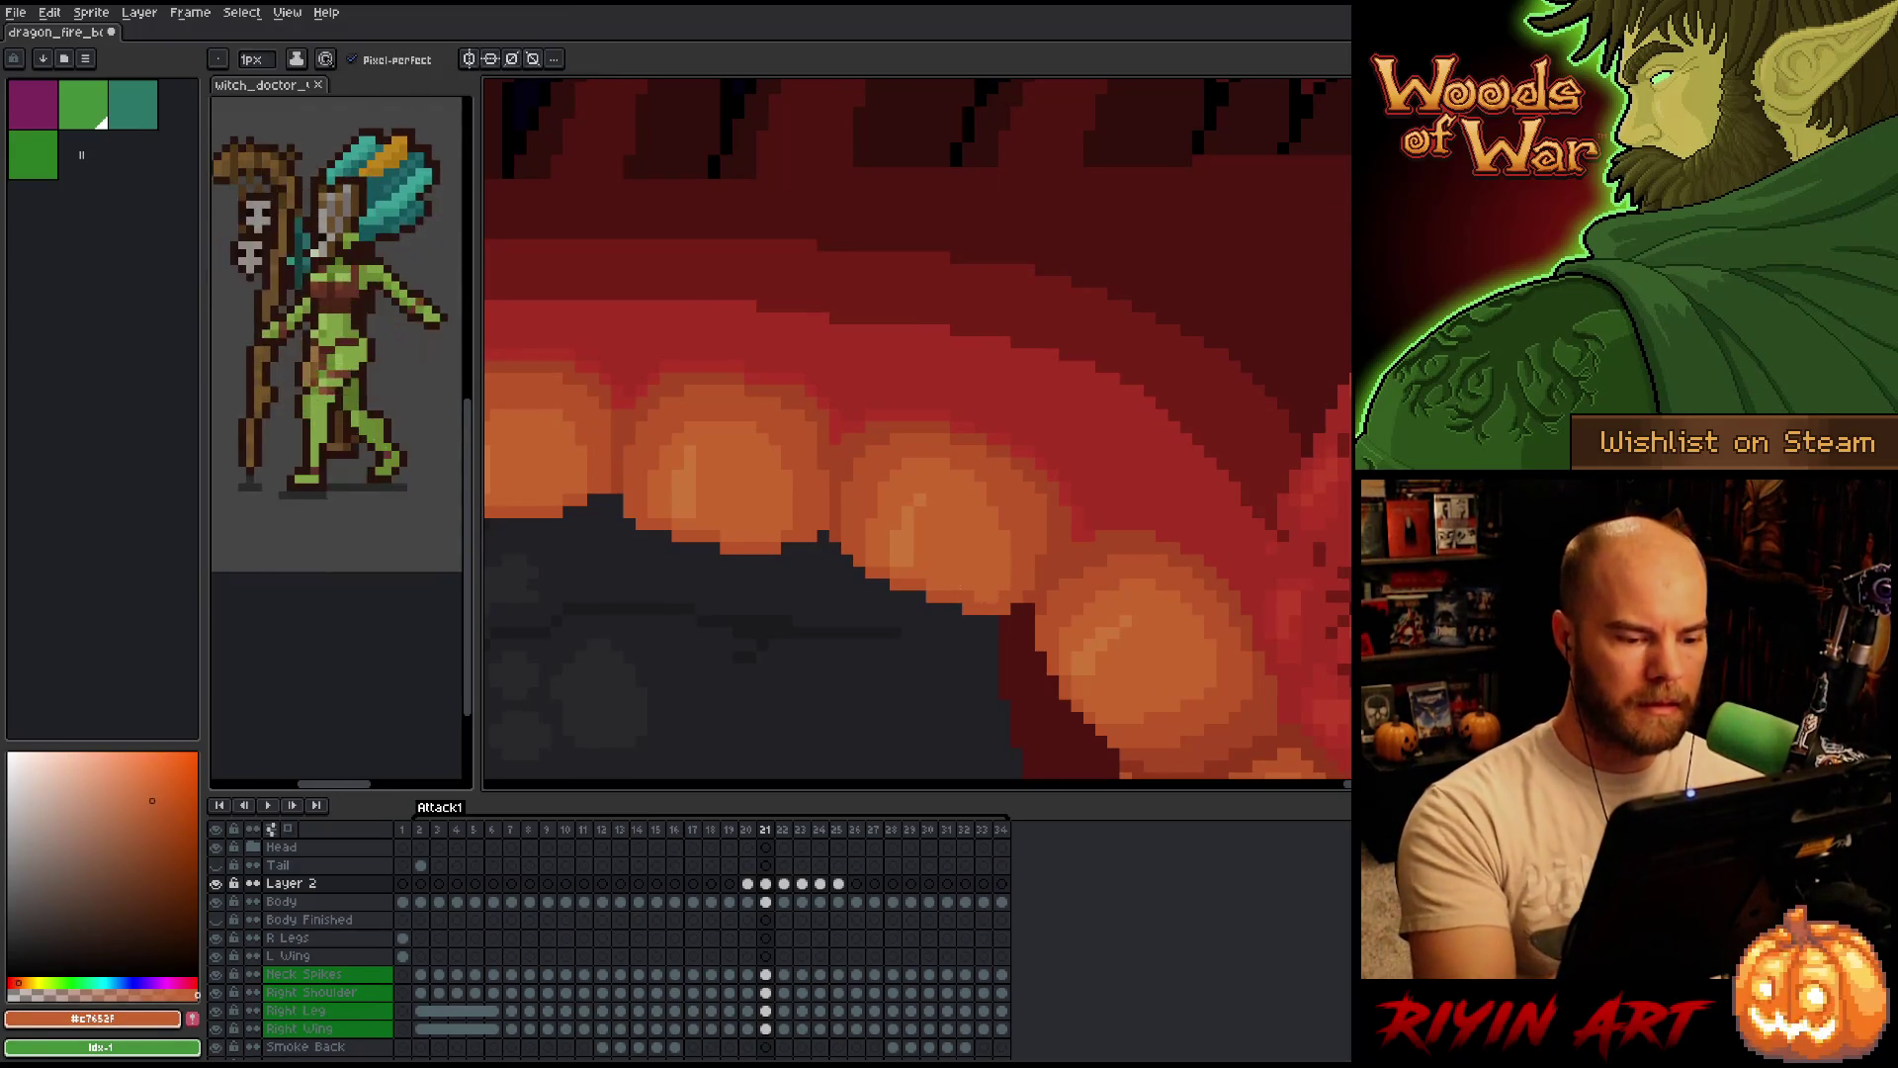
key(ctrl)
key(Left)
key(Right)
scroll(1052, 419, down, 3)
key(Left)
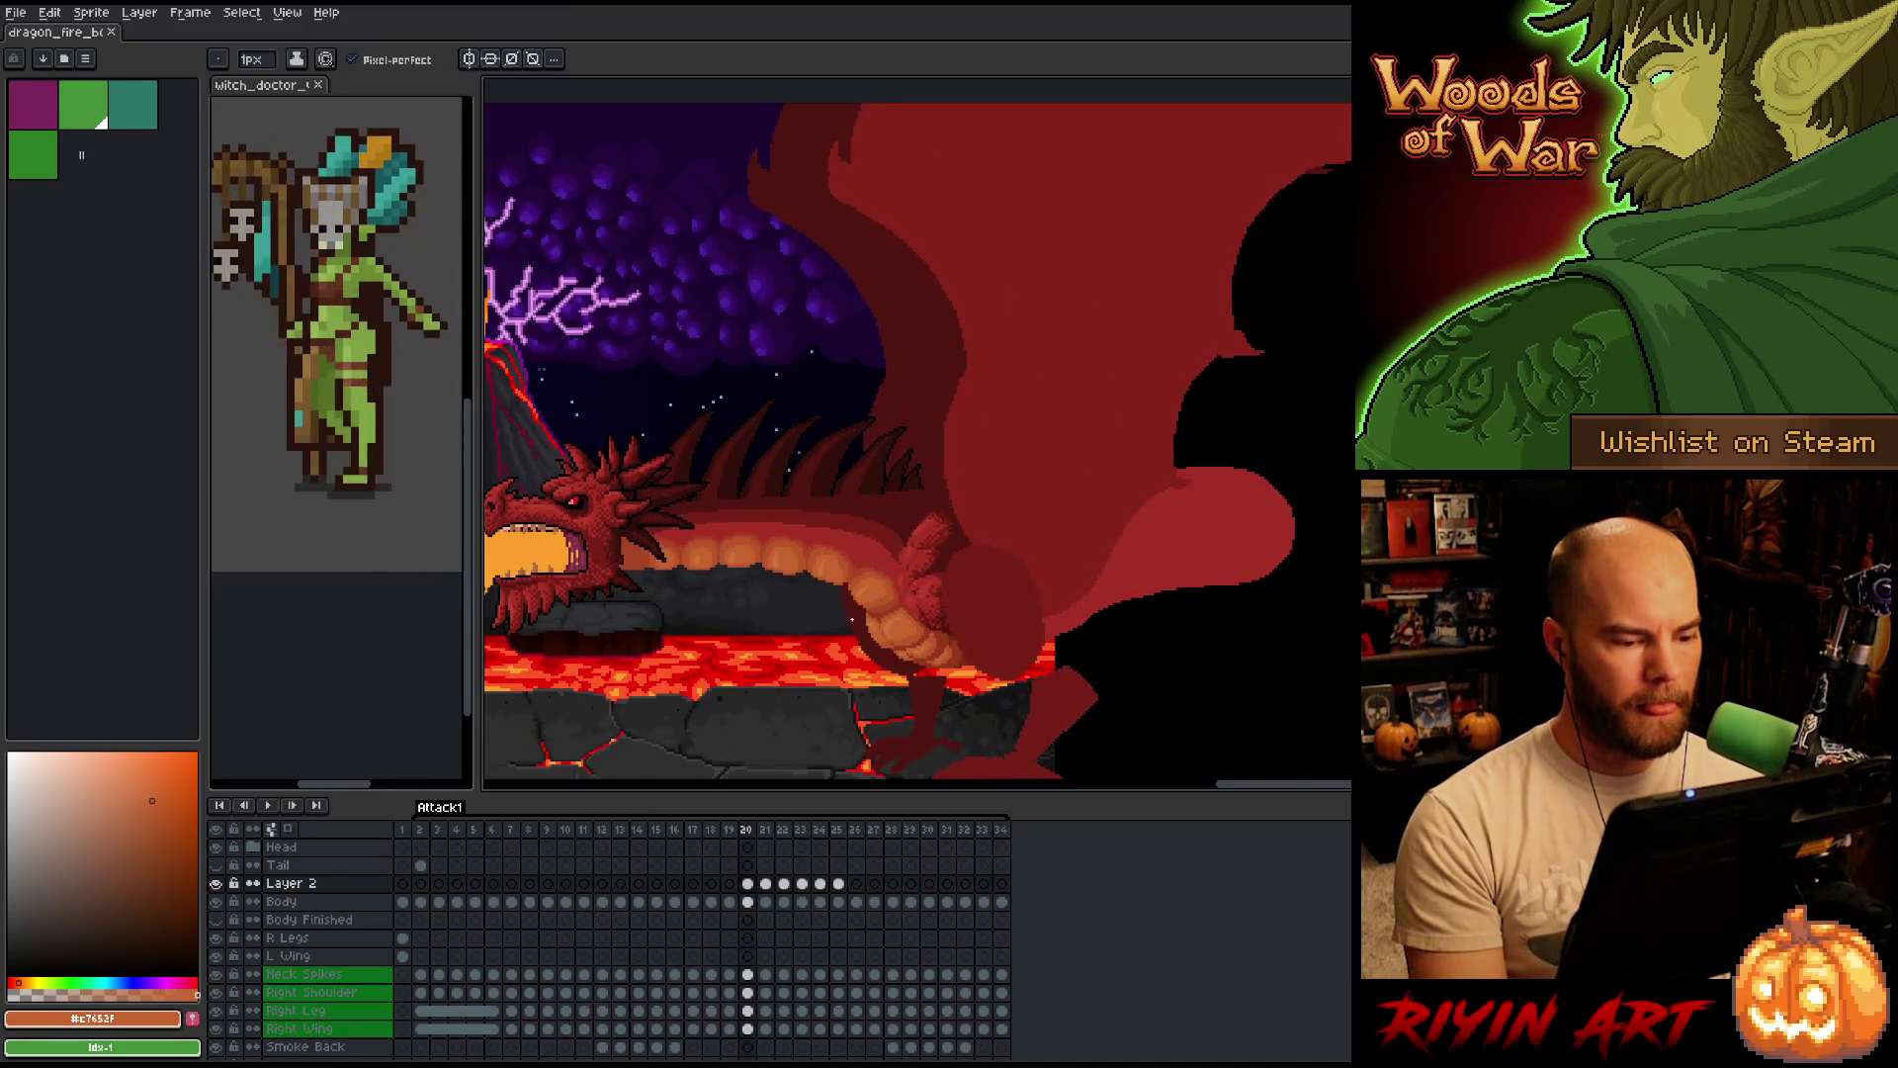
scroll(742, 579, up, 3)
Step through frames 21 and 22 and sample the darker red #a74424 from the dragon's neck.
key(Right)
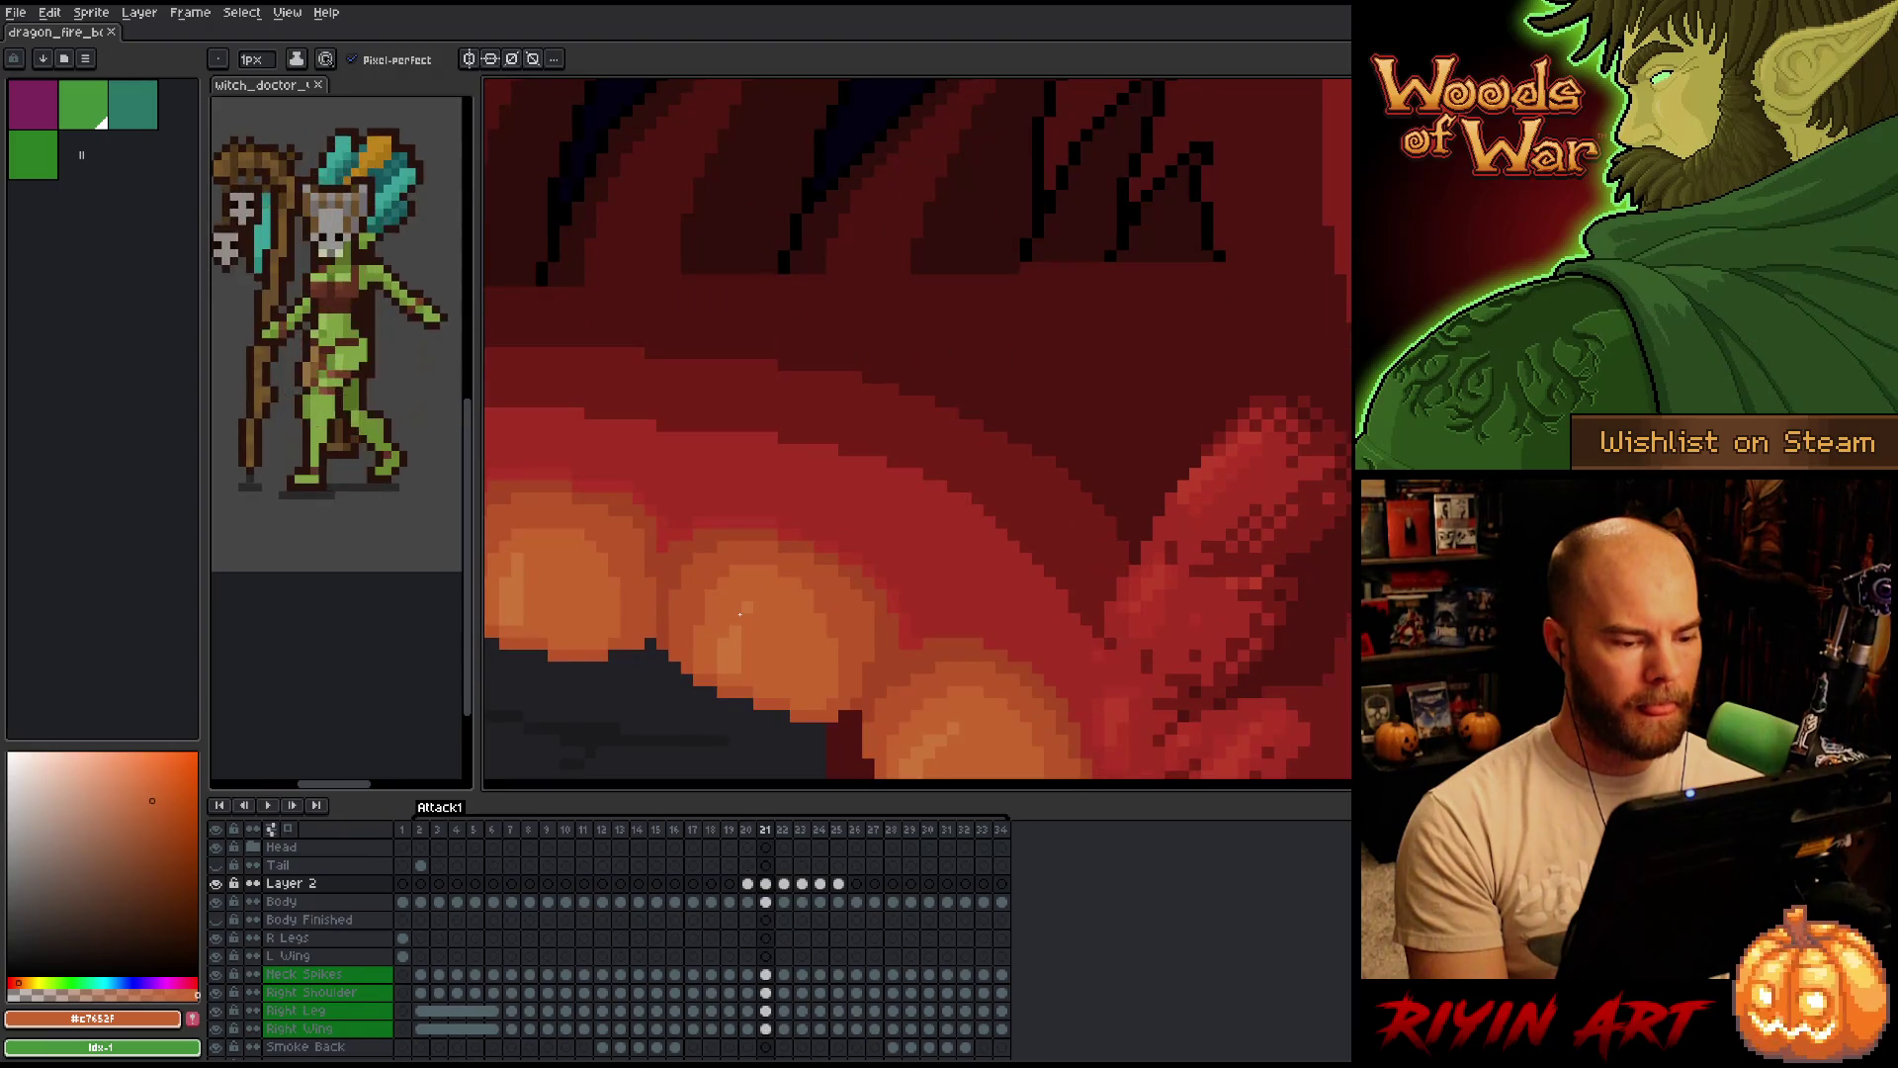
key(Right)
key(Left)
key(Right)
alt+click(900, 553)
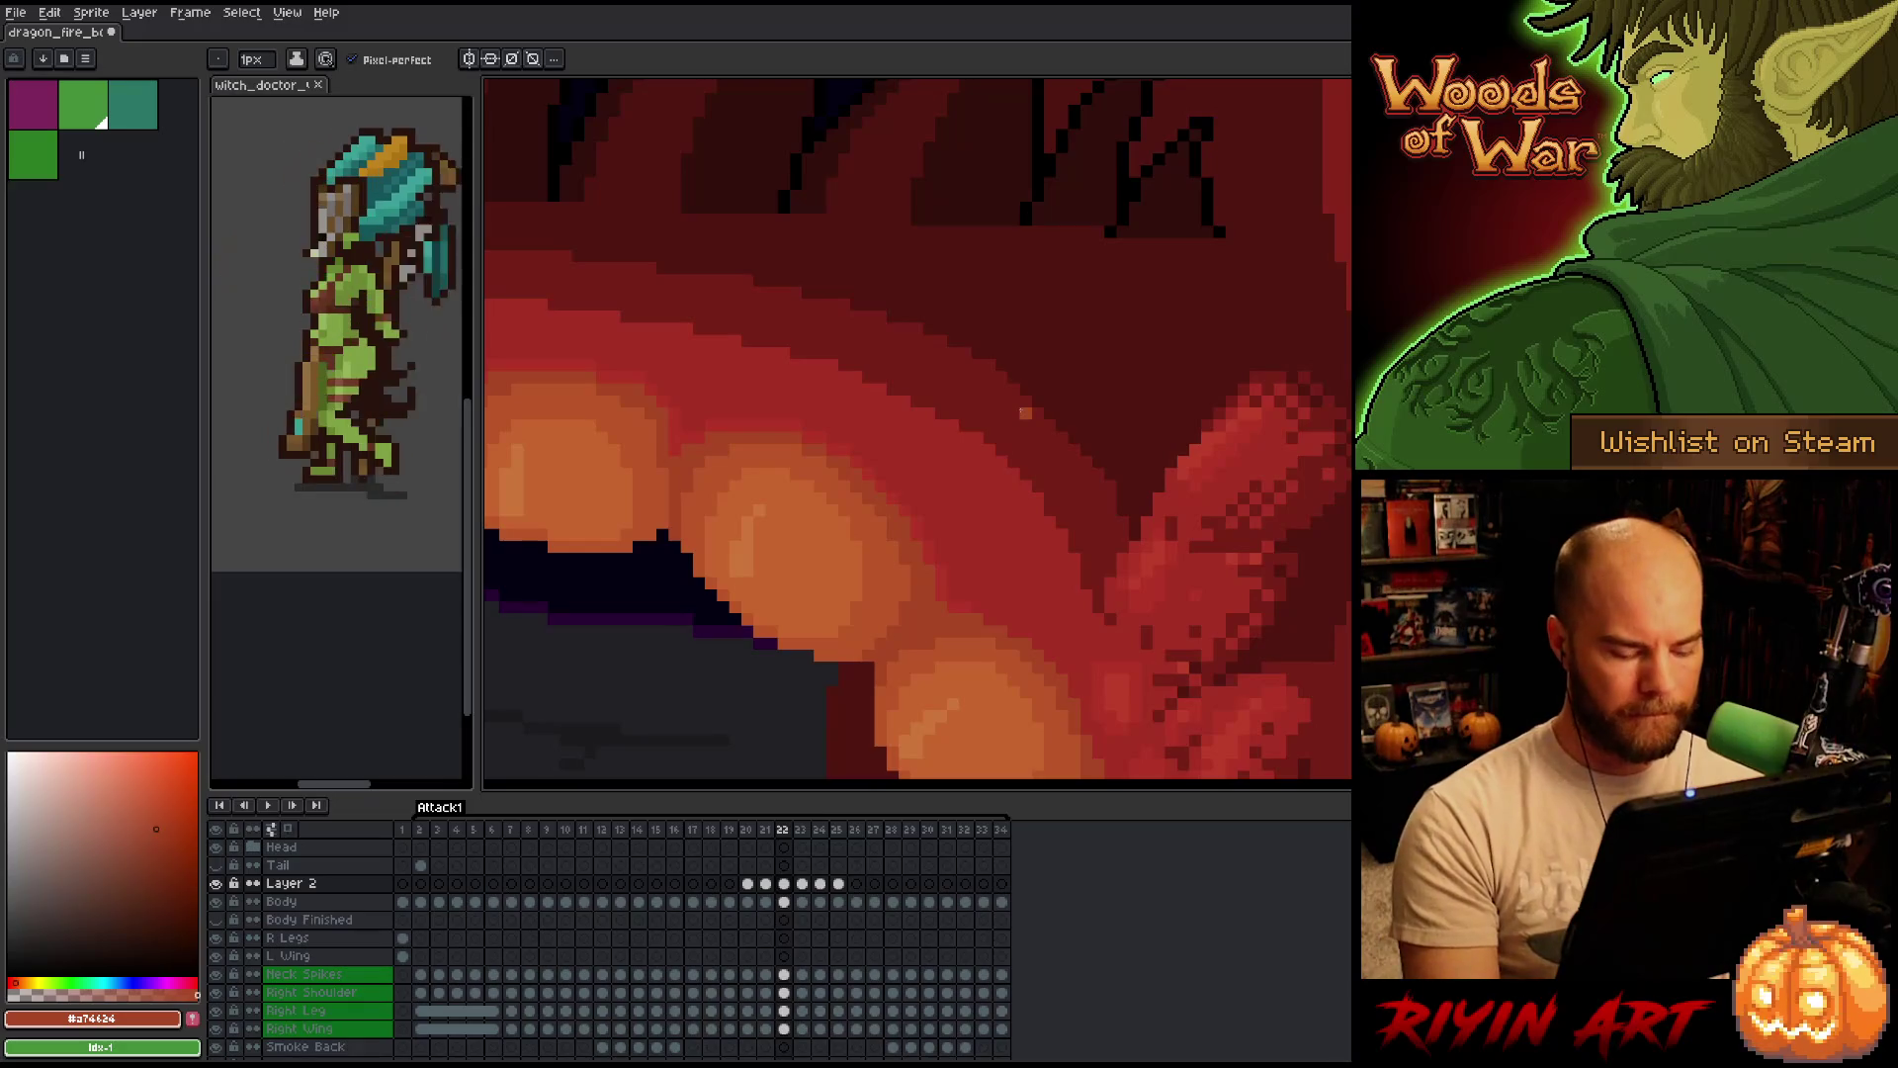
key(Left)
scroll(989, 447, down, 2)
scroll(990, 447, down, 2)
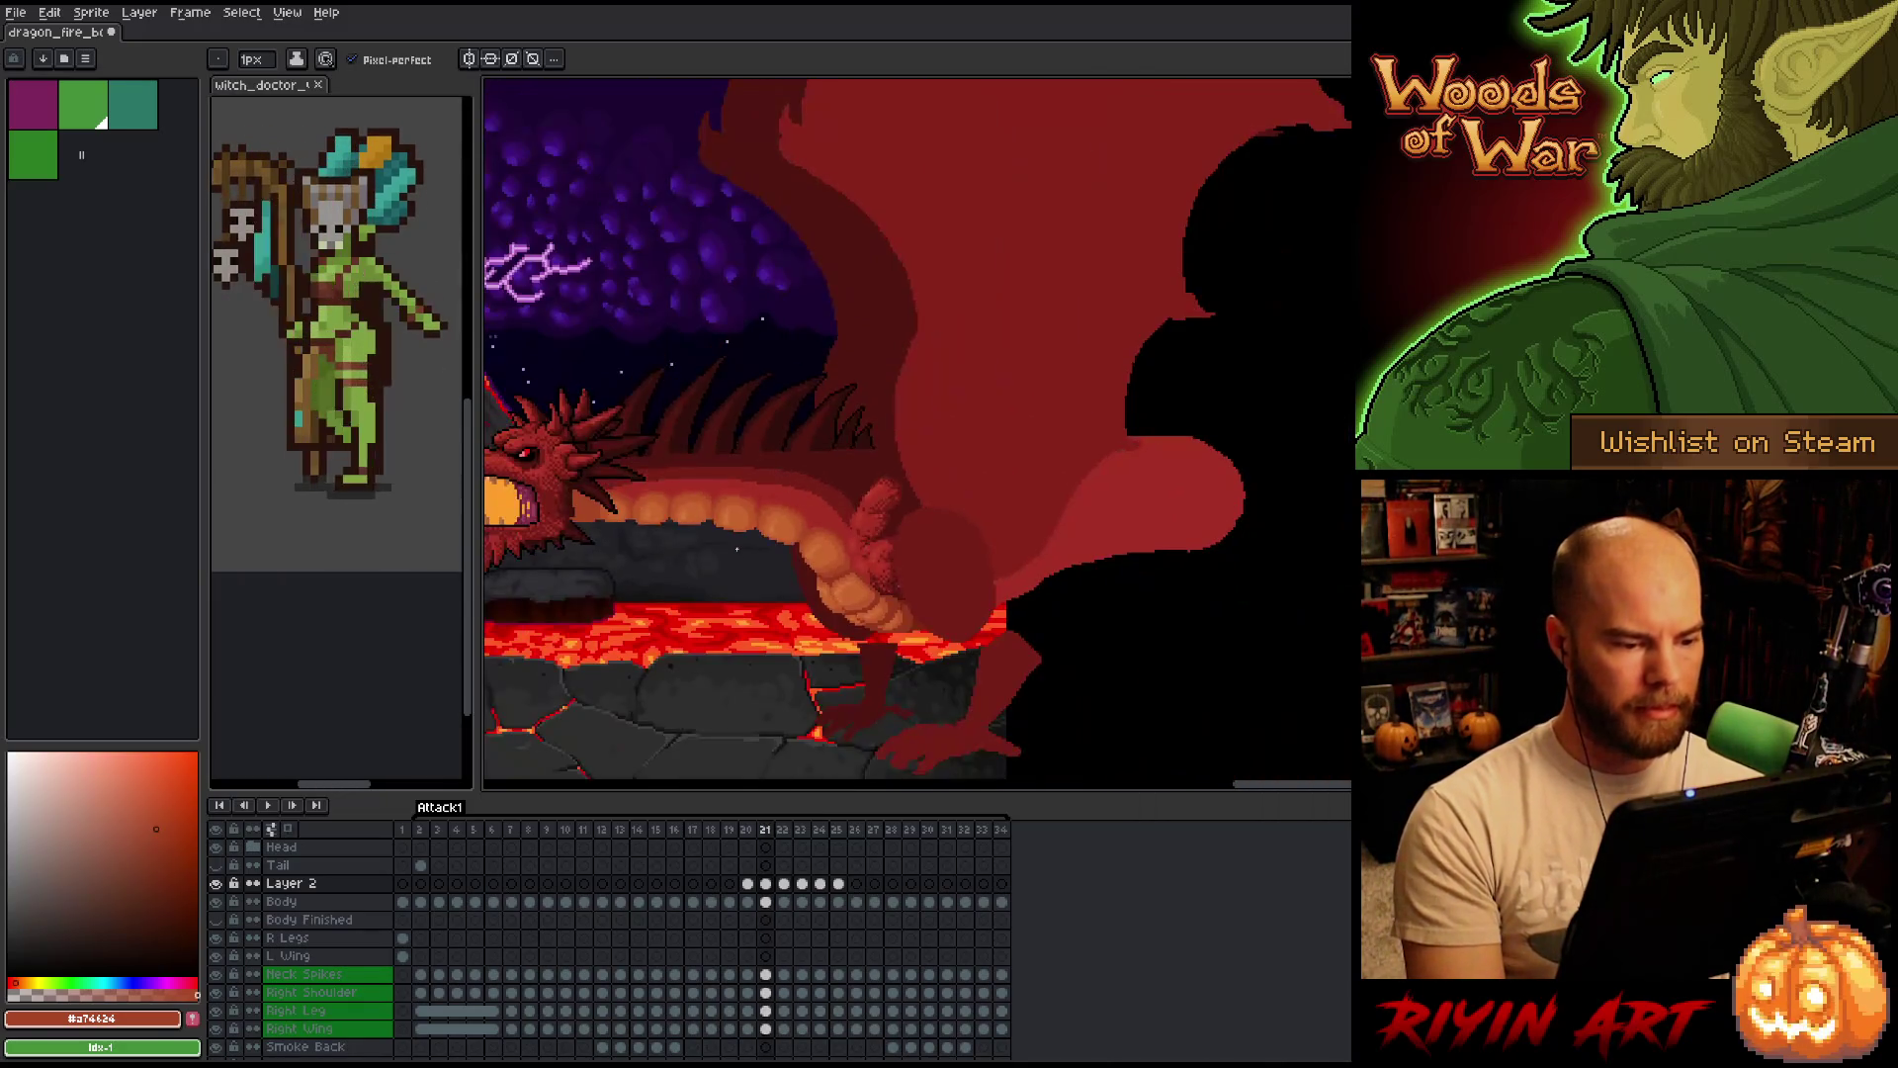
key(Right)
key(Right)
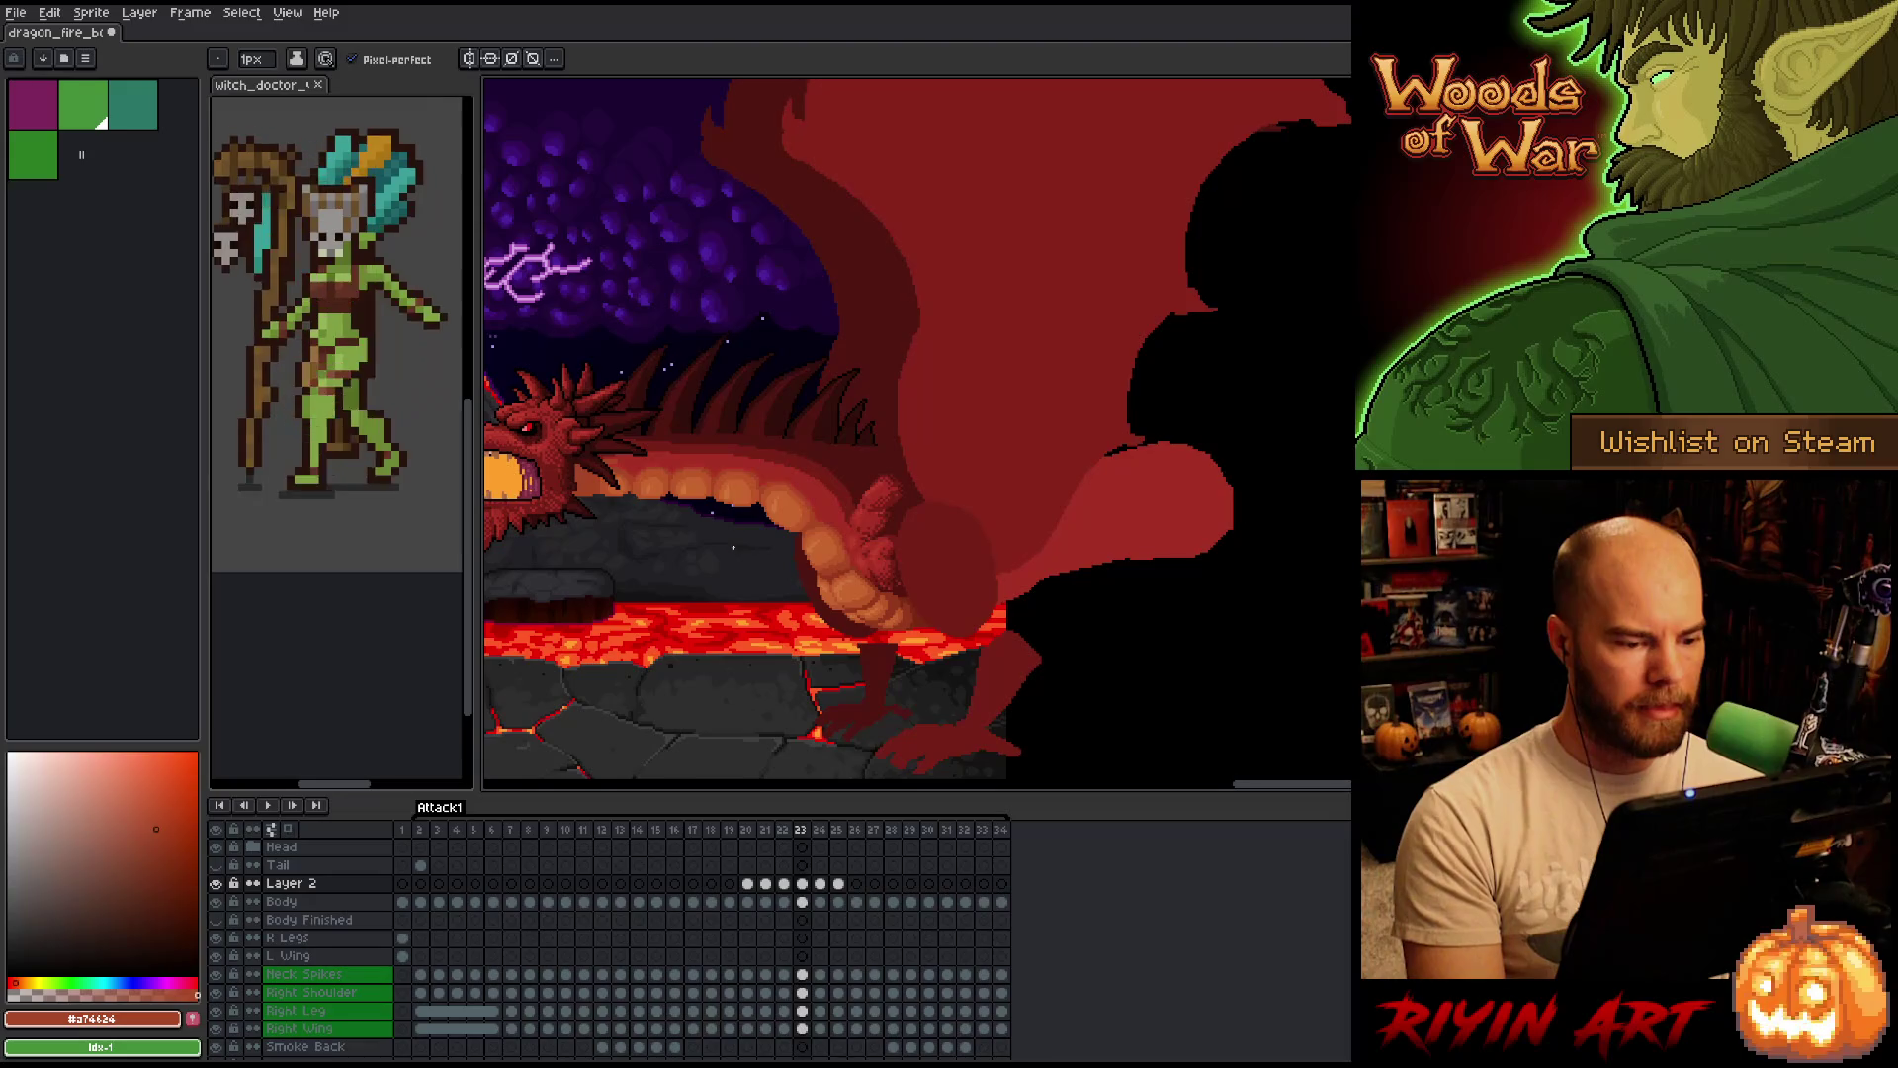
scroll(787, 542, up, 2)
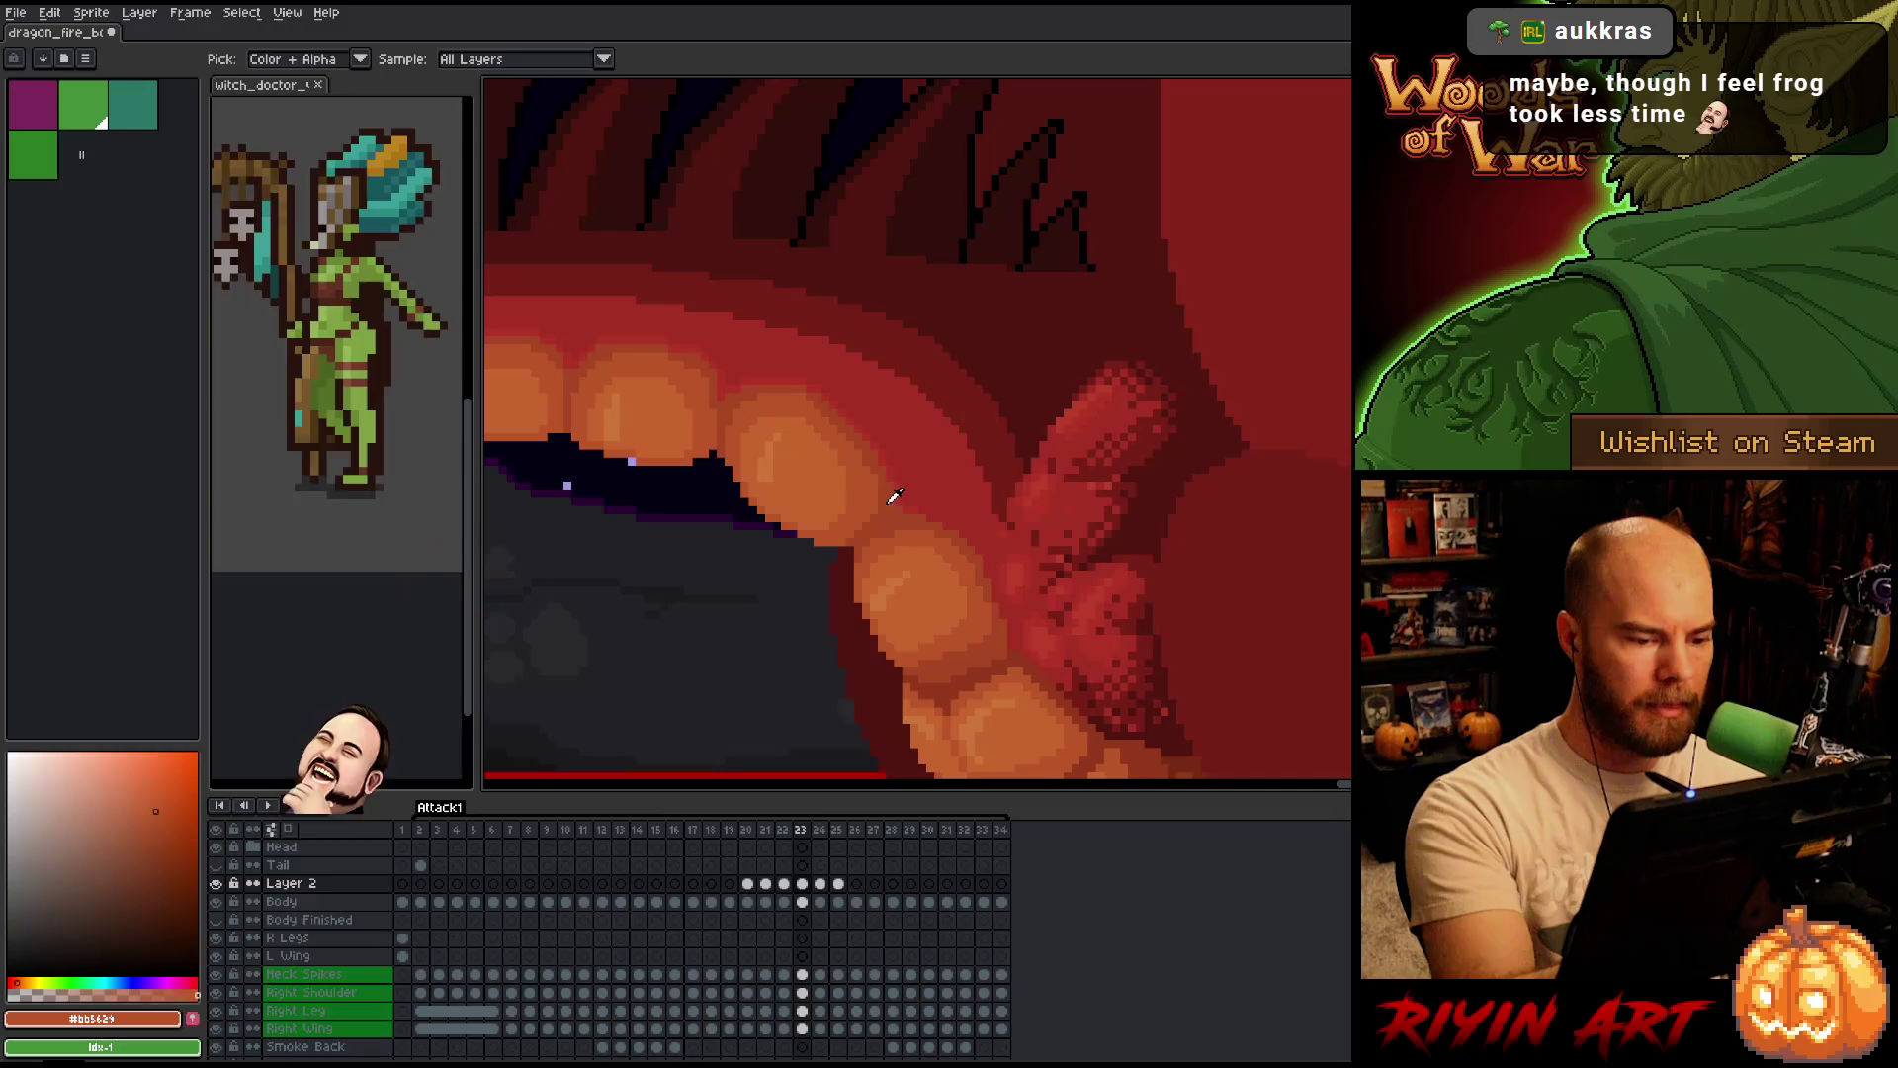
Shade the neck with the darker red #a74424 on frame 22, checking against frame 23.
alt+click(872, 516)
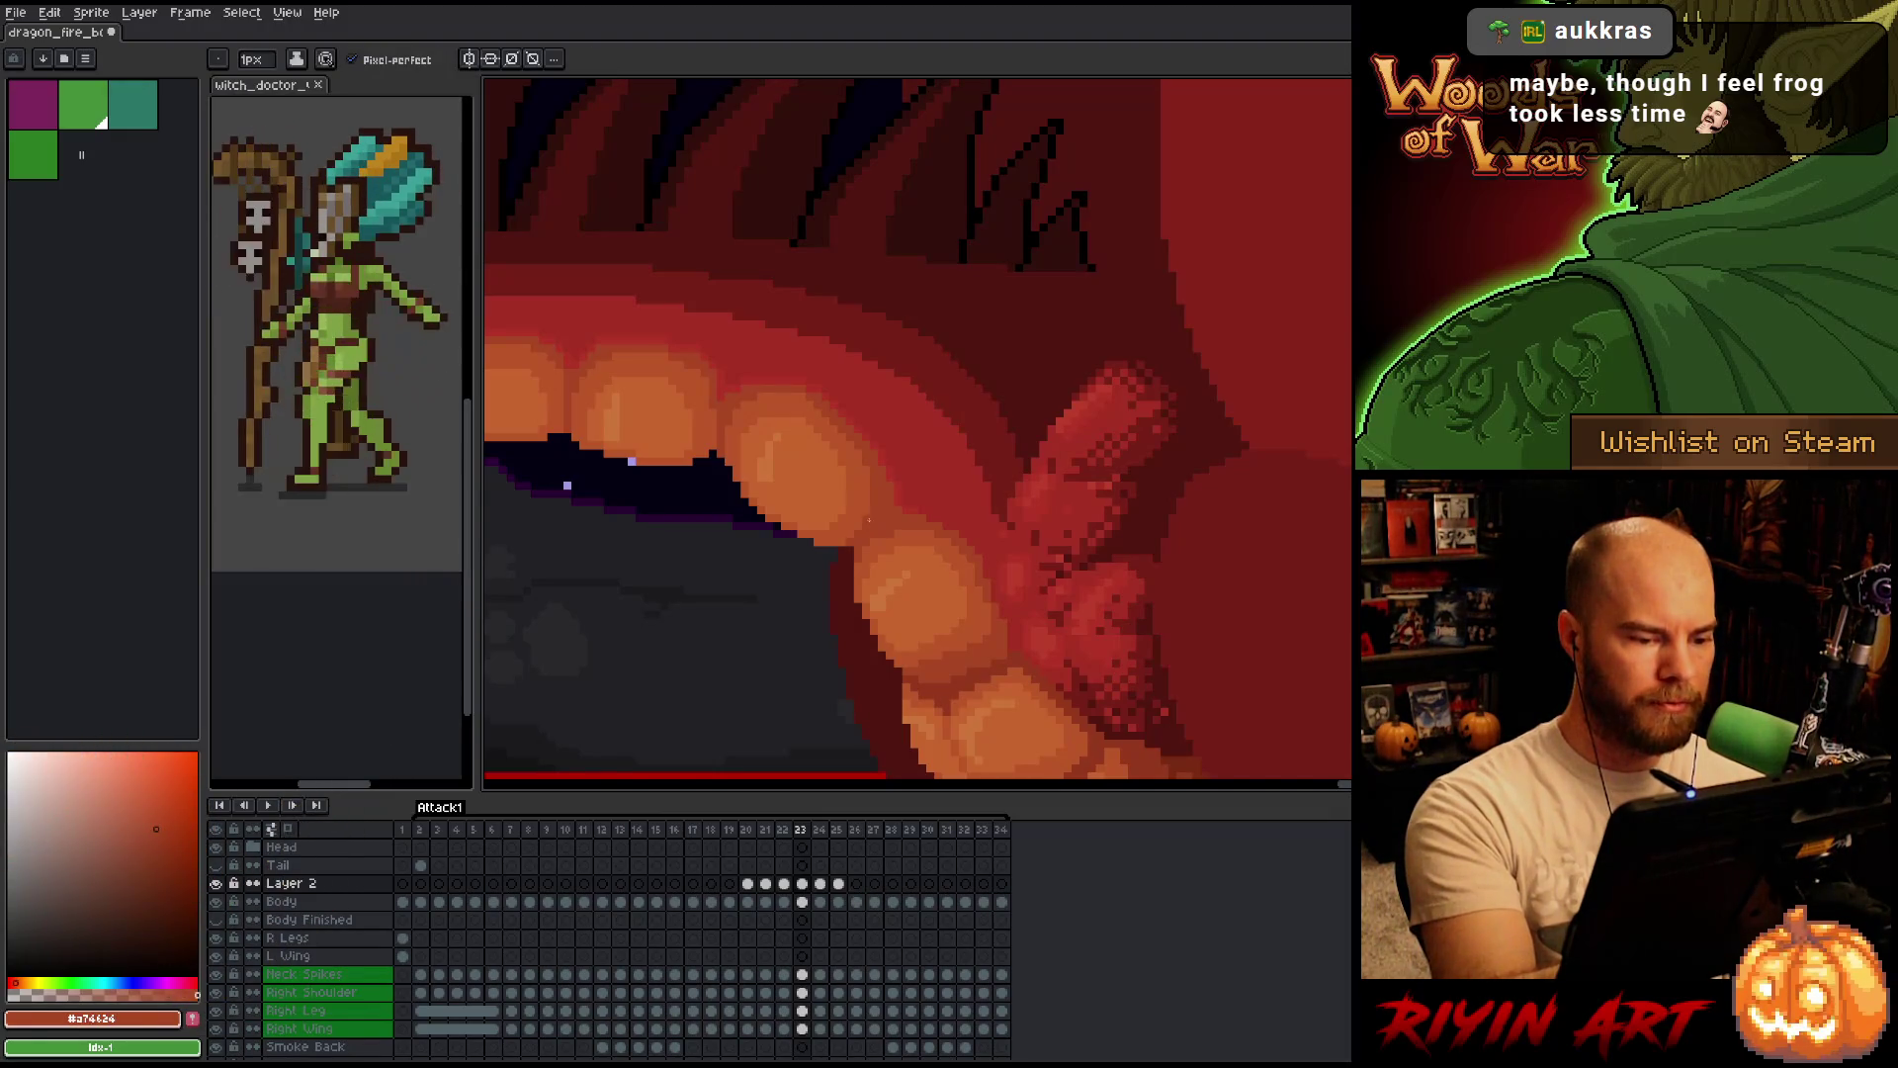
key(comma)
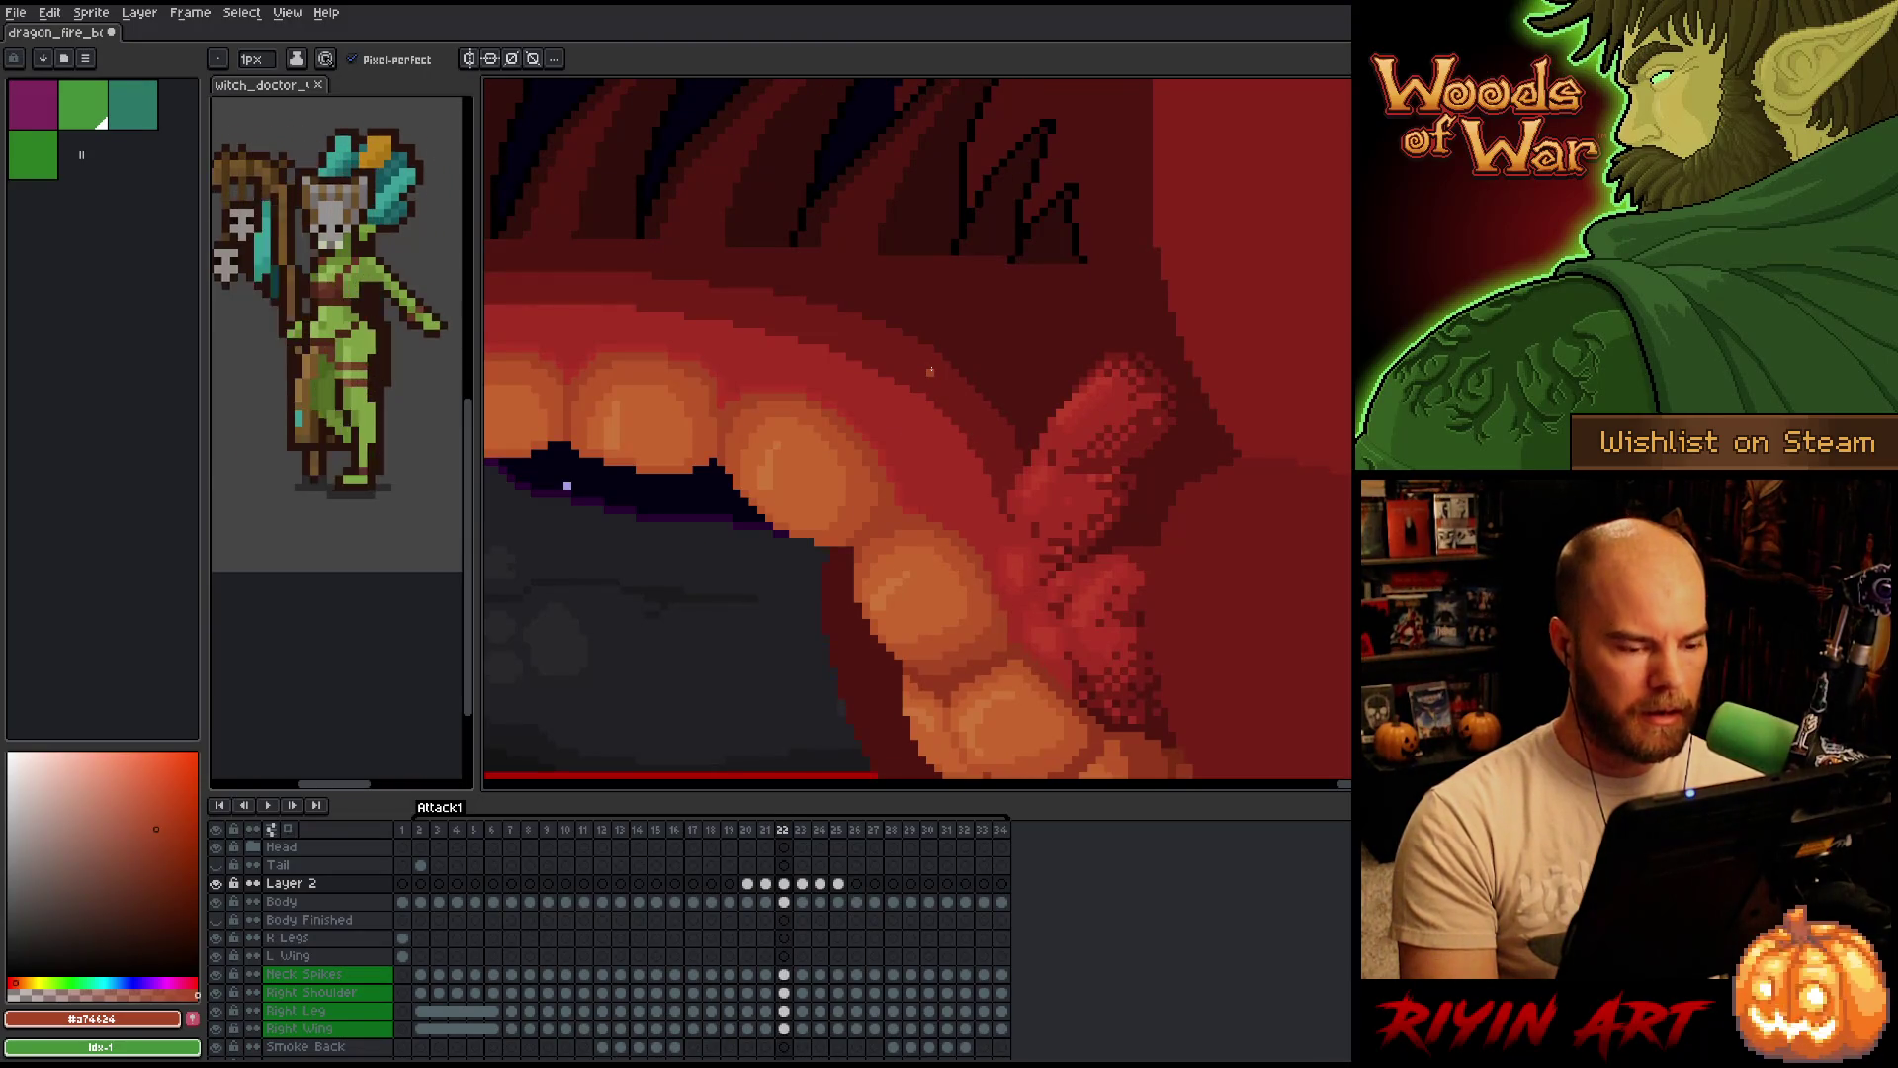
key(period)
key(comma)
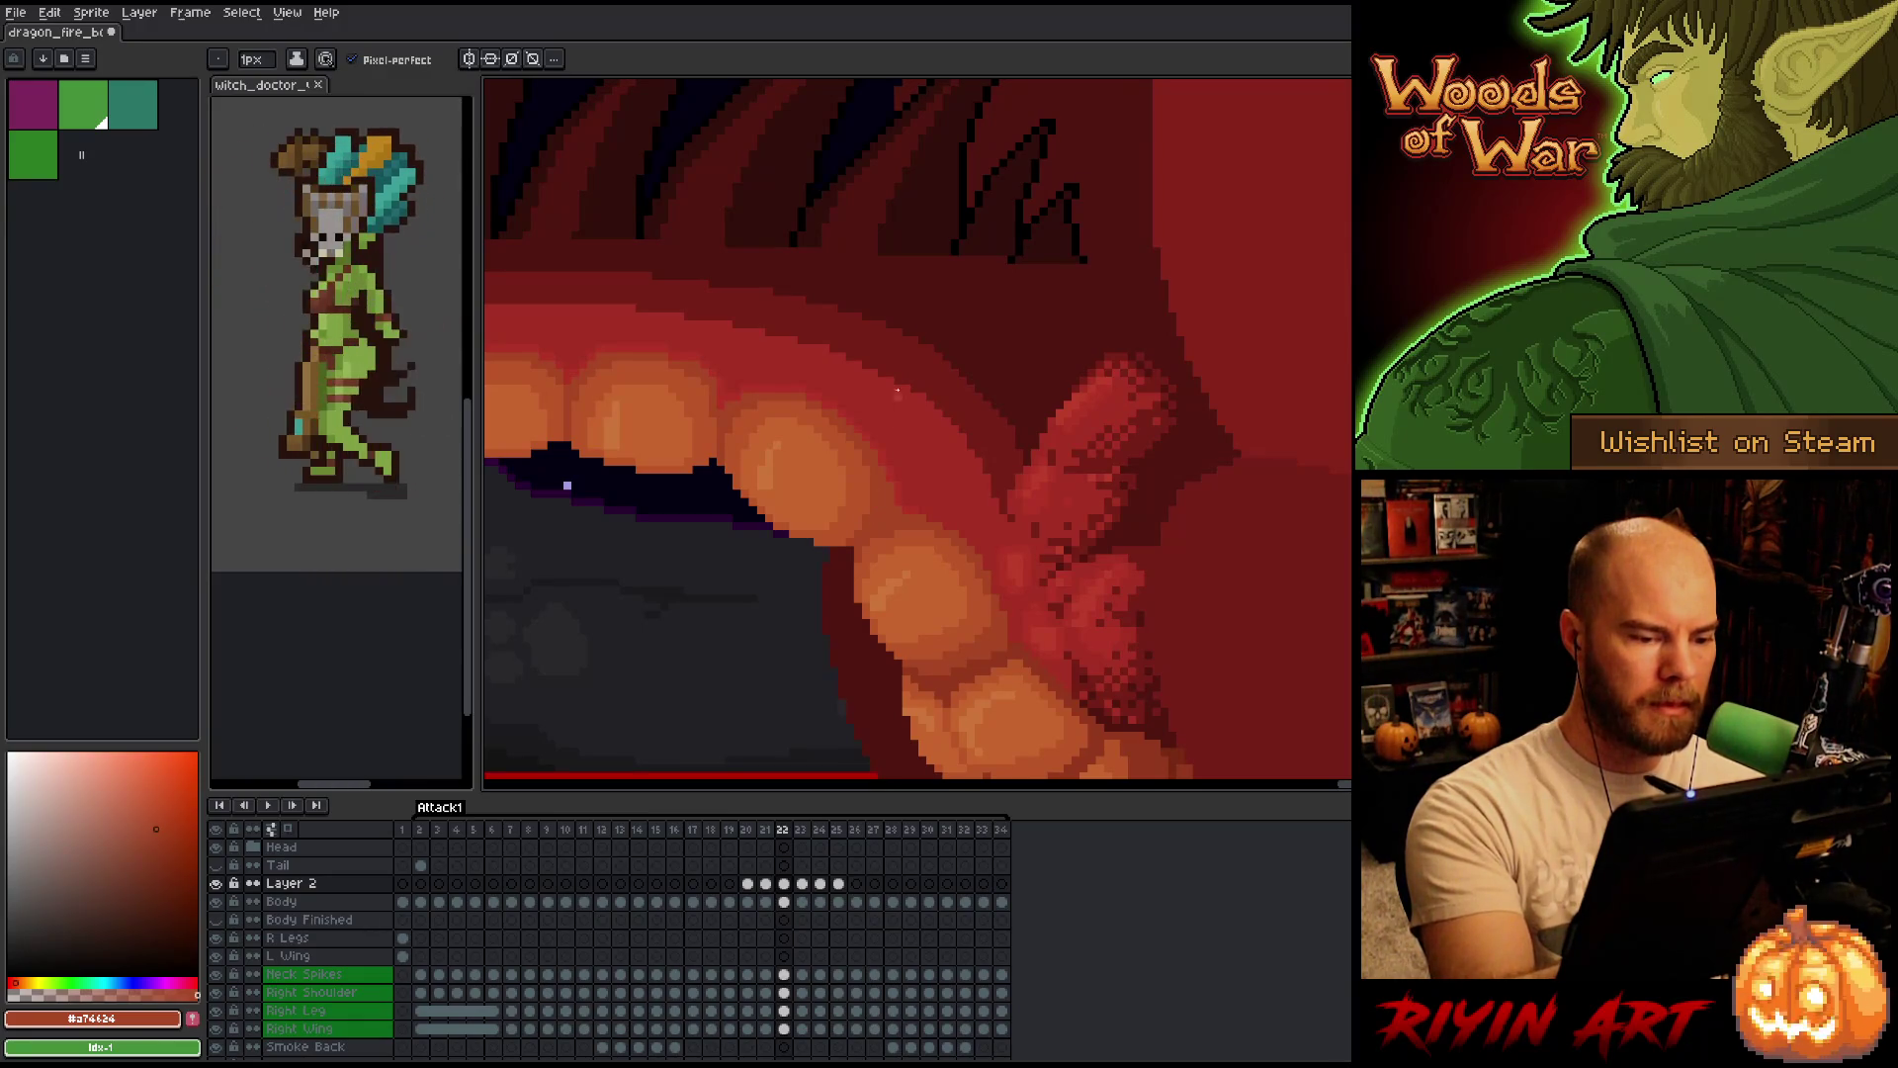
key(period)
Sample a belly-scale orange on frame 23 and refine the scales so frames 22 and 23 agree.
key(alt)
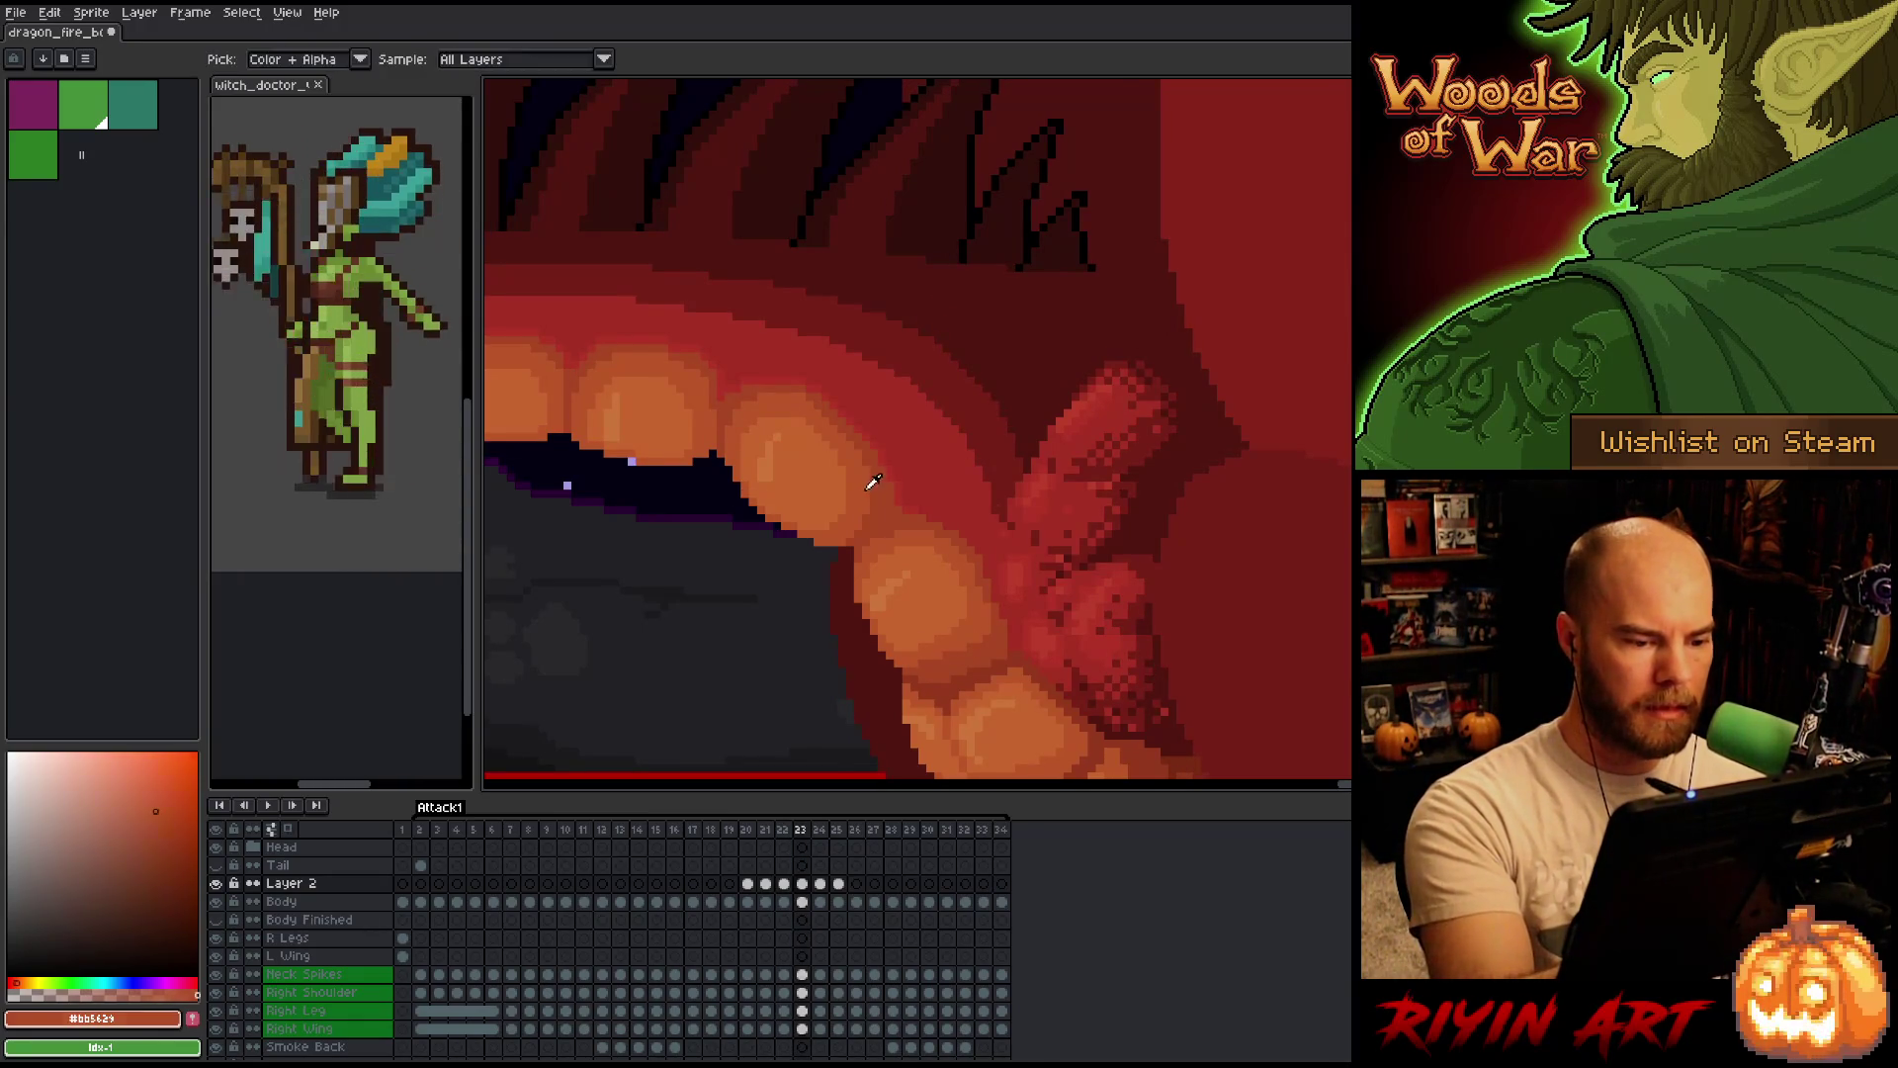
alt+click(873, 483)
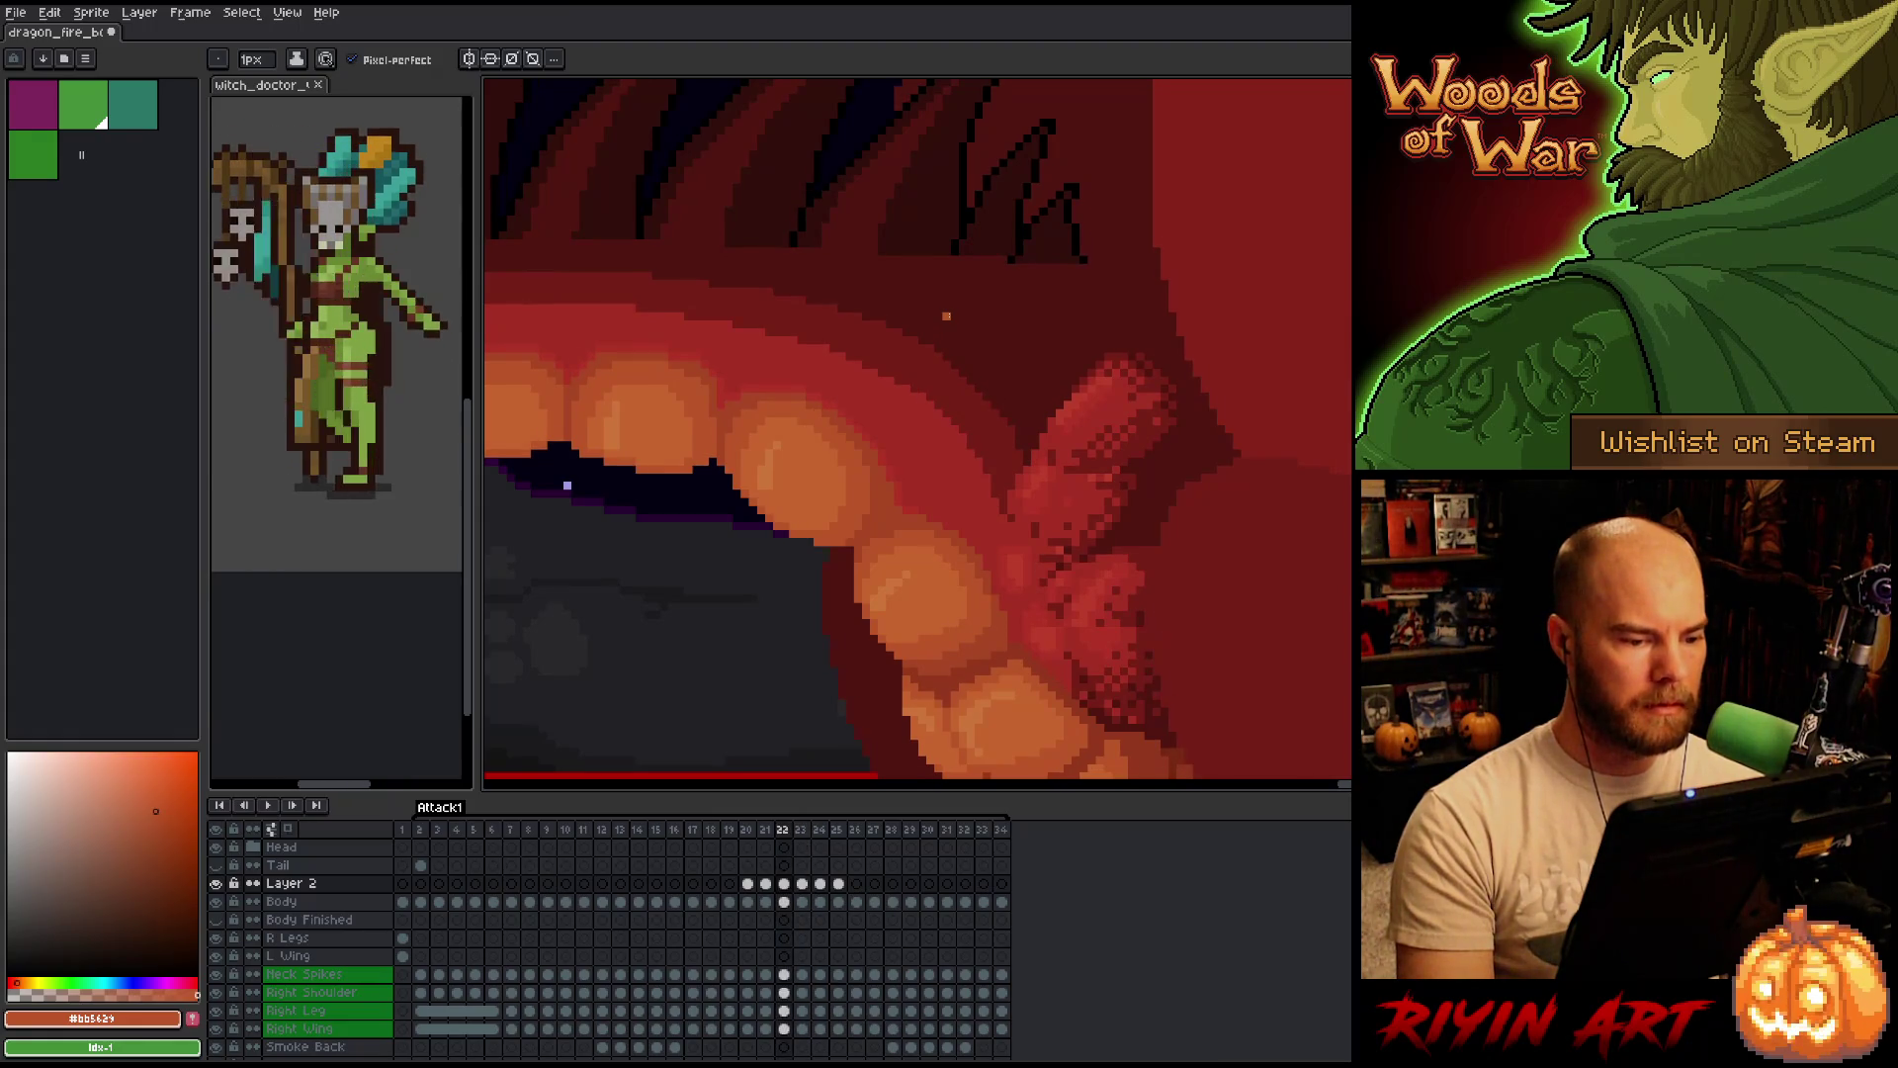
key(alt)
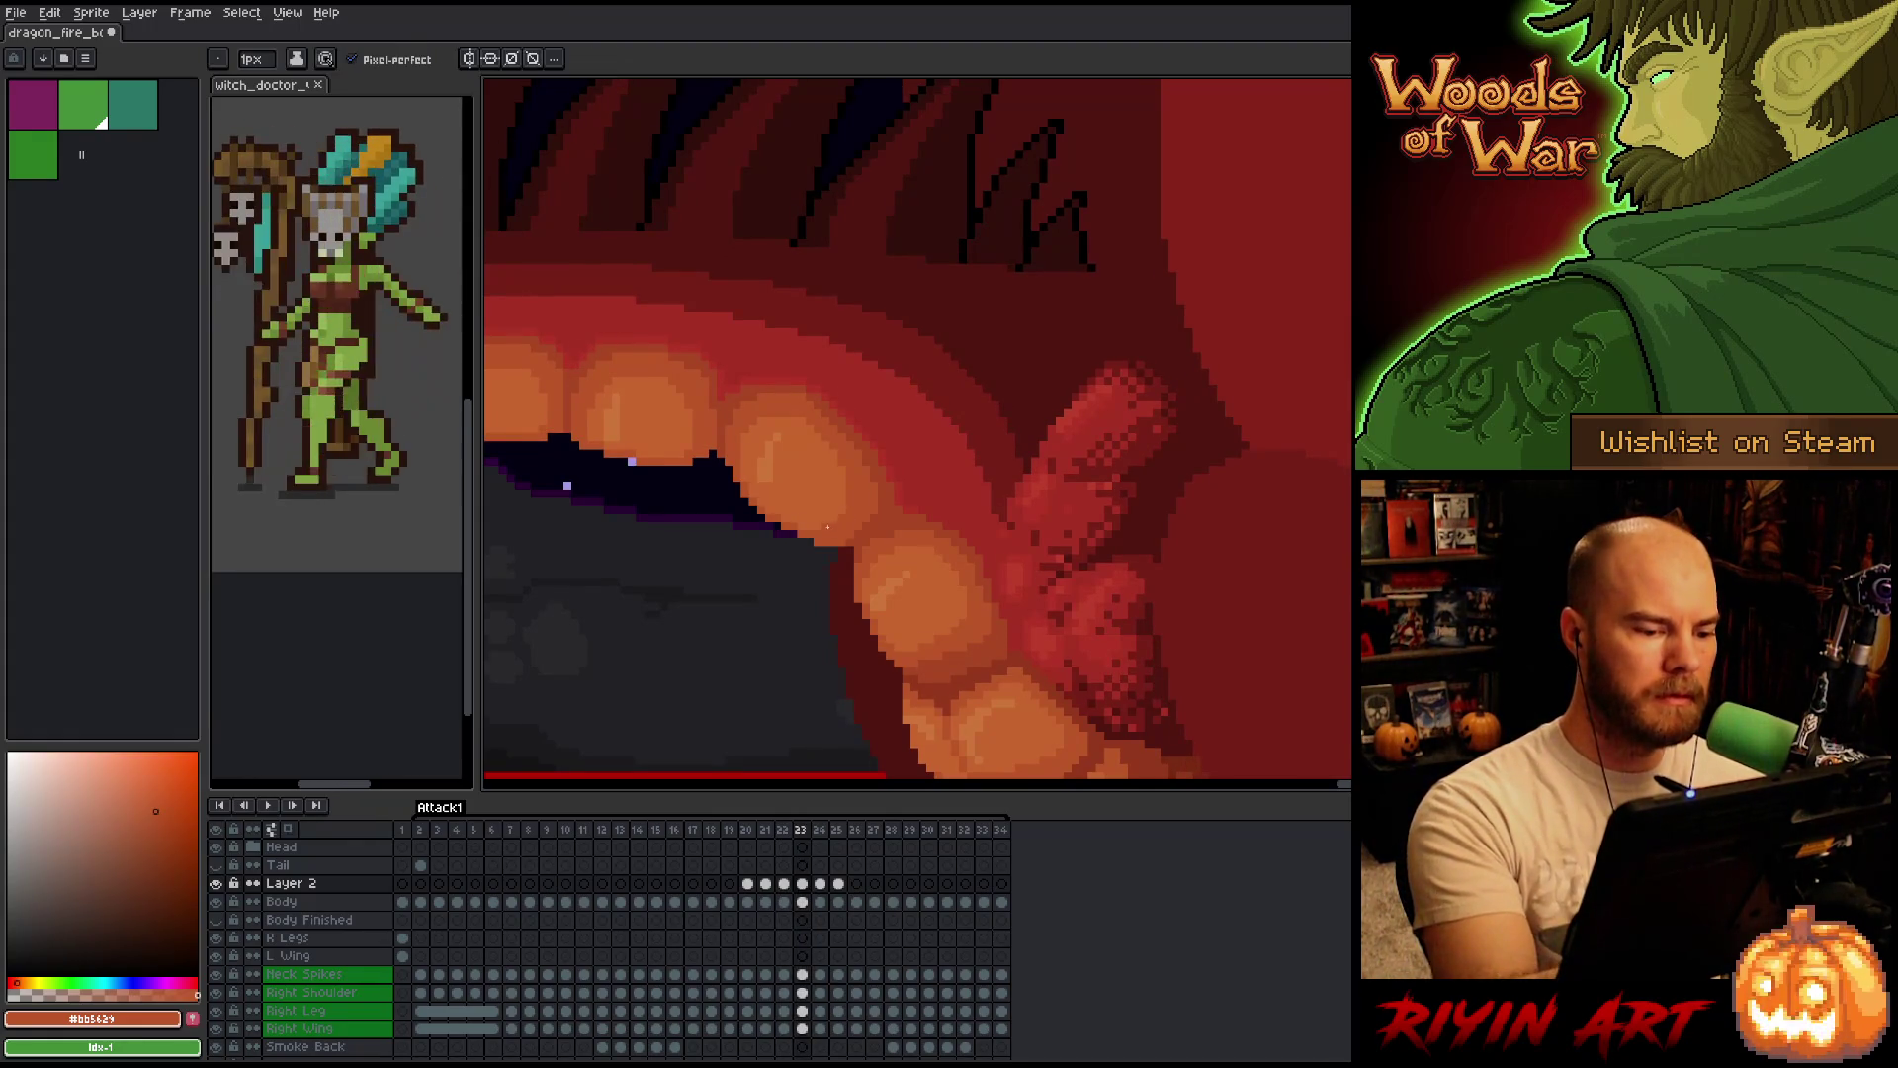
key(Left)
key(Right)
key(Left)
key(Right)
key(Left)
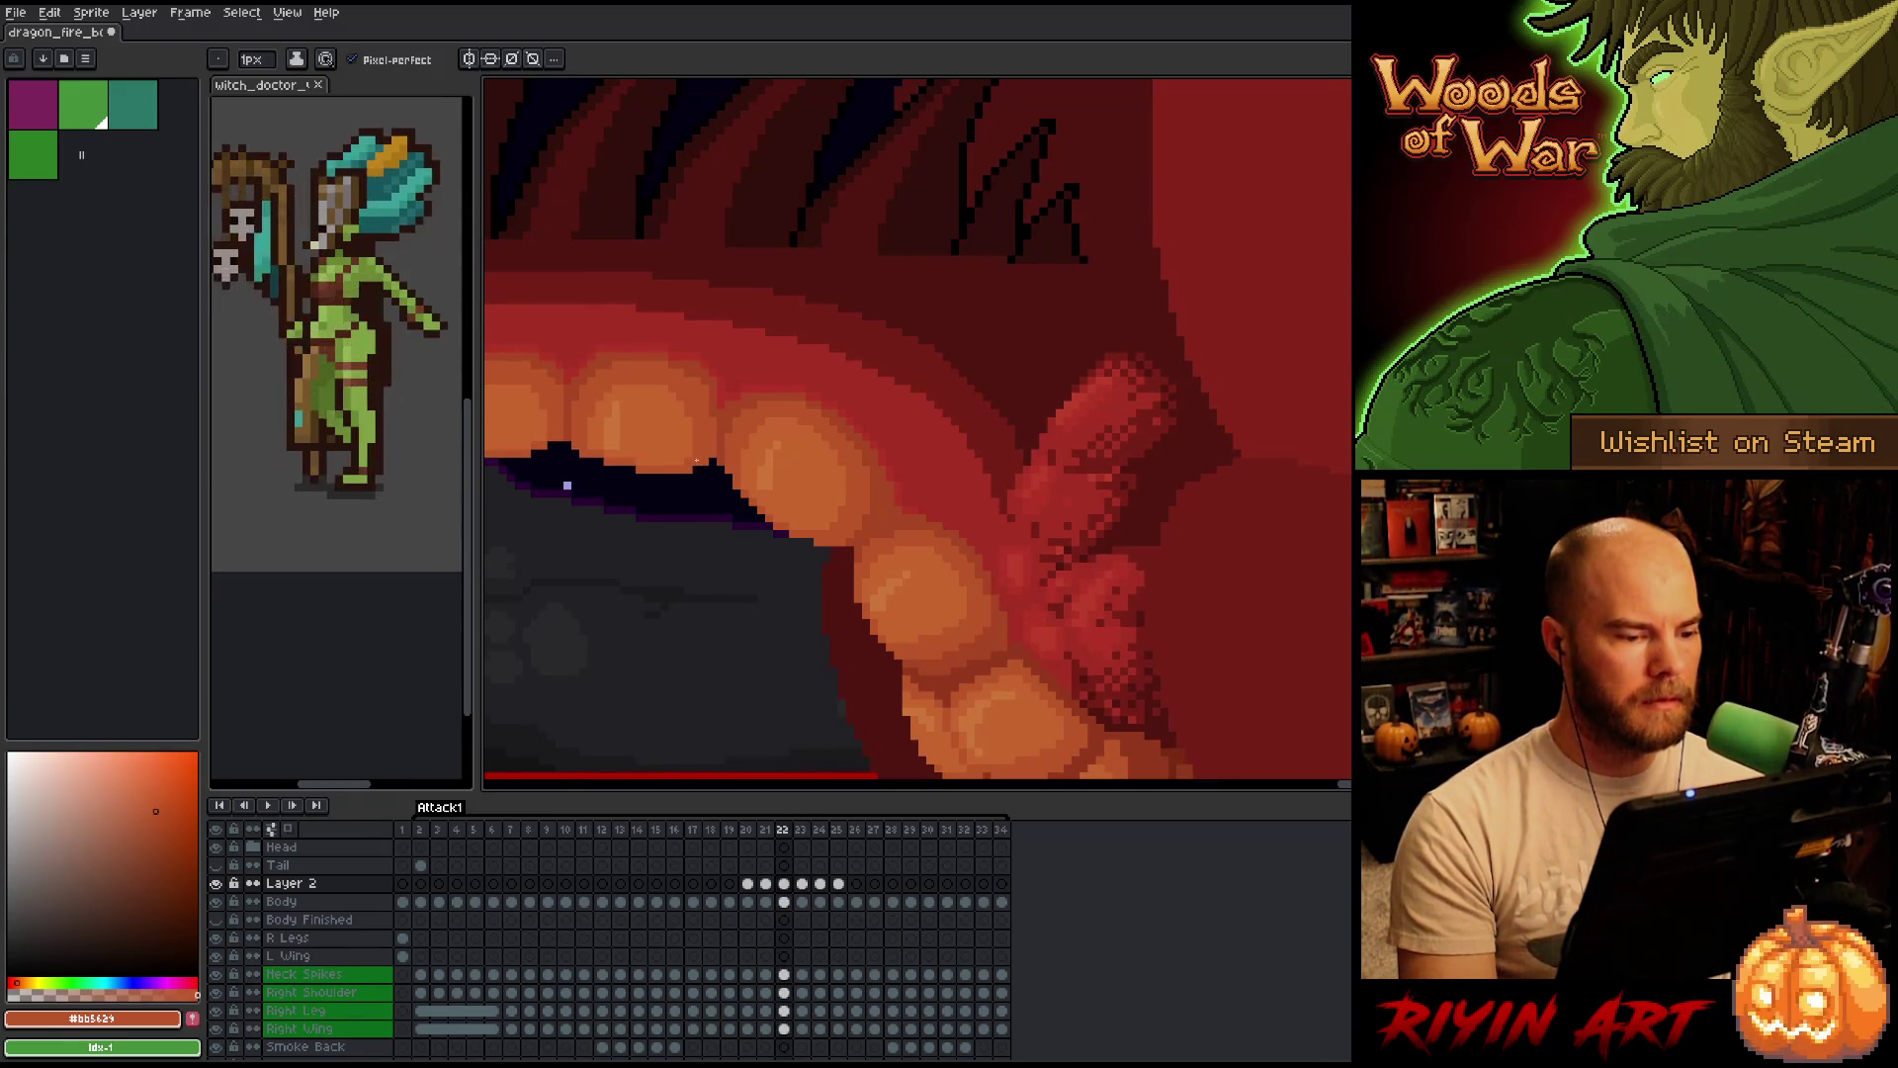
key(Right)
Add lighter orange highlights to the scales beneath the jaw, checking the jaw motion across frames 22 and 23.
key(alt)
alt+click(801, 432)
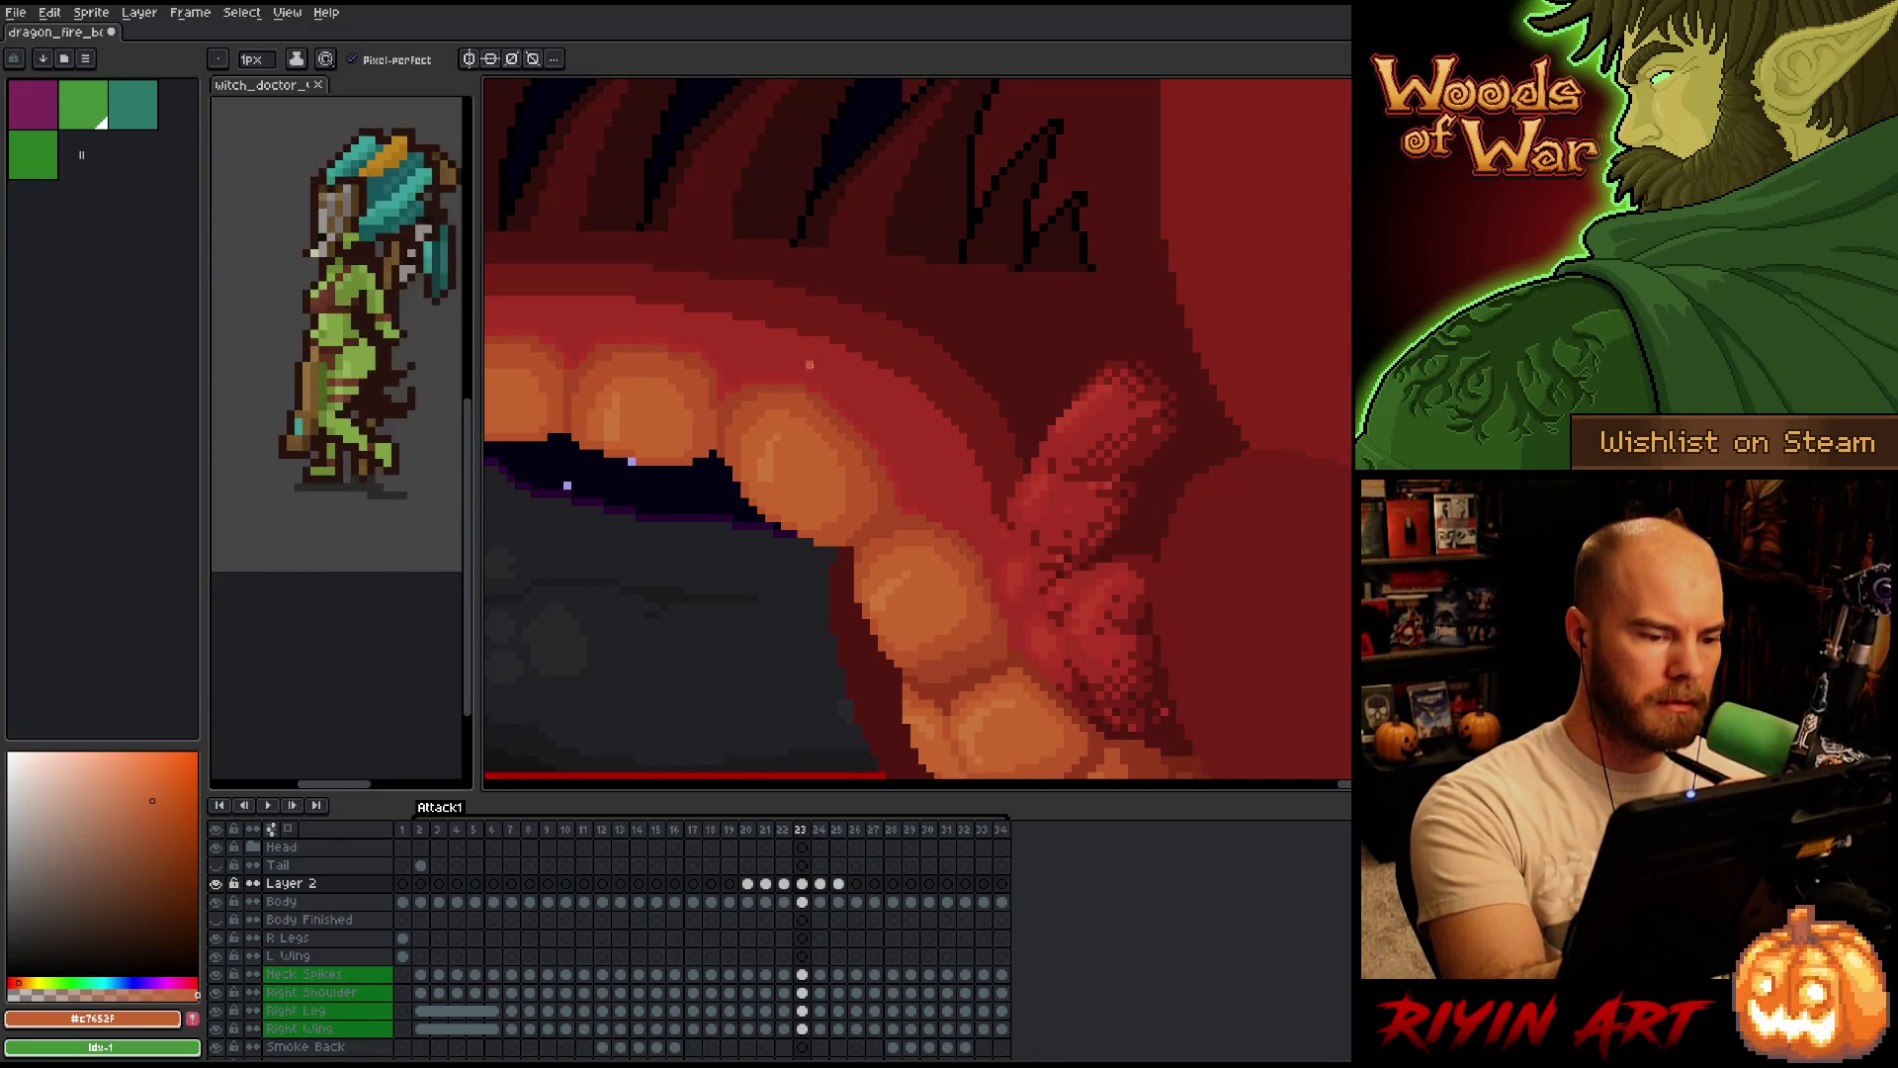
key(Left)
key(Right)
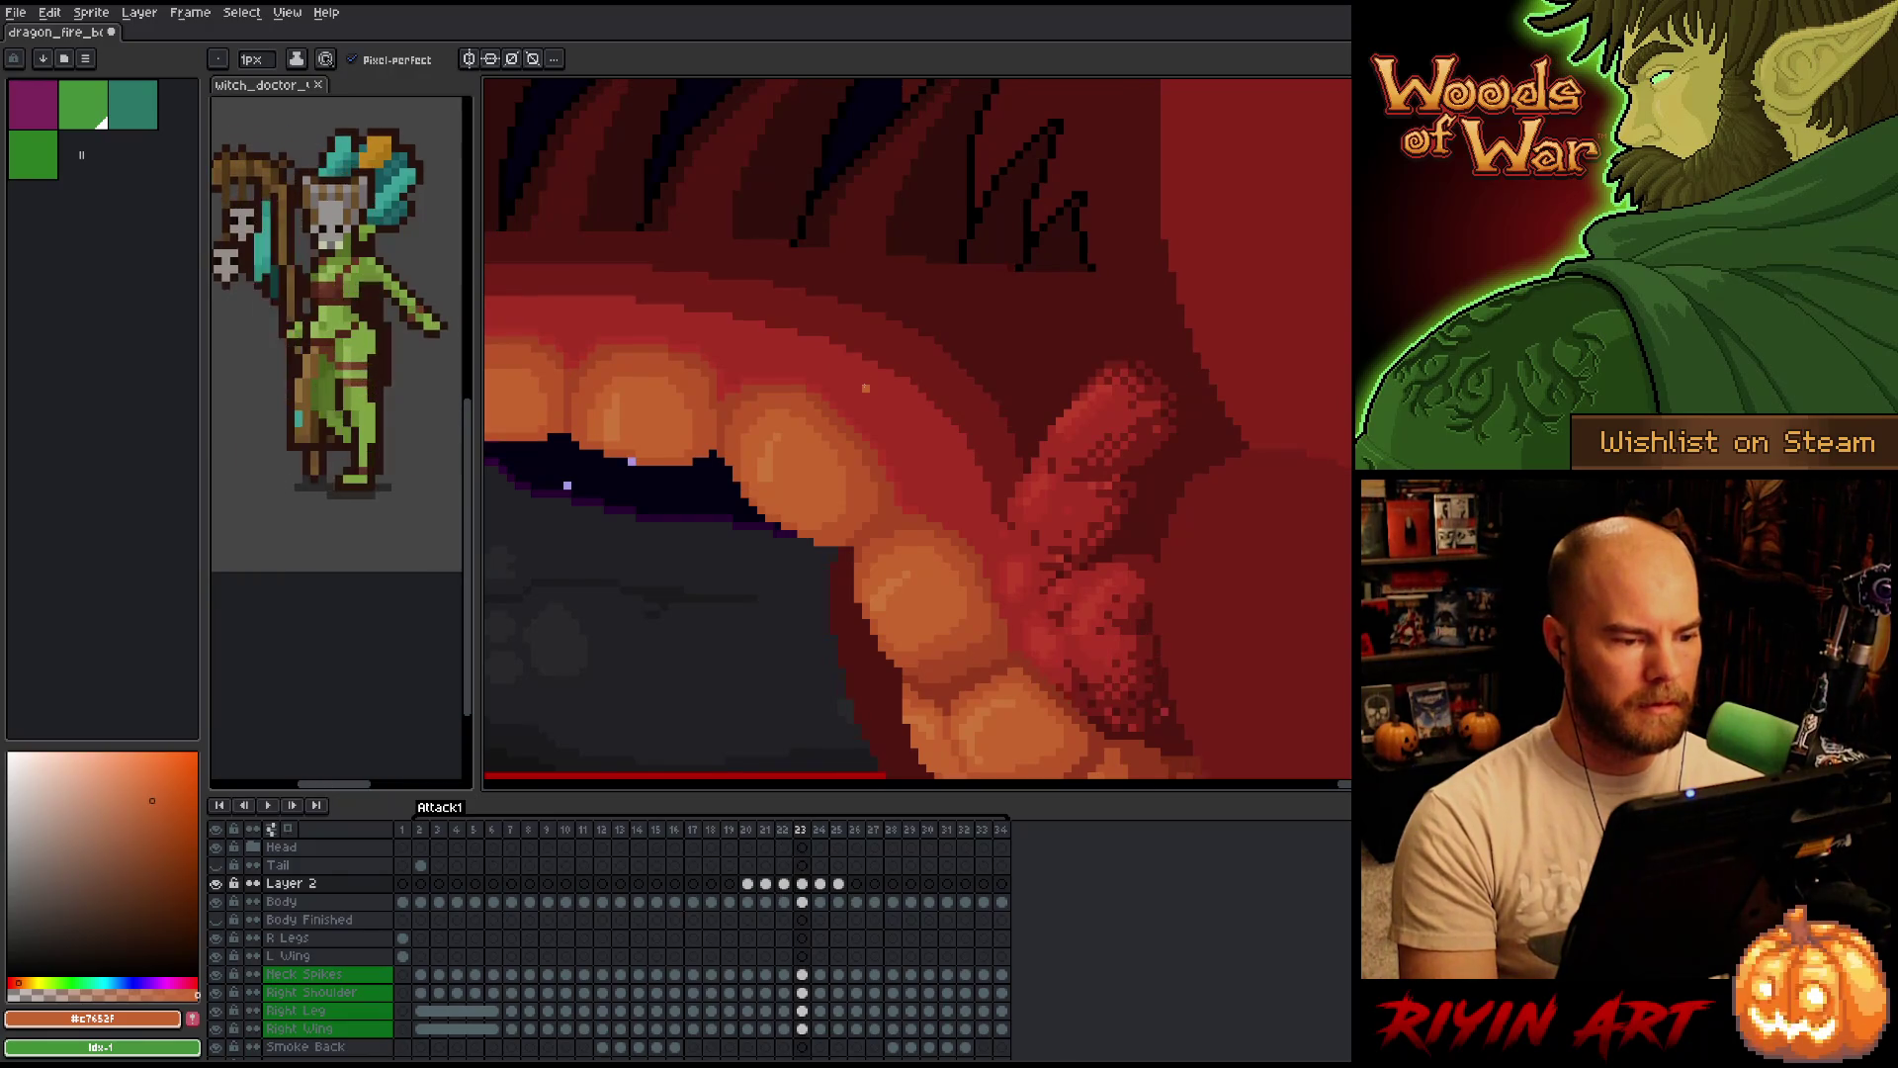
key(Left)
key(Right)
key(Left)
key(Right)
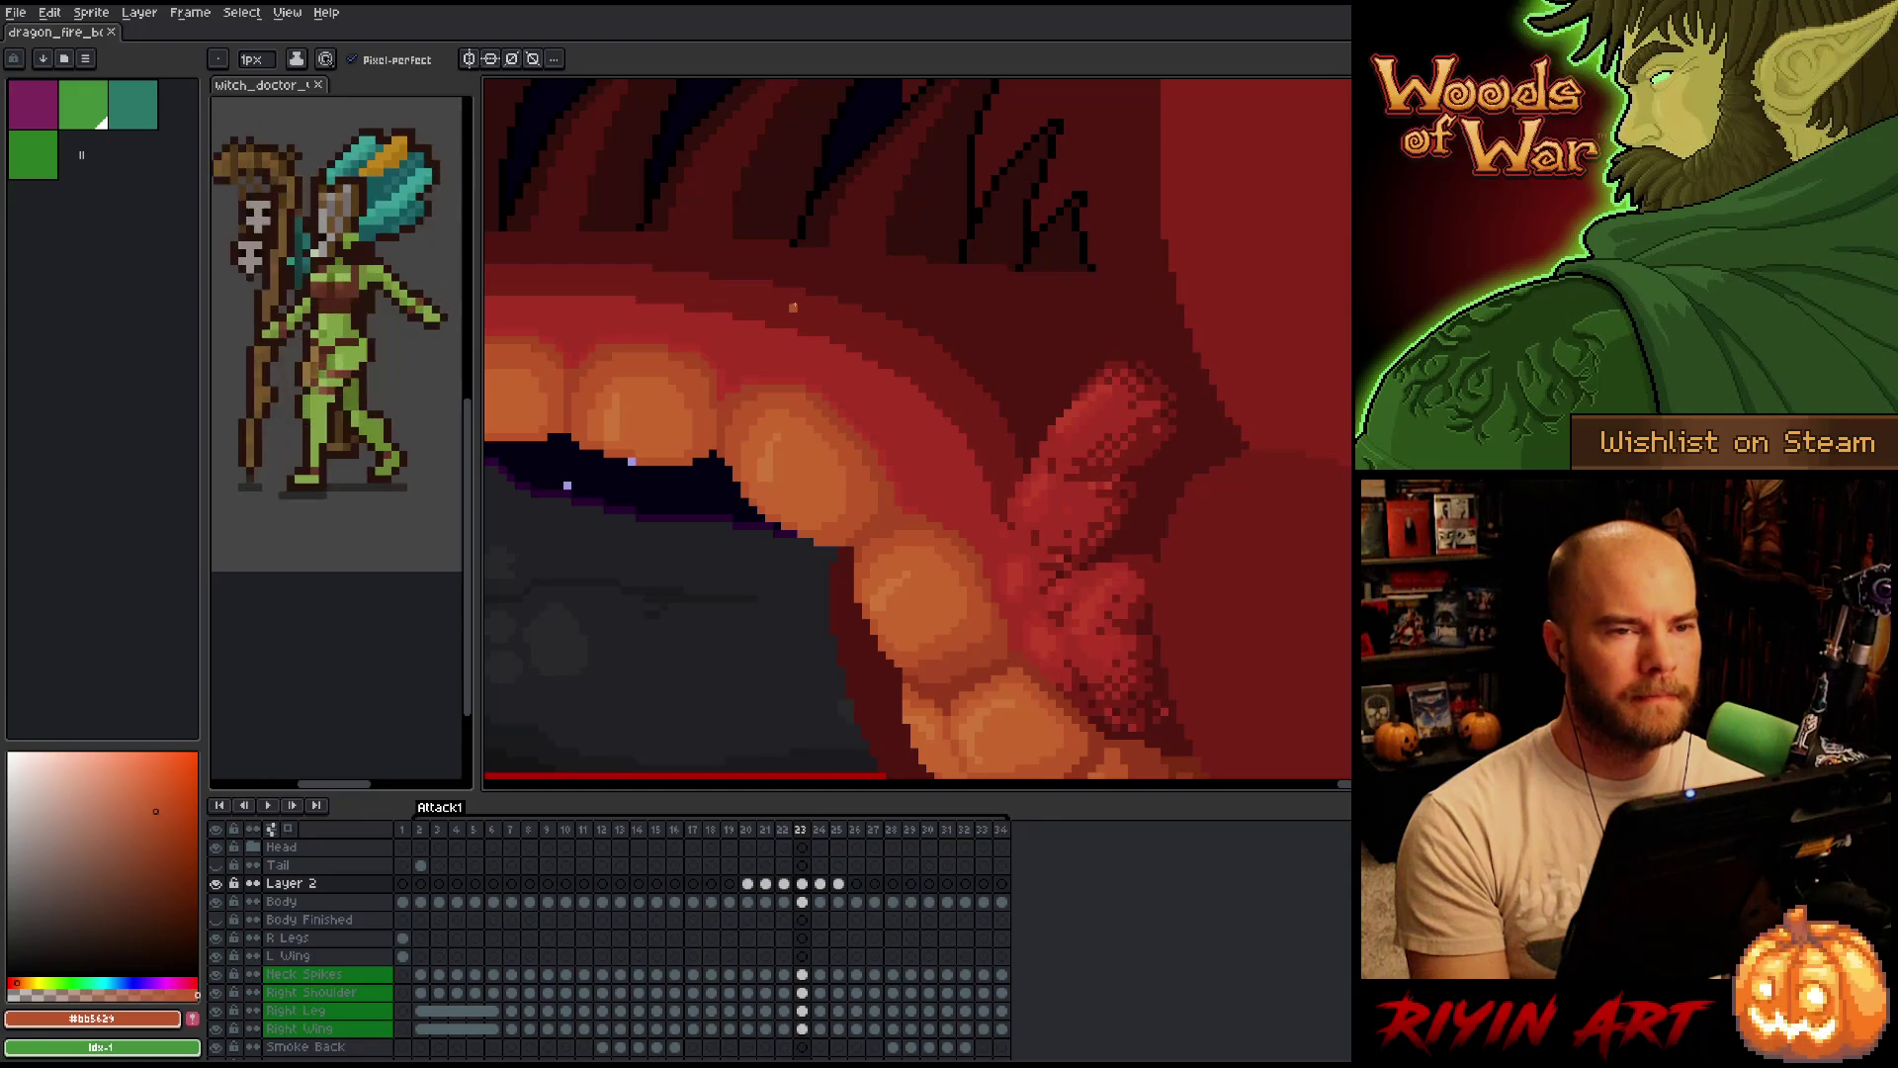
Review the refined neck and scales across frames 21 to 24, ending on frame 24.
key(m)
key(Left)
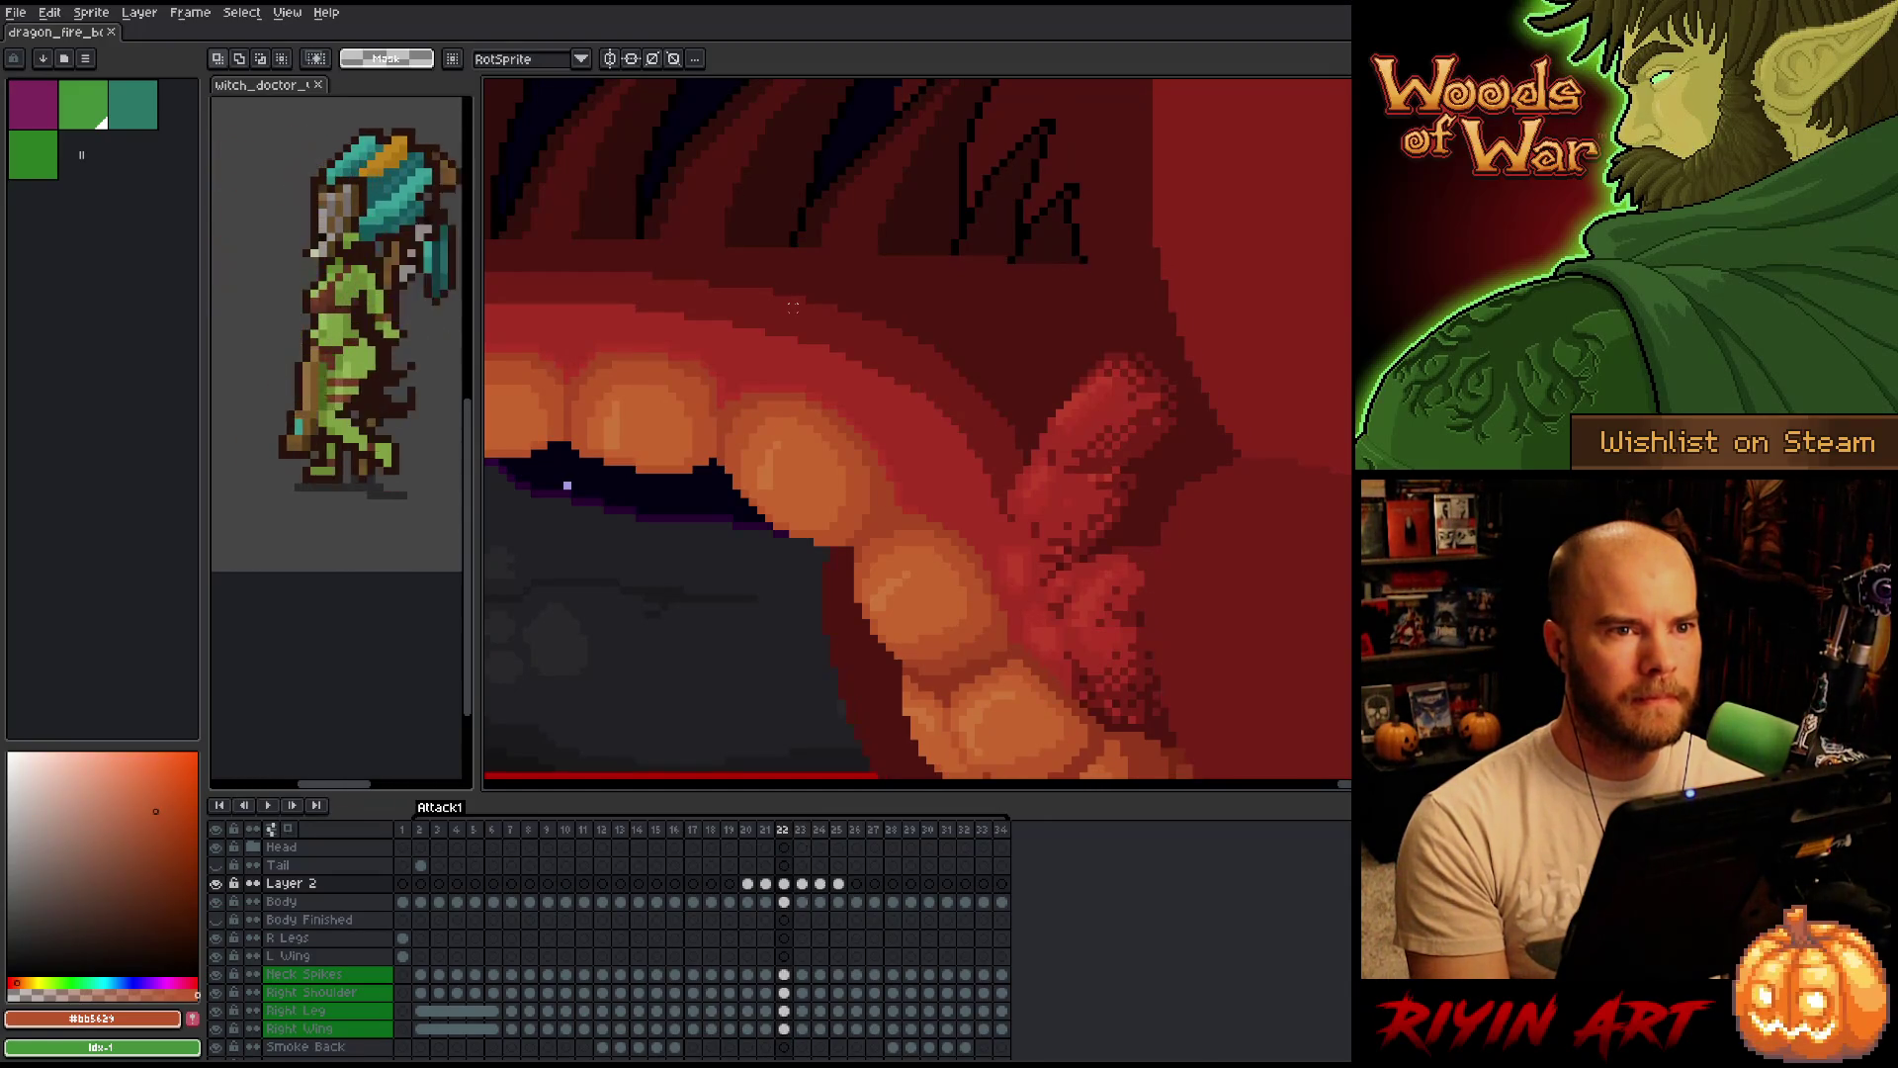
key(Left)
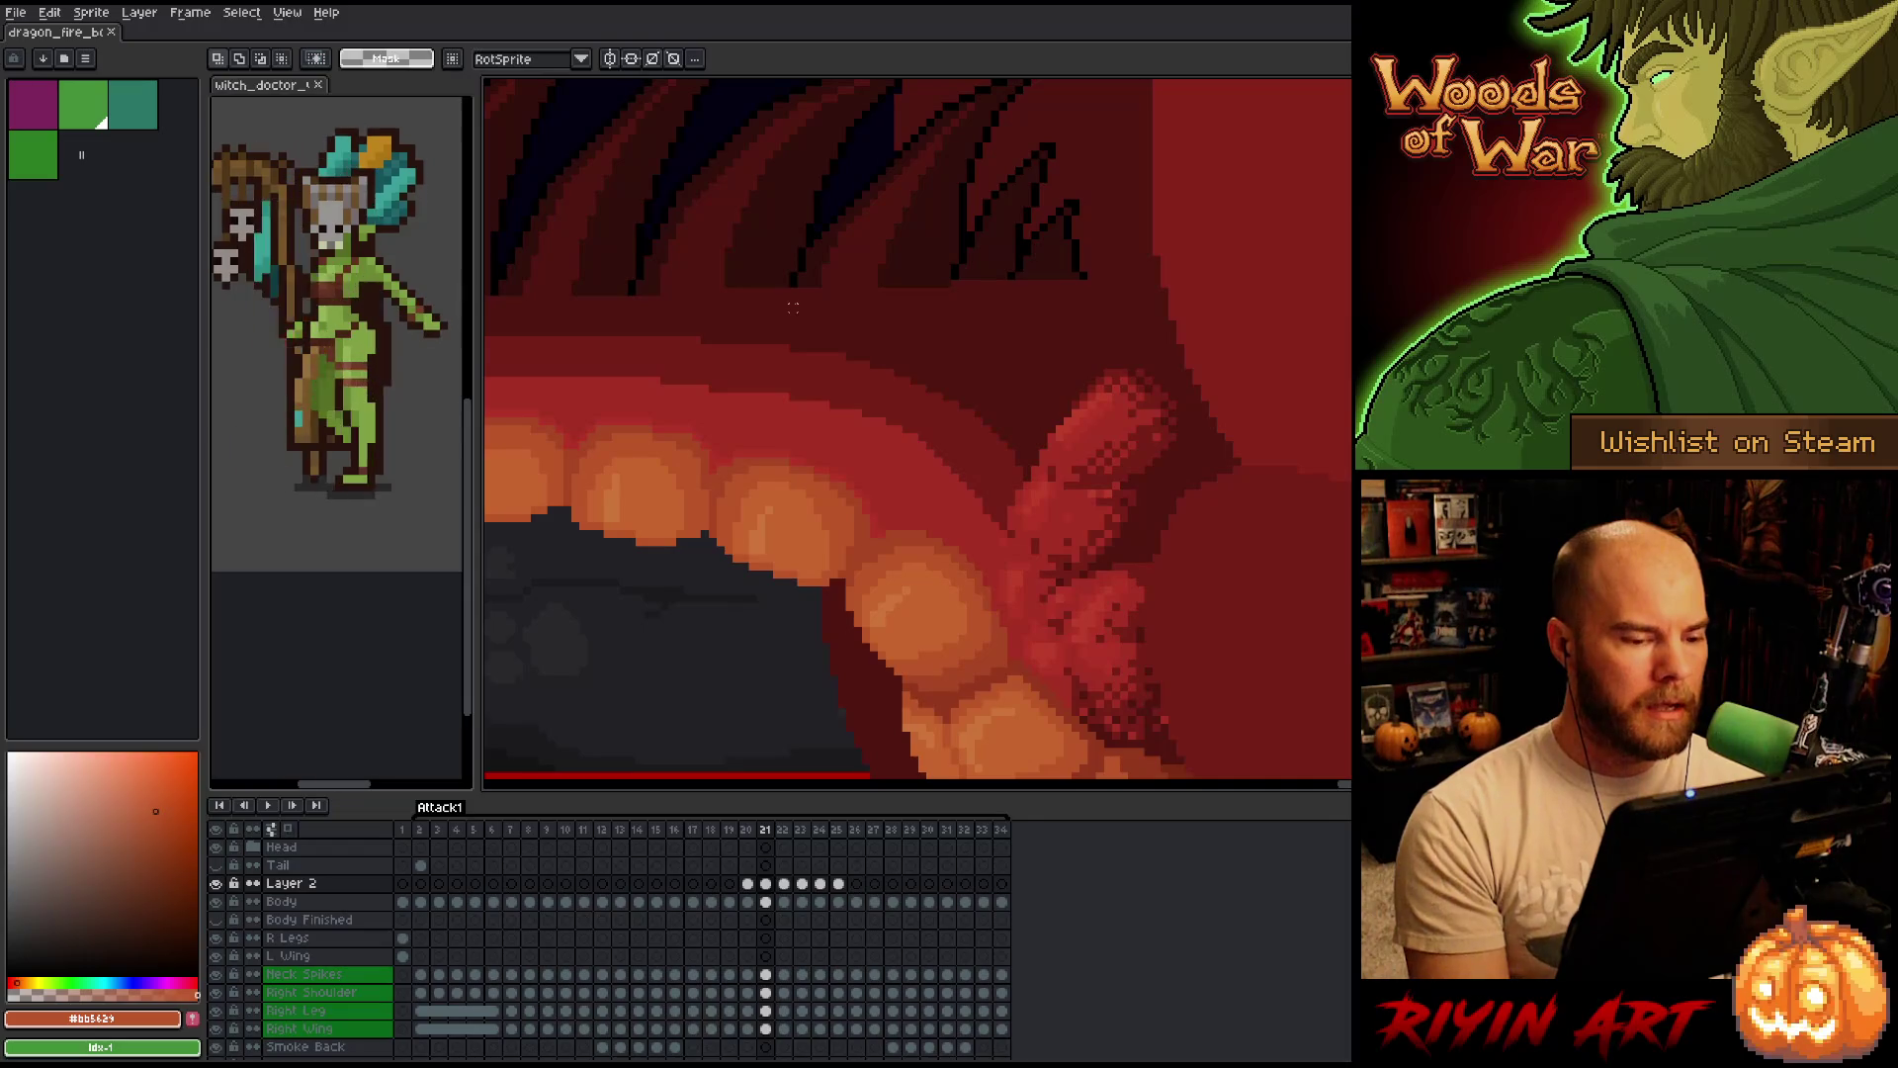
key(Right)
key(Right)
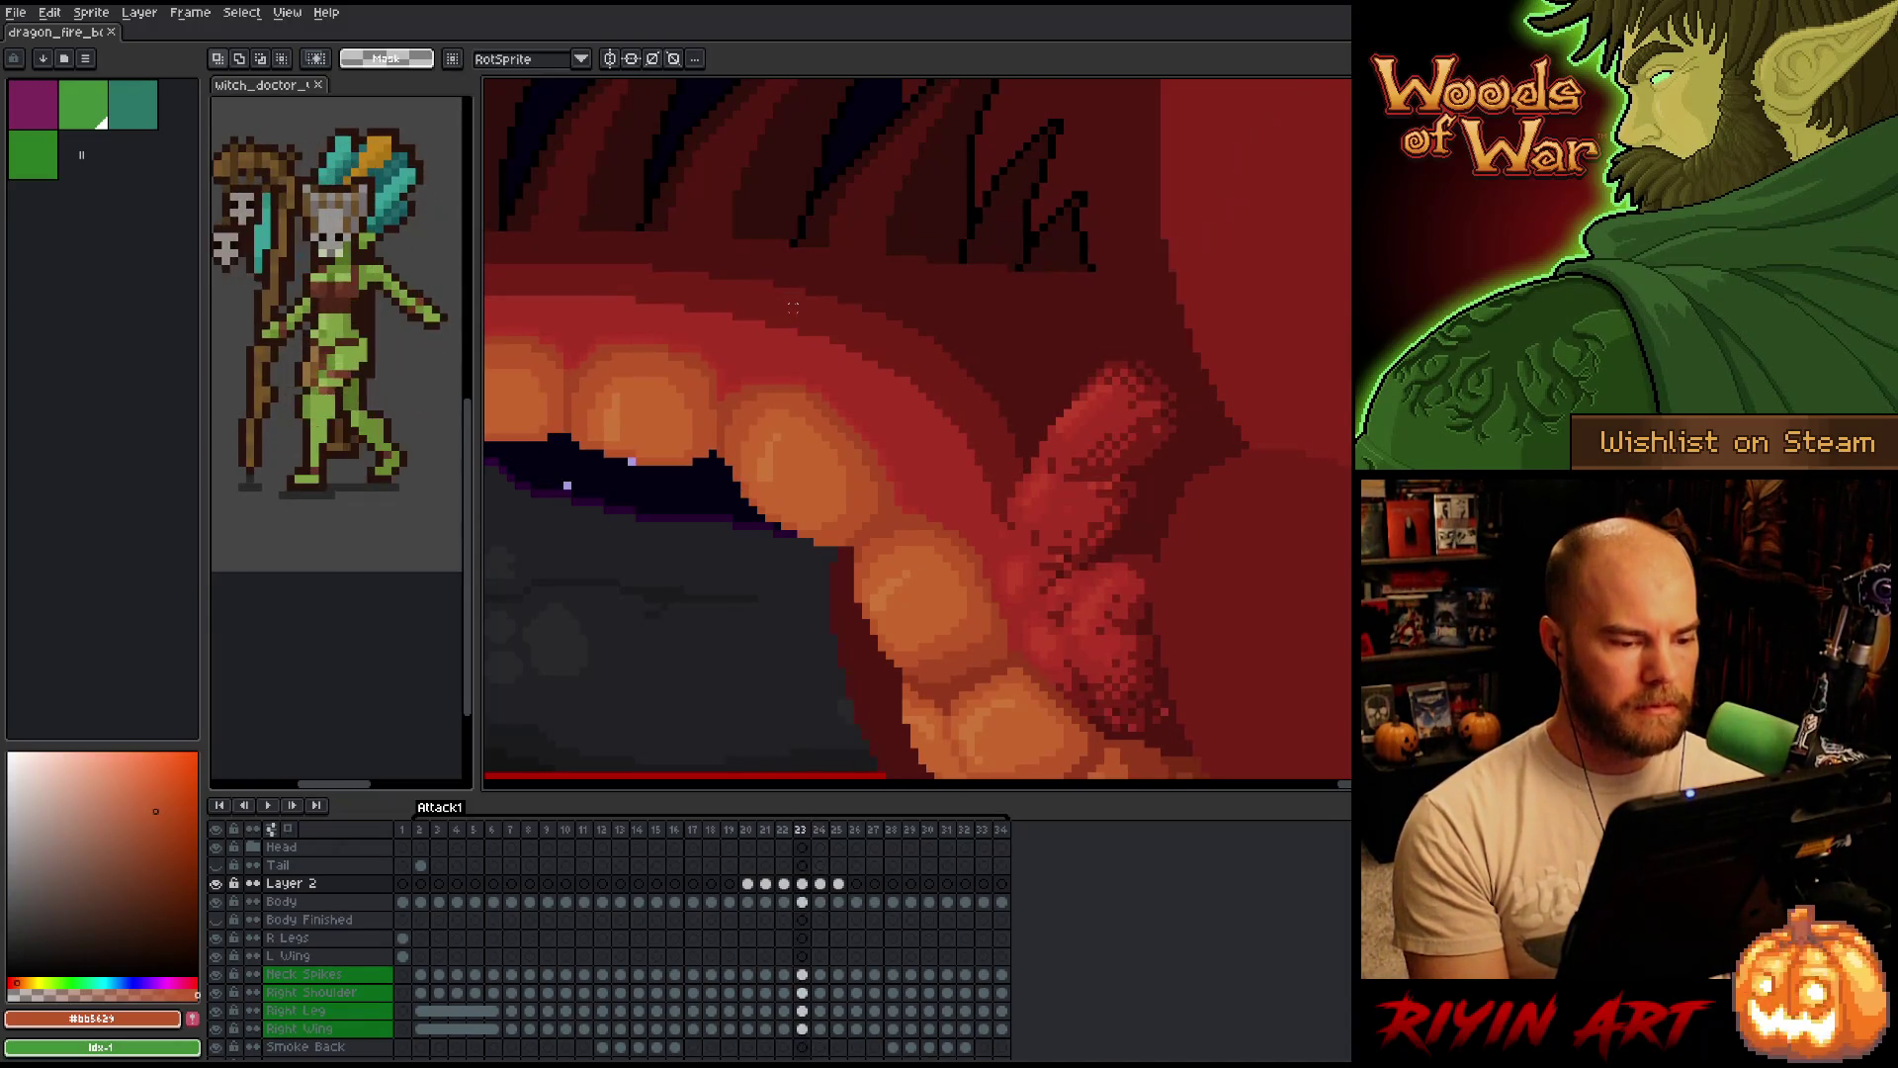
key(Left)
key(Right)
key(Left)
key(Right)
key(Left)
key(Right)
key(Right)
key(Right)
key(Left)
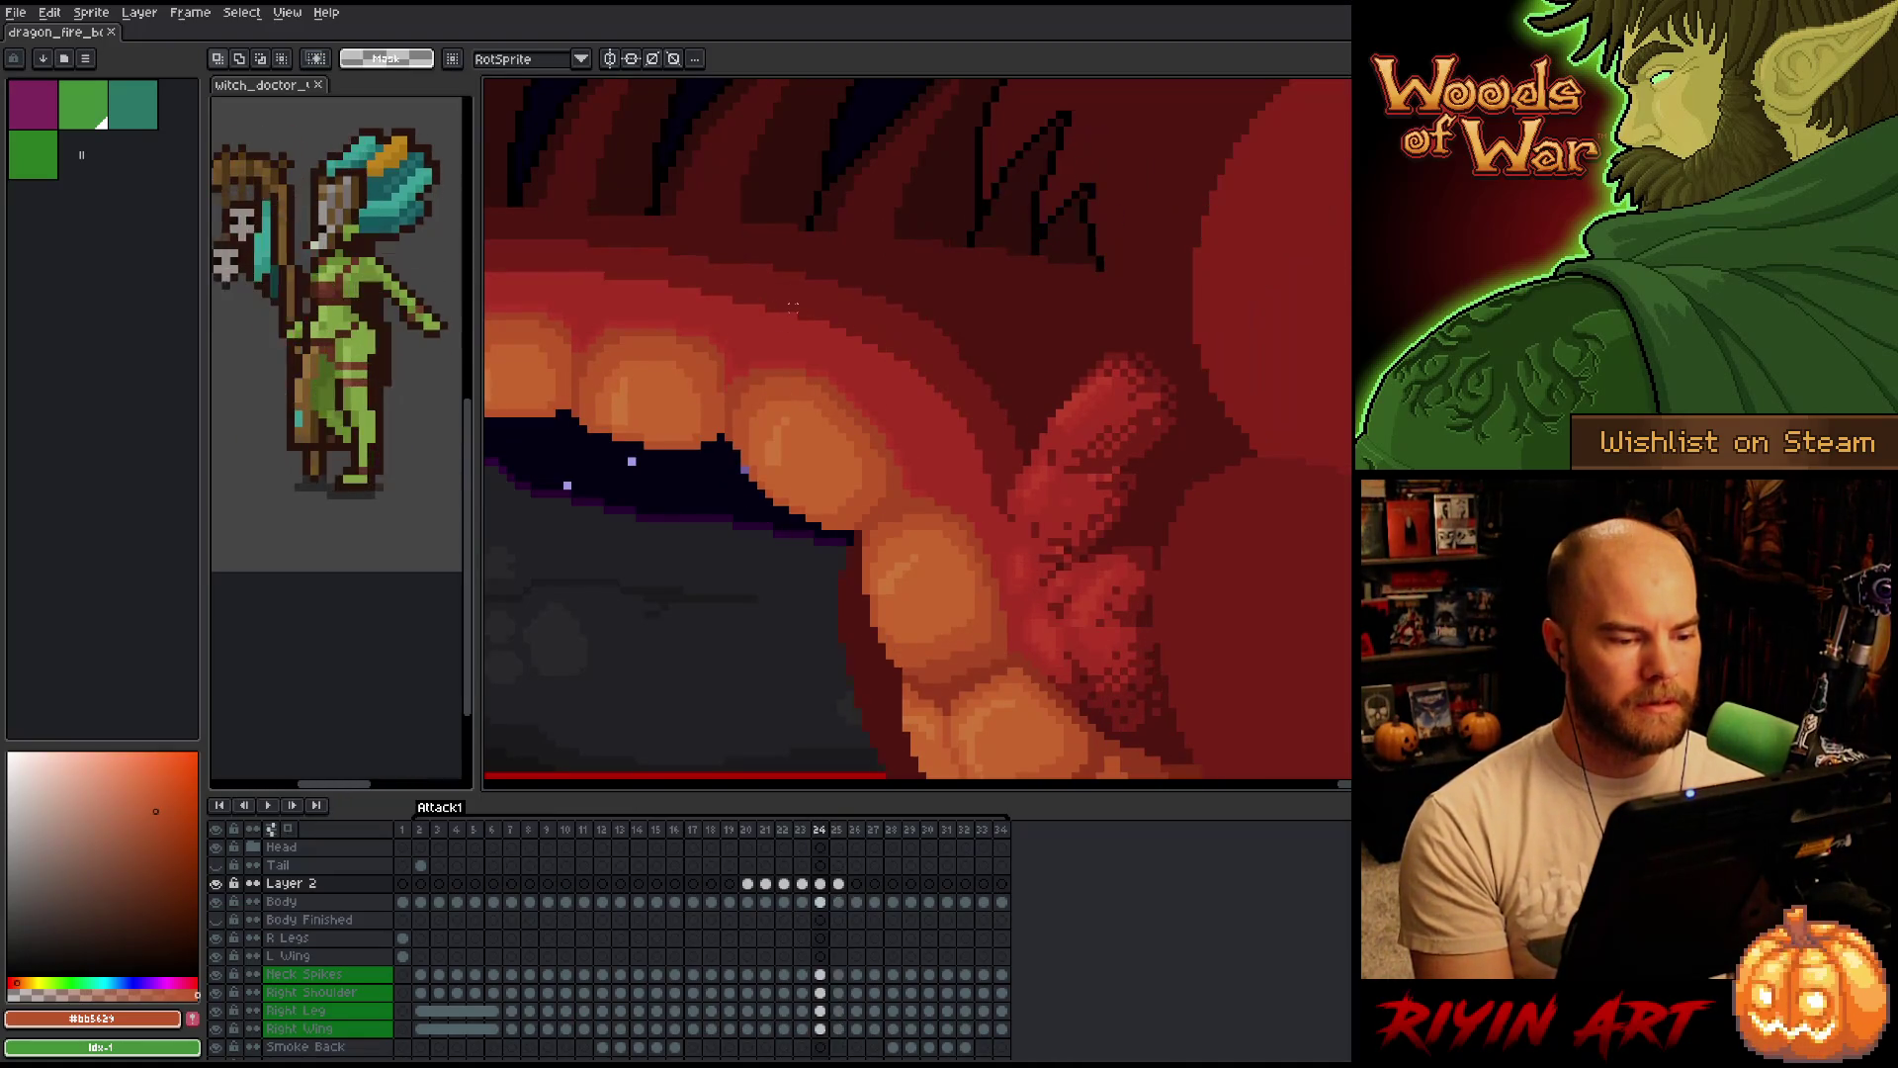
key(Right)
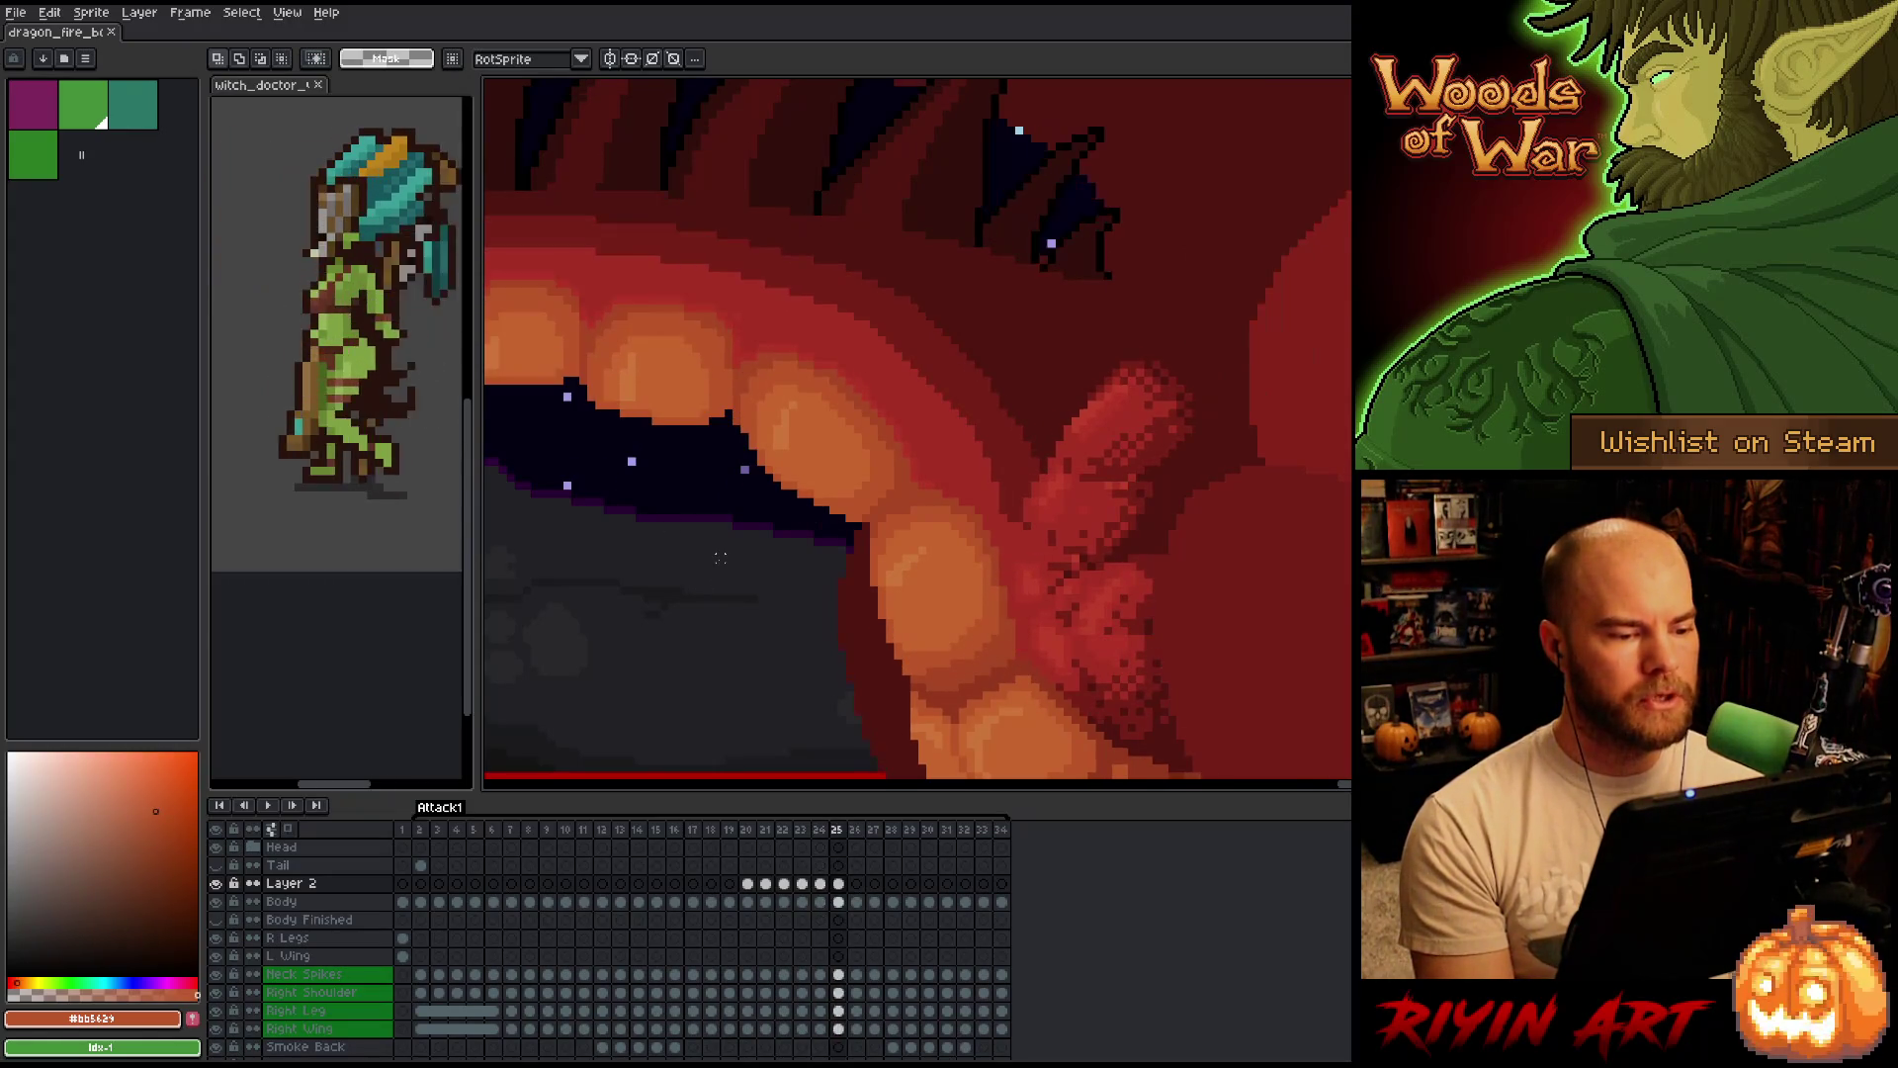
scroll(720, 555, down, 3)
key(Left)
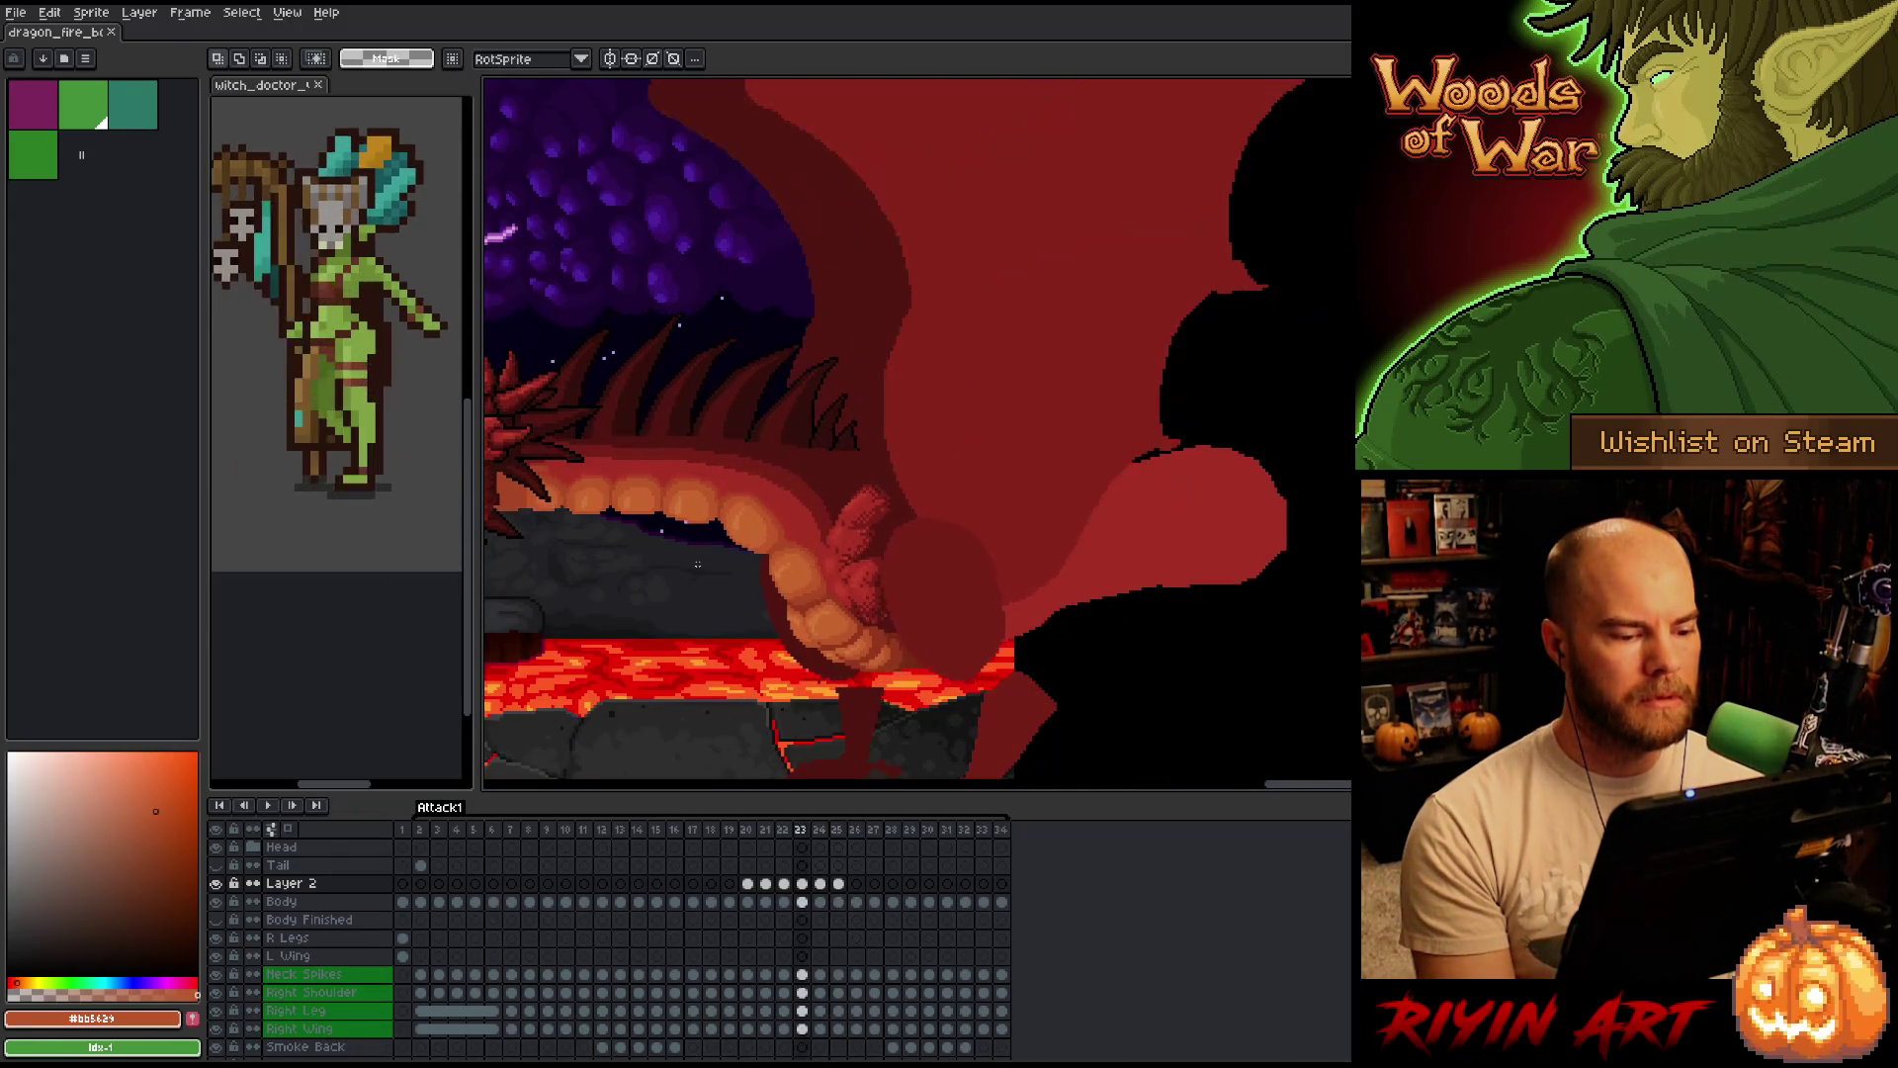
scroll(697, 564, down, 2)
scroll(693, 564, up, 2)
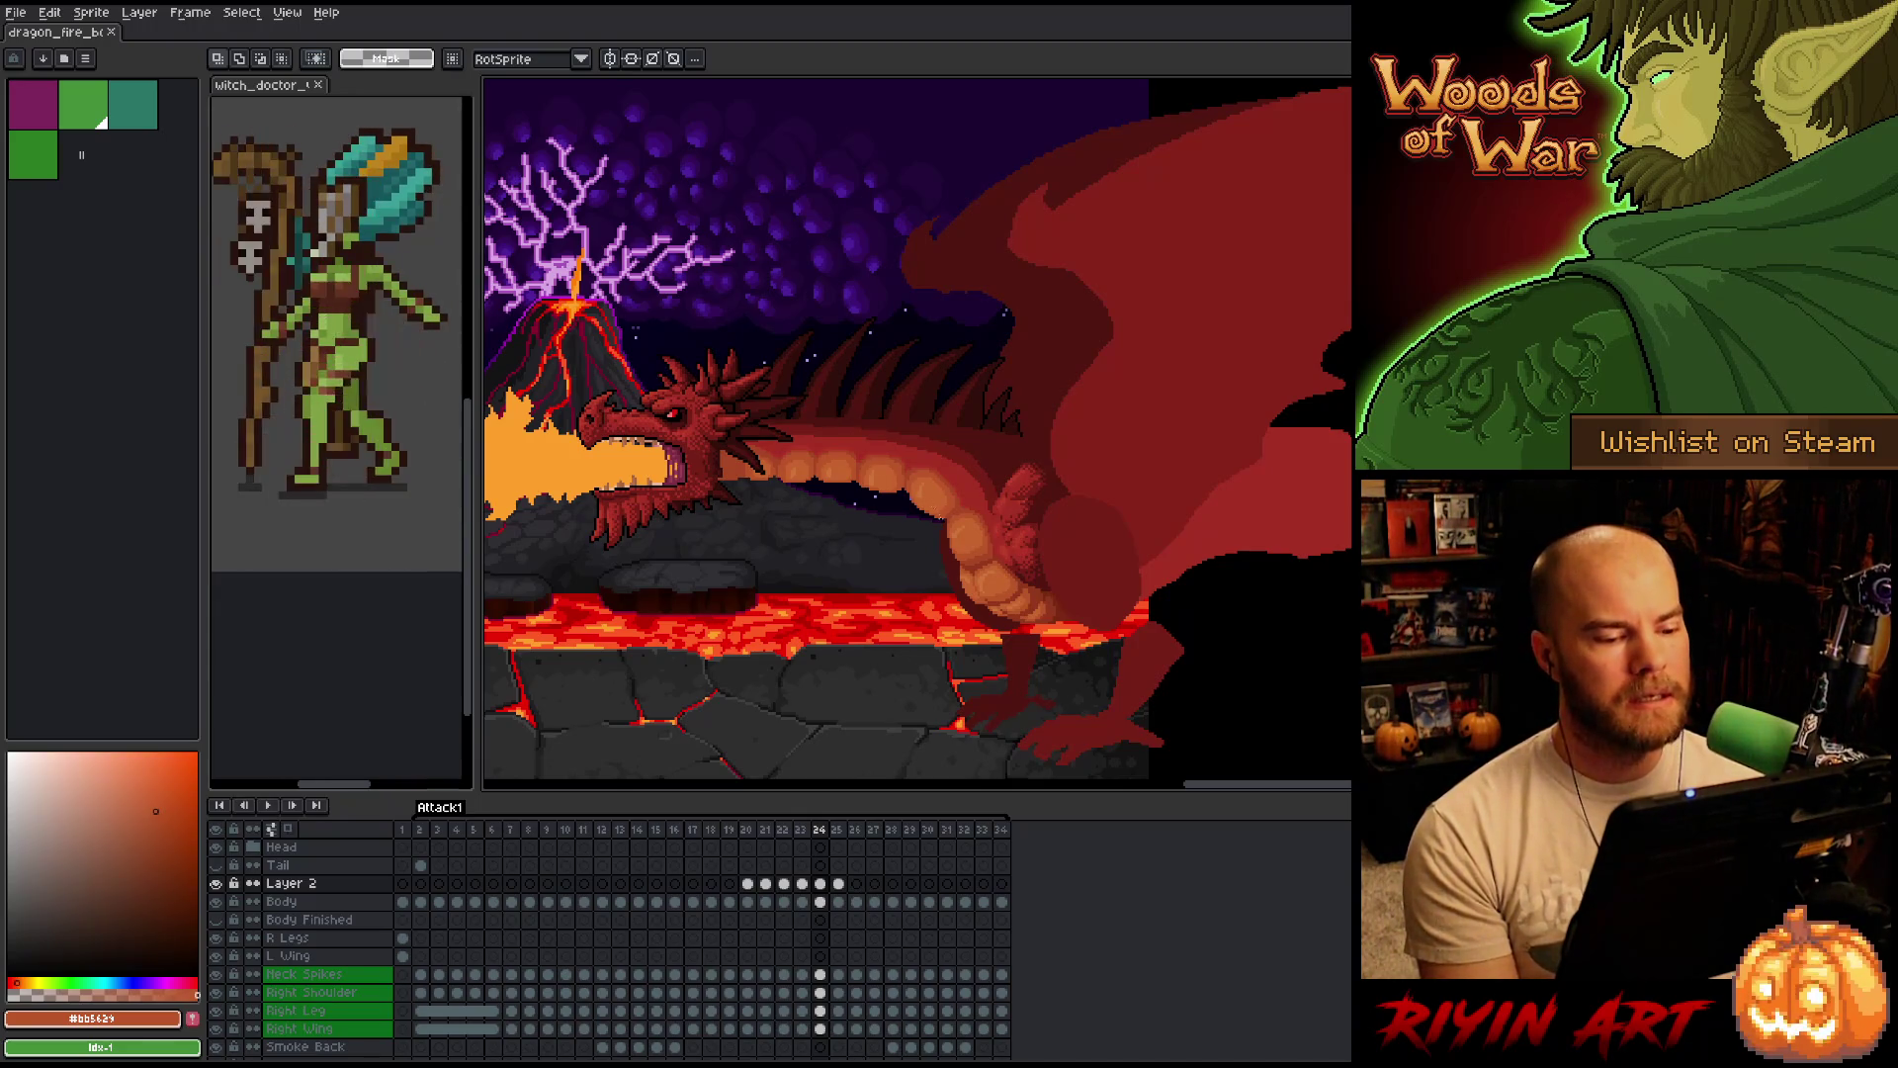
scroll(1024, 464, up, 1)
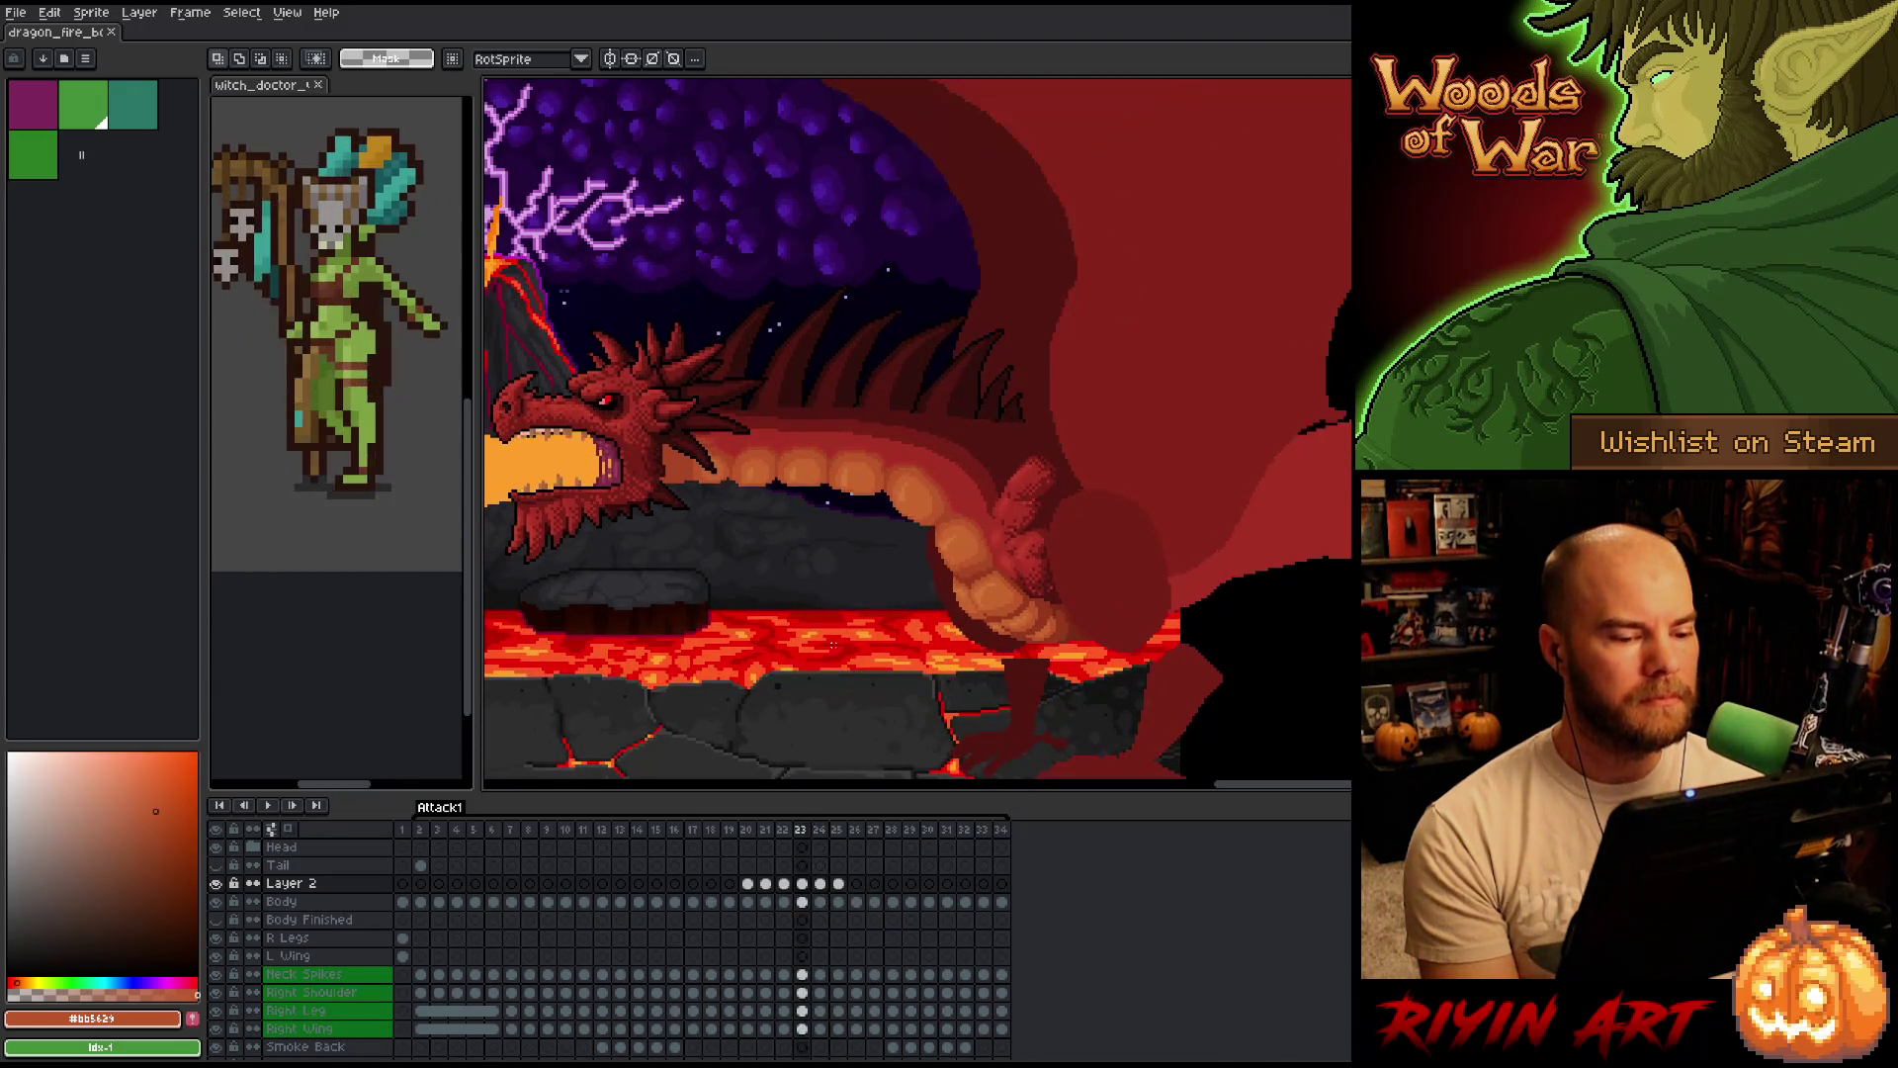
scroll(833, 642, down, 1)
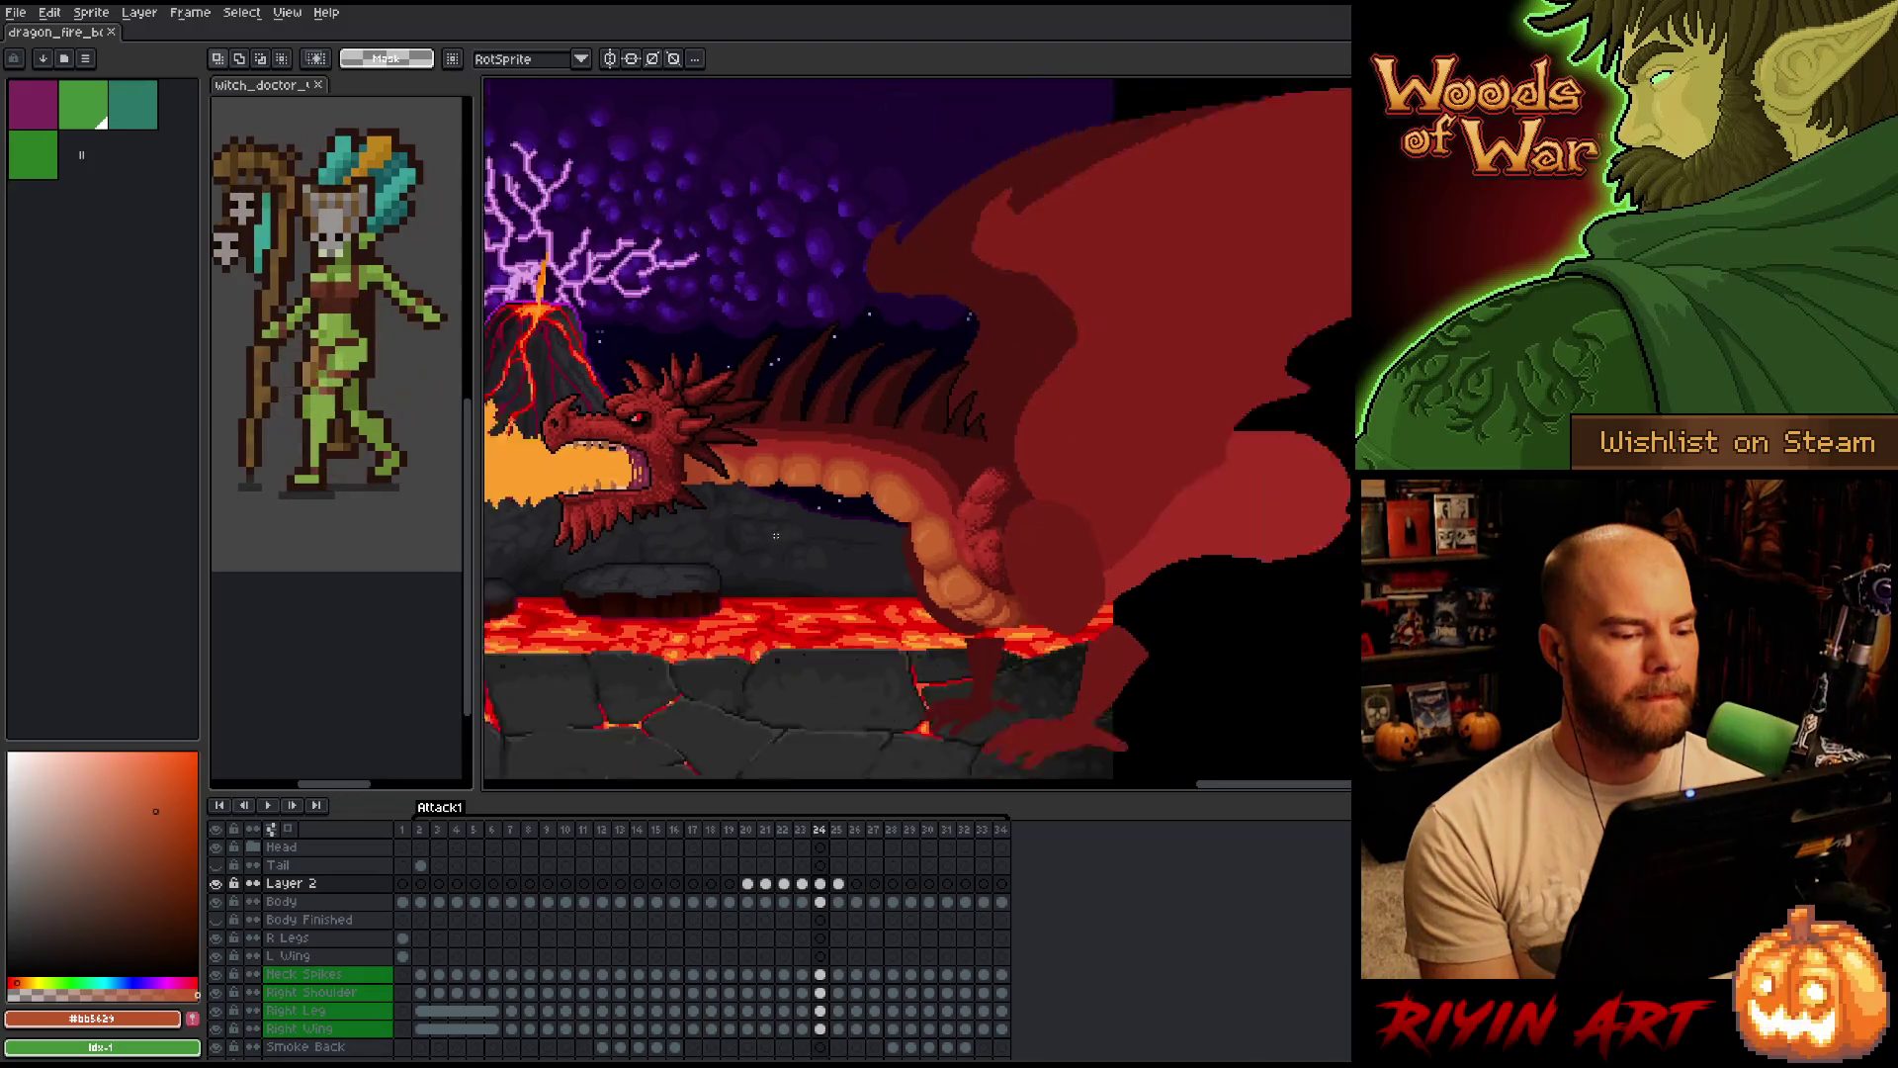
scroll(745, 547, down, 1)
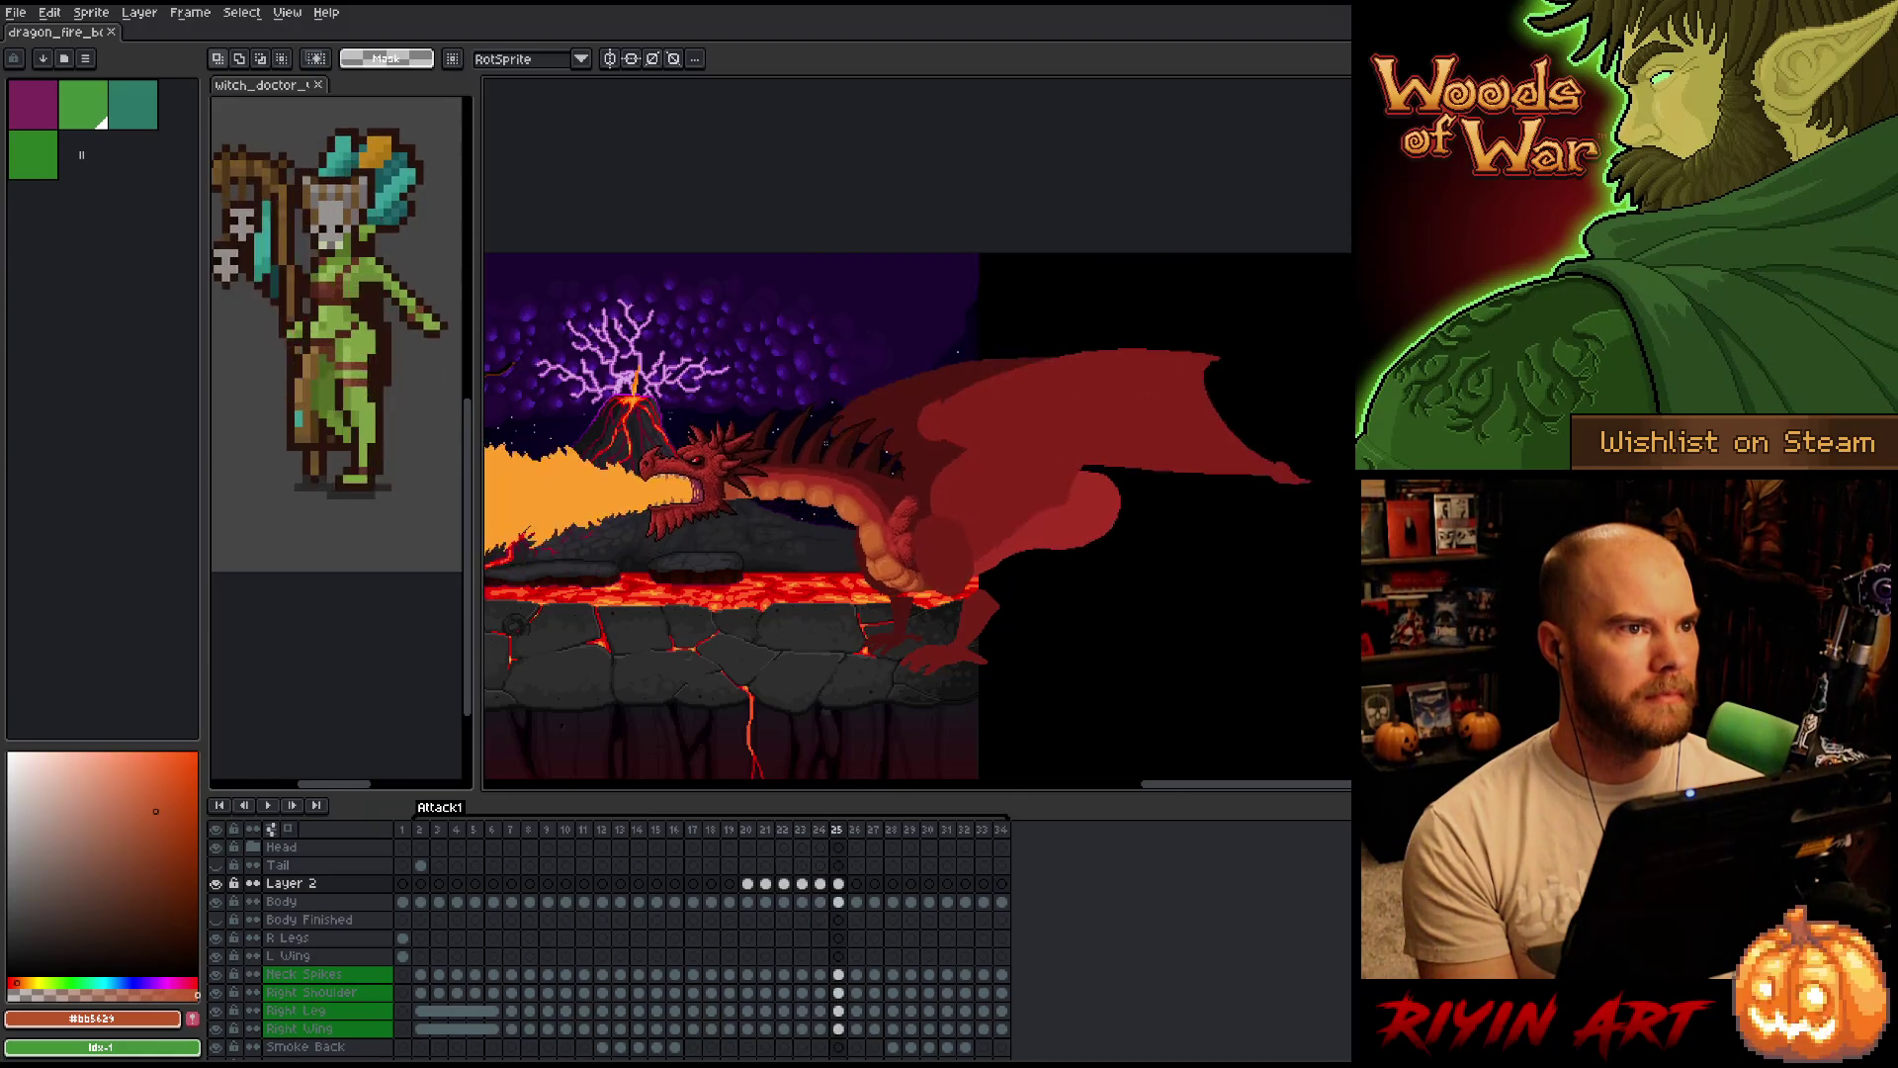
scroll(756, 539, up, 2)
scroll(827, 551, down, 2)
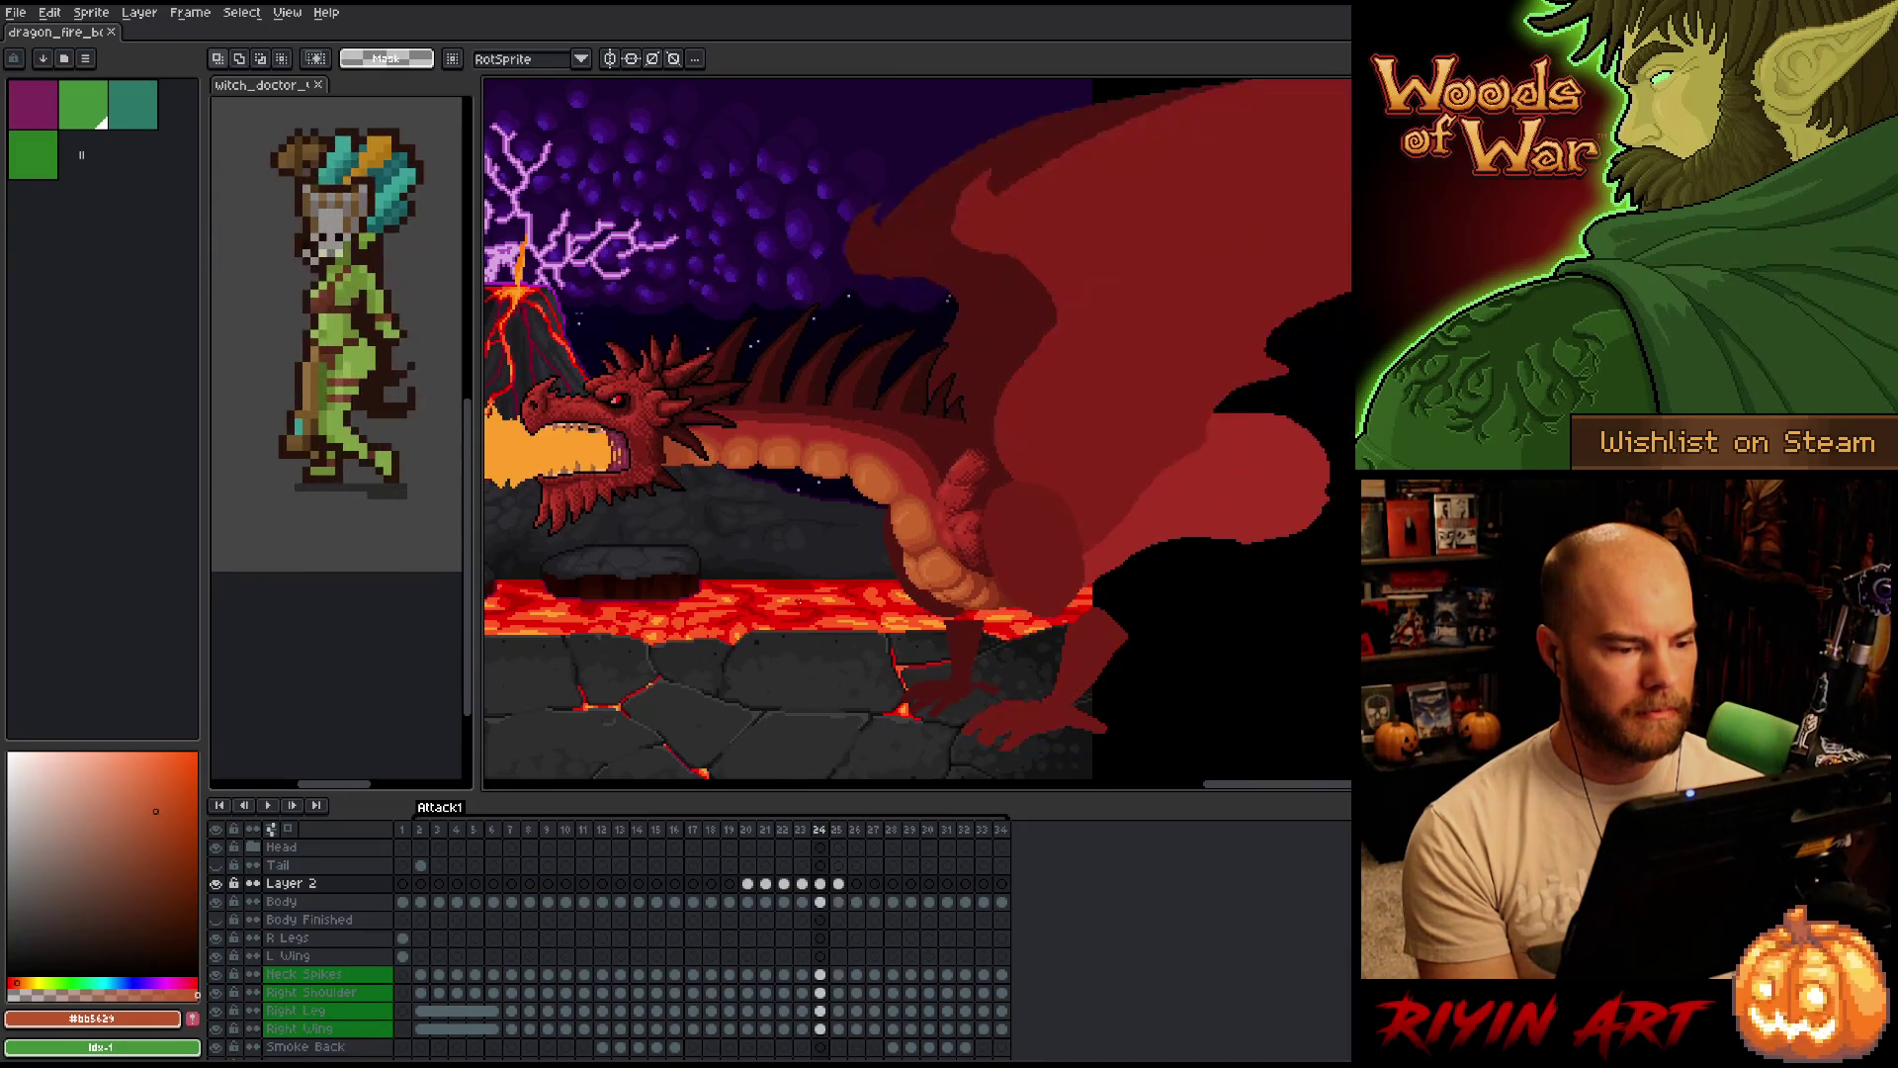
click(858, 831)
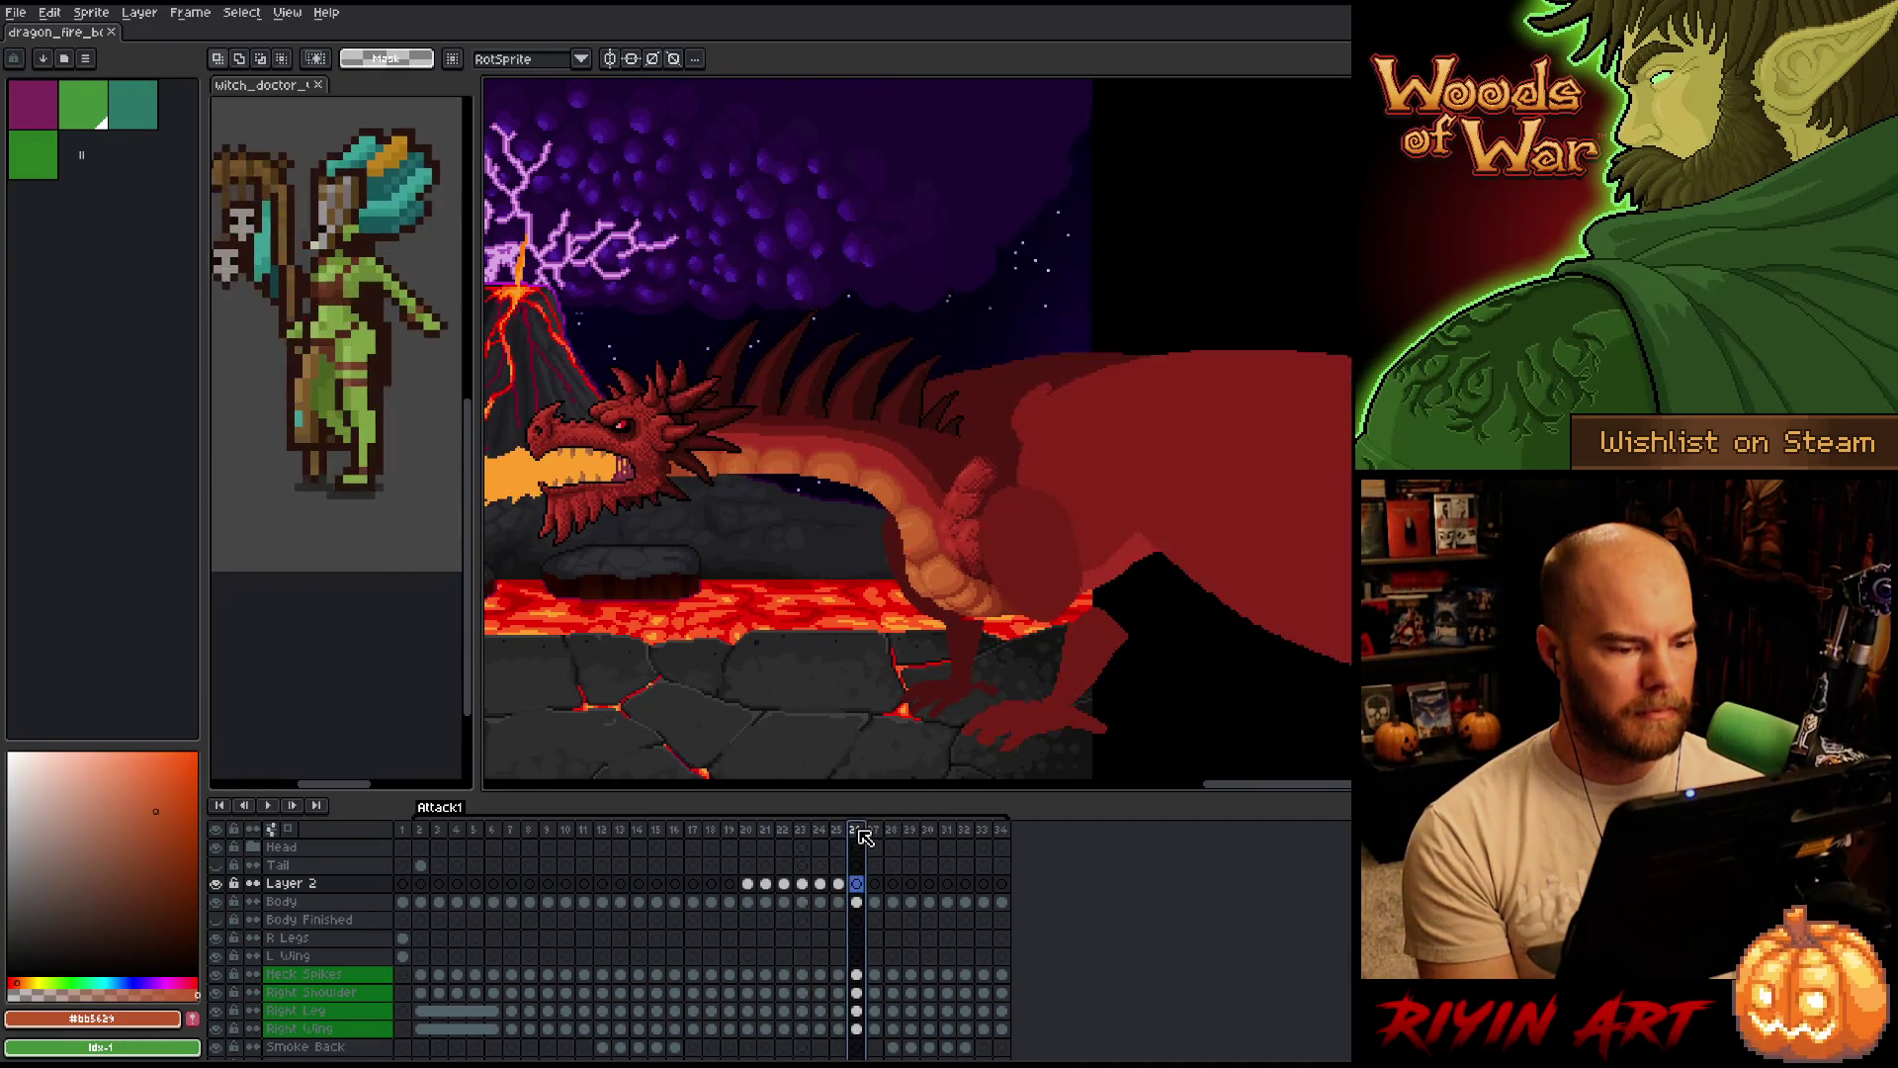
Compare the wing poses of frames 23 and 26, then delete Layer 2.
click(803, 884)
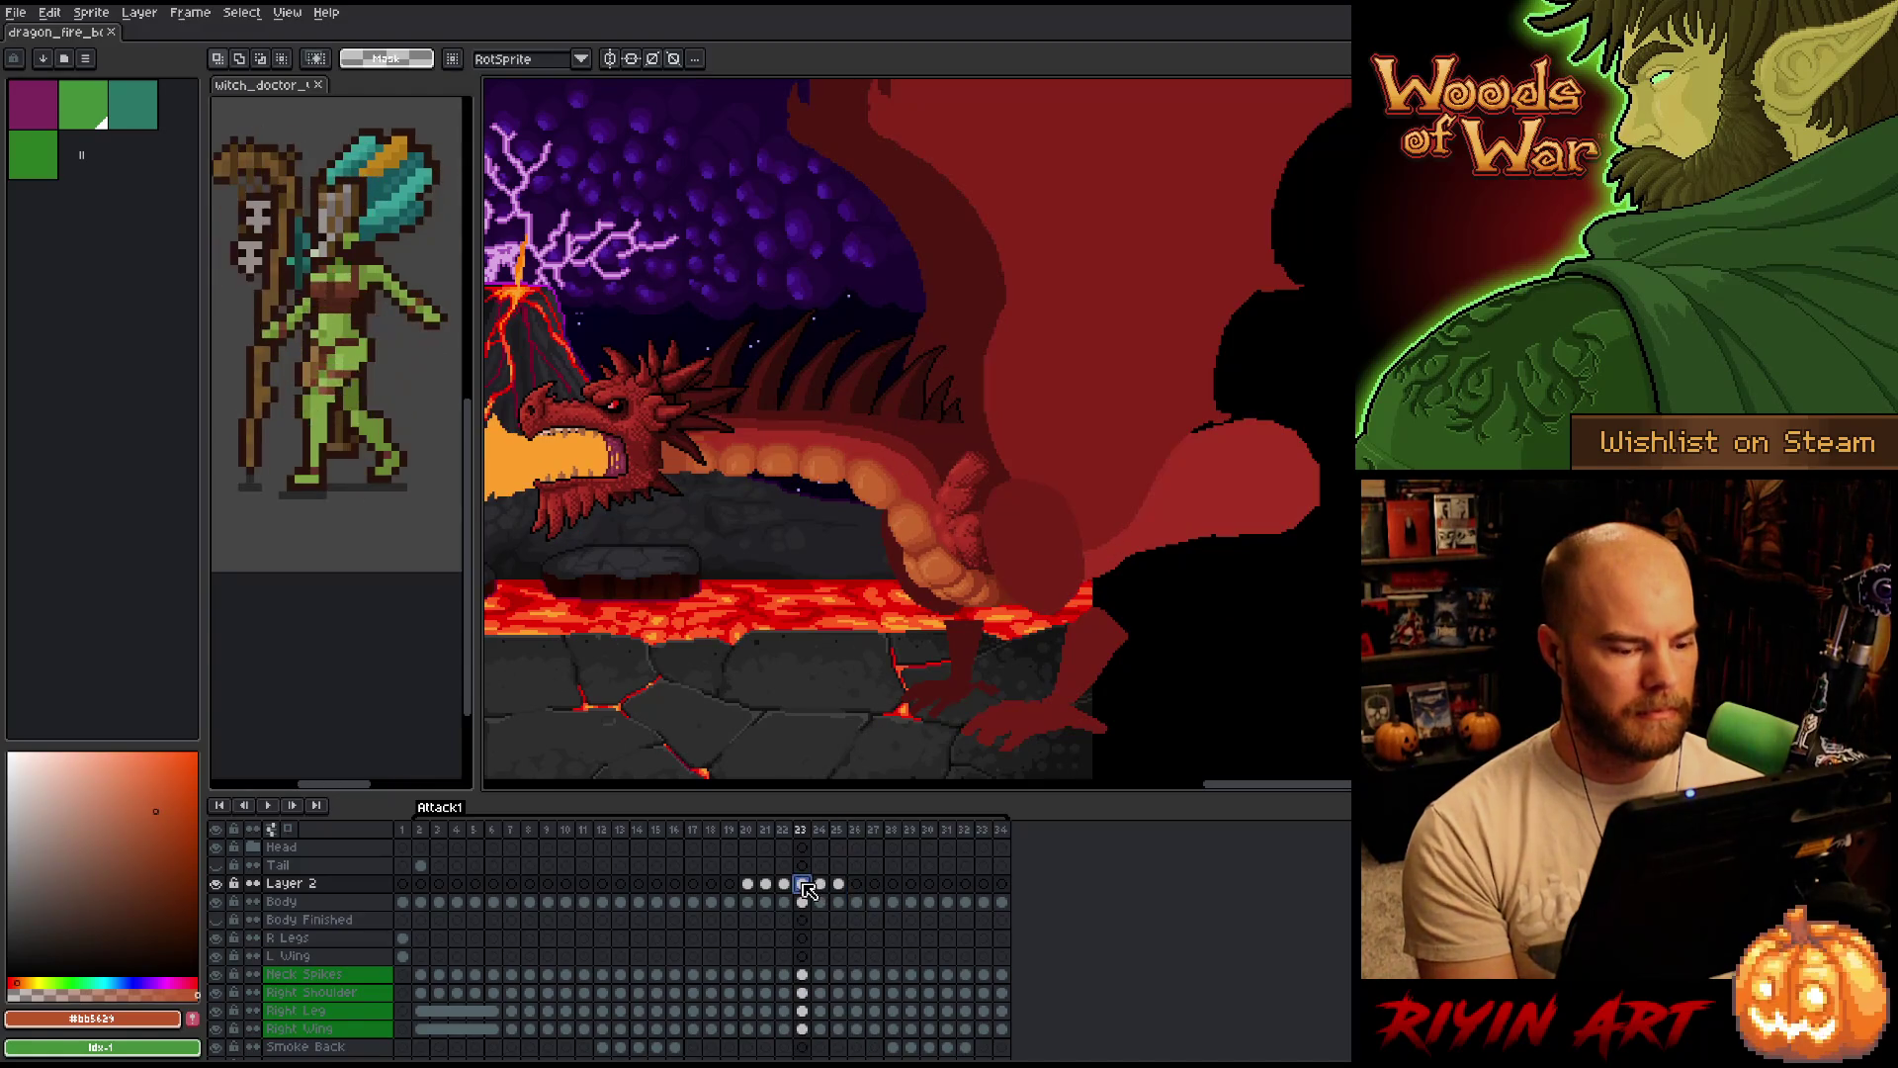
click(855, 885)
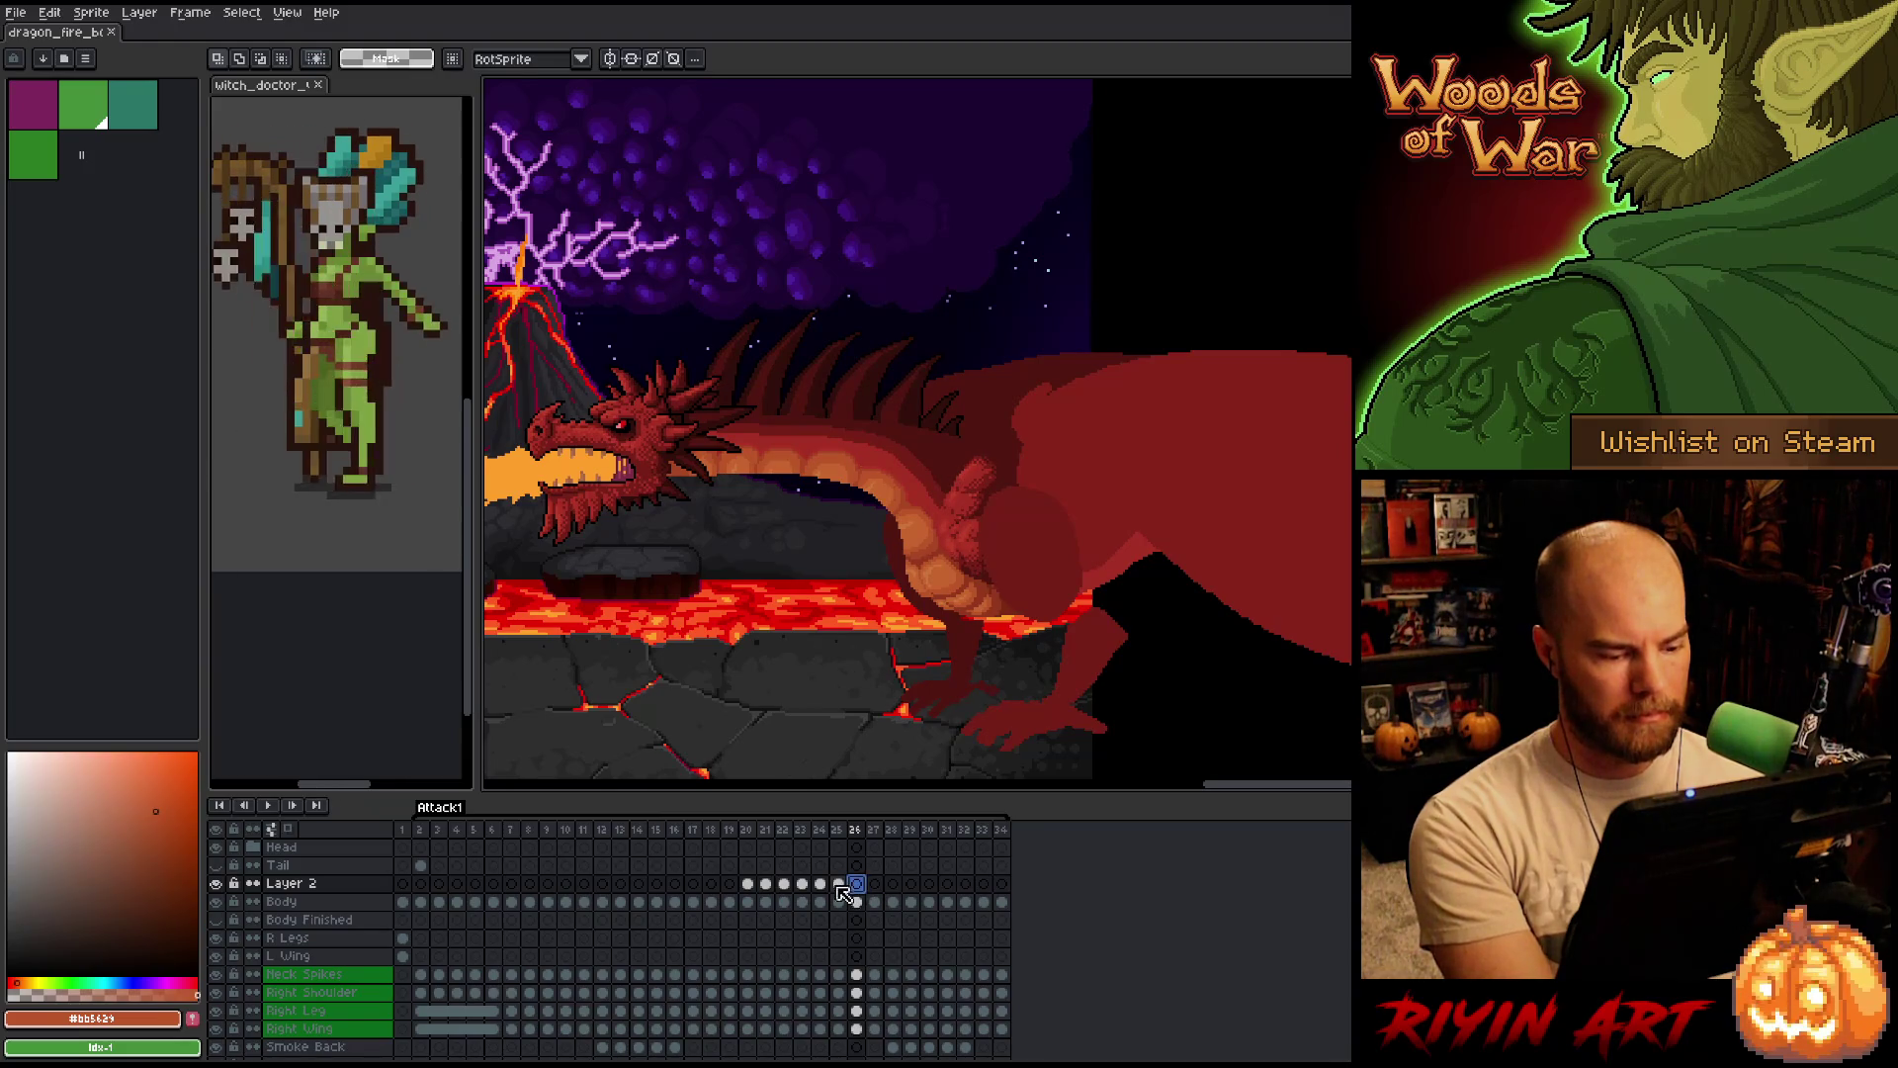
click(802, 884)
click(304, 884)
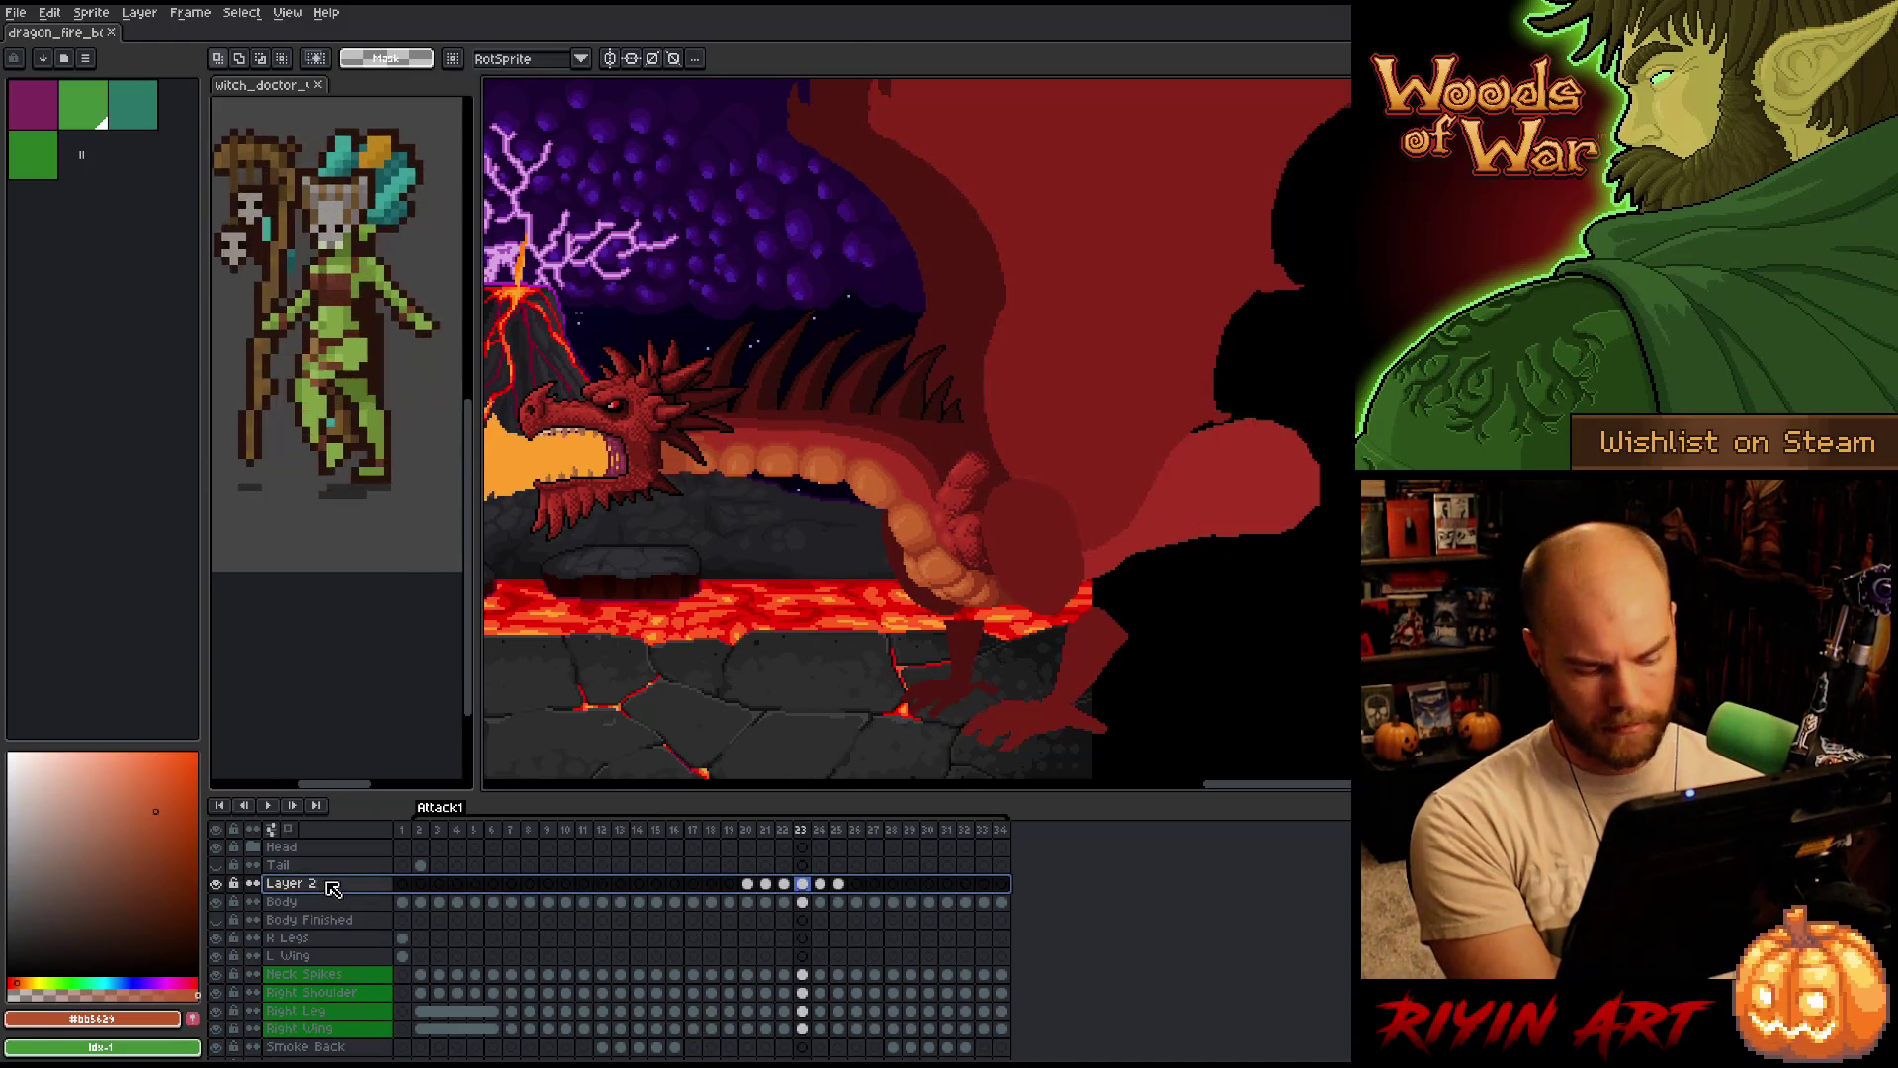
key(ctrl+e)
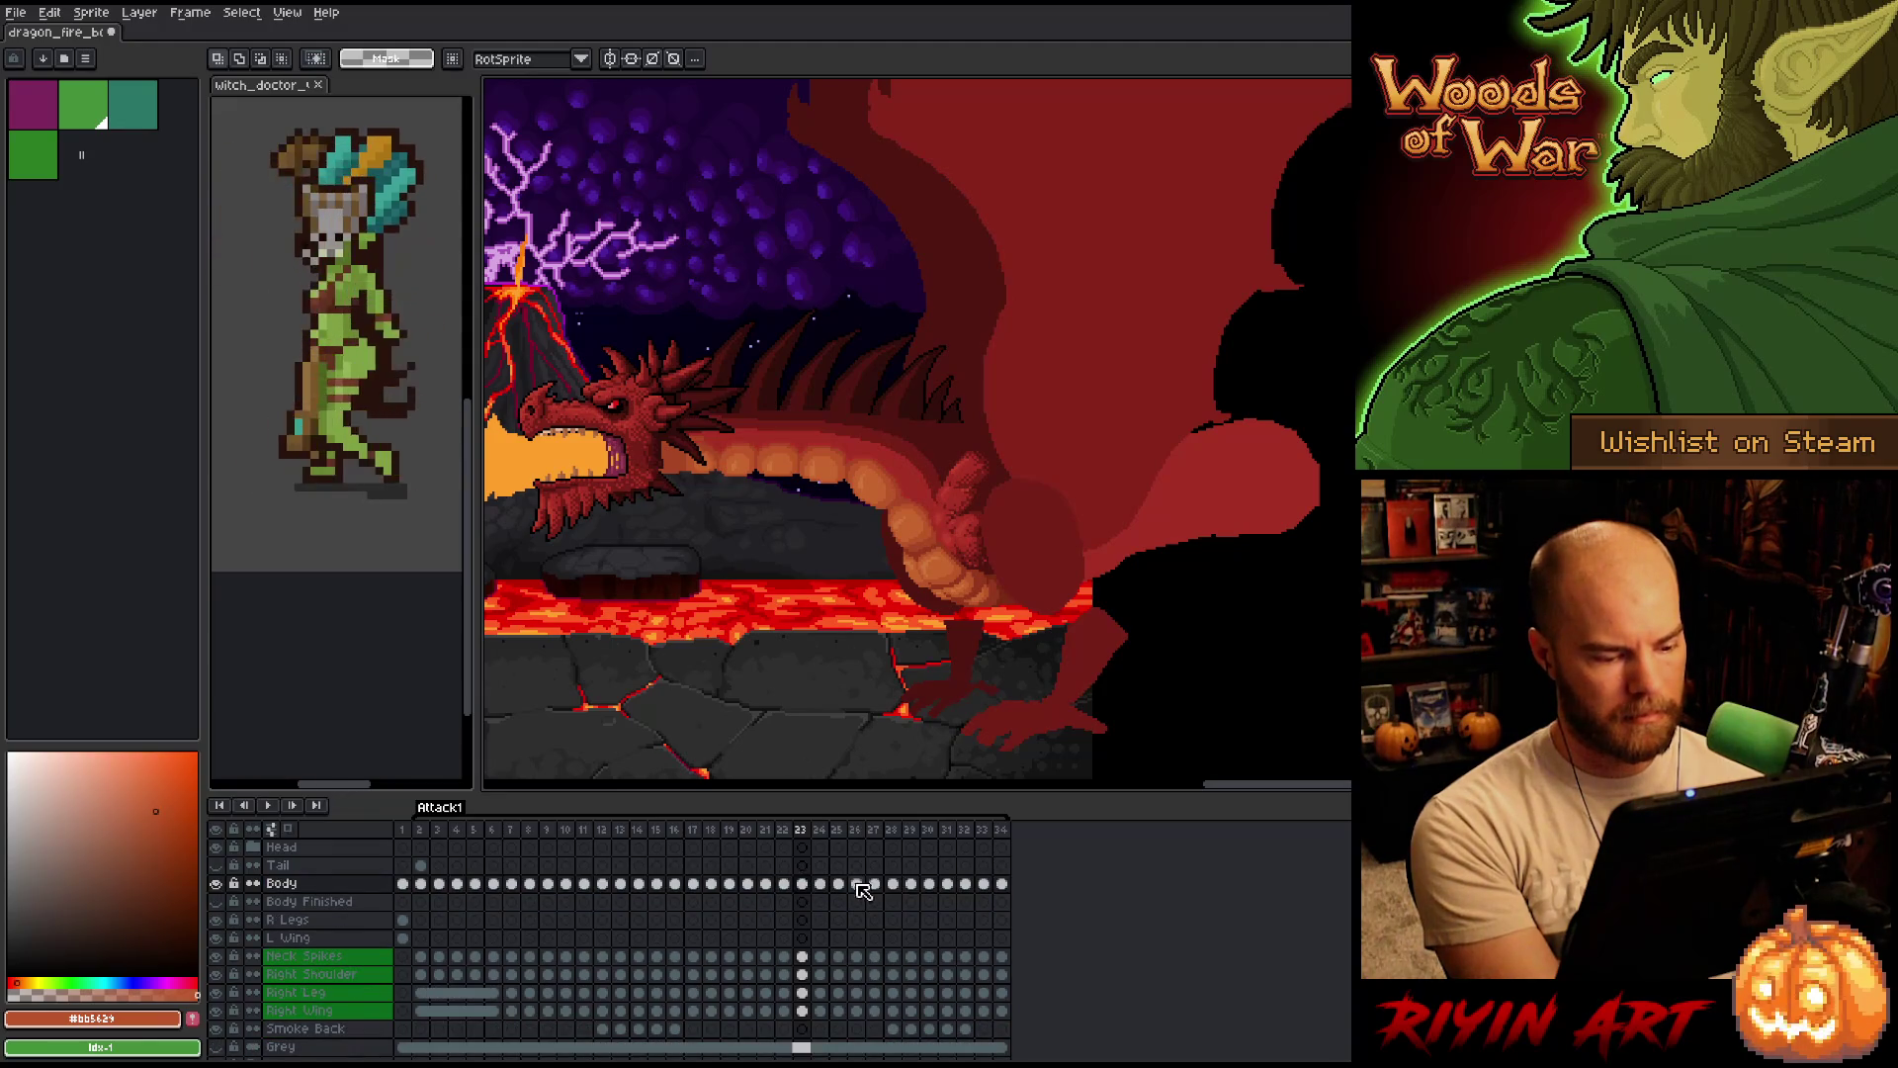
Compare frame 26's pose against frames 21, 22, 23 and 25, returning to frame 23.
click(839, 885)
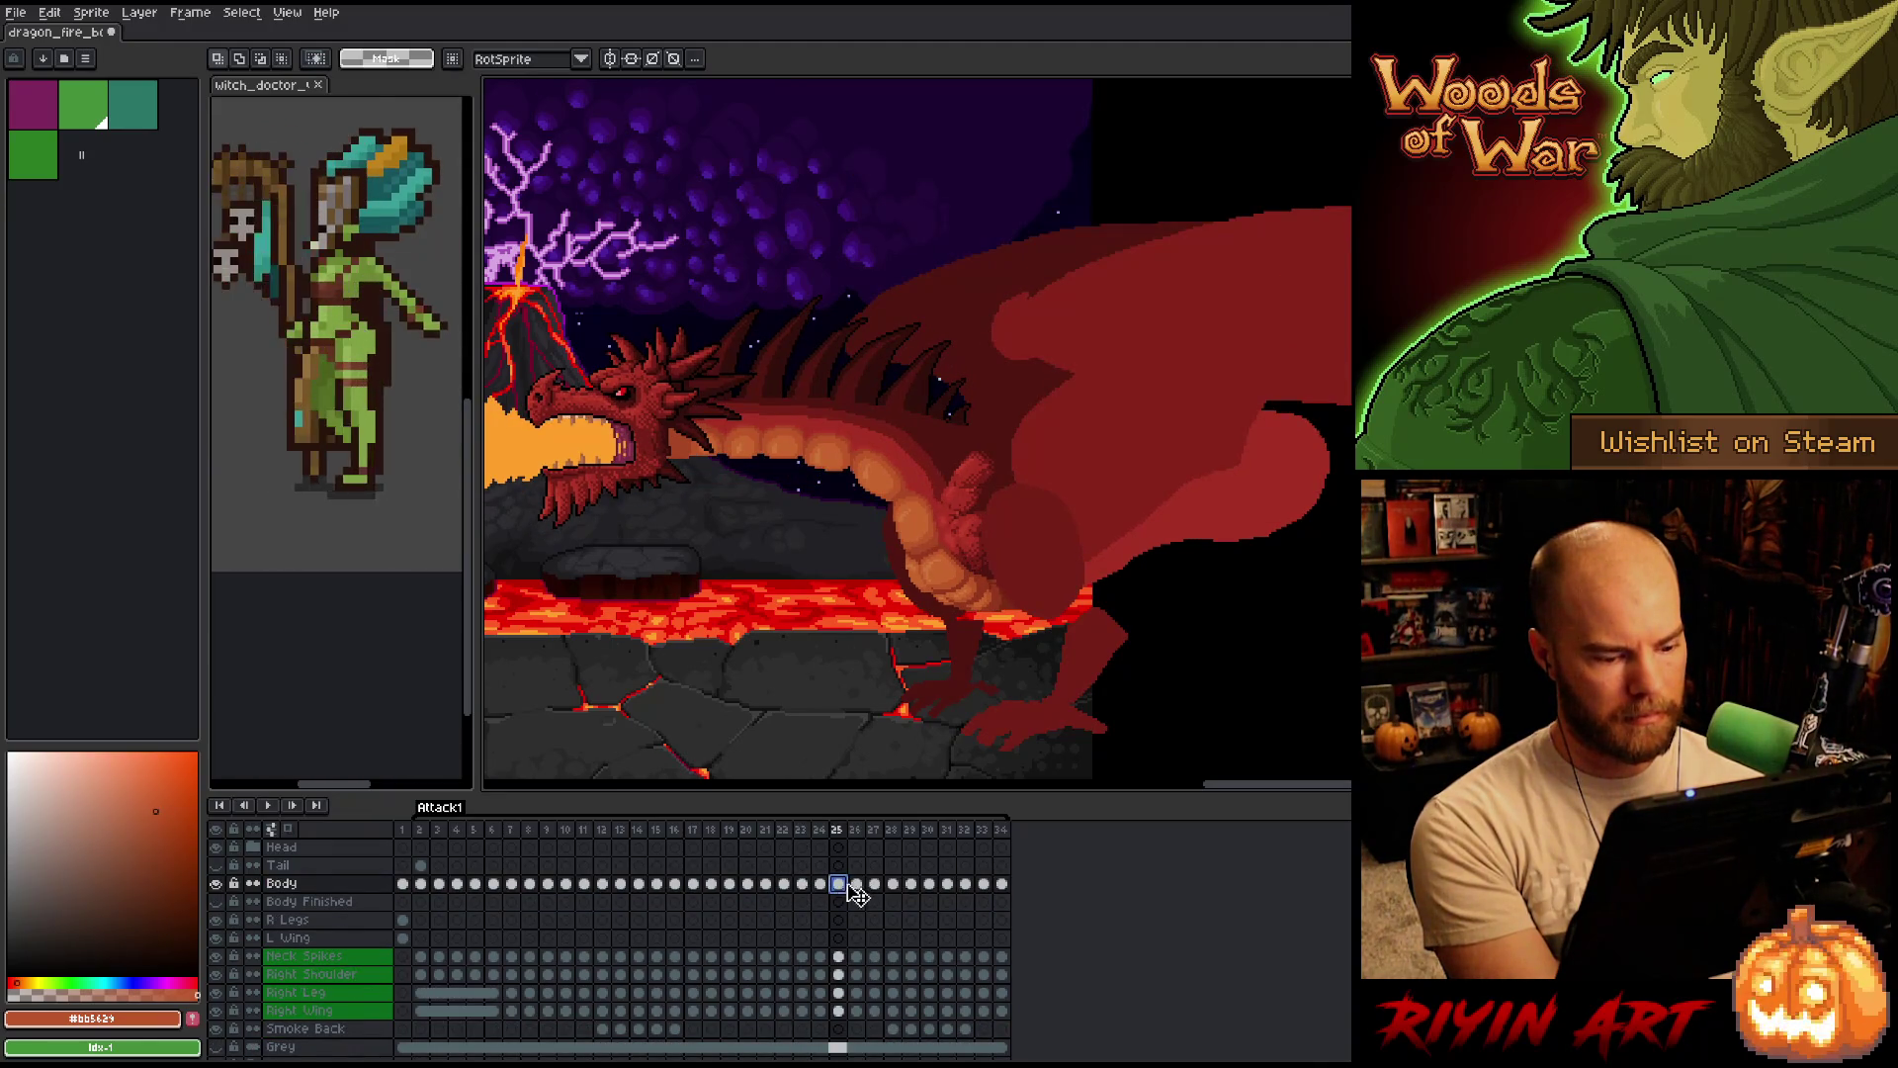
click(856, 885)
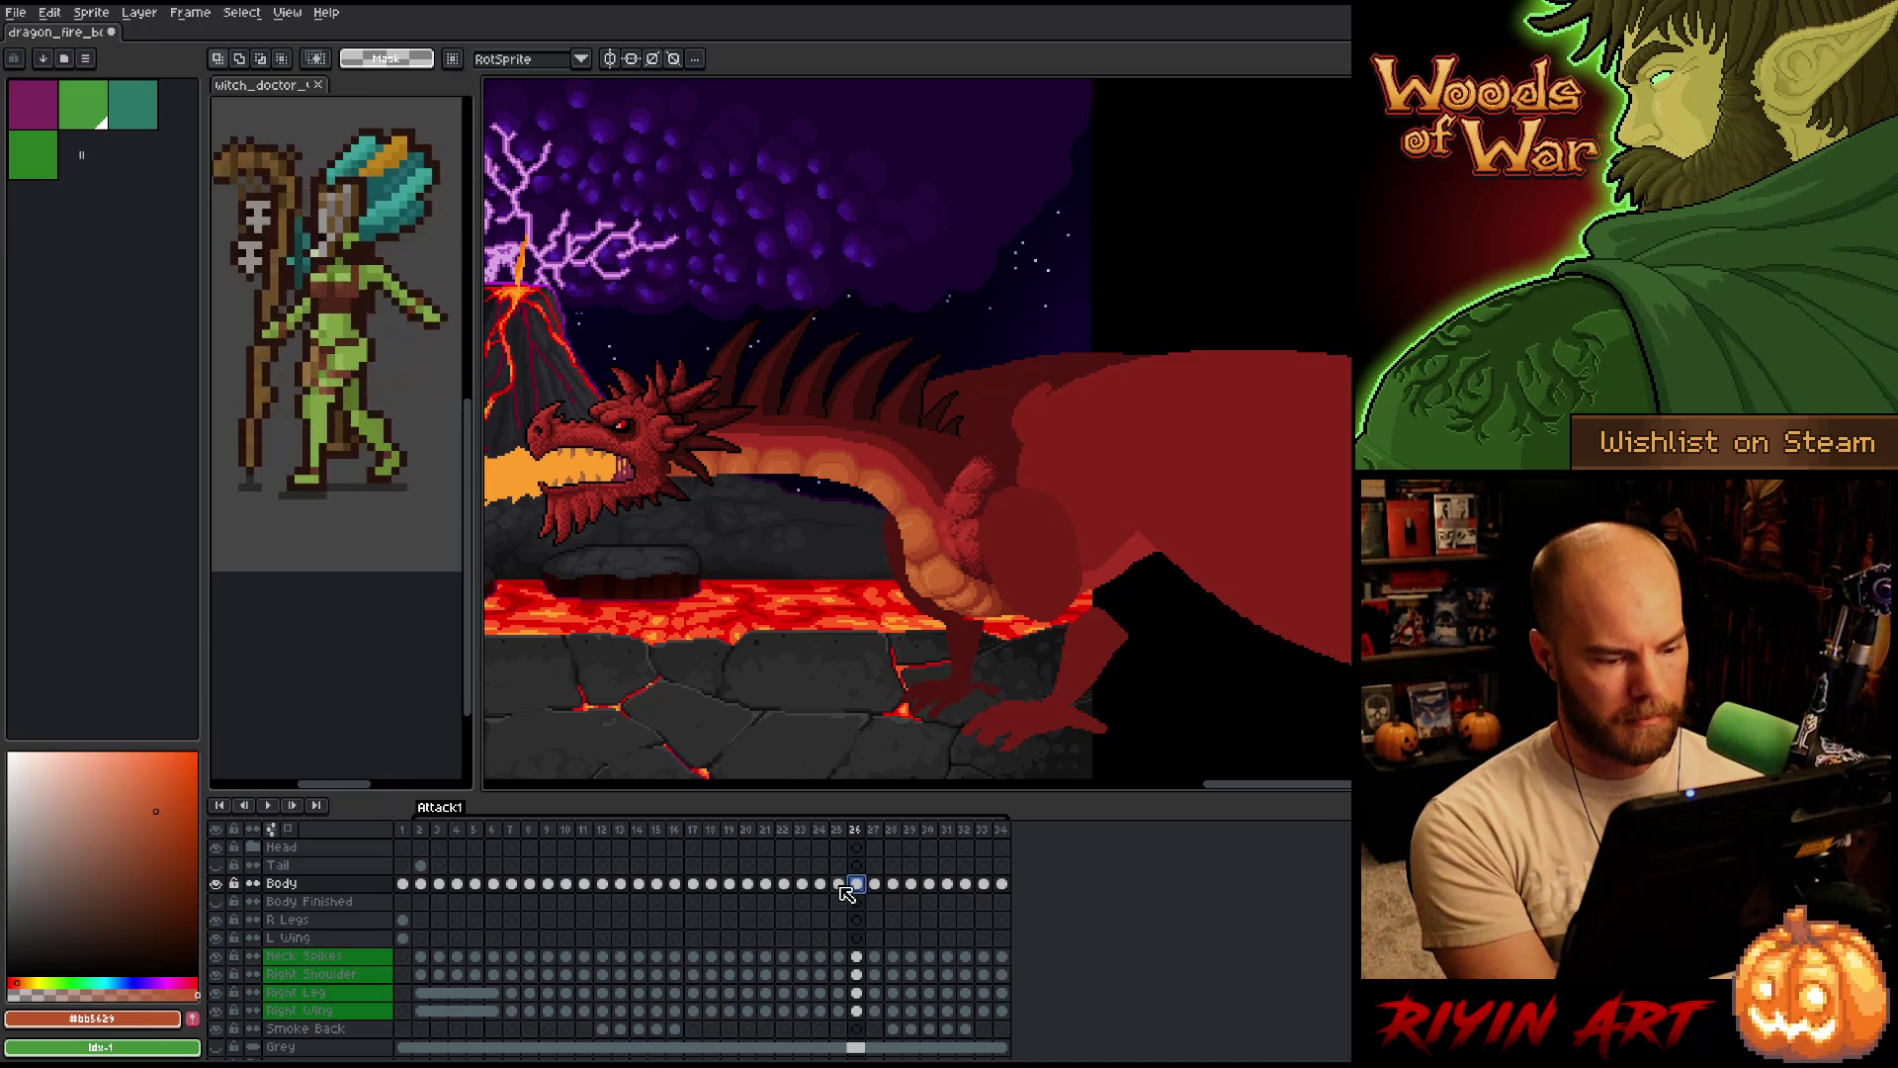
click(784, 884)
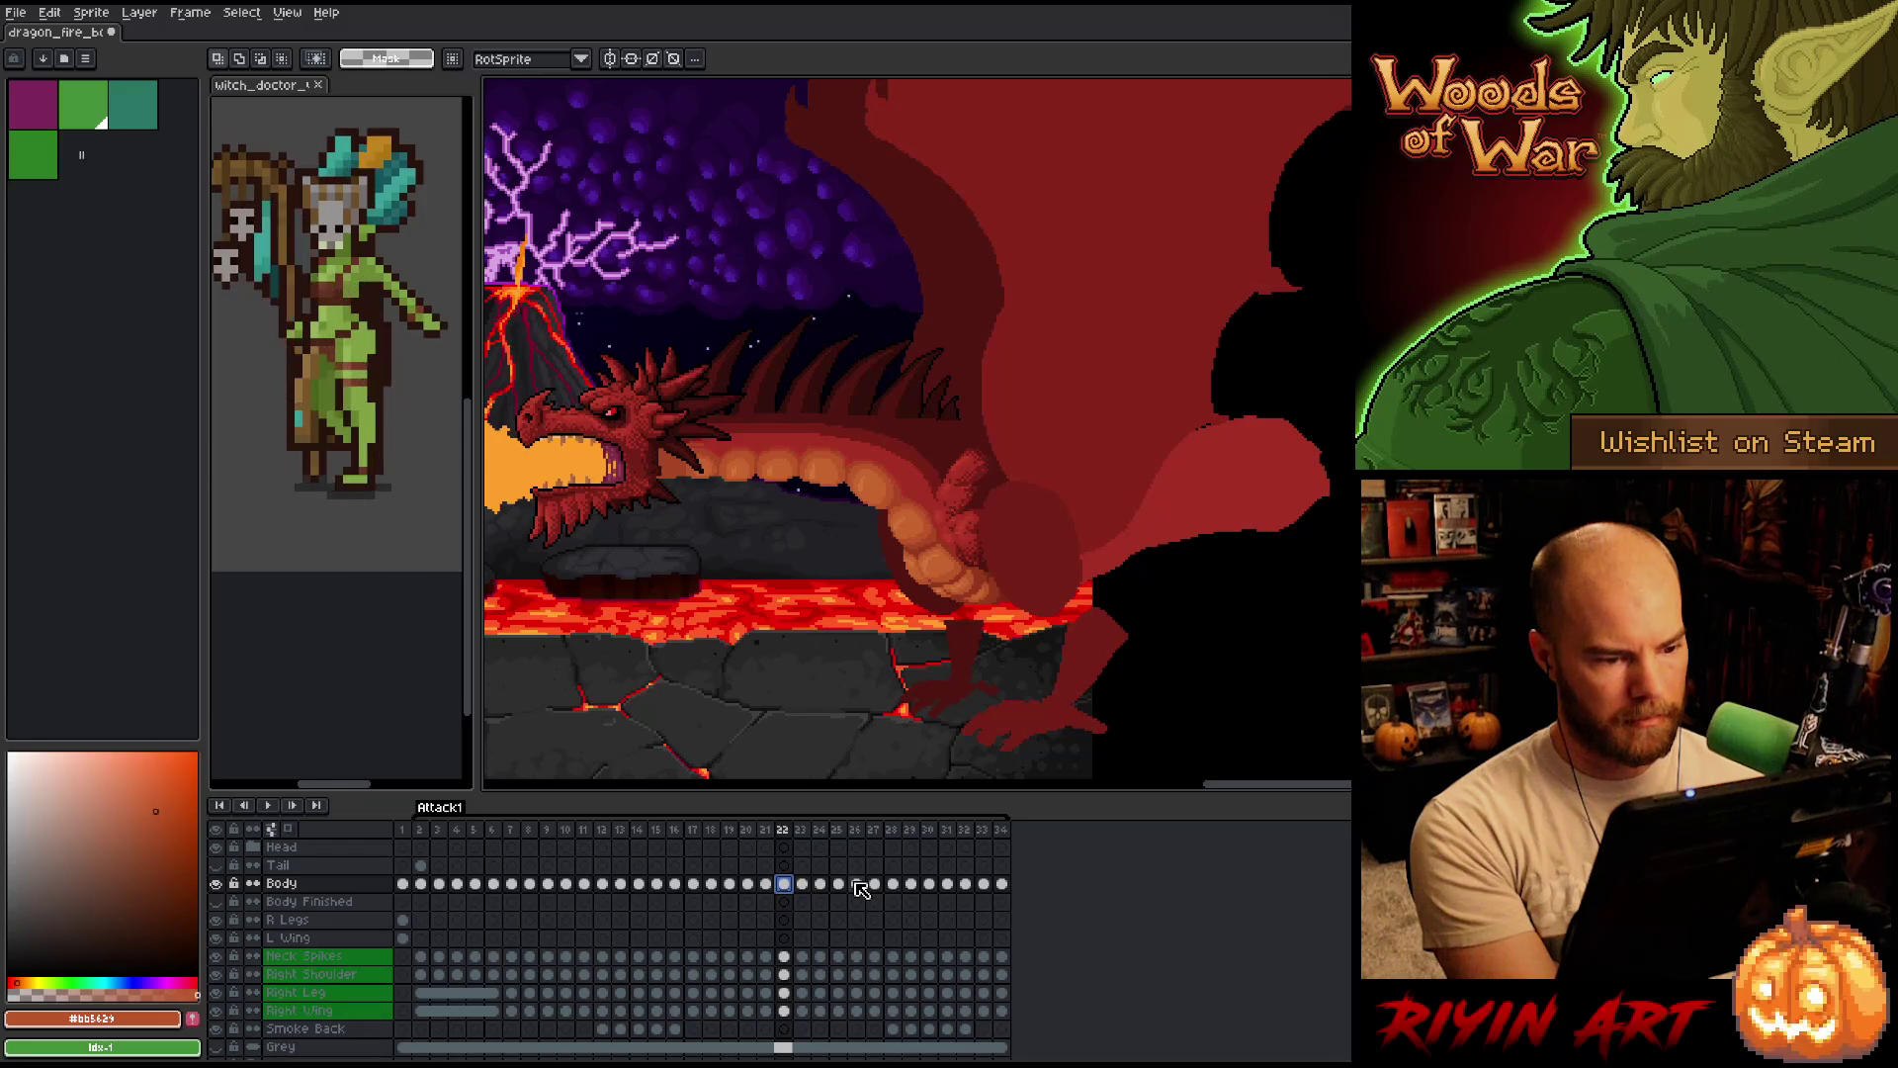
click(856, 884)
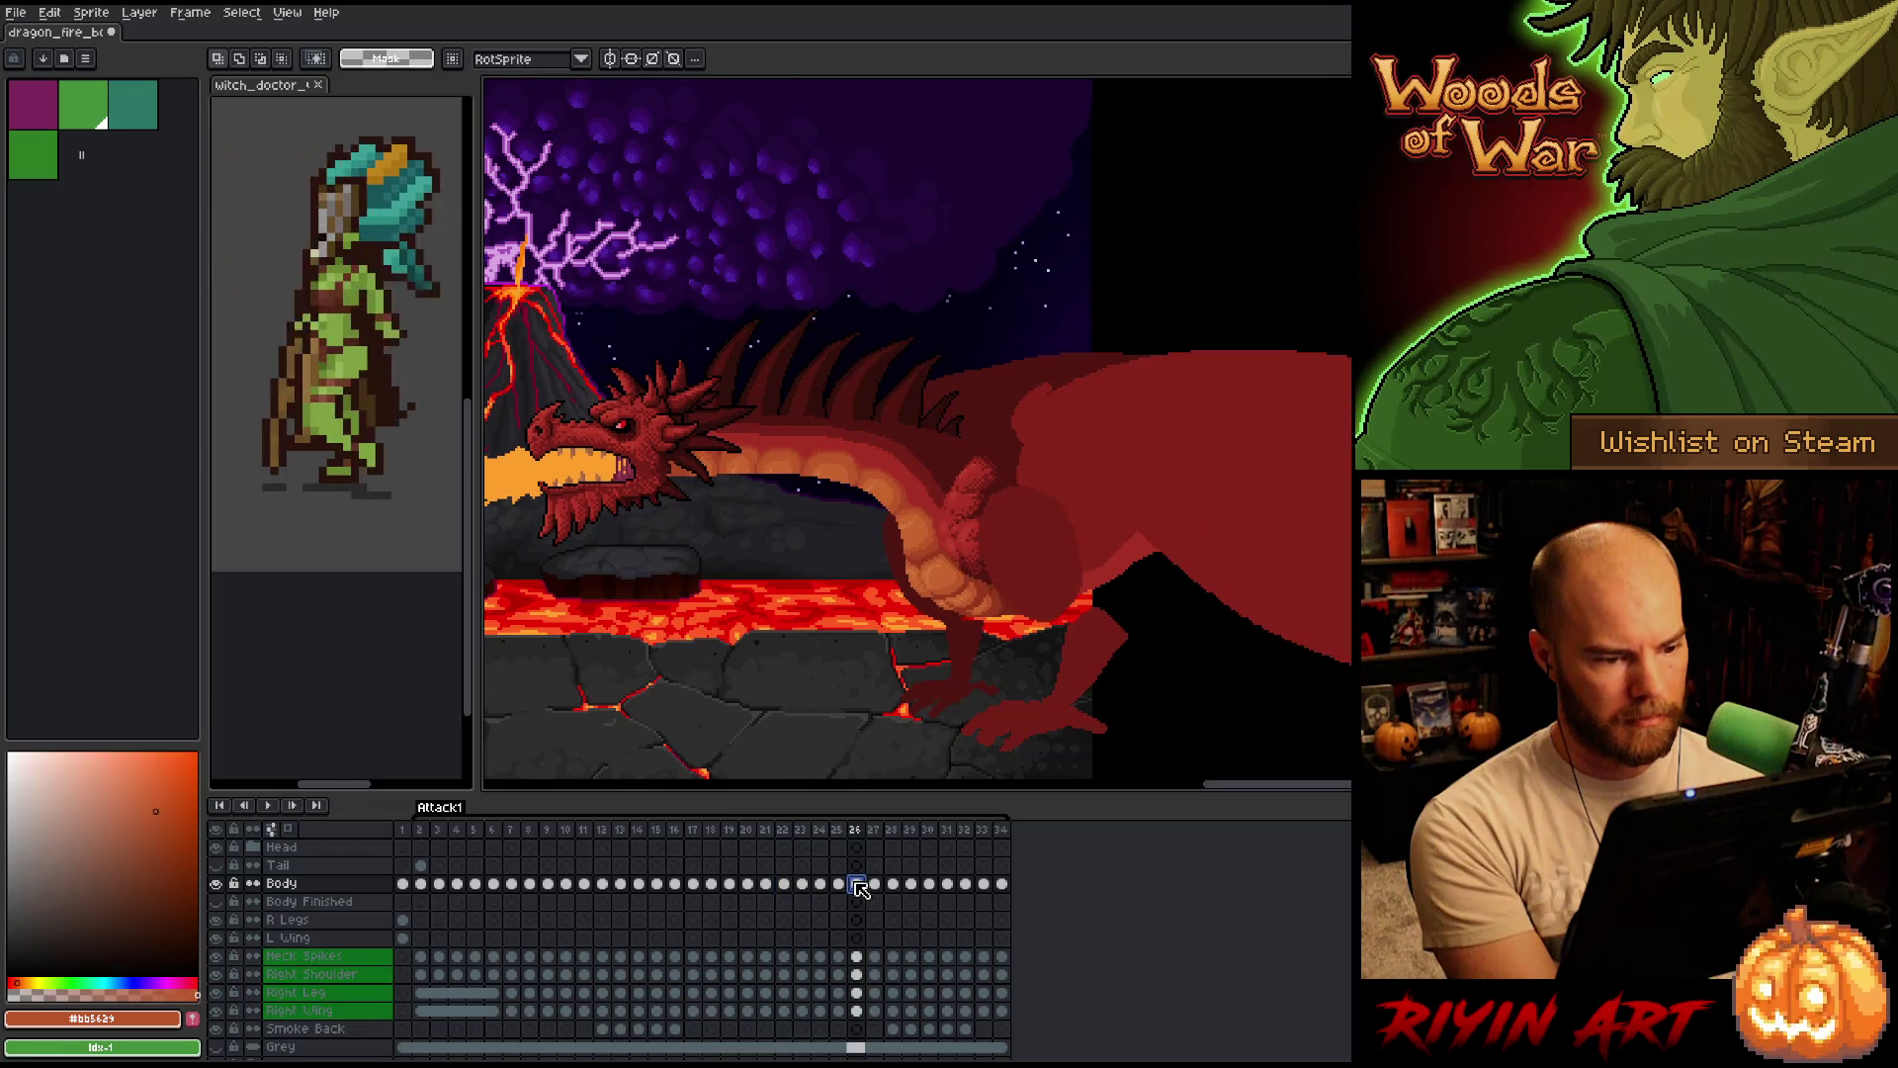
click(766, 884)
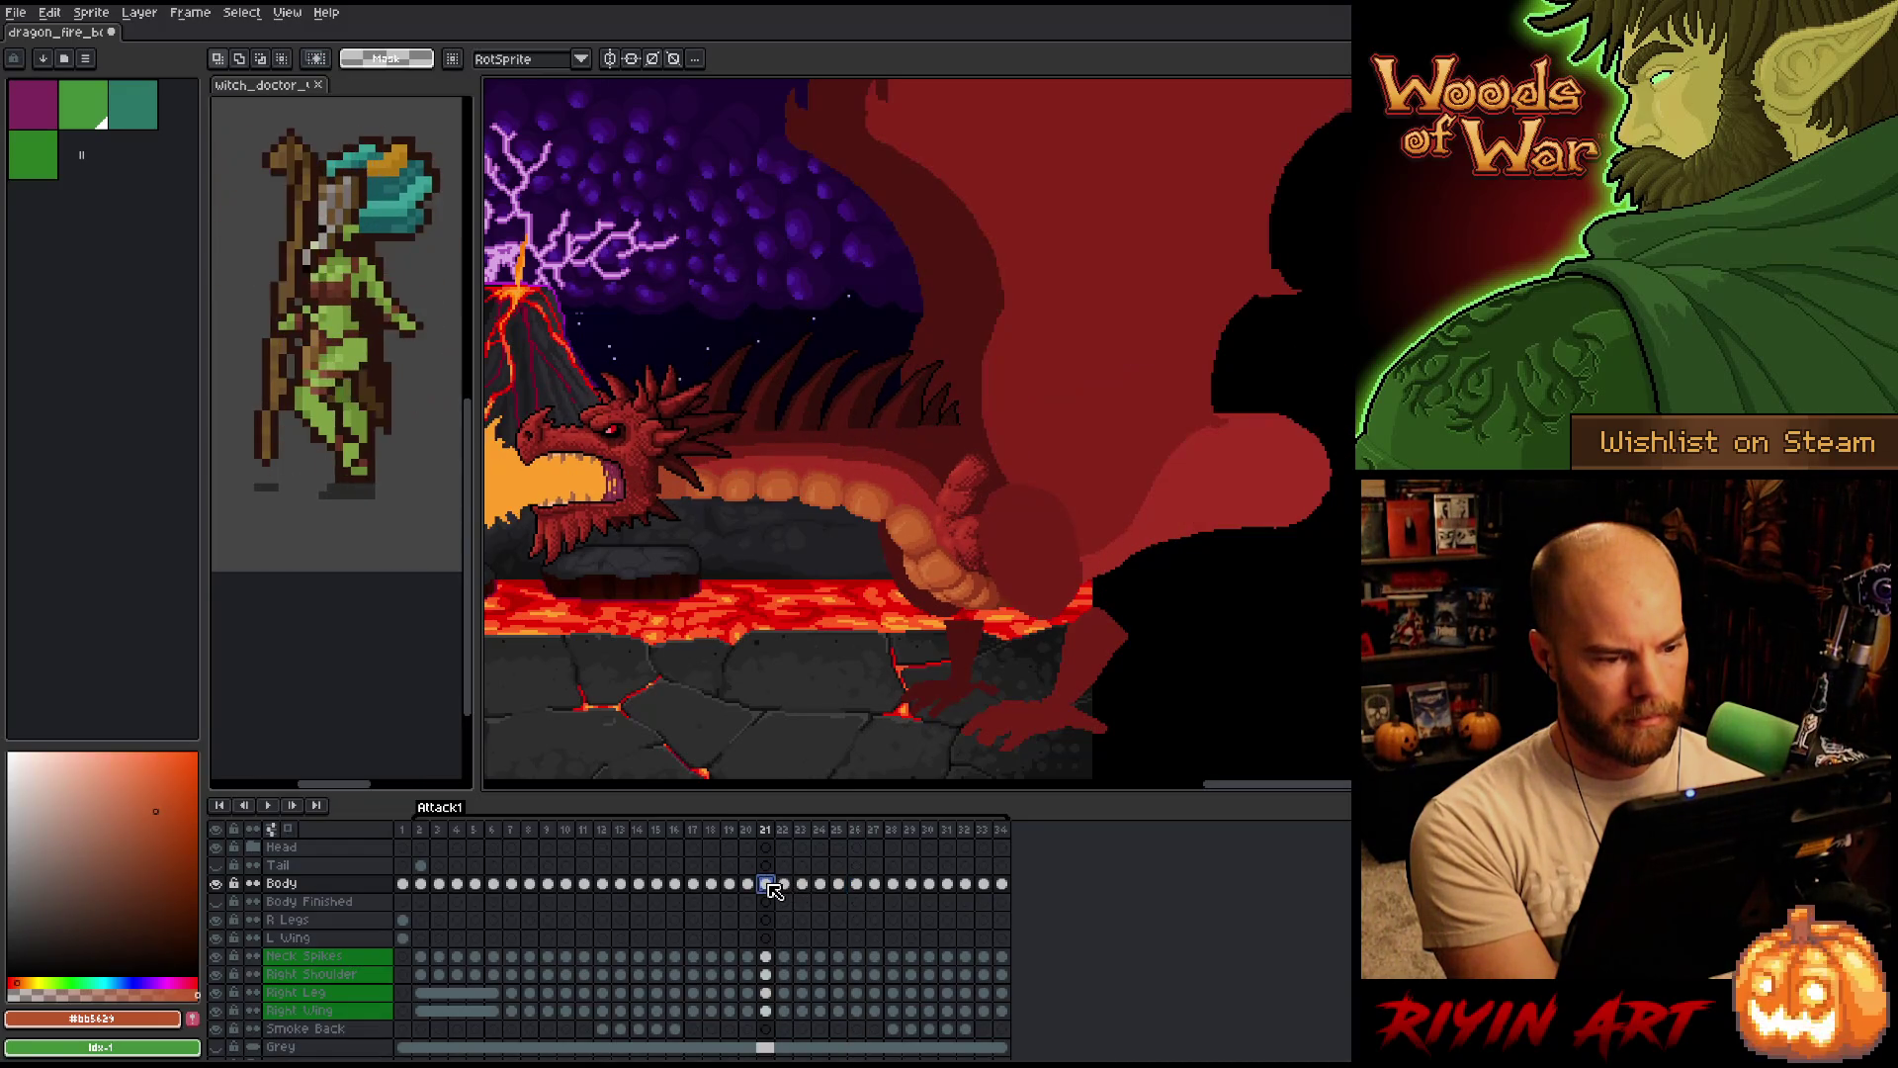
click(856, 883)
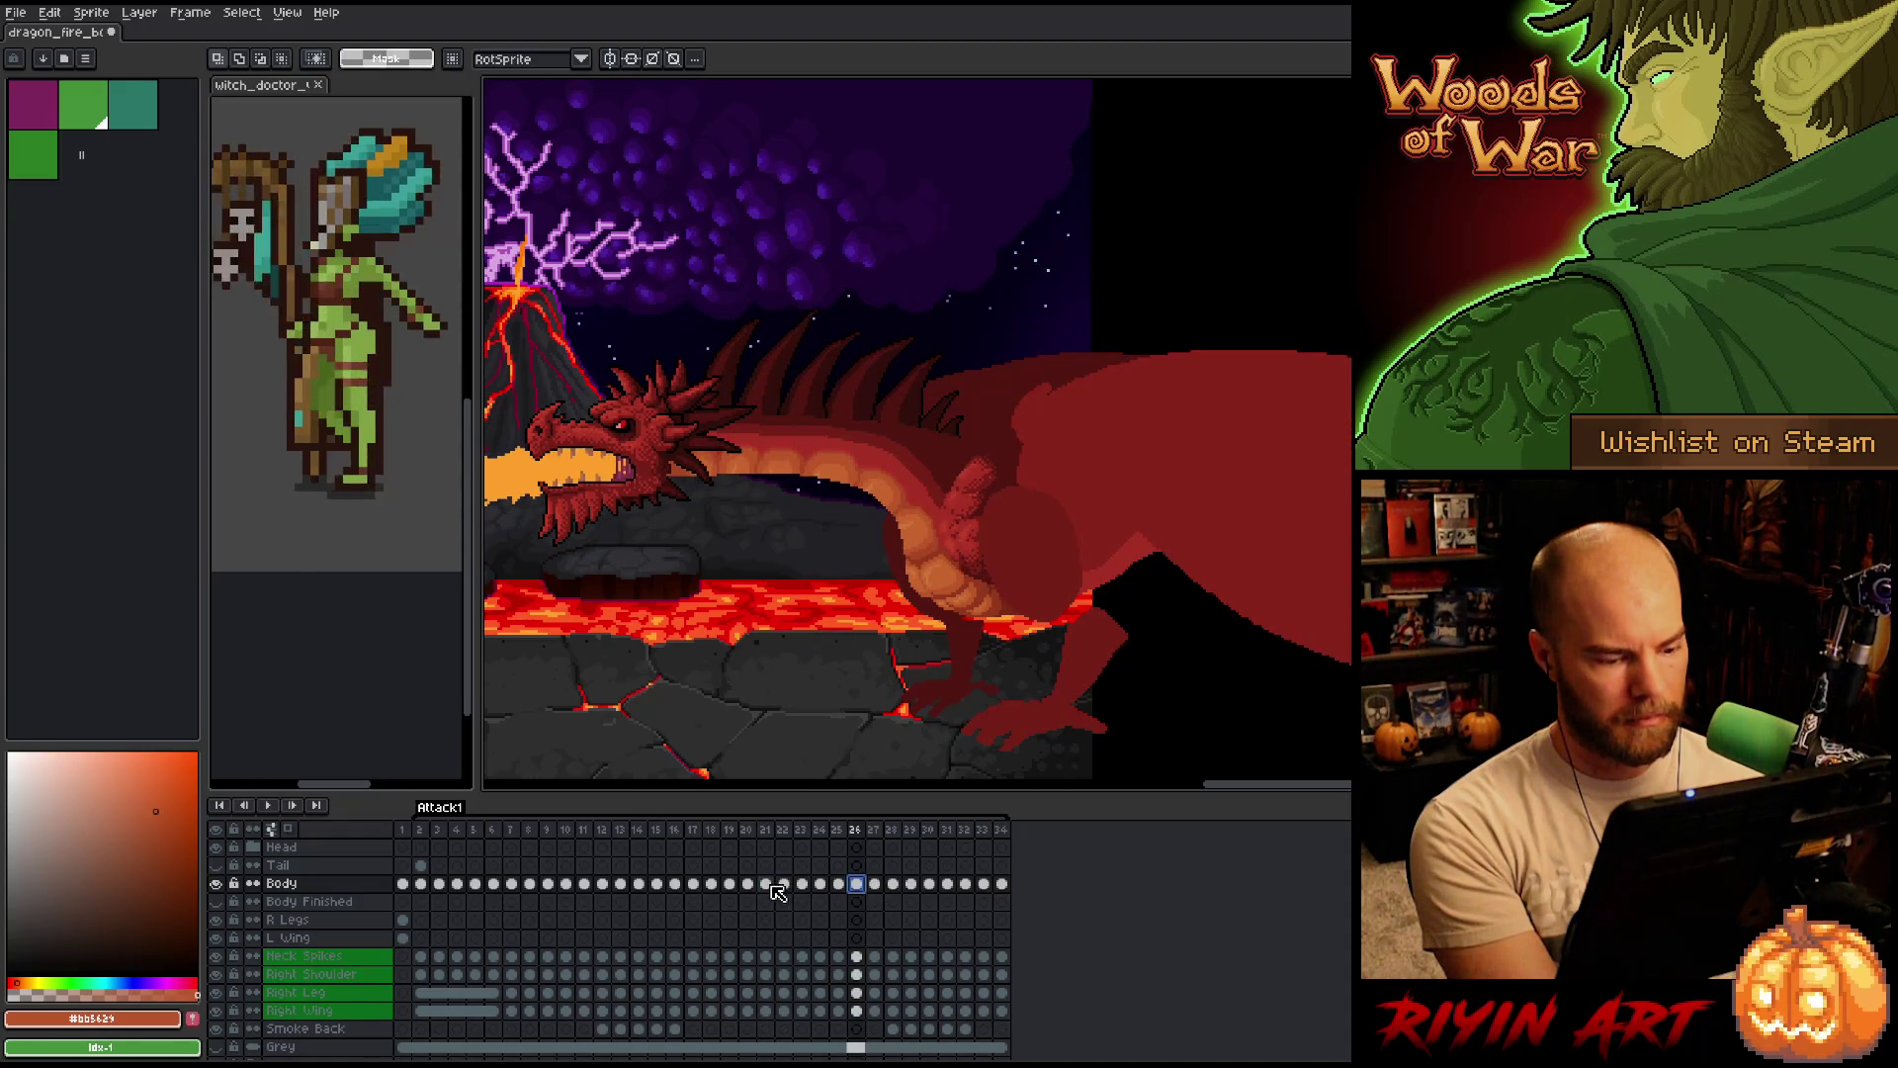
click(802, 886)
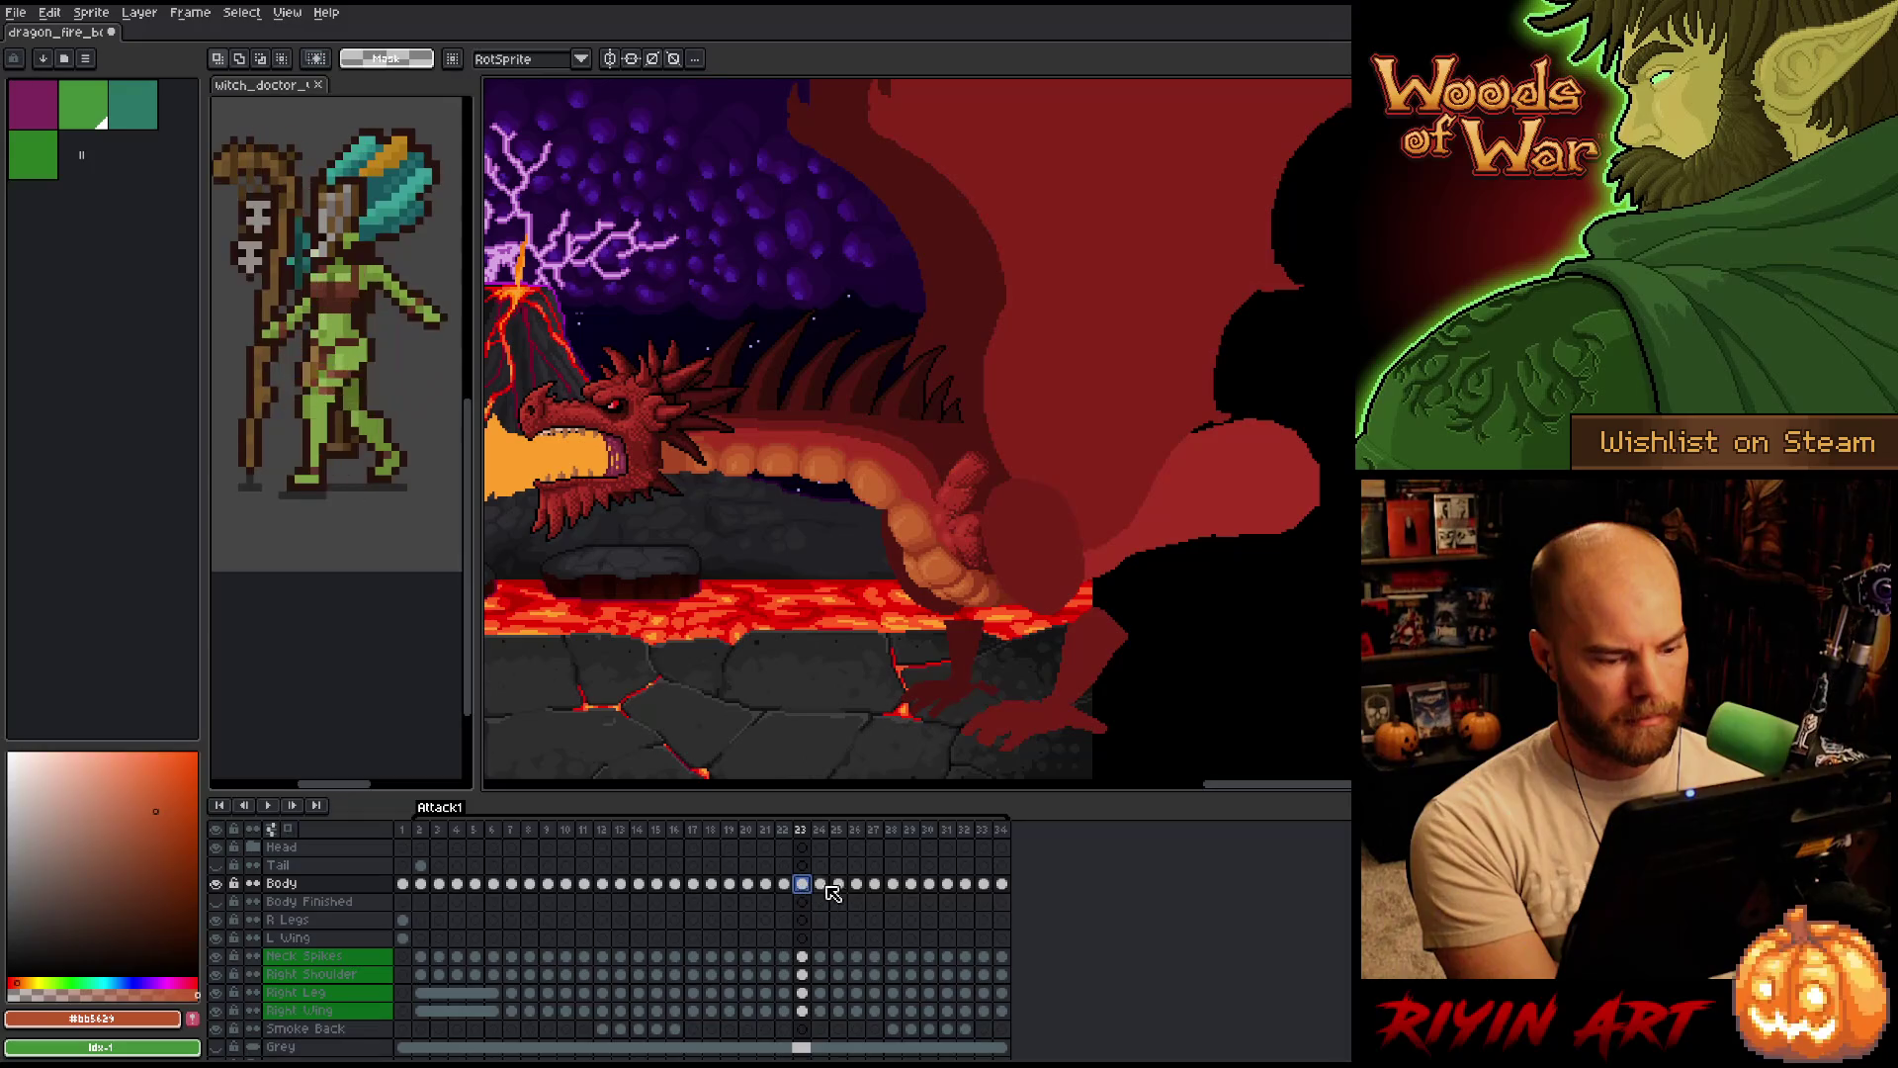
click(857, 886)
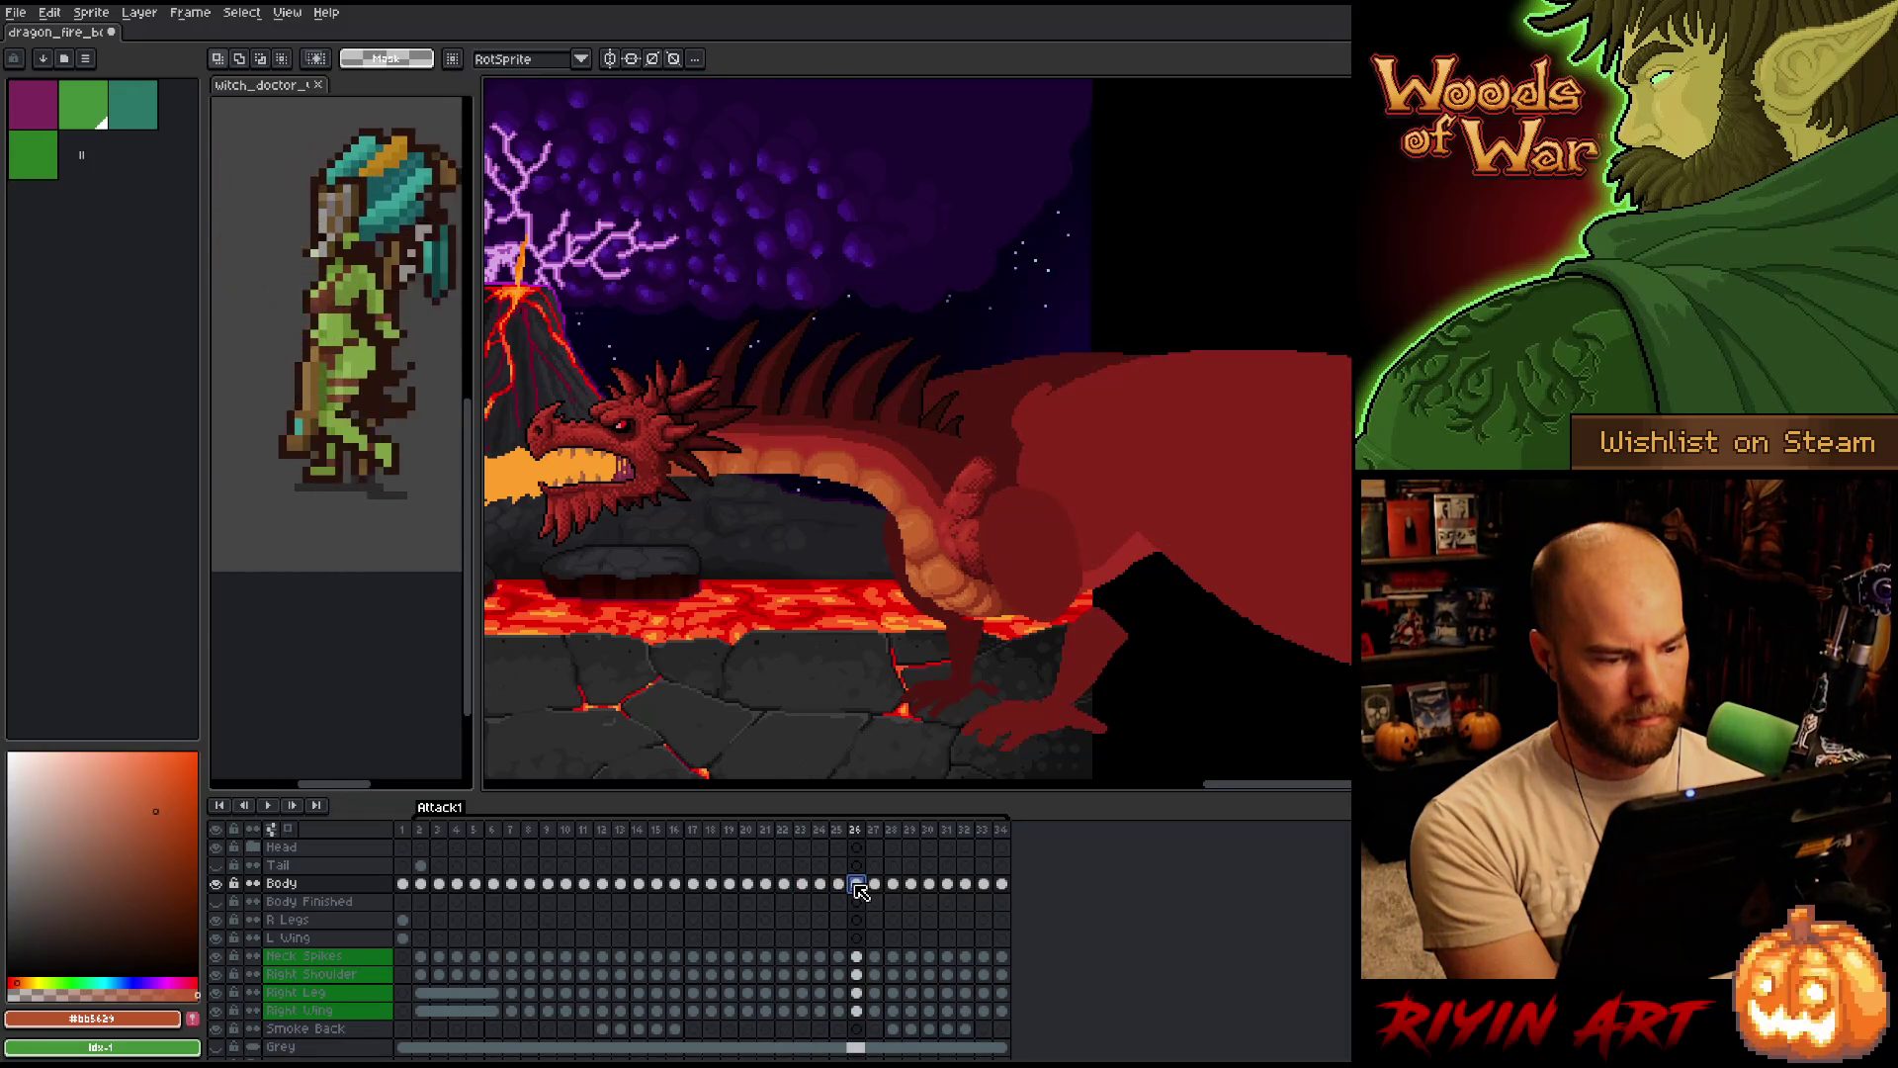
click(802, 885)
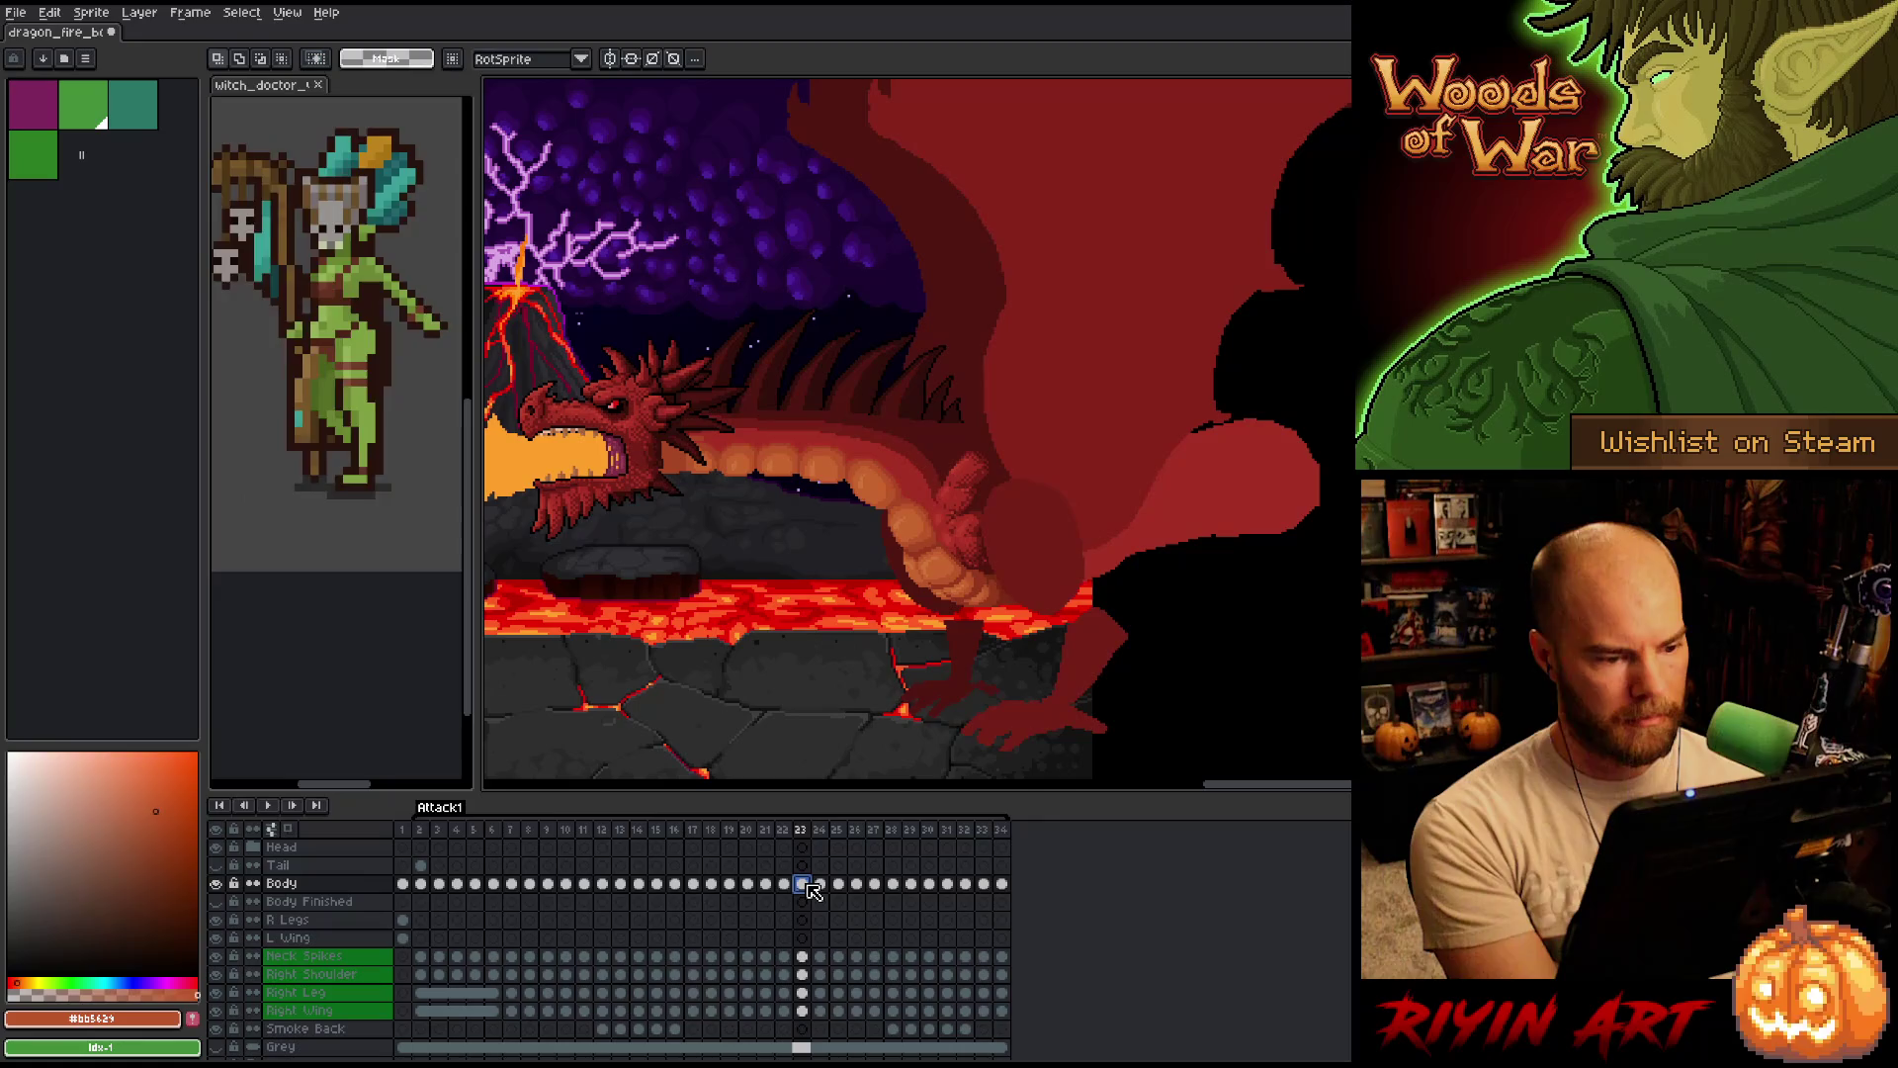
key(b)
Lasso the dragon's neck section, copy it to a new Layer 2, and place it 5 px lower on frame 26.
mouse_move(800, 608)
mouse_down()
mouse_move(891, 460)
mouse_move(638, 438)
mouse_up()
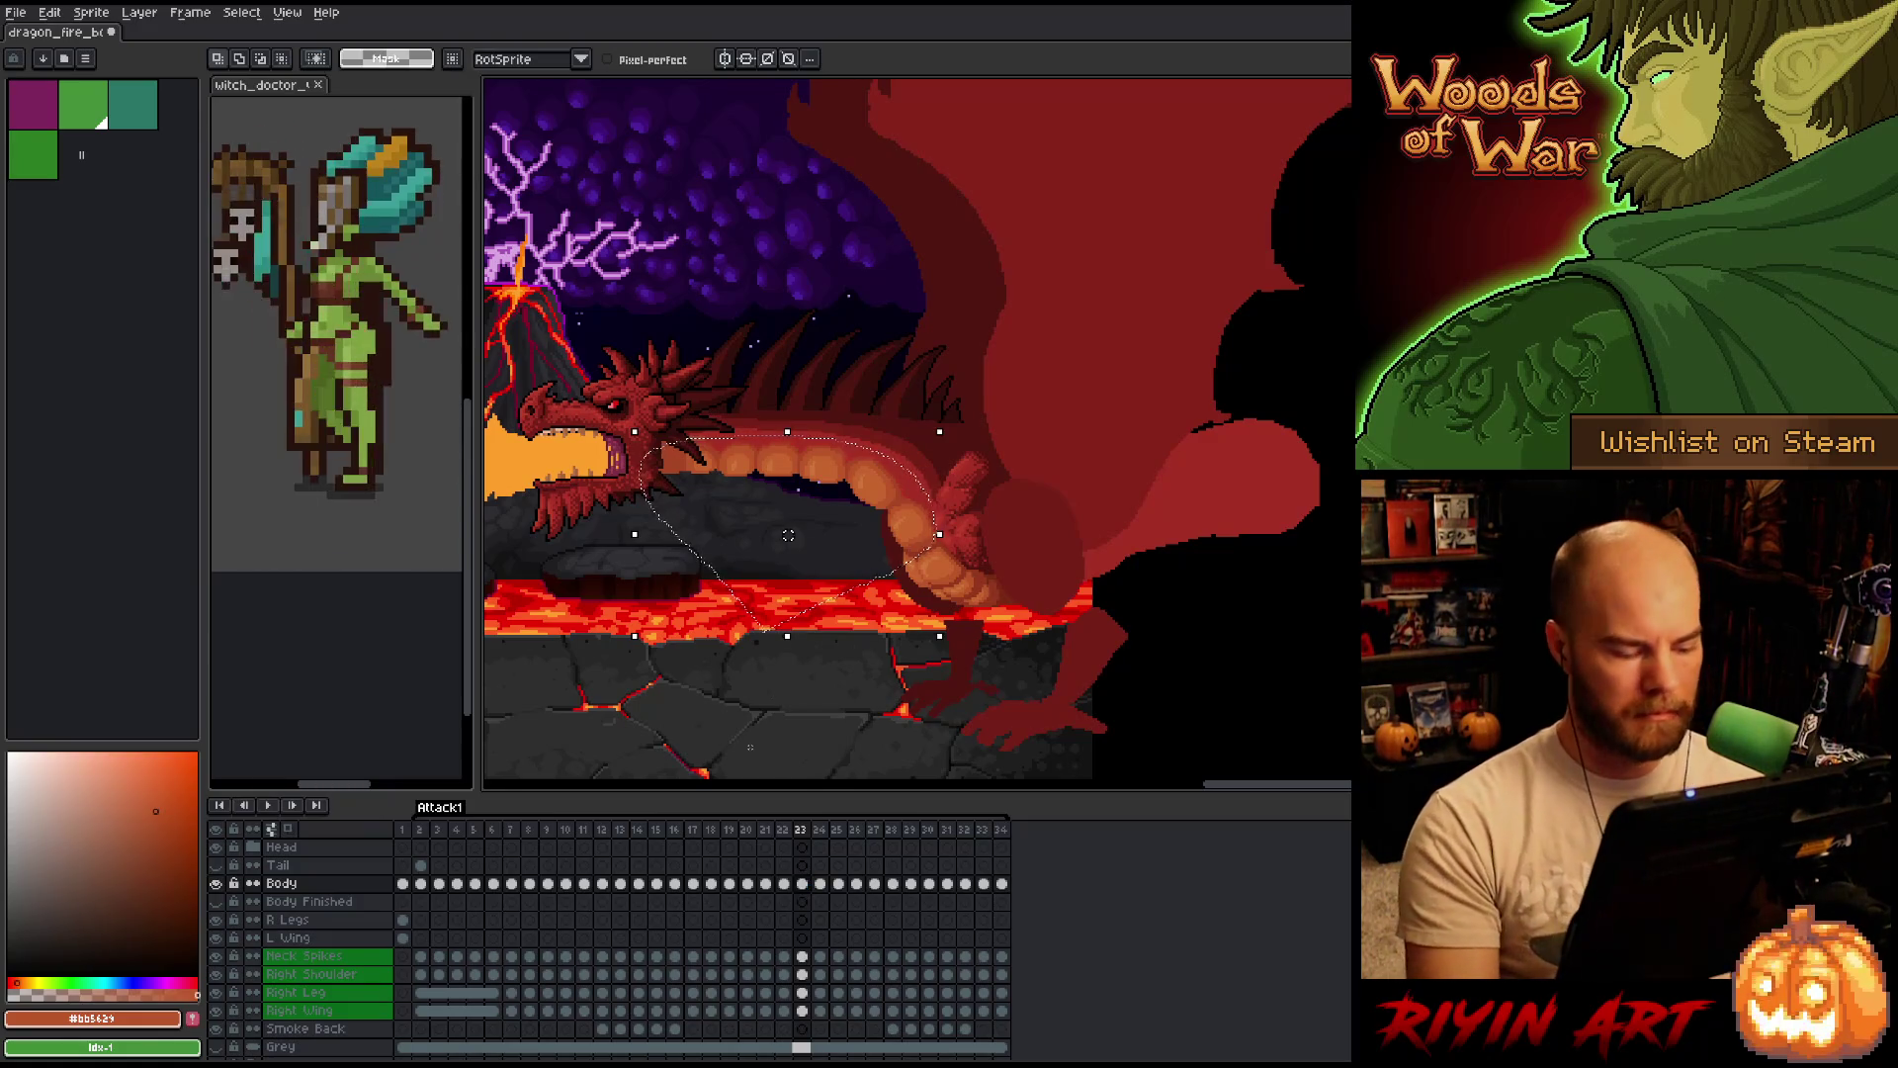
key(shift+n)
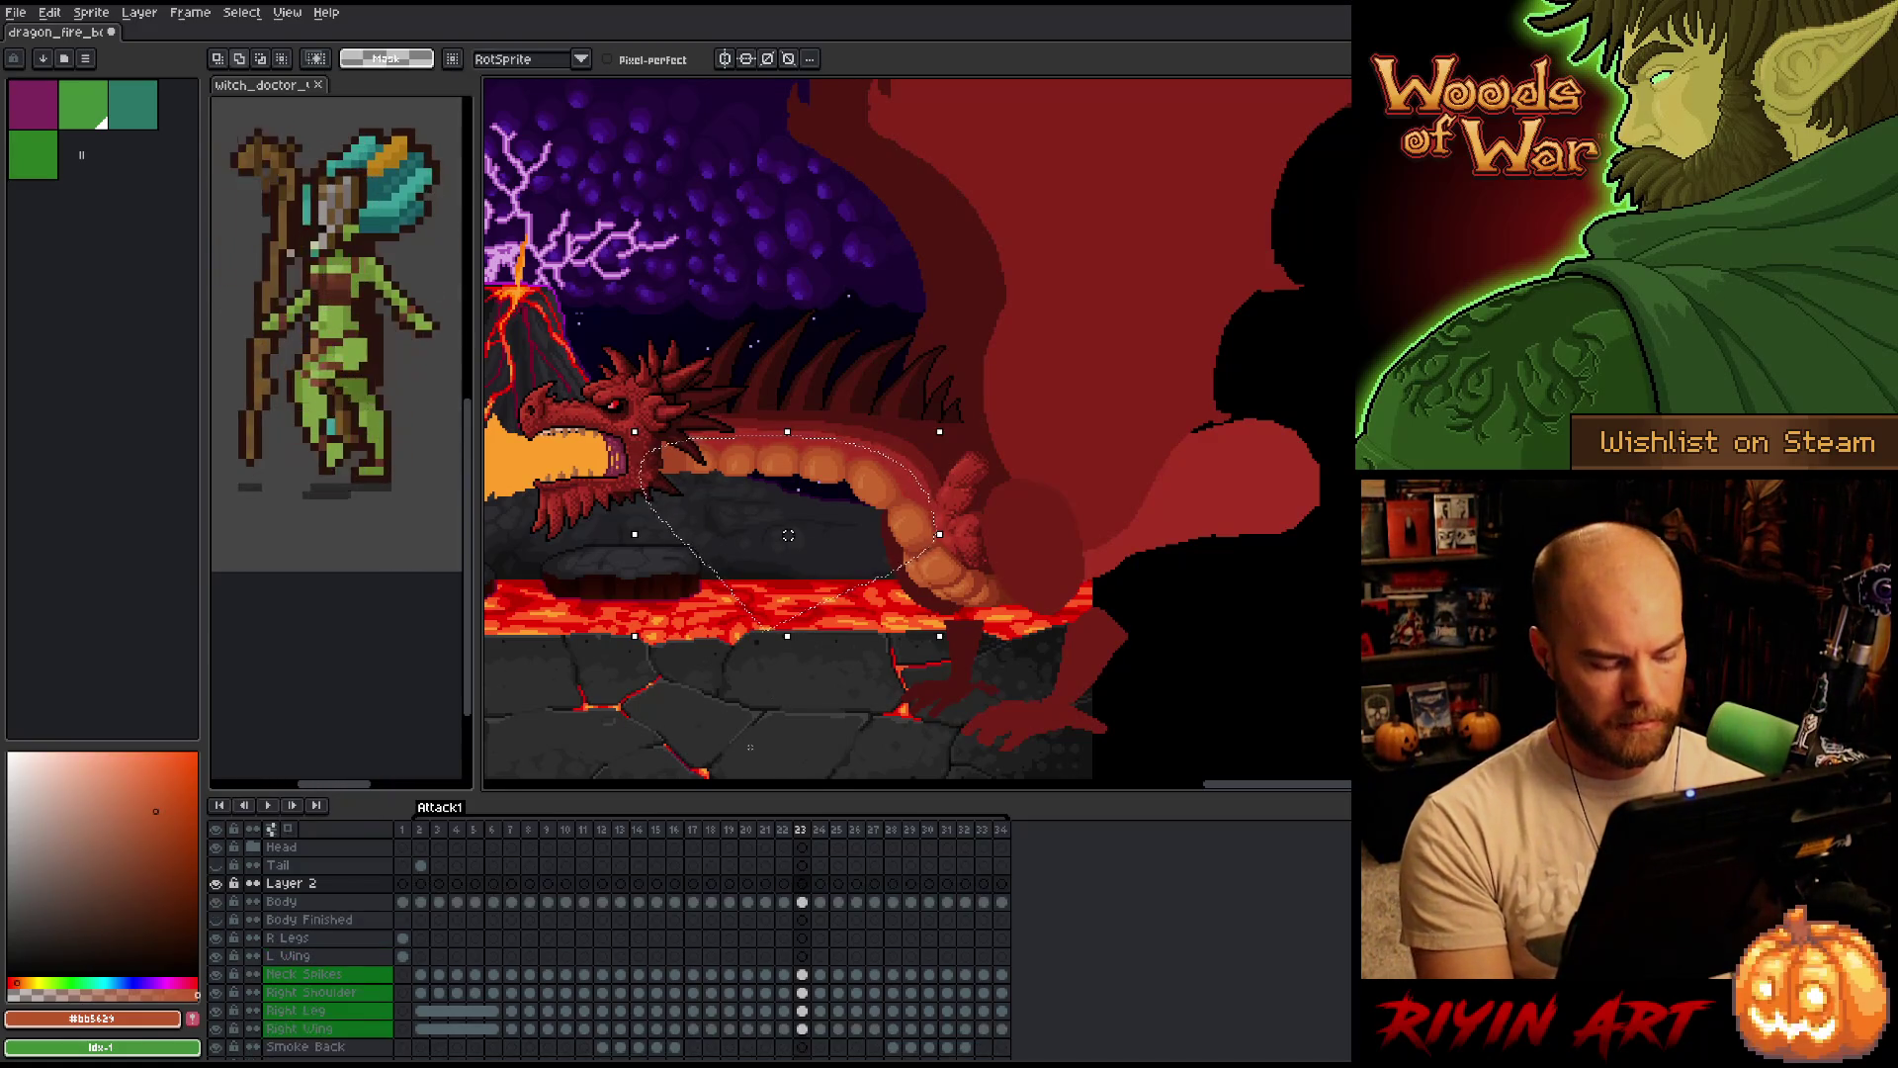
key(Right)
key(Right)
key(Right)
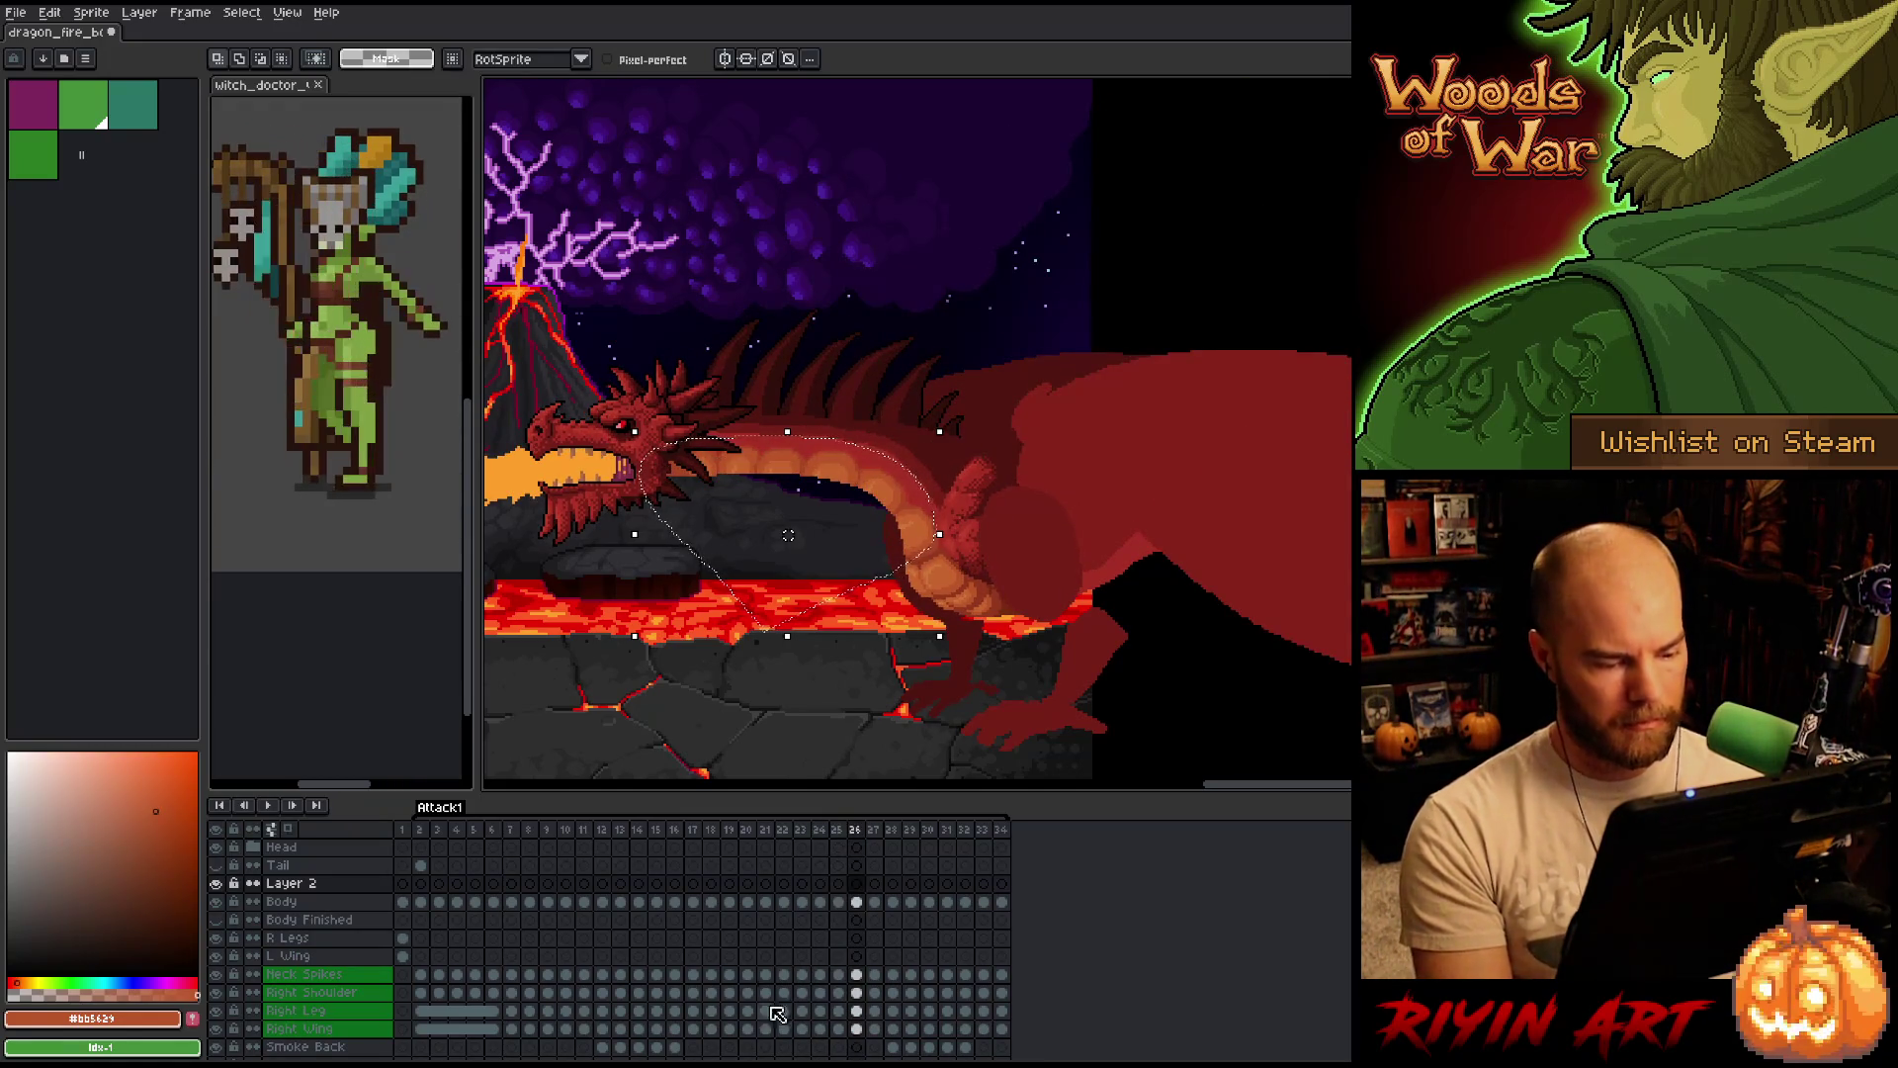
key(ctrl+t)
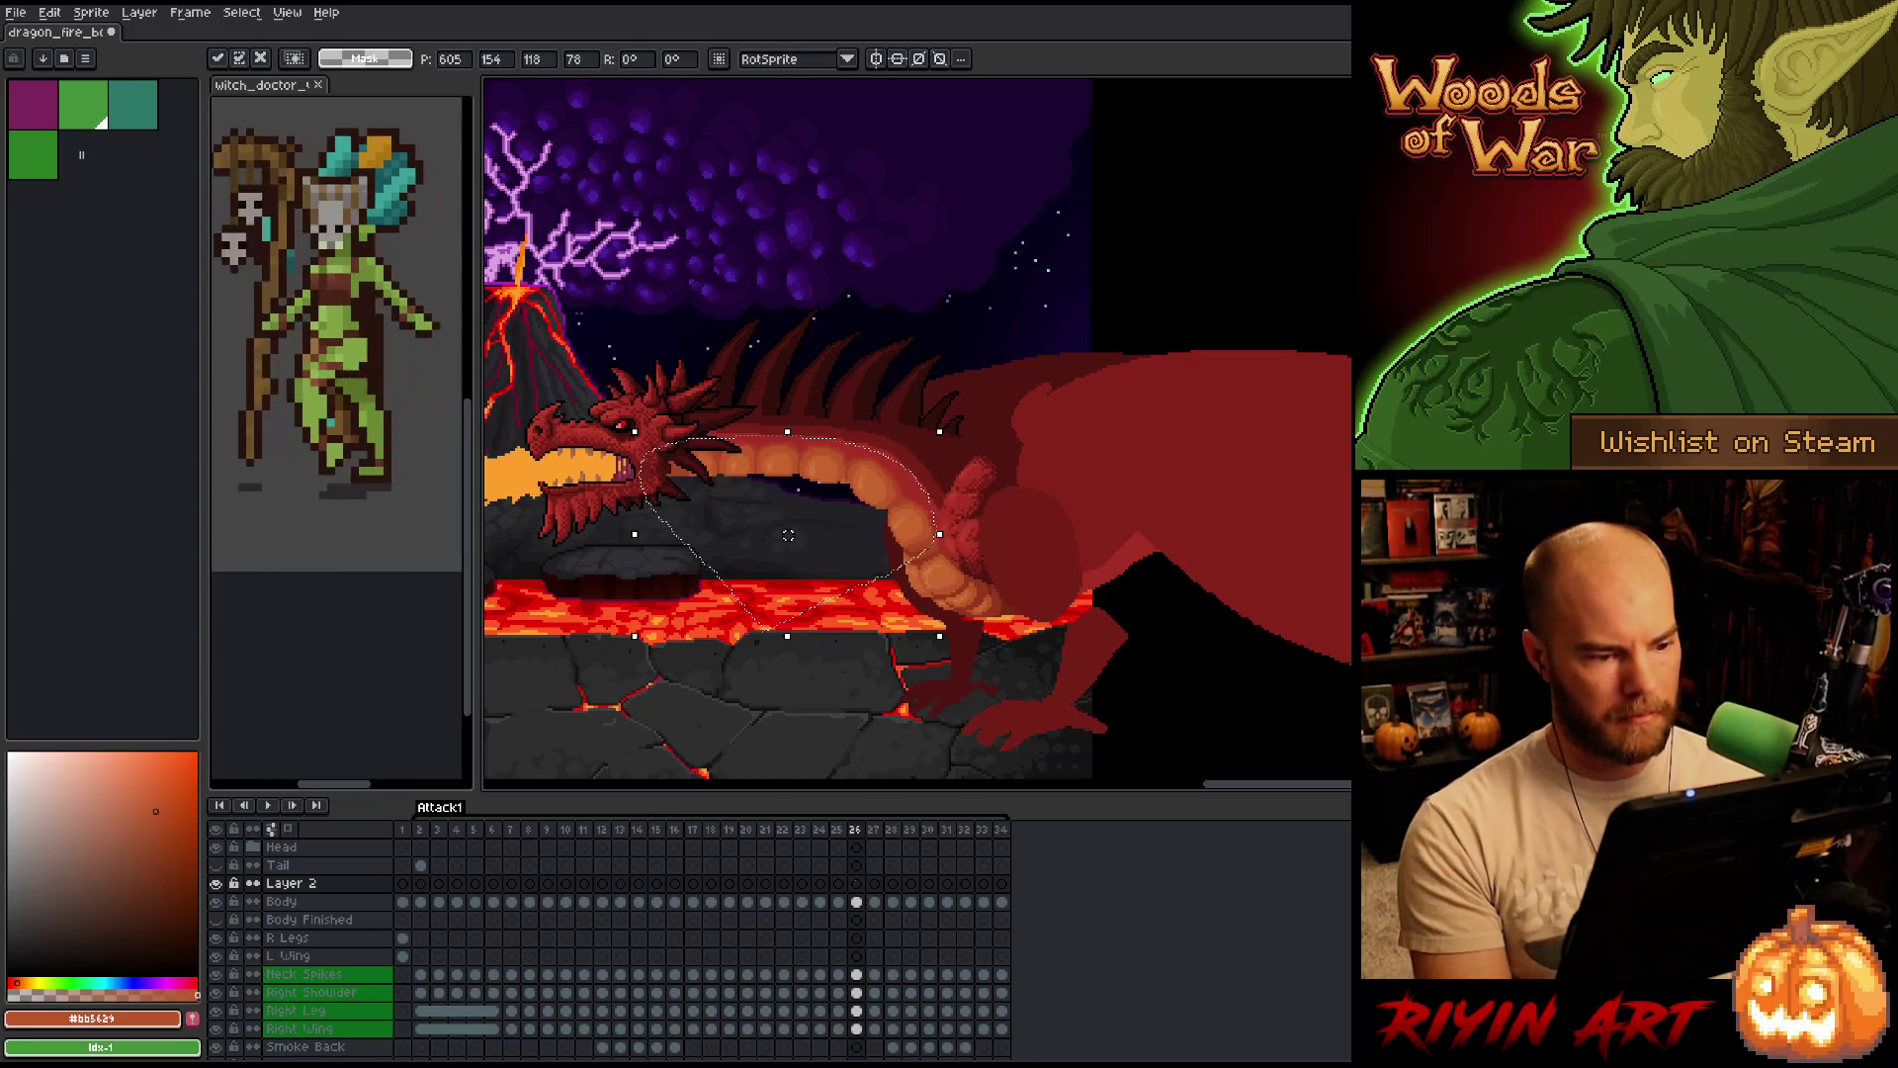
drag(787, 534, 788, 543)
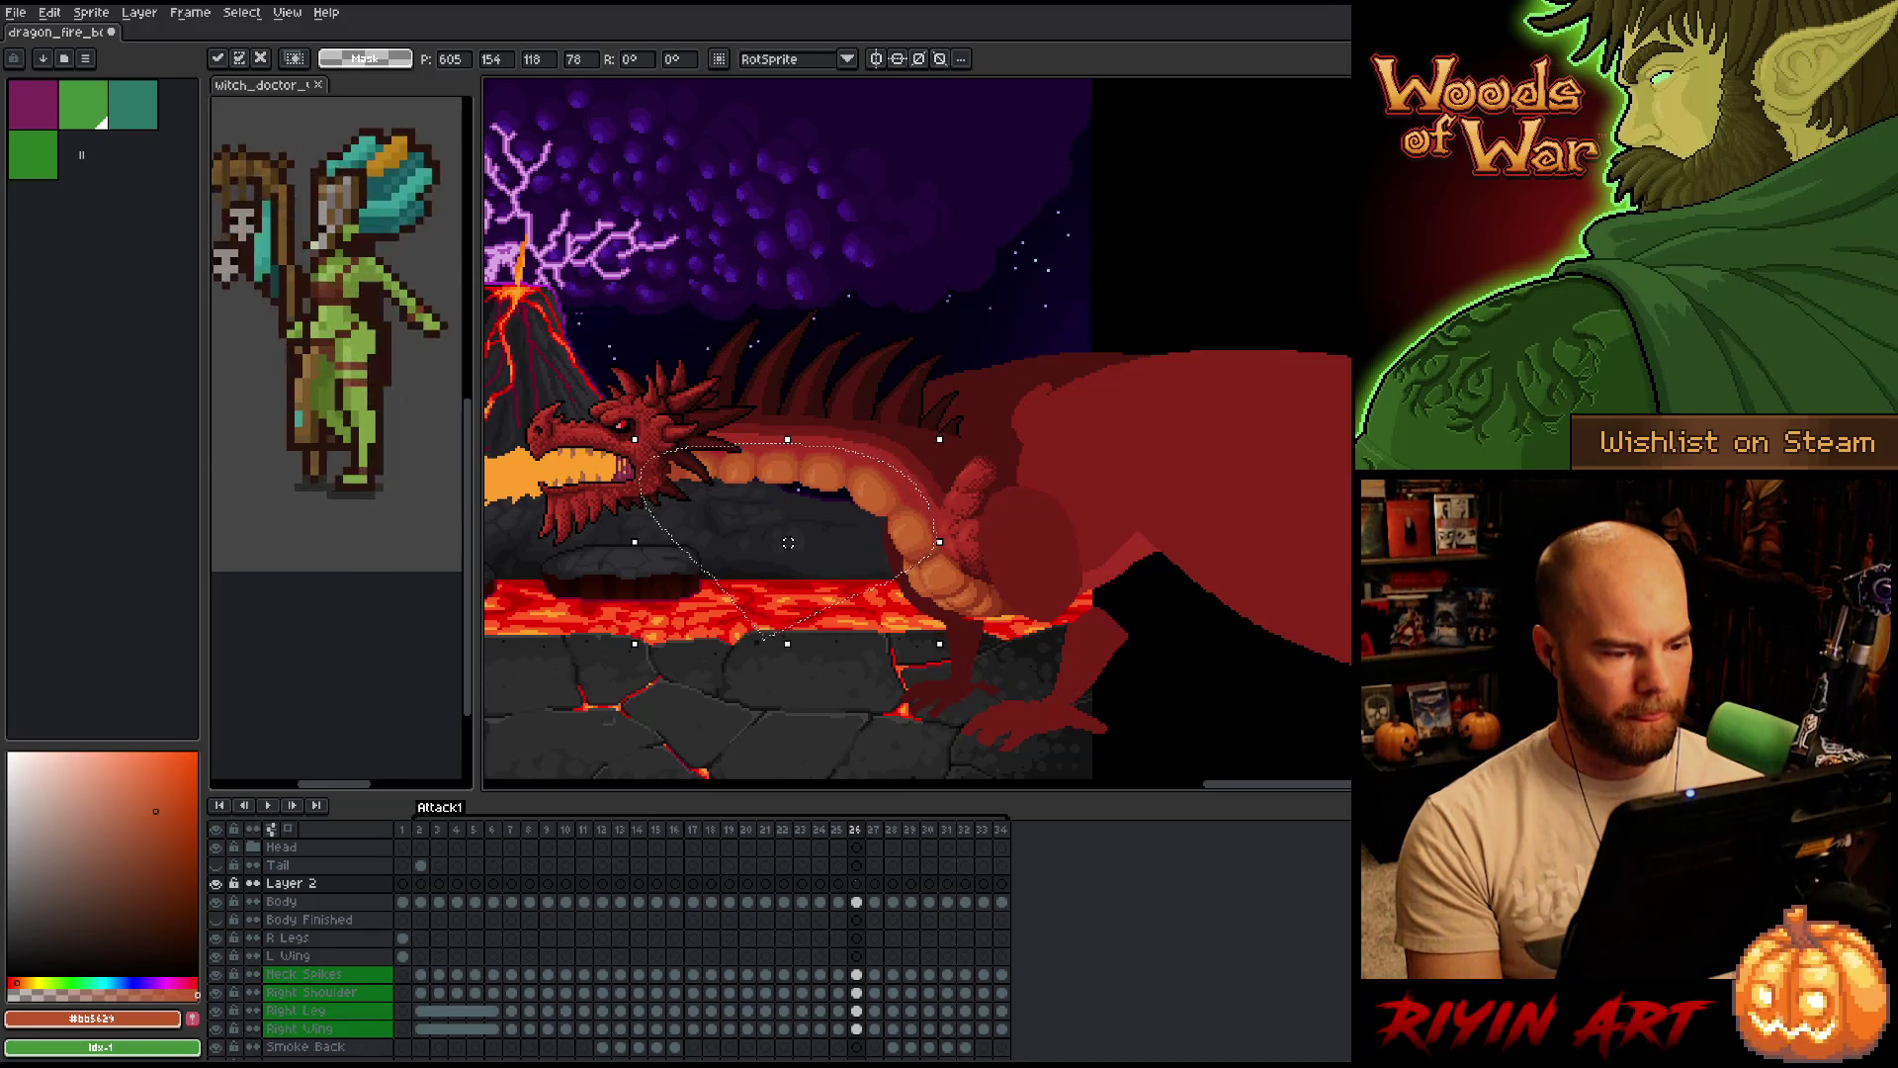
key(Return)
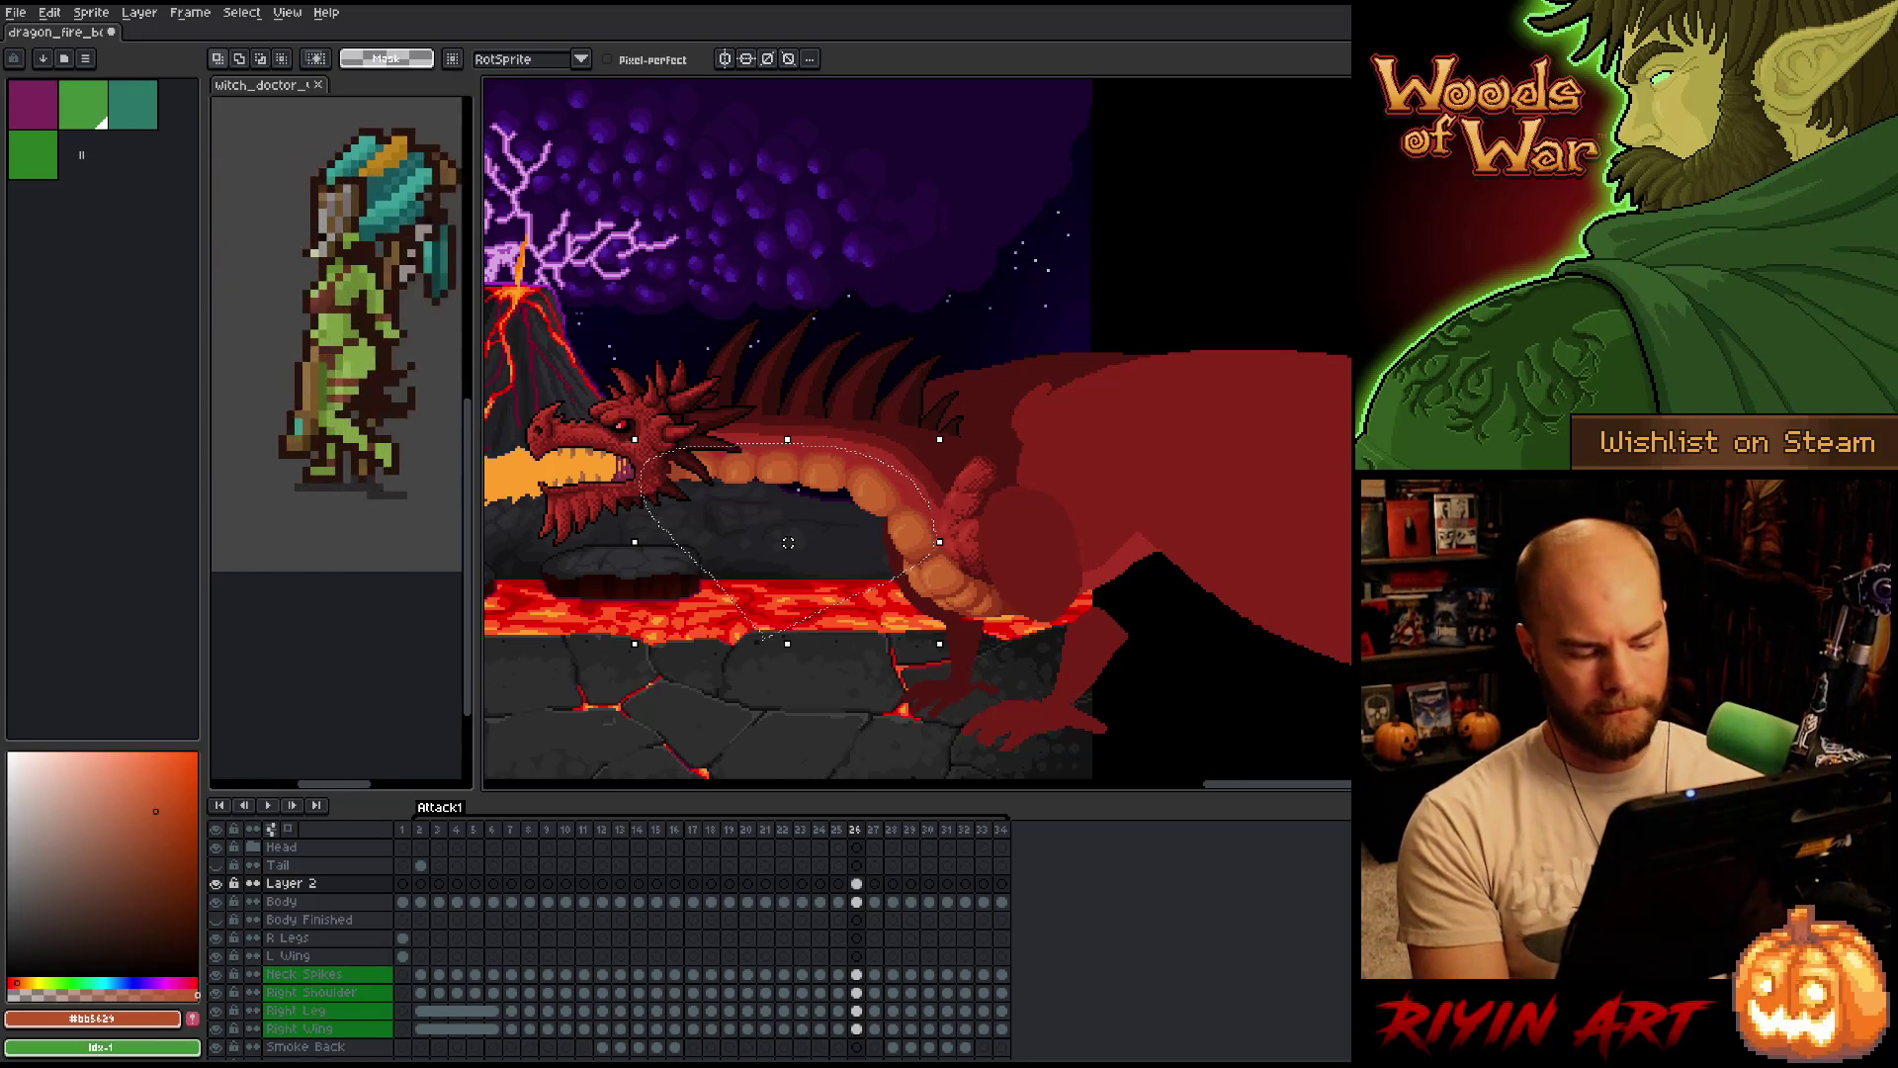
Readjust the copied neck slightly and flip neighbouring frames to check the motion, ending on frame 26.
click(787, 505)
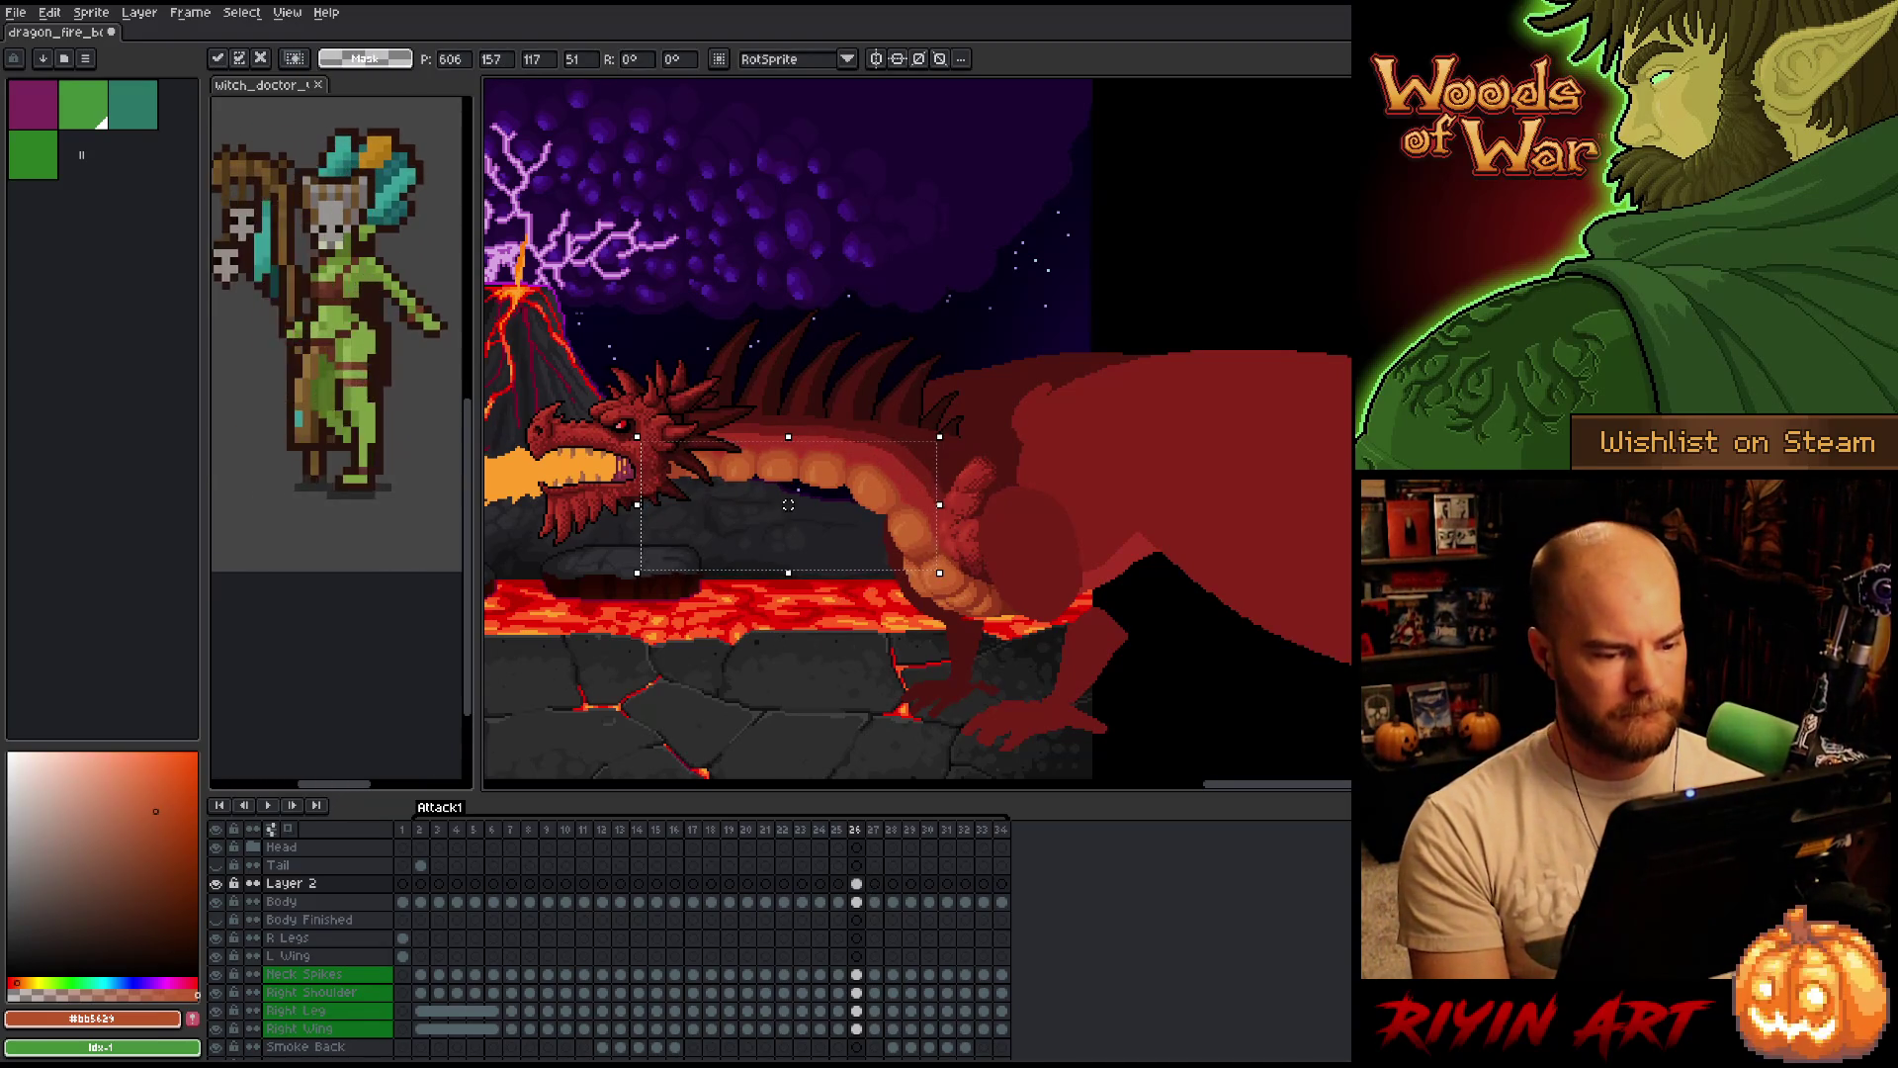
key(Return)
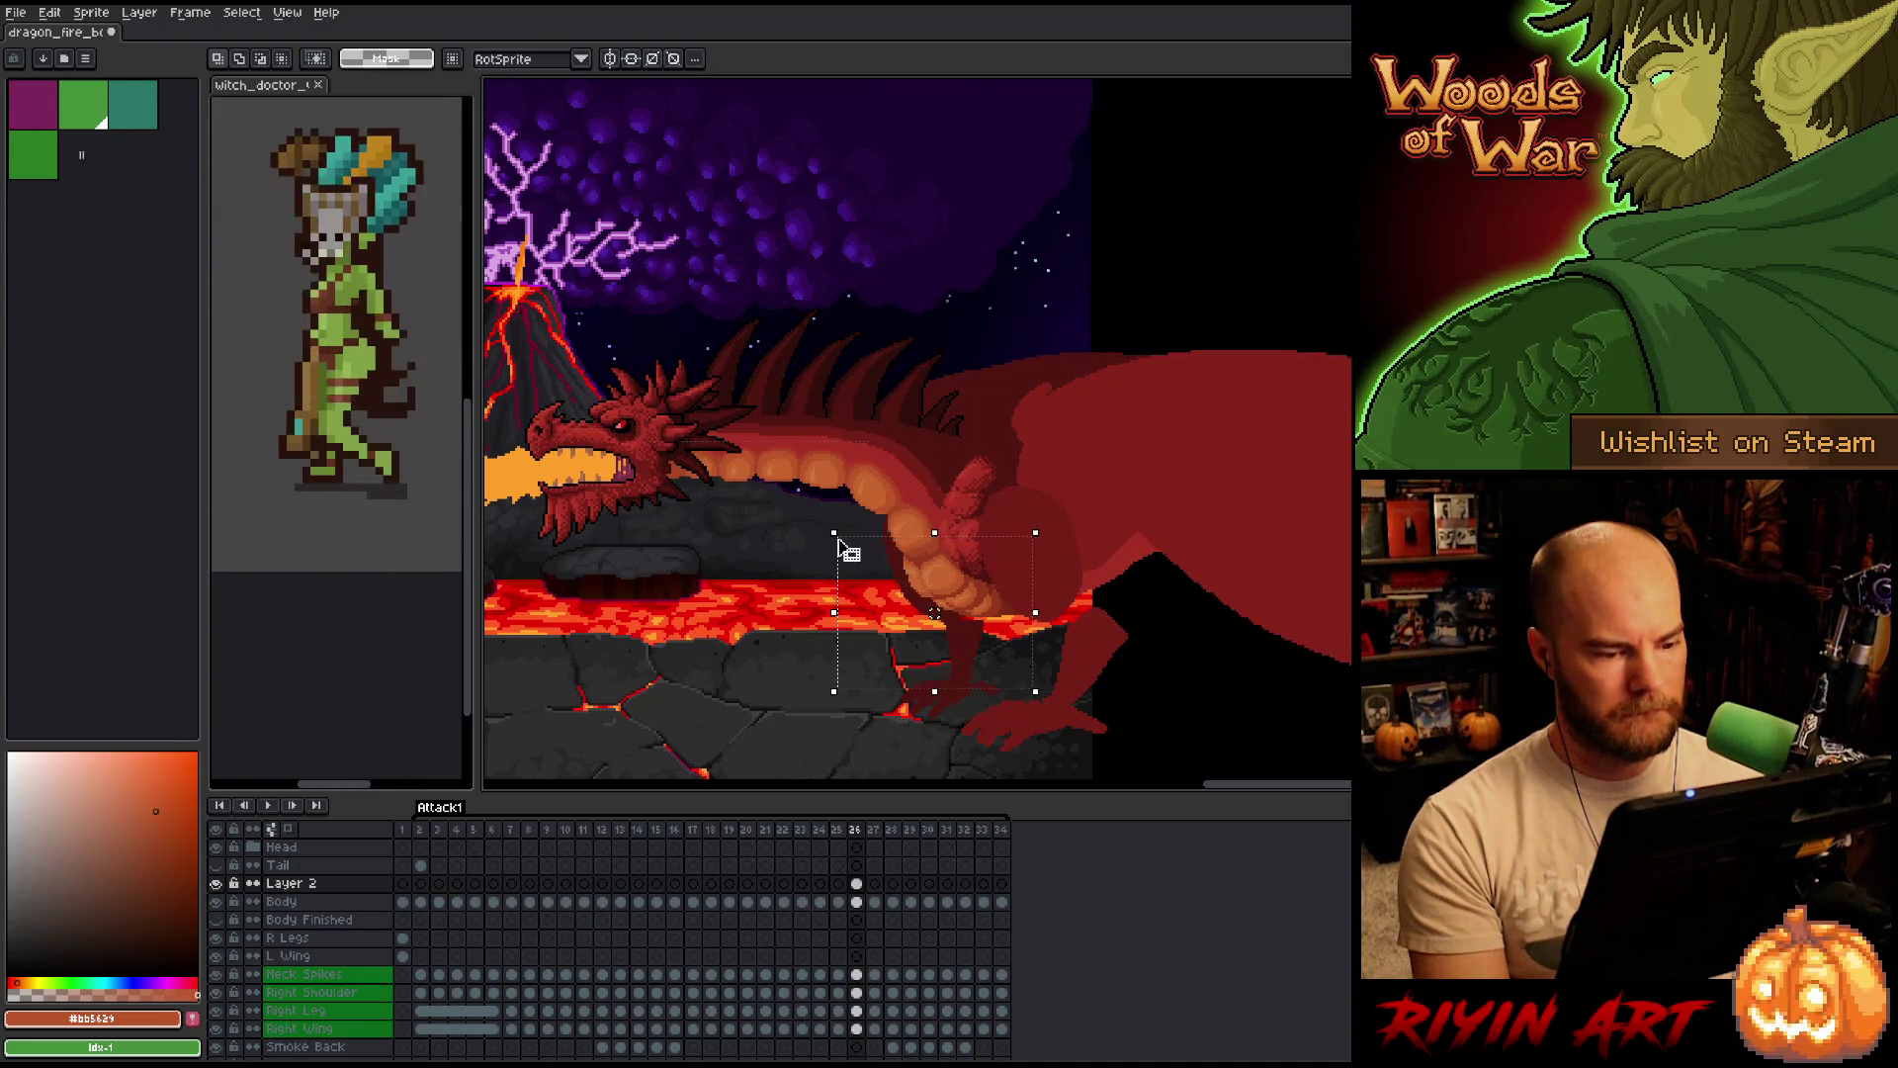
key(ctrl+d)
key(Left)
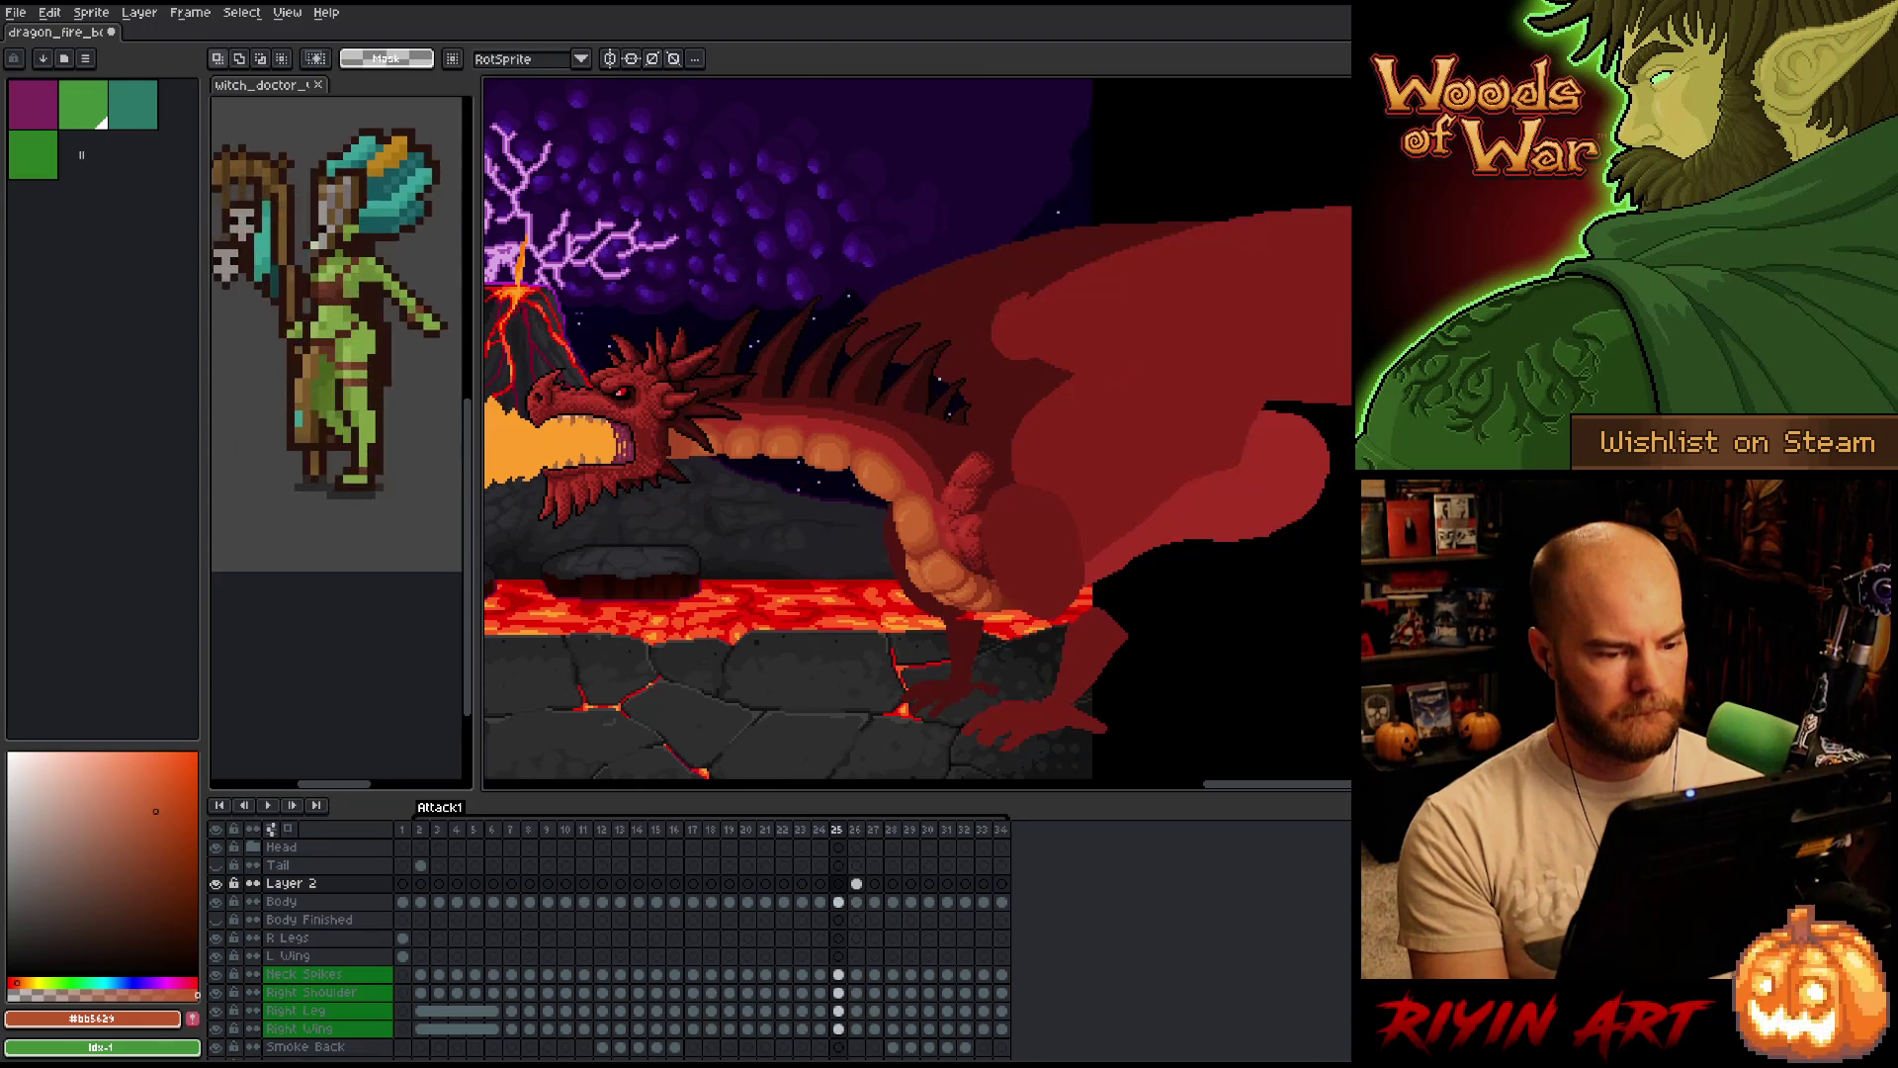
key(Right)
key(Left)
key(Right)
key(Left)
key(Right)
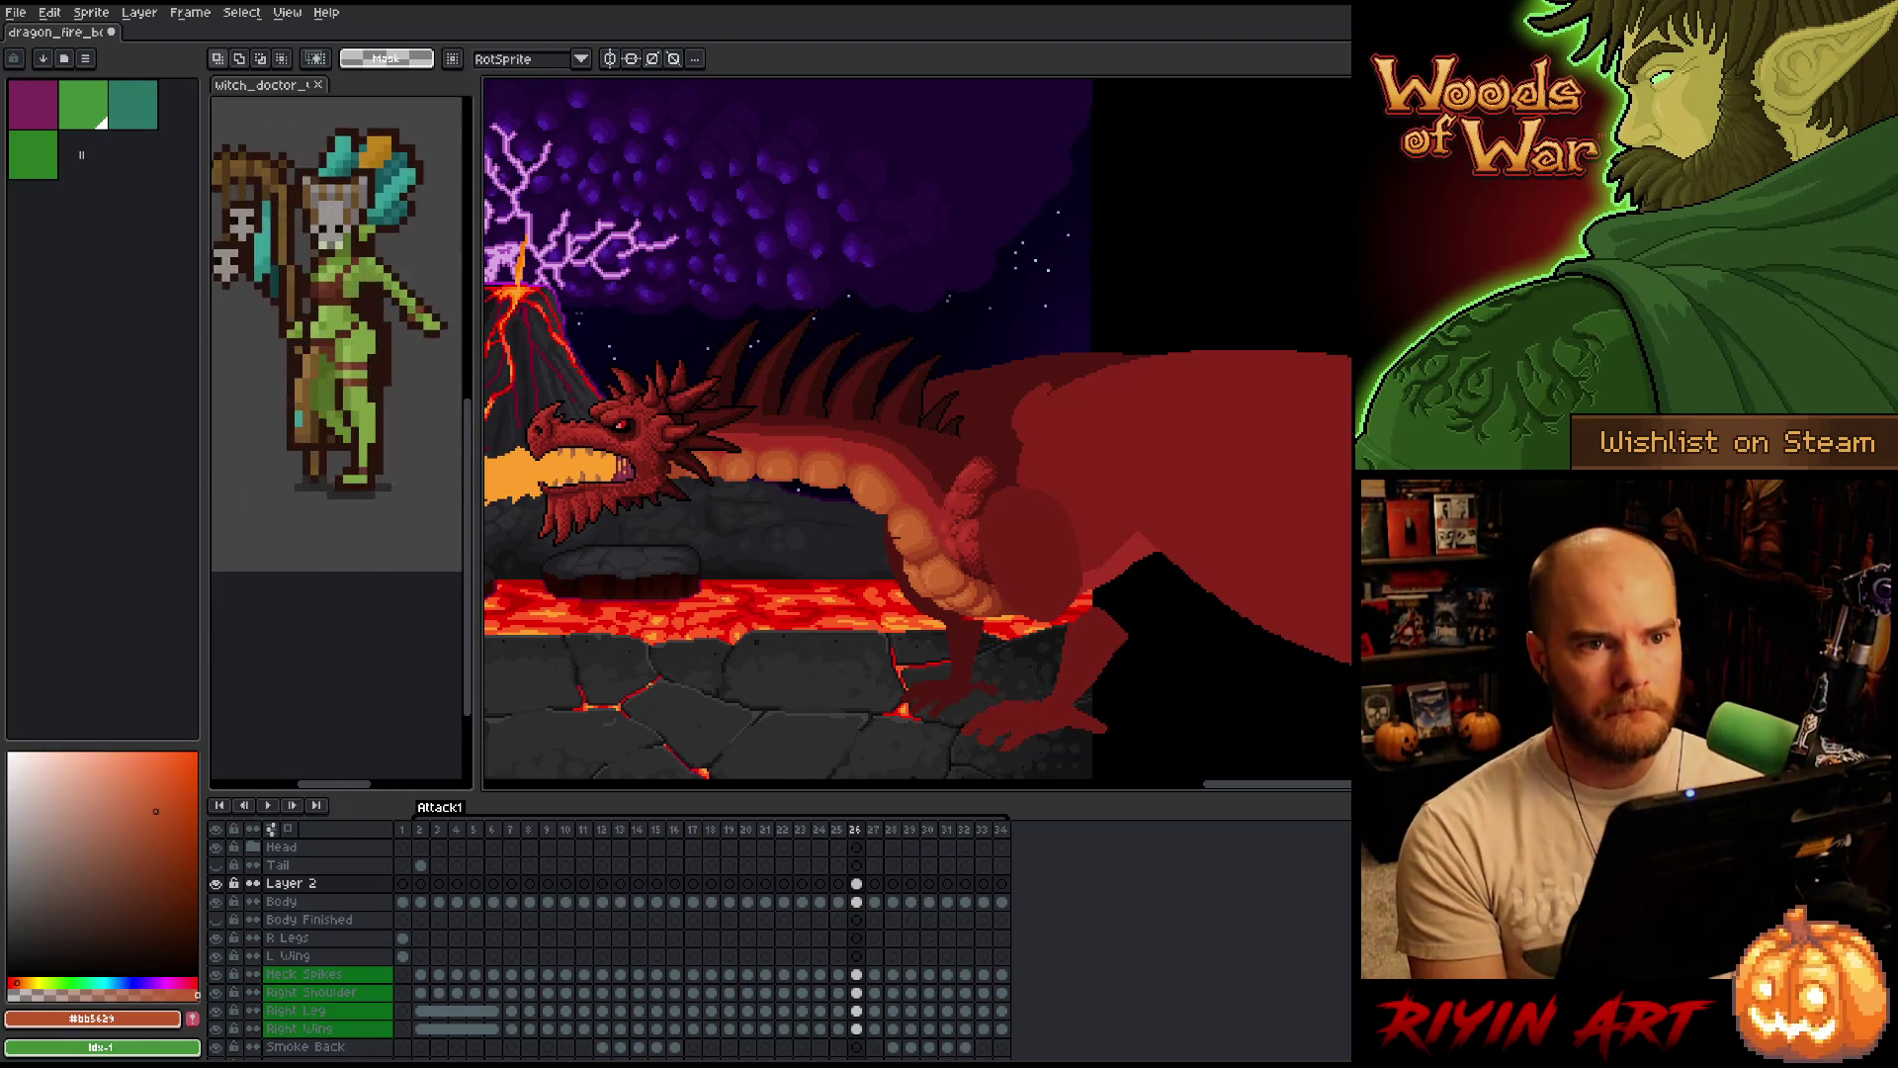
Flip between the attack poses of frames 25 and 26 and settle on frame 25.
key(Left)
key(Right)
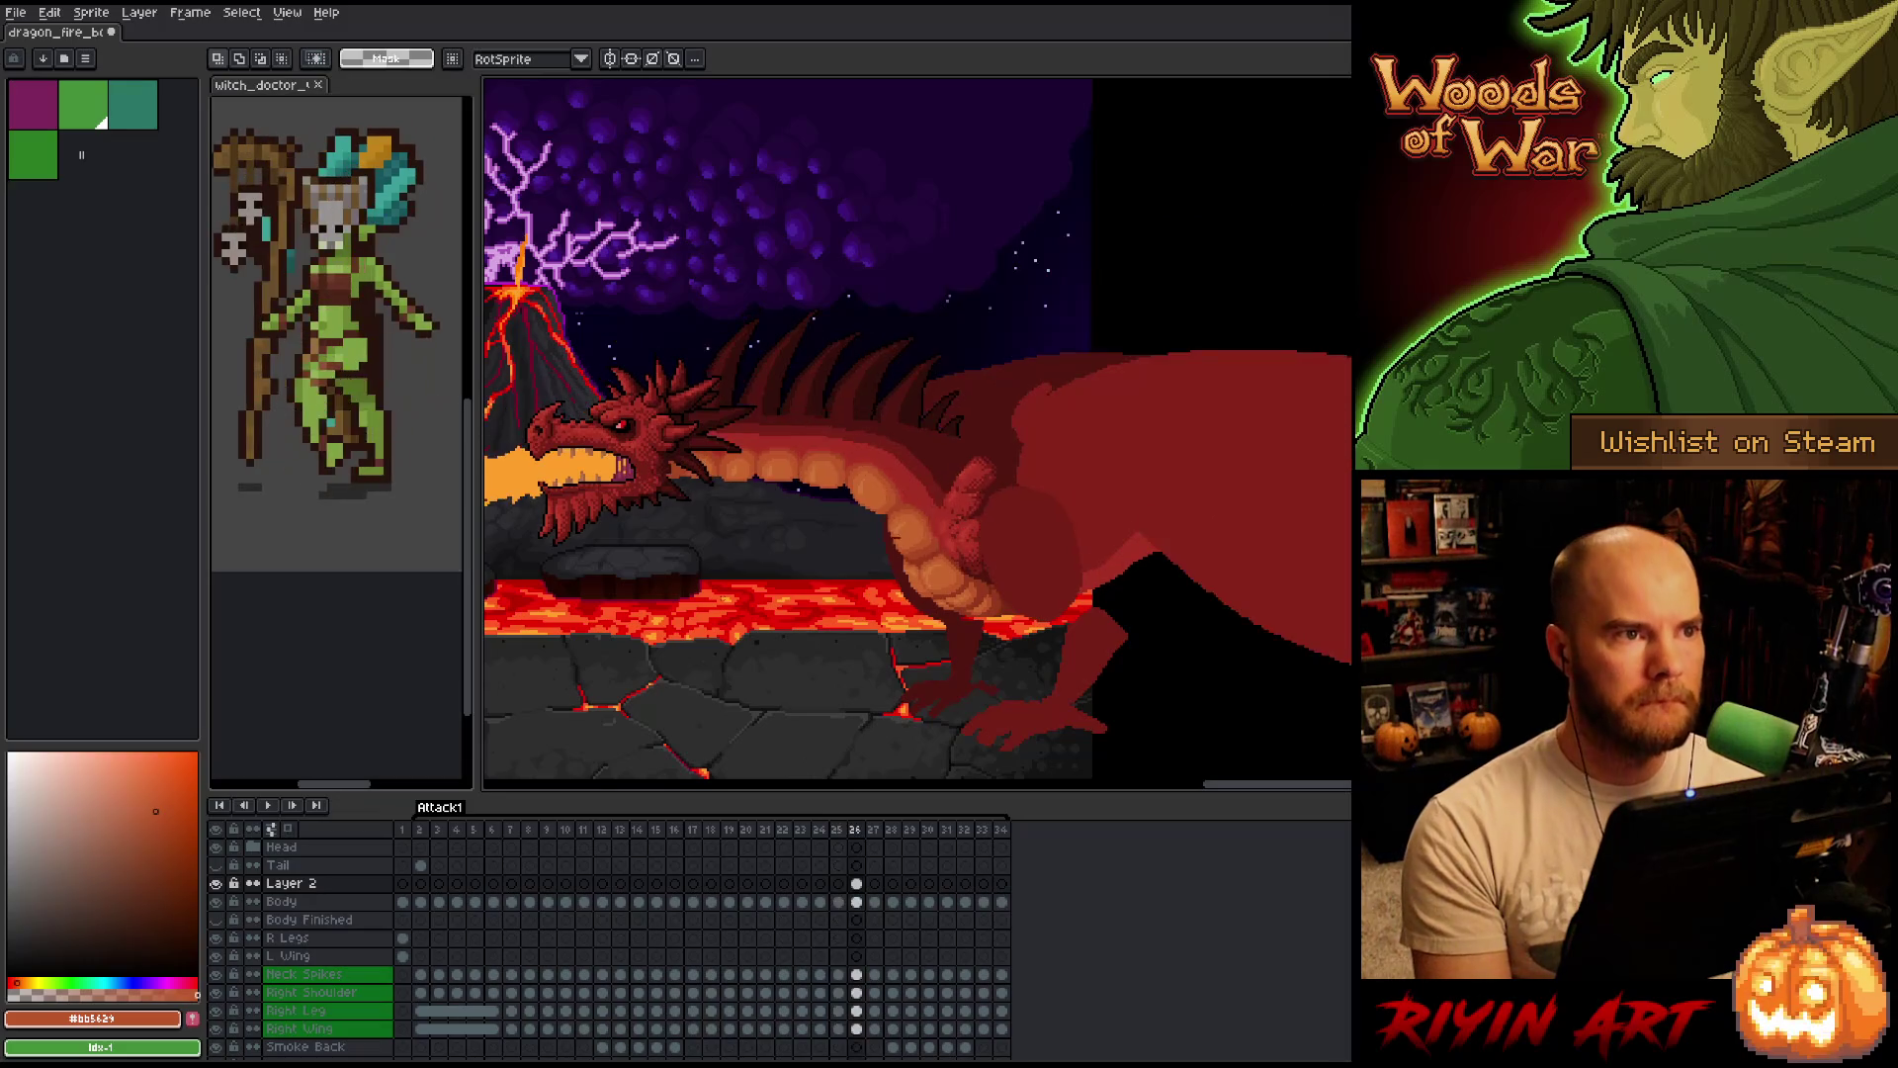
key(Left)
key(Right)
key(Left)
key(Right)
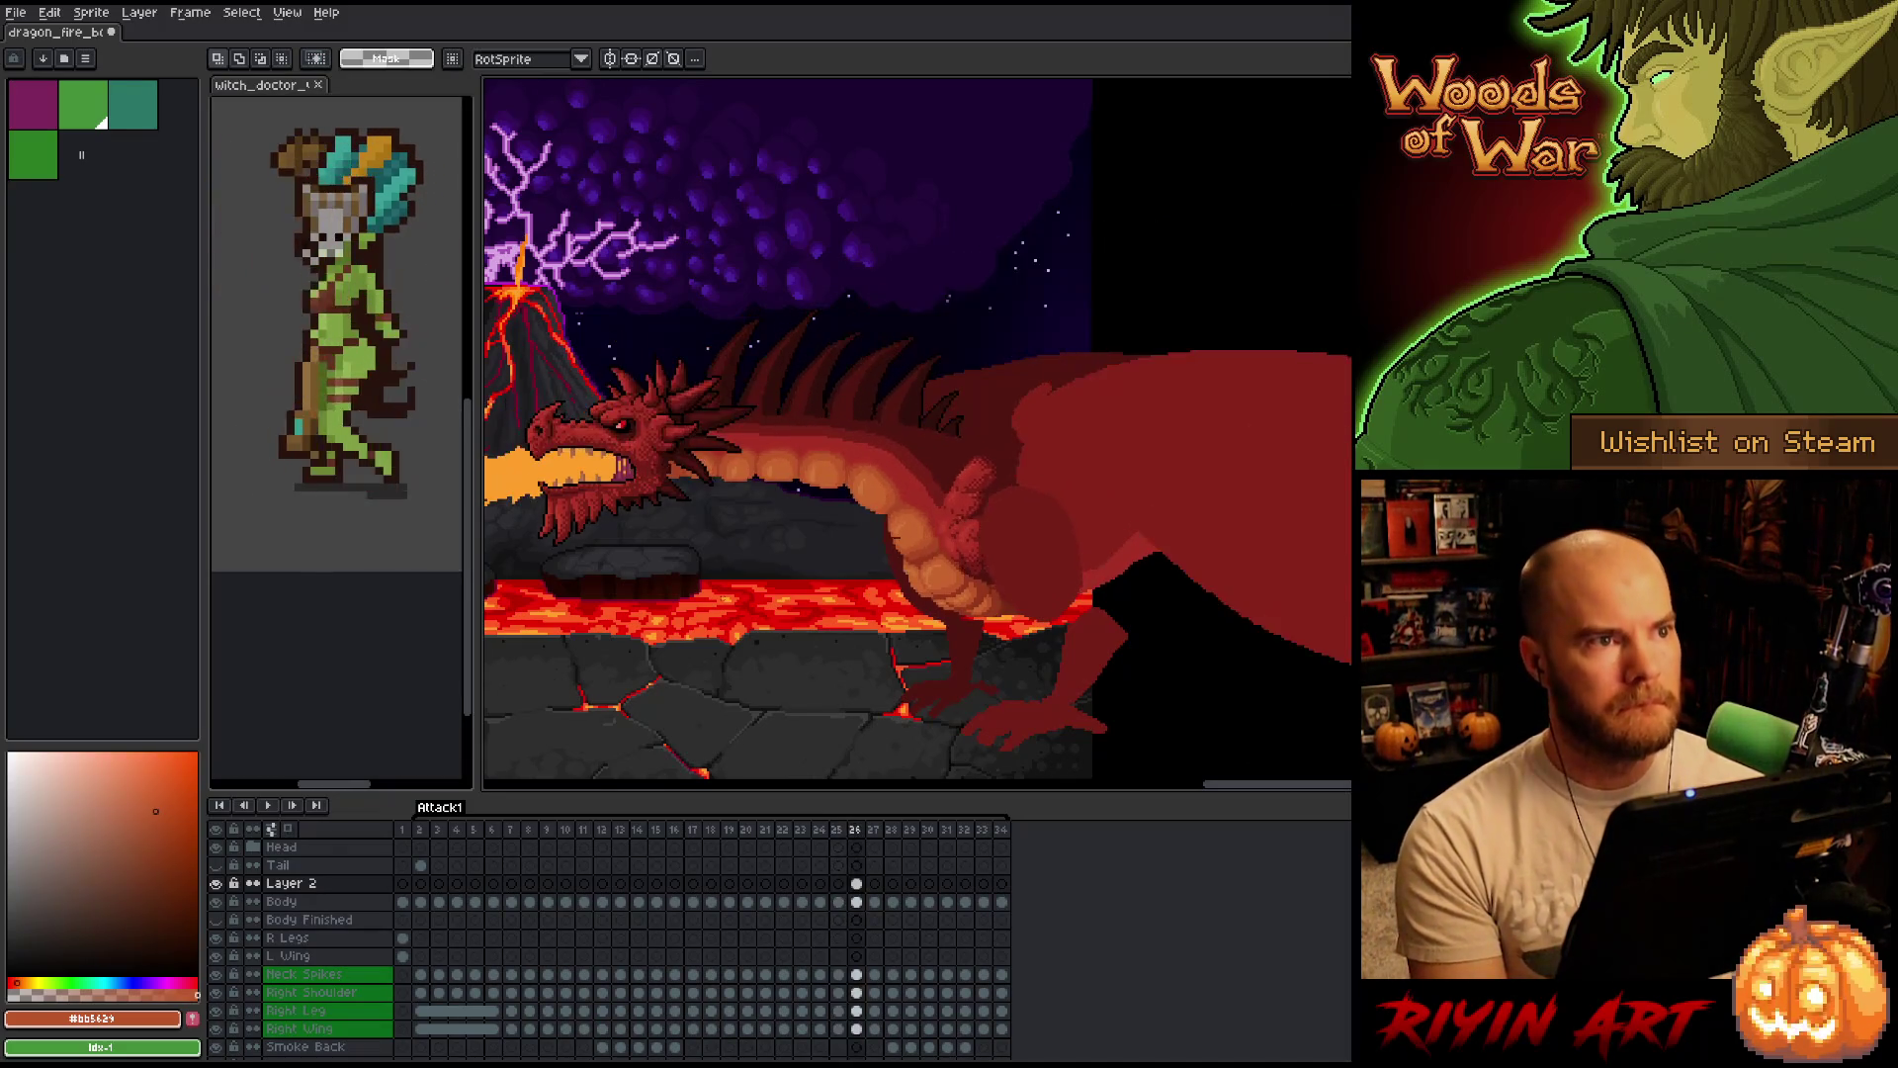
key(Right)
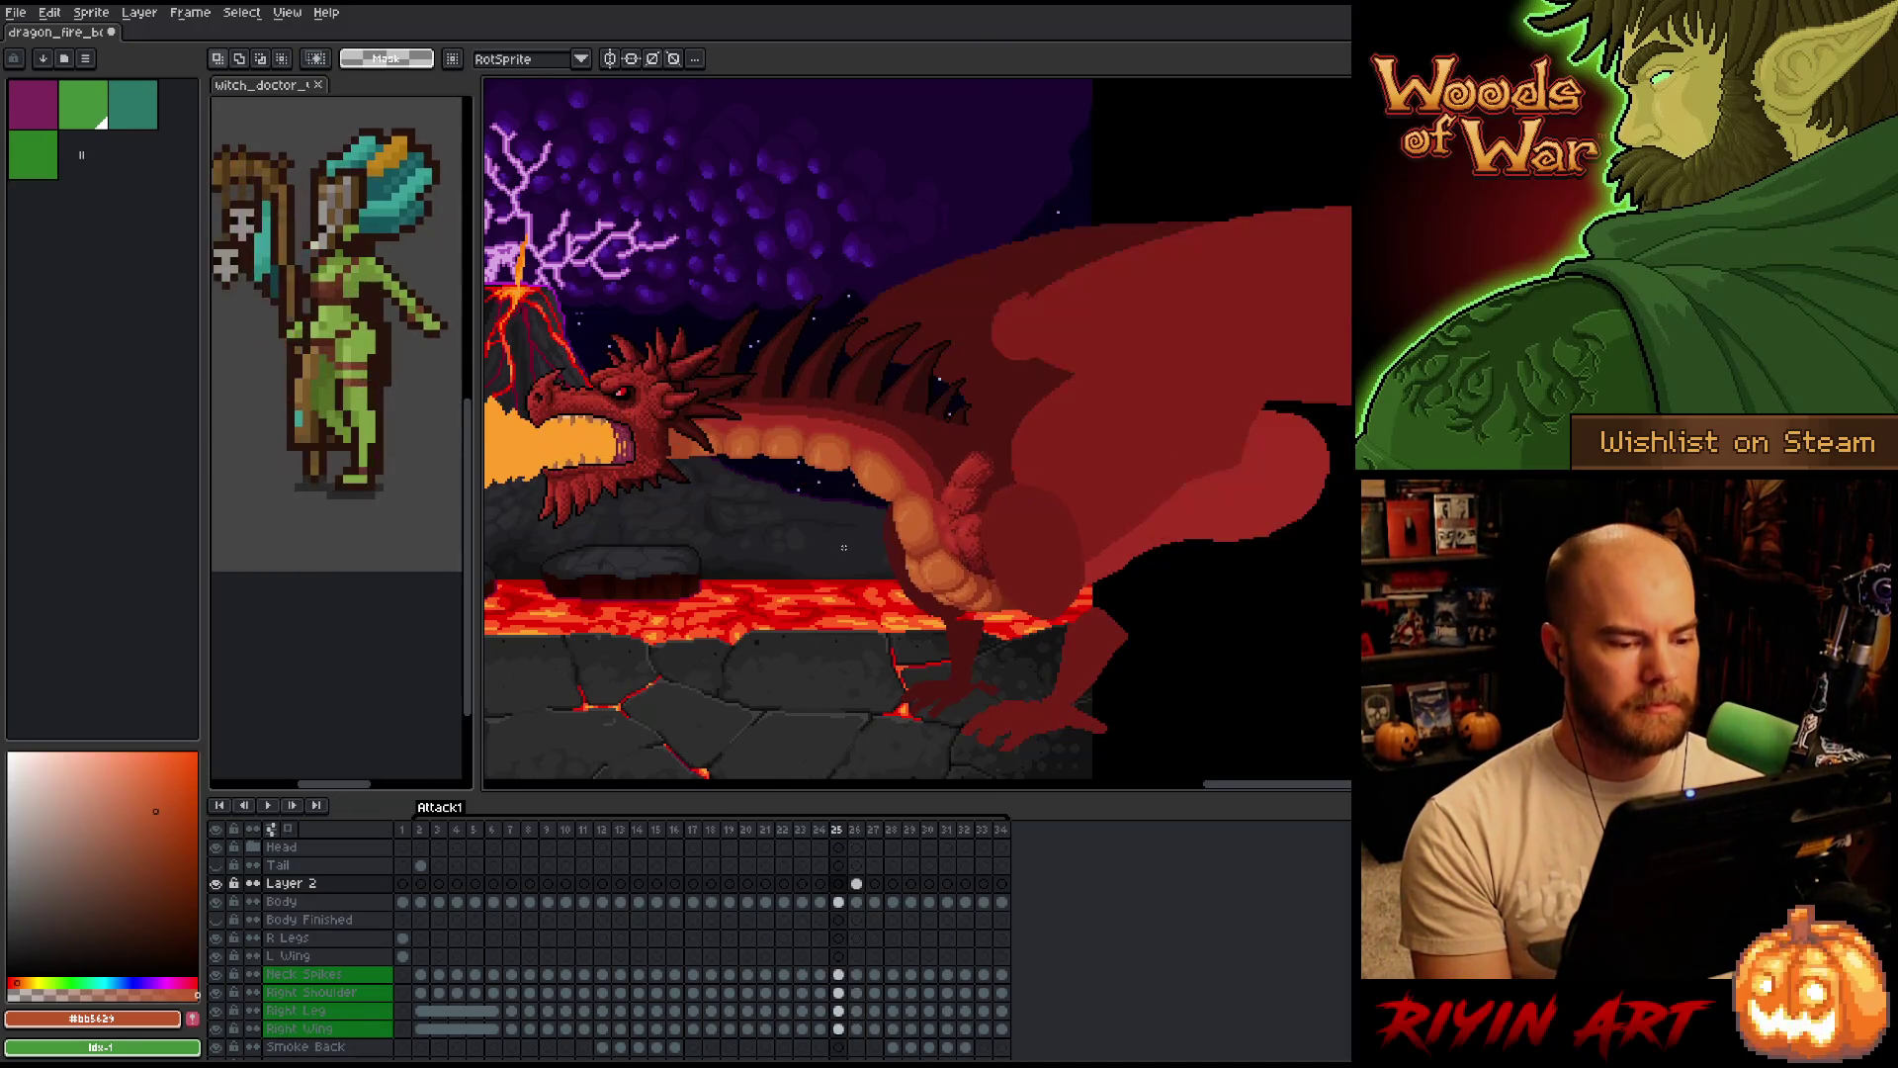
key(Left)
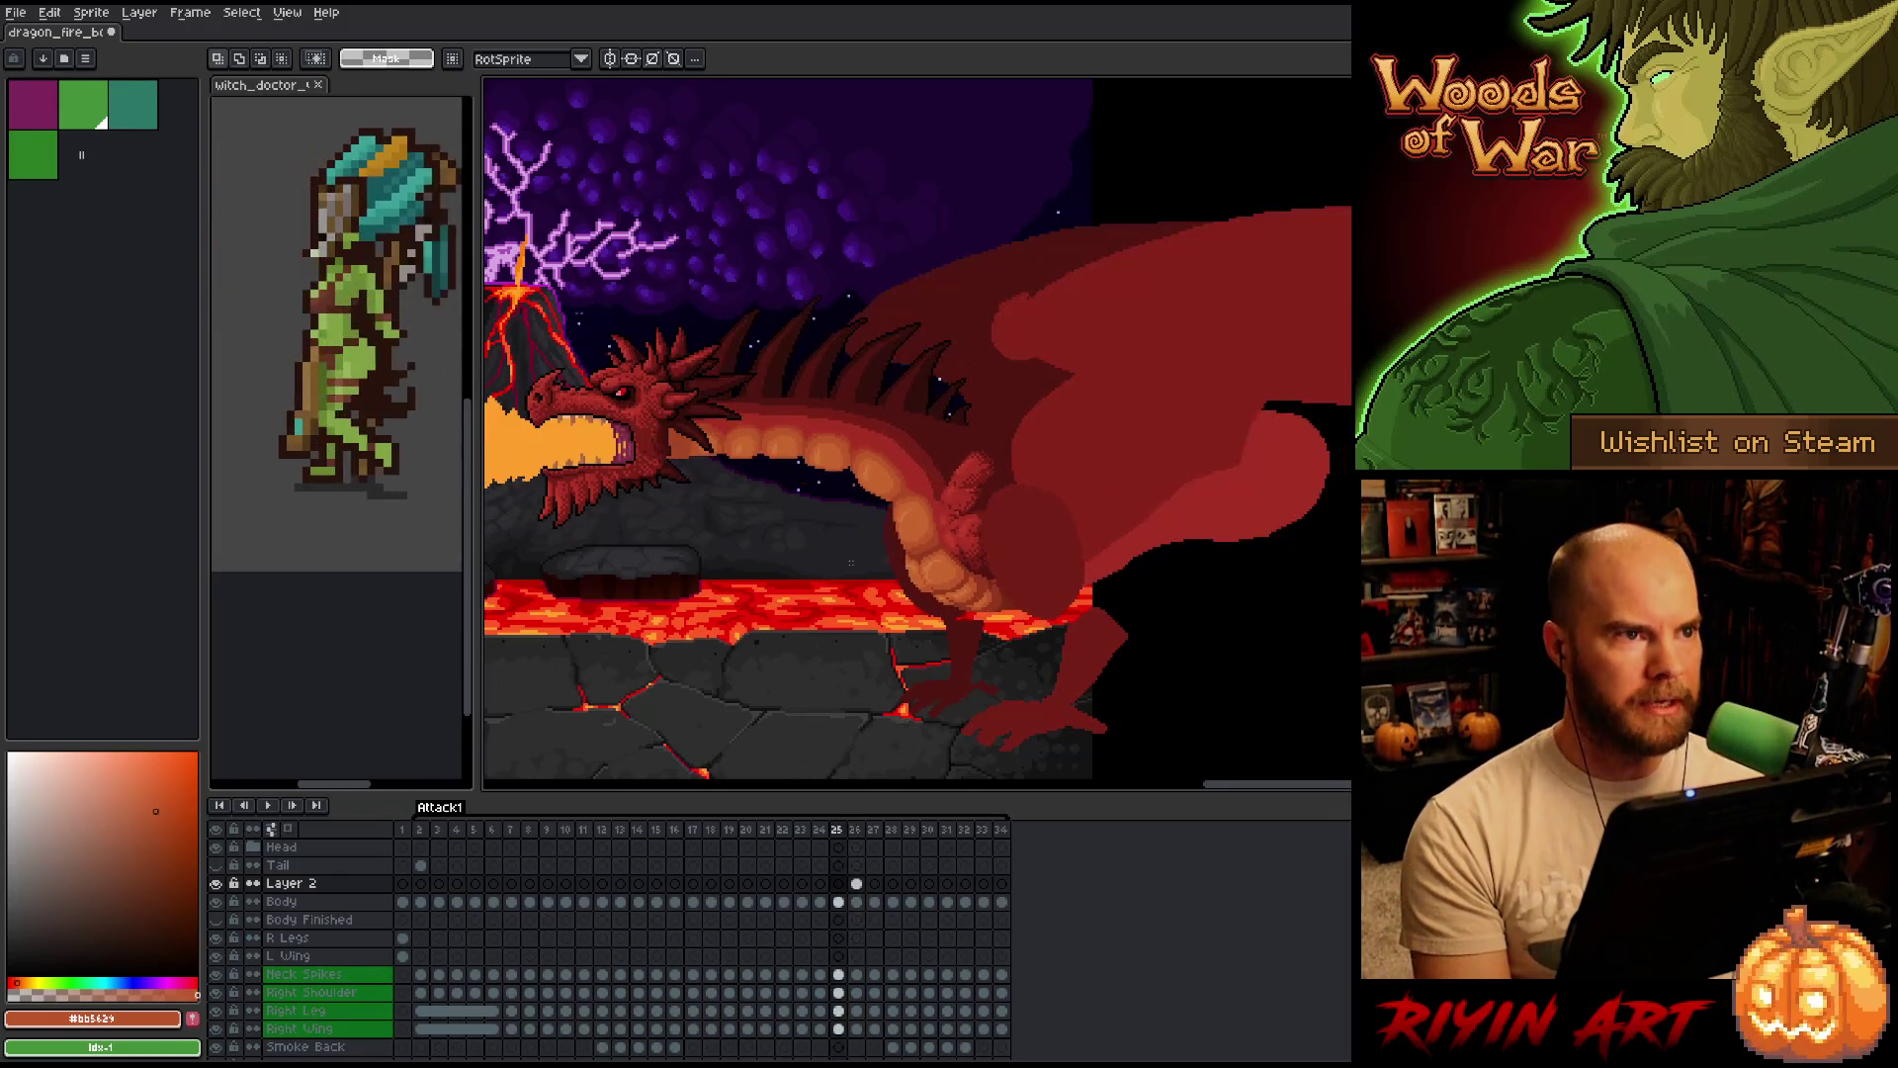
scroll(850, 555, up, 3)
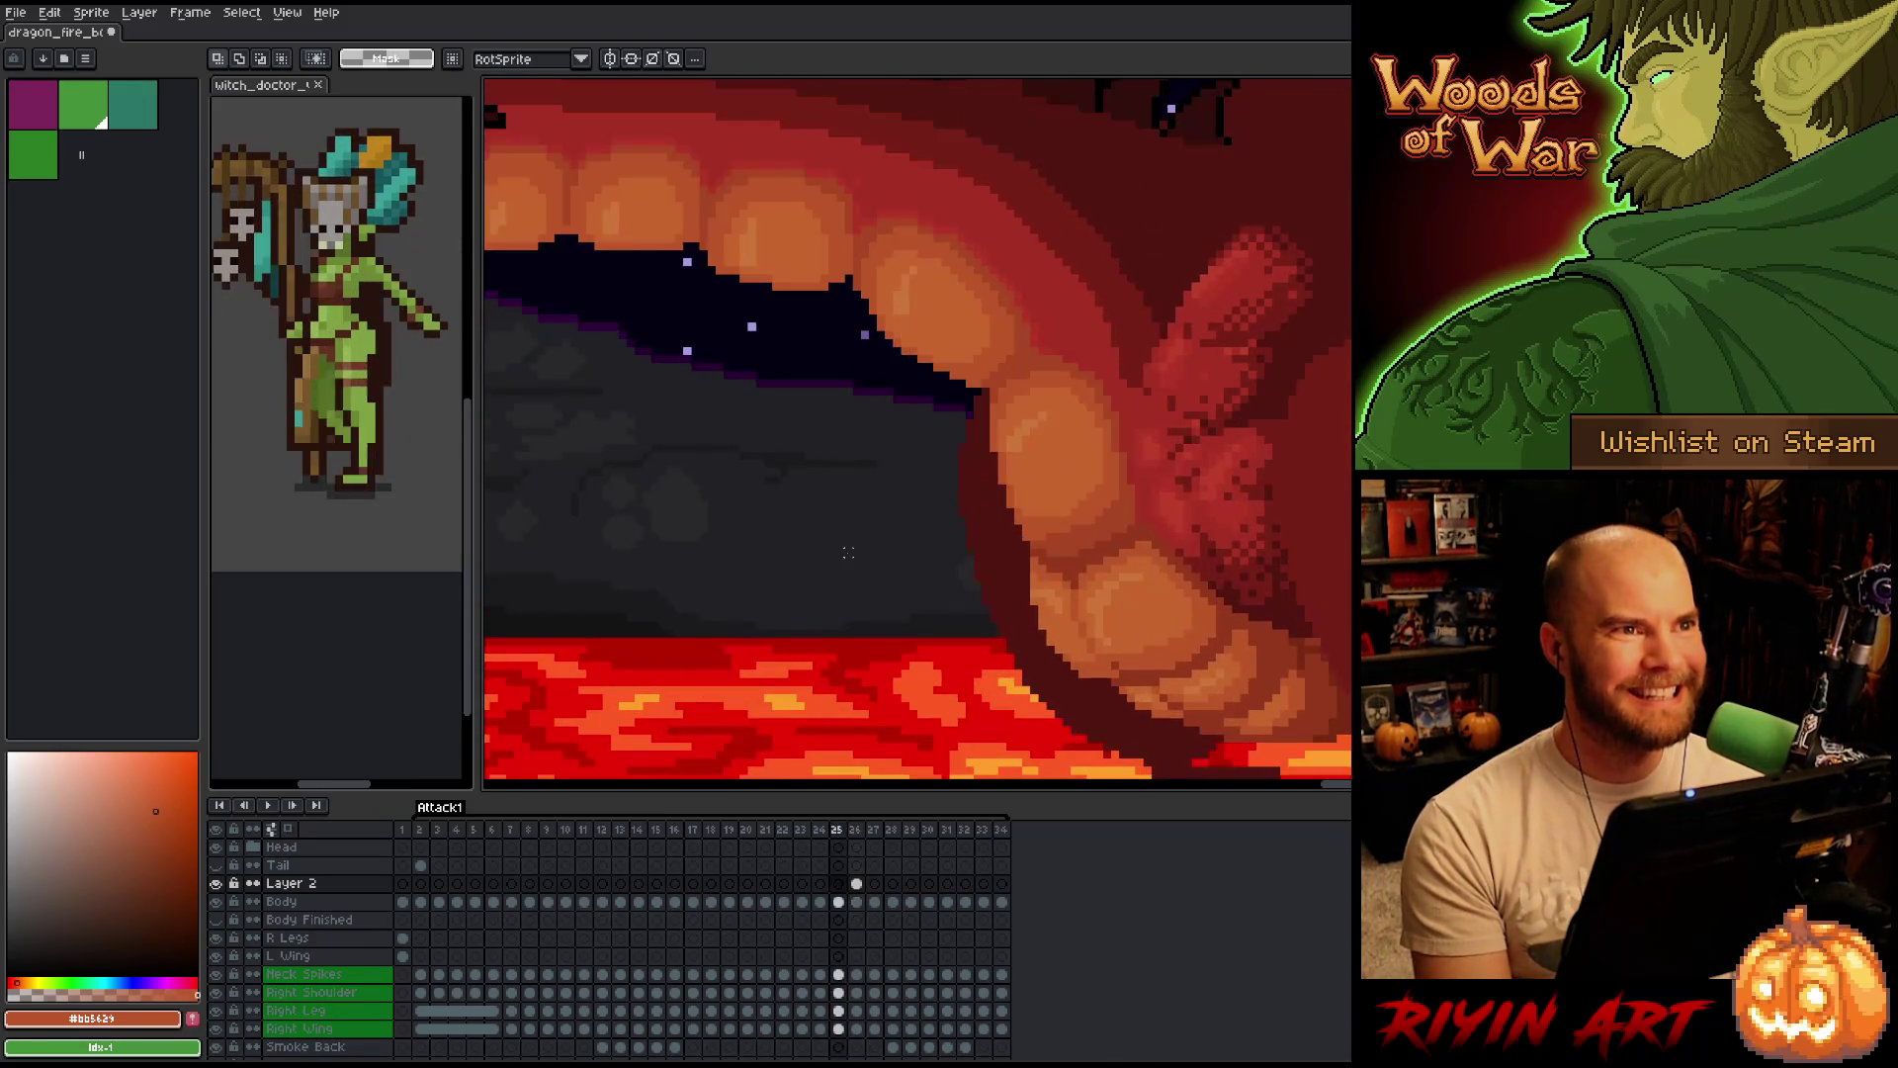
Settle on frame 26 and nudge the selected belly pixels into place.
key(Right)
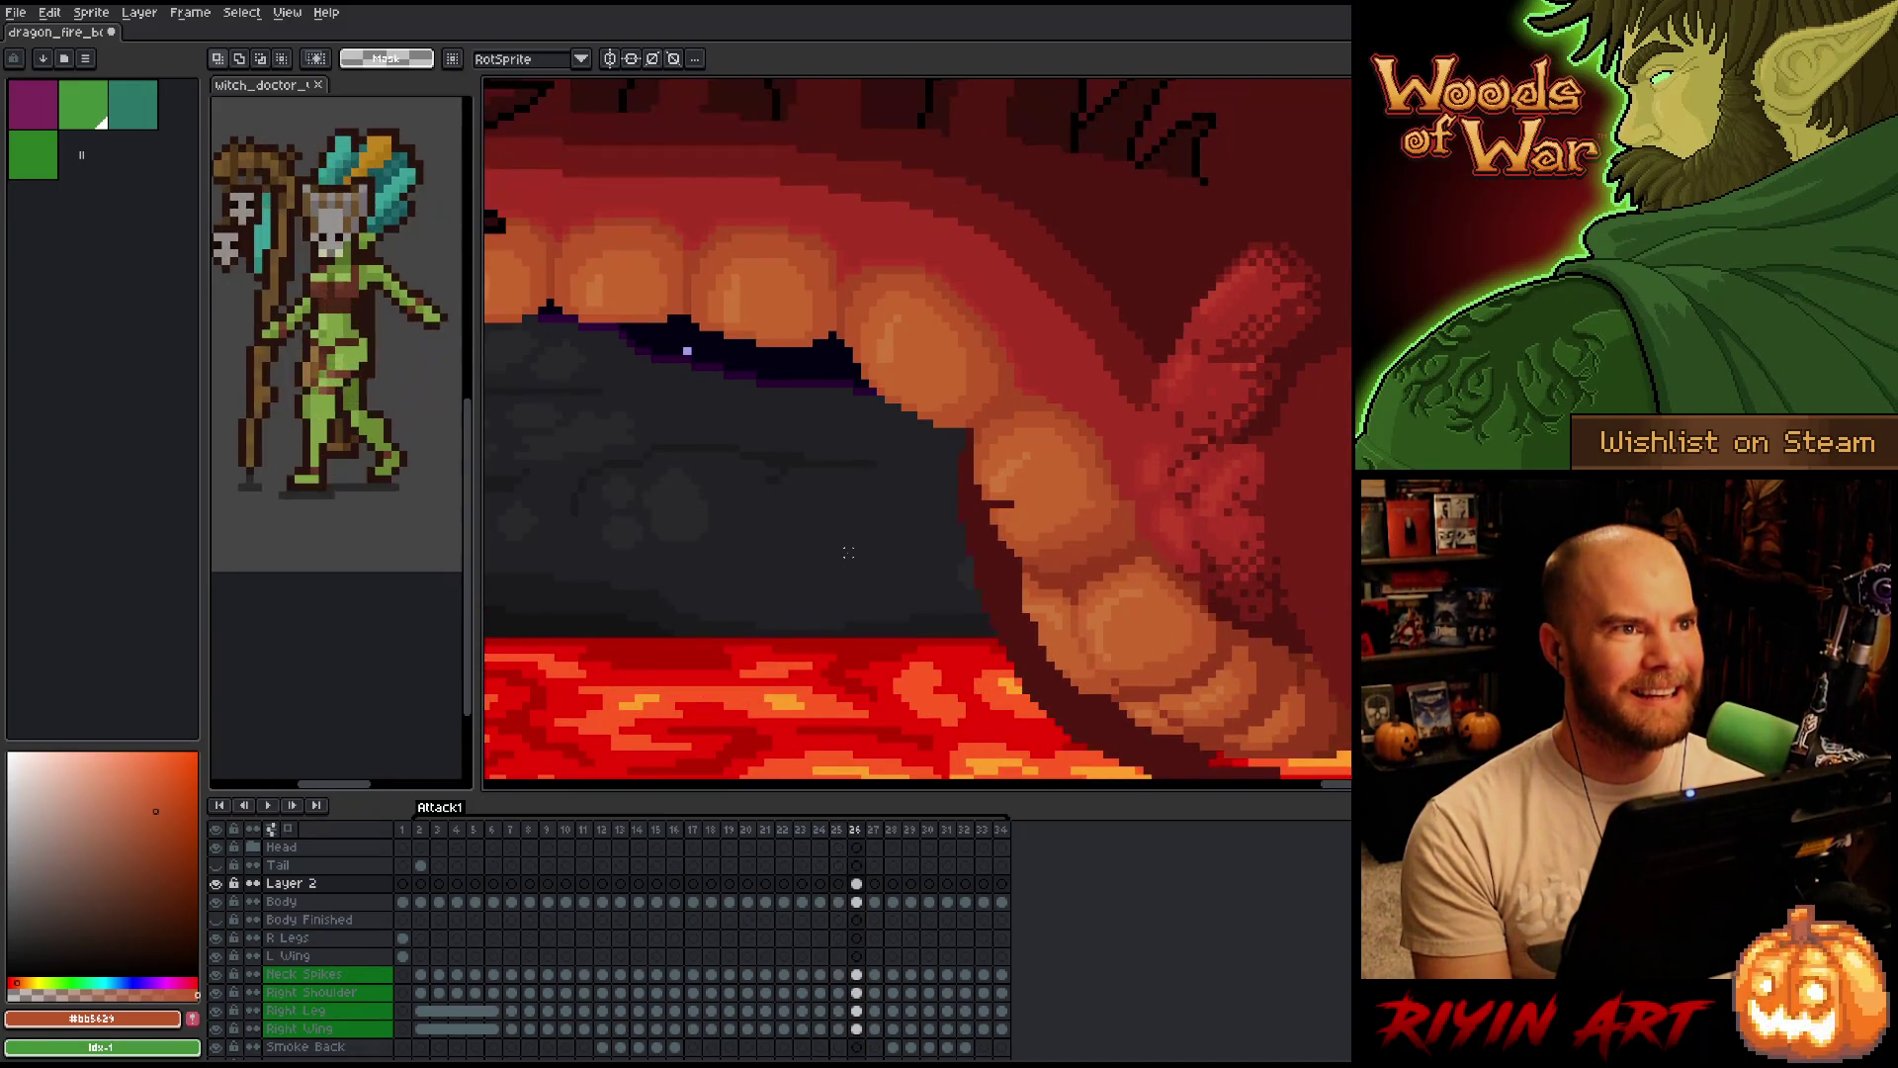
key(Left)
key(Right)
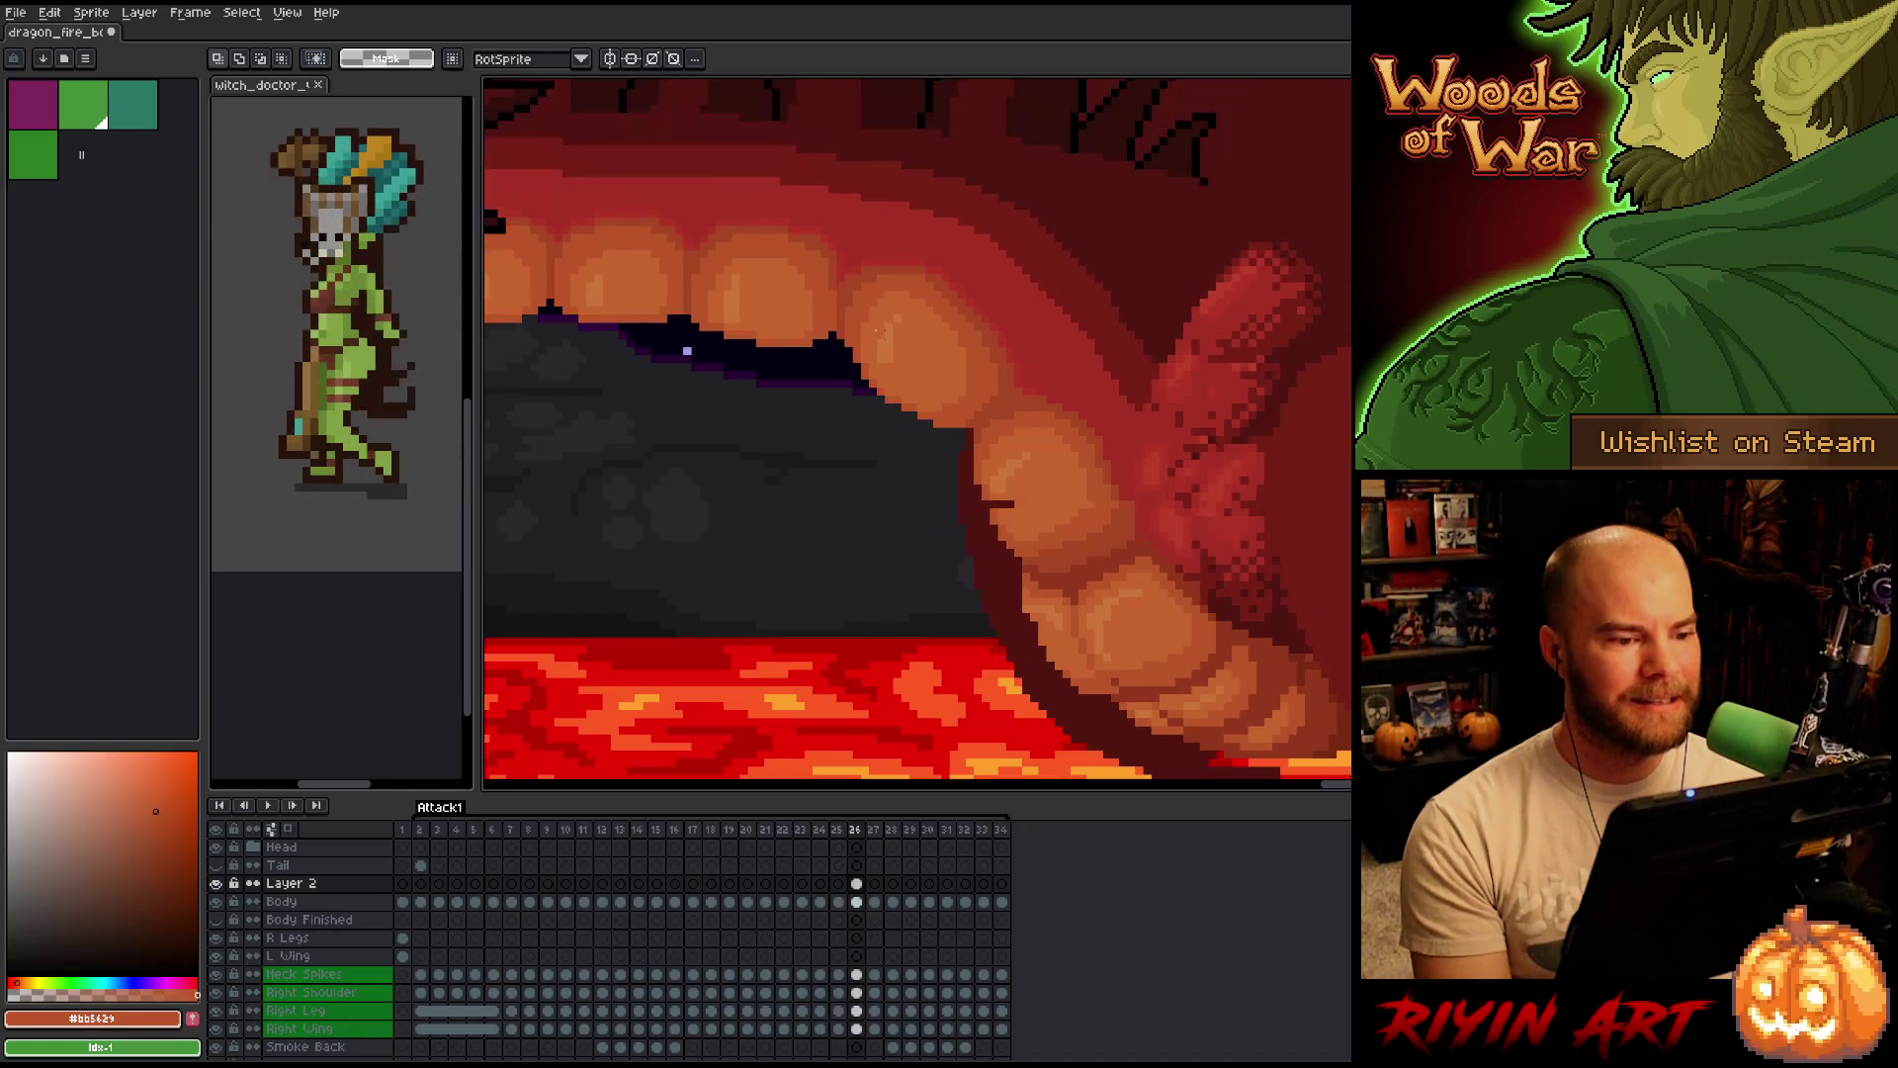
click(926, 269)
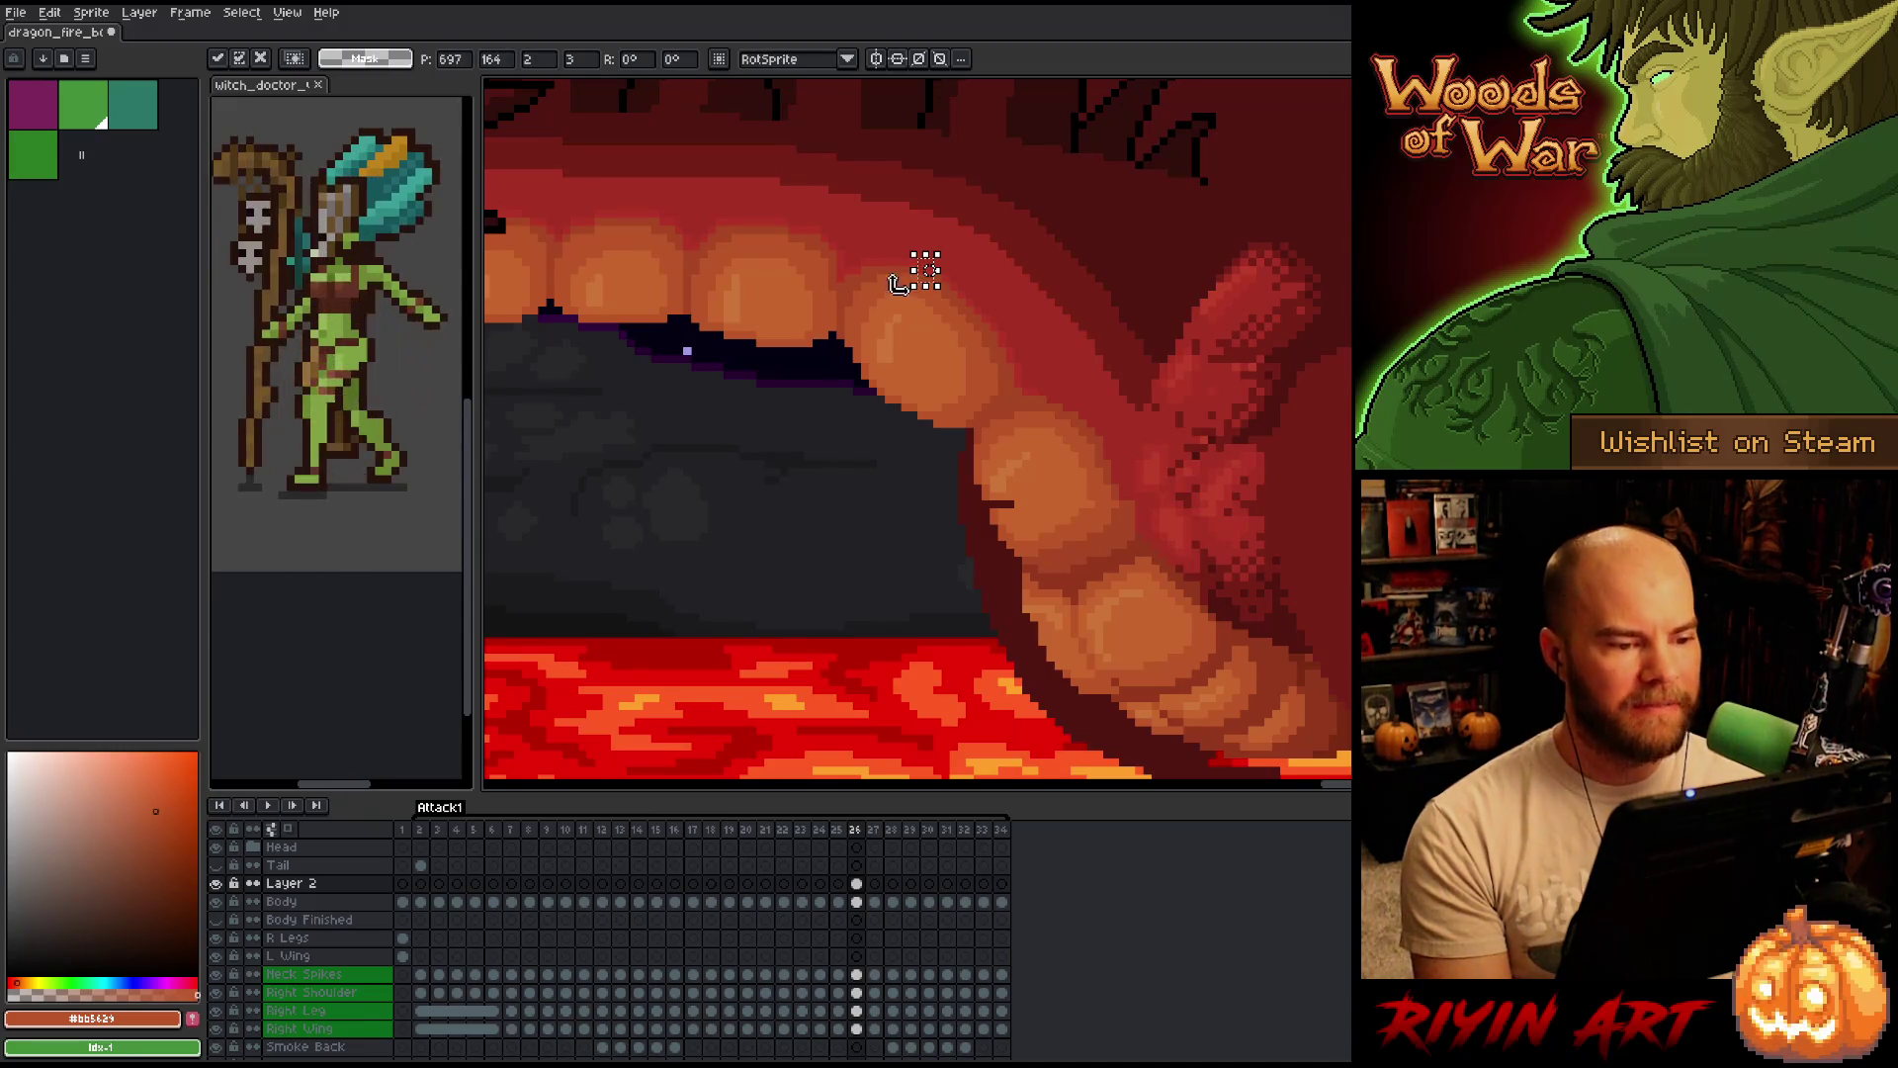
key(Return)
scroll(844, 462, down, 2)
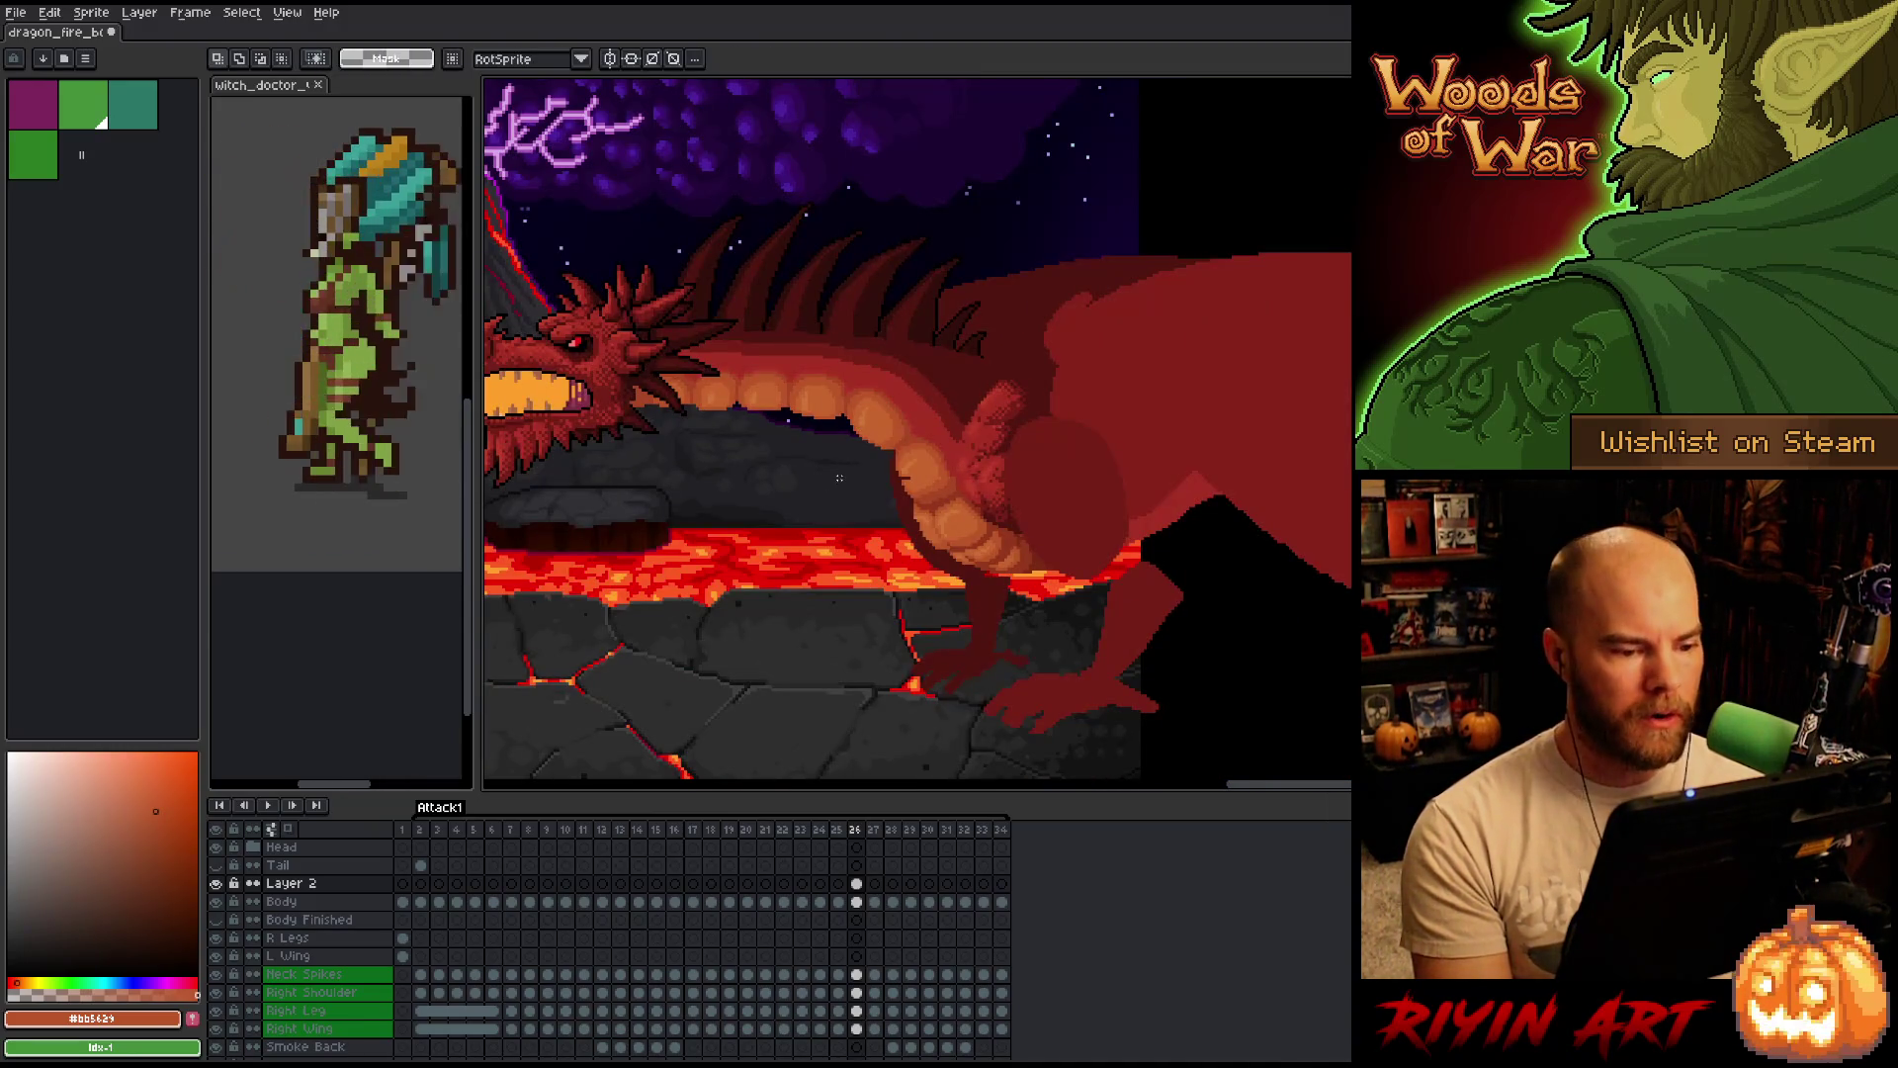
scroll(841, 478, up, 2)
scroll(839, 428, up, 2)
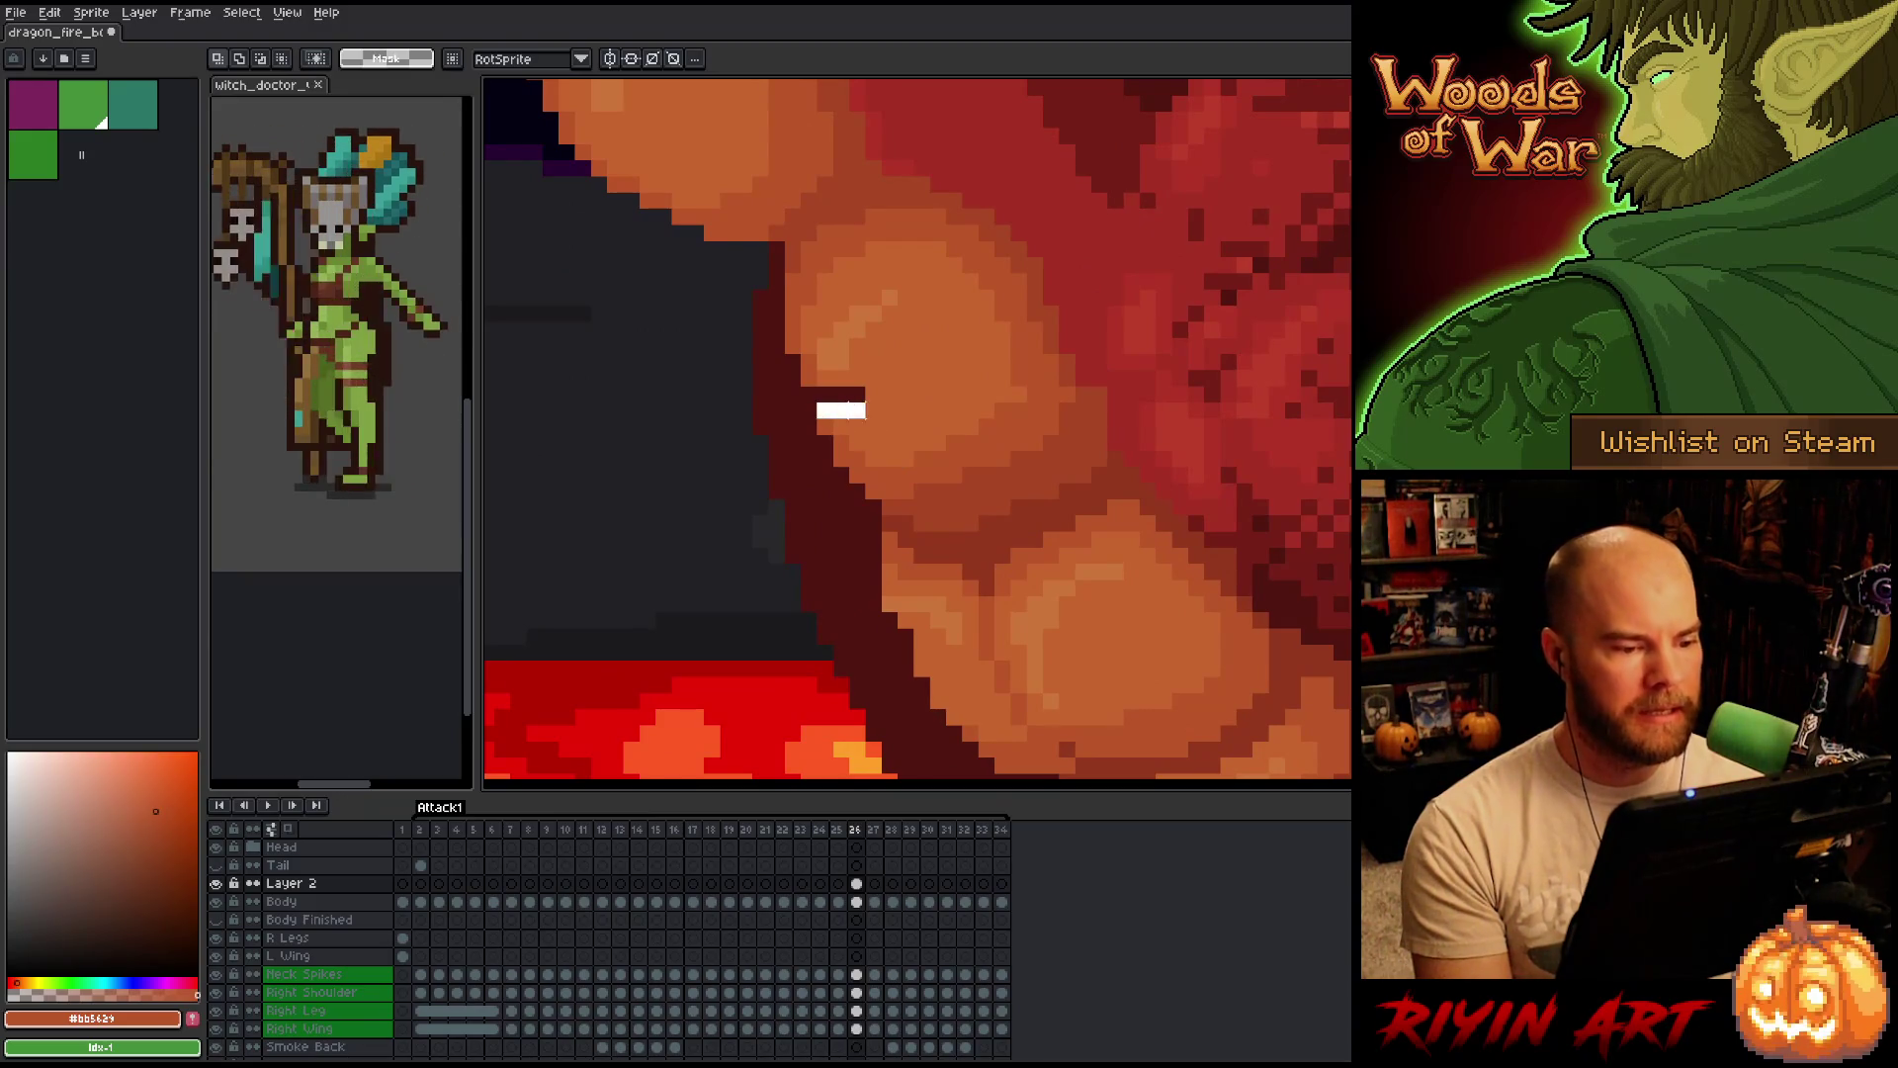
Select and release two small belly-scale patches, then ready the eyedropper for dark red #a74424.
drag(810, 394, 874, 425)
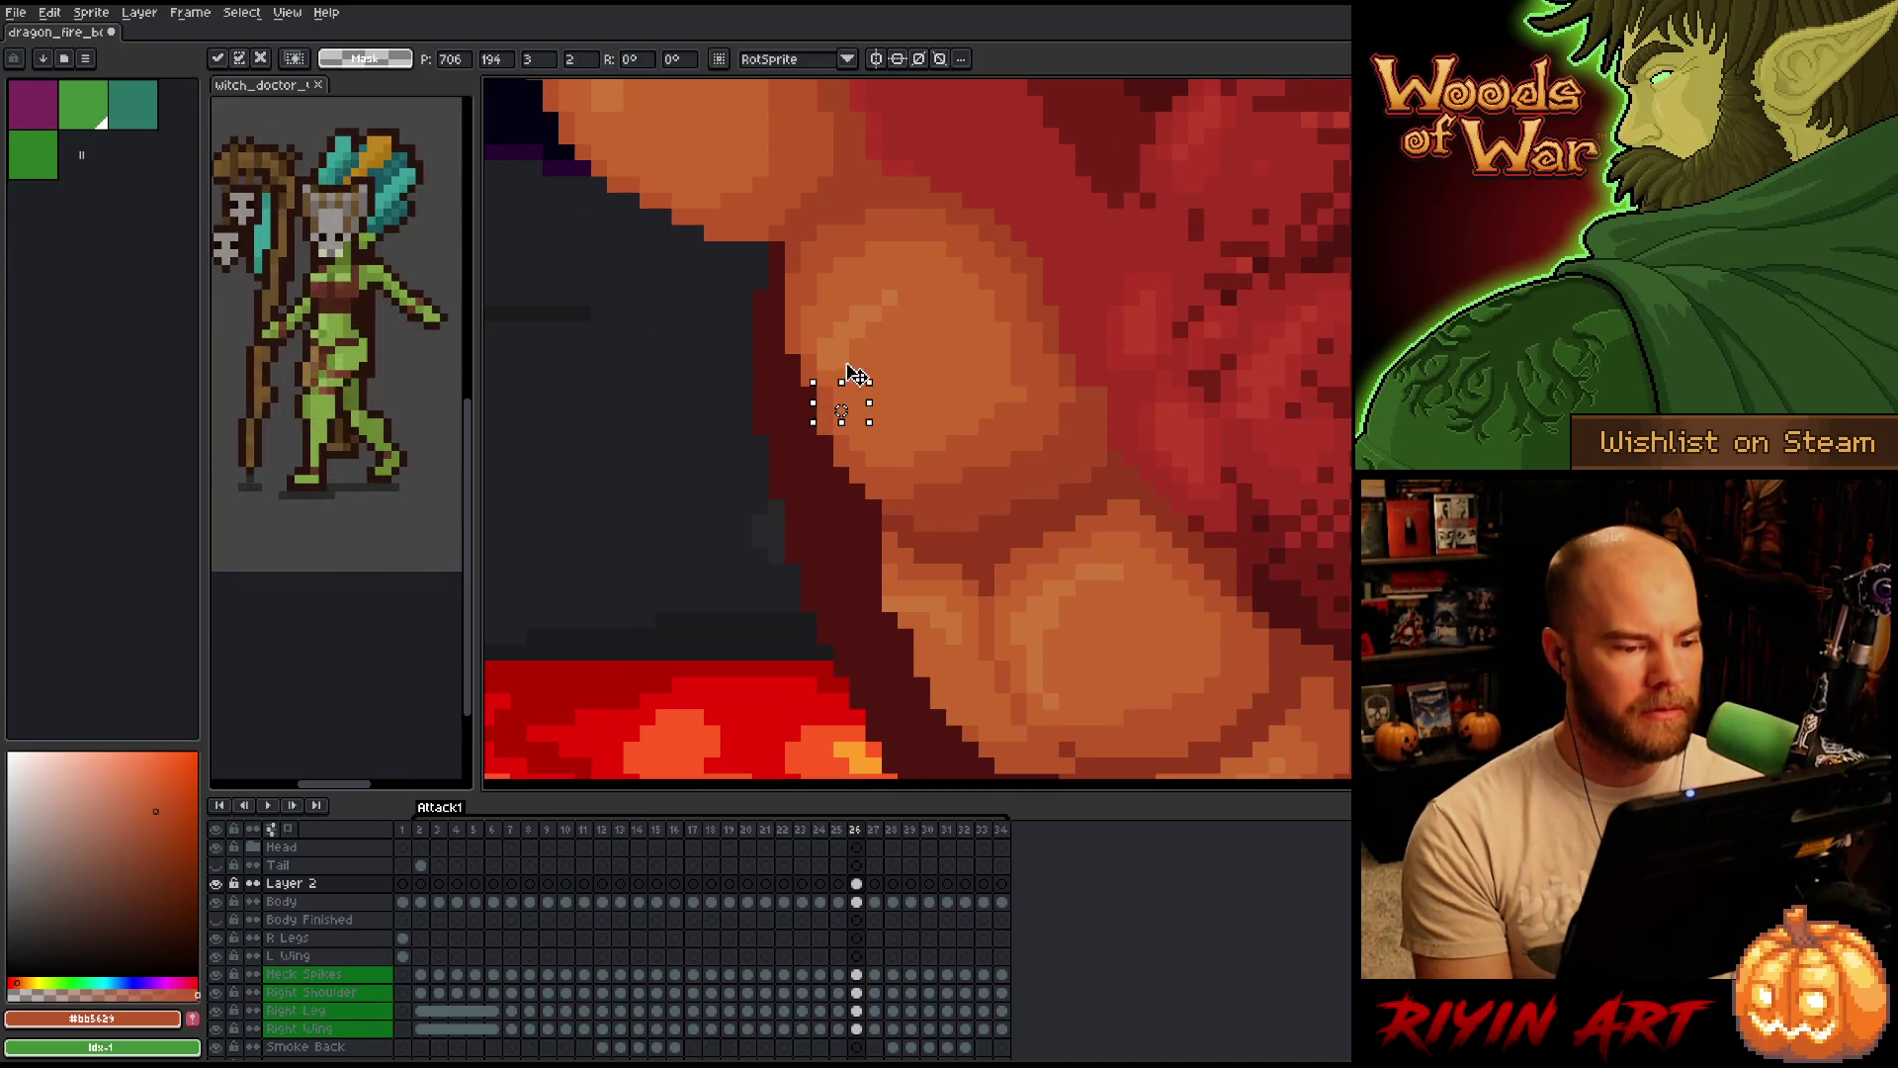
key(ctrl+d)
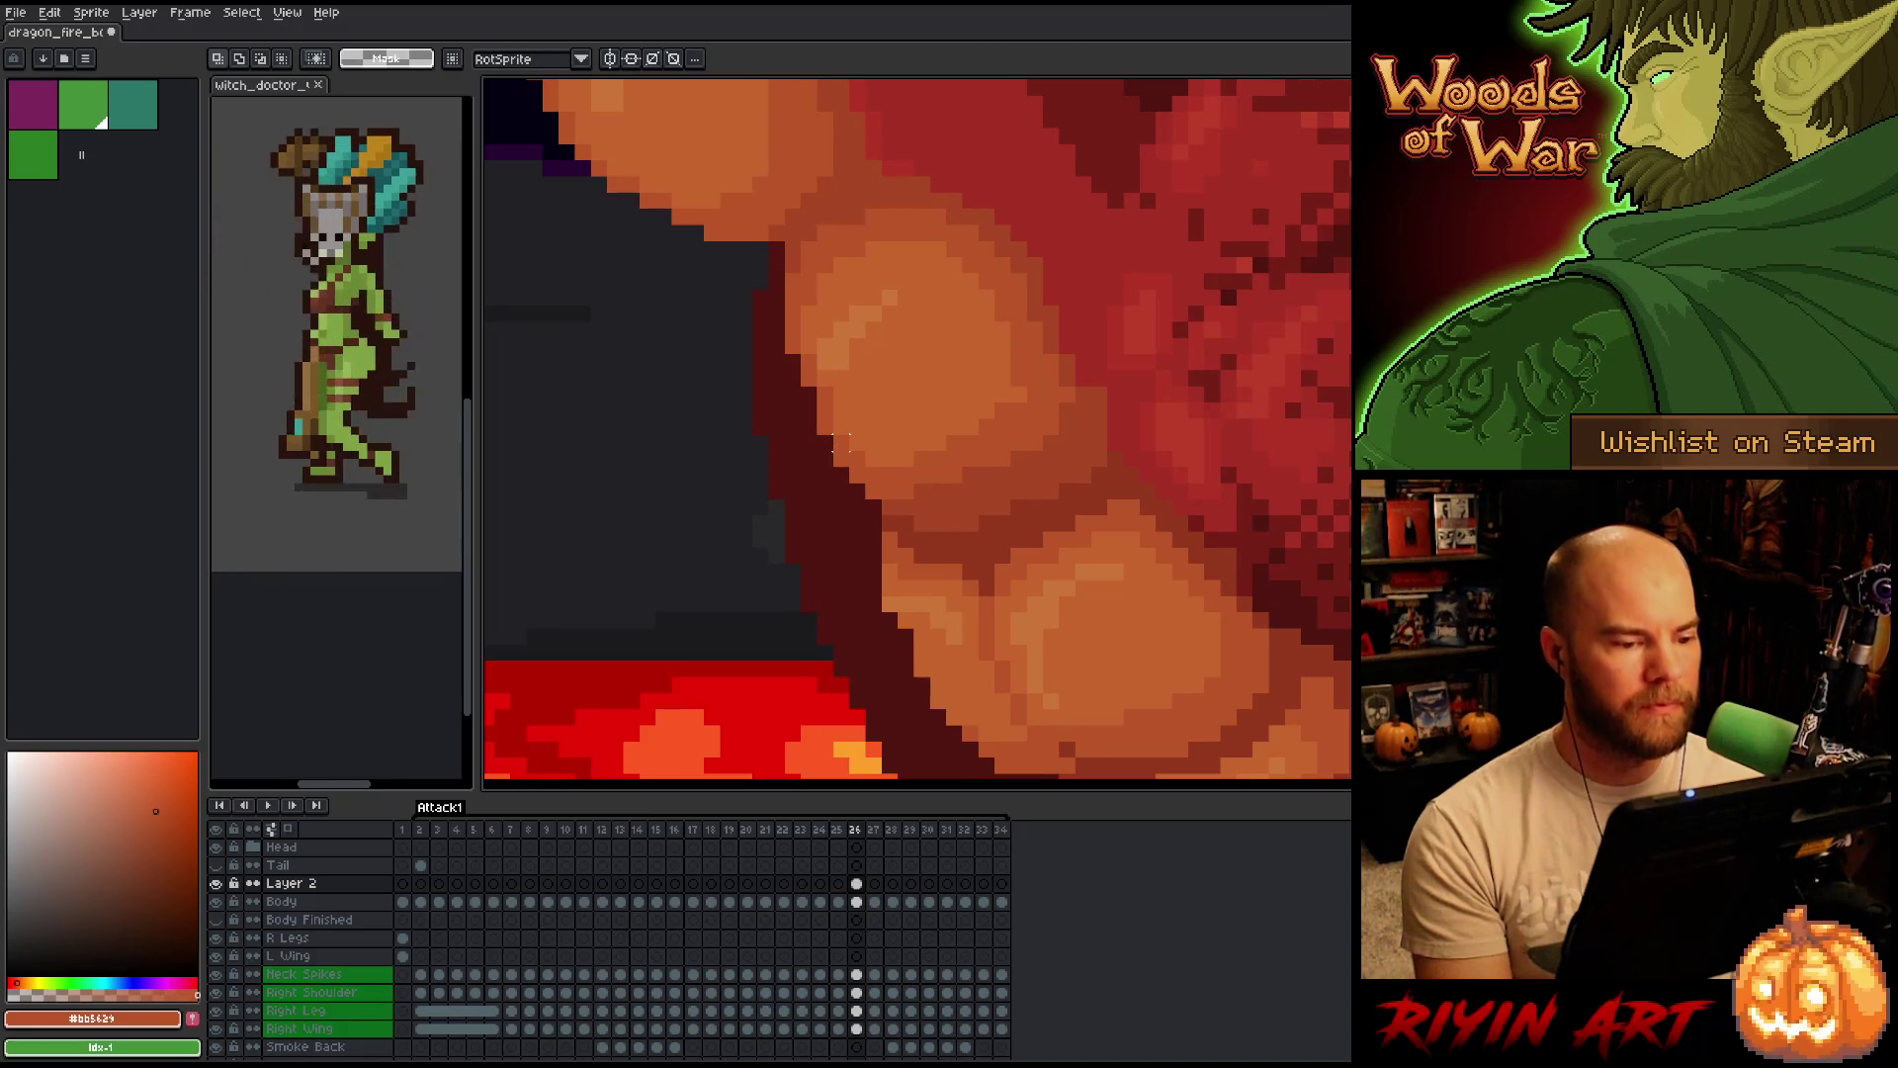
drag(813, 450, 870, 414)
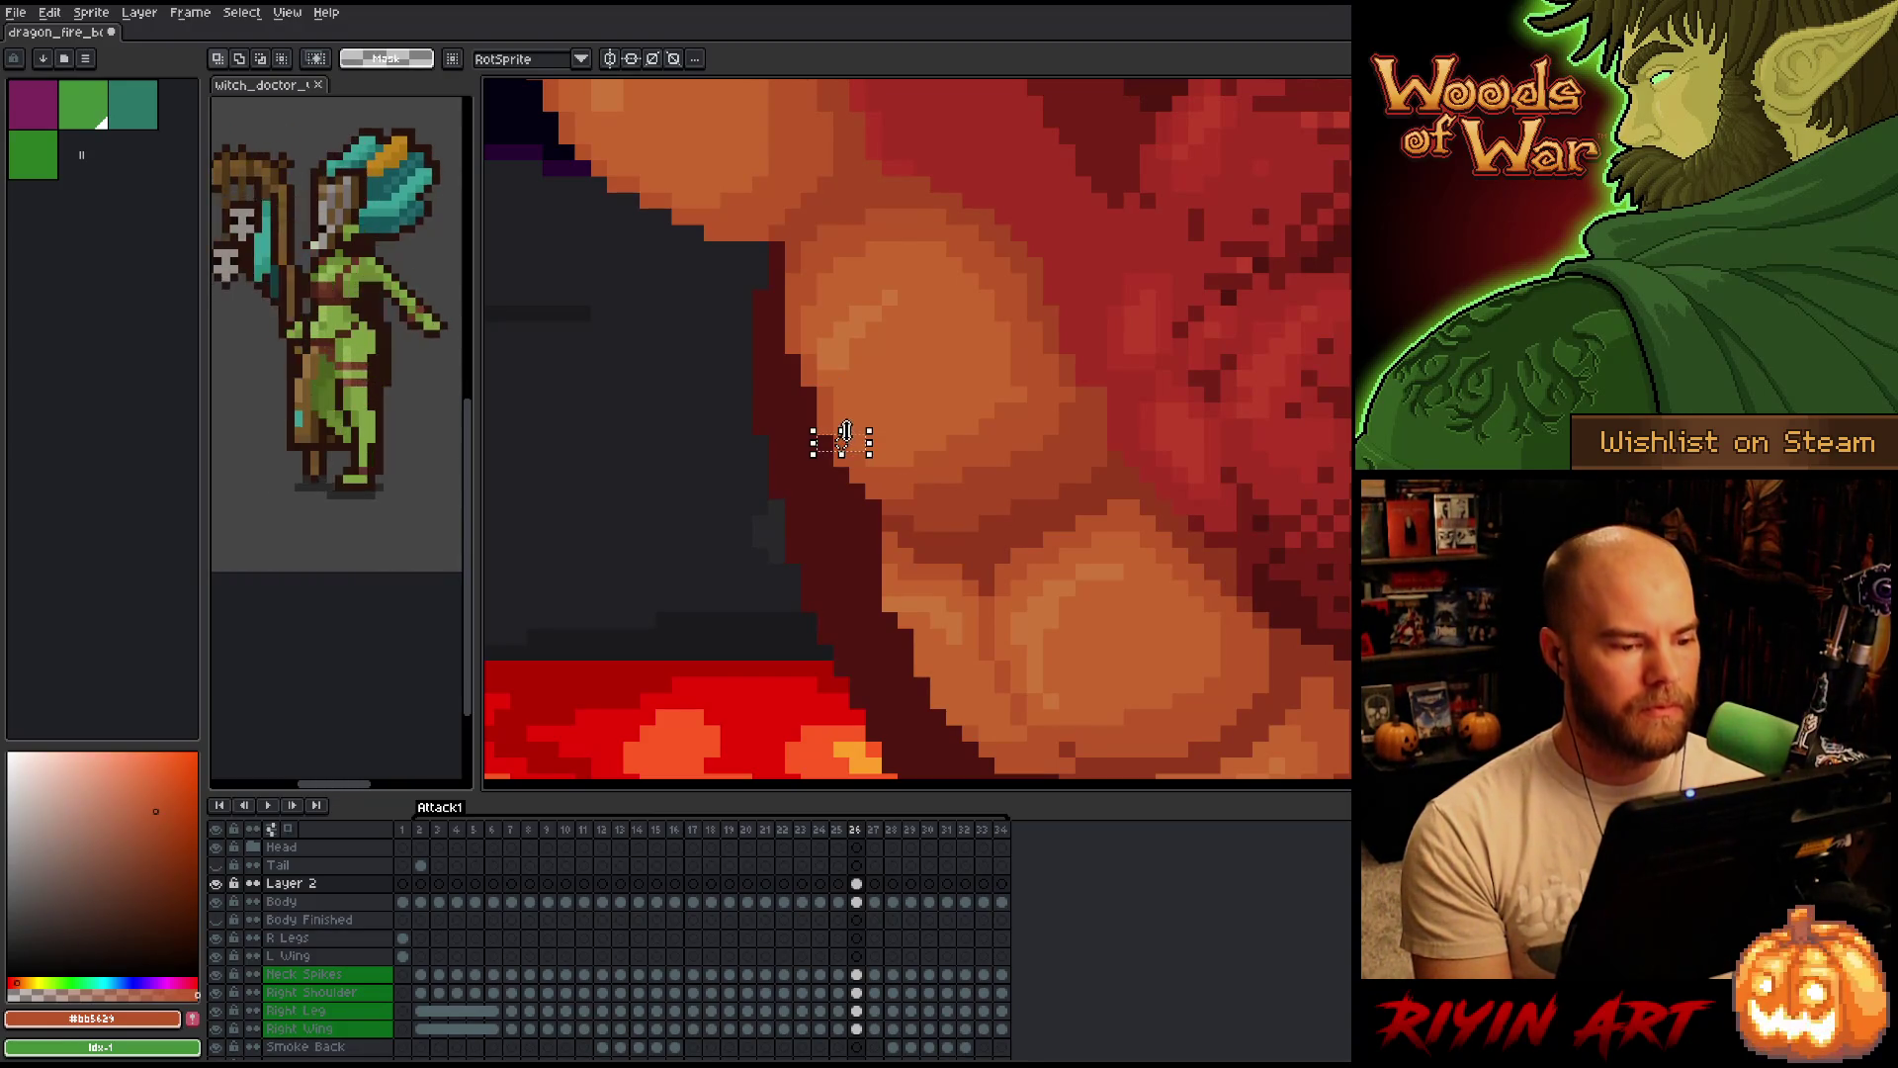
key(ctrl+d)
scroll(970, 342, down, 2)
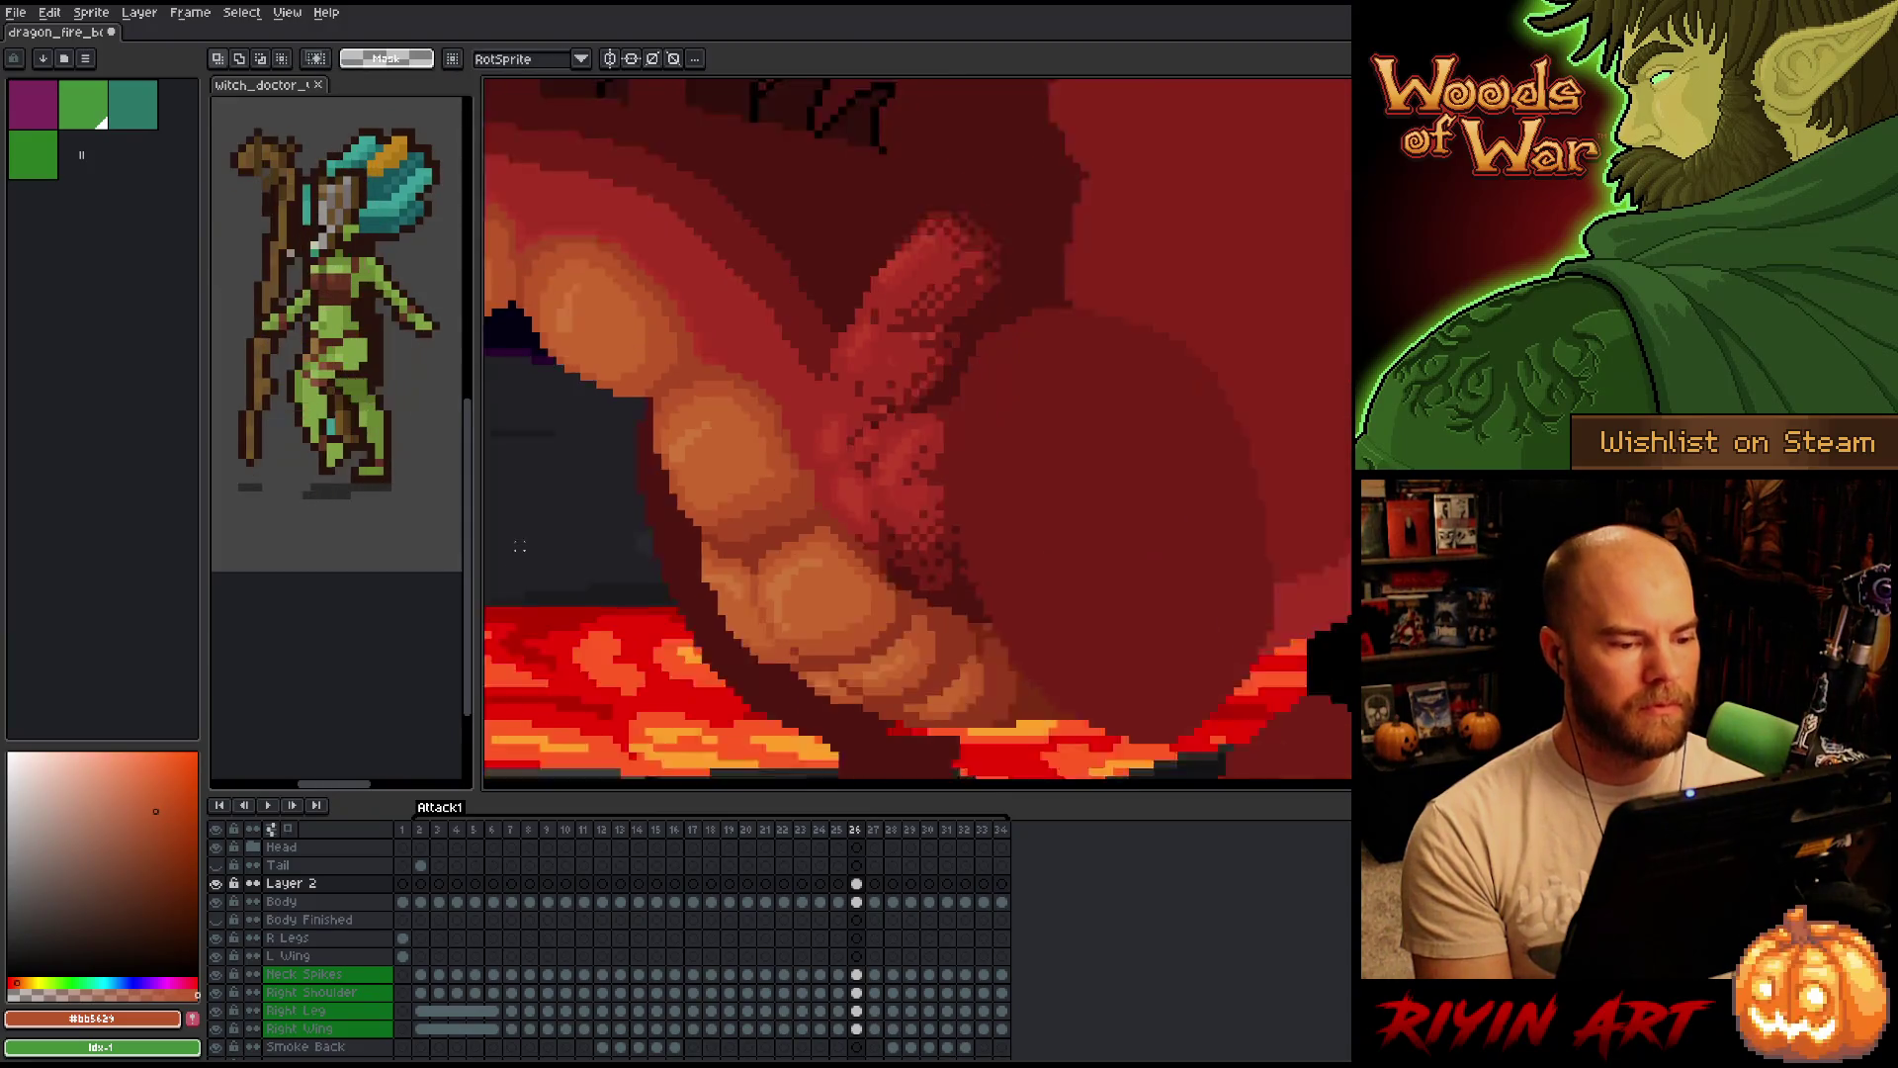
scroll(622, 536, down, 1)
scroll(614, 539, down, 2)
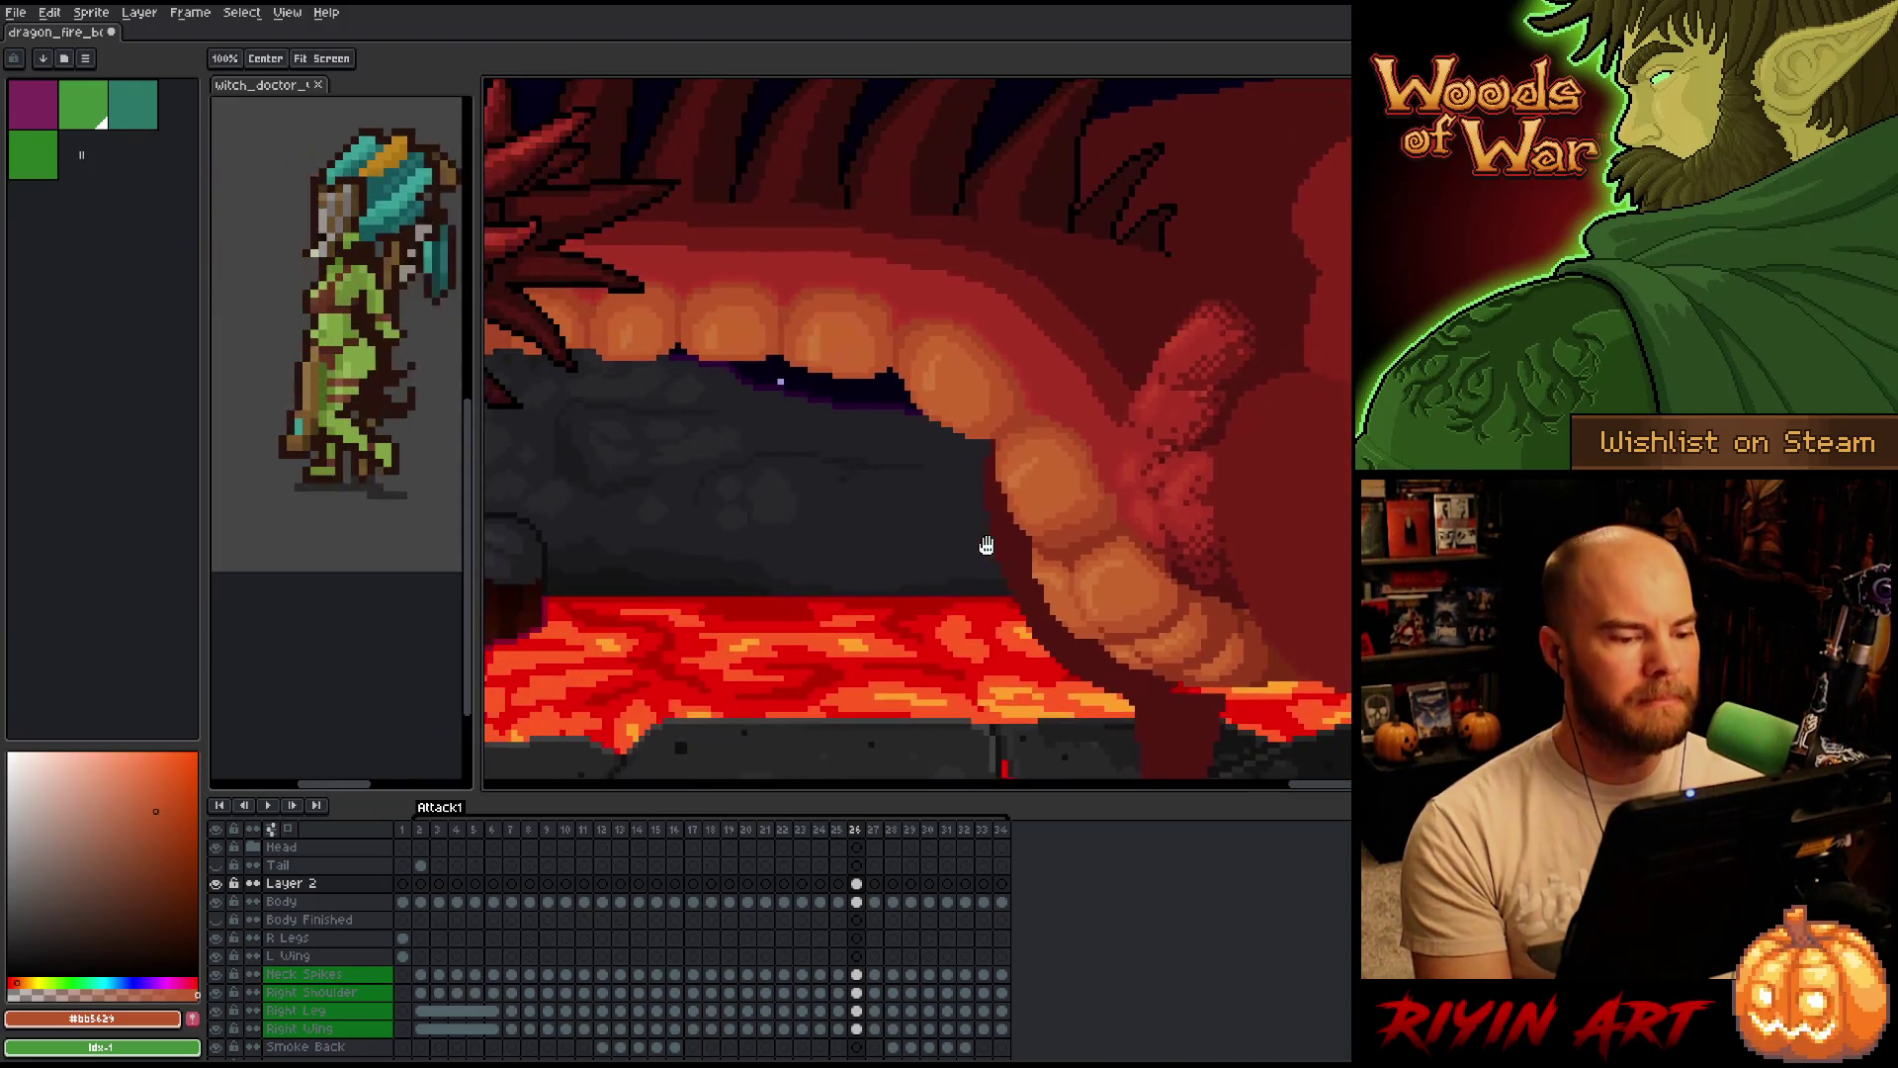
scroll(894, 562, up, 1)
scroll(893, 561, up, 1)
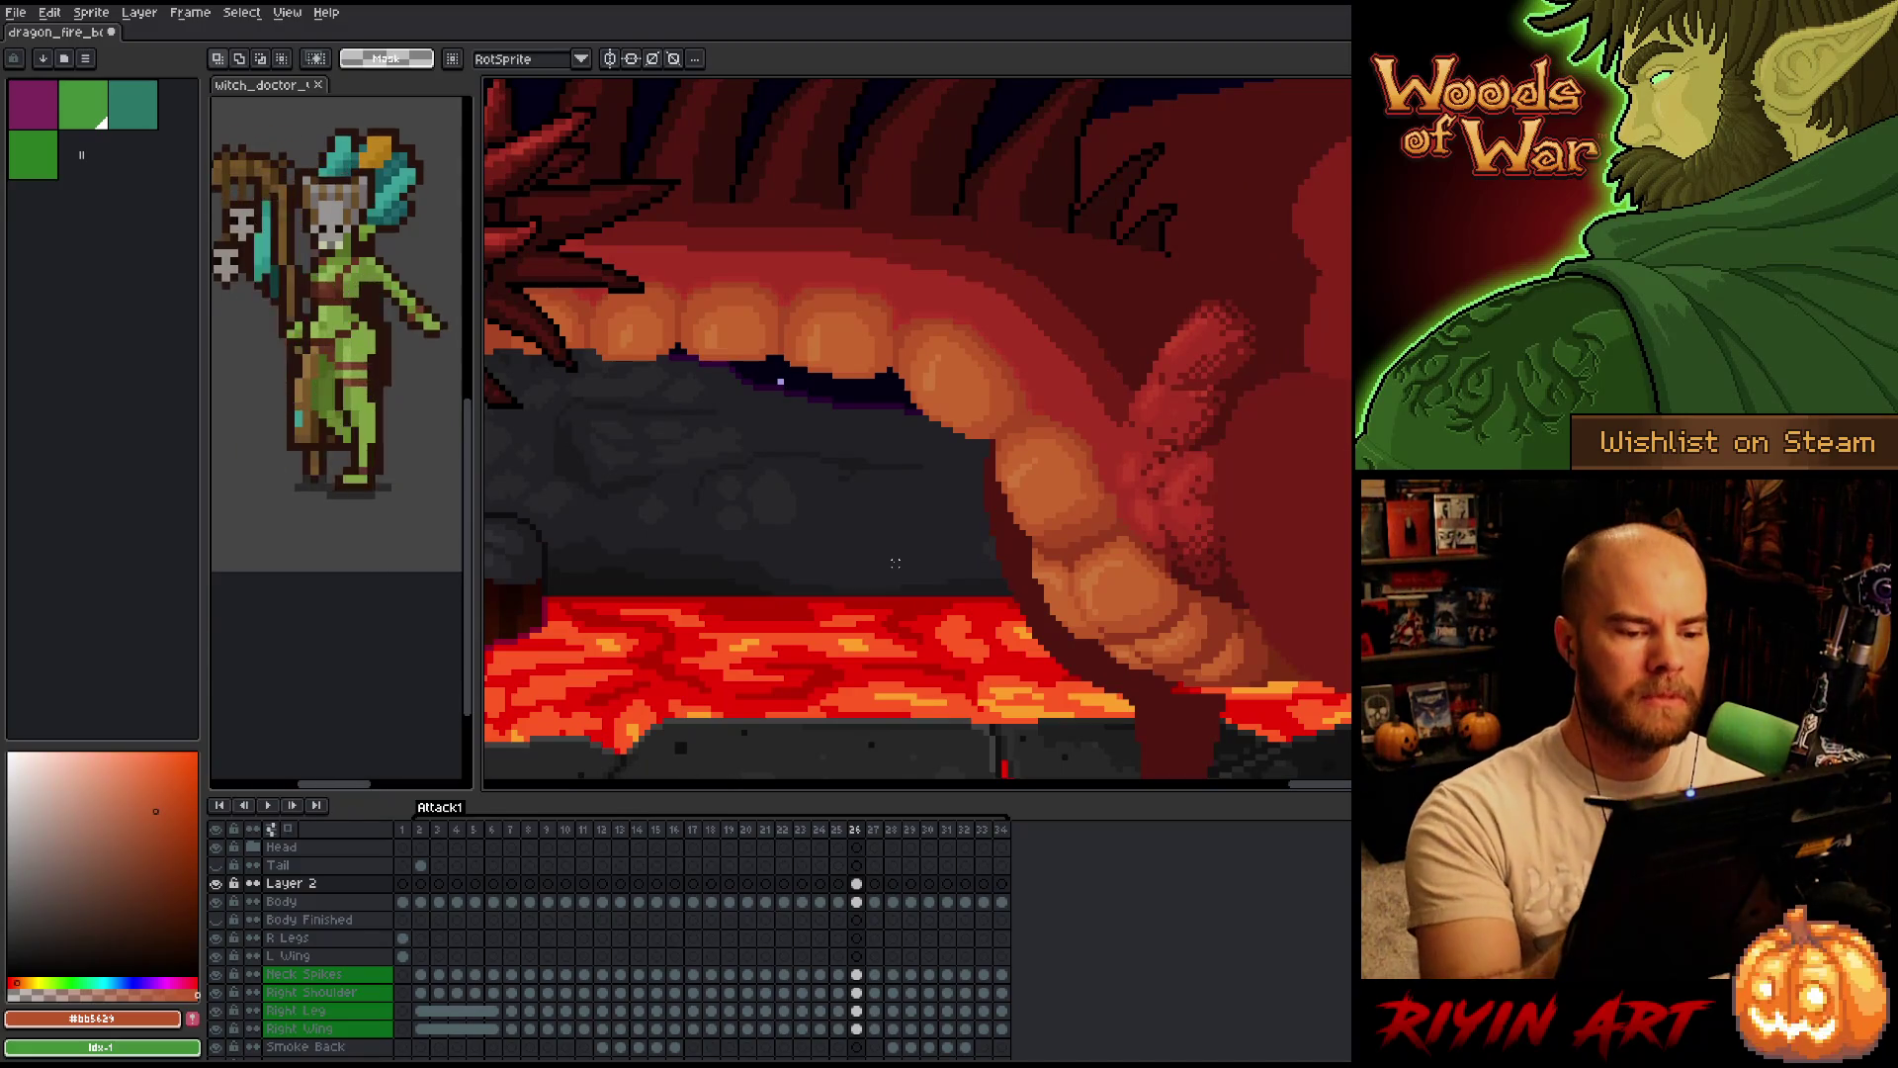
key(i)
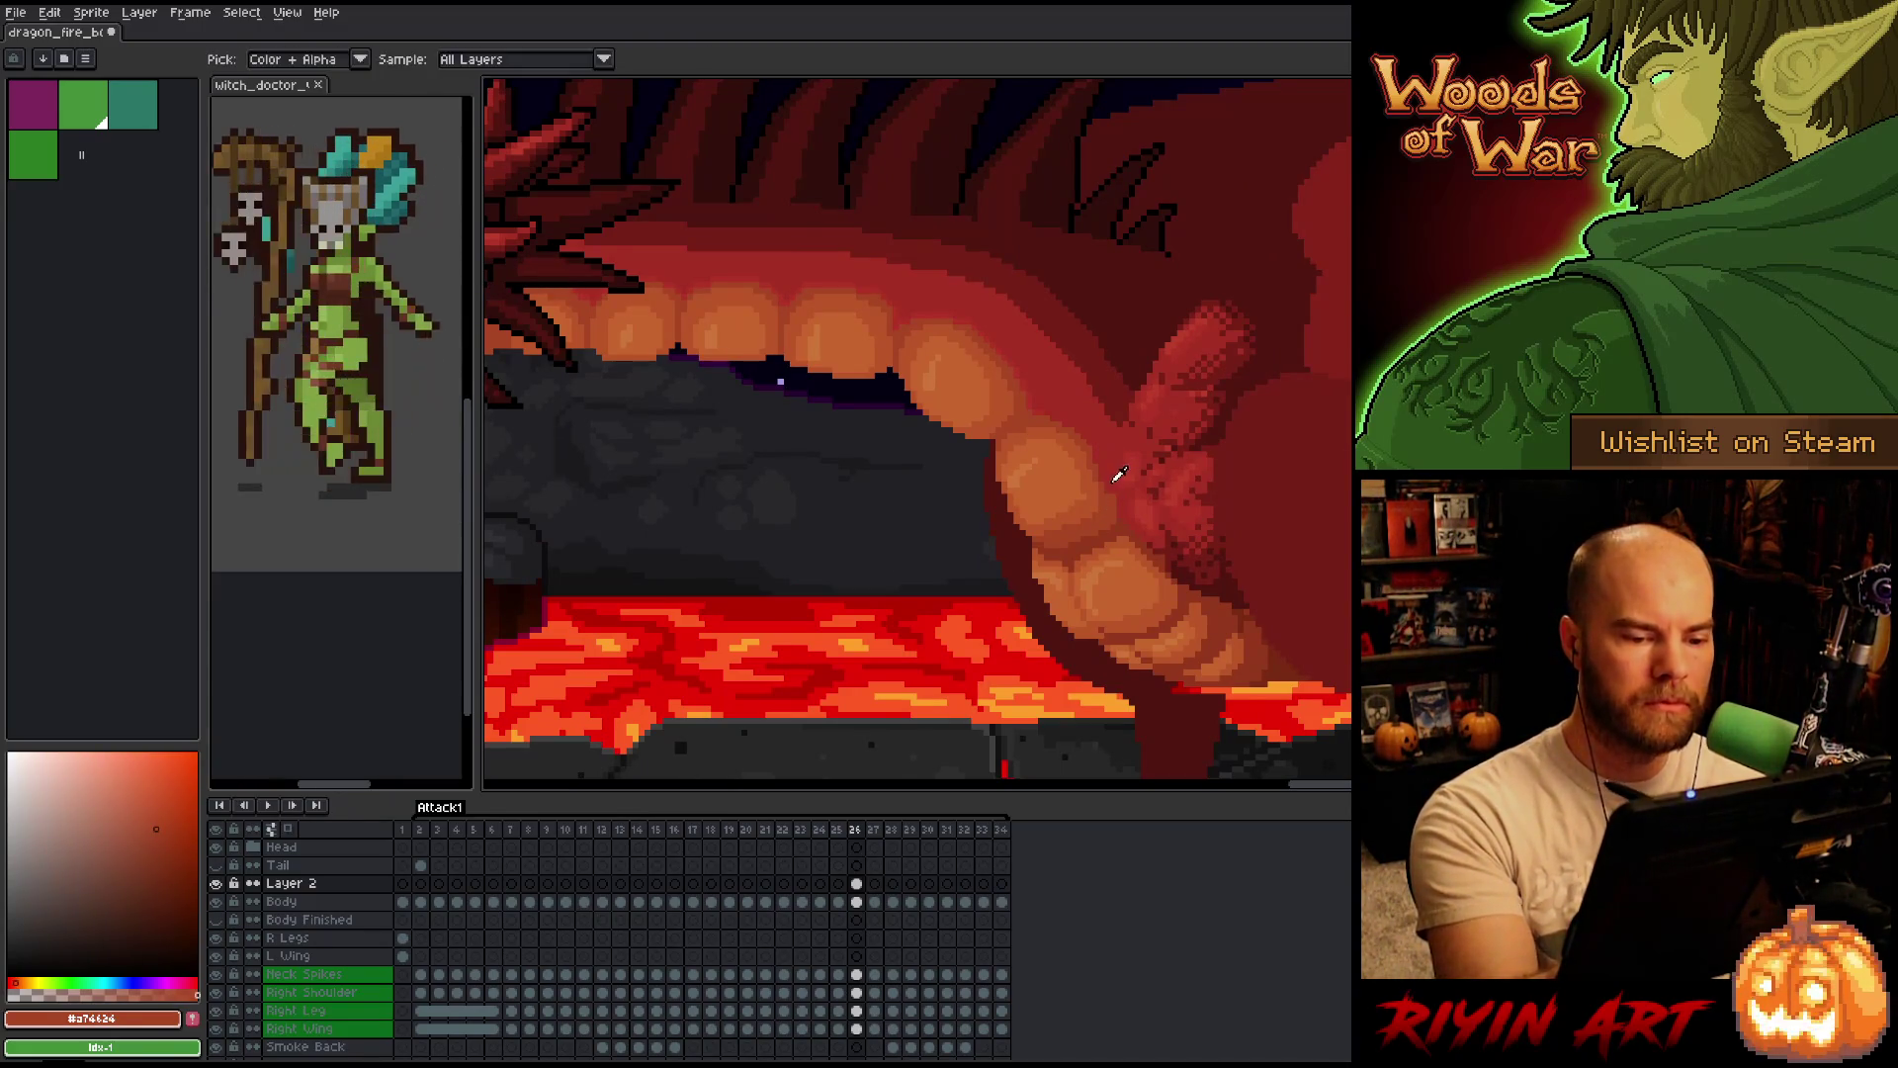
alt+click(1113, 505)
alt+click(1093, 502)
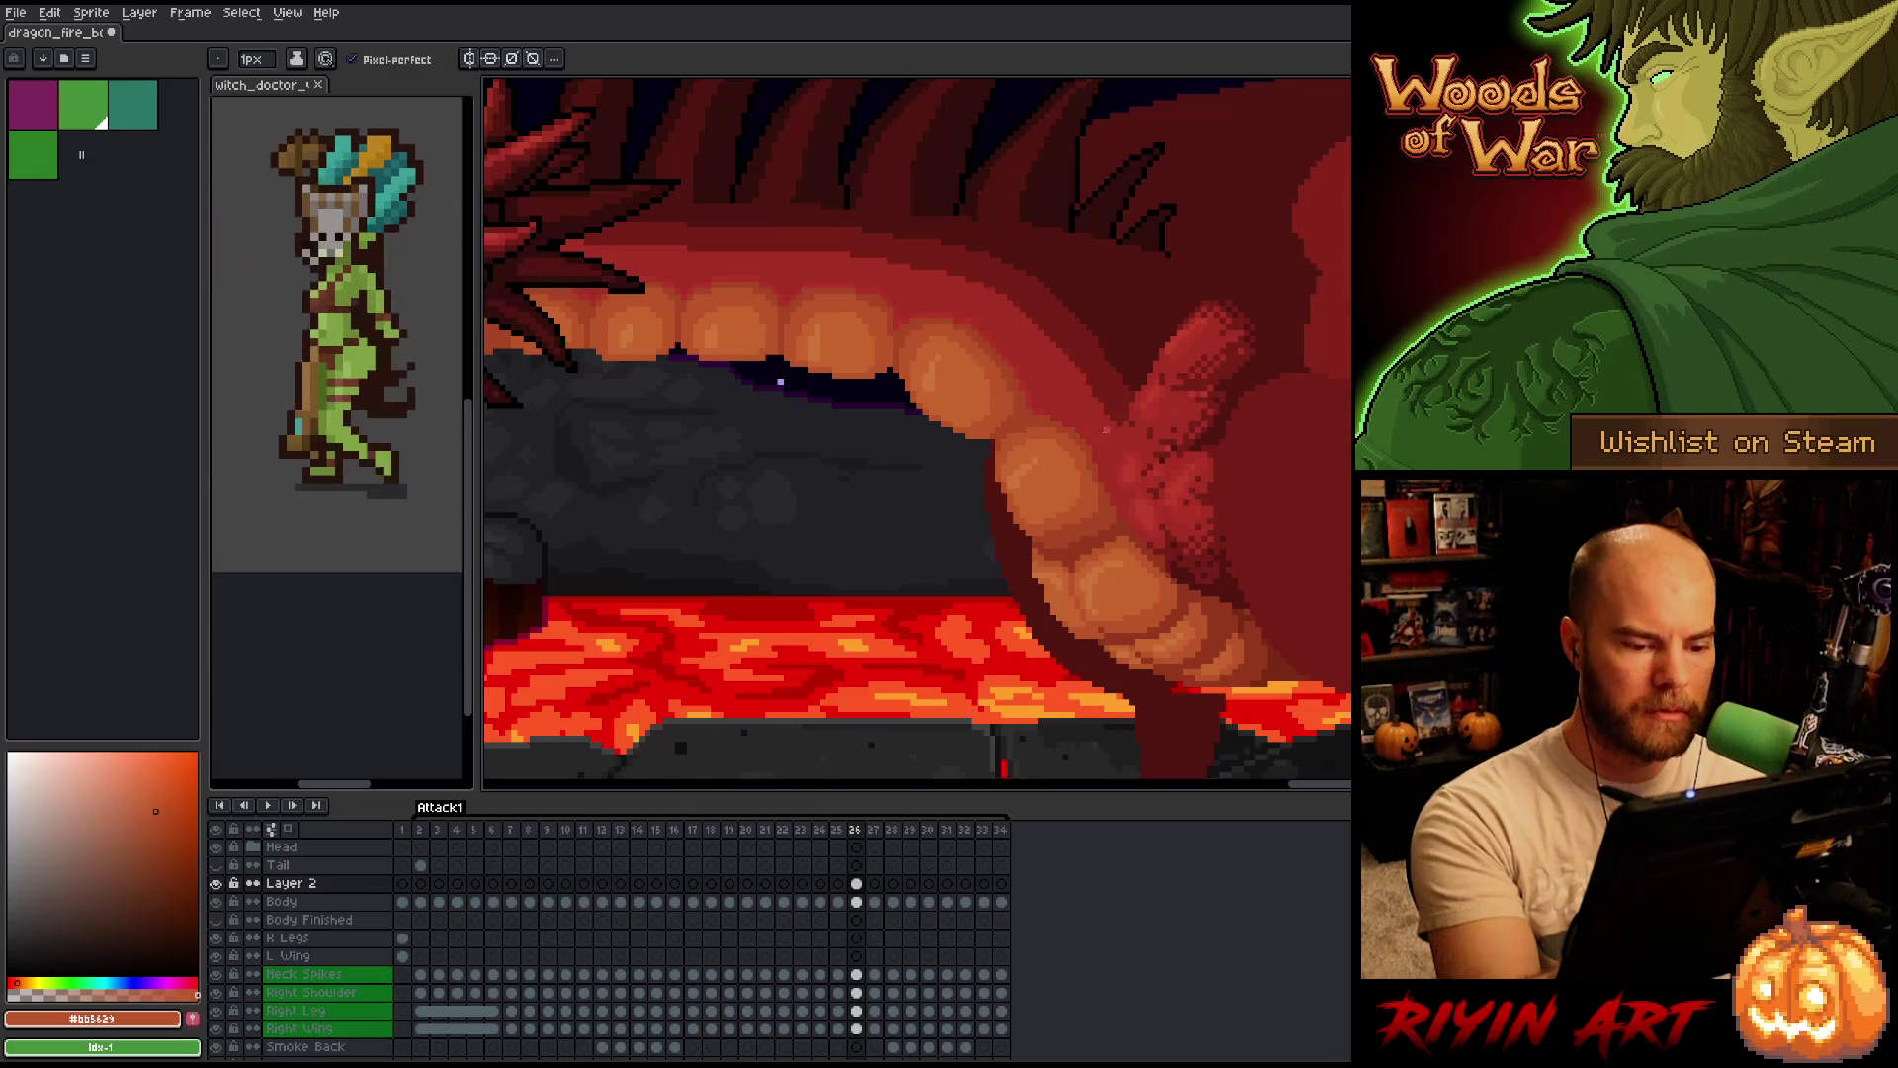
key(Left)
key(Right)
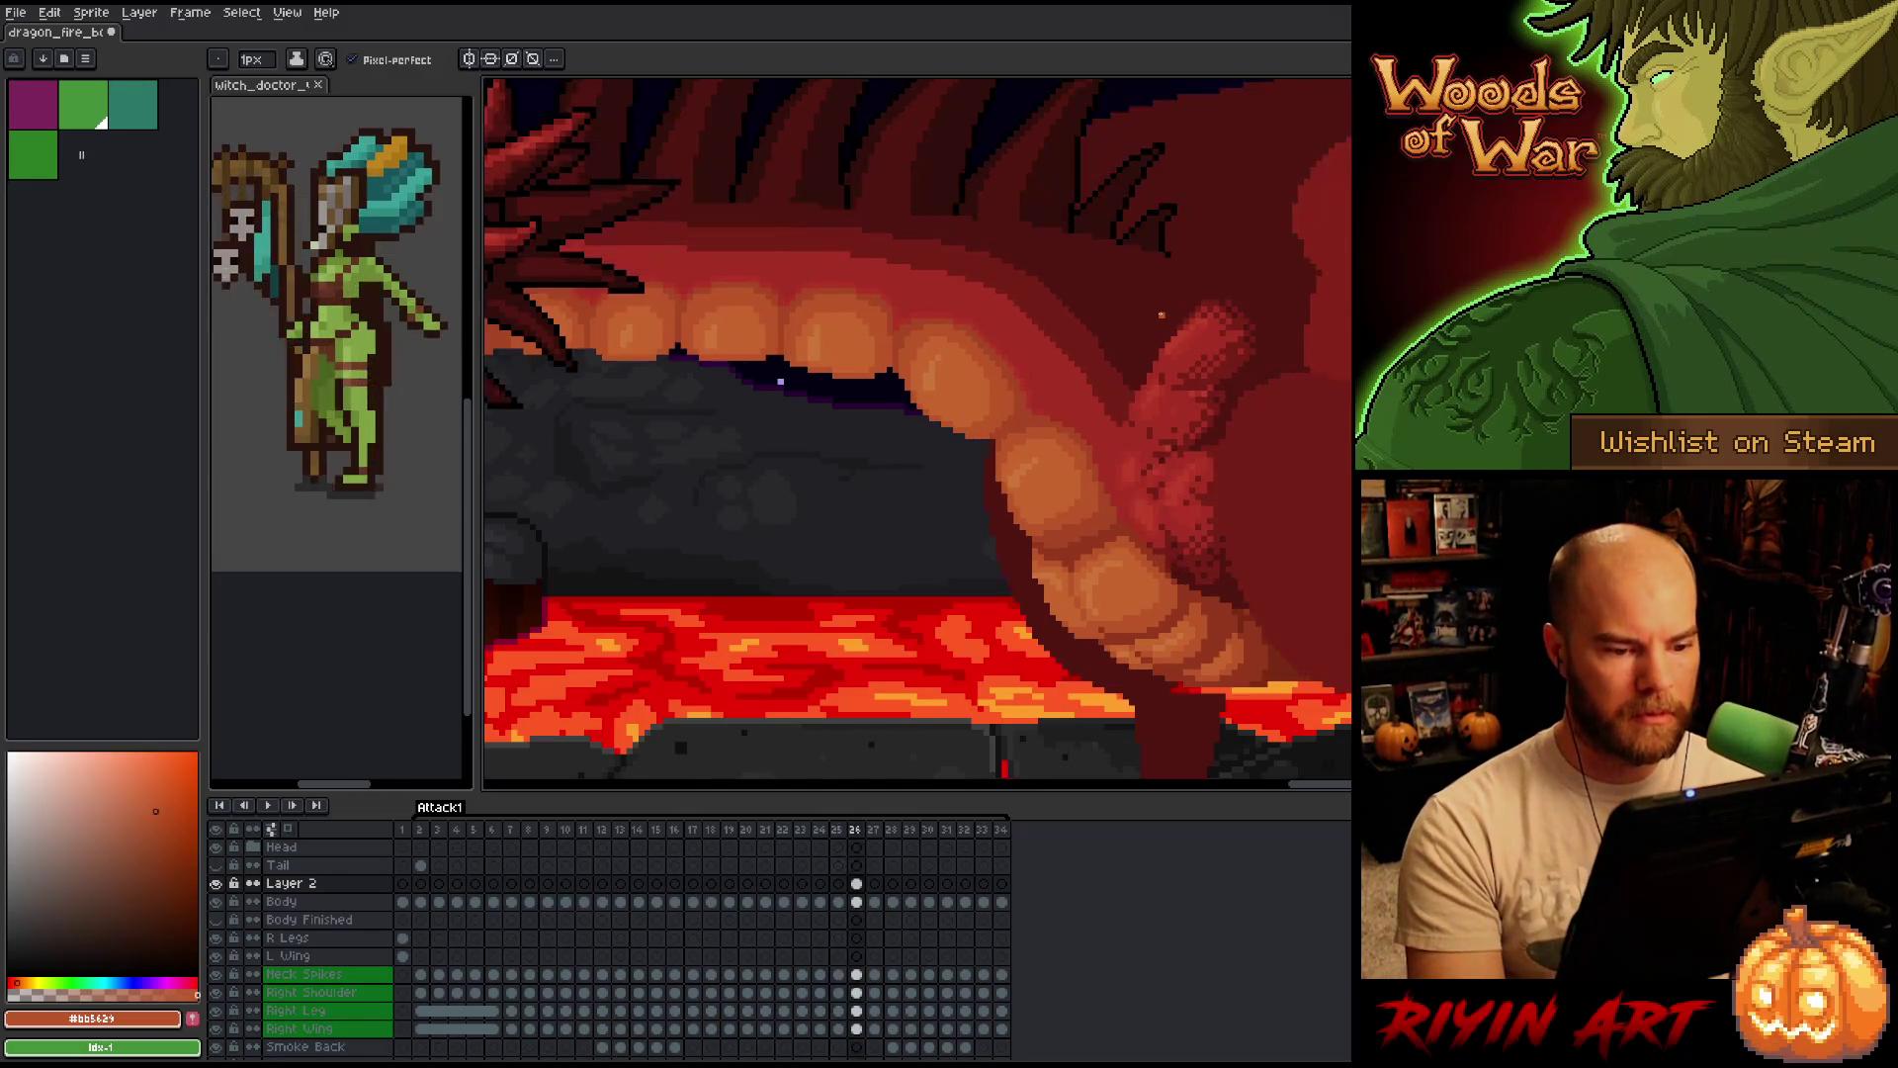
key(Left)
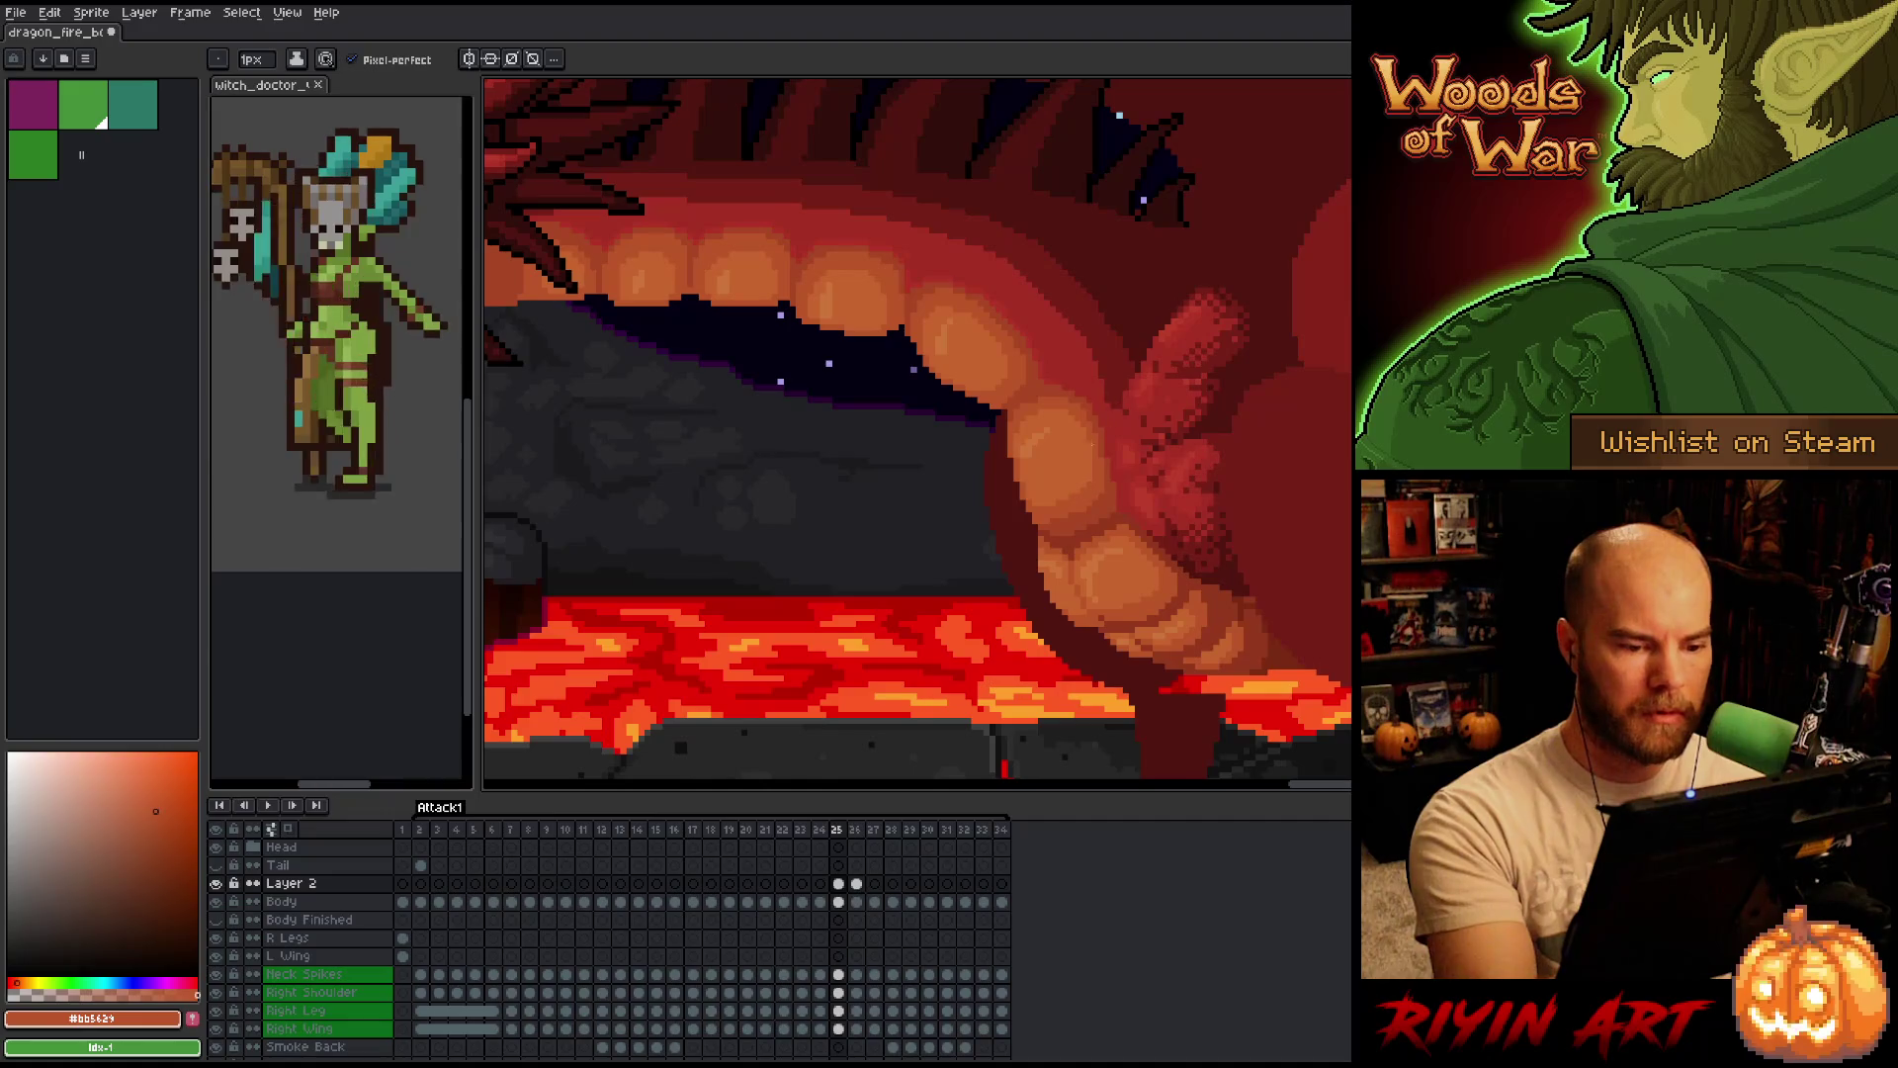
key(Right)
key(Left)
key(Right)
key(Left)
key(Right)
key(Left)
key(Right)
key(Left)
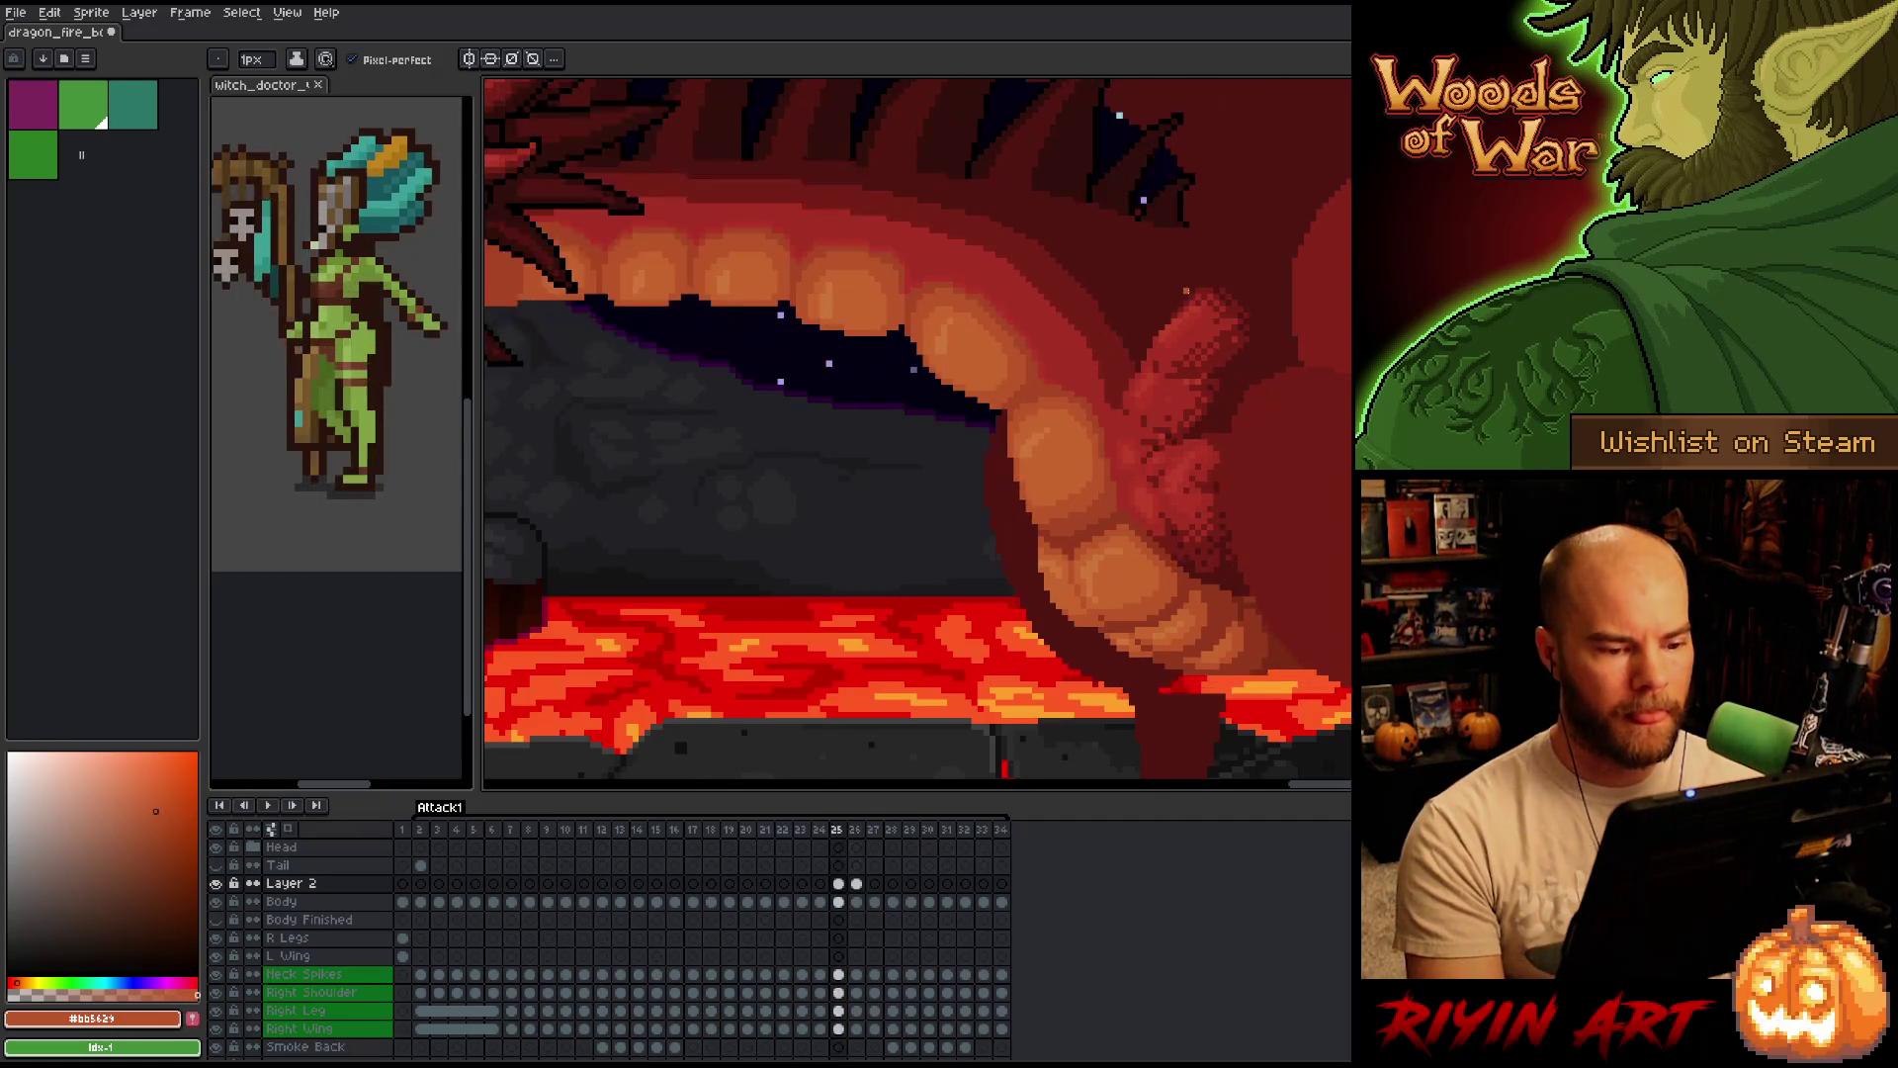
key(Right)
key(Left)
key(Right)
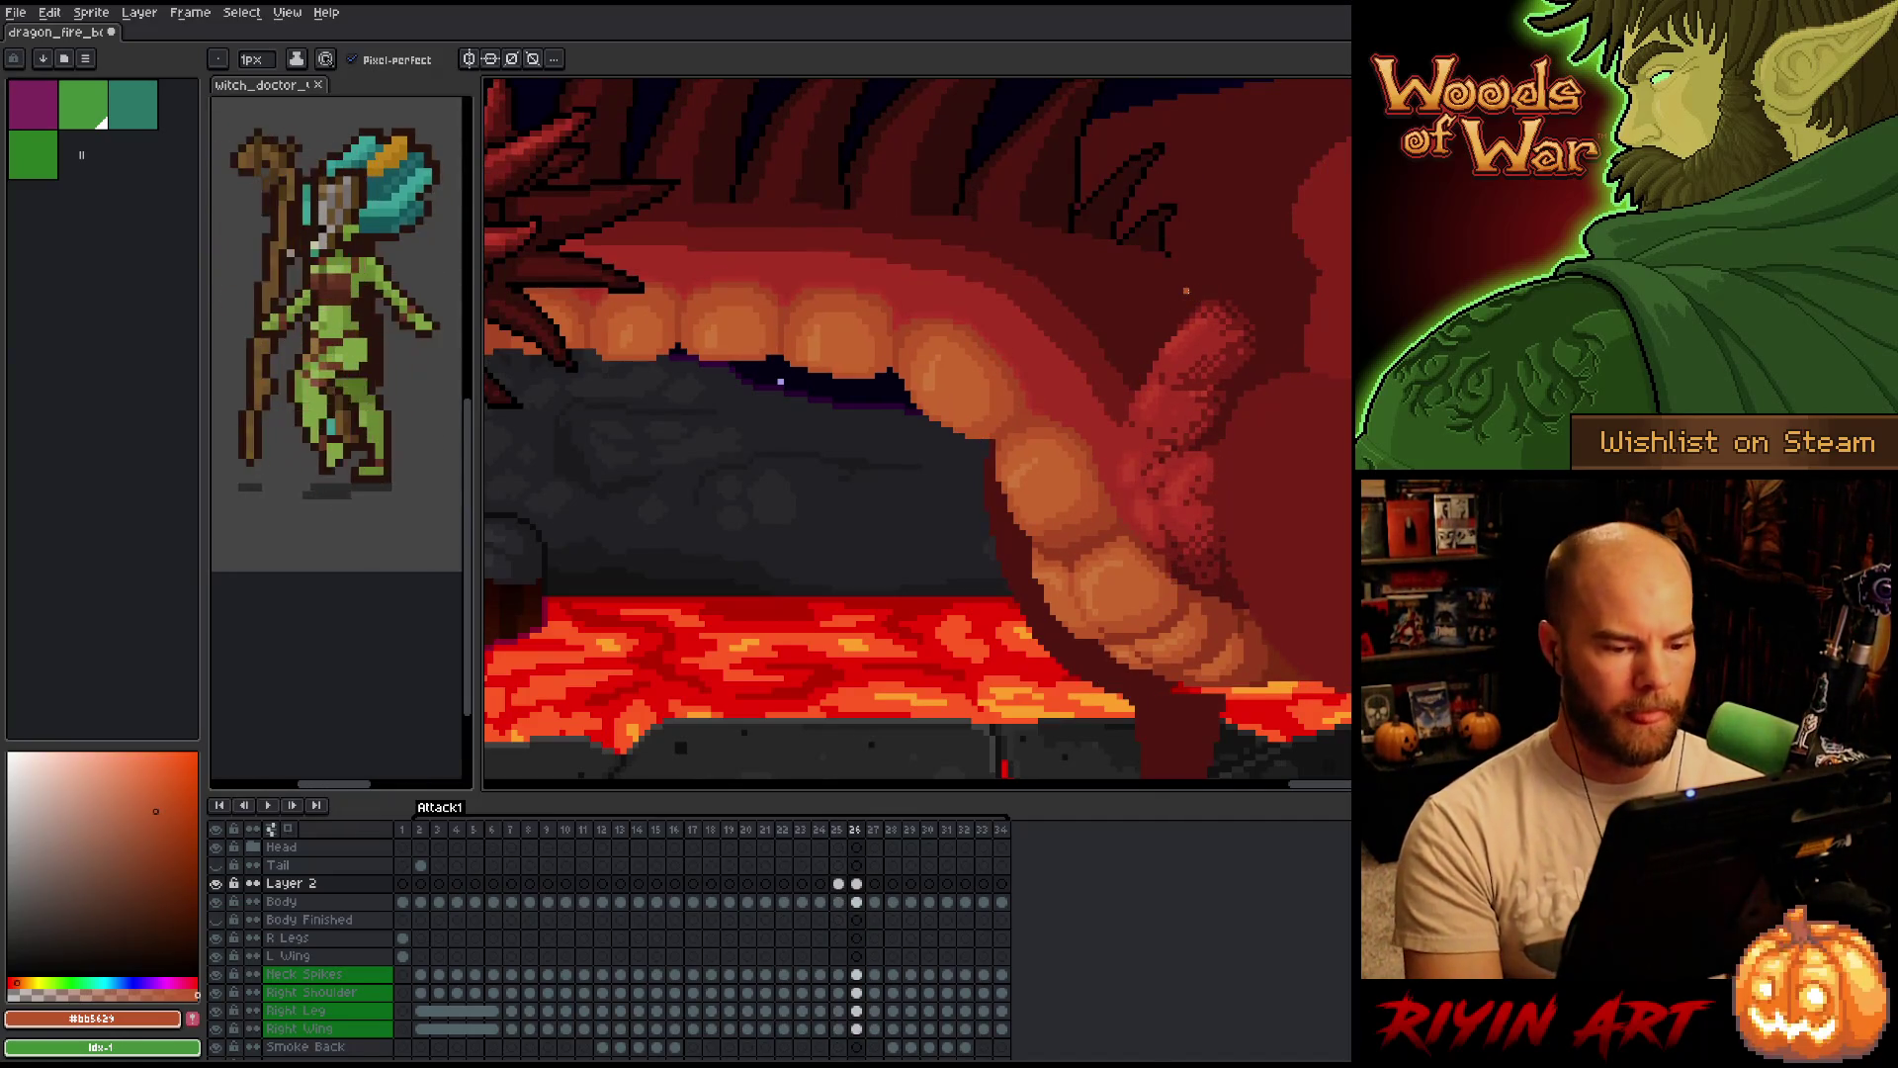
key(e)
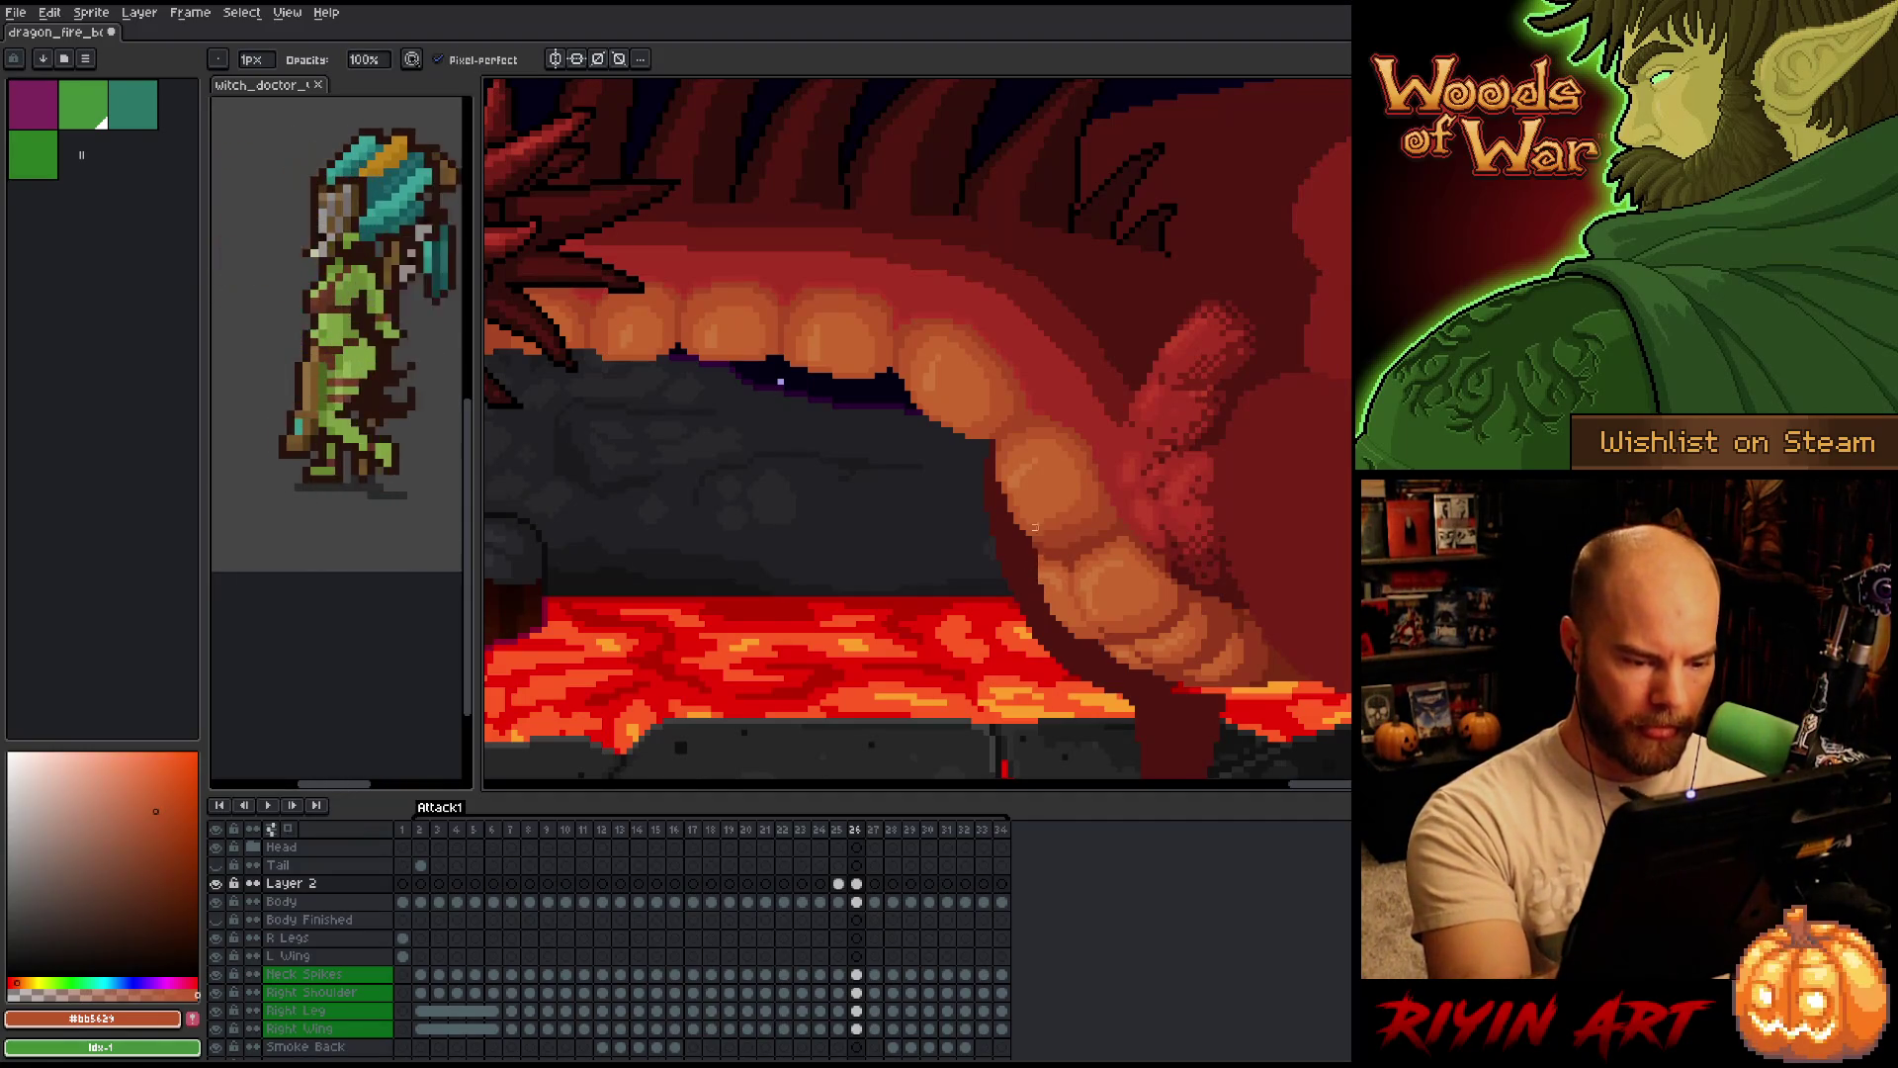
key(Left)
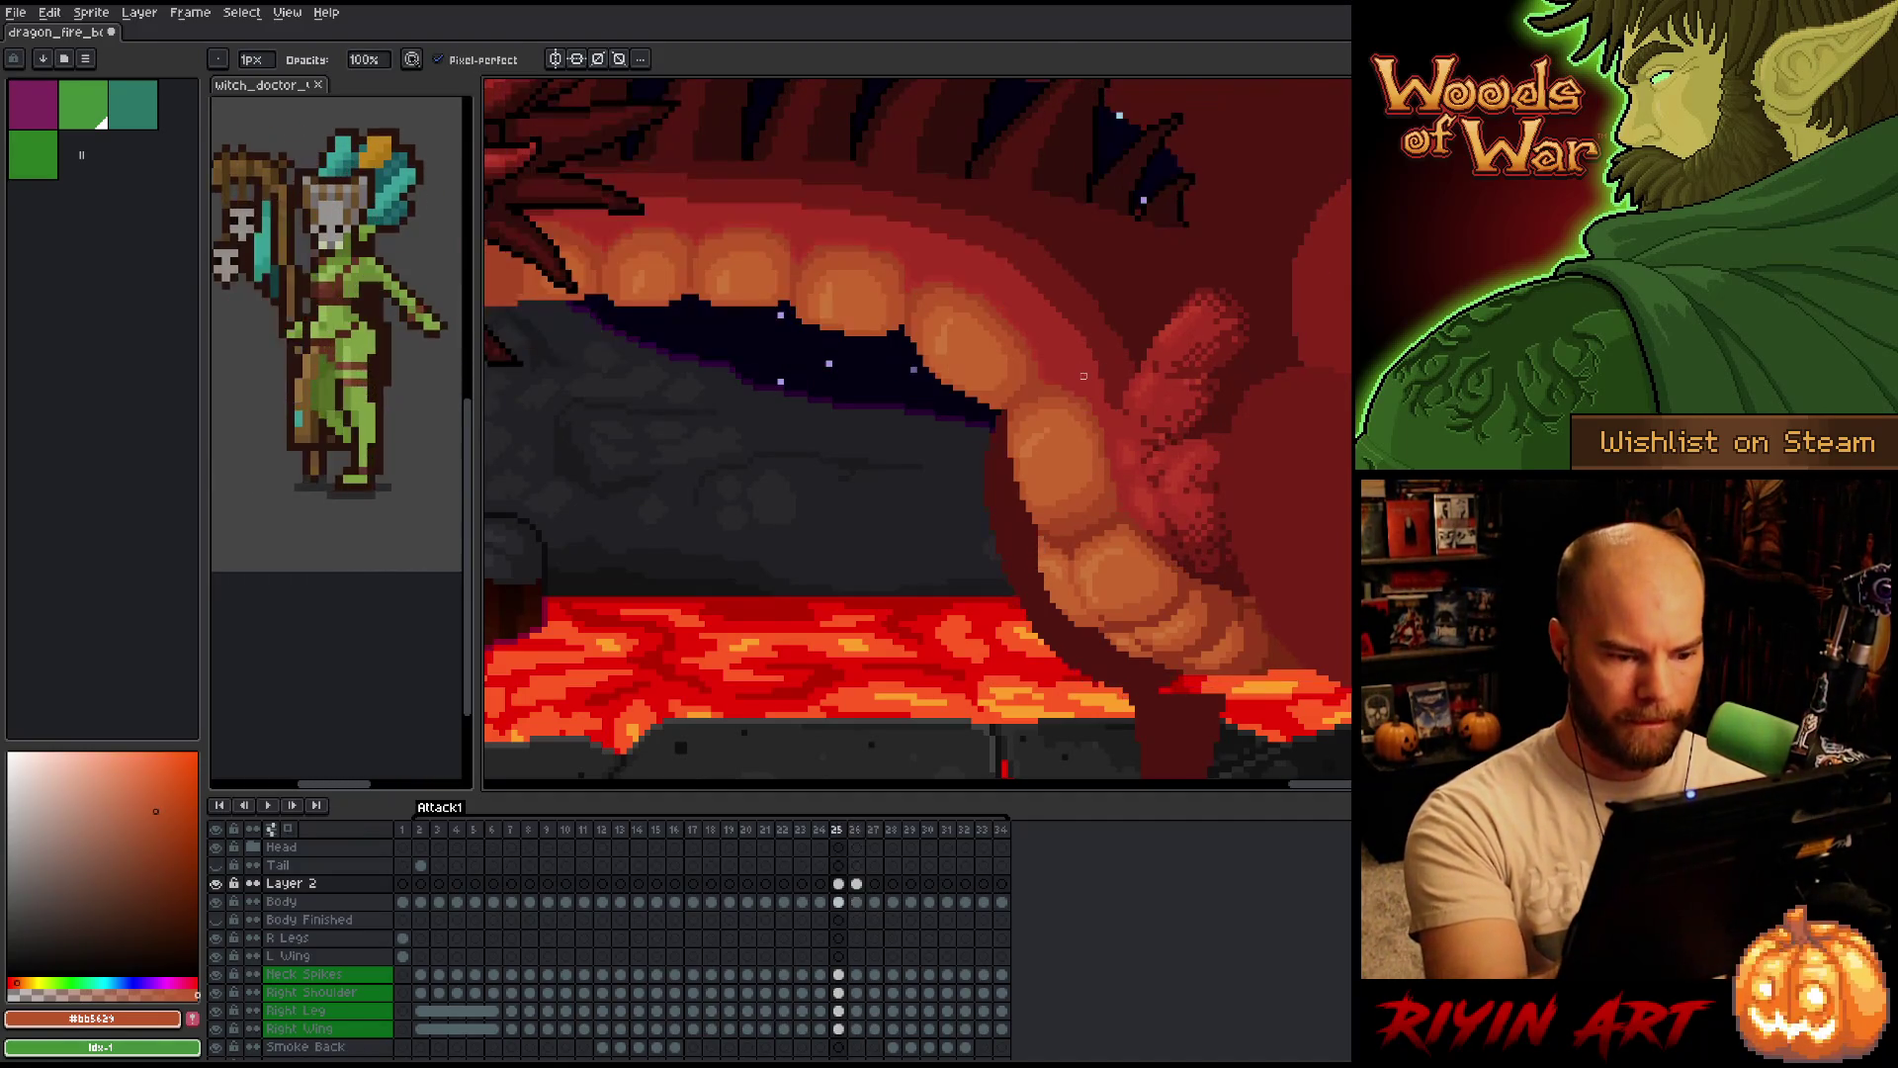
key(Right)
key(Left)
key(Right)
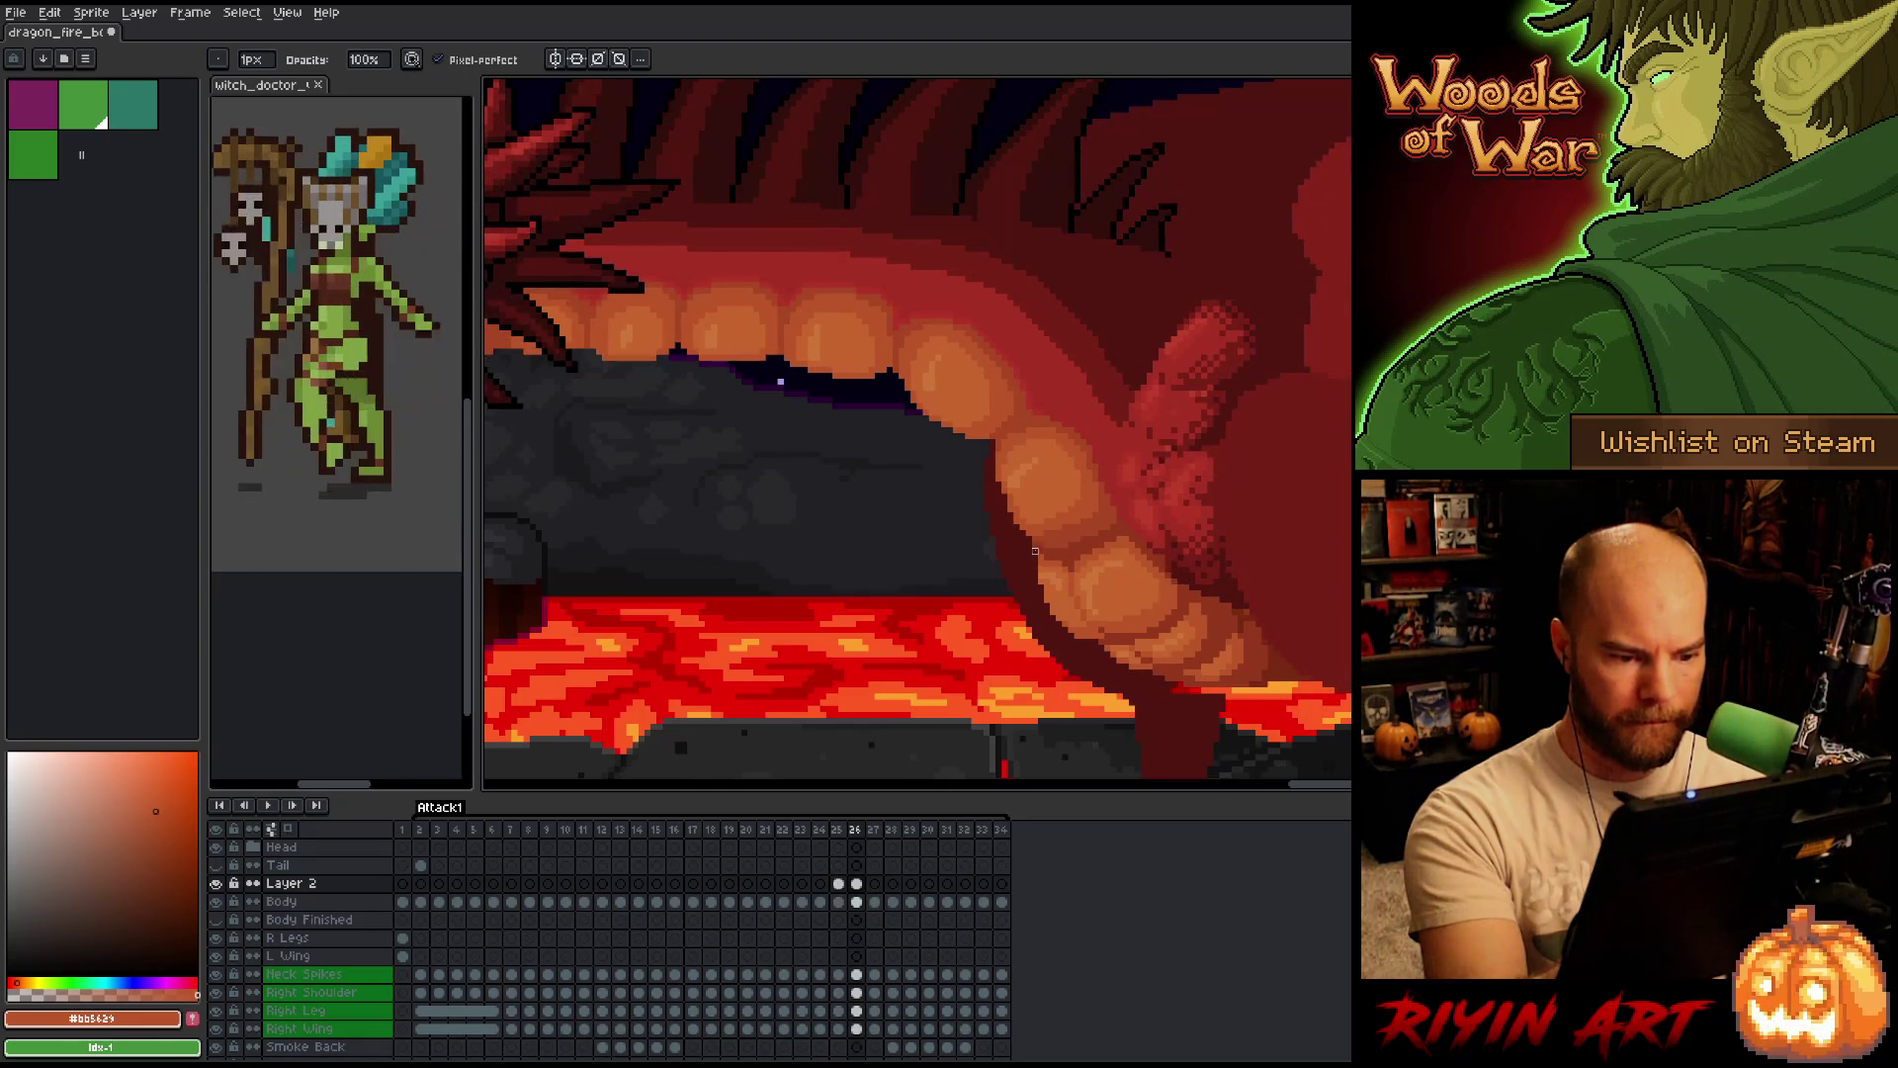
key(Left)
key(Right)
key(Left)
key(Right)
key(Left)
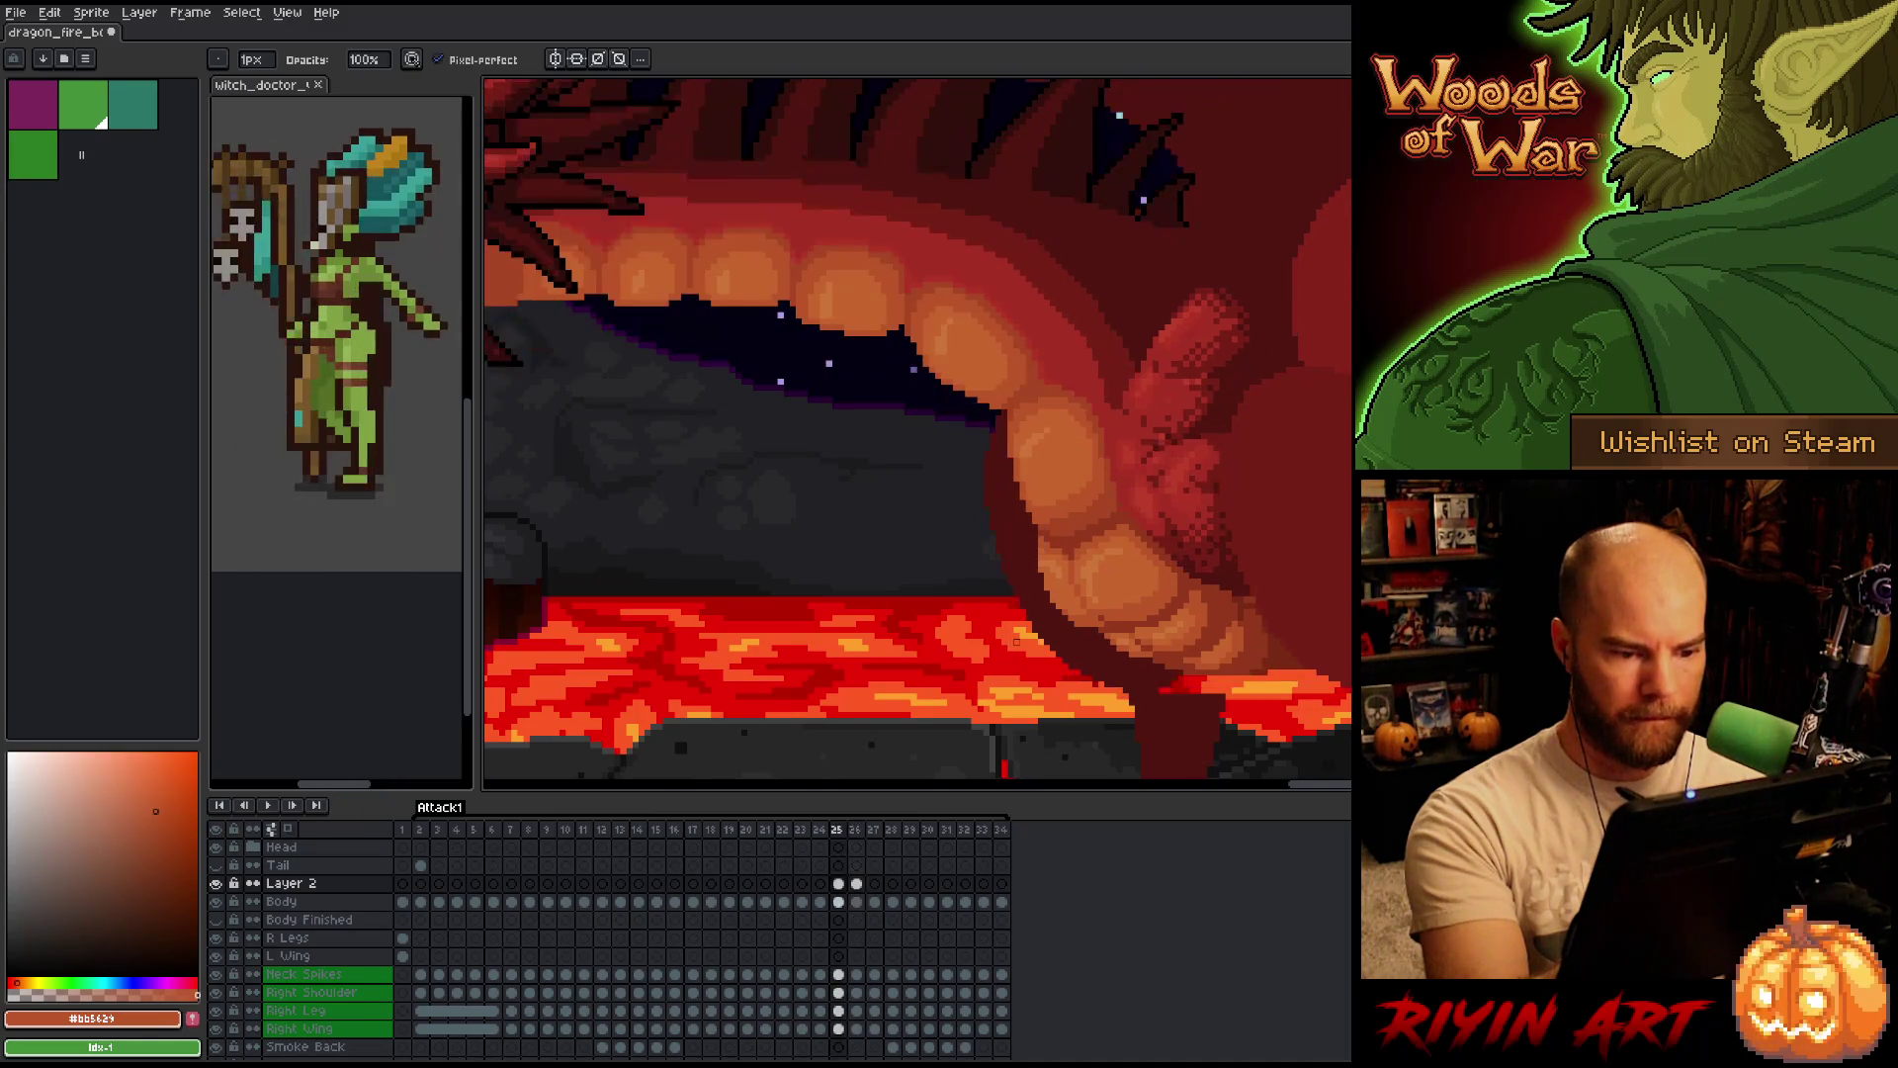
key(Right)
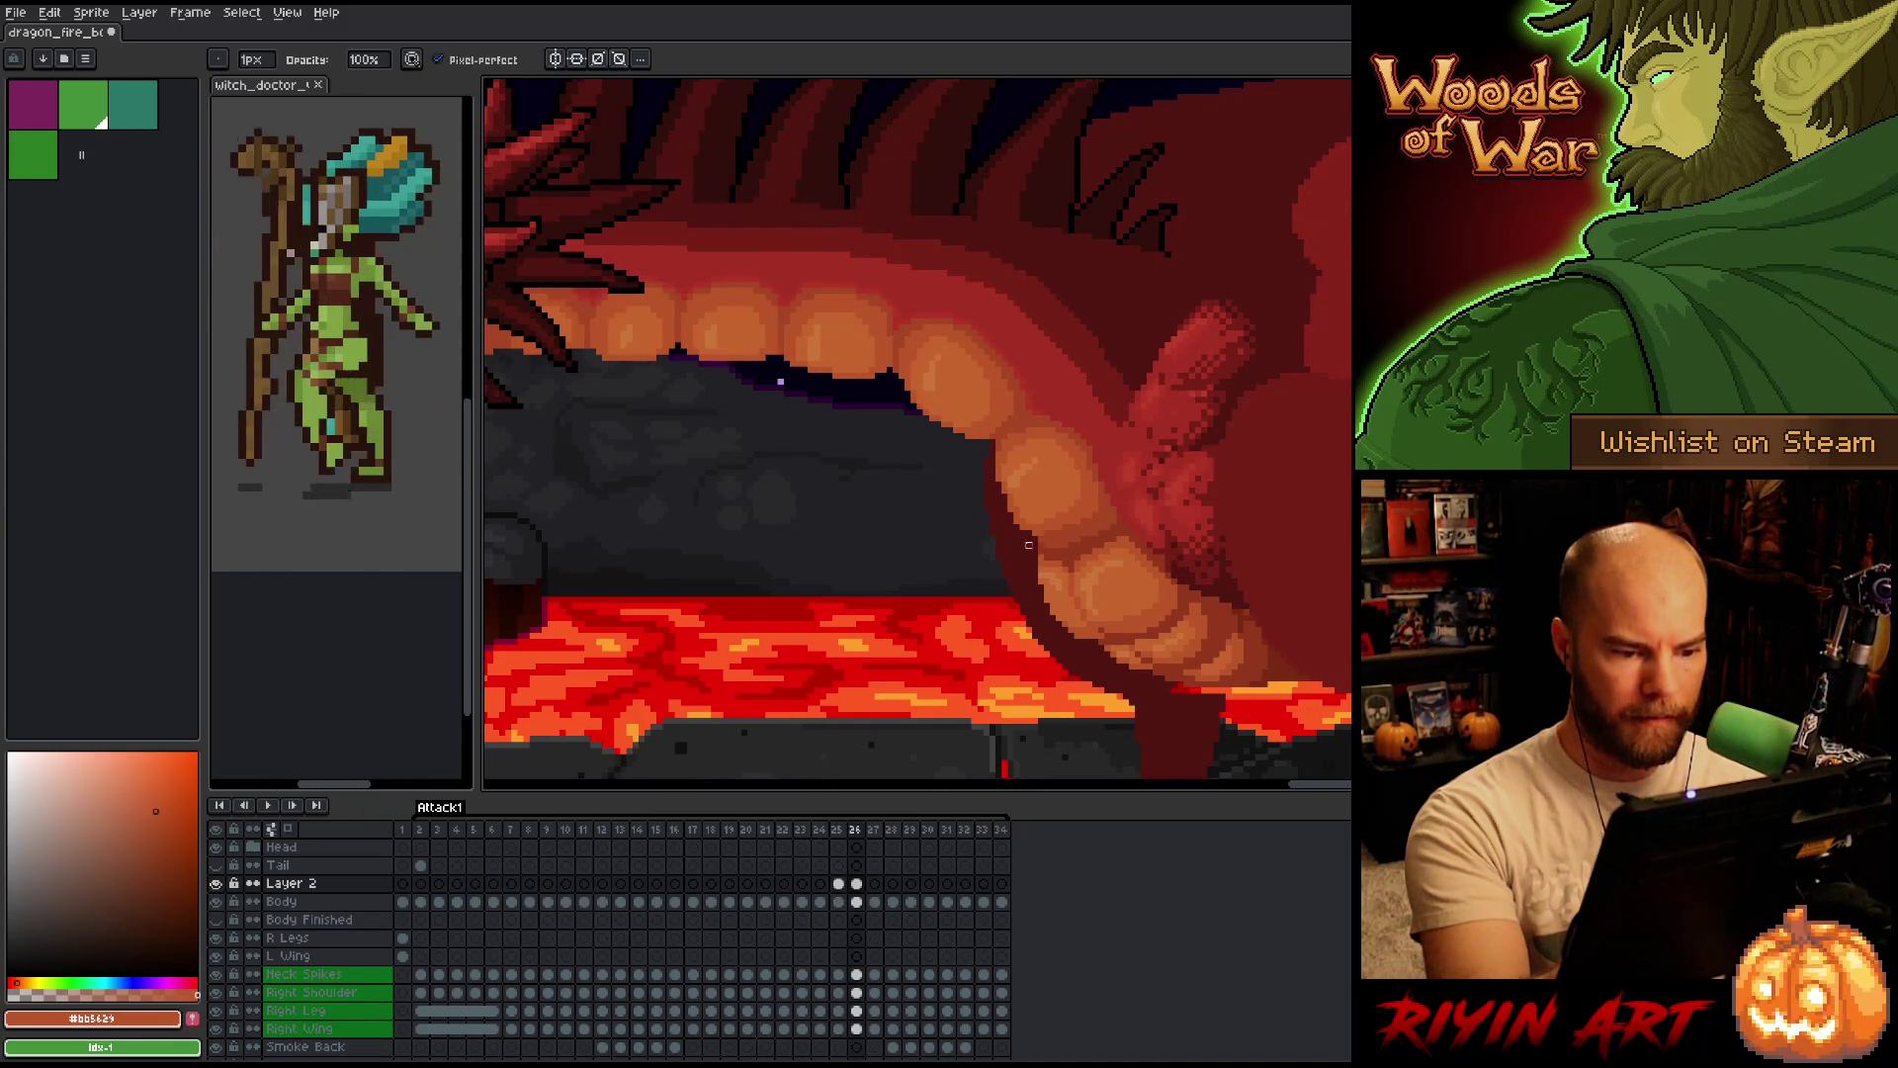
key(v)
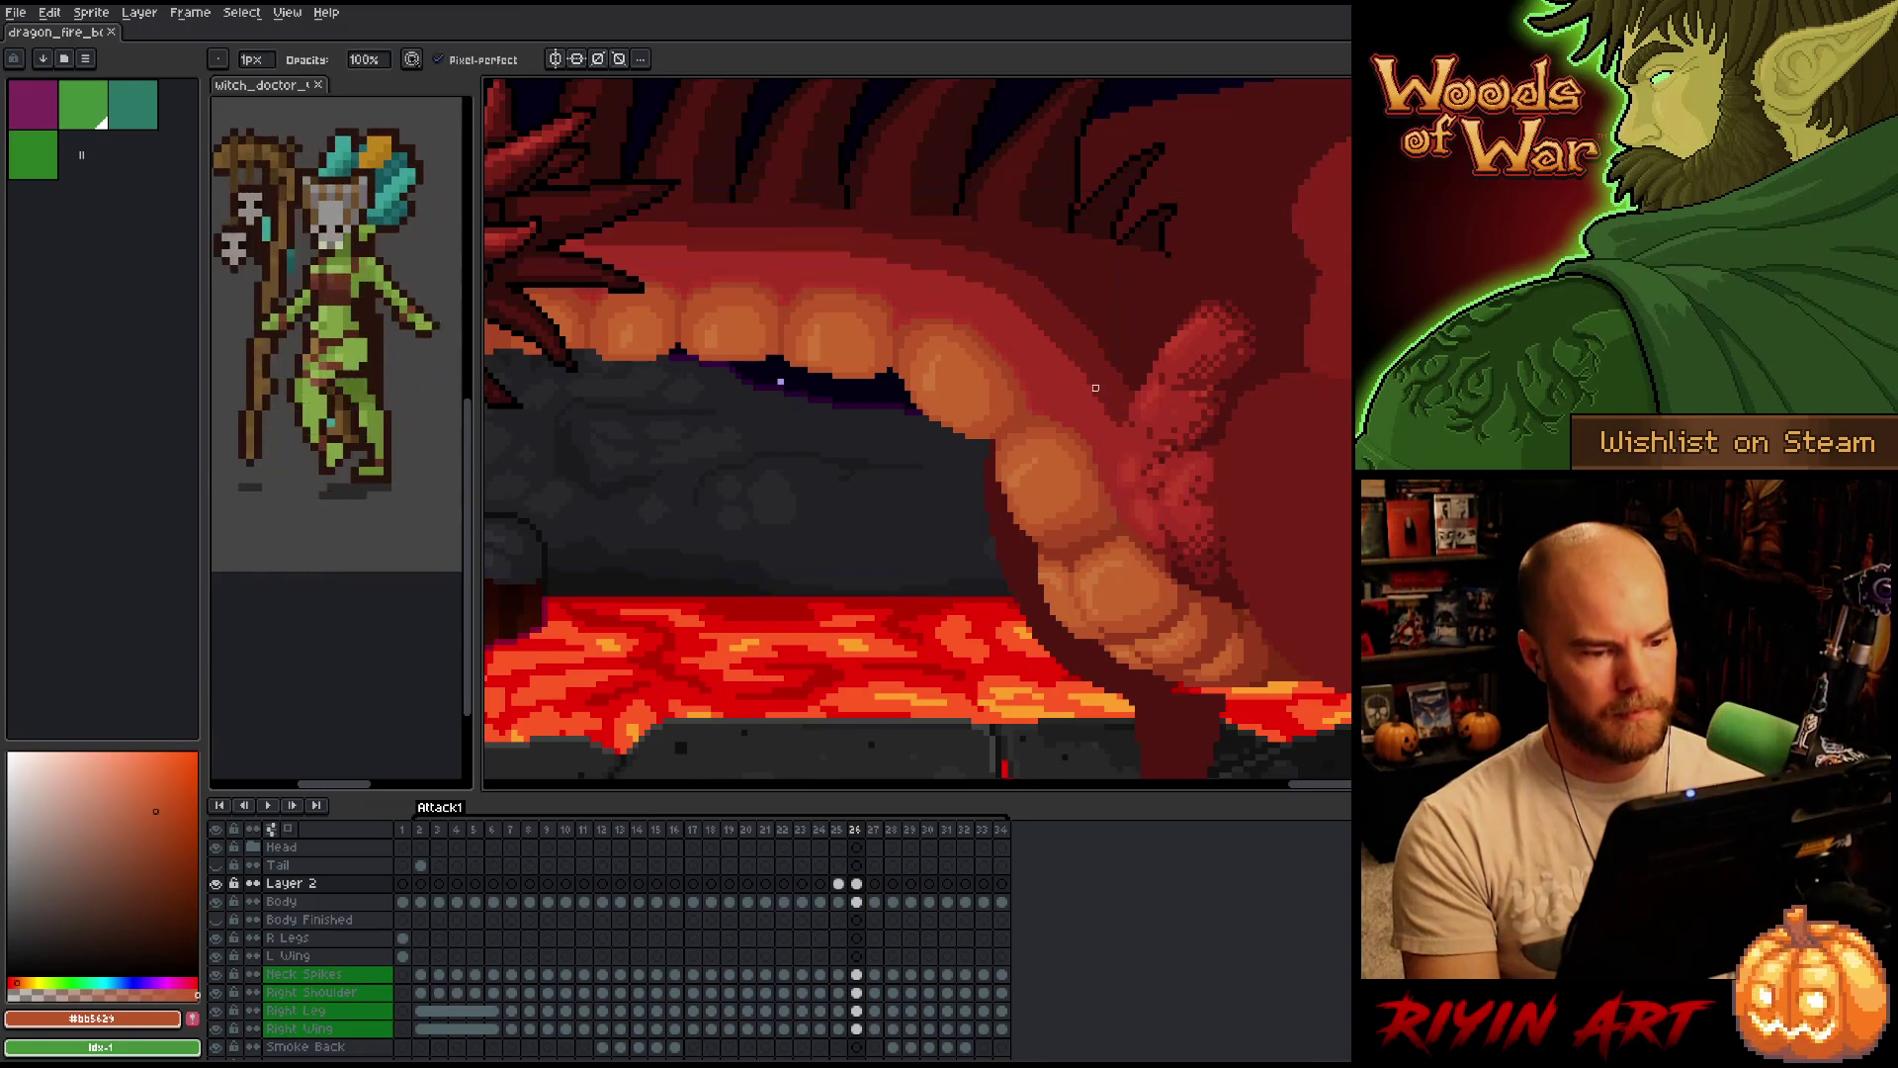
key(b)
scroll(917, 434, down, 3)
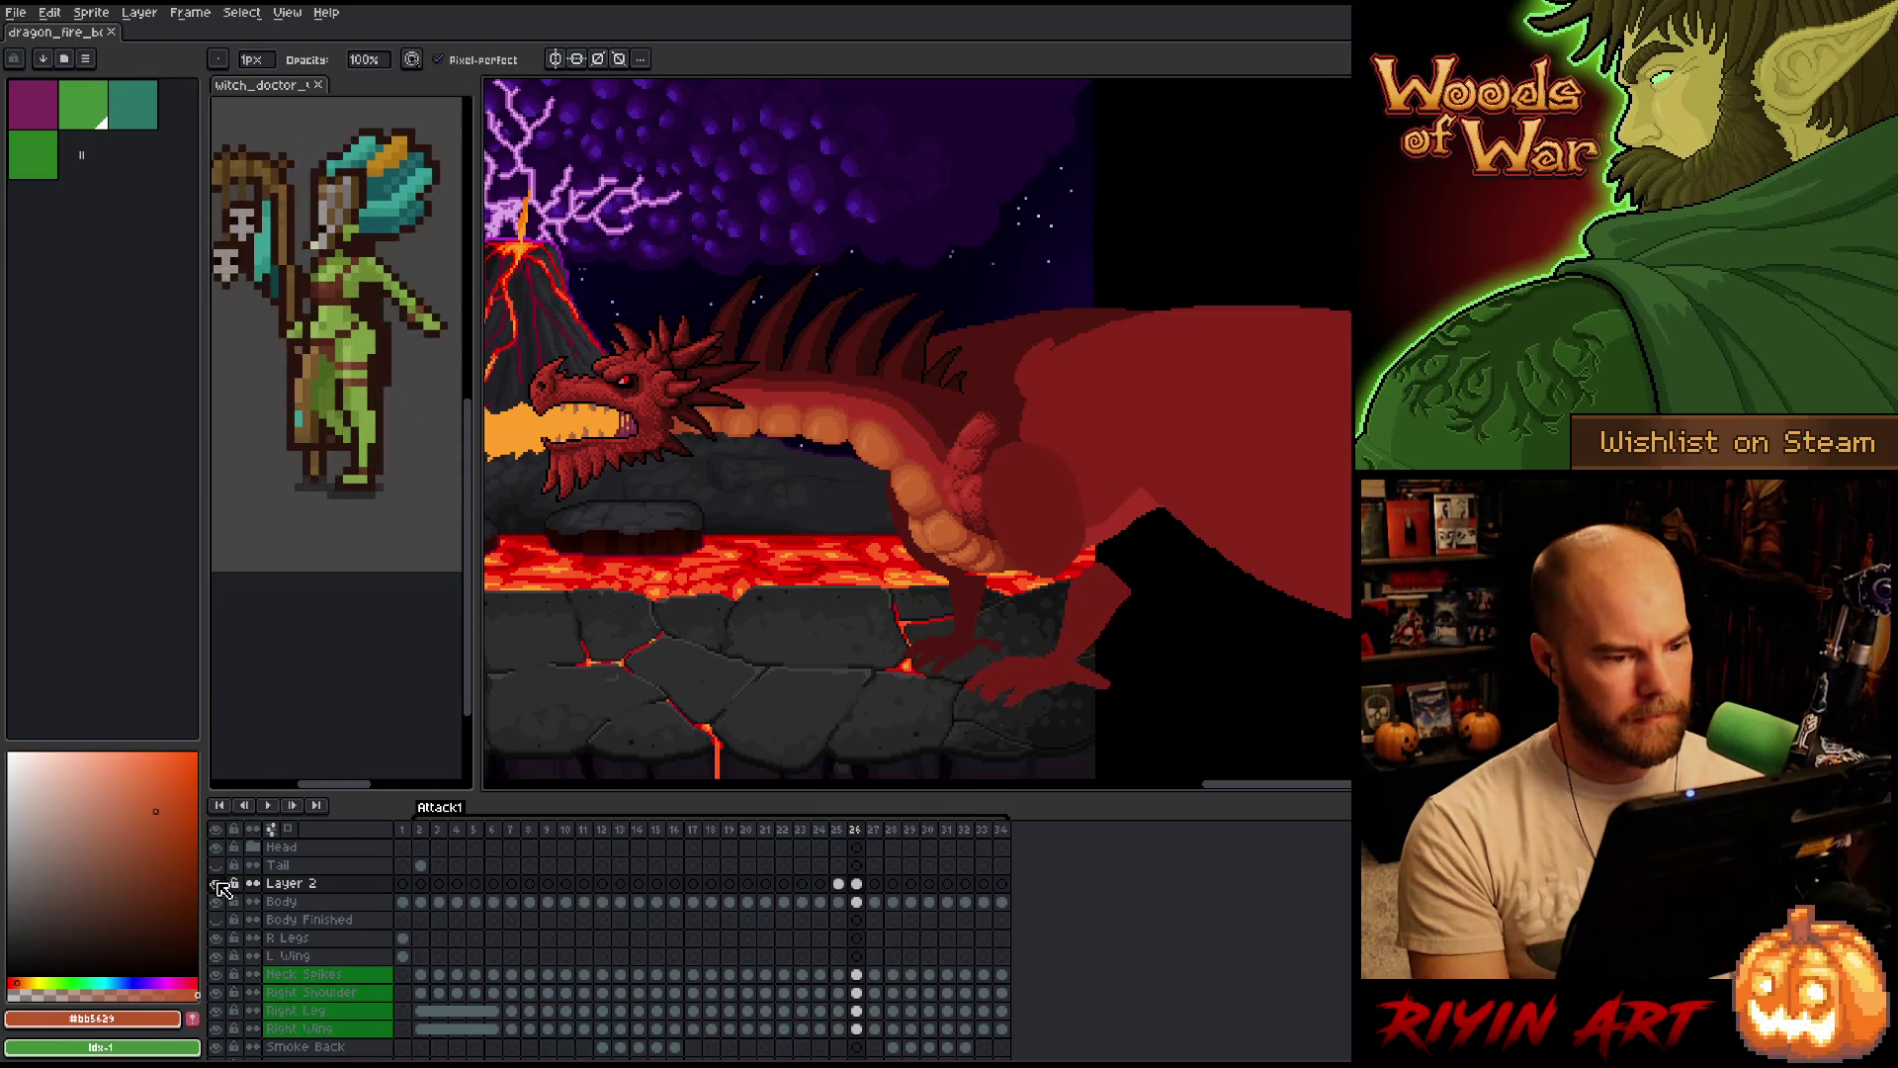
Flip between frames 24–26 to compare the wing pose.
key(Left)
key(Right)
key(Left)
key(Right)
key(Left)
key(Right)
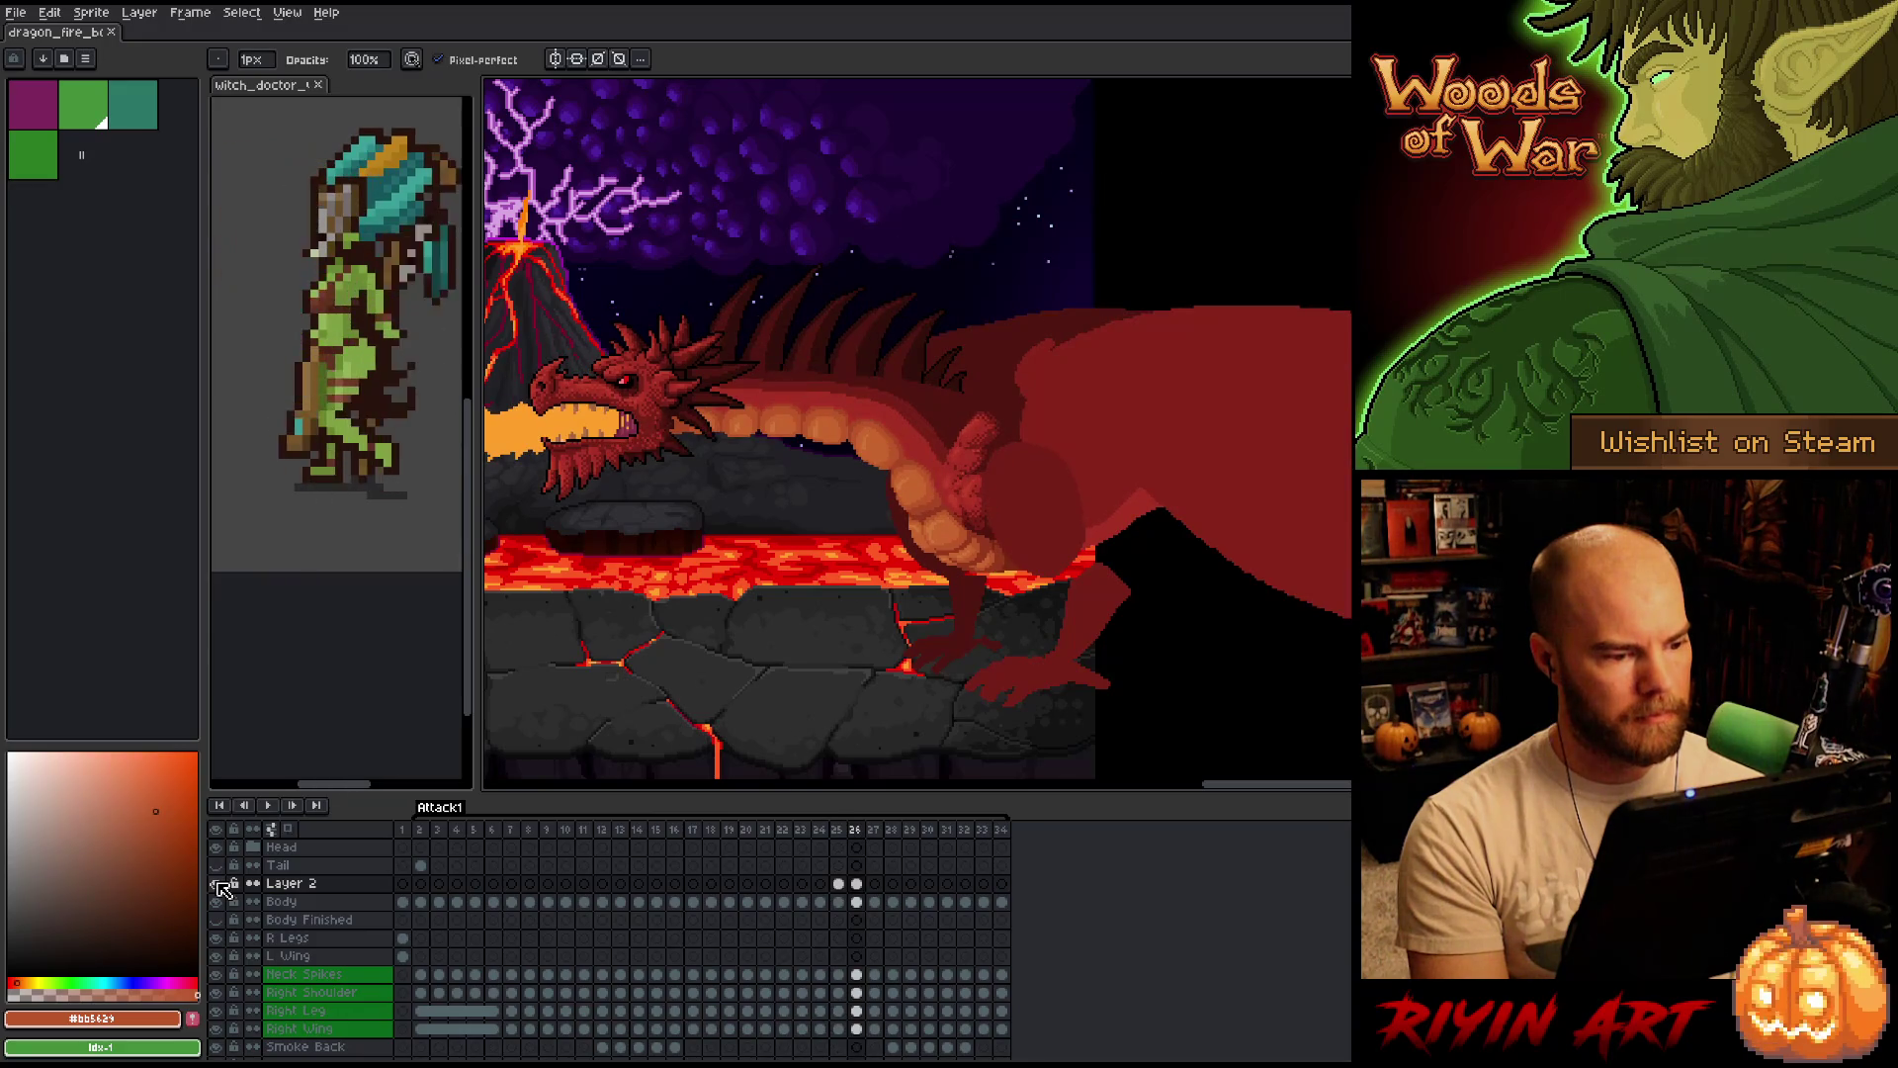
key(Left)
key(Right)
key(Left)
key(Right)
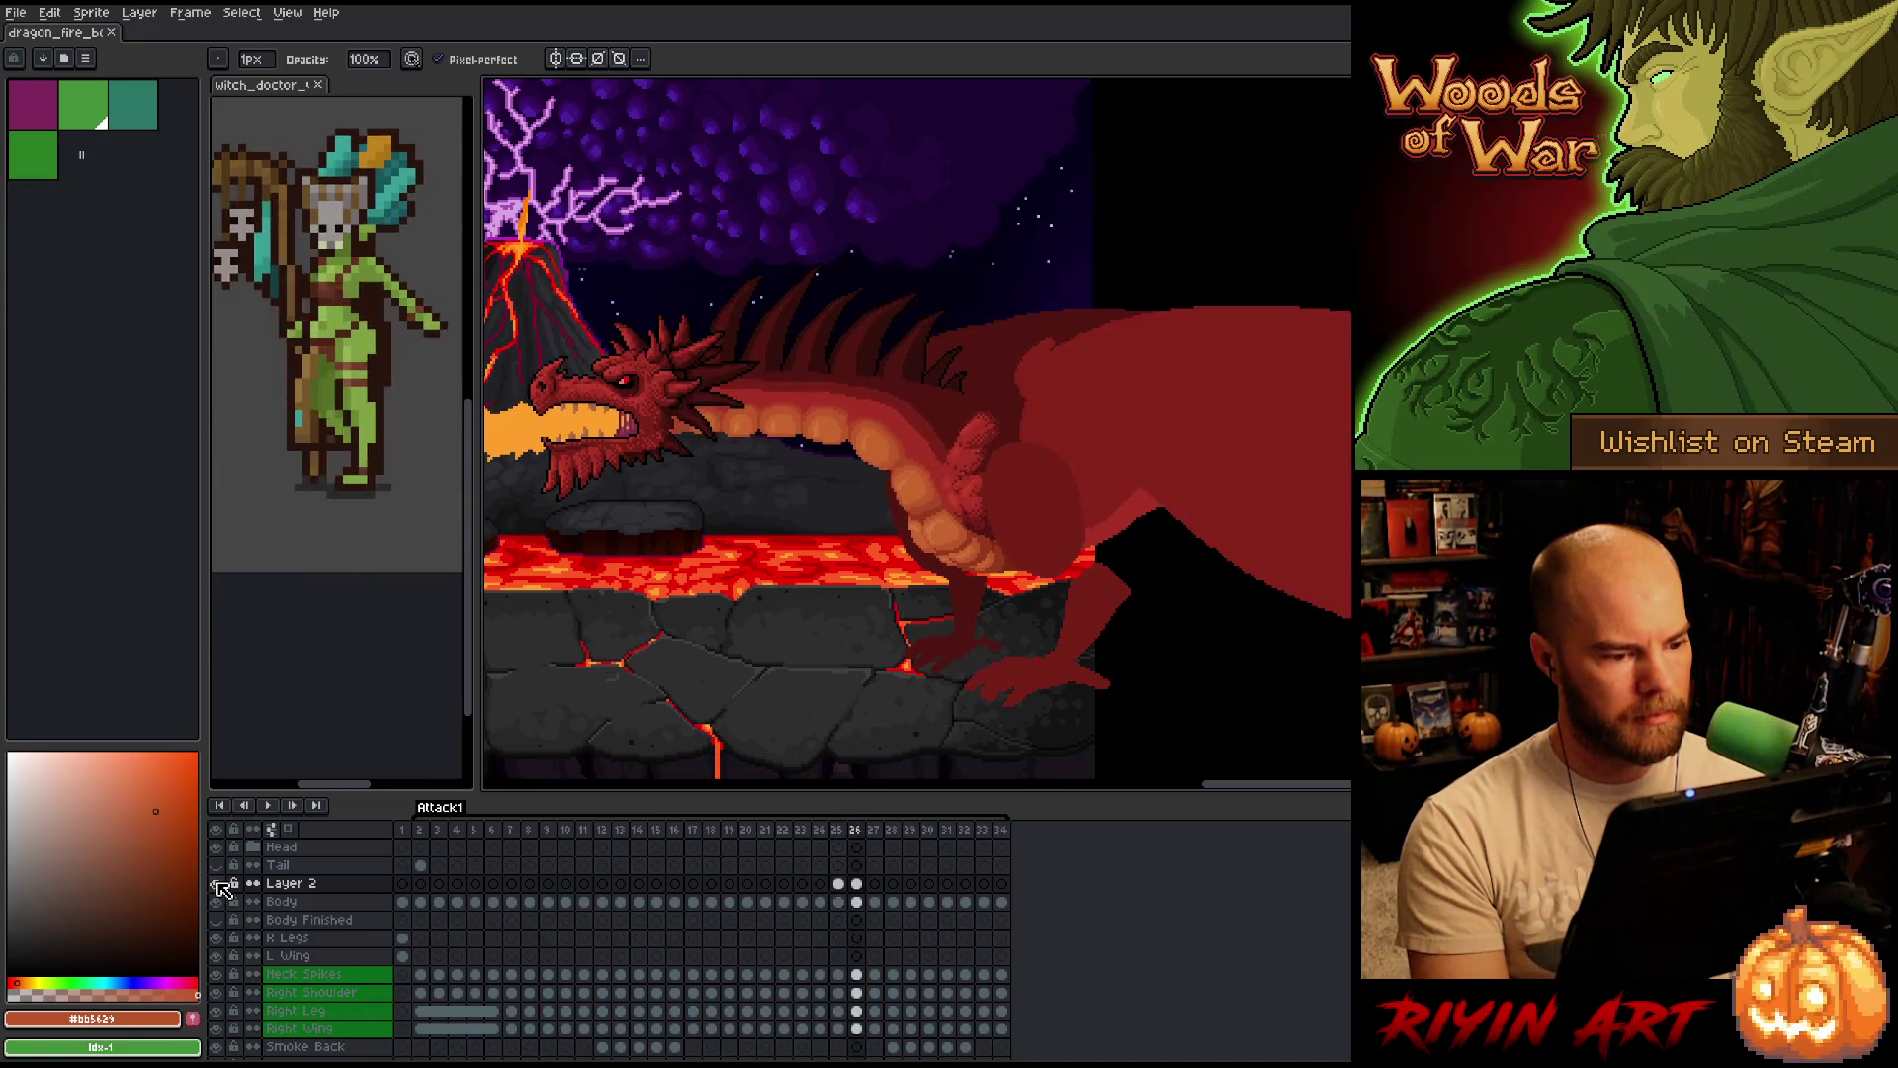
key(Left)
key(Right)
key(Left)
key(Left)
Move ahead through frames 27–31 and settle on the reared-head pose at frame 30.
key(Right)
key(Right)
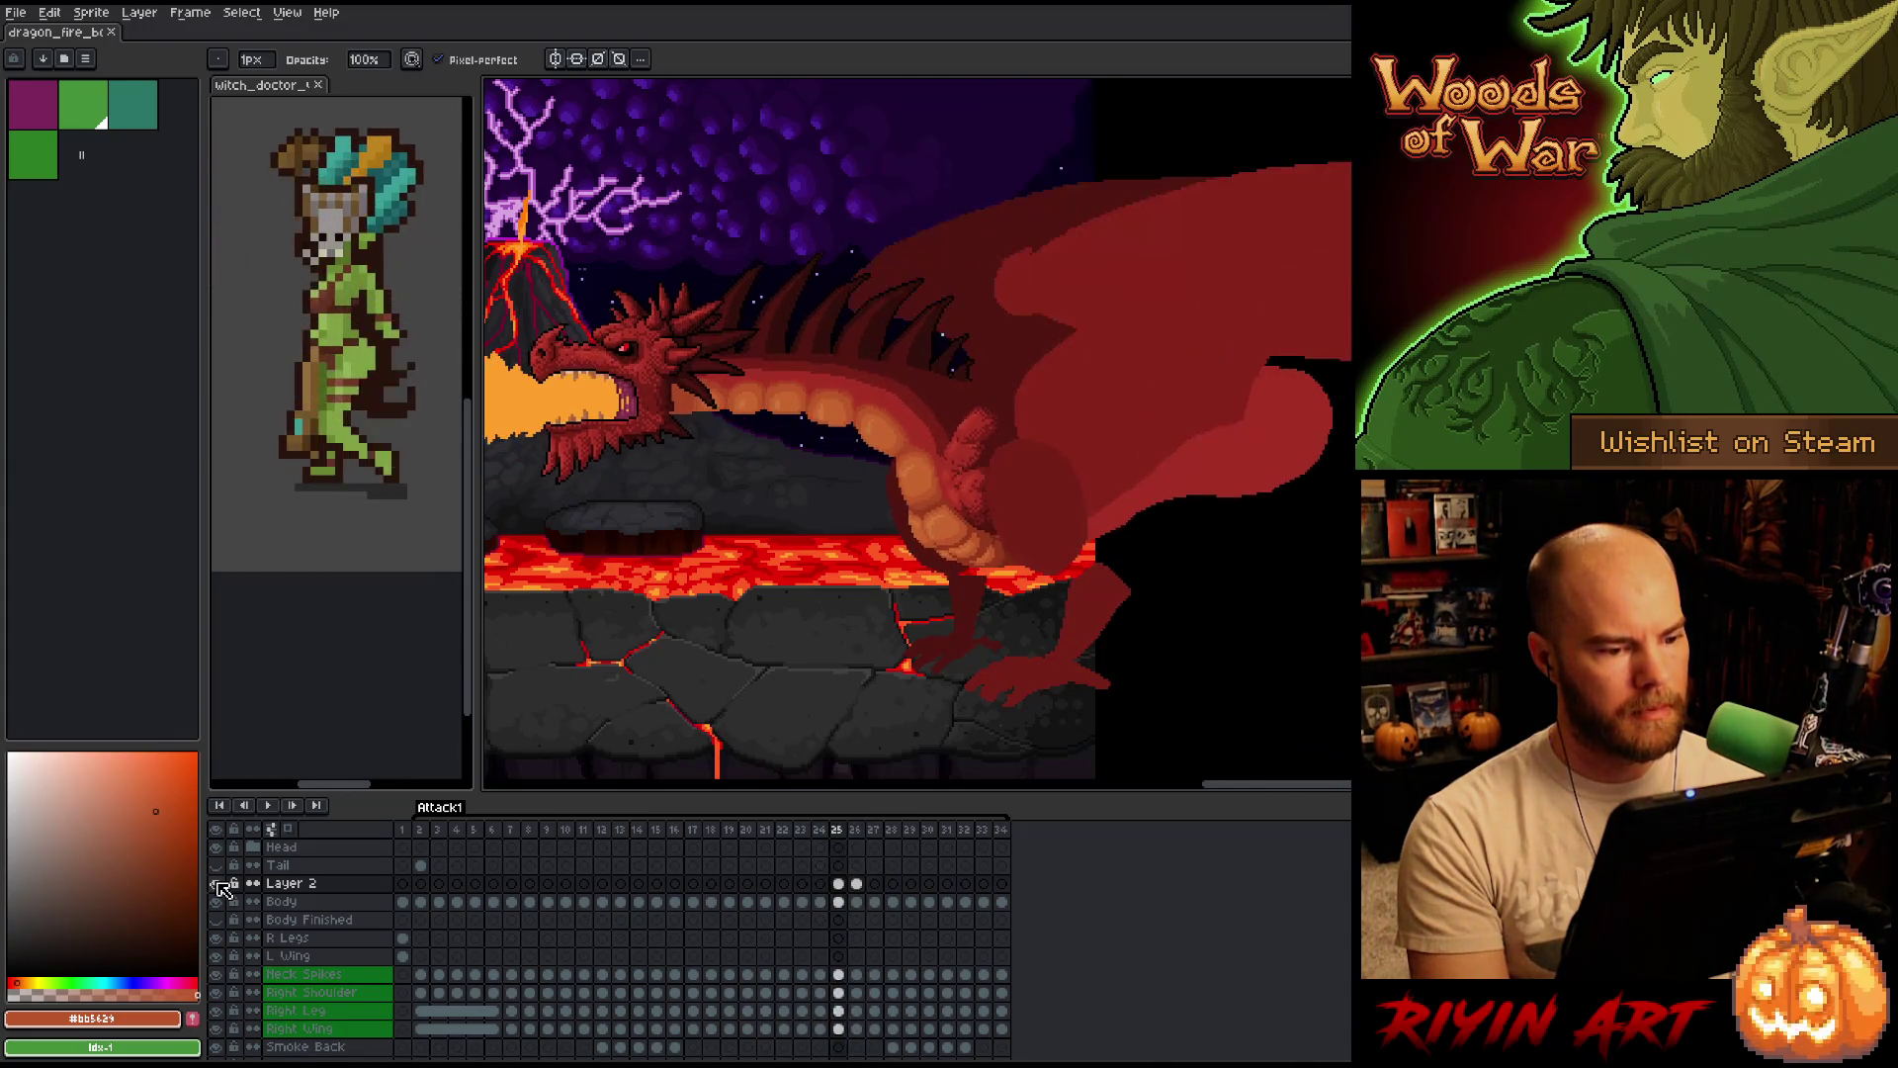
key(Right)
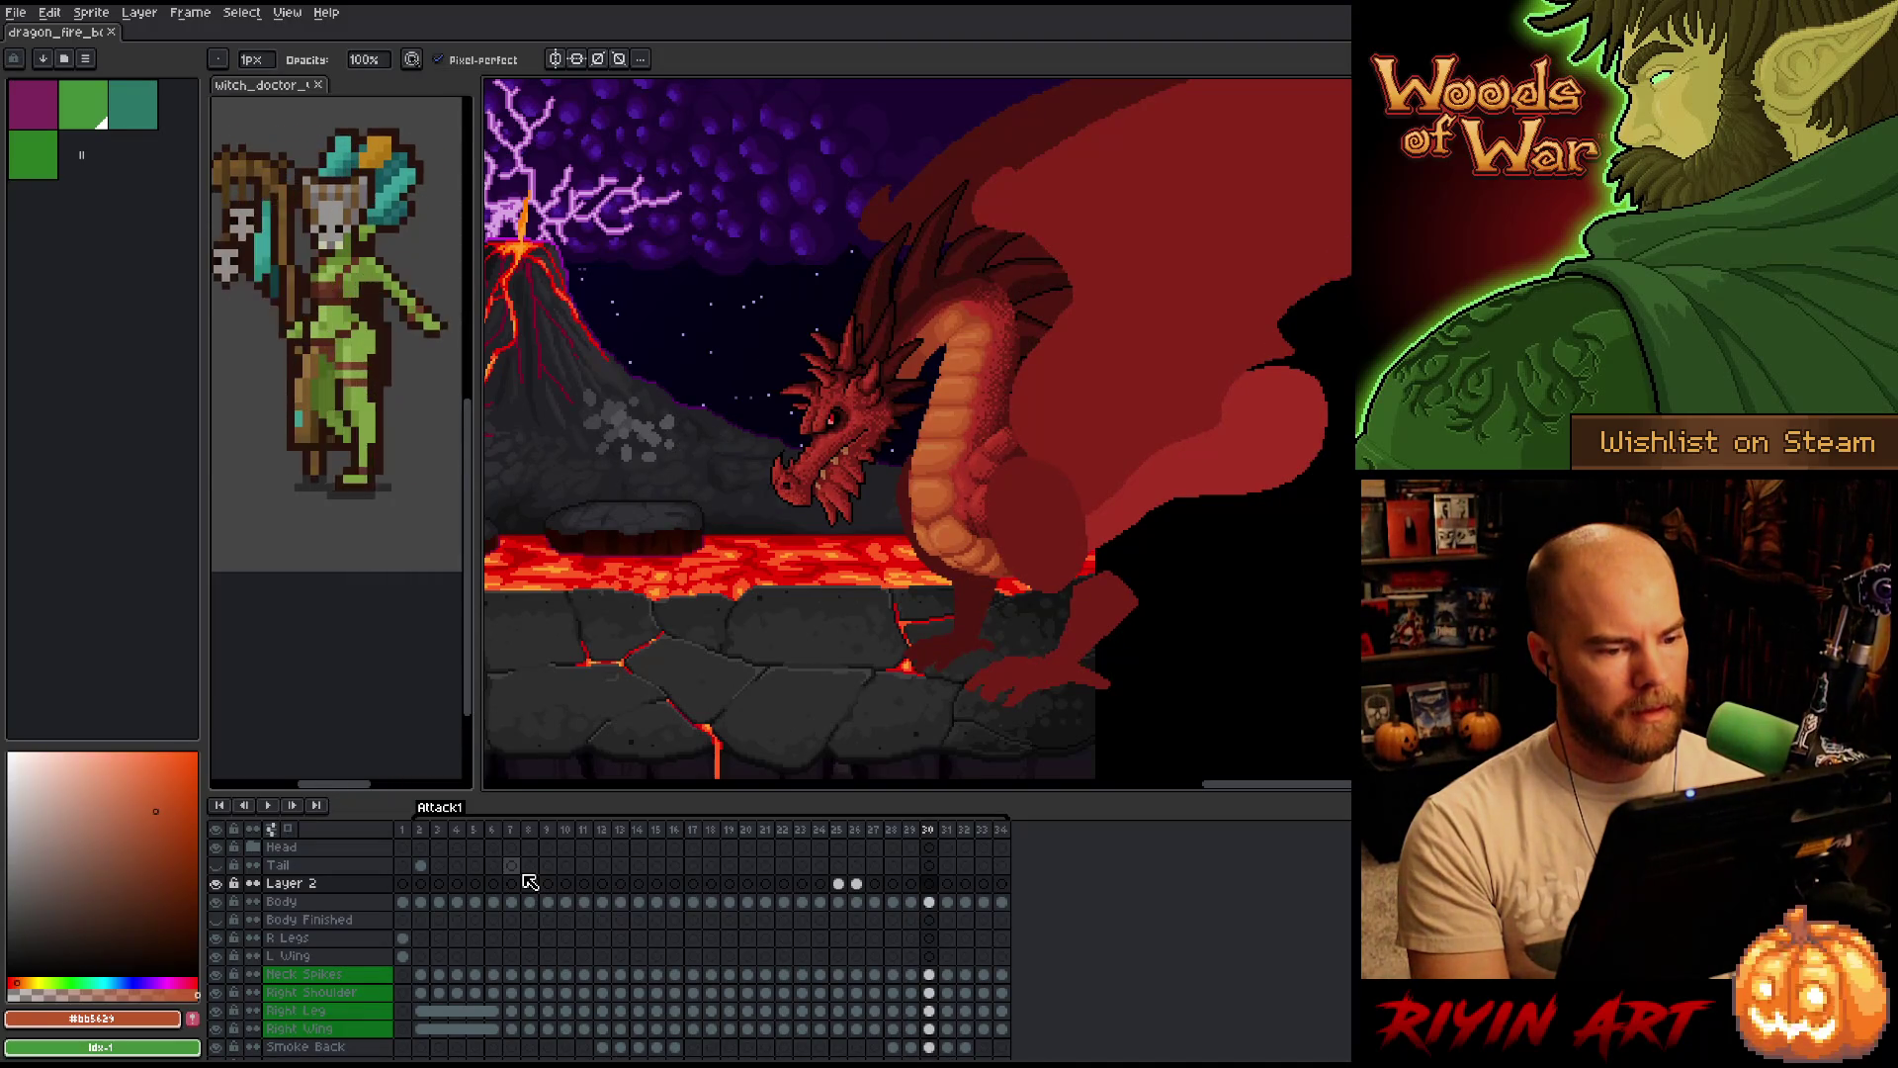
key(Left)
key(Right)
key(Left)
key(Right)
key(Left)
key(Left)
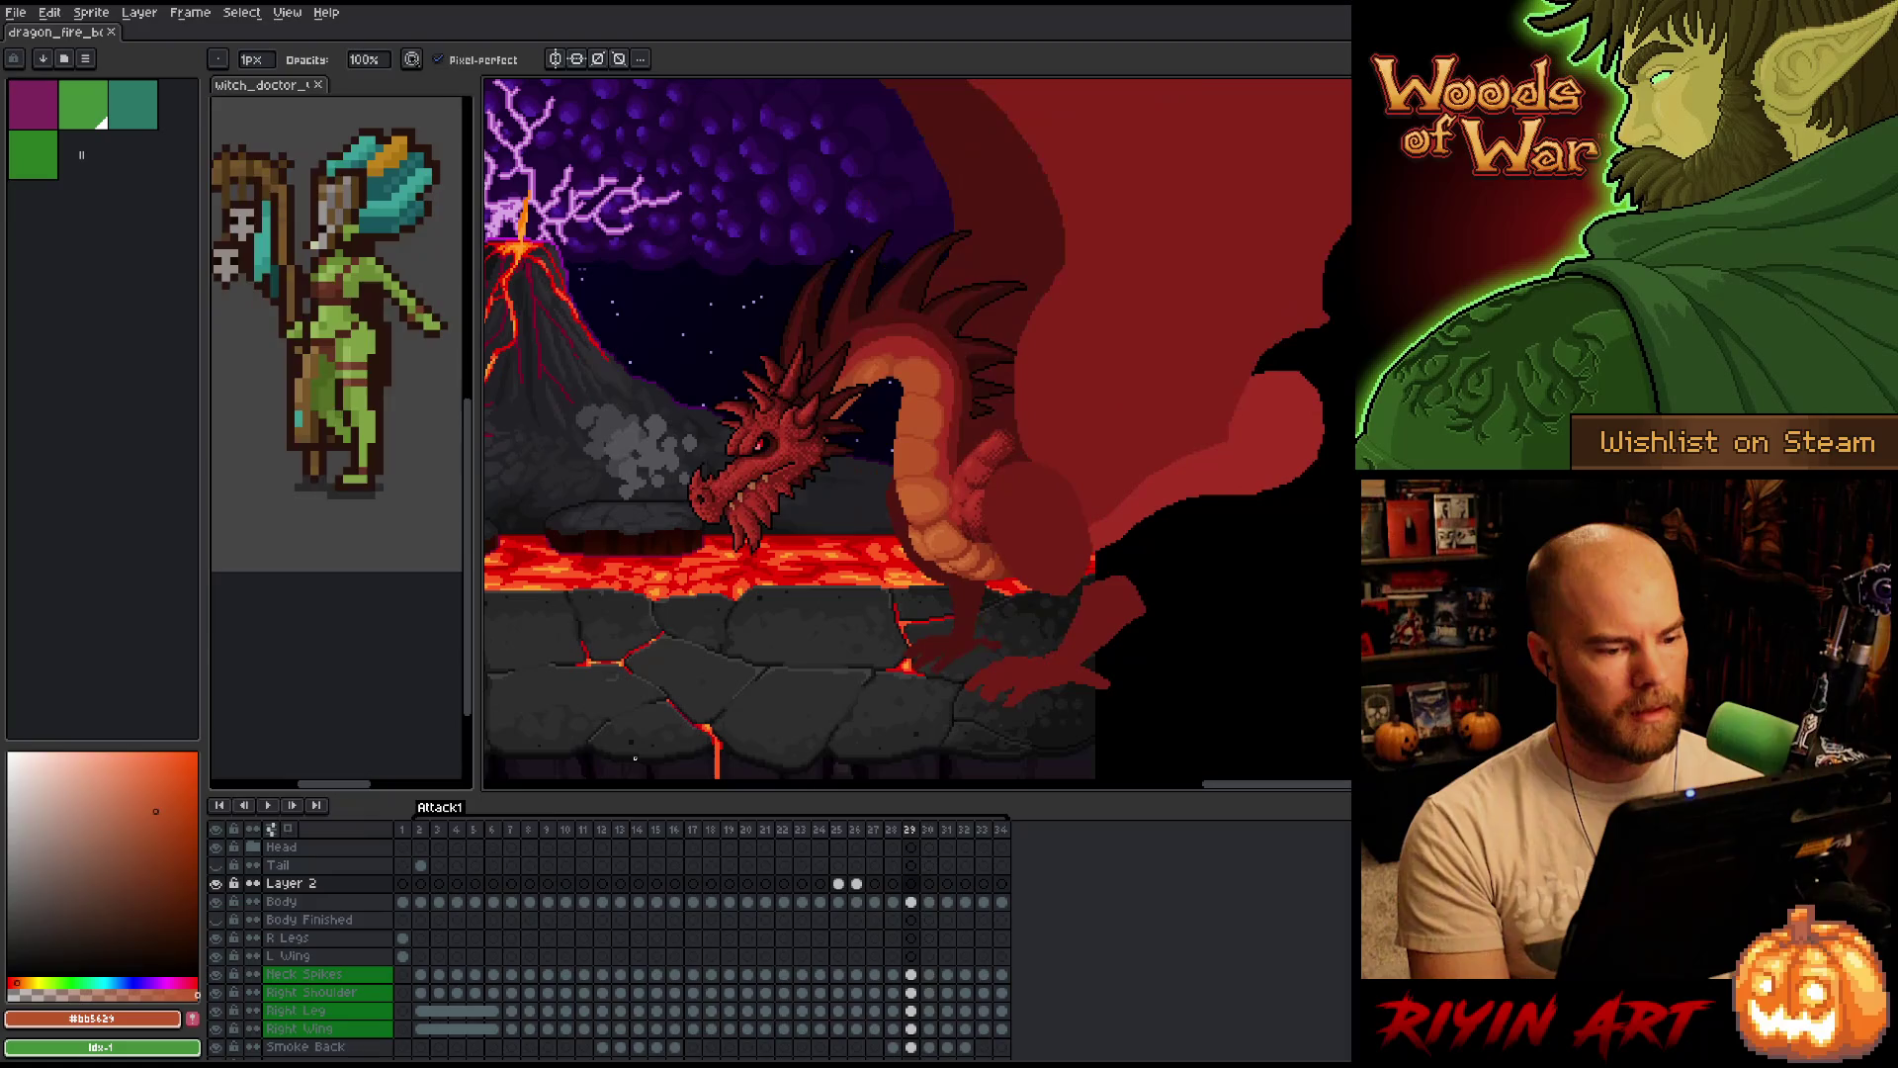
key(Right)
key(Right)
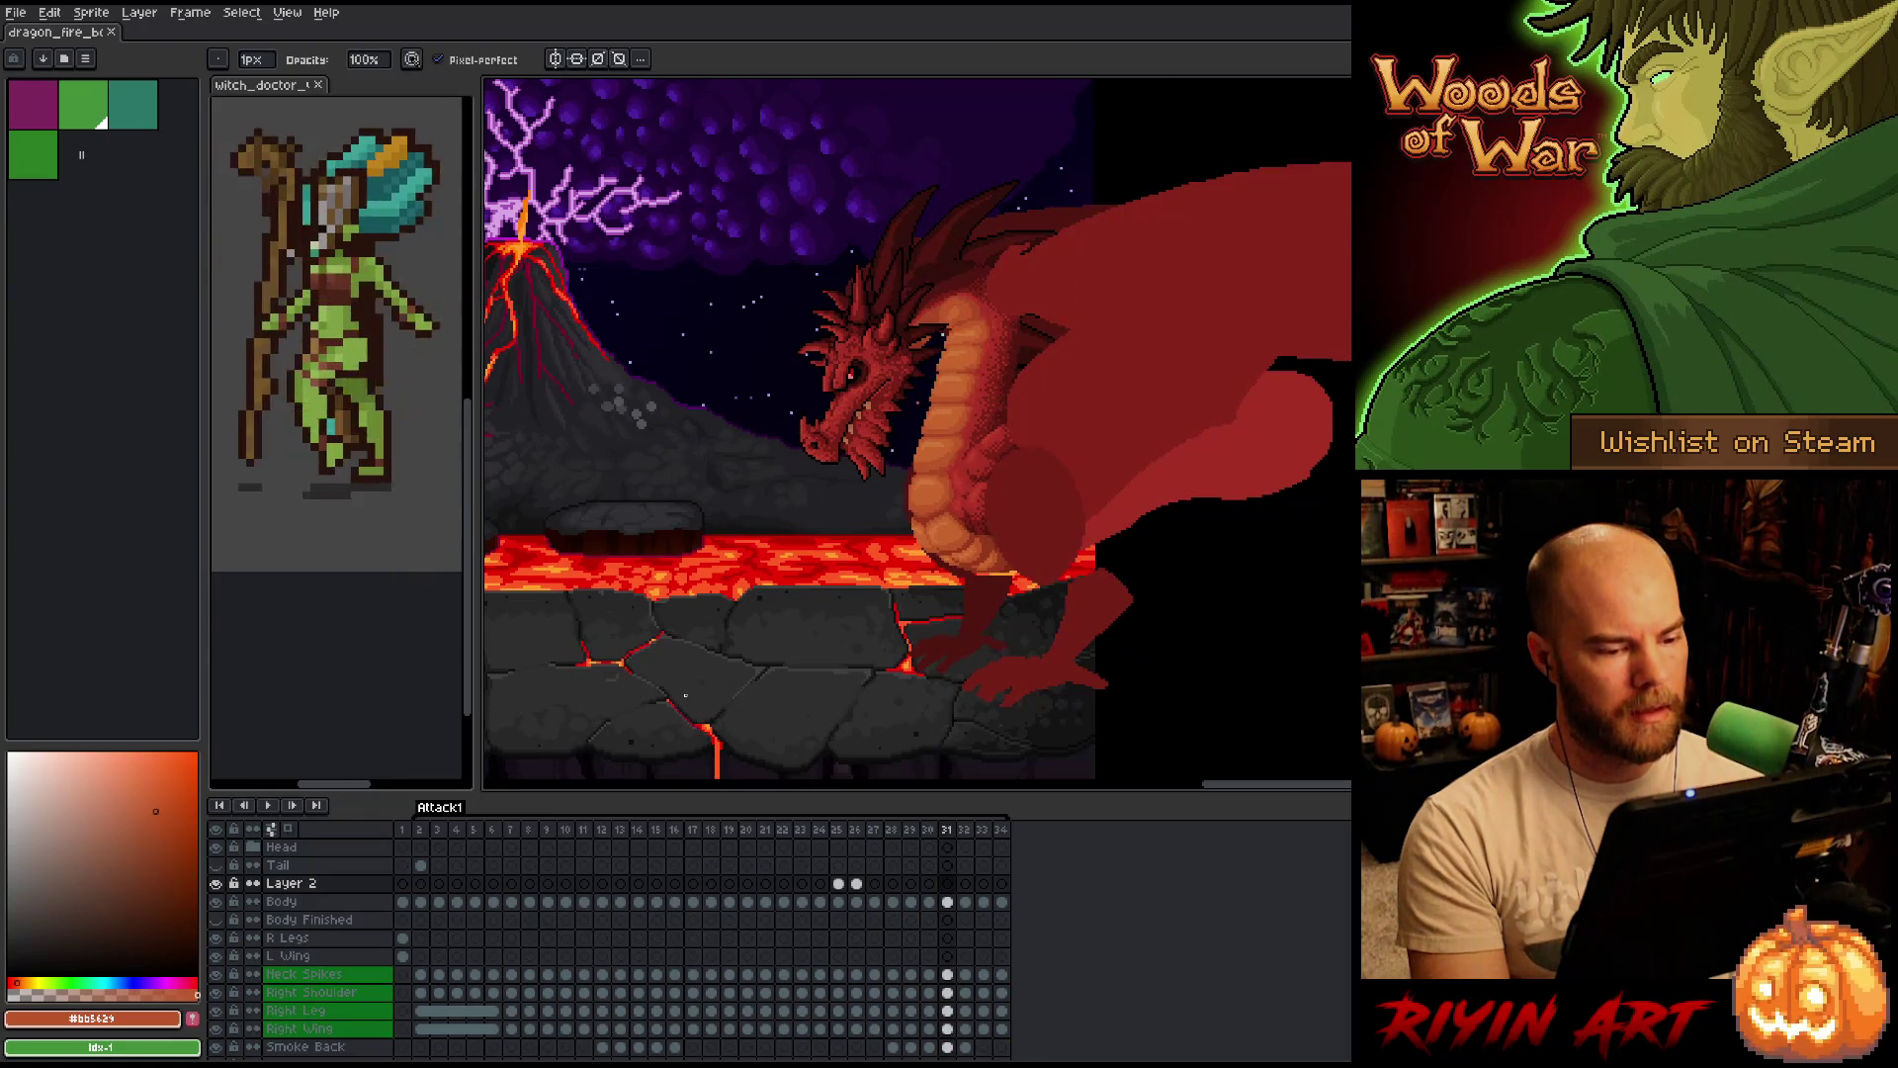
key(Left)
key(Left)
key(Right)
scroll(977, 400, up, 2)
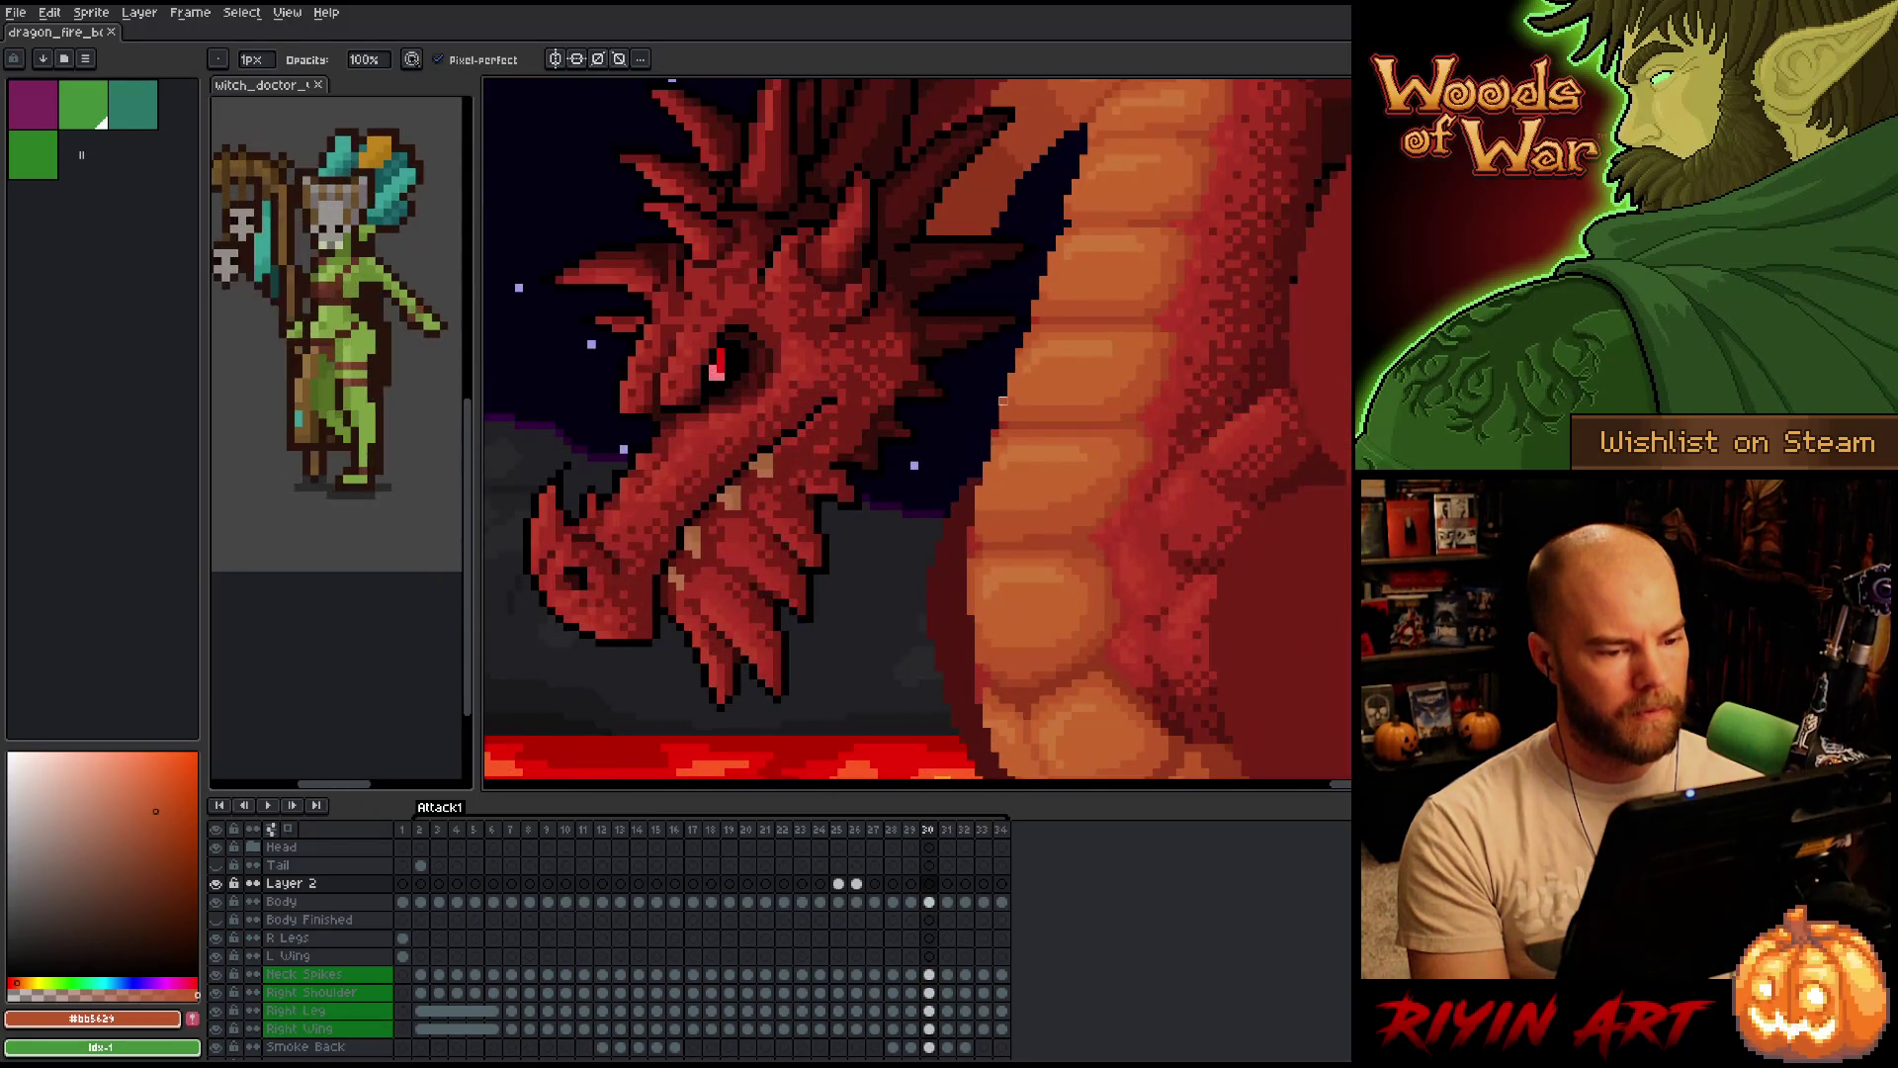
Check frame 31 against 30, then make the Body layer active.
key(Right)
key(Left)
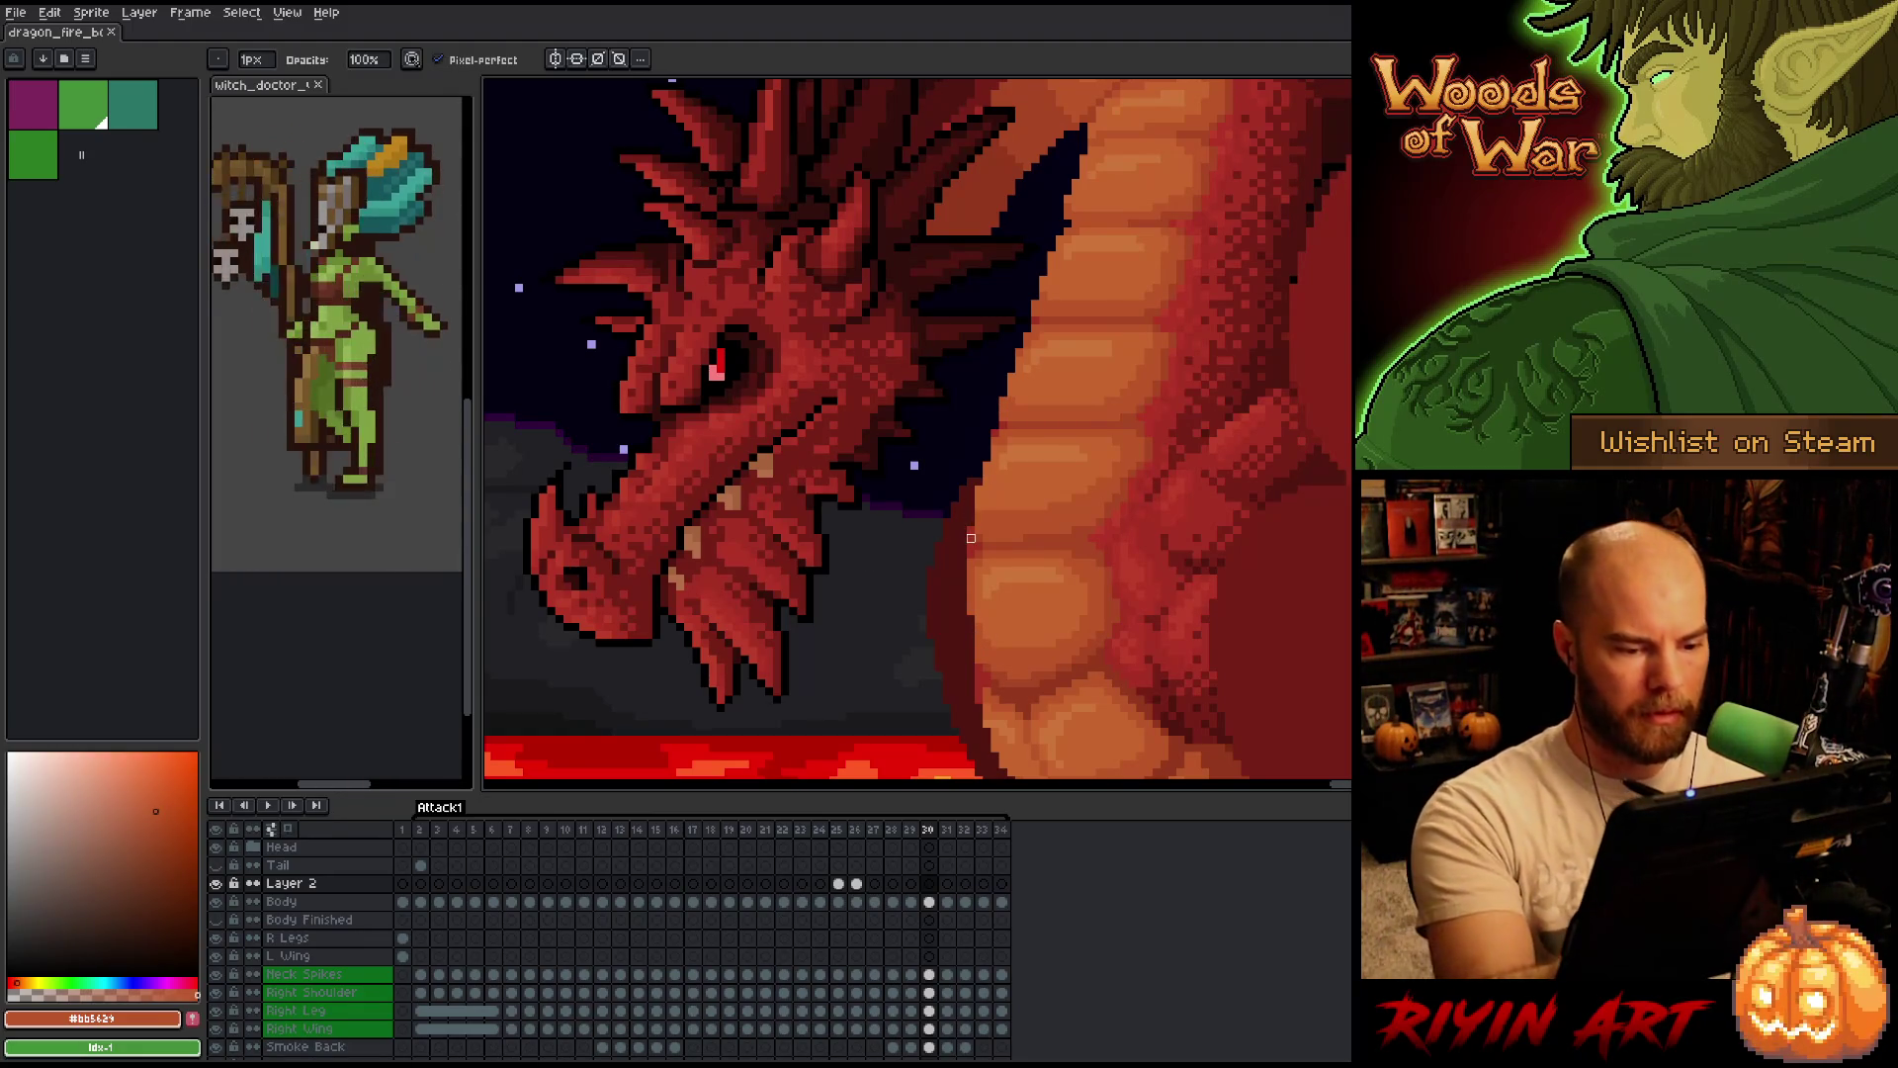
key(alt+Down)
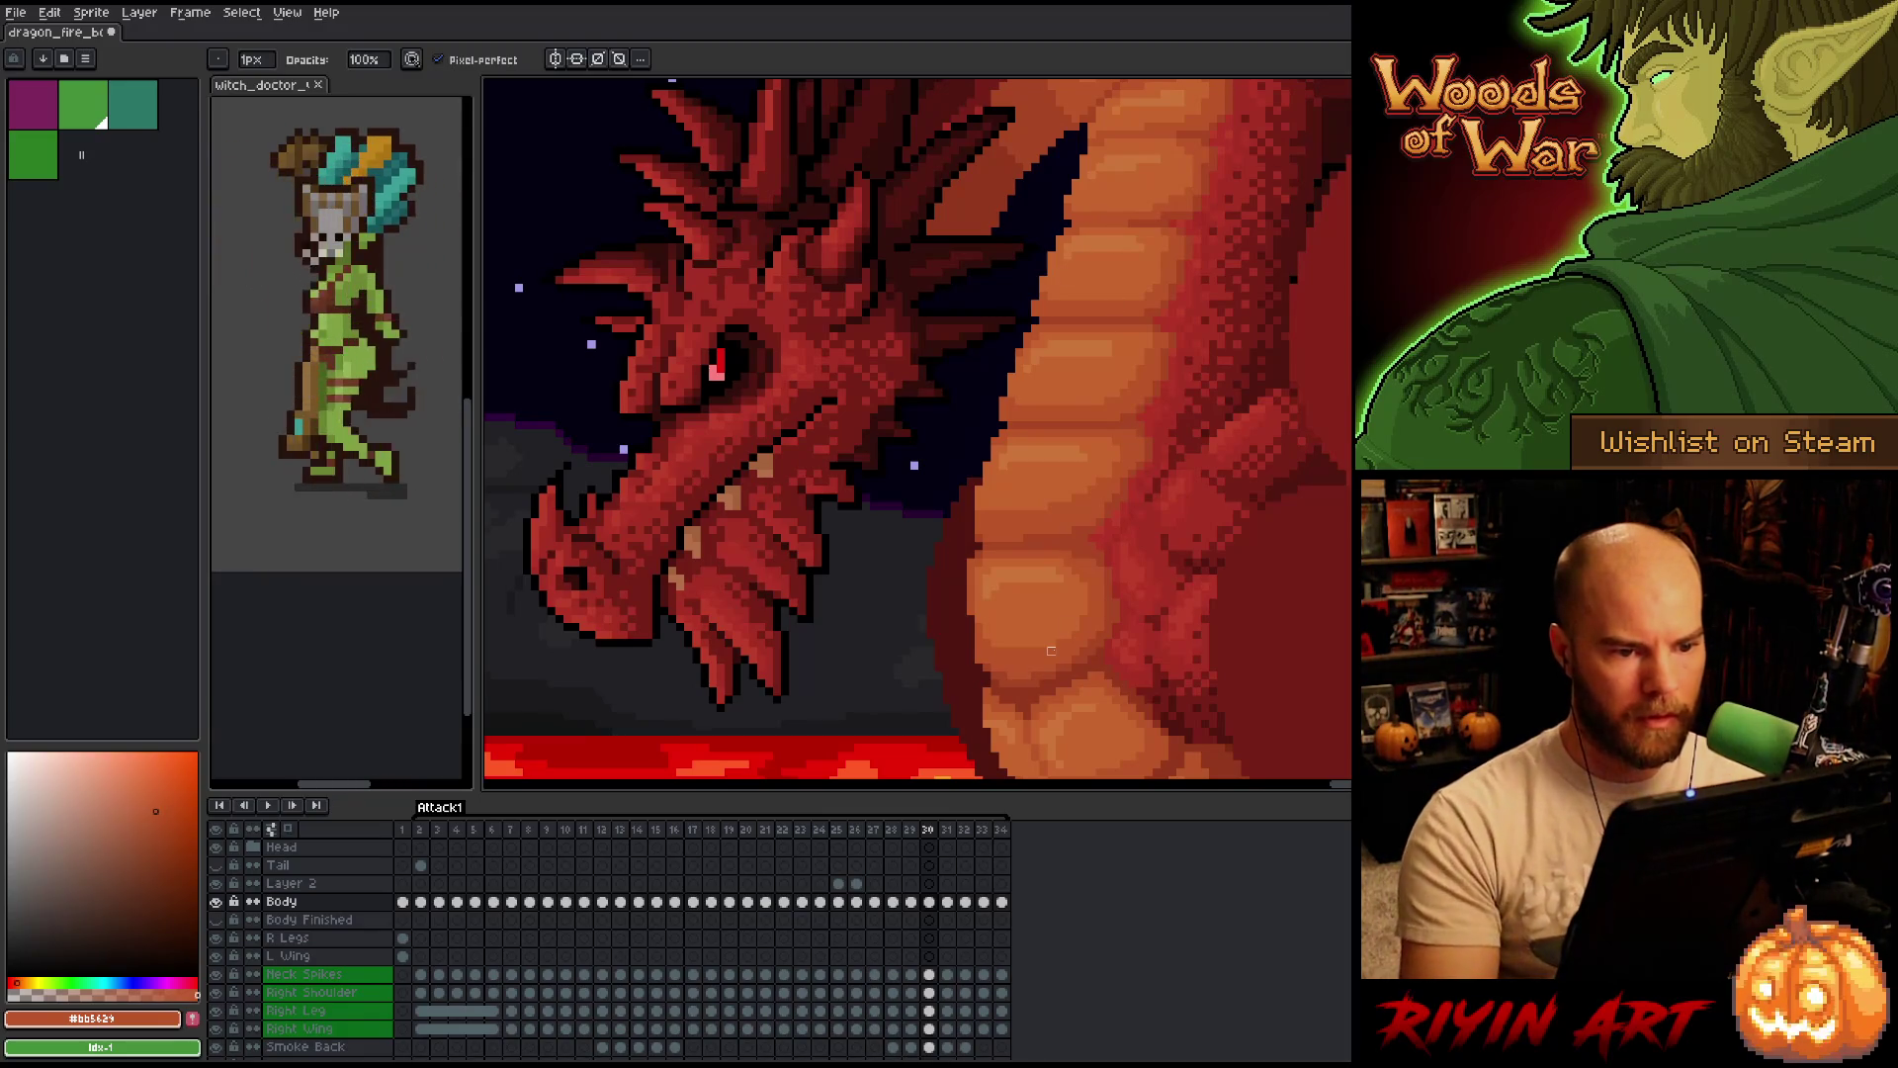
Toggle frames 30 and 31 repeatedly to compare the head and neck poses.
key(Right)
key(Left)
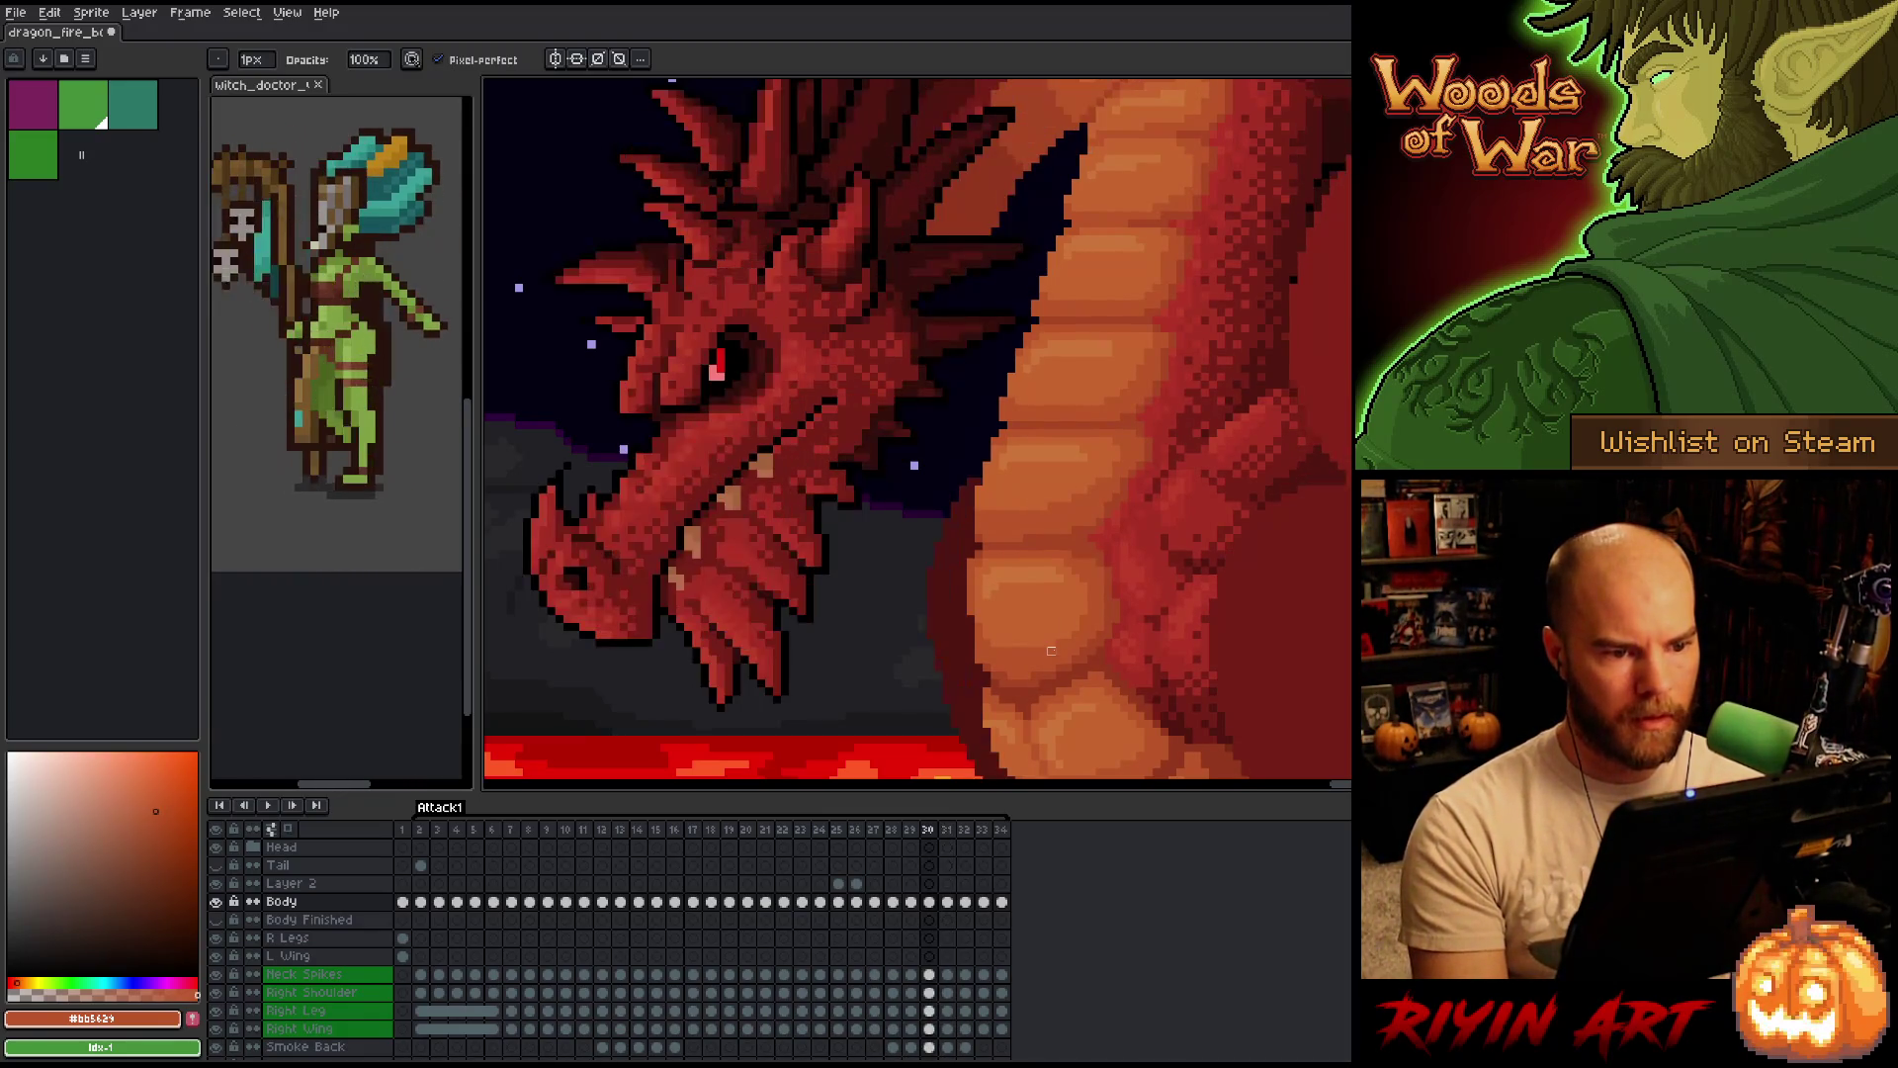
key(Right)
key(Left)
key(Right)
key(Left)
key(Right)
key(Right)
key(Left)
key(Left)
key(Right)
key(Left)
key(Right)
key(Left)
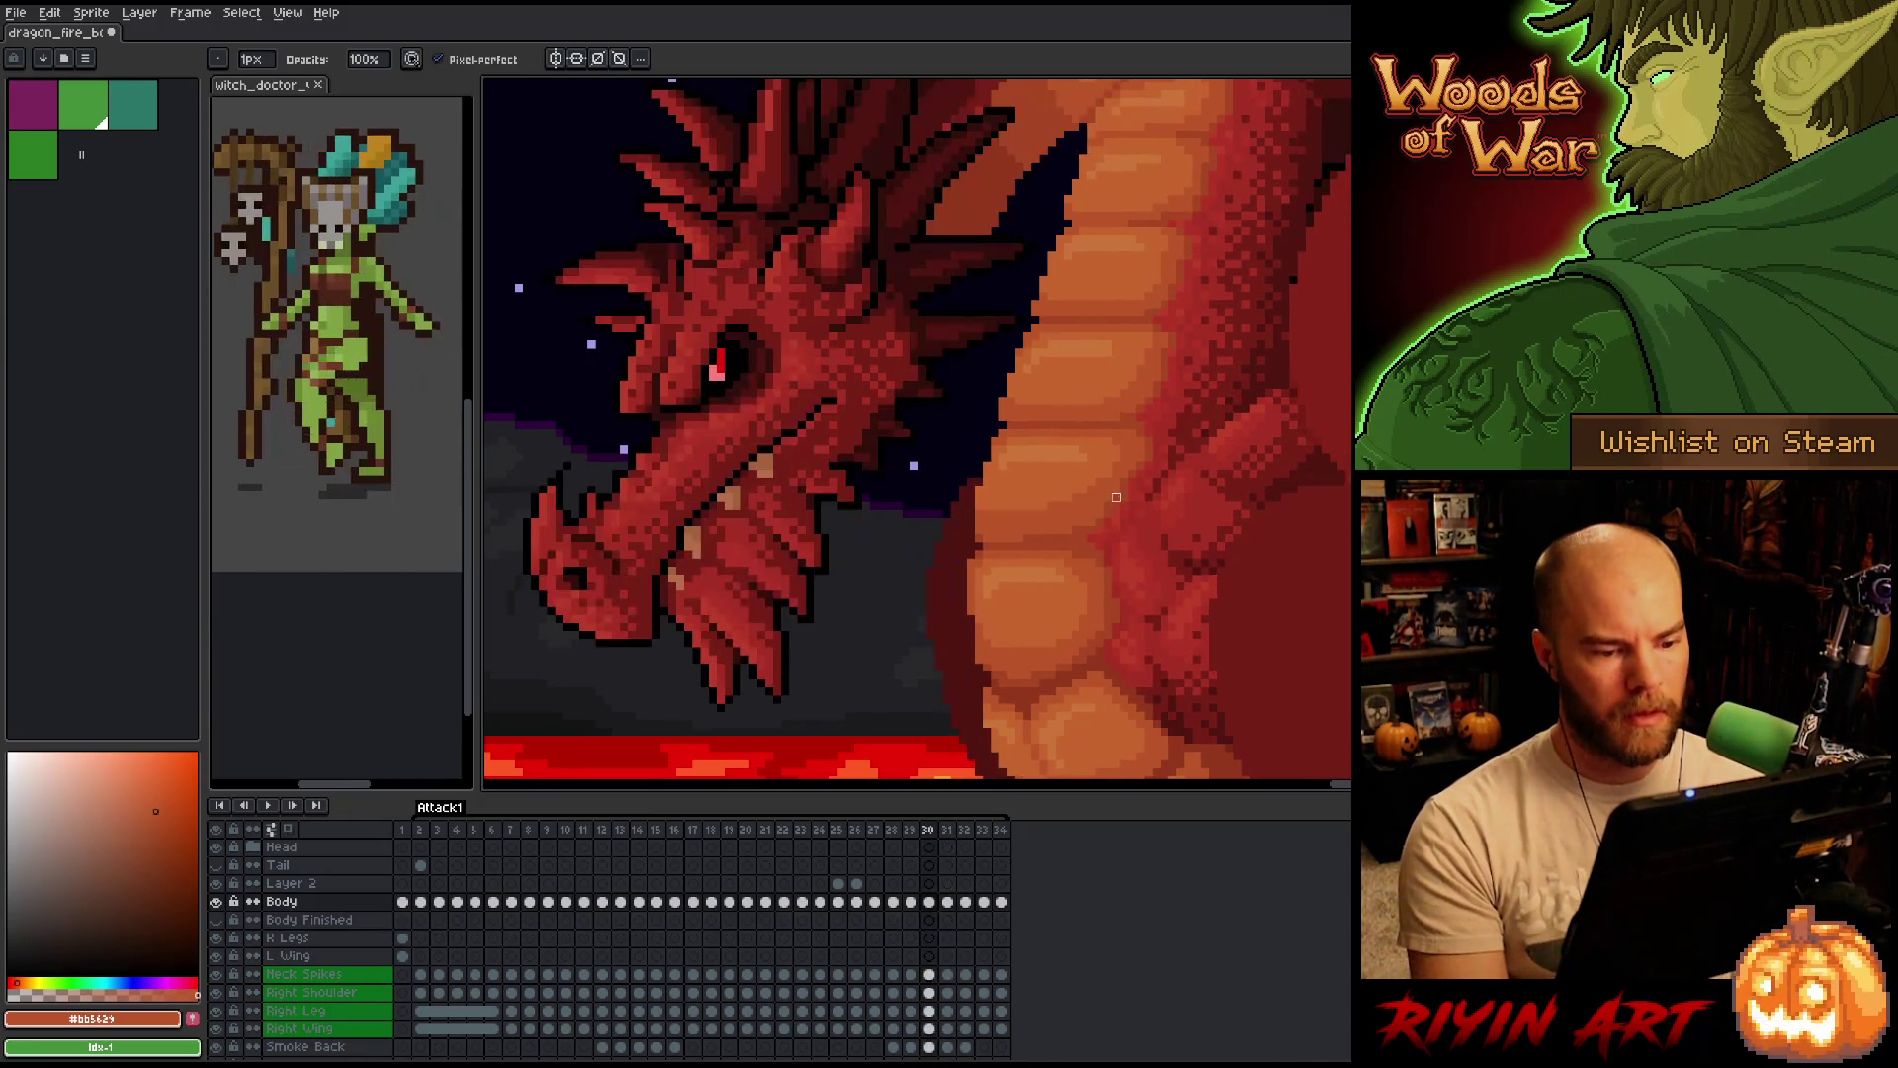
key(Right)
key(Left)
key(Right)
key(Left)
key(Right)
key(Left)
key(Left)
key(Right)
key(Right)
key(Left)
Sample a lighter orange from the belly and keep comparing frames 30 and 31.
alt+click(999, 312)
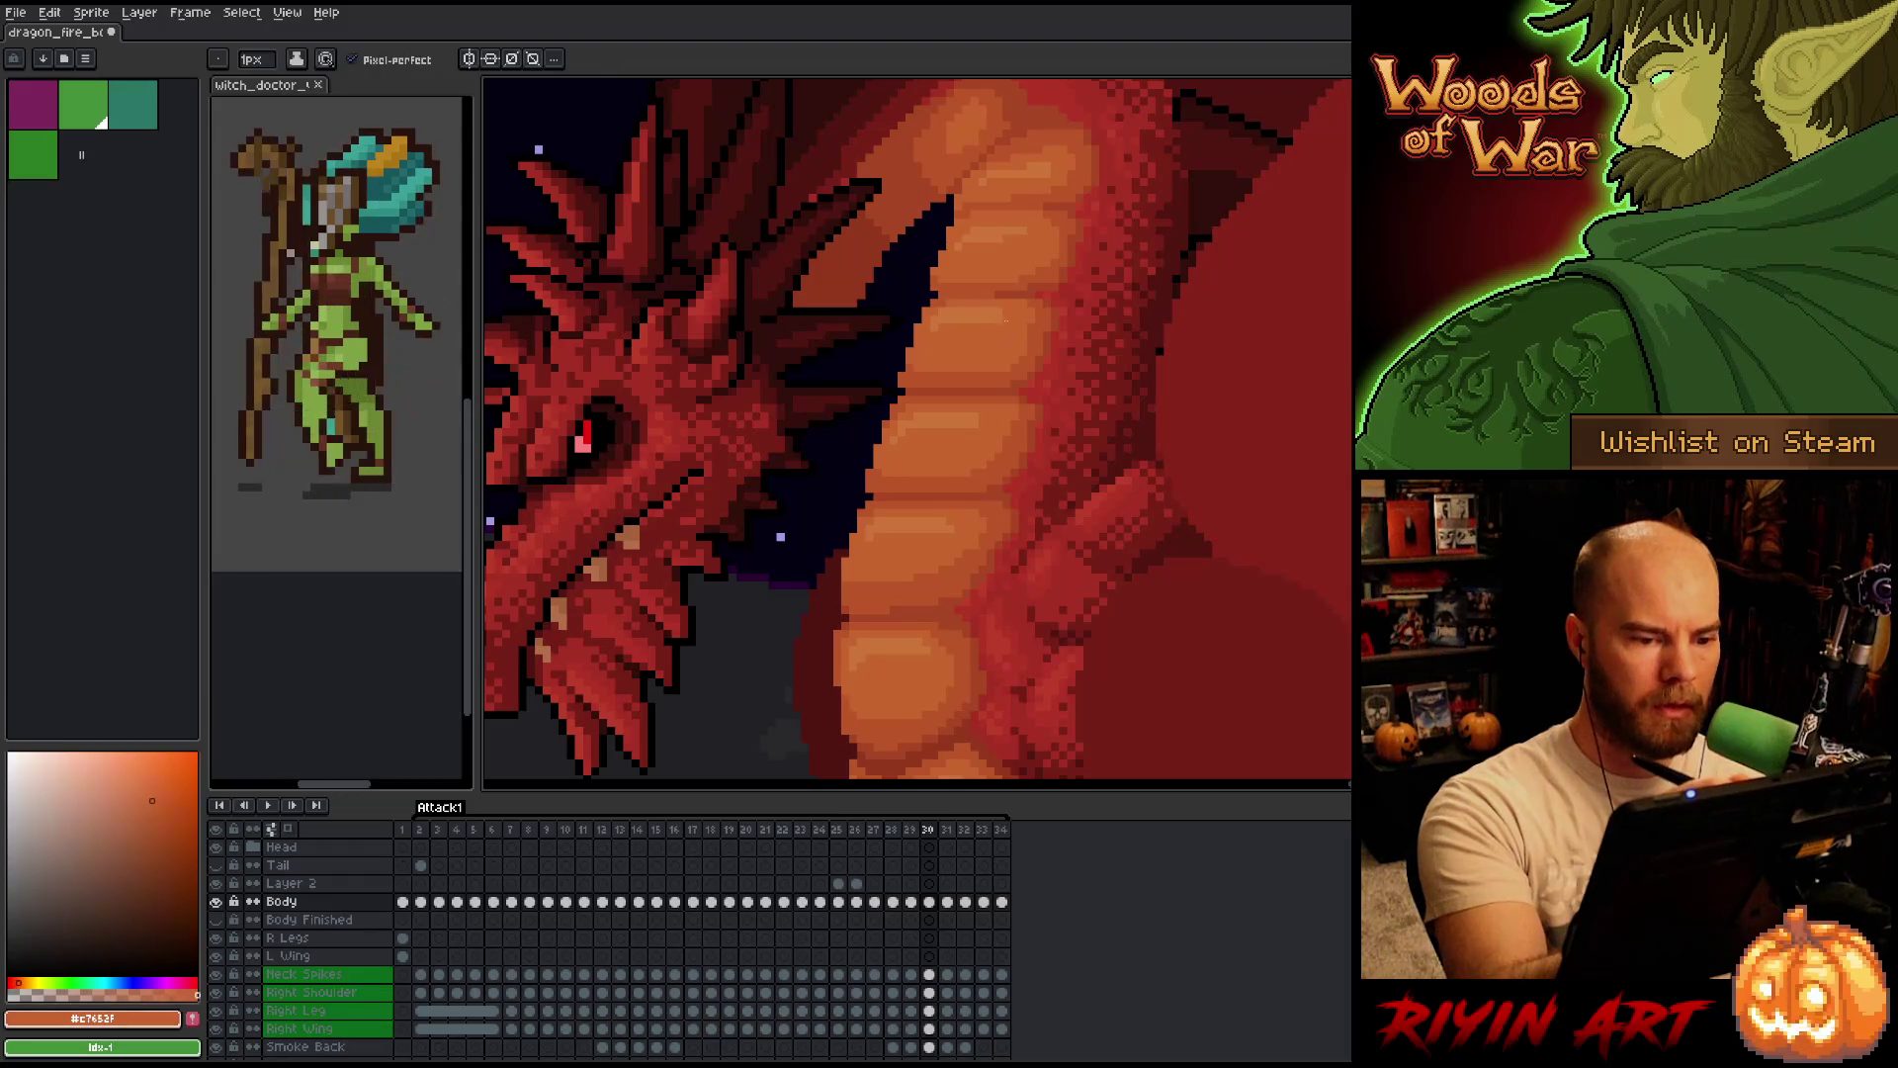
key(Right)
key(Left)
key(Right)
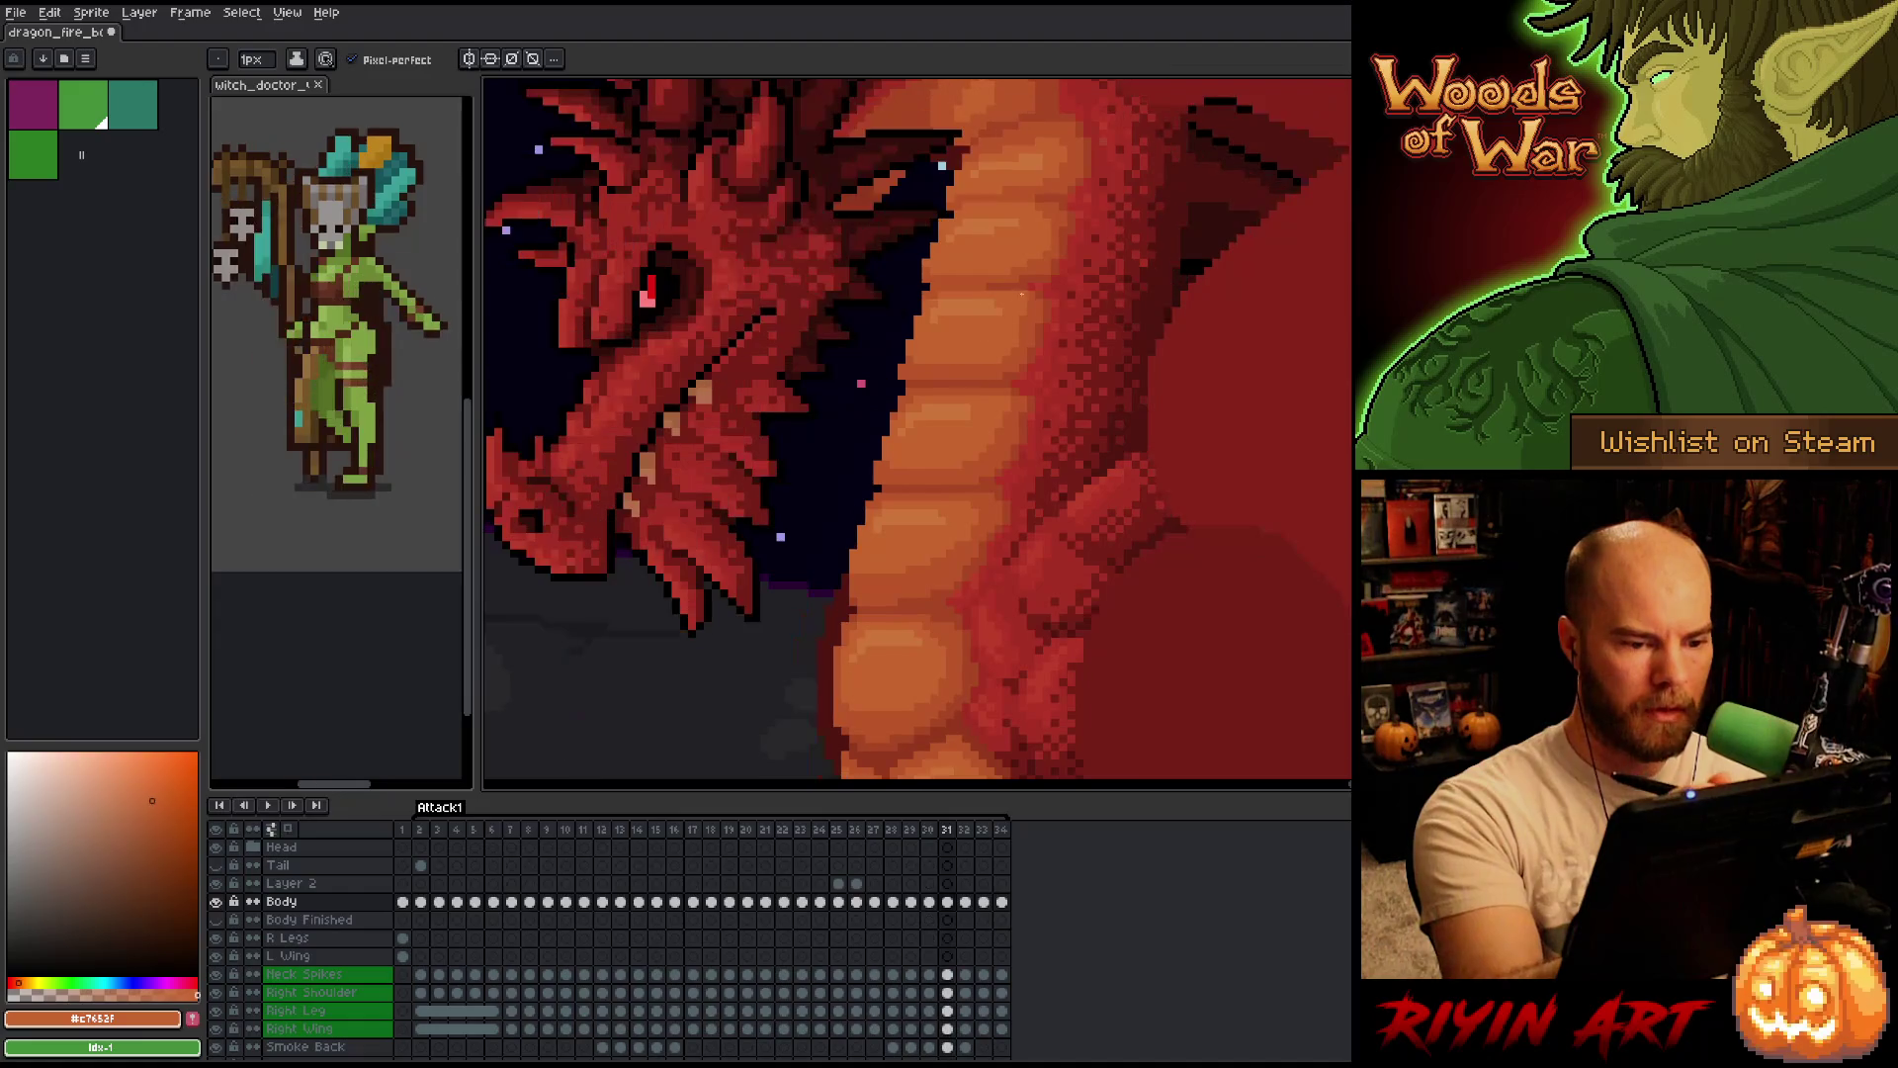
key(Left)
key(Right)
key(Left)
key(Right)
key(Left)
key(Right)
key(Left)
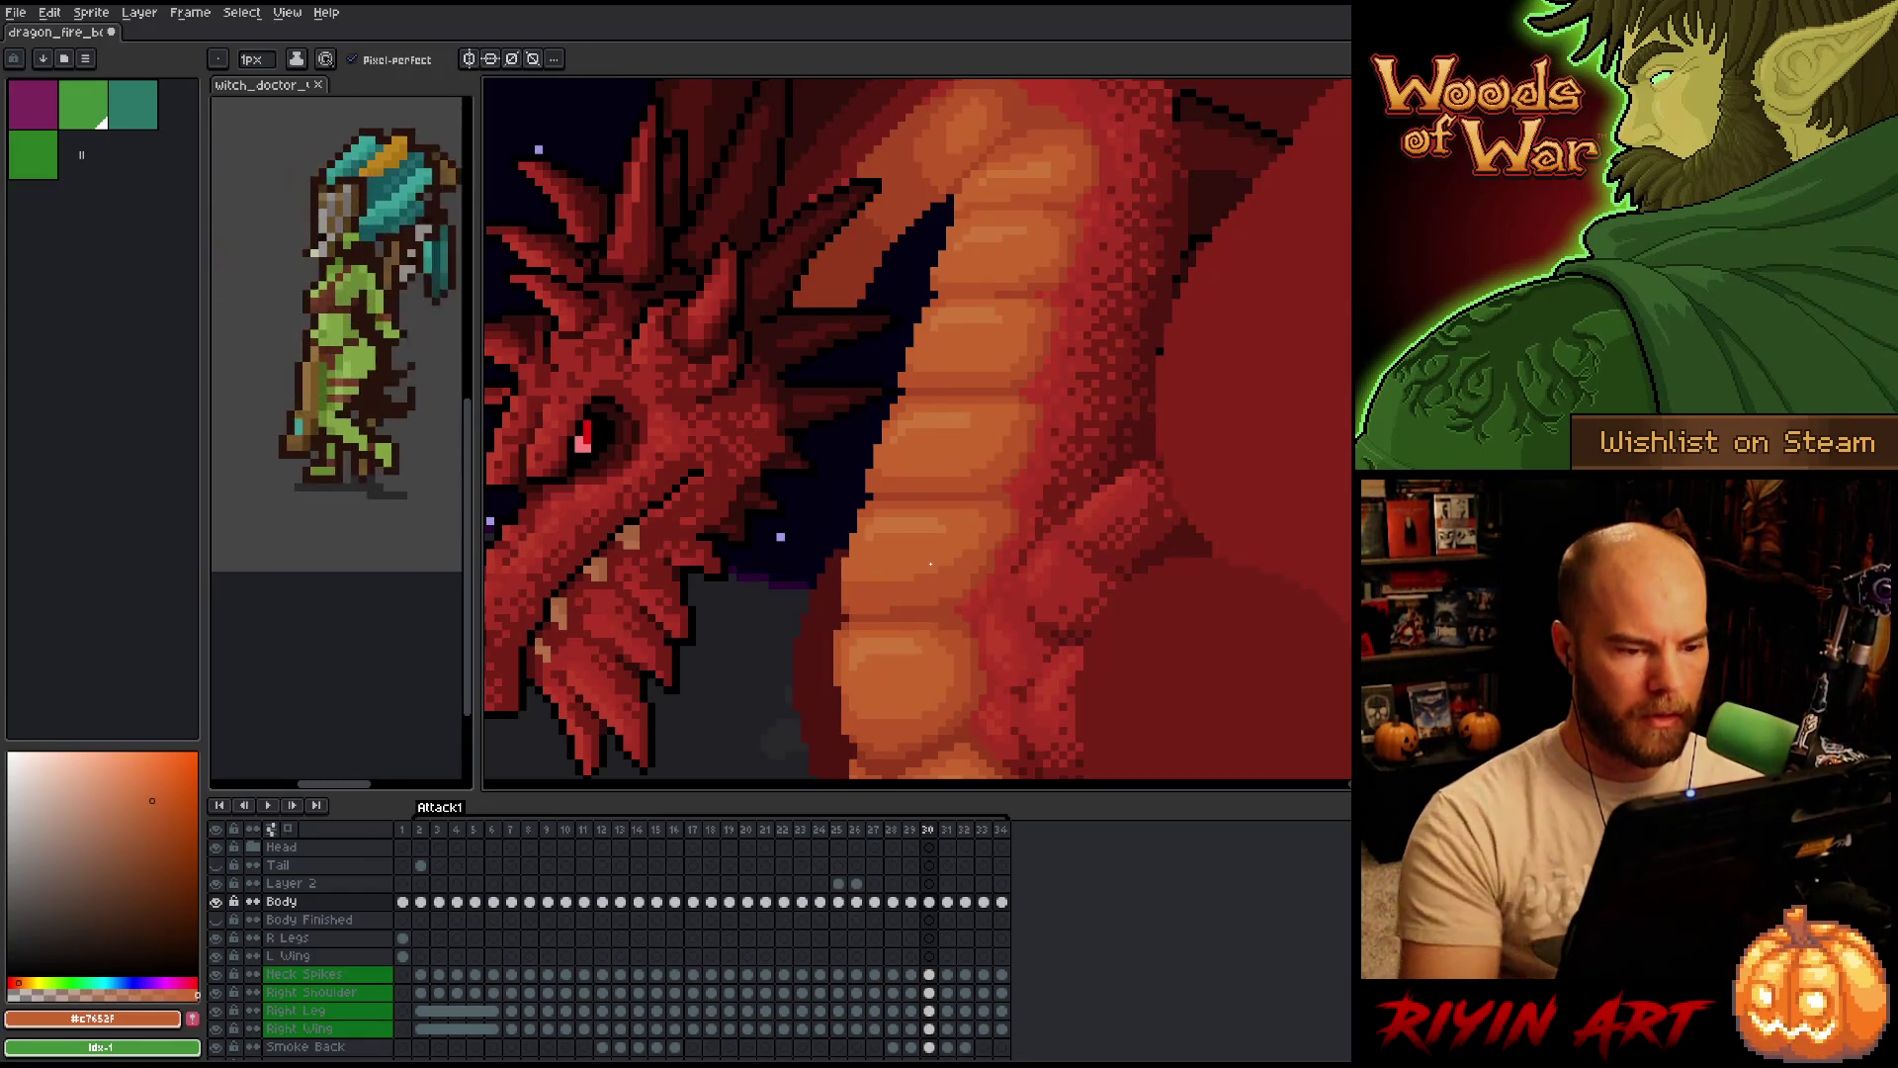
Step through frames 30–32, land on frame 31 and switch to the pencil.
key(Left)
key(Right)
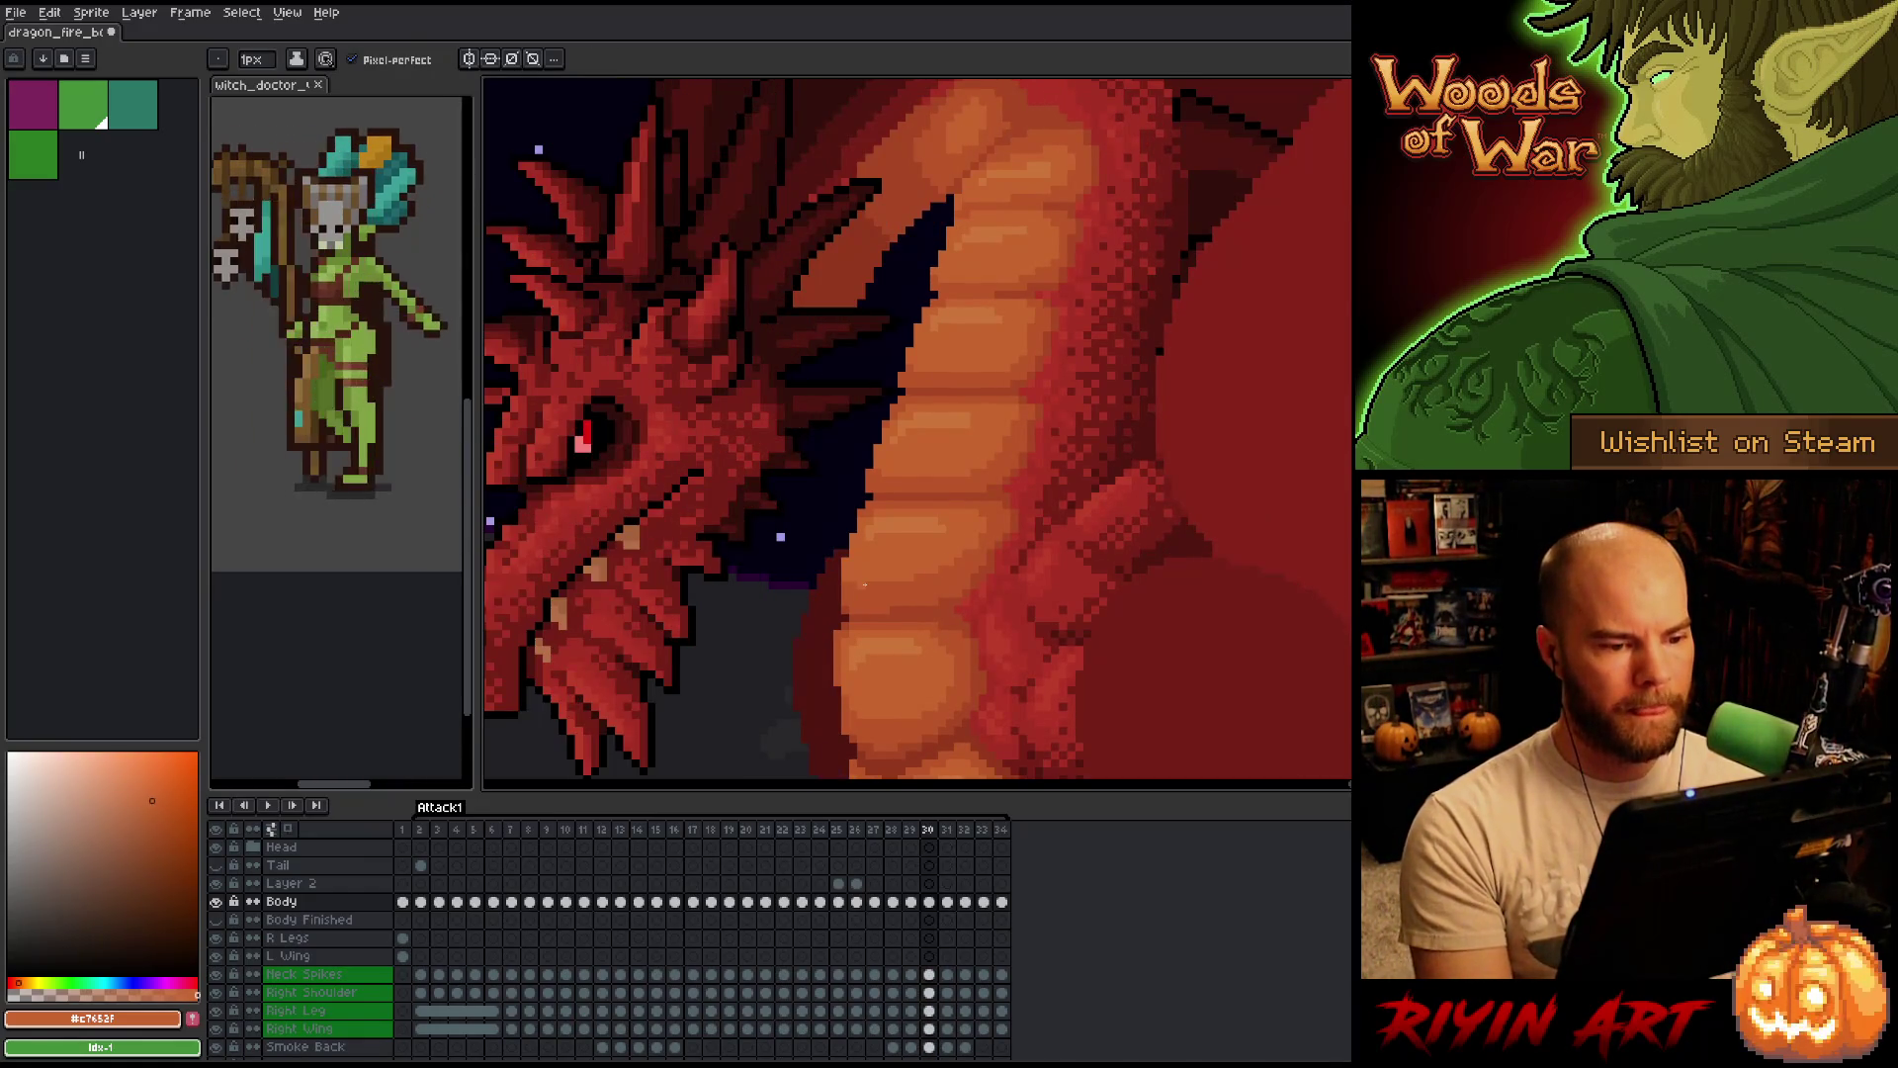
key(Right)
key(Right)
key(Right)
key(Left)
key(Left)
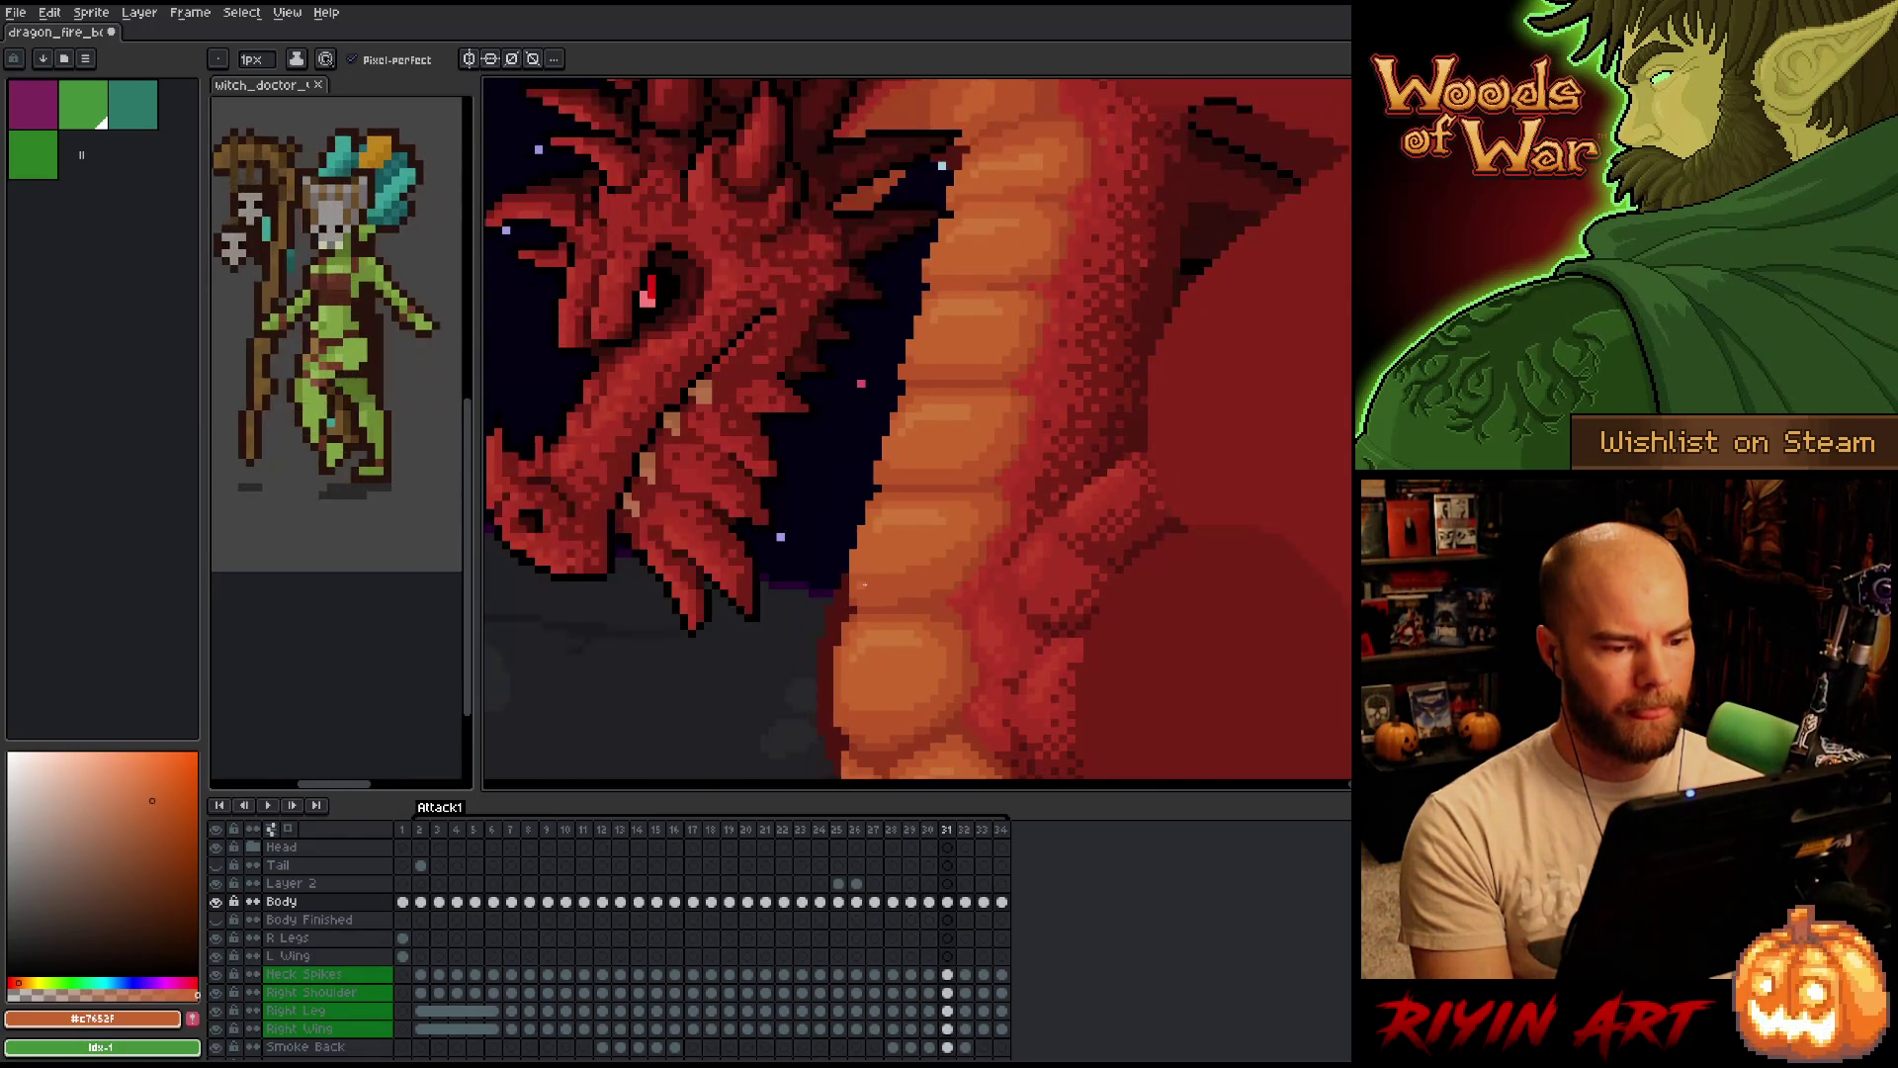
key(Right)
key(Right)
key(Left)
key(Left)
key(Right)
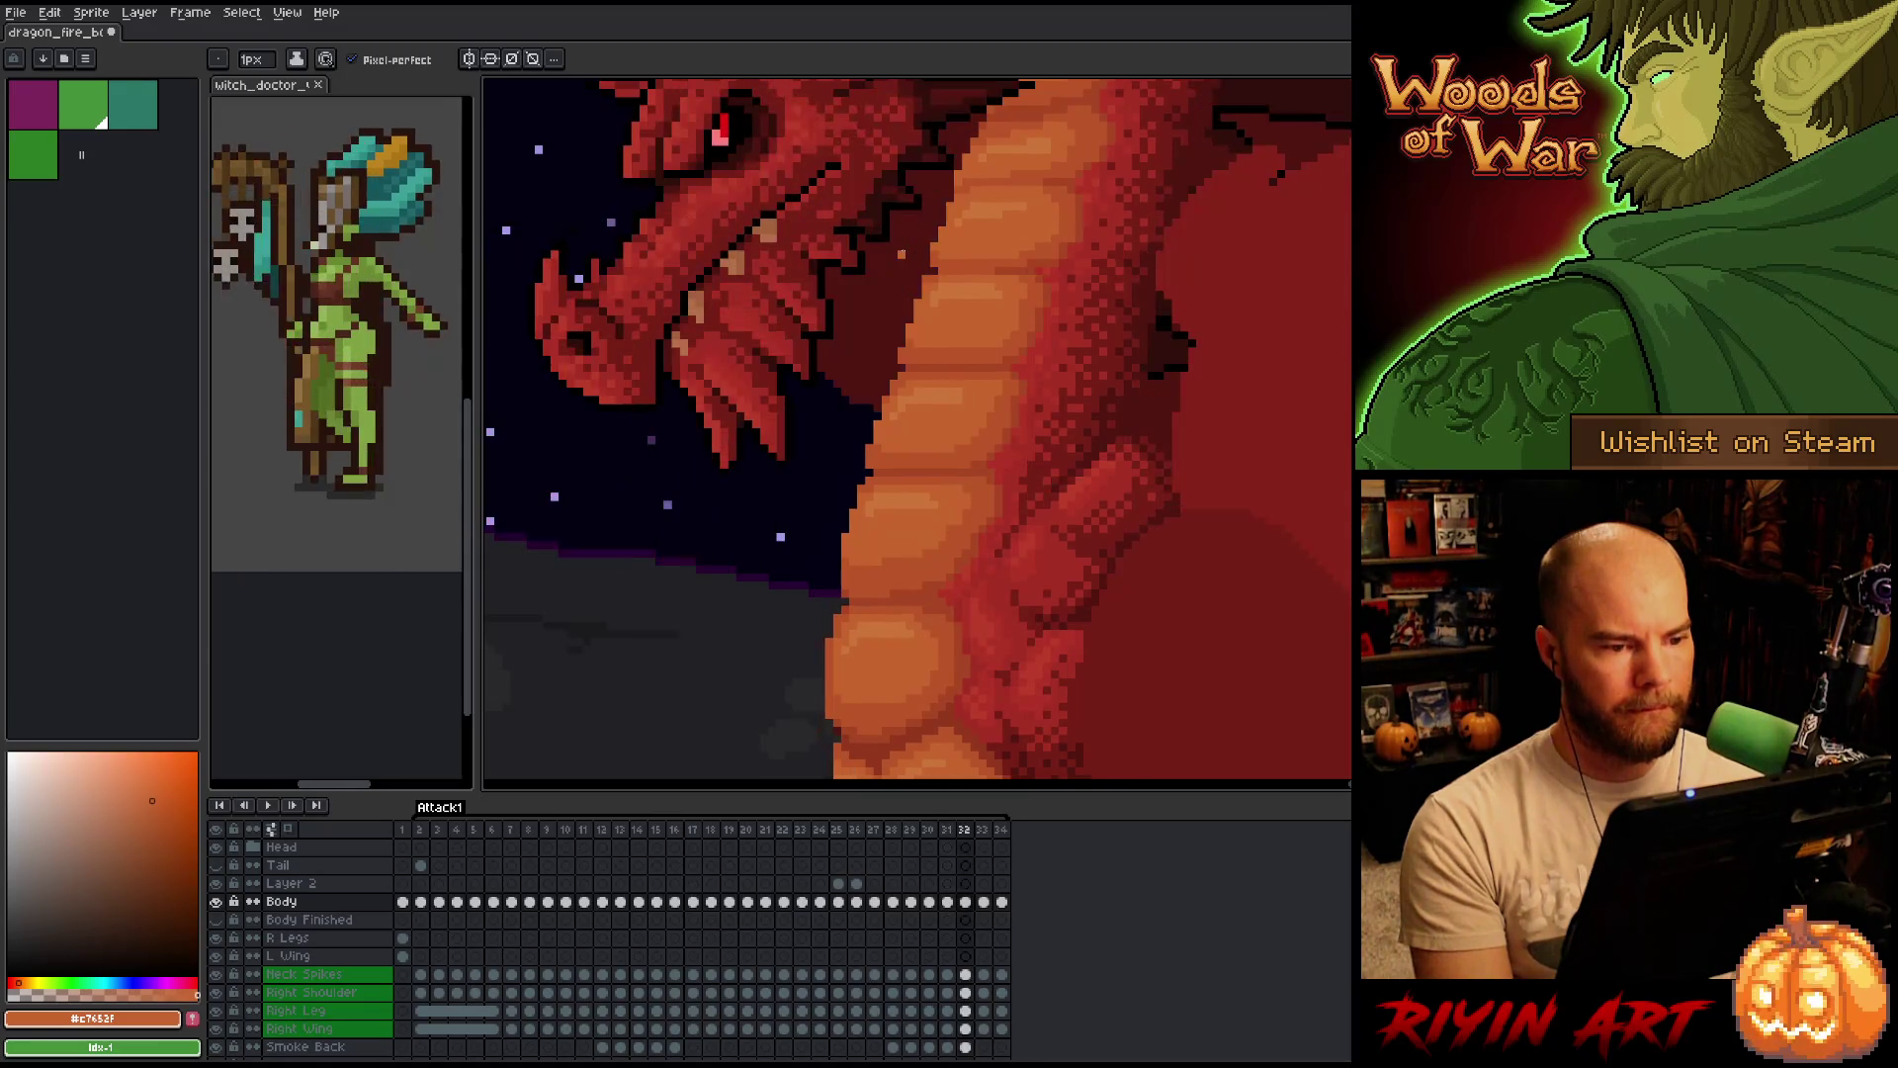
key(Left)
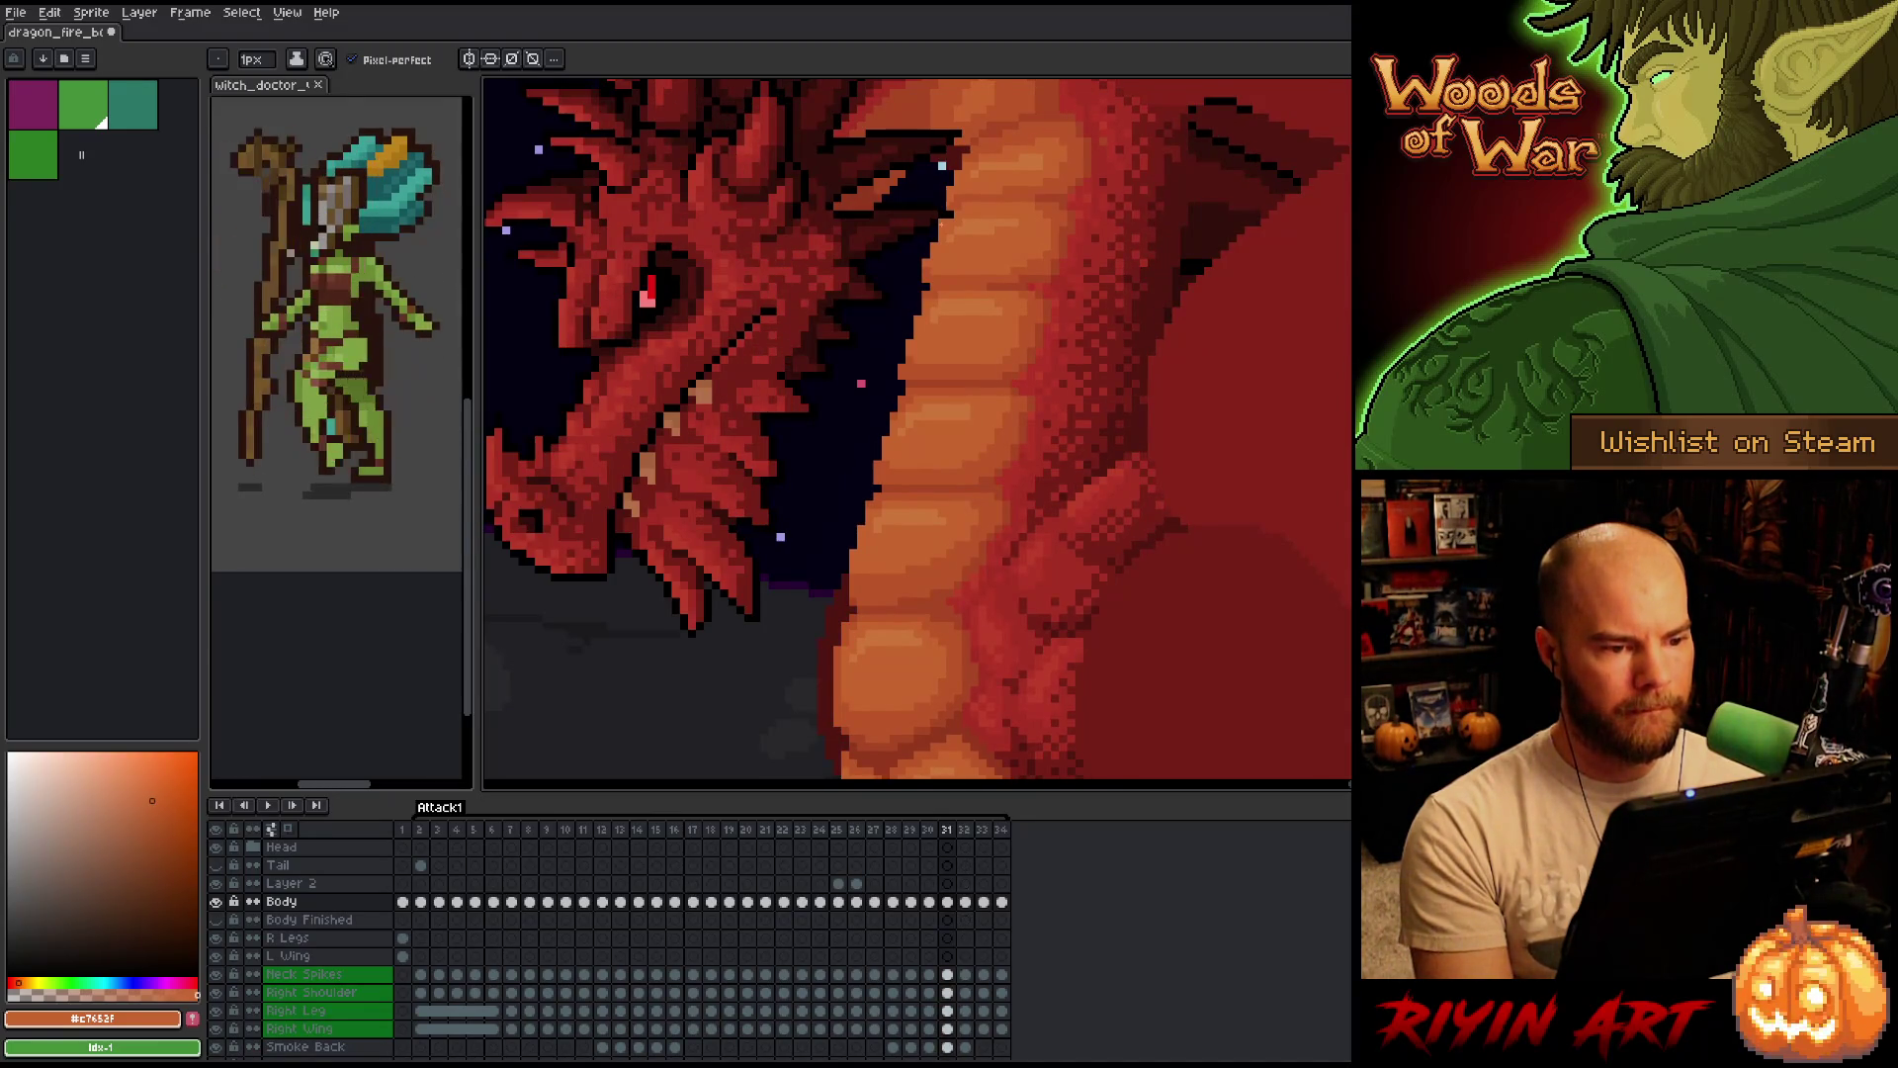
key(b)
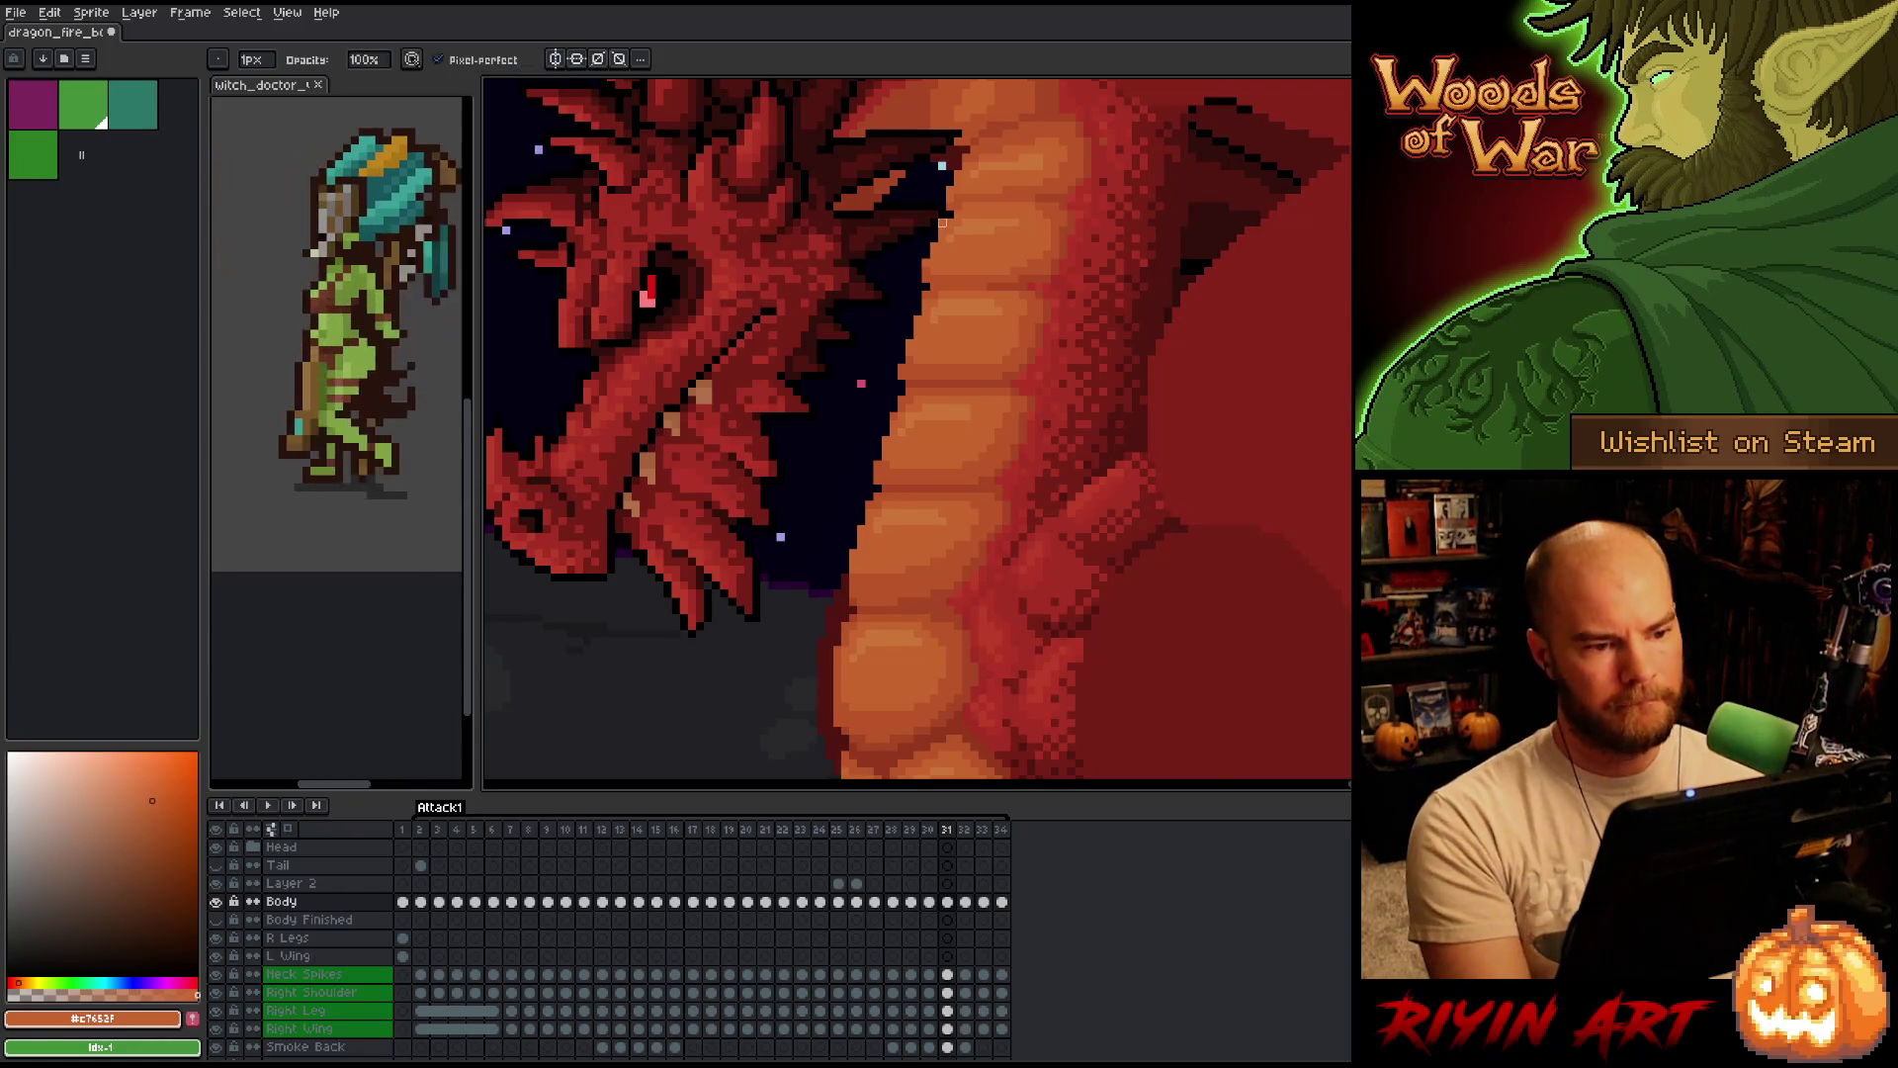
scroll(884, 358, down, 3)
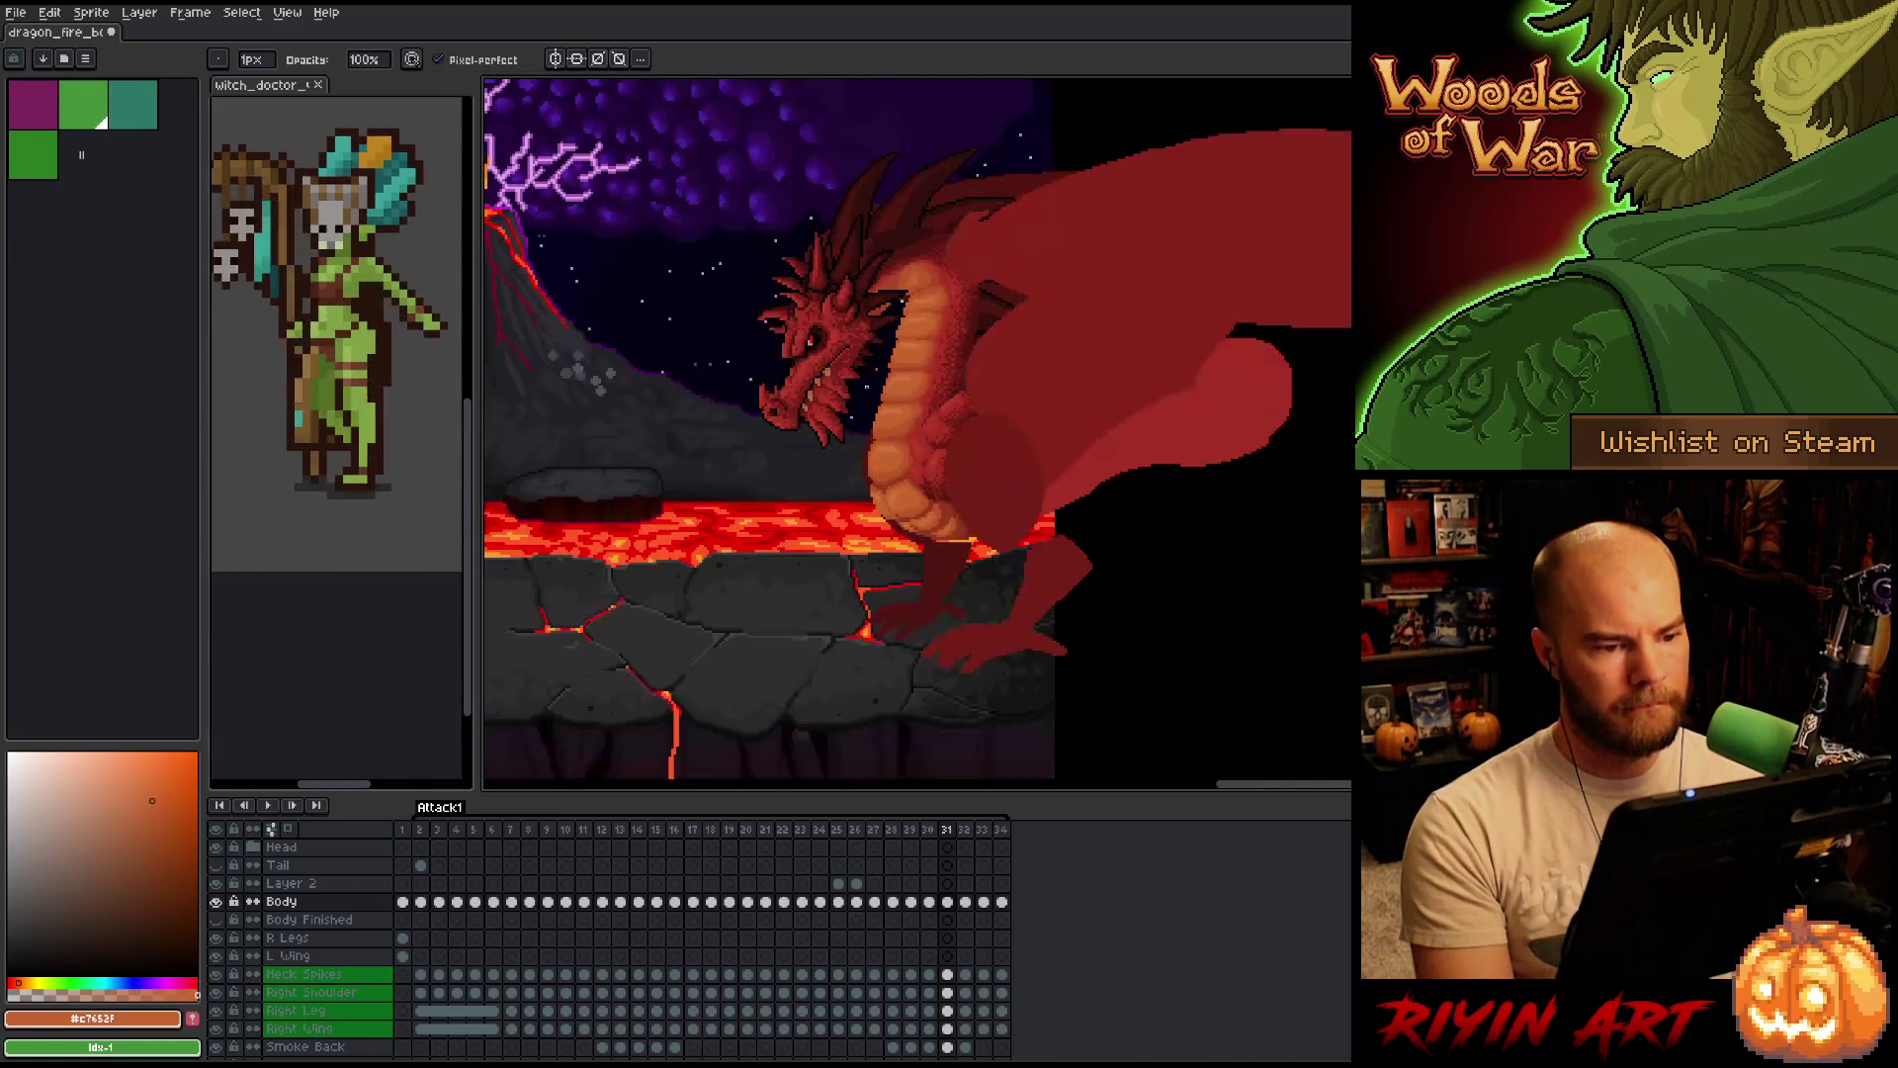
Play the full attack animation and stop on the fire-breathing frame 20.
key(Right)
key(Return)
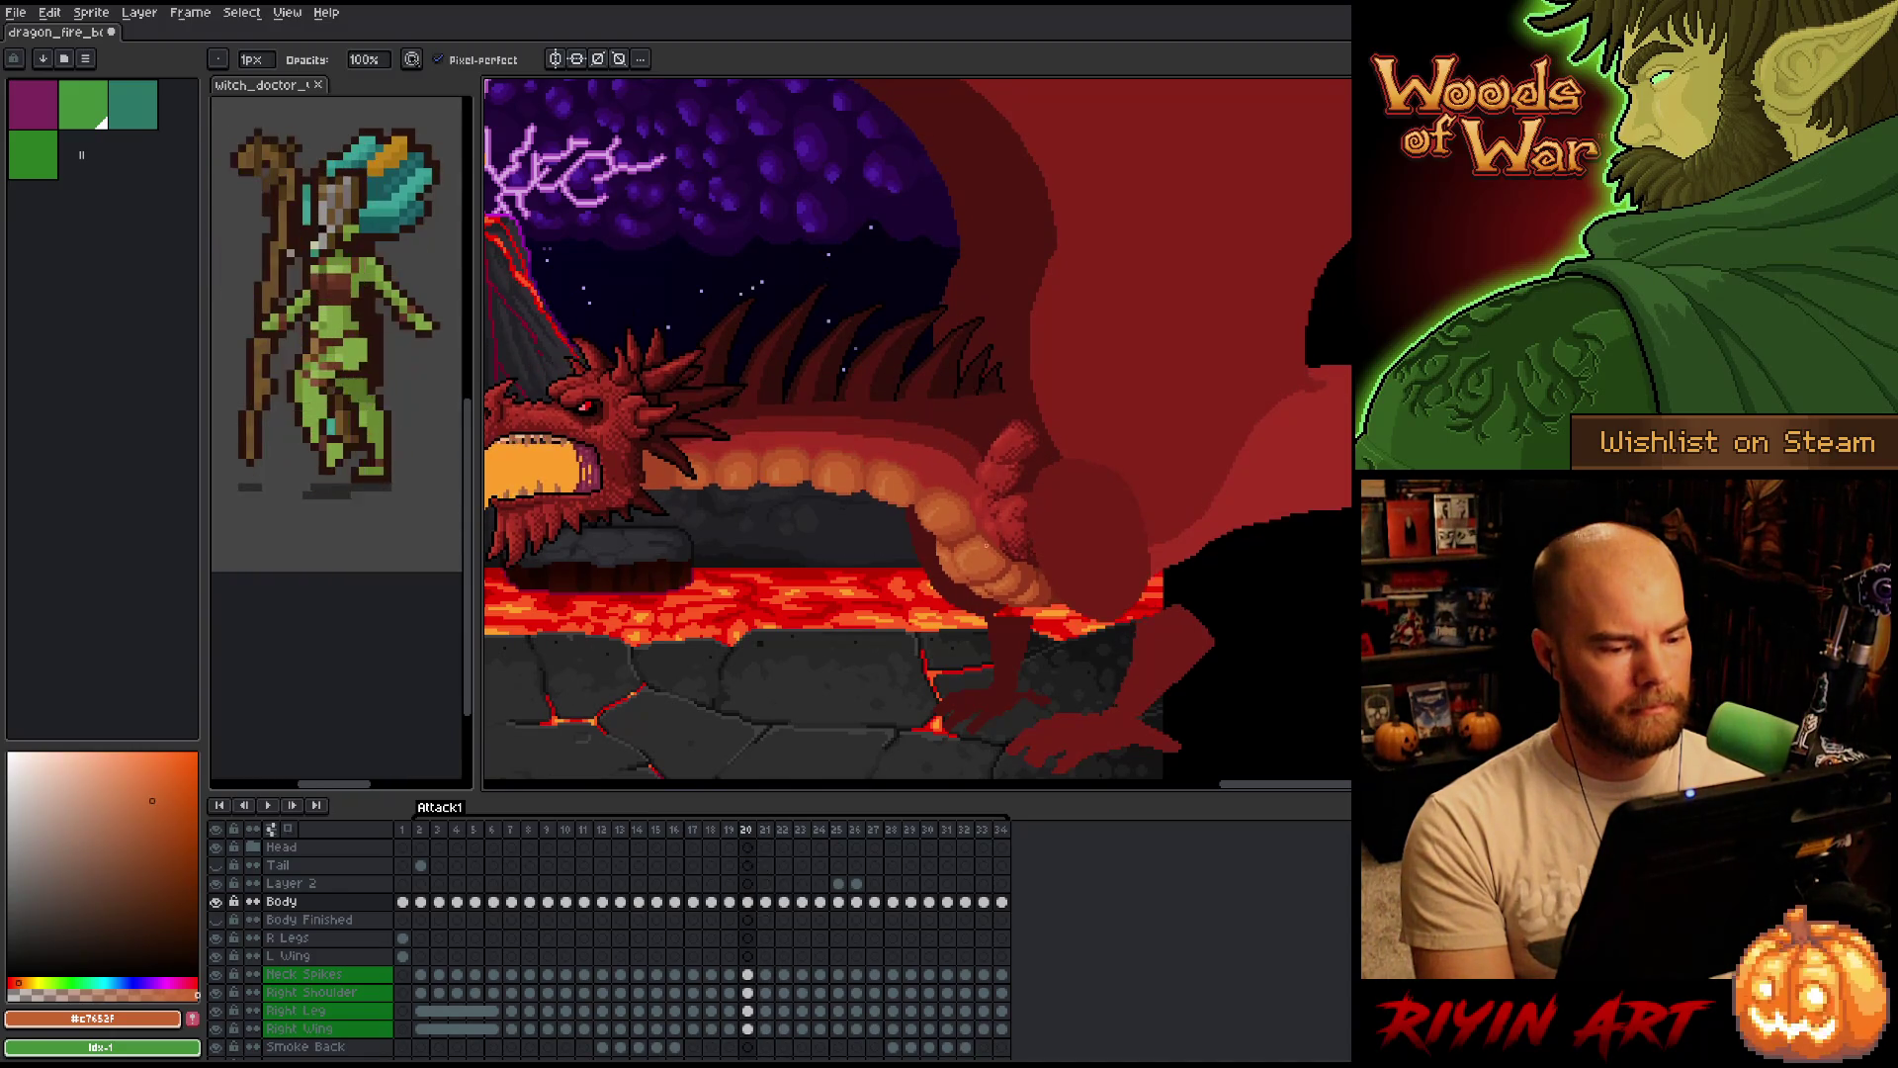
scroll(947, 550, up, 3)
Sample a belly colour, return to the pencil and settle on frame 20.
key(Right)
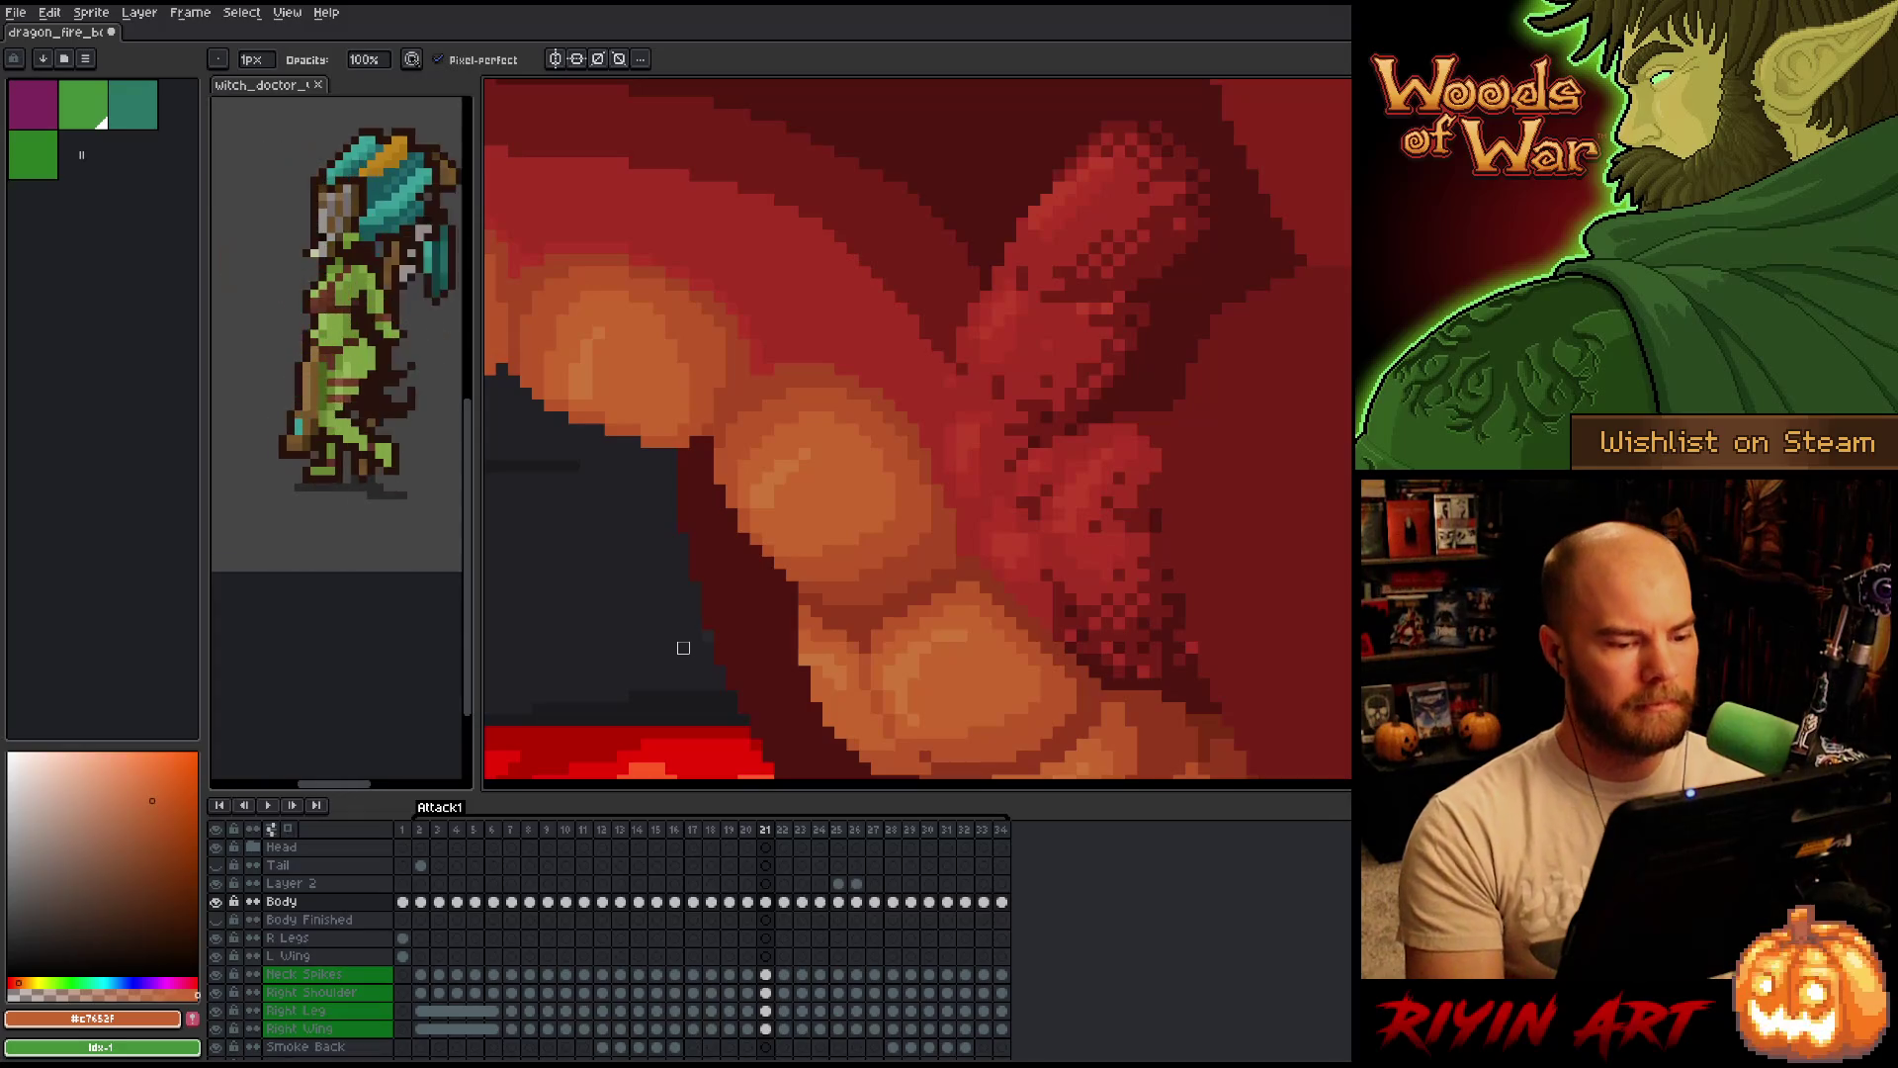
key(i)
key(b)
key(Left)
key(Right)
key(Left)
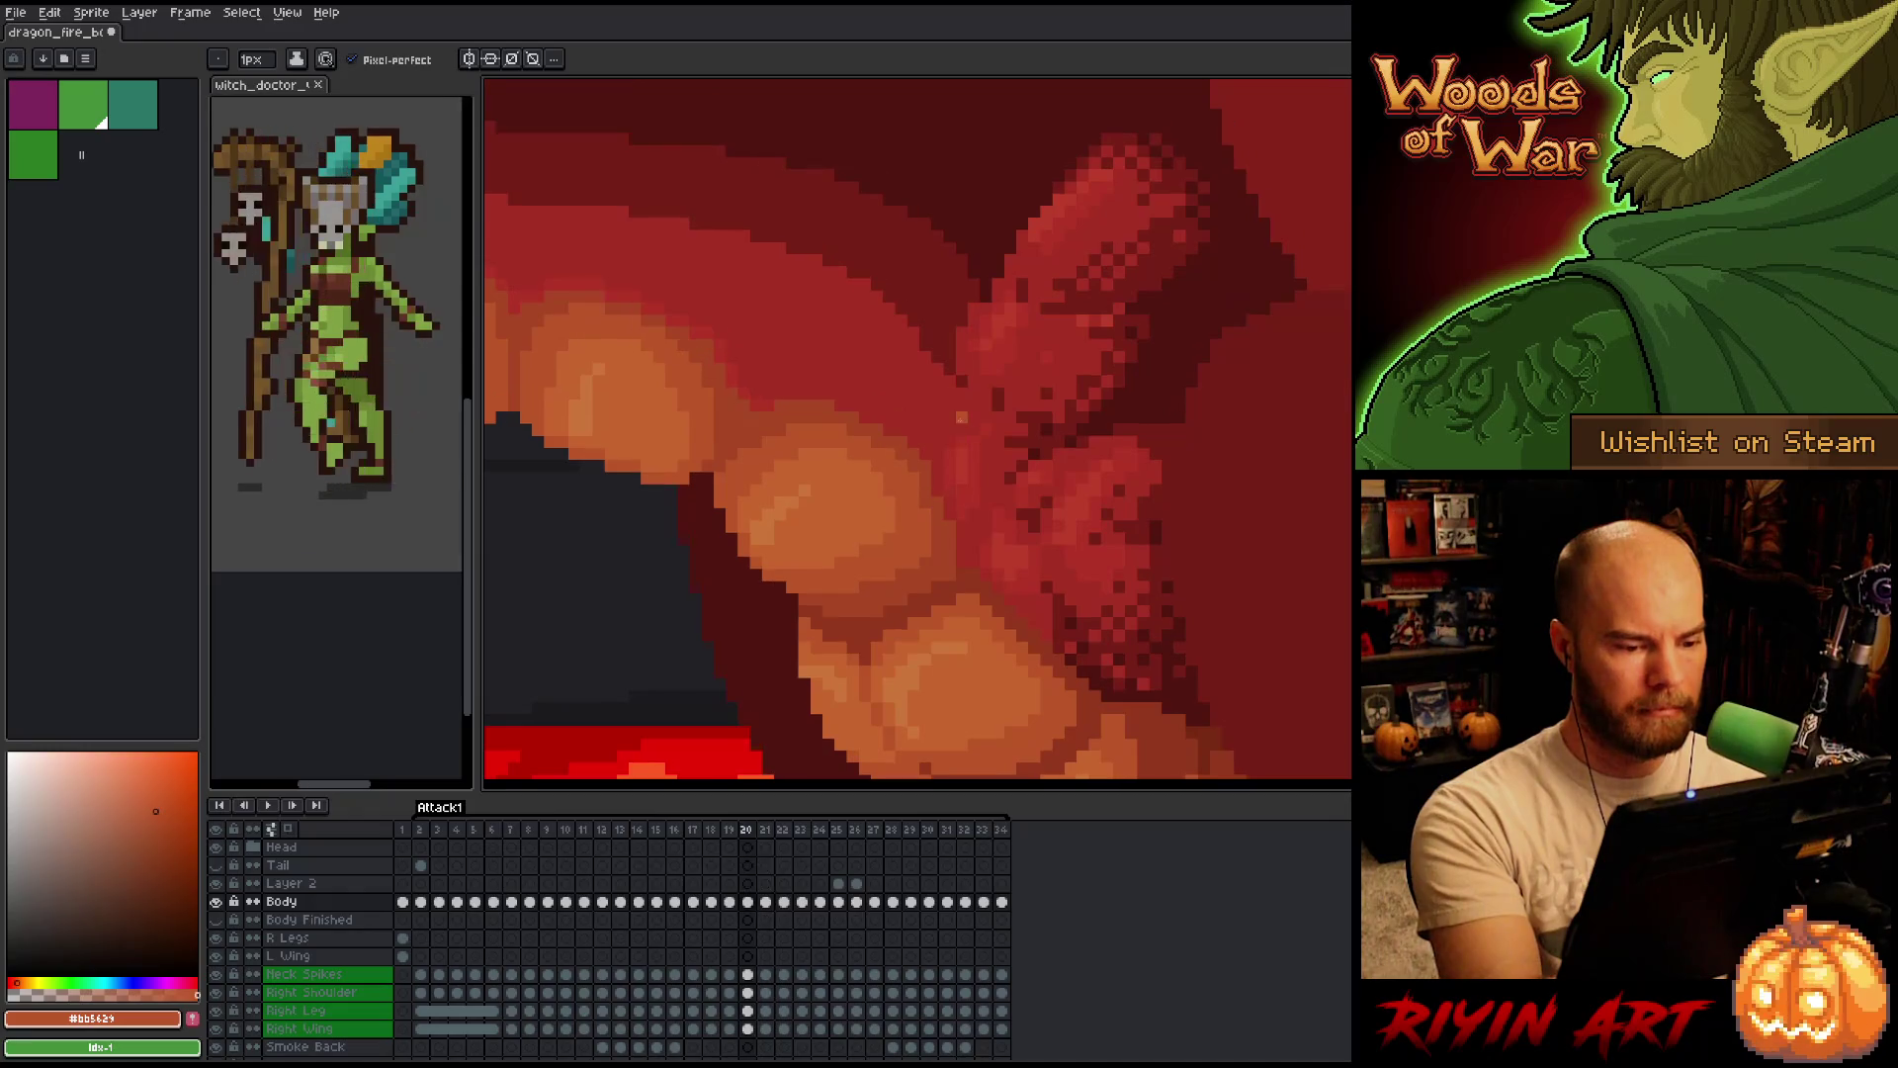
Flip between frames 21 and 22 to check the belly-scale and shoulder motion.
key(Right)
key(Right)
key(Left)
key(Right)
key(Left)
key(Right)
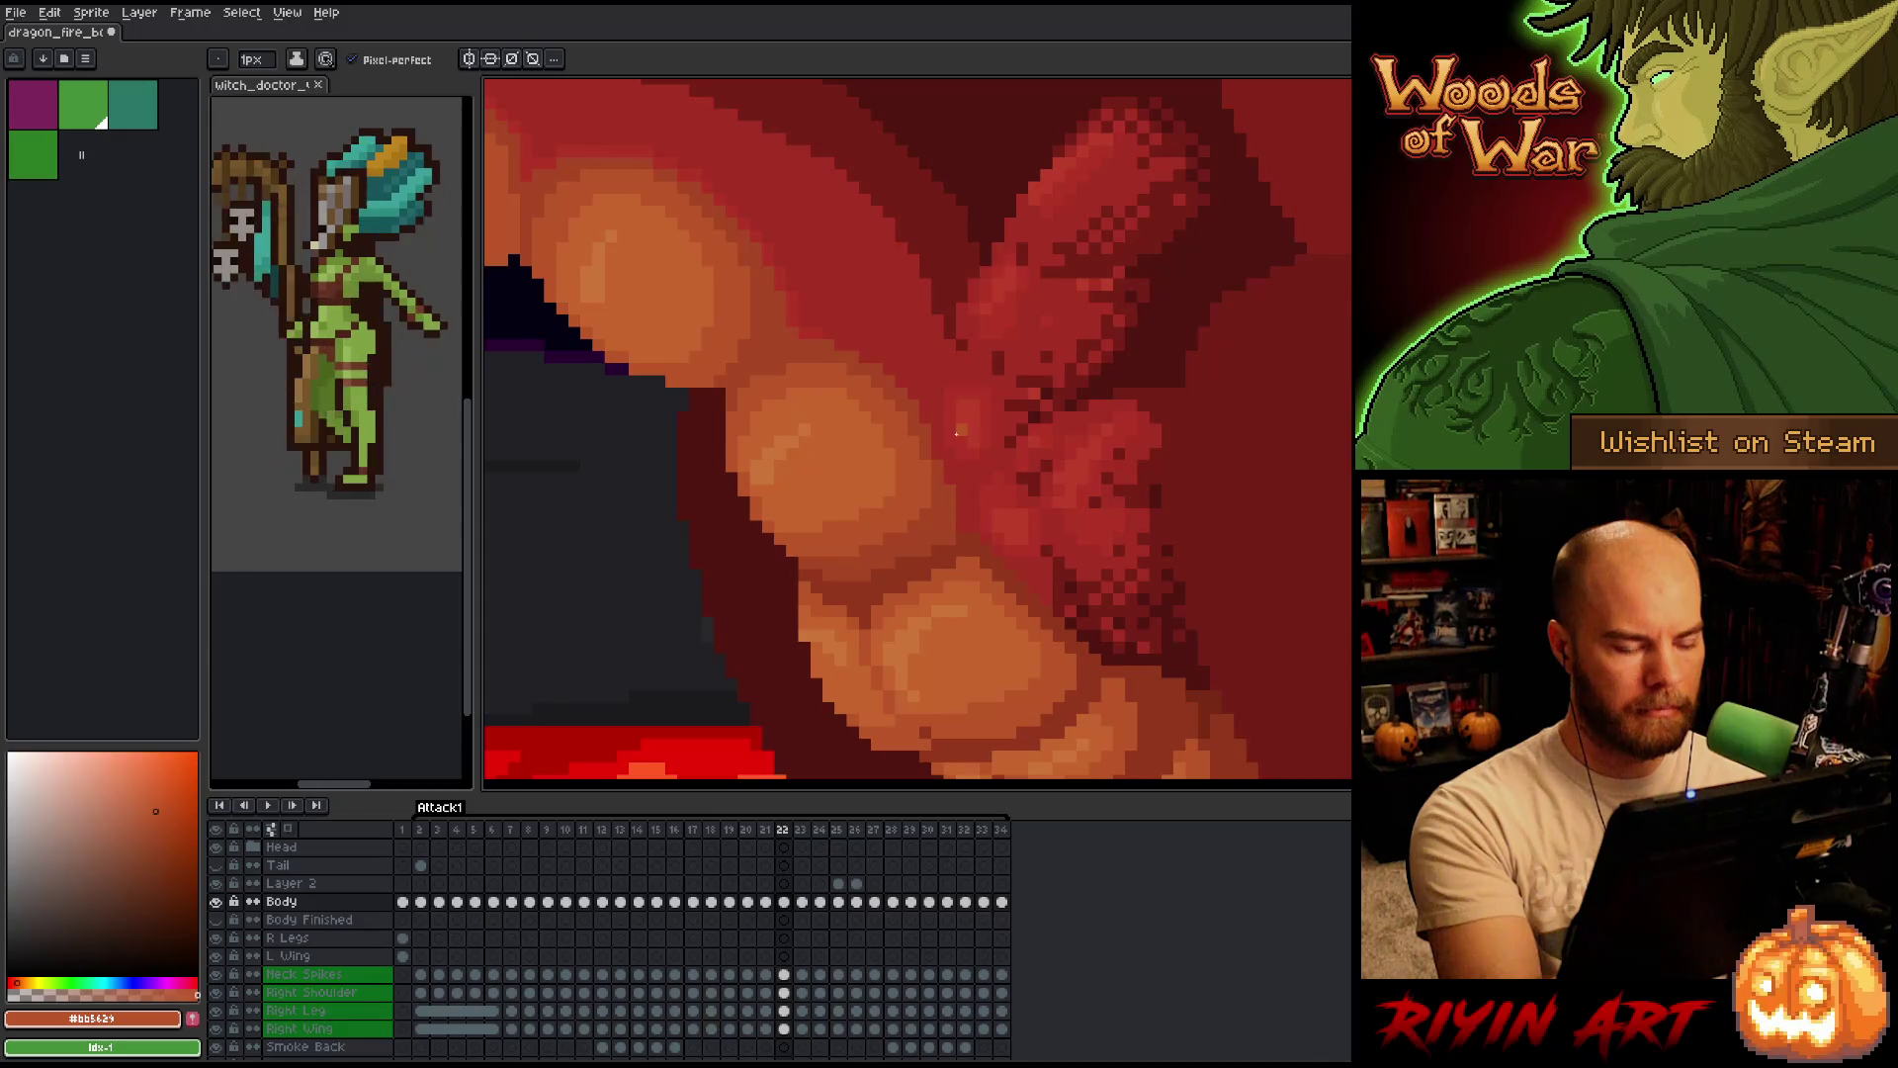
key(Left)
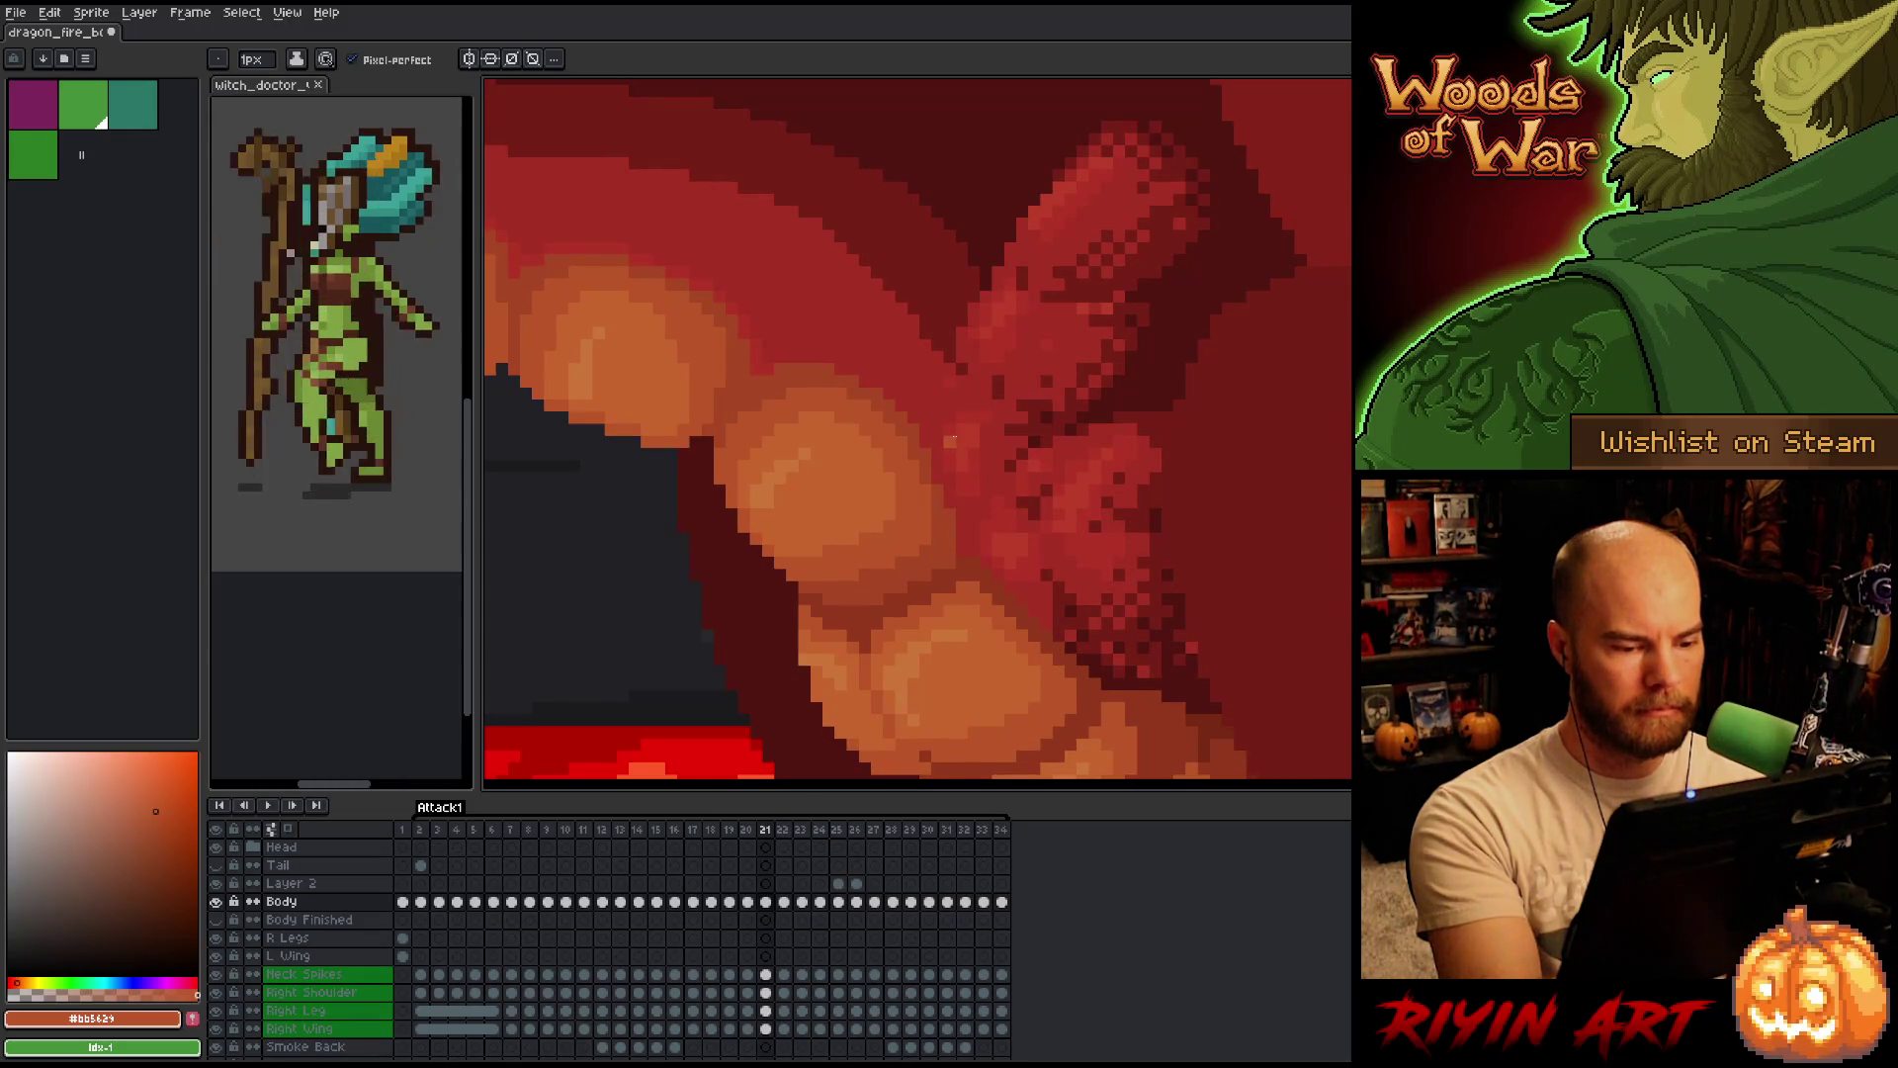
key(Right)
key(Left)
key(Right)
key(Left)
key(Right)
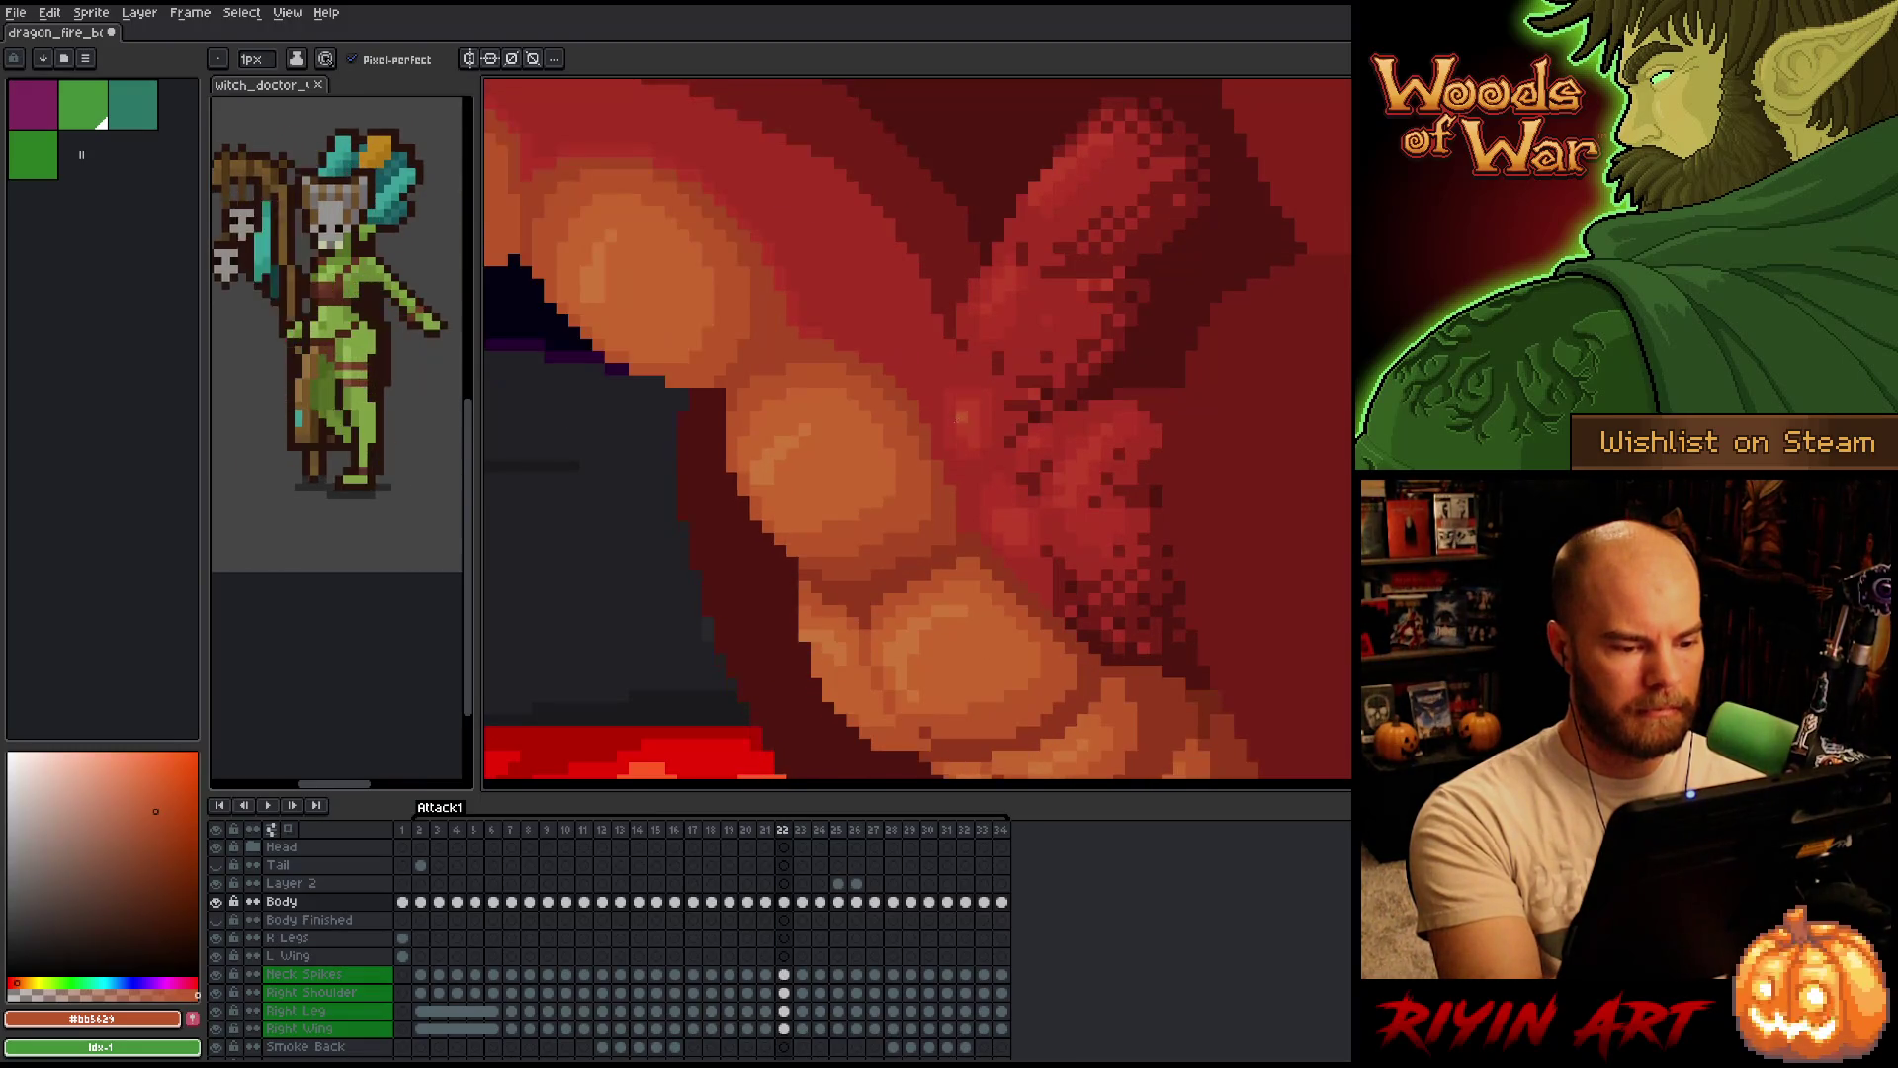
key(Left)
key(Right)
key(Left)
key(Right)
key(Left)
key(Right)
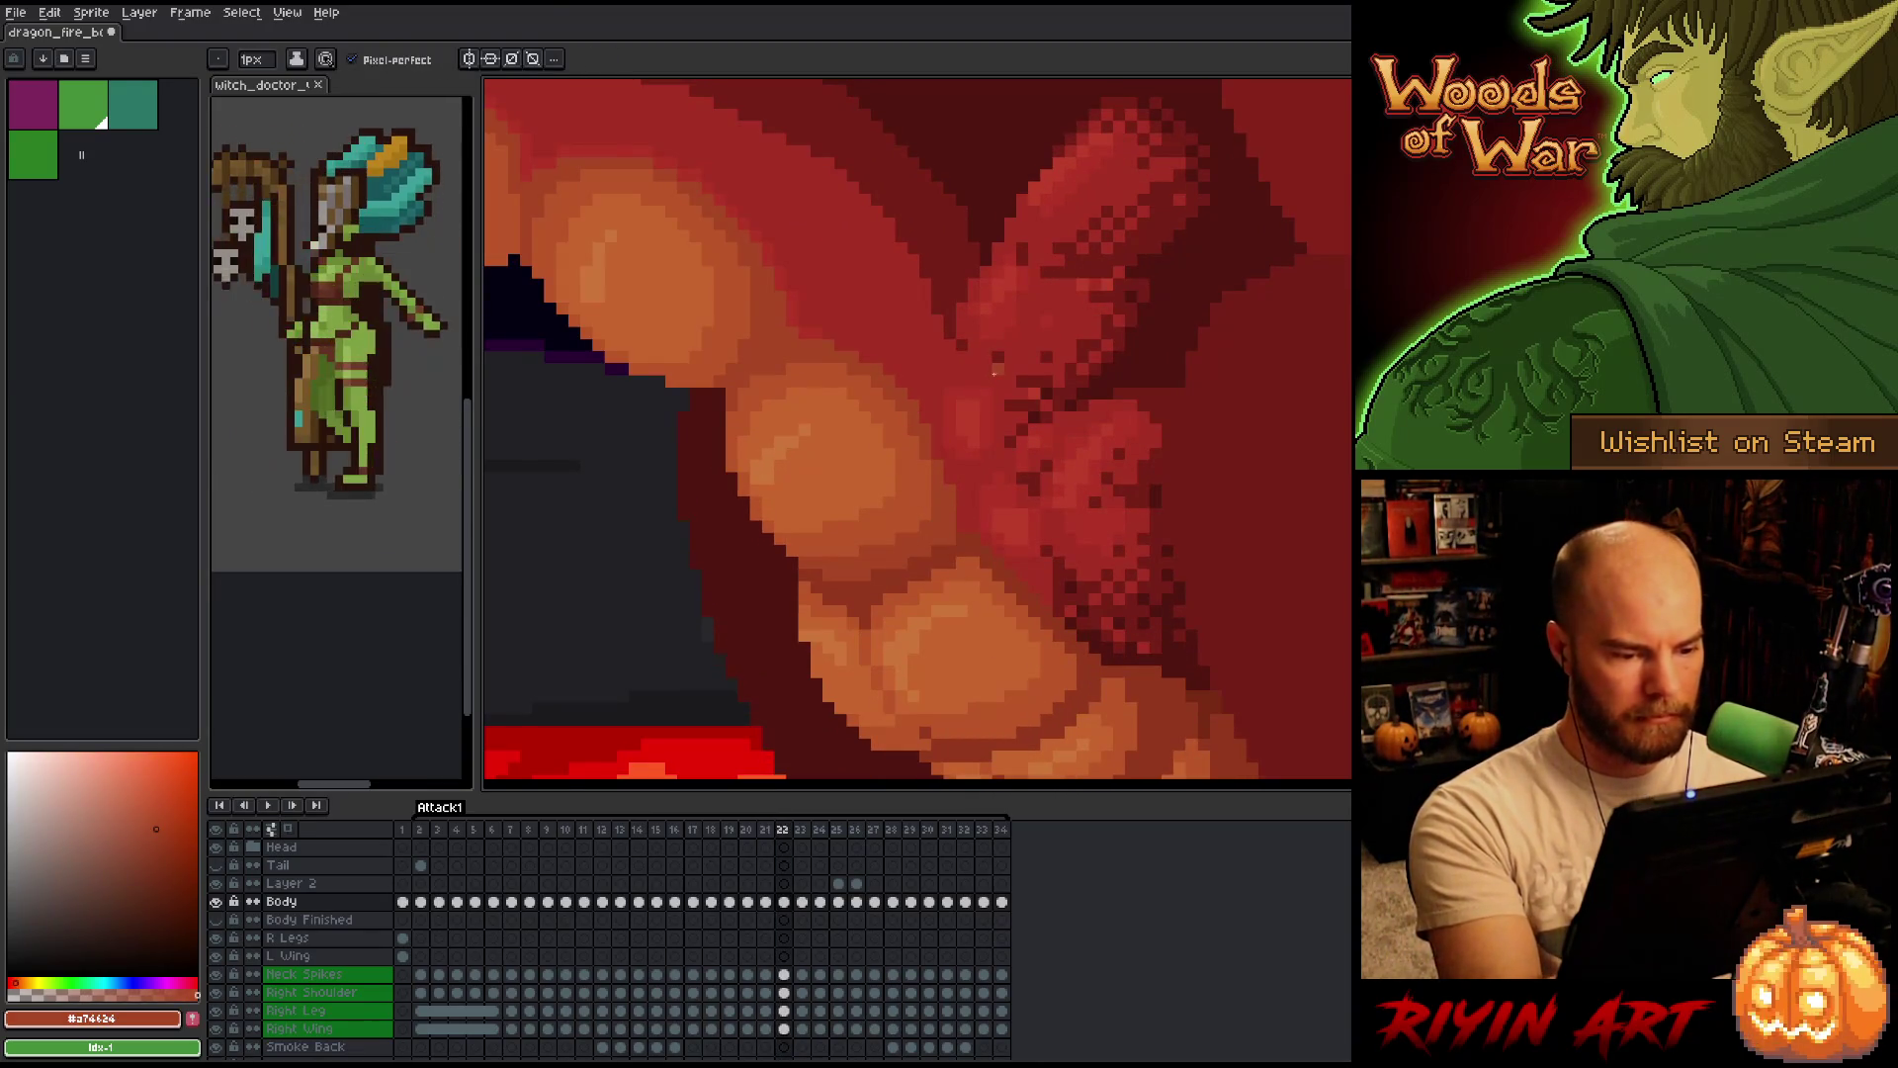
key(Left)
key(Right)
Move to frame 23 and lasso a small patch of orange belly scales.
key(Right)
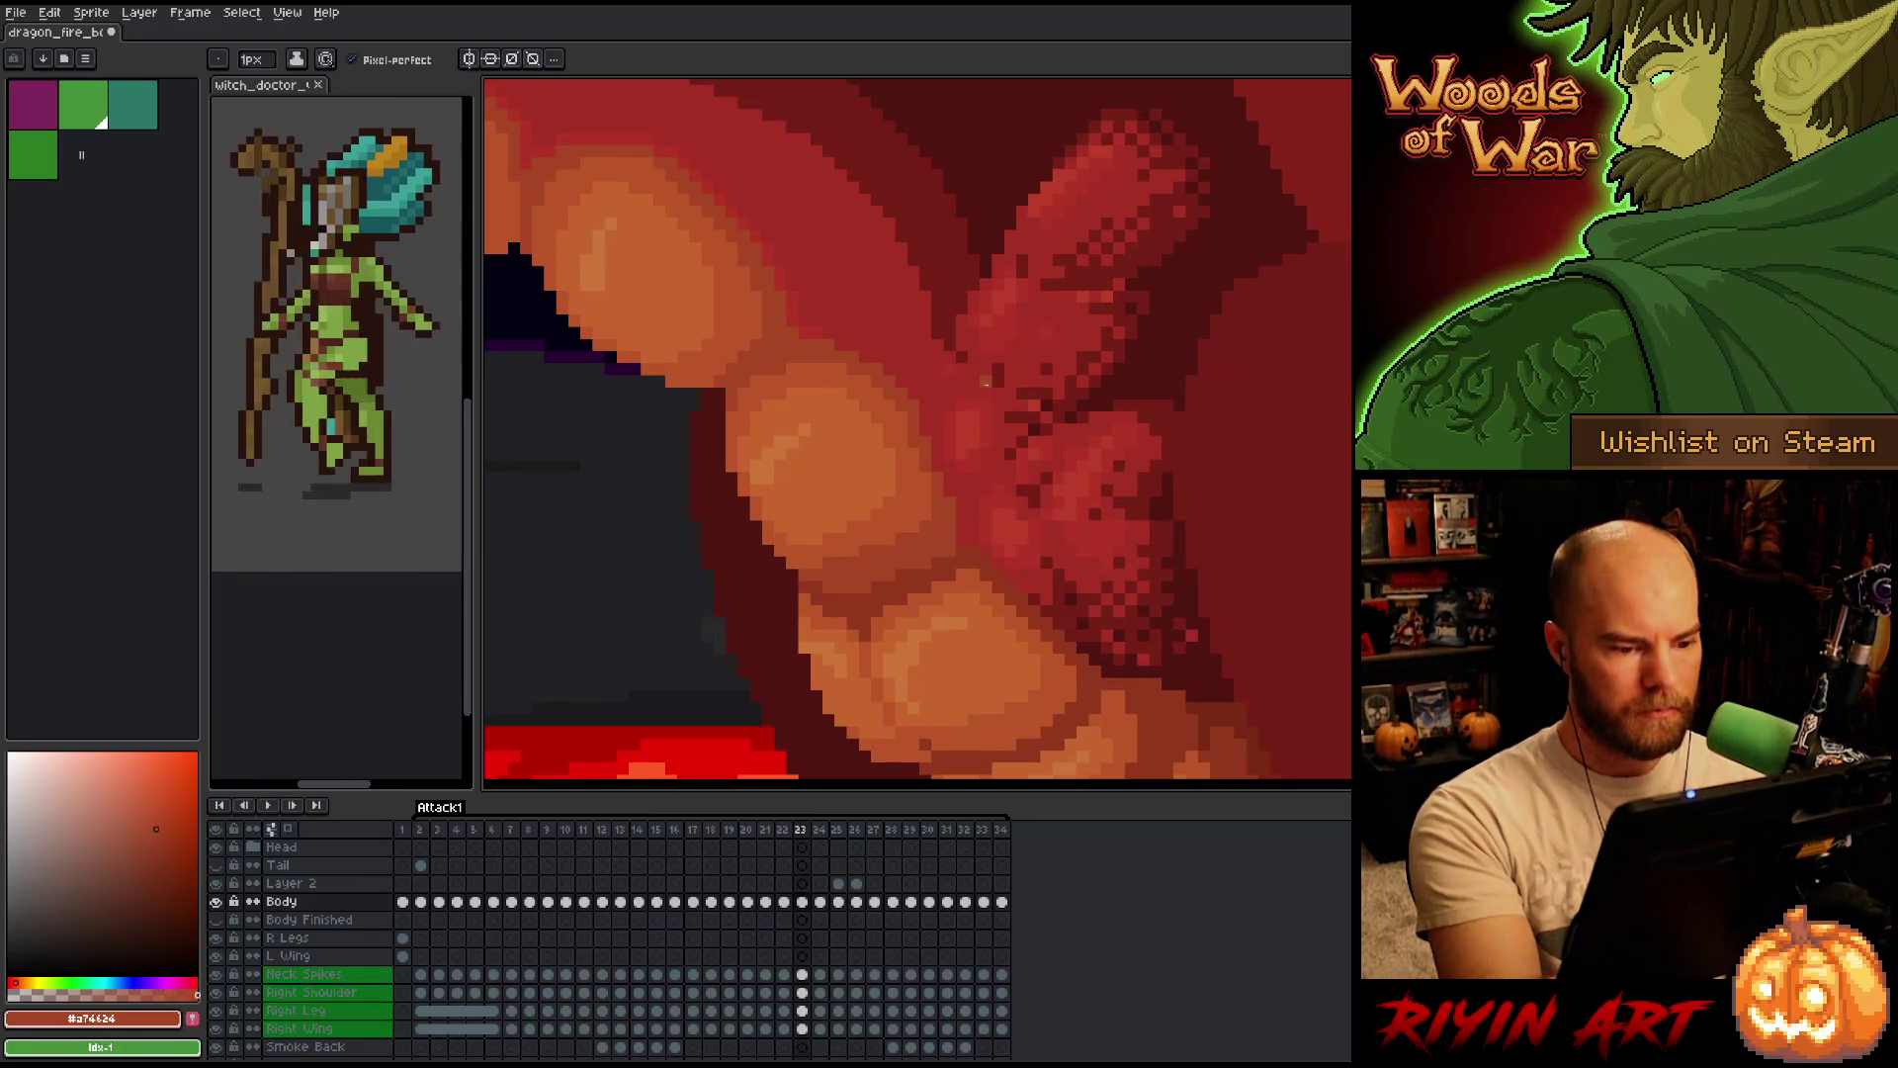
key(Left)
key(Right)
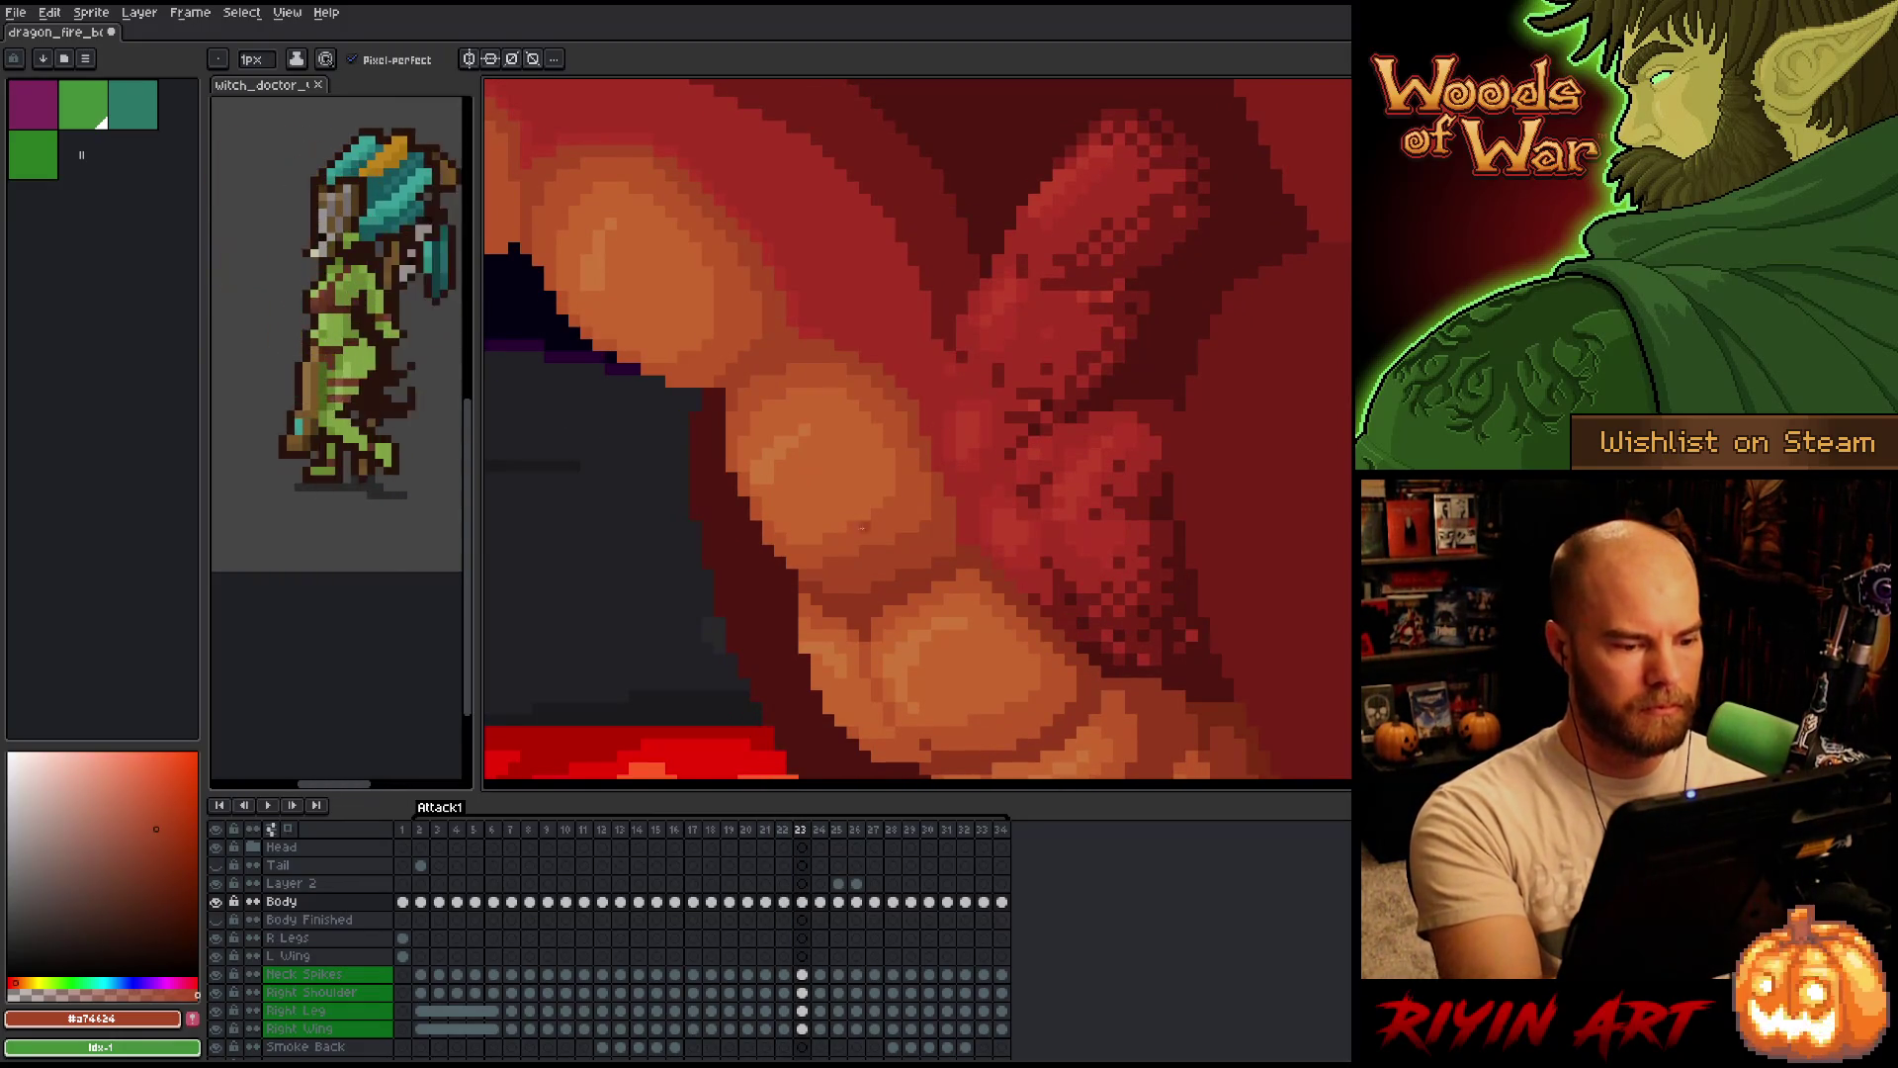
key(Left)
key(Right)
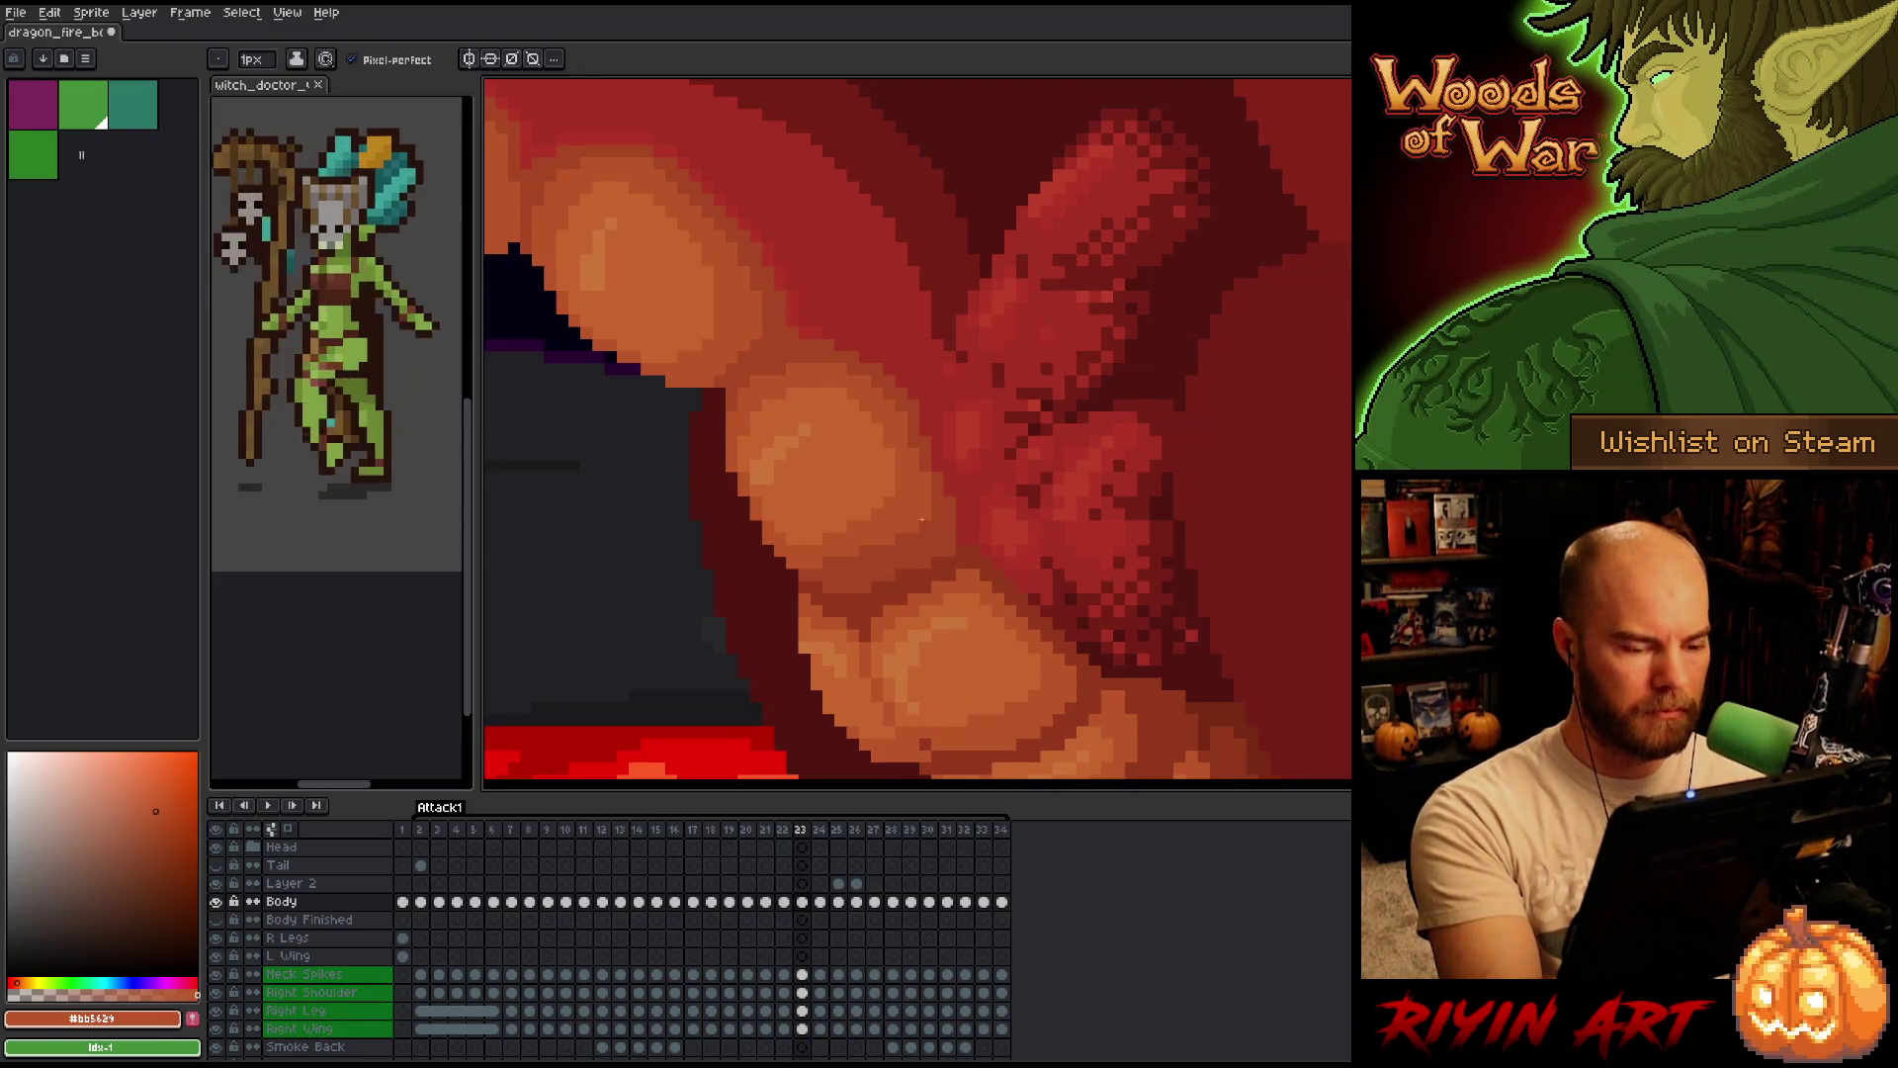
key(m)
drag(927, 515, 912, 490)
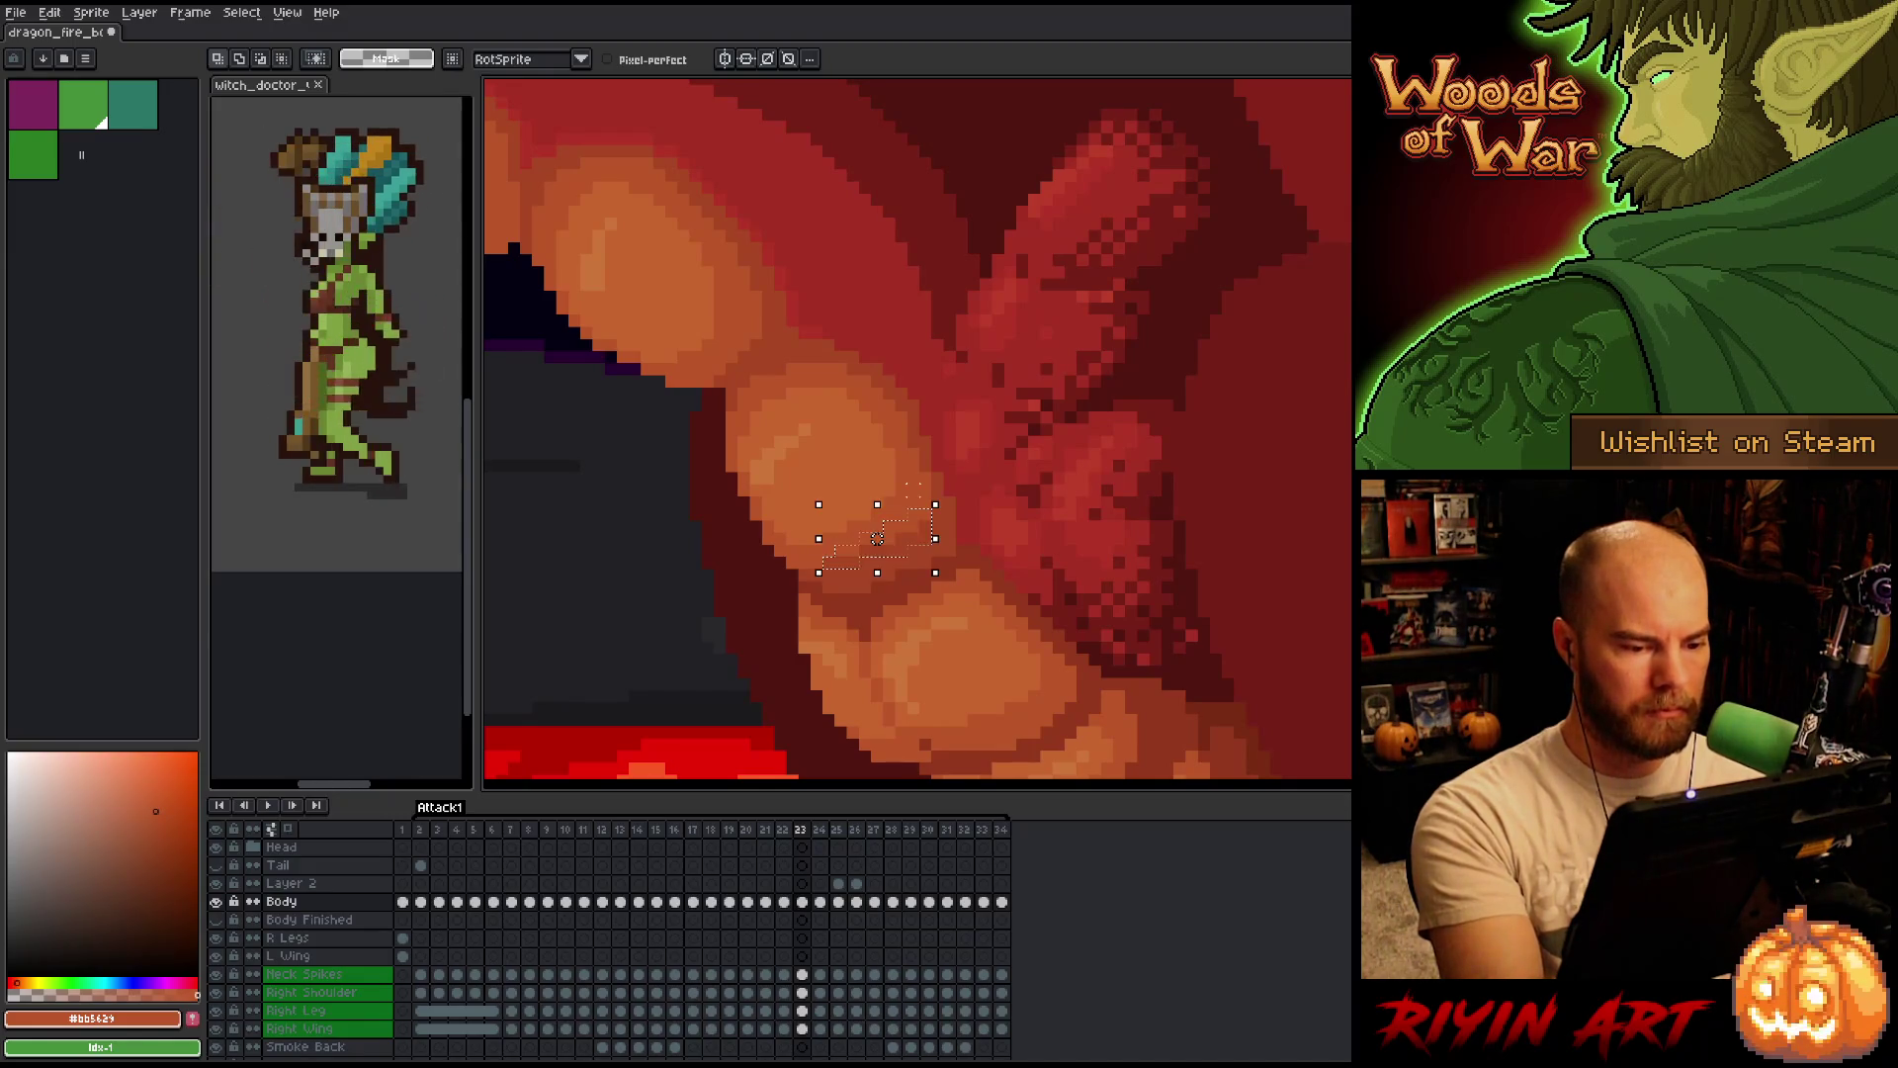
key(f)
key(b)
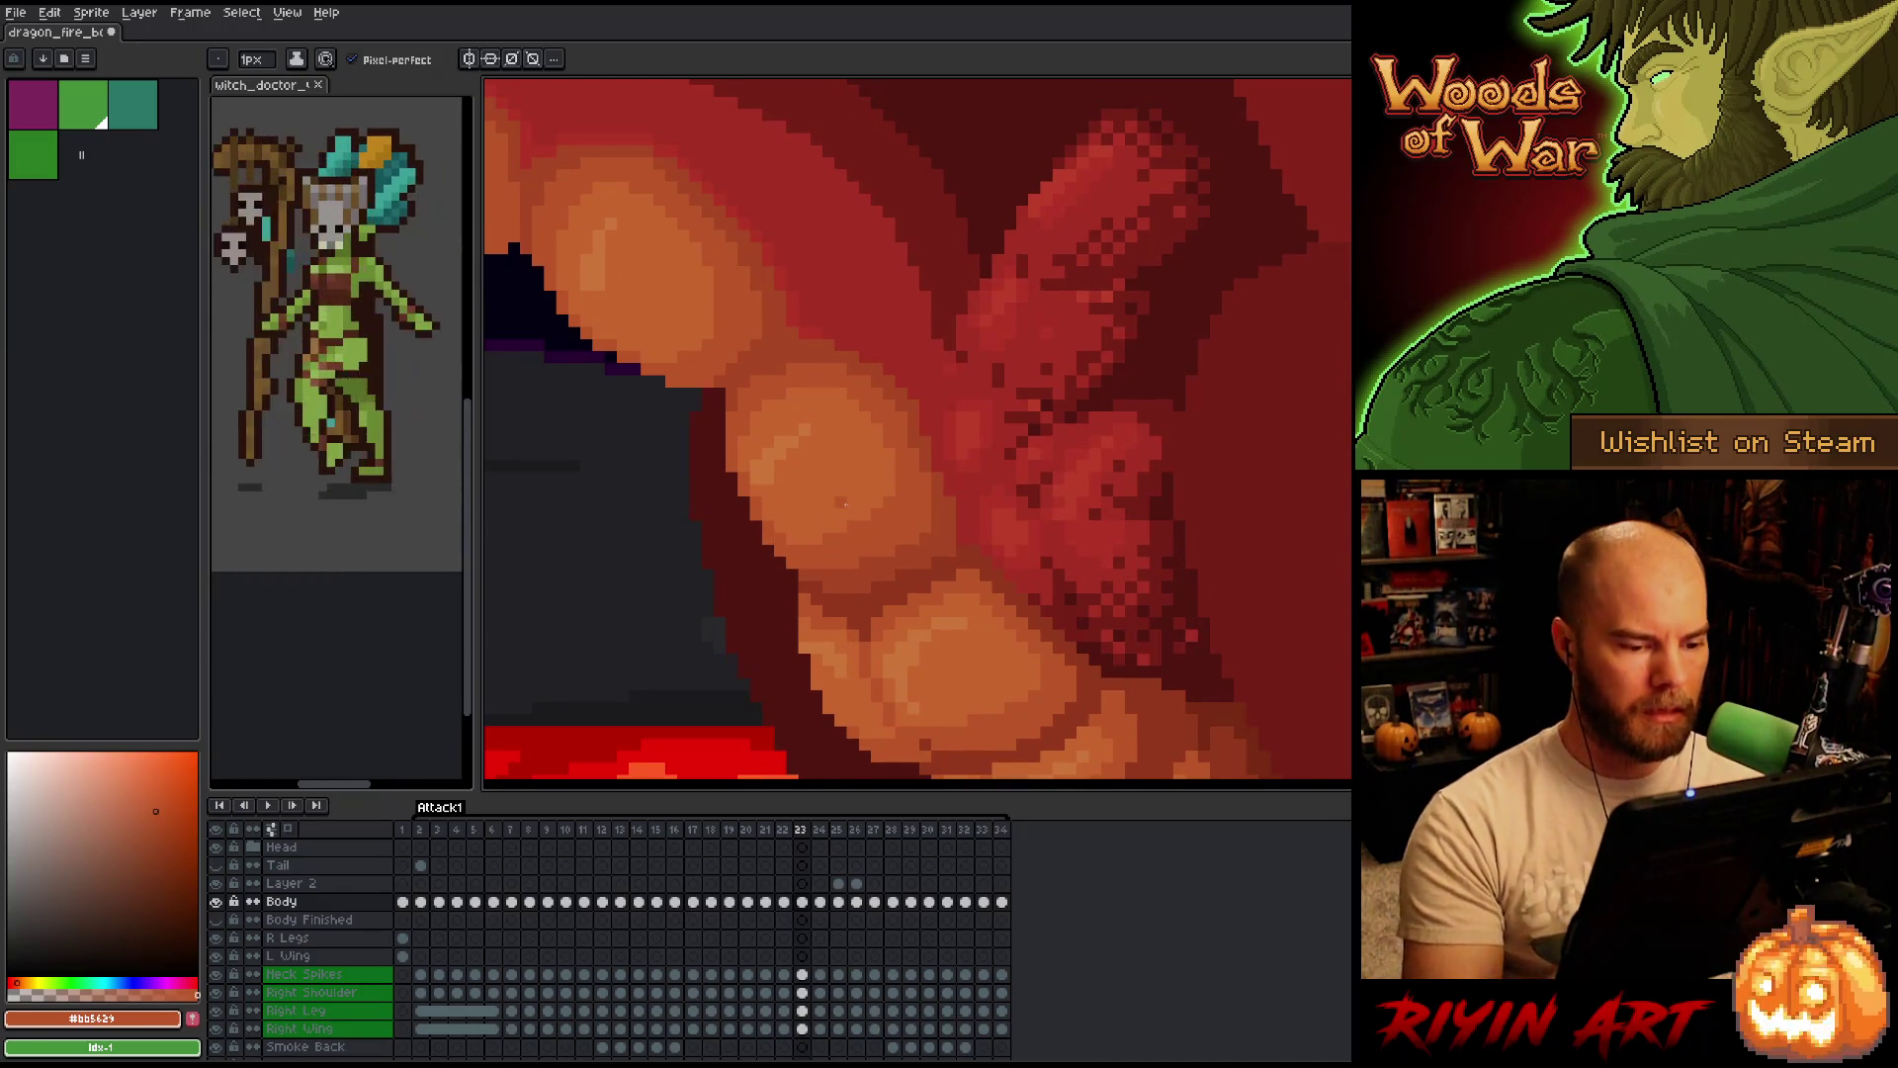
key(Right)
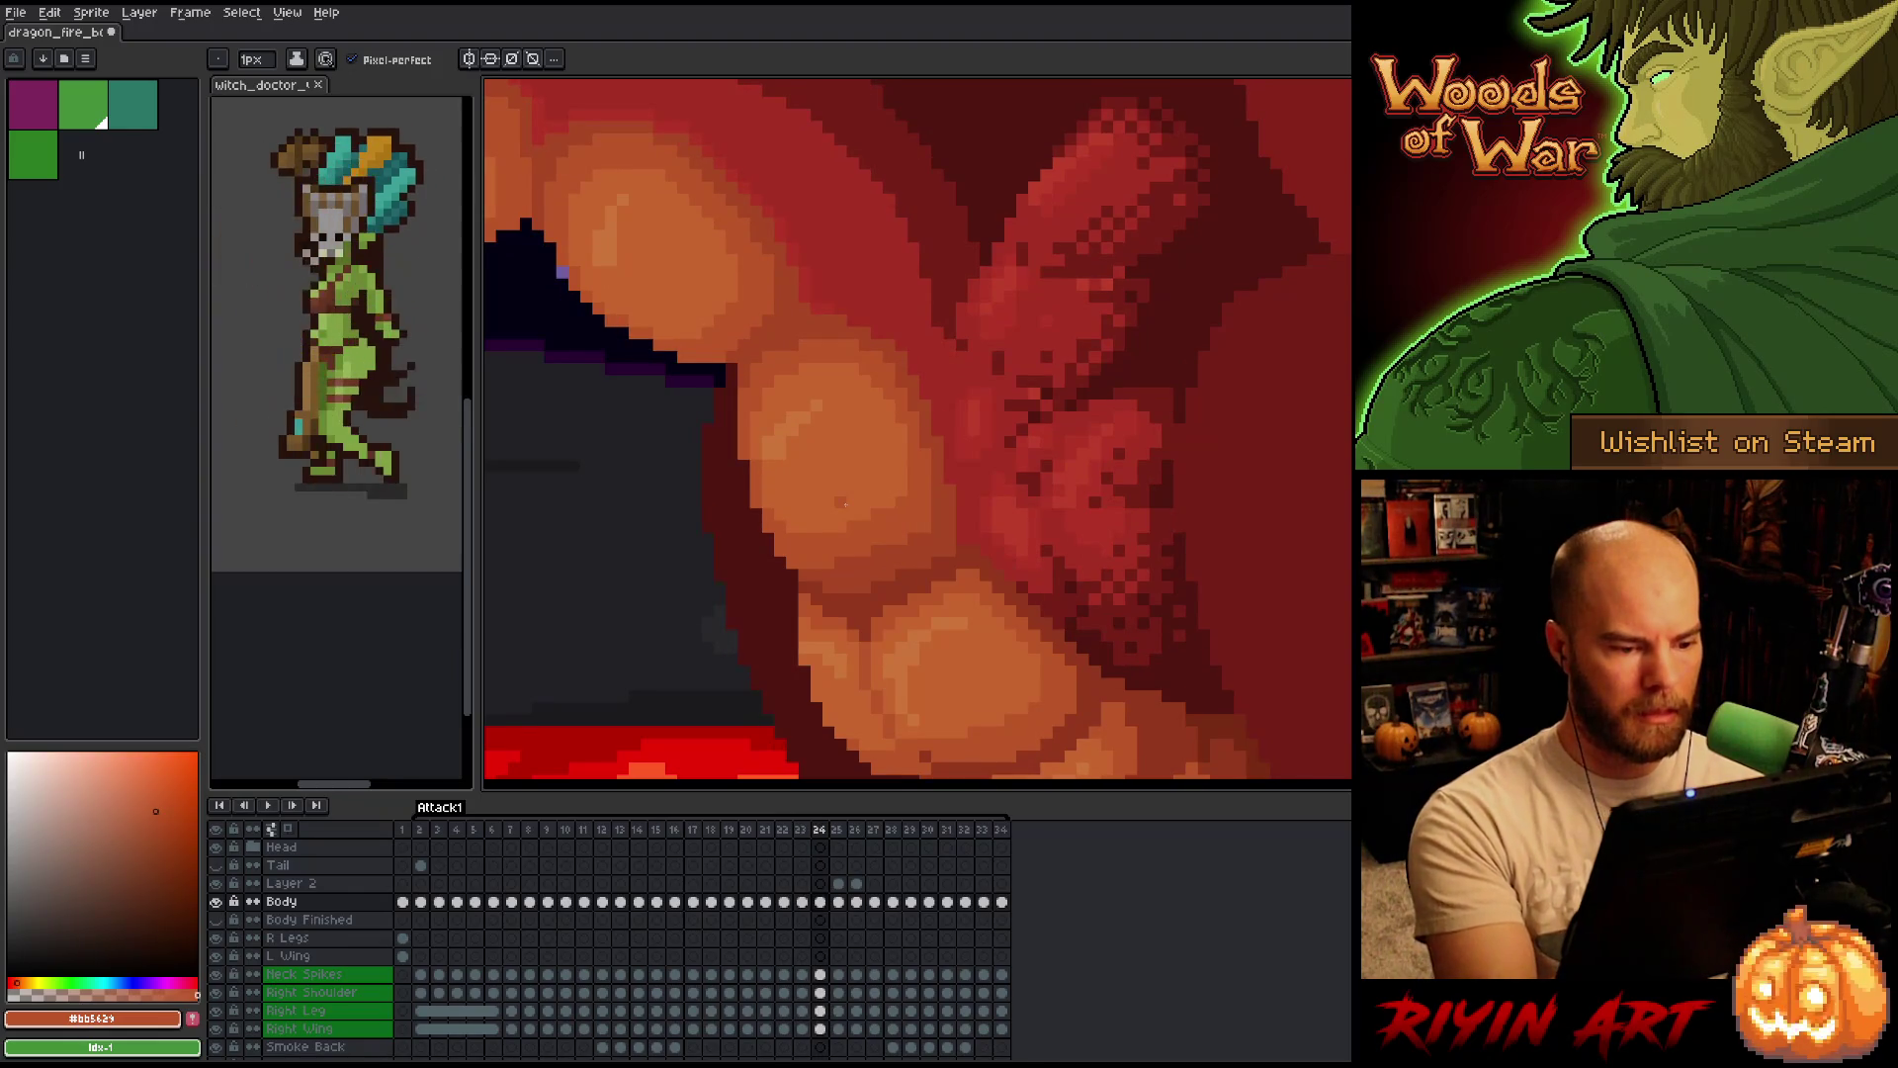
key(Left)
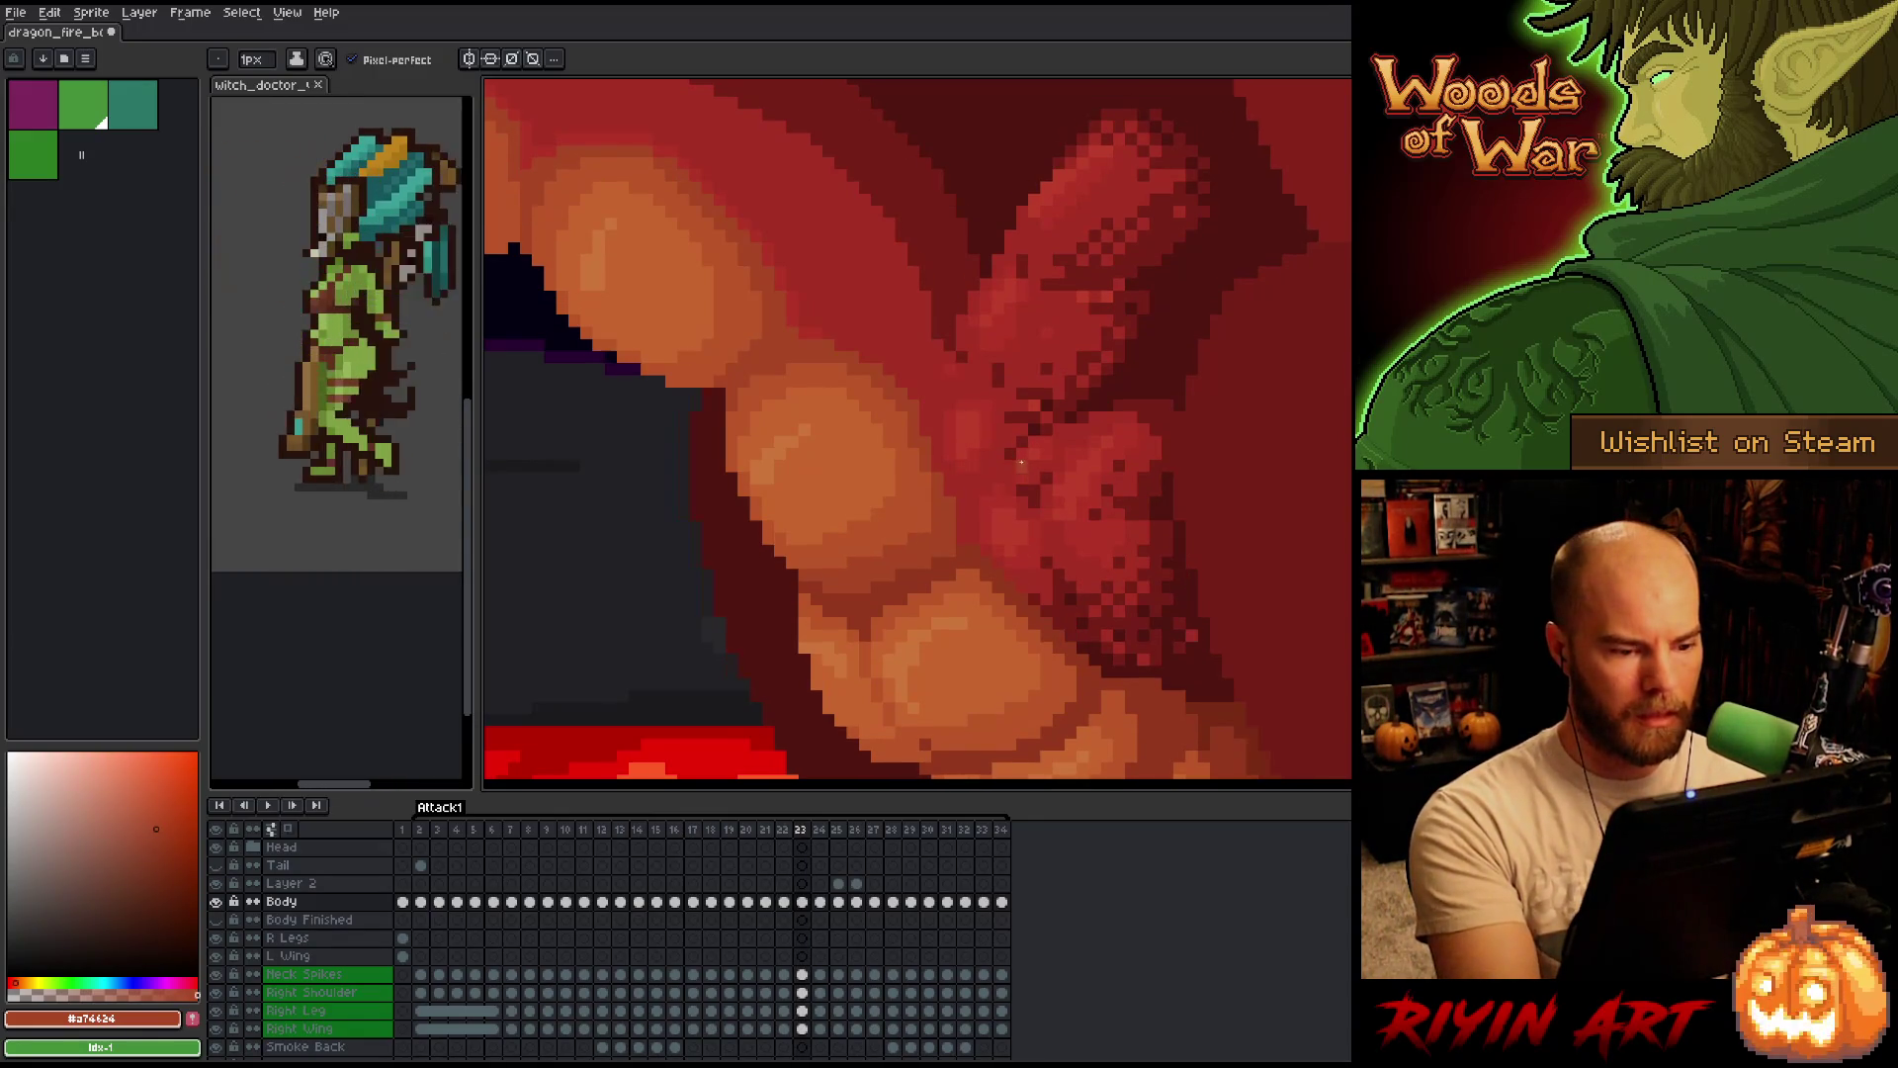
key(Right)
key(Left)
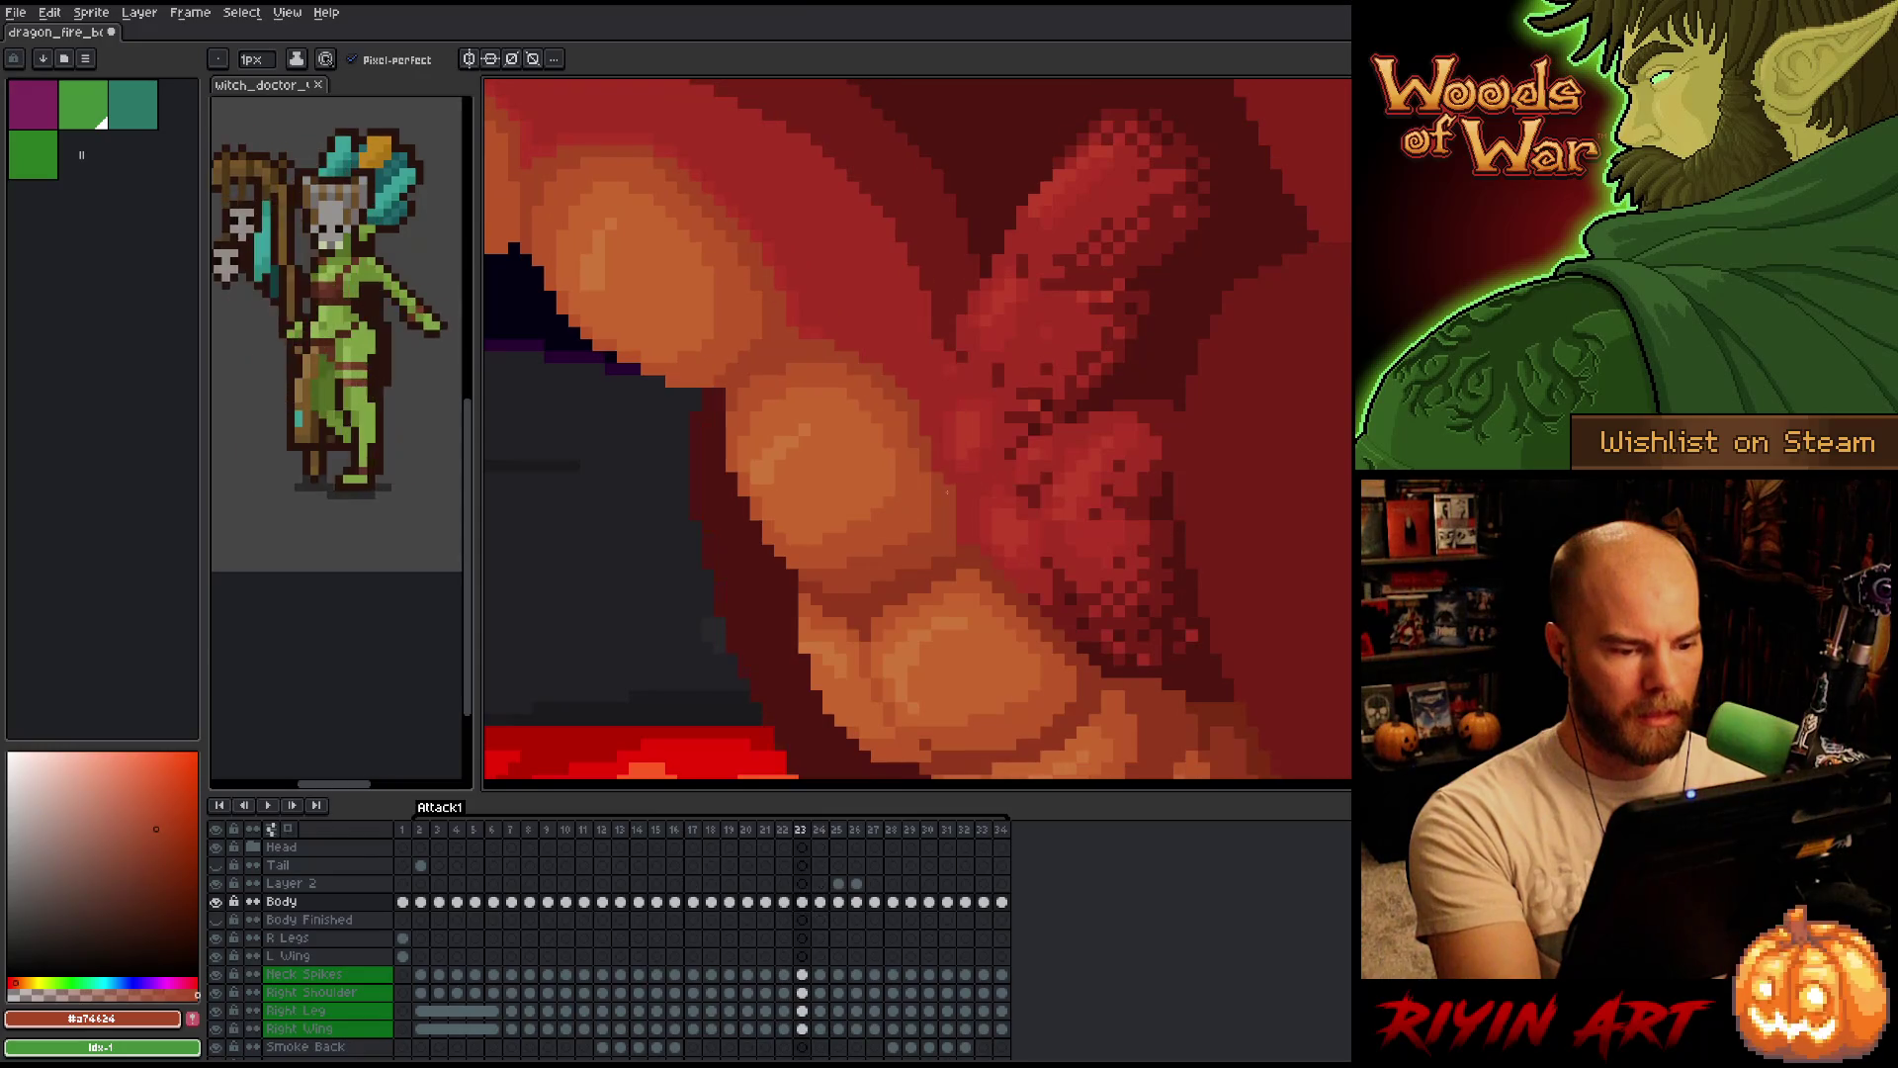
key(Right)
key(Left)
key(Right)
key(Left)
key(Right)
key(Left)
key(Right)
key(Left)
key(Right)
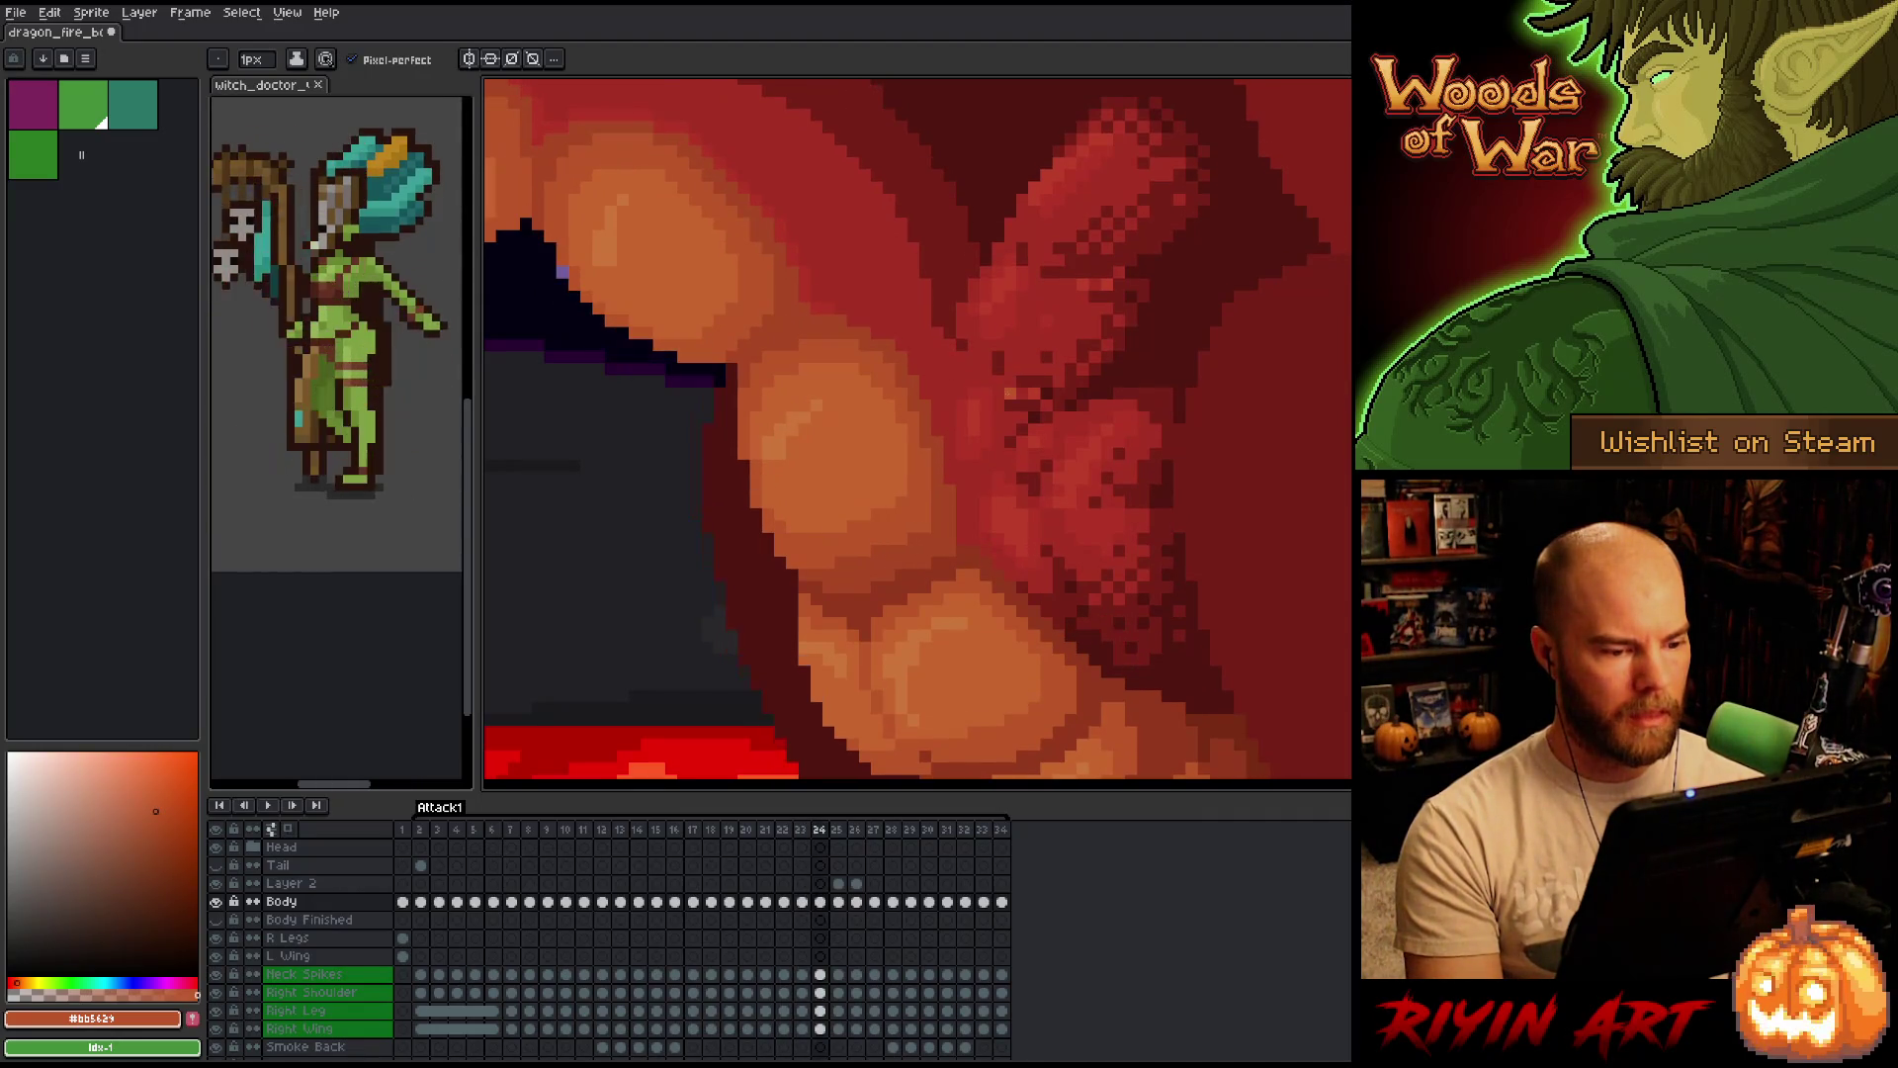
key(Left)
key(Right)
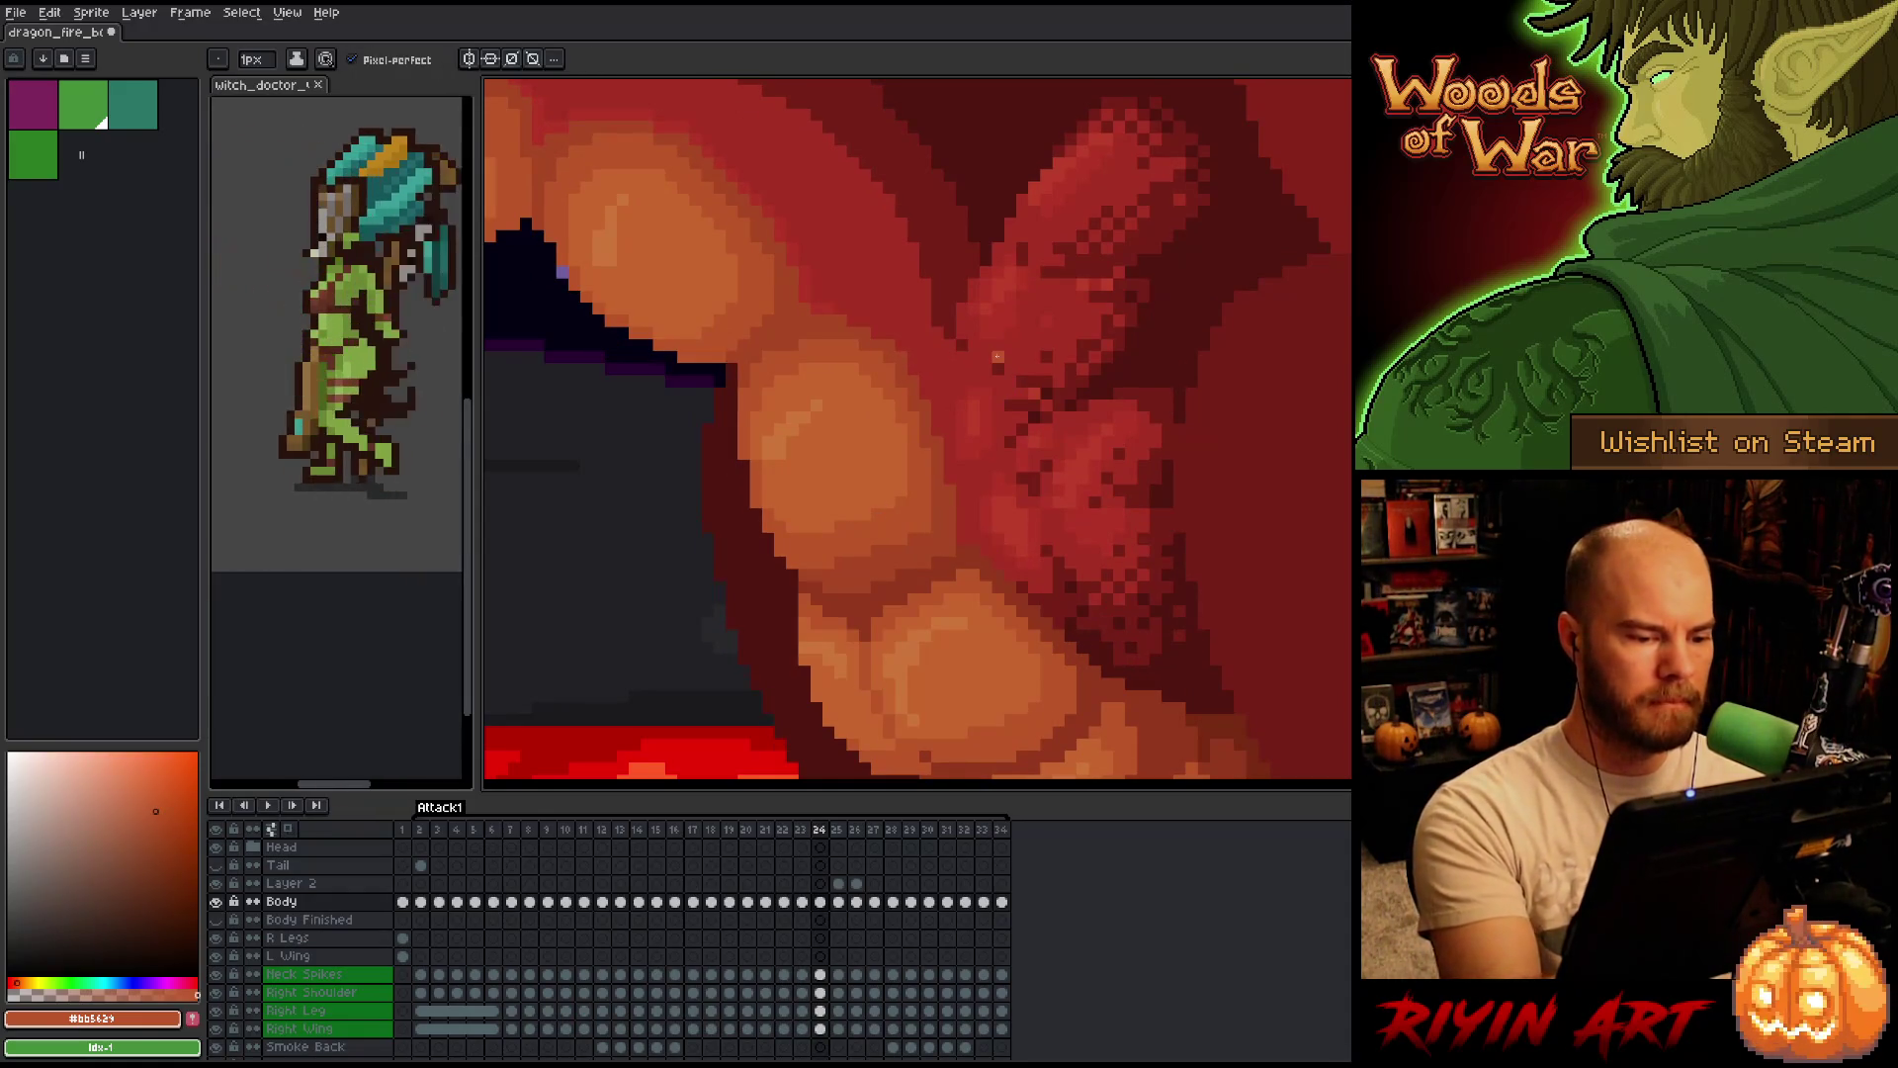
key(Left)
key(Right)
key(Left)
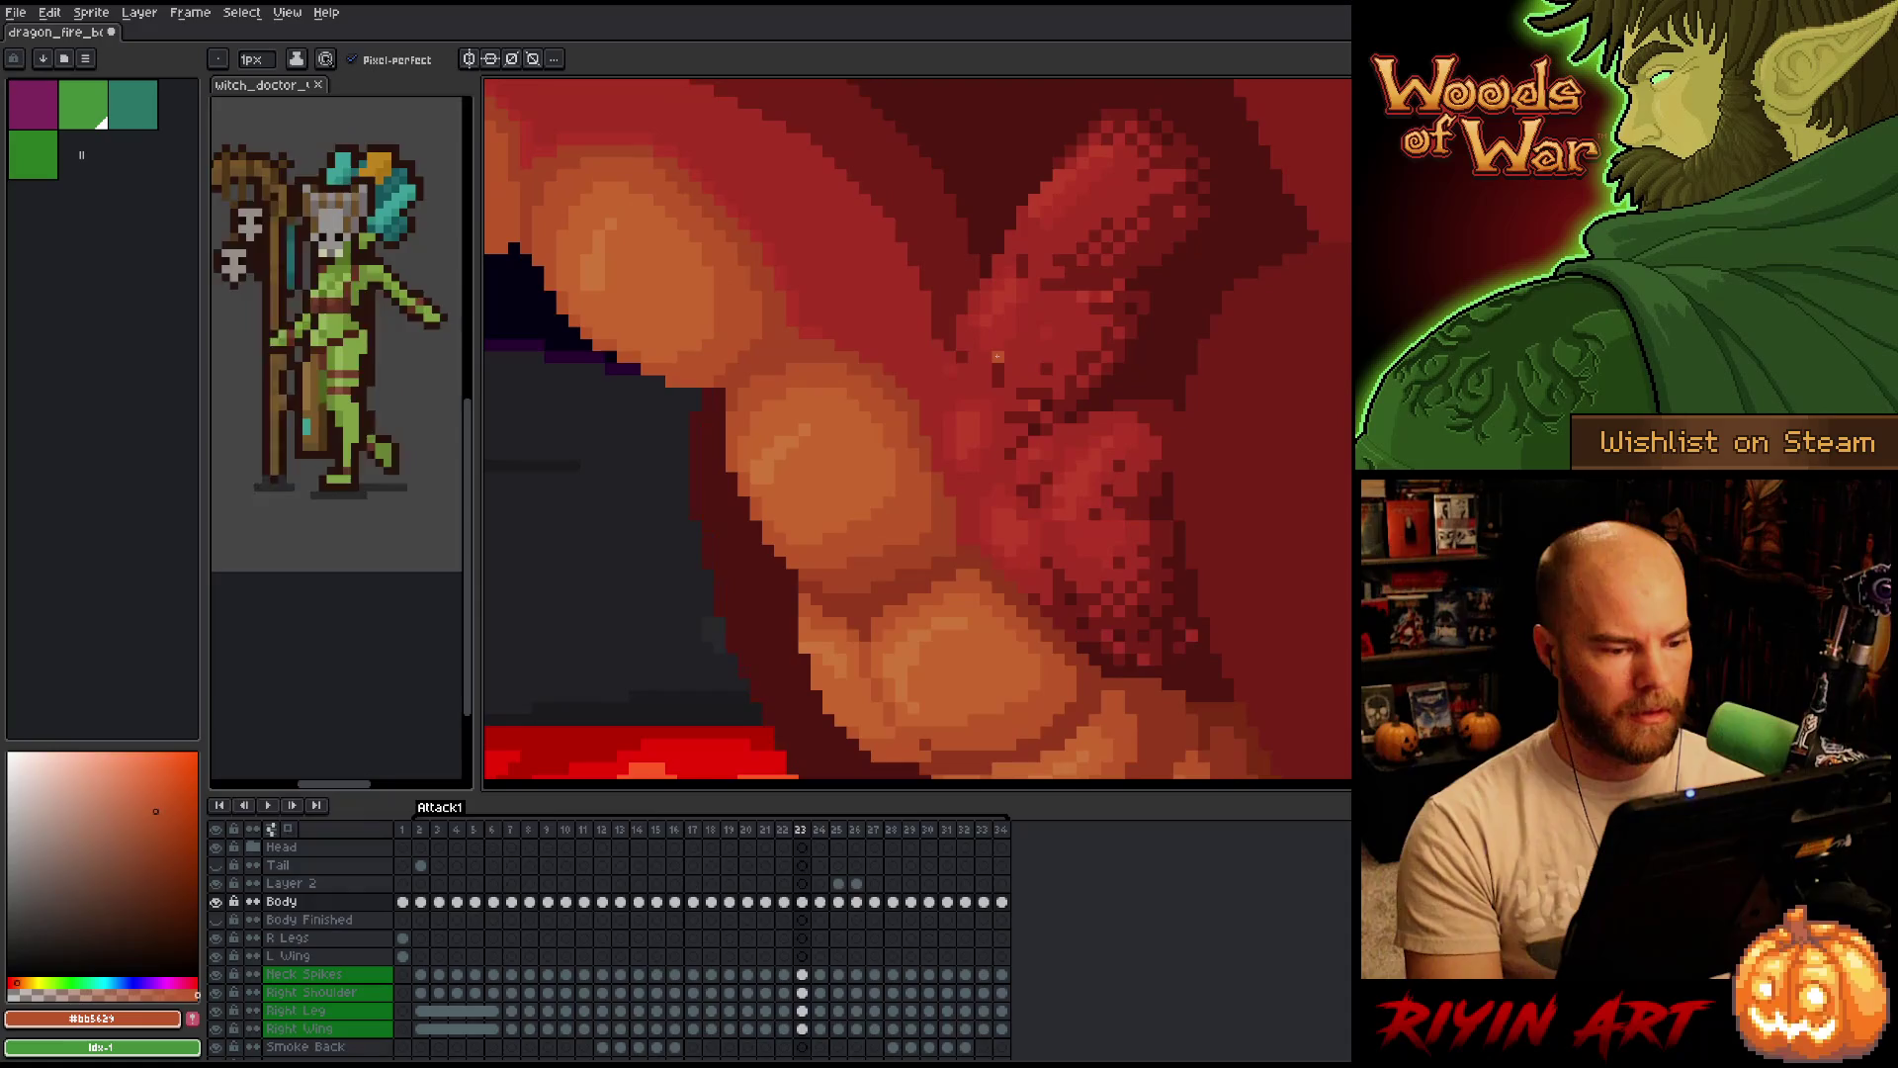
key(Right)
key(Left)
scroll(773, 469, down, 2)
Step the animation through frames 24–26 to reach frame 27.
key(Right)
key(Left)
key(Right)
key(Left)
key(Left)
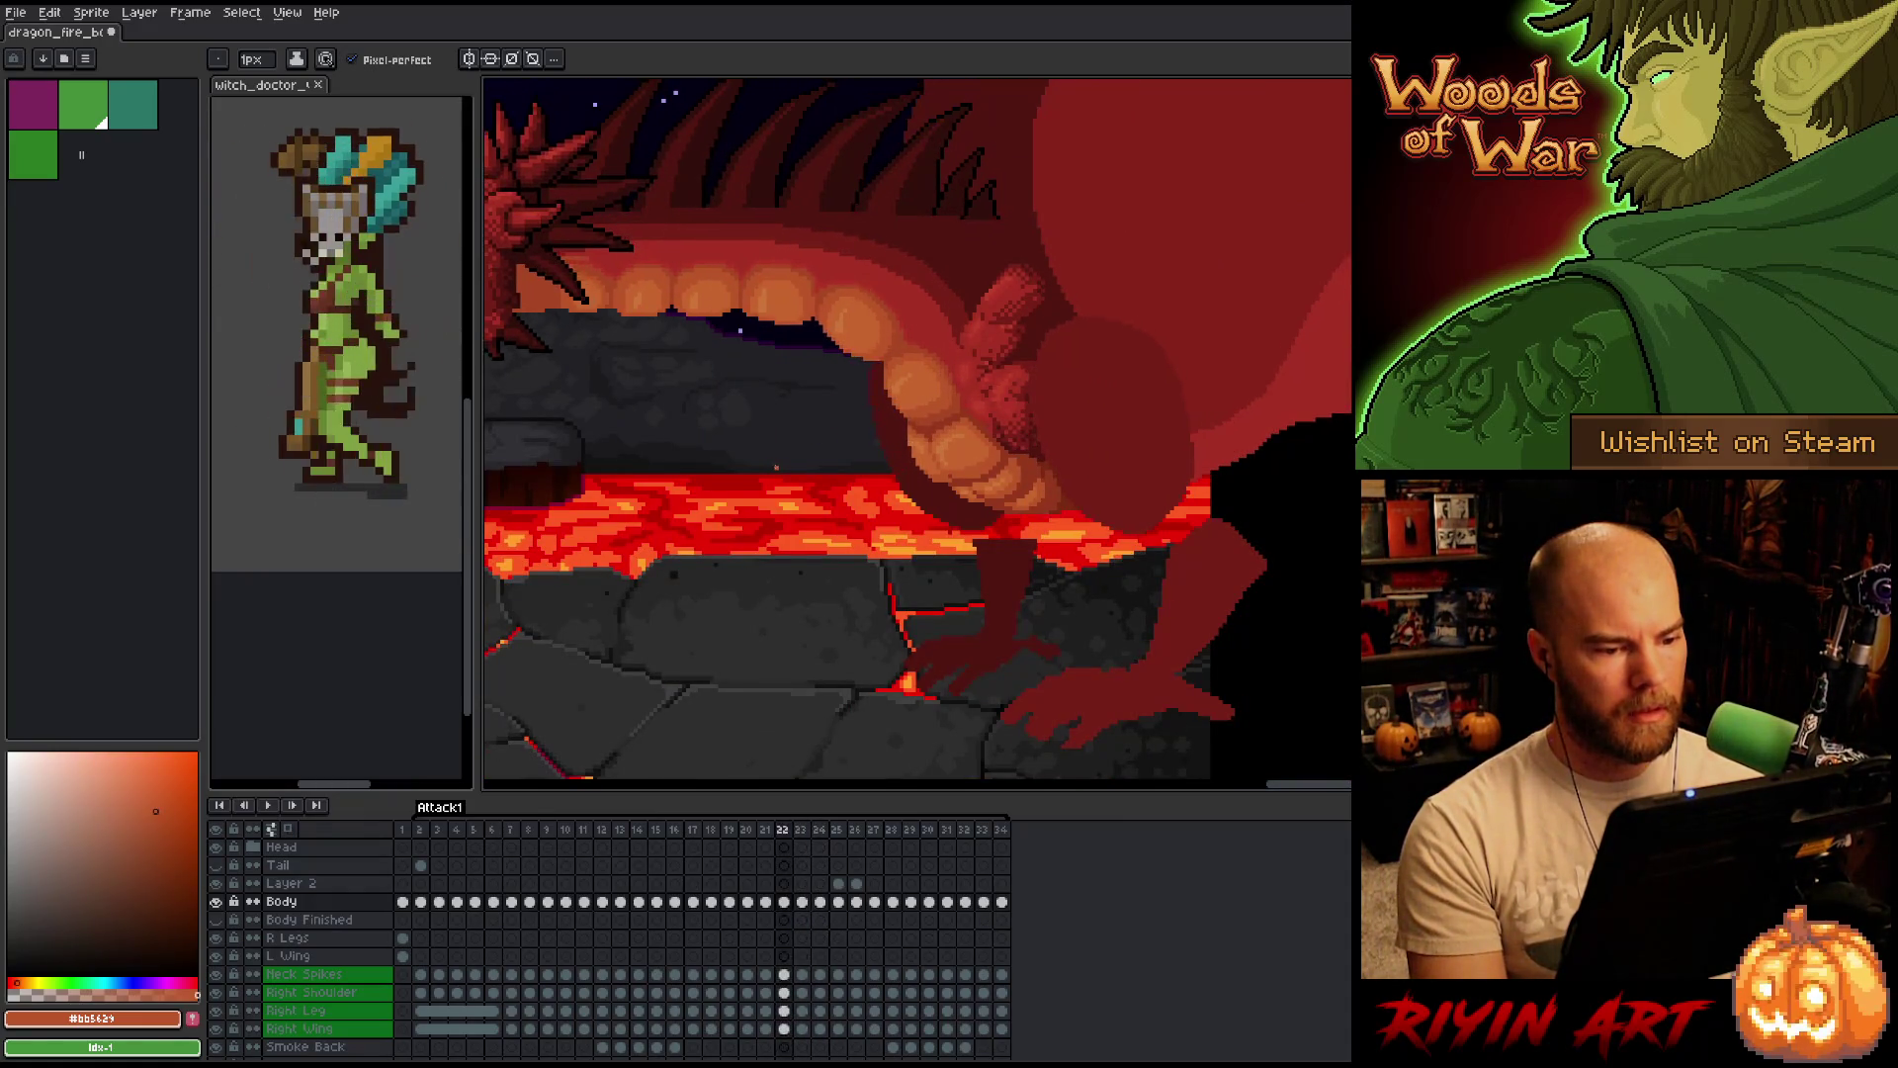
key(Right)
key(Right)
key(Right)
key(Left)
scroll(776, 466, up, 3)
key(Right)
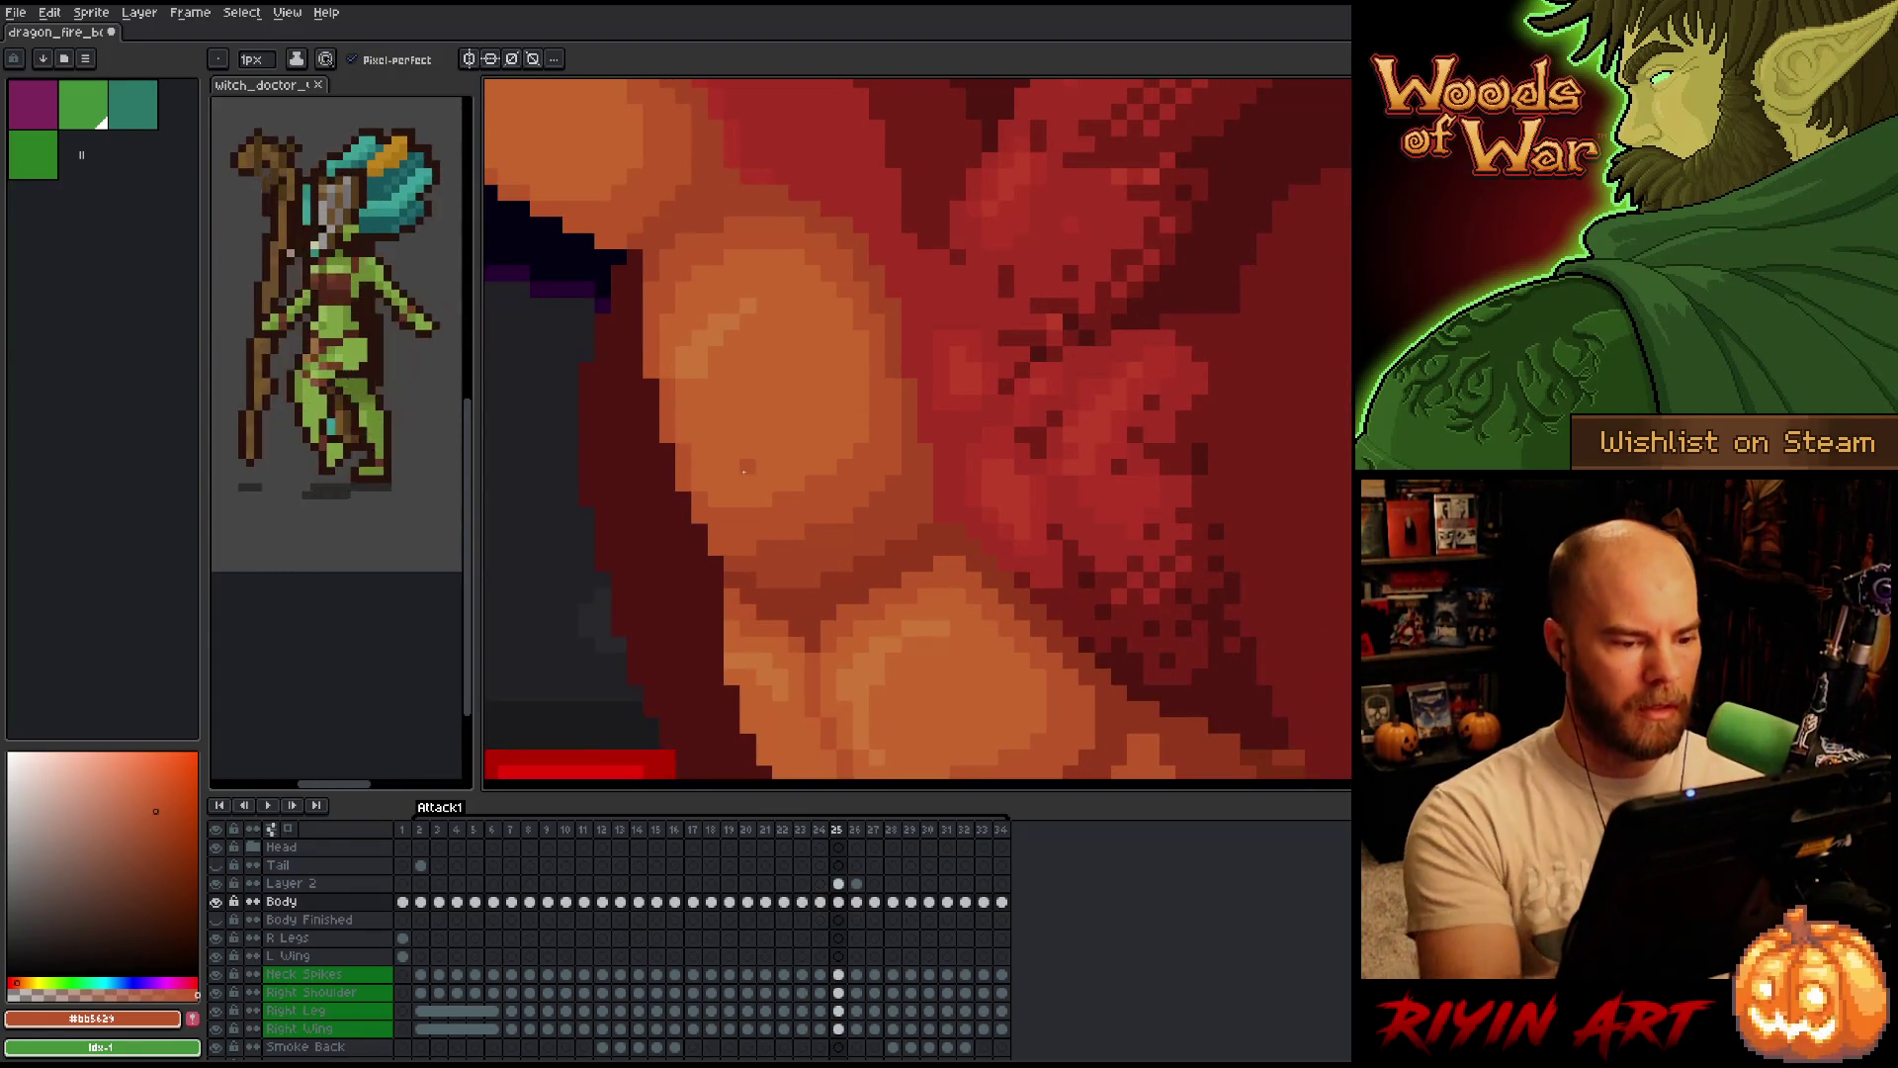
key(Right)
key(Left)
key(Right)
key(Right)
key(Left)
key(Right)
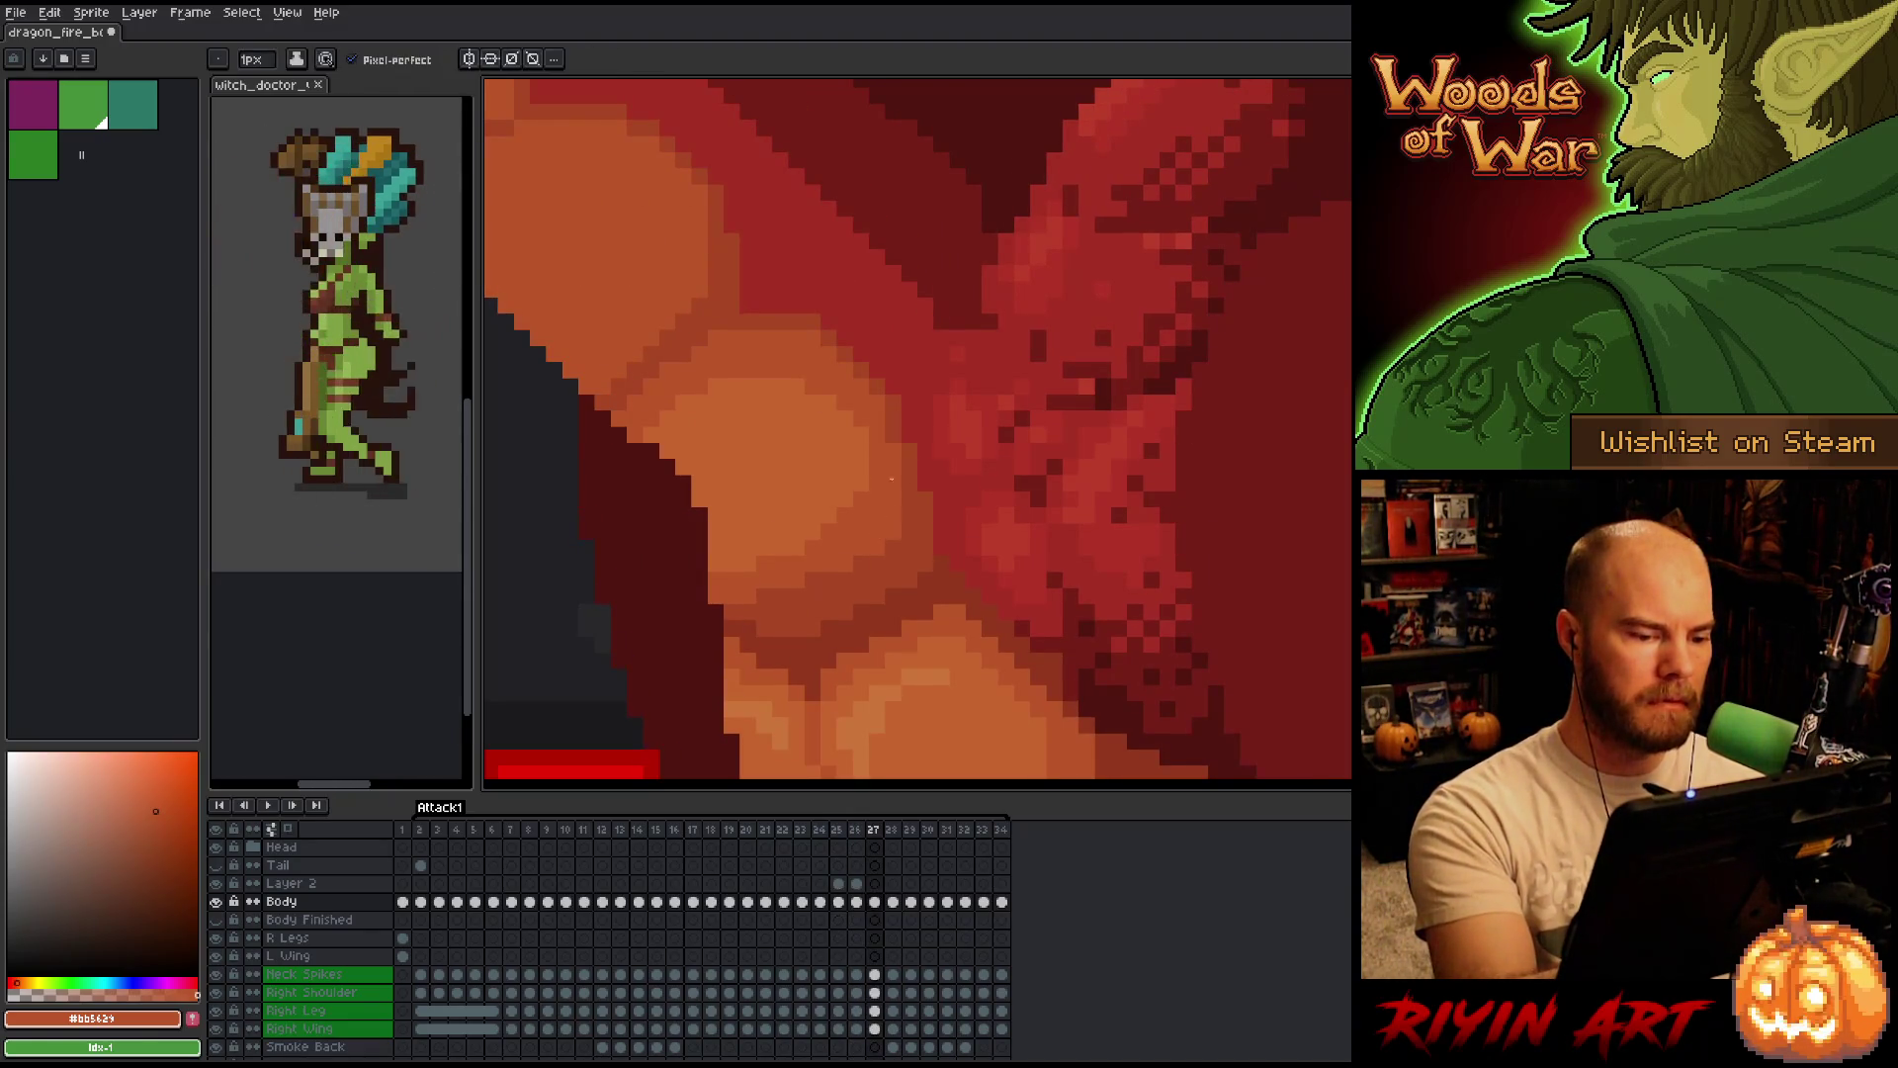
Pick a lighter orange drawing colour, check ahead to frame 30 and return toward 27.
alt+click(823, 520)
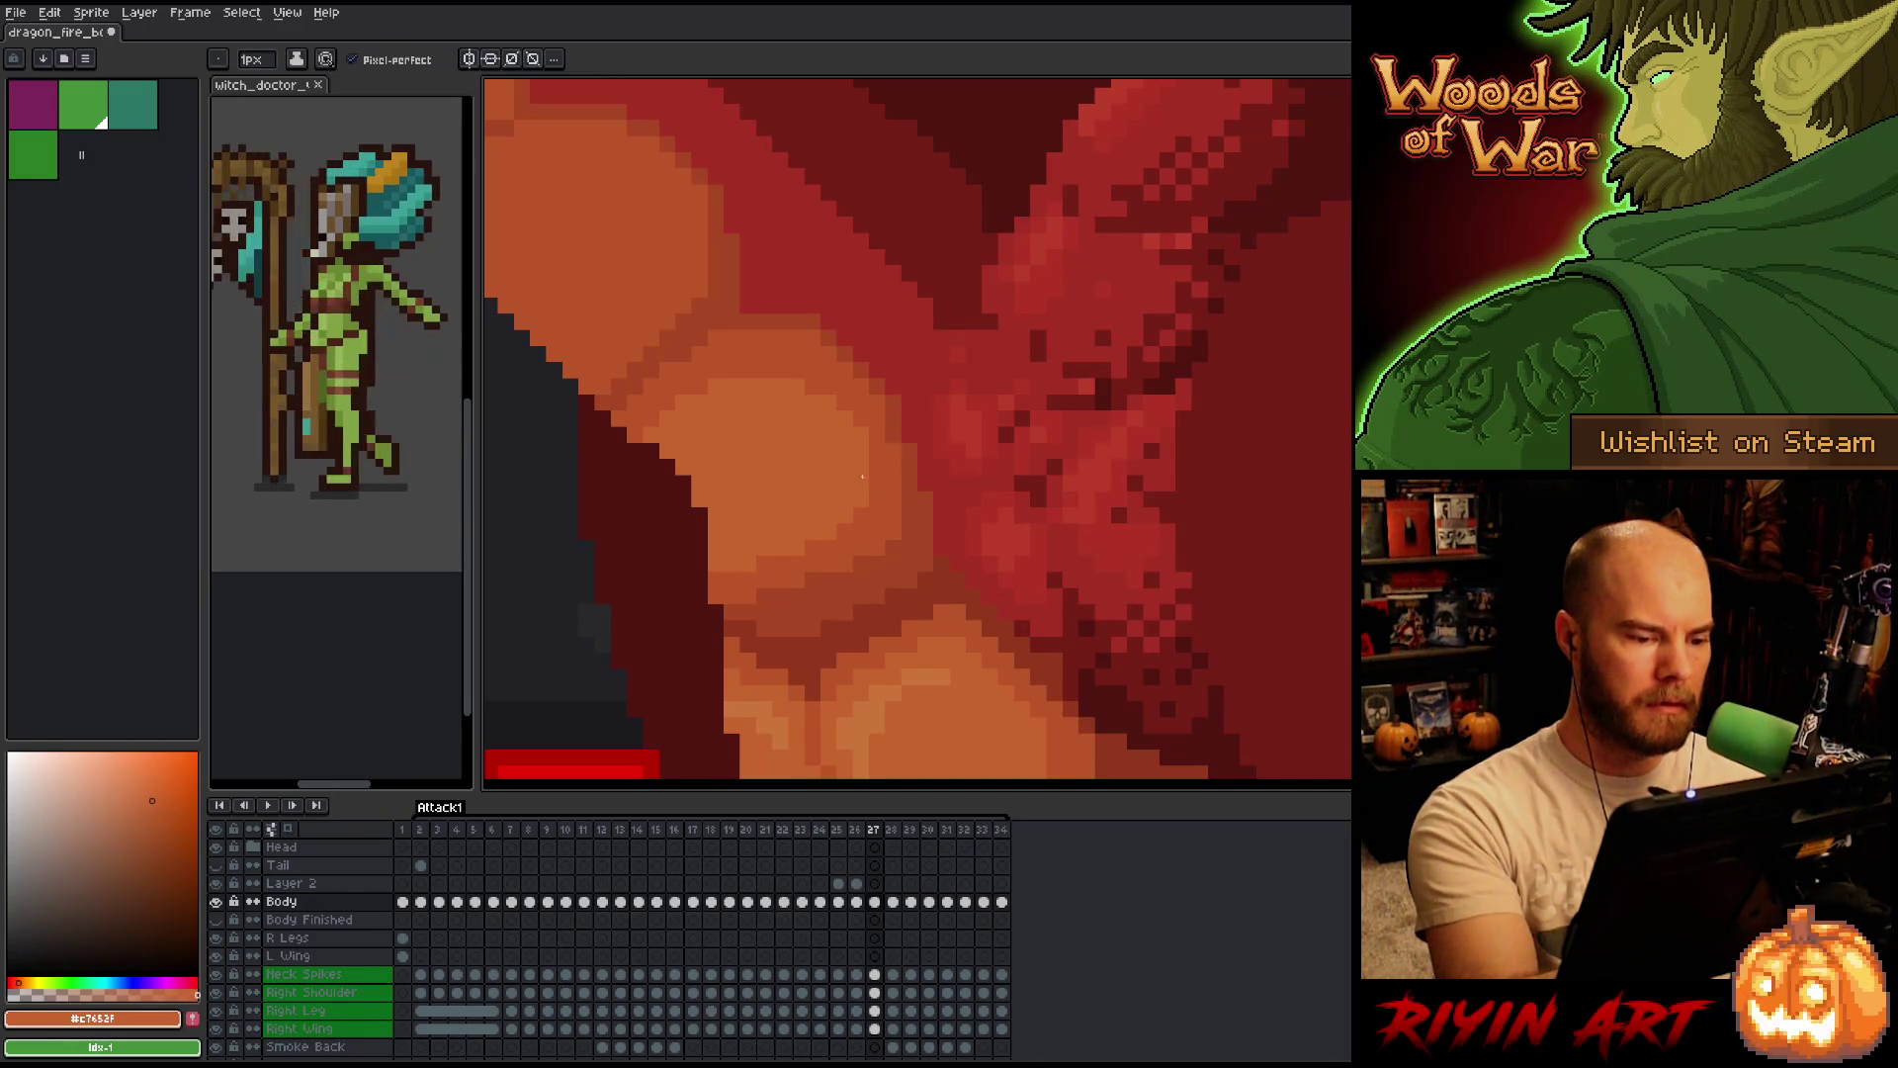
key(Right)
key(Left)
key(Right)
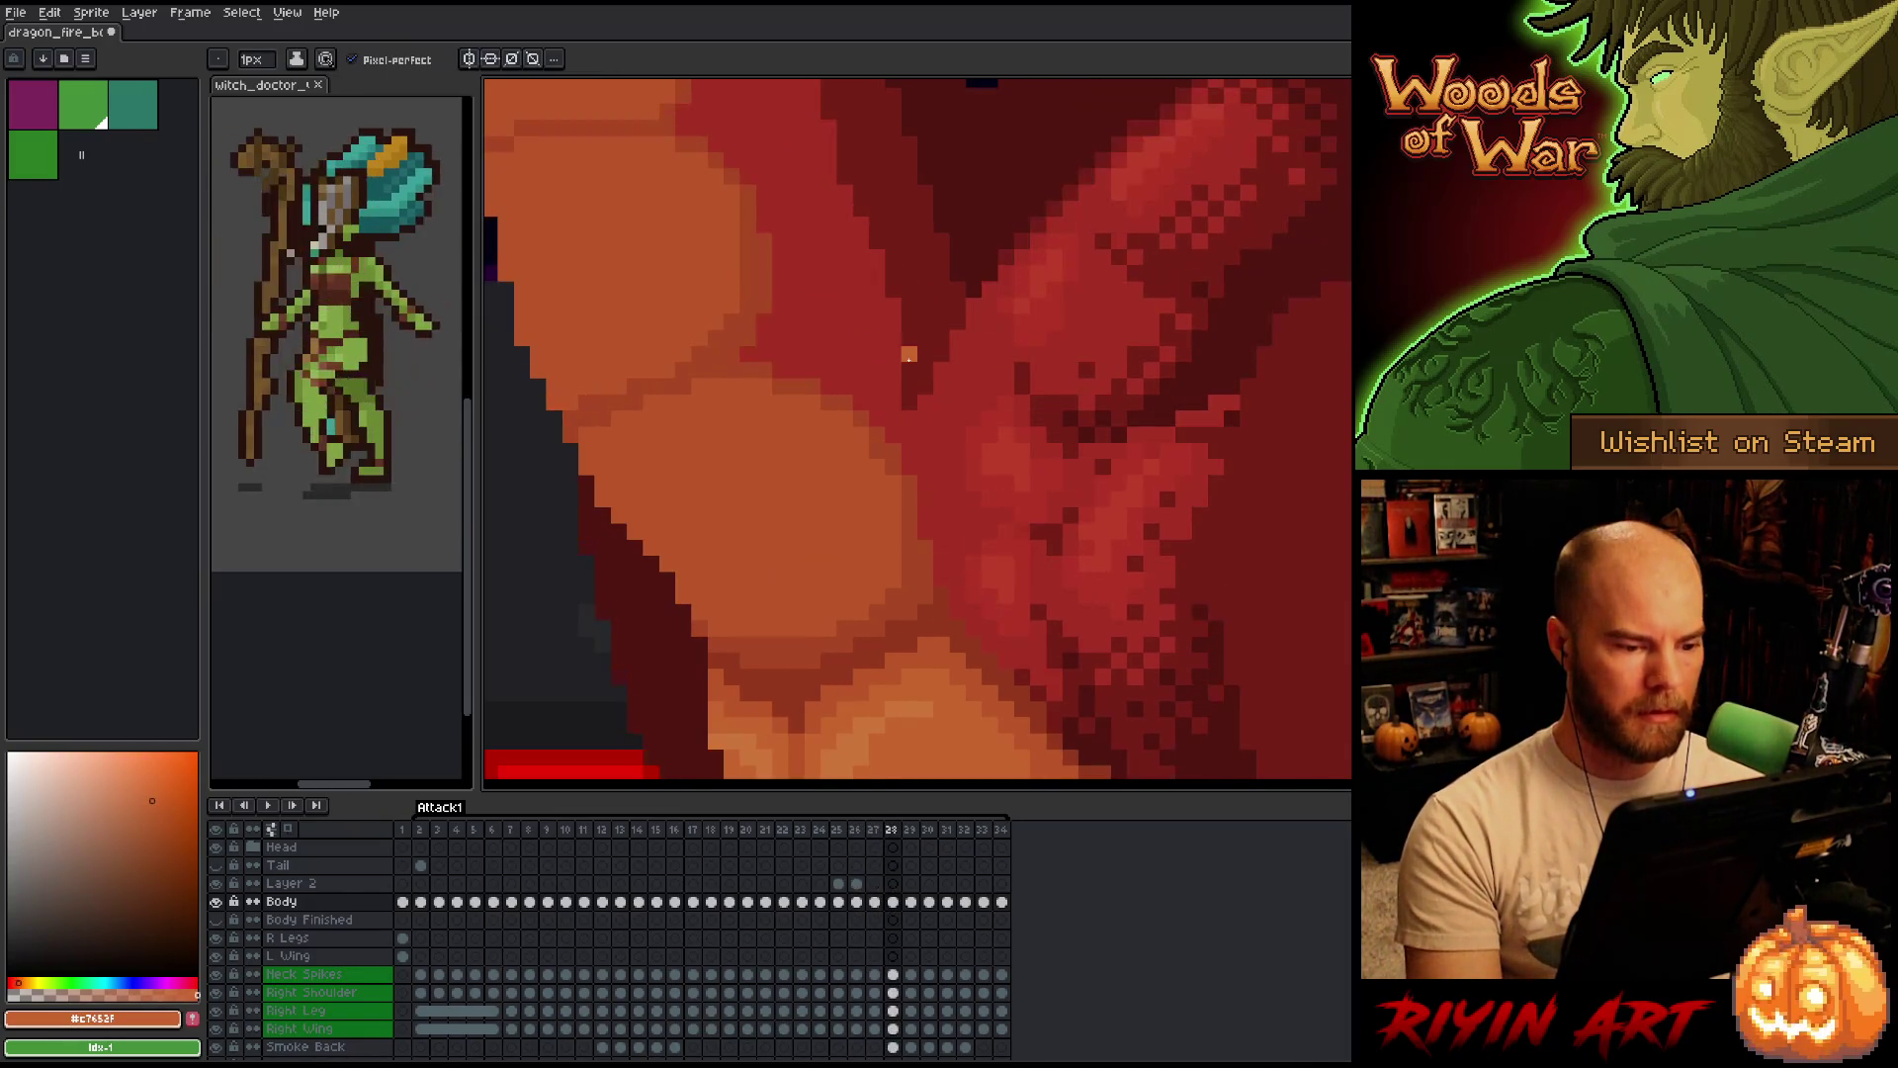
key(Right)
key(Right)
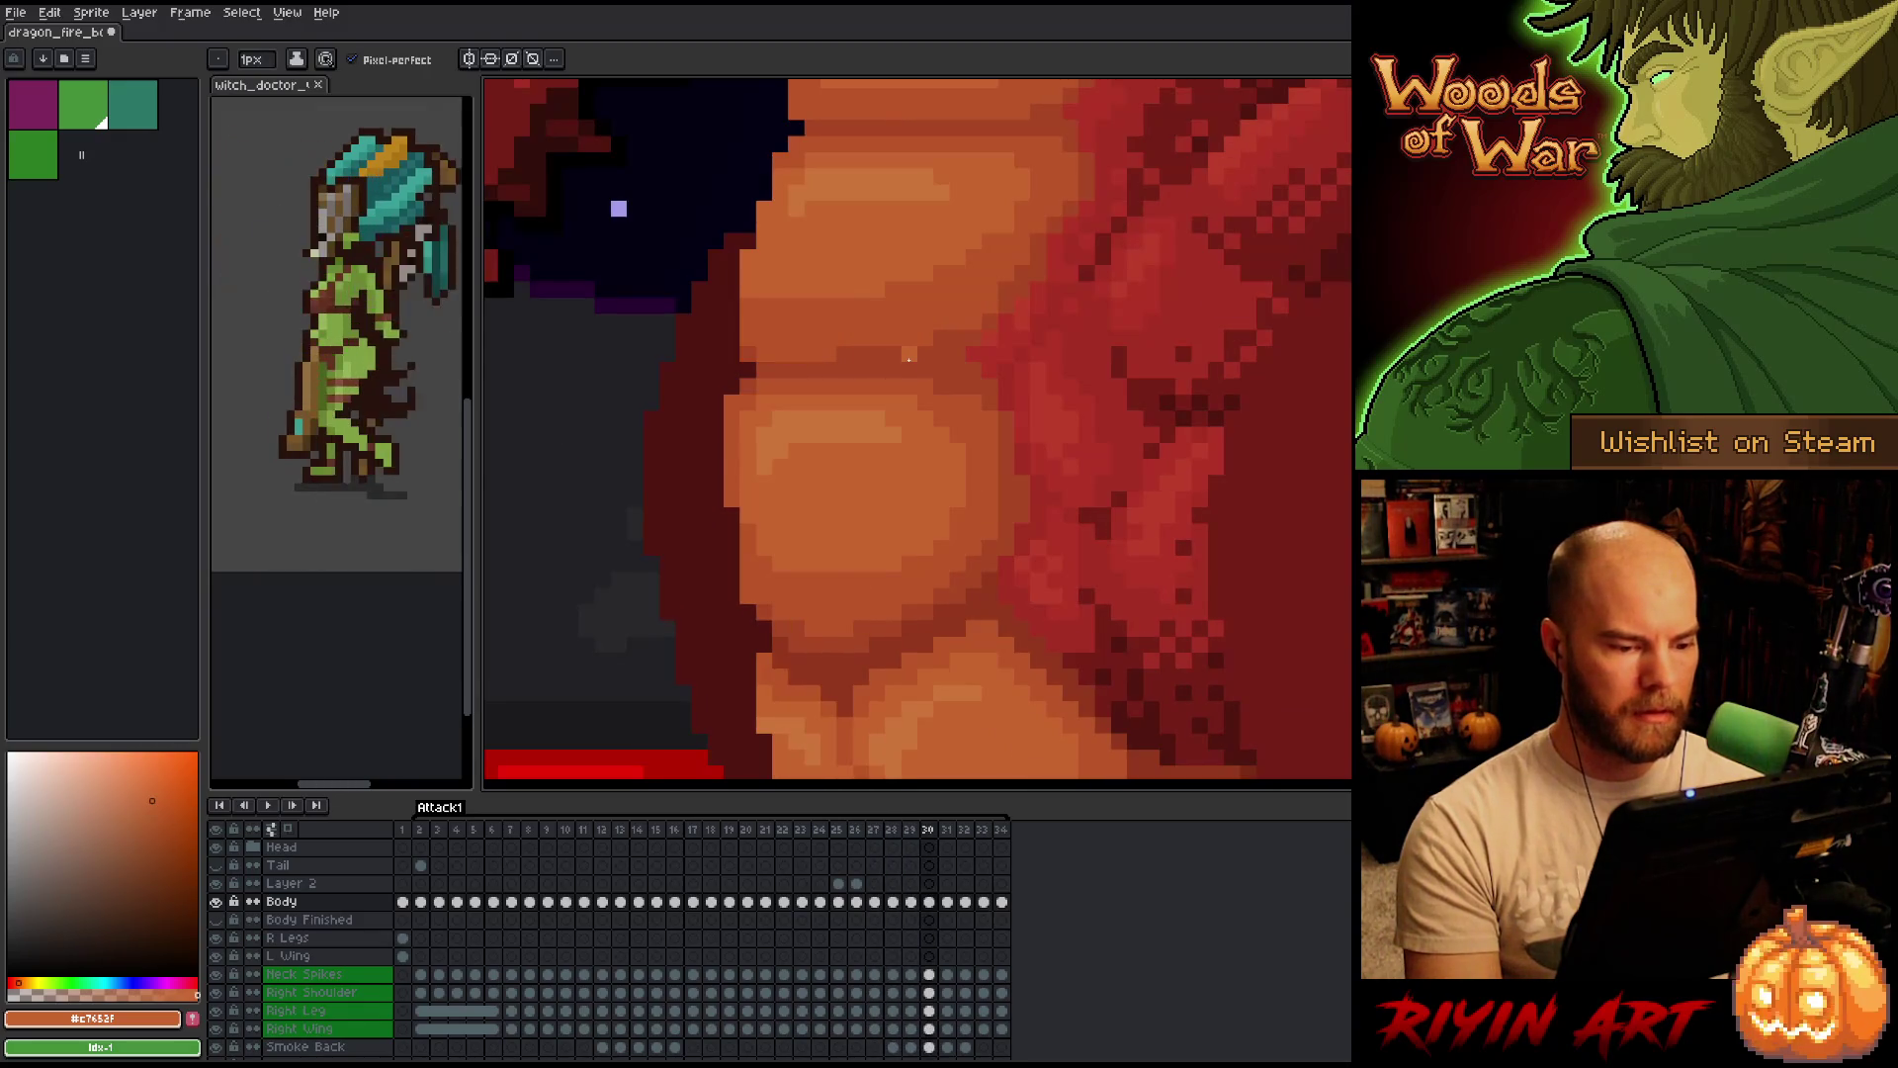
scroll(909, 356, down, 2)
key(Left)
key(Left)
key(Left)
scroll(768, 441, down, 3)
Play the dragon animation through and save the file with Ctrl+S.
key(Right)
key(Right)
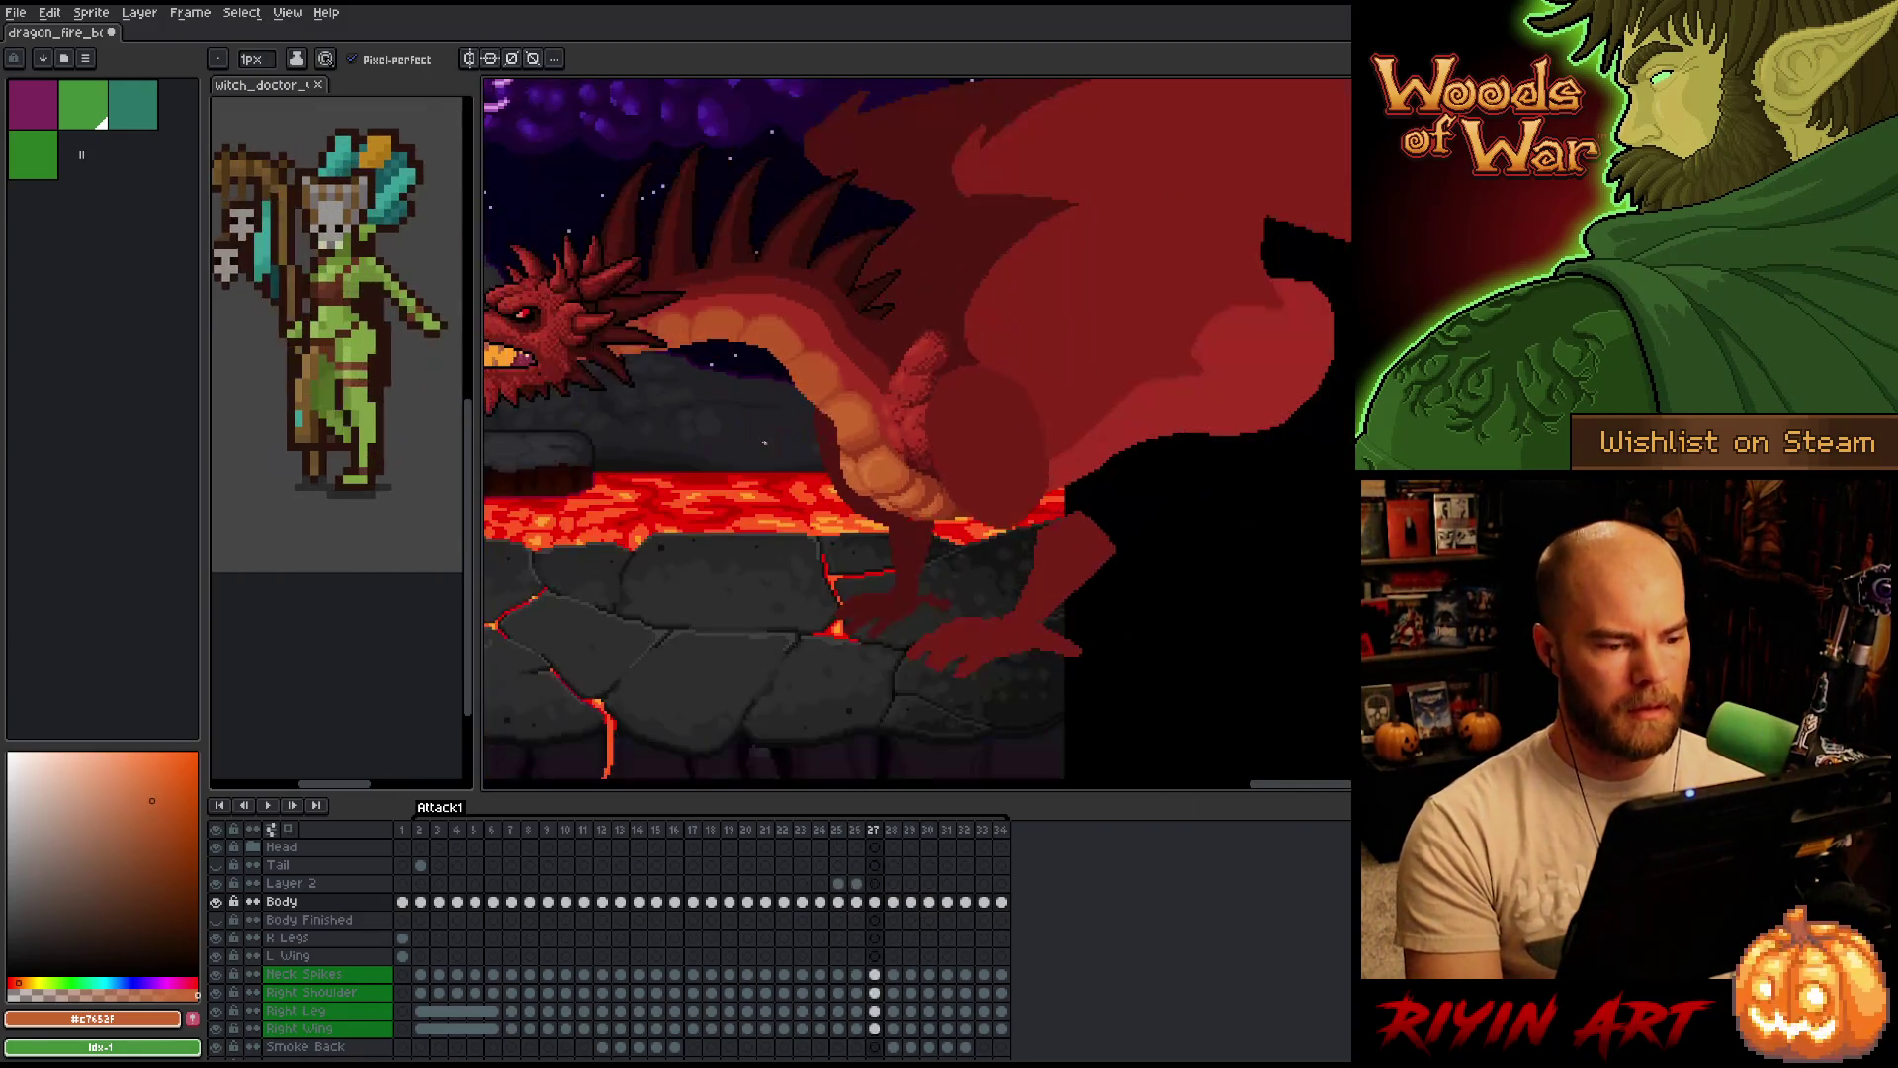
key(Left)
key(Right)
key(Left)
key(Right)
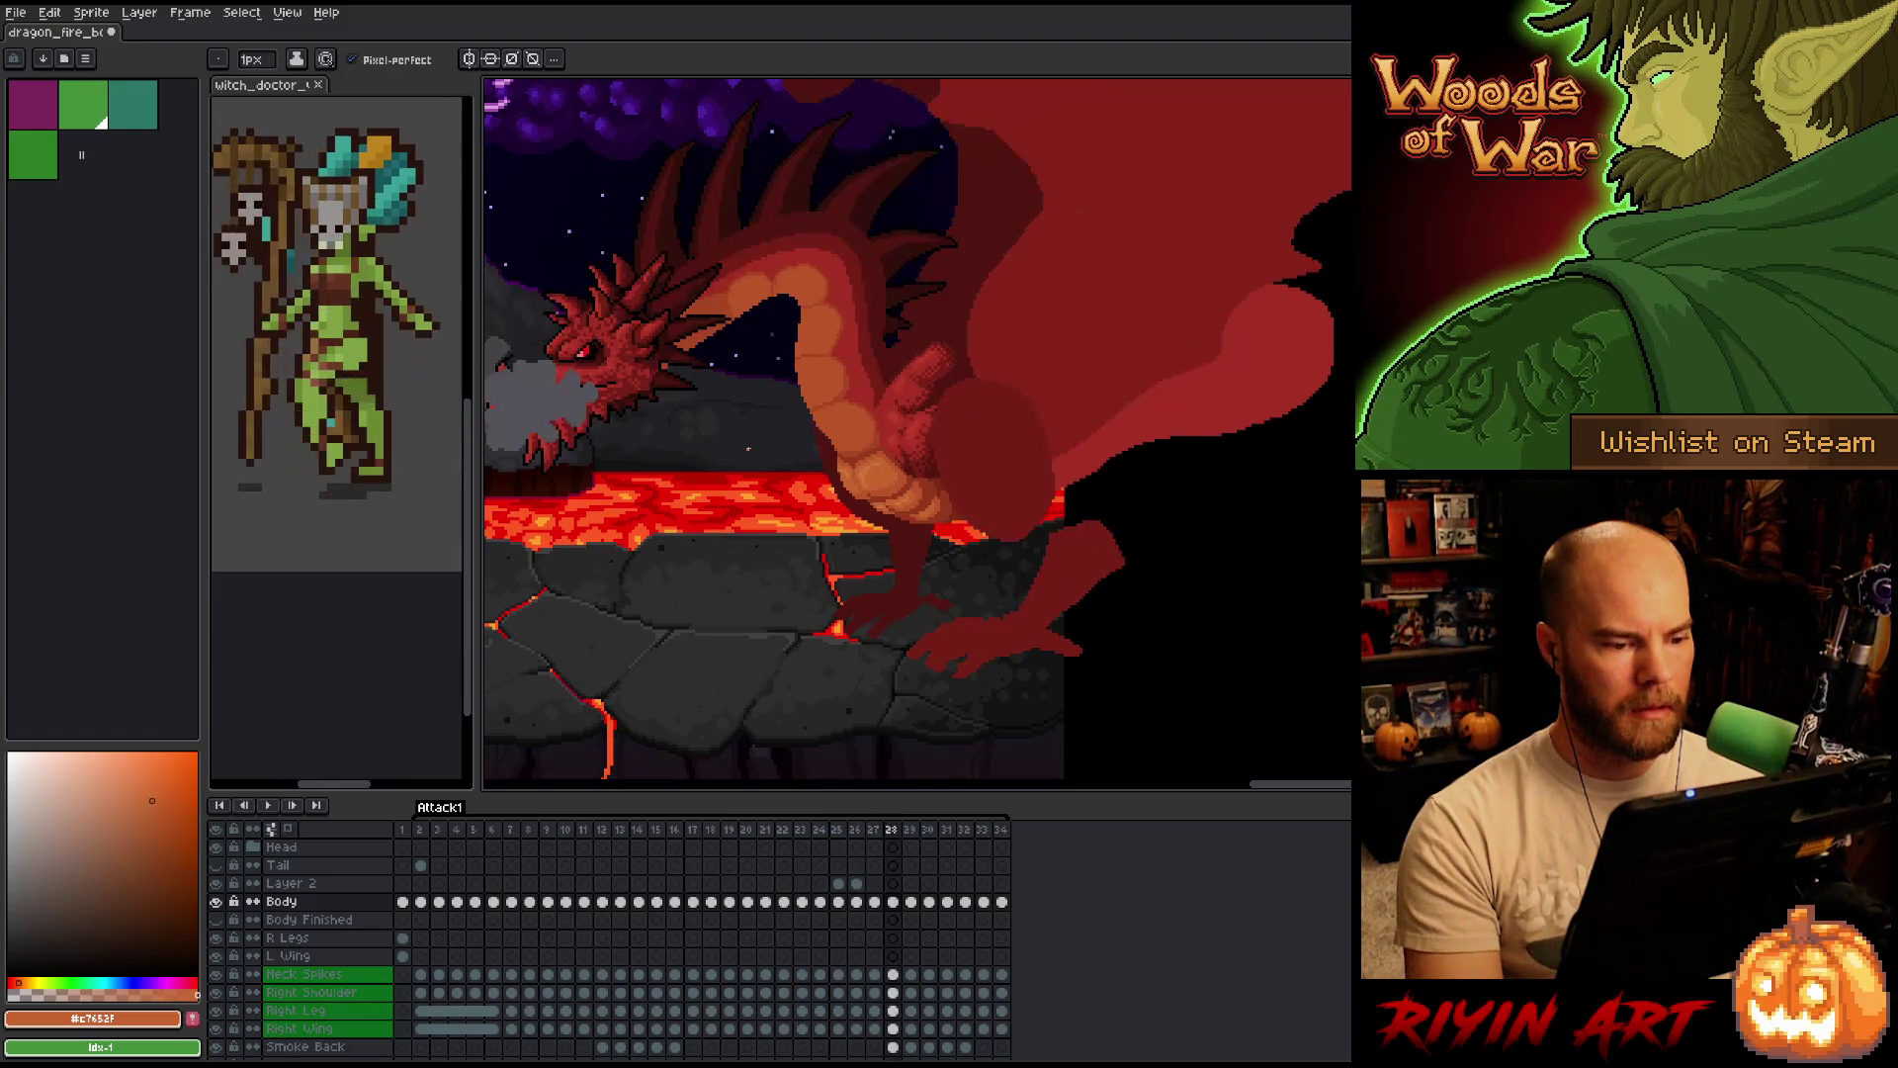
key(Return)
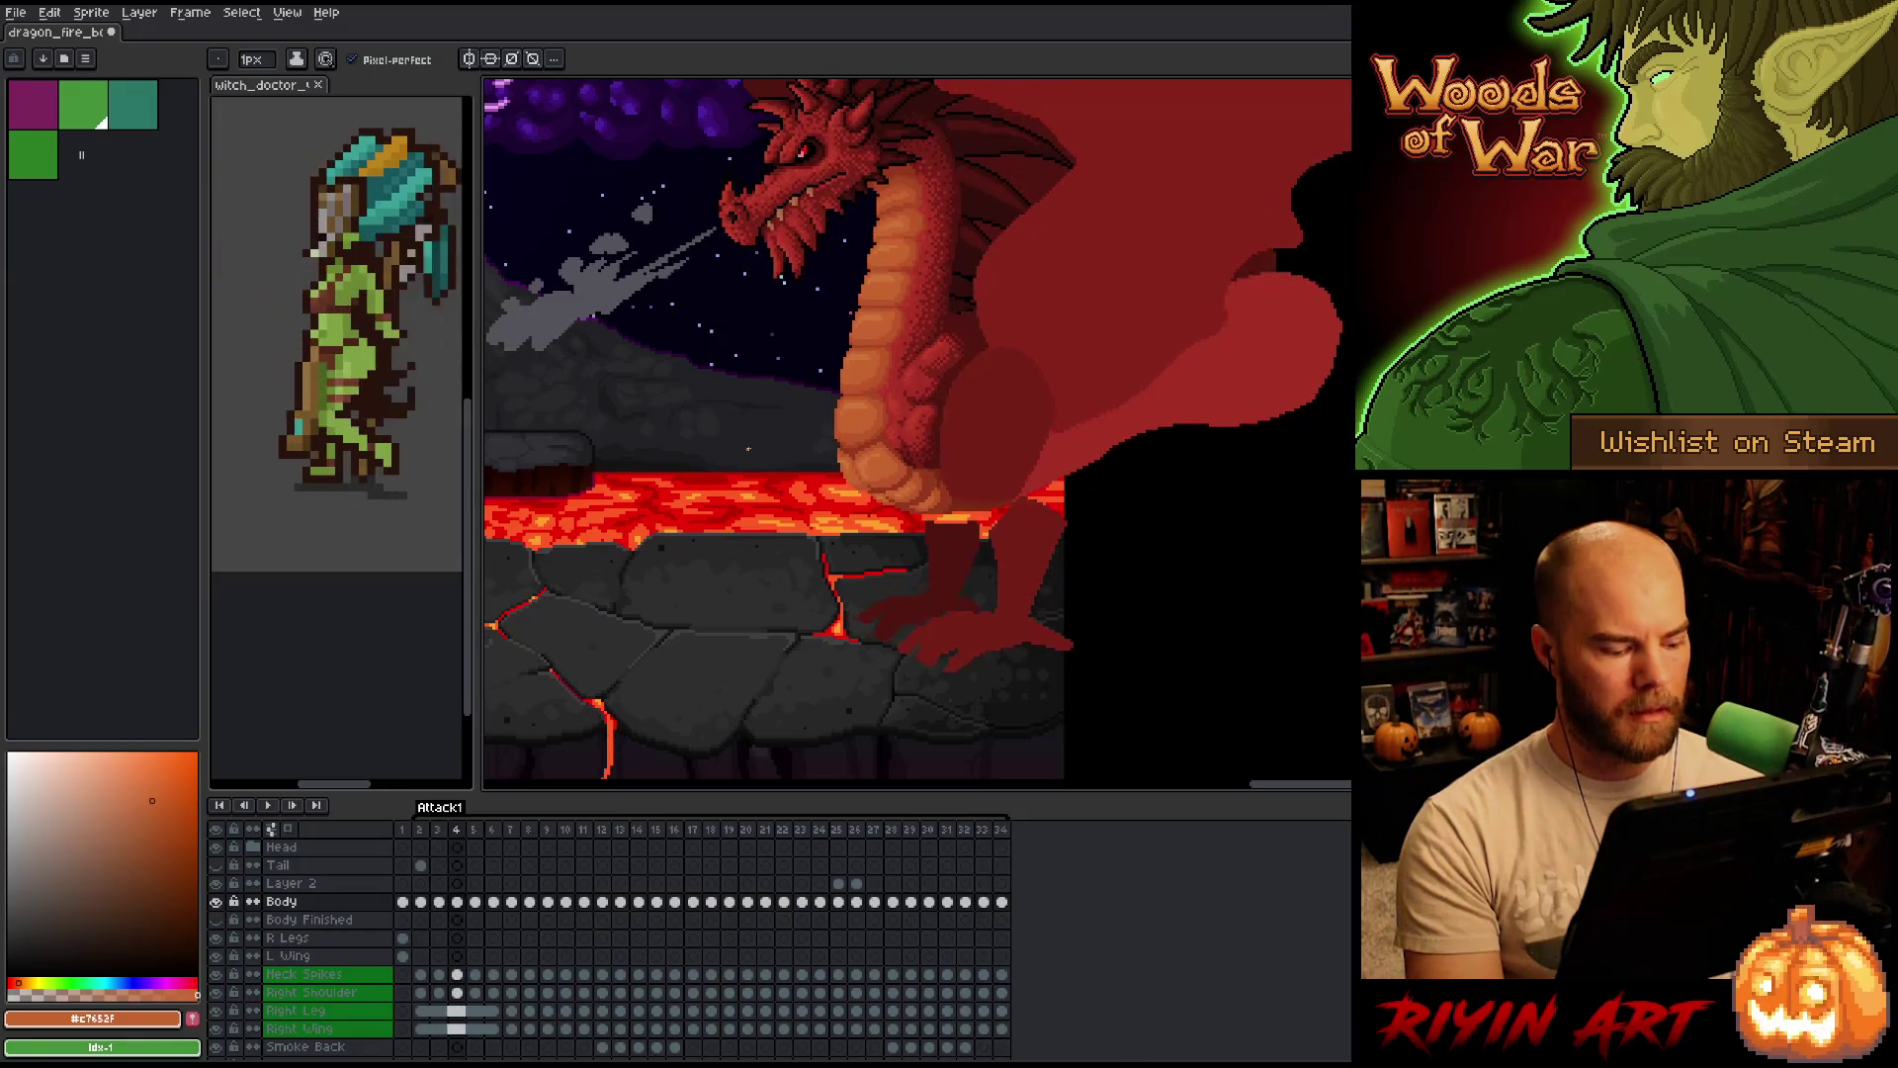
key(ctrl+s)
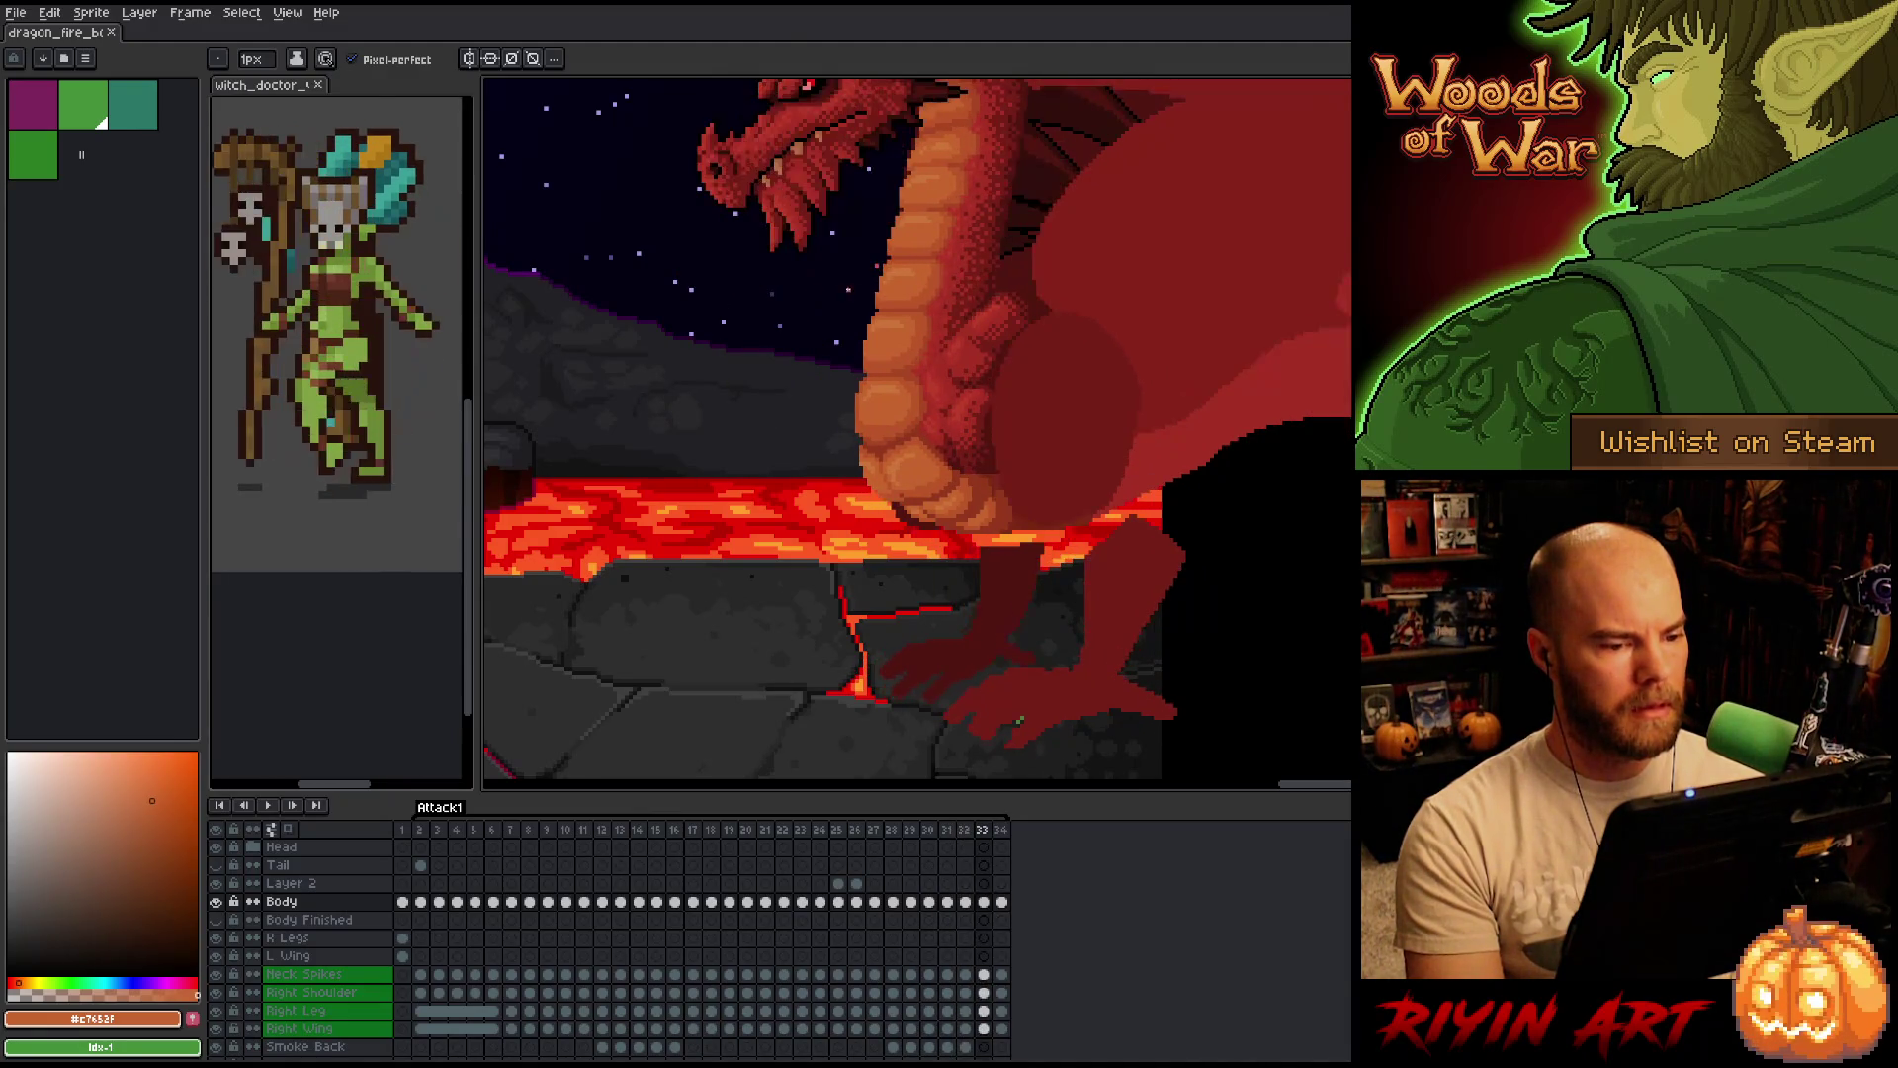
scroll(874, 297, up, 3)
scroll(875, 298, down, 2)
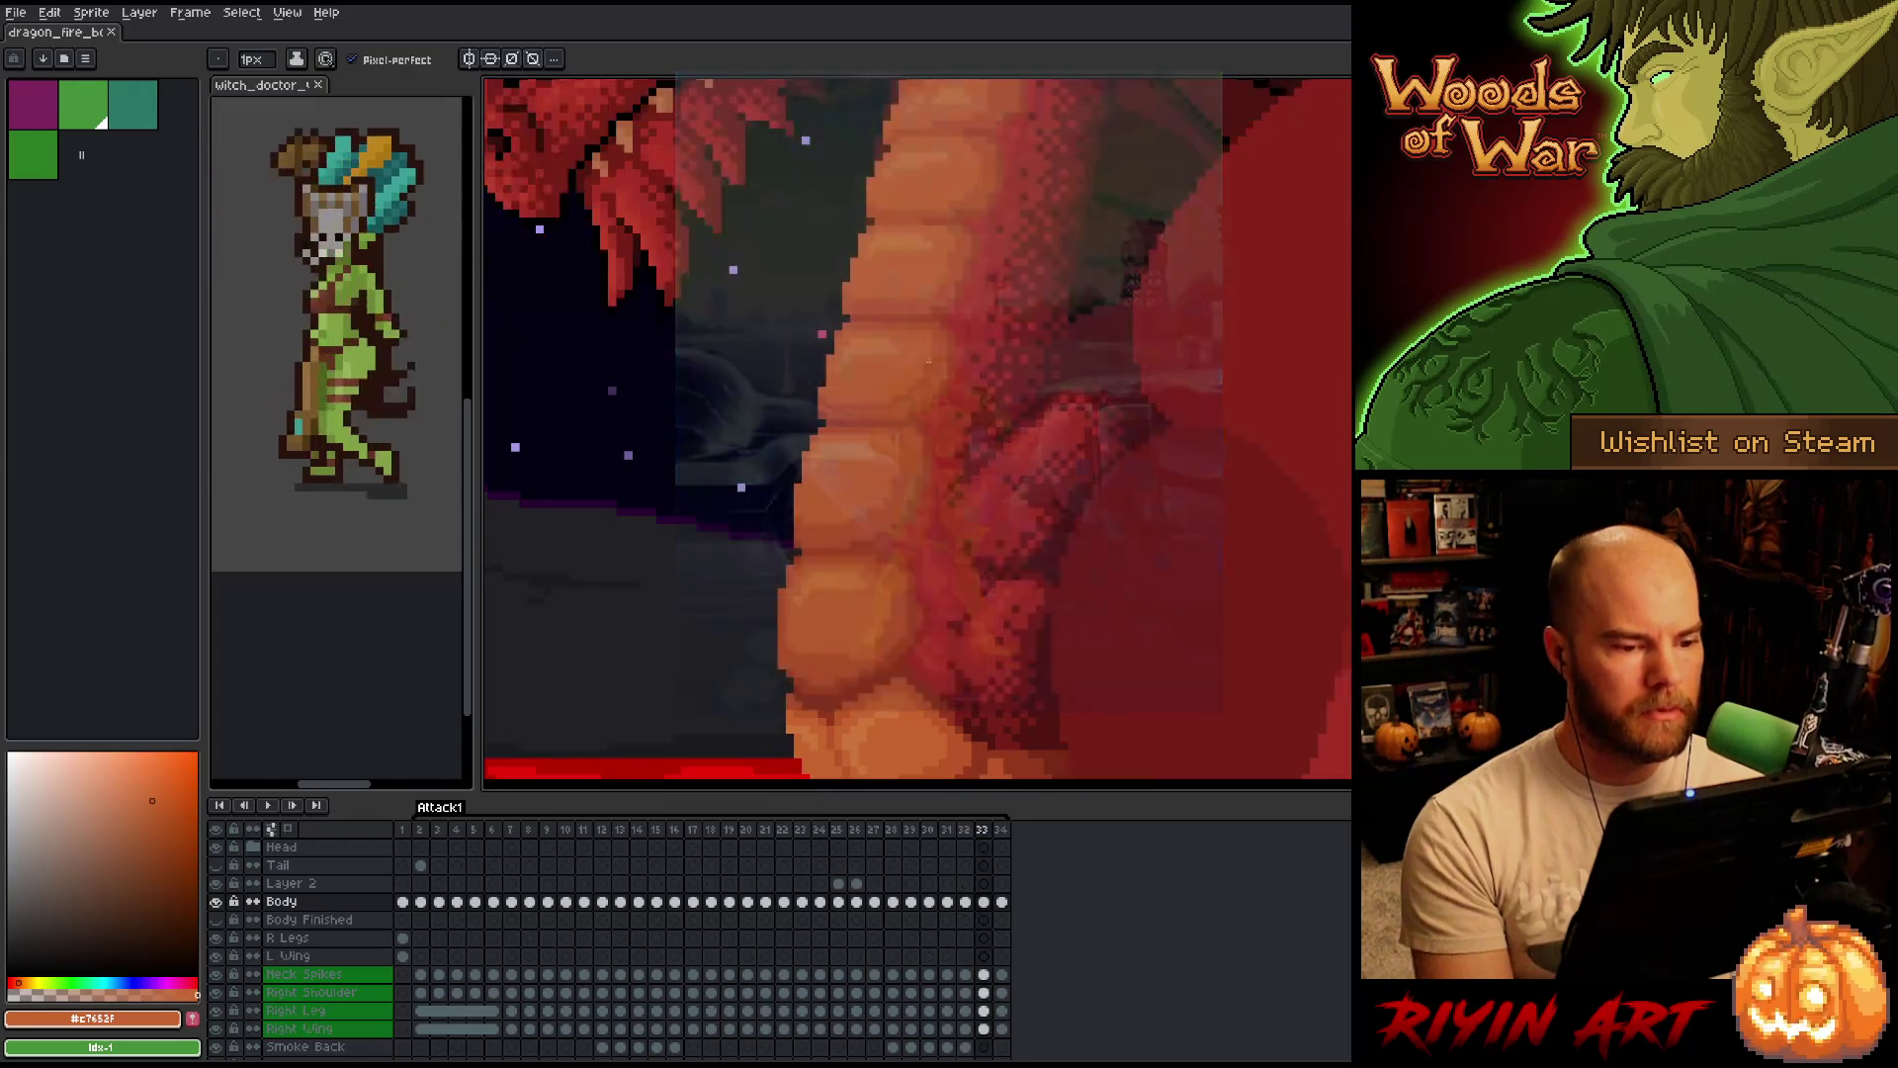
scroll(928, 363, down, 2)
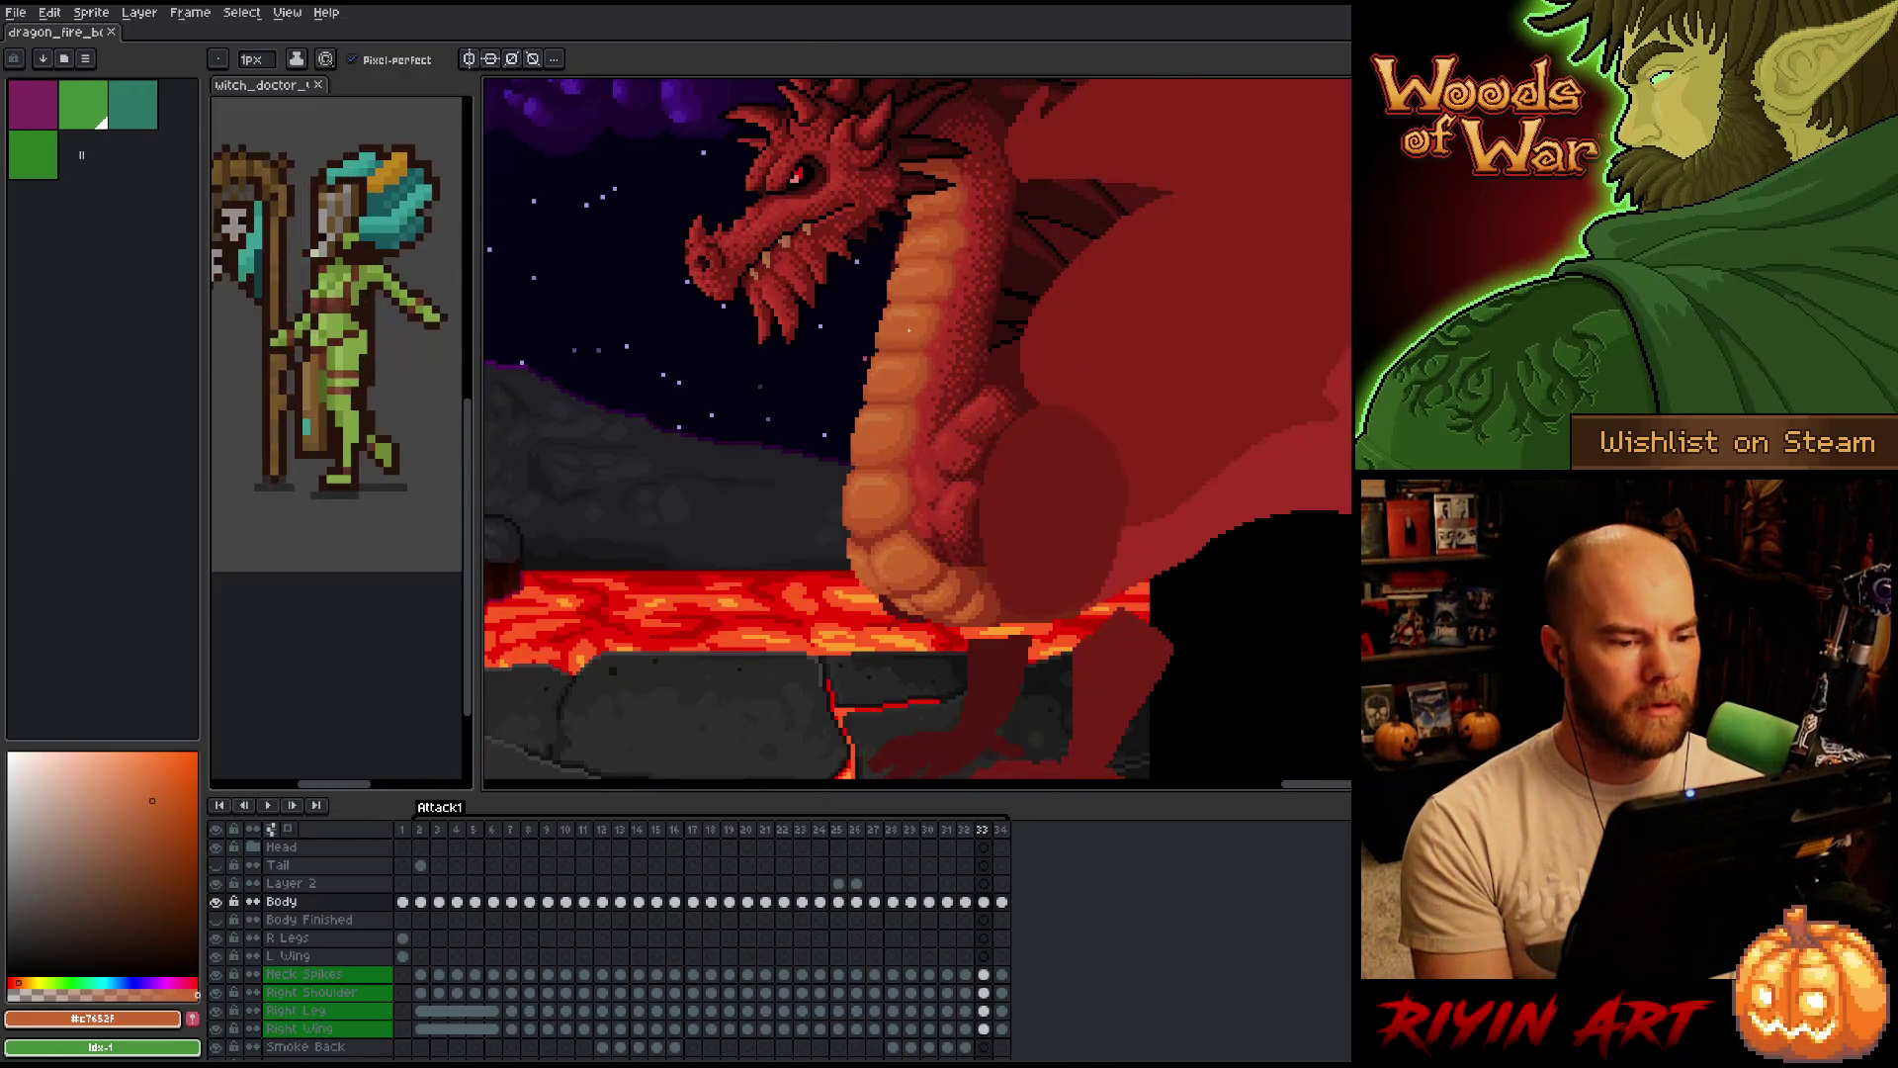
Compare the dragon across frames 32–34 with its head and eye brought into view.
key(Left)
key(Right)
key(Left)
key(Right)
key(Left)
key(Right)
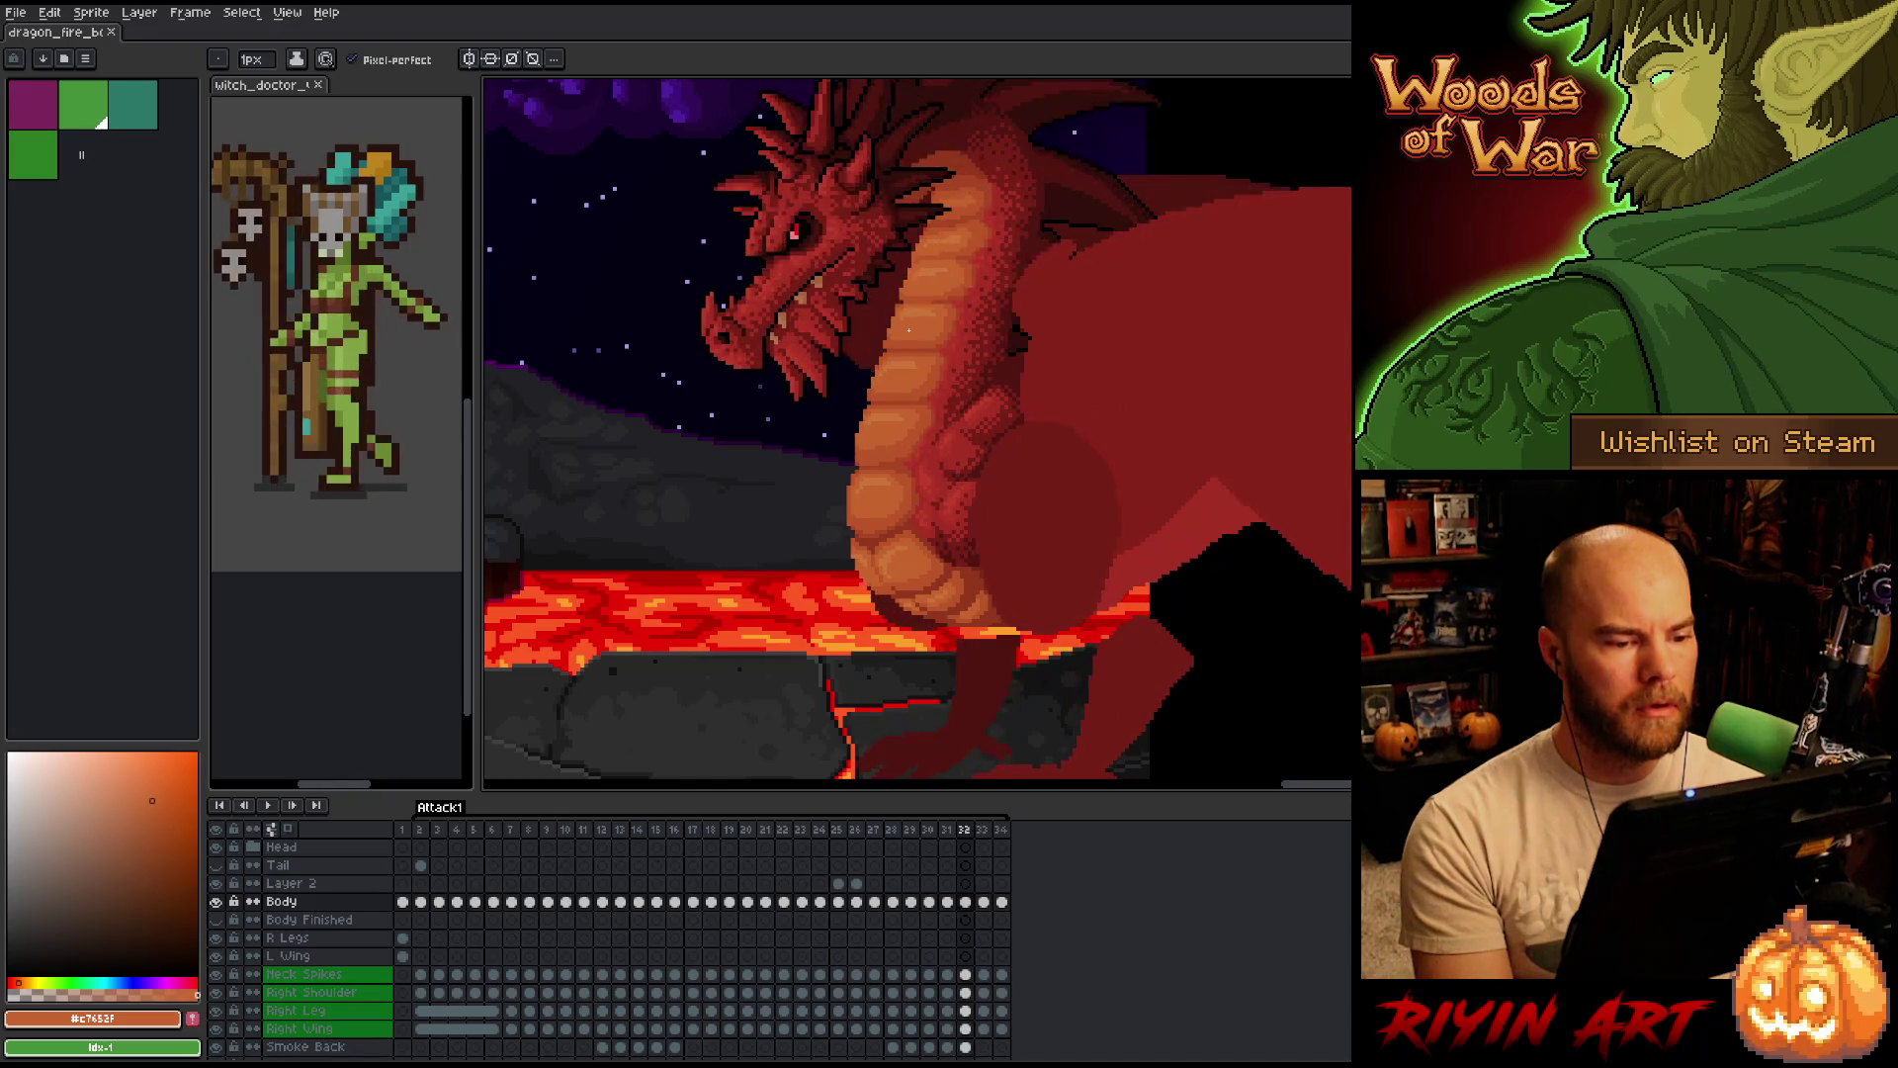
scroll(909, 330, up, 2)
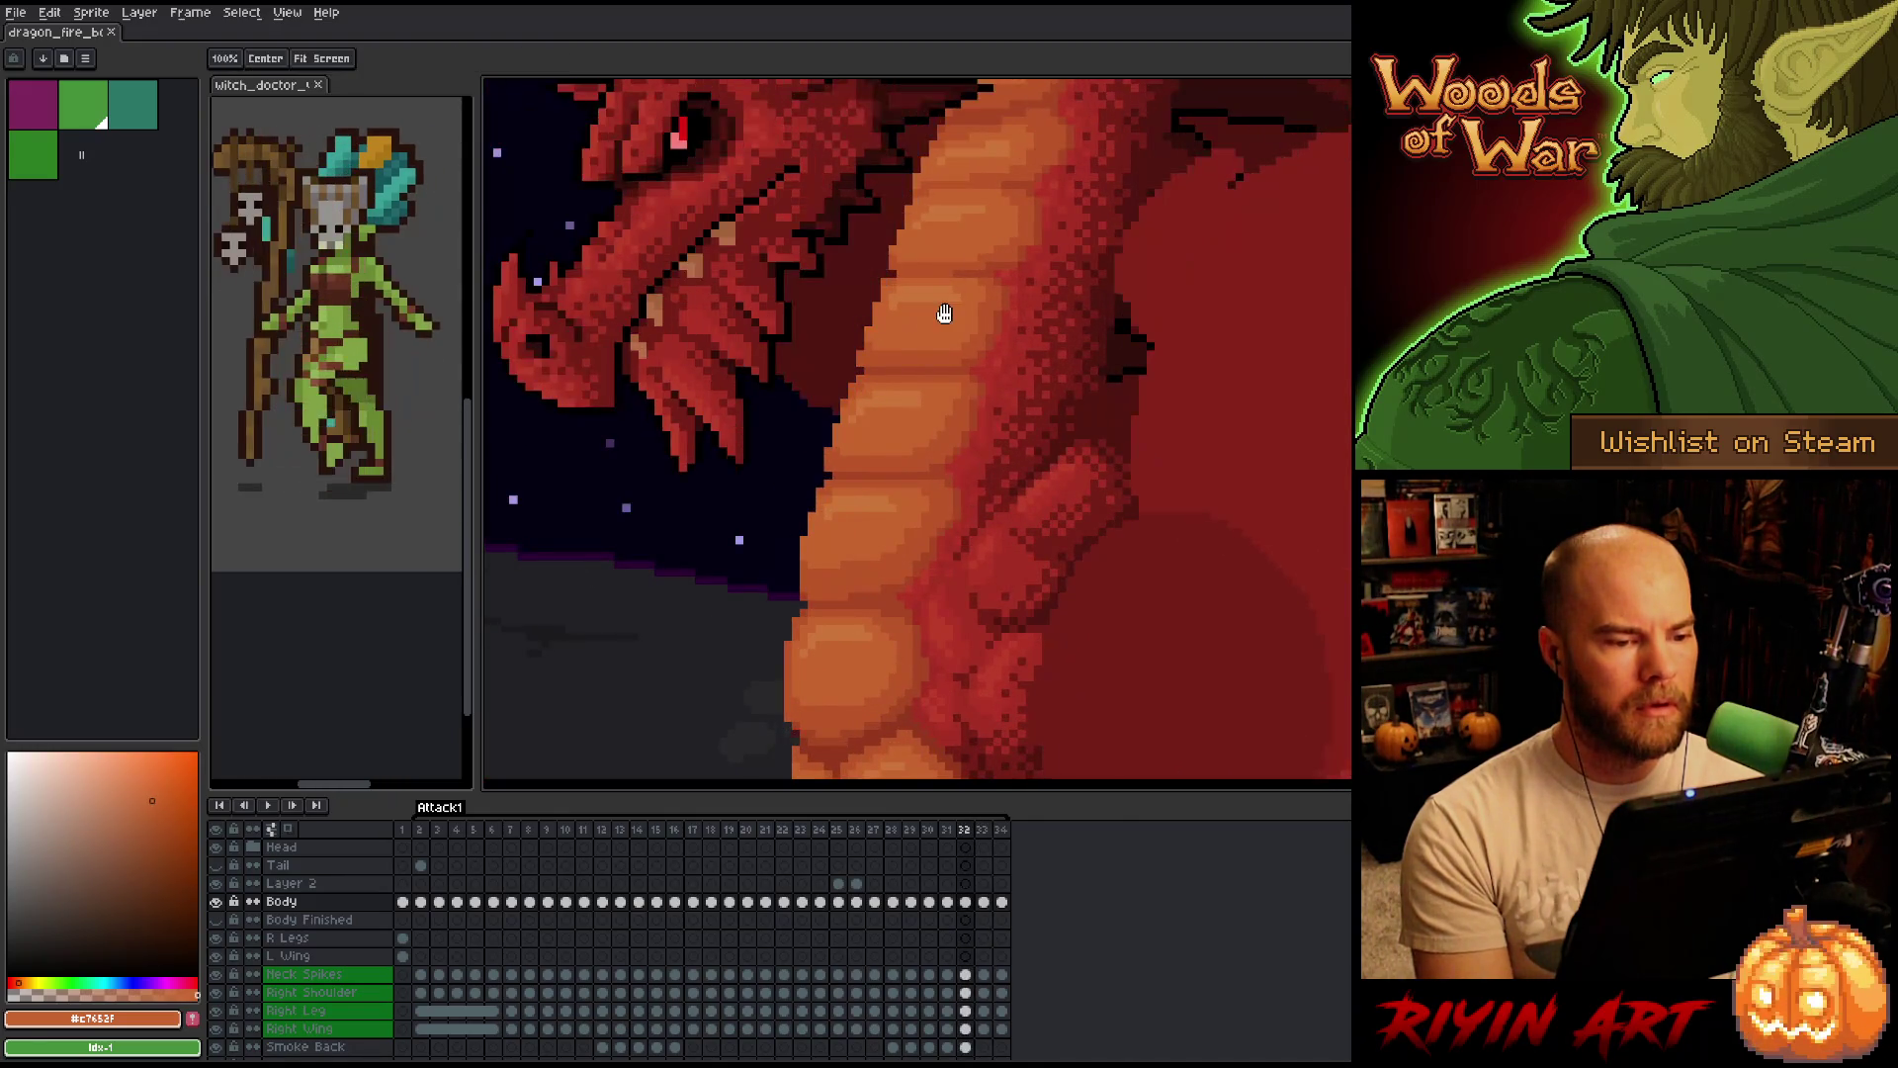
drag(908, 329, 872, 420)
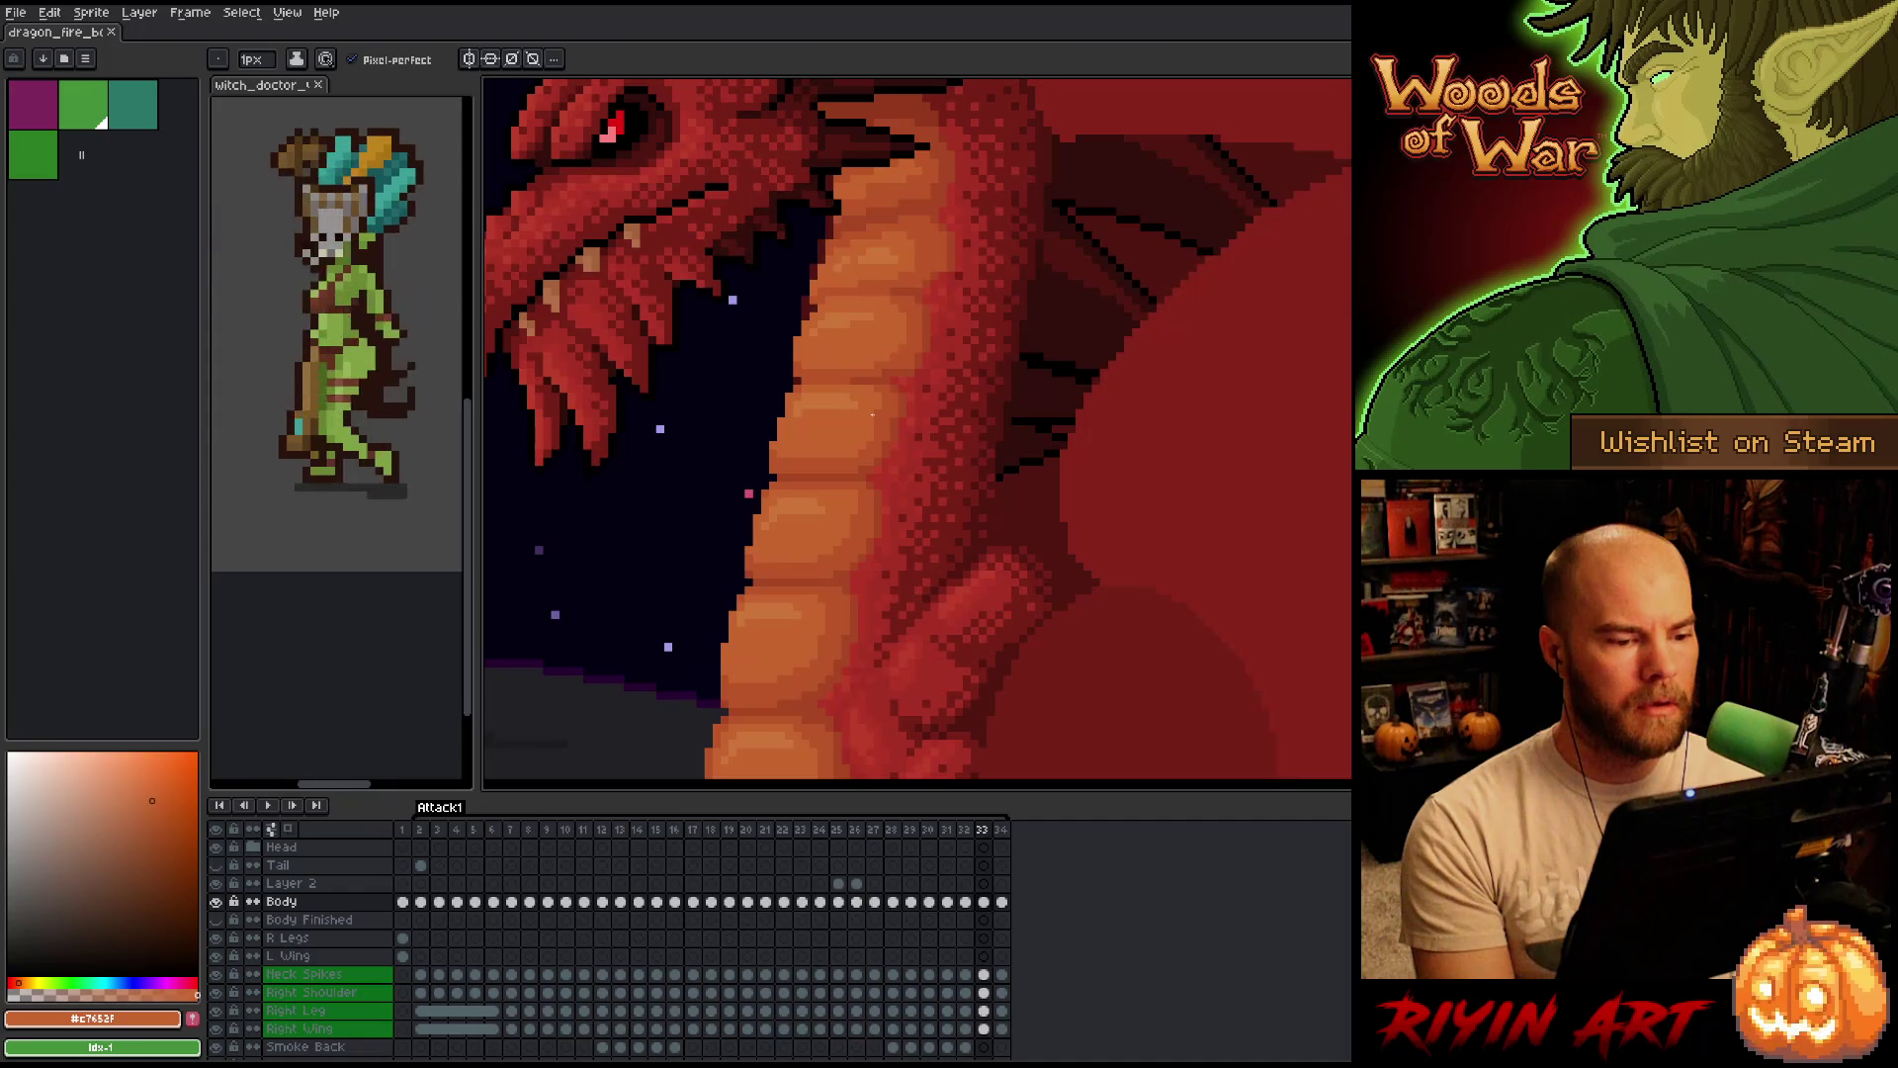
key(Right)
key(Left)
key(Left)
key(Right)
key(Left)
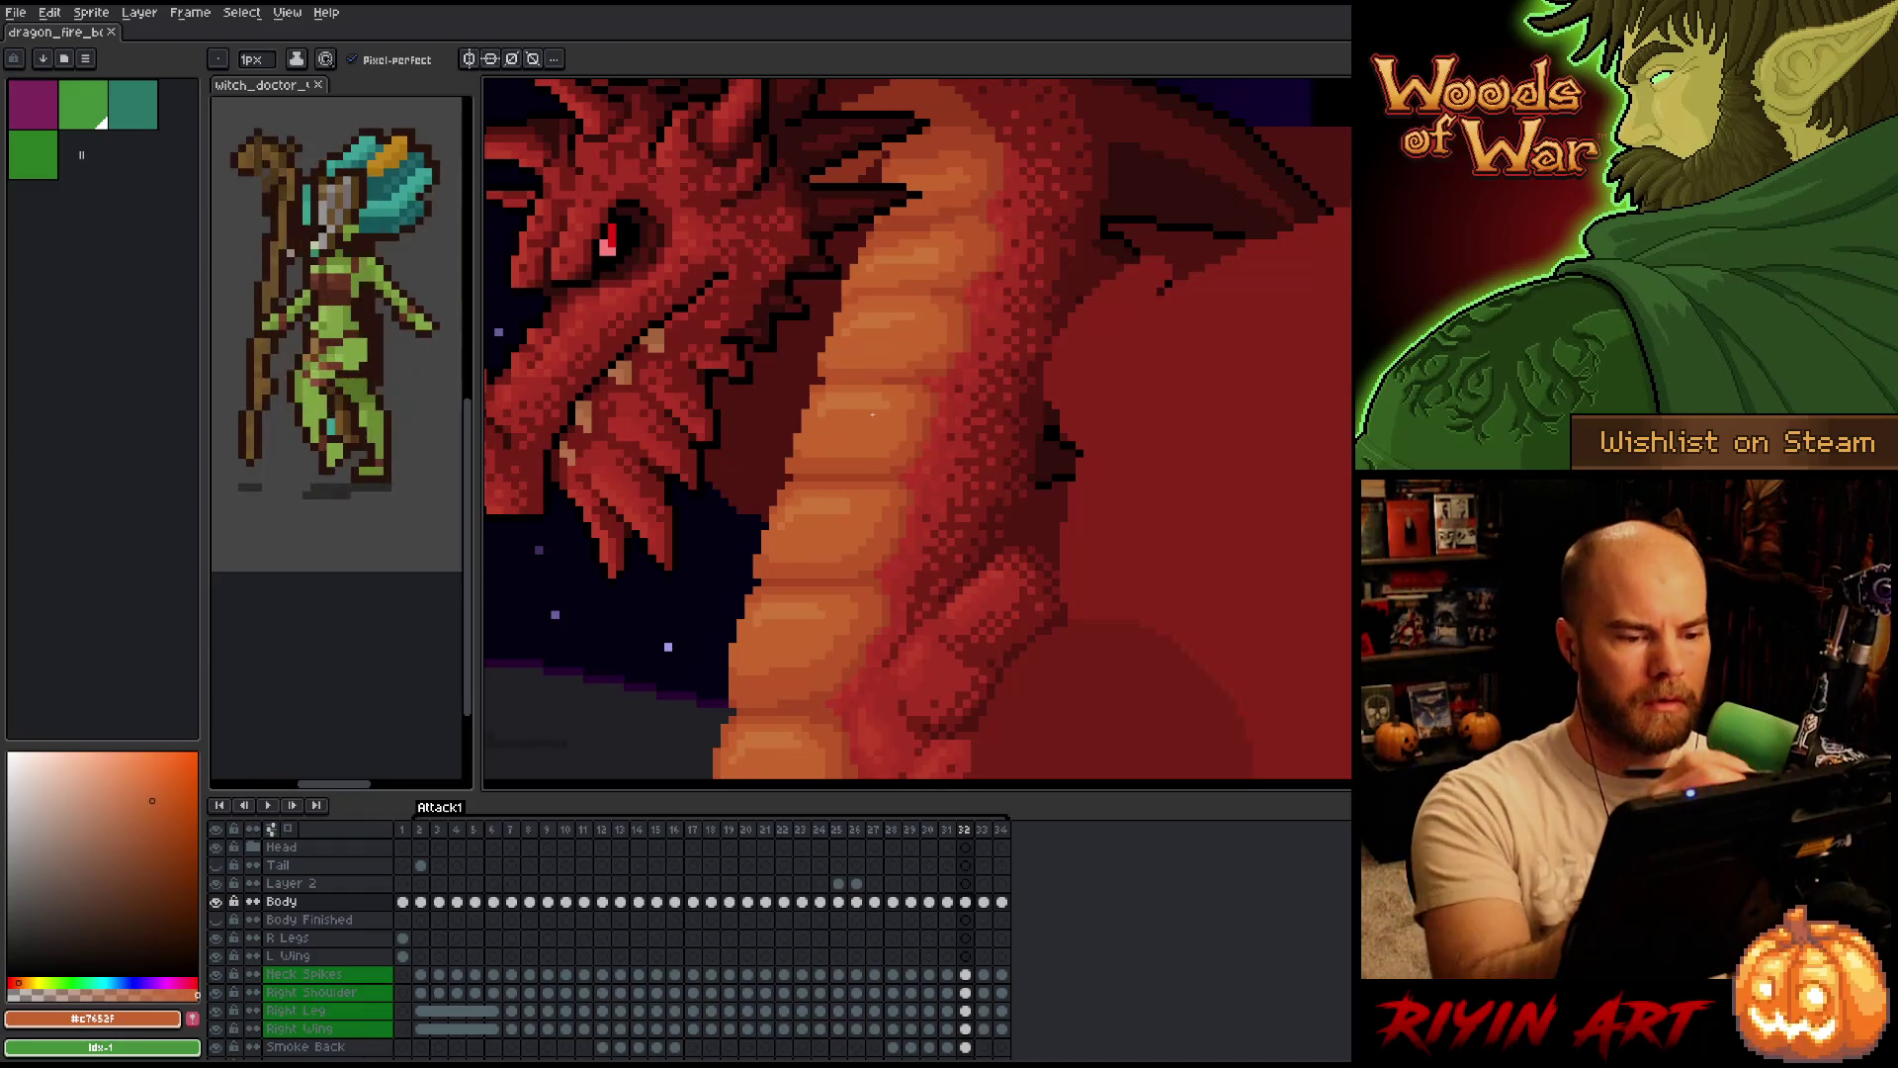
Sample reds from the dragon's neck with the eyedropper while checking frames 32–34.
alt+click(973, 329)
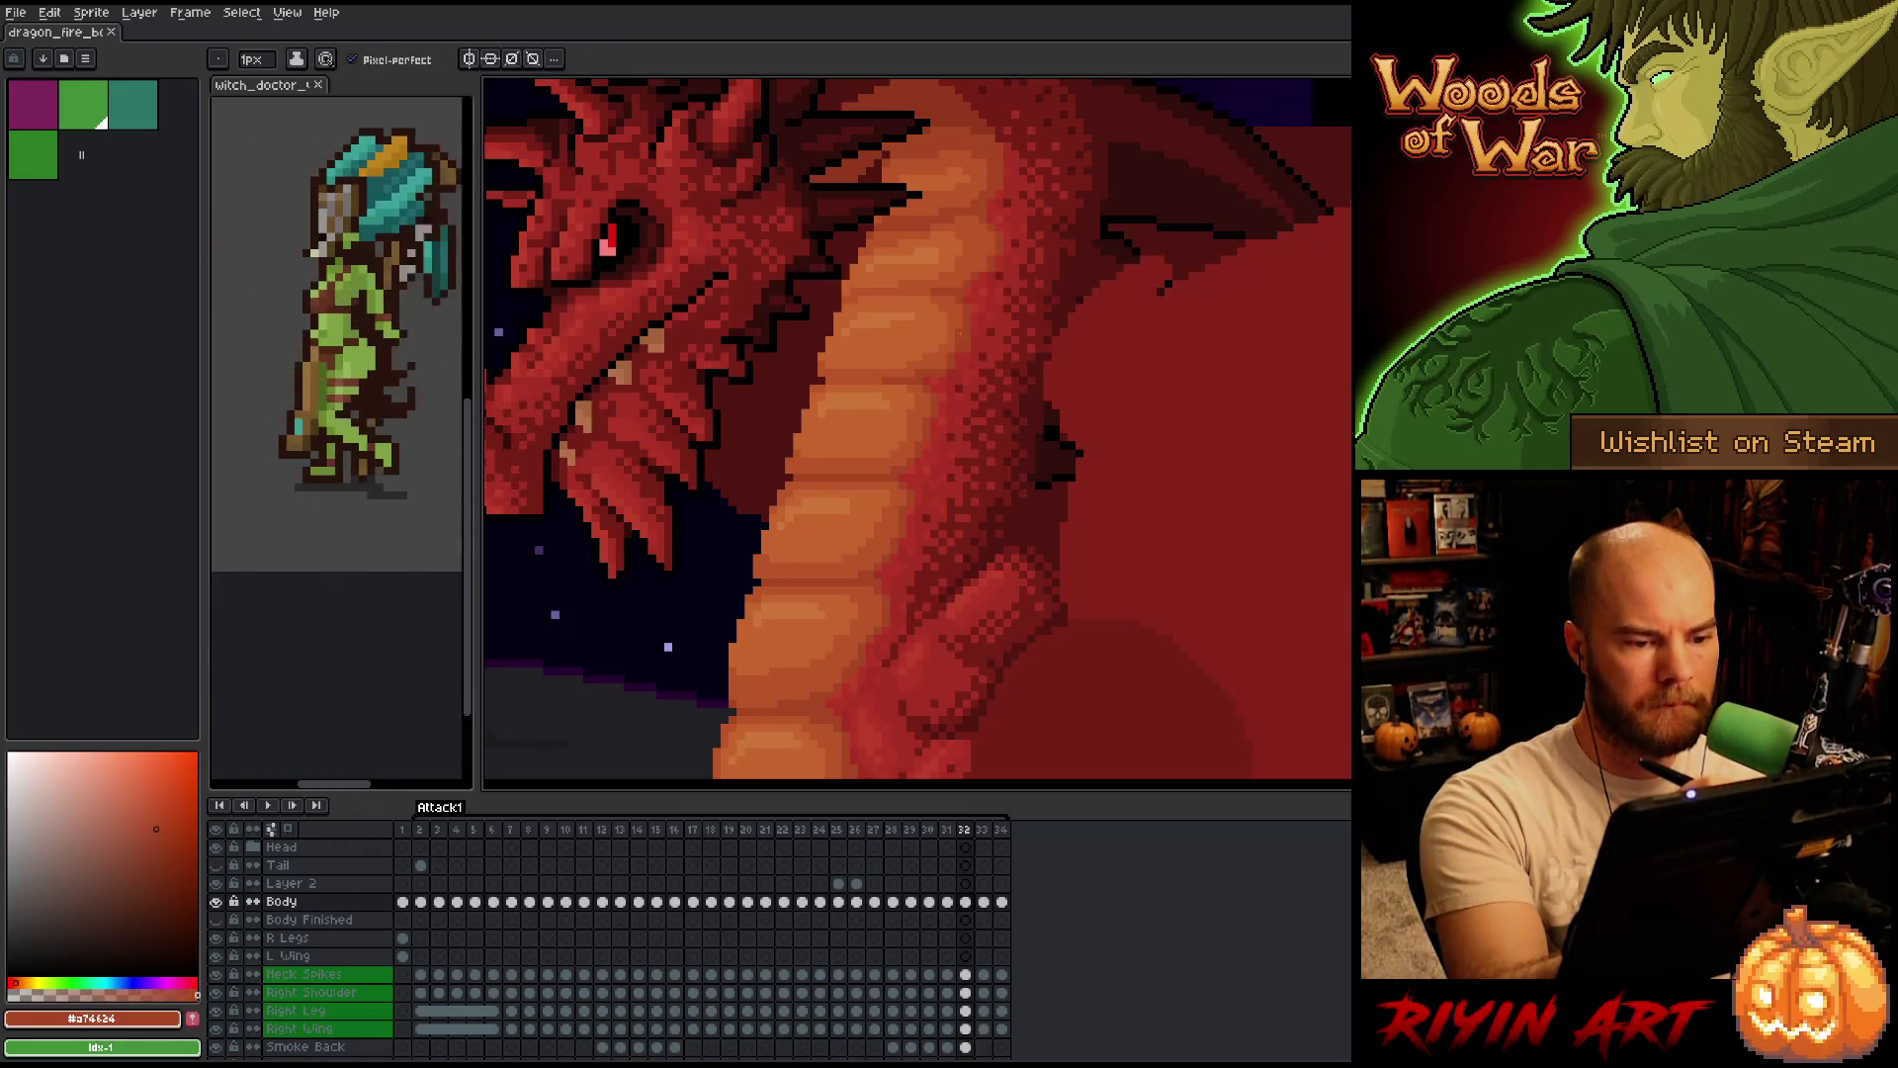
key(alt)
alt+click(964, 357)
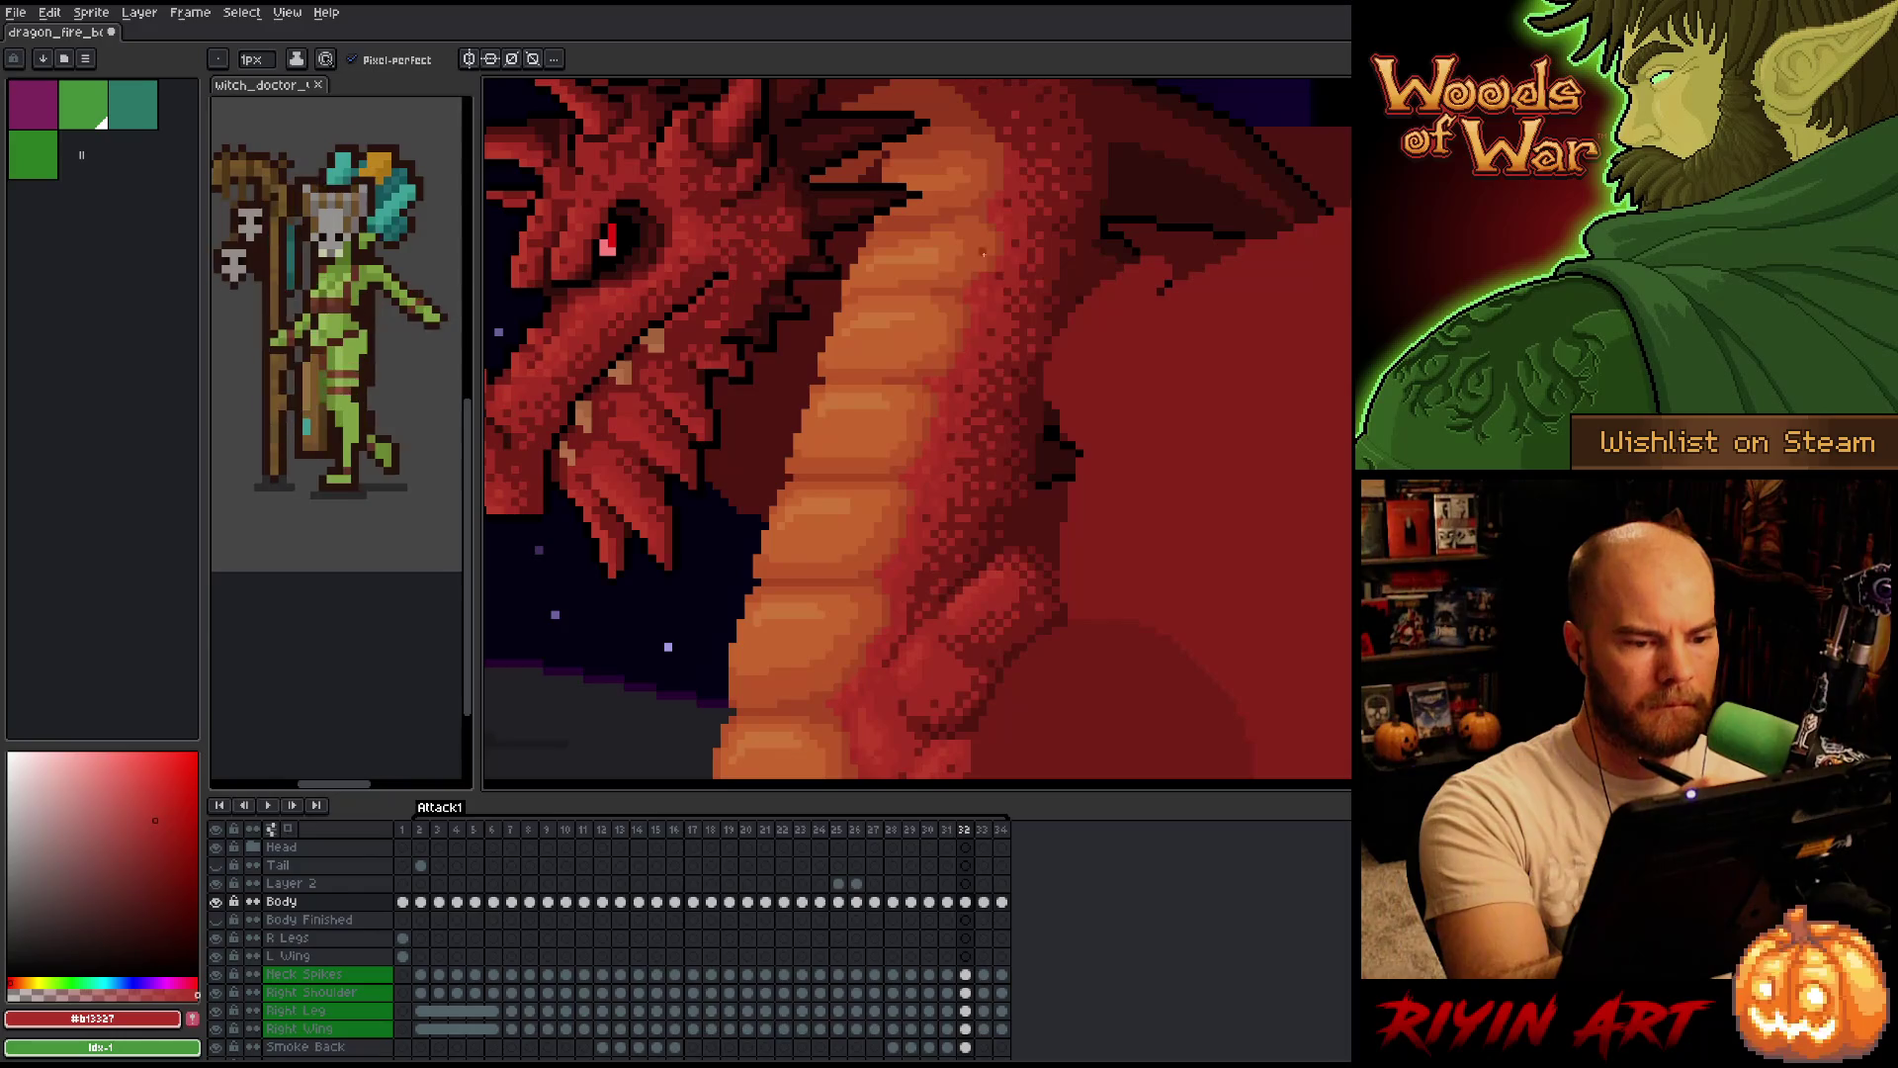
key(Left)
key(Right)
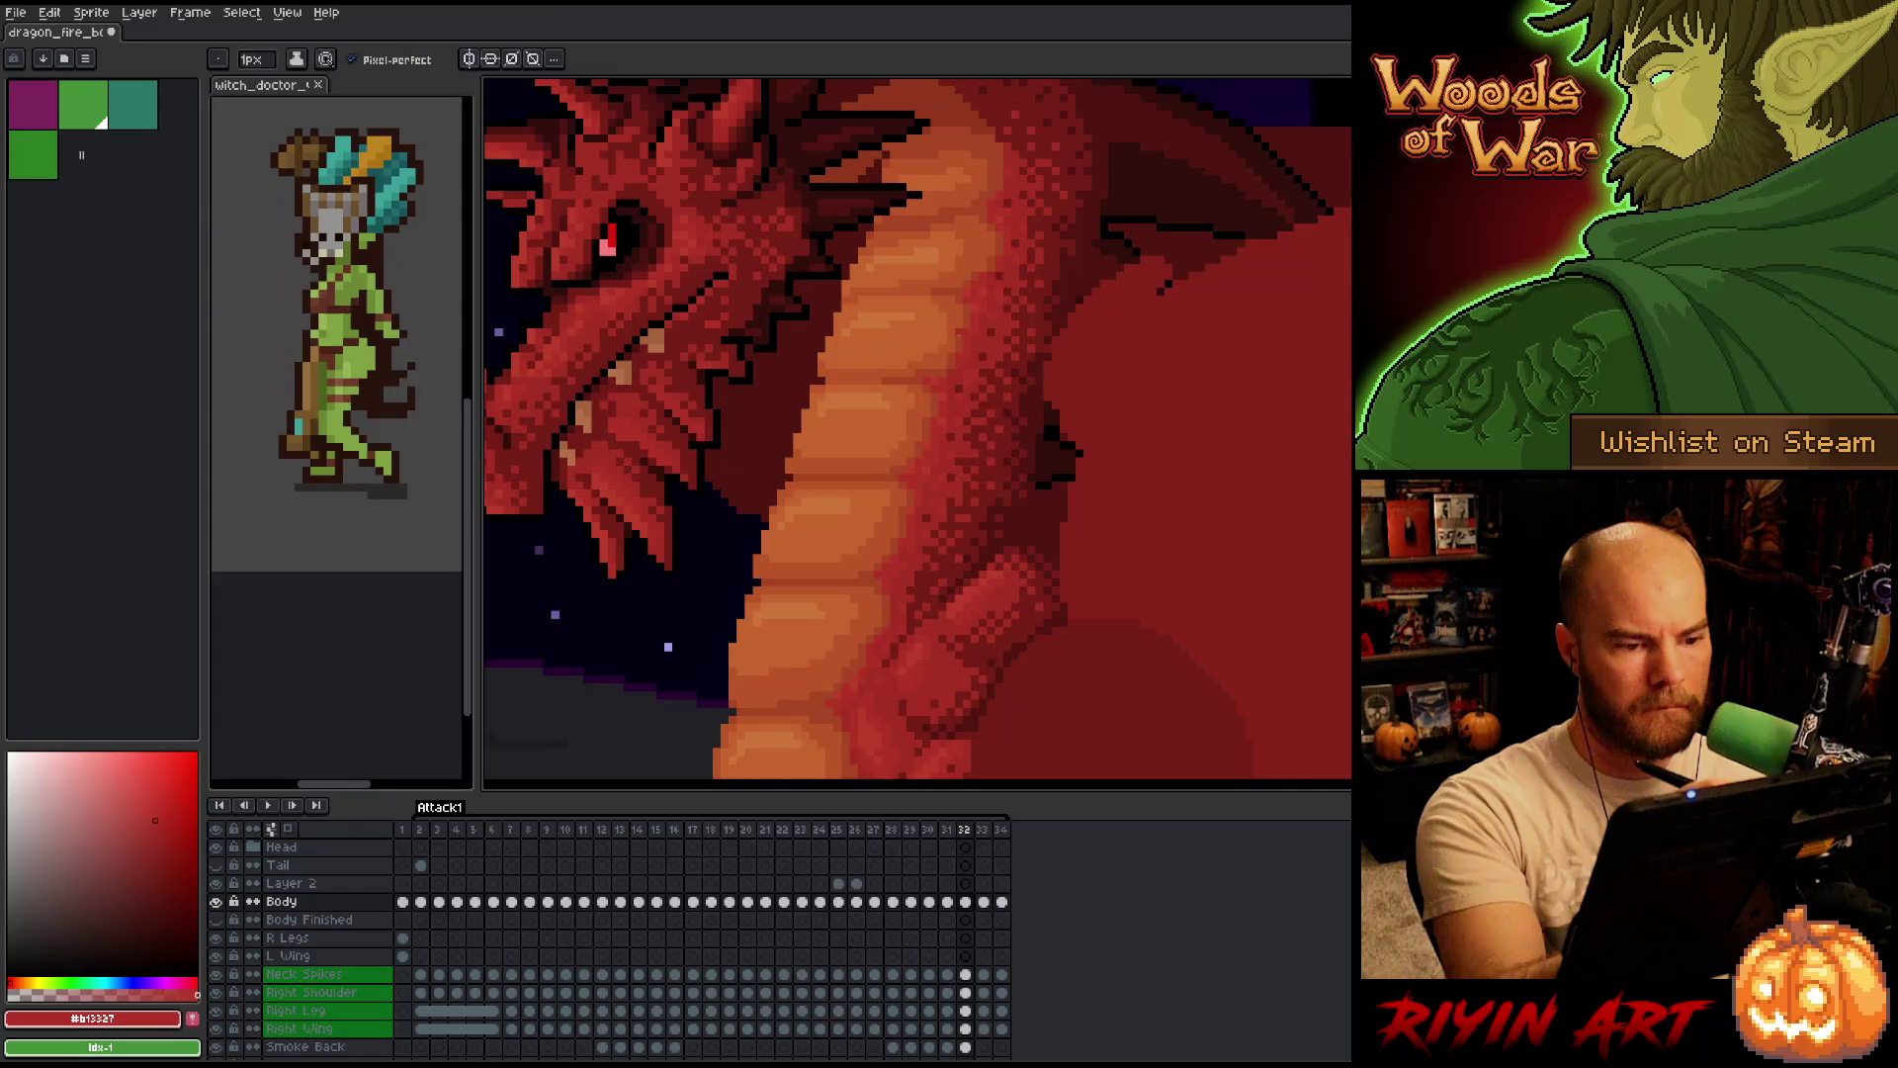
alt+click(961, 323)
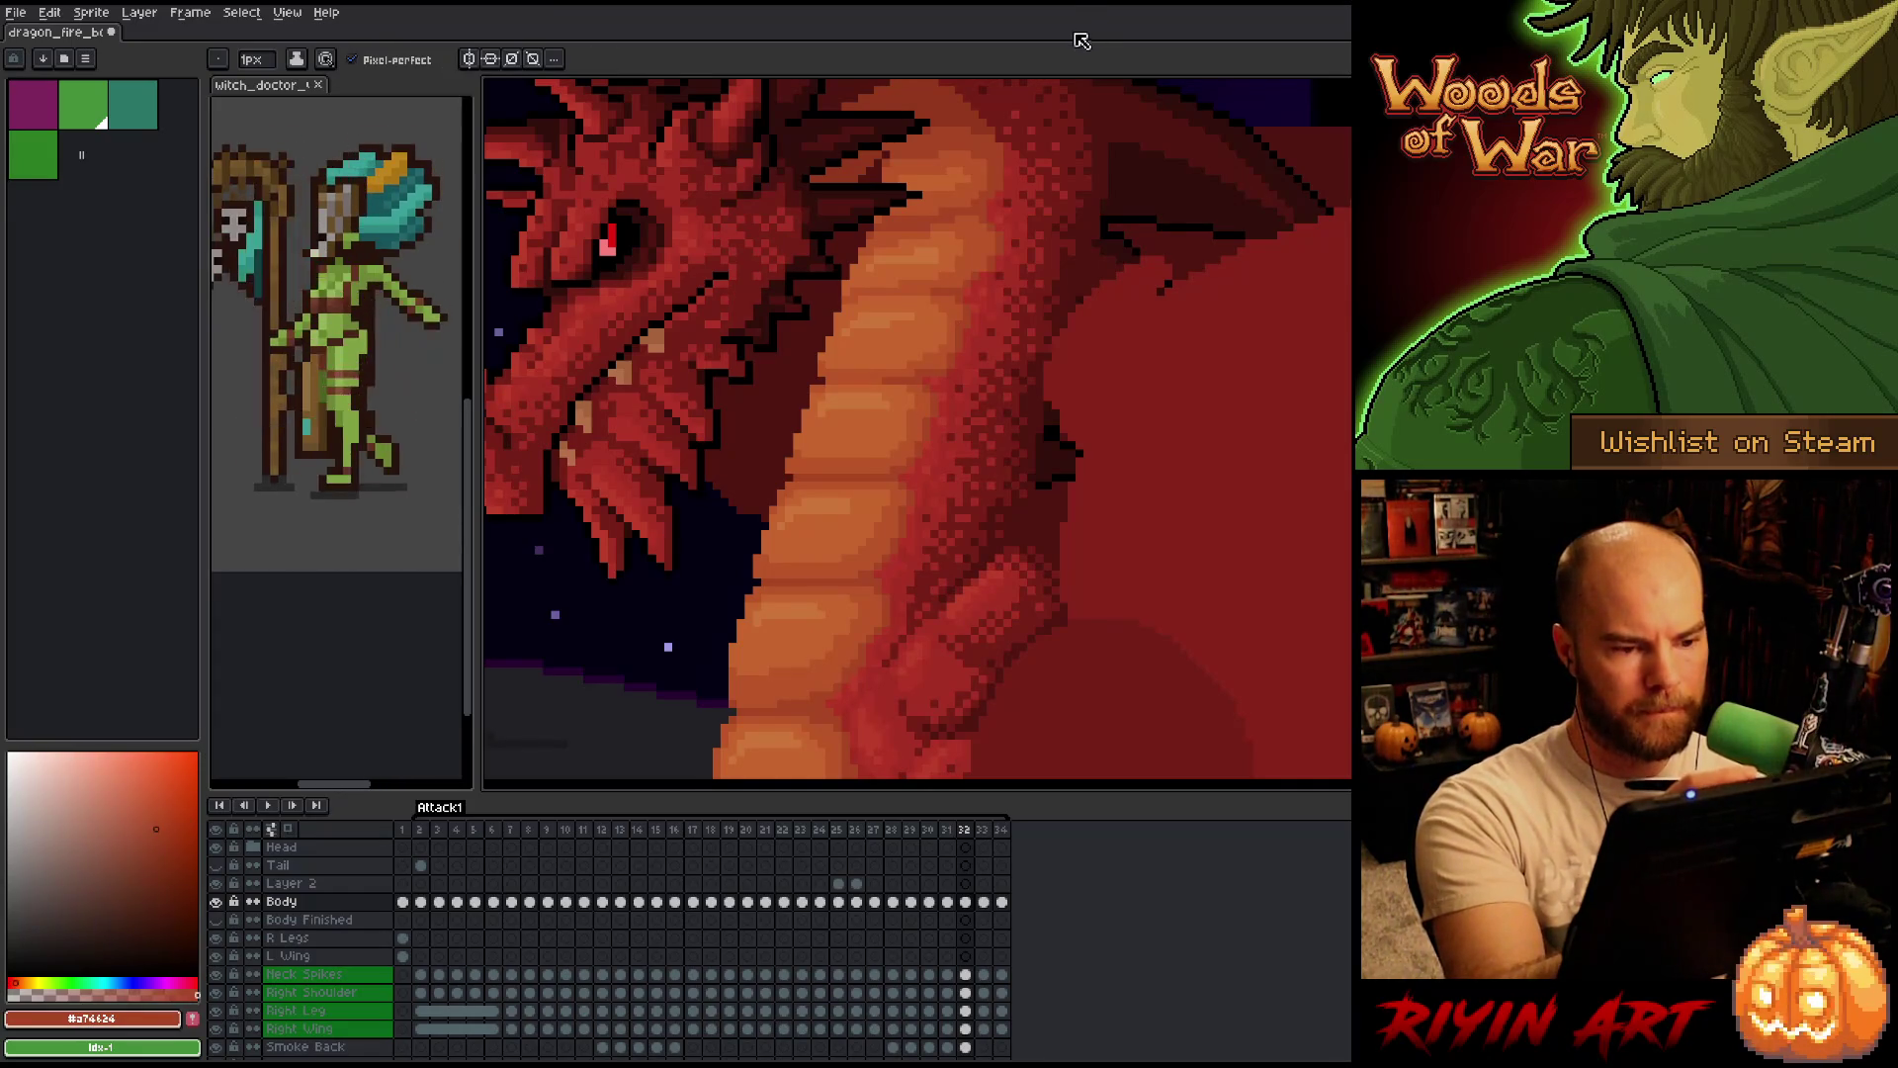
key(Right)
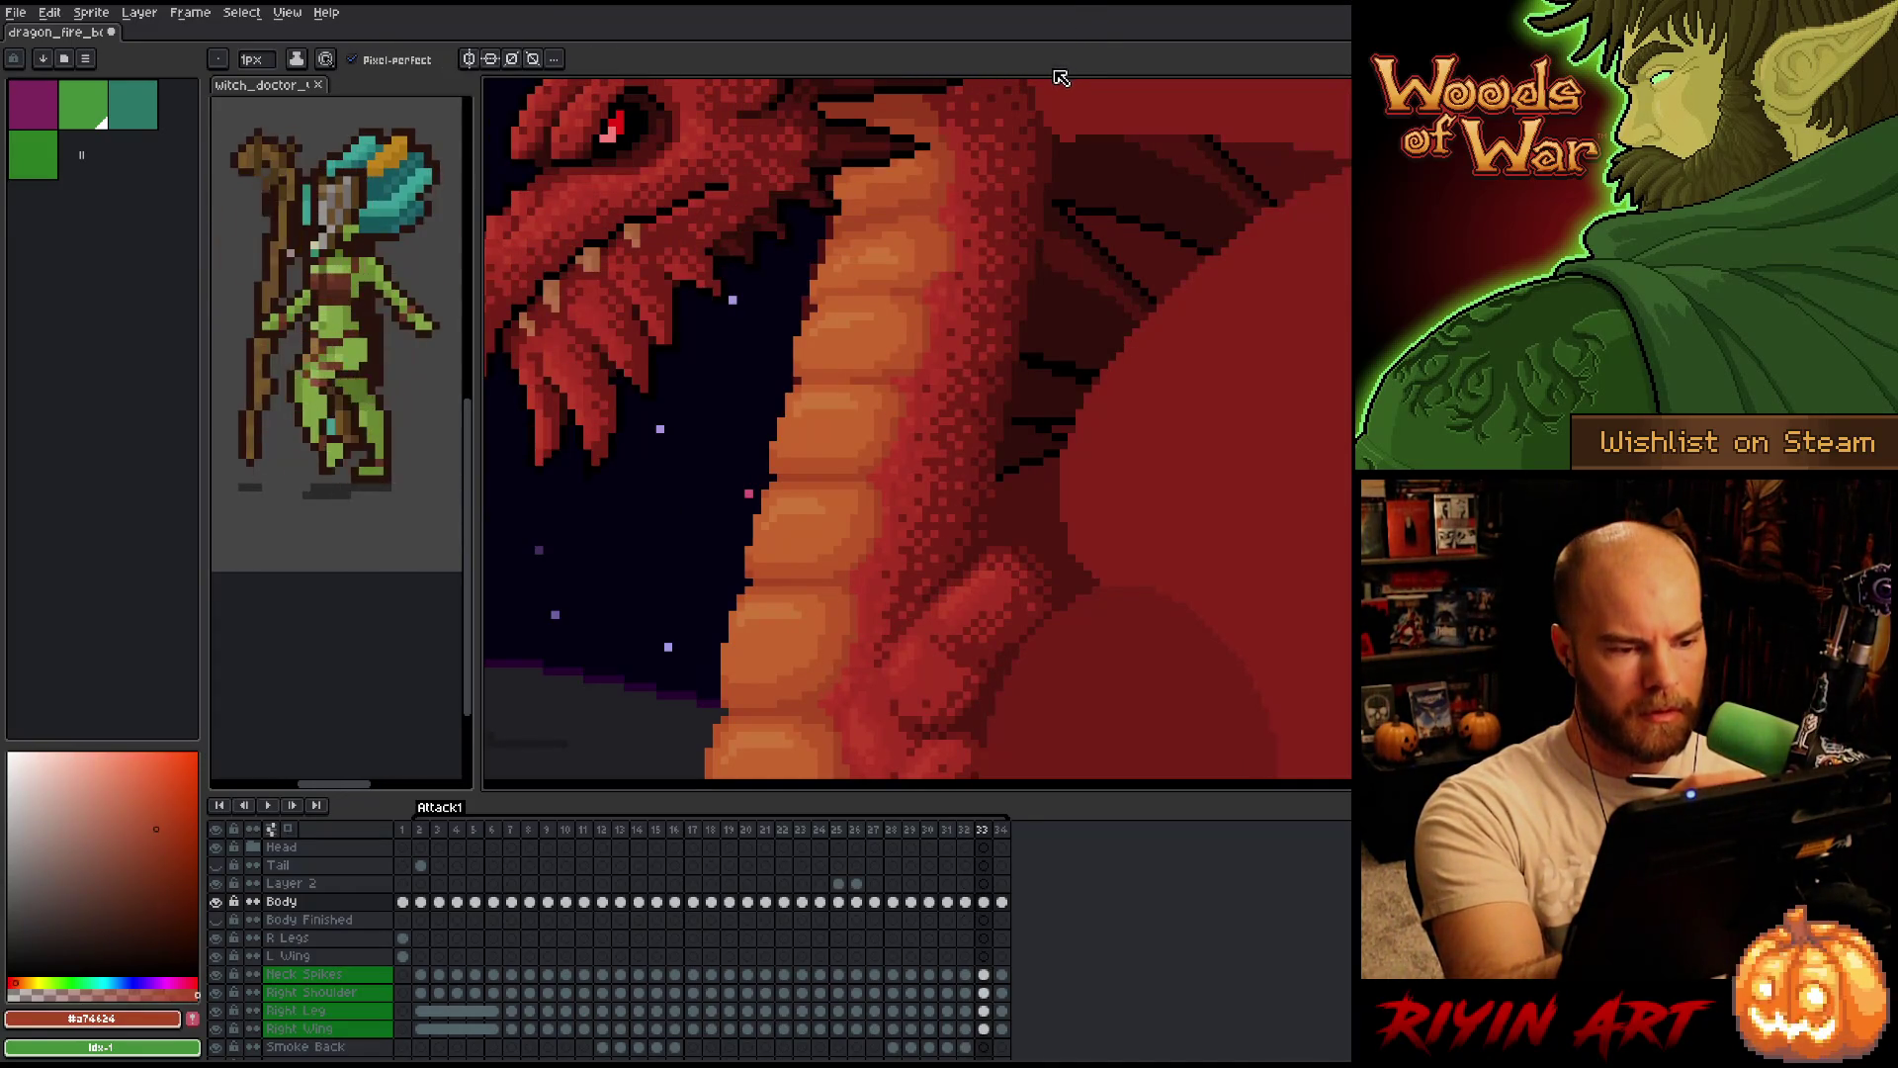
key(Left)
key(Right)
key(Right)
key(Left)
key(Right)
key(Left)
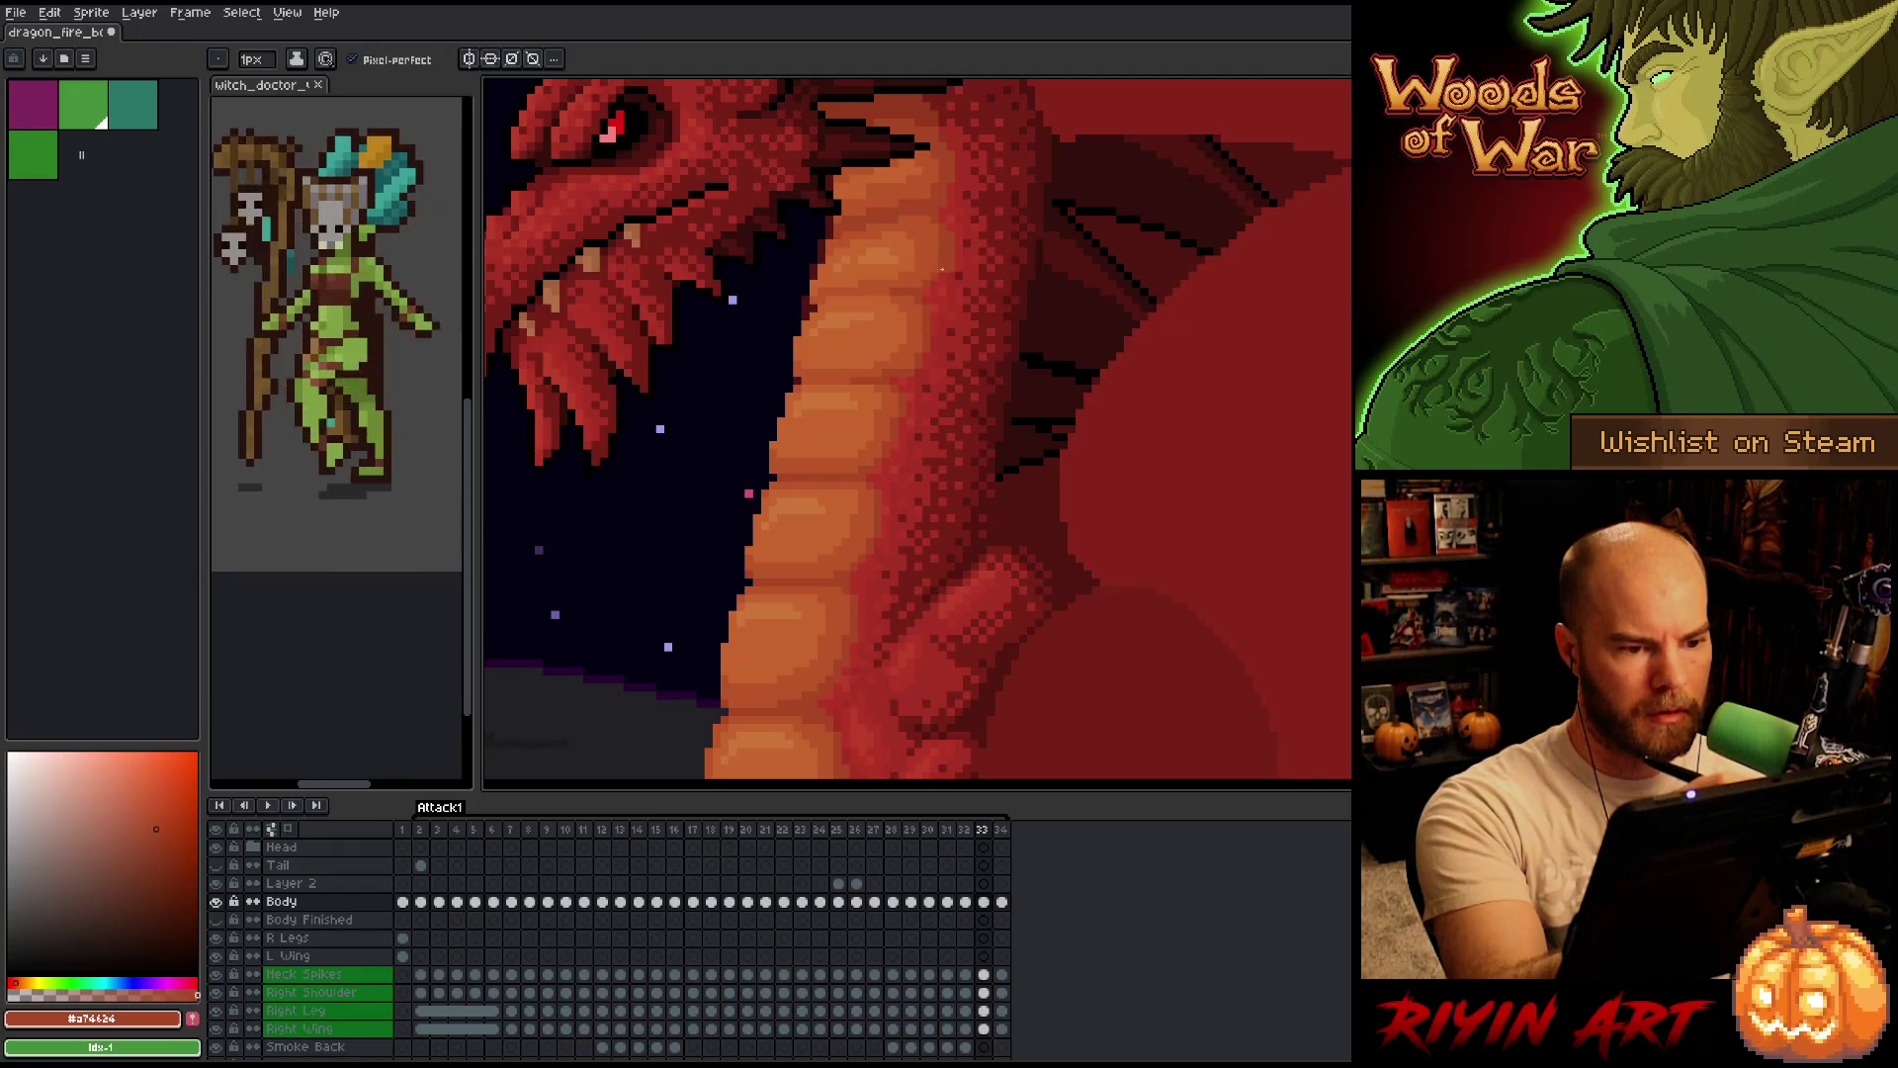
Pick the brighter red #b13327, then the darker red #a74424, returning to frame 33 each time.
alt+click(950, 249)
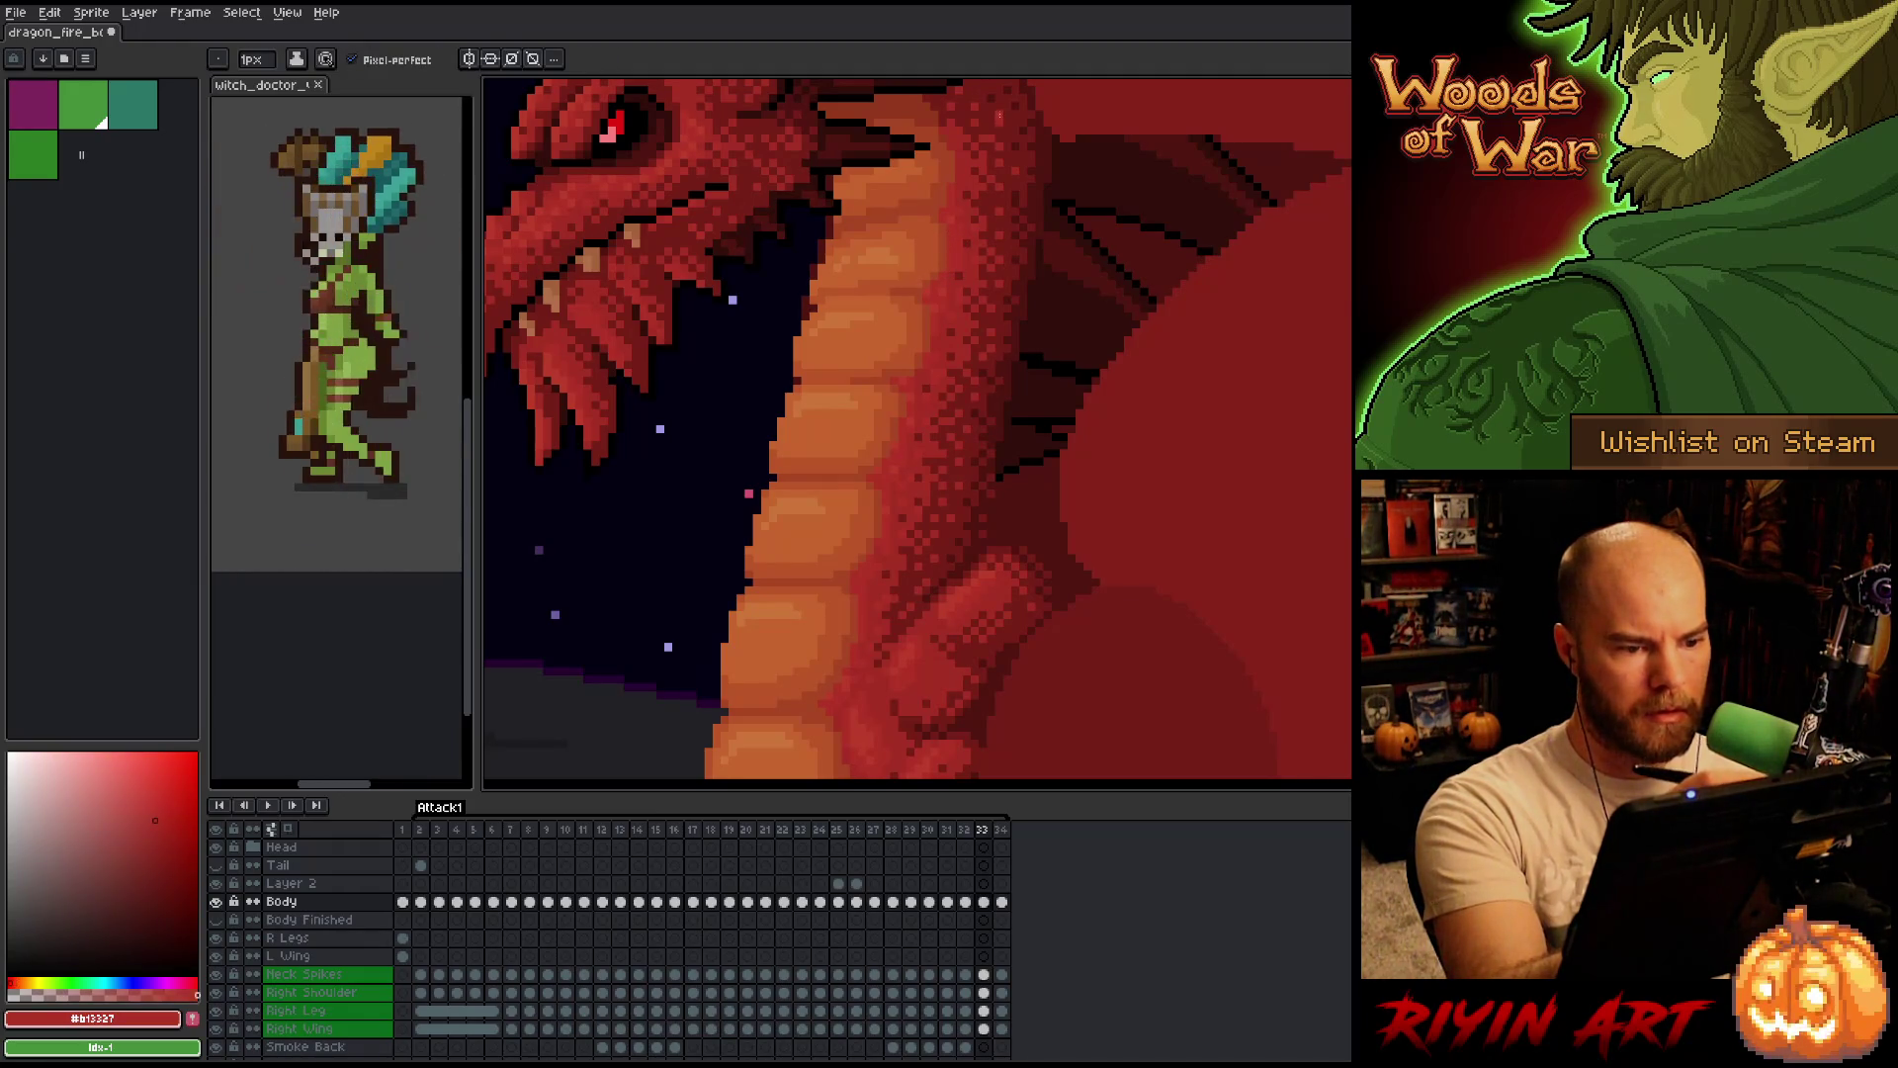
key(Right)
key(Right)
key(Left)
key(Left)
key(Right)
key(Left)
alt+click(1001, 85)
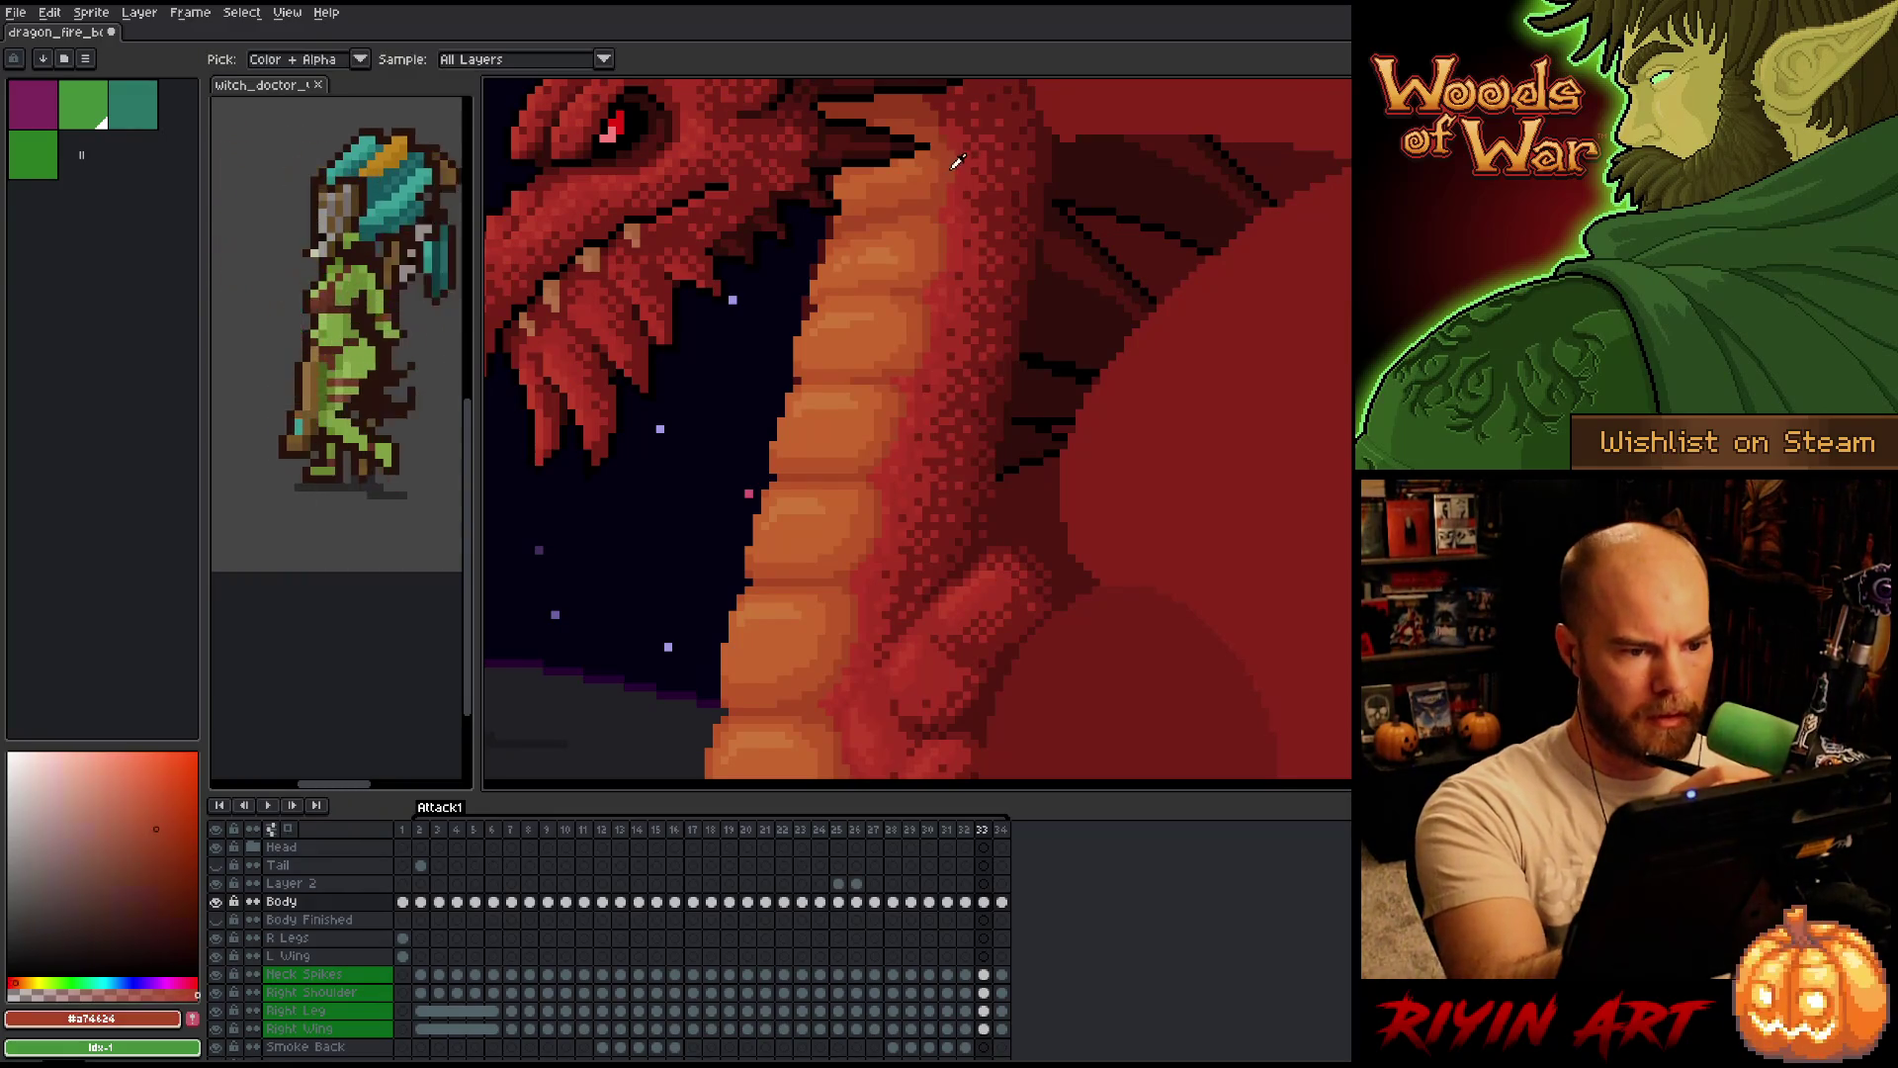
key(Right)
key(Right)
key(Left)
key(Left)
Flip repeatedly between frames 32, 33 and 34 to compare the dragon's shading.
key(Right)
key(Left)
key(Right)
key(Left)
key(Right)
key(Left)
key(Right)
key(Left)
key(Right)
key(Left)
key(Right)
key(Left)
key(Left)
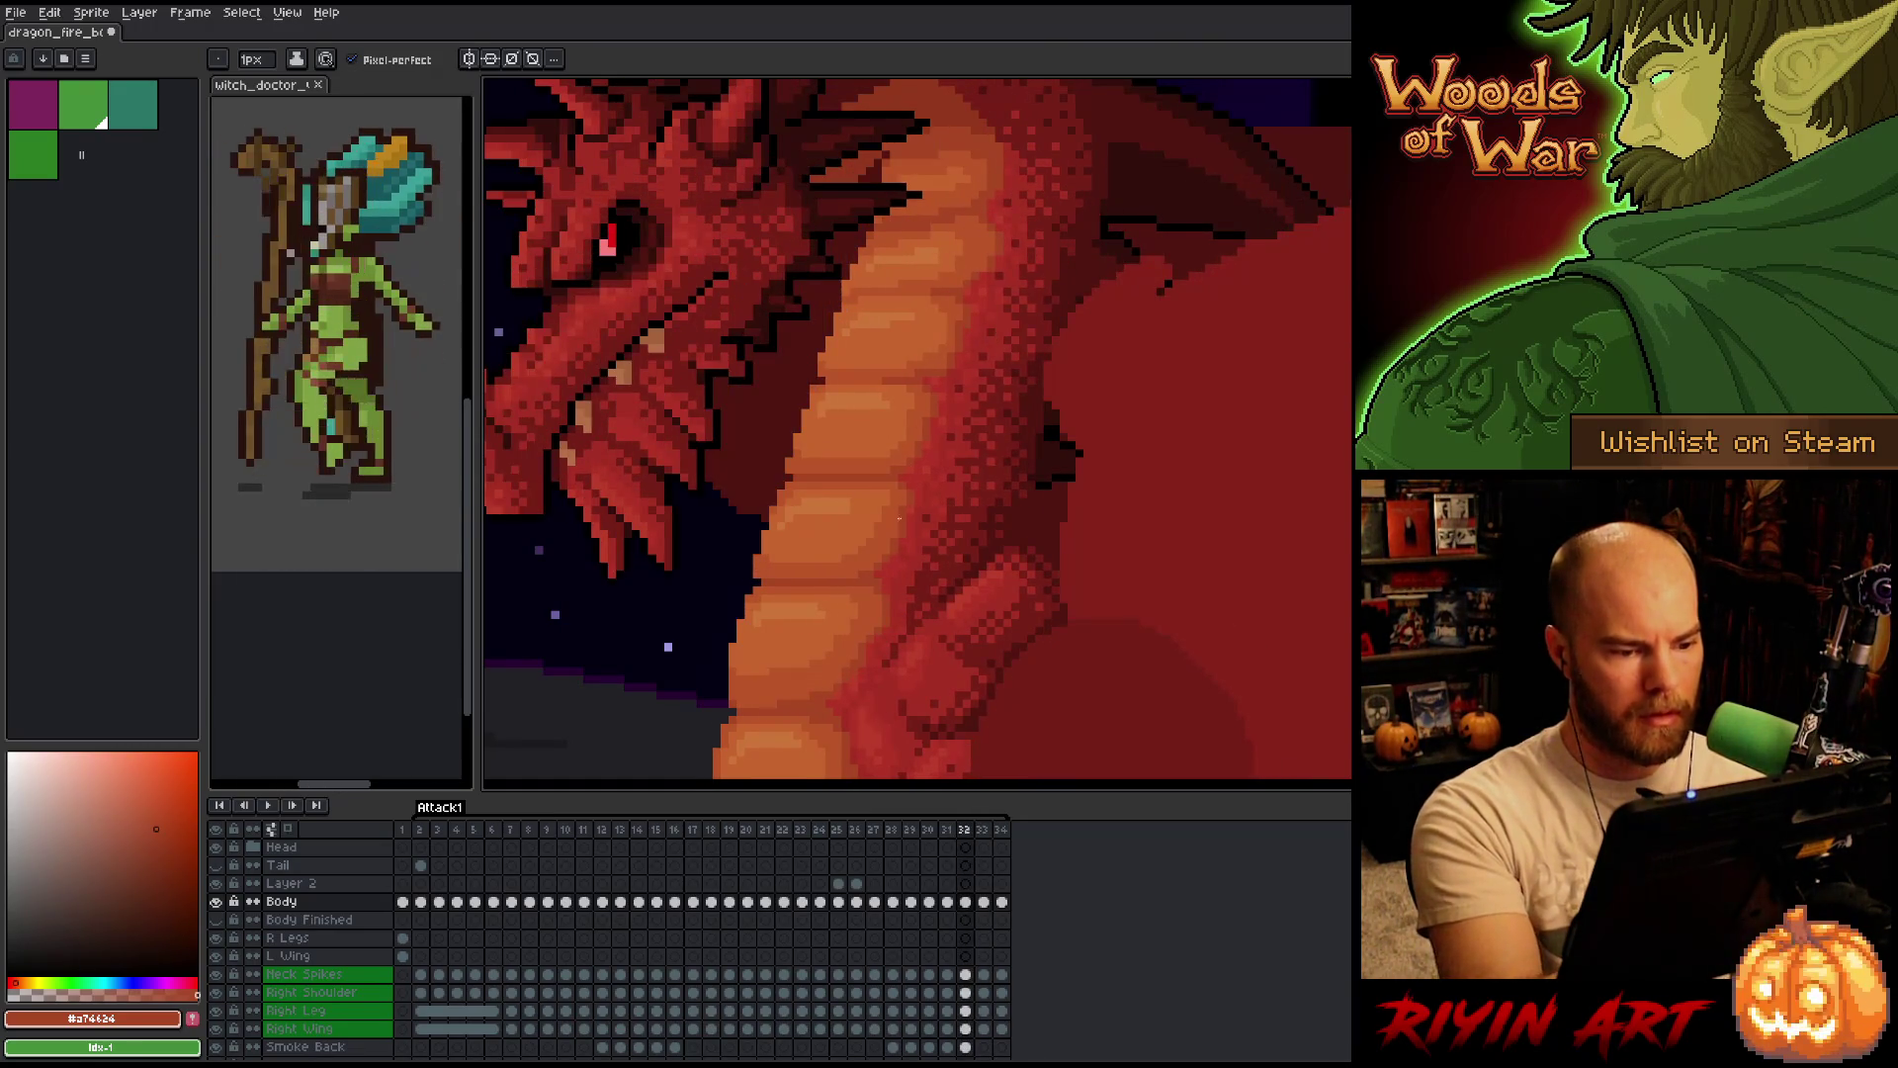
key(Right)
key(Left)
Sample #b13327 from the neck, then a darker orange-red, ending on frame 33.
alt+click(914, 468)
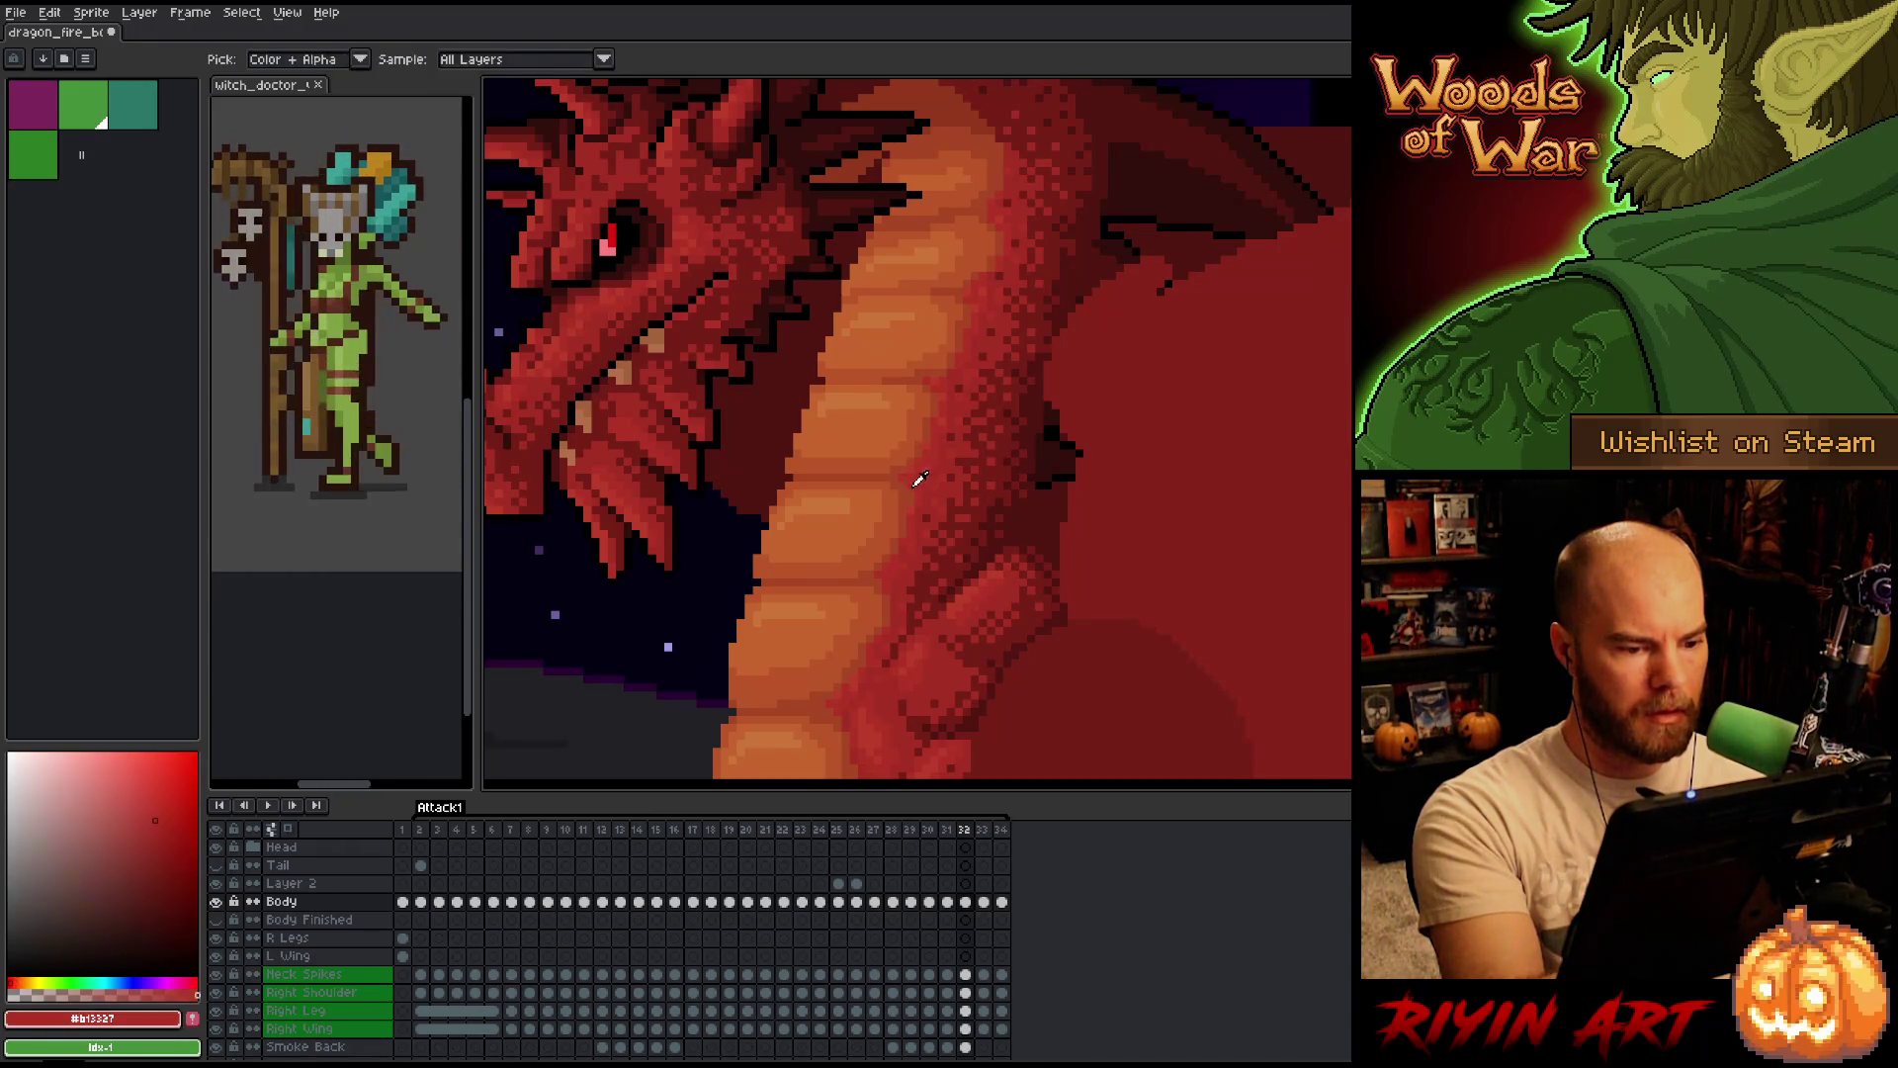
key(Right)
key(Left)
key(Right)
key(Left)
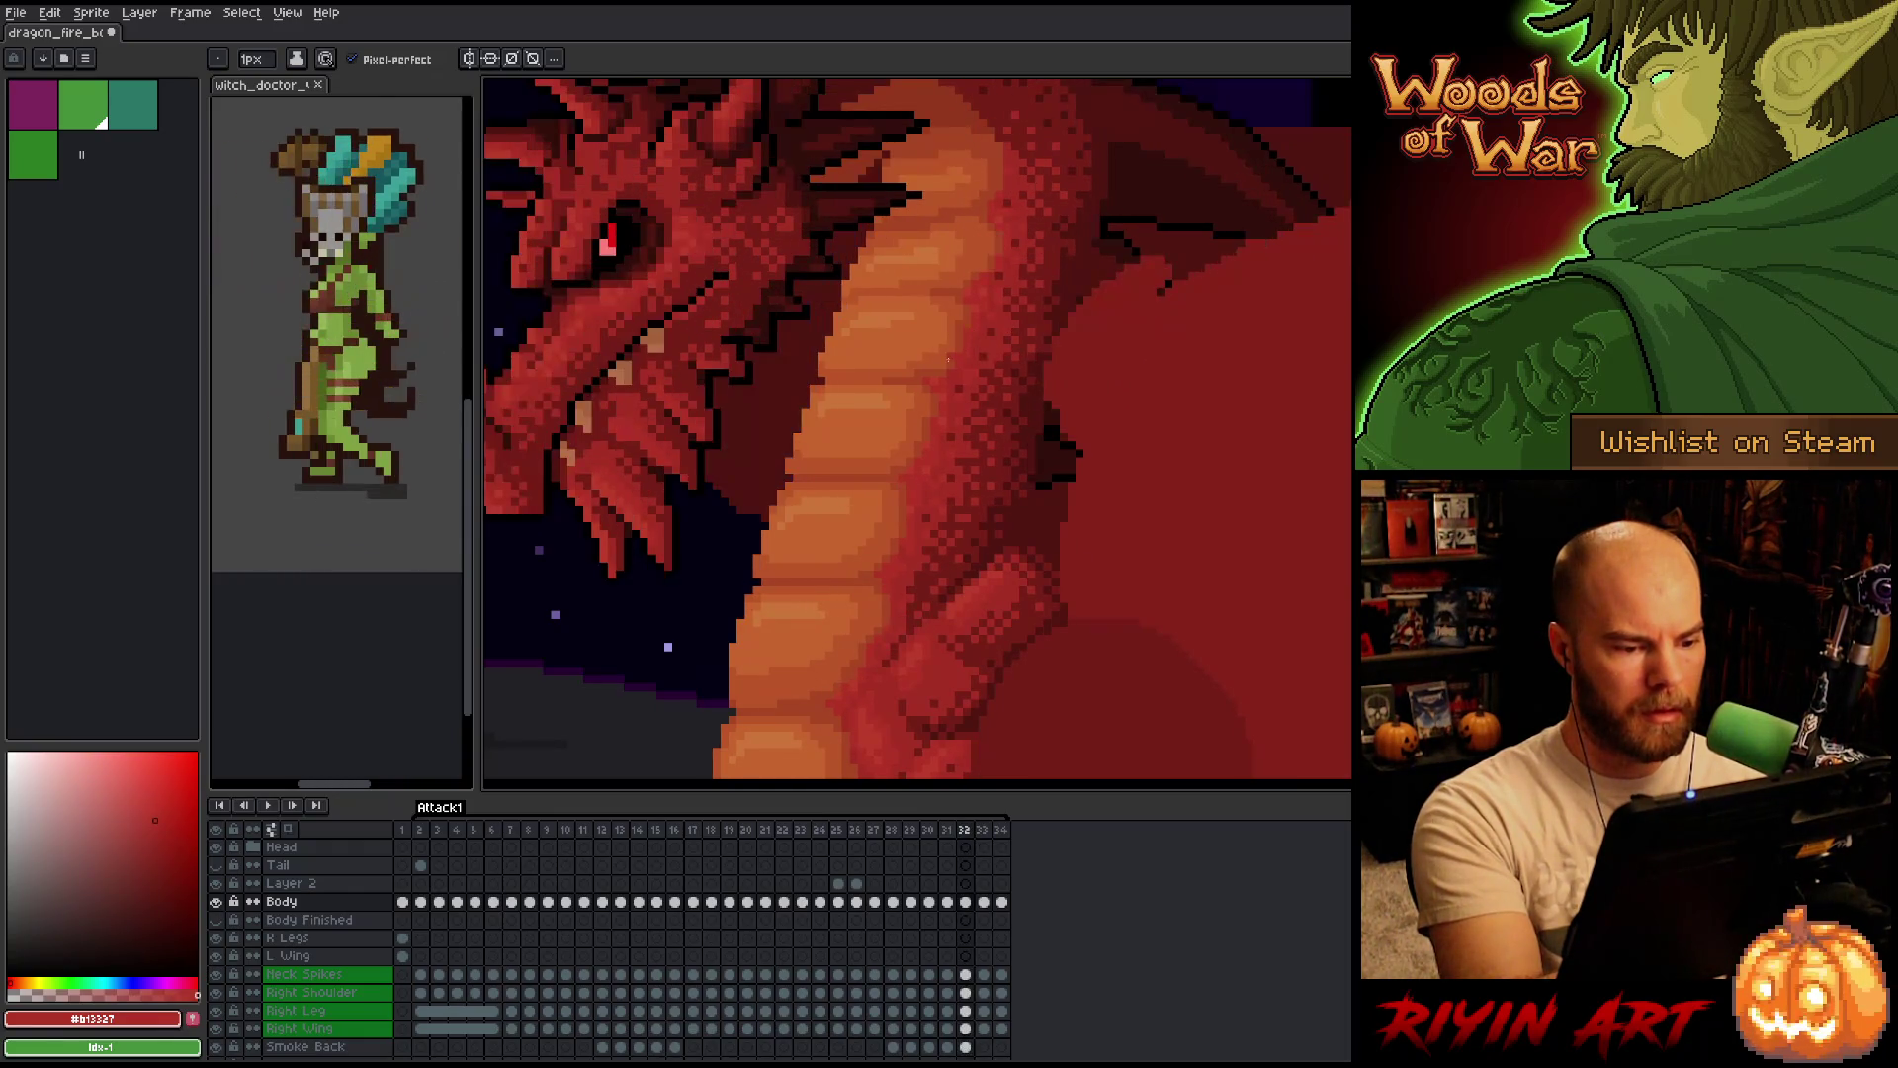
key(Right)
alt+click(877, 488)
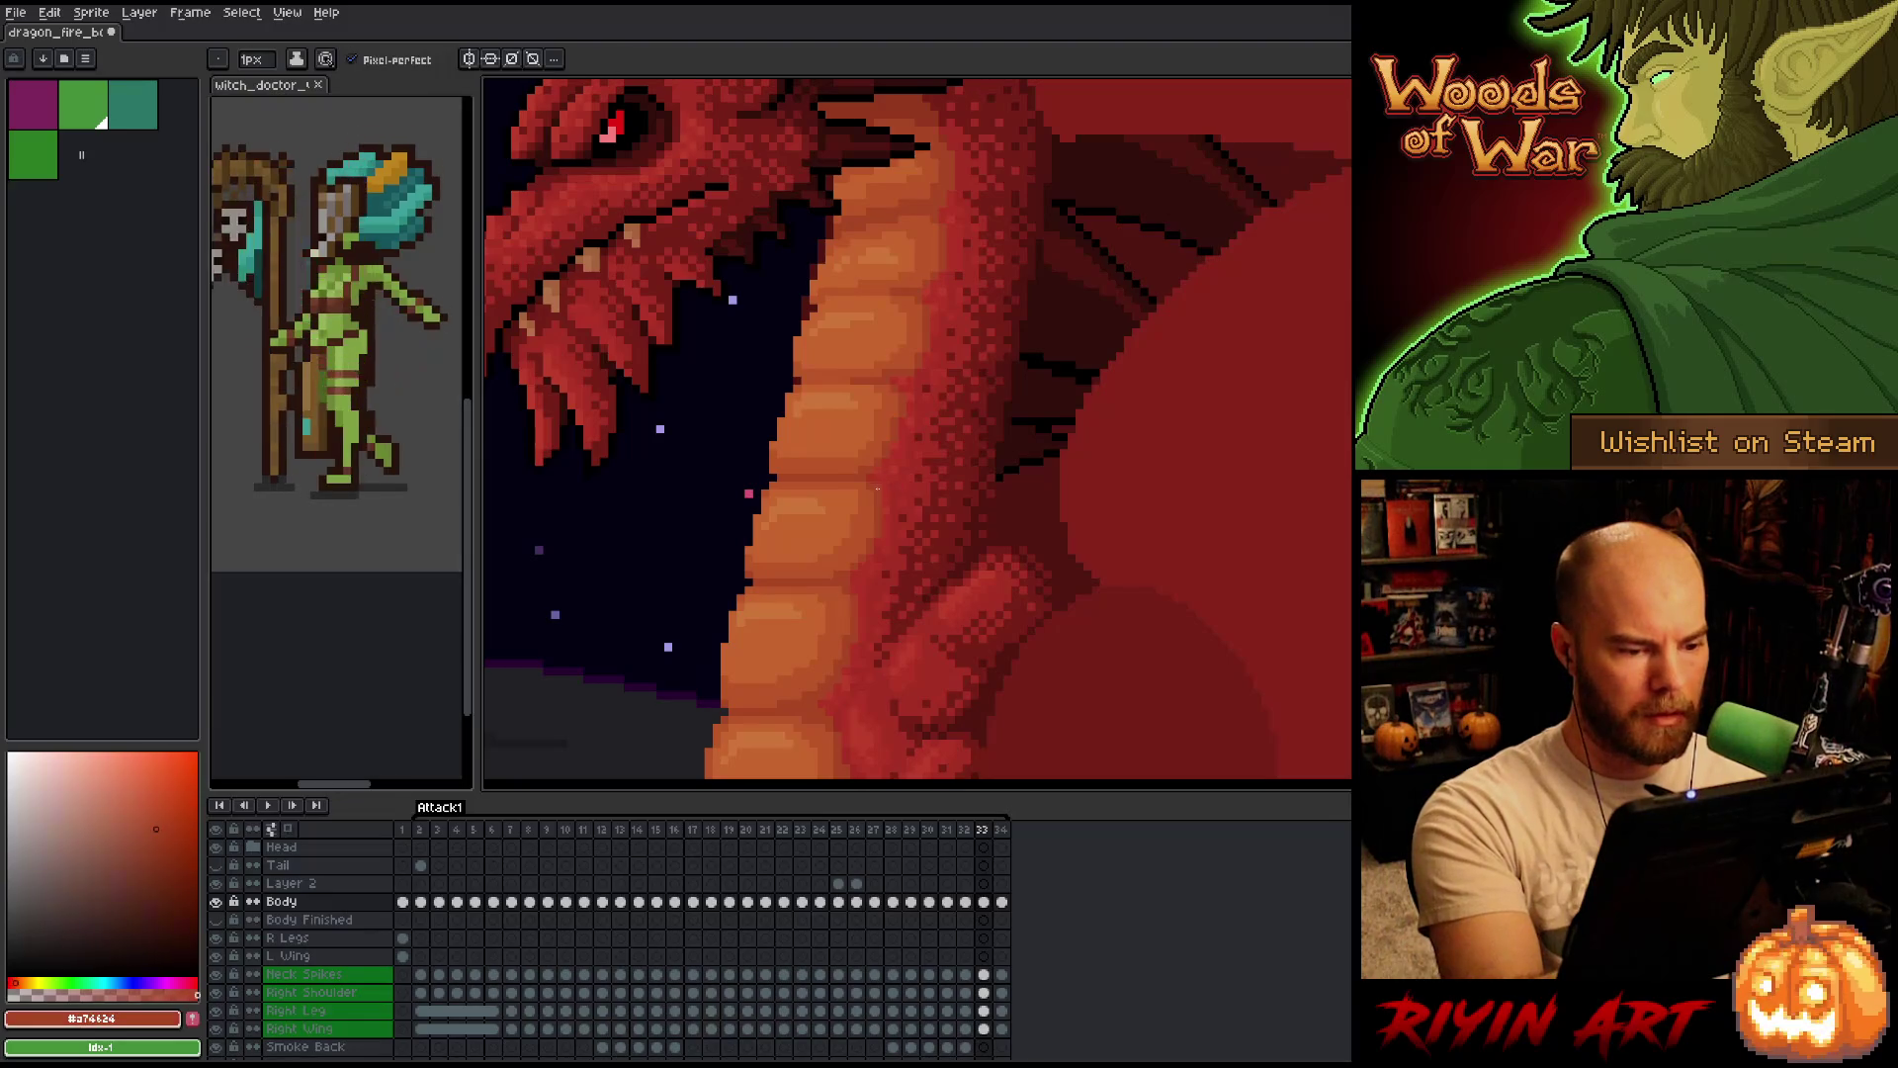
key(Right)
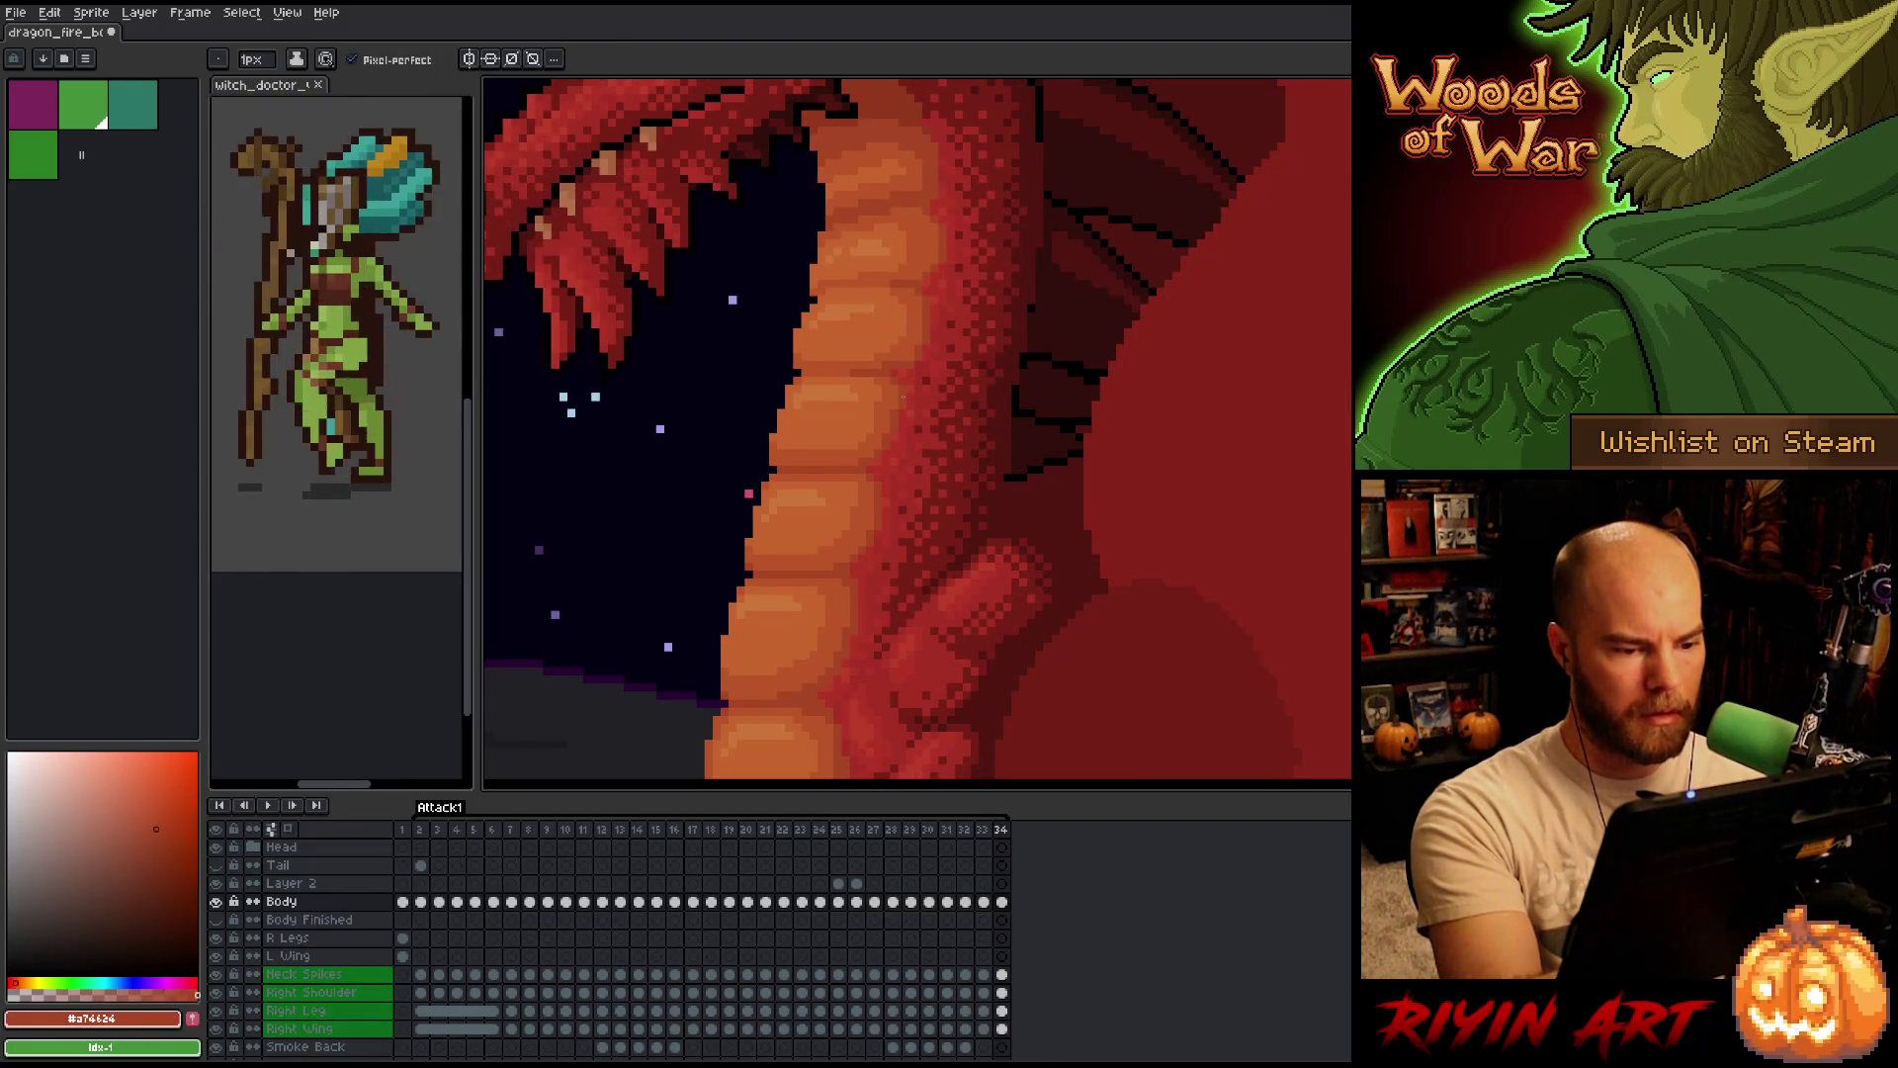
key(Left)
key(Left)
key(Right)
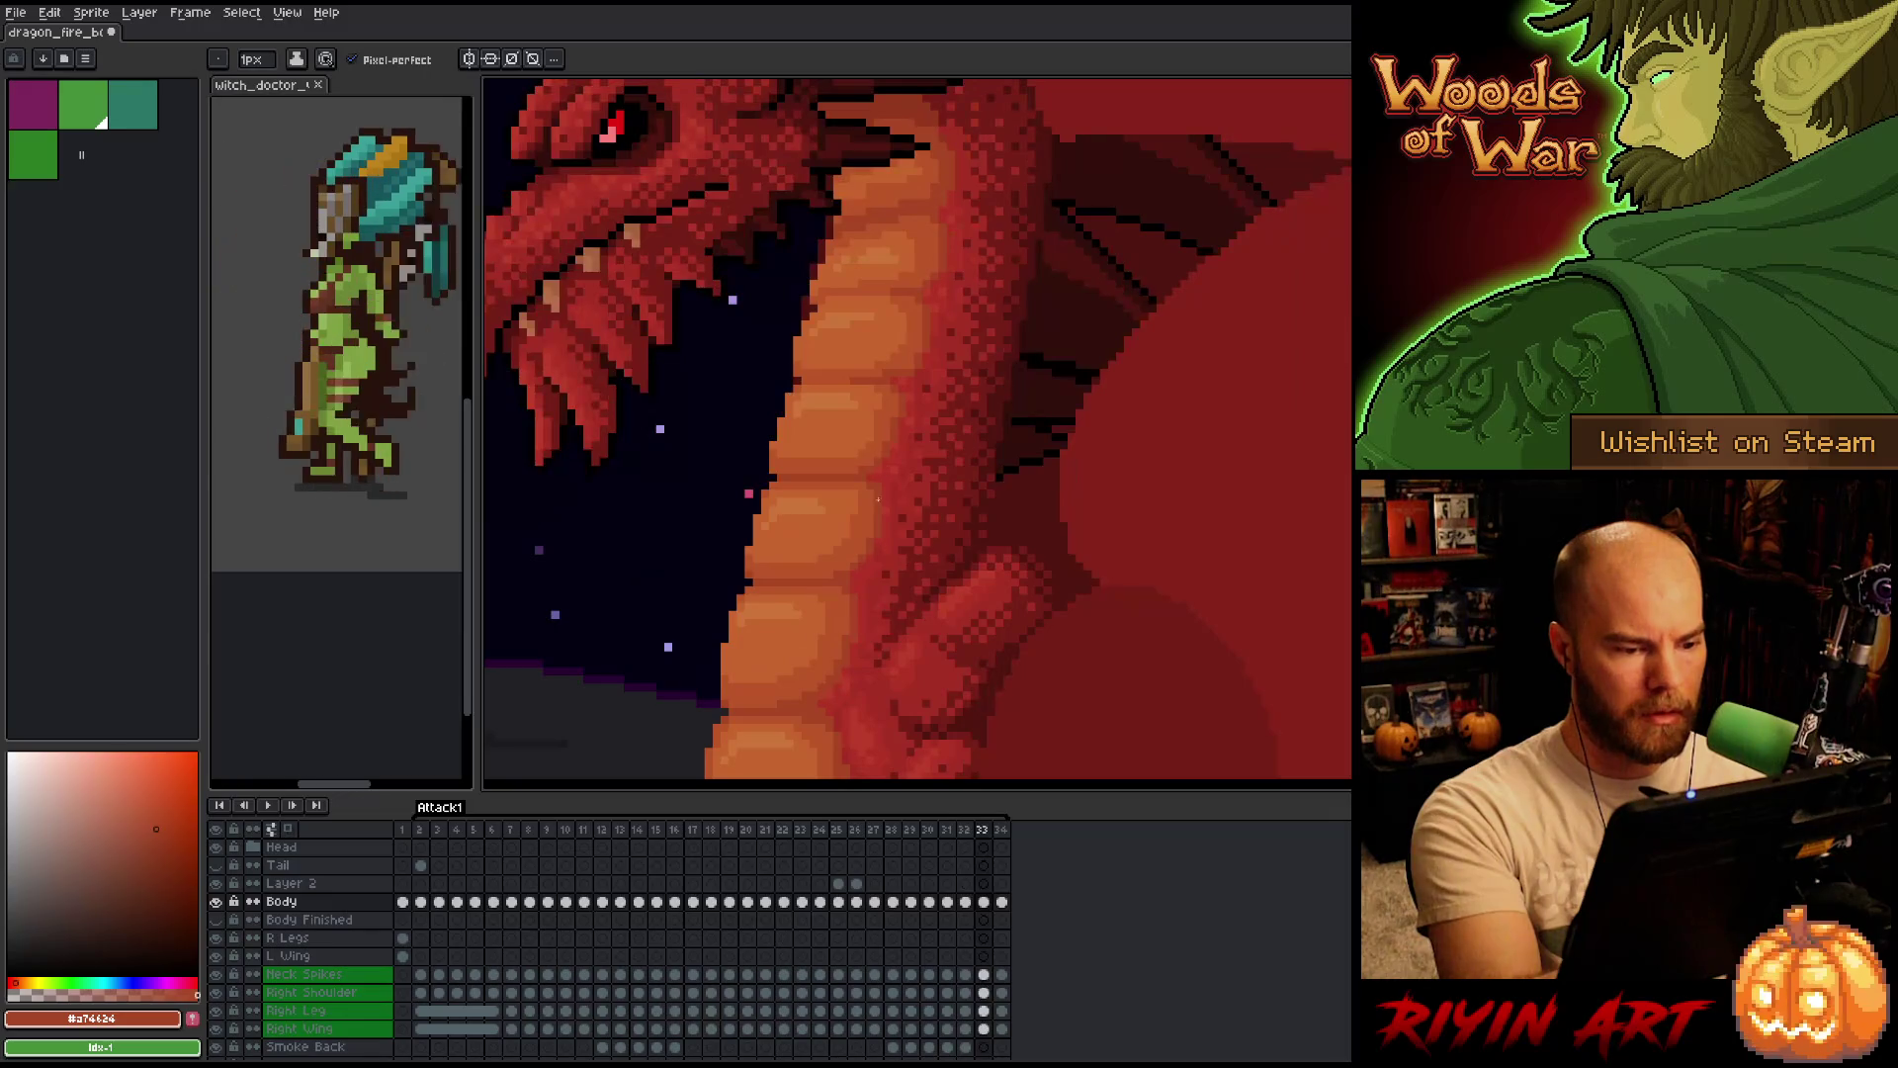
key(Right)
key(Left)
key(Right)
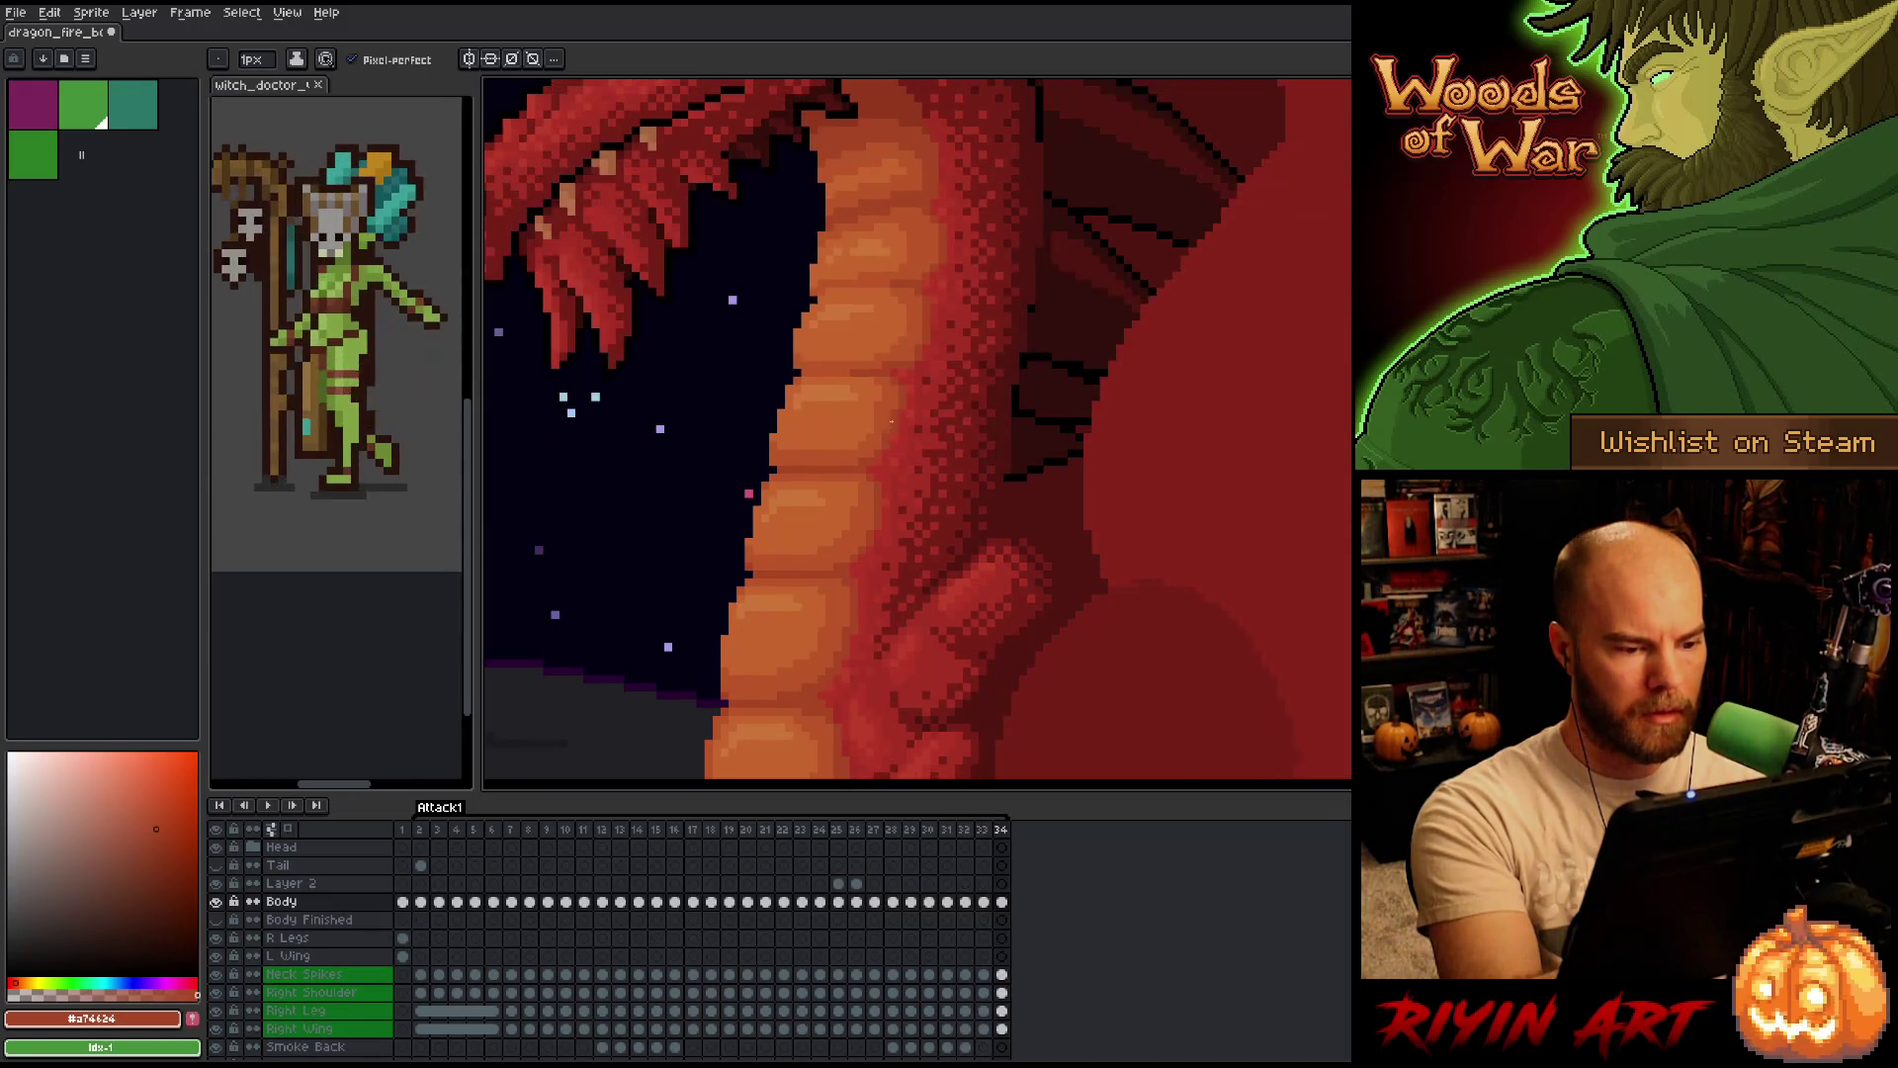
key(Left)
key(Right)
key(Left)
key(Right)
key(Left)
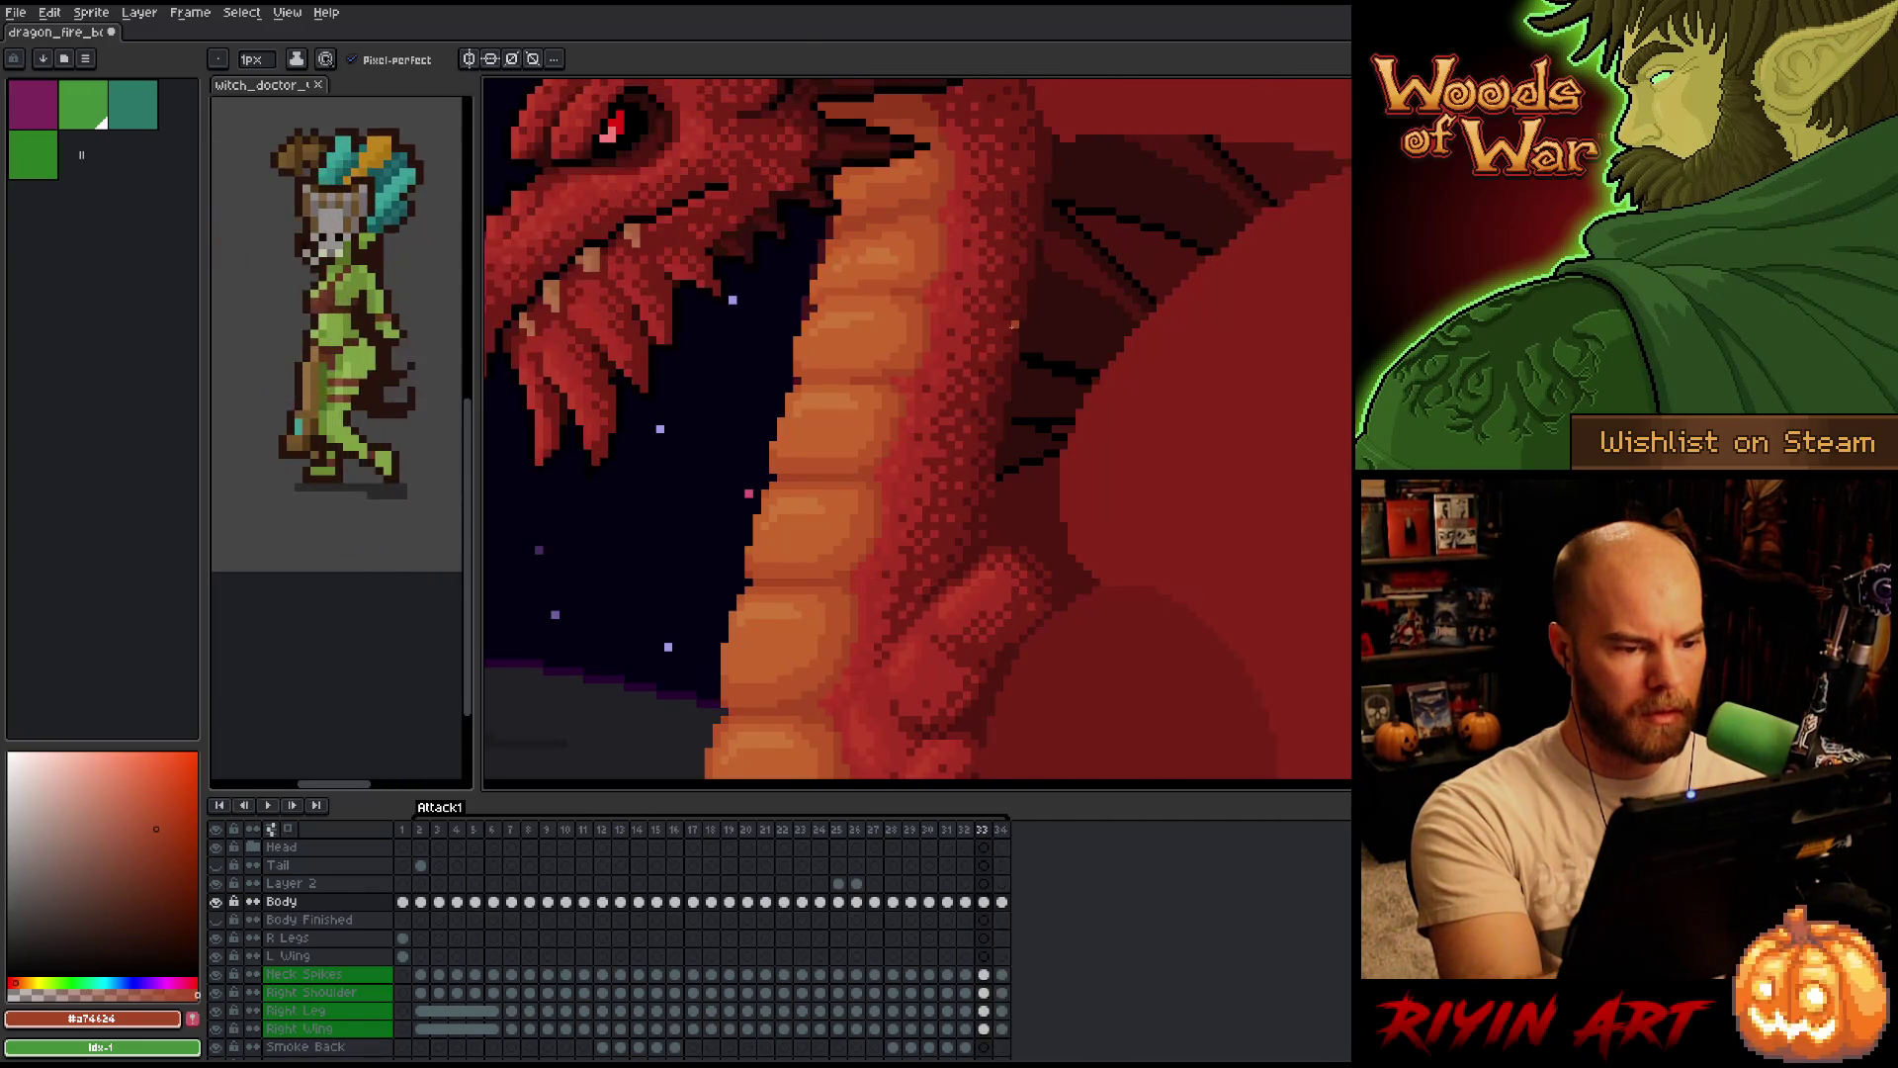
key(Right)
key(Left)
key(Right)
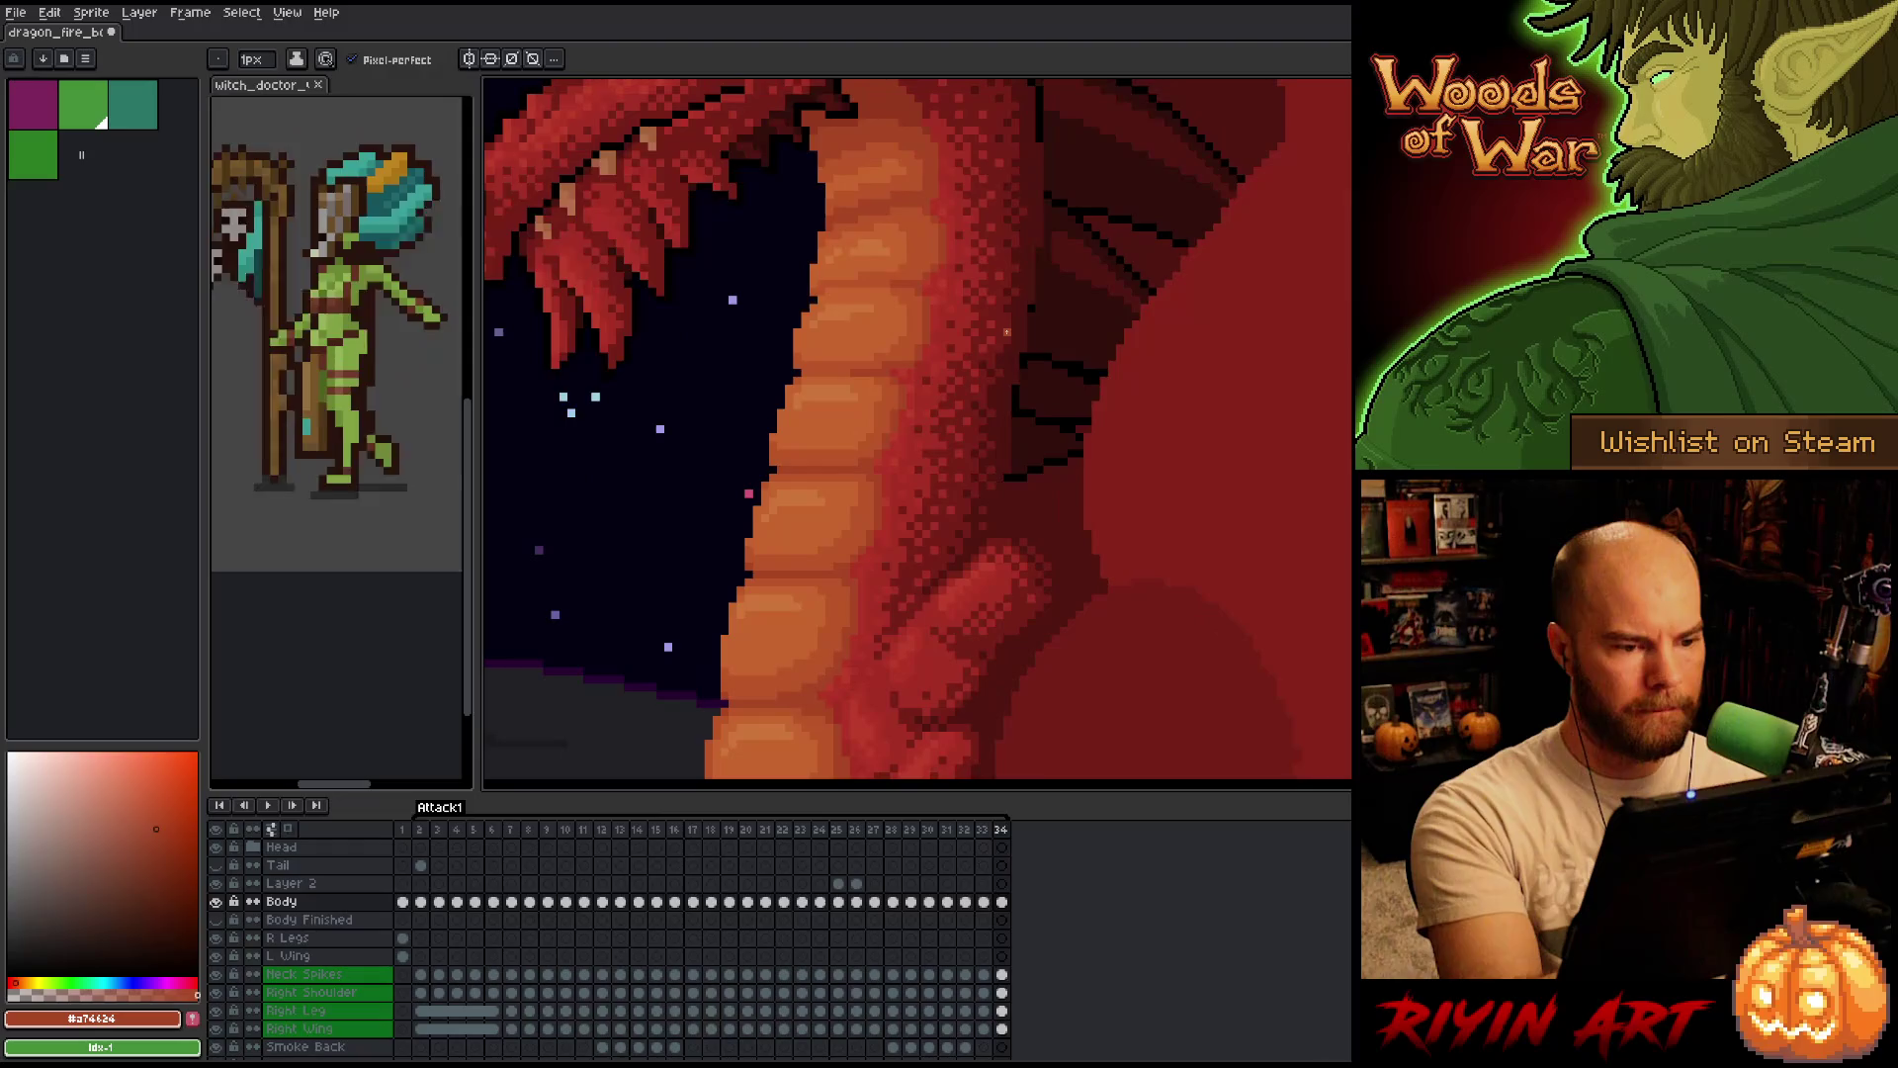
key(Left)
key(Right)
key(Left)
key(Right)
key(Left)
key(Right)
key(Left)
key(Right)
key(Left)
key(Right)
key(Left)
key(Right)
key(Left)
key(Right)
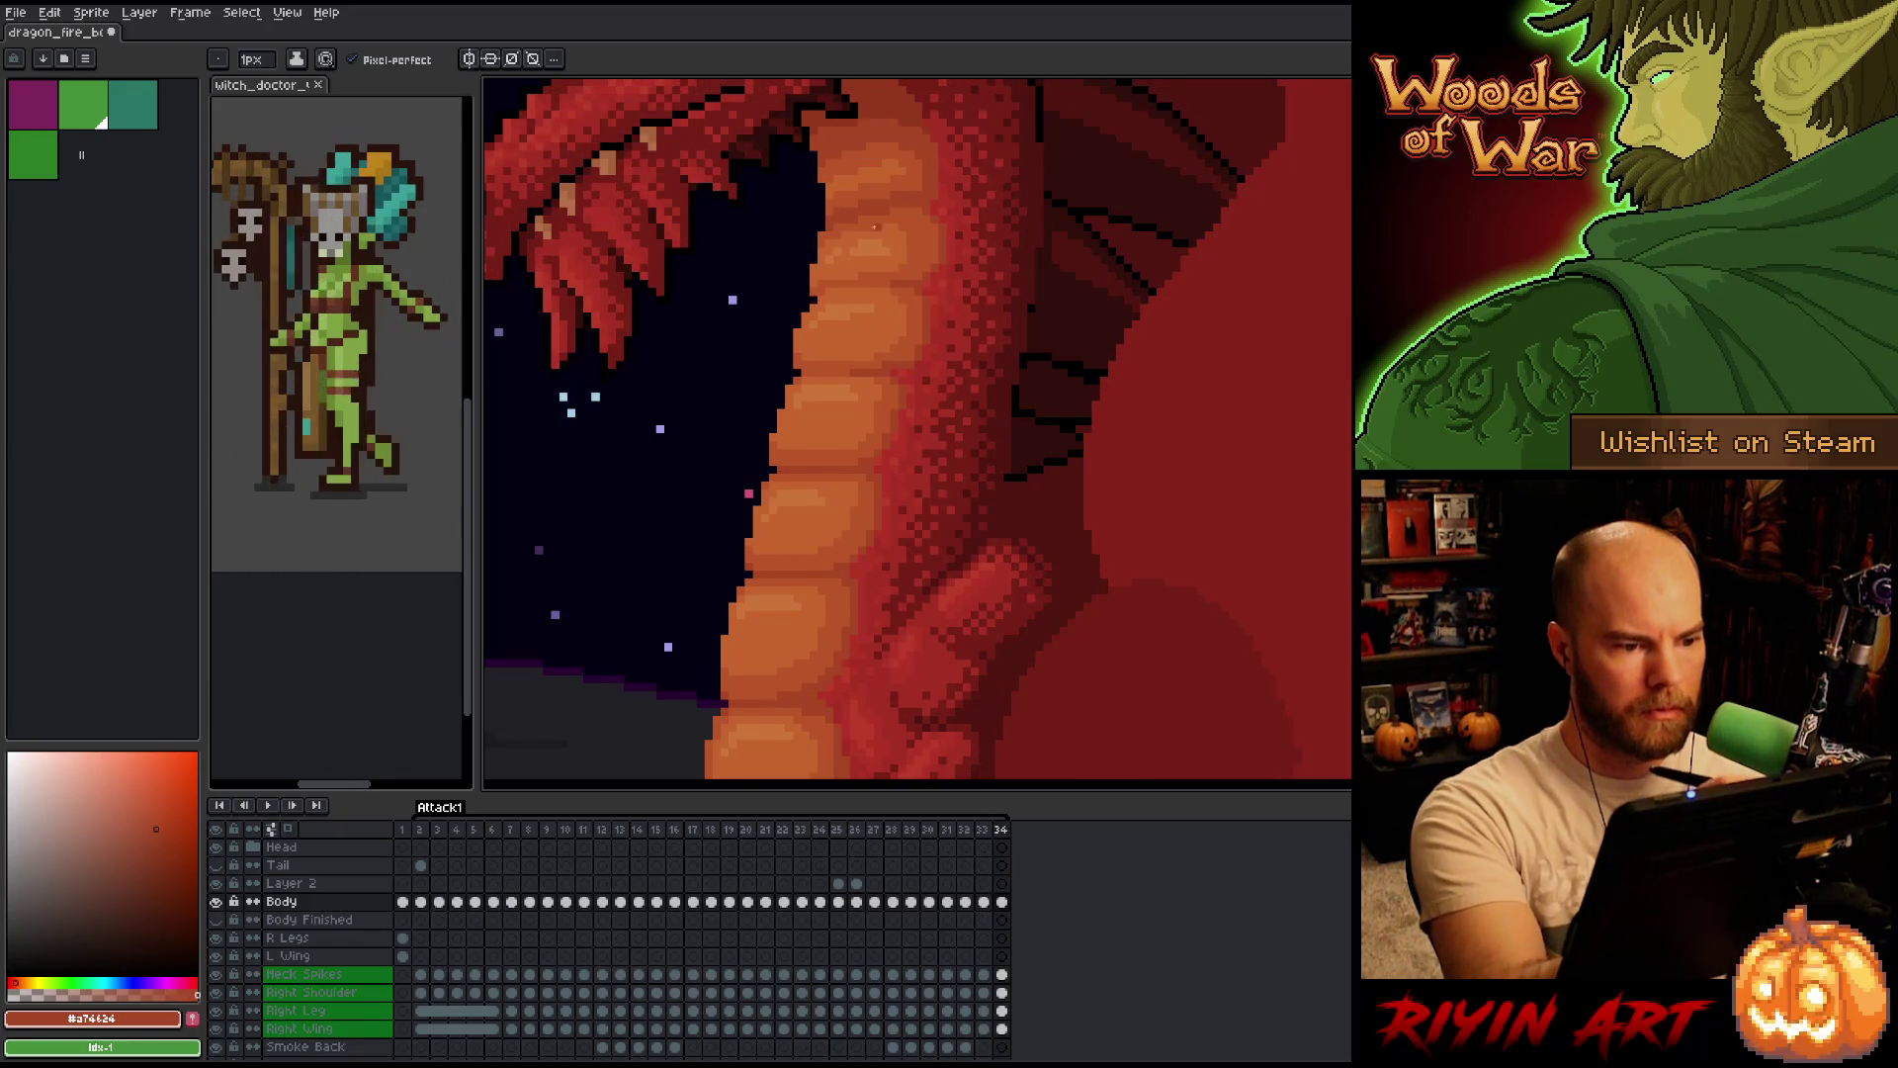
alt+click(886, 185)
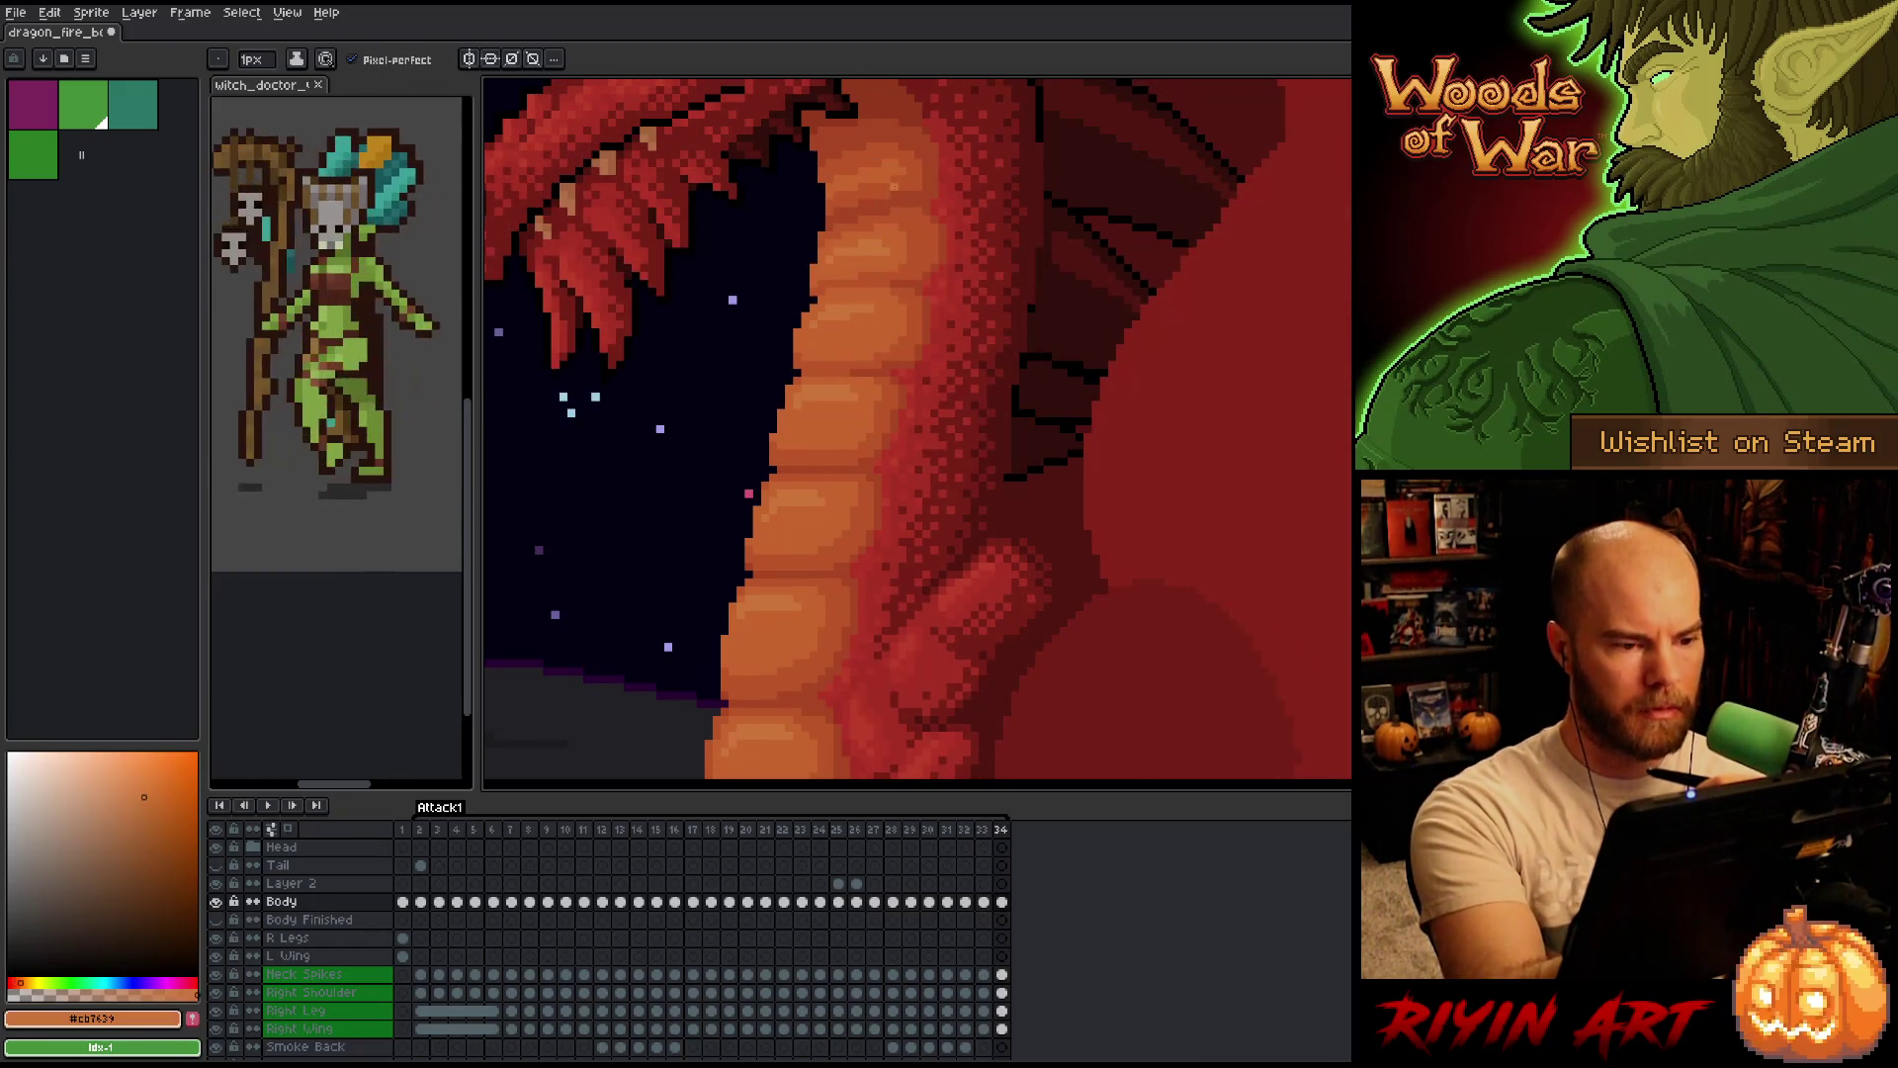
key(Left)
key(Right)
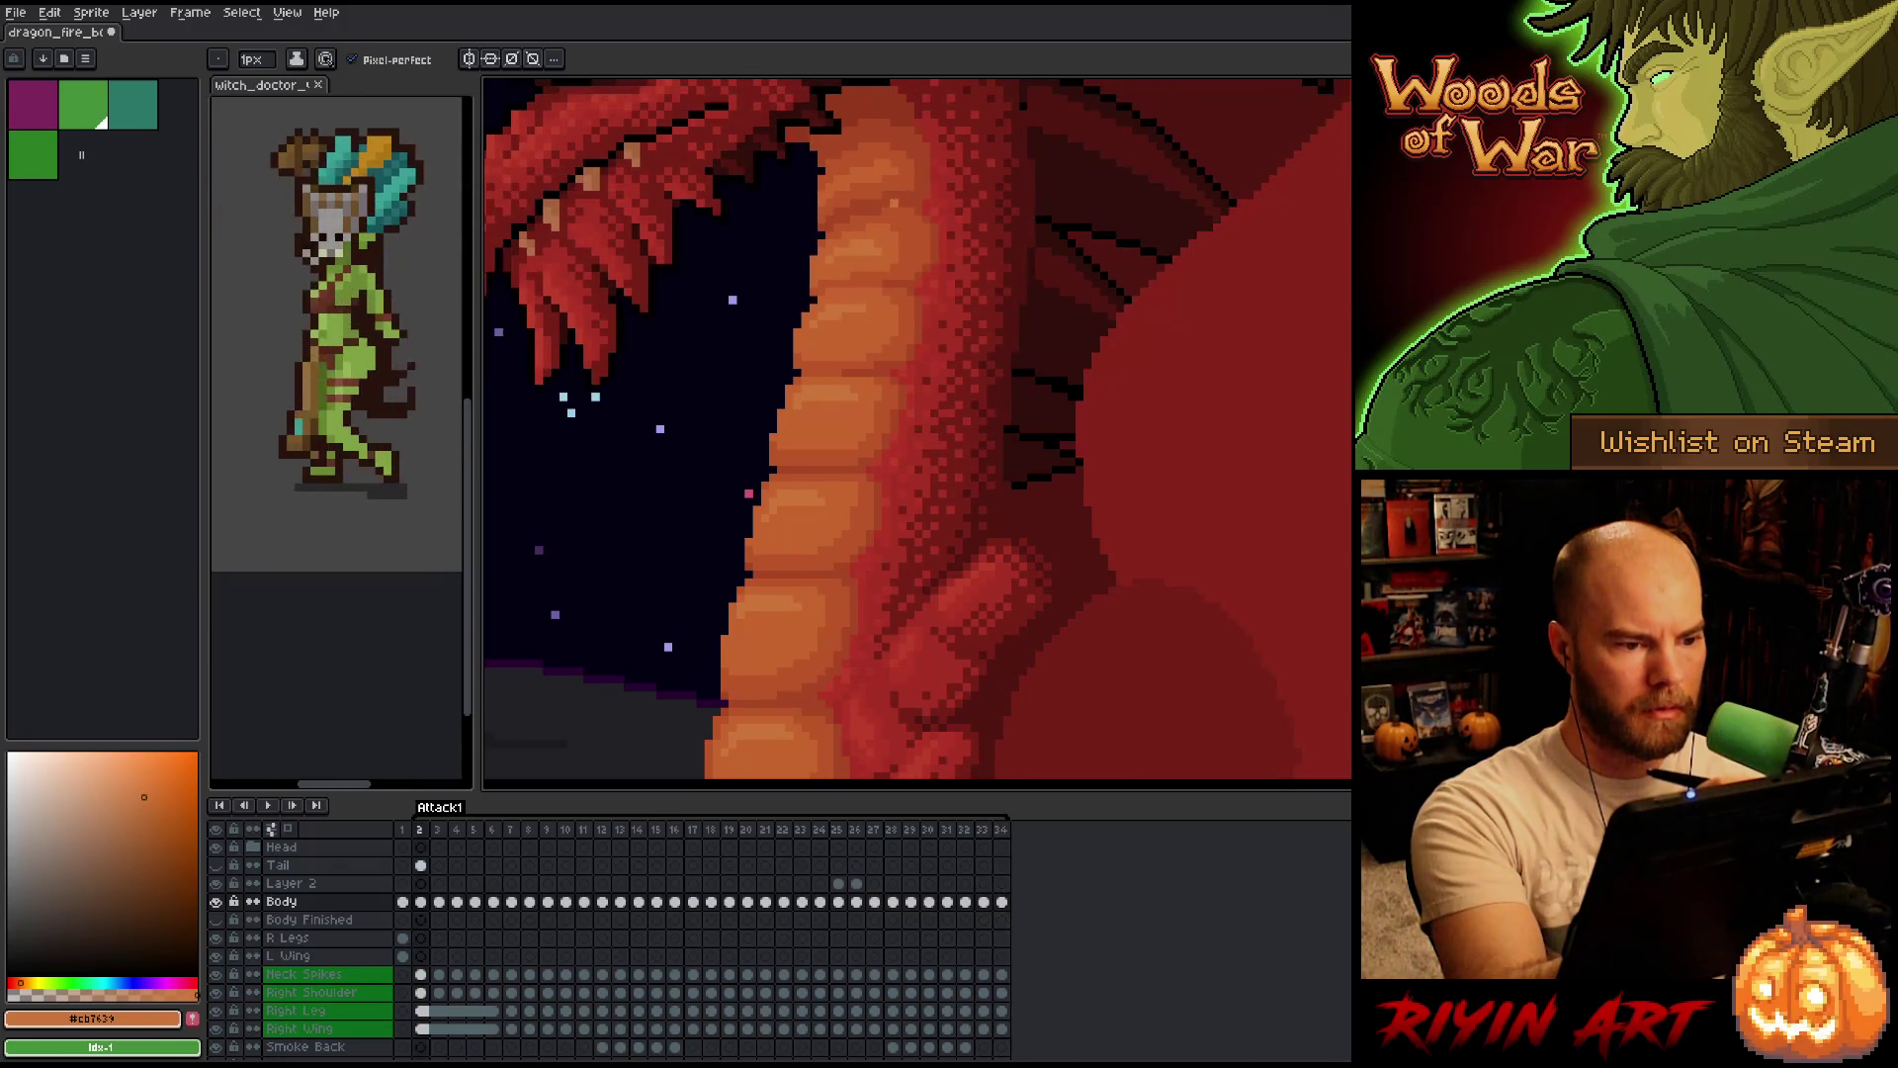
key(Left)
key(Right)
key(Left)
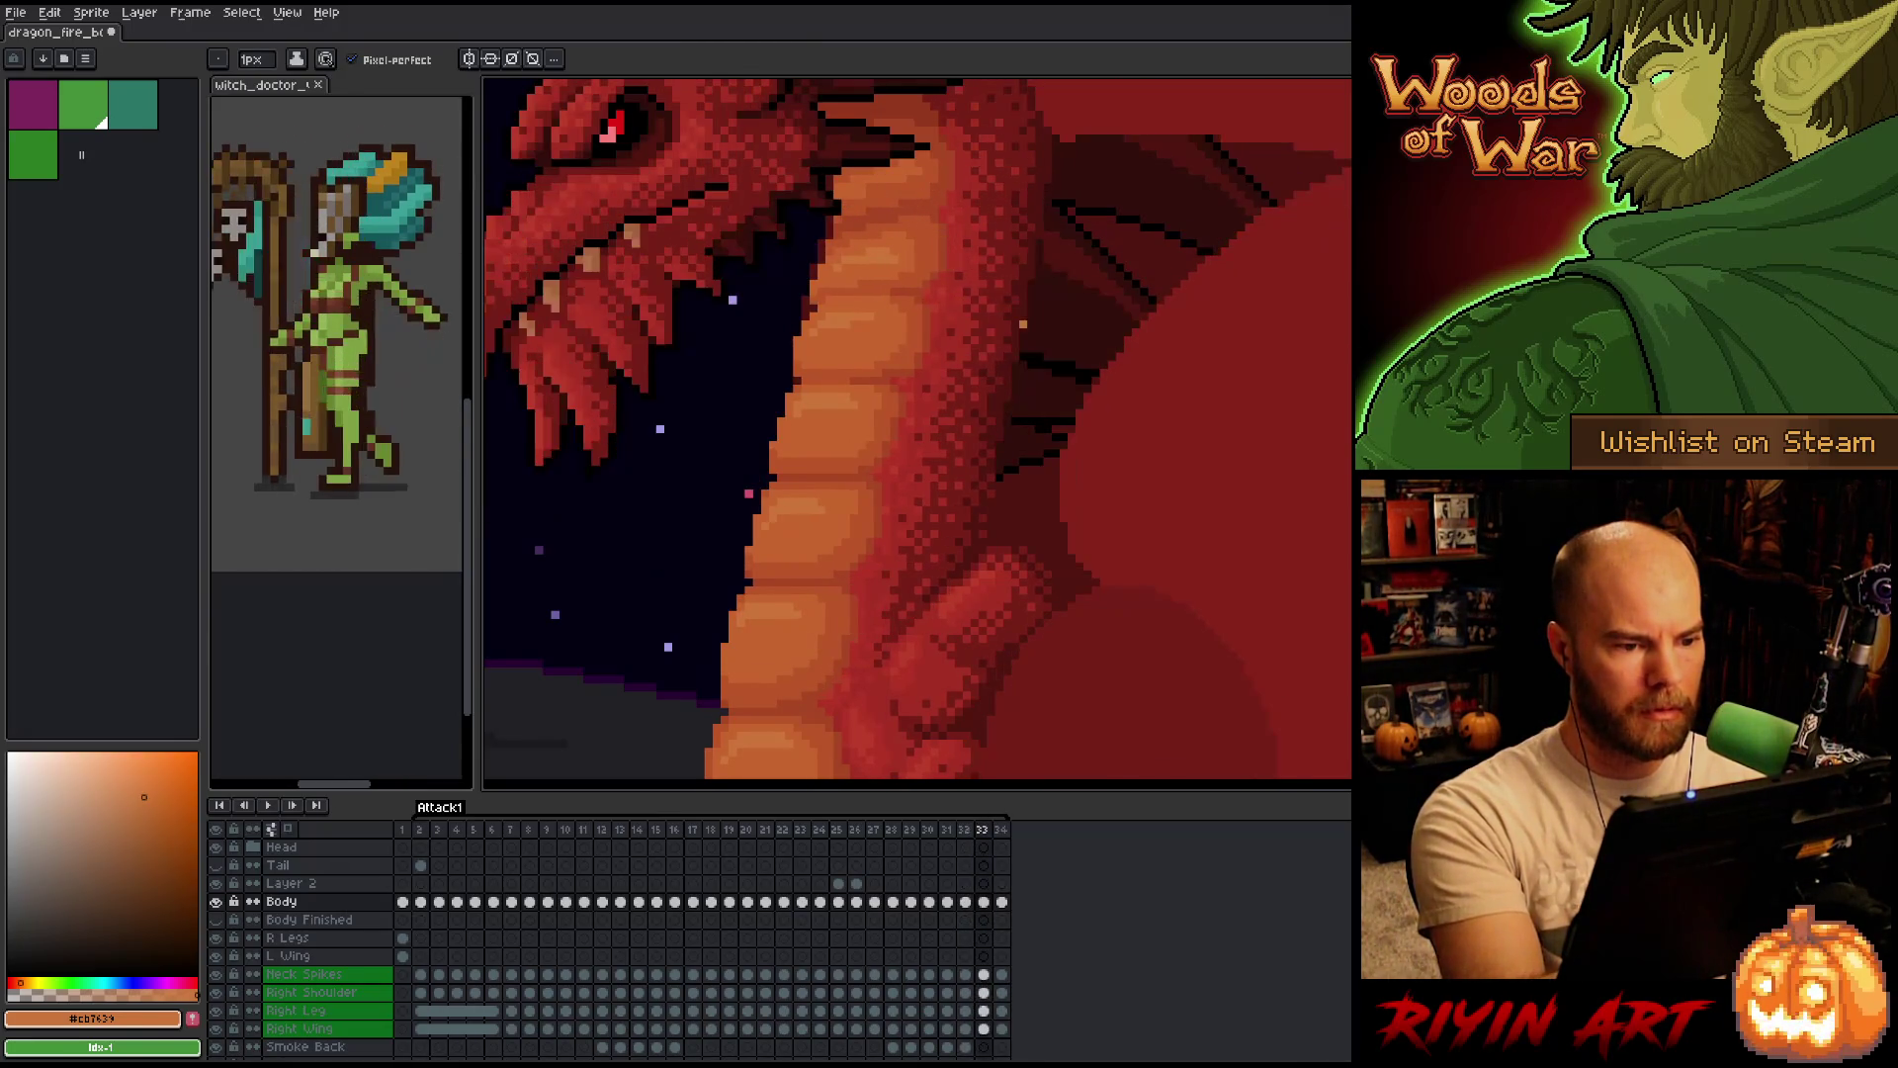
key(Right)
key(Left)
key(Right)
key(Left)
key(Right)
key(Left)
key(Right)
key(Left)
key(Right)
key(Left)
key(Right)
key(Left)
key(Right)
key(Left)
key(Right)
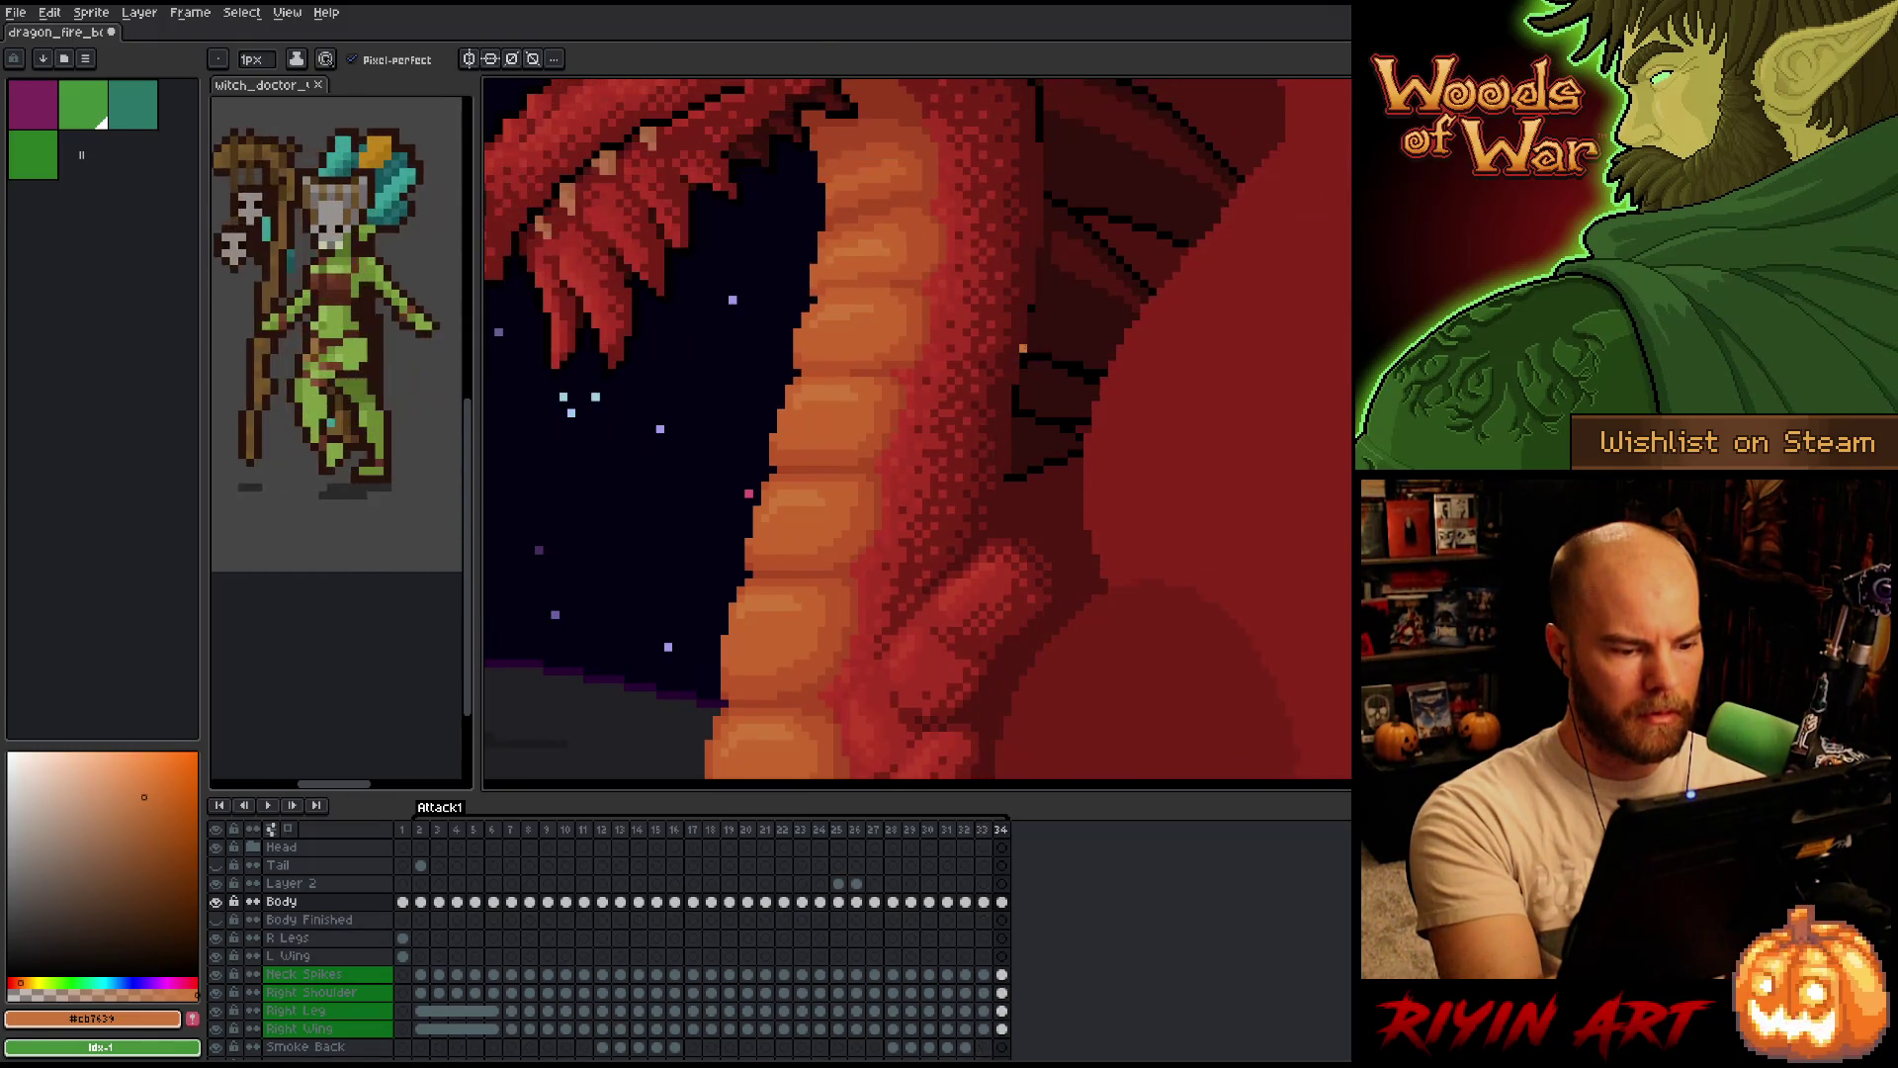
key(Left)
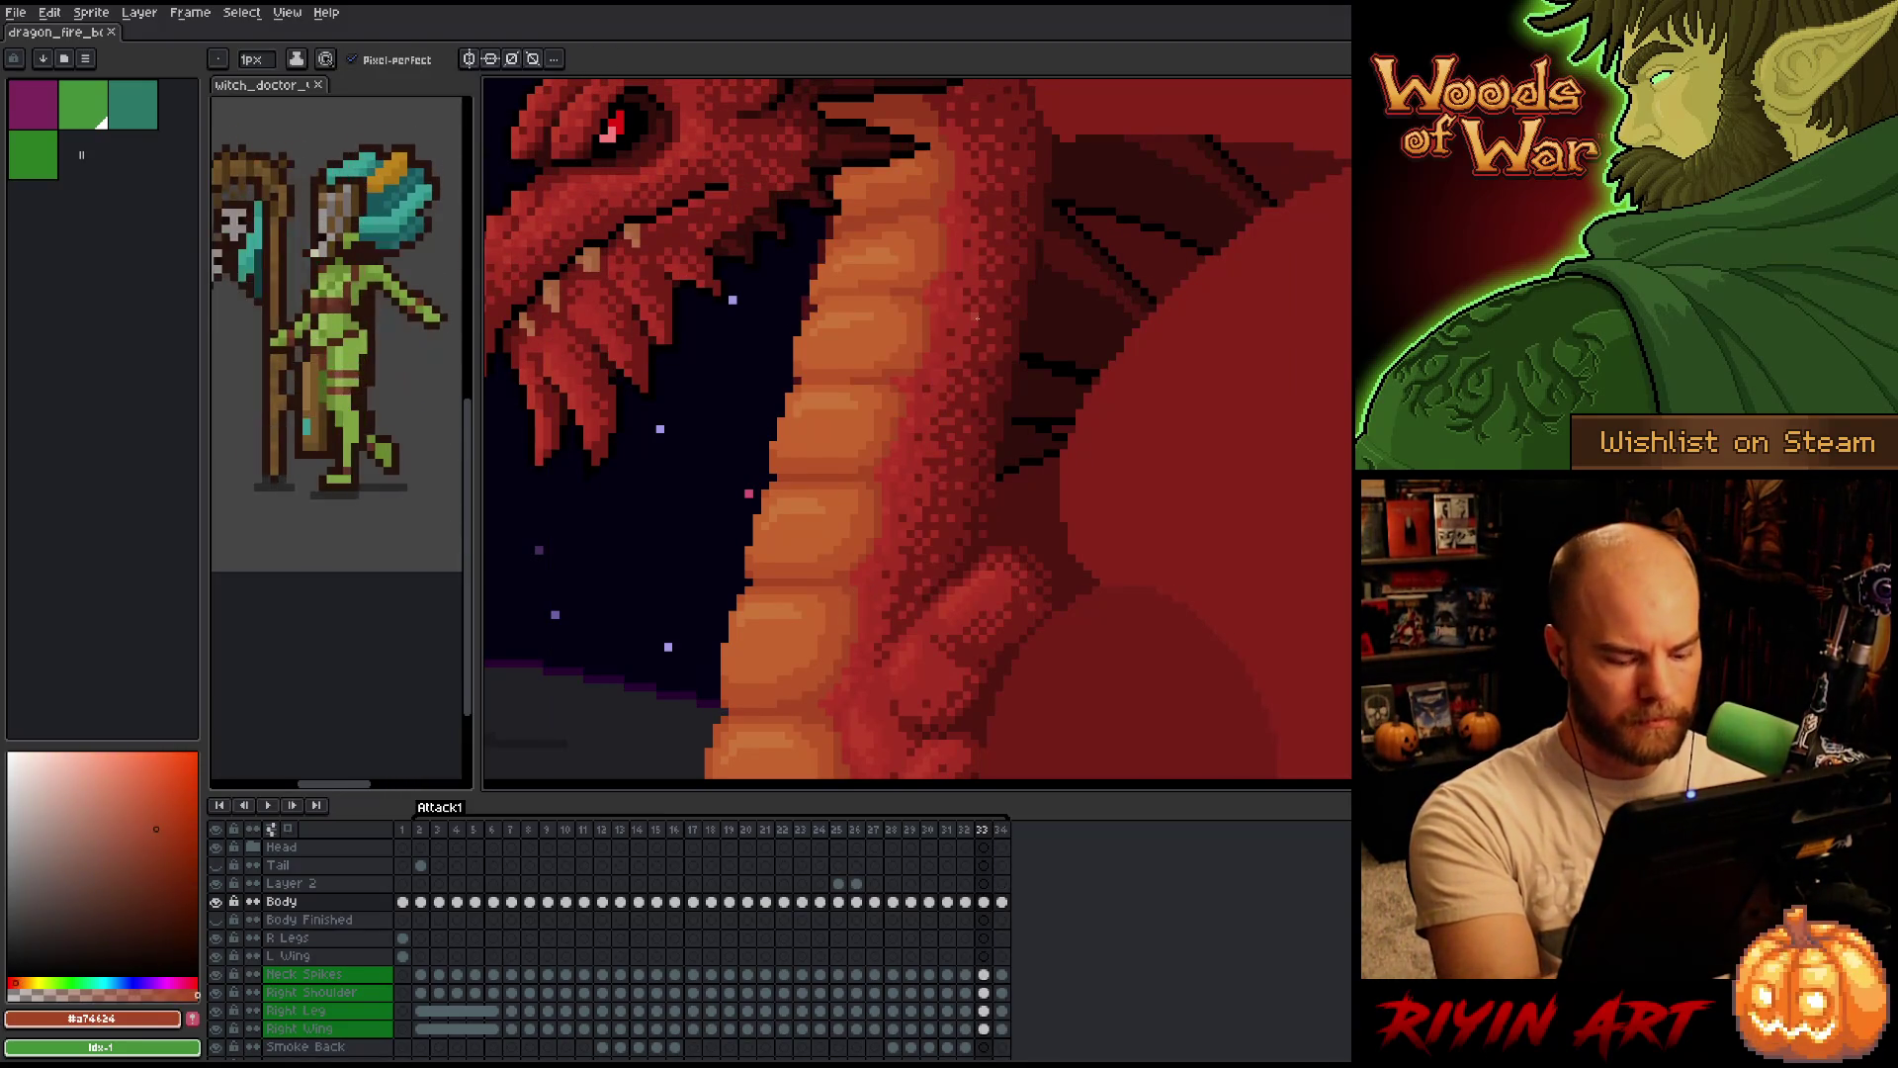
Save the dragon animation with Ctrl+S and compare frames 32–34, settling on frame 32.
key(Right)
key(Left)
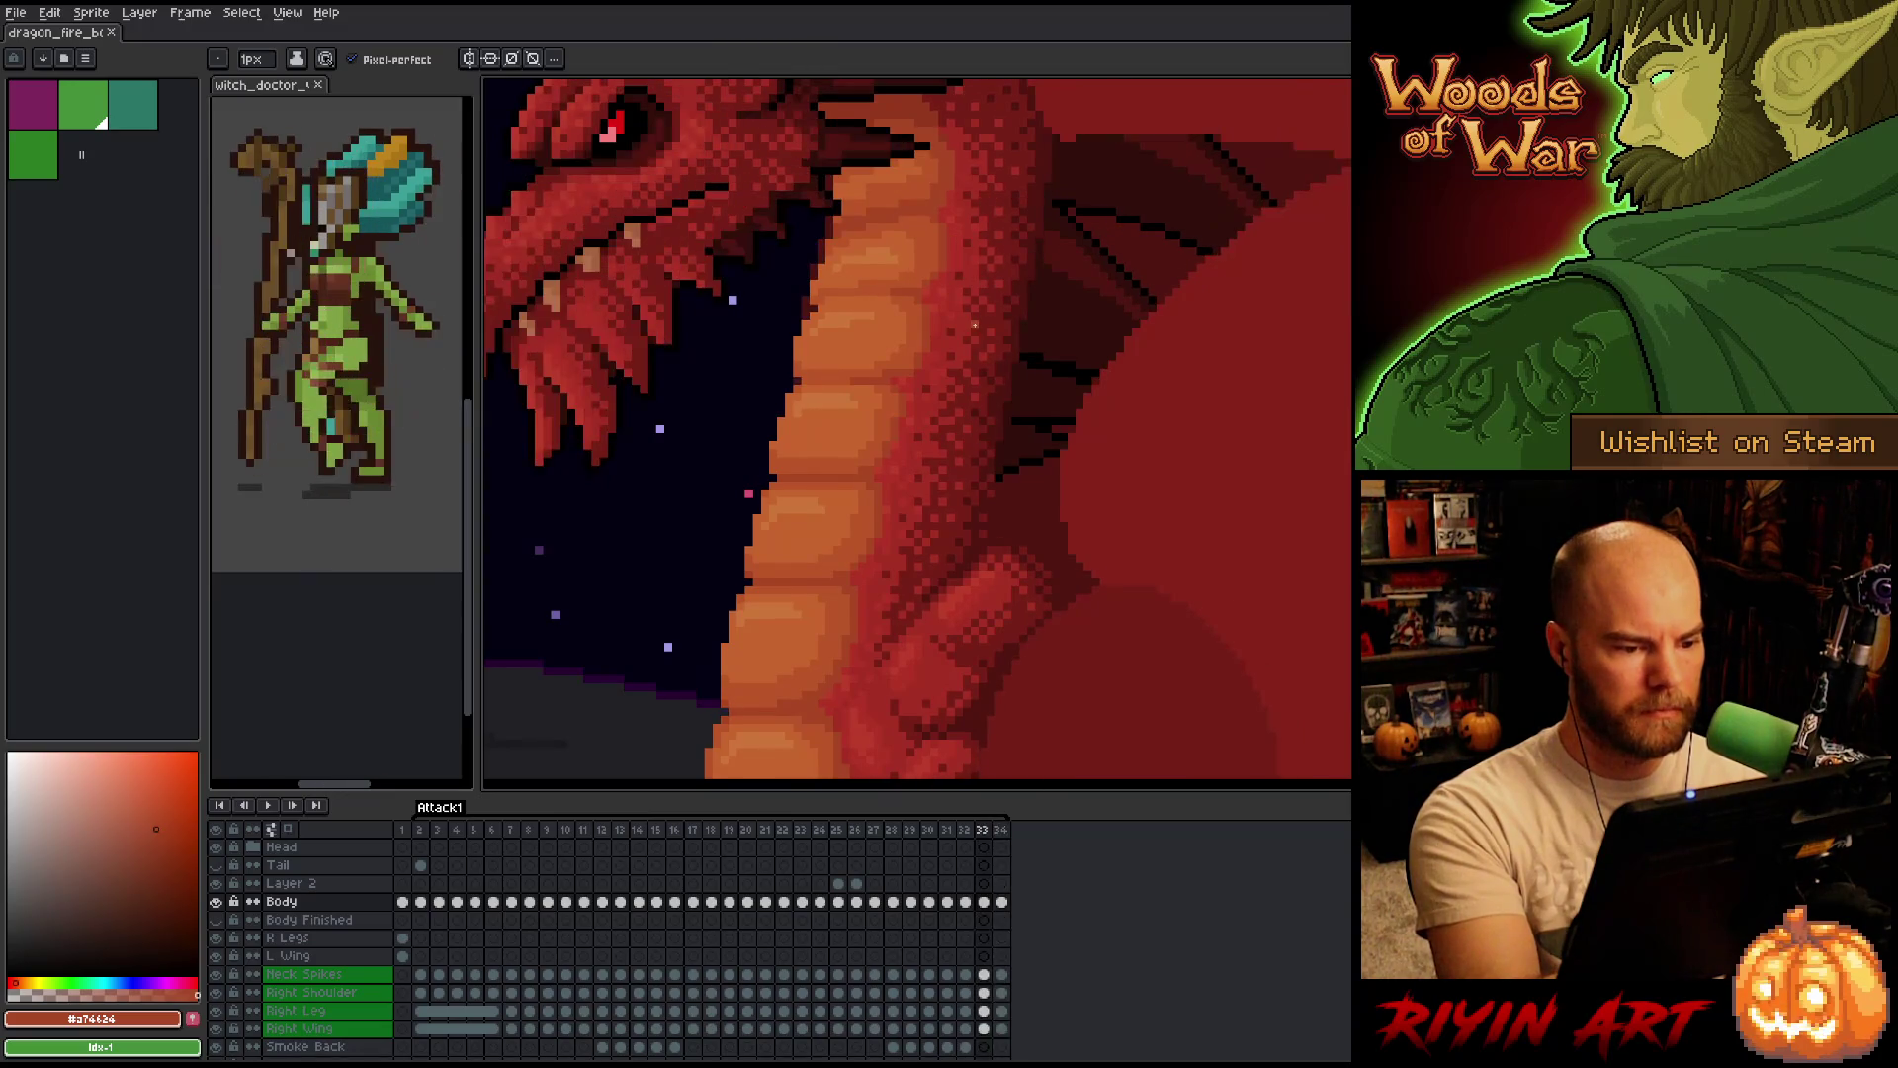
key(ctrl+s)
key(Right)
key(Left)
key(Right)
key(Left)
key(Right)
key(Left)
key(Left)
key(Right)
key(Left)
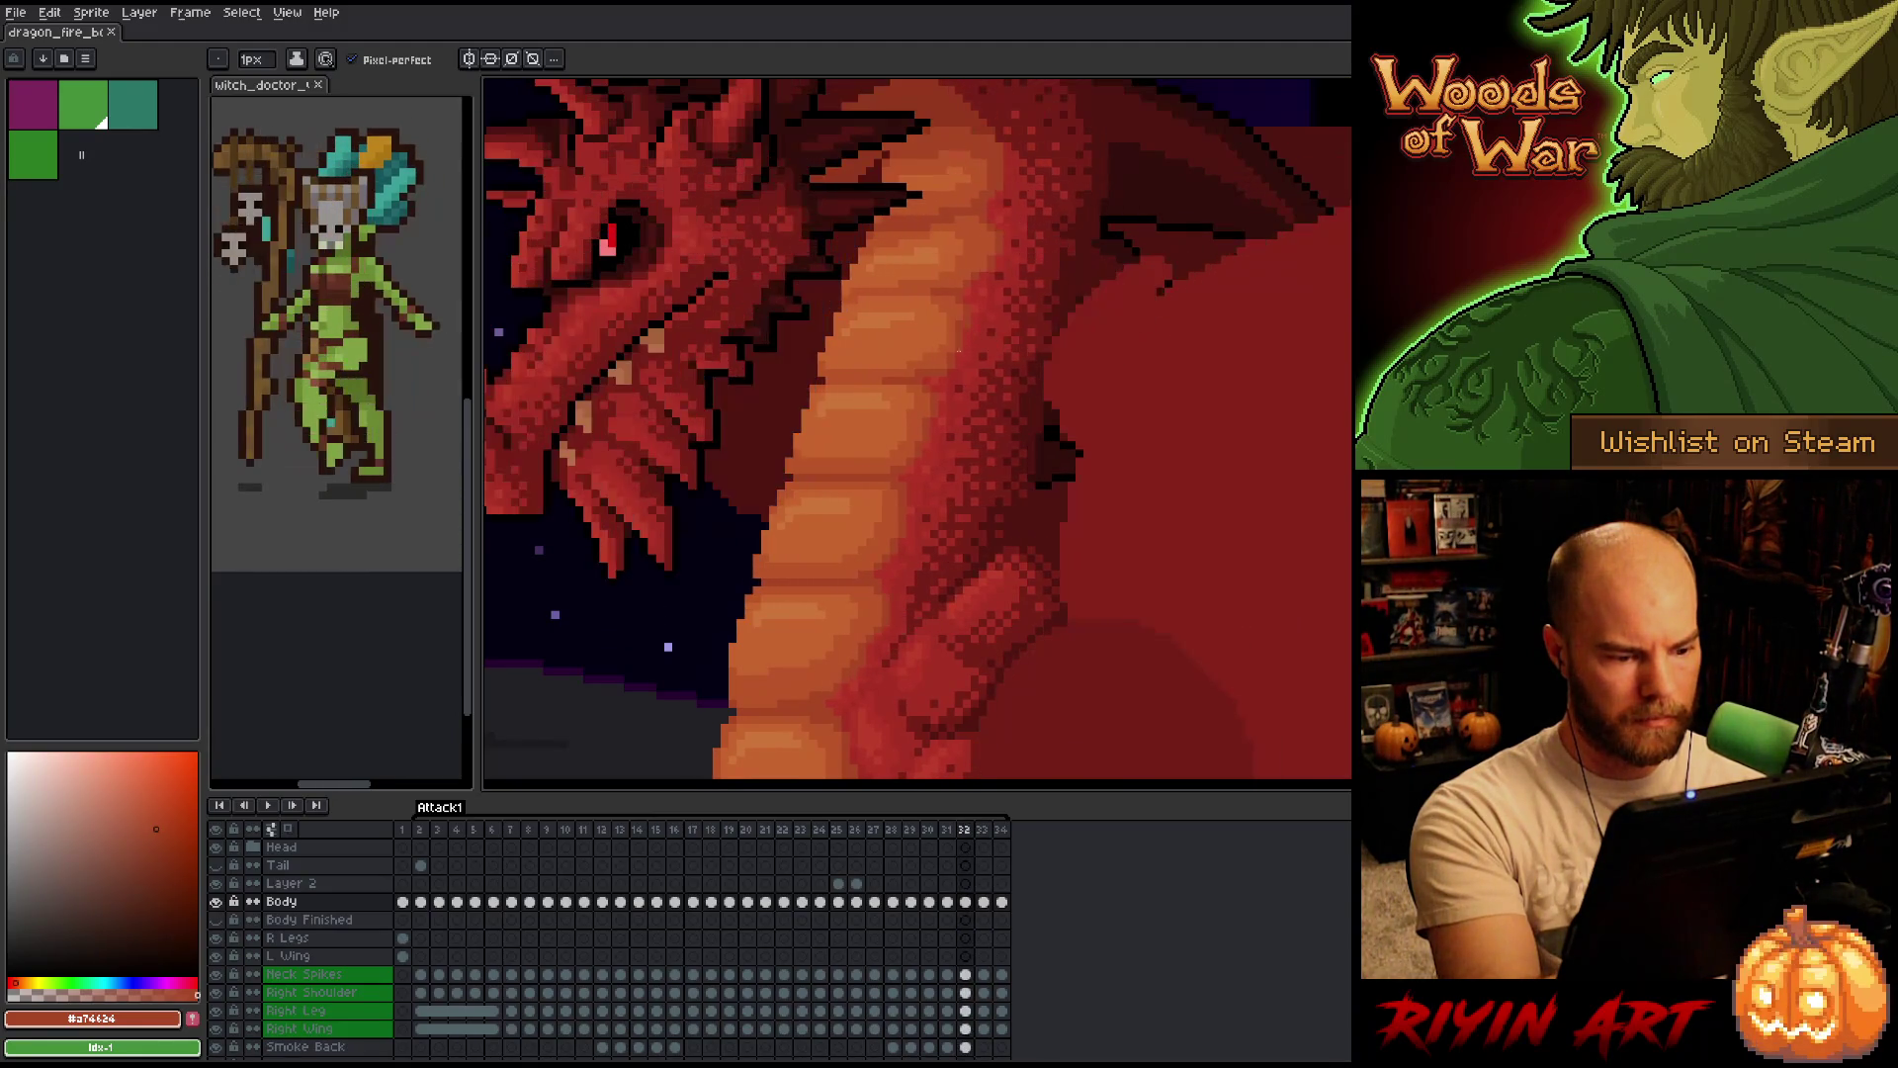
Sample the deep red #b13327 from the dragon and compare frame 32 with its neighbour.
key(alt)
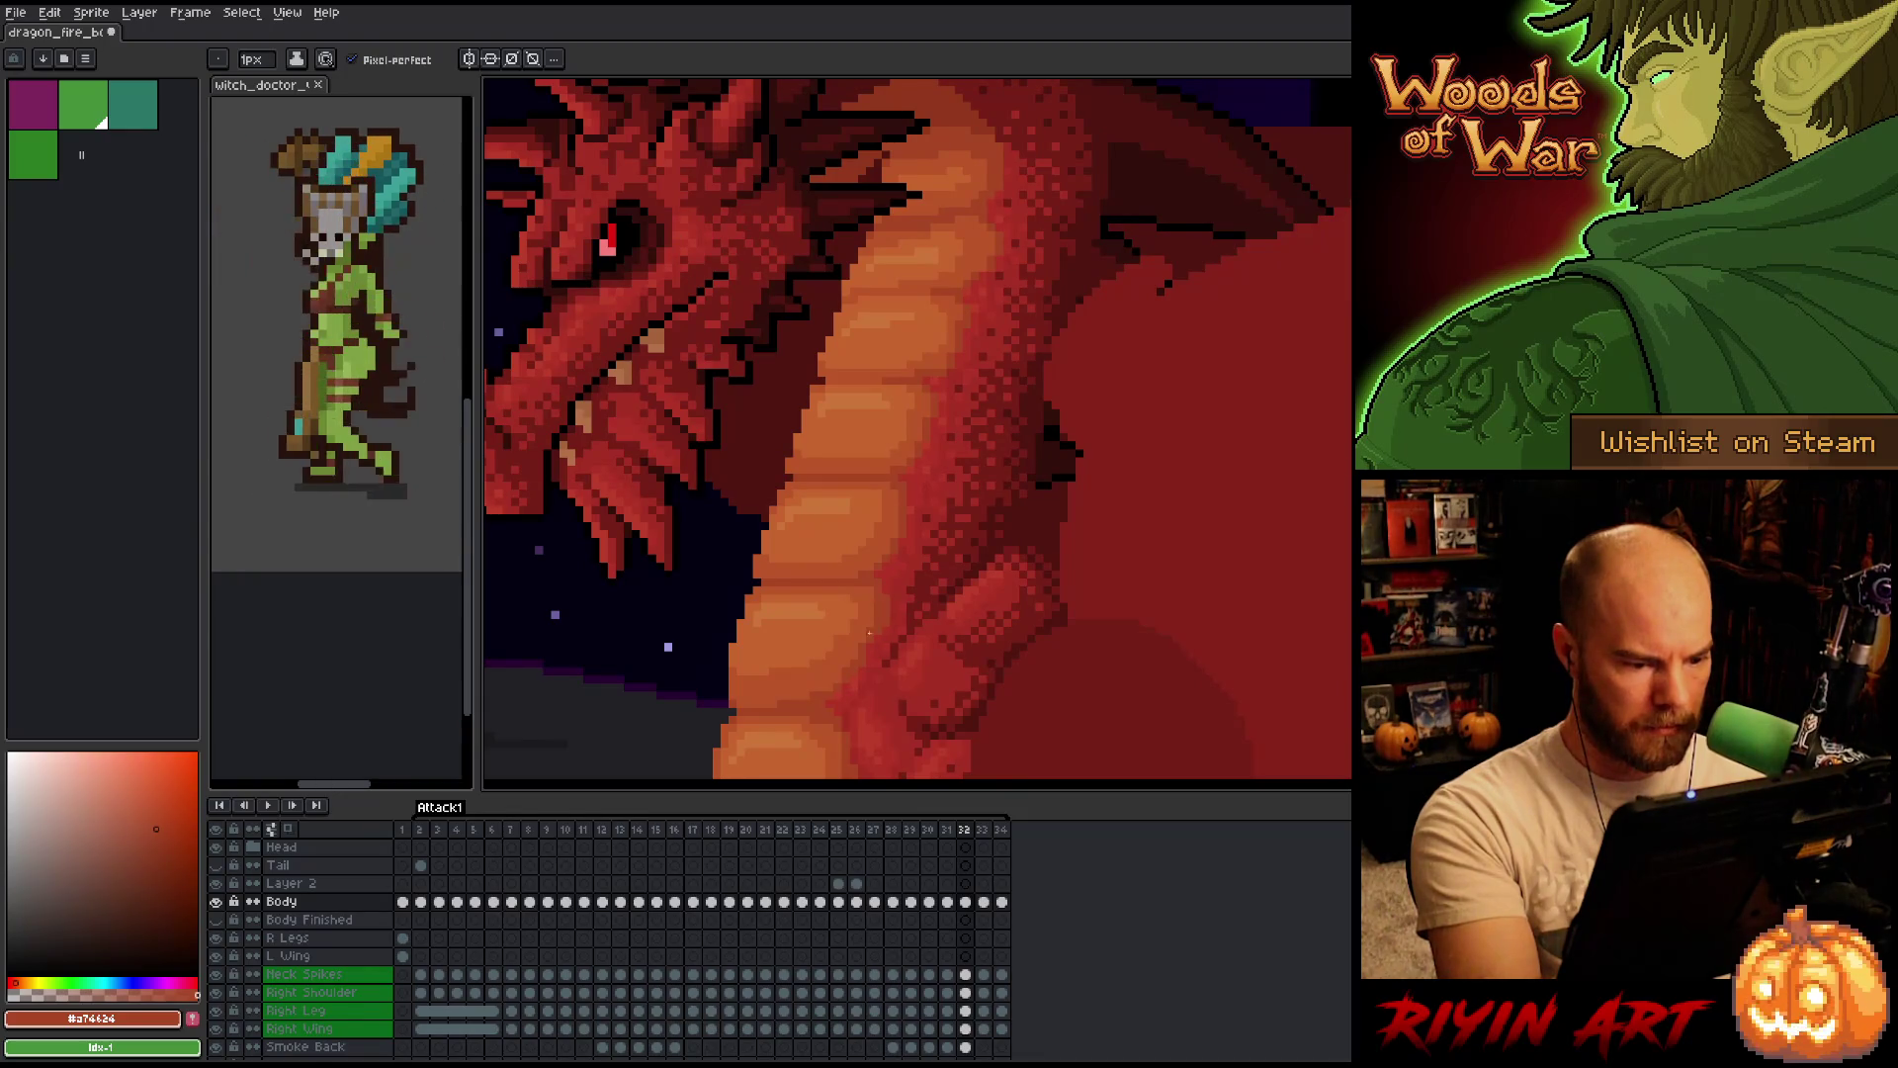
alt+click(889, 585)
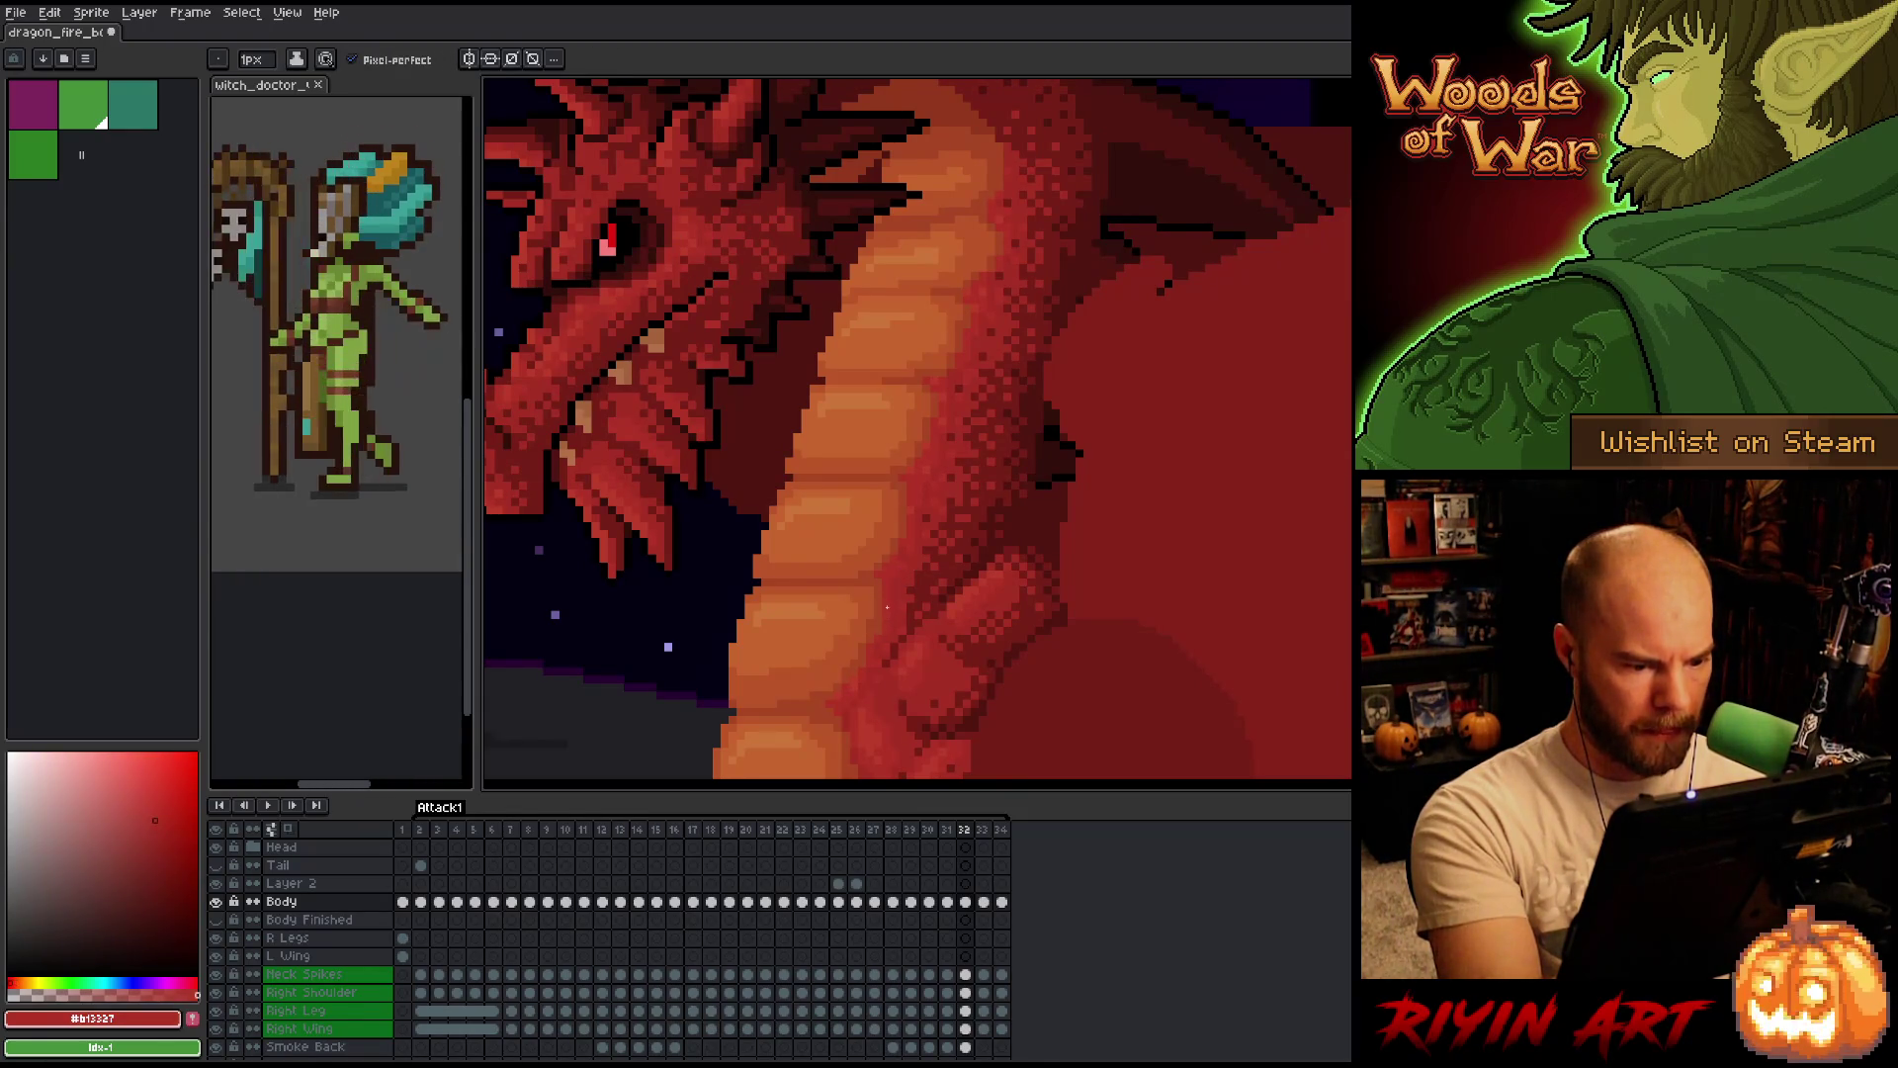
key(Right)
key(Left)
key(Right)
key(Left)
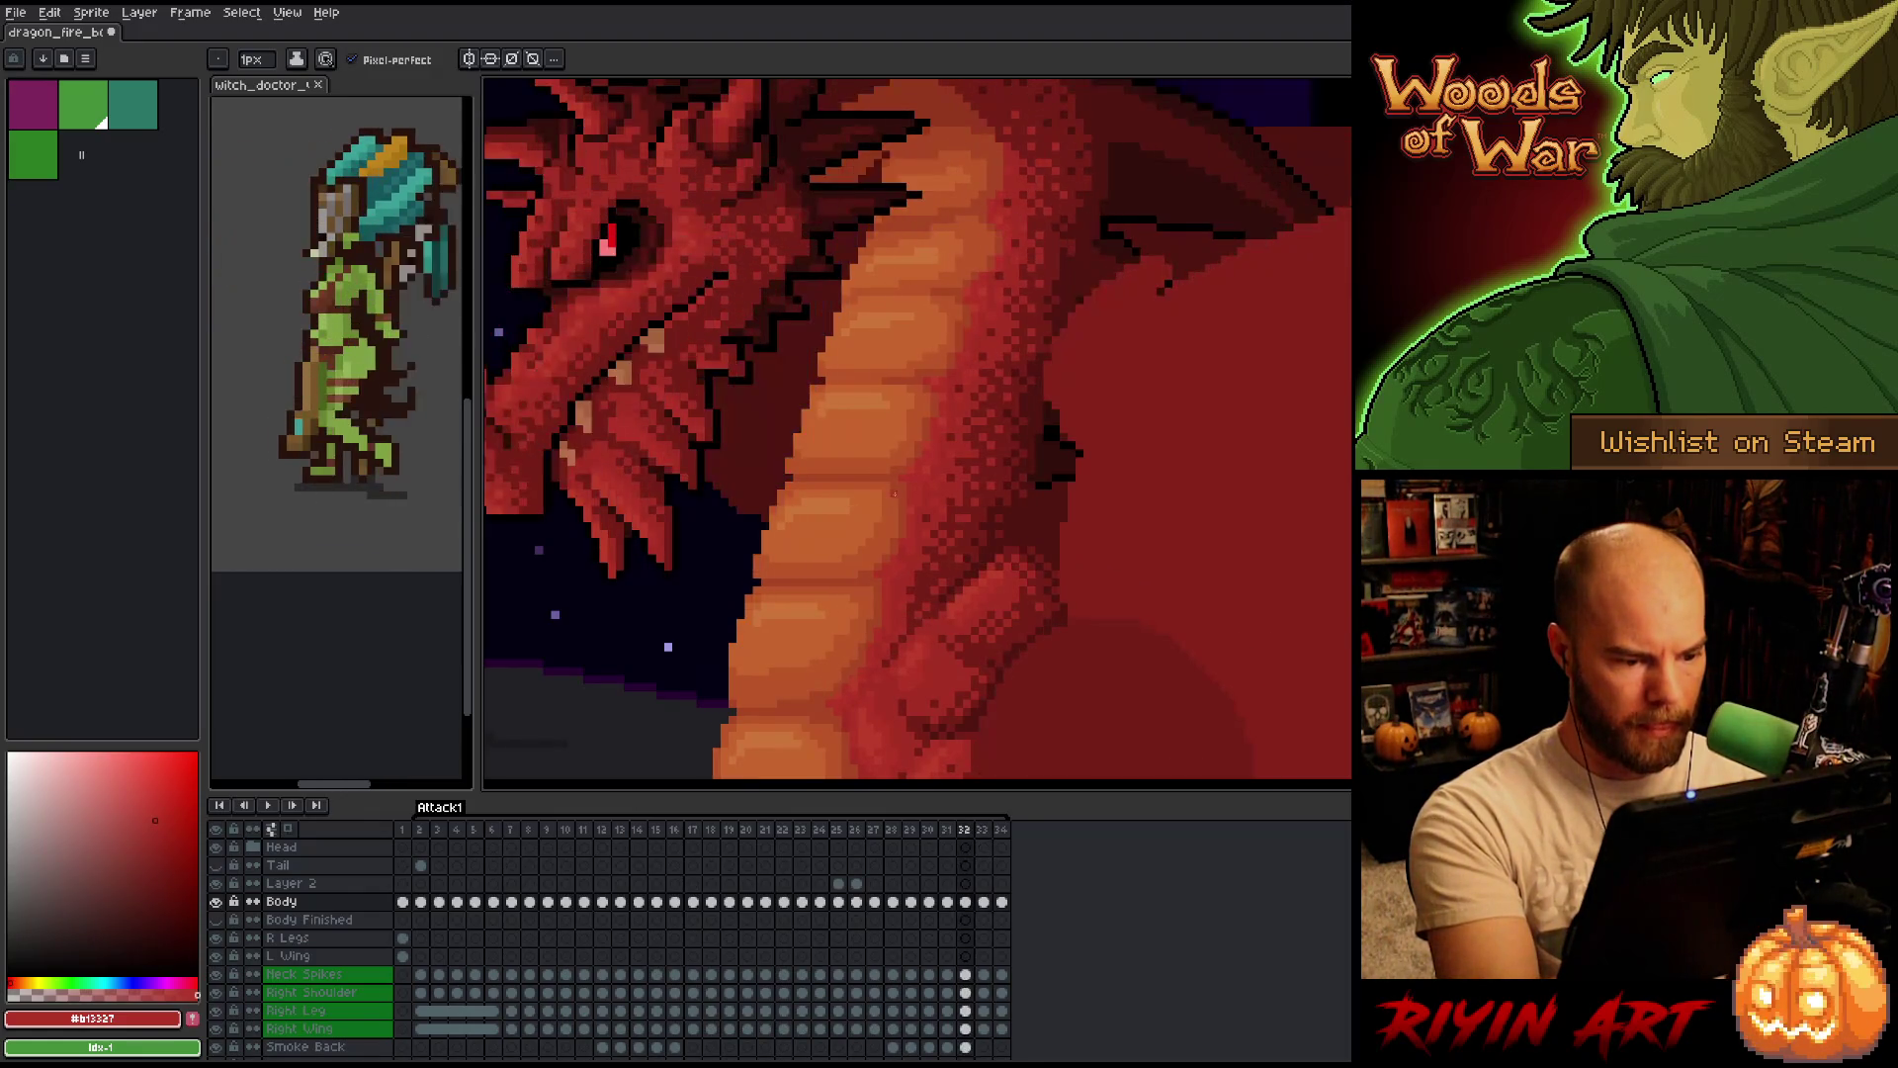
Sample the belly oranges #bb5624 and #c7652f, checking frames 32 and 33.
alt+click(858, 624)
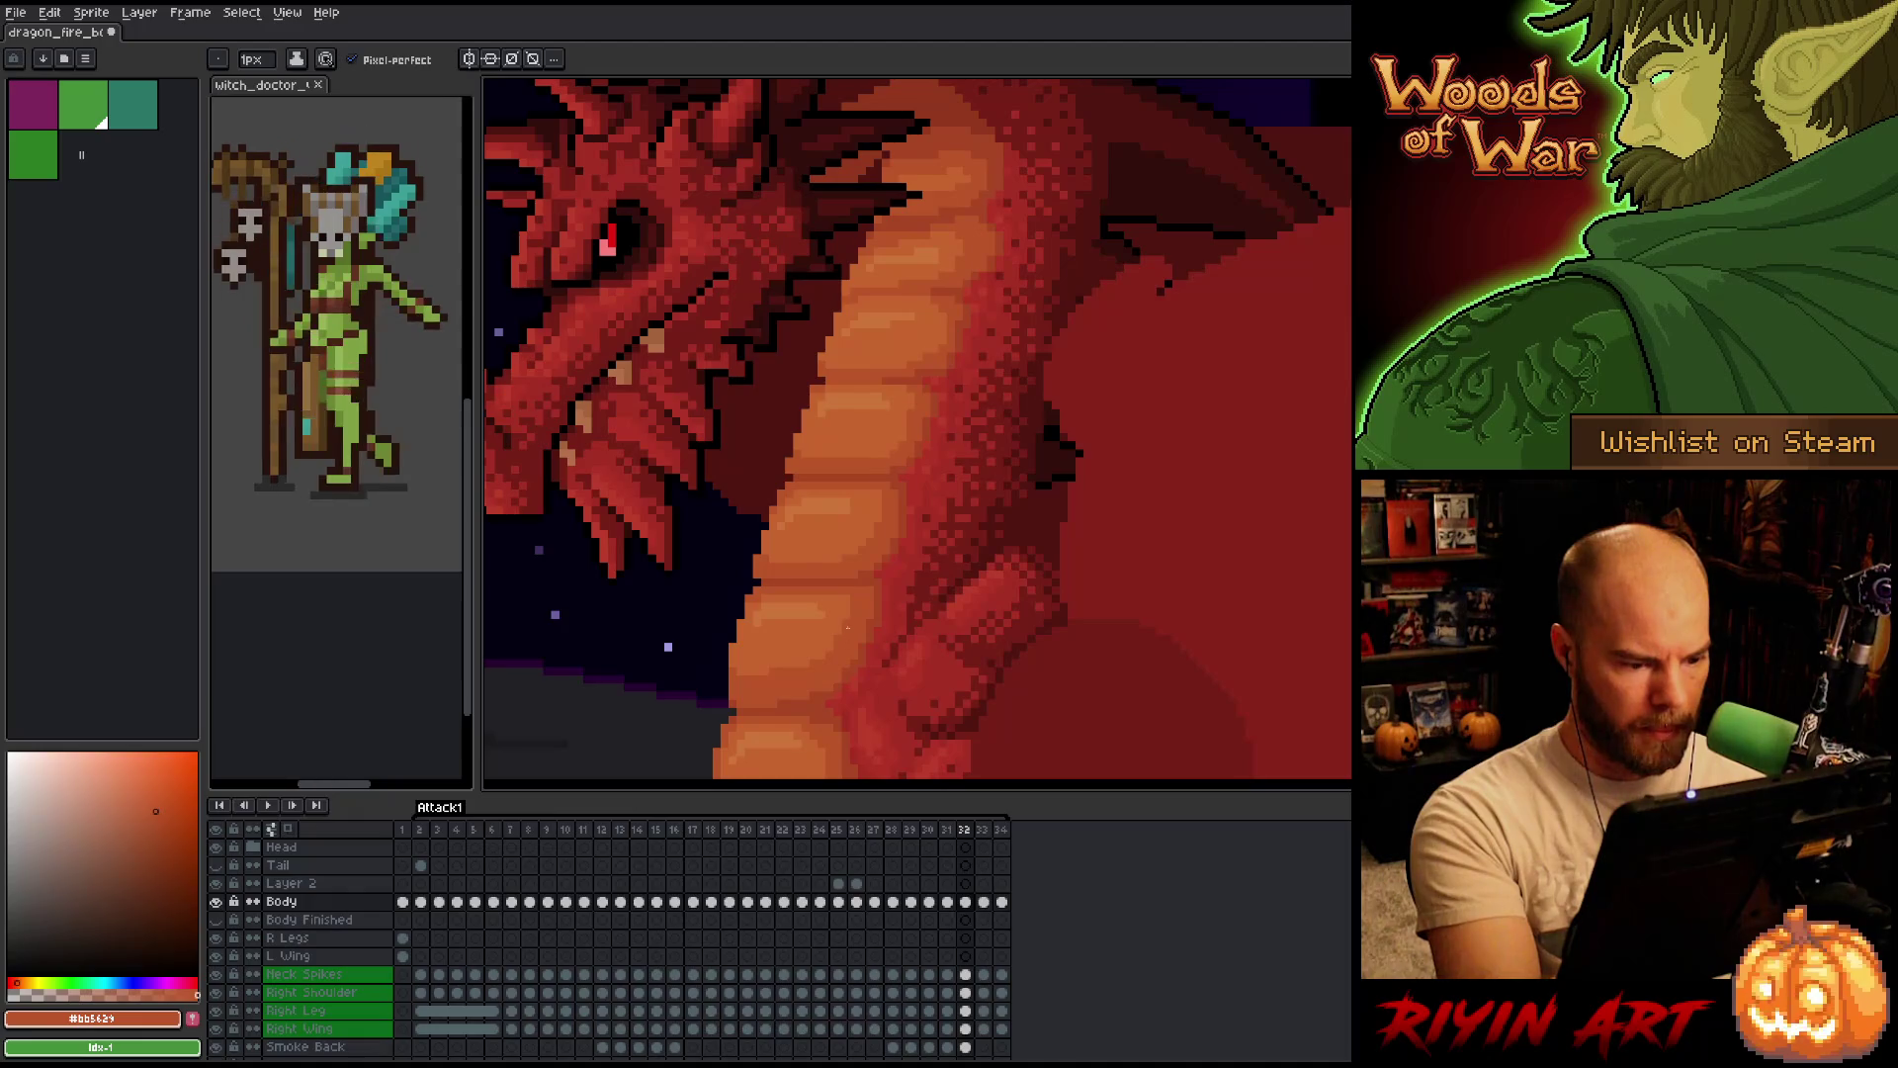
alt+click(776, 671)
key(Right)
key(Left)
key(Right)
key(Left)
key(Right)
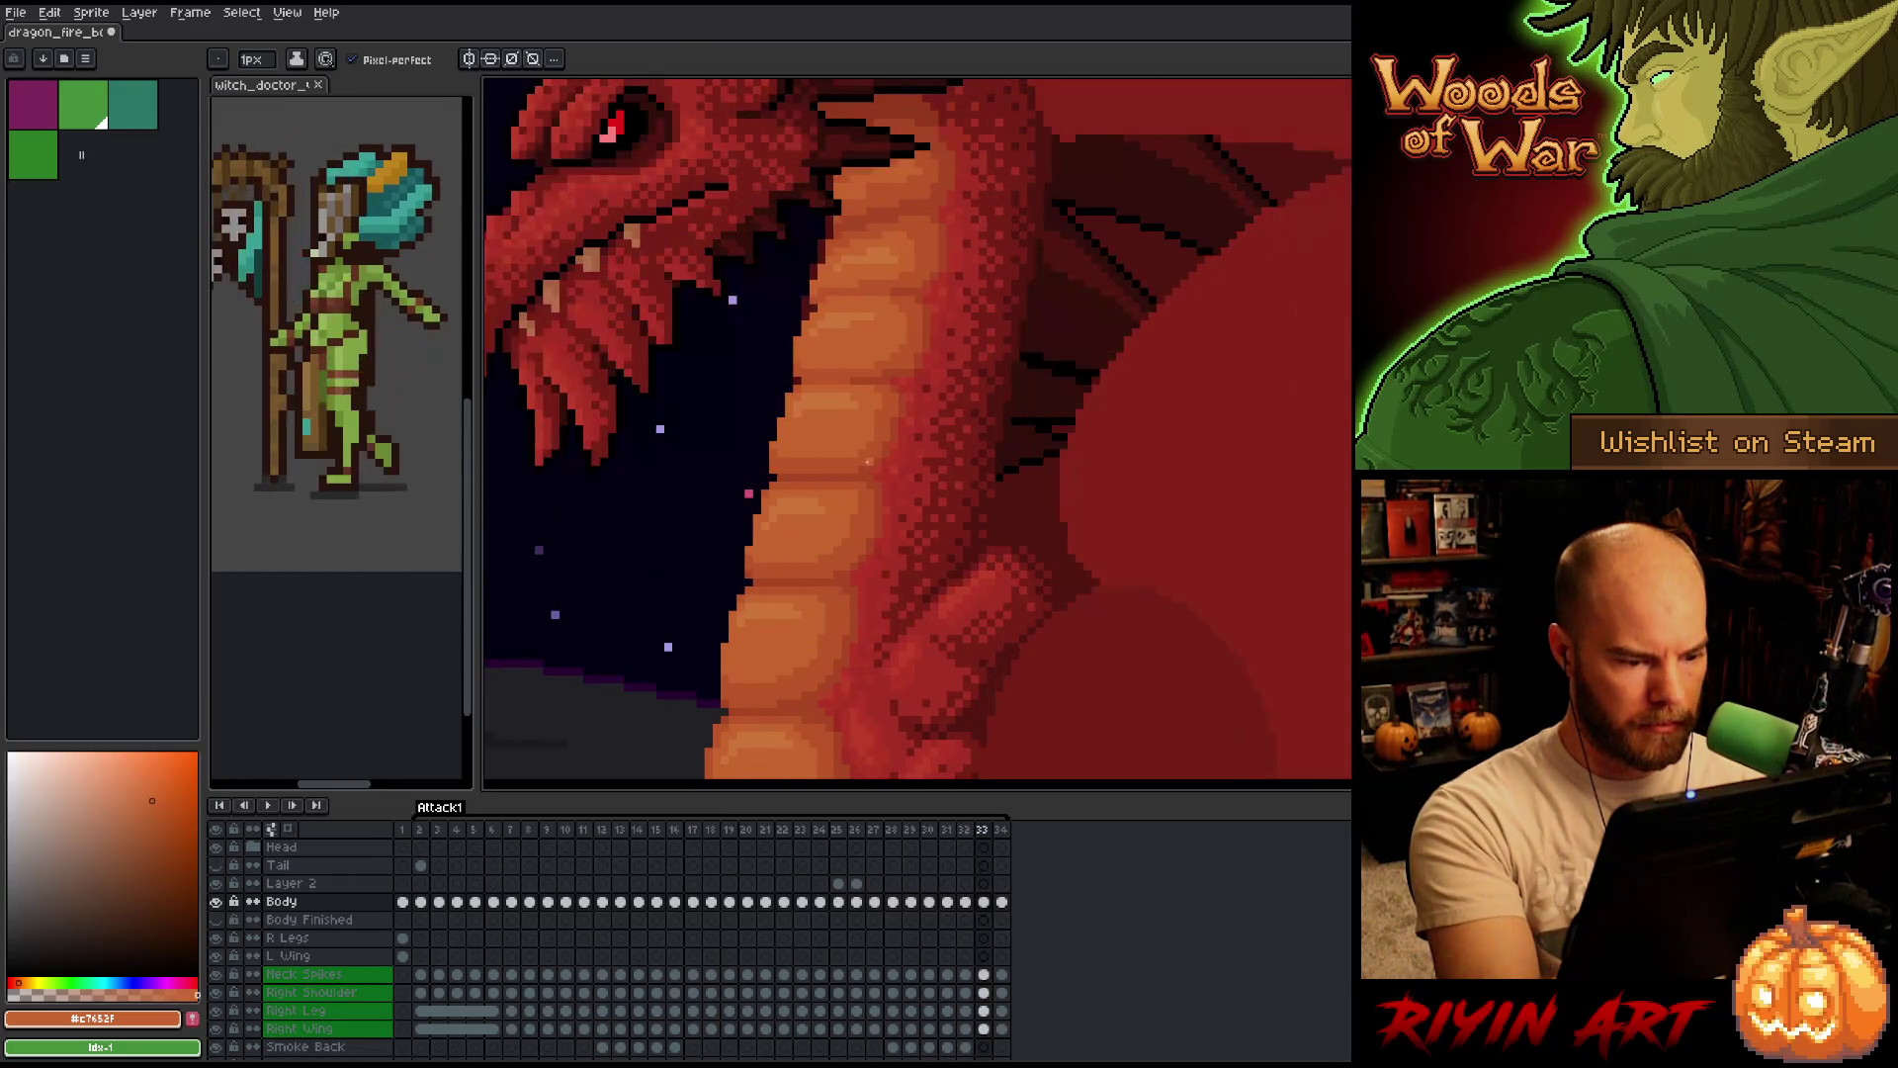
key(Left)
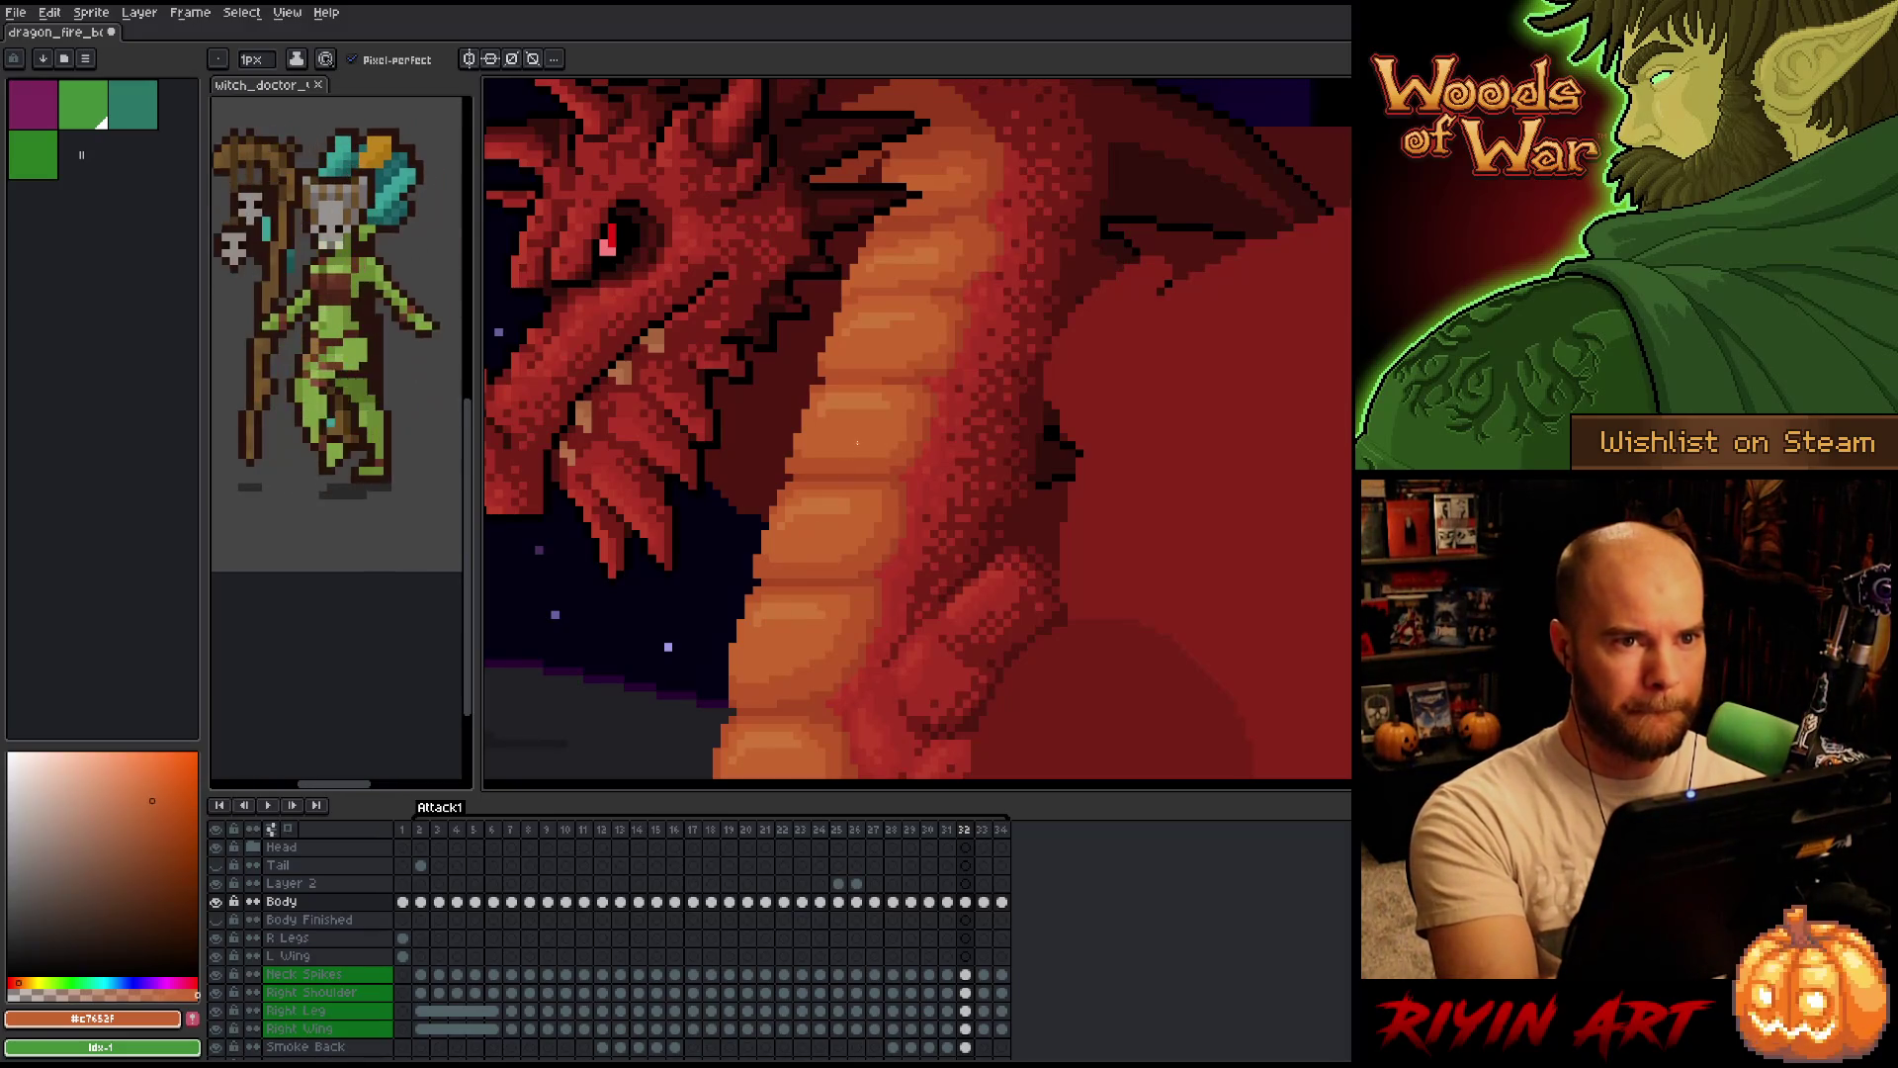
Play through the frames to check the motion, then take #b13327 again on frame 32.
key(Left)
key(Right)
key(Right)
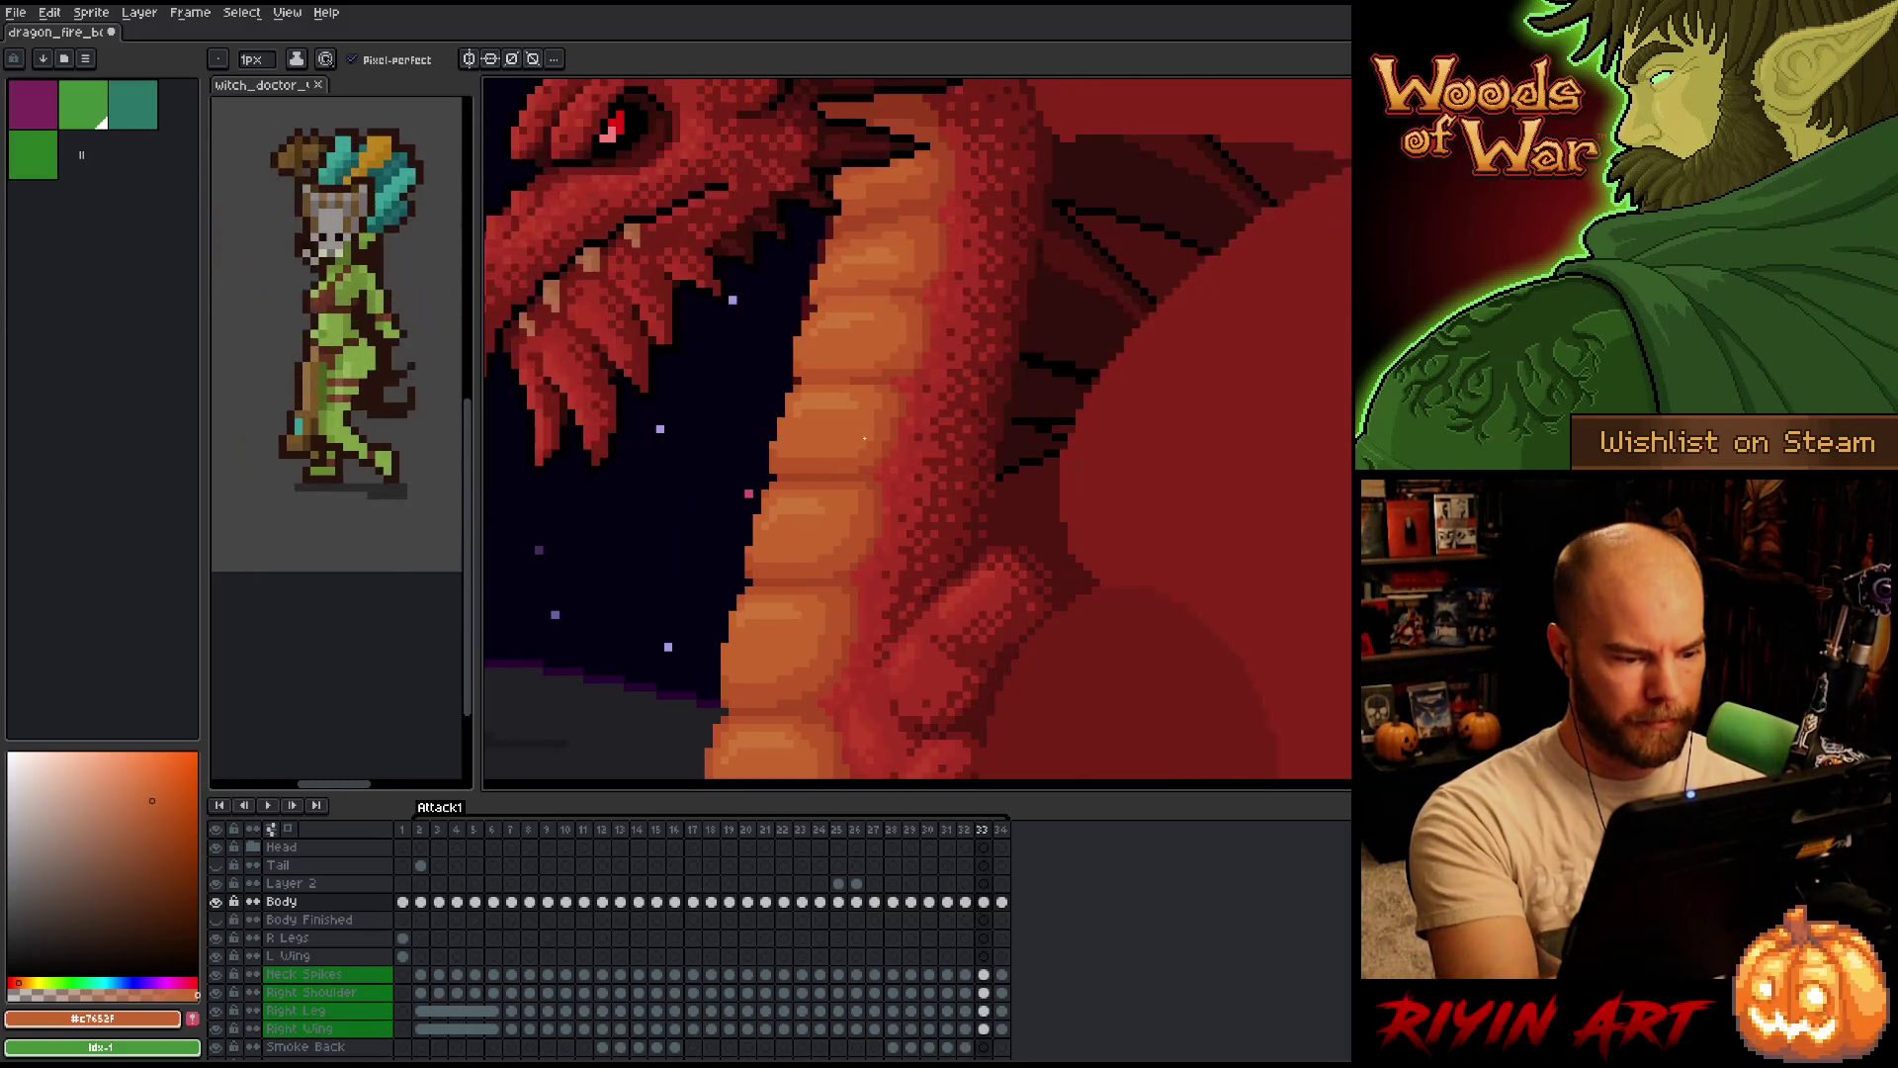
key(Left)
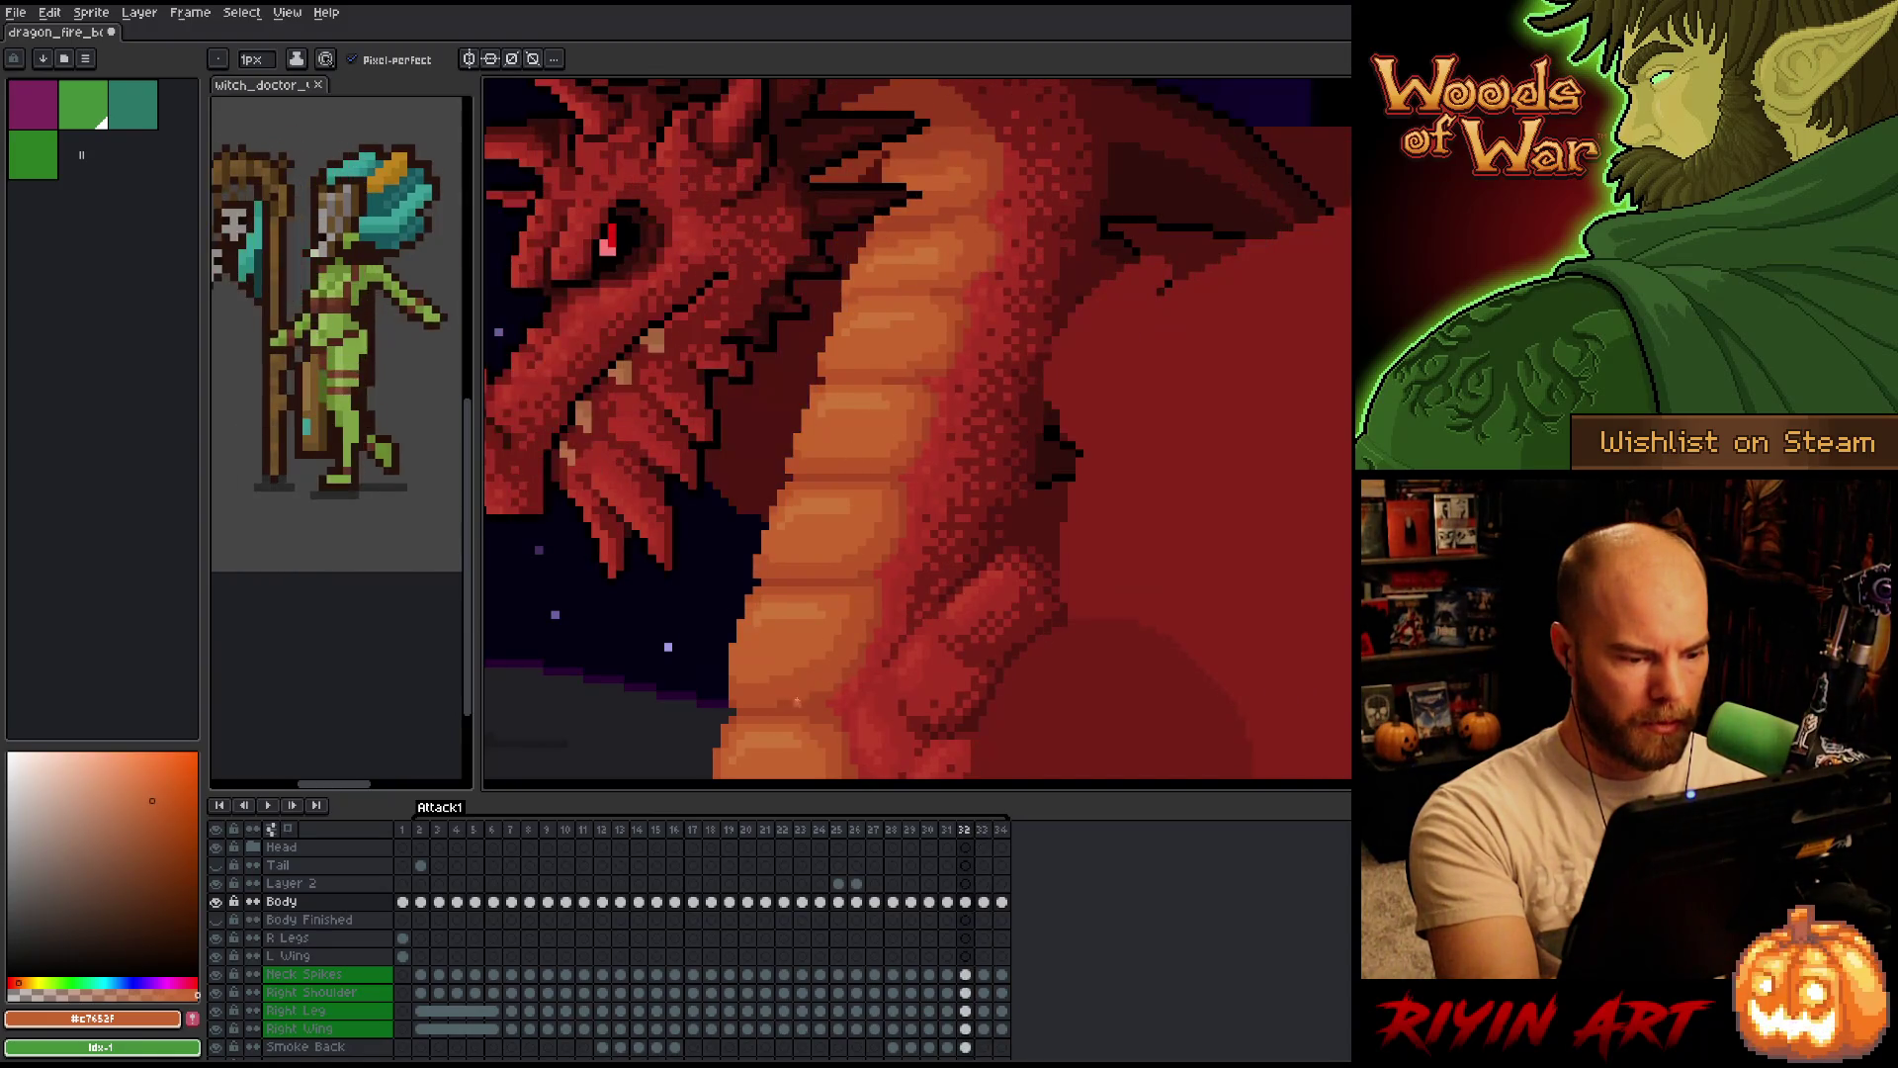
key(Return)
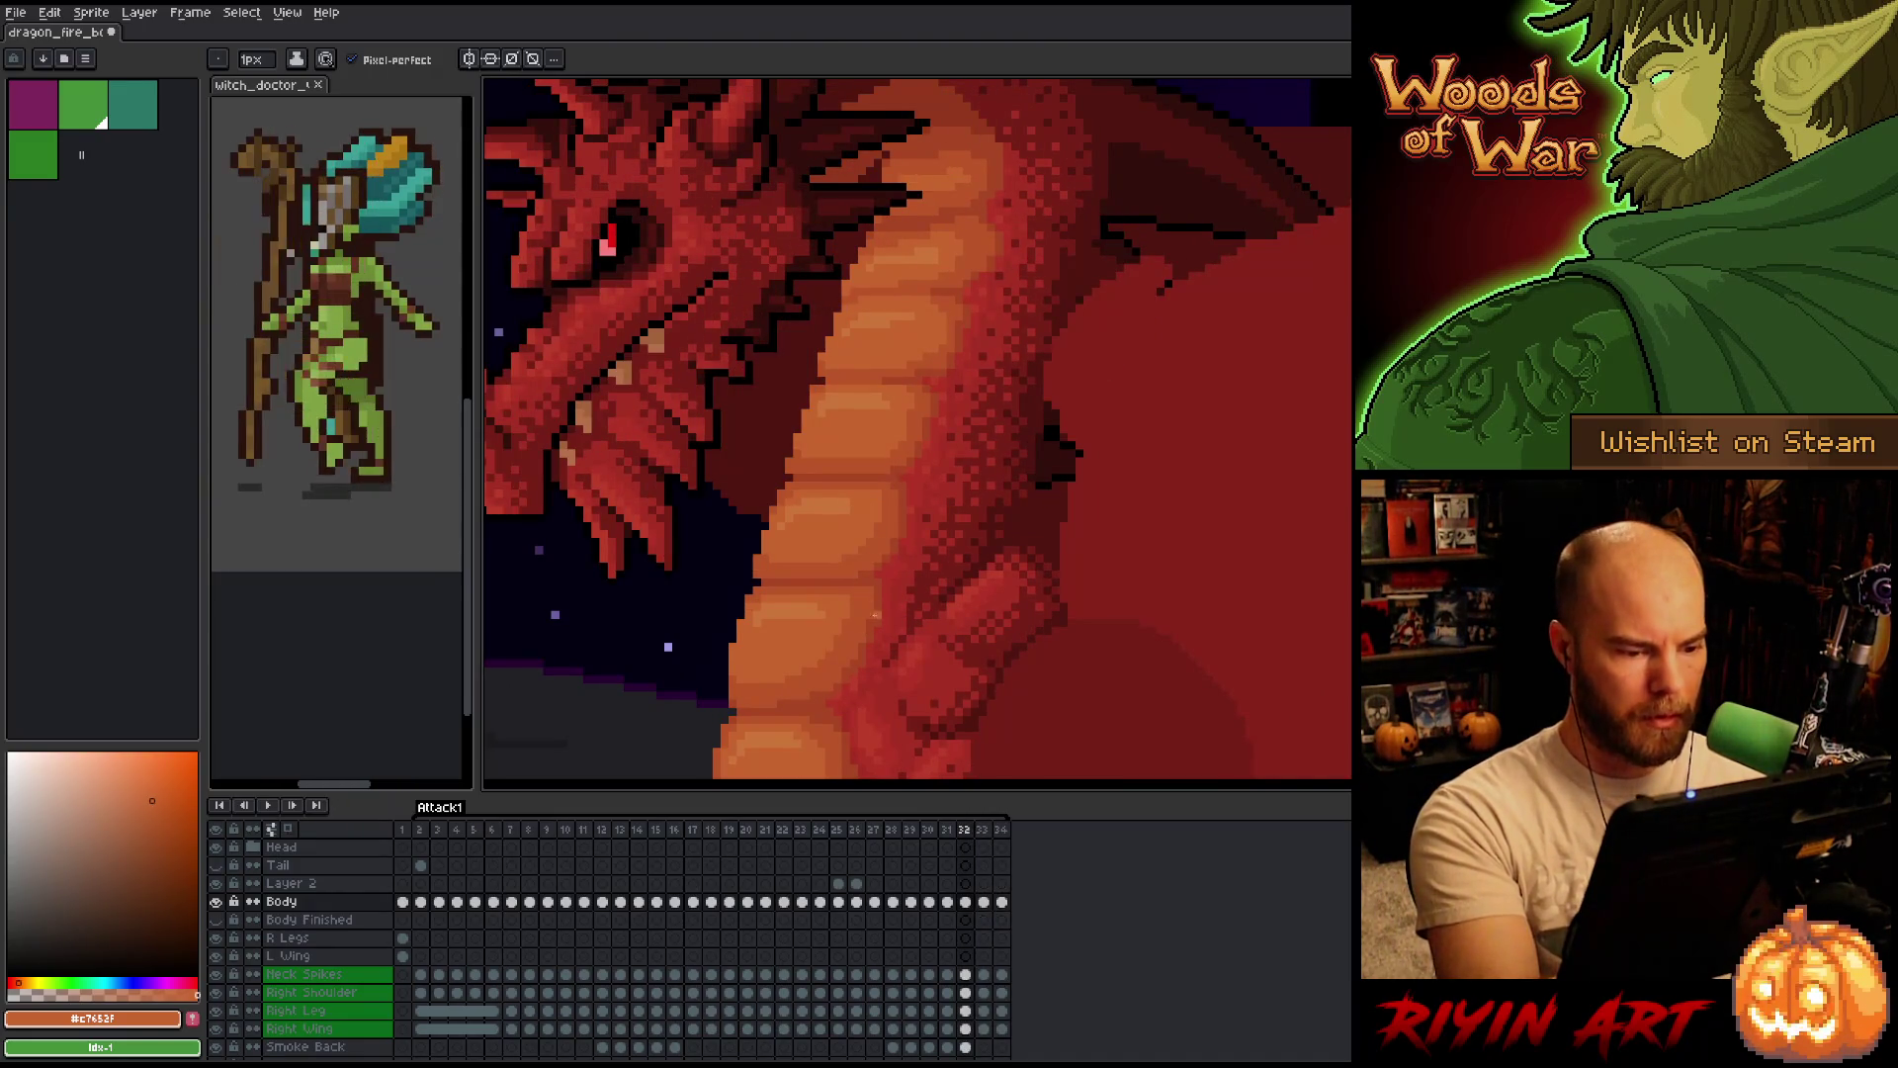
key(Right)
key(Left)
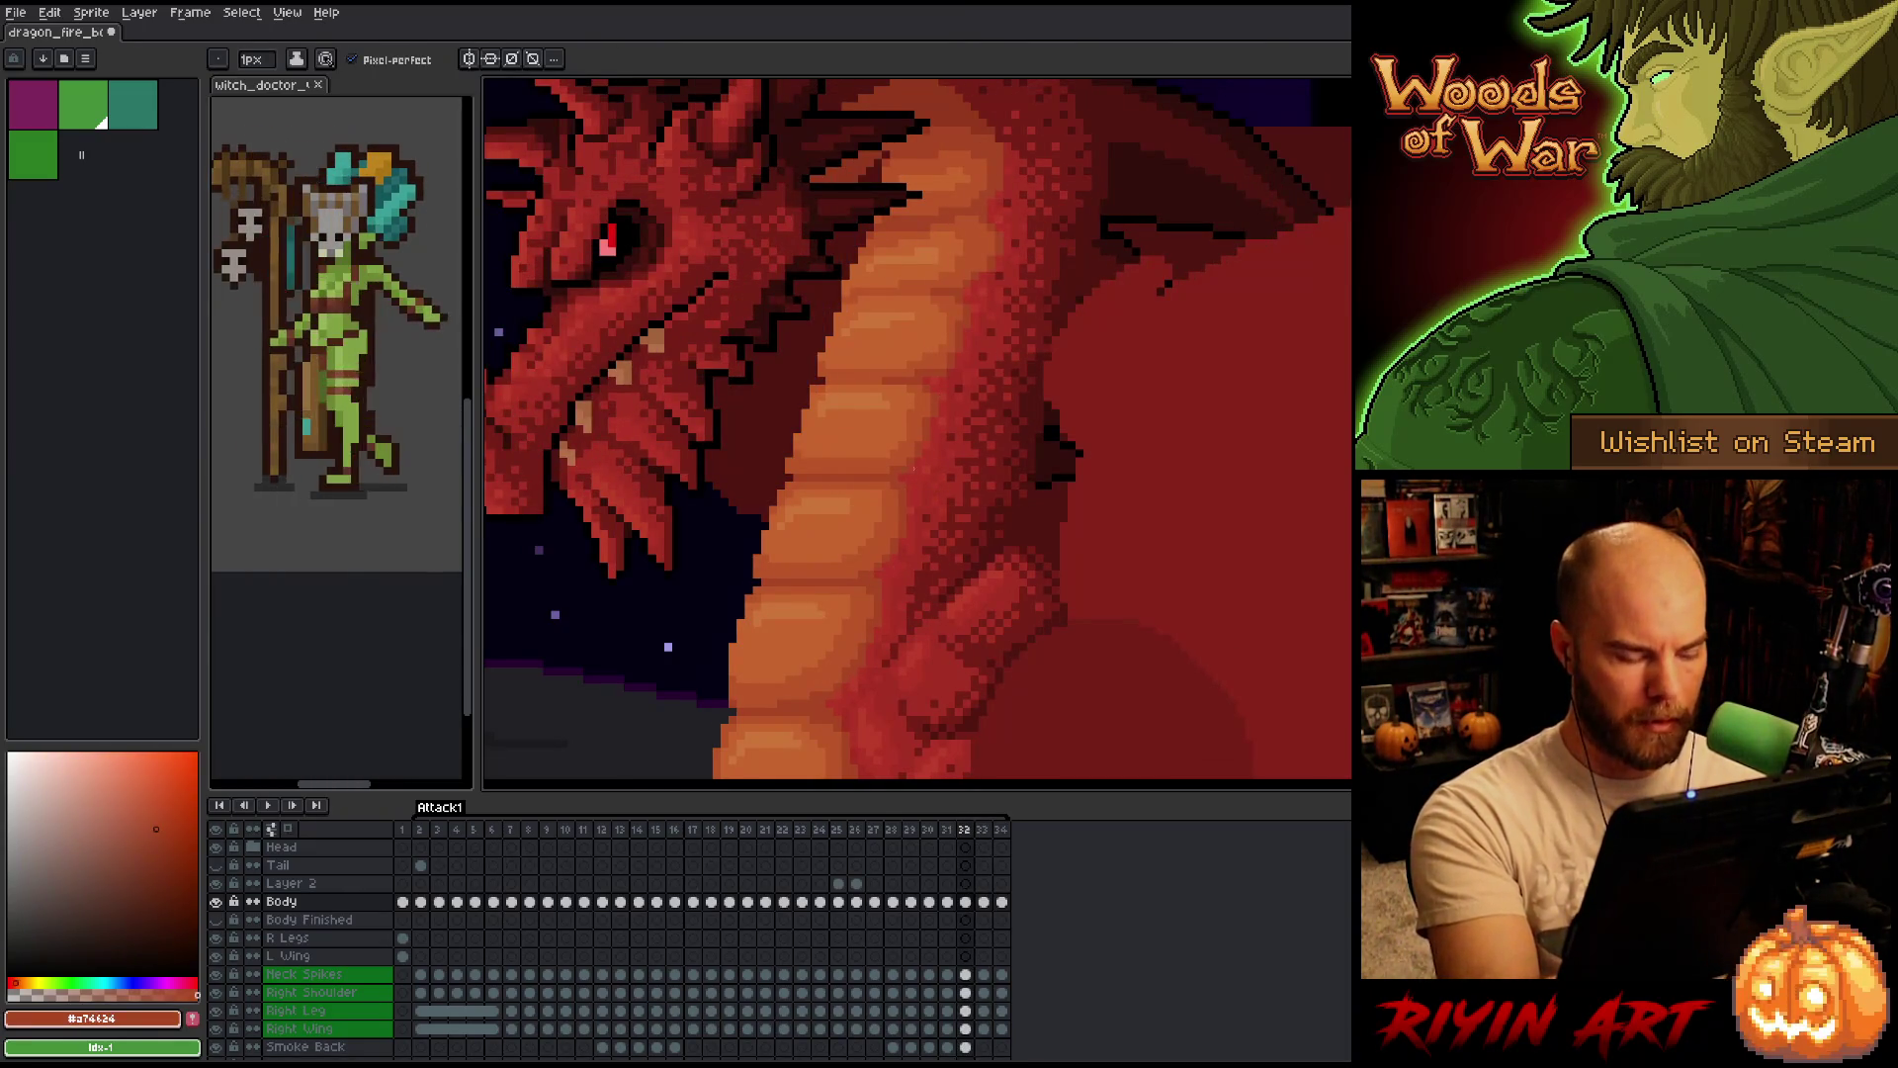
alt+click(878, 578)
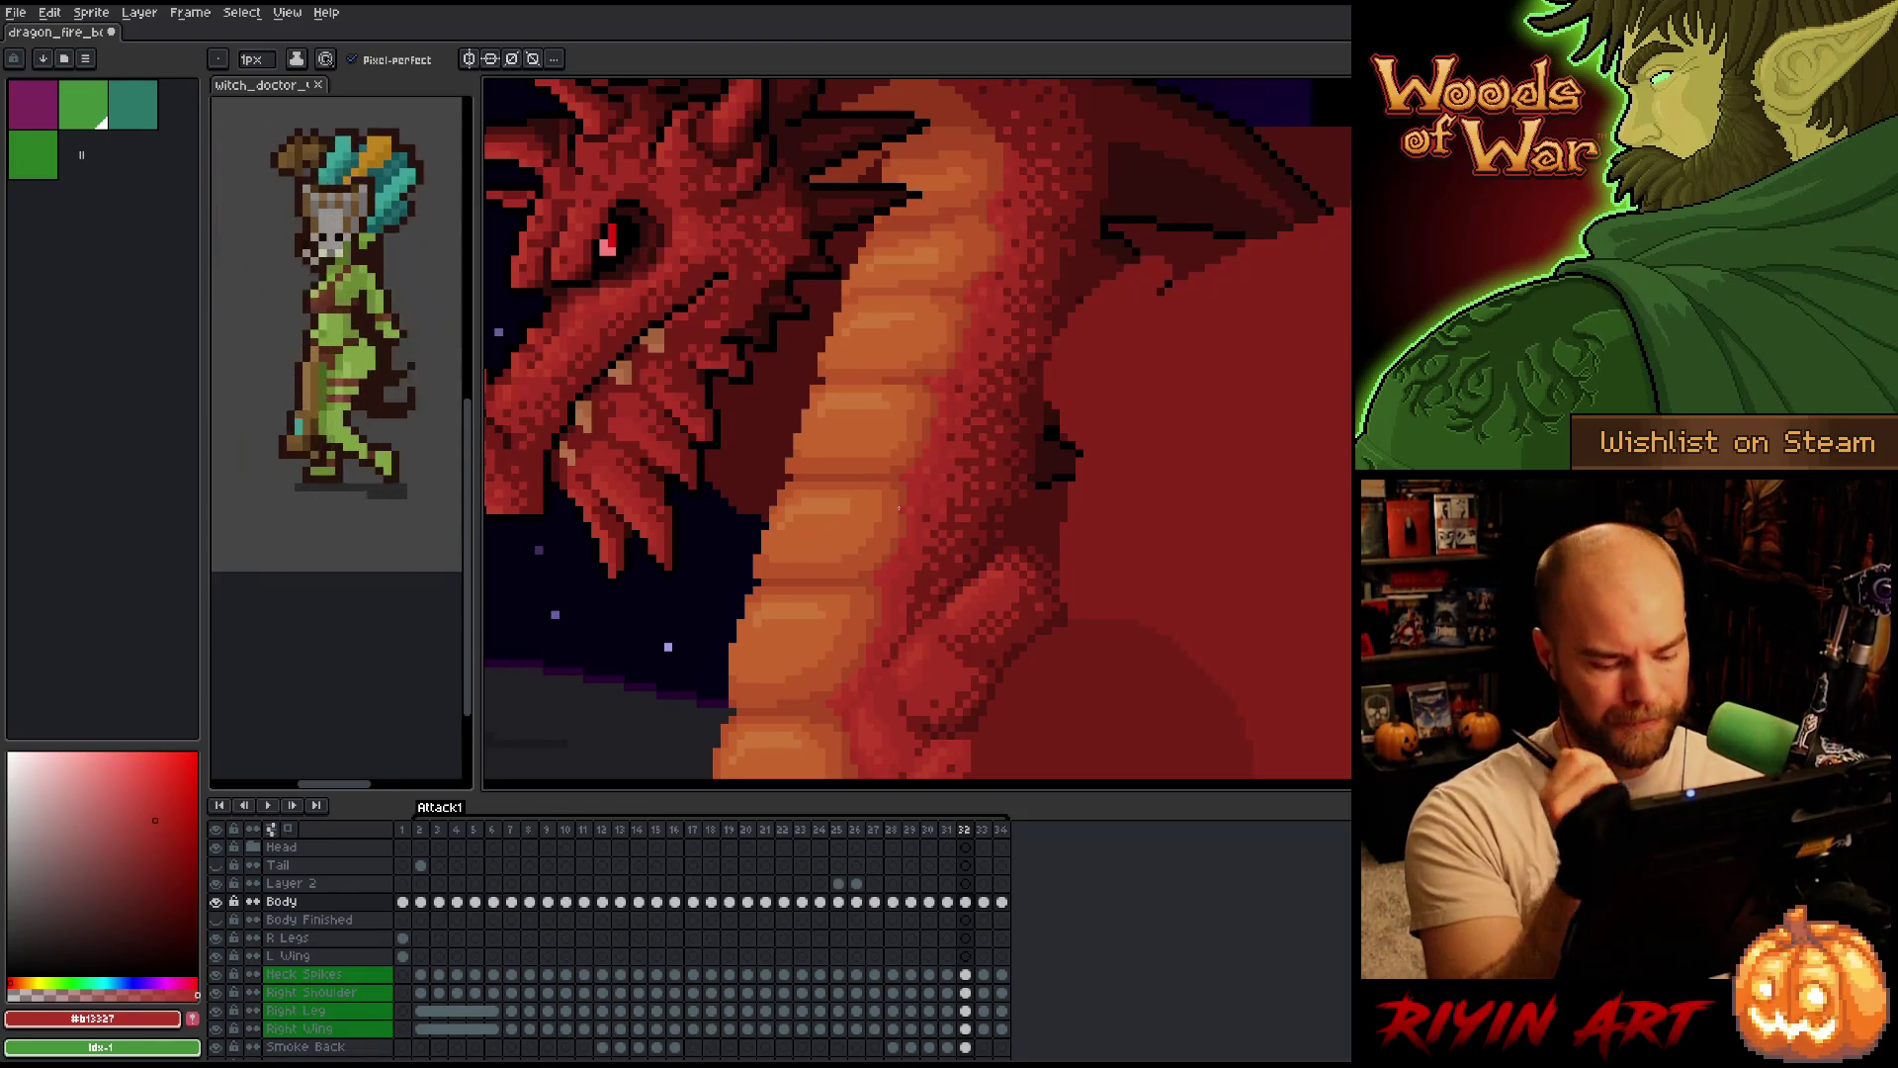
scroll(898, 508, up, 1)
scroll(898, 507, down, 1)
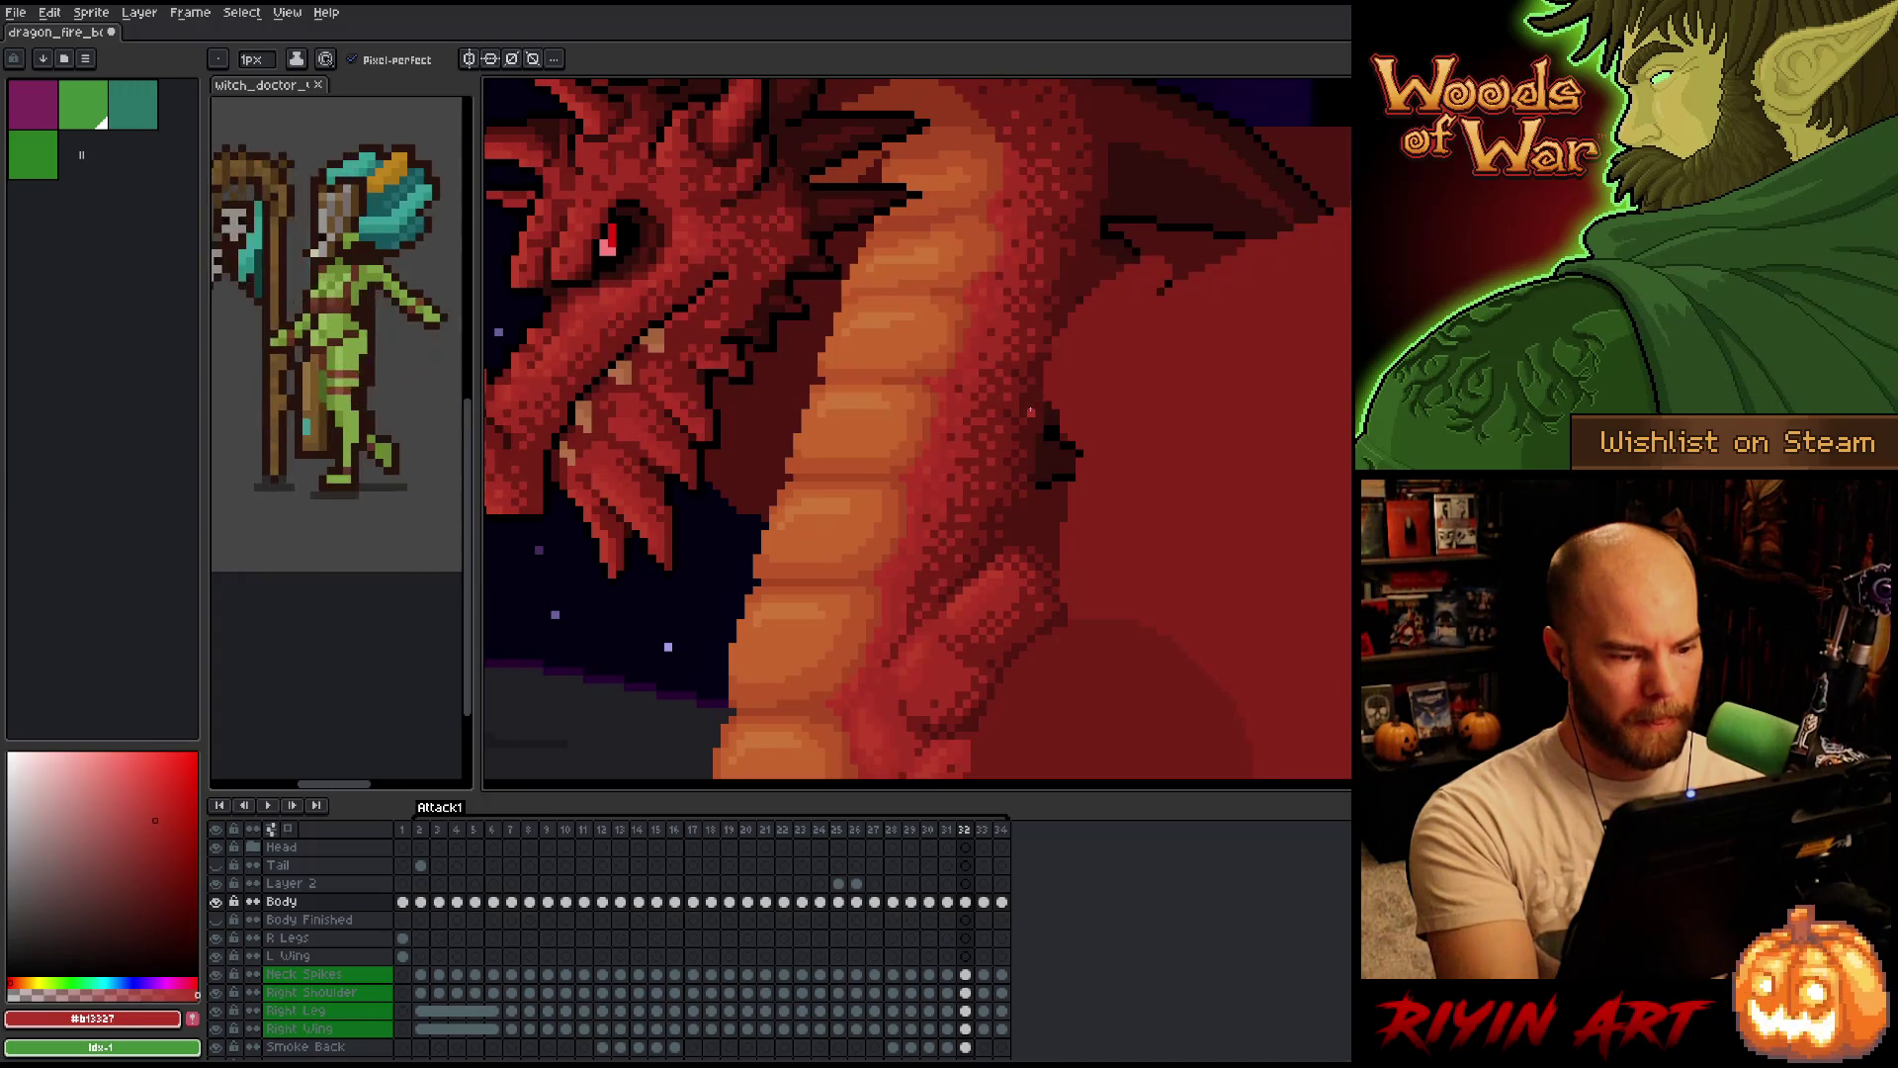
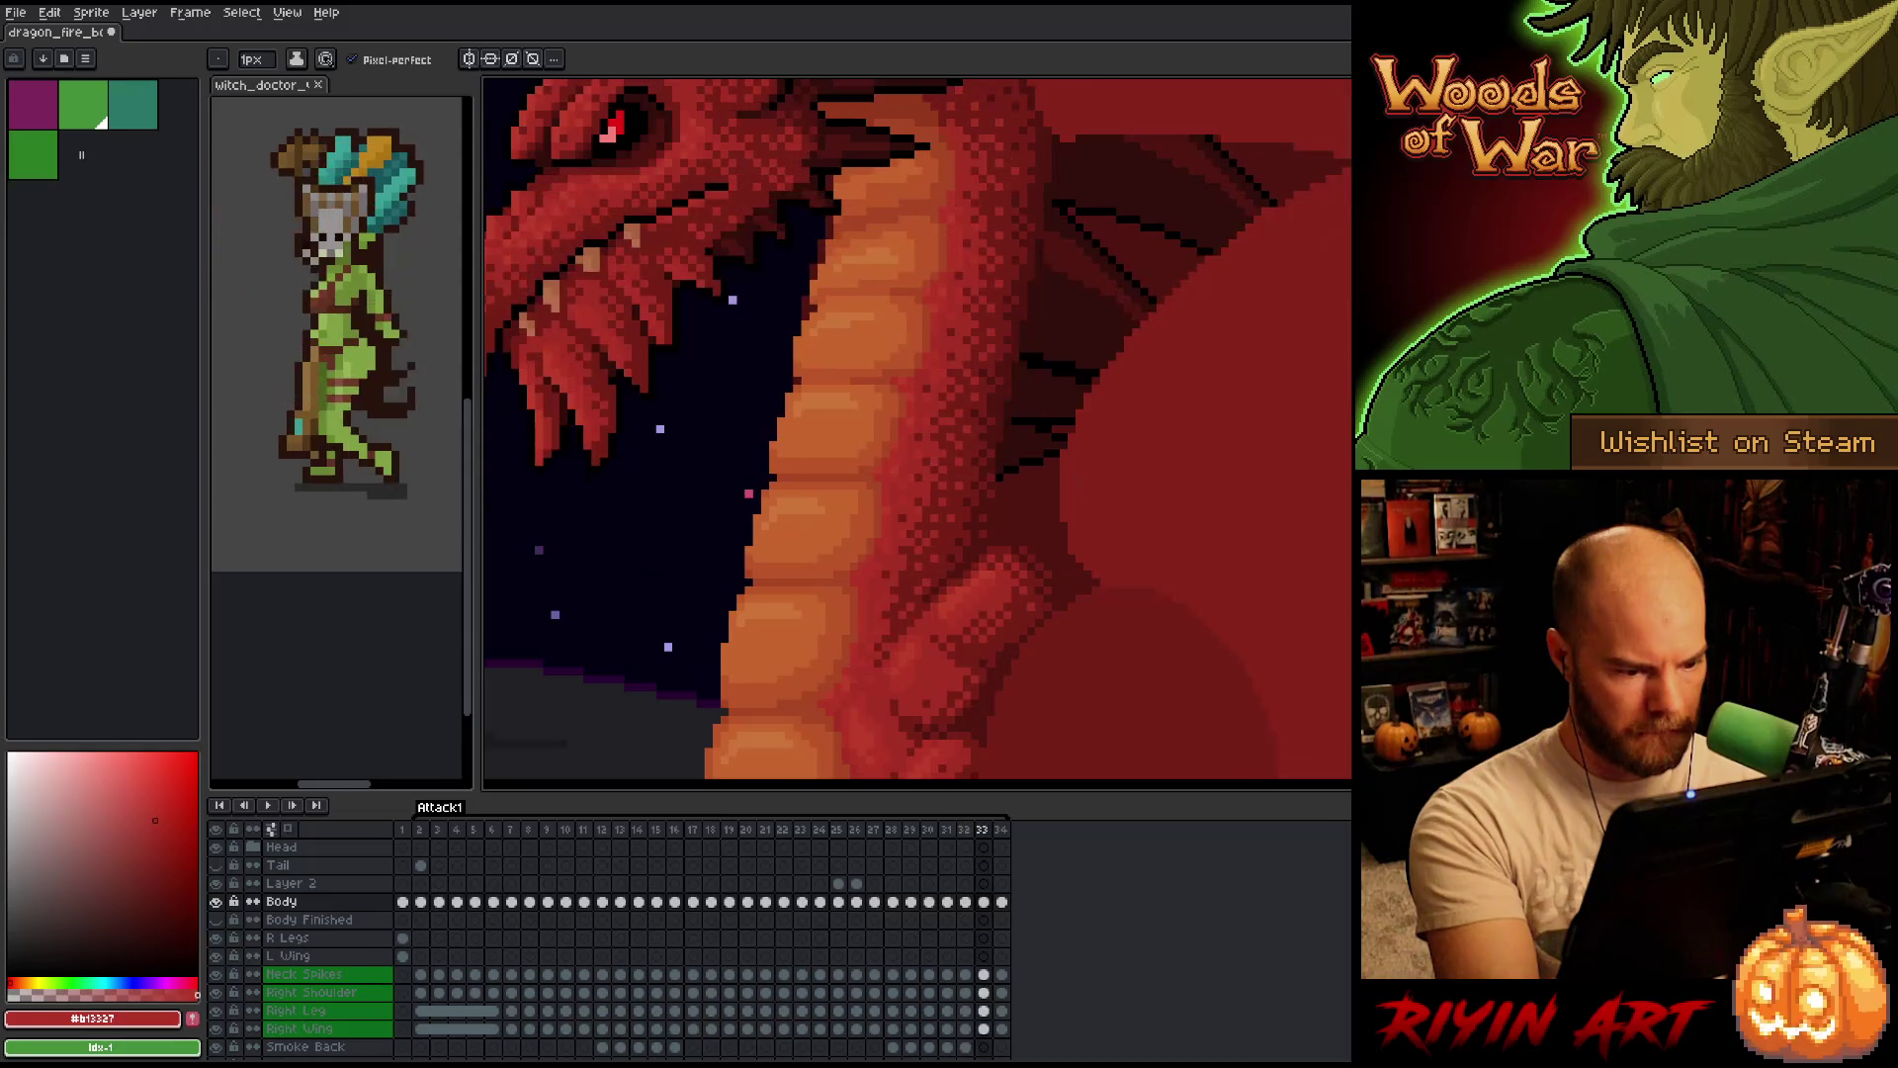
Flip between frames 31–33 to compare the dragon's neck shading.
key(Left)
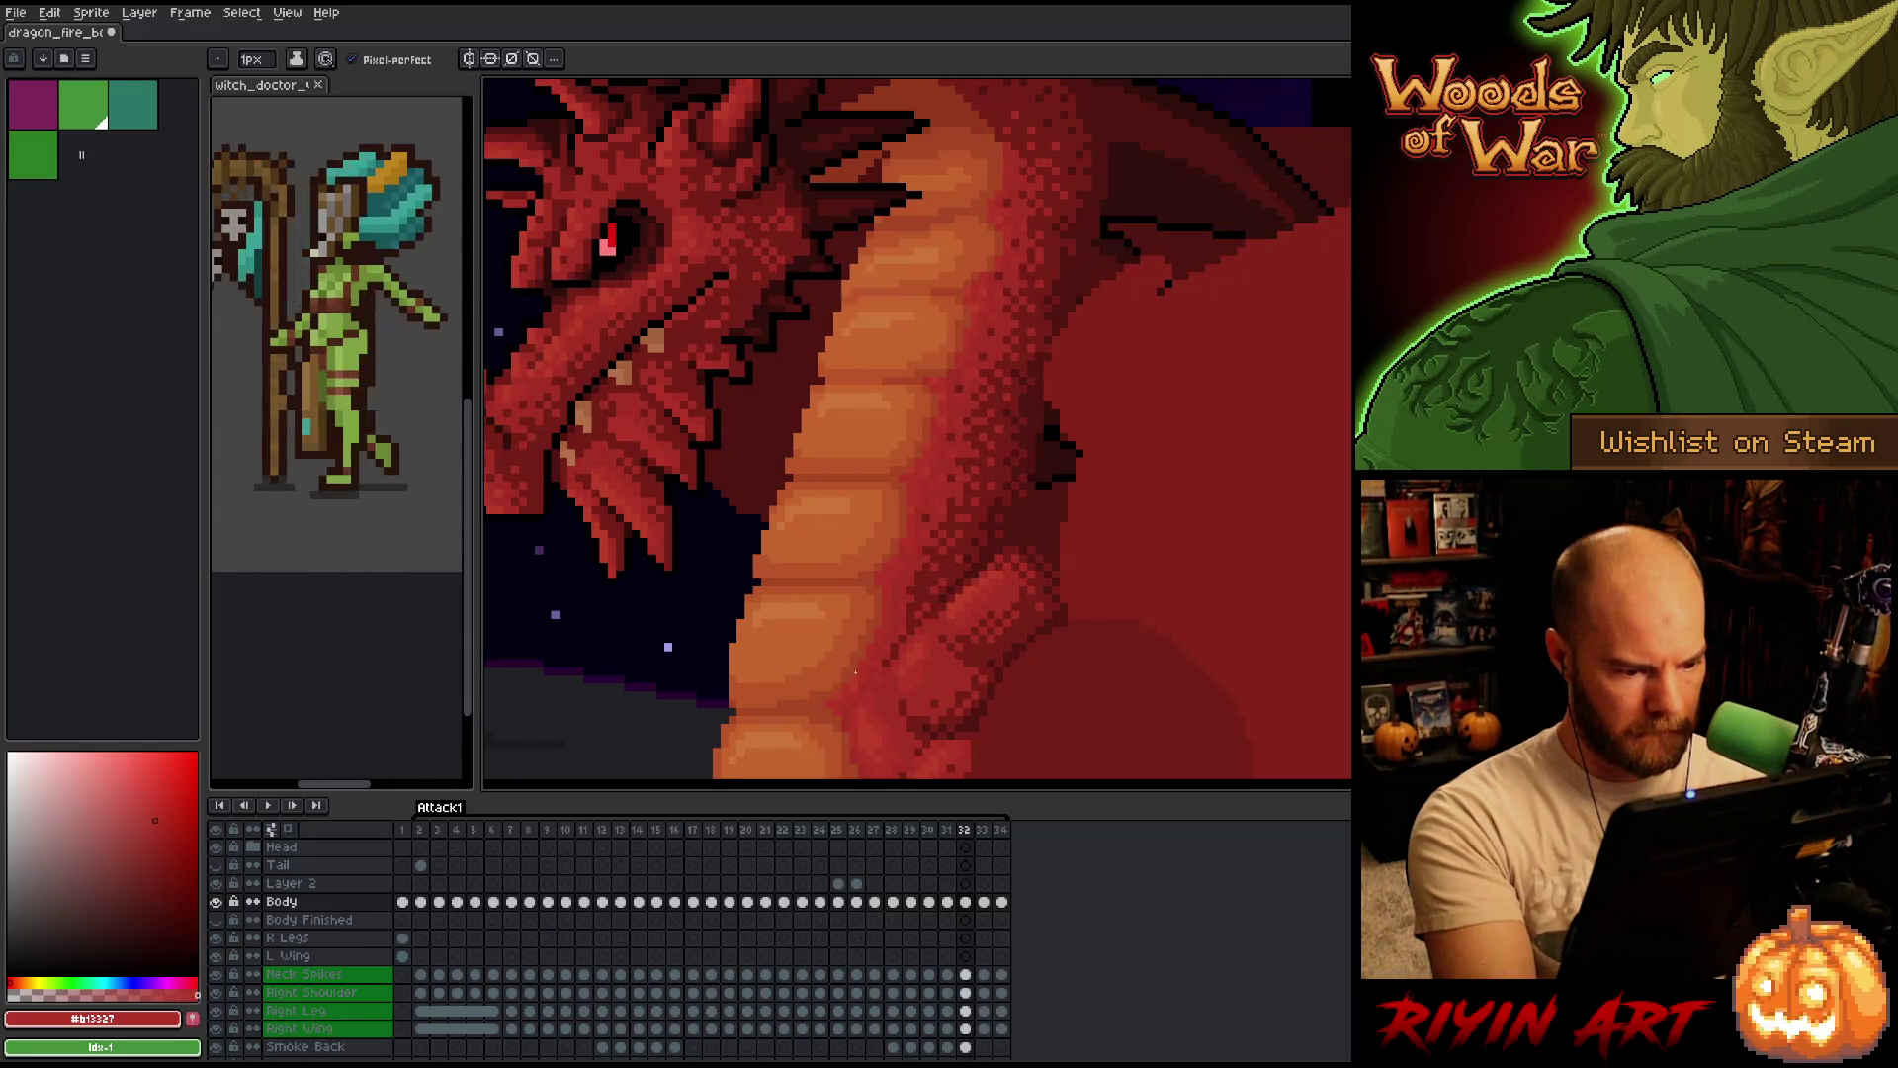
key(Left)
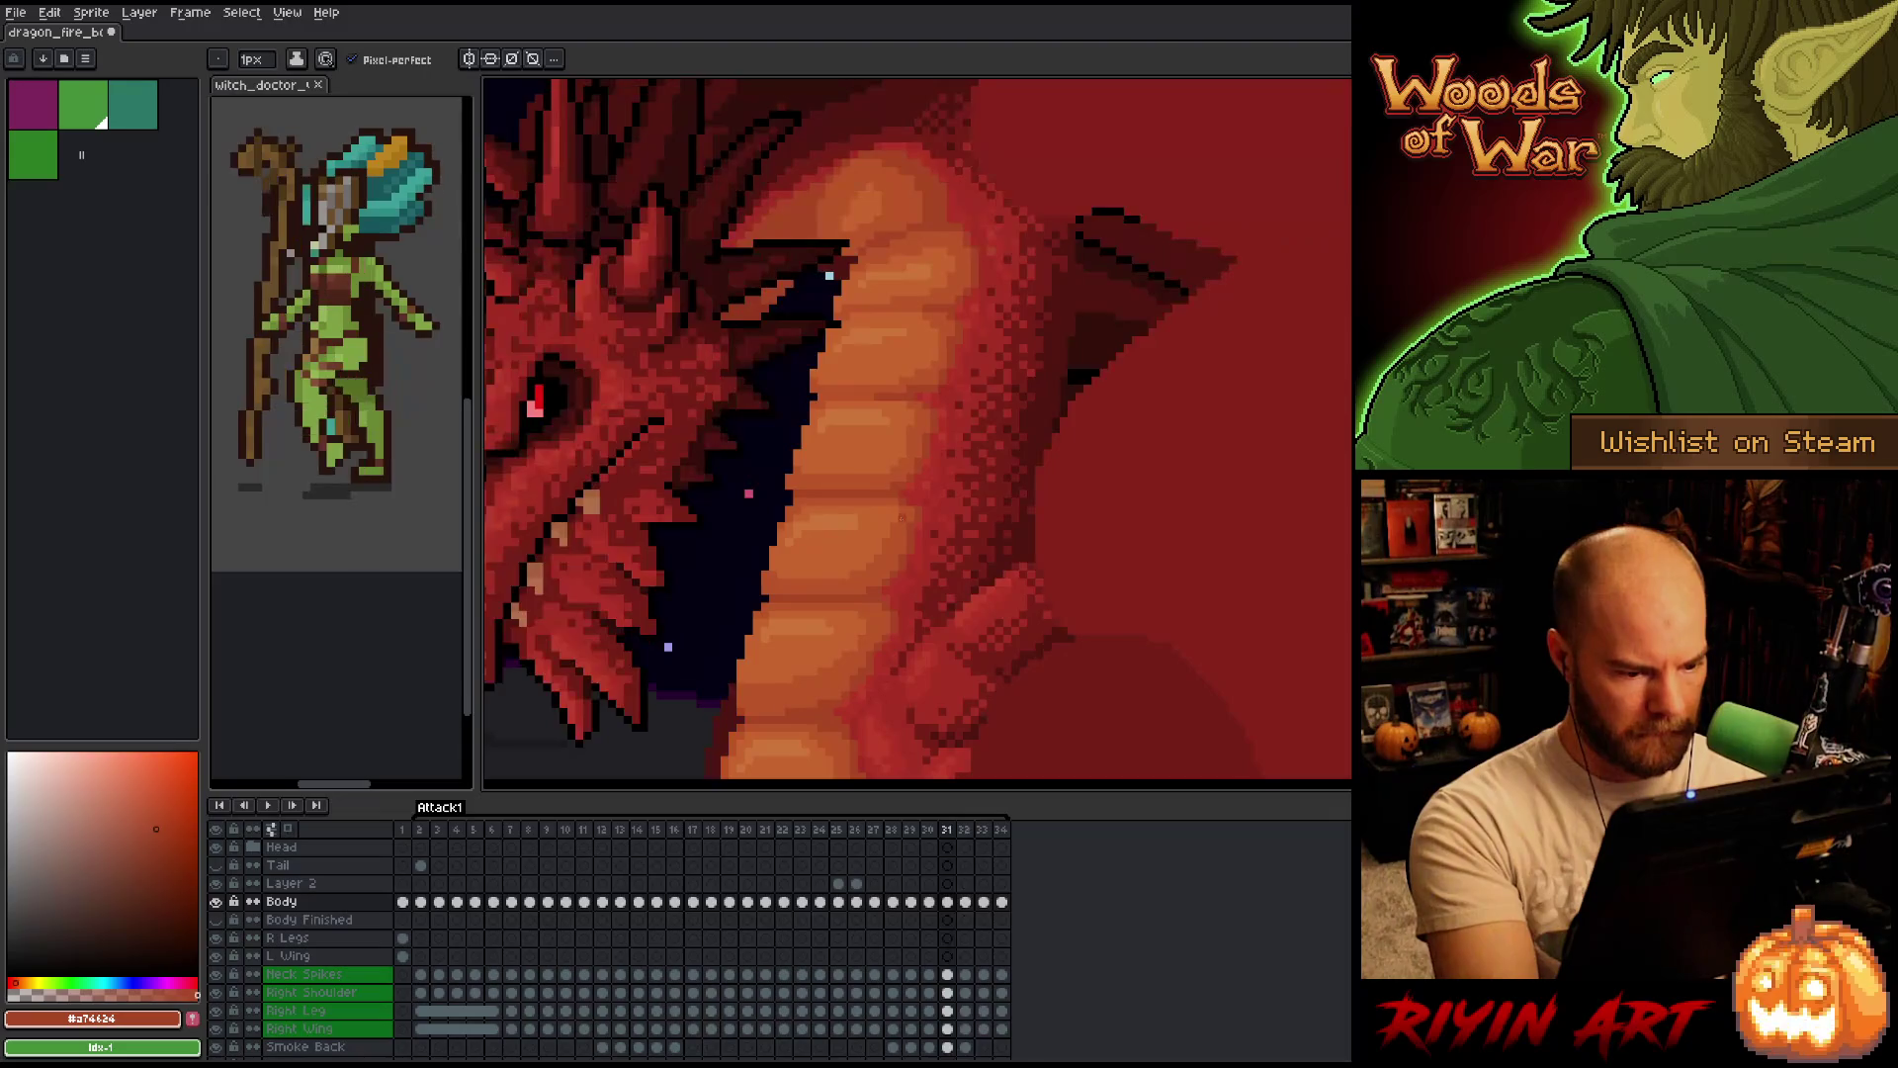
key(Right)
key(Right)
key(Left)
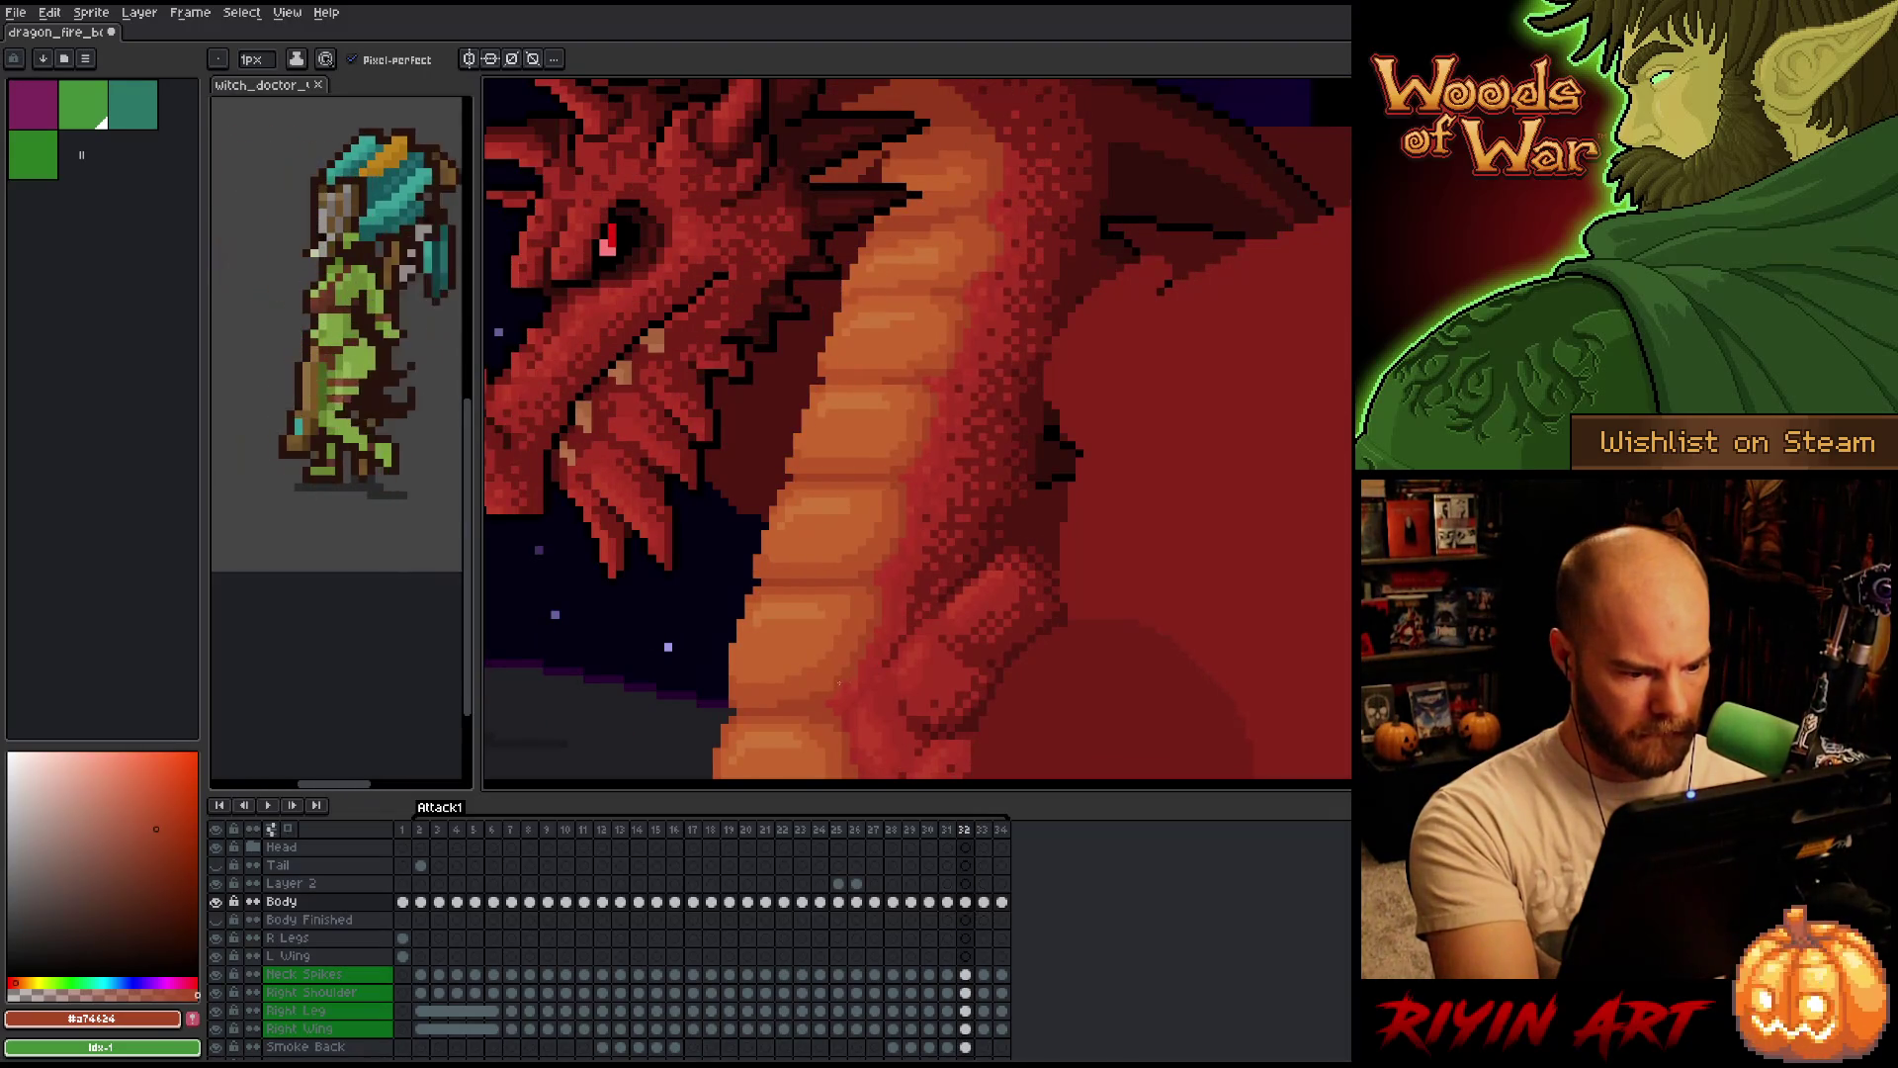
key(Right)
key(Left)
key(Right)
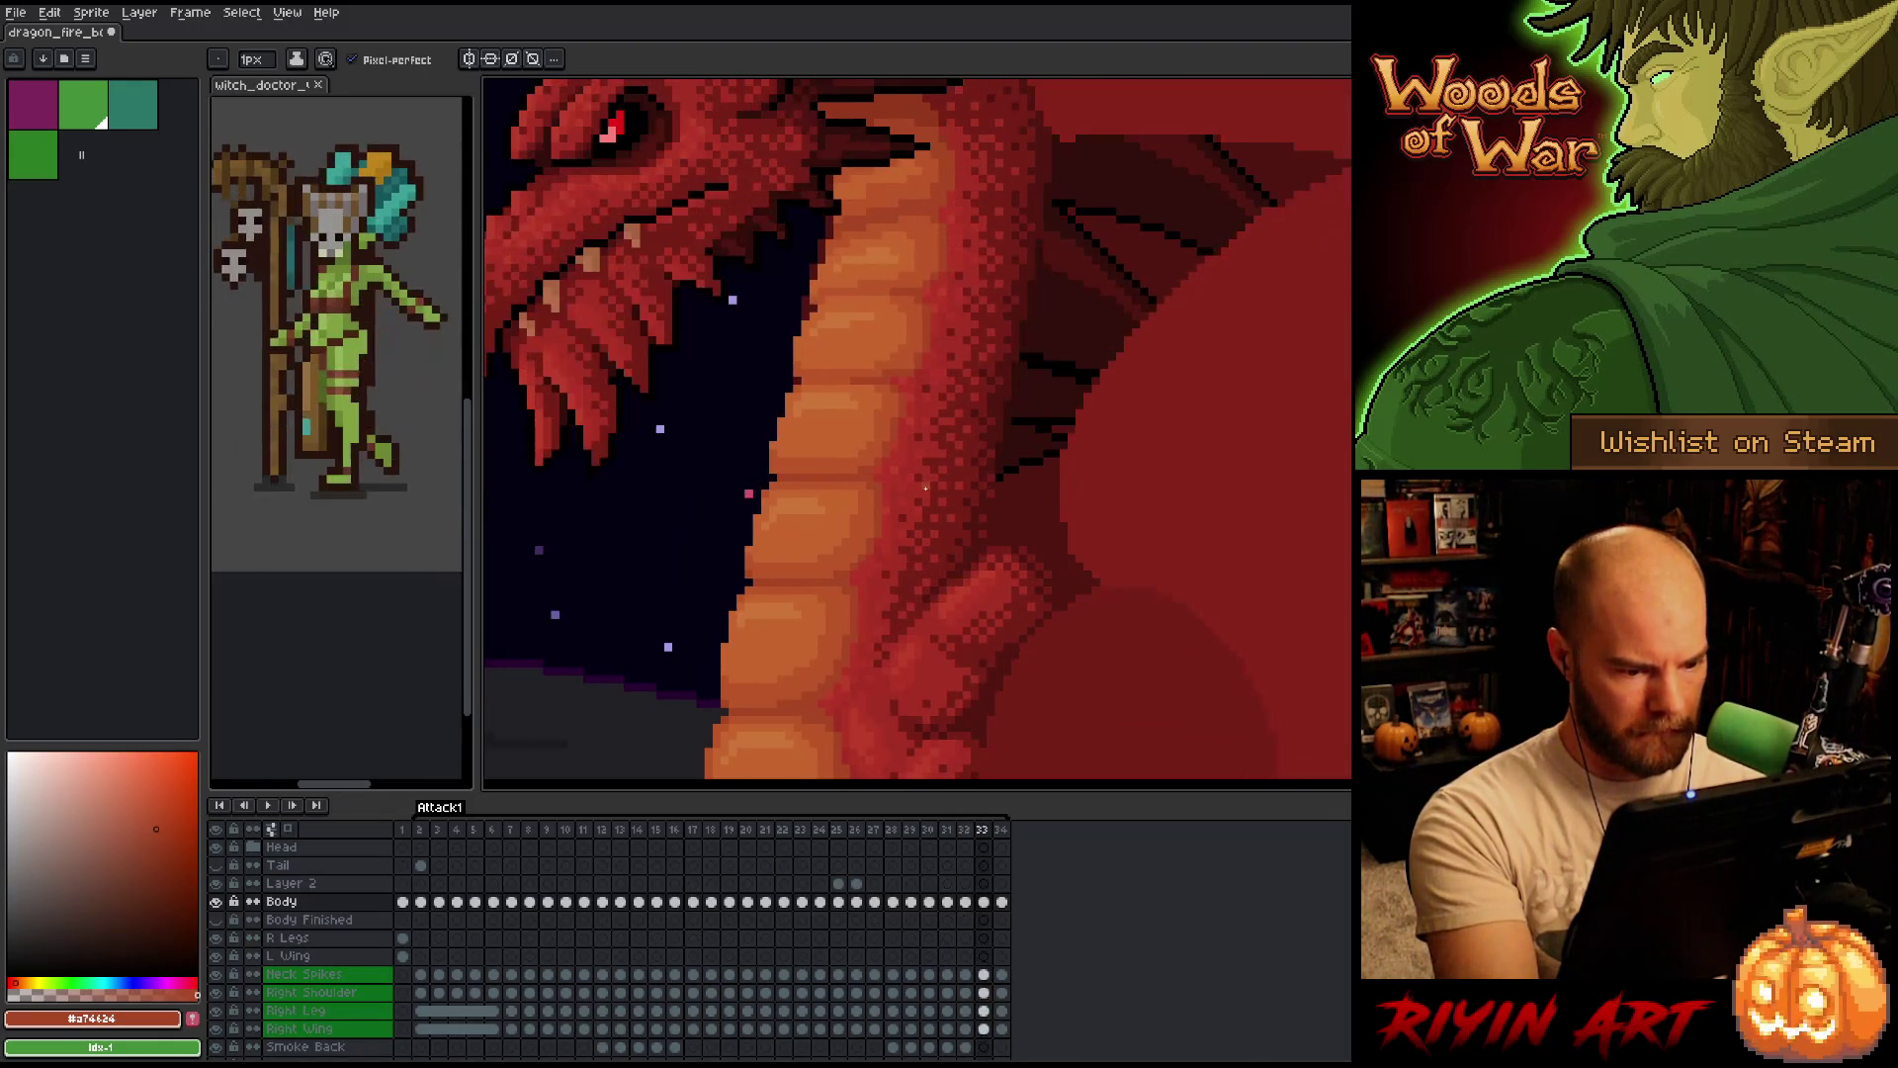
key(Left)
key(Right)
key(Right)
key(Left)
key(Left)
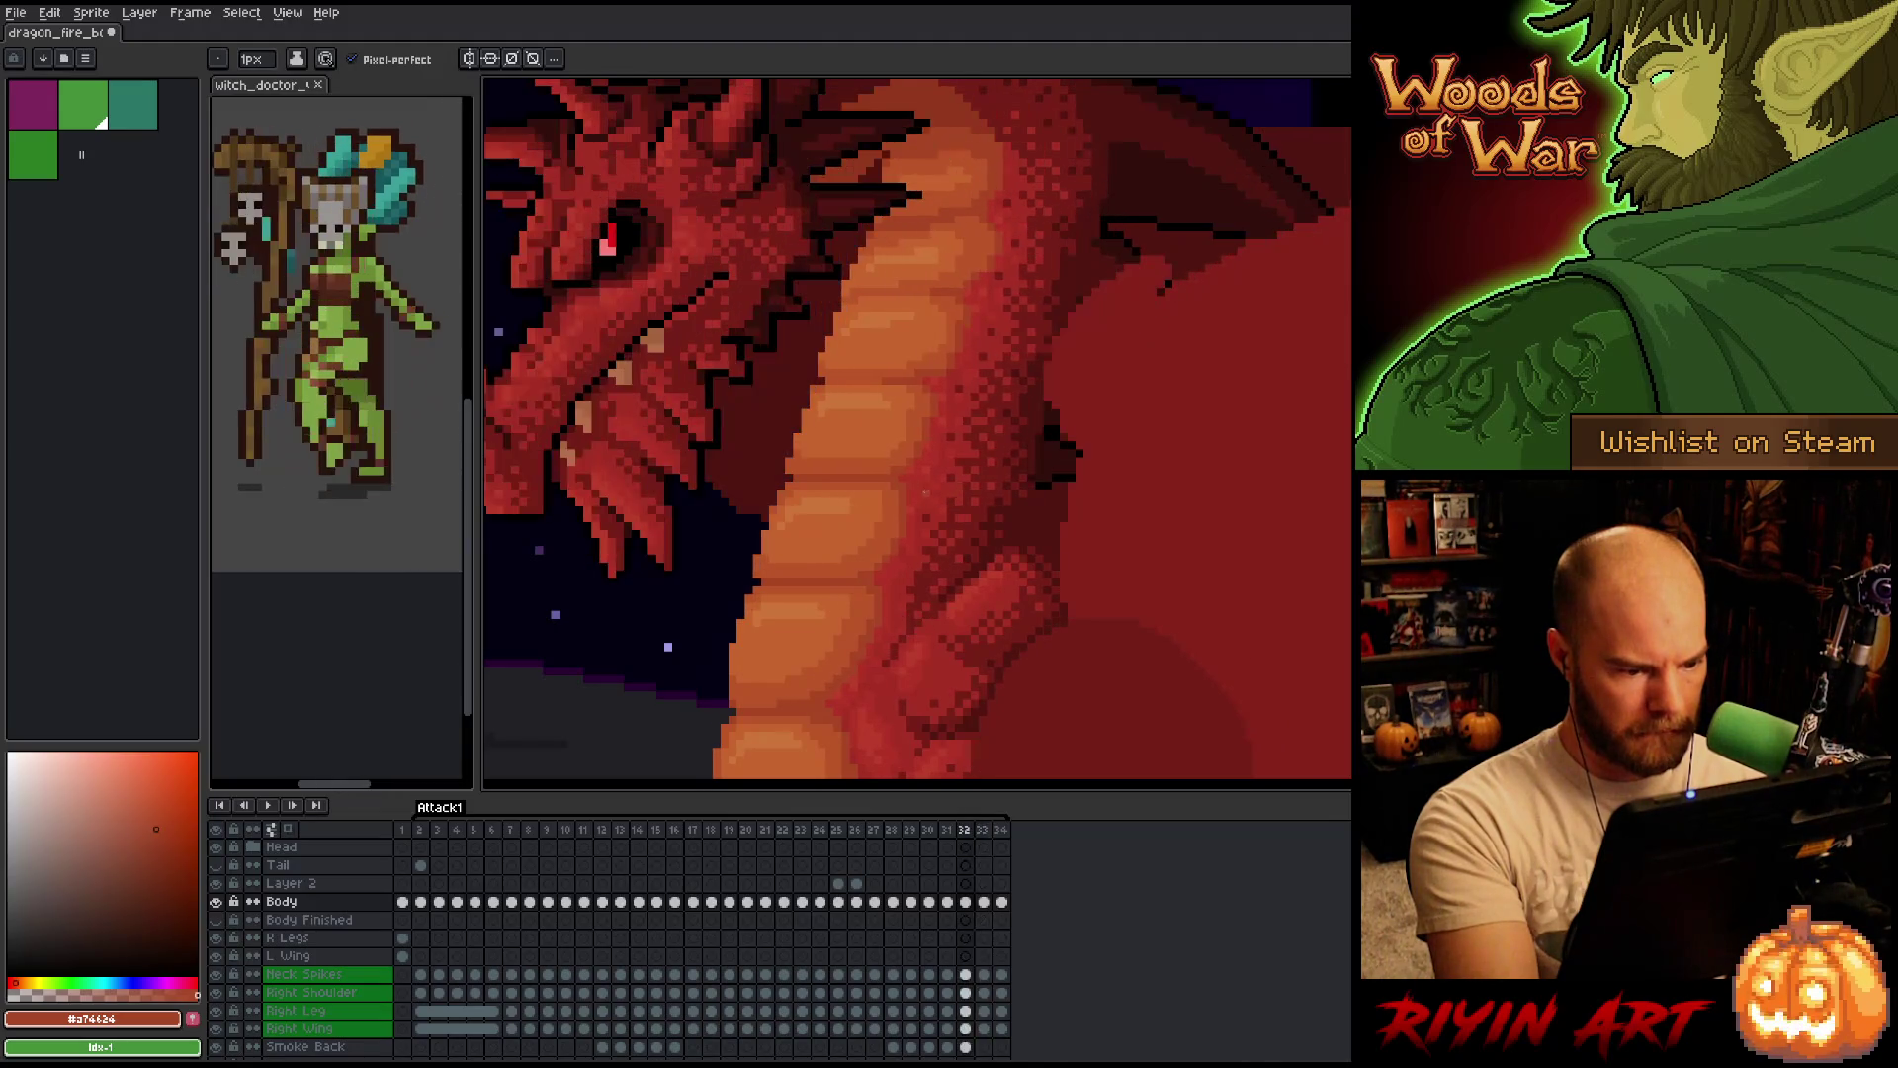
Pick a lighter orange-red and check frame 32 against frames 31 and 33.
alt+click(828, 612)
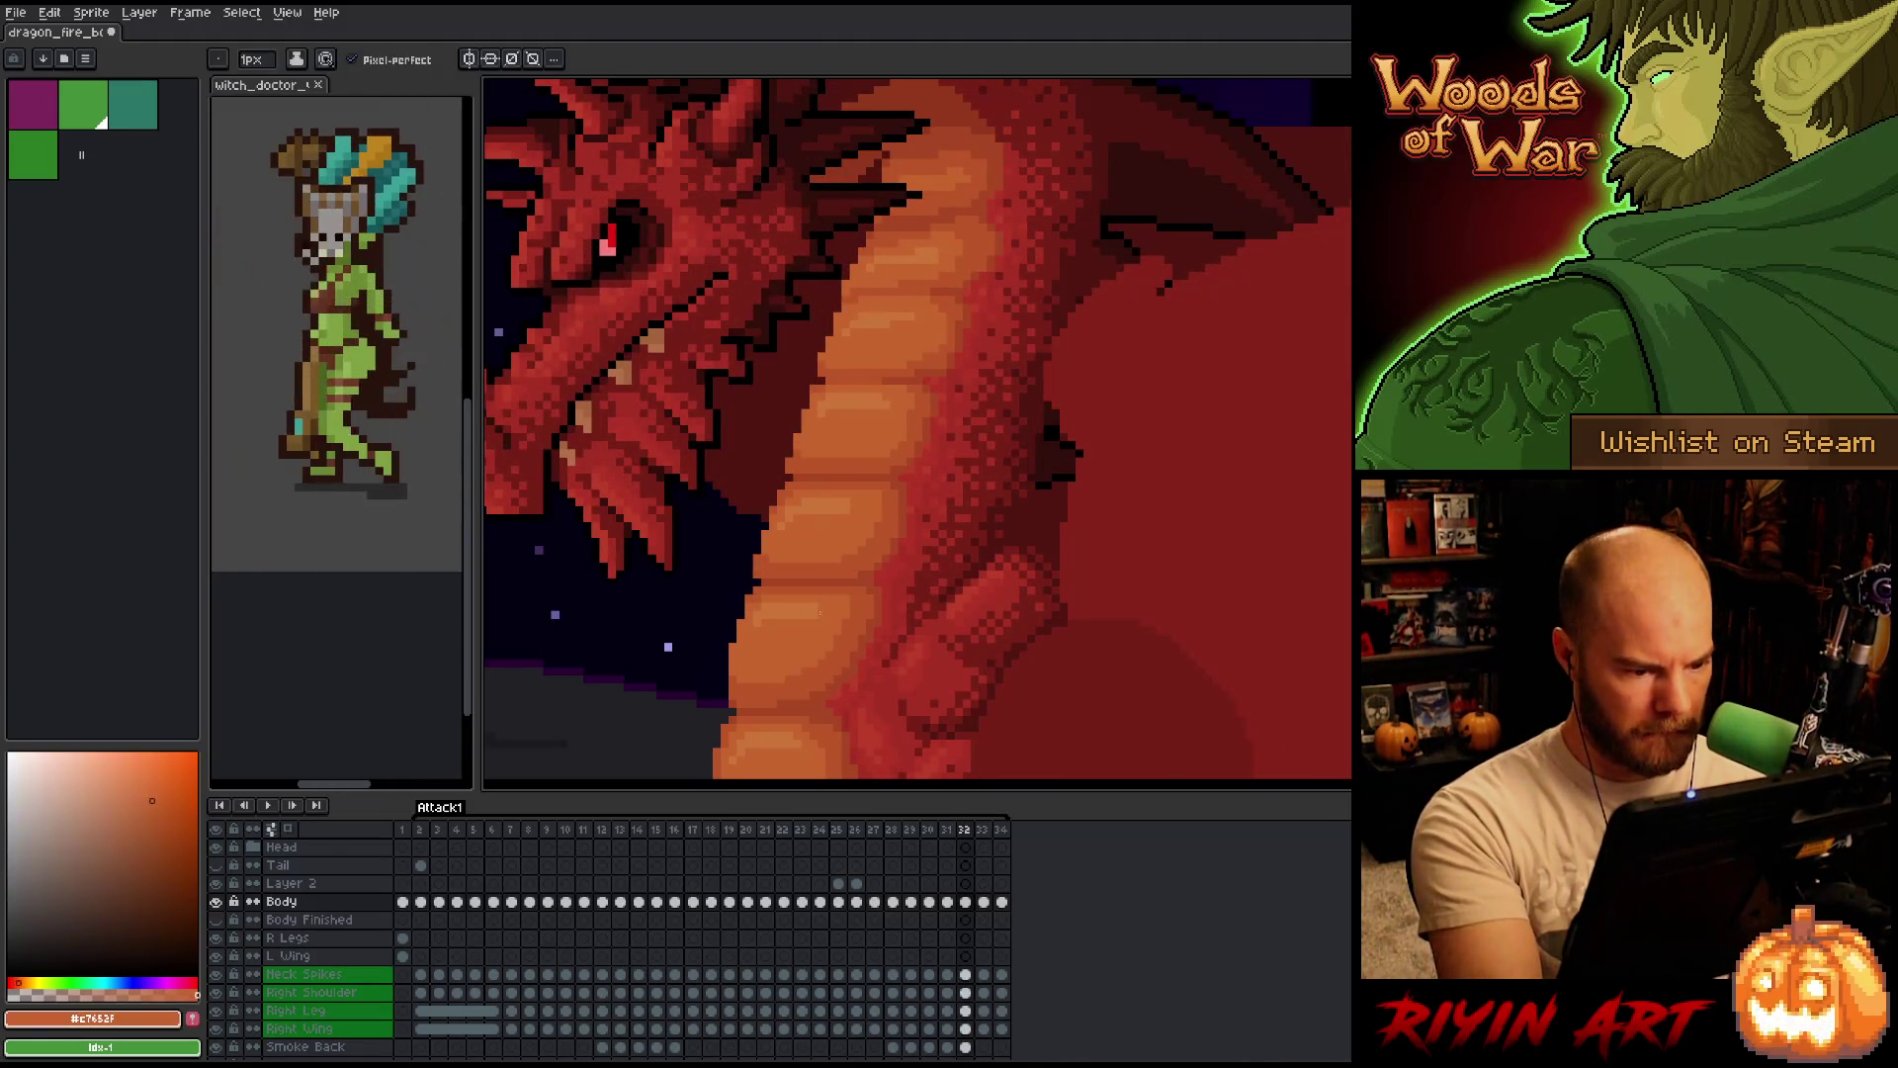
key(Right)
key(Left)
key(Right)
key(Left)
key(Right)
key(Left)
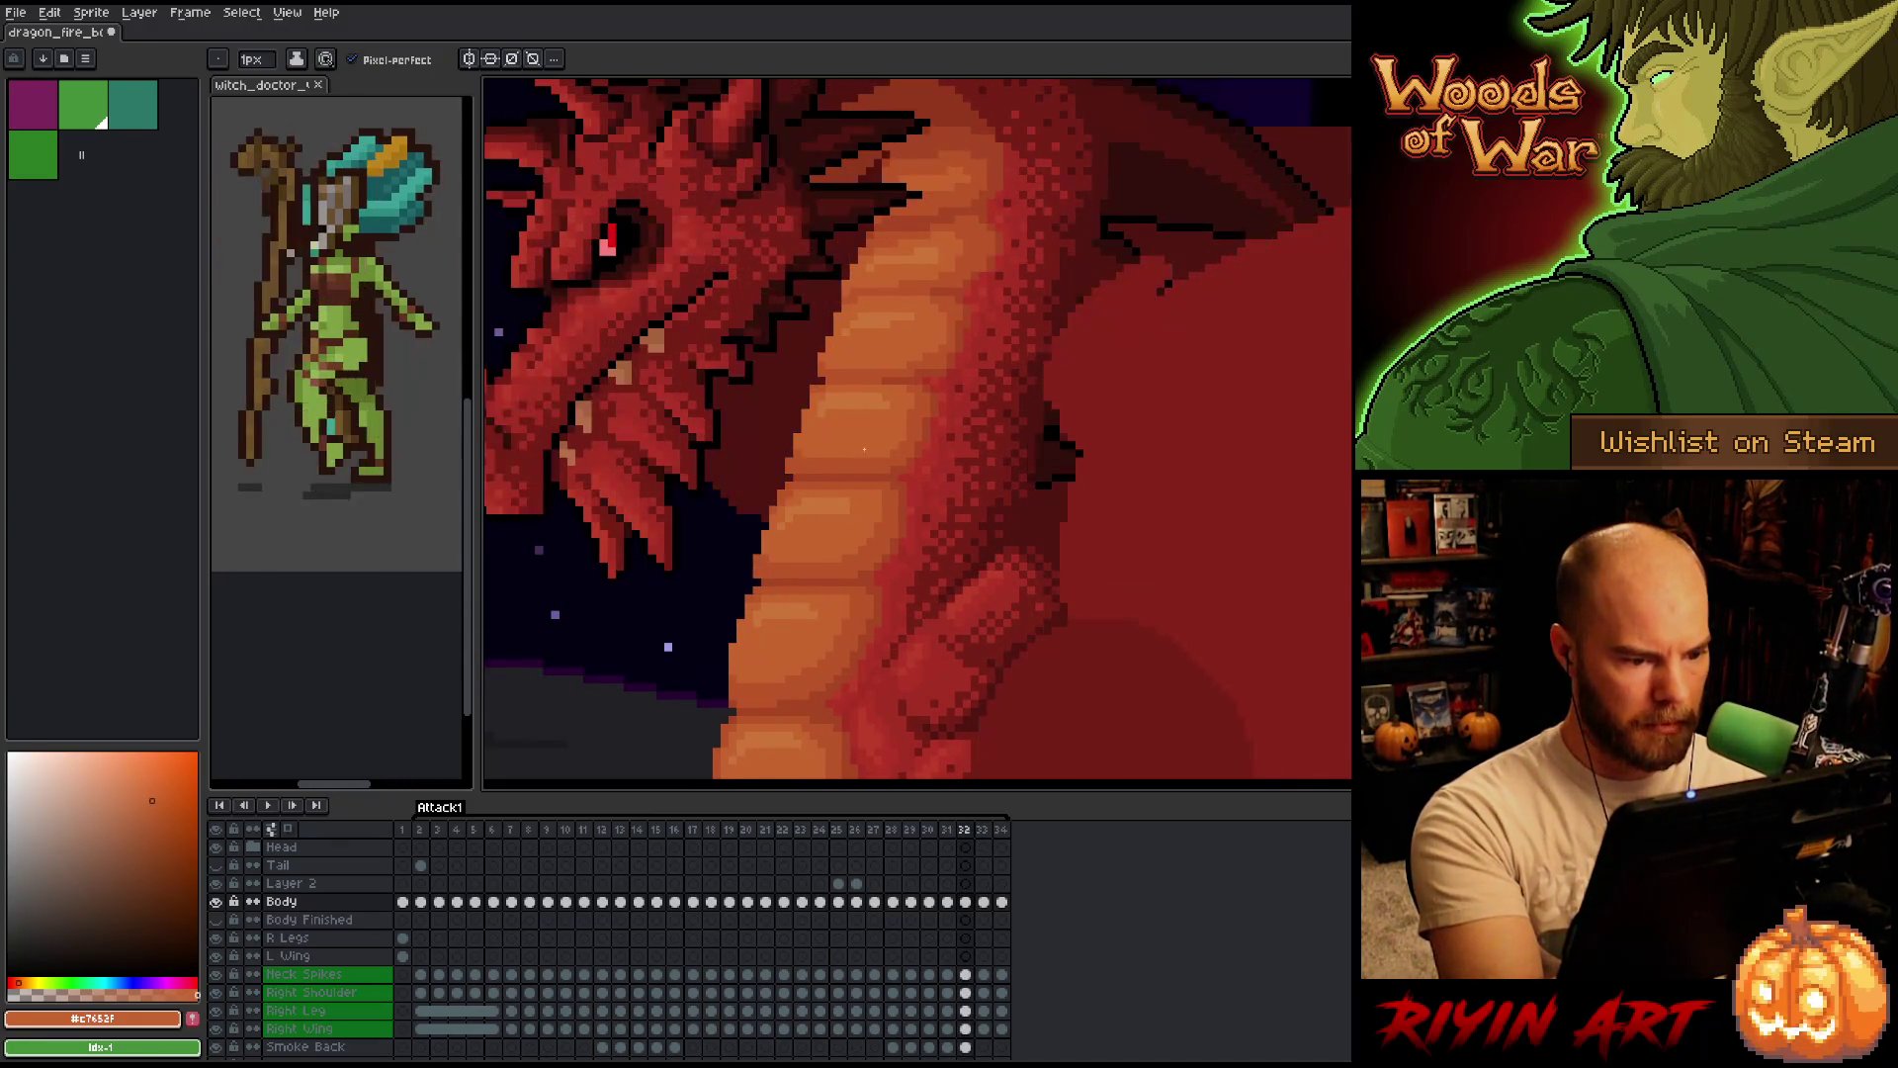
key(Right)
key(Right)
key(Left)
key(Left)
key(Right)
key(Left)
key(Right)
key(Right)
key(Left)
key(Right)
key(Left)
key(Left)
key(Right)
key(Right)
key(Left)
key(Left)
key(Right)
key(Left)
key(Right)
key(Left)
key(Right)
key(Left)
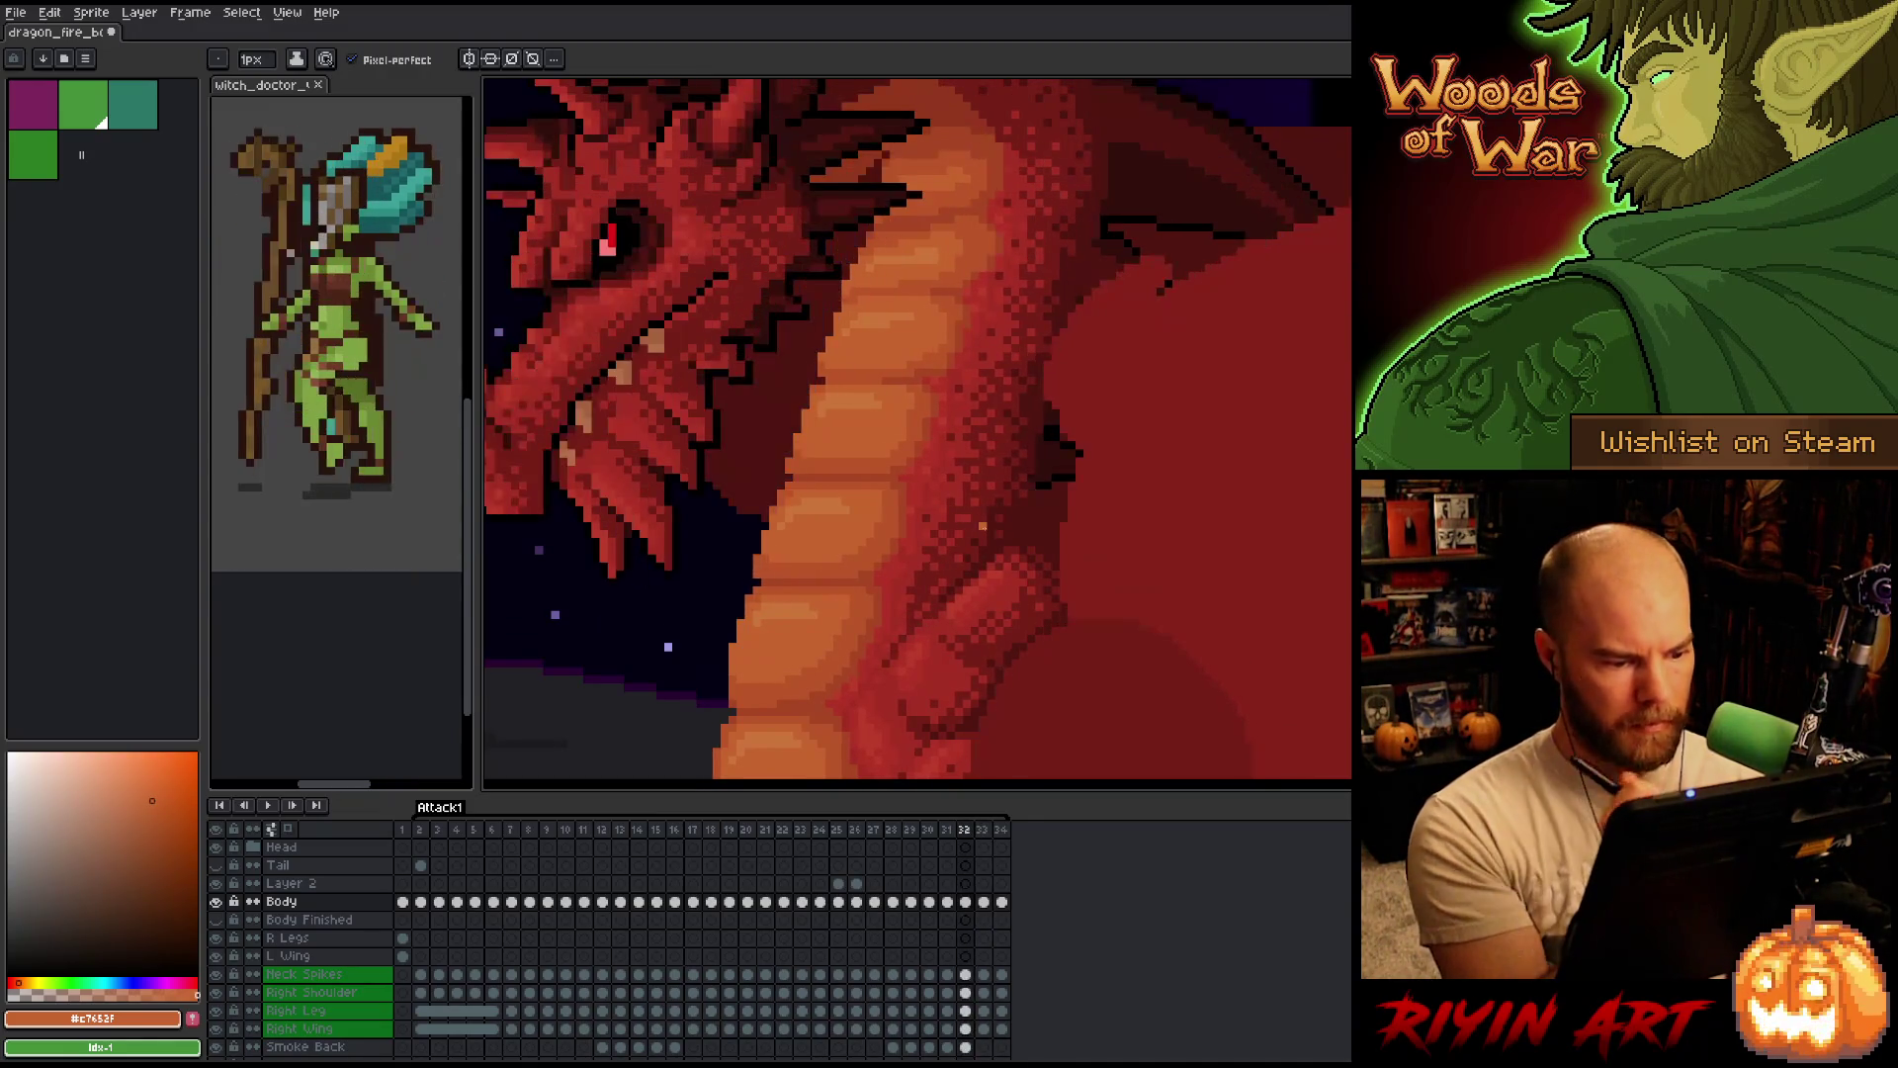
key(Right)
key(Left)
key(Right)
key(Left)
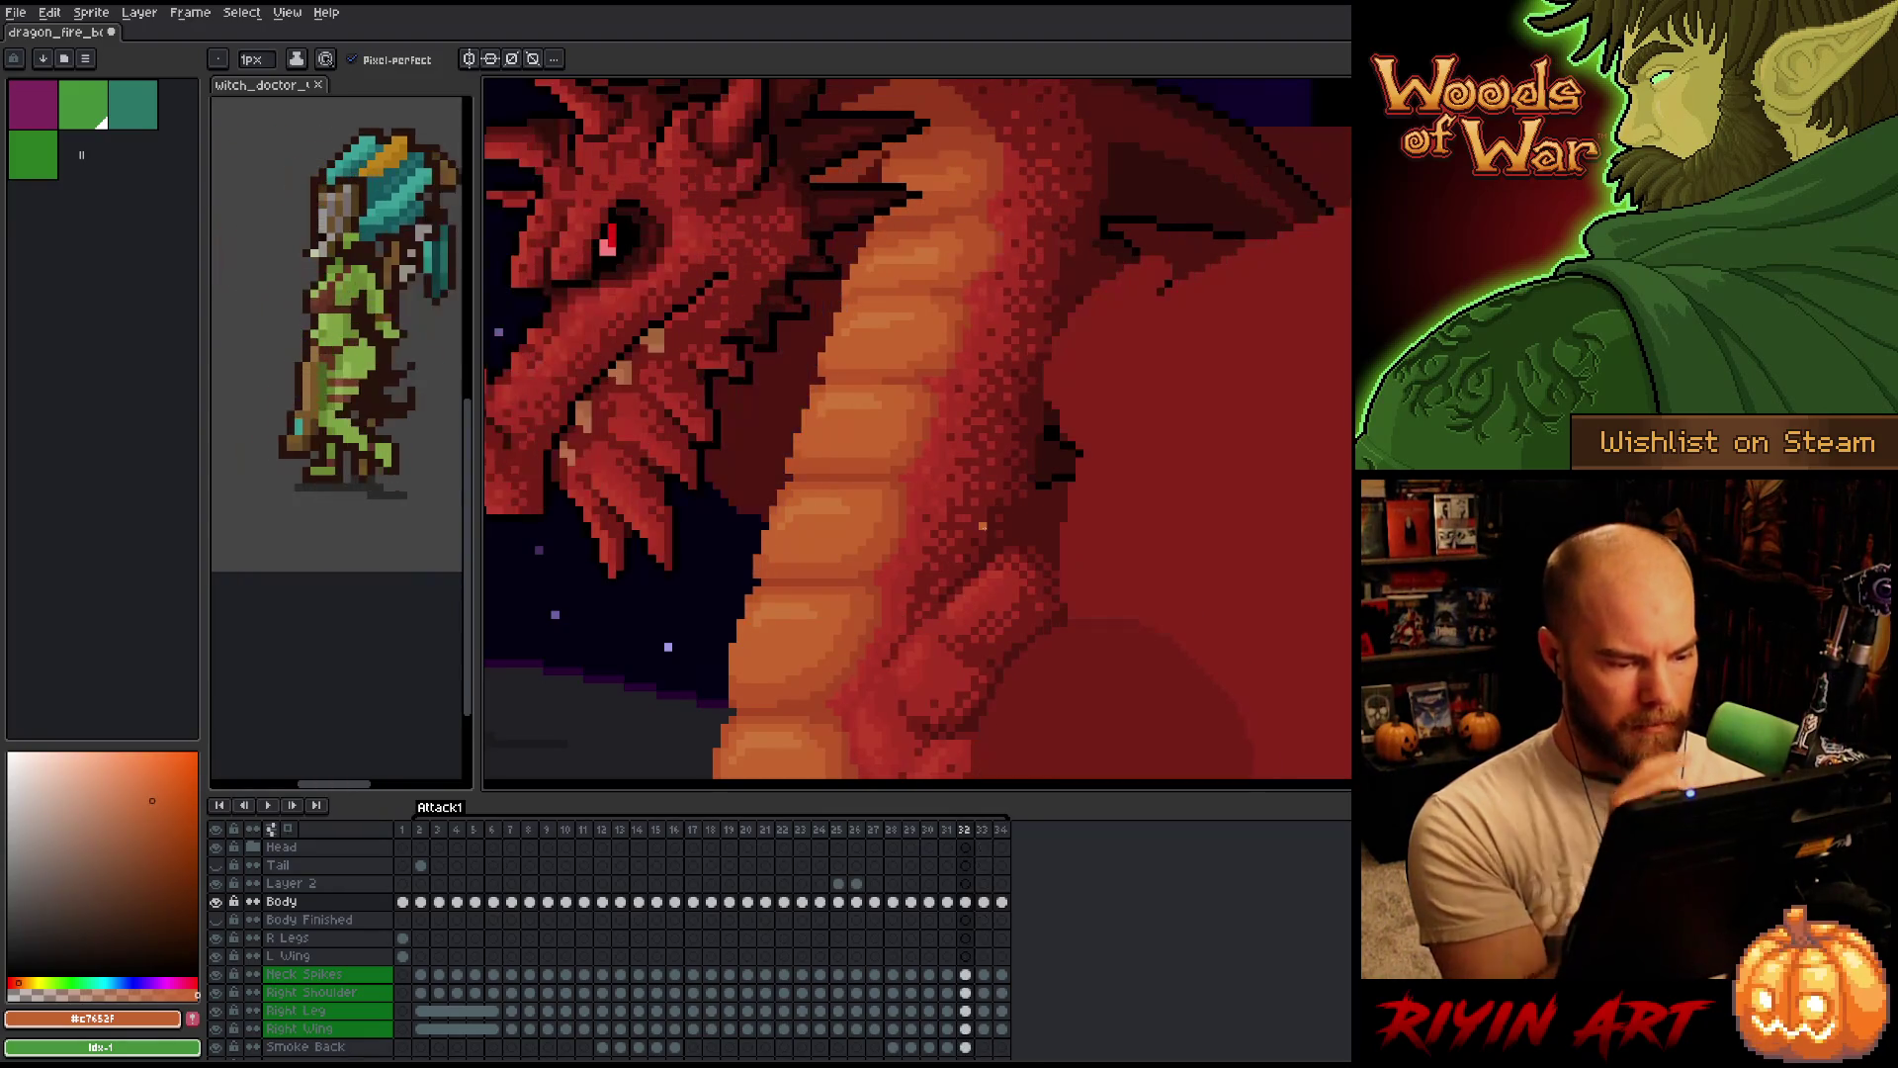
Return to the darker #a74424 red and compare frames 32 and 33 with their neighbours.
alt+click(805, 694)
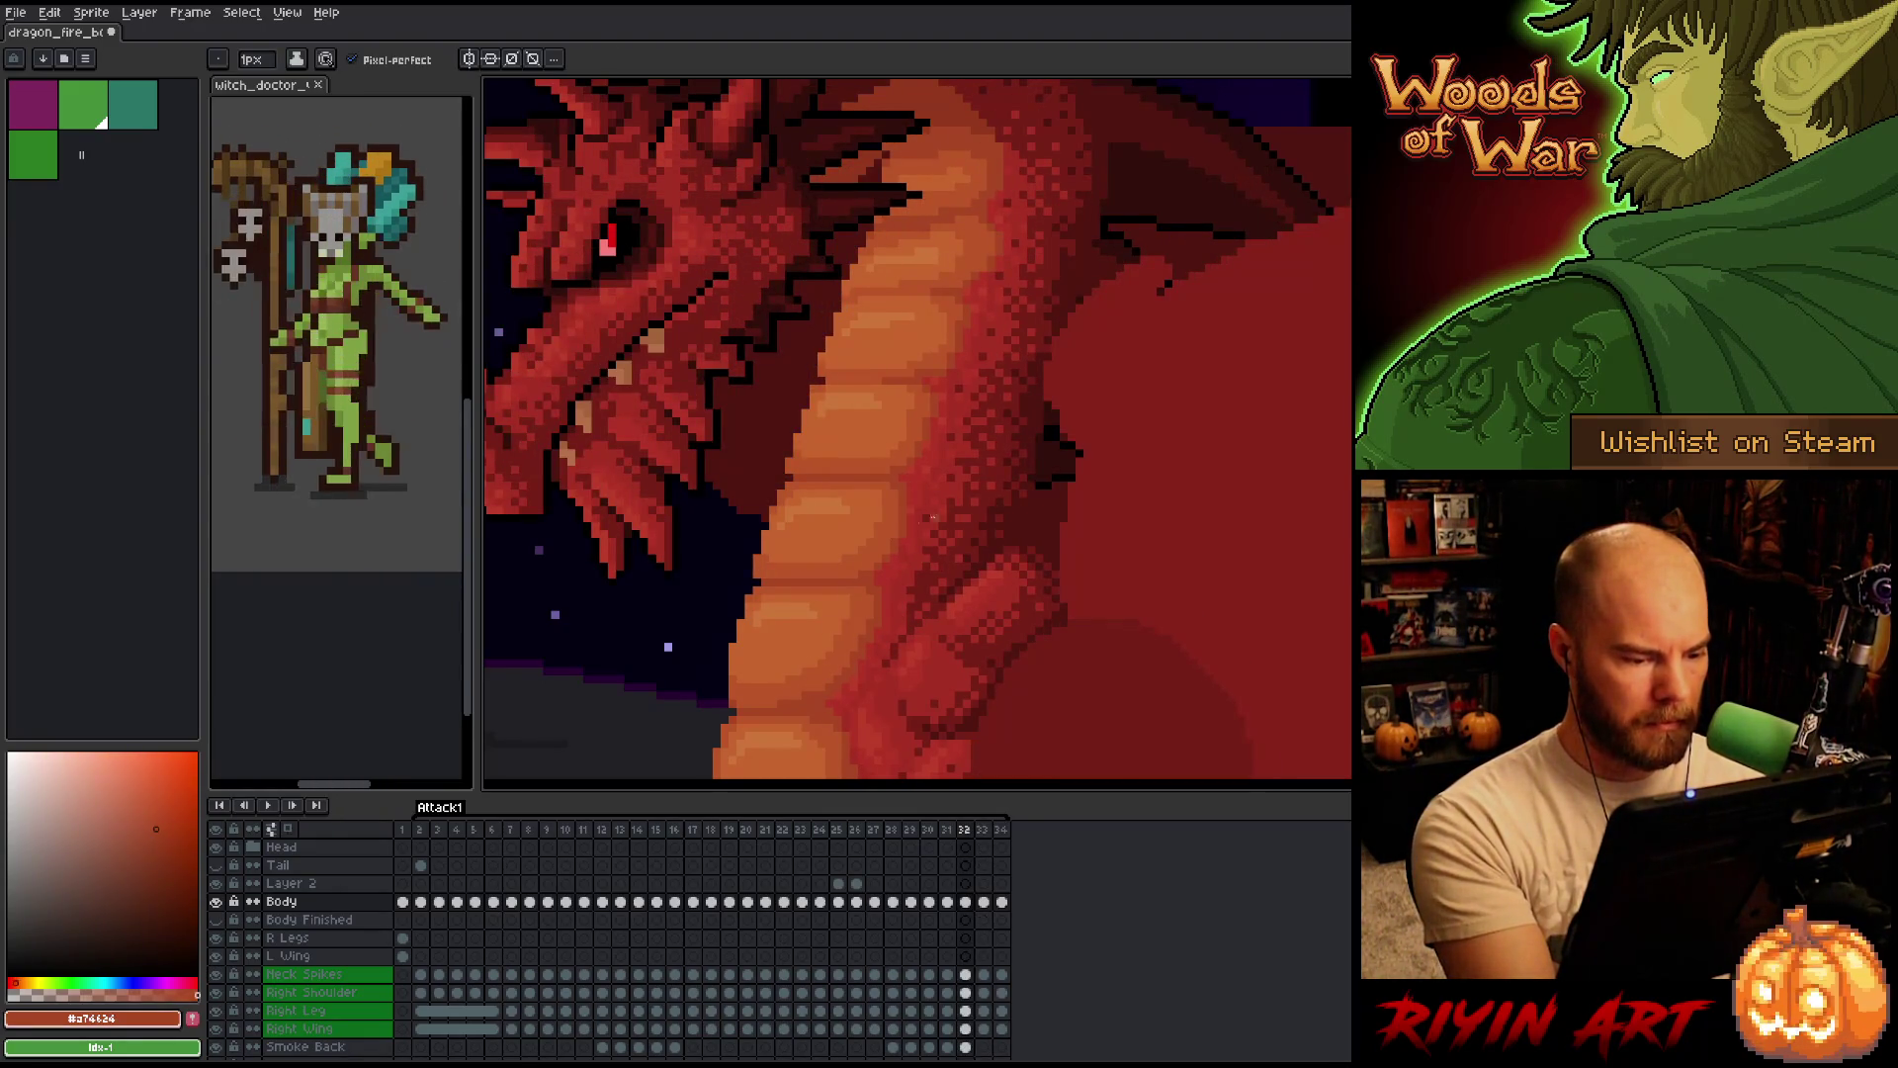
key(Right)
key(Right)
key(Left)
key(Left)
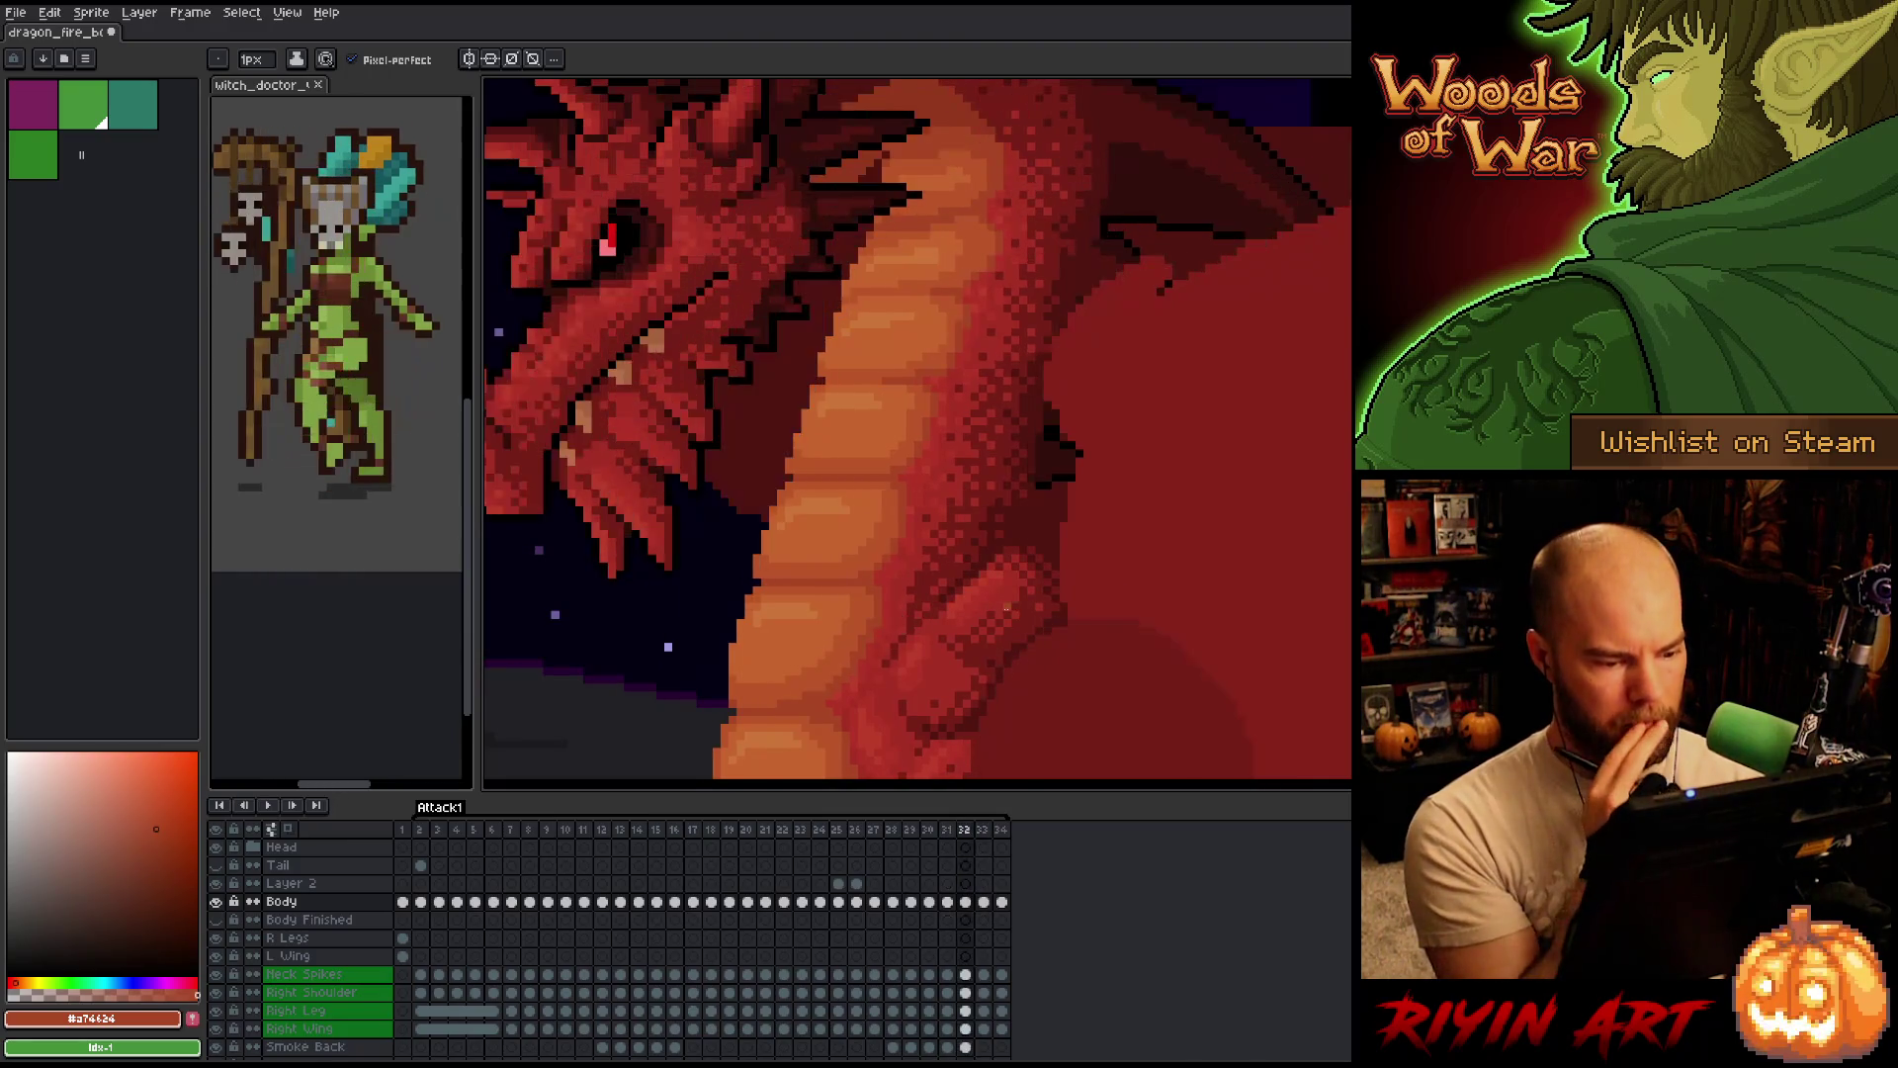
key(Right)
key(Right)
key(Left)
key(Left)
key(Right)
key(Right)
key(Left)
key(Right)
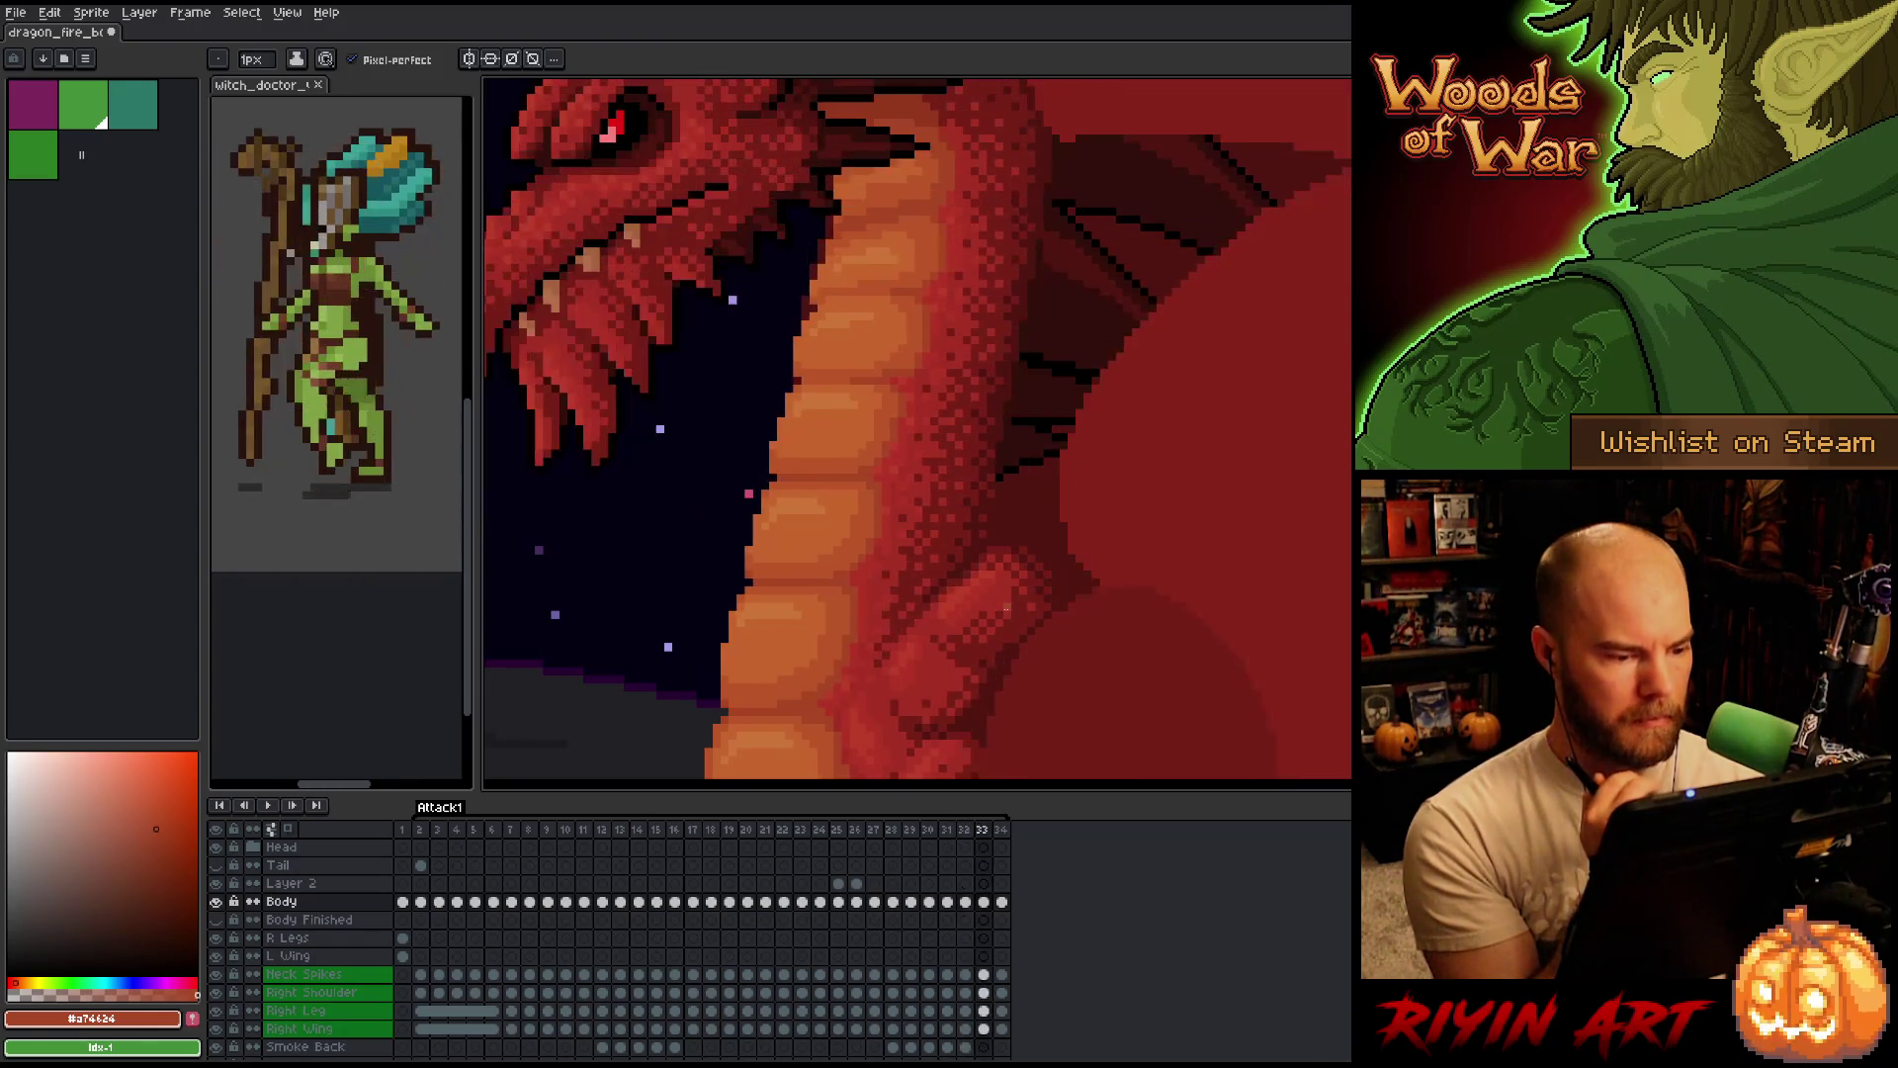
key(Right)
key(Left)
key(Left)
key(Left)
key(Left)
key(Right)
key(Left)
key(Right)
key(Right)
key(Right)
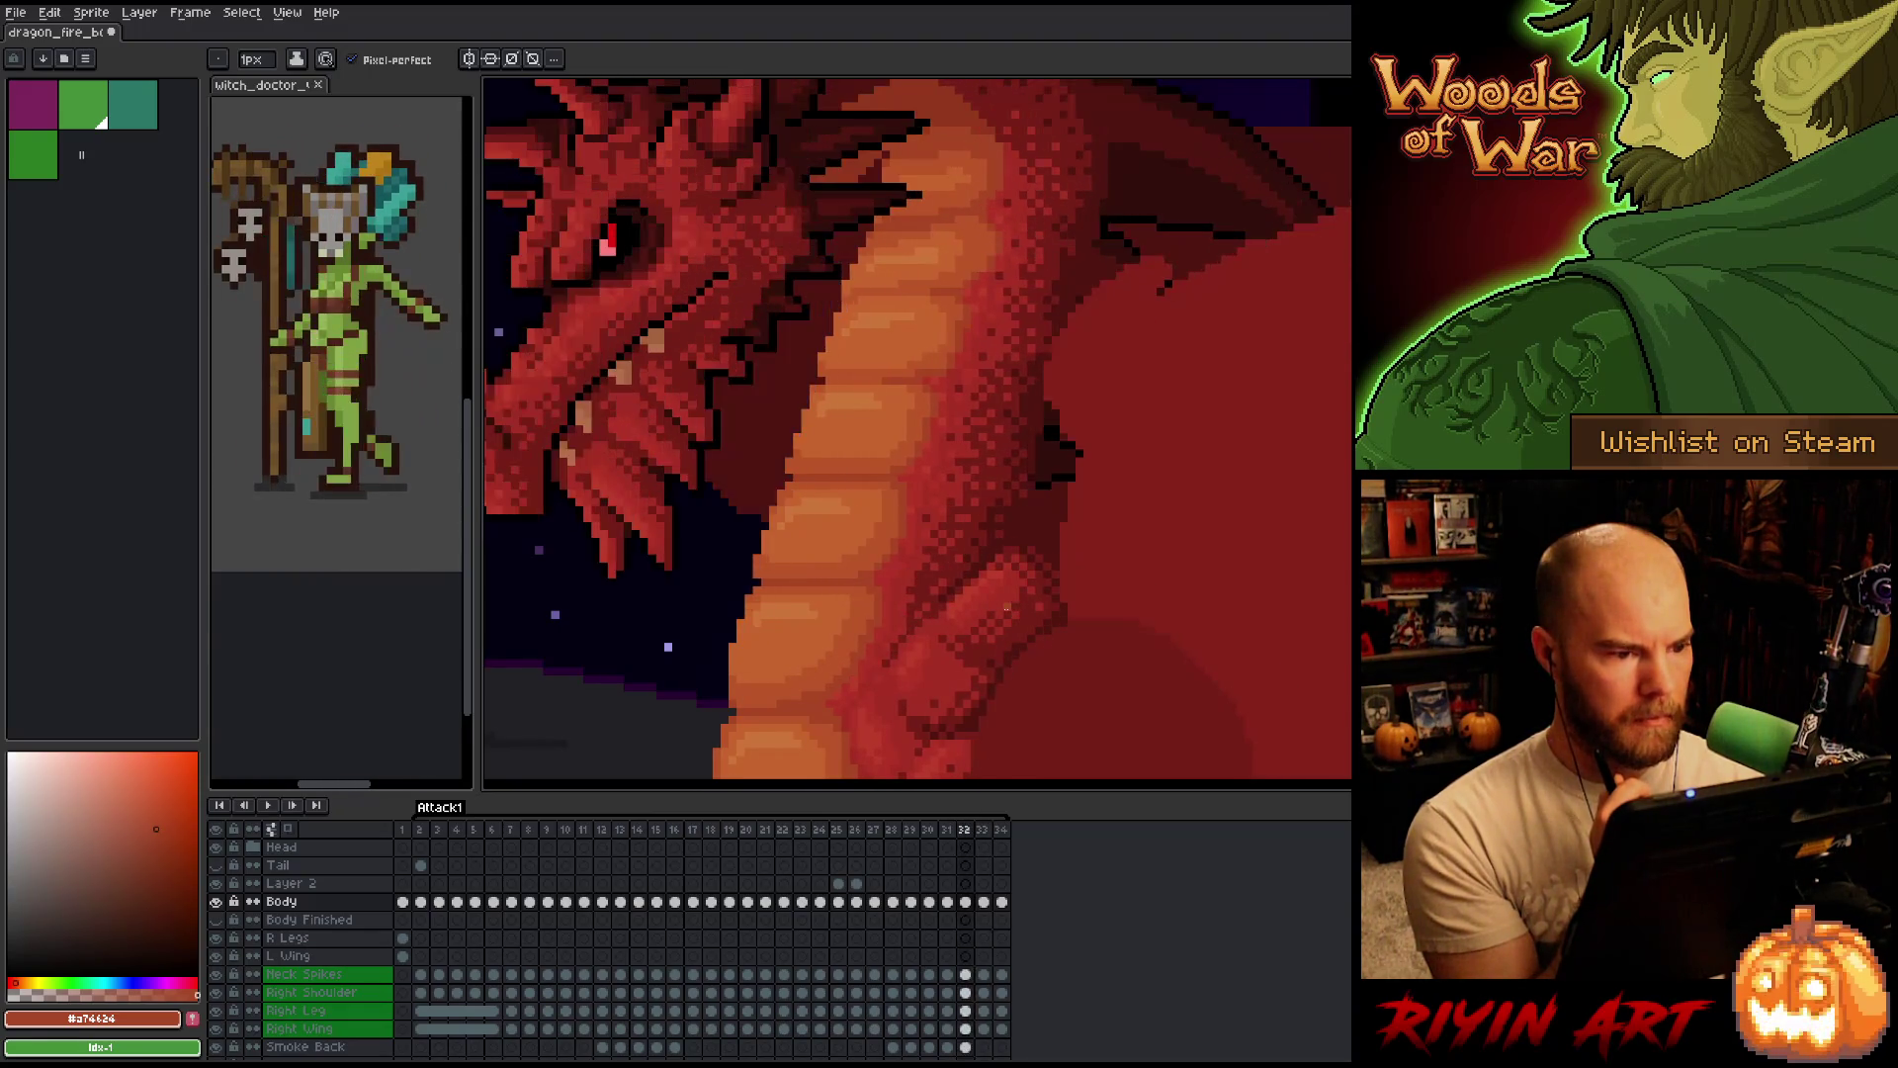
key(Right)
key(Left)
key(Left)
key(Left)
key(Right)
key(Left)
key(Right)
key(Right)
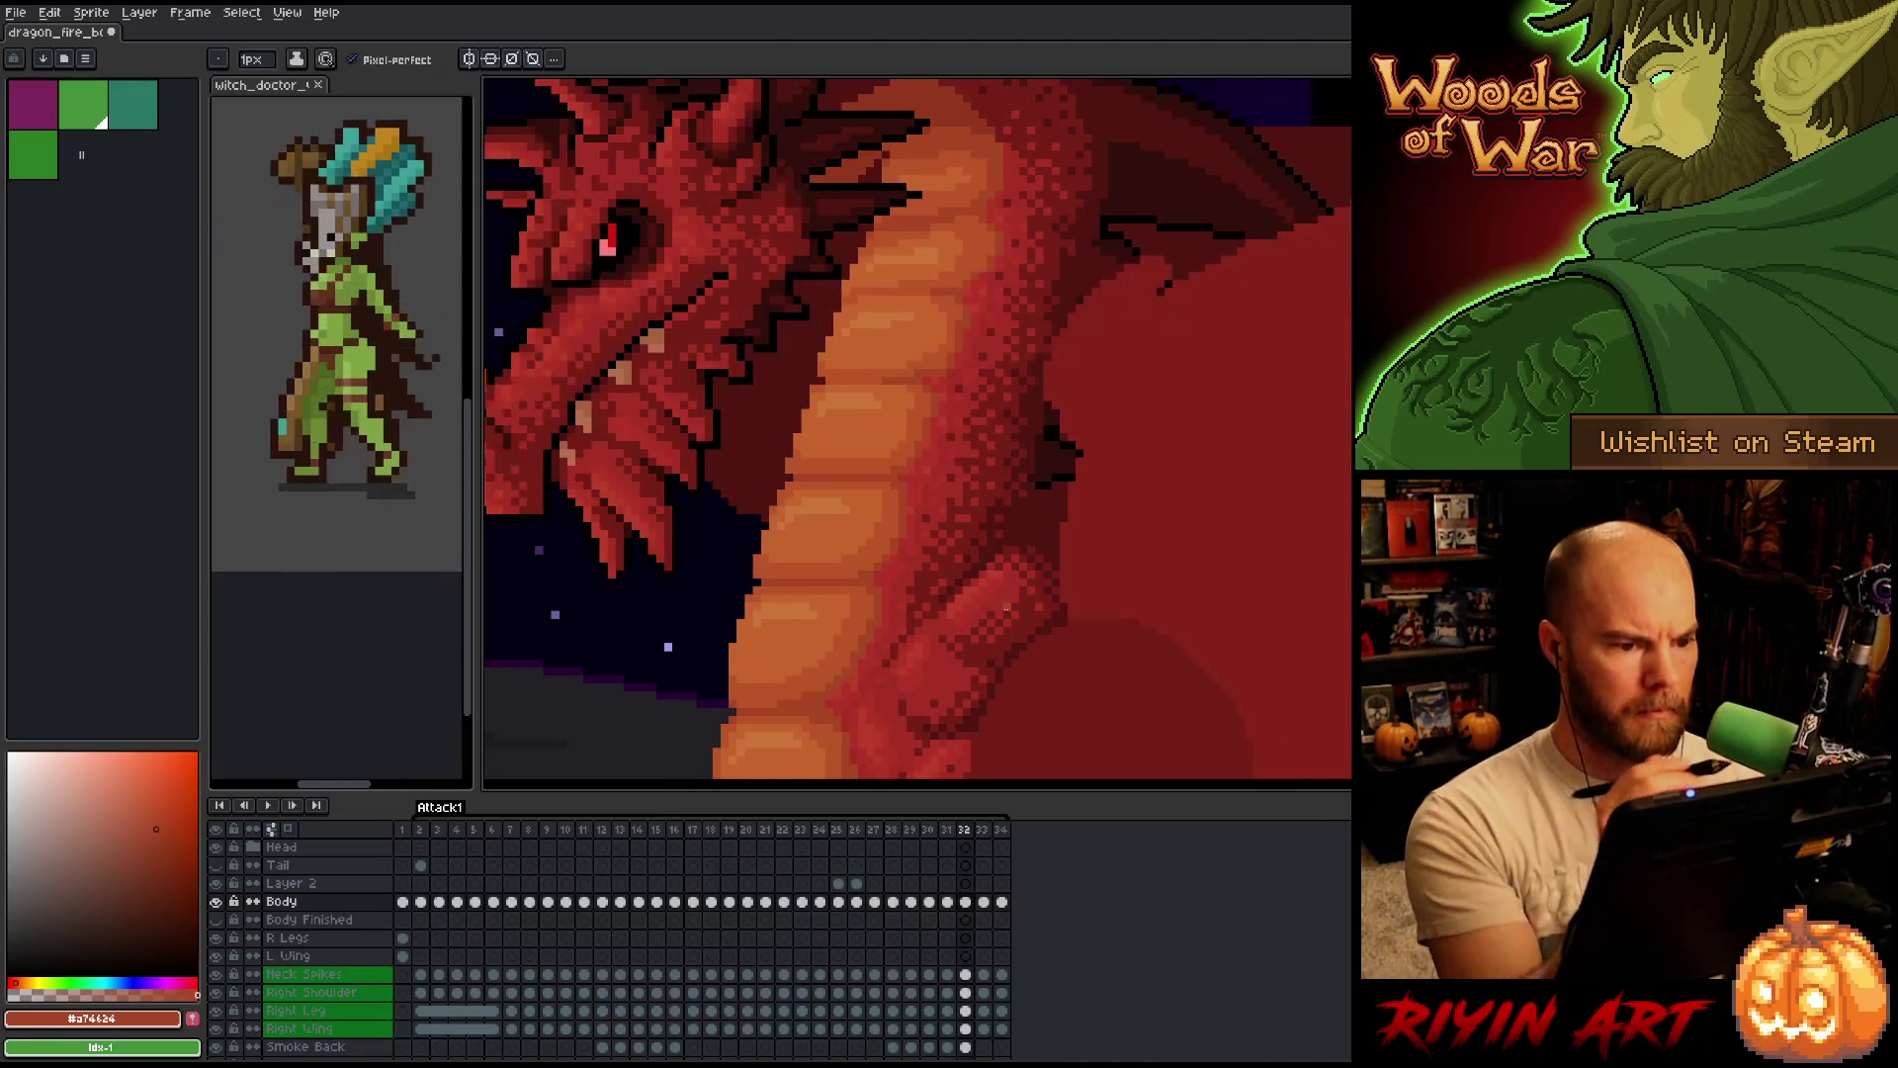
key(Left)
key(Left)
key(Right)
key(Left)
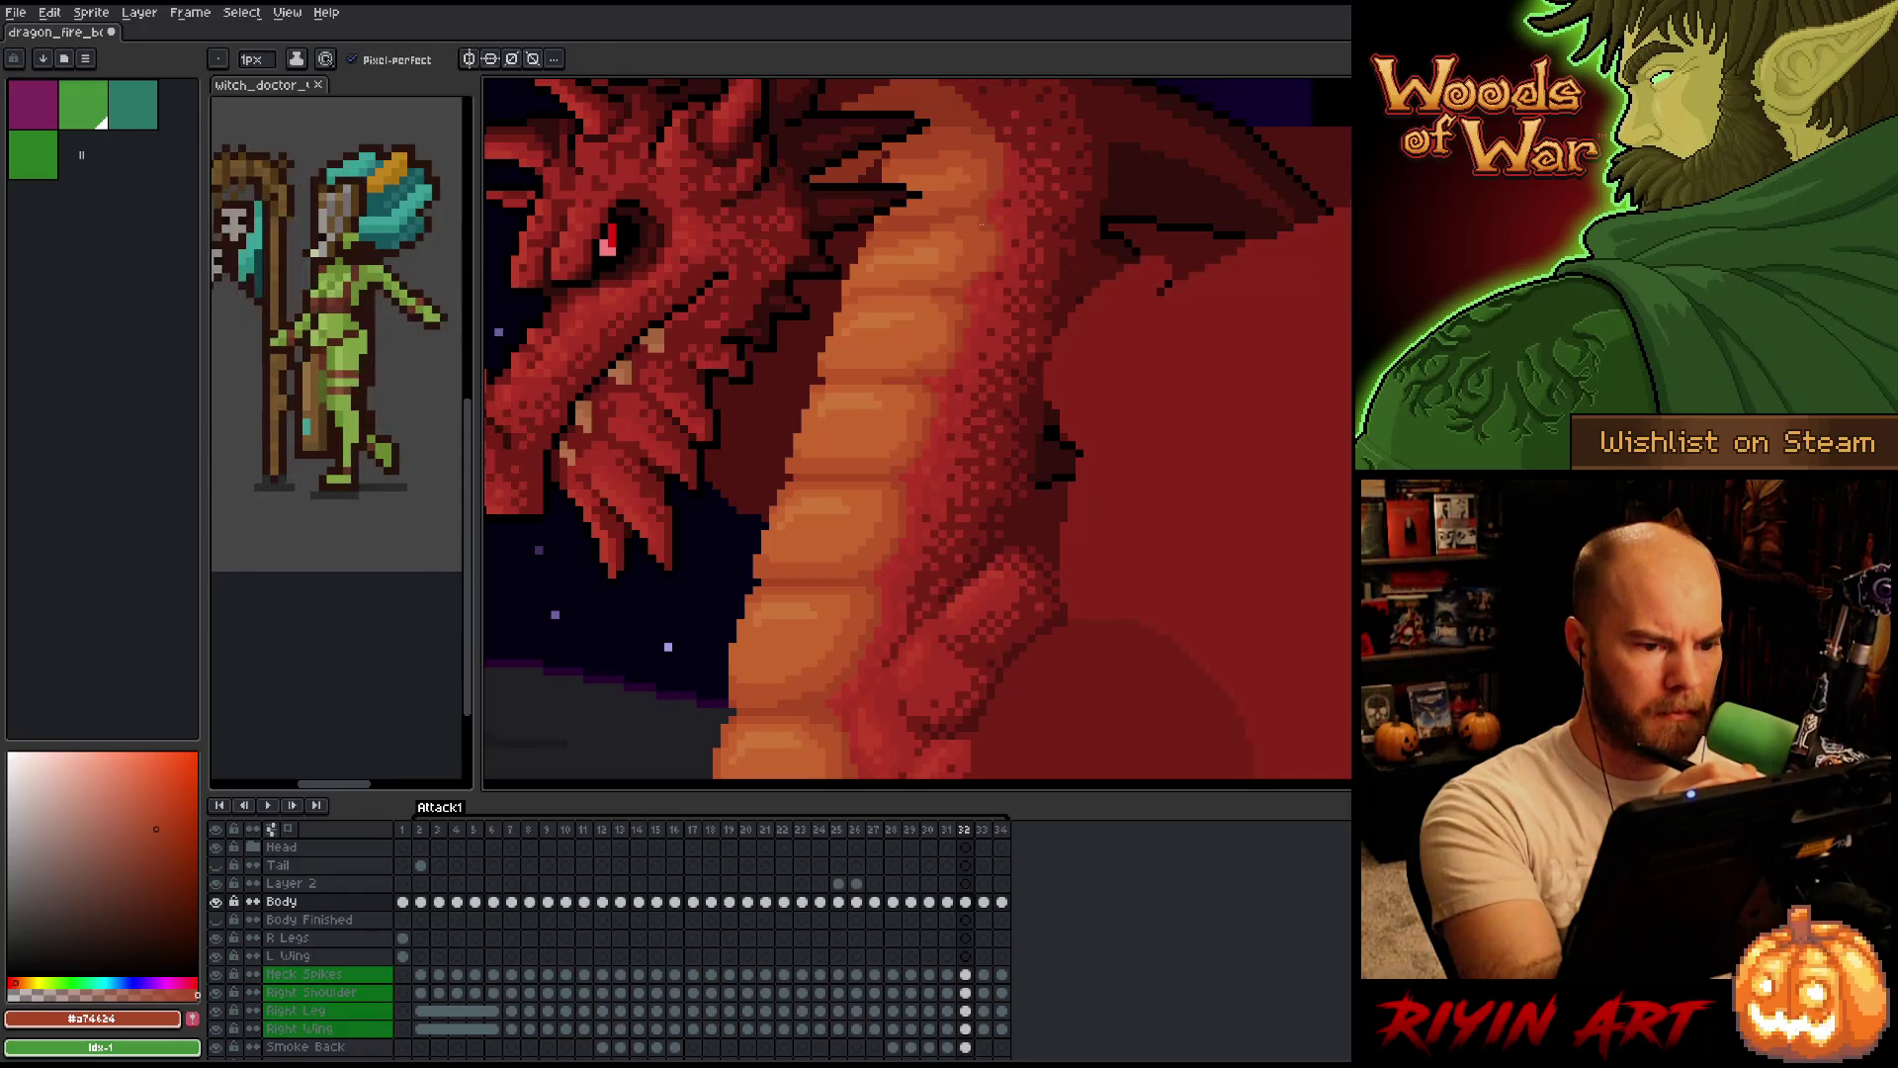
key(Right)
key(Left)
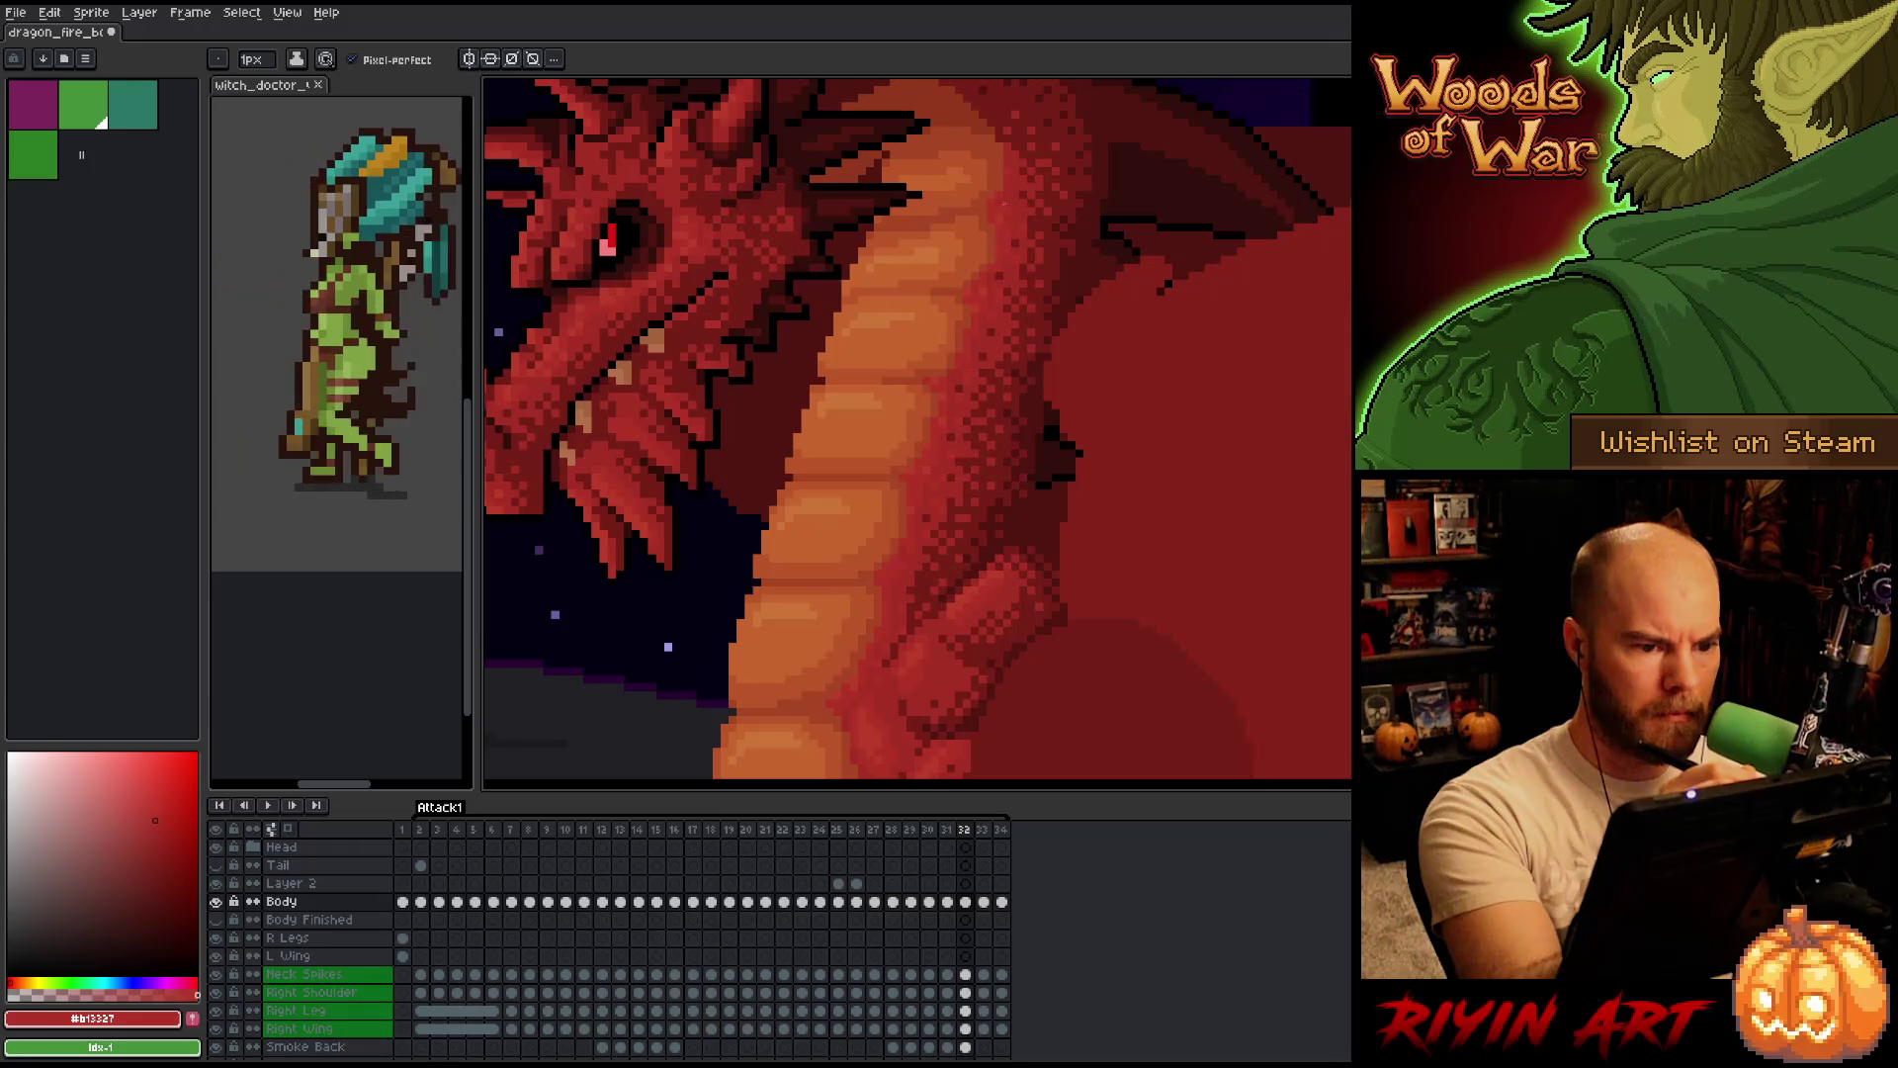
key(Right)
Go back to frame 31 for a final check, then save the dragon sprite.
key(Left)
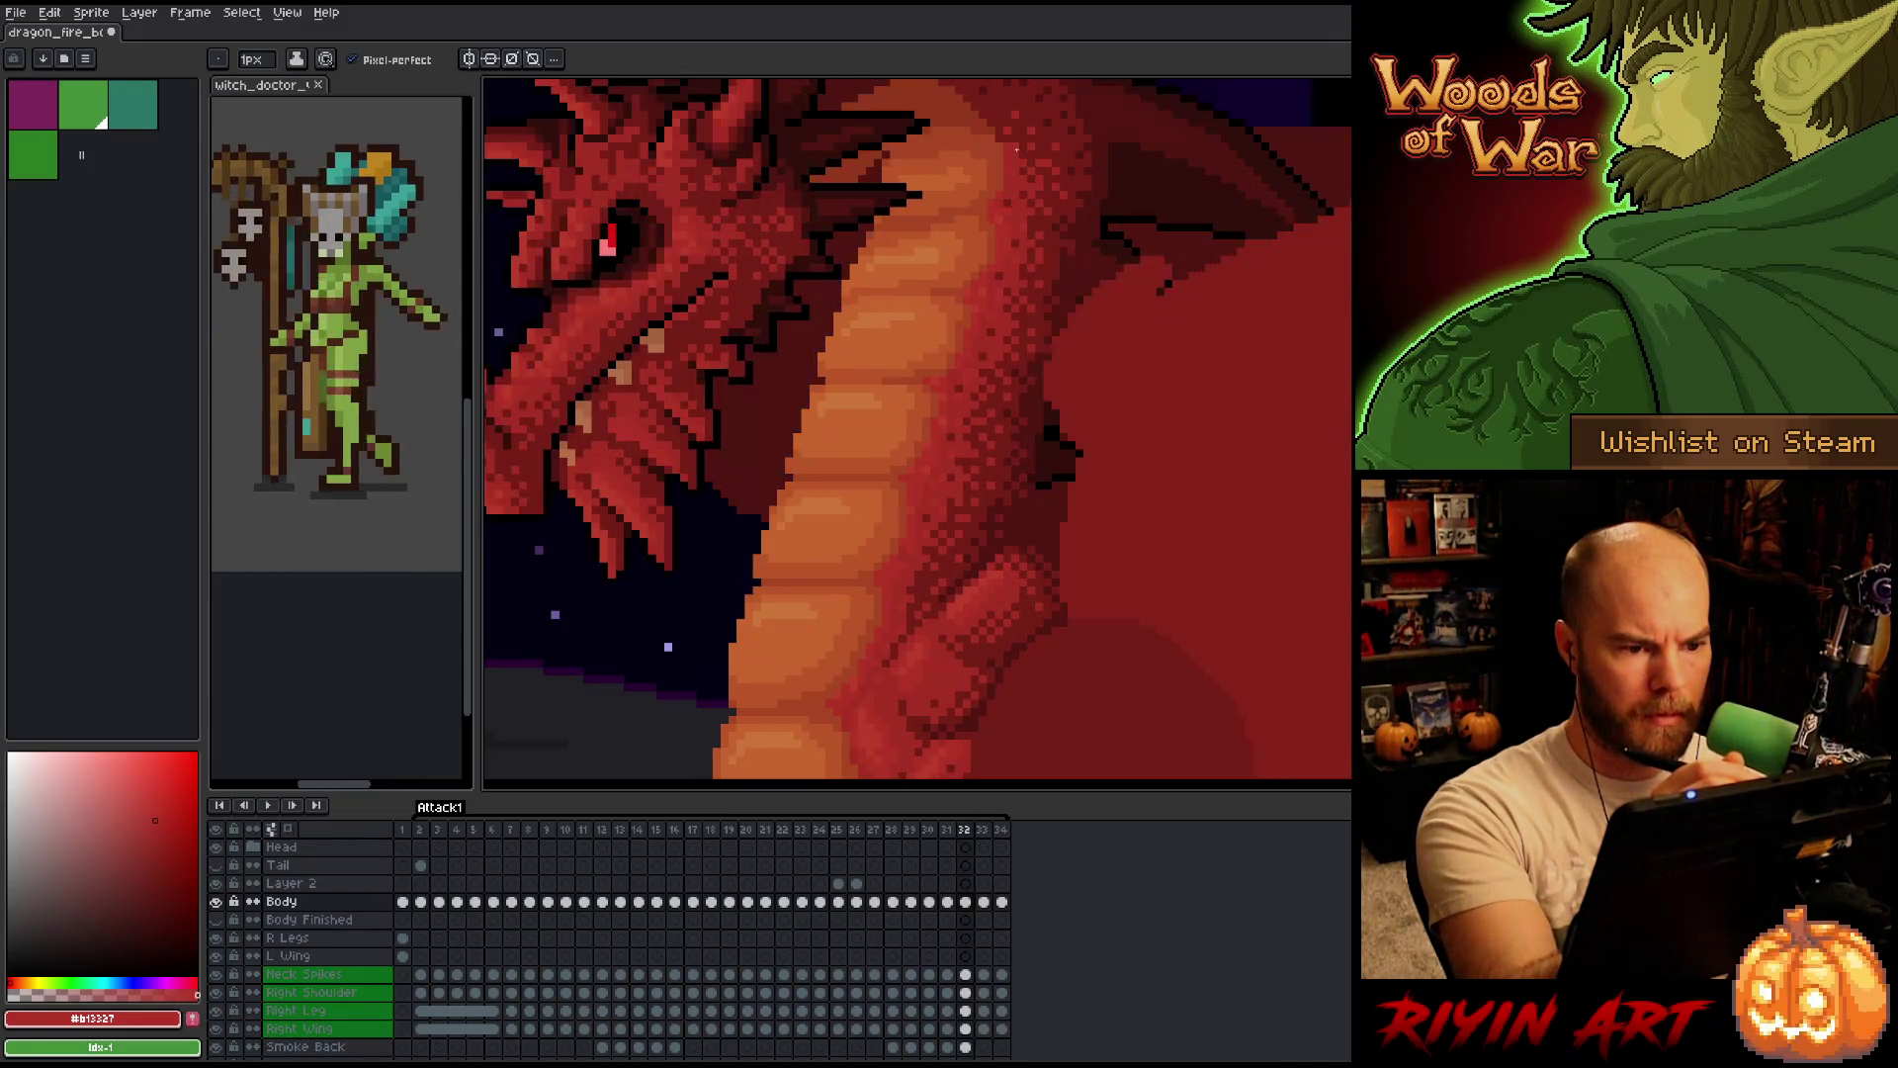
key(Right)
key(Left)
key(Left)
key(Right)
key(Left)
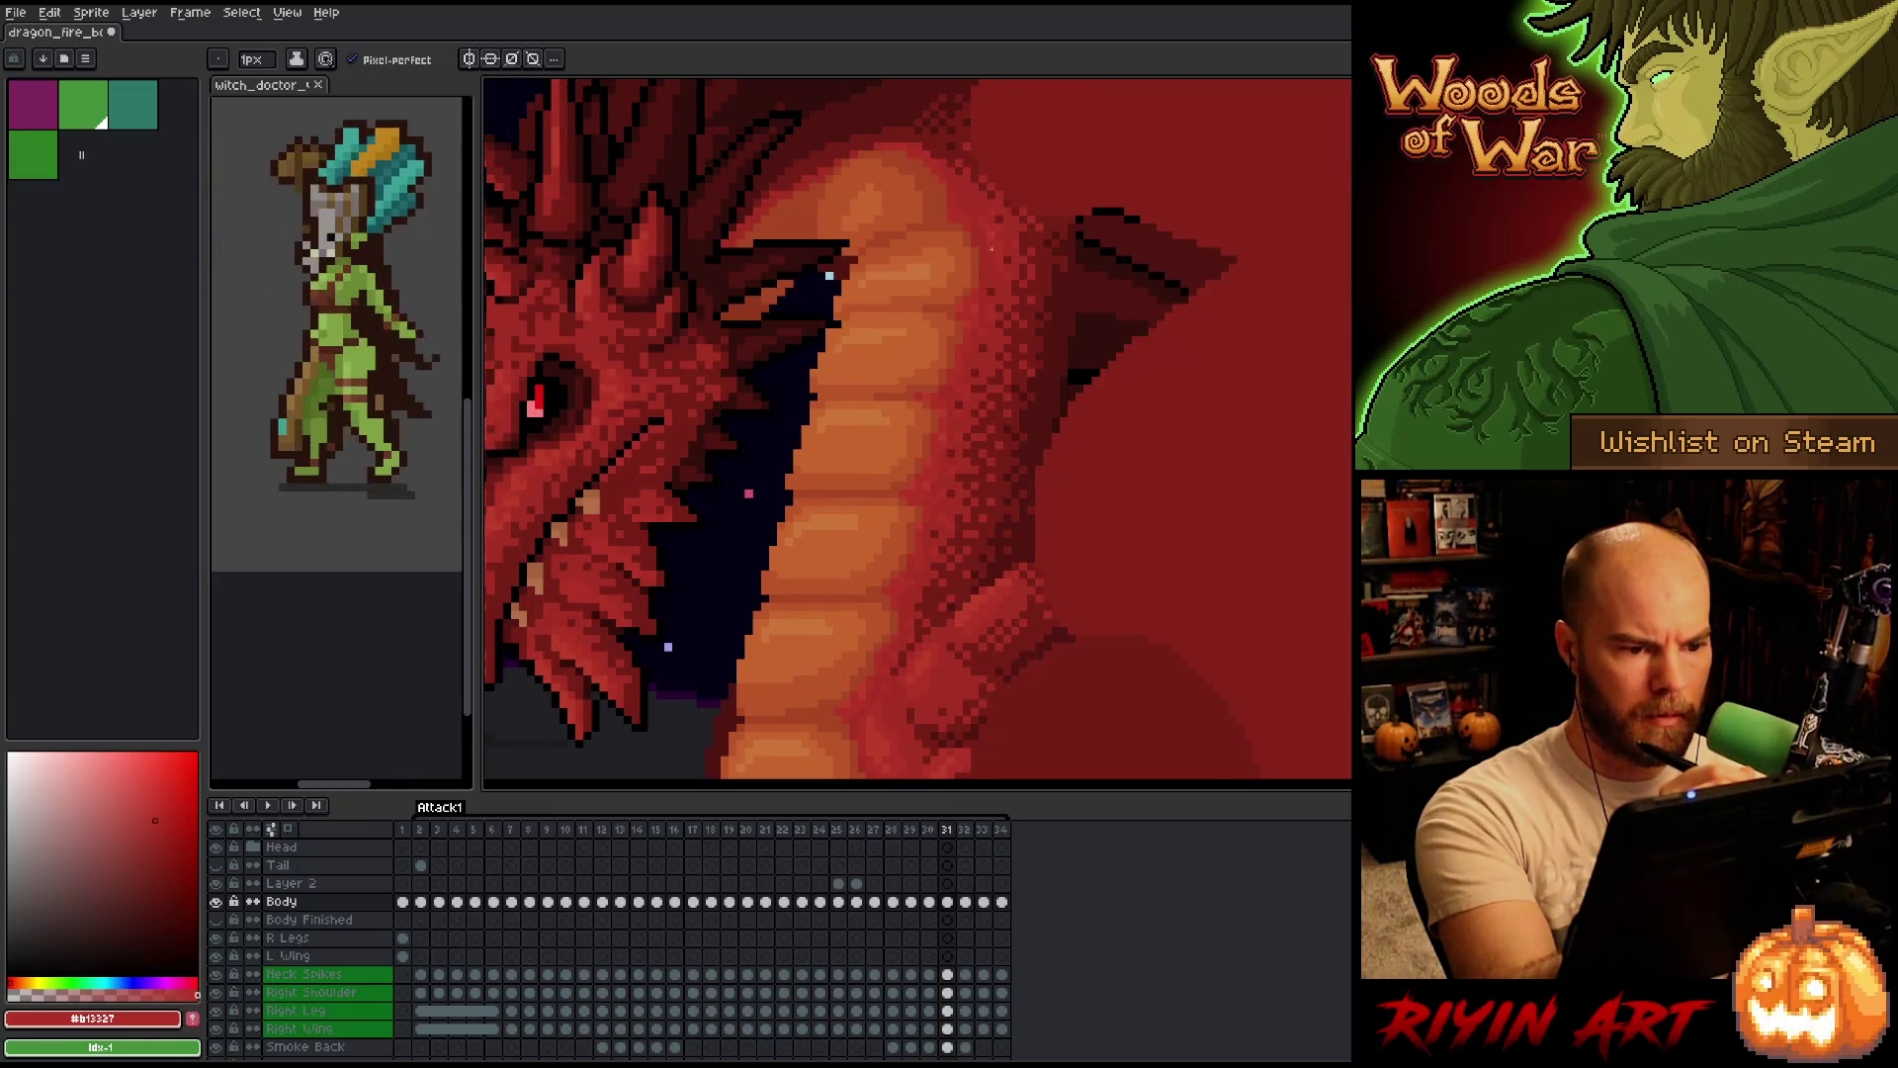
key(Right)
key(Left)
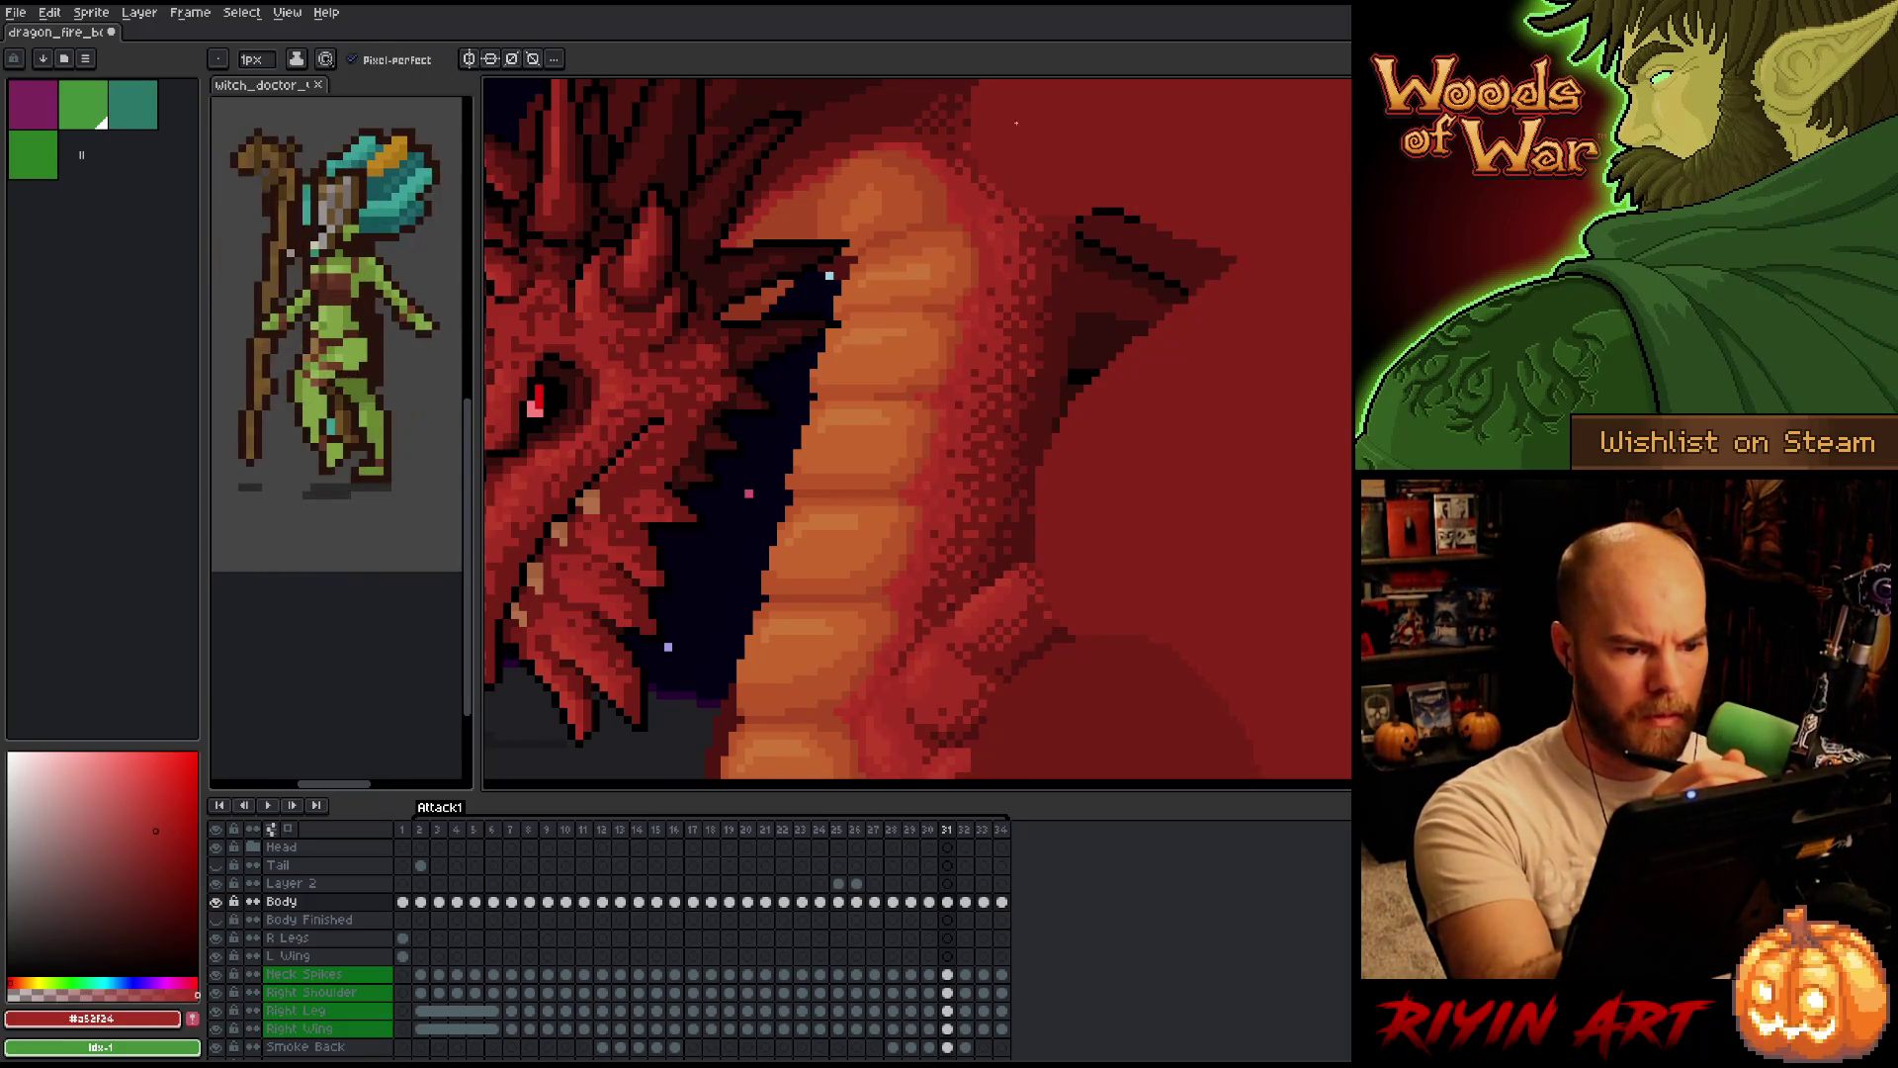
key(ctrl+s)
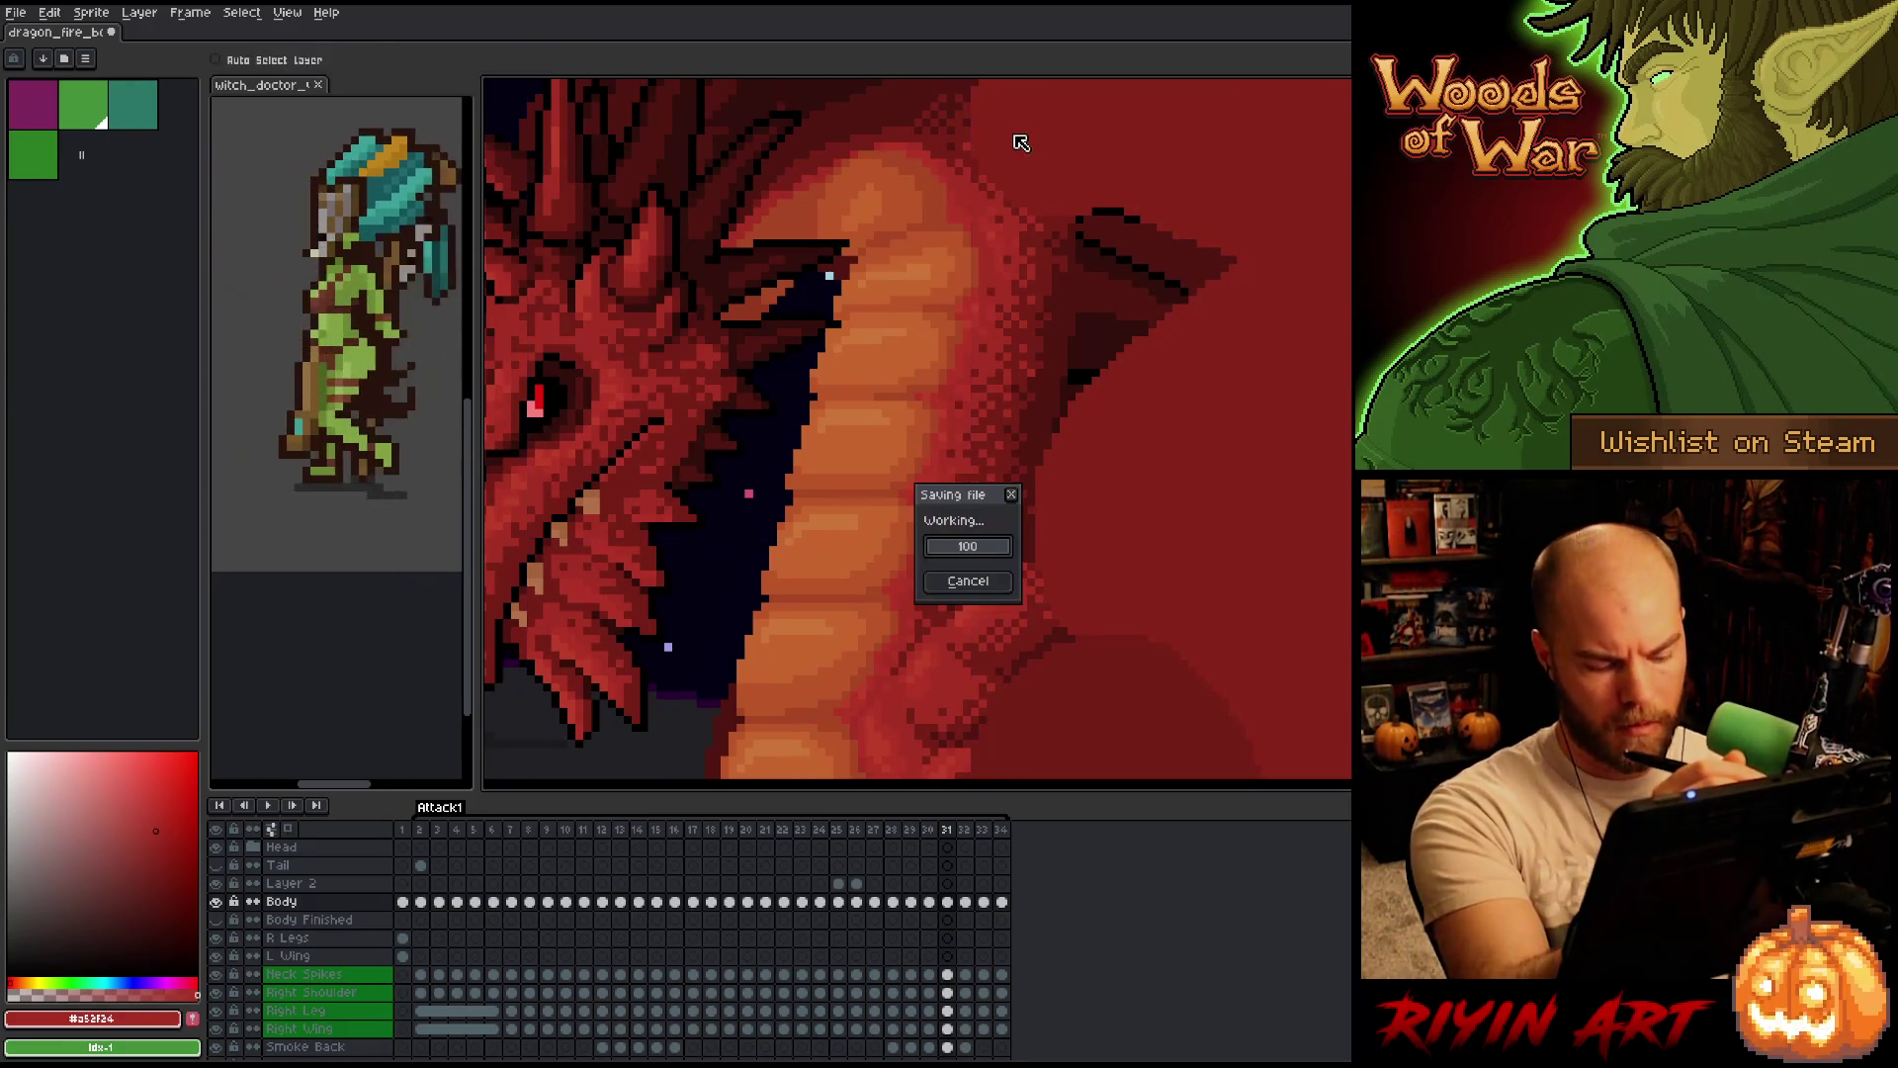
Flip between frames 31 and 32 to review the belly shading before painting.
key(Right)
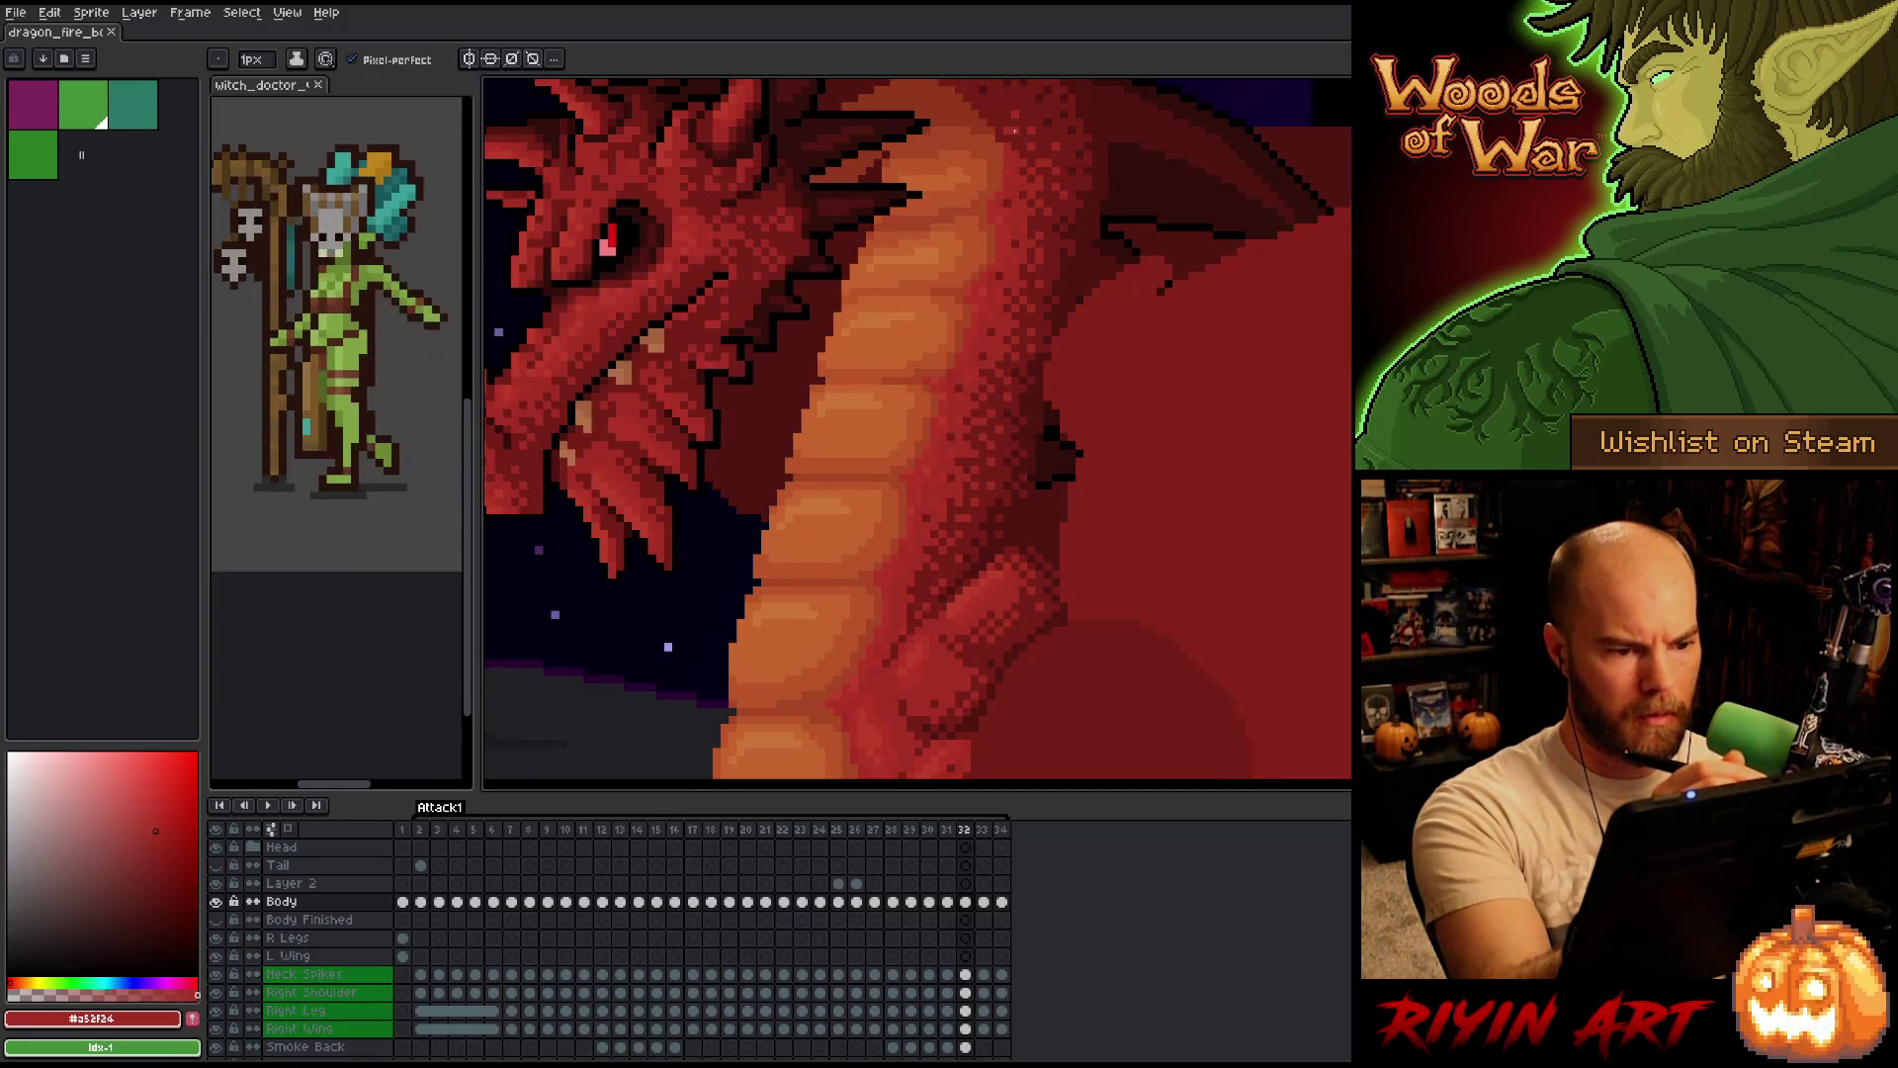
key(Left)
key(Right)
key(Left)
key(Right)
key(Left)
key(Right)
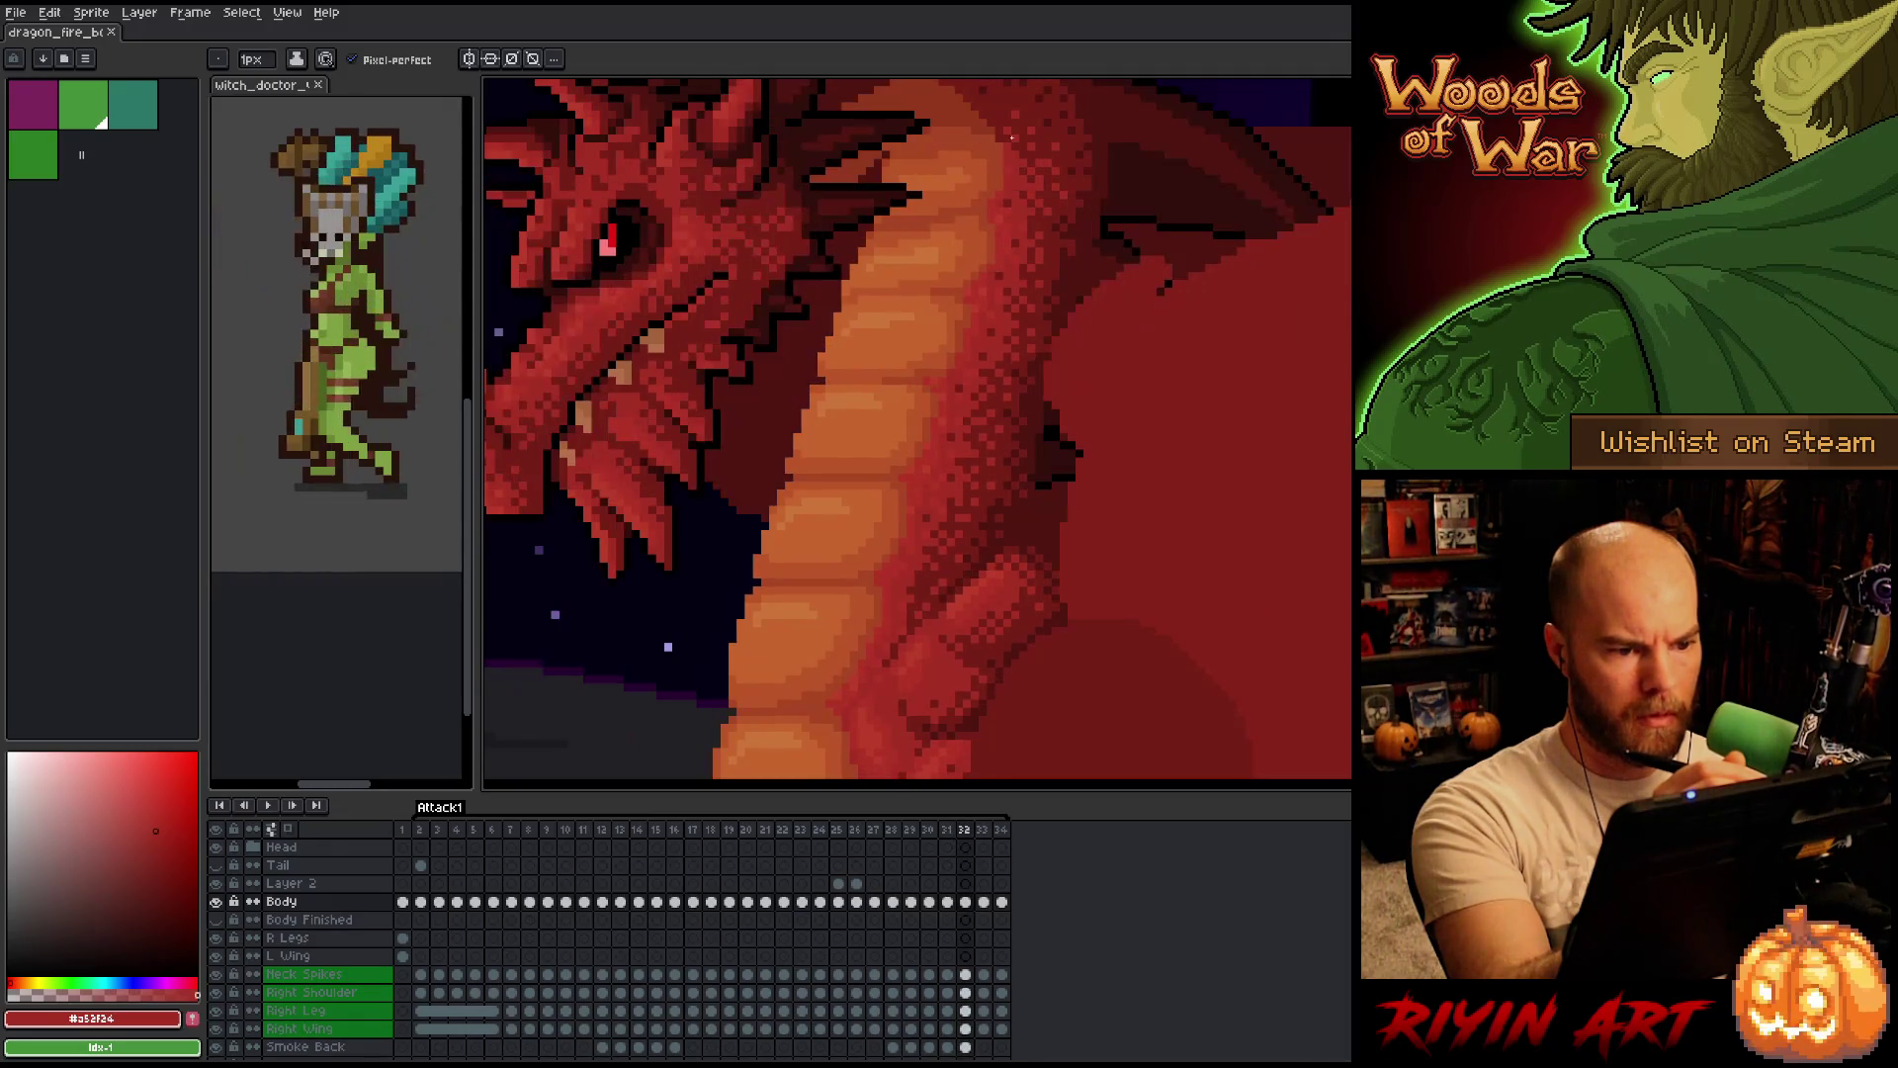
key(Left)
key(Right)
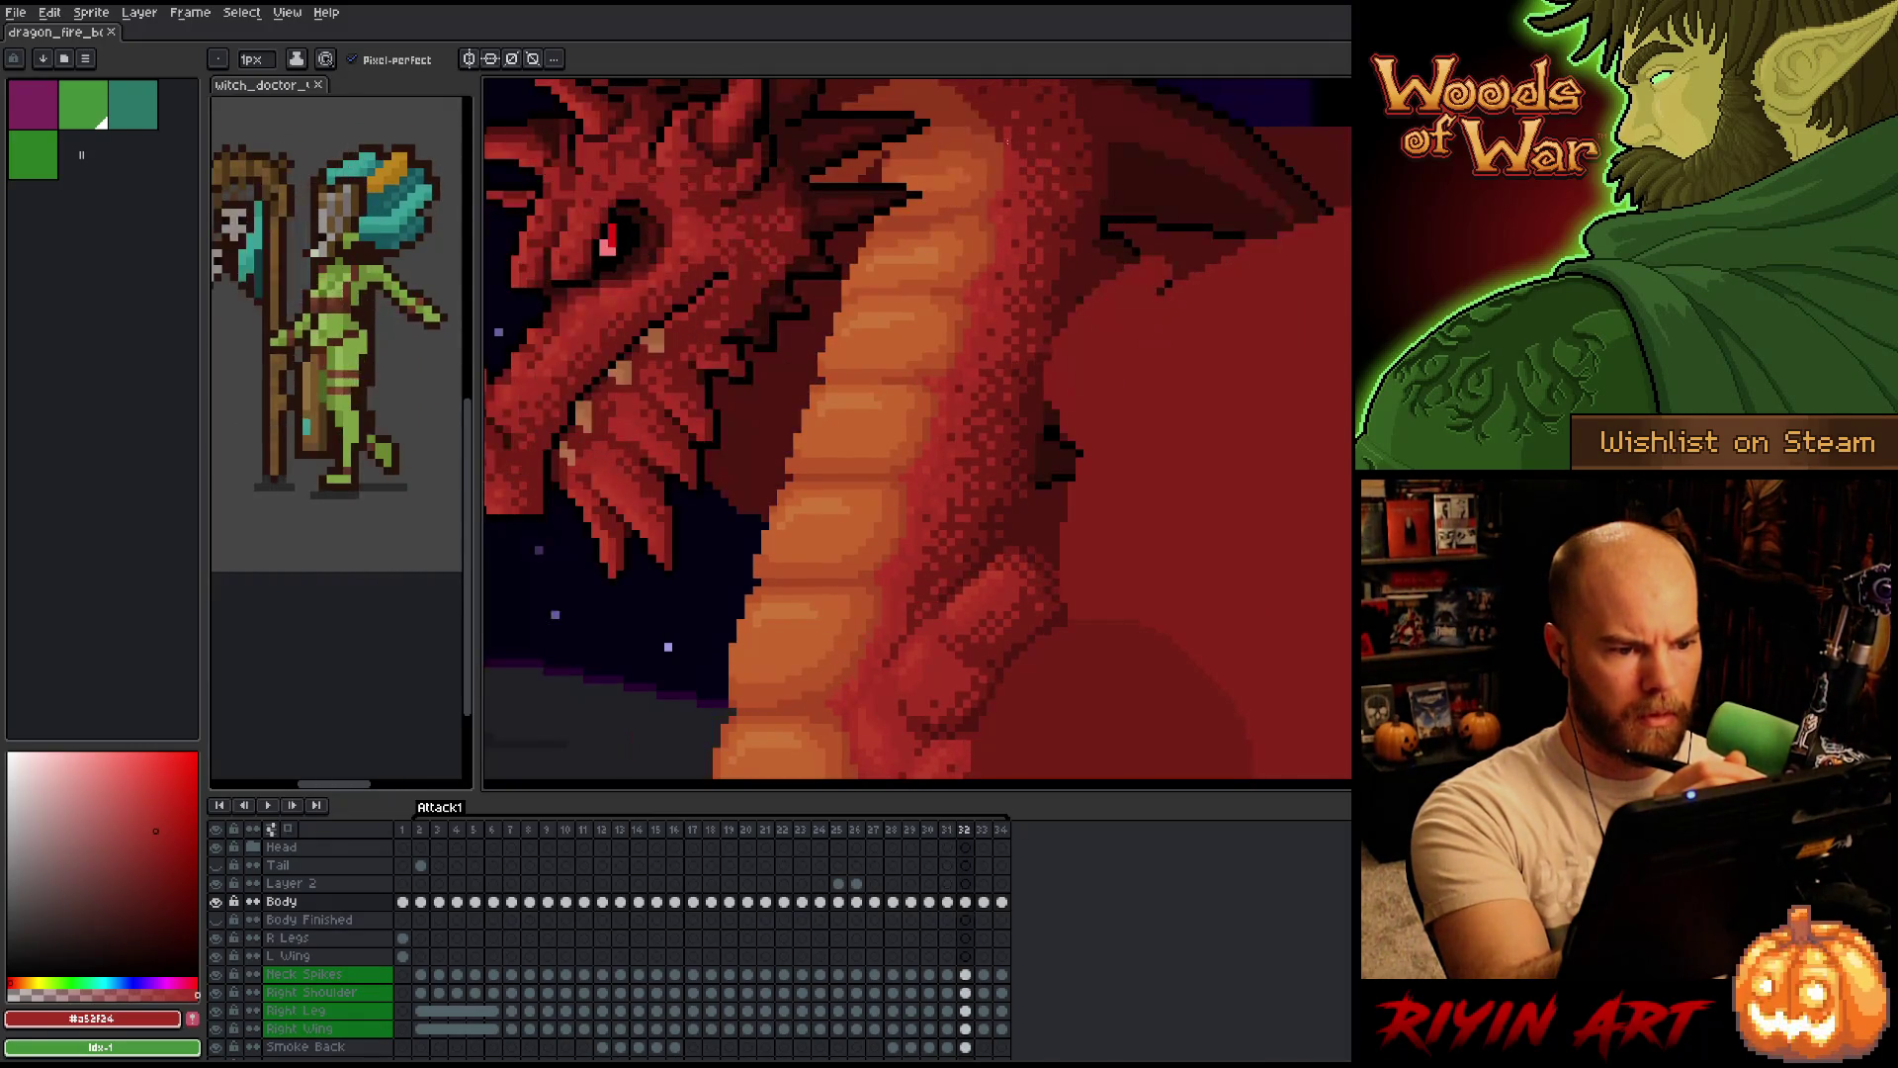
key(m)
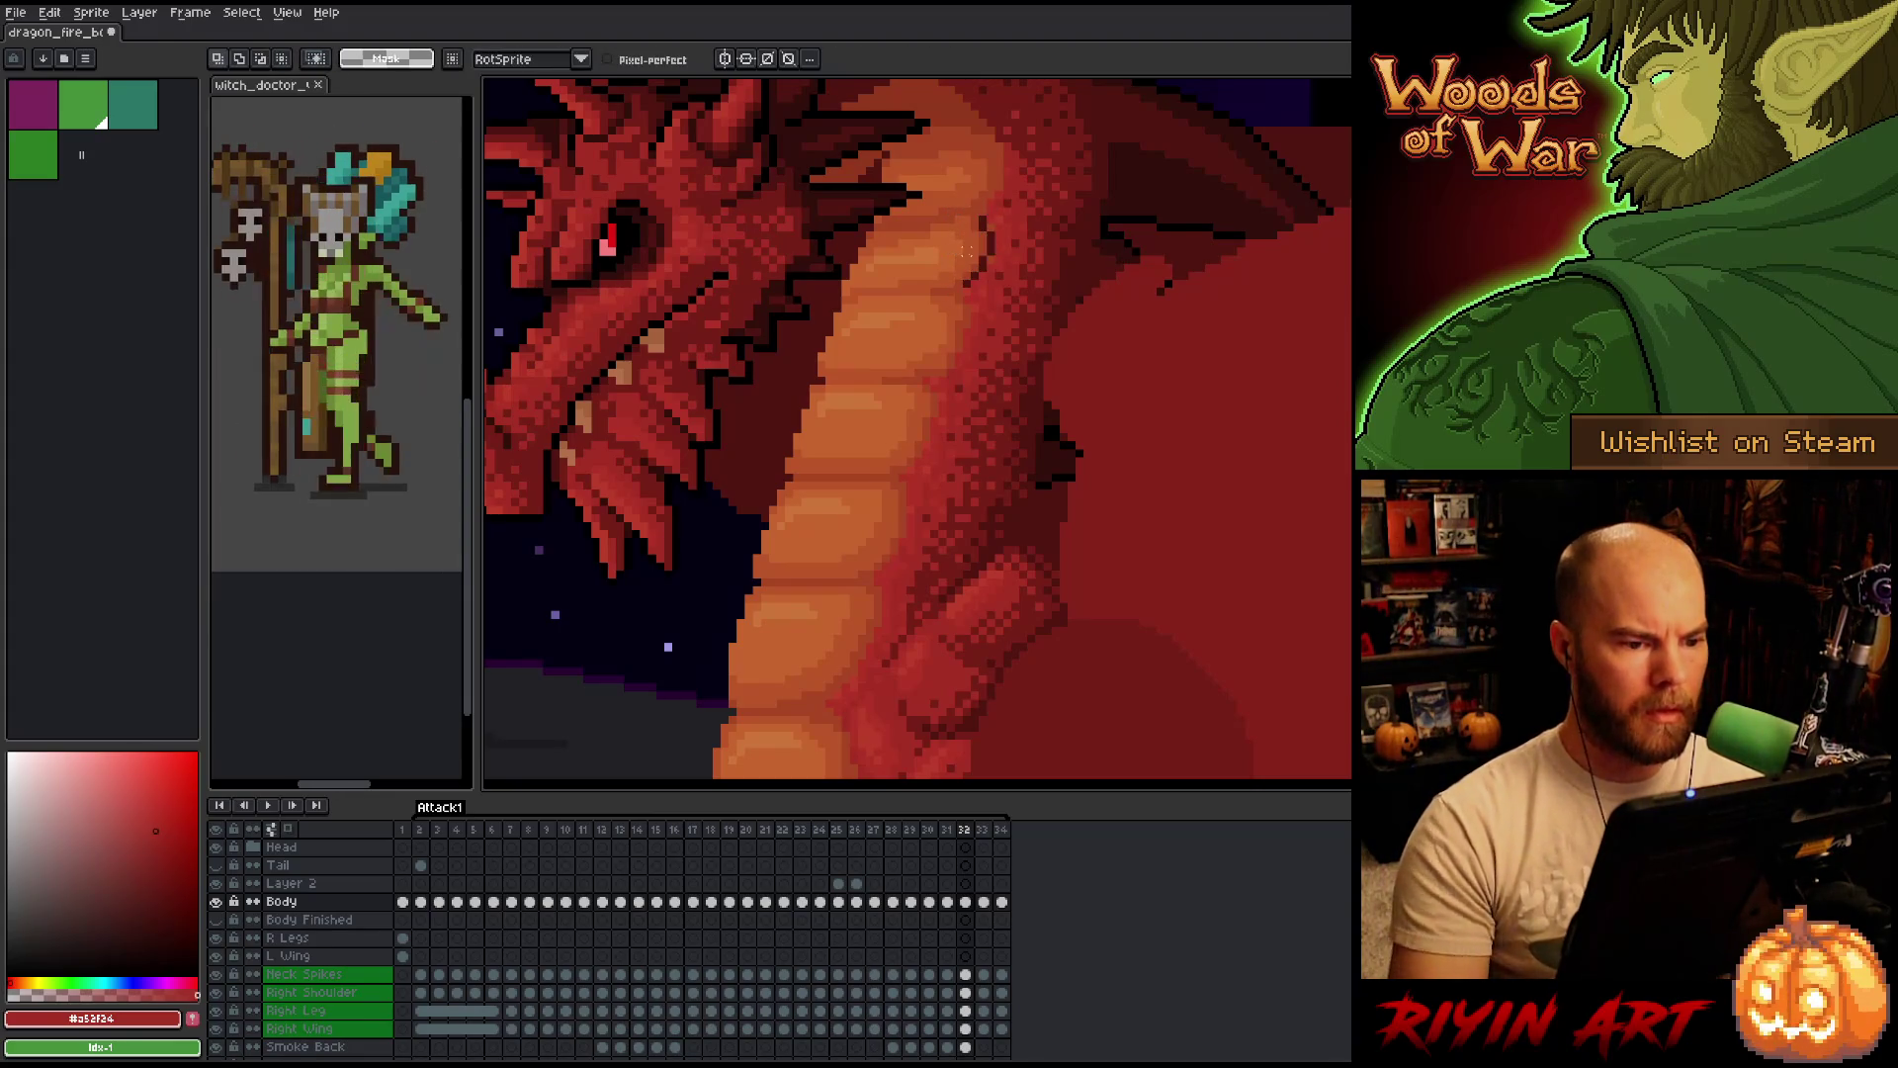
Sample the dragon's red, choose the deeper red #b13327, and compare frames 31 and 32.
alt+click(991, 249)
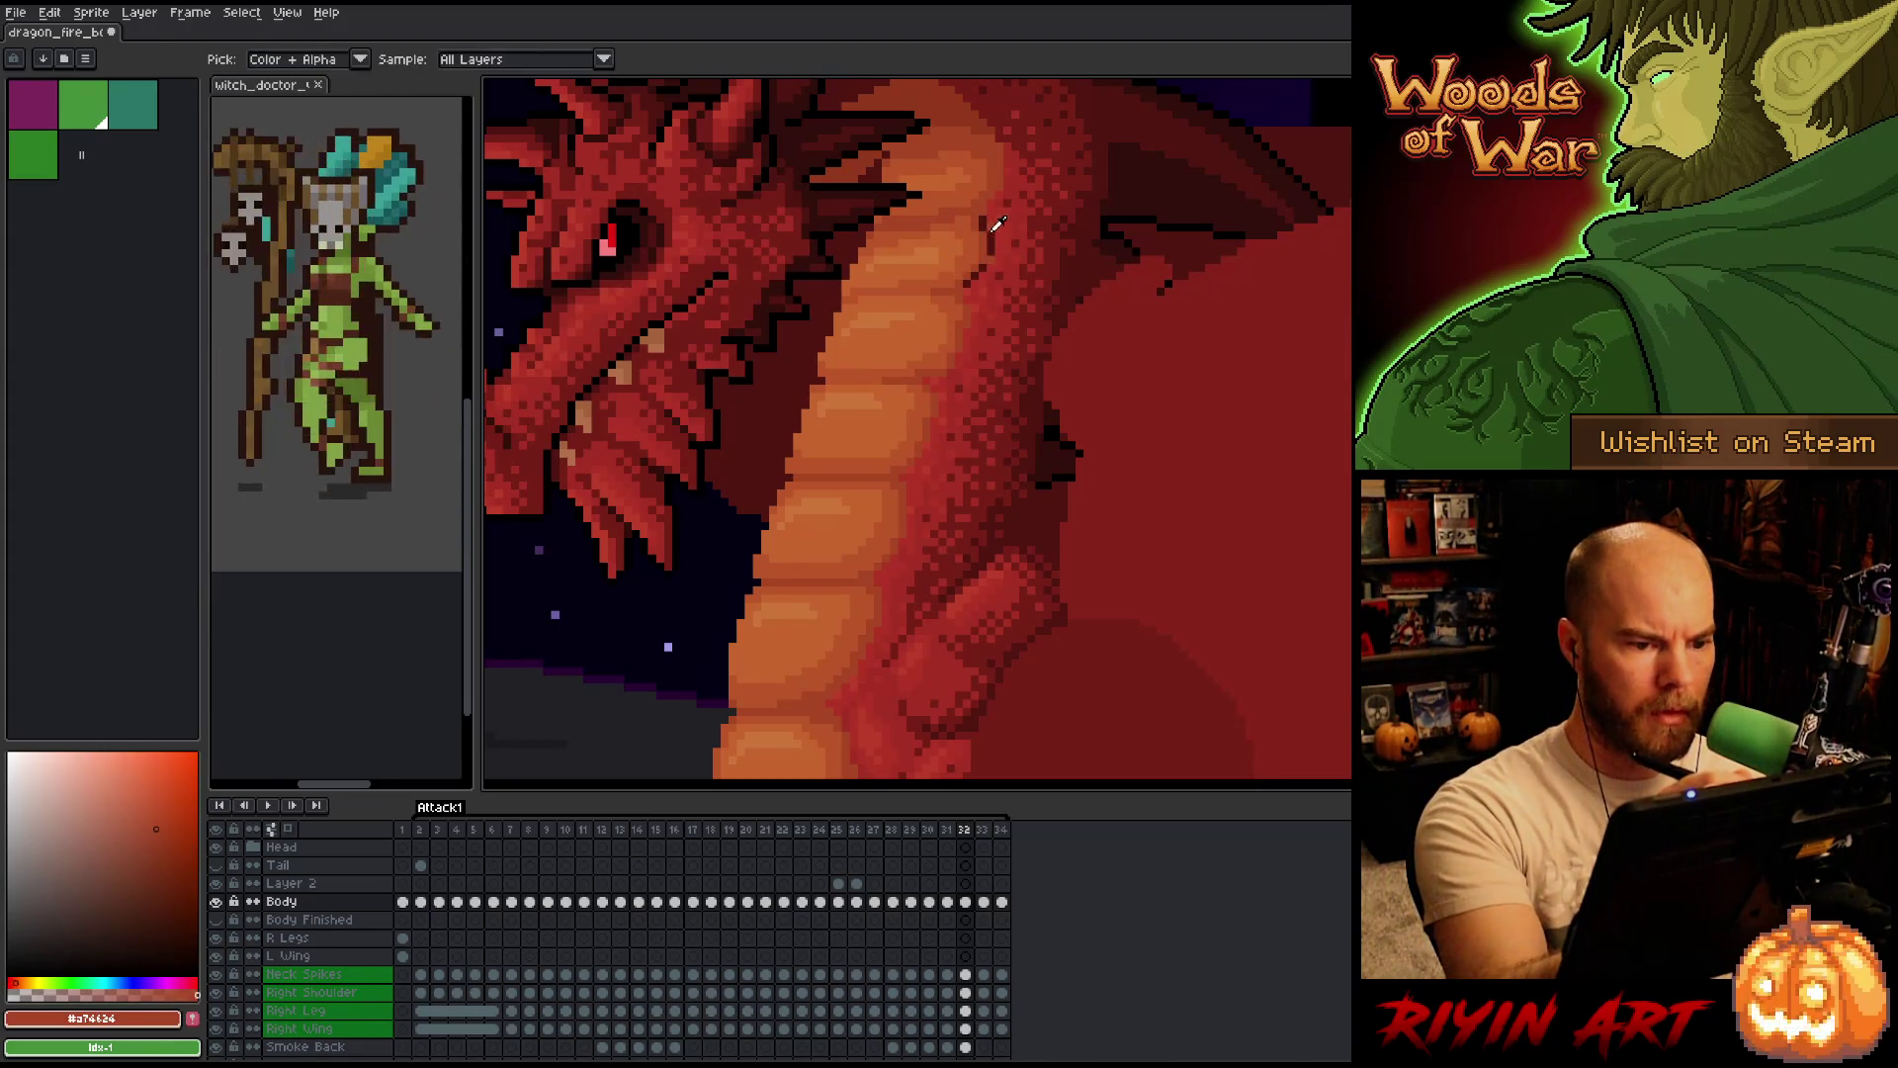
alt+click(996, 210)
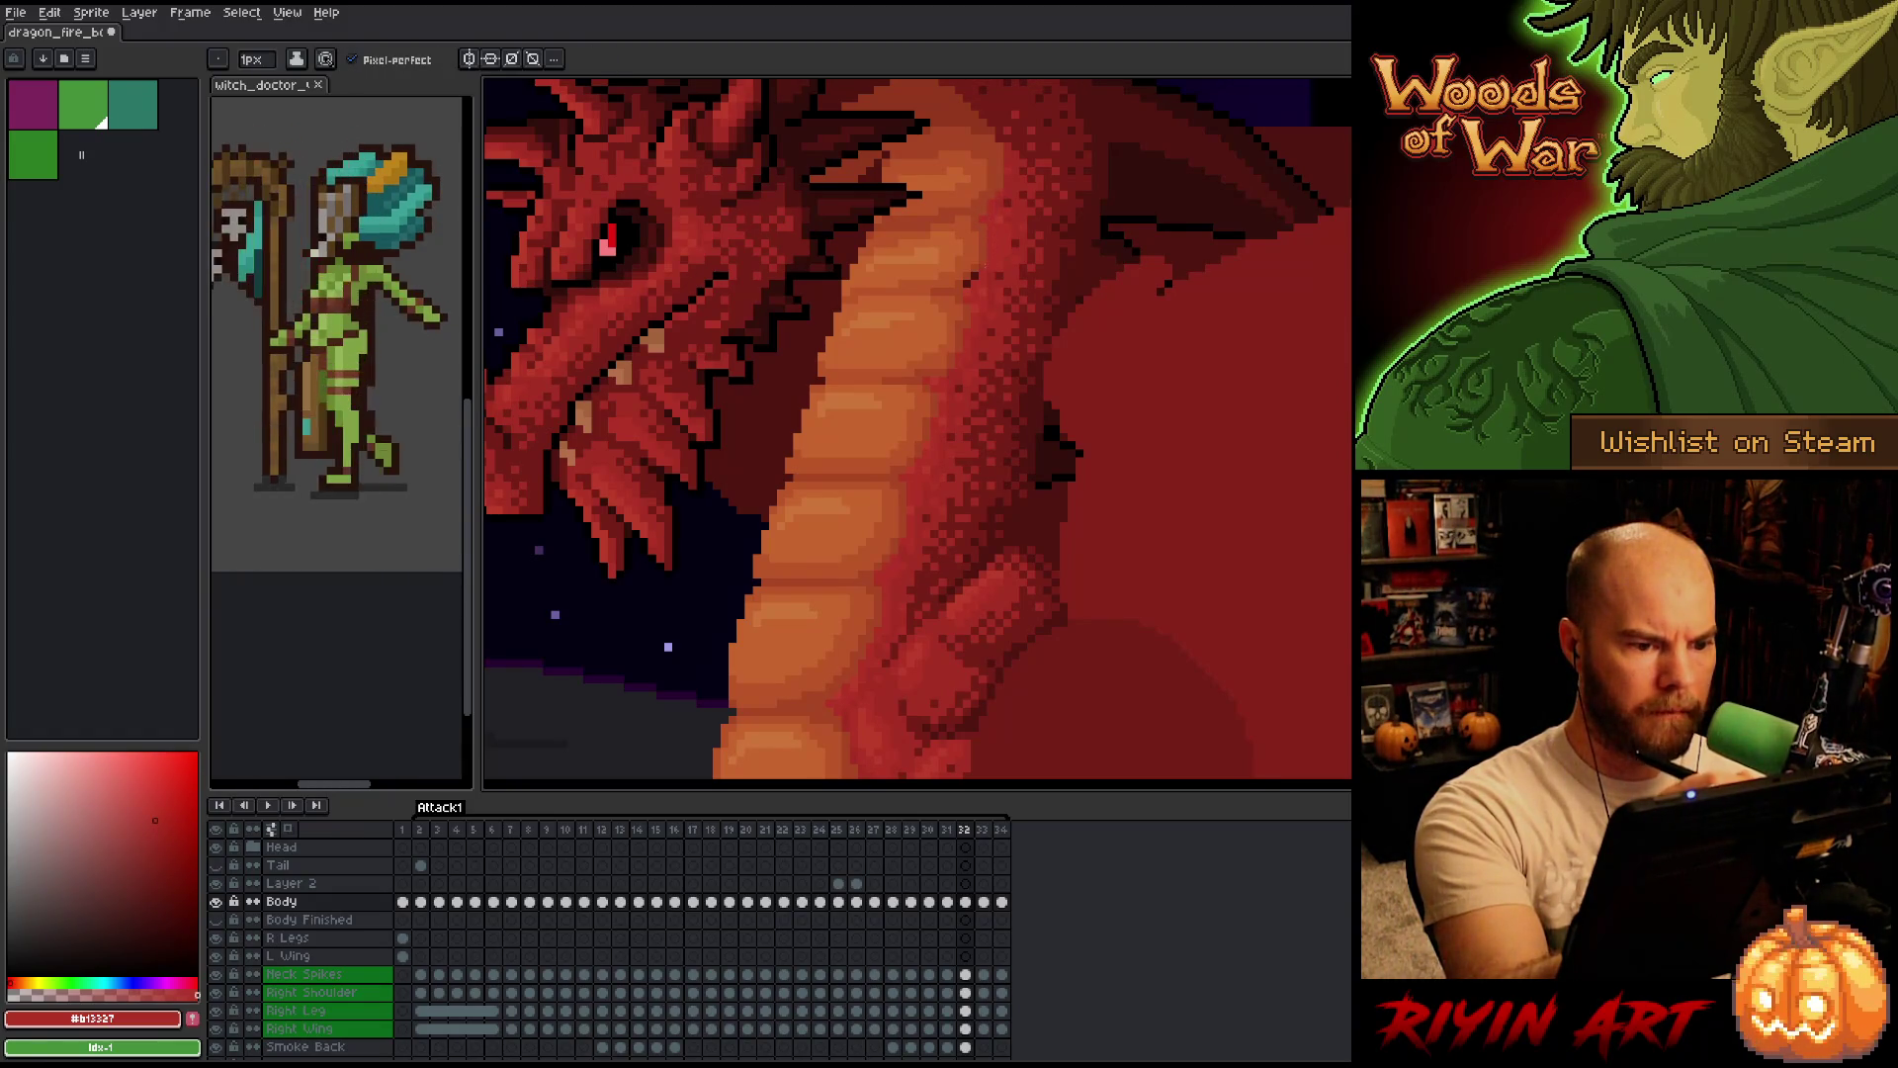
key(Left)
key(Right)
key(Left)
key(Right)
key(Left)
key(Right)
key(Left)
key(Right)
key(Left)
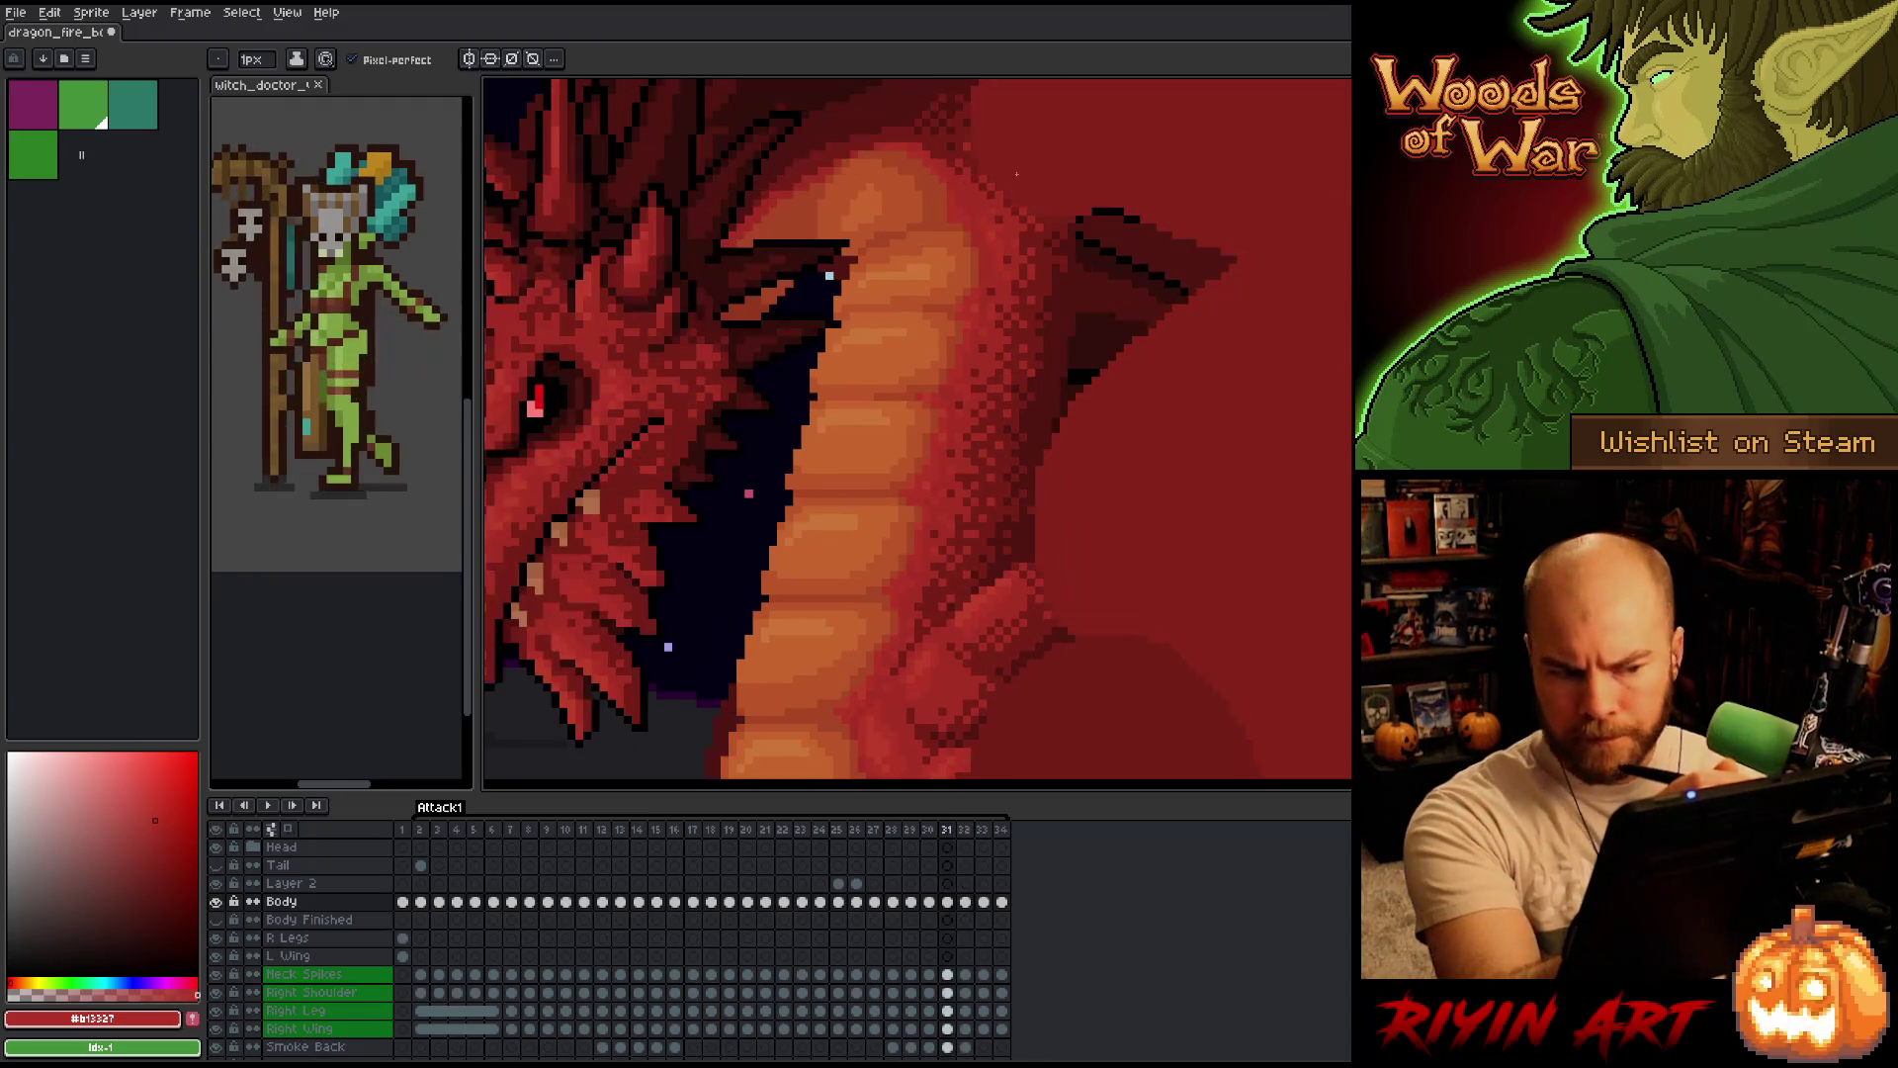
key(Right)
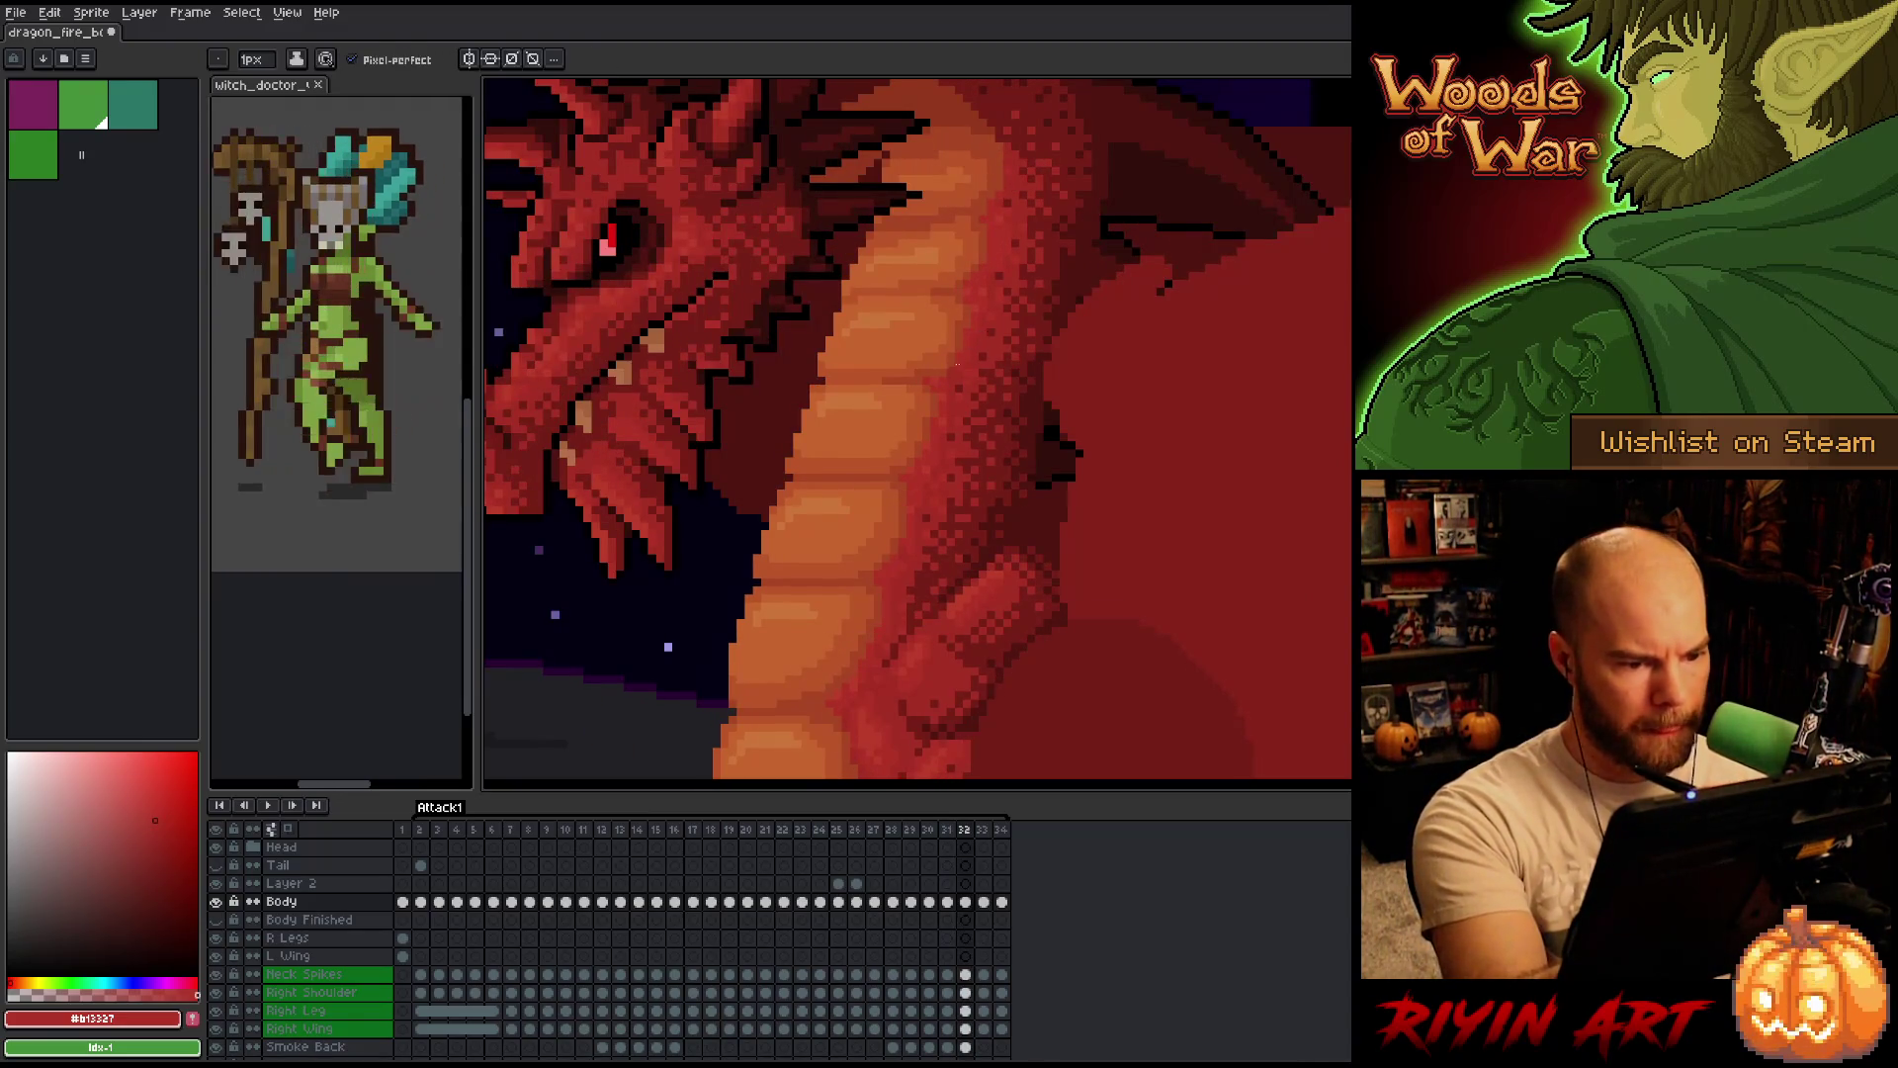
Step through frames 33 and 34, then check frame 32's neck against frames 31 and 33.
key(Right)
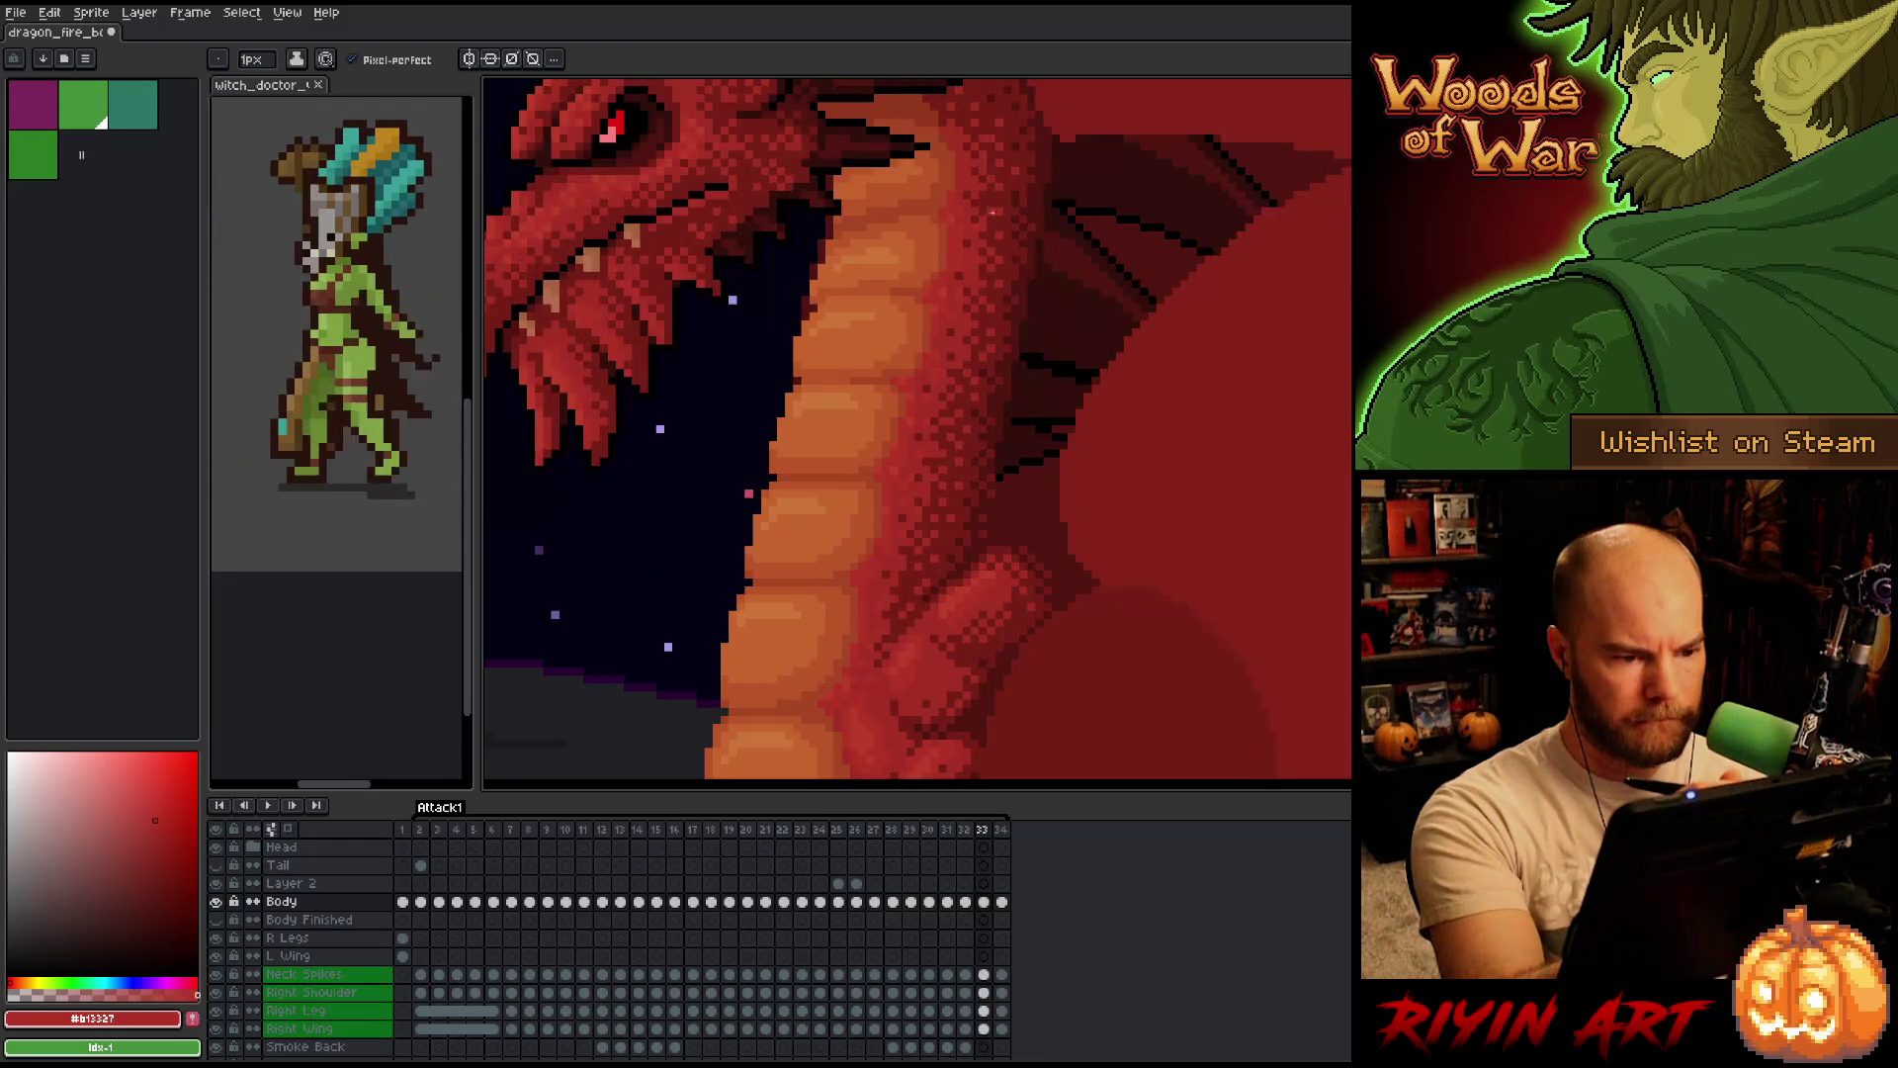
key(Right)
key(Right)
key(Right)
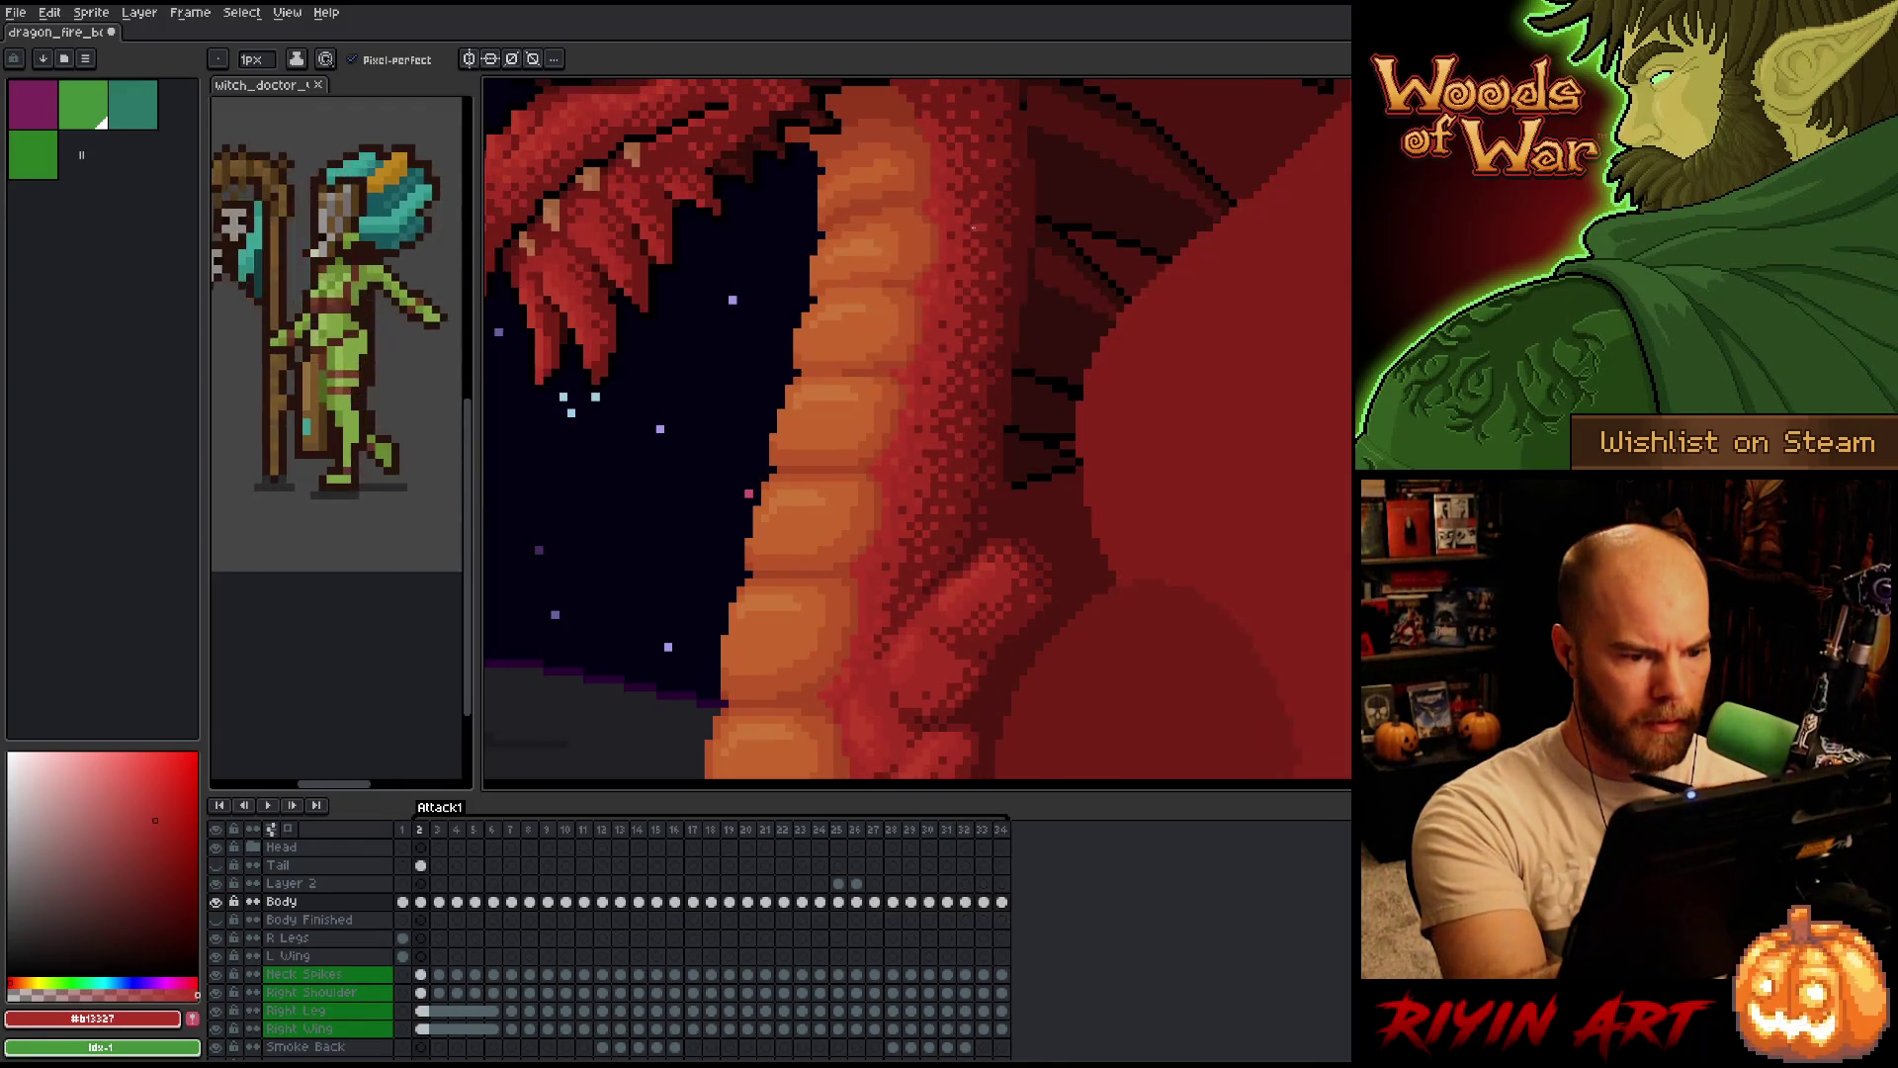
key(Left)
key(Left)
key(Left)
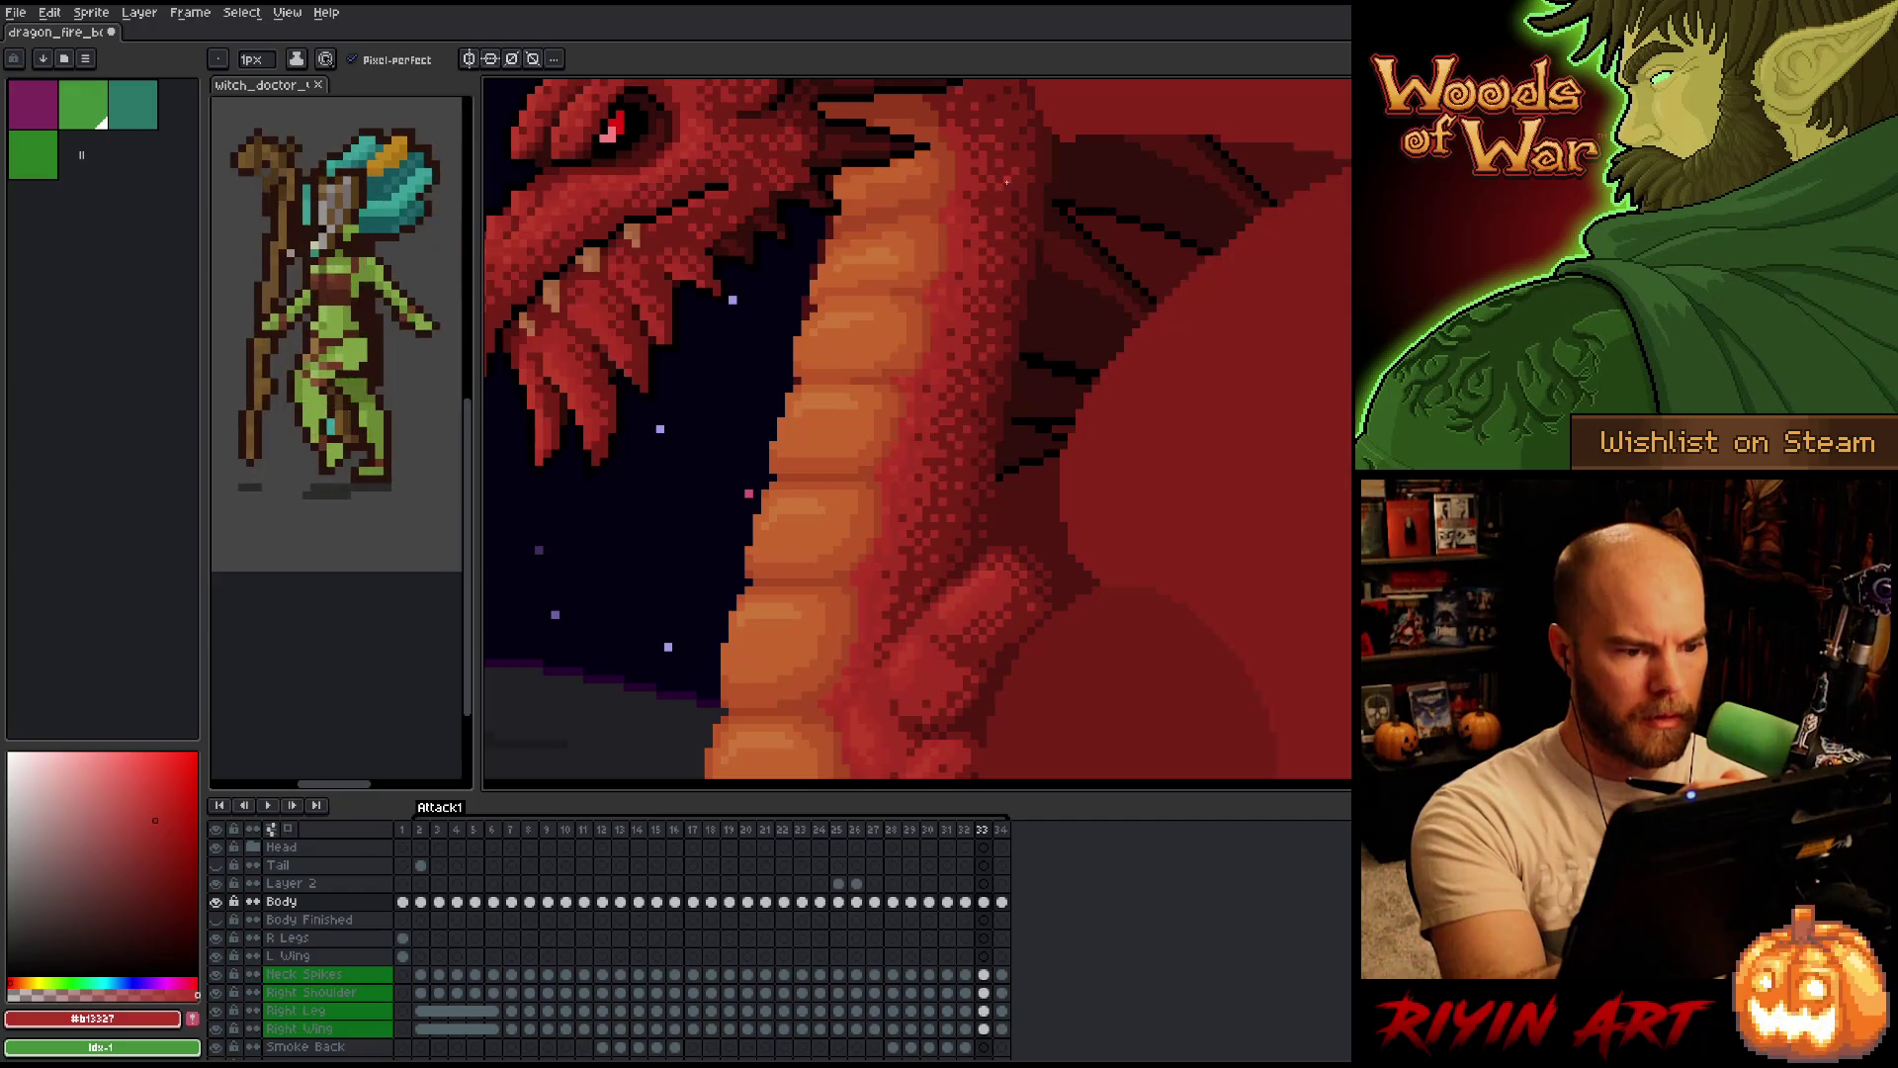
key(Left)
key(Left)
key(Right)
key(Left)
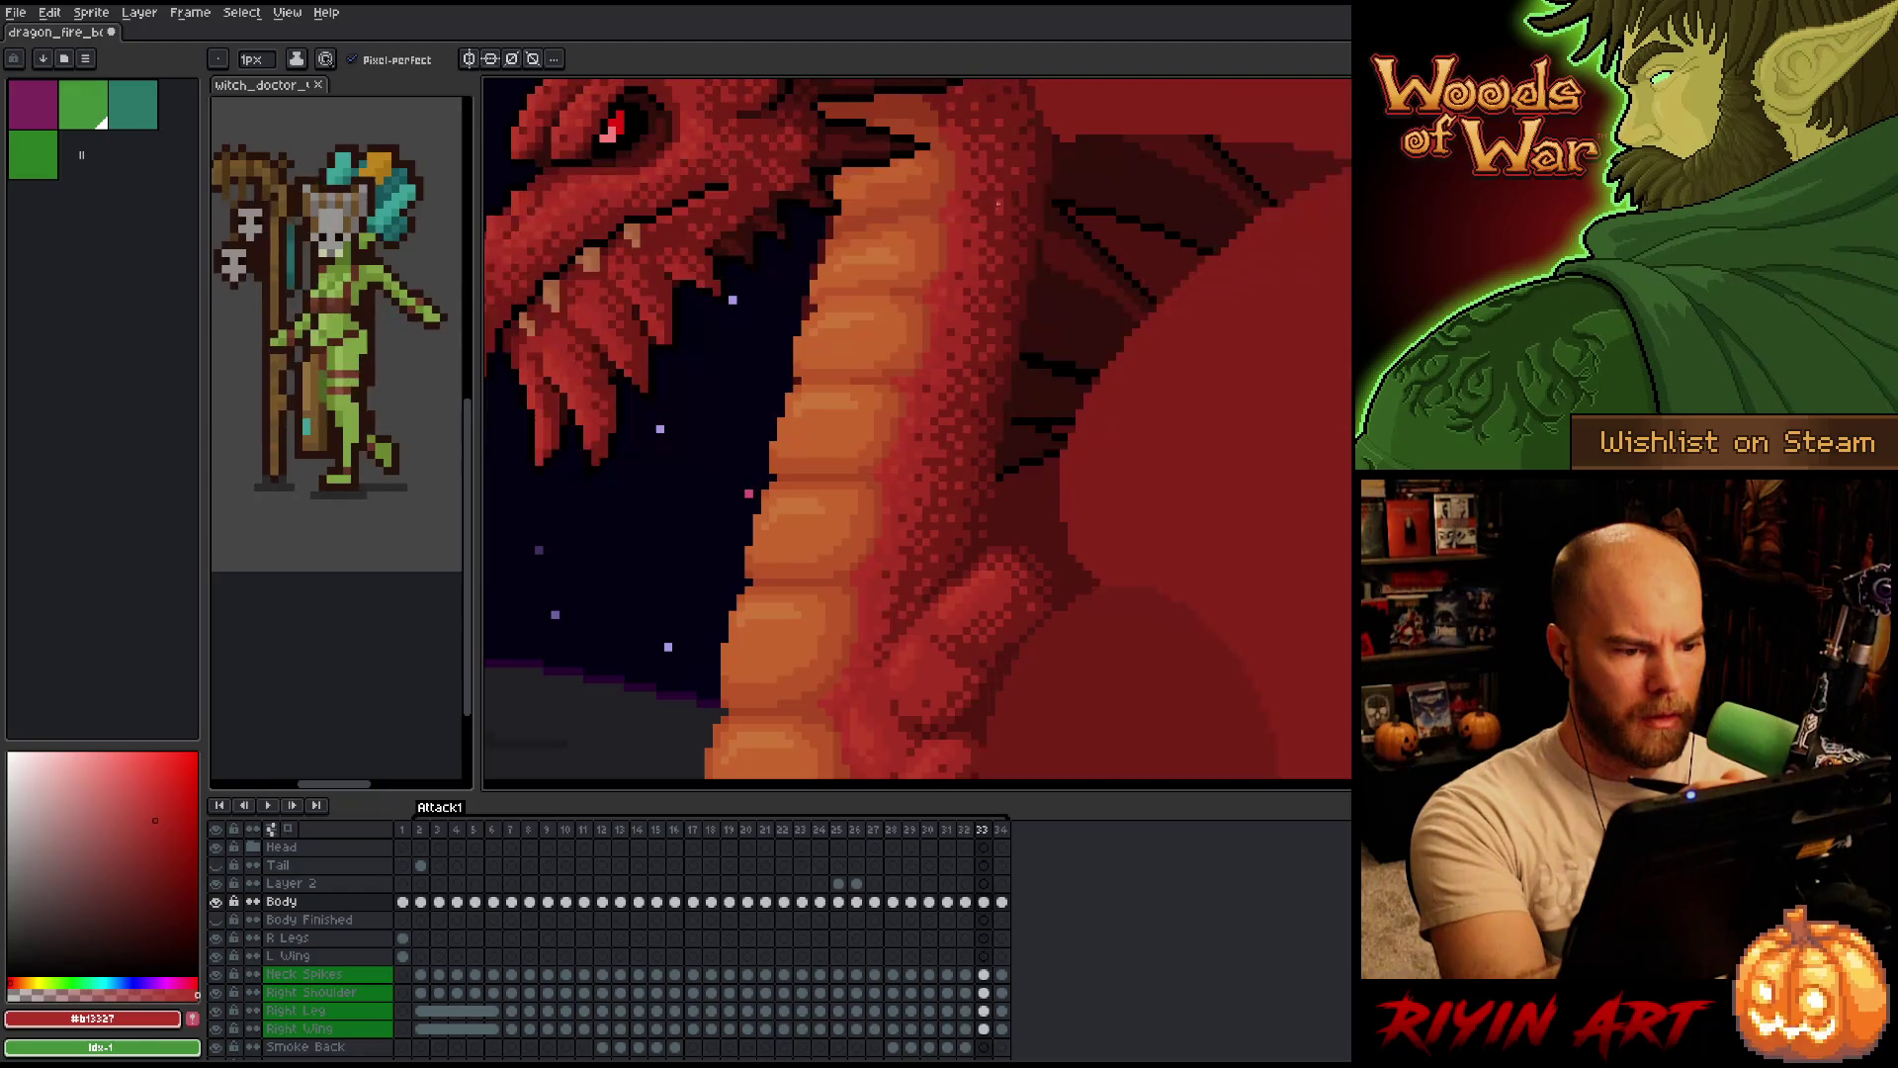
key(Right)
key(Left)
key(Right)
key(Left)
key(Right)
key(Left)
key(Left)
key(Right)
key(Right)
key(Left)
key(Right)
key(Left)
key(Right)
key(Left)
key(Right)
key(Left)
key(Right)
key(Left)
key(Right)
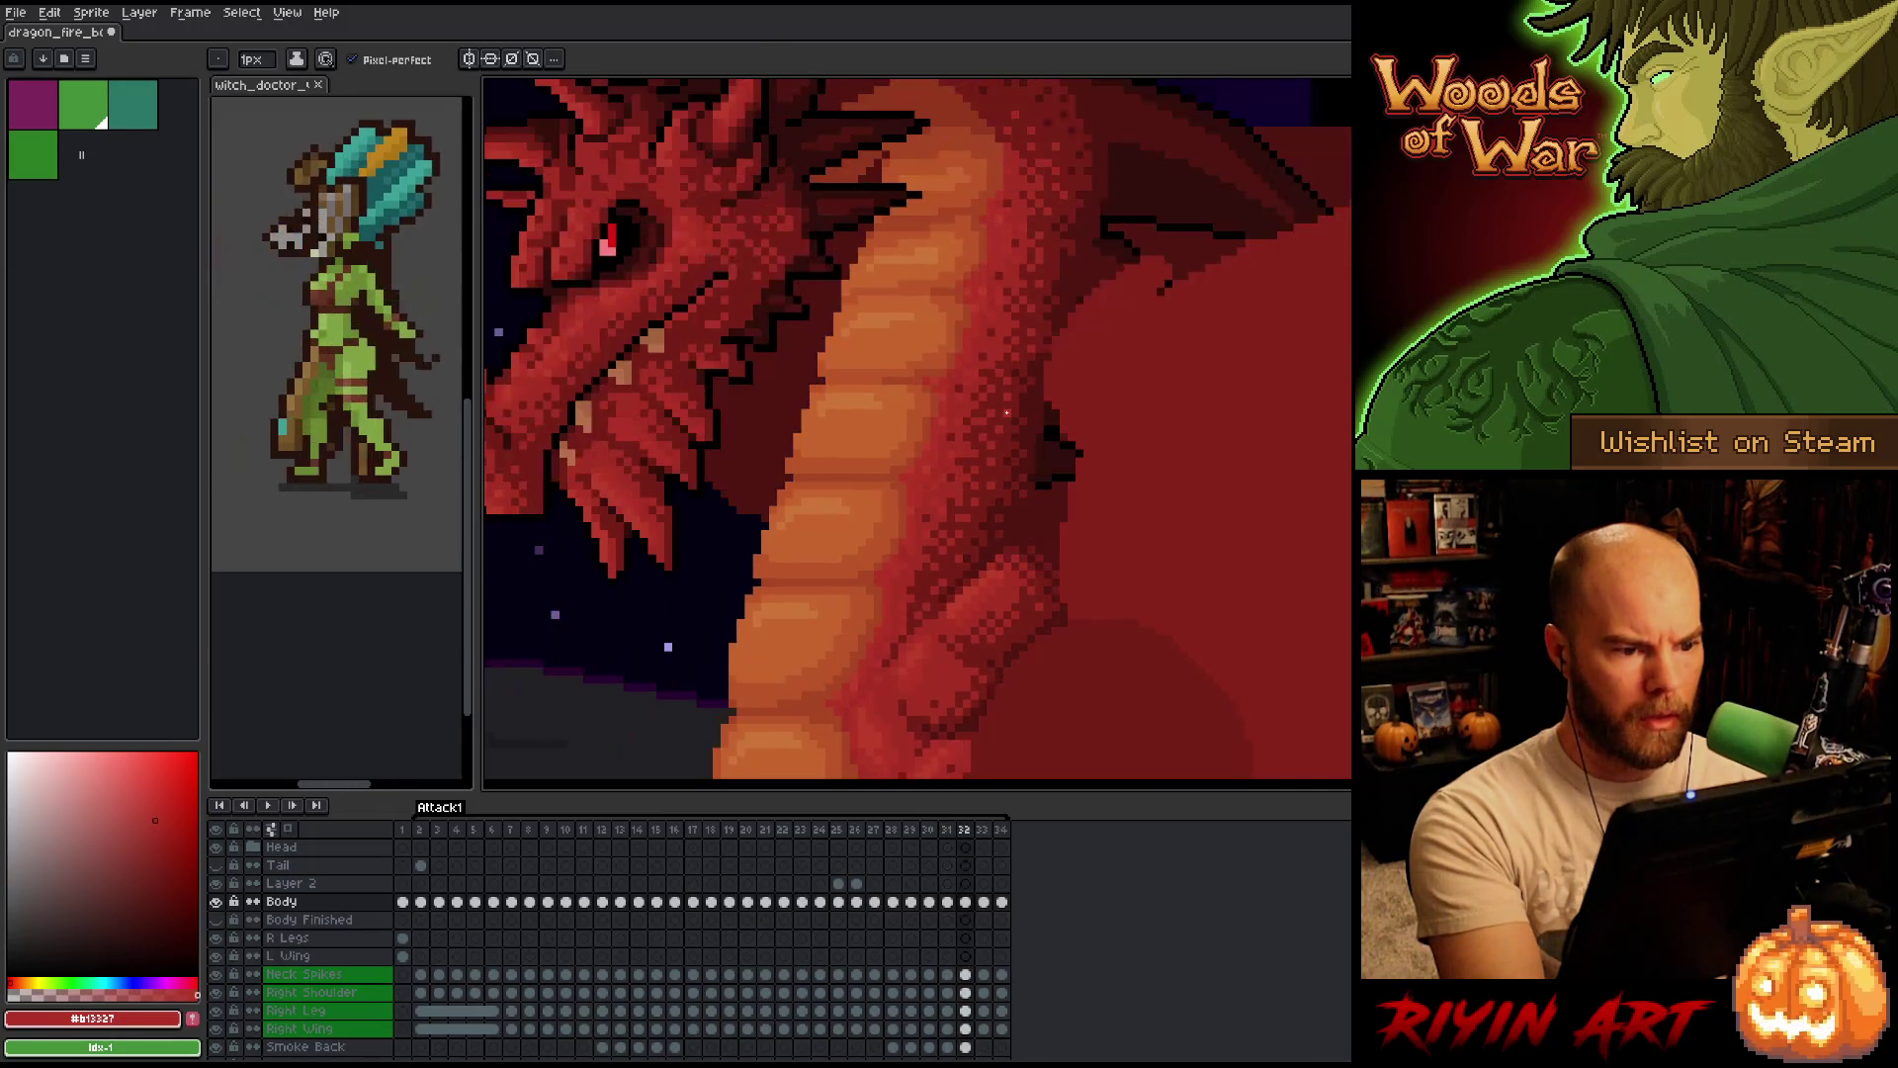
key(Right)
key(Left)
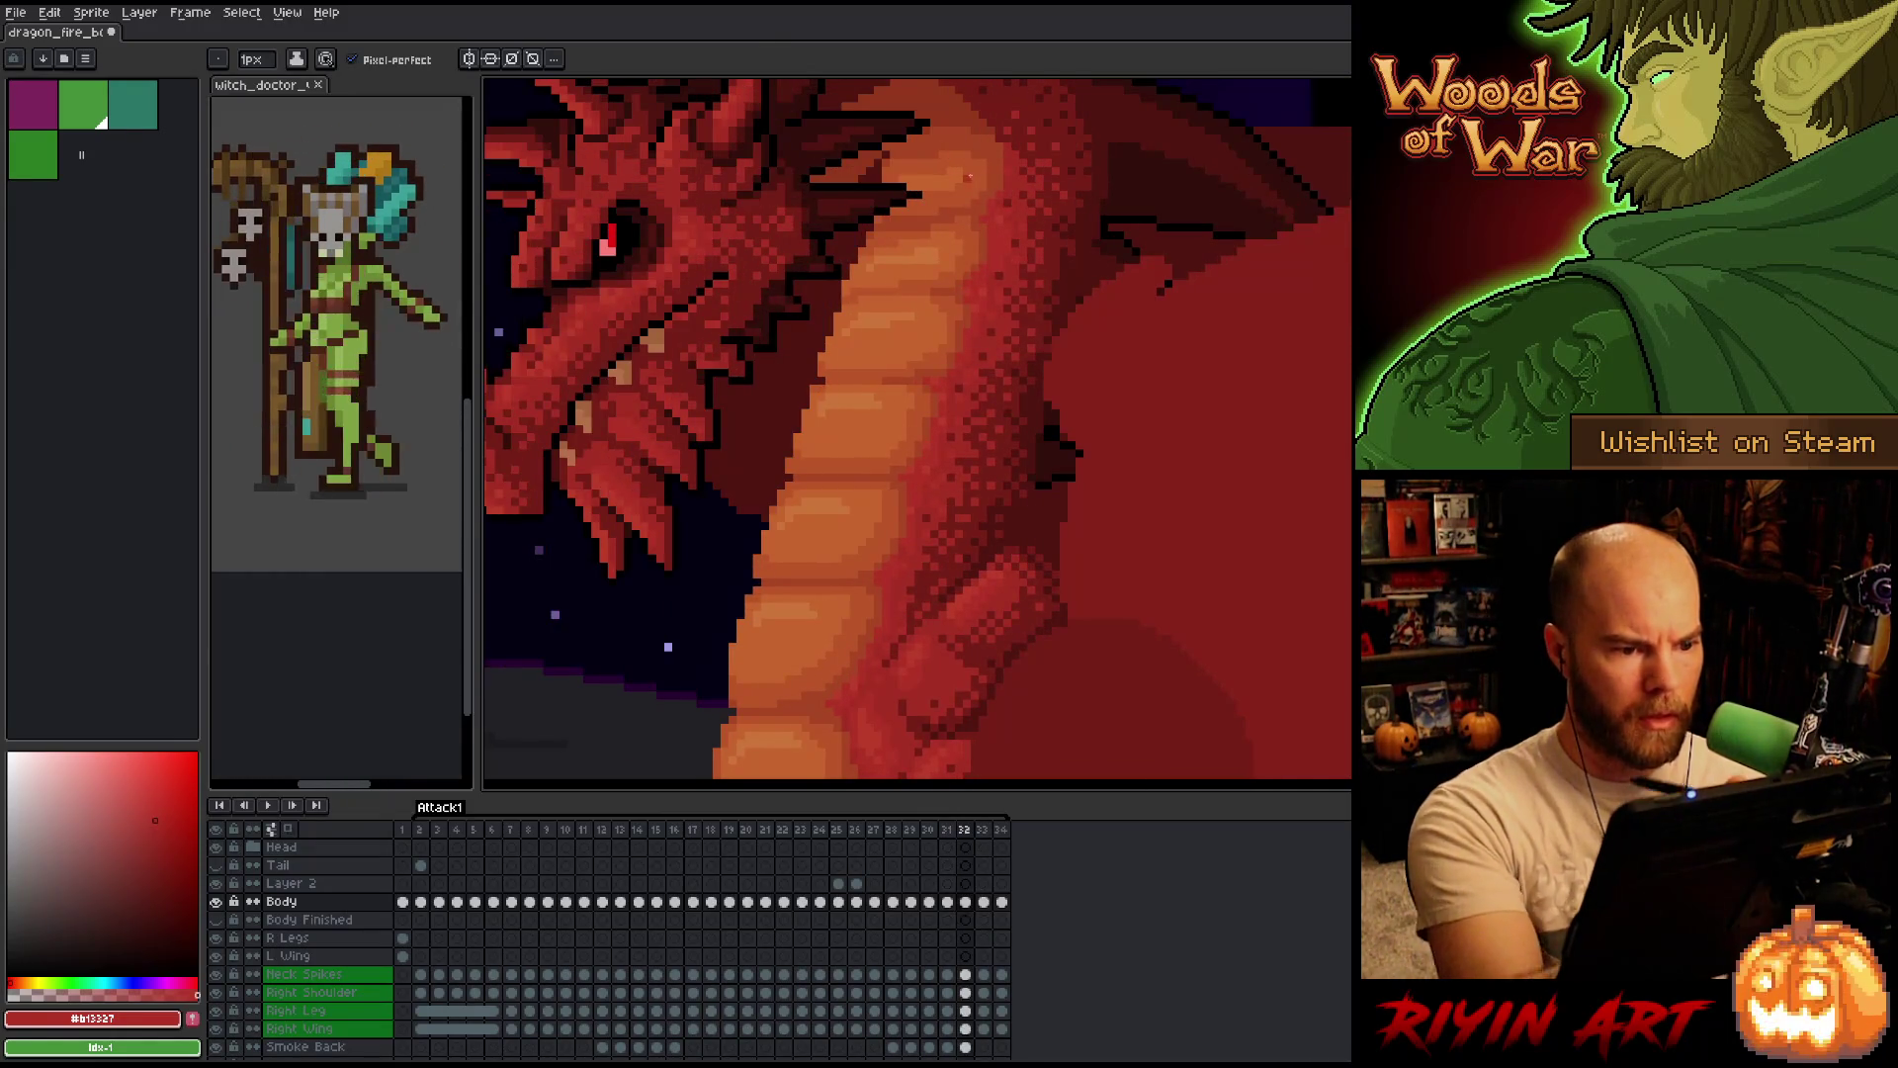
Sample the orange belly colour and a darker neck red on frame 32, comparing with frame 33.
alt+click(952, 201)
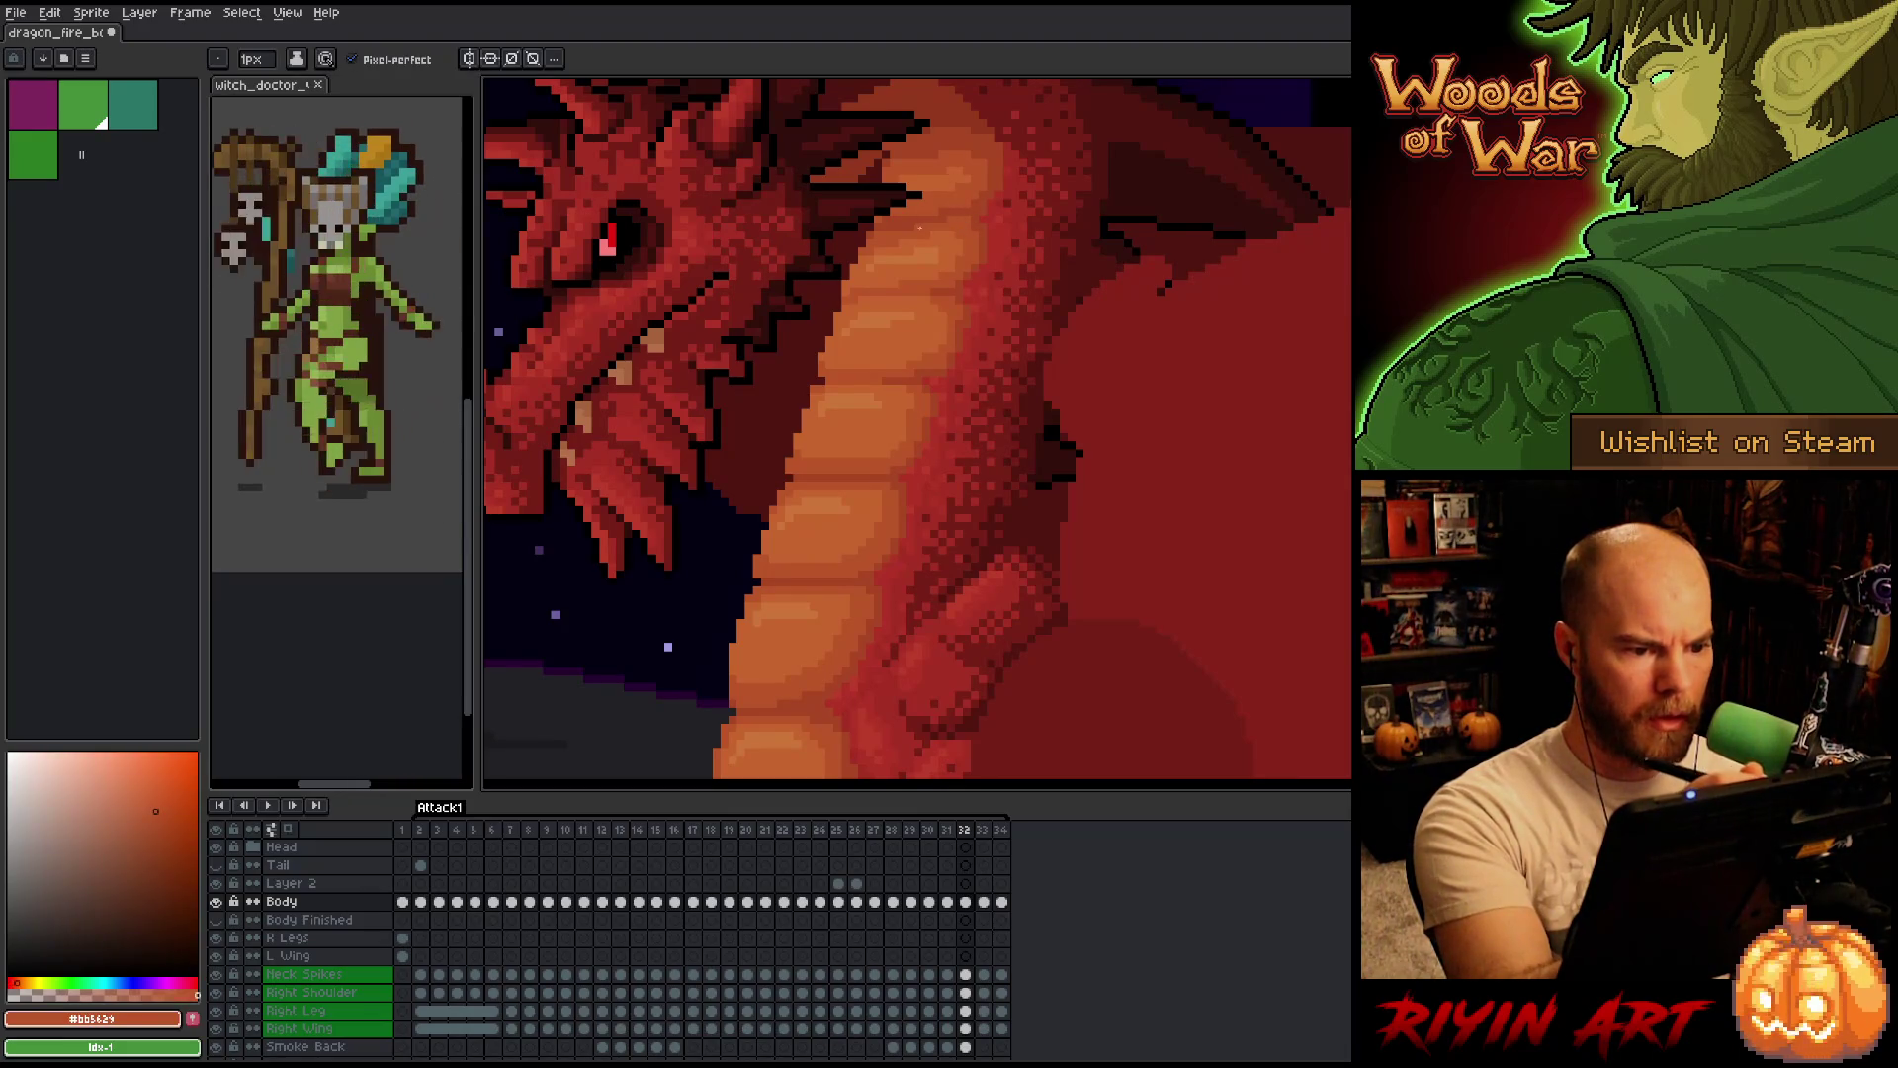
key(Right)
key(Left)
key(Right)
key(Left)
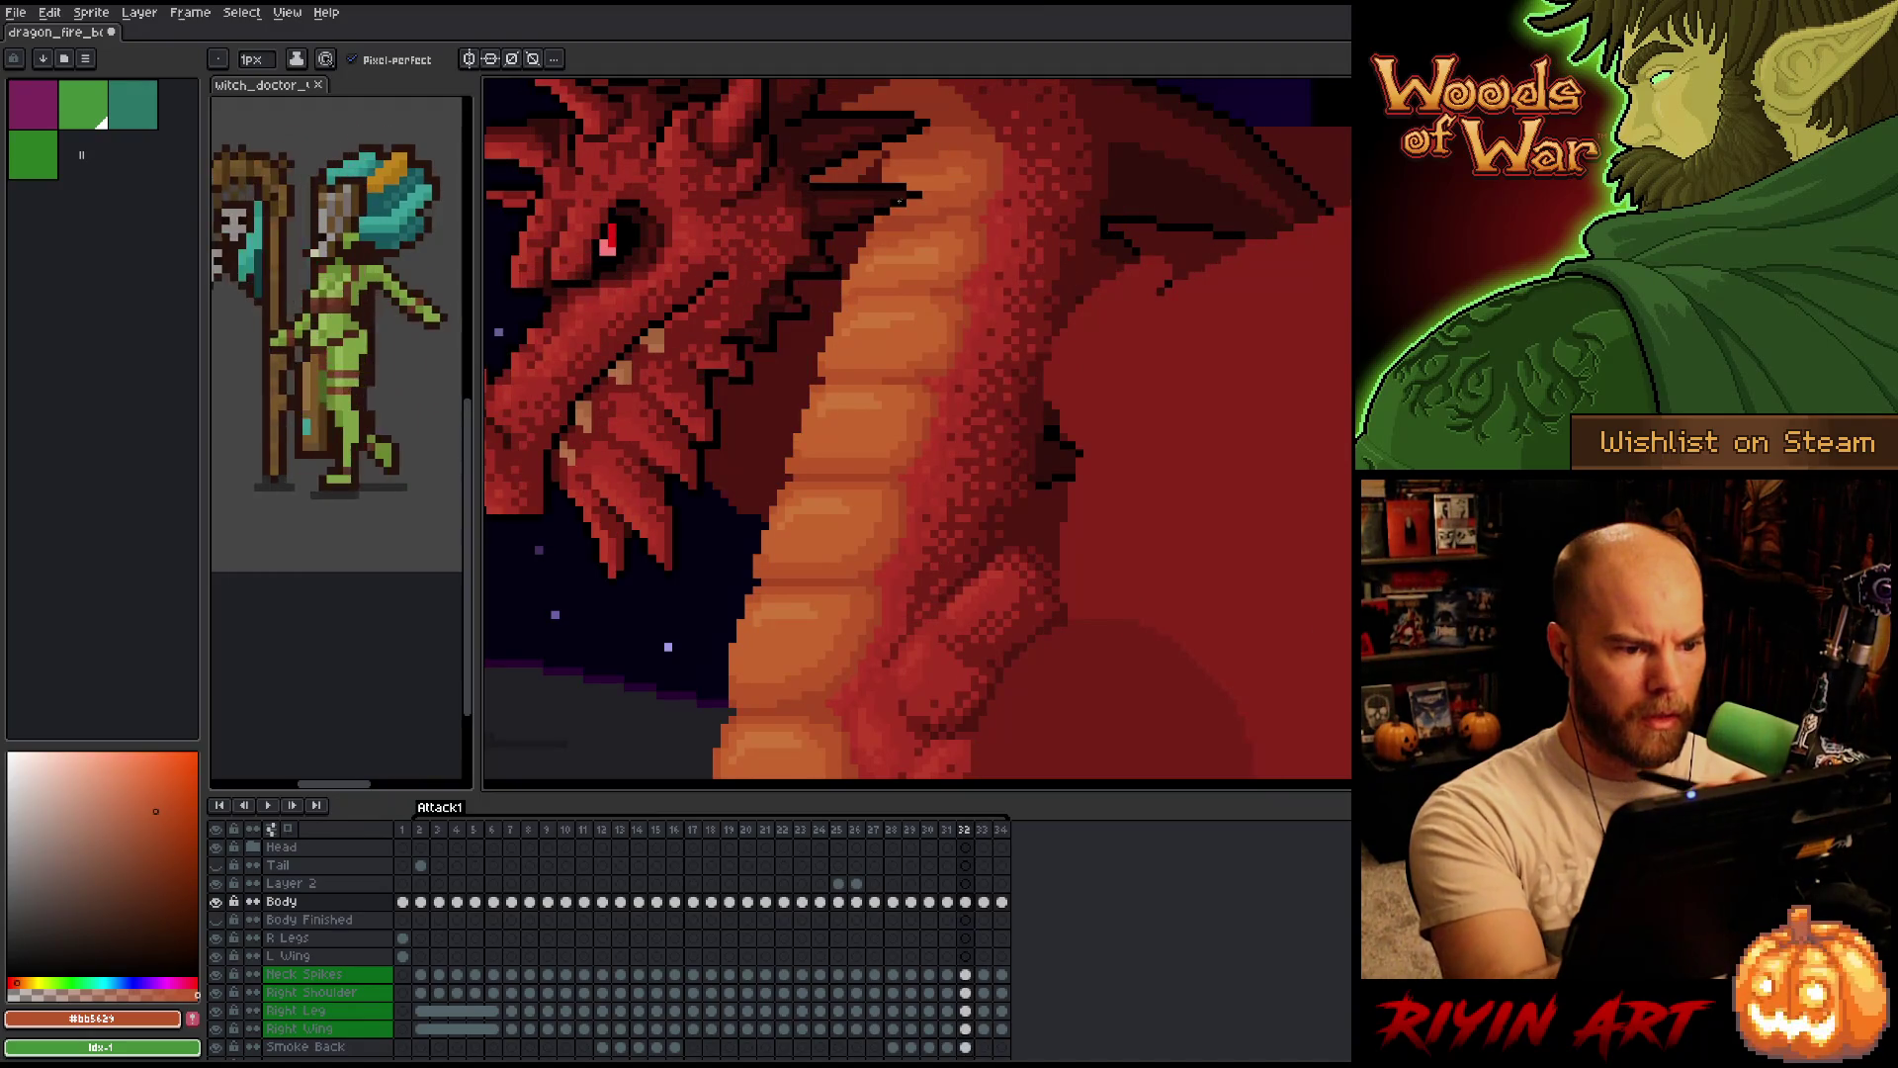
alt+click(1072, 213)
key(Right)
key(Left)
key(Right)
key(Left)
key(Right)
key(Left)
alt+click(896, 232)
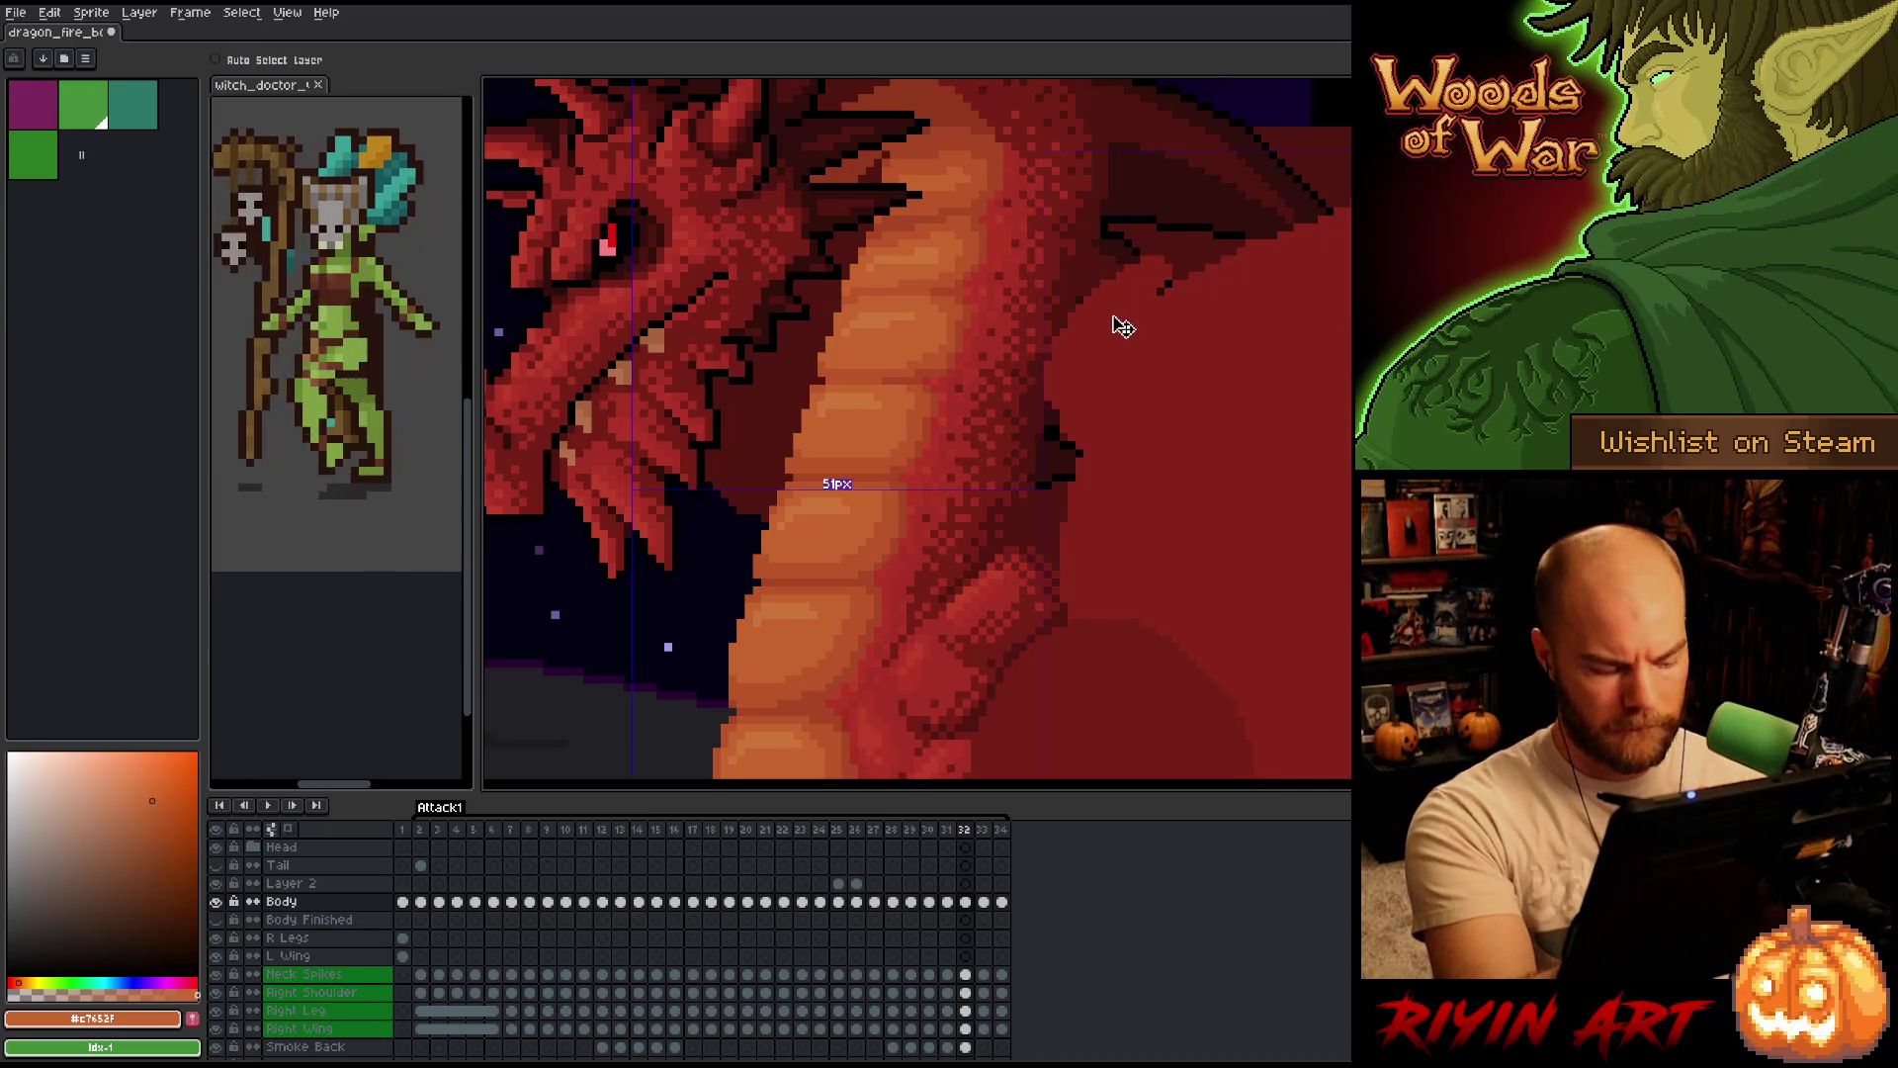
Flip between frames 31, 32 and 33 to compare the dragon's neck shading.
key(Right)
key(Left)
key(Right)
key(Left)
key(Right)
key(Left)
key(Left)
key(Right)
key(Left)
key(Right)
key(Left)
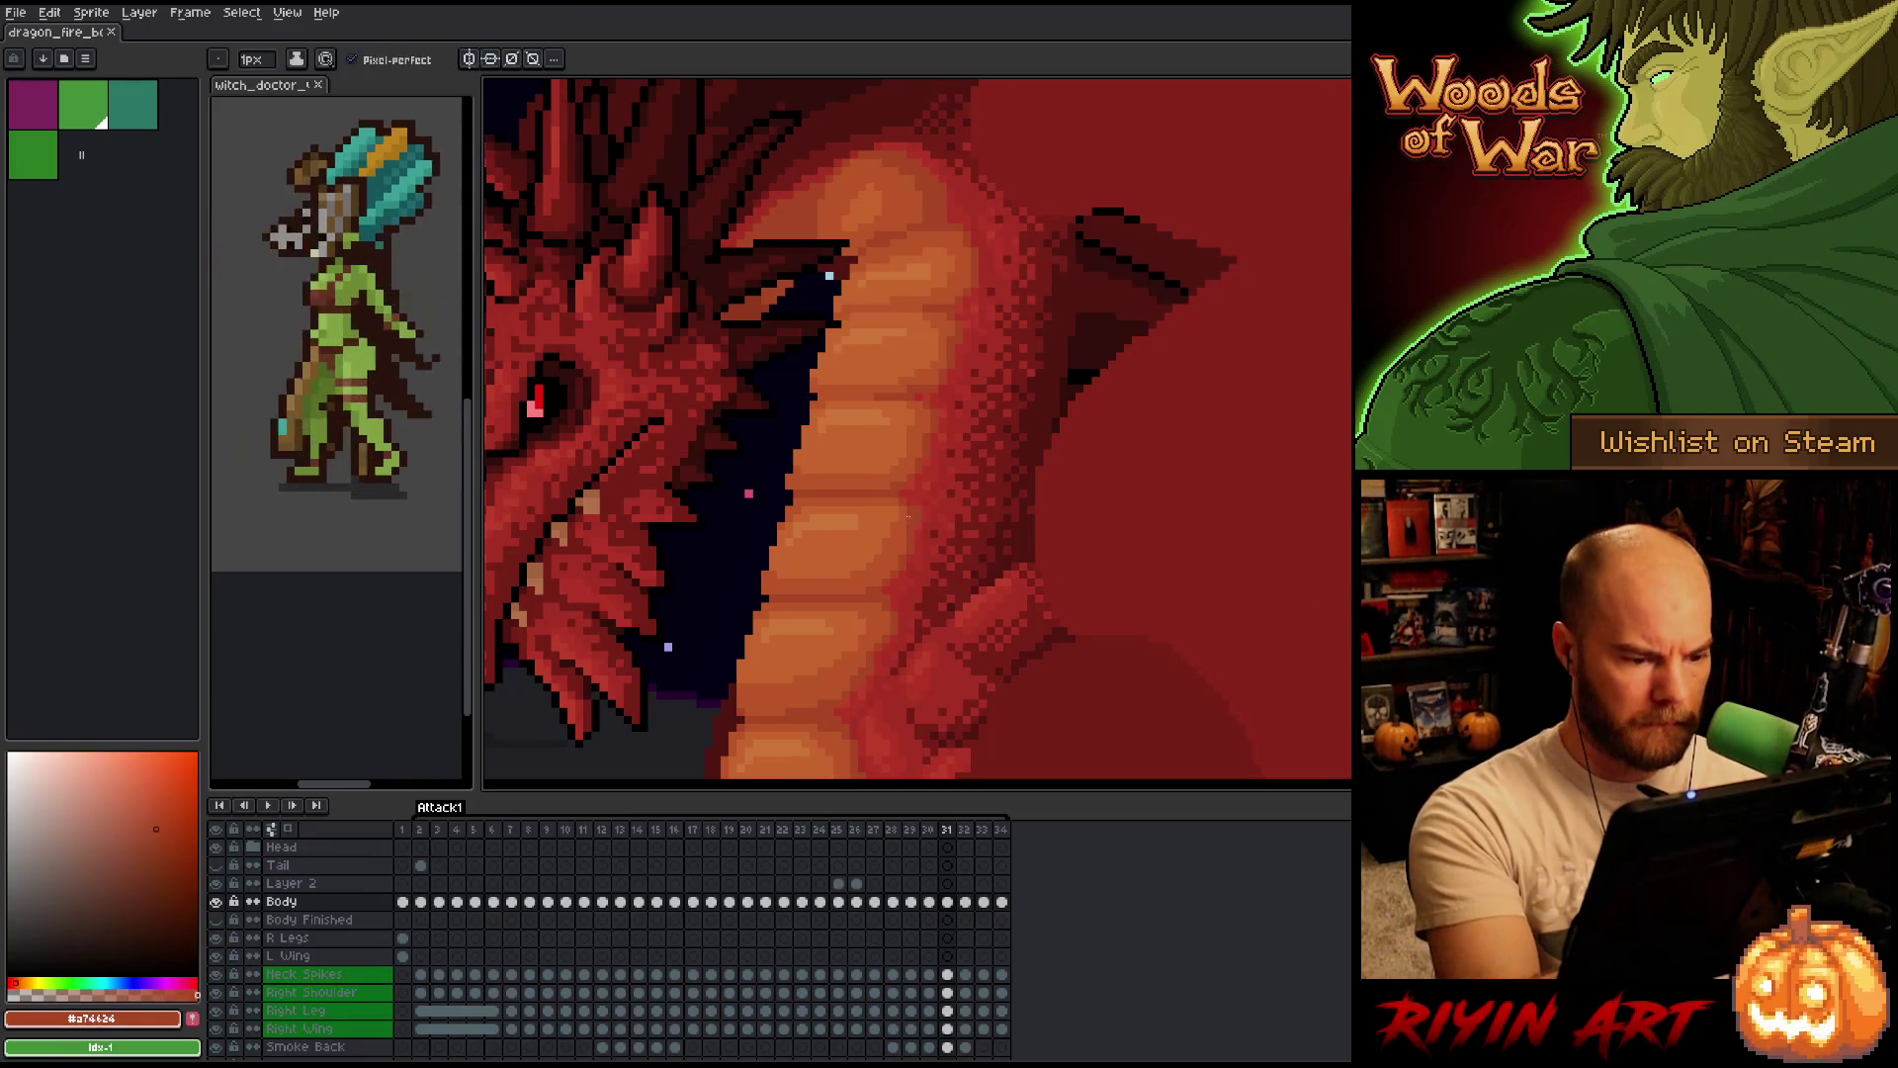
Pick a brighter red from the canvas and check the neck across frames 29 to 32.
alt+click(919, 522)
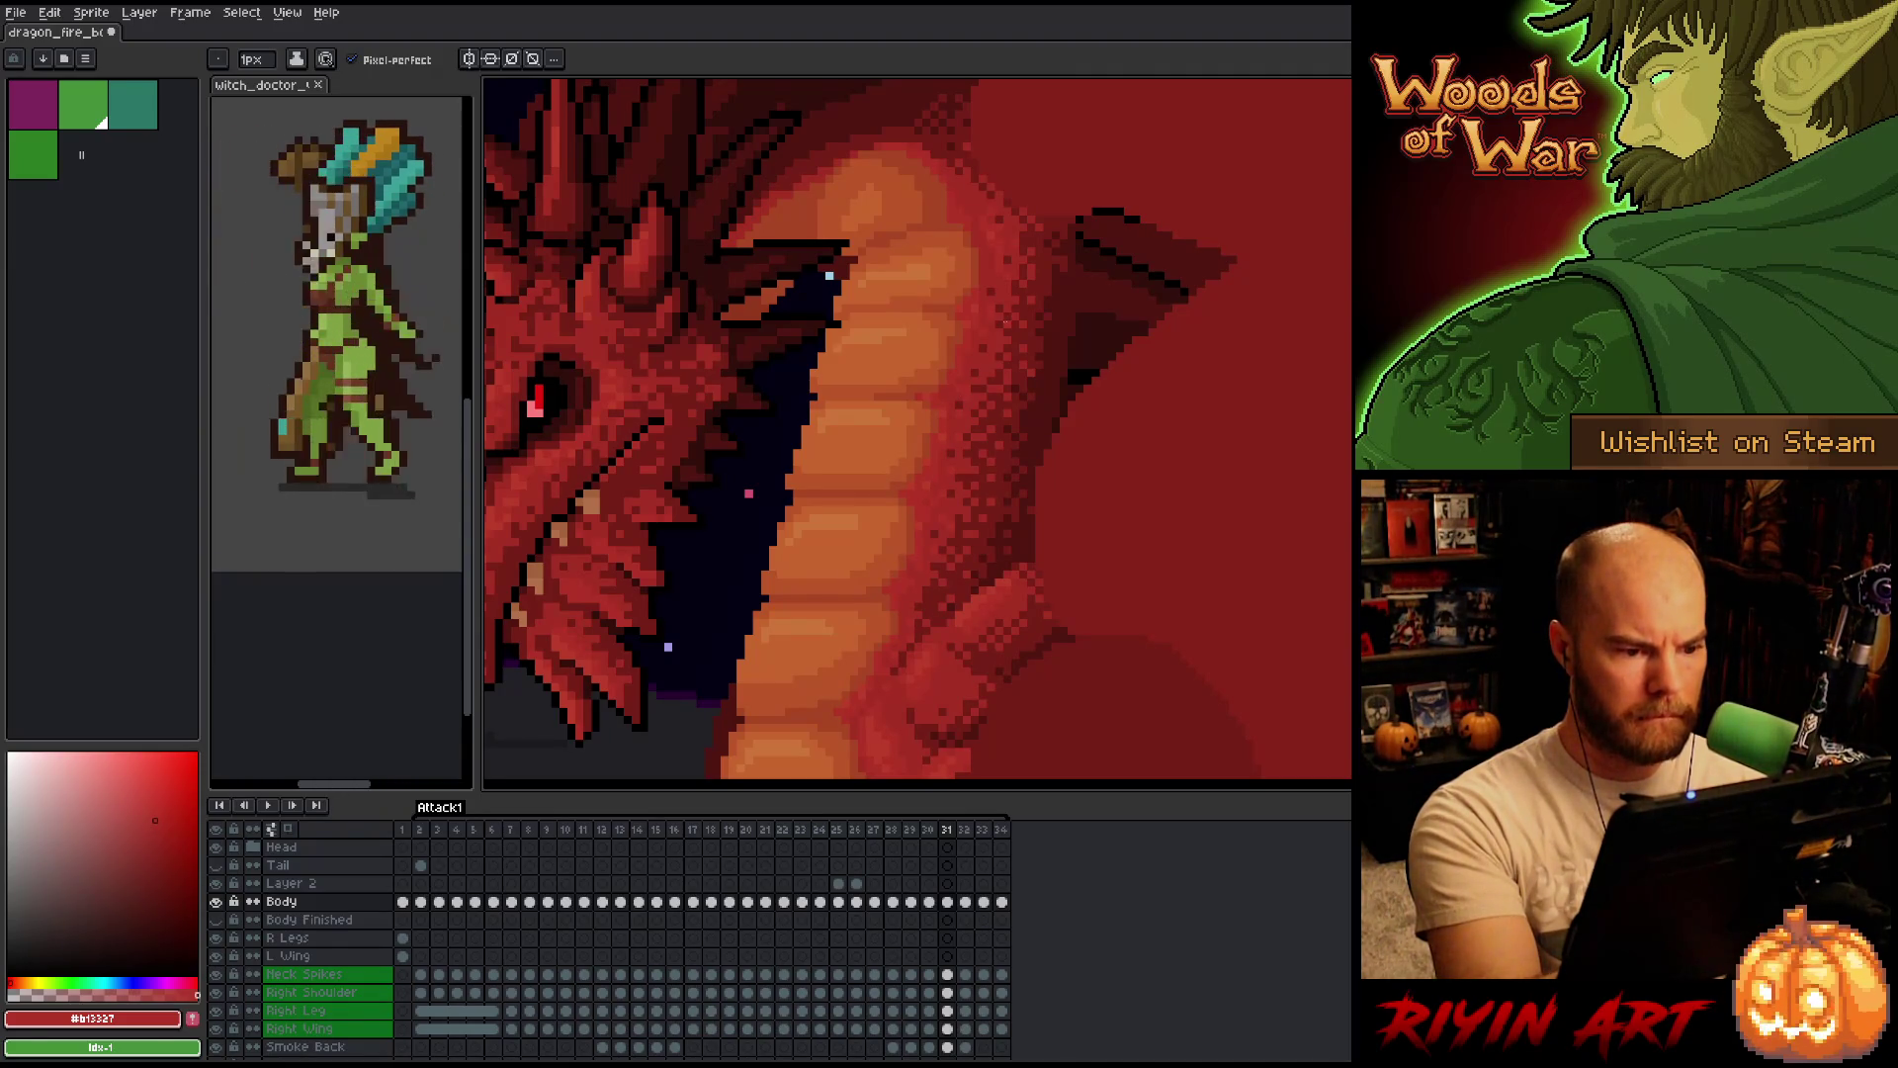
key(Left)
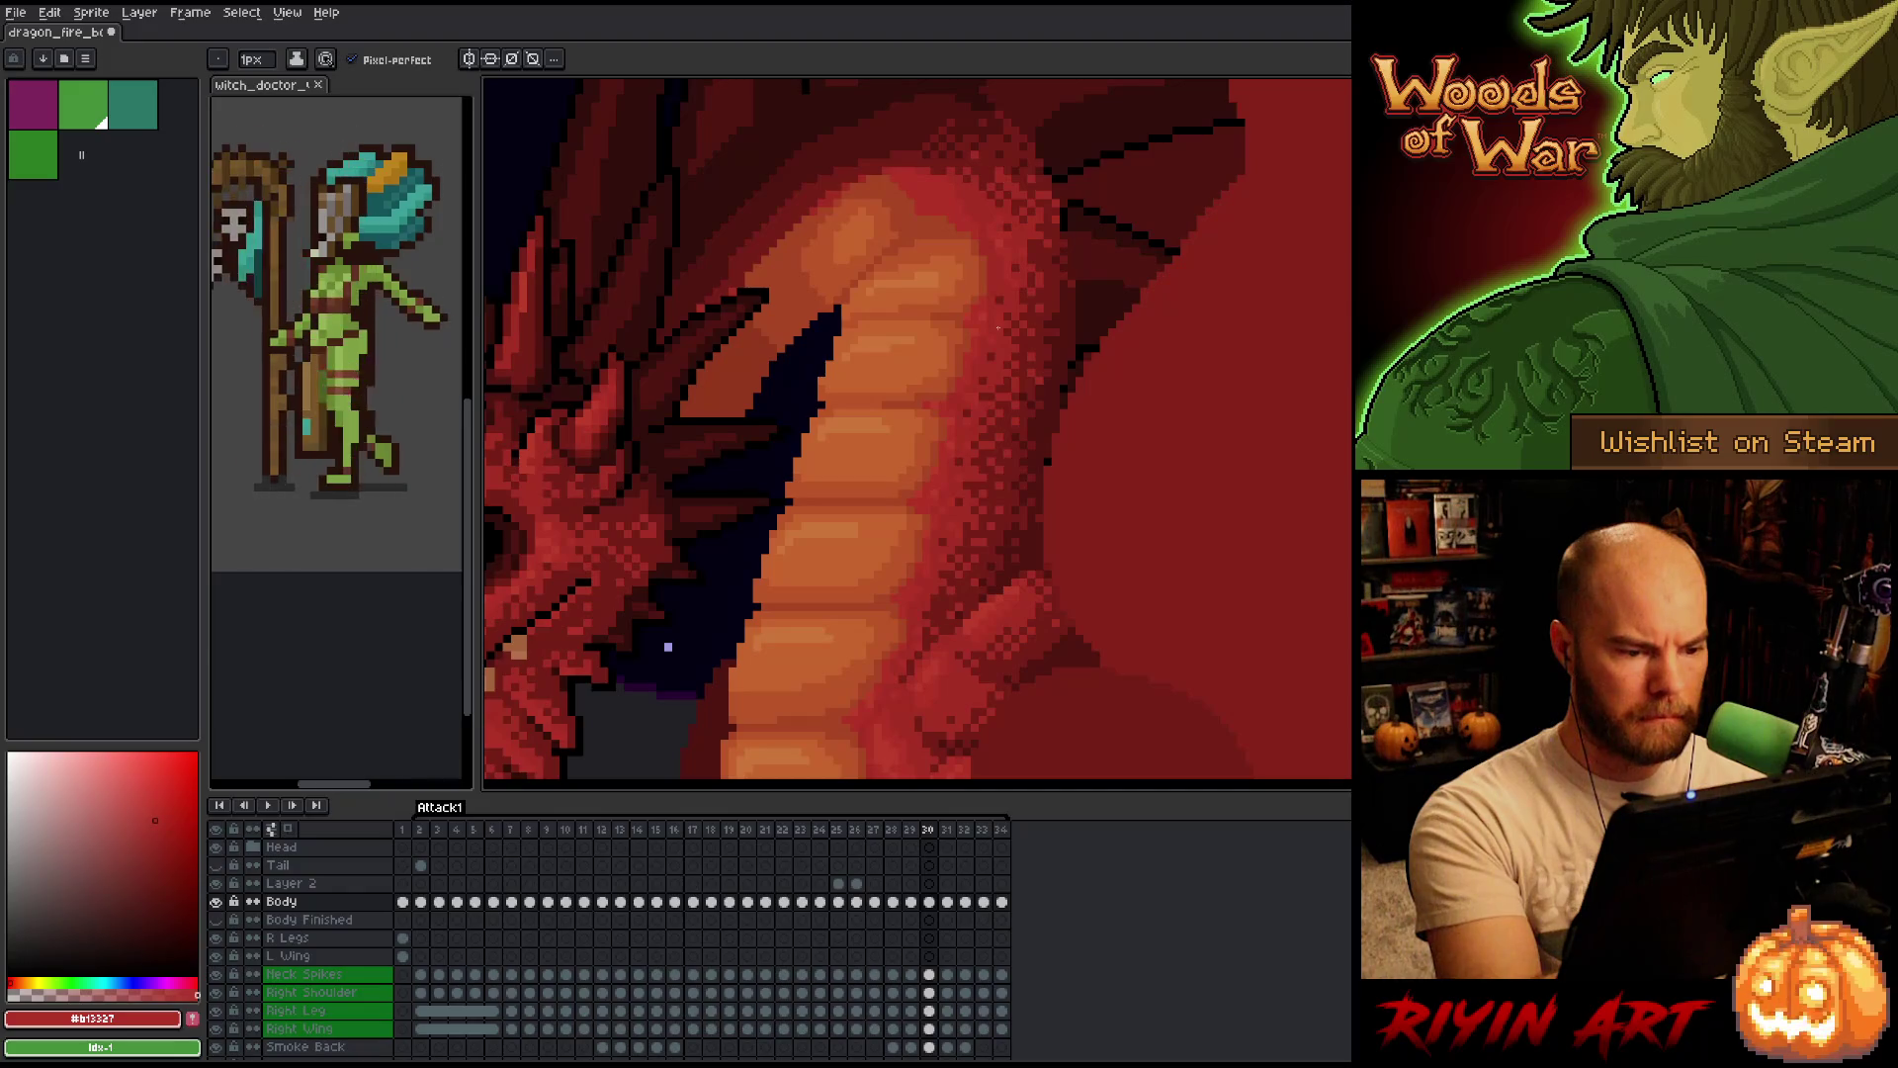
key(Right)
key(Right)
key(Left)
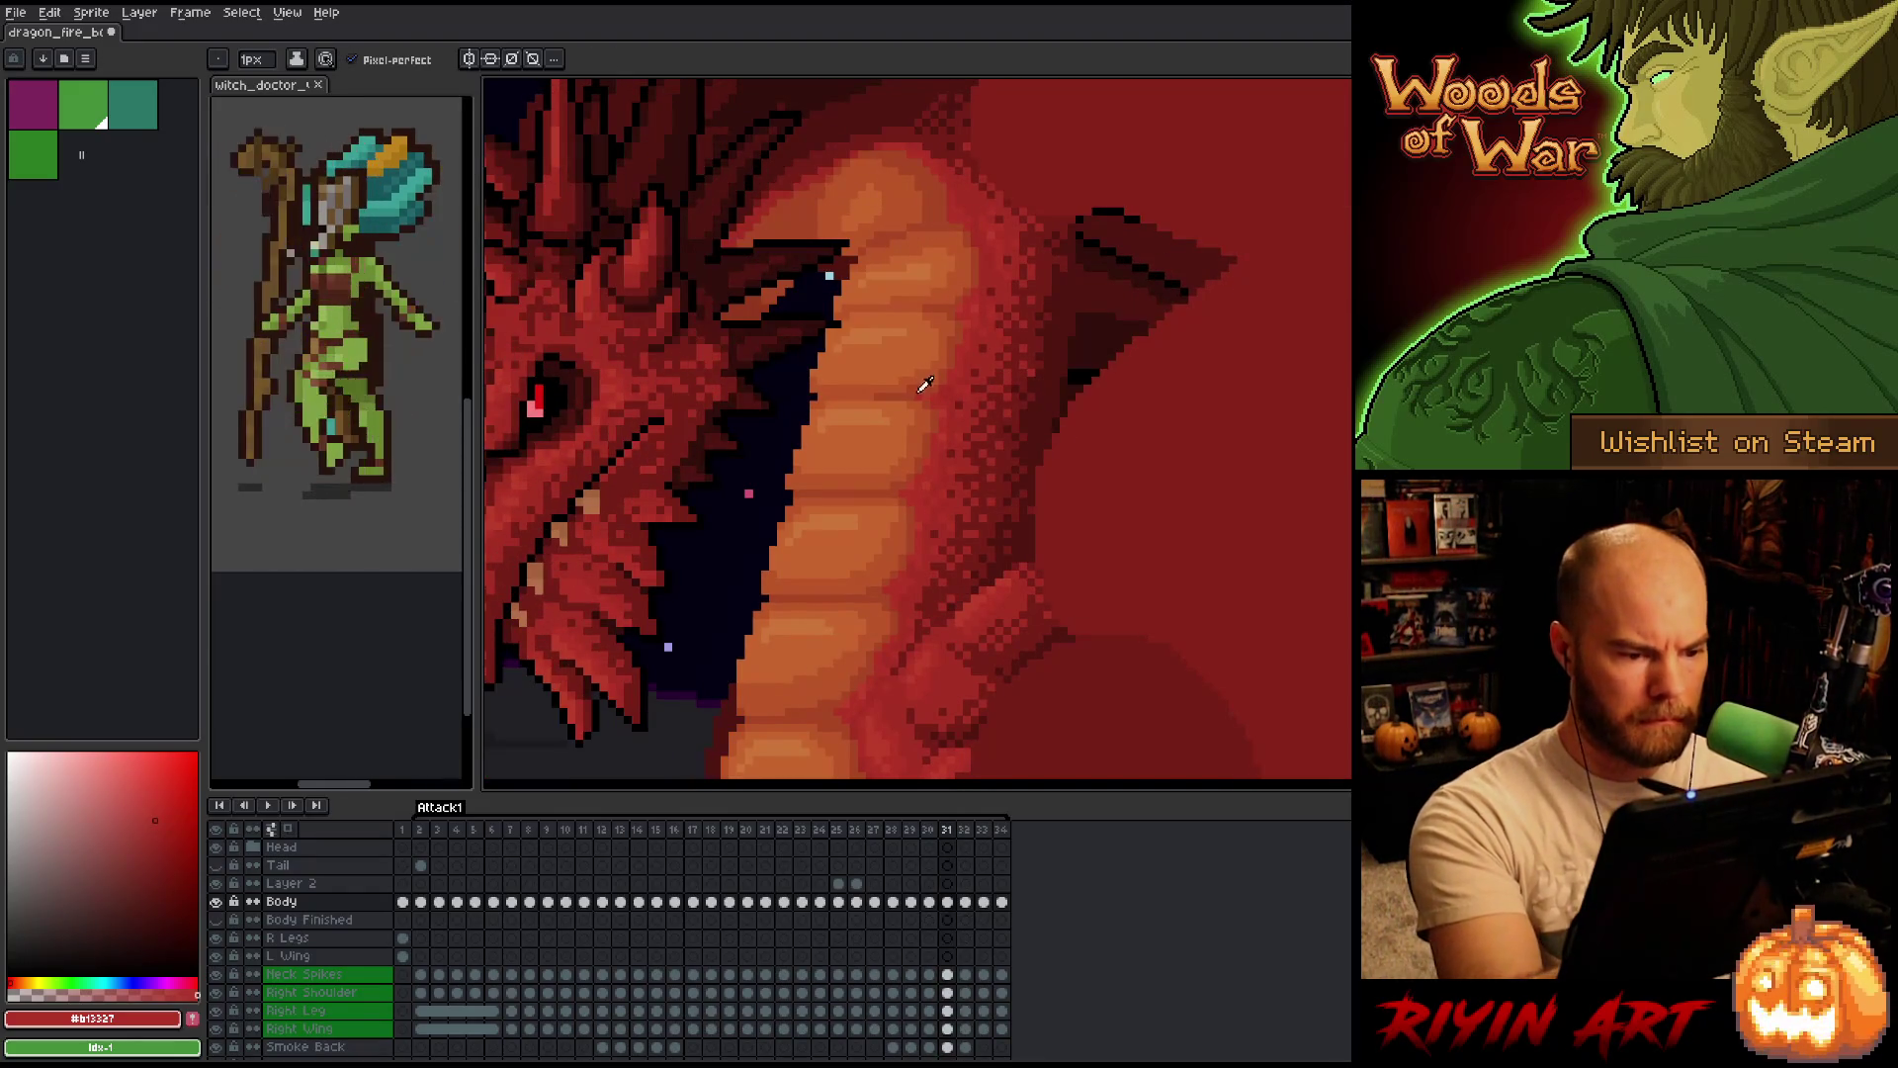
key(Right)
key(Right)
key(Left)
key(Left)
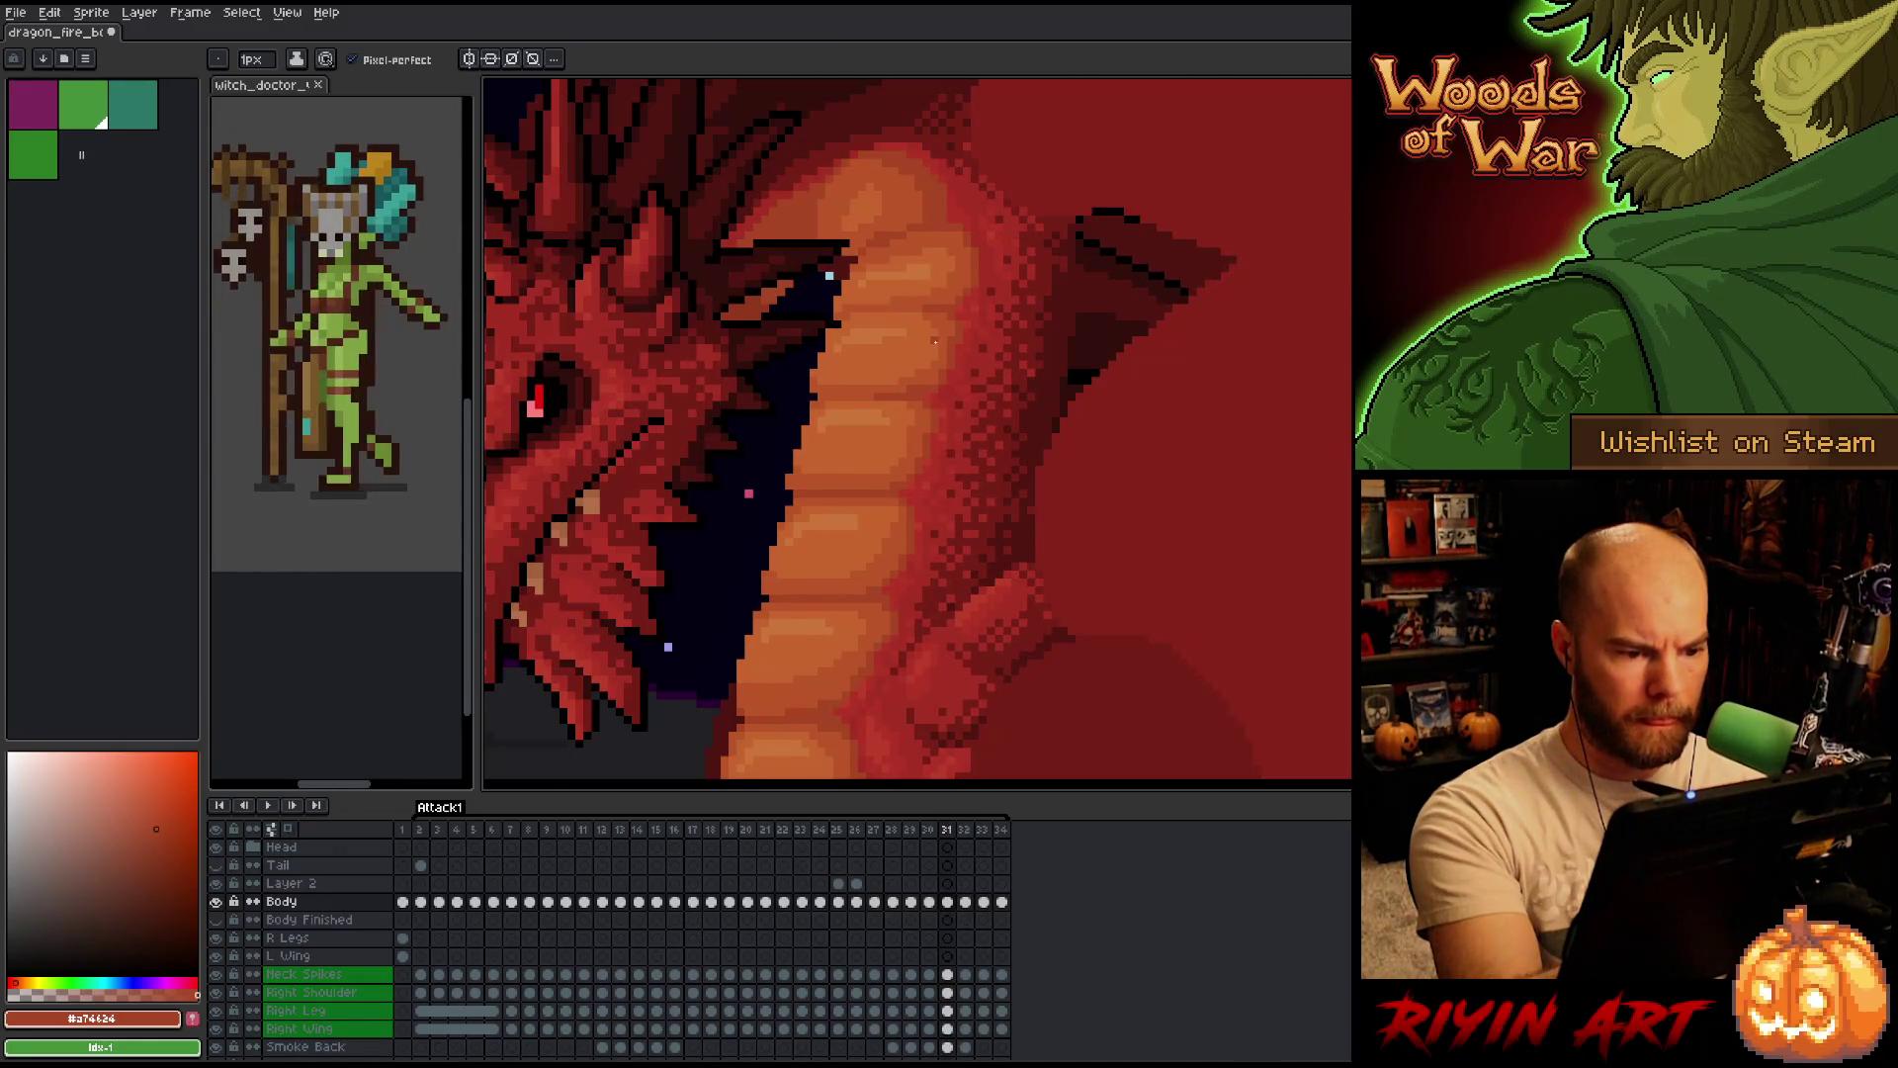
key(Left)
key(Left)
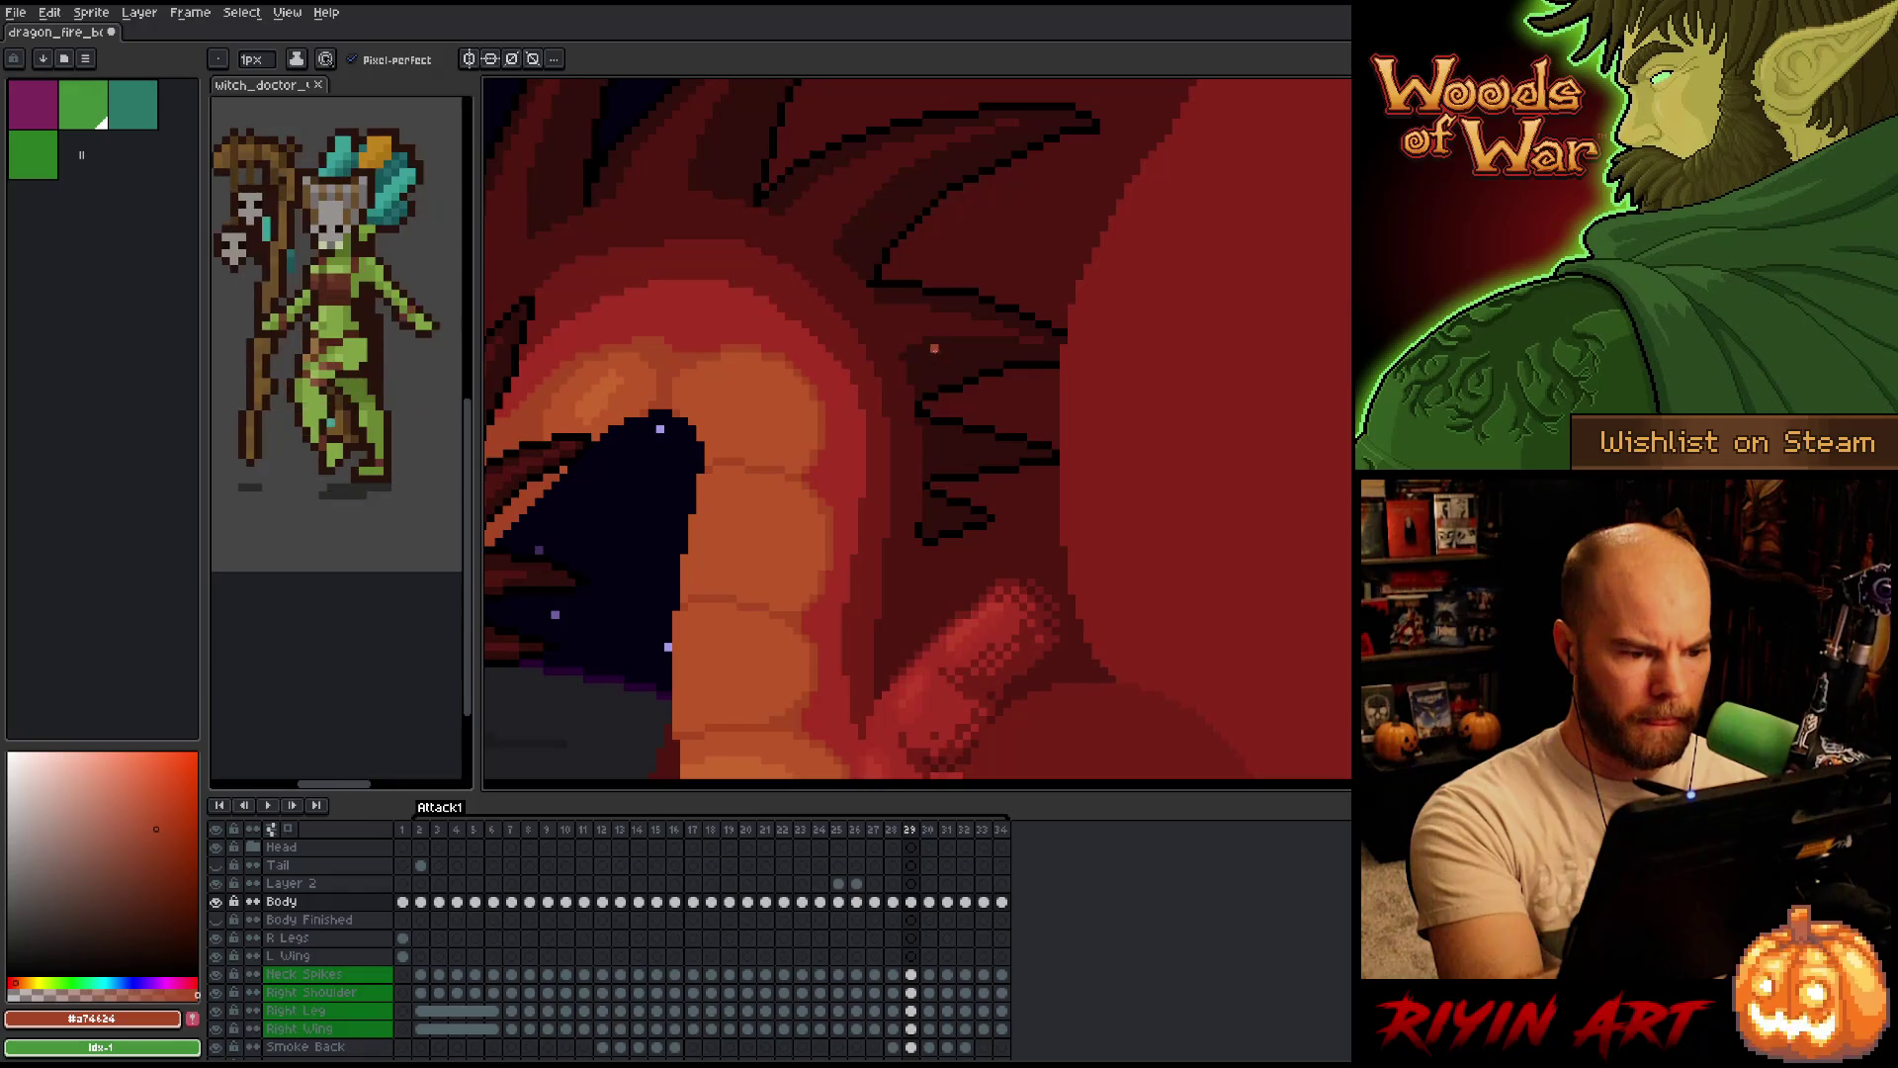
Sample the body red on frame 30 and pan the view onto the dragon's neck.
key(Right)
key(Right)
key(Left)
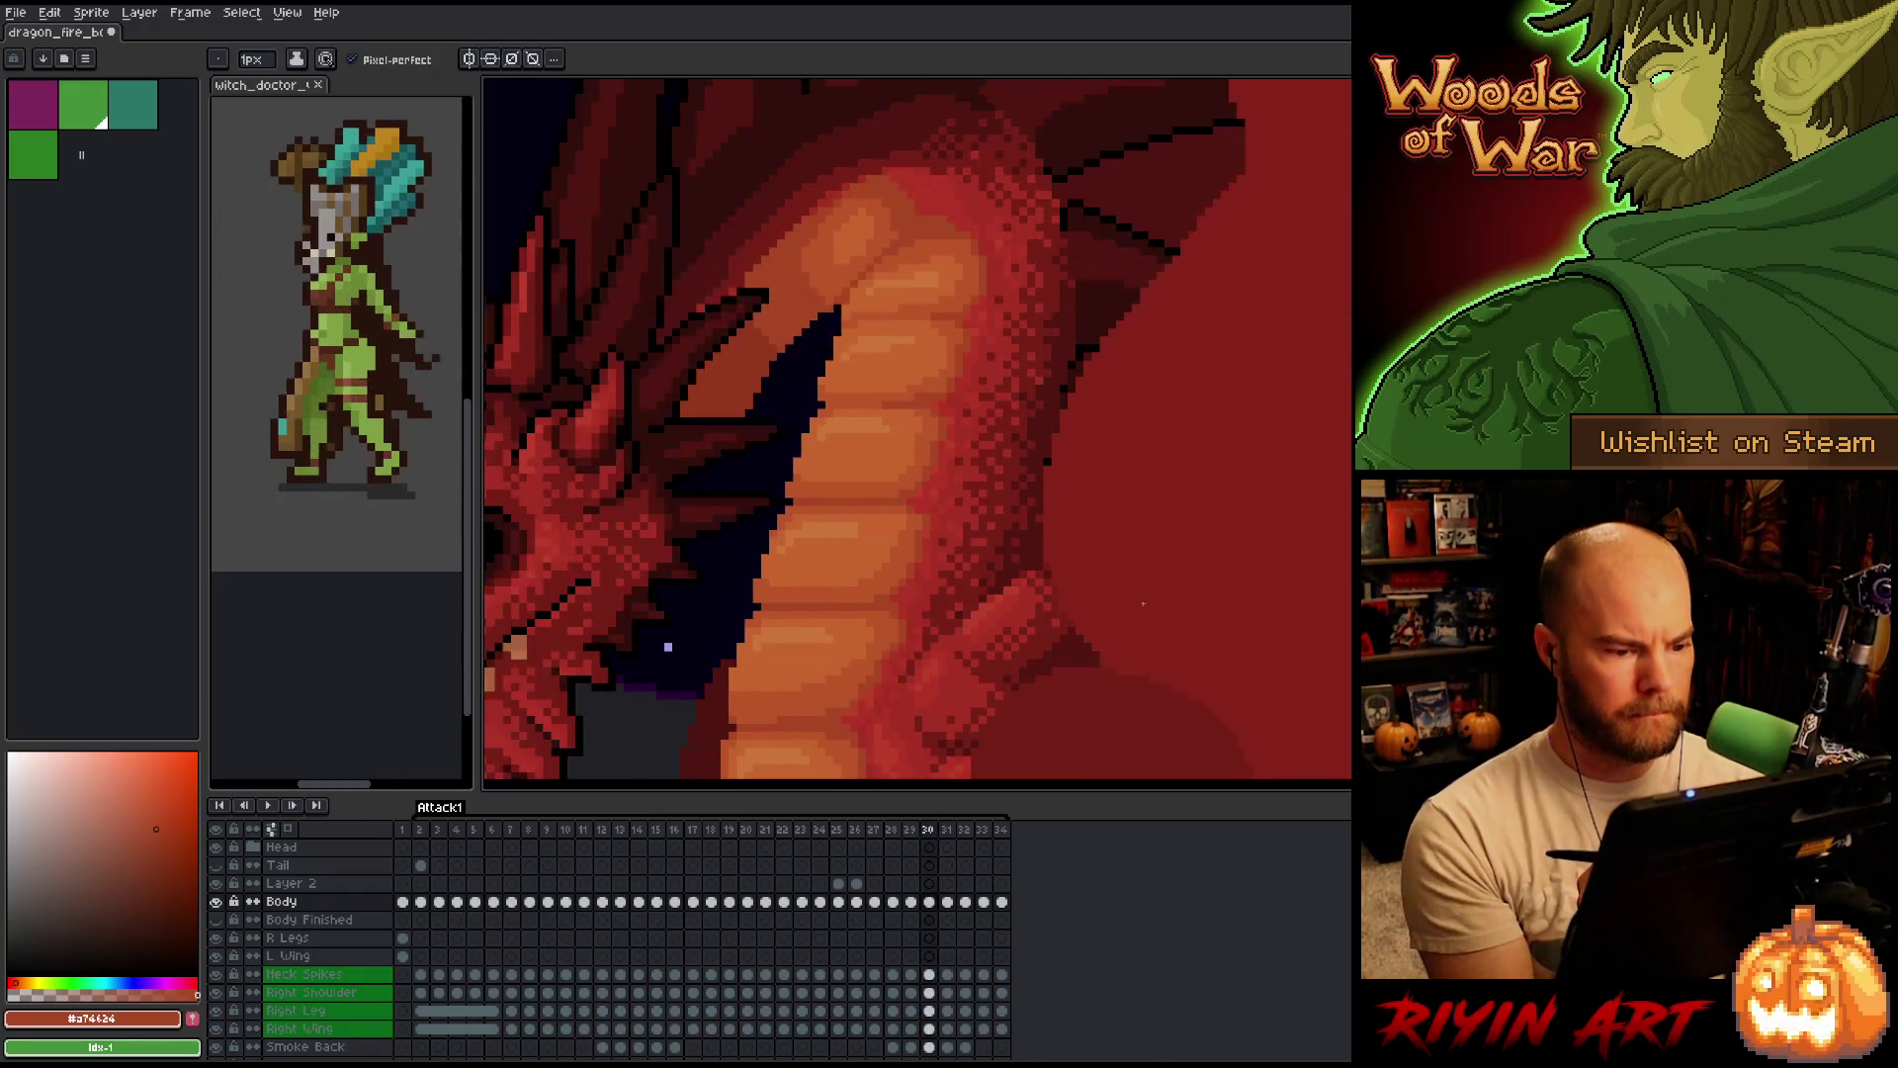
alt+click(924, 509)
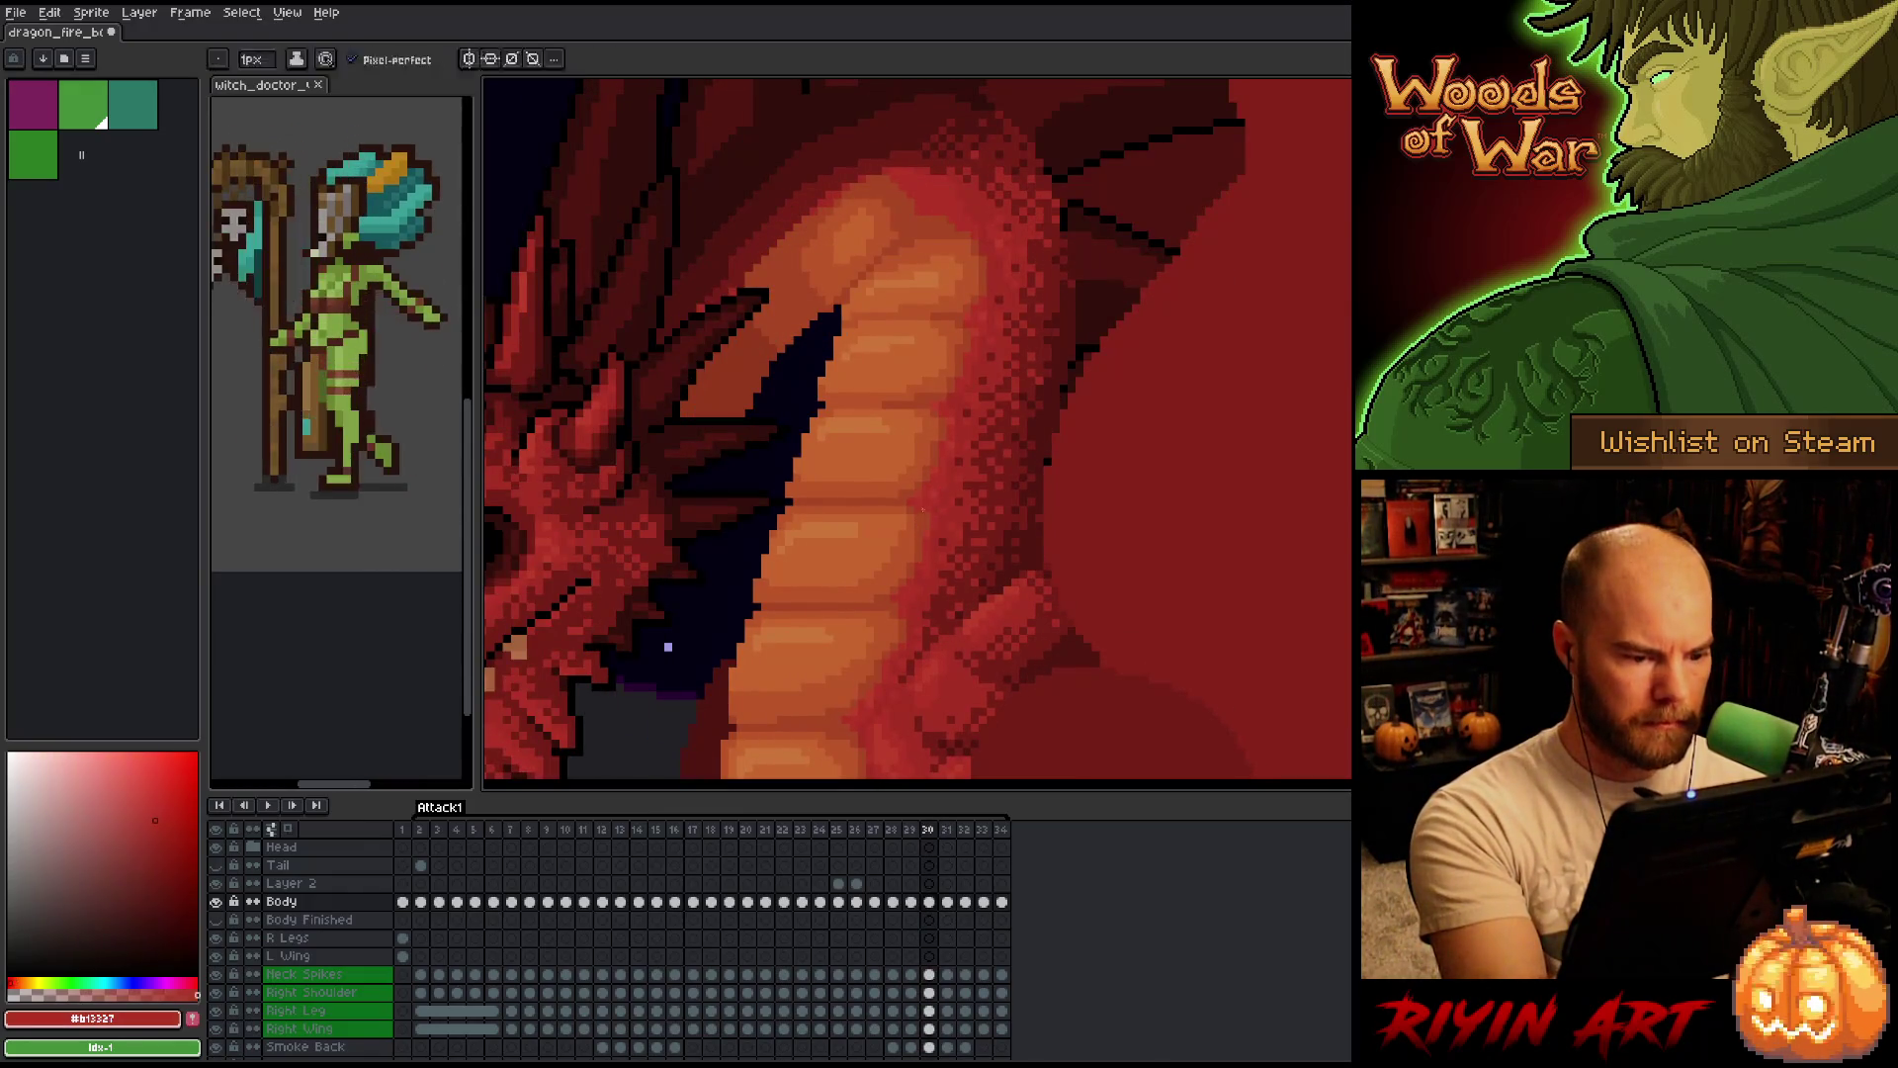
drag(974, 538, 1003, 489)
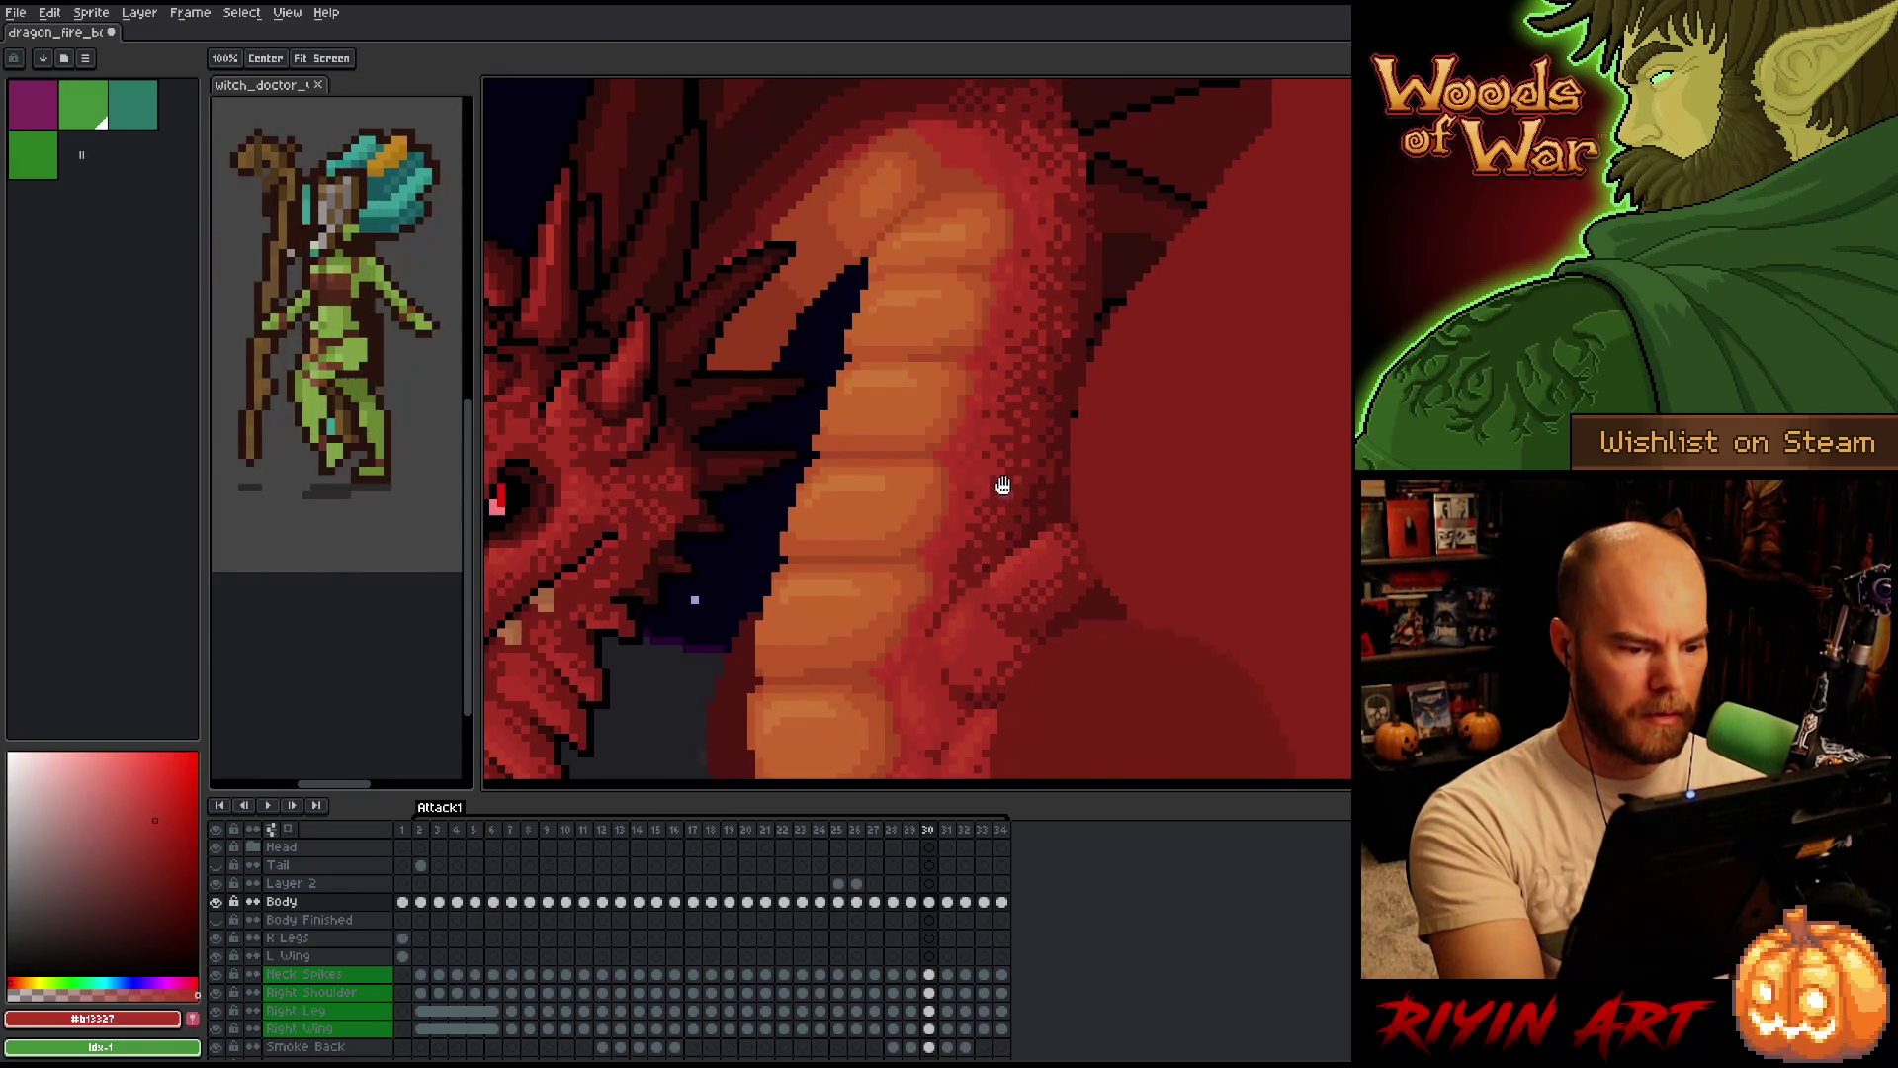
Flip rapidly between frames 29, 30 and 31 to judge the belly shading on 31.
key(Left)
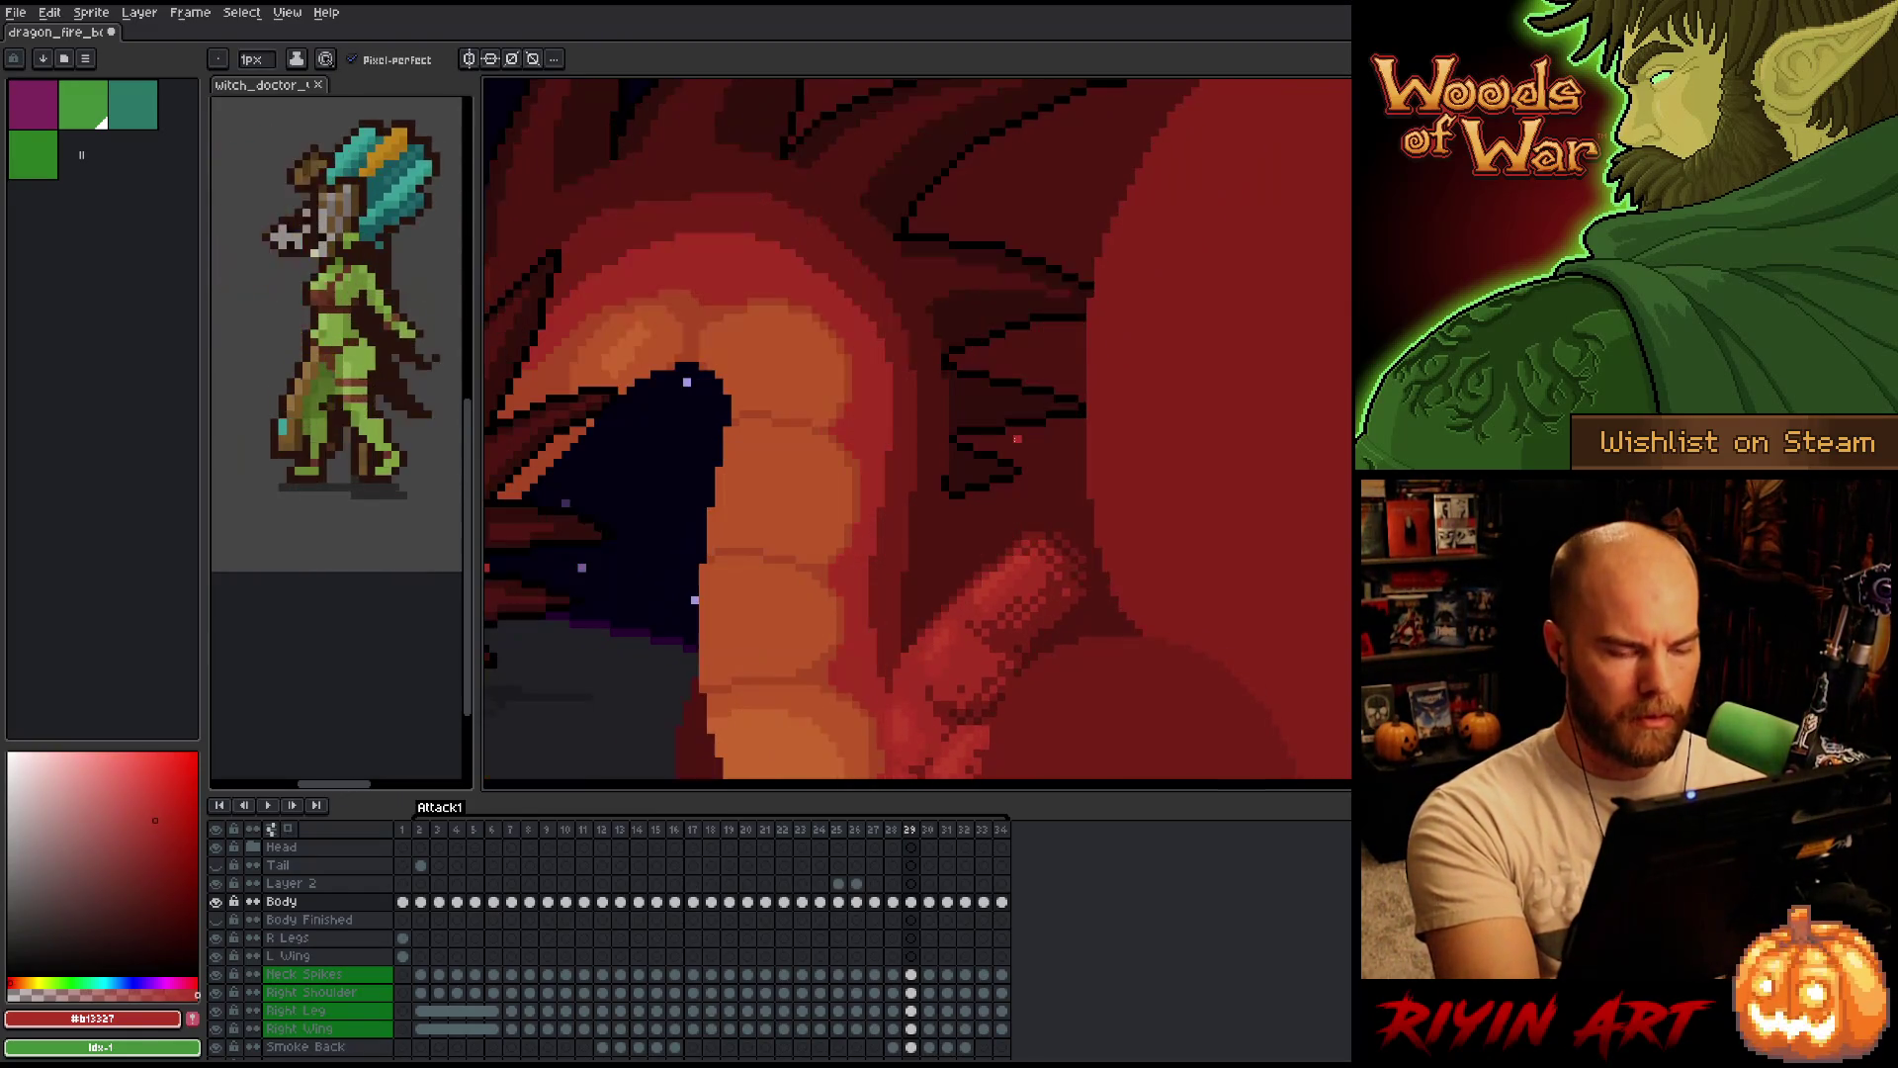
key(Right)
key(Right)
key(Left)
key(Right)
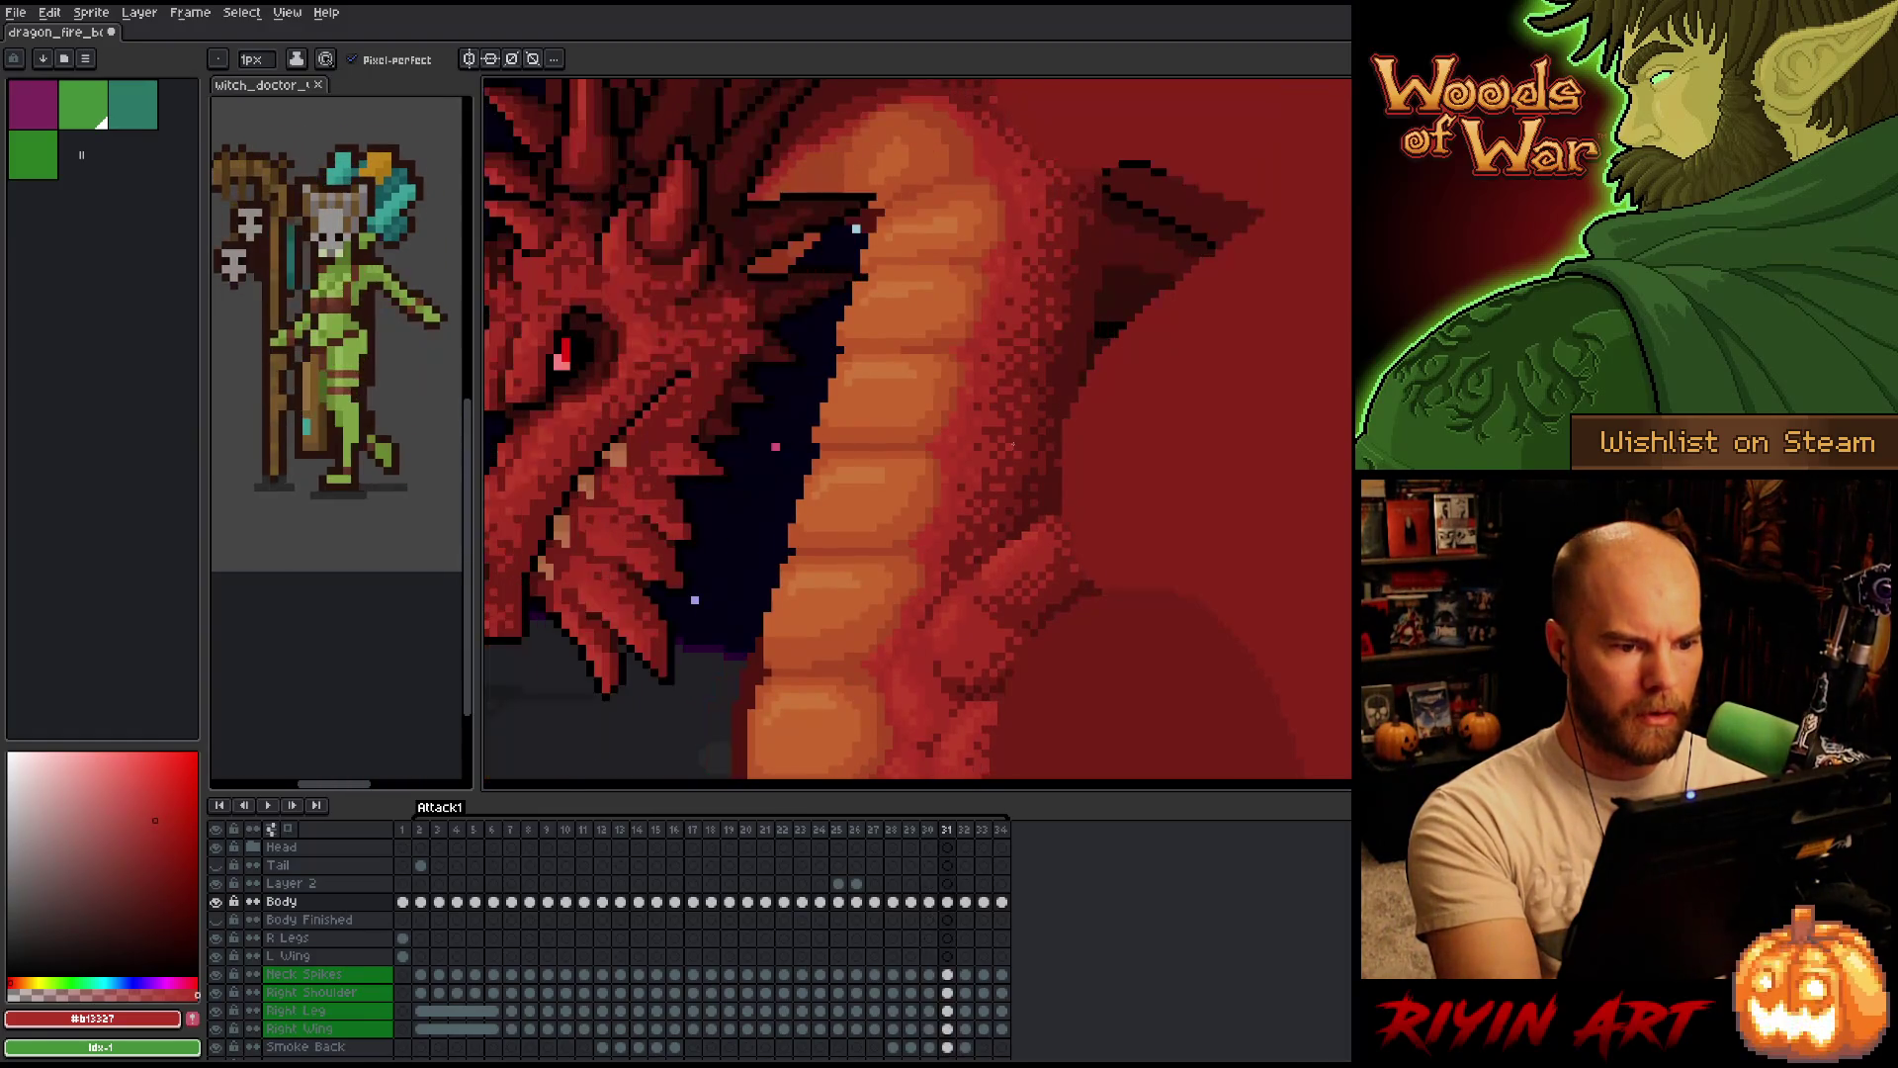
key(Left)
key(Right)
key(Left)
key(Right)
key(Left)
key(Right)
key(Left)
key(Right)
key(Left)
key(Right)
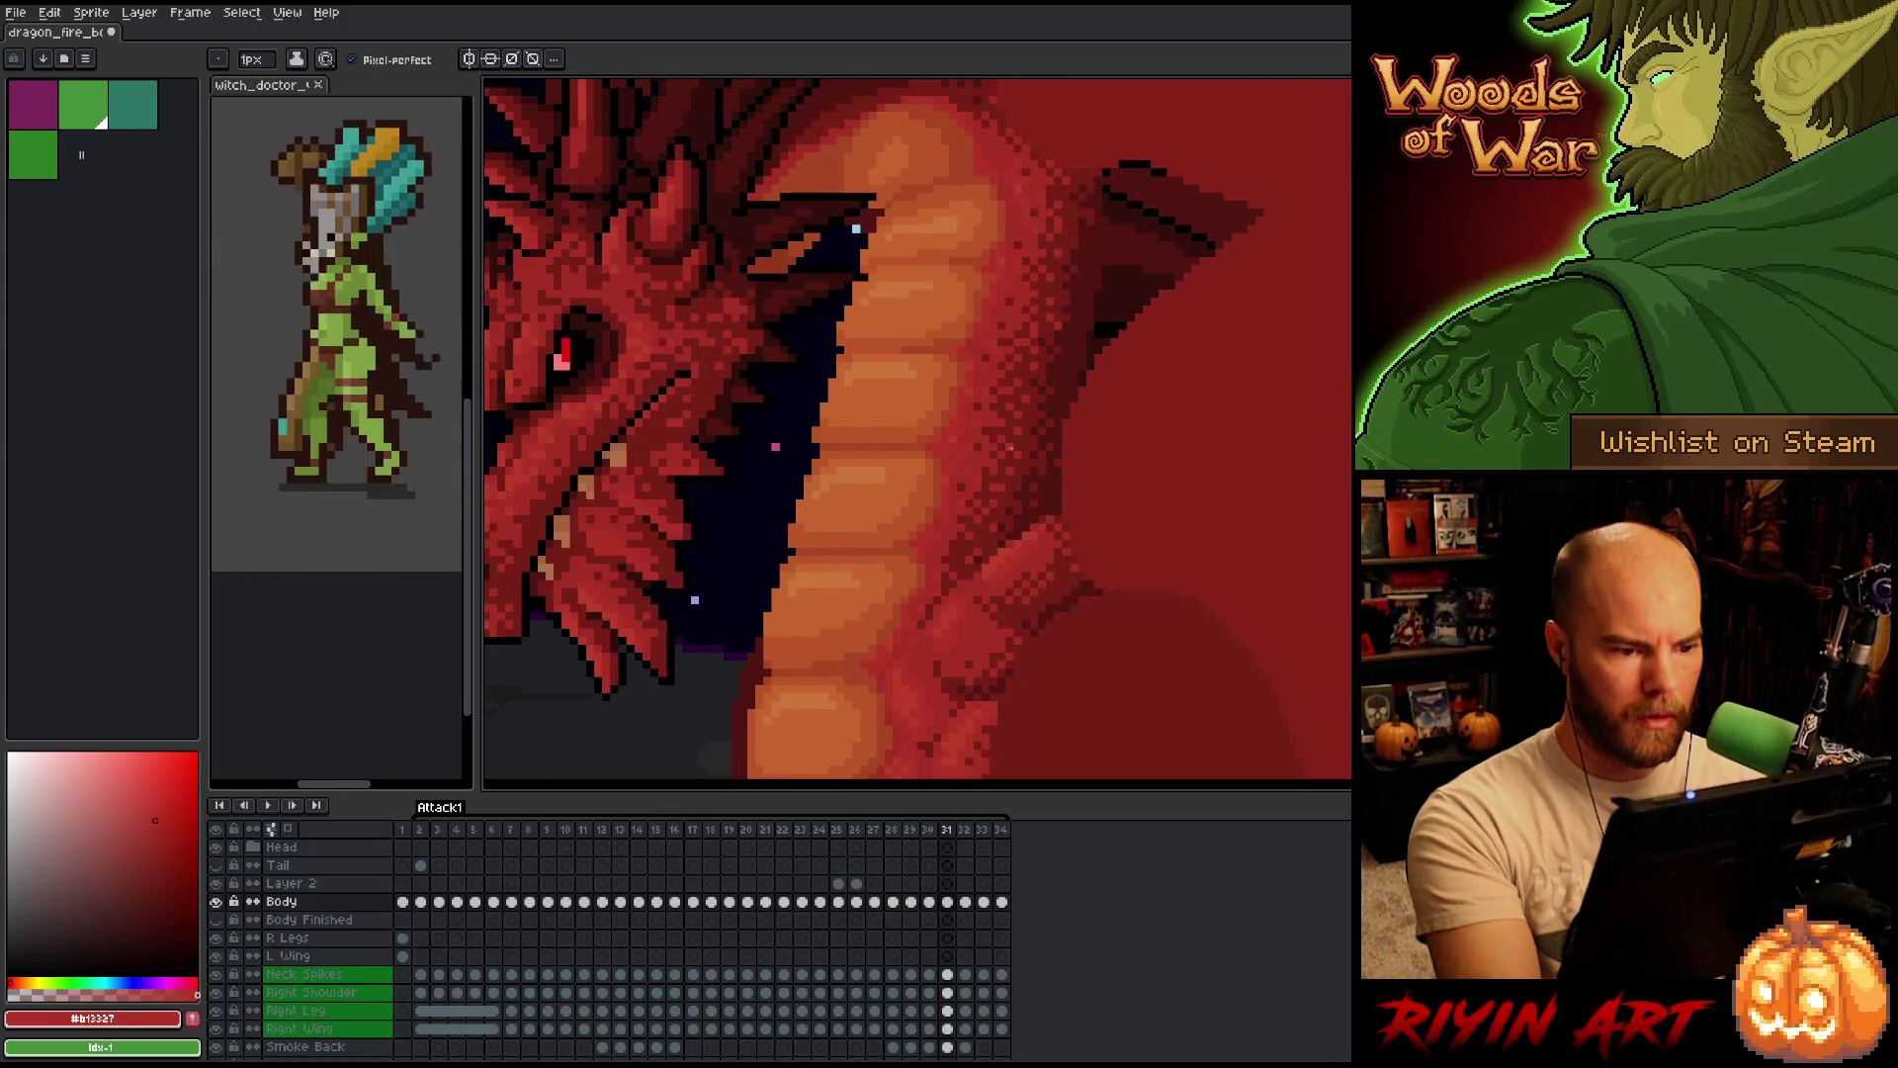
Compare frame 30 against its neighbours, then return to frame 31 and recheck it.
key(Left)
key(Right)
key(Left)
key(Right)
key(Left)
key(Right)
key(Left)
key(Right)
key(Left)
key(Right)
key(Left)
key(Left)
key(Right)
key(Right)
Check frame 32 against adjacent frames and settle back on frame 31.
key(Right)
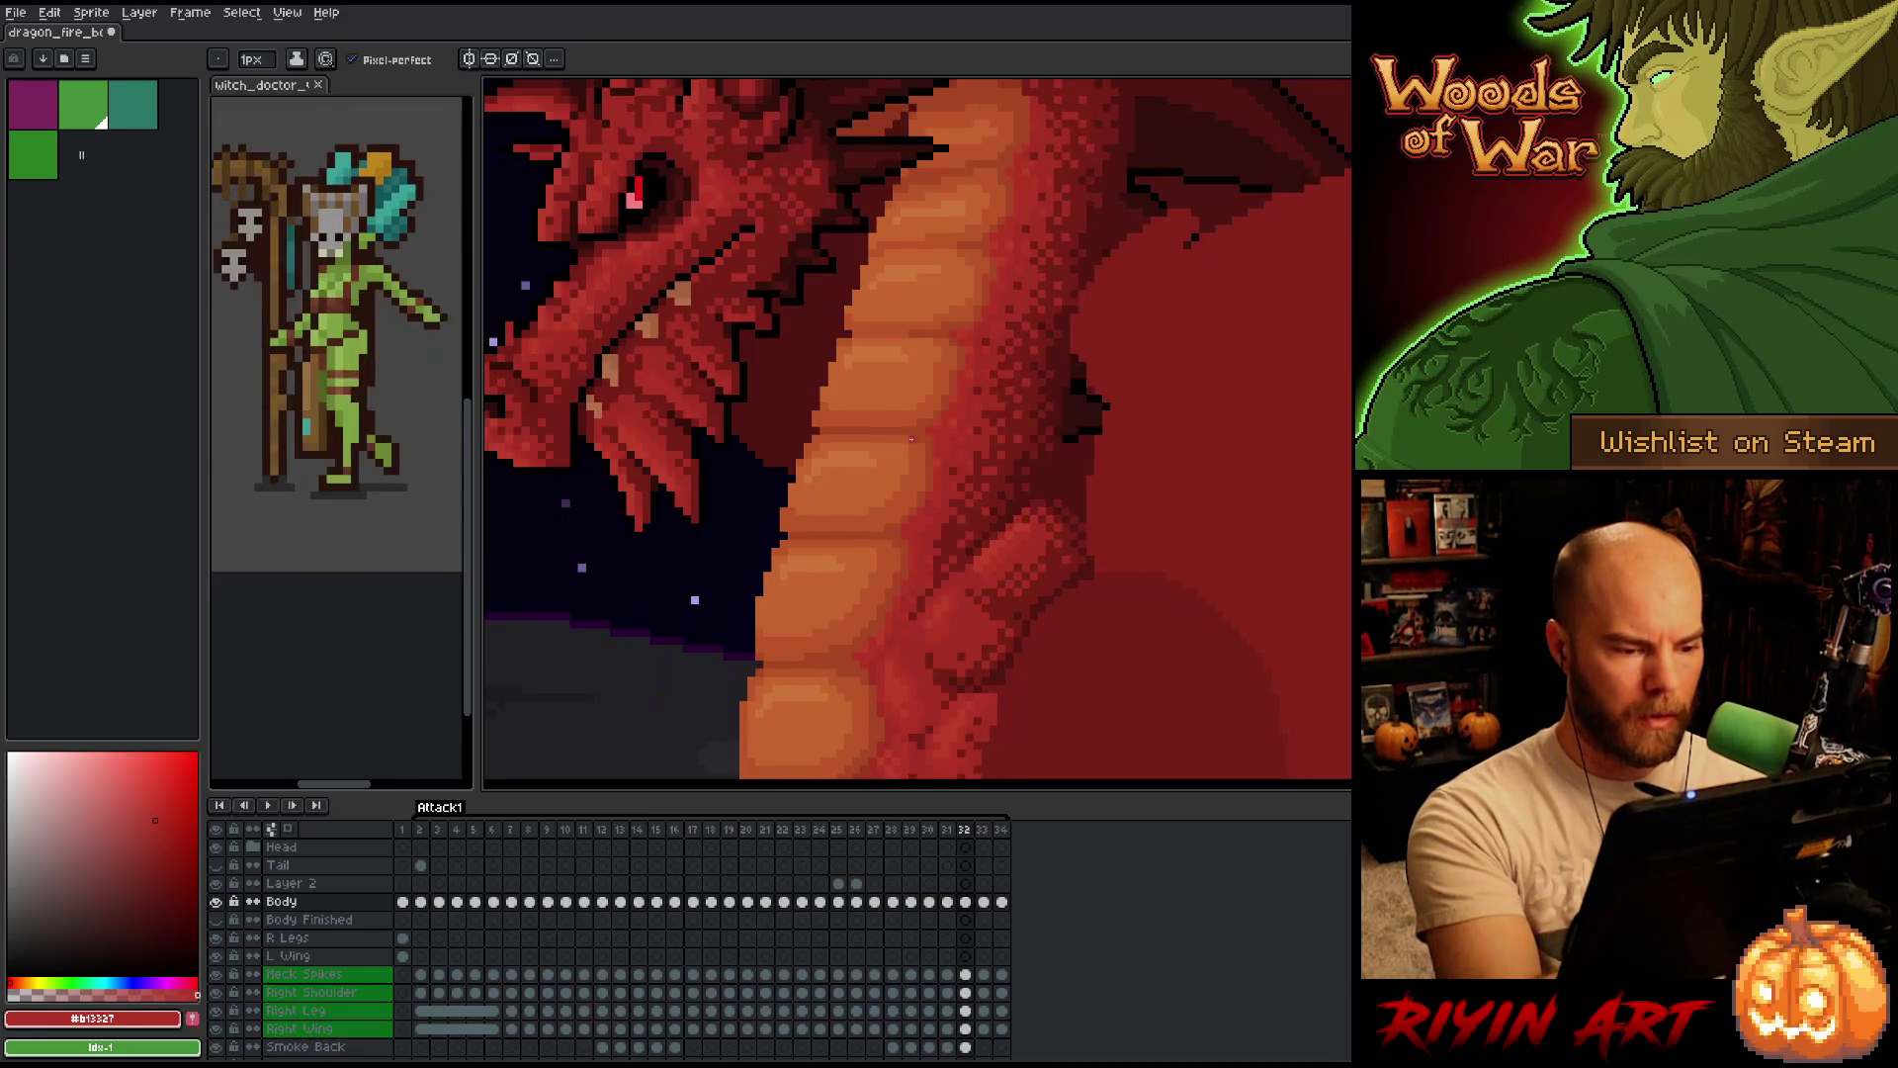
key(Left)
key(Left)
key(Right)
key(Right)
key(Left)
key(Right)
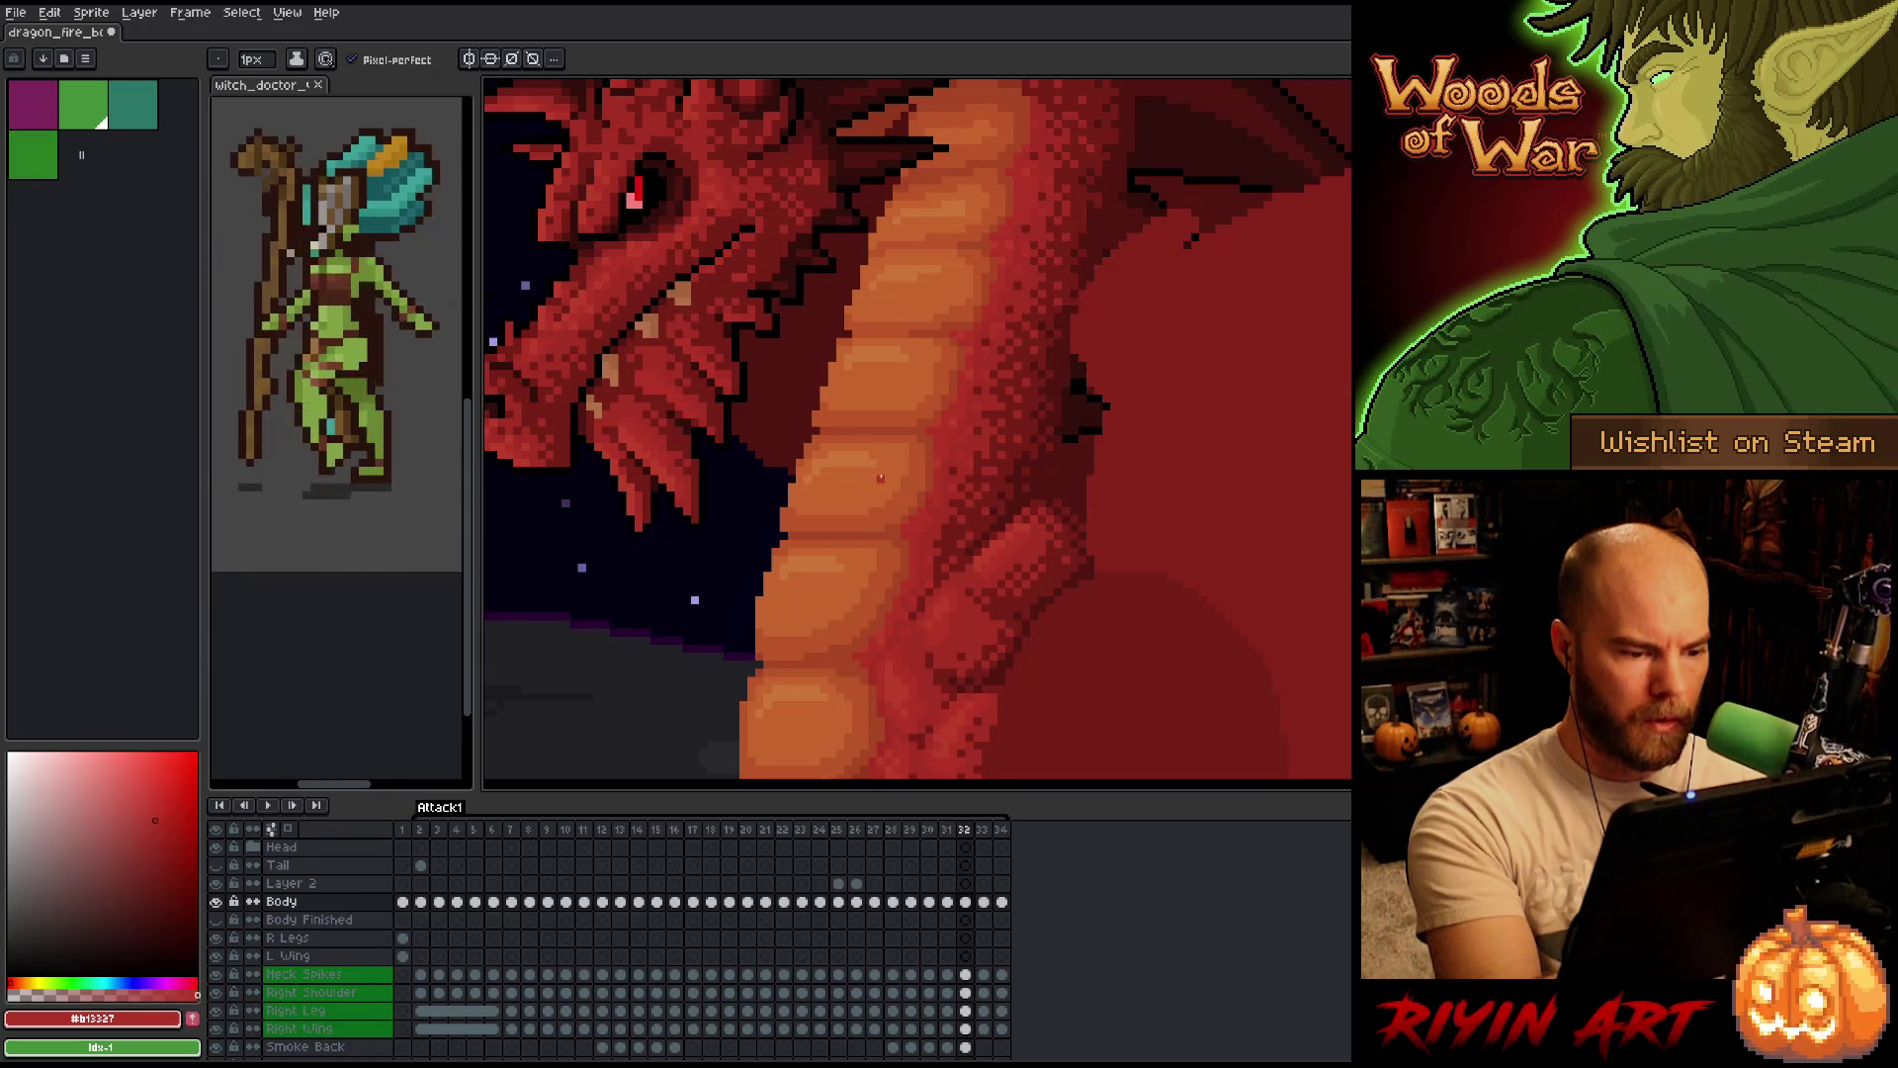
key(Left)
key(Right)
key(Left)
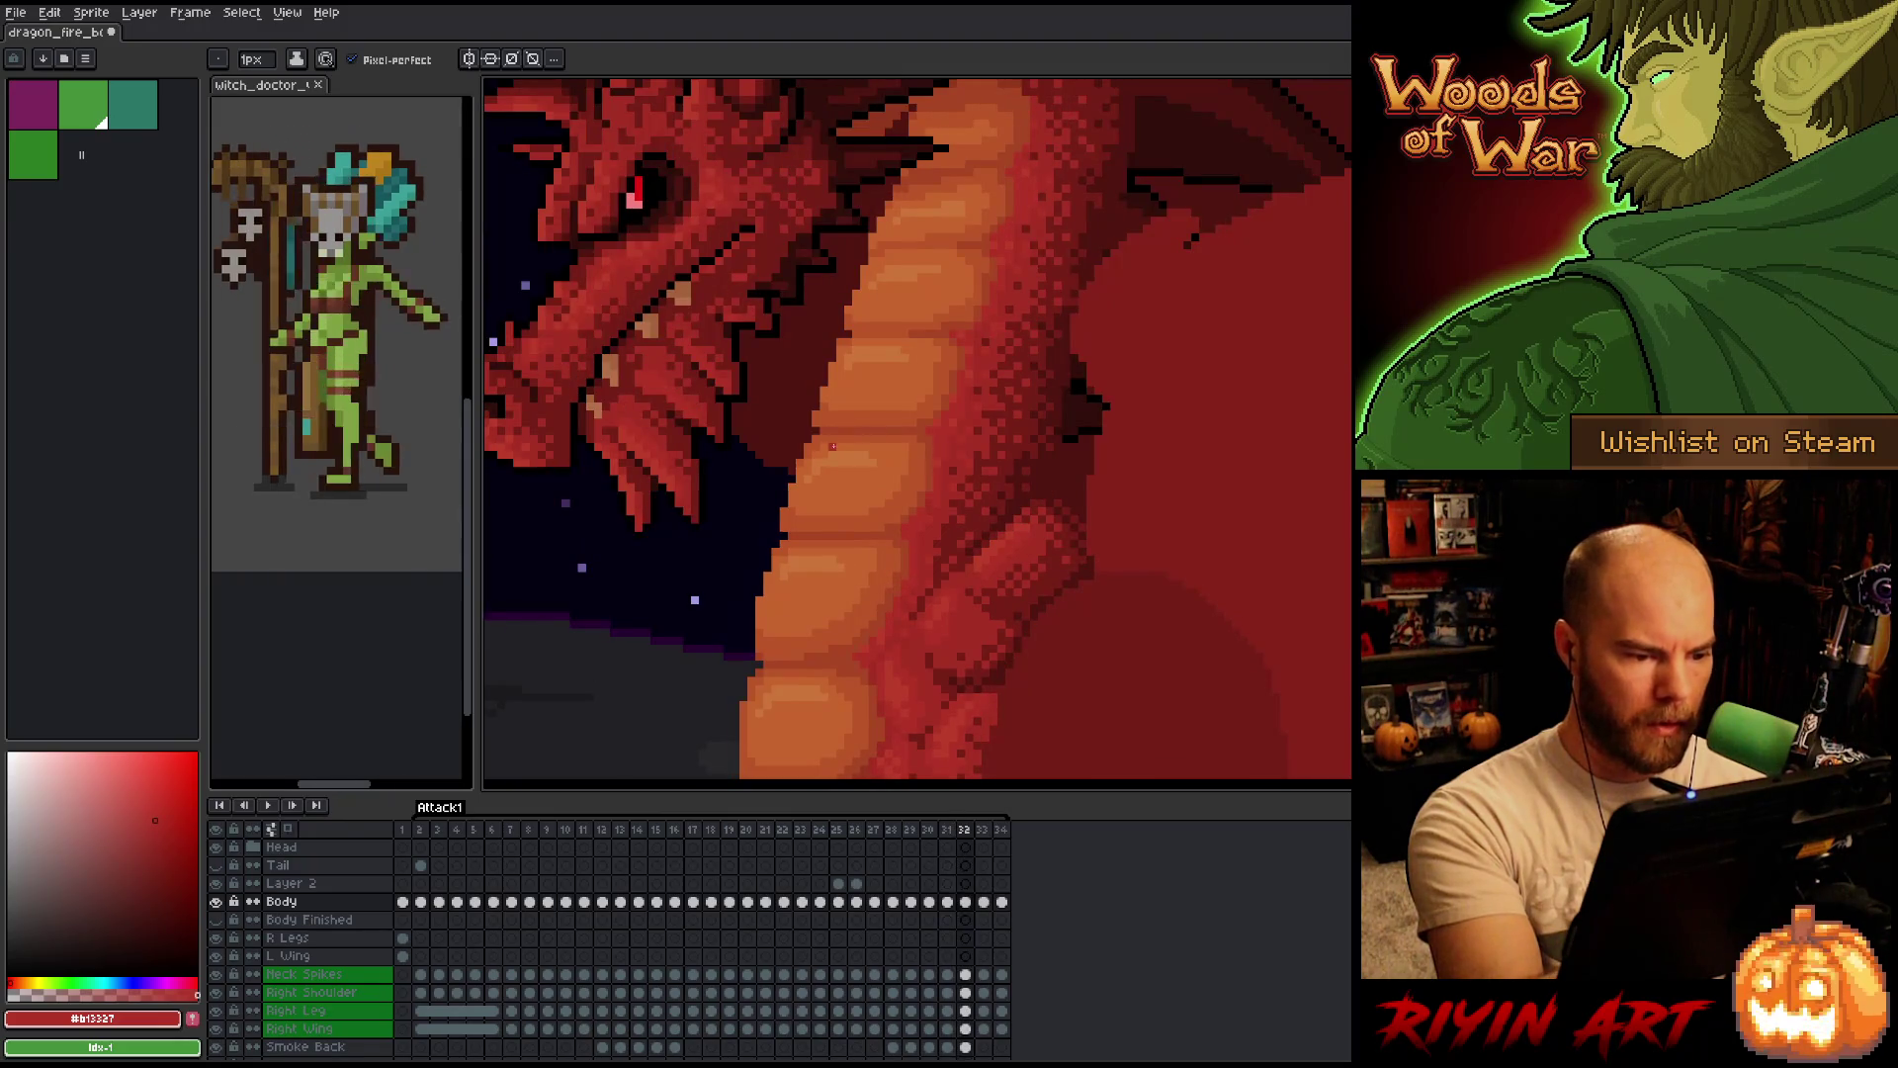
key(Left)
key(Right)
key(Left)
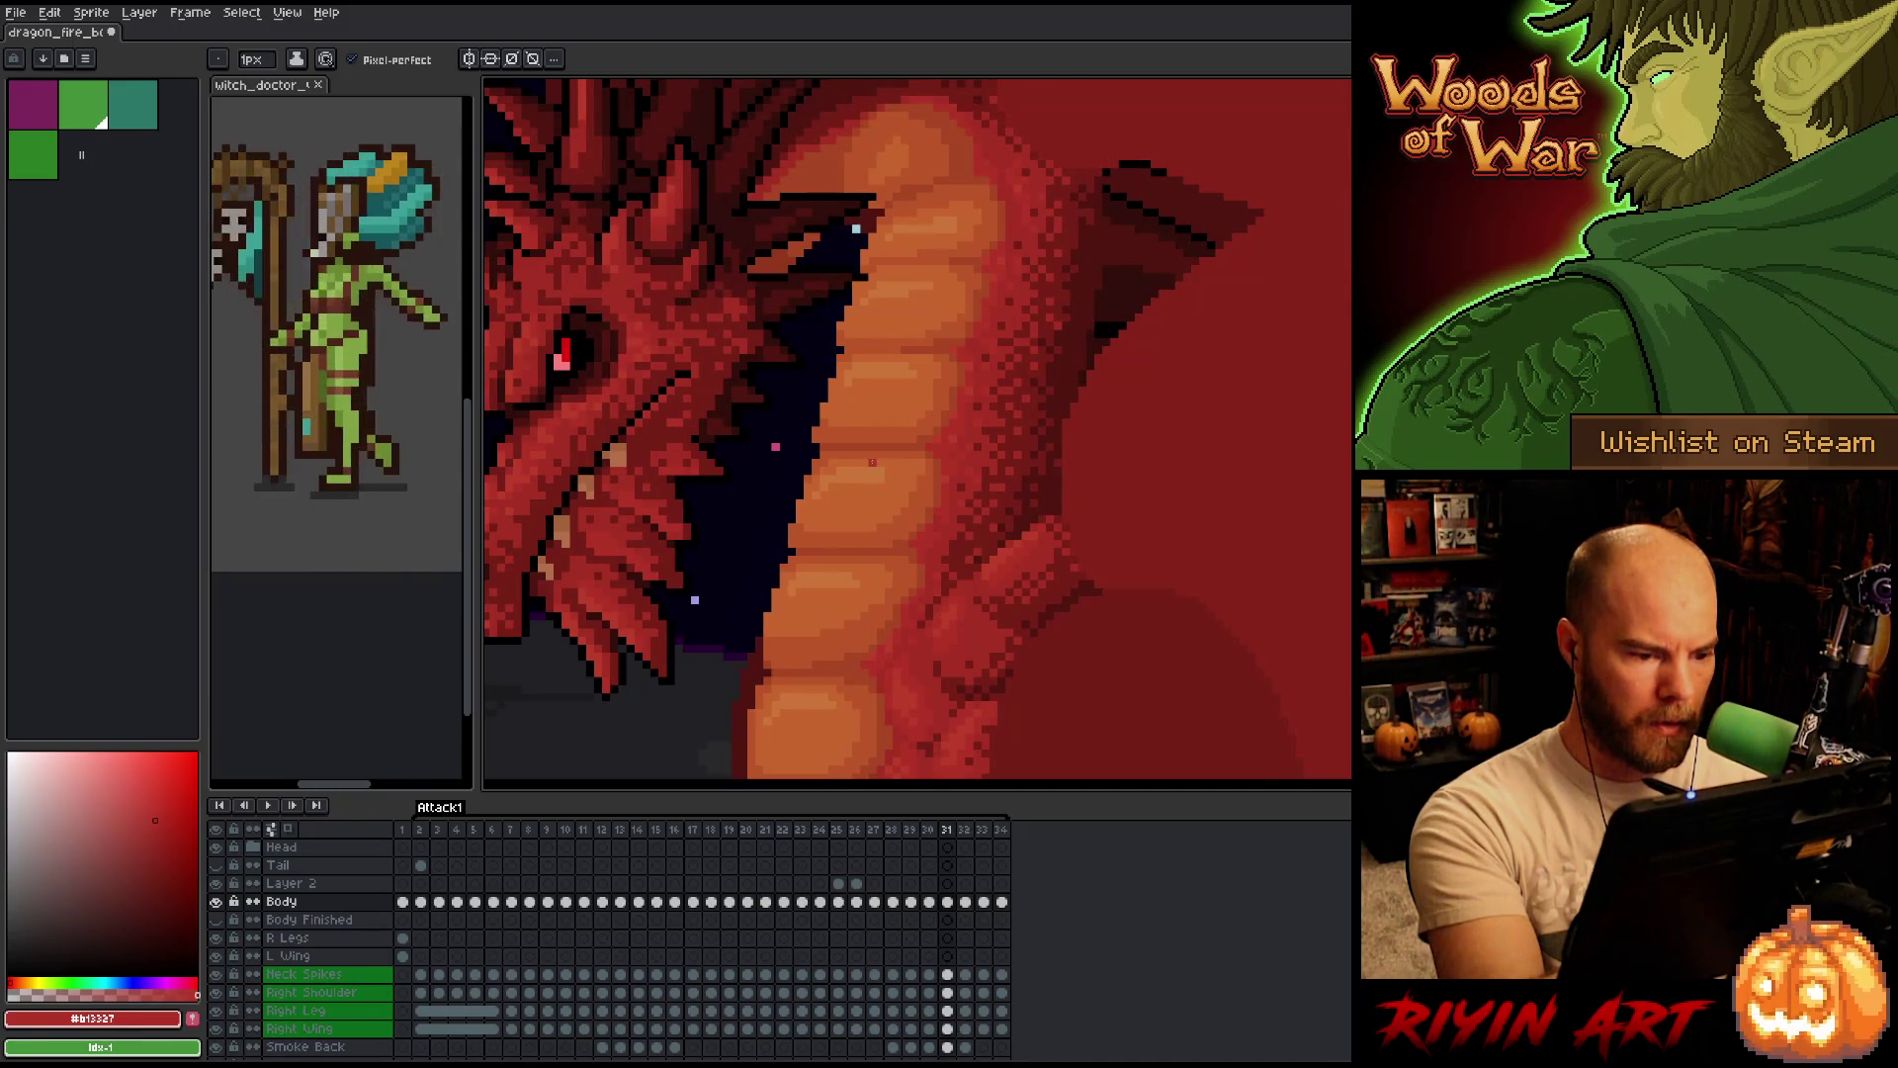
Sample the orange belly colour and compare frame 30's neck segments with adjacent frames.
alt+click(885, 470)
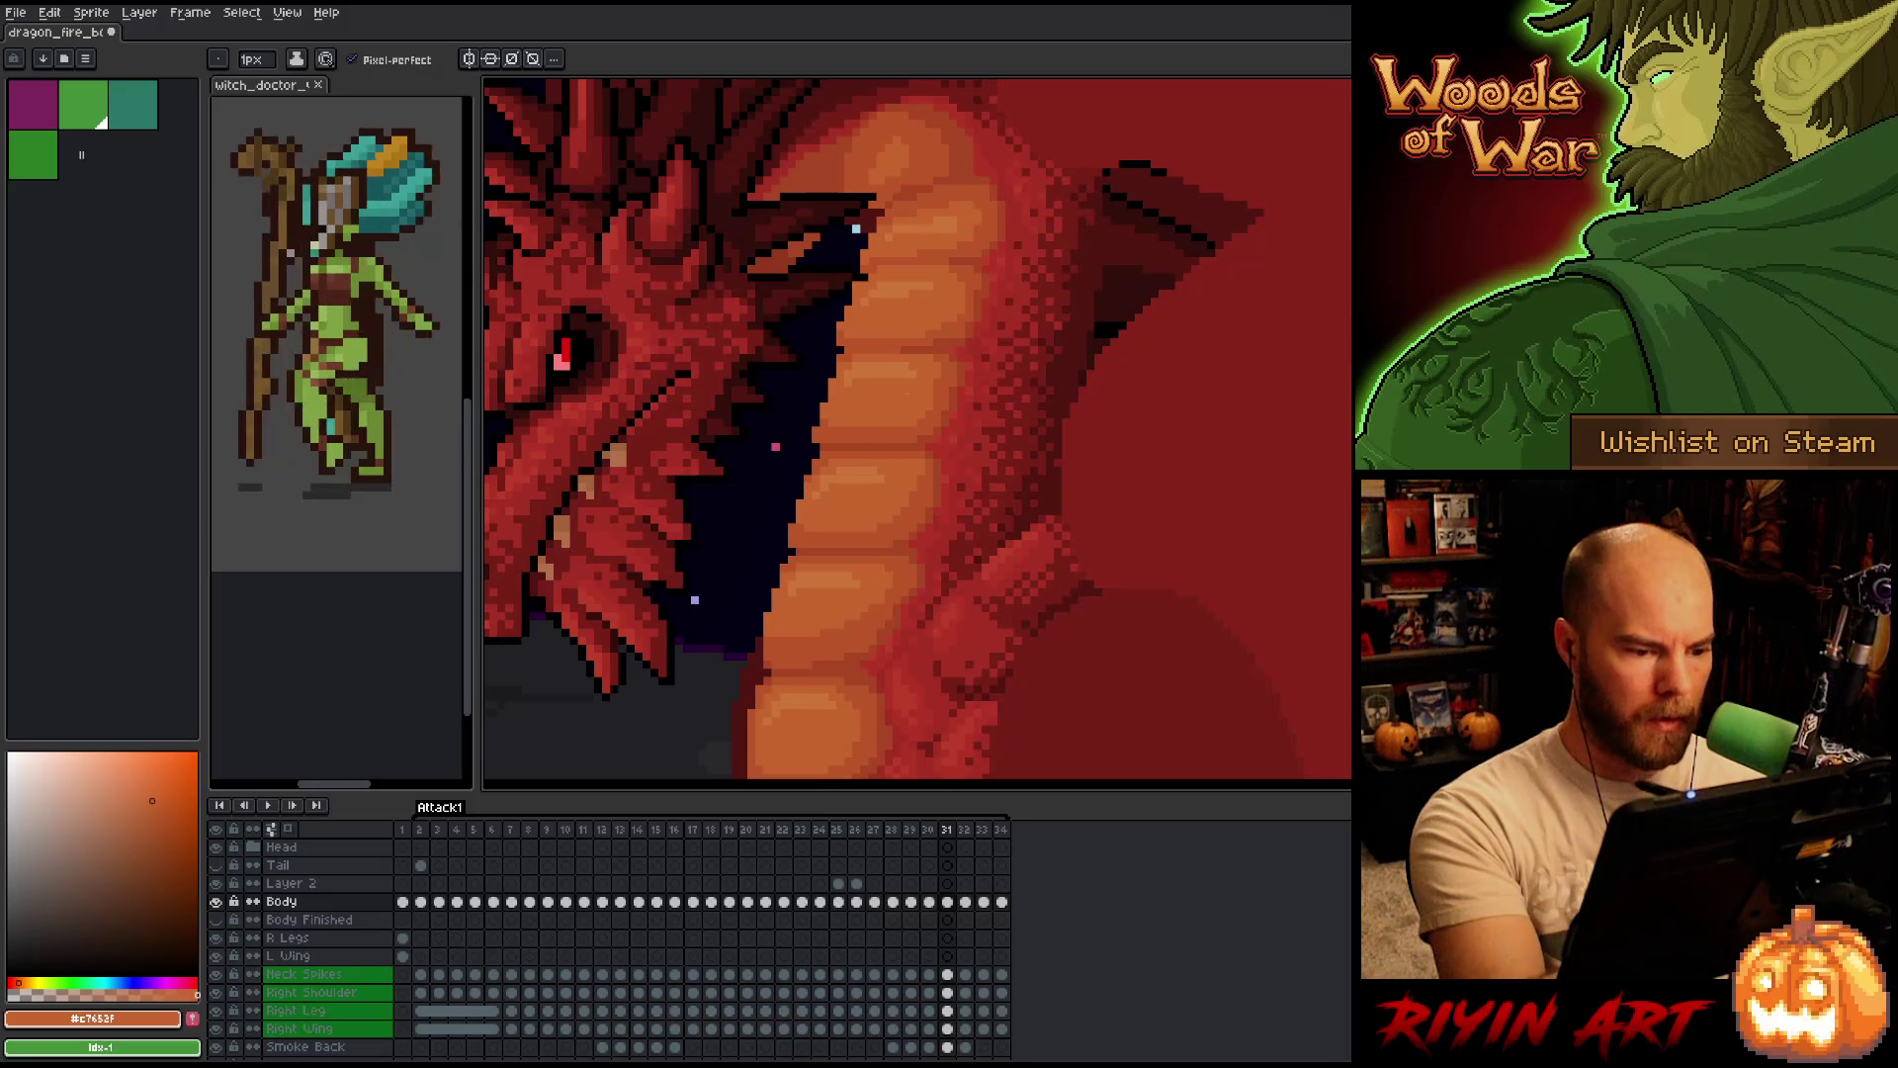
key(Right)
key(Left)
key(Left)
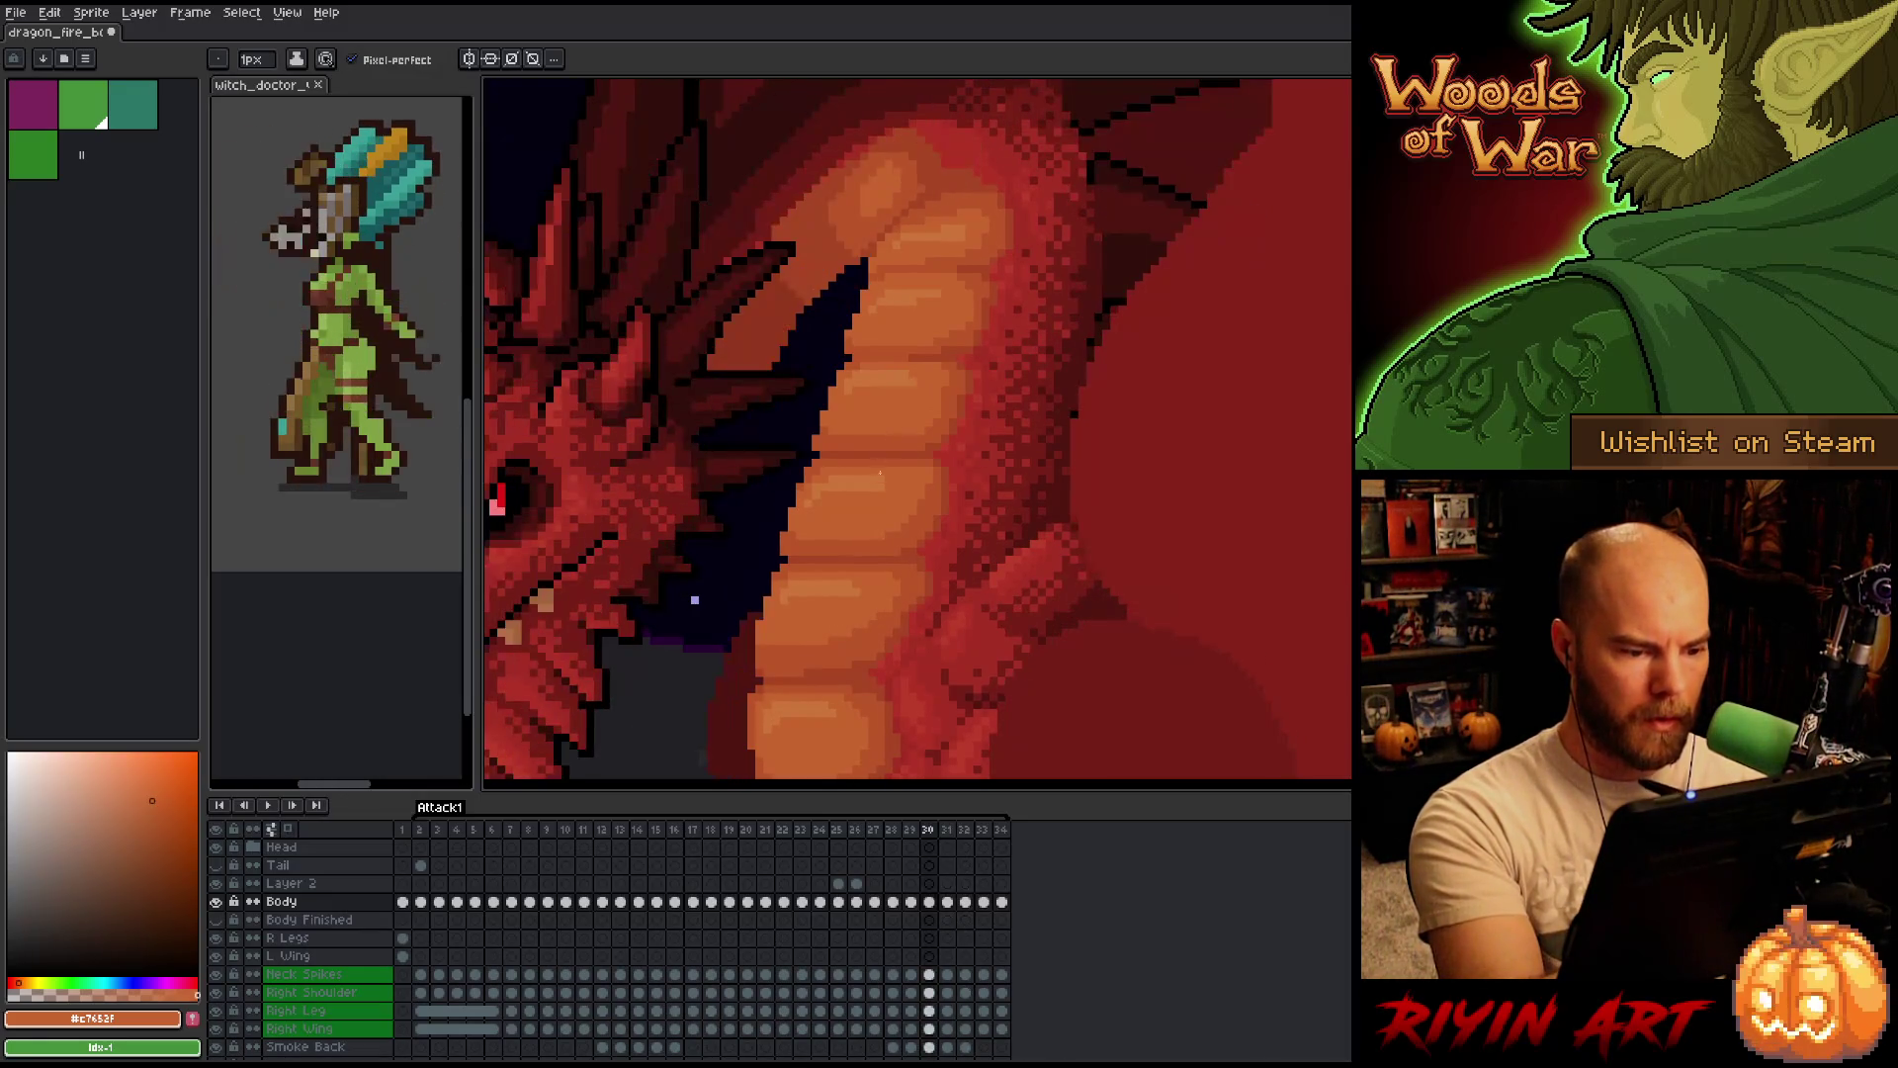
key(Right)
key(Left)
key(Right)
key(Left)
key(Right)
Step through frames 30 to 32 and land on frame 31 for comparison.
key(Right)
key(Right)
key(Left)
key(Left)
key(Left)
key(Right)
key(Left)
key(Right)
key(Left)
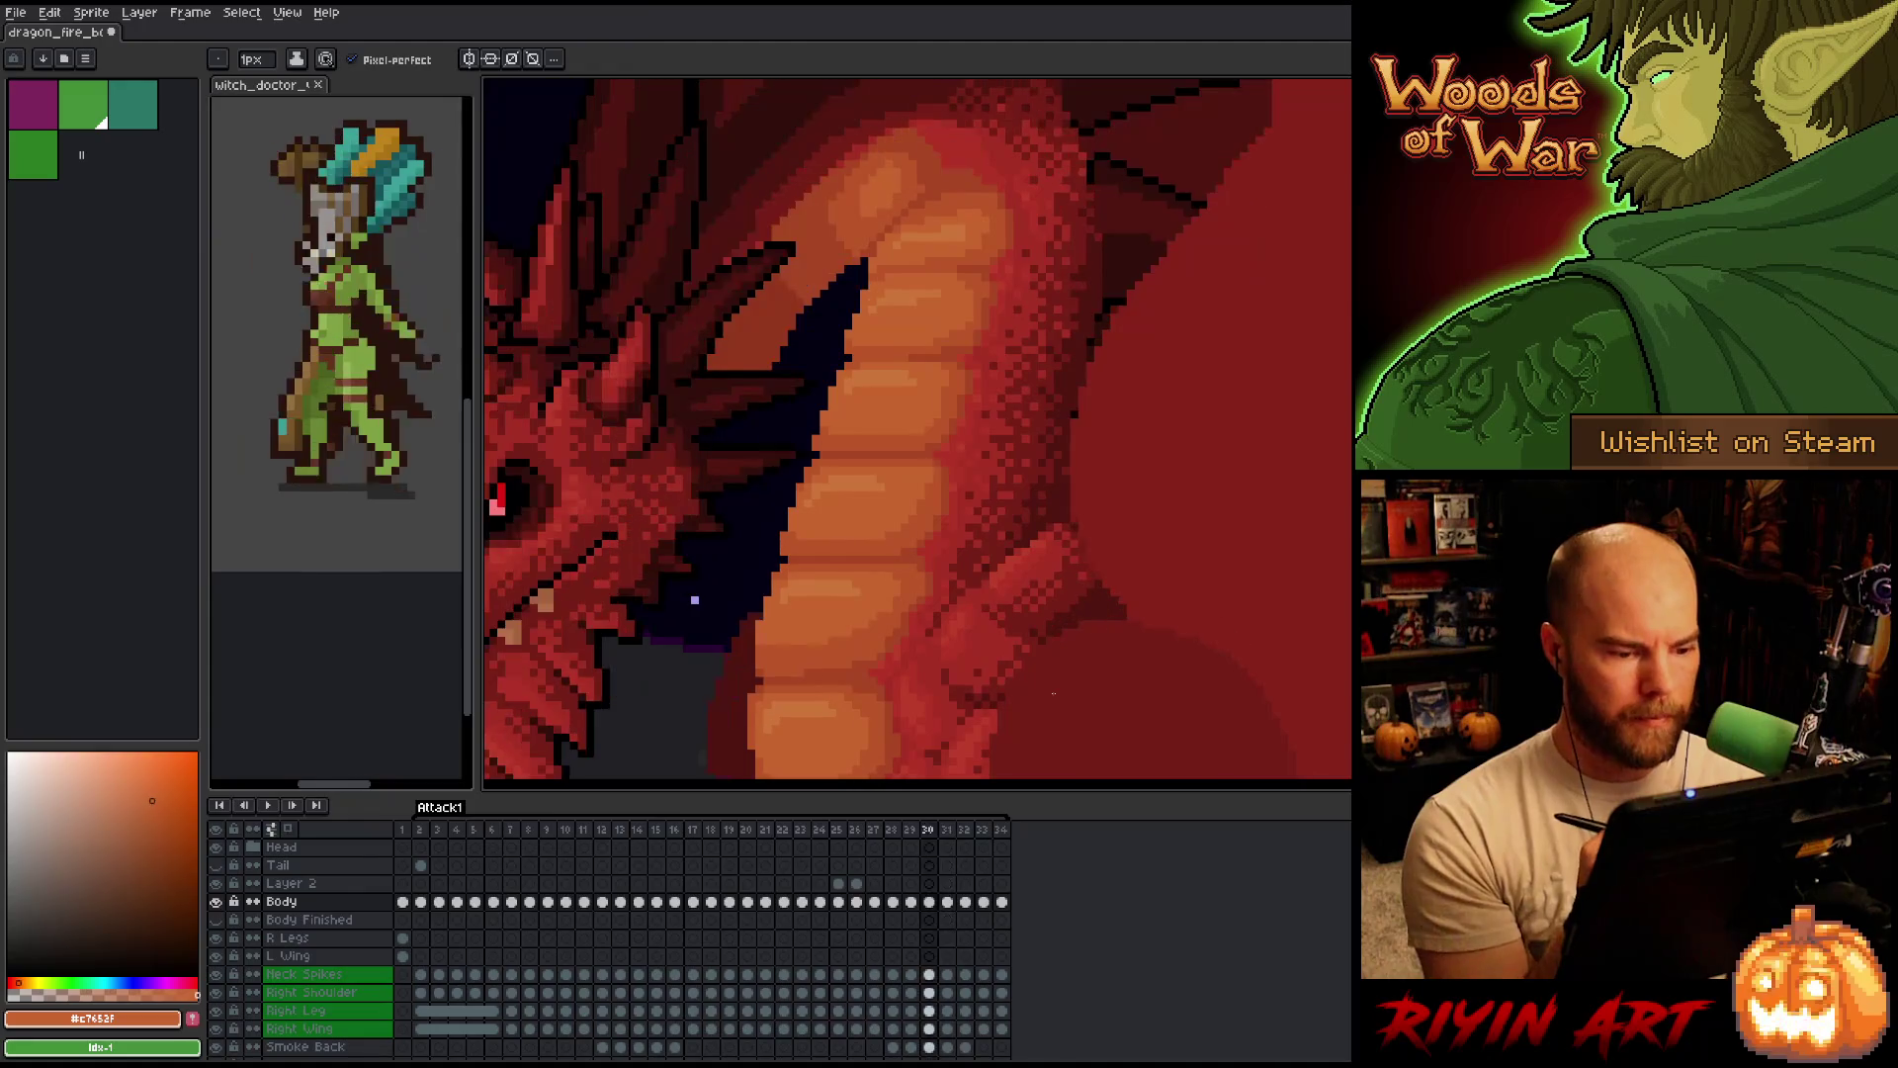
key(Right)
key(Right)
key(Left)
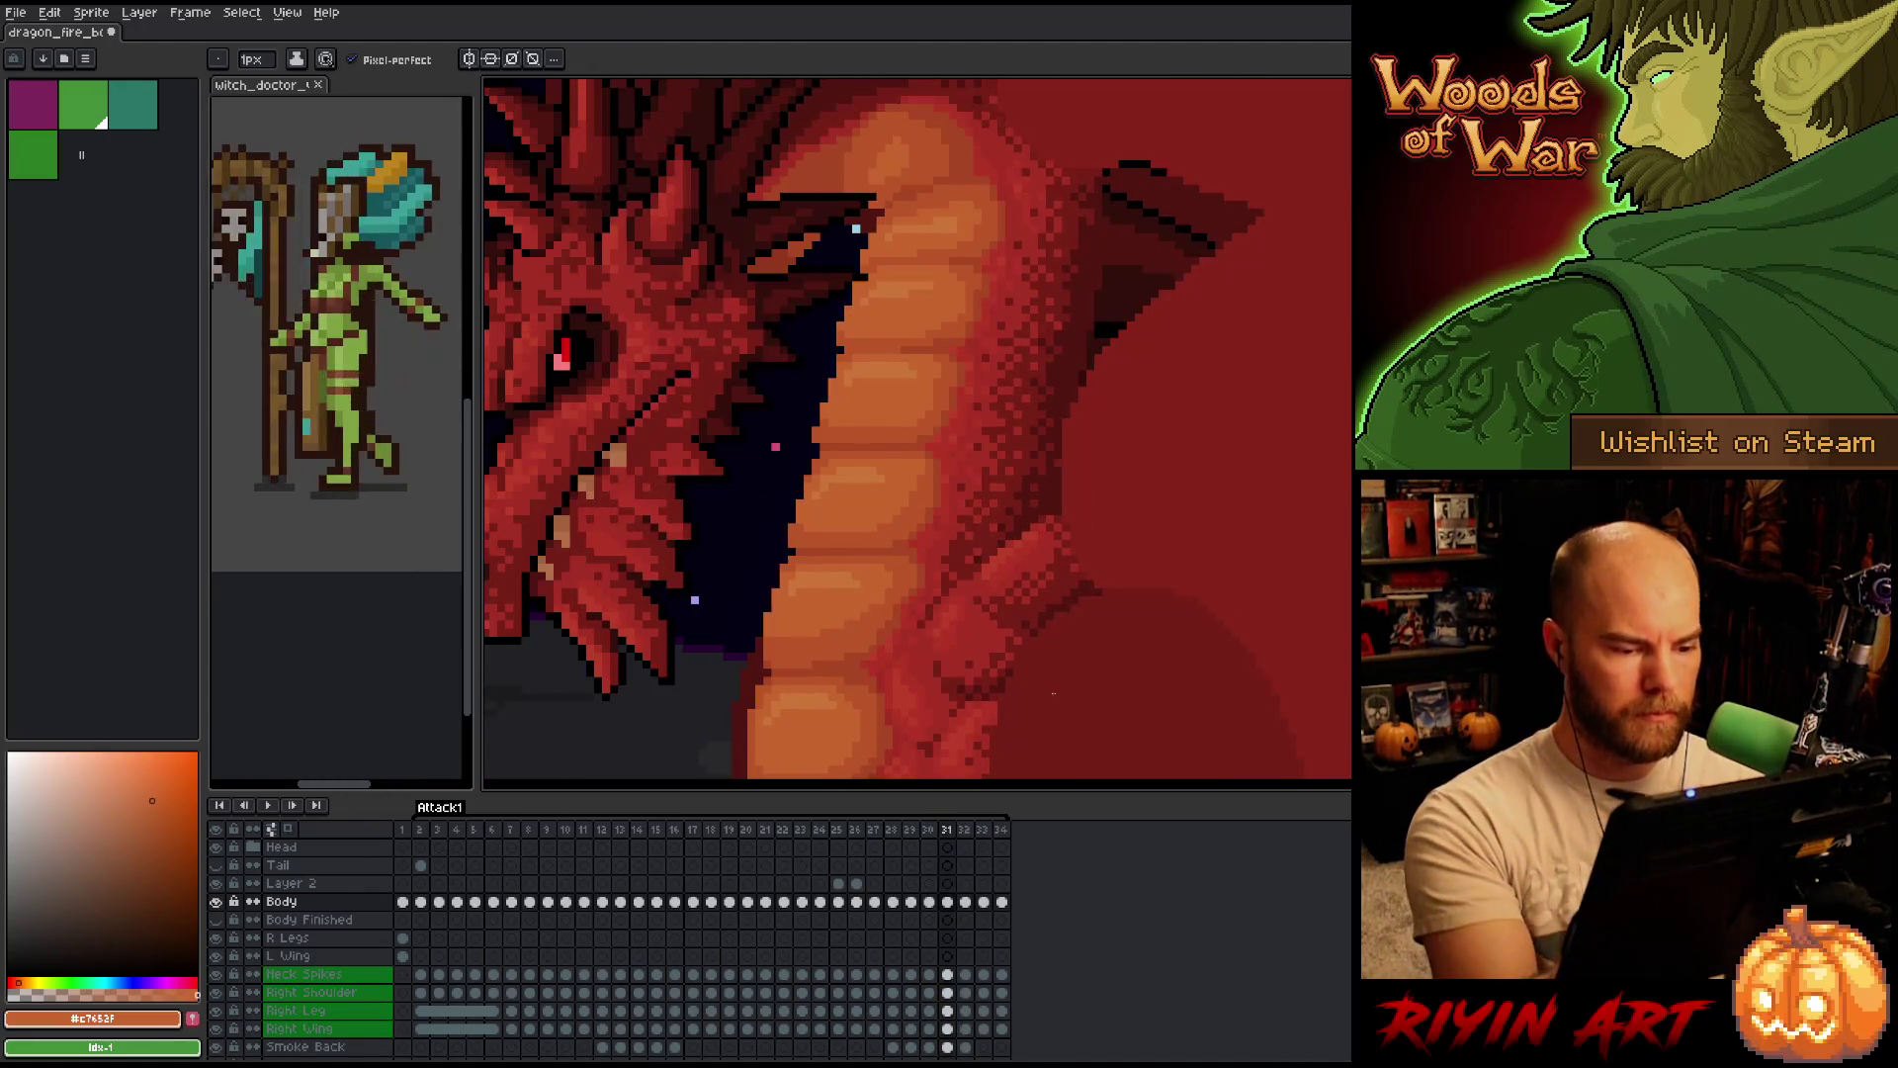
Eyedrop a darker red-orange then a brighter red from the neck and check frames 31–32.
key(i)
alt+click(927, 569)
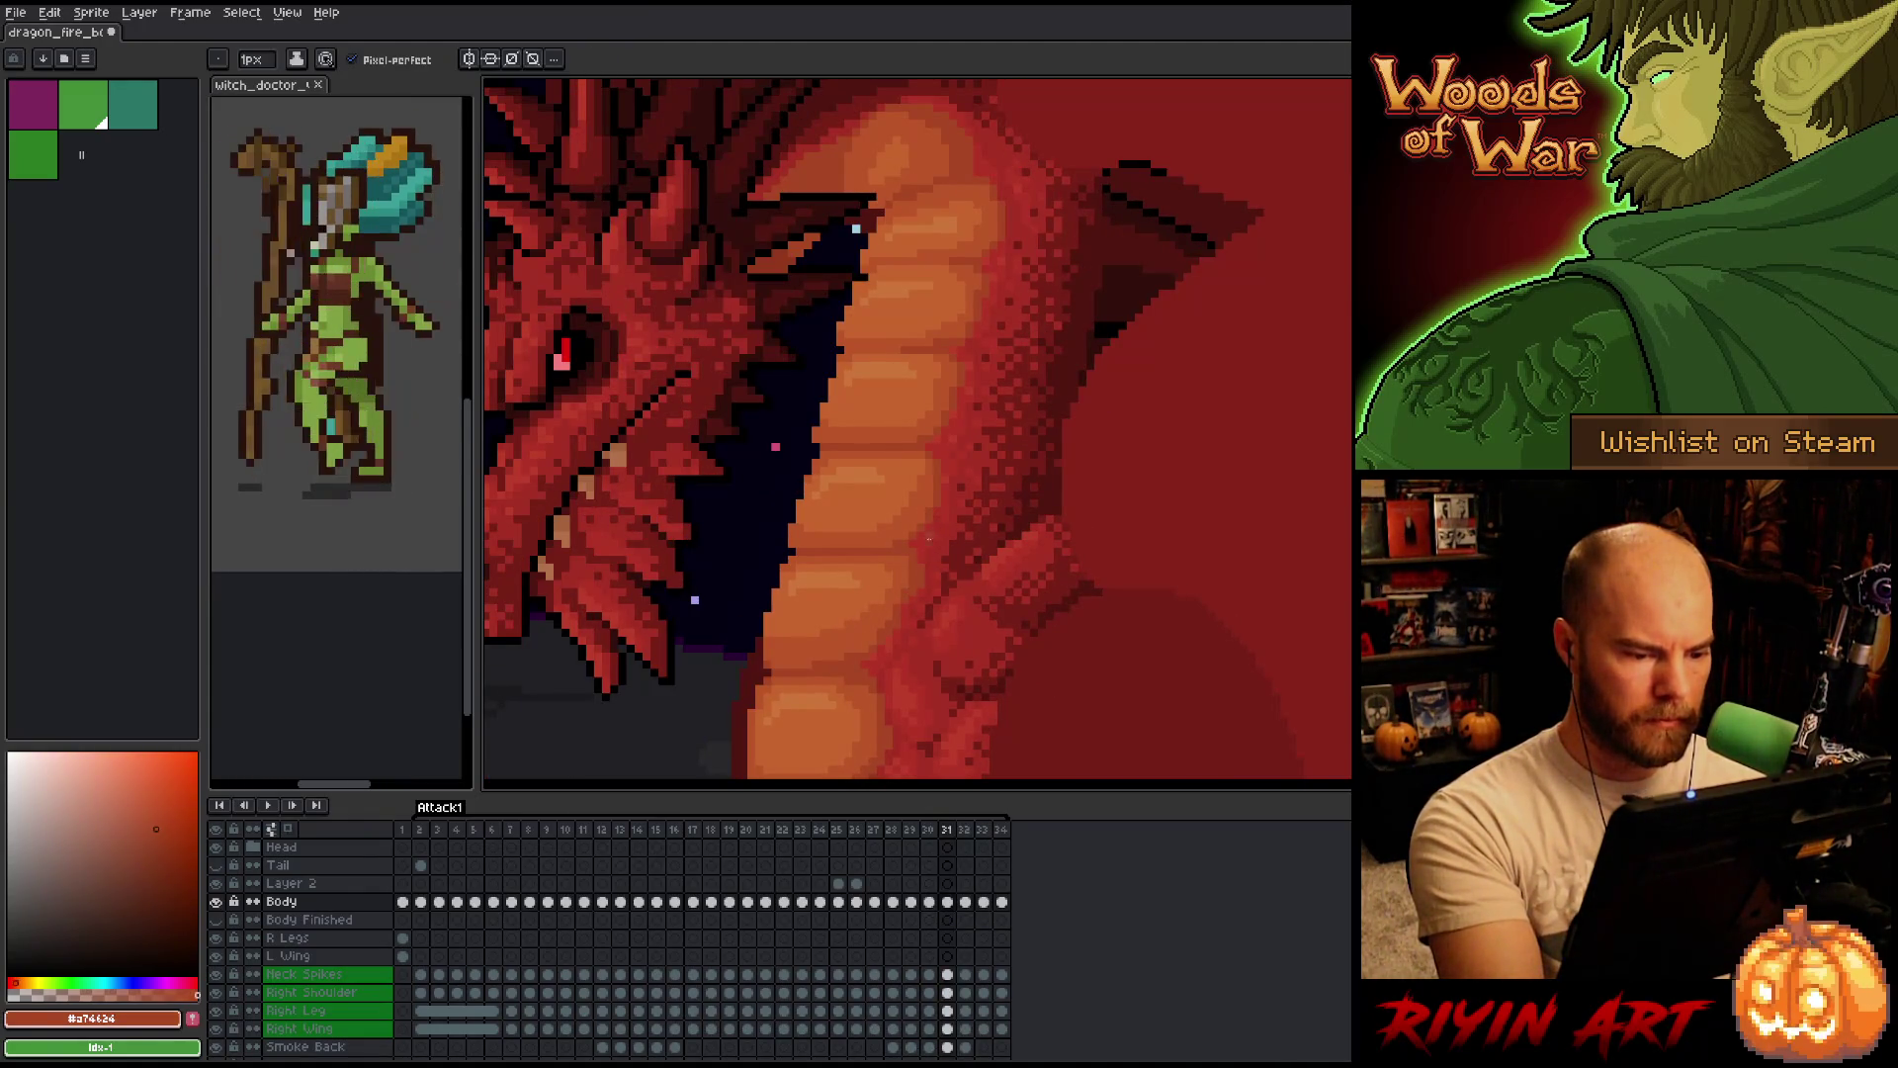
alt+click(922, 555)
key(Left)
key(Right)
key(Right)
key(Right)
key(Left)
key(Left)
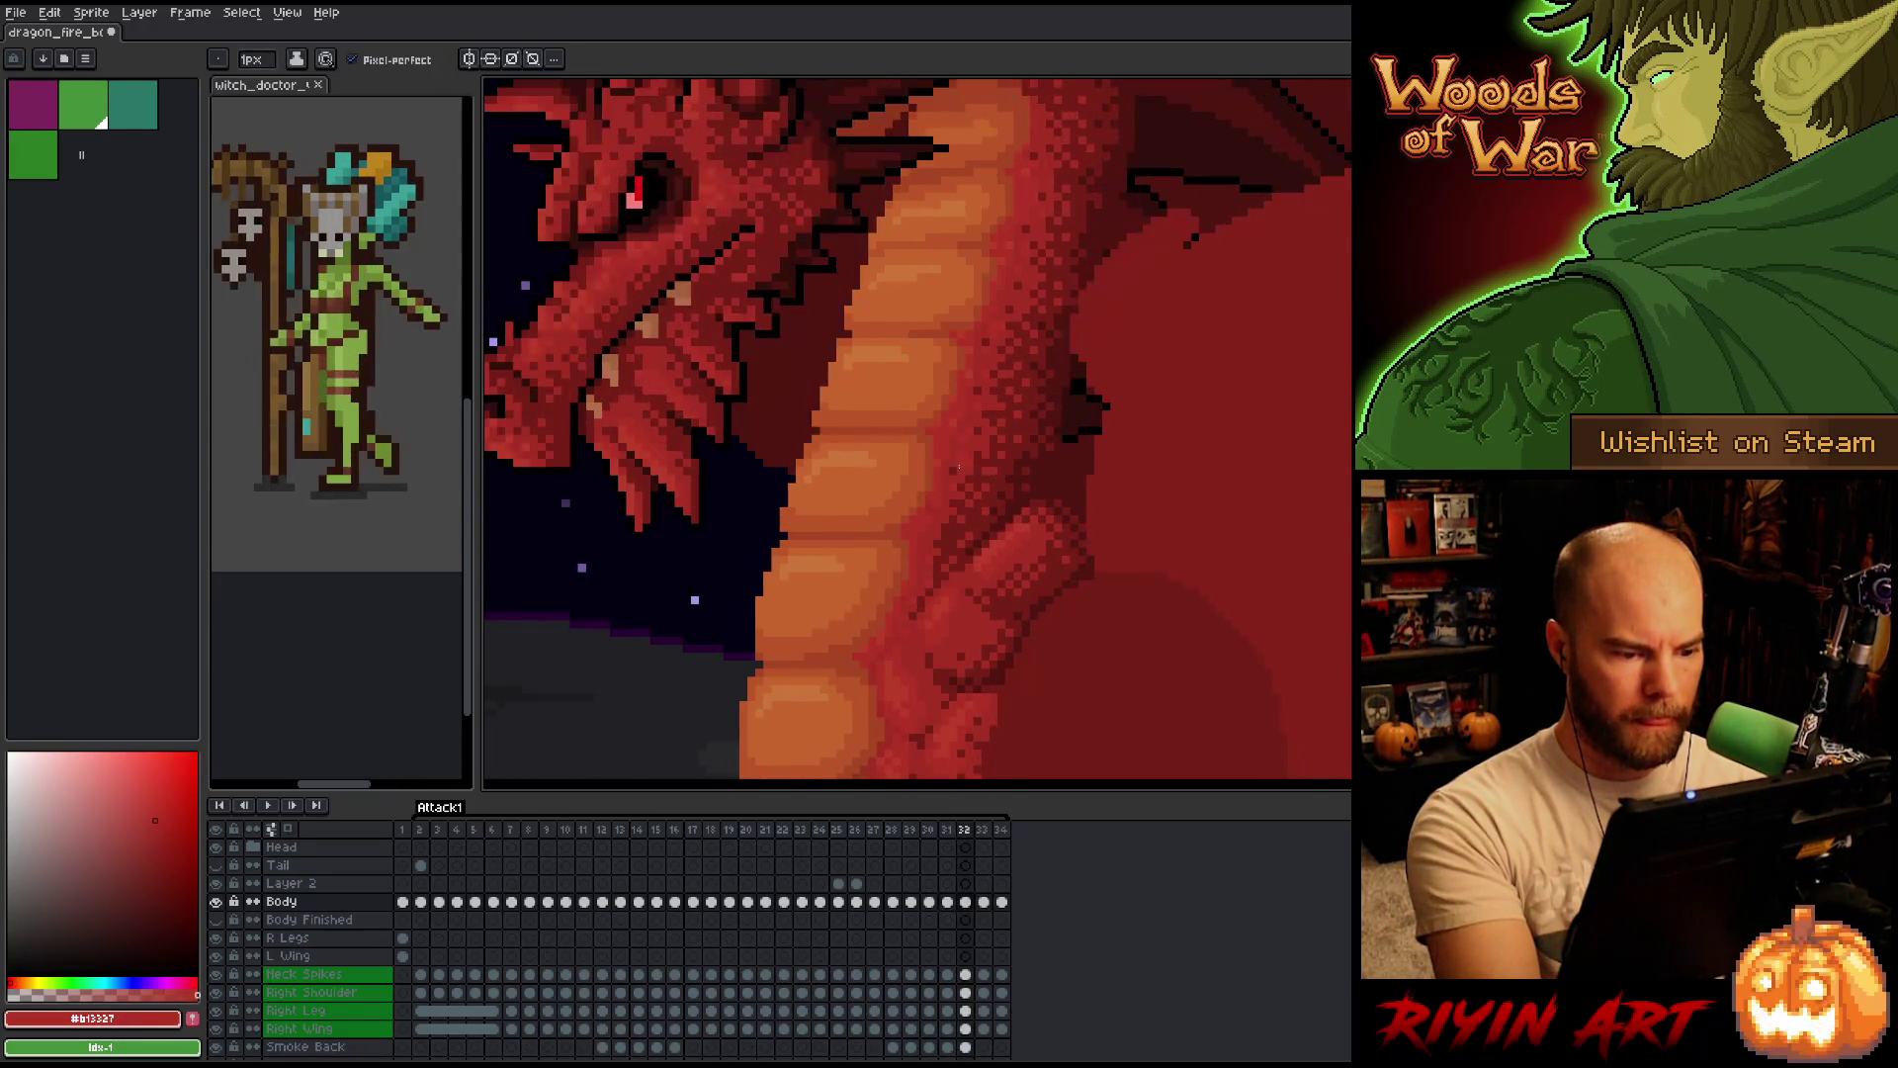
key(Right)
Flip frame 31 against frame 32, then step back to frame 30.
key(Left)
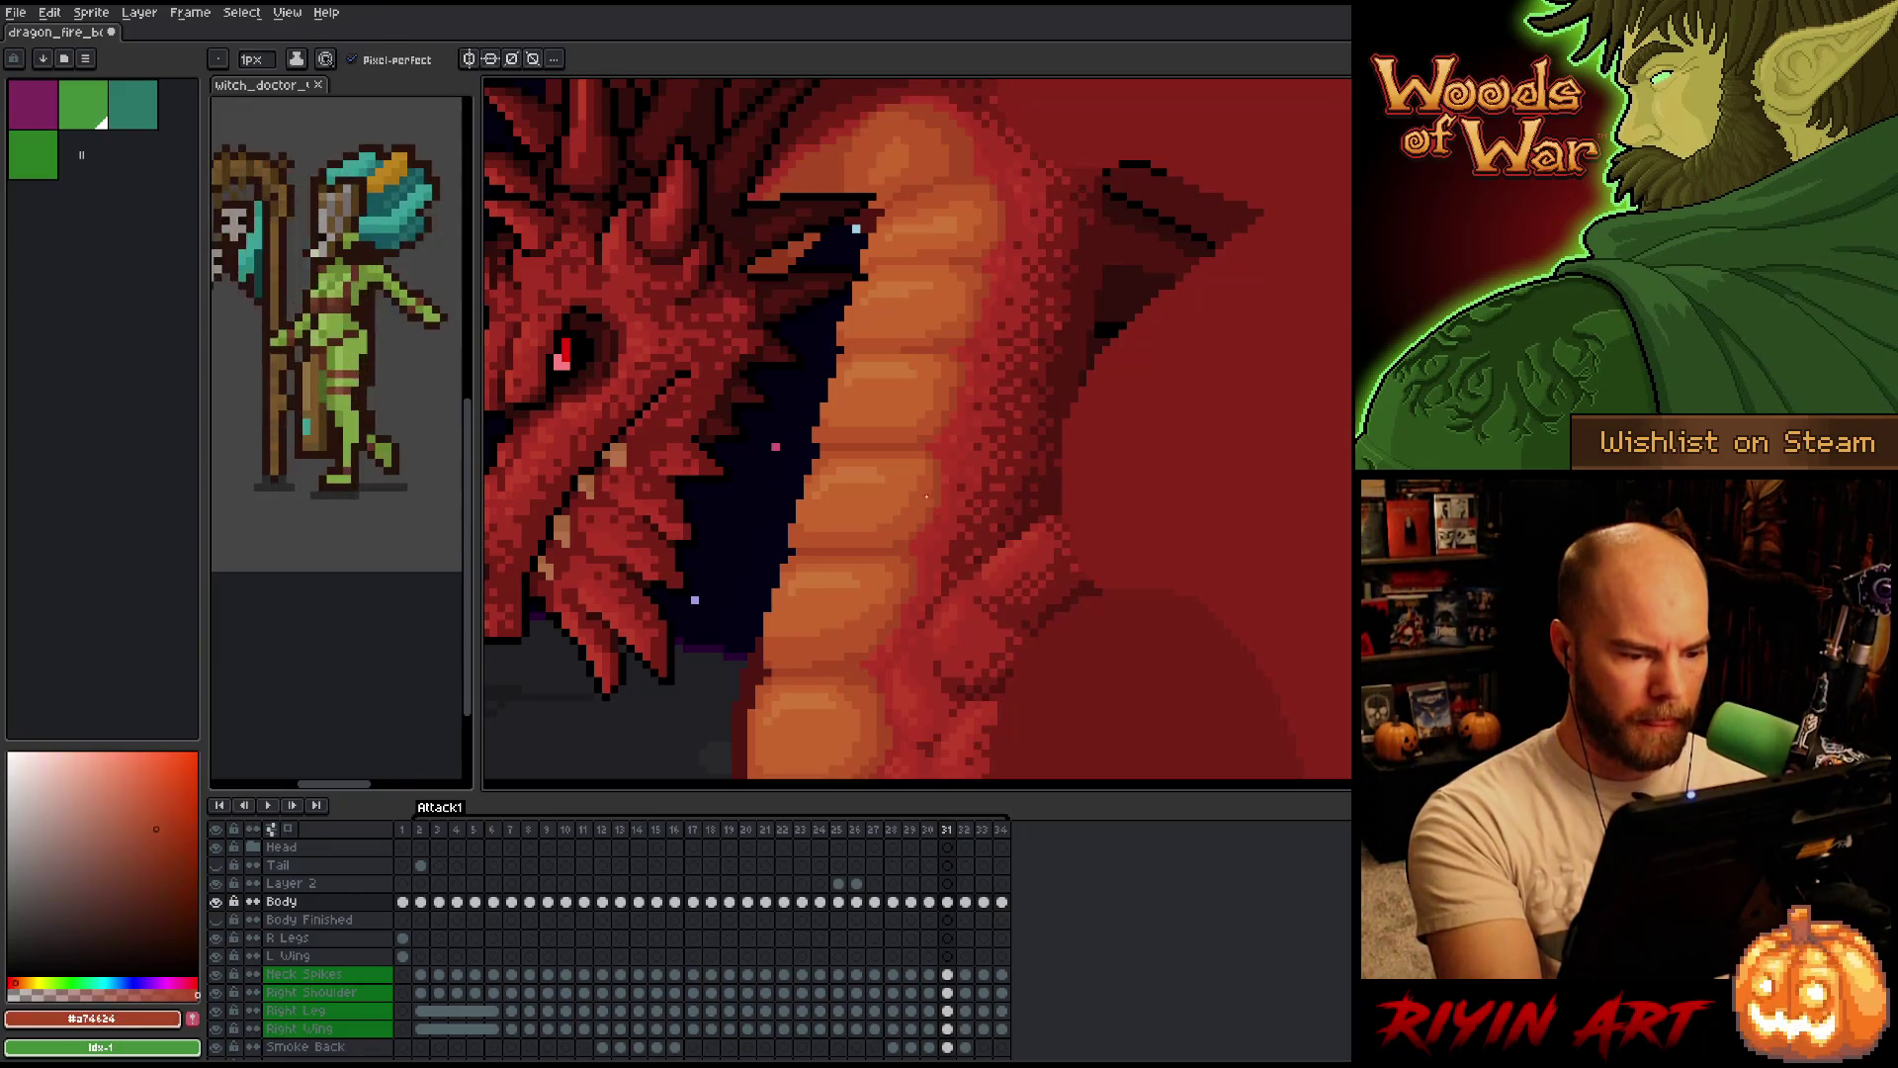
key(Right)
key(Left)
key(Right)
key(Left)
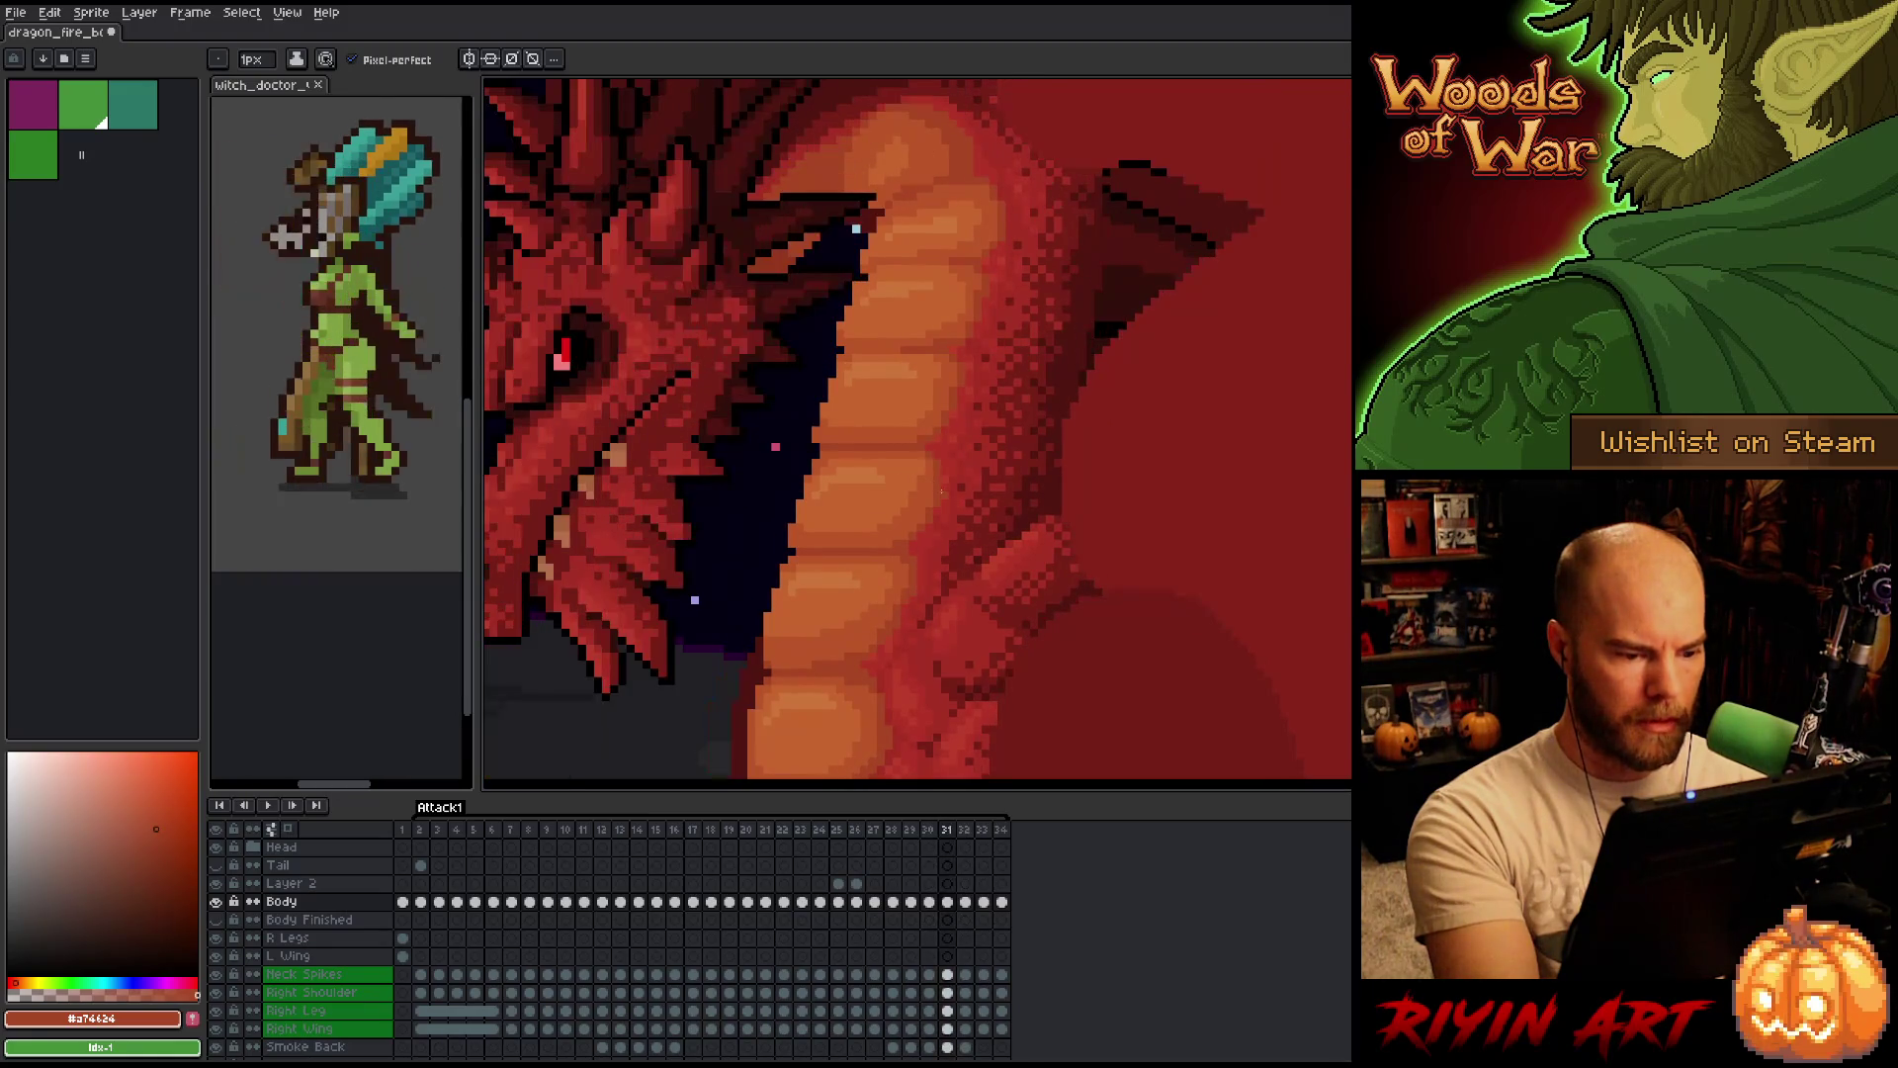
key(Left)
key(Right)
key(Left)
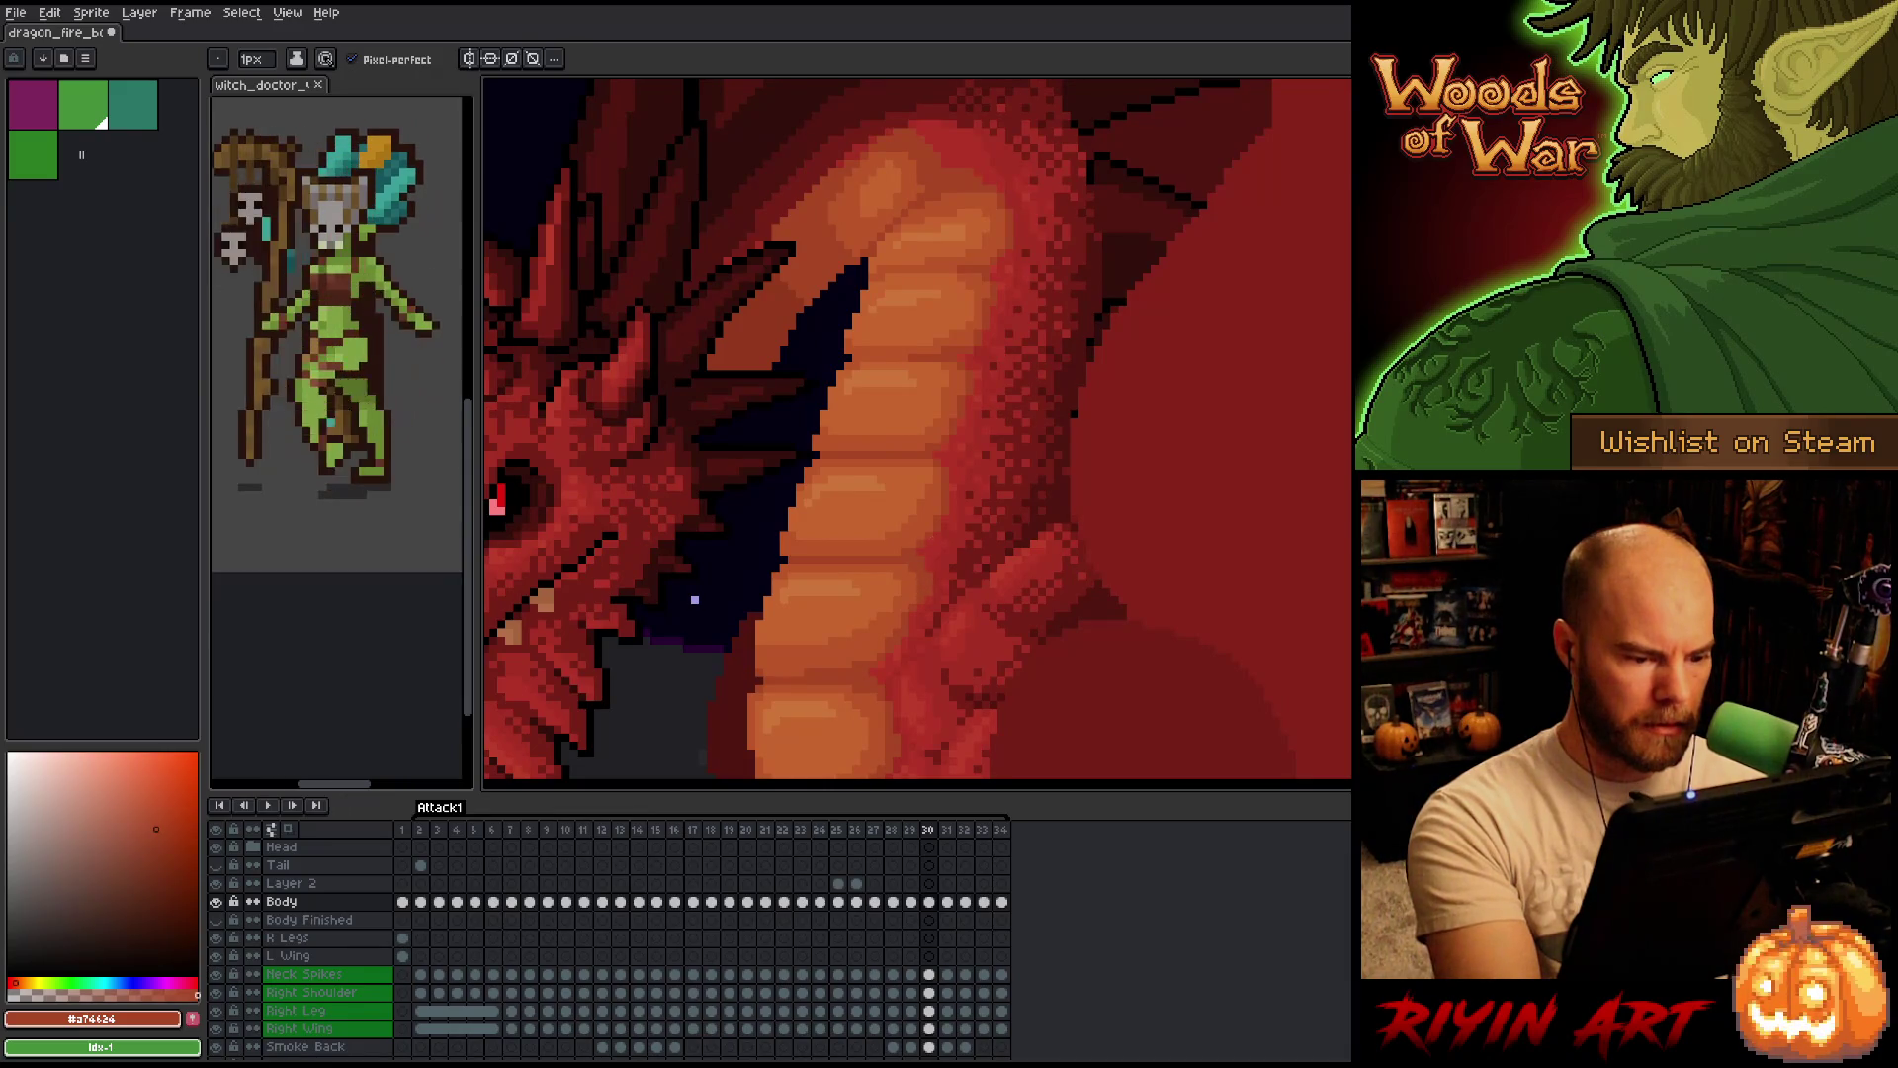
alt+click(912, 599)
key(Right)
key(Left)
key(Right)
key(Right)
key(Left)
key(Right)
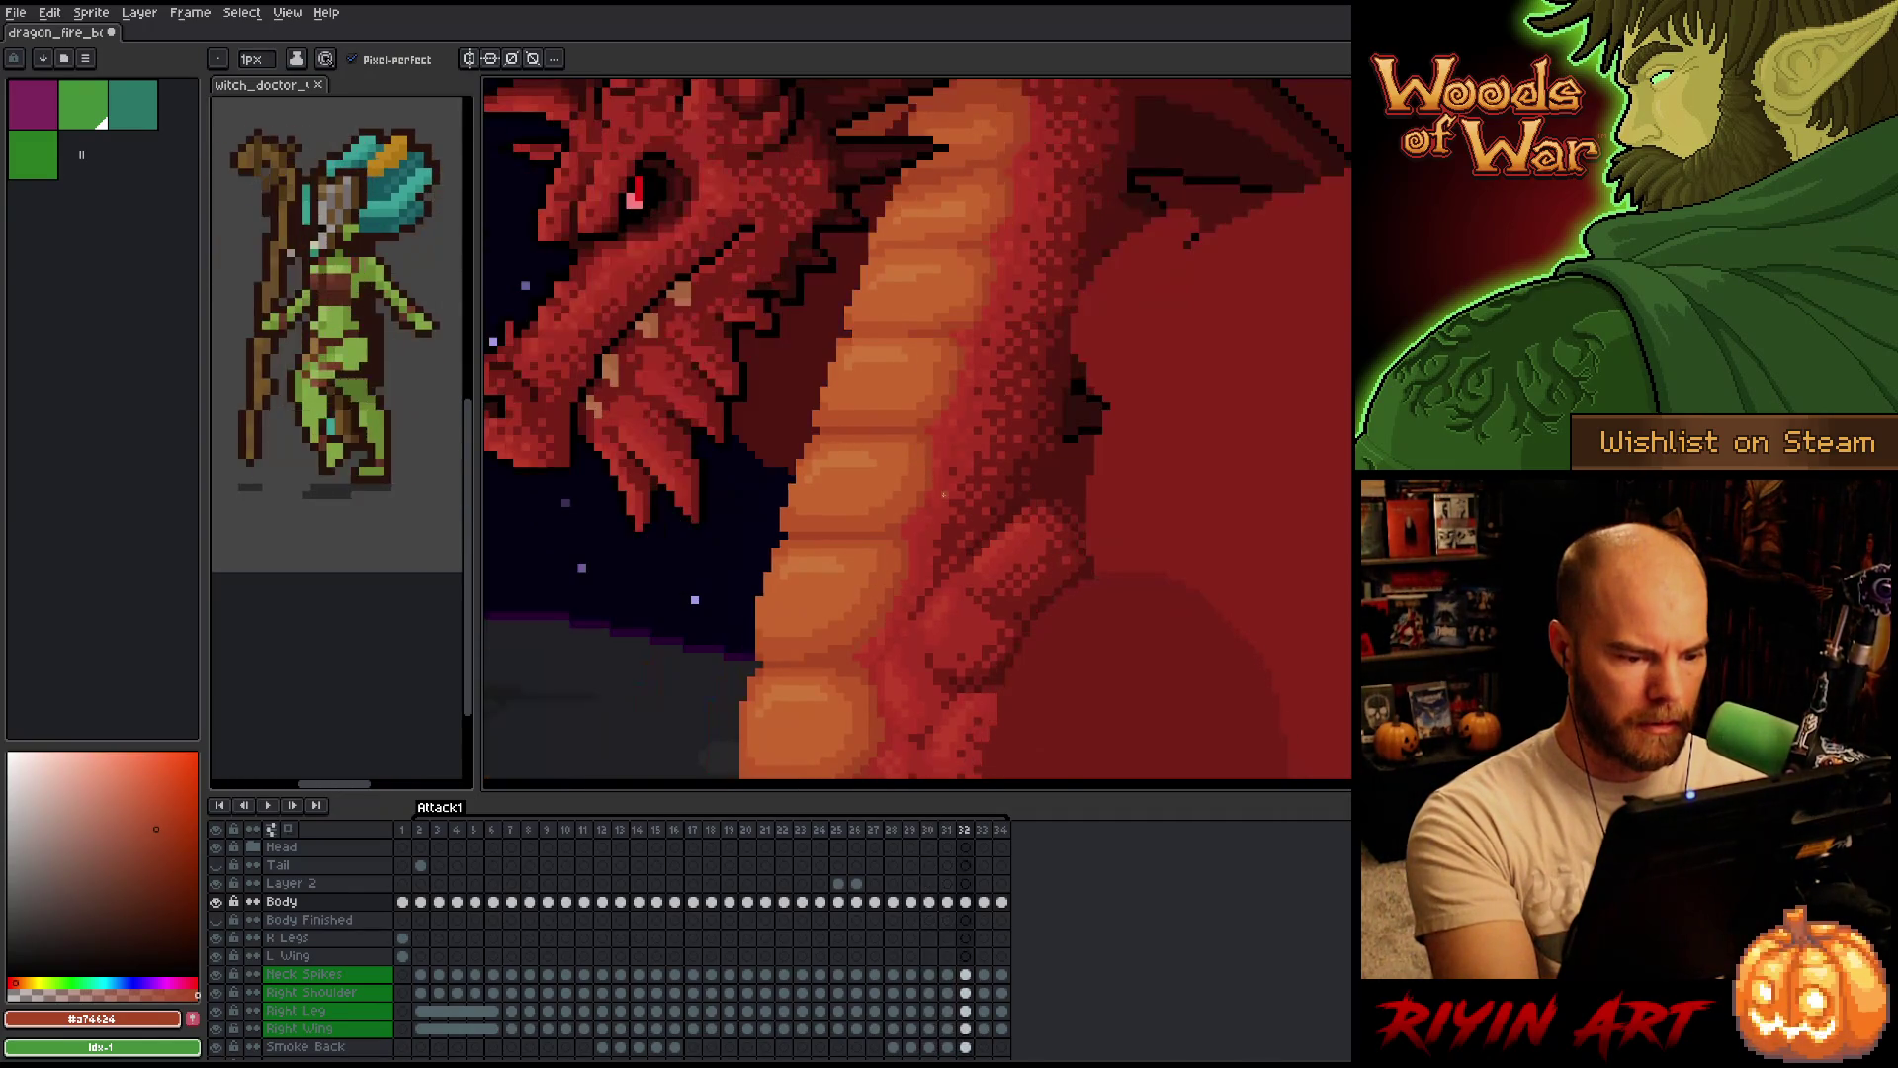
key(Left)
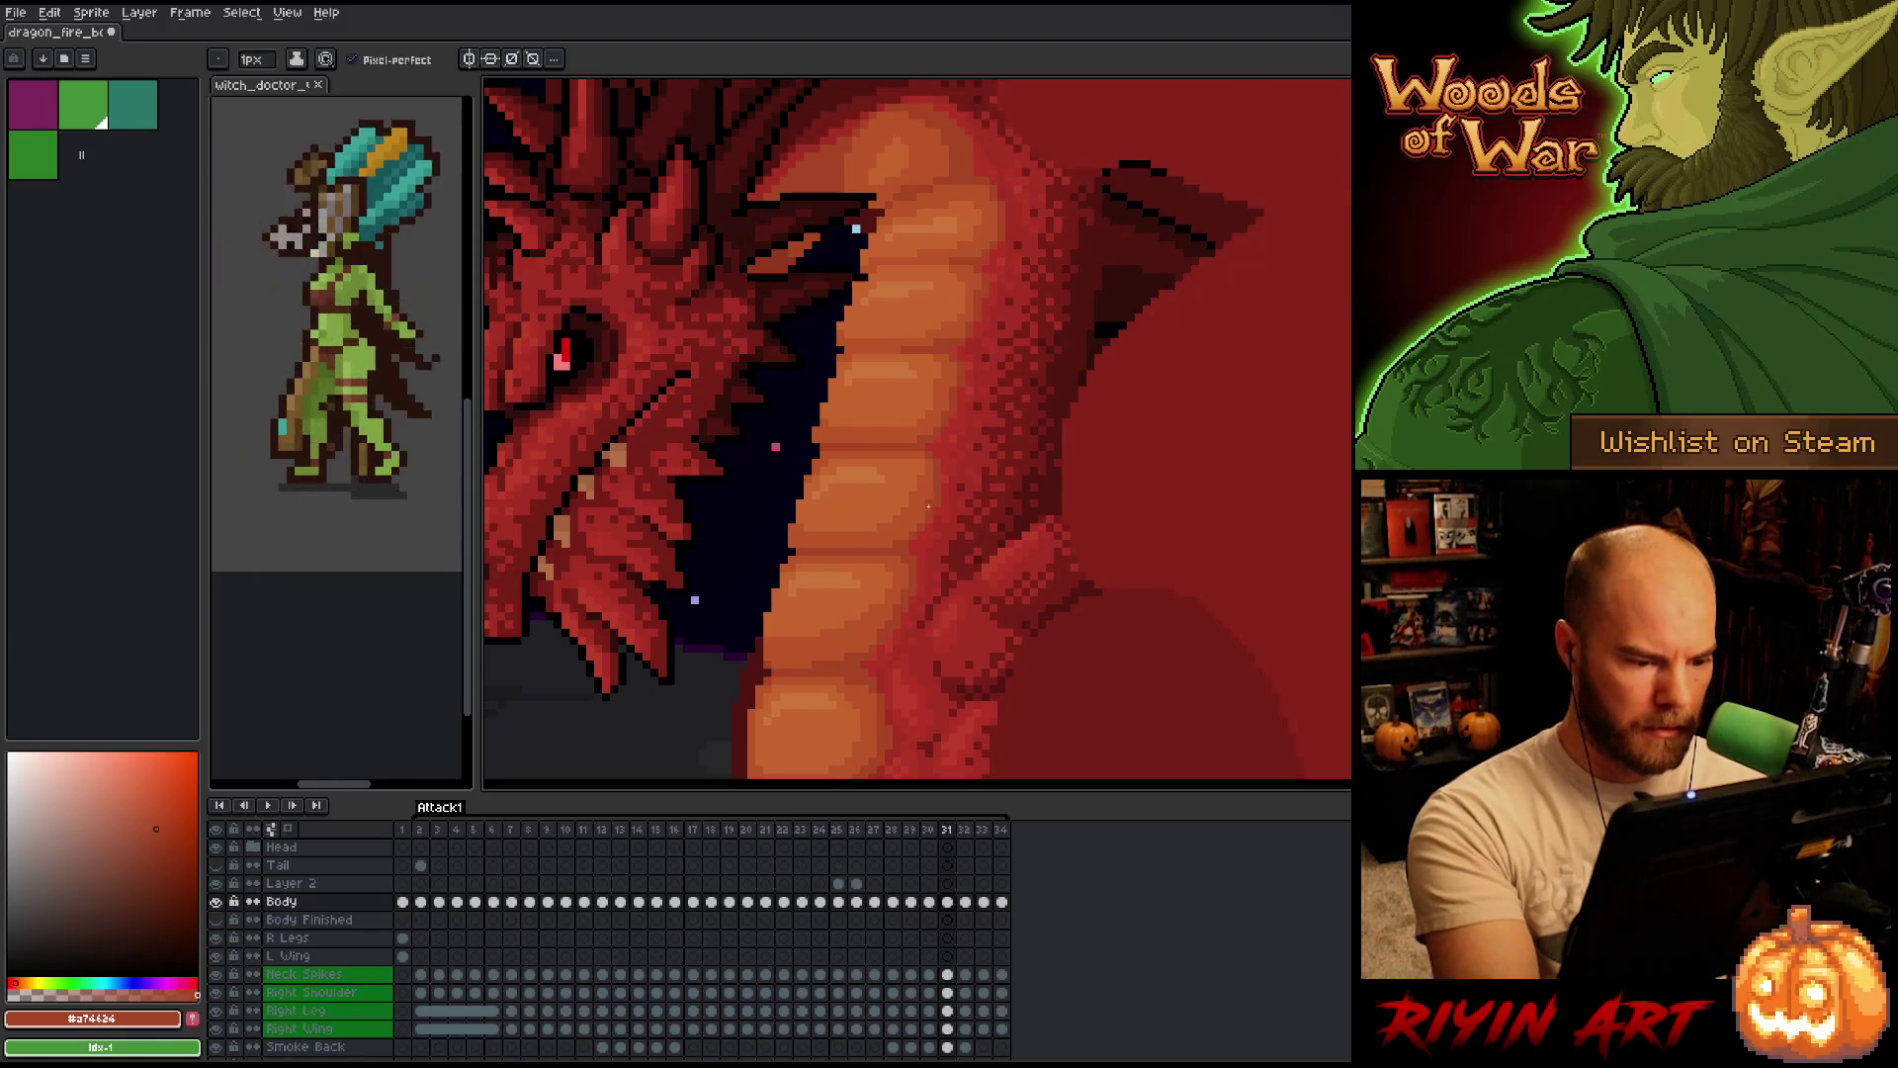
key(Right)
key(Left)
key(Left)
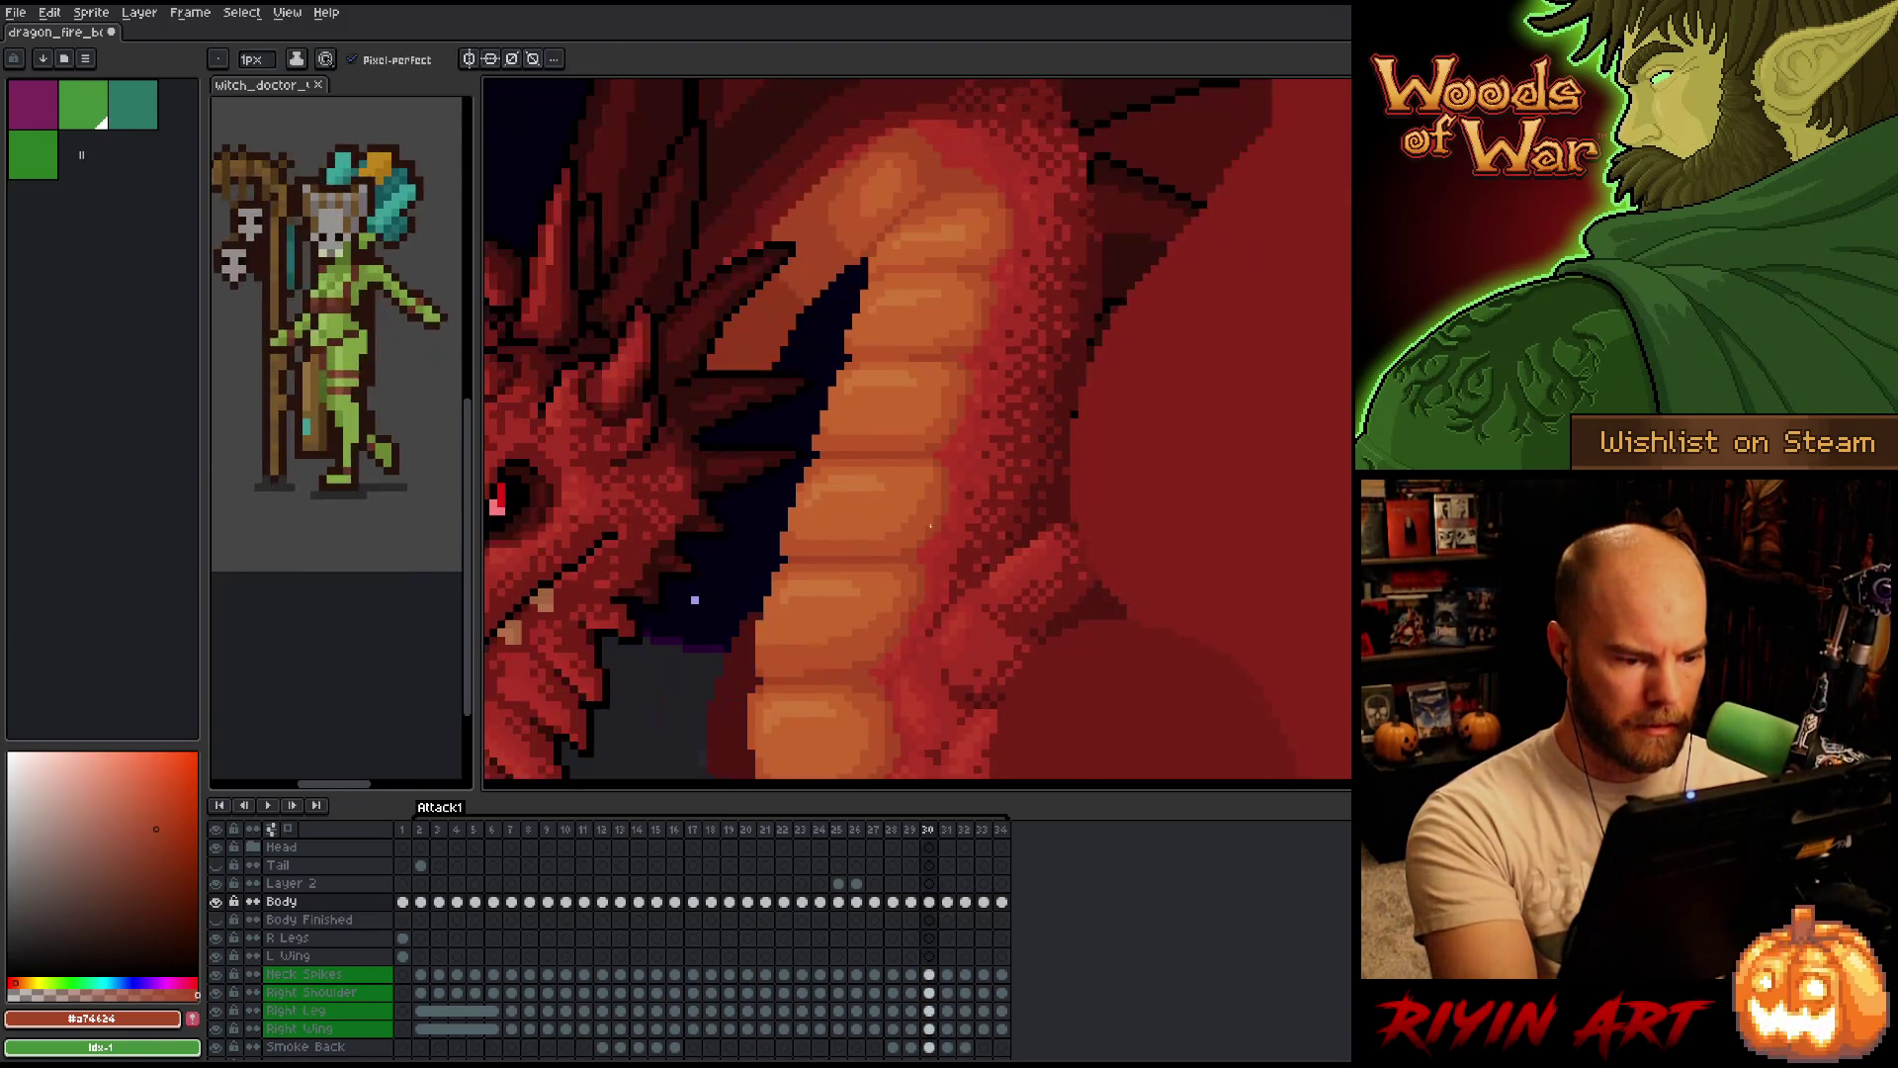
key(Right)
key(Right)
key(Left)
key(Right)
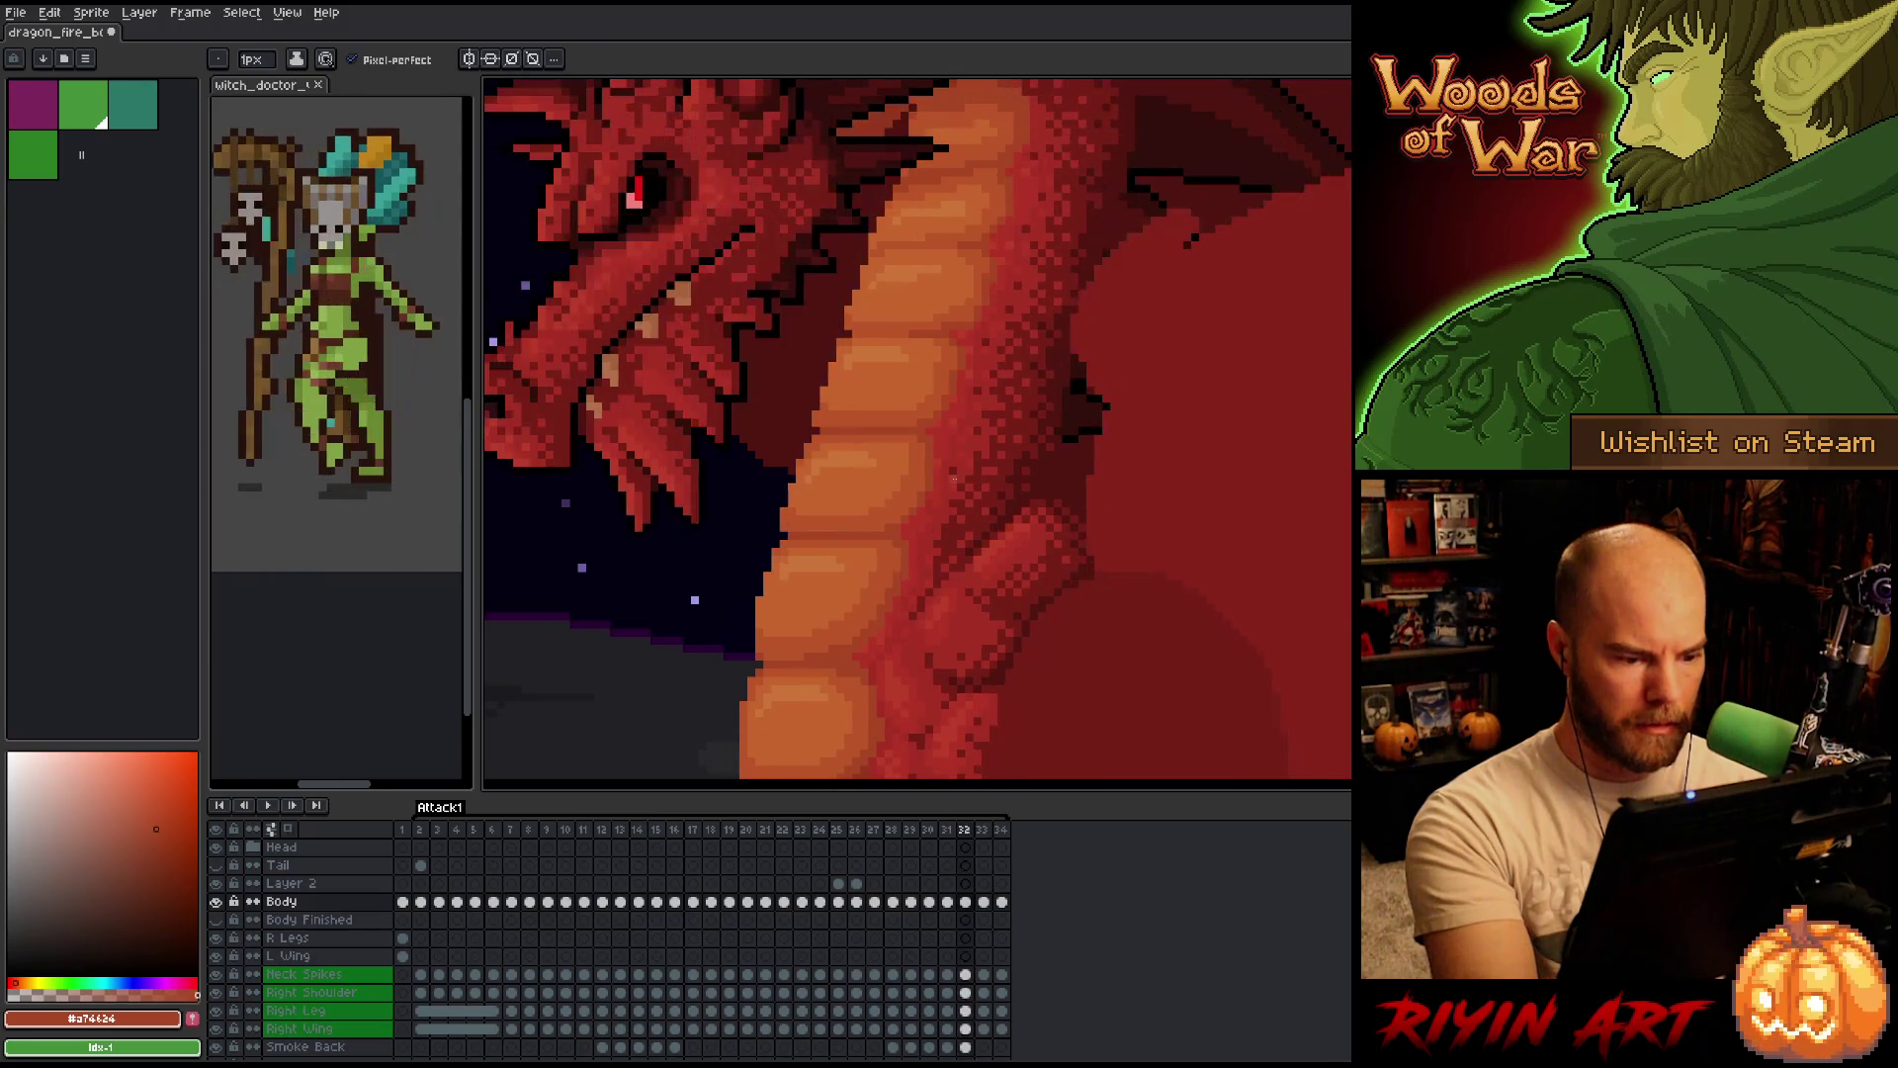
key(Left)
key(Left)
key(Left)
key(Left)
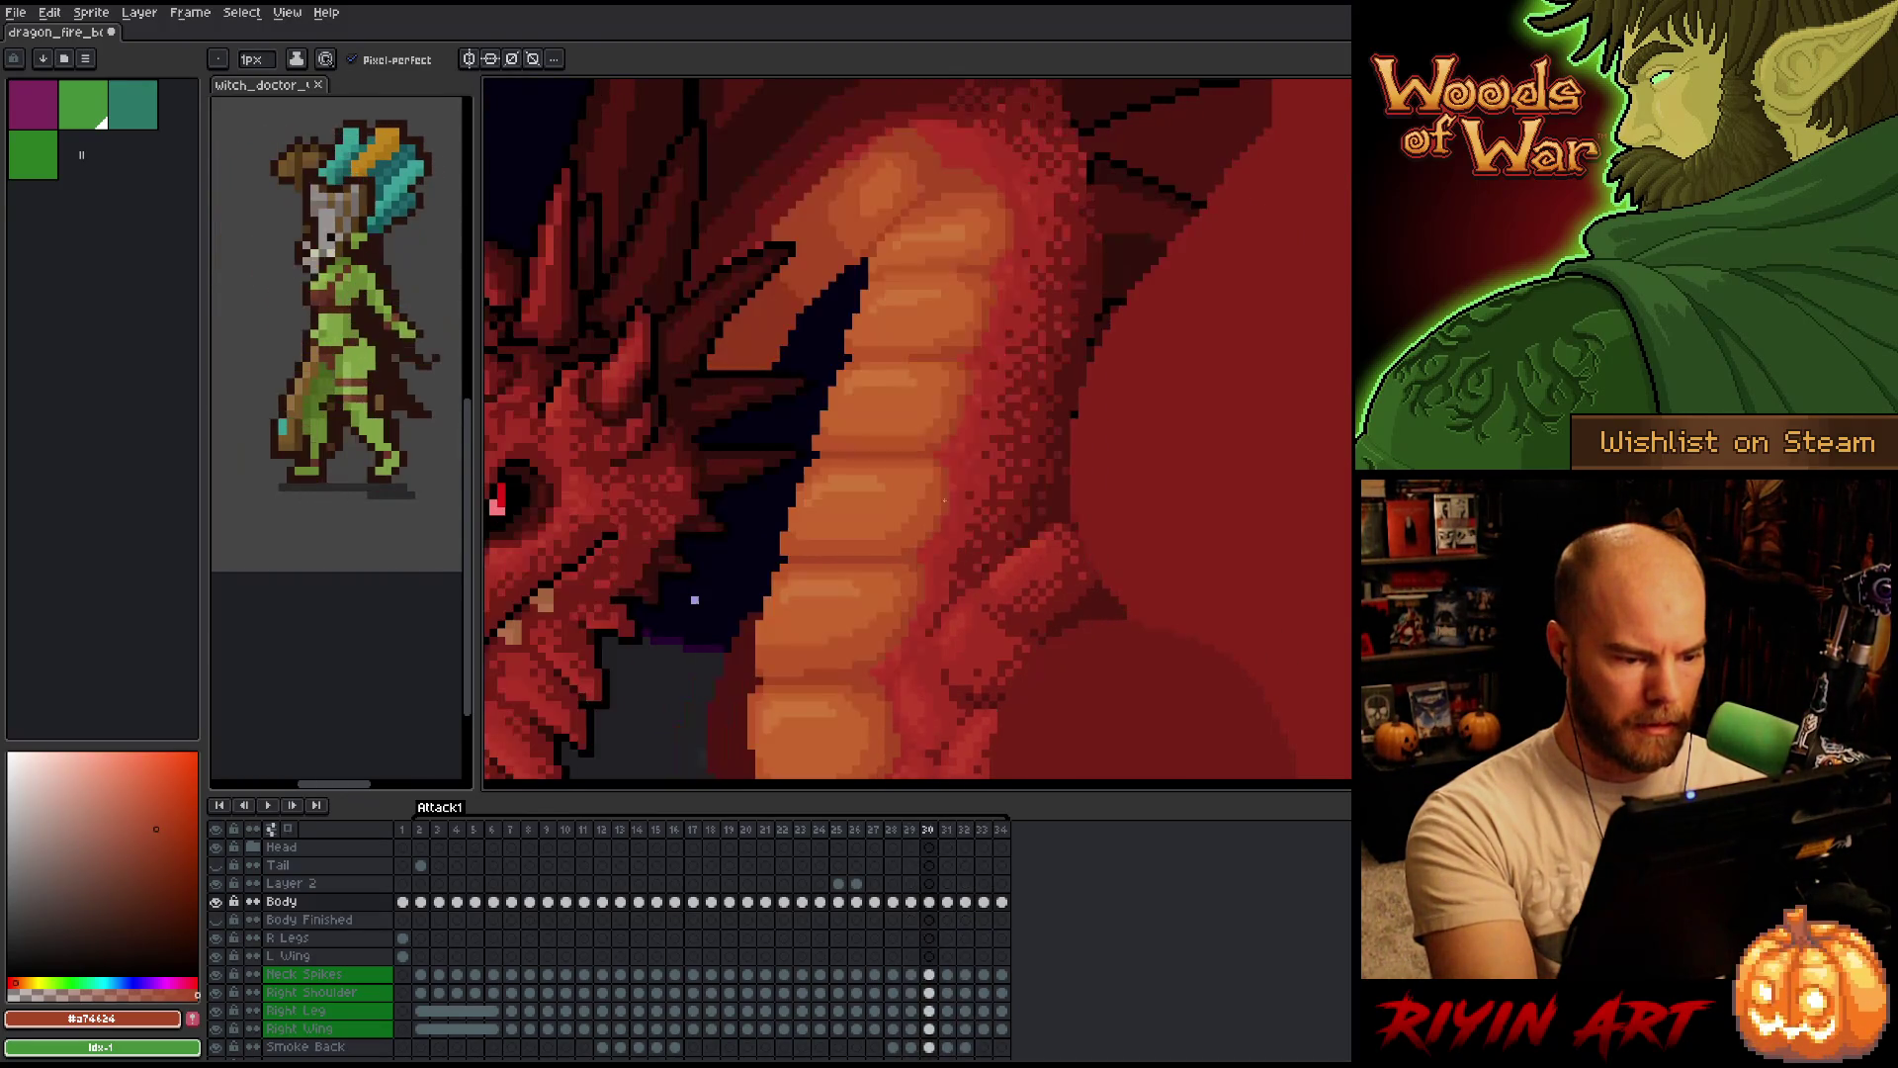
key(Right)
key(Right)
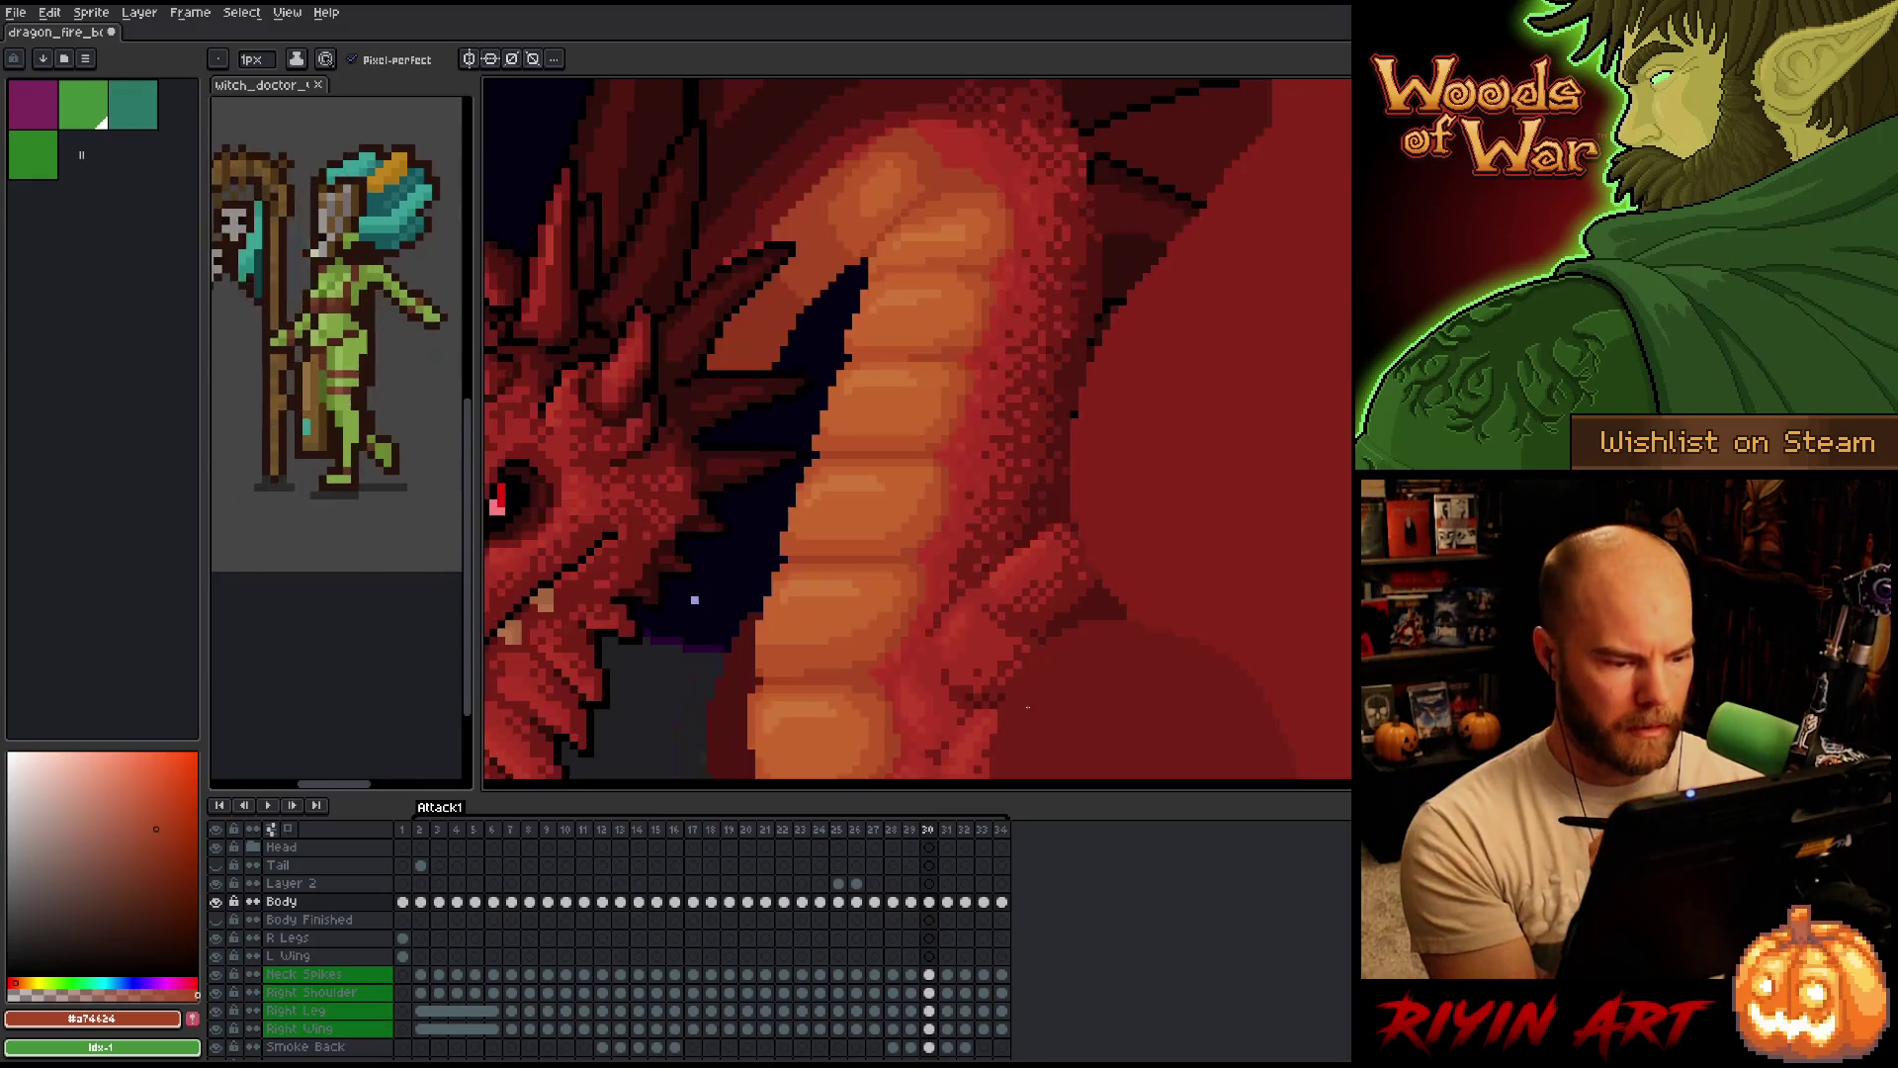
key(Right)
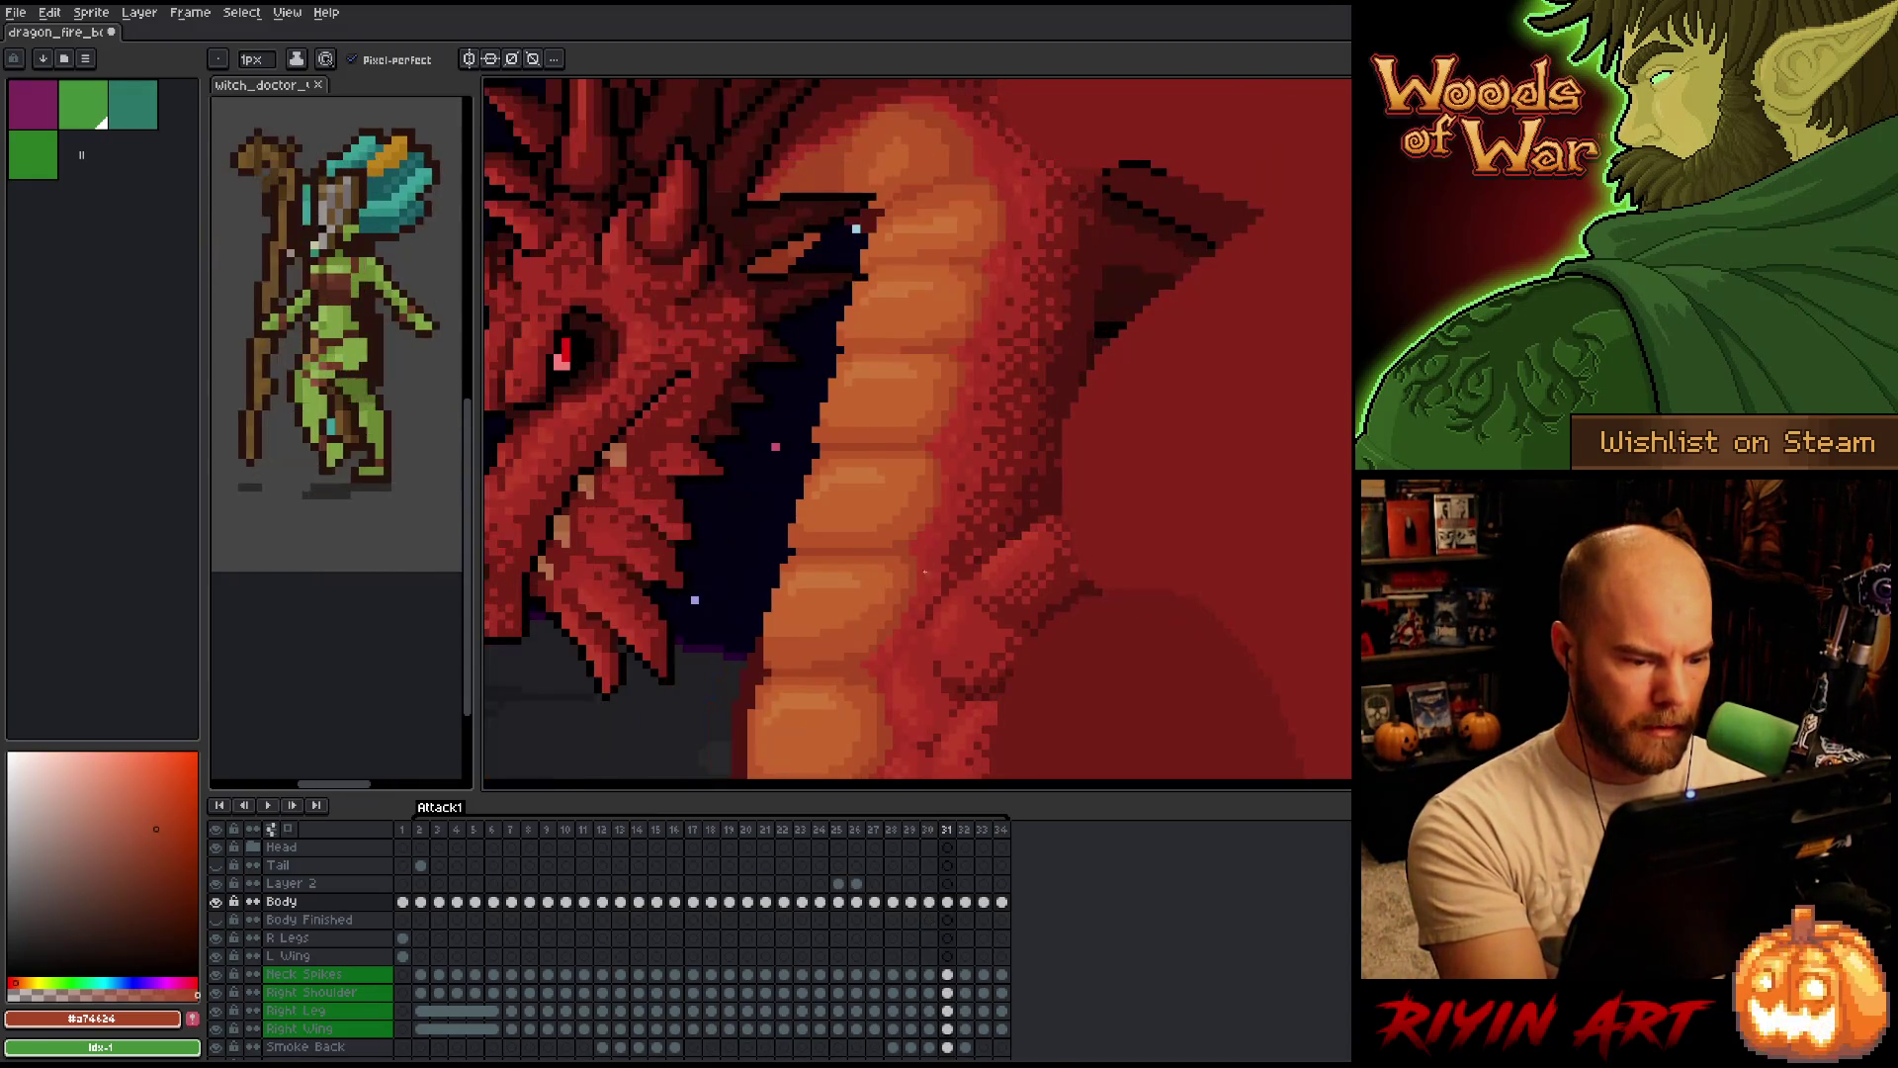
key(Right)
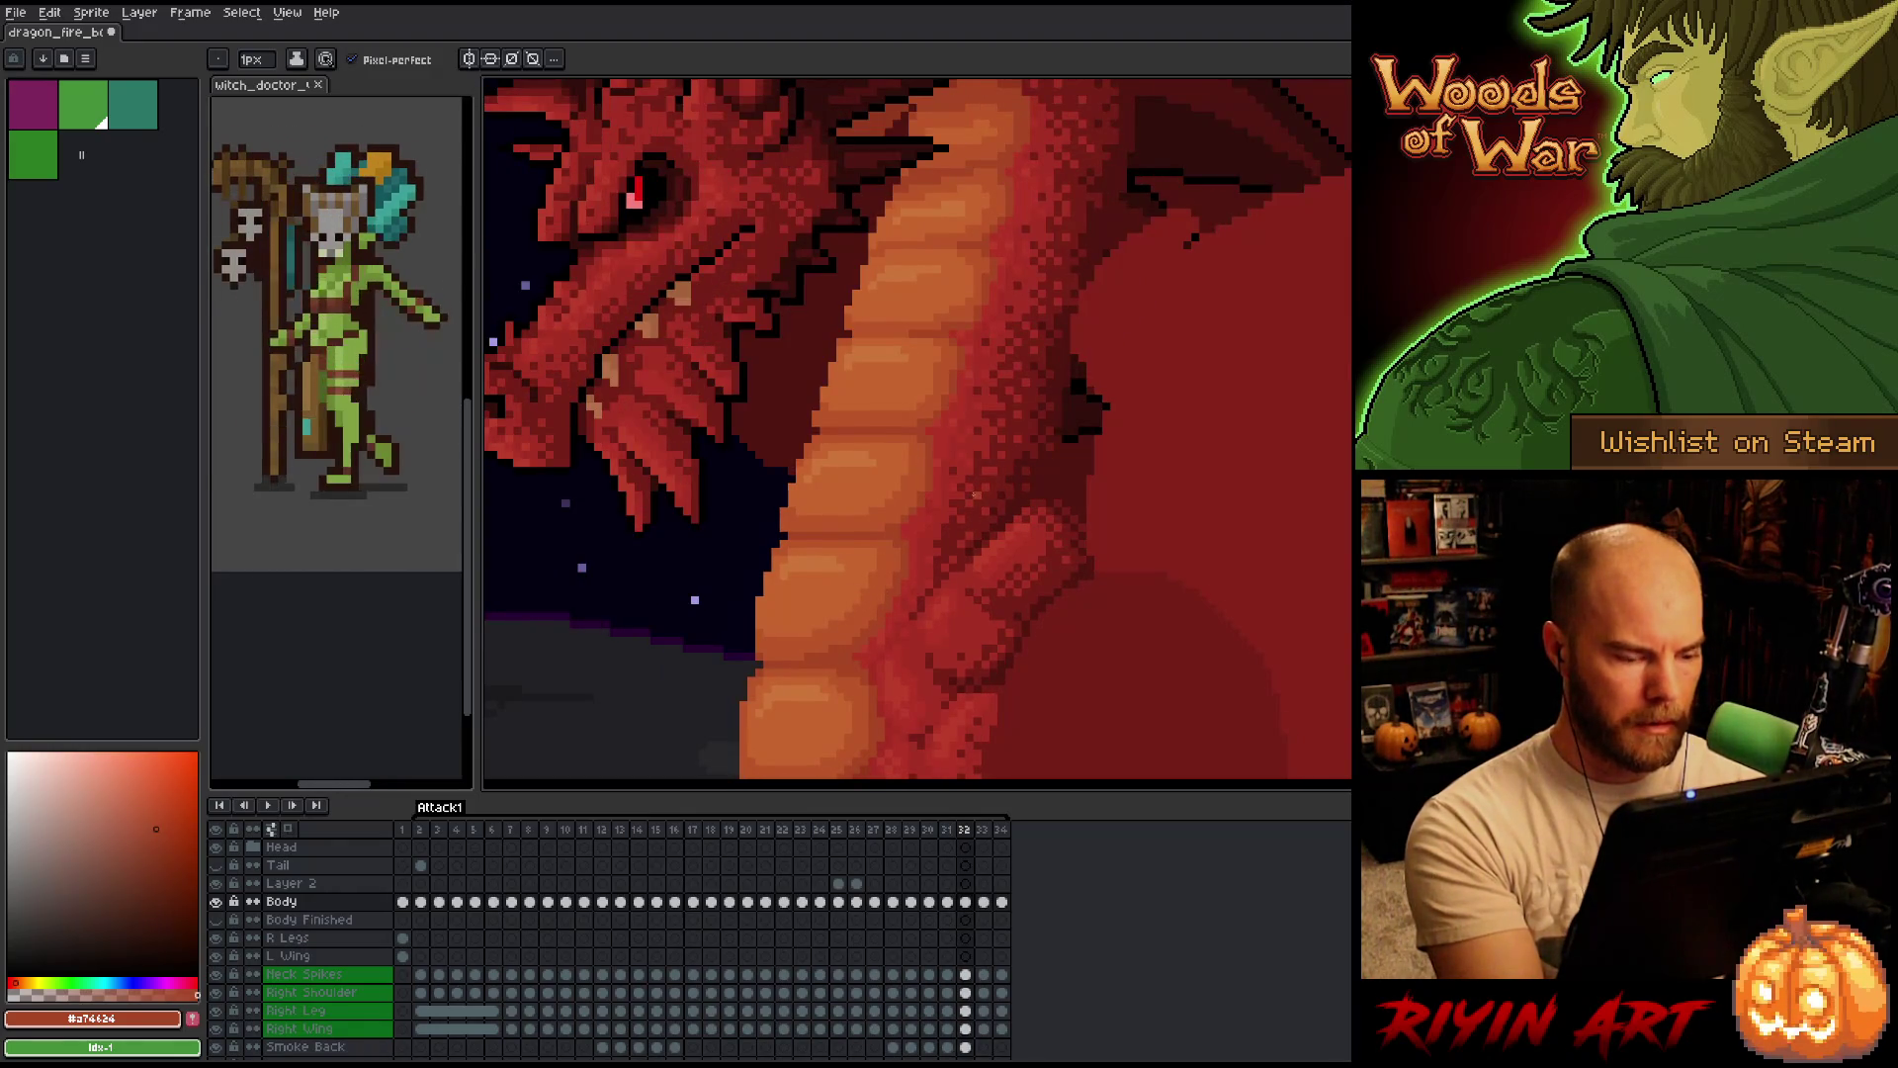
key(Left)
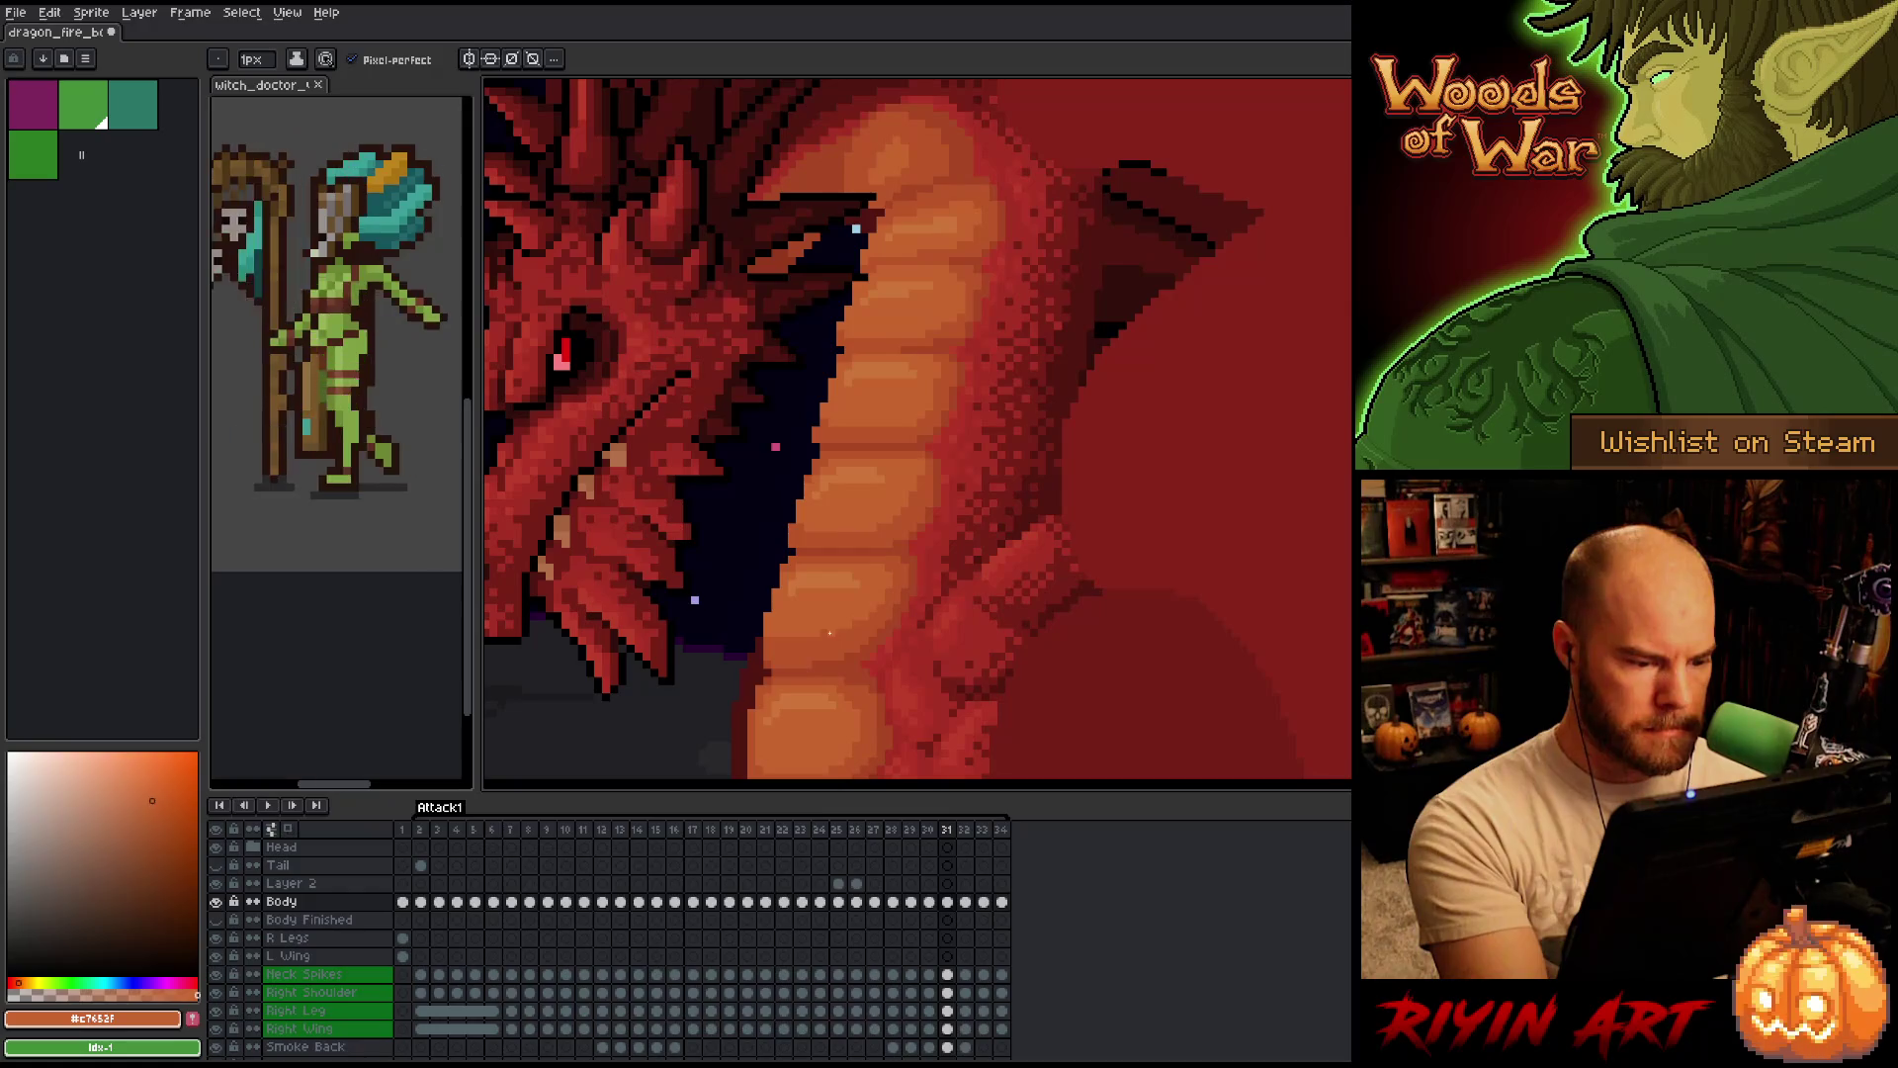
key(Right)
key(Left)
key(Right)
key(Left)
key(Right)
key(Left)
key(Right)
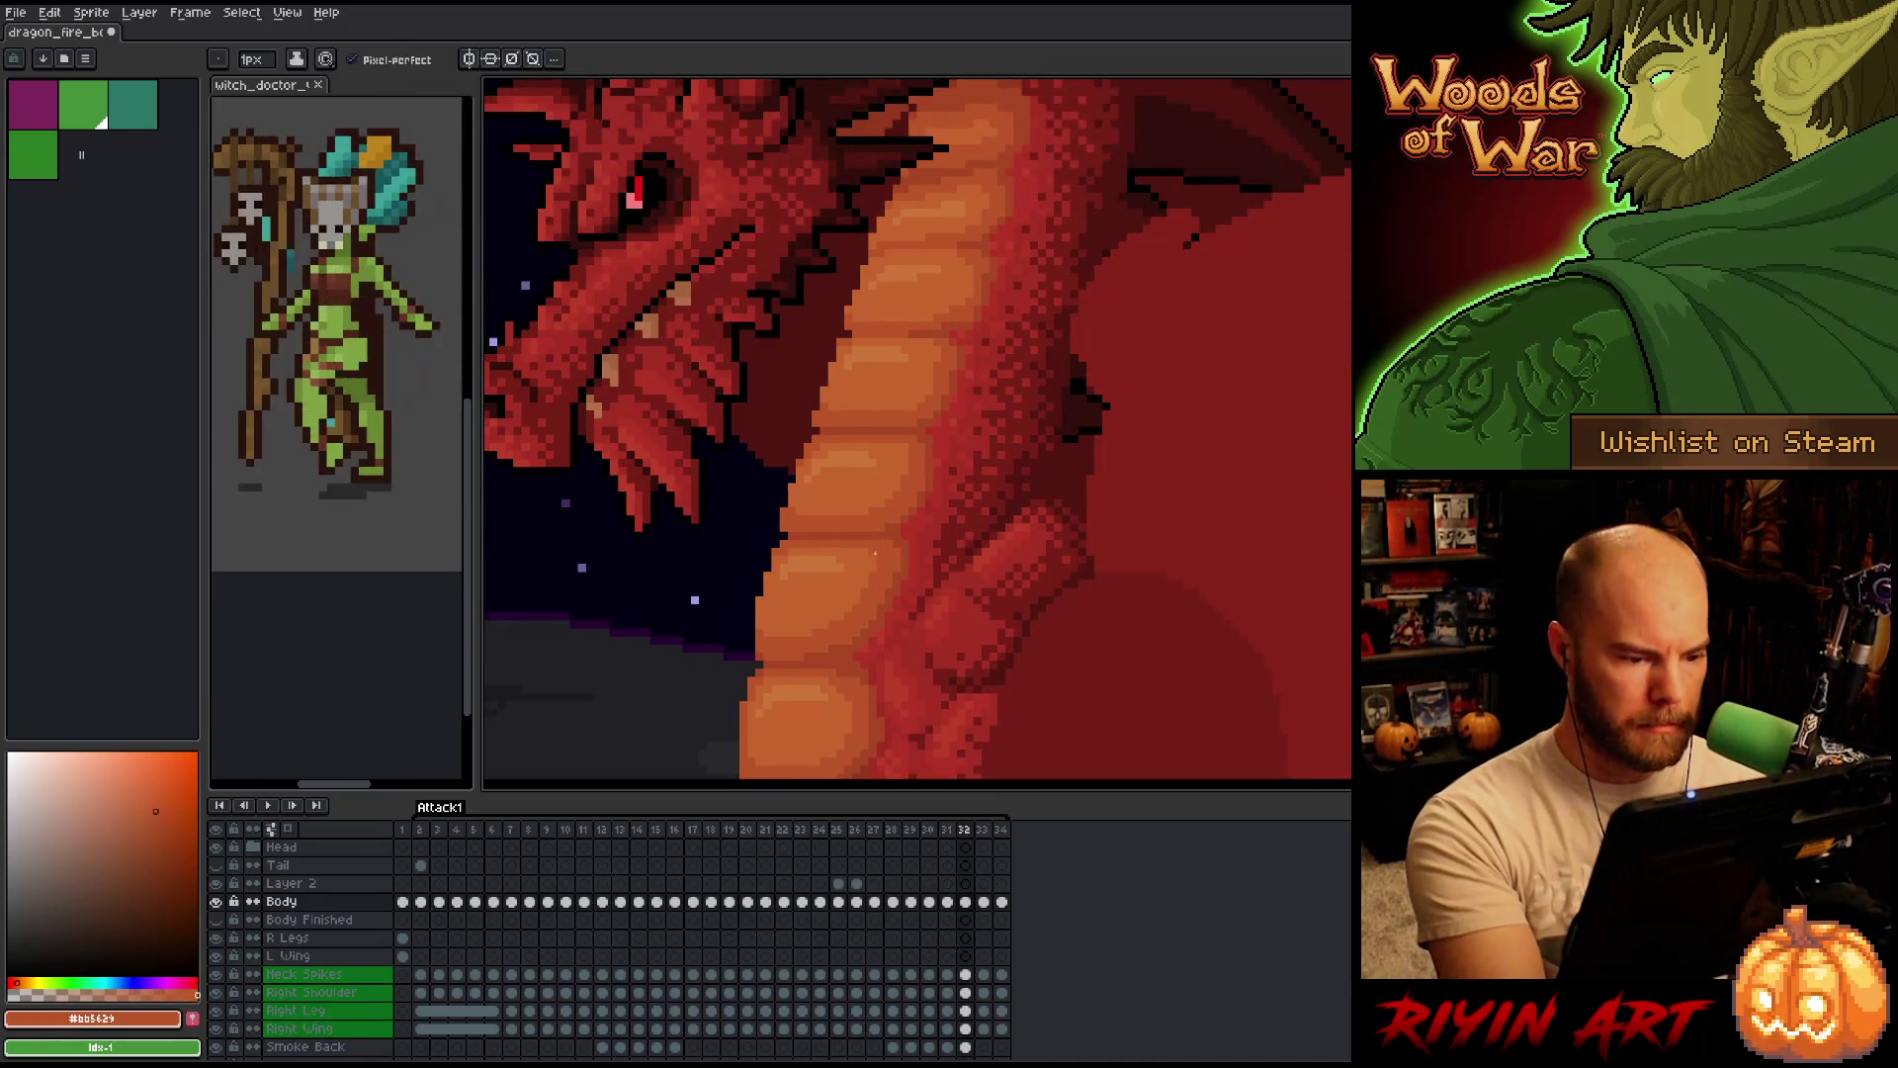
key(Right)
key(Left)
key(Right)
key(Left)
key(Left)
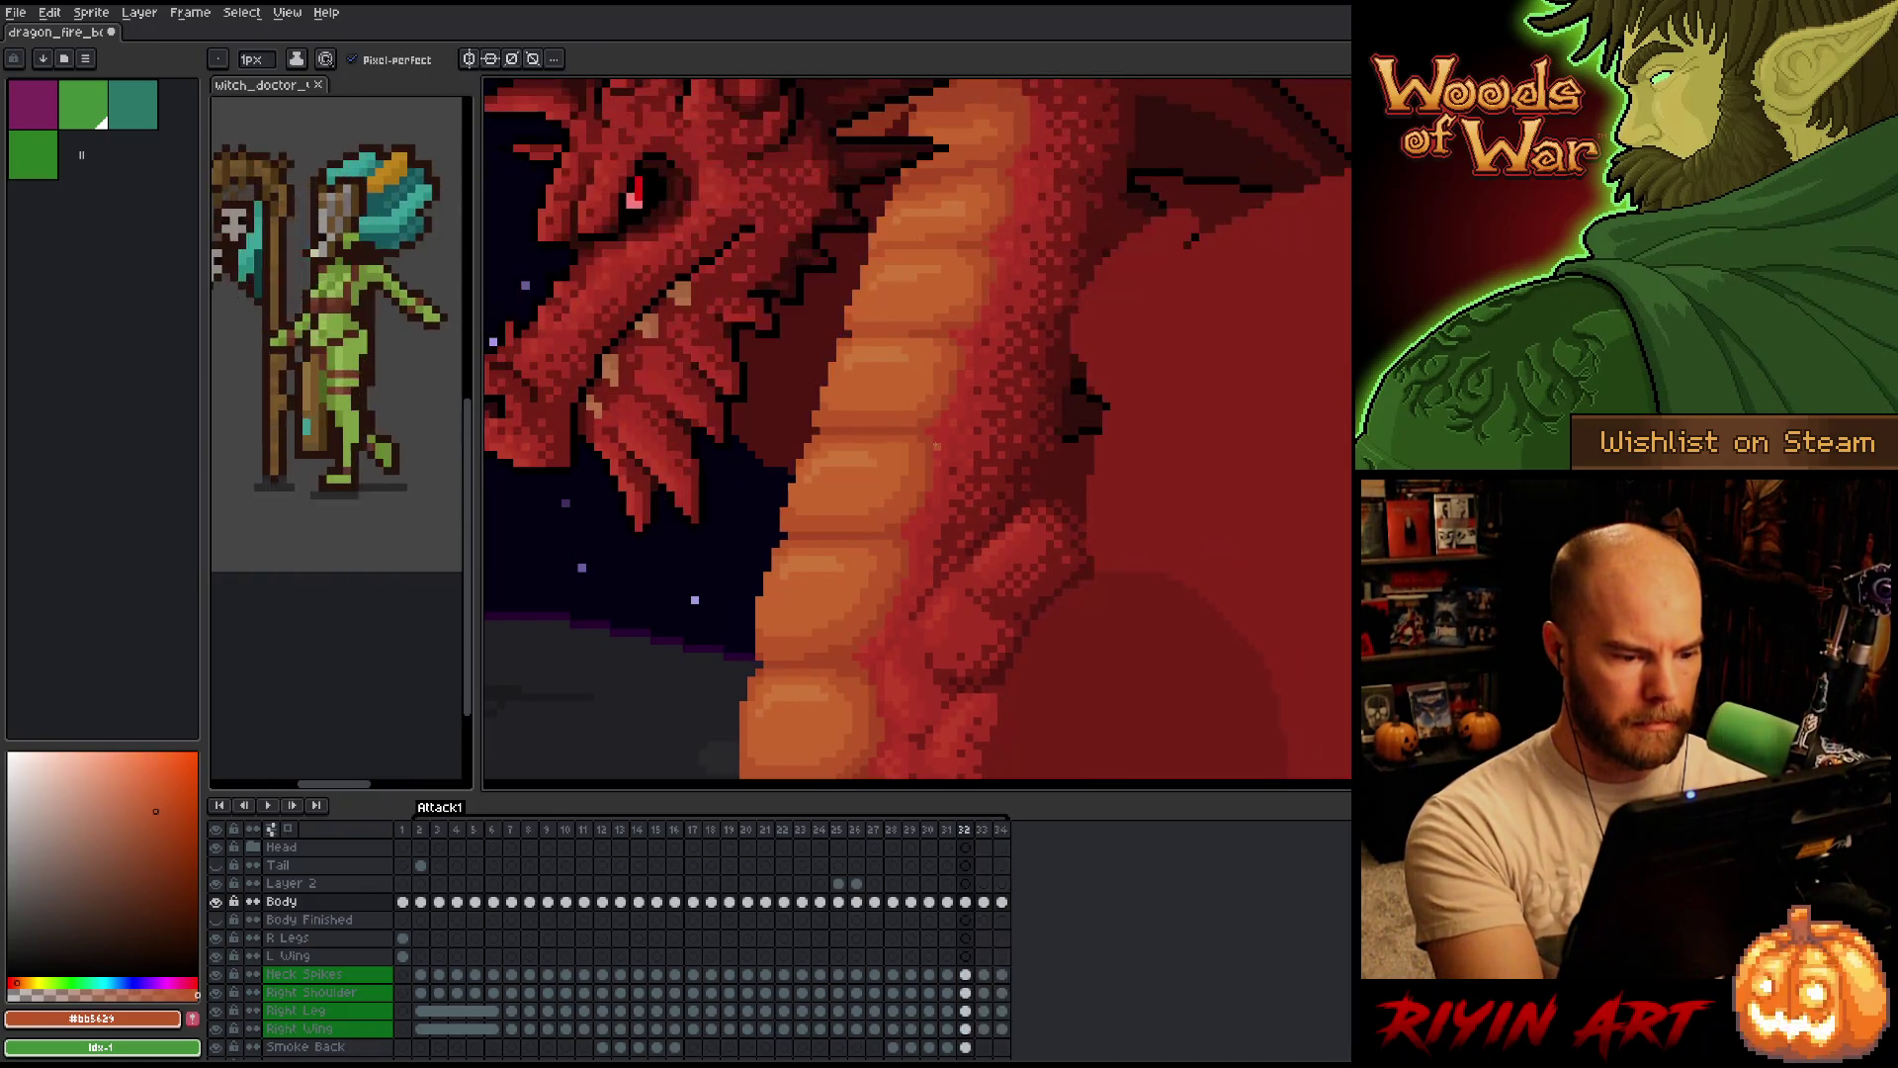
key(Right)
key(Left)
key(Right)
key(Left)
key(m)
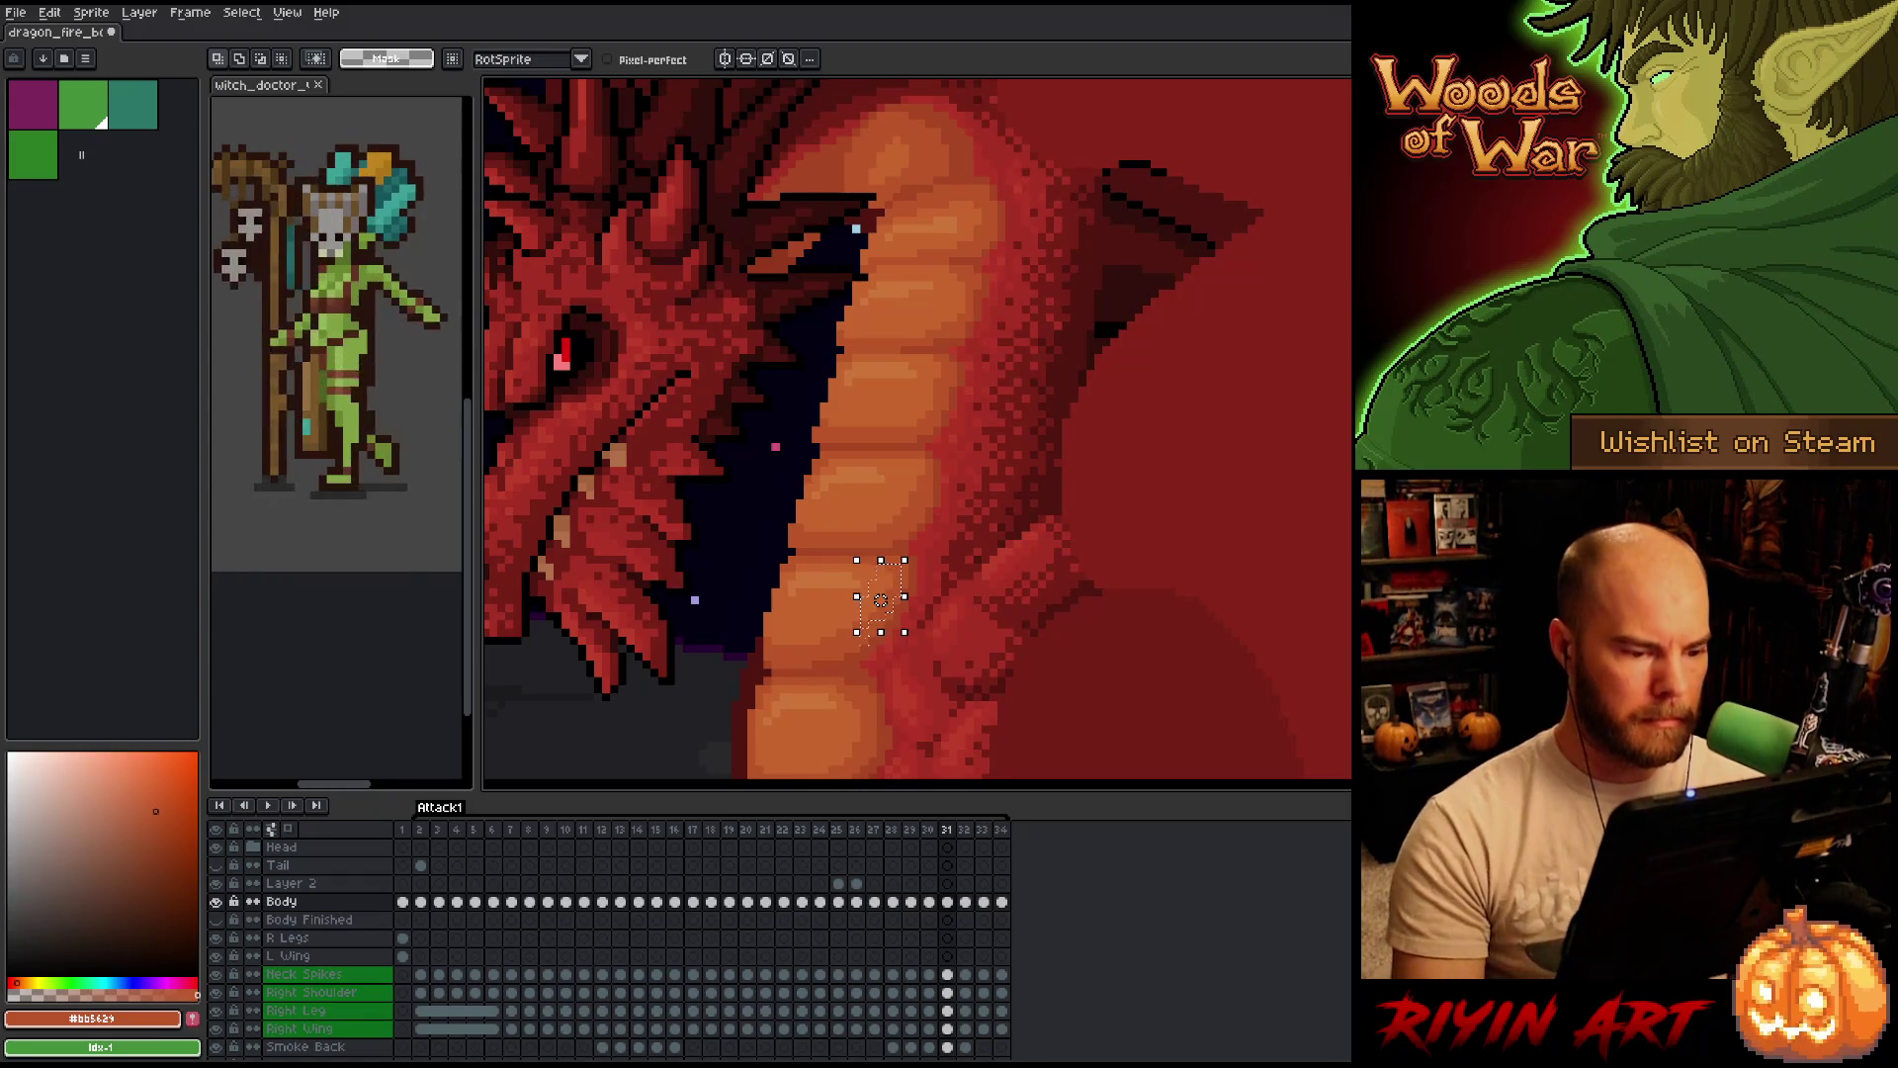
With the pencil ready, flip through attack frames 30–32 to compare the neck shading, landing on frame 32.
key(b)
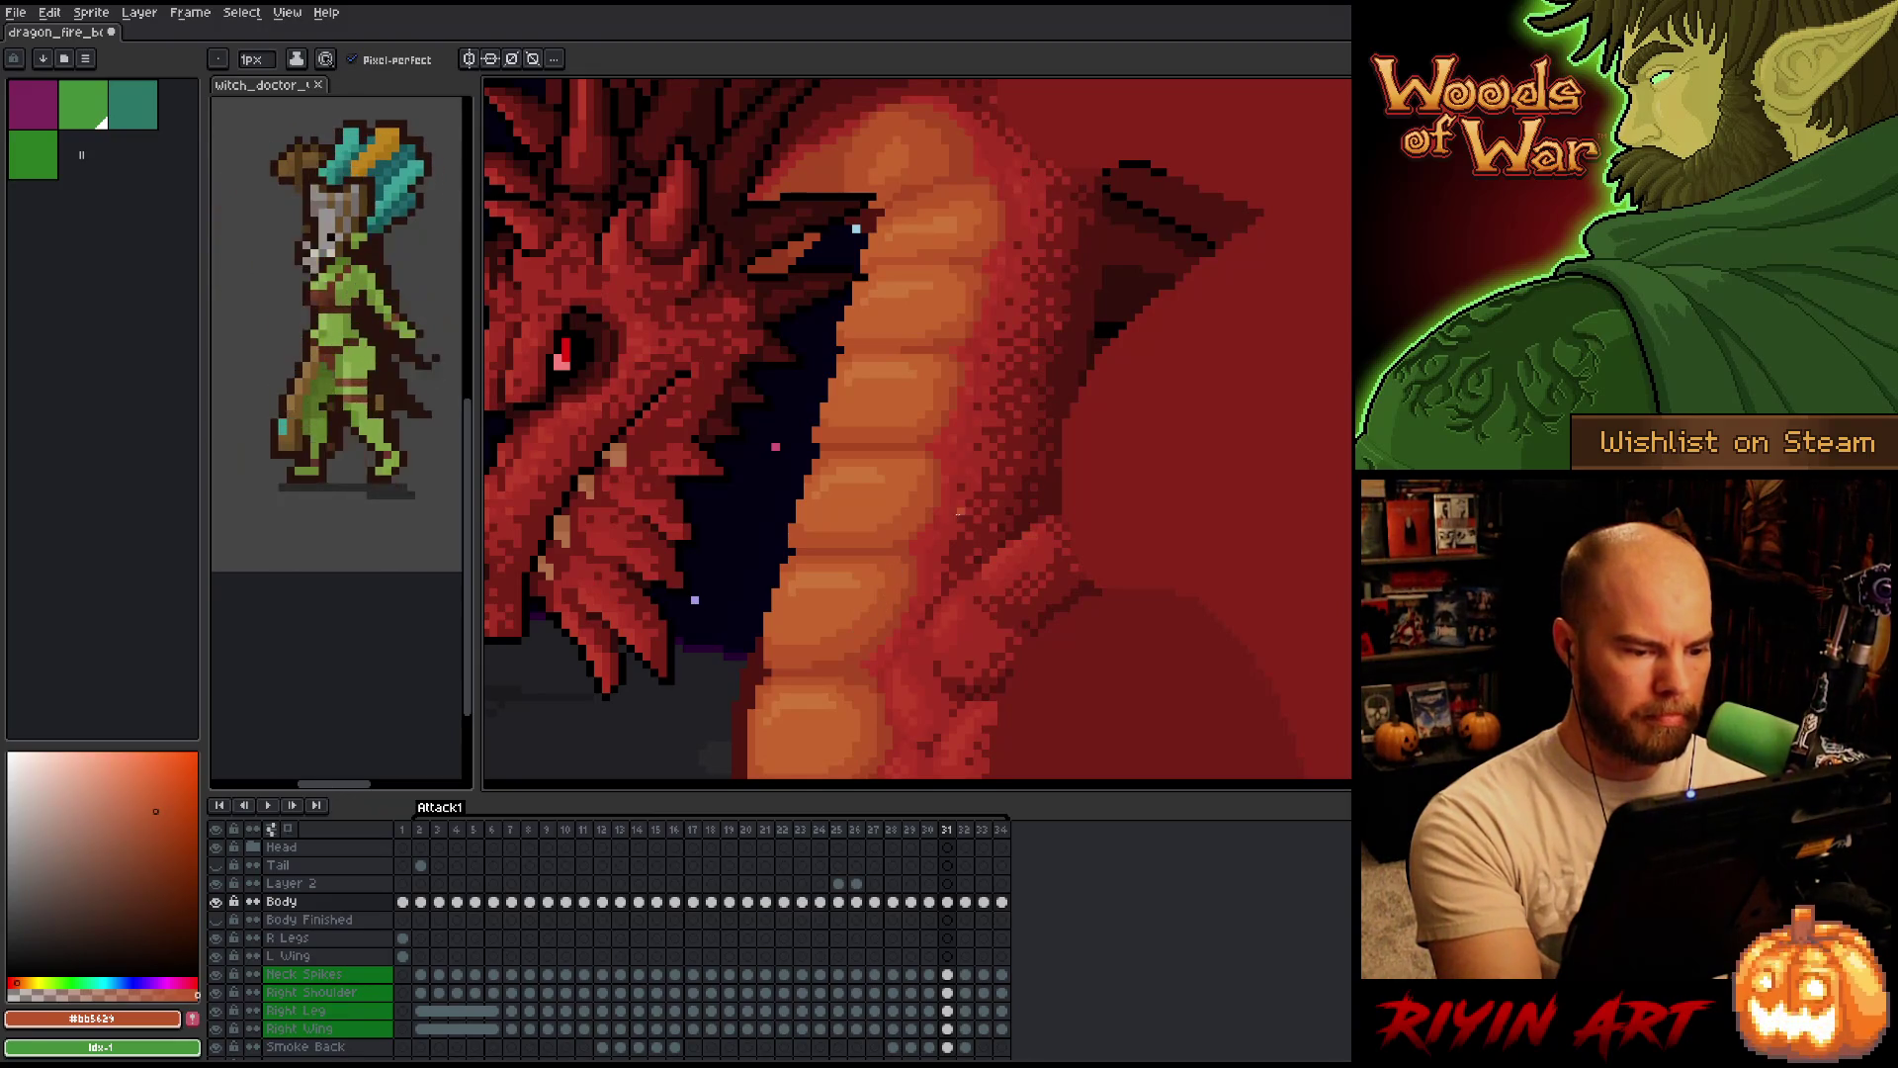
key(Right)
key(Left)
key(Right)
key(Left)
key(Right)
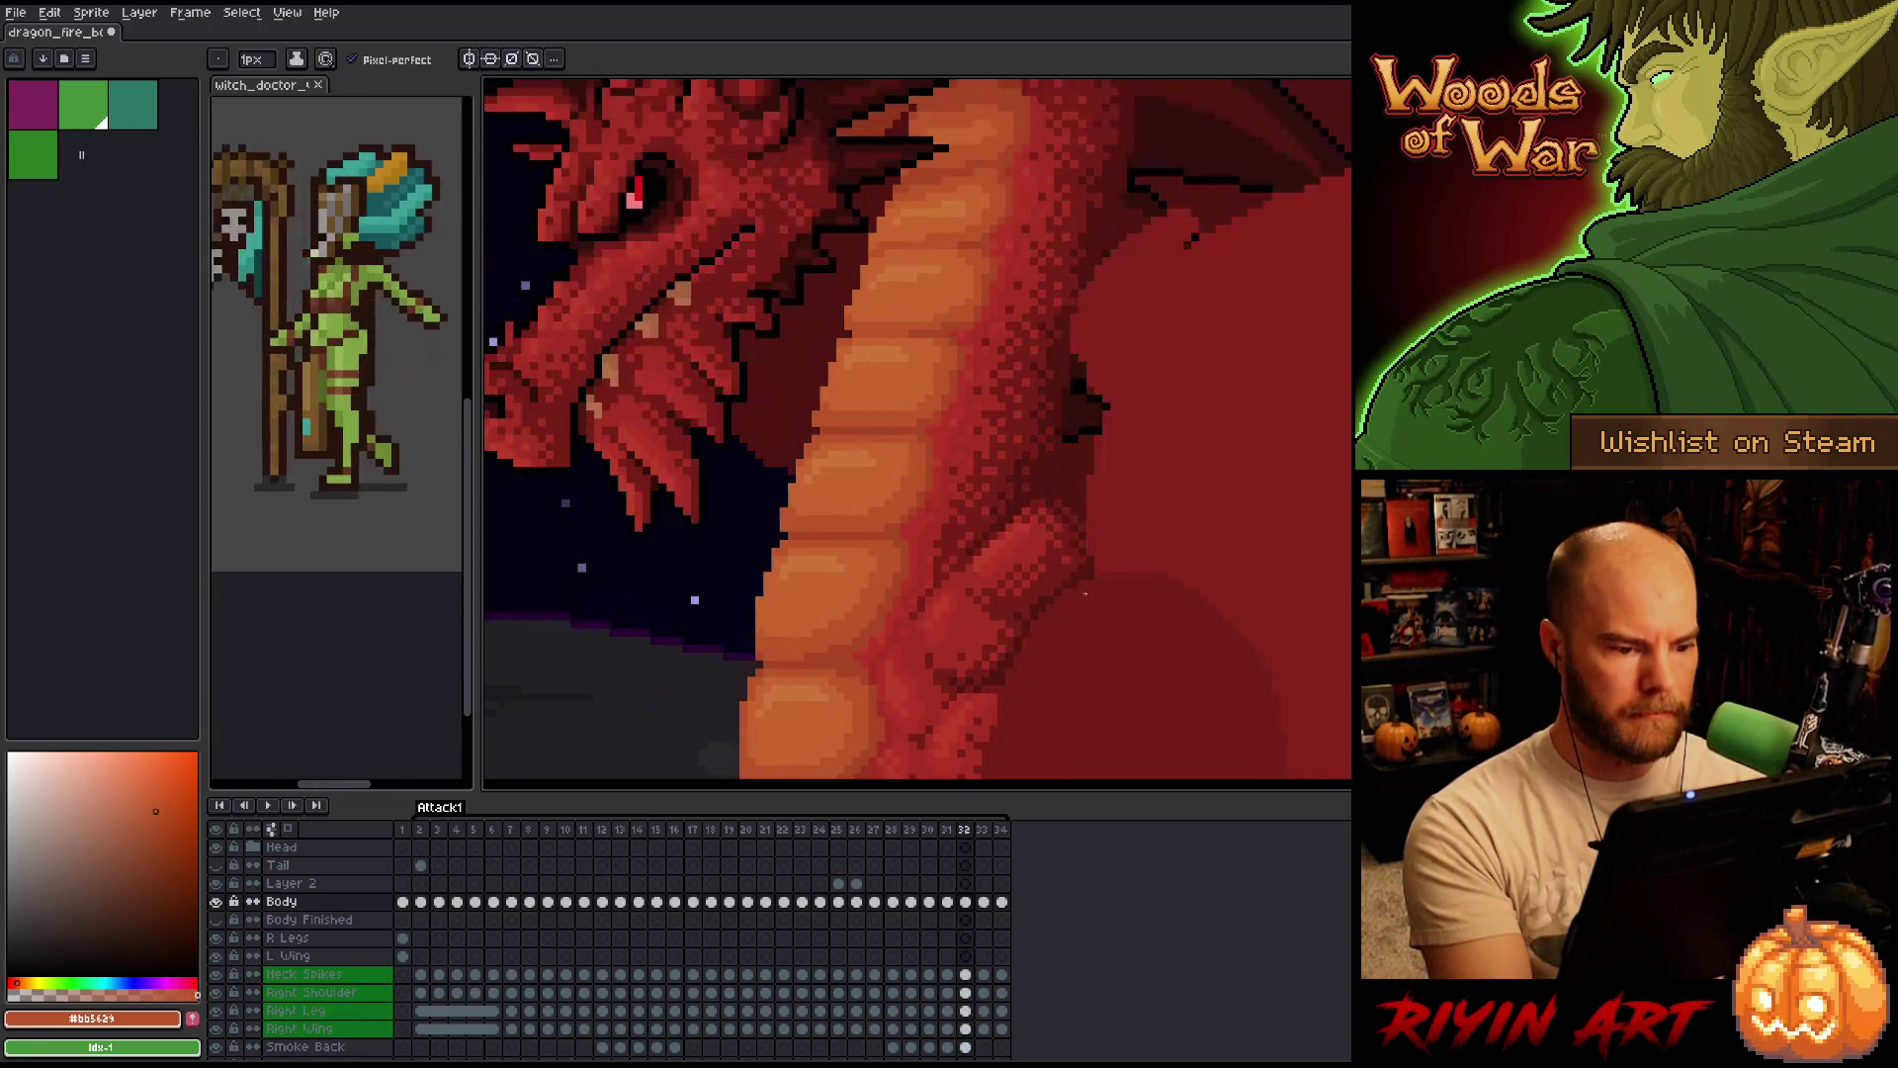
key(Left)
key(Right)
key(Left)
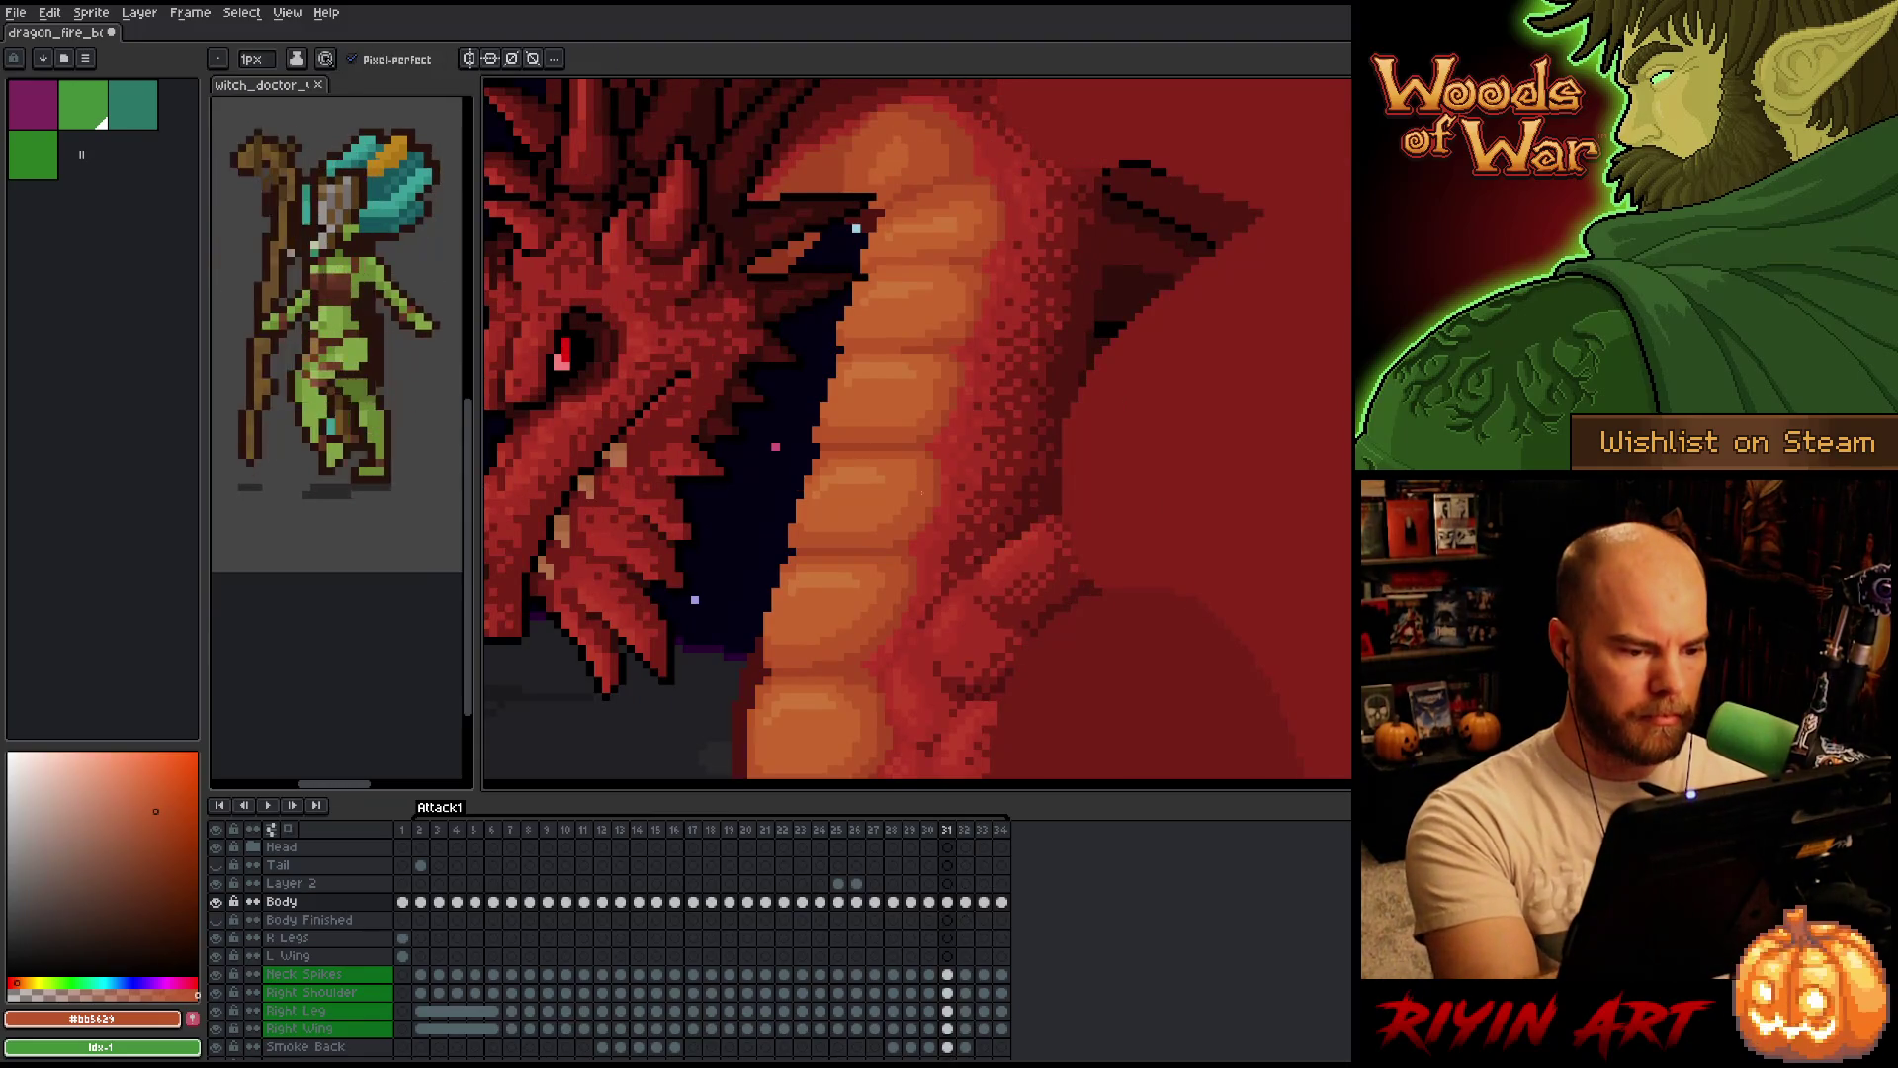
key(Right)
key(Left)
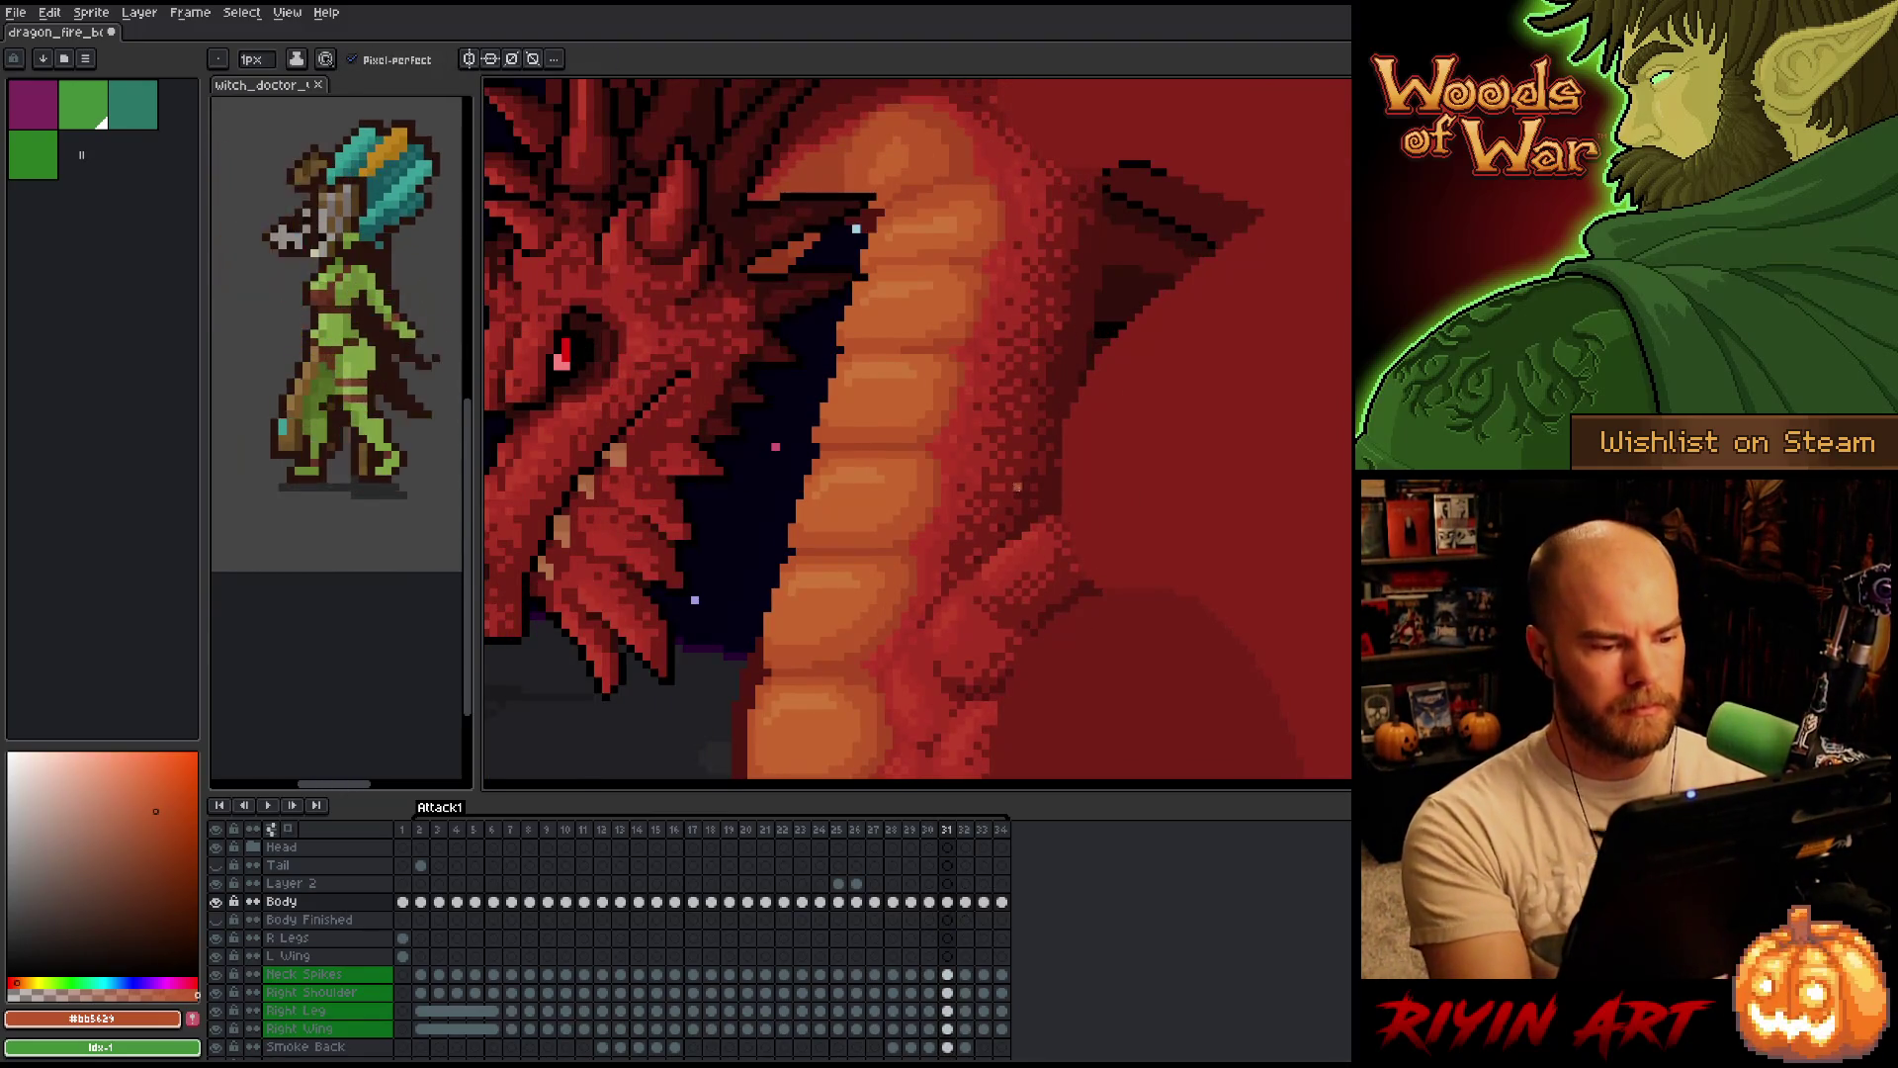
key(Right)
key(Left)
key(Left)
key(Right)
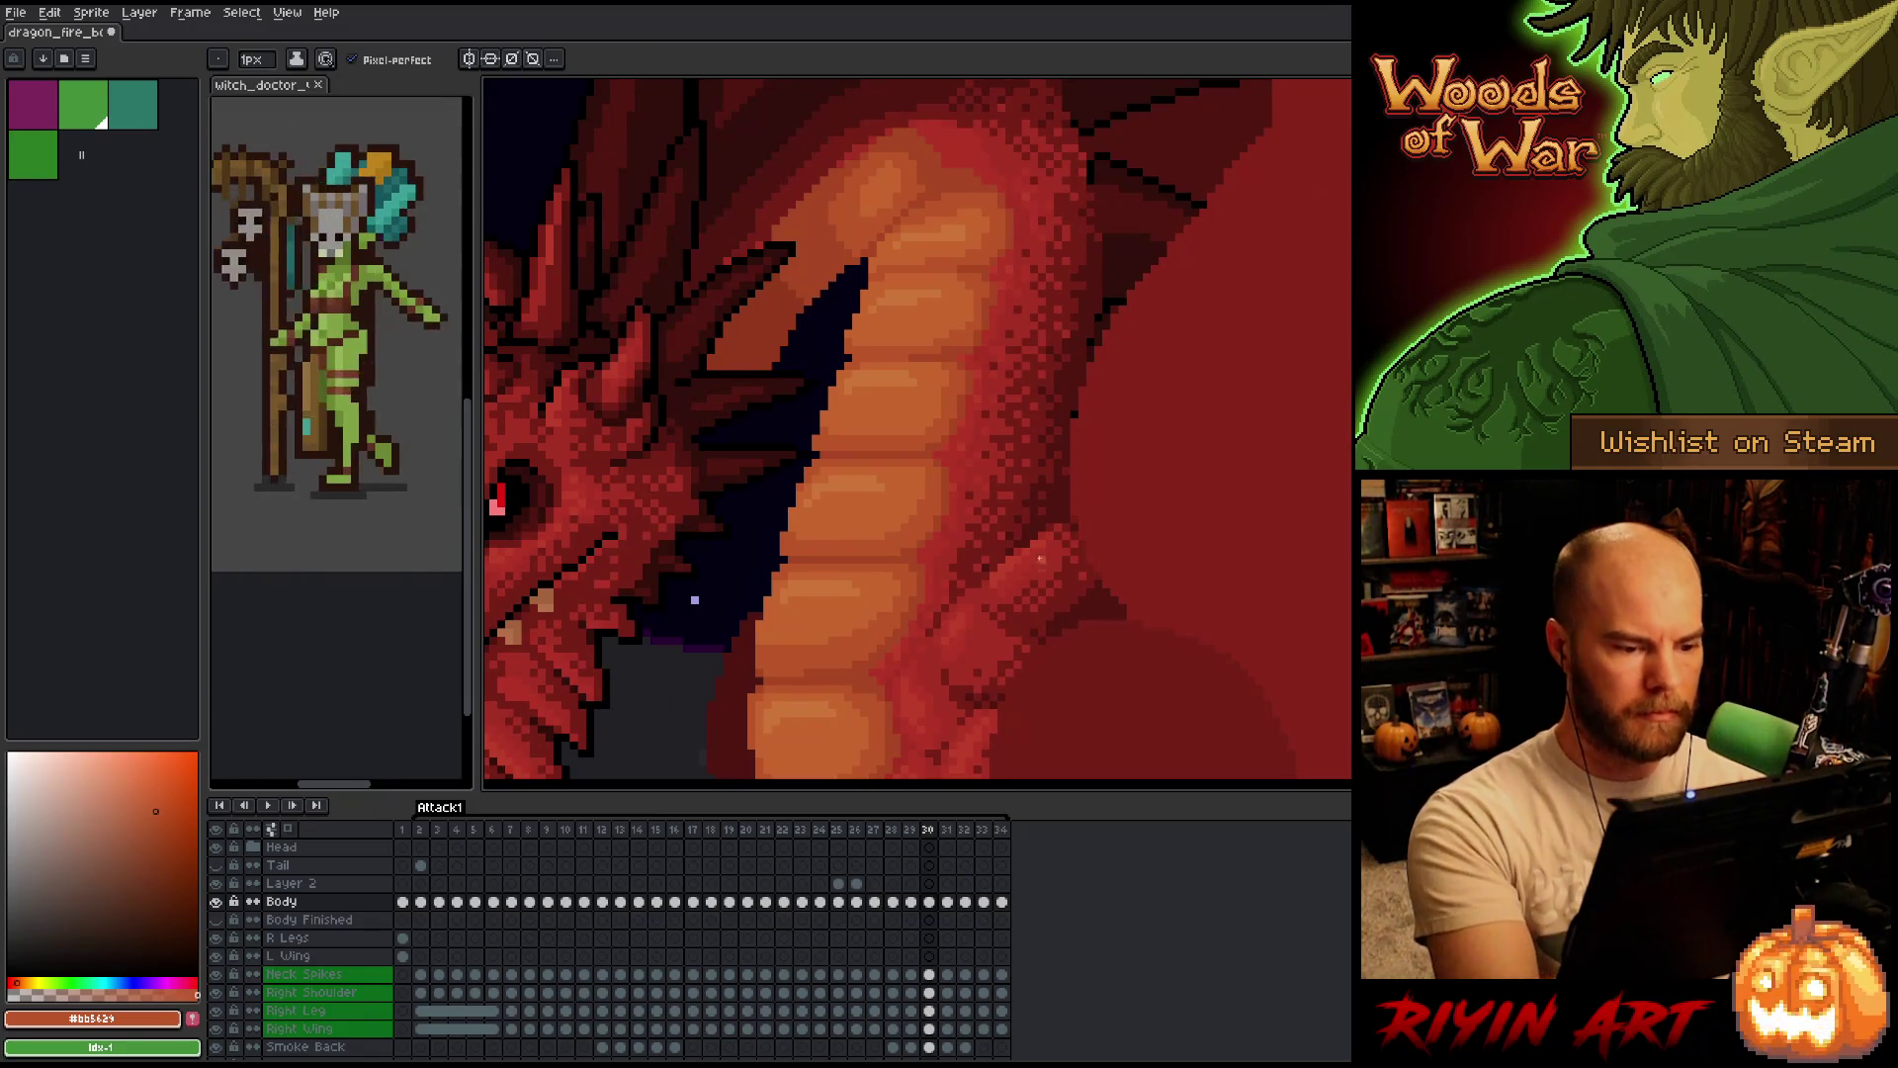
key(Left)
key(Left)
key(Right)
key(Right)
key(Left)
key(Right)
key(Left)
key(Right)
key(Left)
key(Right)
key(Right)
key(Left)
key(Right)
key(Left)
key(Right)
key(Left)
key(Left)
key(Right)
key(Left)
key(Right)
key(Left)
key(Right)
key(Right)
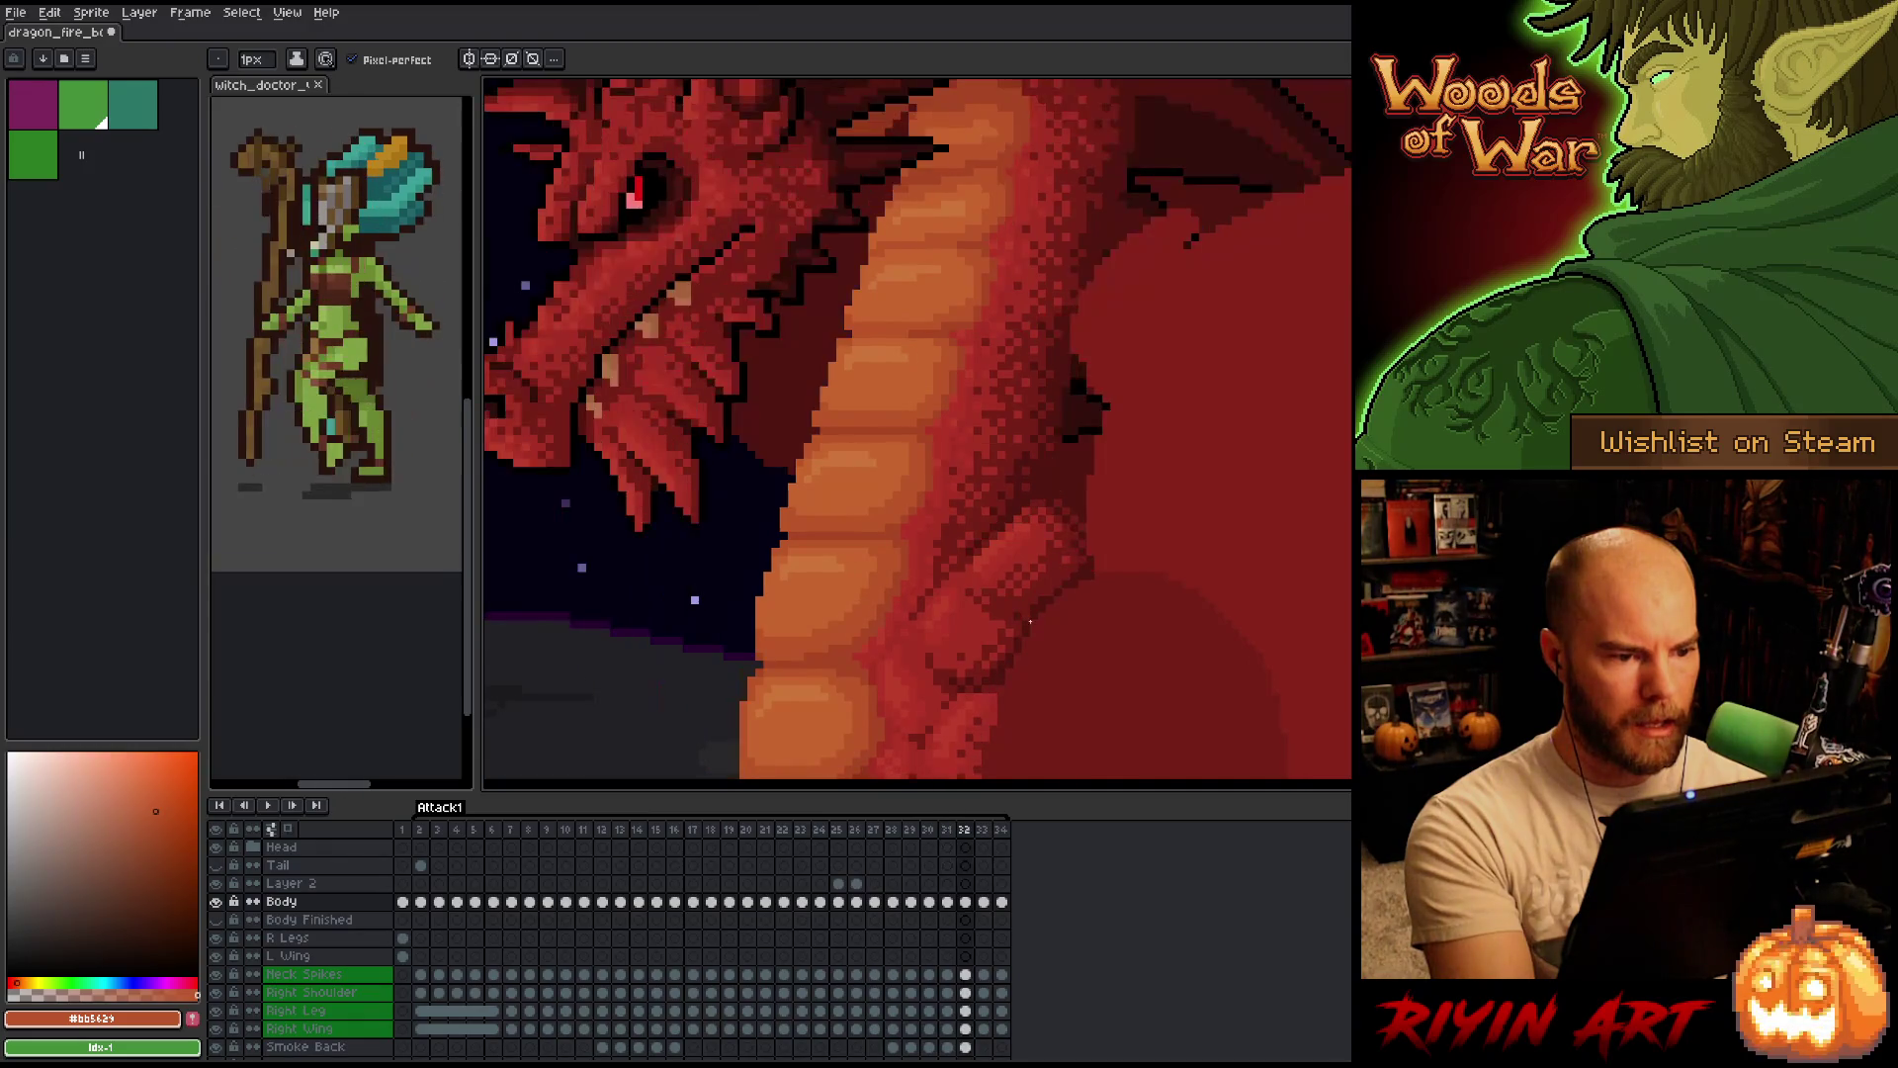
key(Right)
key(Left)
key(Left)
key(Right)
Sample lighter orange shades from the dragon's belly while checking frames 29–33.
key(i)
click(961, 195)
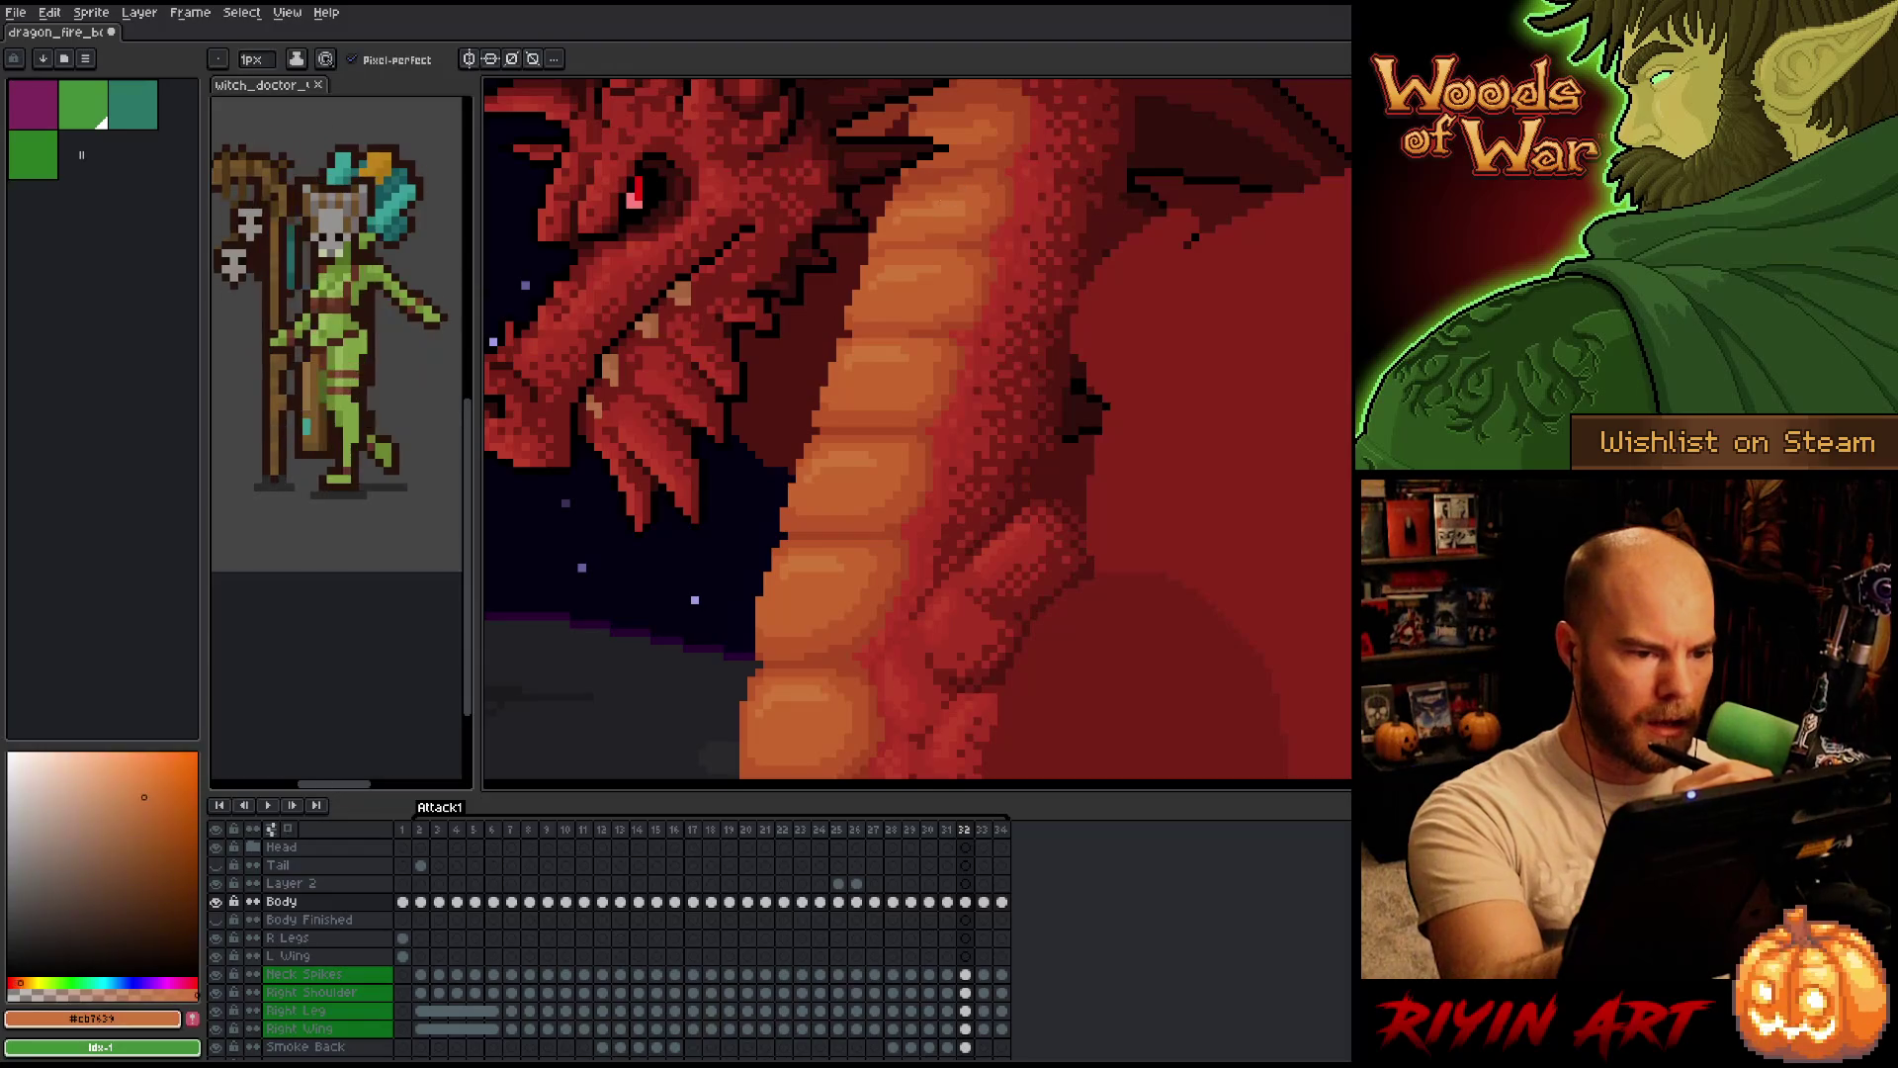
key(Right)
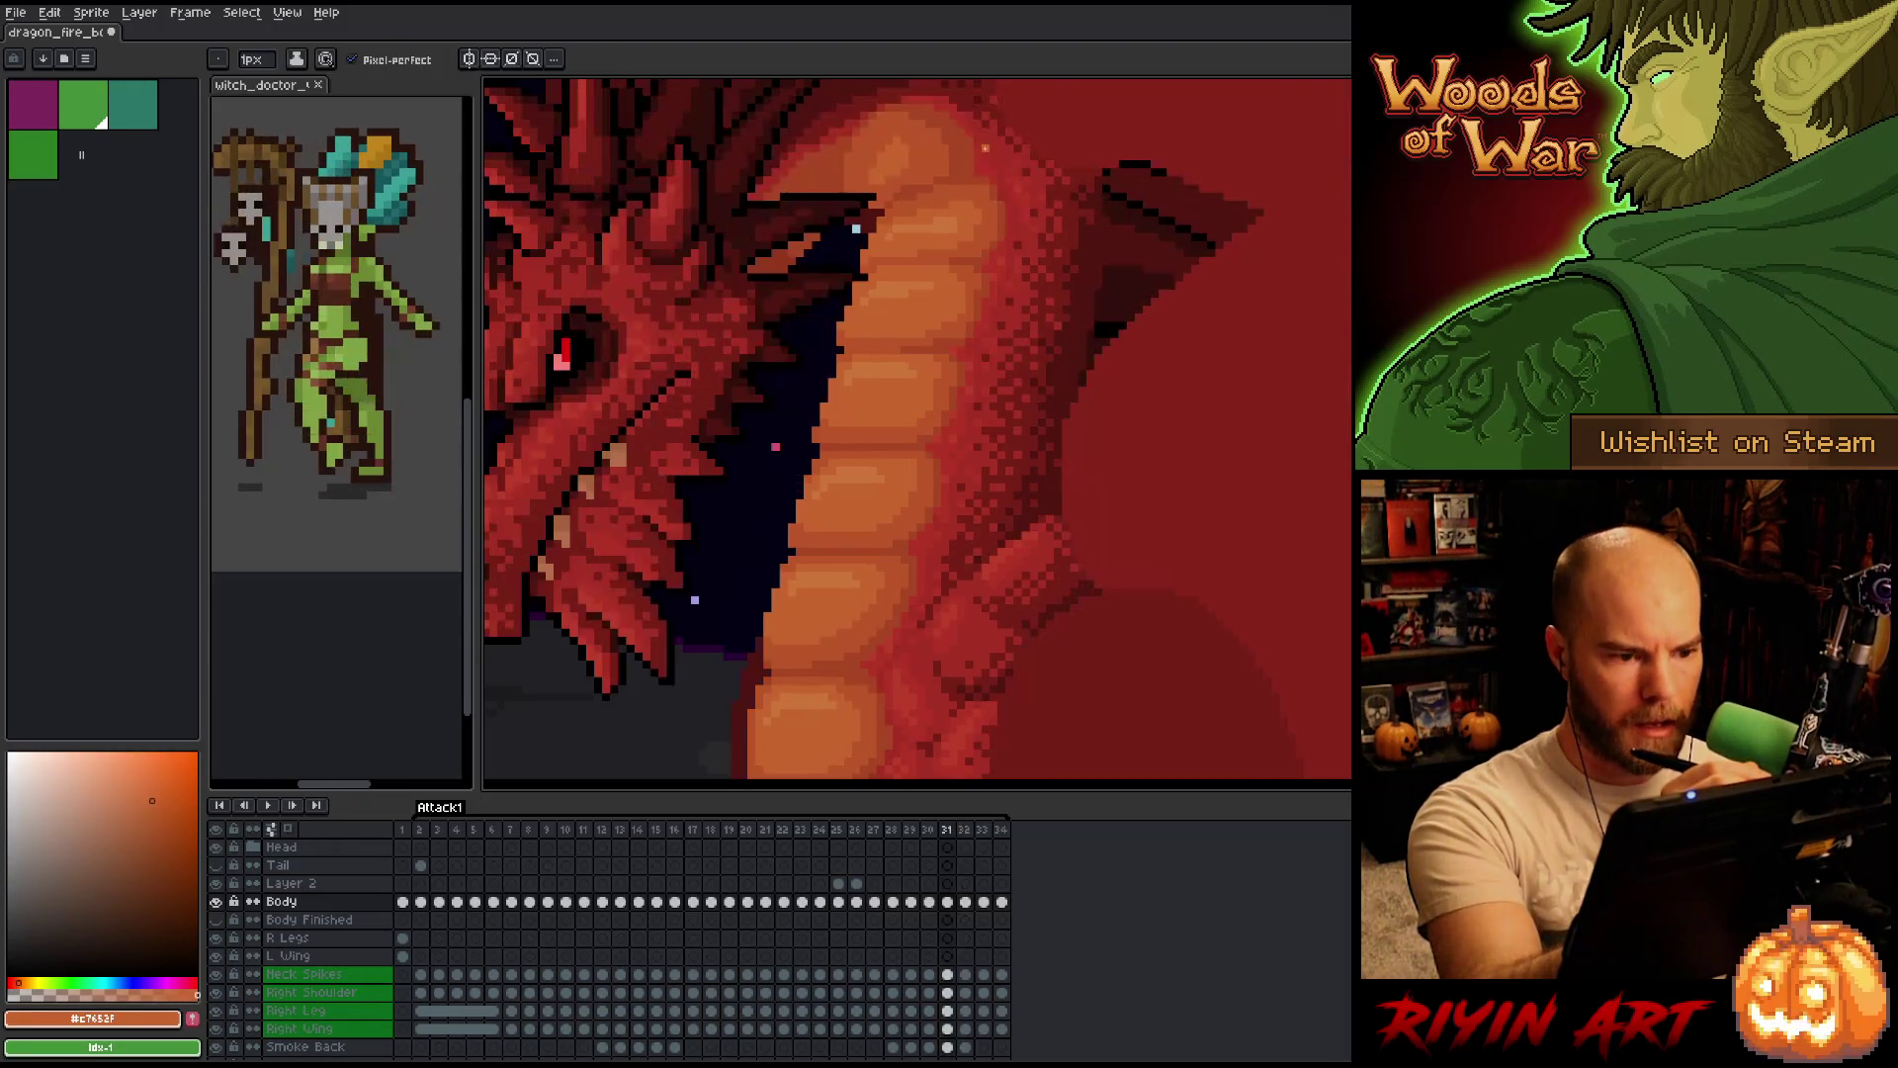
key(Left)
key(Left)
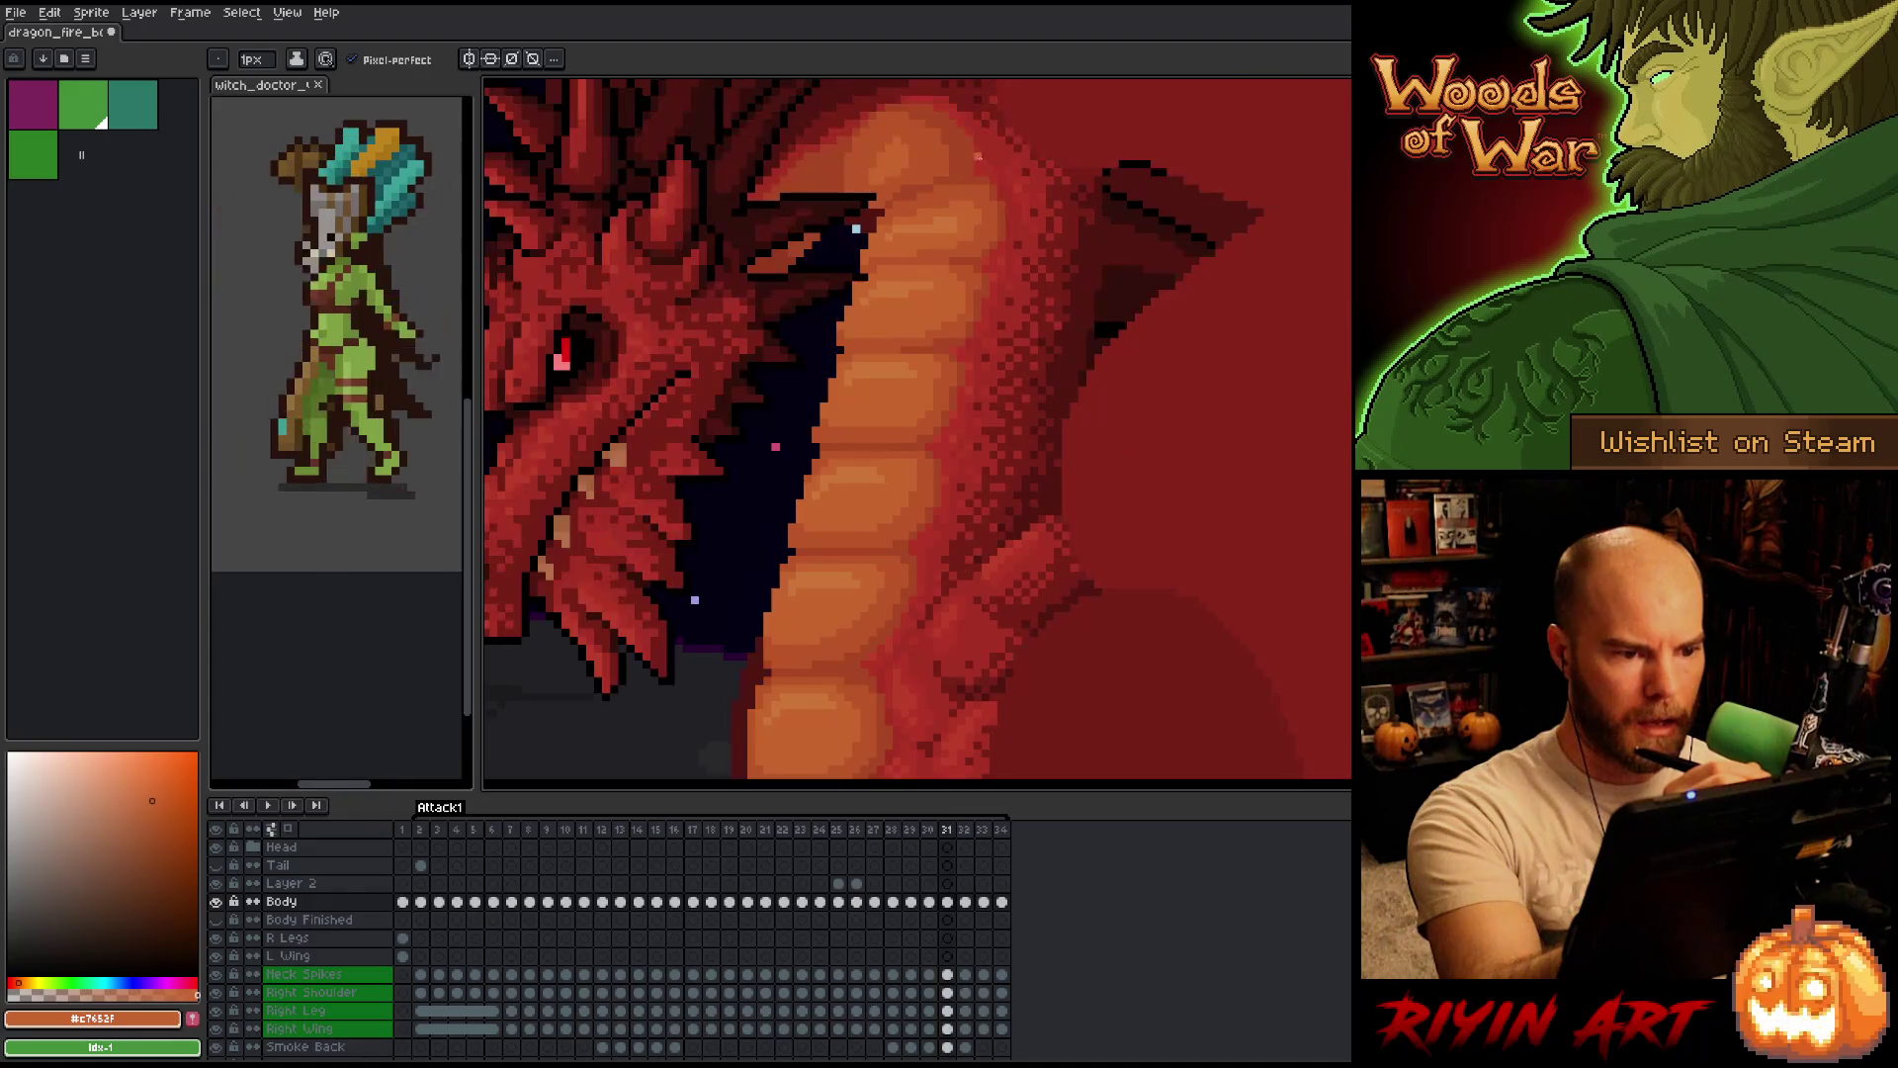
alt+click(964, 193)
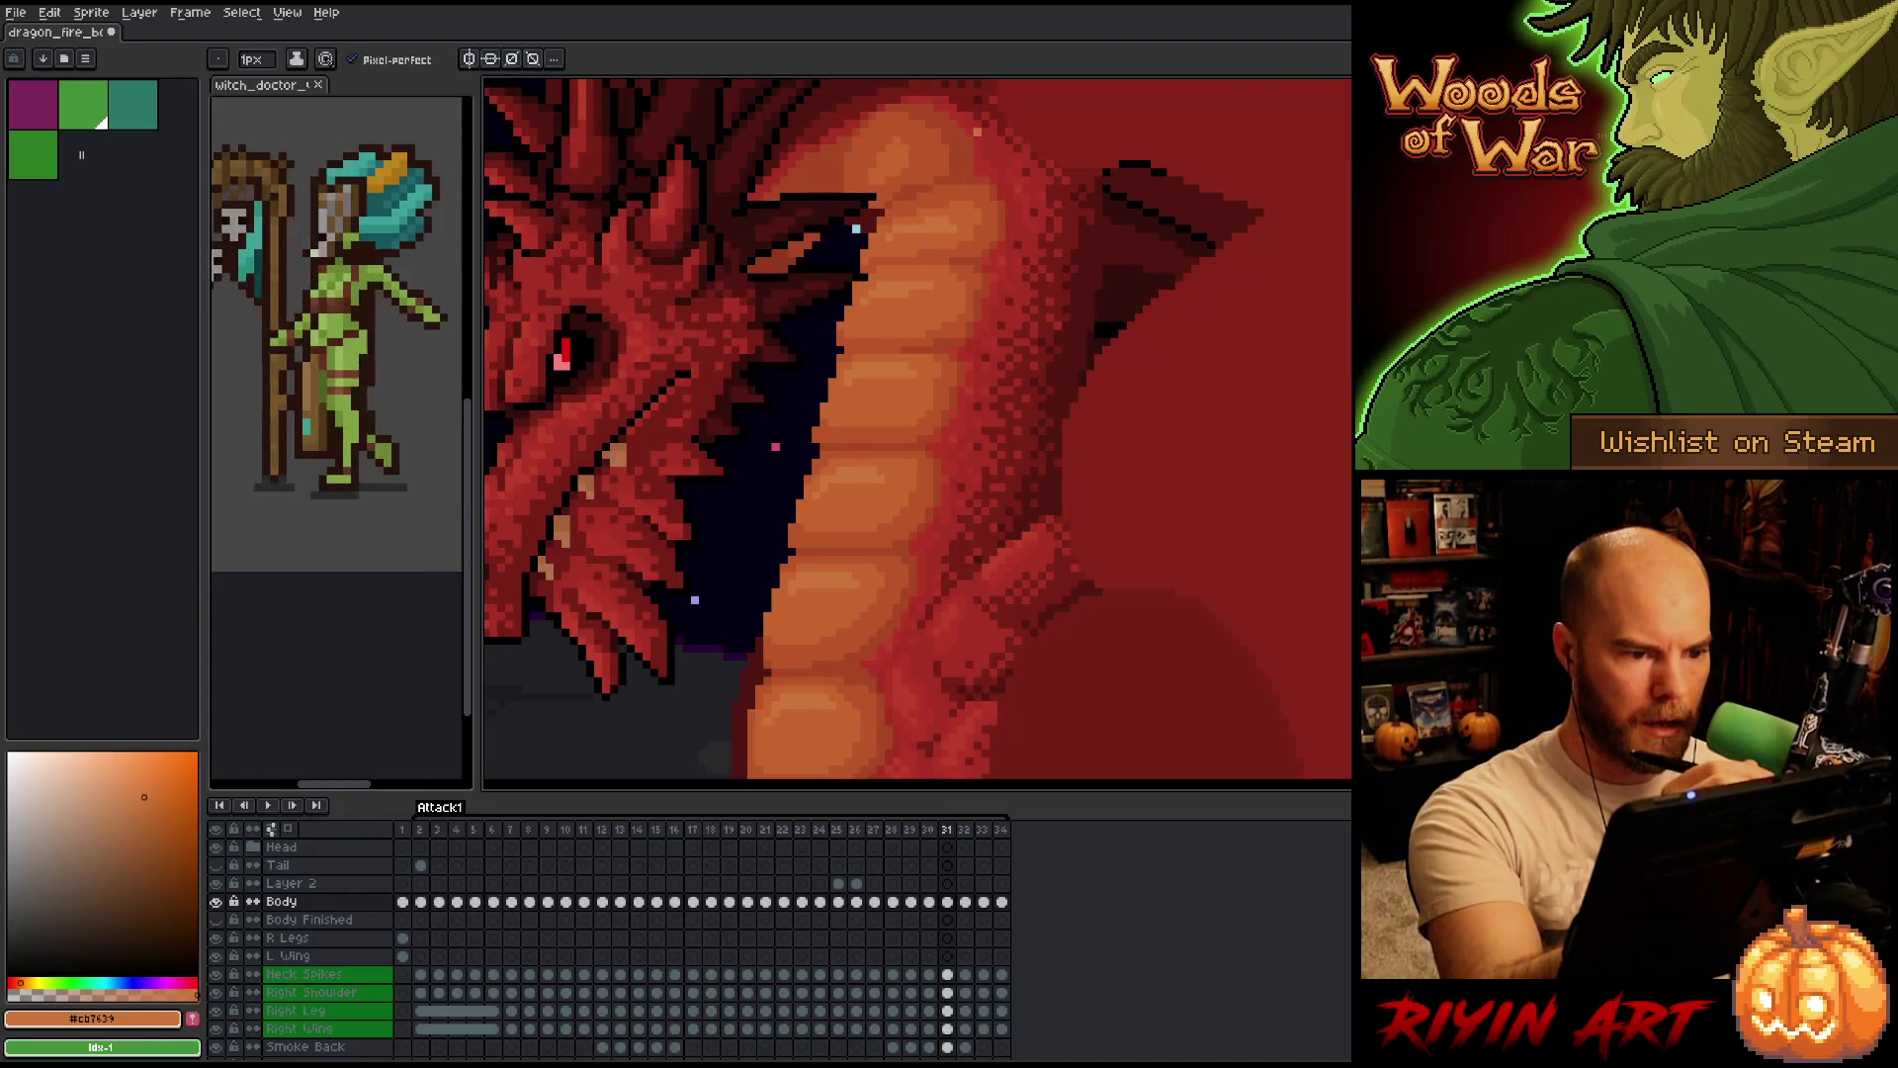
key(Right)
key(Left)
key(Left)
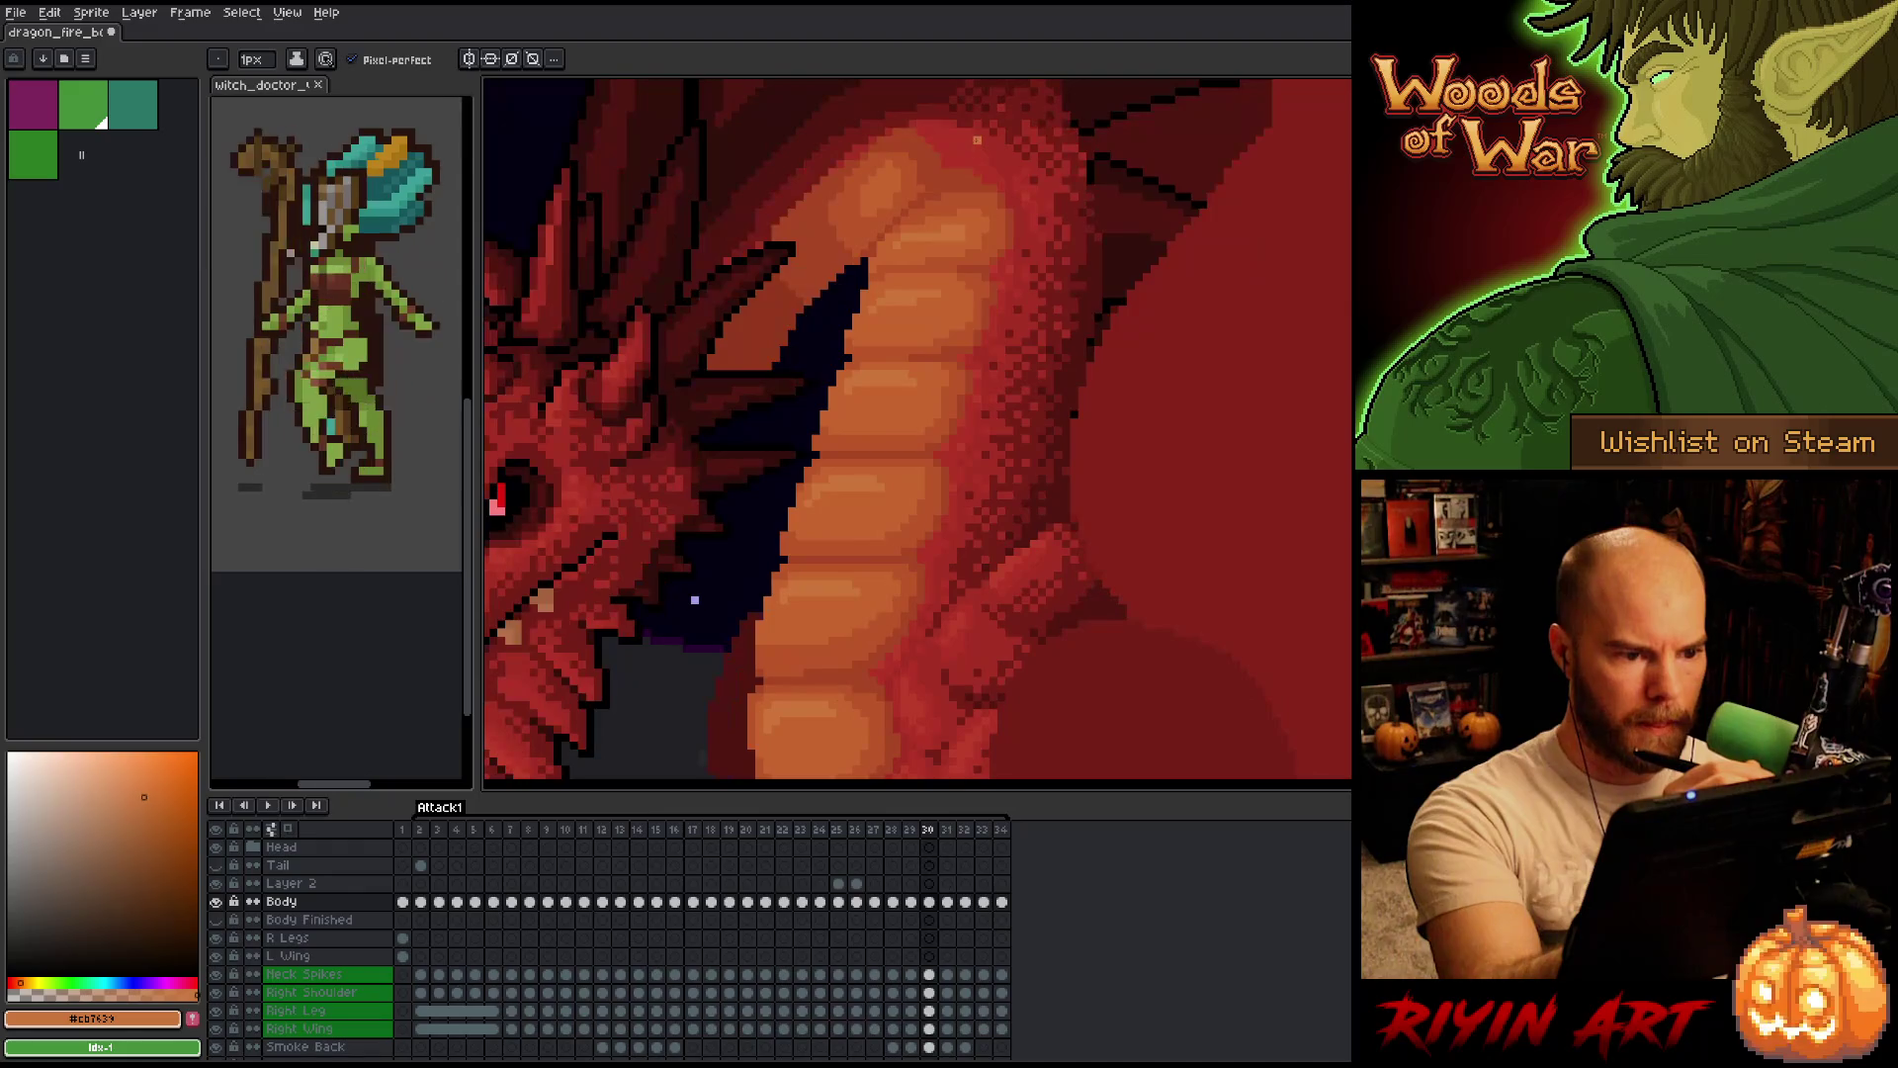
key(alt)
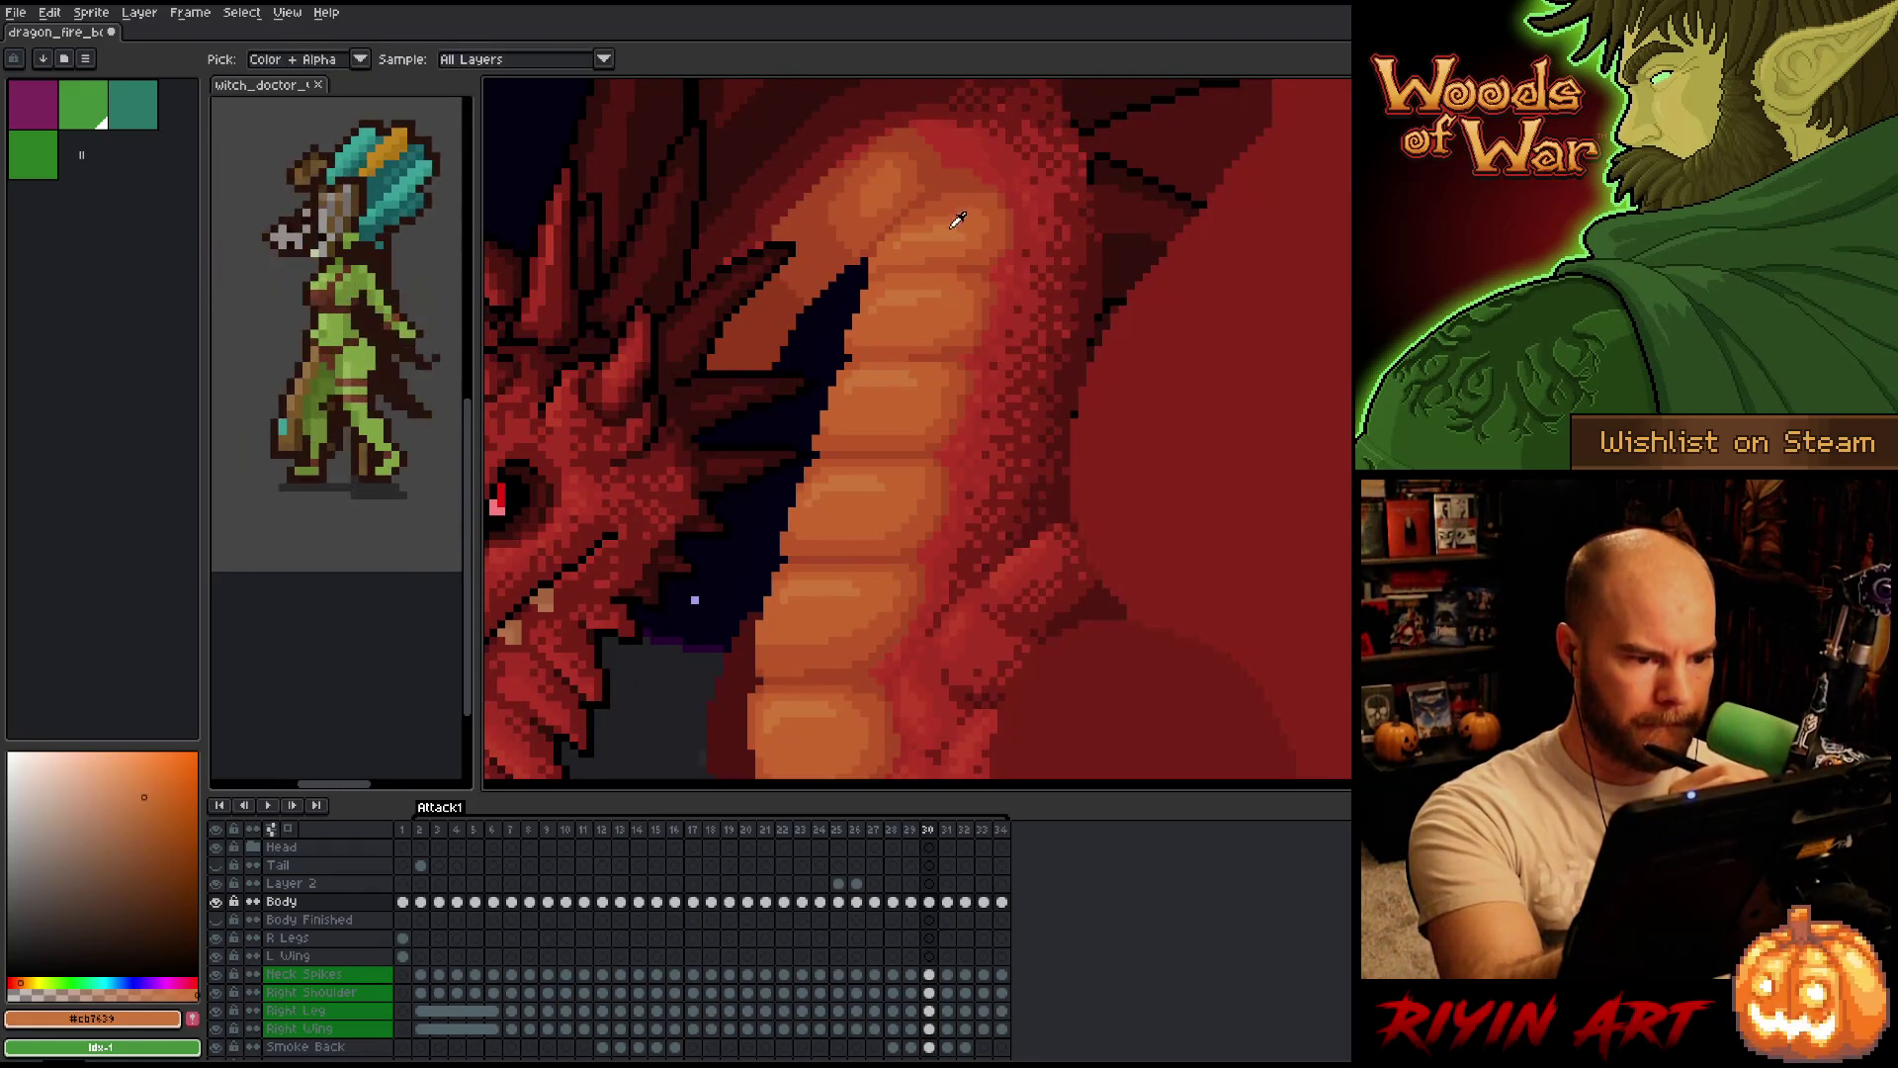
key(Left)
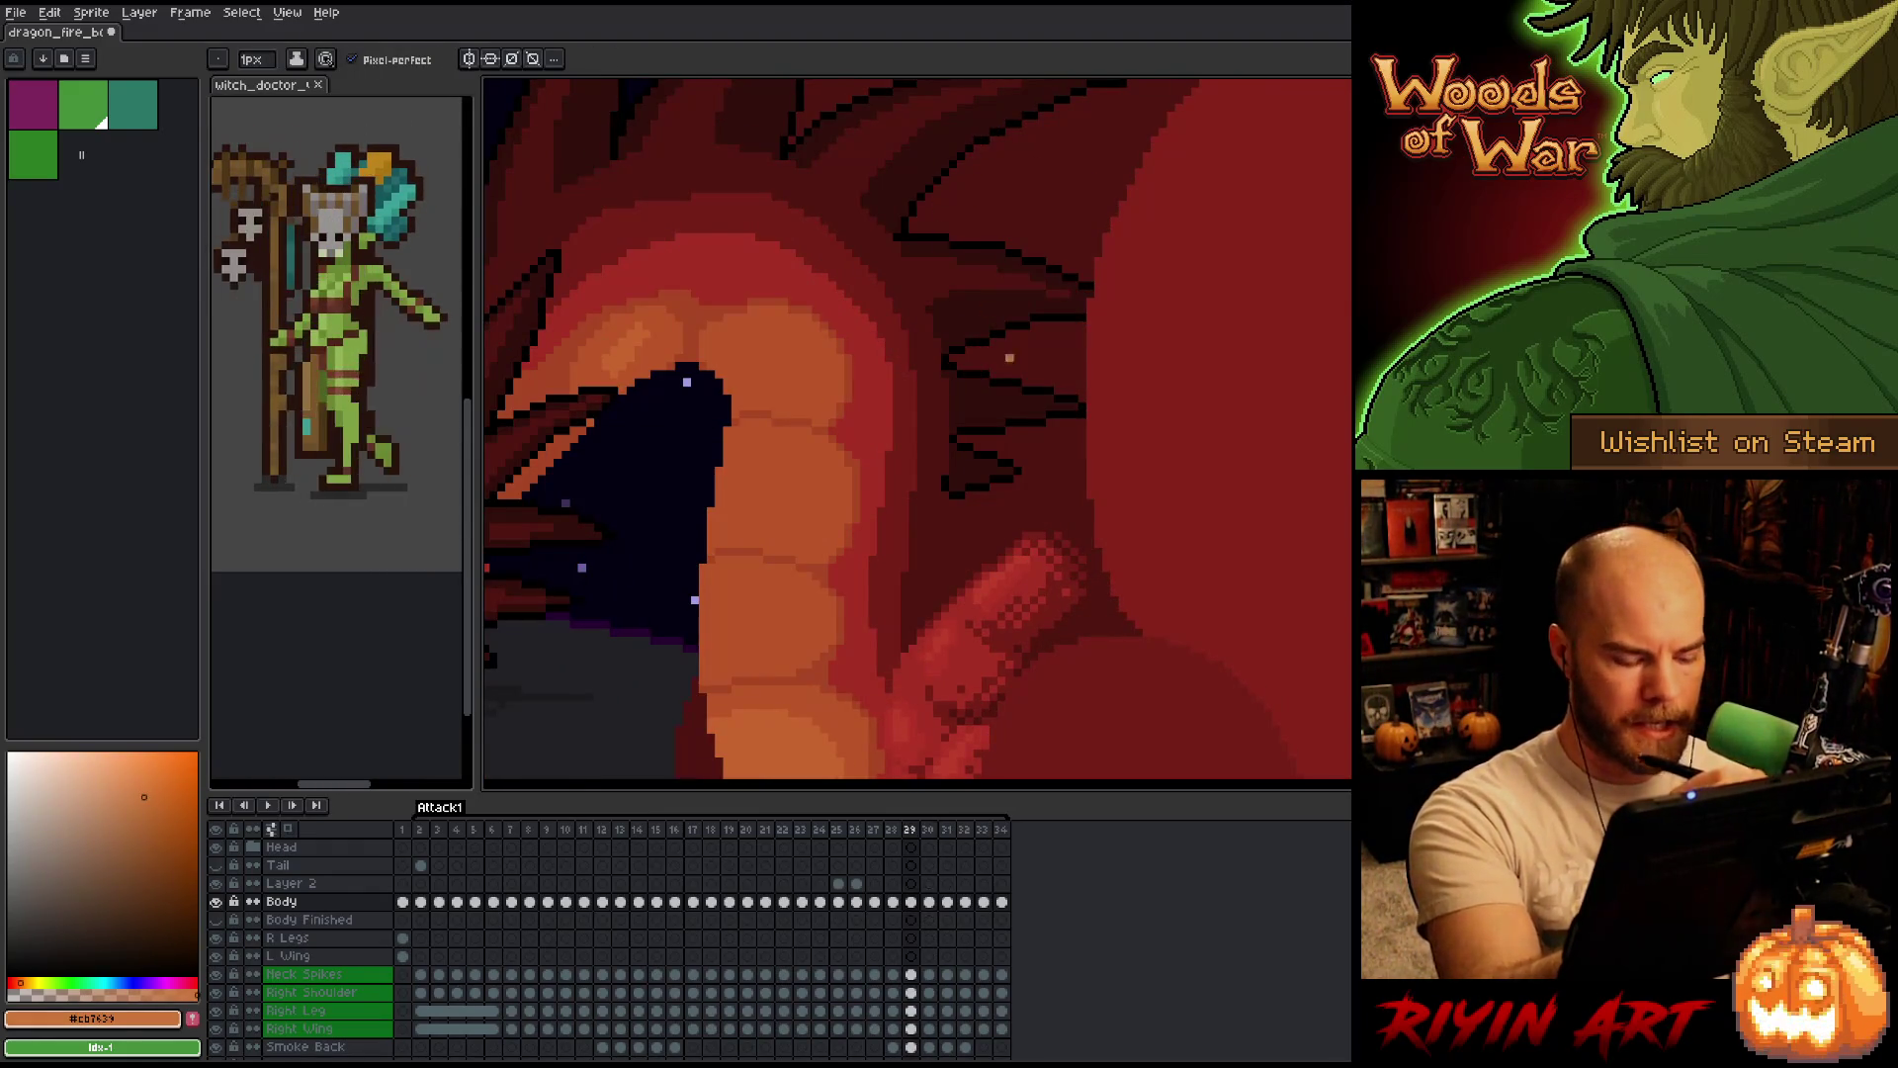
key(Right)
key(Right)
key(Right)
key(Left)
On frame 30, sample the dark and bright neck reds and a belly orange for shading.
key(Left)
key(Right)
key(Right)
key(Left)
key(Left)
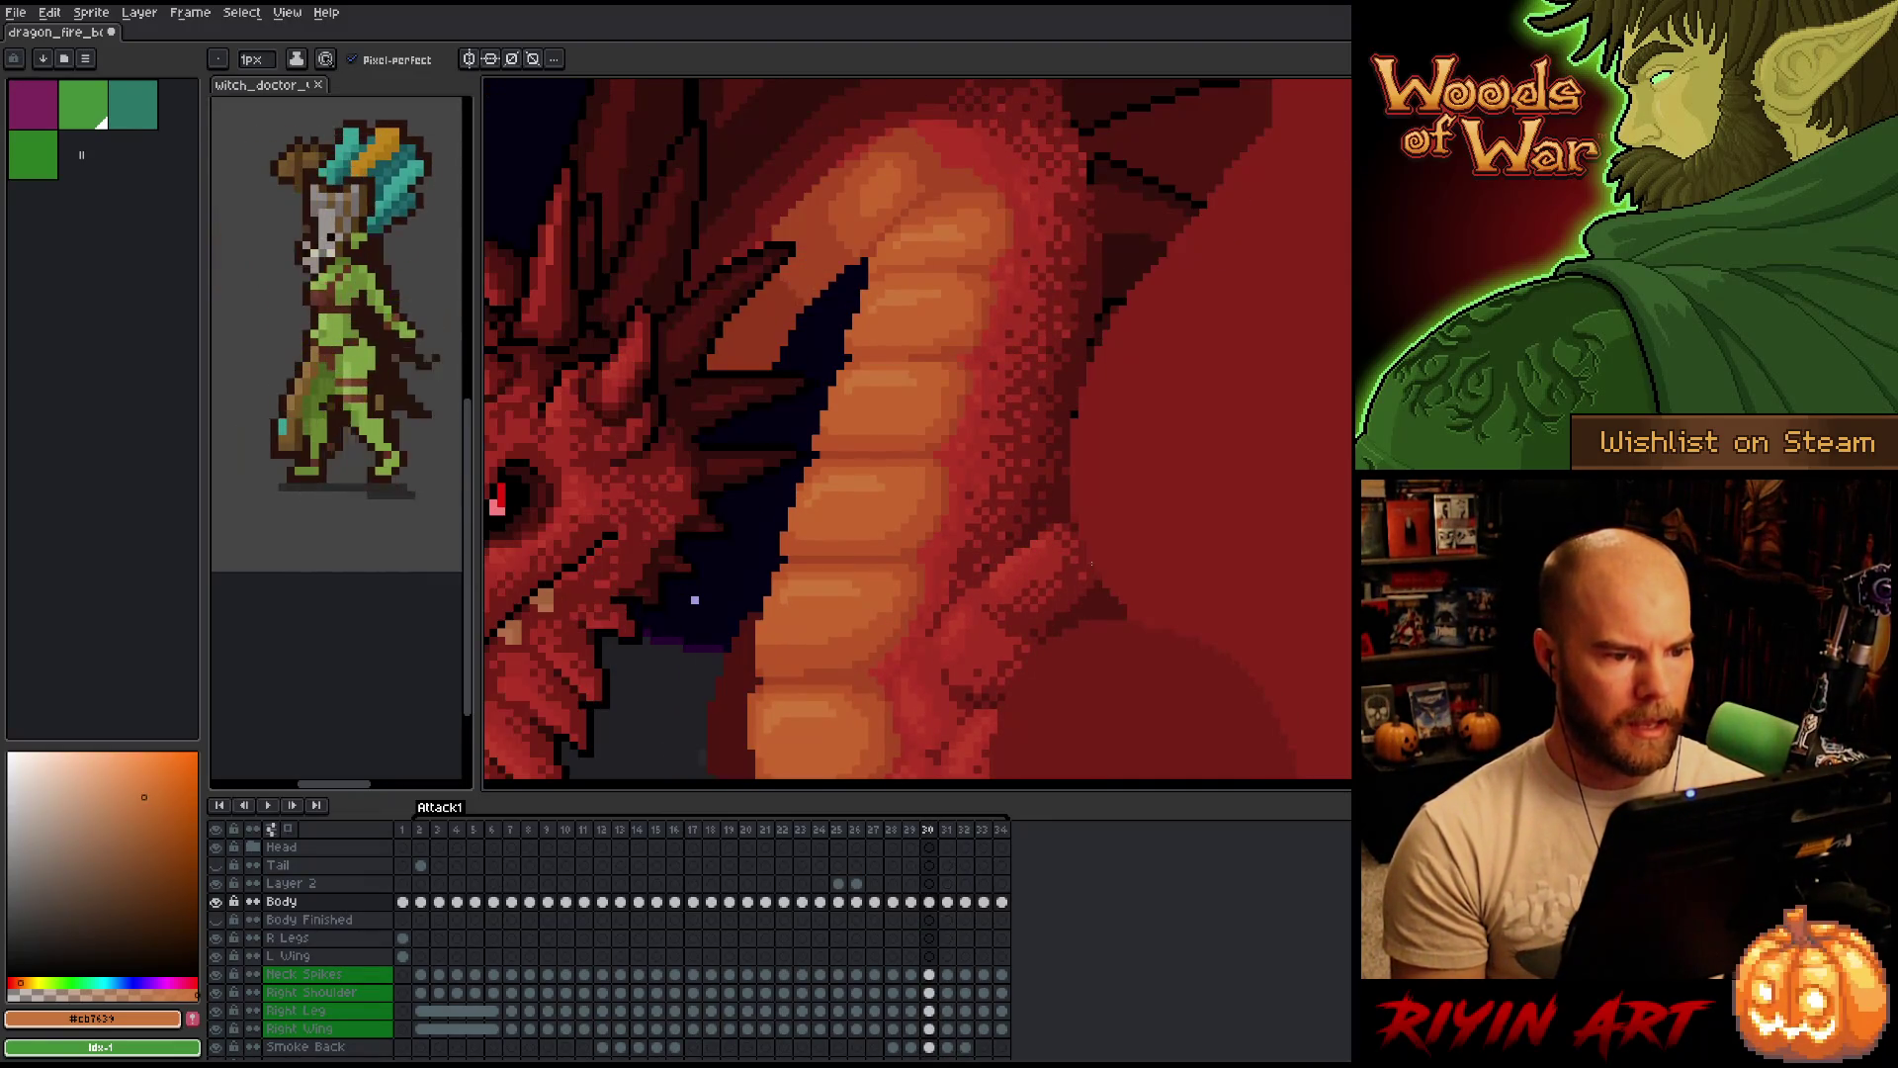
key(Right)
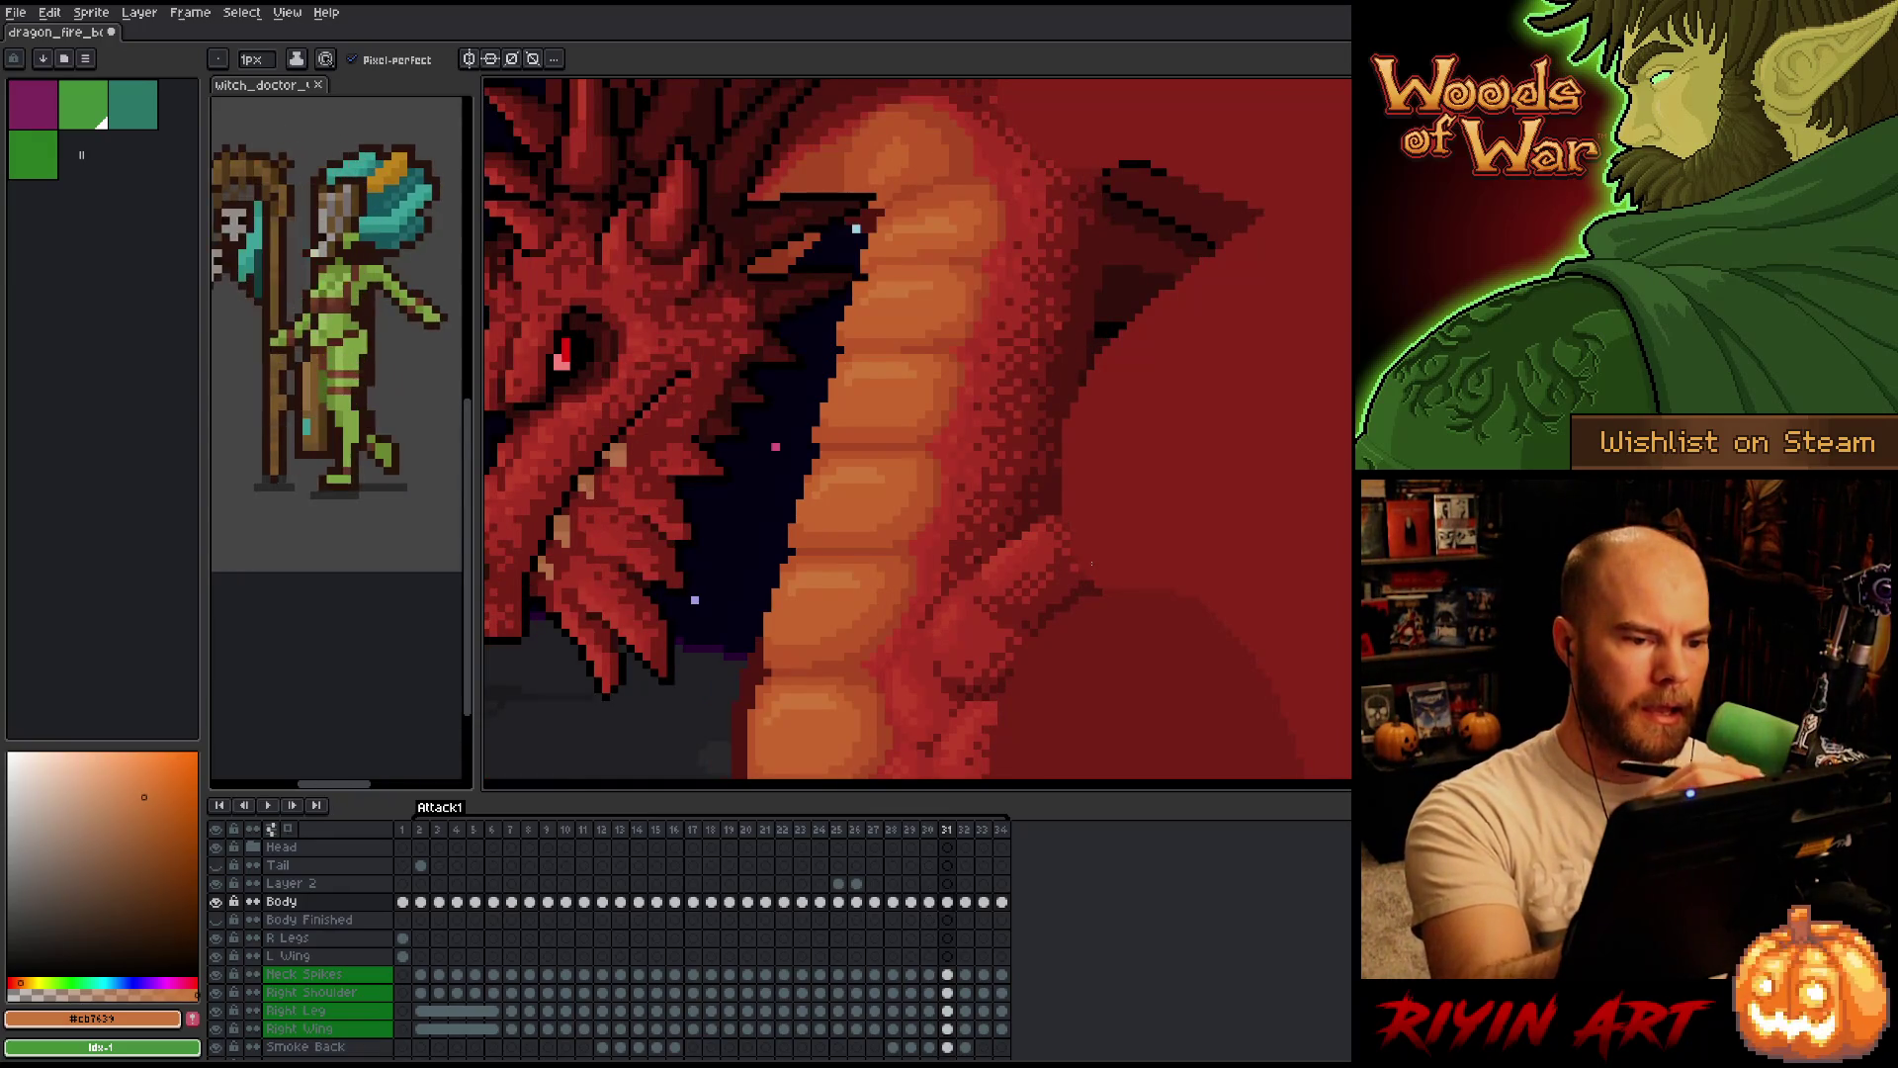
key(Left)
alt+click(979, 170)
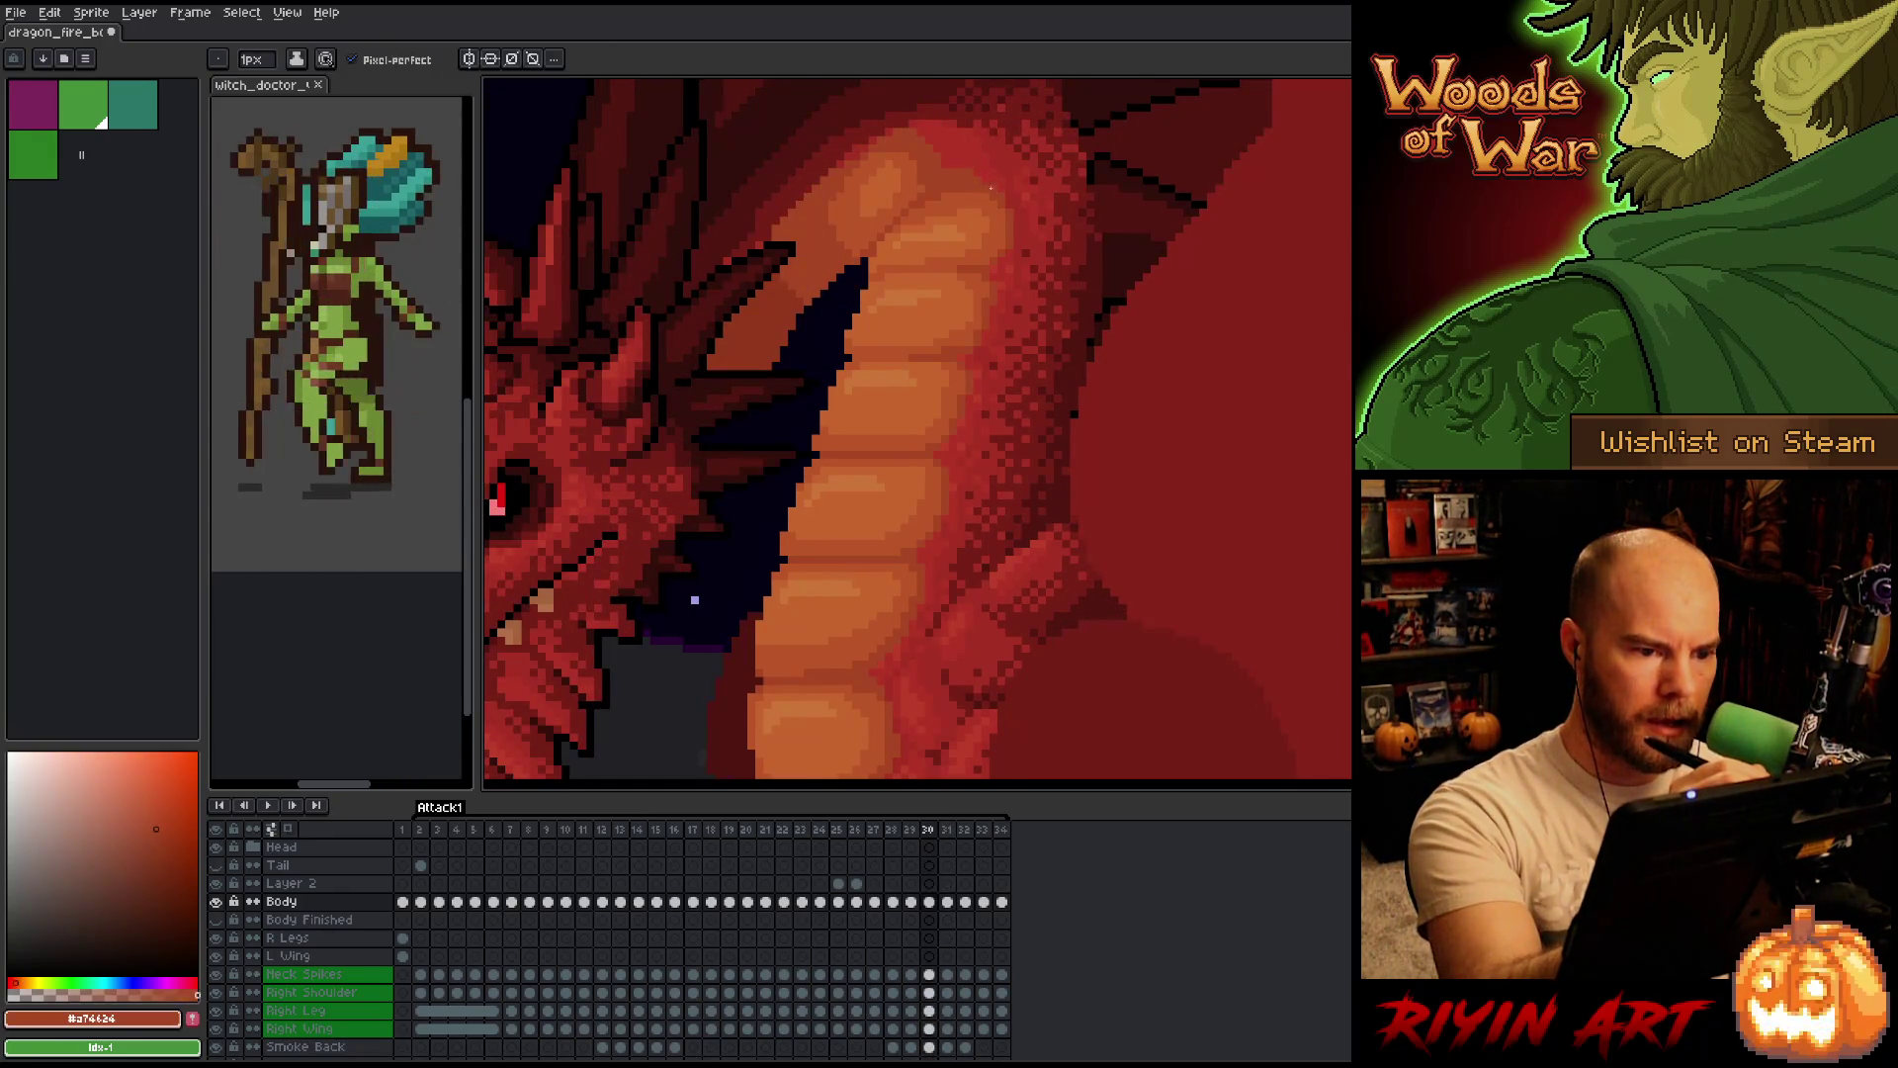
alt+click(972, 174)
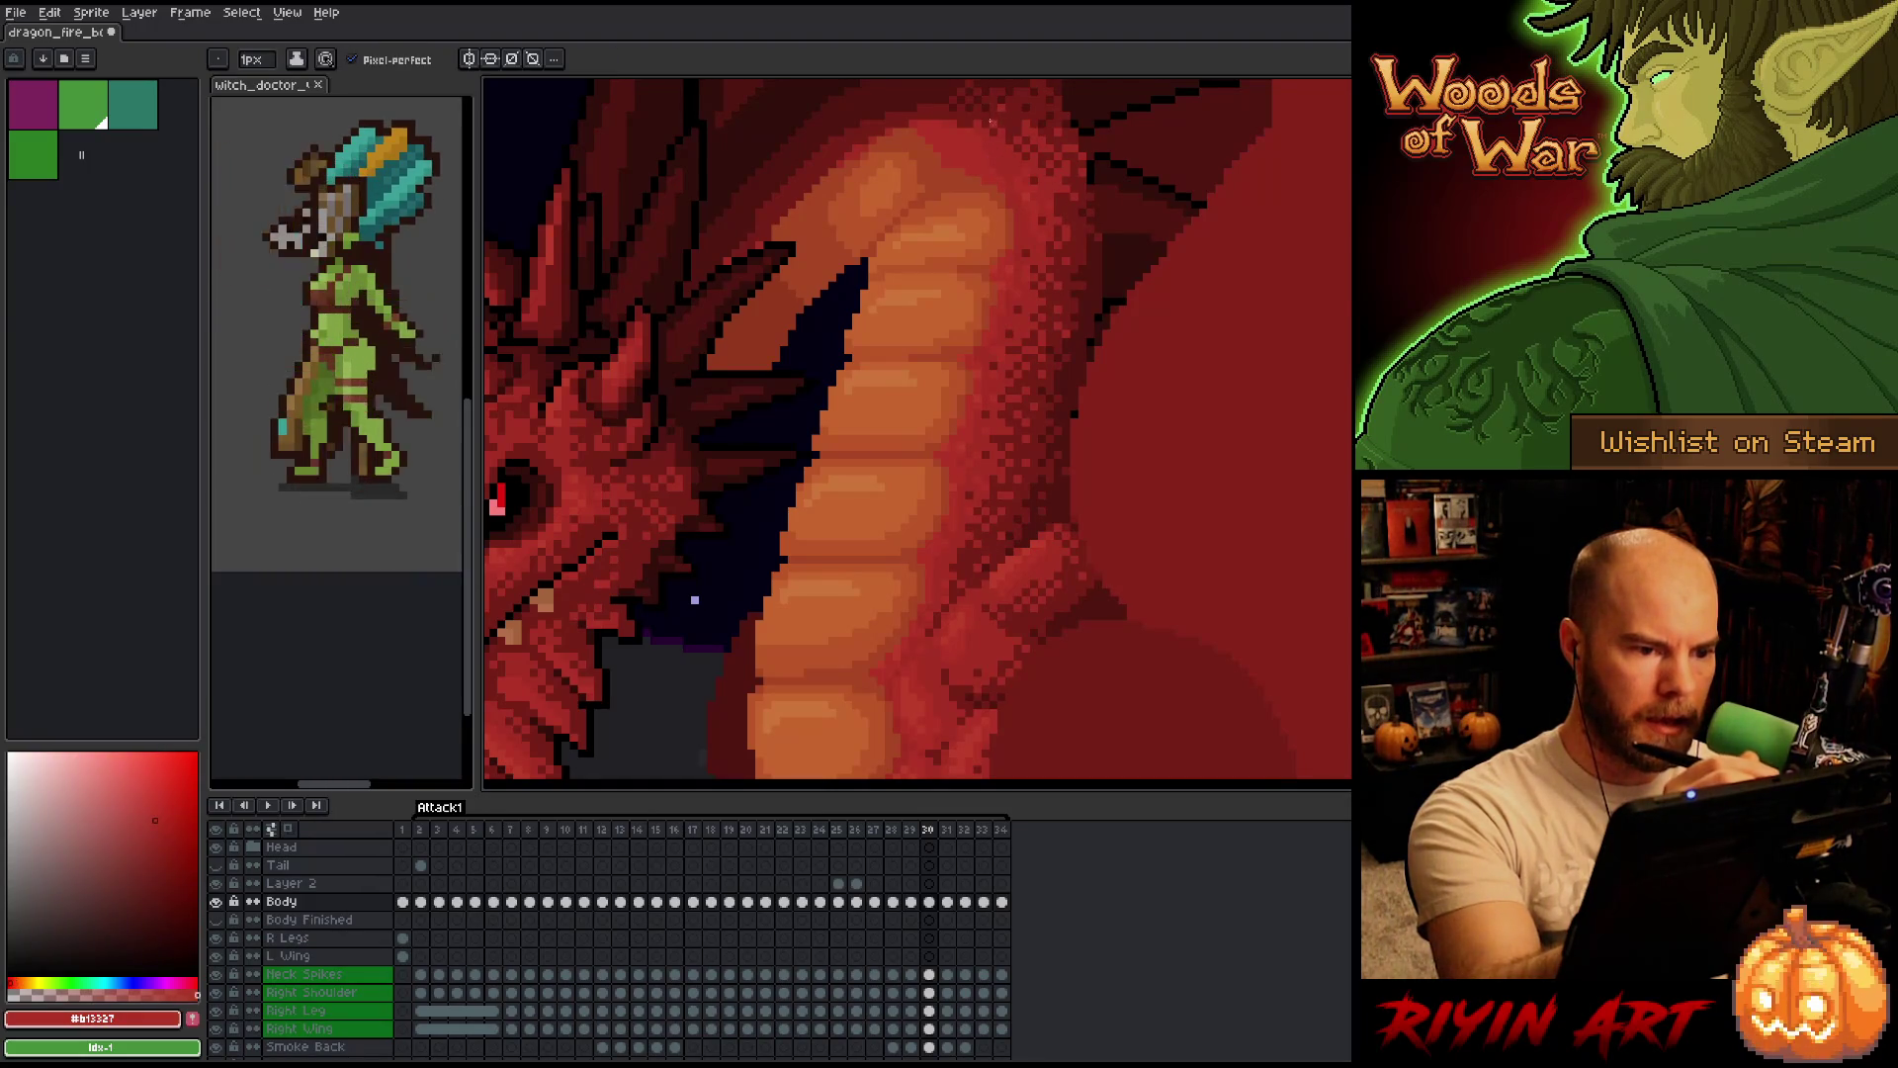
alt+click(961, 161)
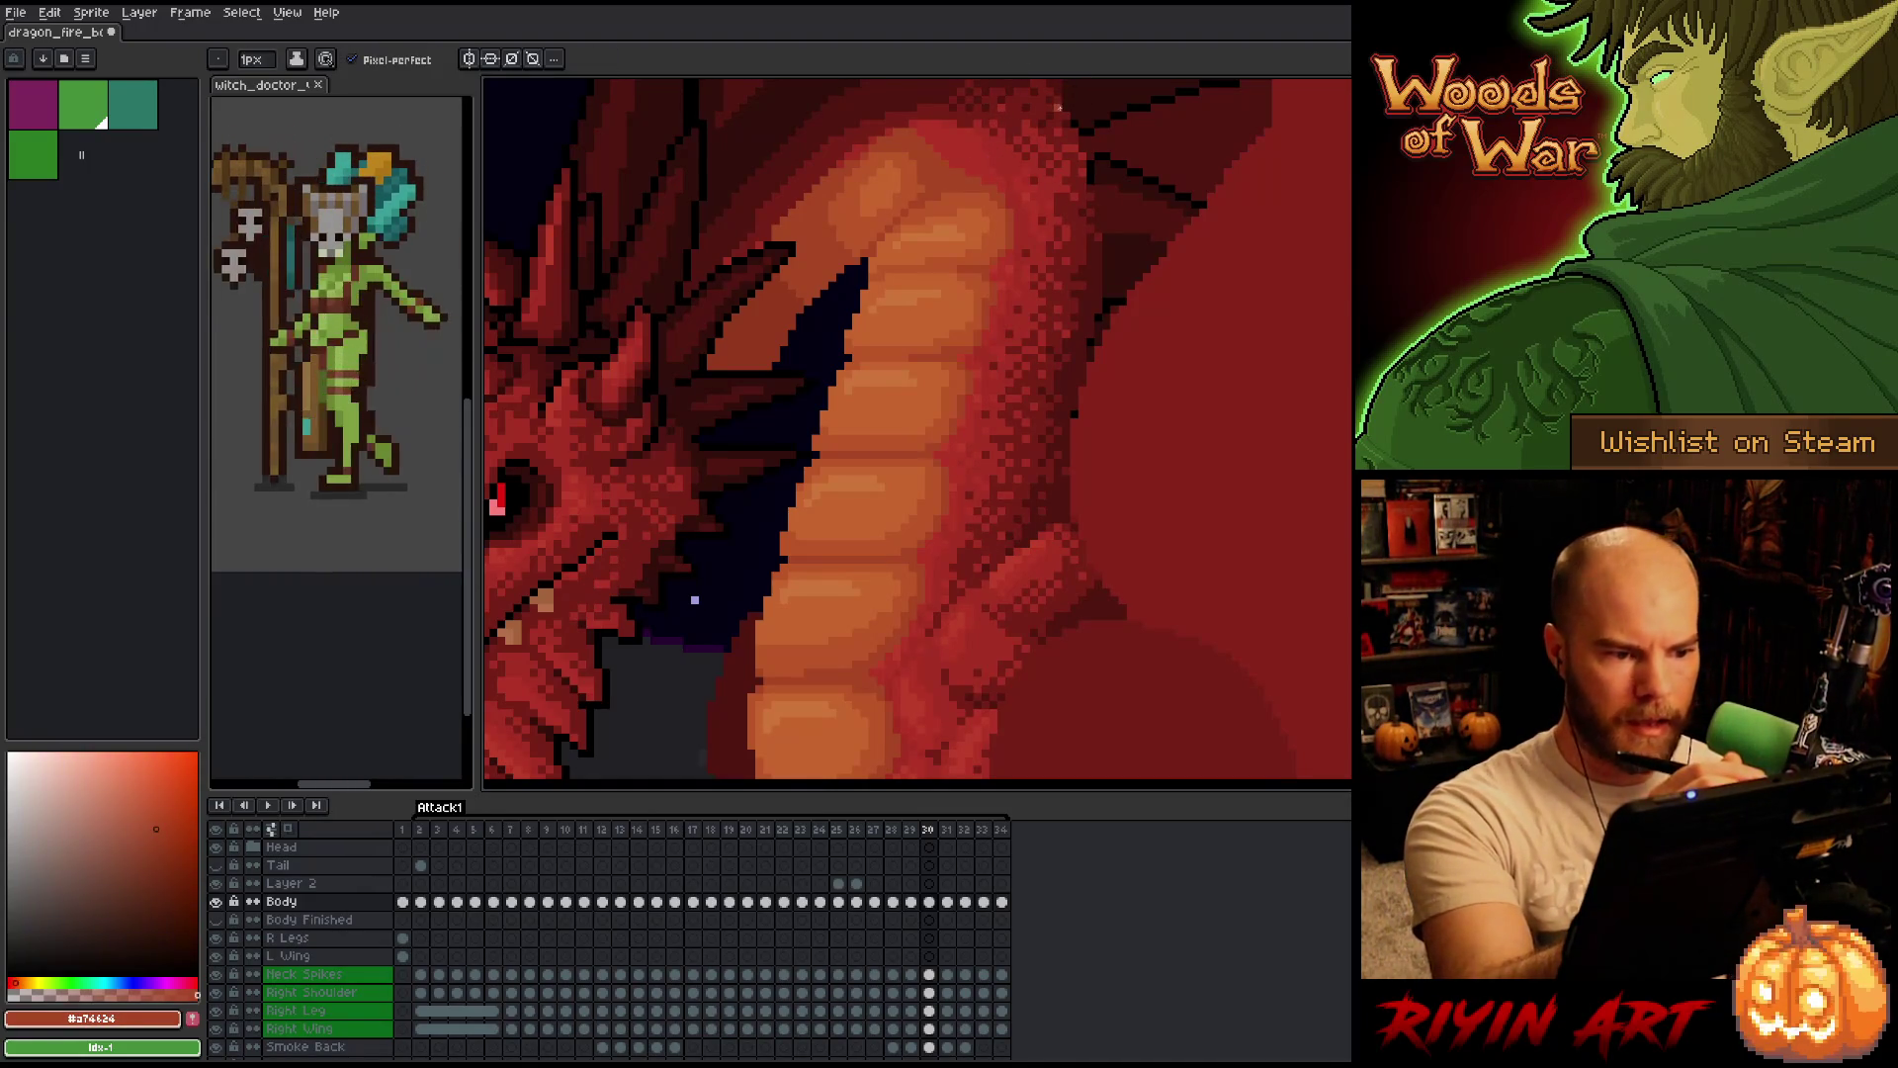
key(Right)
key(Left)
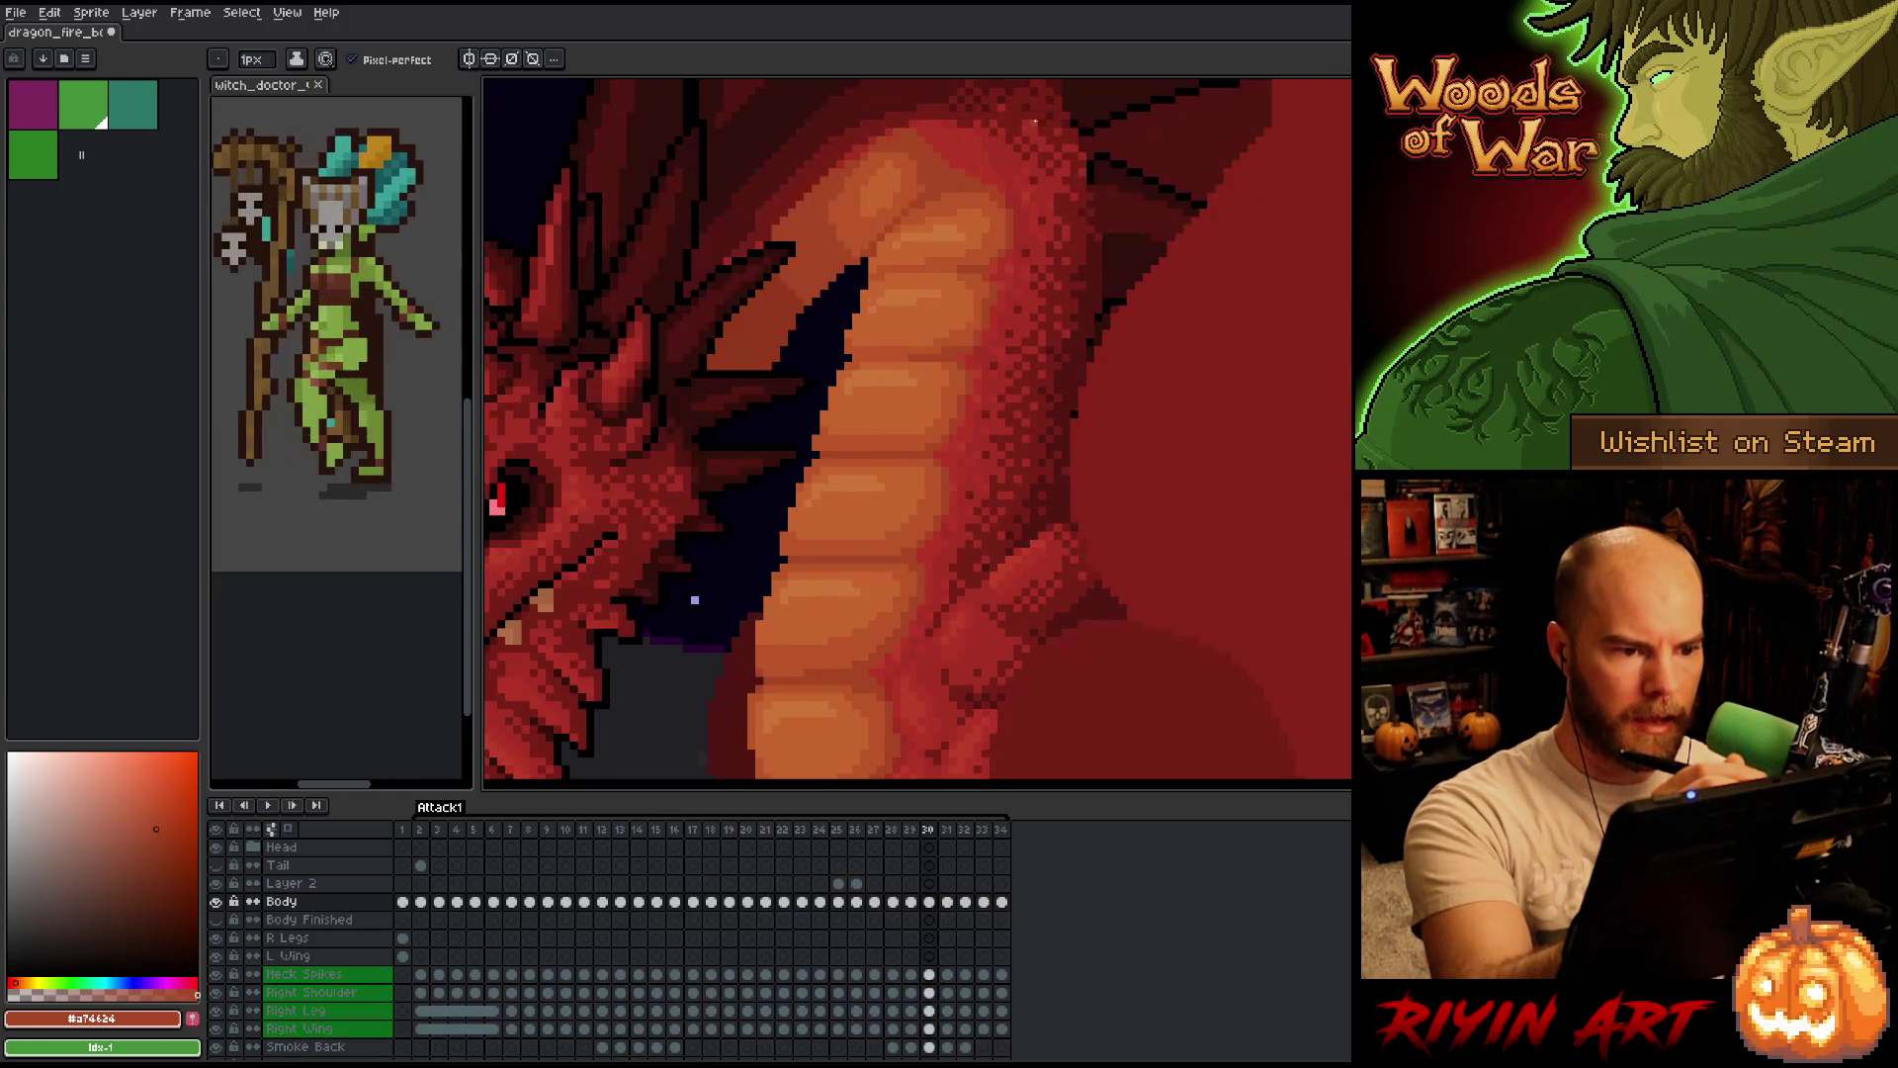
alt+click(921, 174)
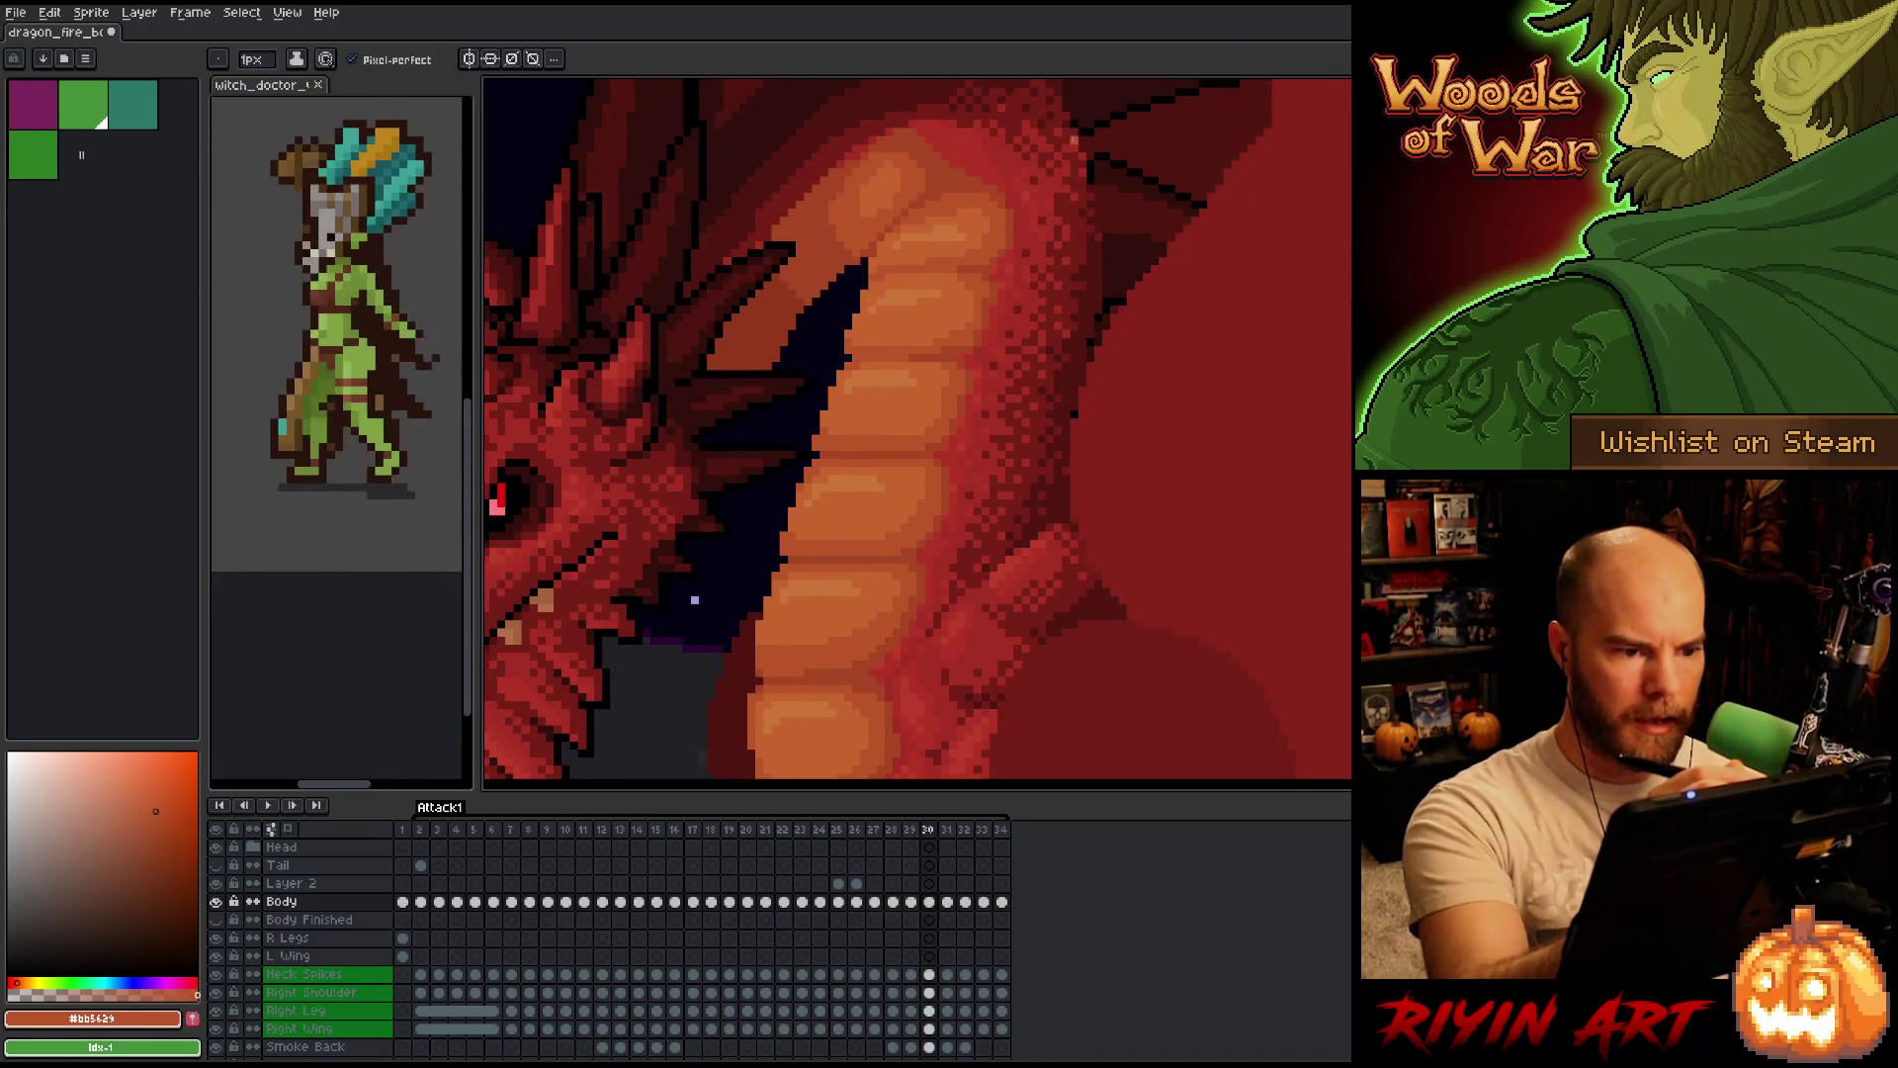
Step slowly through frames 31, 32 and 33 to compare the neck shading, returning to frame 32.
key(Right)
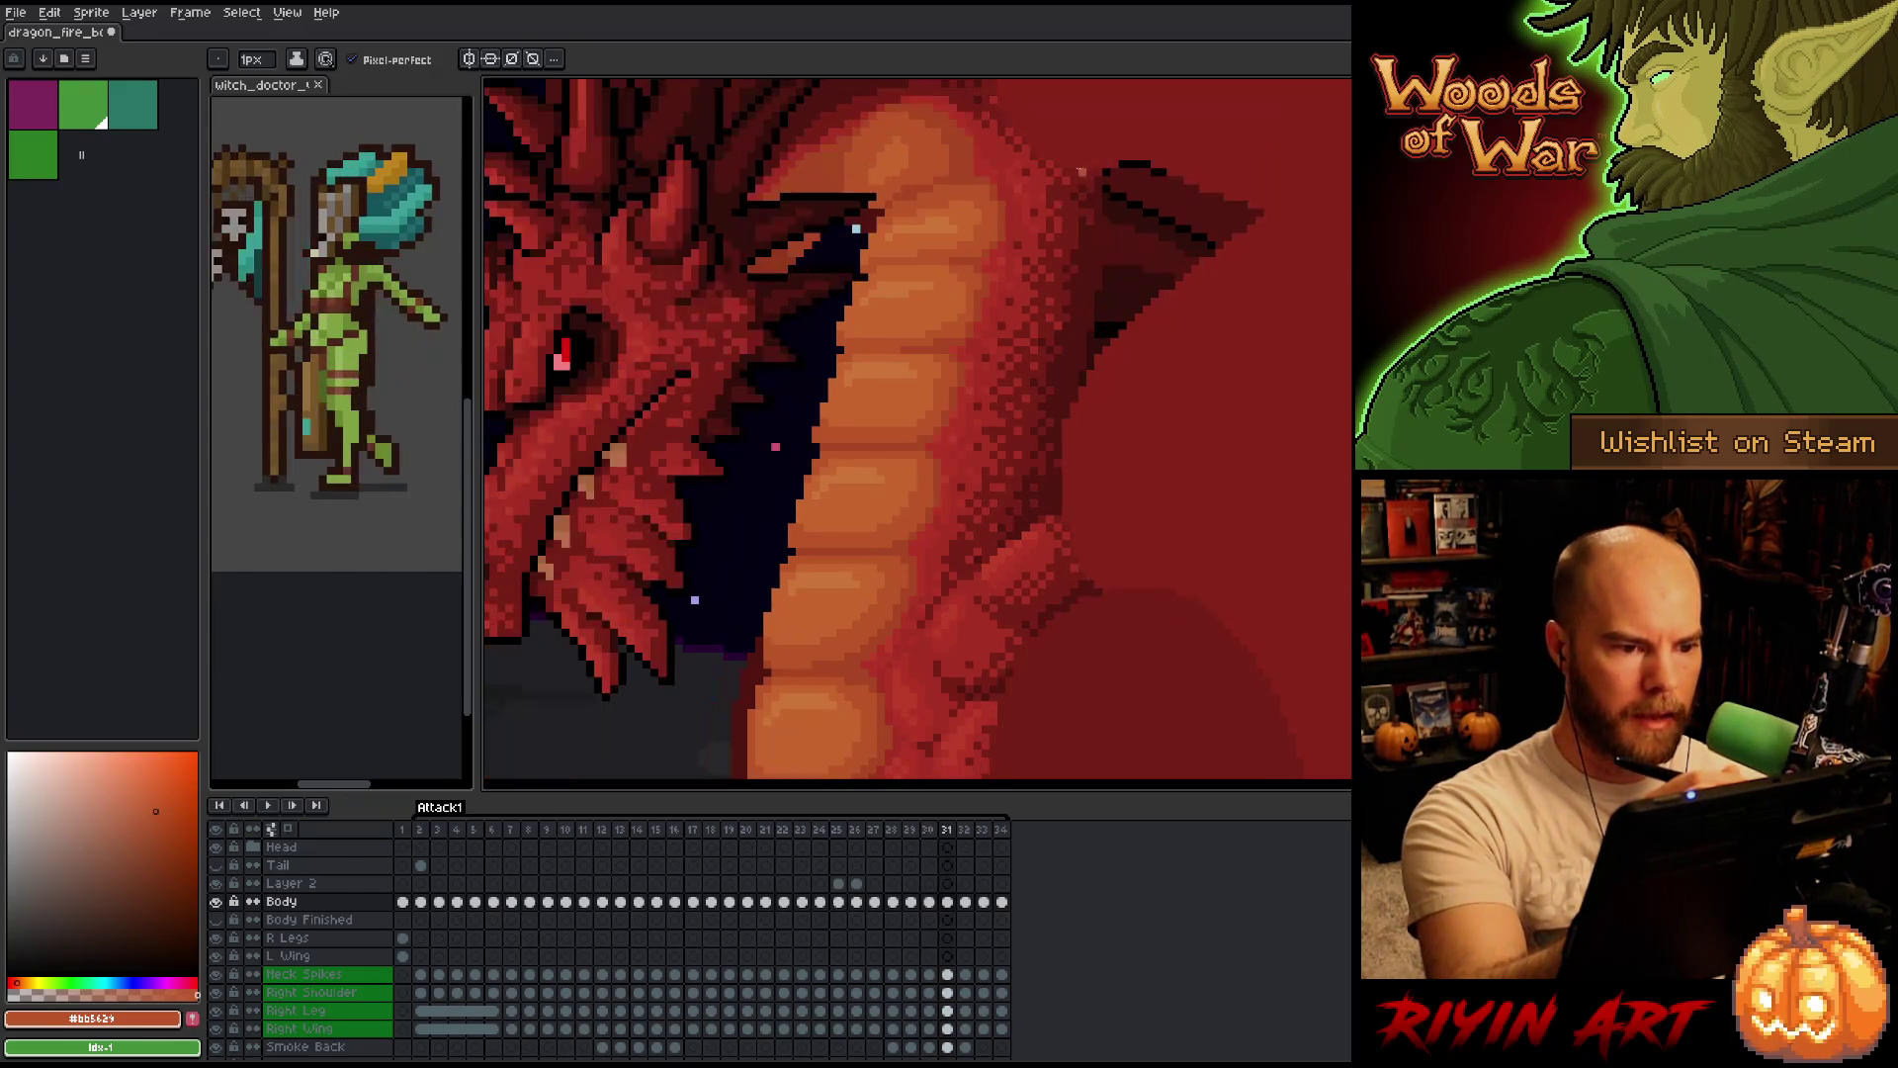
key(Right)
key(Left)
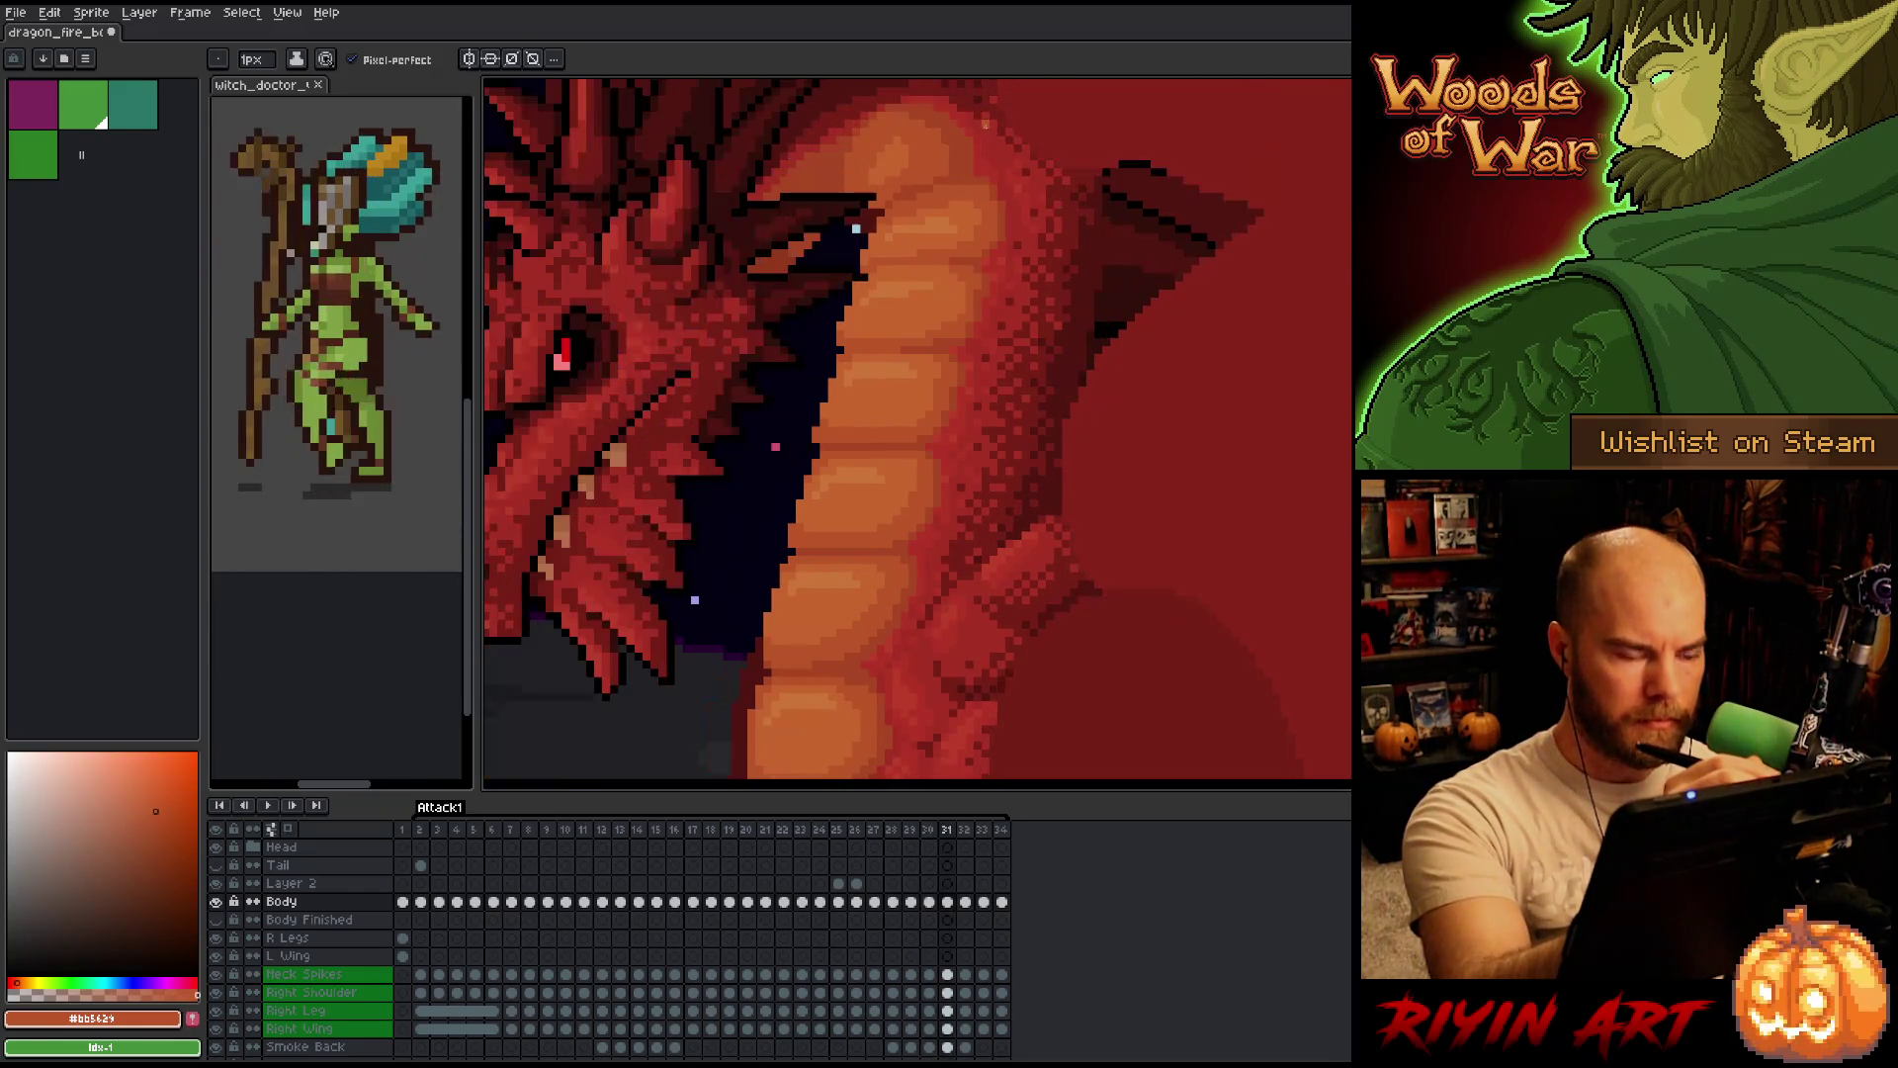
key(Right)
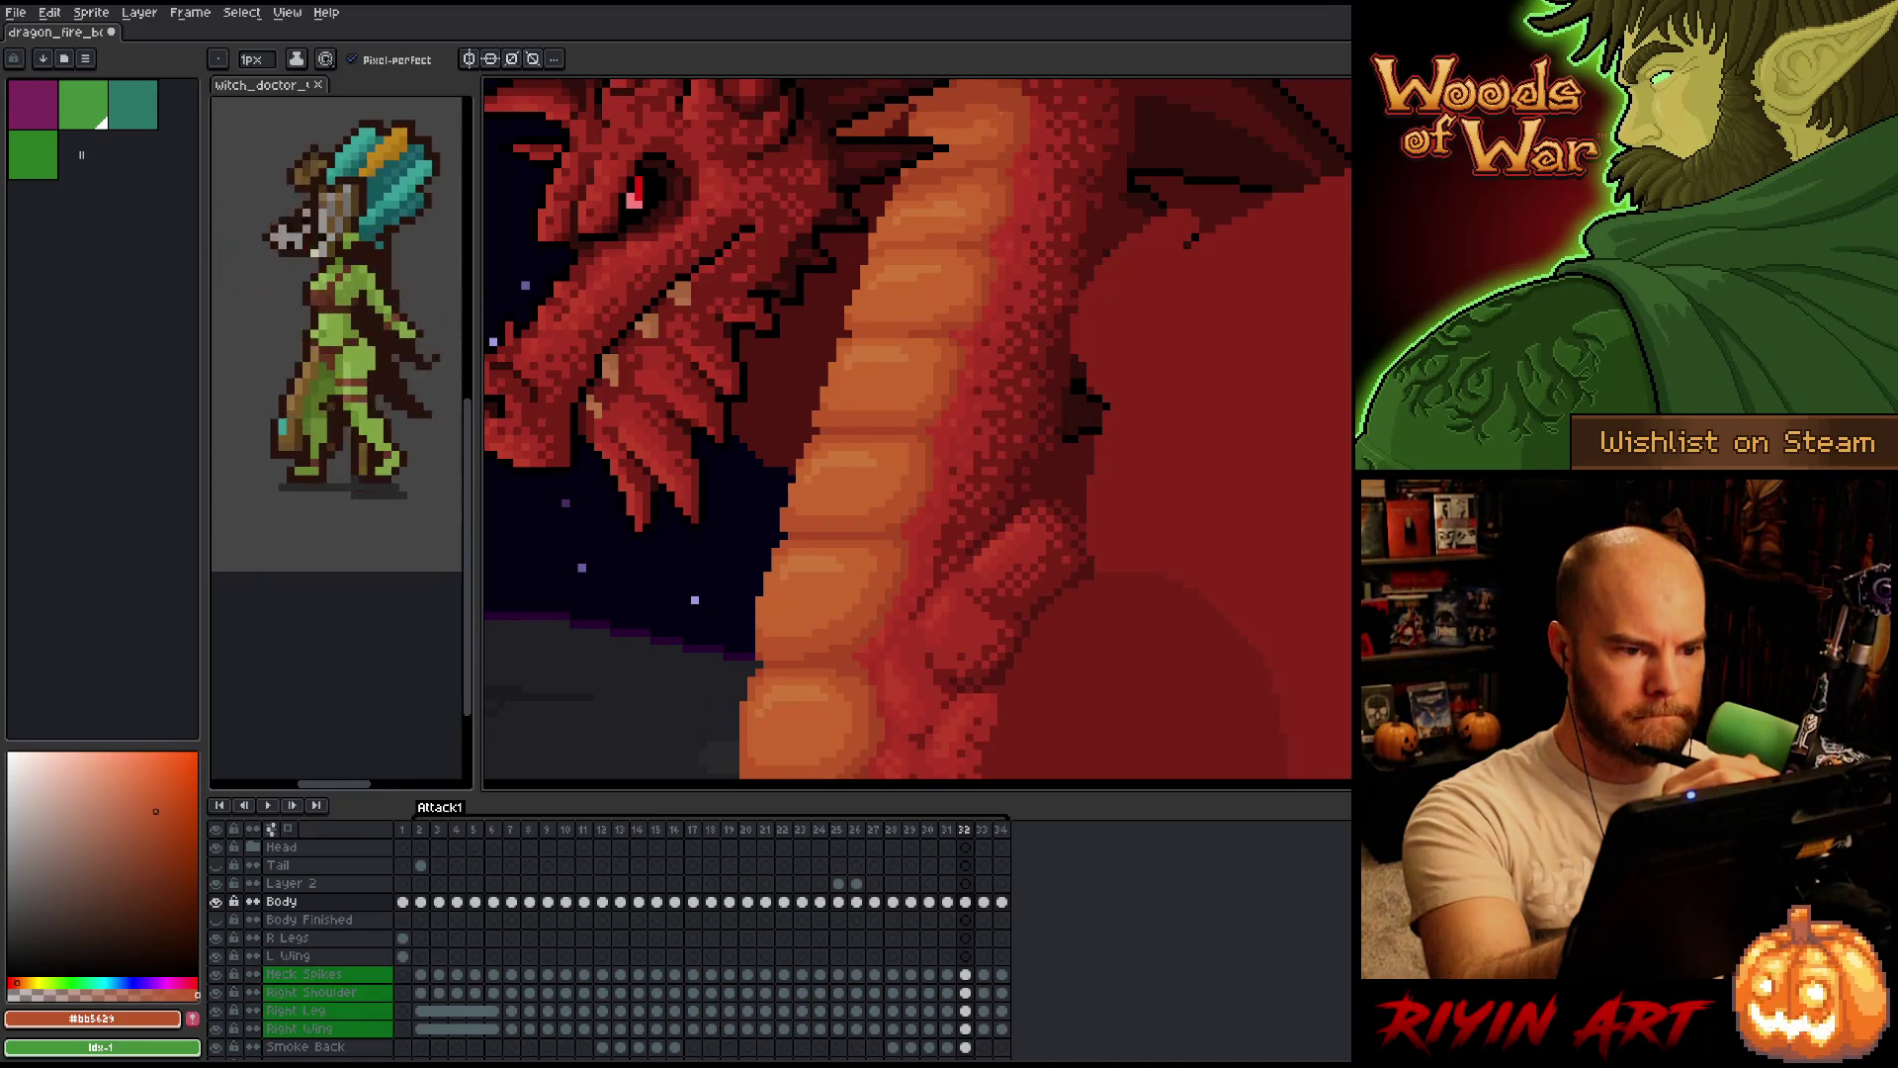
key(Left)
key(Right)
key(Left)
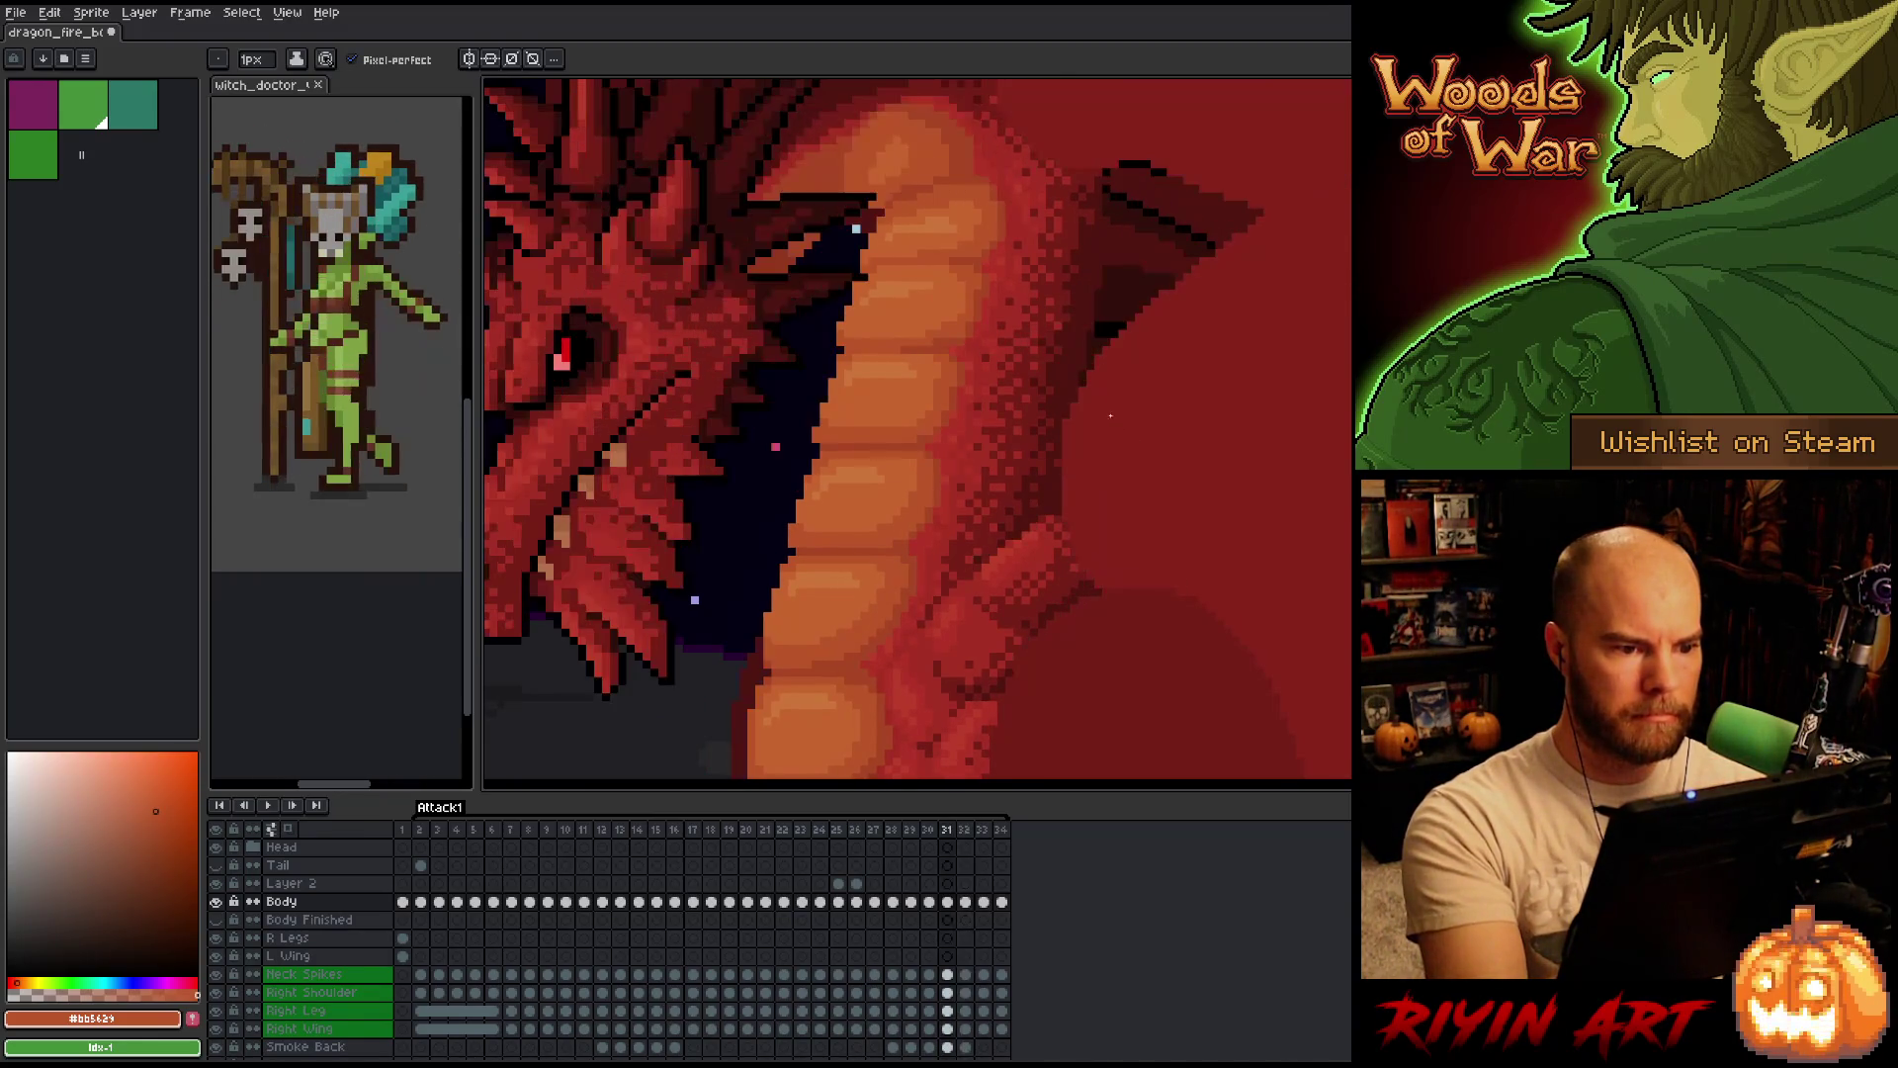
key(Right)
key(Right)
key(Left)
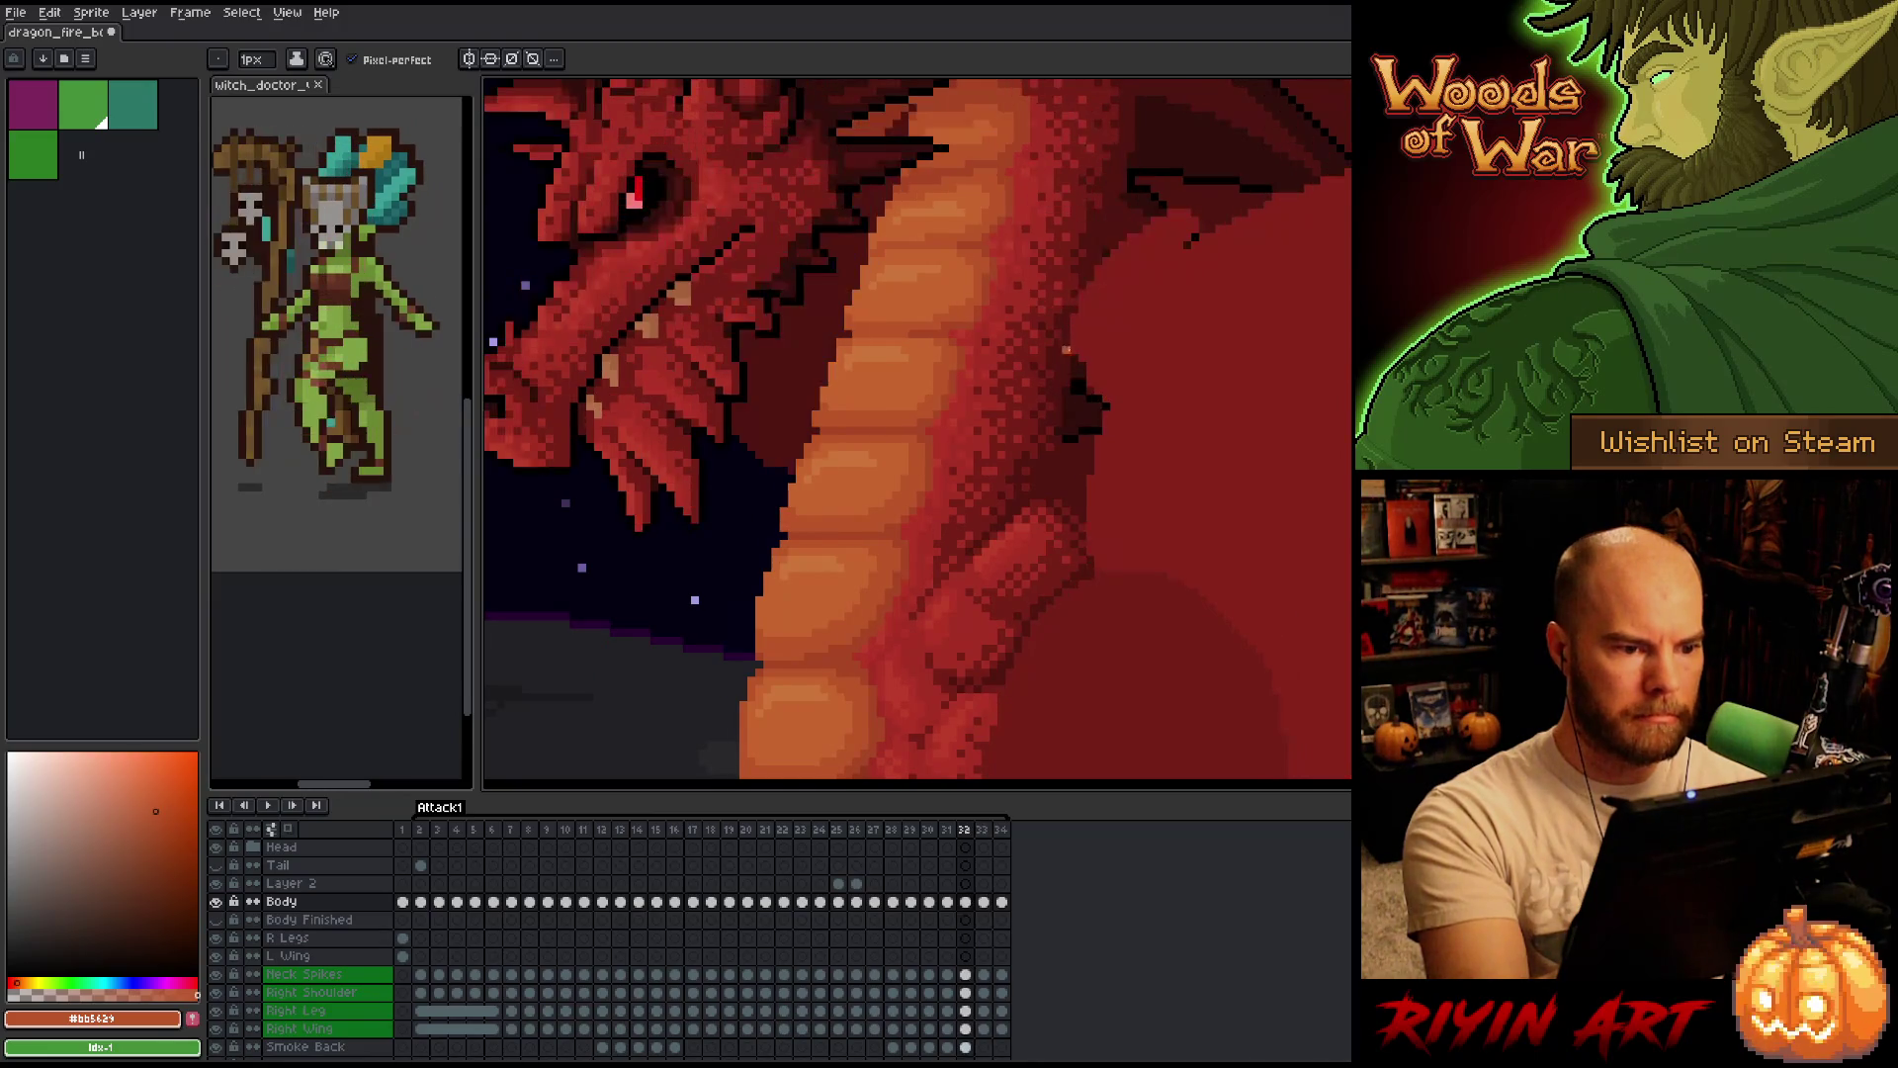
key(Left)
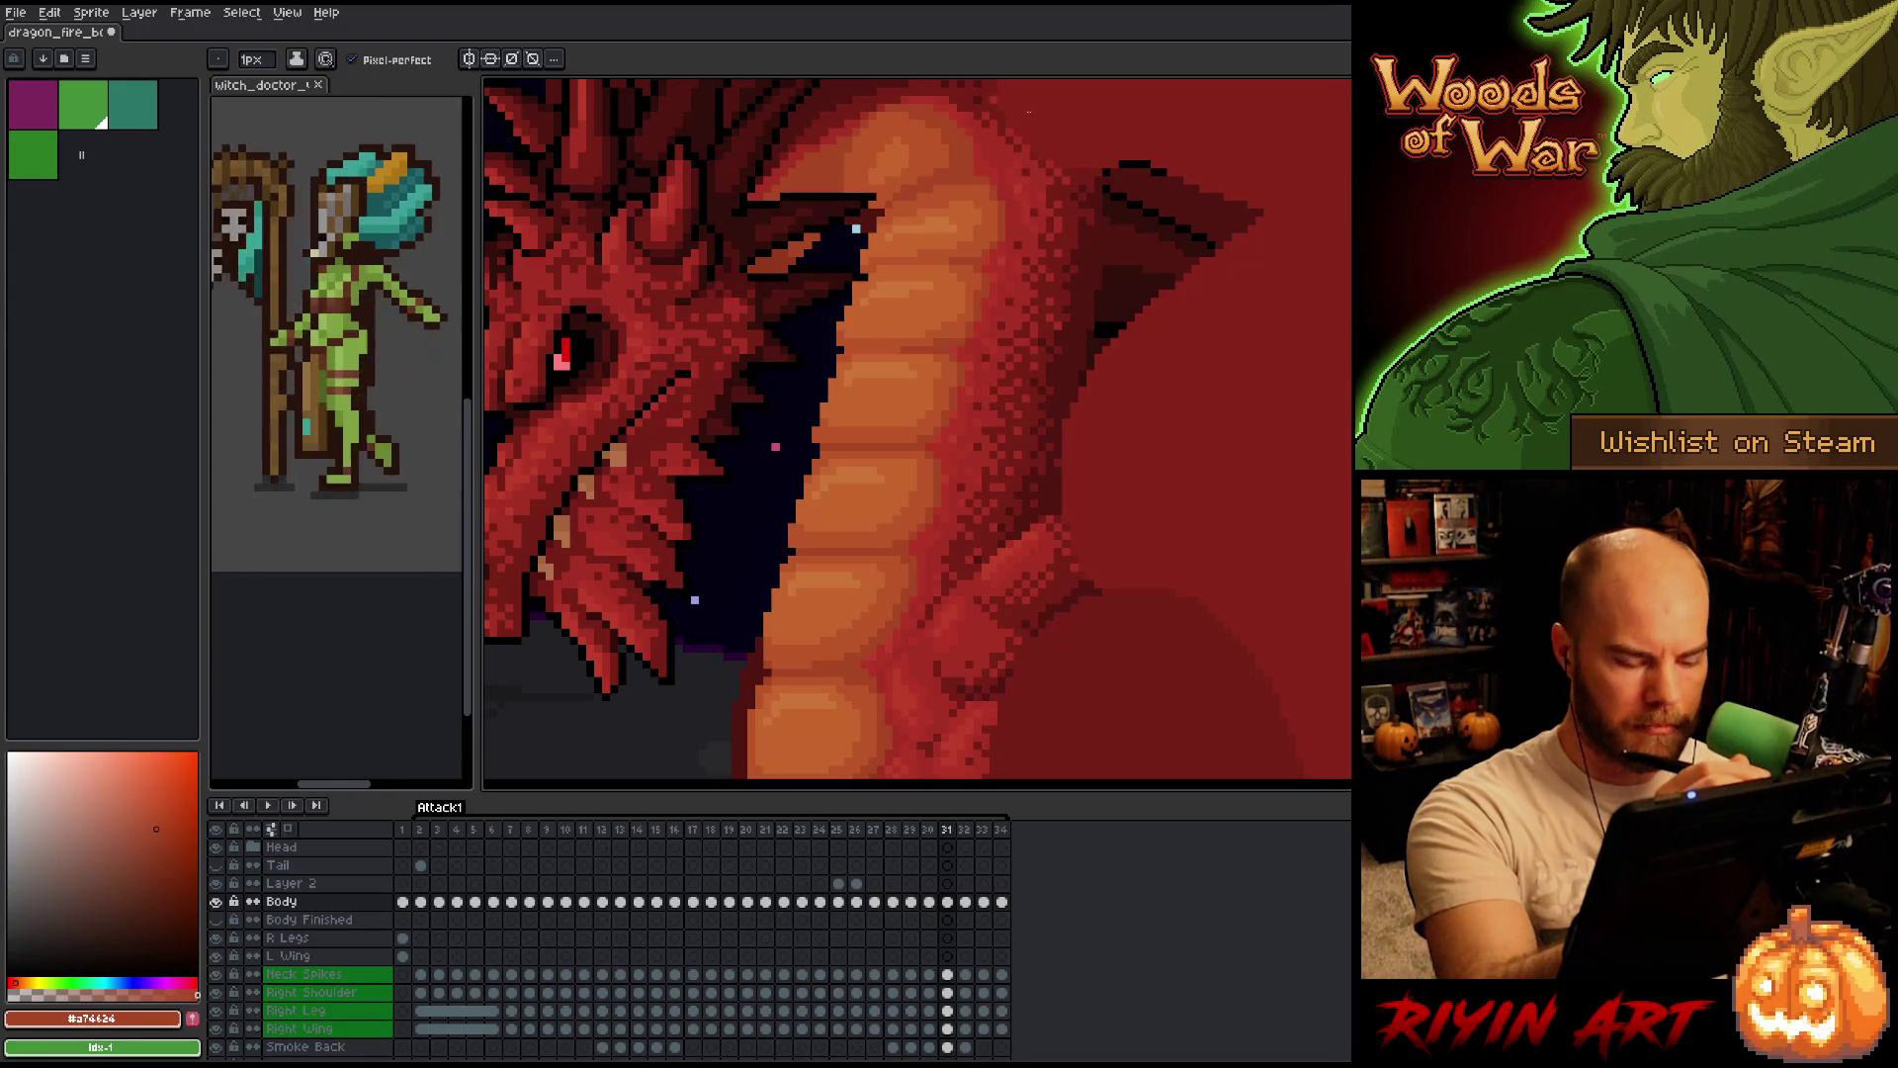
key(Right)
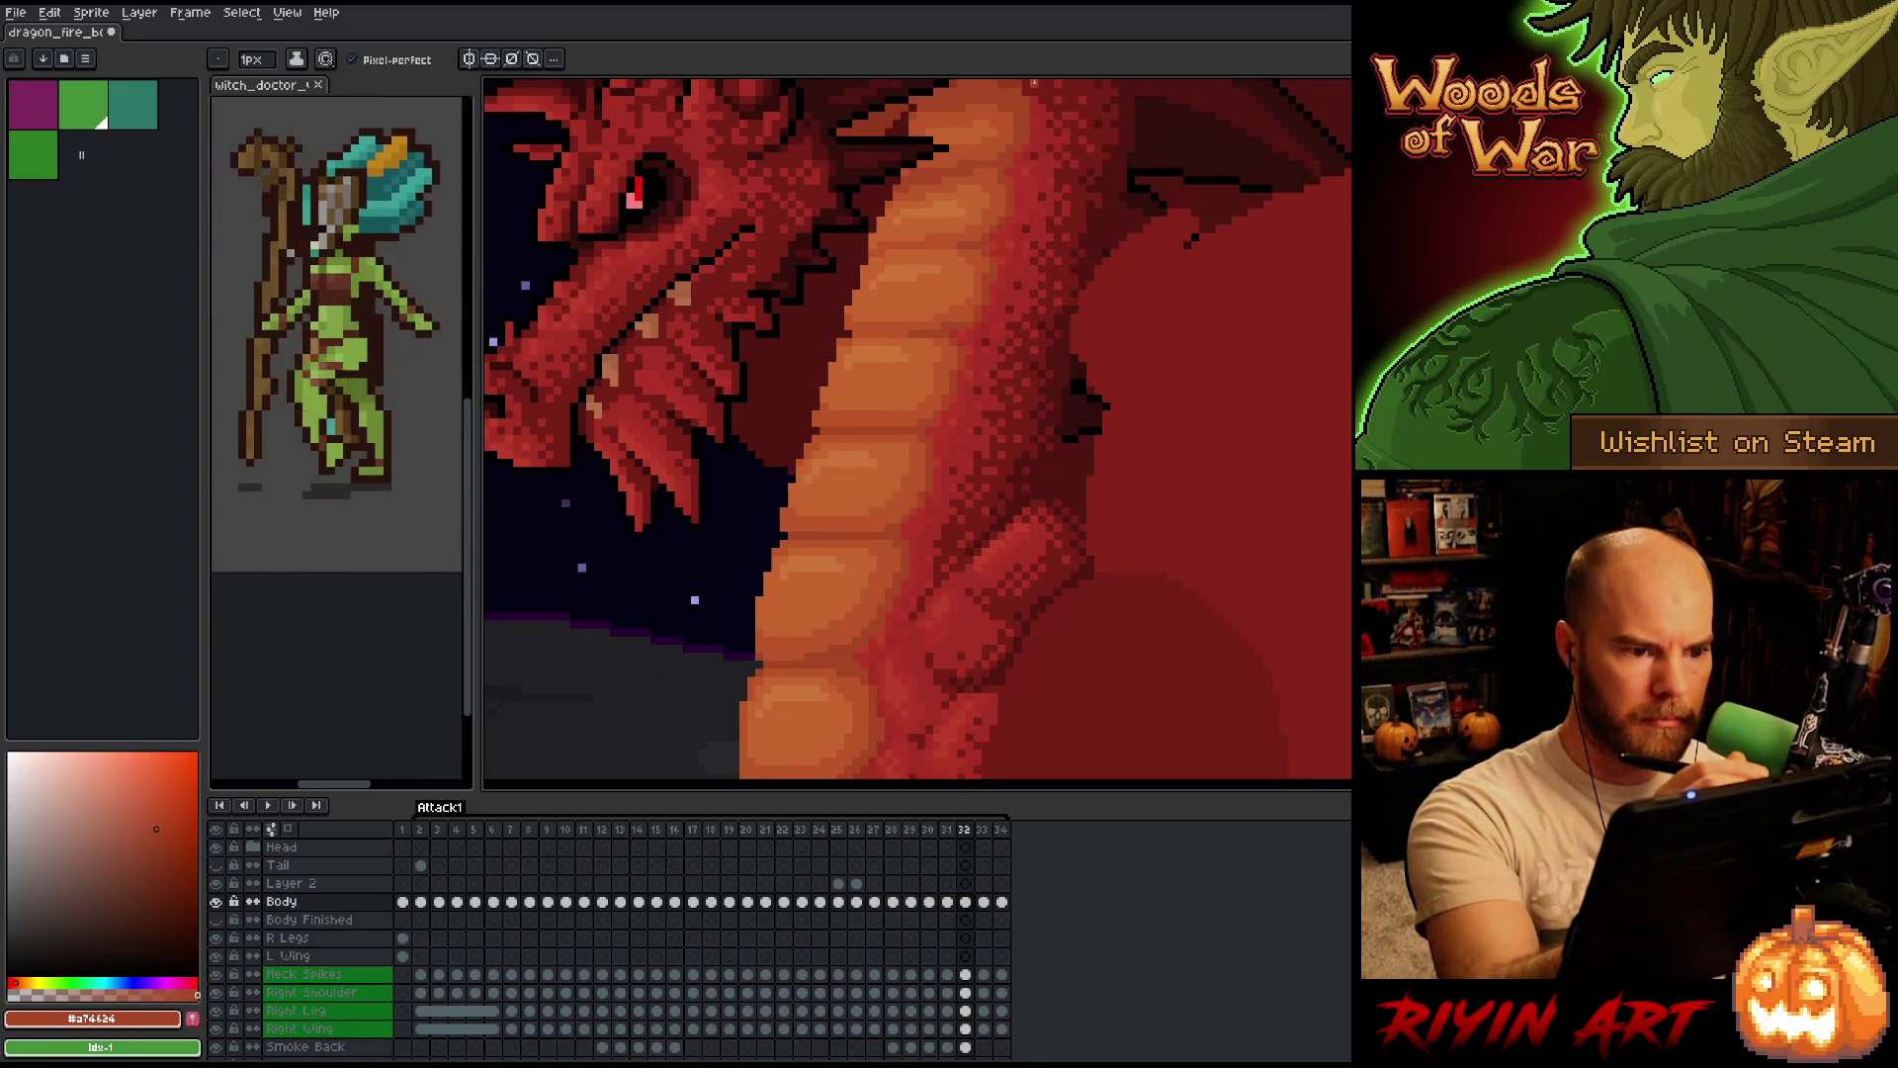
key(Right)
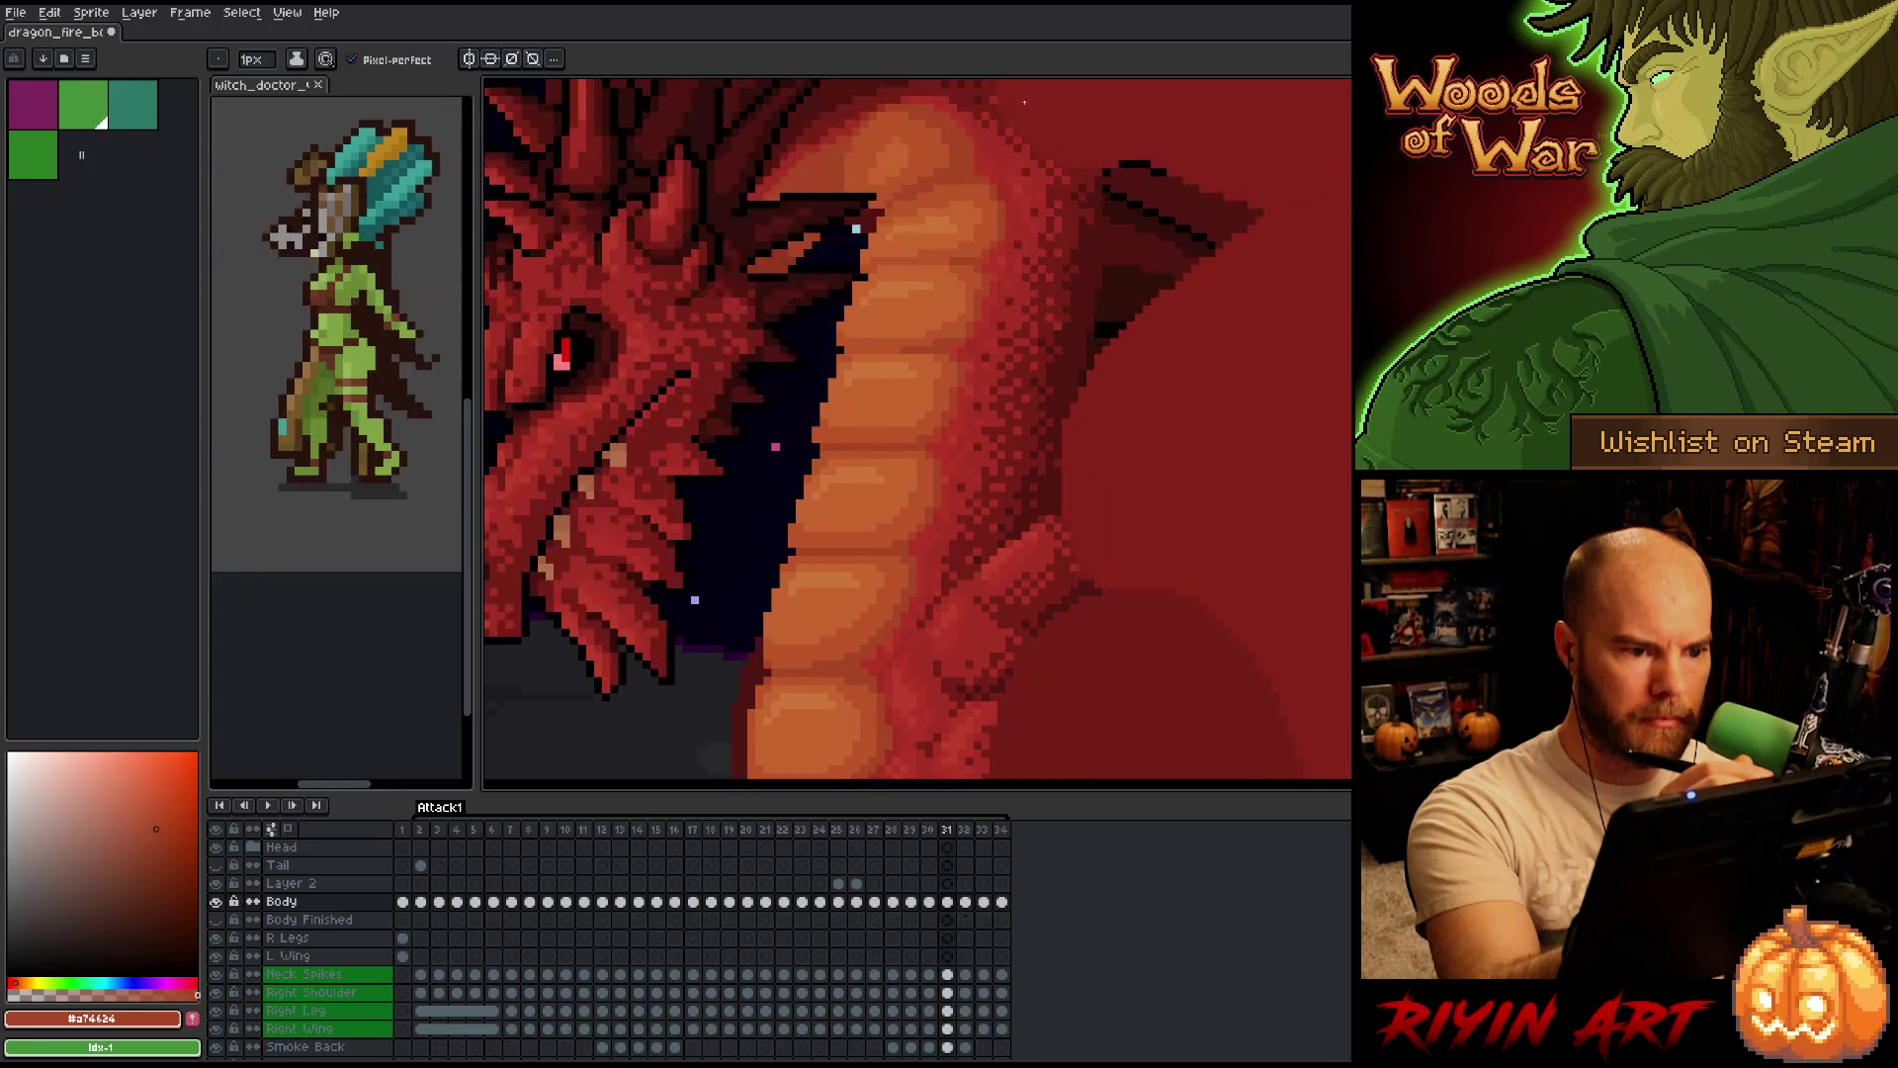
key(Left)
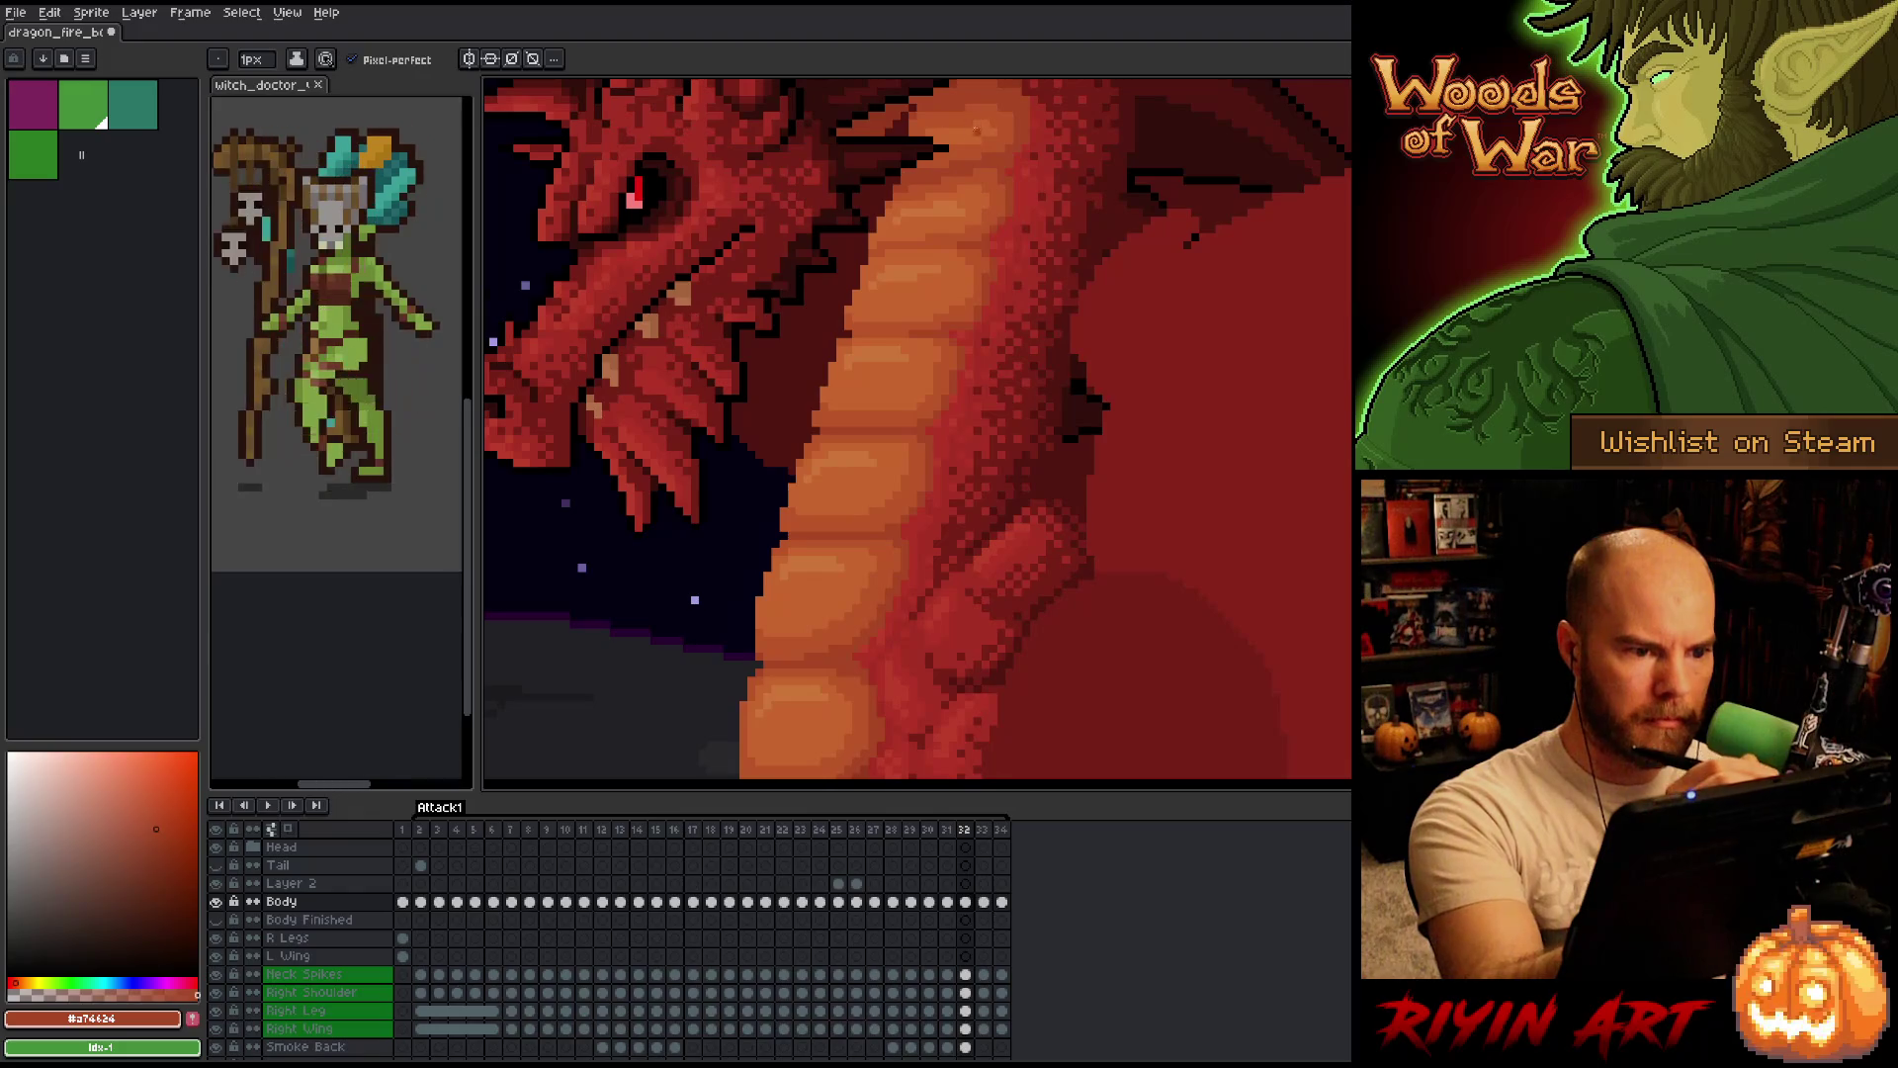
key(Left)
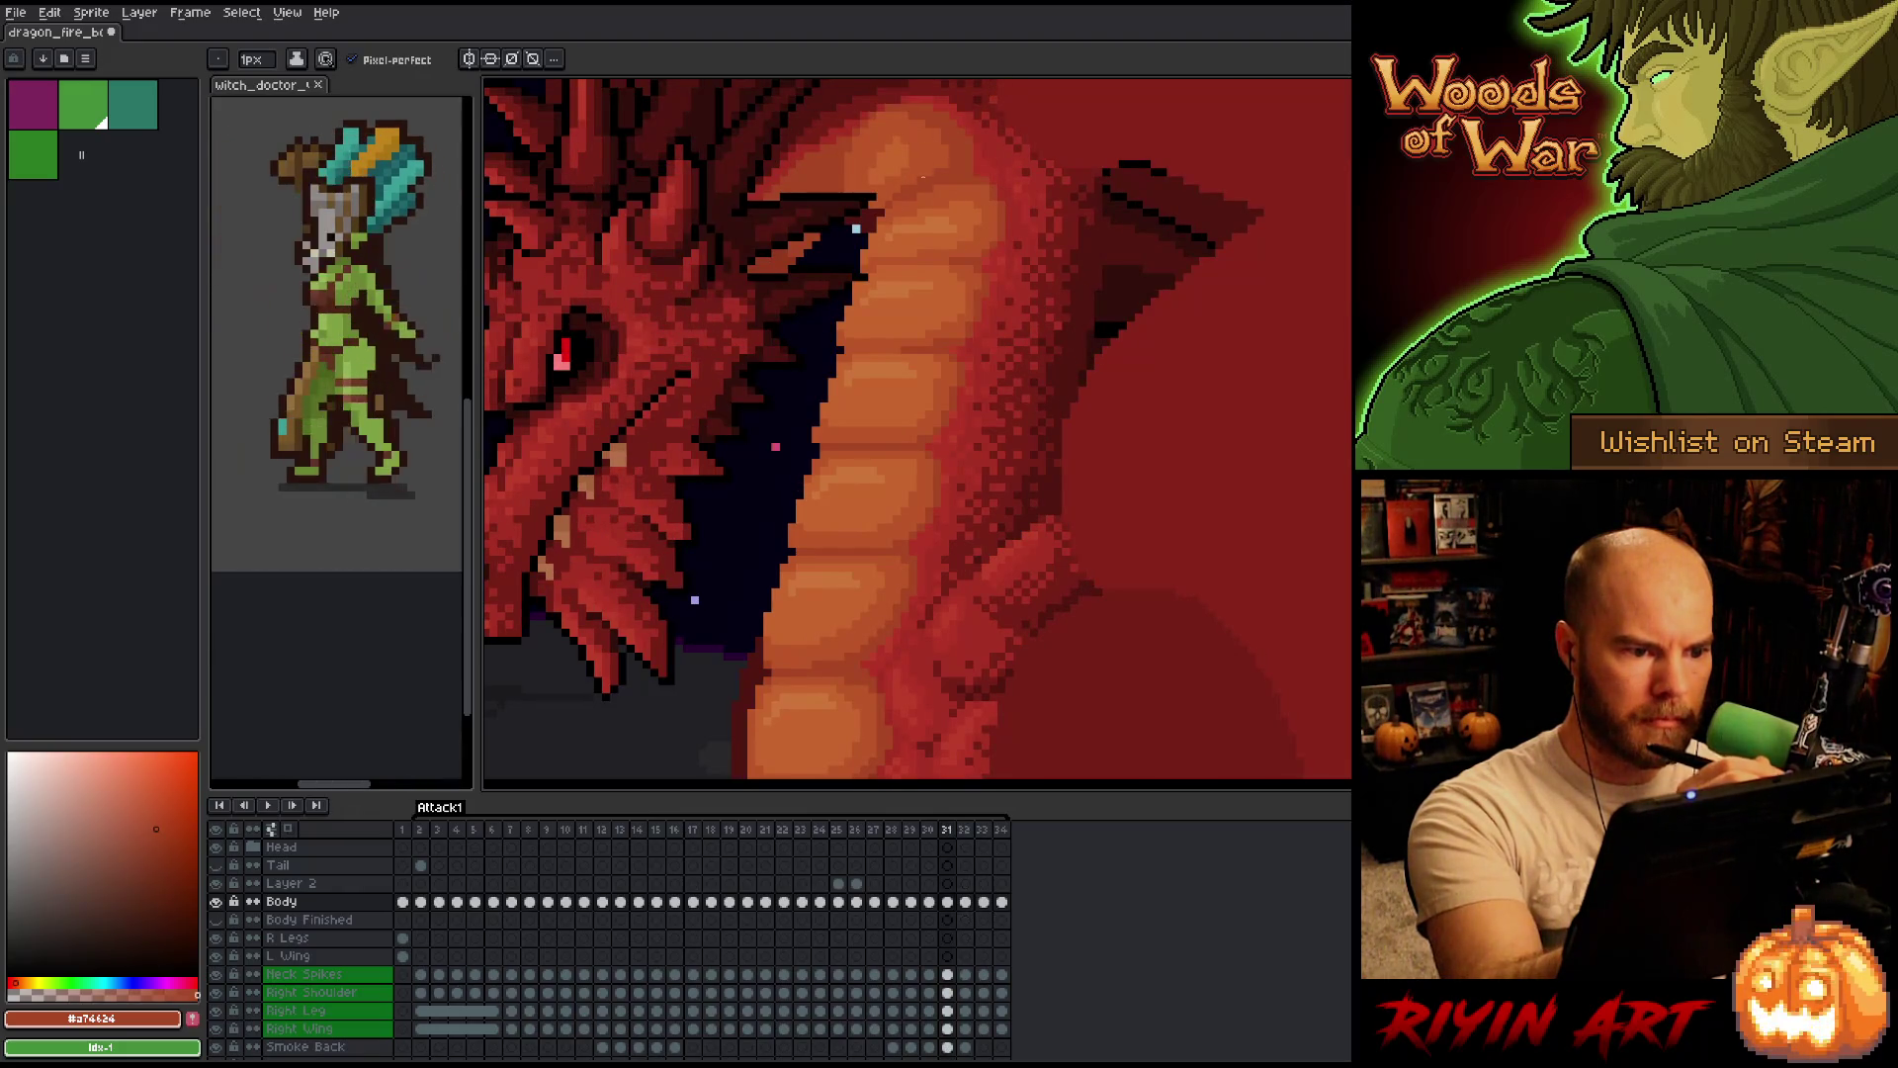
key(Right)
key(Right)
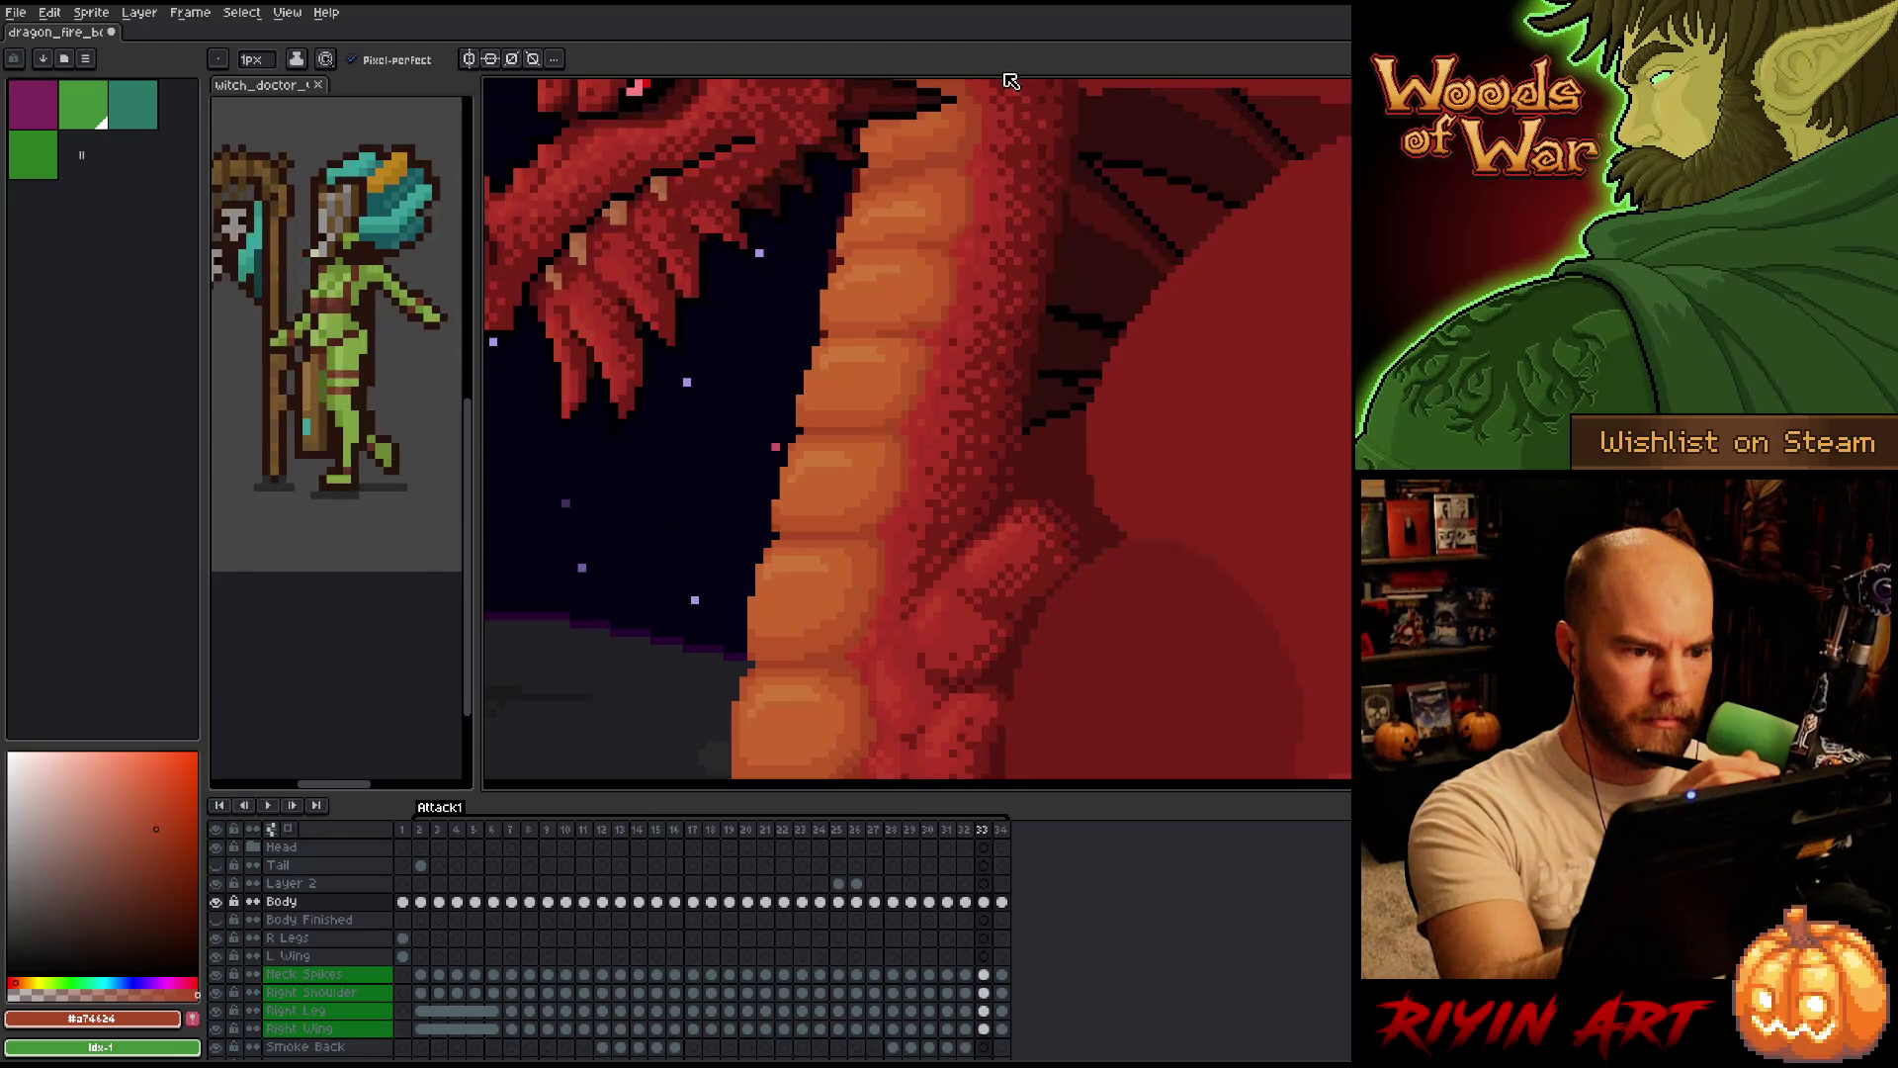
key(Left)
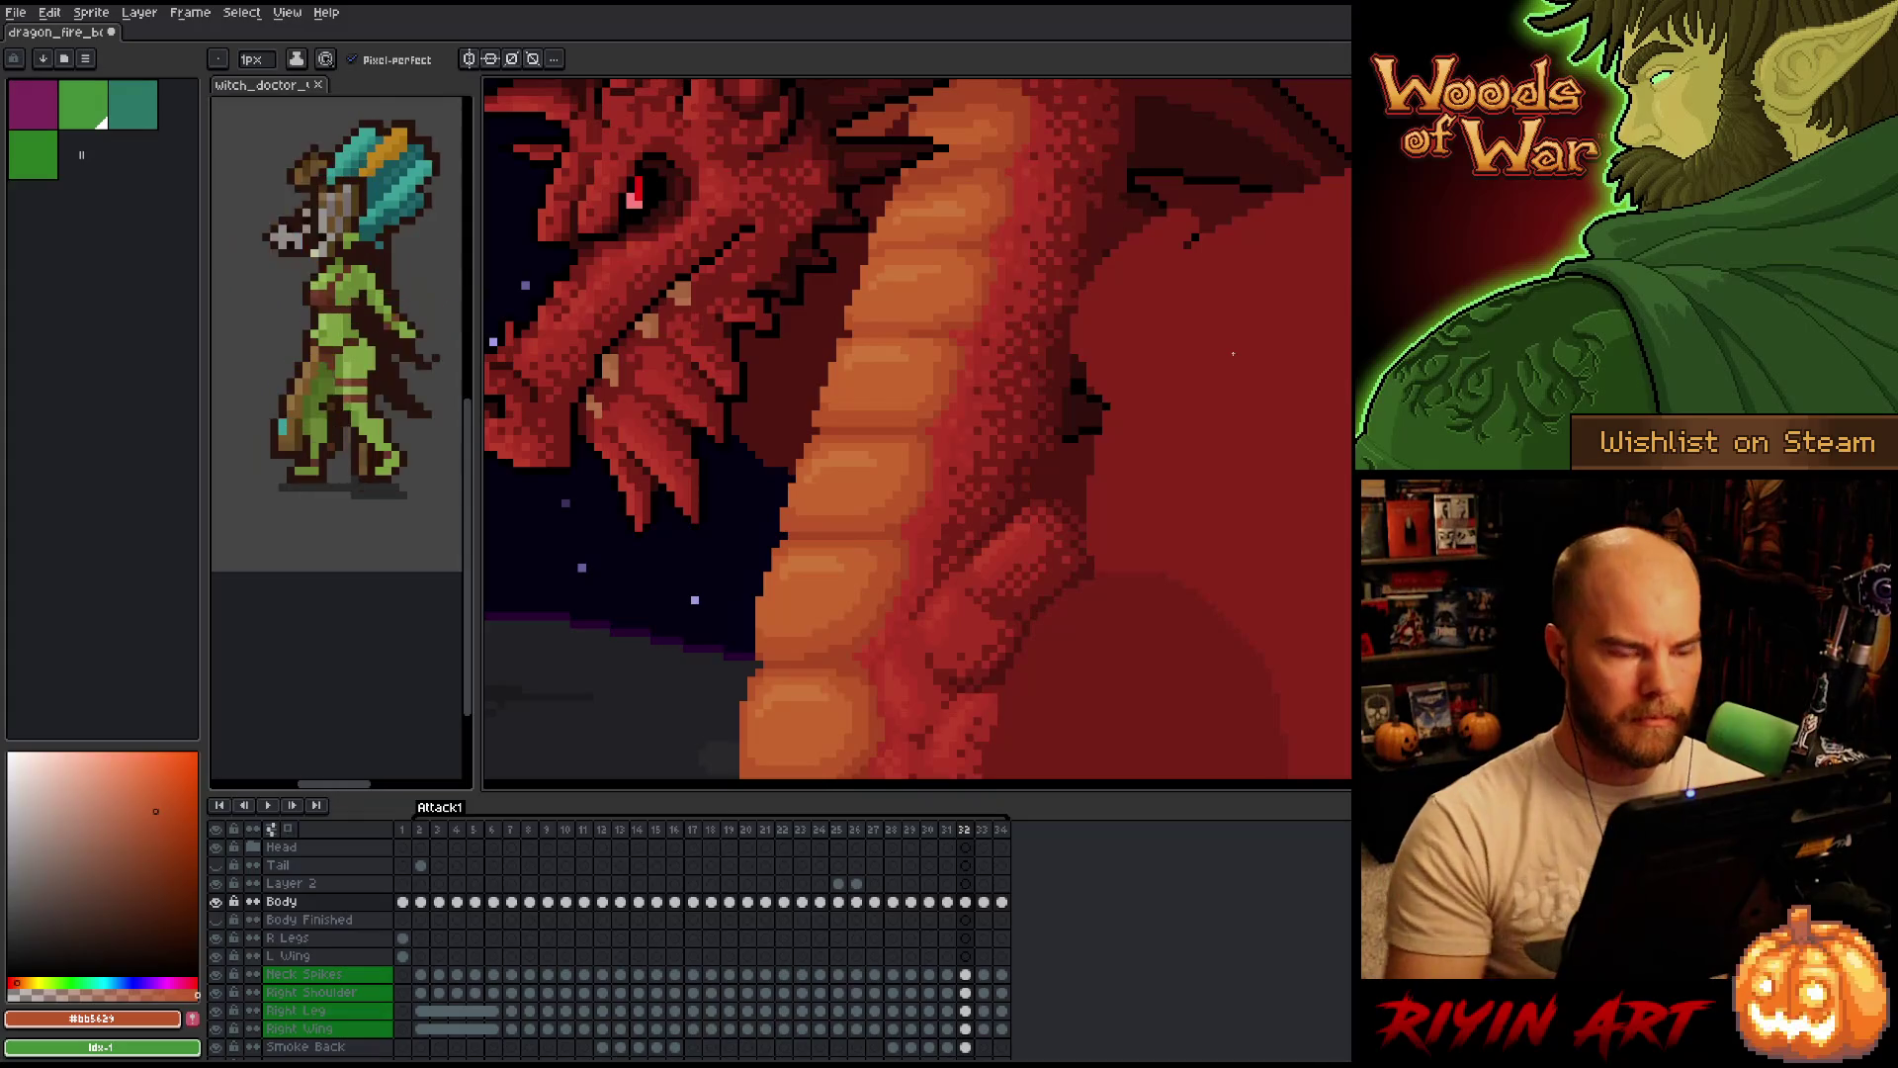
Rapidly flip between frames 32 and 33 to check the dithered neck shading reads consistently.
key(Right)
key(Right)
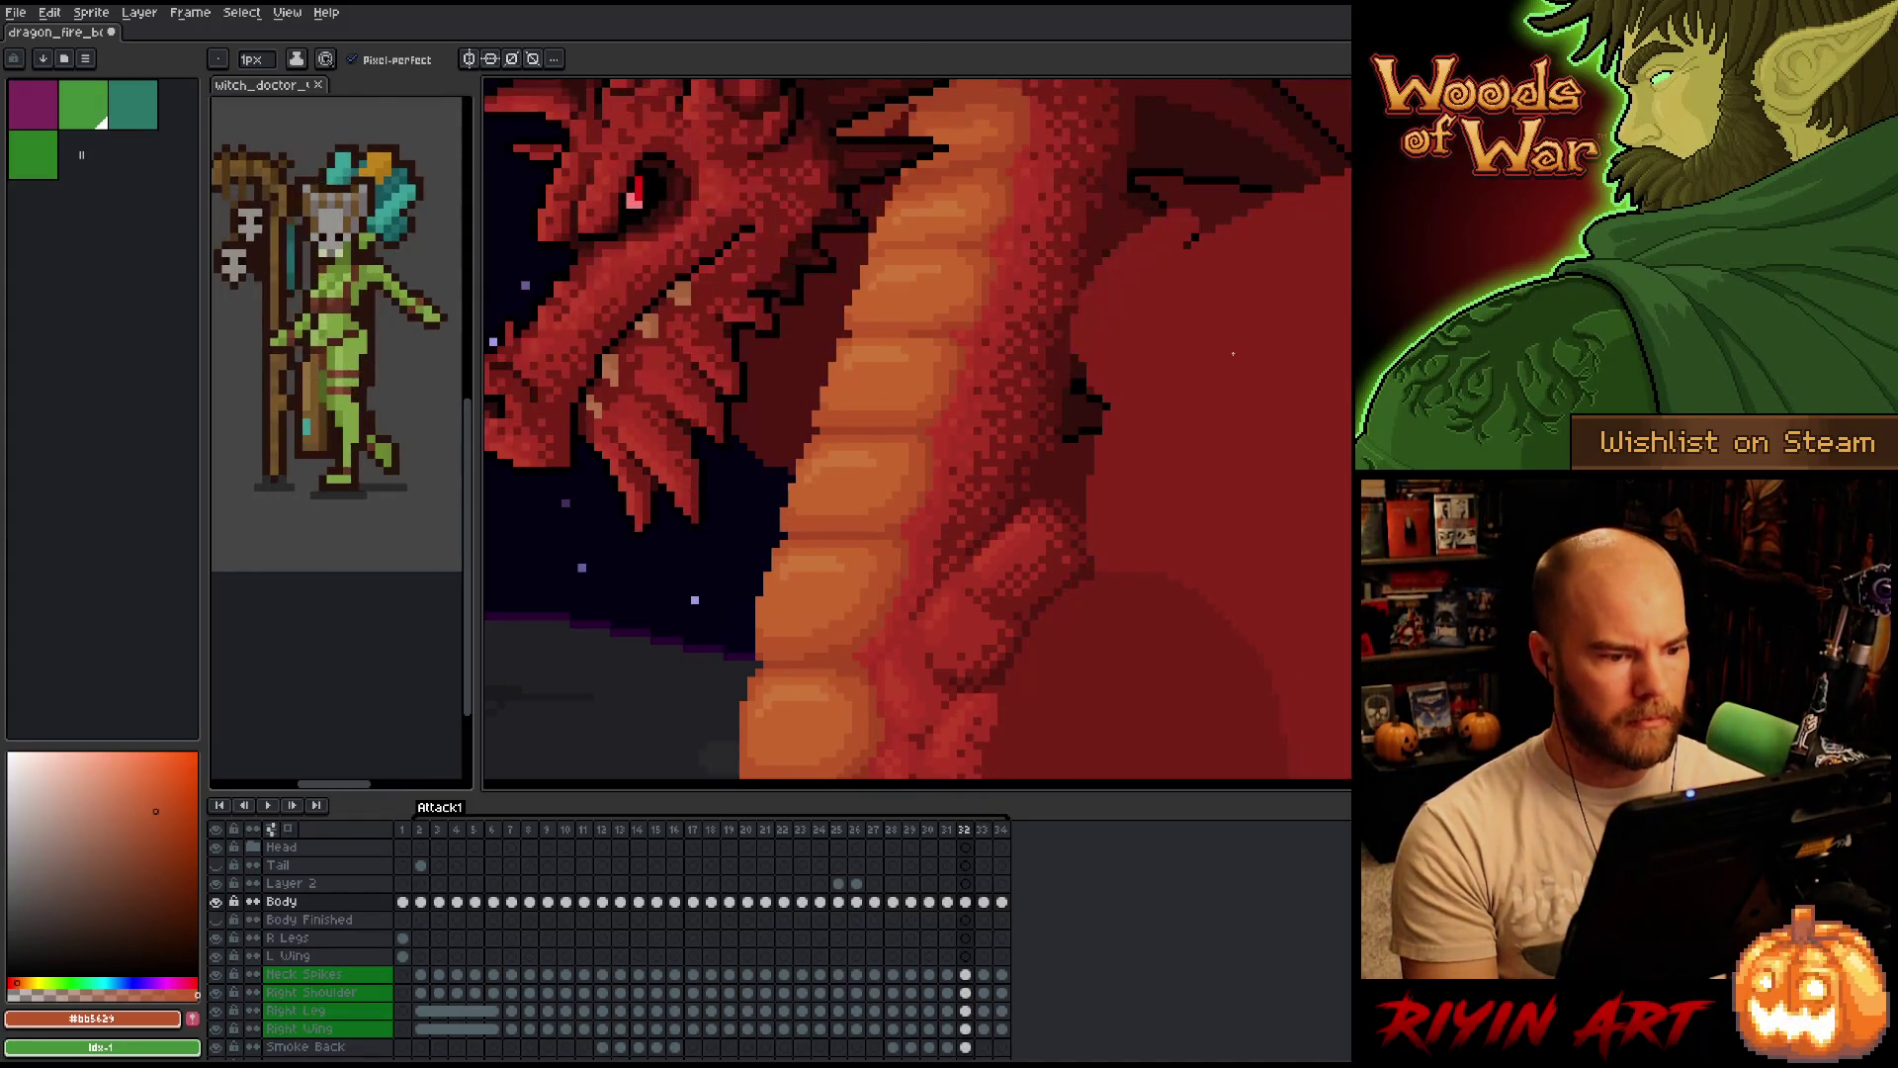
key(Left)
key(Left)
key(Right)
key(Left)
key(Right)
key(Left)
key(Right)
key(Right)
key(Left)
key(Left)
key(Right)
key(Left)
key(Right)
key(Left)
key(Right)
key(Right)
key(Left)
key(Left)
key(Right)
key(Left)
key(Right)
key(Left)
key(Left)
key(Right)
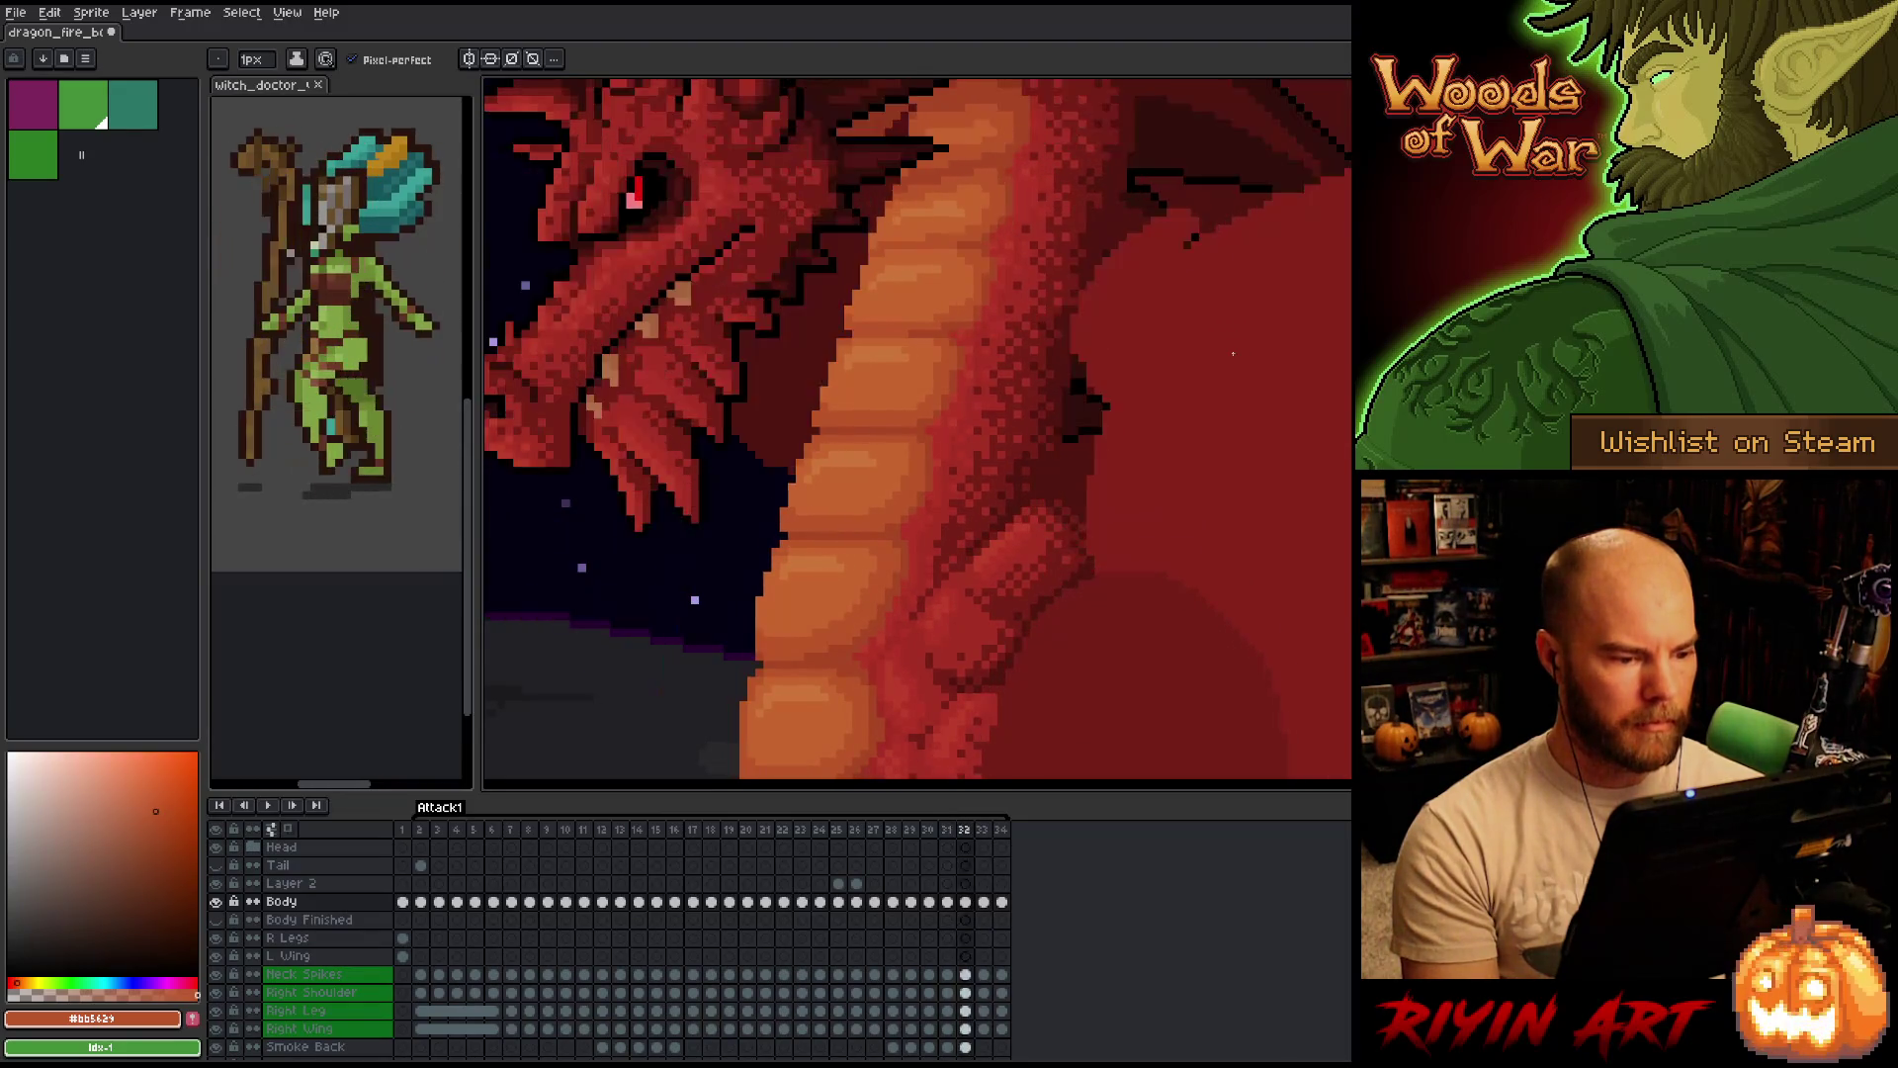
key(Right)
key(Left)
key(Right)
scroll(1231, 353, down, 2)
scroll(1238, 368, down, 1)
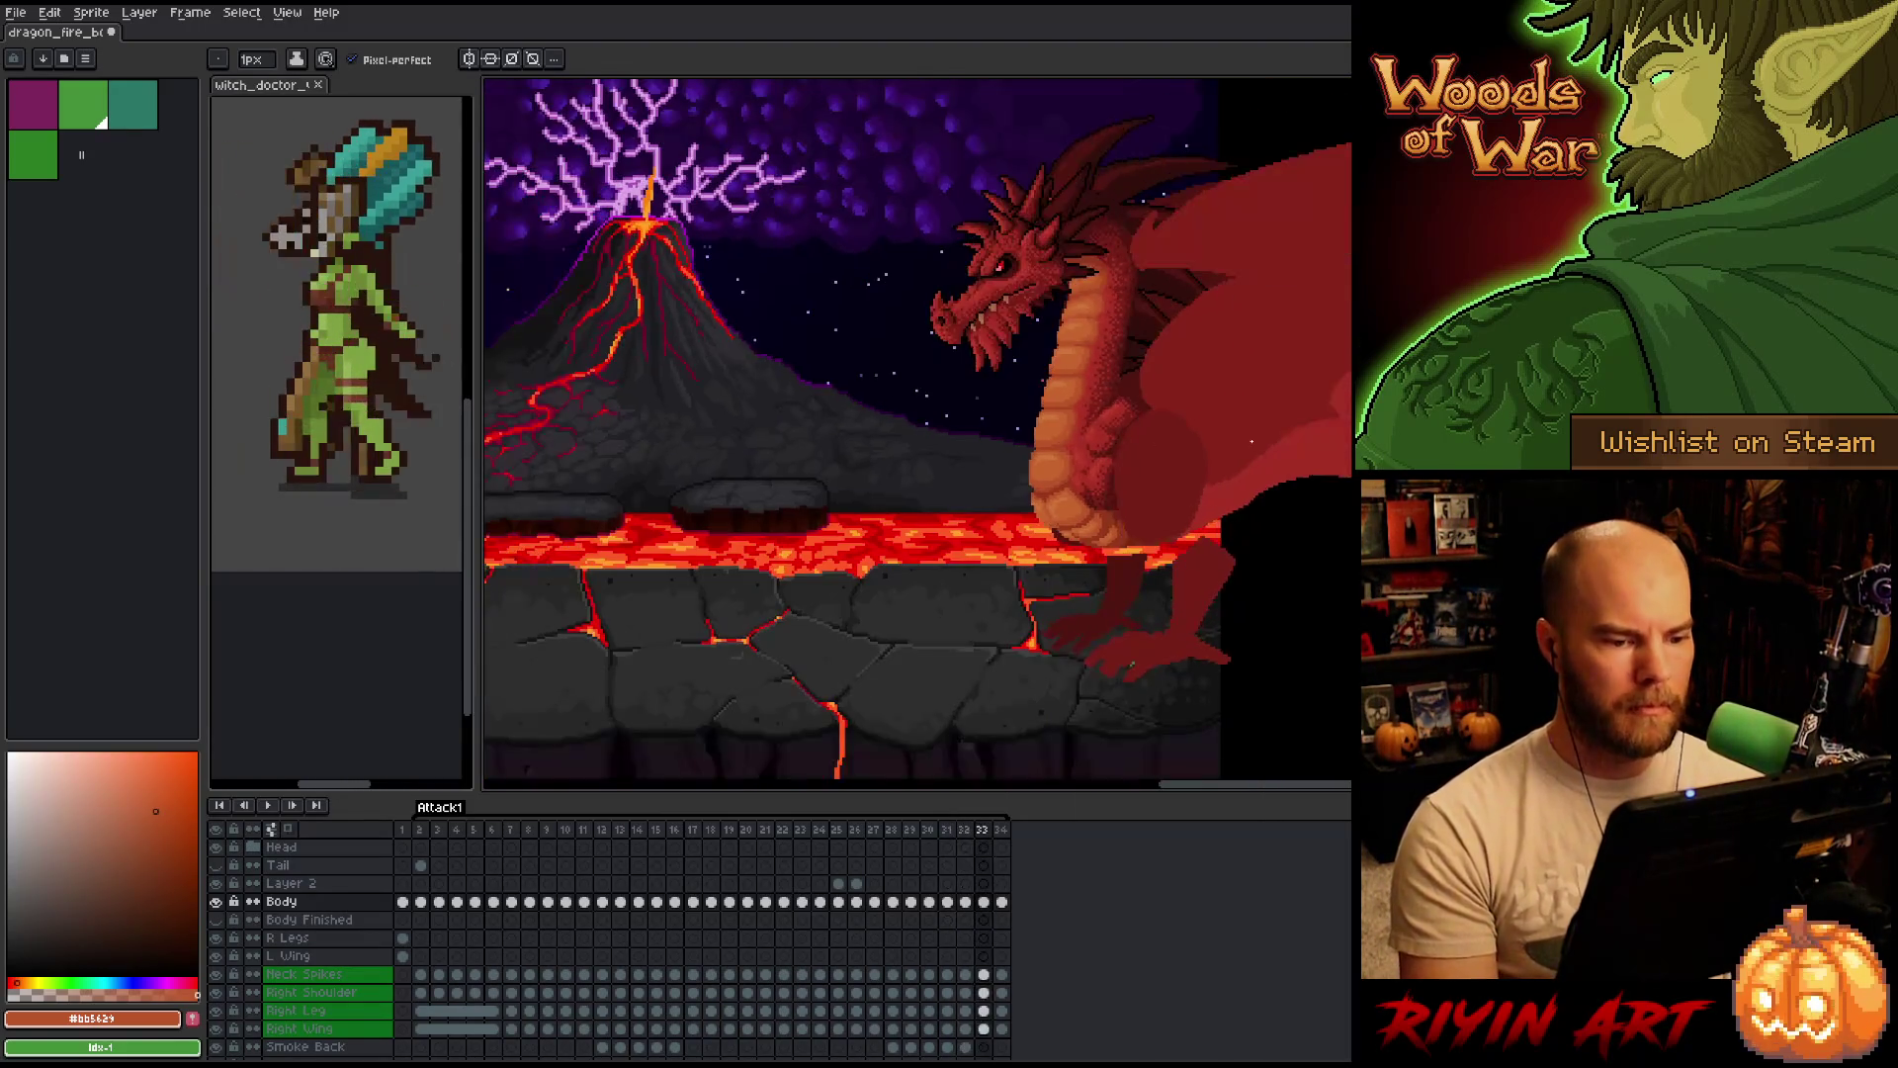
scroll(1246, 385, up, 1)
Flip back from frame 33 through 32 and 31 to frame 30, comparing the whole dragon.
key(Left)
key(Right)
key(Left)
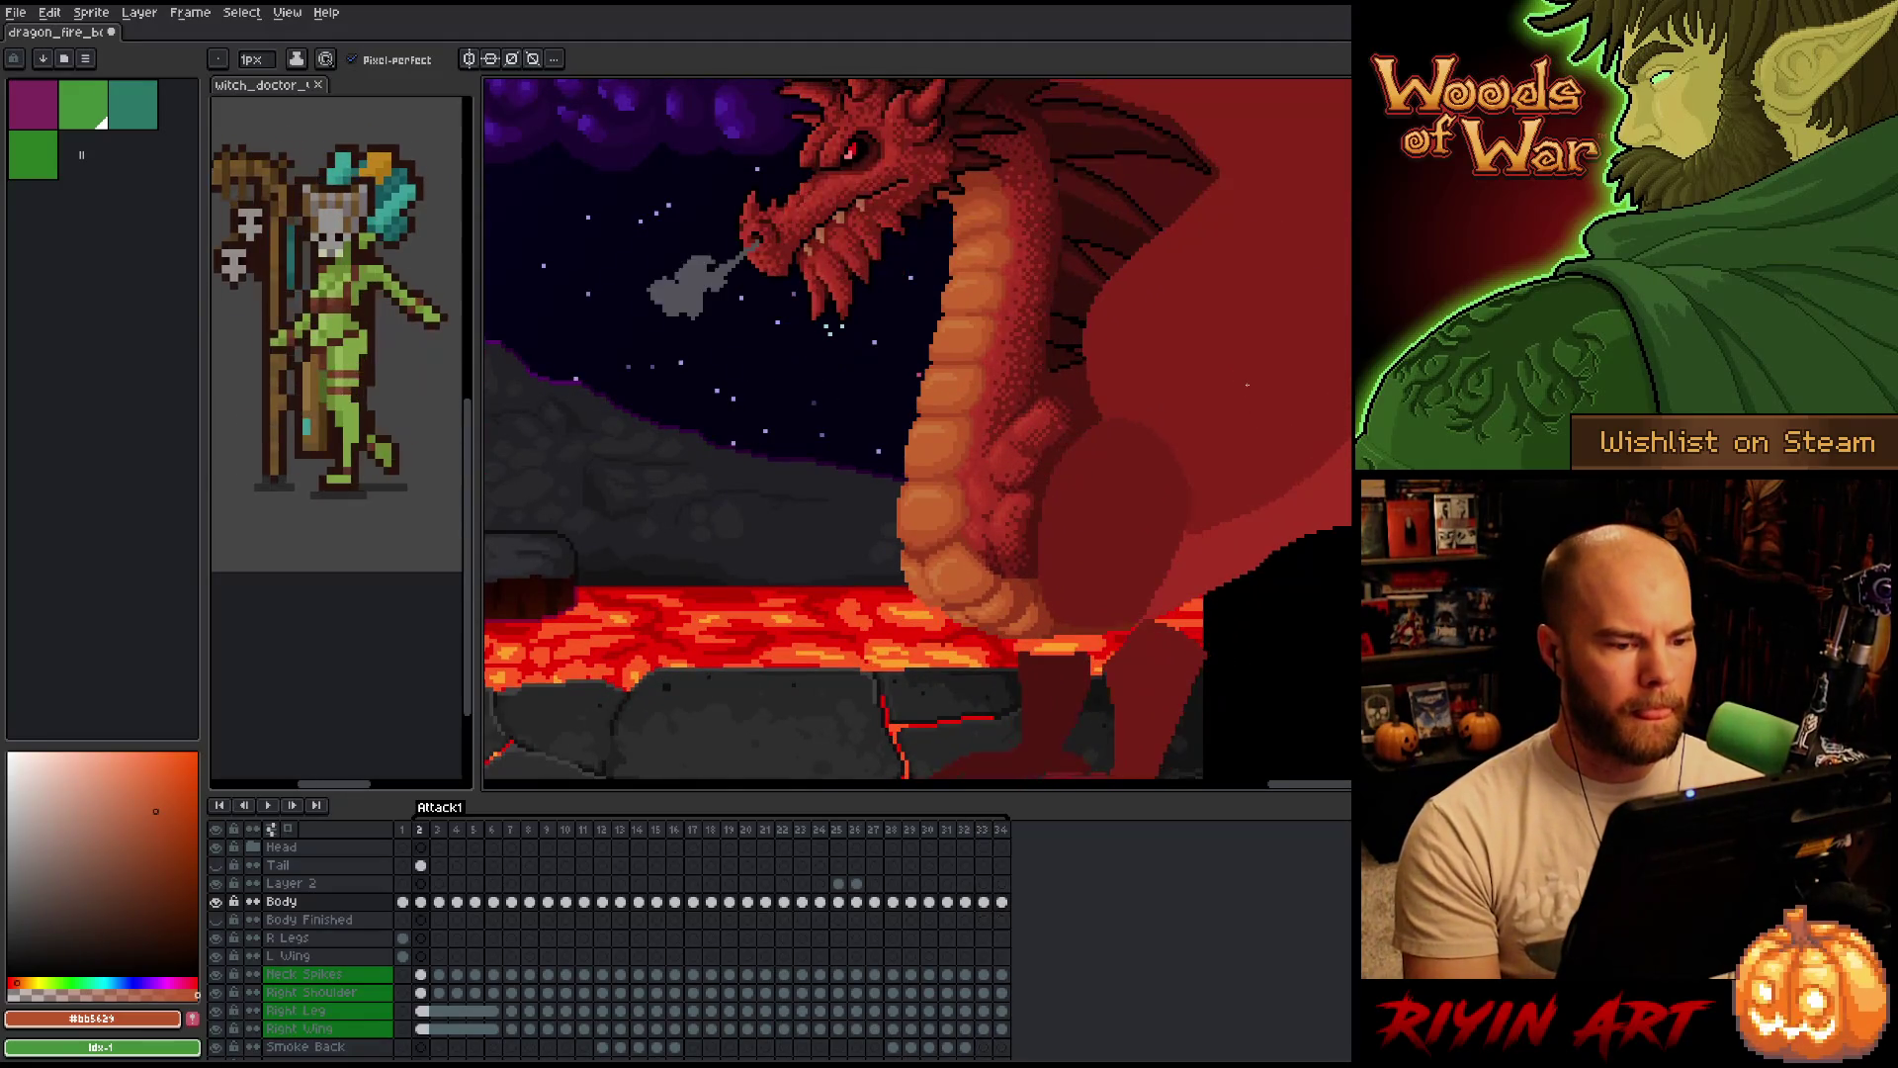
key(Right)
key(Left)
key(Right)
key(Left)
key(Left)
key(Left)
key(Right)
key(Right)
key(Left)
key(Right)
key(Left)
key(Left)
Compare frame 30 with frame 31, settle on frame 30 and ready the Rectangular Marquee for a neck strip.
key(Right)
key(Left)
key(Right)
key(Left)
key(Right)
key(Left)
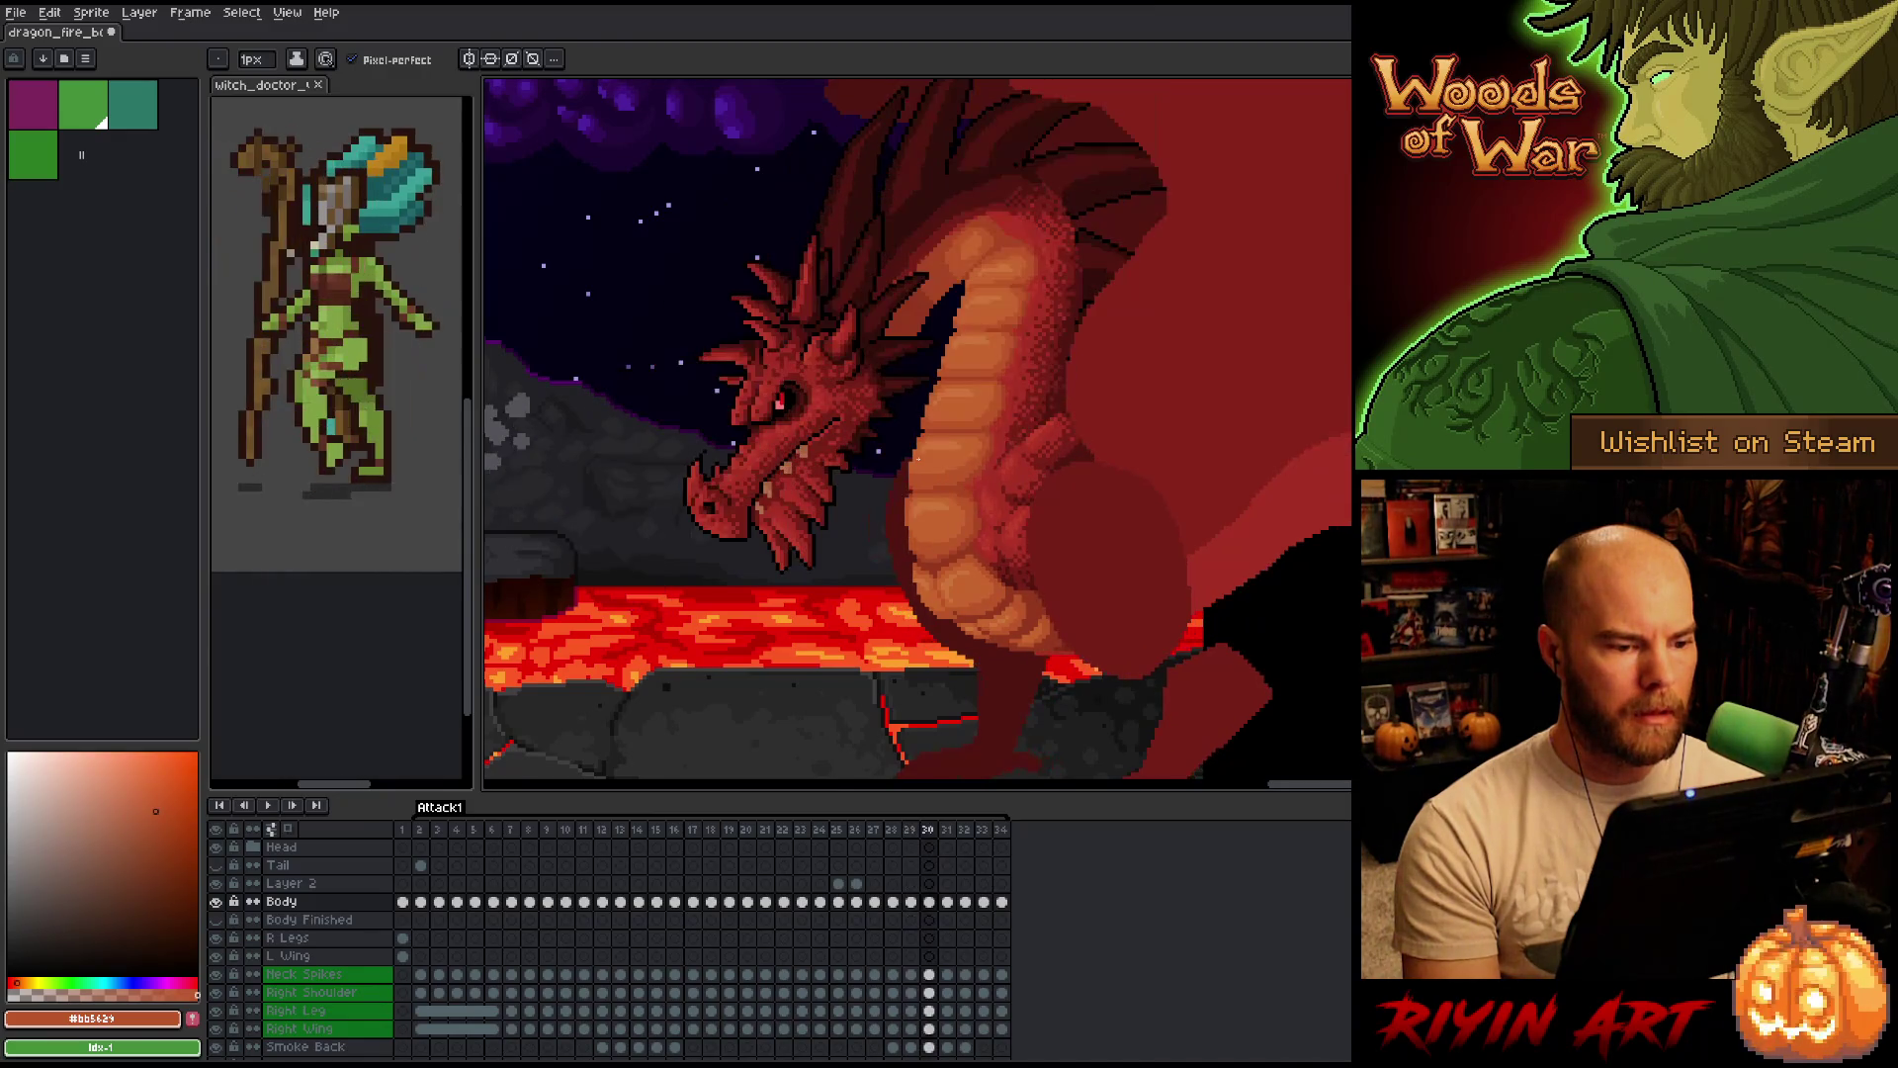
key(Left)
key(Right)
key(Right)
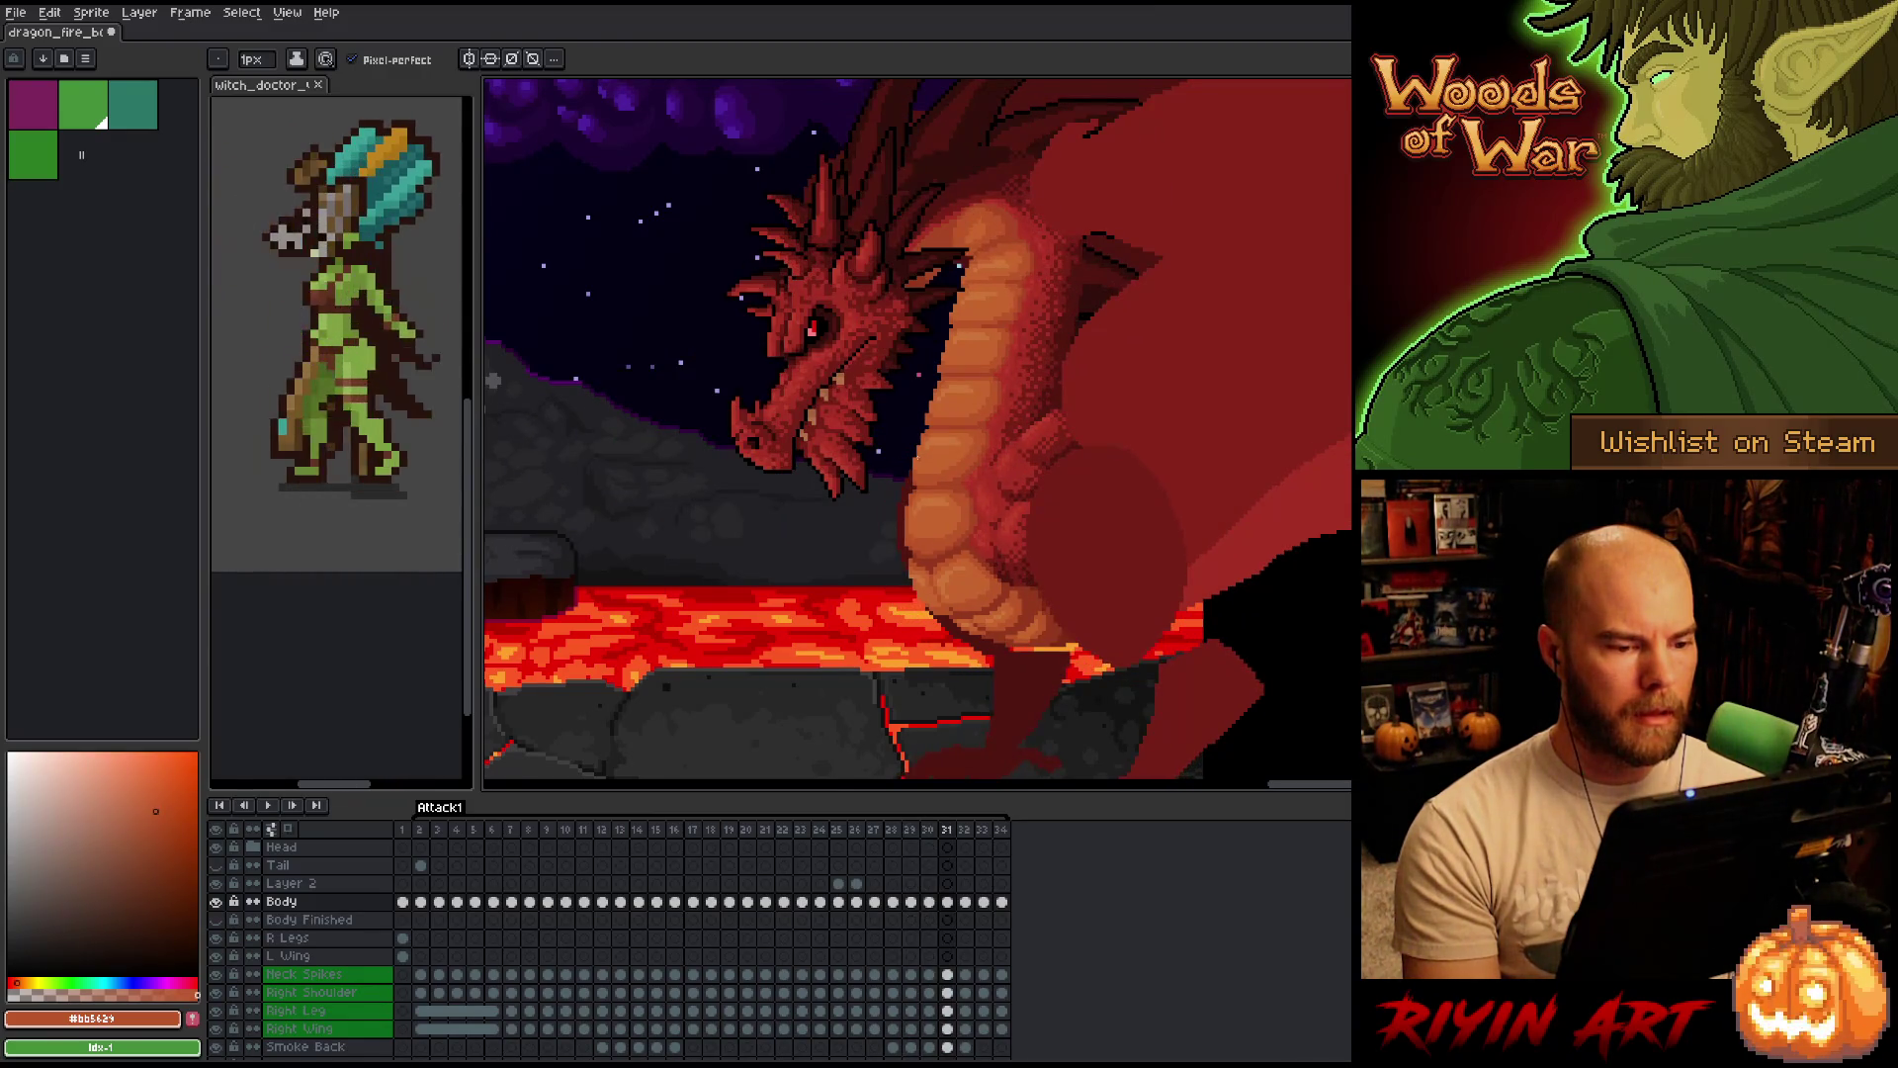
key(Left)
key(Right)
key(Left)
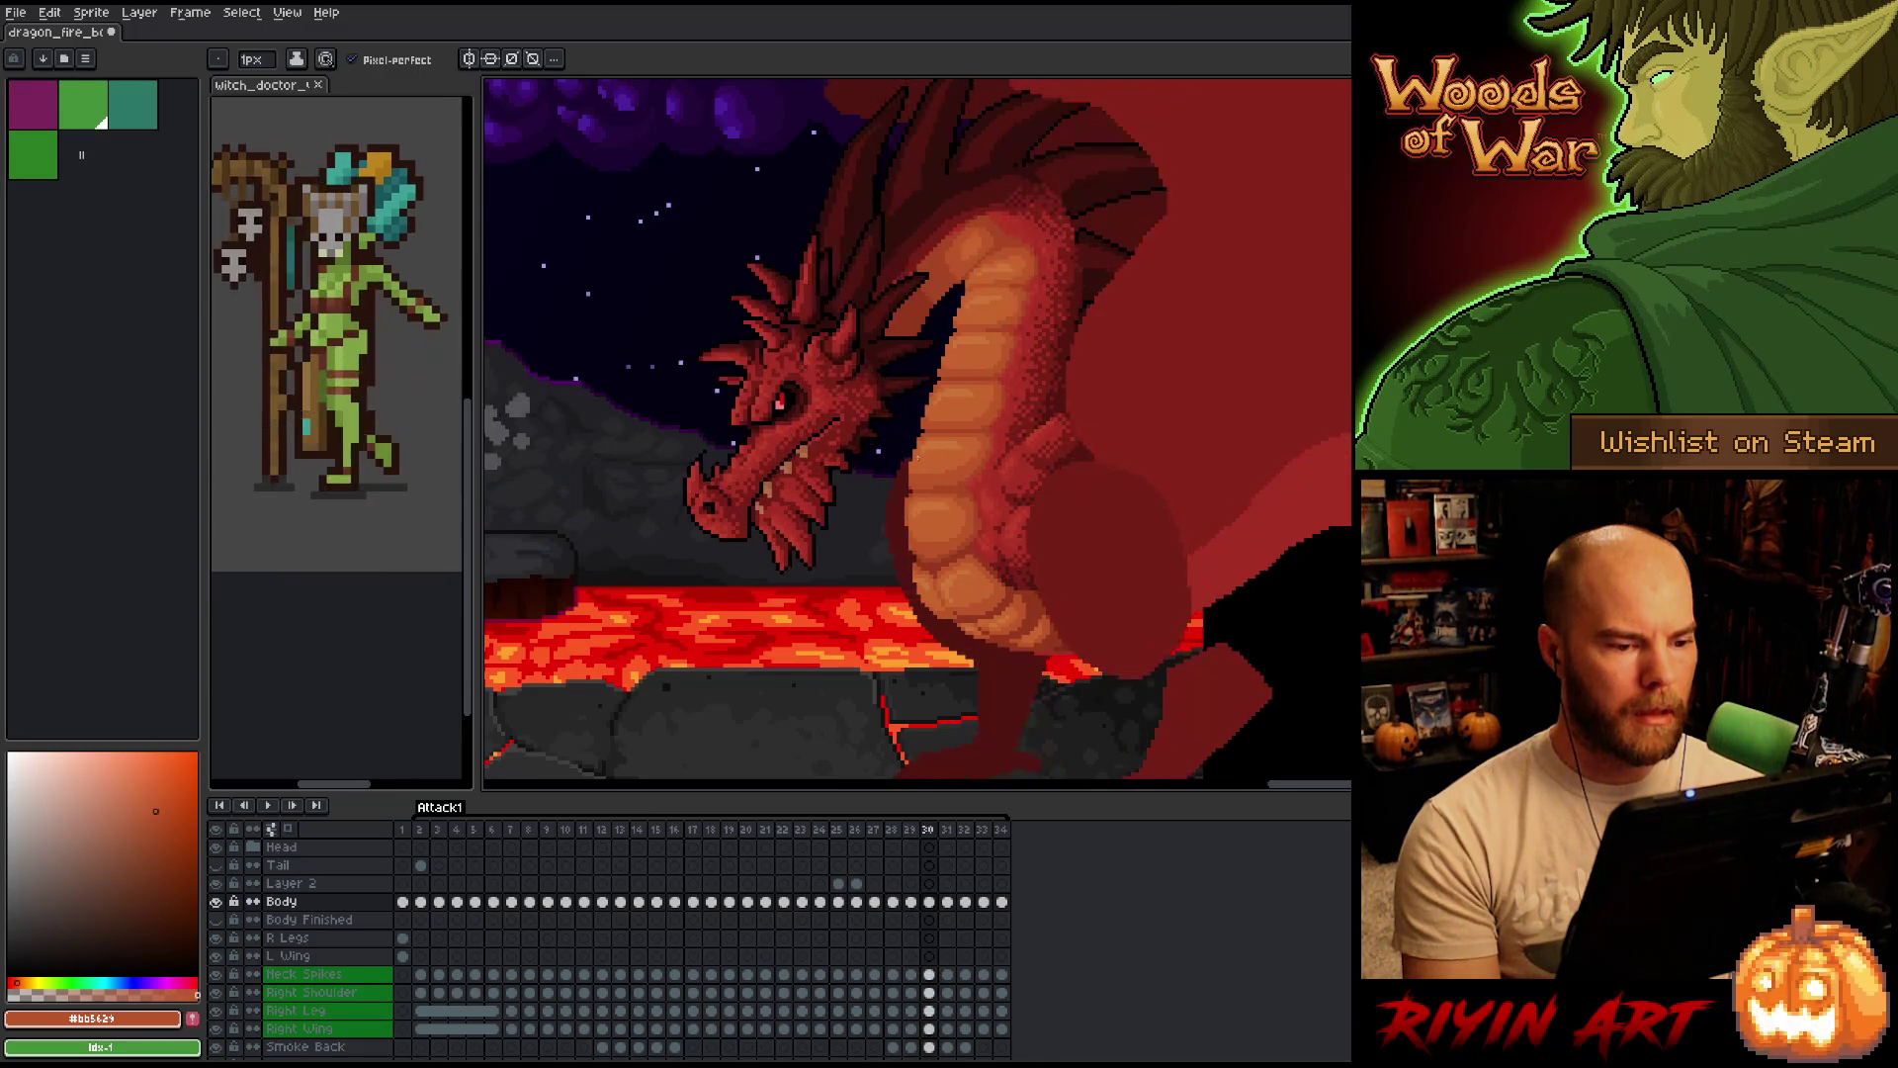
key(Right)
key(Left)
key(m)
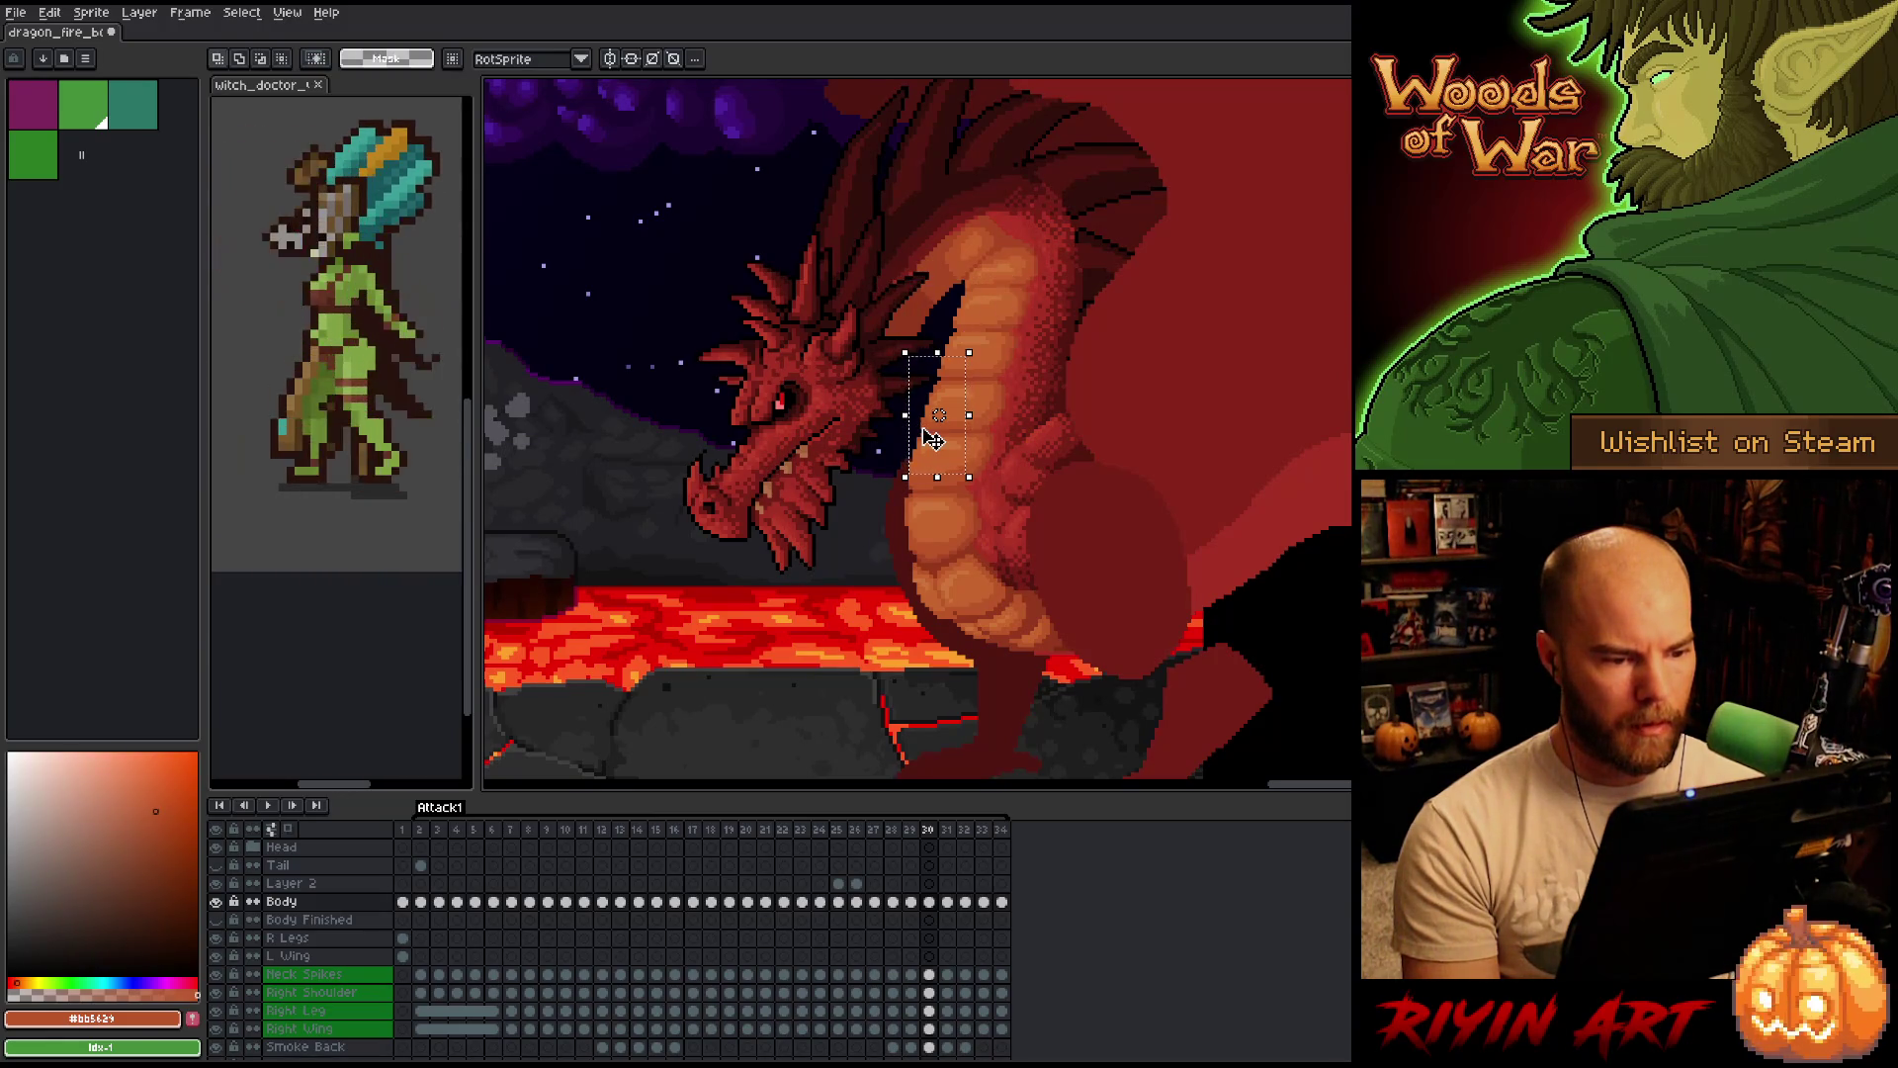
Nudge the selected neck section about 3 px right, commit it, and check it playing across frames 30-32.
drag(931, 438, 935, 437)
key(Return)
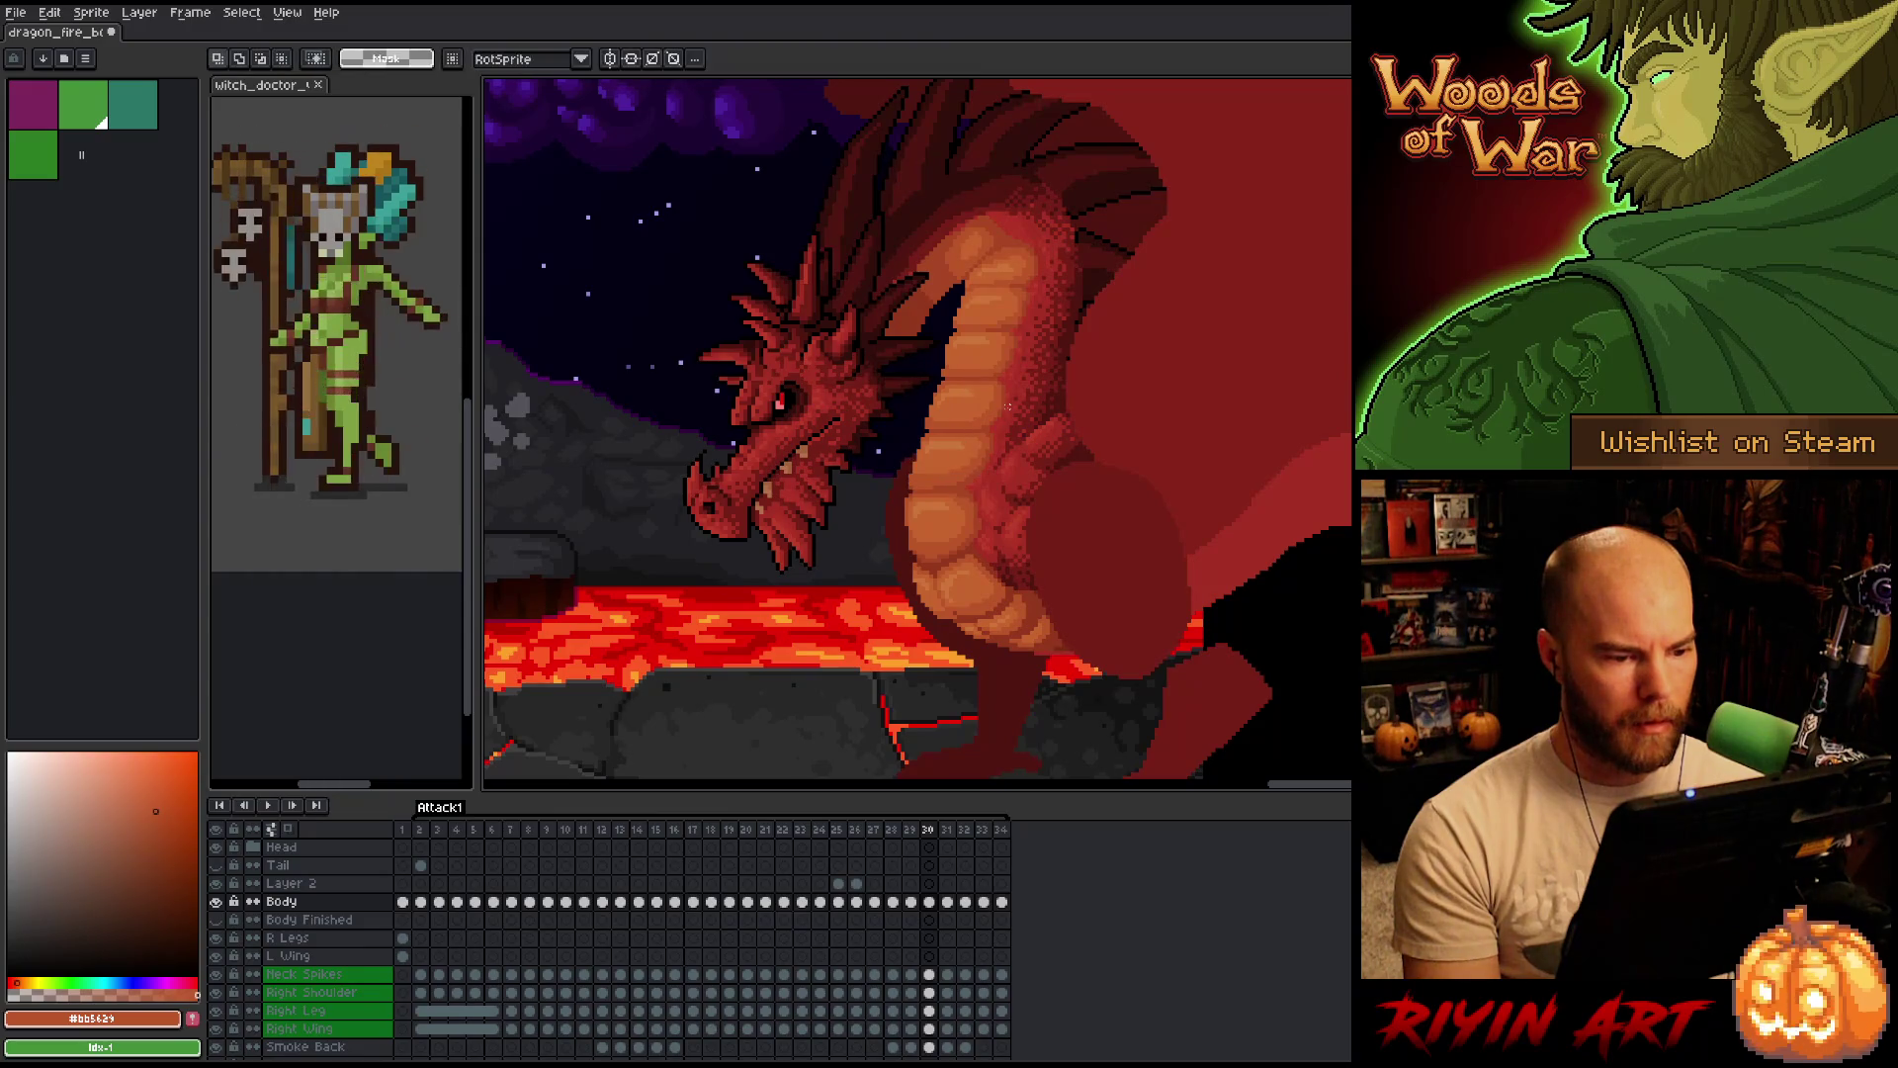
key(Right)
key(Left)
key(Right)
key(Left)
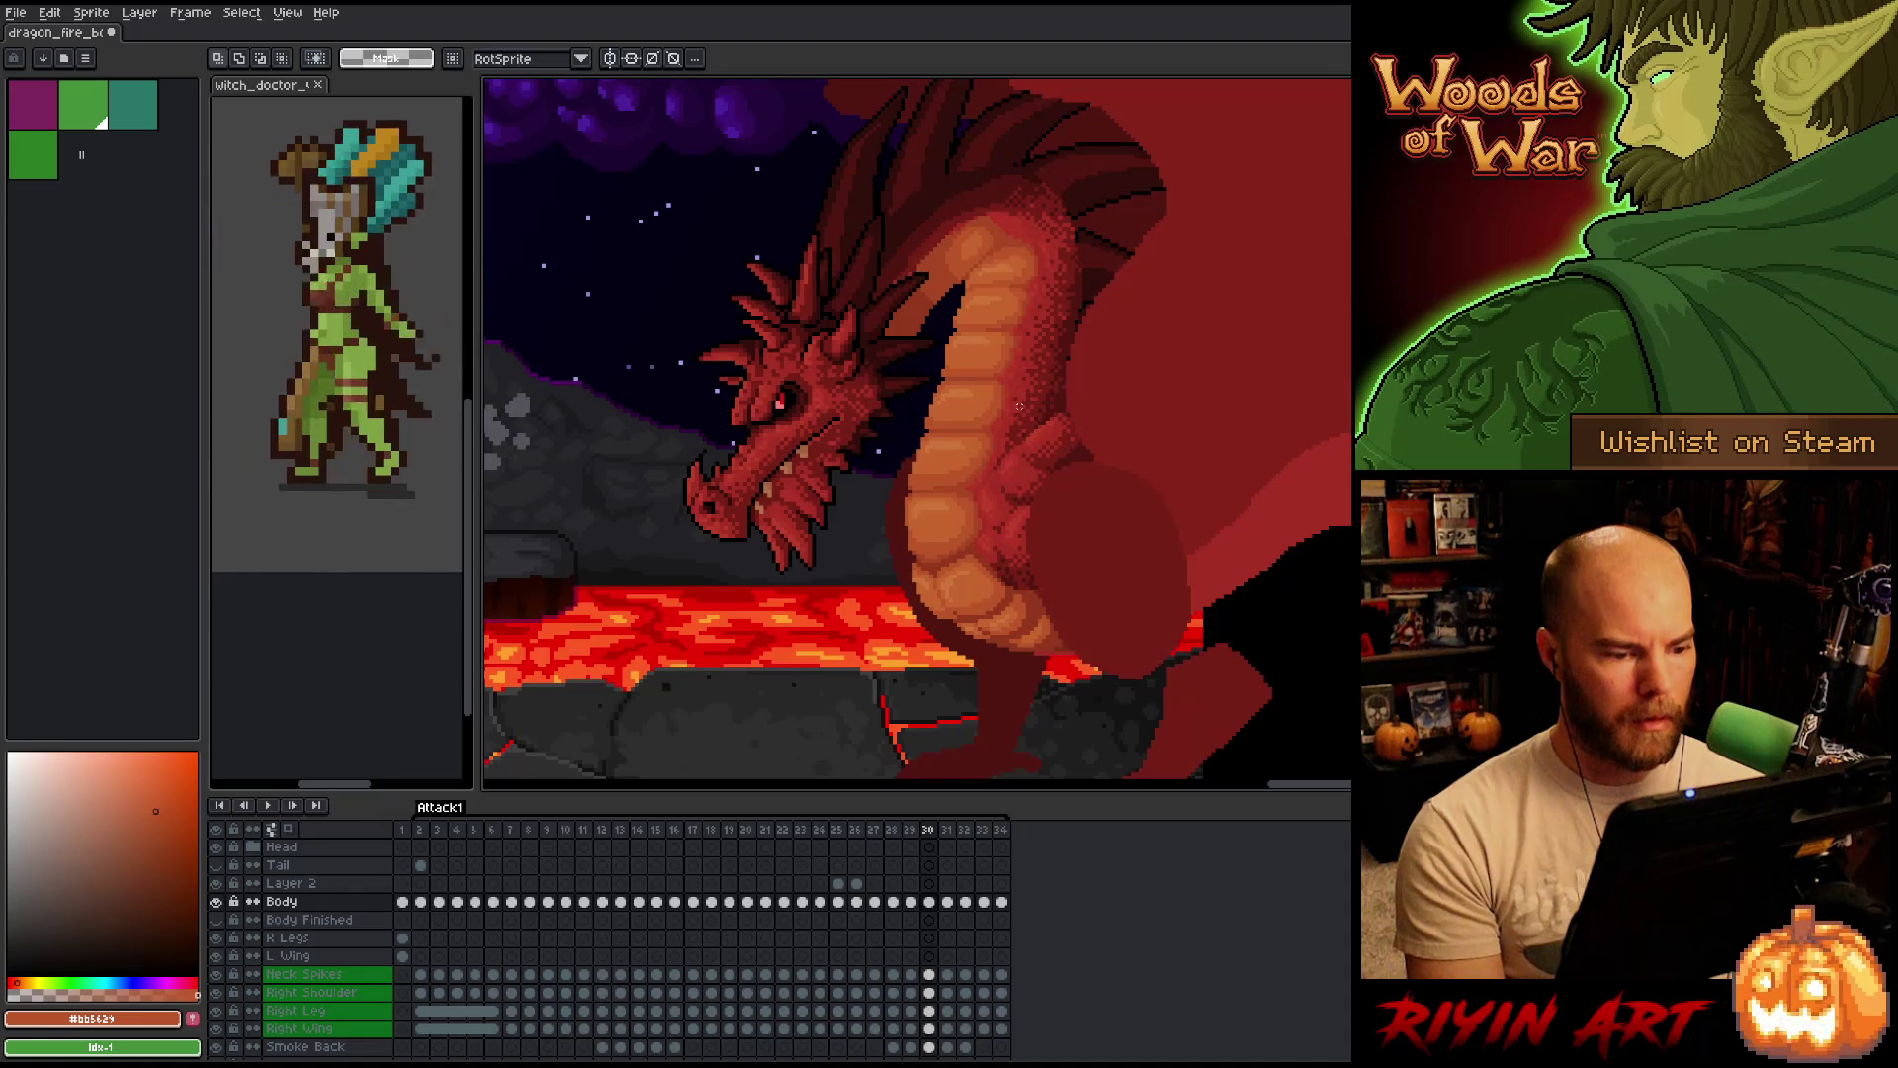
key(Left)
key(Right)
key(Right)
key(Left)
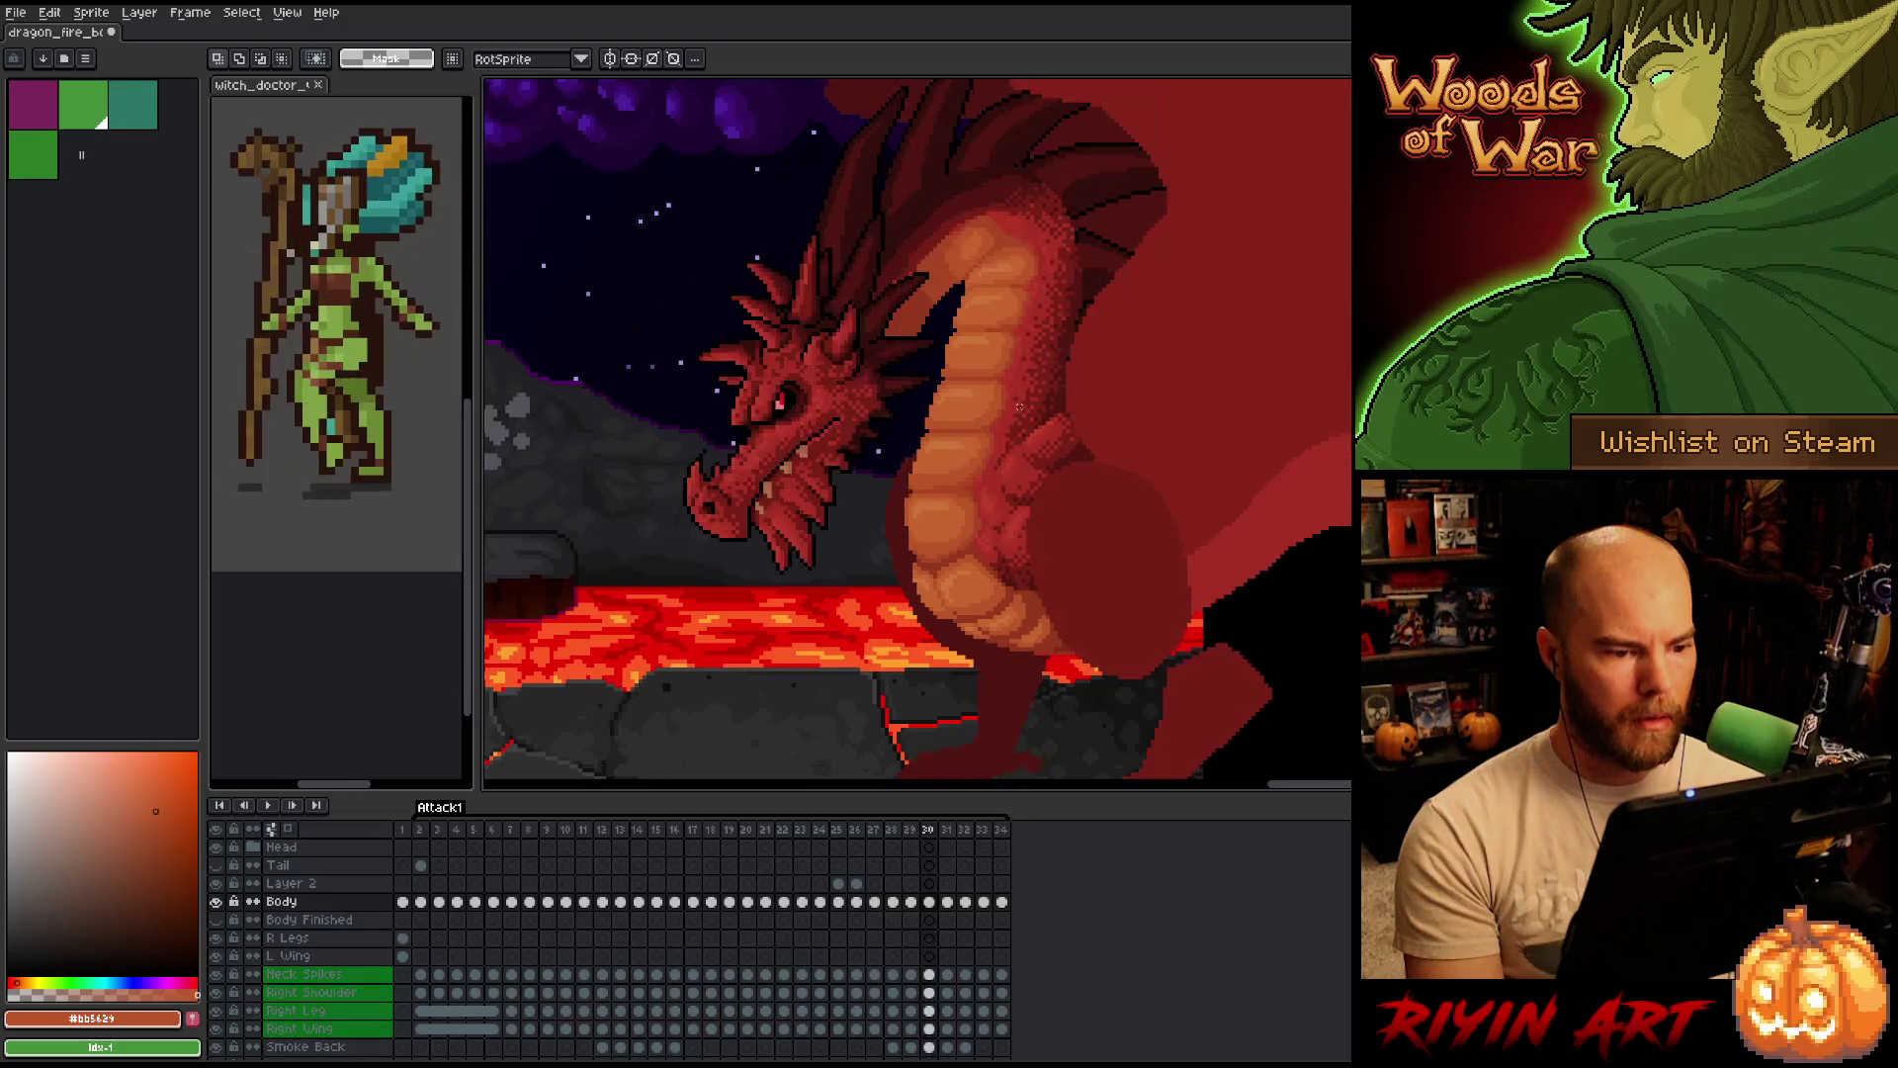
key(Right)
key(Right)
key(Return)
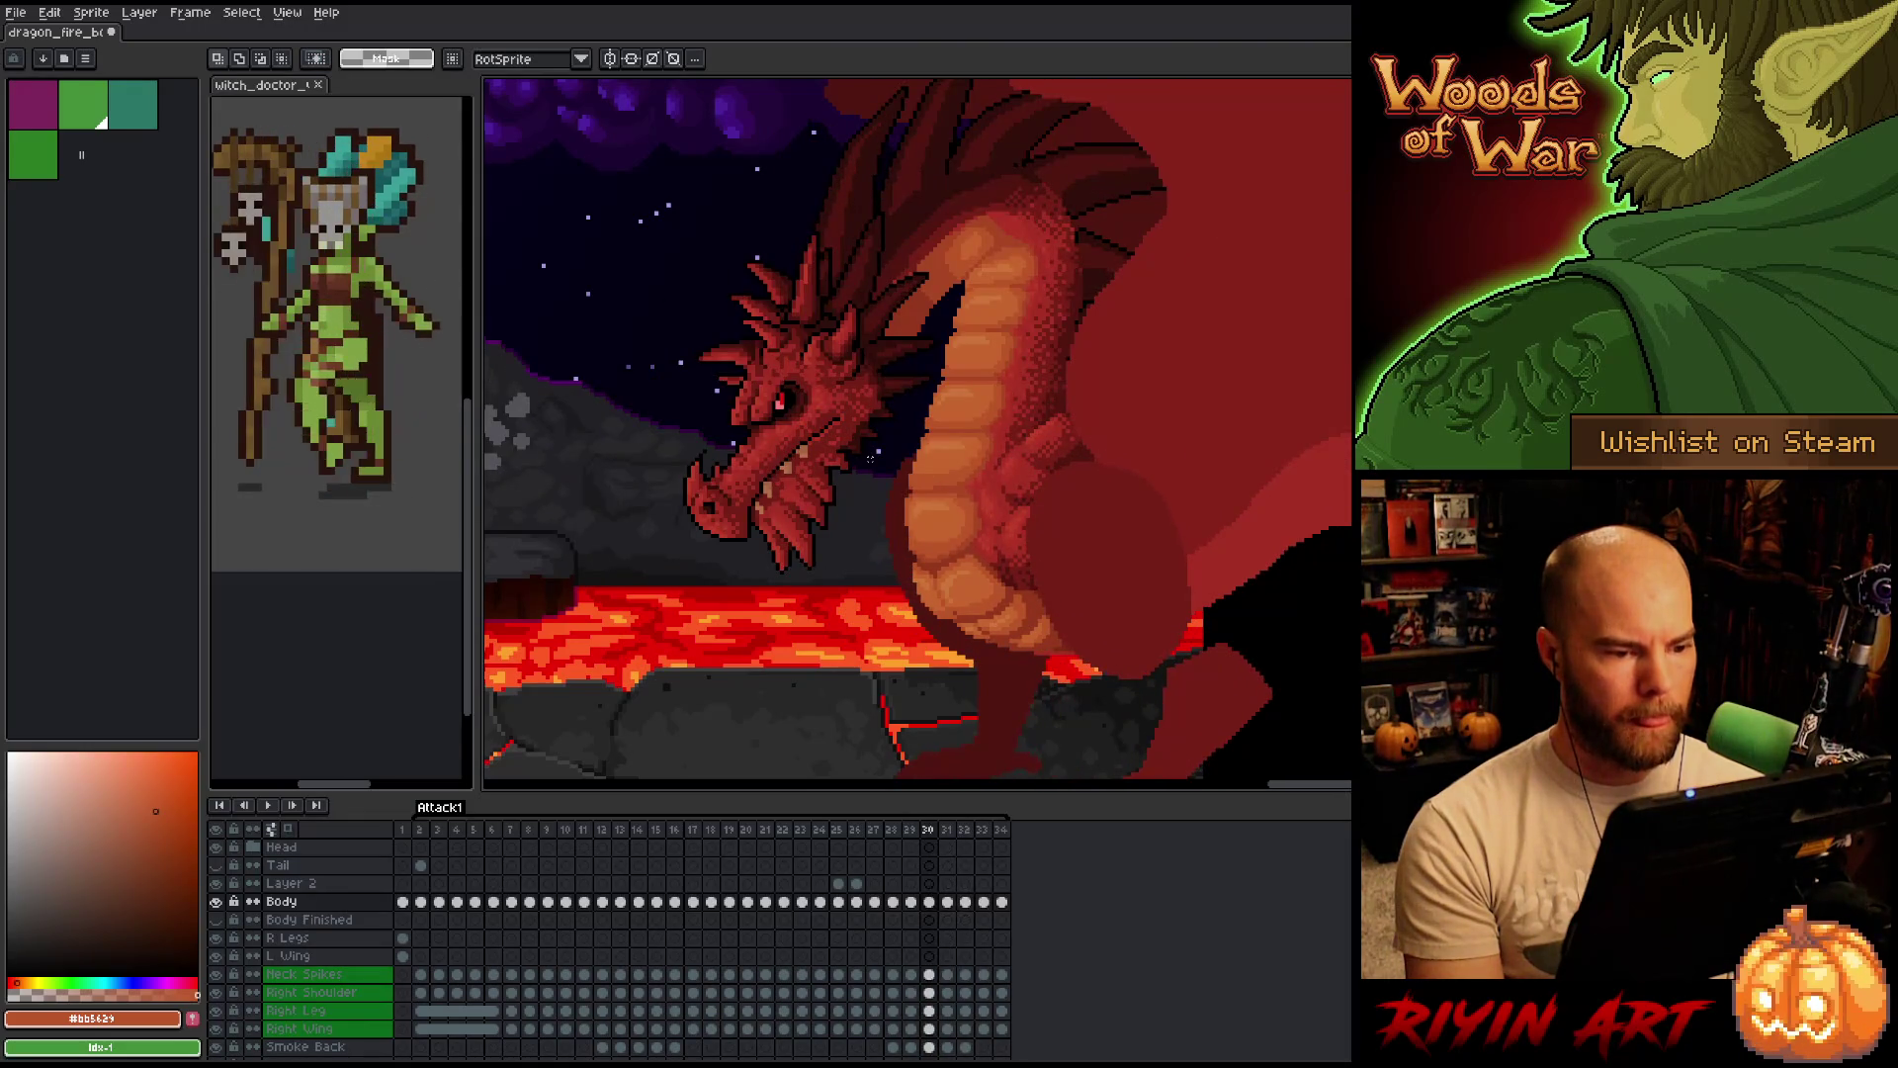
scroll(901, 390, up, 1)
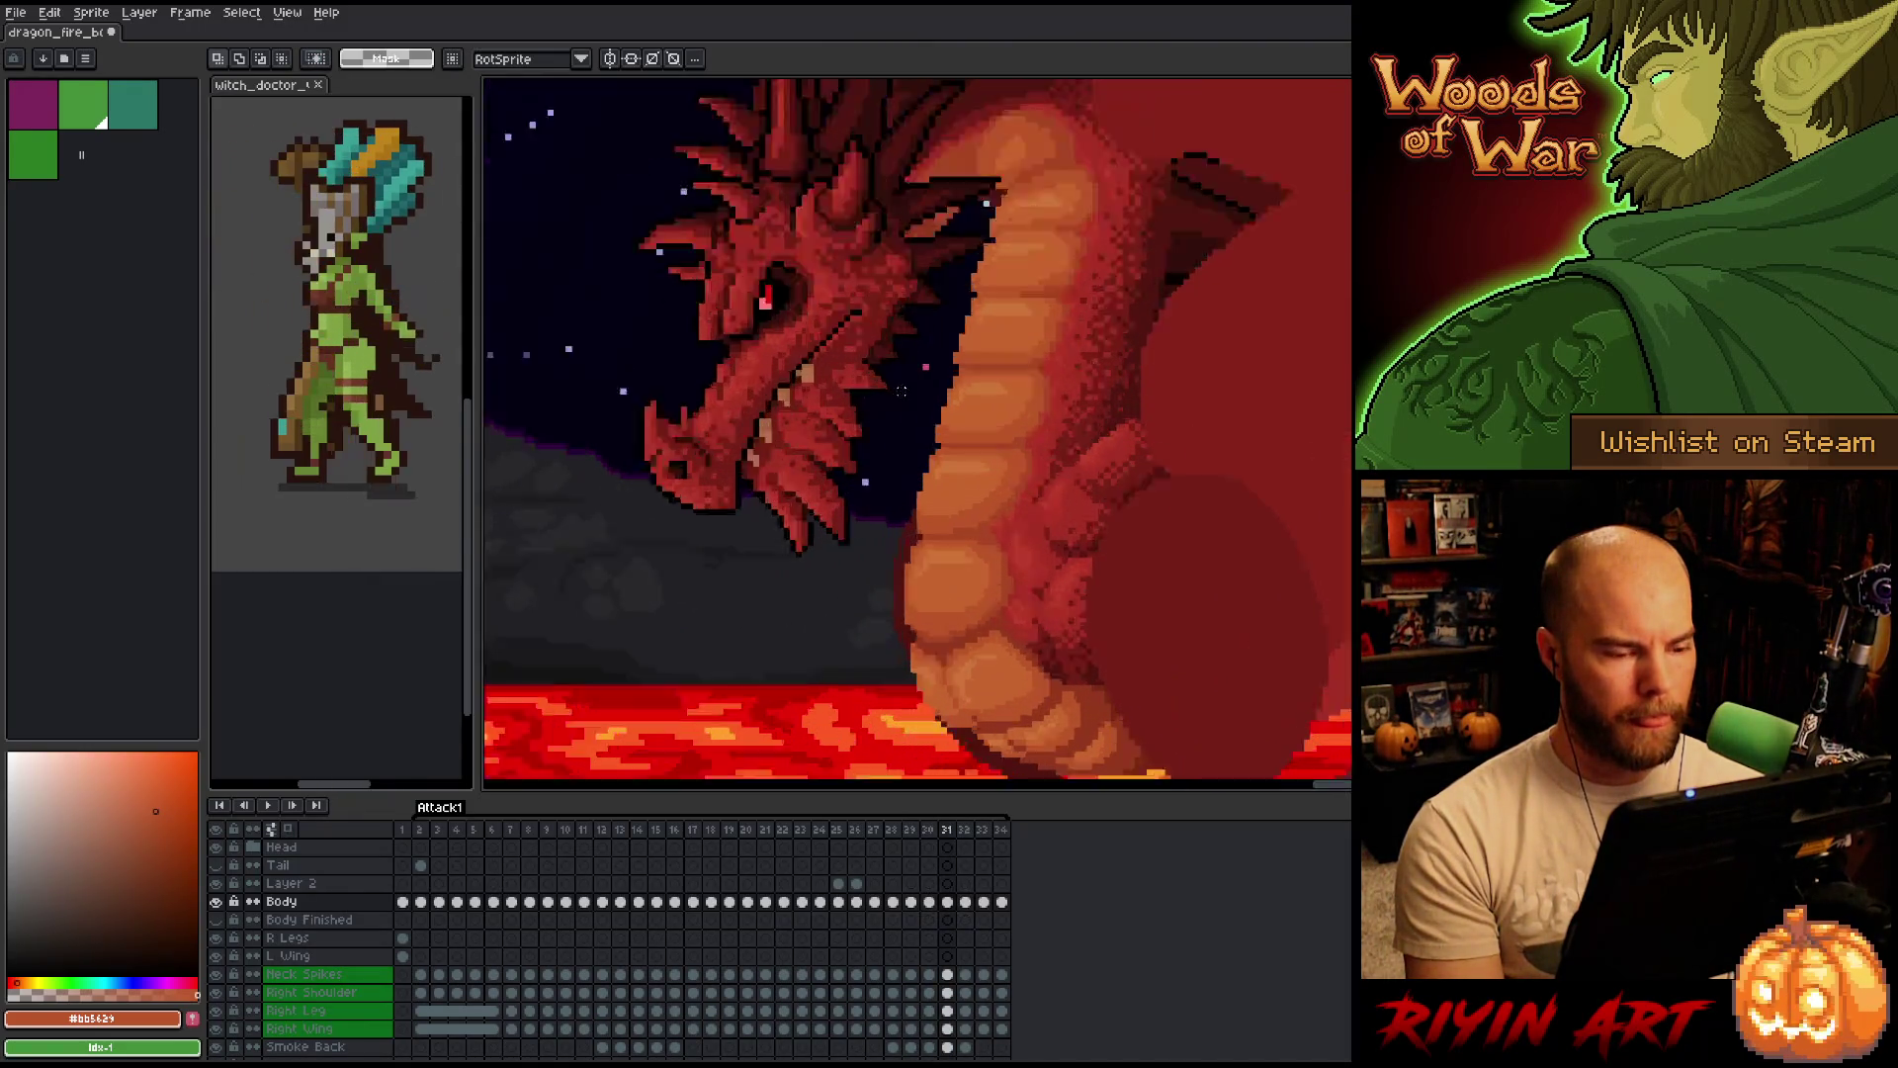
scroll(900, 390, up, 1)
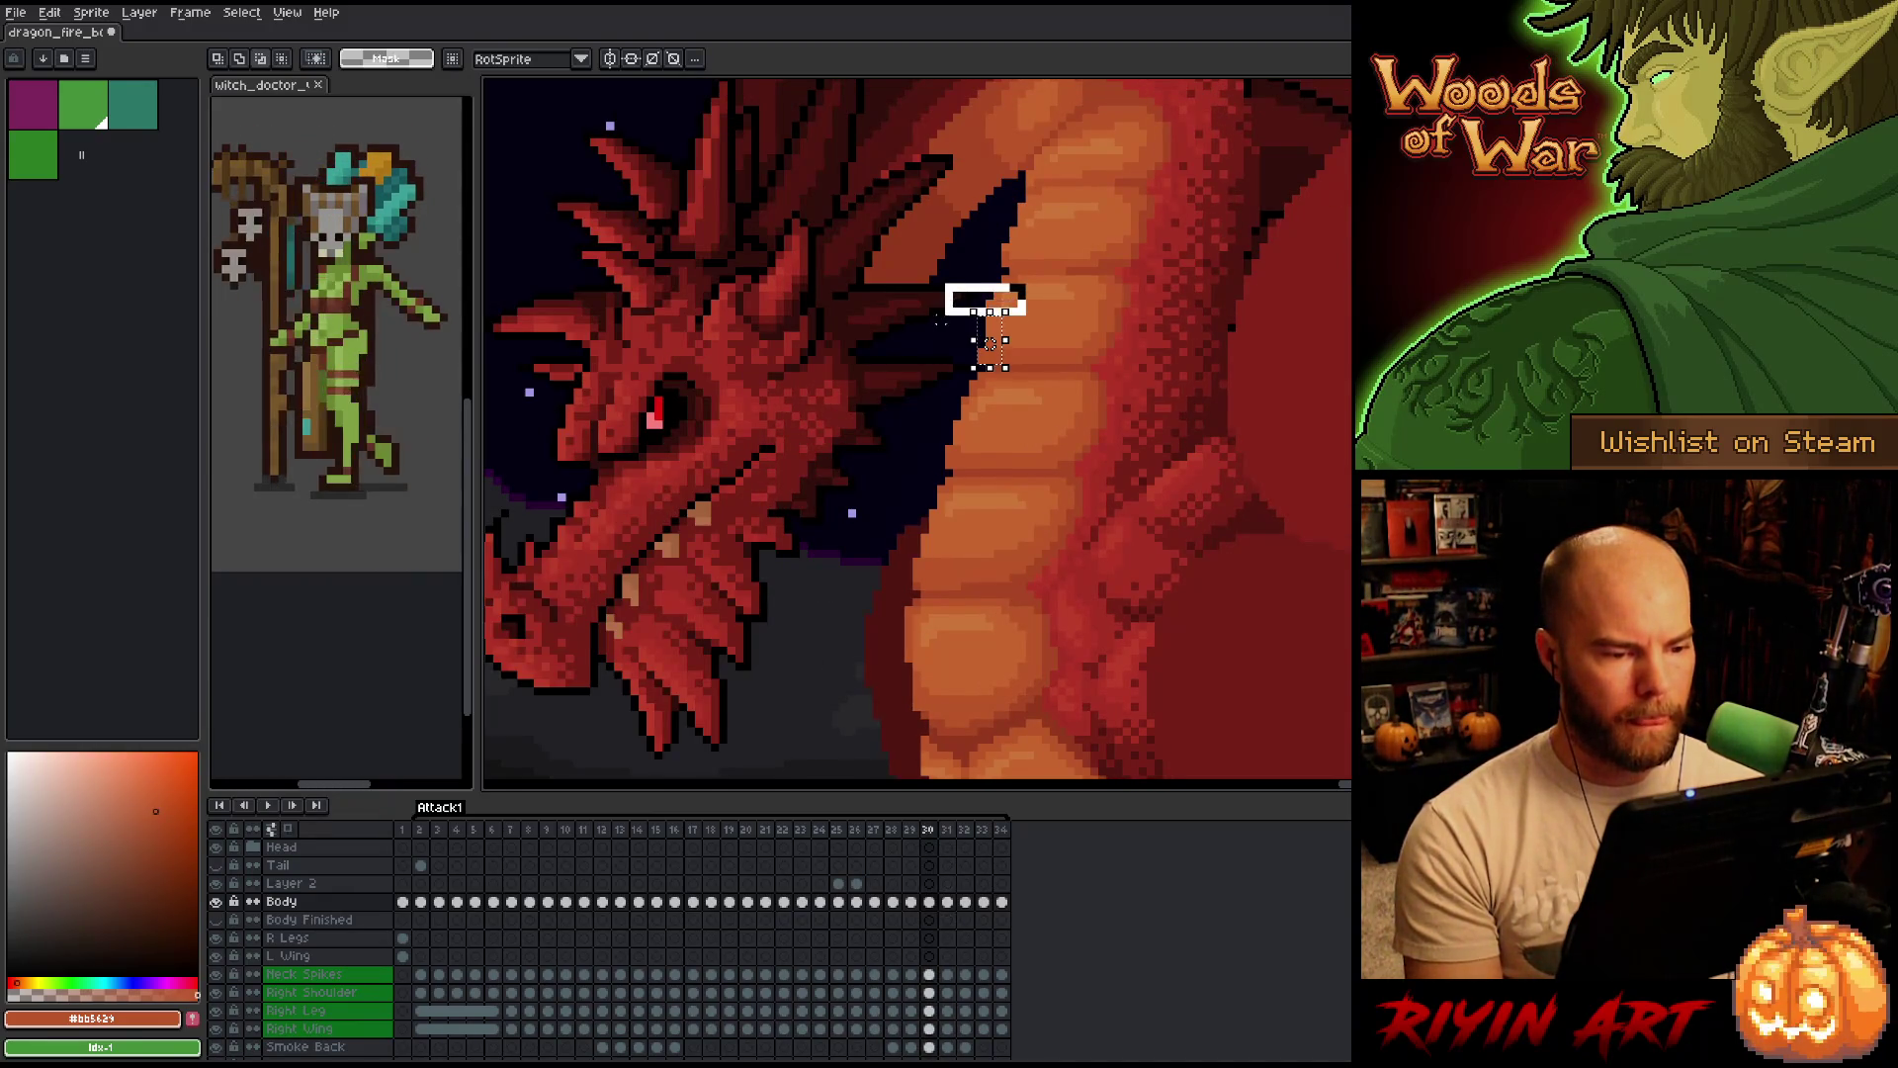
Shorten the neck selection from the top, drop it, and flip through neighbouring frames to compare.
key(Right)
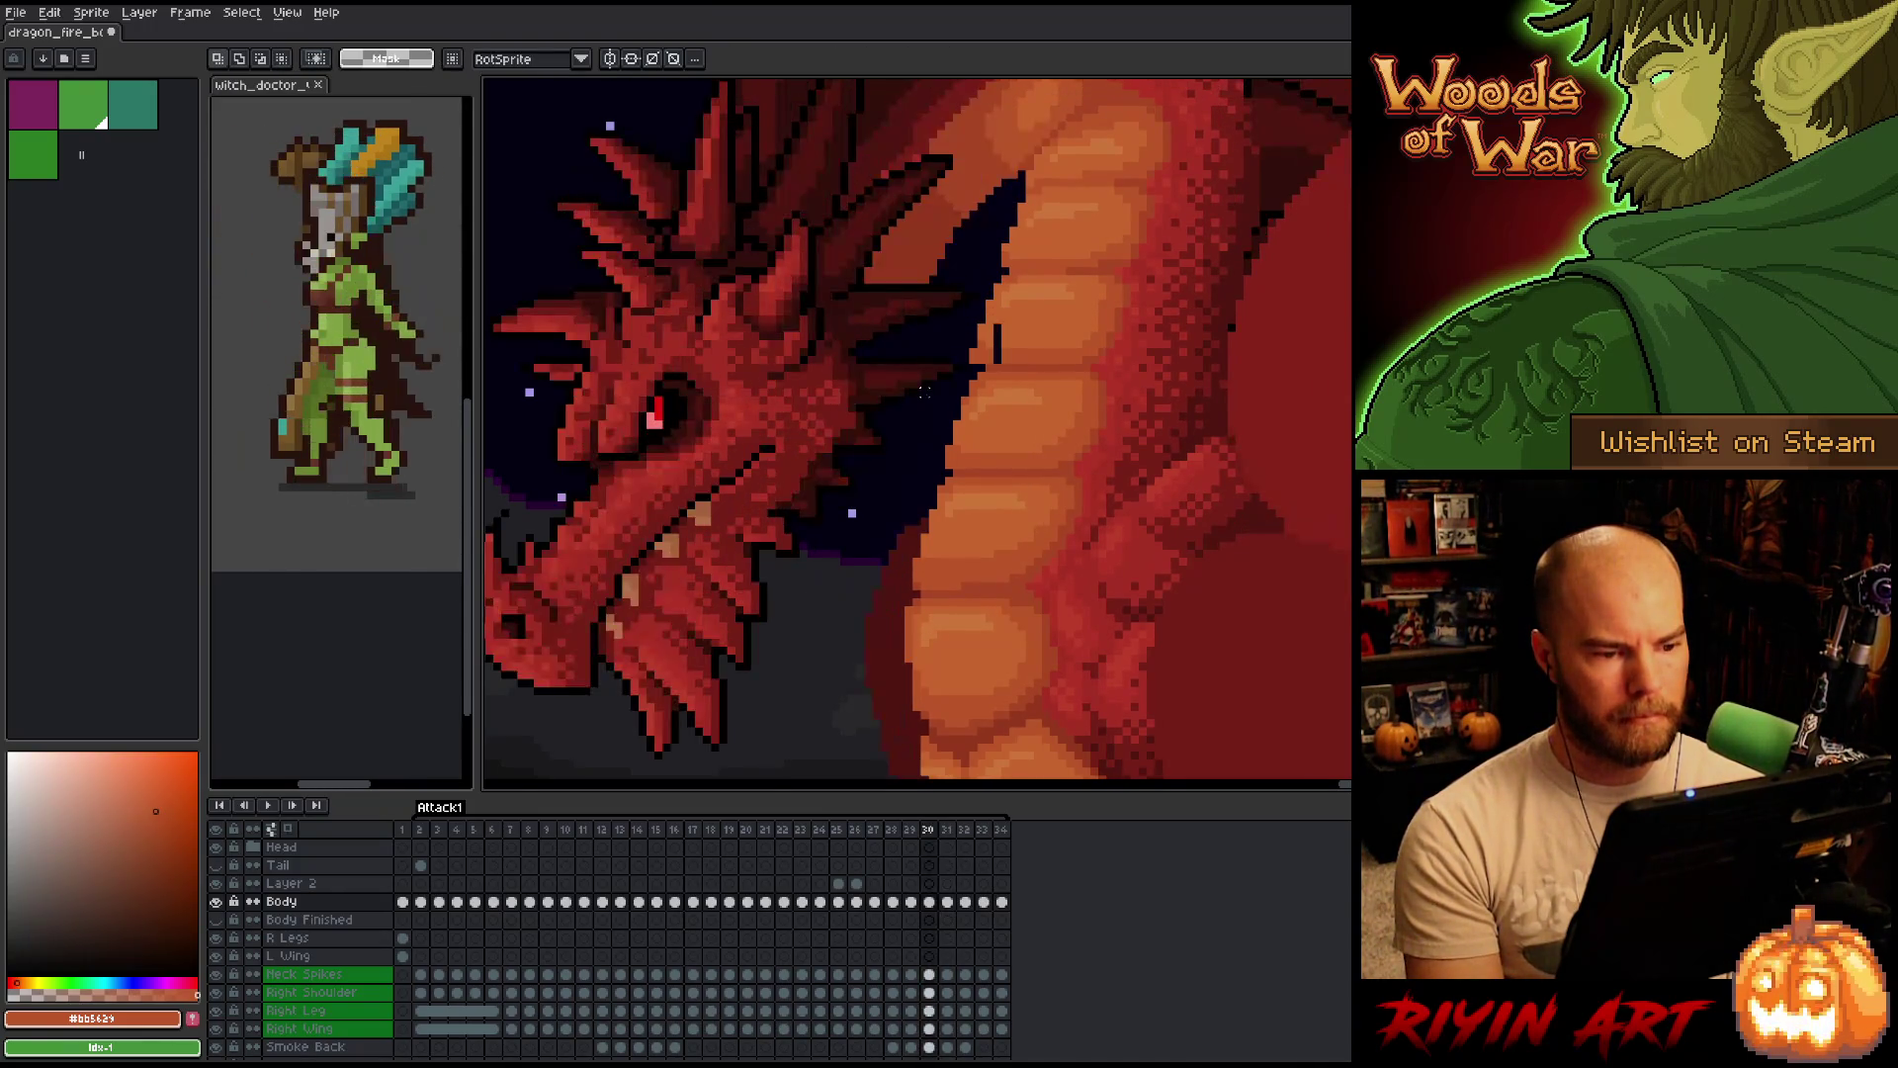
key(Left)
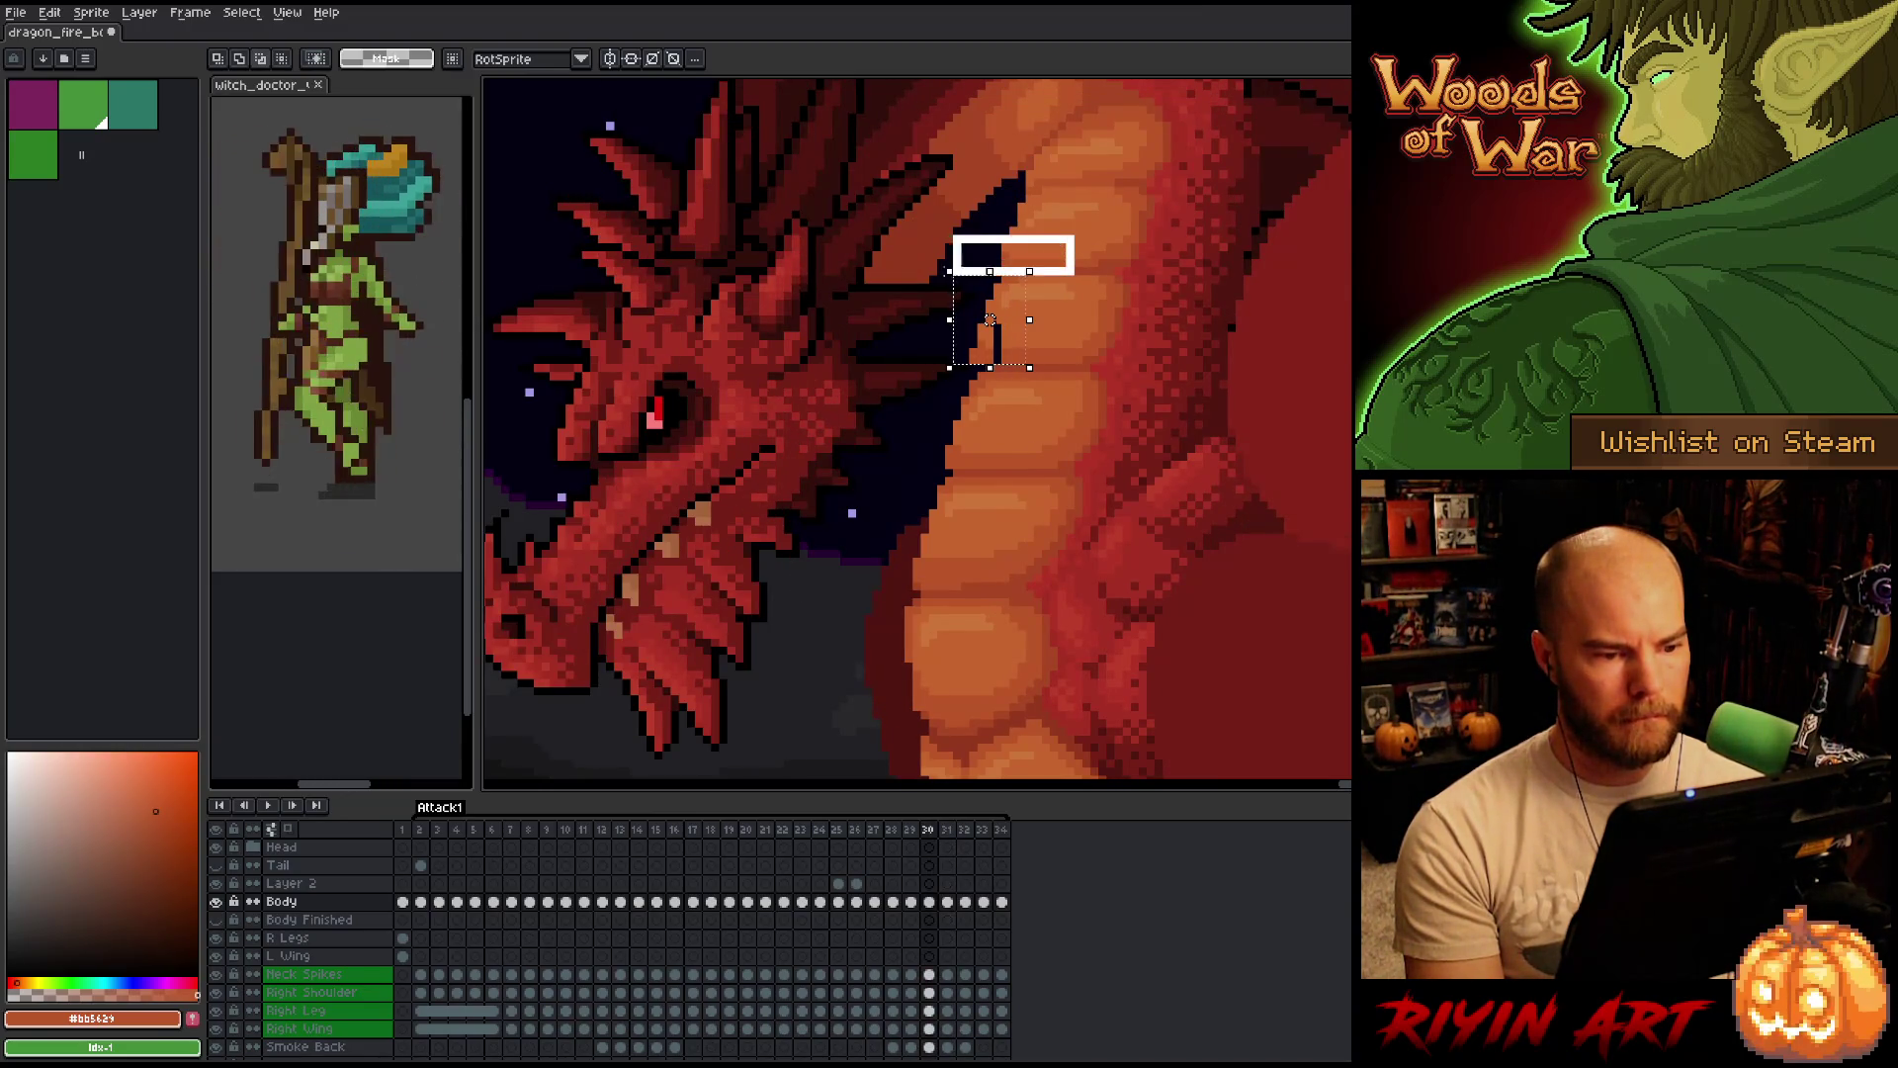
drag(989, 272, 990, 286)
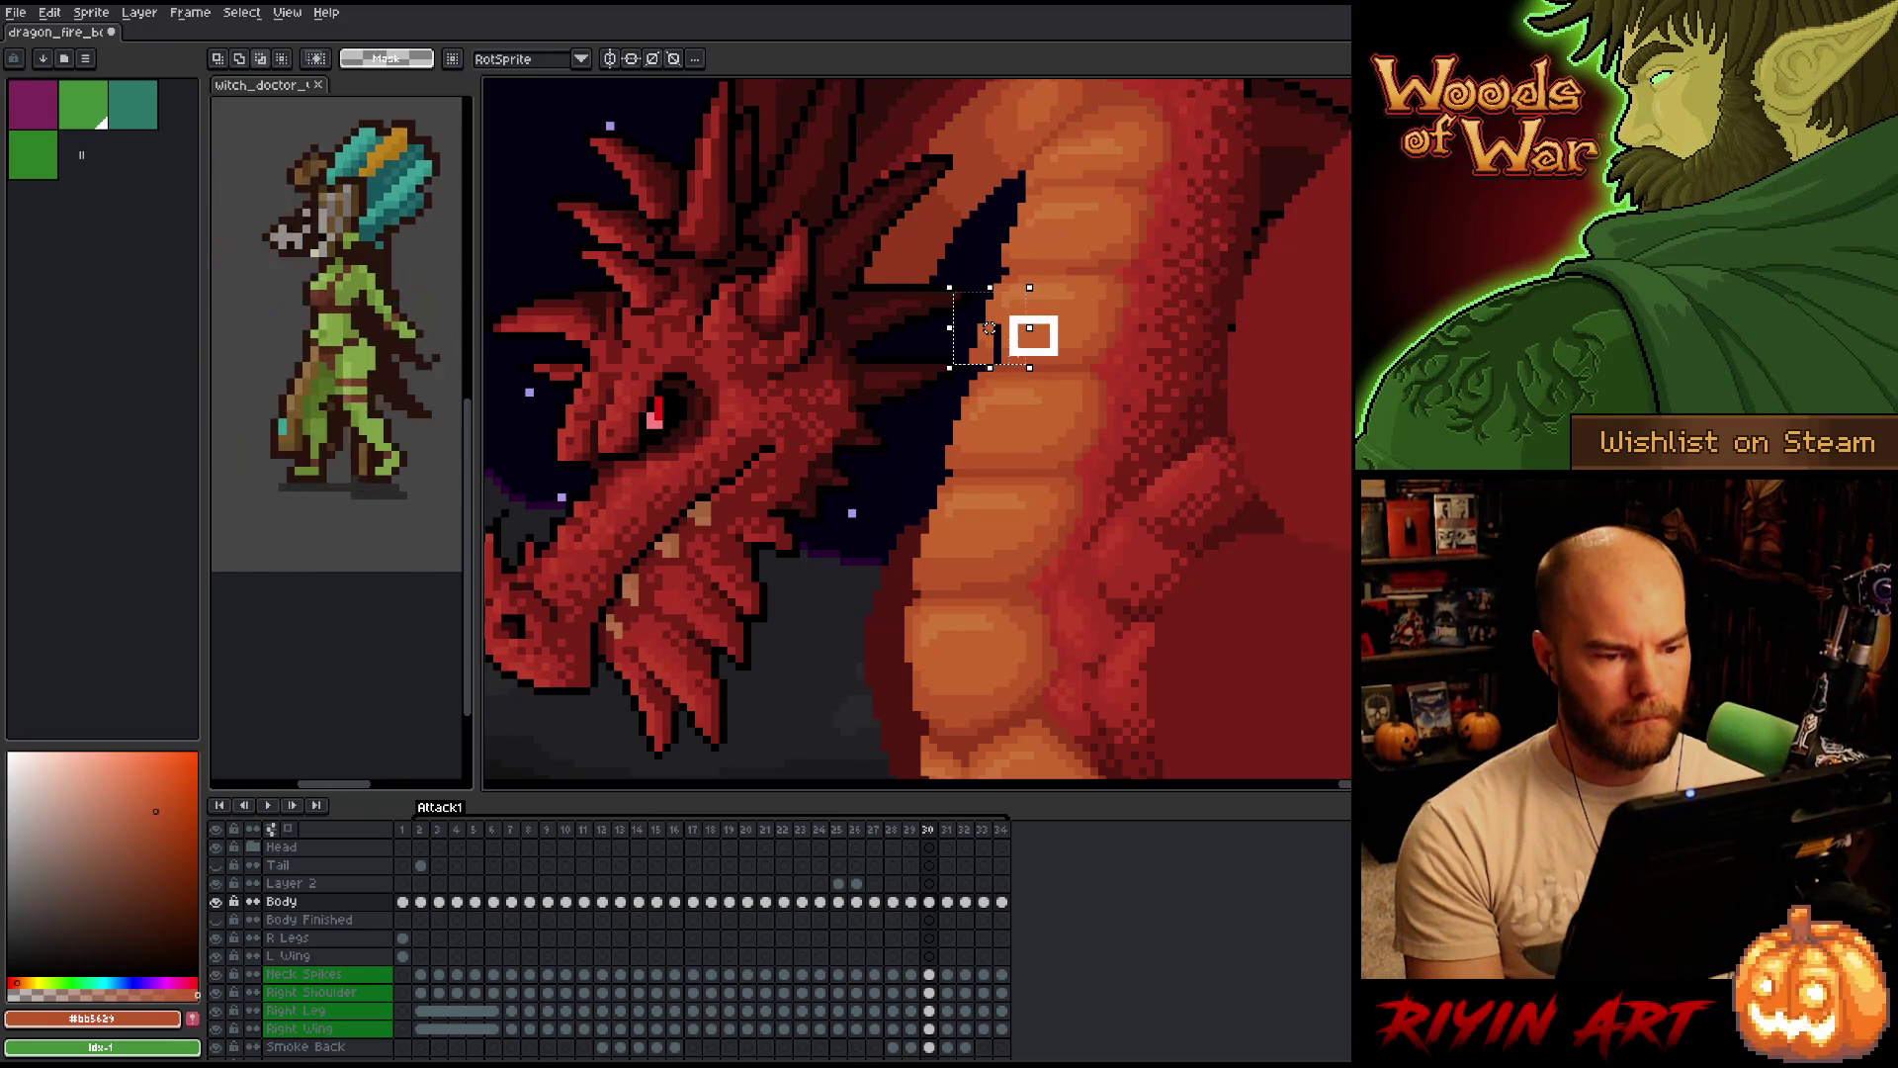
key(ctrl+d)
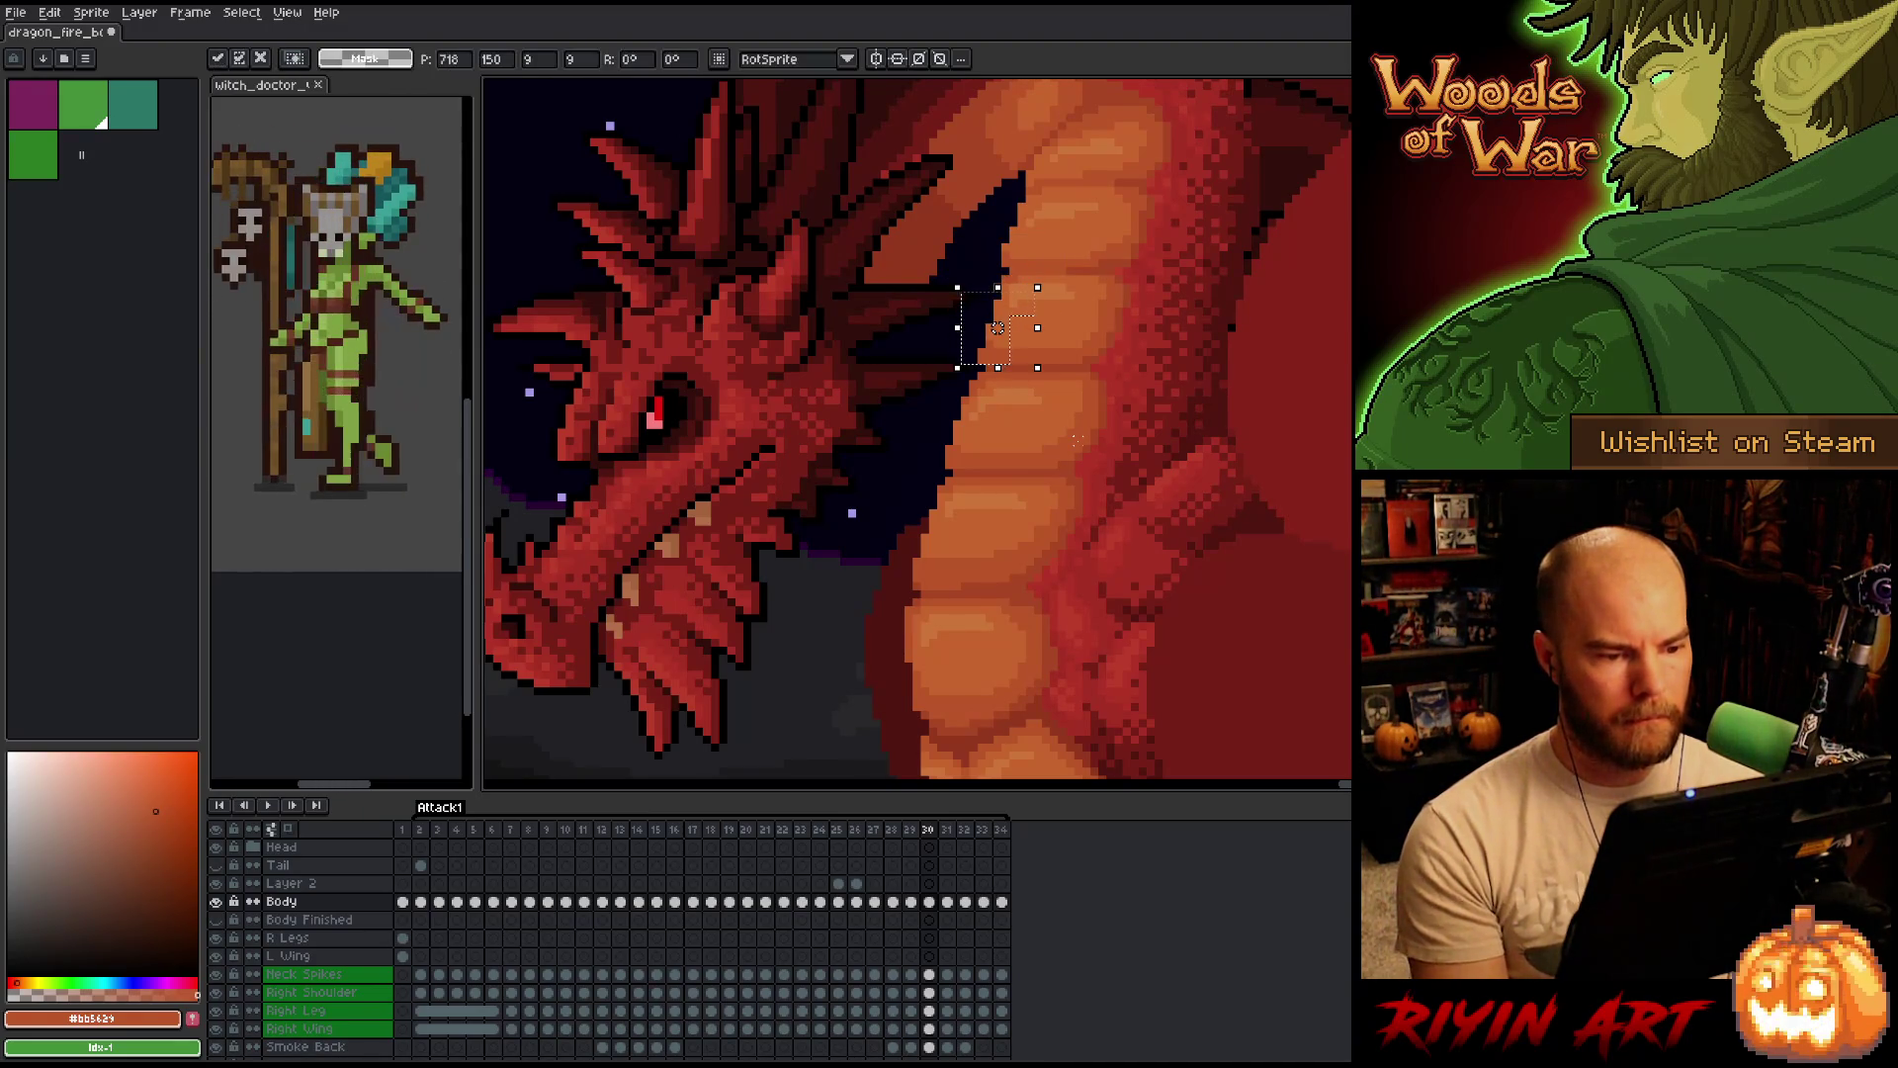
key(Return)
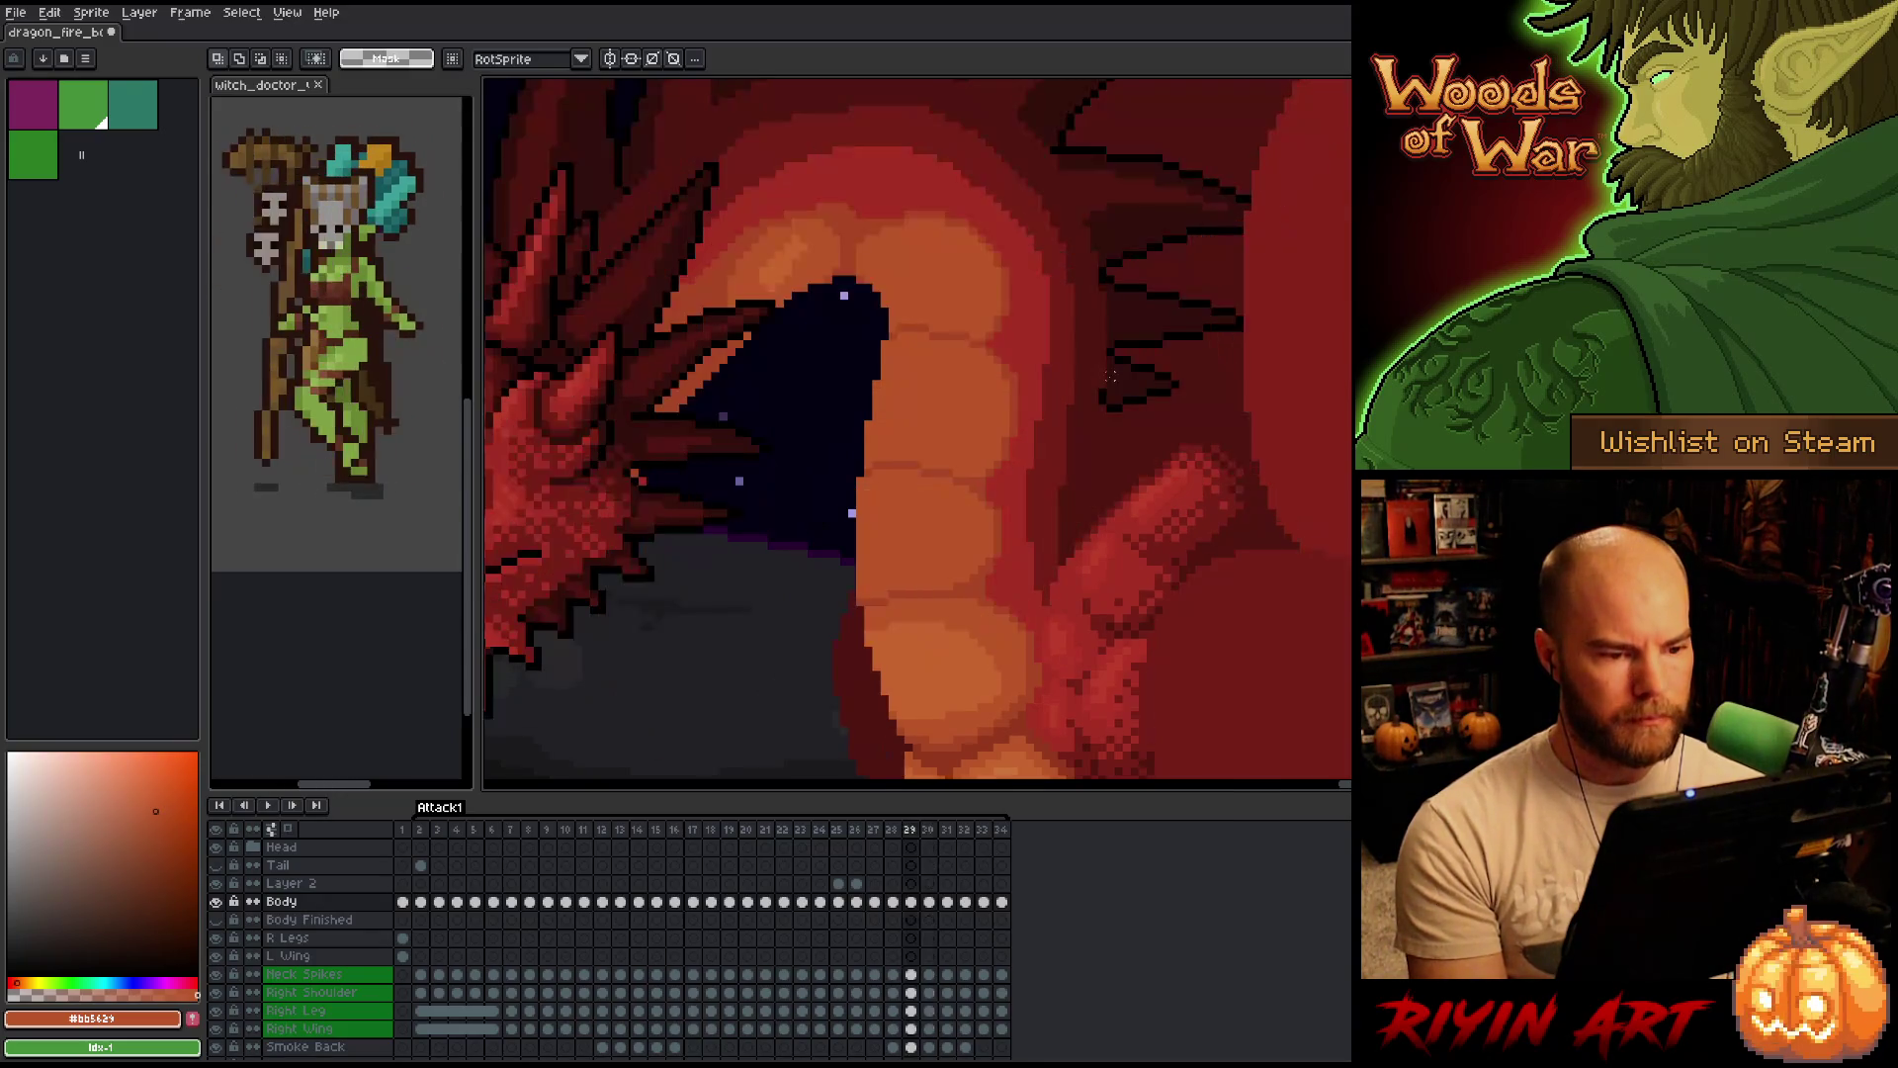
key(Return)
key(Return)
key(Return)
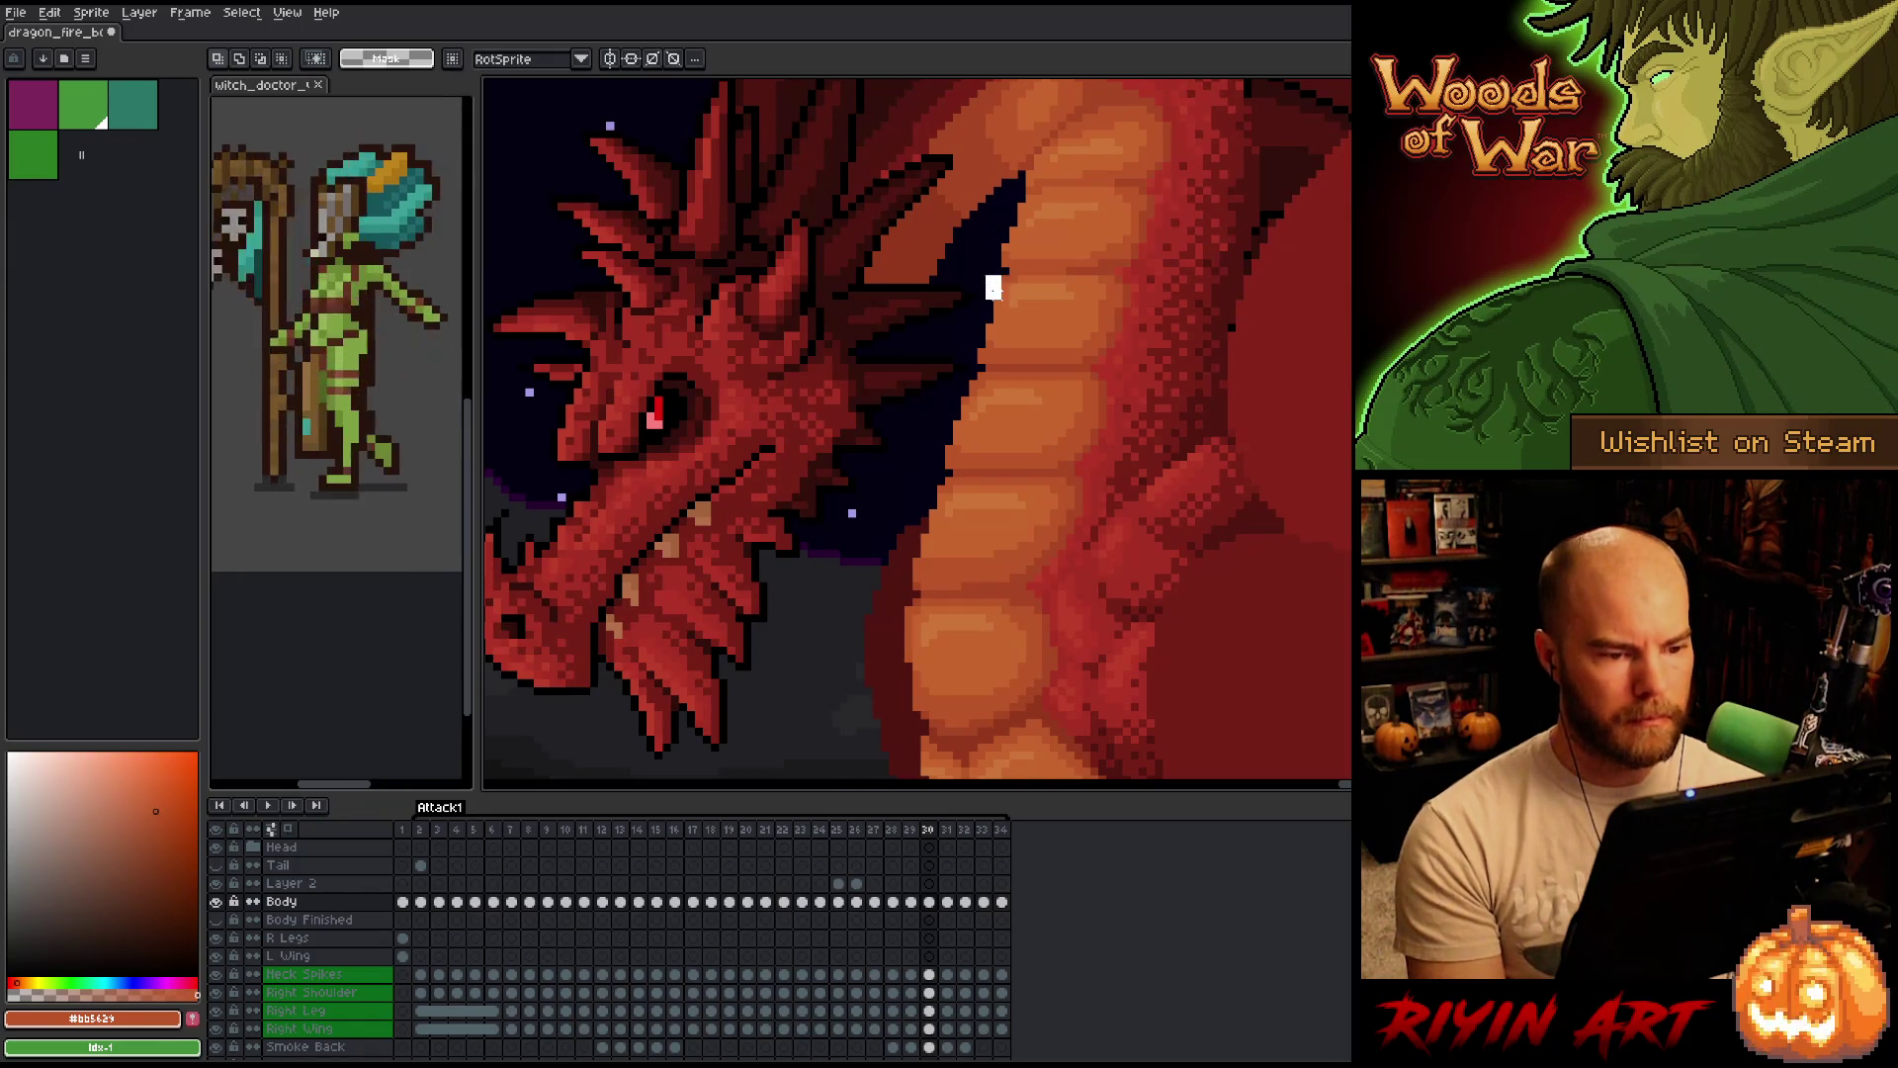
key(Return)
key(Return)
key(Return)
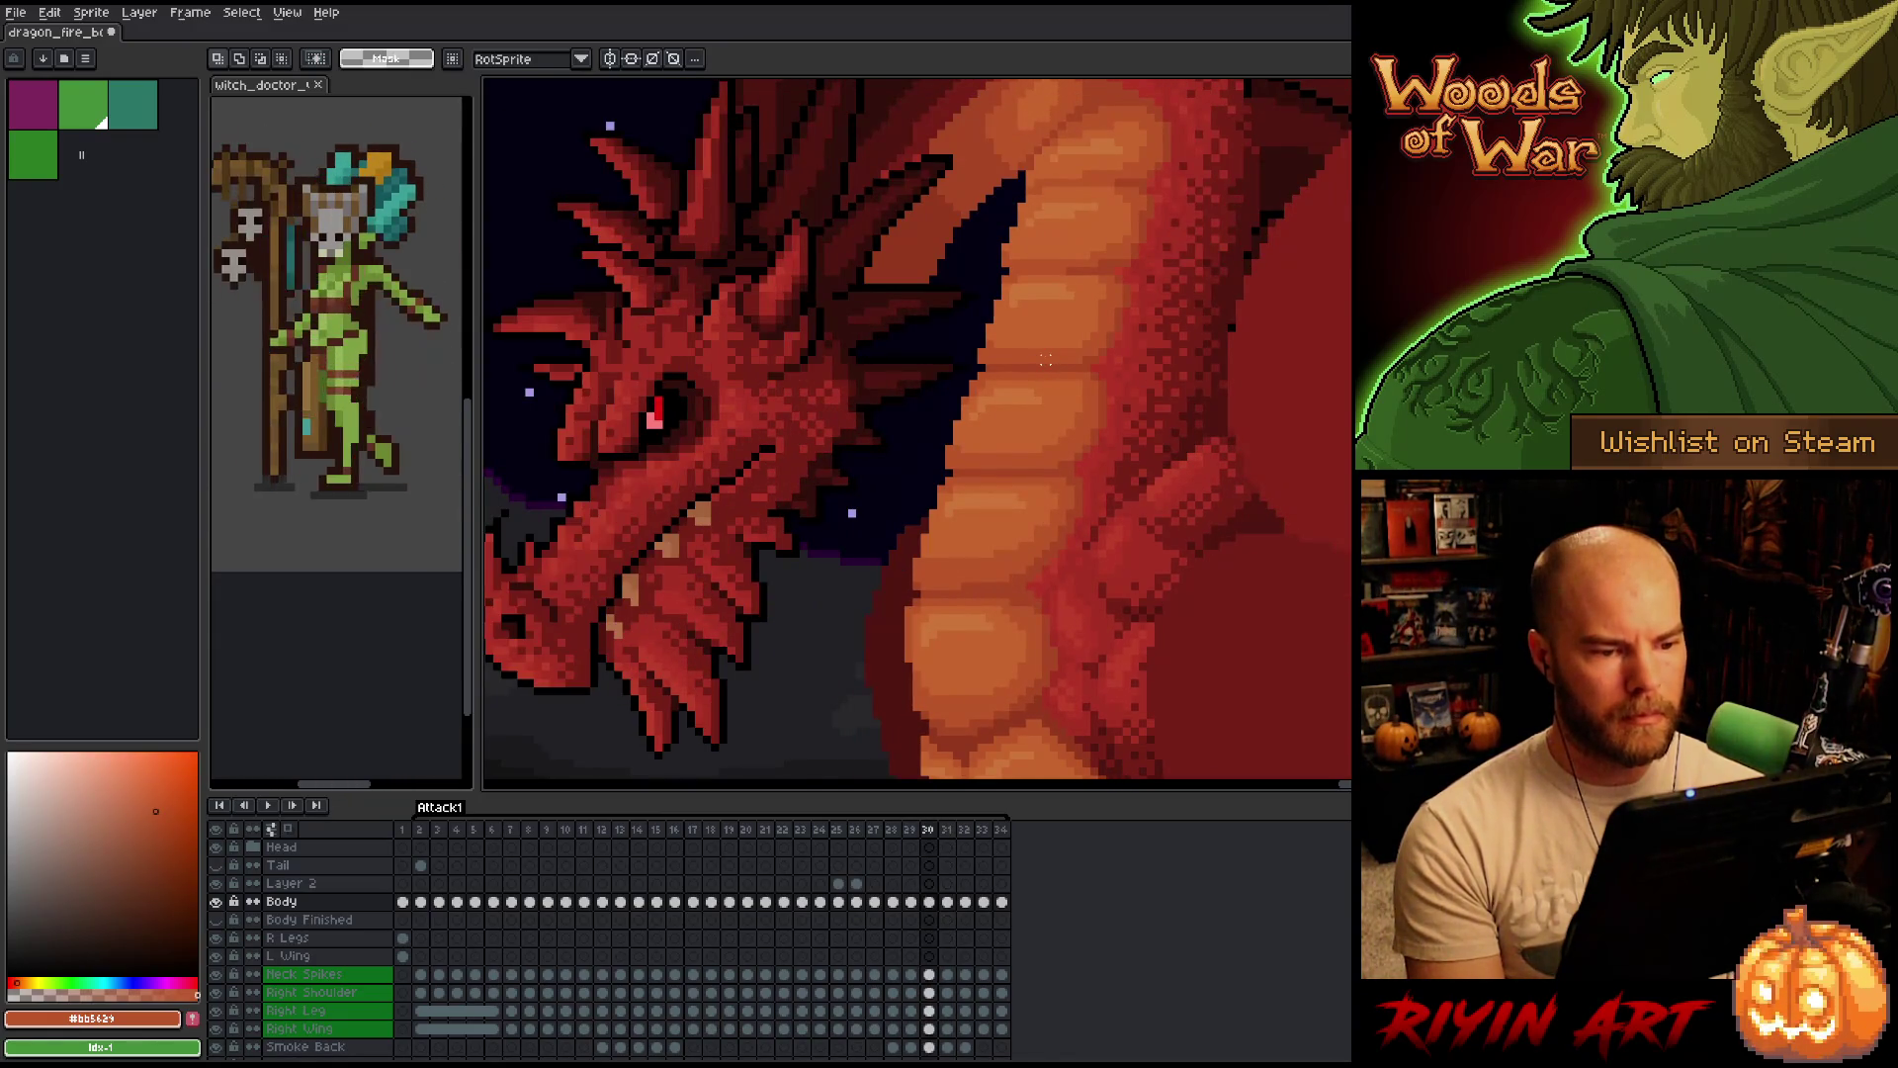
Flip repeatedly between frames 30 and 31 to compare the neck, ending on frame 31.
key(b)
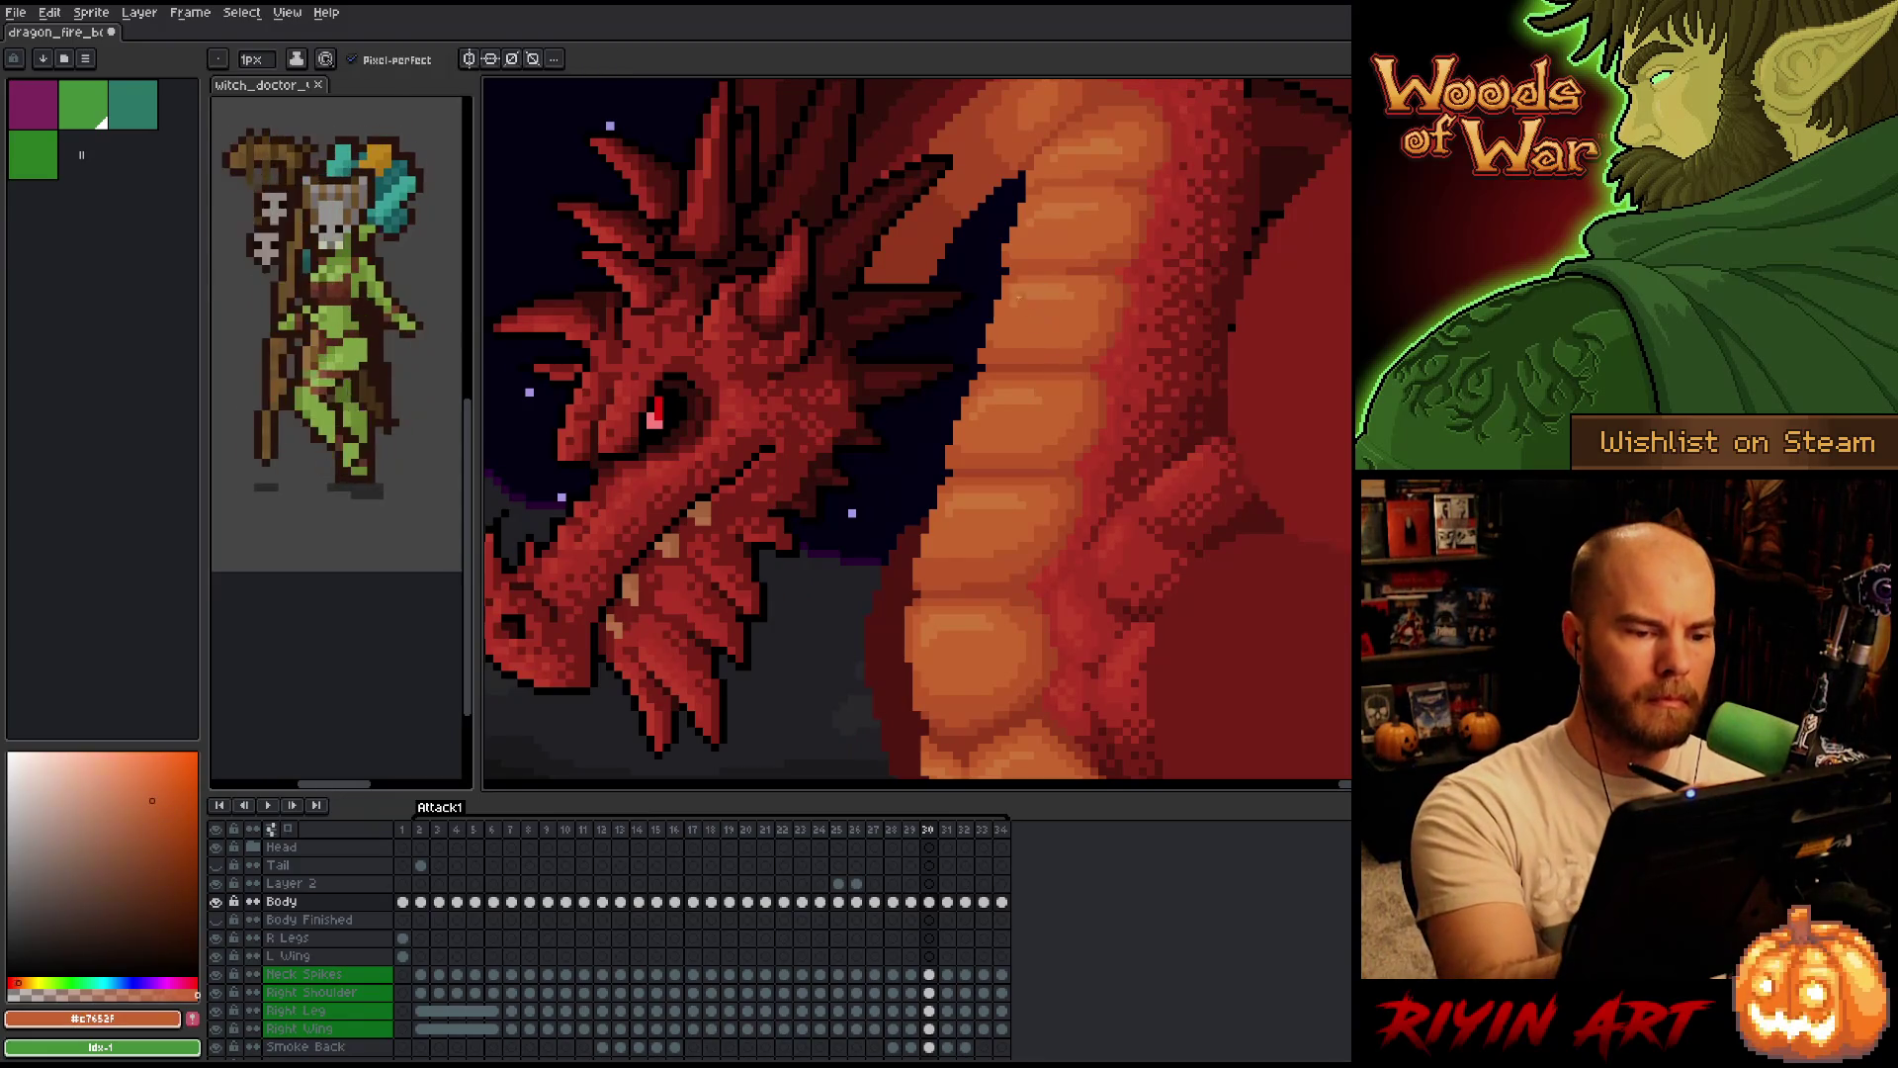
key(Right)
key(Left)
key(Right)
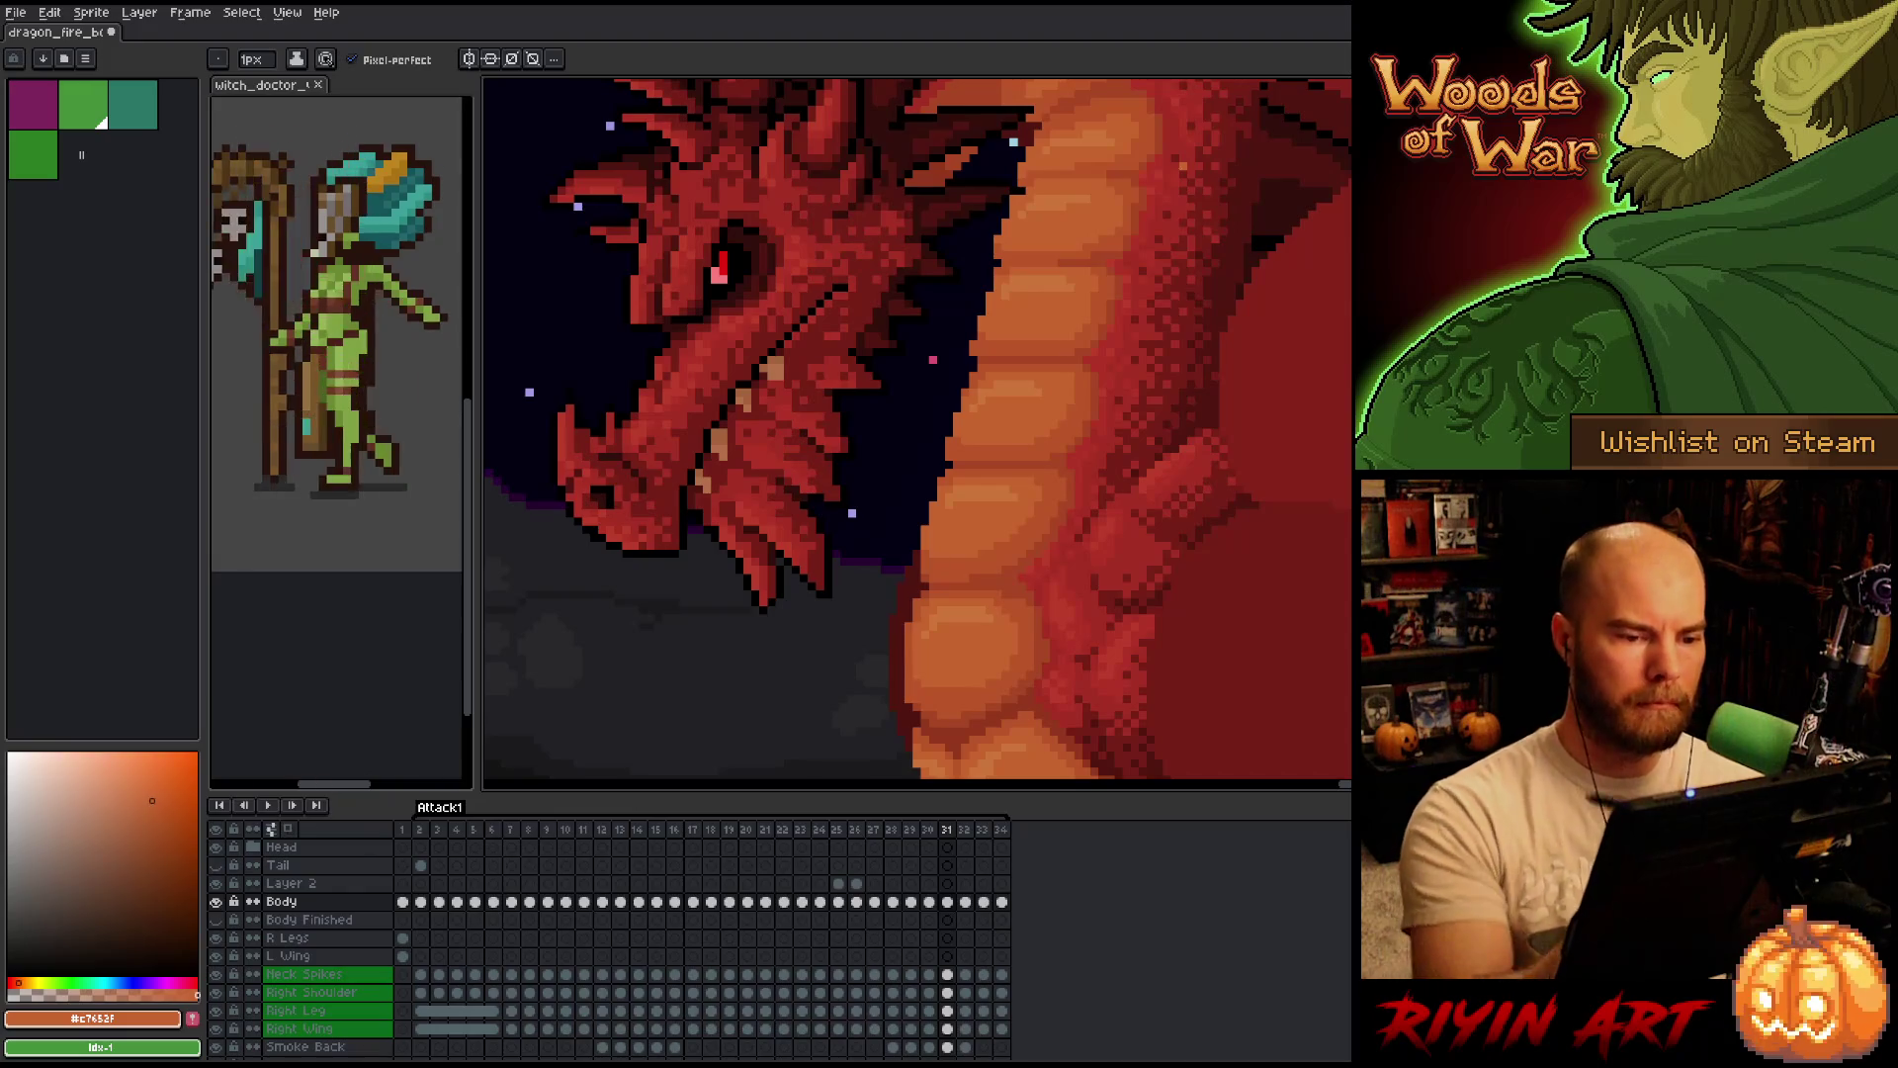
key(ctrl)
key(Left)
key(Right)
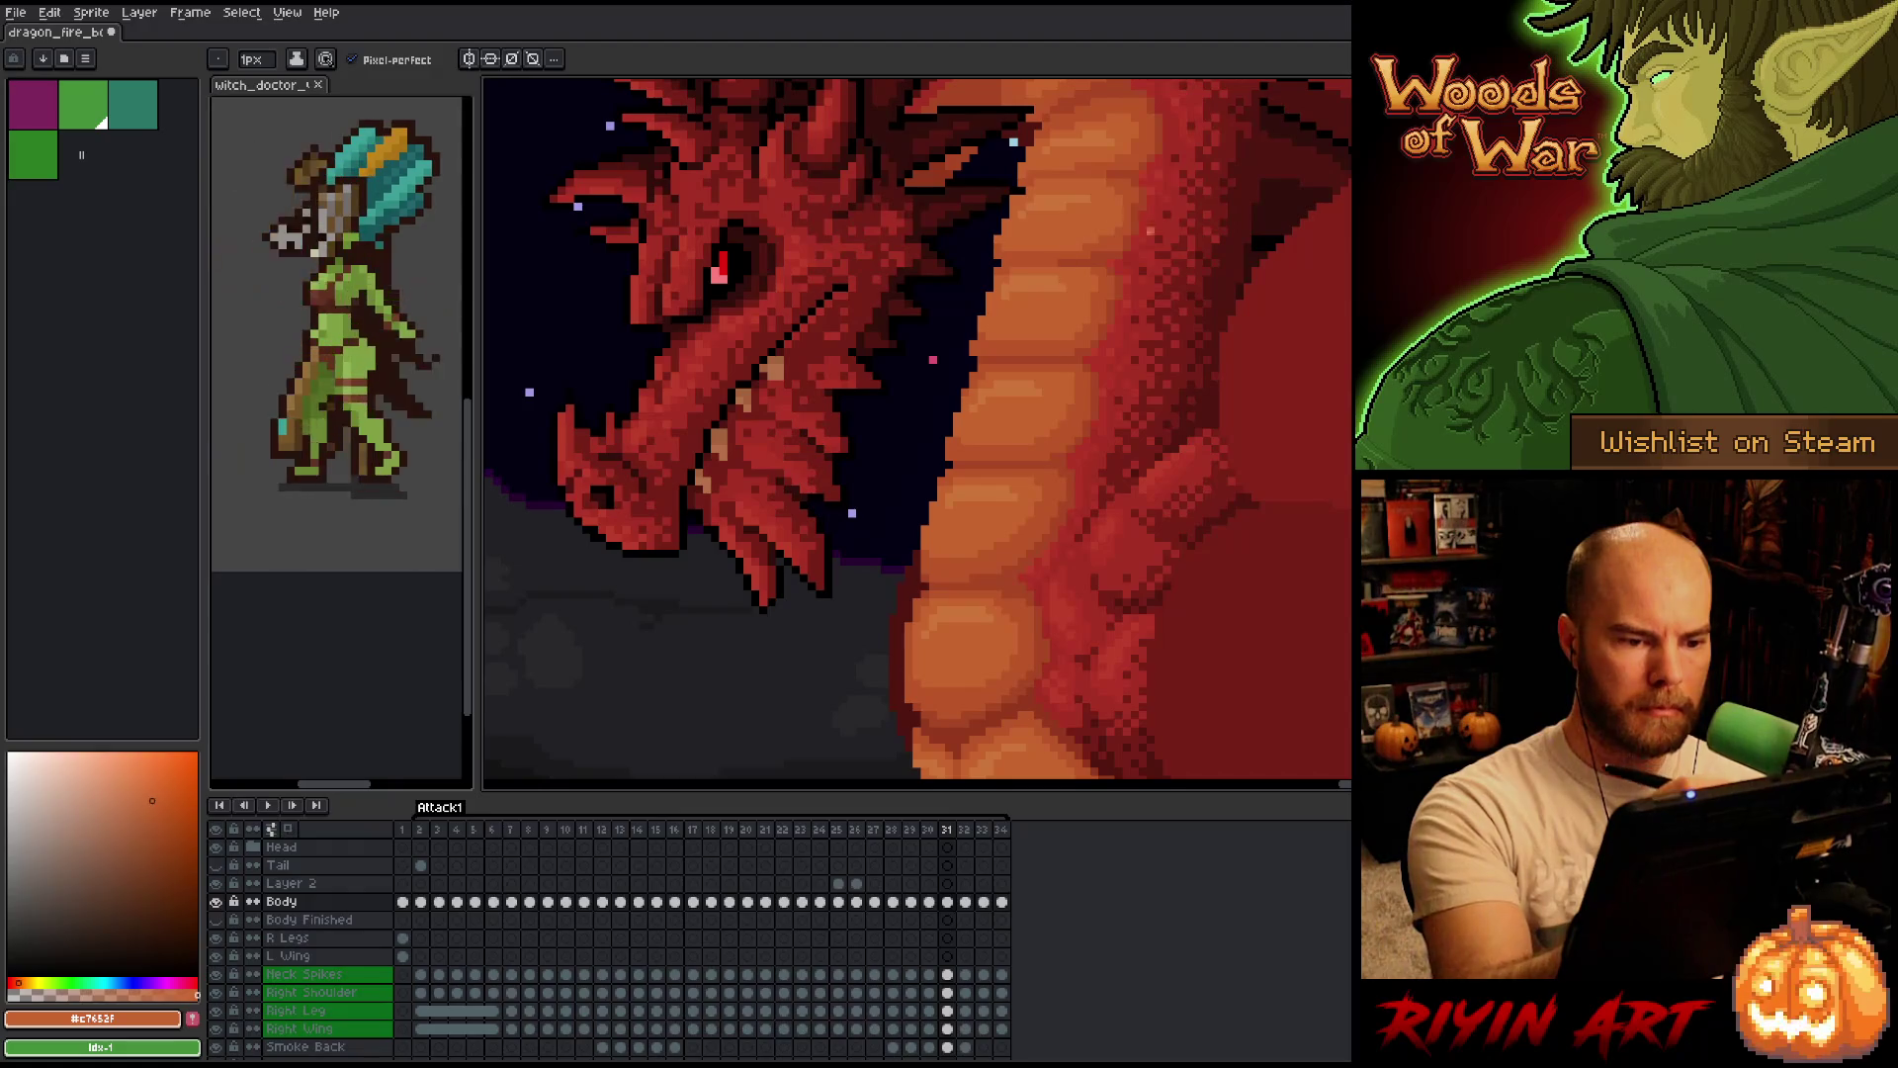
key(Right)
key(Left)
key(Left)
key(Right)
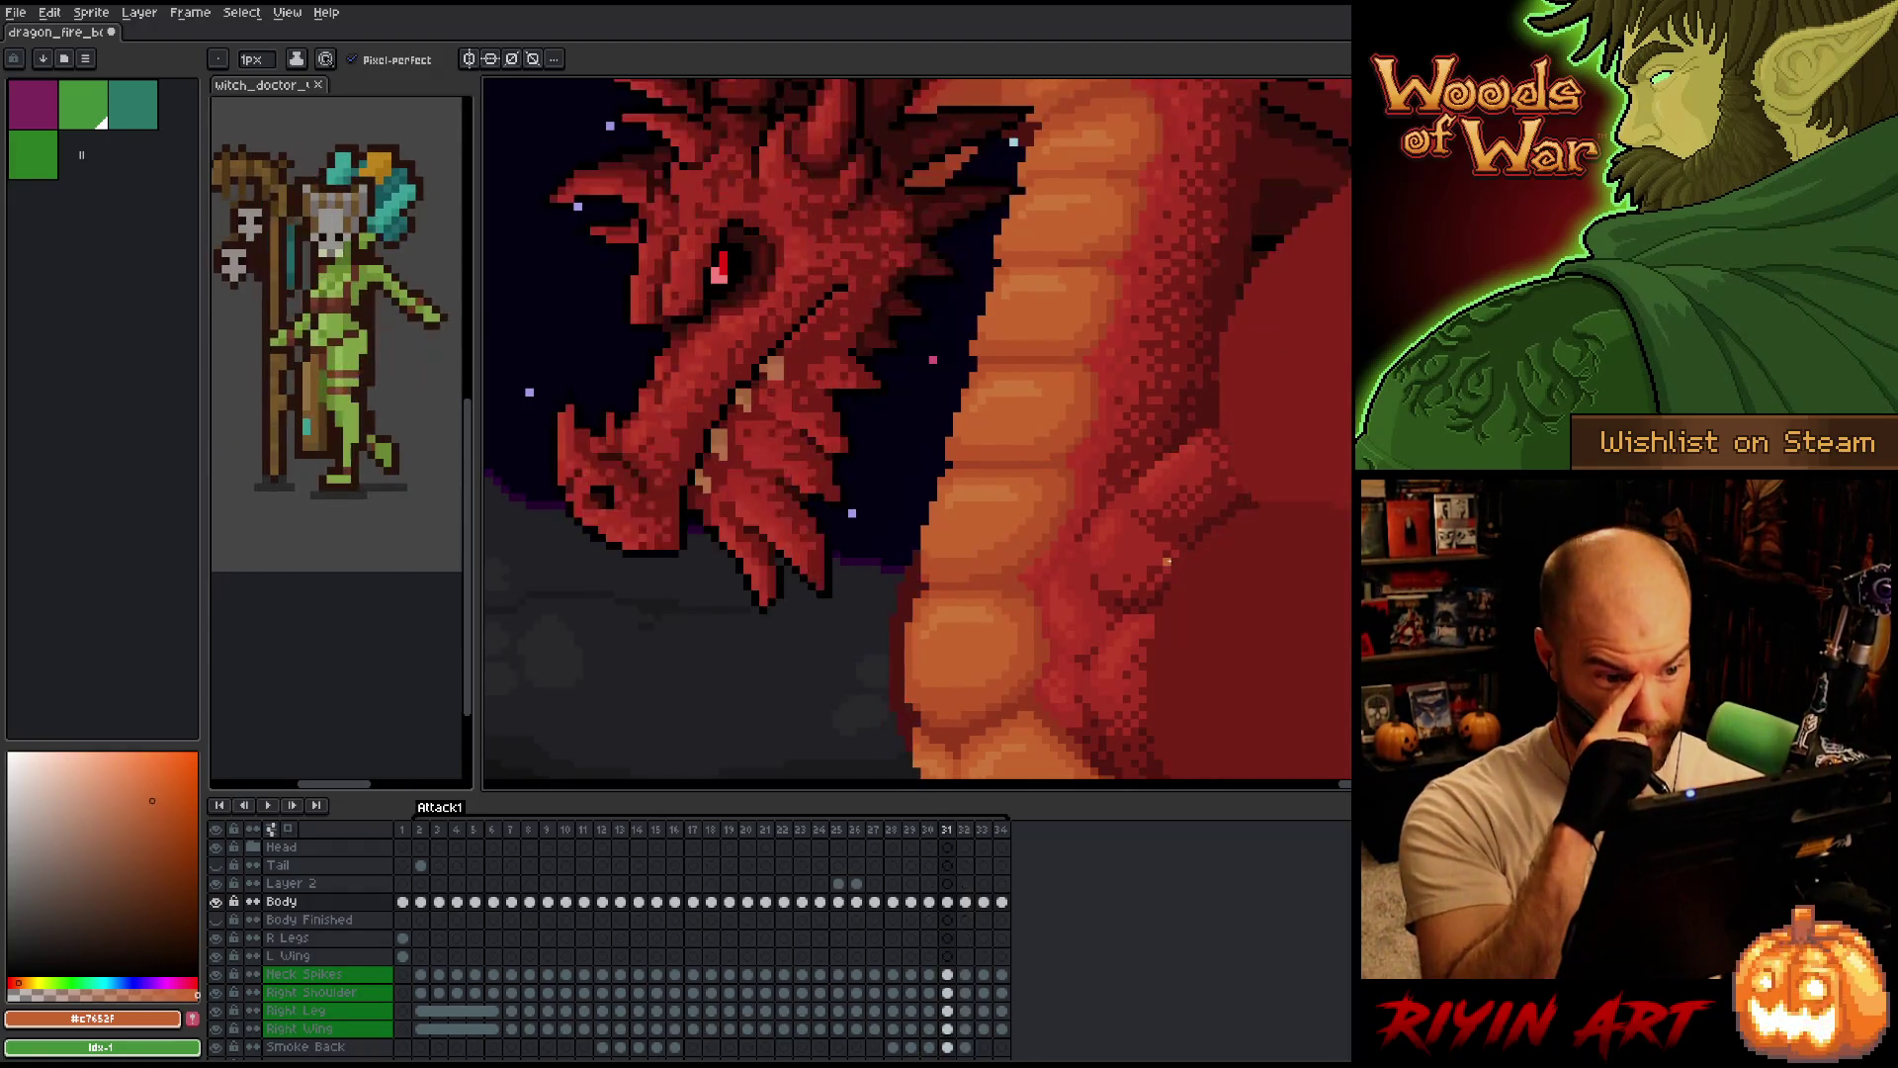
key(Left)
key(Right)
key(Left)
key(Right)
key(Left)
key(Right)
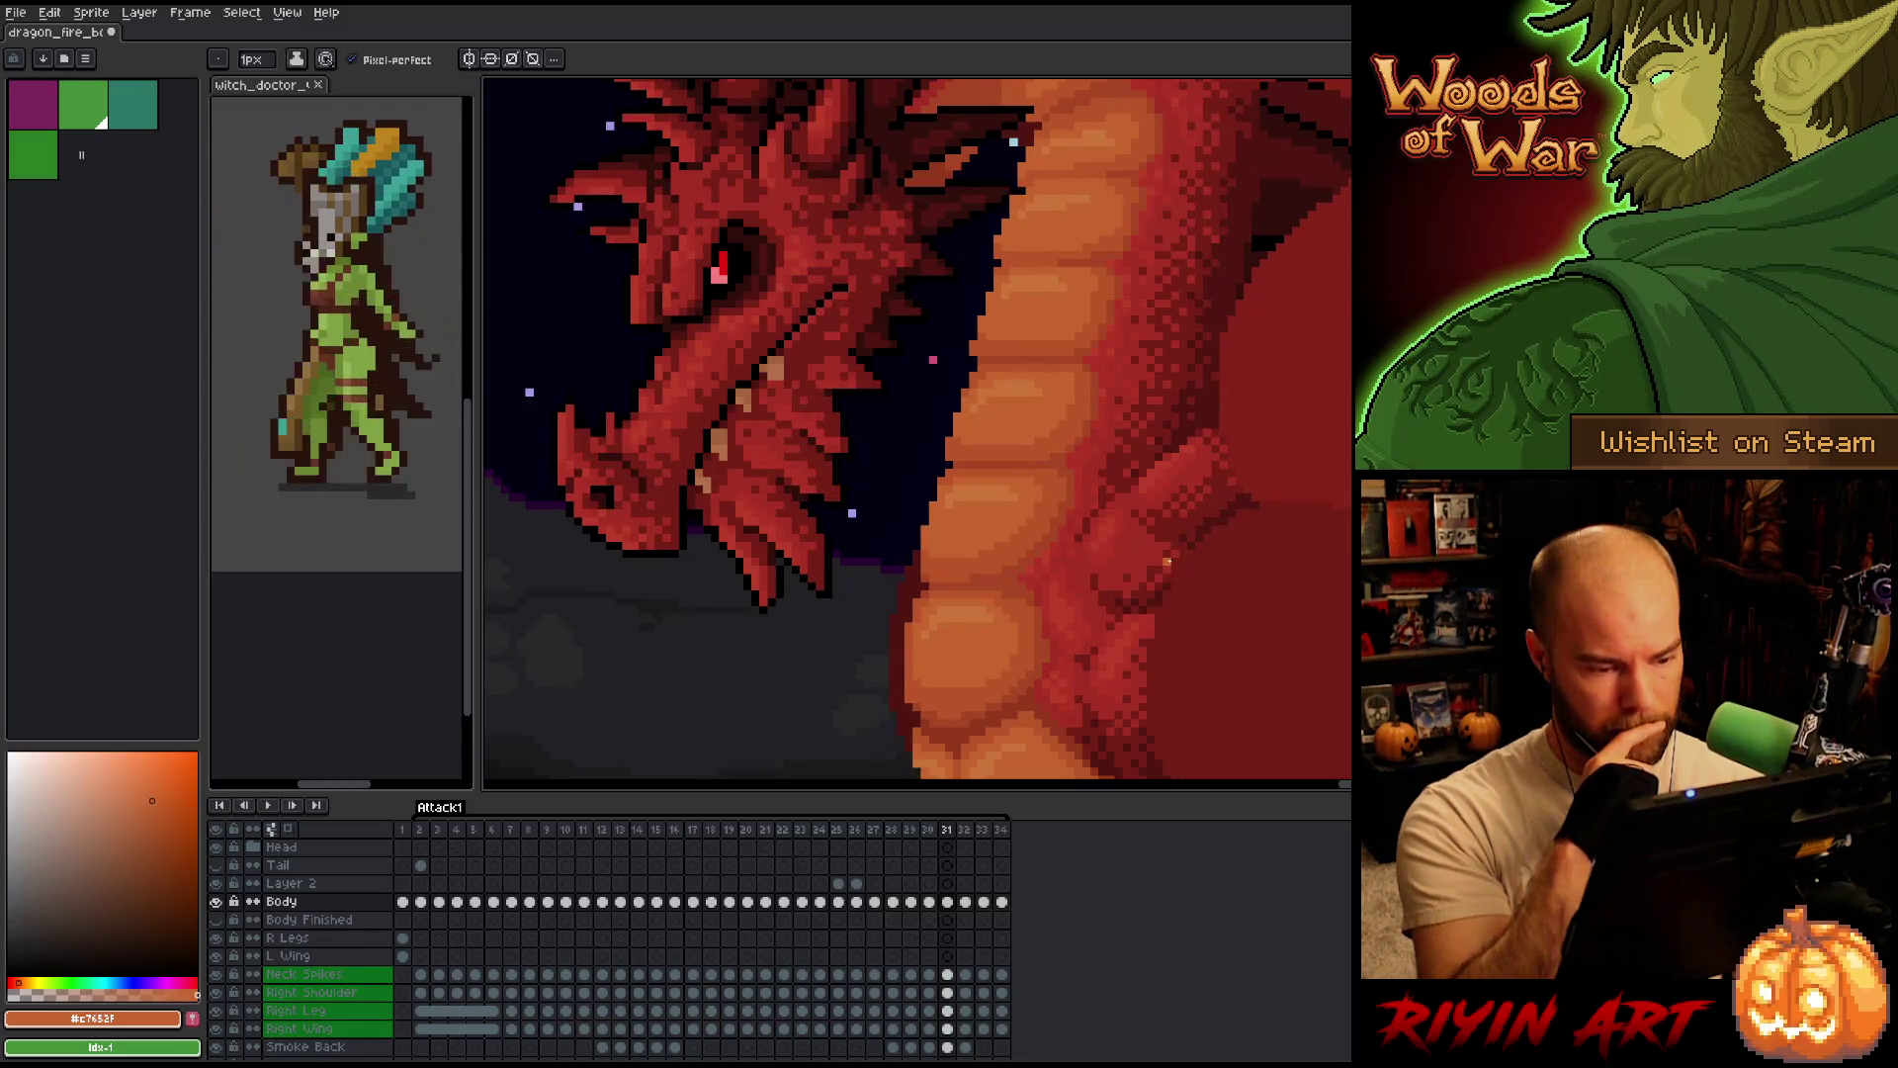
key(Left)
key(Right)
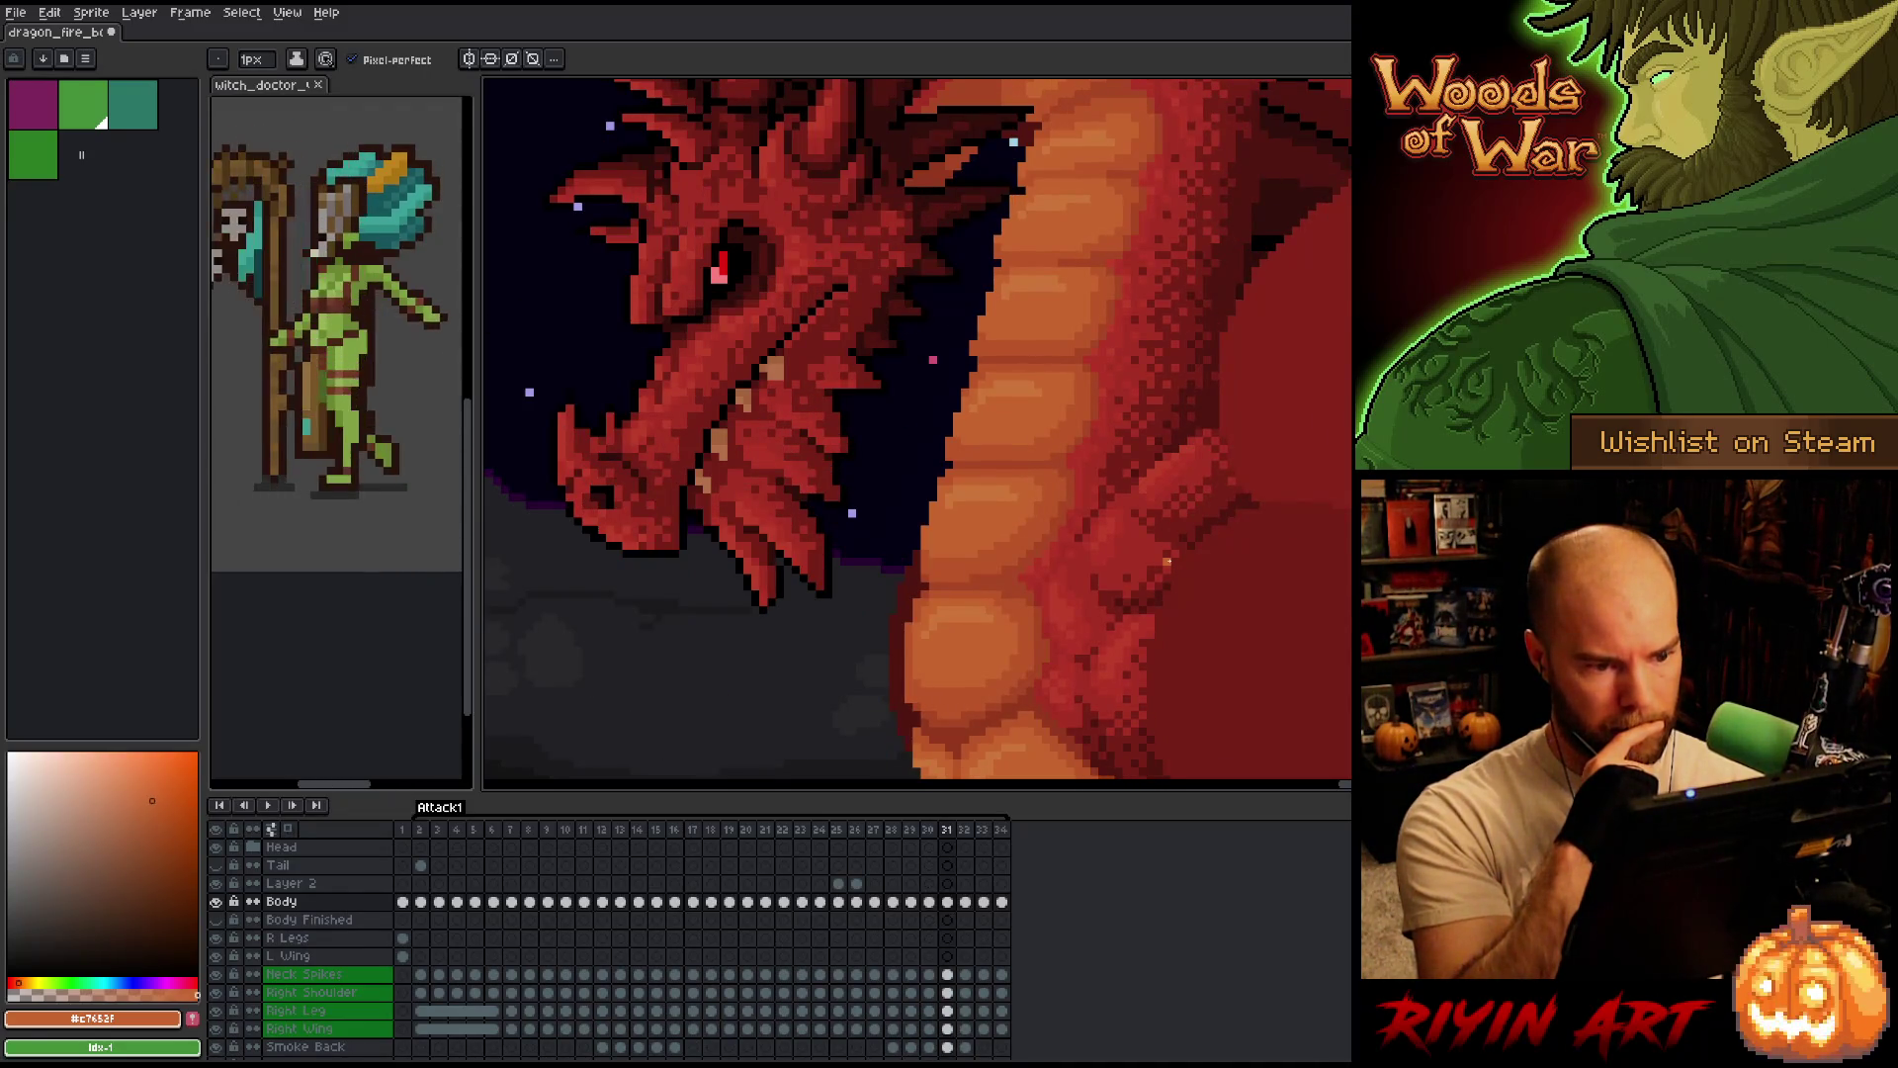
key(m)
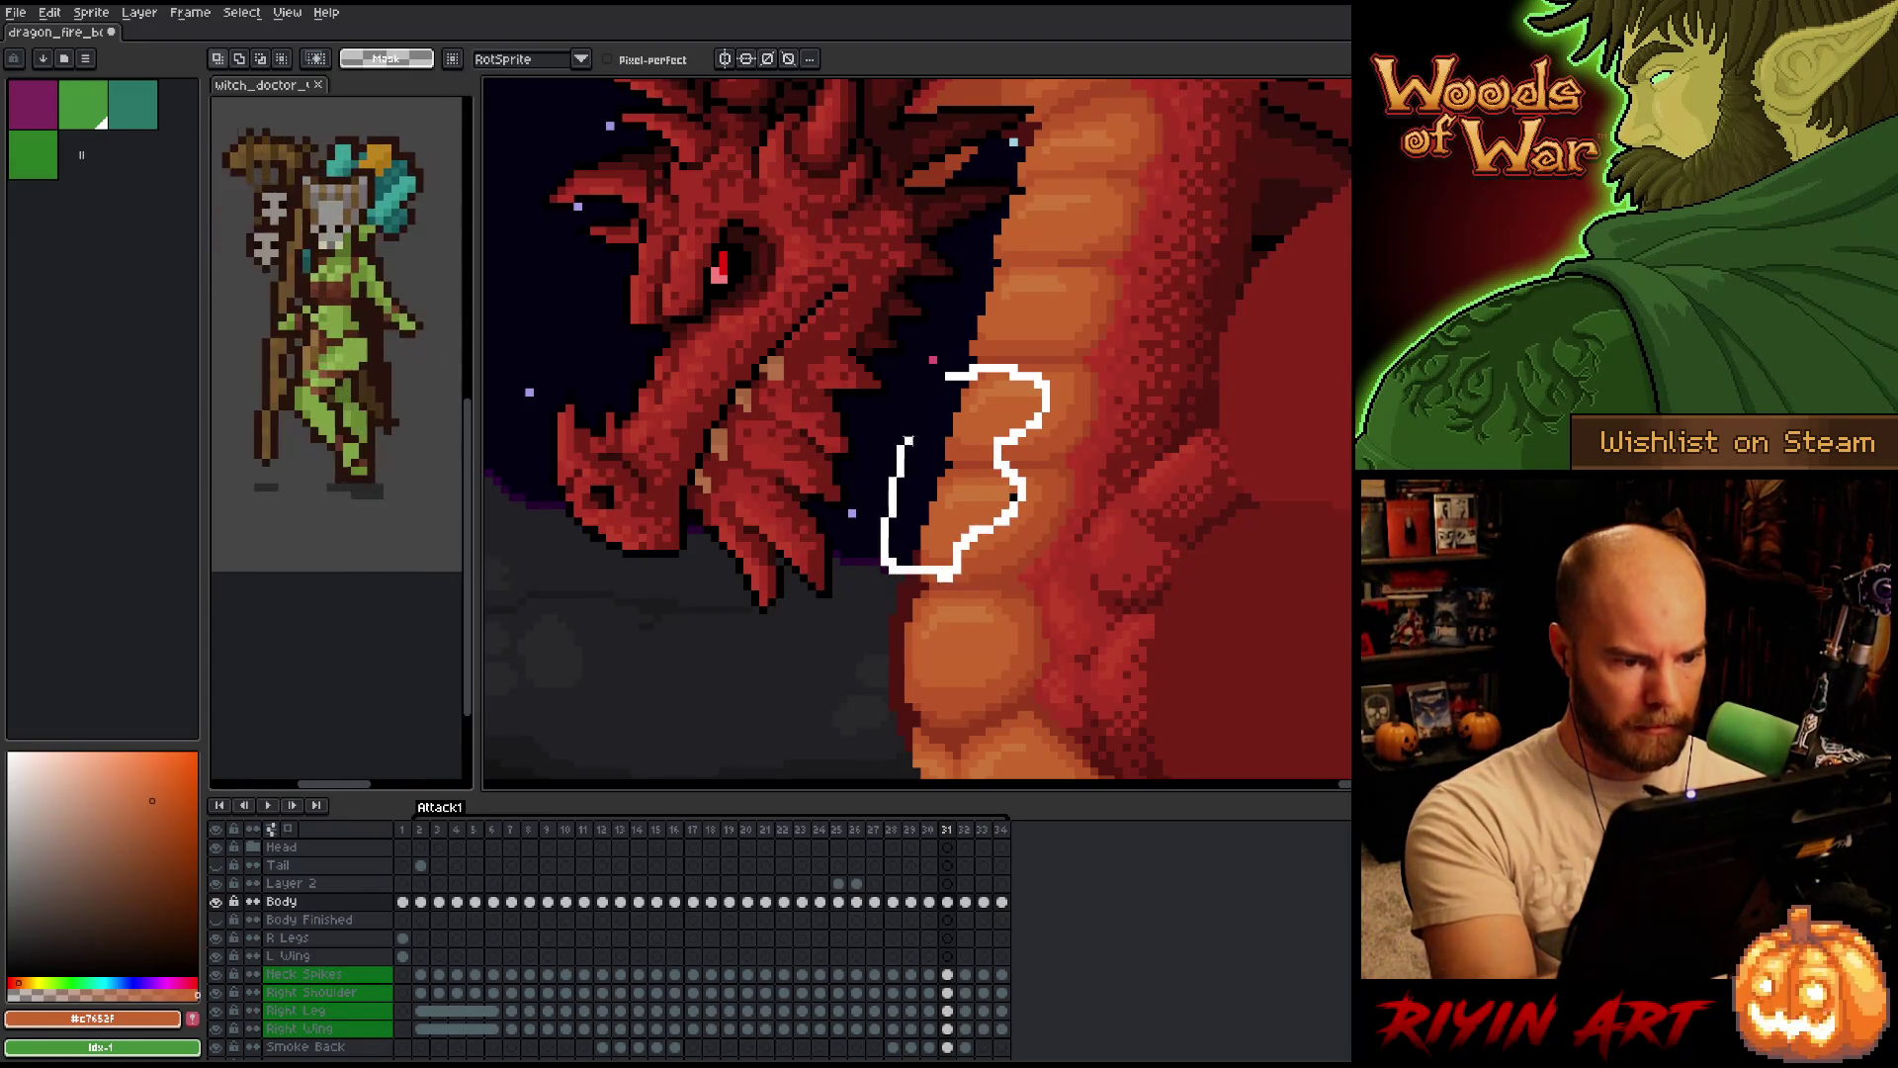
Lasso the upper neck belly plate, add the lower plate, and trim the selection's bottom on frame 31.
drag(898, 445, 937, 382)
key(period)
key(comma)
key(period)
key(comma)
key(period)
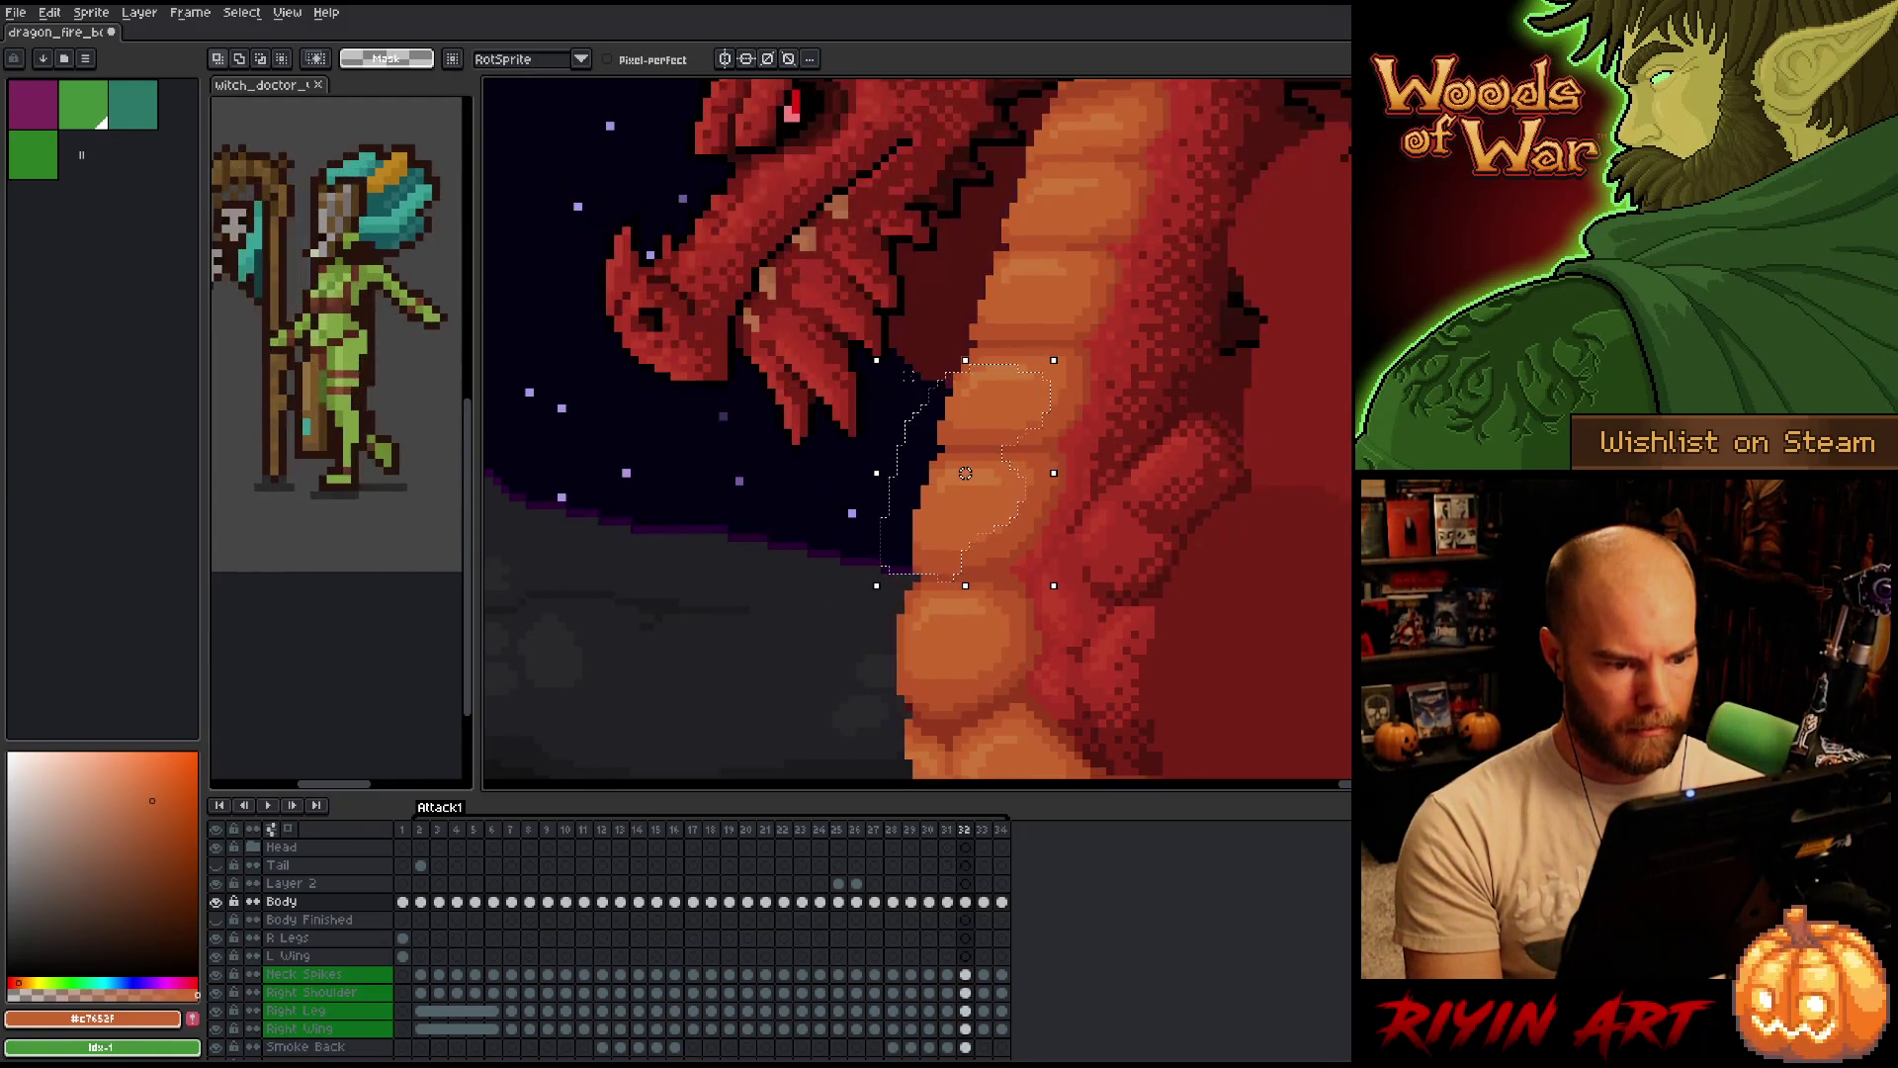
key(comma)
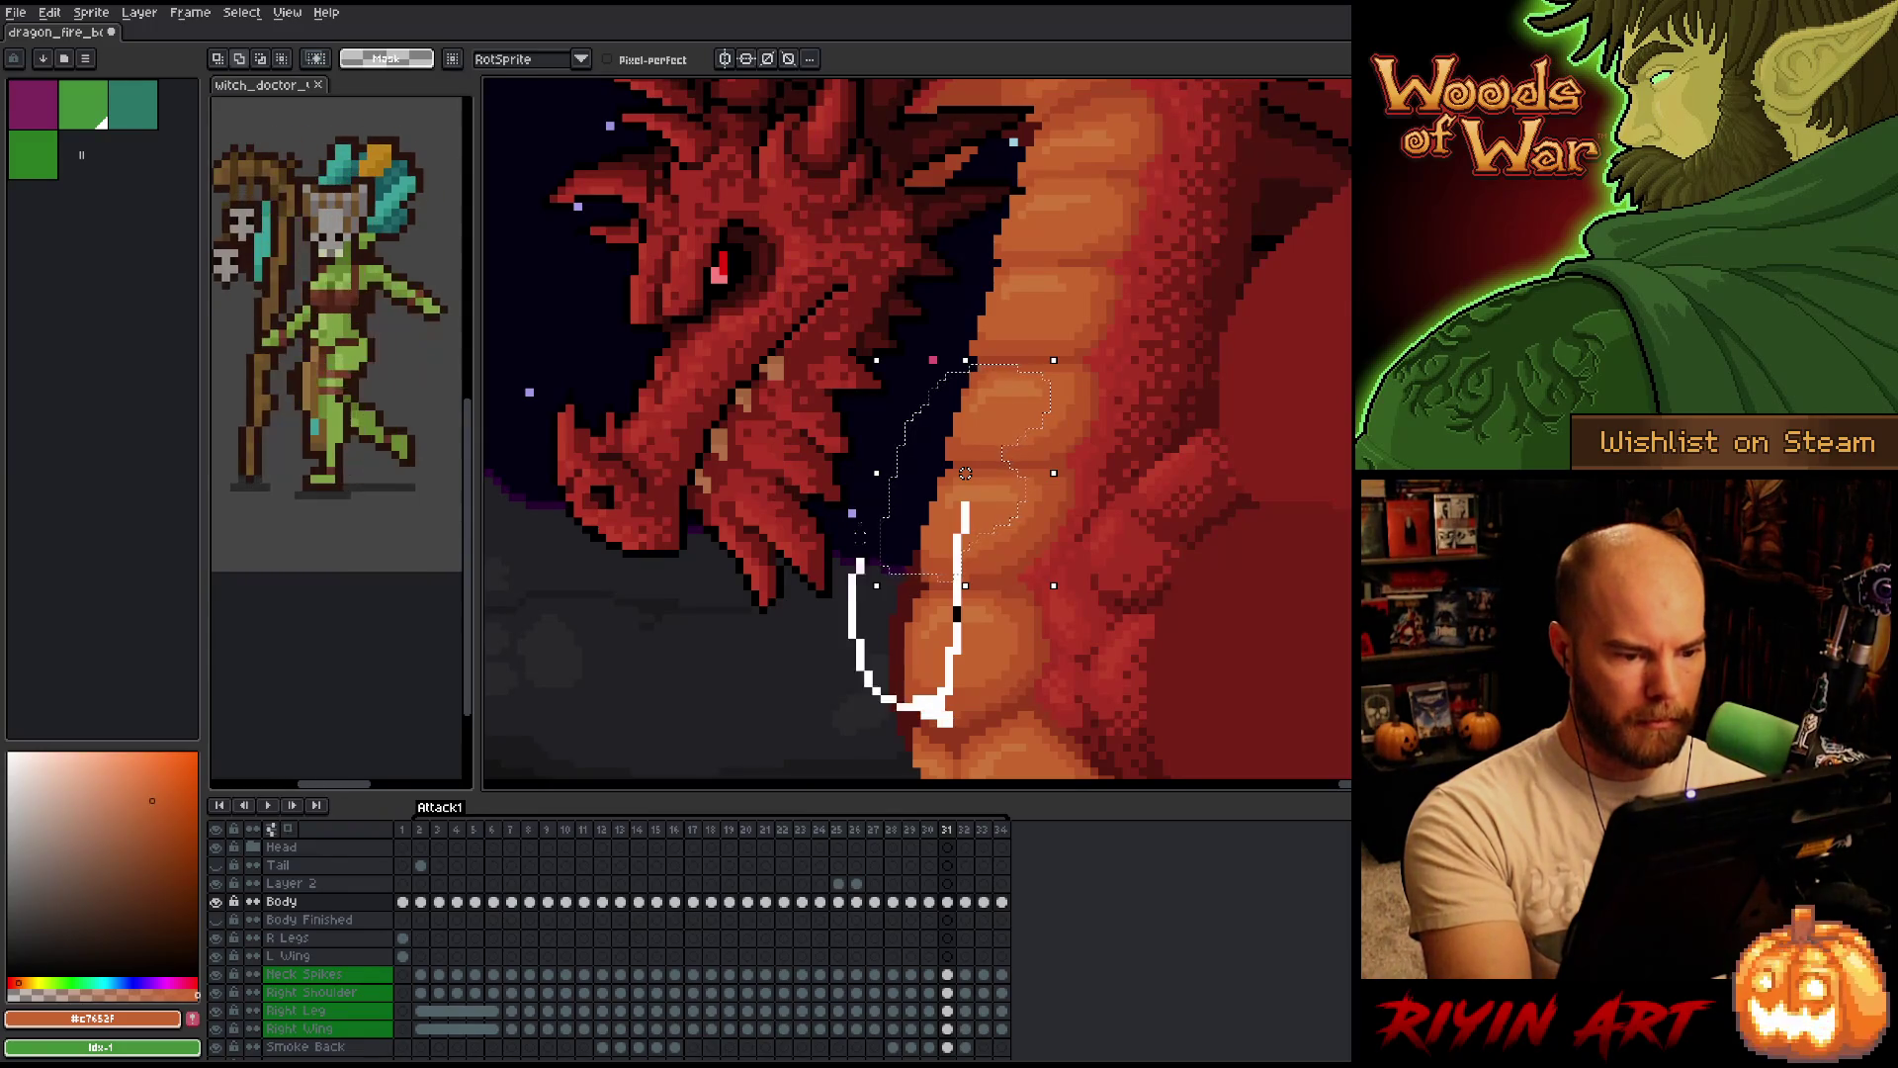
drag(964, 472, 950, 547)
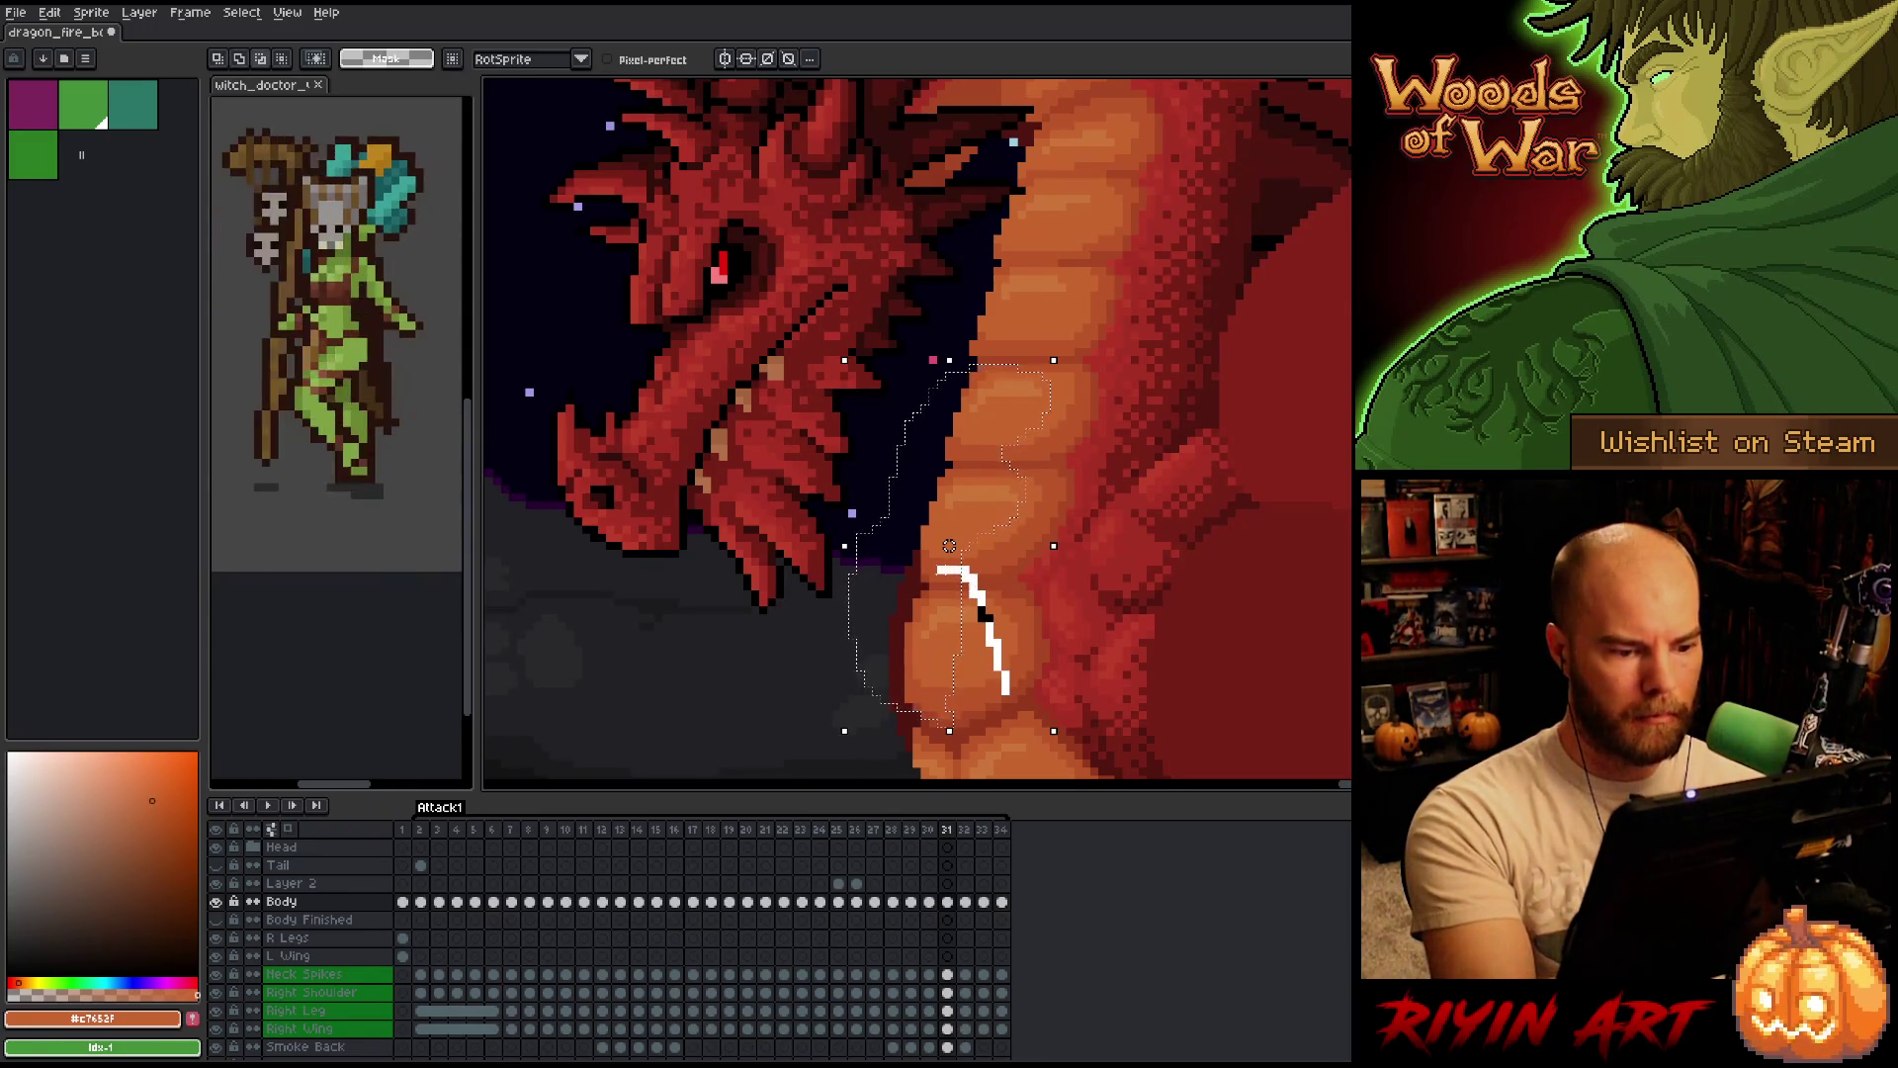
drag(1009, 690, 853, 576)
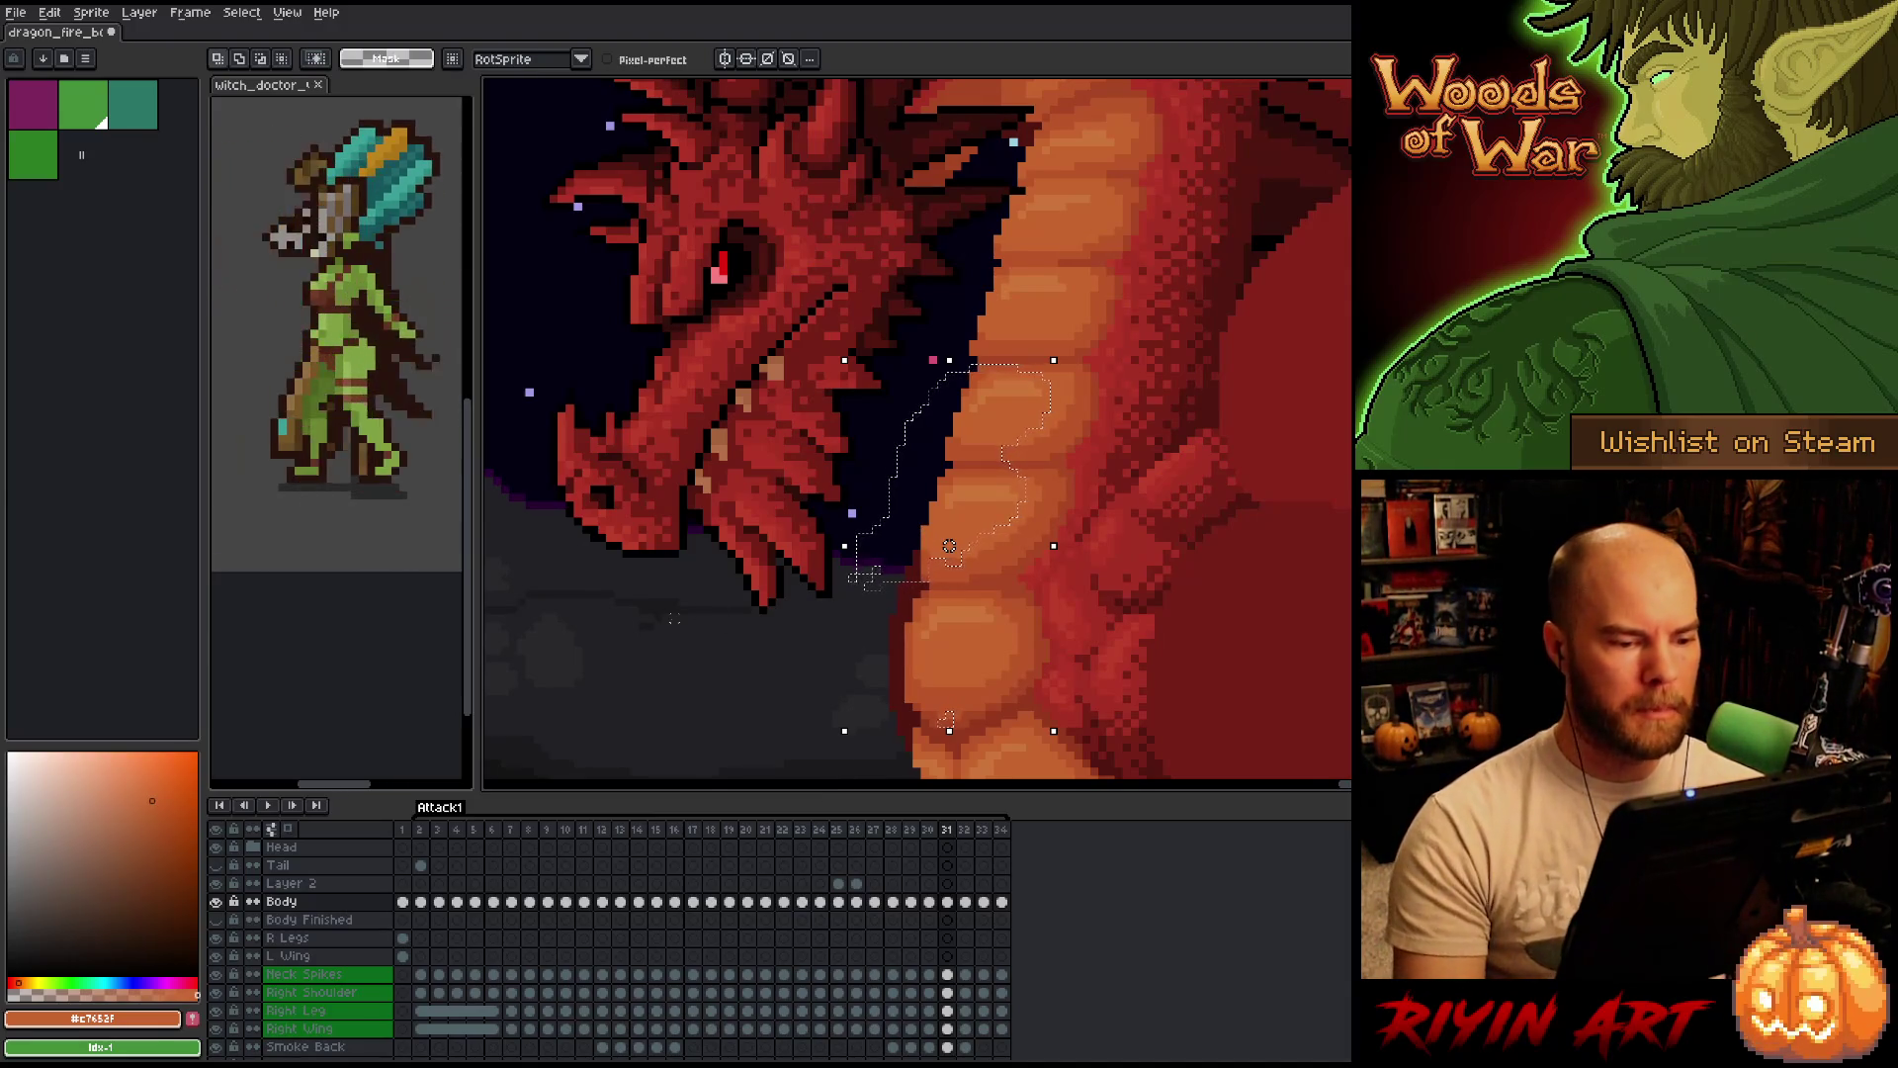
Deselect the neck plates and flip between frames 30 and 31 to compare.
key(ctrl+d)
key(Left)
key(Right)
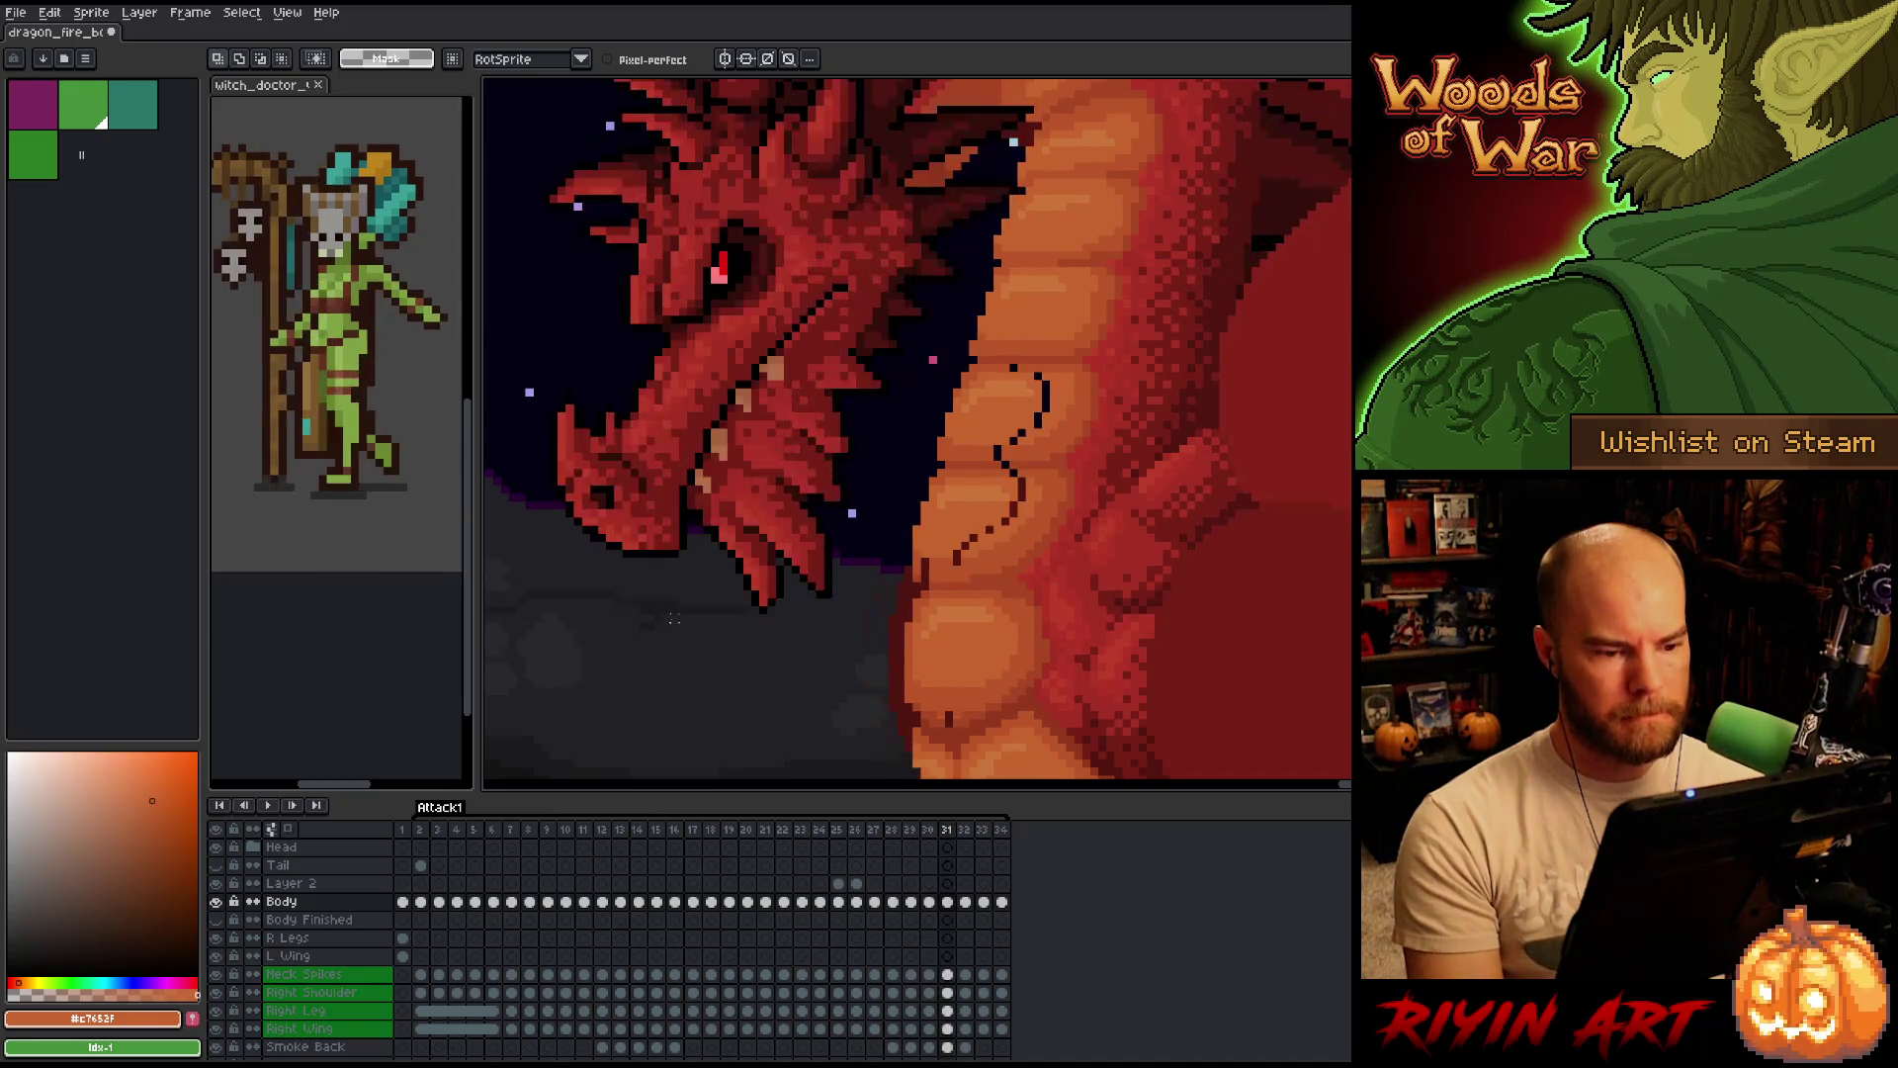
key(Left)
key(Right)
key(Left)
key(Right)
key(Left)
key(Right)
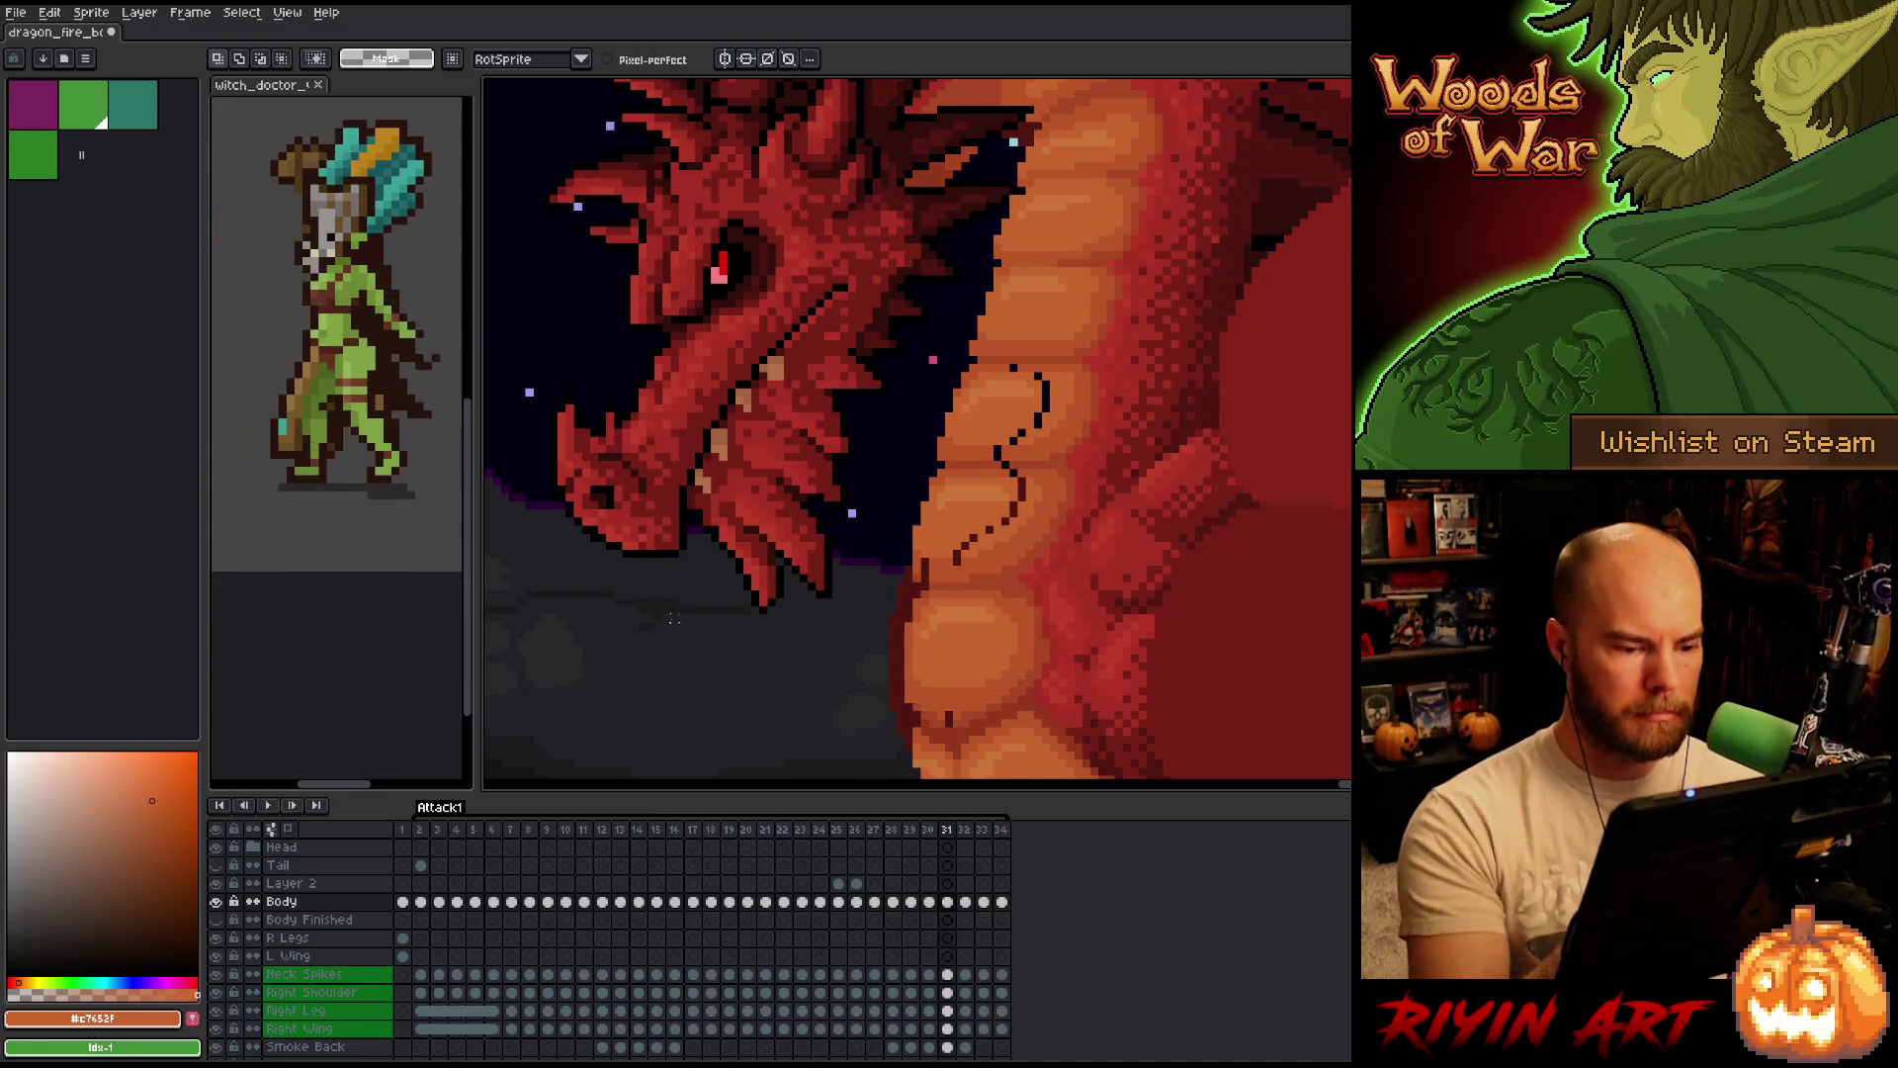
Sample orange shades from the belly and neck and reshade the upper neck plates on frame 31.
alt+click(937, 560)
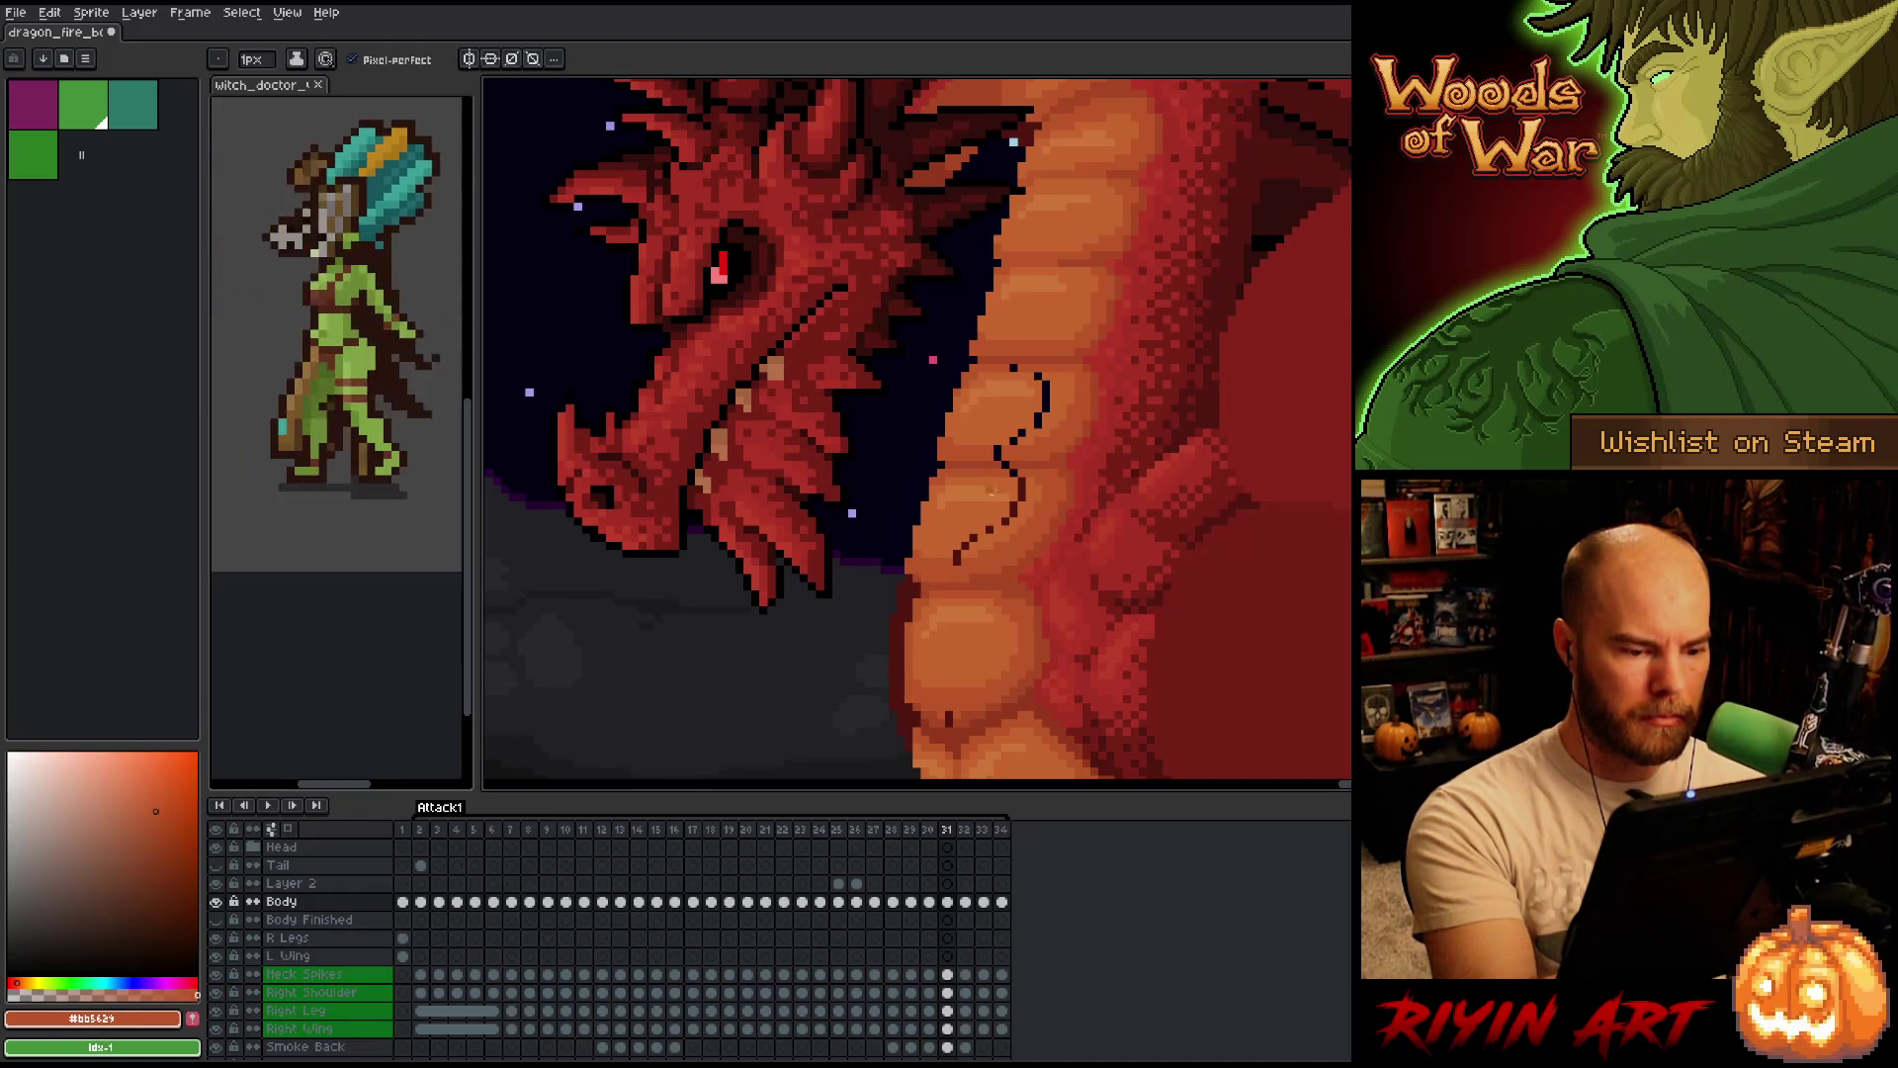
alt+click(987, 529)
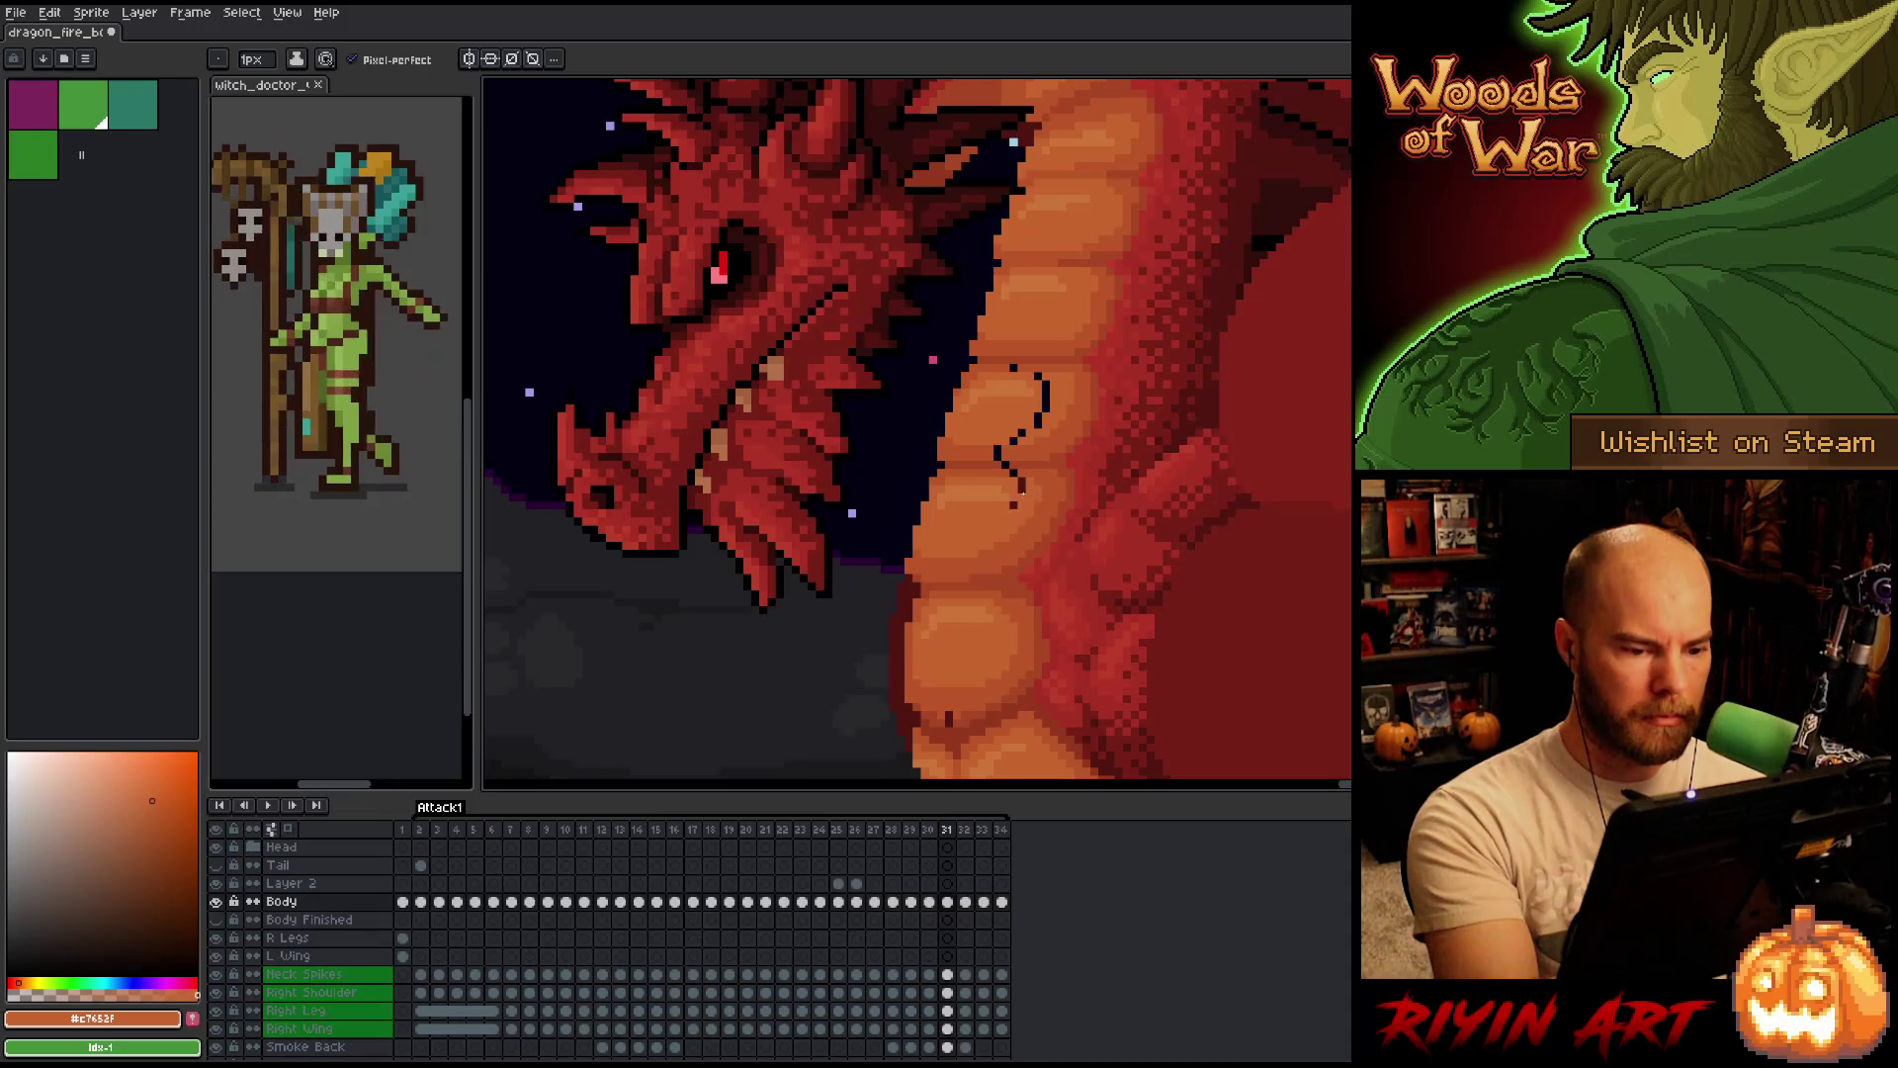
alt+click(1035, 465)
alt+click(1016, 473)
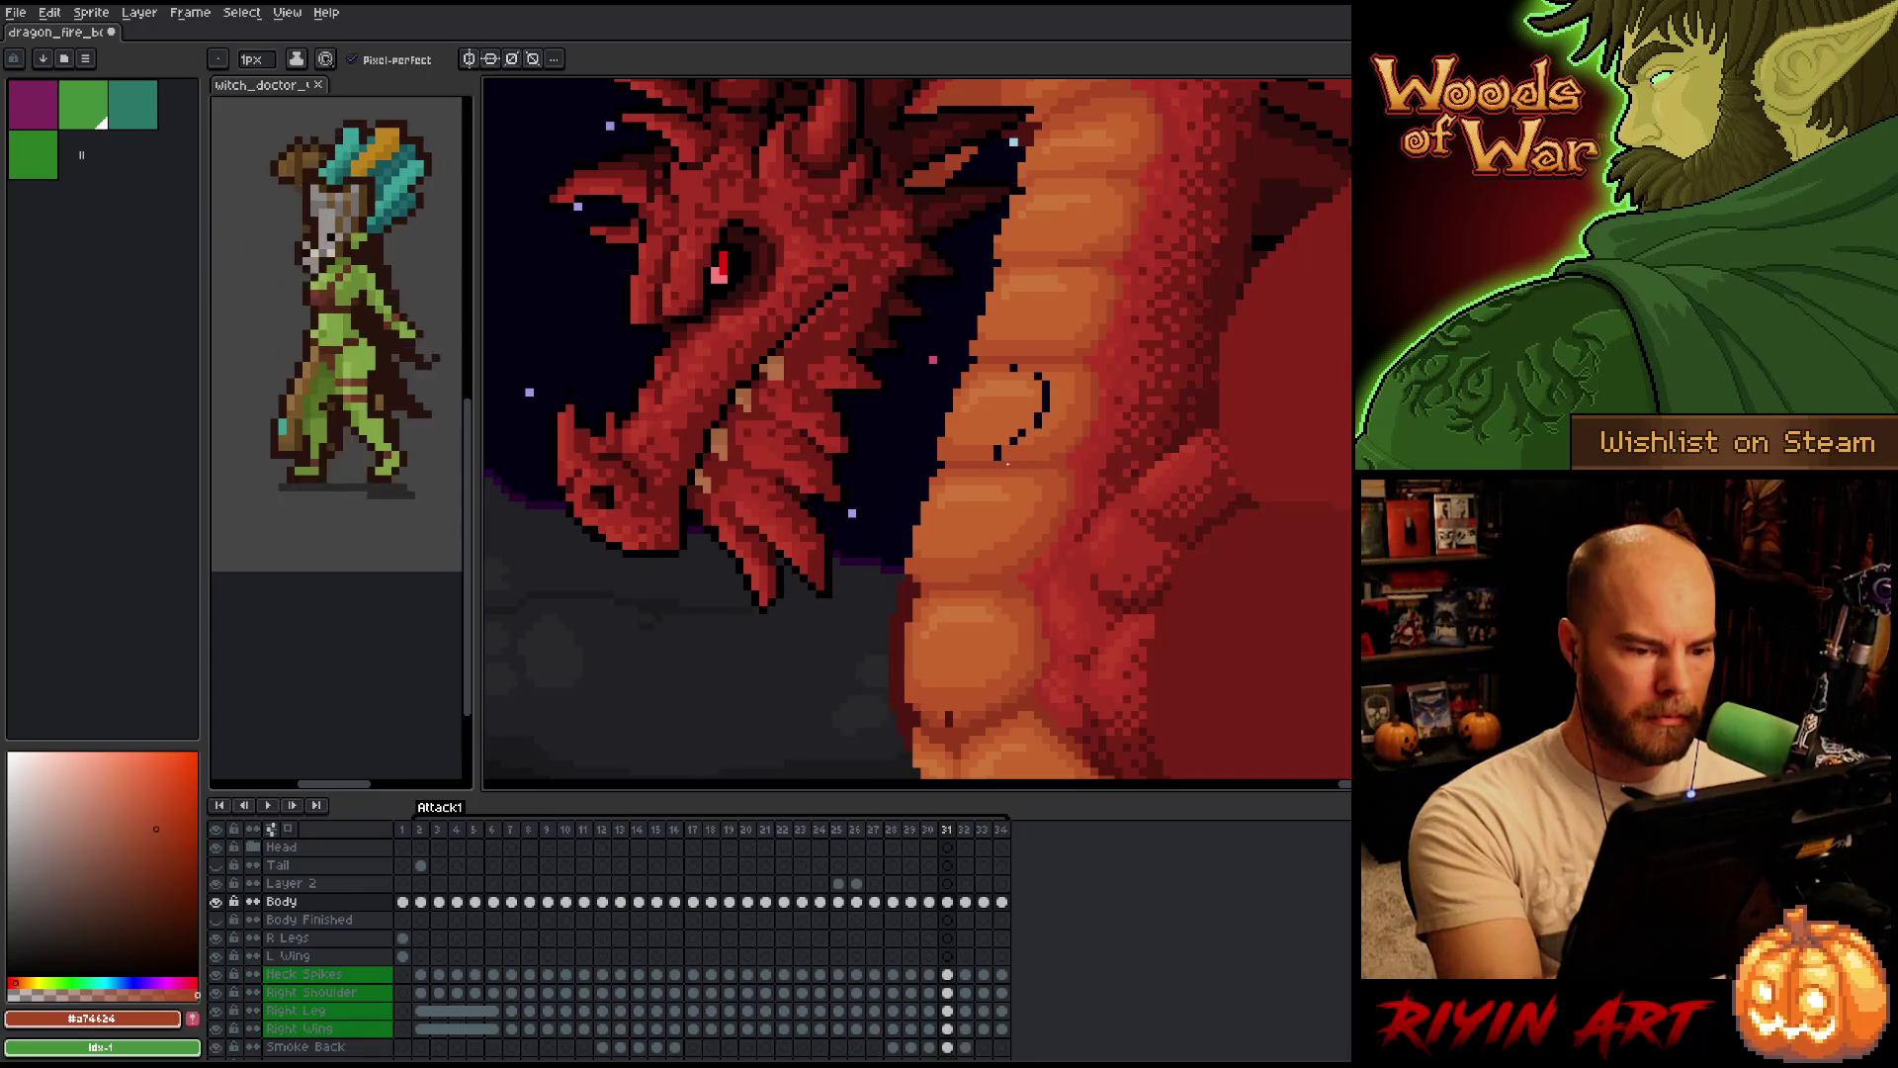
alt+click(1016, 439)
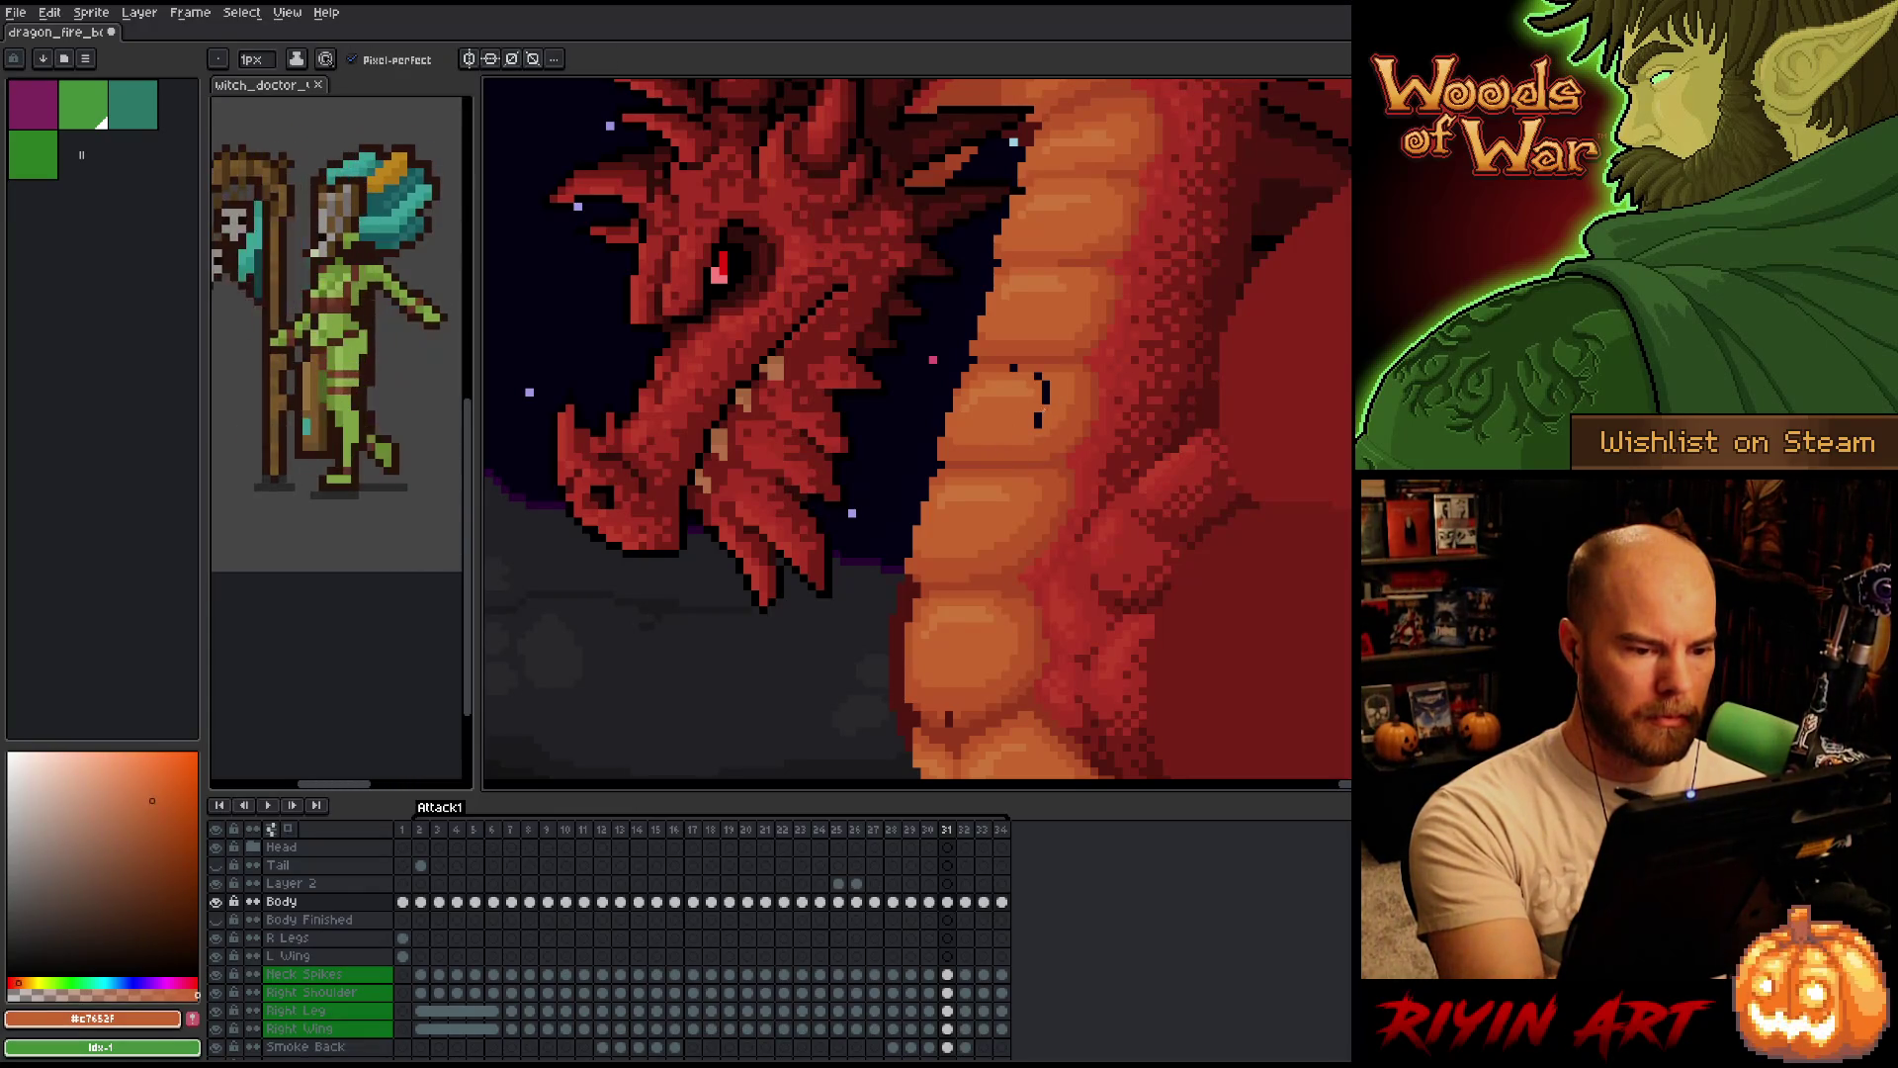
alt+click(1046, 381)
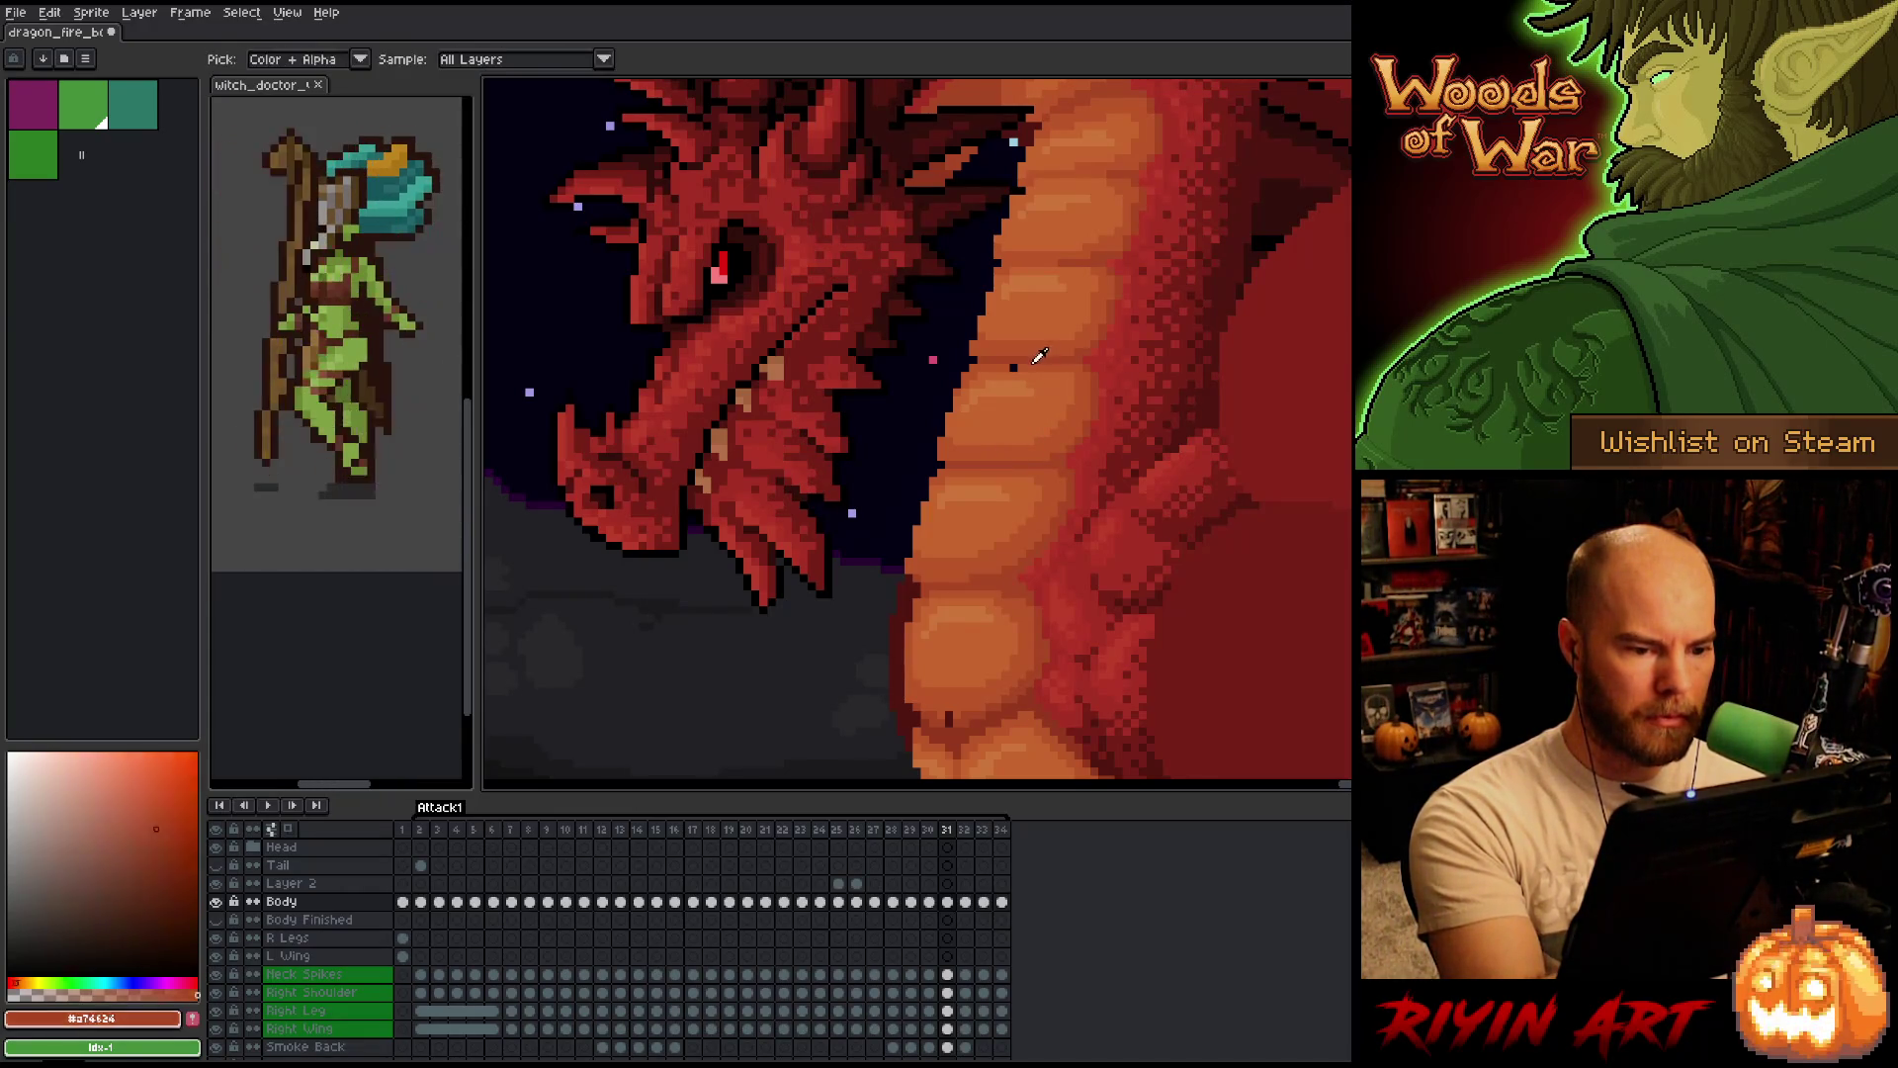
key(Left)
key(Right)
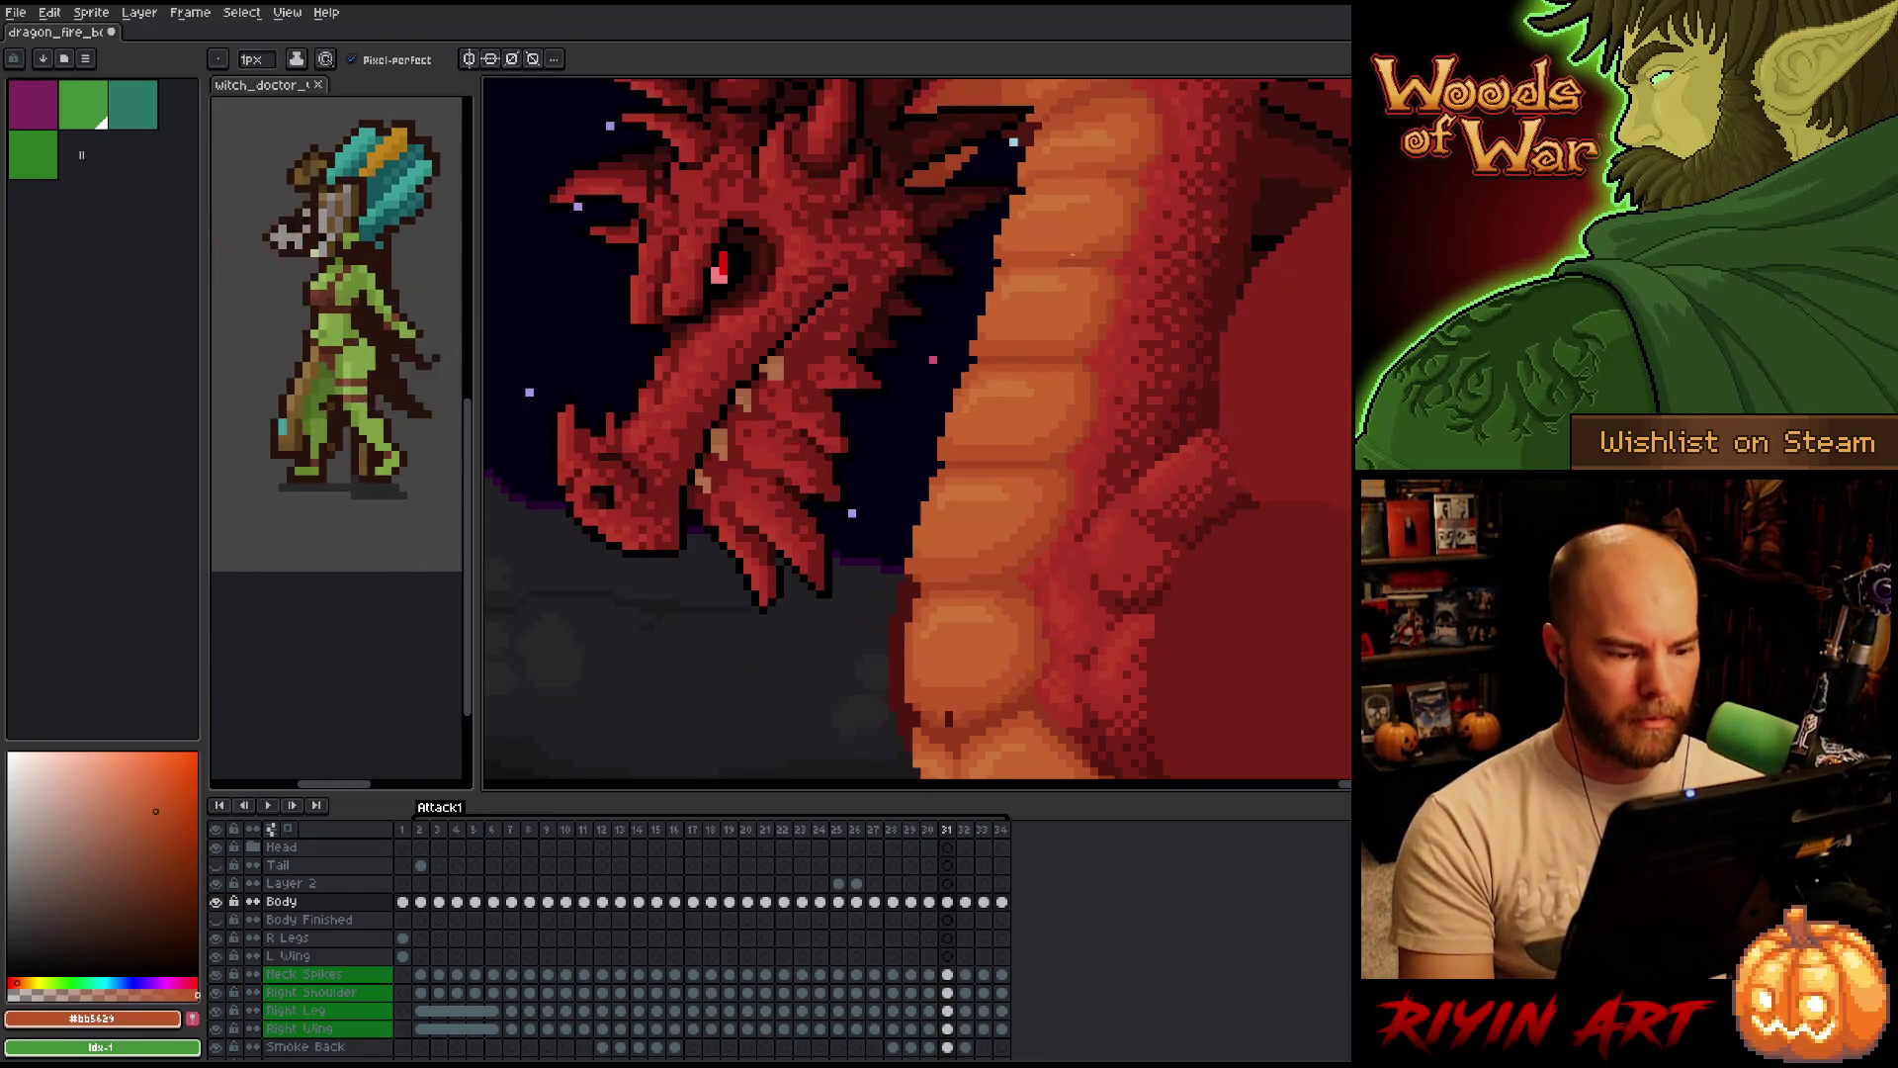
alt+click(947, 717)
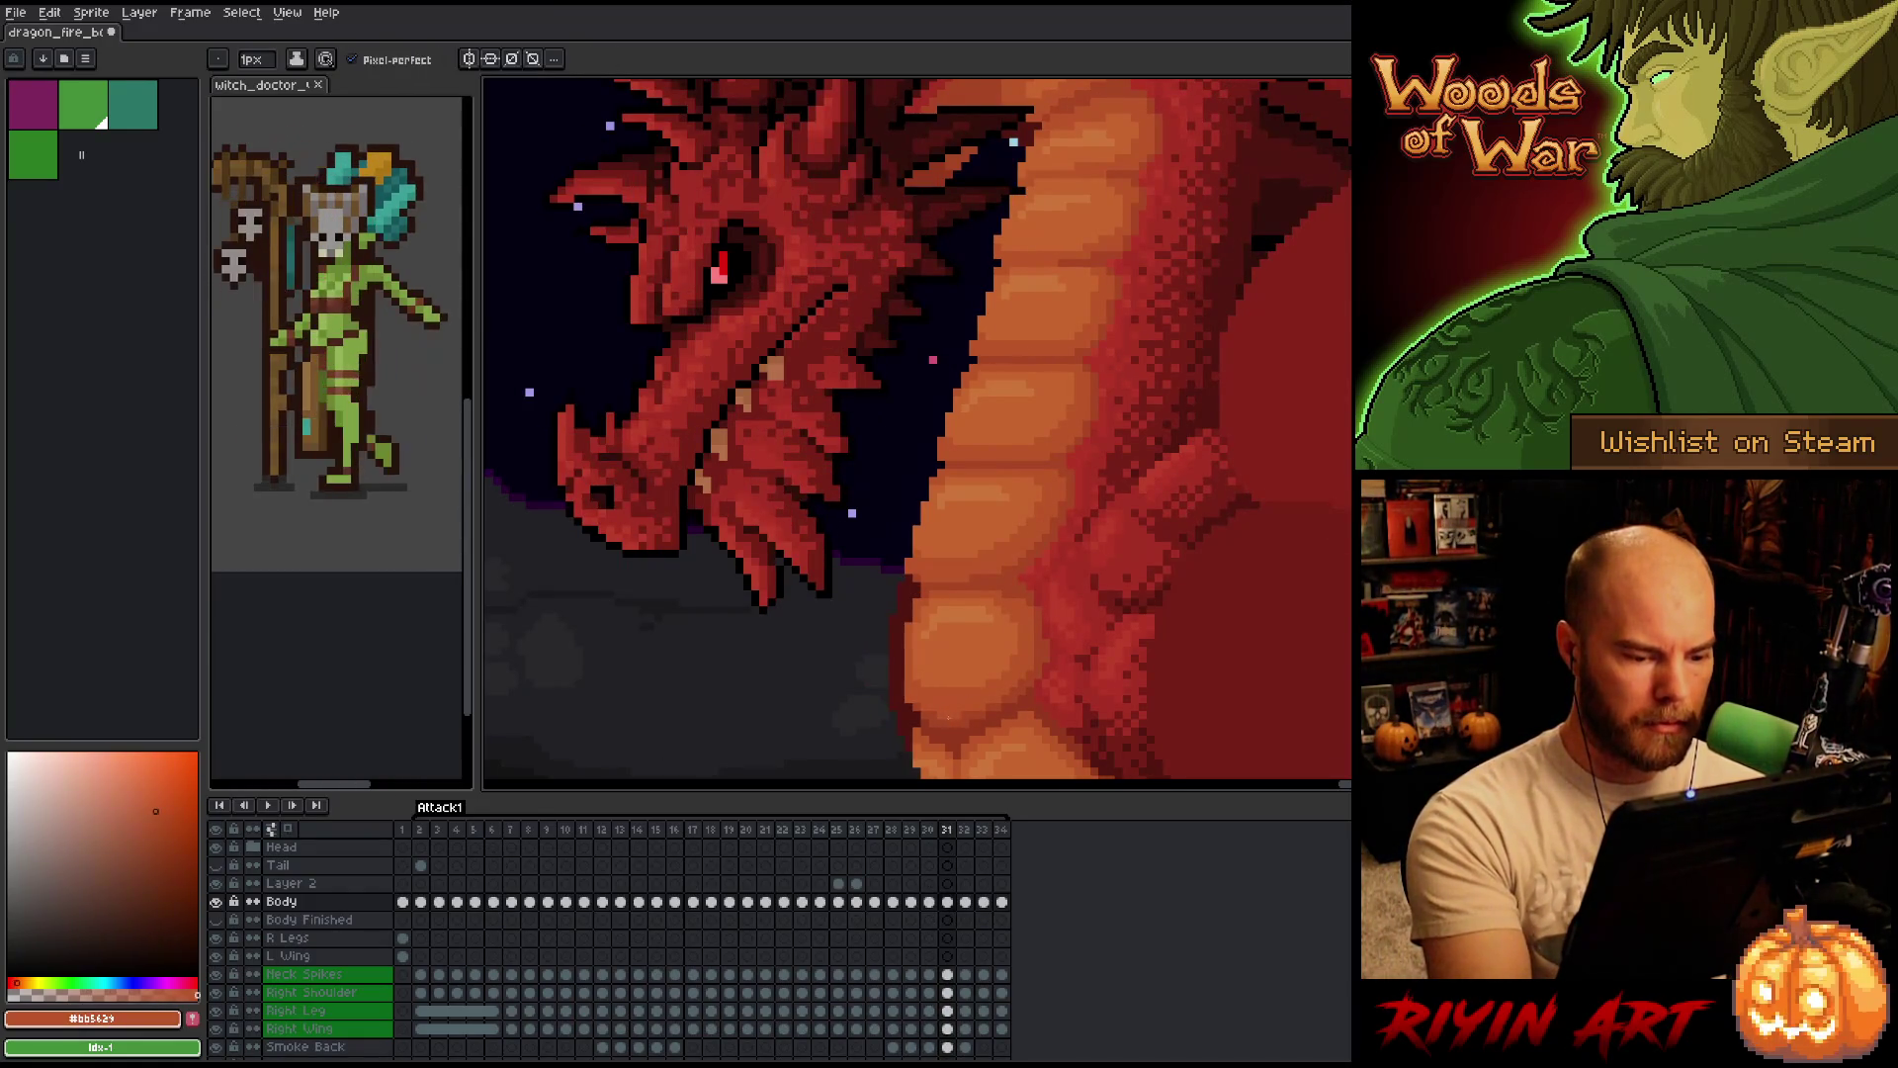
alt+click(965, 649)
Flip between frames 30, 31 and 32 to check the new plate shading, returning to frame 31.
key(Left)
key(Right)
key(Left)
key(Right)
key(Left)
key(Right)
key(Left)
key(Right)
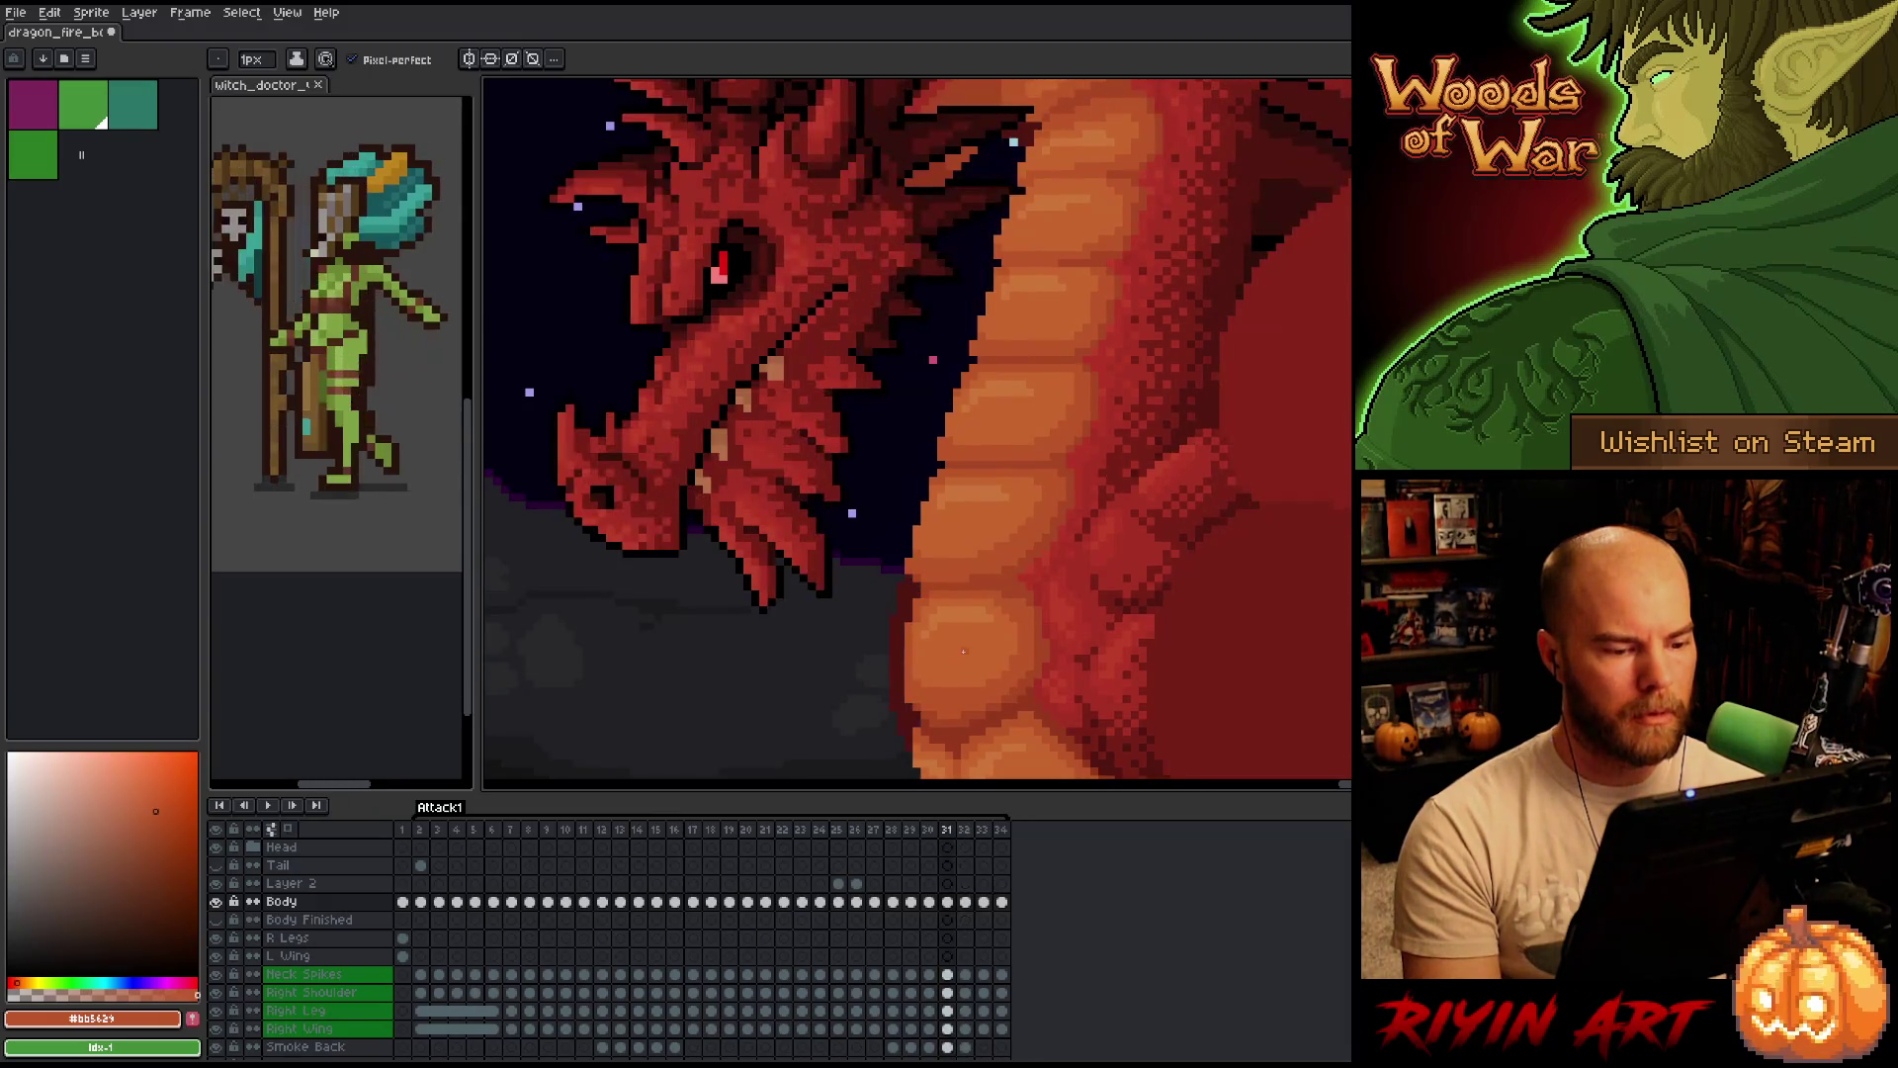
key(Right)
key(Left)
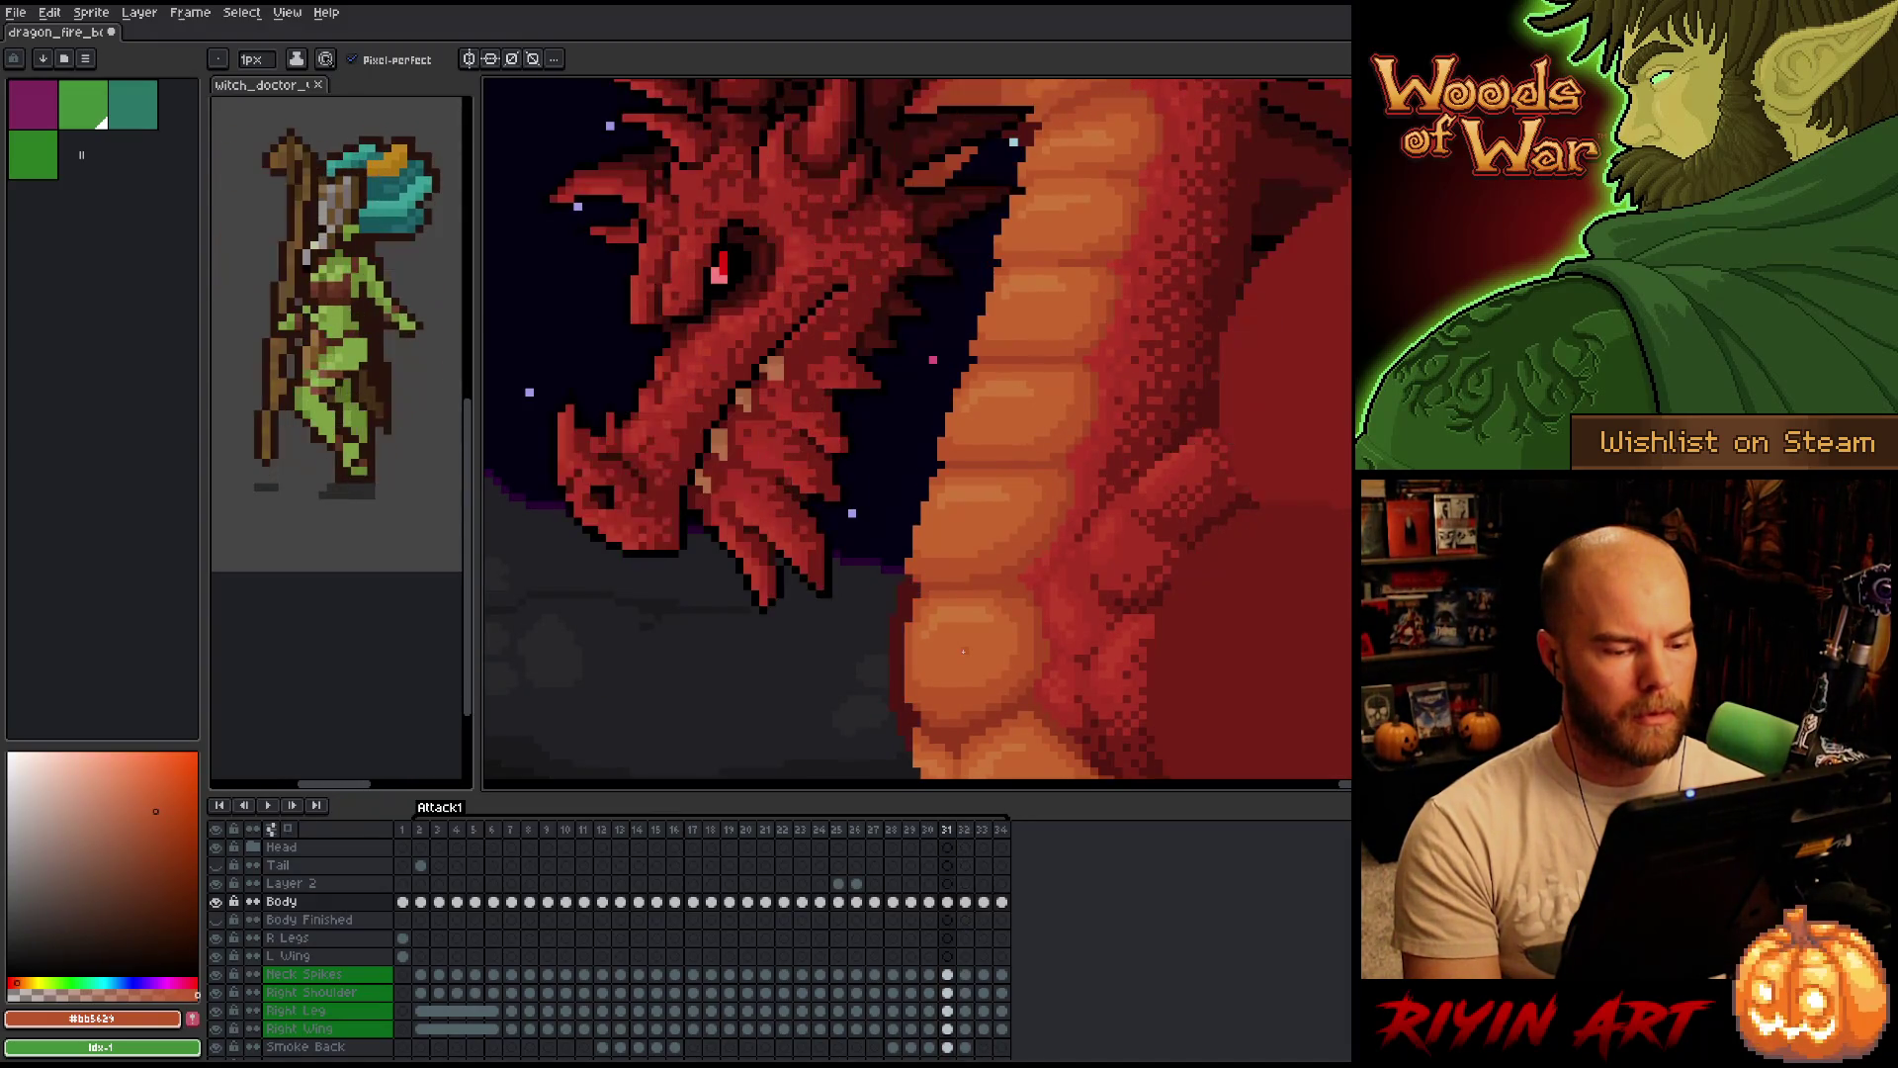
key(Right)
key(Right)
key(Left)
key(Left)
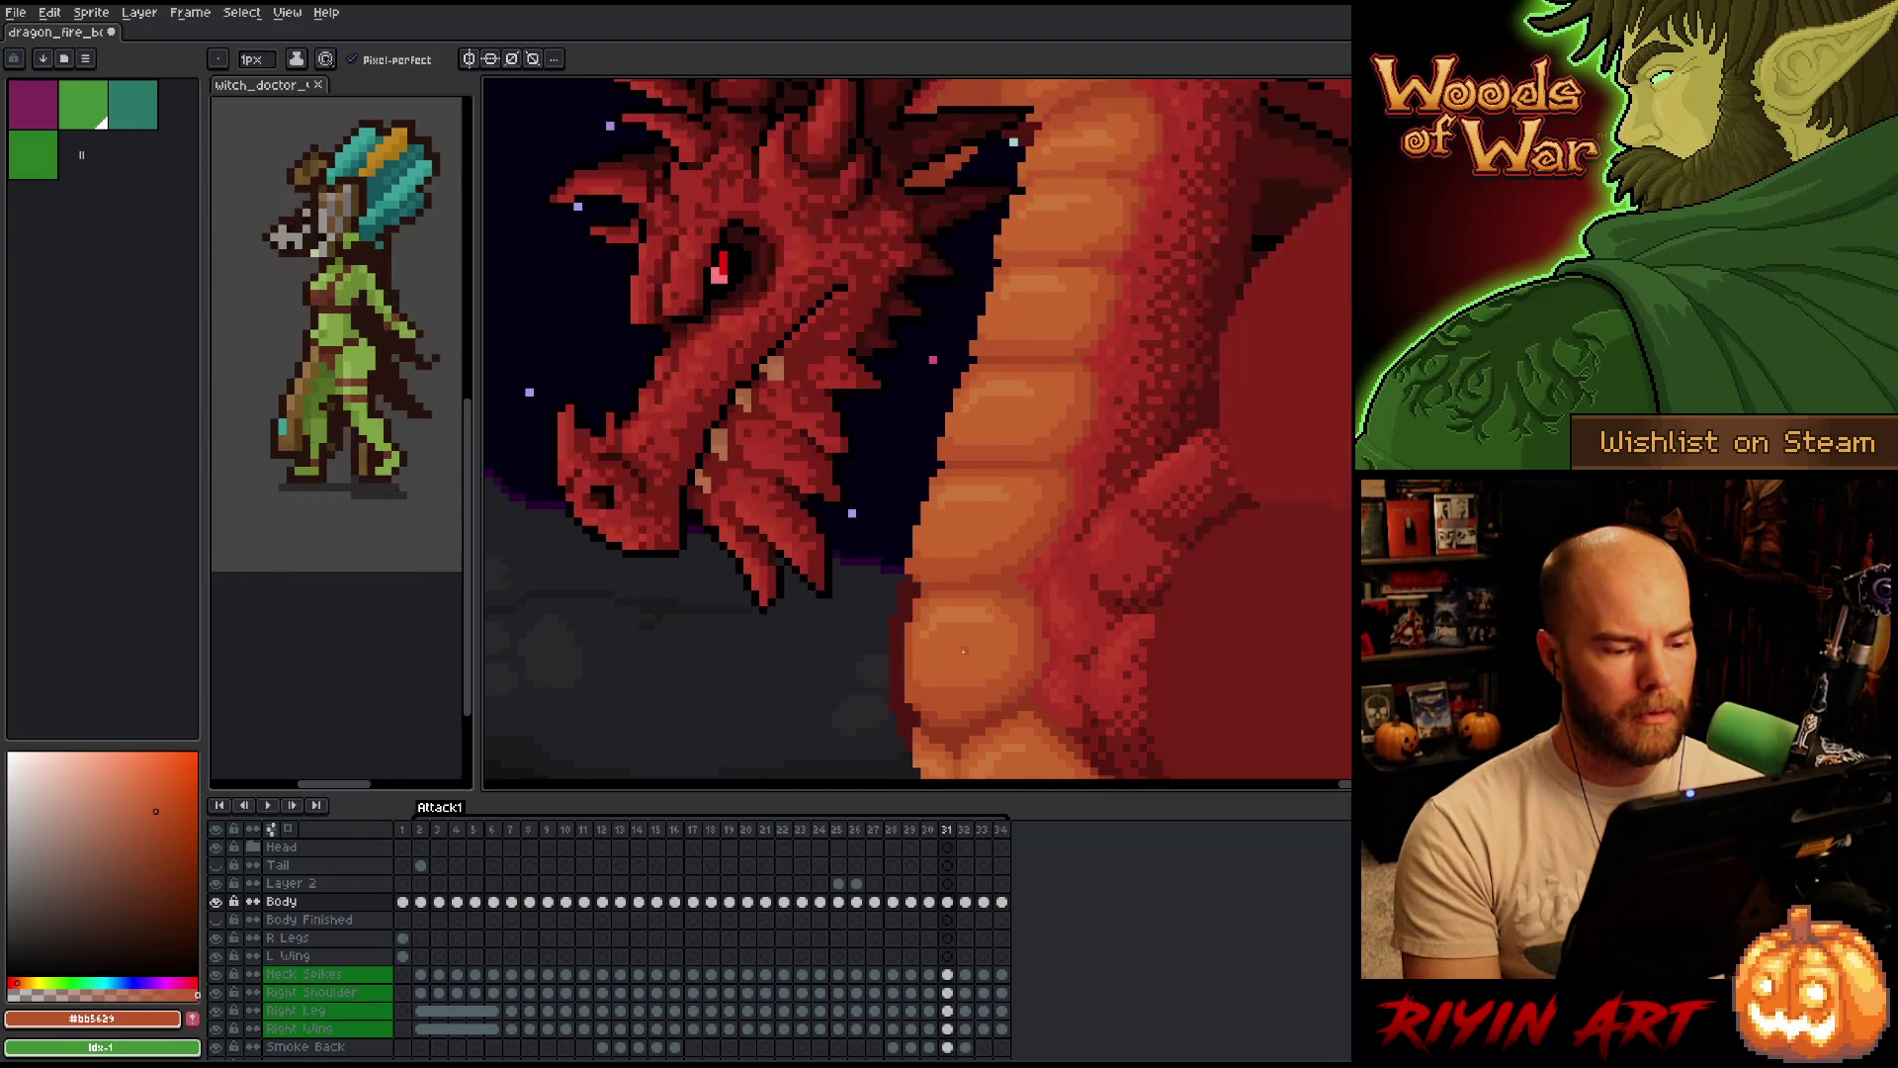
key(b)
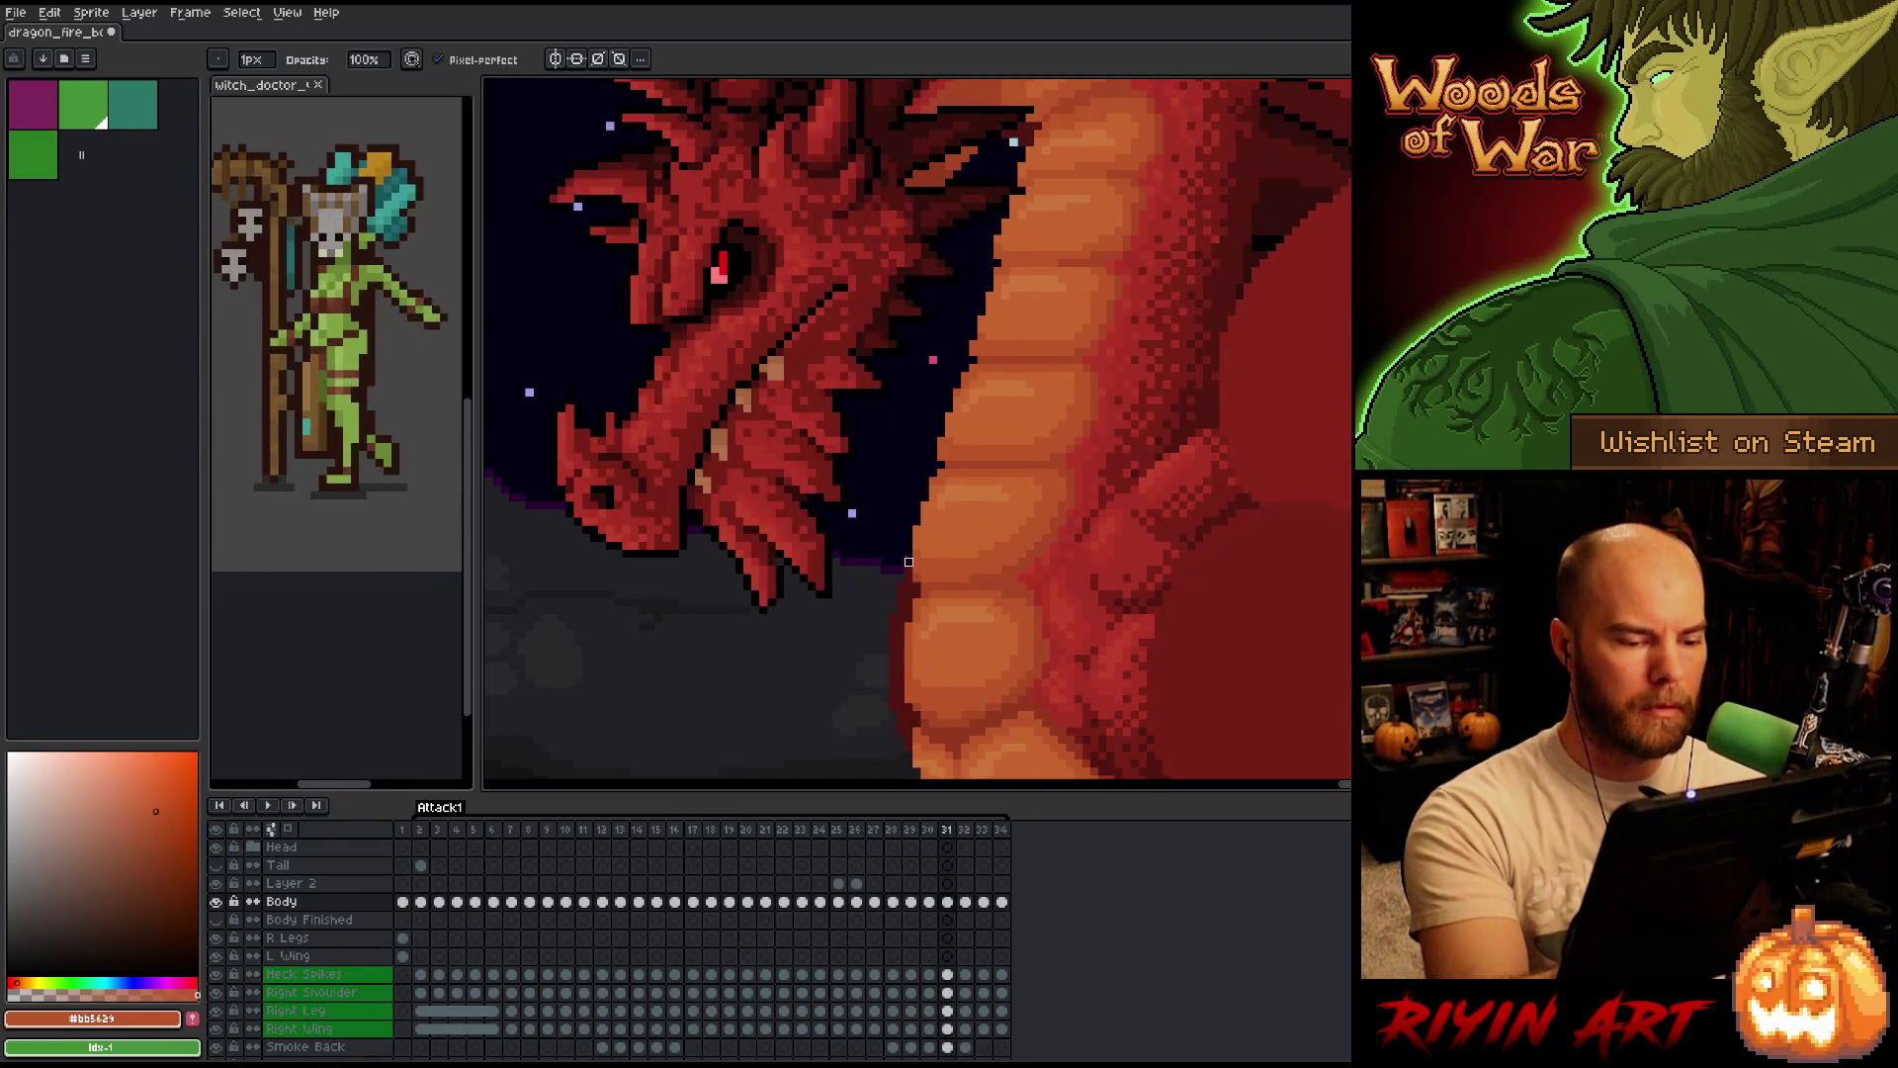
Compare frames 30 and 31, touching up belly pixels with the eraser and pencil.
key(Left)
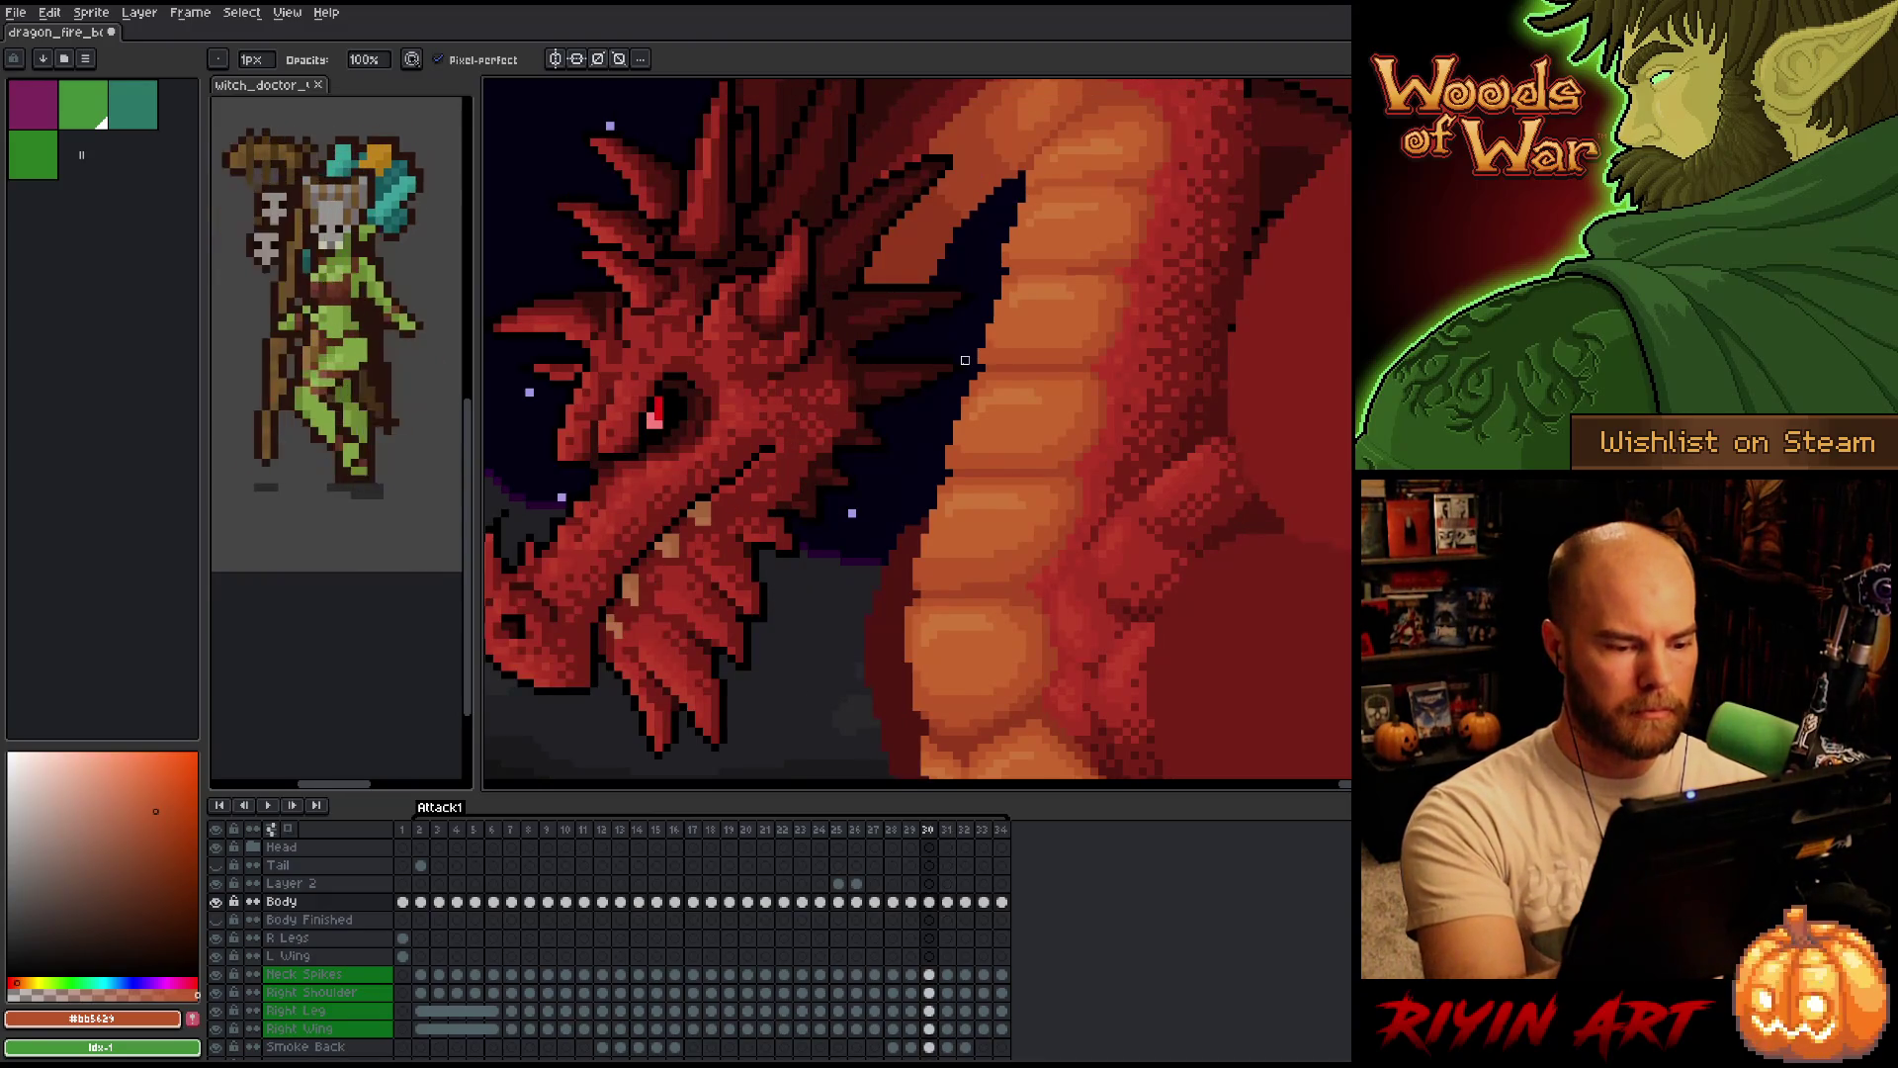
key(Right)
key(Left)
key(Right)
key(Left)
key(Right)
key(Left)
key(Right)
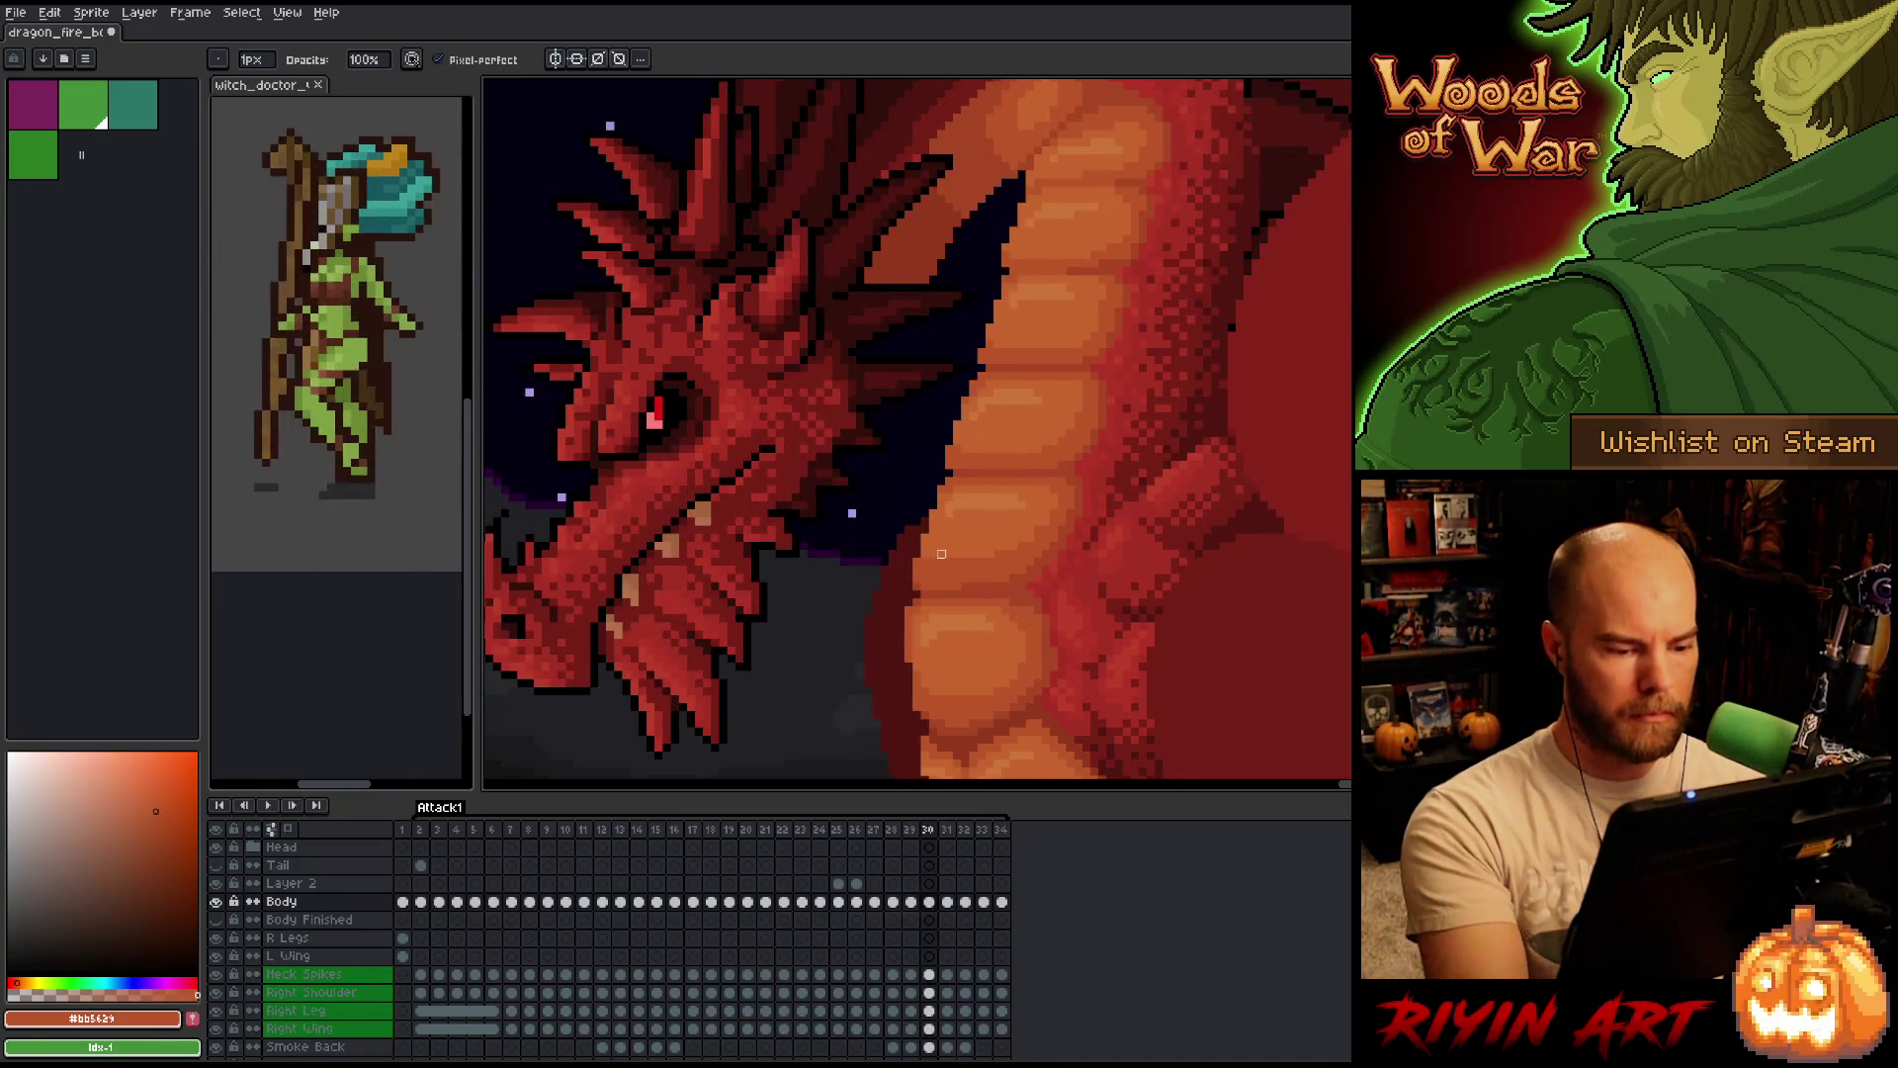
key(Left)
key(e)
key(b)
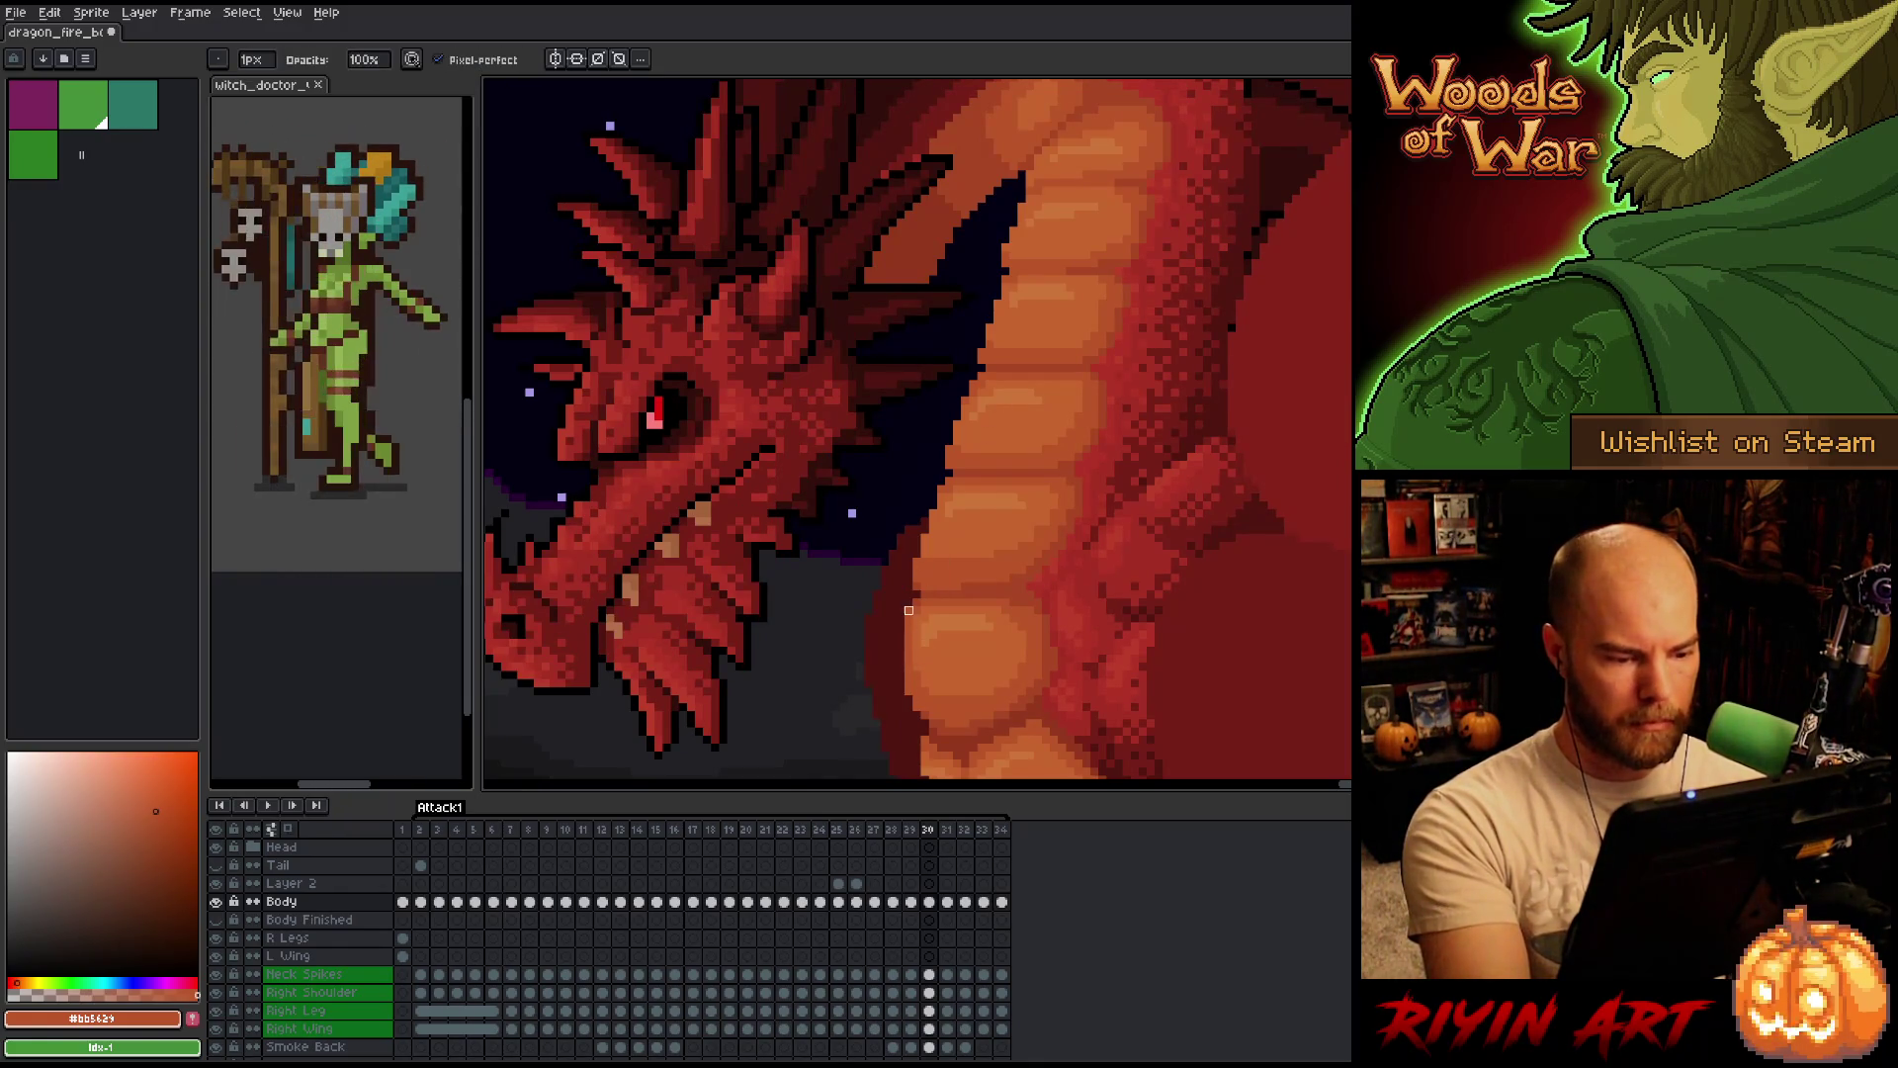
key(e)
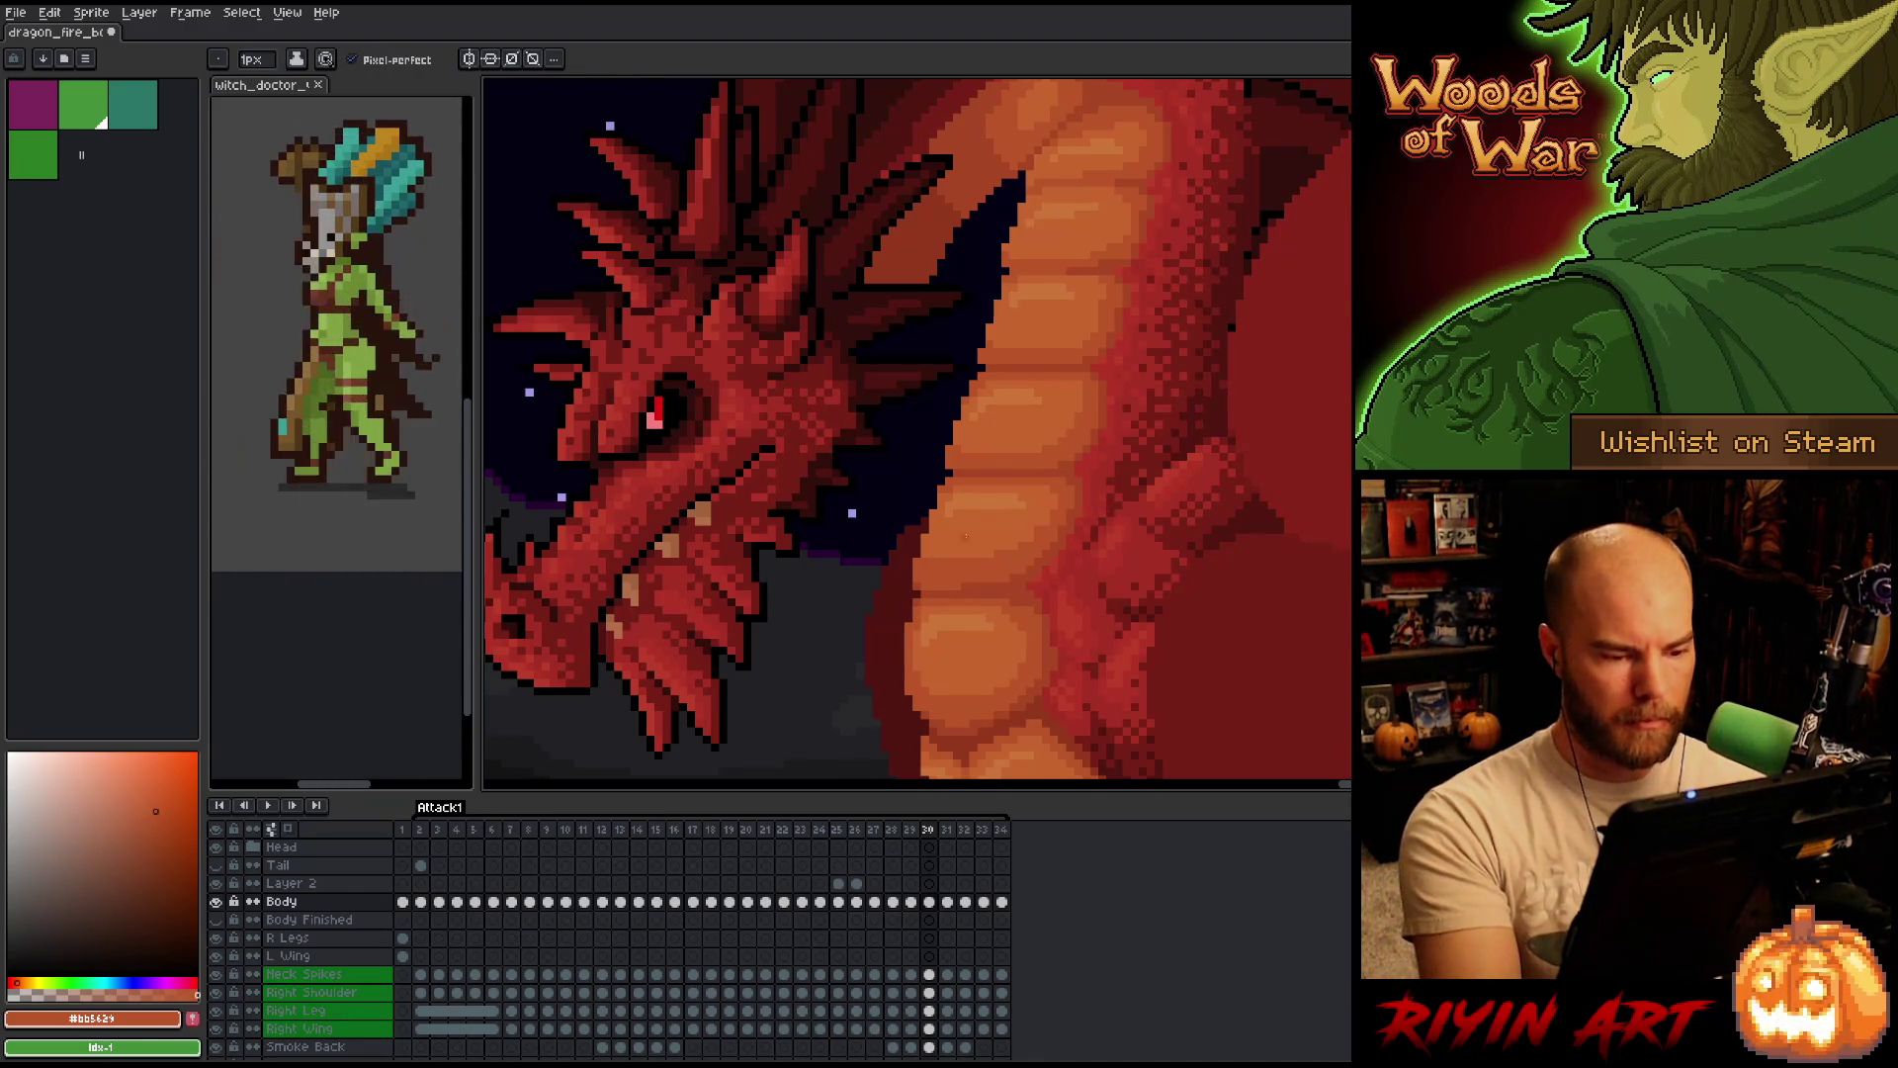
key(b)
Flip through frames 30-32 comparing the shading, then sample the lighter belly orange #c7653f.
key(Left)
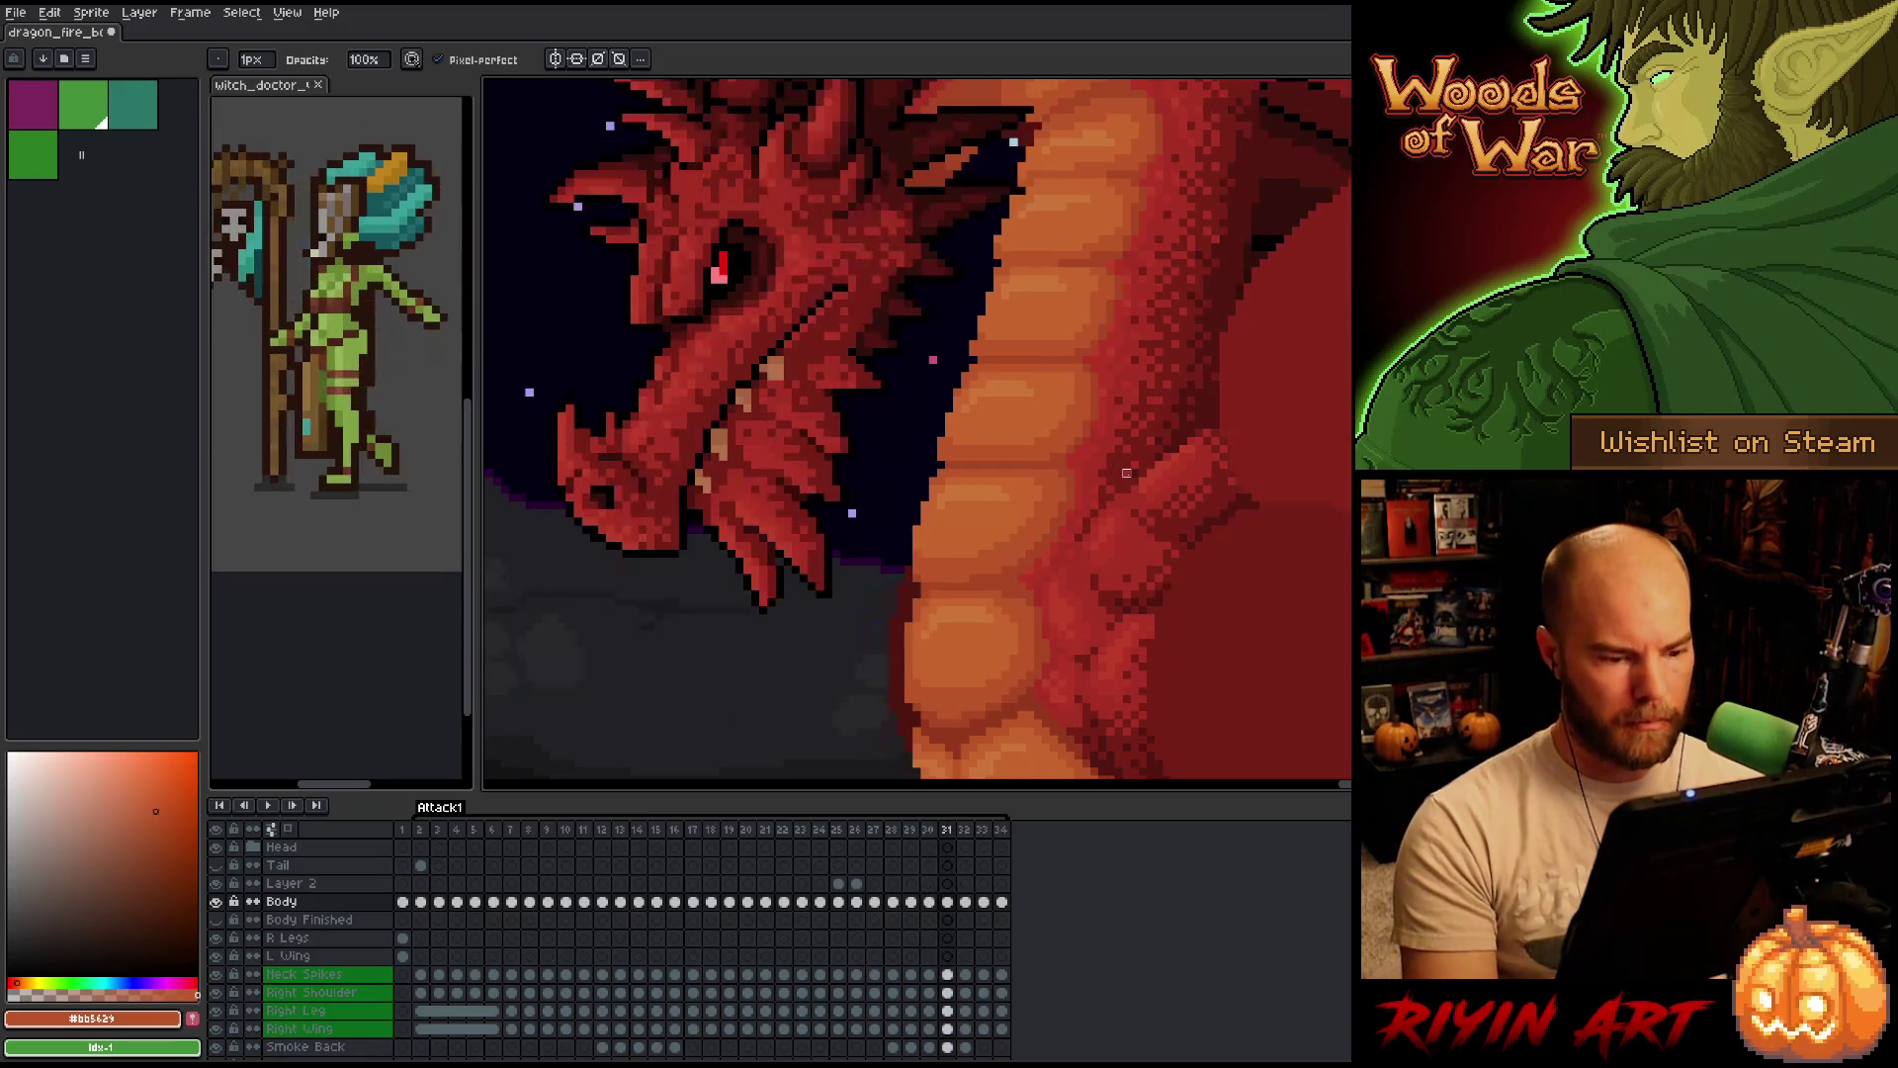
key(Right)
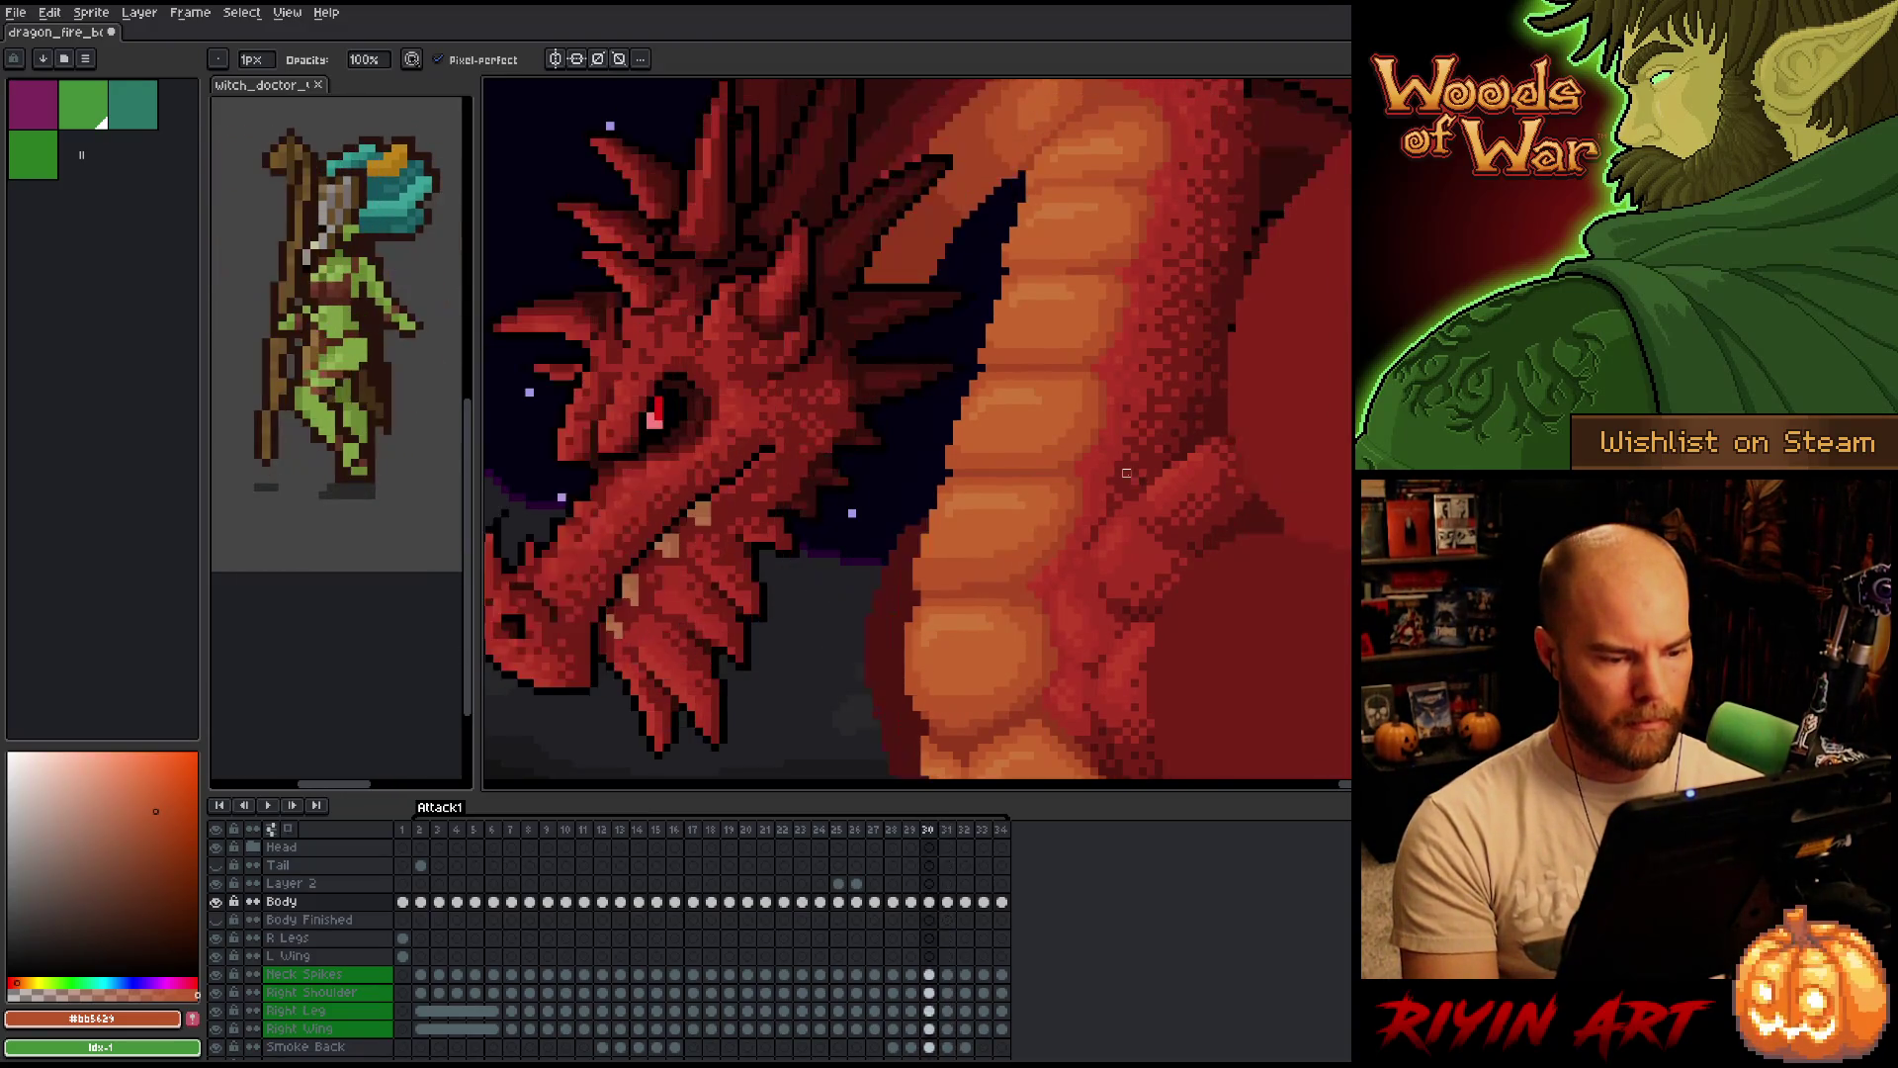
key(Right)
key(Left)
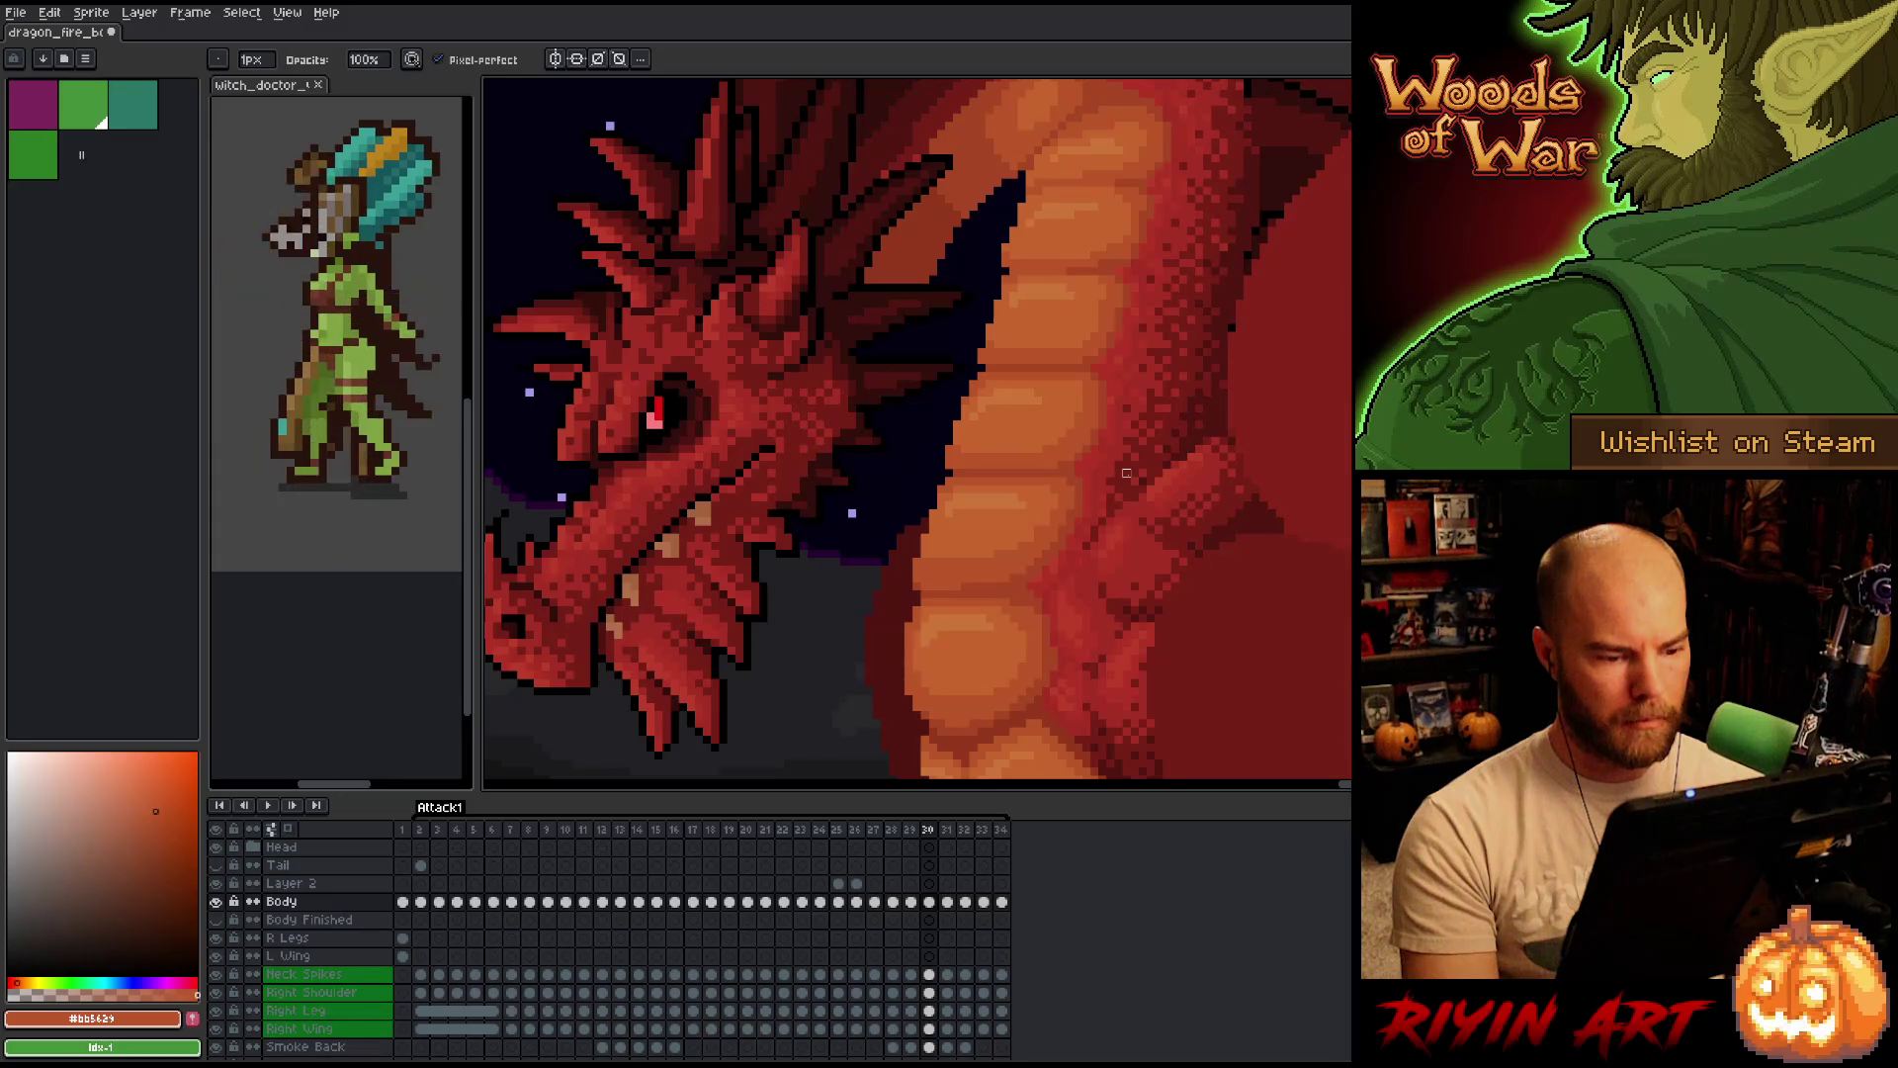
key(Right)
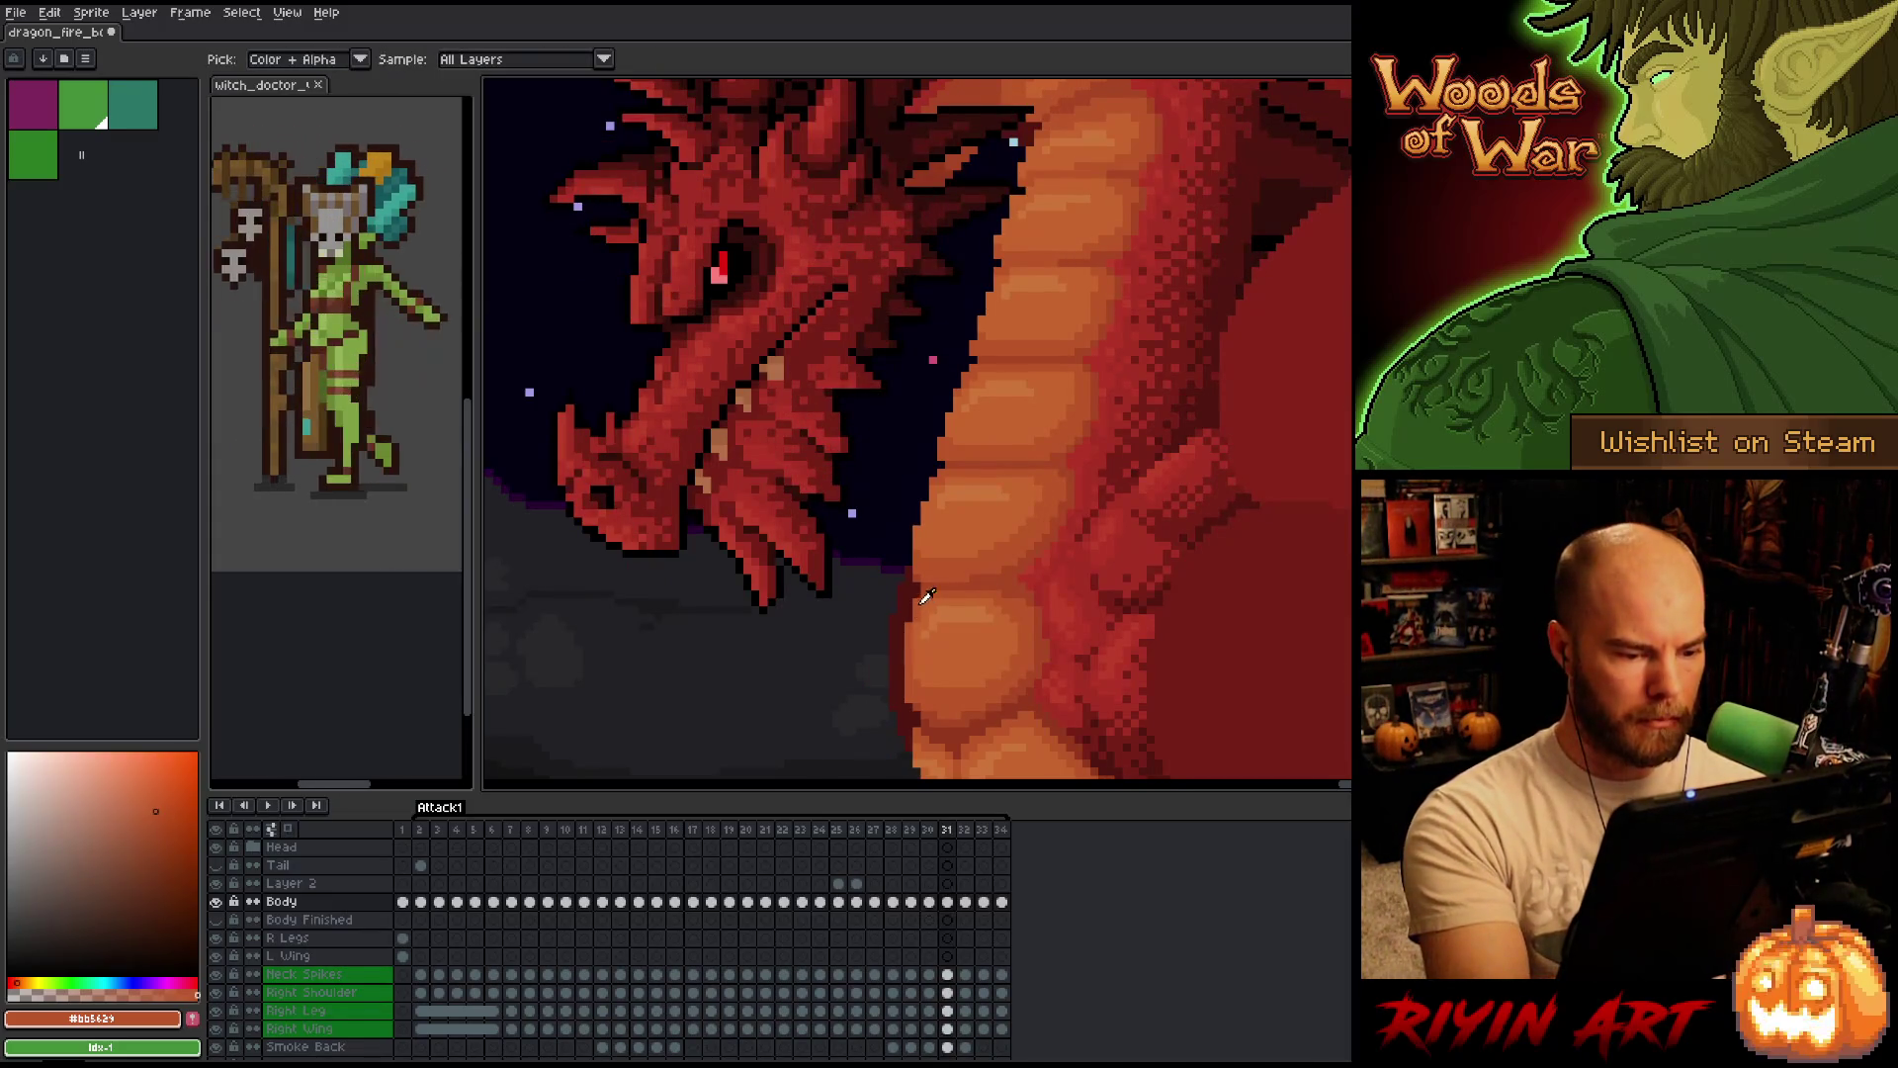
key(Left)
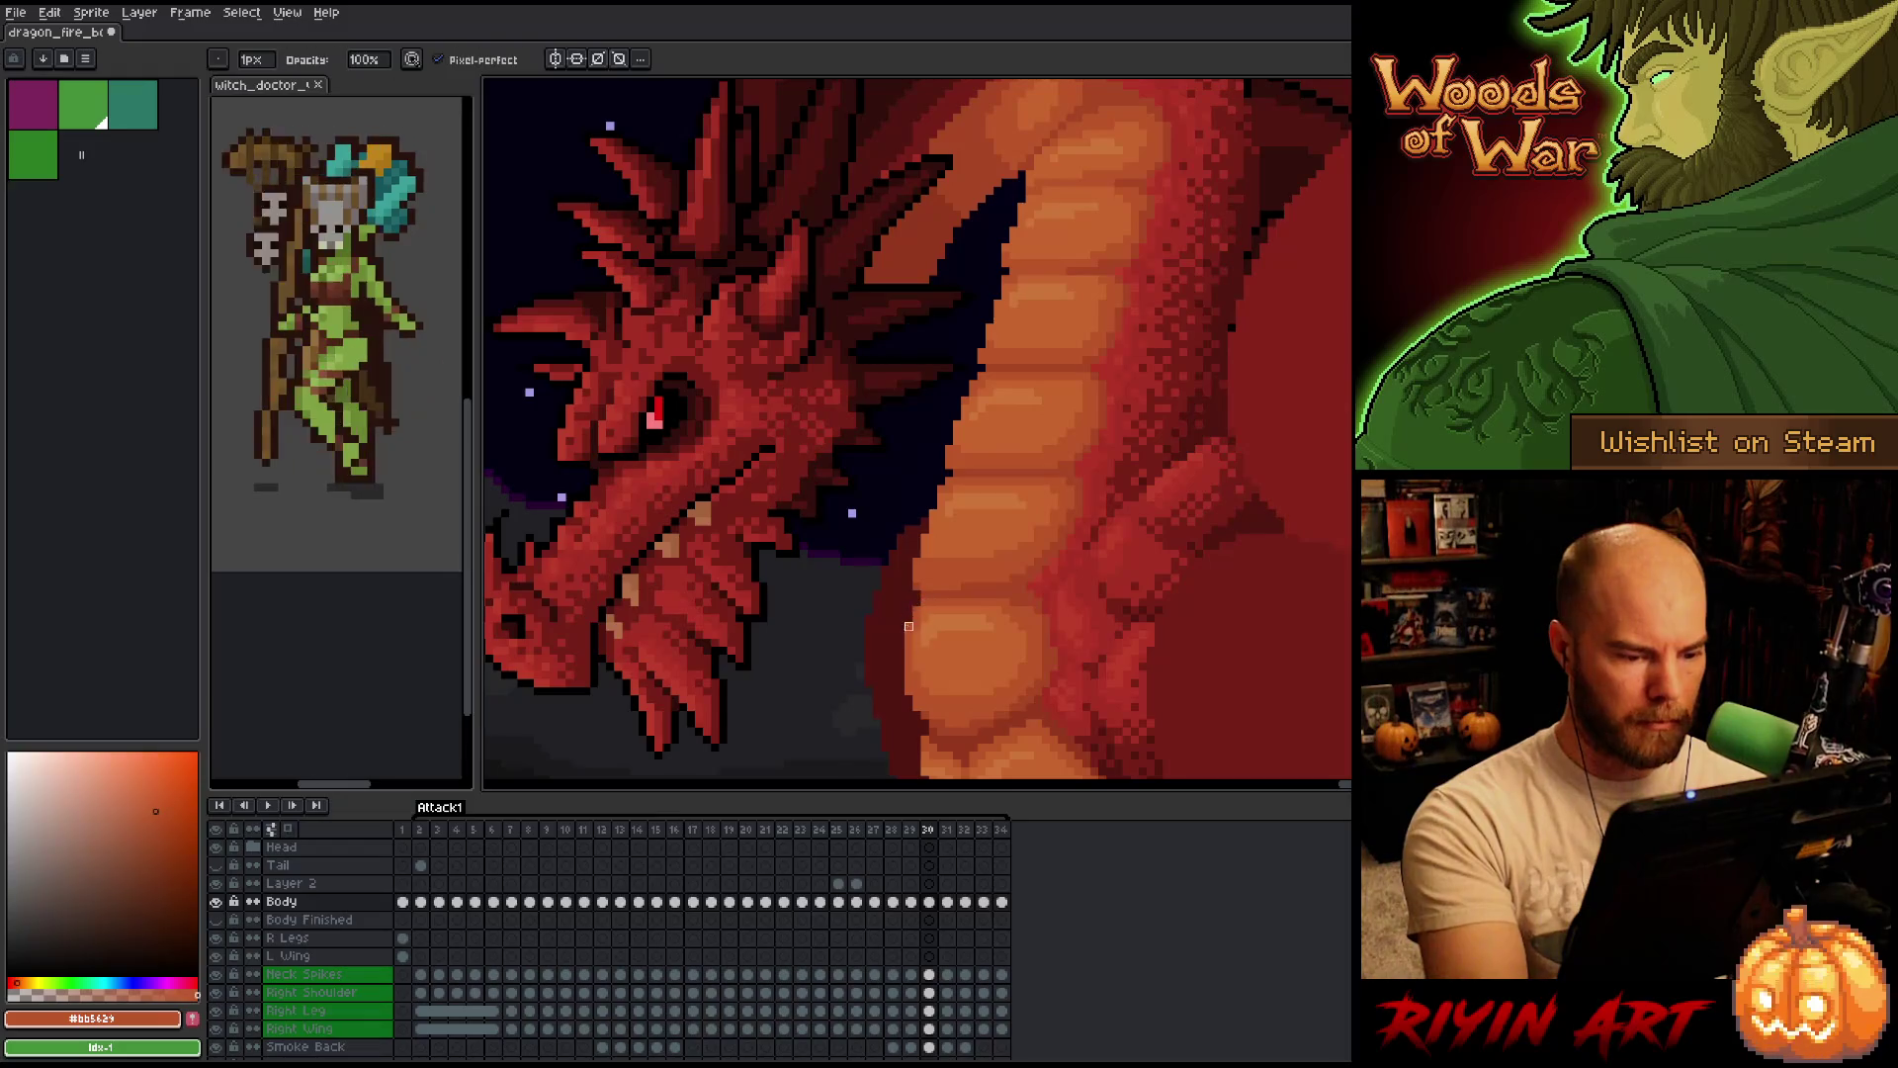
key(Right)
key(Left)
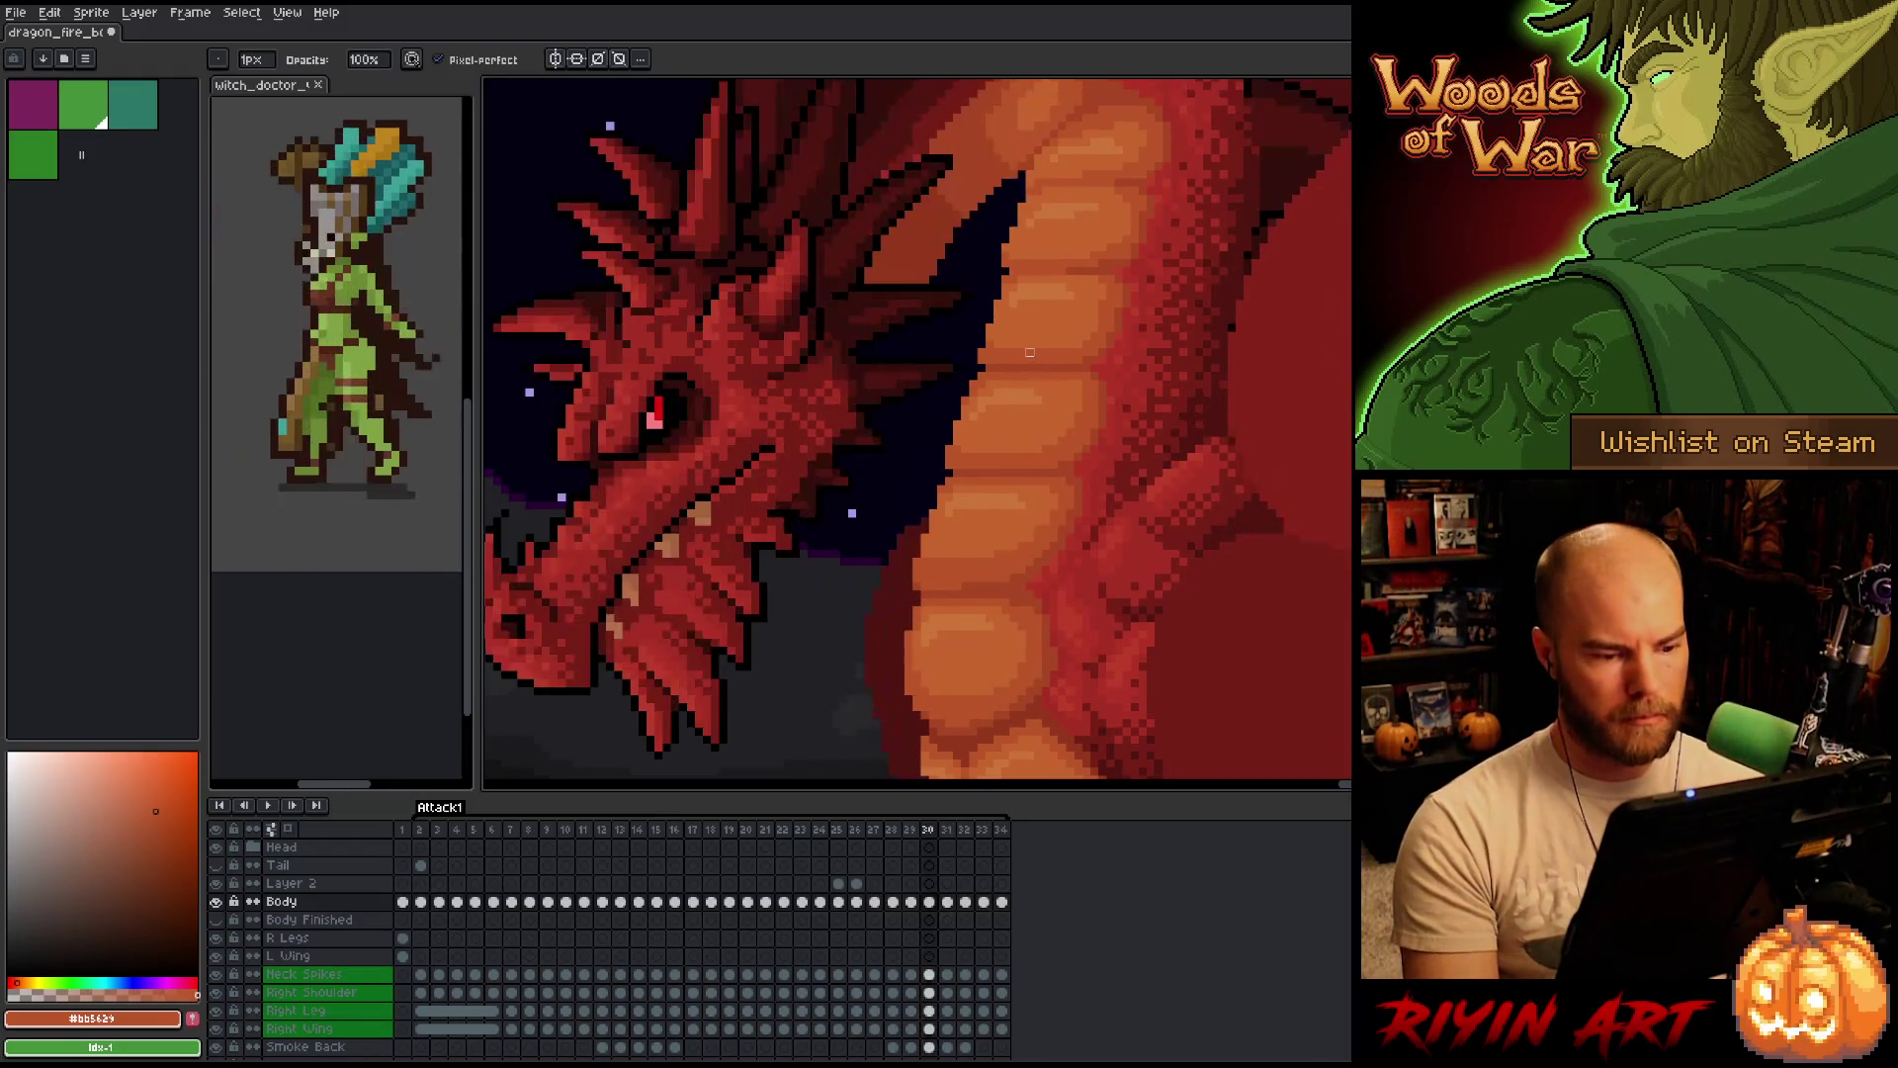
key(Right)
key(Right)
key(Left)
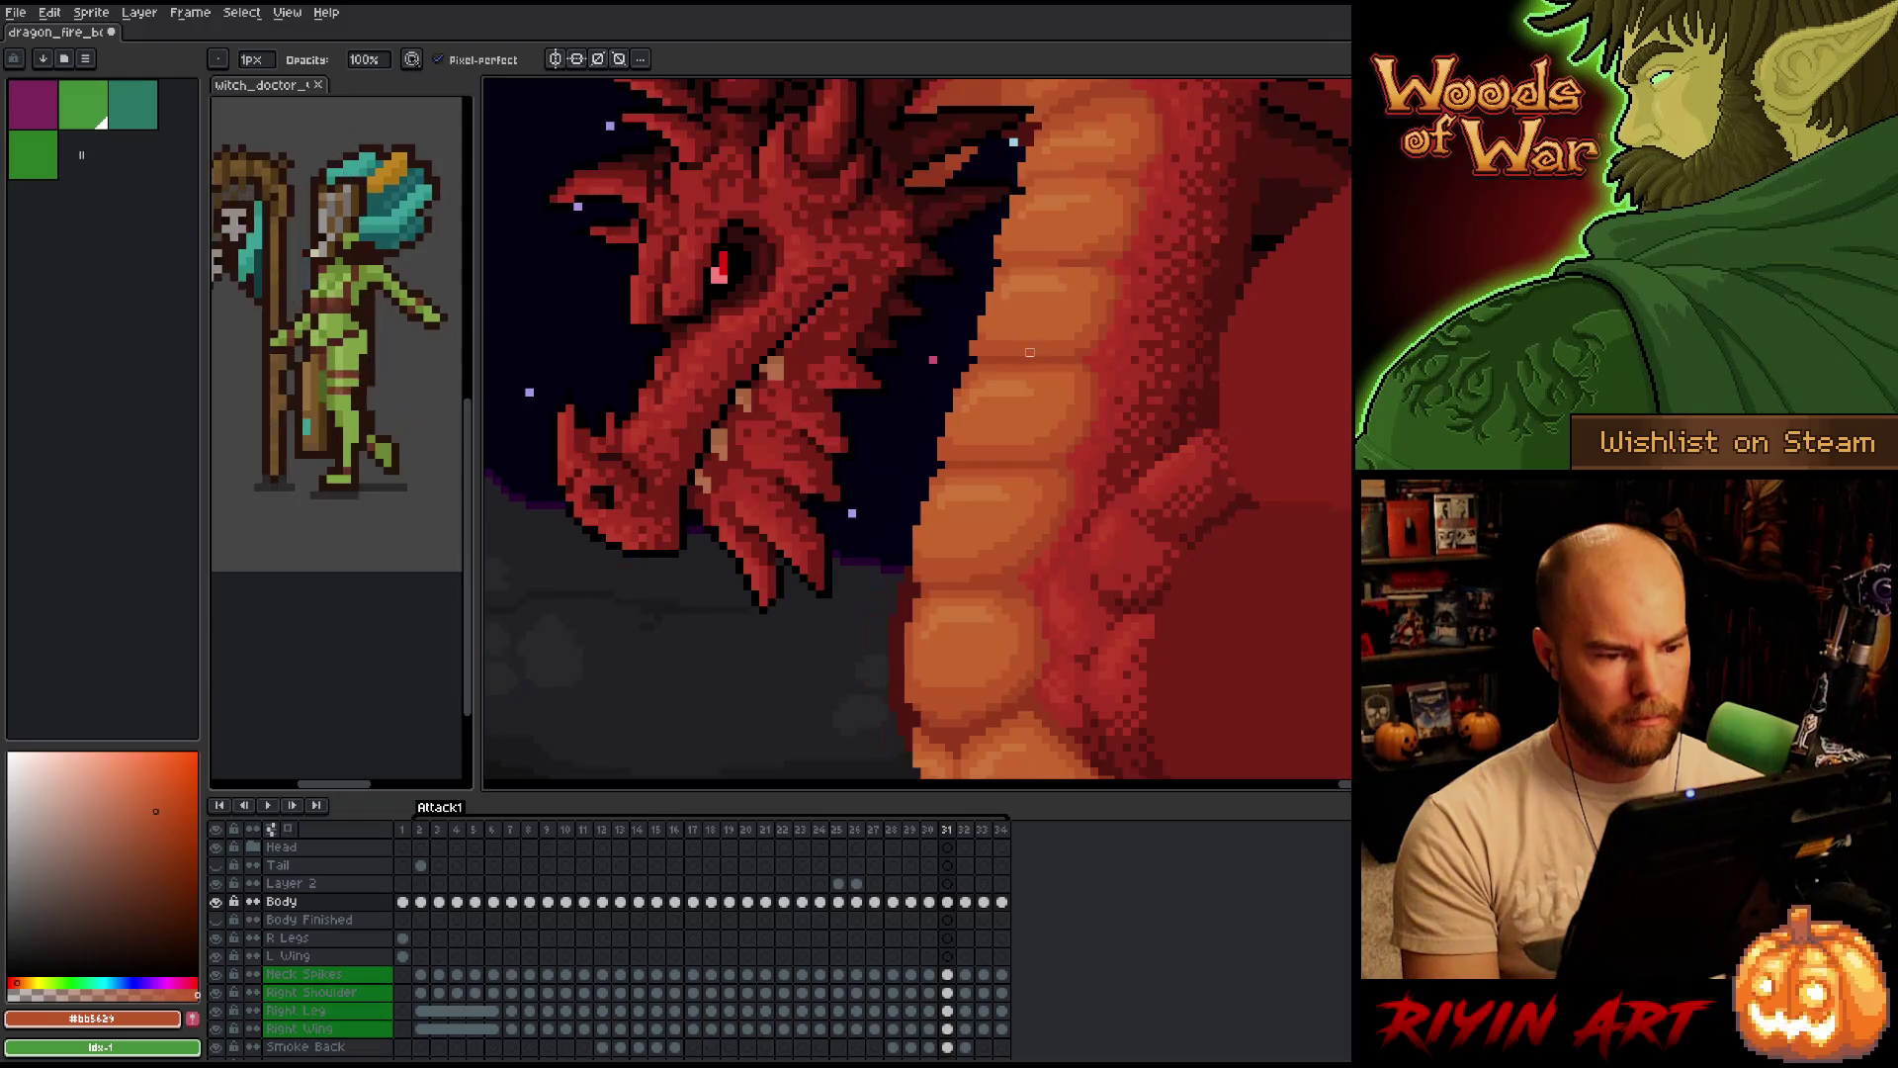
key(Left)
key(Right)
key(Right)
key(Left)
key(Left)
key(Right)
key(Right)
key(Right)
key(Left)
key(Left)
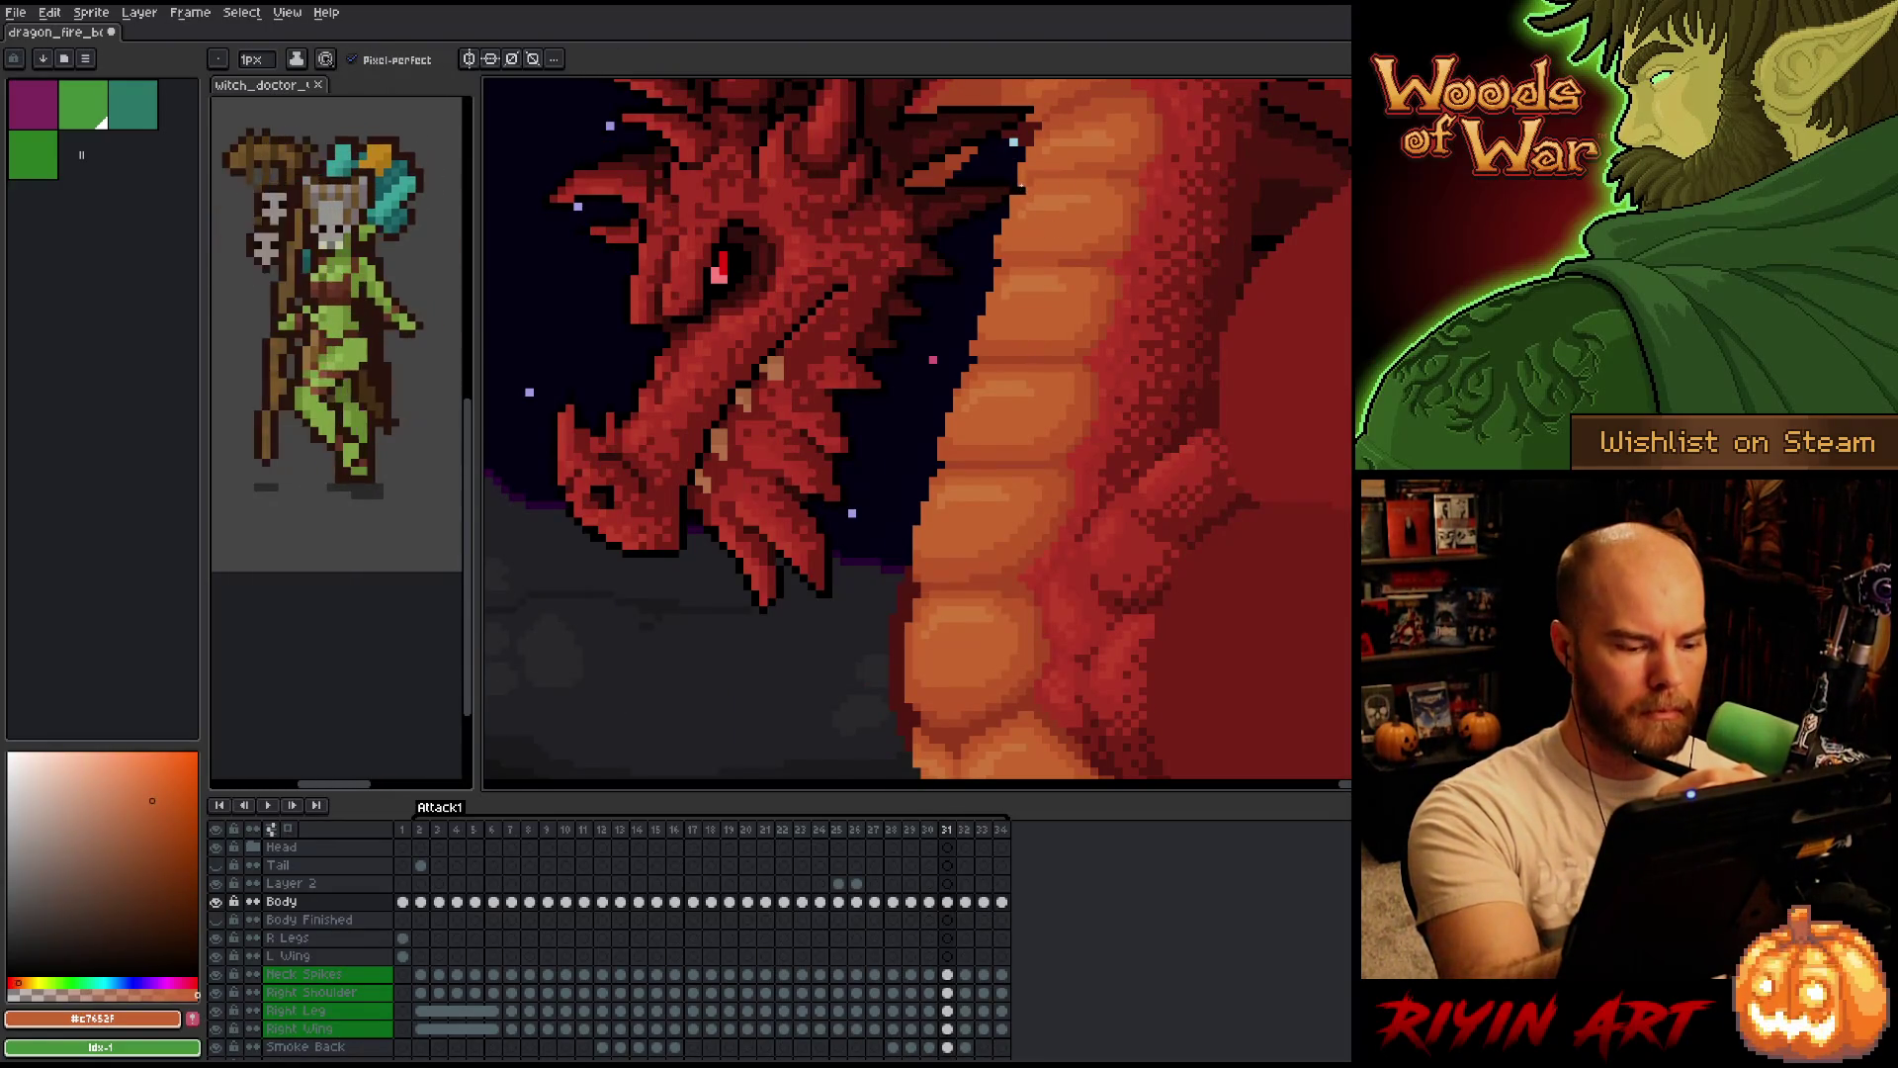
key(i)
click(1055, 230)
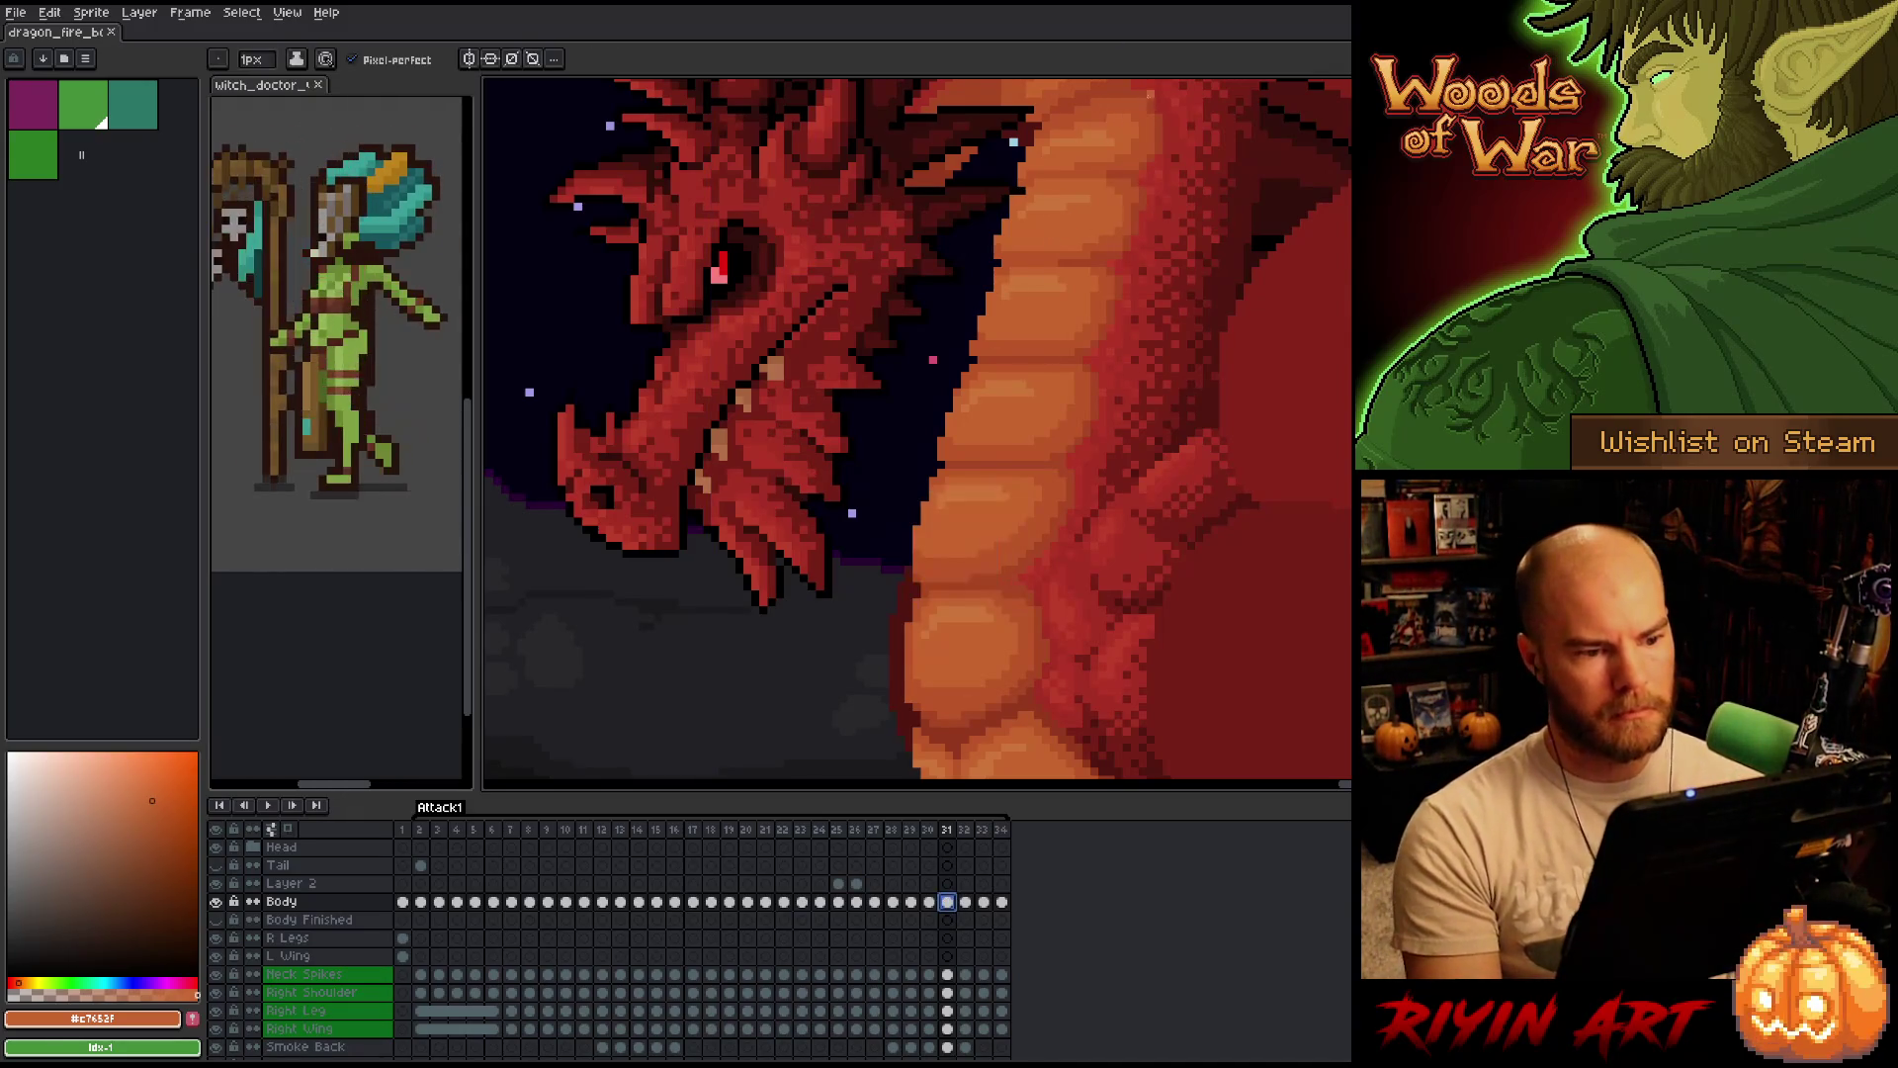
scroll(1039, 297, down, 3)
Step between frames 30 and 32 in the full volcano scene, then play the attack animation.
key(Left)
key(Right)
key(Left)
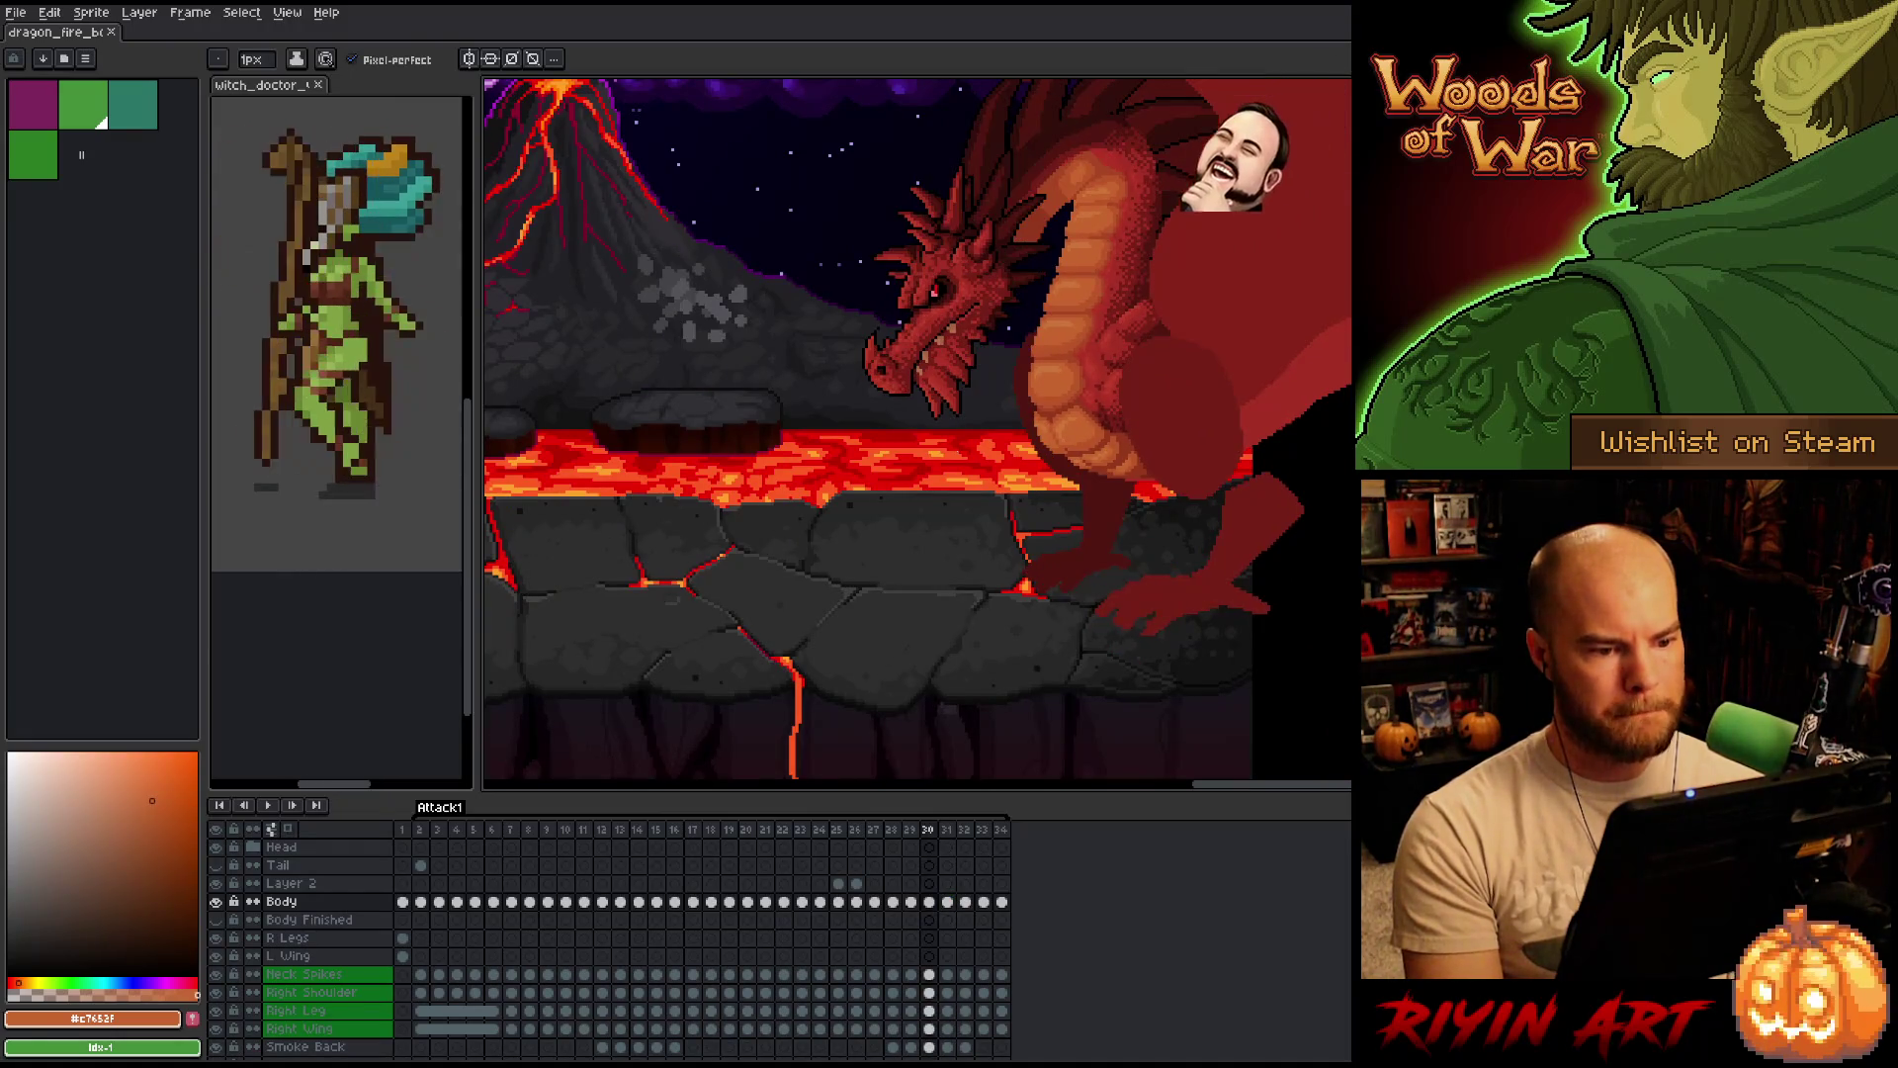
key(Right)
key(Right)
key(Left)
key(Left)
key(Return)
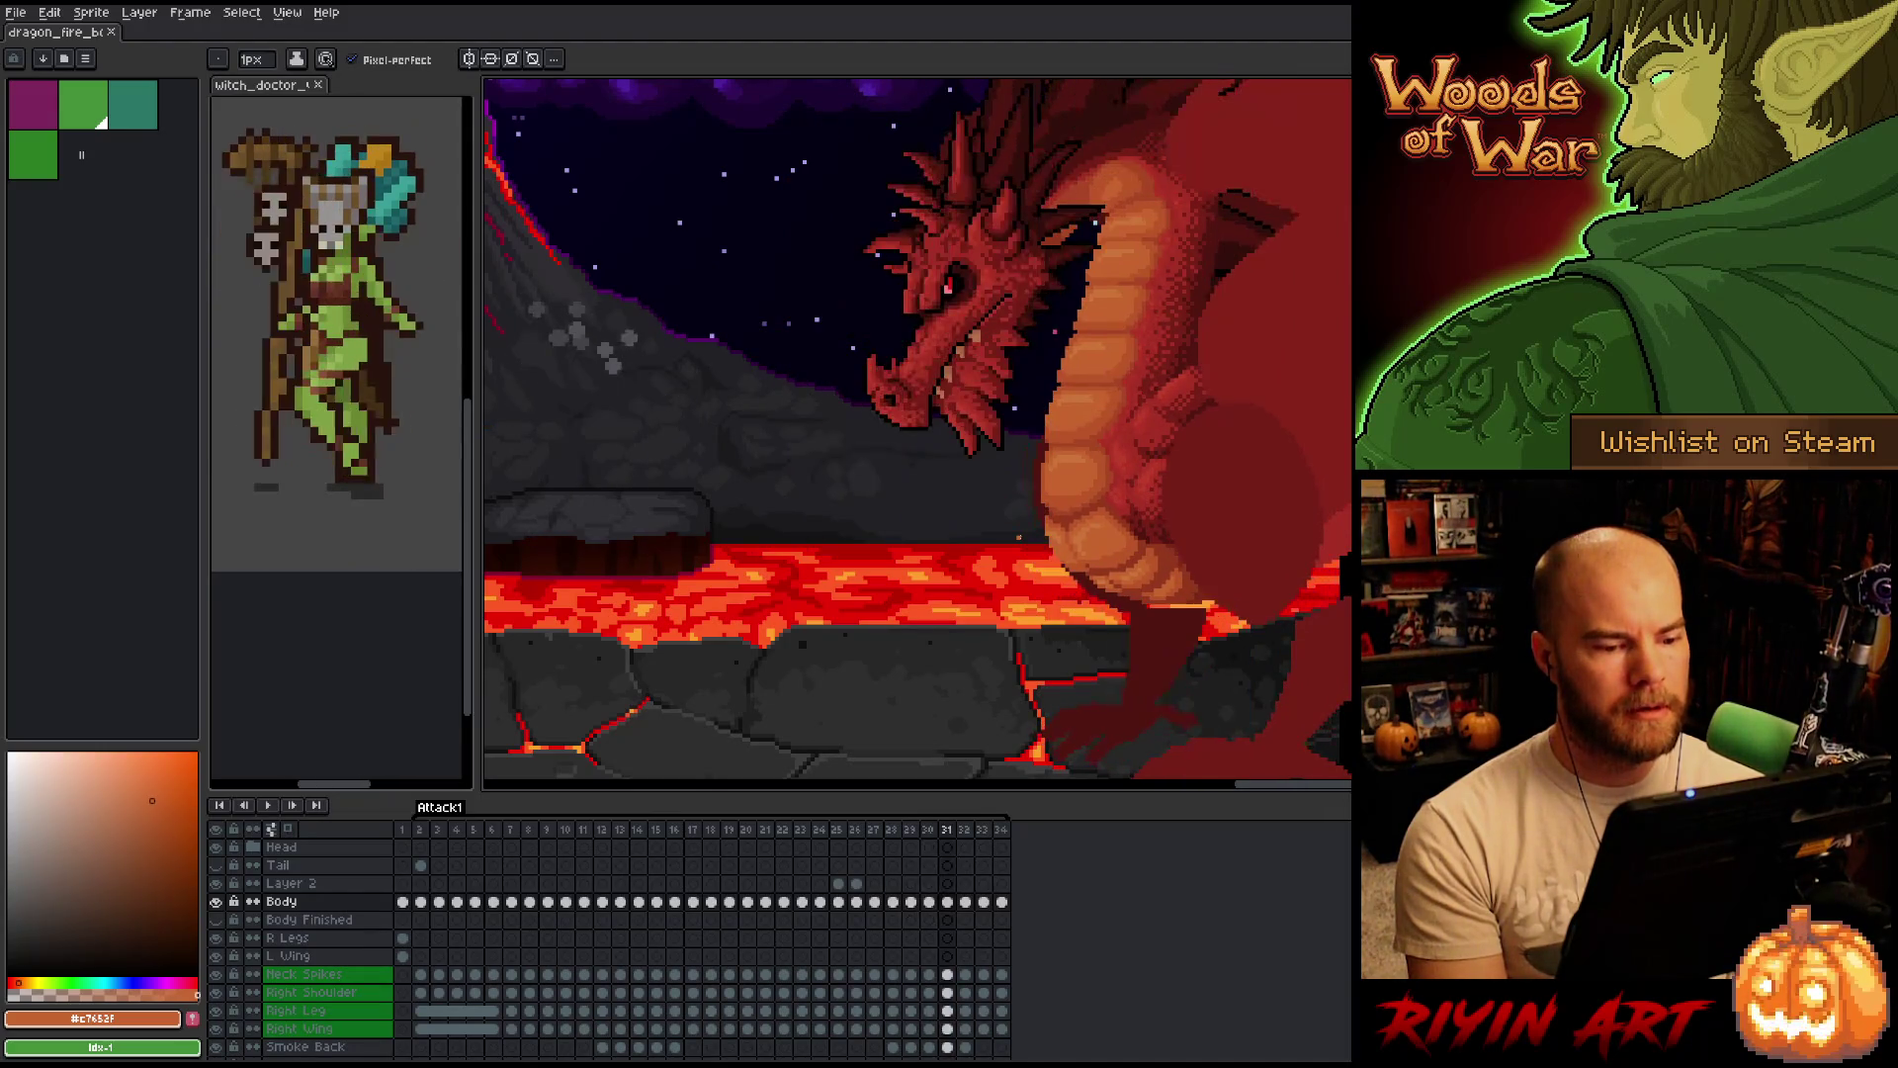
scroll(1022, 527, up, 2)
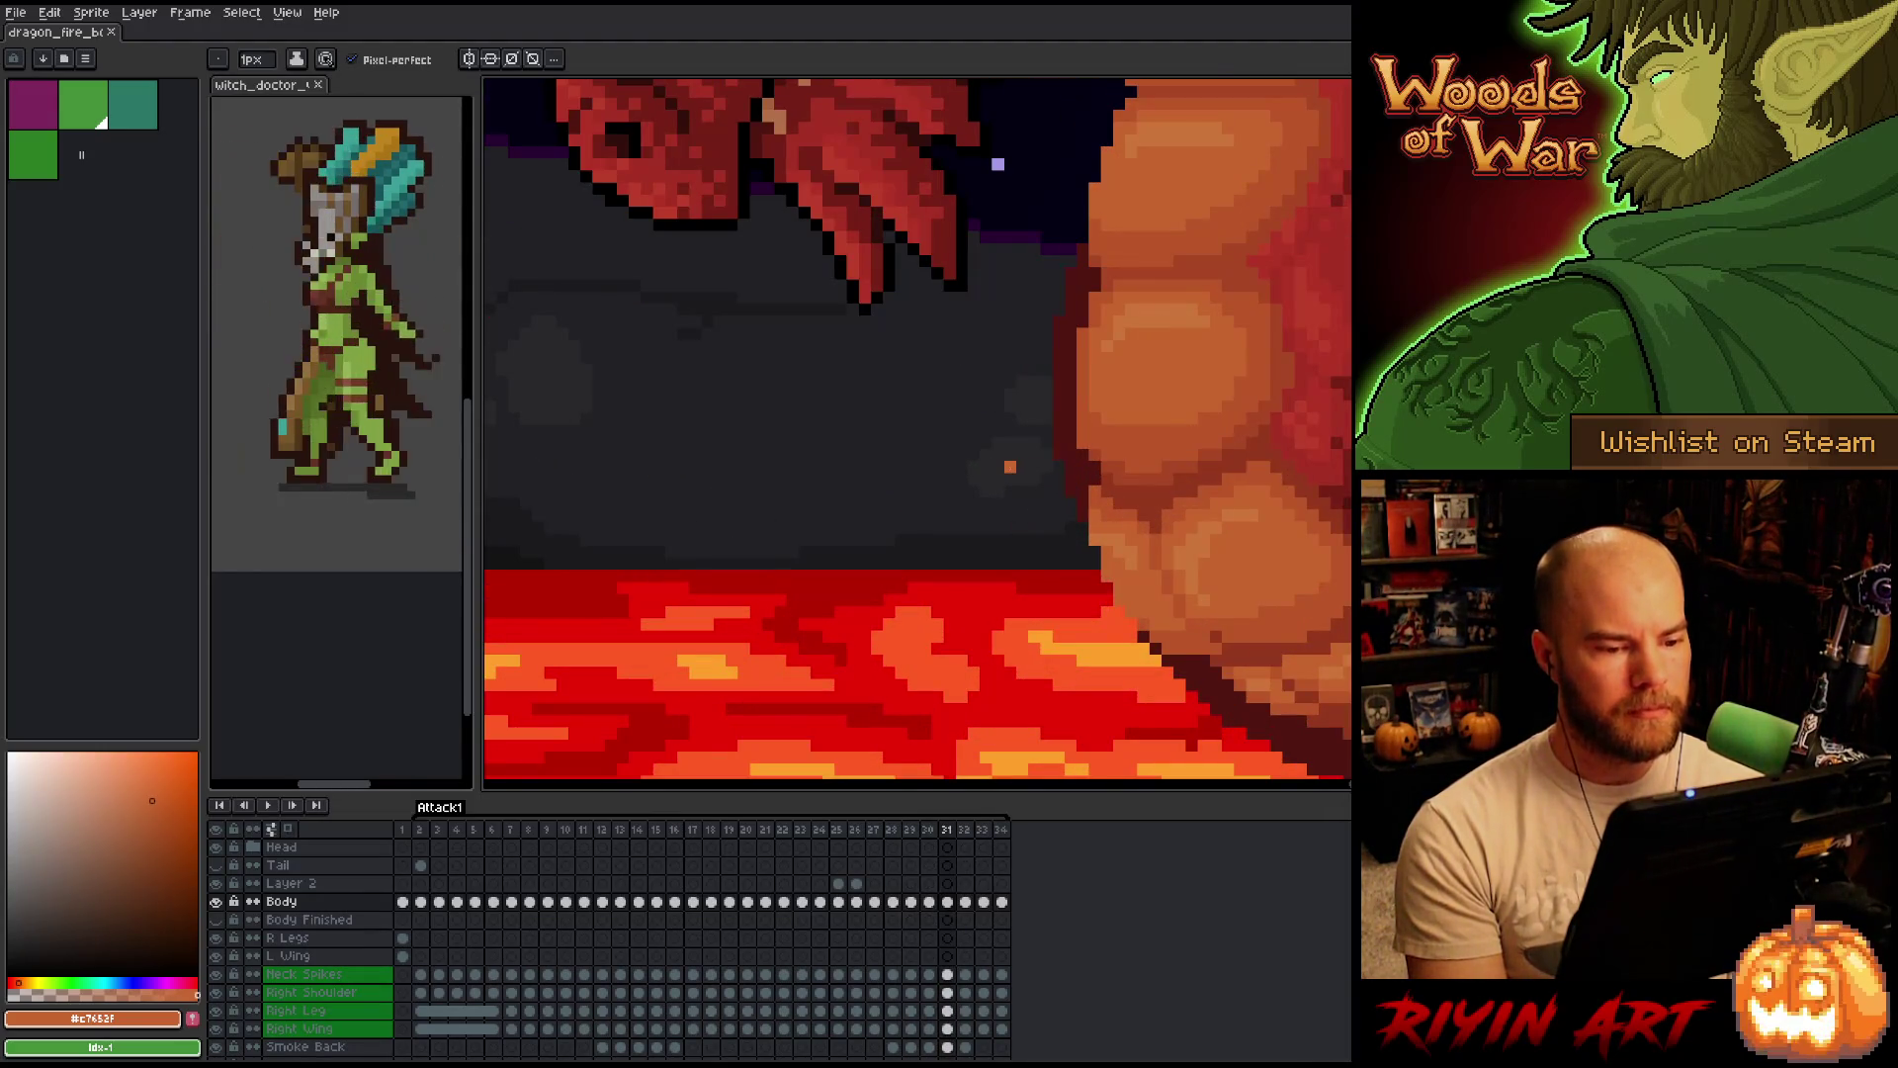
Return to drawing pixels and flip between frames 30 and 32 to inspect the belly.
key(e)
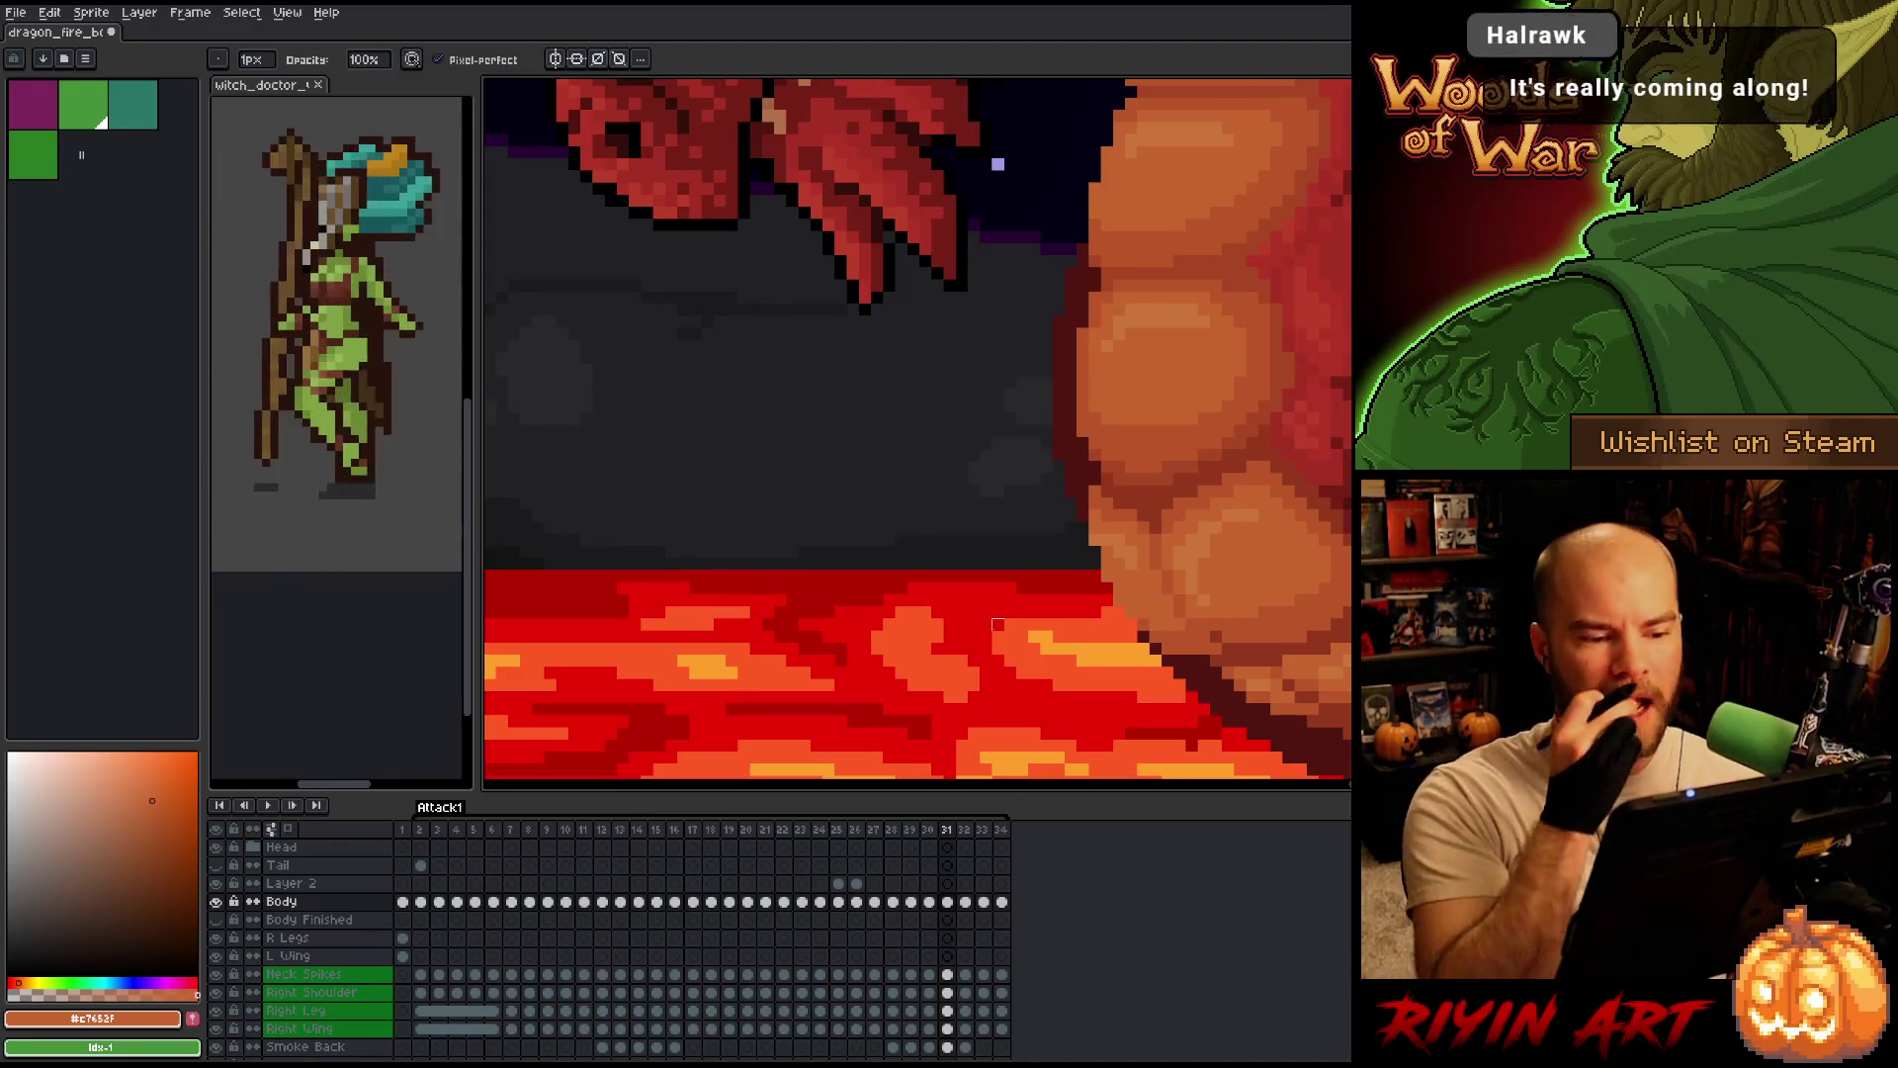
key(Right)
key(Left)
key(Right)
key(Left)
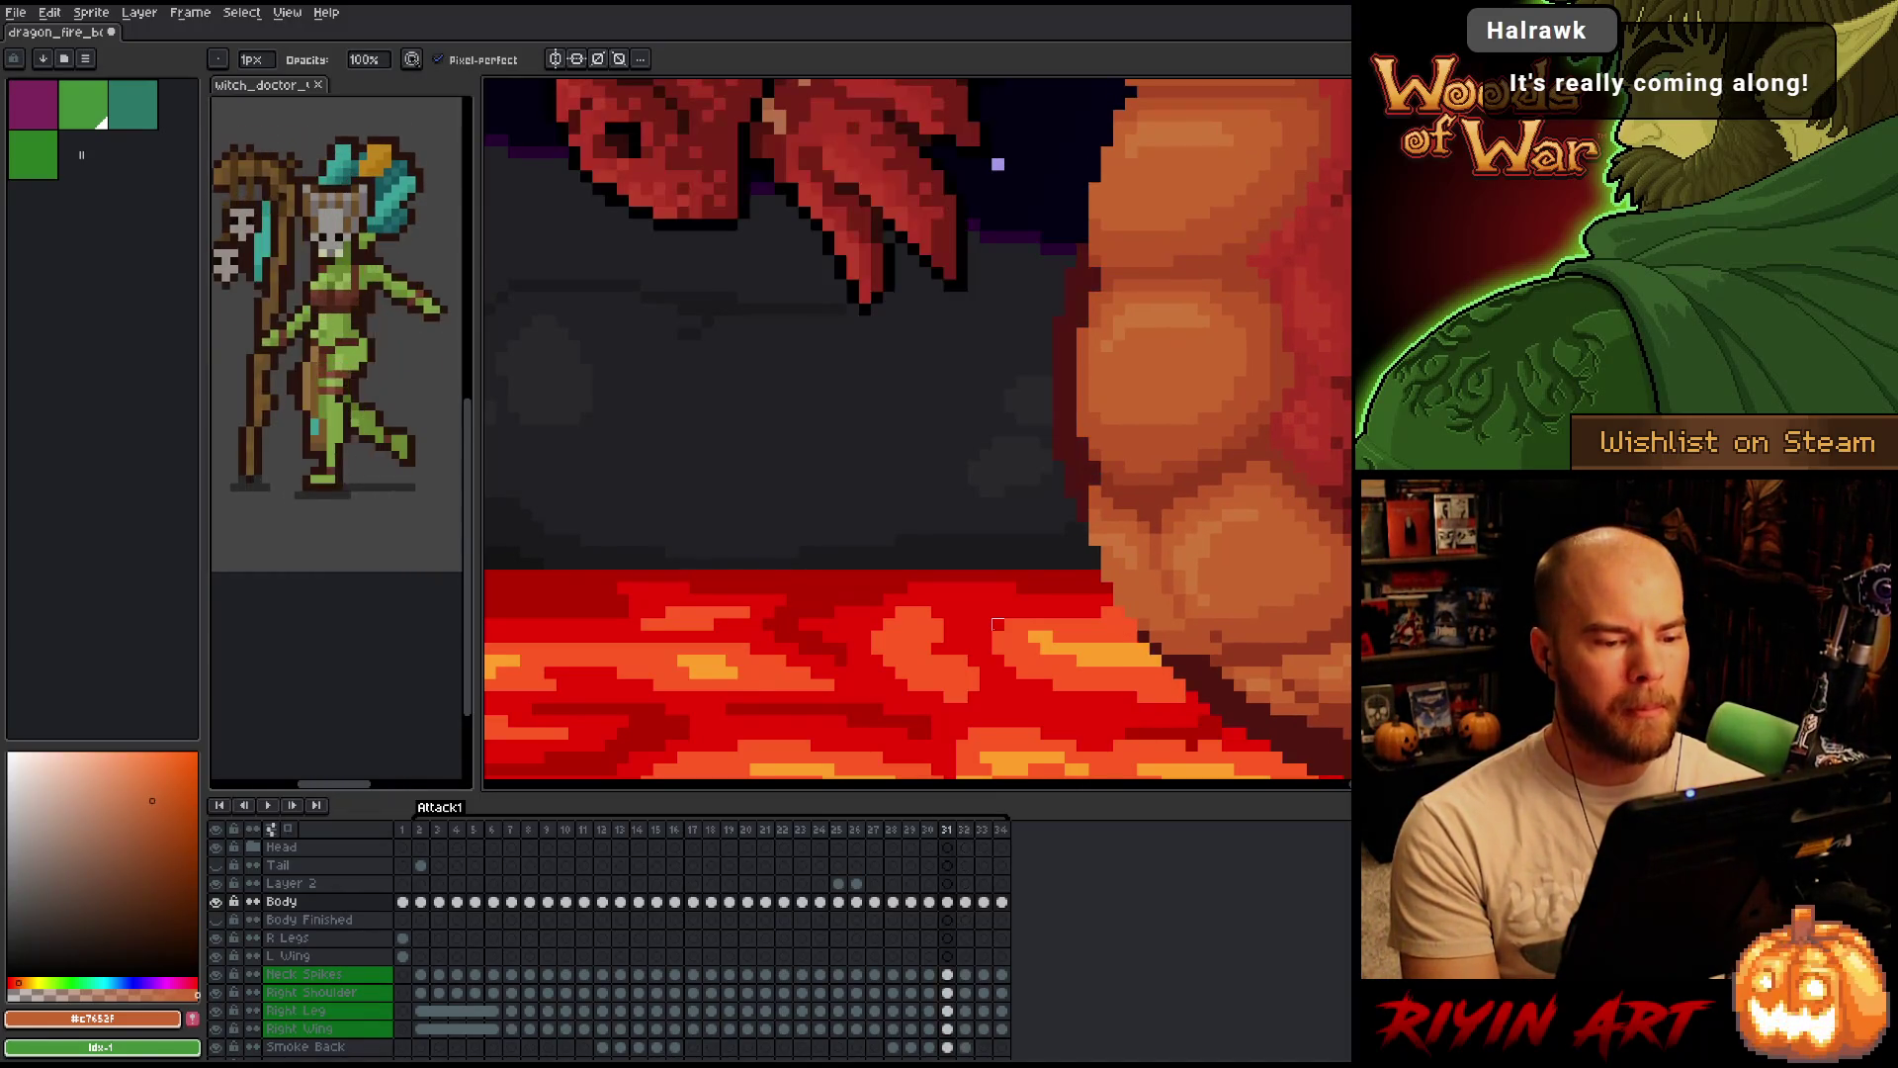
key(Left)
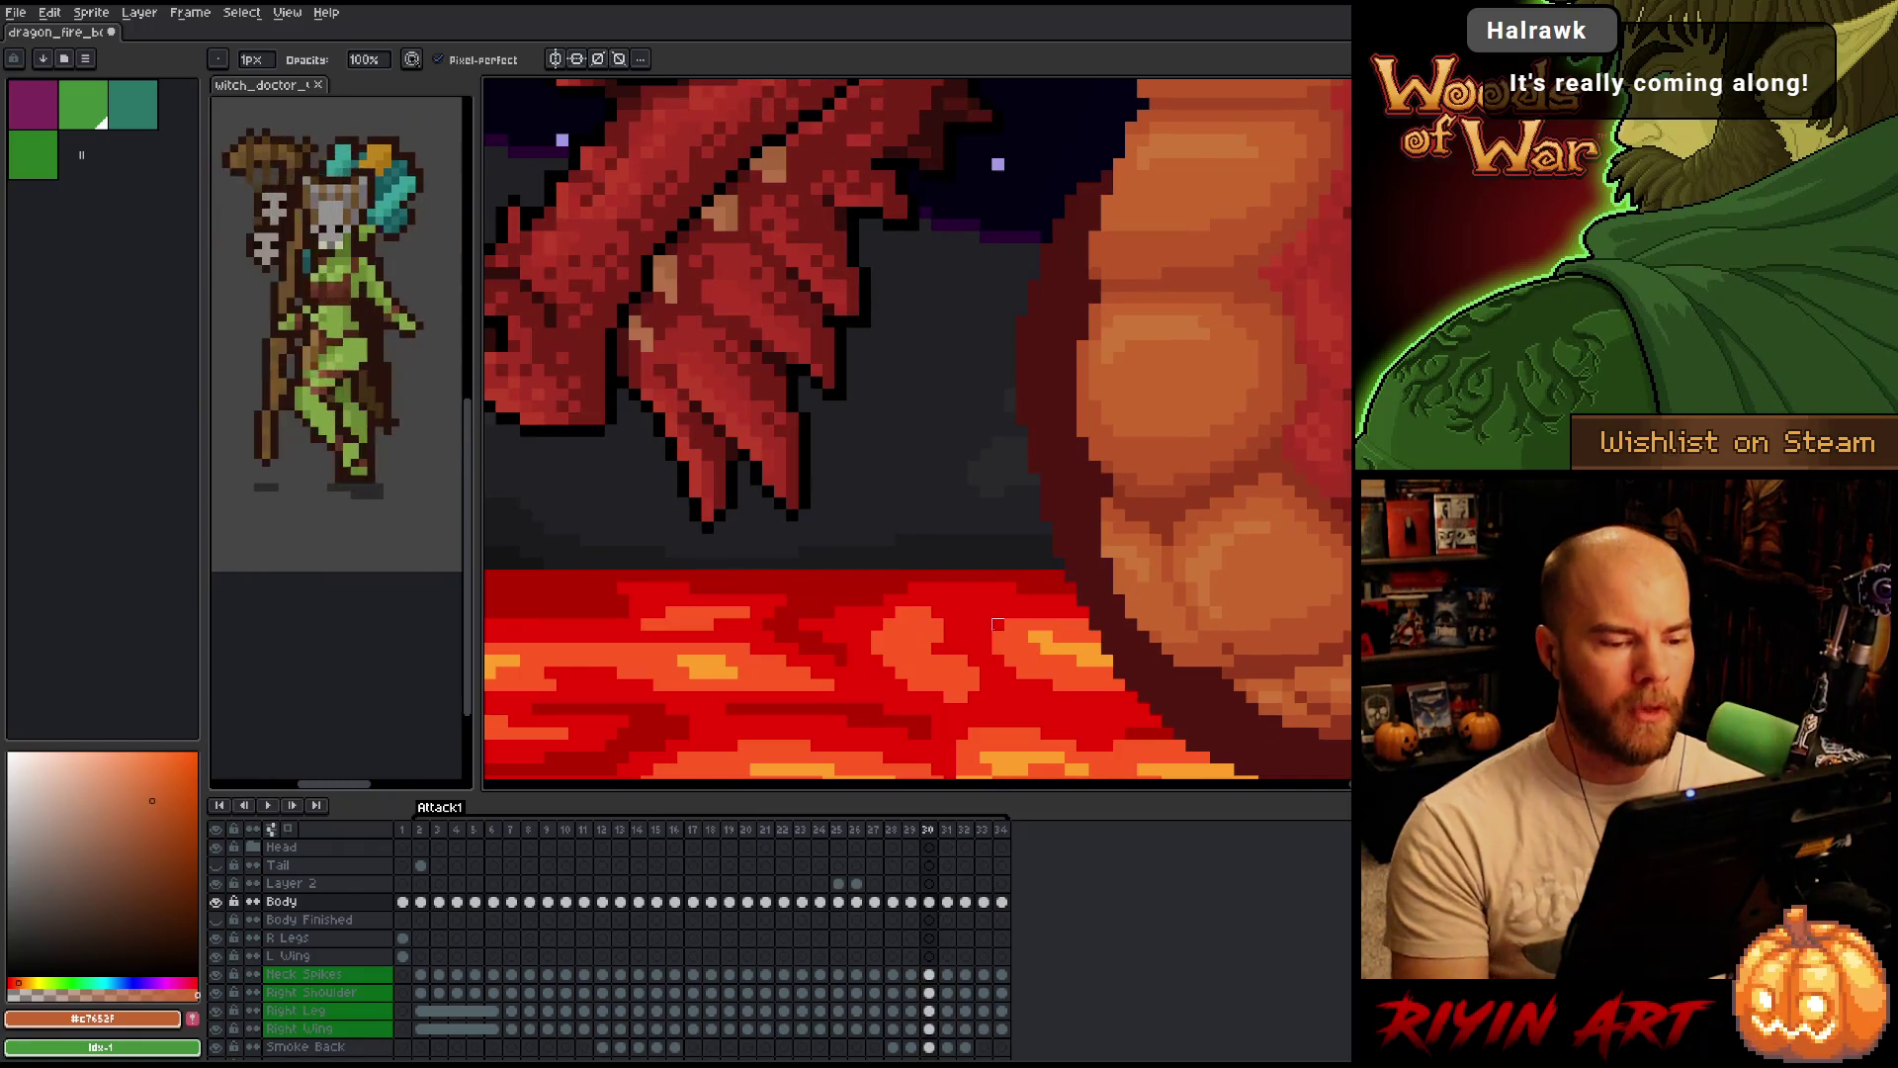
Shade the belly with a darker orange on frame 31 and compare it against frames 30–32.
alt+click(996, 627)
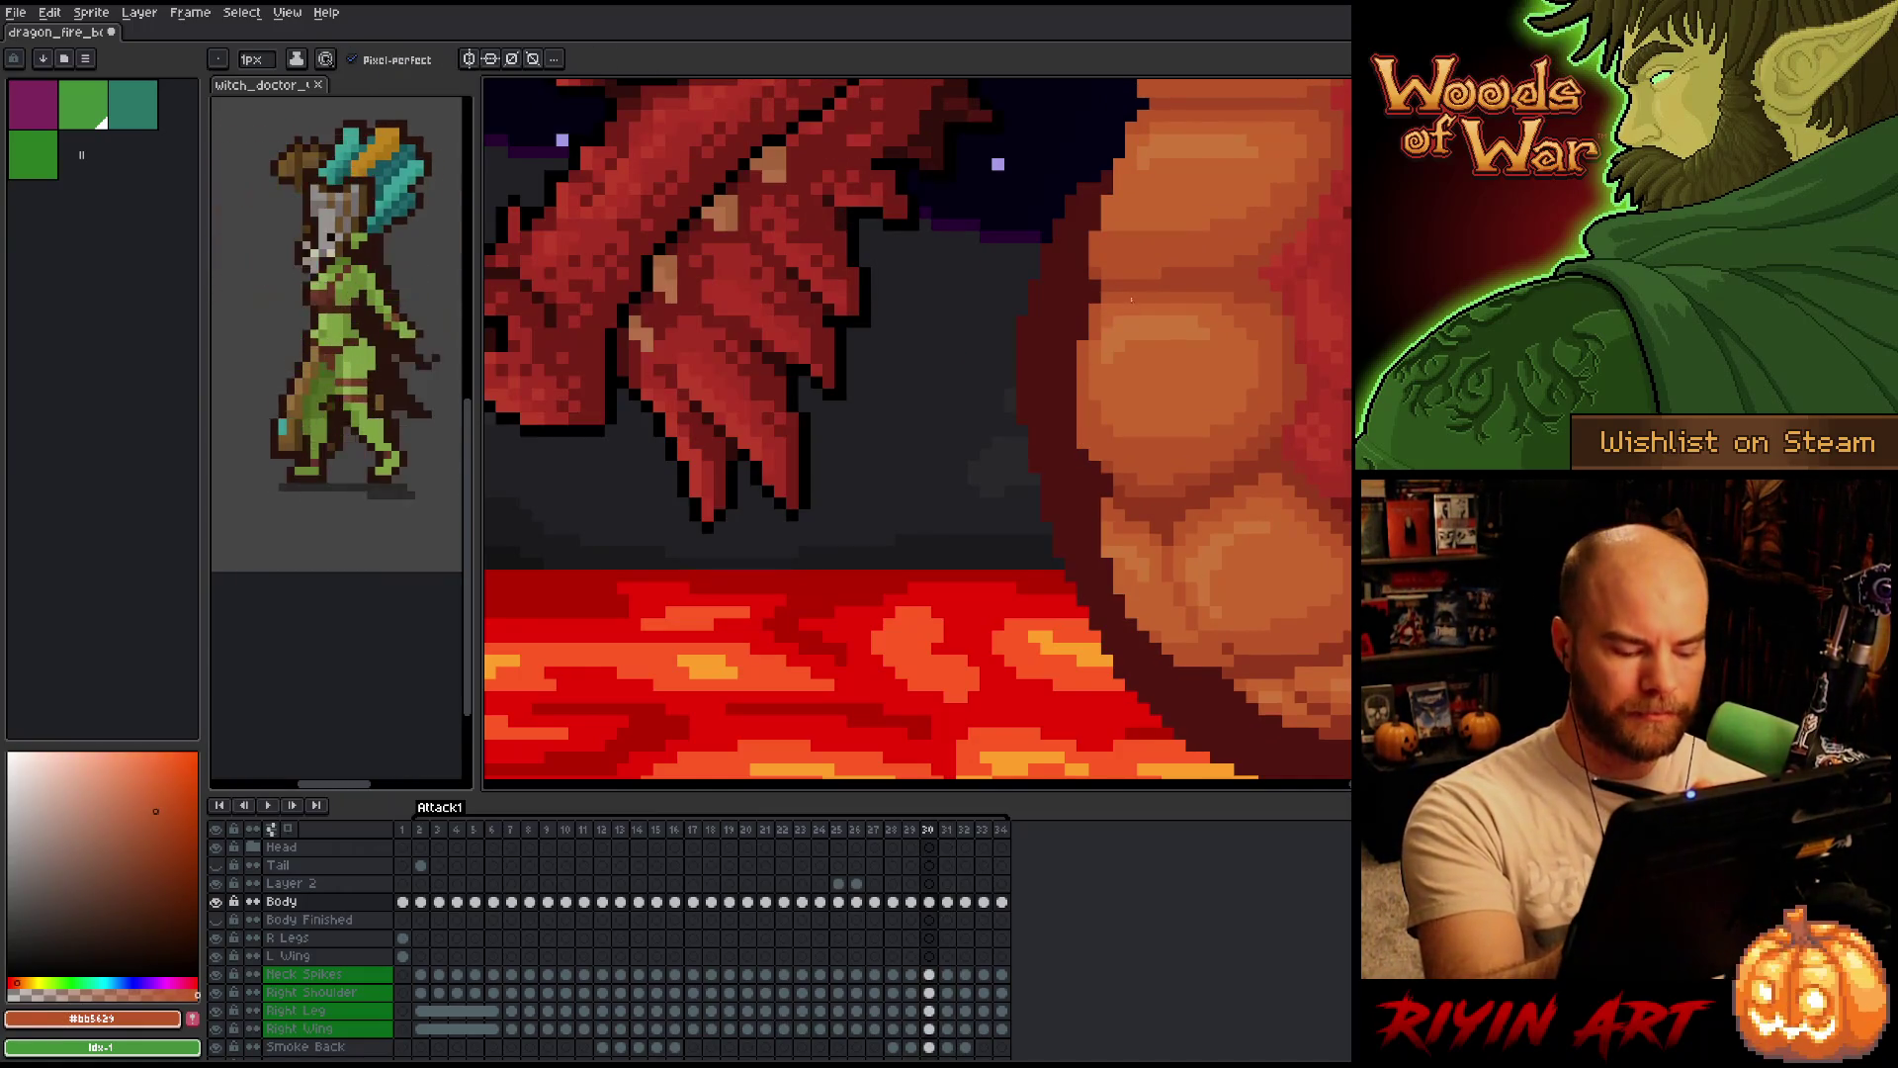
key(Right)
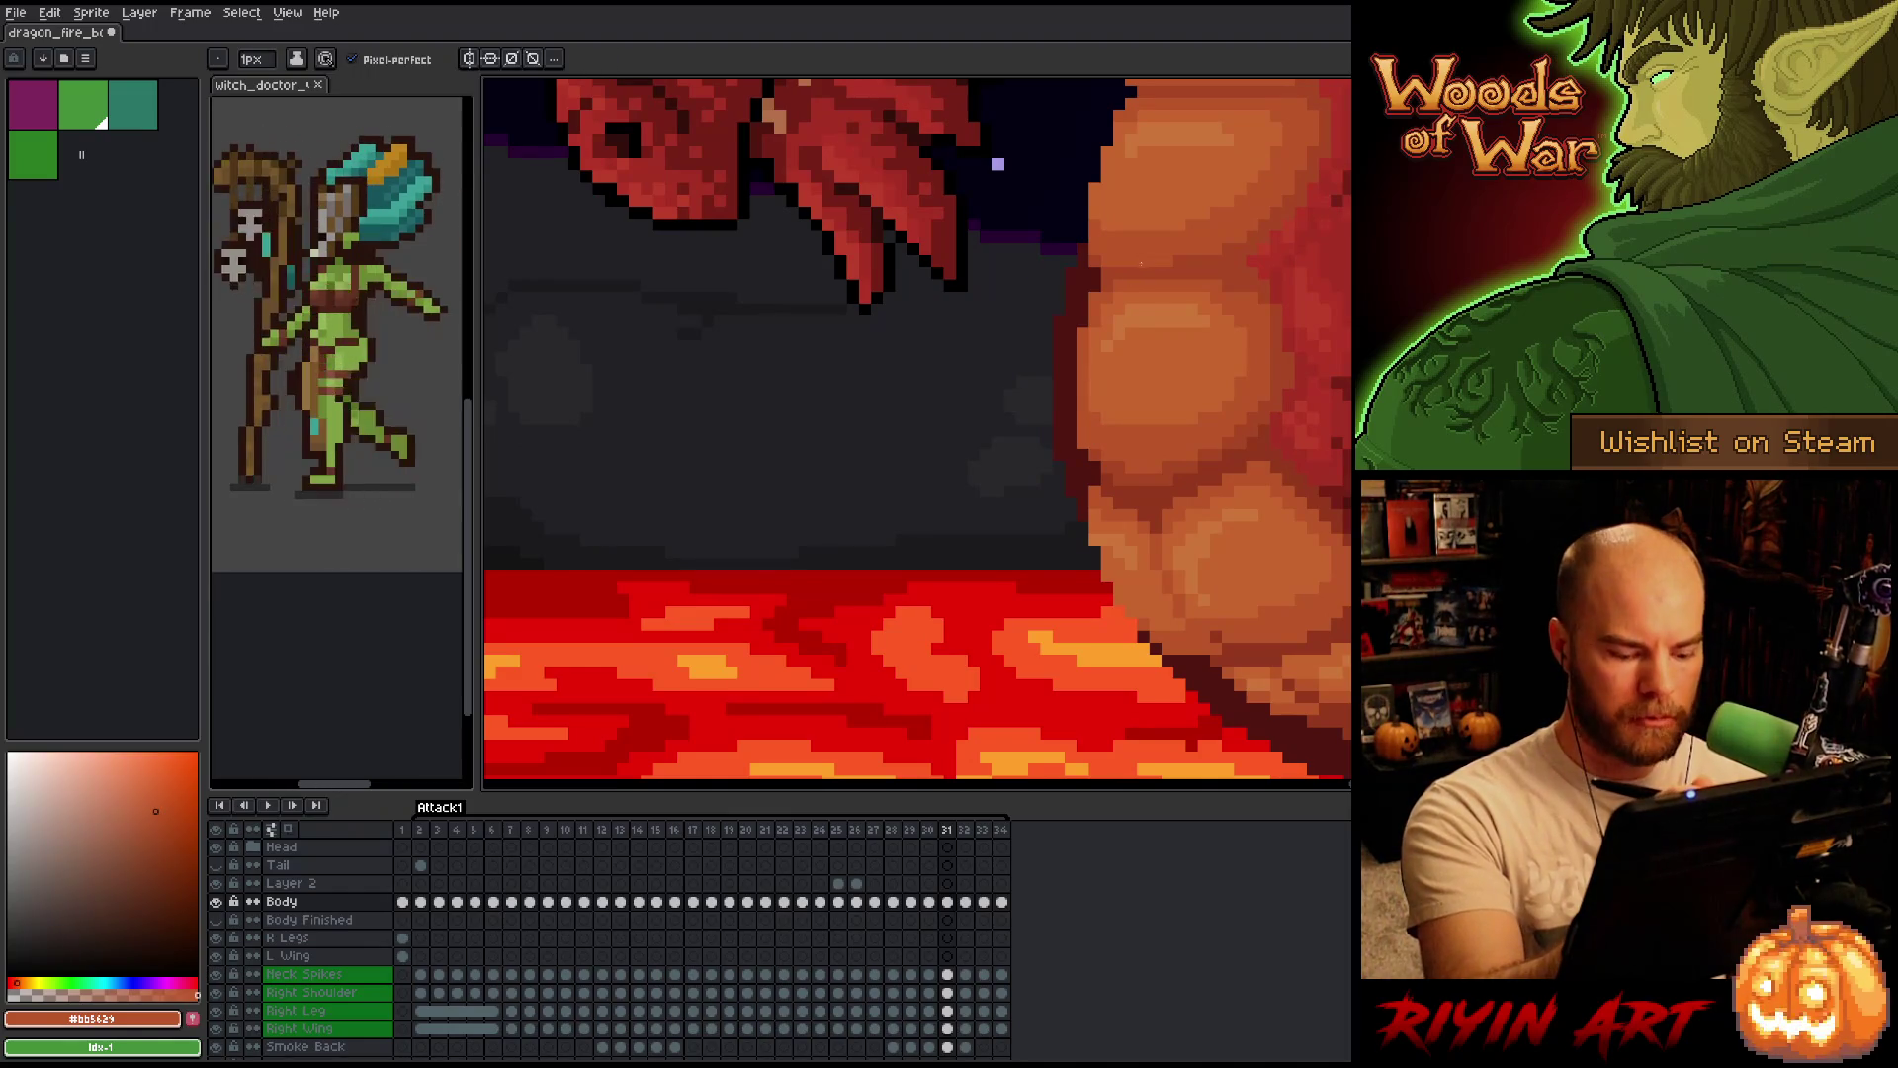
key(Right)
key(Right)
key(Left)
key(Left)
key(Left)
key(Right)
key(Right)
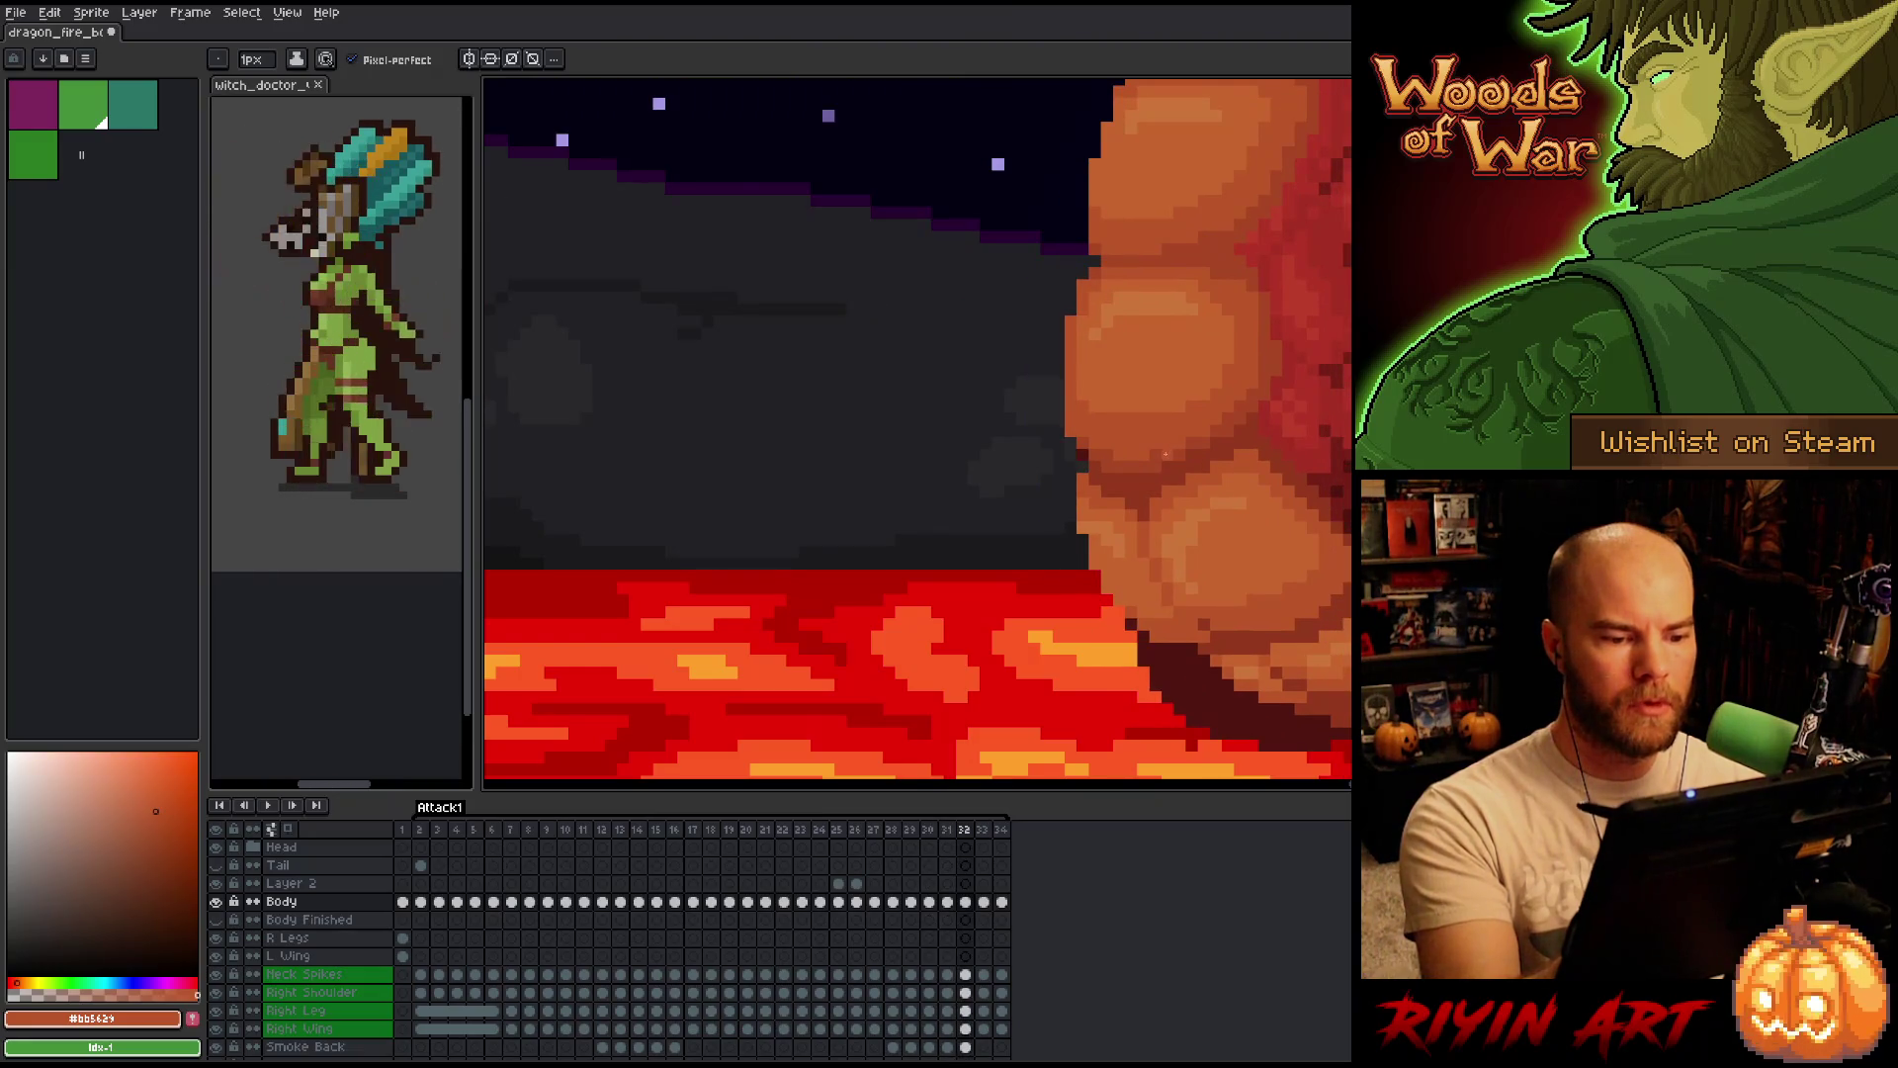
key(Left)
key(Left)
key(Right)
key(Right)
key(Left)
key(Left)
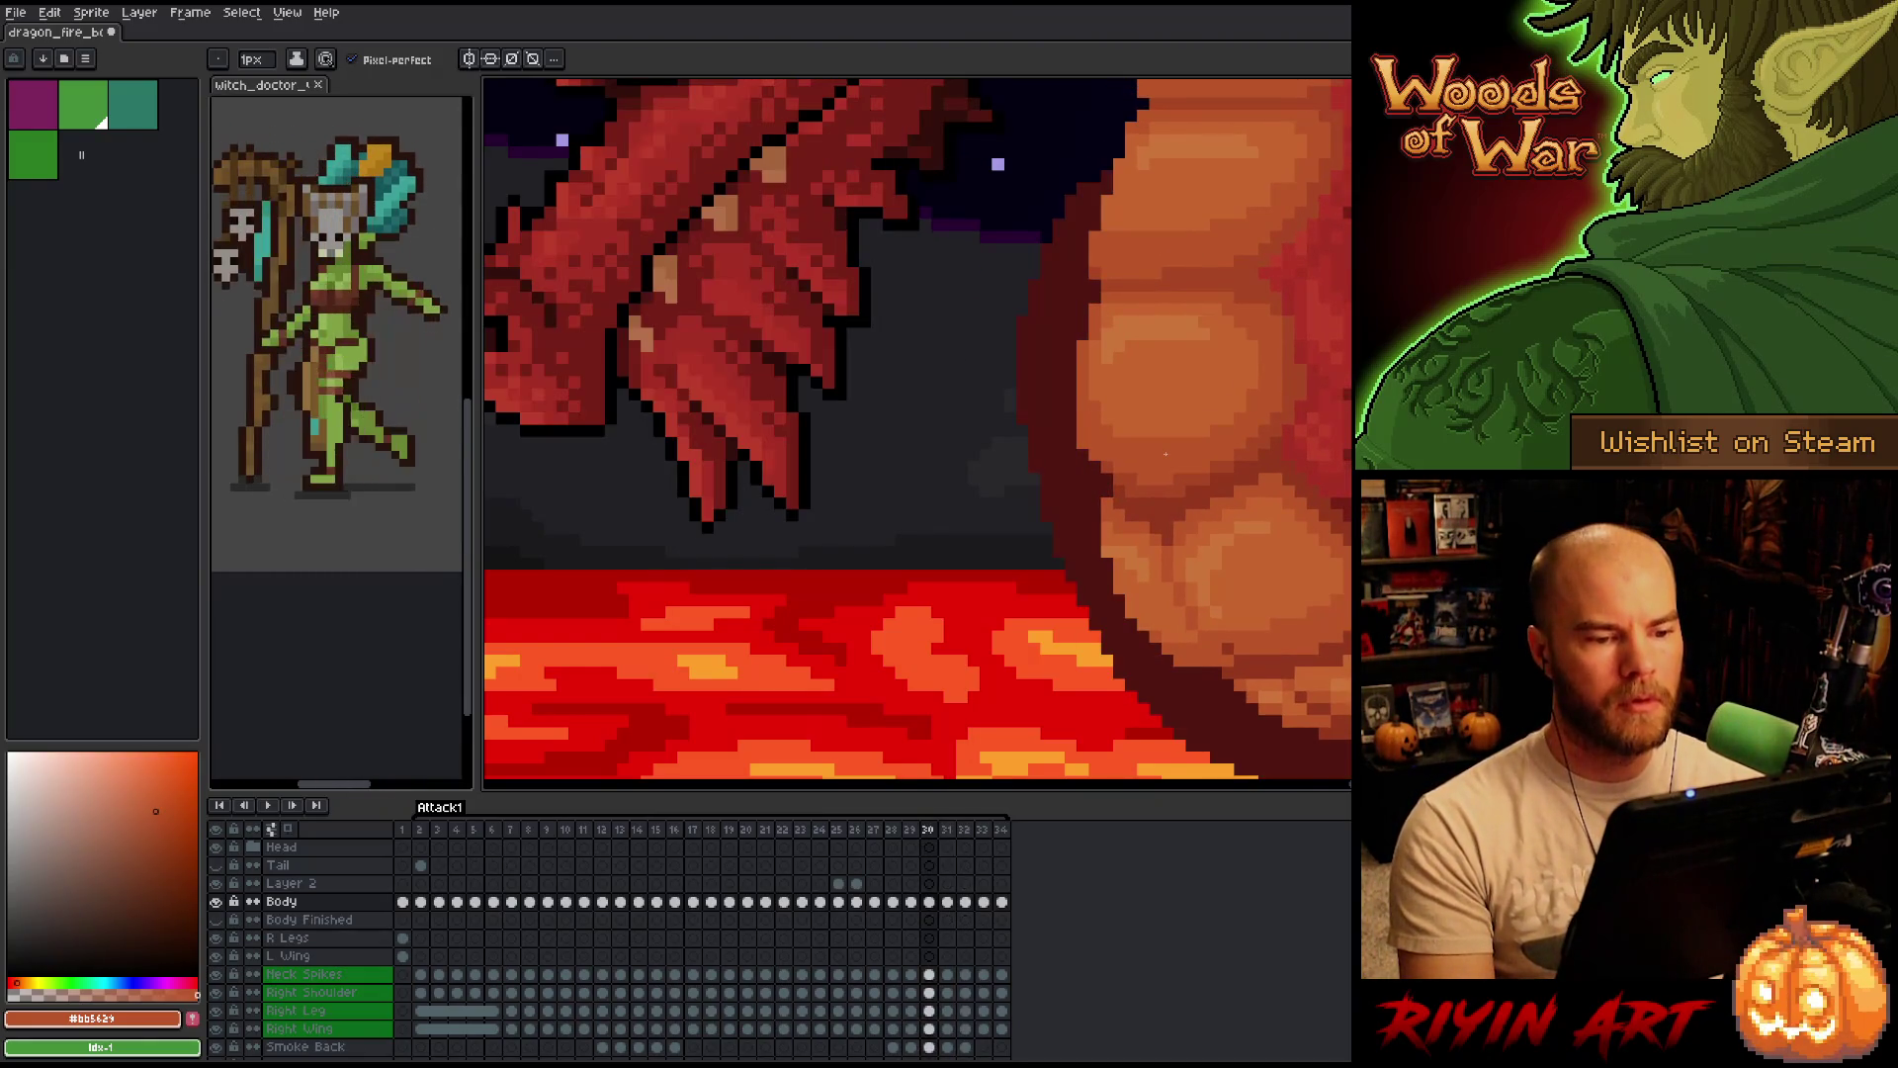
key(Right)
key(Left)
Add lighter orange #c7653f highlights to the belly and check them across nearby frames.
alt+click(1106, 335)
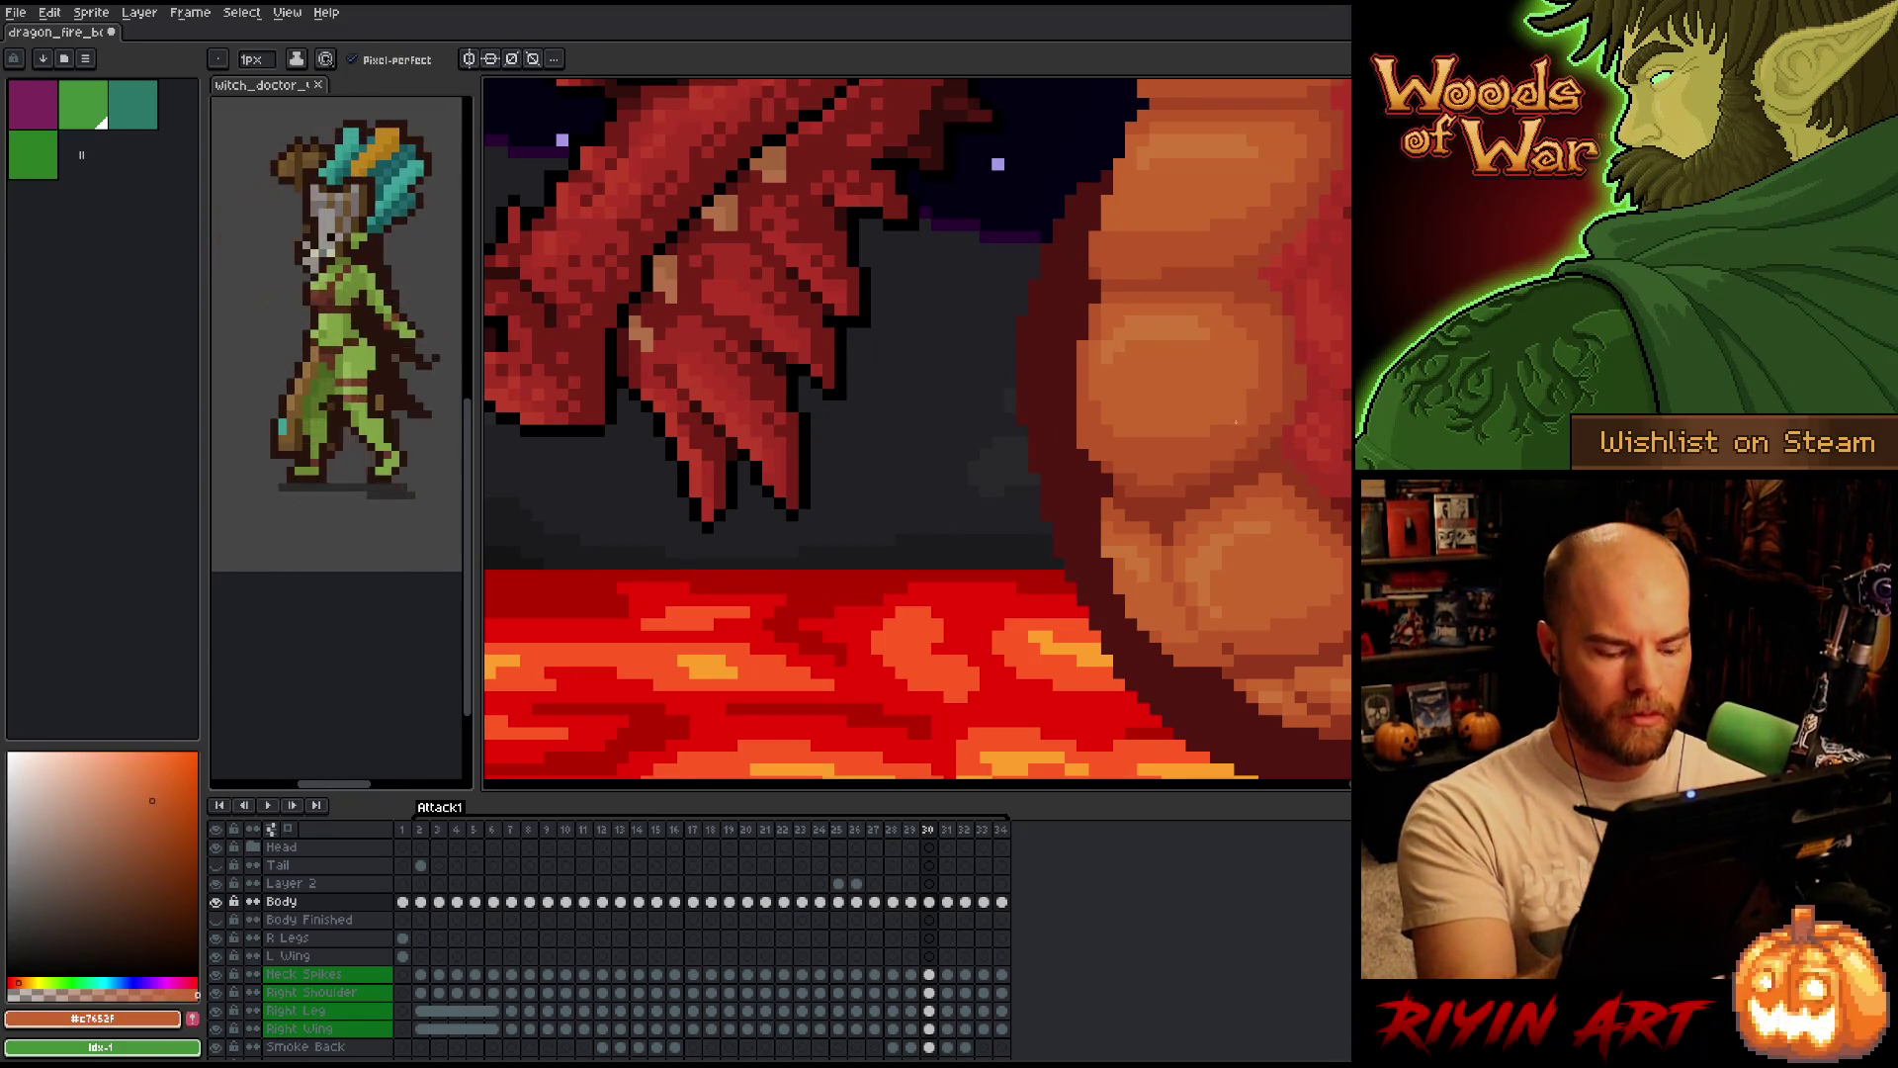
key(Right)
key(Left)
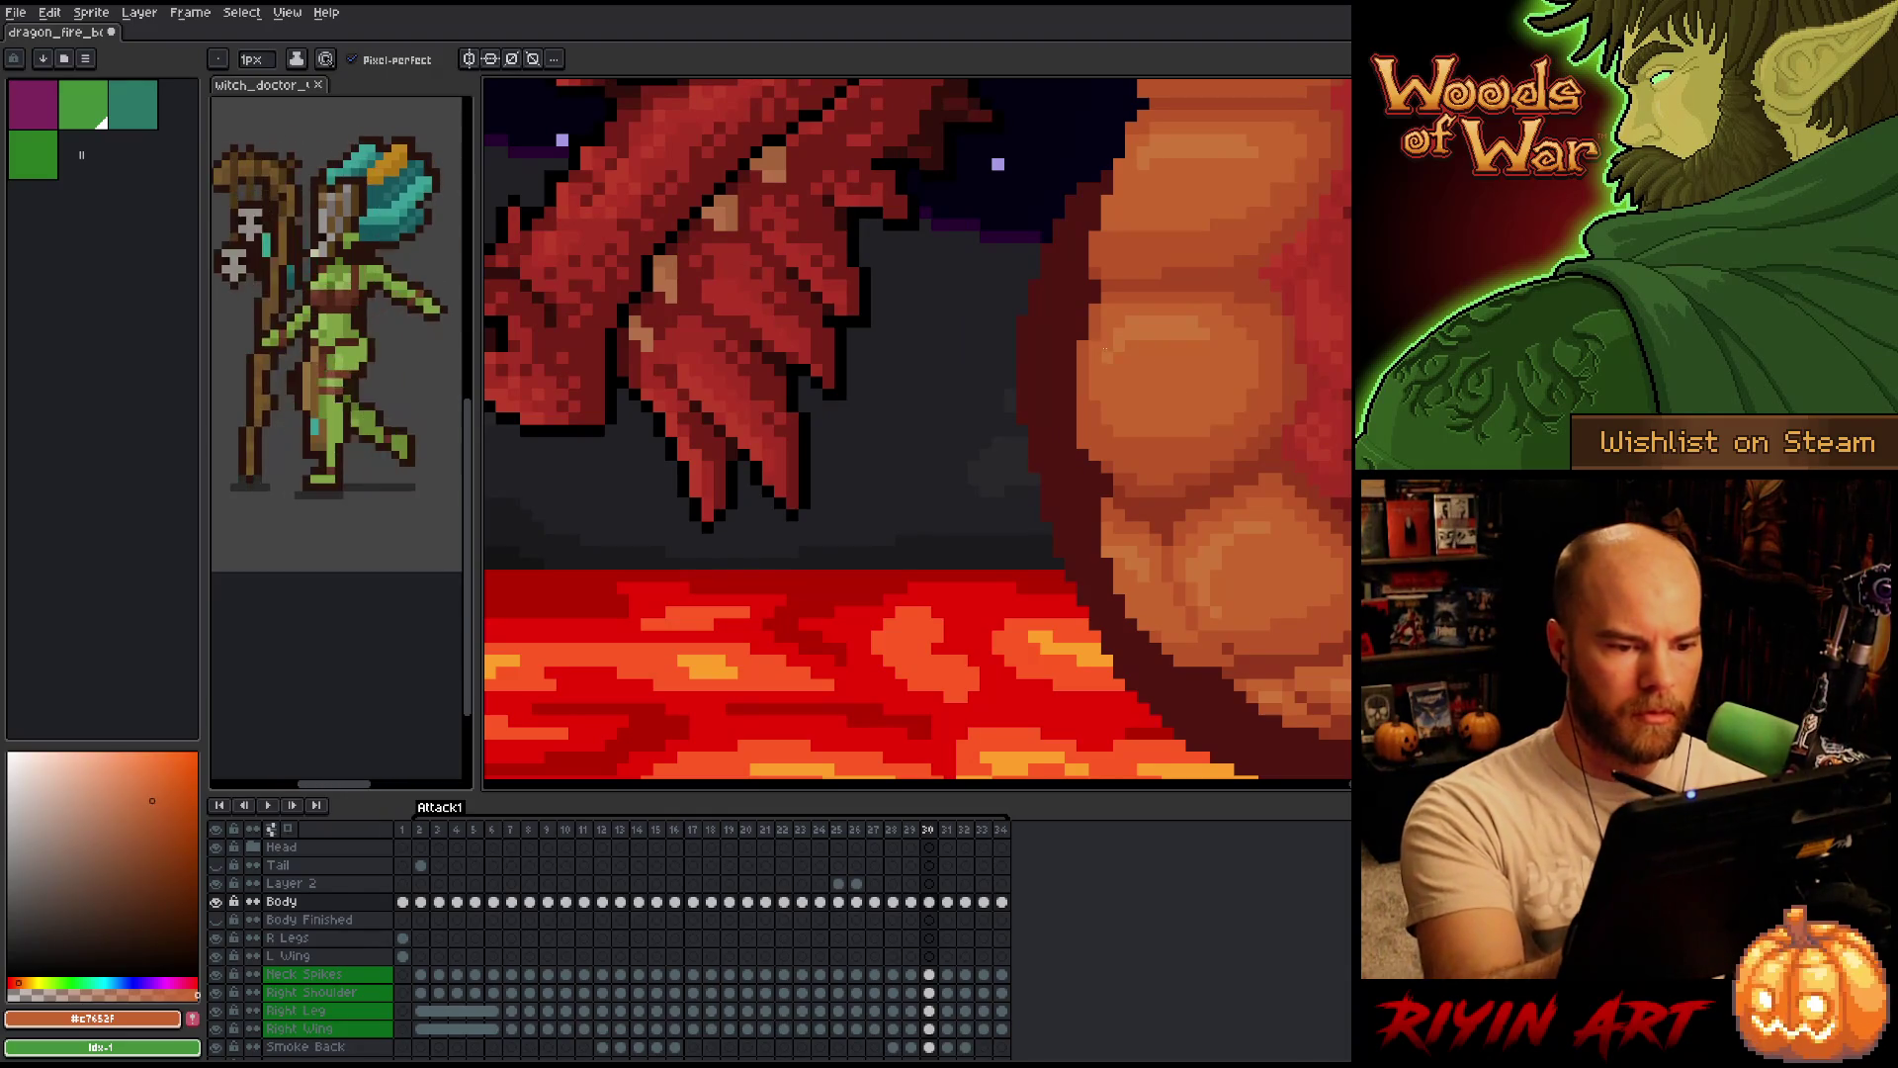
key(Right)
key(Left)
key(Left)
key(Right)
key(Right)
key(Left)
key(Right)
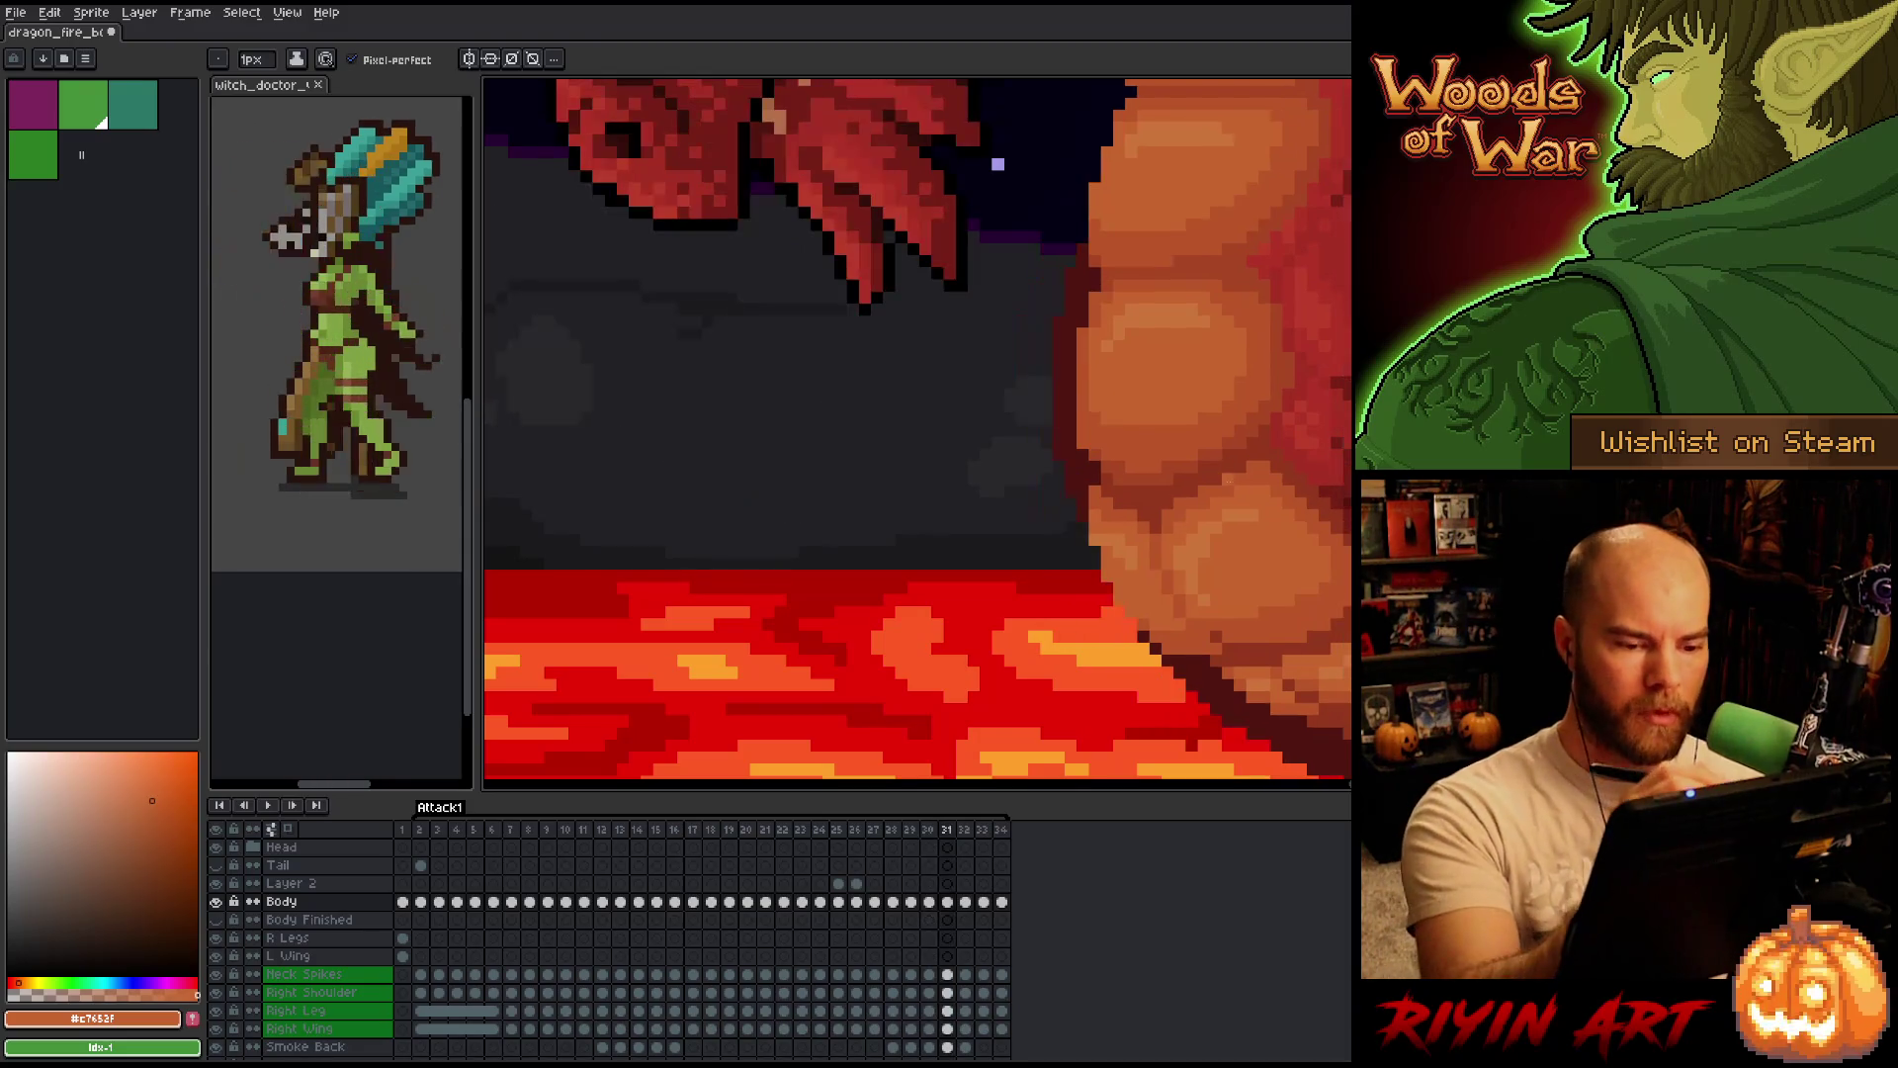
Apply a darker orange on frame 32, then zoom out to view the whole scene on frame 30.
alt+click(1086, 415)
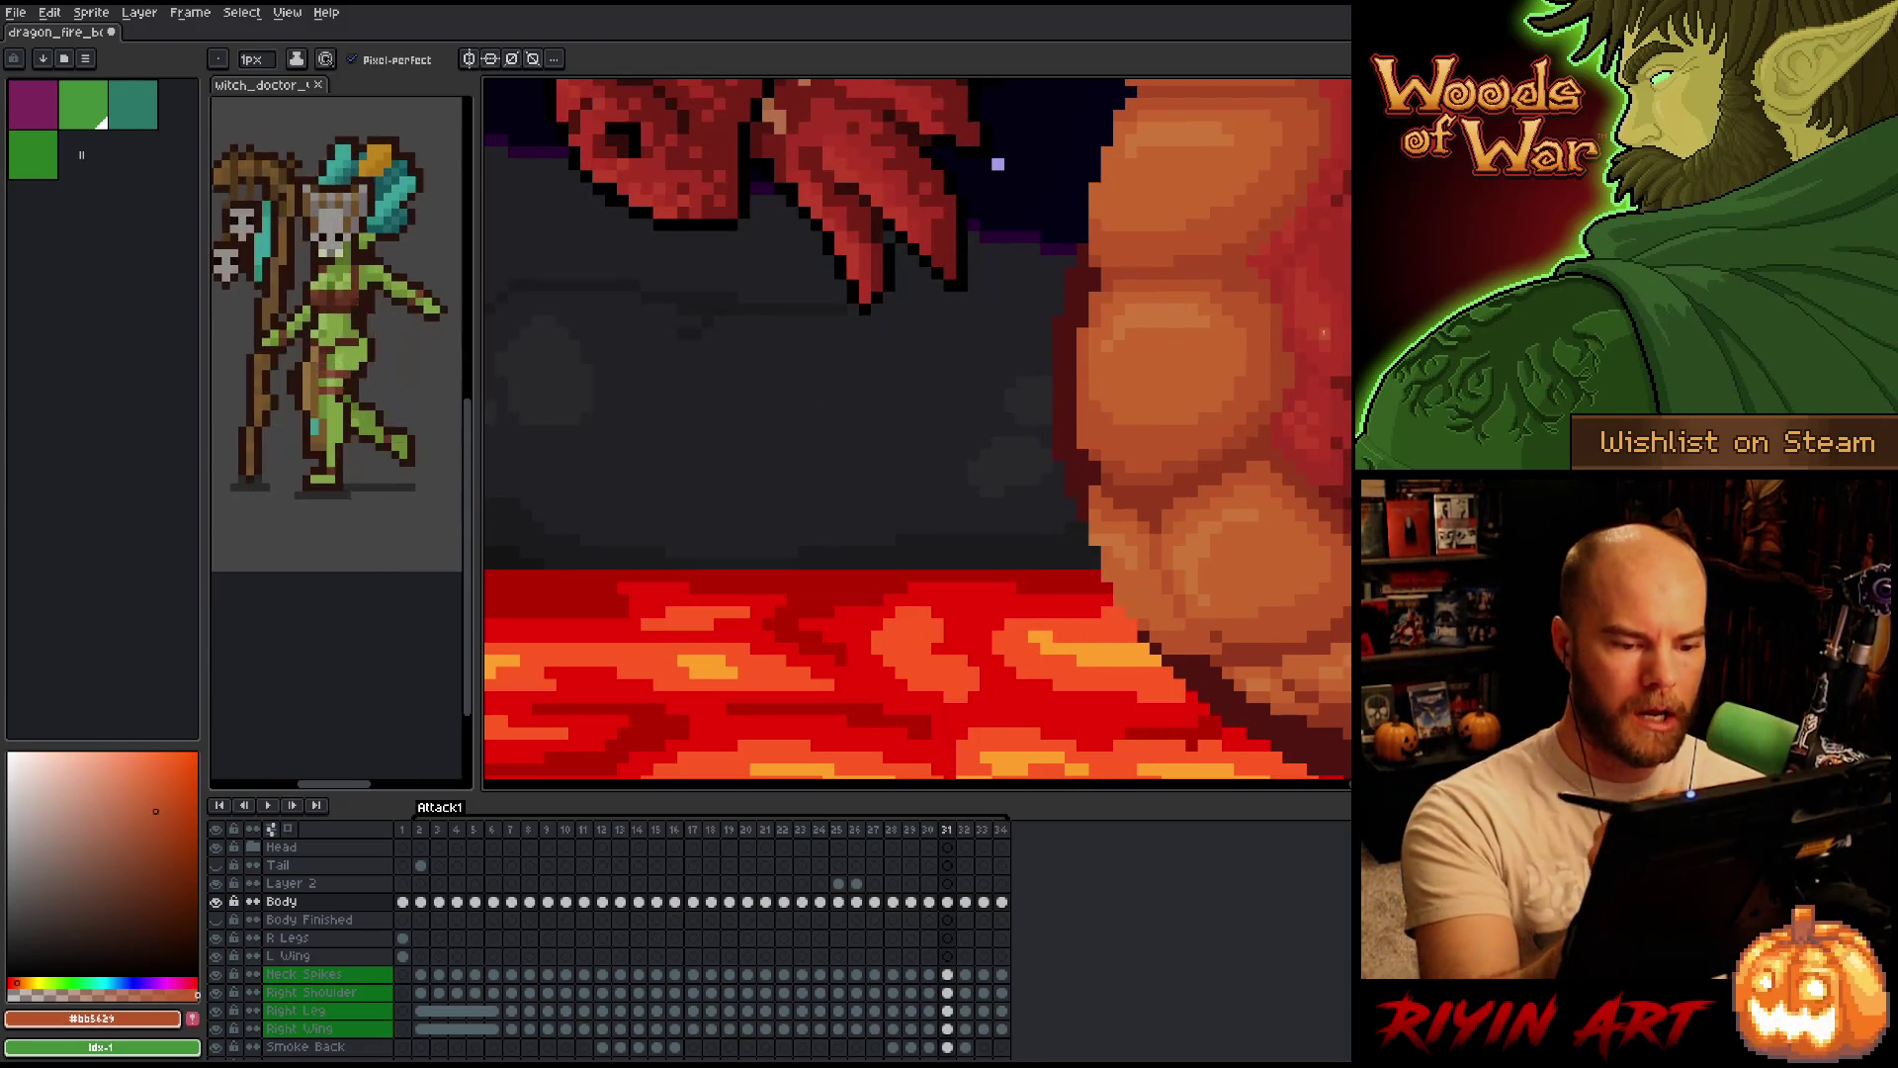
key(Left)
key(Right)
key(Right)
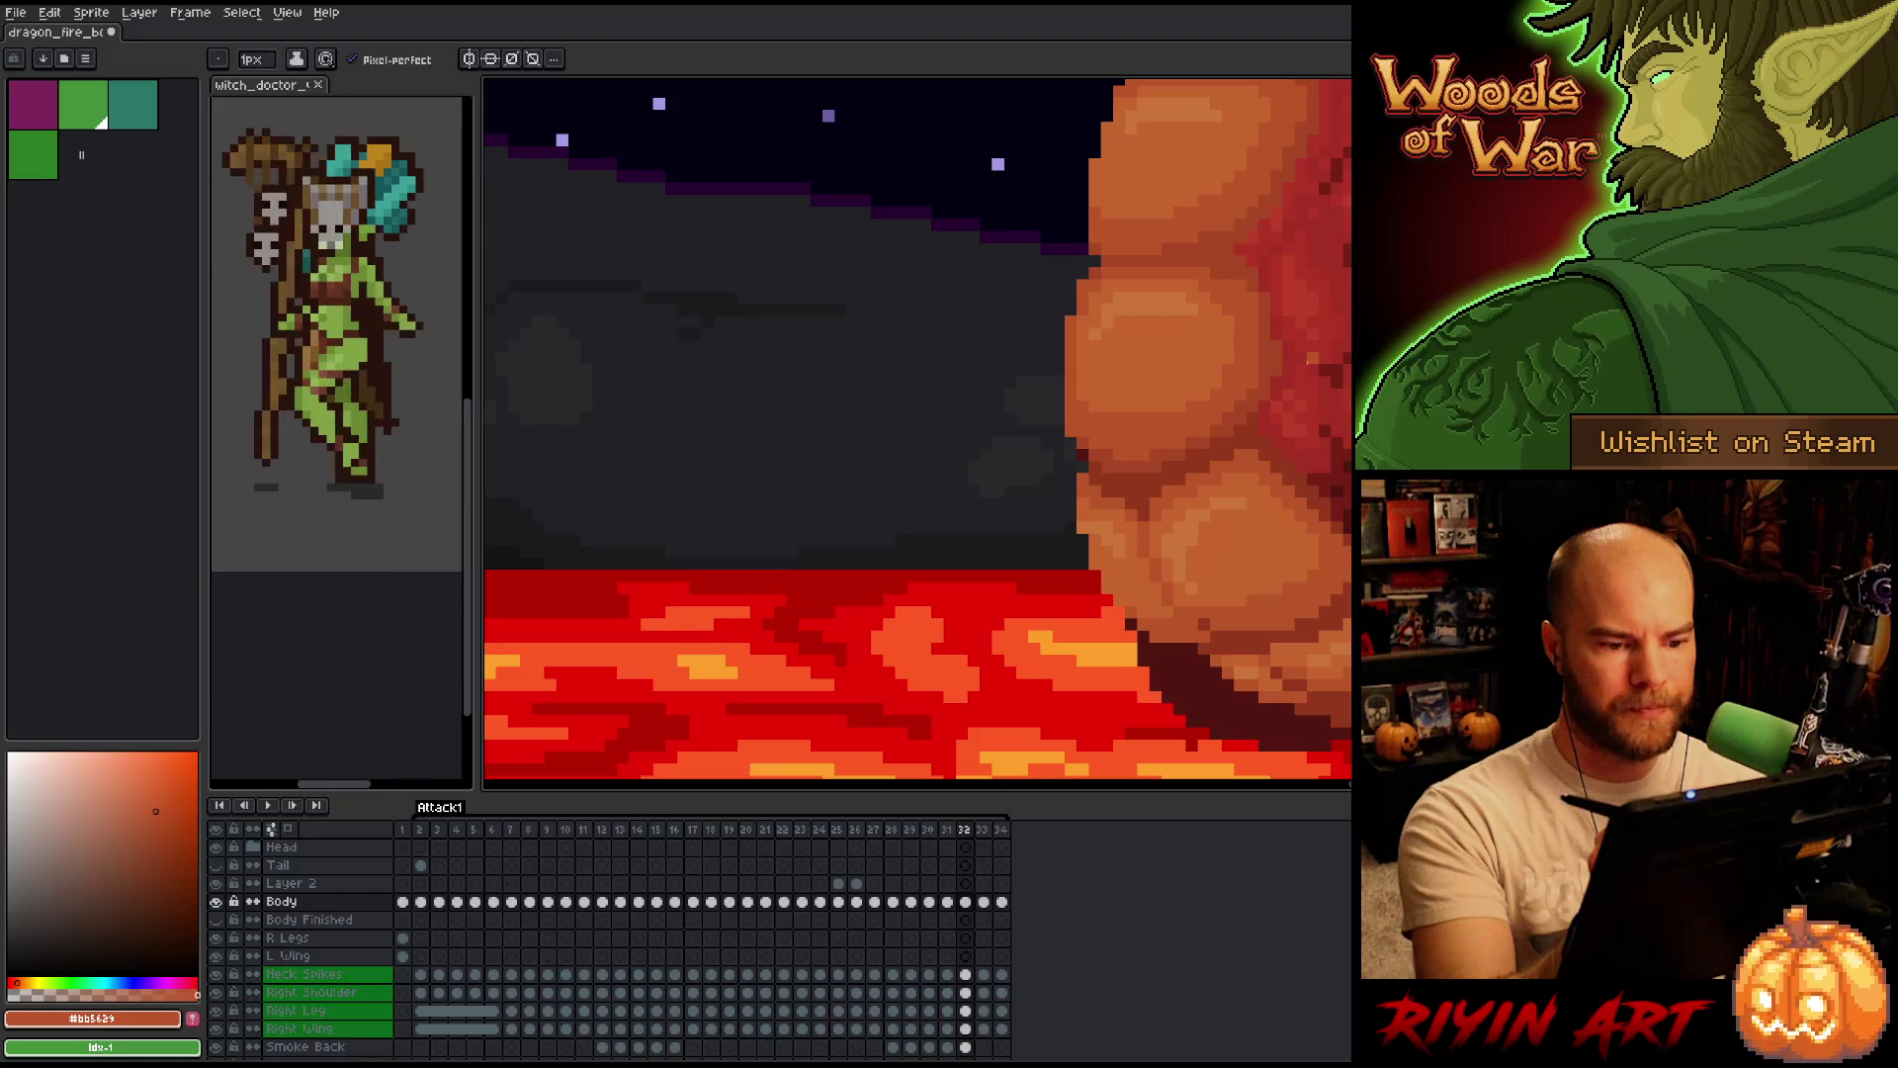
key(Right)
key(minus)
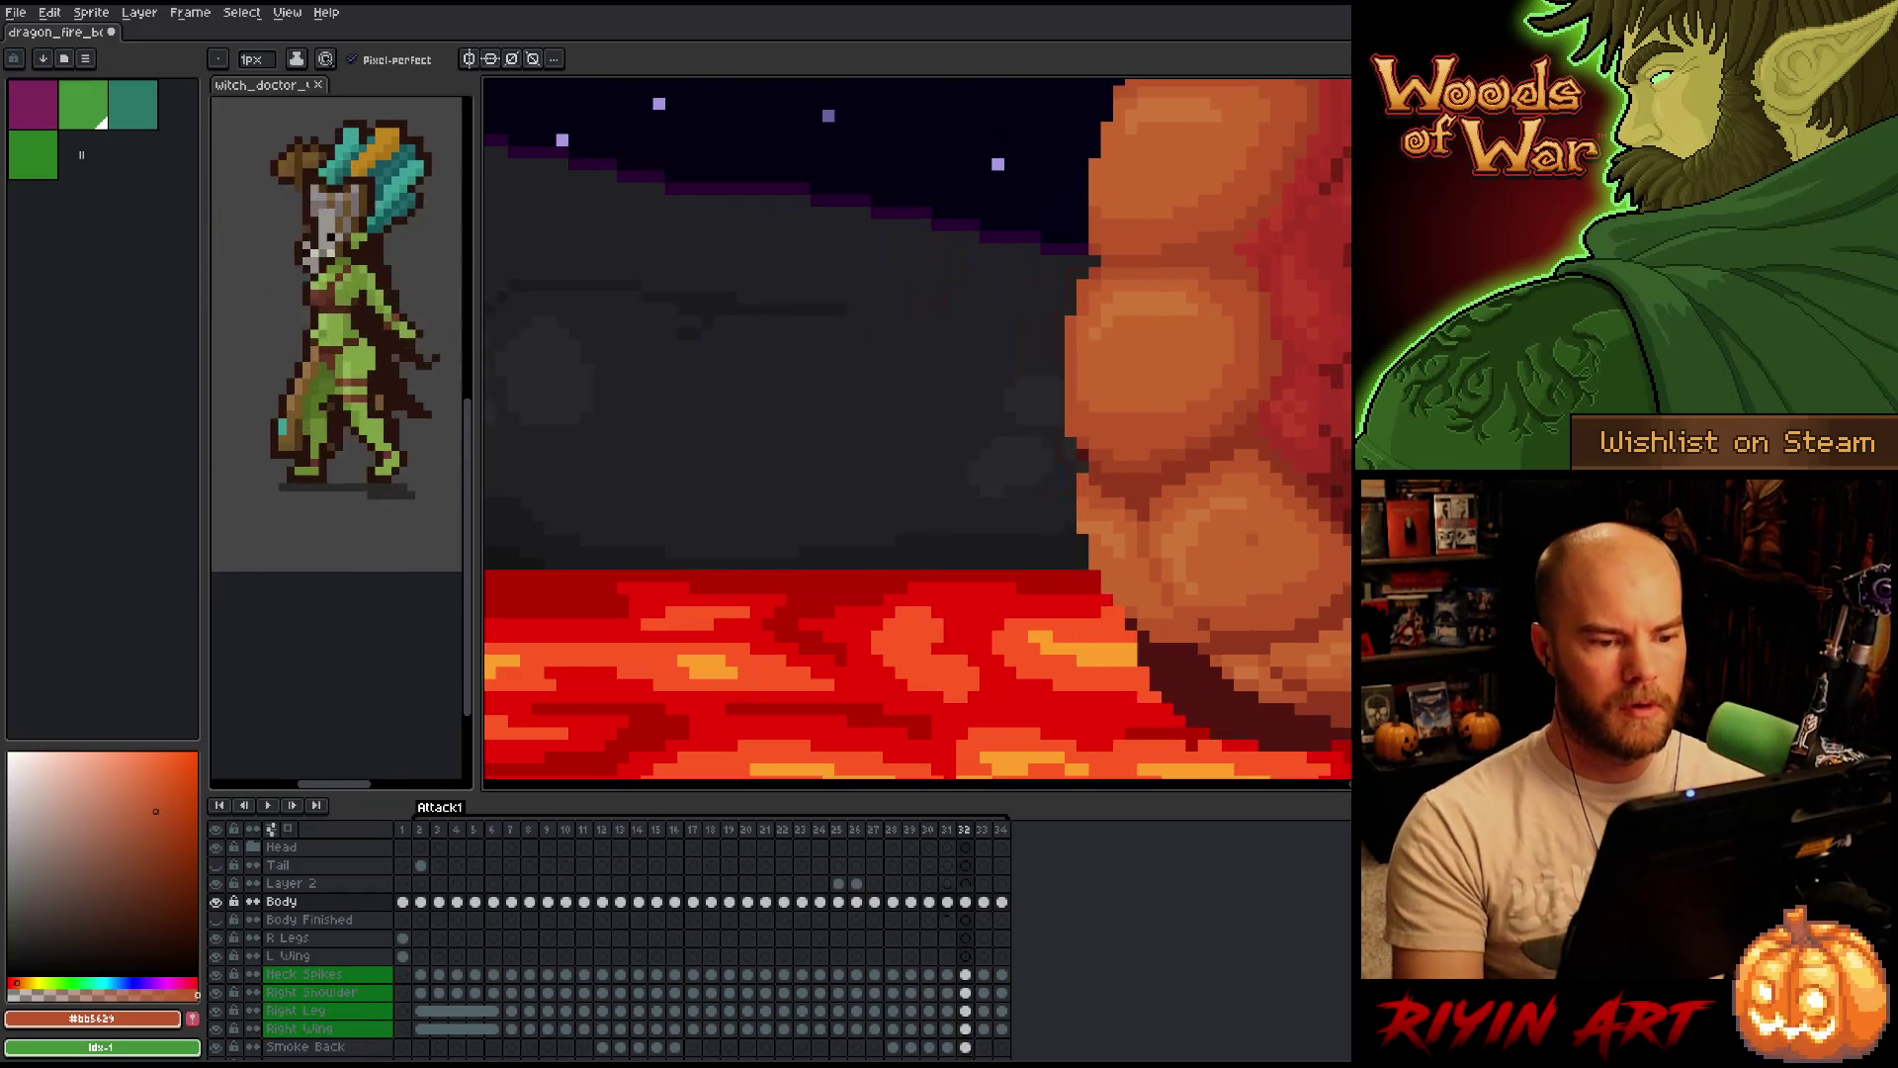
key(Left)
key(minus)
key(Left)
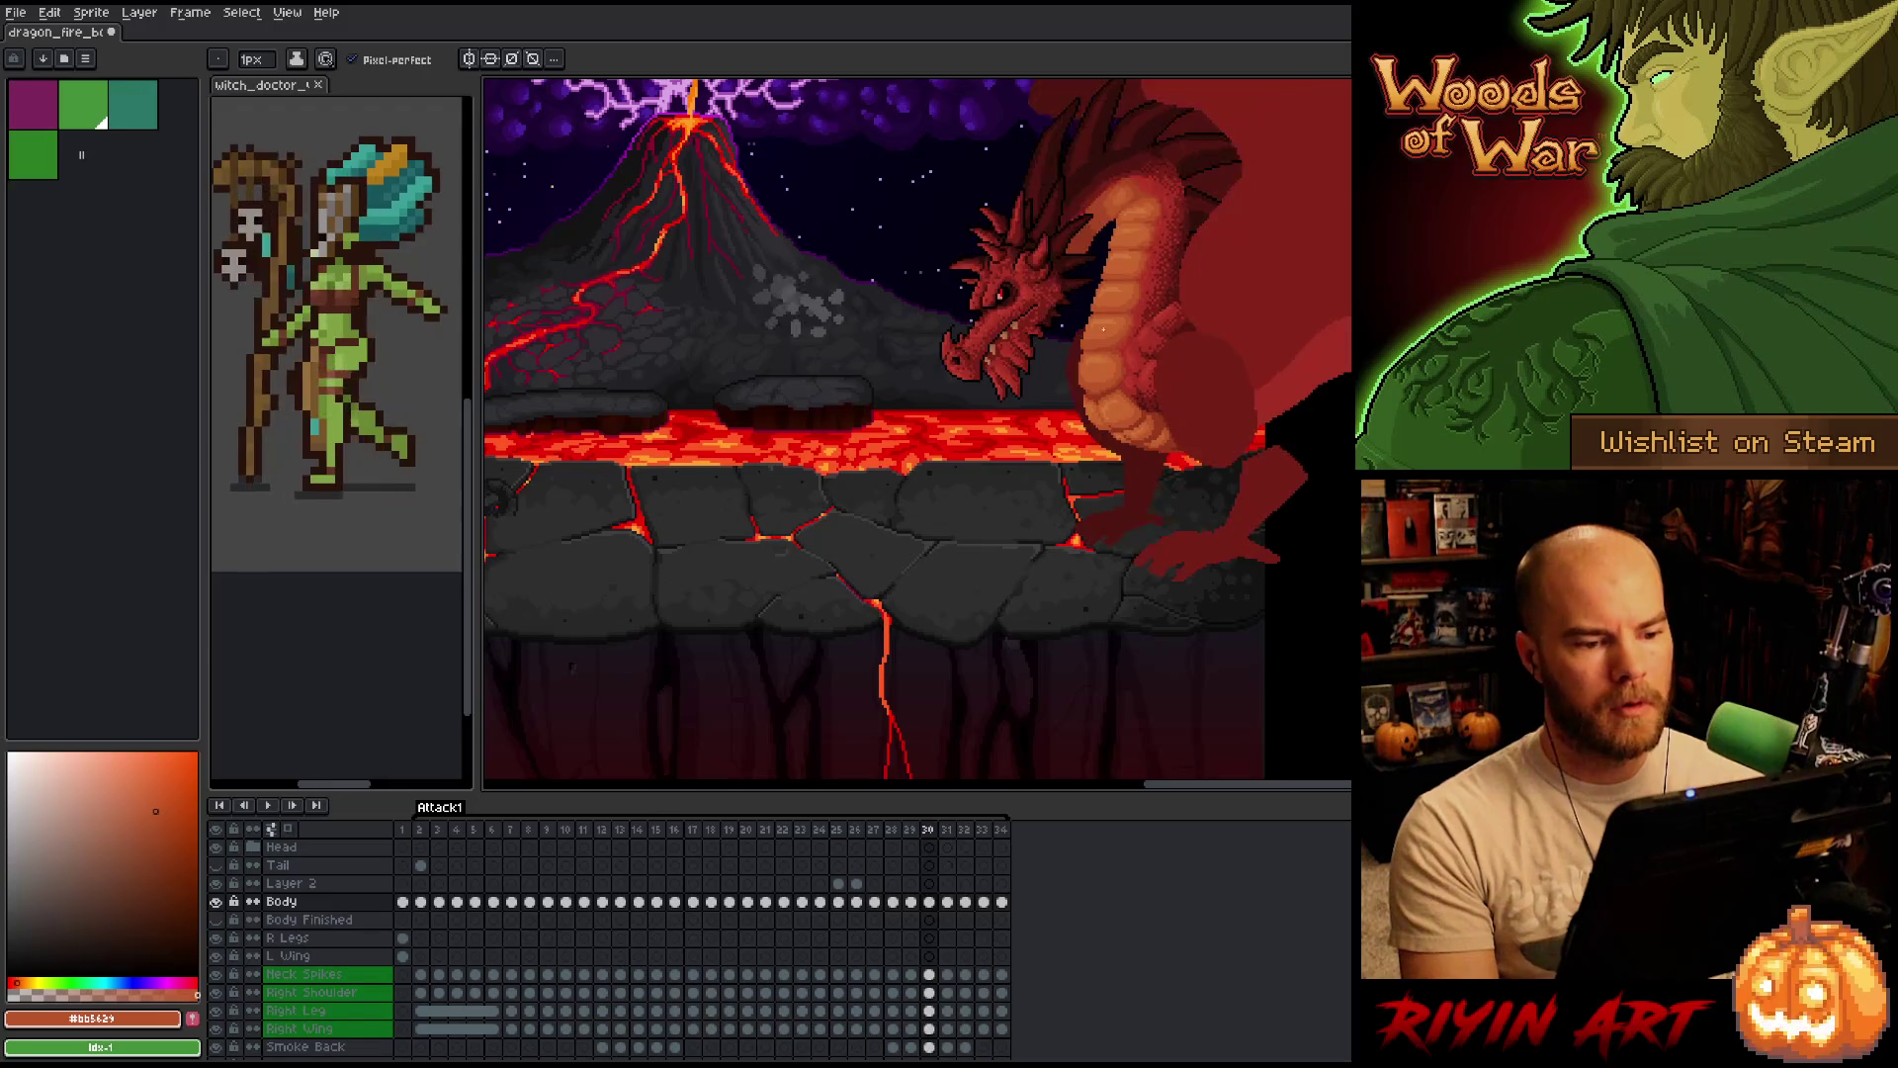
Flip between frames 30 and 31, zoom in on frame 31's belly and return to the pencil.
key(Right)
key(Left)
key(Left)
key(Right)
key(Right)
key(Left)
key(Left)
key(Right)
key(Left)
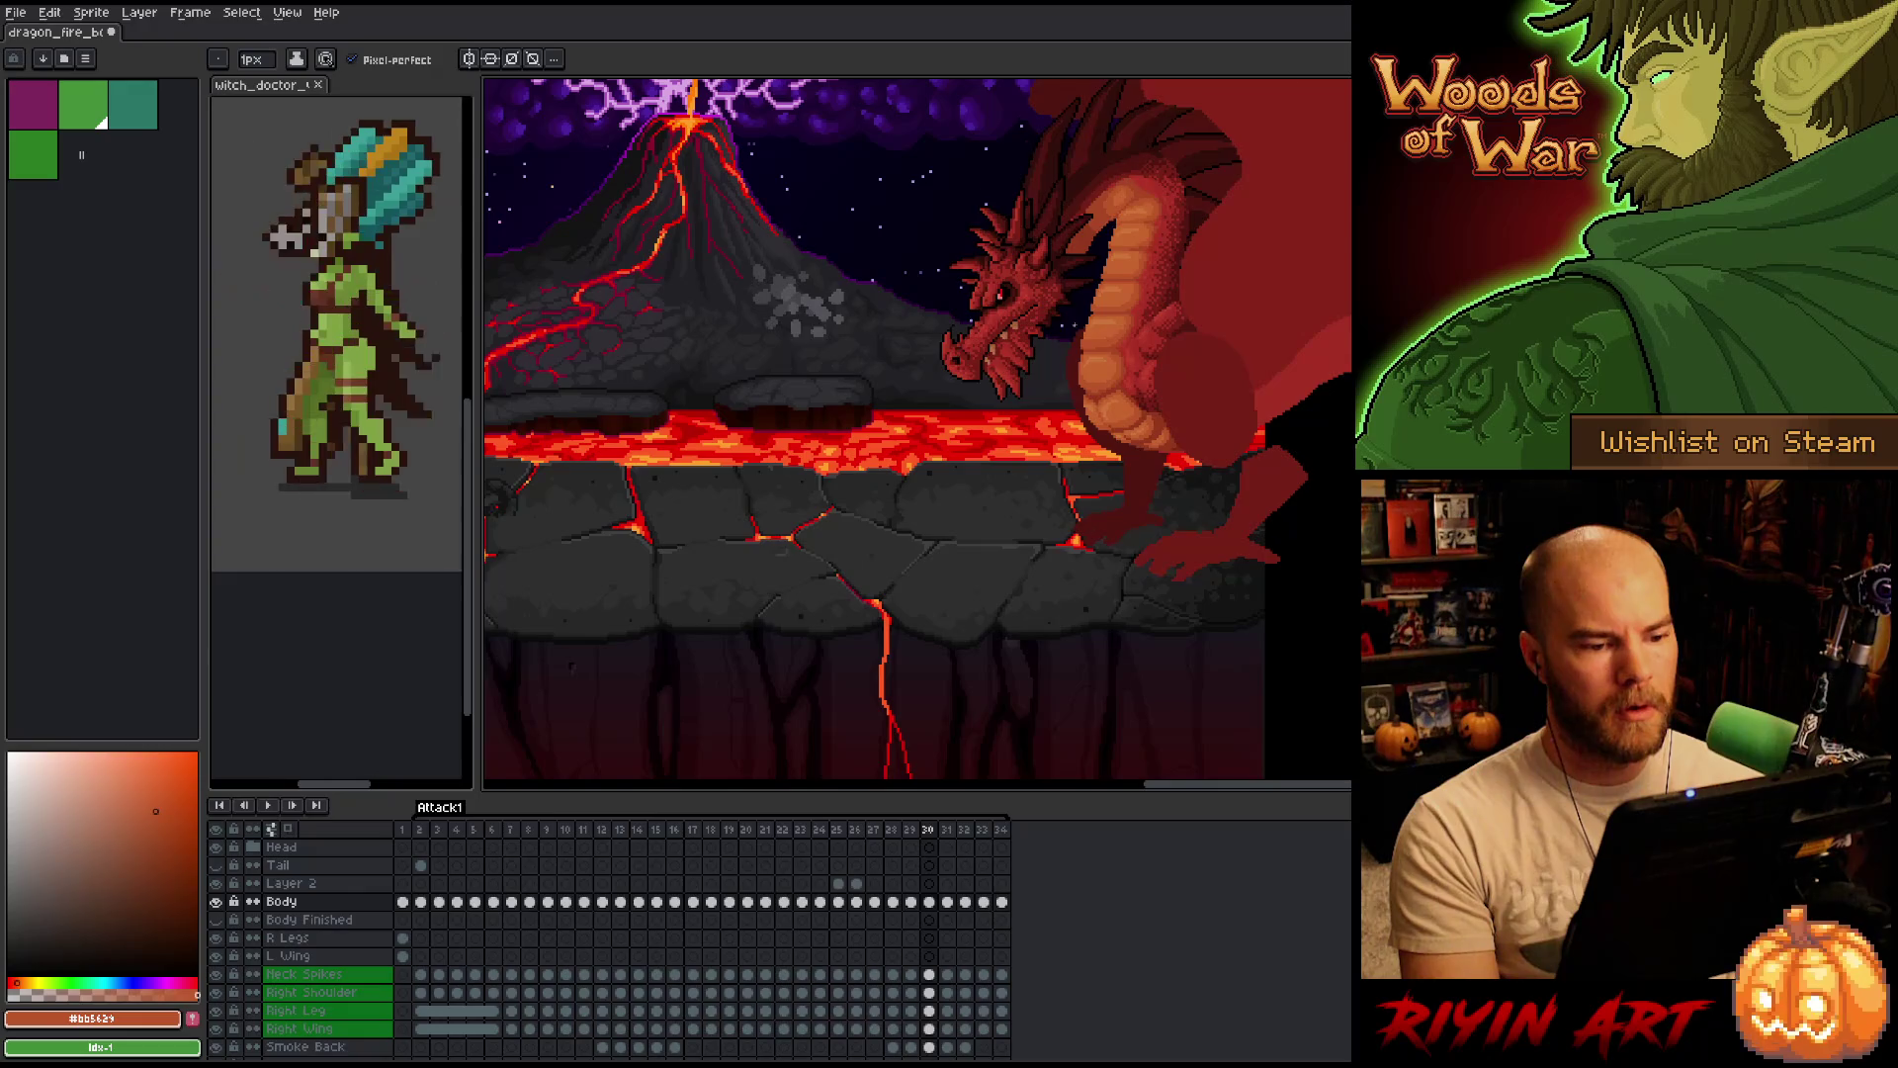
key(Right)
key(plus)
key(plus)
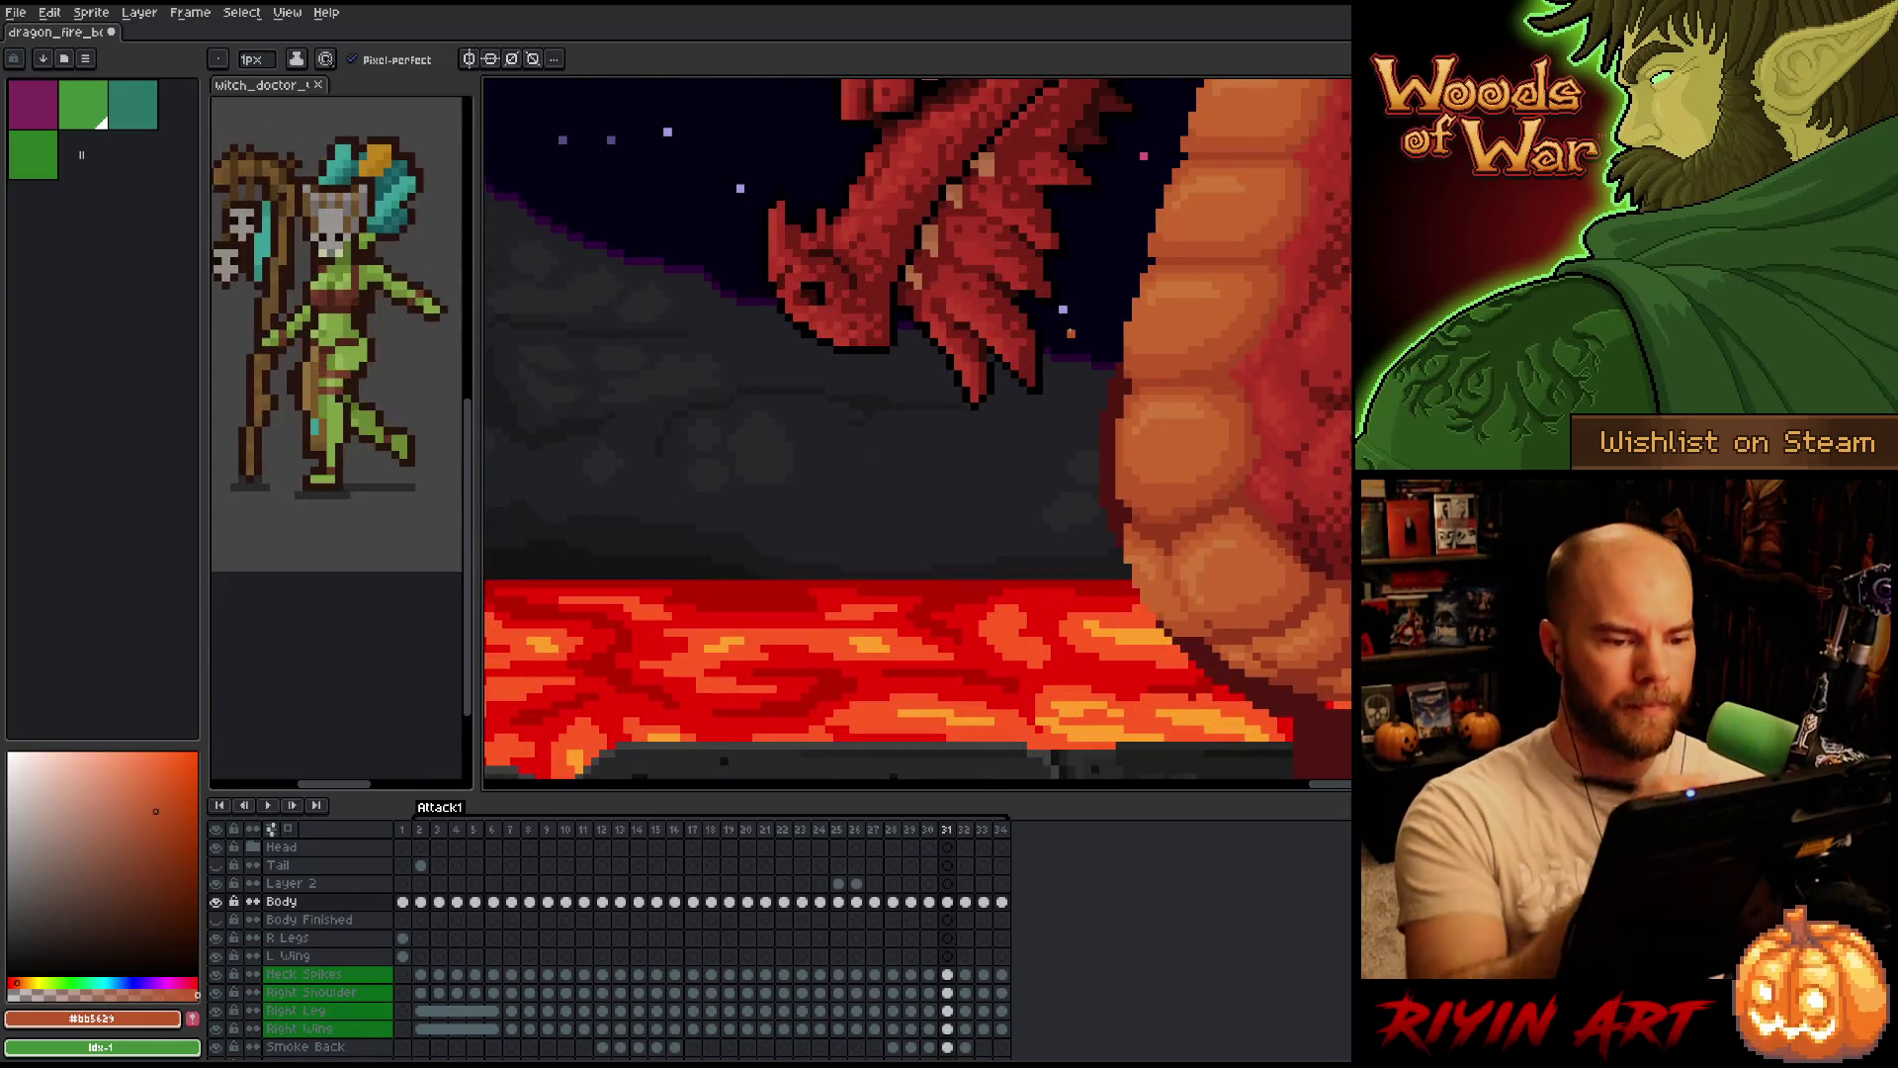
key(b)
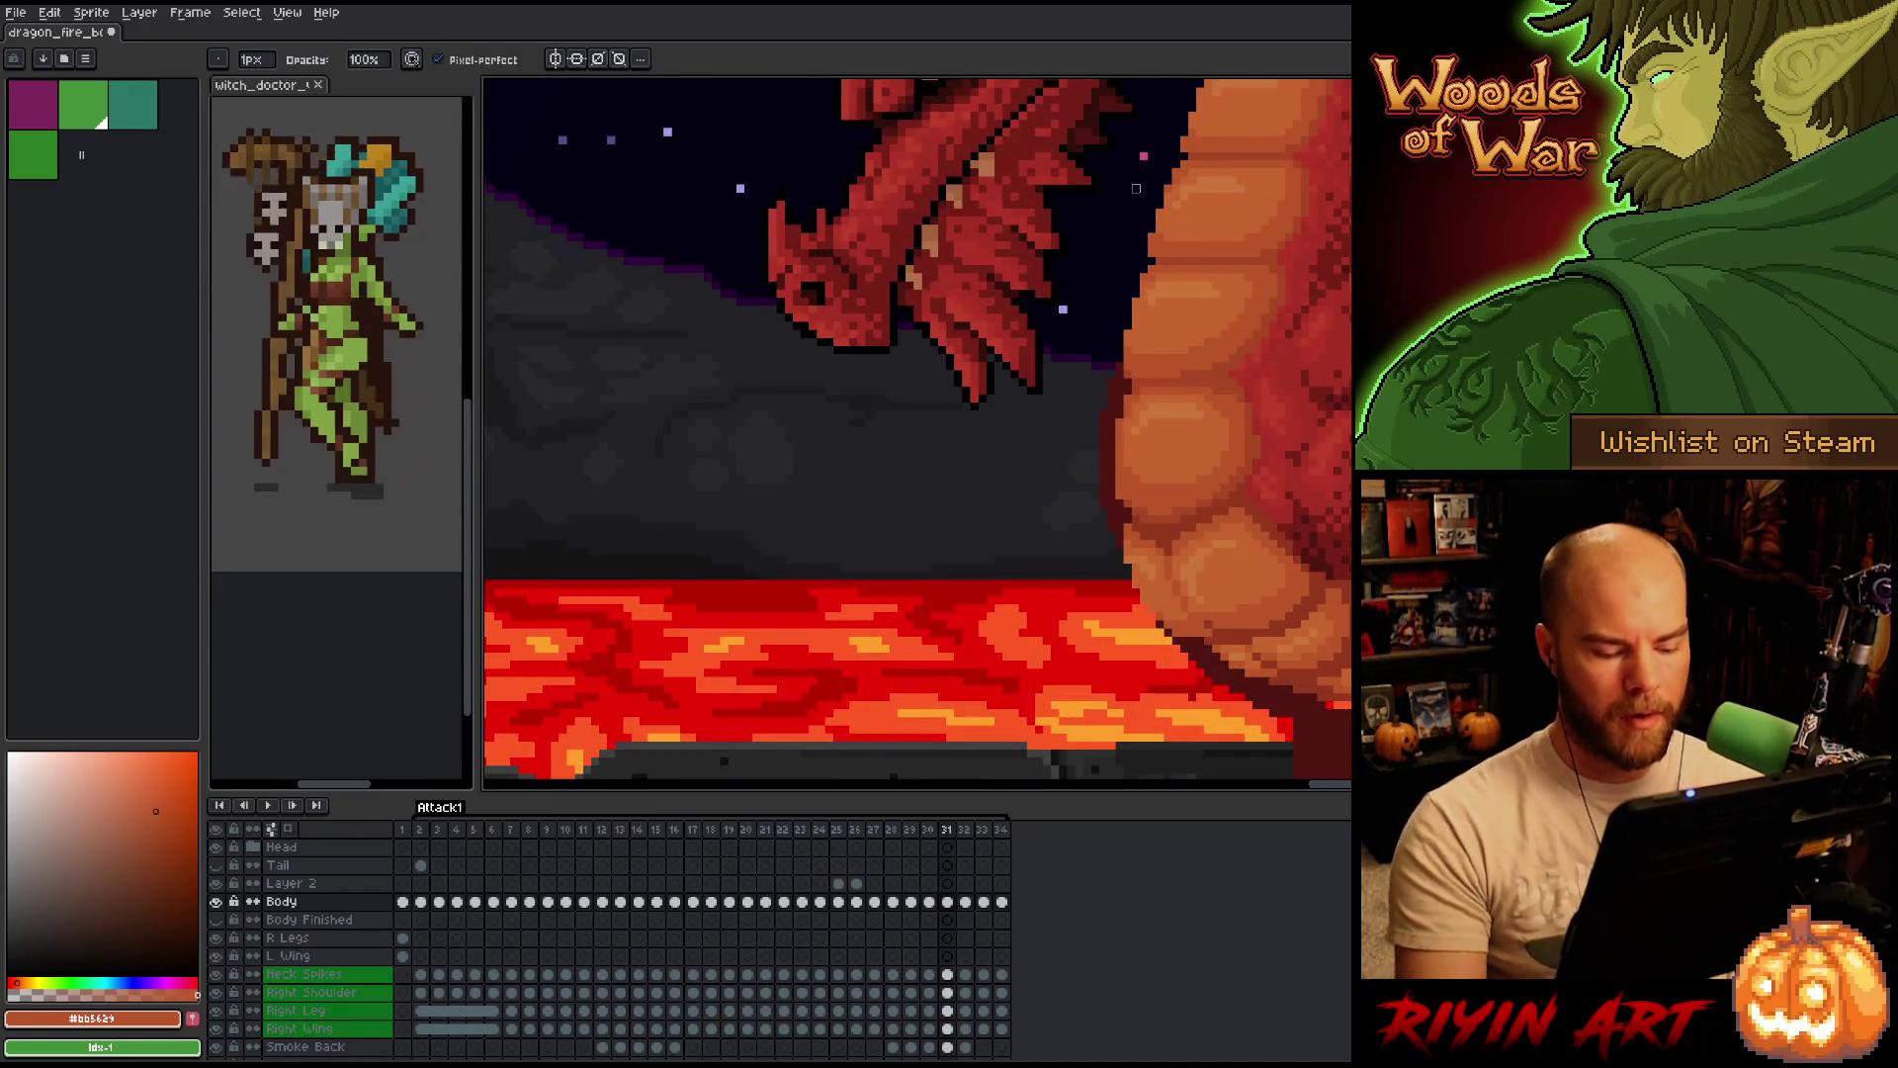
Compare belly shading between frames 31 and 32 and sample a belly colour on frame 32.
key(Right)
key(Left)
key(Right)
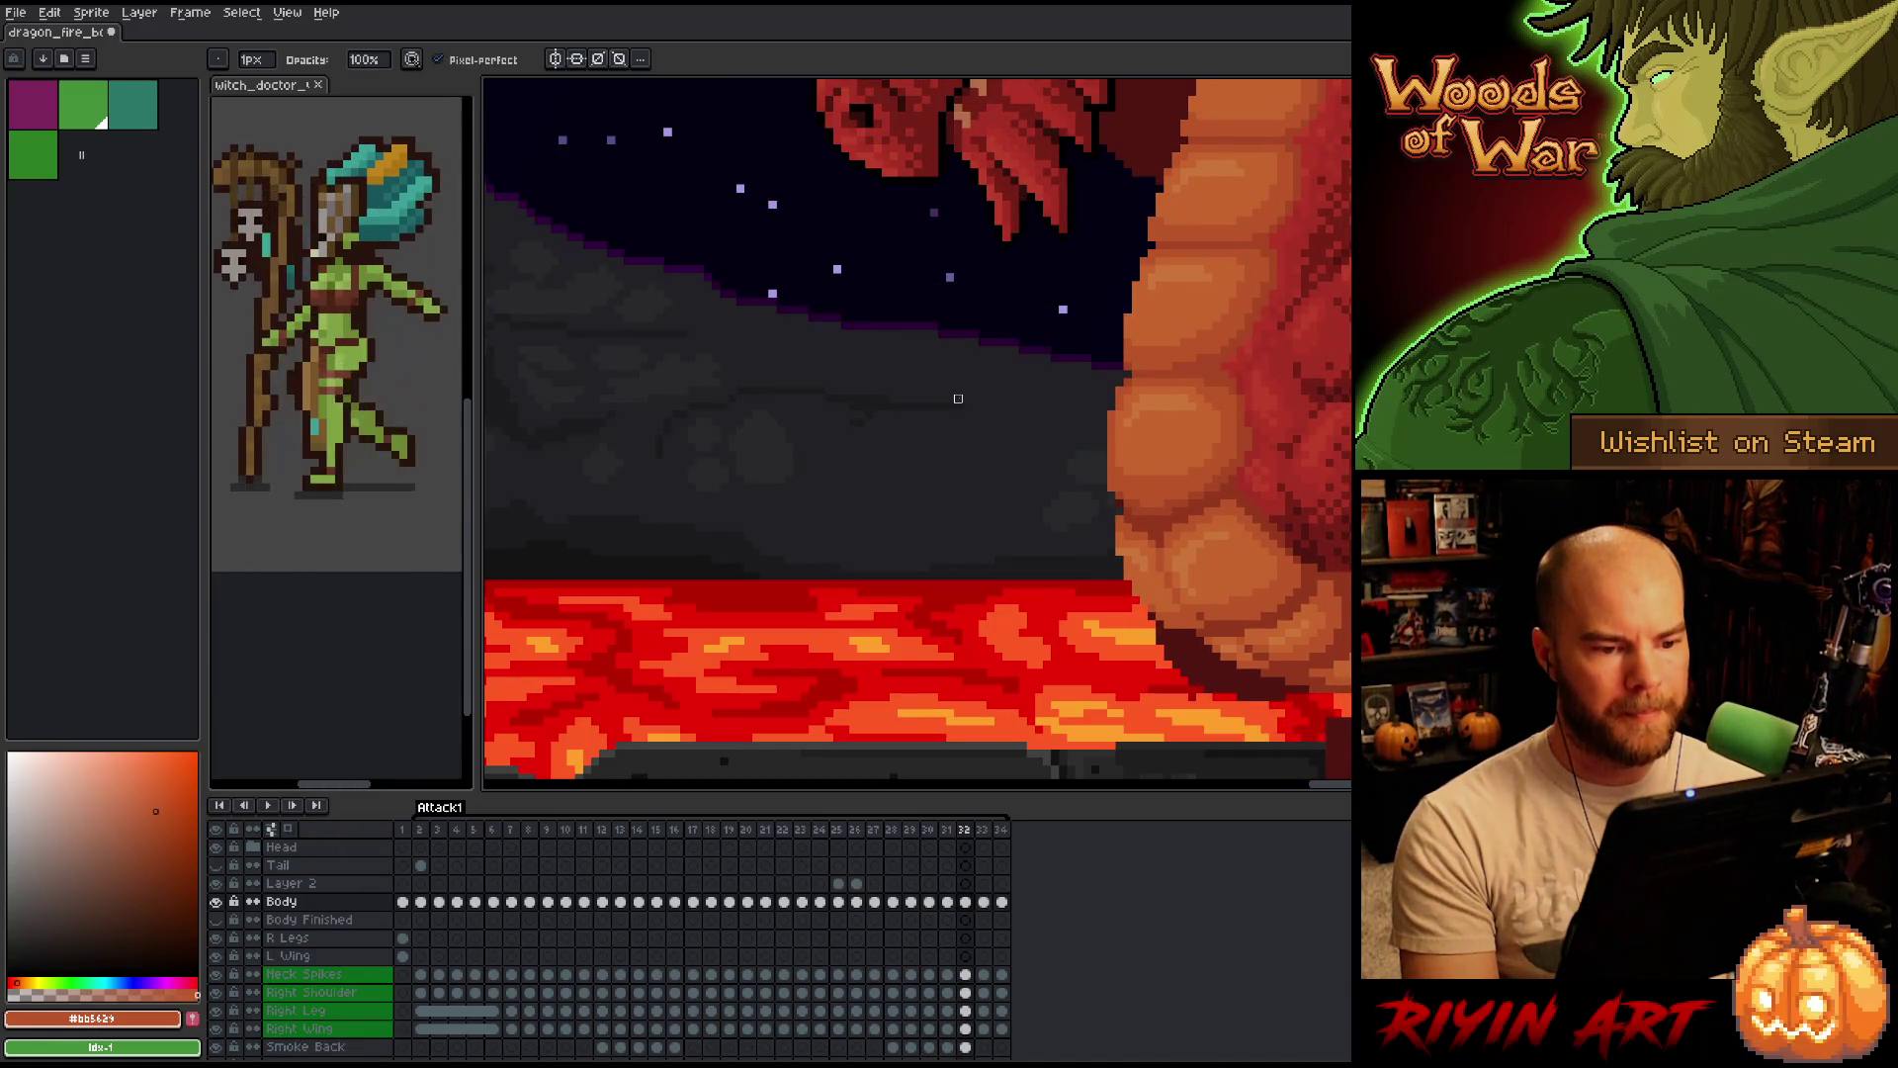
key(Left)
key(Right)
key(Left)
key(Right)
key(Left)
key(Right)
key(Right)
key(Left)
key(Left)
key(Right)
alt+click(1156, 255)
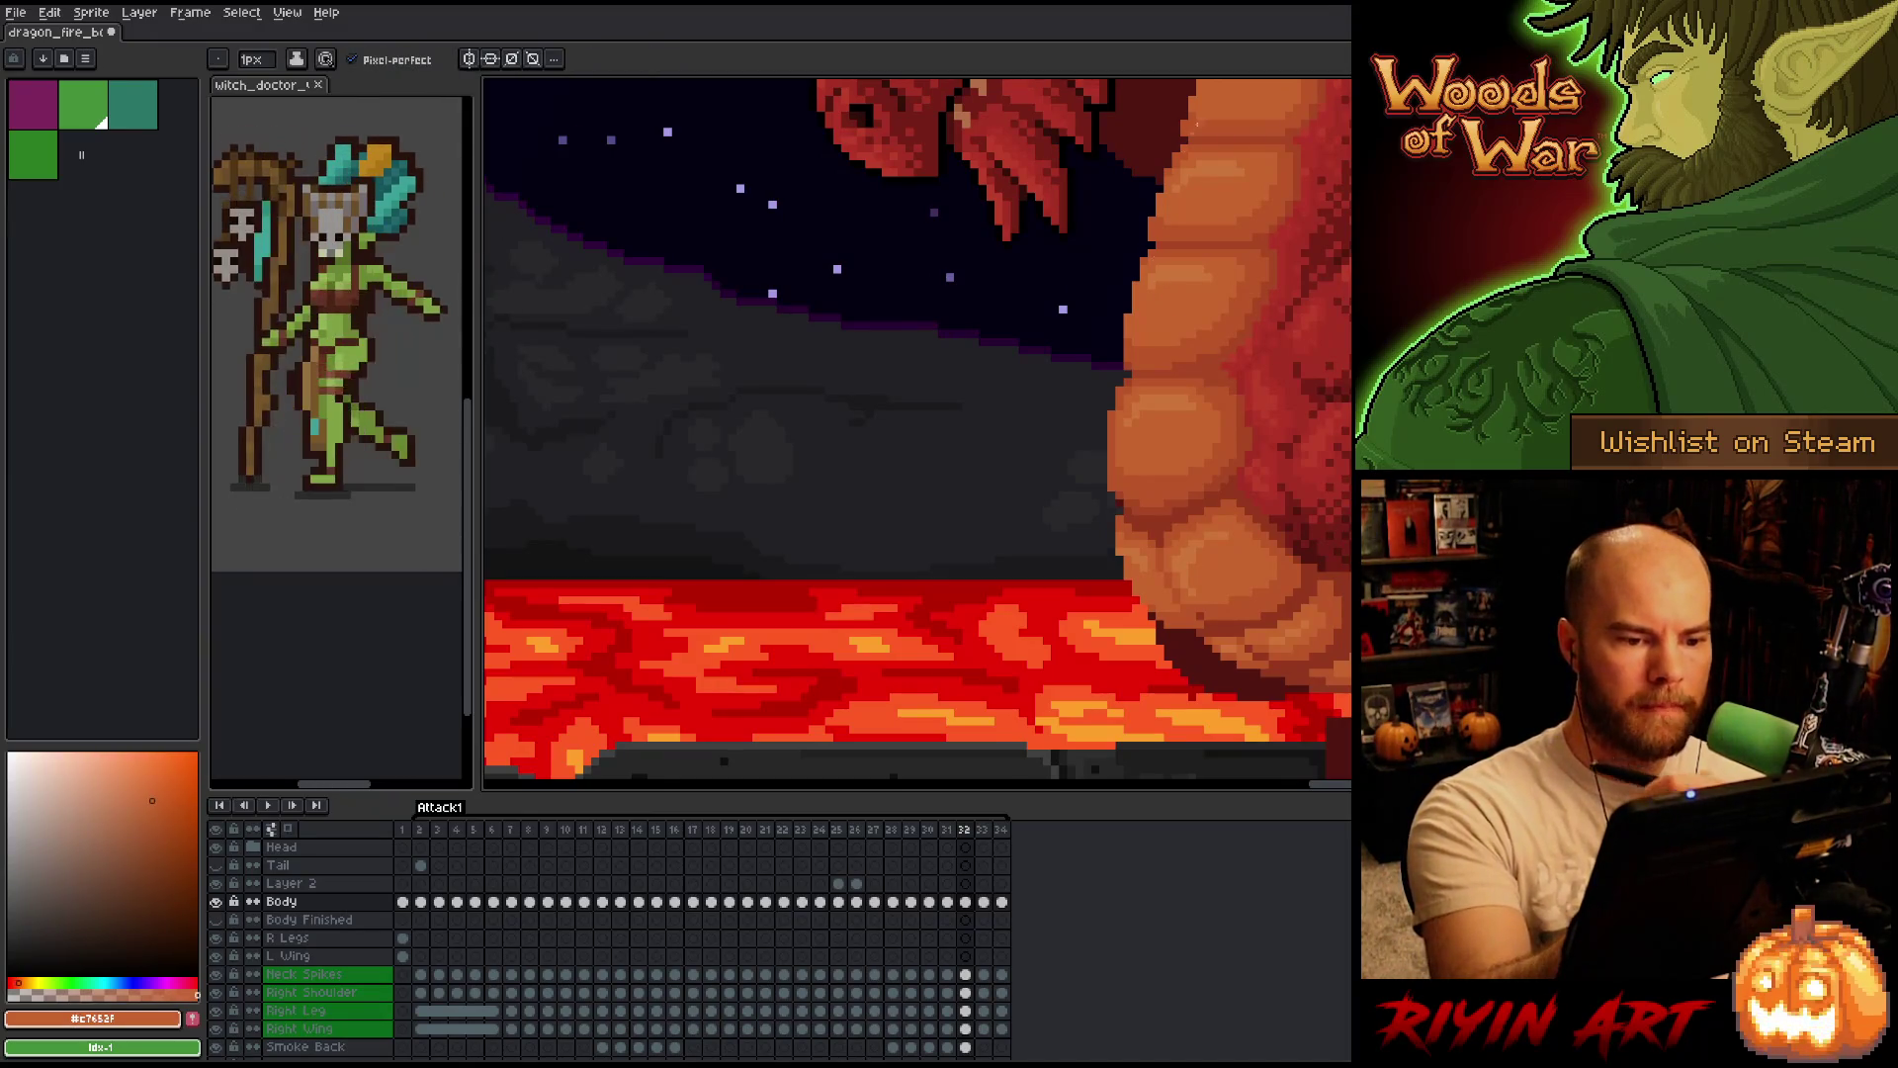
Check the belly back on frame 30, then flip between frames 32 and 33.
key(Left)
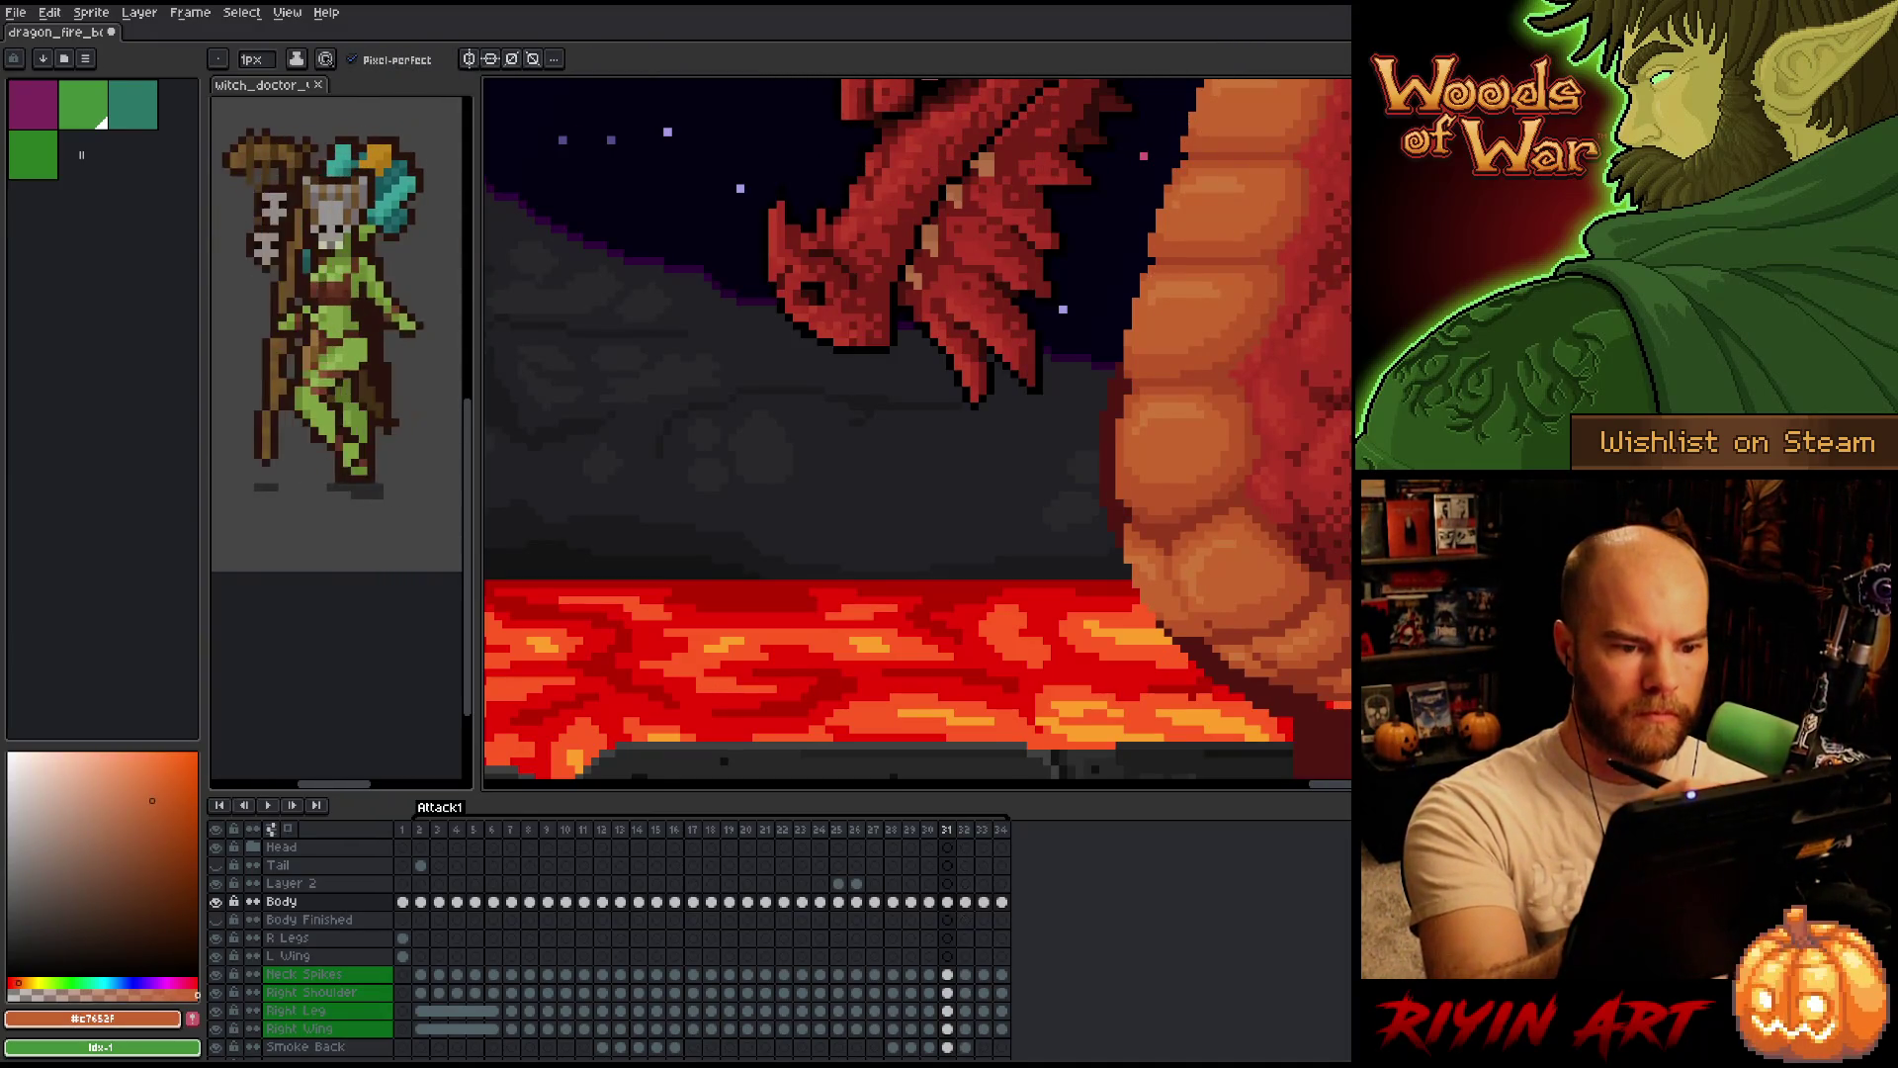
key(Left)
key(Right)
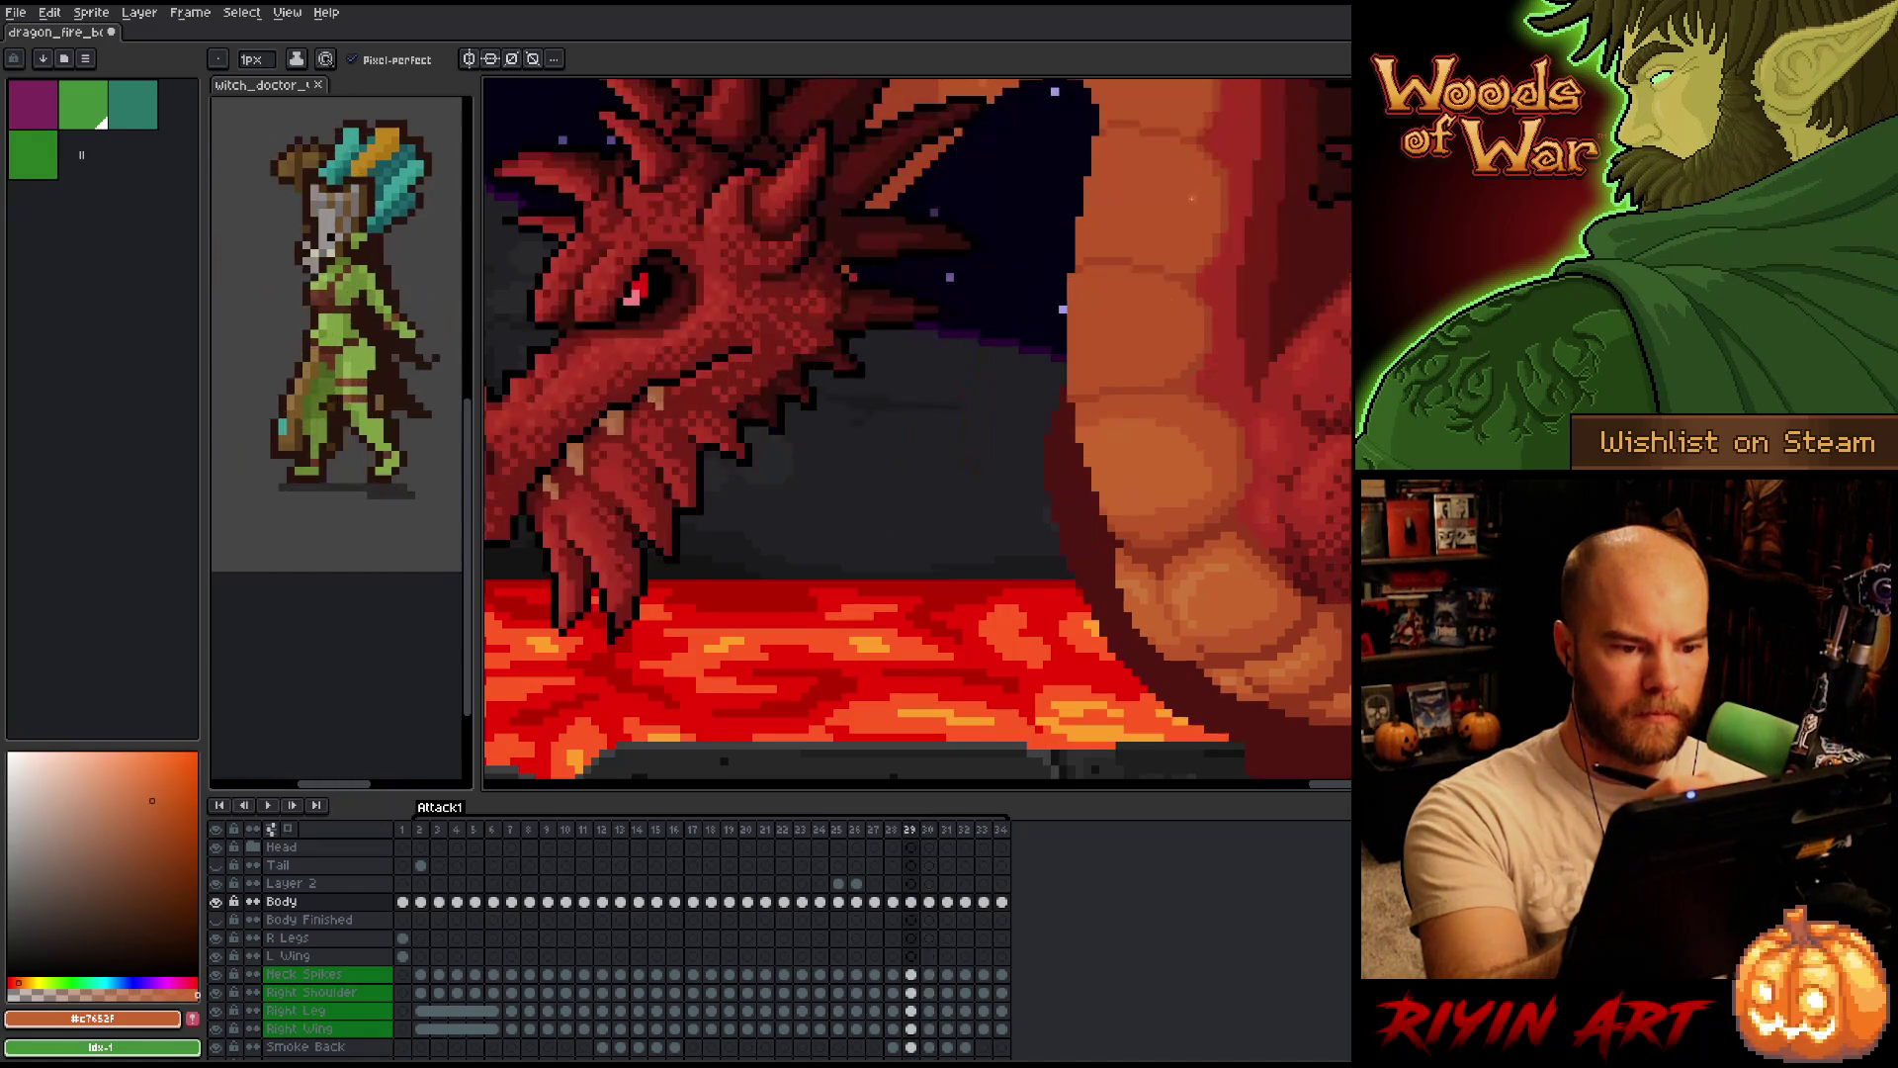
key(Right)
key(Right)
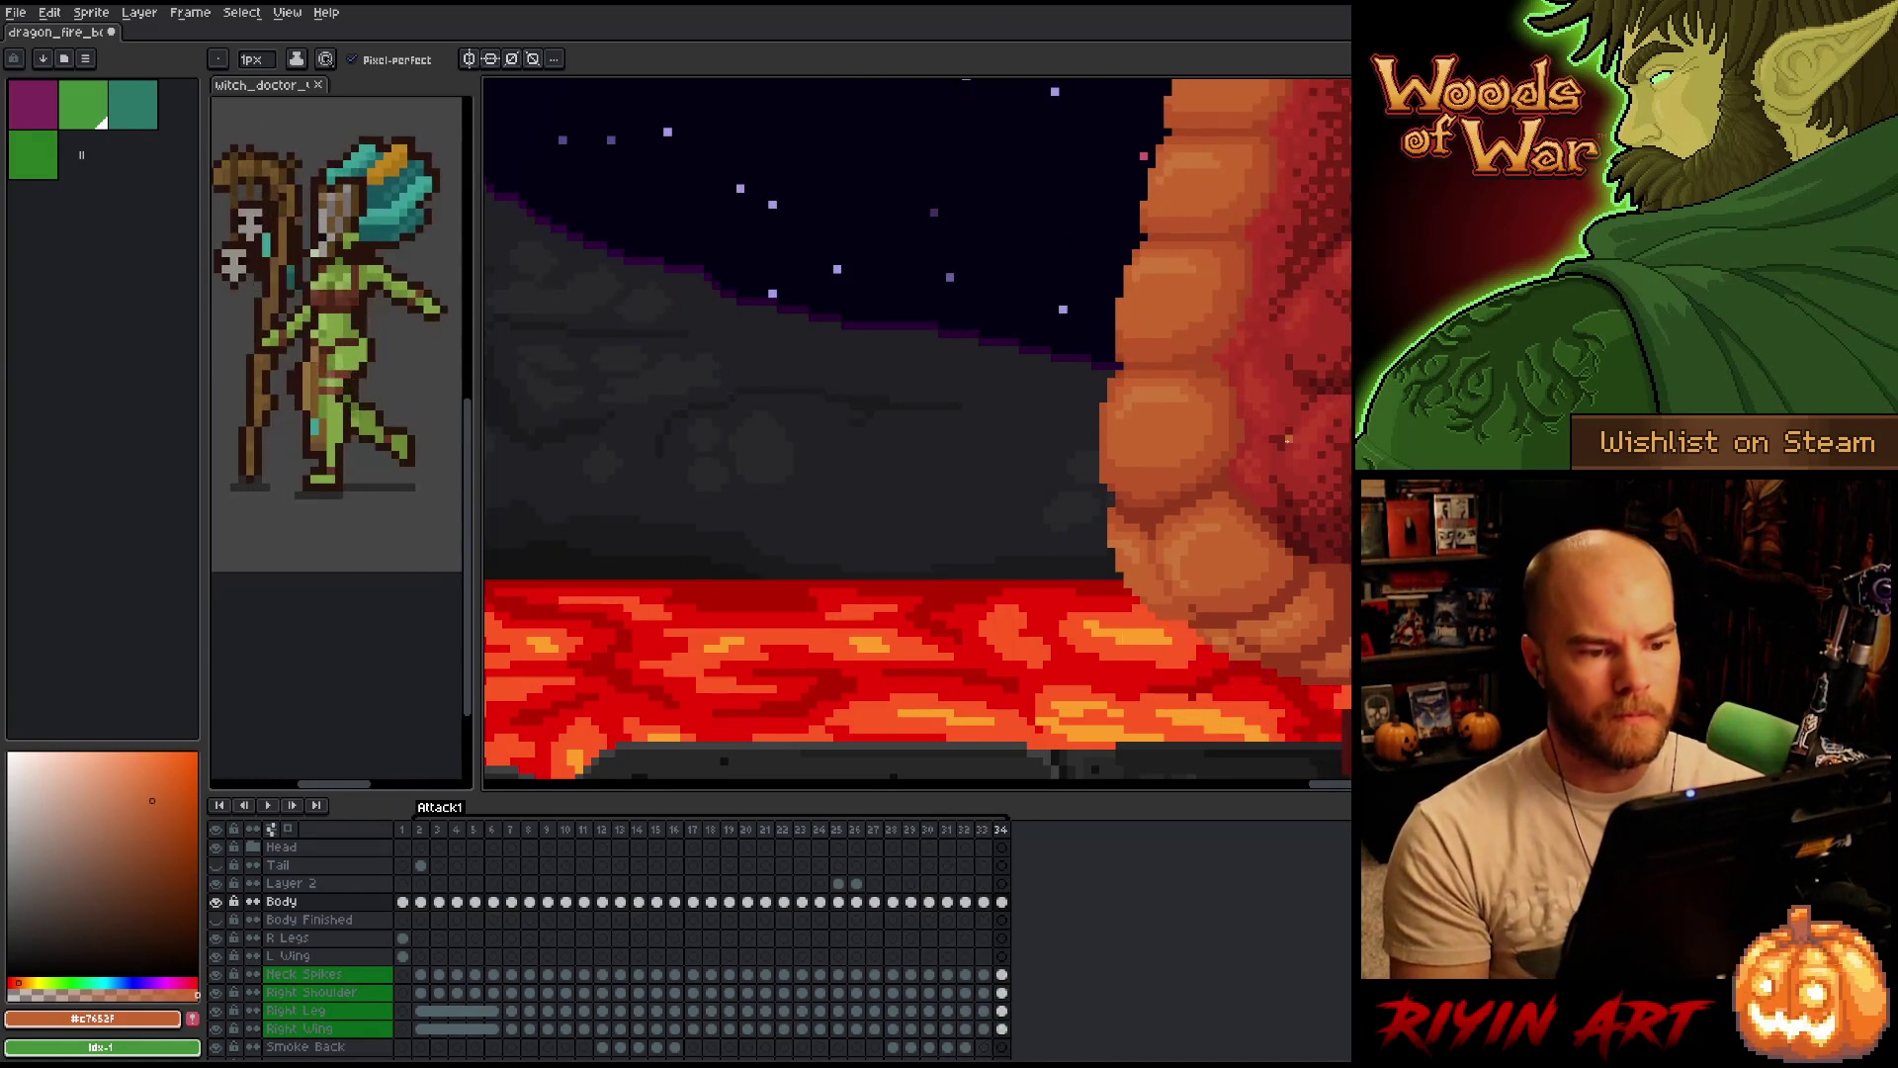
key(Left)
key(Right)
key(Left)
Step ahead to frame 34 and compare frame 33's belly shading with its neighbours.
key(Right)
key(Right)
key(Left)
key(Left)
key(Right)
key(Right)
key(Left)
key(Left)
key(Right)
key(Left)
key(Right)
key(Left)
key(Right)
key(Left)
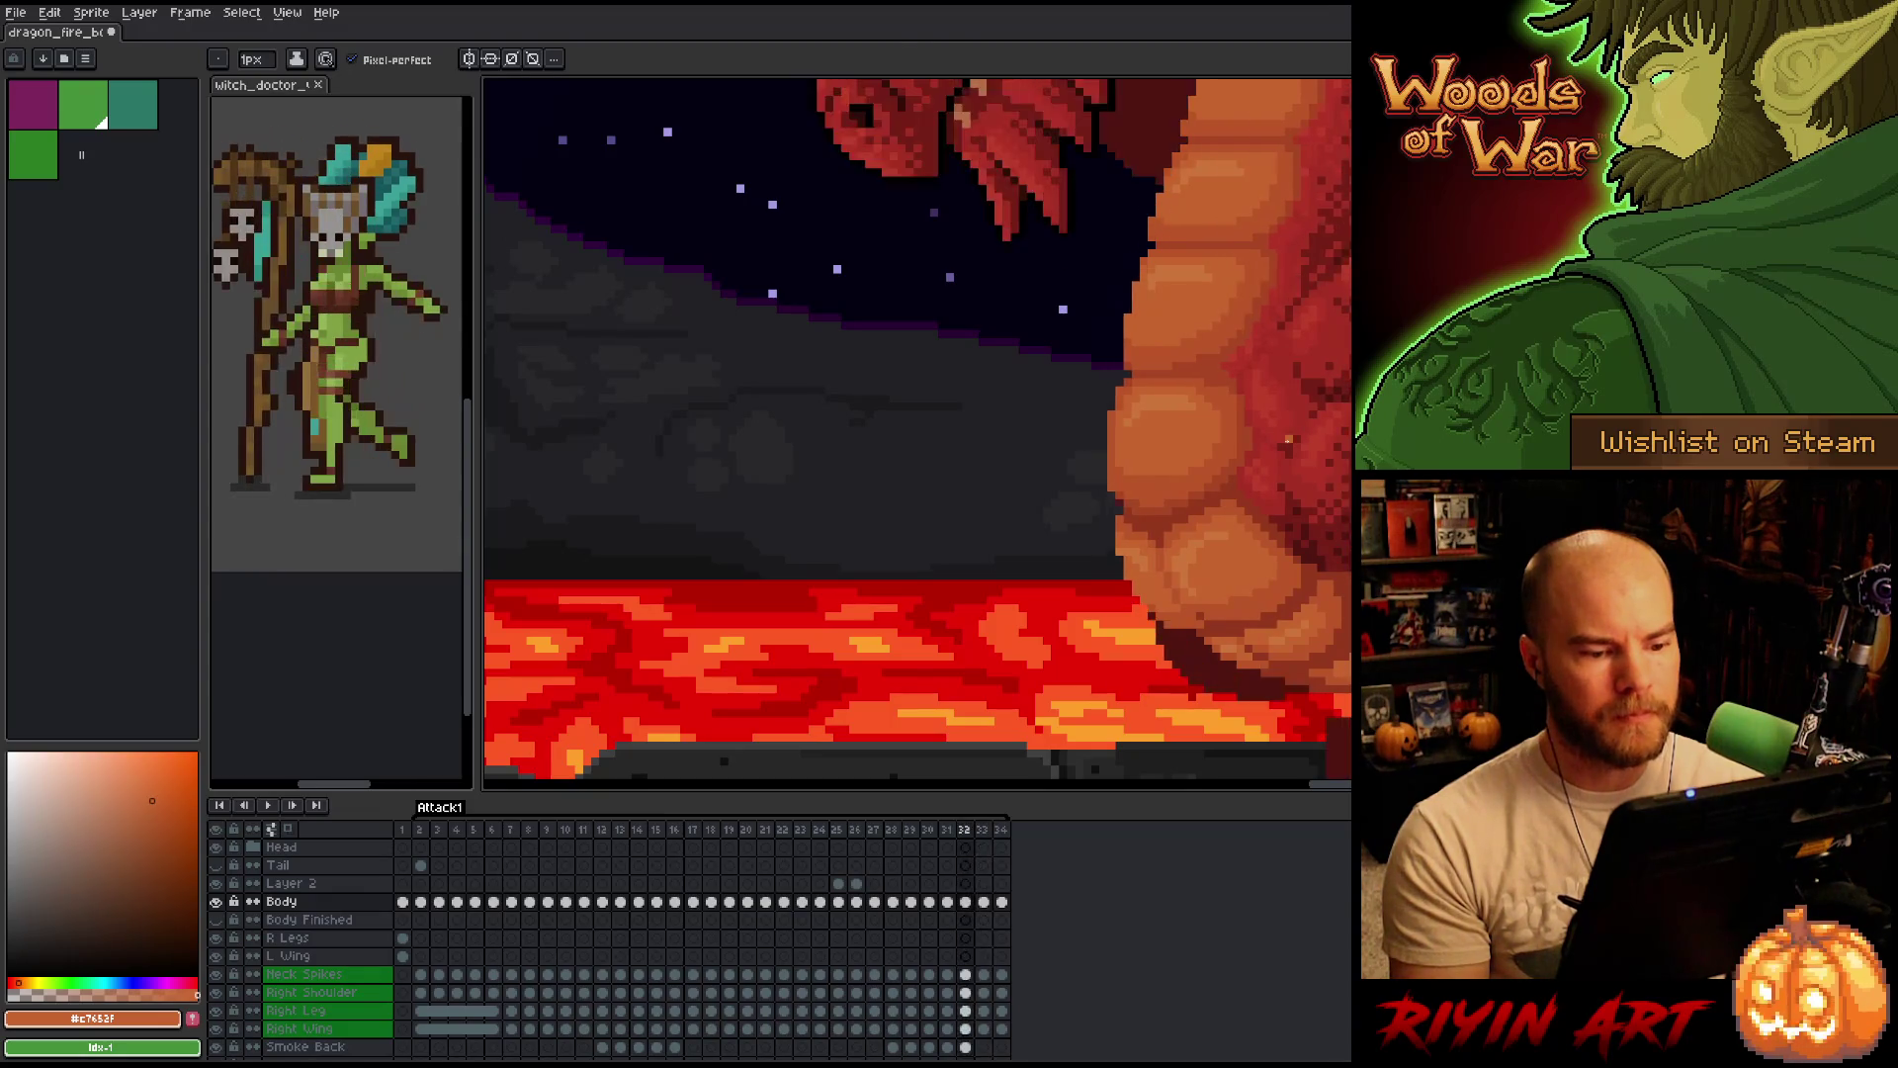
key(Right)
key(Left)
key(Right)
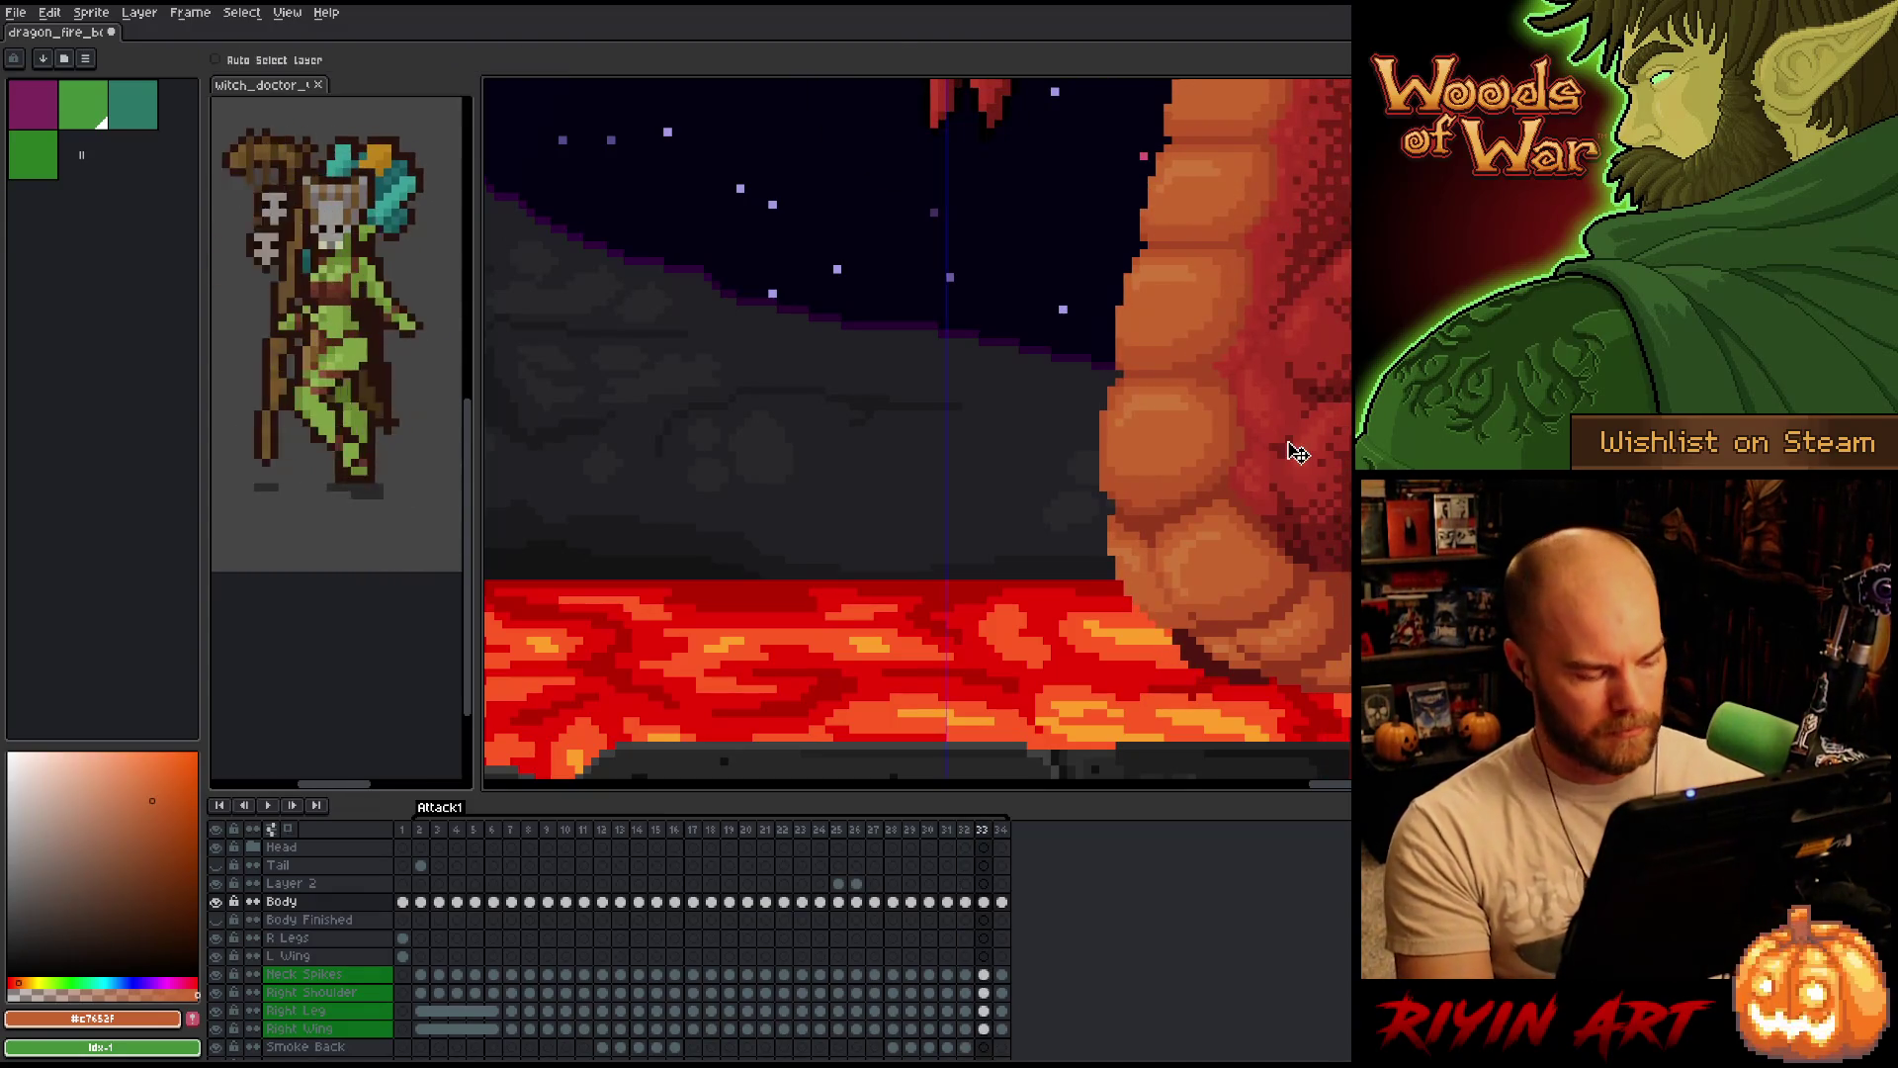
scroll(1093, 443, down, 3)
scroll(1093, 442, up, 2)
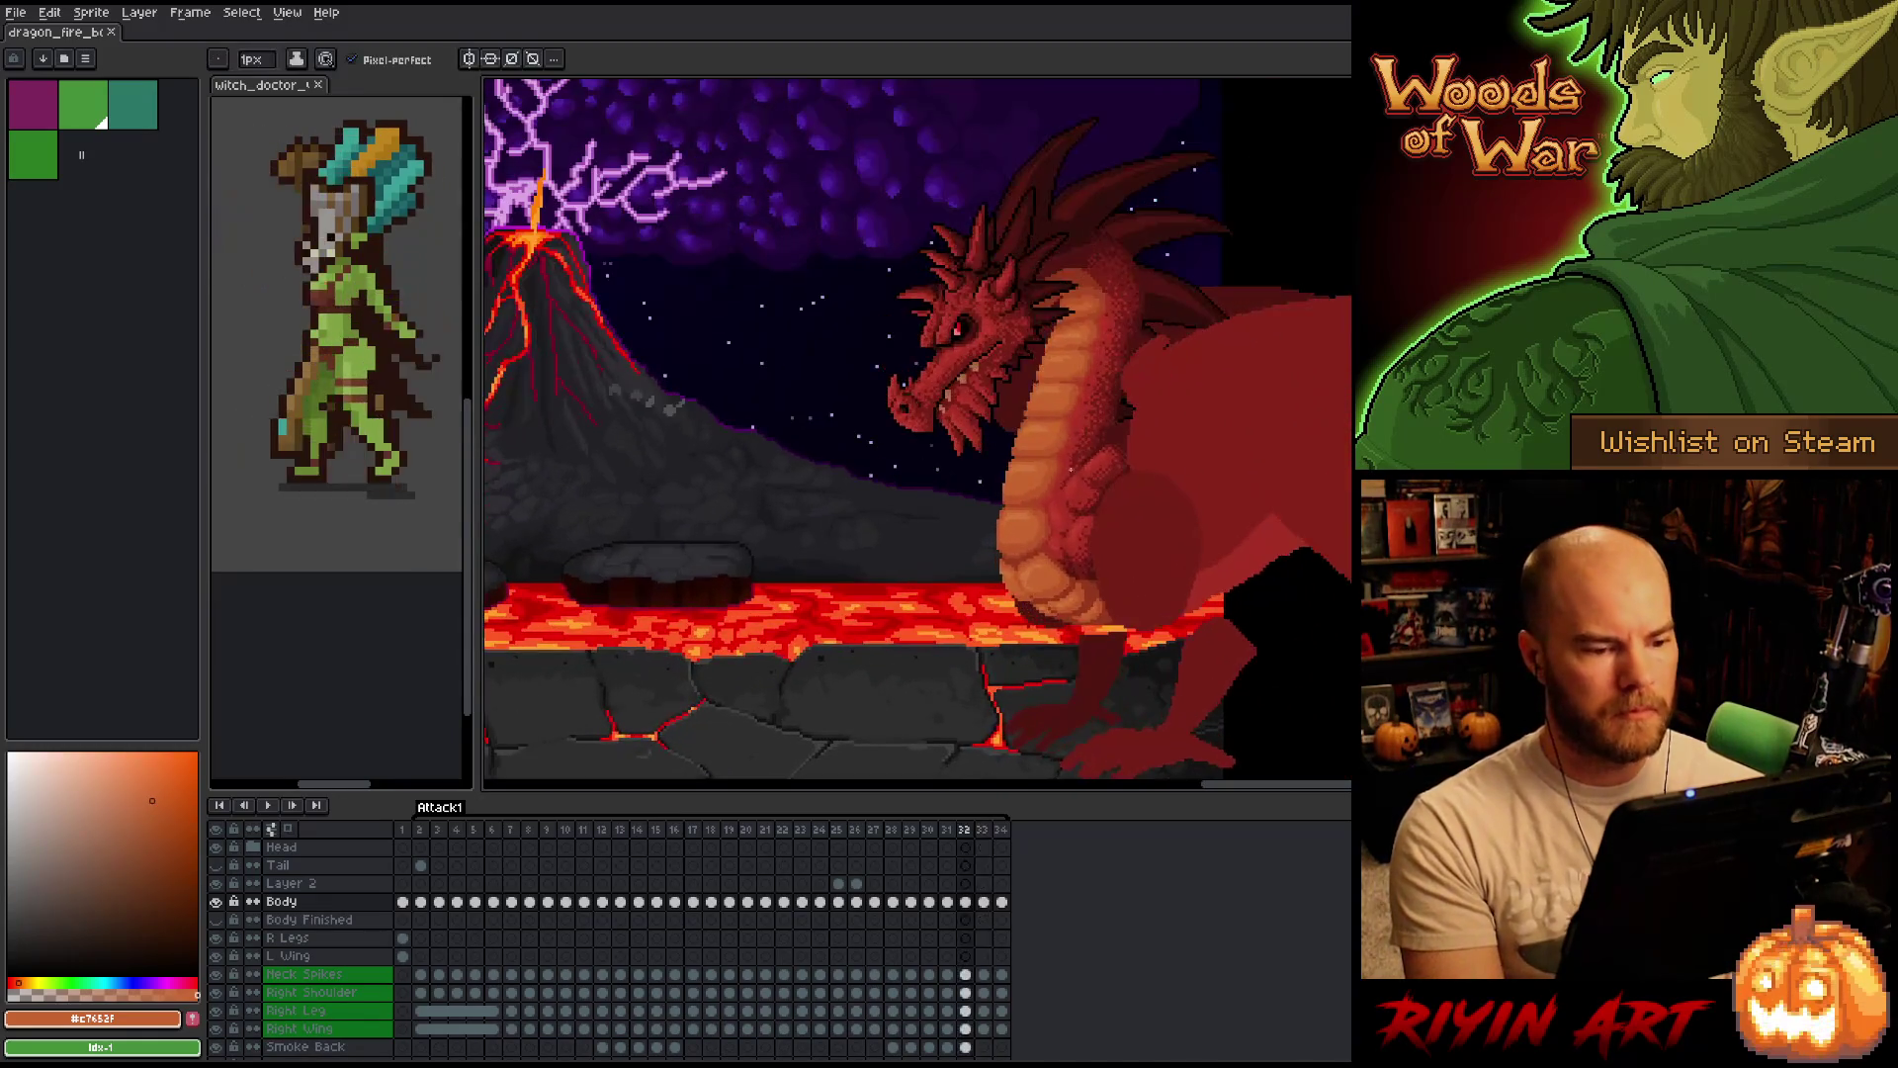
Play the attack animation, stop on frame 27 and pick a darker orange for the belly.
key(Return)
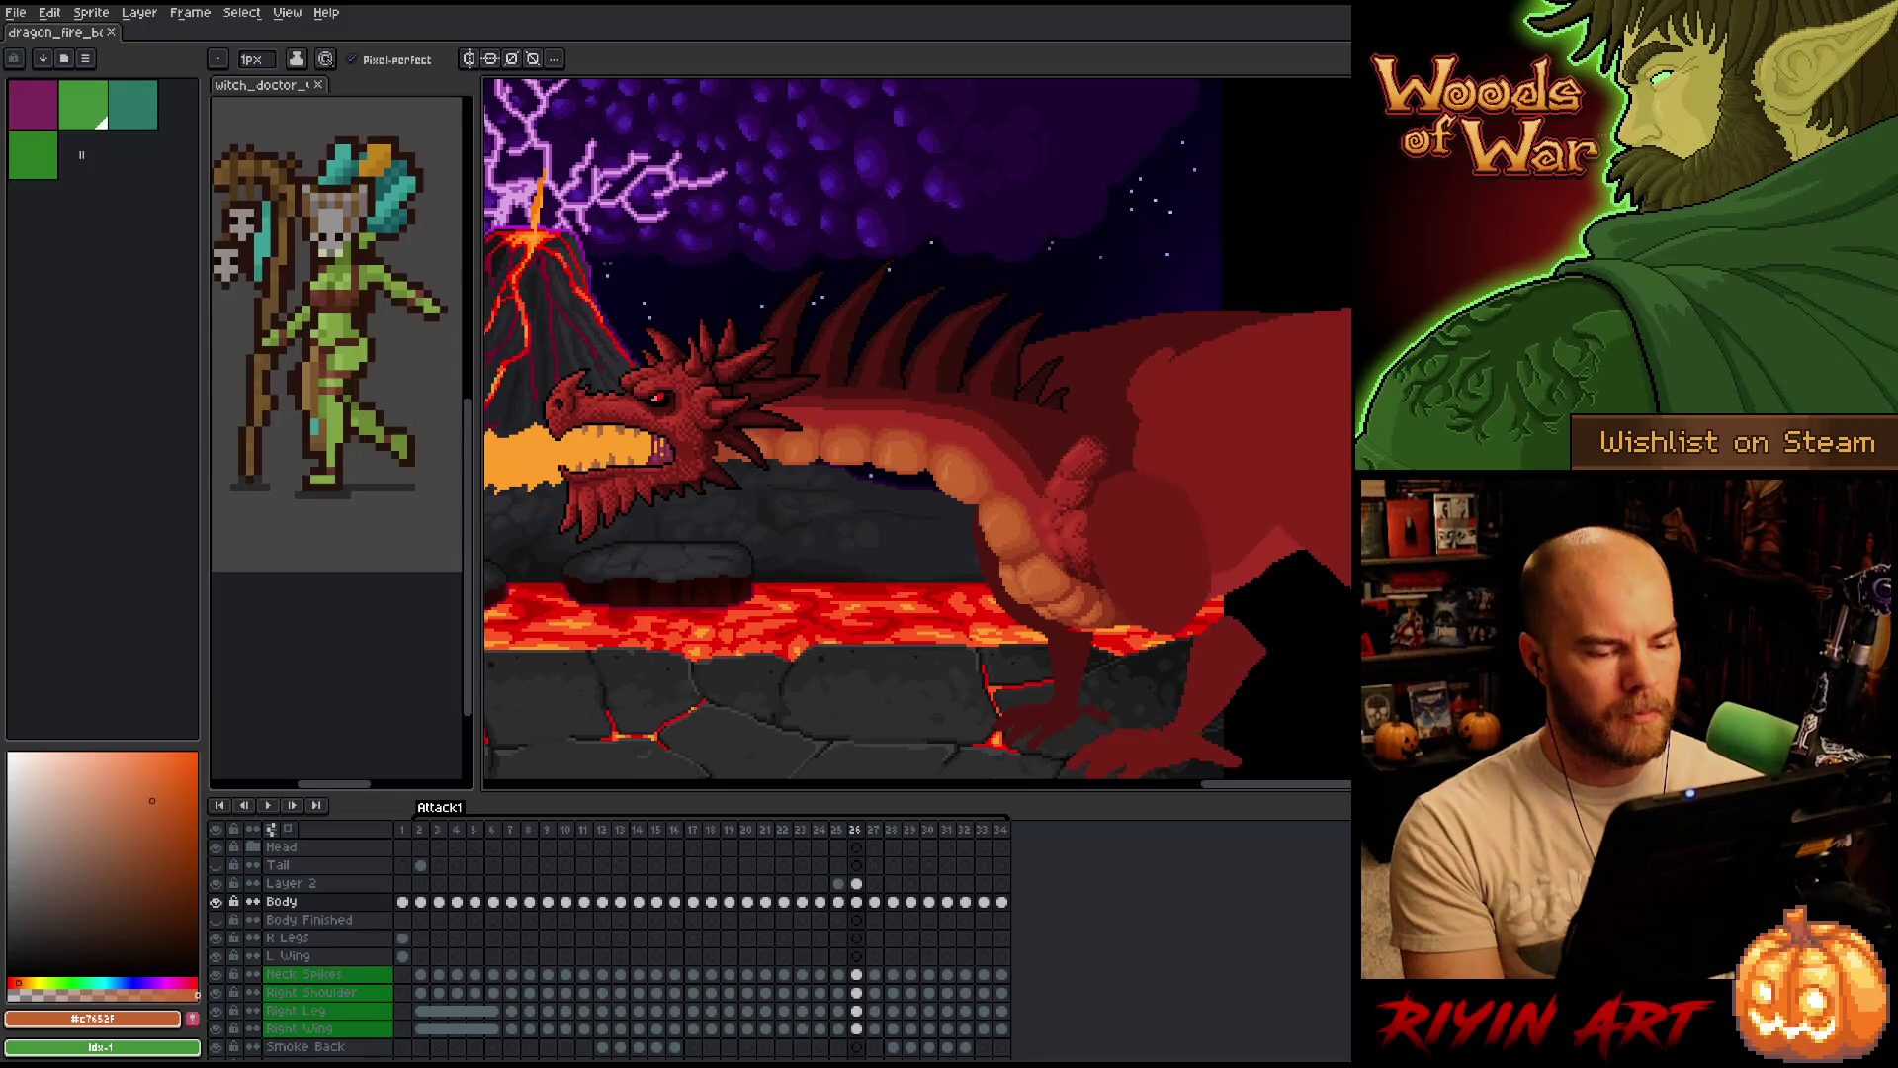
scroll(1039, 506, up, 2)
alt+click(866, 590)
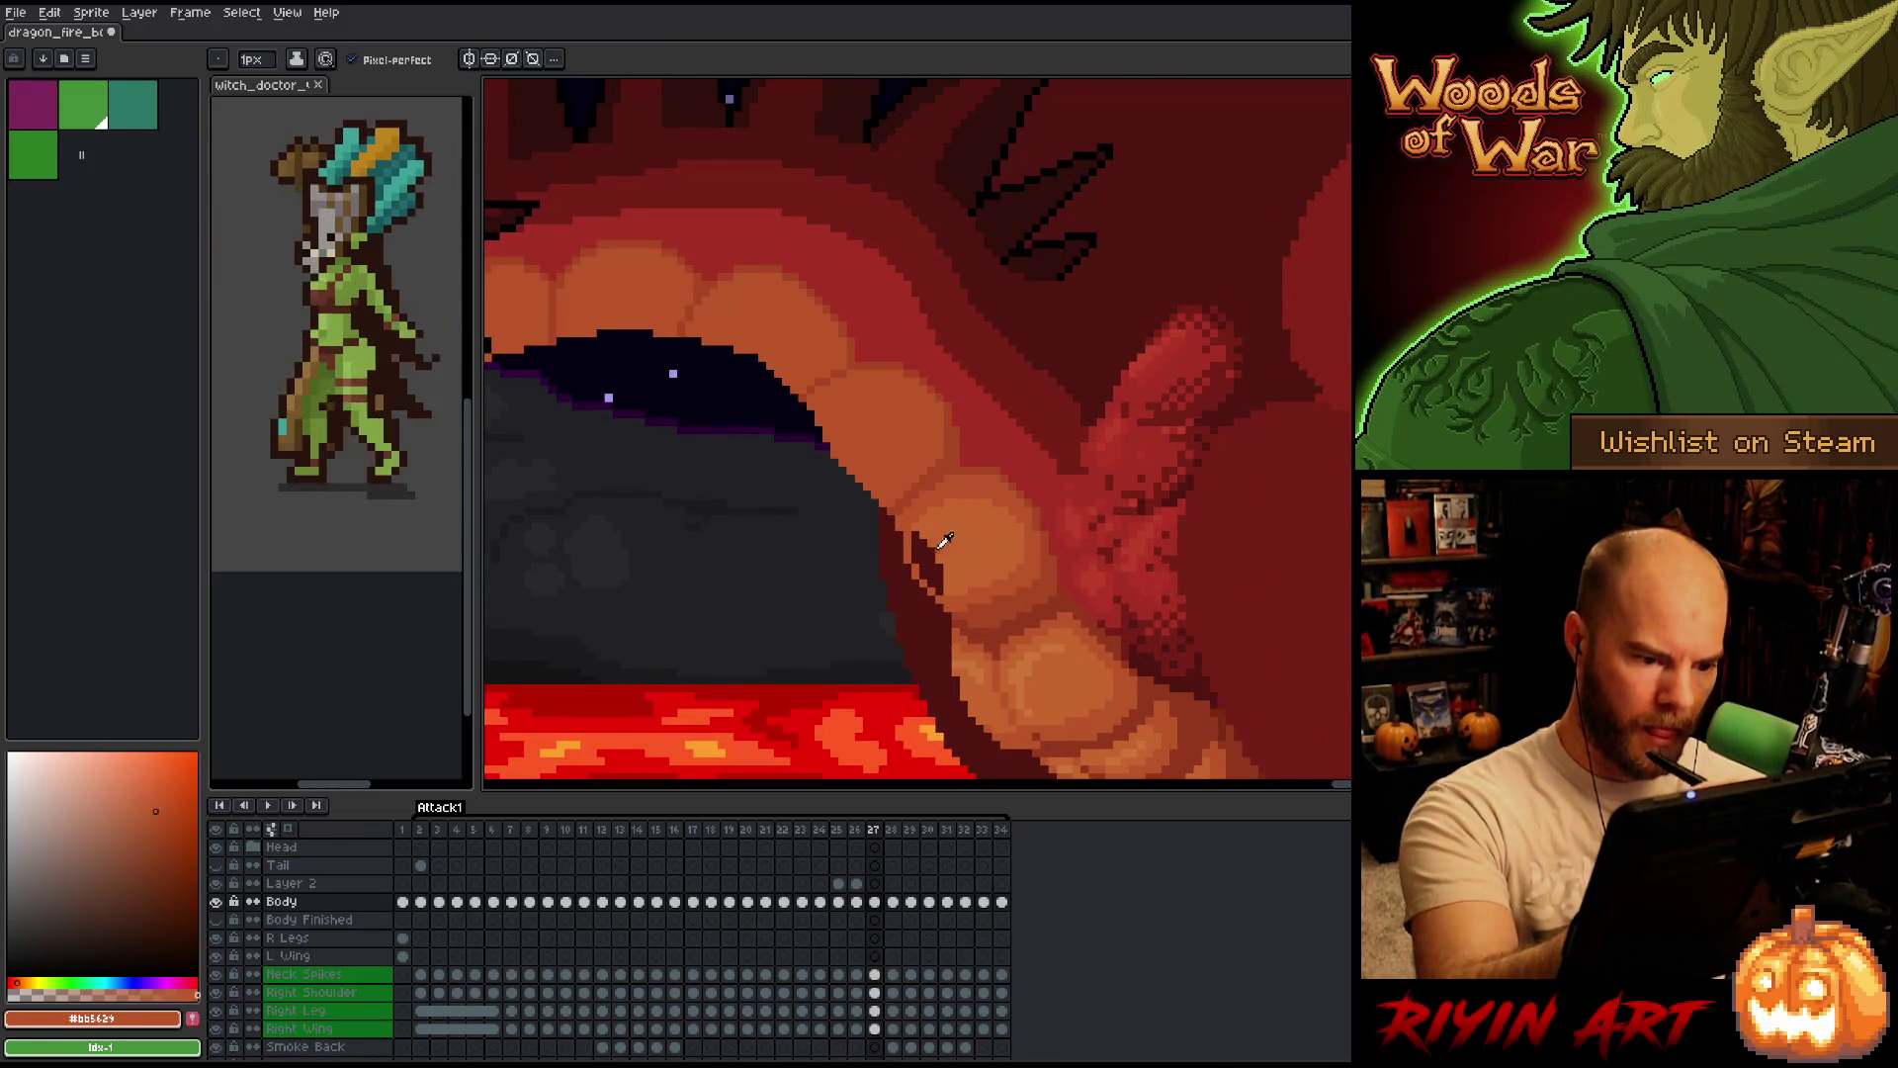
Take a lighter orange for highlights, then sample an orange from the dragon's belly.
key(g)
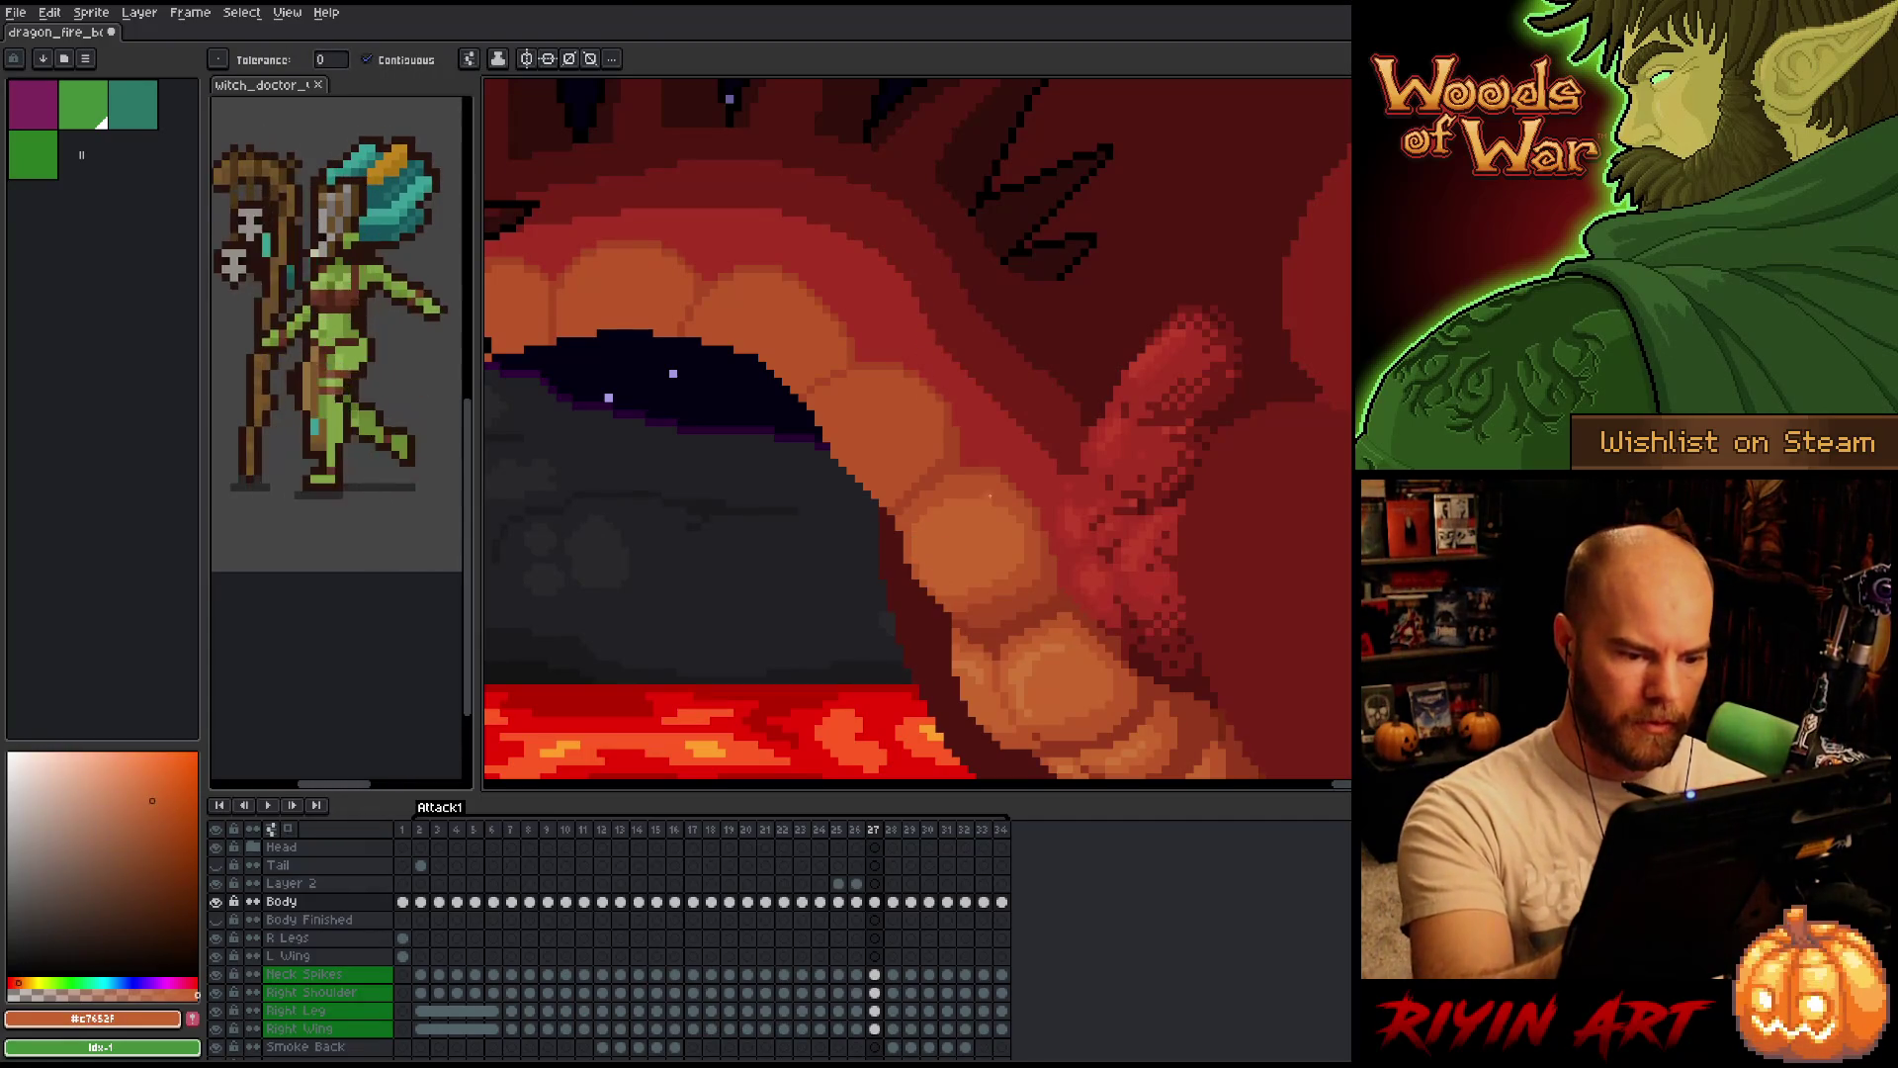
key(b)
alt+click(1029, 657)
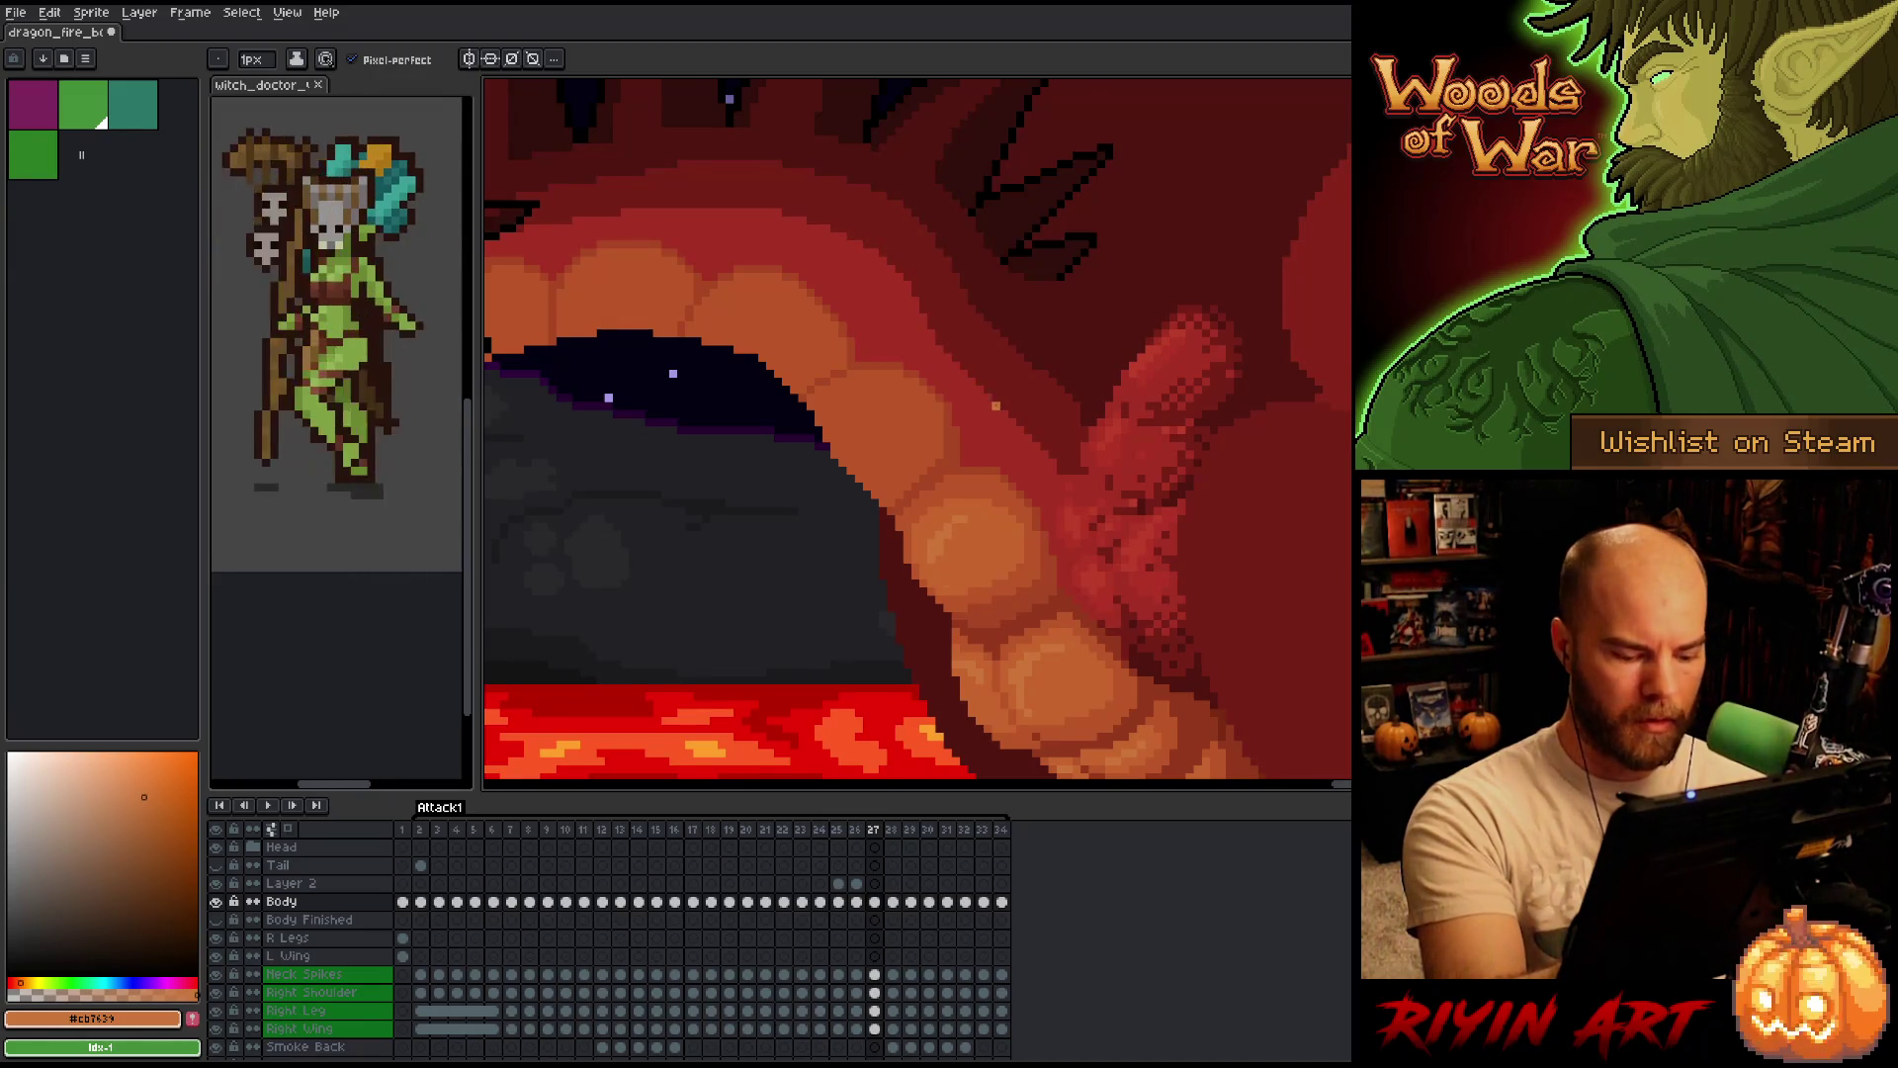
key(alt)
alt+click(980, 527)
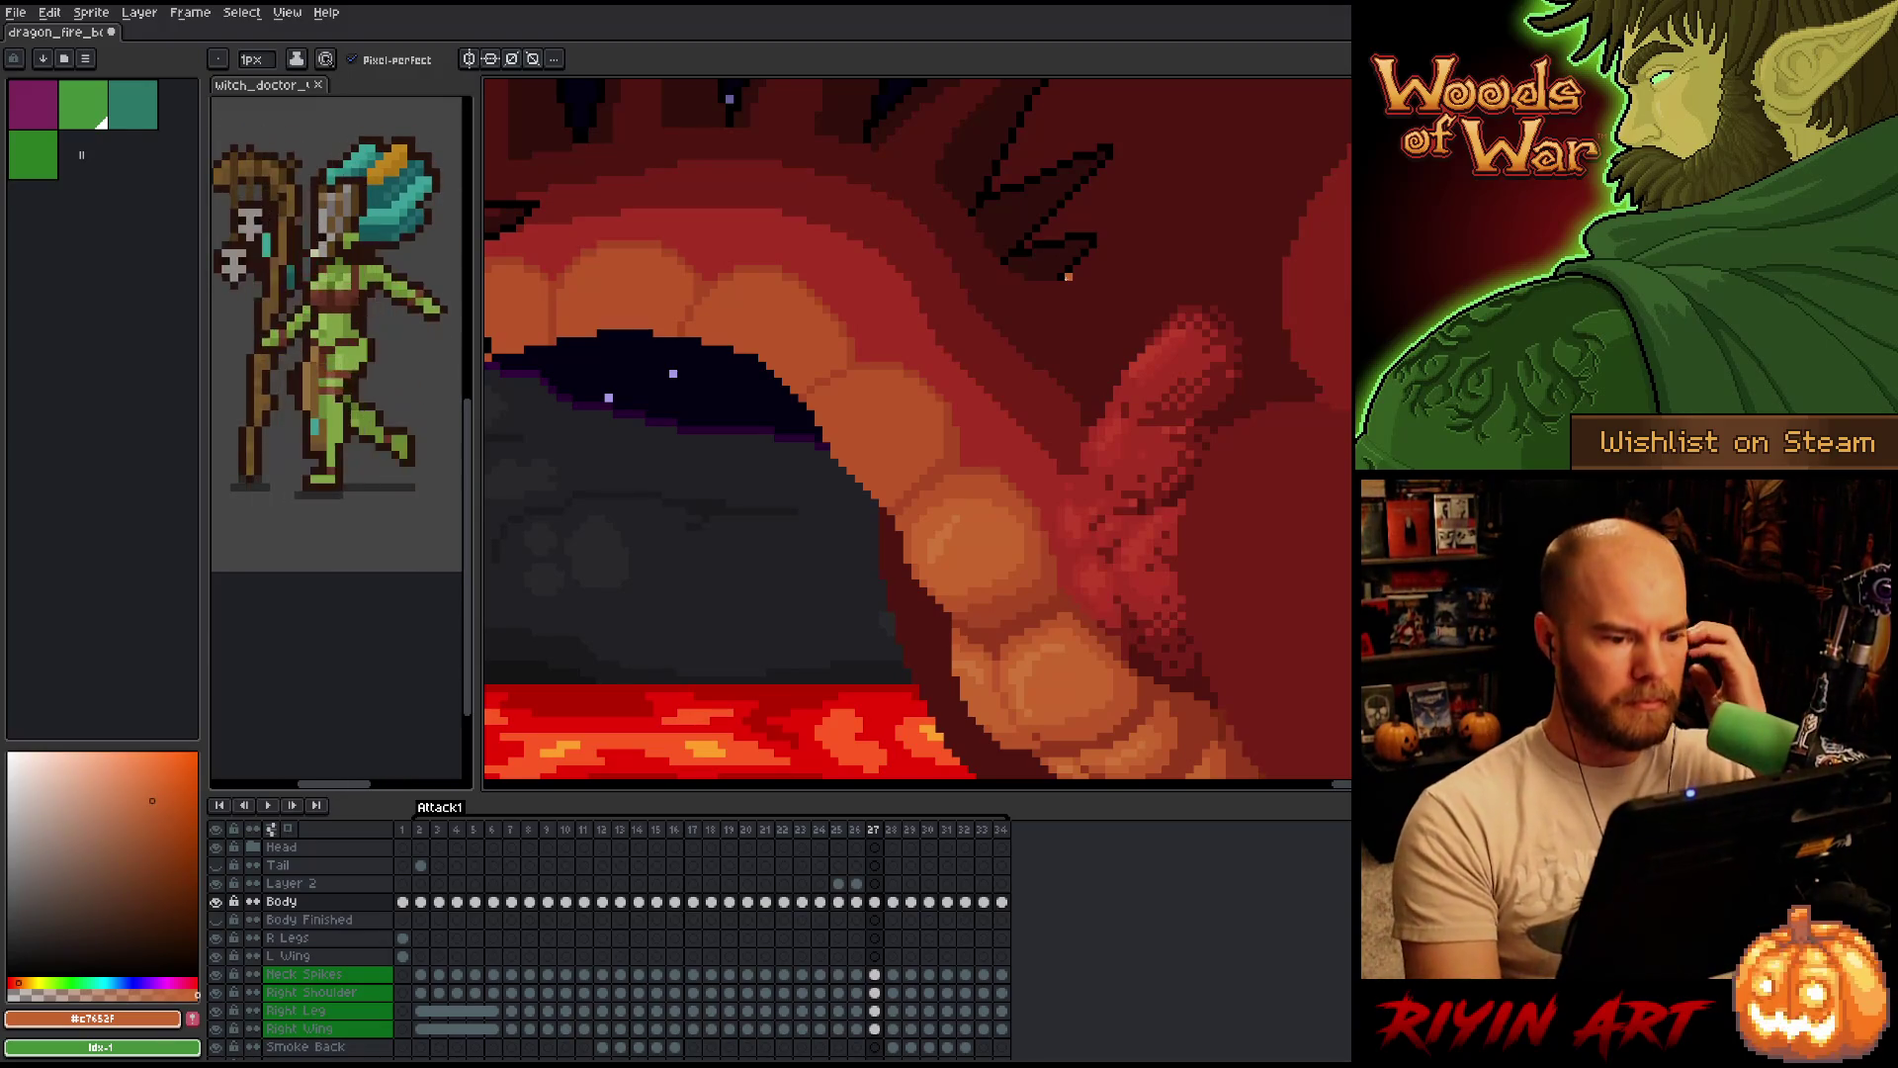
Toggle repeatedly between frames 26 and 27 to compare belly and neck shading, ending on 27.
key(Left)
key(Right)
key(Left)
key(Right)
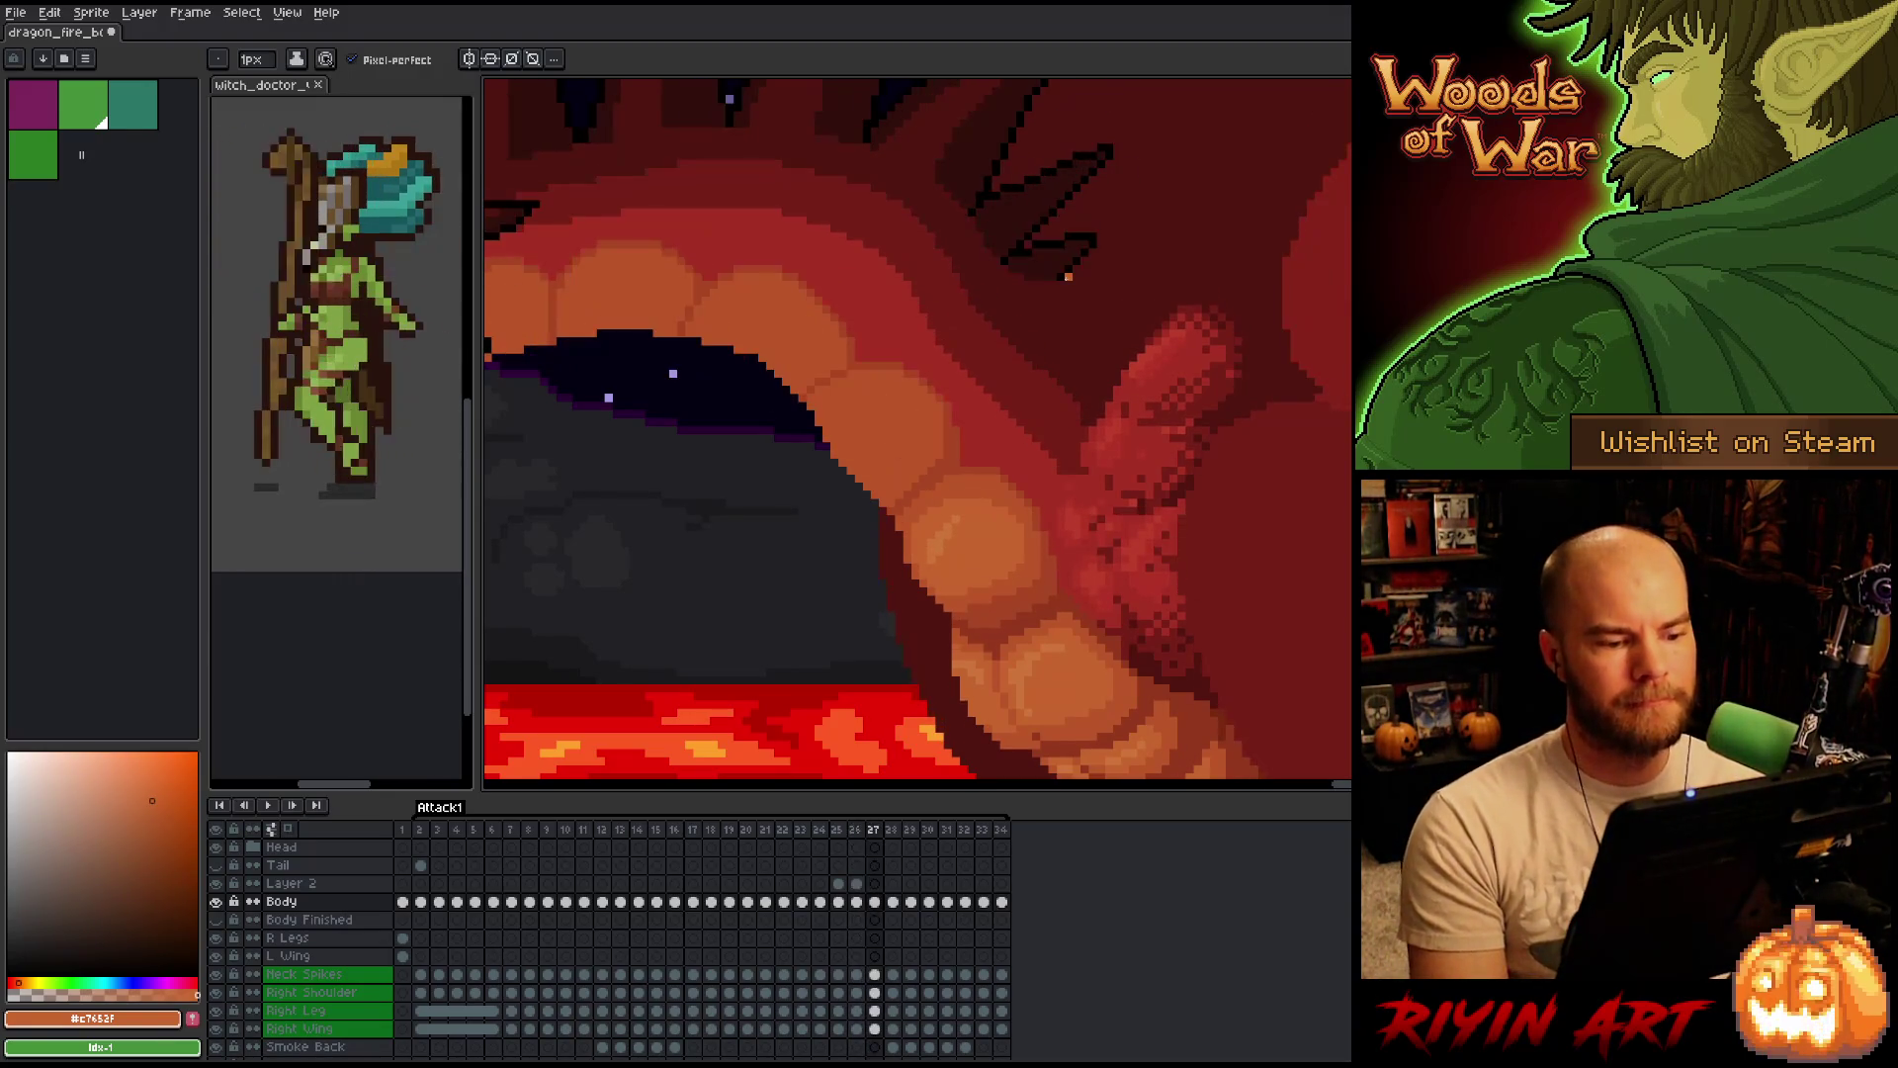
key(Left)
key(Right)
key(Left)
key(Right)
key(Left)
key(Right)
key(Left)
key(Right)
key(Left)
key(Right)
key(Left)
key(Right)
key(Left)
key(Right)
key(Left)
key(Right)
key(Left)
key(Right)
Sample progressively deeper reds from the dragon's neck on frame 27.
alt+click(1045, 513)
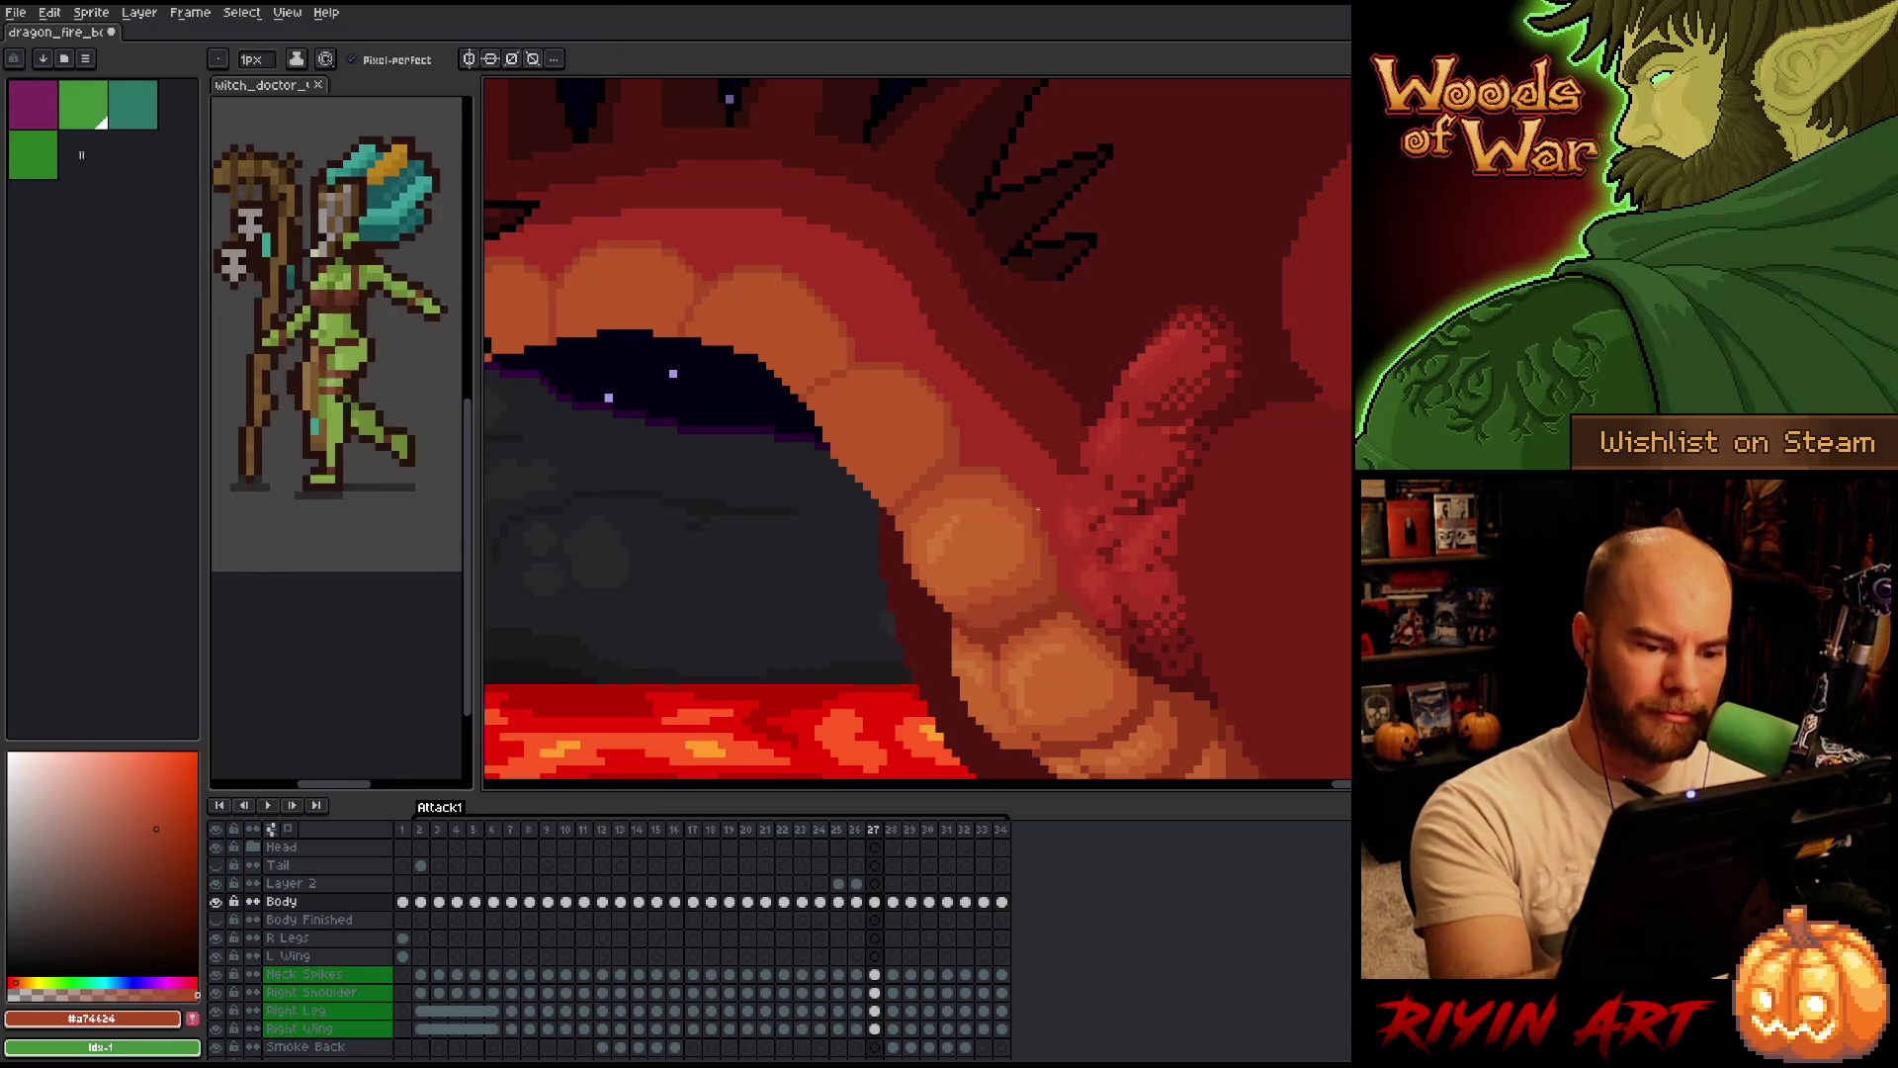
alt+click(1049, 490)
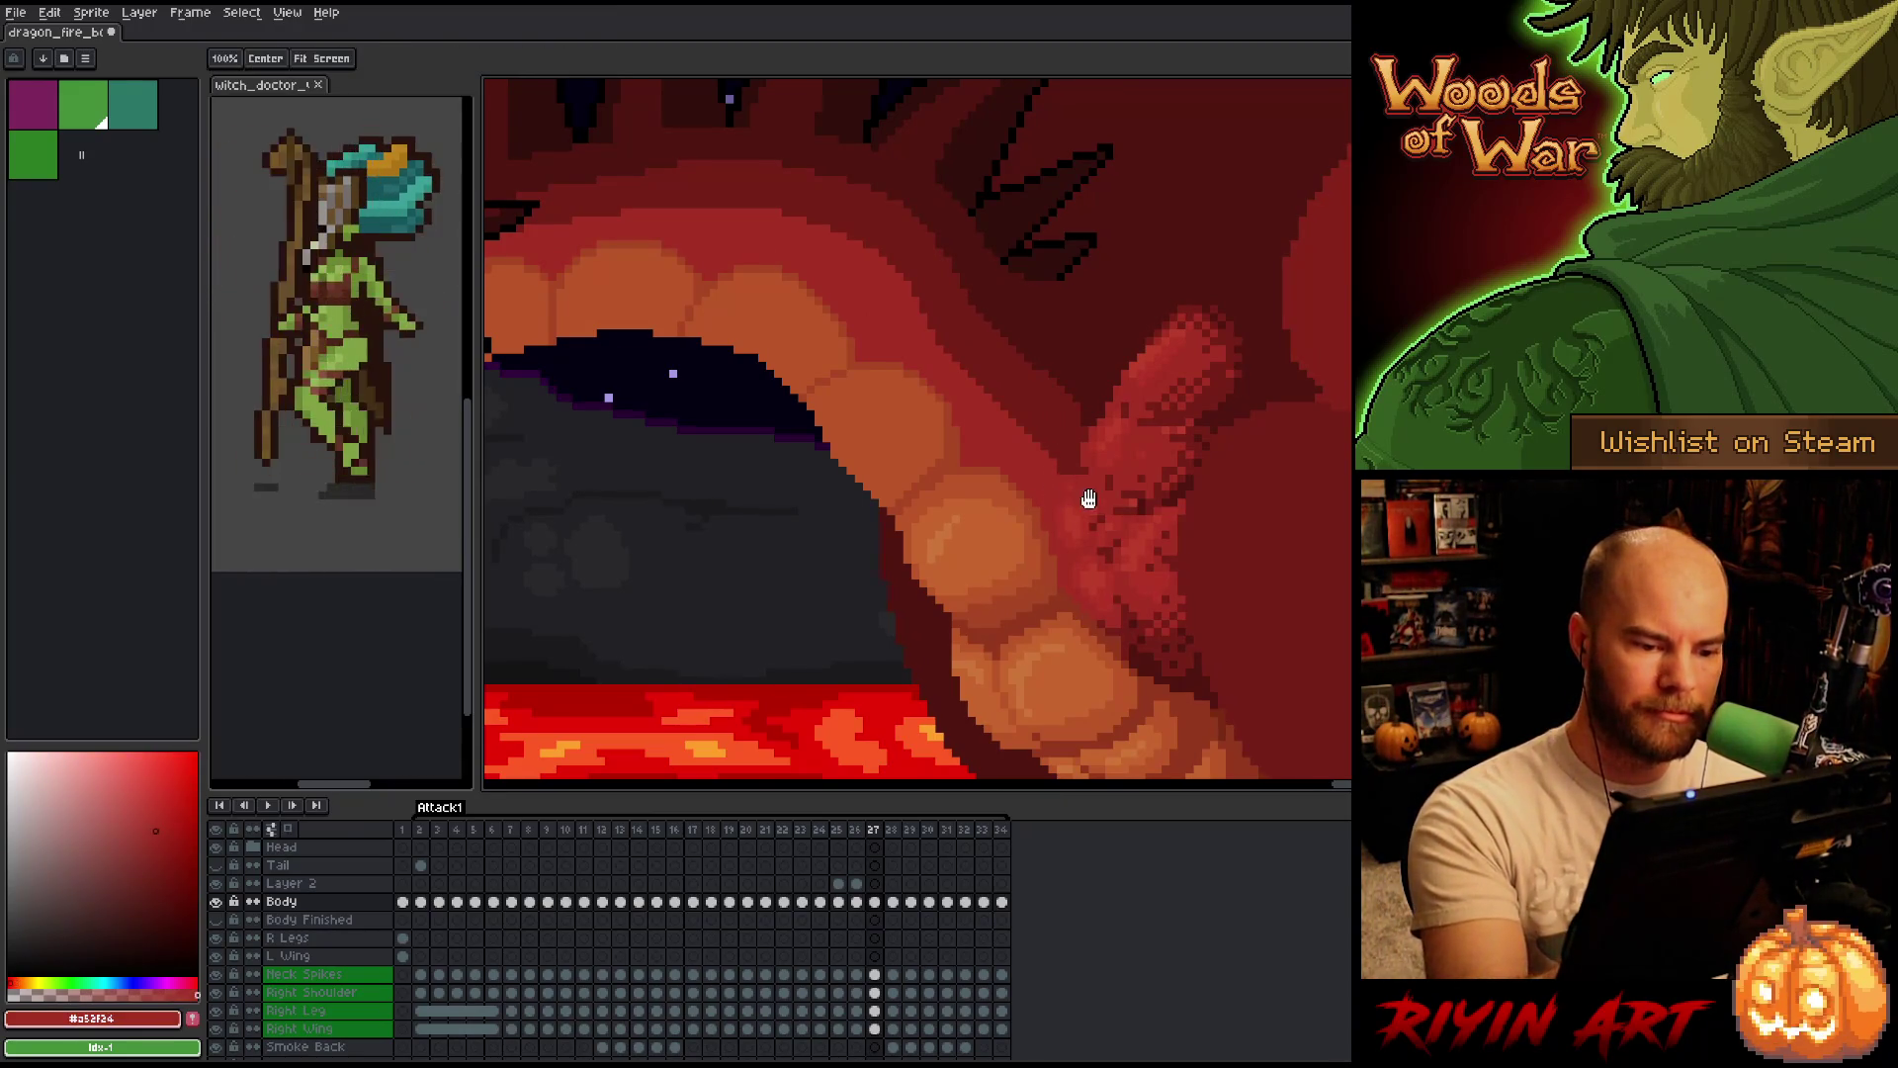
drag(1084, 498, 1176, 529)
alt+click(1096, 492)
alt+click(1111, 484)
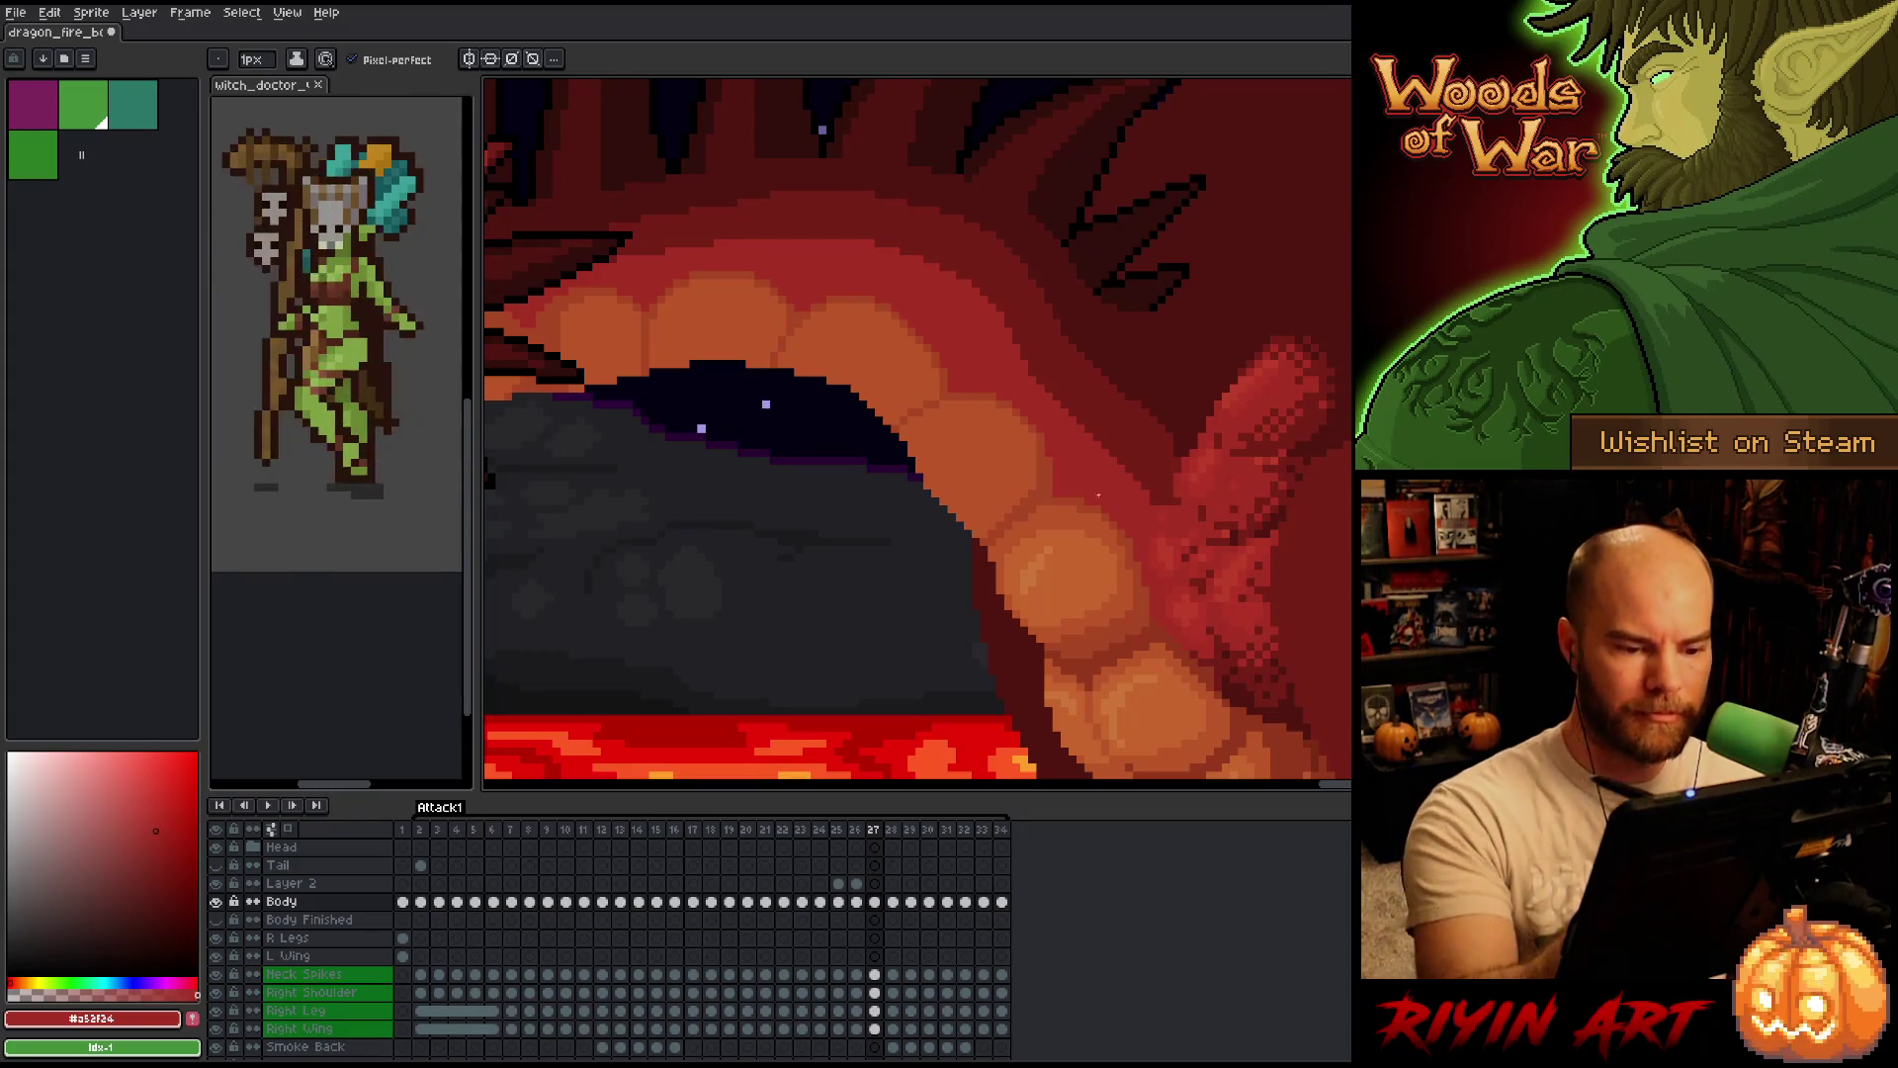
Sample the neck's mid red and a lighter belly orange while flipping between frames 26 and 27.
alt+click(1097, 490)
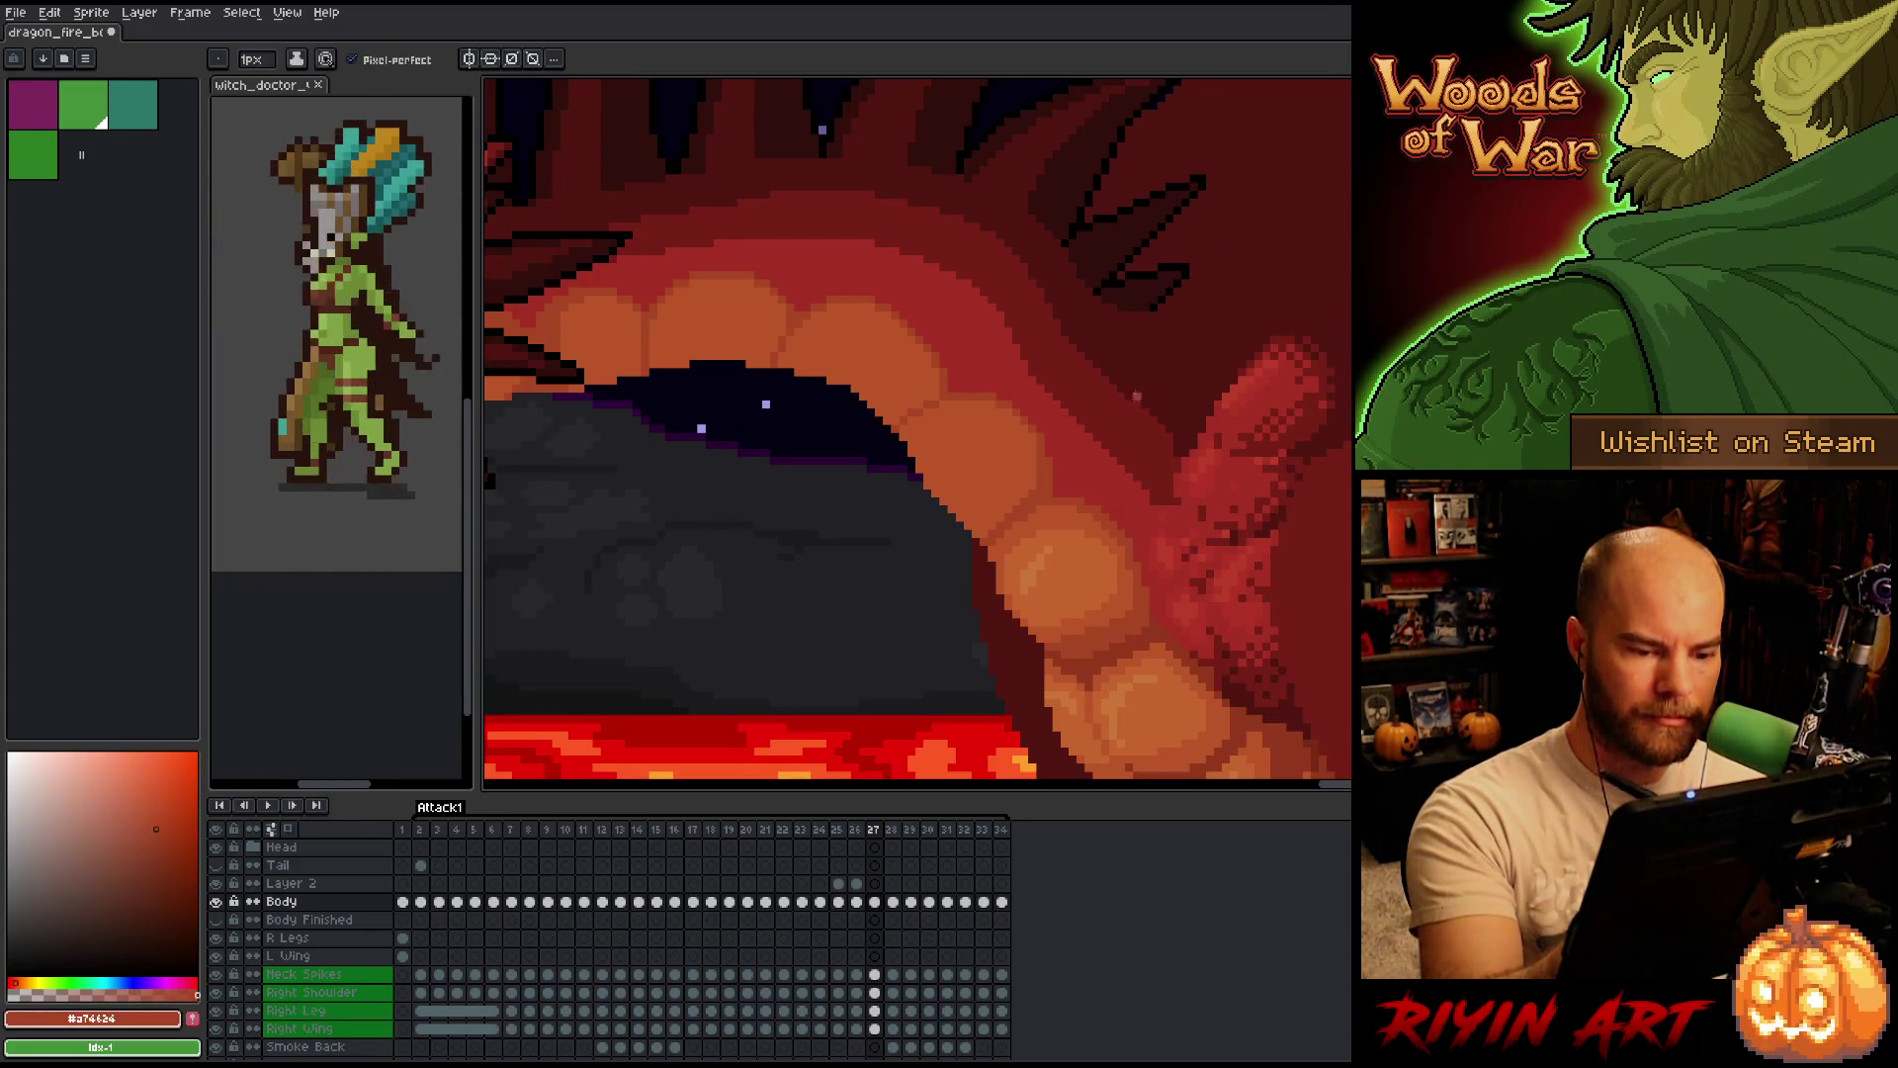
key(Left)
key(Right)
key(Left)
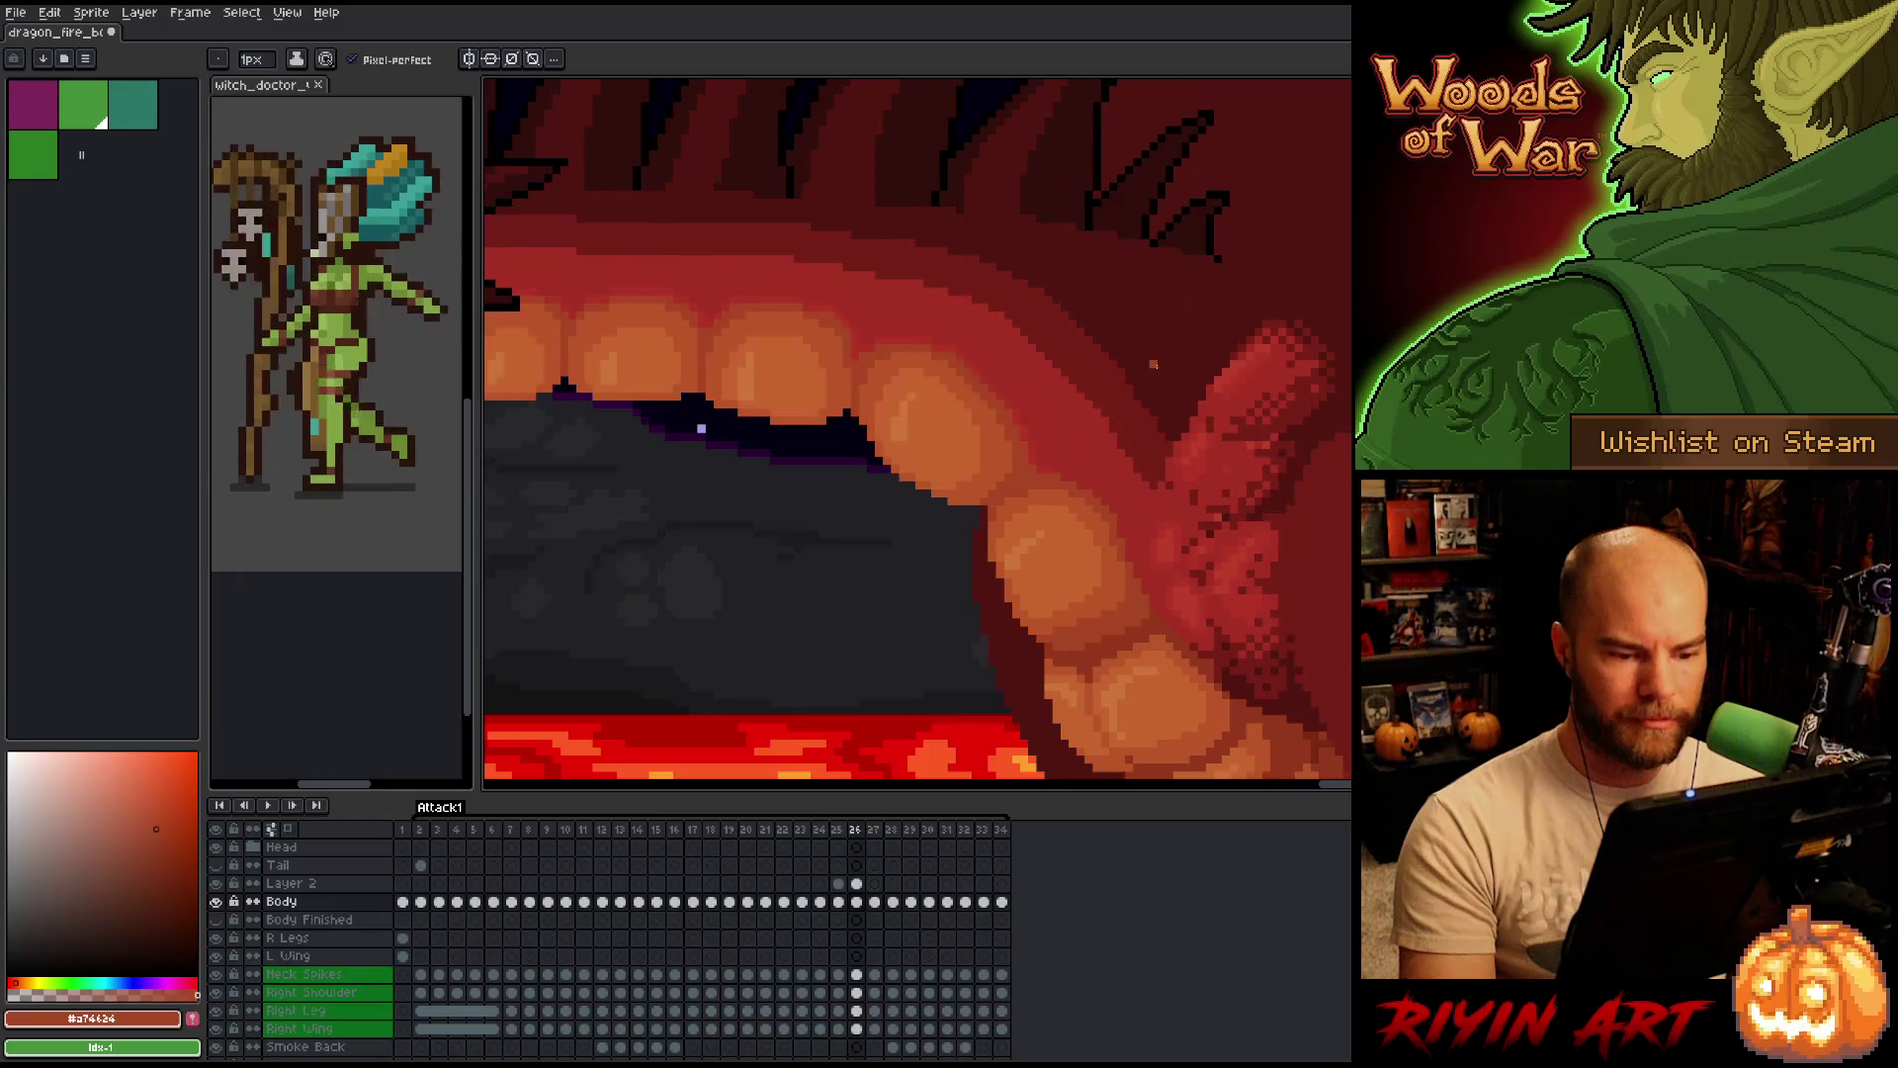
key(Right)
key(Left)
key(Right)
alt+click(1090, 511)
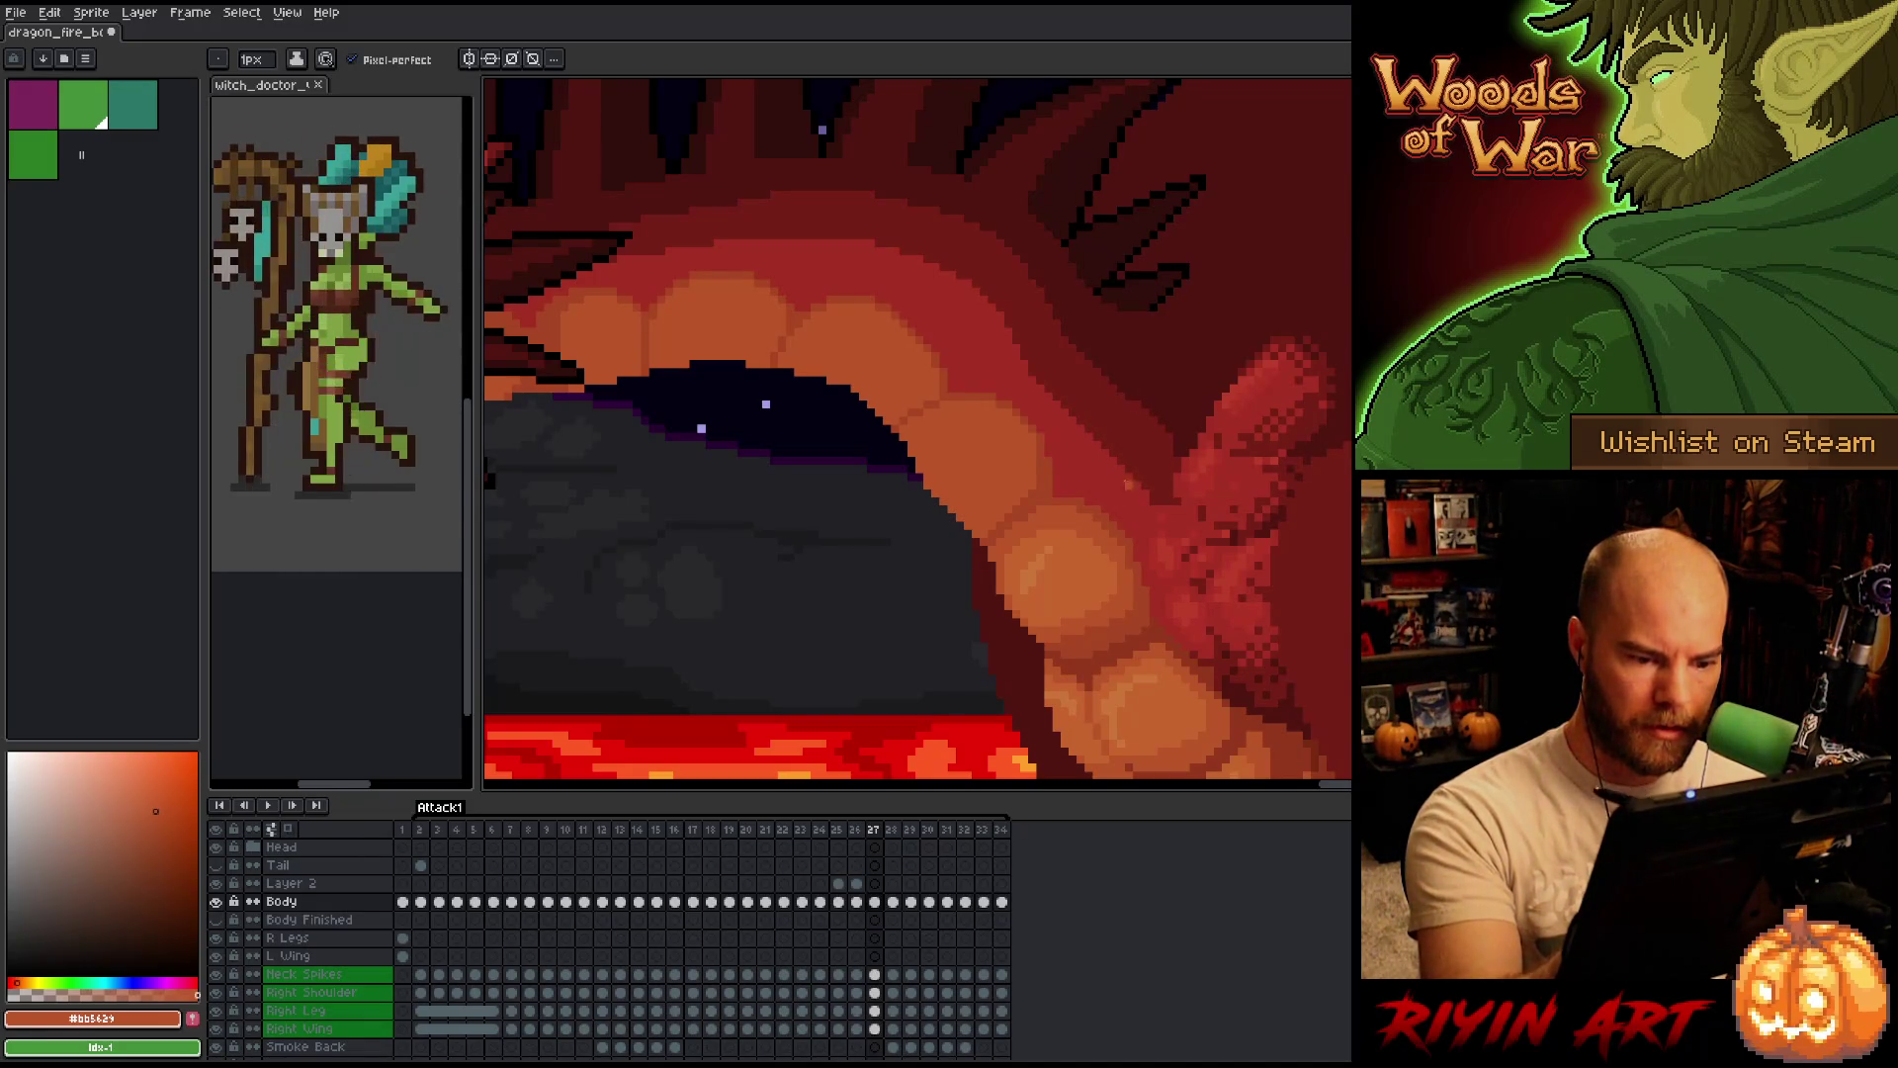
Flip repeatedly between frames 26 and 27 to compare the belly shading.
key(Left)
key(Right)
key(Left)
key(Right)
key(Left)
key(Right)
key(Left)
key(Right)
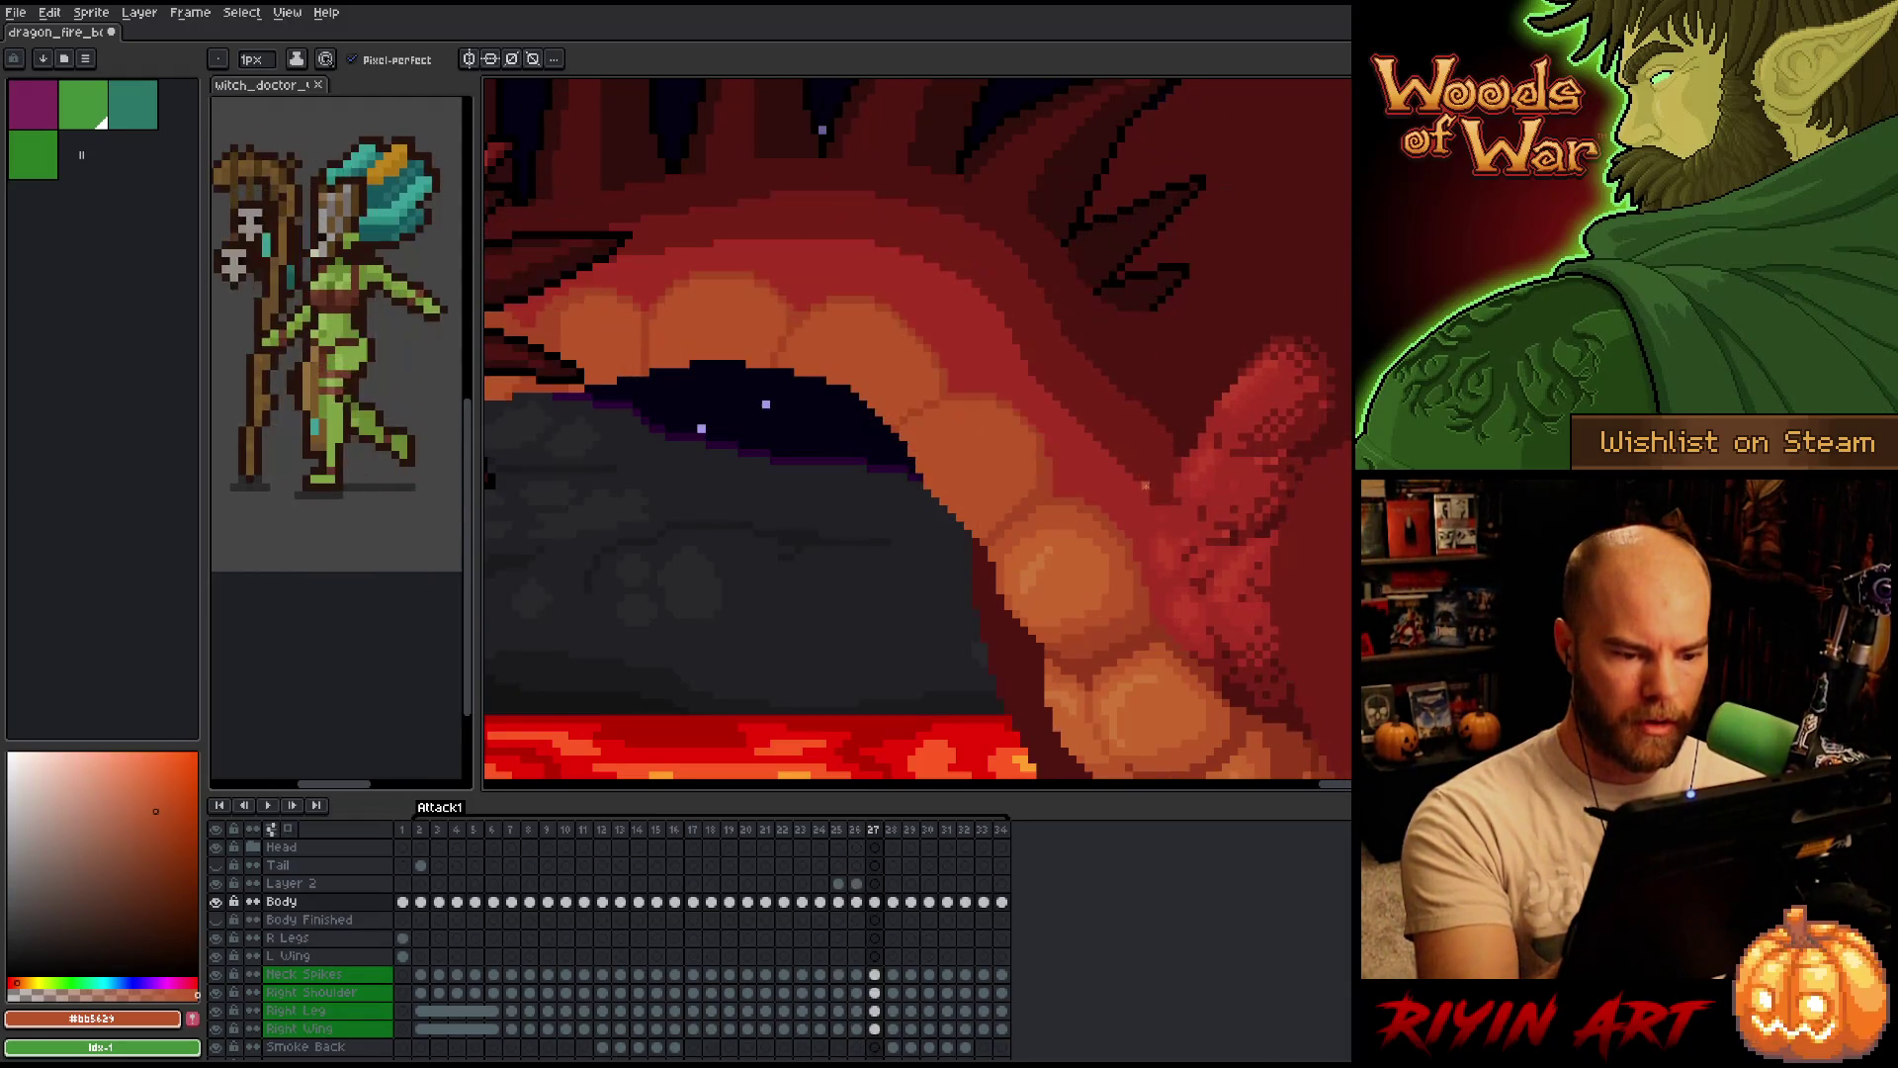
key(Left)
key(Right)
key(Left)
key(Right)
key(Left)
key(Right)
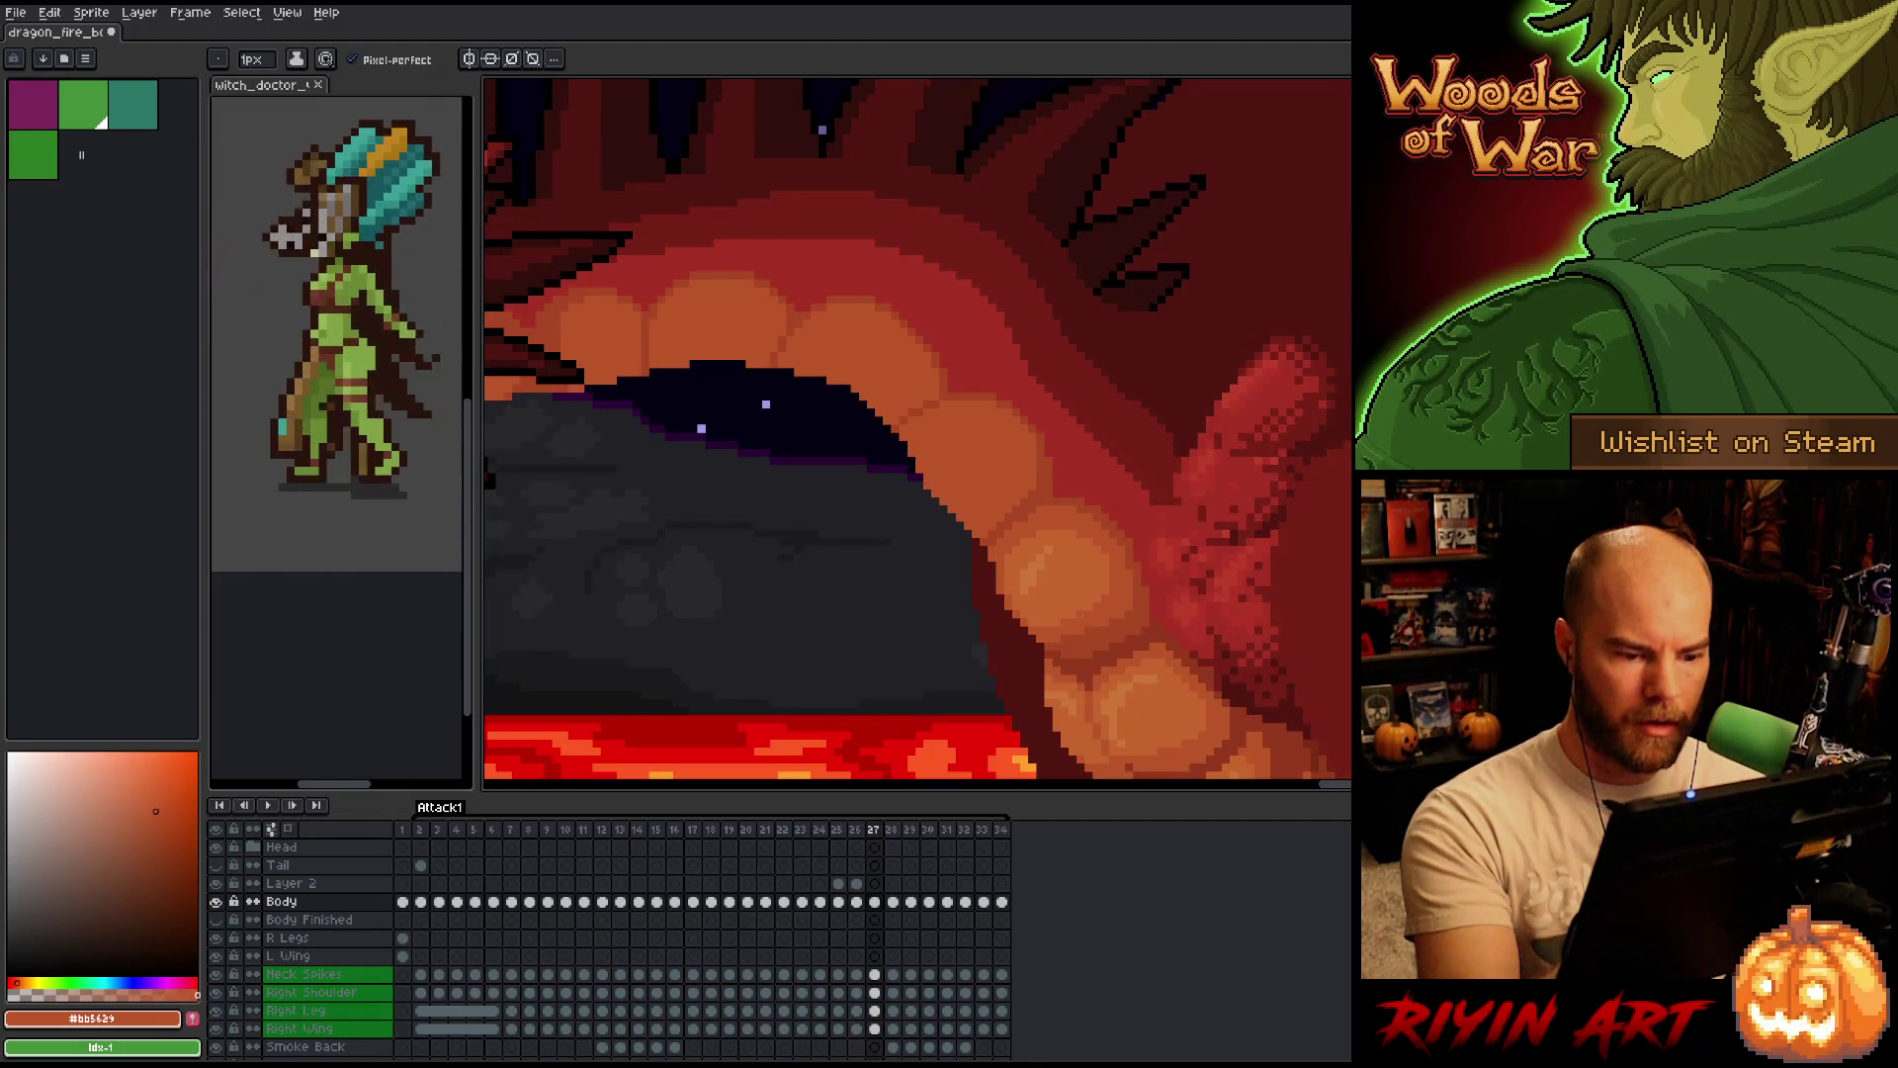
key(Left)
key(Right)
key(Left)
key(Right)
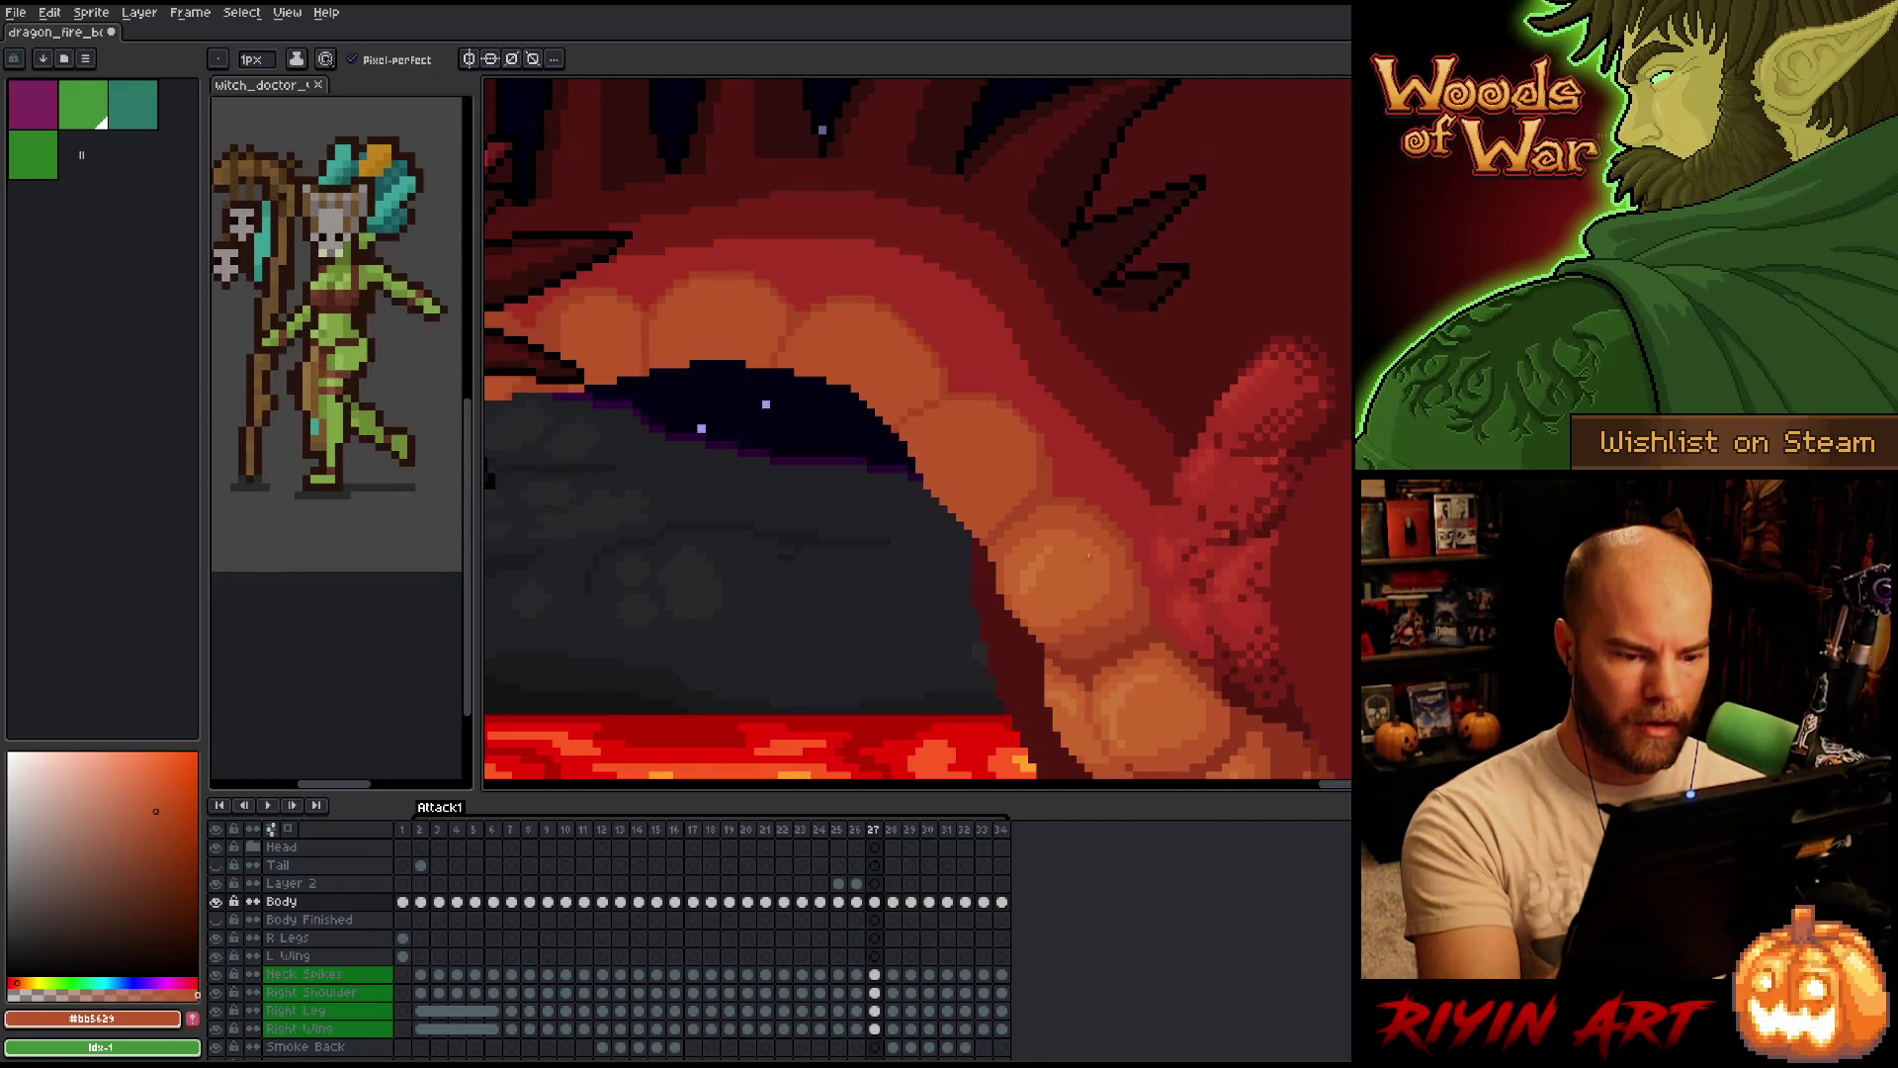
key(Left)
key(Right)
key(Left)
key(Right)
key(Left)
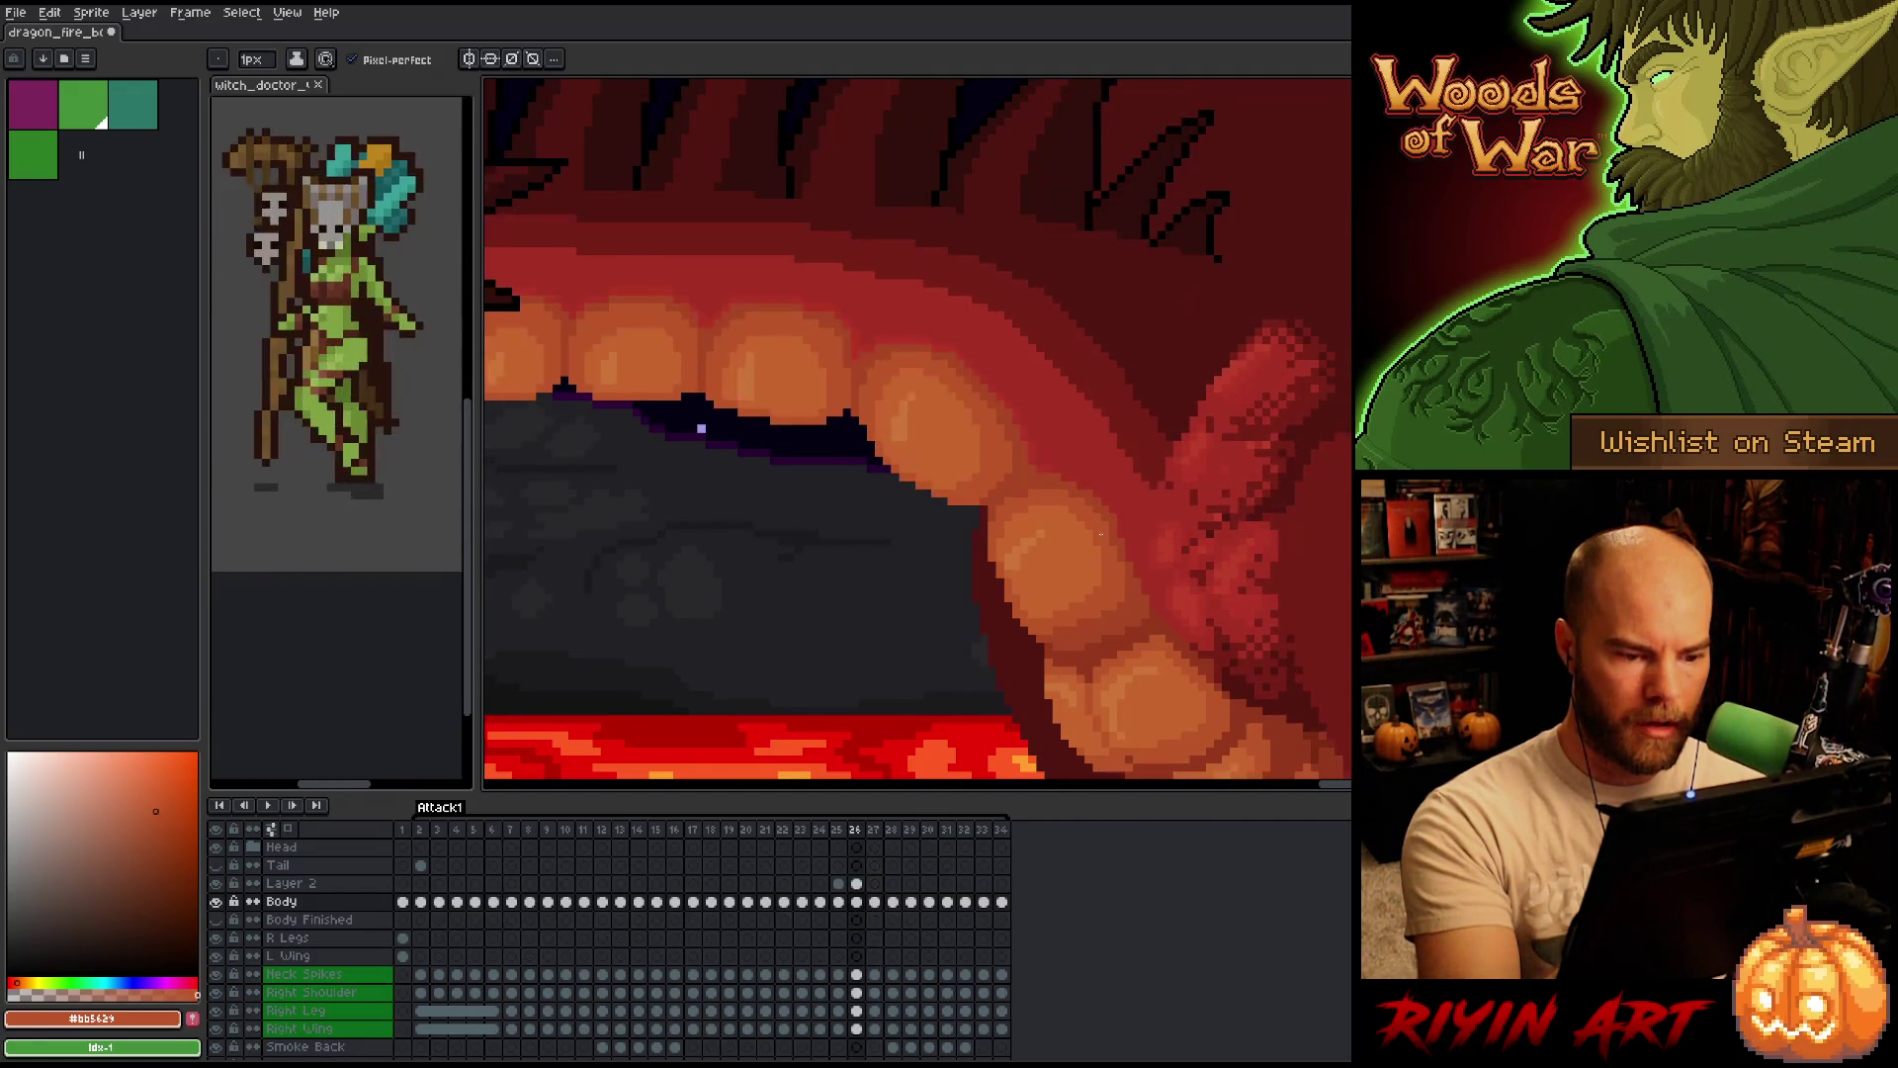
Step through frames 25 to 27 and sample two belly oranges.
key(Left)
key(Right)
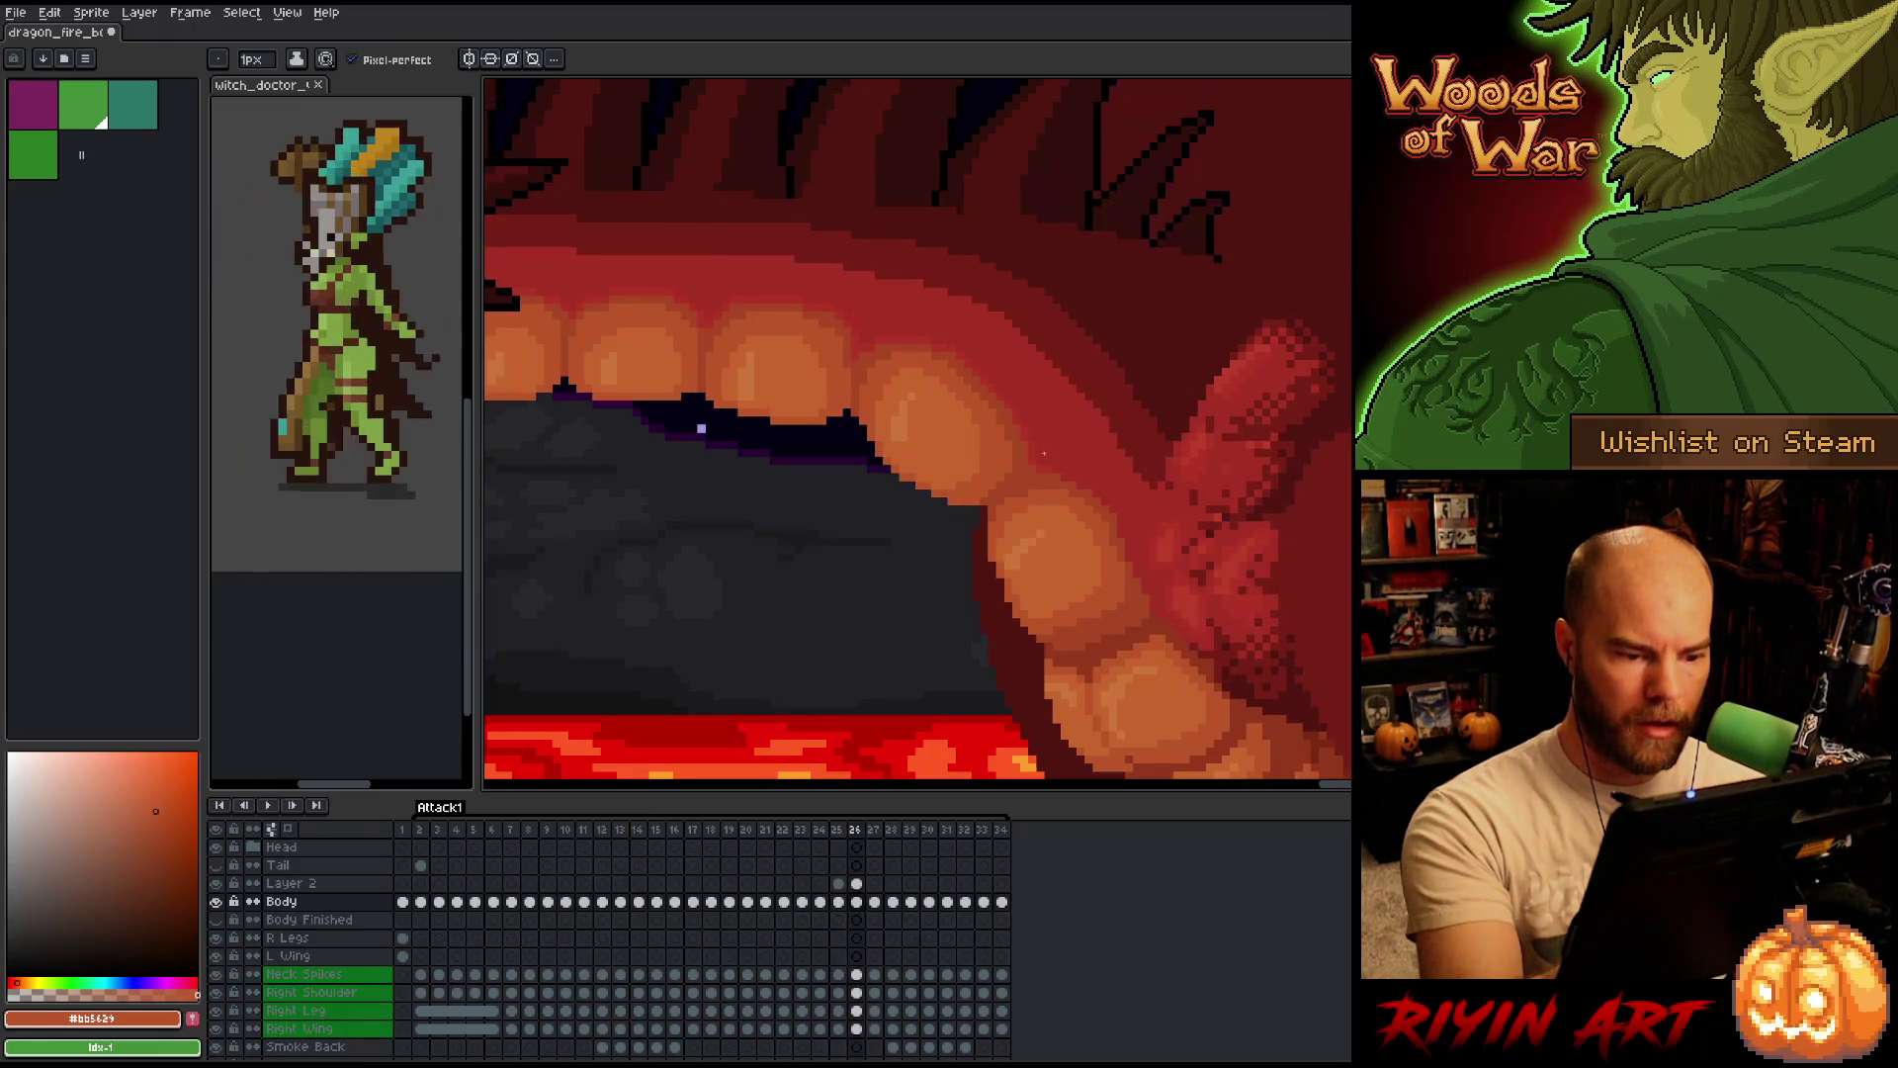
key(Left)
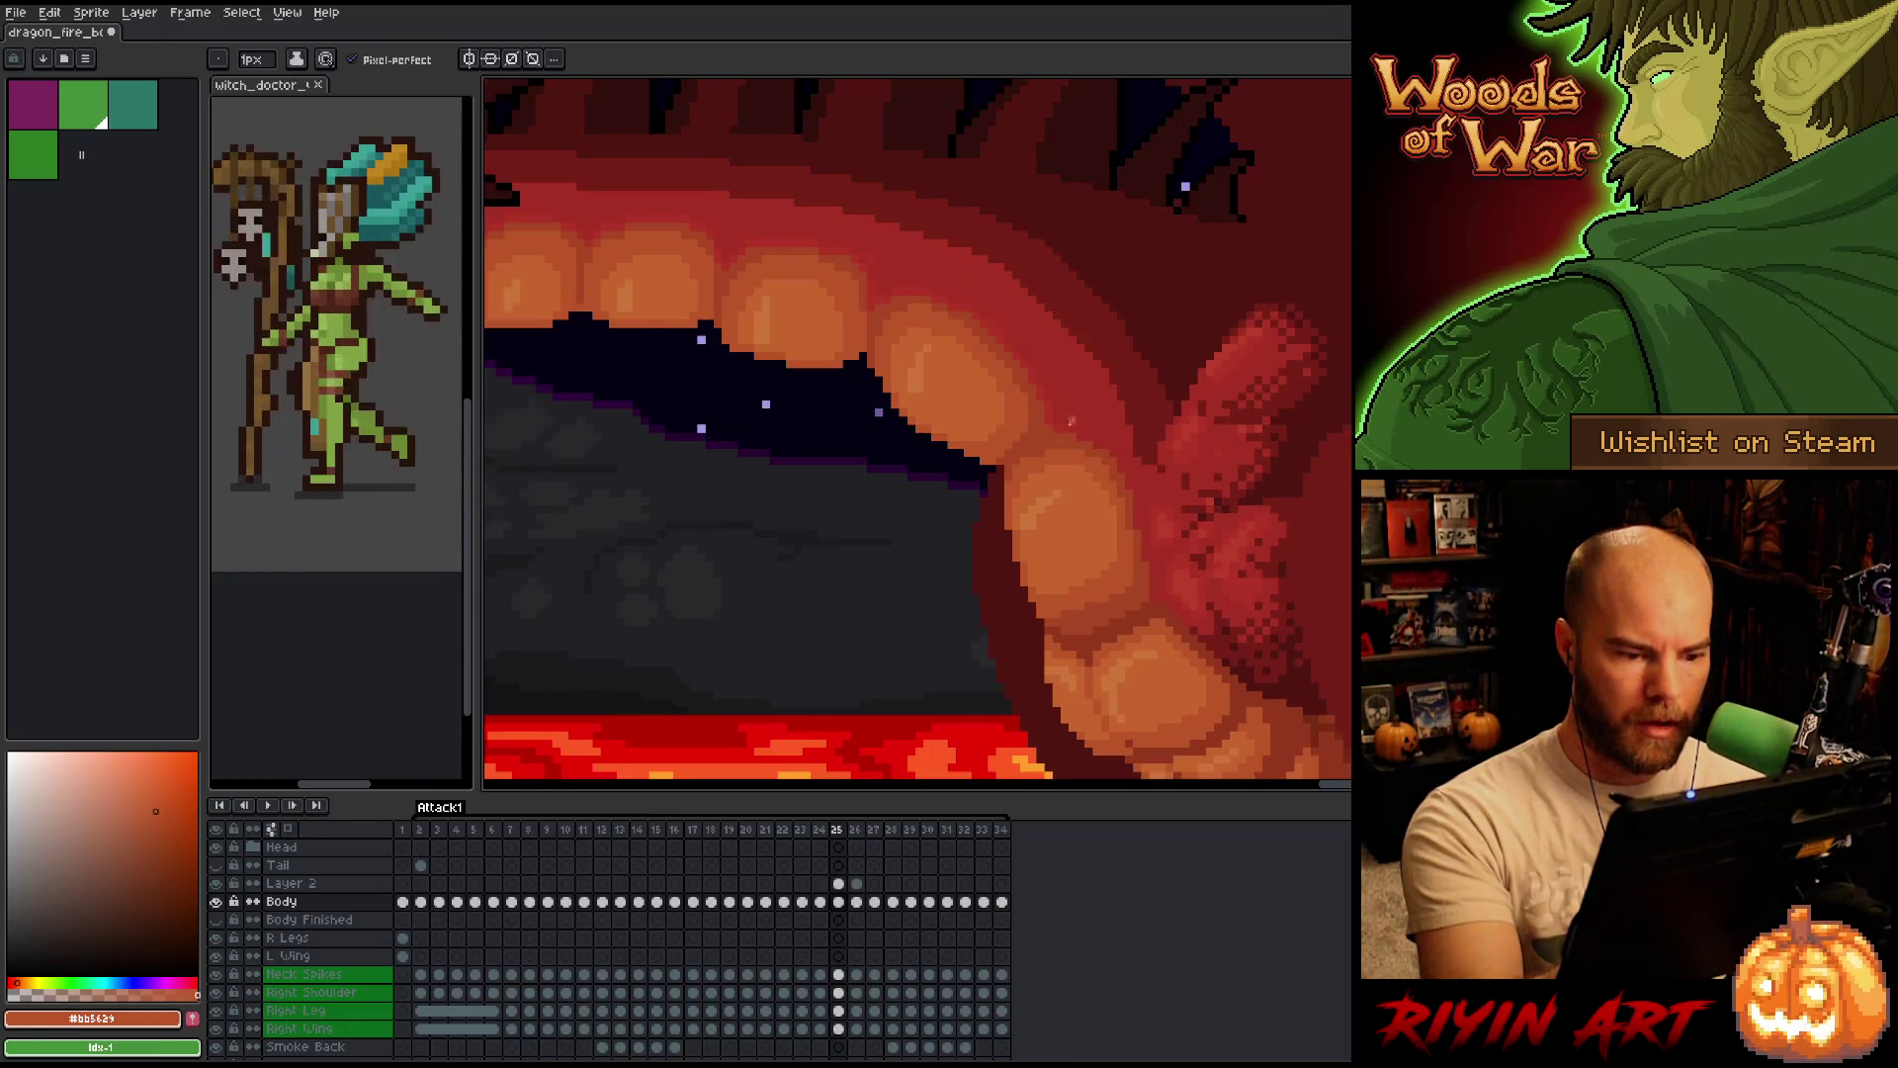
key(Right)
key(Left)
key(Right)
key(Right)
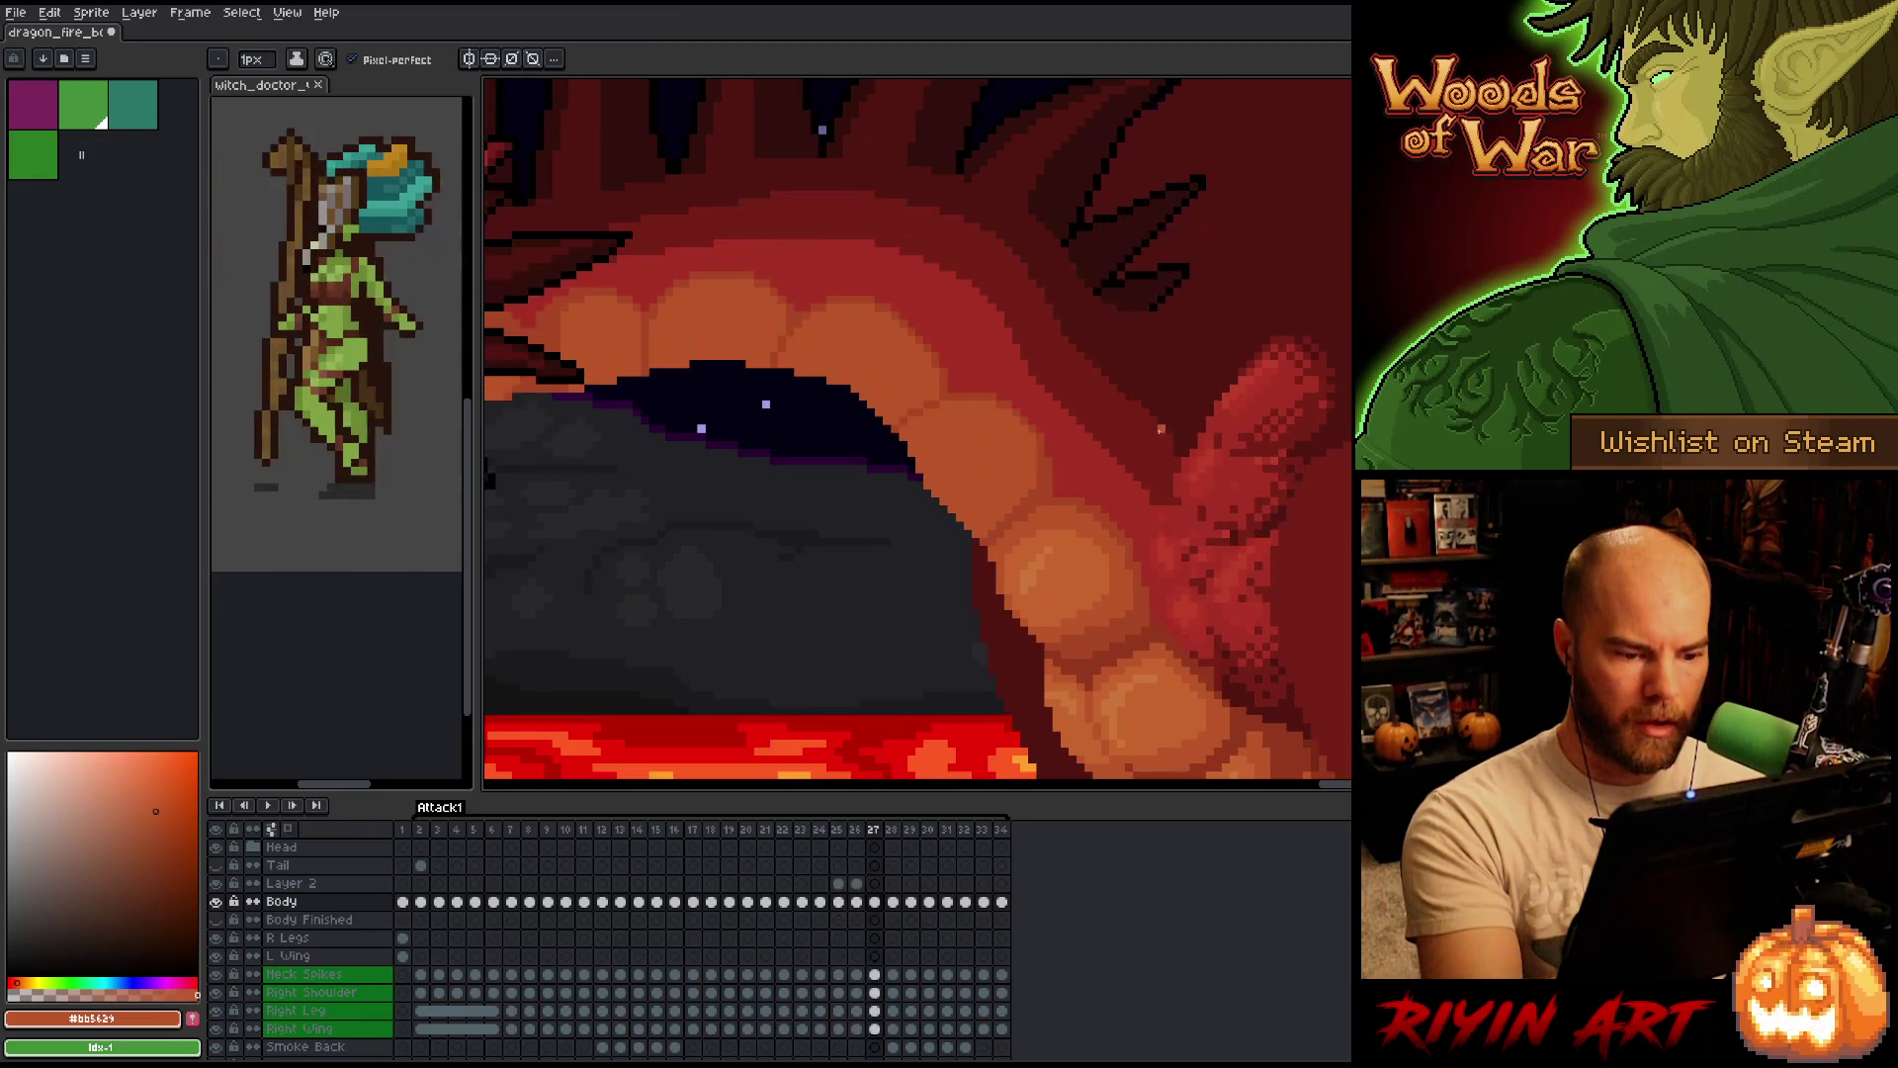
alt+click(1036, 571)
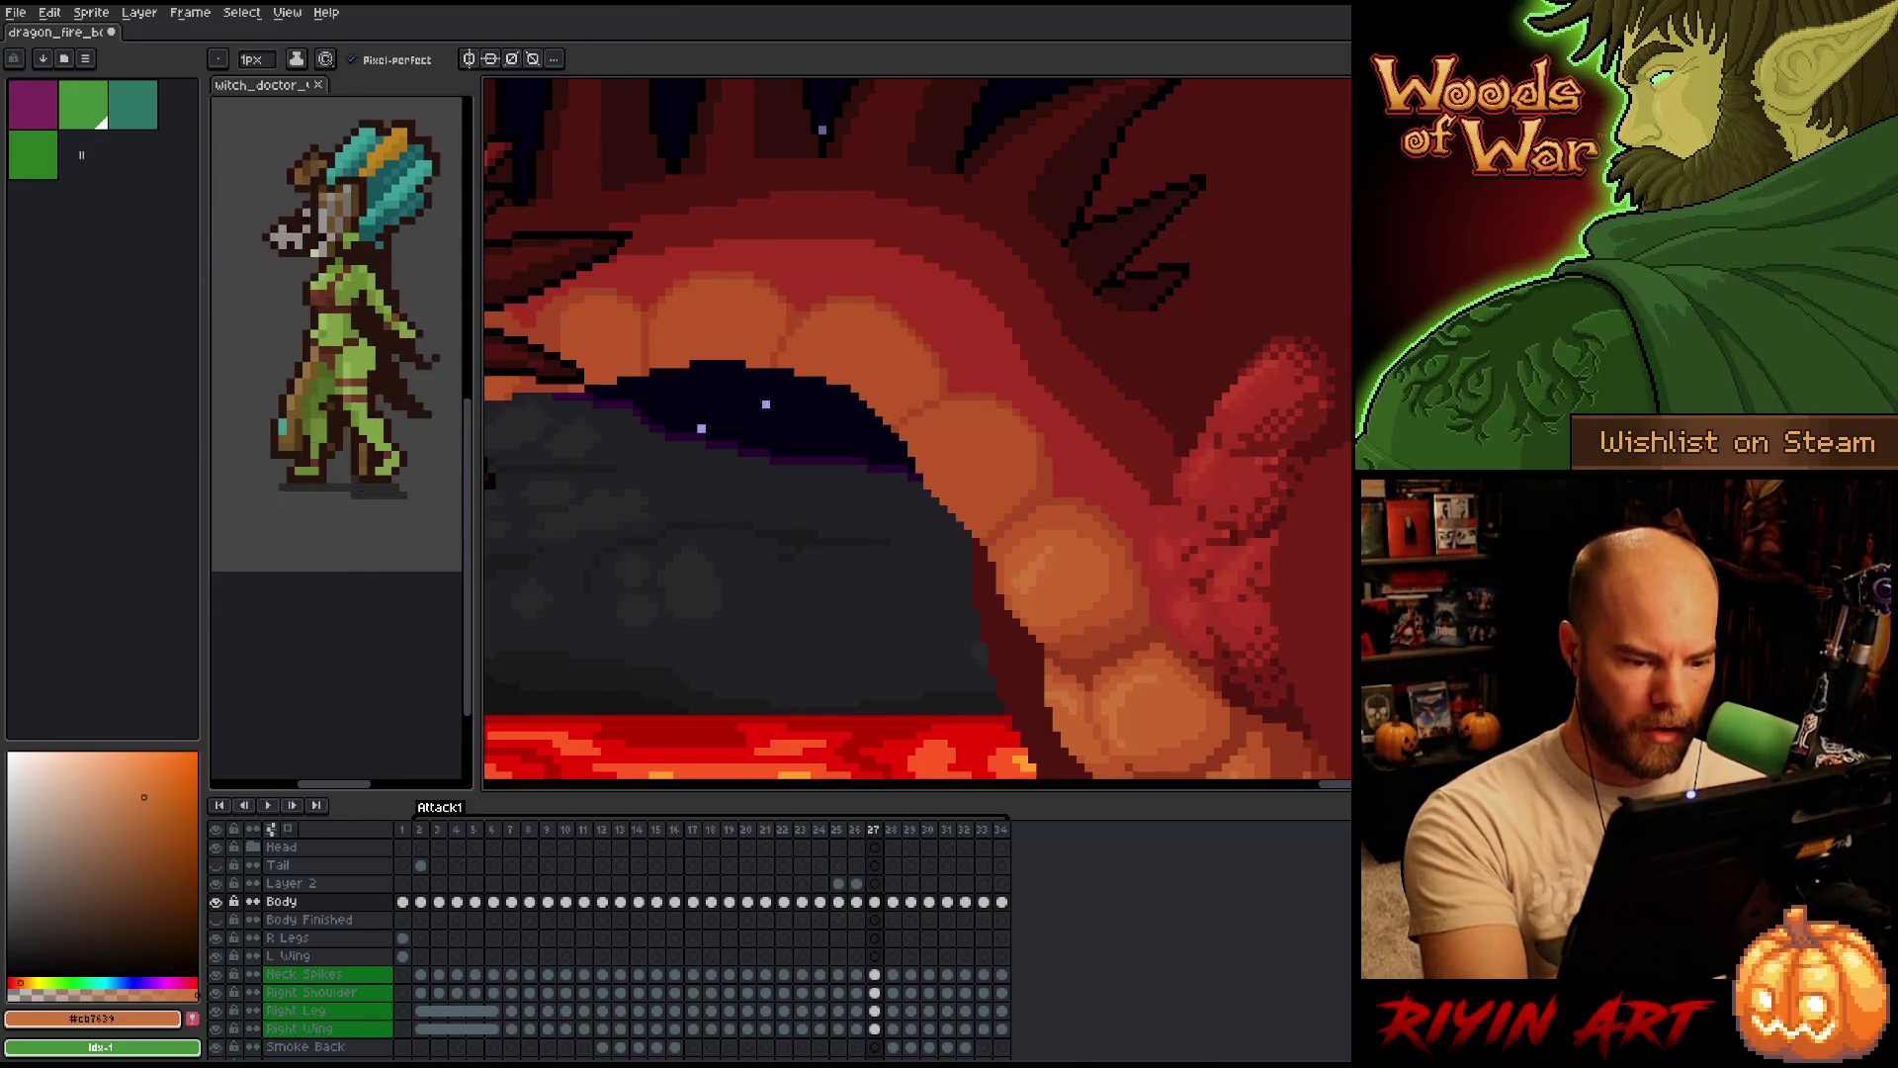
alt+click(1058, 565)
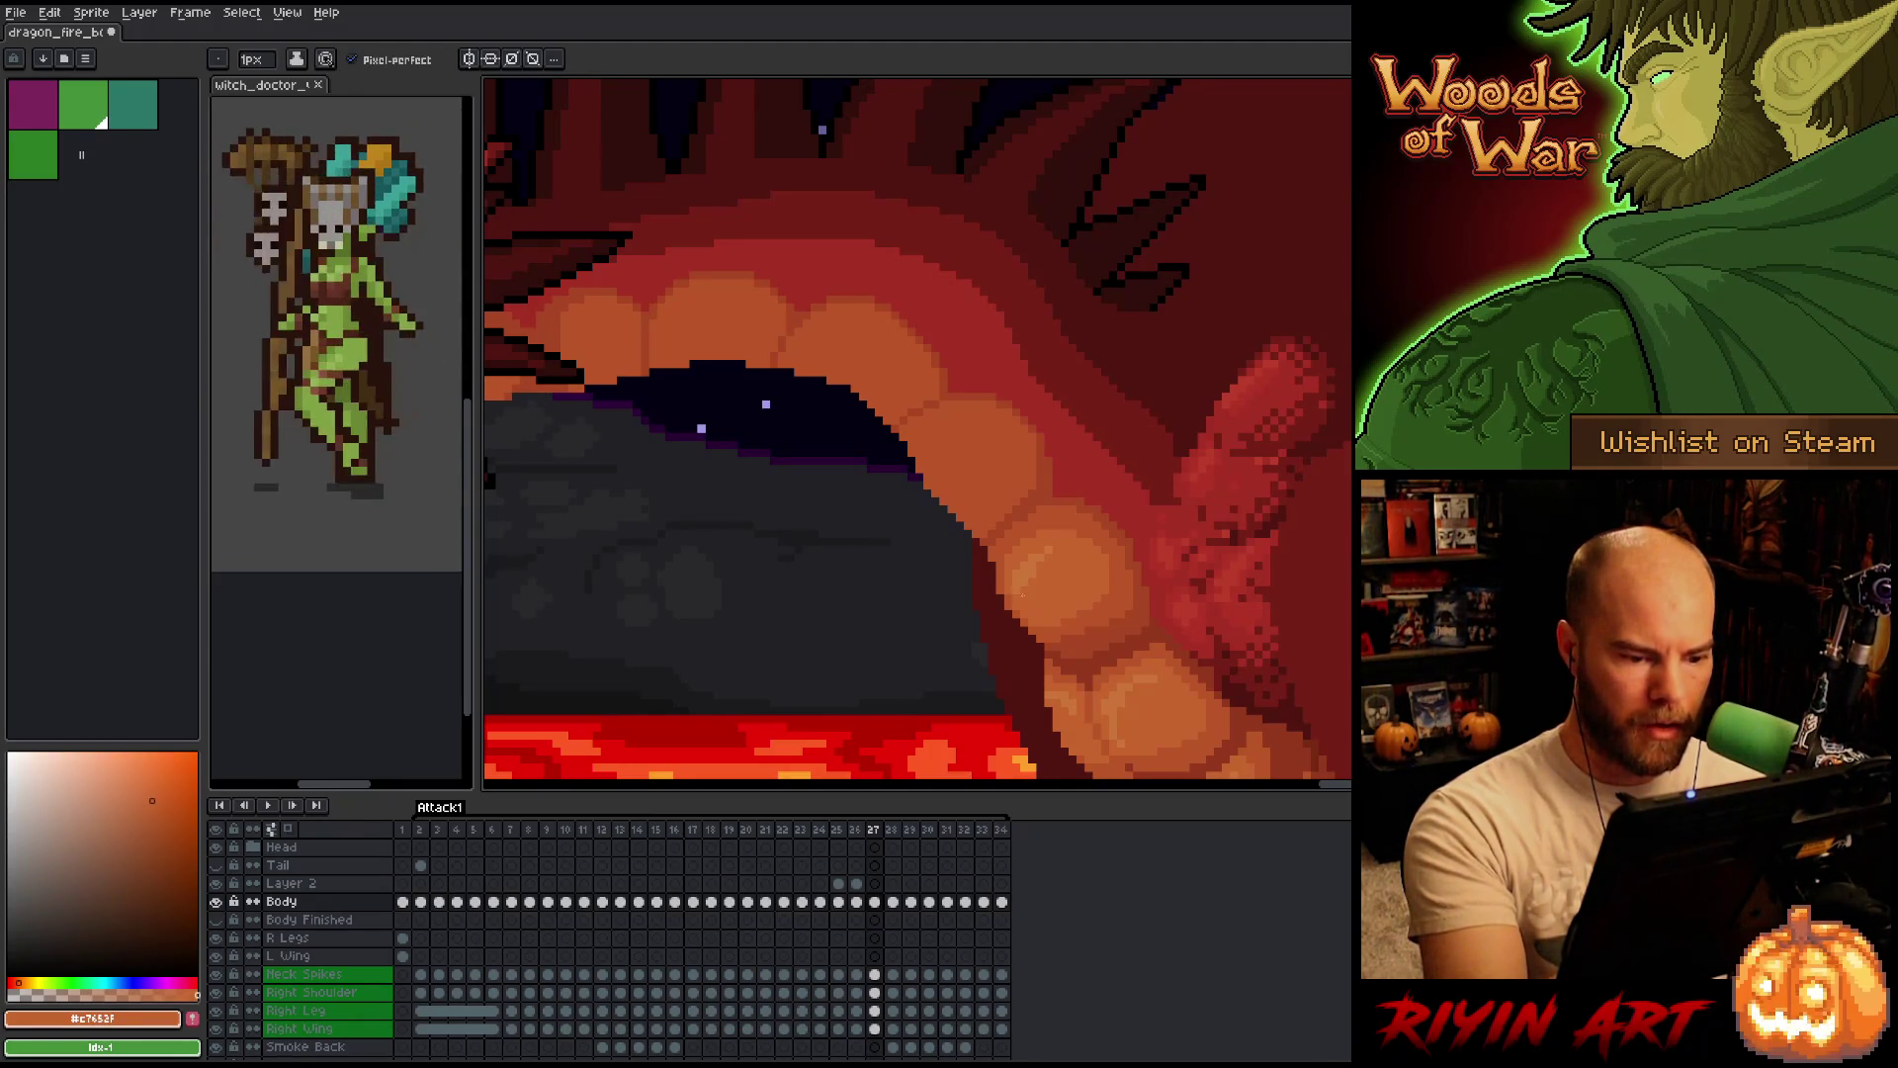
Check the shading again across frames 25, 26 and 27, flipping between 26 and 27.
key(Left)
key(Right)
key(Left)
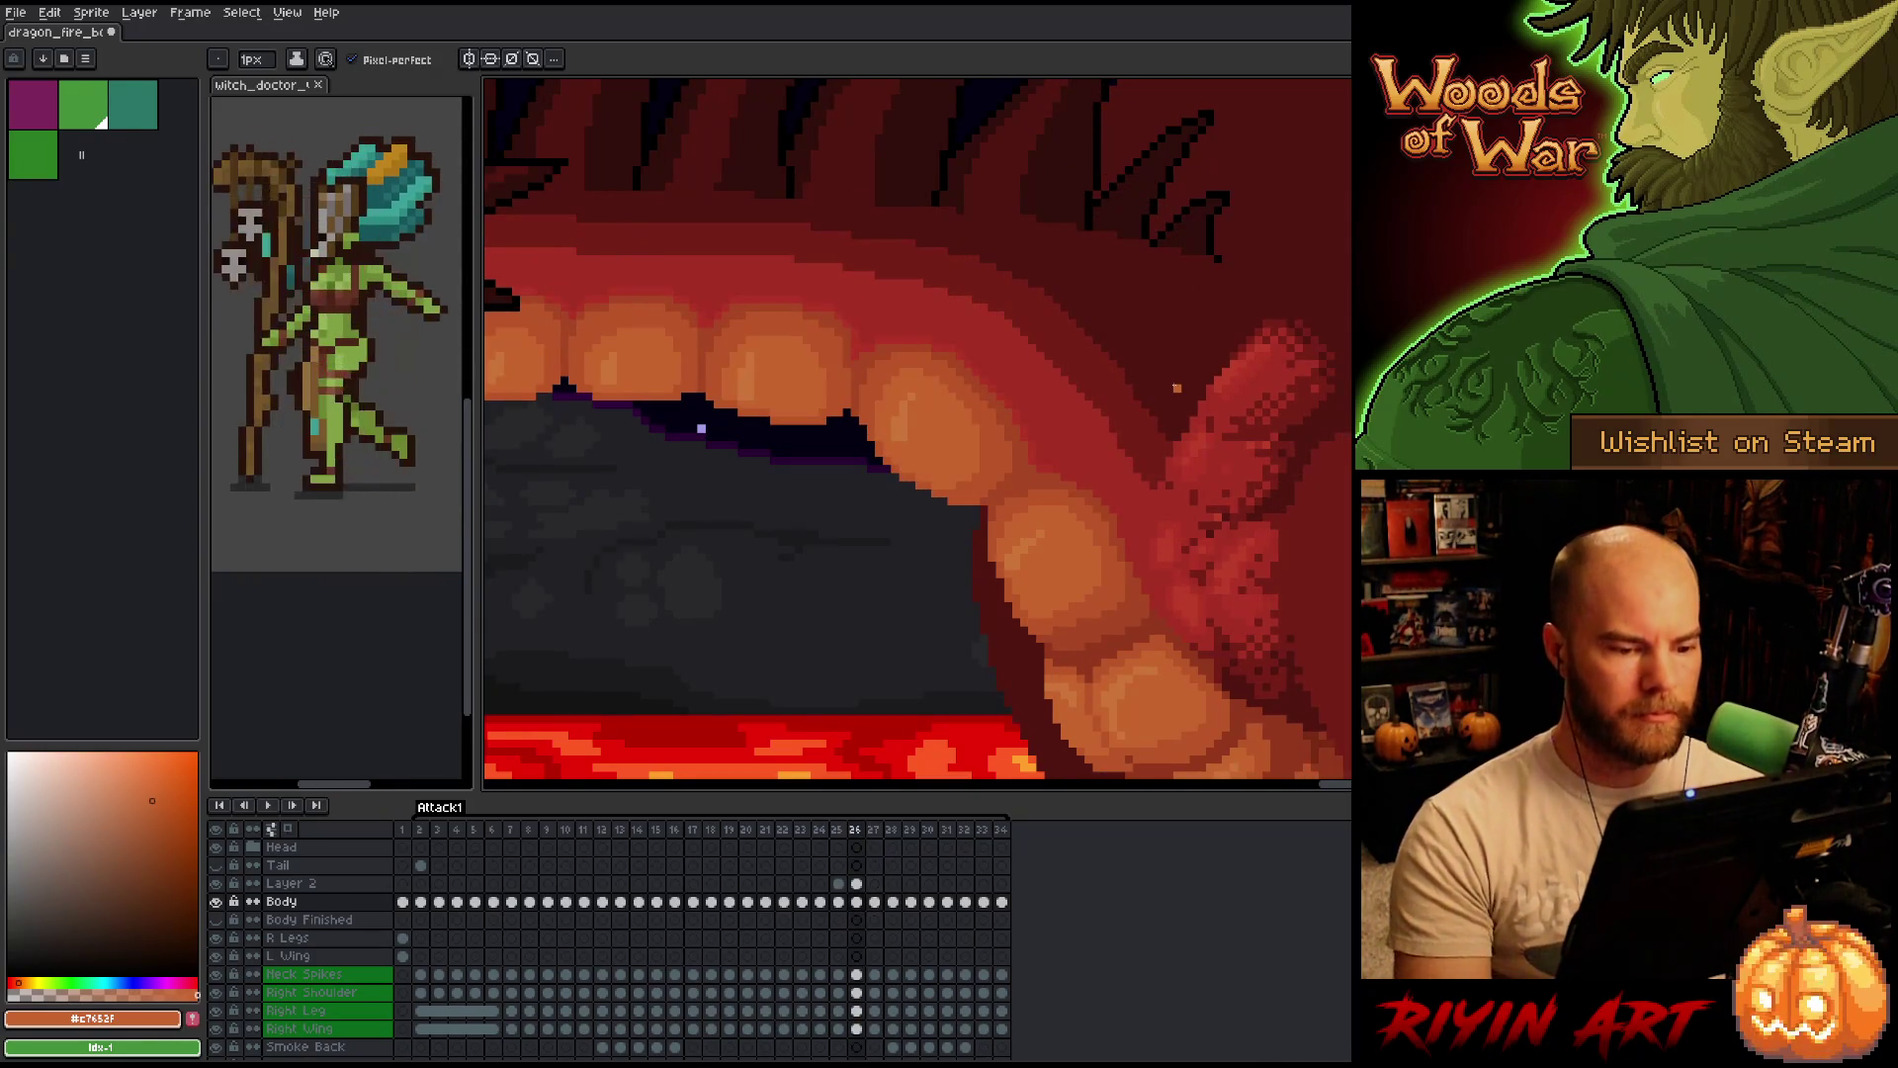
key(Left)
key(Right)
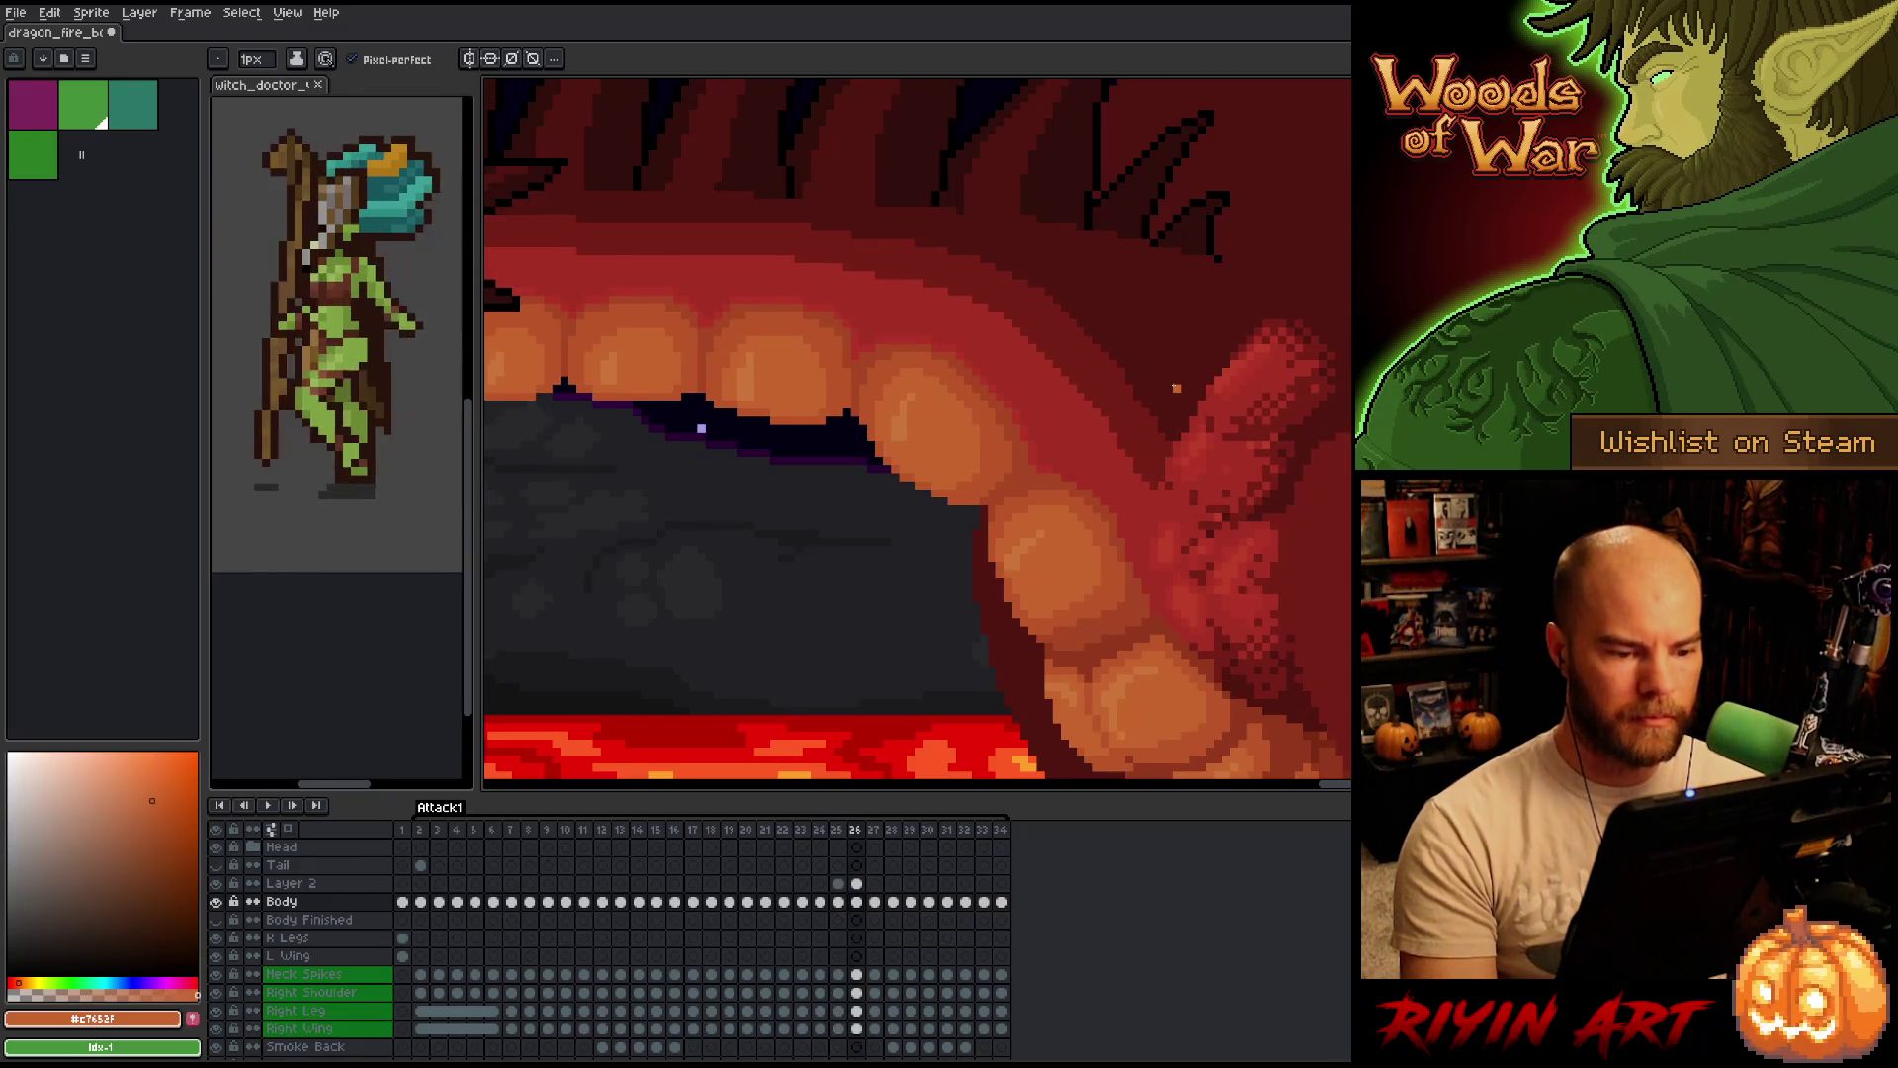
key(Right)
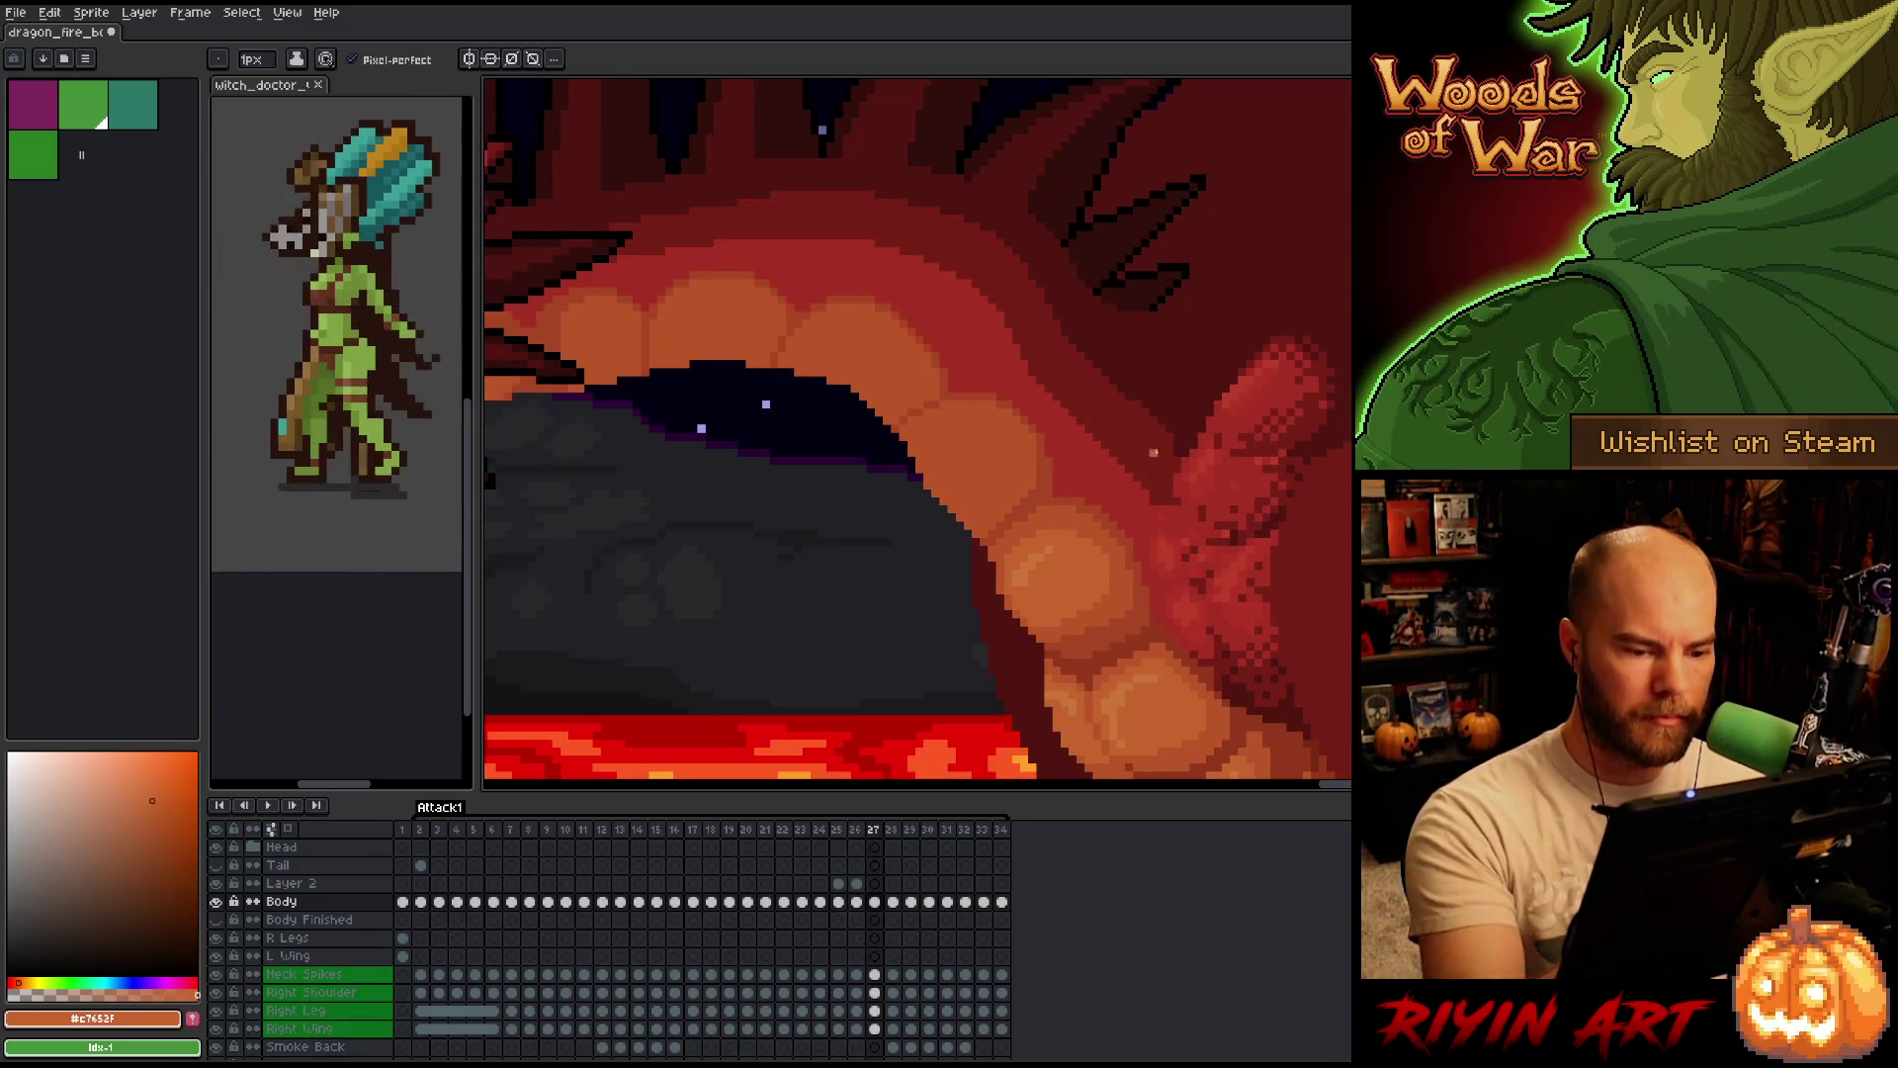
key(Left)
key(Left)
key(Right)
key(Left)
key(Right)
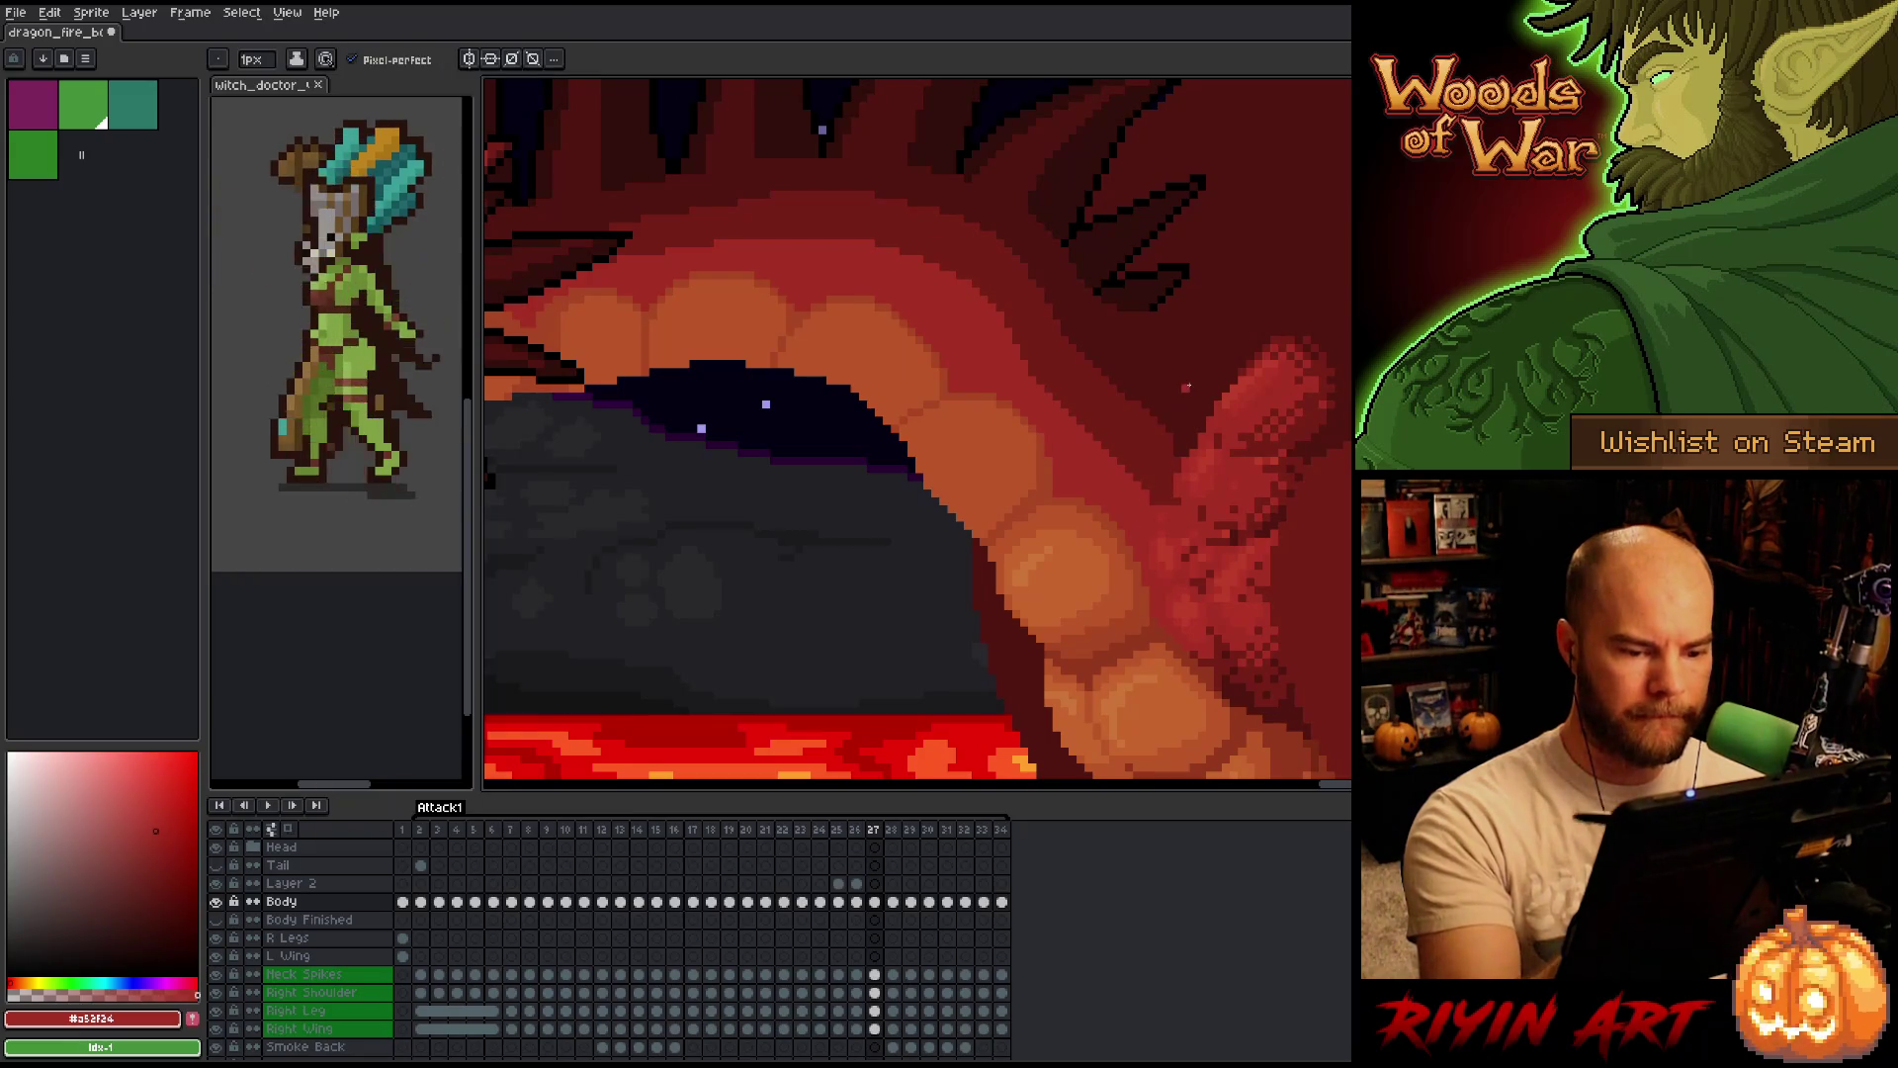
key(Left)
key(Right)
key(Left)
key(Right)
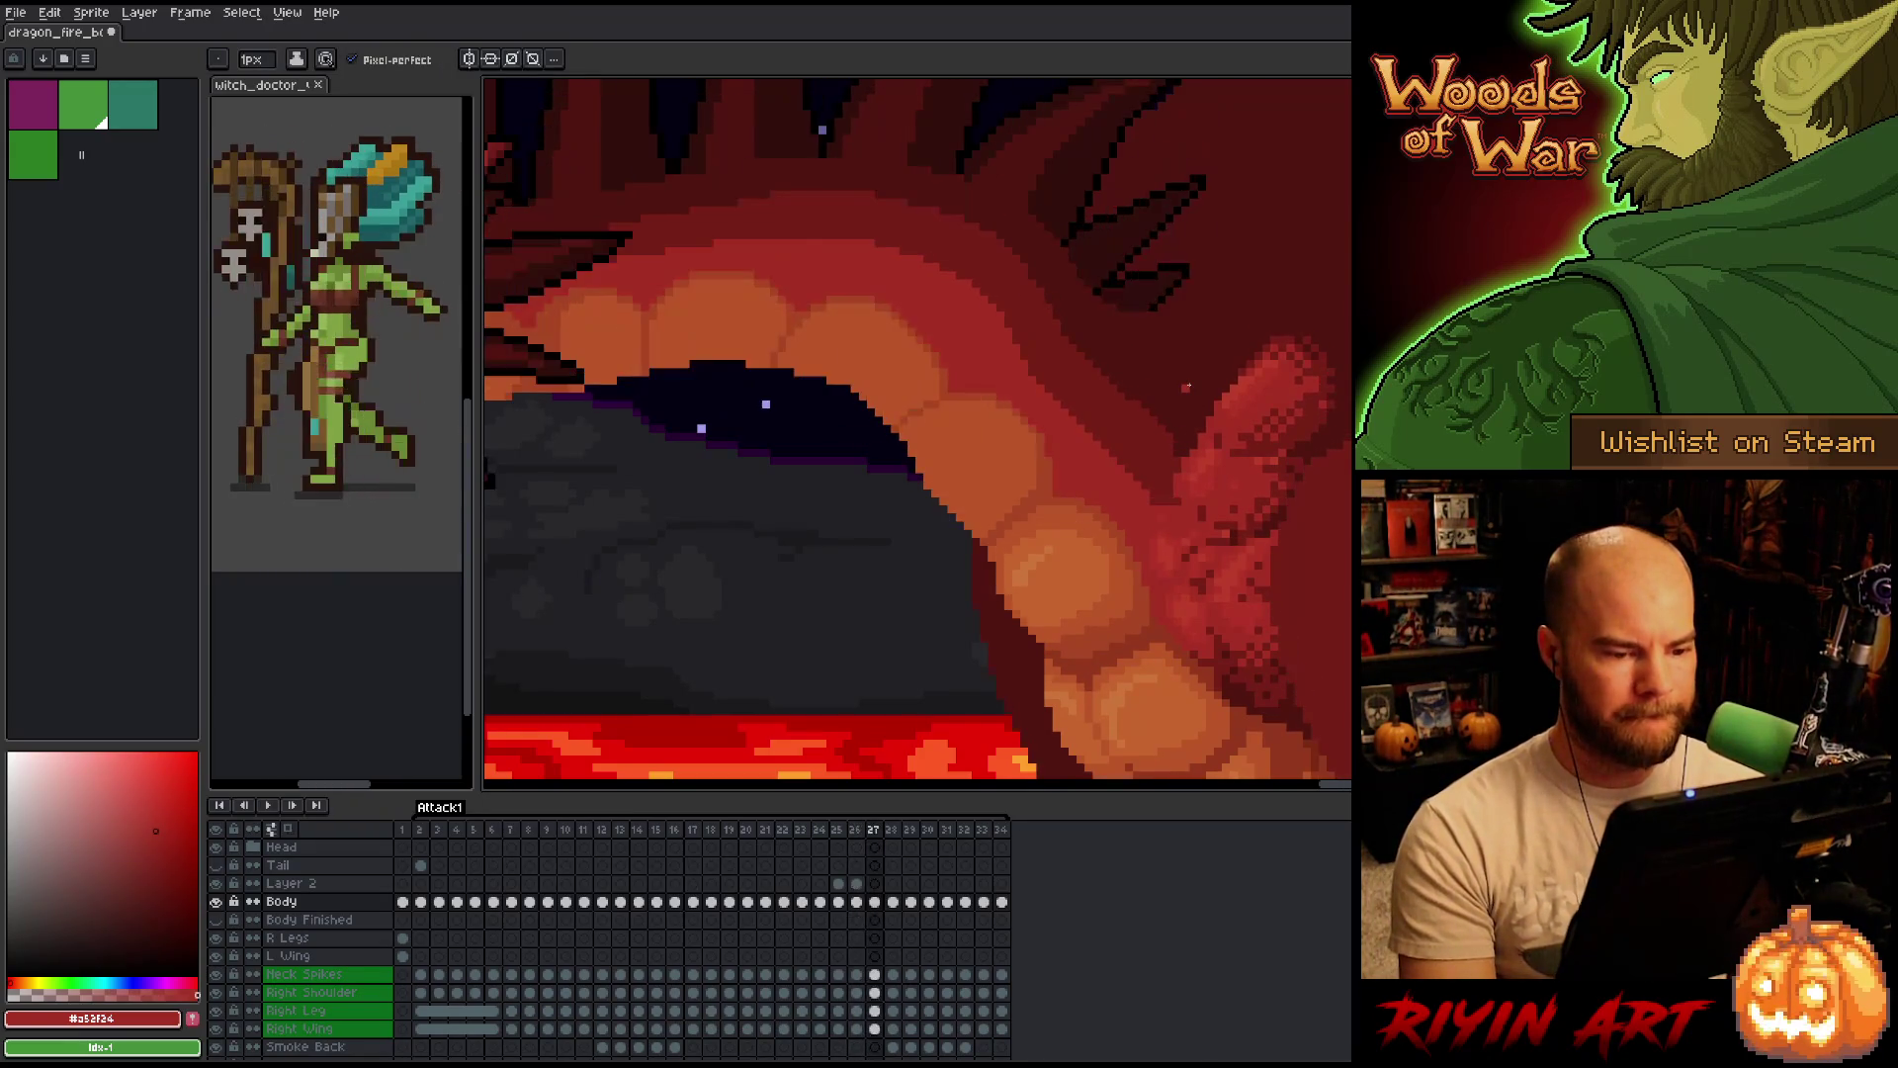
key(Left)
key(Right)
key(Left)
key(Right)
key(Left)
key(Right)
key(Left)
key(Right)
key(Left)
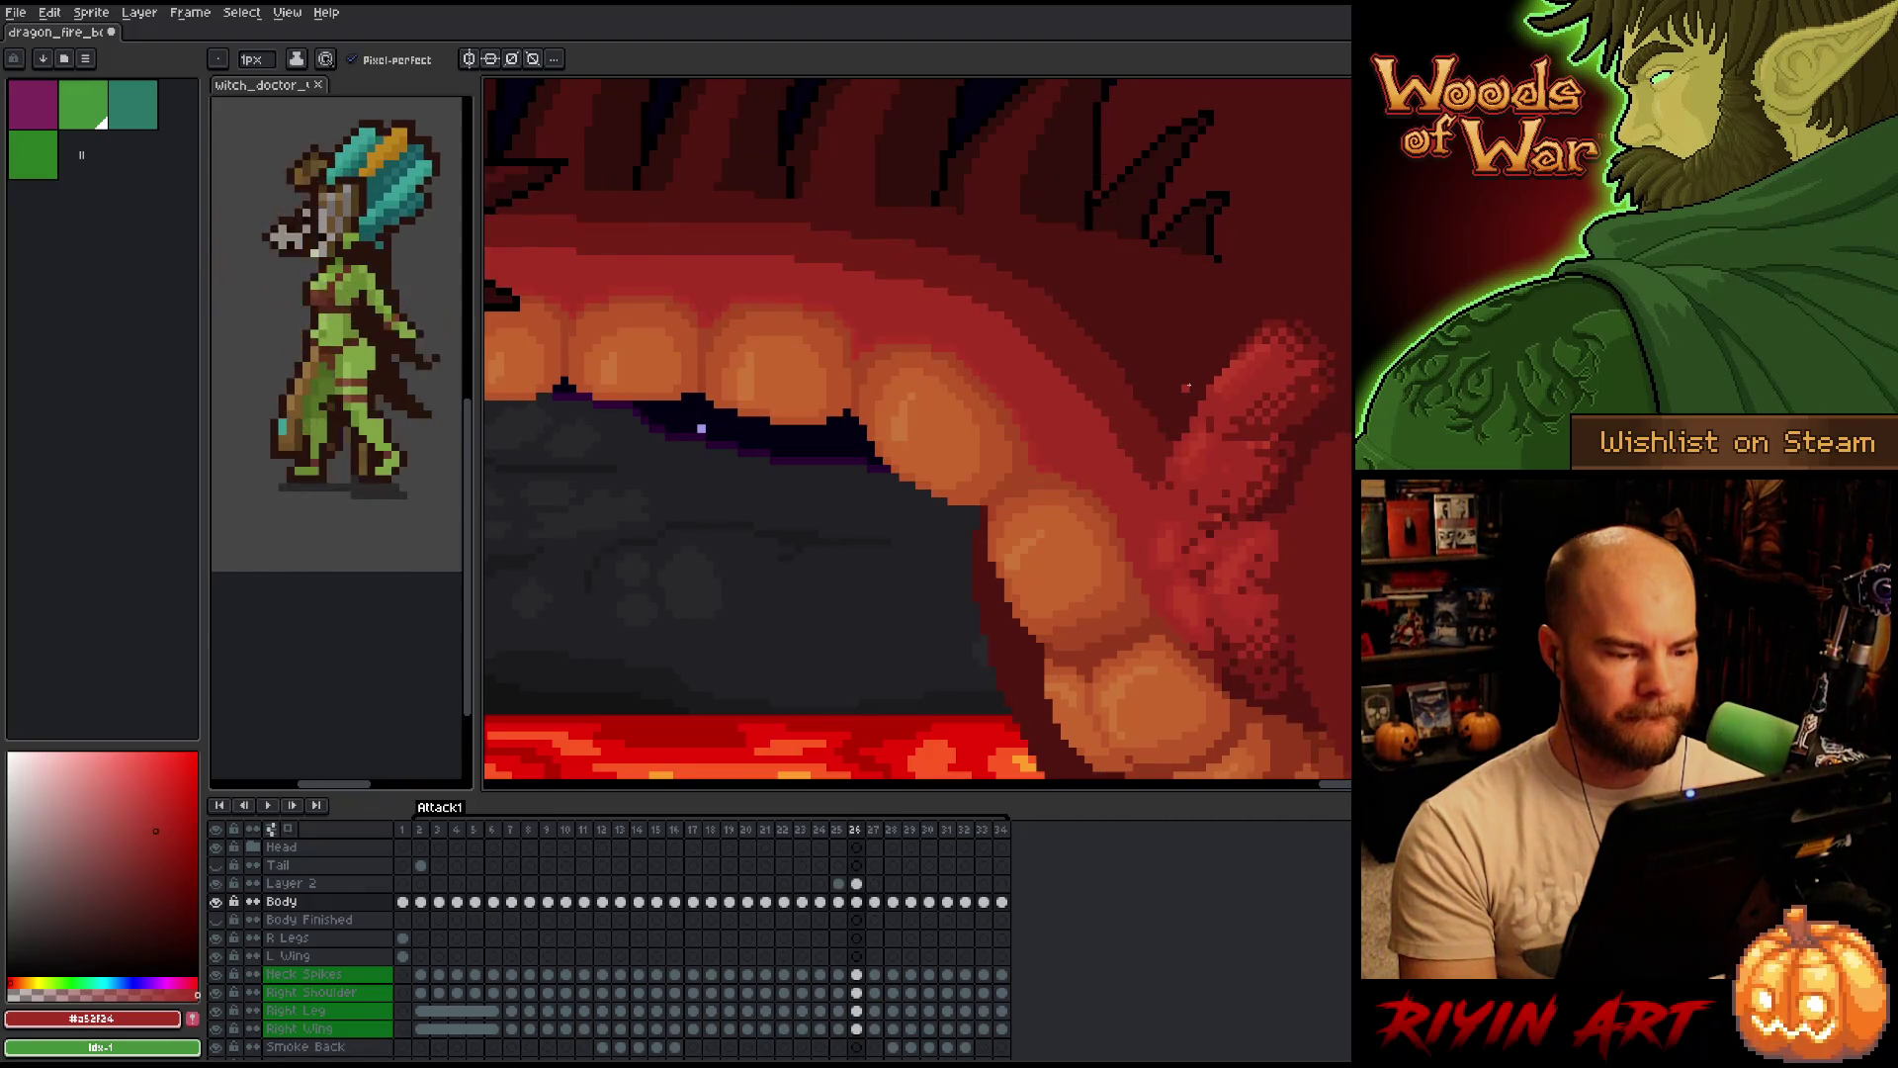
Return to frame 26 with the pencil and make Layer 2 the working layer.
key(Right)
key(Left)
key(i)
key(b)
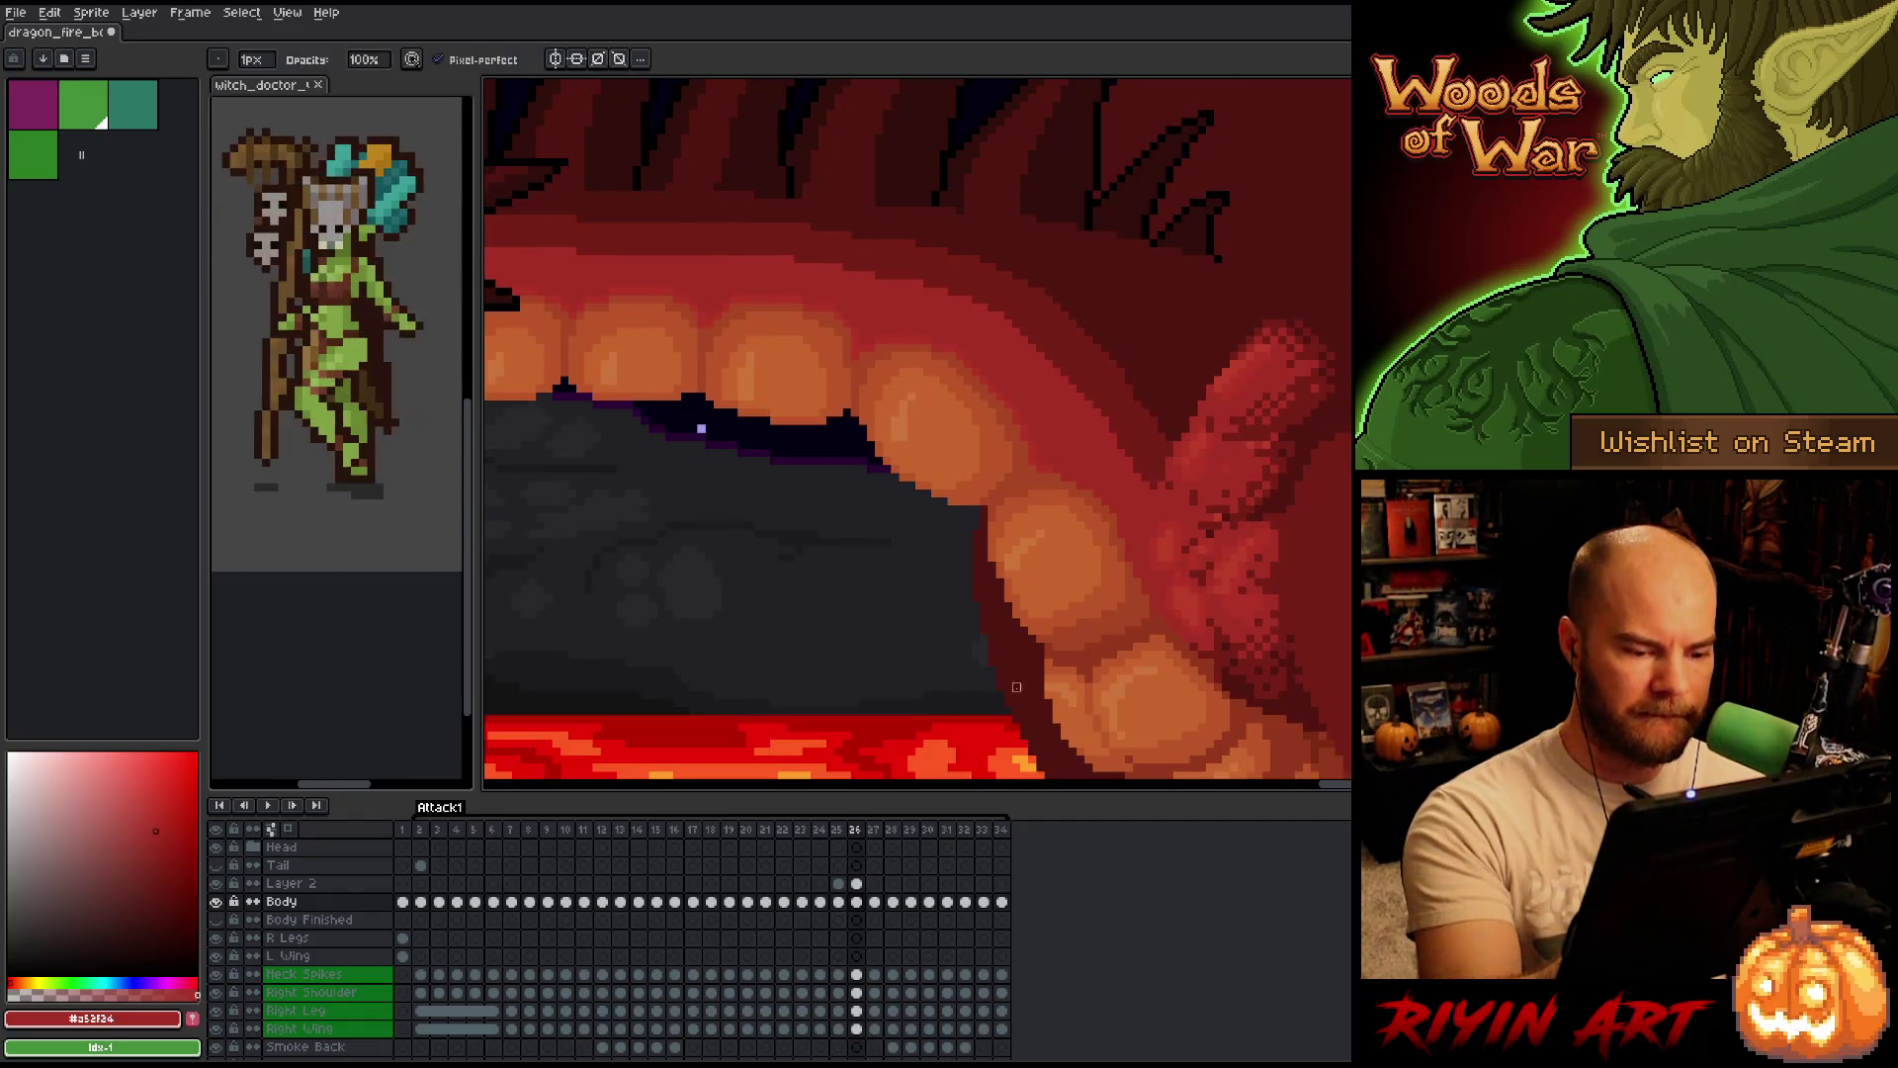
key(Up)
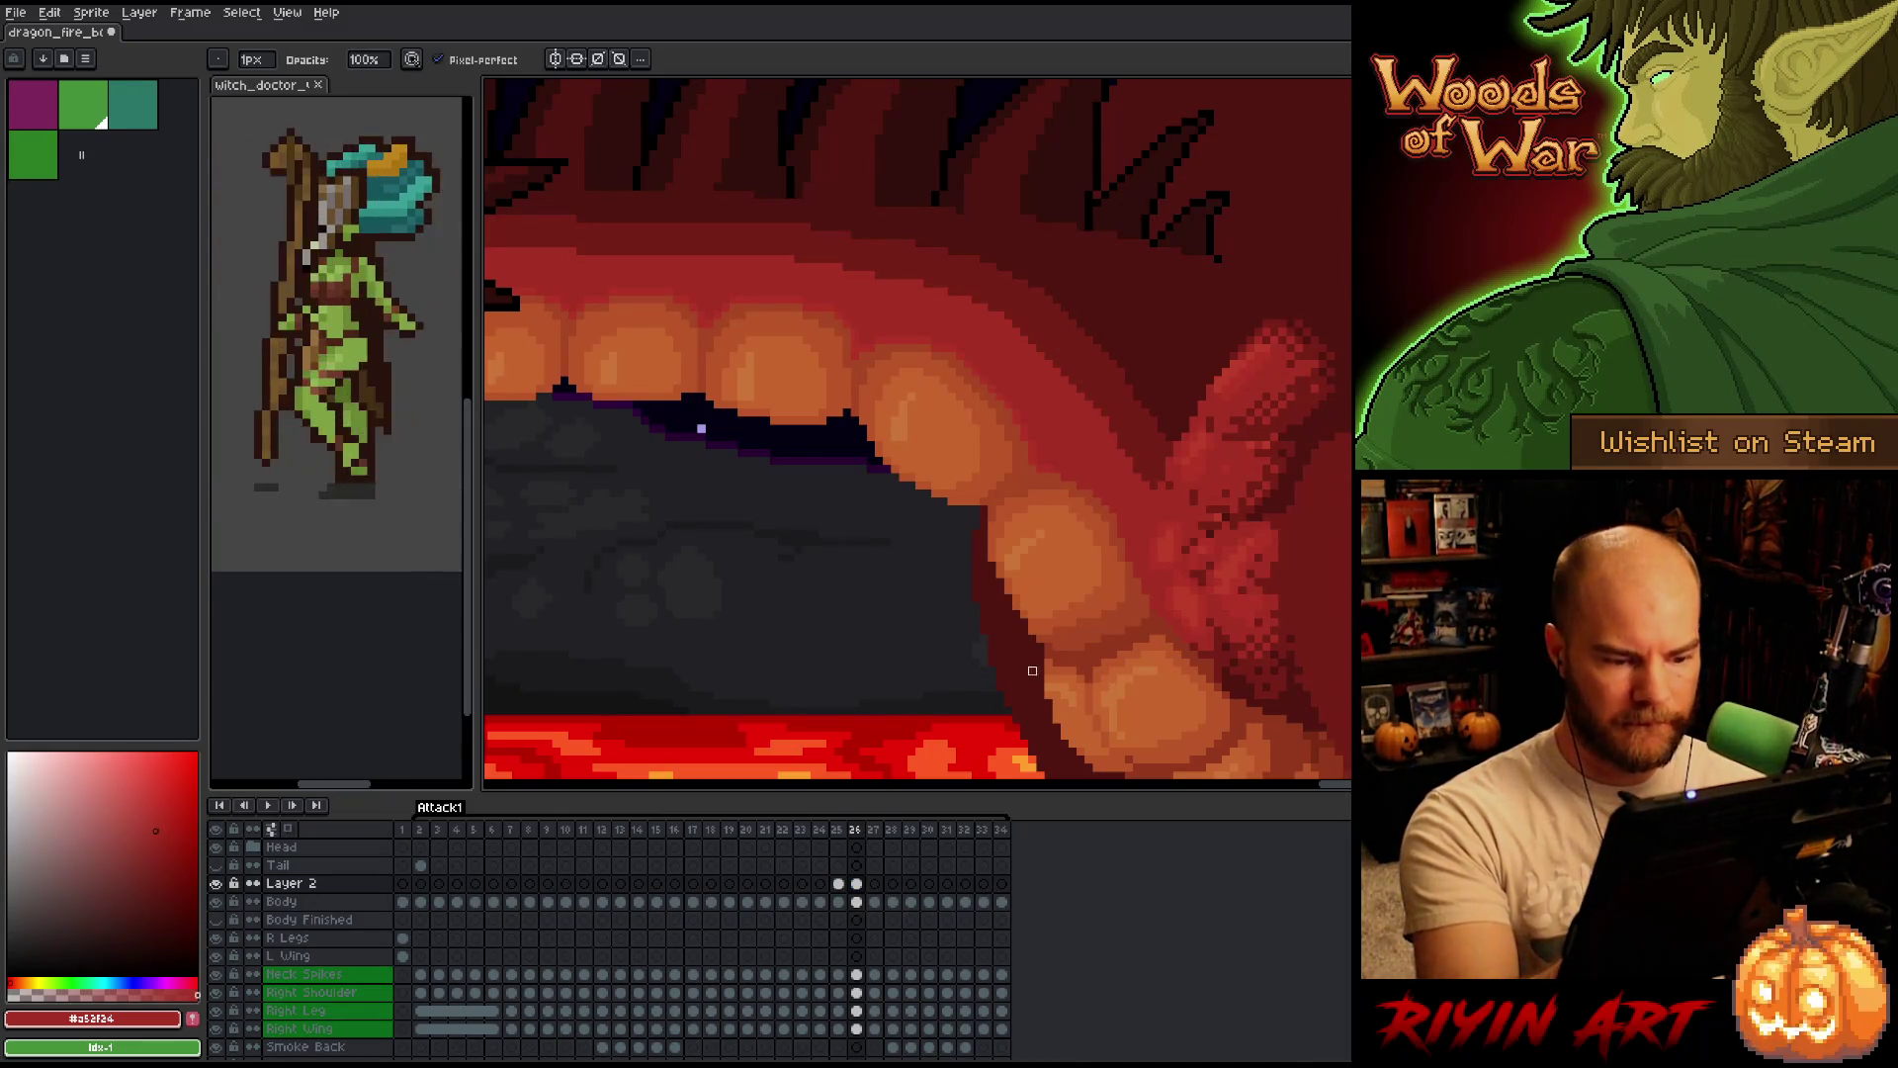
On frame 27, sample a belly orange and flash the neighbouring frame to compare.
key(Right)
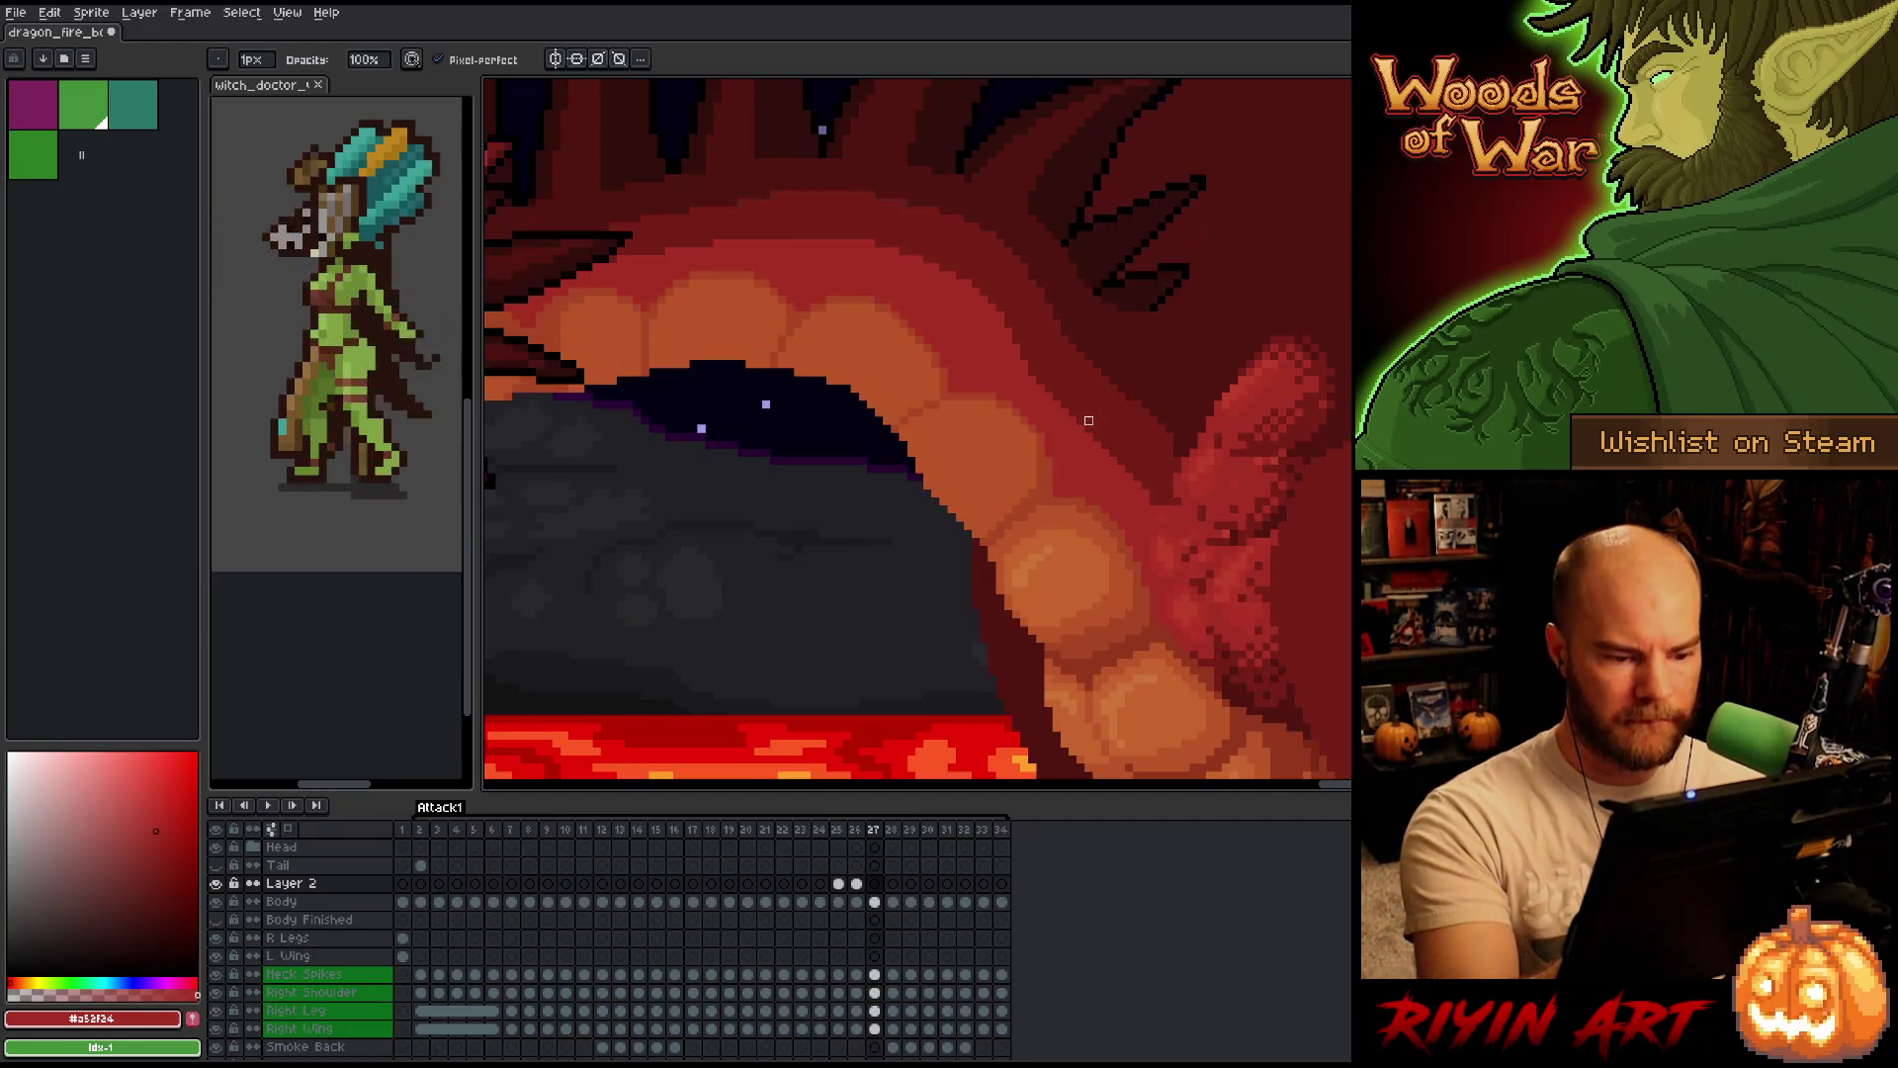
key(Right)
key(Left)
alt+click(1039, 446)
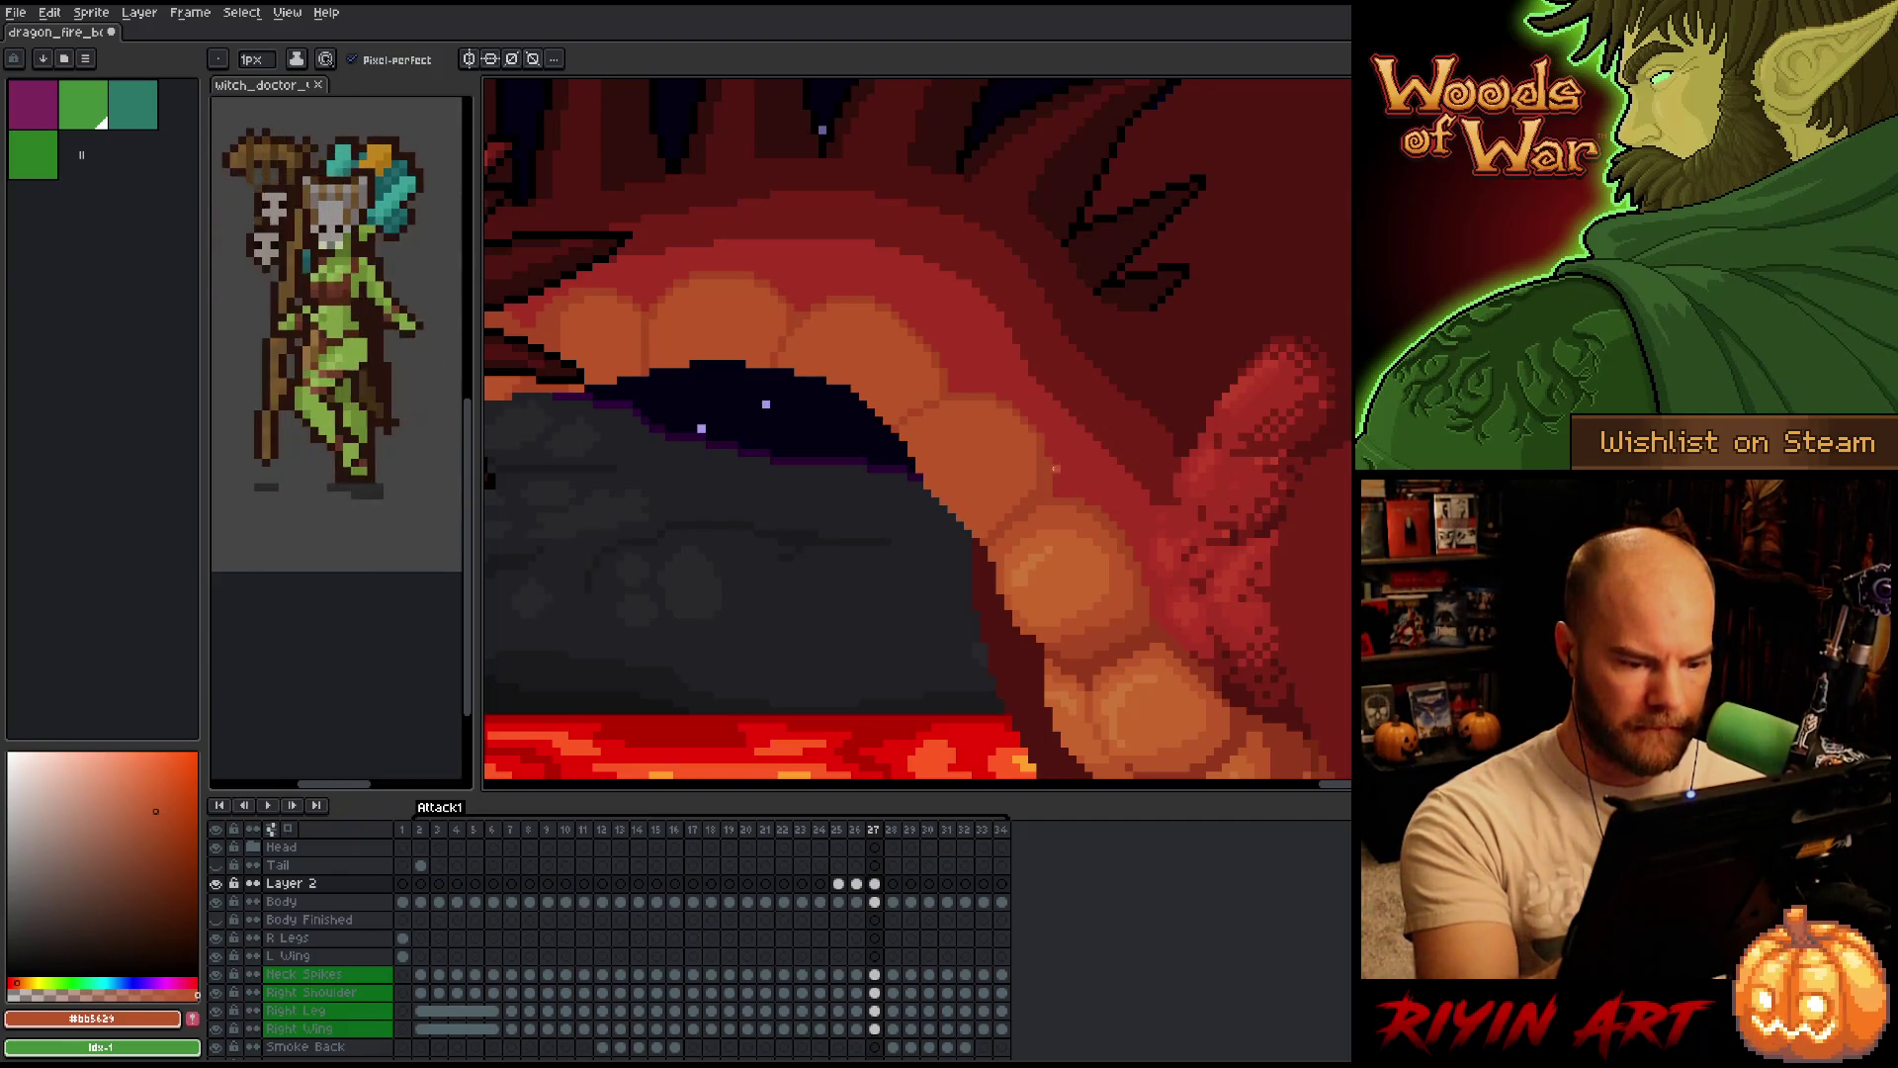
key(Right)
key(Left)
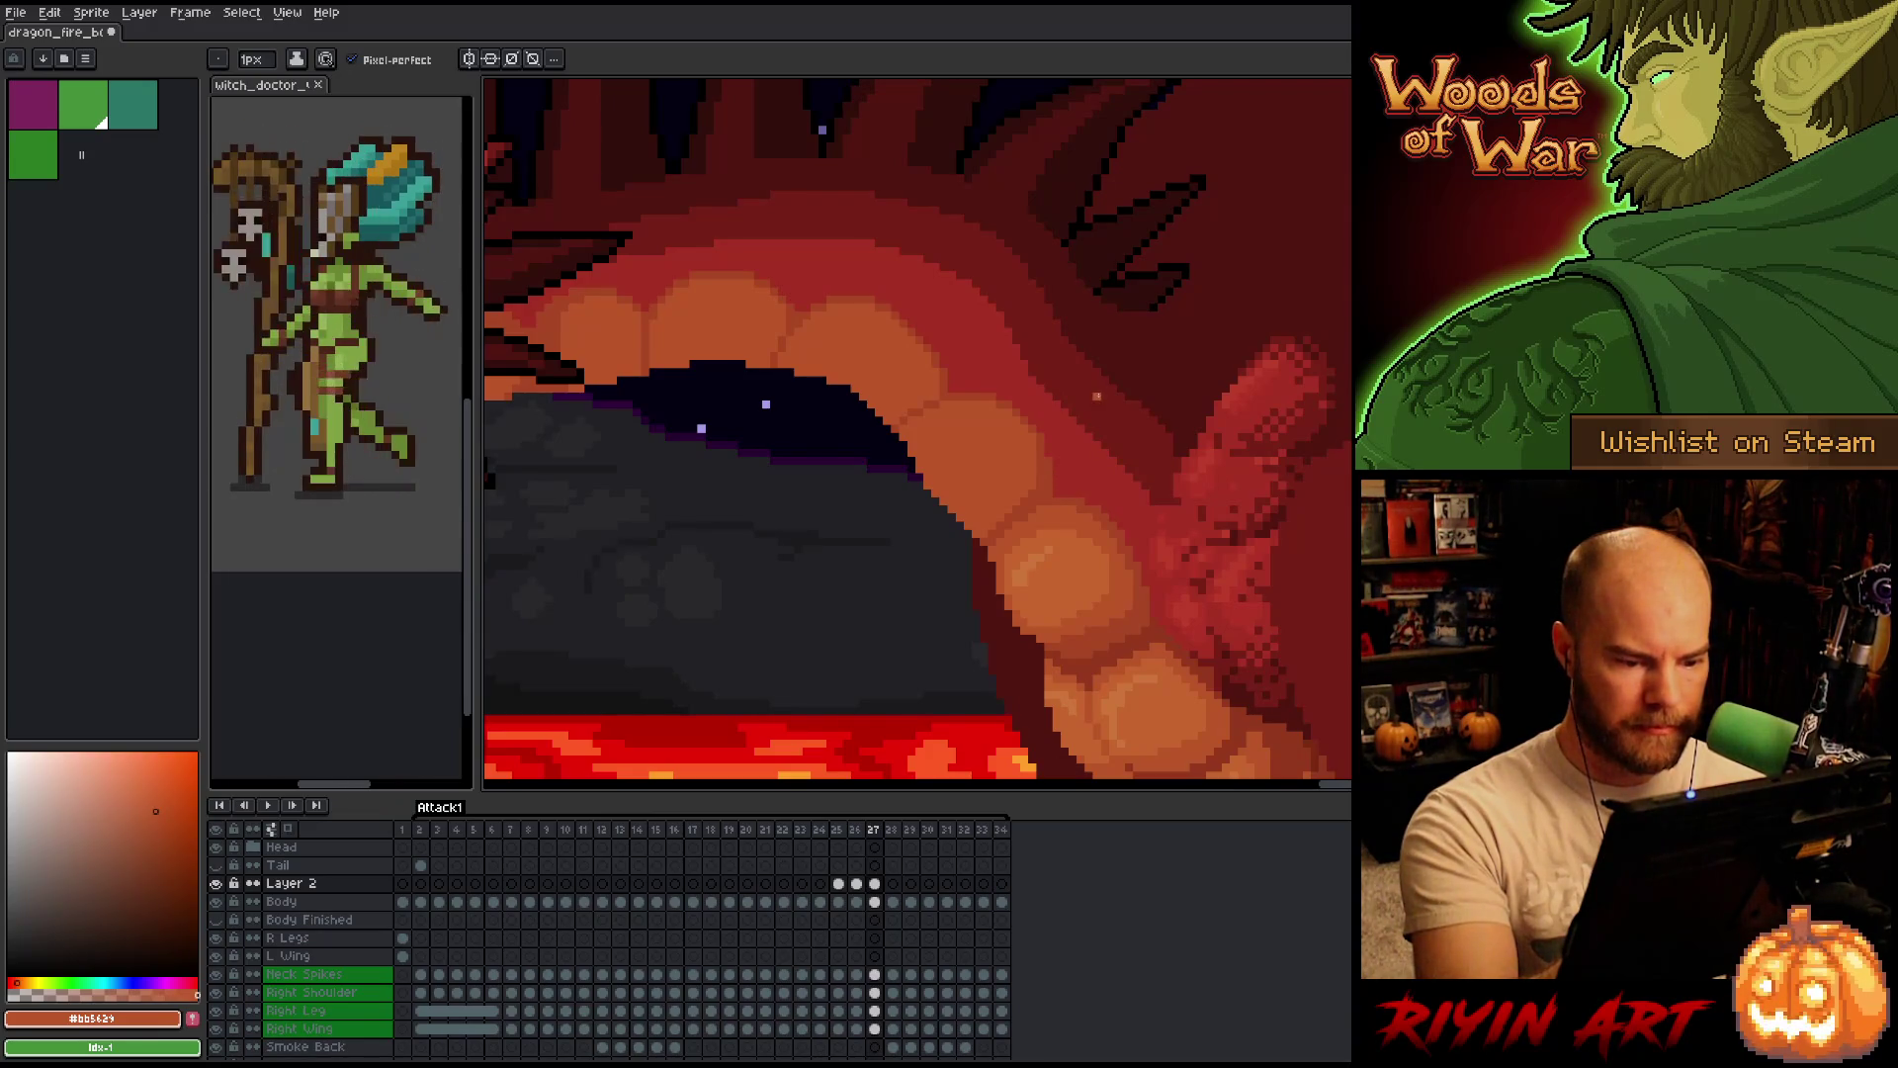
key(Right)
key(Left)
key(Right)
key(Left)
Glance back at frame 26, then advance through 27 to land on frame 28.
key(Left)
key(Right)
key(Left)
key(Right)
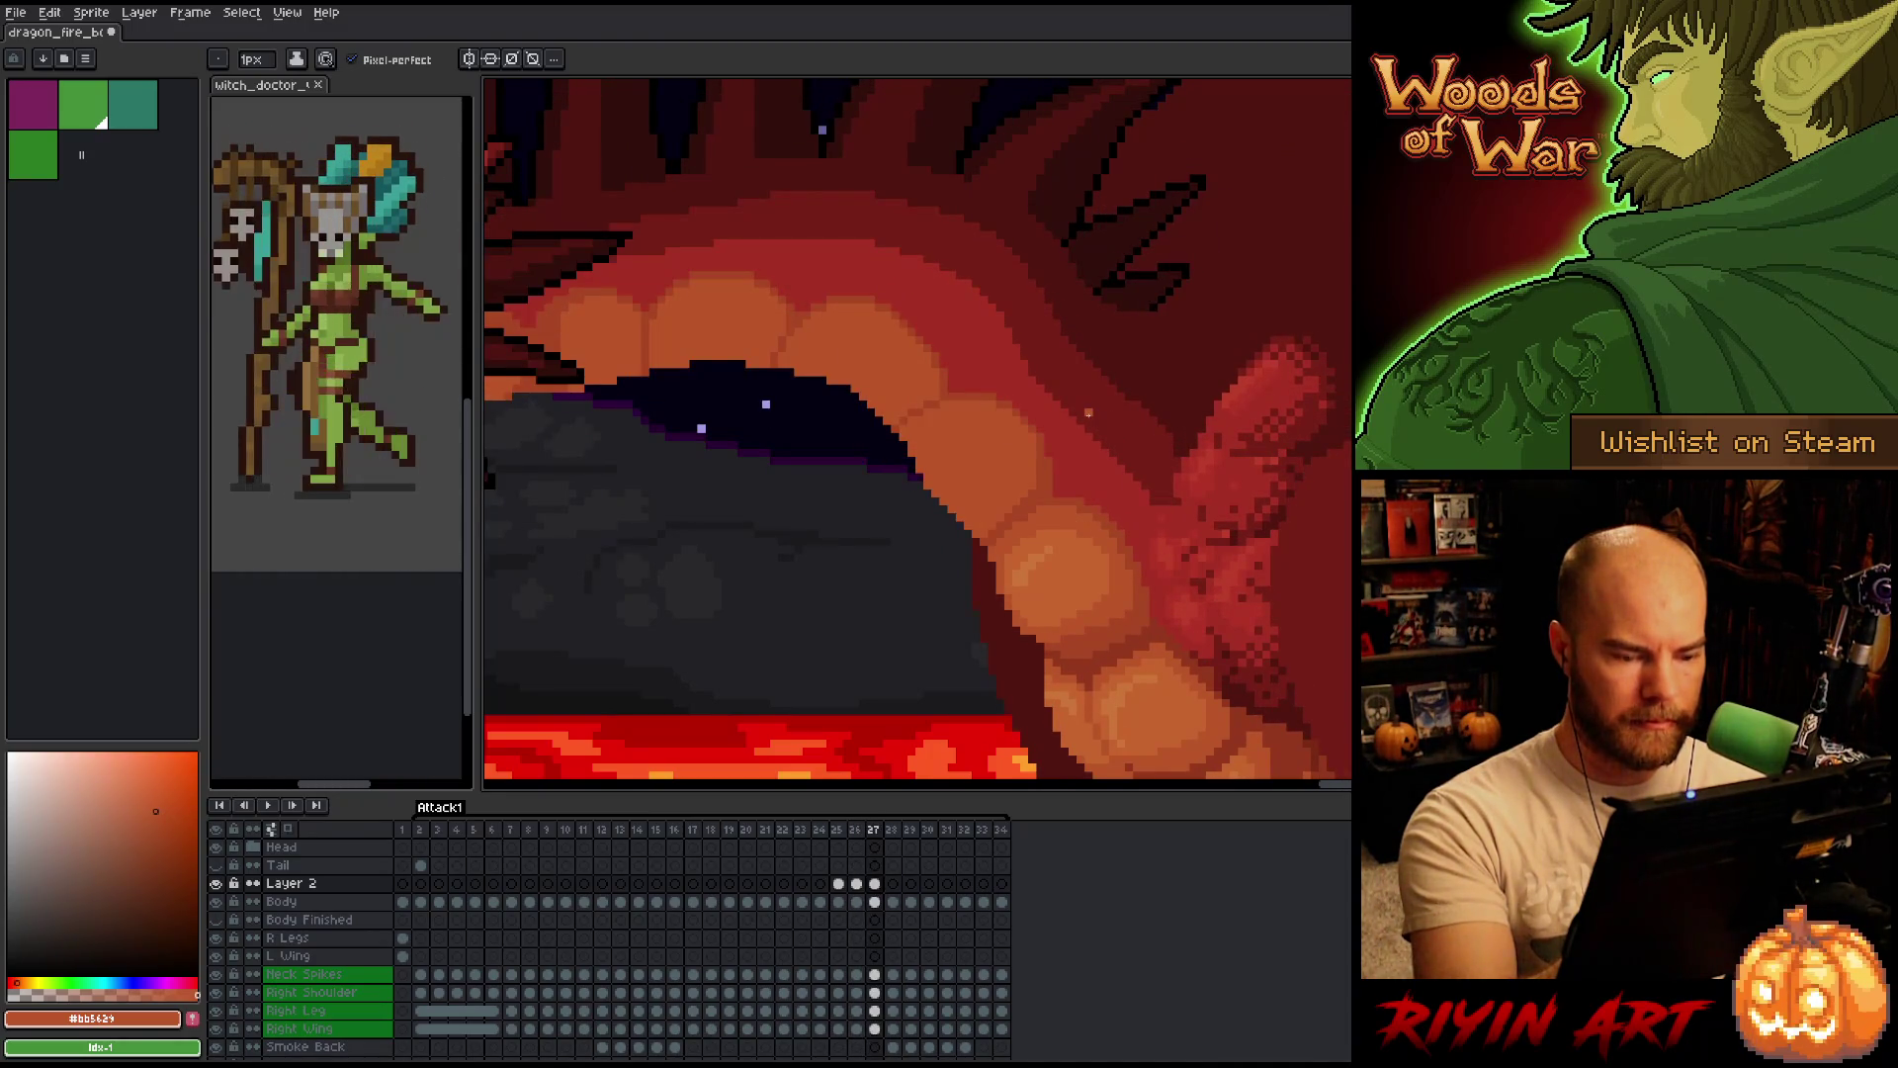
key(Right)
key(Left)
key(Right)
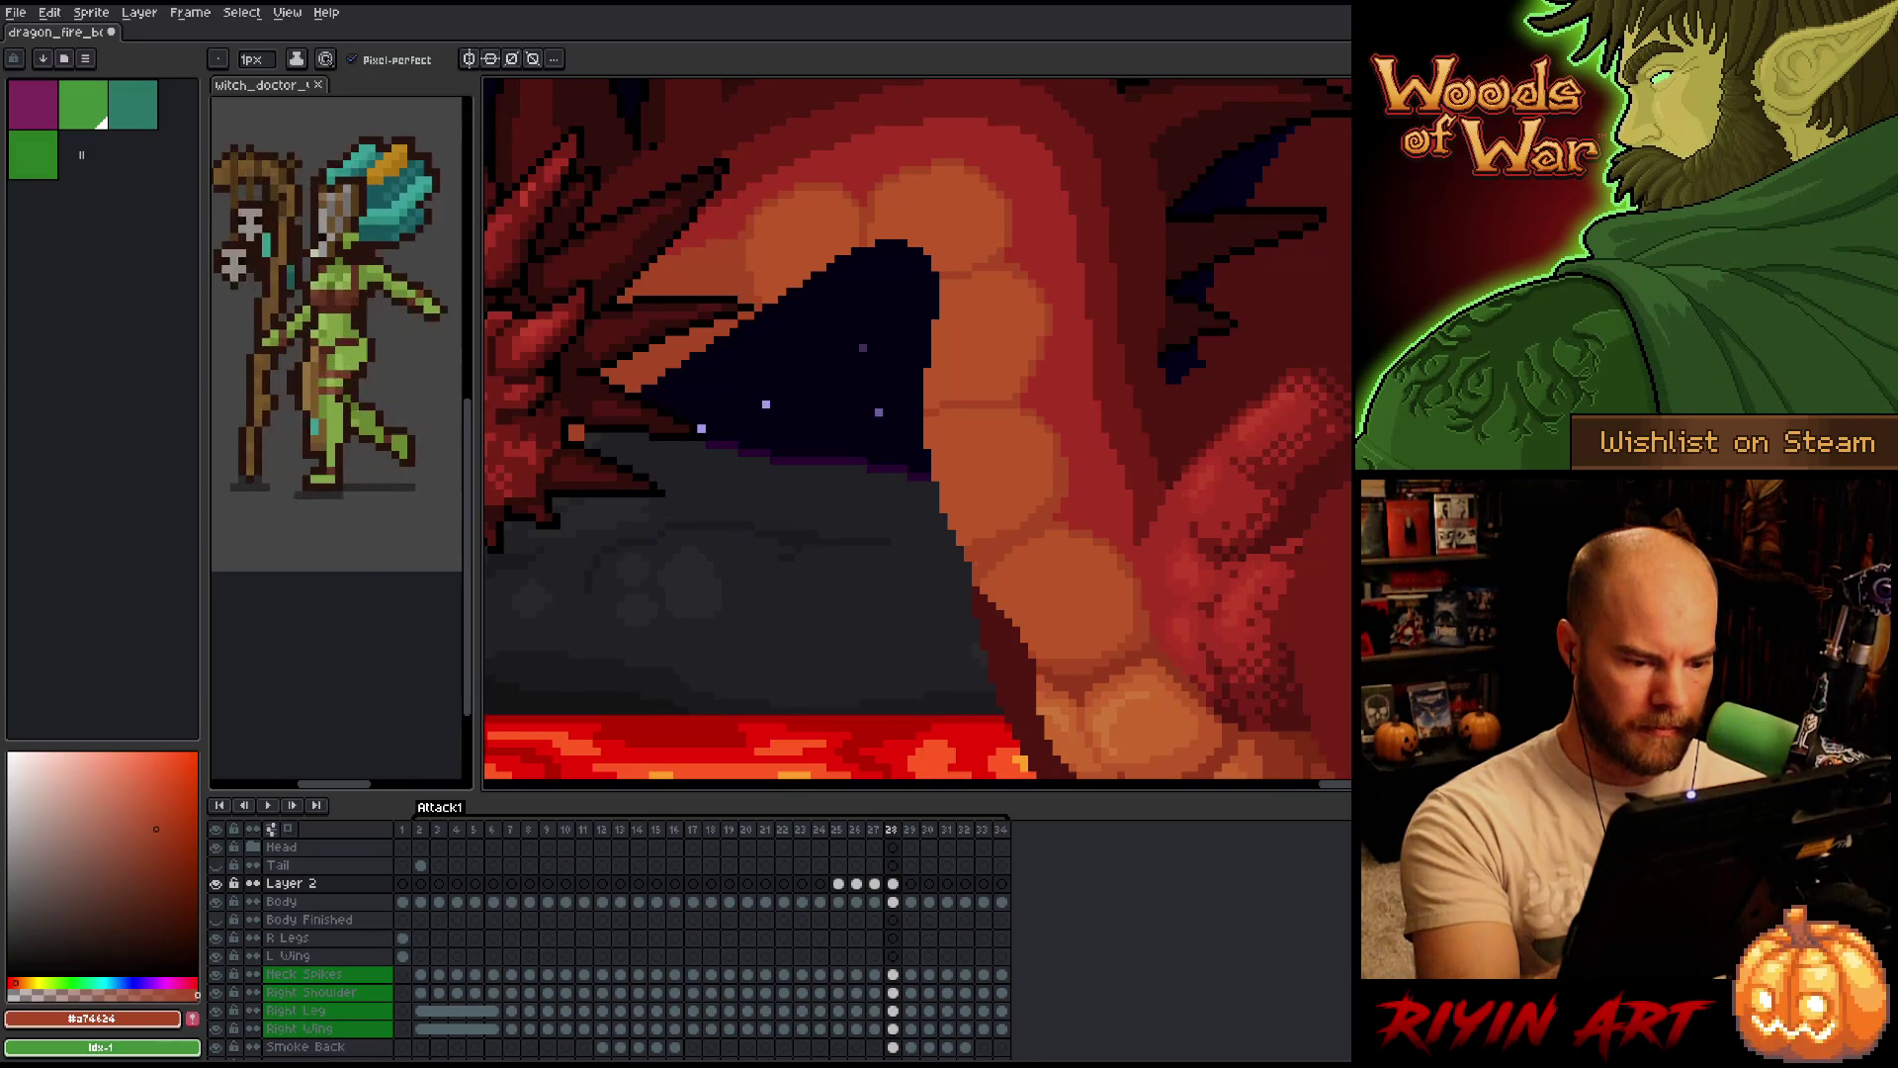
Sample lighter orange and darker red-orange shades on frames 27 and 28, comparing them.
alt+click(980, 593)
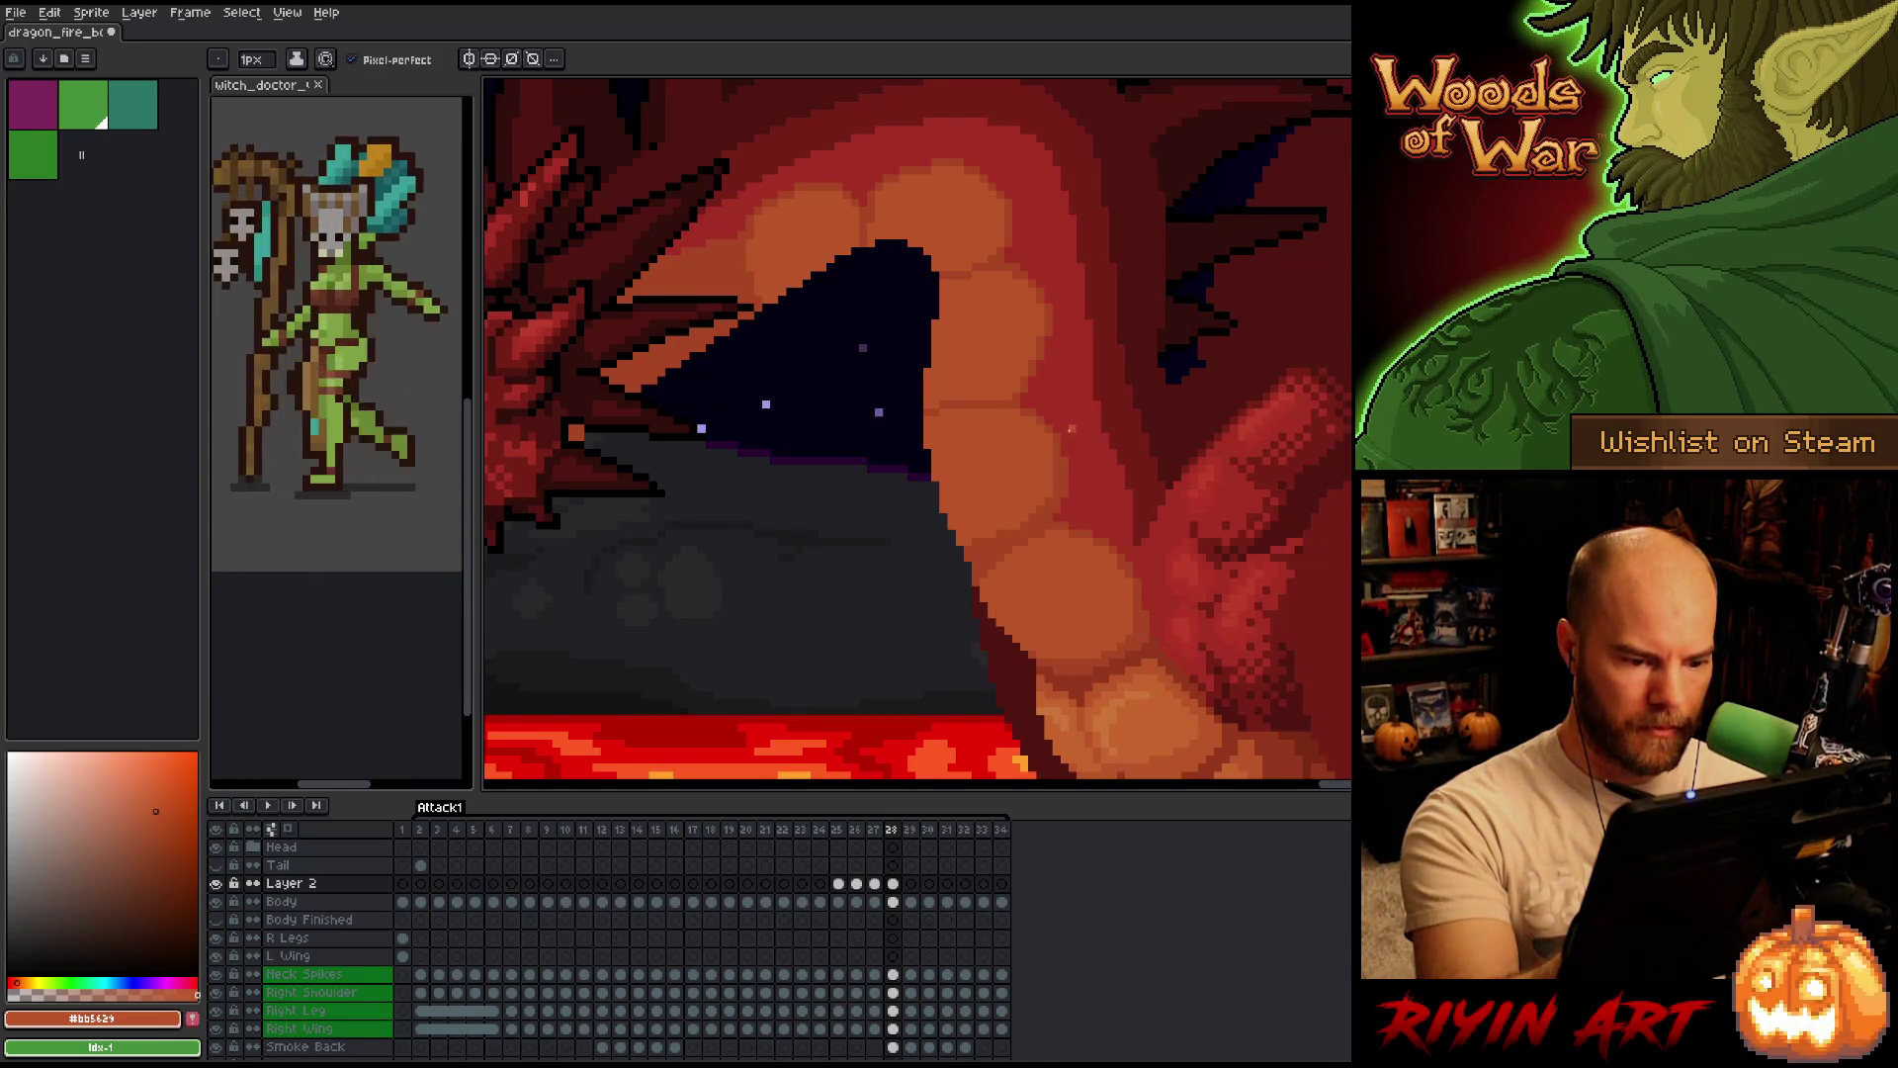
key(Left)
alt+click(1069, 557)
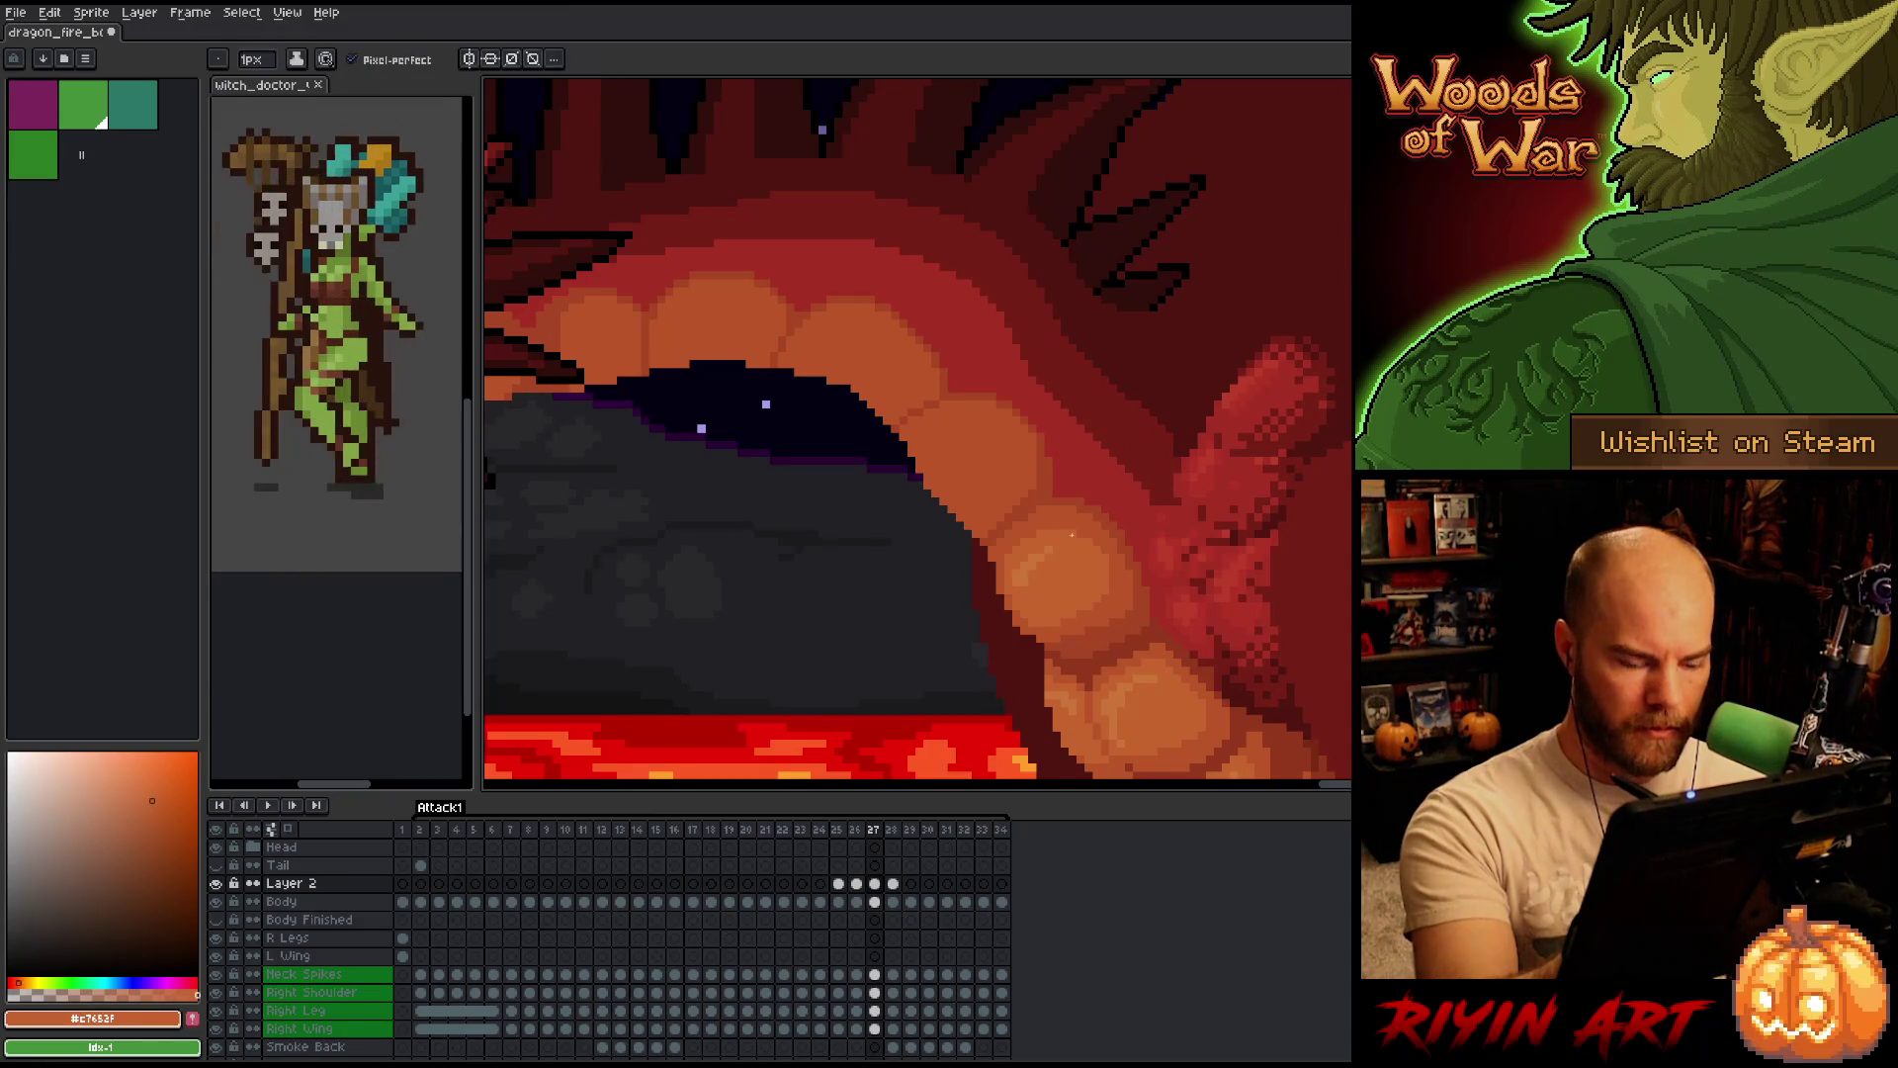
key(Right)
key(Left)
key(Right)
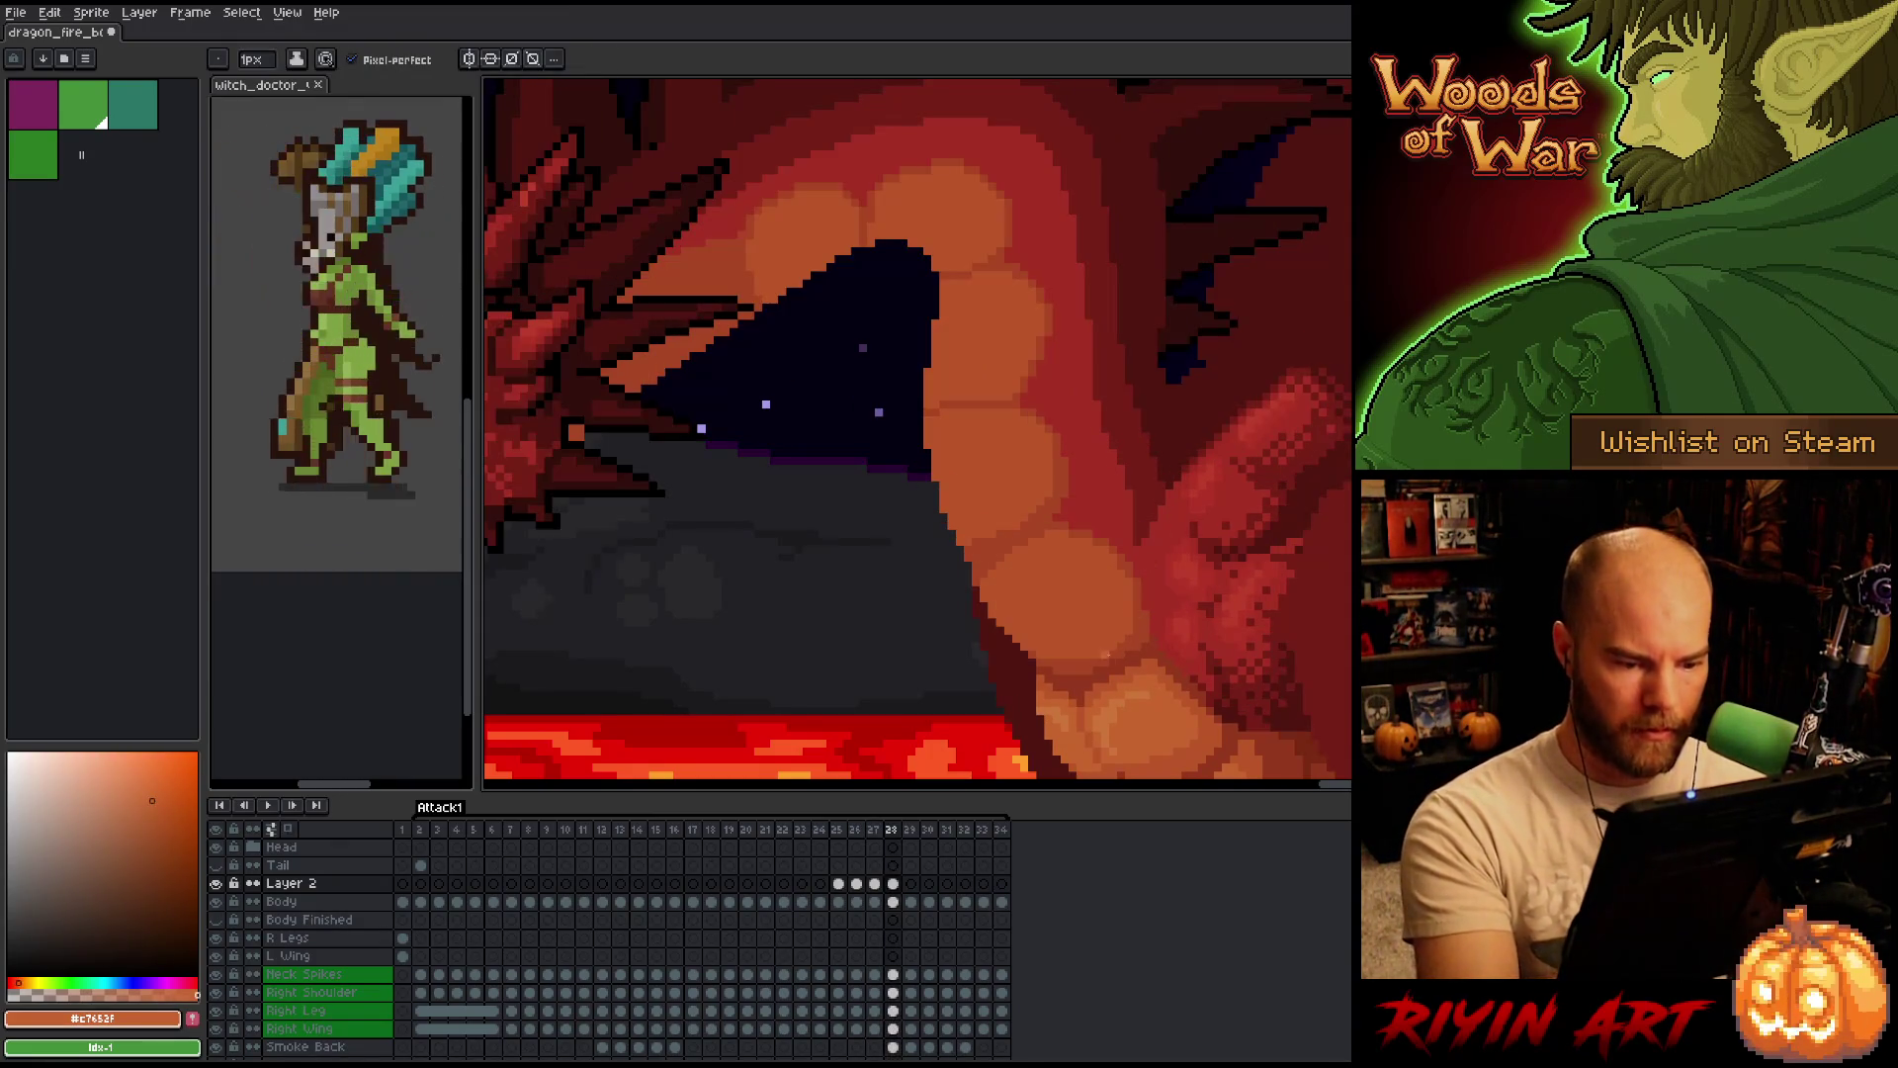
alt+click(1079, 658)
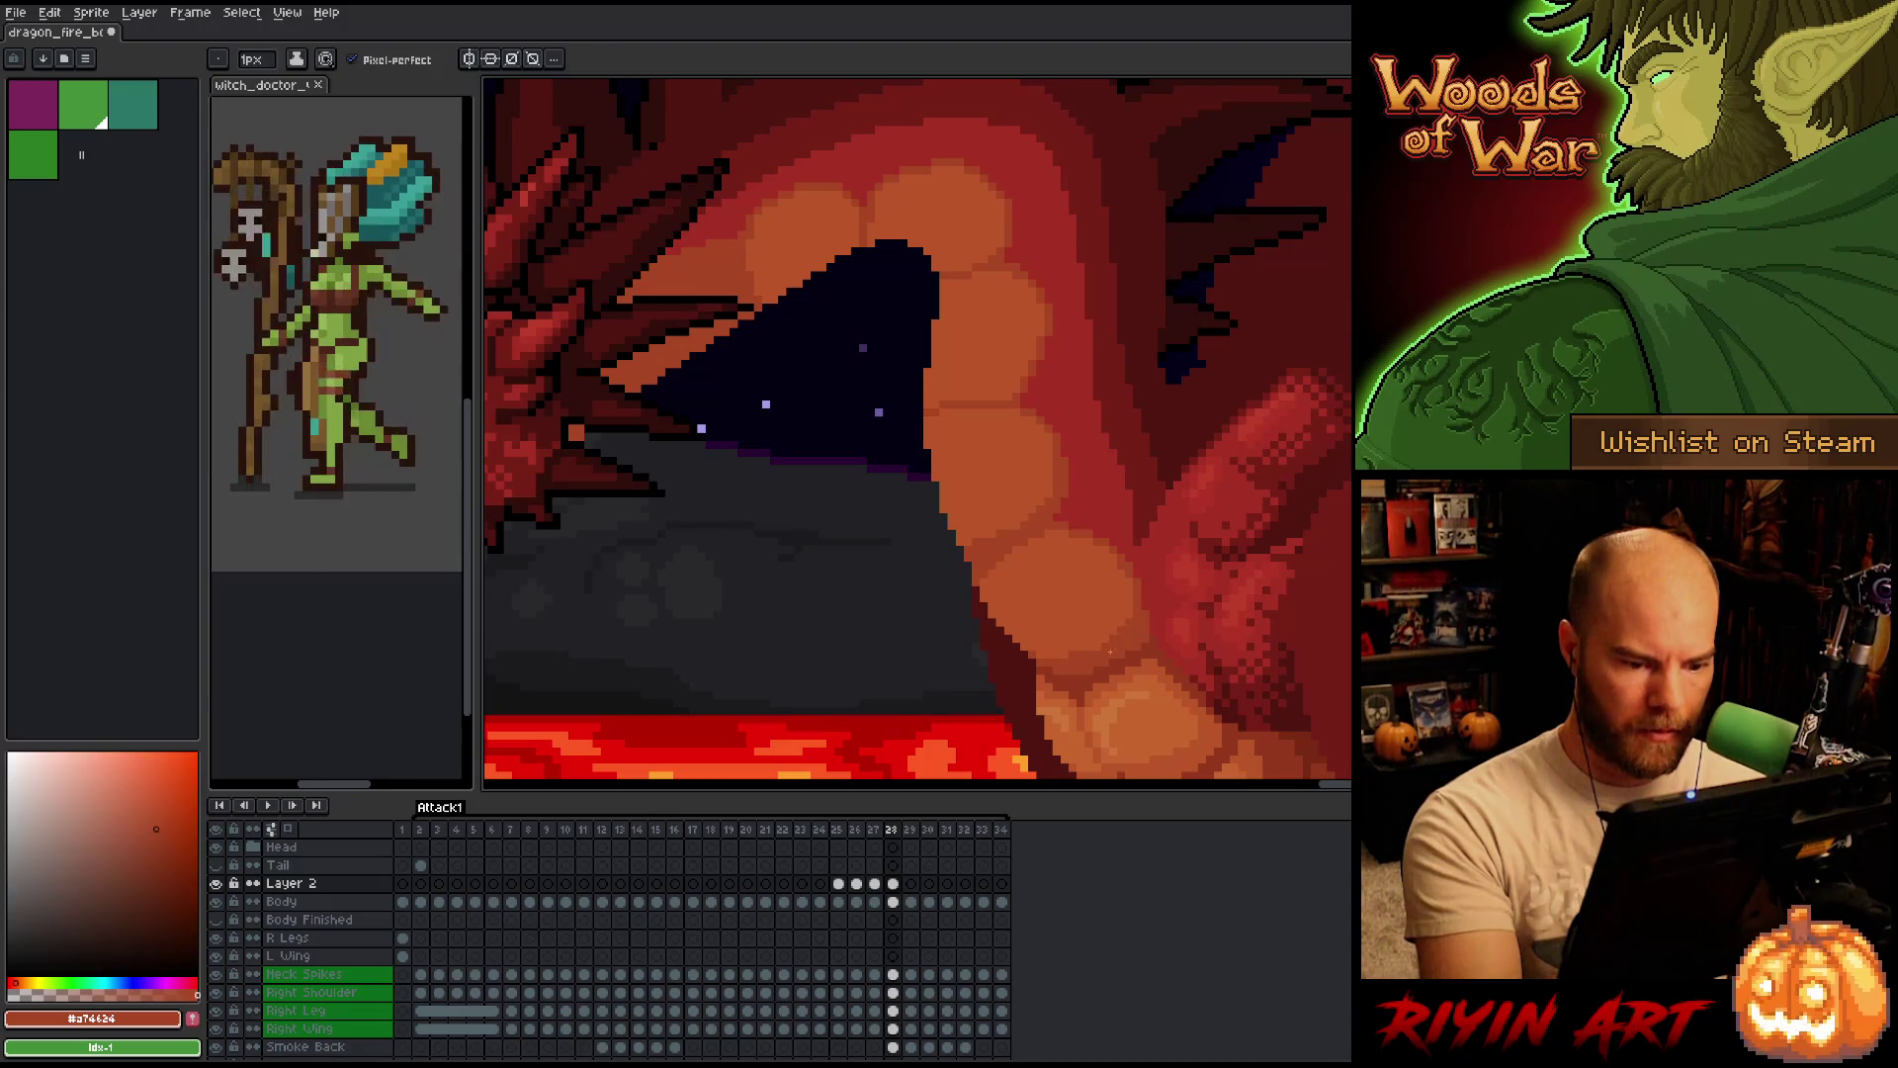
key(Left)
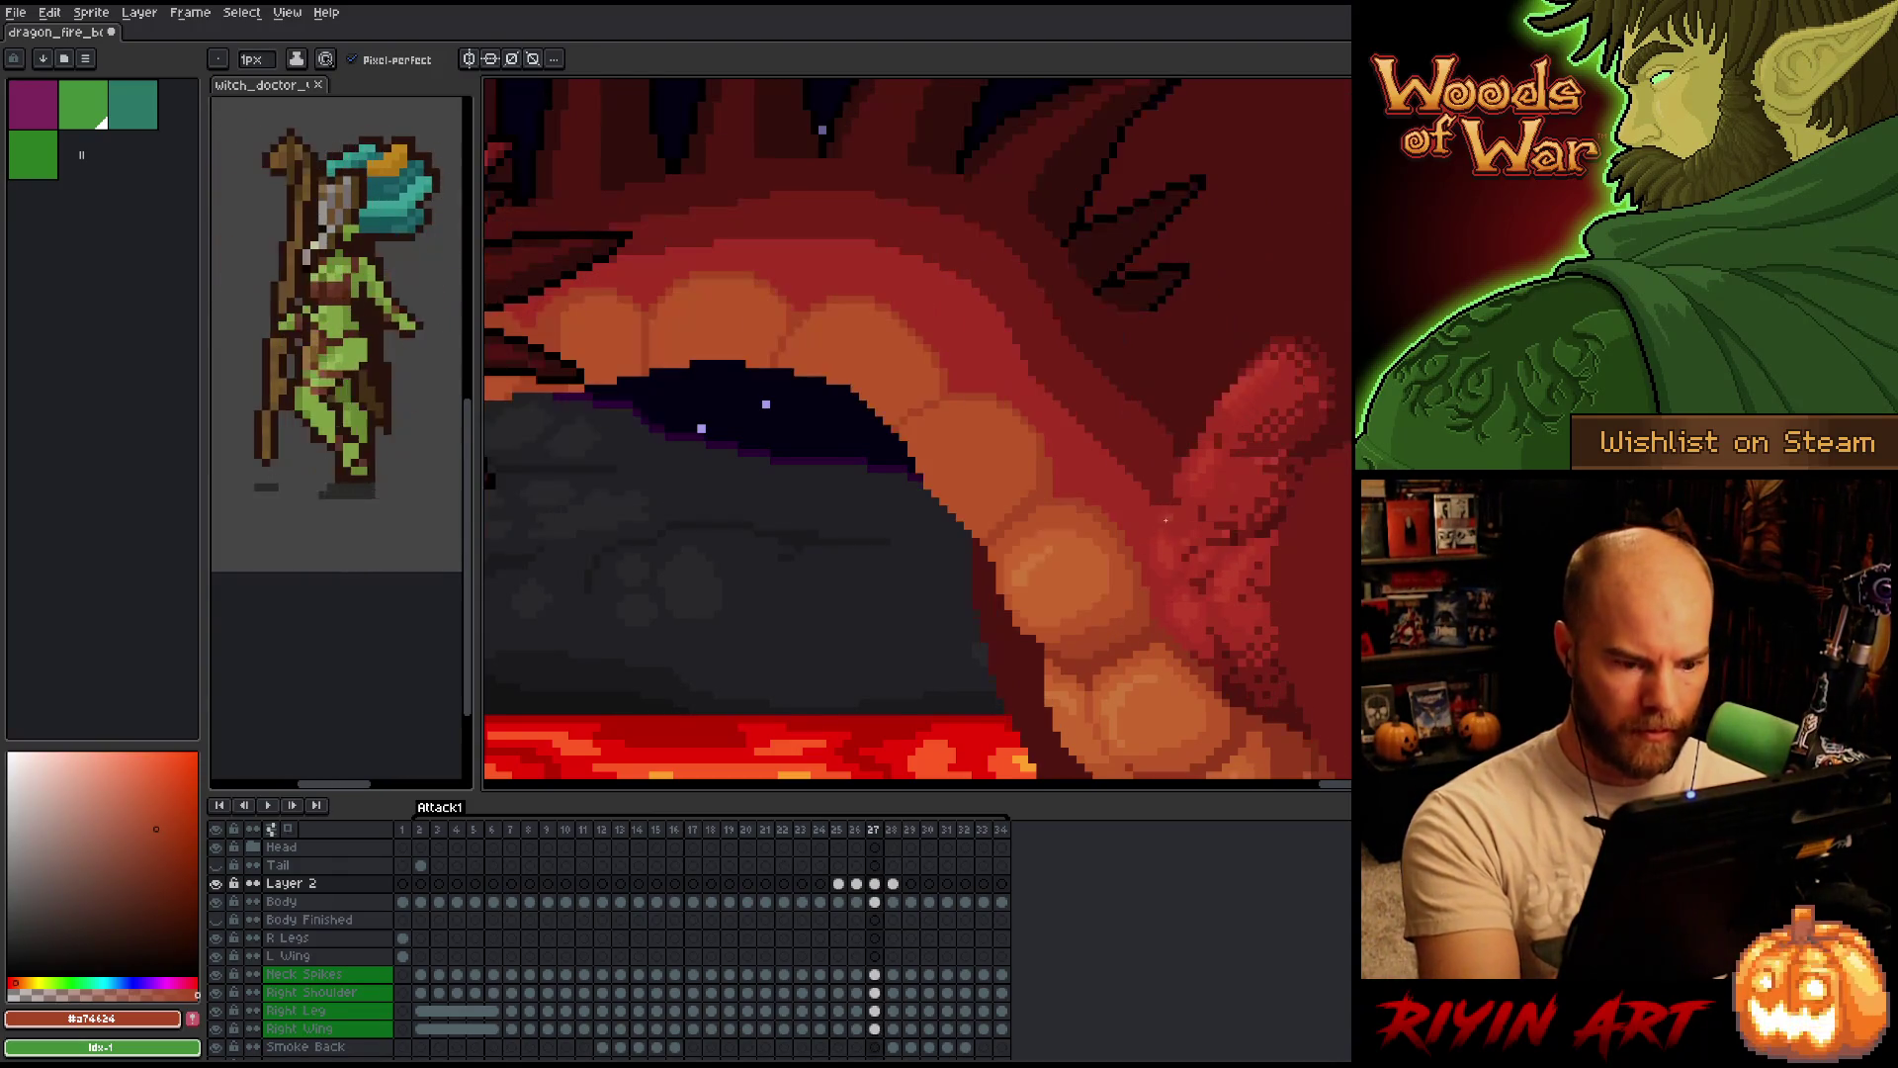
key(Right)
alt+click(1110, 637)
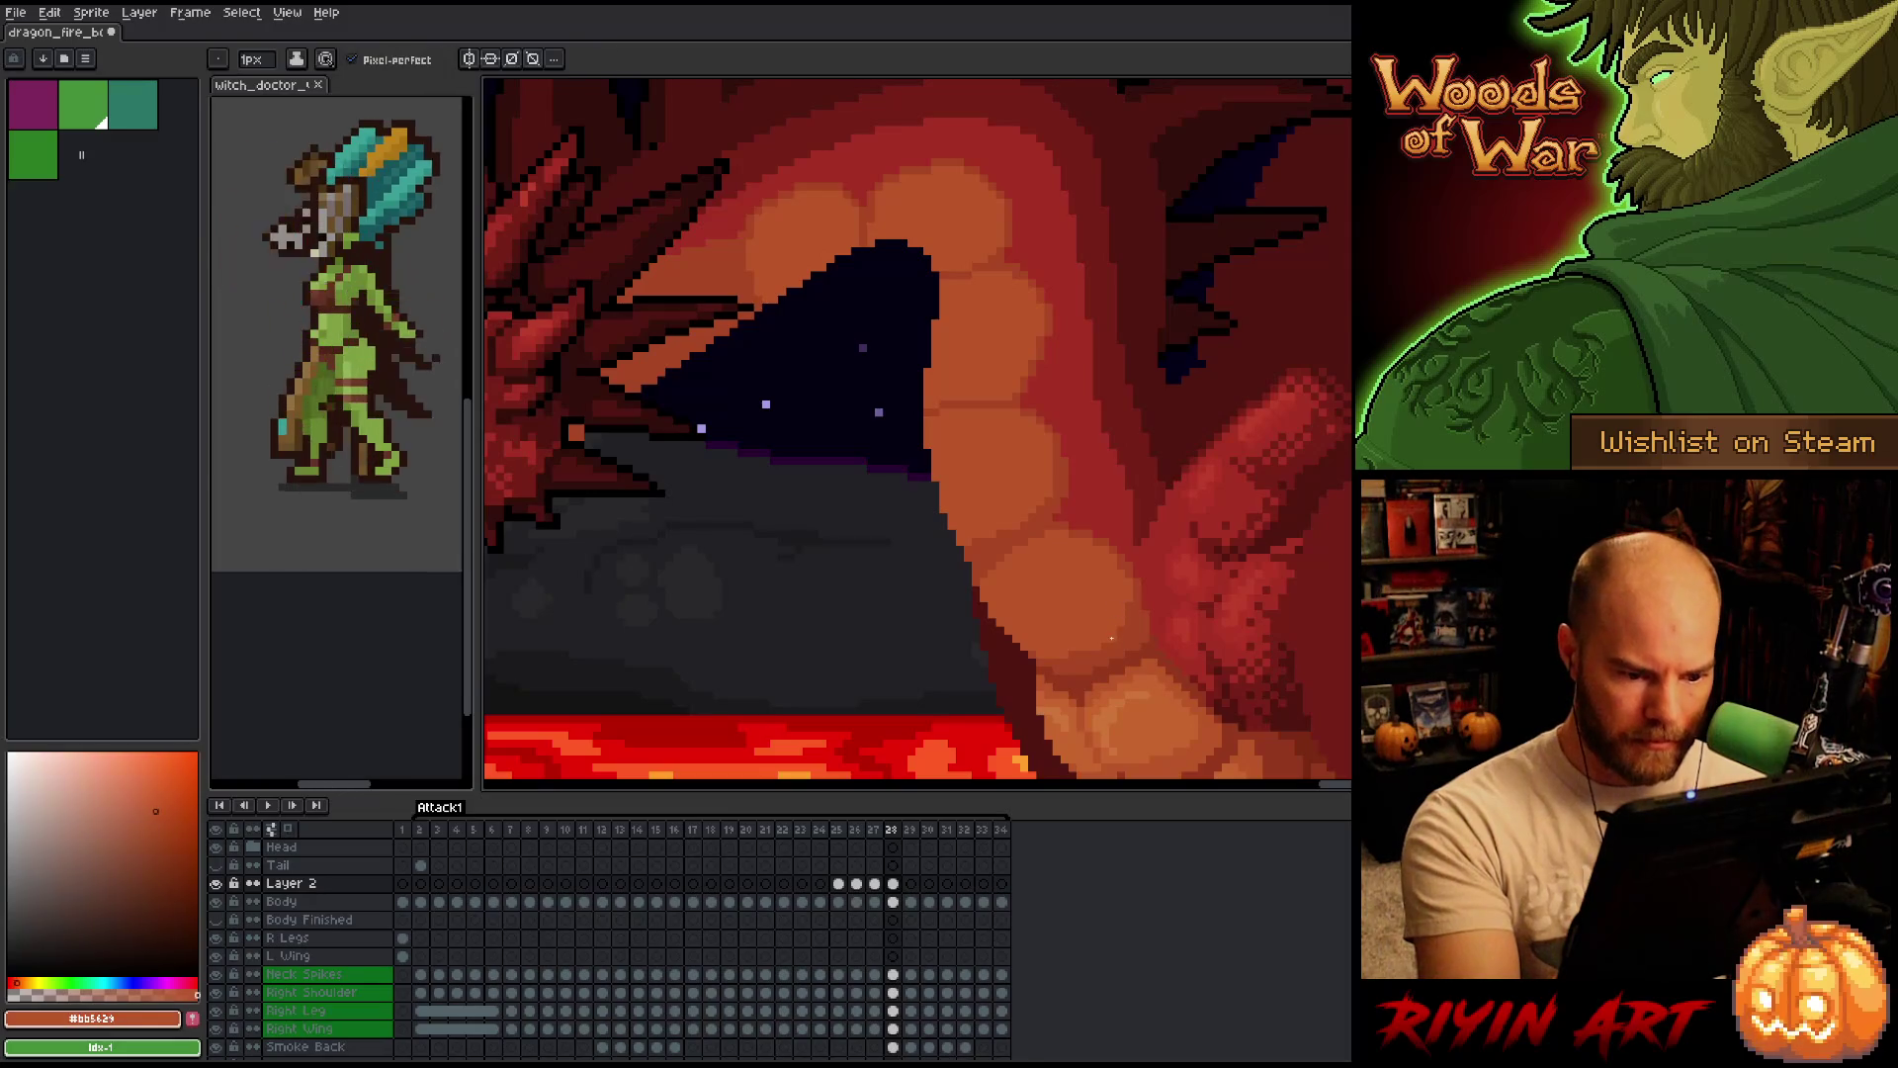
Keep eyedropping alternating light and dark neck oranges while flipping frames to compare.
key(Left)
key(Right)
alt+click(1131, 592)
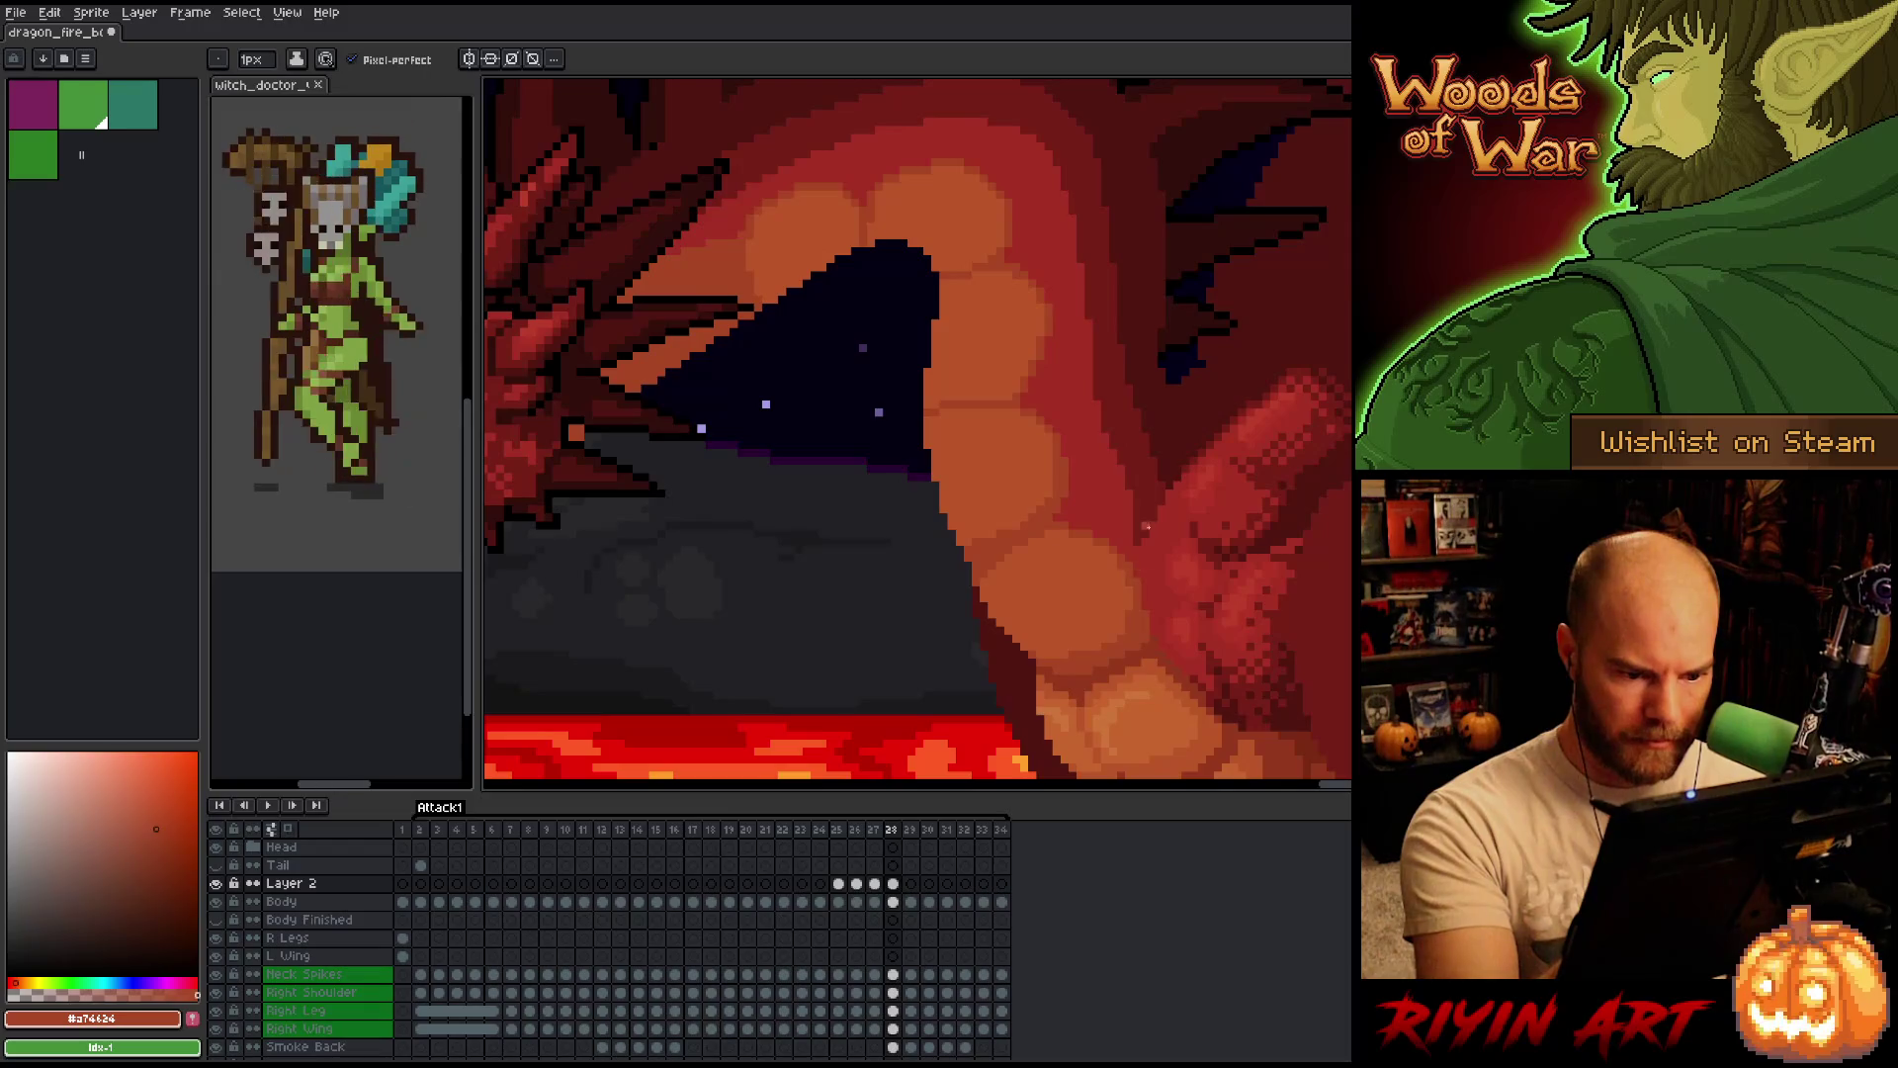
key(Left)
key(Left)
key(Right)
key(Right)
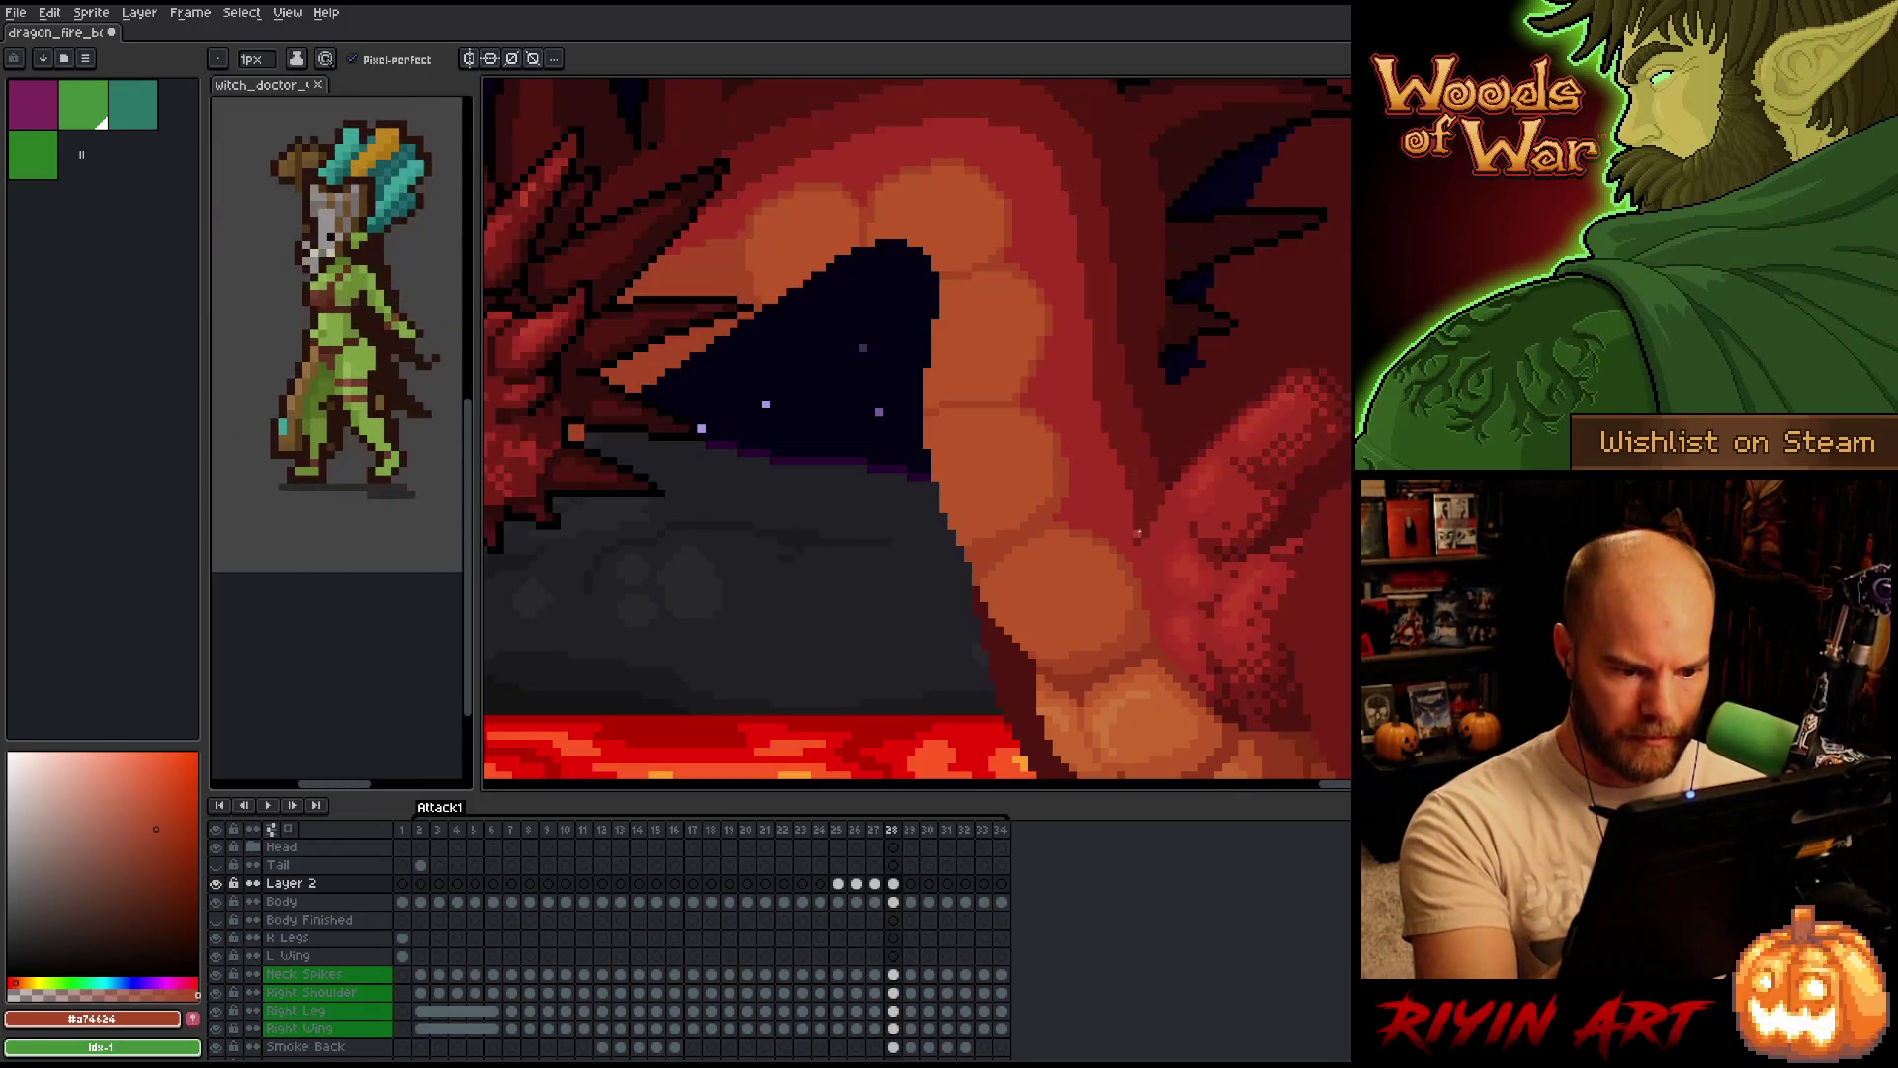
alt+click(1161, 516)
key(Left)
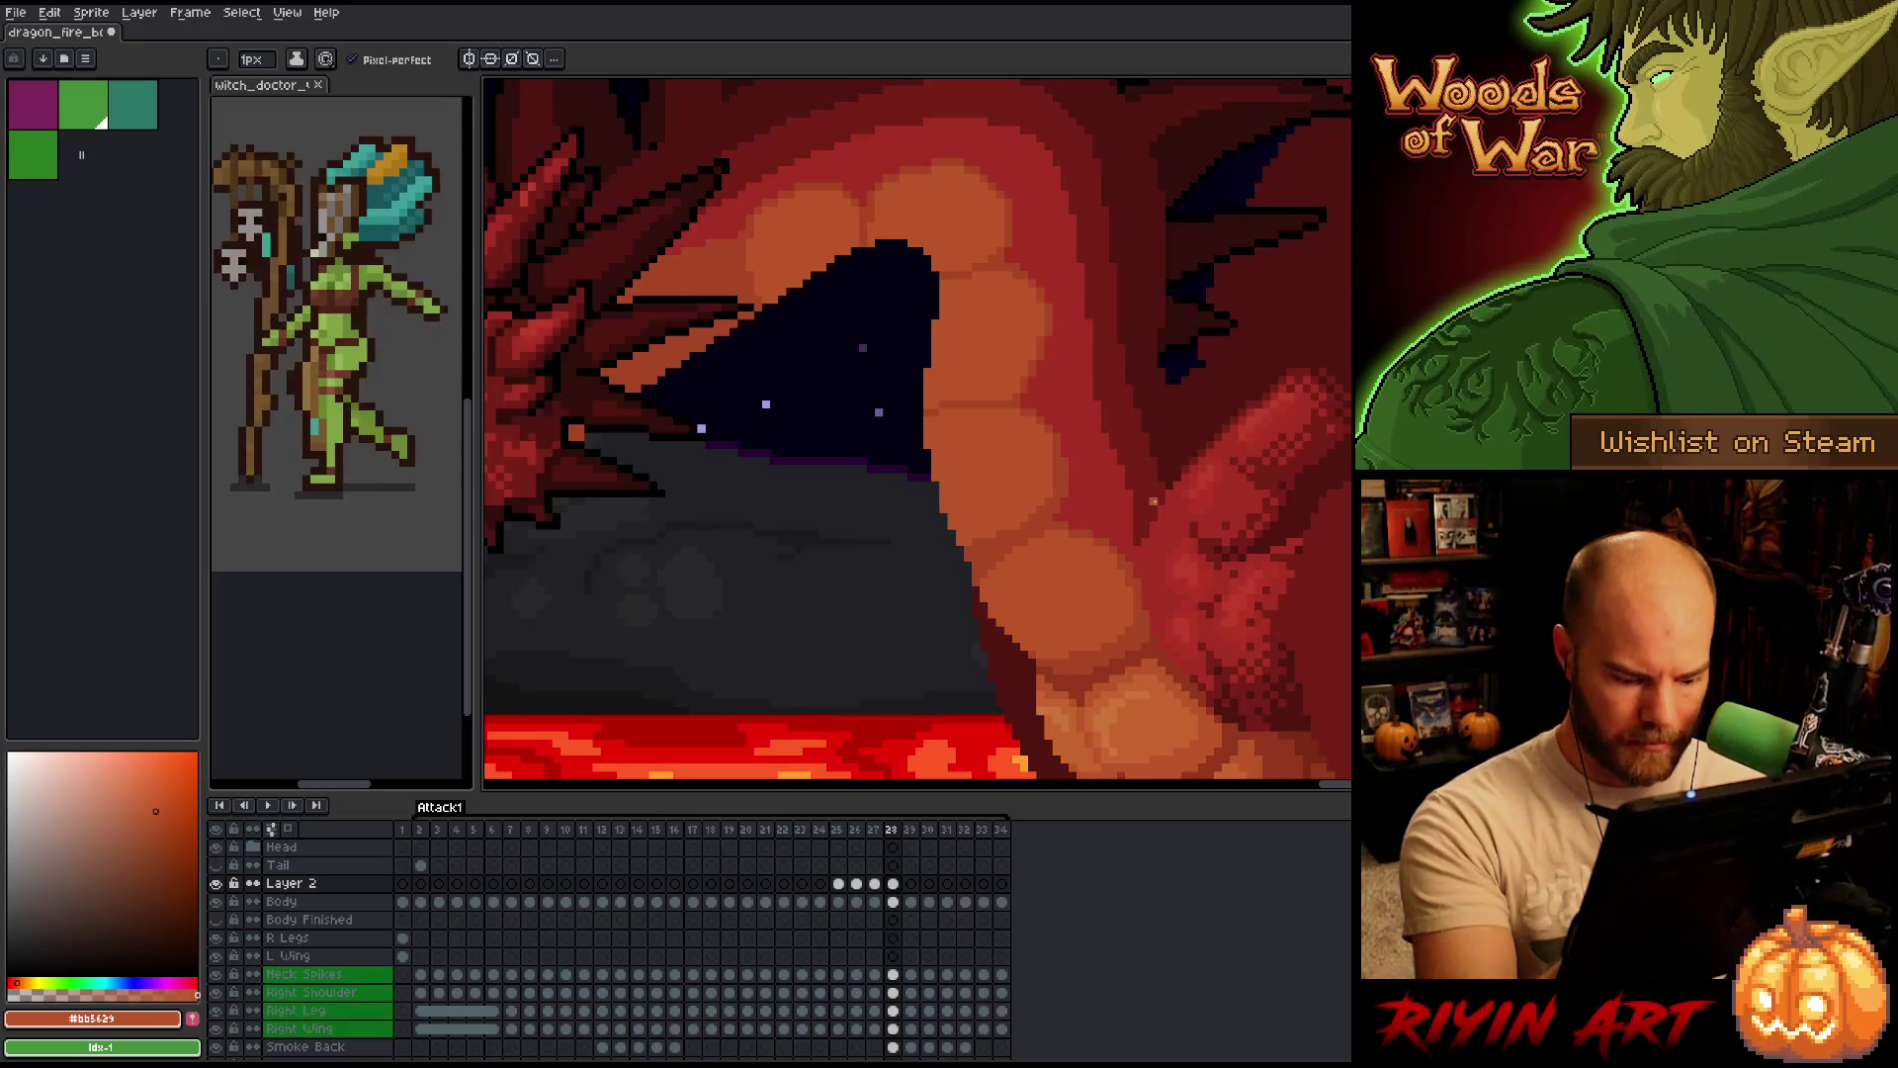
key(Left)
key(Right)
key(Right)
key(Left)
key(Left)
key(Right)
key(Right)
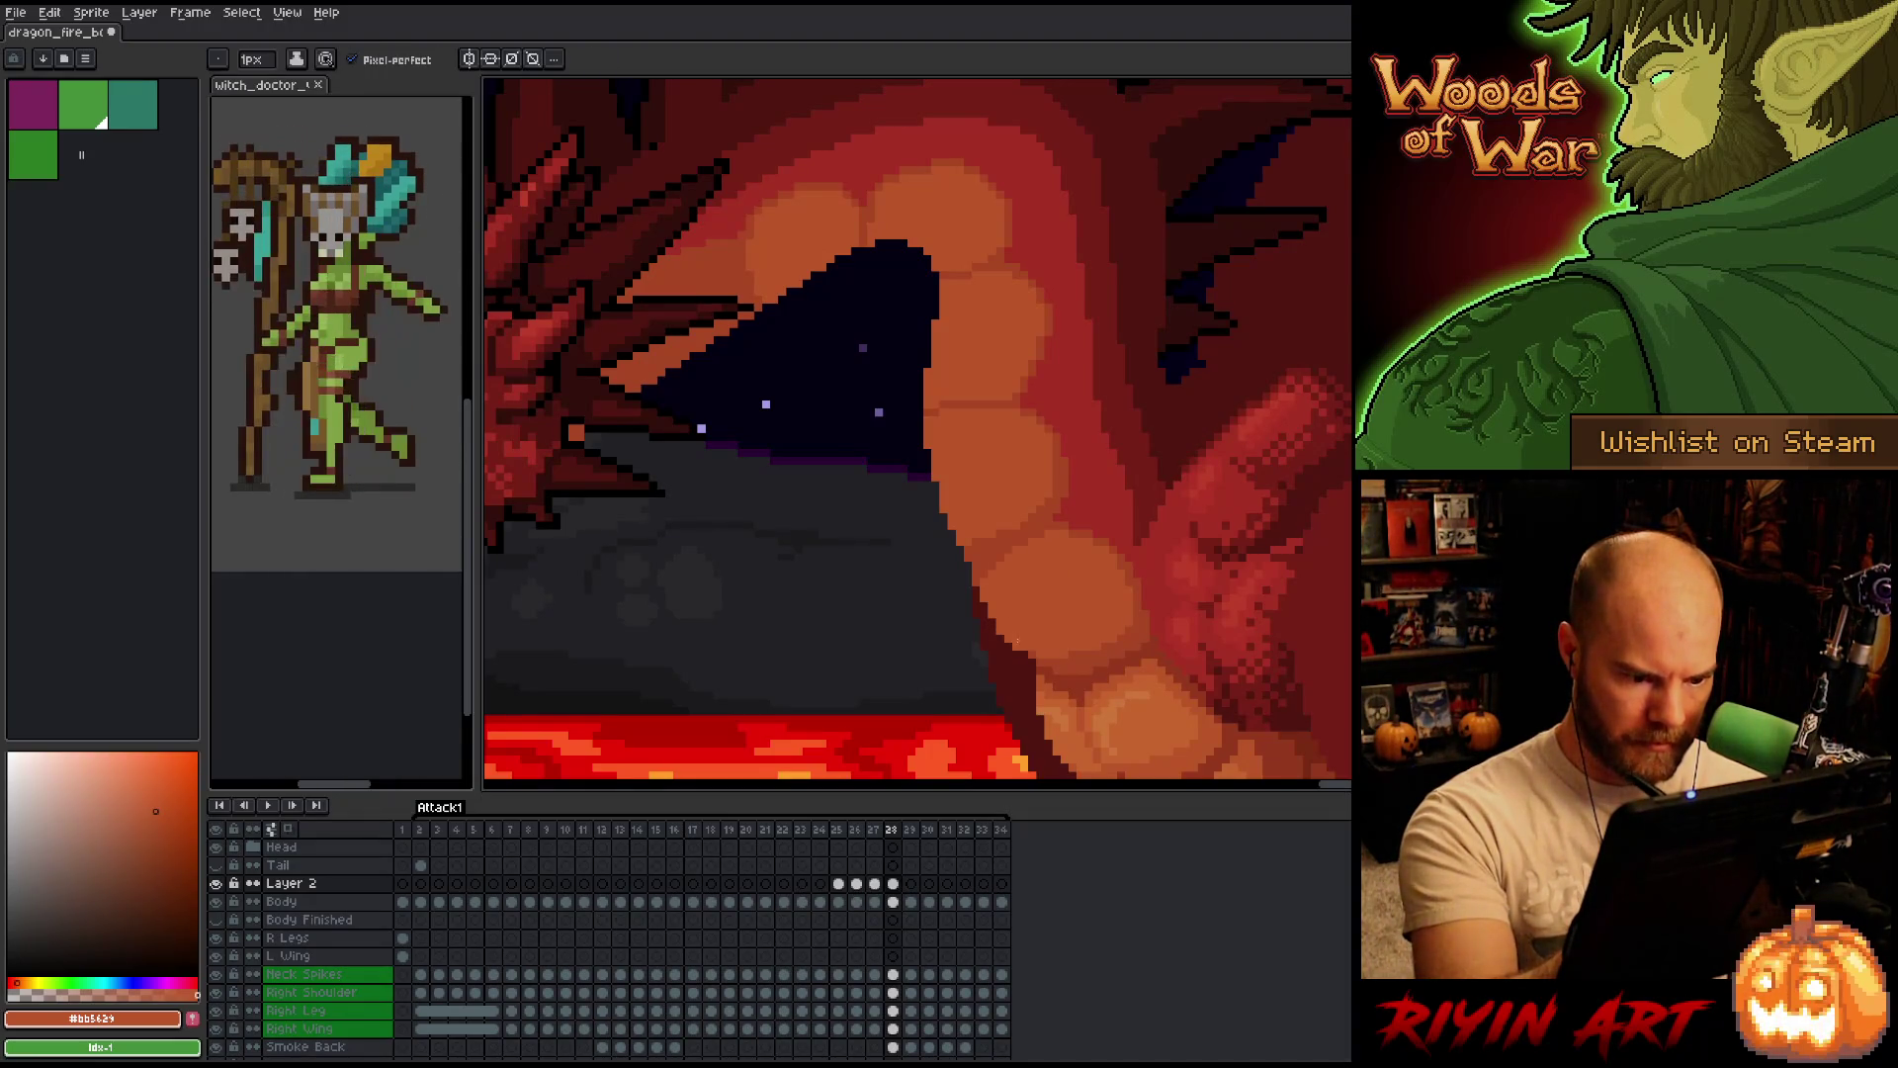
Paint lighter orange #c7652f highlights on the neck and check them against the adjacent frame.
alt+click(1109, 712)
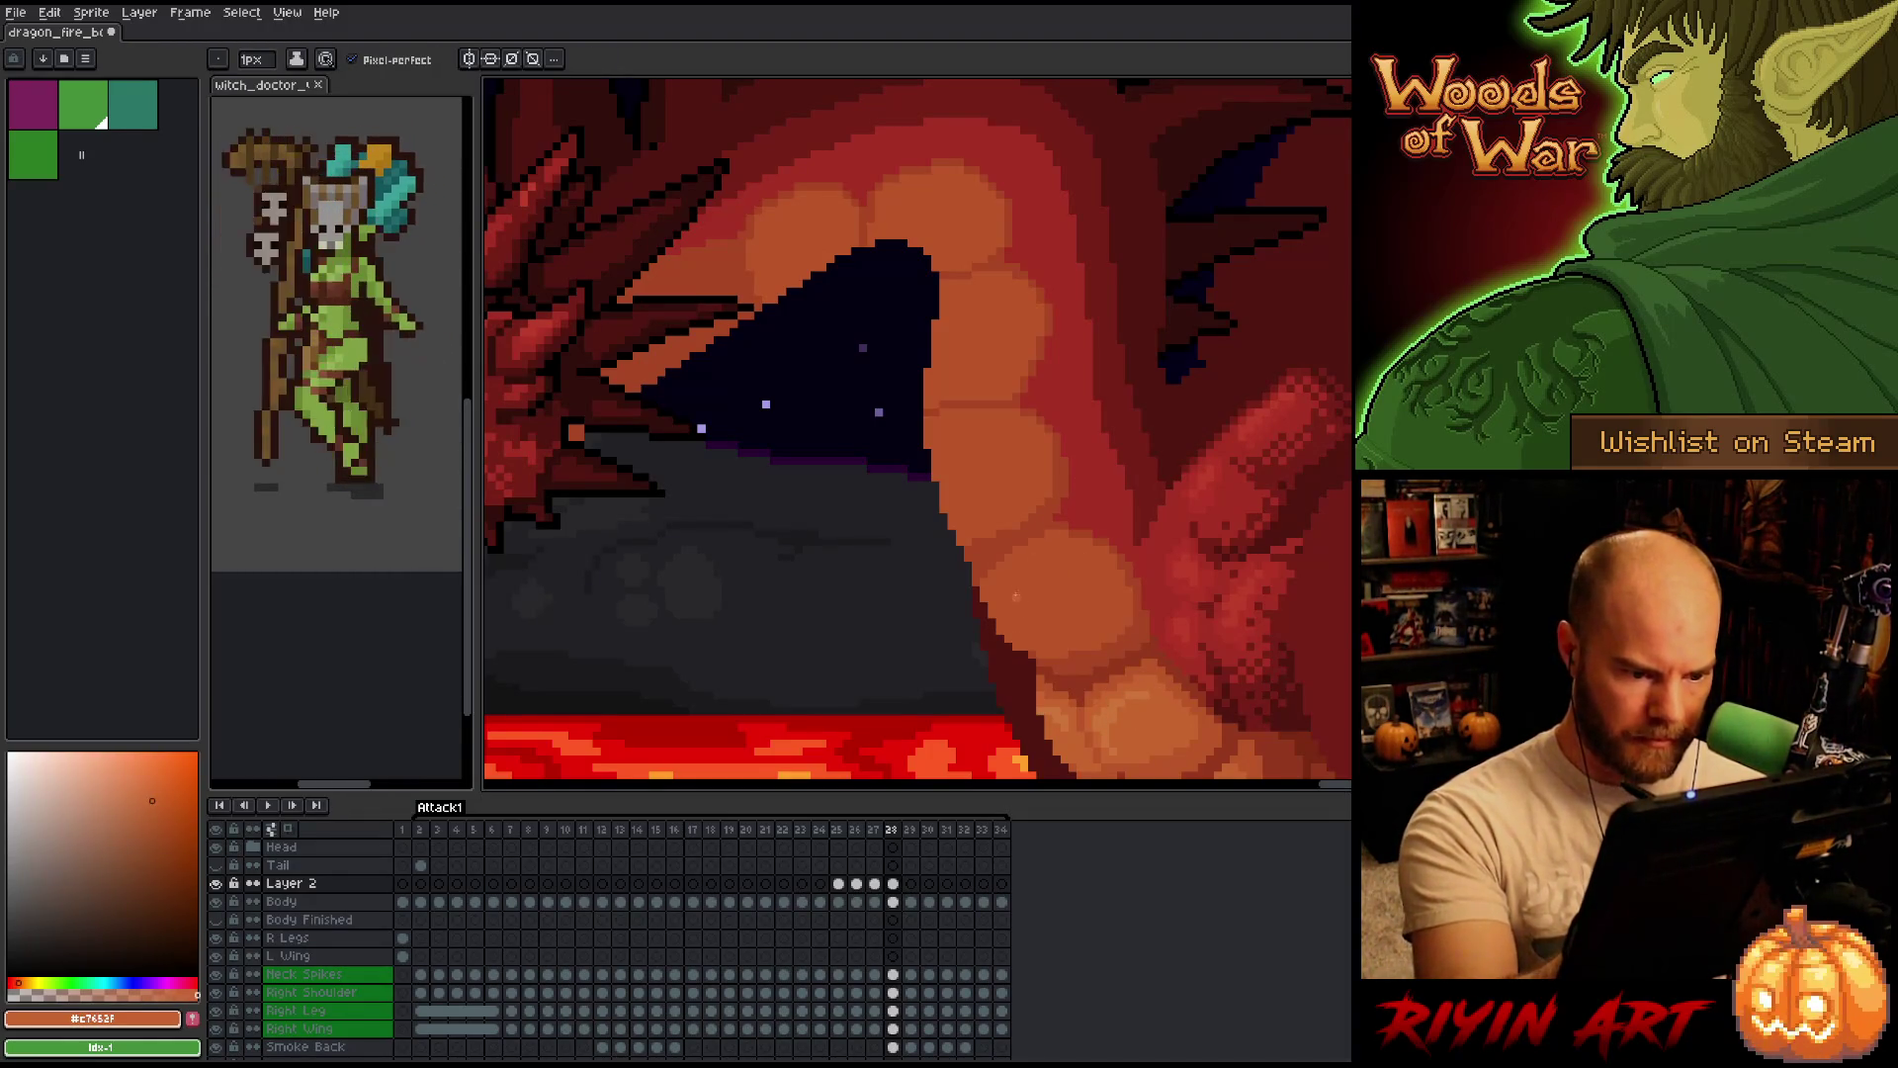
key(Left)
key(Right)
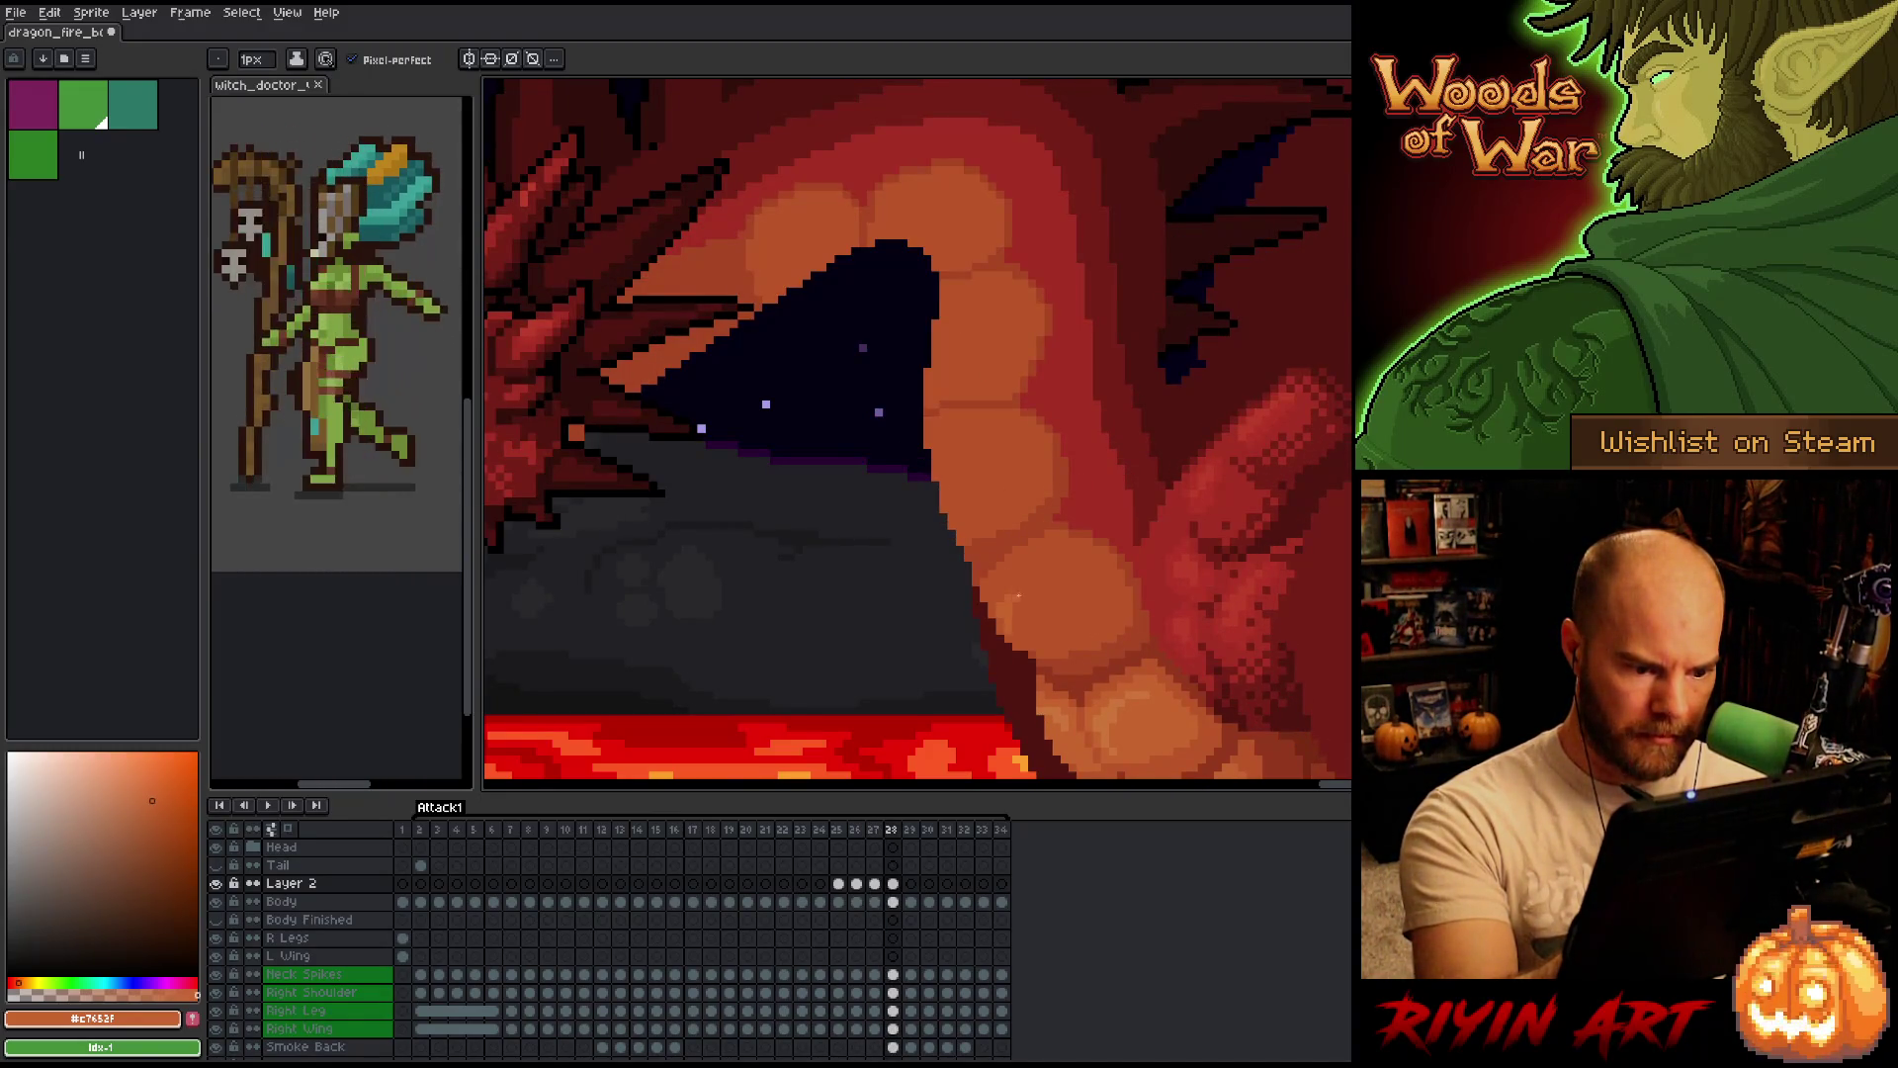
drag(997, 599, 1084, 621)
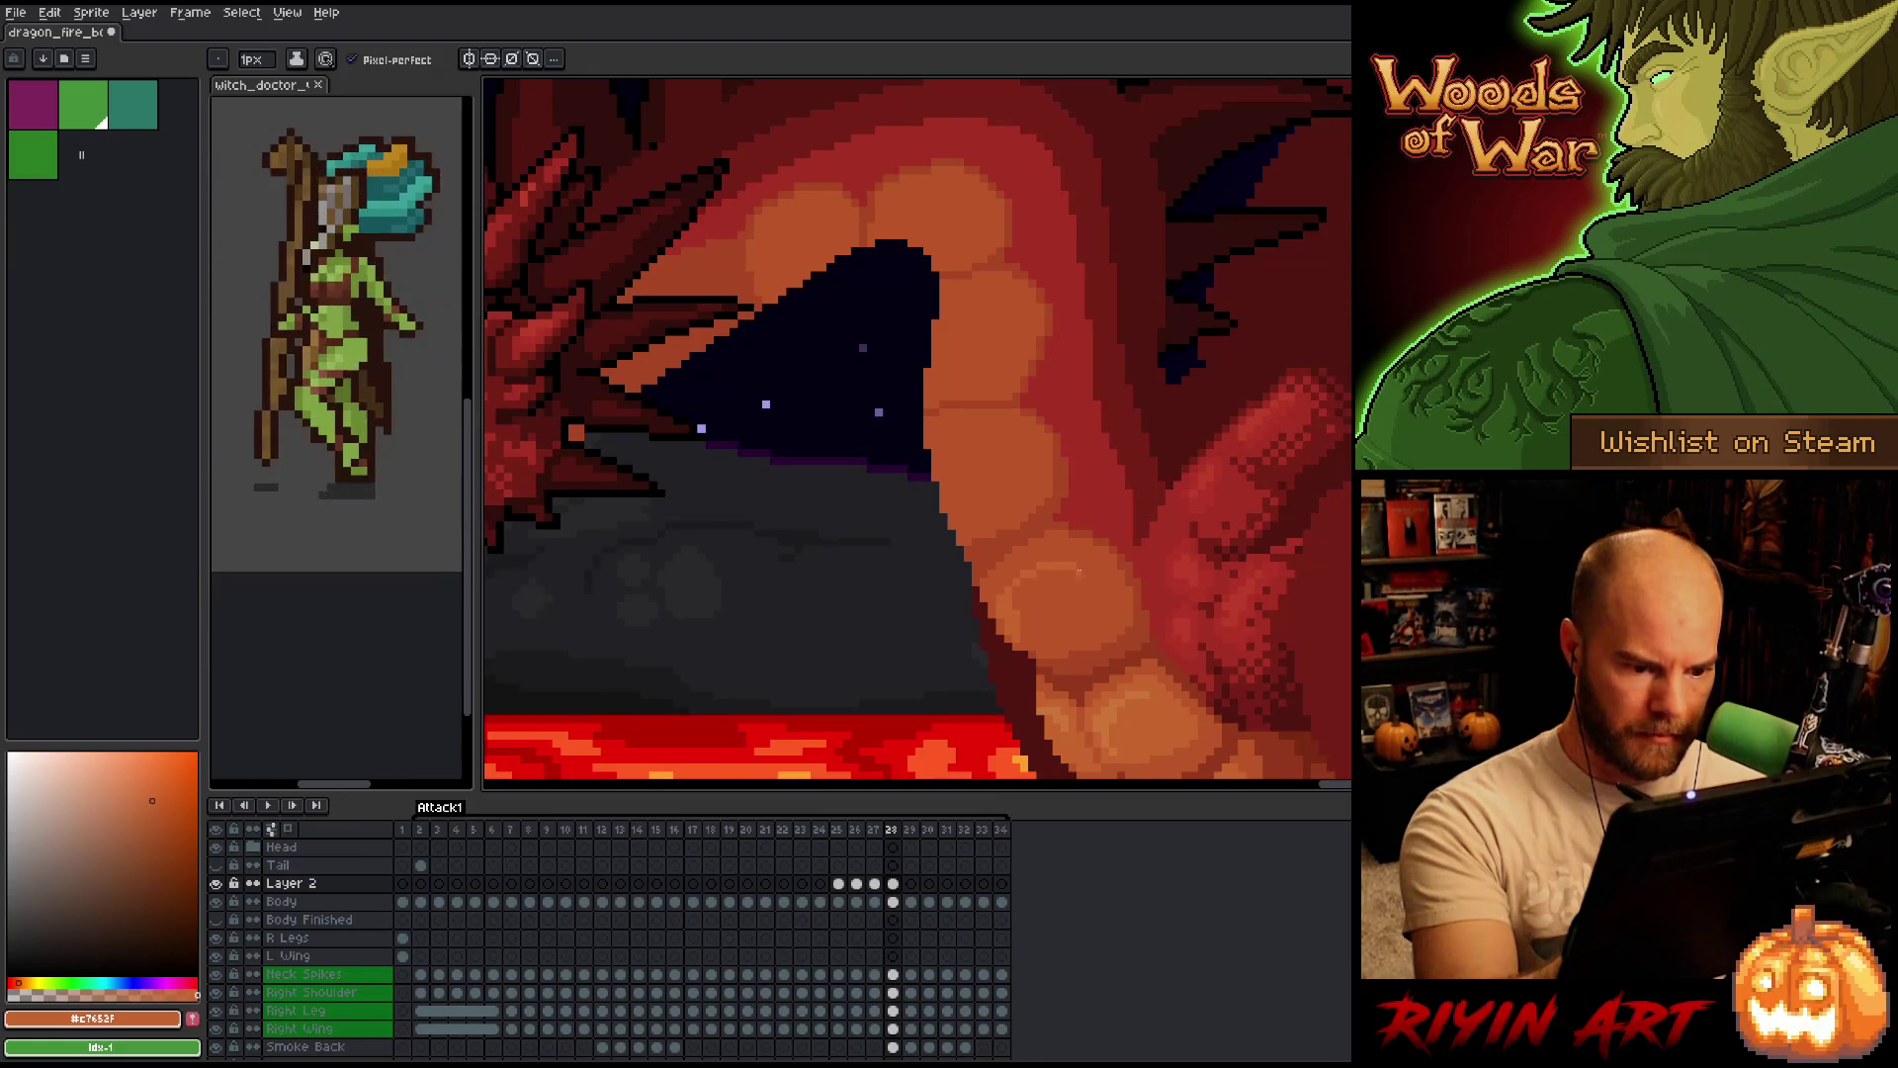
key(Left)
key(Right)
key(Left)
key(Right)
key(Left)
key(Right)
key(Left)
key(Right)
key(Left)
key(Right)
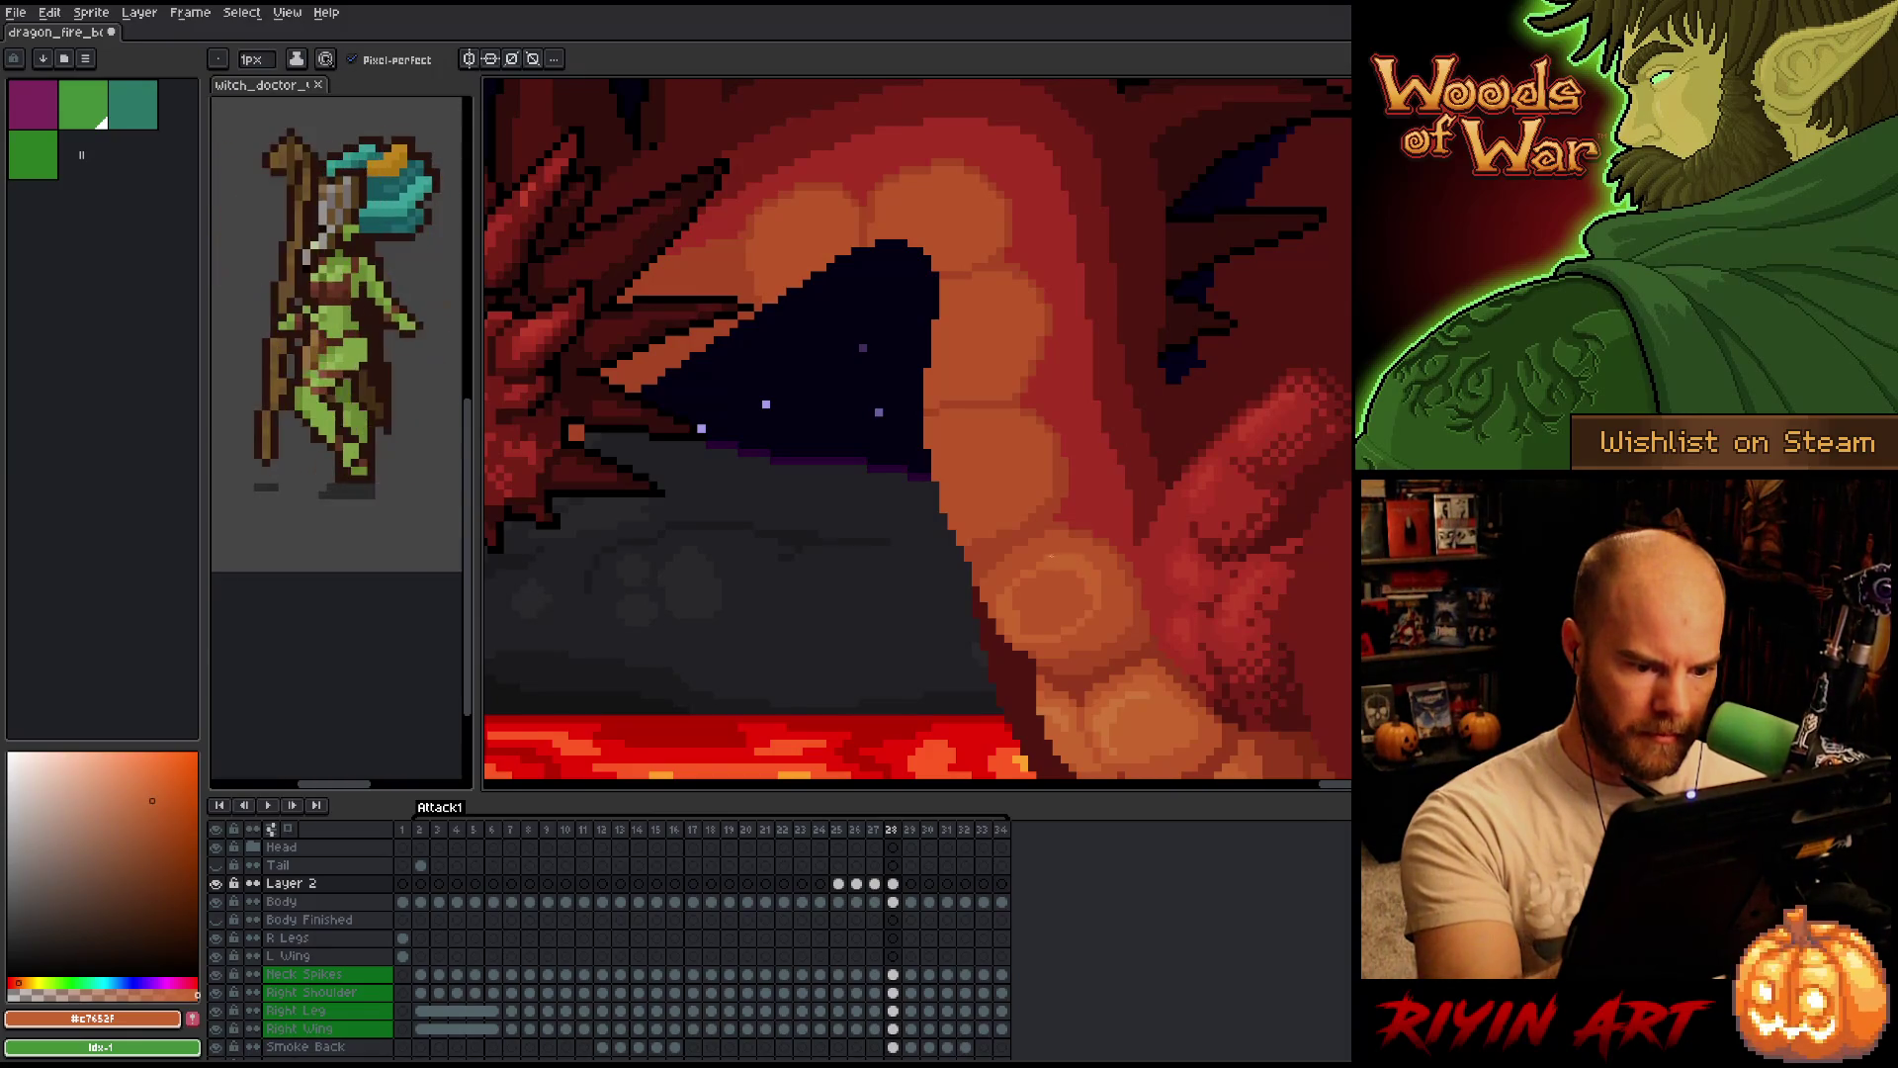
key(g)
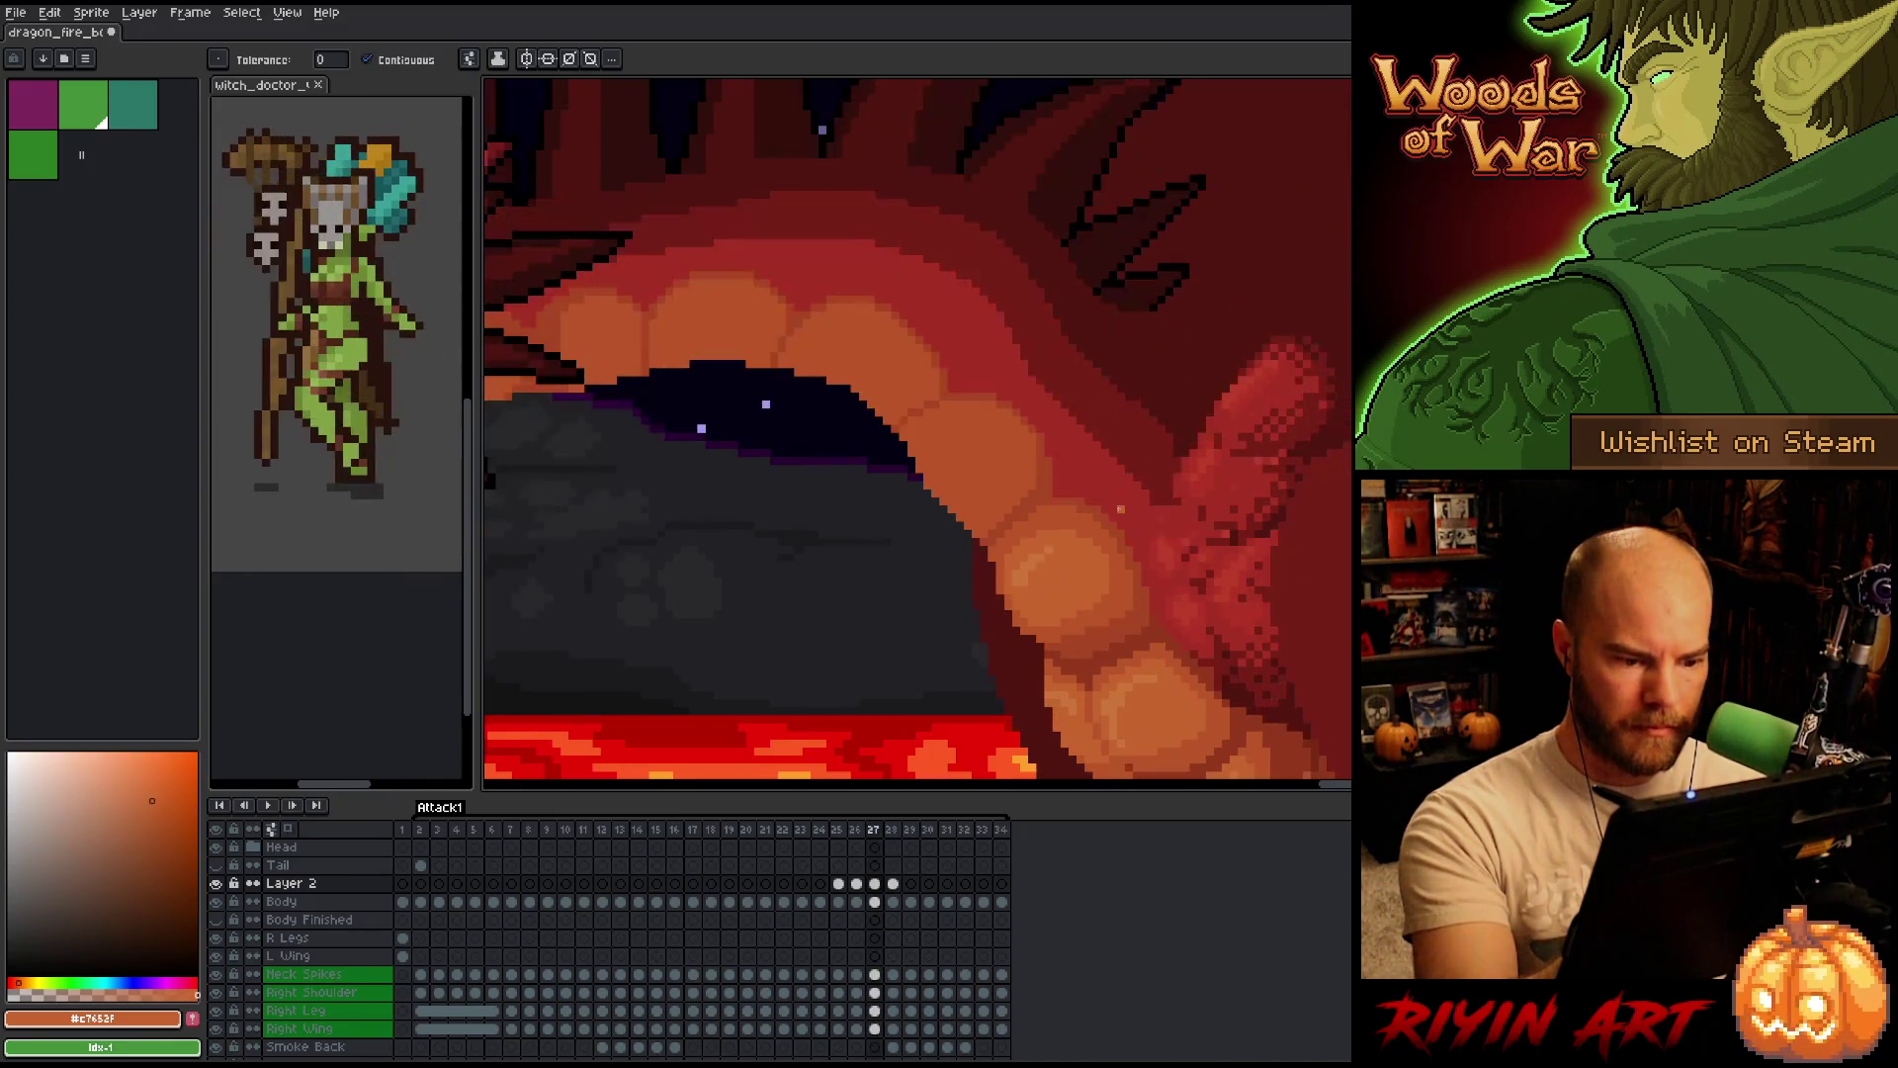
On frame 28 with the pencil, sample orange shades including #c7652f while comparing with frame 27.
key(Left)
key(Right)
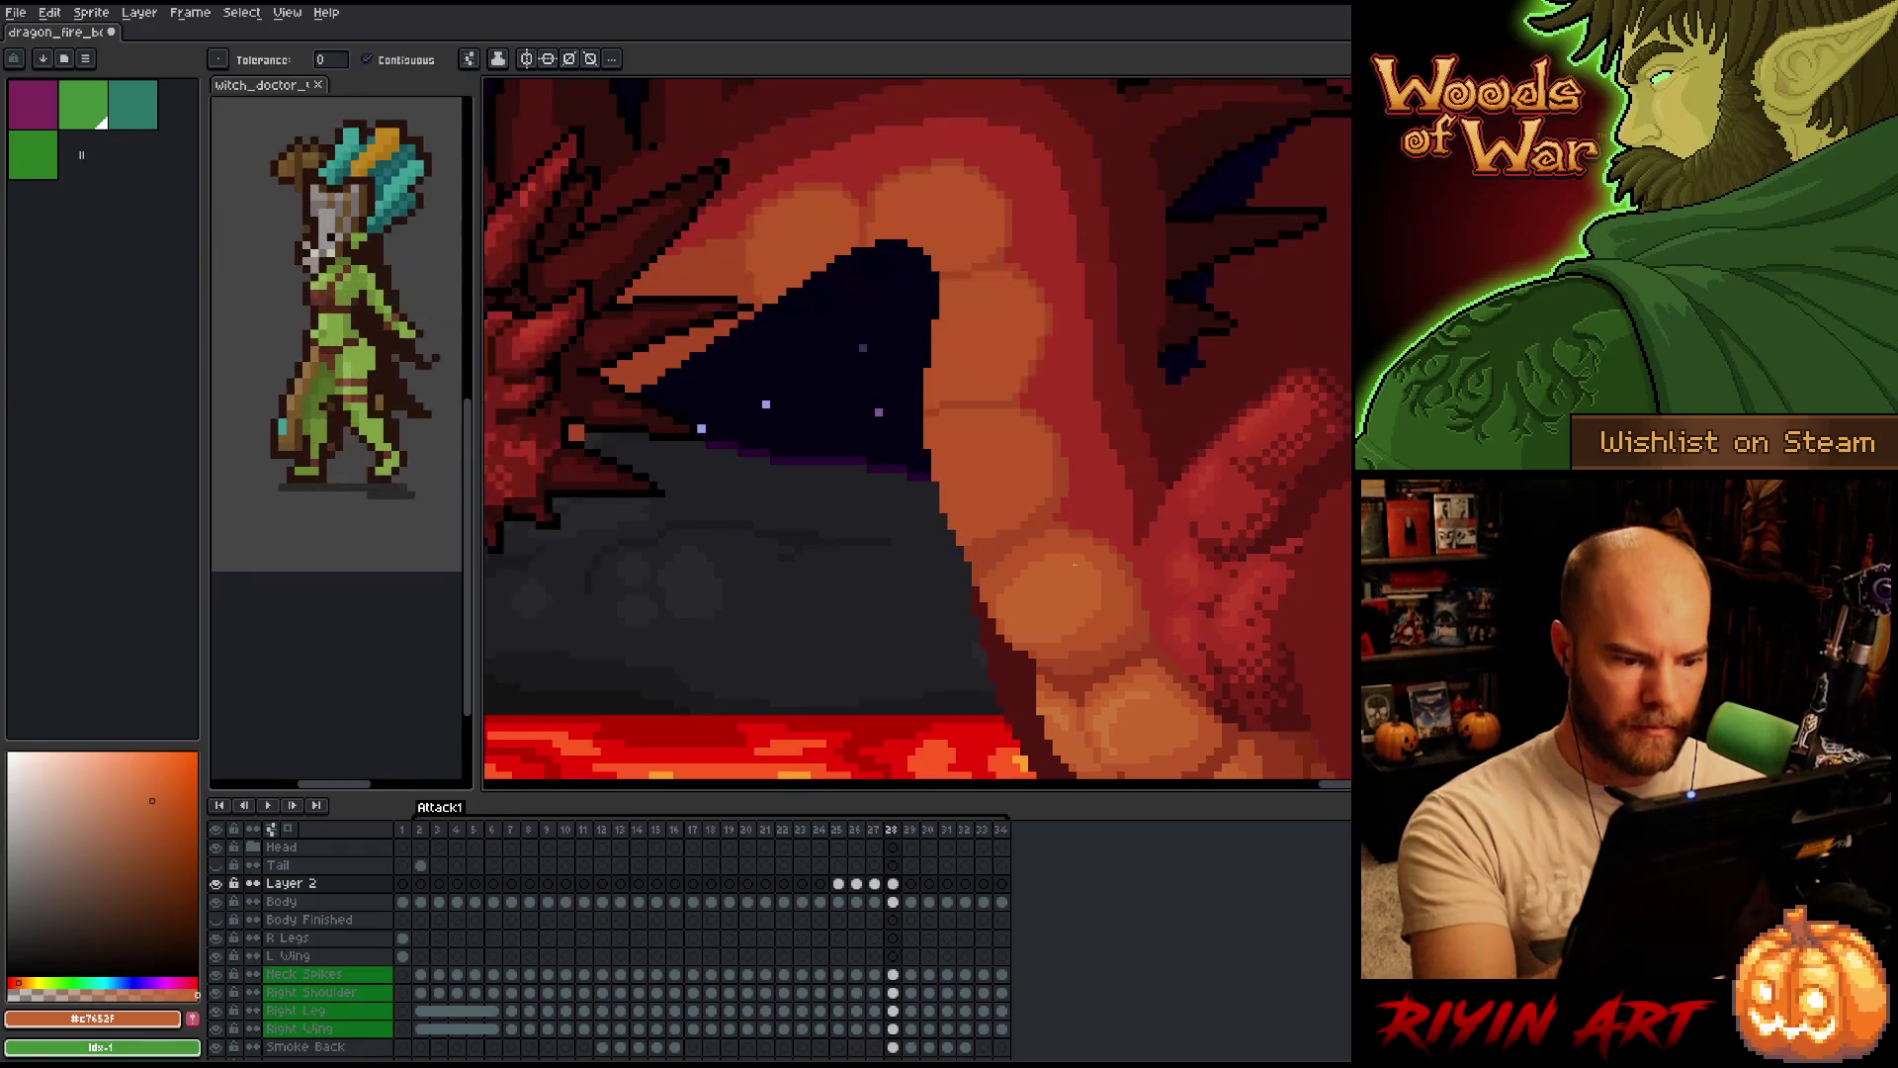
key(b)
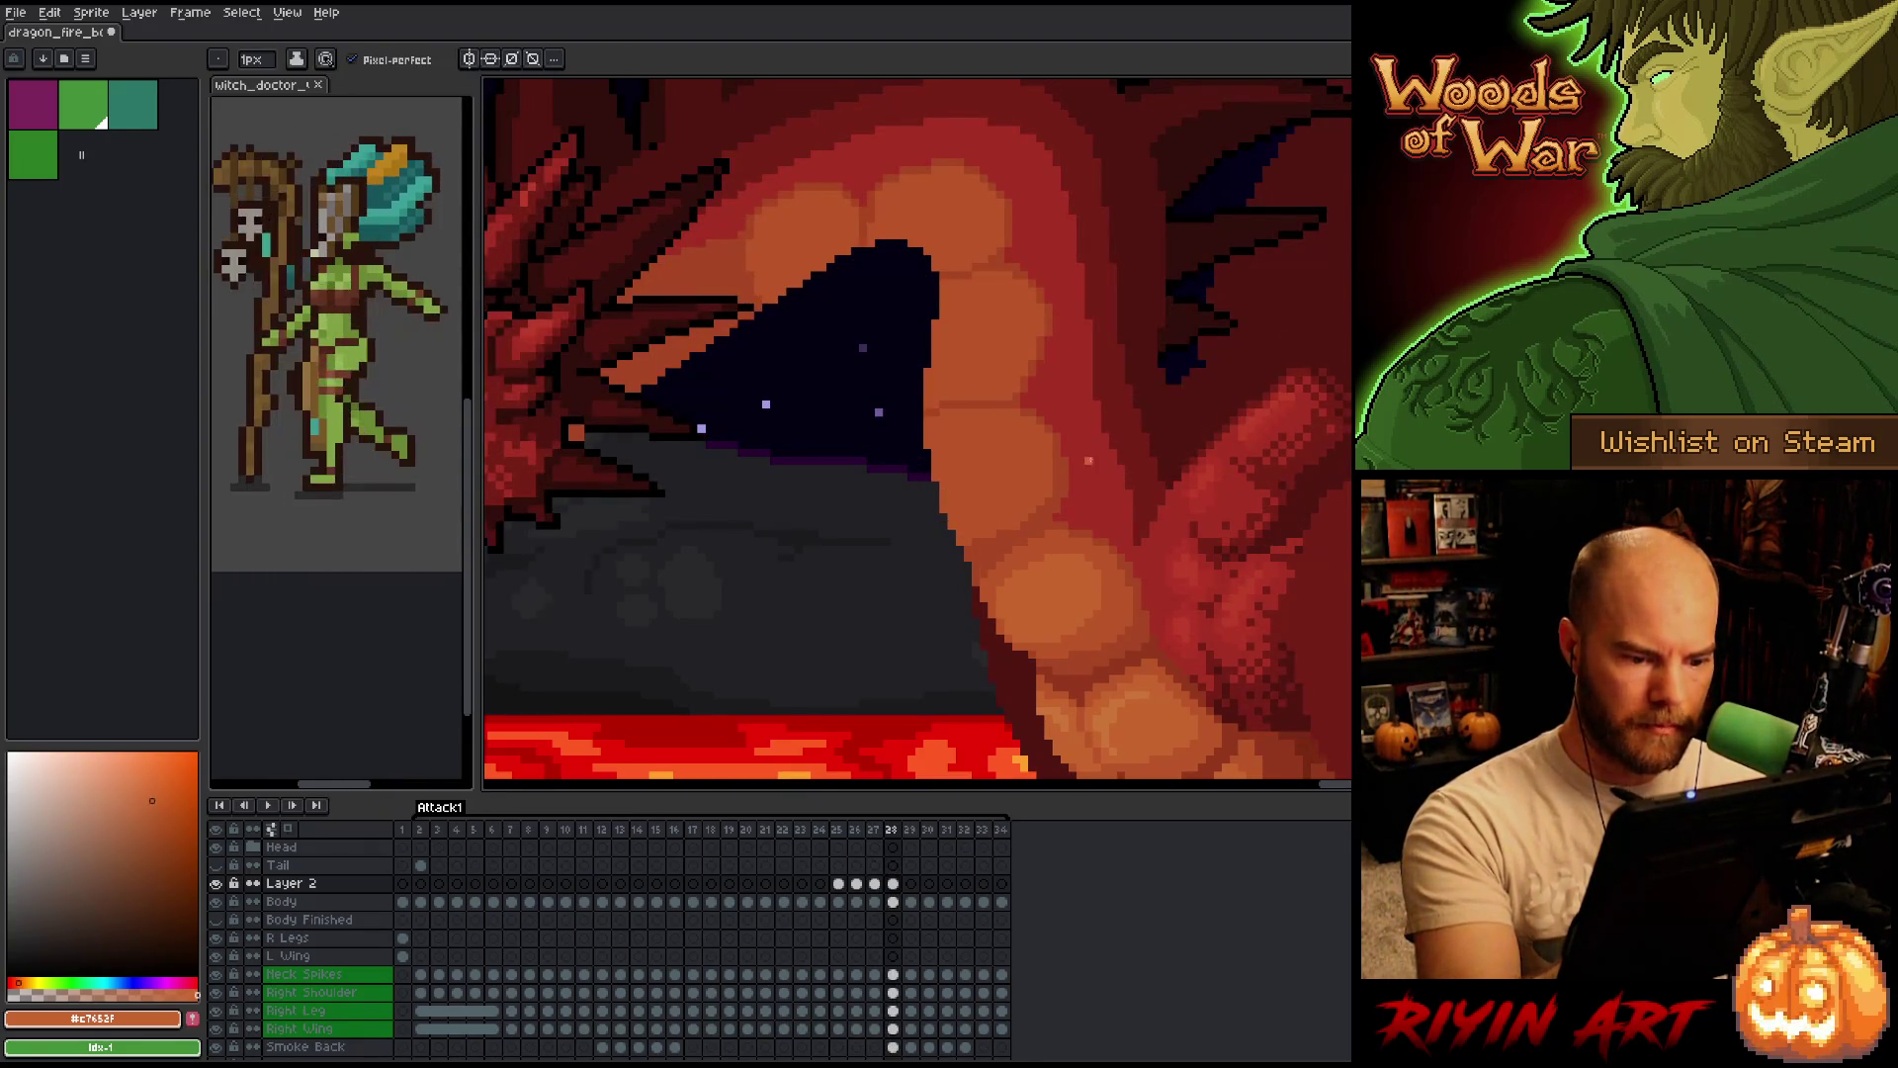
alt+click(1072, 502)
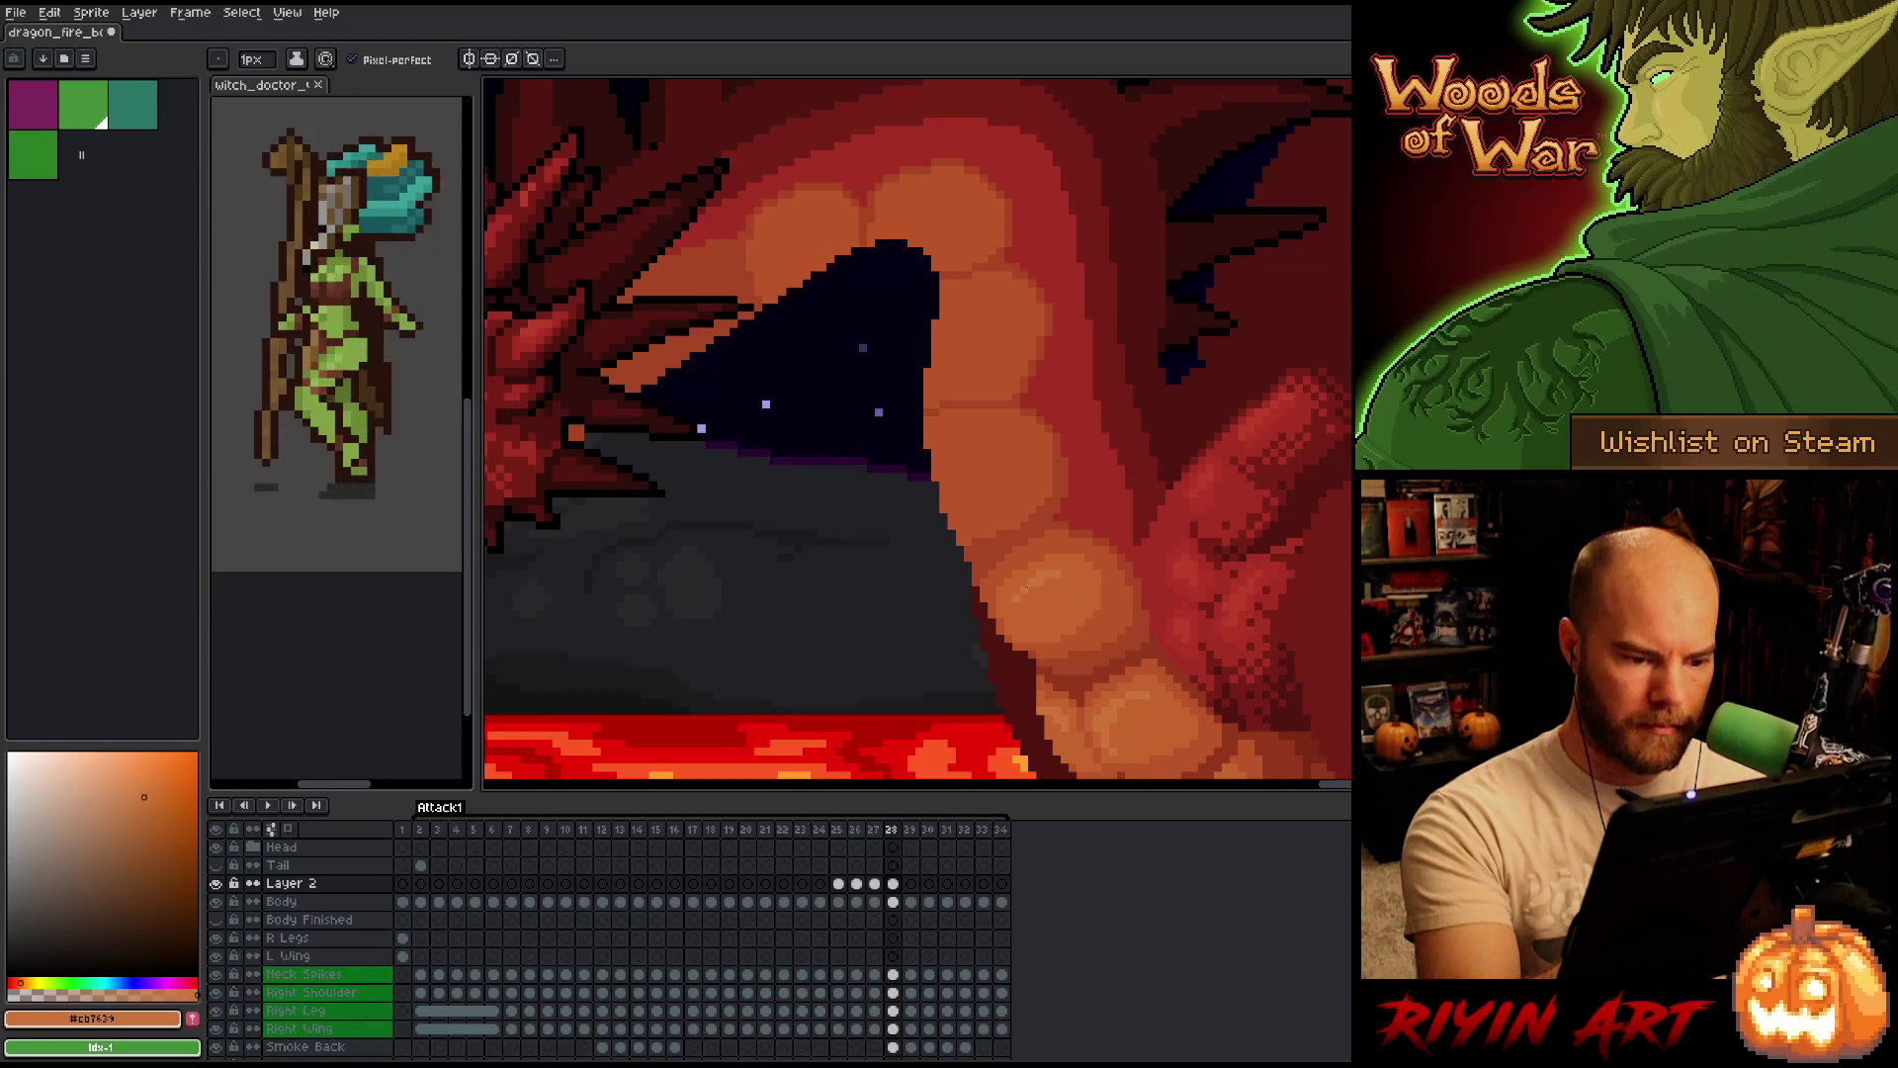
key(Left)
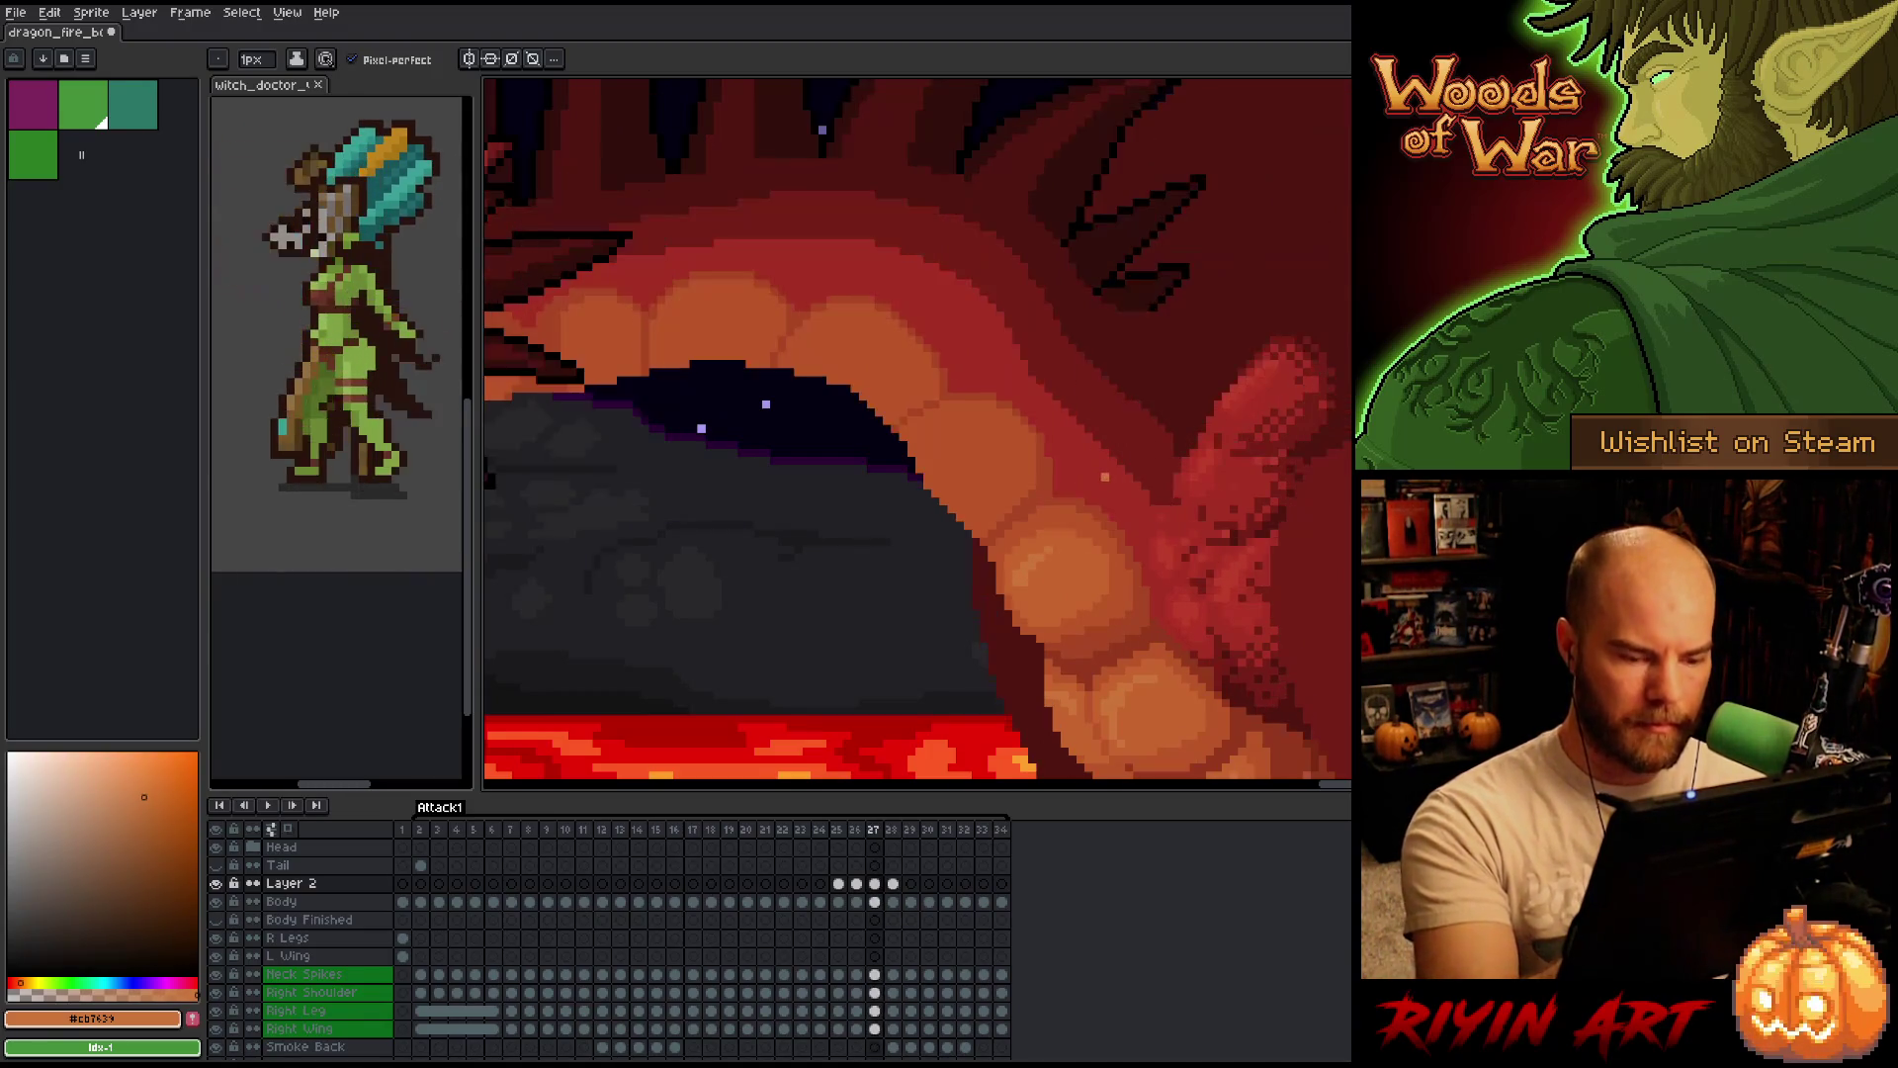
key(Right)
key(Left)
key(Right)
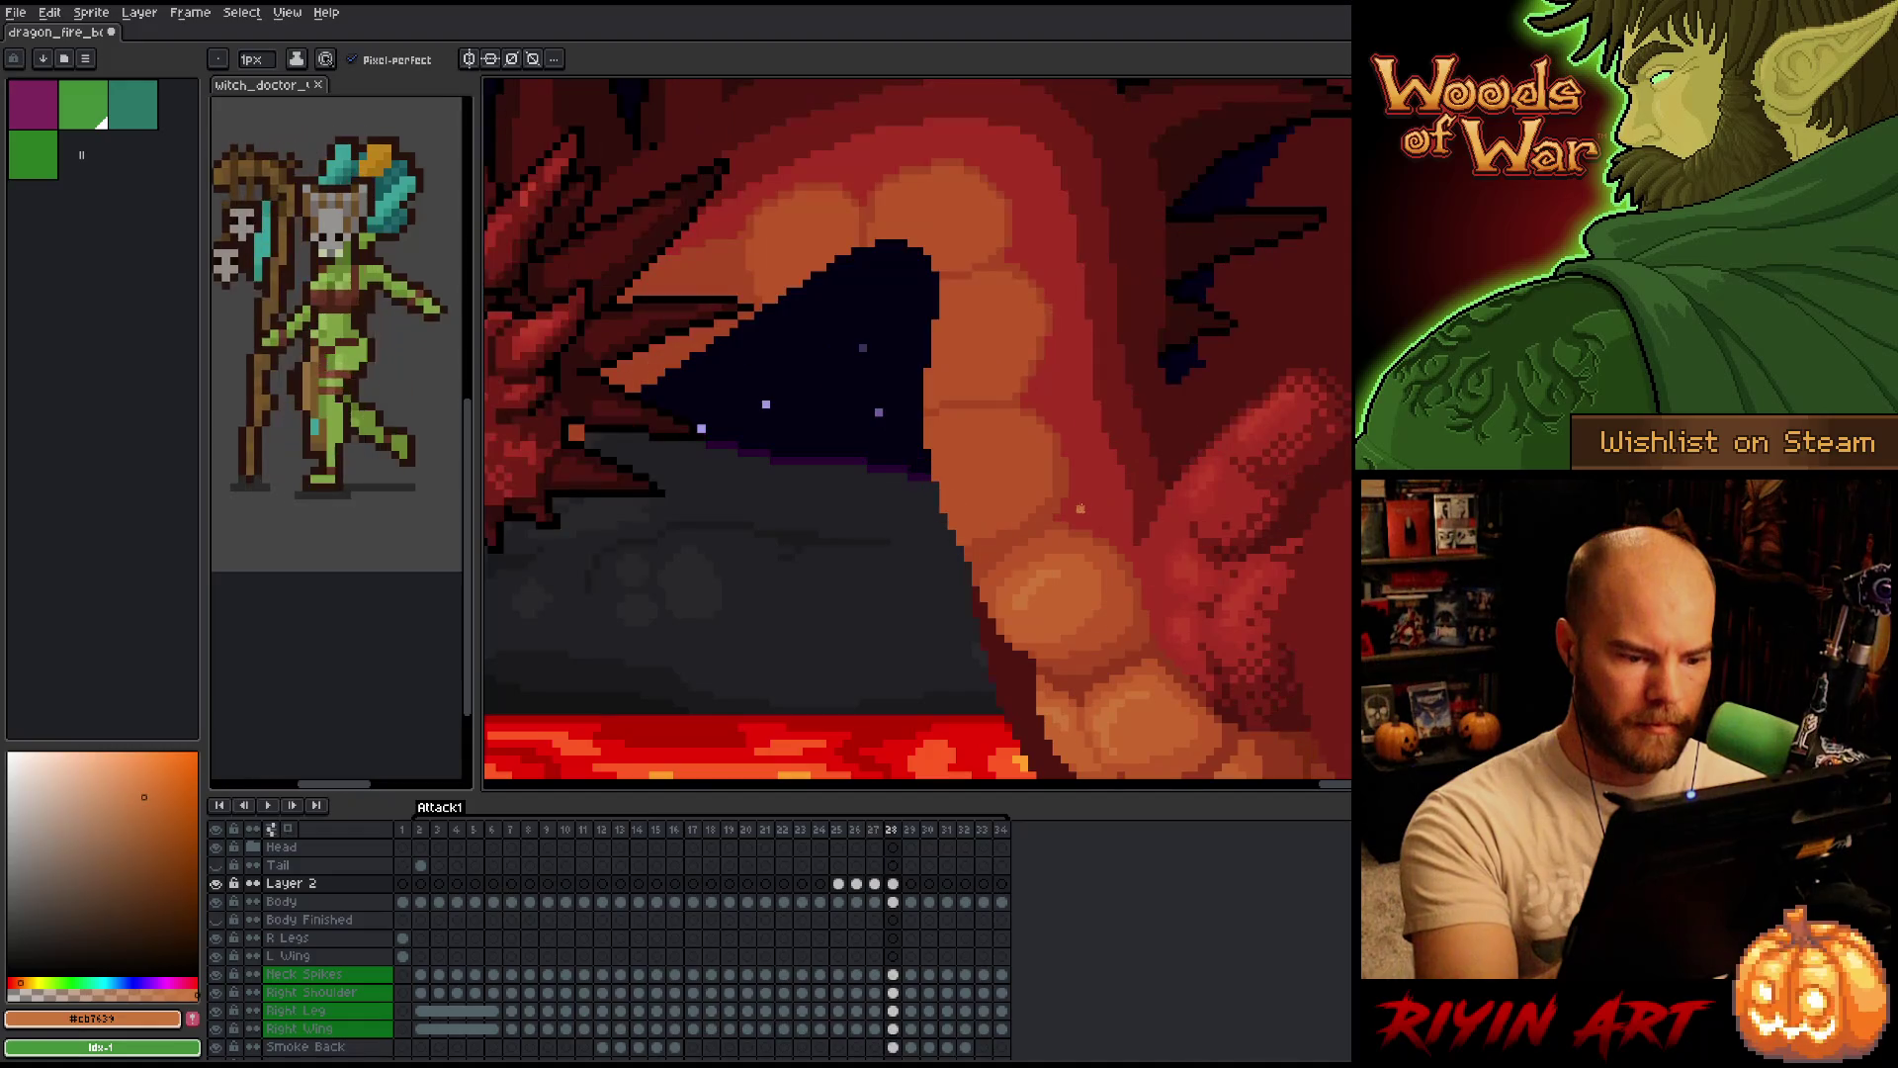
alt+click(1040, 571)
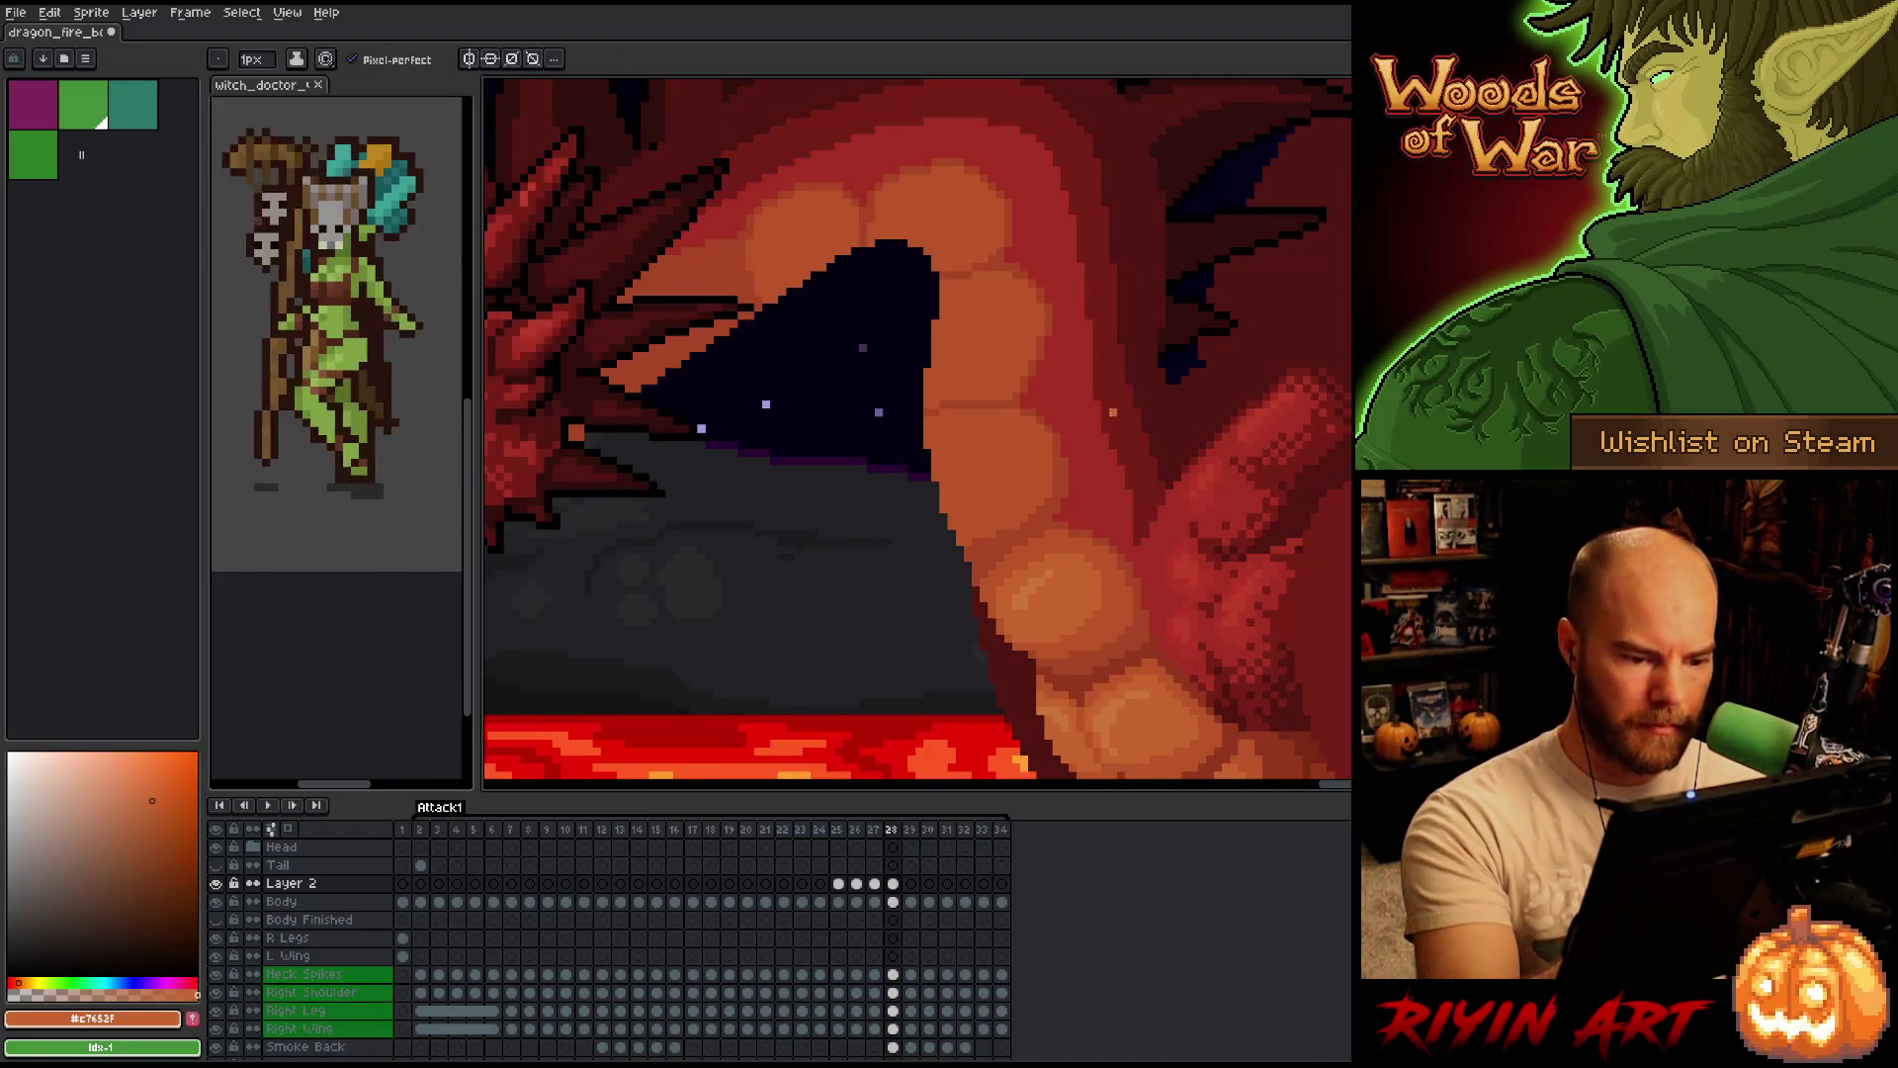
key(Left)
key(Right)
key(Left)
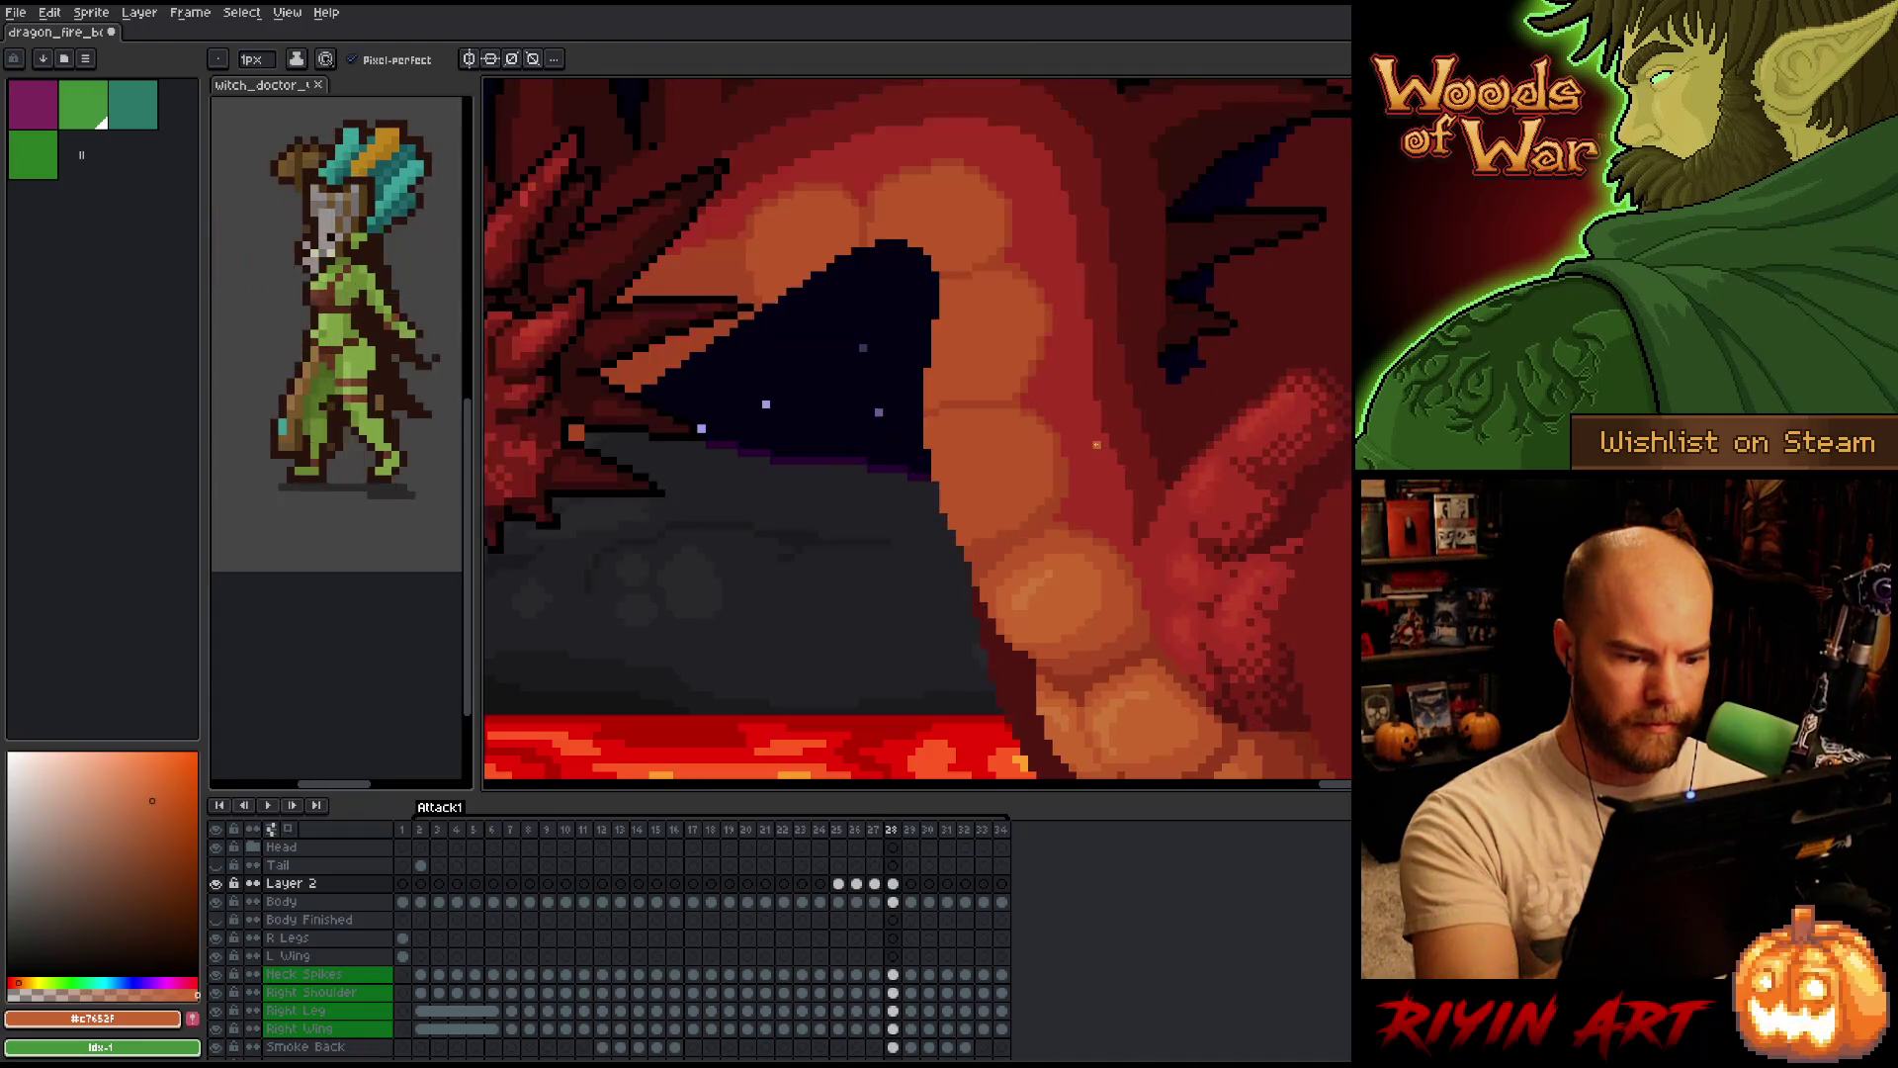
key(Right)
Marquee and deselect a small neck patch, then merge Layer 2 down into Body with Ctrl+E.
key(m)
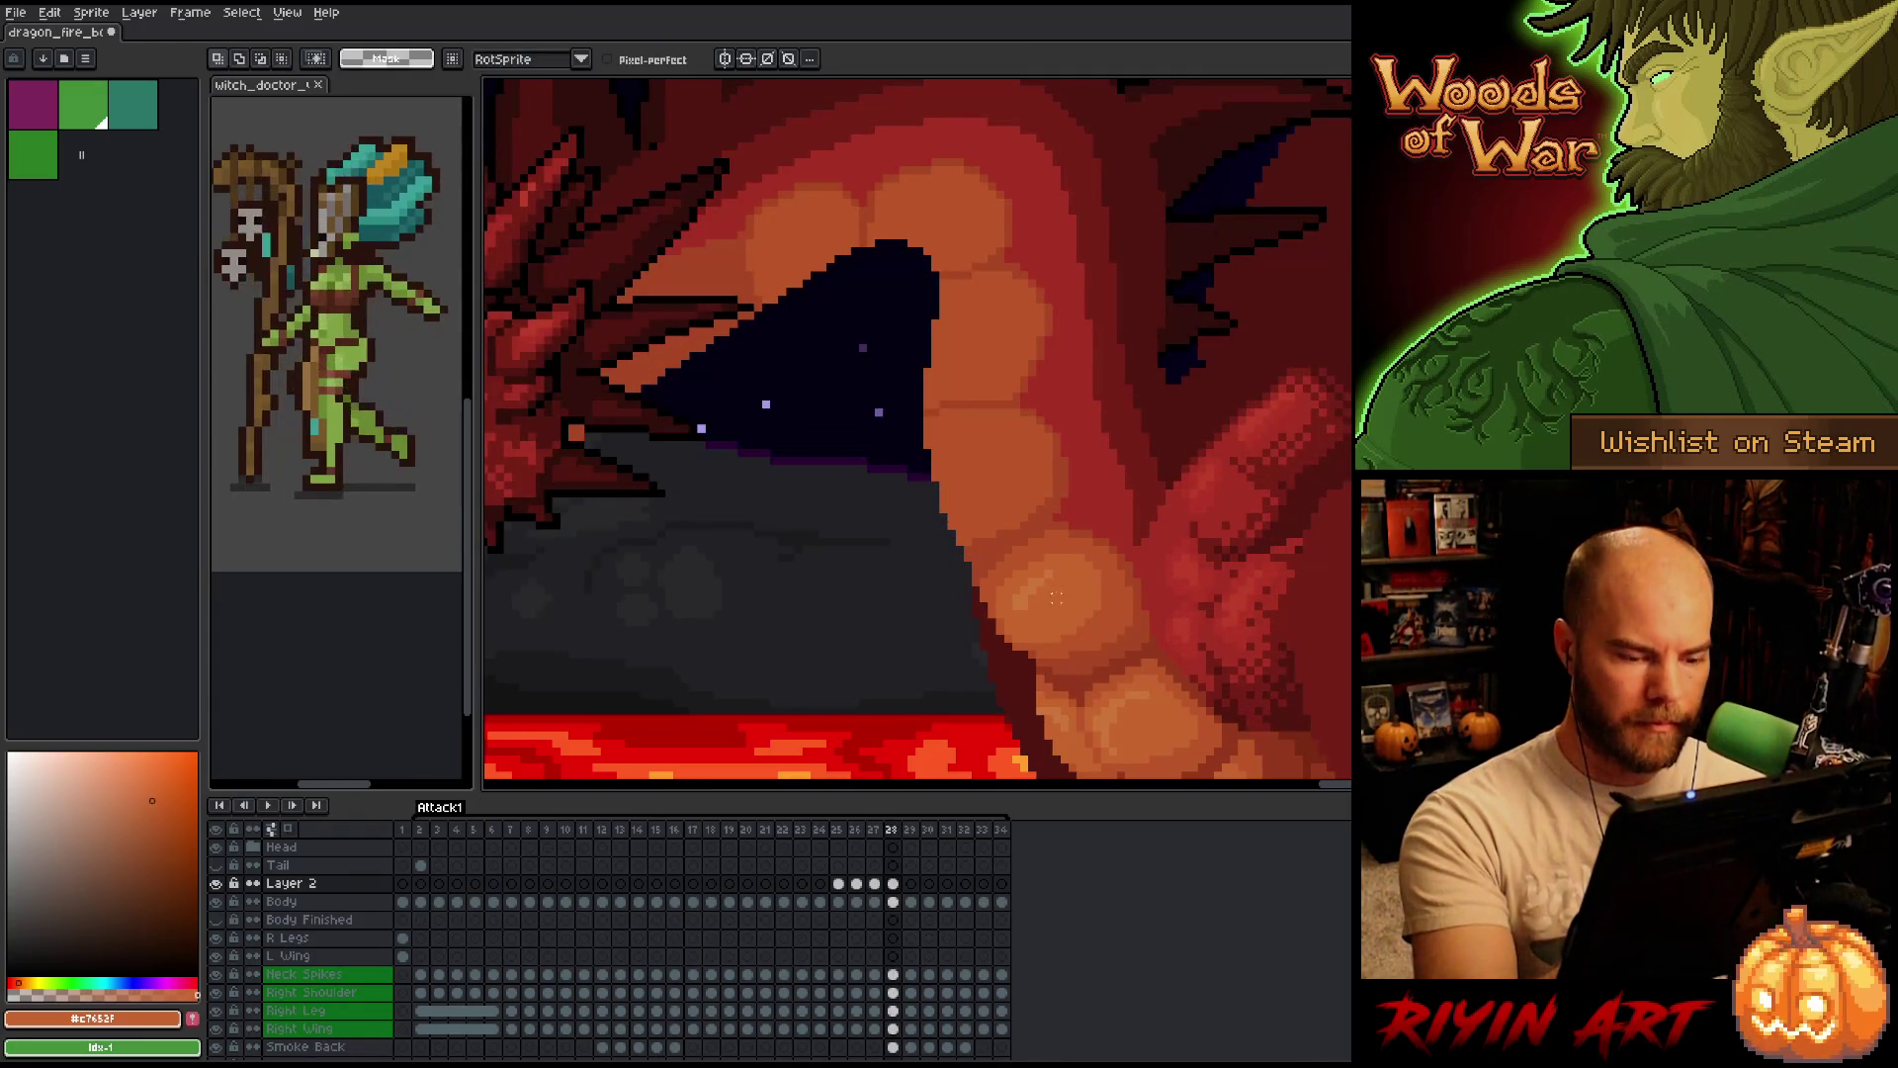
drag(1001, 574, 1064, 629)
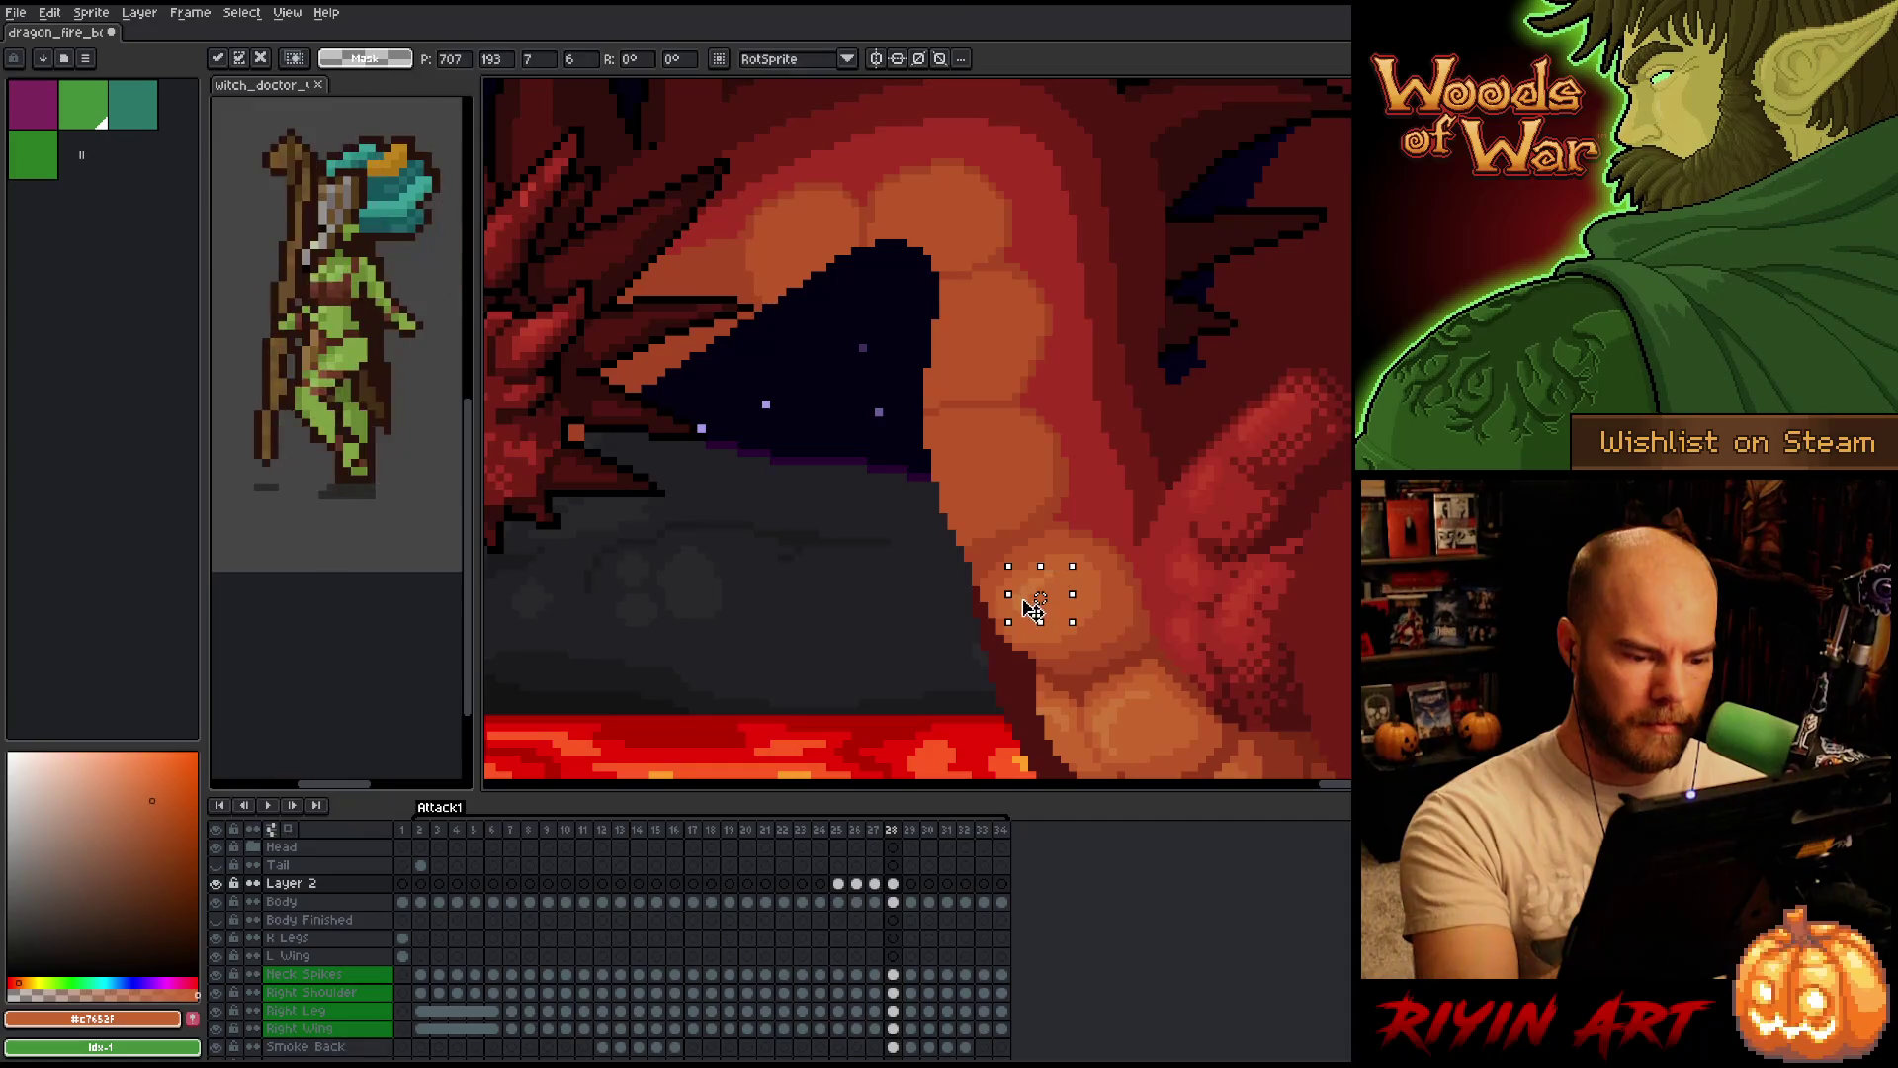
key(ctrl+d)
key(b)
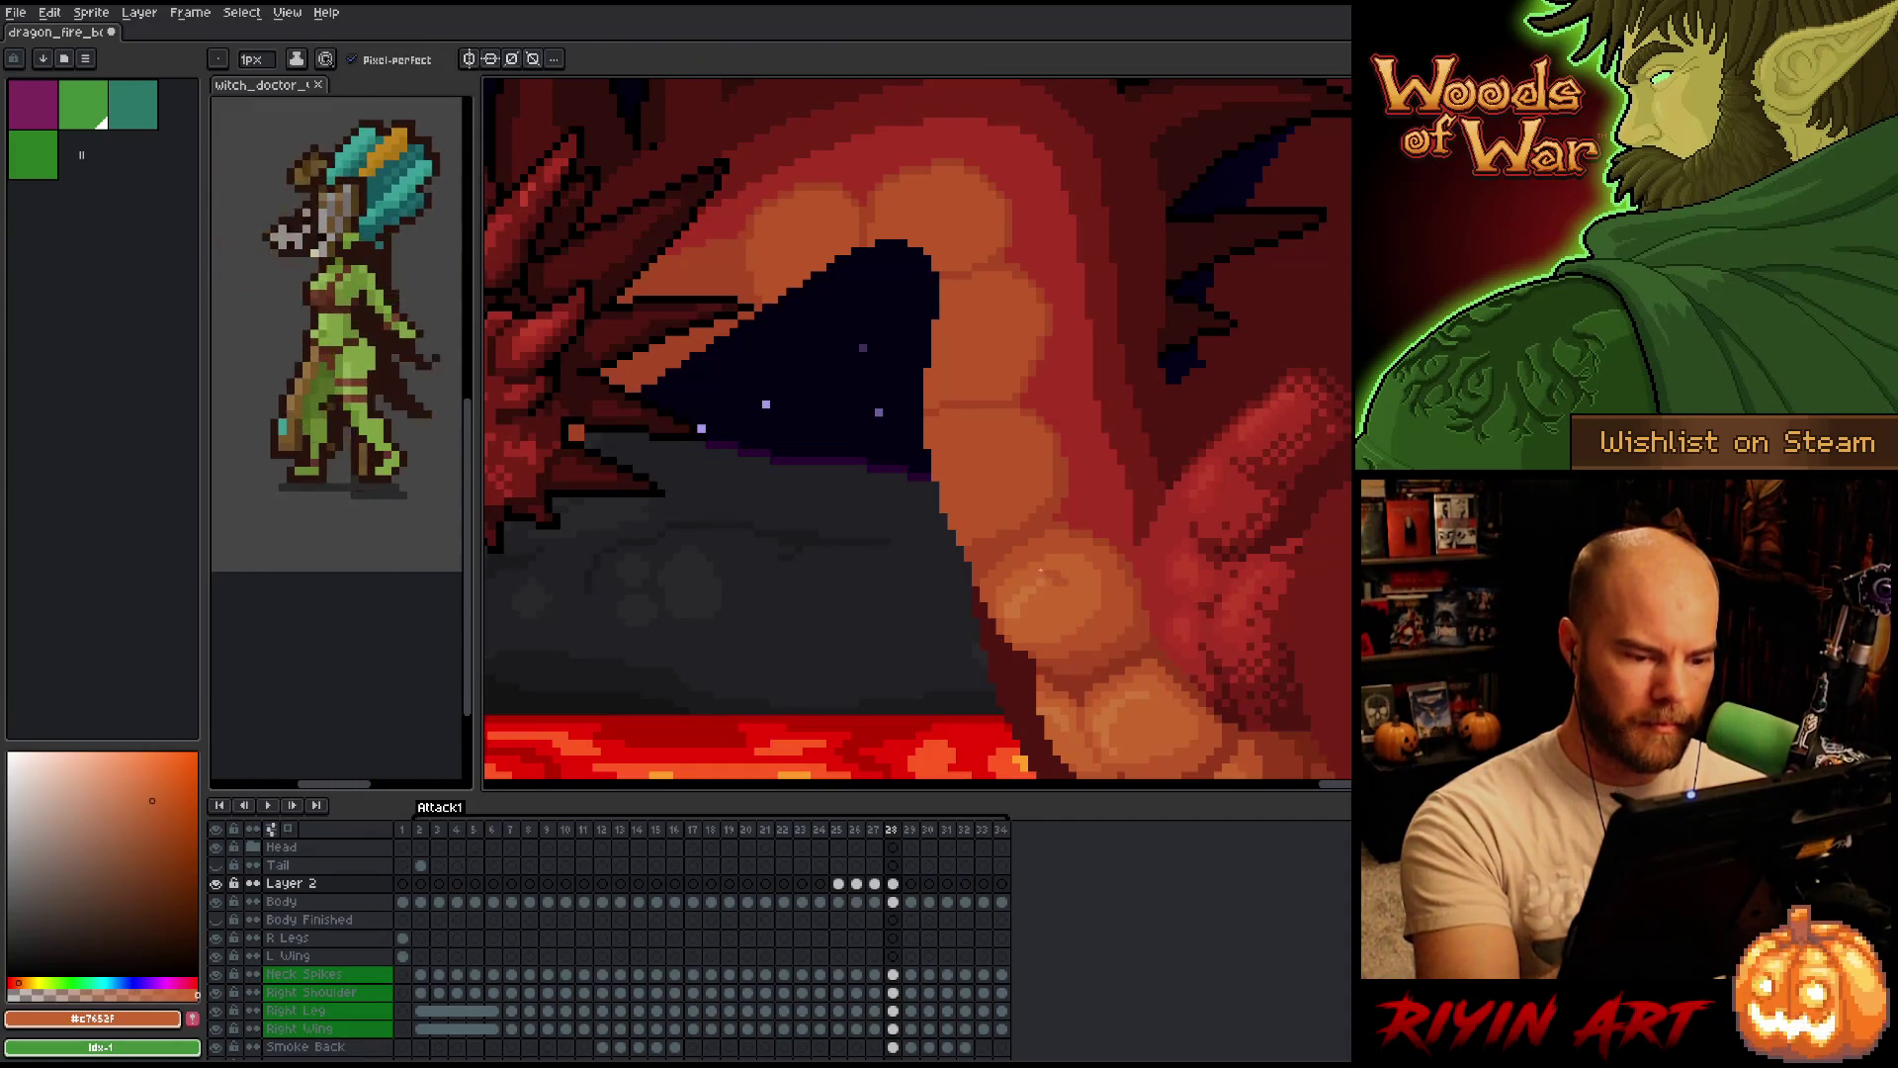
right_click(915, 480)
key(Escape)
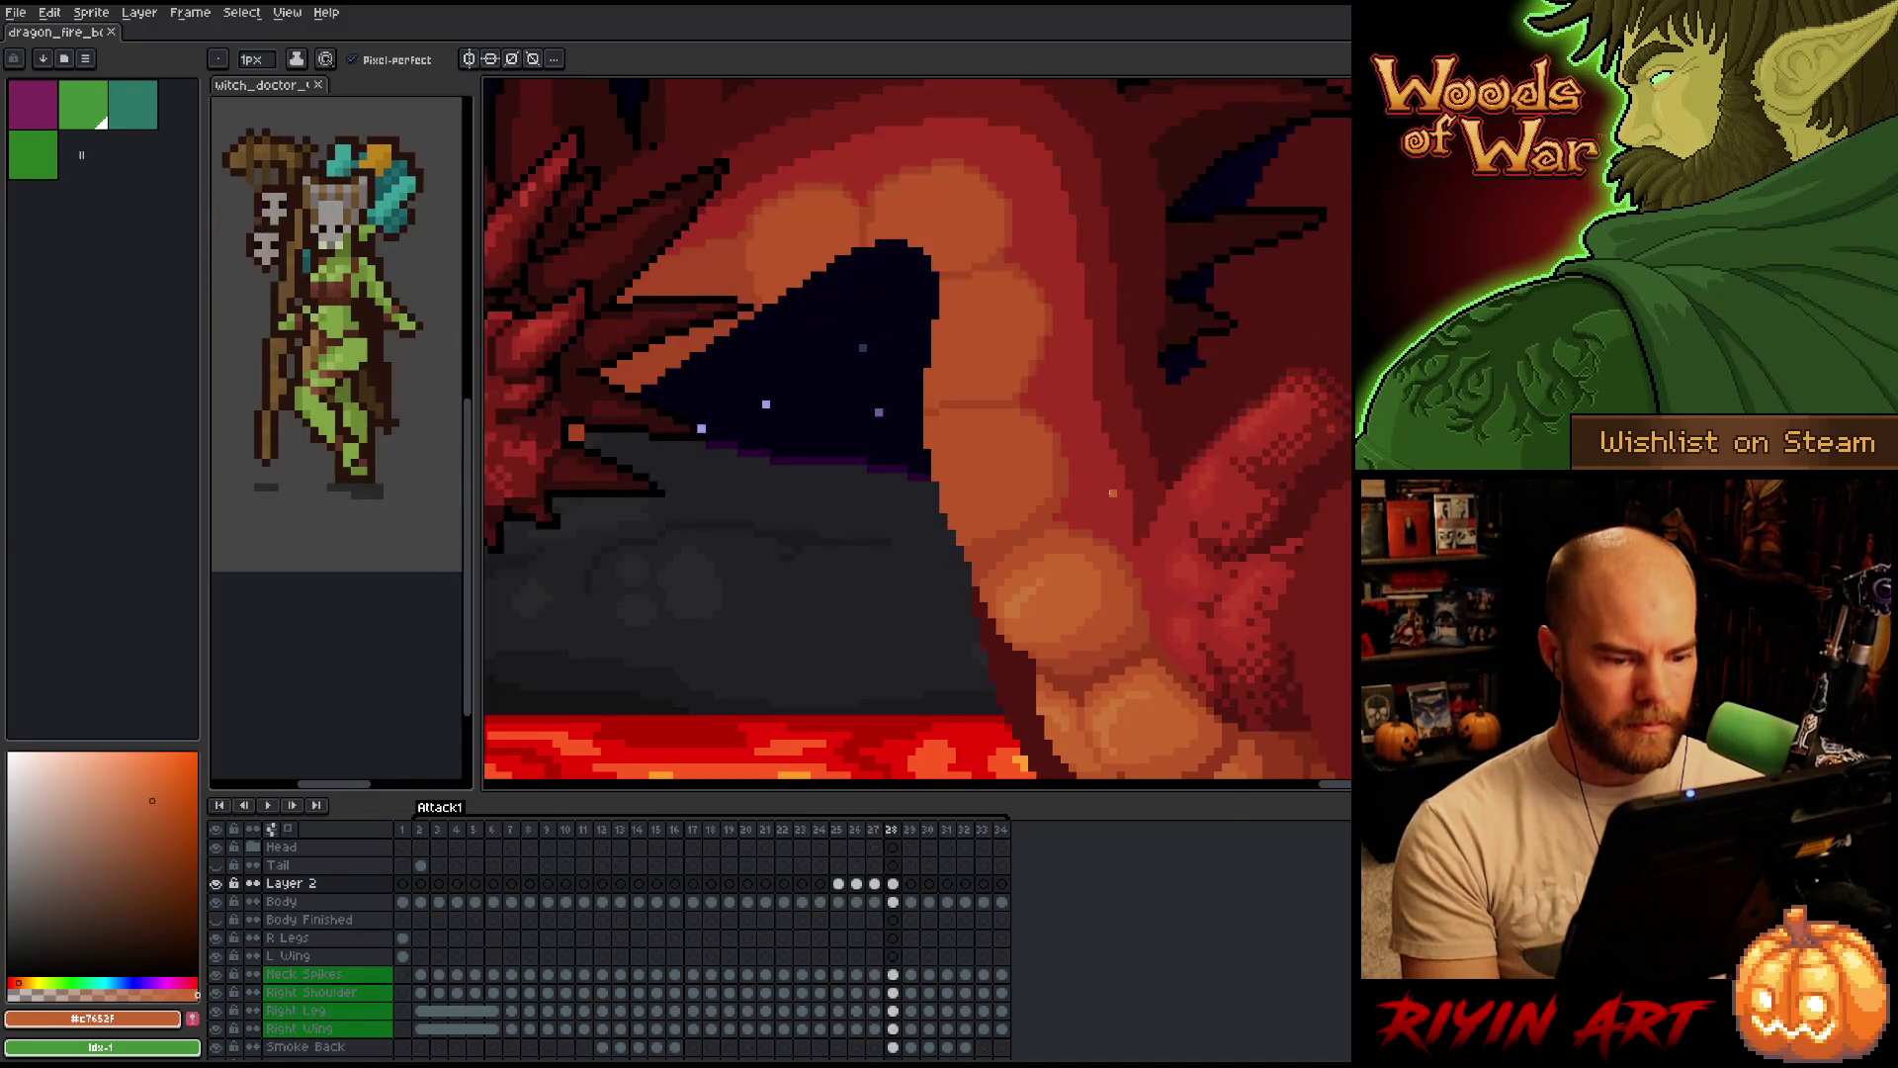
key(e)
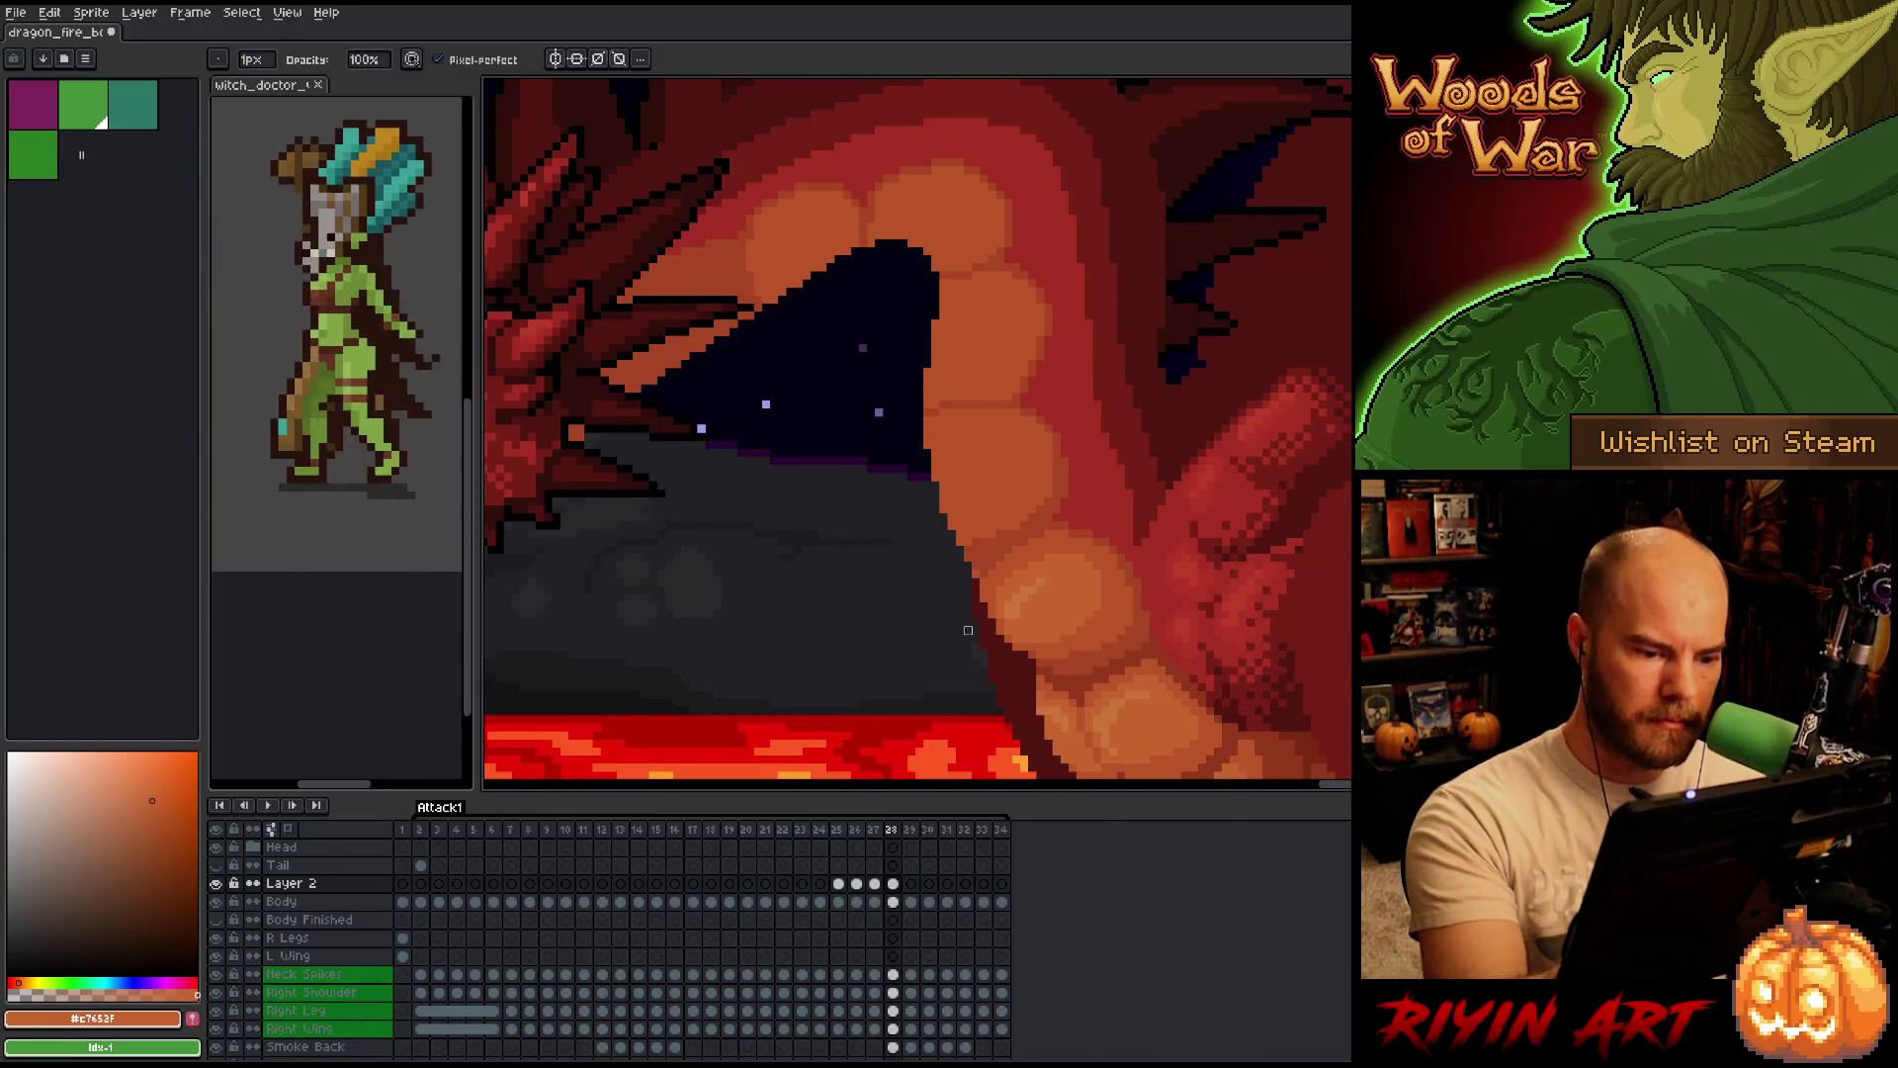
key(ctrl+e)
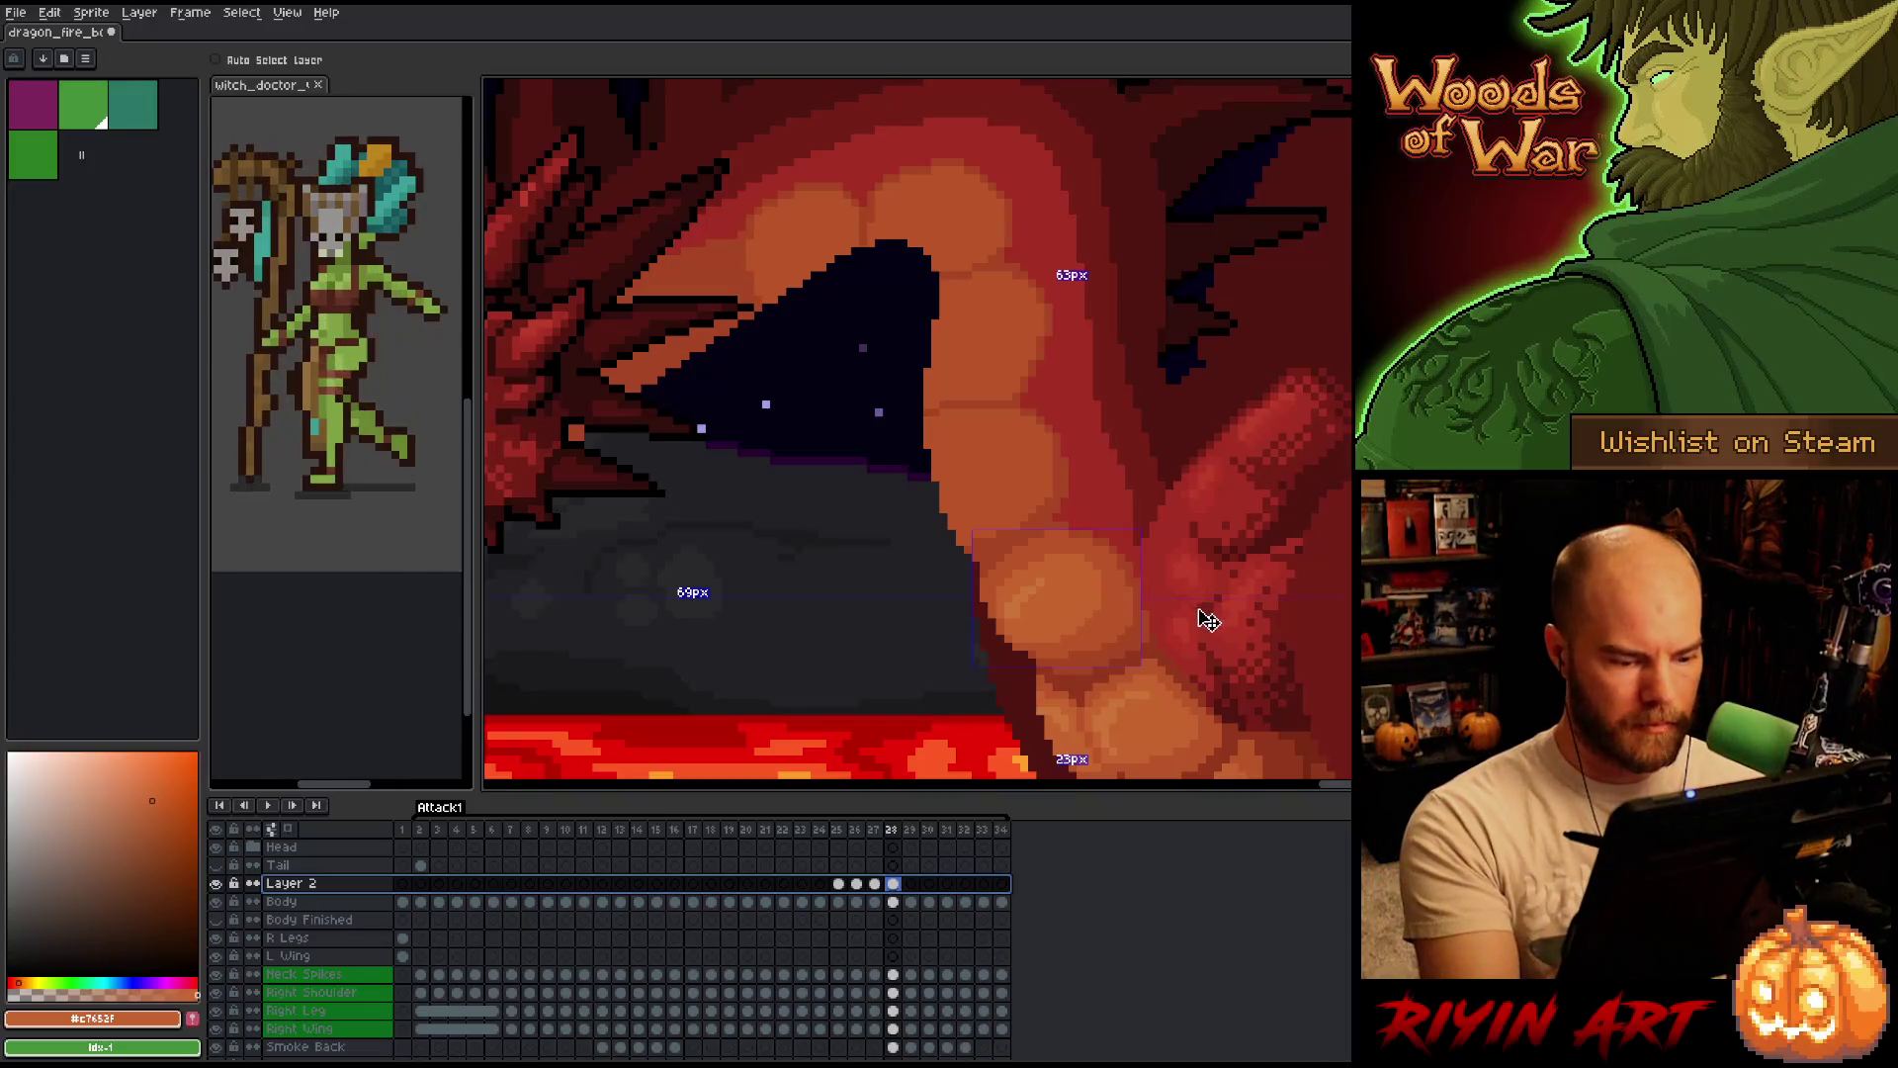
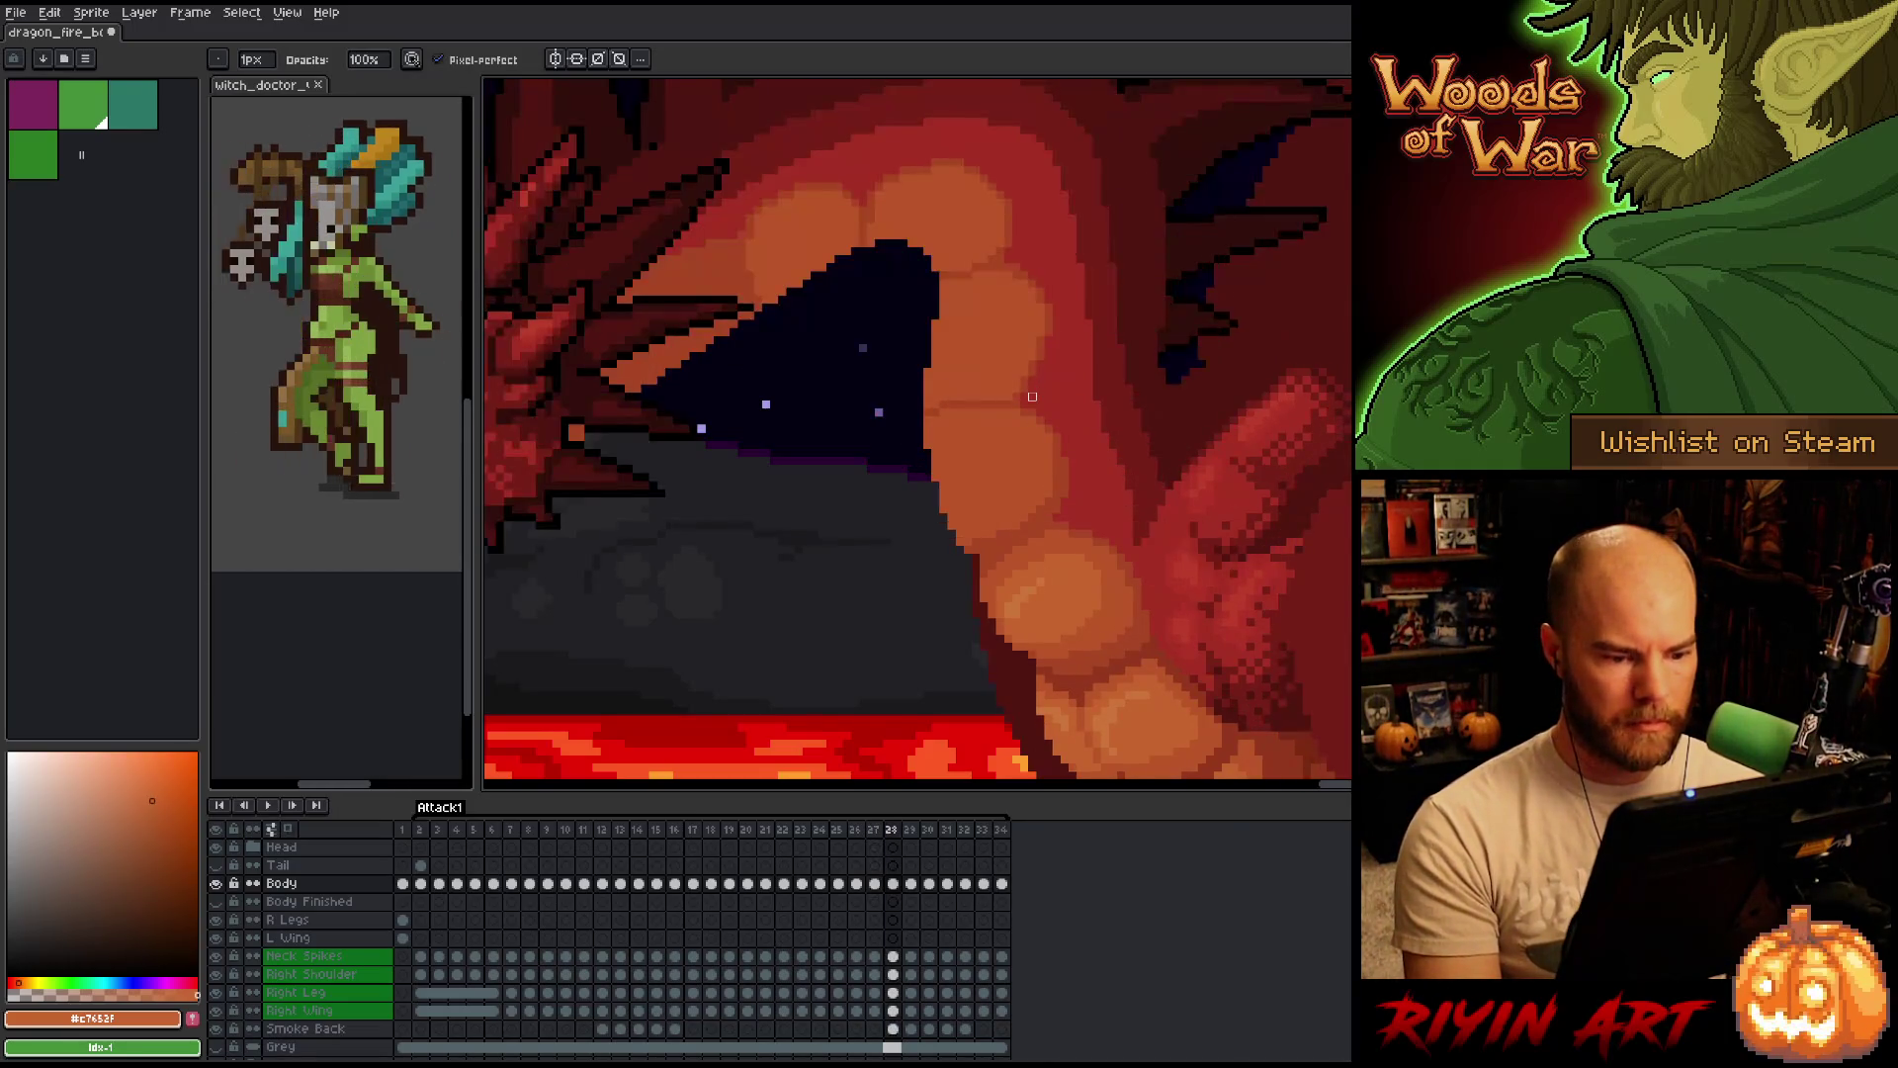
Flick between frames 27 and 28 to compare the closing and open mouth poses.
key(Left)
key(Right)
key(Left)
key(Right)
key(Left)
key(Right)
Sample the belly-scale oranges #c7652f and #bb5629 as paint colour with the pencil active.
alt+click(1047, 636)
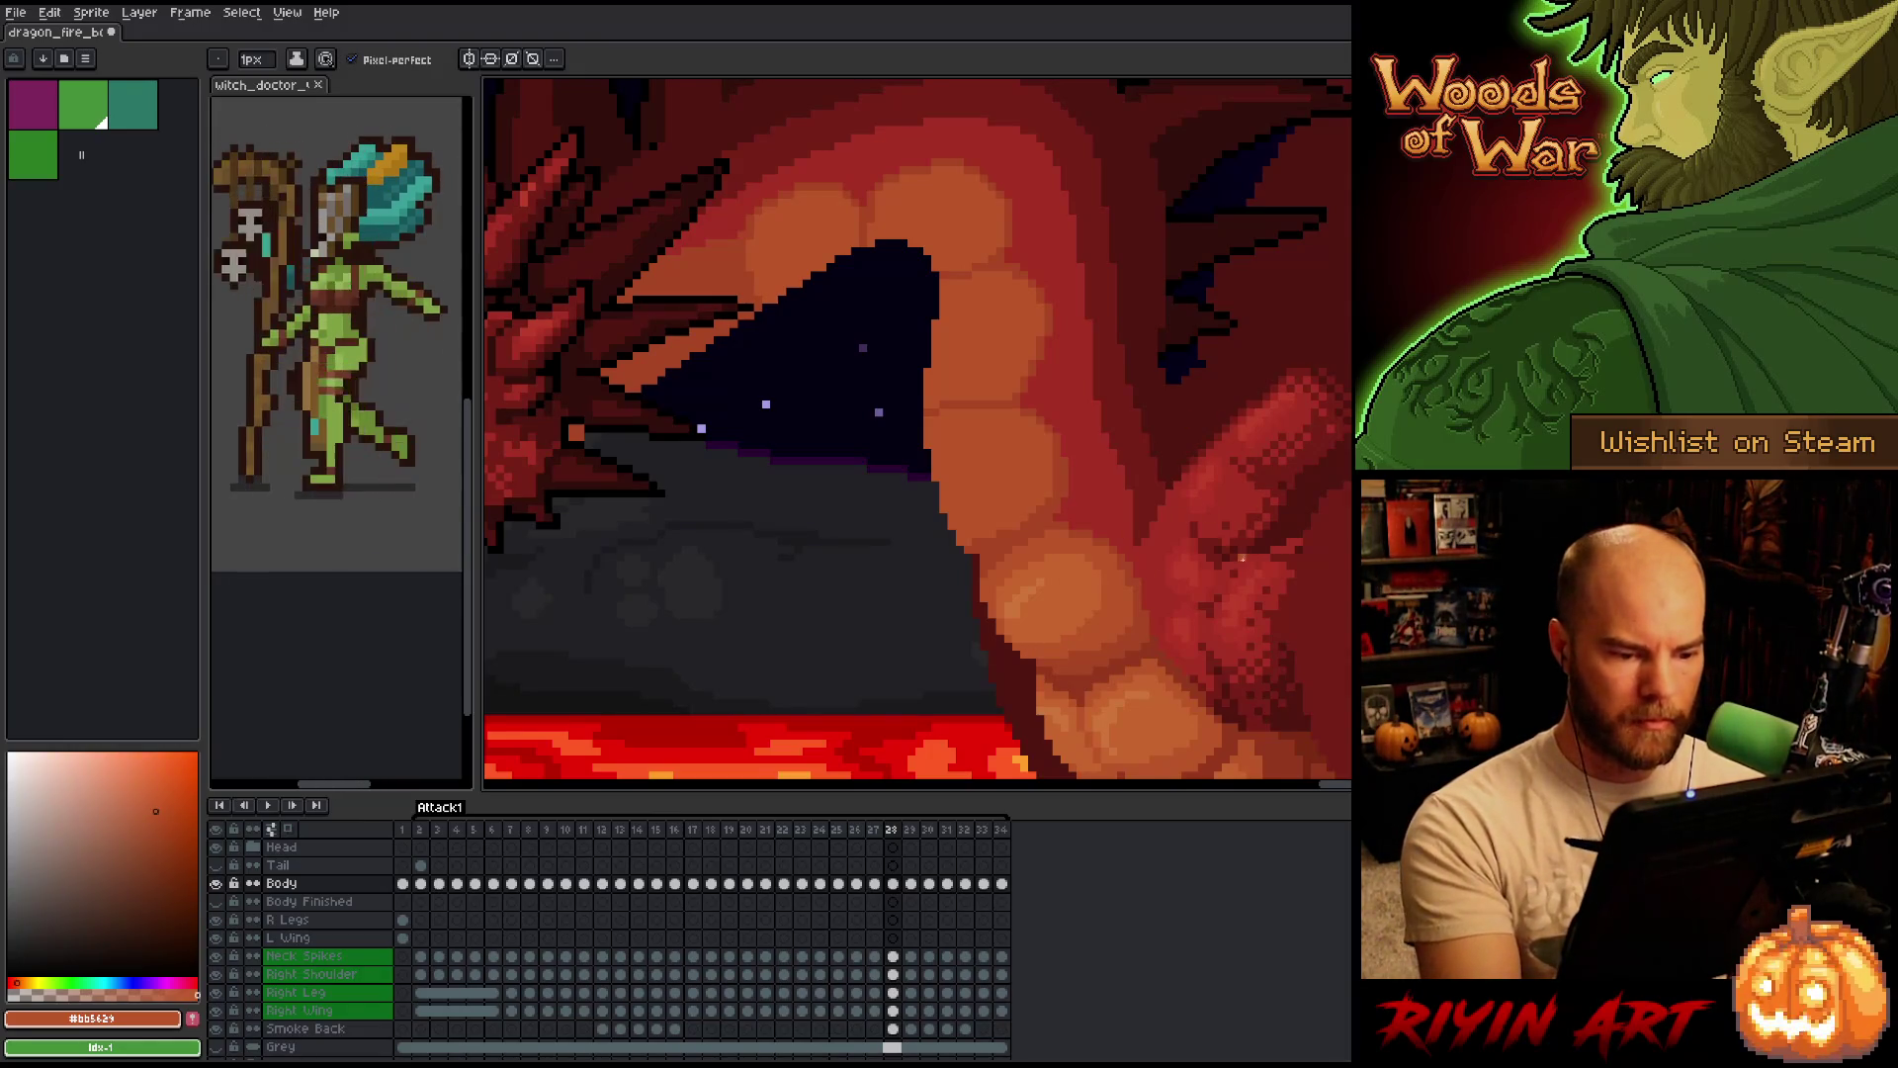
key(b)
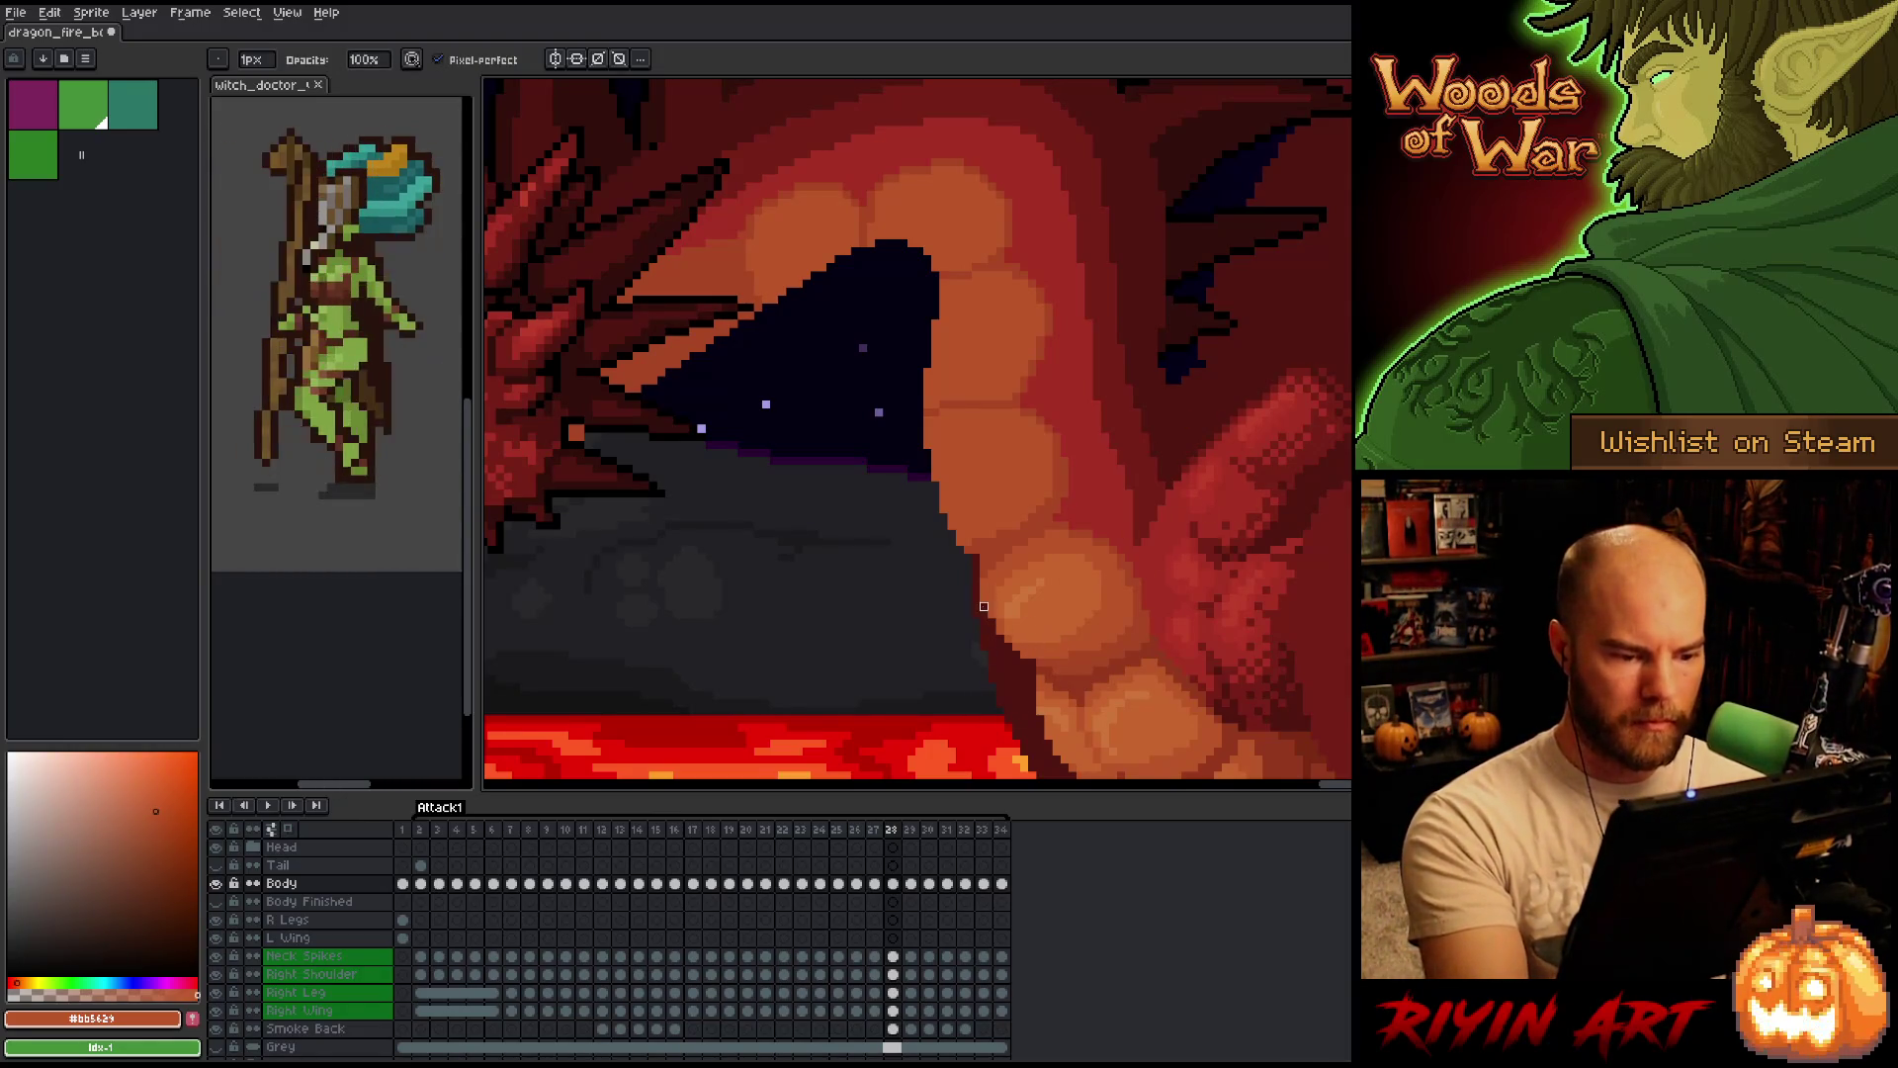
alt+click(1014, 563)
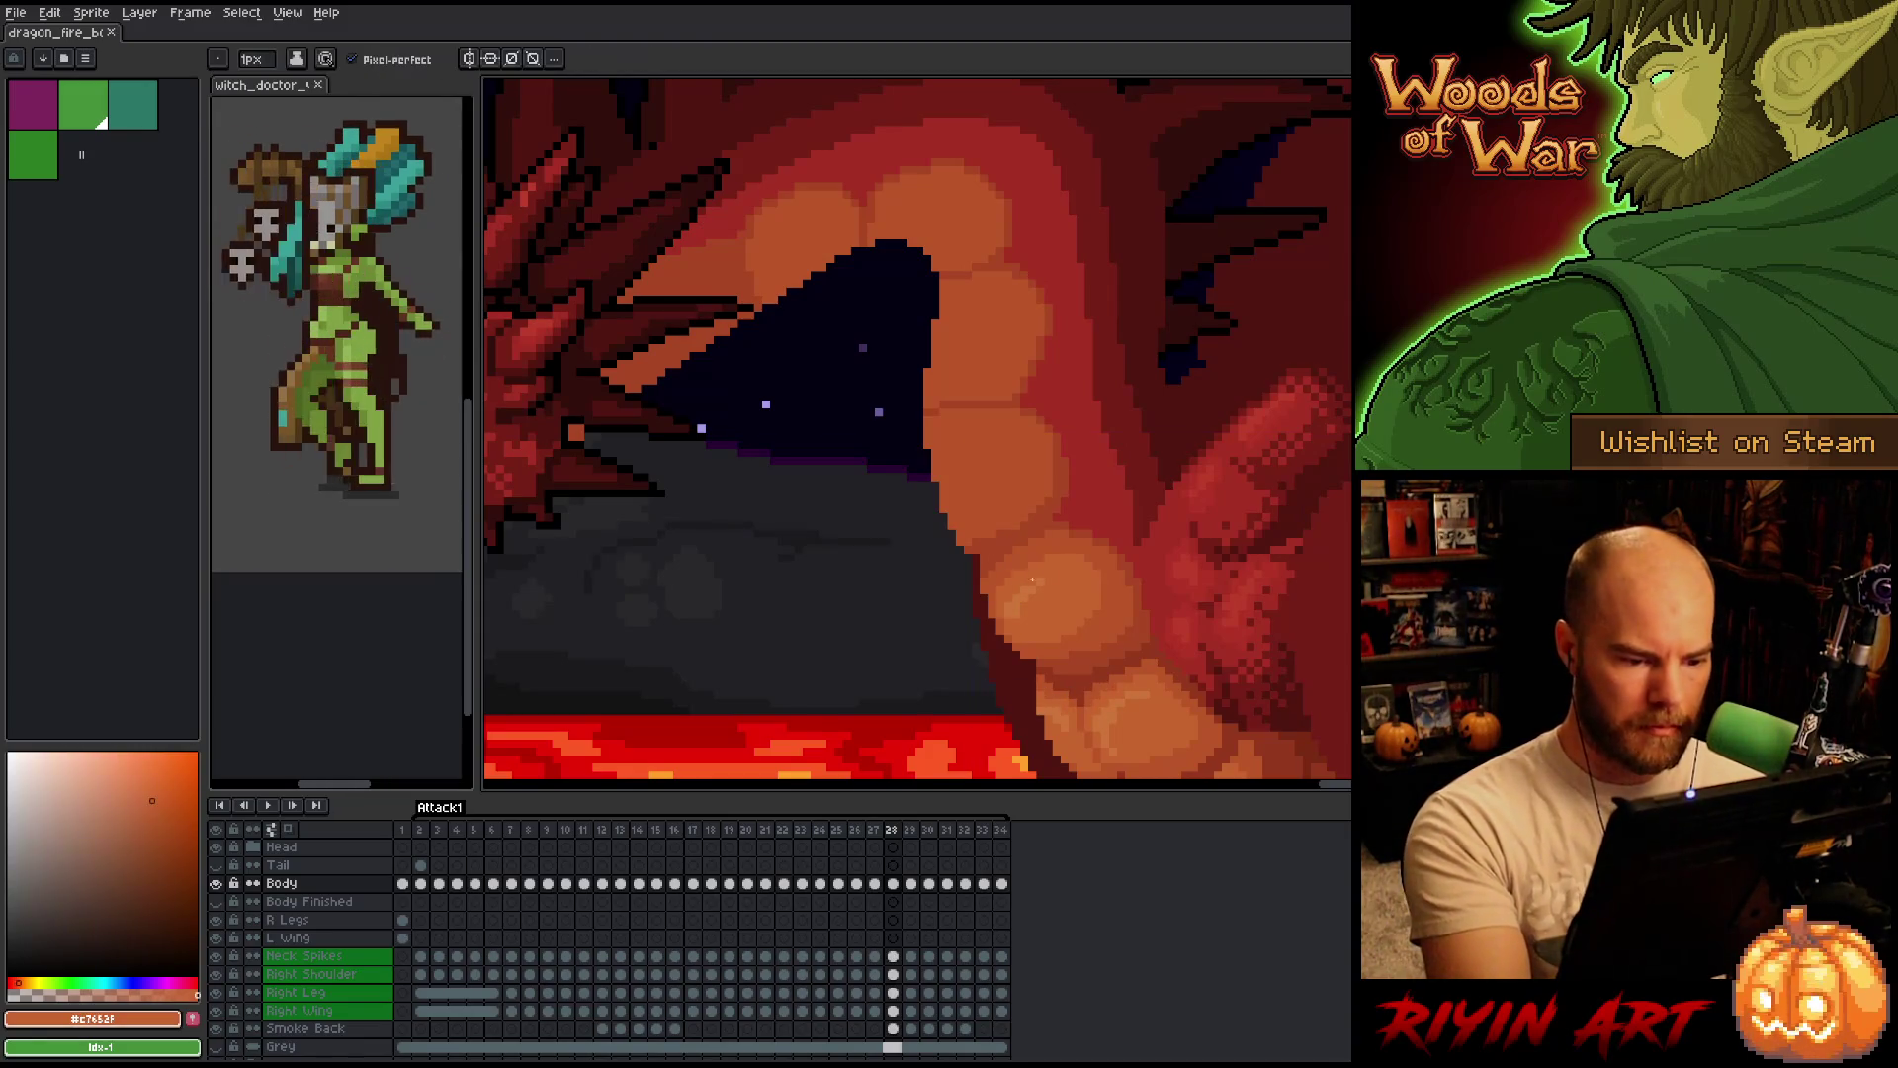
alt+click(1160, 565)
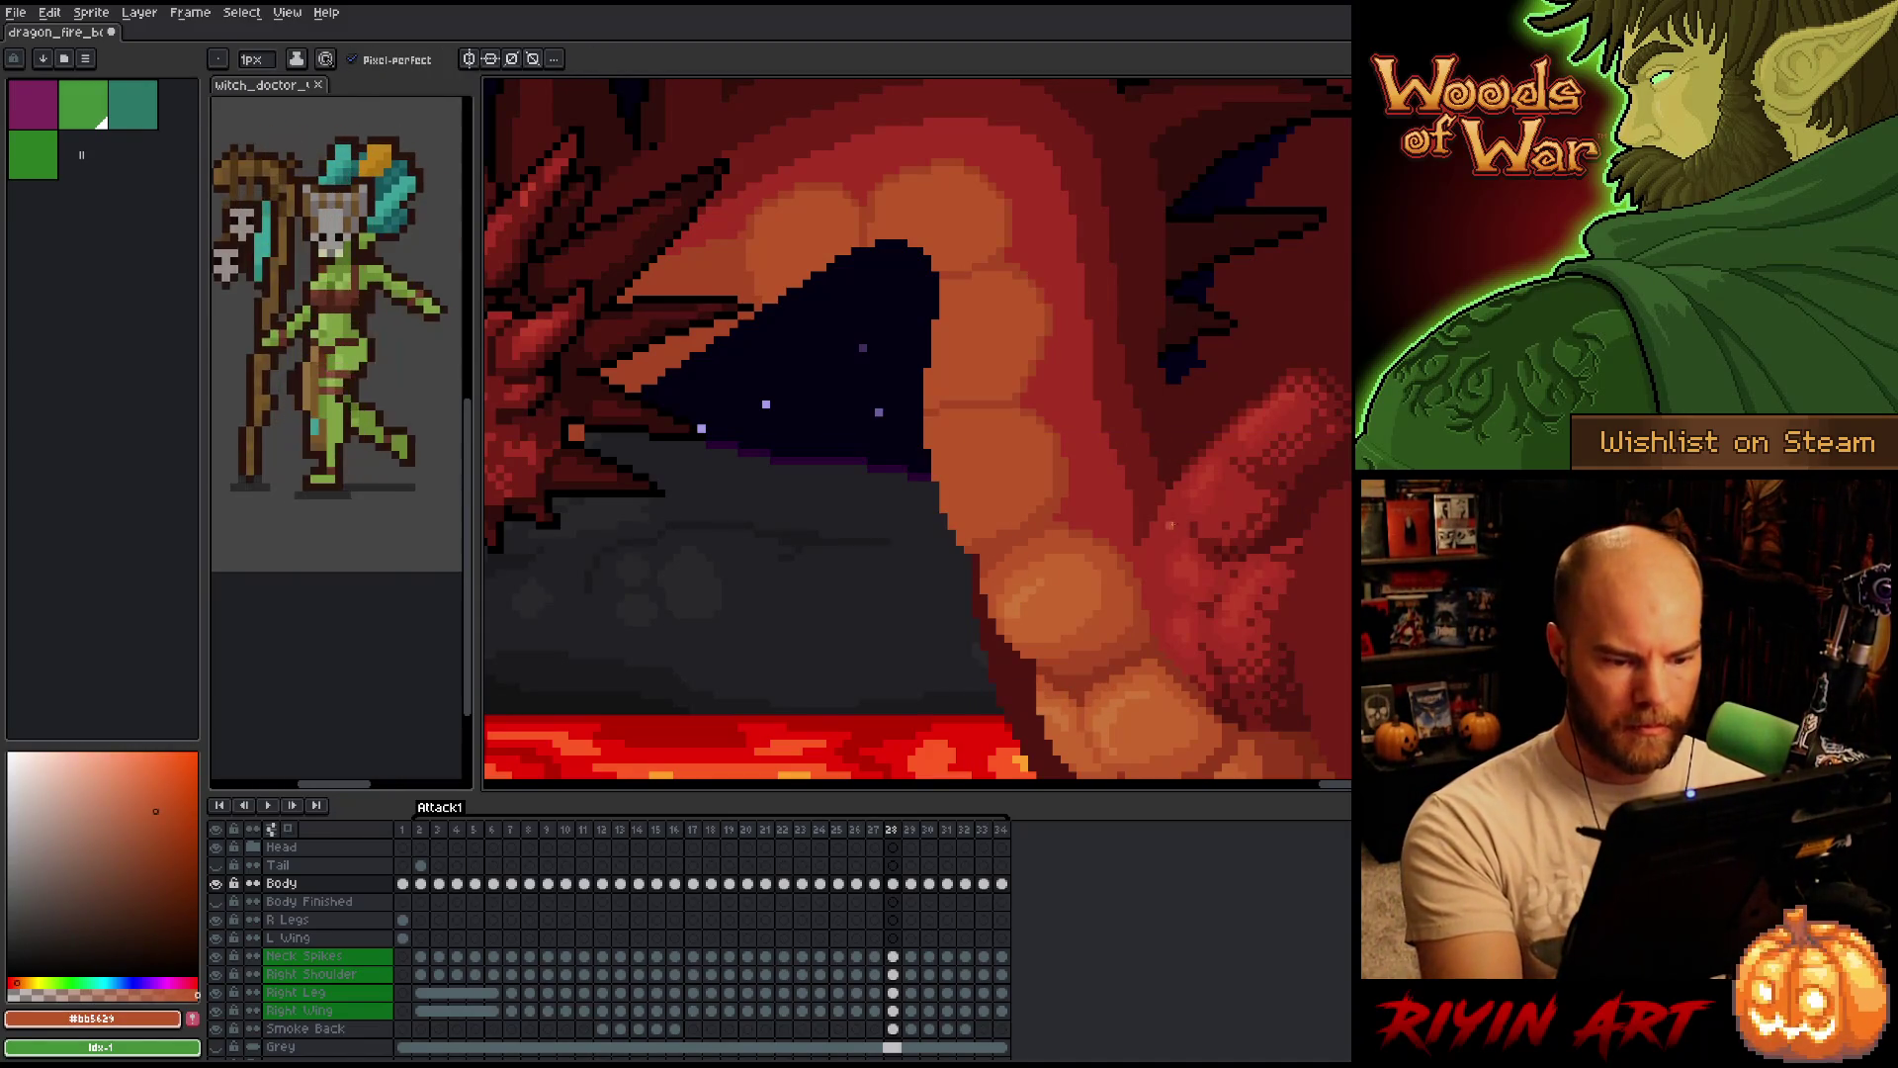
key(Left)
key(Left)
key(Right)
key(Right)
alt+click(1088, 630)
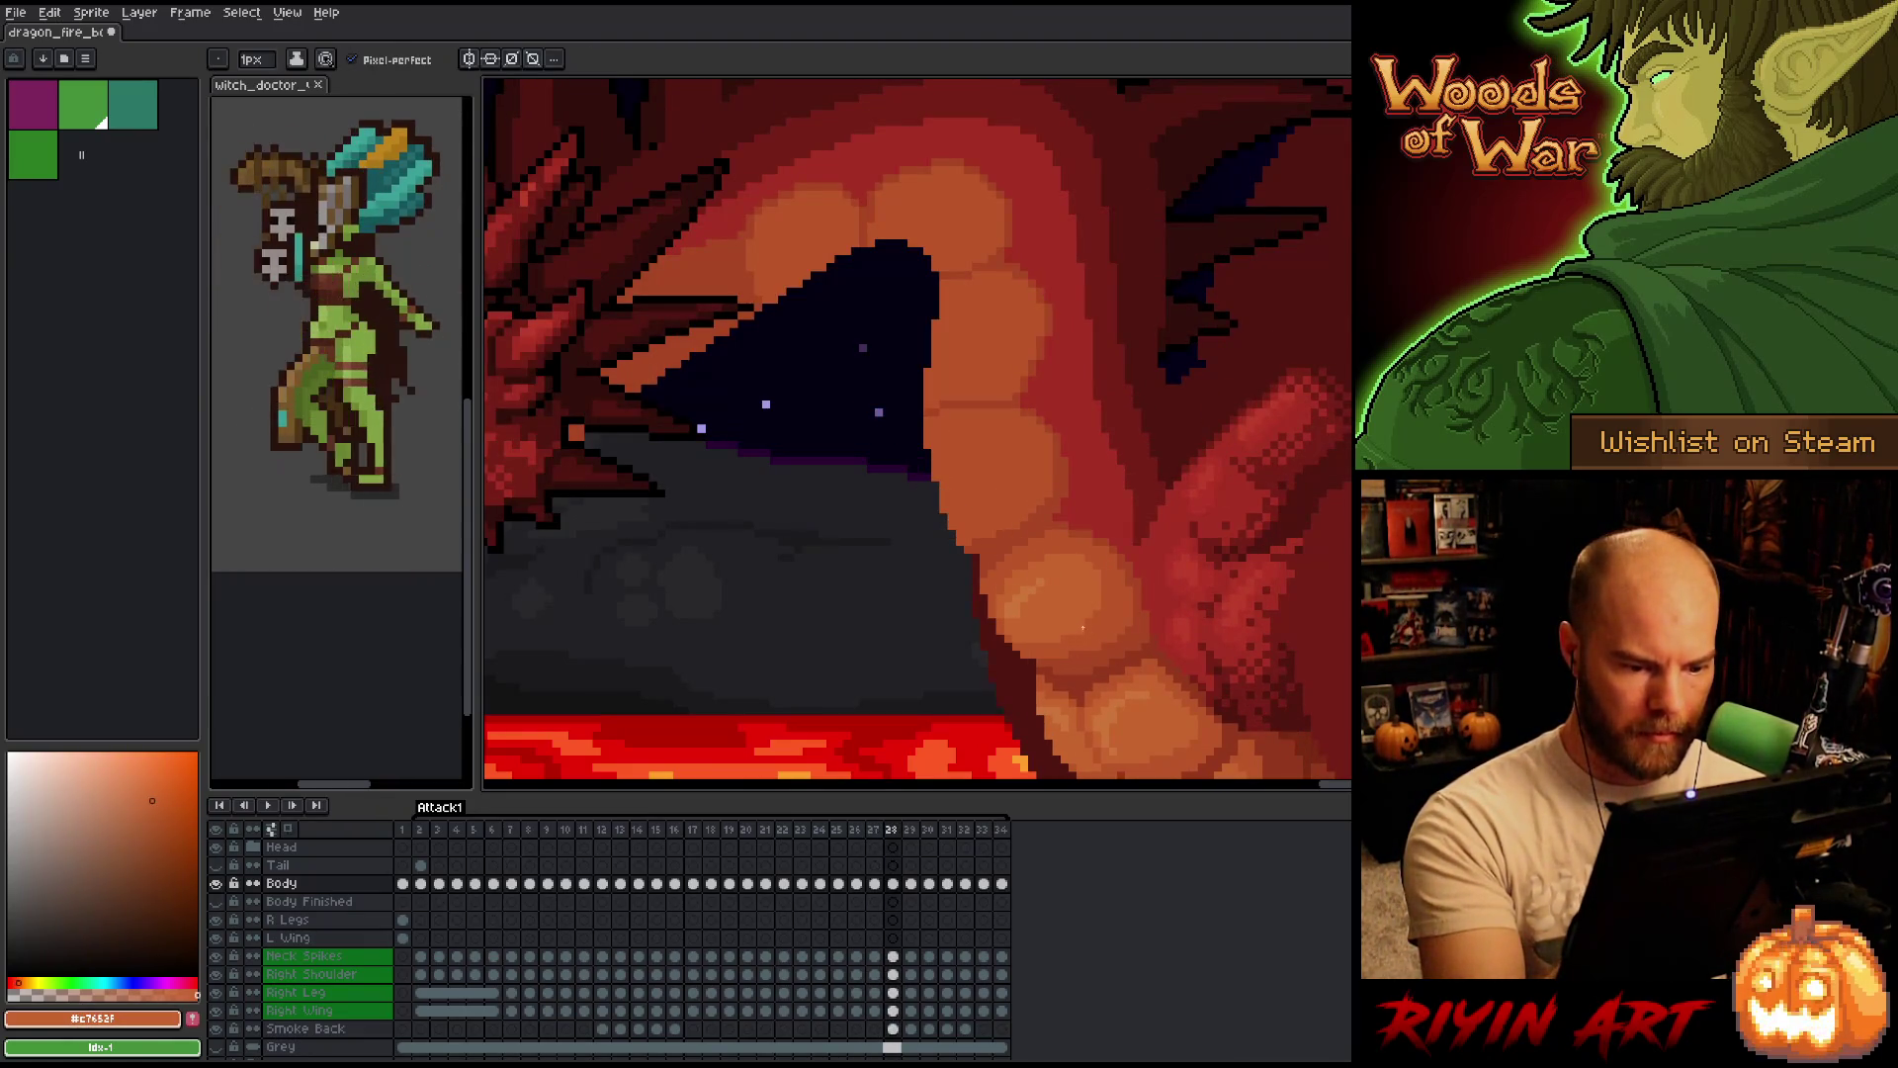
Check the mouth transition again by toggling frames 27/28, ending on frame 28.
key(Left)
key(Right)
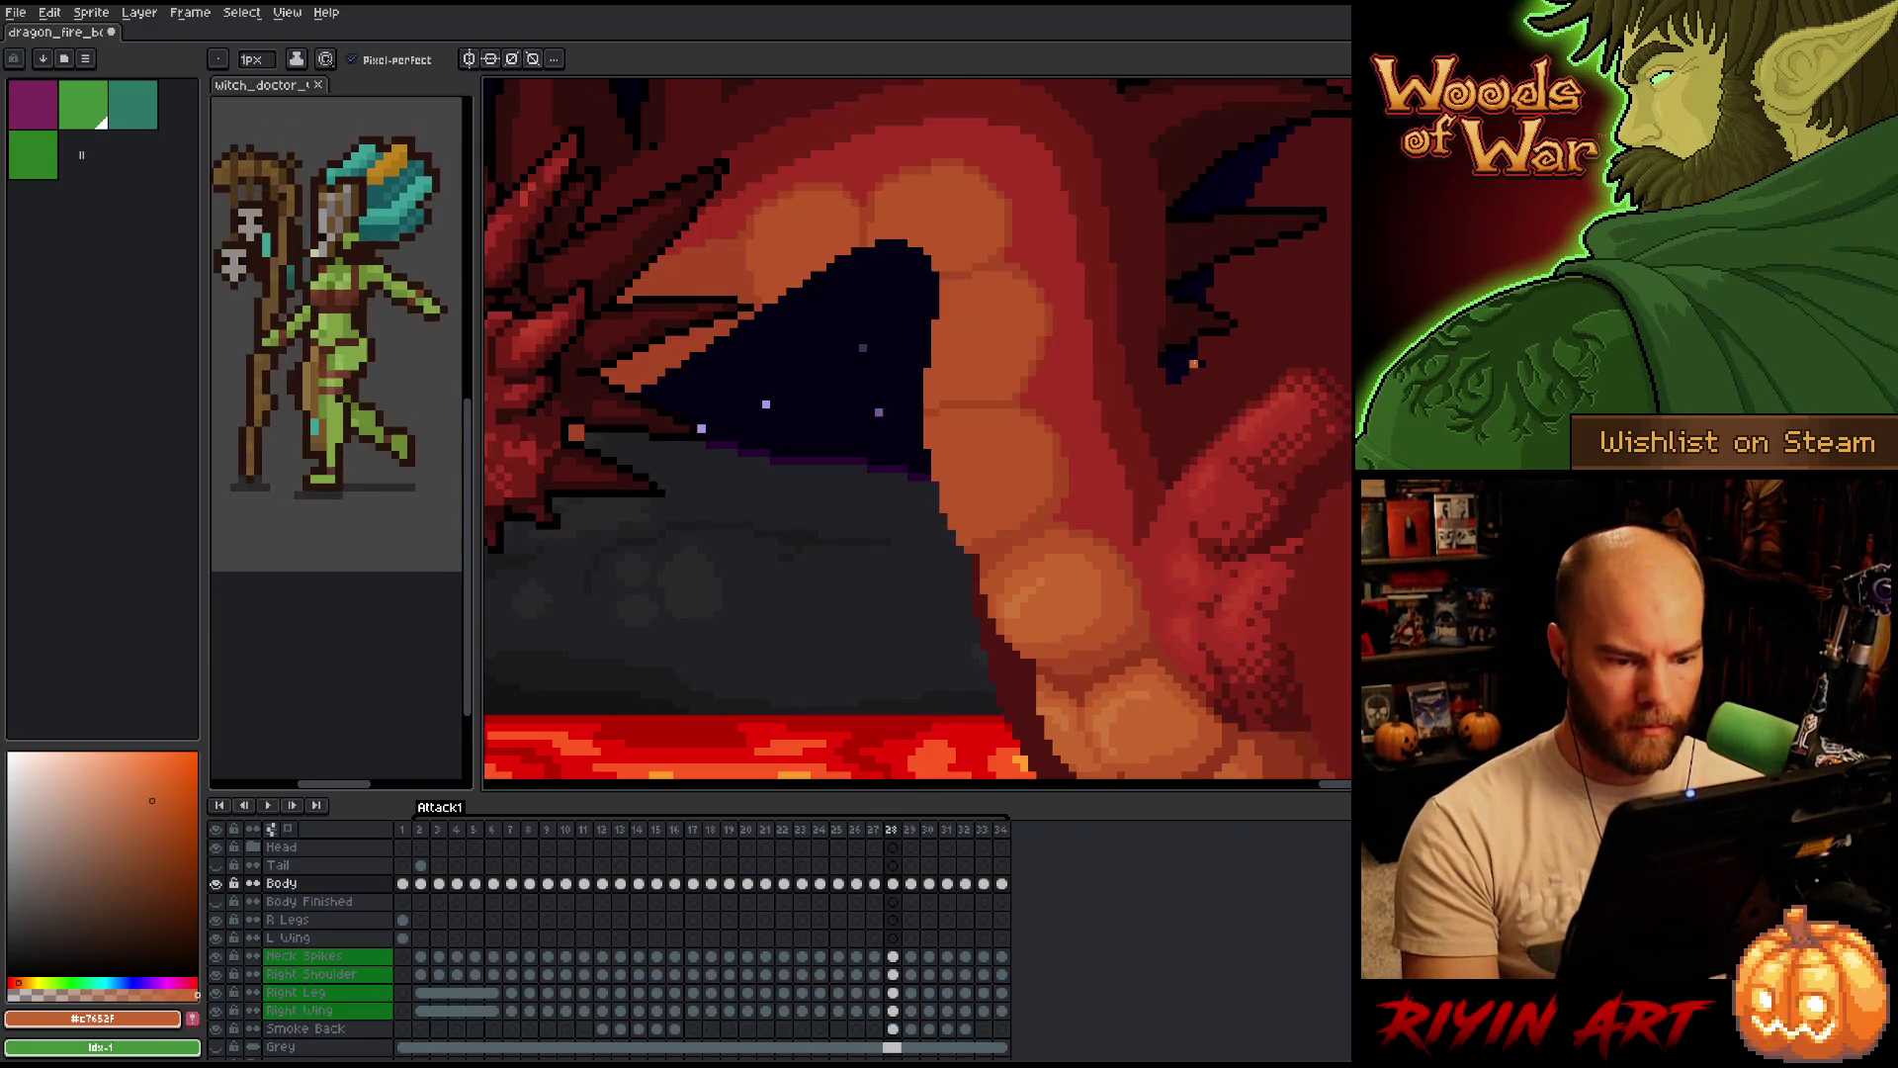
key(Left)
key(Right)
key(Left)
key(Right)
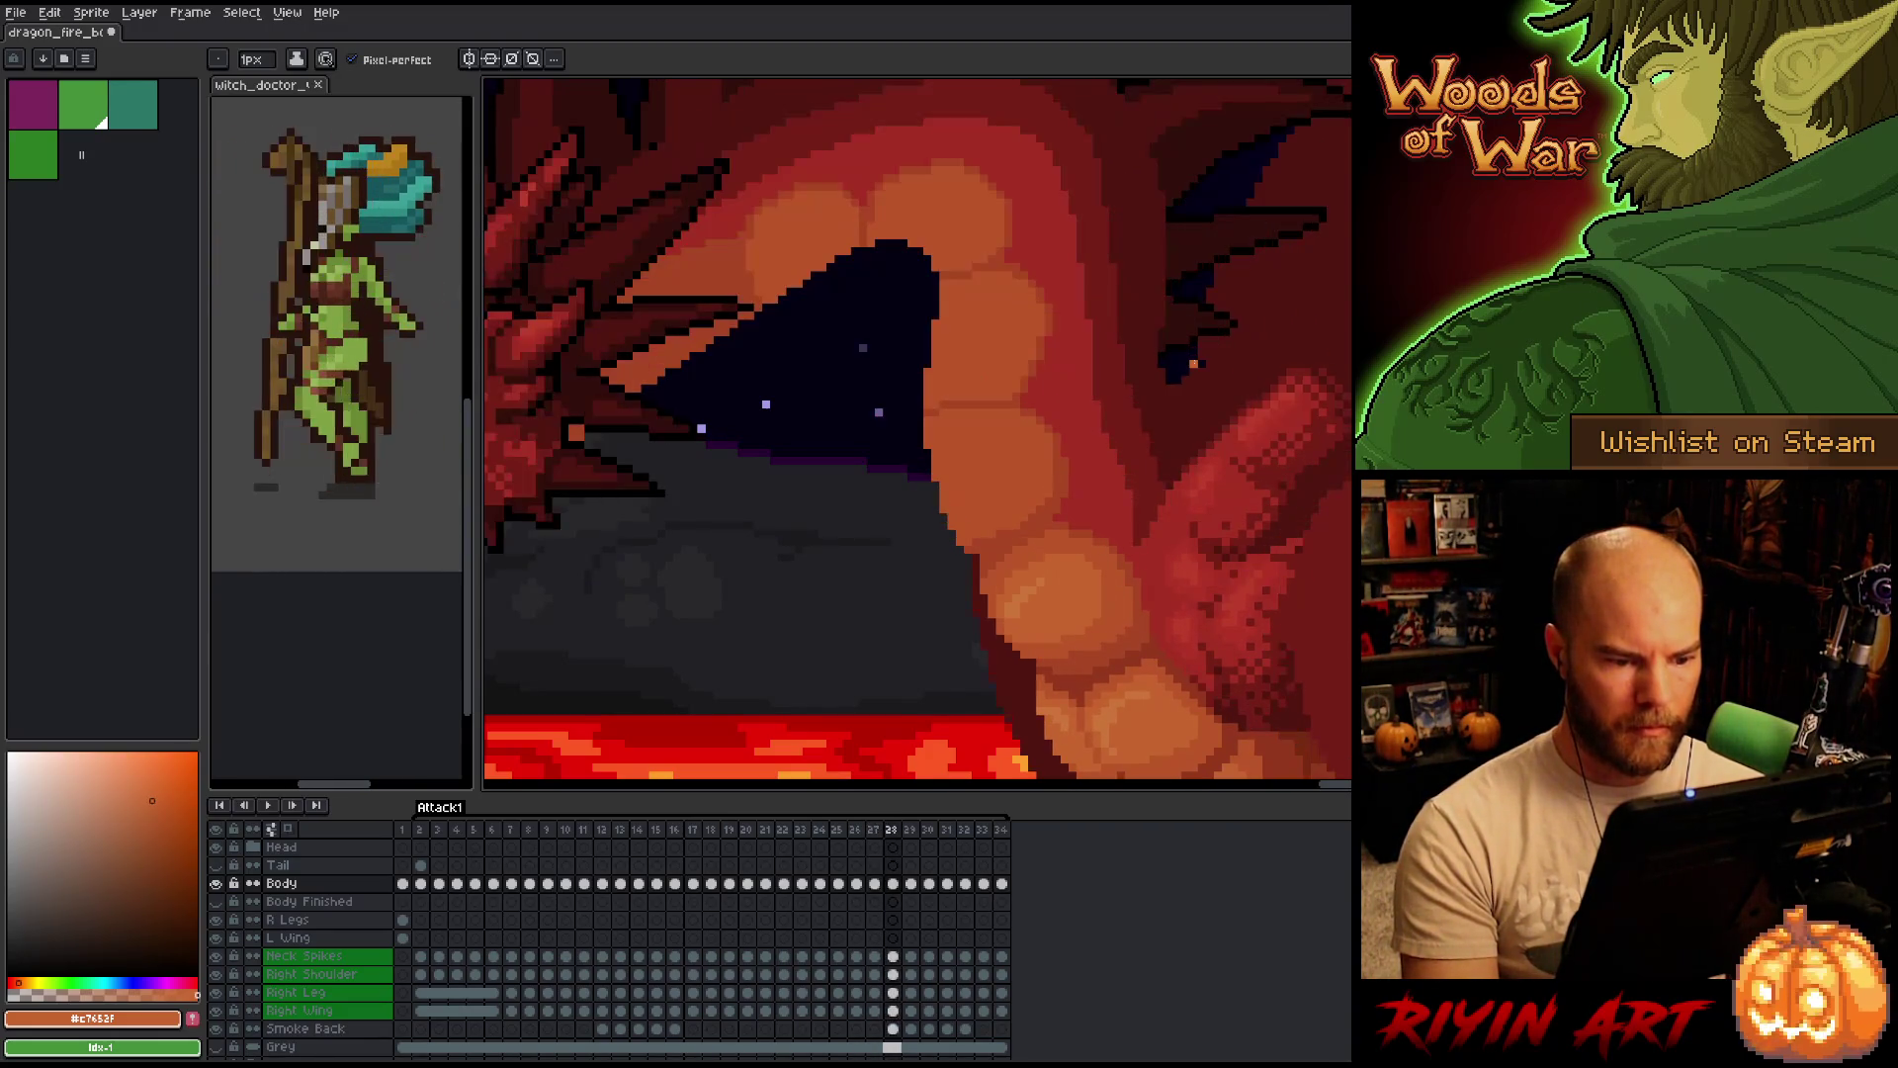
key(Left)
key(Right)
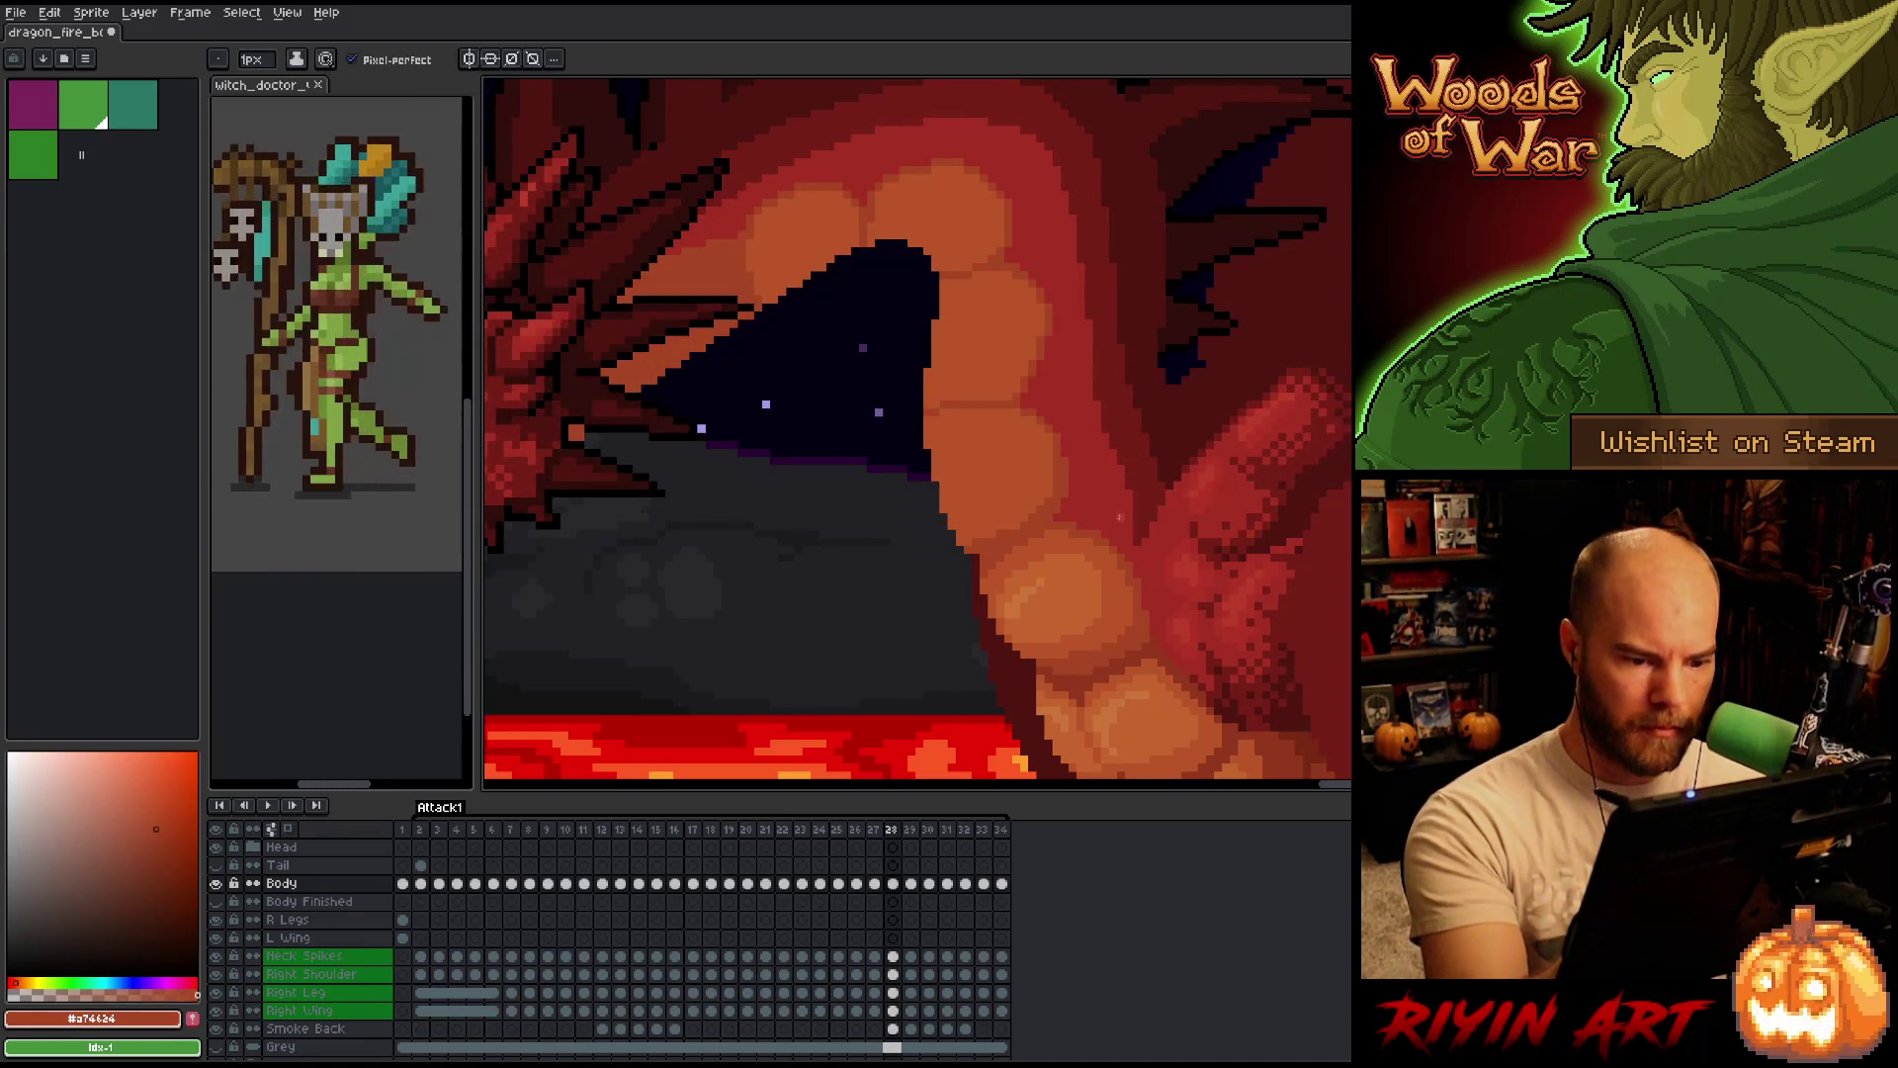
key(Left)
key(Right)
key(Left)
key(Right)
key(Left)
key(Right)
Load the mid belly orange #bb5627 and settle the timeline on frame 27.
alt+click(1110, 588)
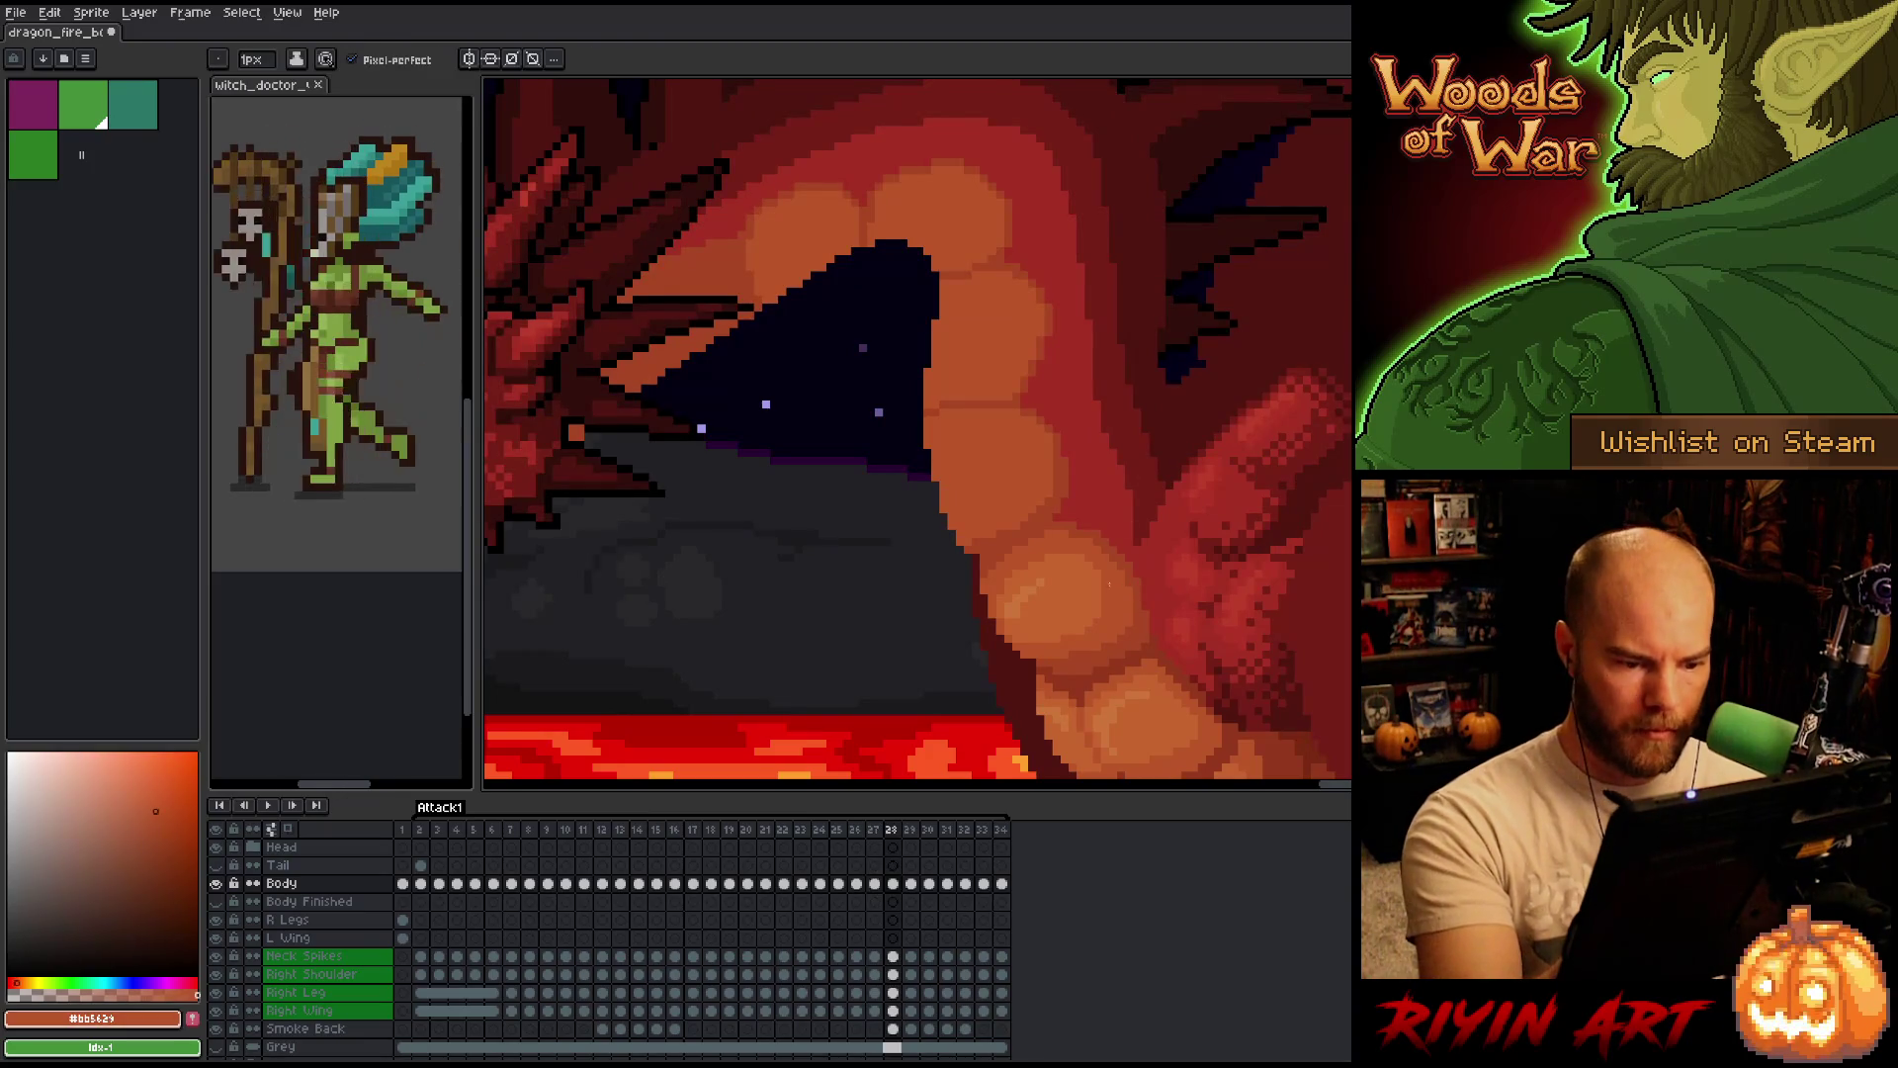
key(Left)
key(Right)
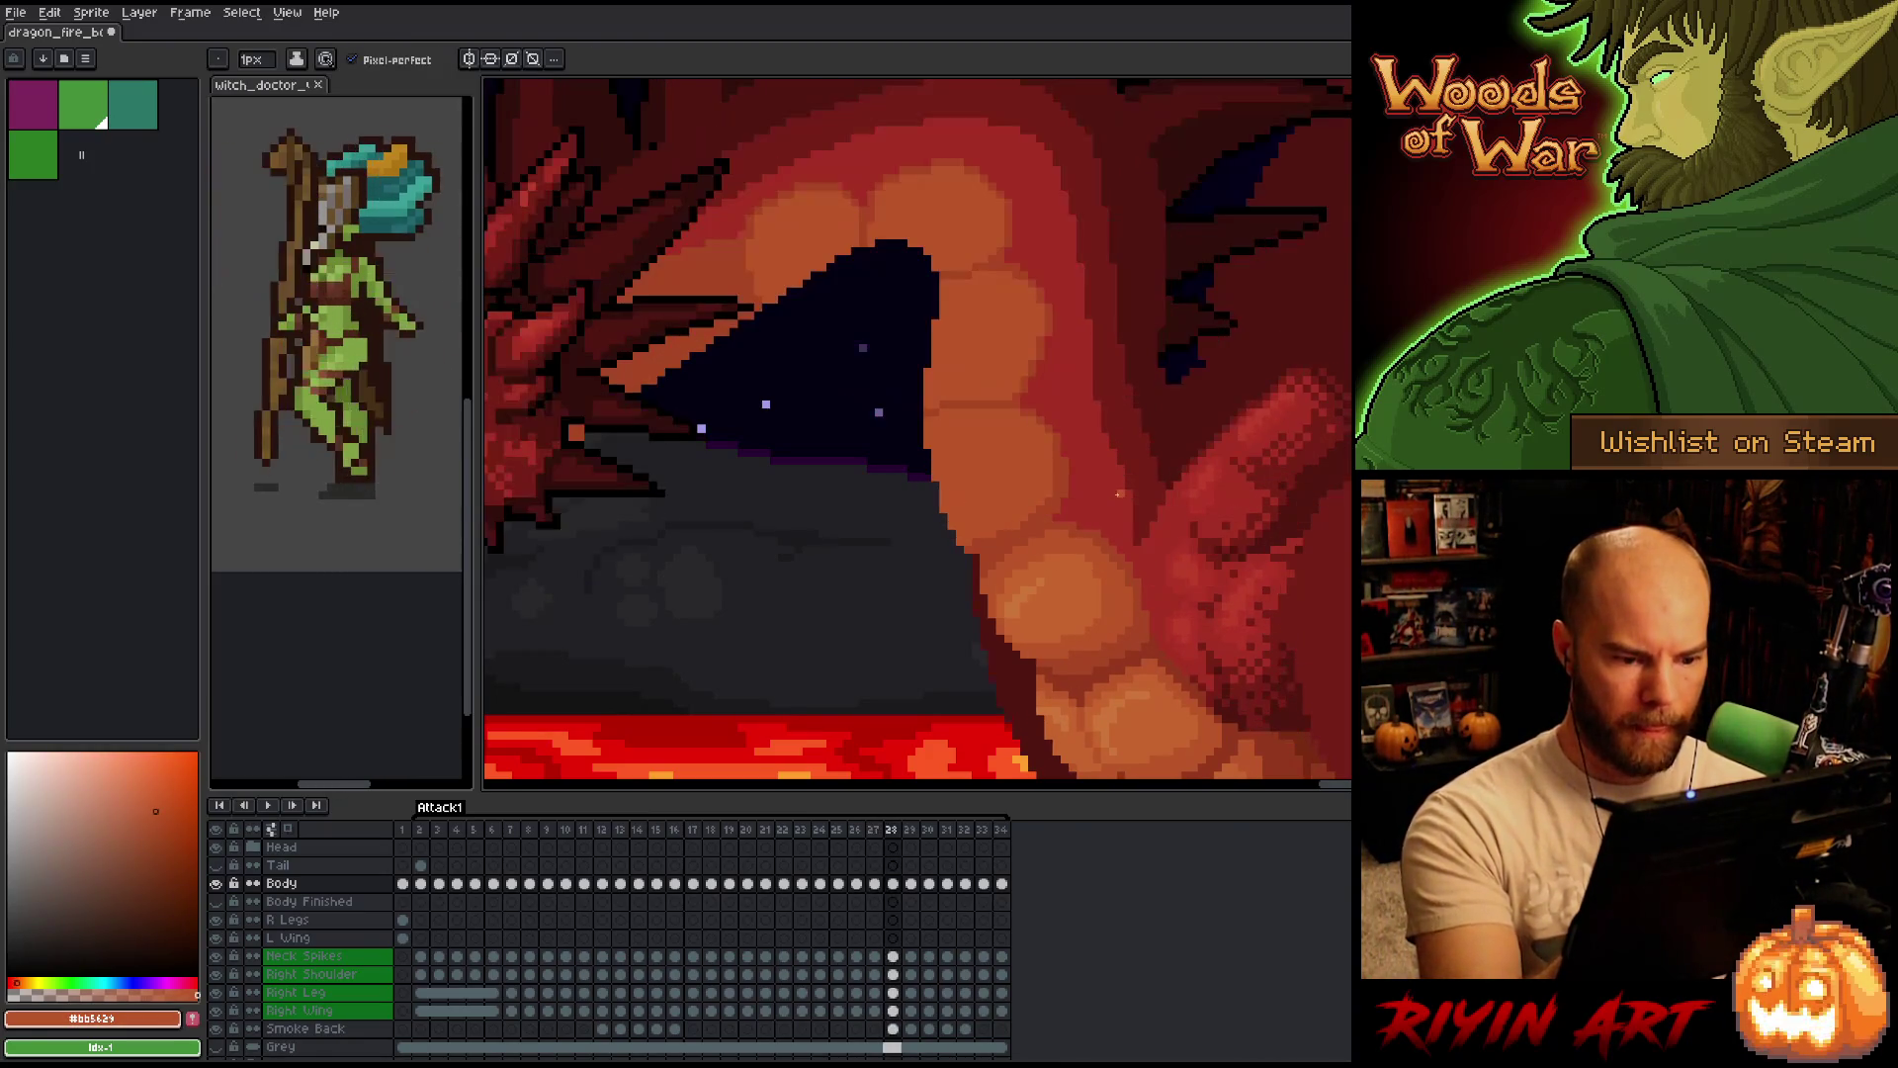
key(Left)
key(Right)
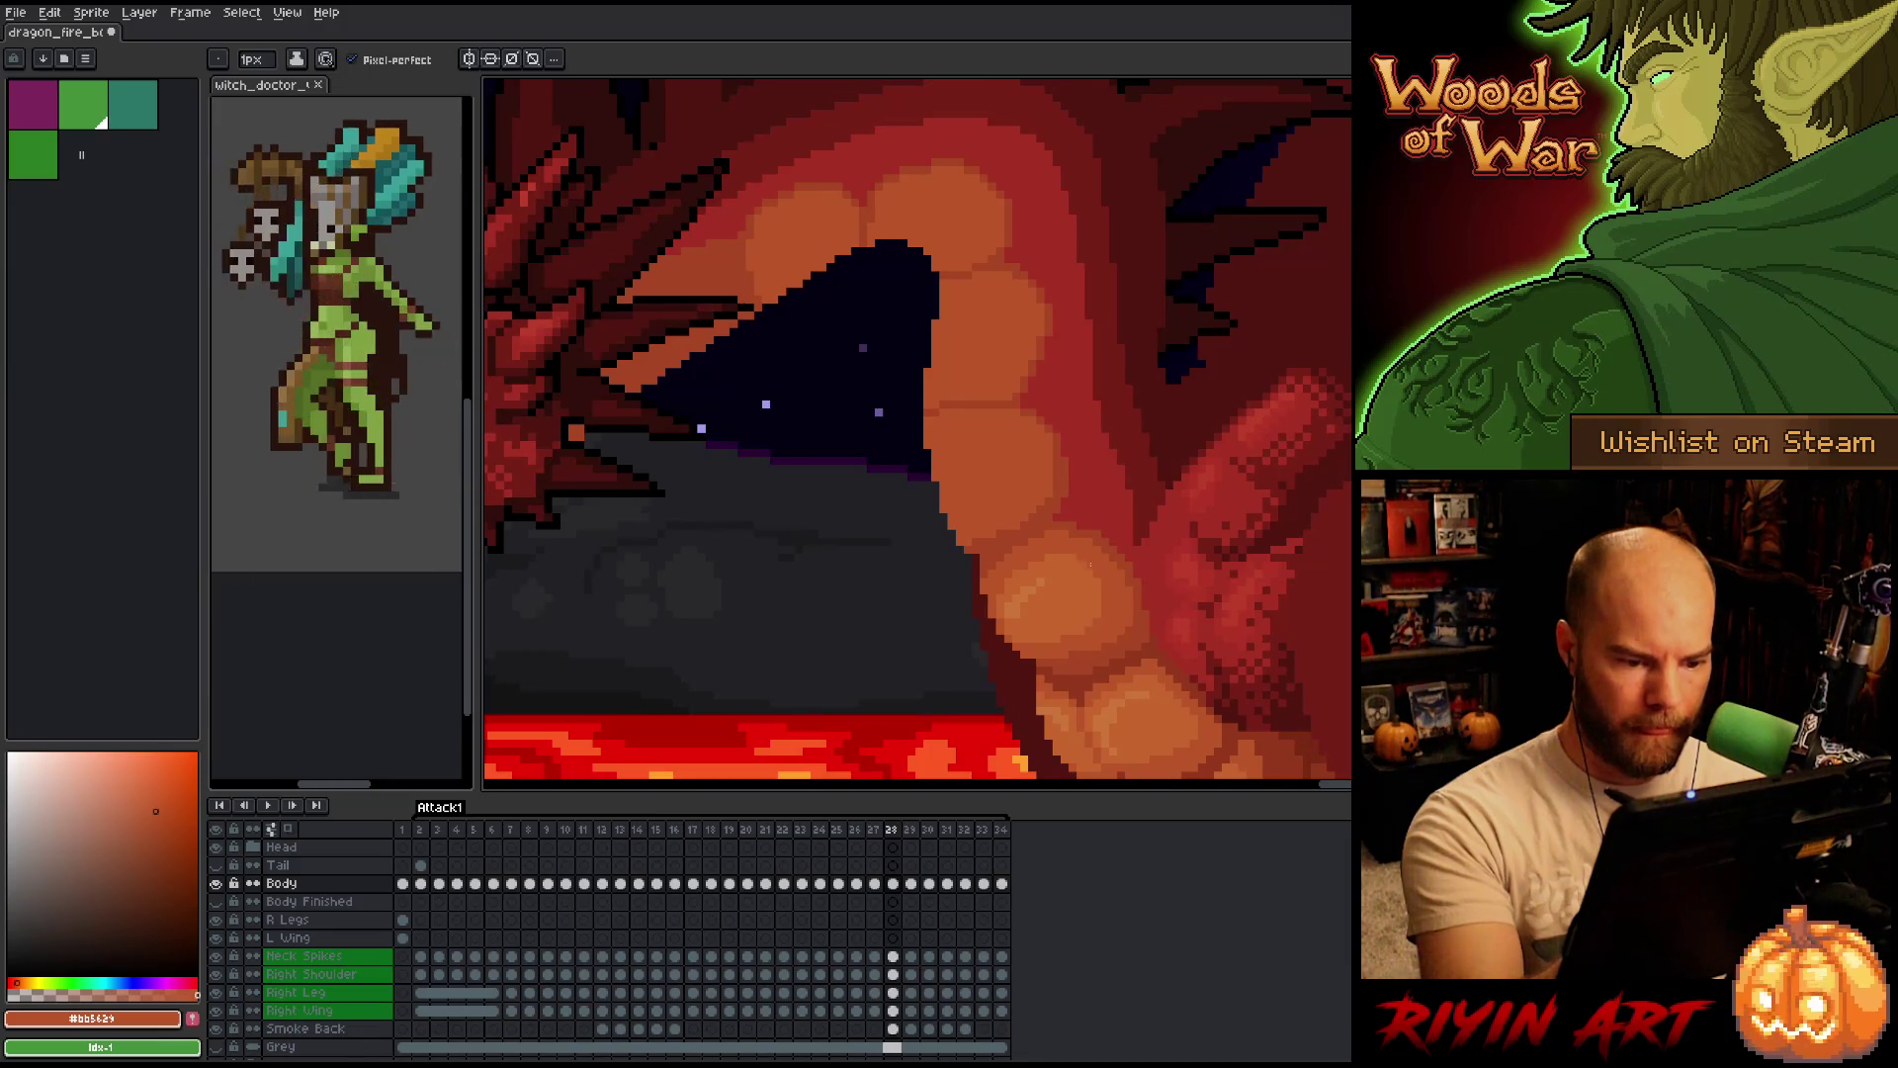
key(Left)
key(Right)
key(Left)
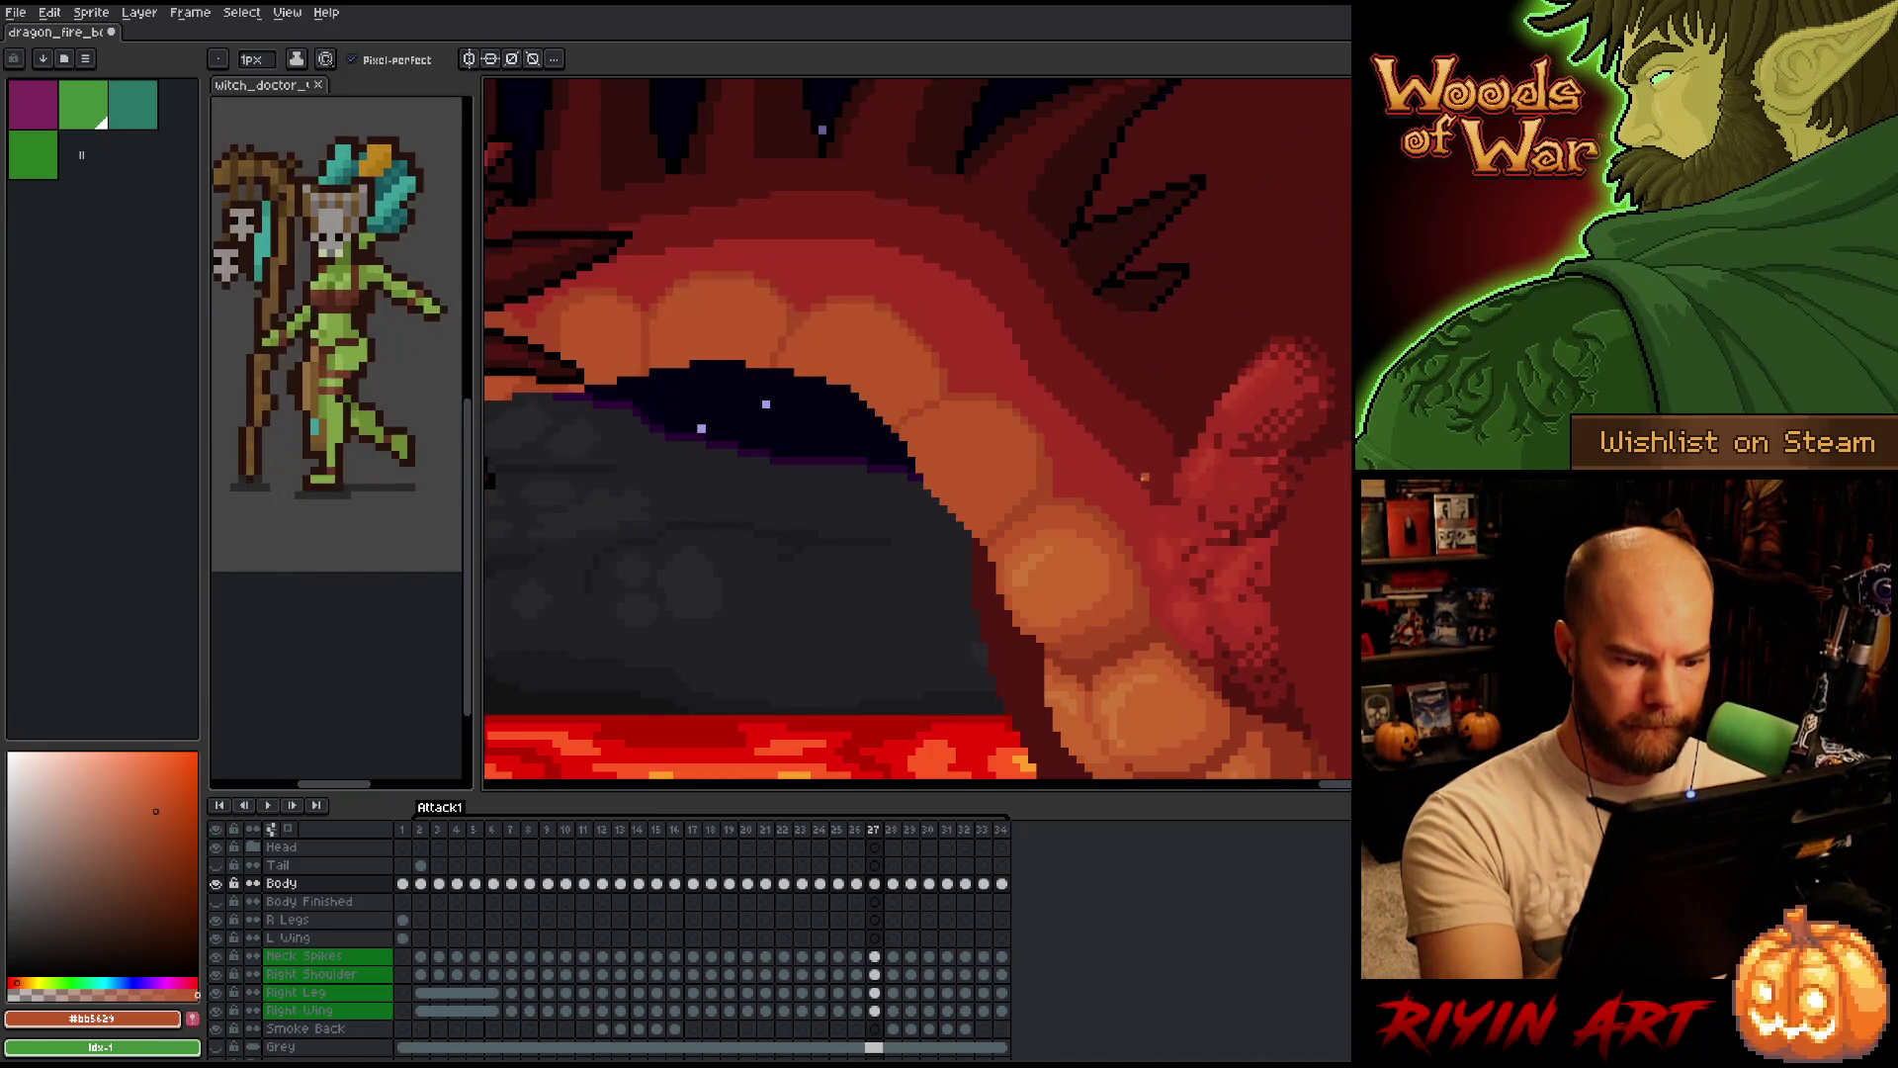
Step back to frame 26 and compare the mouth poses across frames 26–28.
key(Right)
key(Left)
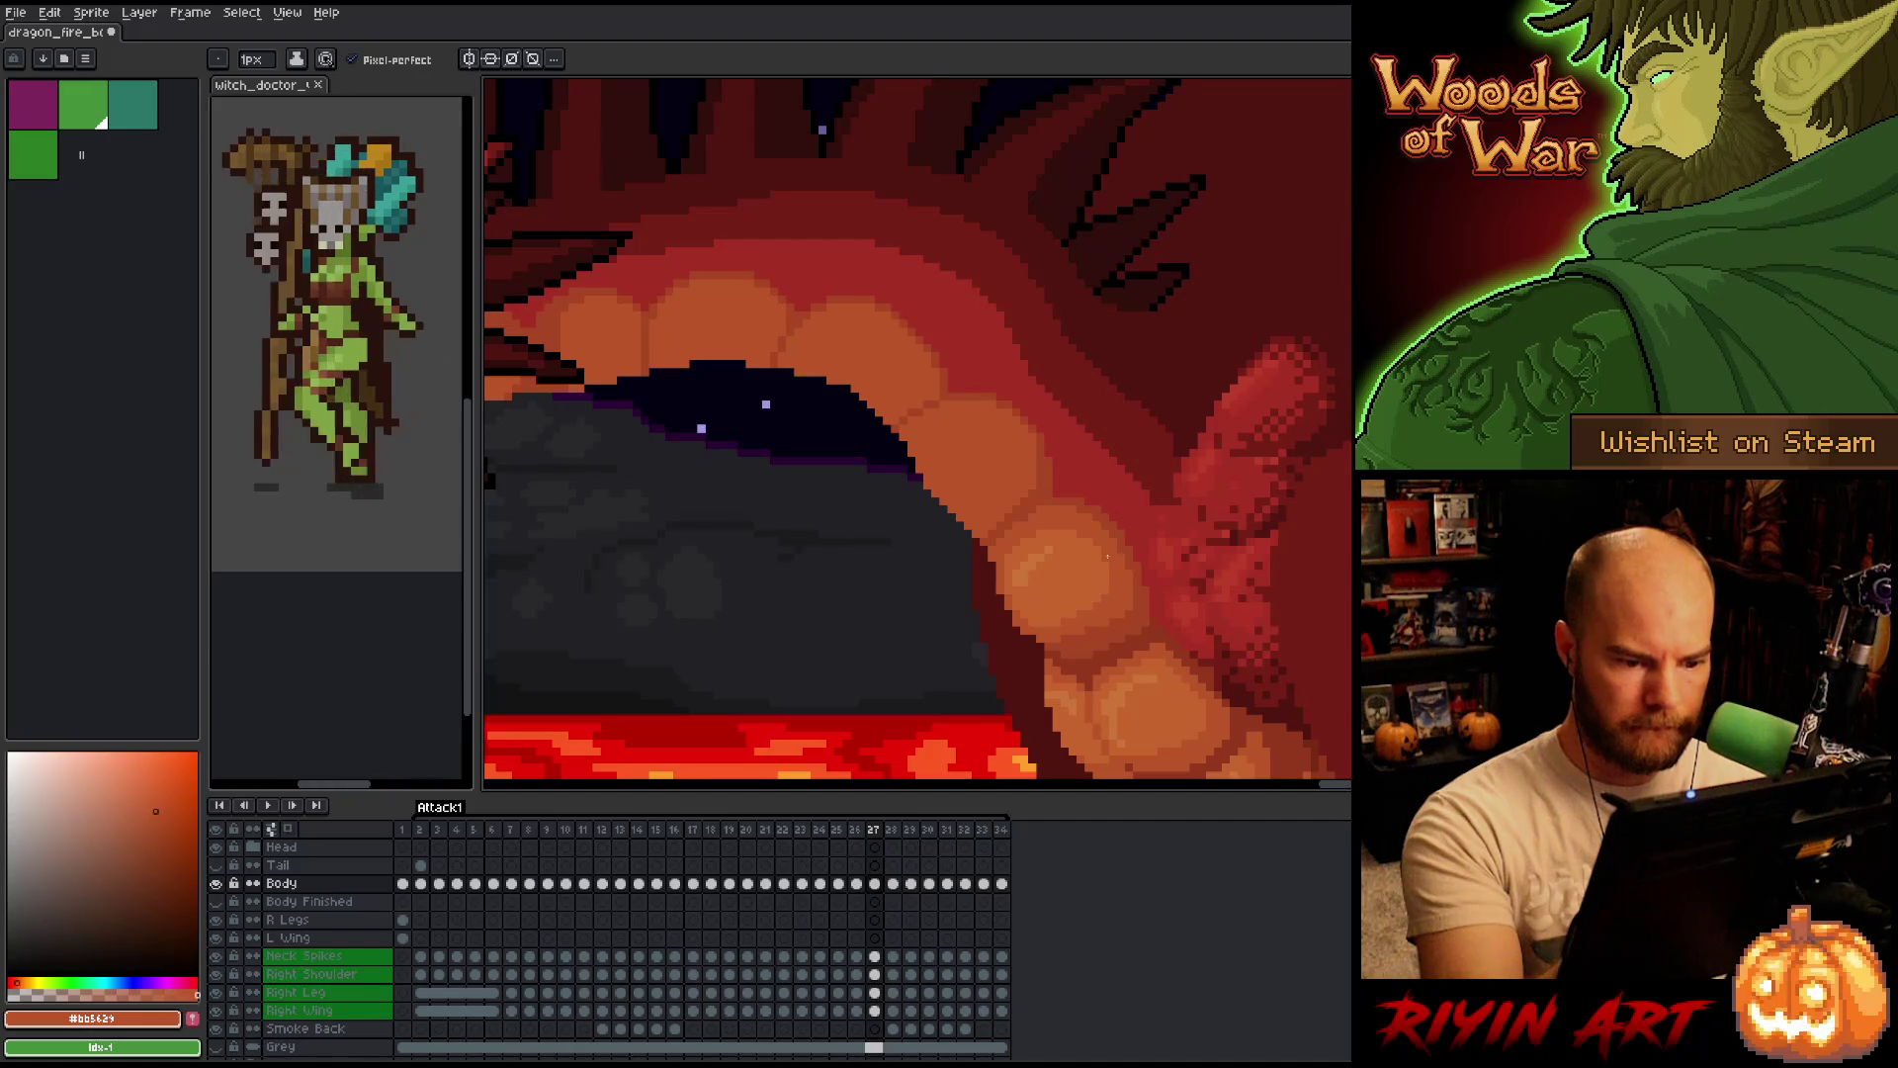
key(Left)
key(Right)
key(Right)
key(Left)
key(Left)
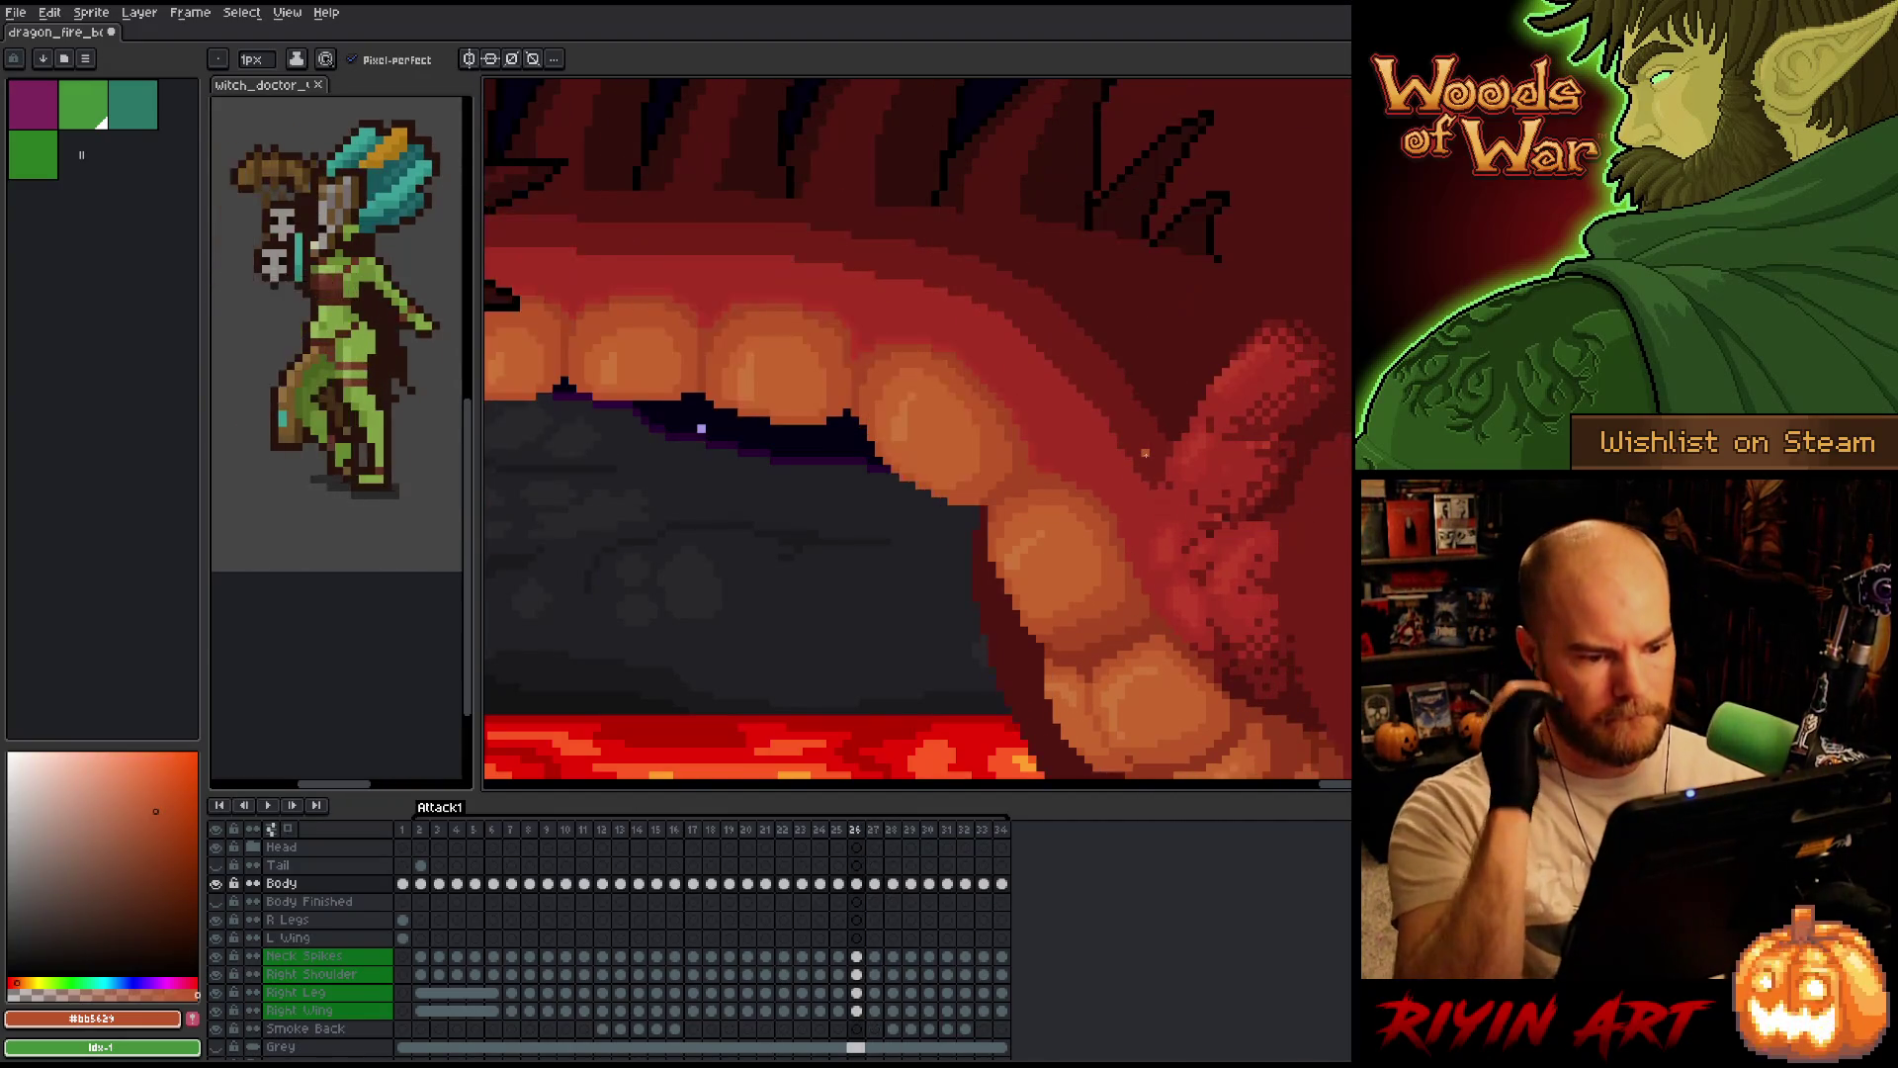
key(Right)
key(Right)
key(Left)
key(Left)
key(Right)
key(Right)
key(Left)
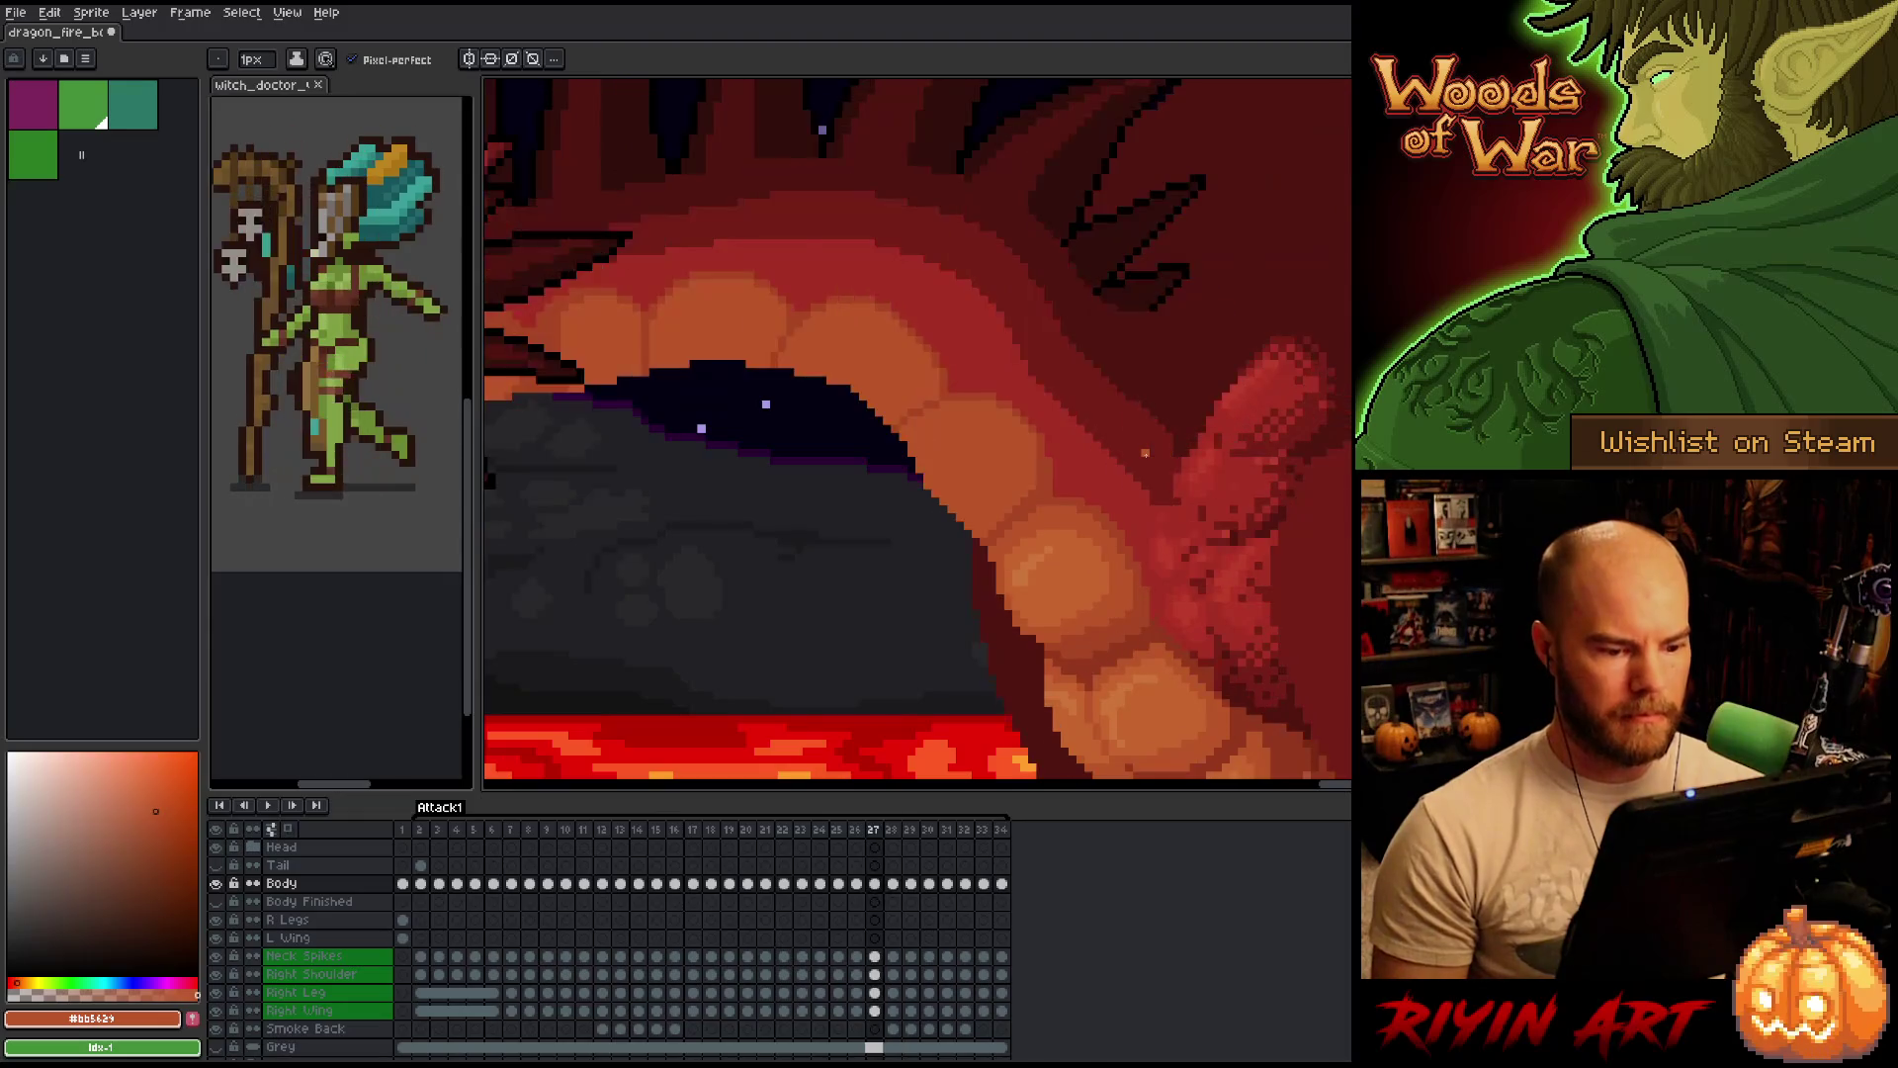
key(Right)
key(Left)
key(Right)
key(Left)
key(Right)
Toggle frames 27 and 28 repeatedly to judge the mouth motion.
key(Right)
key(Left)
key(Right)
key(Left)
key(Right)
key(Left)
key(Right)
key(Left)
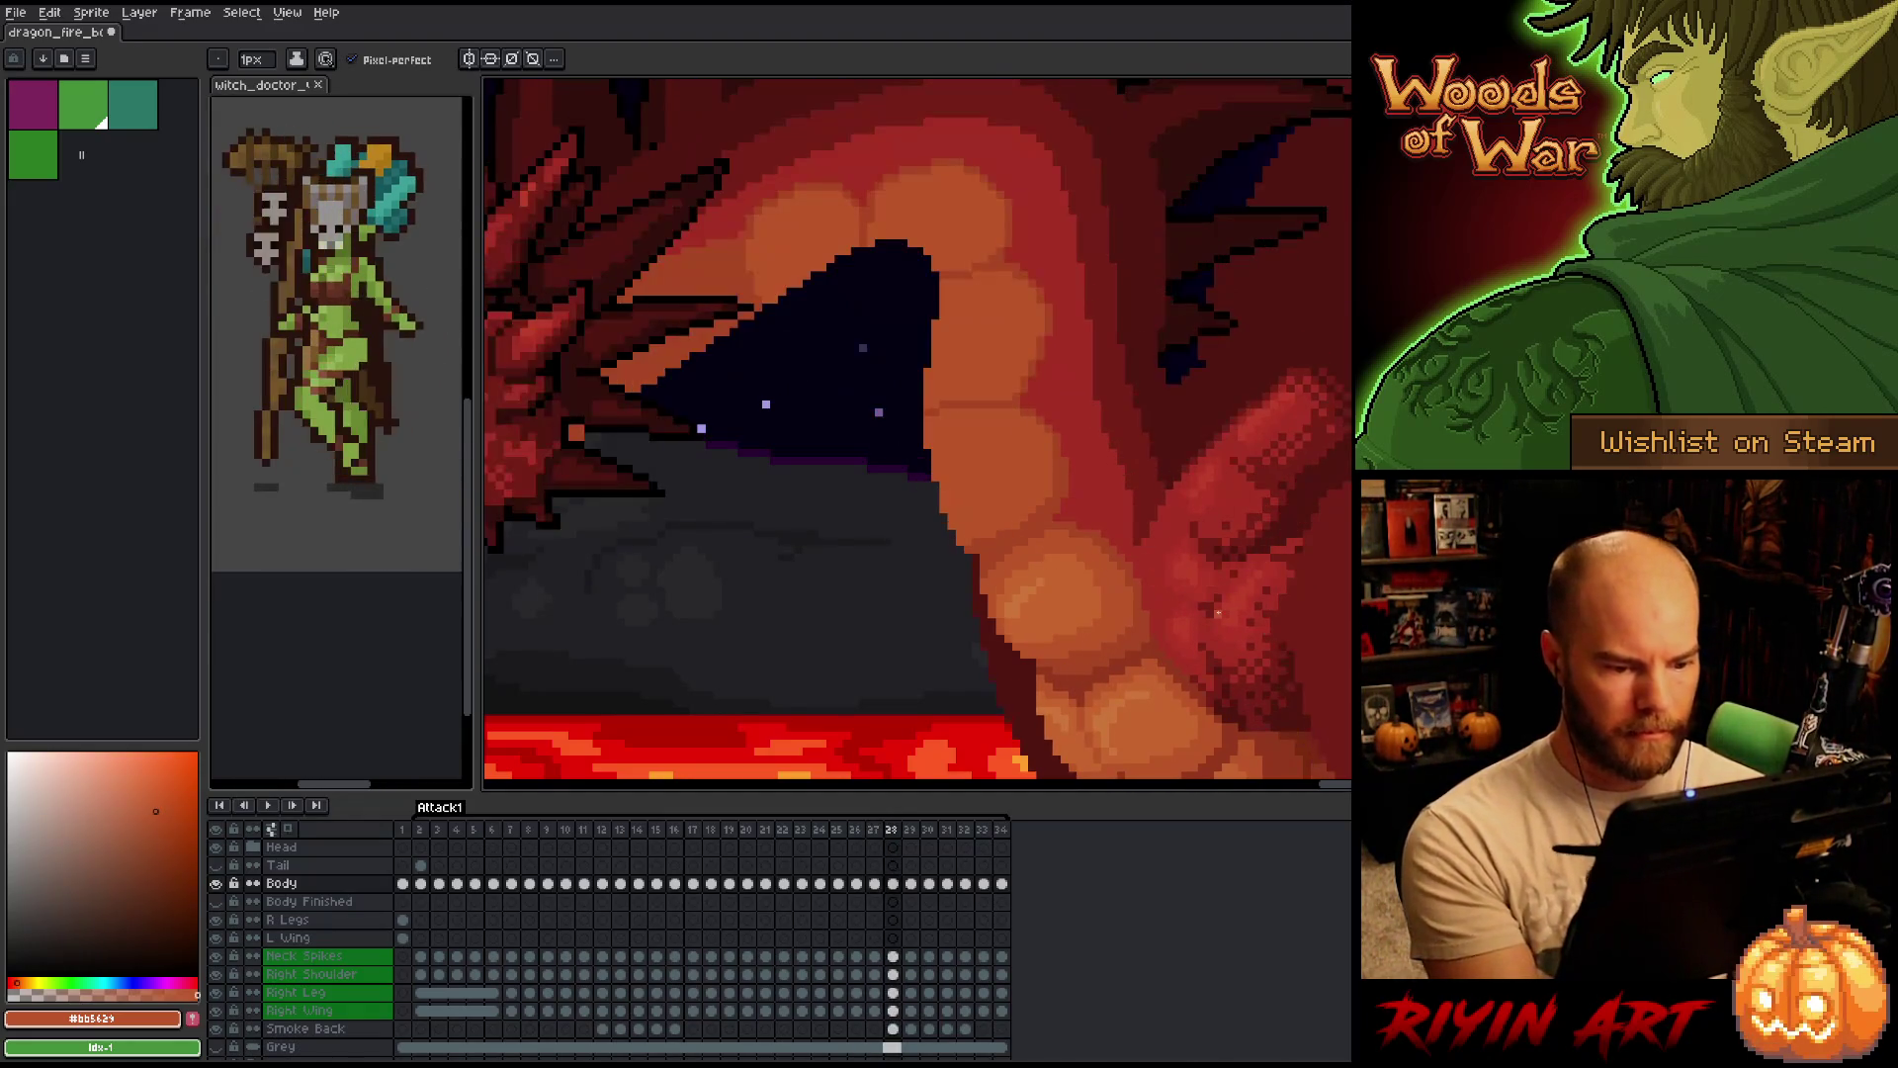
key(Right)
key(Left)
key(Left)
key(Right)
key(Left)
key(Right)
key(Left)
key(Right)
key(Left)
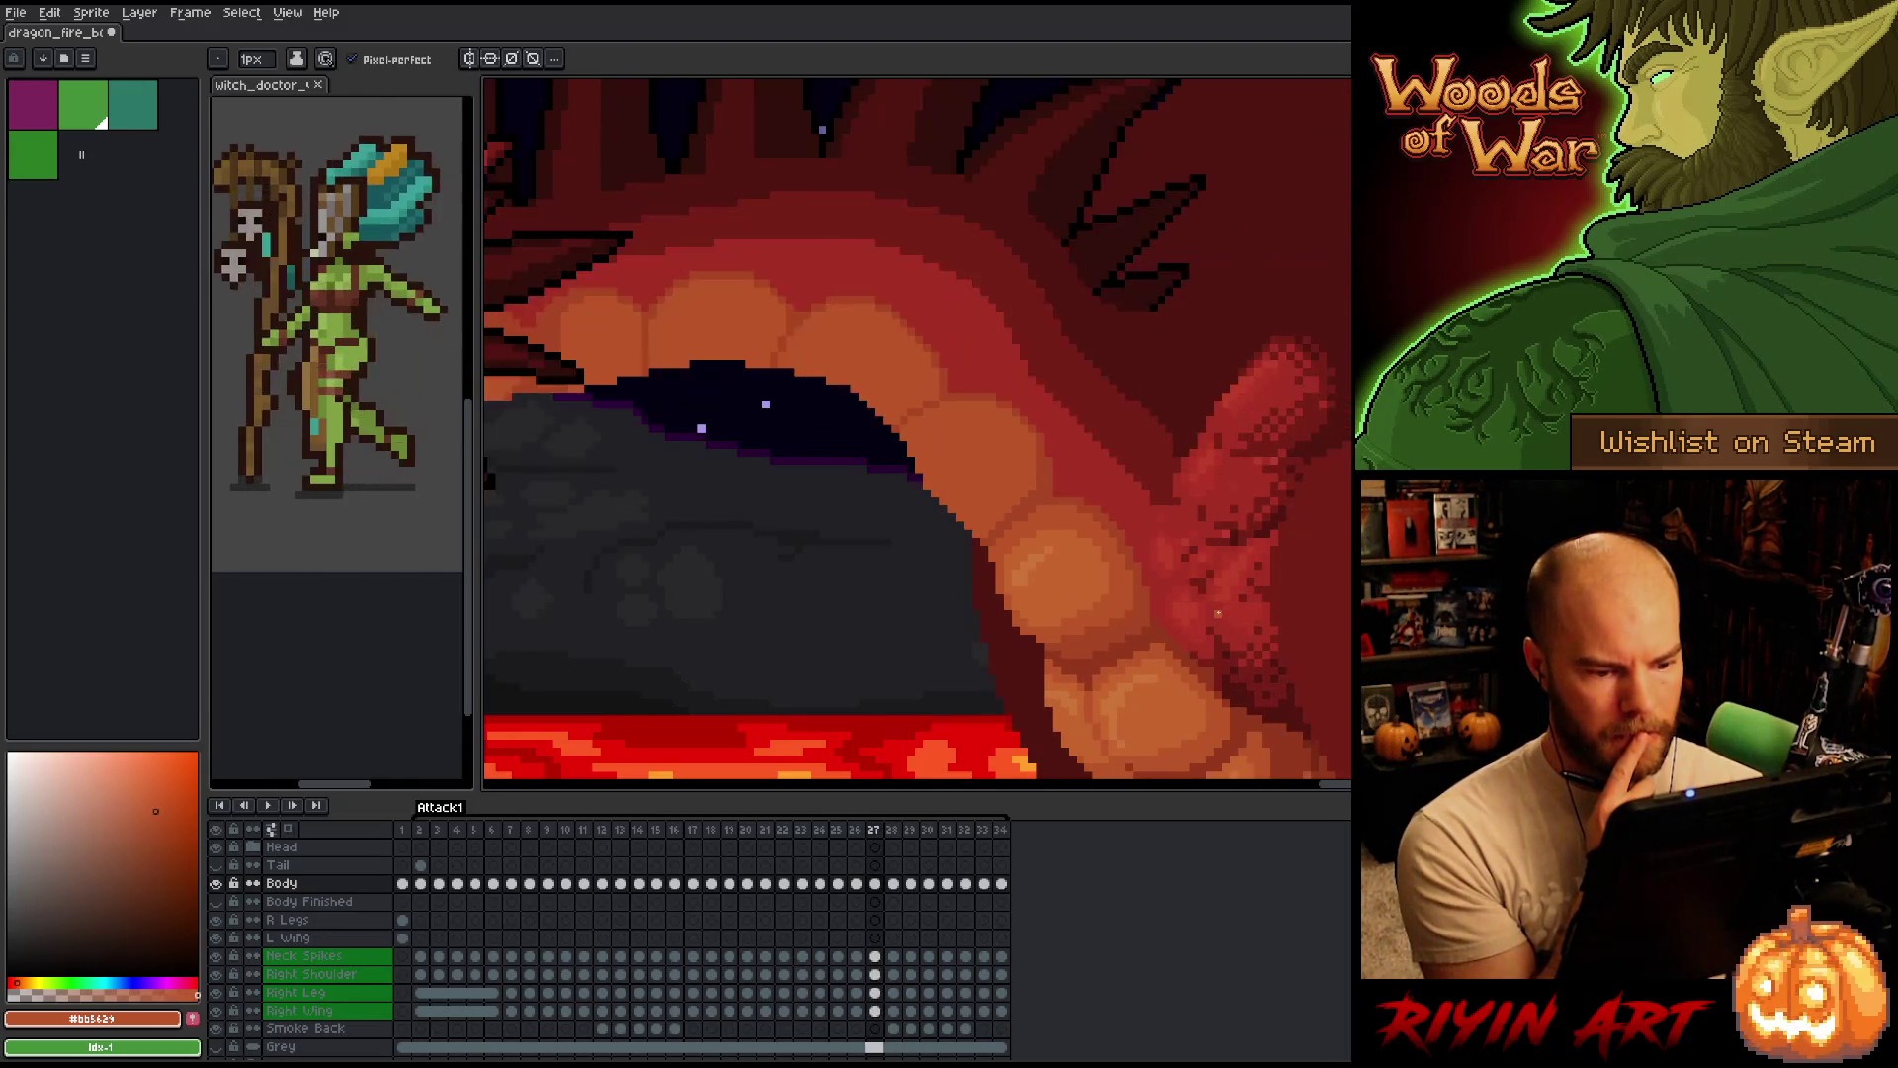
key(Left)
key(Right)
key(Right)
key(Left)
key(Left)
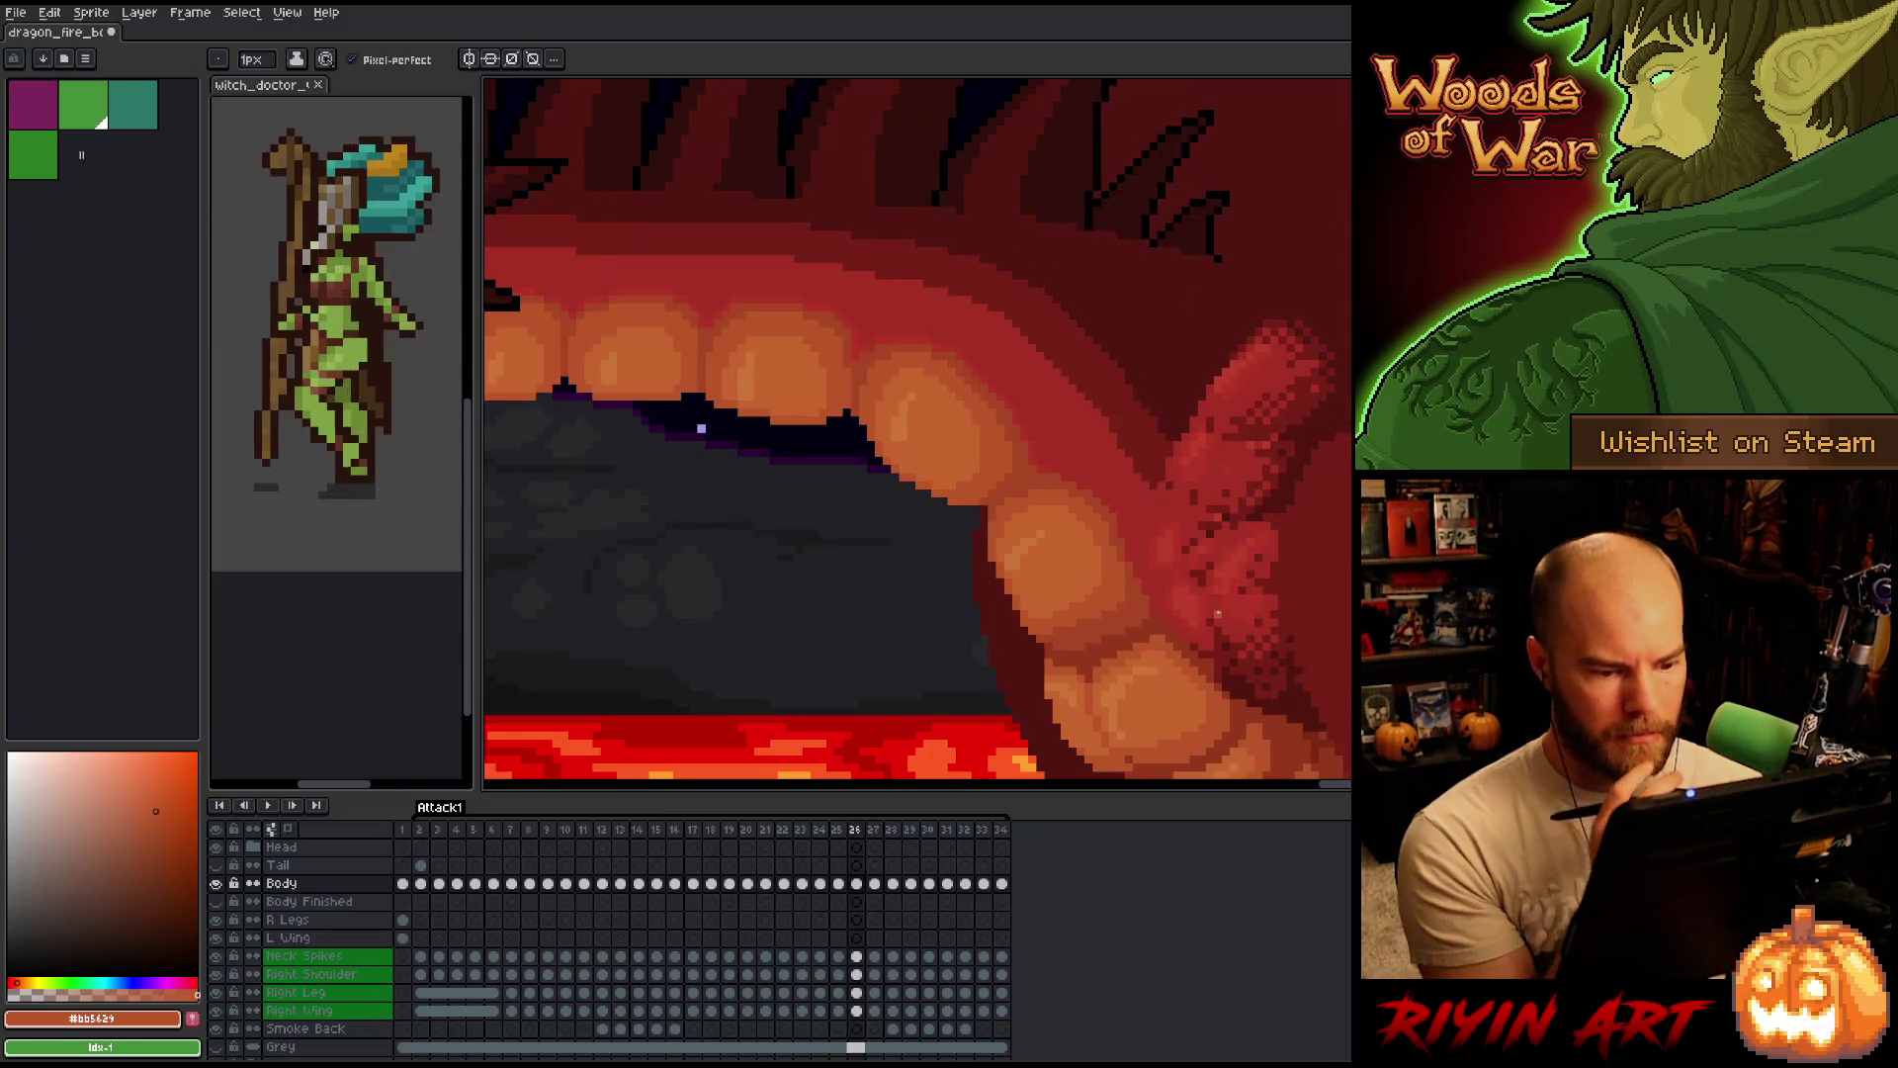
key(Right)
key(Right)
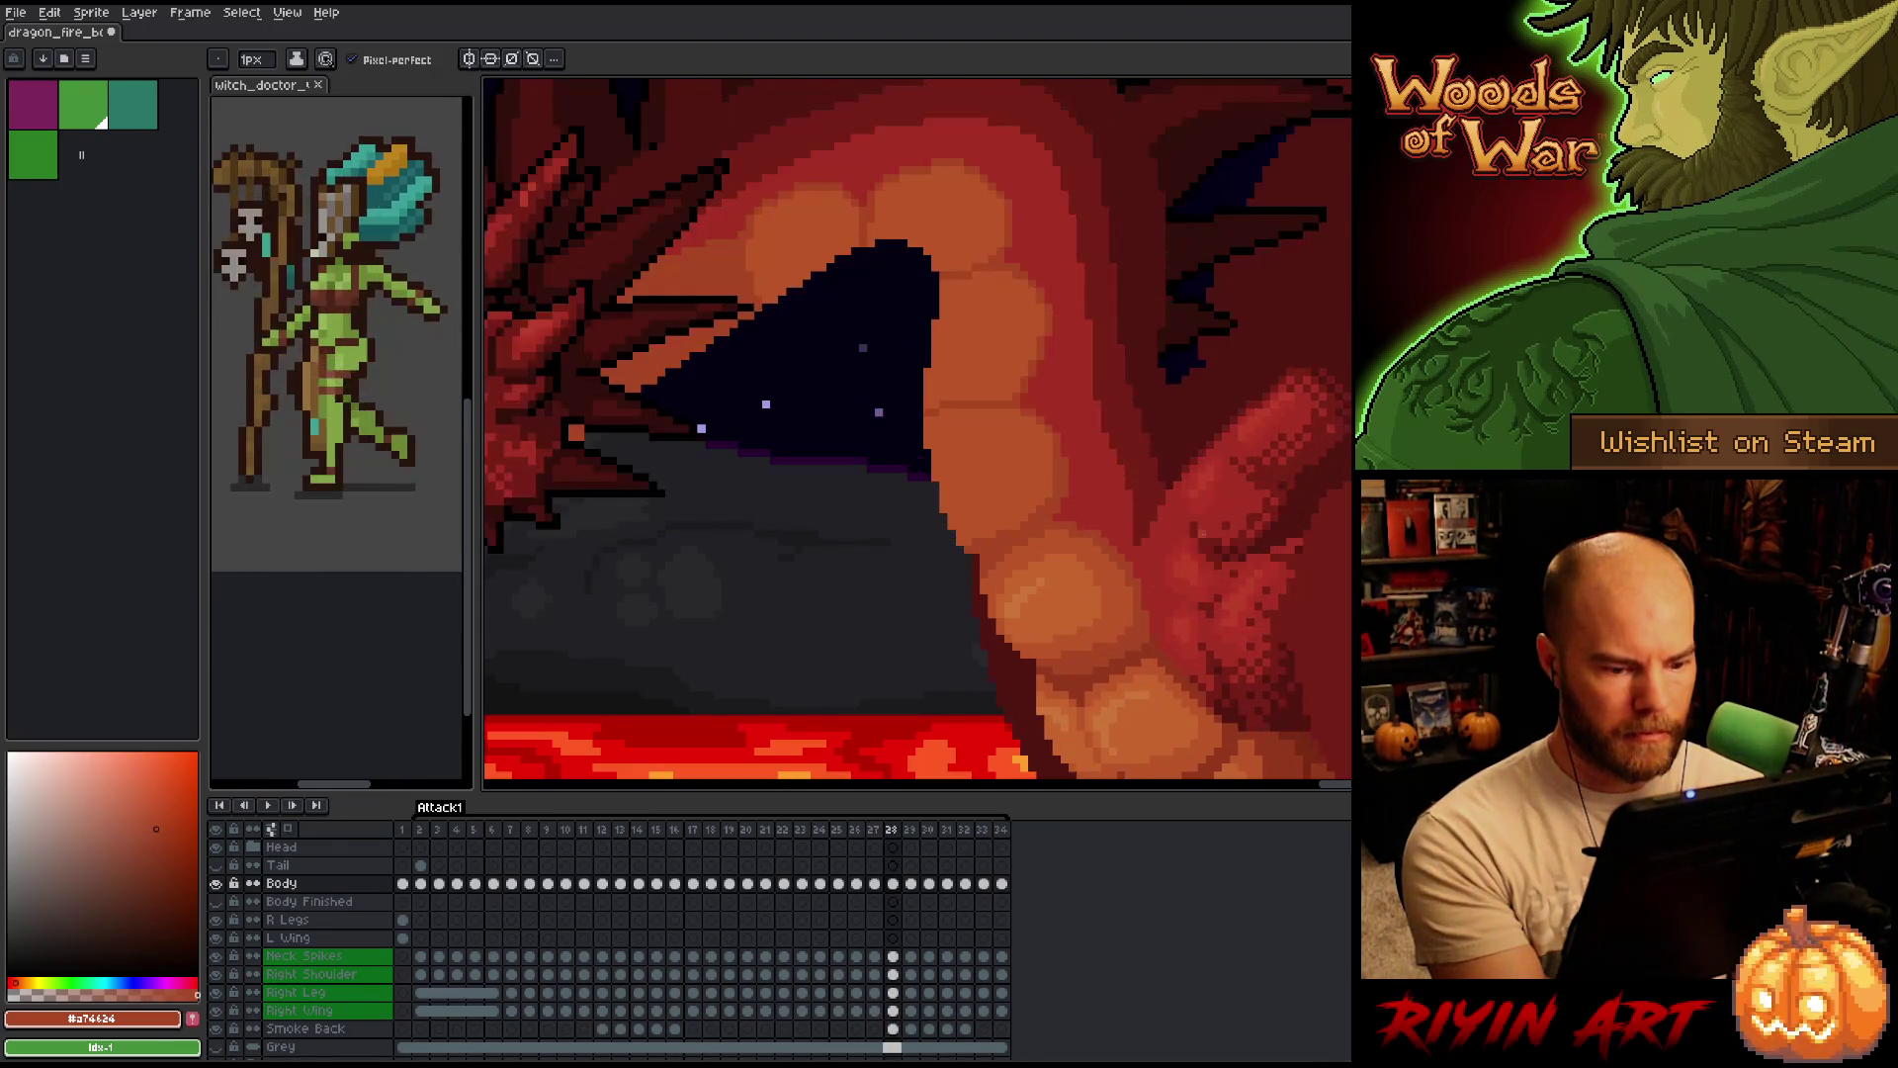
Make a second comparison pass over frames 27/28, settling on frame 28.
key(Left)
key(Right)
key(Left)
key(Right)
key(Left)
key(Right)
key(Left)
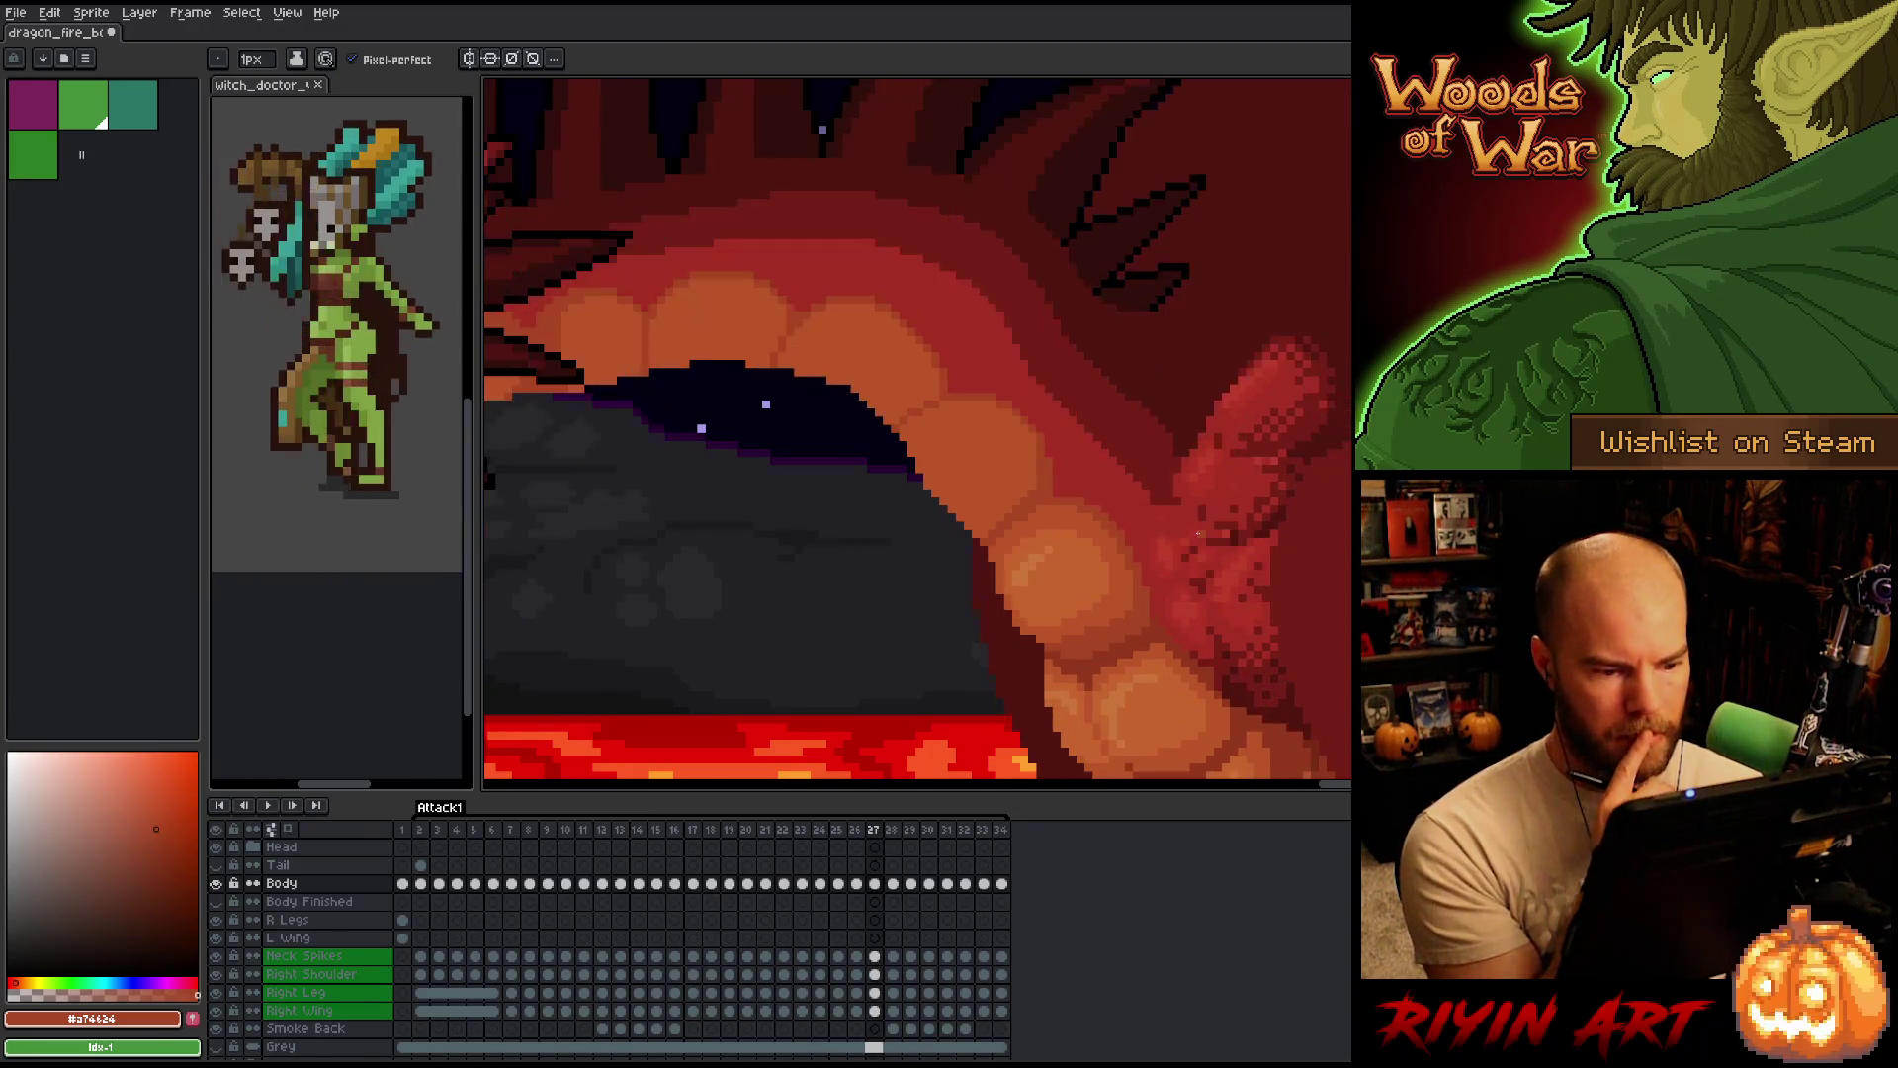
key(Right)
key(Left)
key(Right)
key(Left)
key(Right)
key(Left)
key(Right)
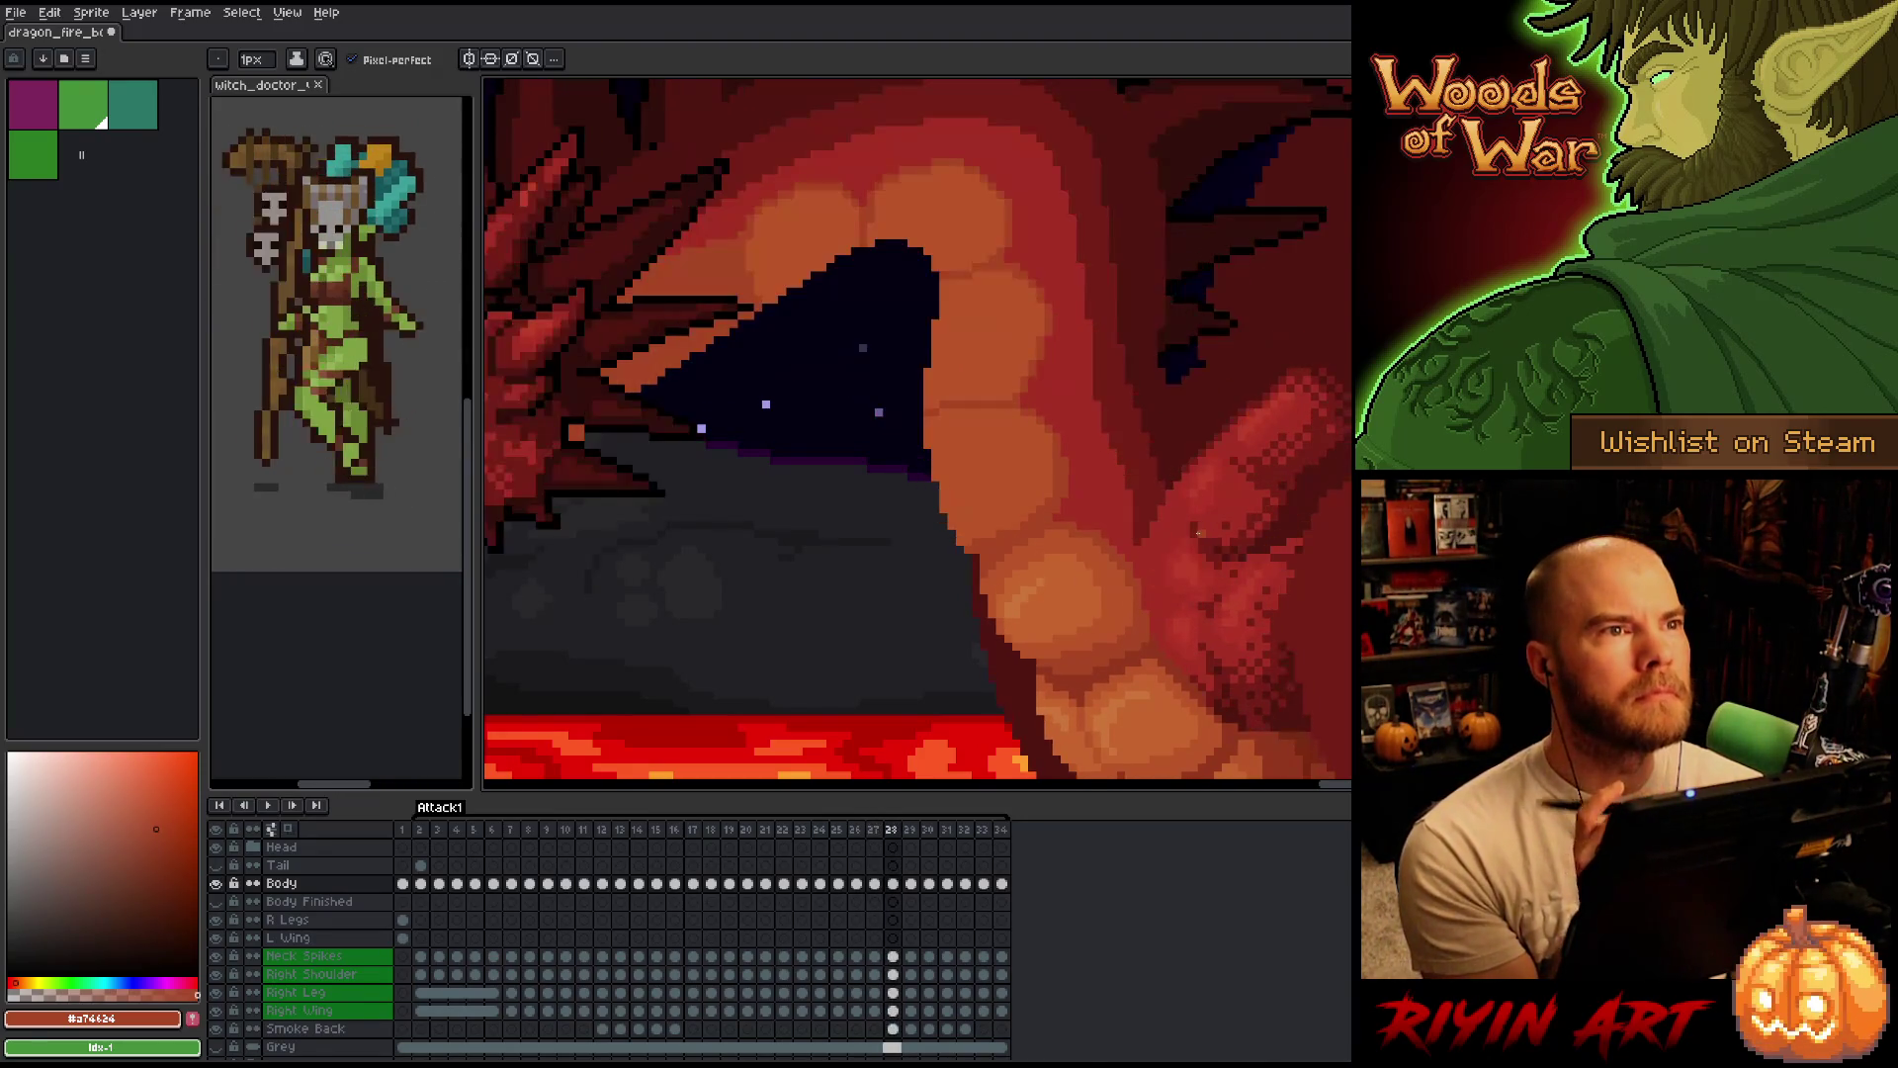
key(Left)
key(Right)
key(Left)
key(Right)
key(Left)
key(Right)
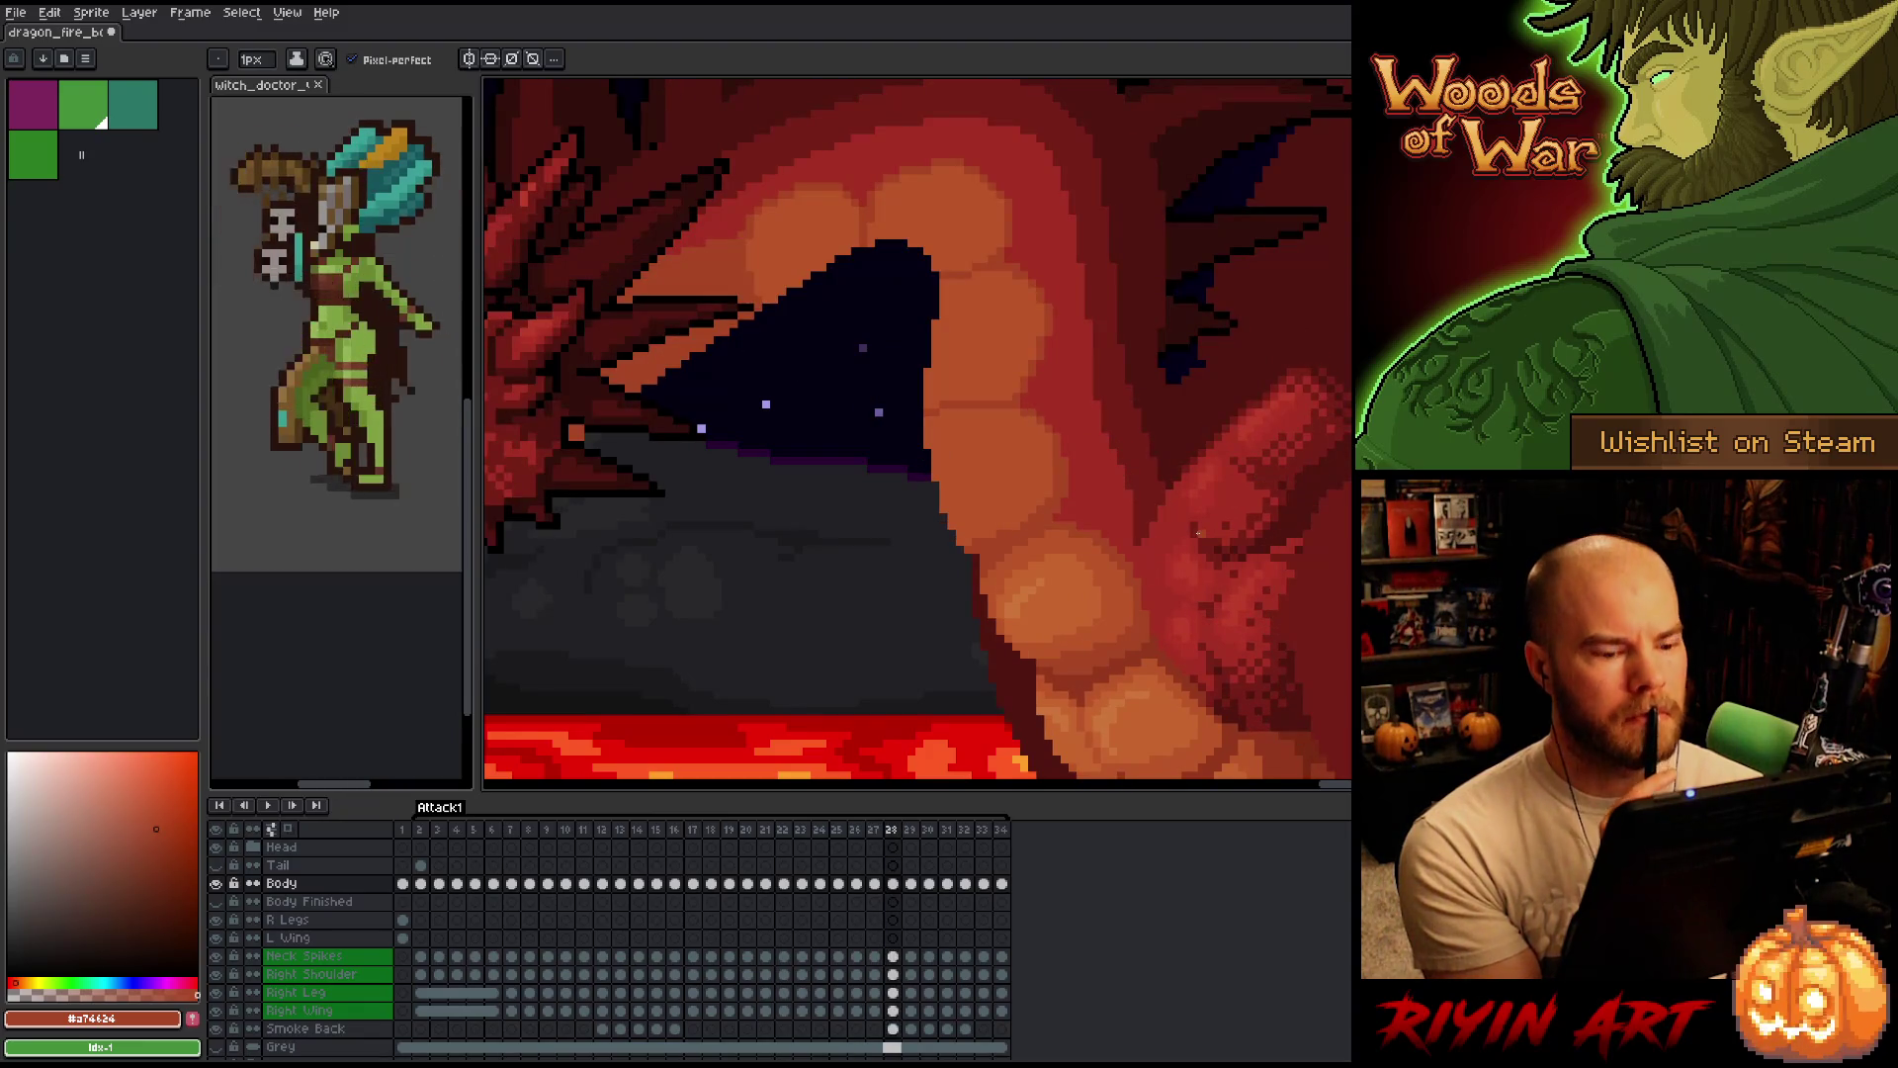
key(Left)
key(Right)
Run from frame 26 through 28 and on to frame 29 where the spiked head appears.
key(Left)
key(Right)
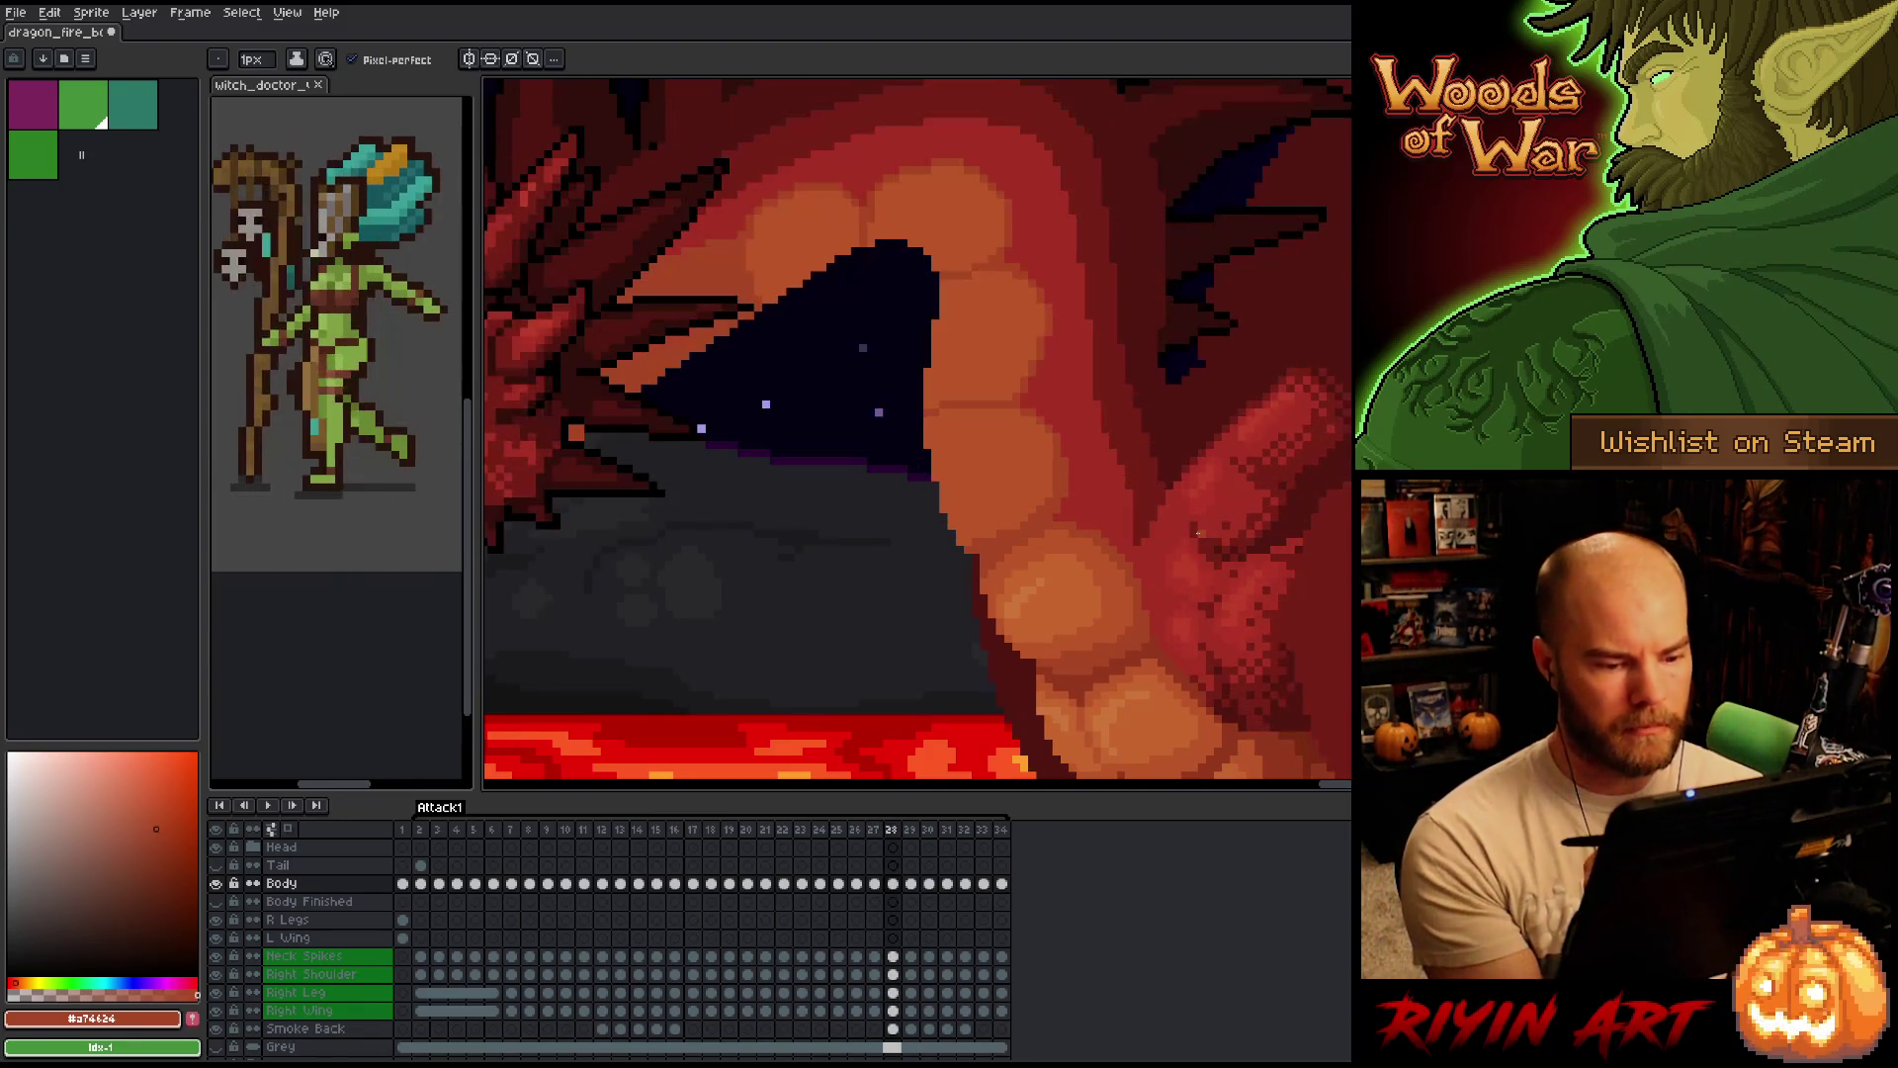
key(Left)
key(Left)
key(Right)
key(Right)
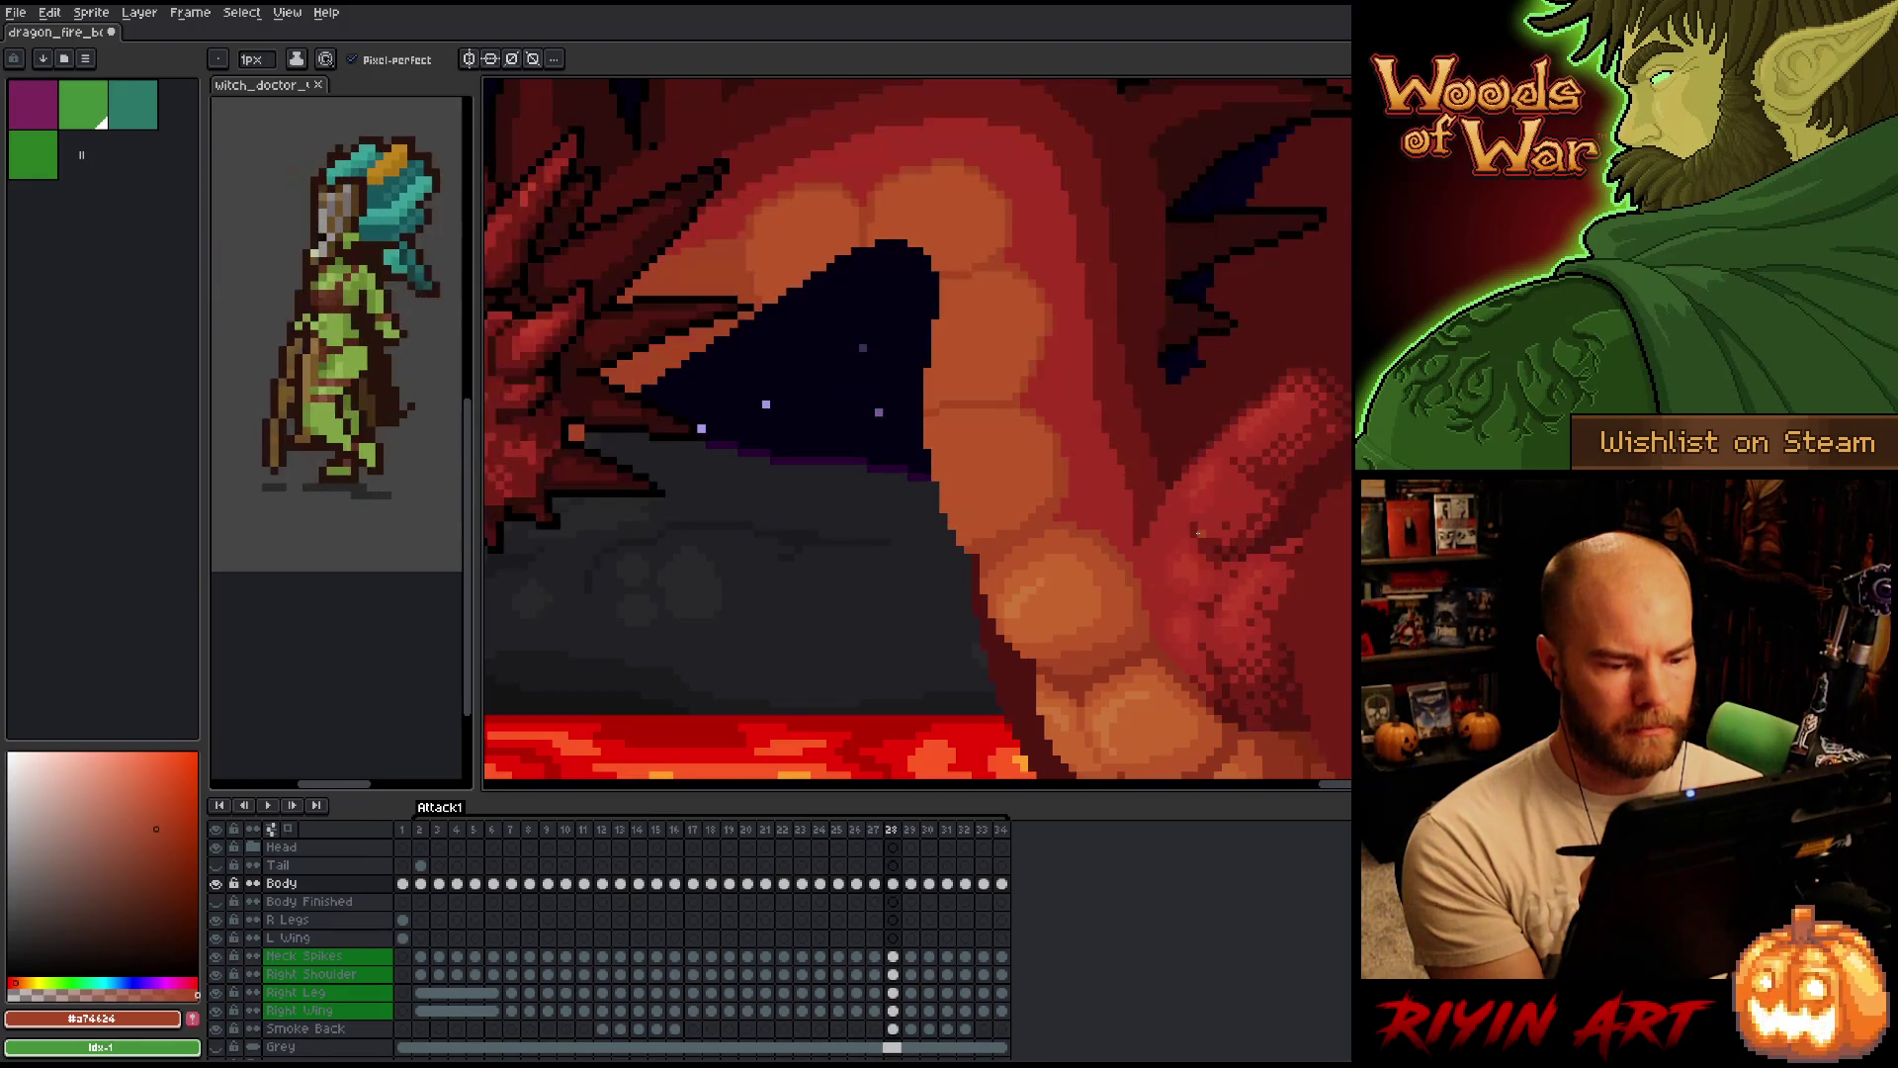
key(Left)
key(Left)
key(Right)
key(Right)
key(Left)
key(Right)
key(Right)
key(Left)
key(Right)
key(Left)
key(Right)
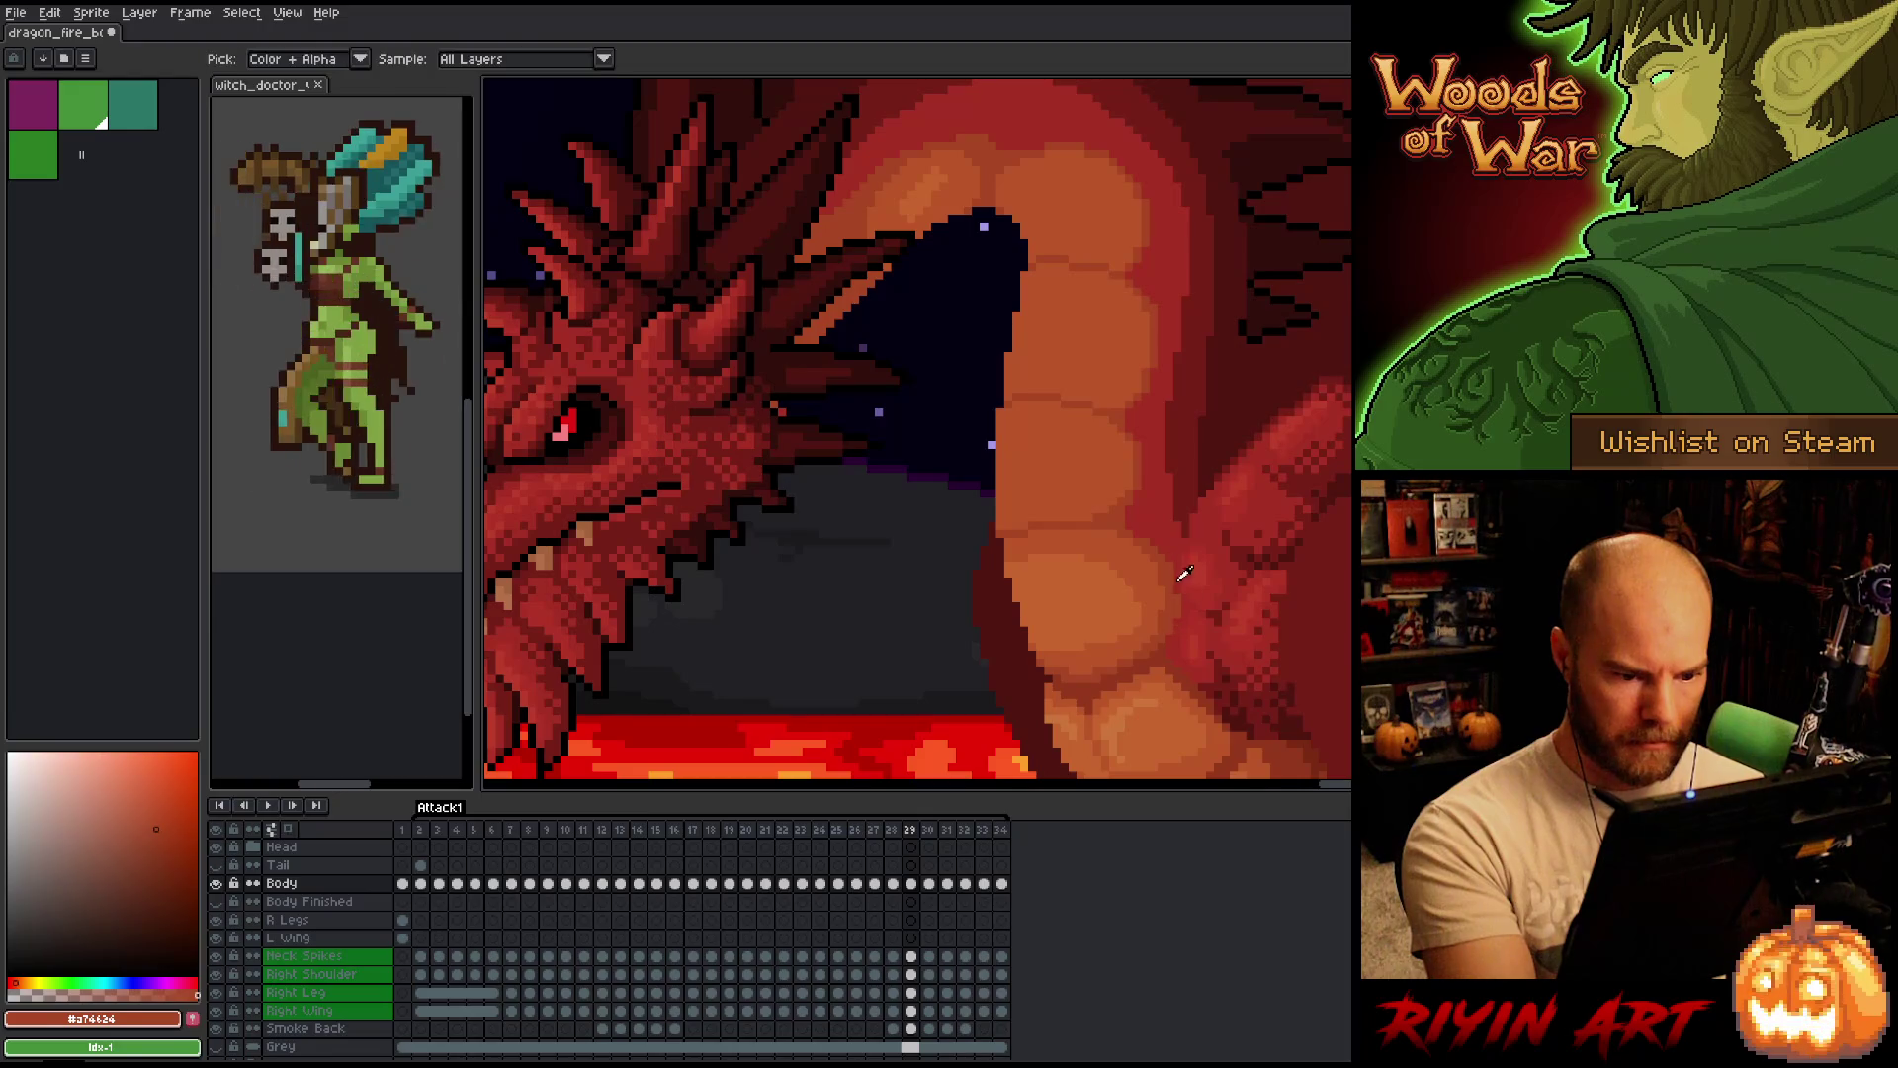
Sample the dragon's #a52f24 and #a74424 tones, lasso a belly region and return to the pencil.
alt+click(1178, 601)
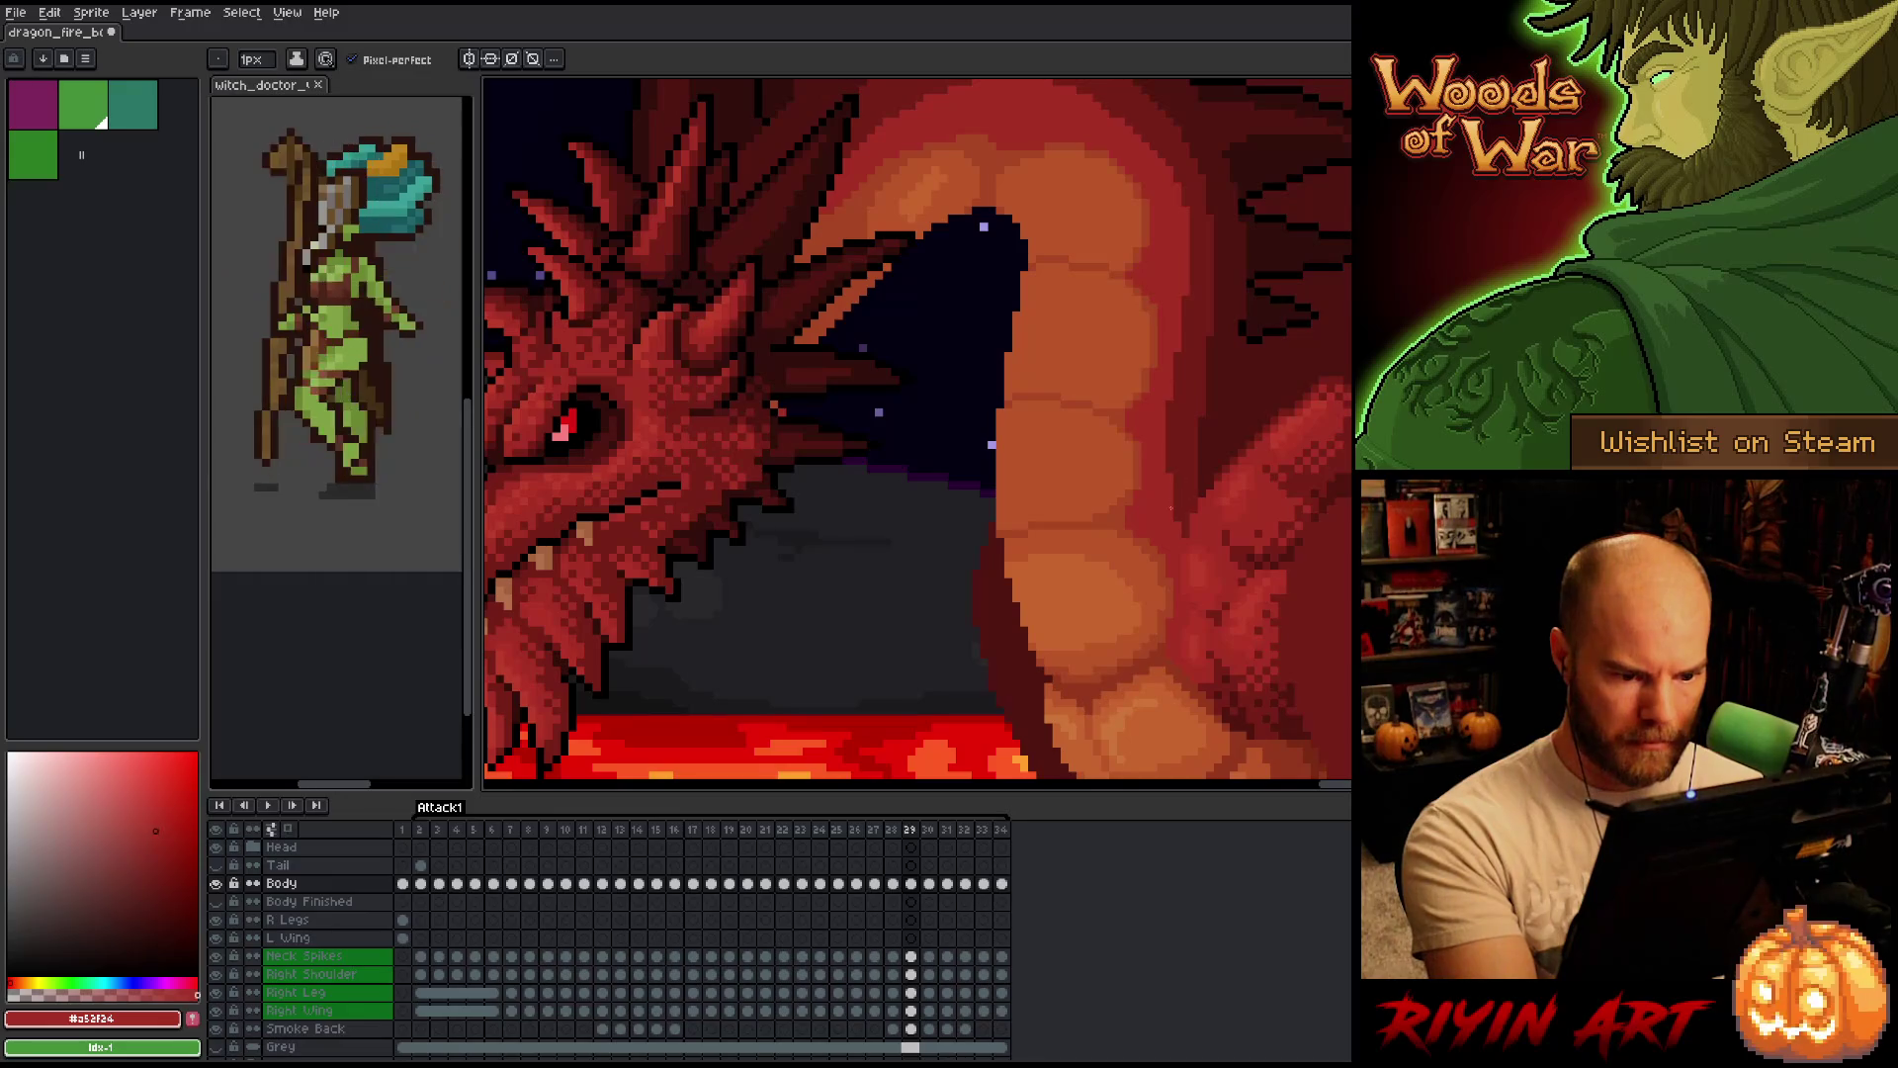
alt+click(1151, 539)
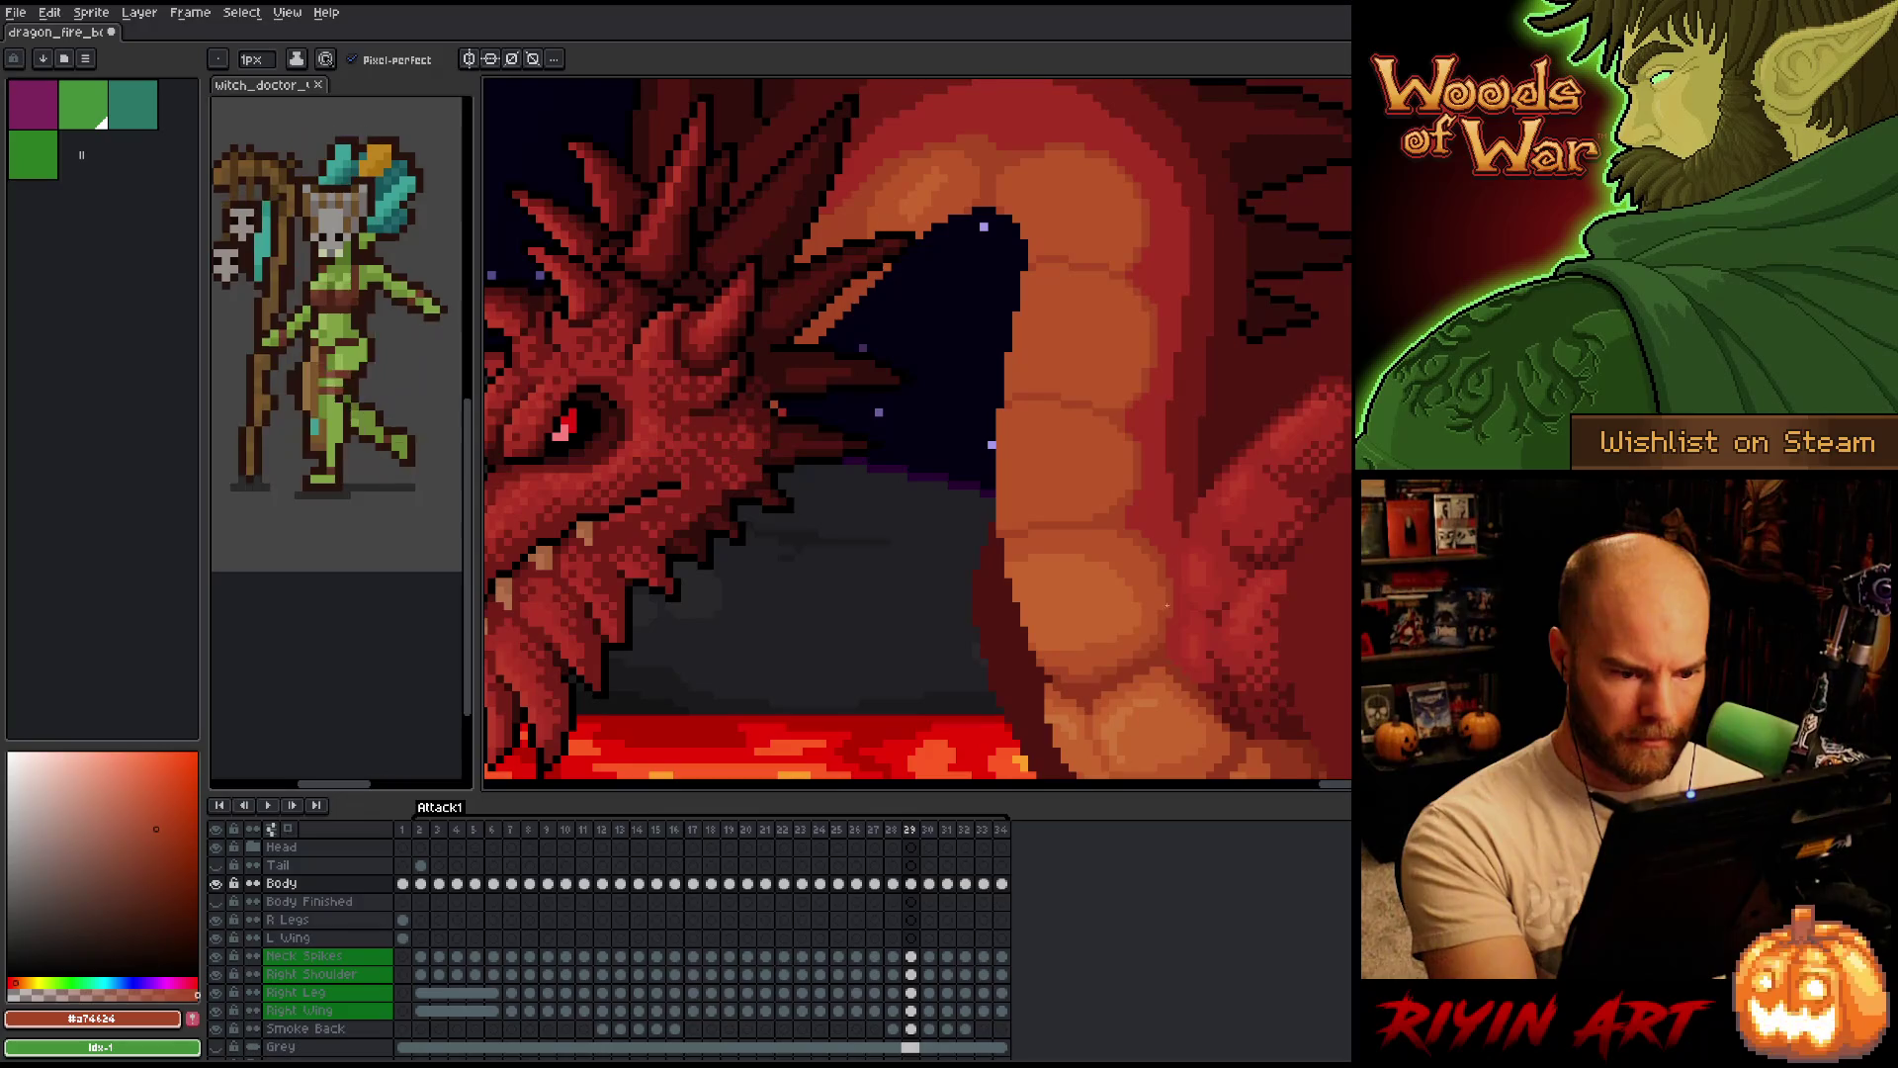
alt+click(1090, 490)
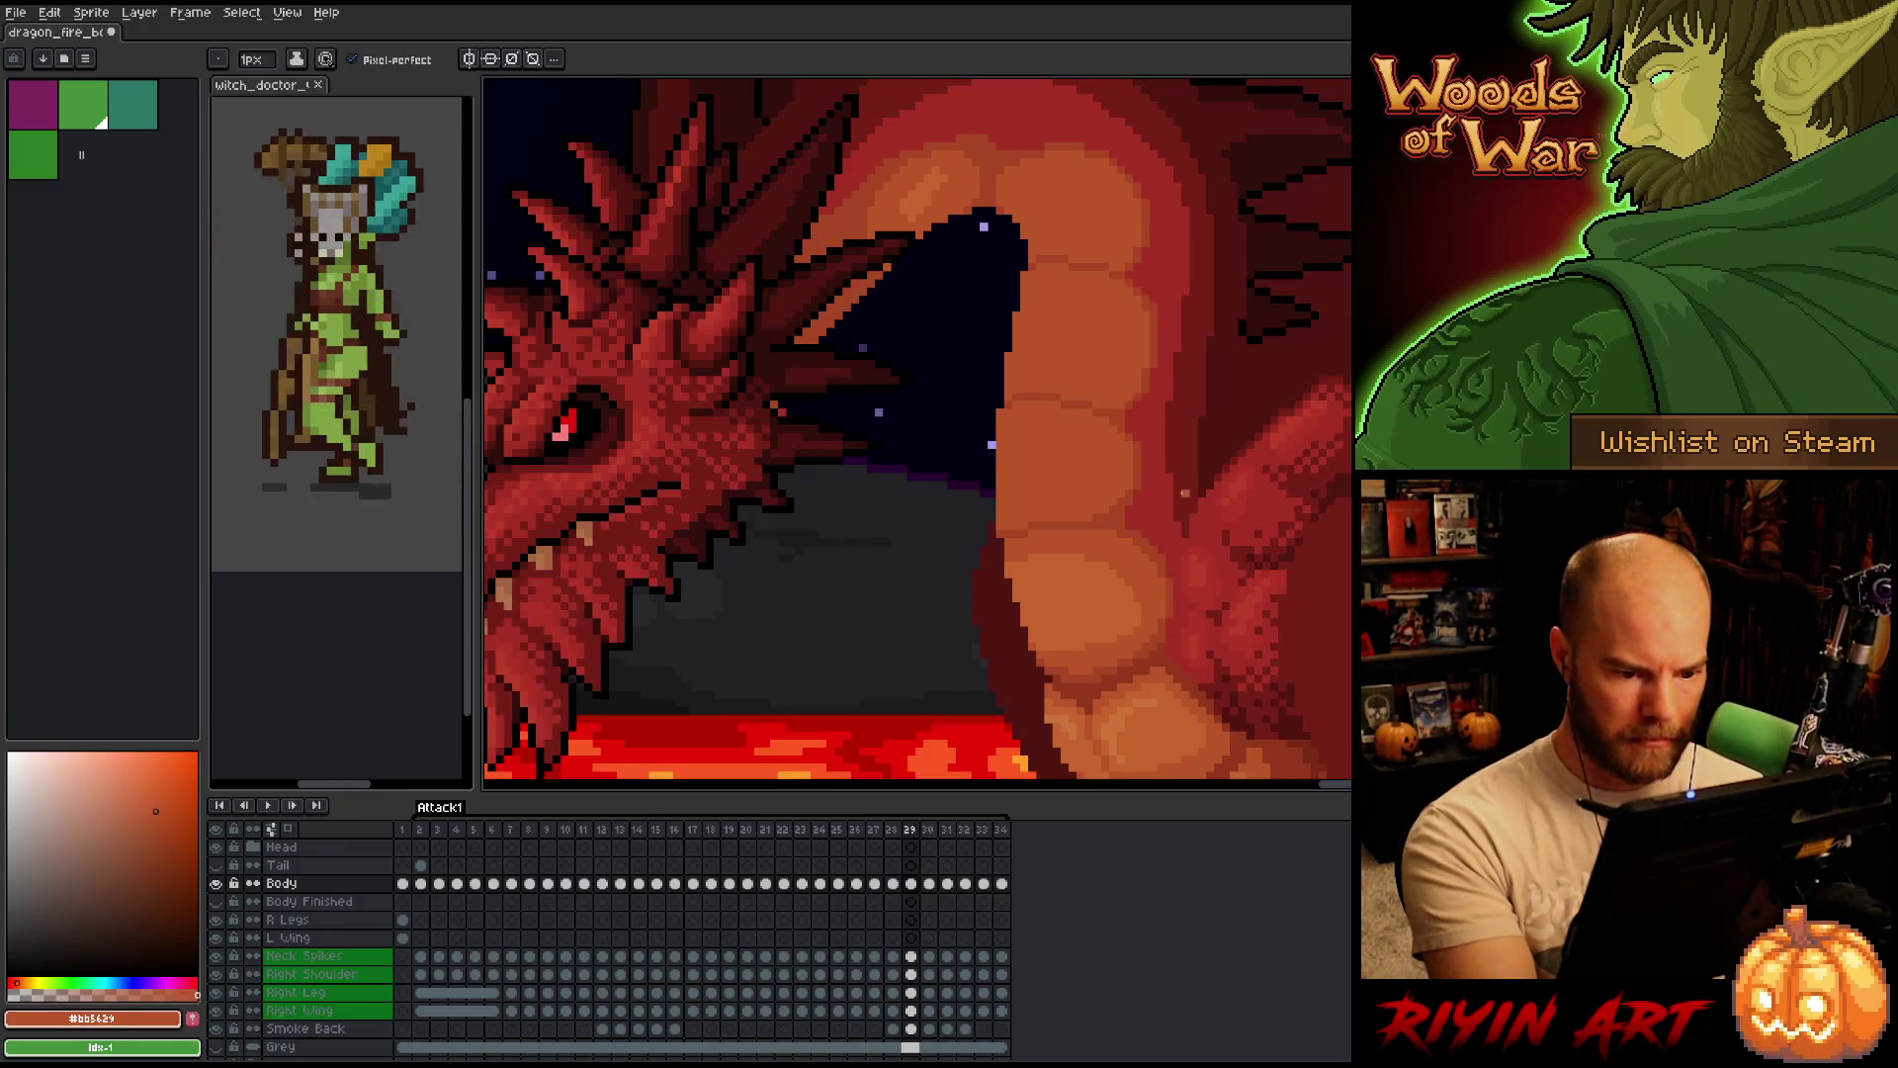
key(q)
mouse_move(1101, 534)
mouse_down()
mouse_move(1175, 629)
mouse_move(1136, 539)
mouse_up()
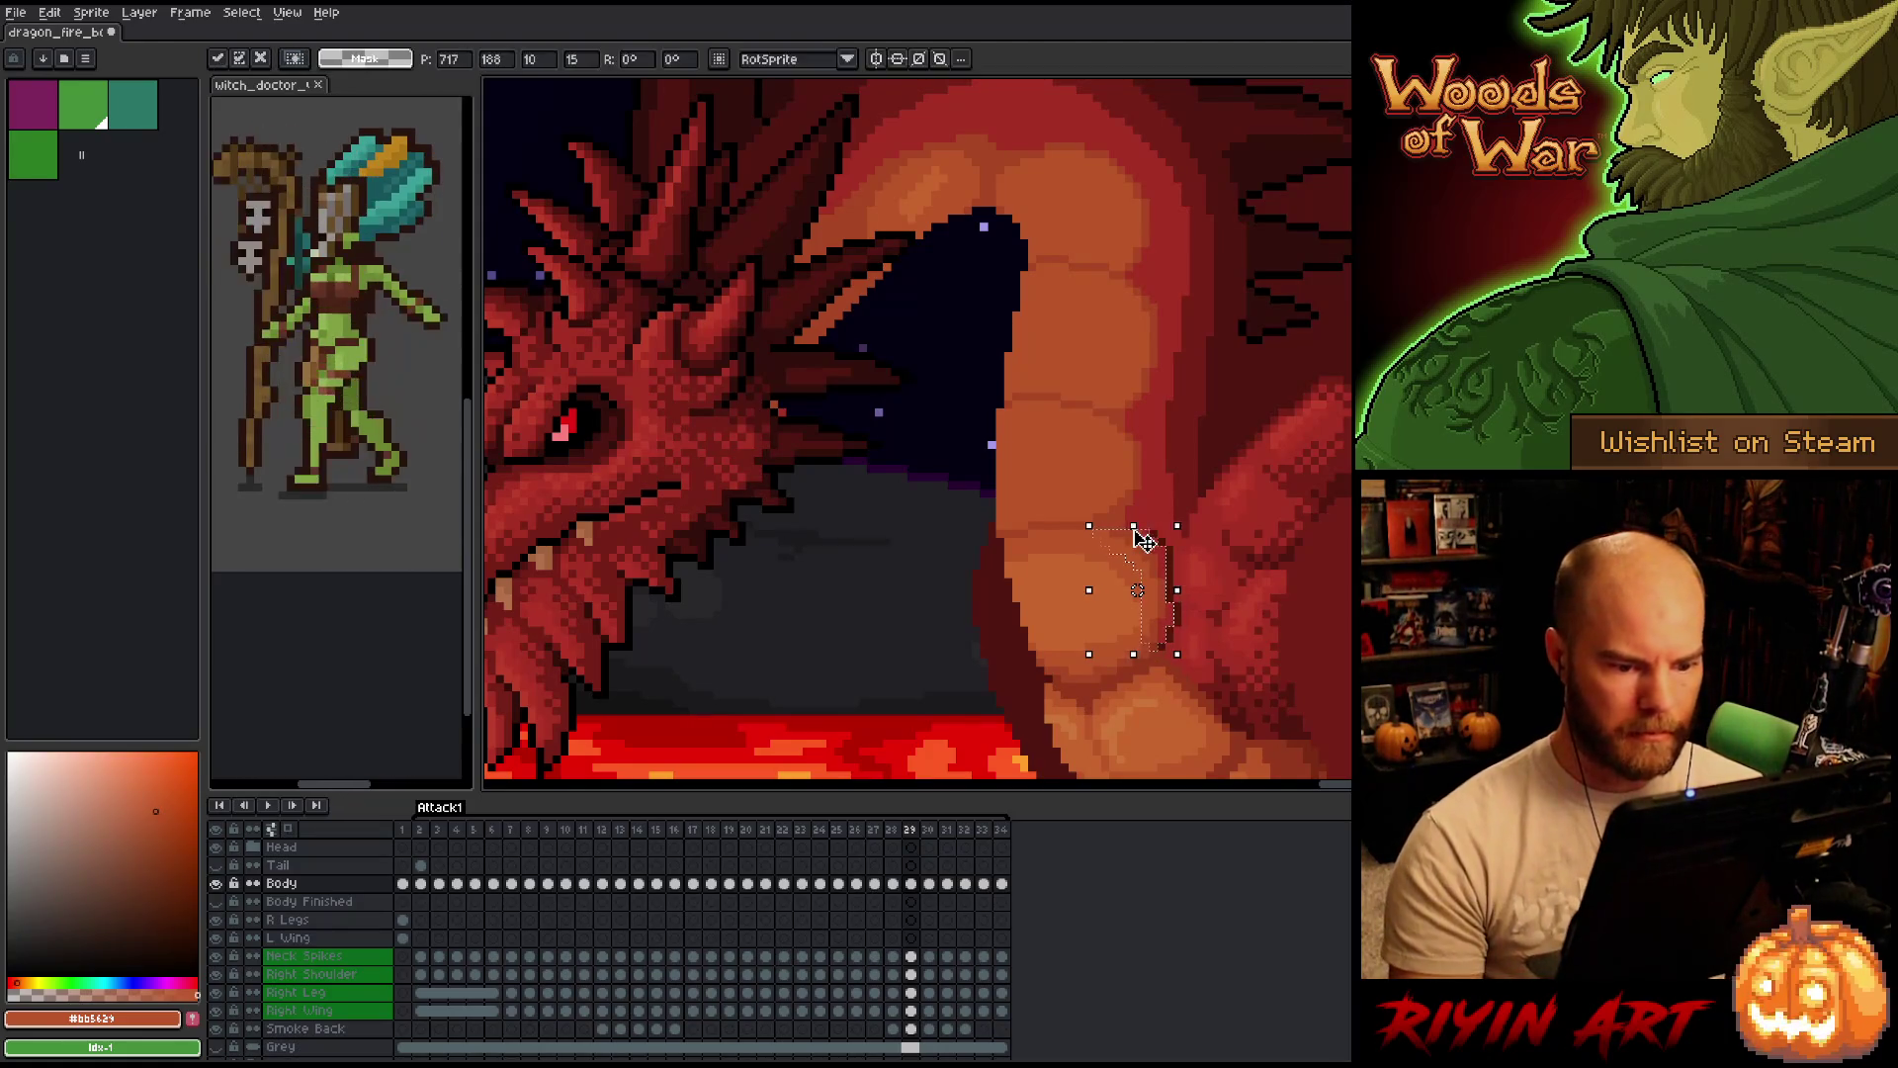
key(b)
Pick alternating darker red-orange and lighter belly oranges for shading, checking against frame 28.
alt+click(1150, 533)
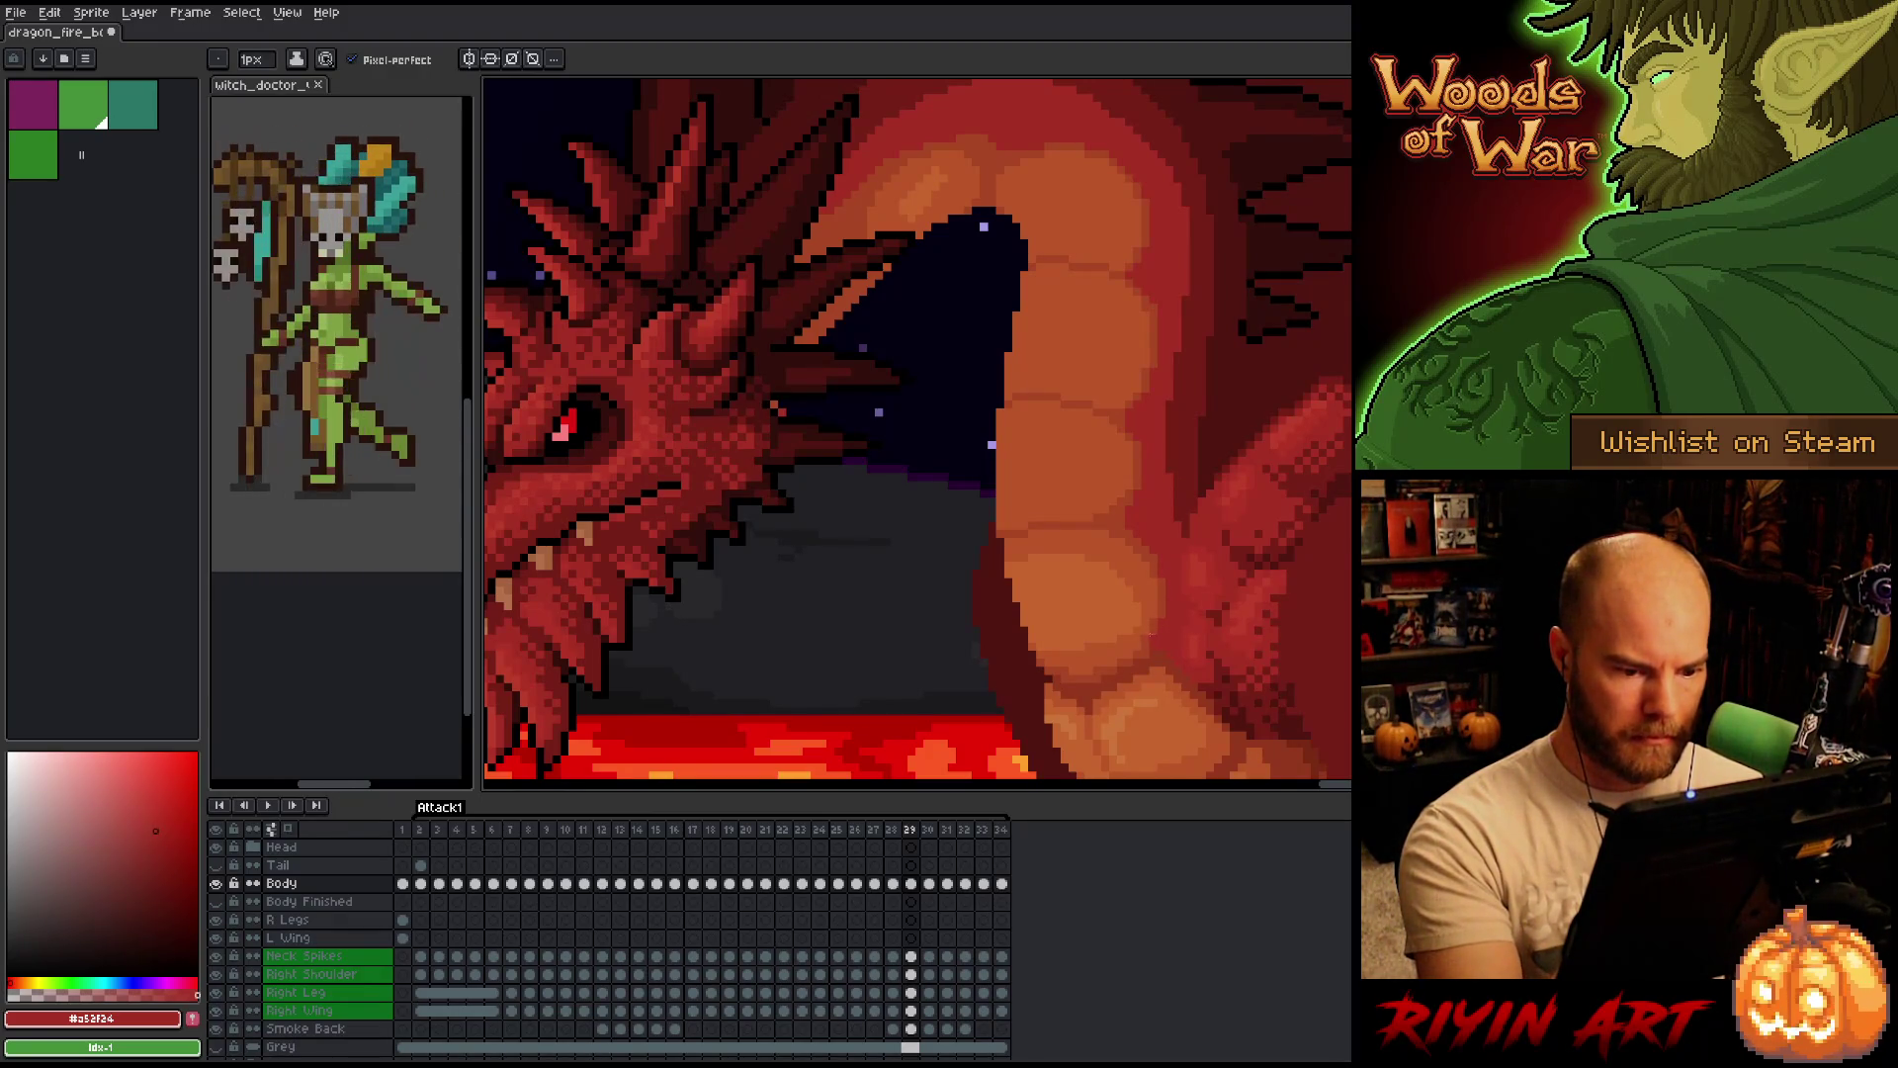
alt+click(1150, 635)
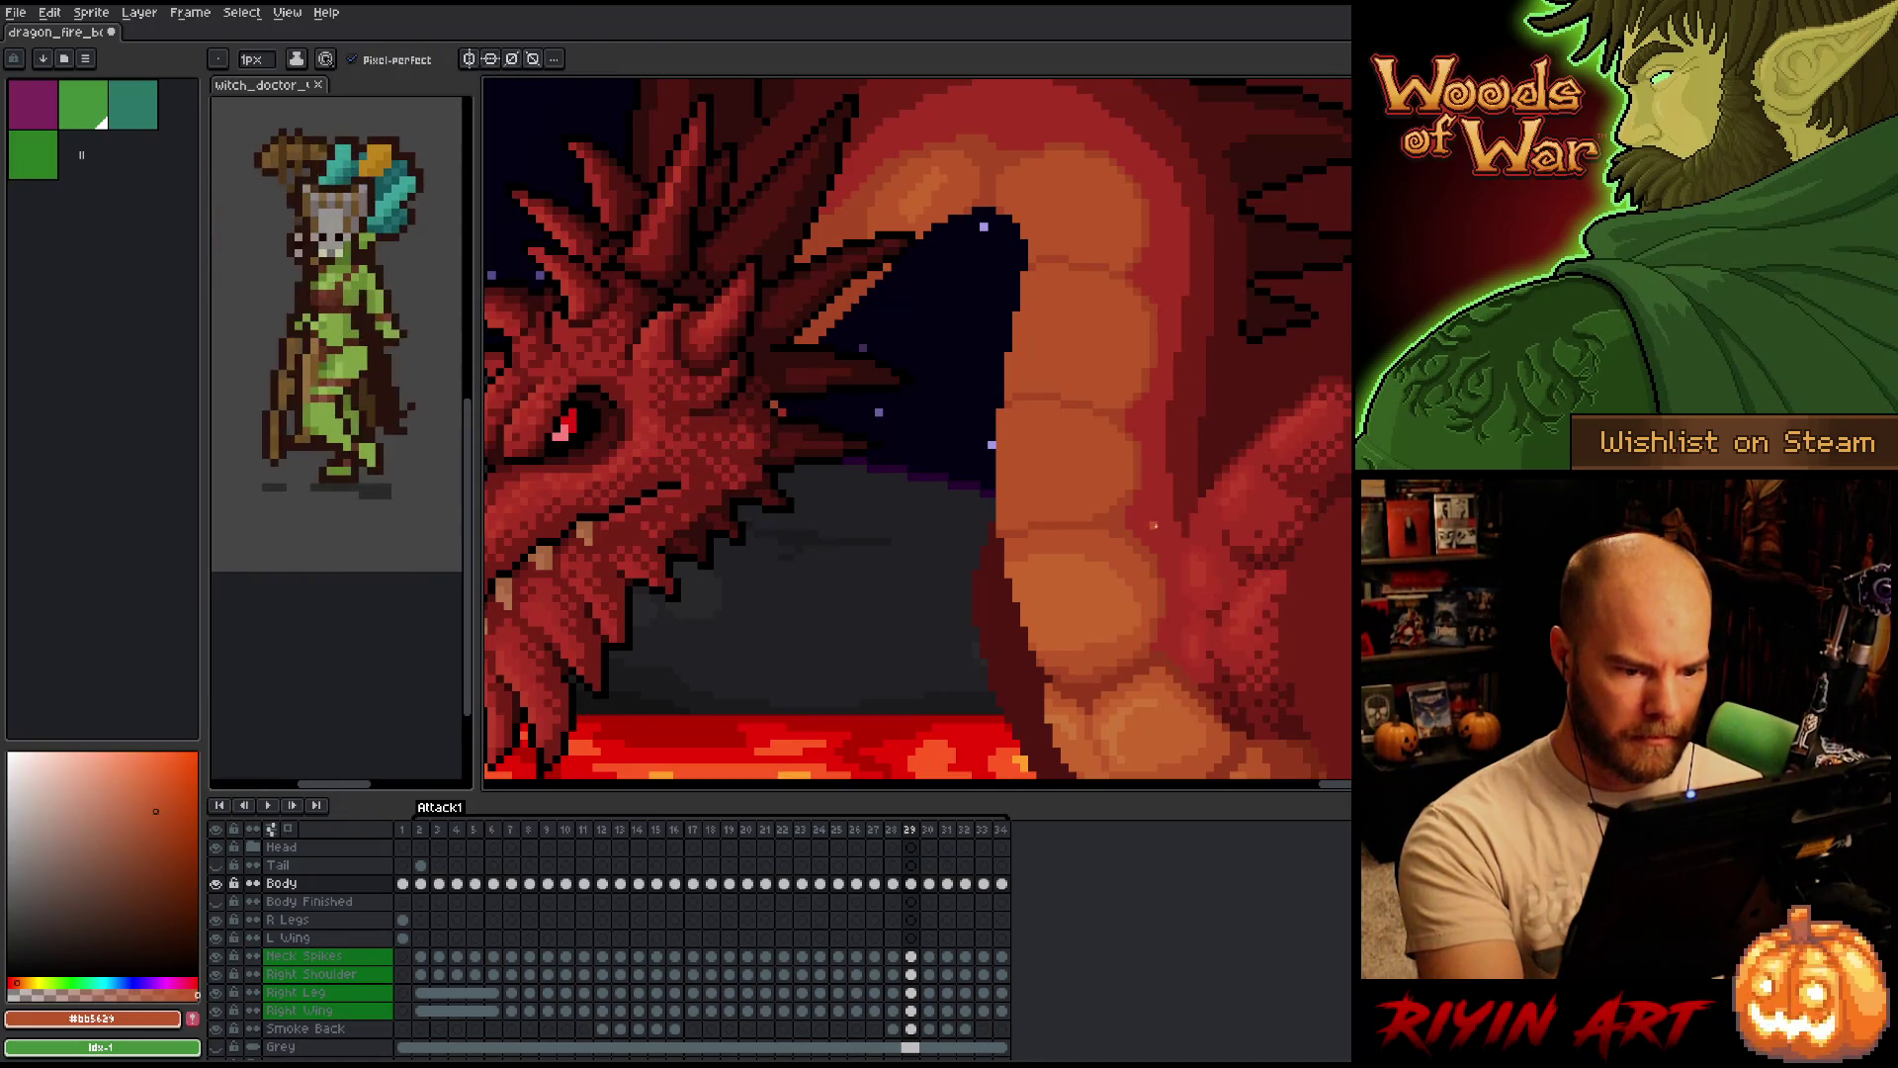
alt+click(1155, 528)
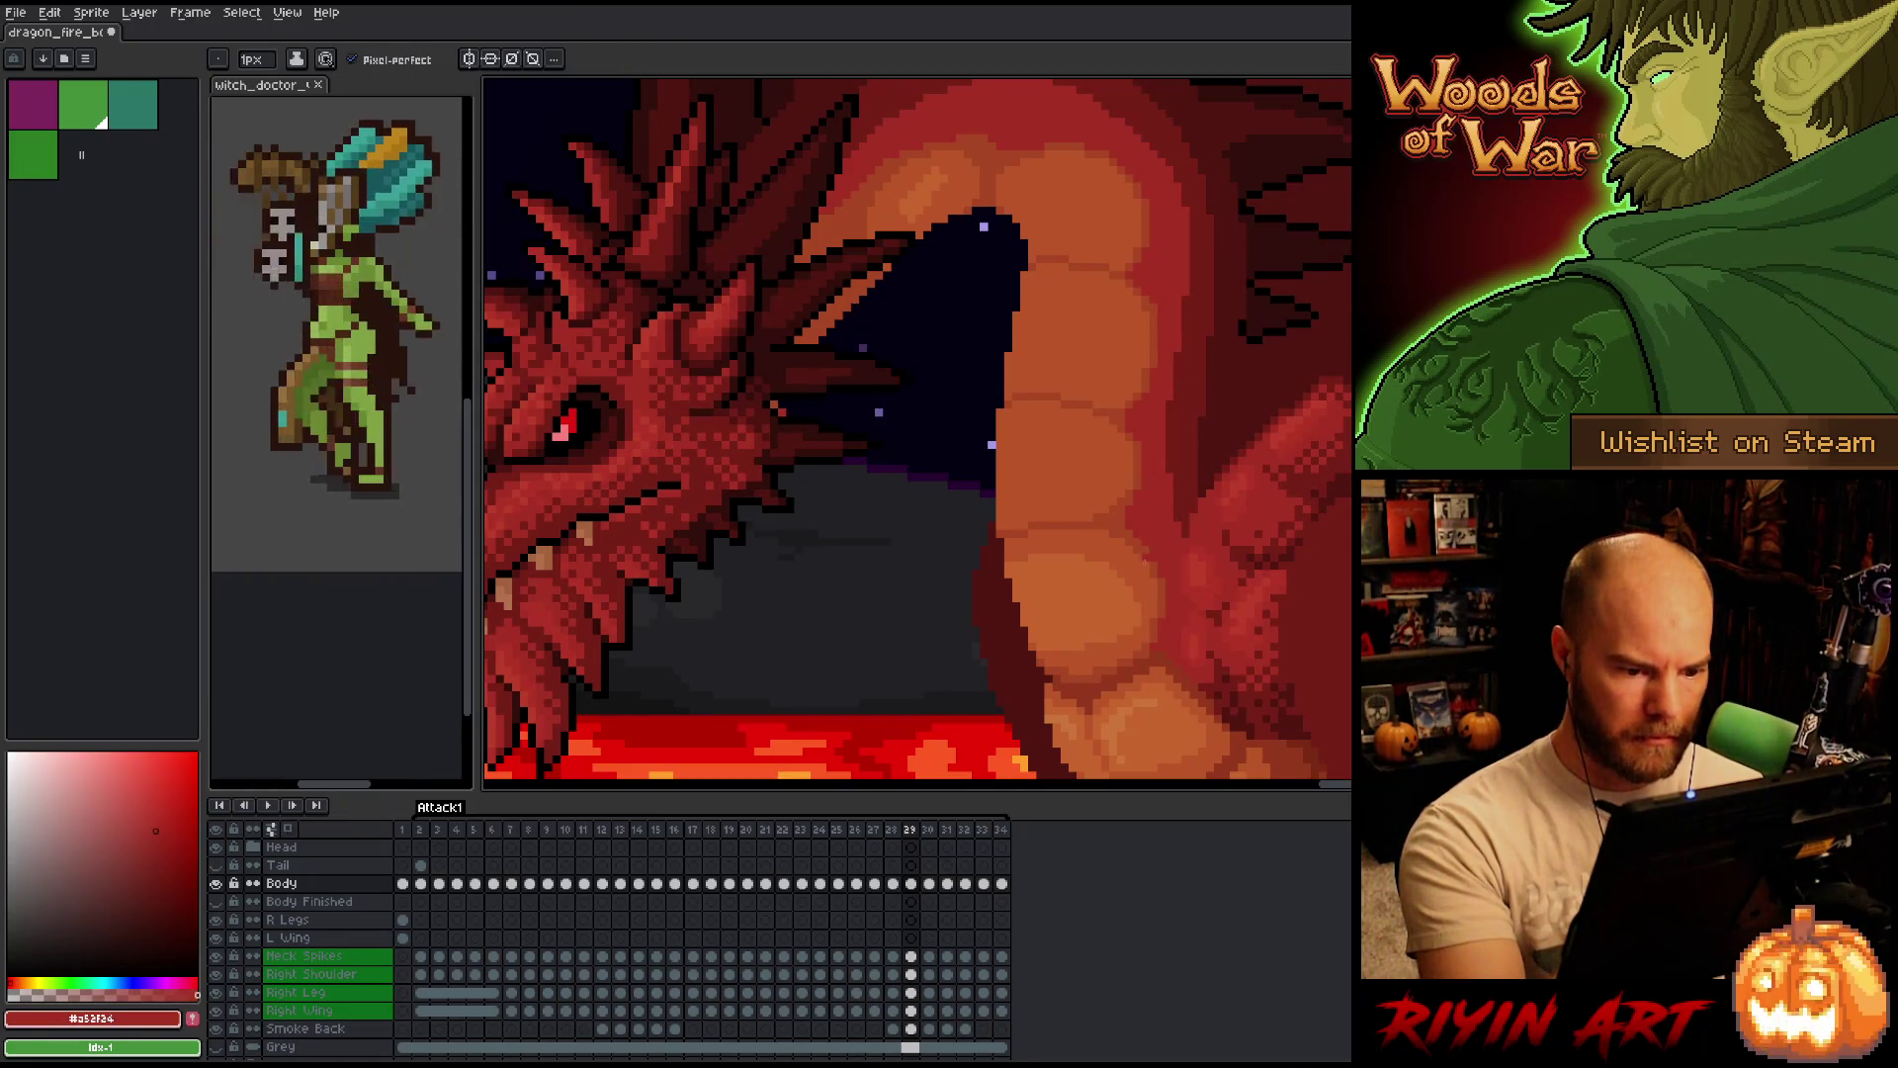
alt+click(1090, 564)
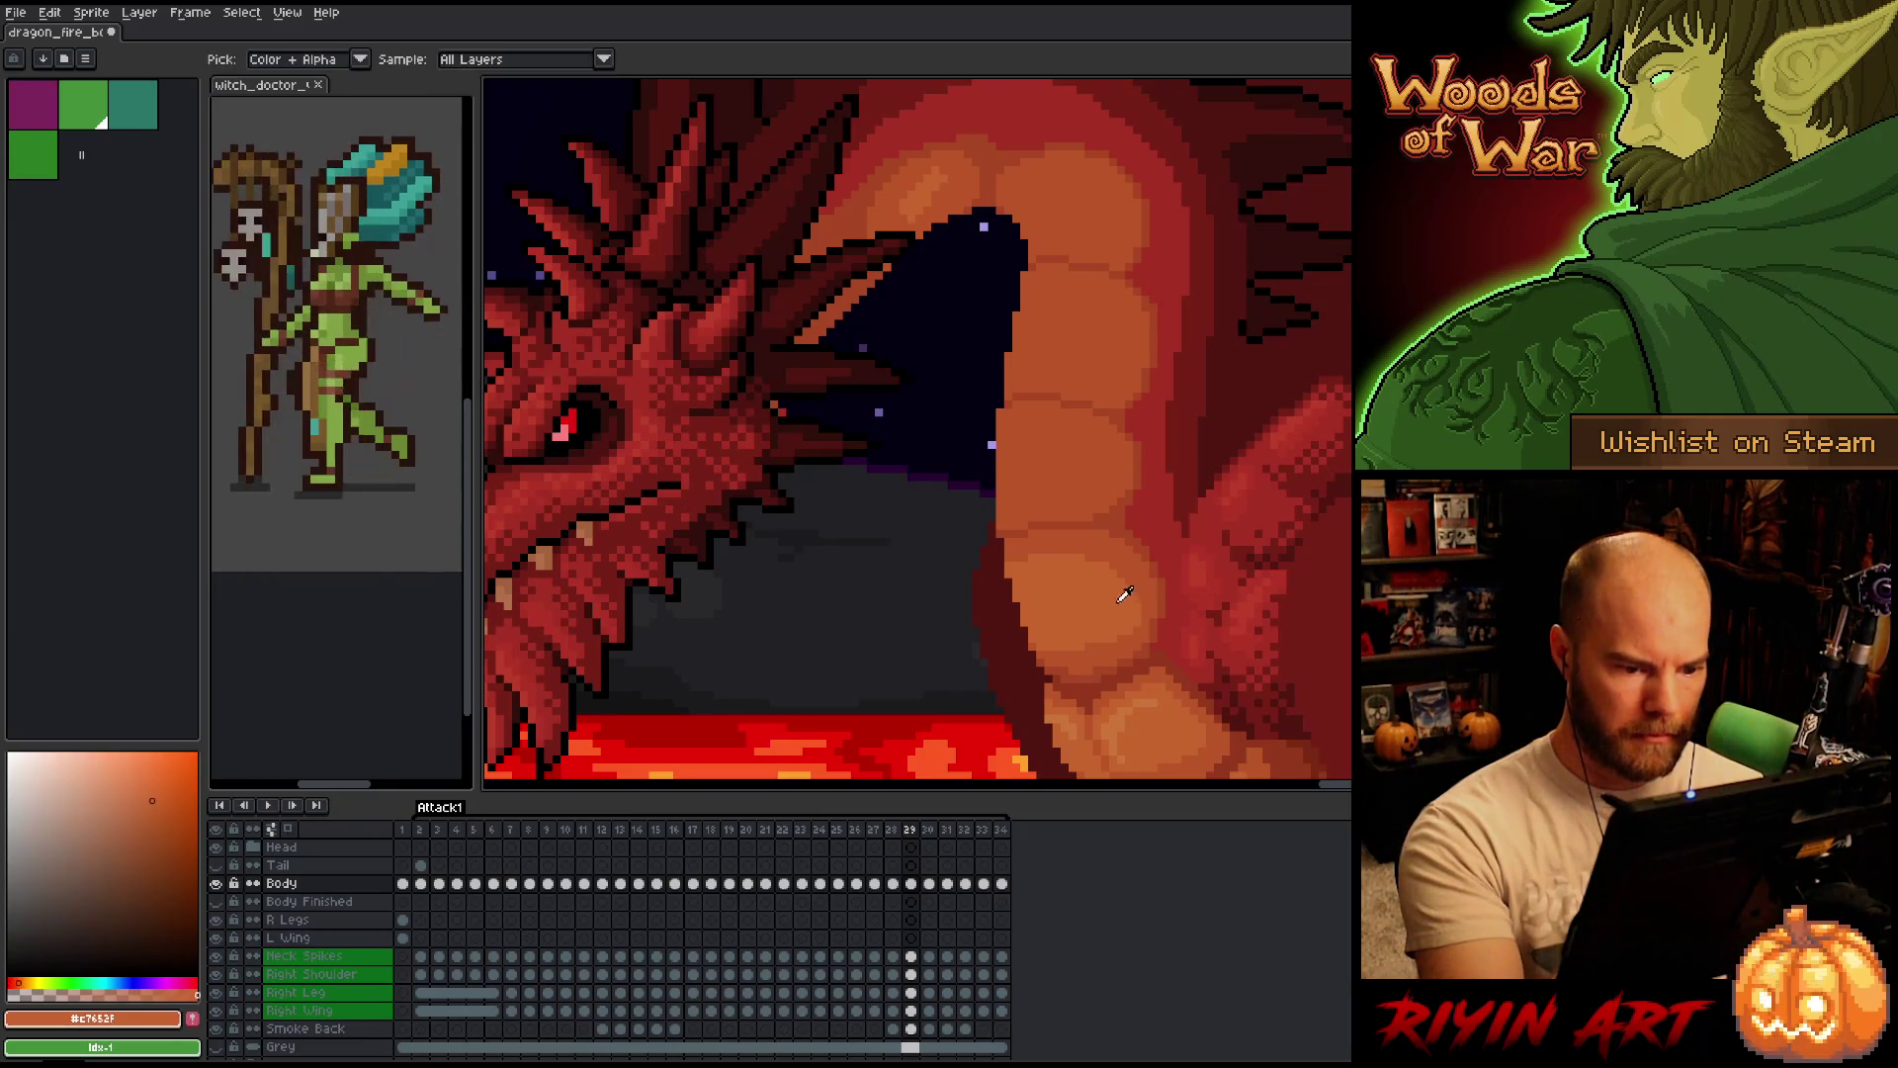
alt+click(1017, 543)
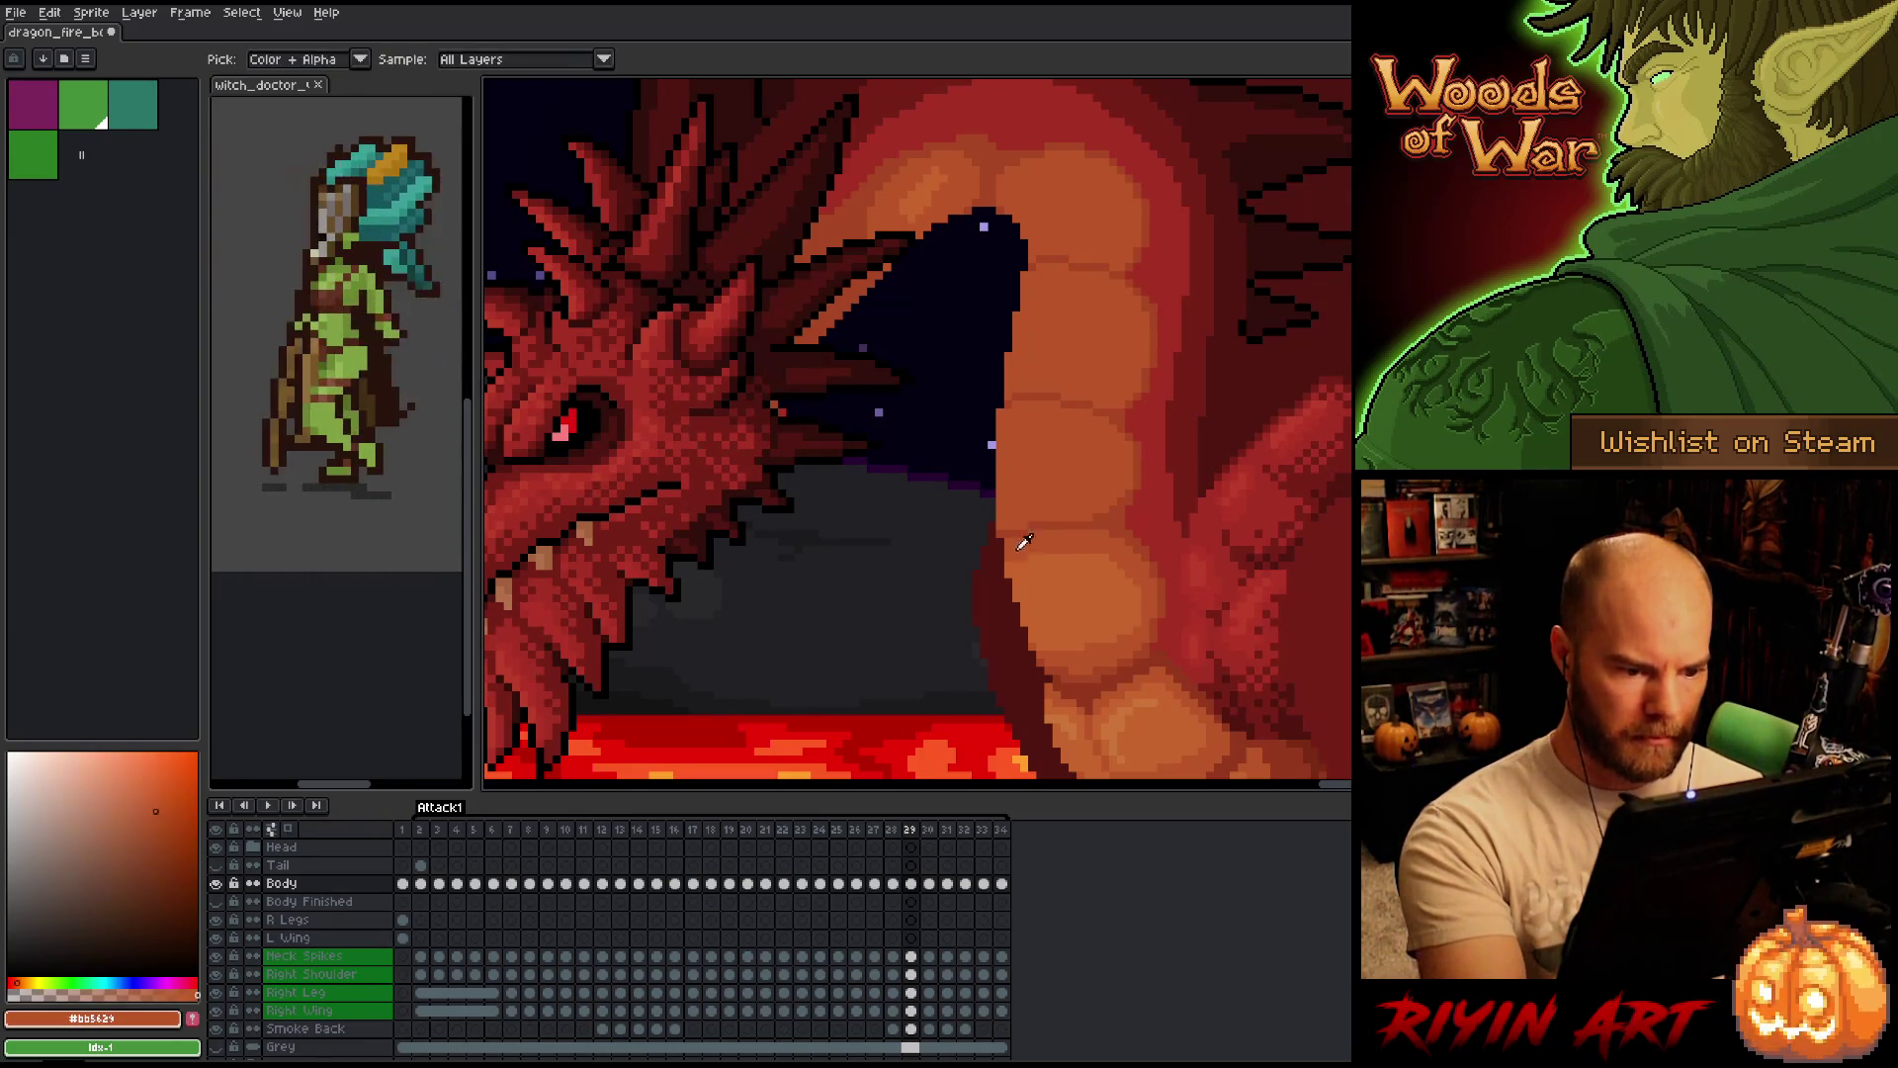
key(comma)
key(period)
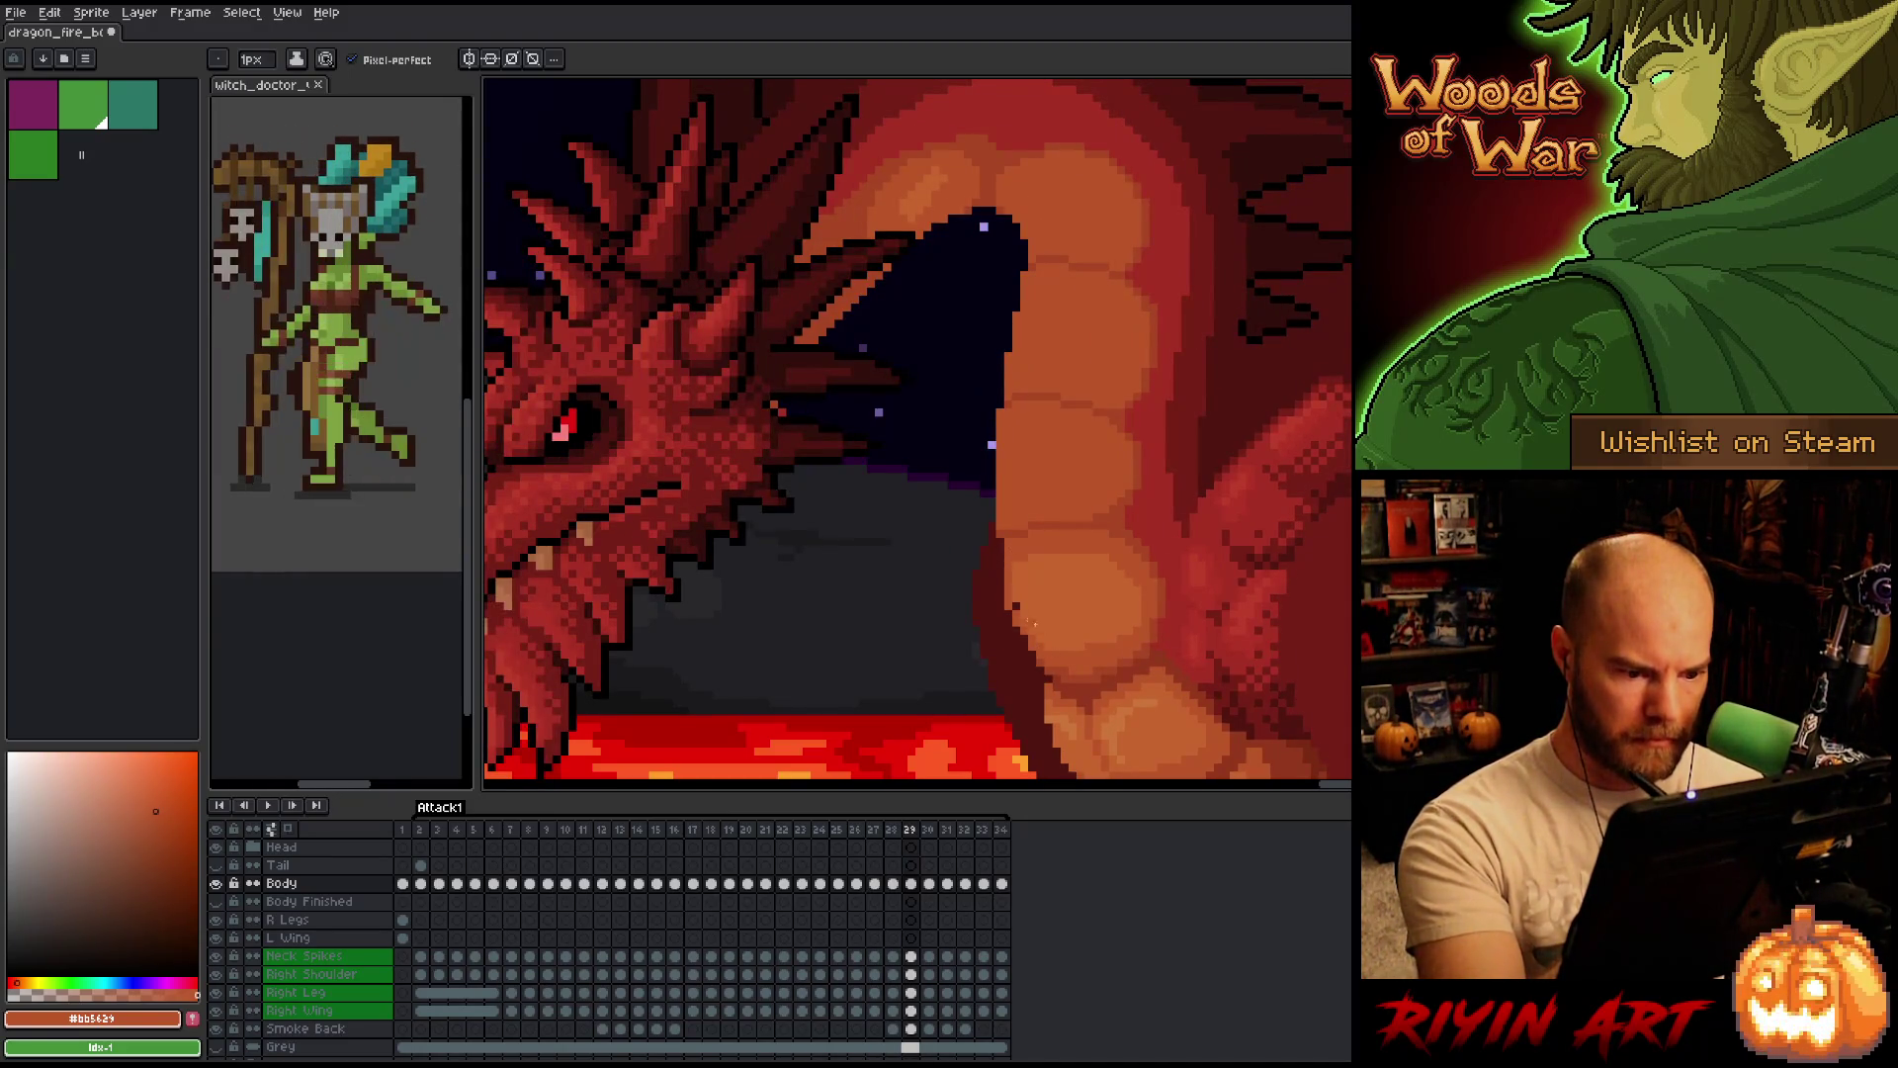
alt+click(1038, 623)
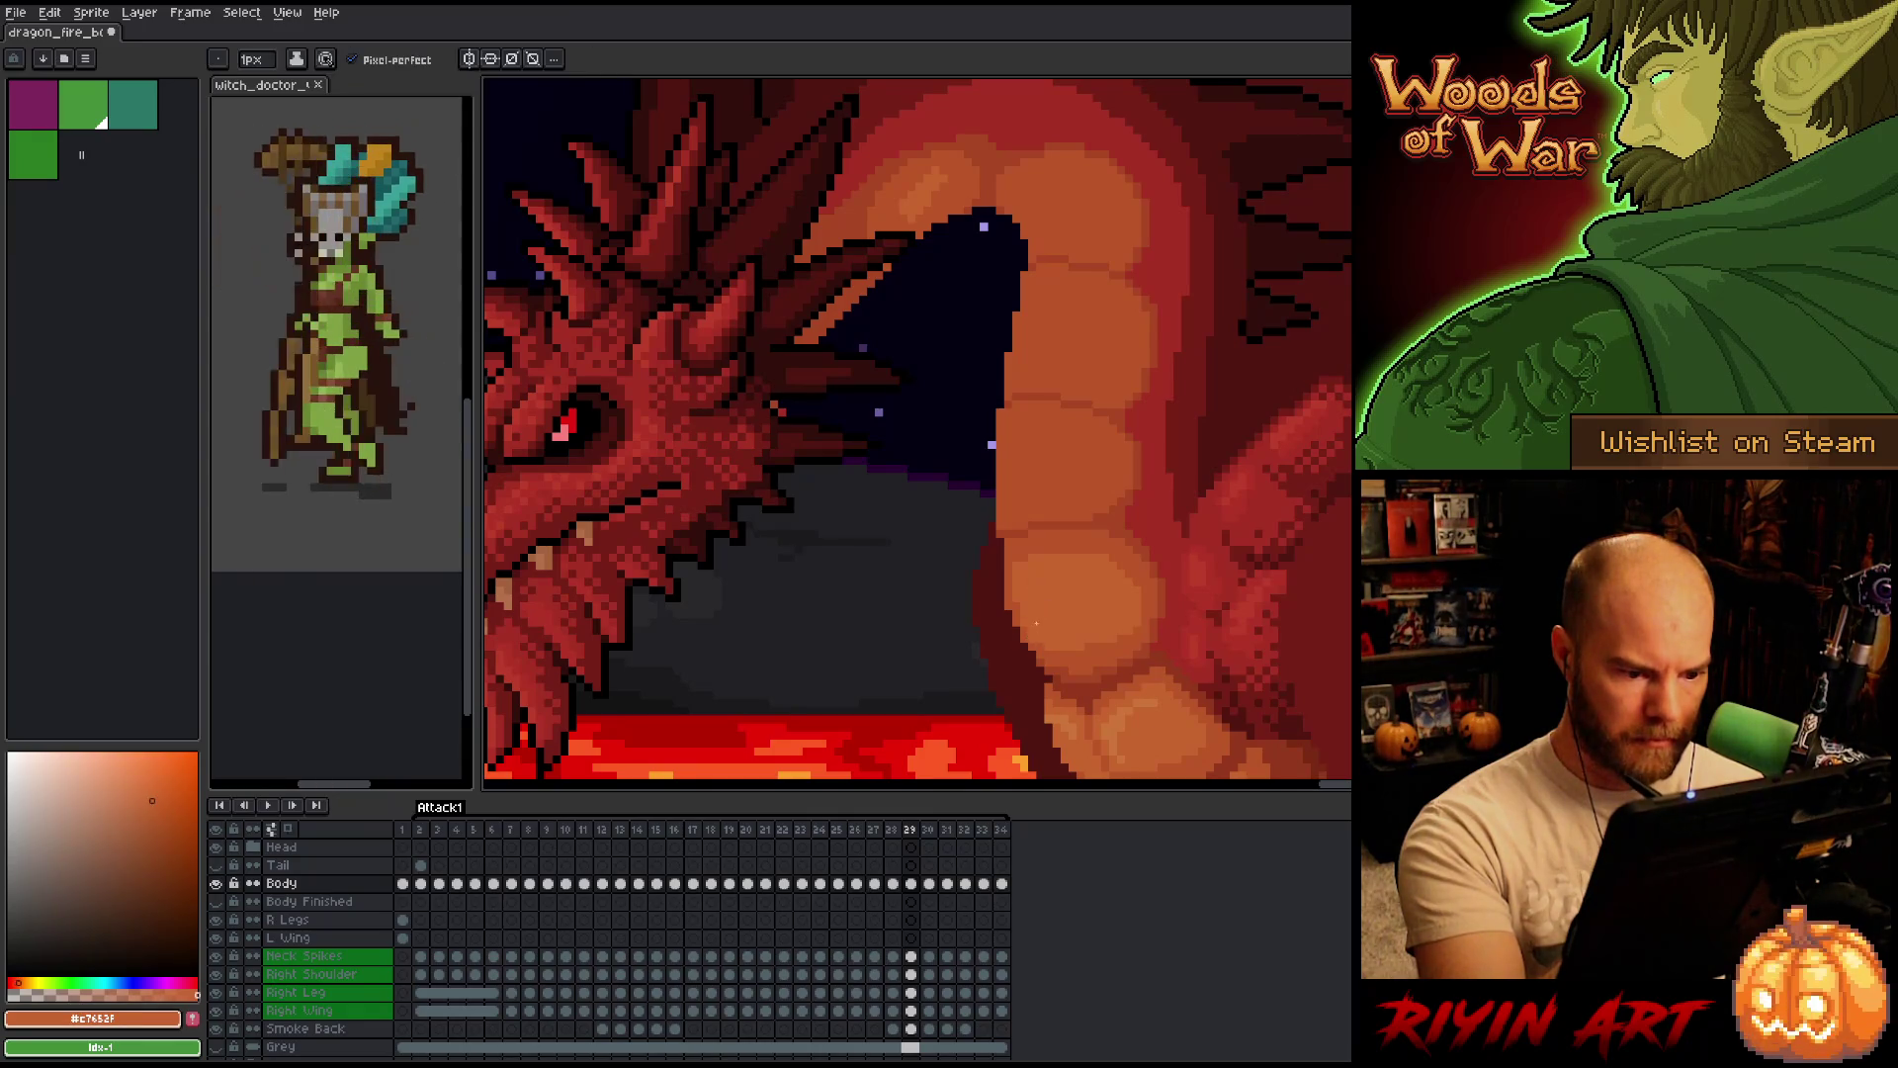
Sample the lighter belly orange and flip frames 28/29 to judge the scale shading.
alt+click(1040, 635)
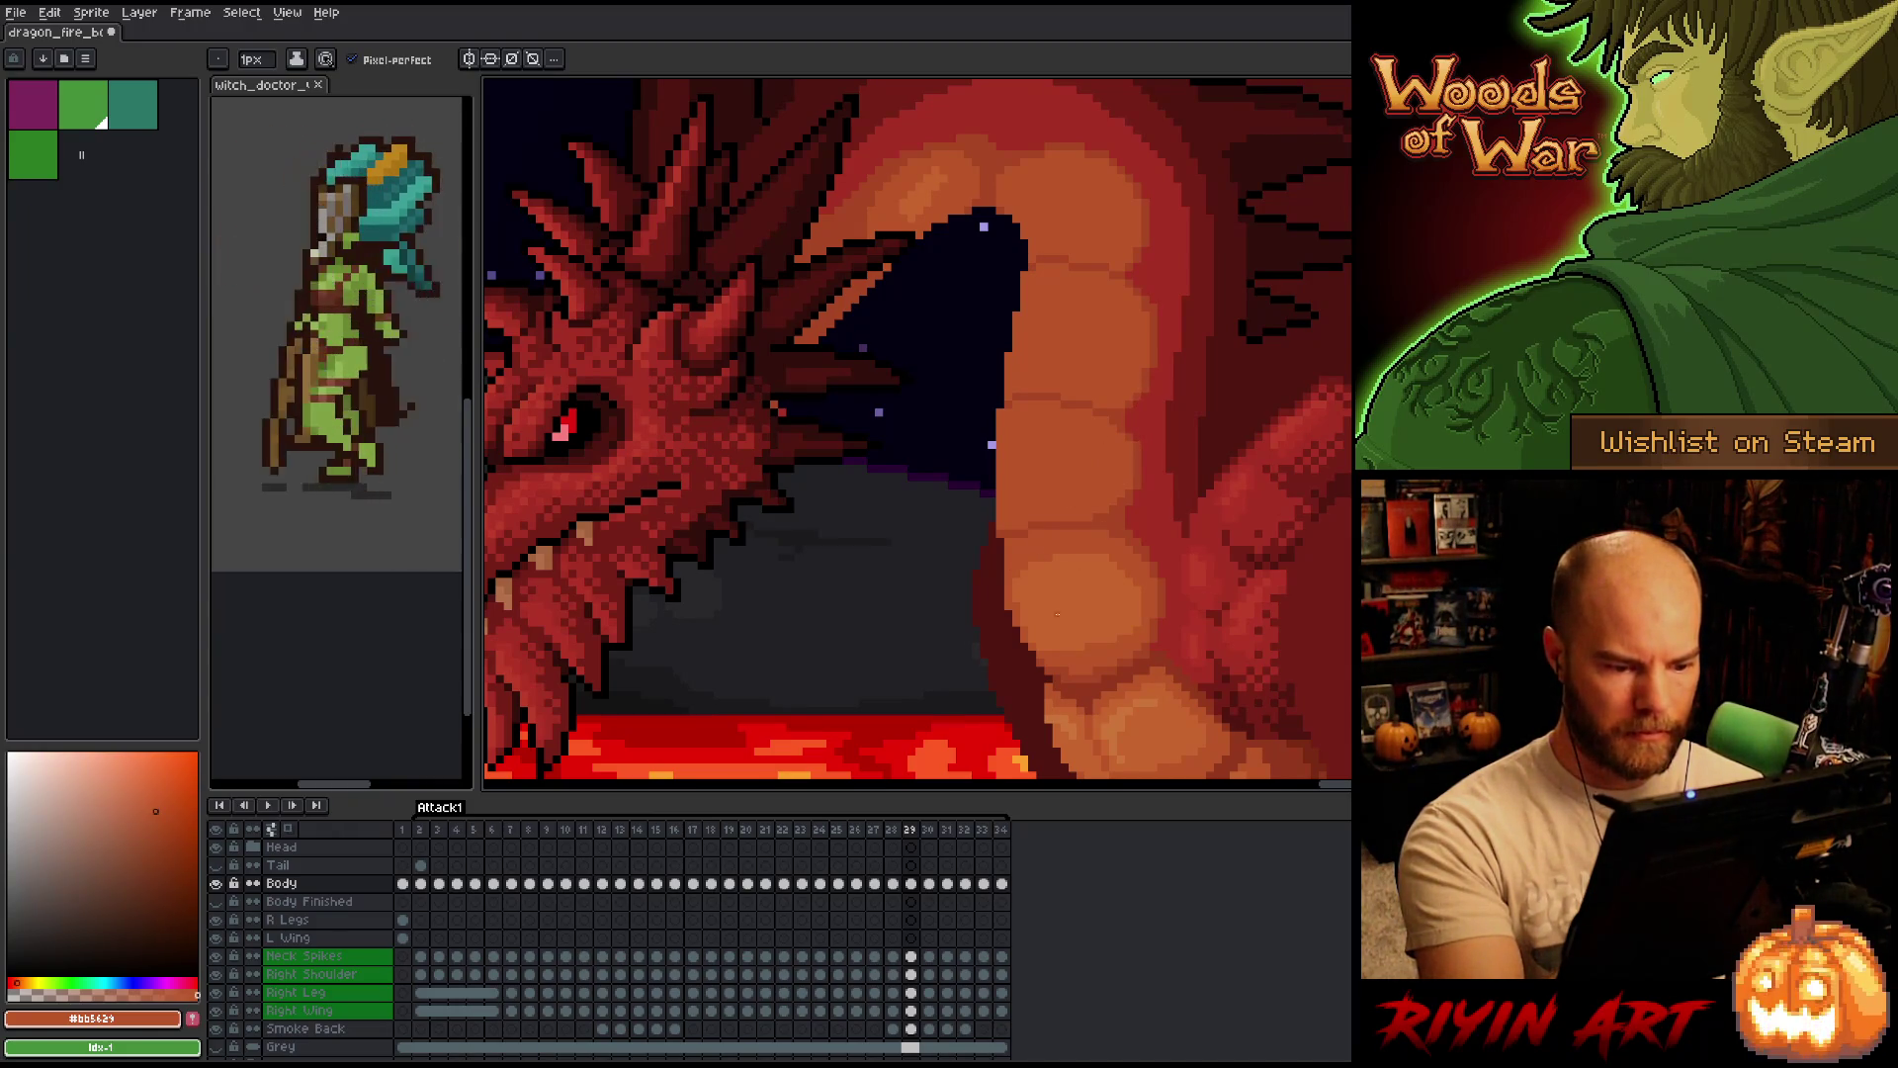
key(Left)
scroll(1106, 385, up, 1)
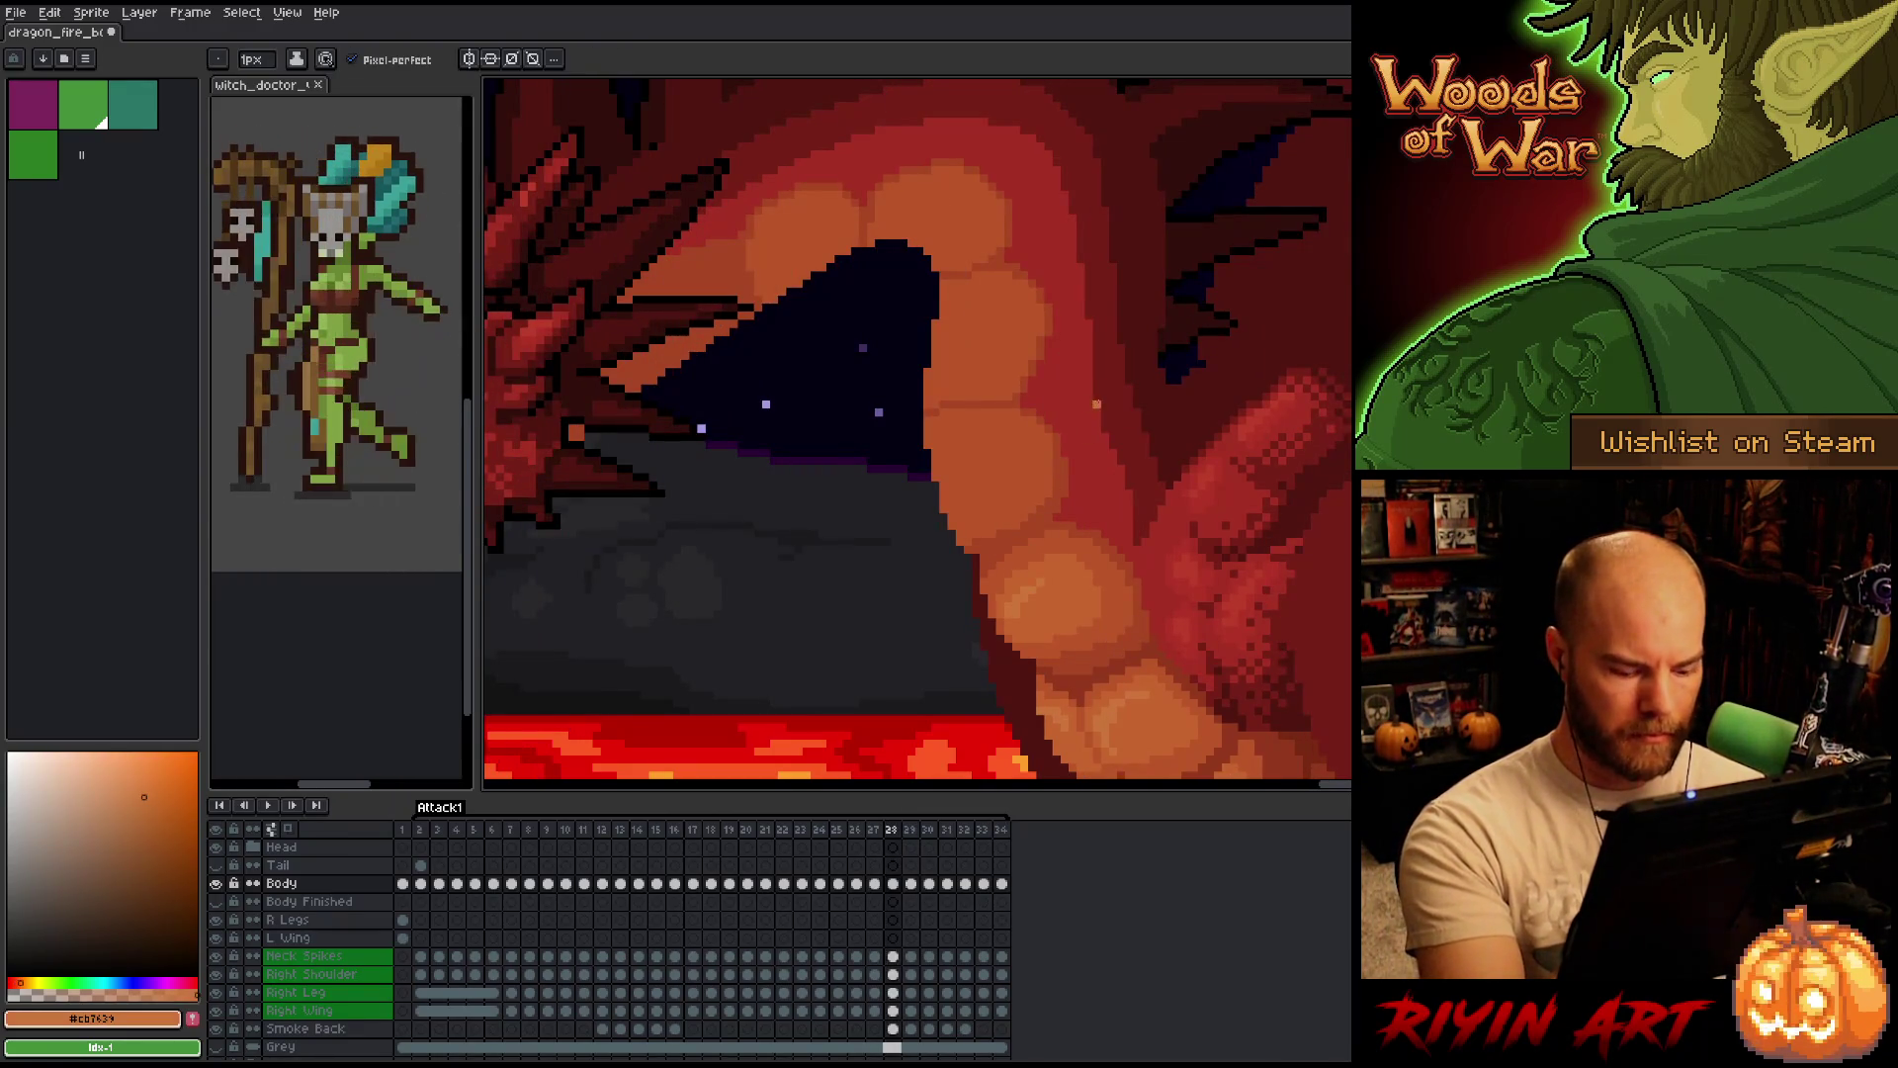
key(Right)
key(Left)
key(Right)
key(Left)
key(Right)
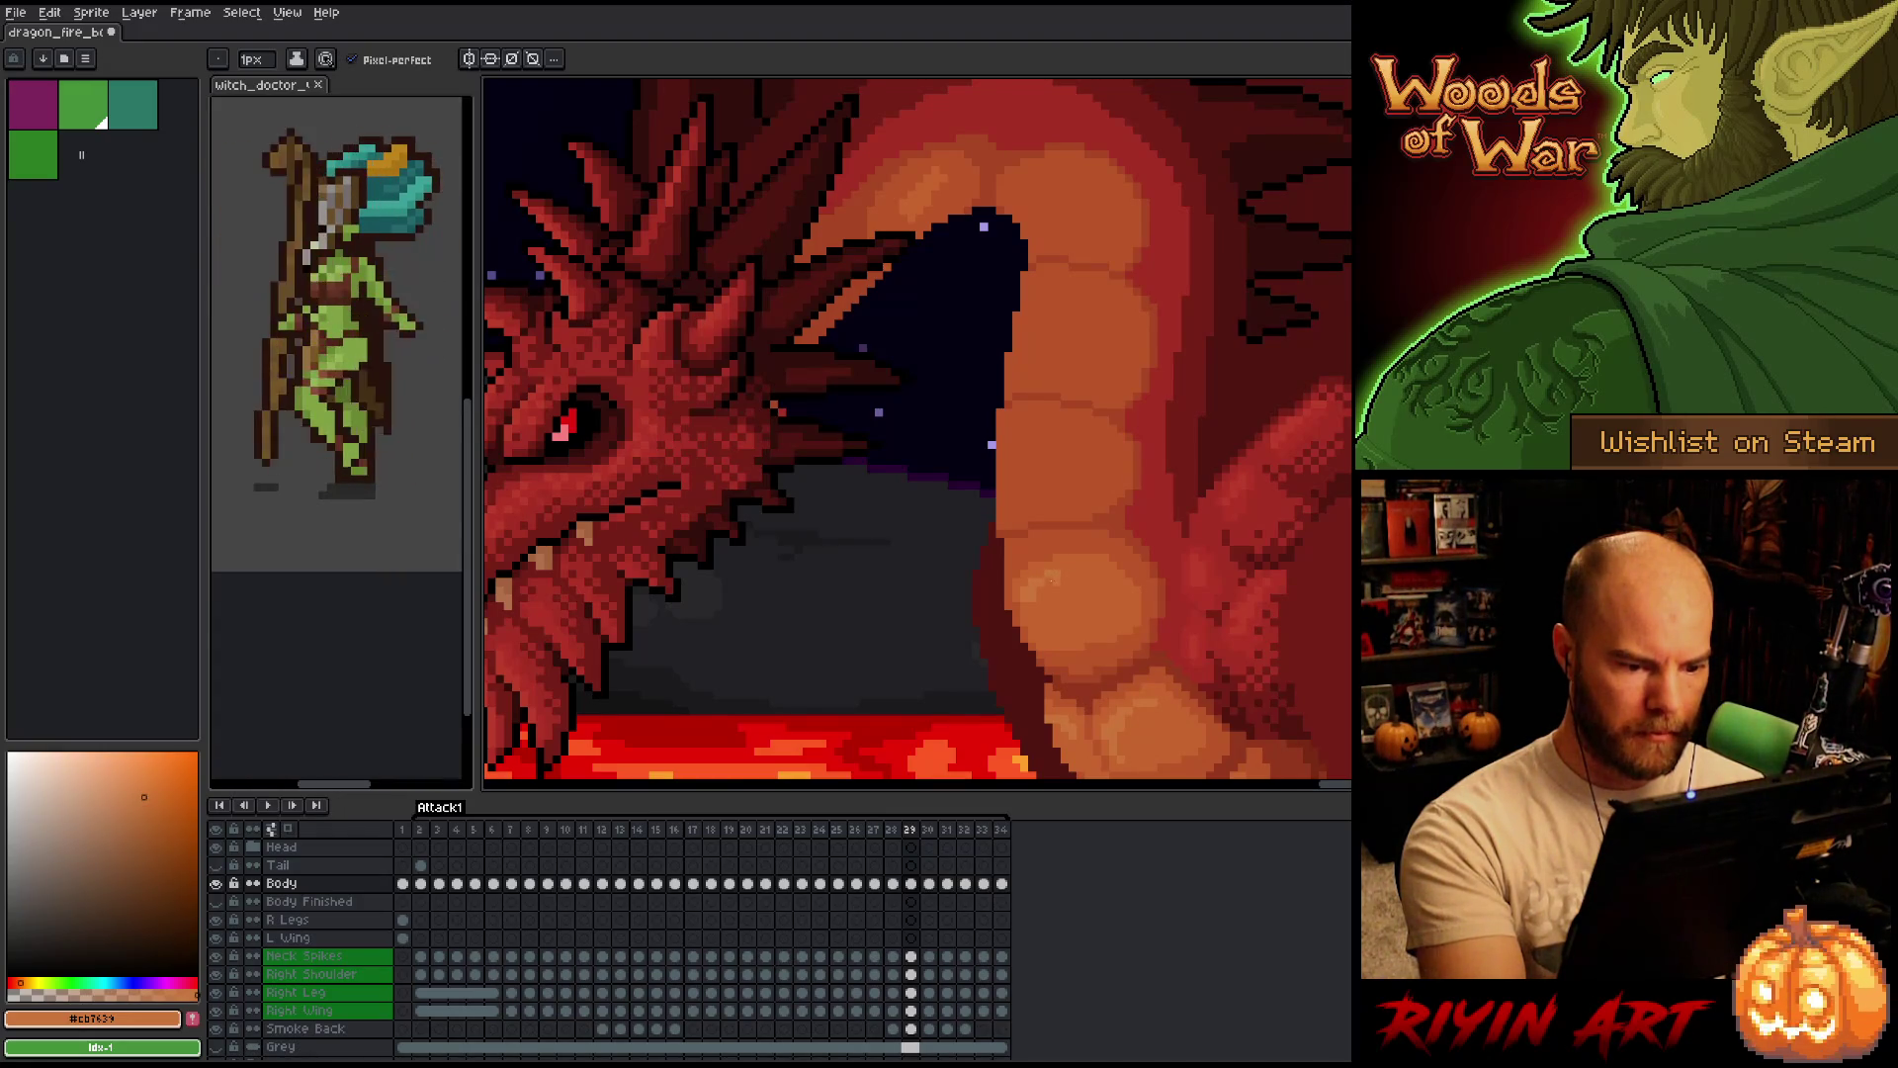
key(Left)
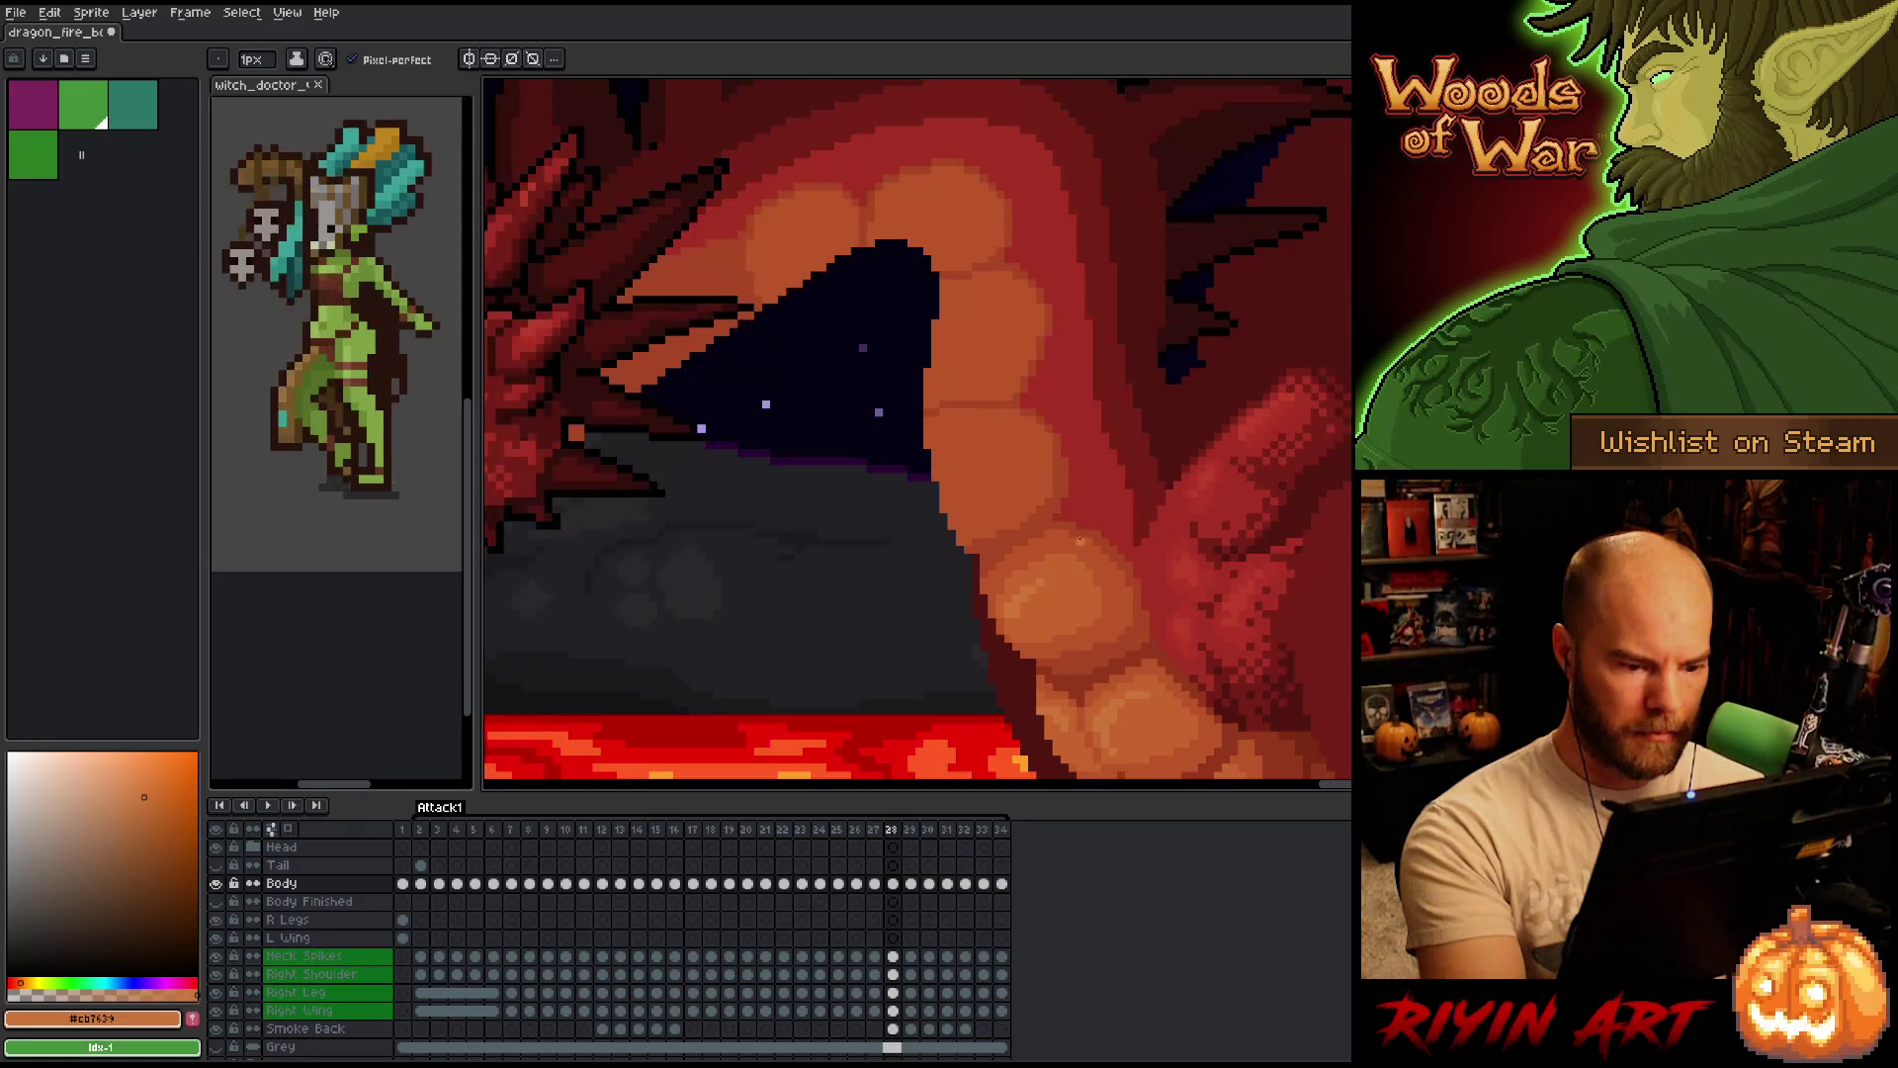
key(Right)
key(Left)
key(Right)
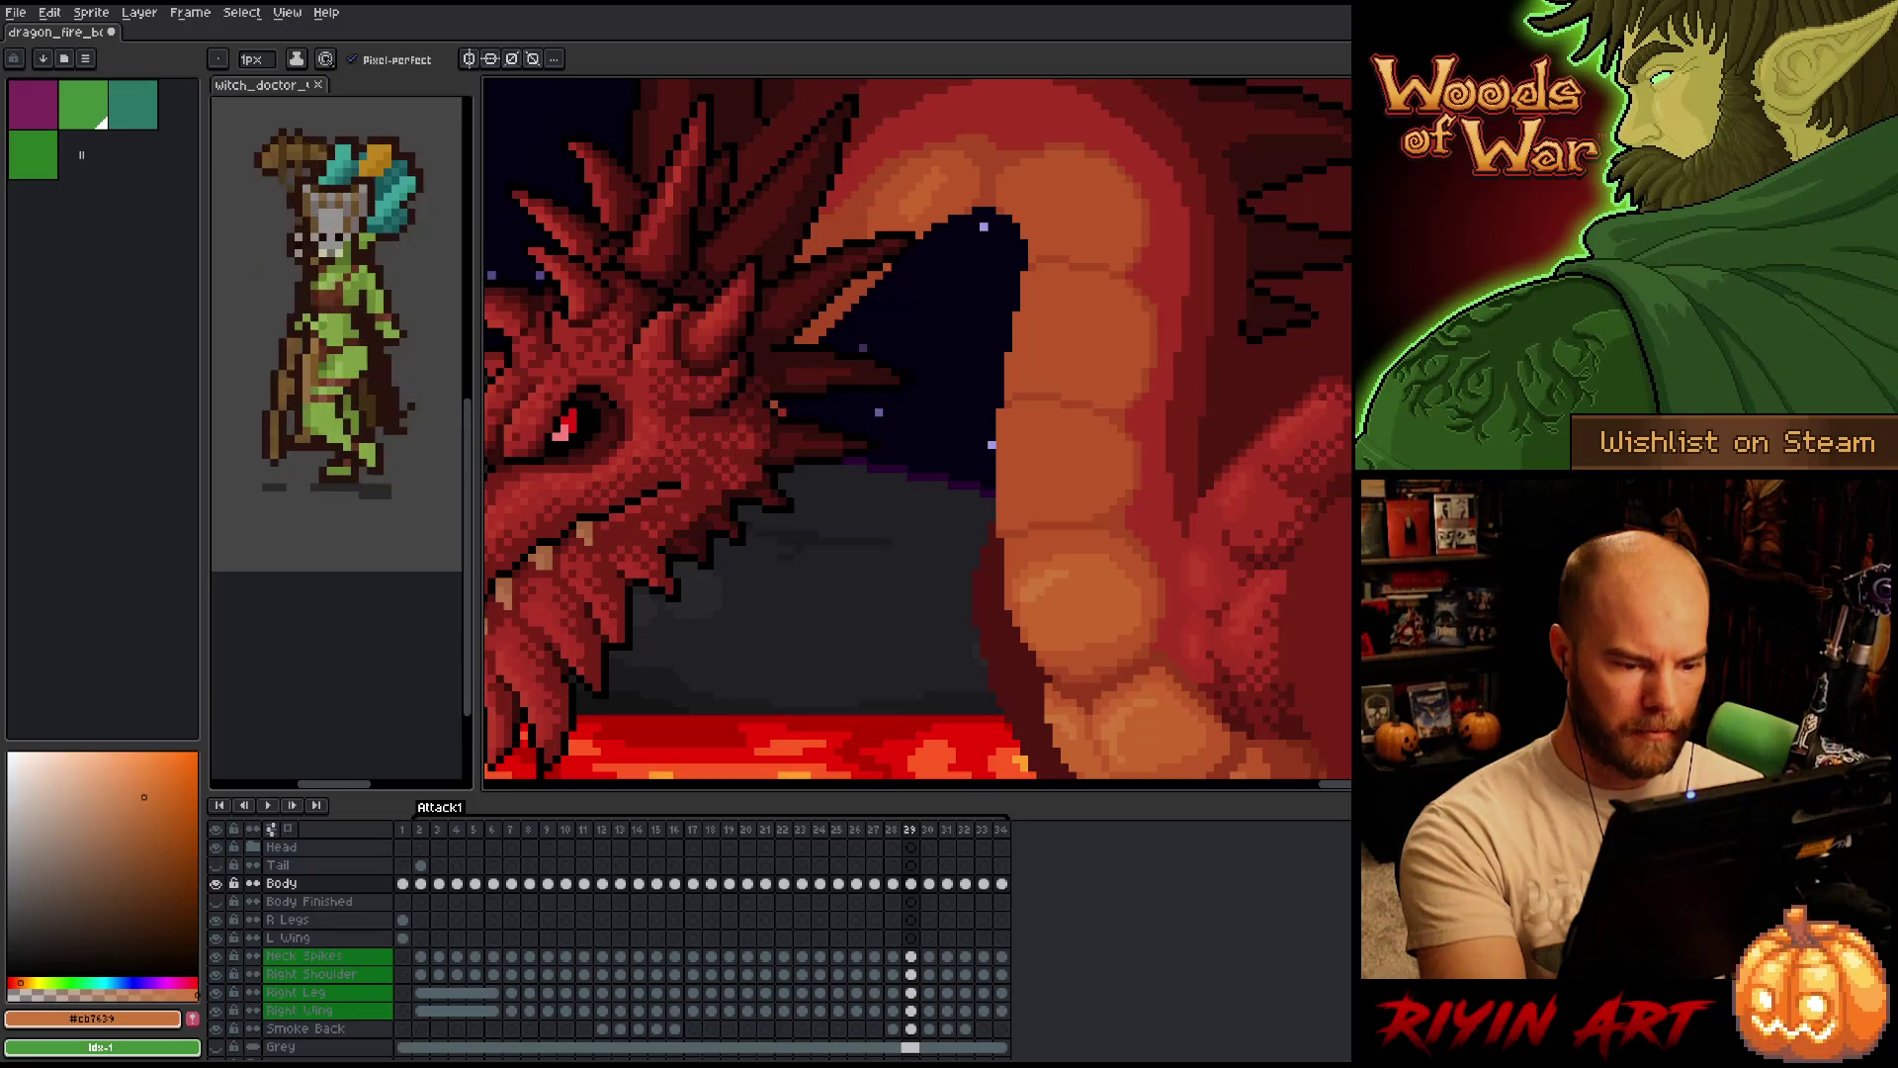
key(Left)
key(Right)
key(Left)
key(Right)
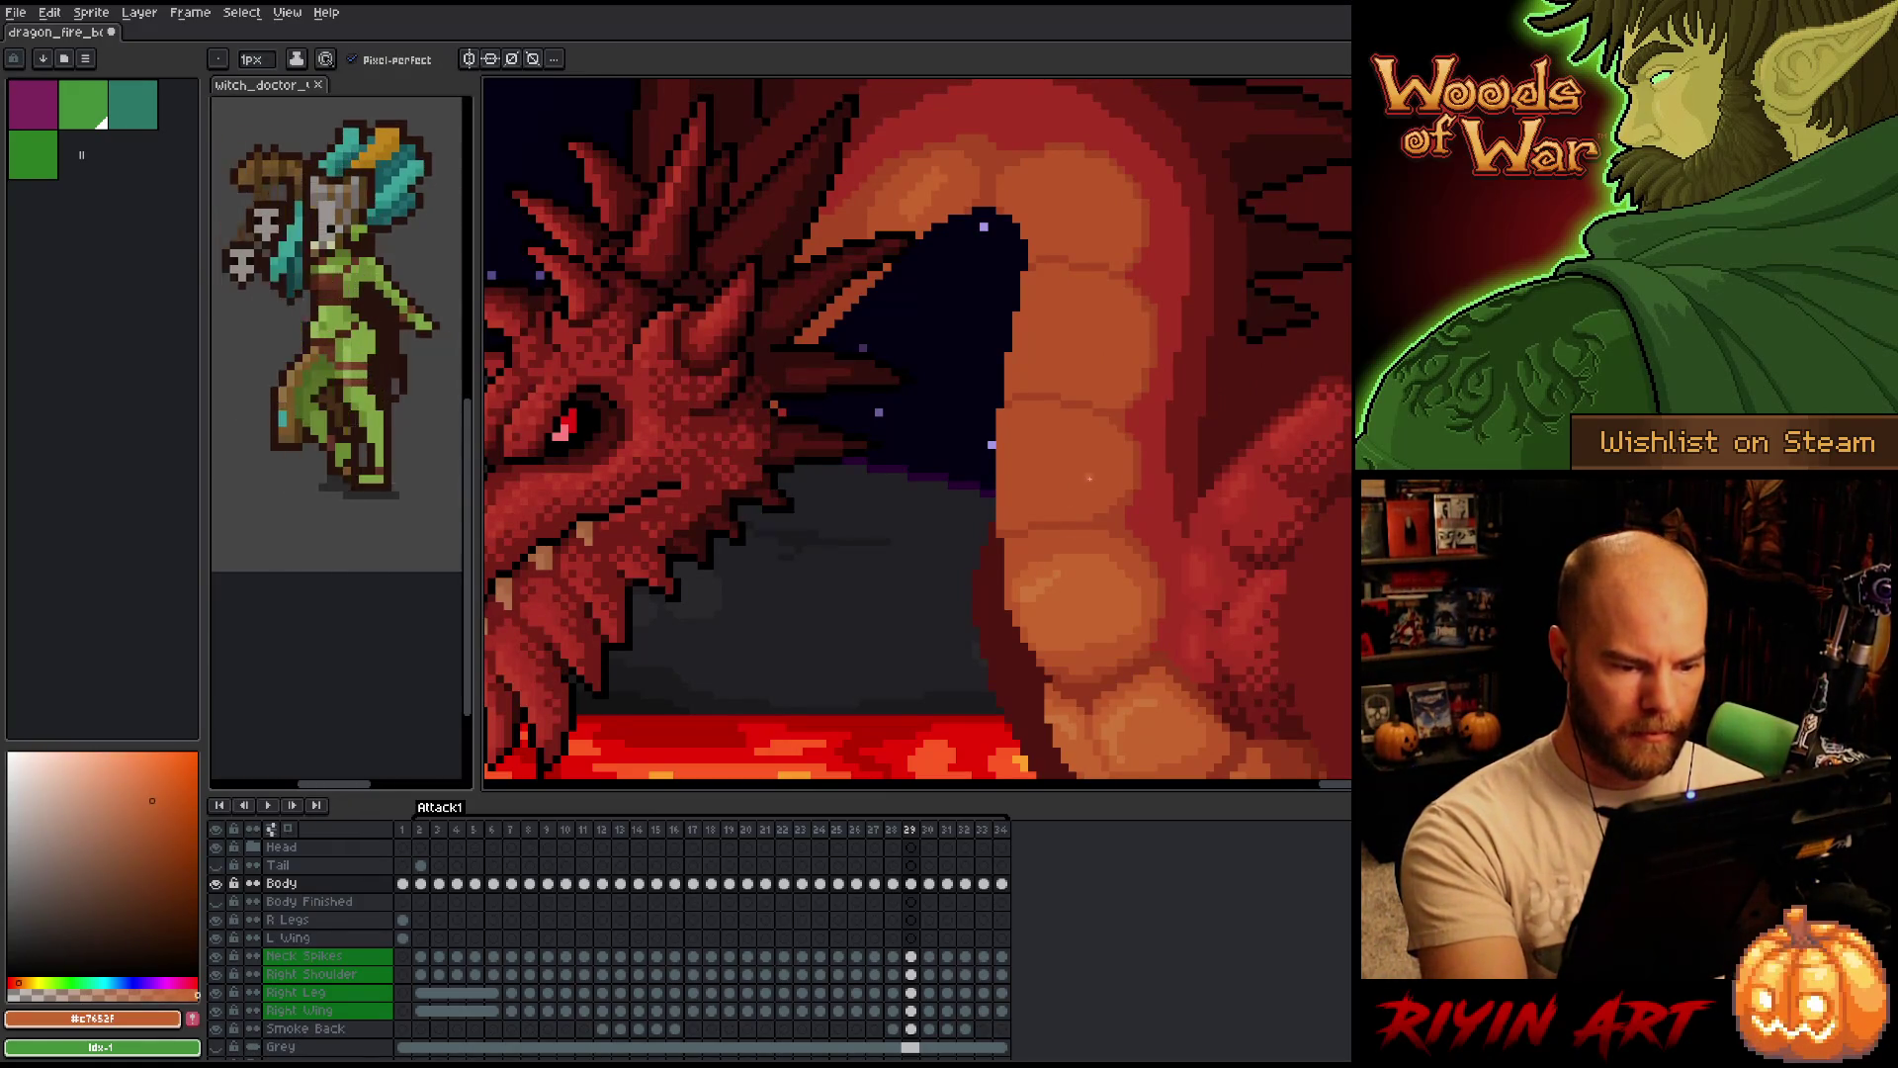
key(Left)
key(Right)
key(Left)
key(Right)
key(Left)
key(Left)
key(Right)
key(Right)
key(Left)
key(Left)
Sample a mid-tone belly orange and keep flipping frames 28/29 to match the shading.
key(Right)
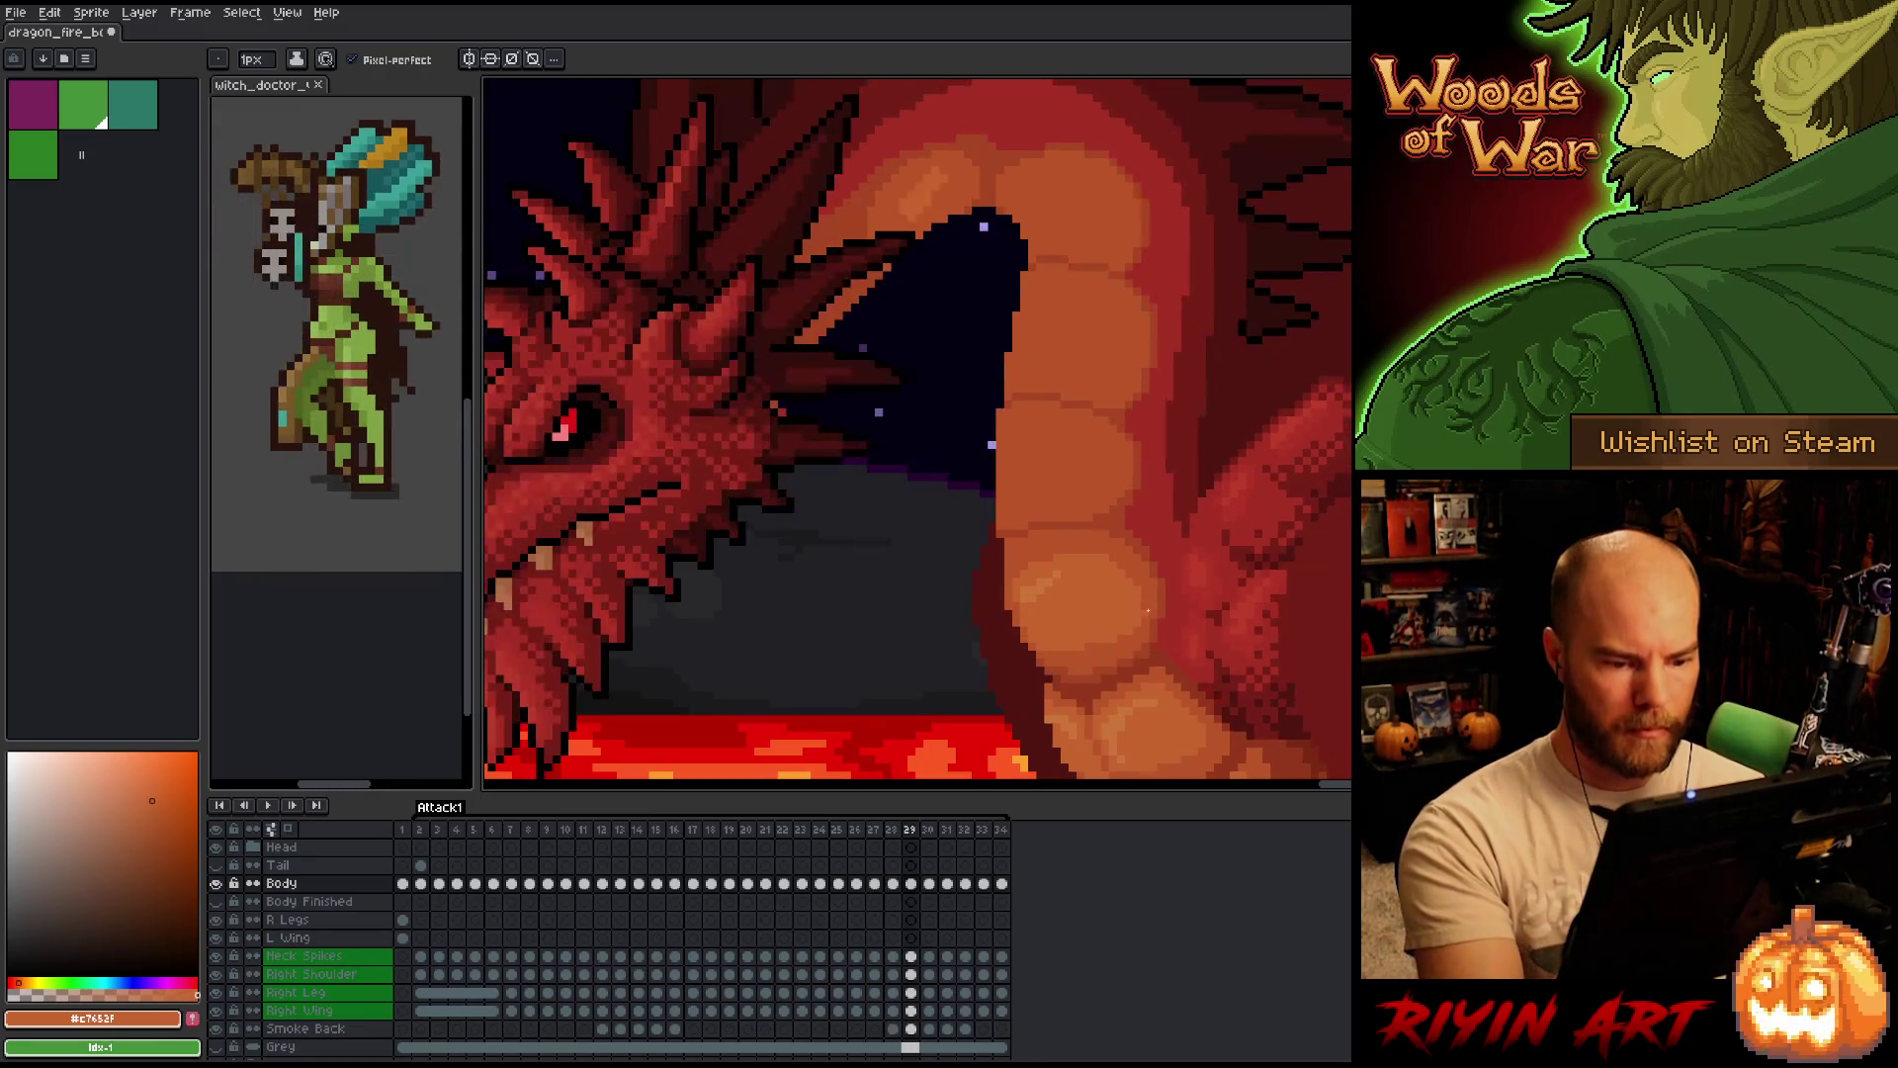
key(Right)
alt+click(1136, 592)
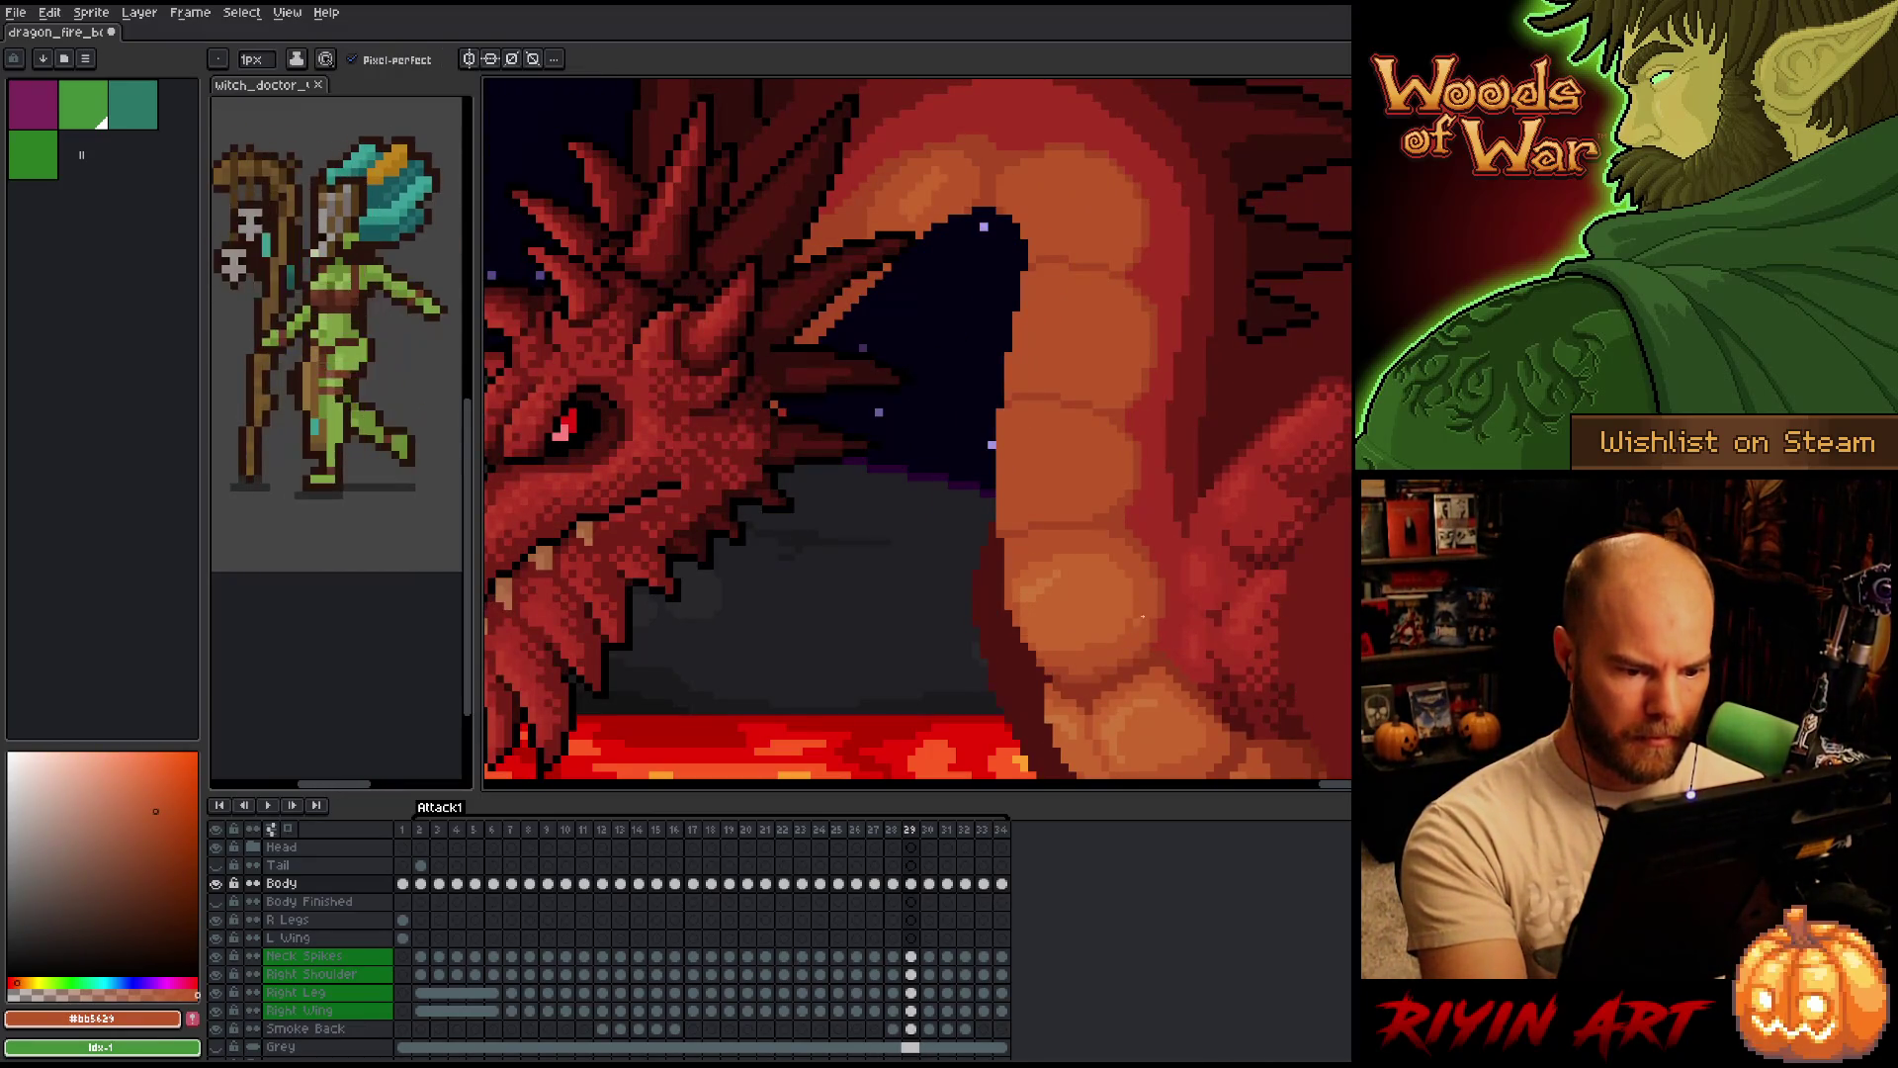
key(Left)
key(Left)
key(Right)
key(Right)
key(Left)
key(Right)
key(Left)
key(Right)
key(Left)
key(Right)
key(Left)
key(Right)
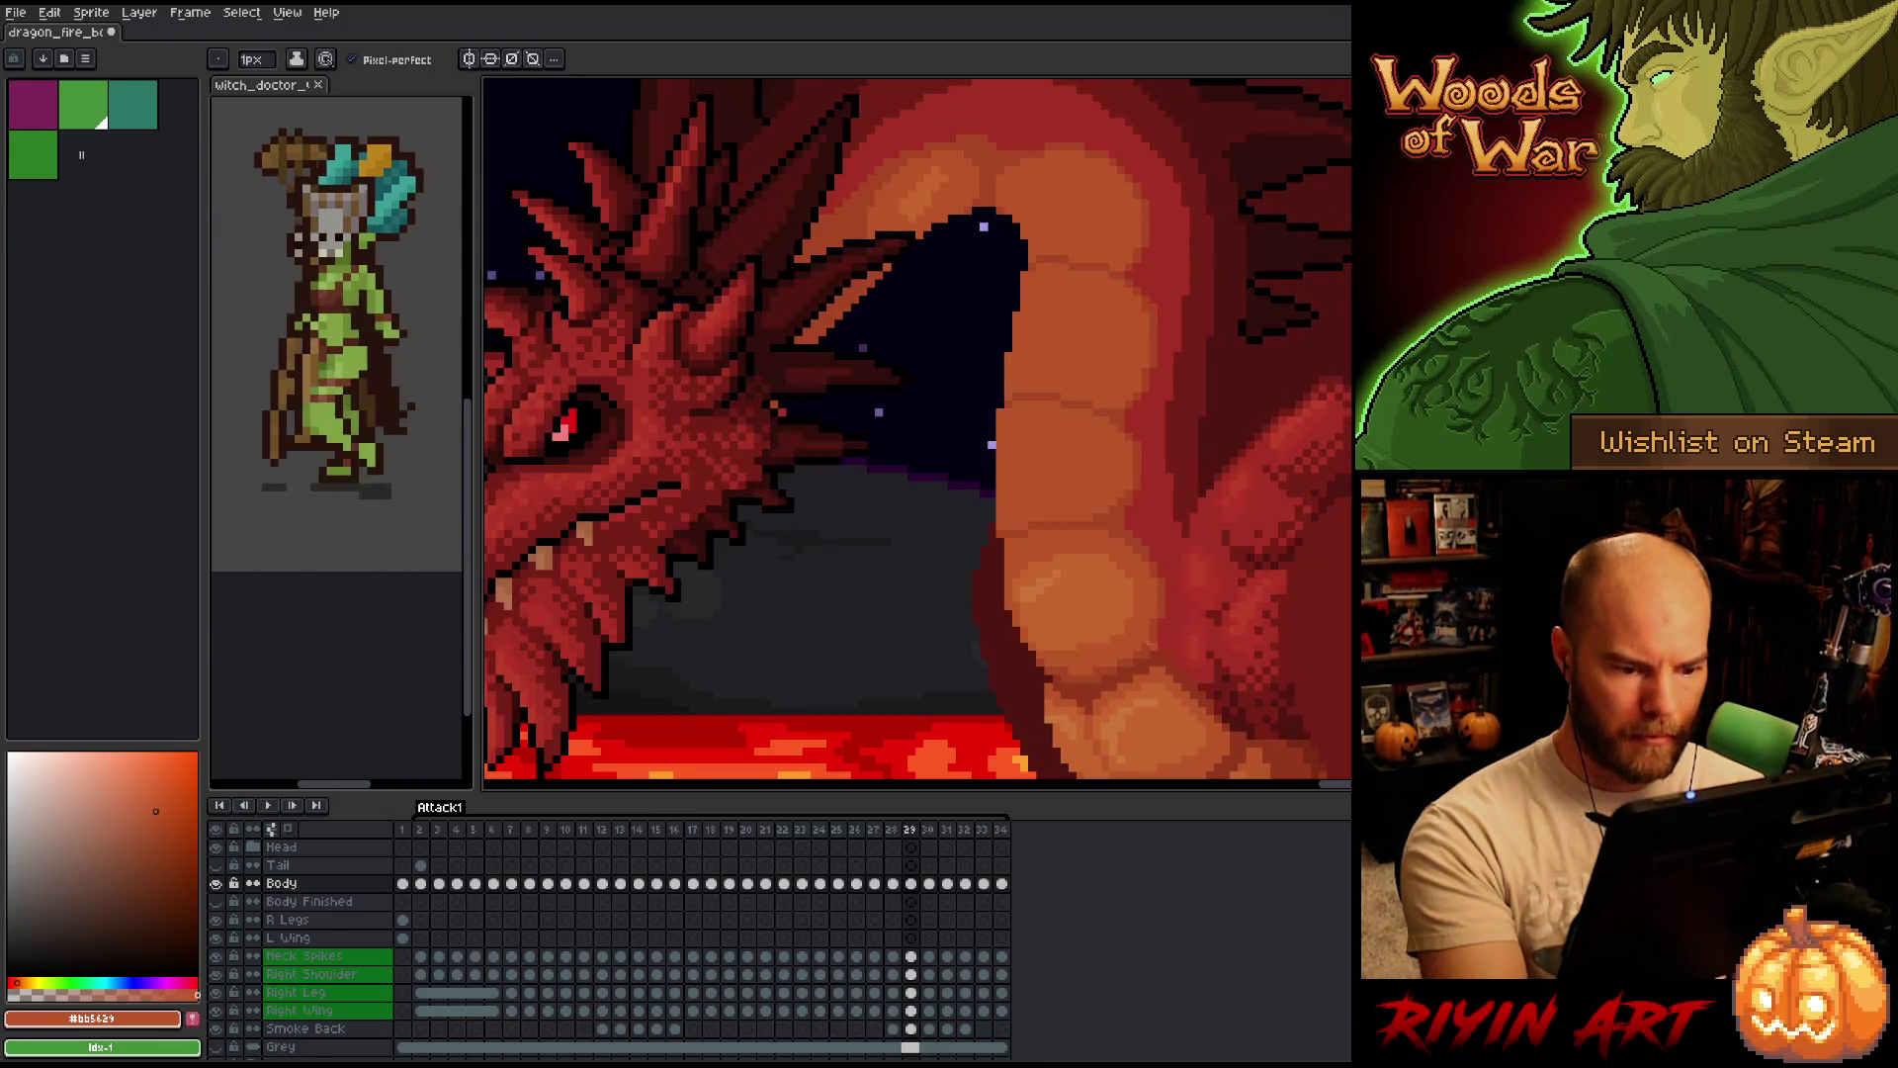
key(Left)
key(Right)
key(Left)
key(Right)
key(Left)
key(Right)
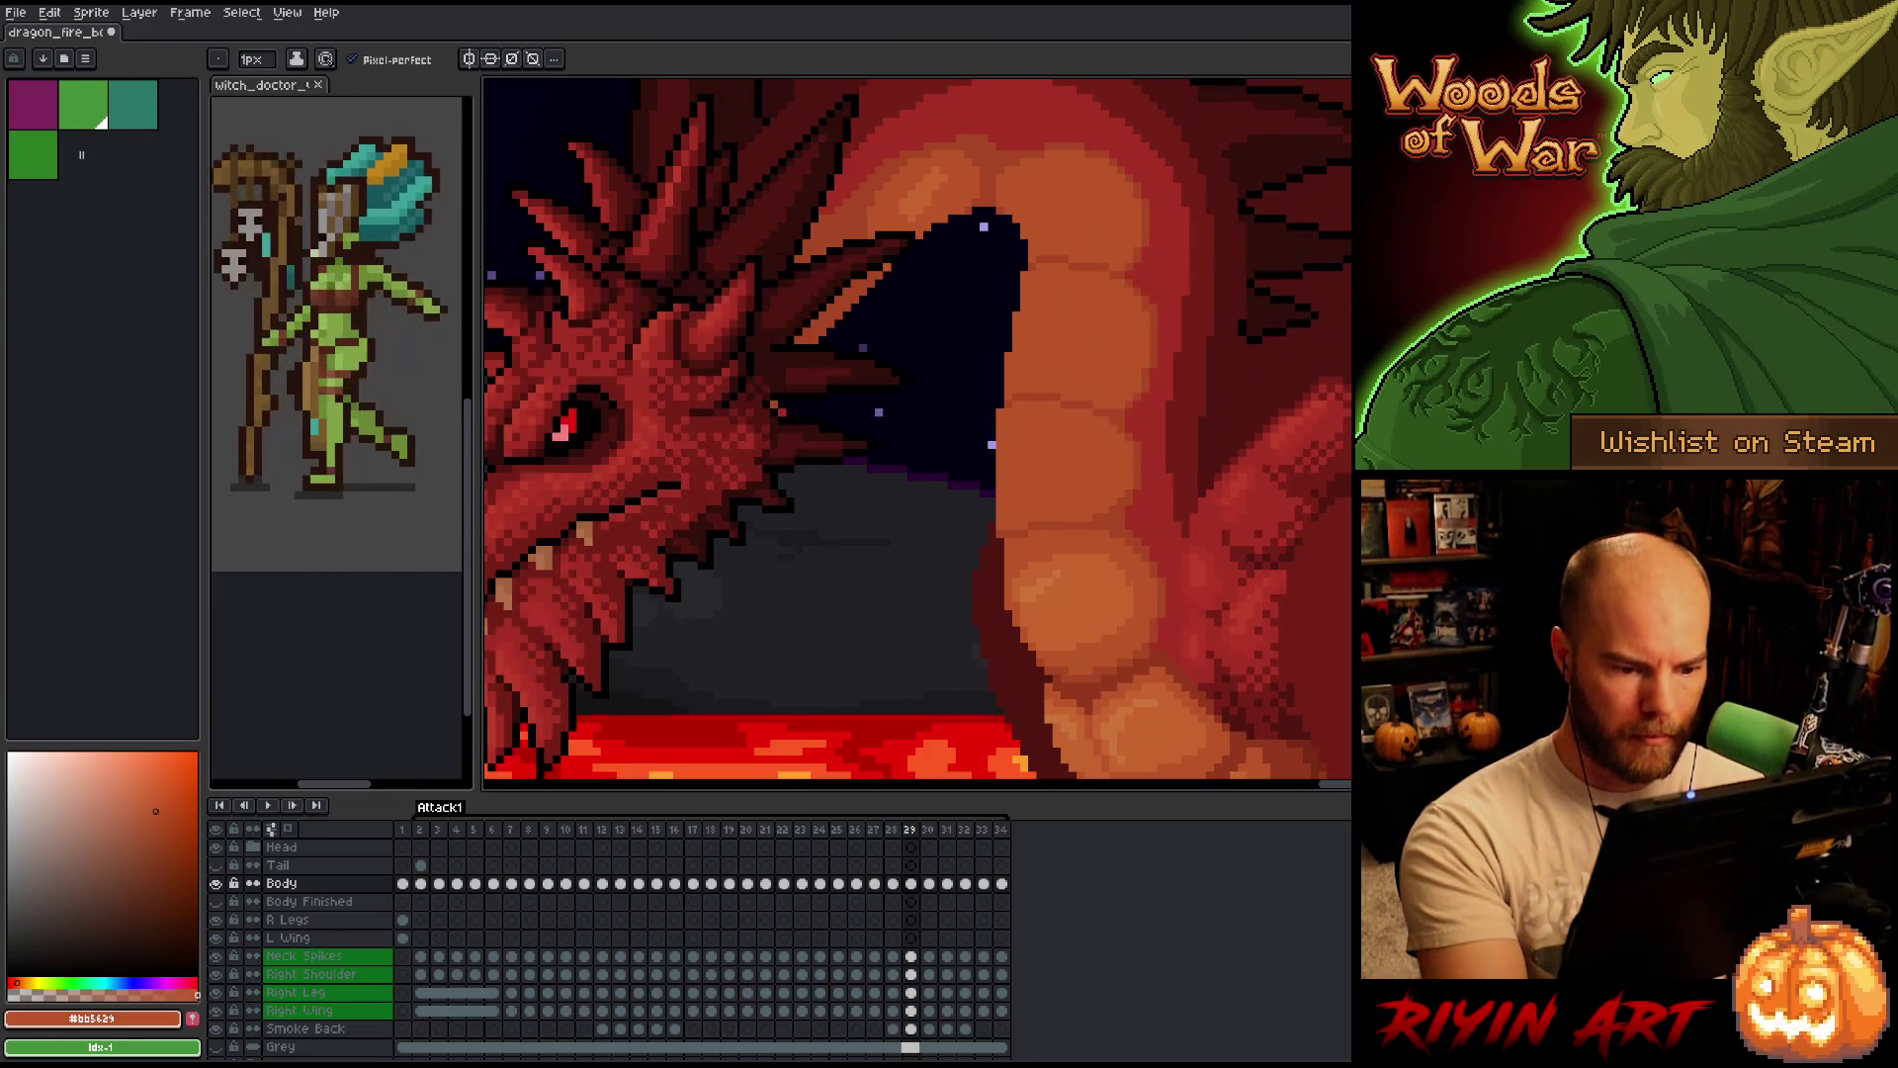
key(Left)
key(Right)
key(Left)
key(Right)
key(Left)
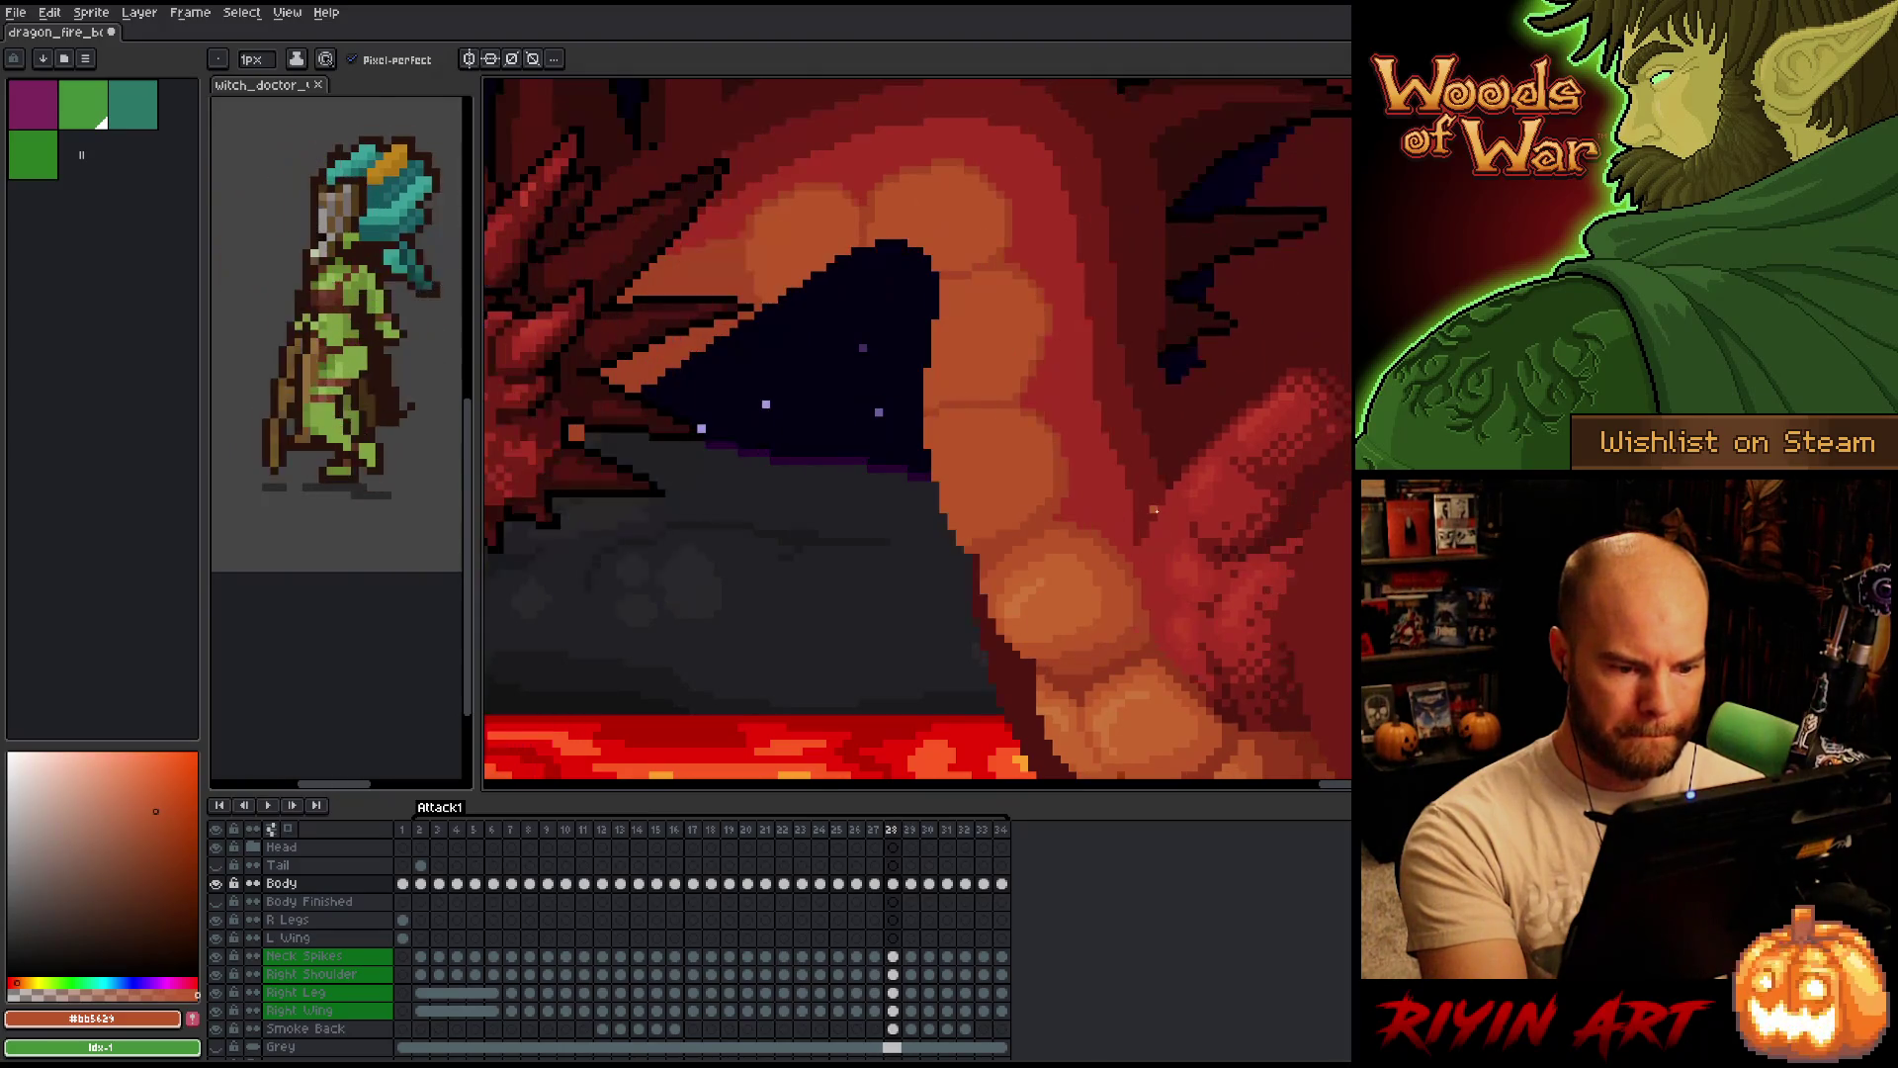
key(Right)
key(Left)
key(Right)
key(Left)
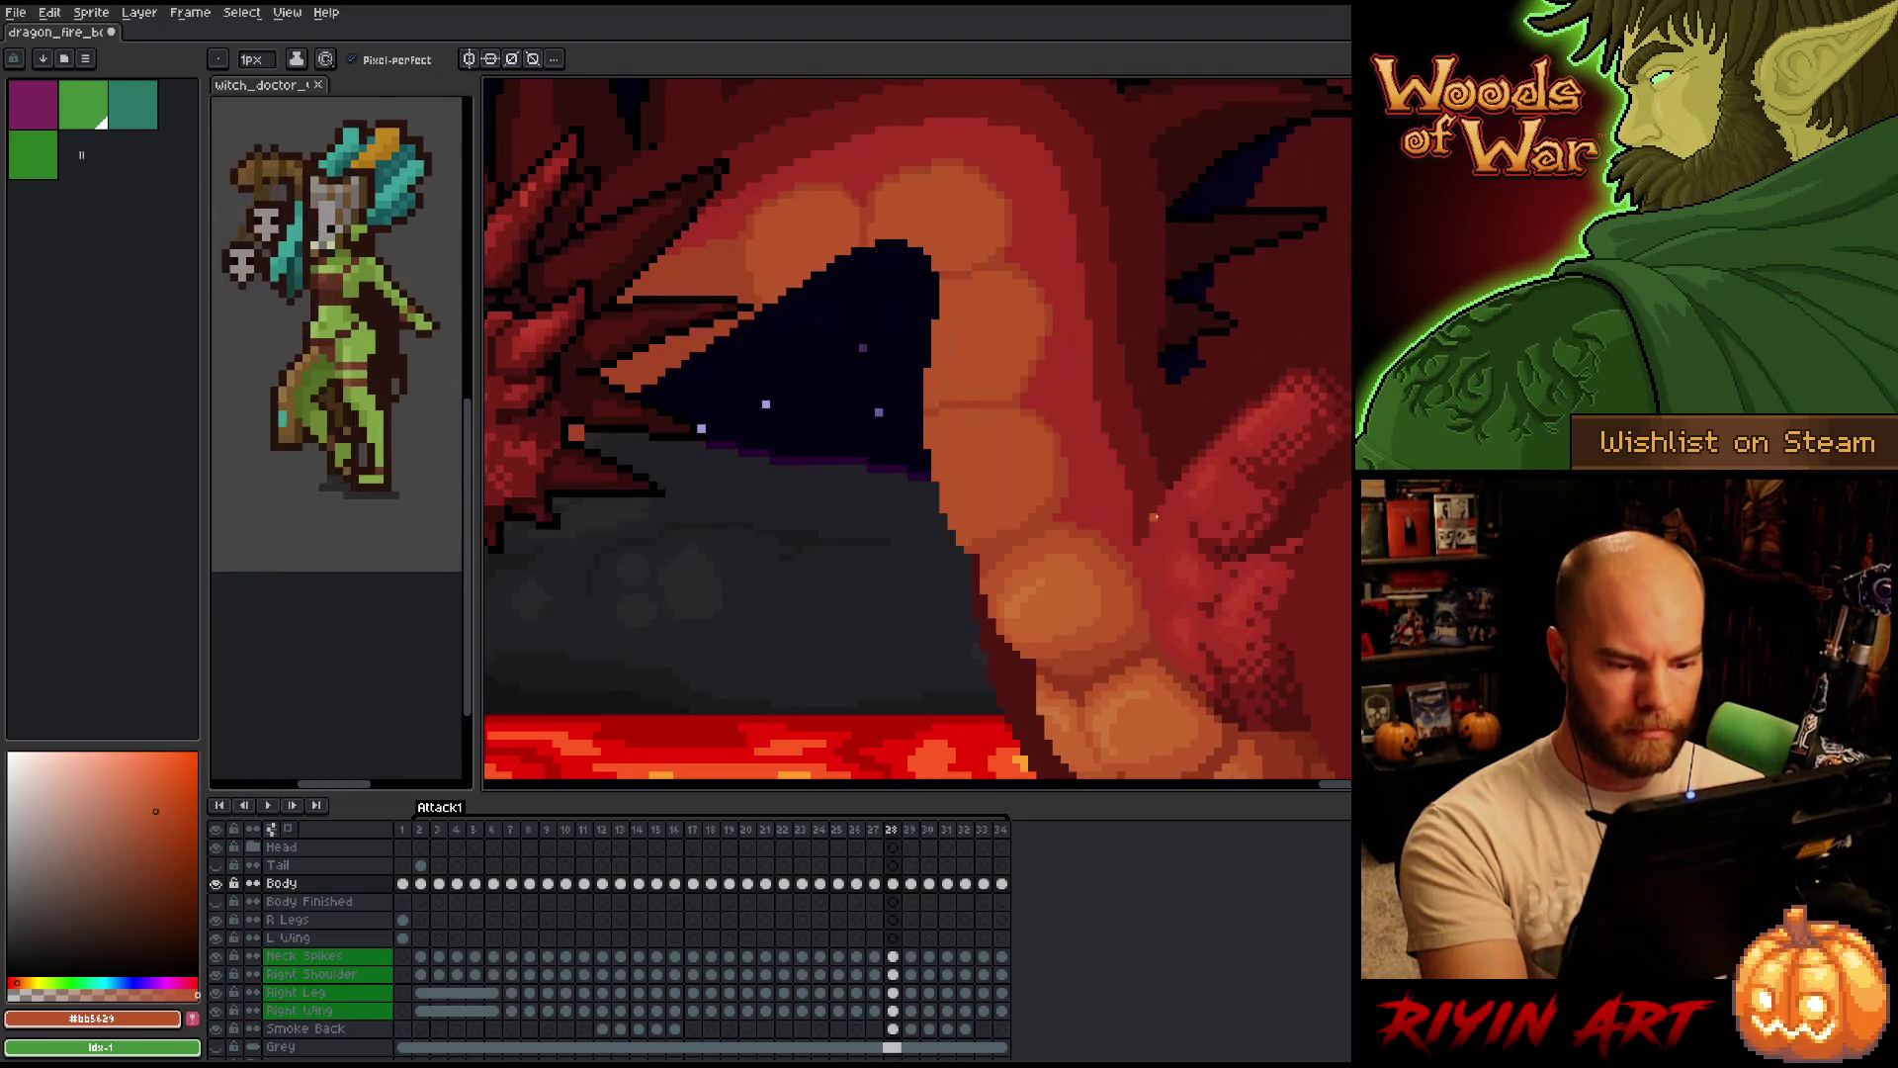
key(Right)
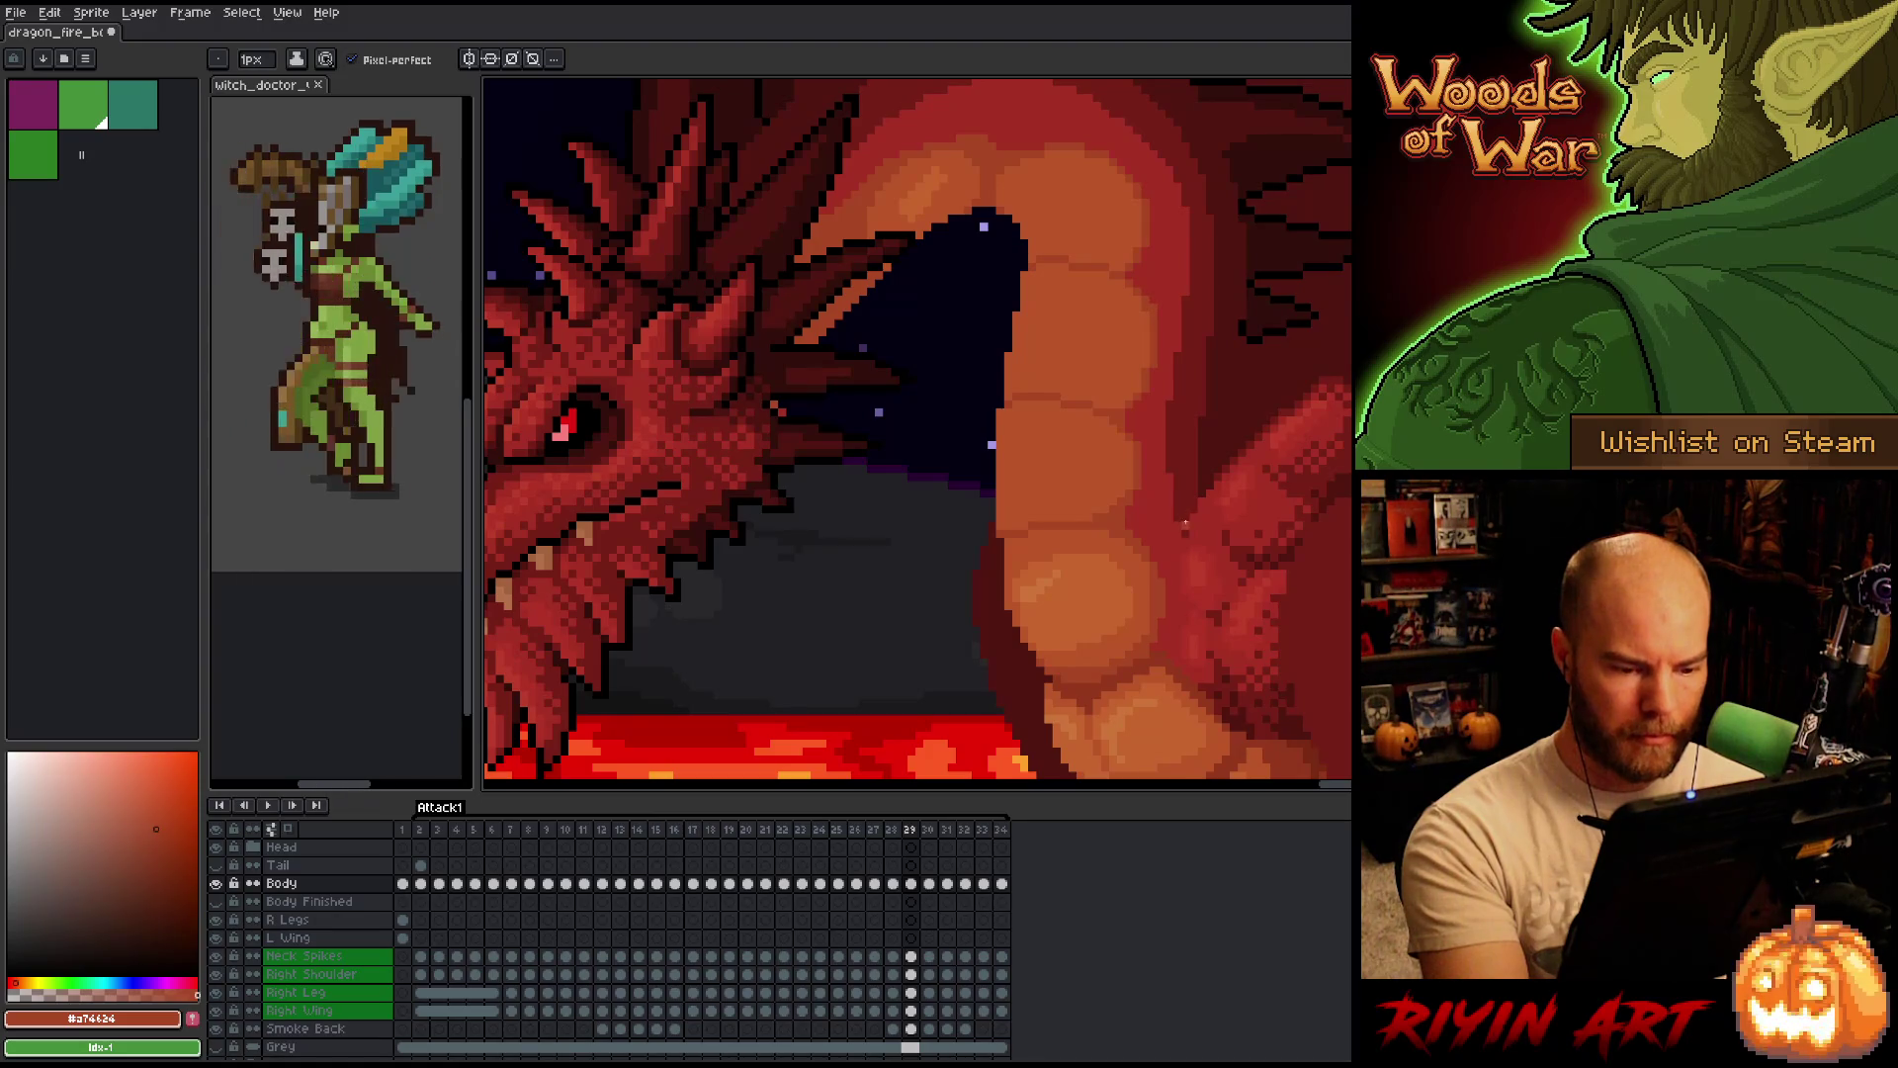
Check frame 29's belly against frames 30 and 28, then settle back on frame 29.
key(Left)
key(Right)
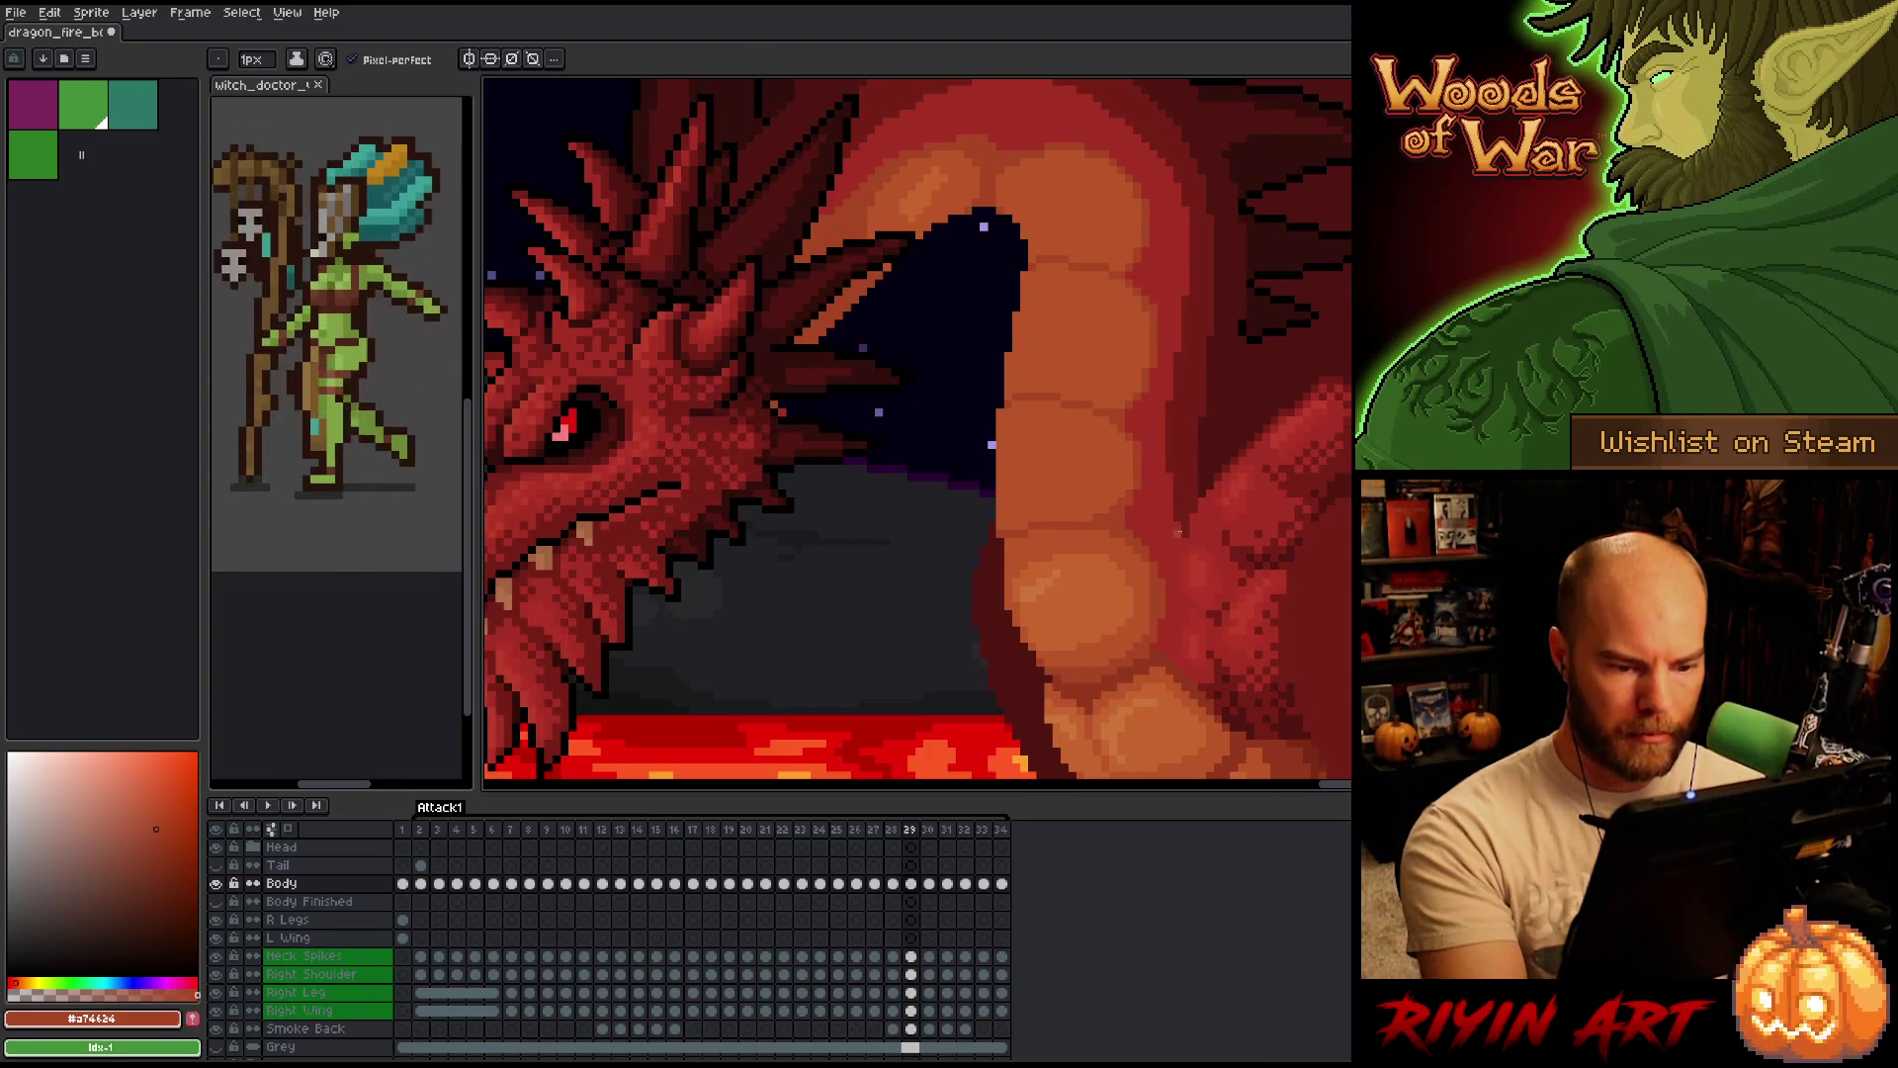
key(Right)
key(Left)
key(Left)
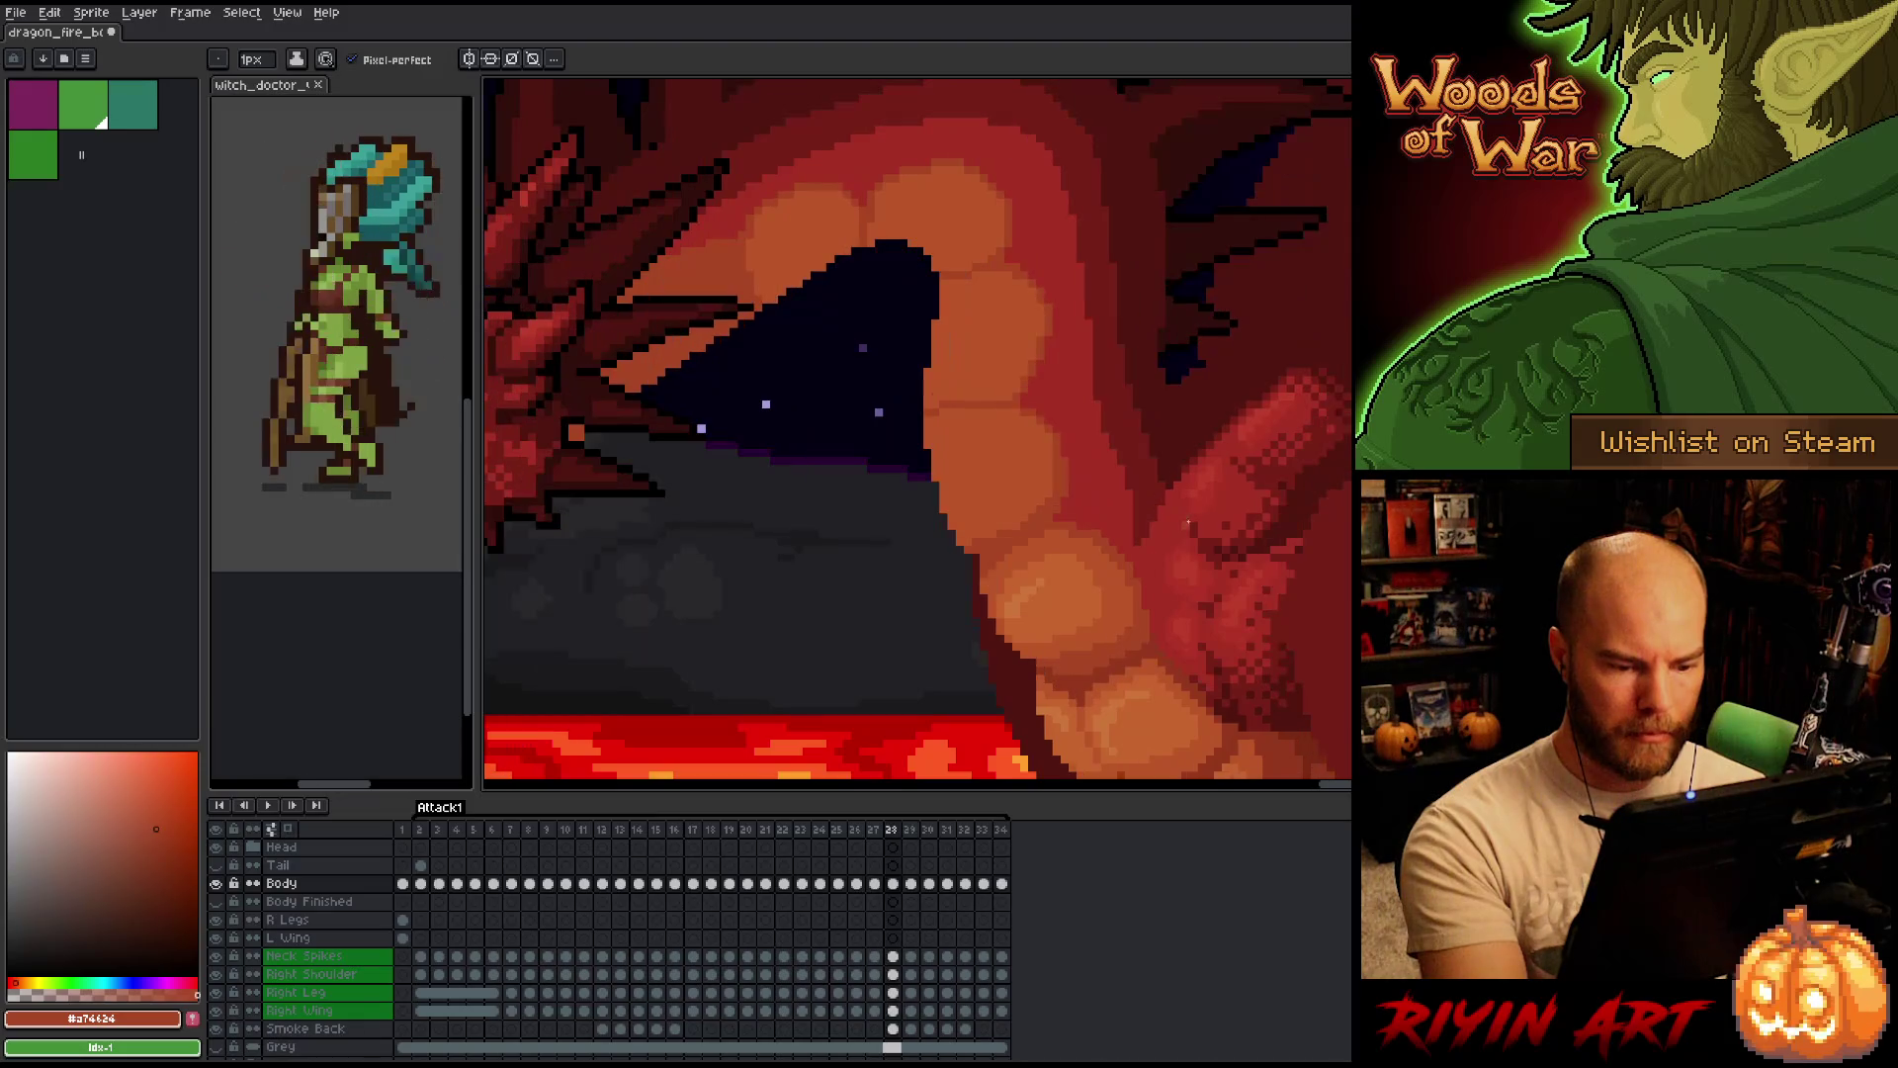
key(Right)
key(Left)
key(Right)
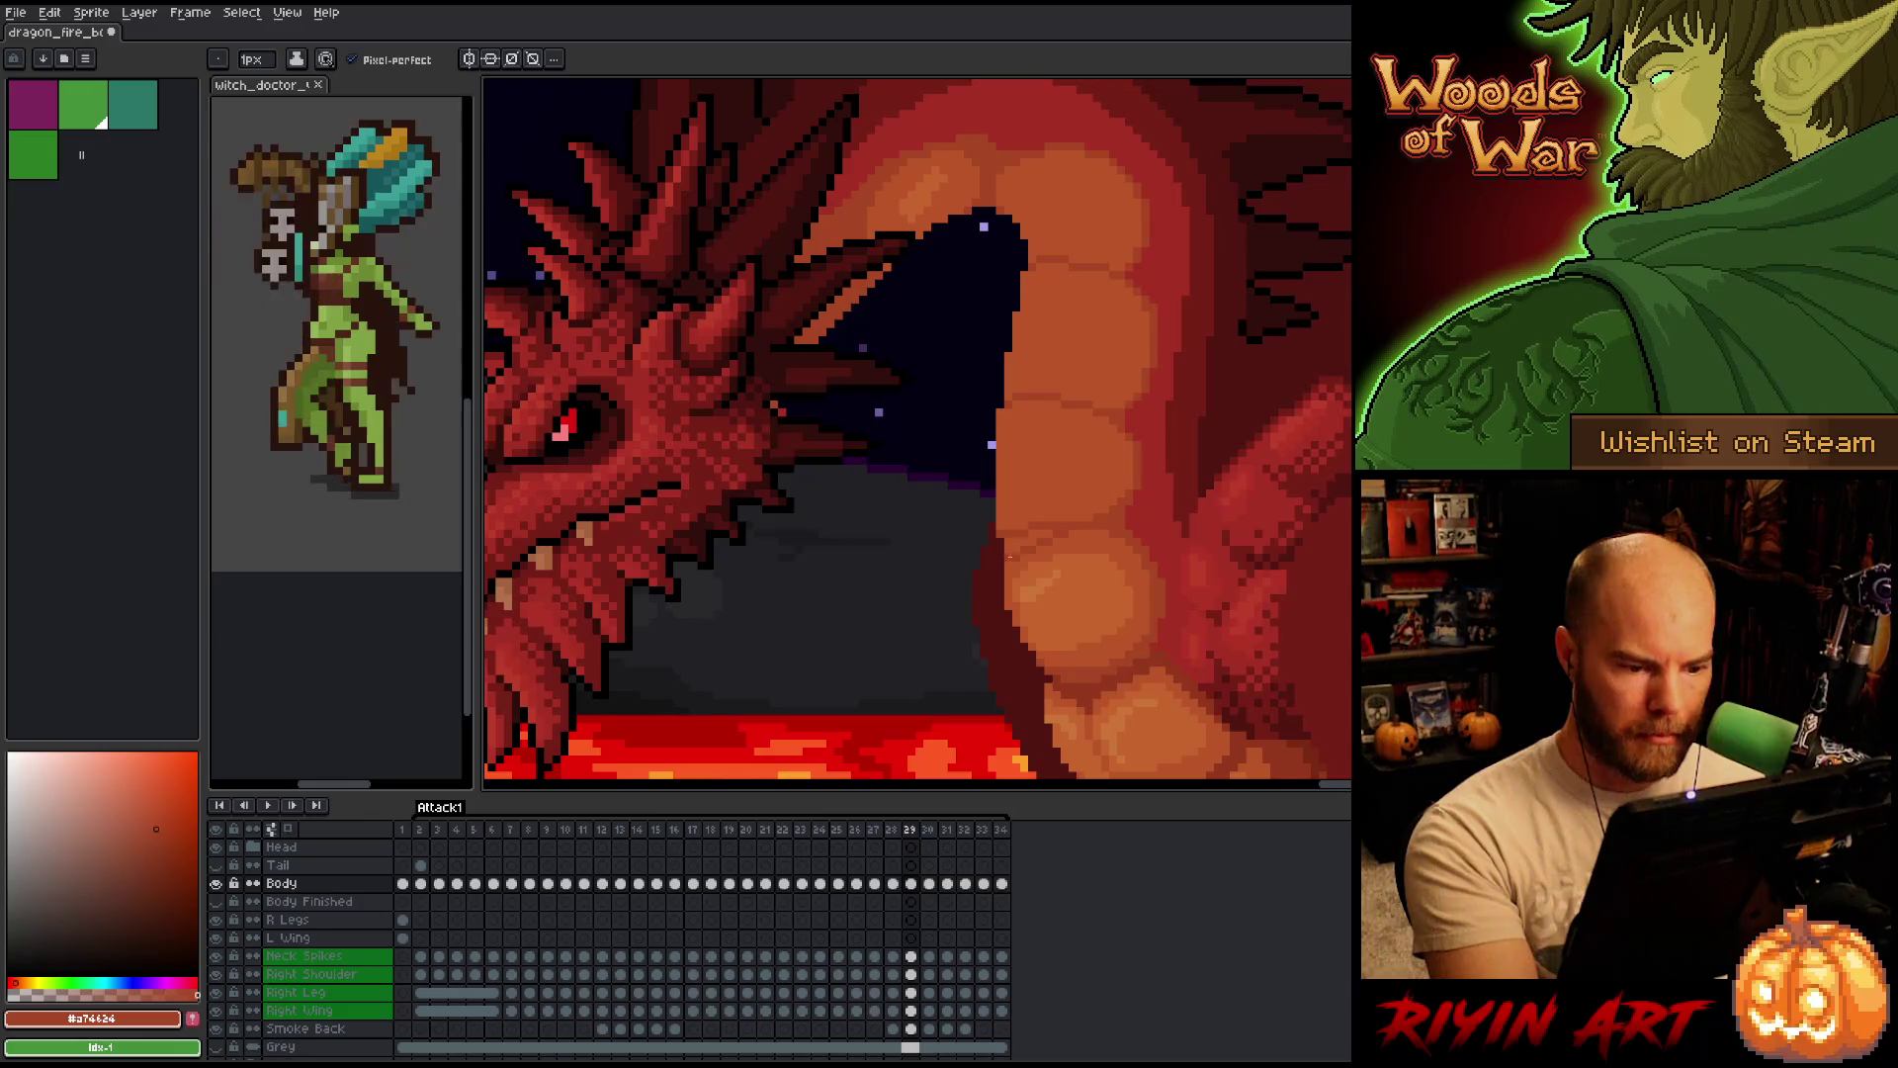
key(b)
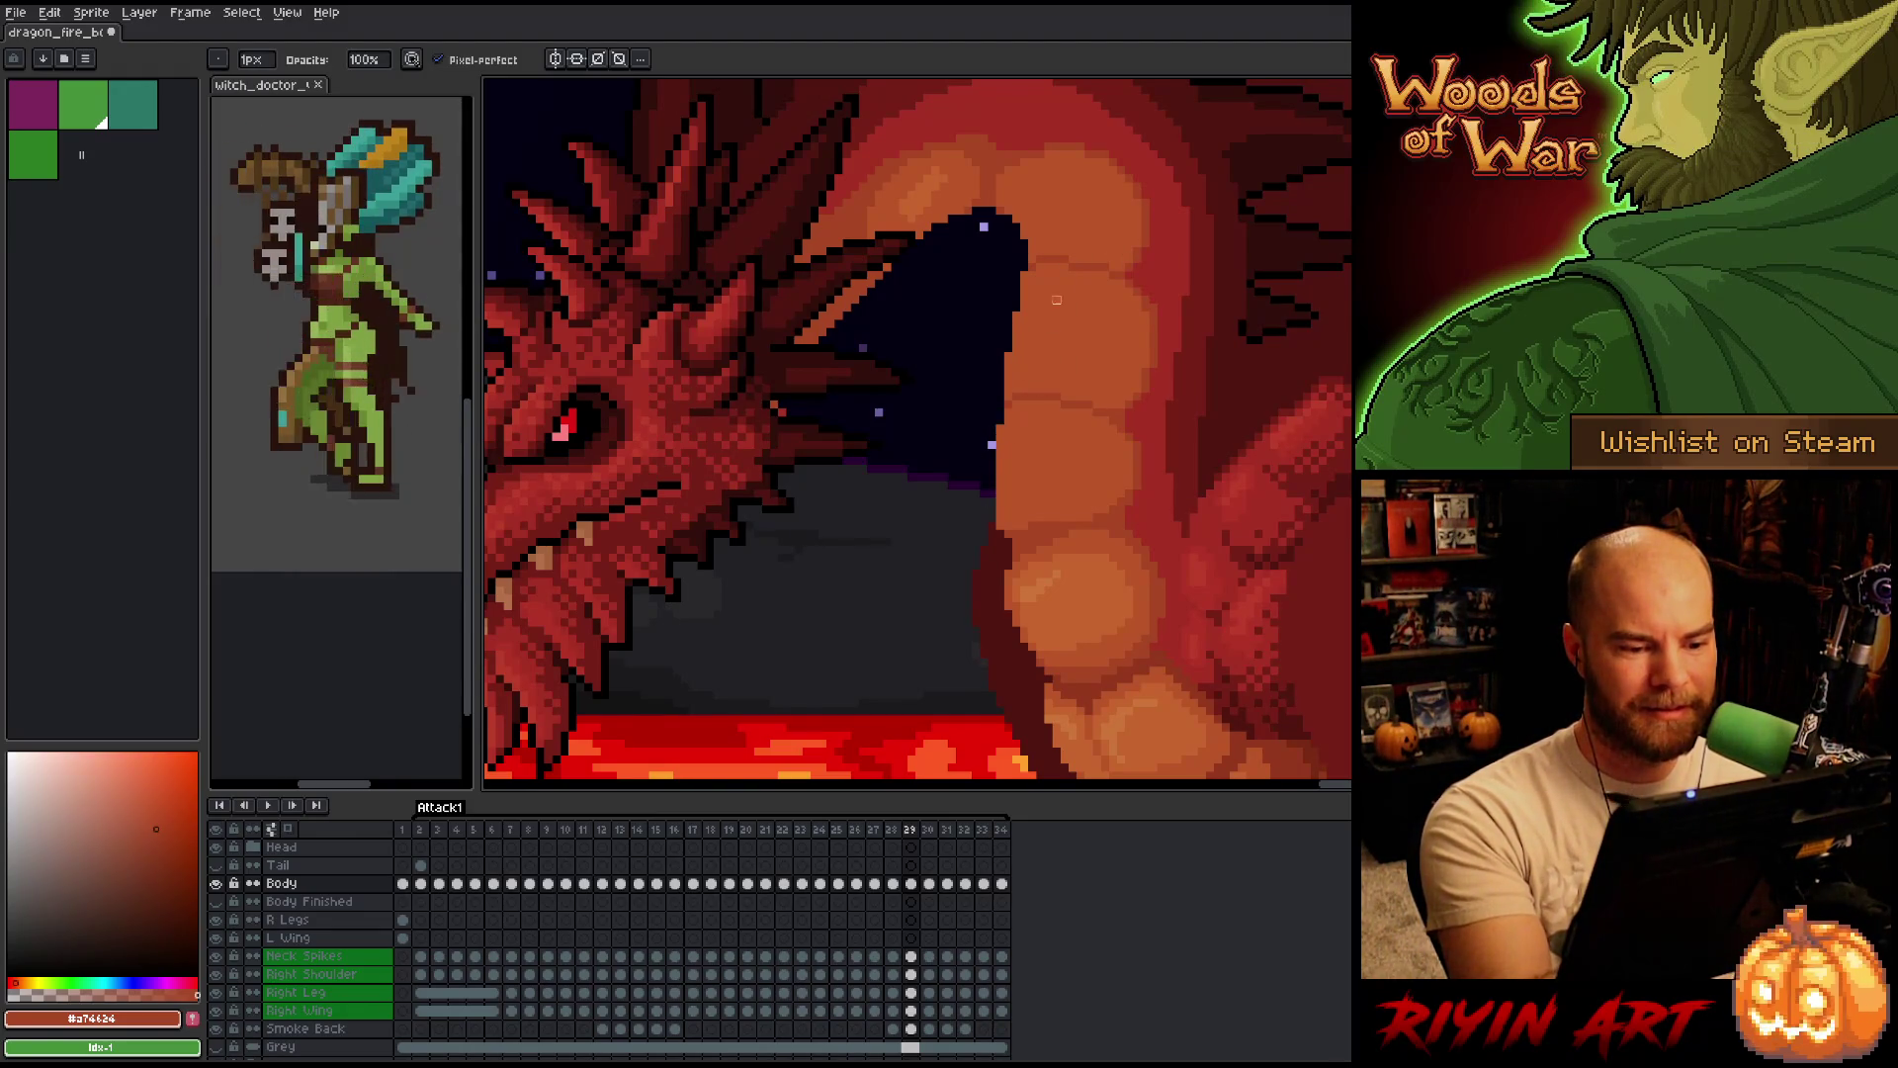
Sample a lighter belly orange, bring the lower scales into view and compare frames 28/29.
alt+click(1015, 483)
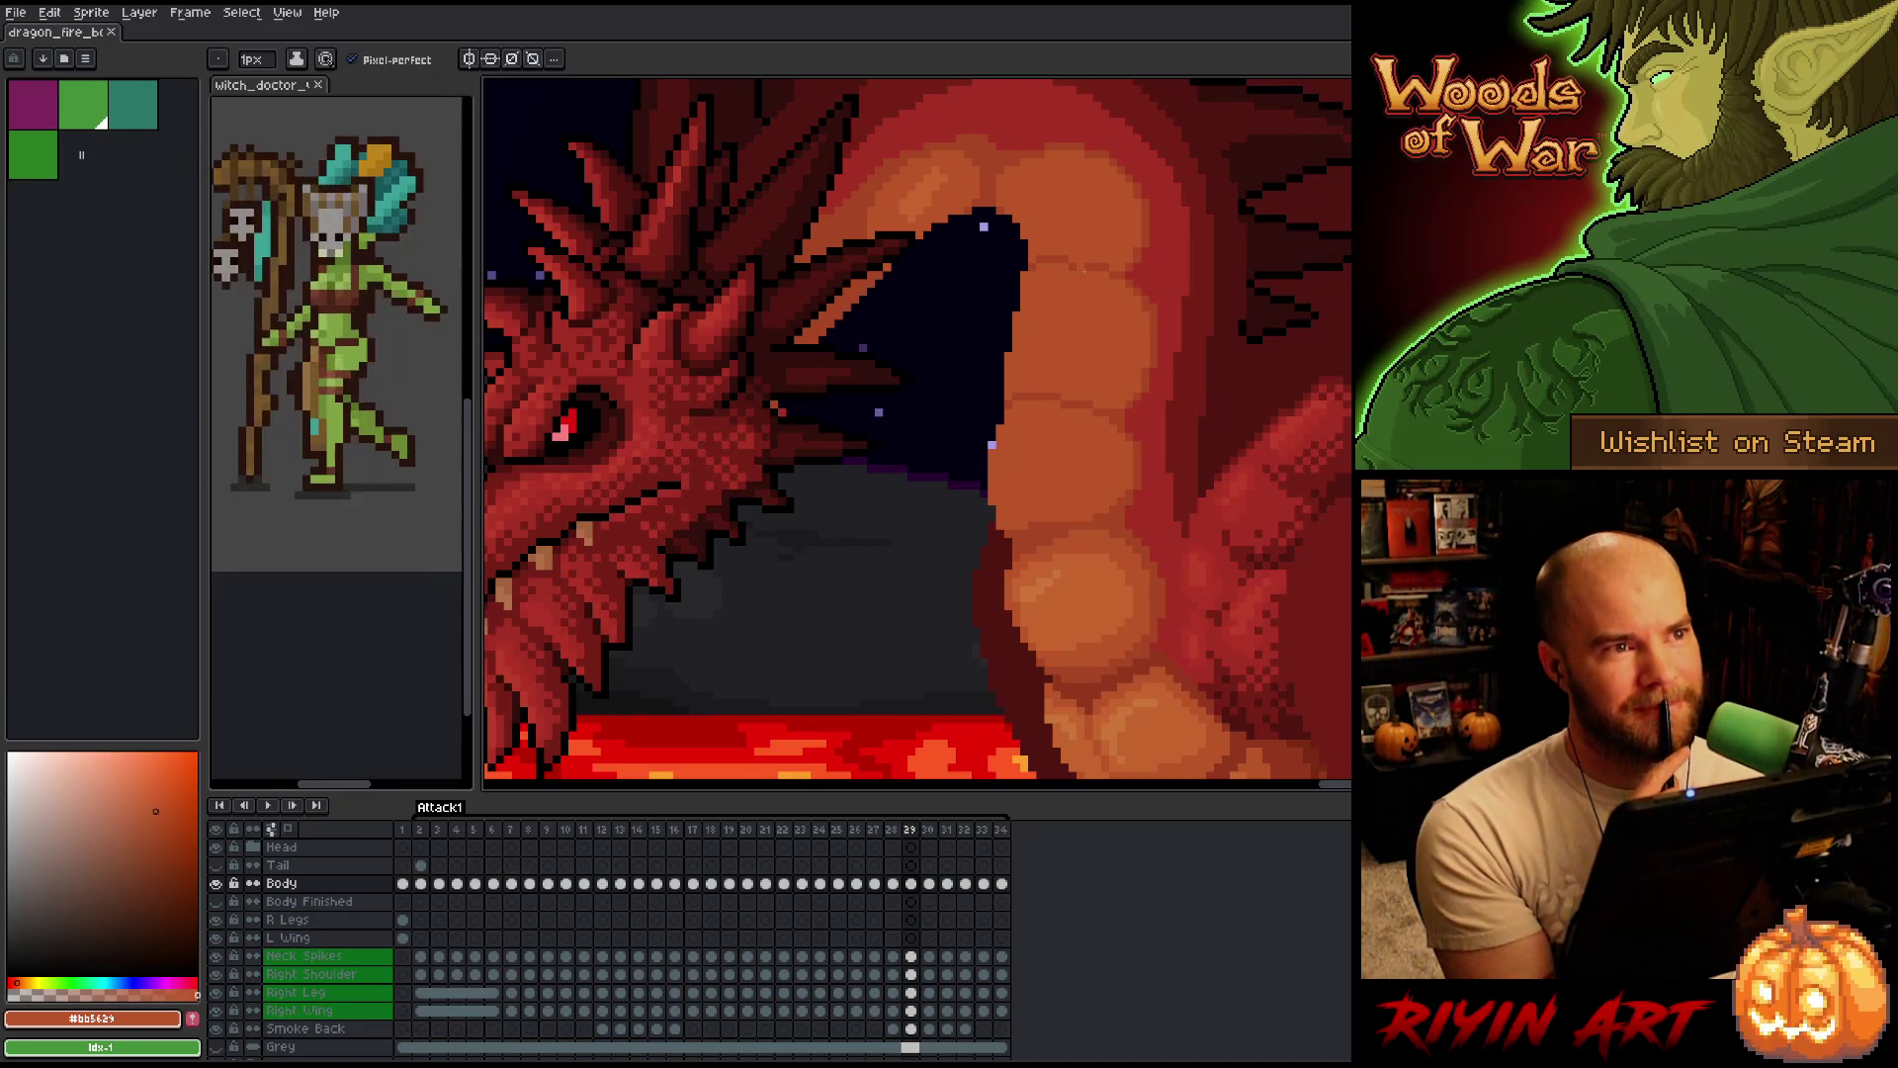
key(i)
key(b)
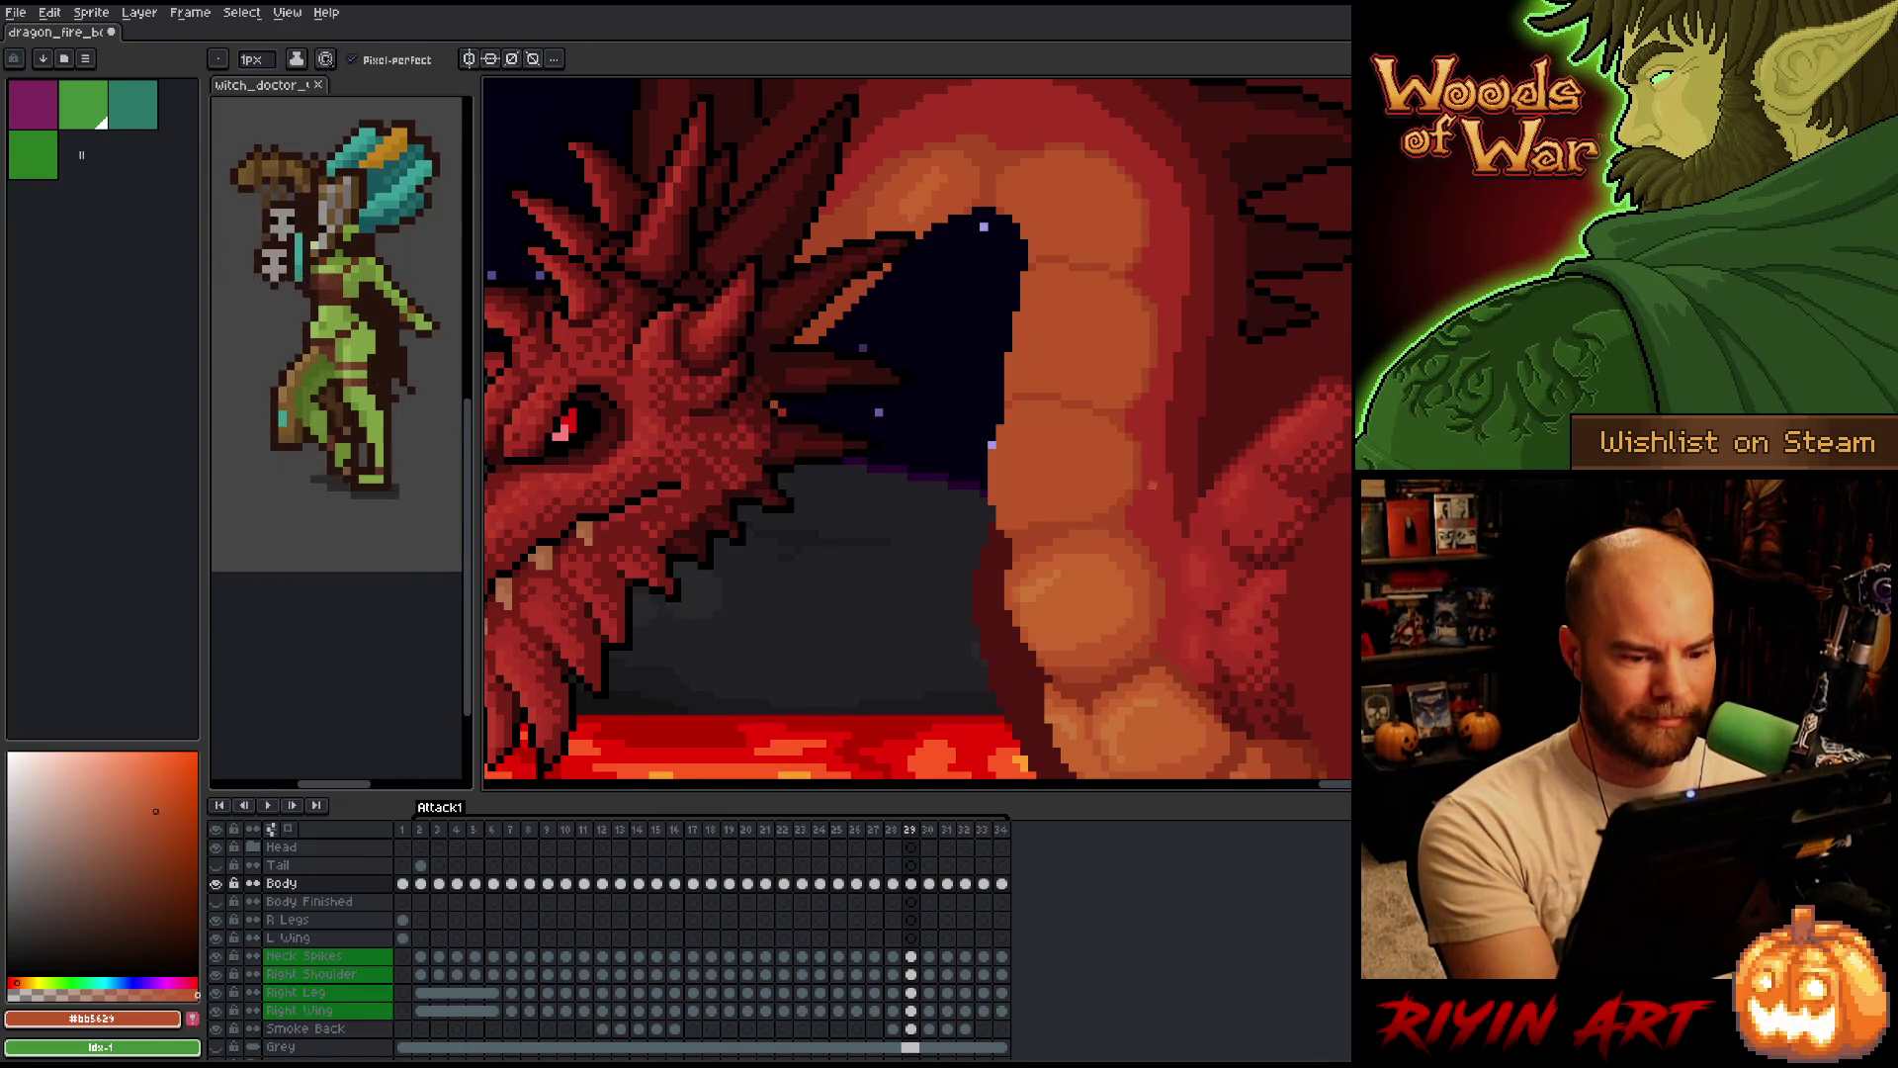
drag(1169, 597, 1084, 496)
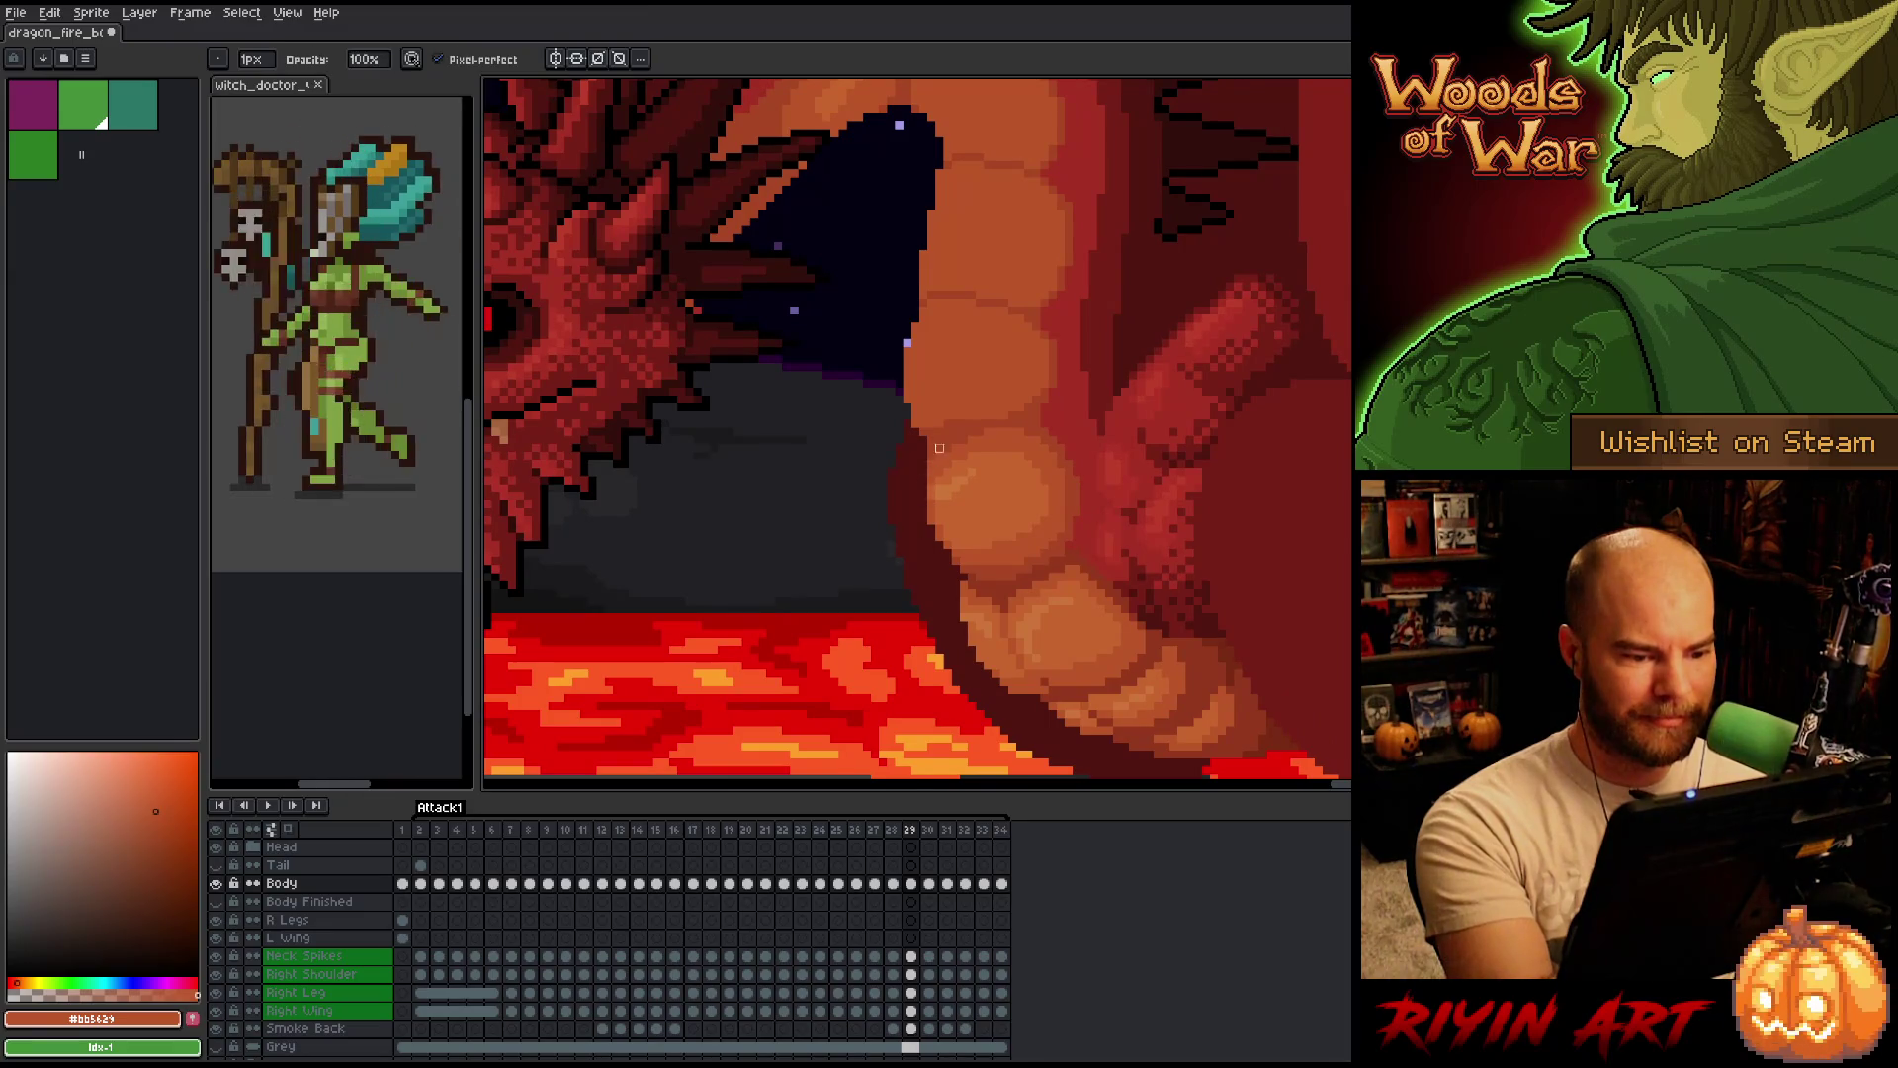
key(Left)
key(Right)
key(Left)
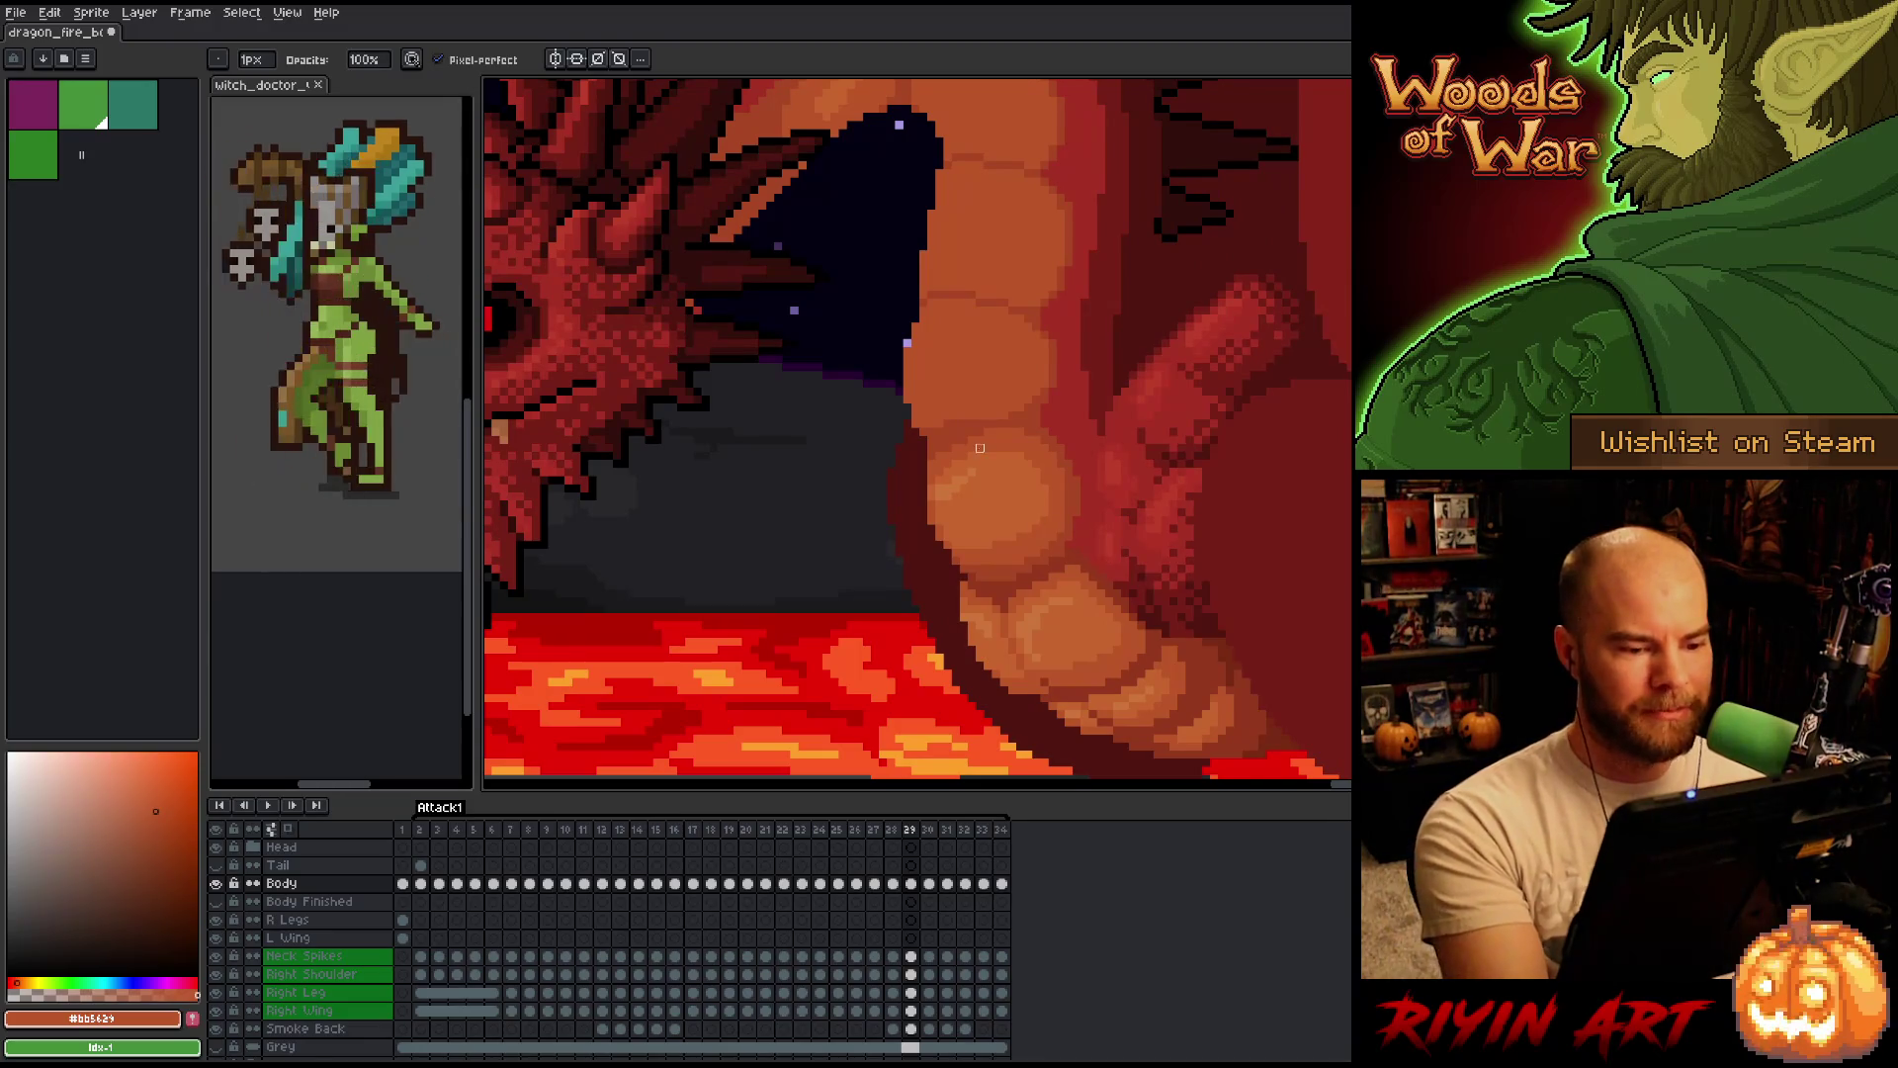
Marquee the stray dark pixels on the belly scale edge, delete them, deselect and sample its orange.
key(m)
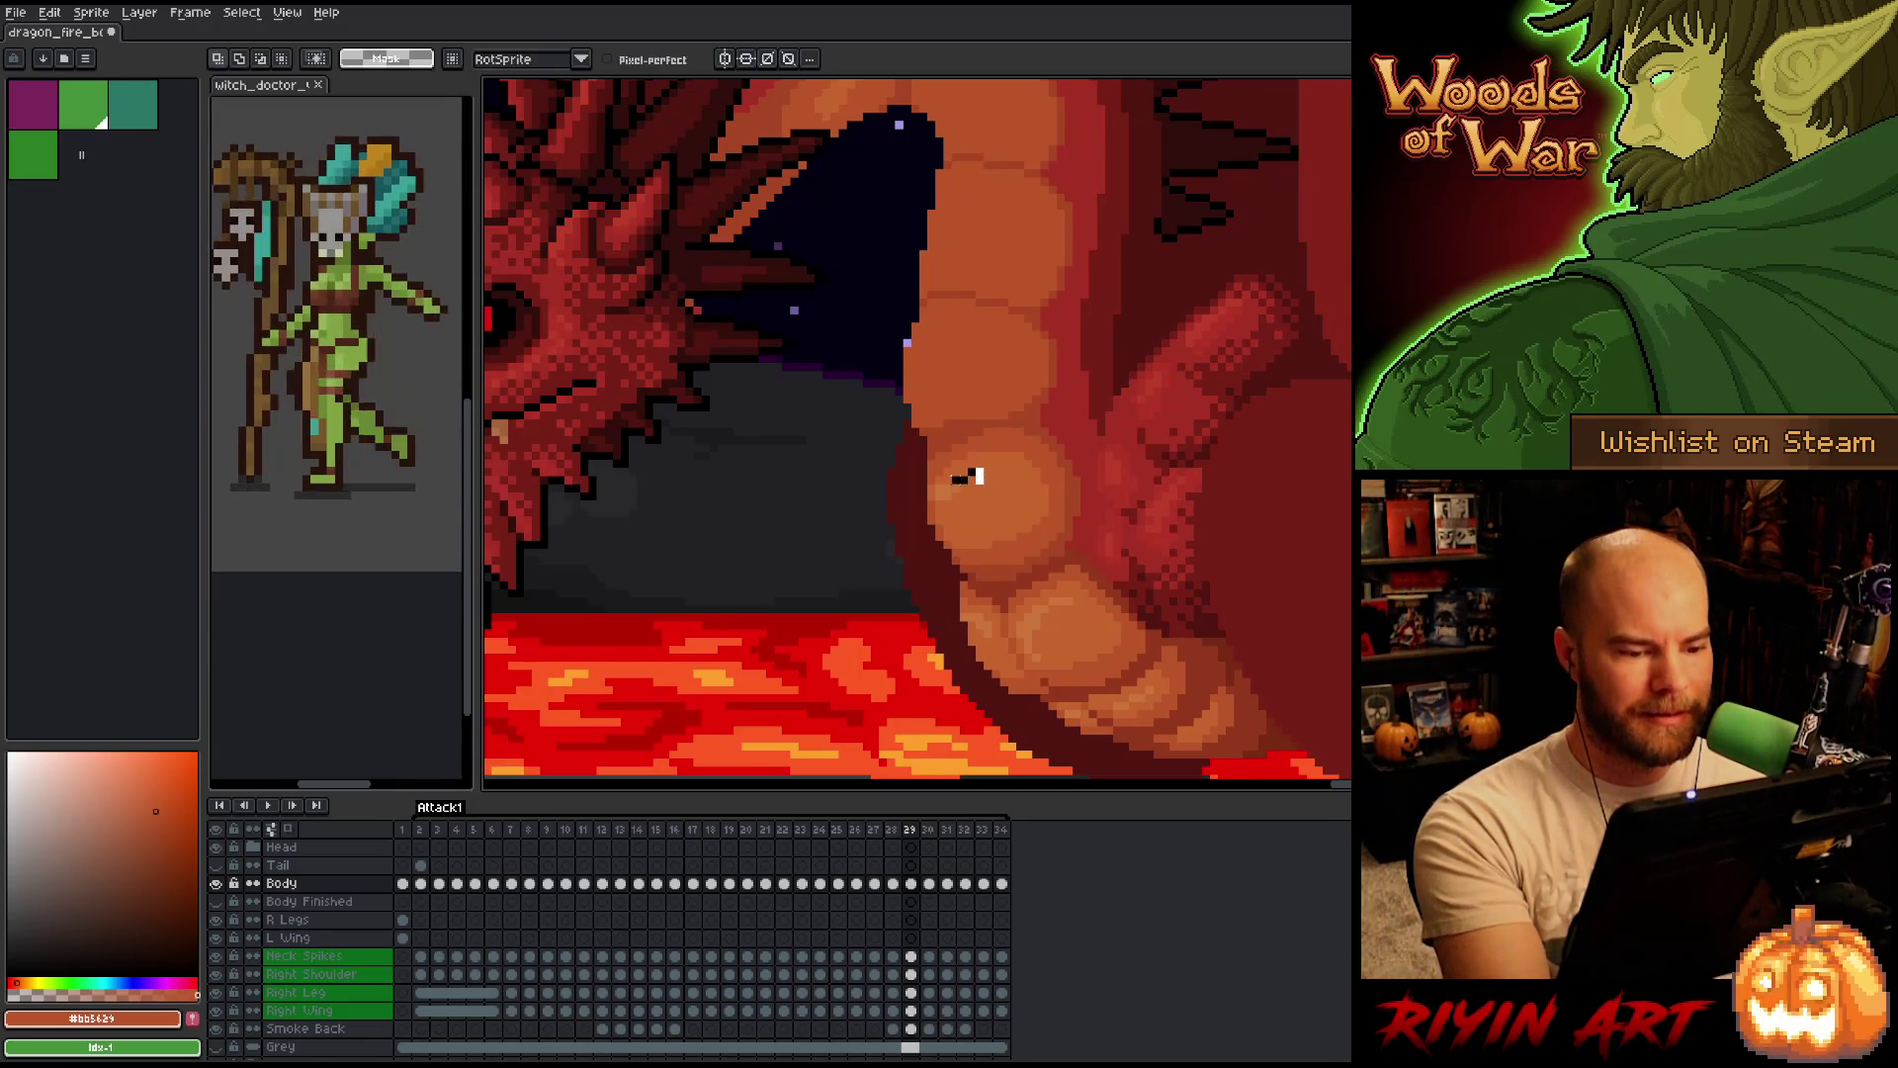
drag(939, 465, 996, 518)
key(b)
key(ctrl+d)
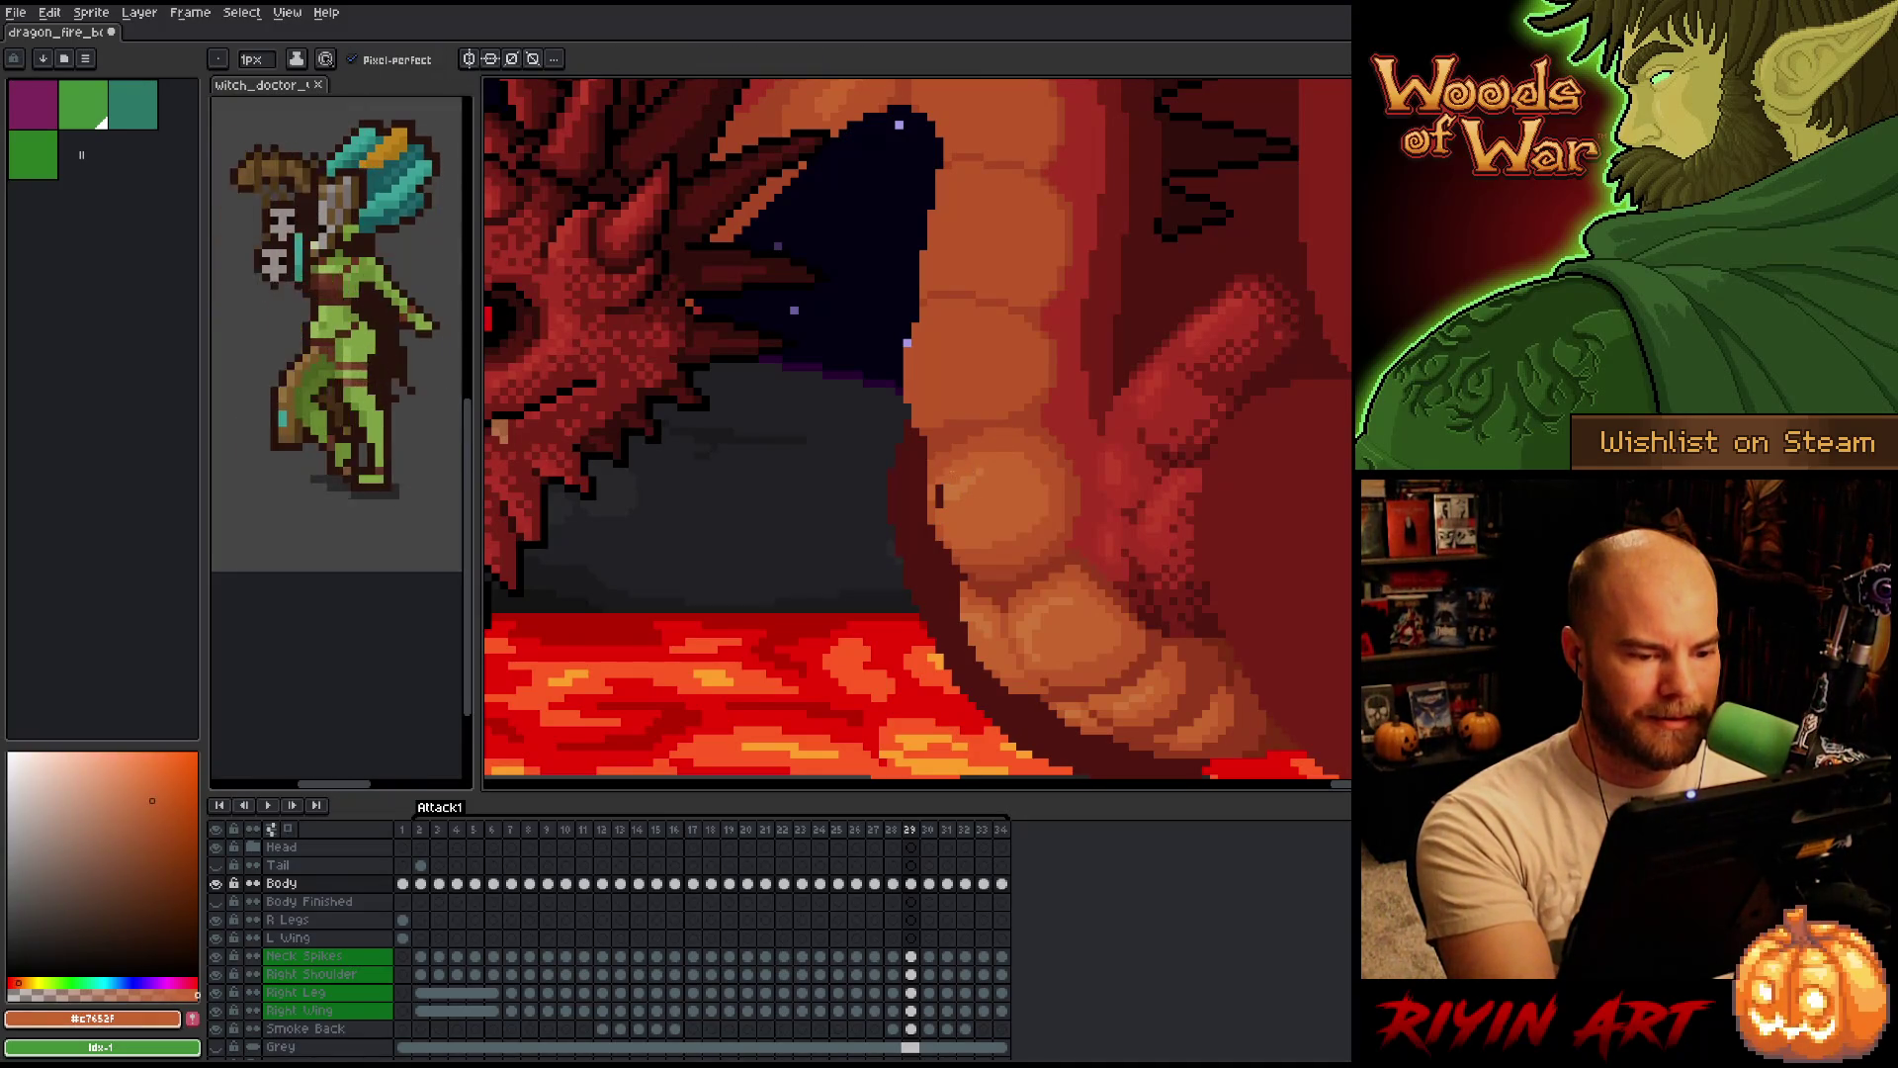
alt+click(933, 465)
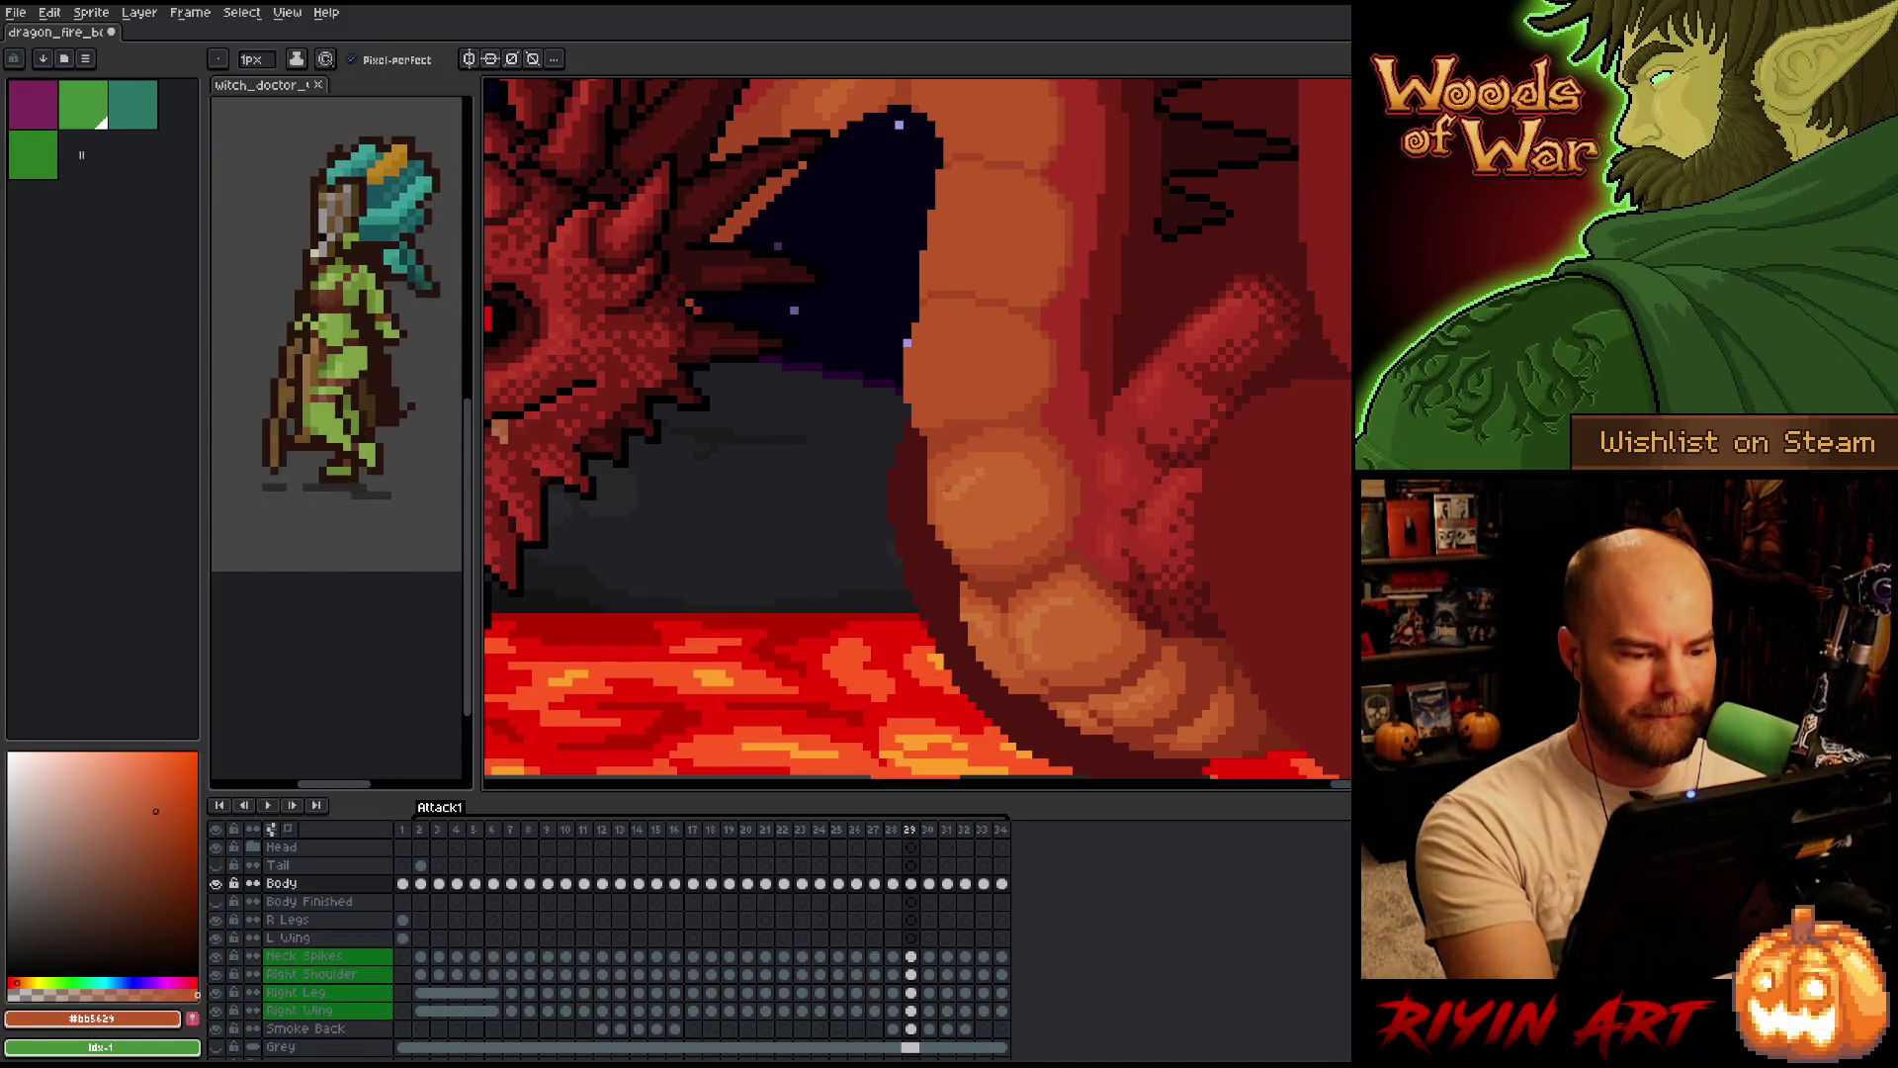
key(e)
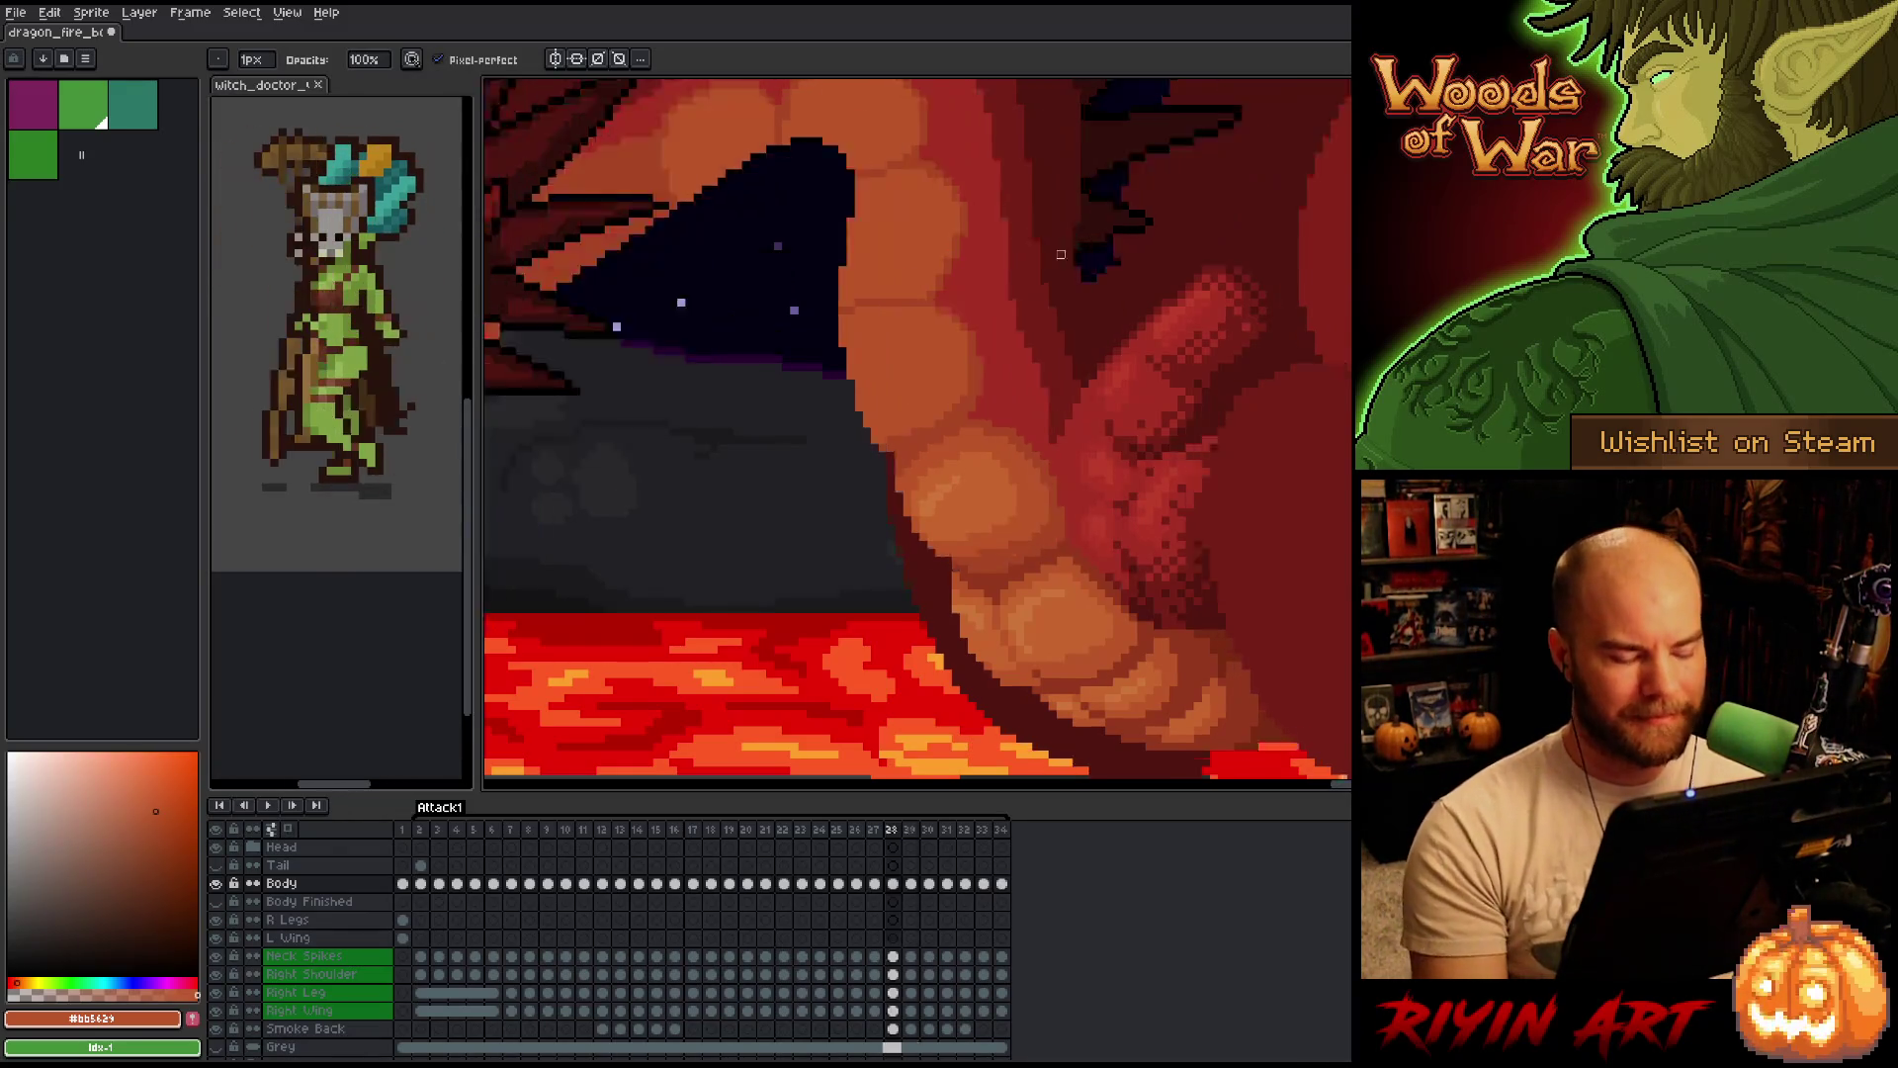
Flip between frames 28 and 29 to check the belly scales and save the animation with Ctrl+S.
key(comma)
key(period)
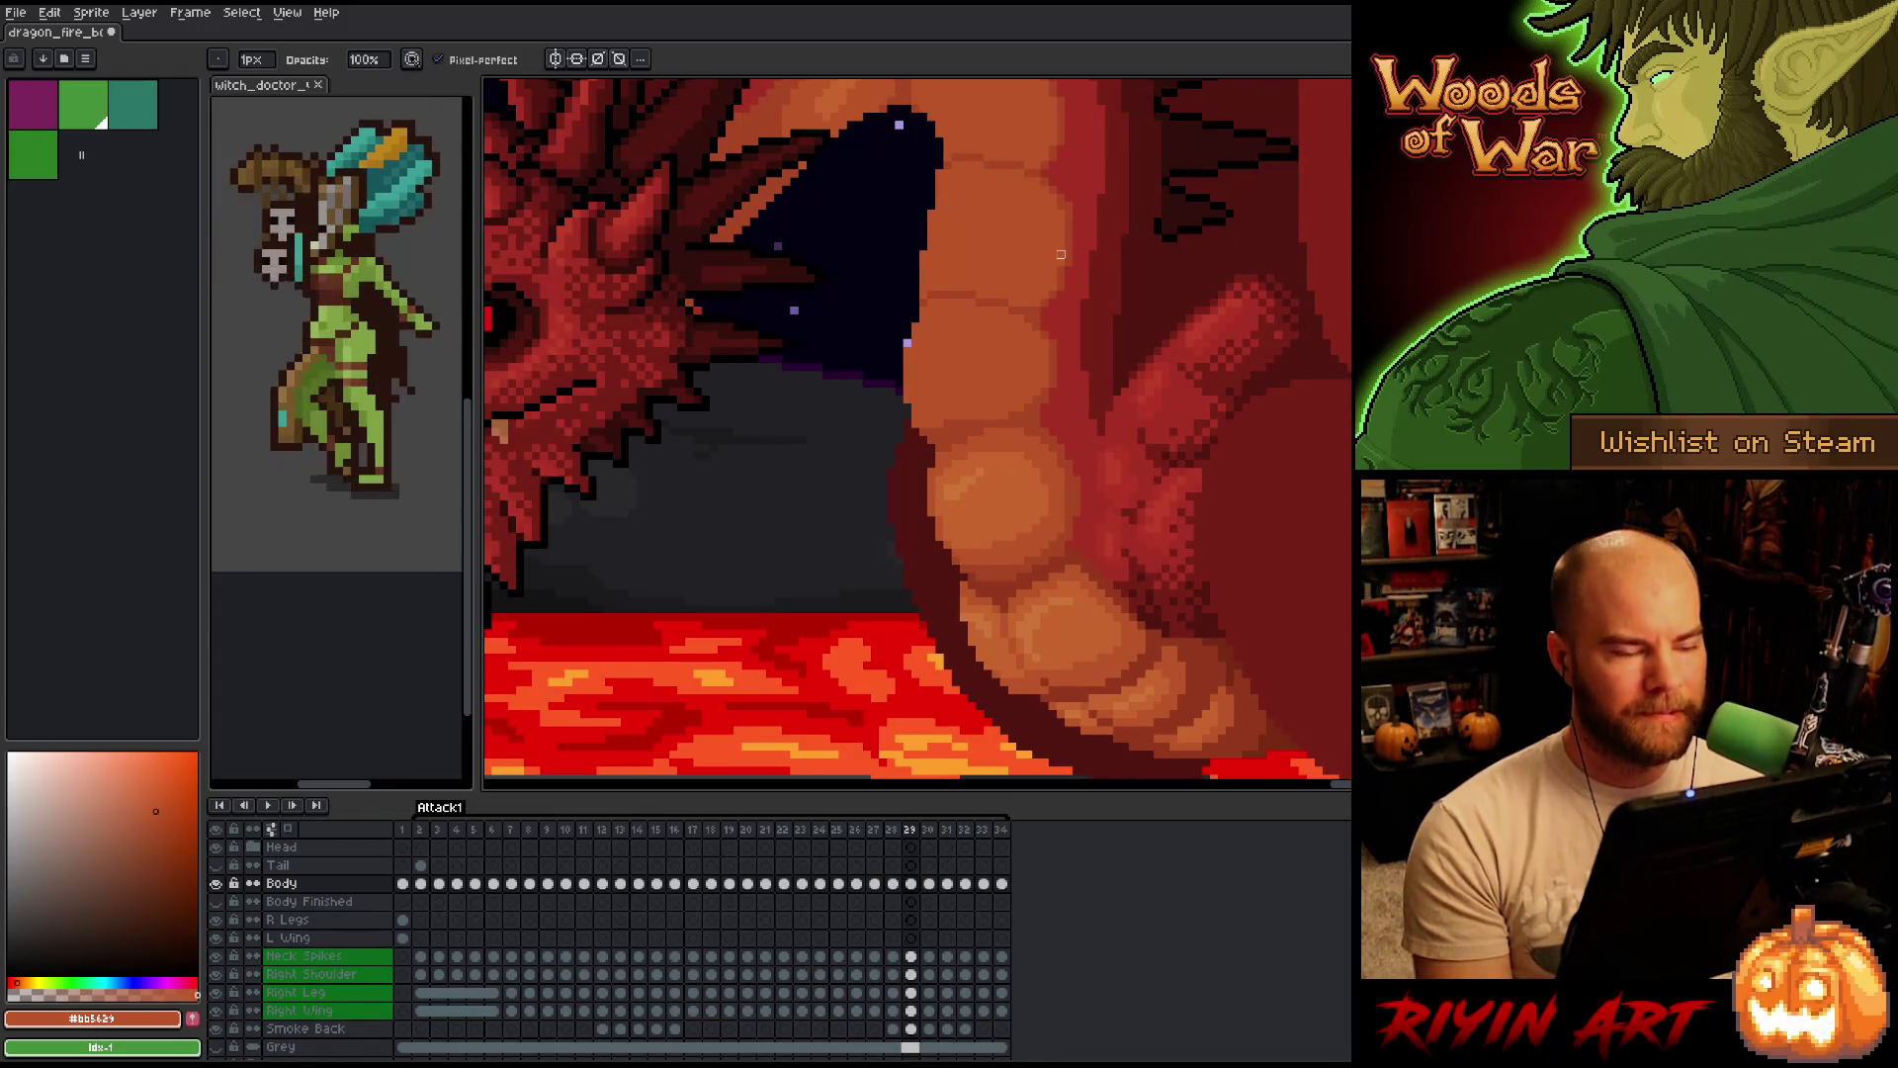
key(comma)
key(period)
key(comma)
key(period)
key(comma)
key(period)
key(comma)
key(period)
key(ctrl+s)
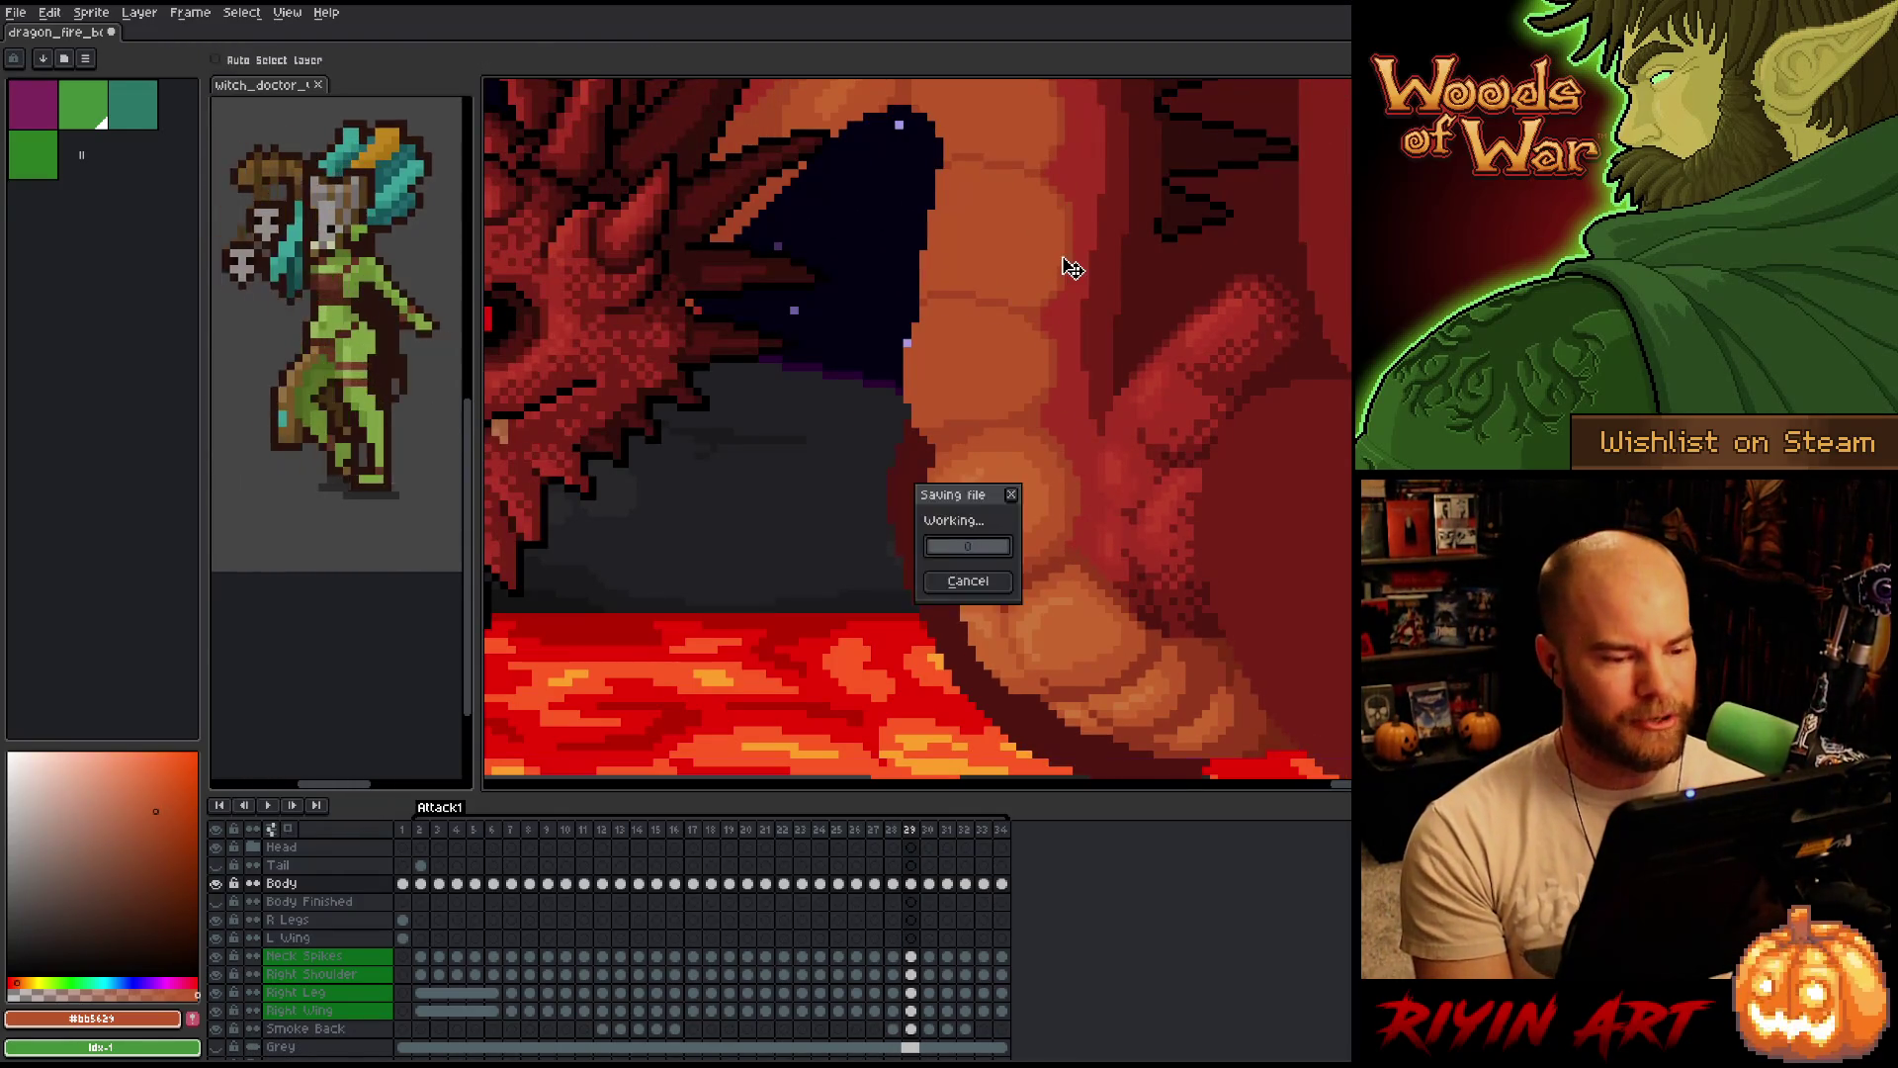
key(comma)
key(period)
key(comma)
key(period)
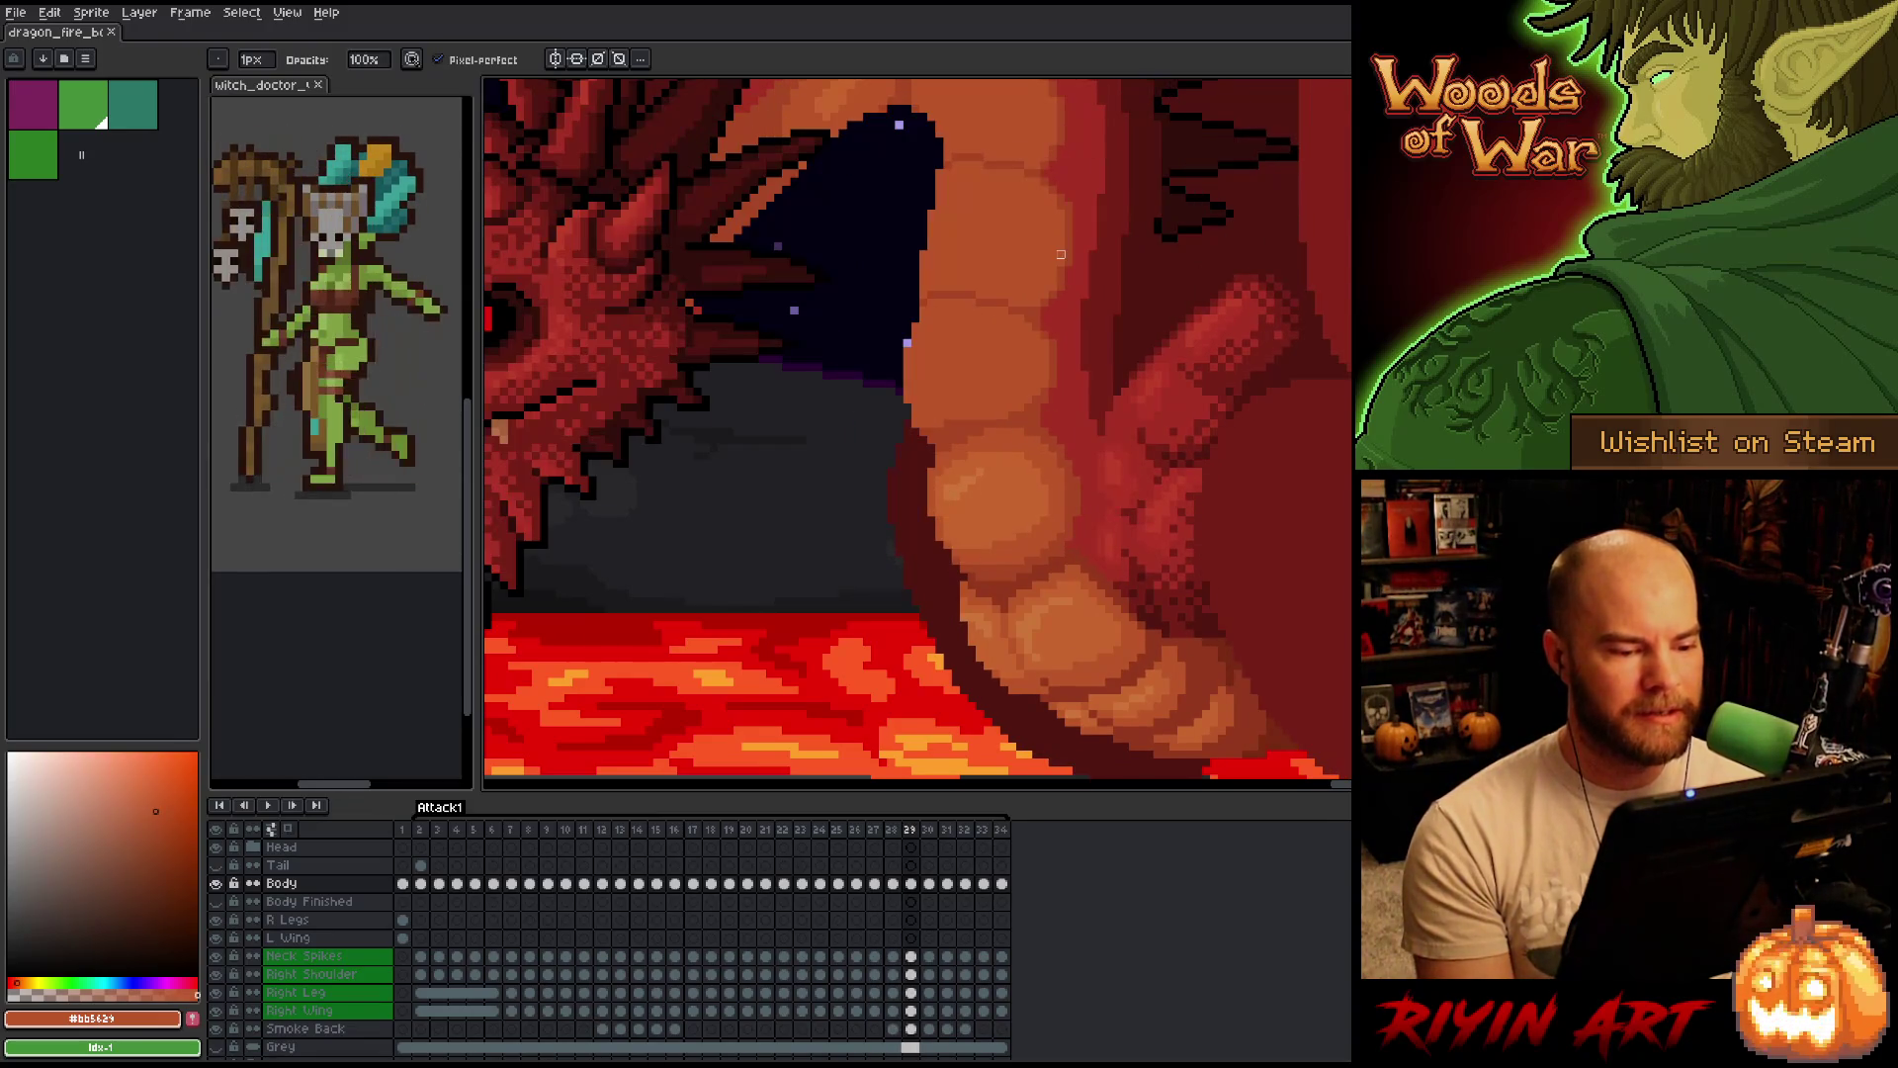
key(e)
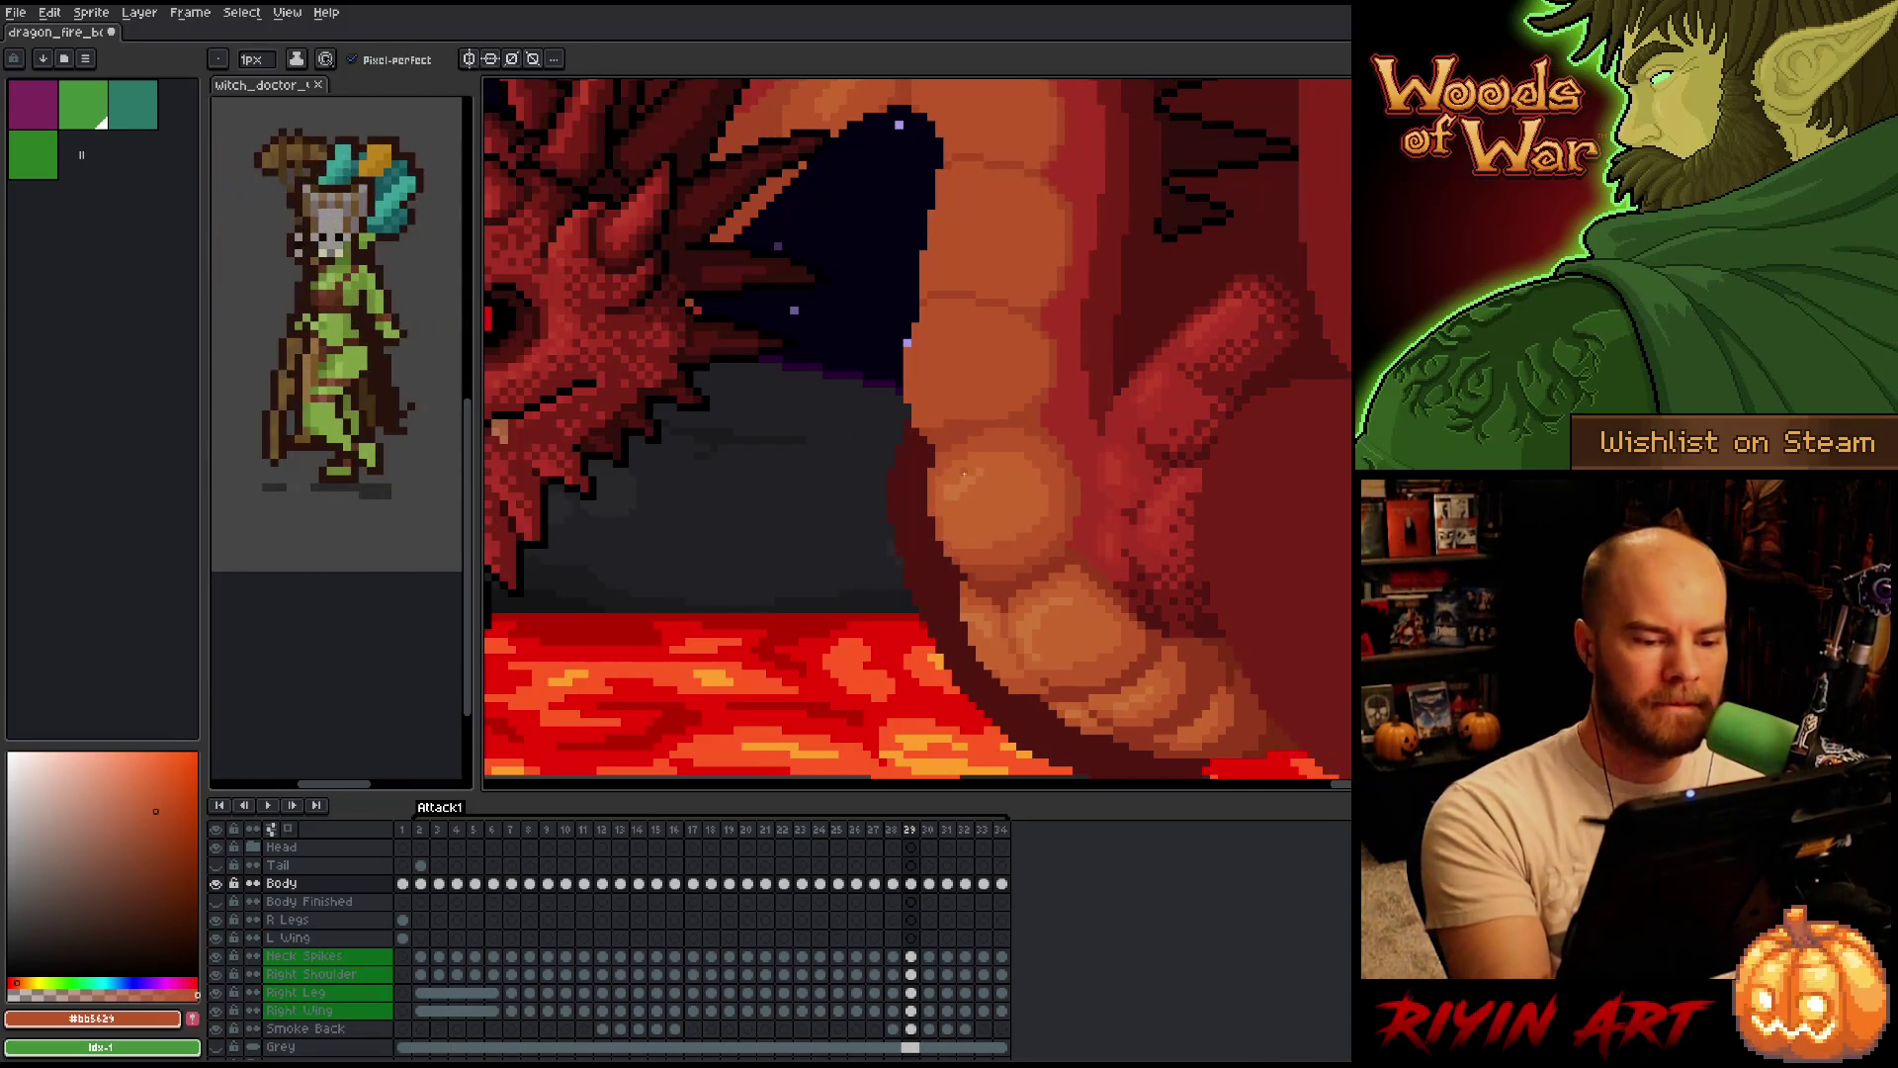
Keep toggling frames 28 and 29 to confirm the belly scales read consistently after saving.
key(comma)
key(period)
key(comma)
key(period)
key(comma)
key(period)
key(comma)
key(period)
key(comma)
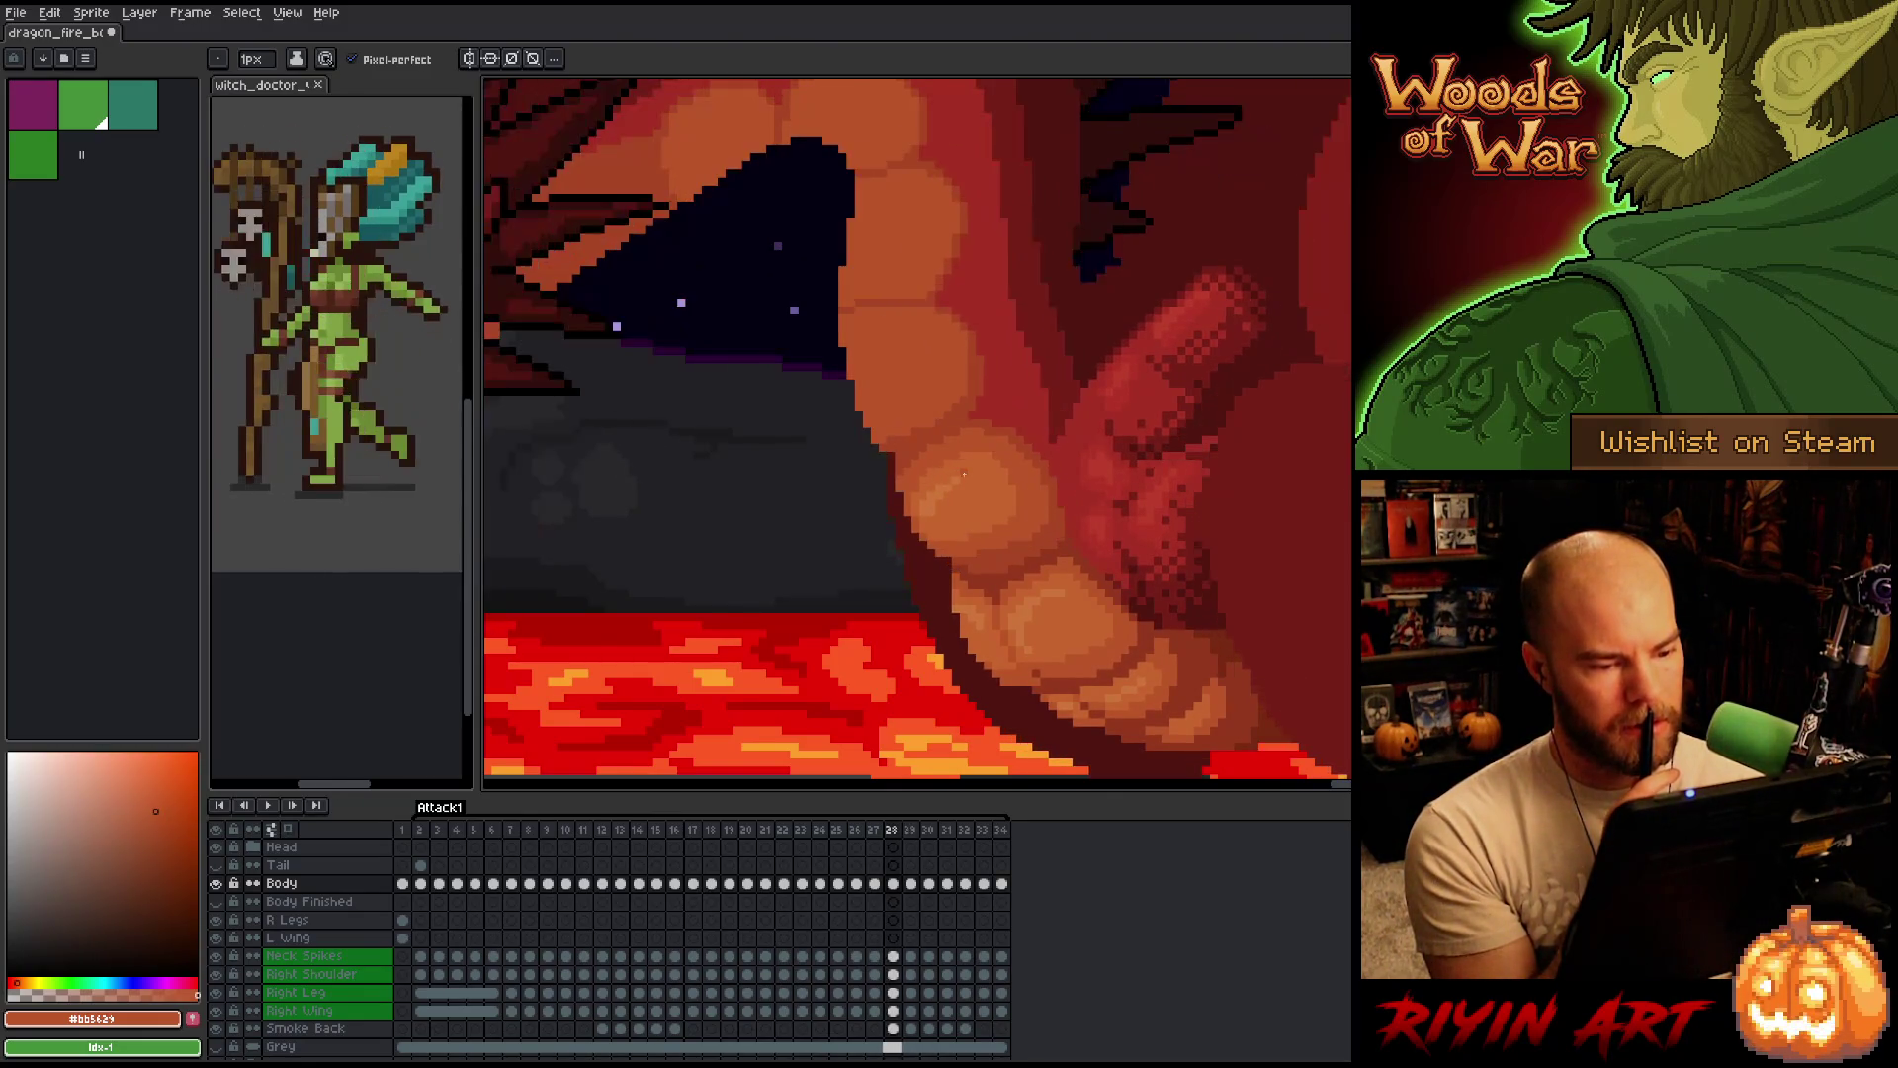
key(period)
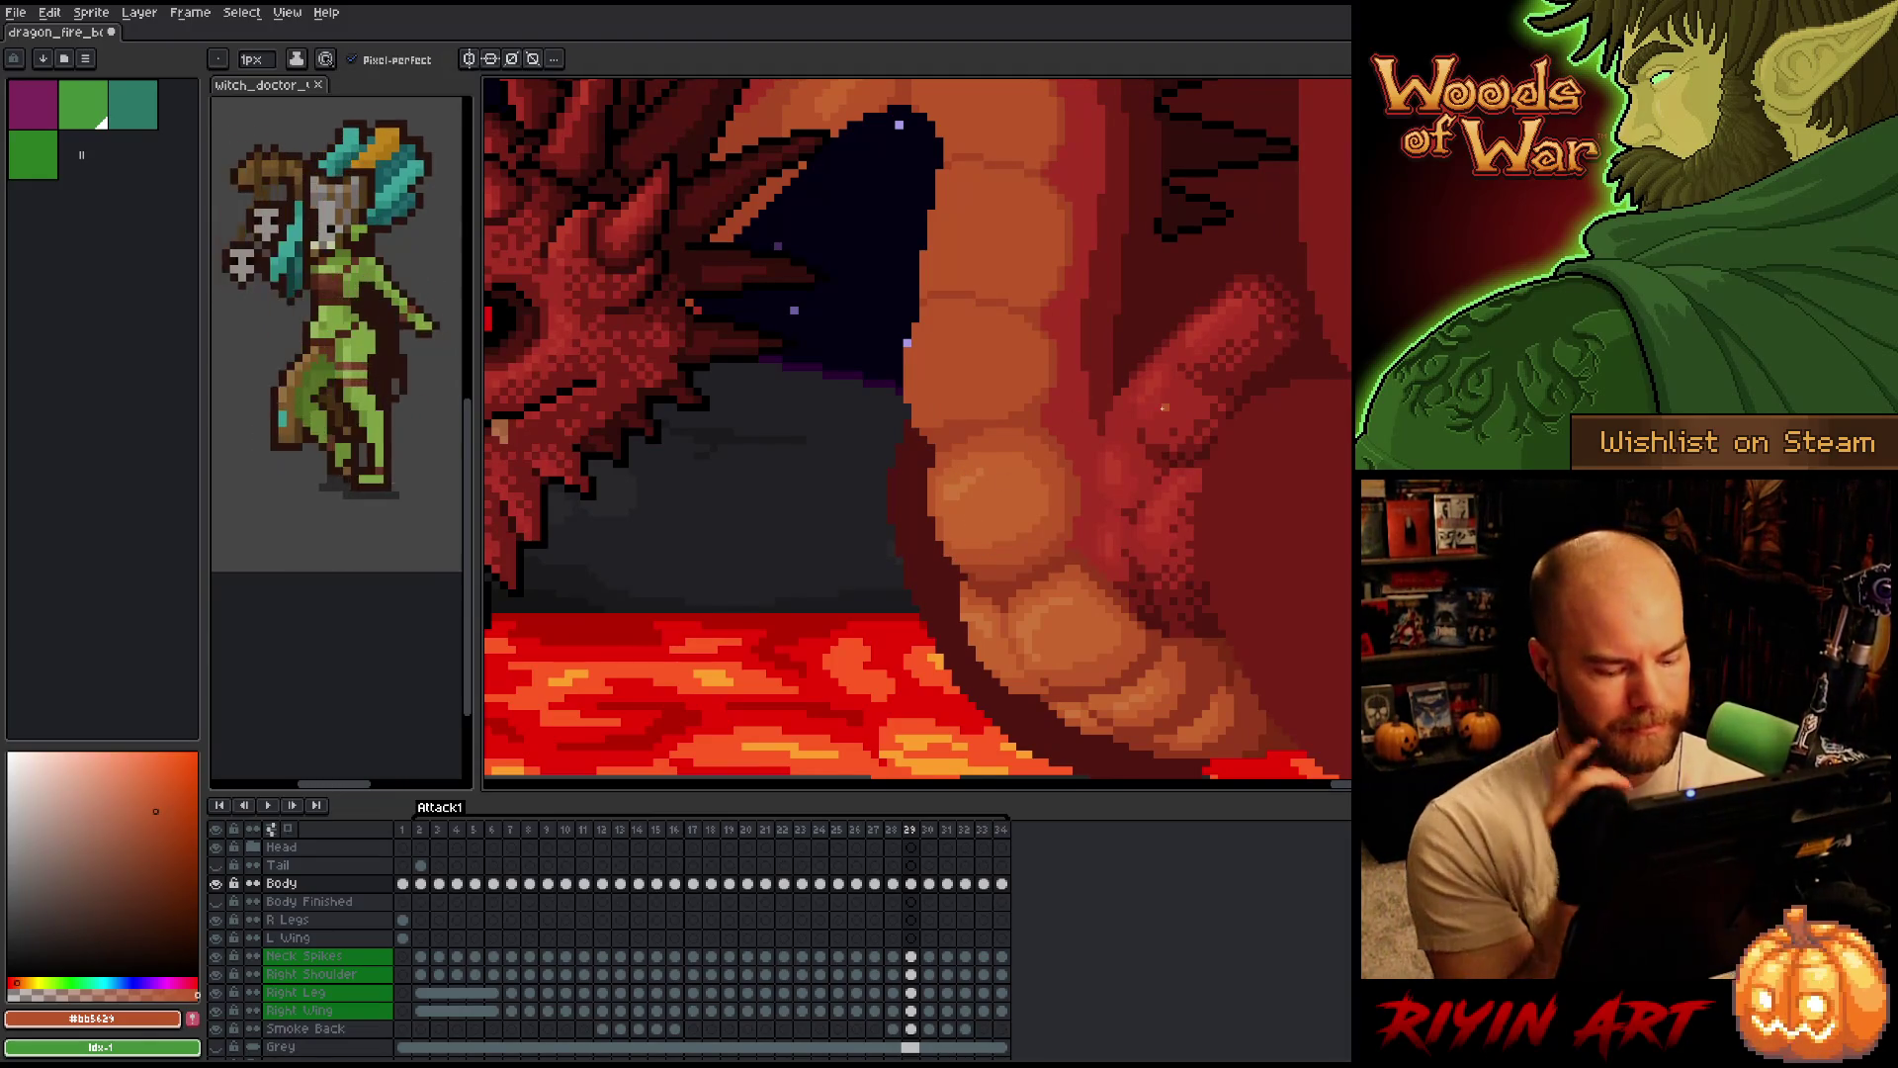
key(comma)
key(period)
key(comma)
key(period)
key(comma)
key(period)
key(comma)
key(comma)
key(period)
key(comma)
key(comma)
key(period)
key(period)
key(period)
key(m)
Lasso the round belly scale and flip frames 28/29 to review it with the pencil ready.
mouse_move(1007, 457)
mouse_down()
mouse_move(1047, 537)
mouse_move(980, 552)
mouse_up()
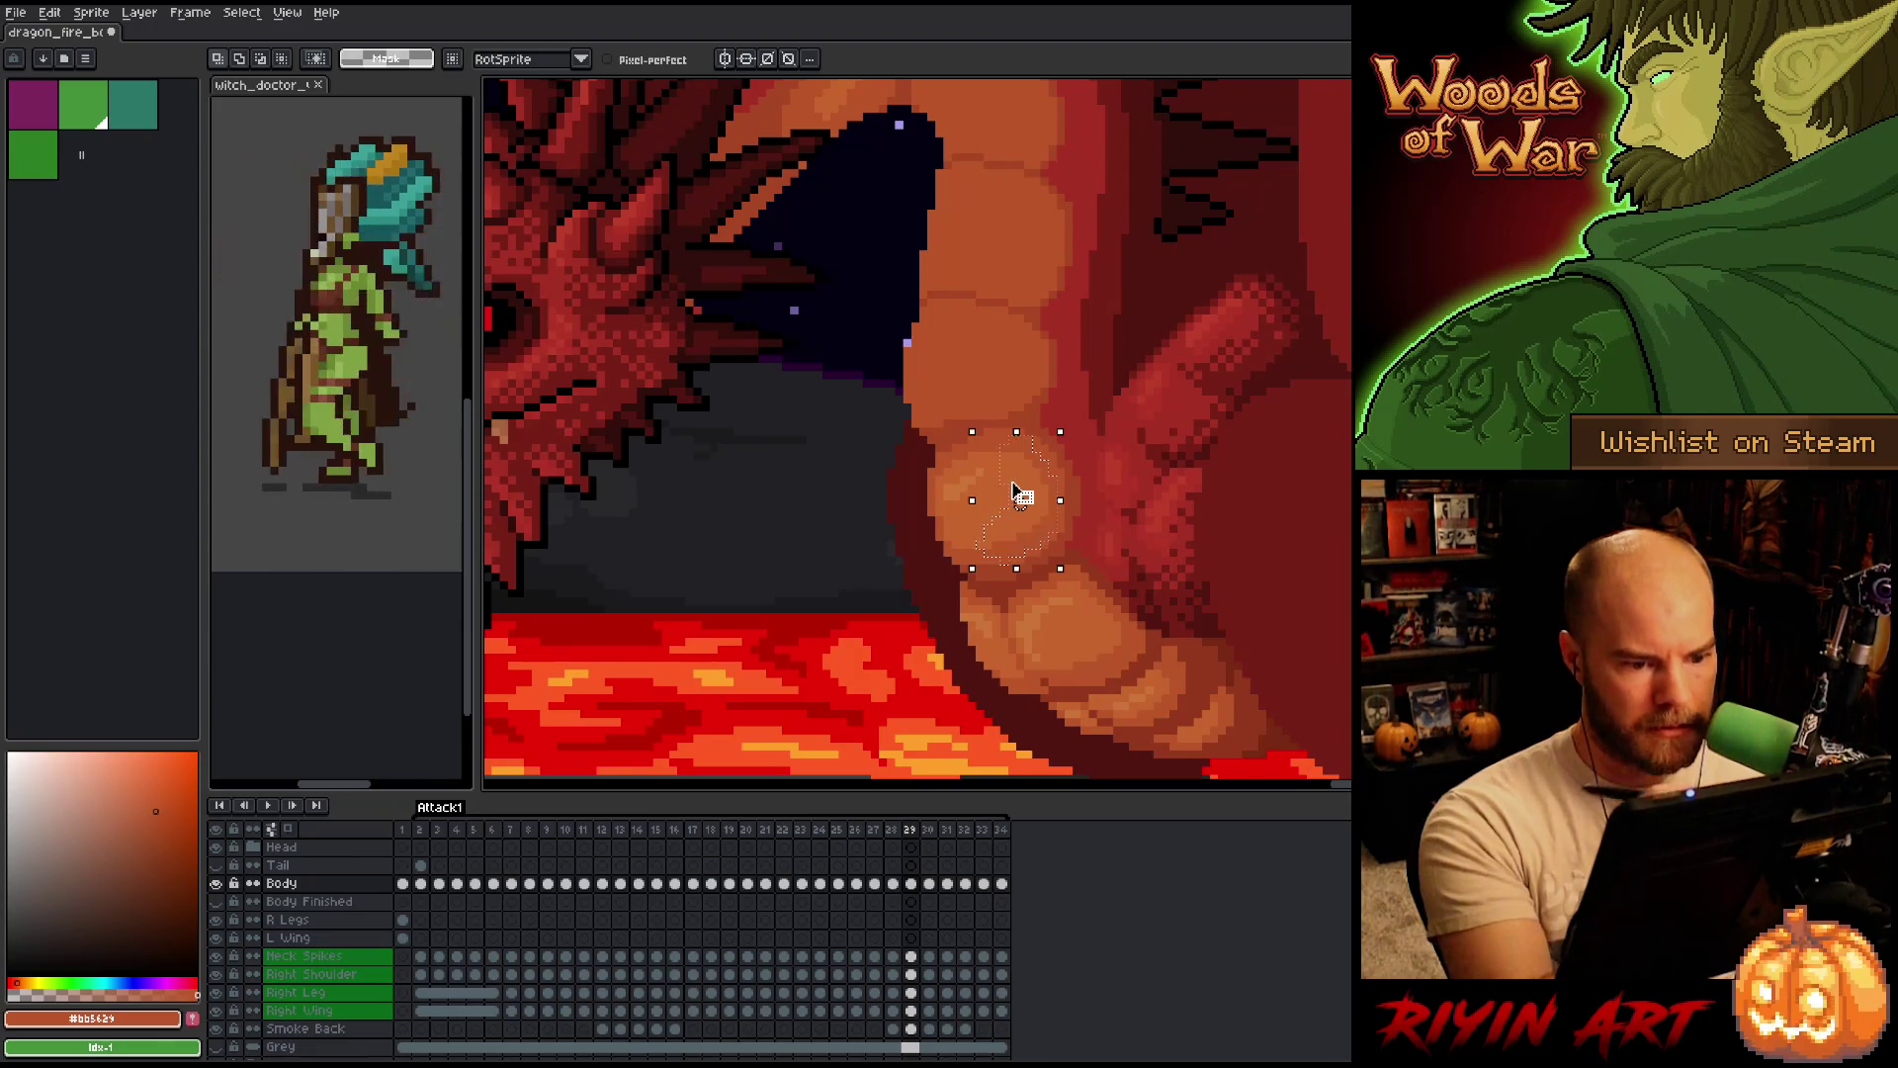
key(b)
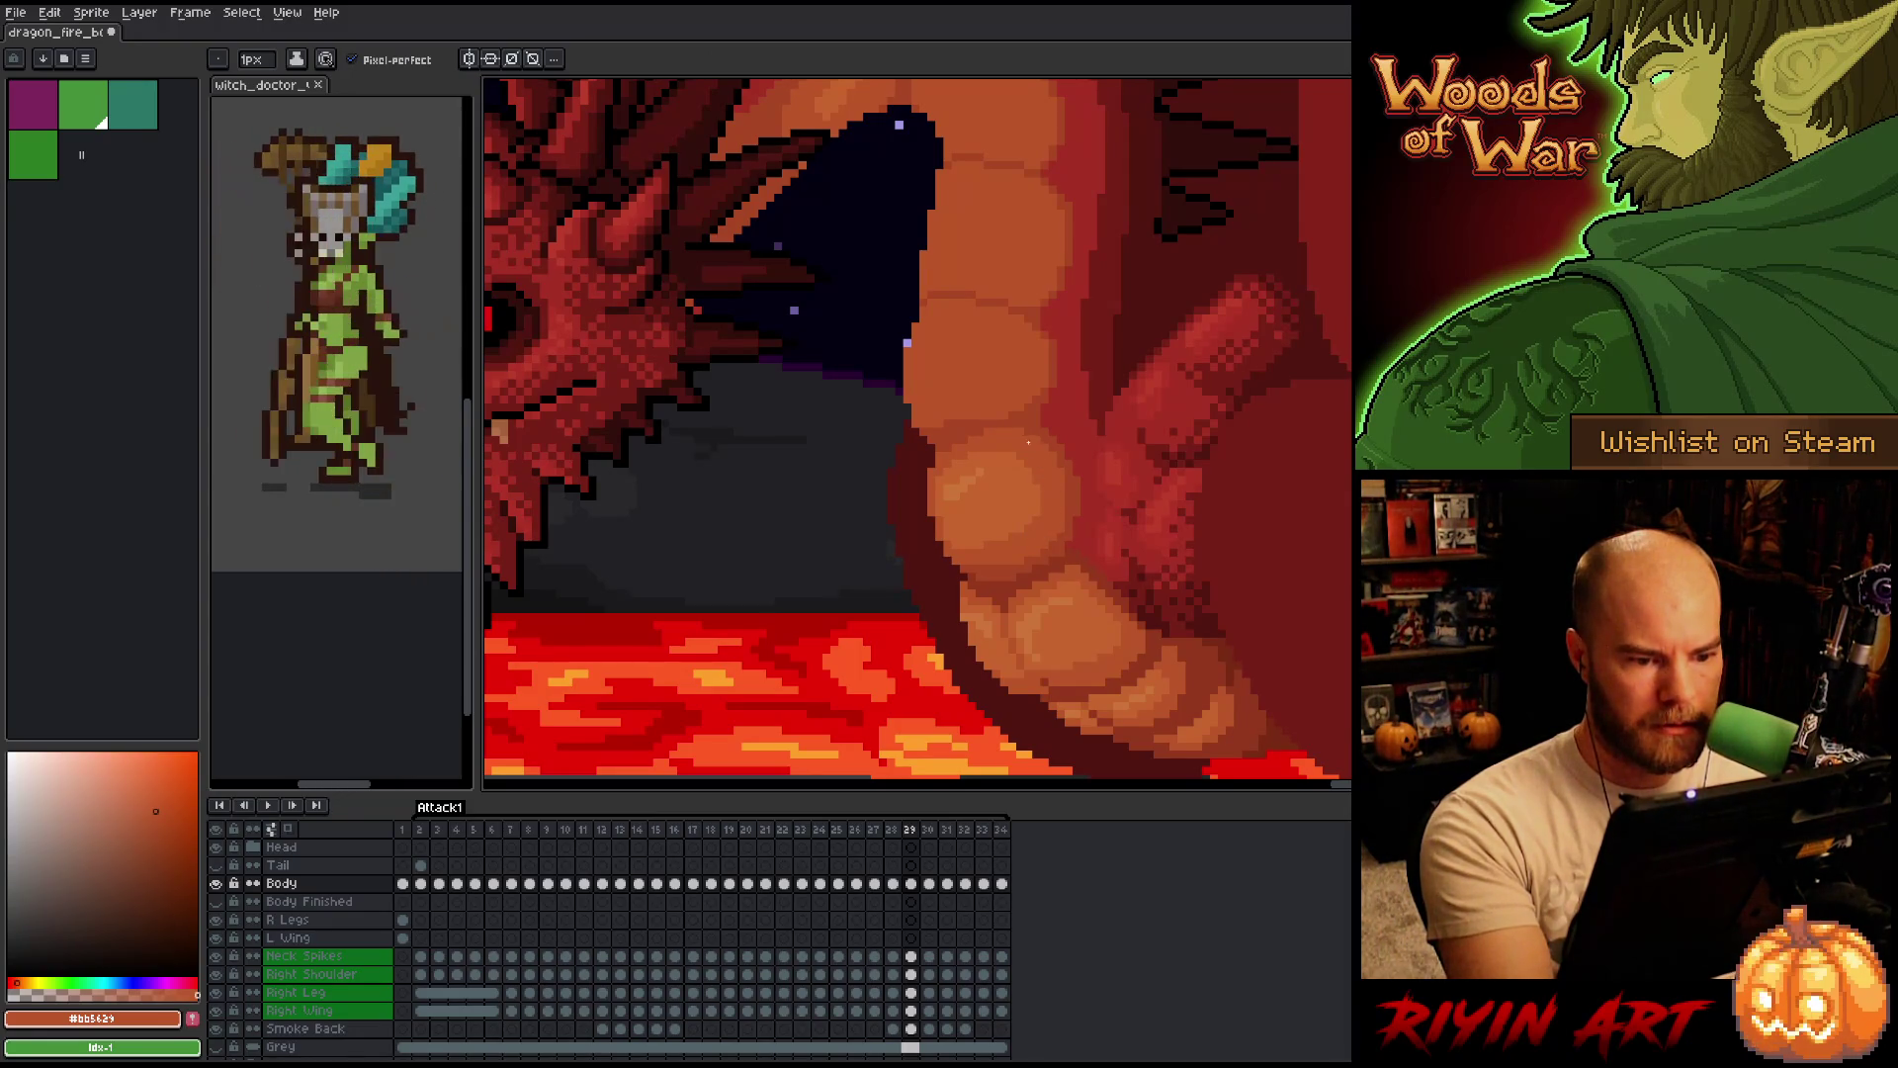
key(Left)
key(Right)
key(Left)
key(Right)
key(Left)
key(Right)
key(Left)
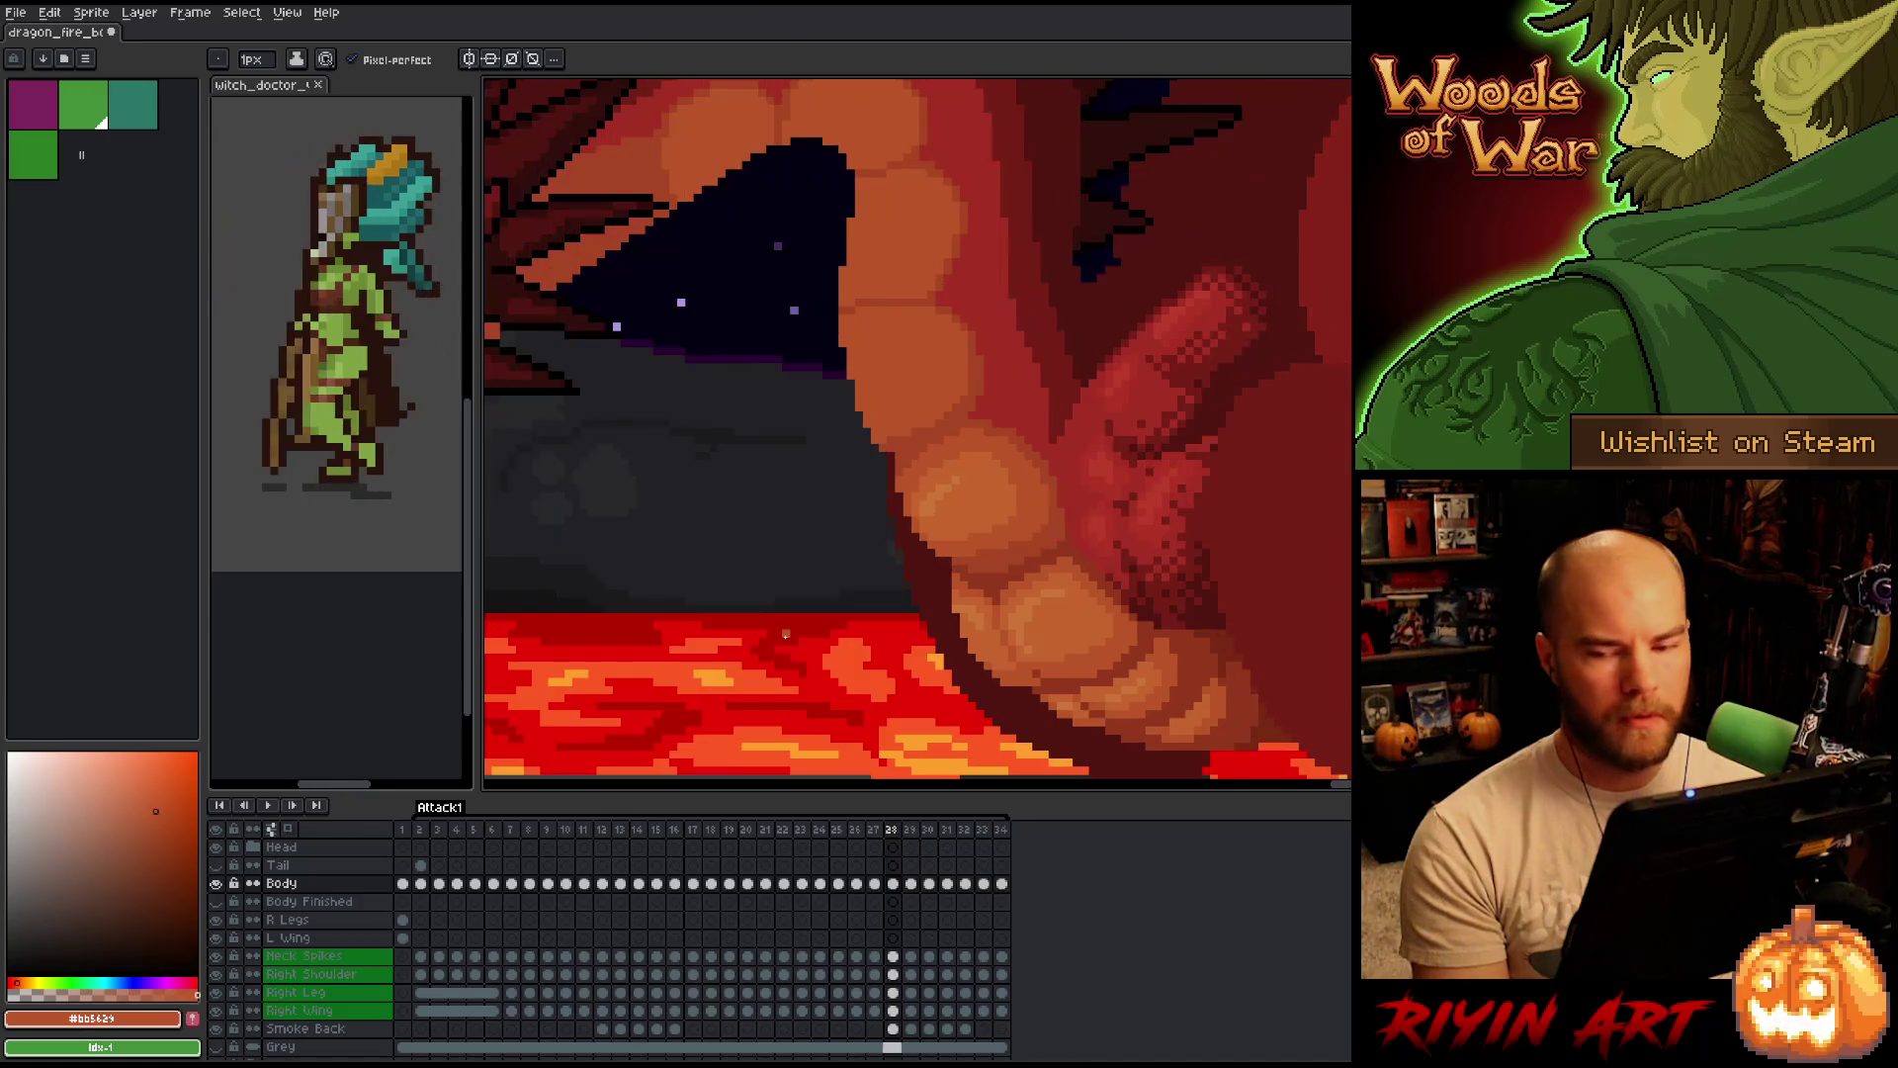
key(Right)
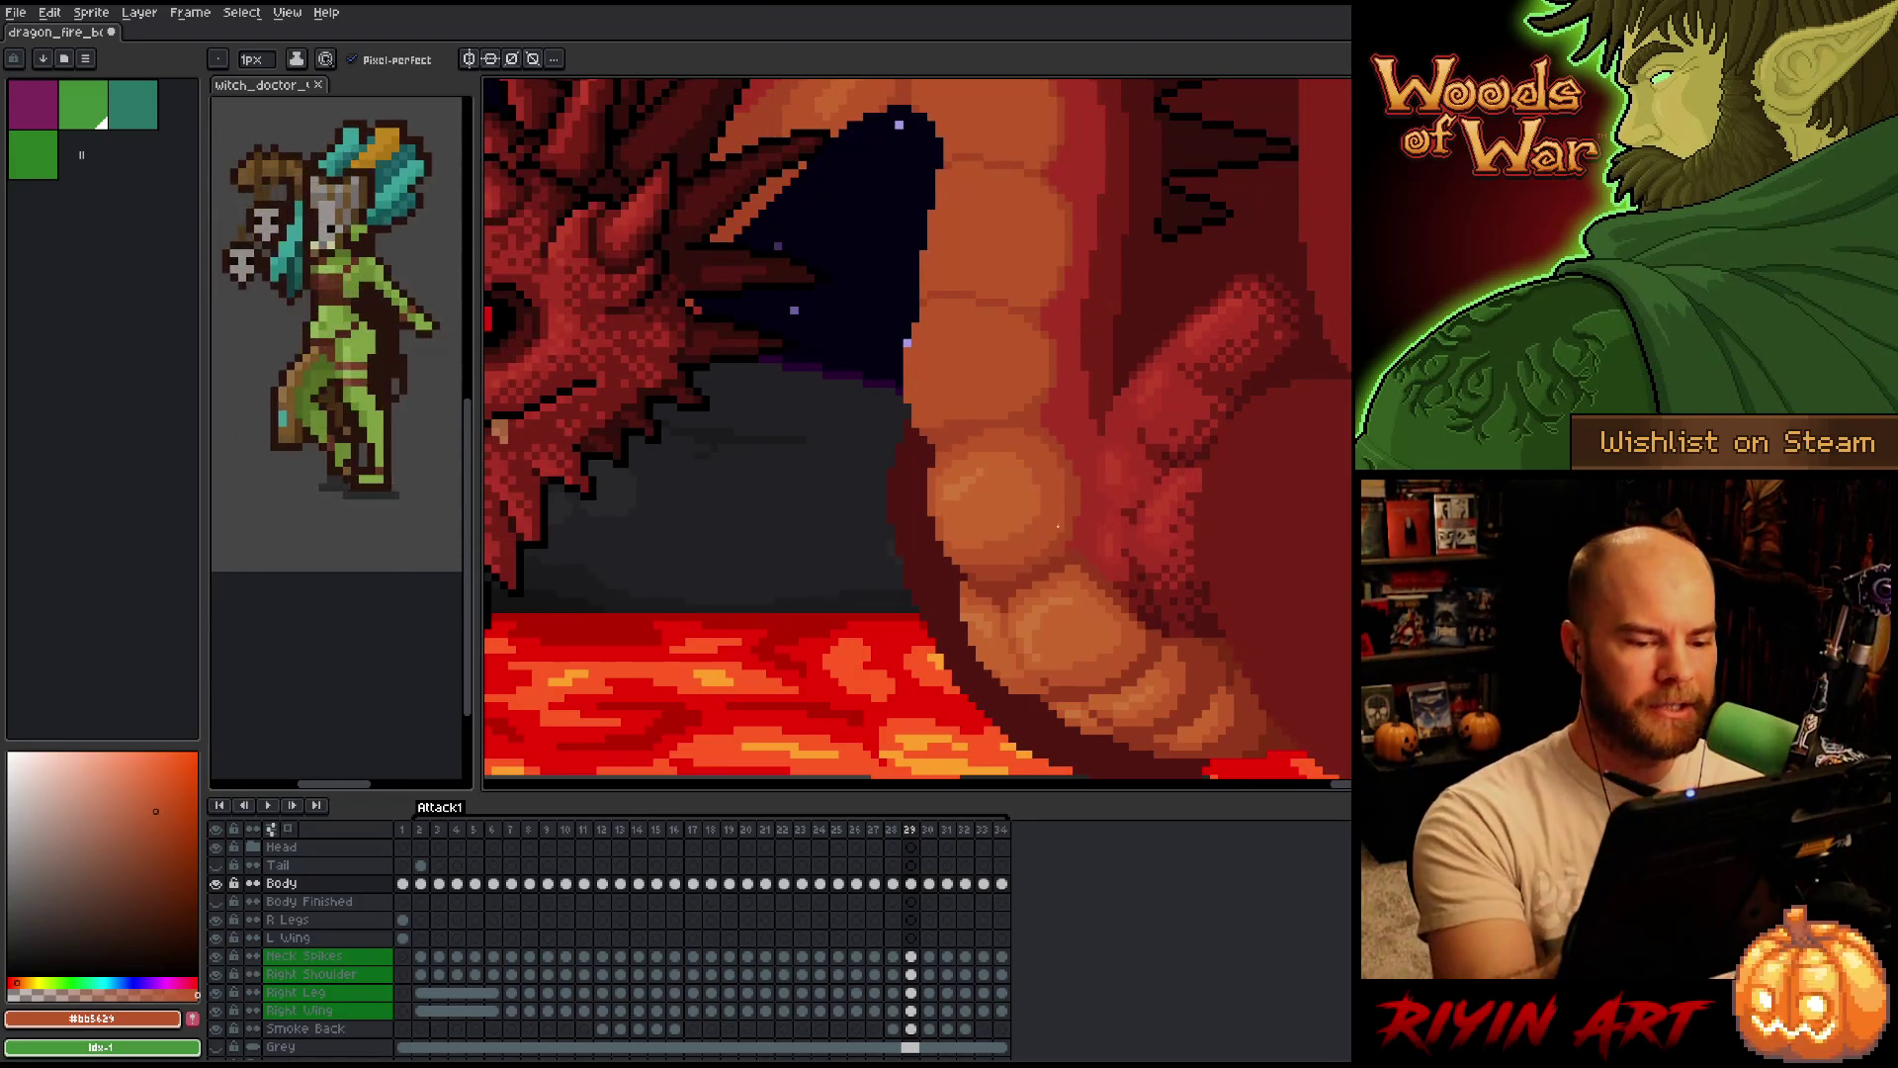
Eyedrop the darker red from the dragon's body as the pencil colour and step back to frame 27.
key(i)
click(1077, 523)
key(b)
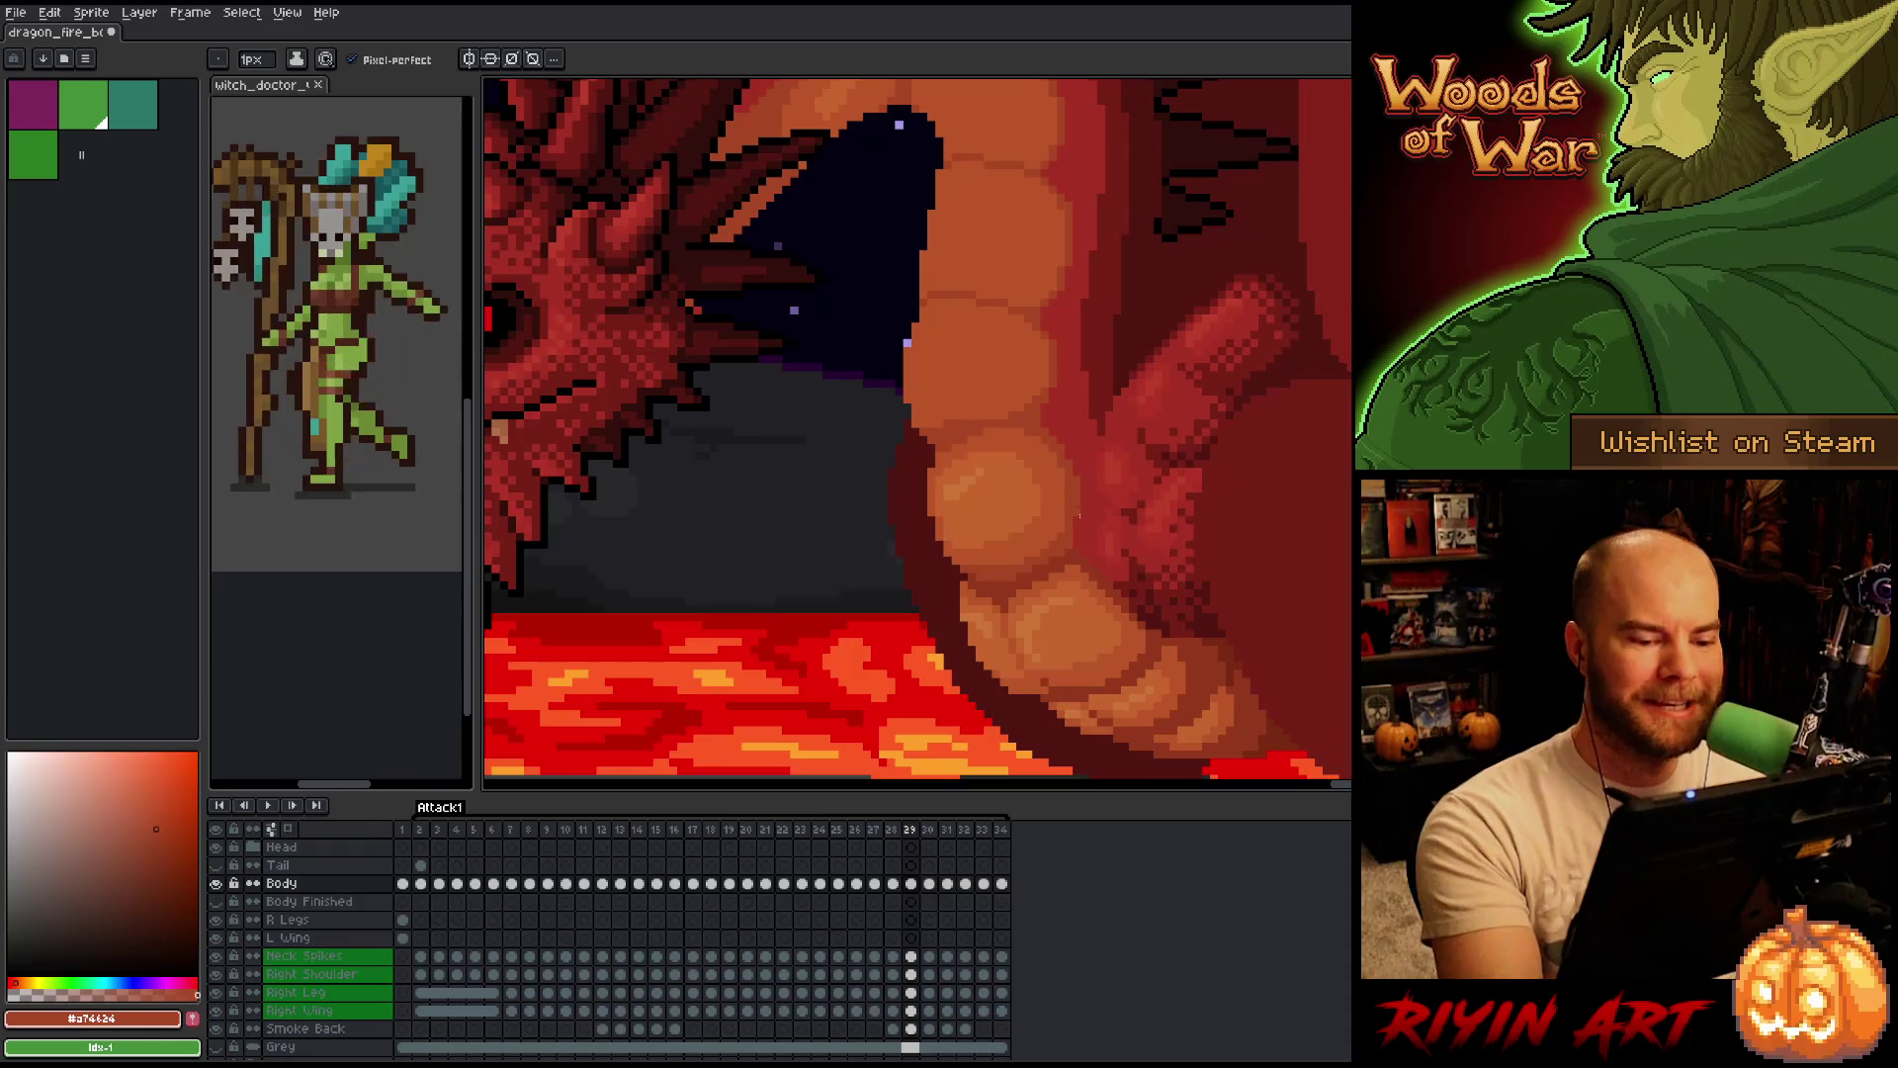
key(Left)
key(Right)
key(Left)
key(Left)
key(Right)
key(Left)
Touch up the belly scales on frames 26-28 with darker red #761f18 and sampled red #a52f24.
alt+click(1136, 551)
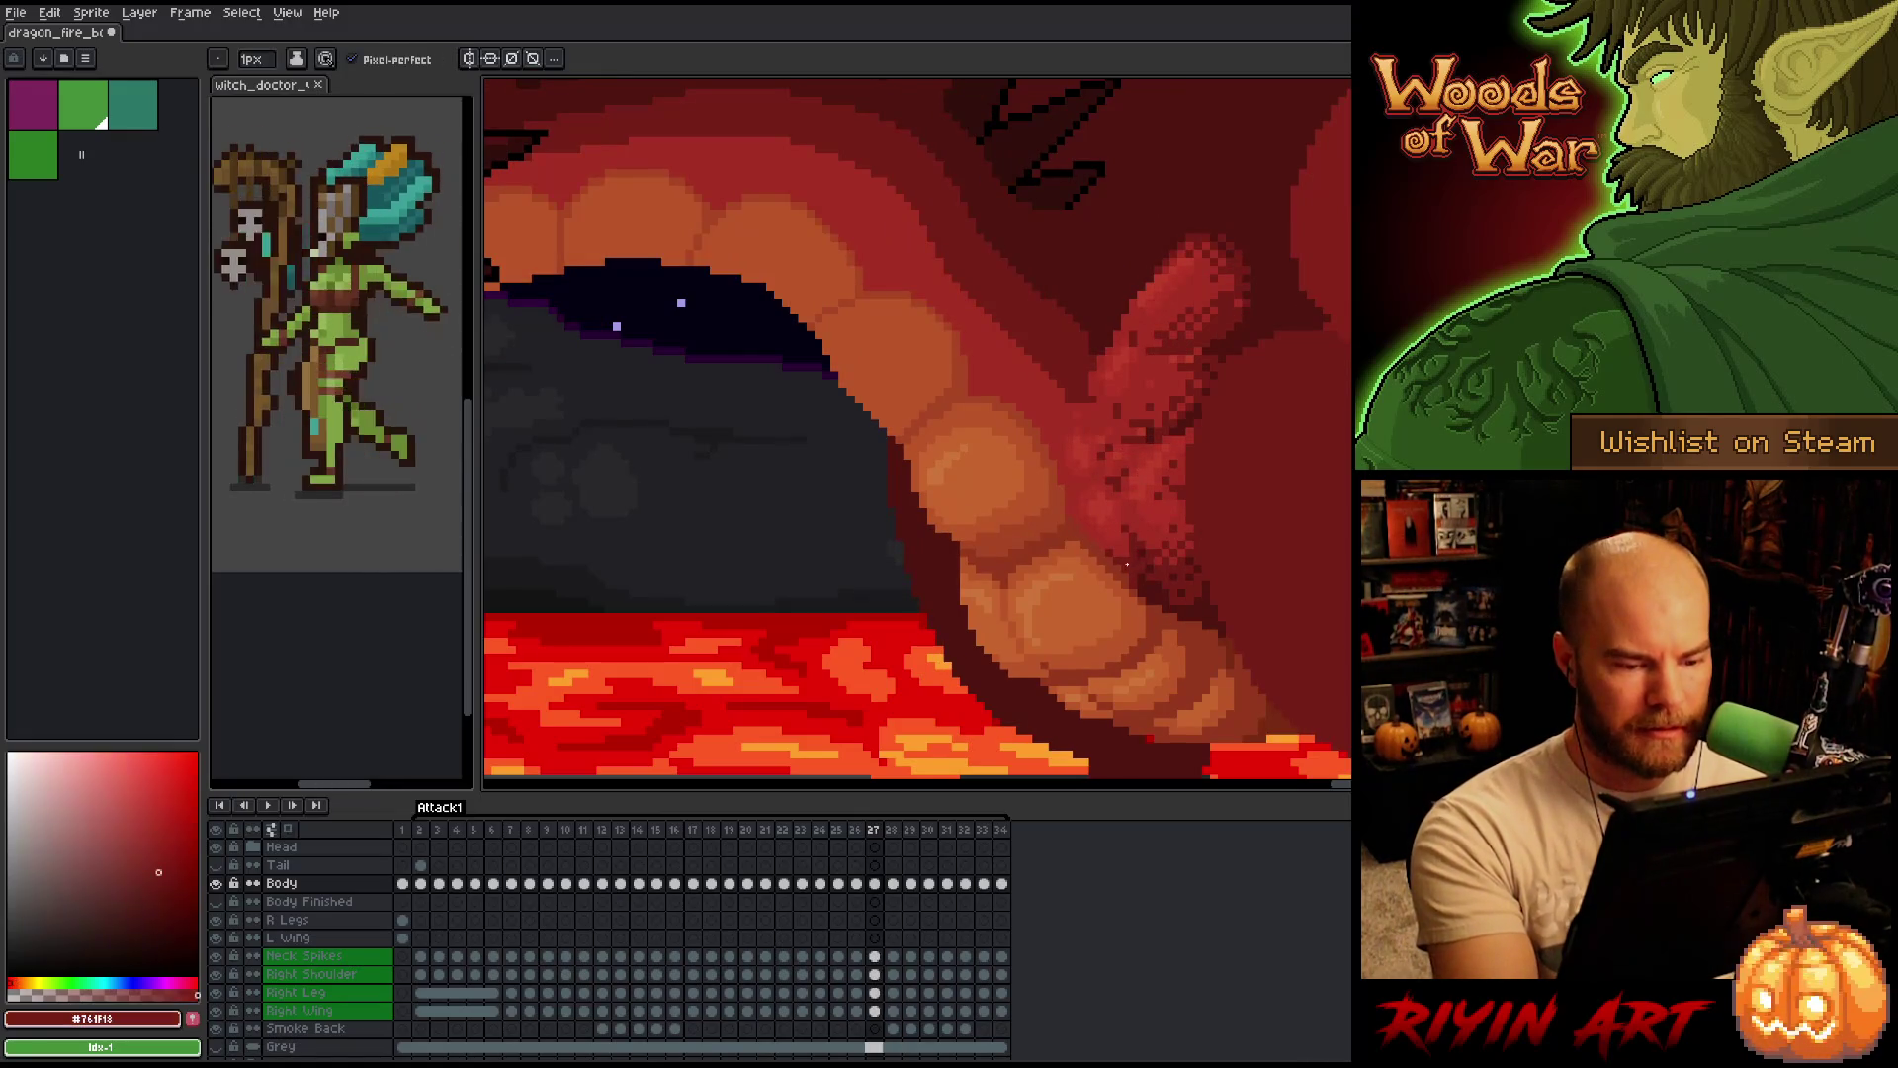
alt+click(1136, 552)
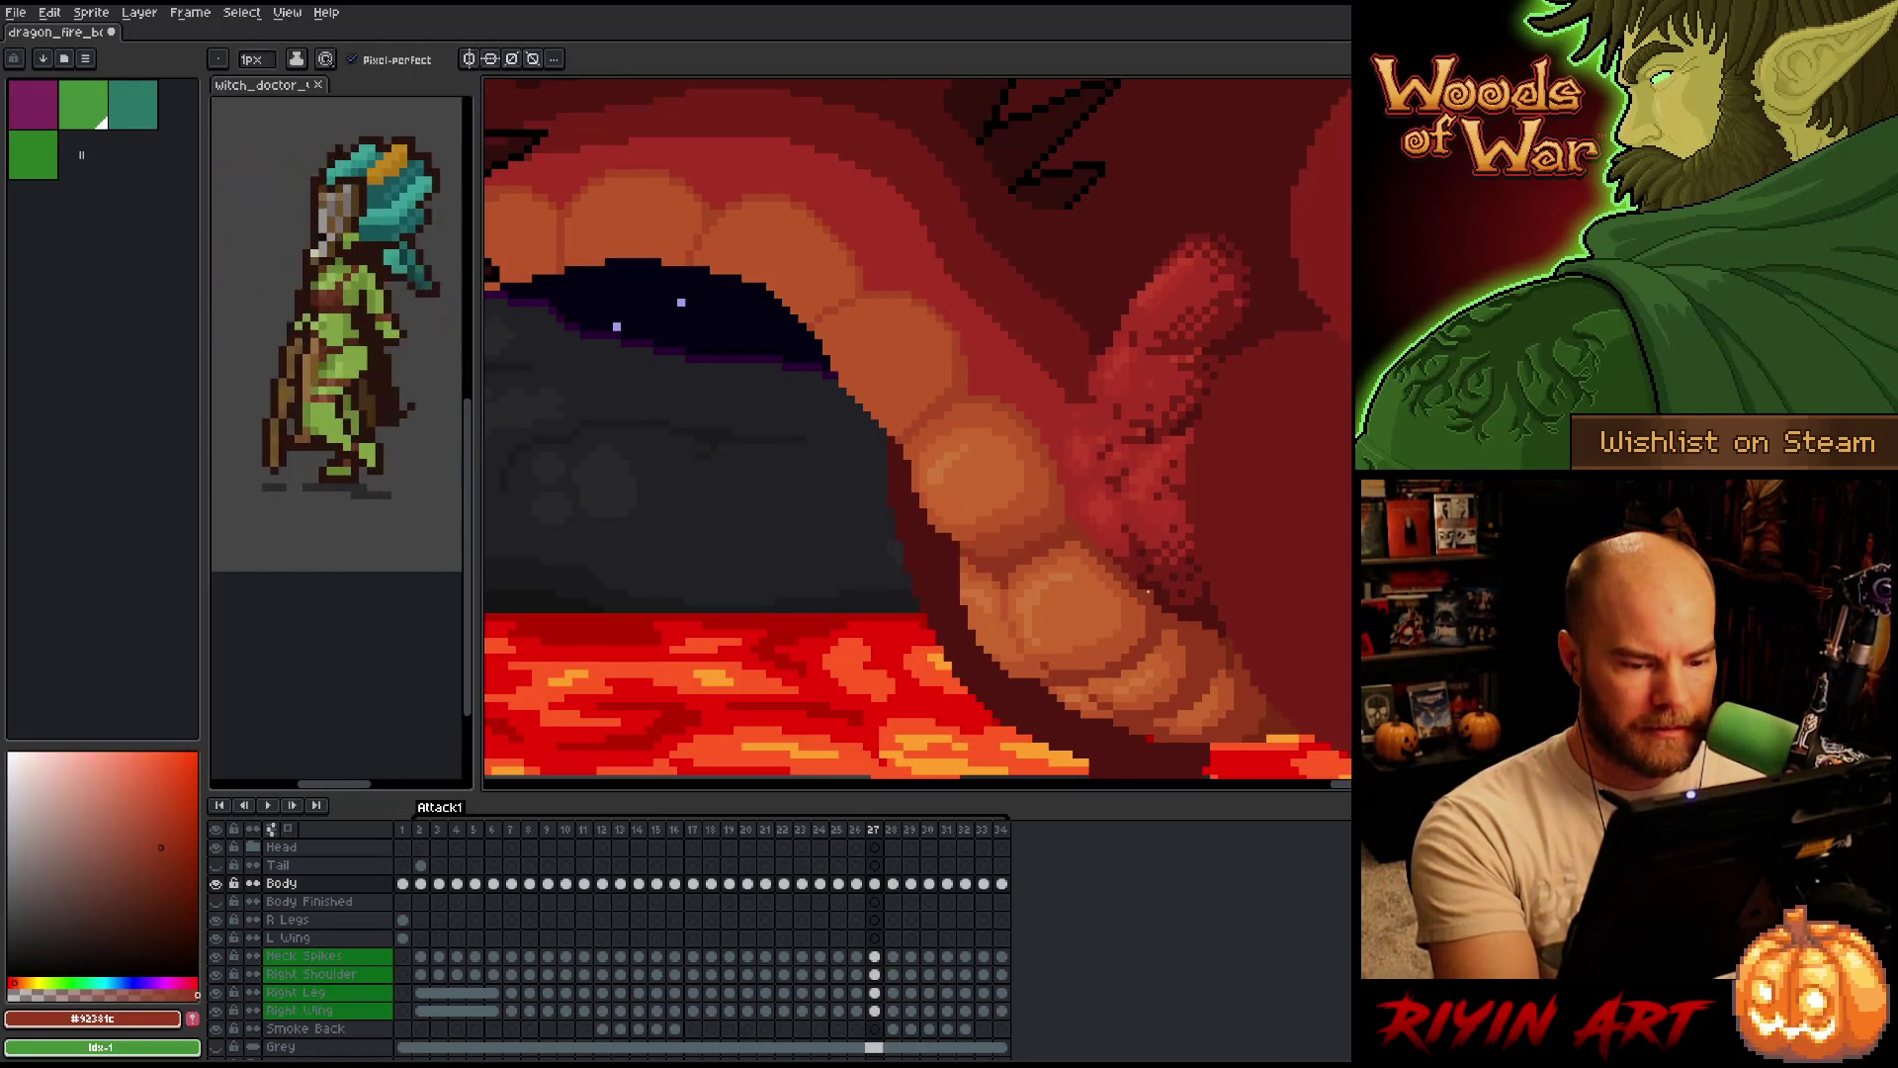
key(Left)
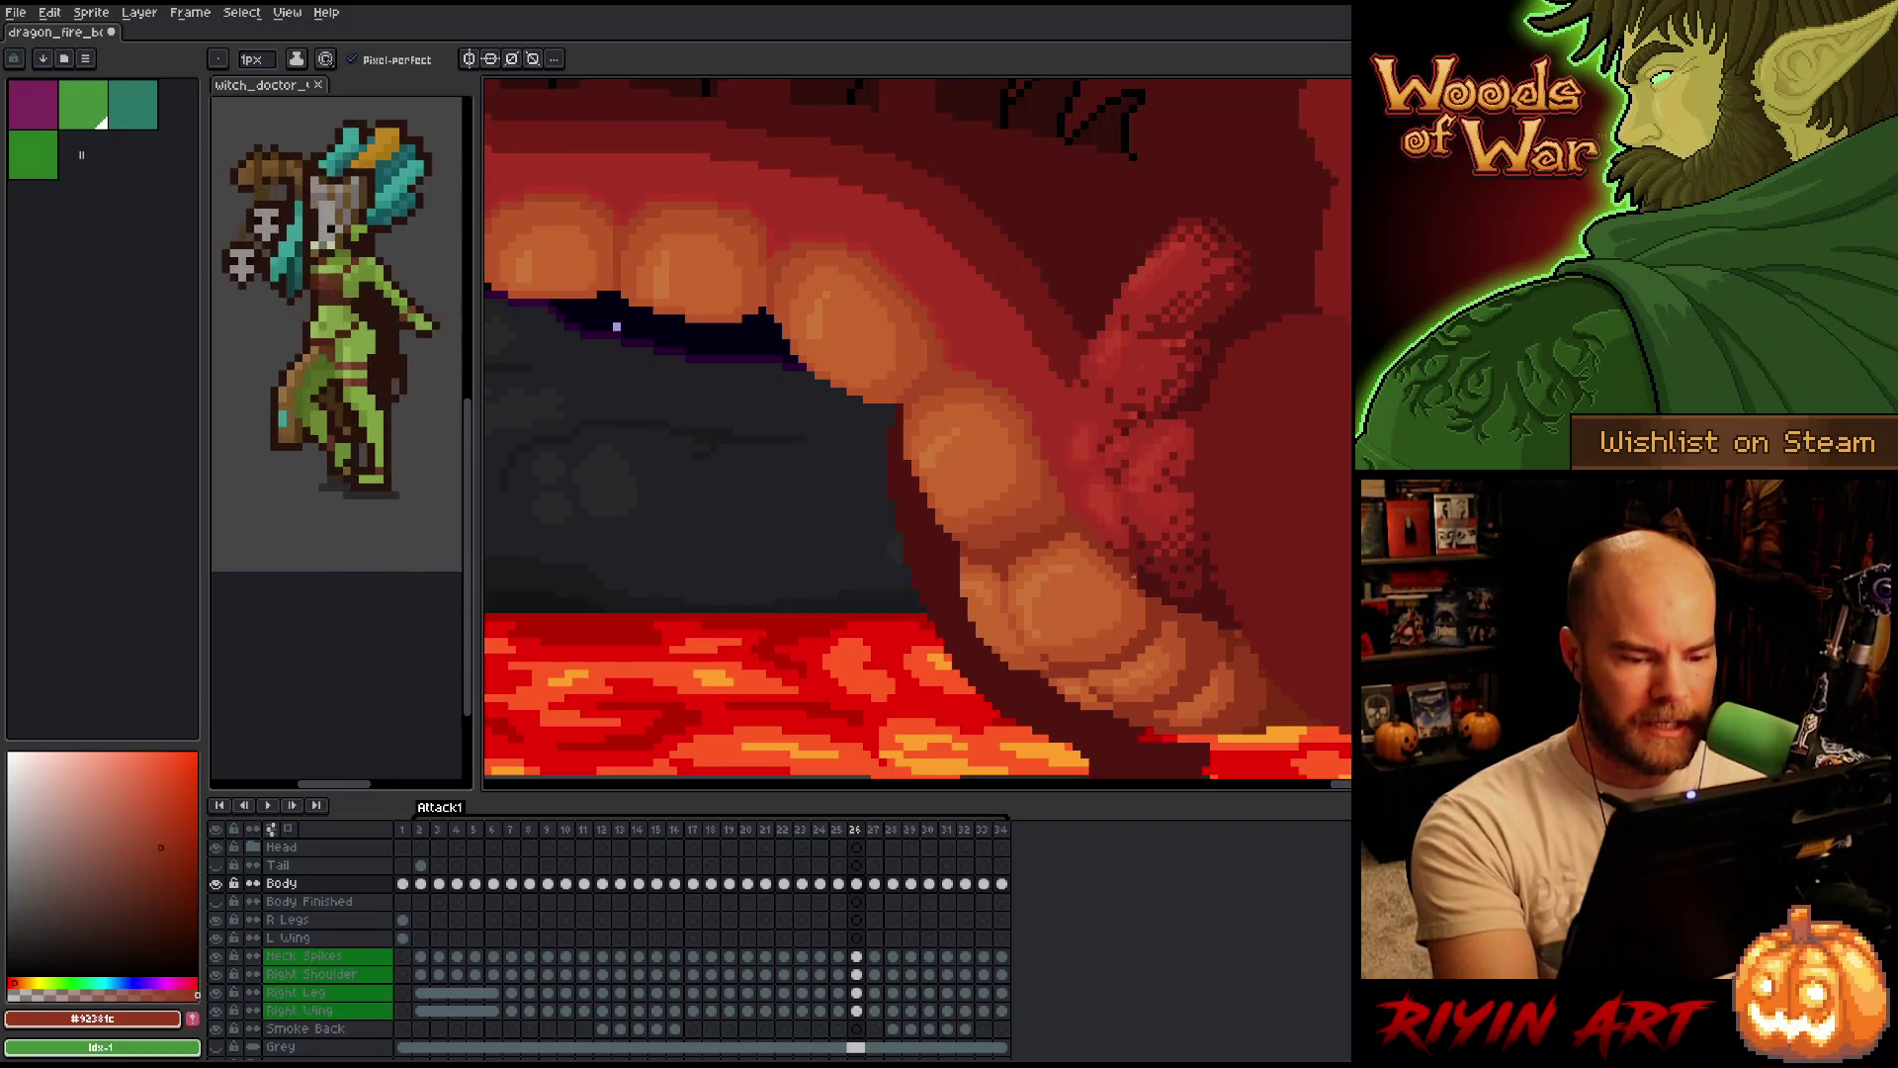
alt+click(1137, 551)
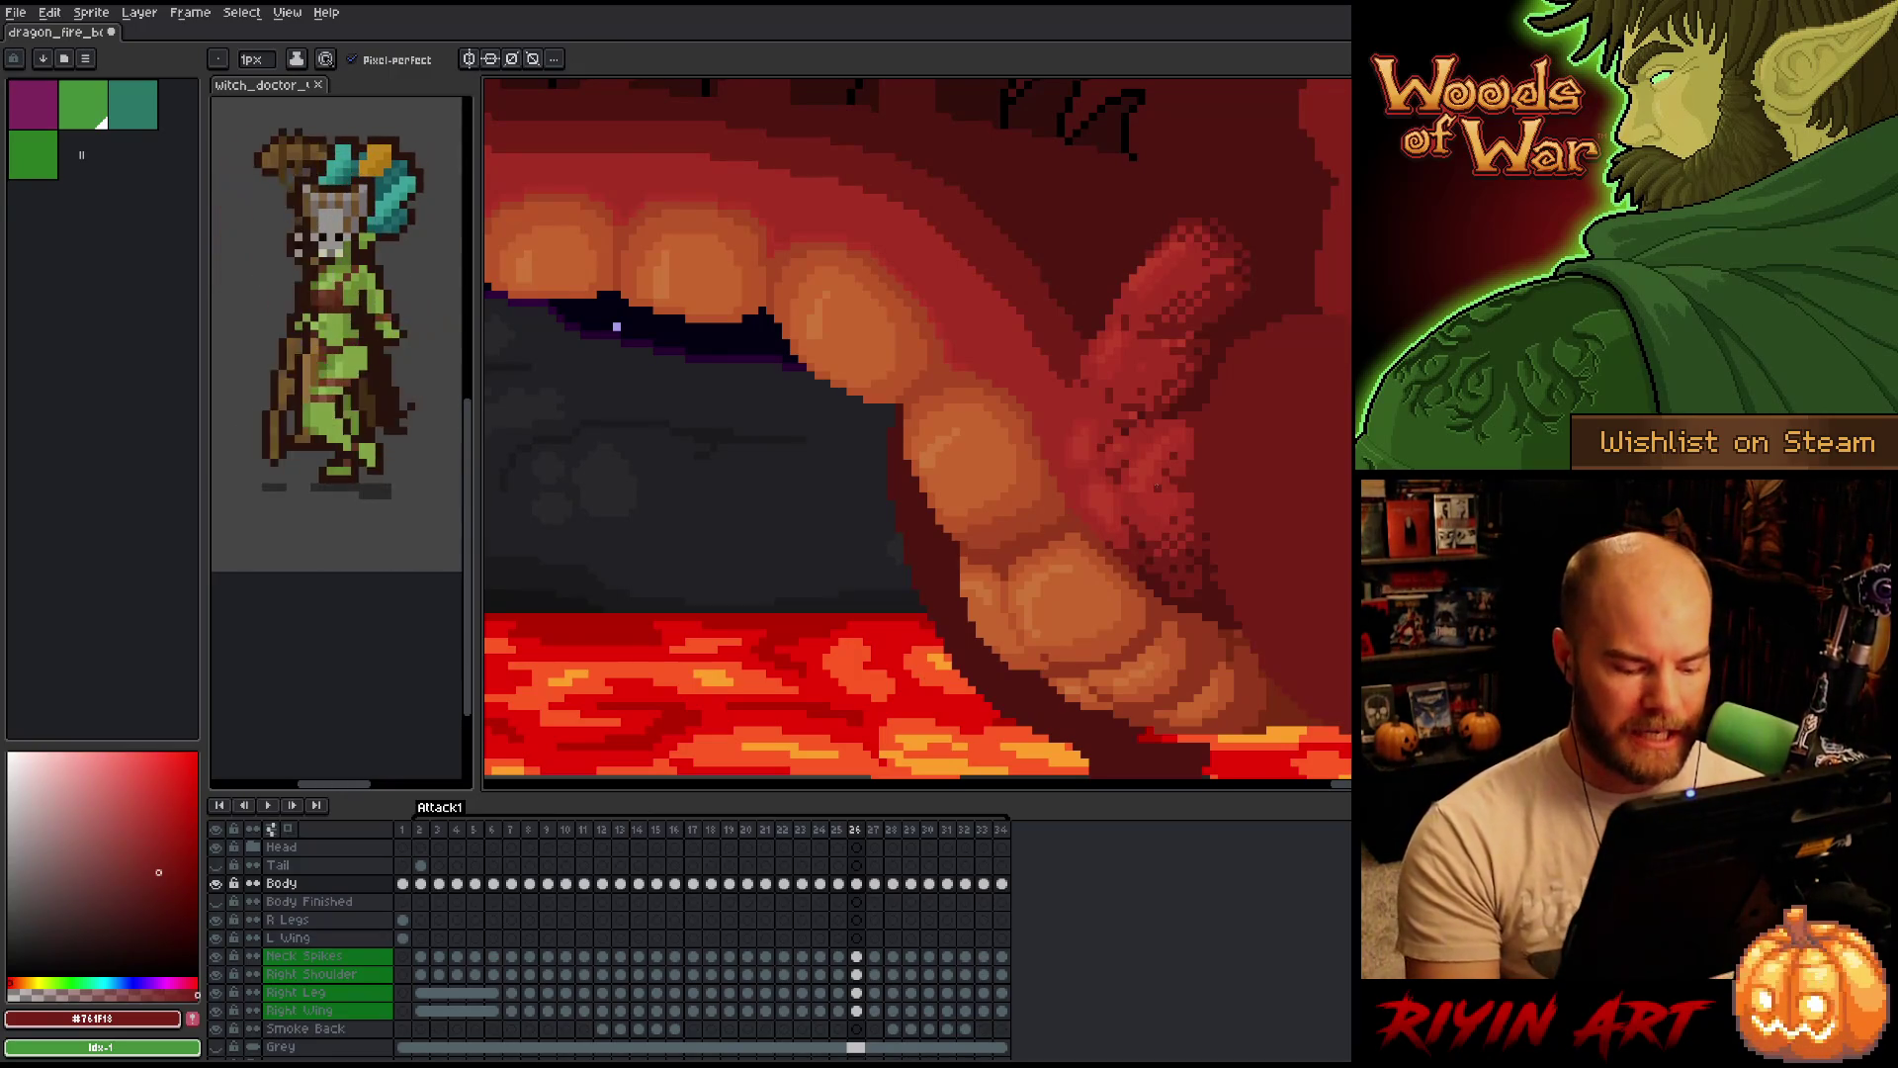
key(Right)
key(Right)
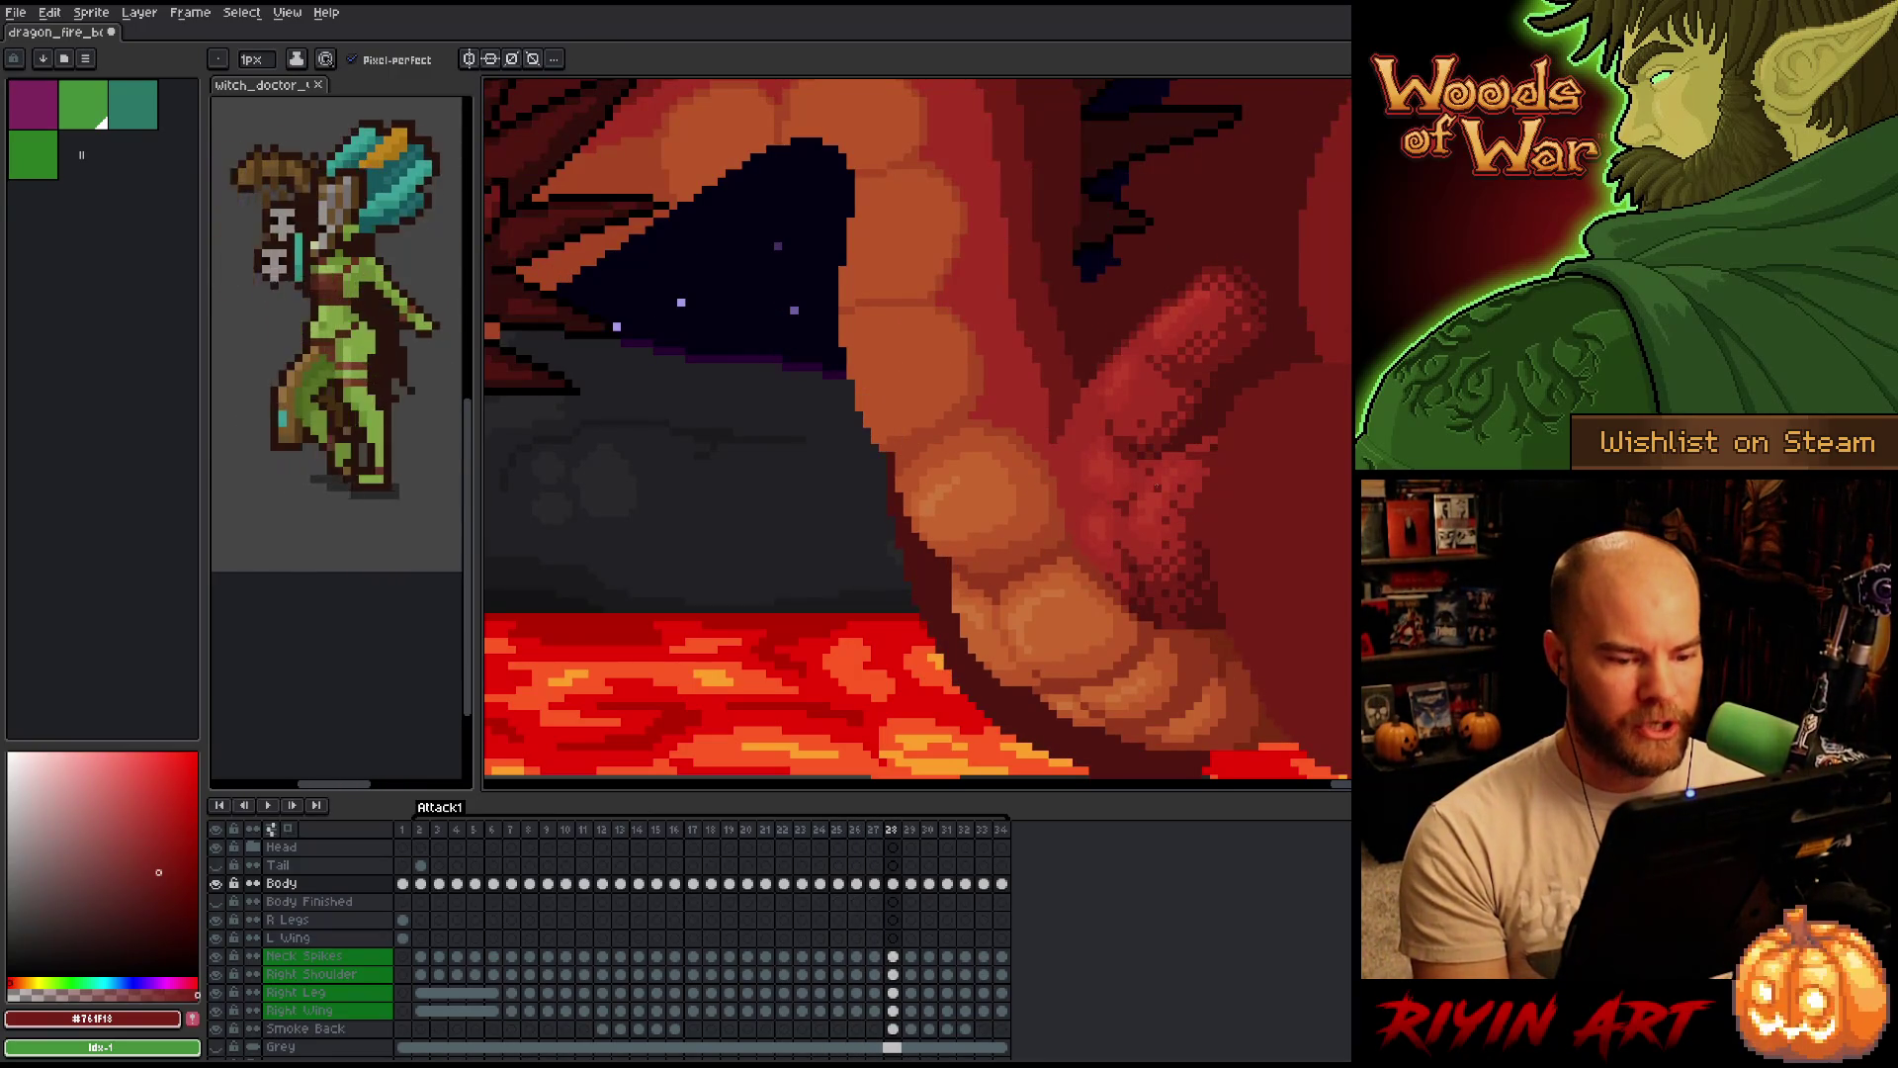
alt+click(1122, 598)
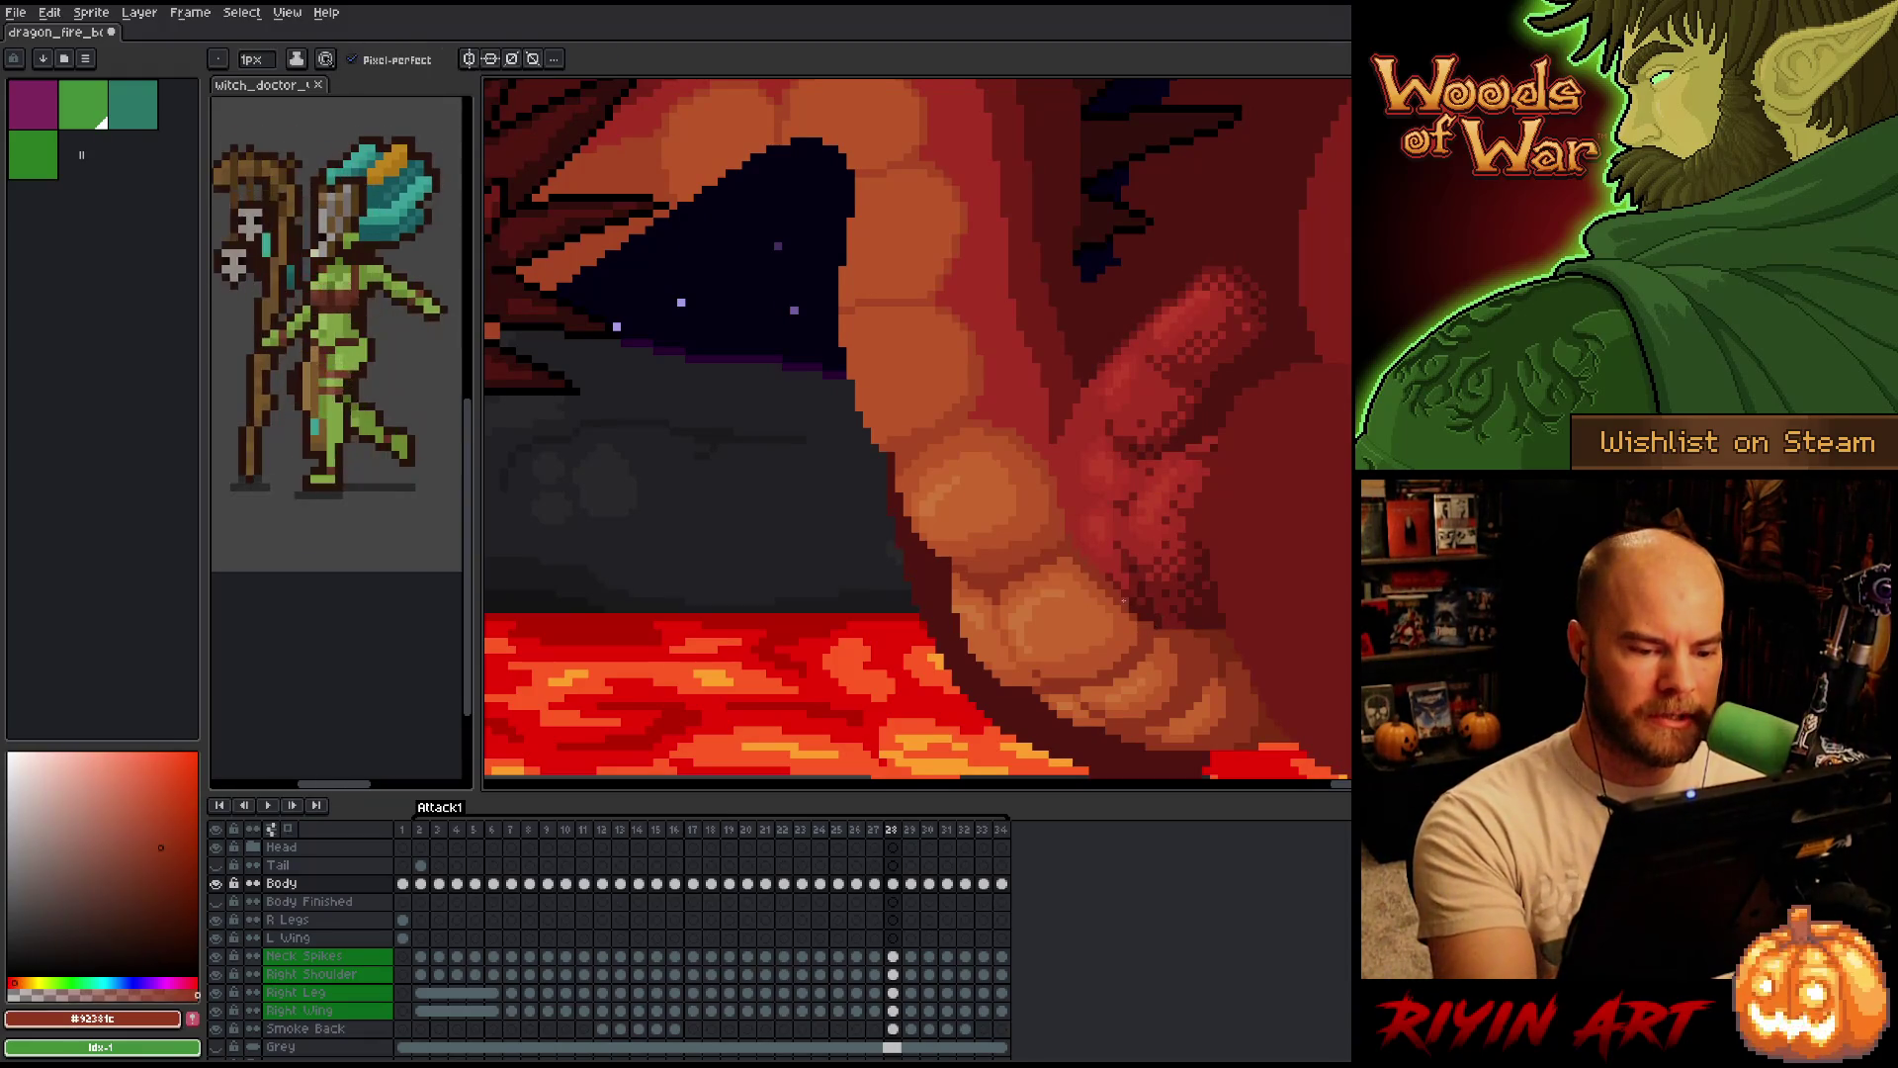
key(Right)
key(Left)
key(Right)
key(Left)
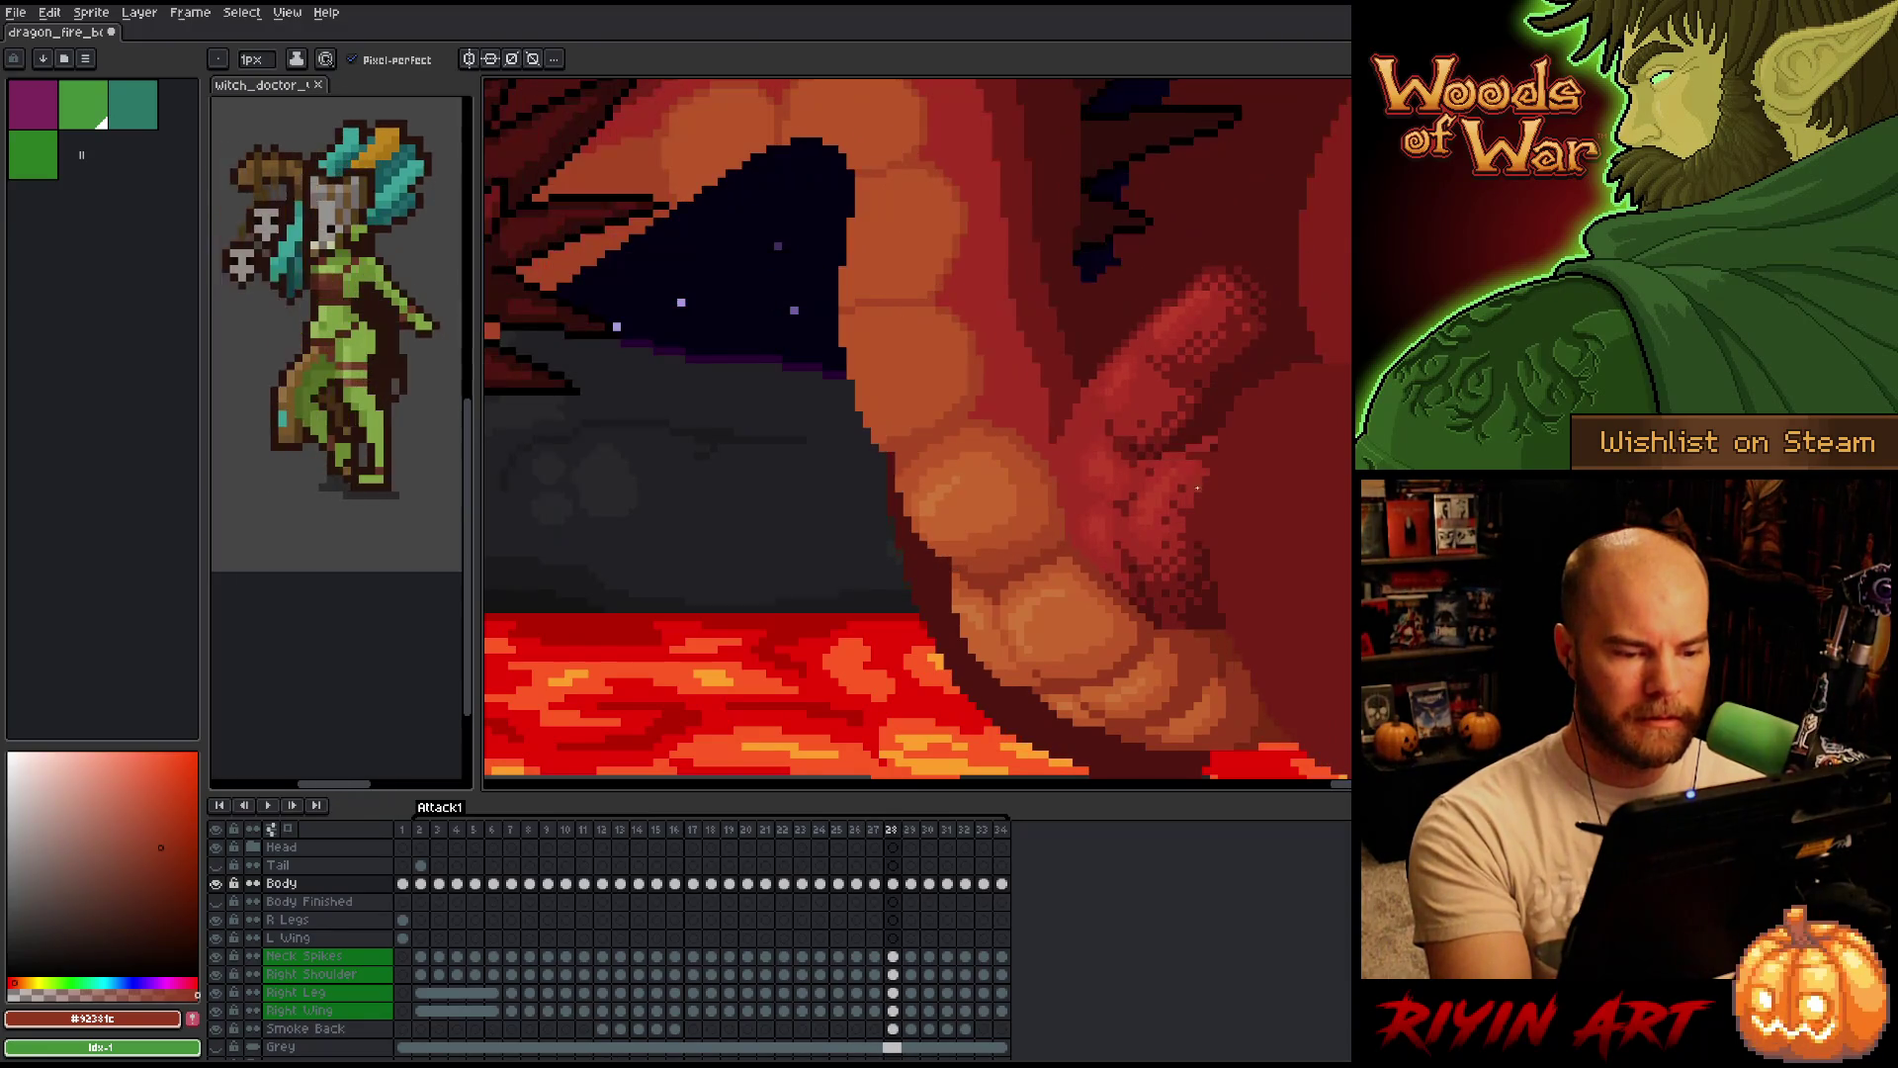
alt+click(1091, 450)
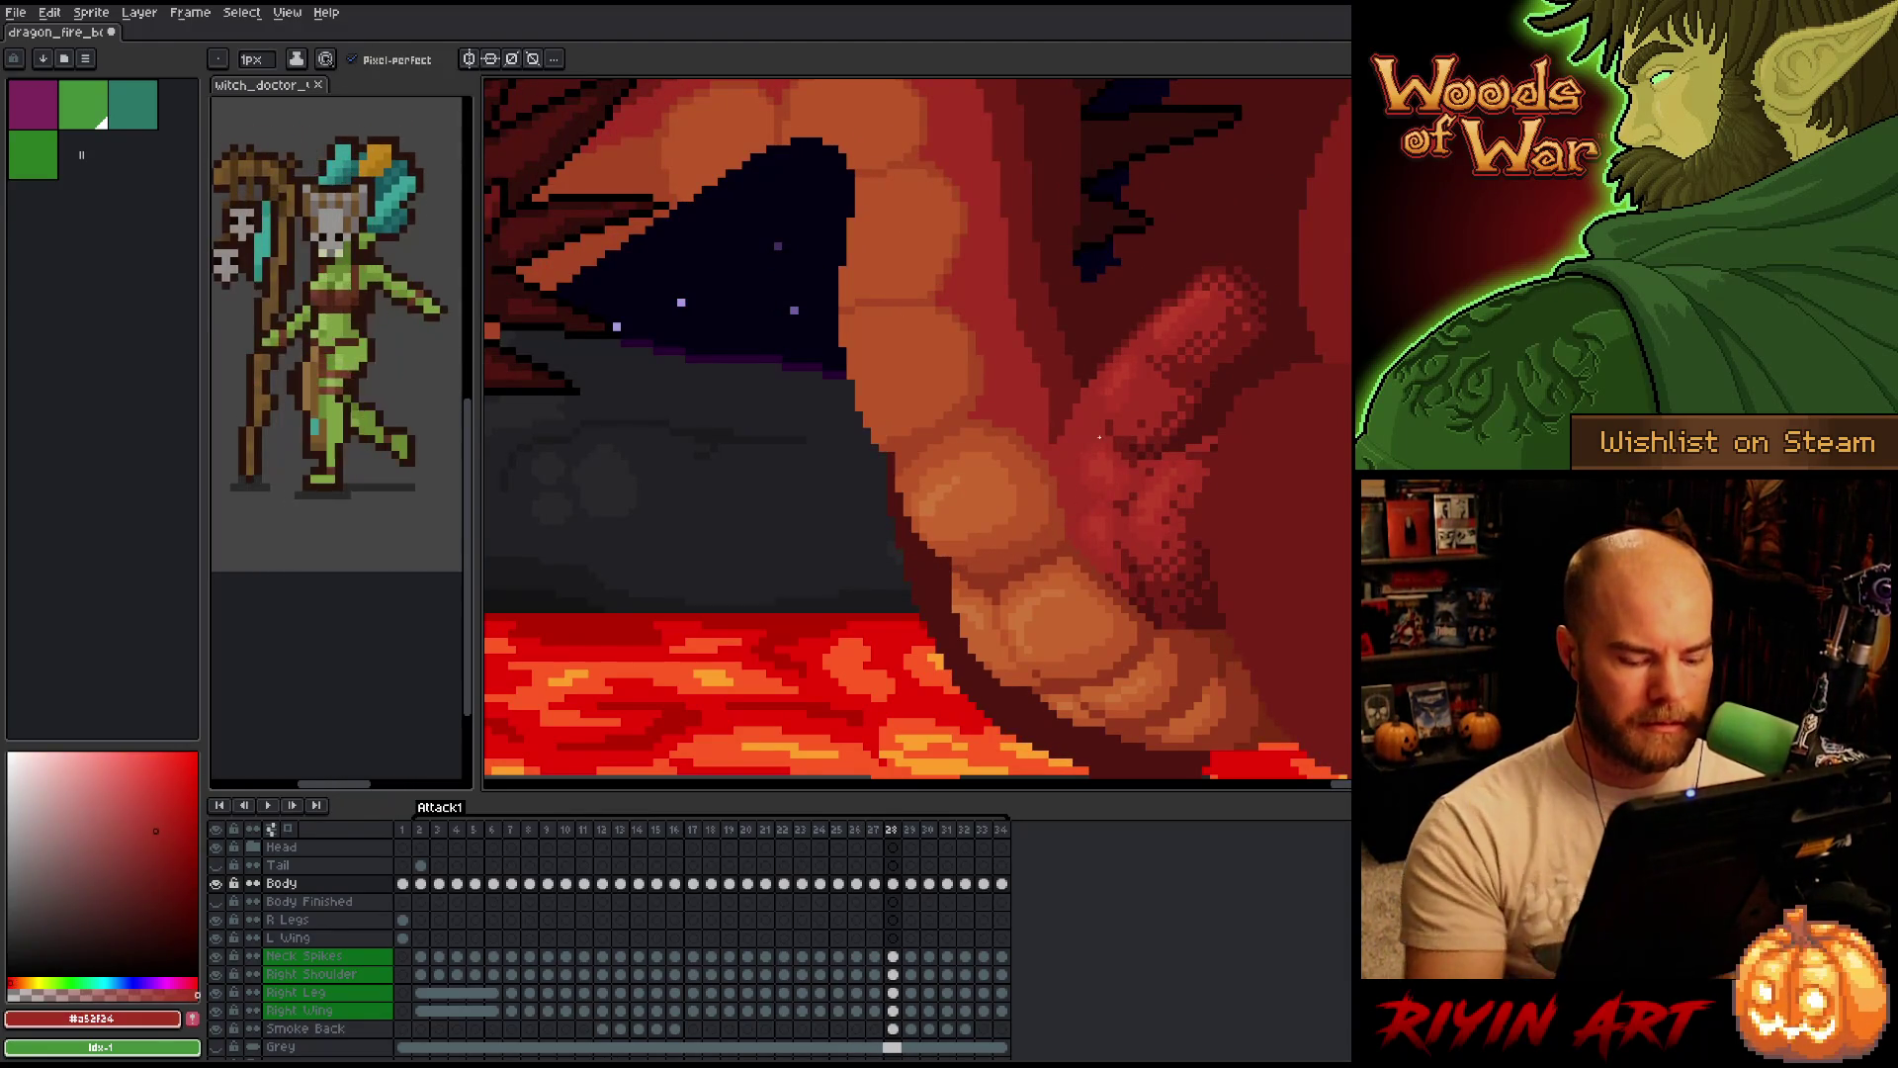
Flip between frames 26 and 27 to compare the scales, then zoom onto the belly.
key(Left)
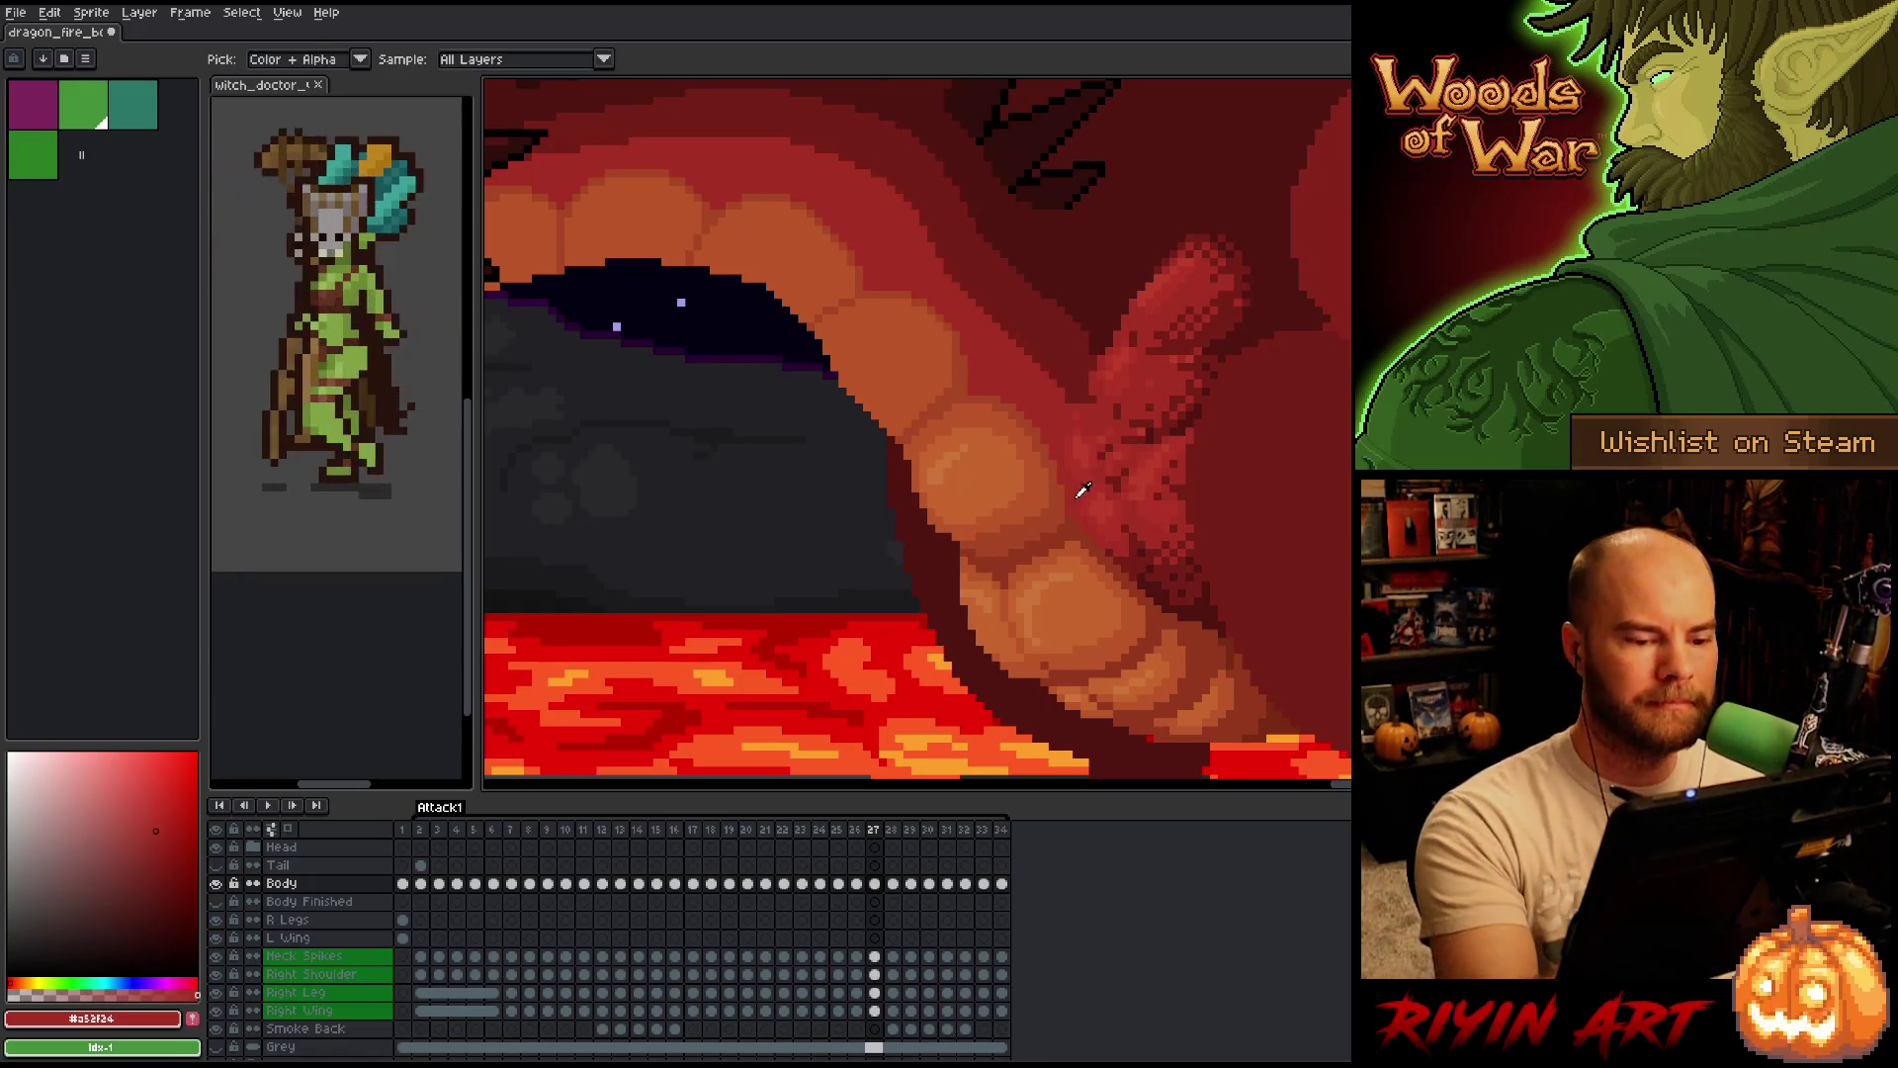
key(Left)
key(Right)
key(Left)
key(Right)
key(Left)
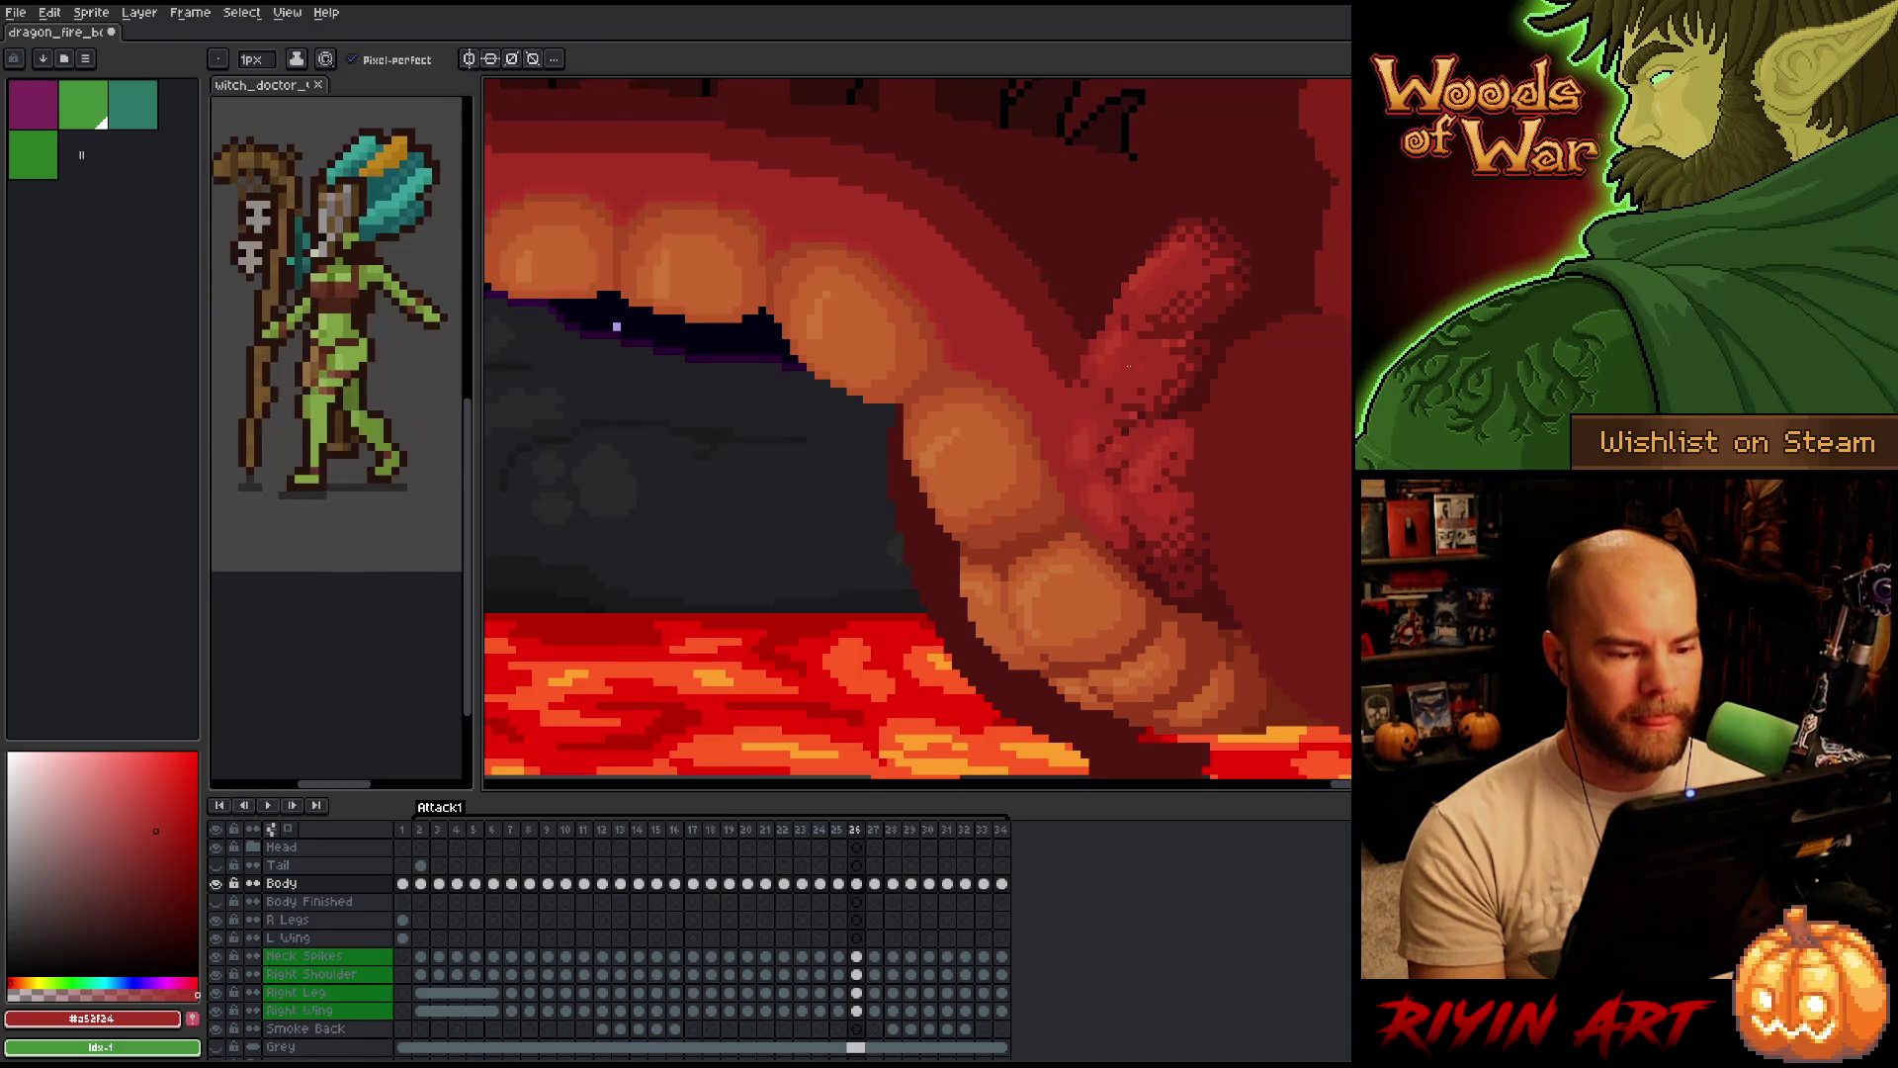
key(Right)
key(Left)
key(Right)
key(Left)
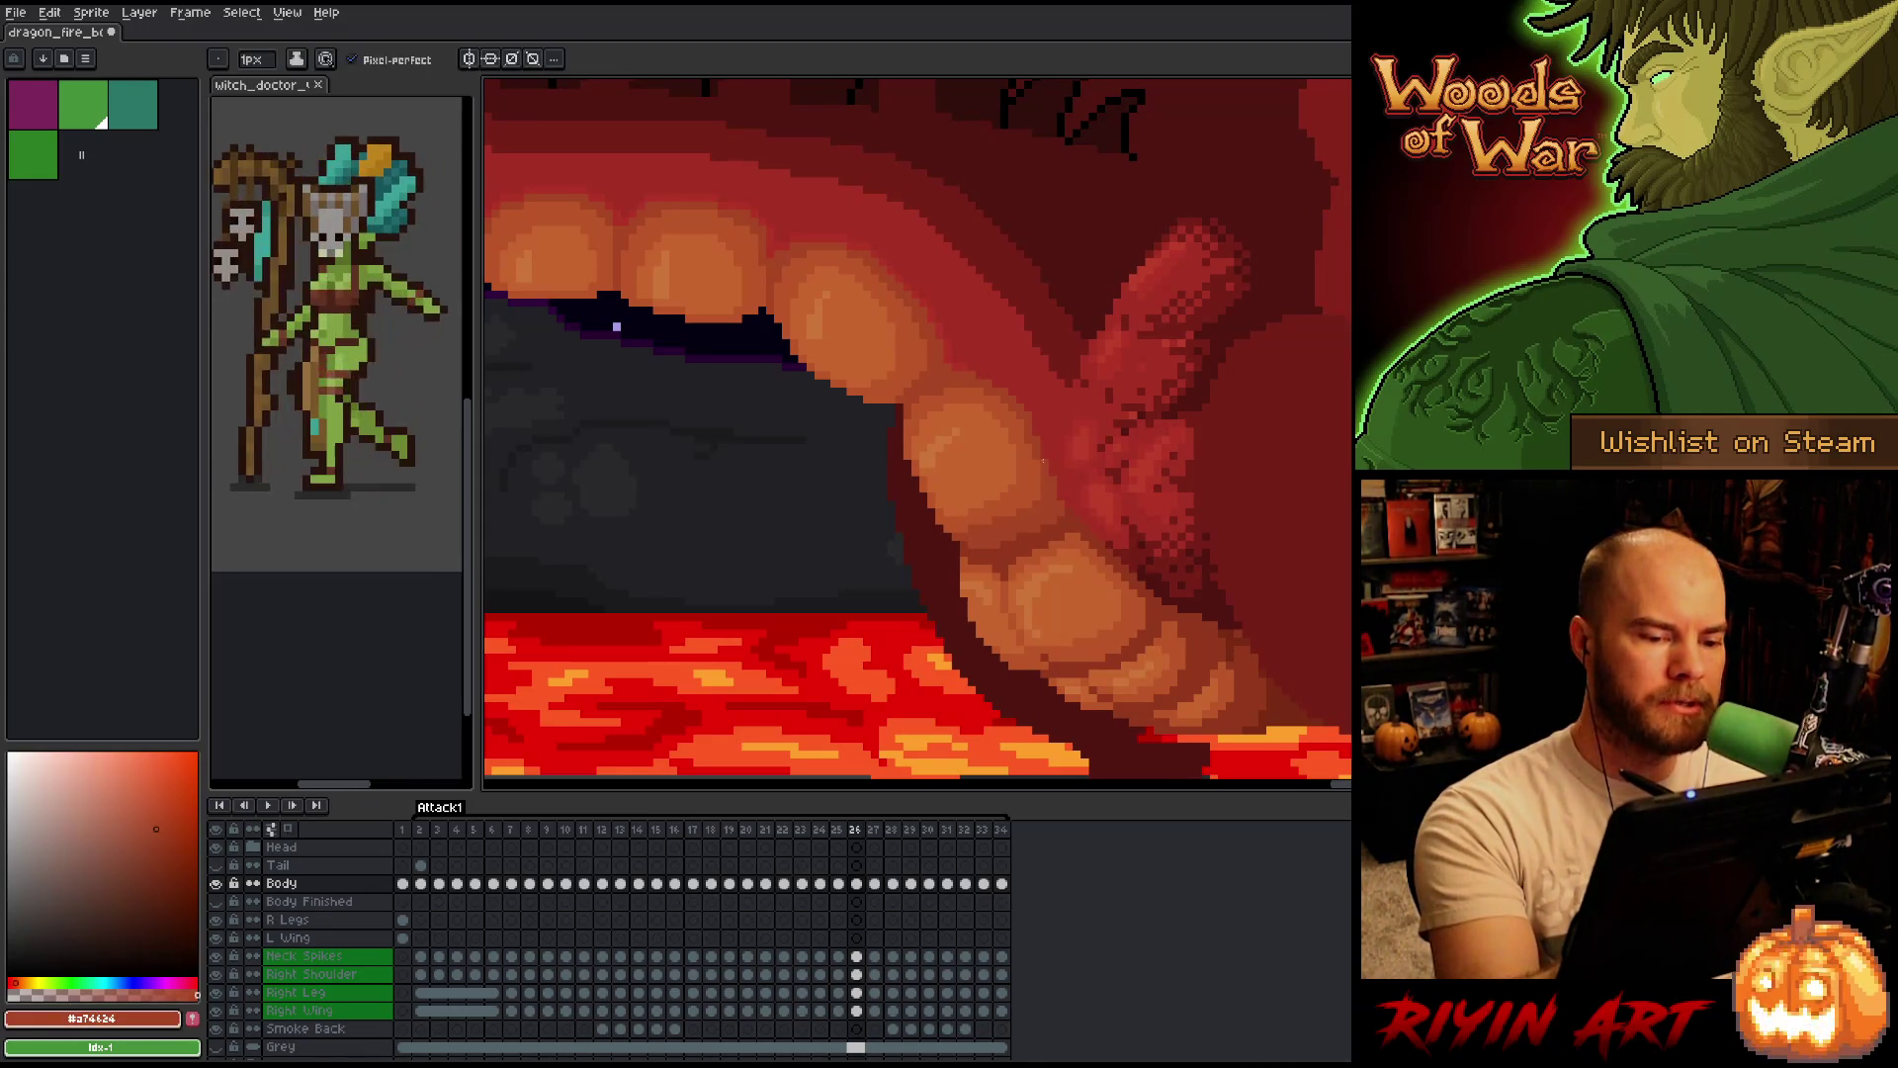
right_click(914, 483)
click(1034, 654)
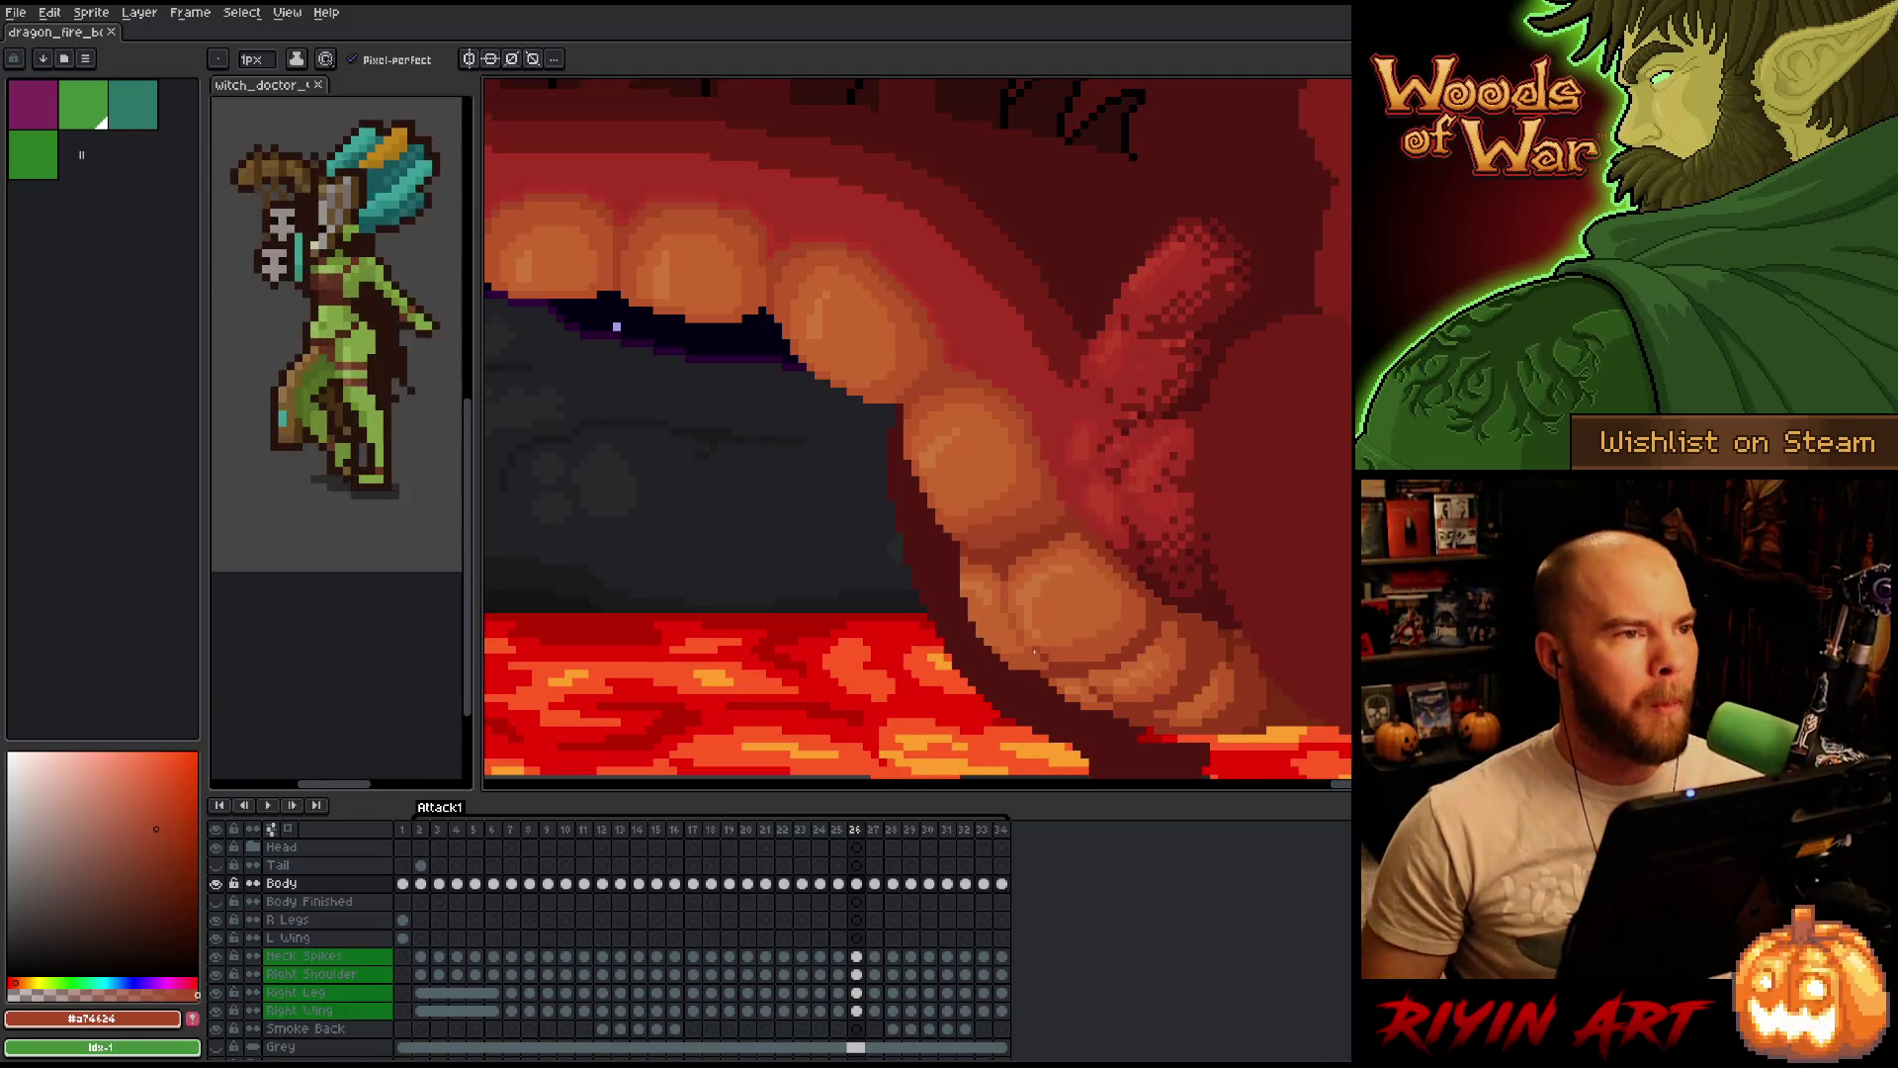
Flip repeatedly between frames 25 and 26 to check the belly scales, ending on frame 26.
key(Left)
key(Right)
key(Left)
key(Right)
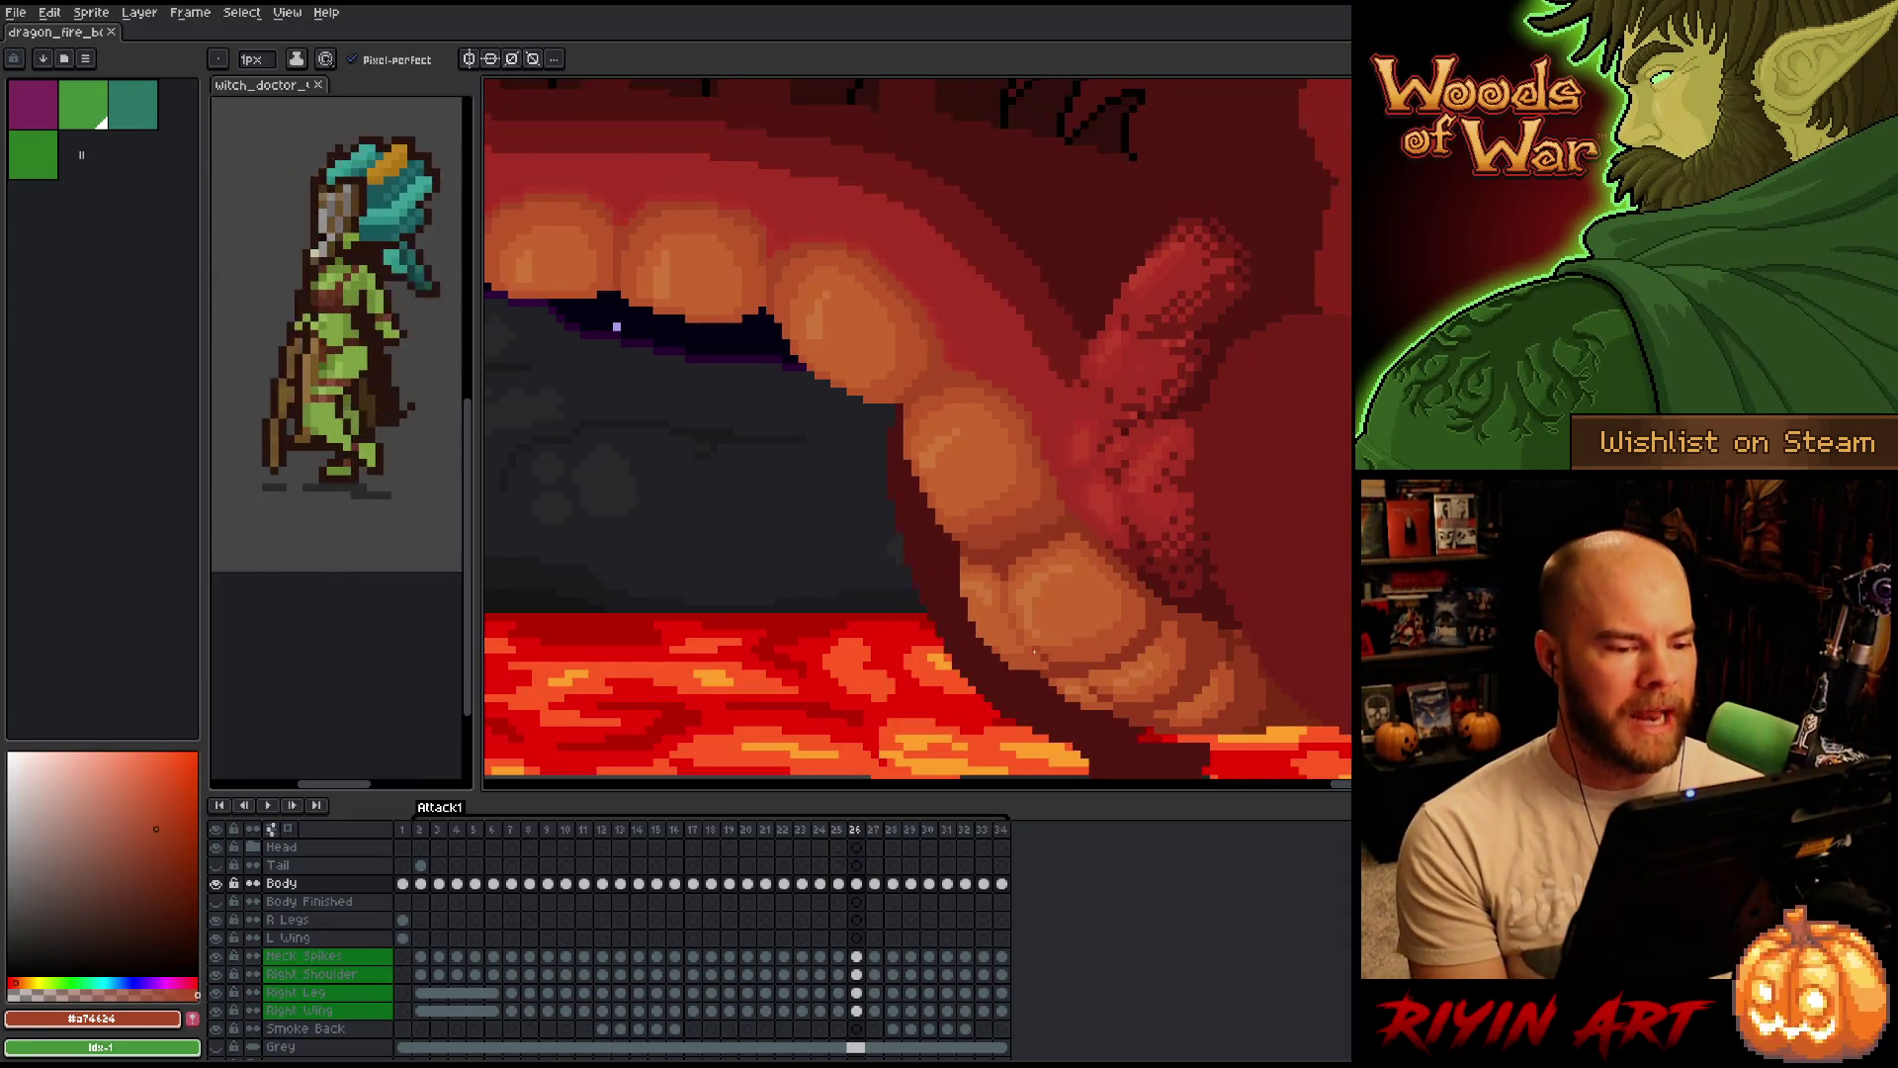
key(Left)
key(Right)
key(Left)
key(Right)
key(Left)
key(Right)
key(Left)
key(Right)
key(Left)
key(Right)
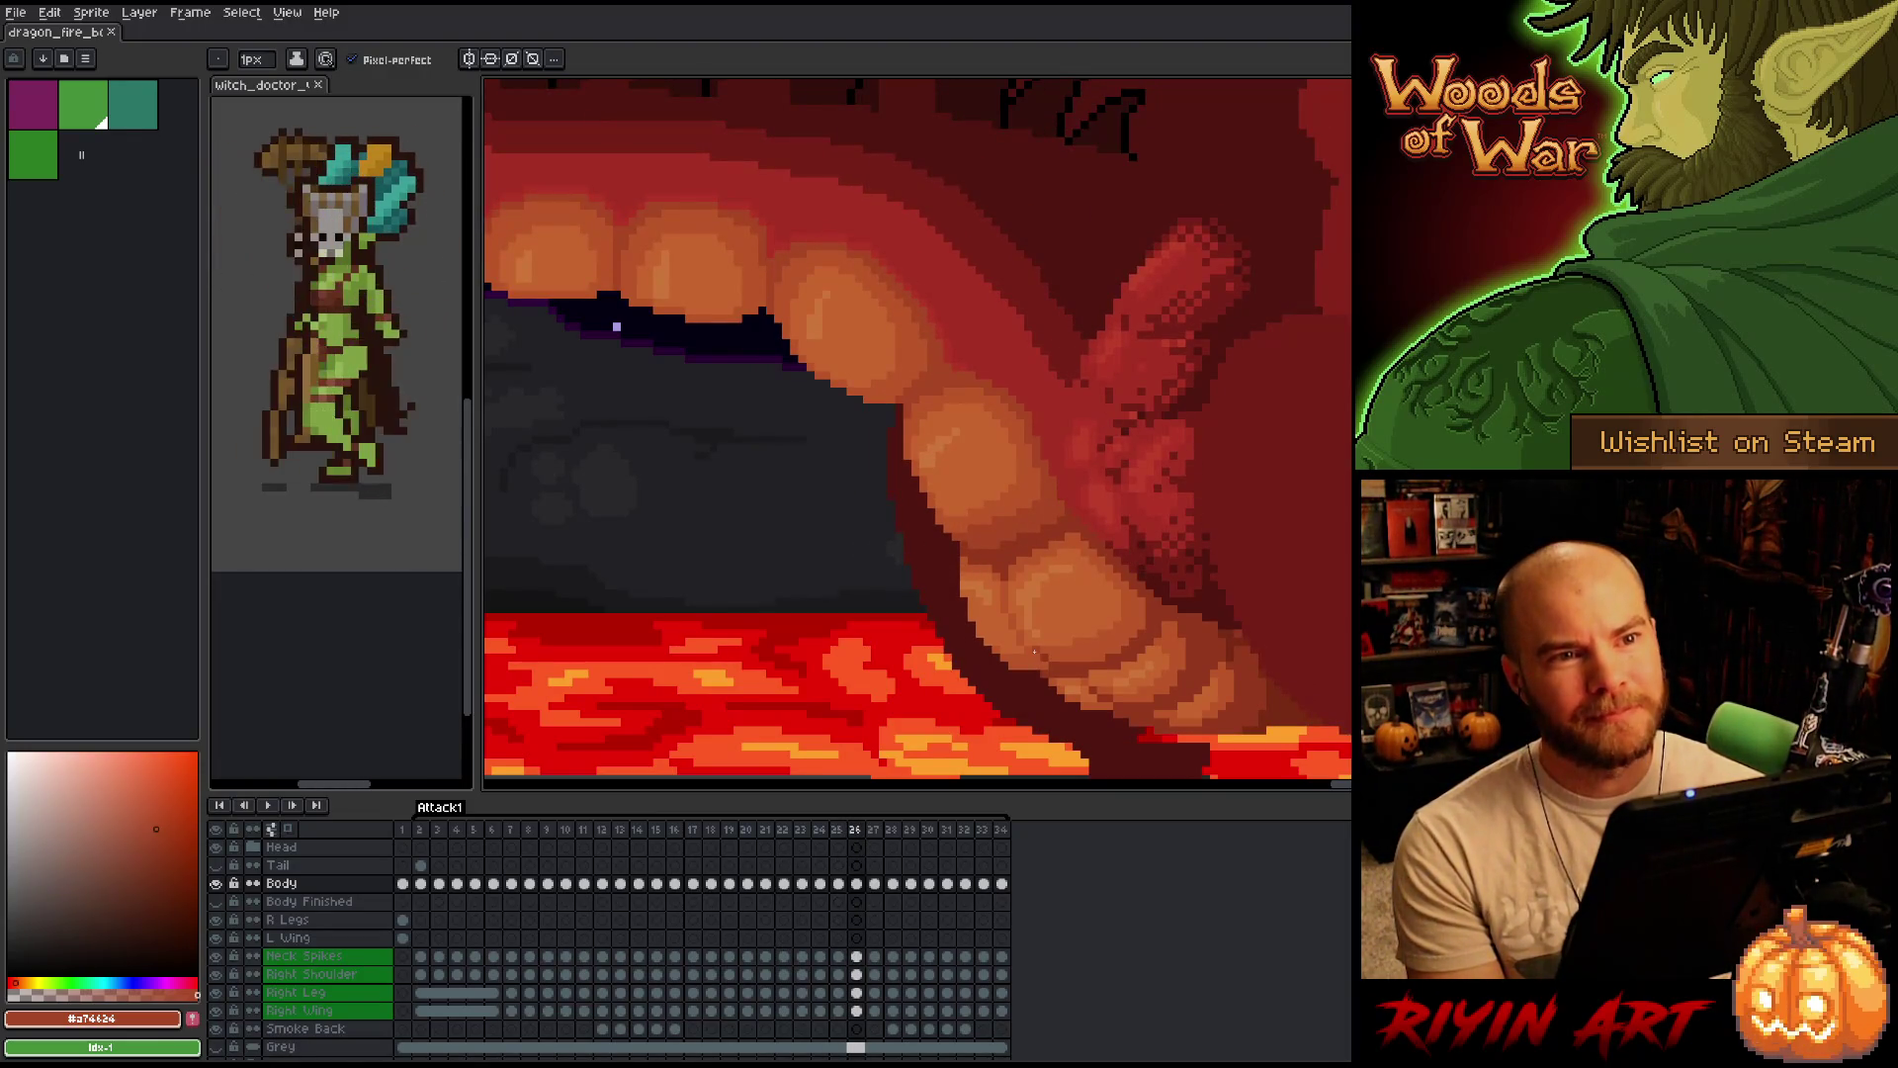
key(Left)
key(Right)
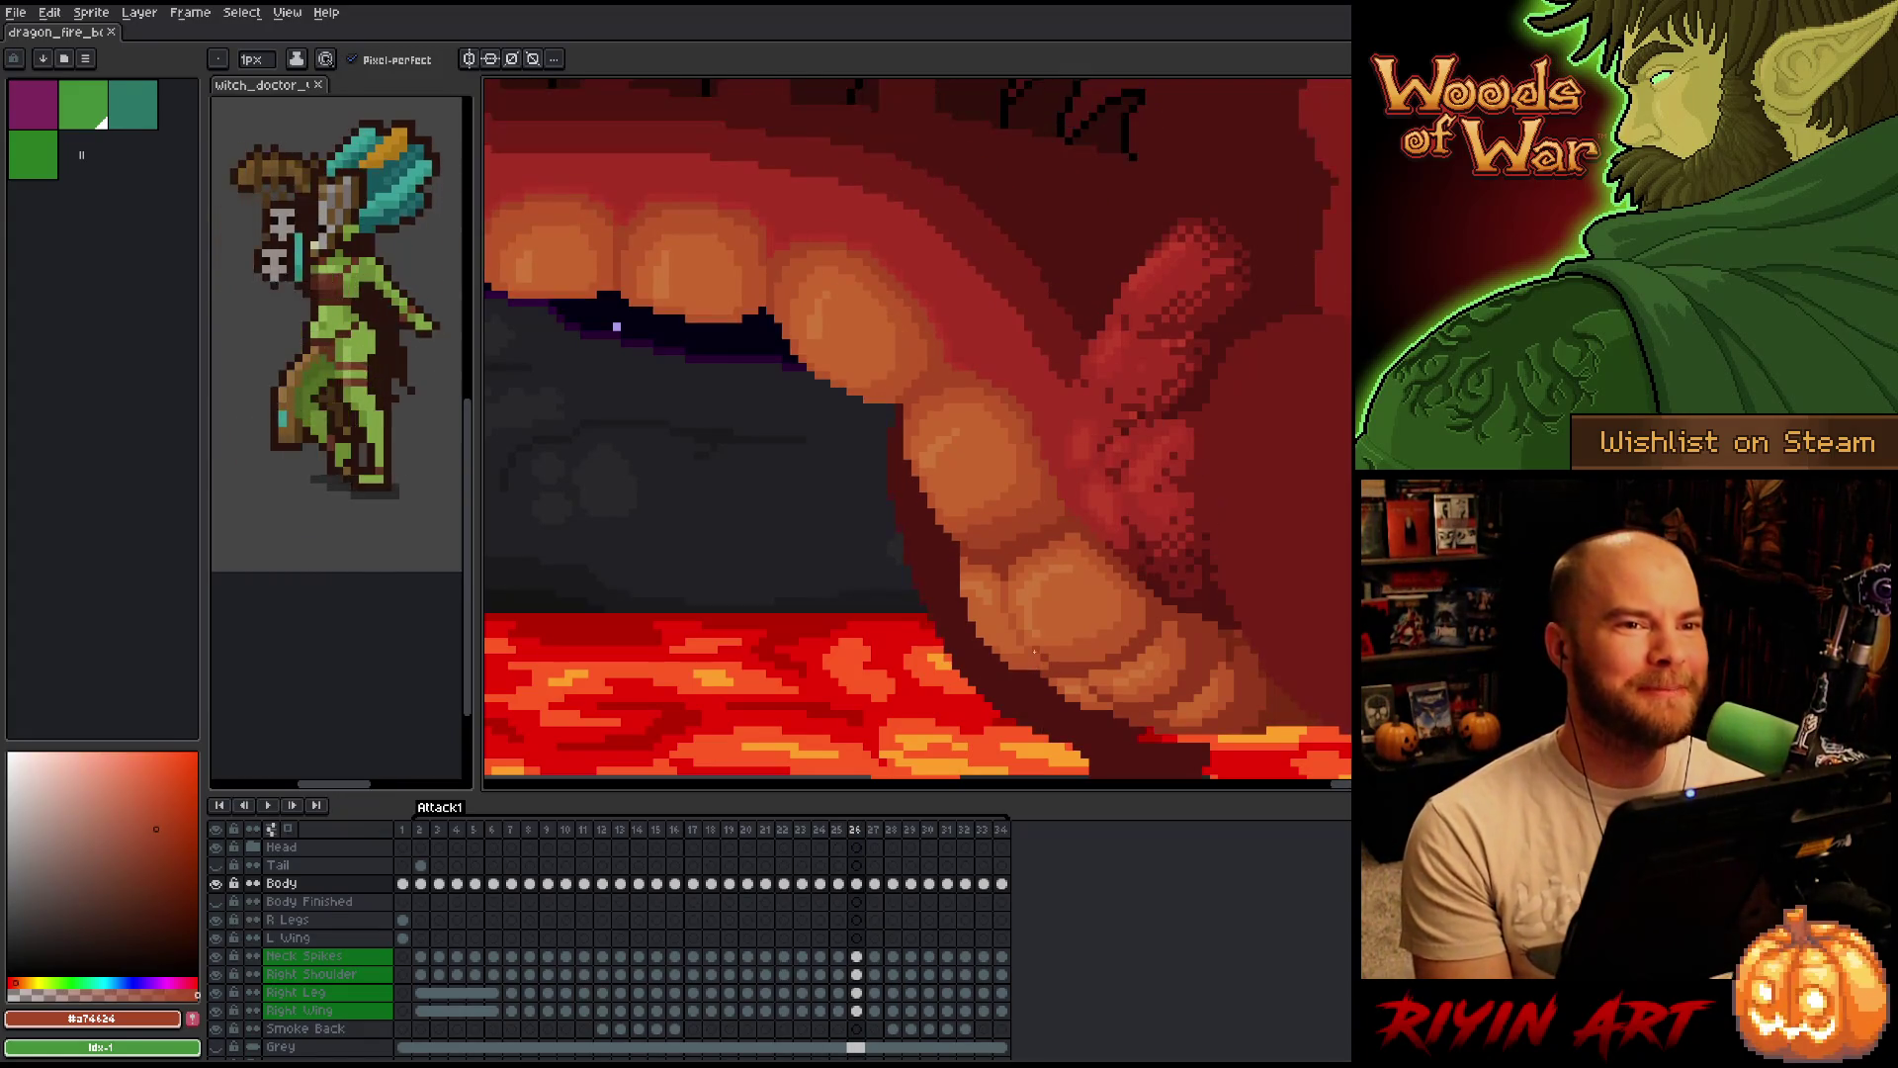
key(Left)
key(Right)
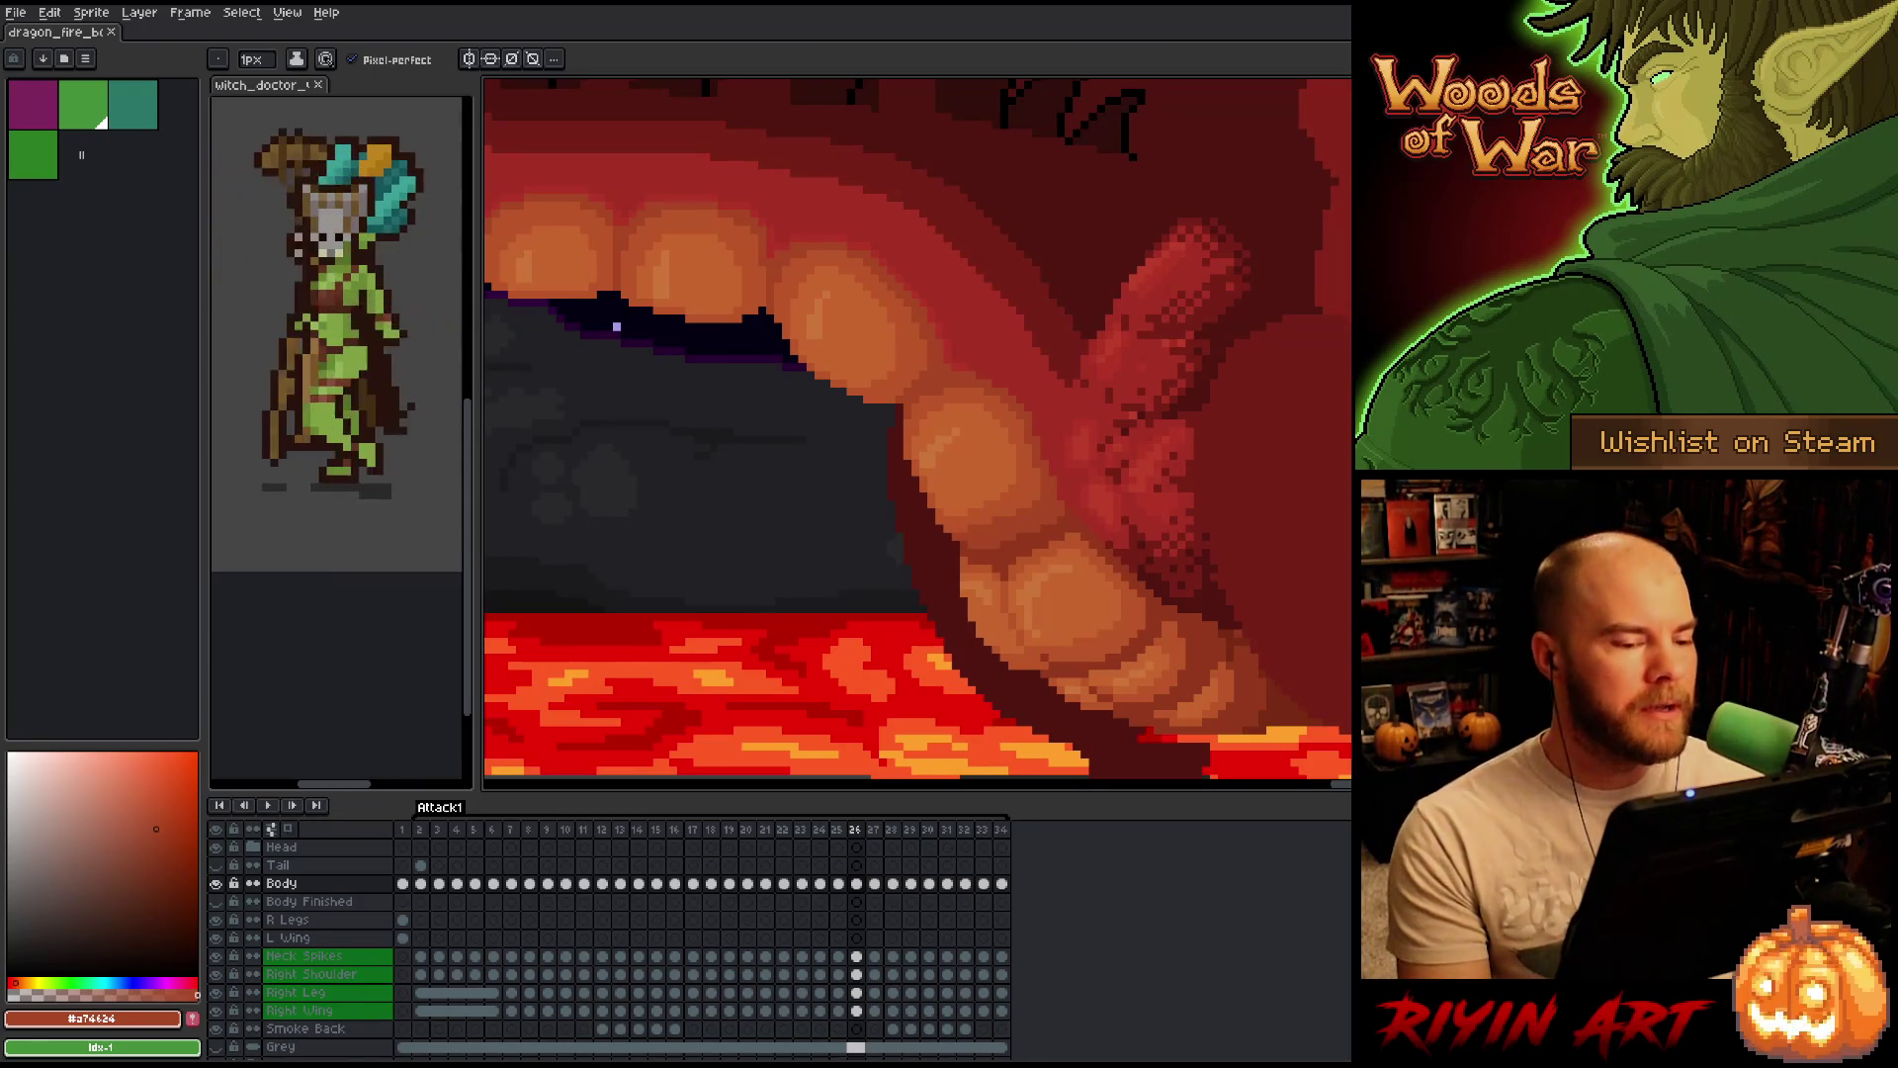
scroll(906, 537, up, 1)
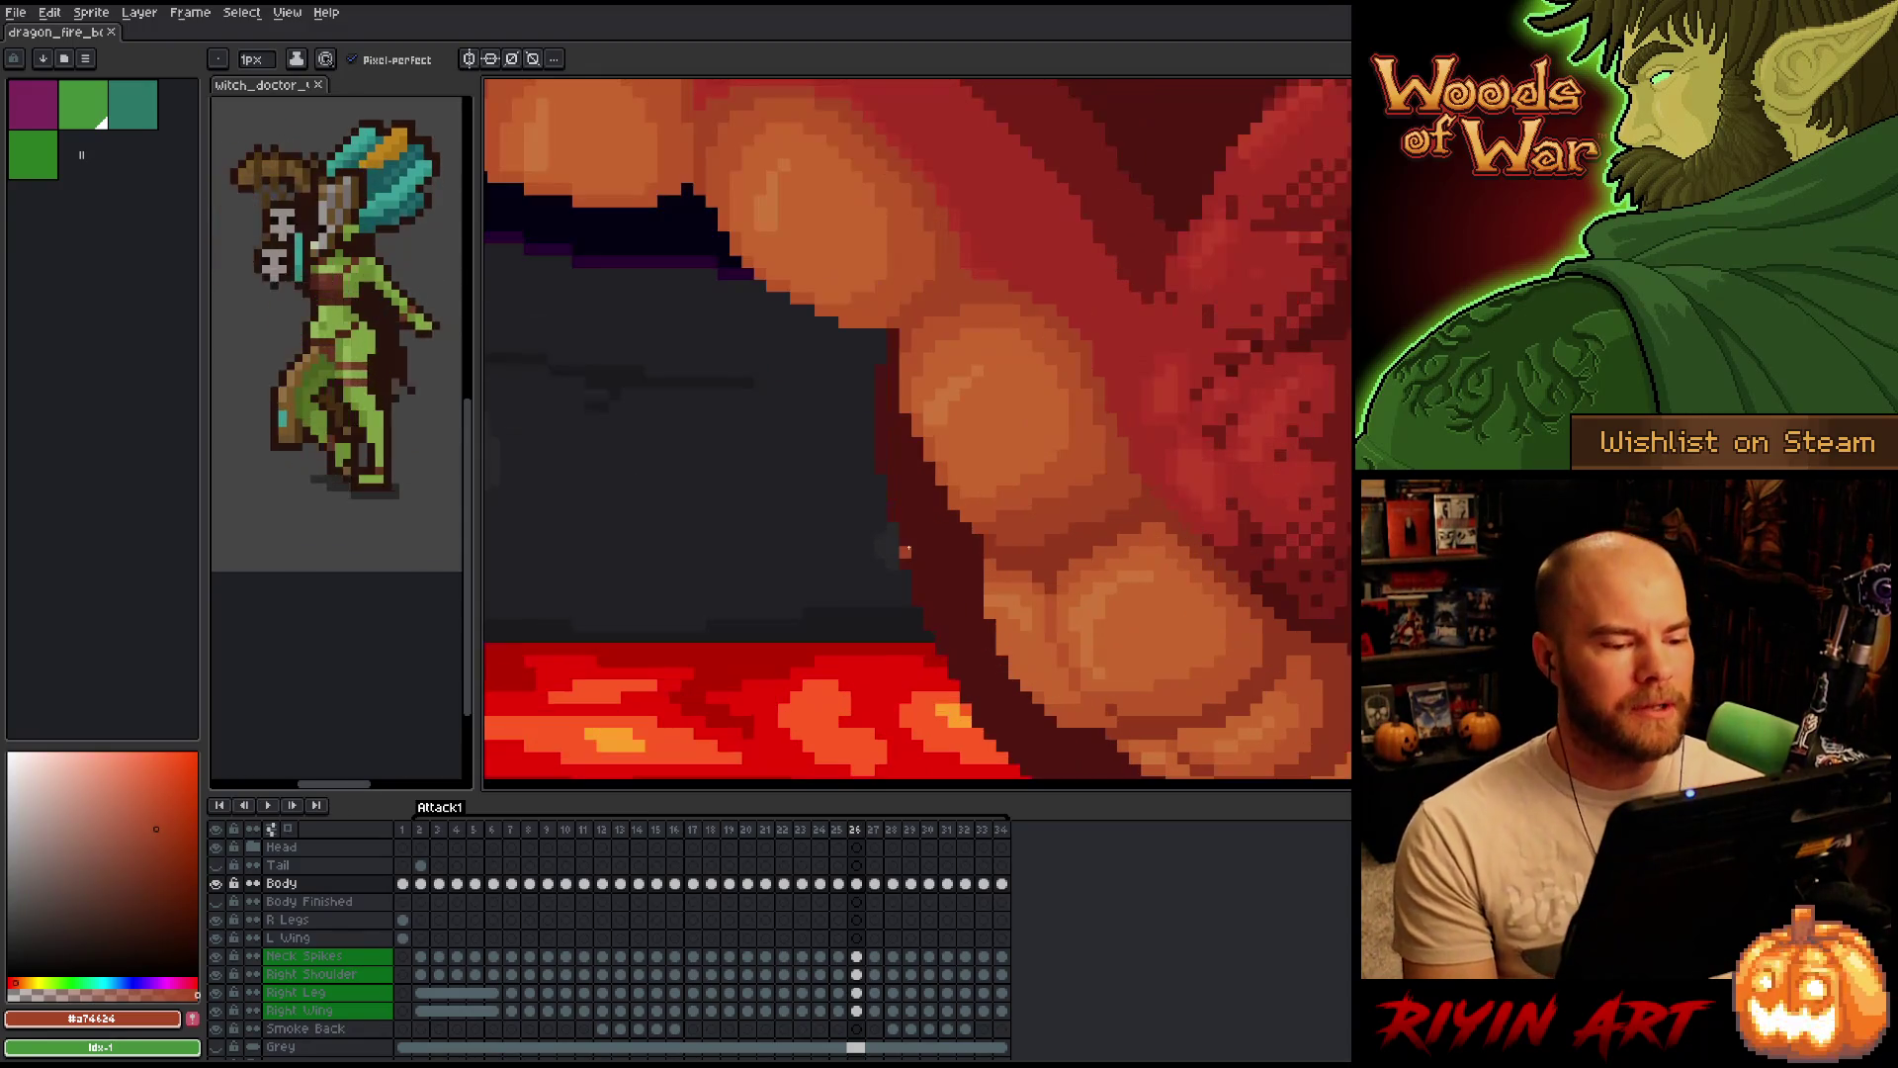
Sample dark red and lighter orange tones from frame 26's belly scales while comparing with frame 25.
key(b)
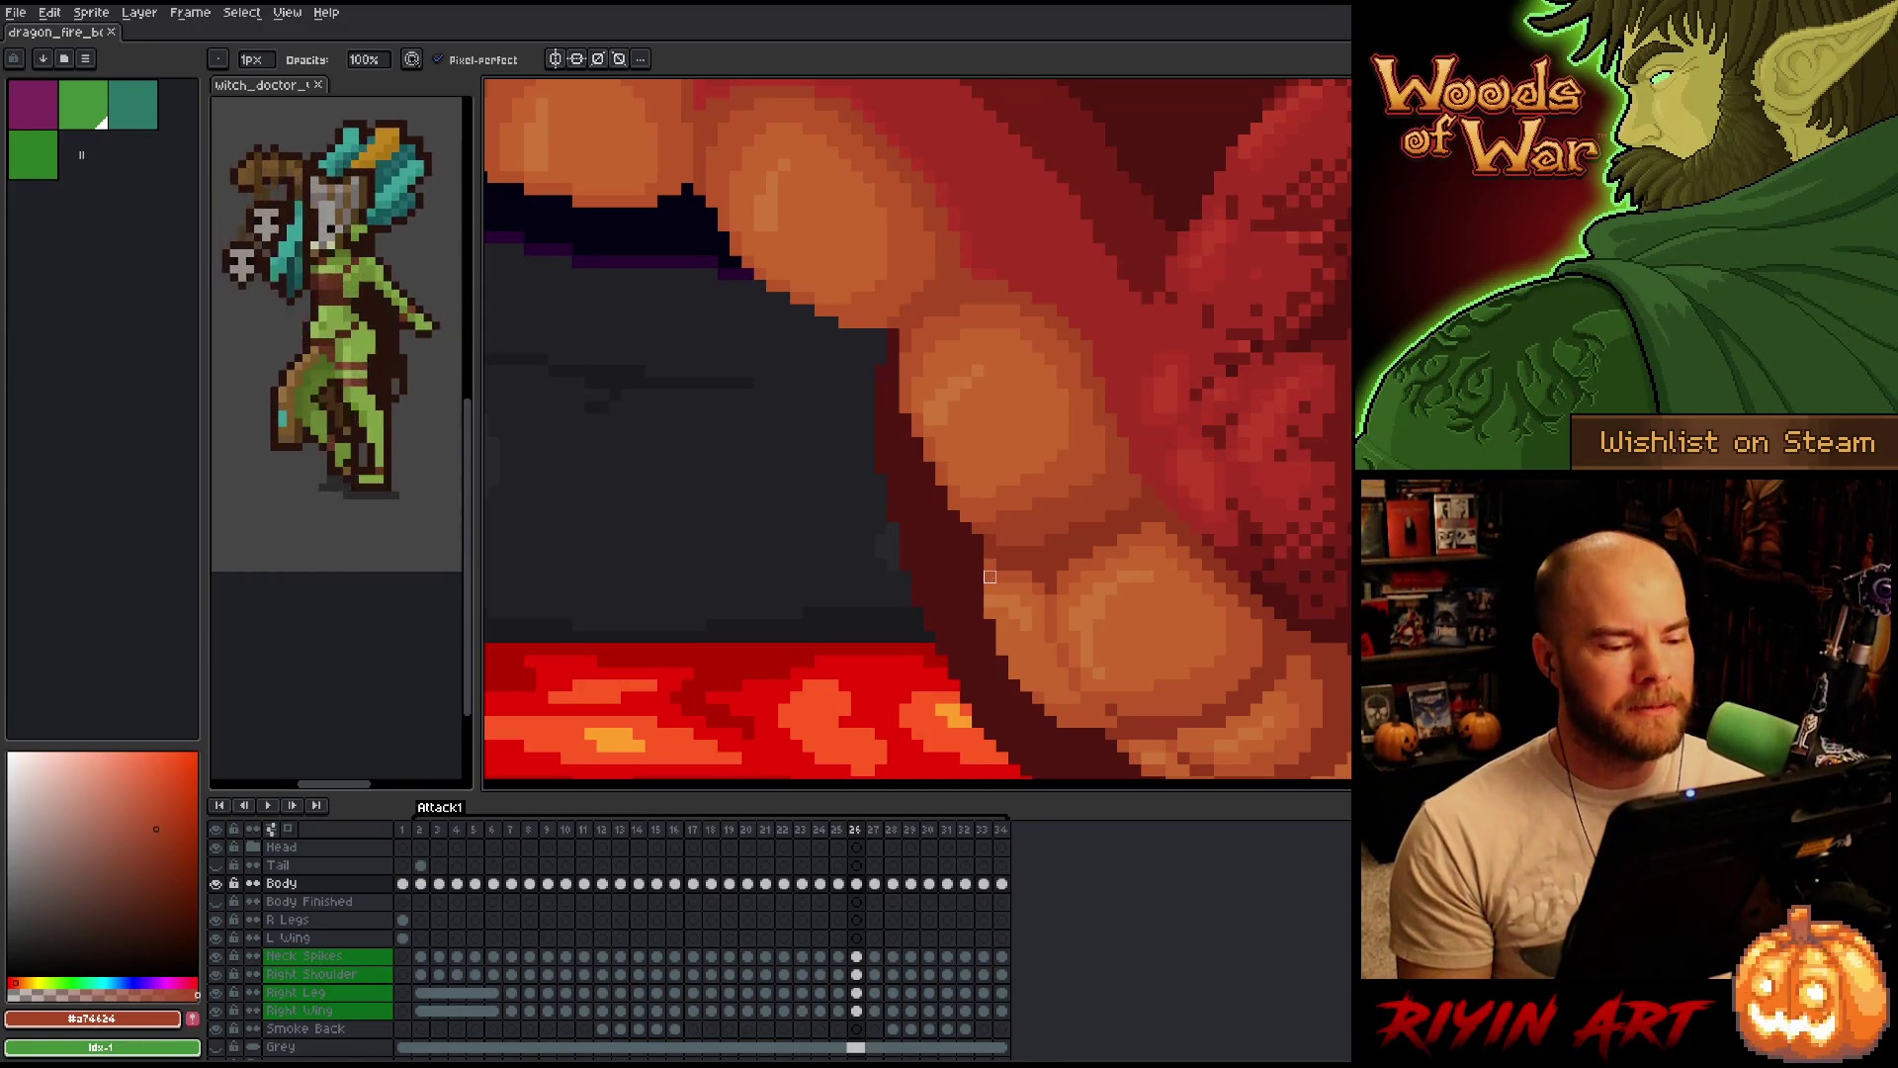
scroll(978, 540, down, 2)
scroll(960, 551, up, 2)
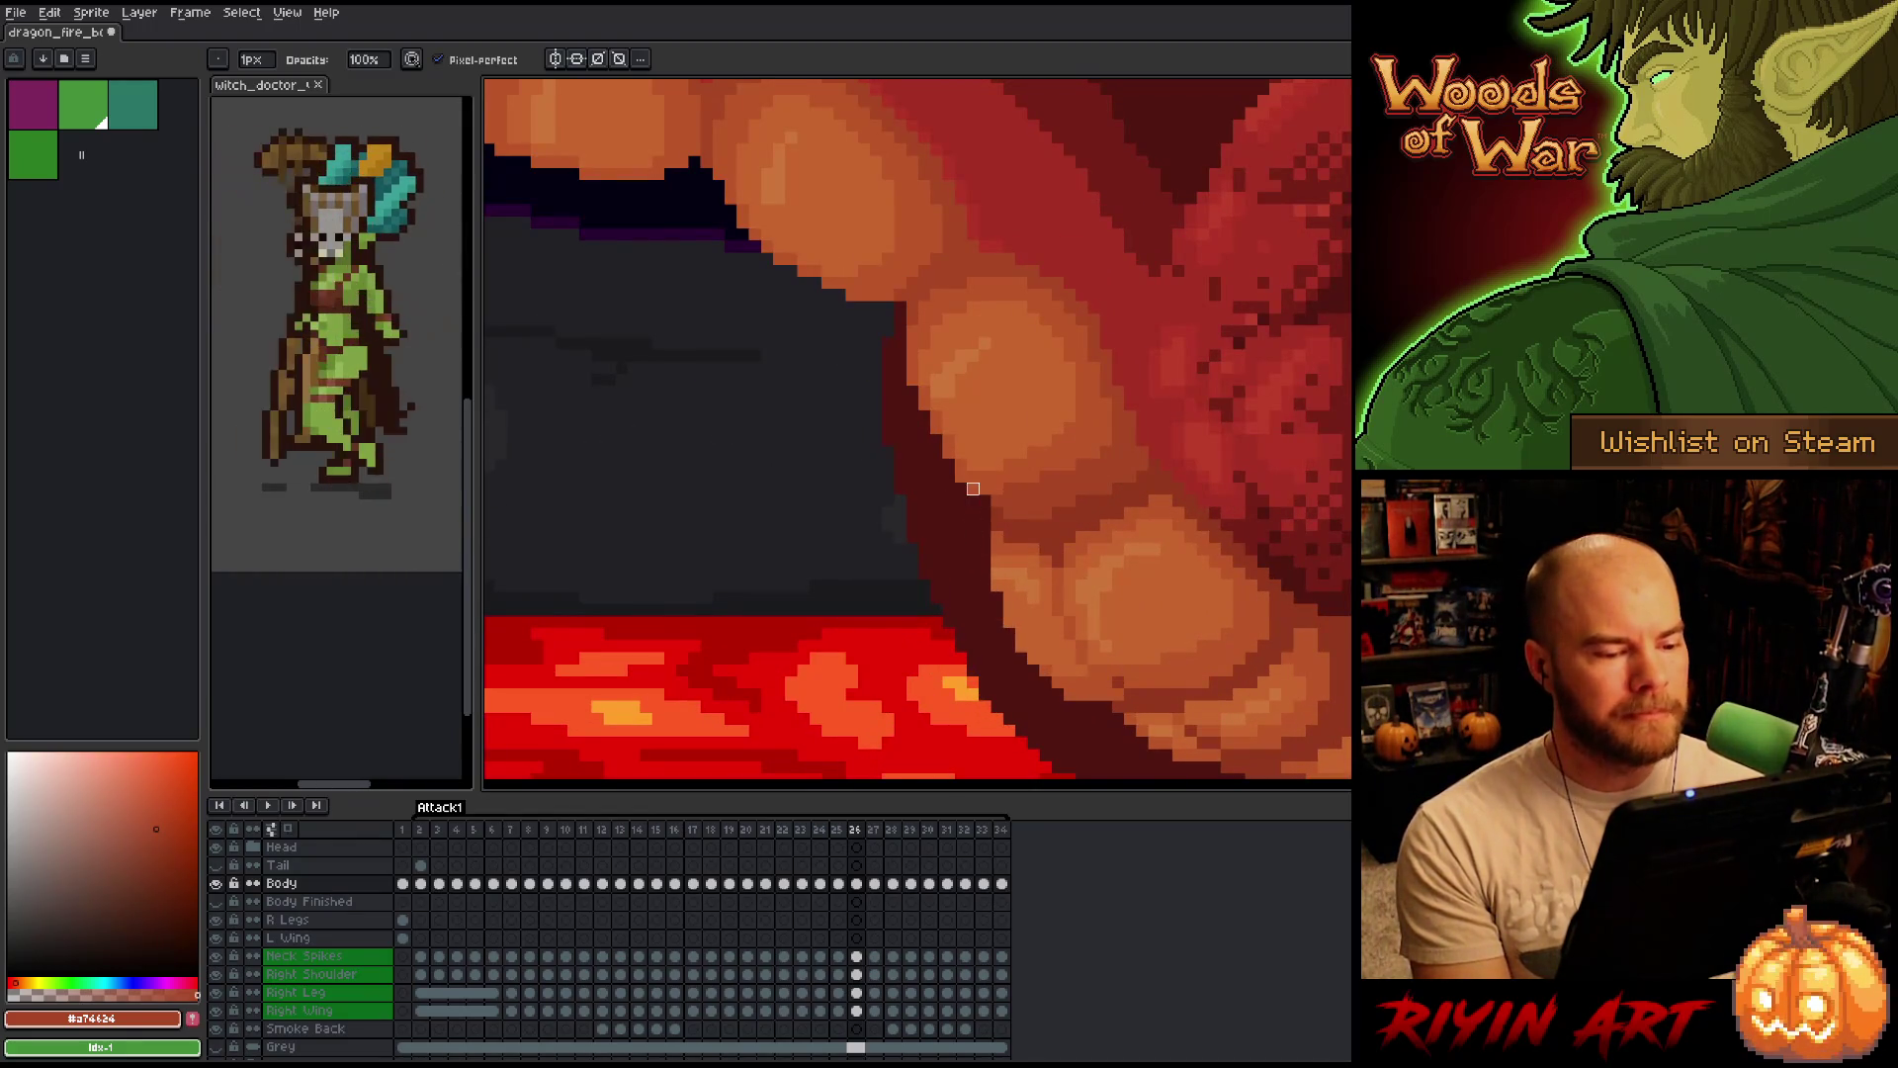
scroll(935, 550, down, 1)
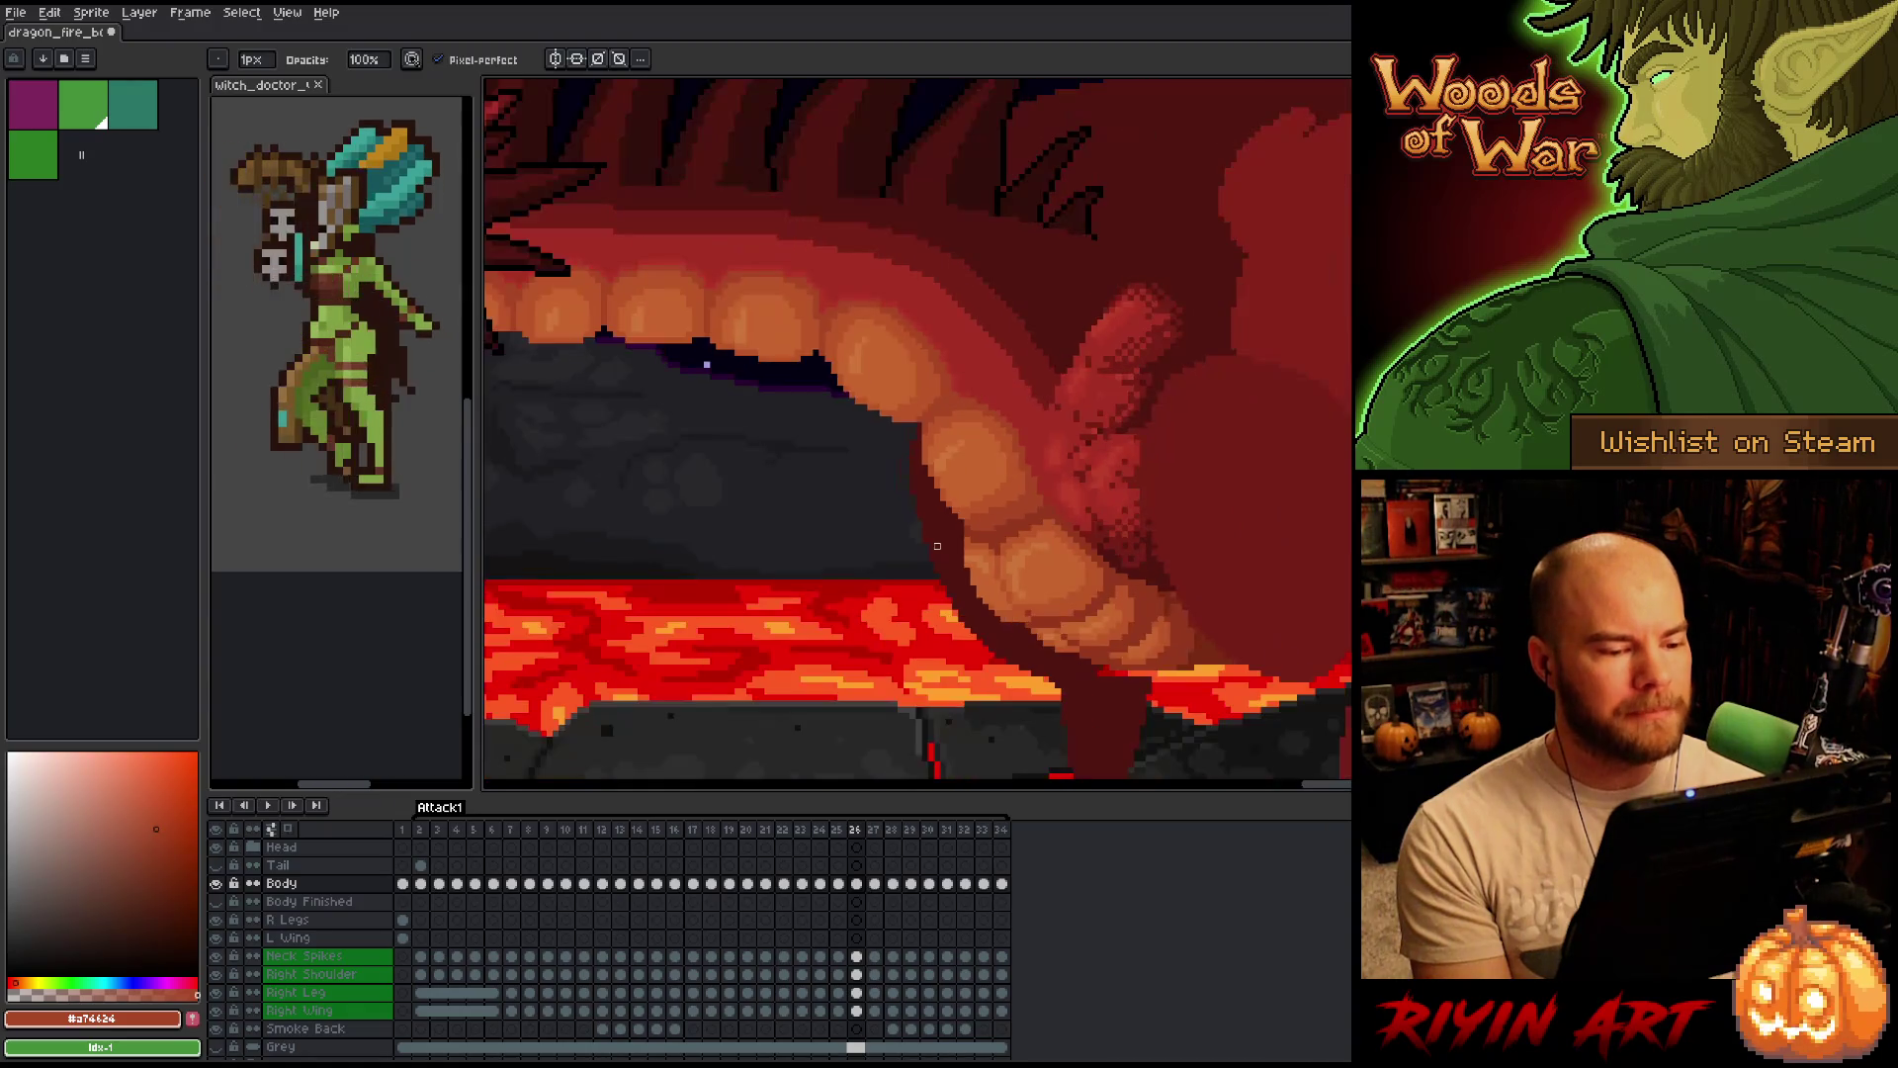
scroll(937, 583, up, 1)
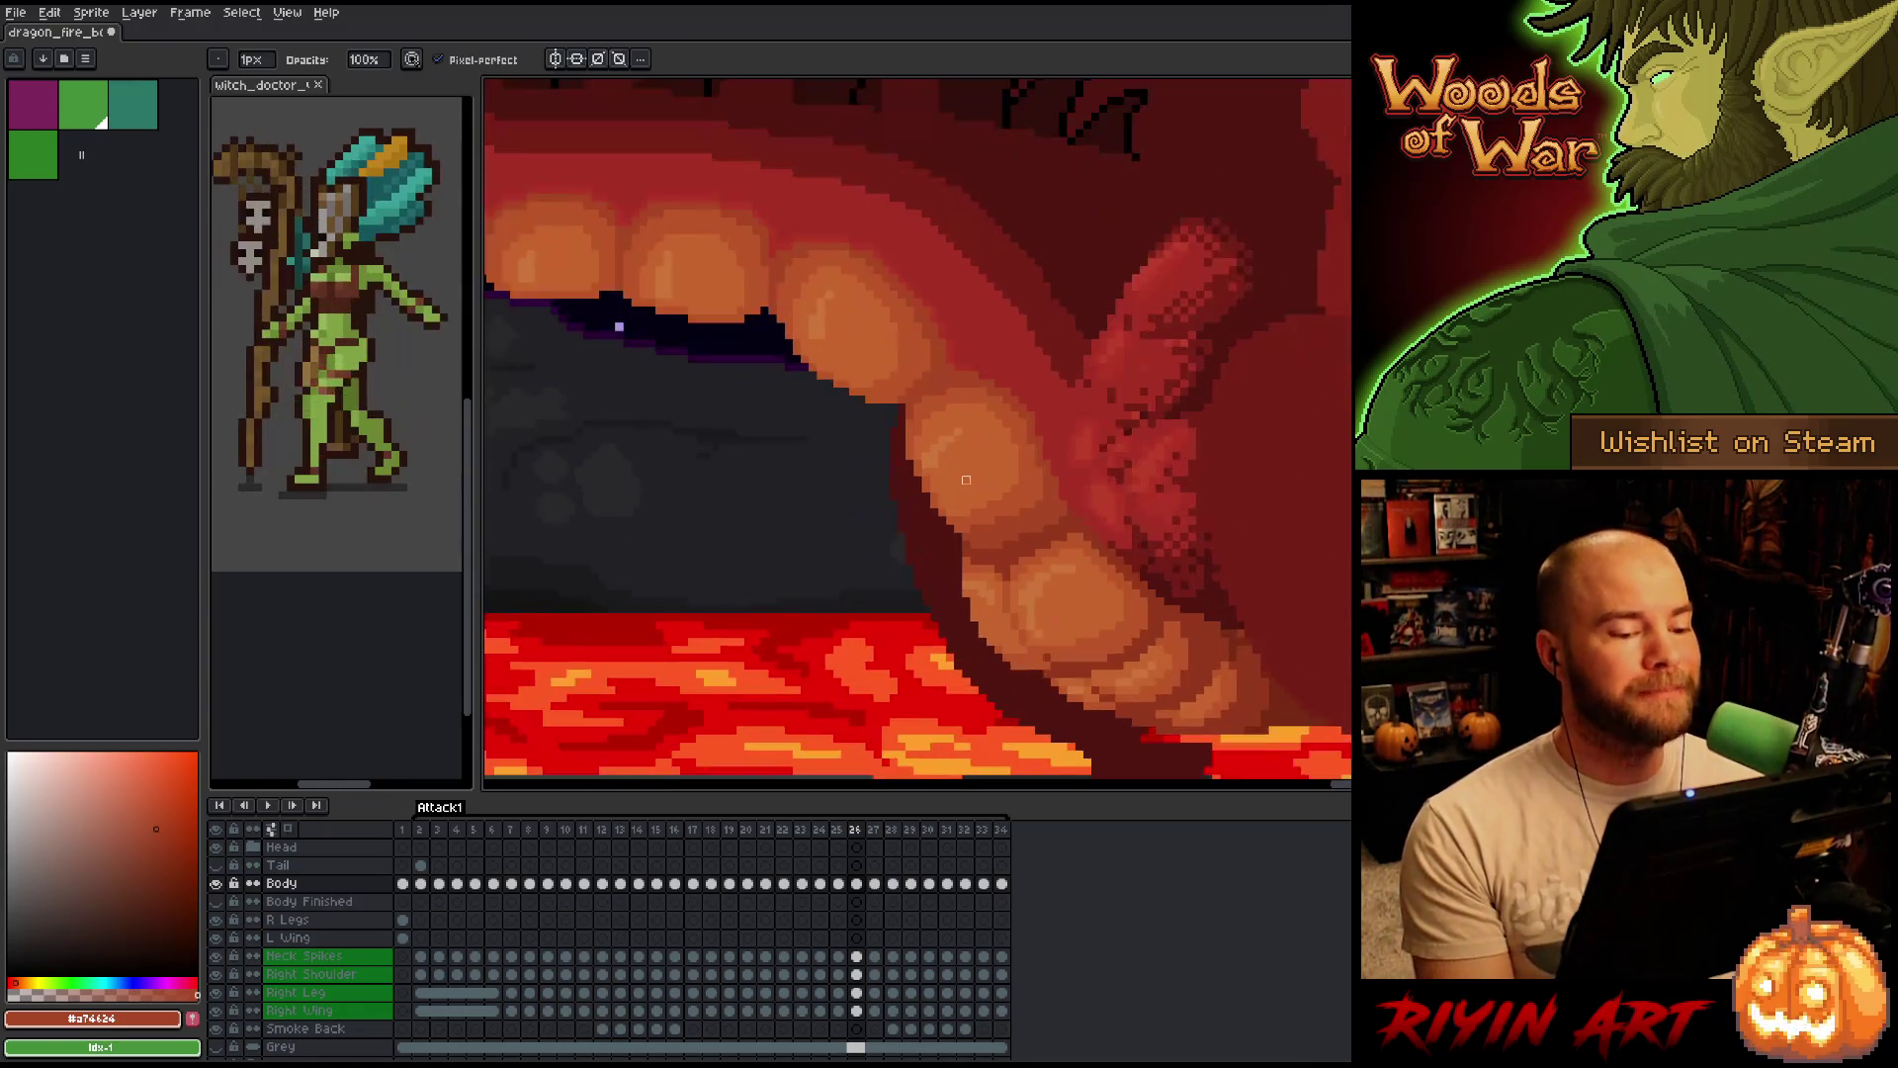
scroll(929, 468, up, 1)
scroll(868, 492, down, 1)
scroll(867, 492, up, 1)
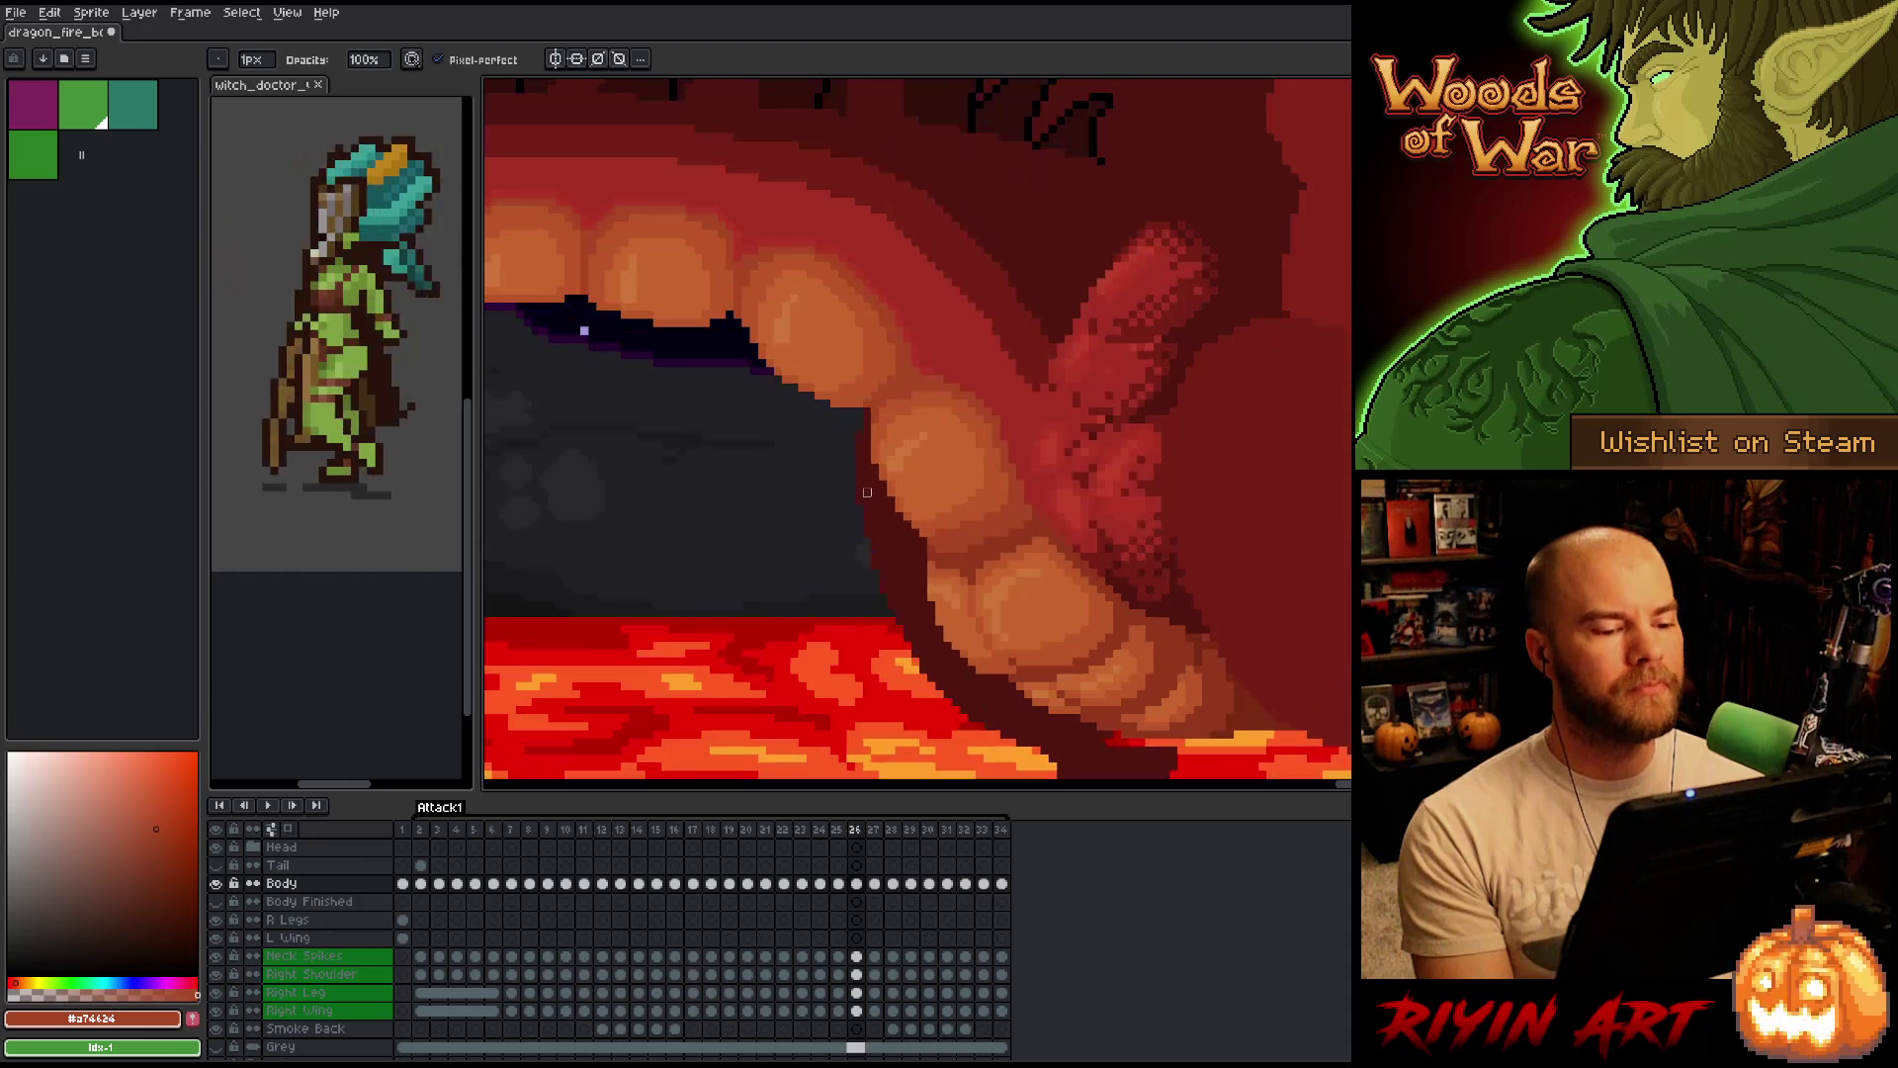
scroll(858, 509, down, 1)
scroll(858, 508, up, 1)
scroll(794, 629, down, 1)
scroll(794, 629, up, 1)
scroll(794, 628, down, 1)
scroll(794, 629, up, 1)
scroll(793, 630, down, 1)
scroll(794, 629, up, 1)
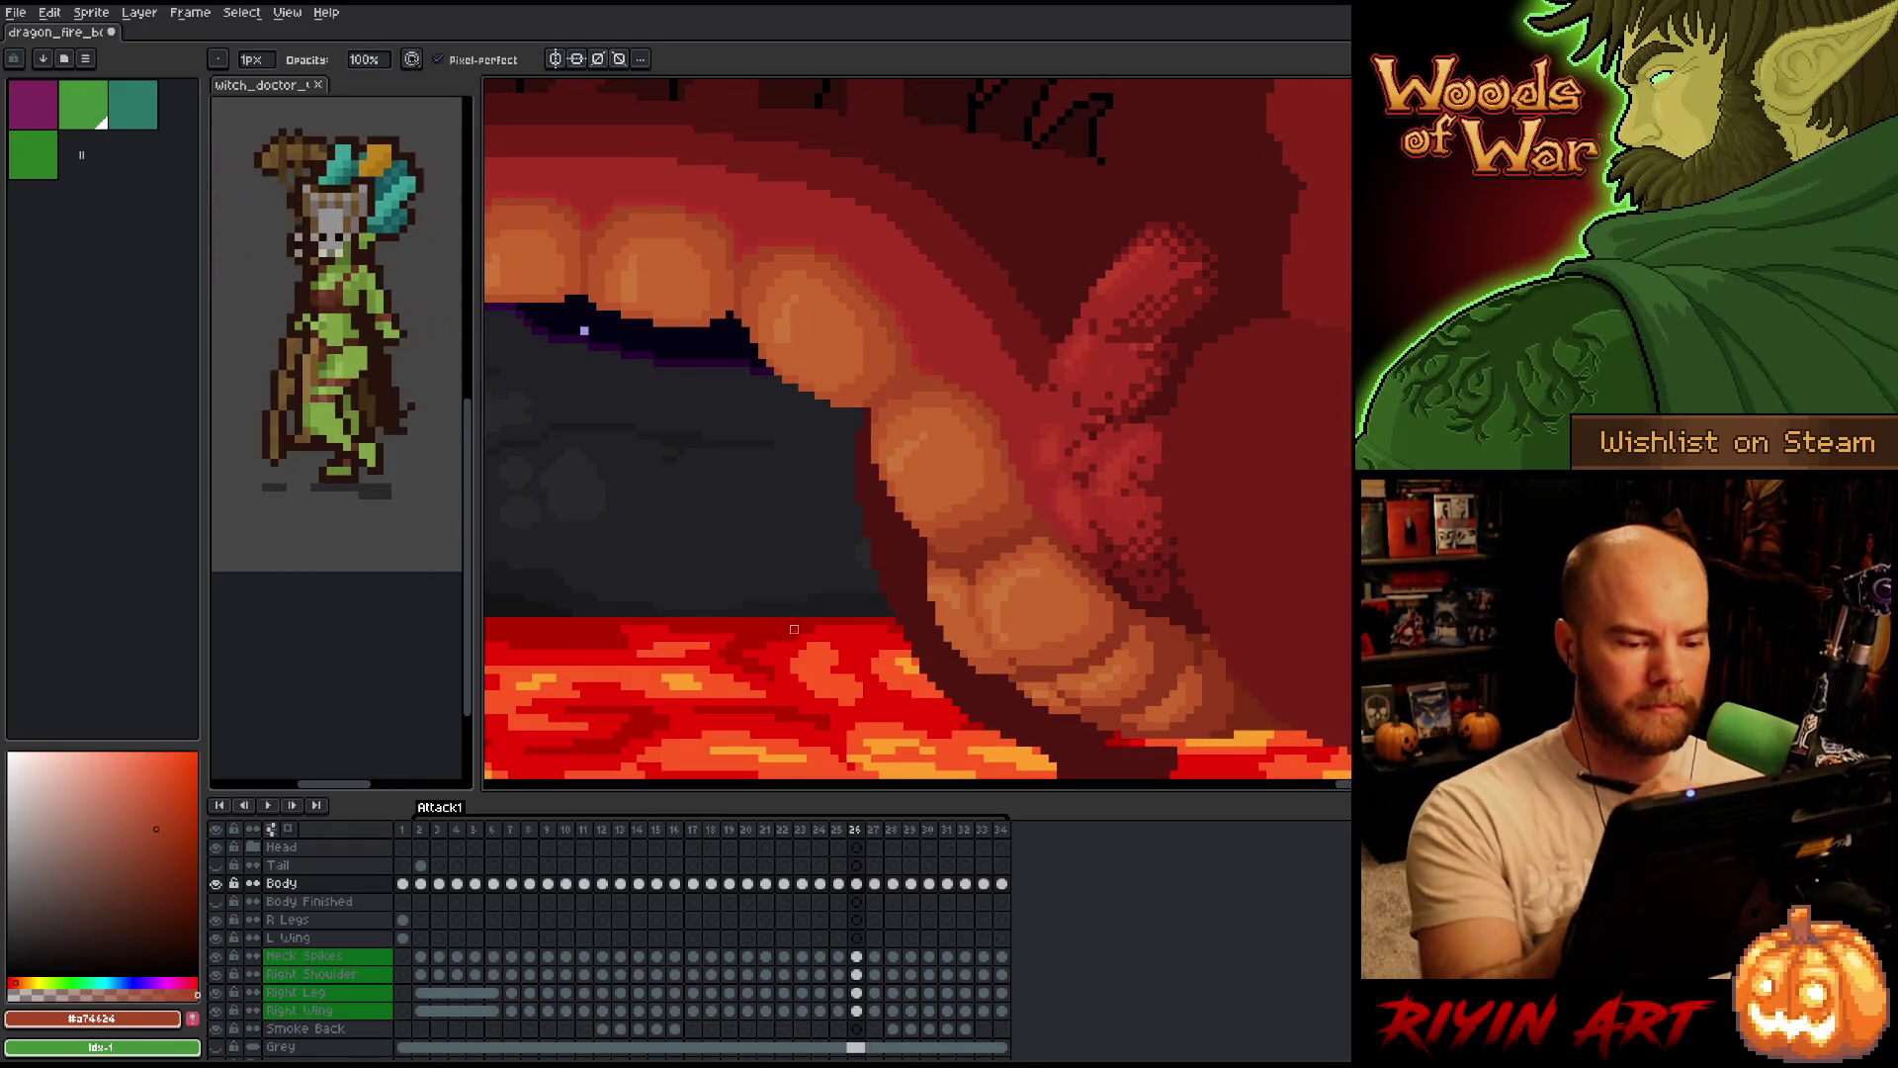
alt+click(1037, 508)
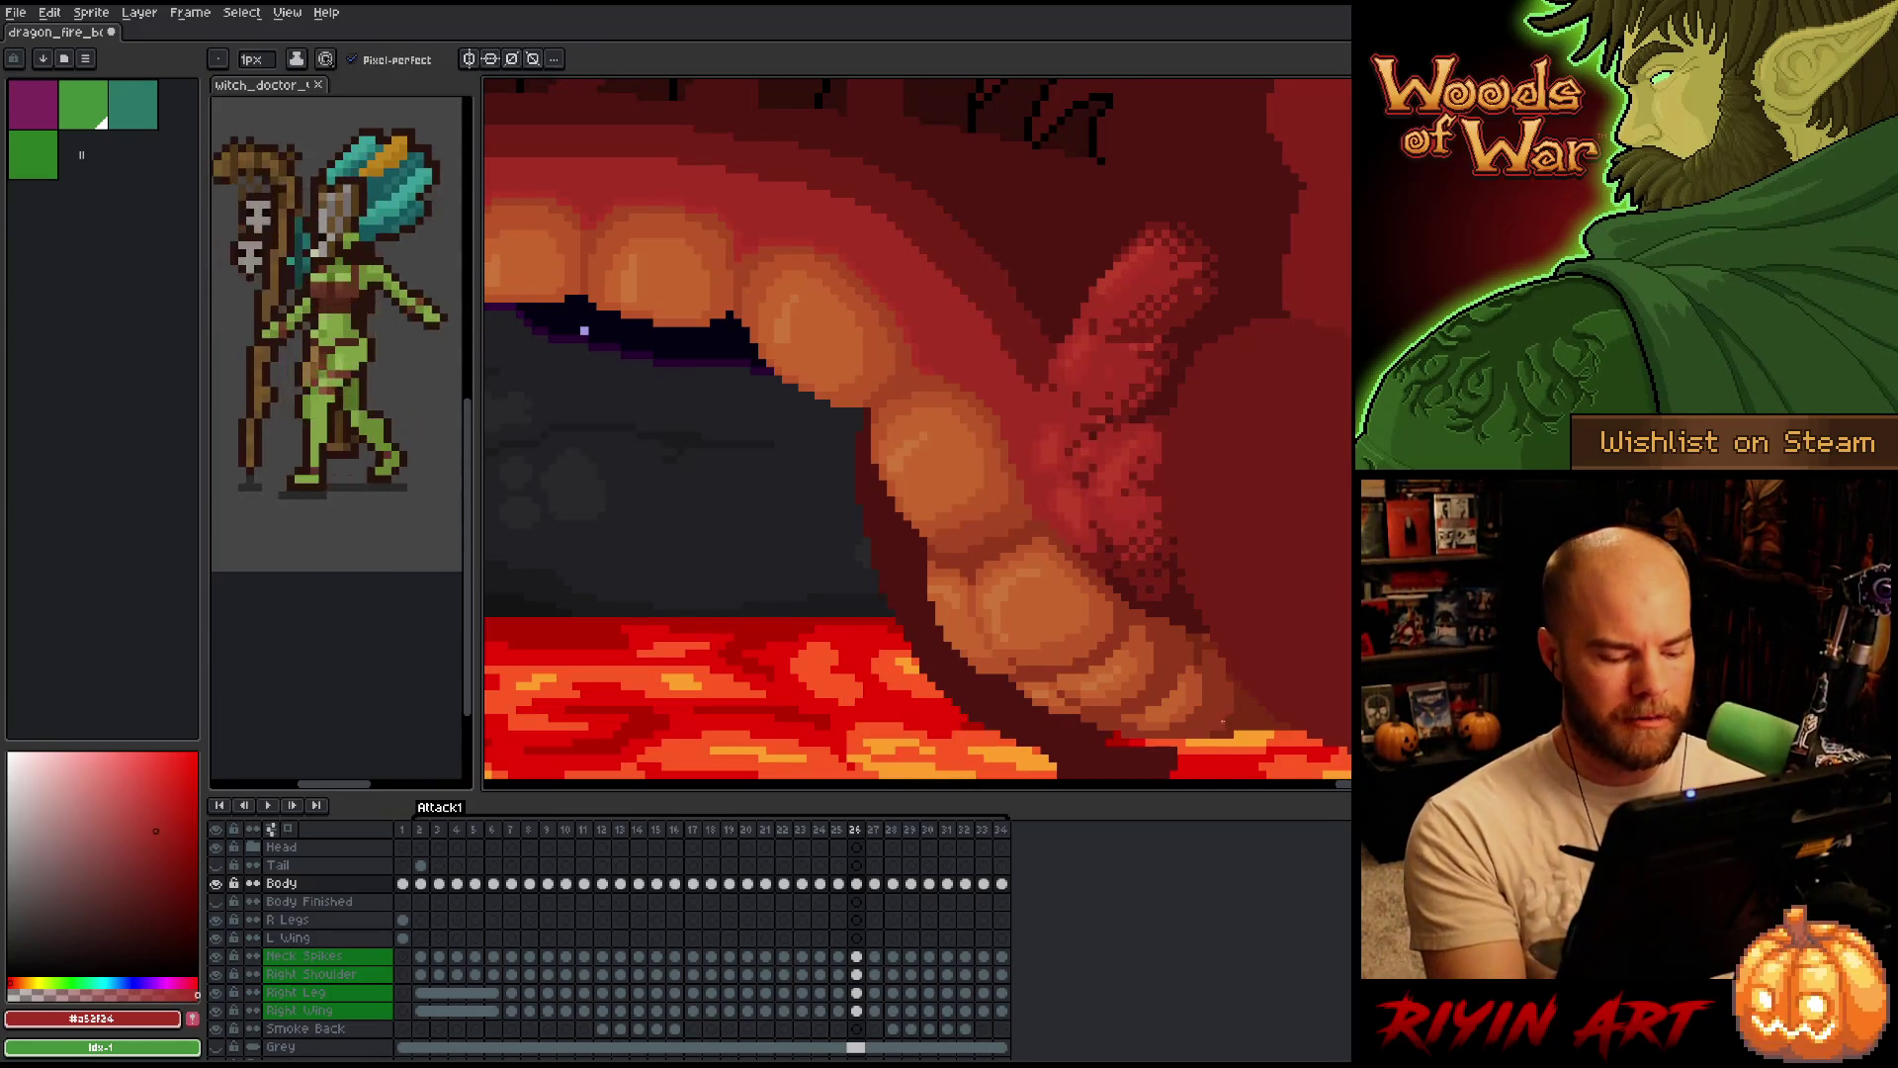
key(Left)
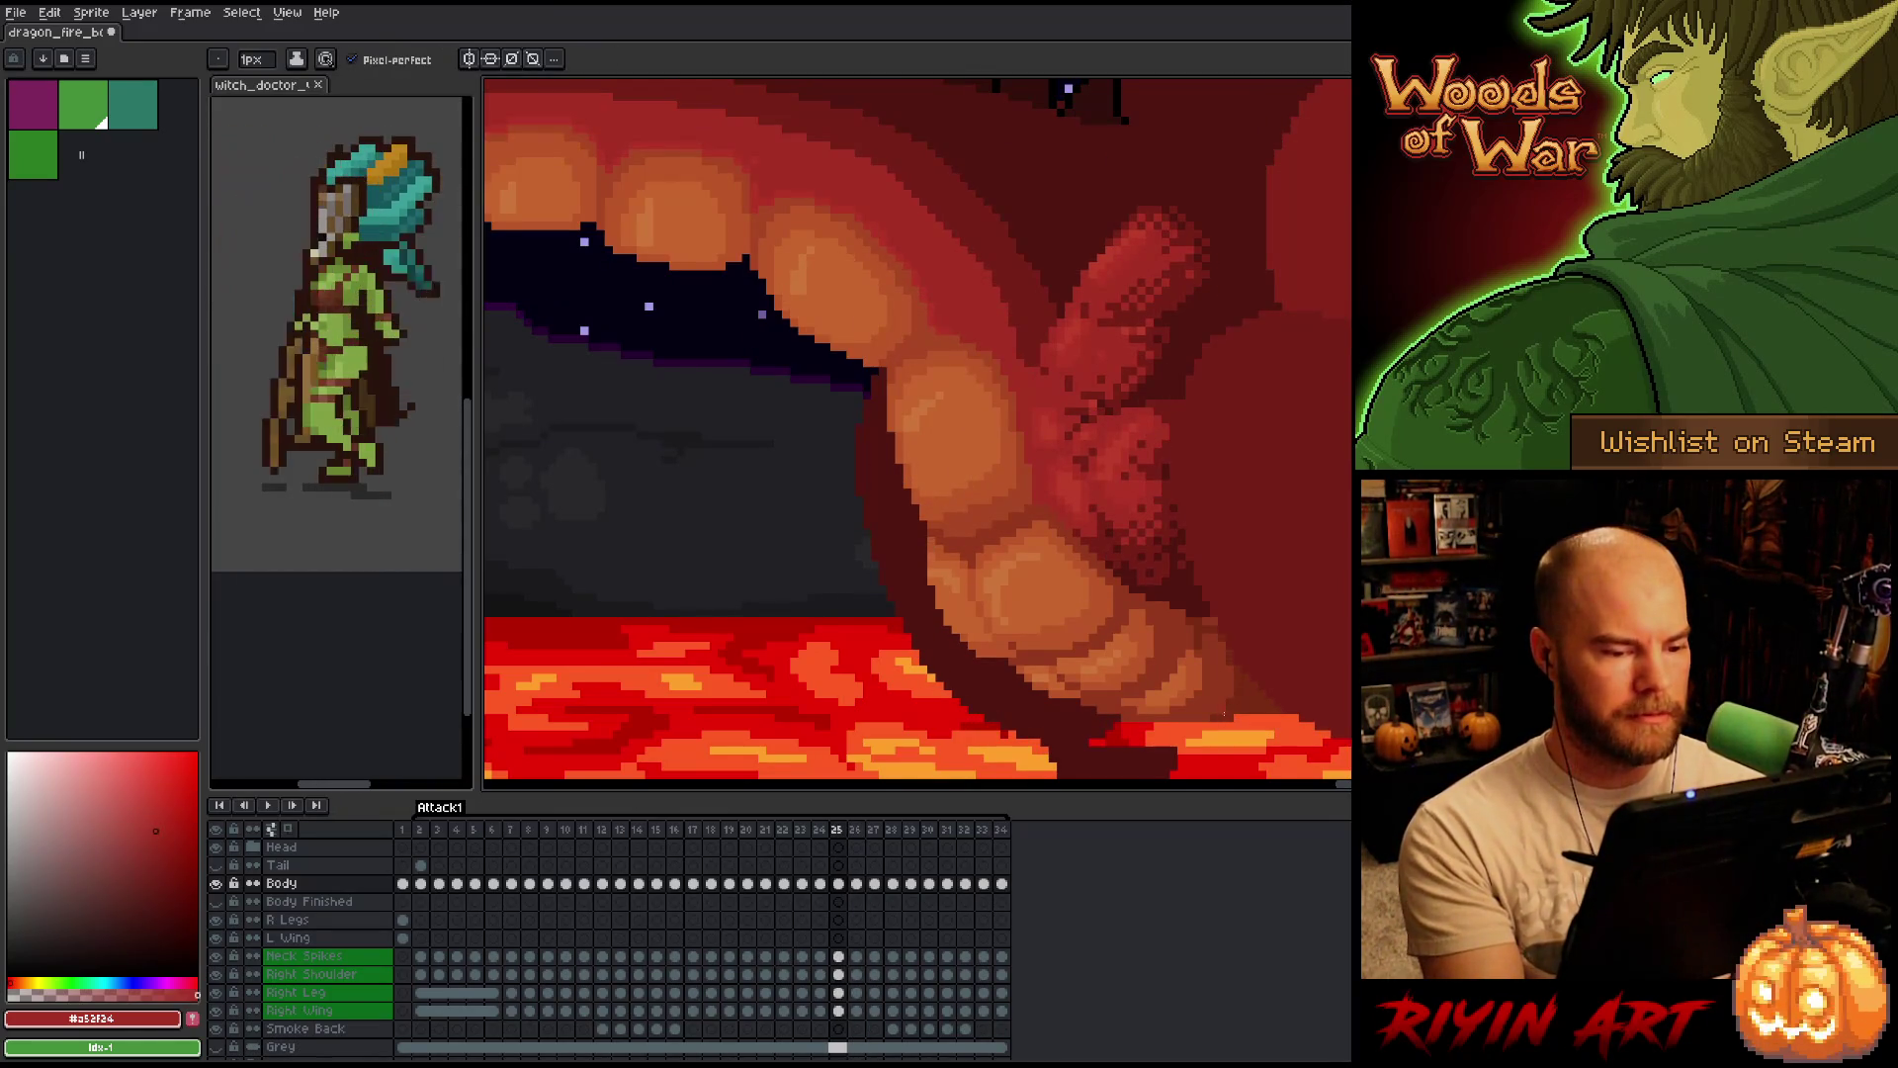
key(Right)
alt+click(1027, 496)
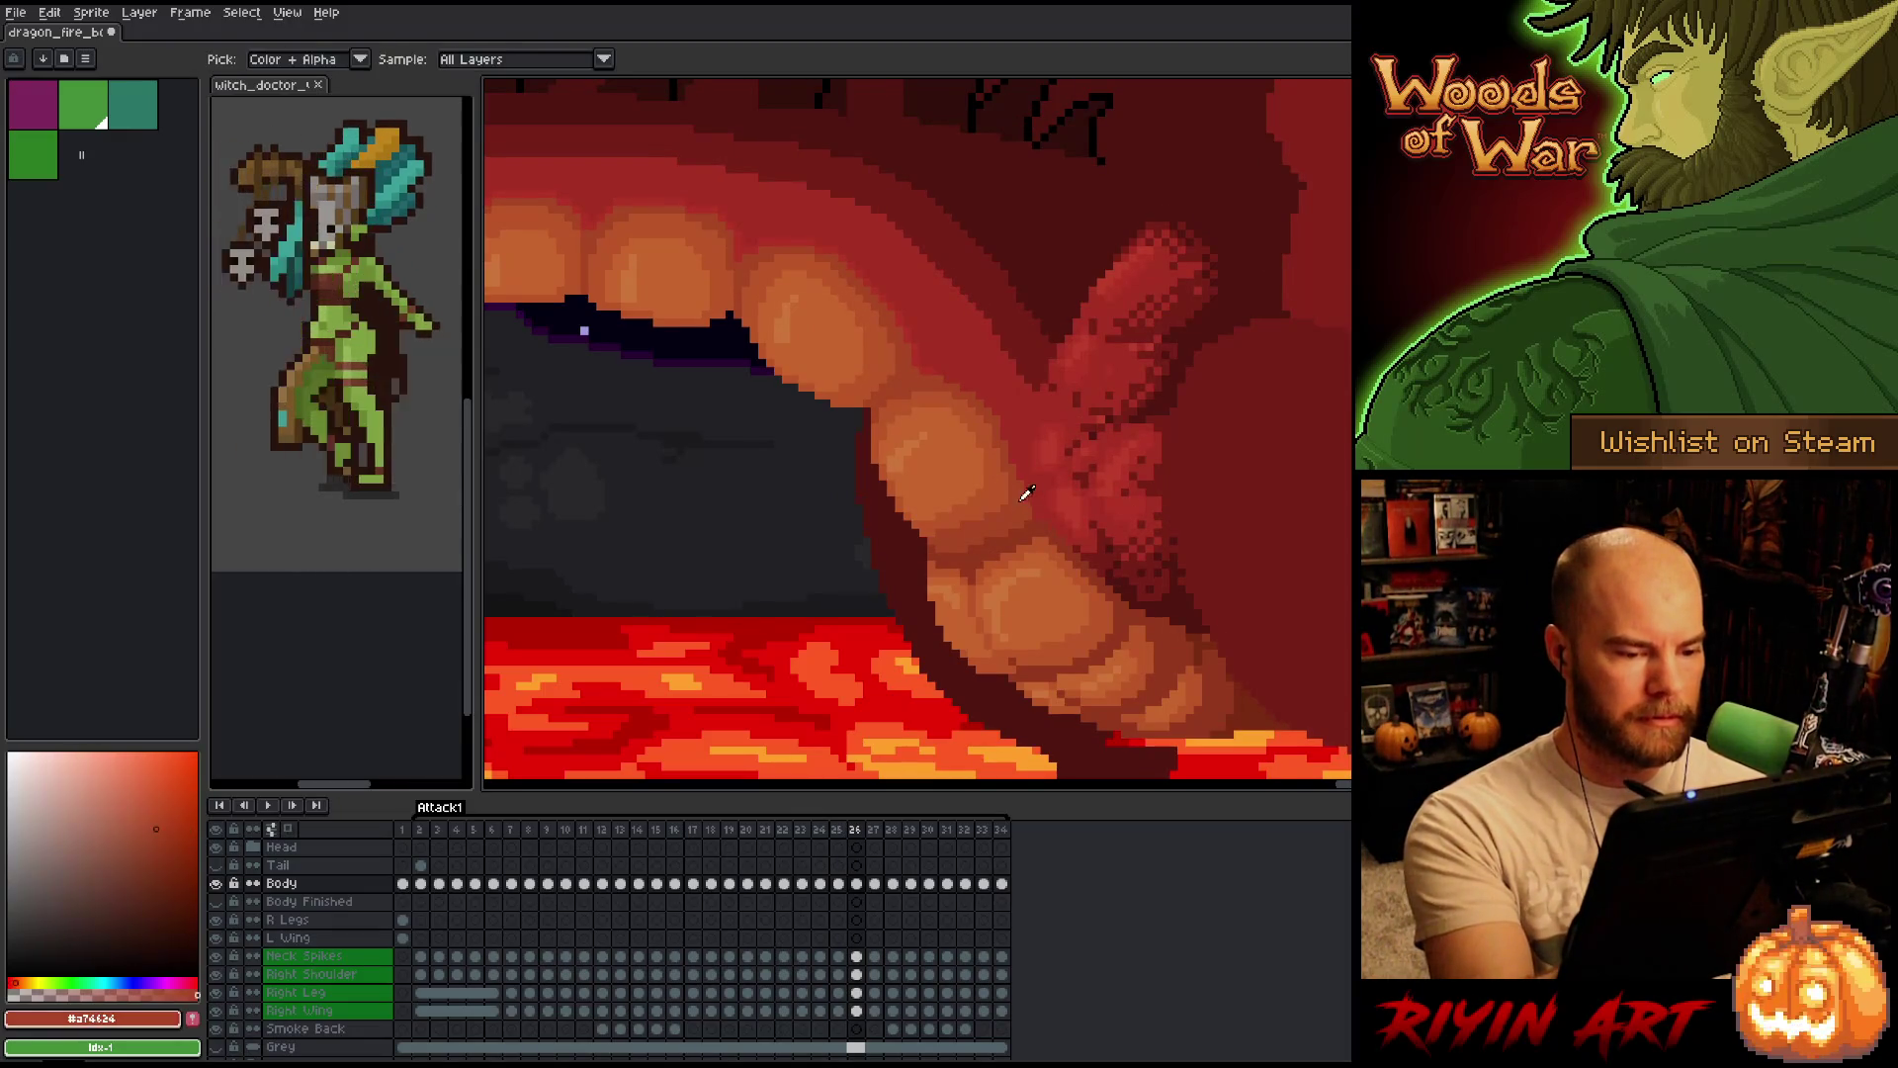
key(Left)
key(Right)
key(Left)
key(Right)
key(Left)
alt+click(1045, 440)
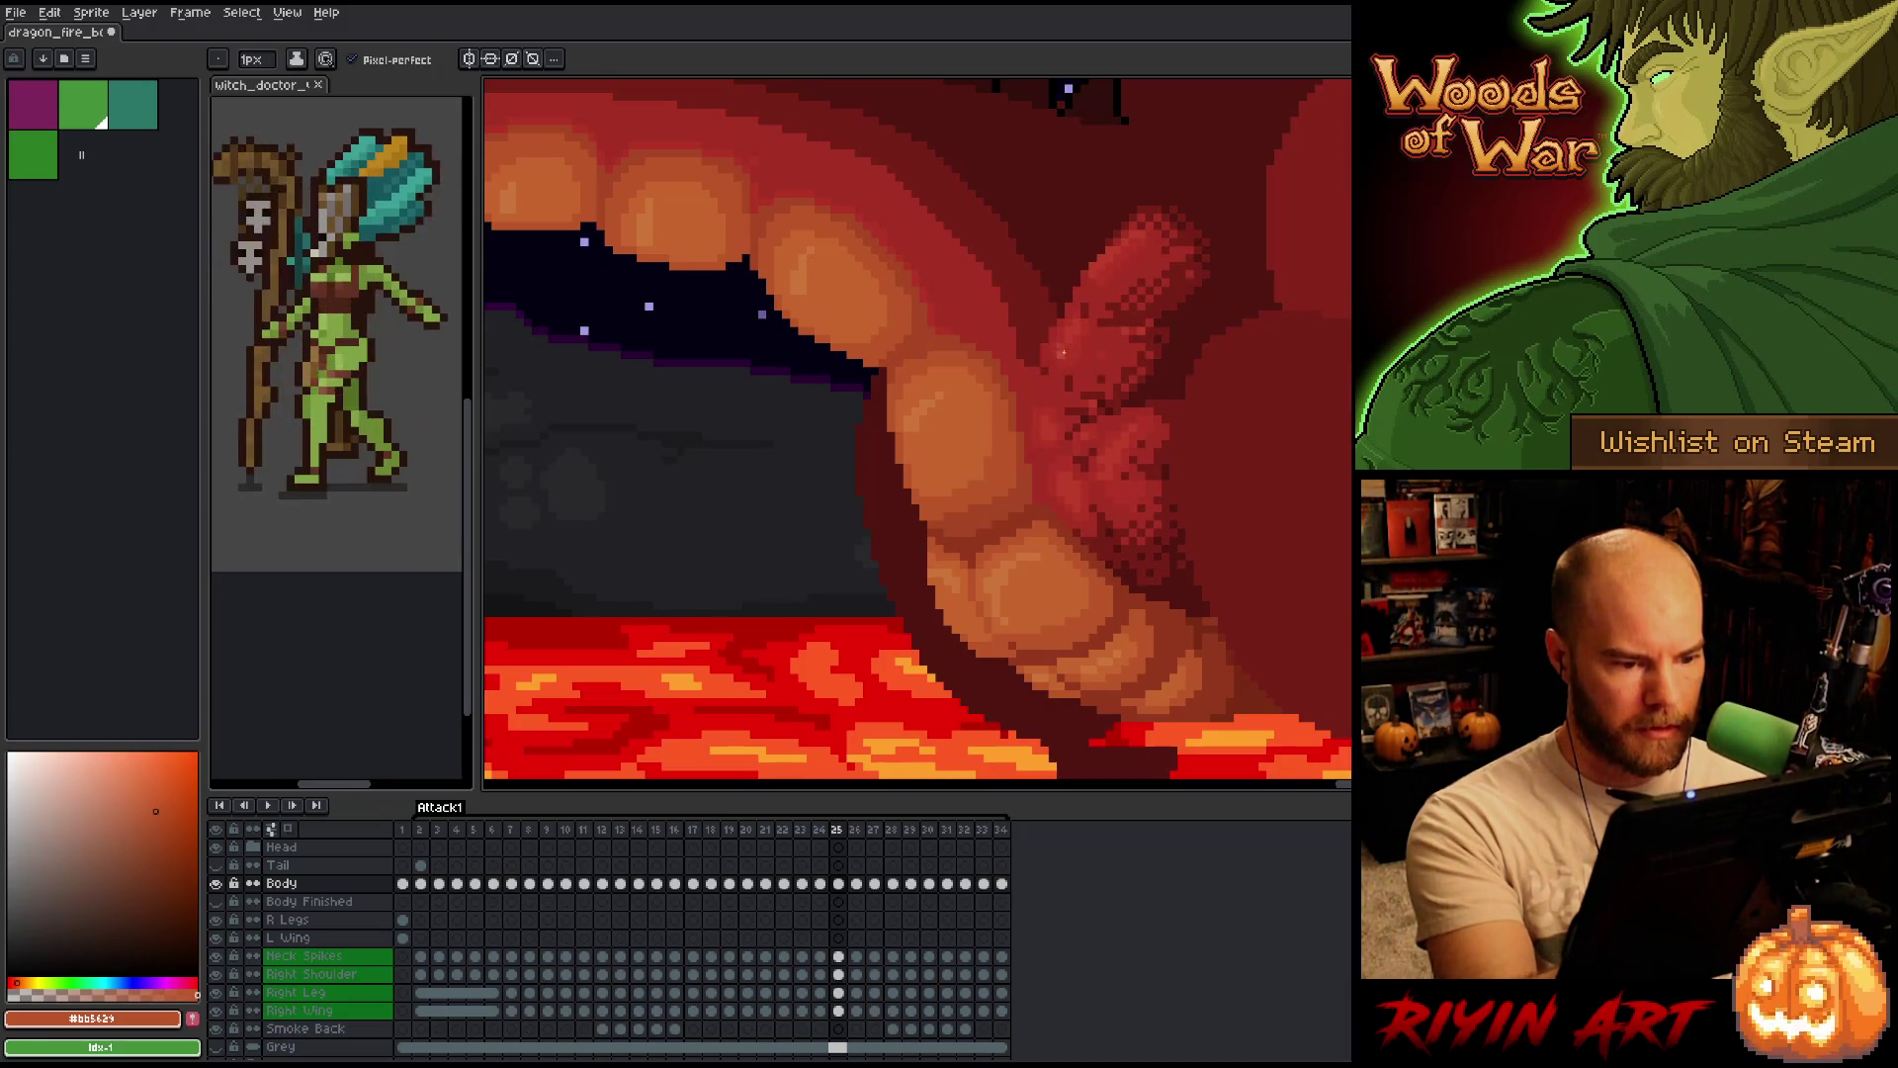
key(Right)
key(Left)
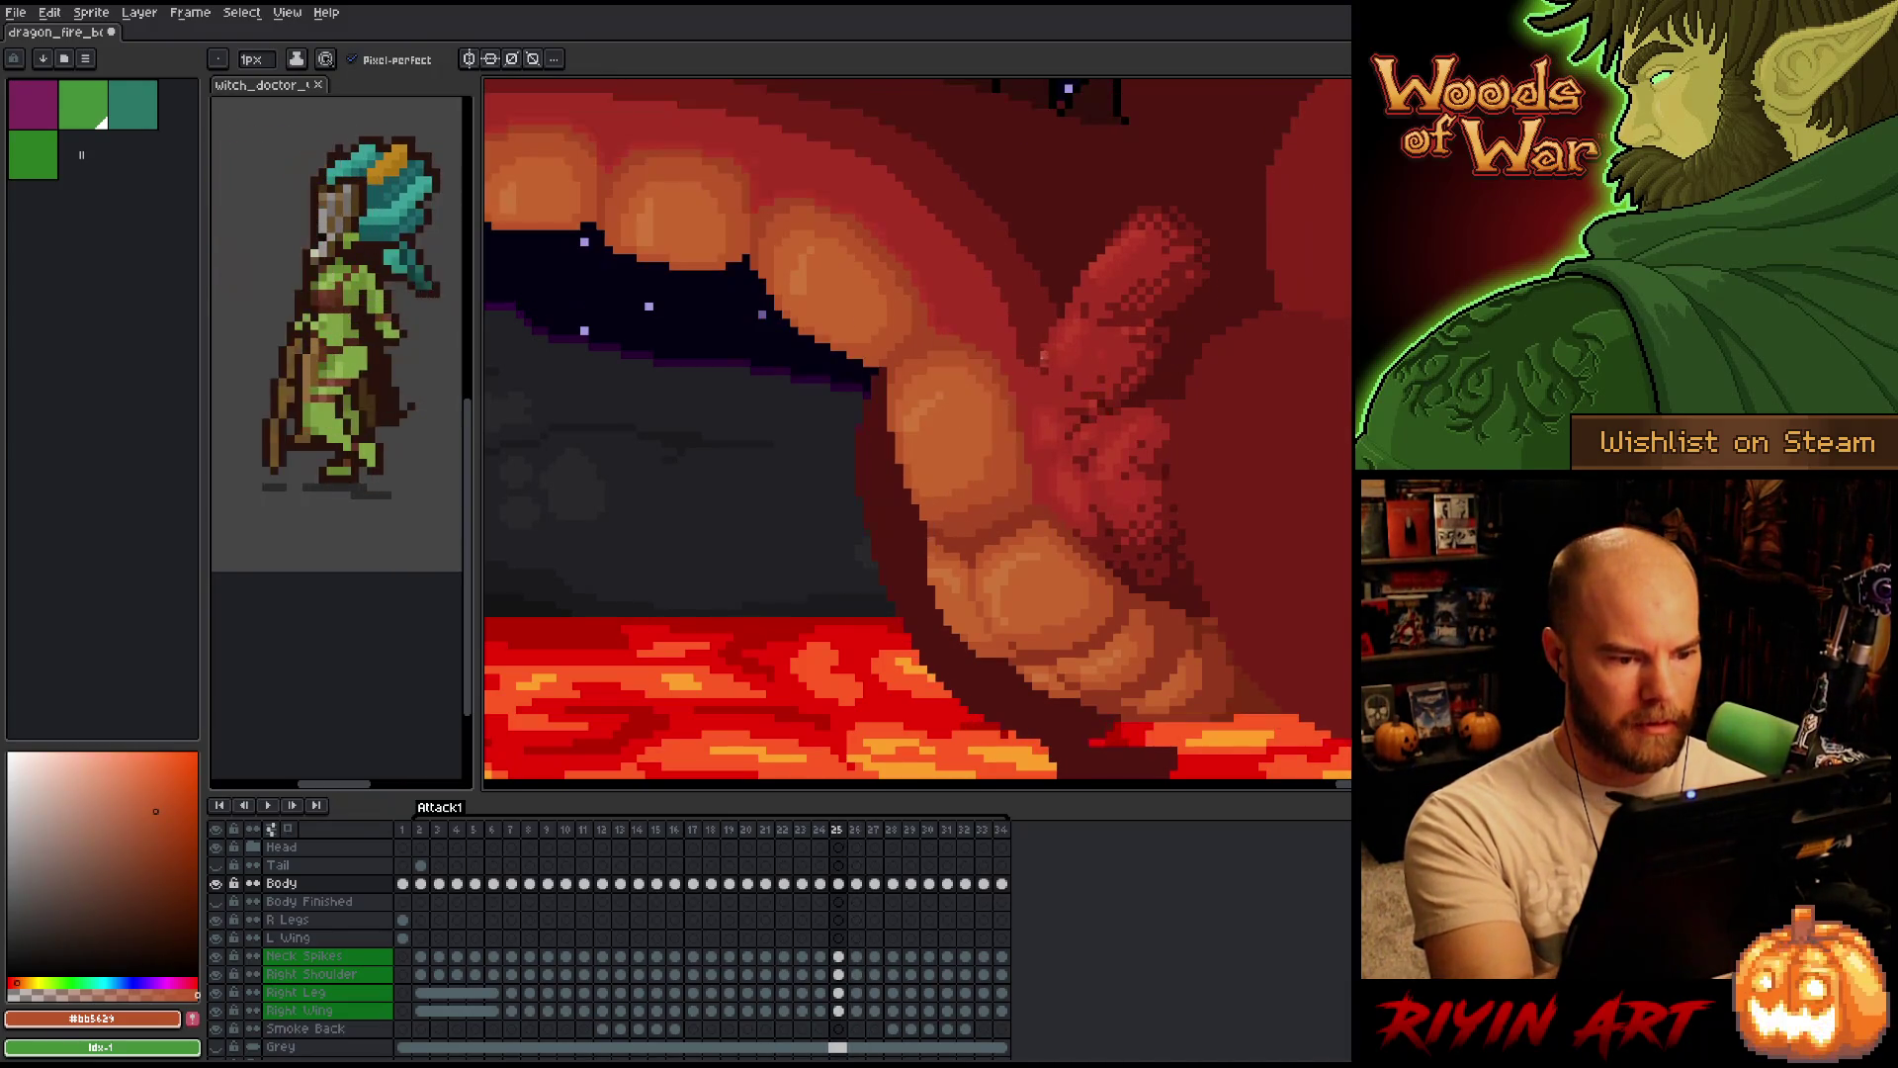
alt+click(1026, 463)
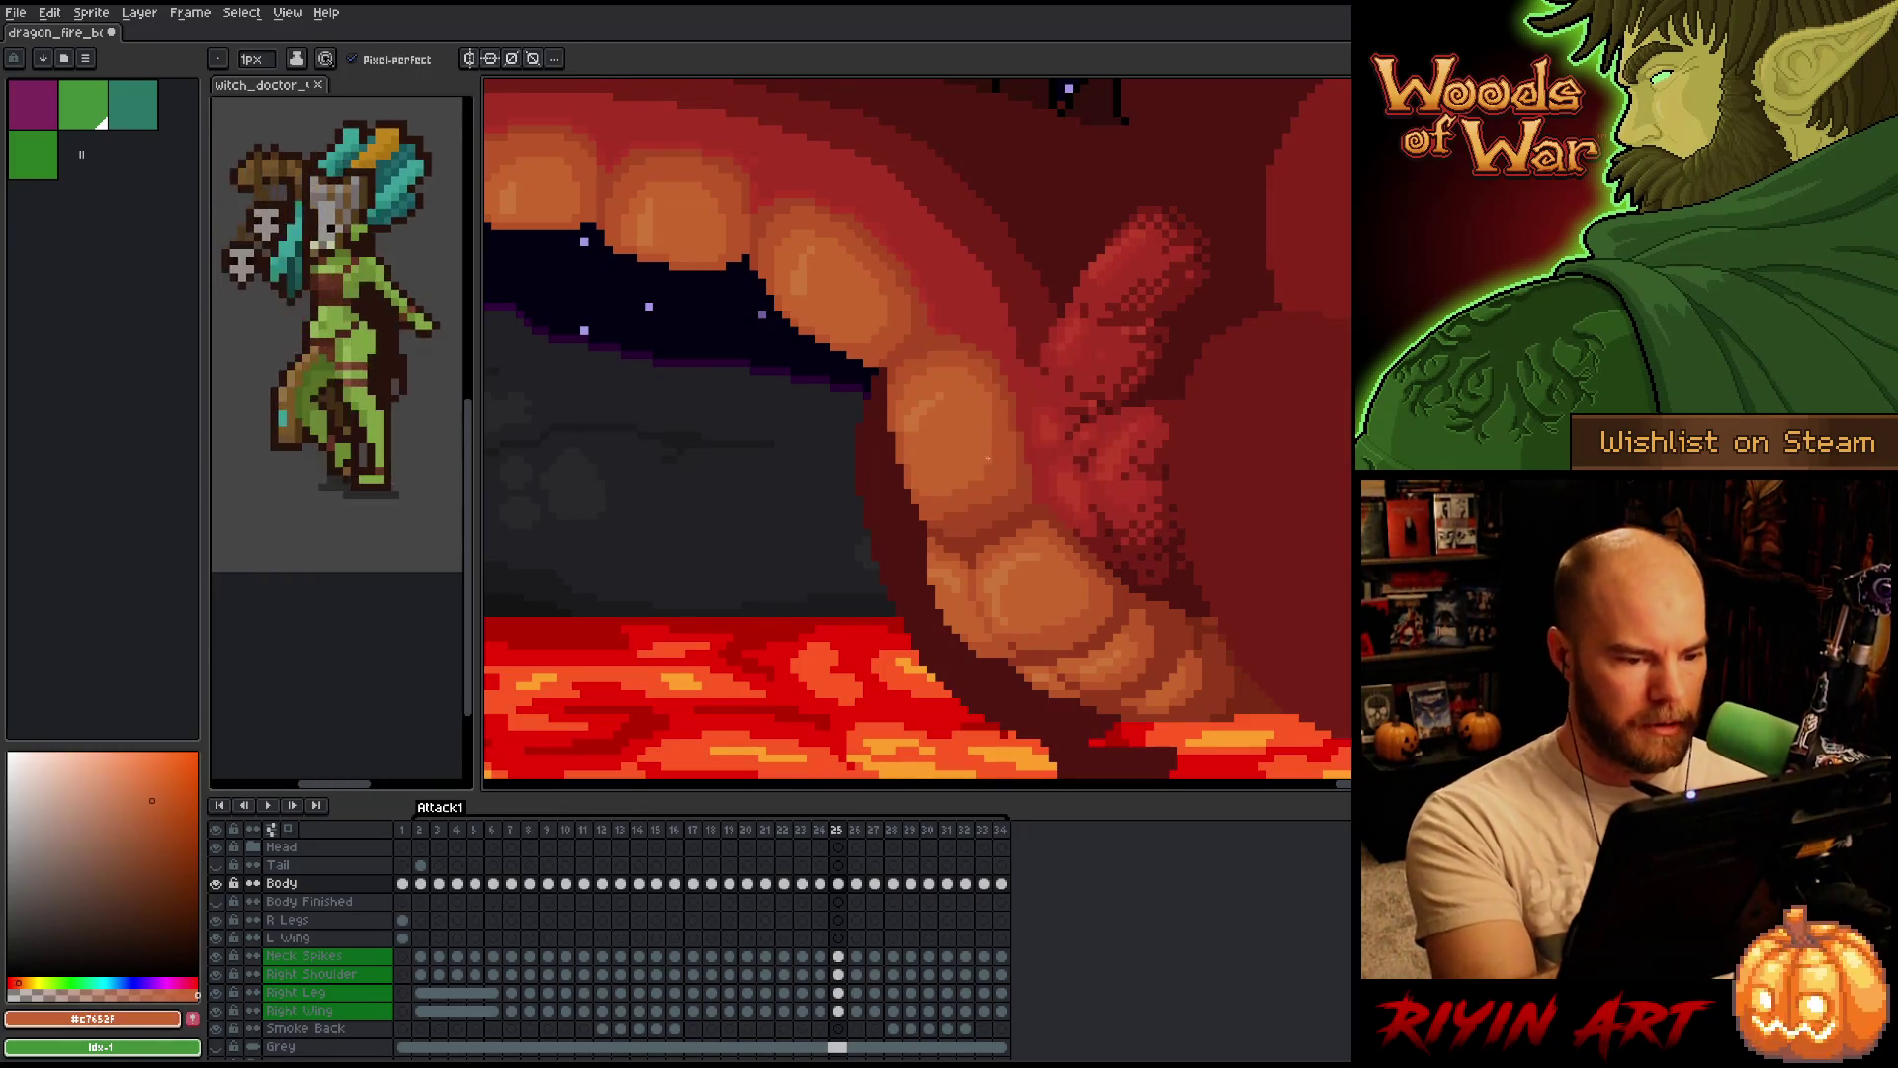
Flip between frames 24 and 25 to compare their belly scale shading.
key(Right)
key(Left)
key(Right)
key(Left)
key(Left)
key(Right)
key(Left)
key(Right)
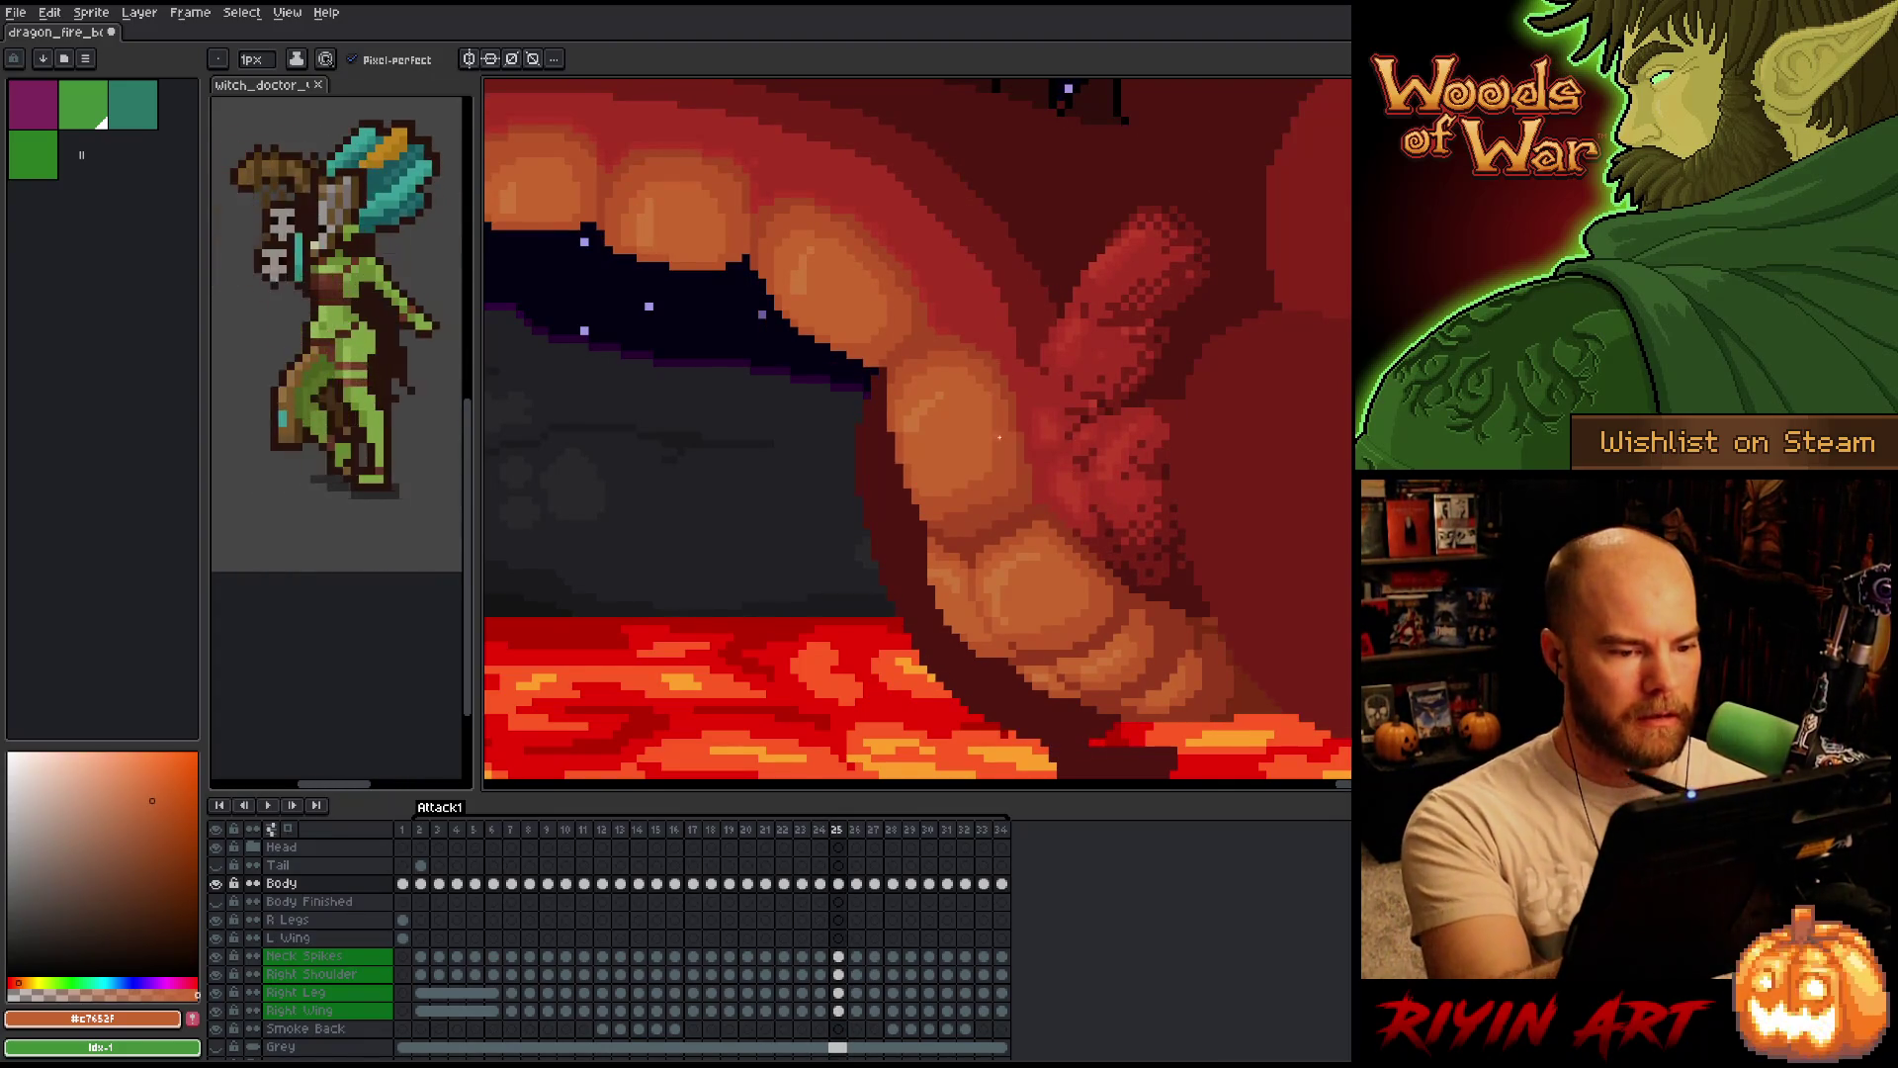
key(Left)
key(Right)
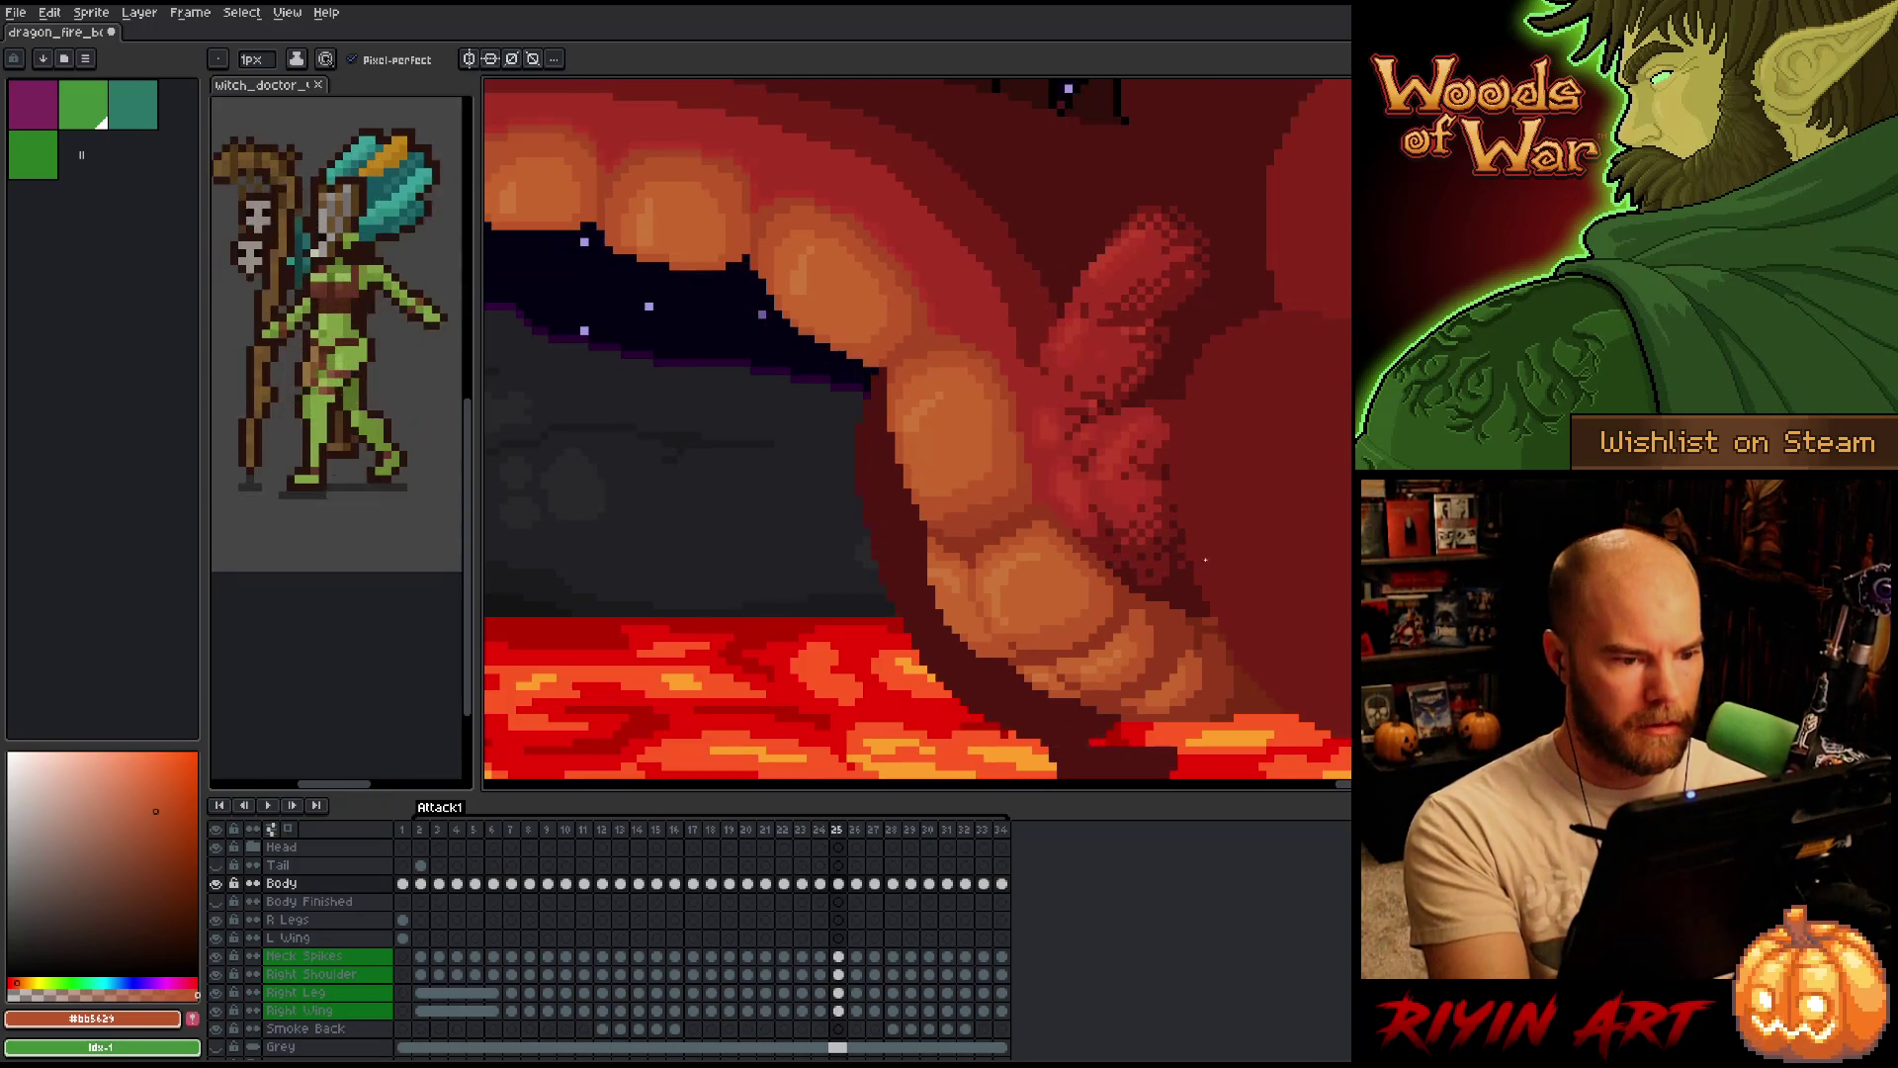
key(Left)
key(Right)
key(Left)
key(Right)
key(Left)
key(Right)
key(Left)
key(Left)
Return to frame 25 with the eyedropper ready and start saving the dragon file.
key(Right)
key(Right)
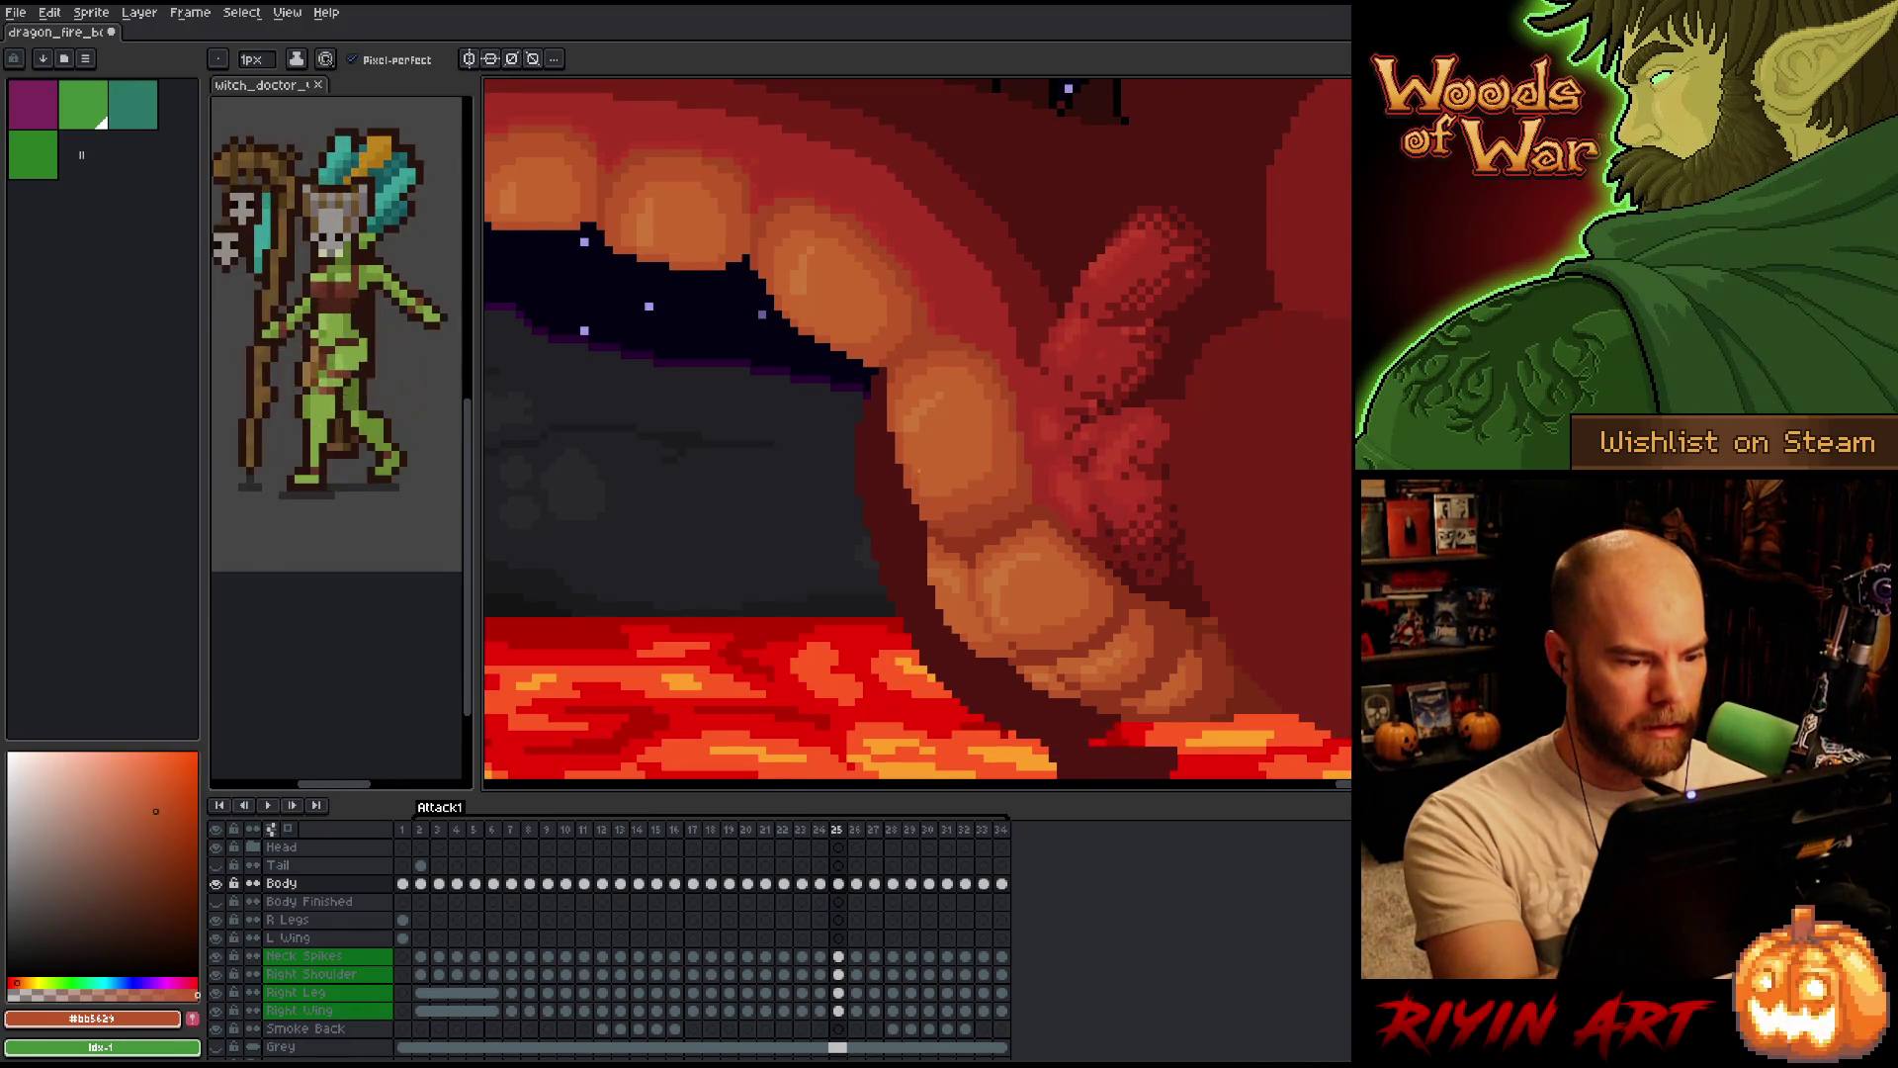
key(Left)
key(Right)
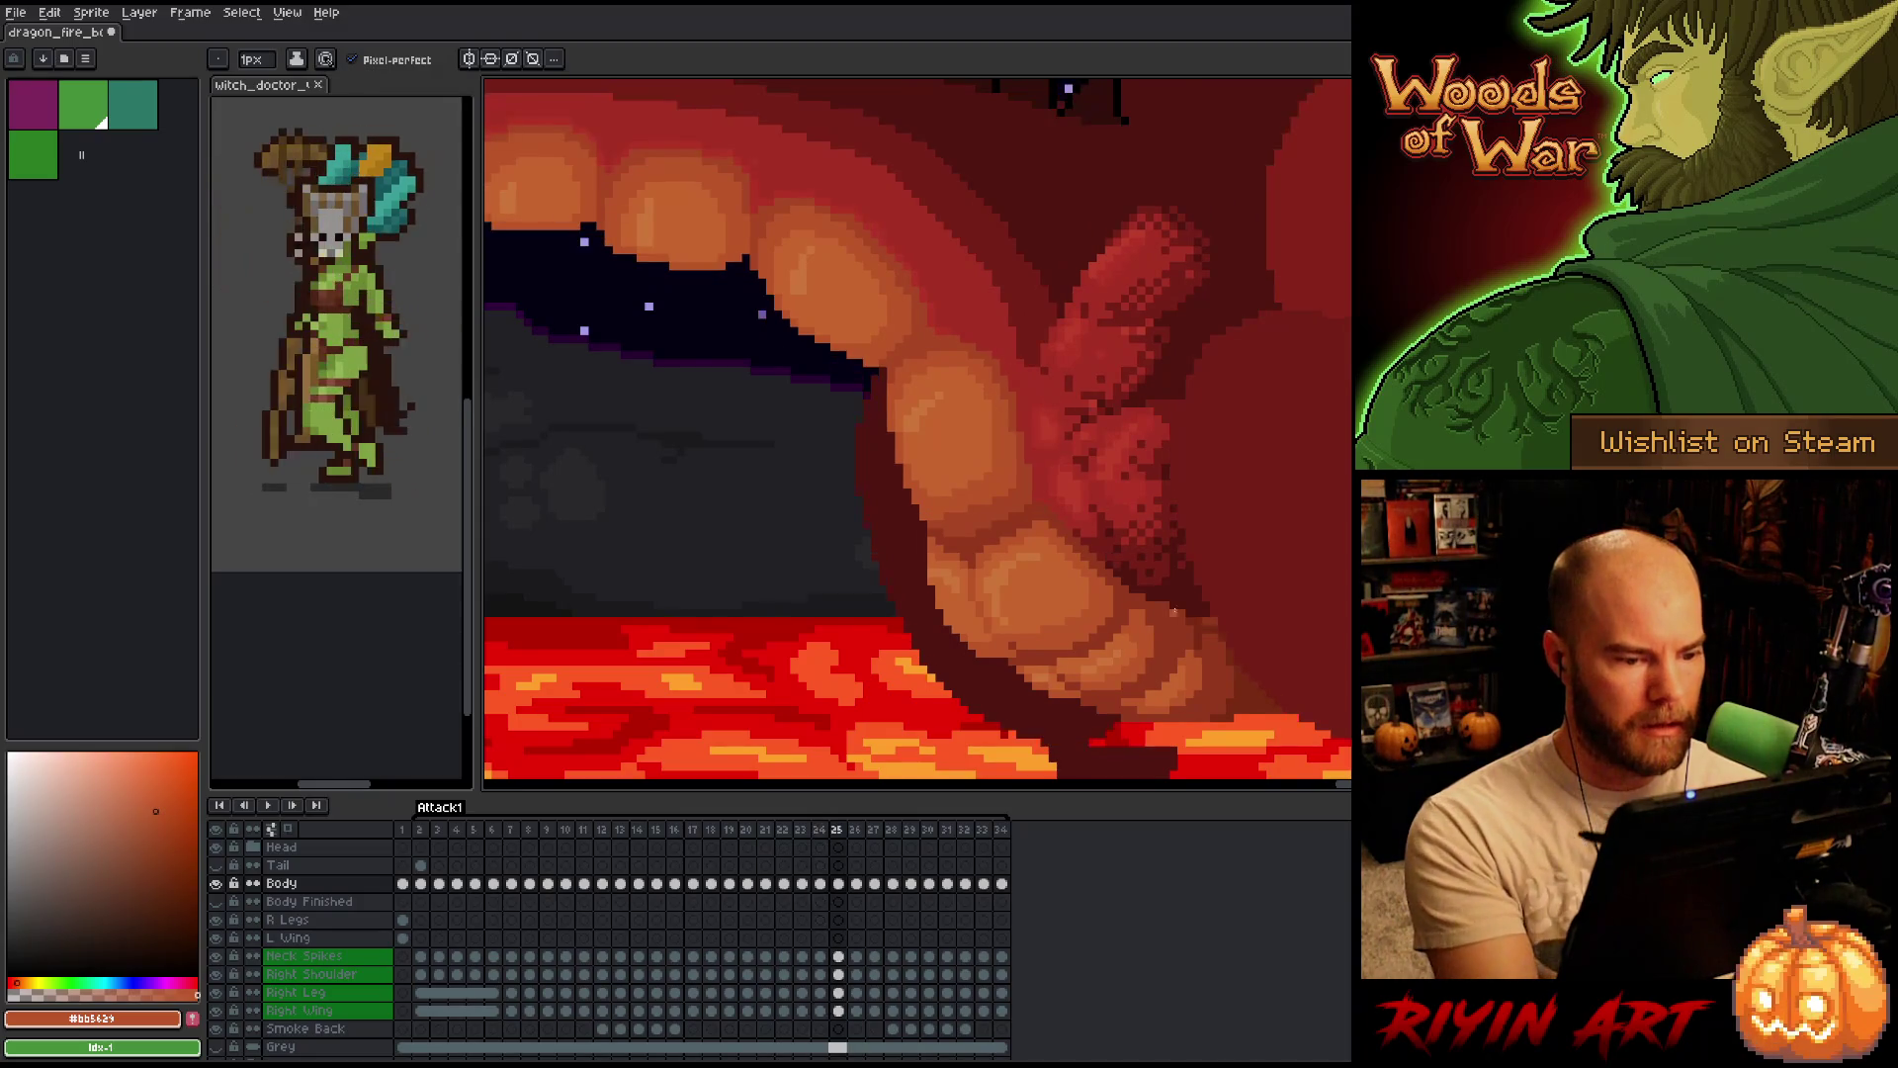
key(Left)
key(Right)
key(Left)
key(Right)
key(Left)
key(Right)
key(i)
right_click(913, 480)
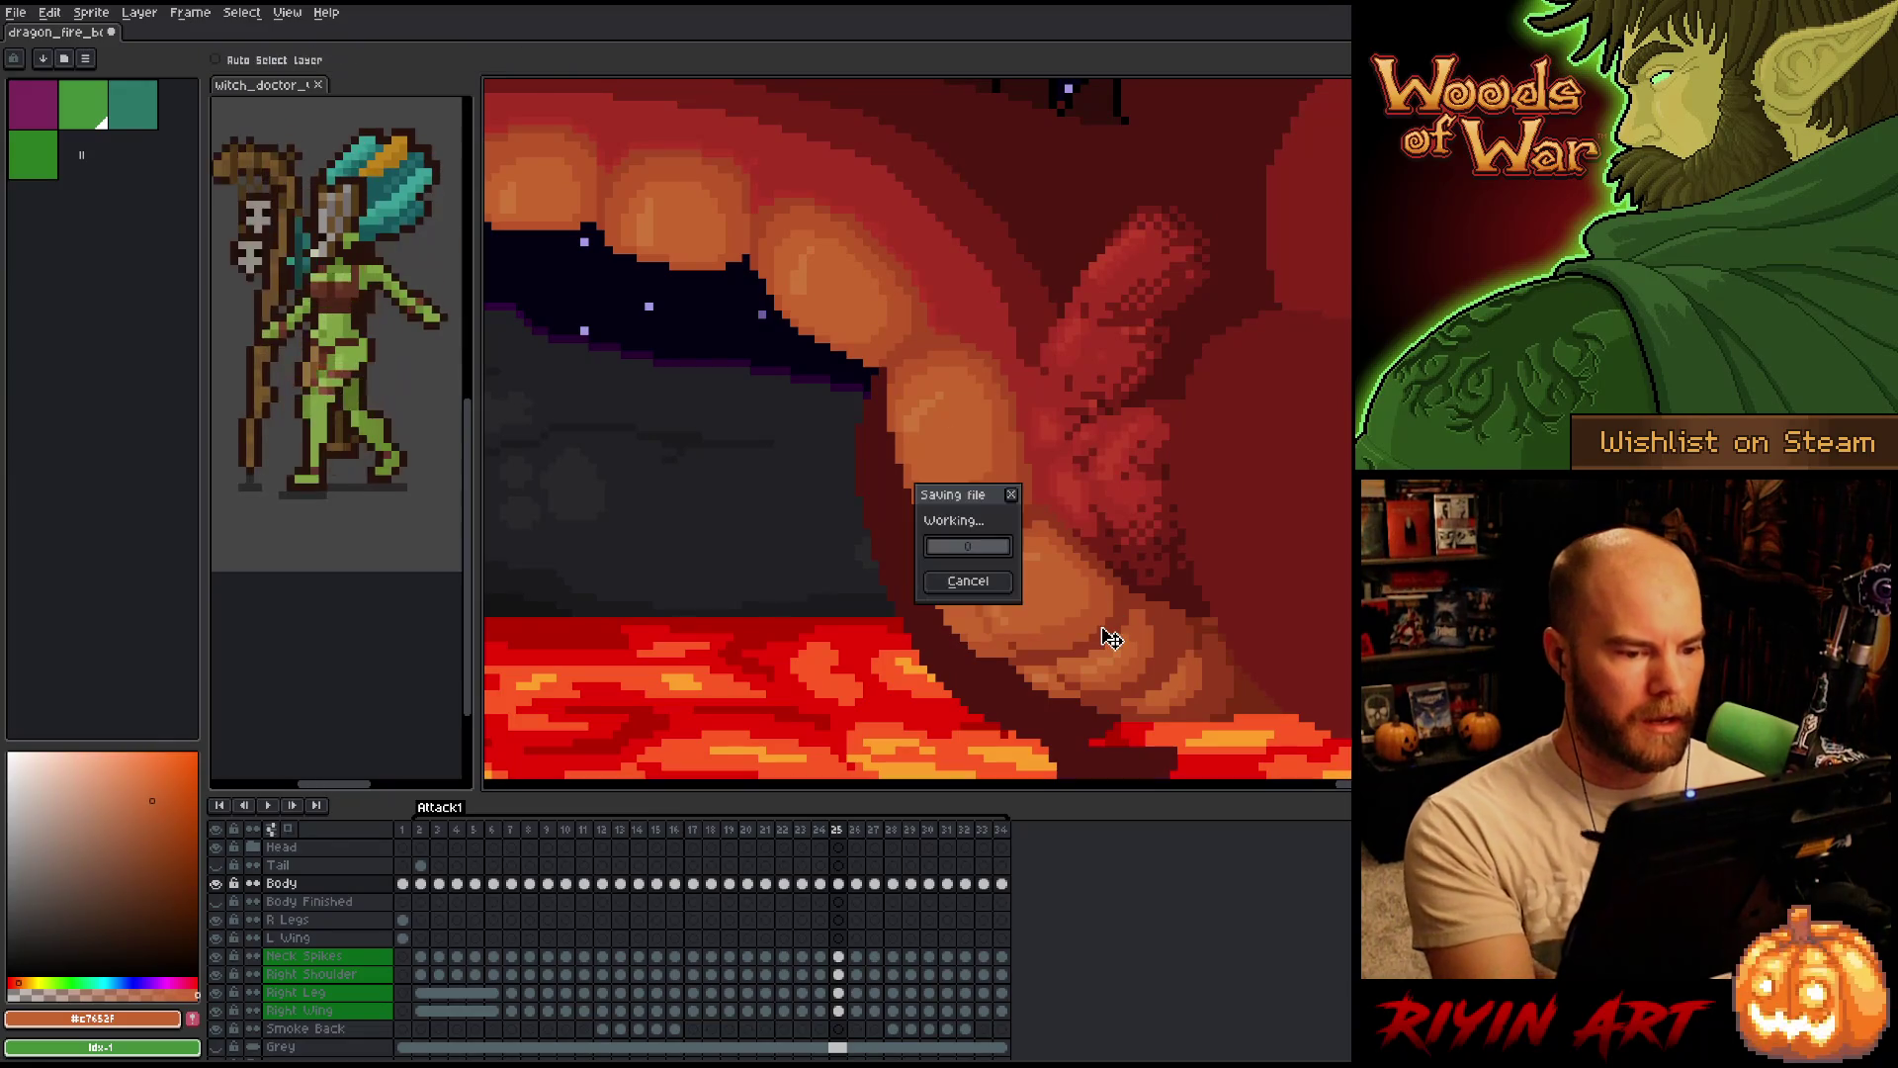
Dismiss the save prompt and flip between frames 24 and 25, finishing on frame 24.
key(Escape)
key(comma)
key(period)
key(comma)
key(period)
key(comma)
key(period)
key(comma)
key(period)
key(comma)
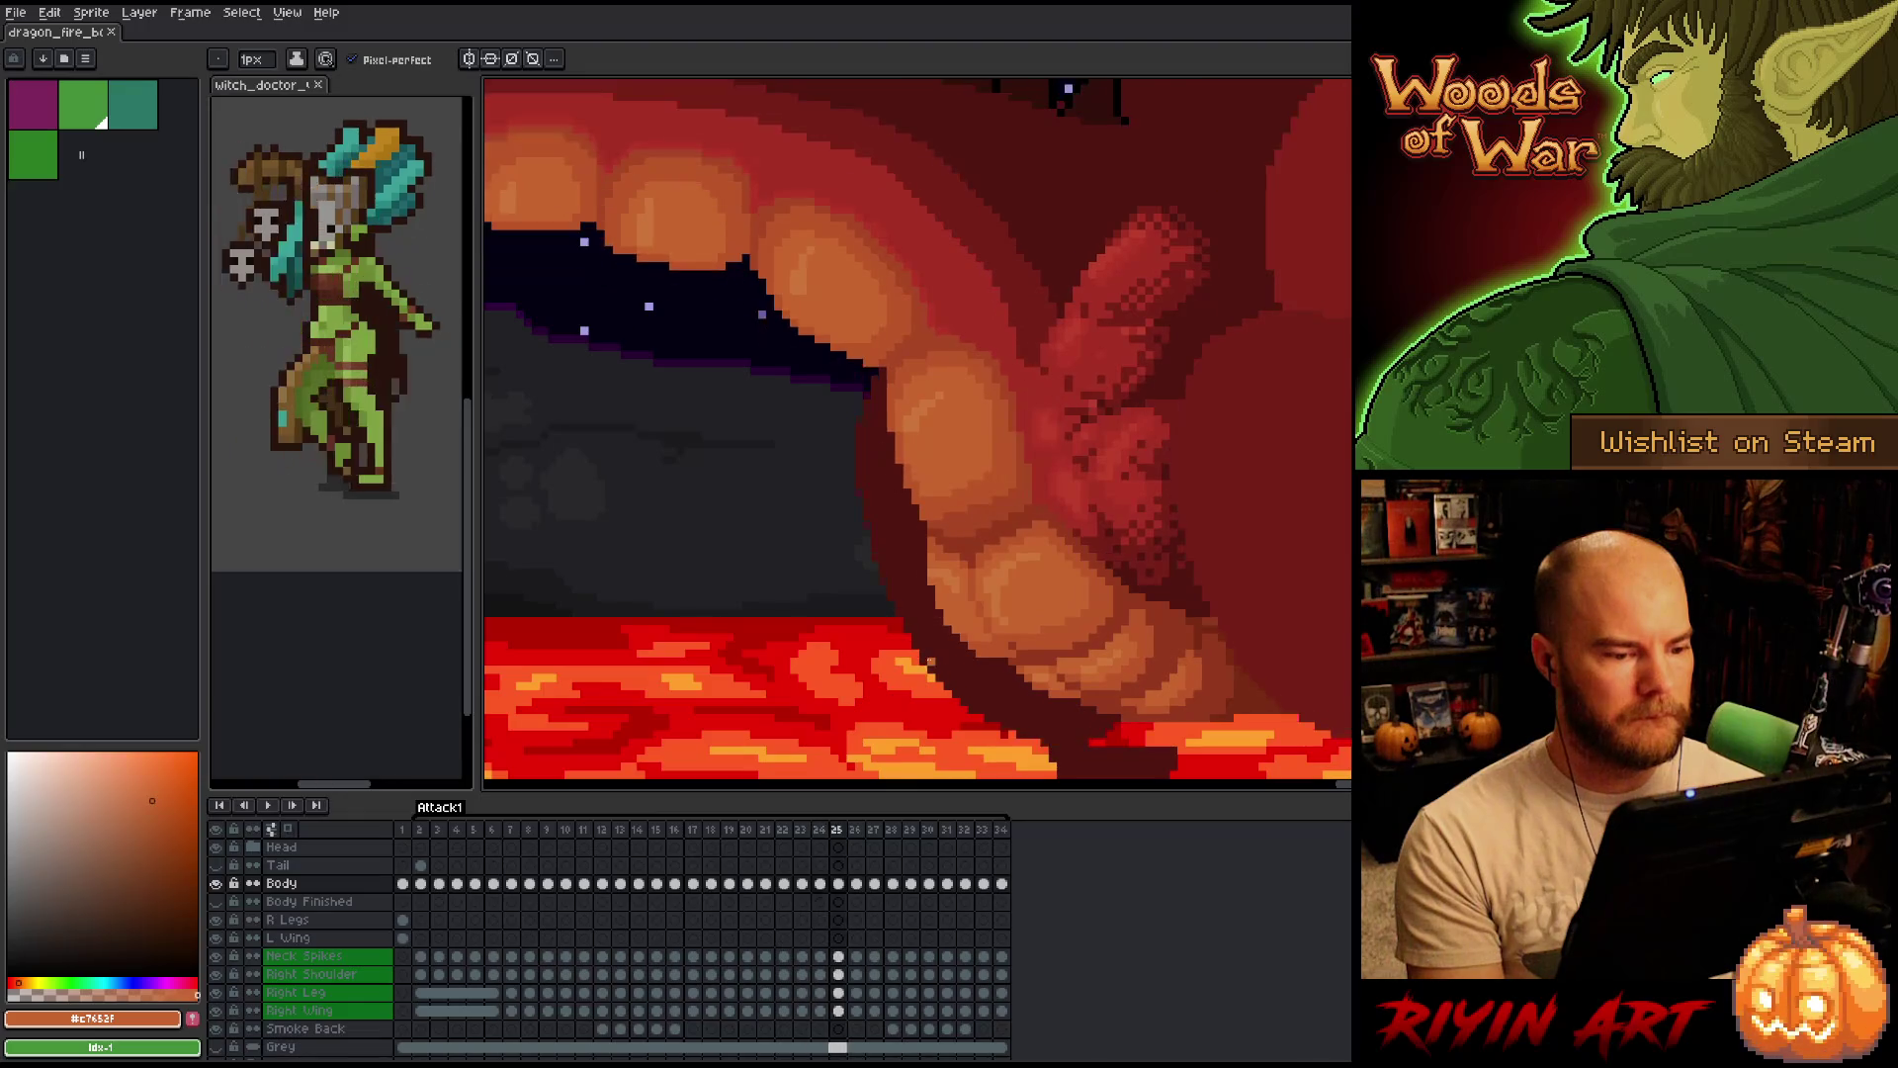
key(period)
key(comma)
key(period)
key(comma)
key(period)
key(comma)
scroll(1059, 530, up, 2)
alt+click(962, 301)
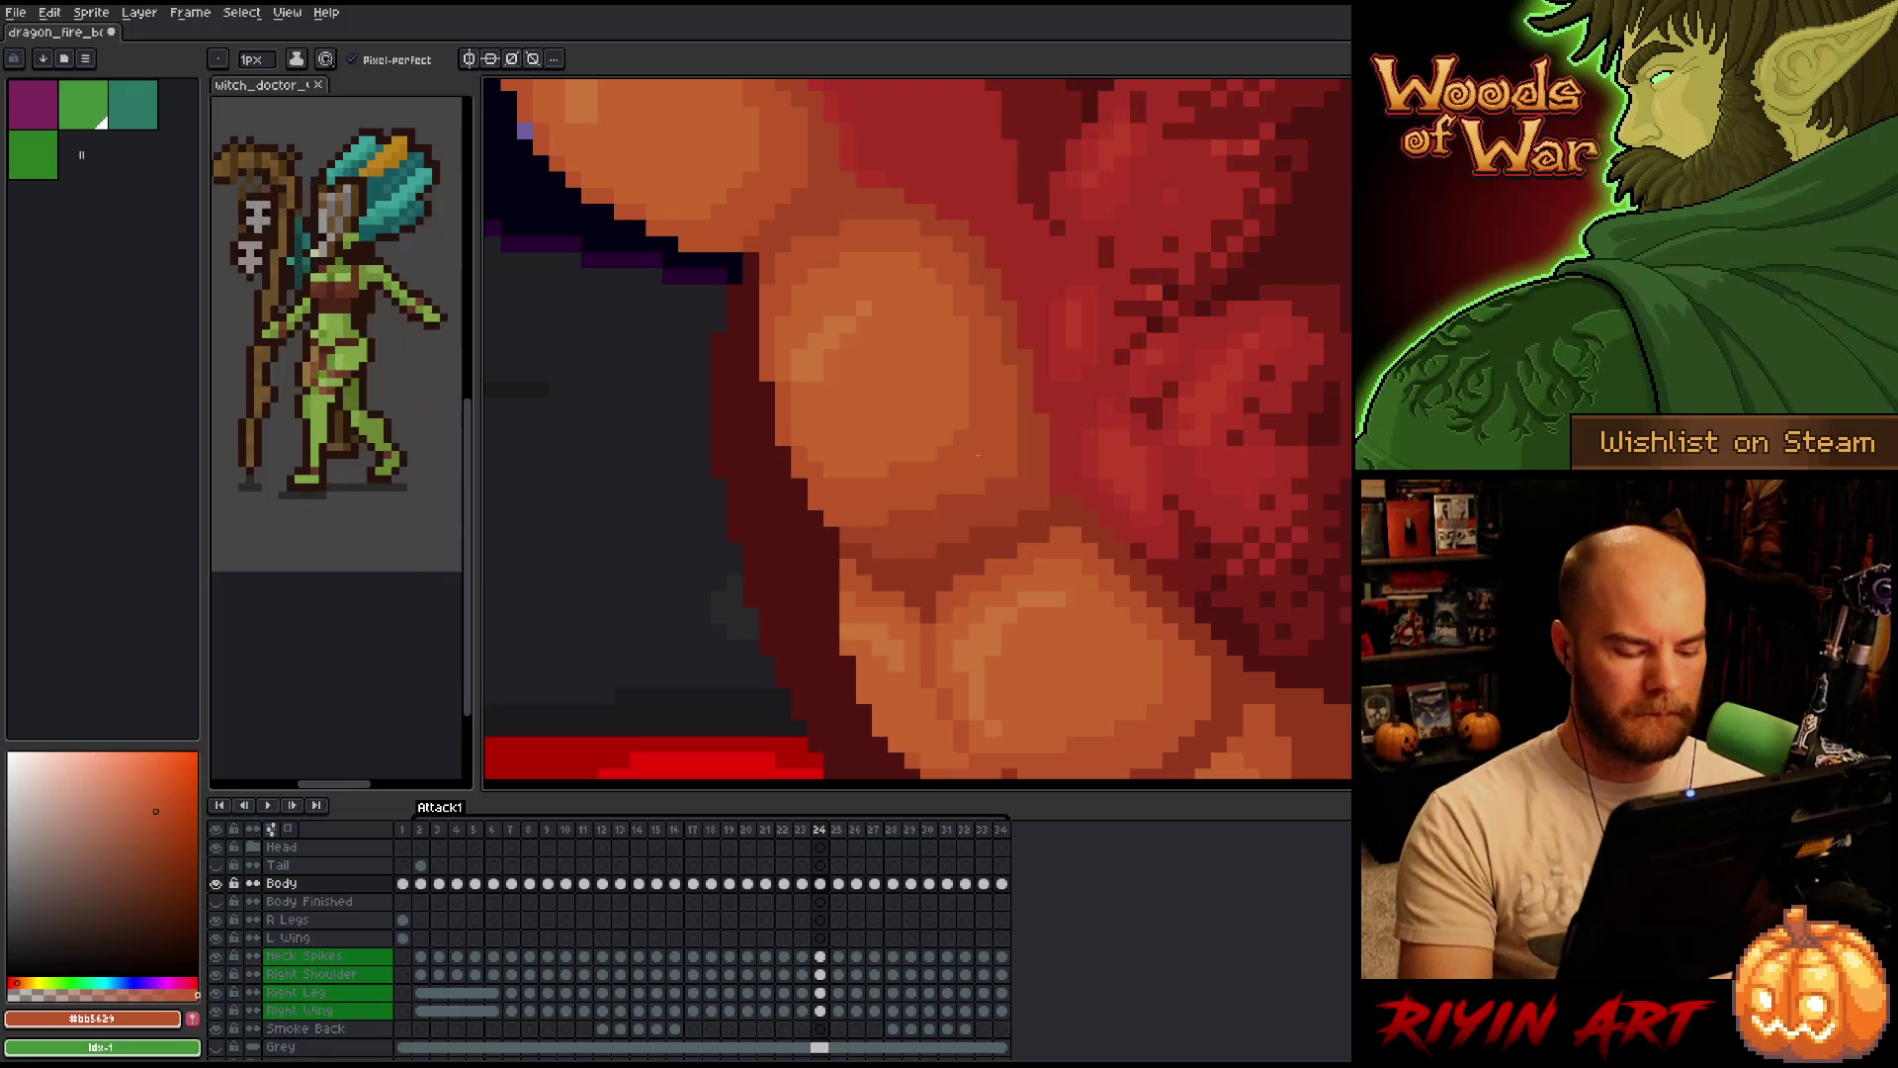
key(period)
key(comma)
key(period)
key(comma)
key(period)
key(comma)
key(period)
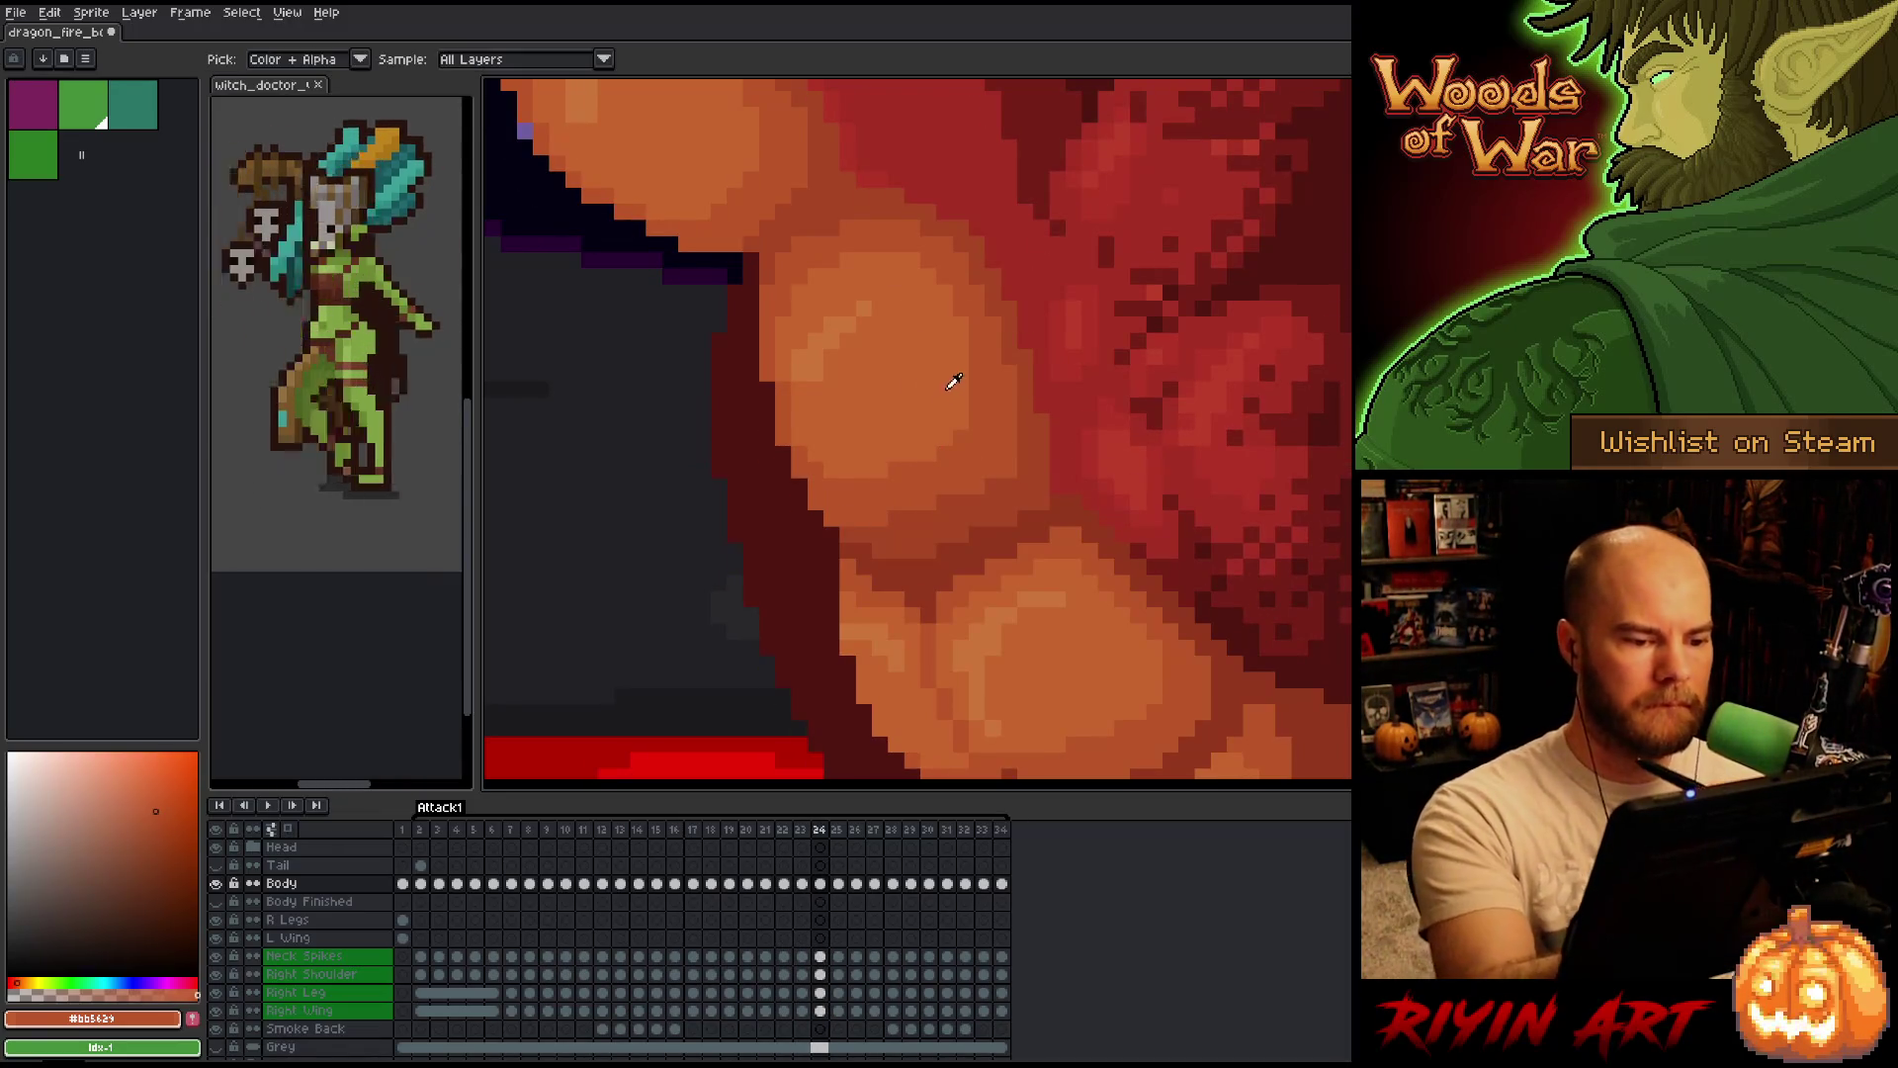
alt+click(987, 326)
key(comma)
scroll(985, 325, down, 2)
key(comma)
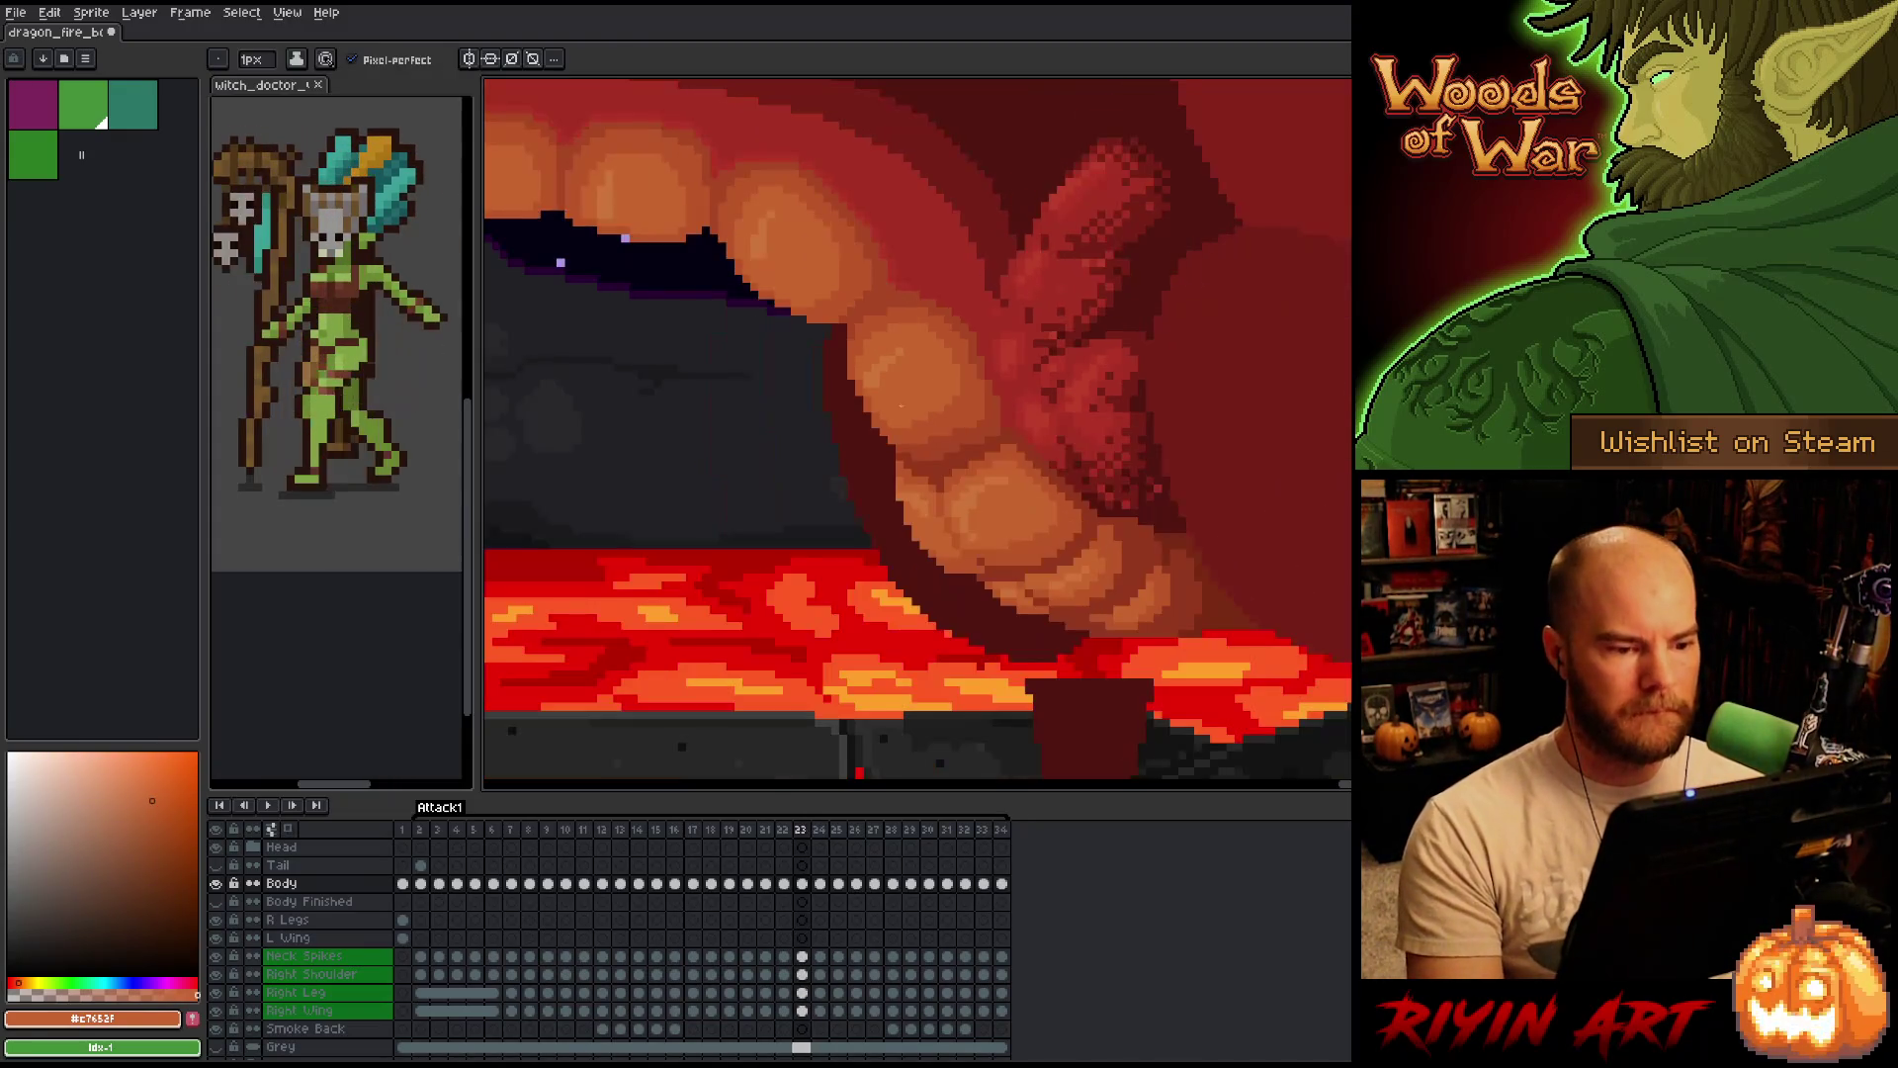
key(period)
key(comma)
scroll(961, 431, up, 2)
key(period)
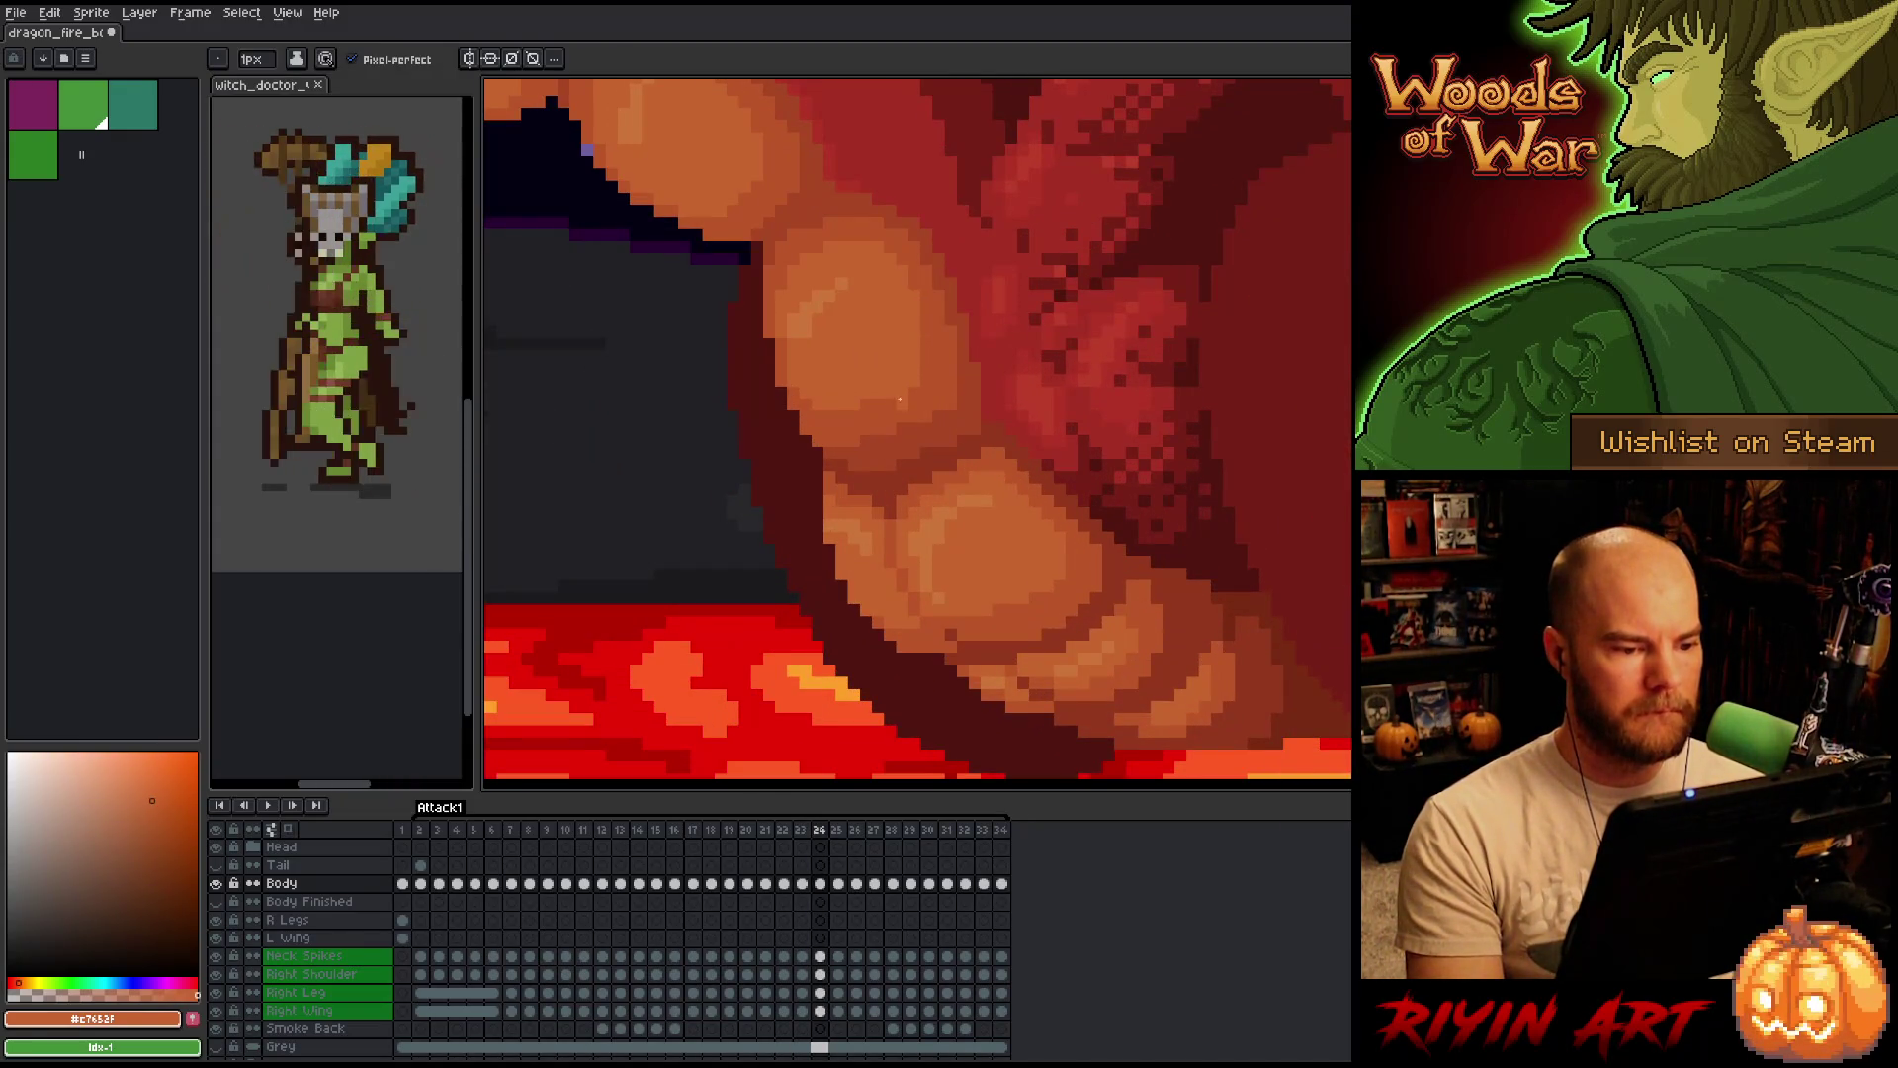
alt+click(916, 377)
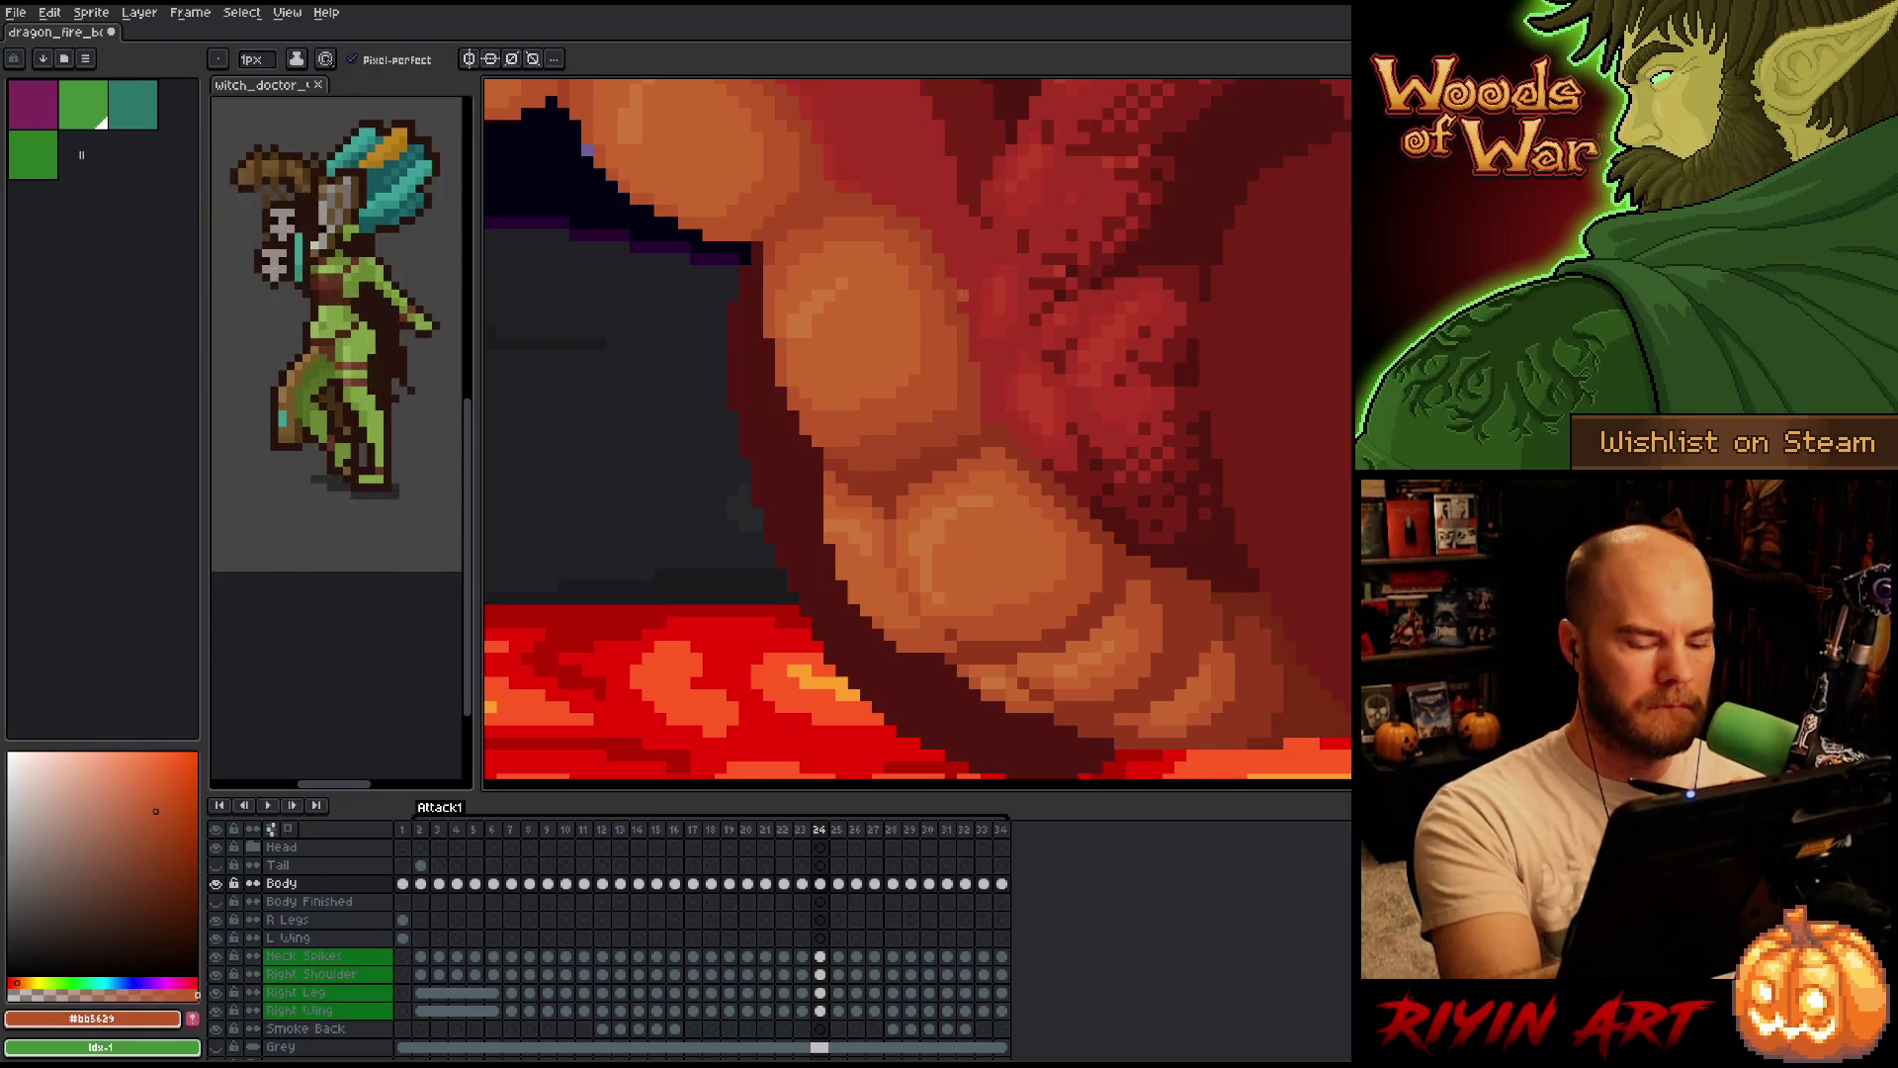
key(comma)
key(period)
key(comma)
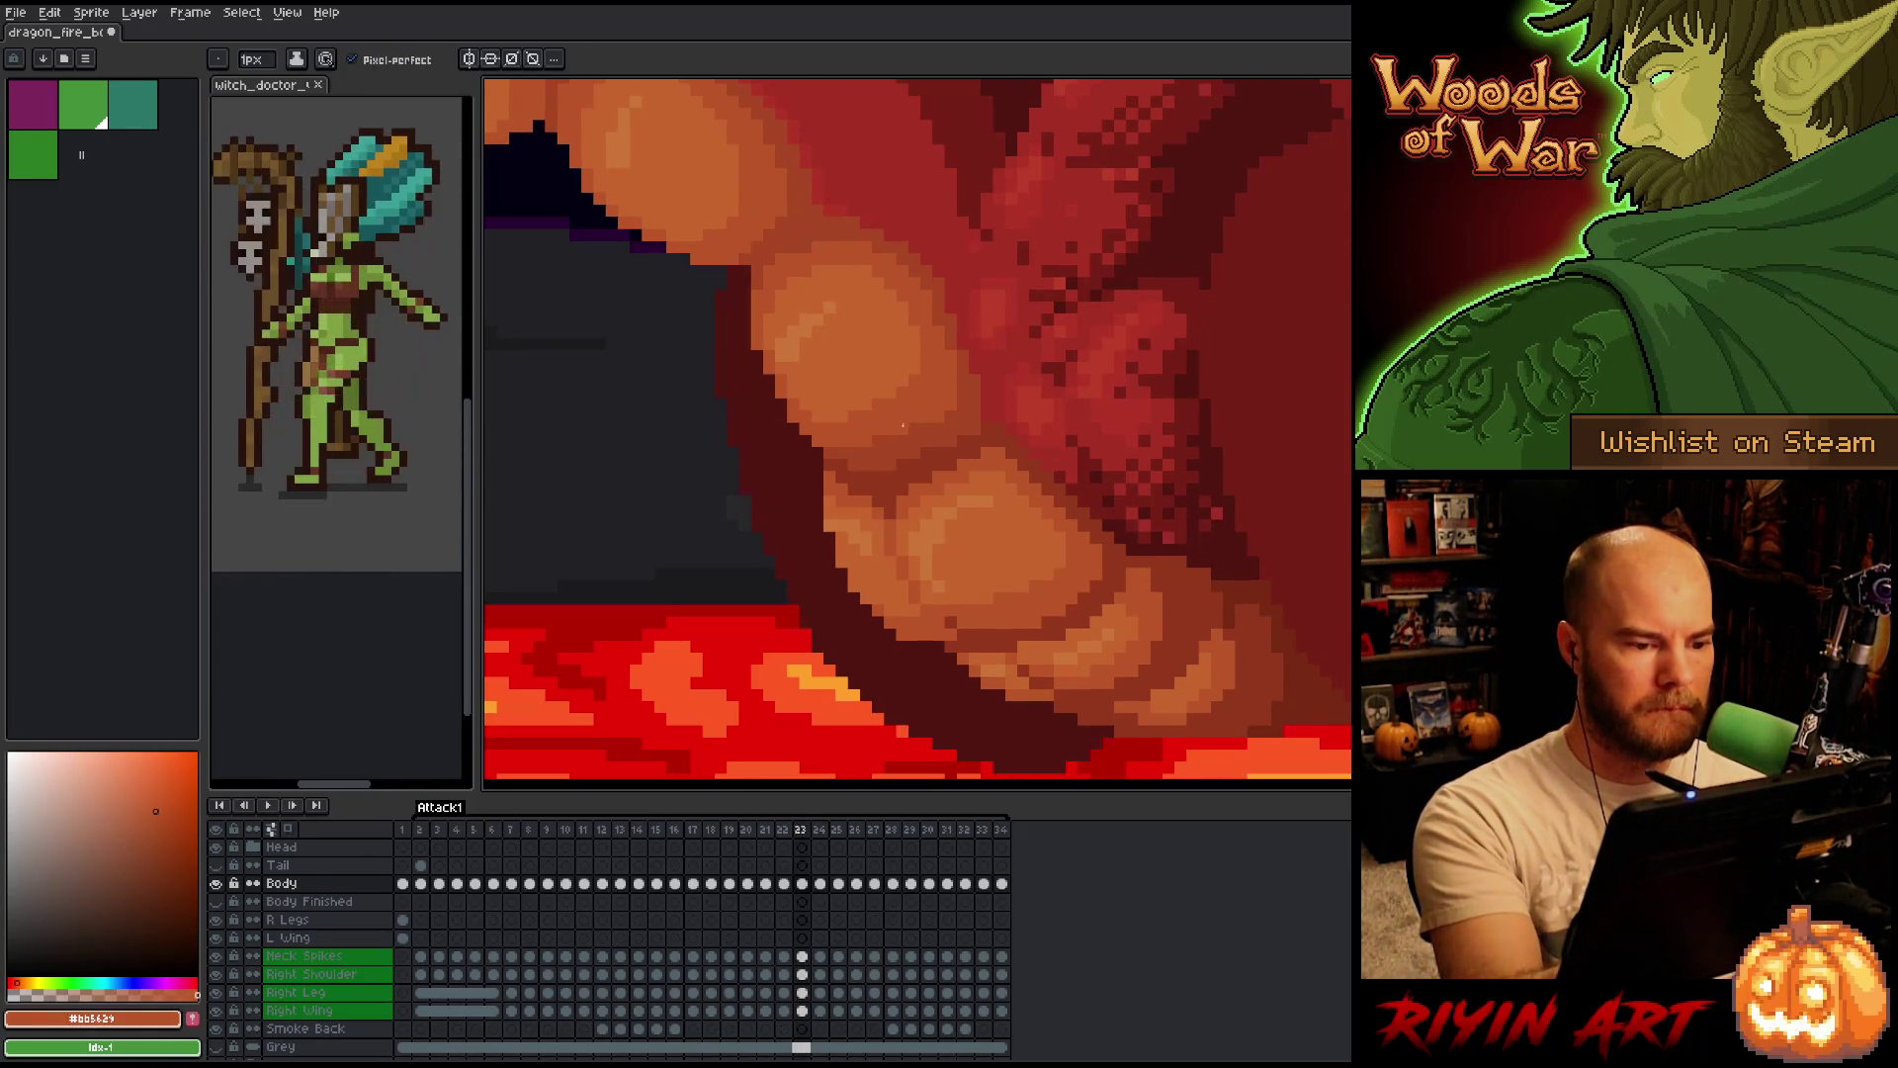
key(period)
key(comma)
key(period)
key(comma)
key(period)
key(comma)
key(period)
key(comma)
key(period)
key(comma)
key(comma)
key(period)
key(period)
key(period)
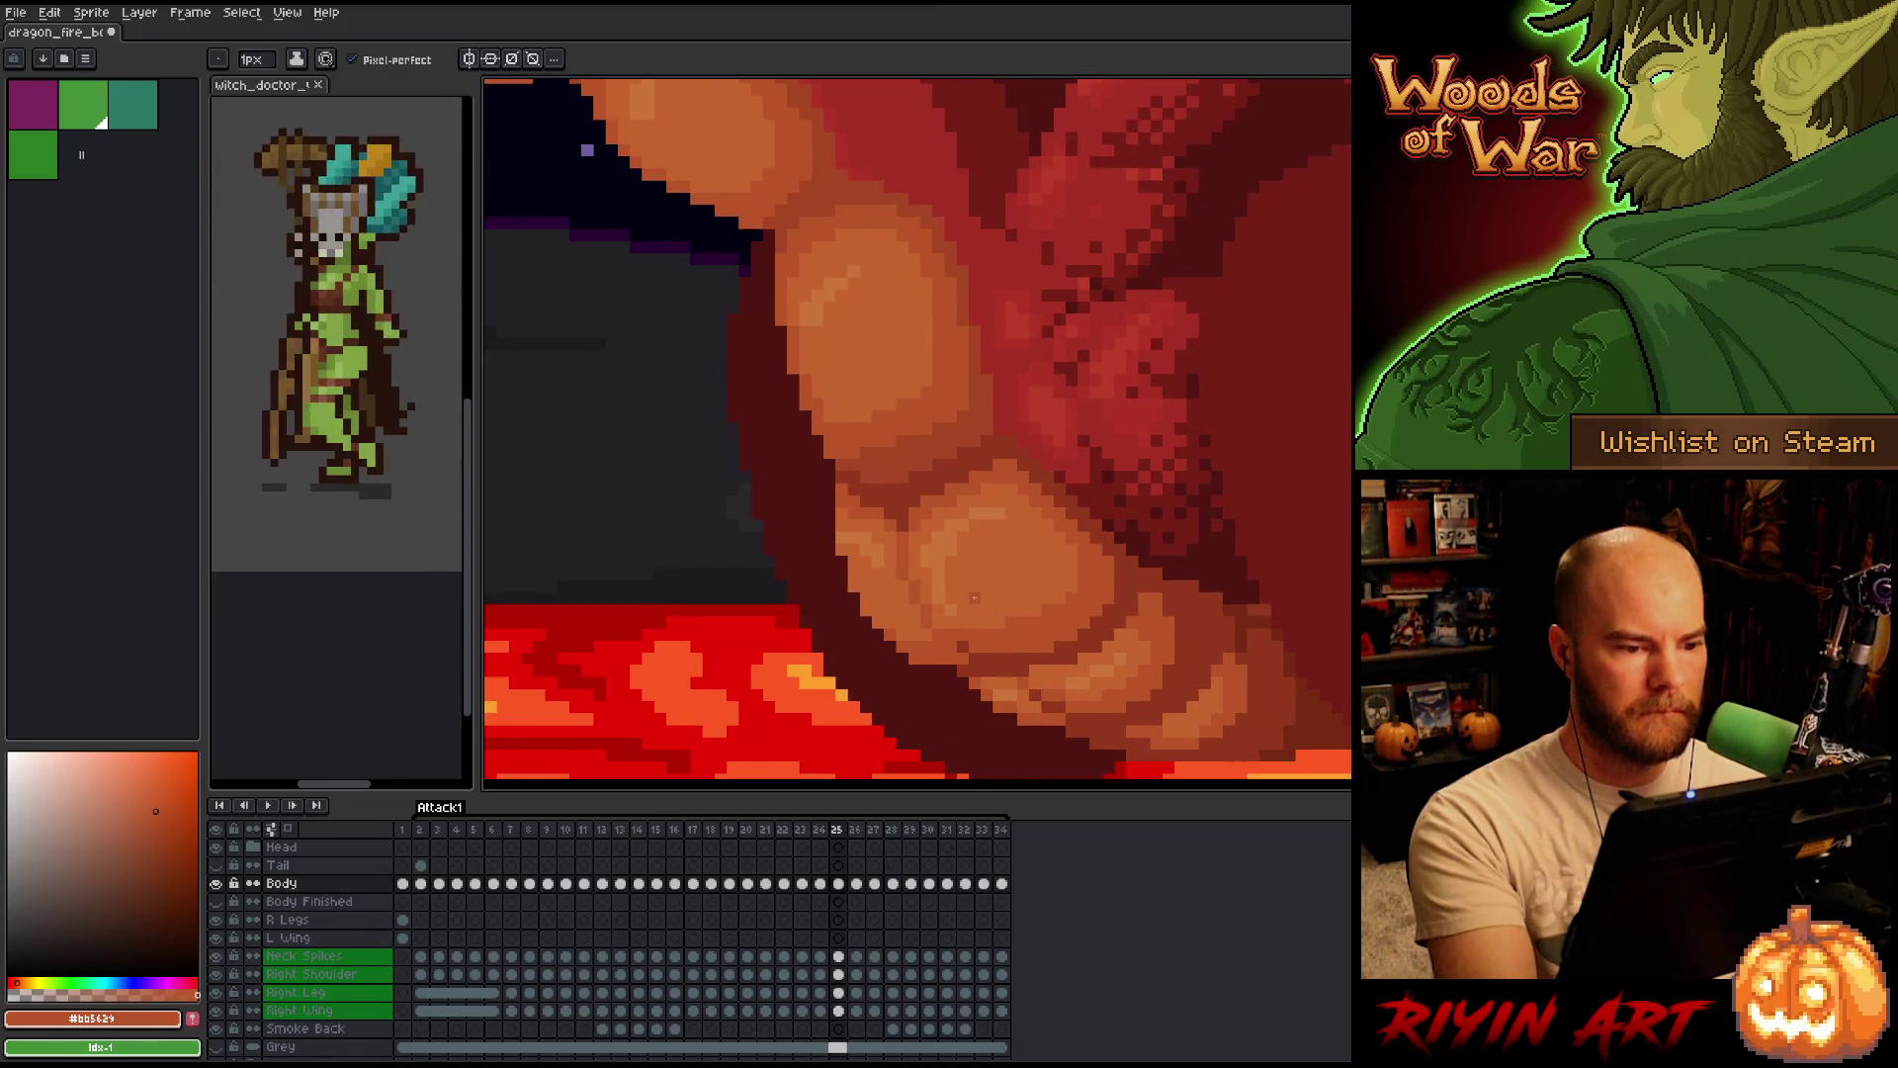
key(comma)
key(period)
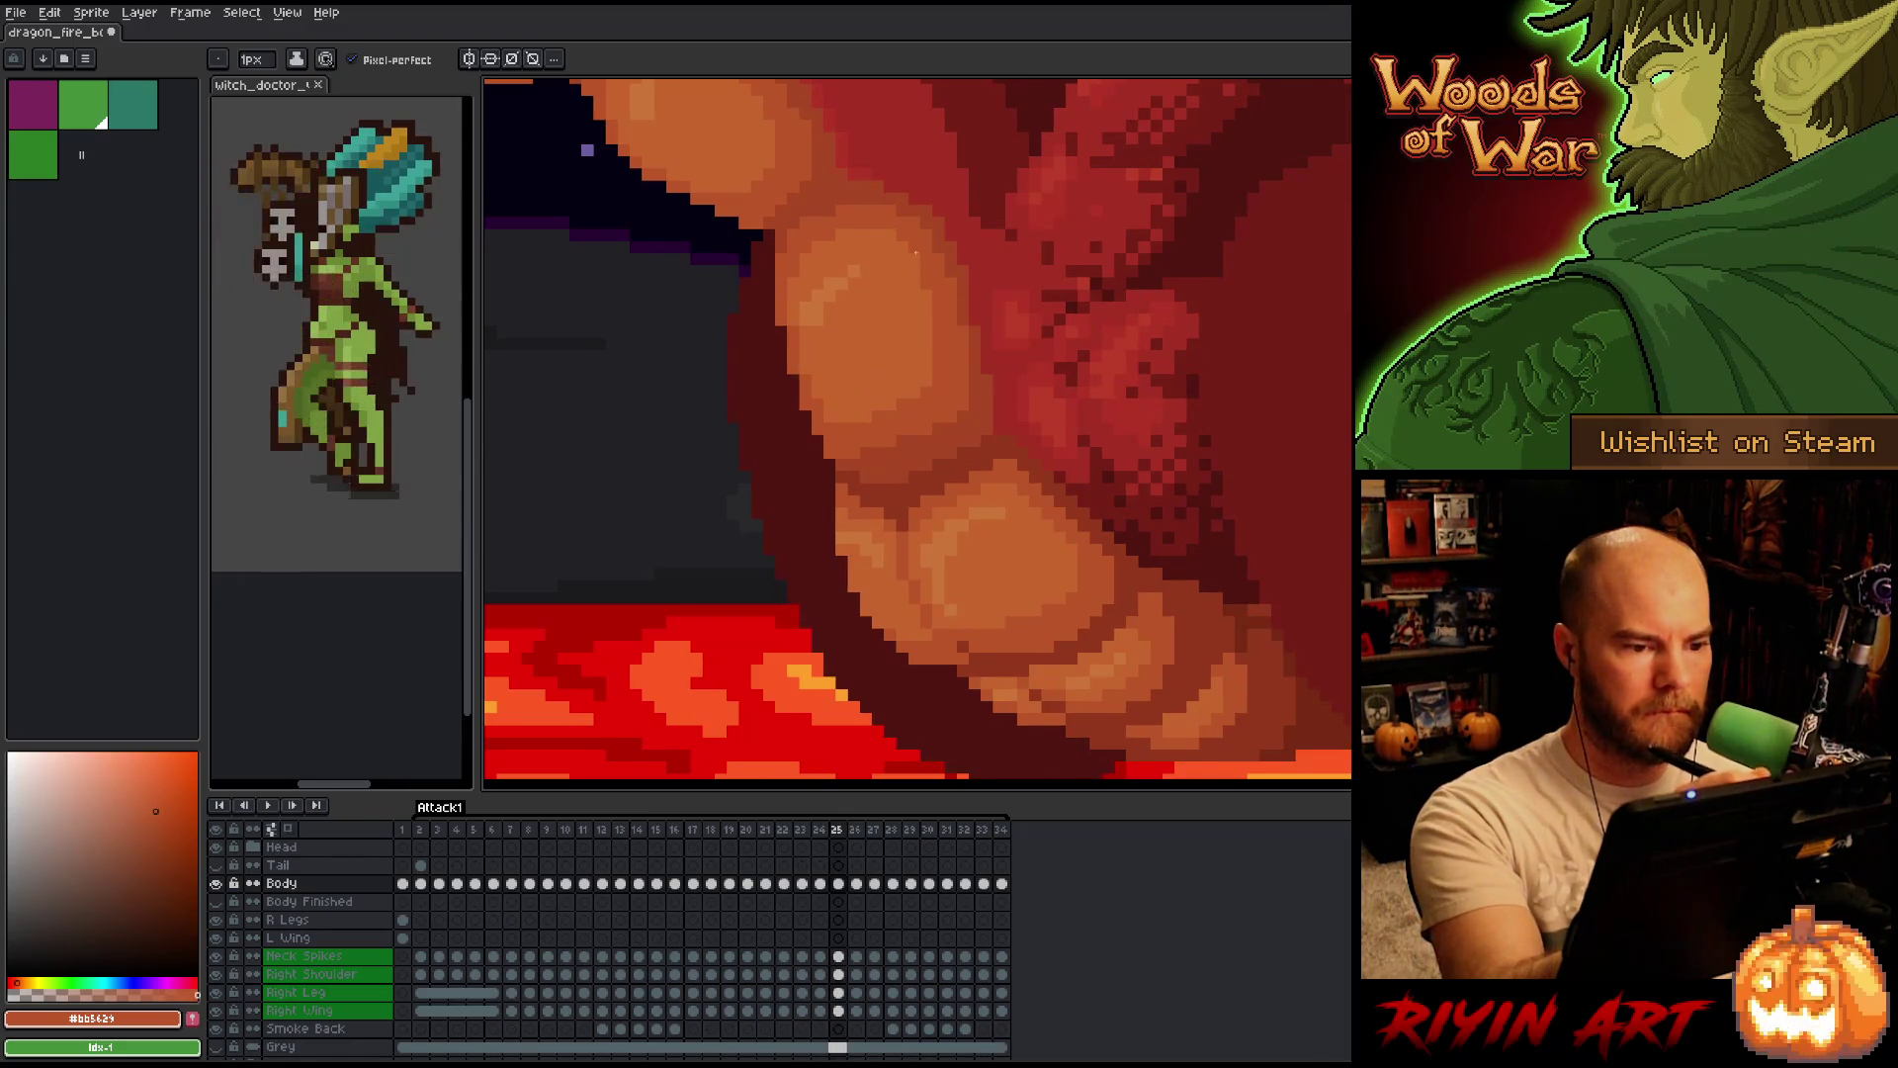
key(comma)
key(period)
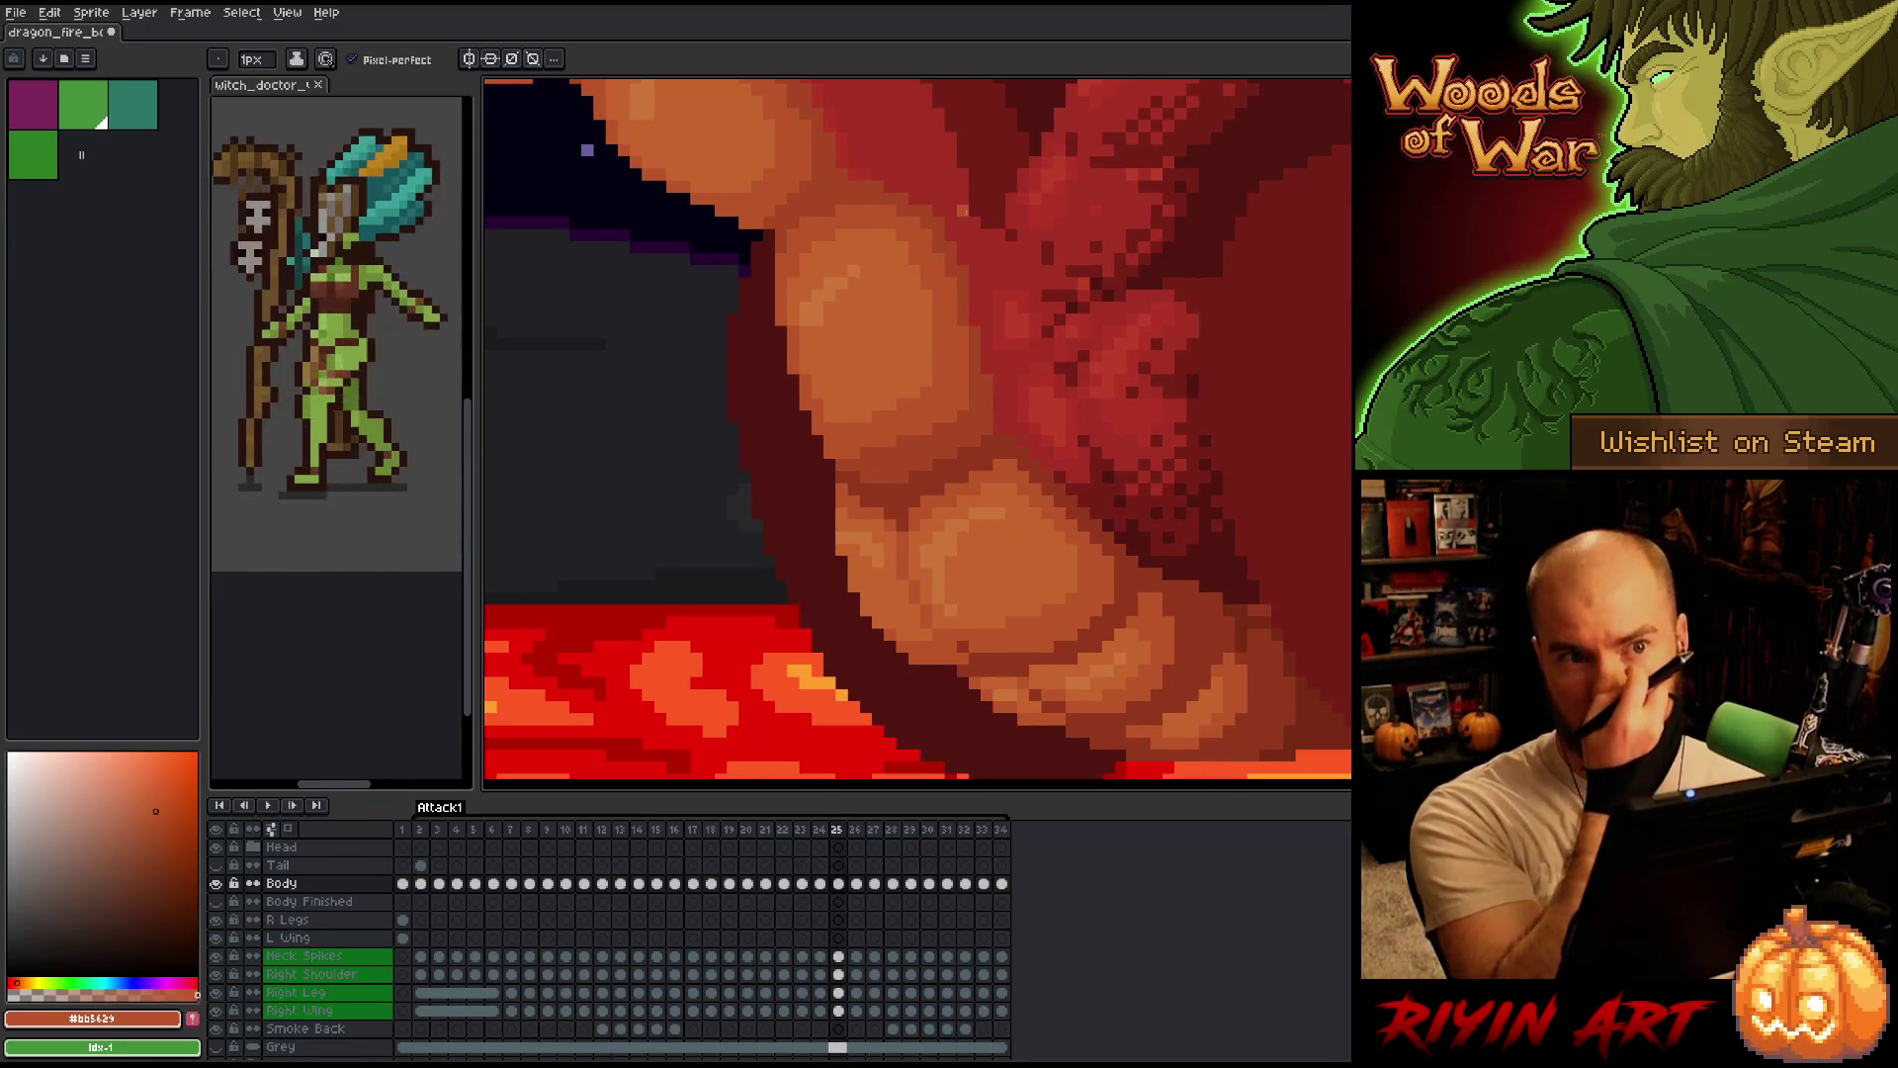
key(comma)
key(period)
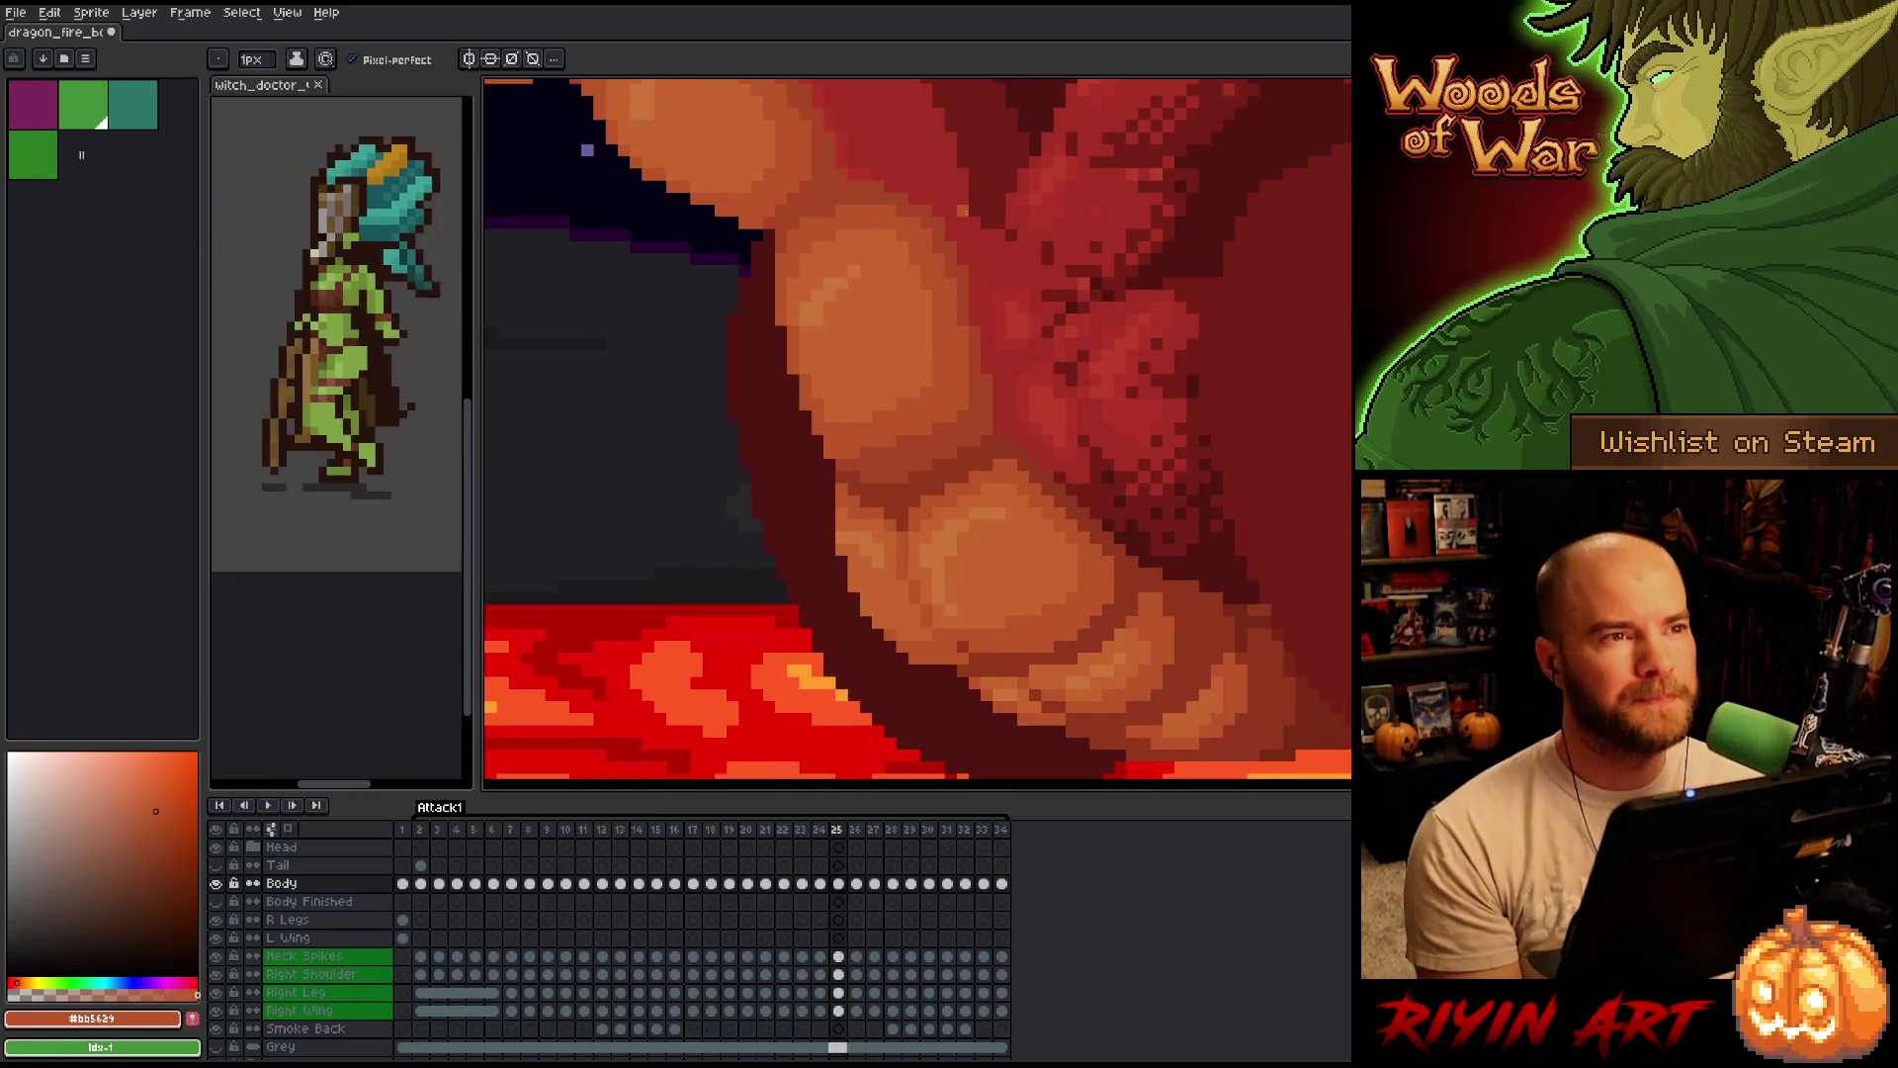
key(comma)
key(period)
key(comma)
key(period)
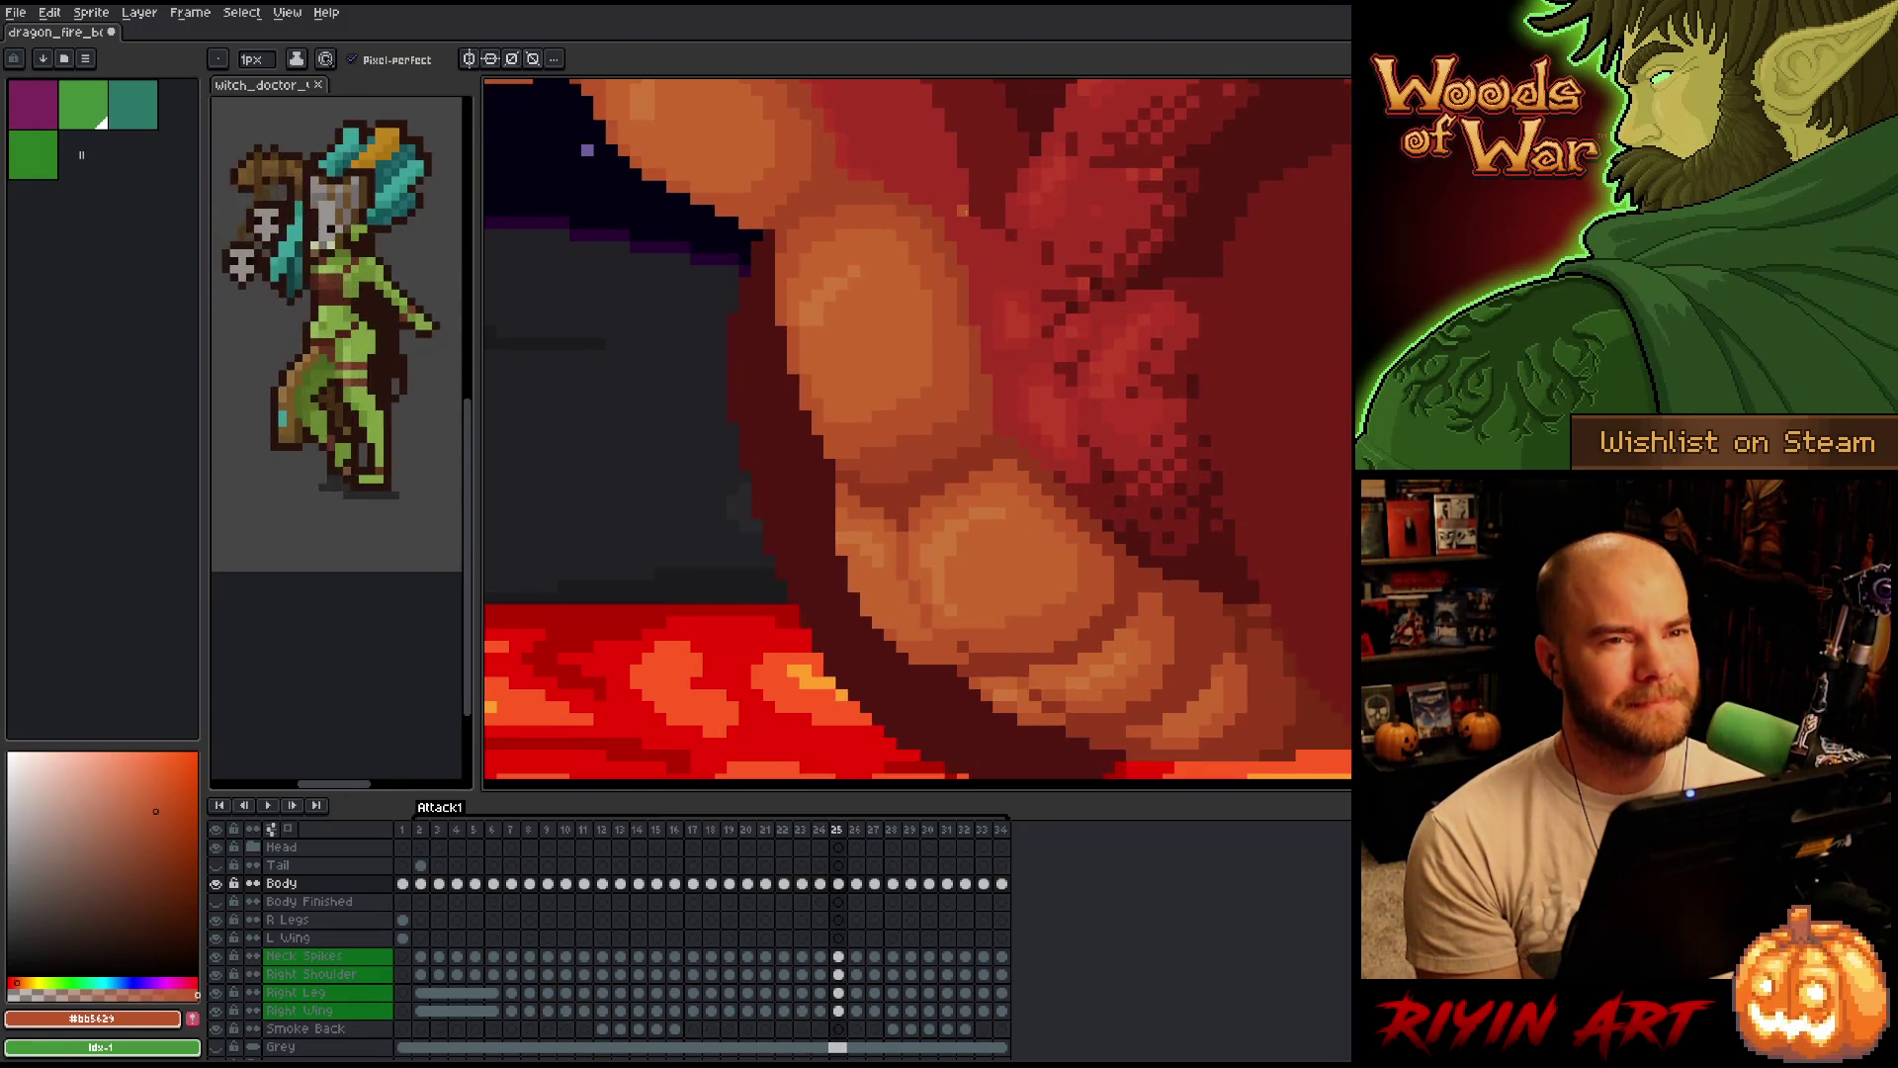
key(comma)
key(period)
key(comma)
key(period)
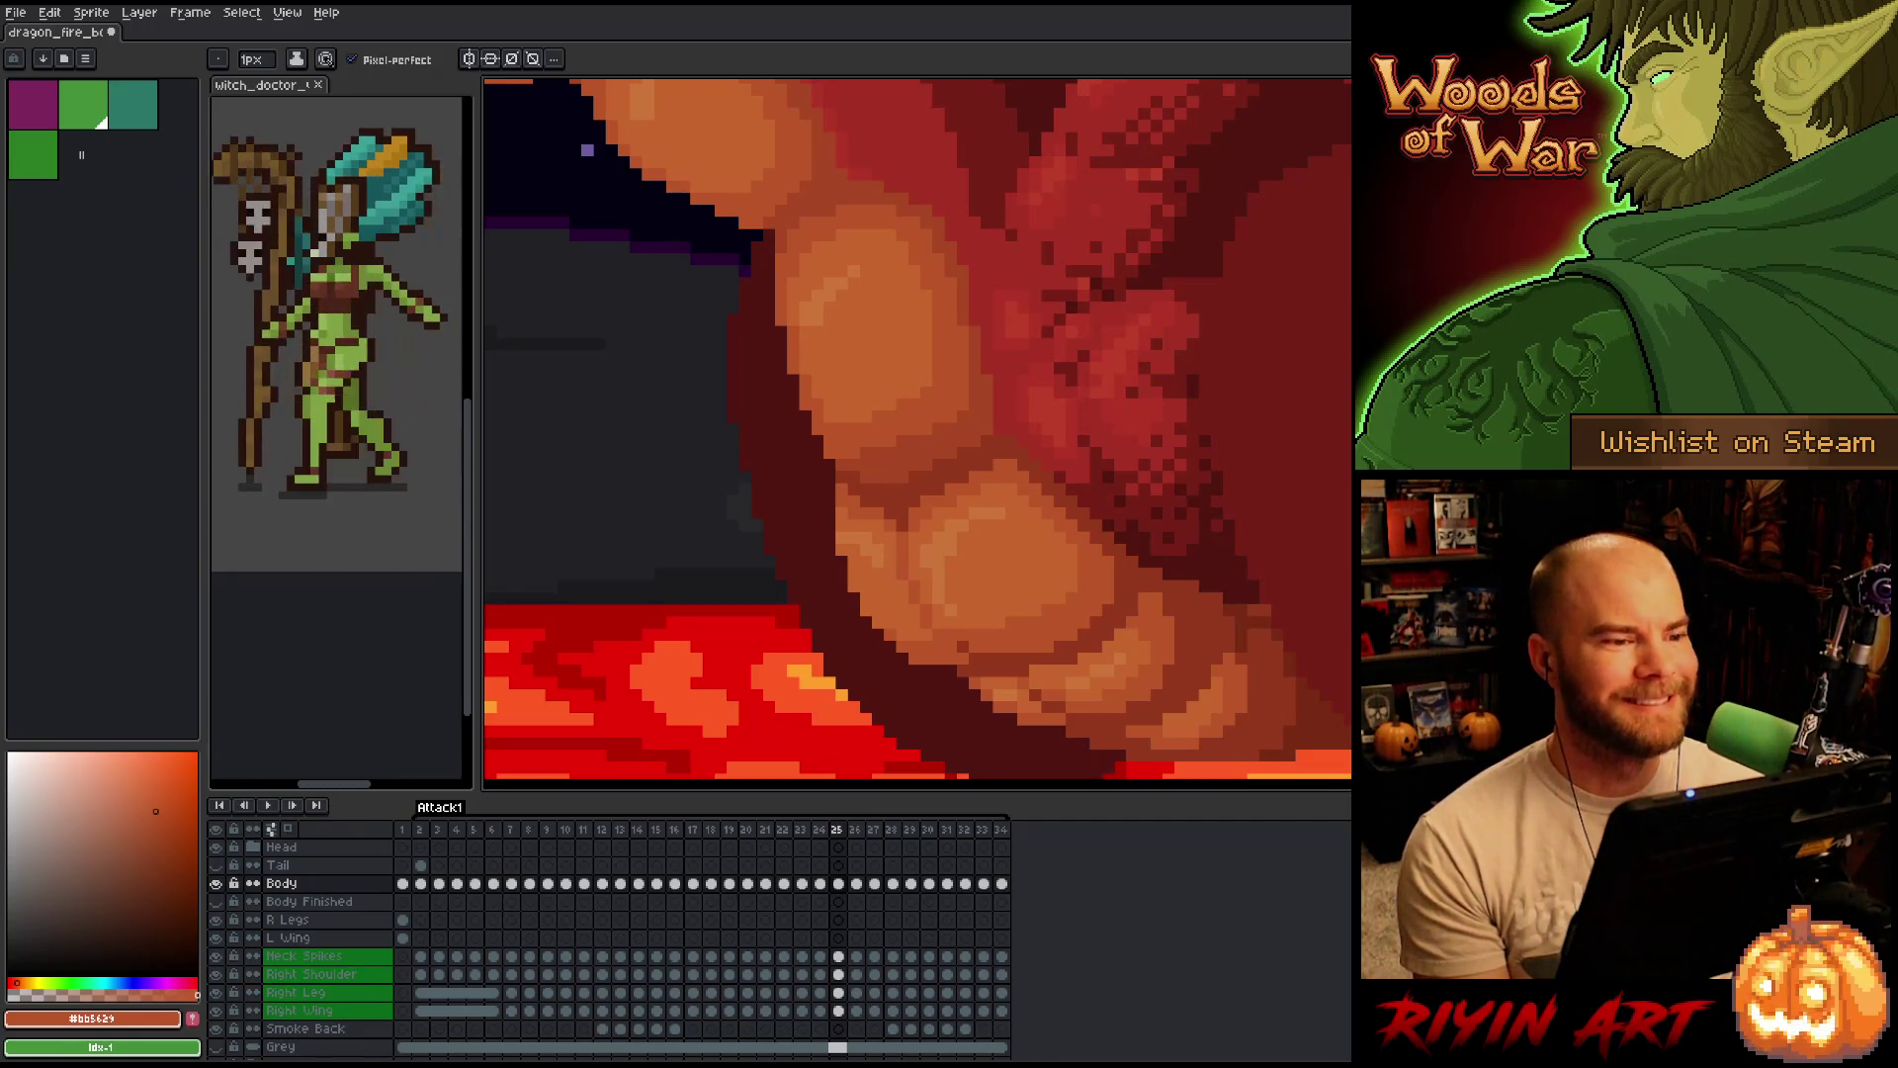
scroll(722, 301, down, 2)
scroll(722, 300, up, 2)
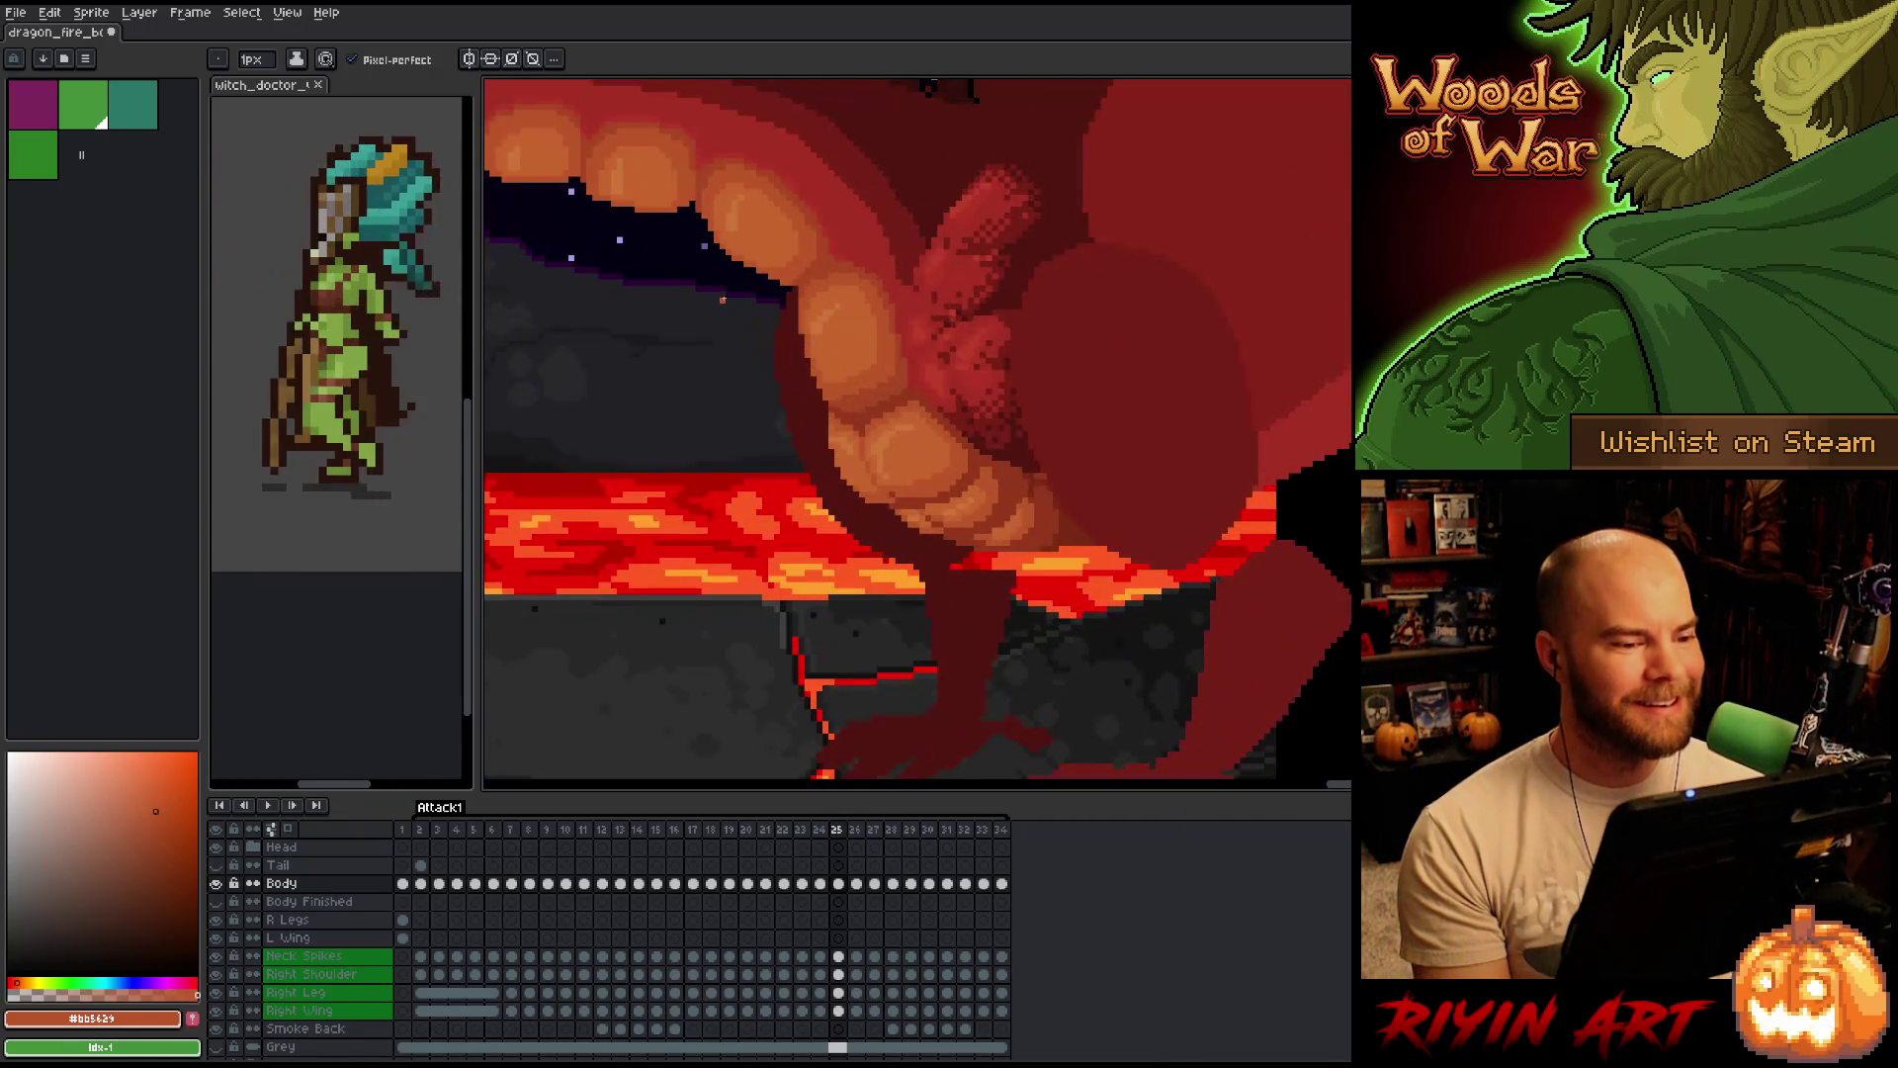
Flip between frames 24 and 25 and their neighbours to compare the belly shading.
key(Left)
key(Right)
key(Left)
key(Right)
key(Left)
key(Right)
key(Left)
key(Right)
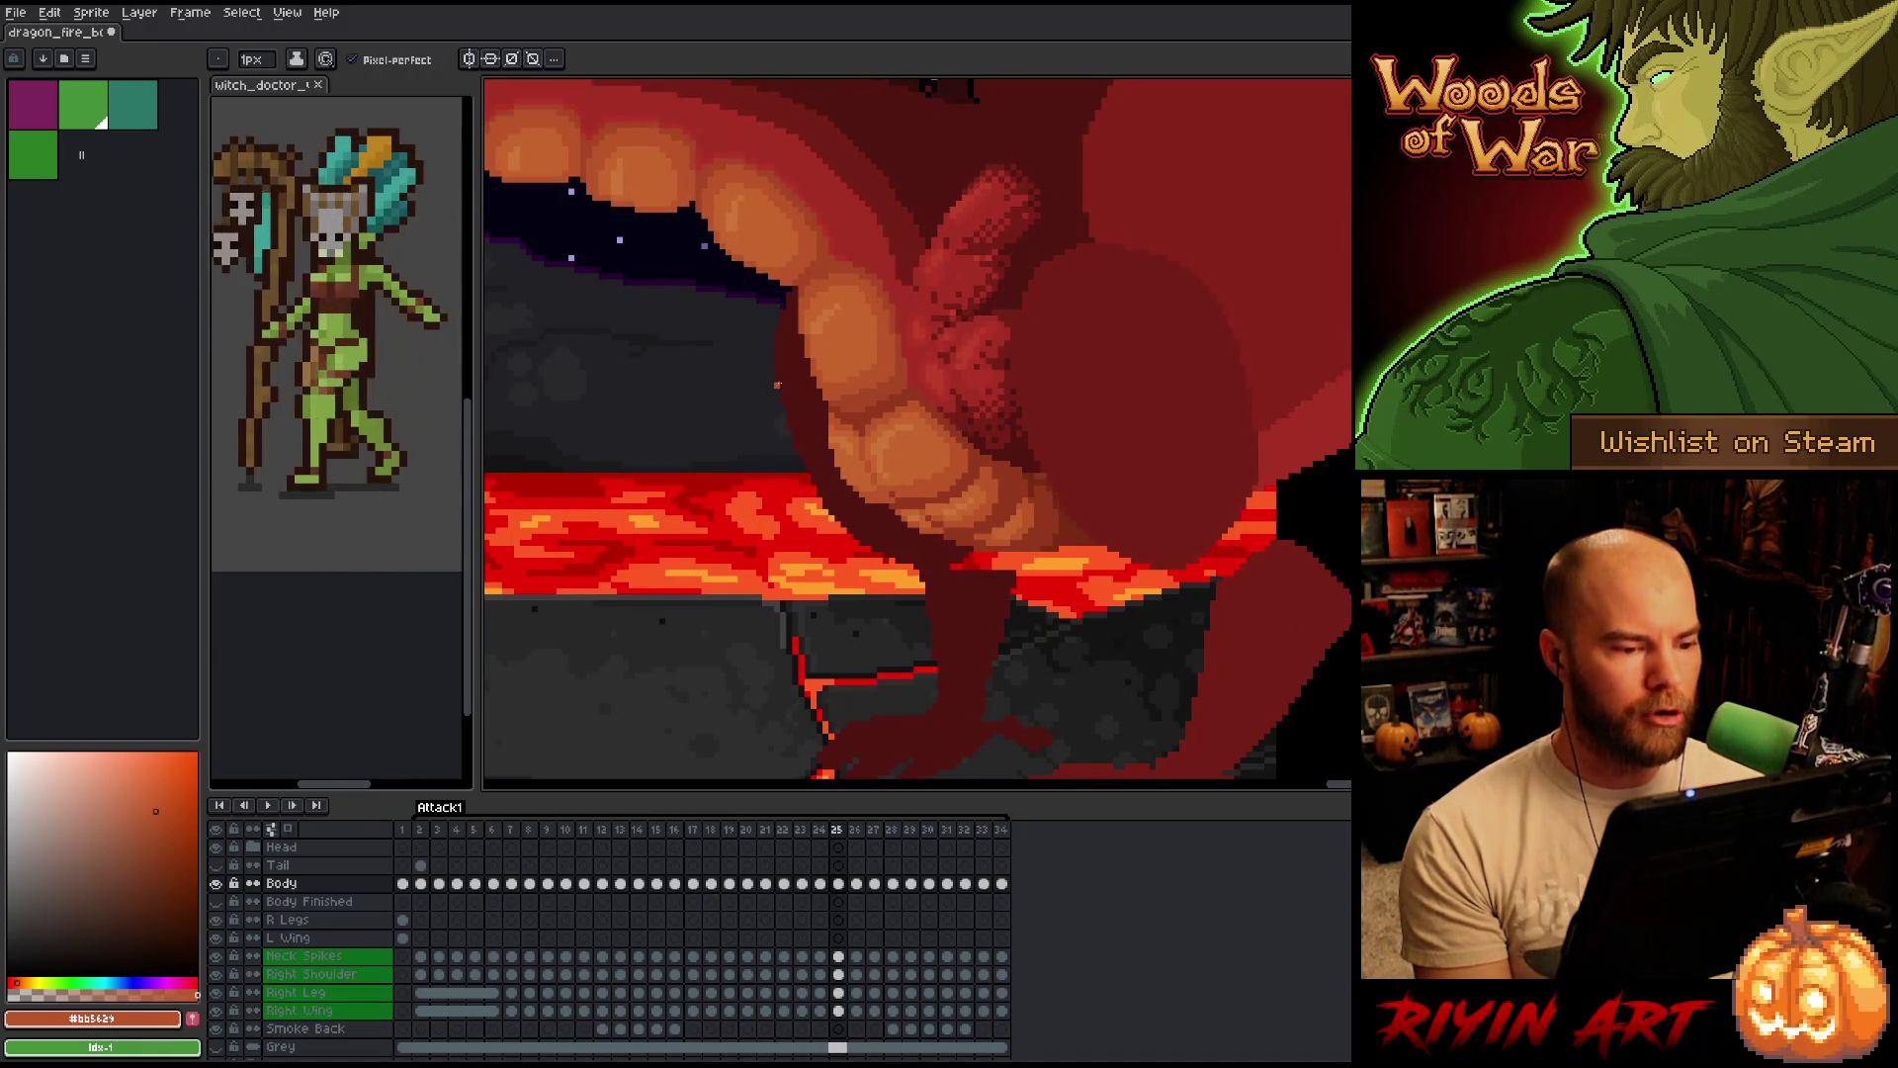
key(Left)
key(Right)
key(Left)
key(Right)
key(Left)
key(Right)
key(Left)
key(Right)
key(Left)
key(Right)
key(Left)
key(Right)
scroll(778, 384, up, 1)
key(Left)
key(Right)
key(Left)
key(Right)
Check frames 26 and 27, then step back through 25 toward frame 22.
key(Right)
key(Right)
key(Left)
key(Right)
key(Left)
key(Right)
key(Left)
key(Right)
key(Left)
key(Left)
key(Left)
key(Right)
key(Right)
key(Left)
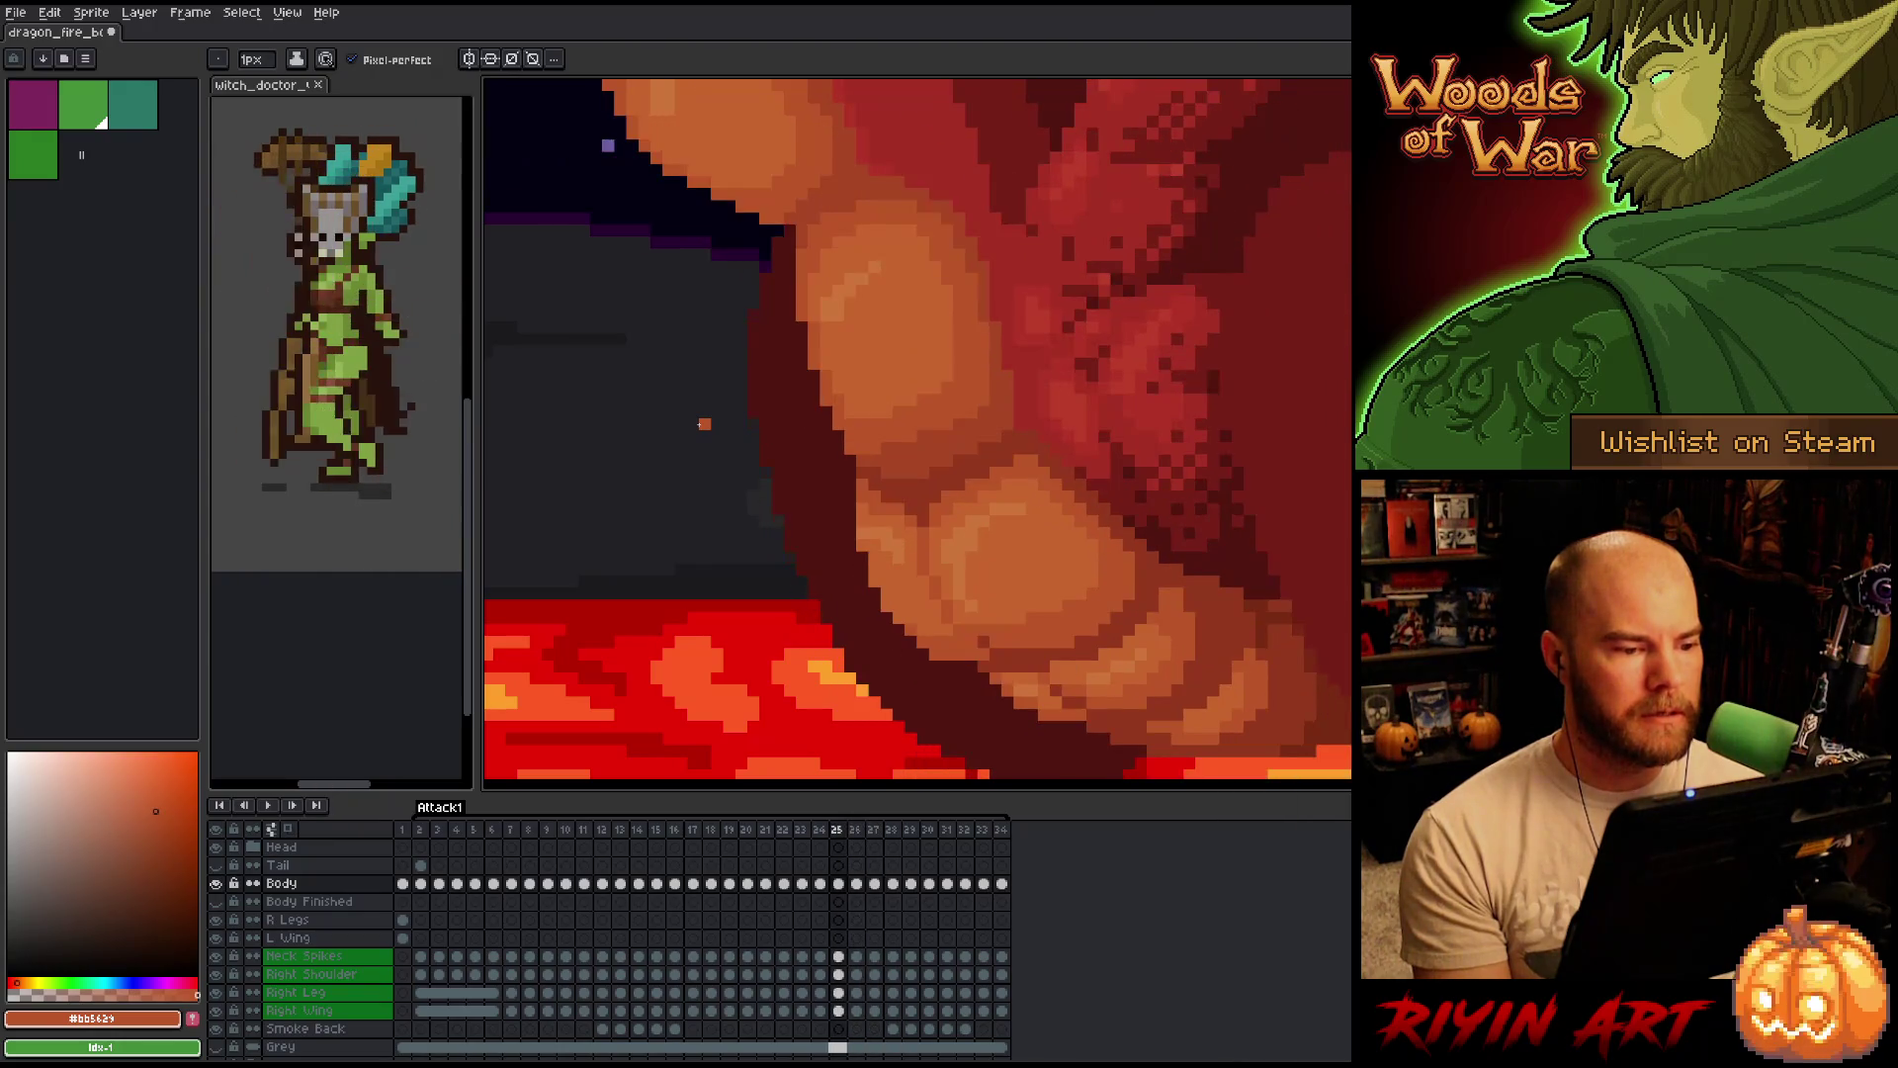
key(Left)
key(Left)
key(Left)
key(Right)
key(Left)
key(Right)
key(Left)
key(Right)
key(Left)
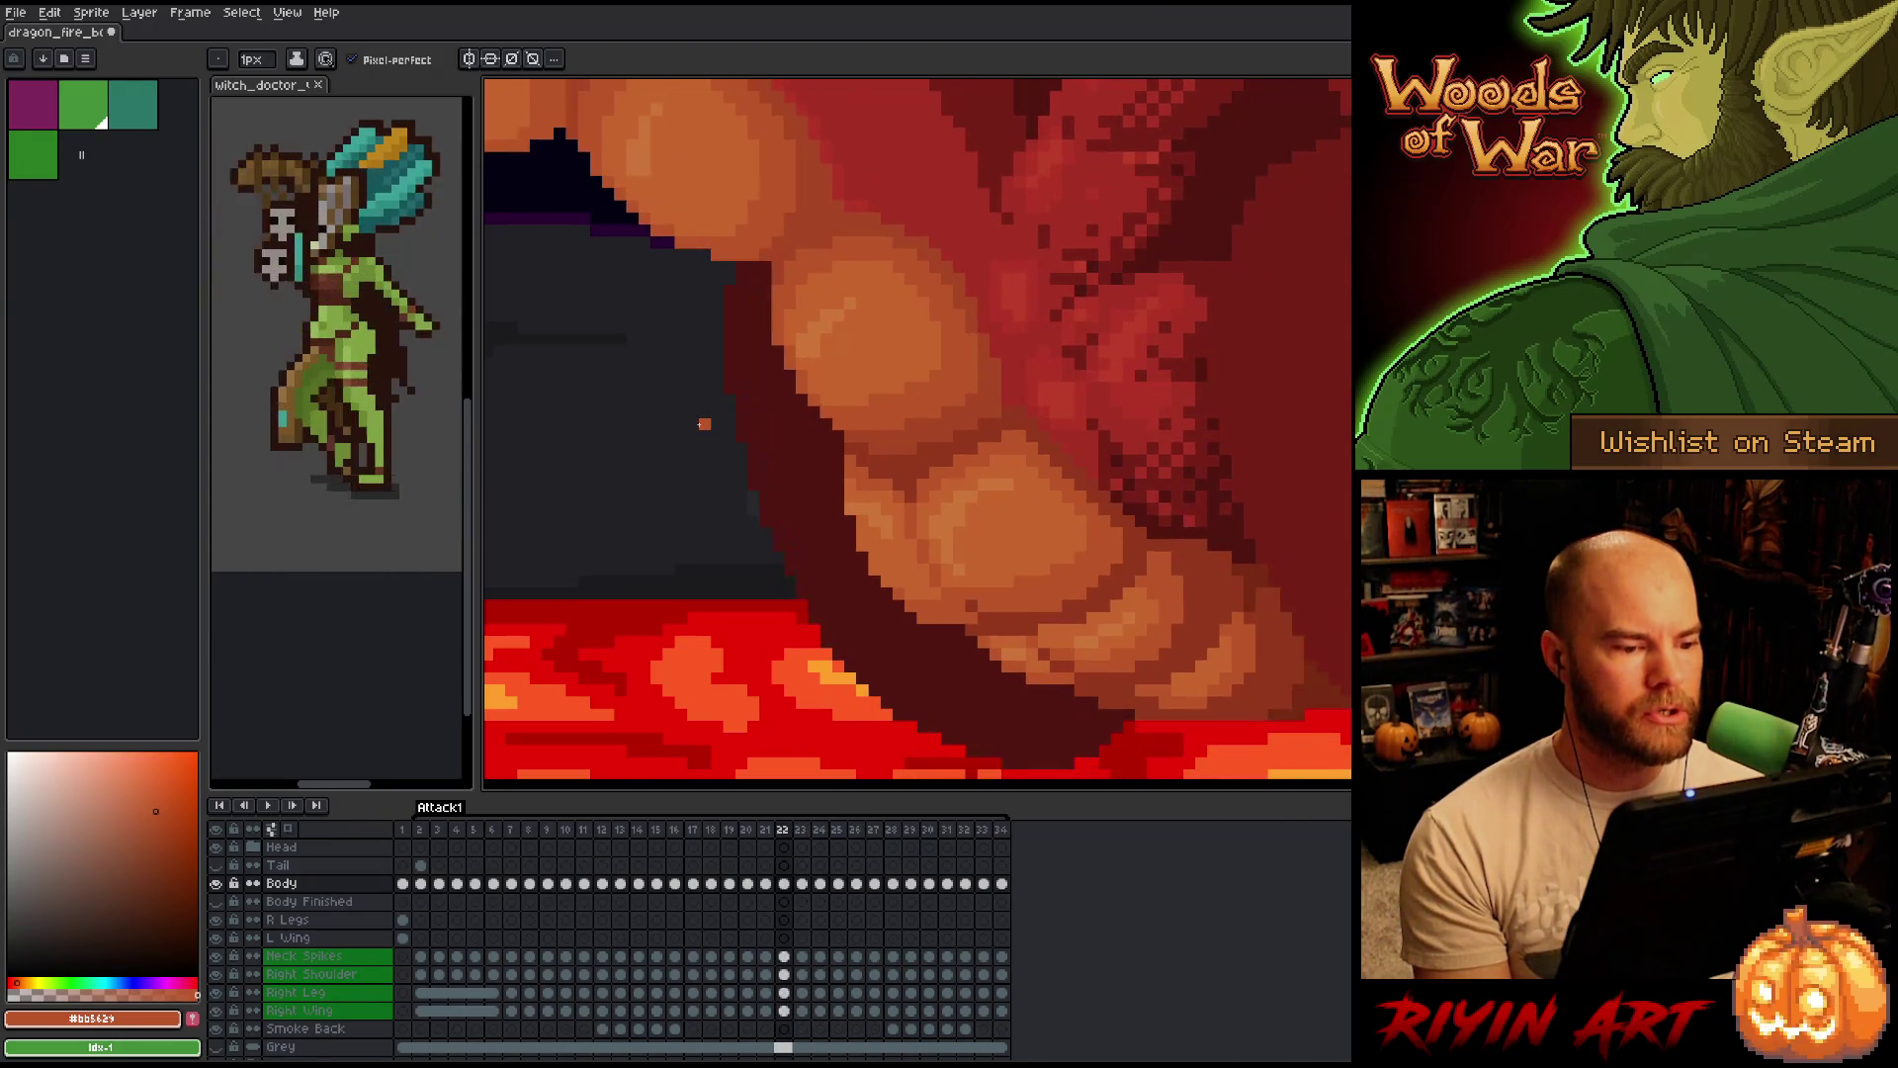
key(Left)
key(Left)
key(Left)
key(Right)
key(Right)
key(Right)
key(Right)
Move forward to frame 27, compare it with its neighbour, and land on frame 28.
key(Right)
key(Right)
key(Right)
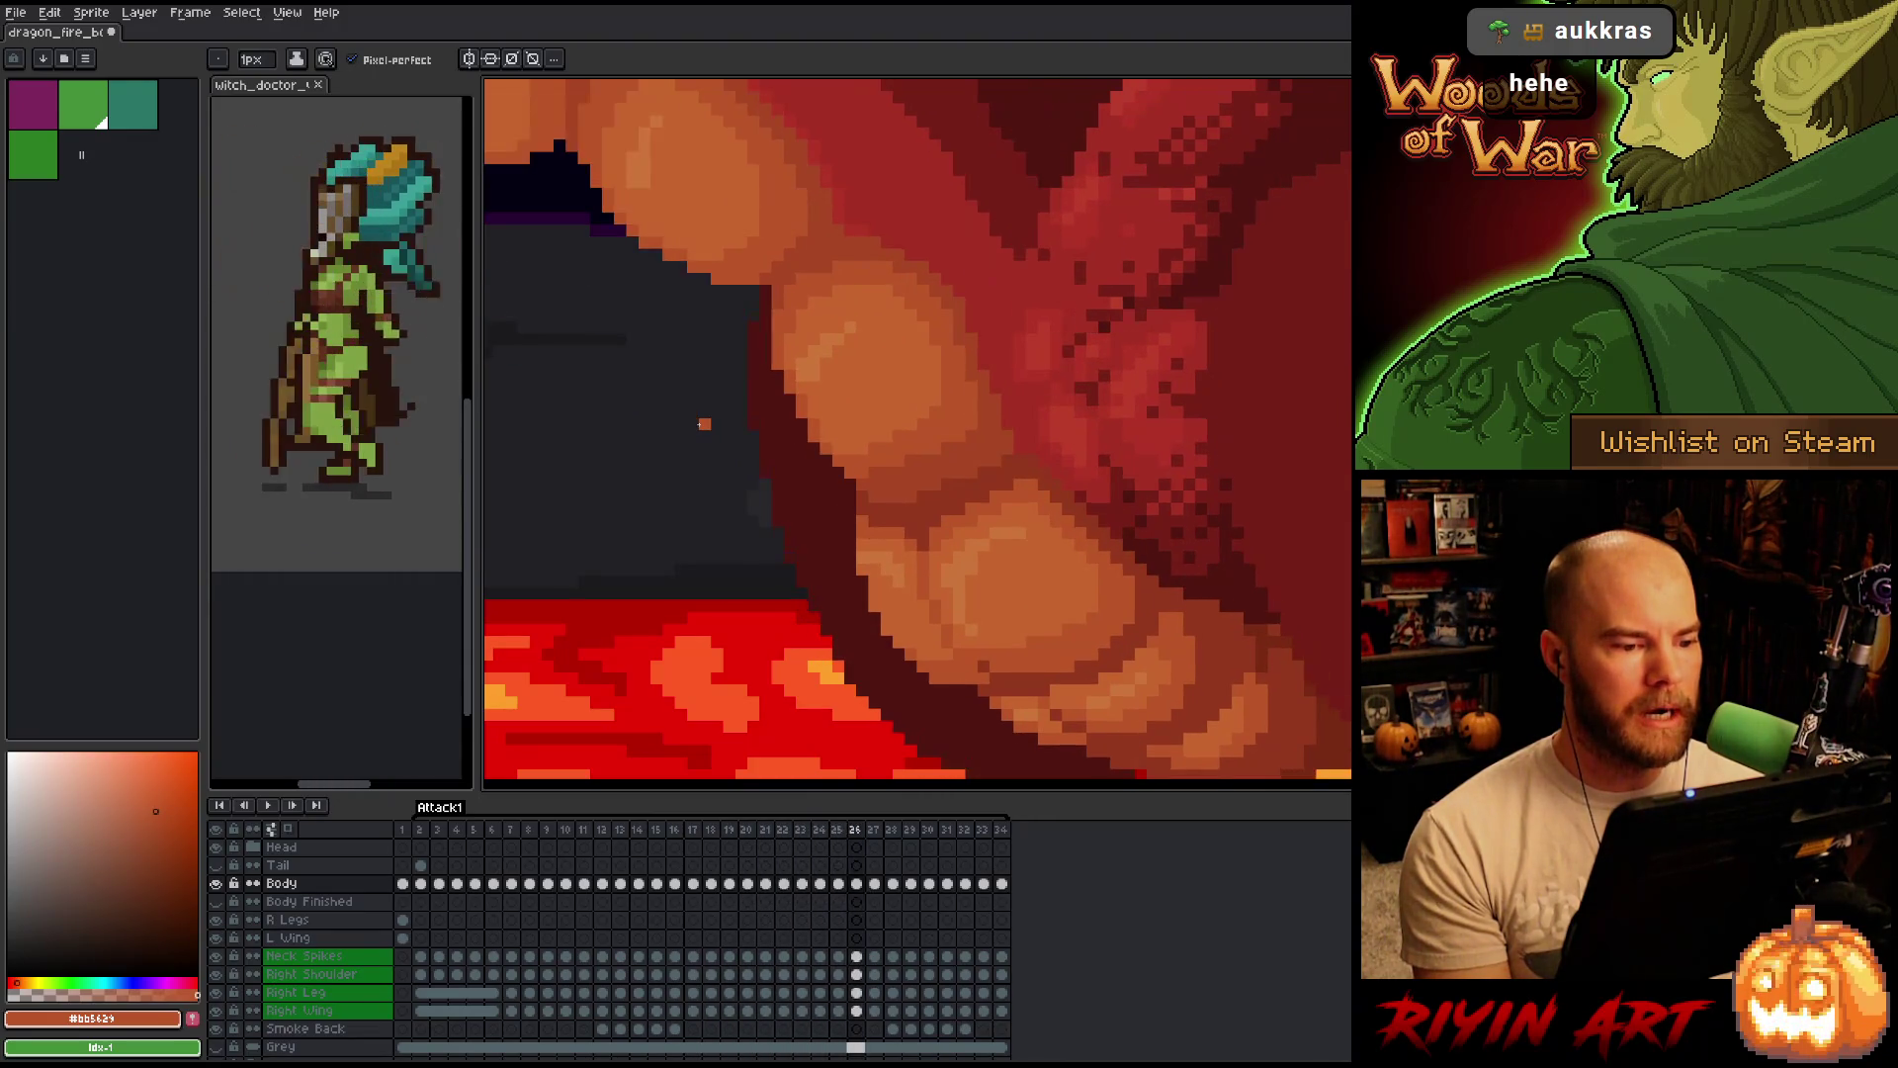
key(Left)
key(Right)
key(Right)
key(Left)
key(Right)
key(Left)
key(Right)
key(Right)
key(Left)
key(Right)
key(Left)
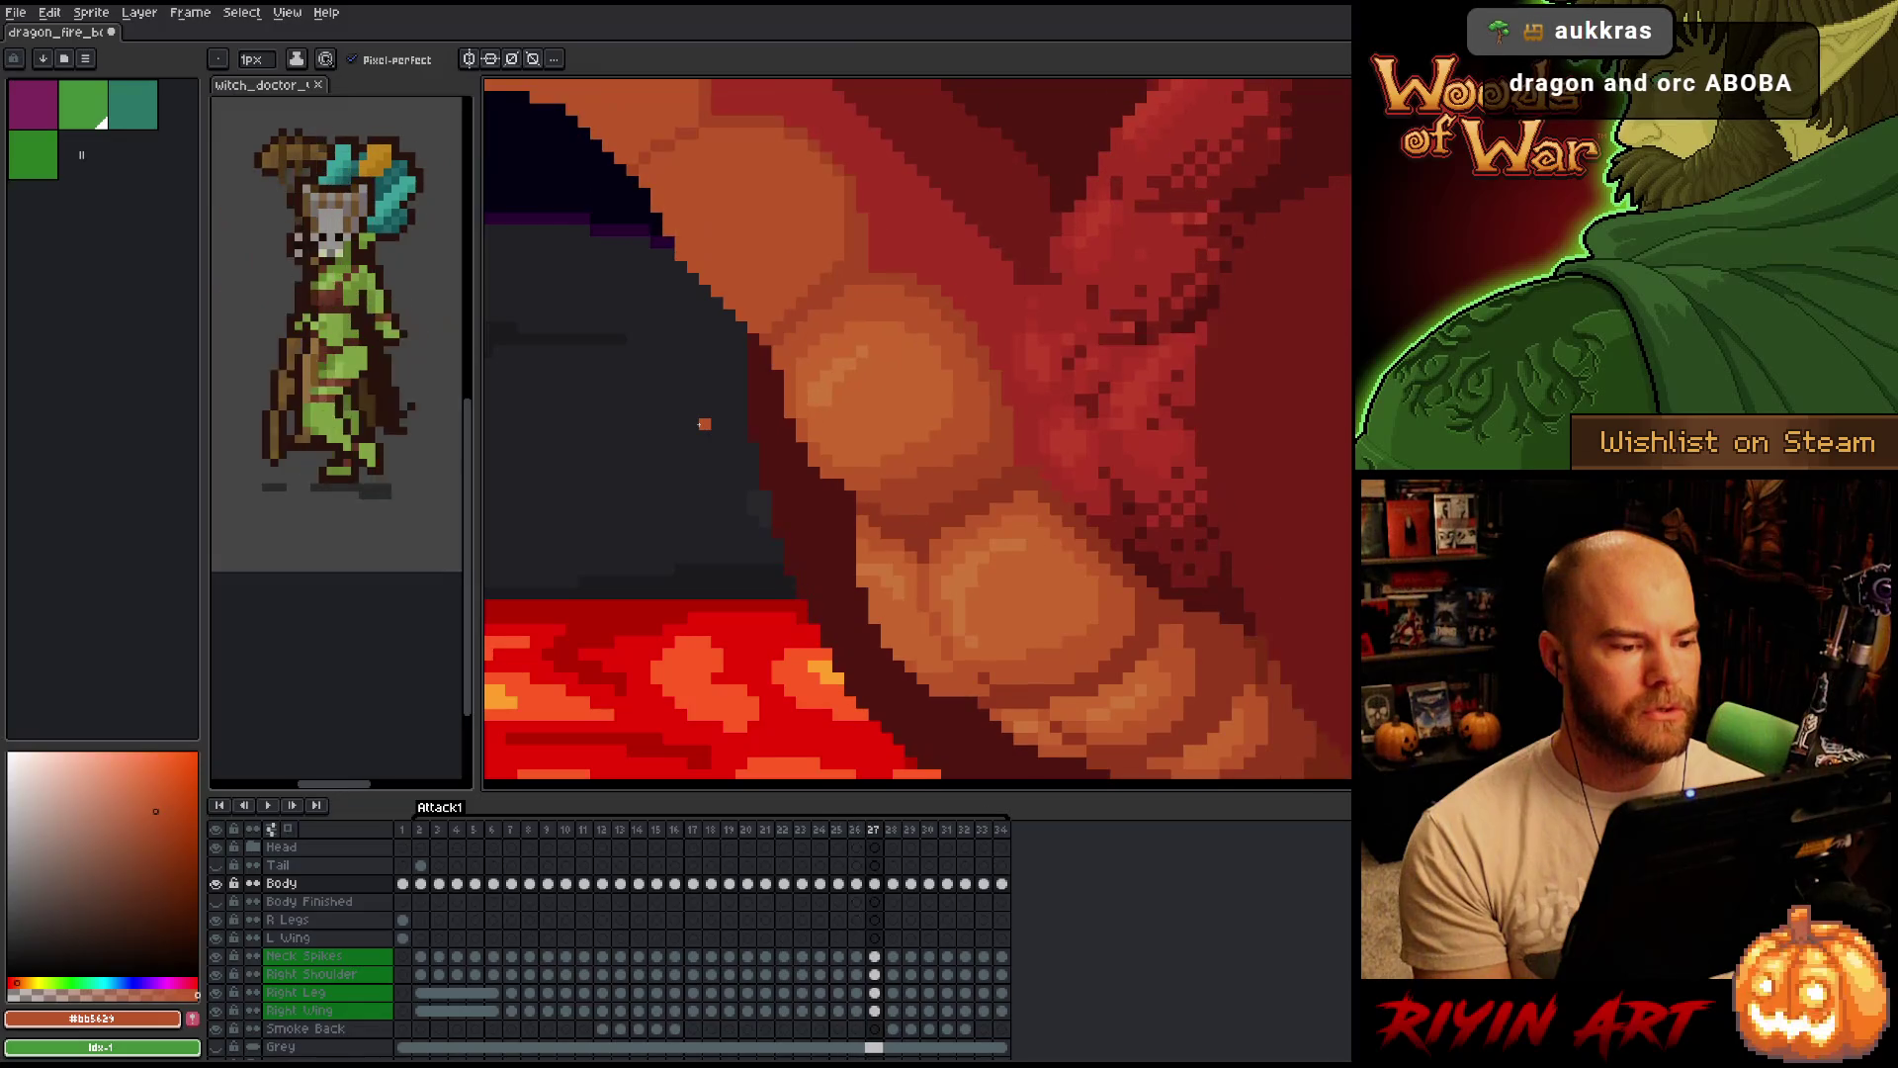
key(Right)
key(Left)
key(Right)
key(Left)
key(Right)
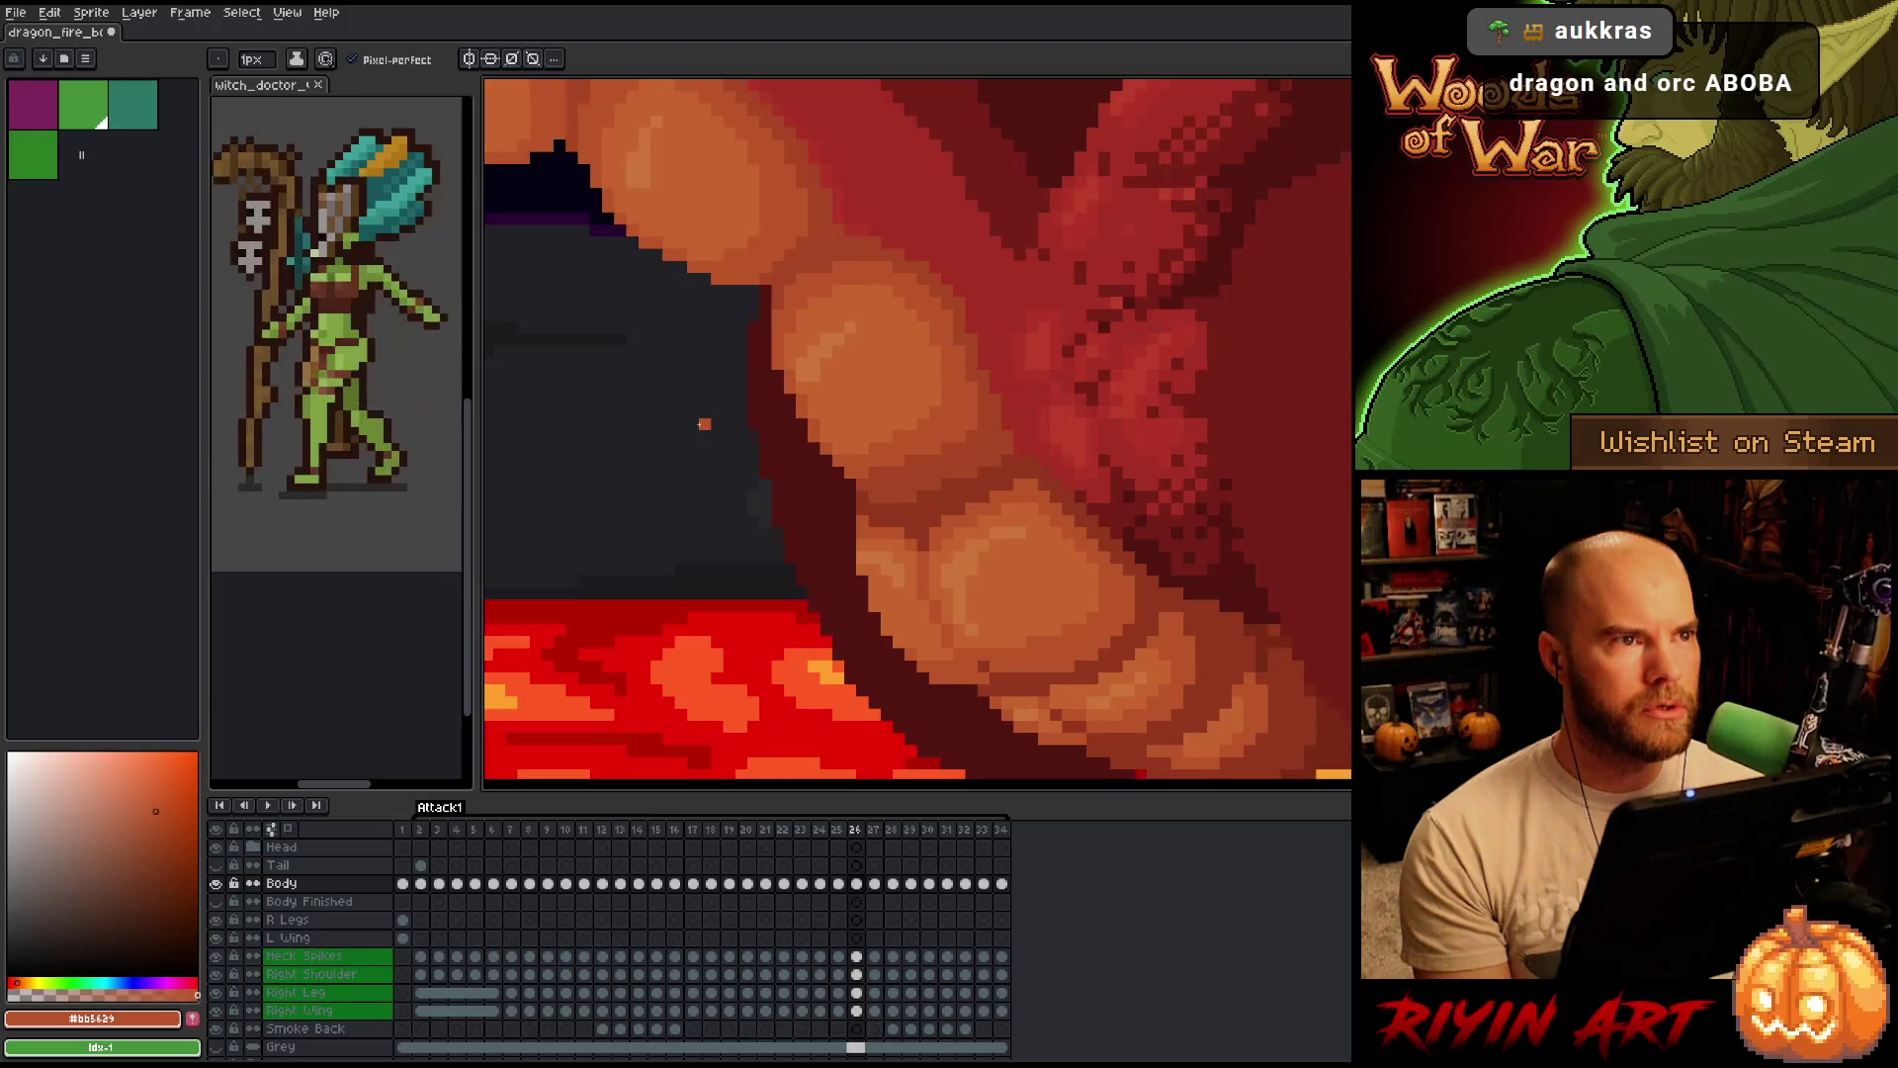
key(Left)
key(Right)
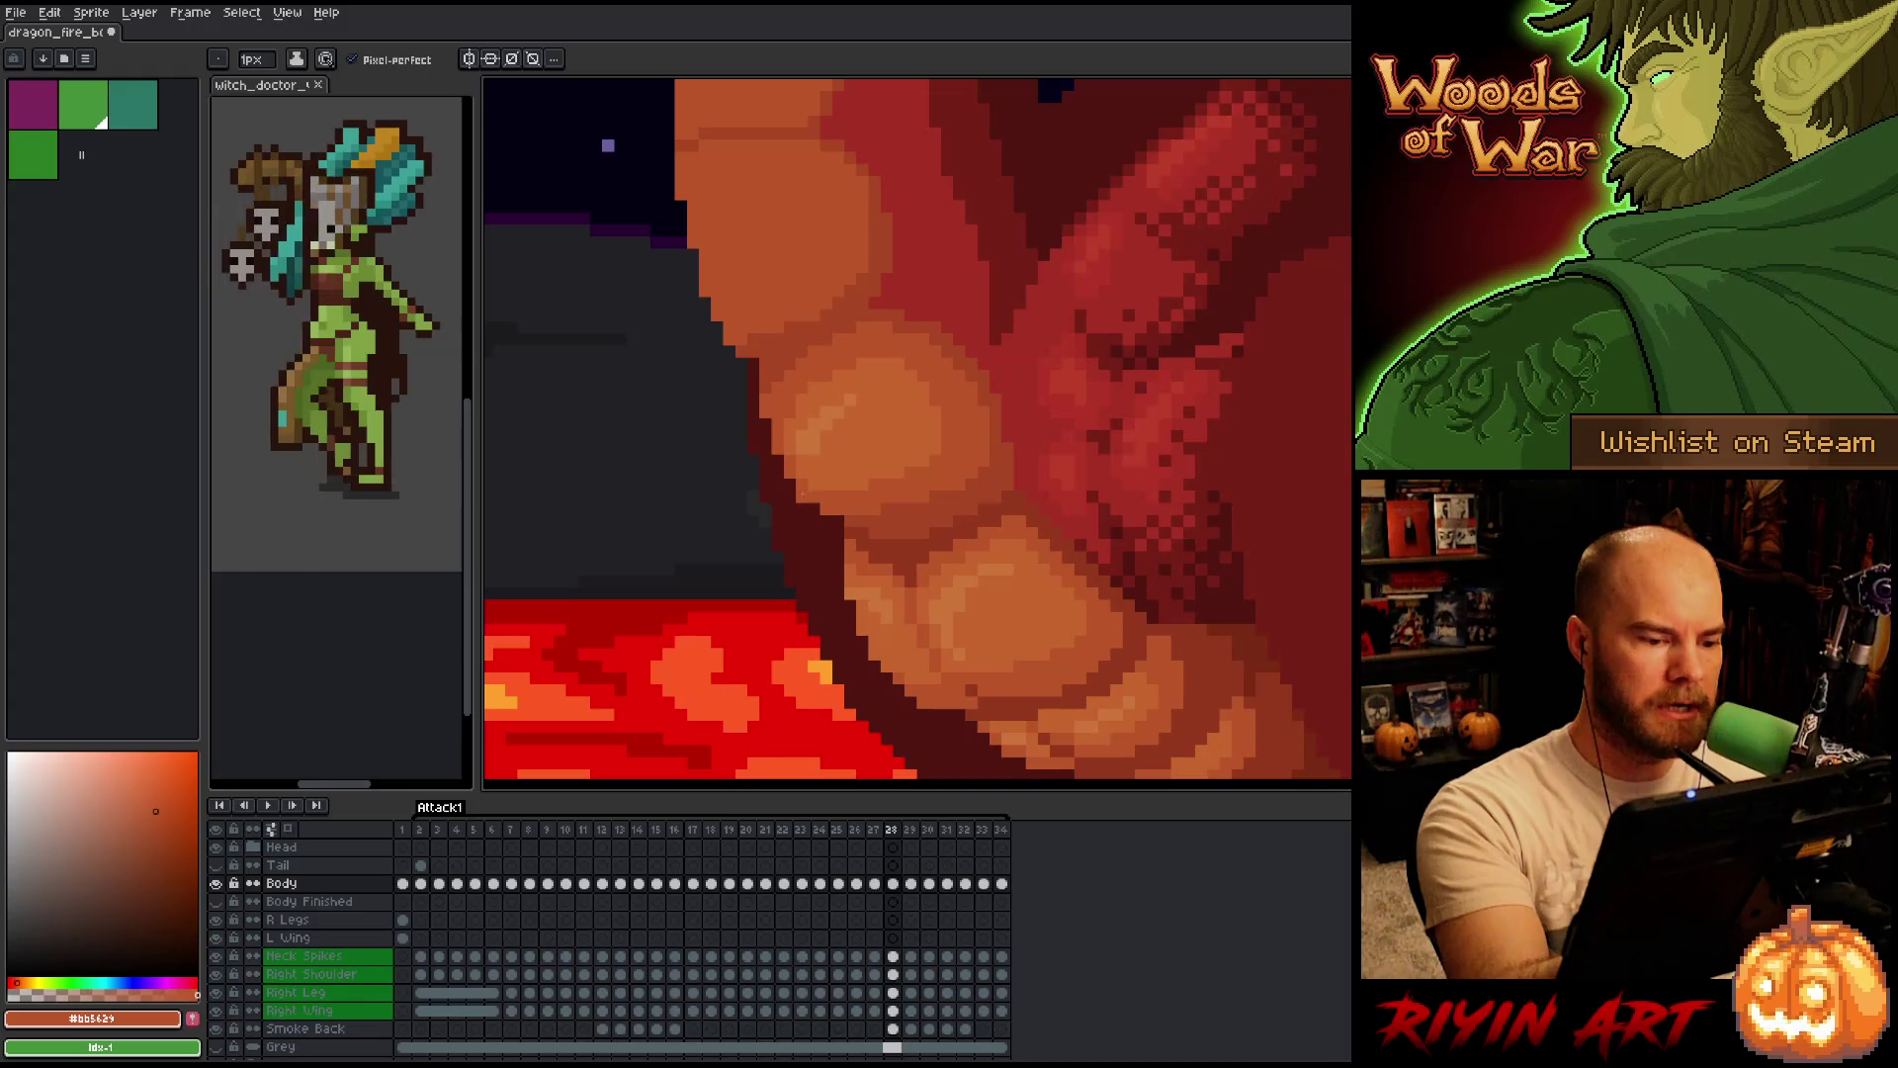
Flip between frames 27 and 28 to compare the belly scales.
key(Left)
key(Right)
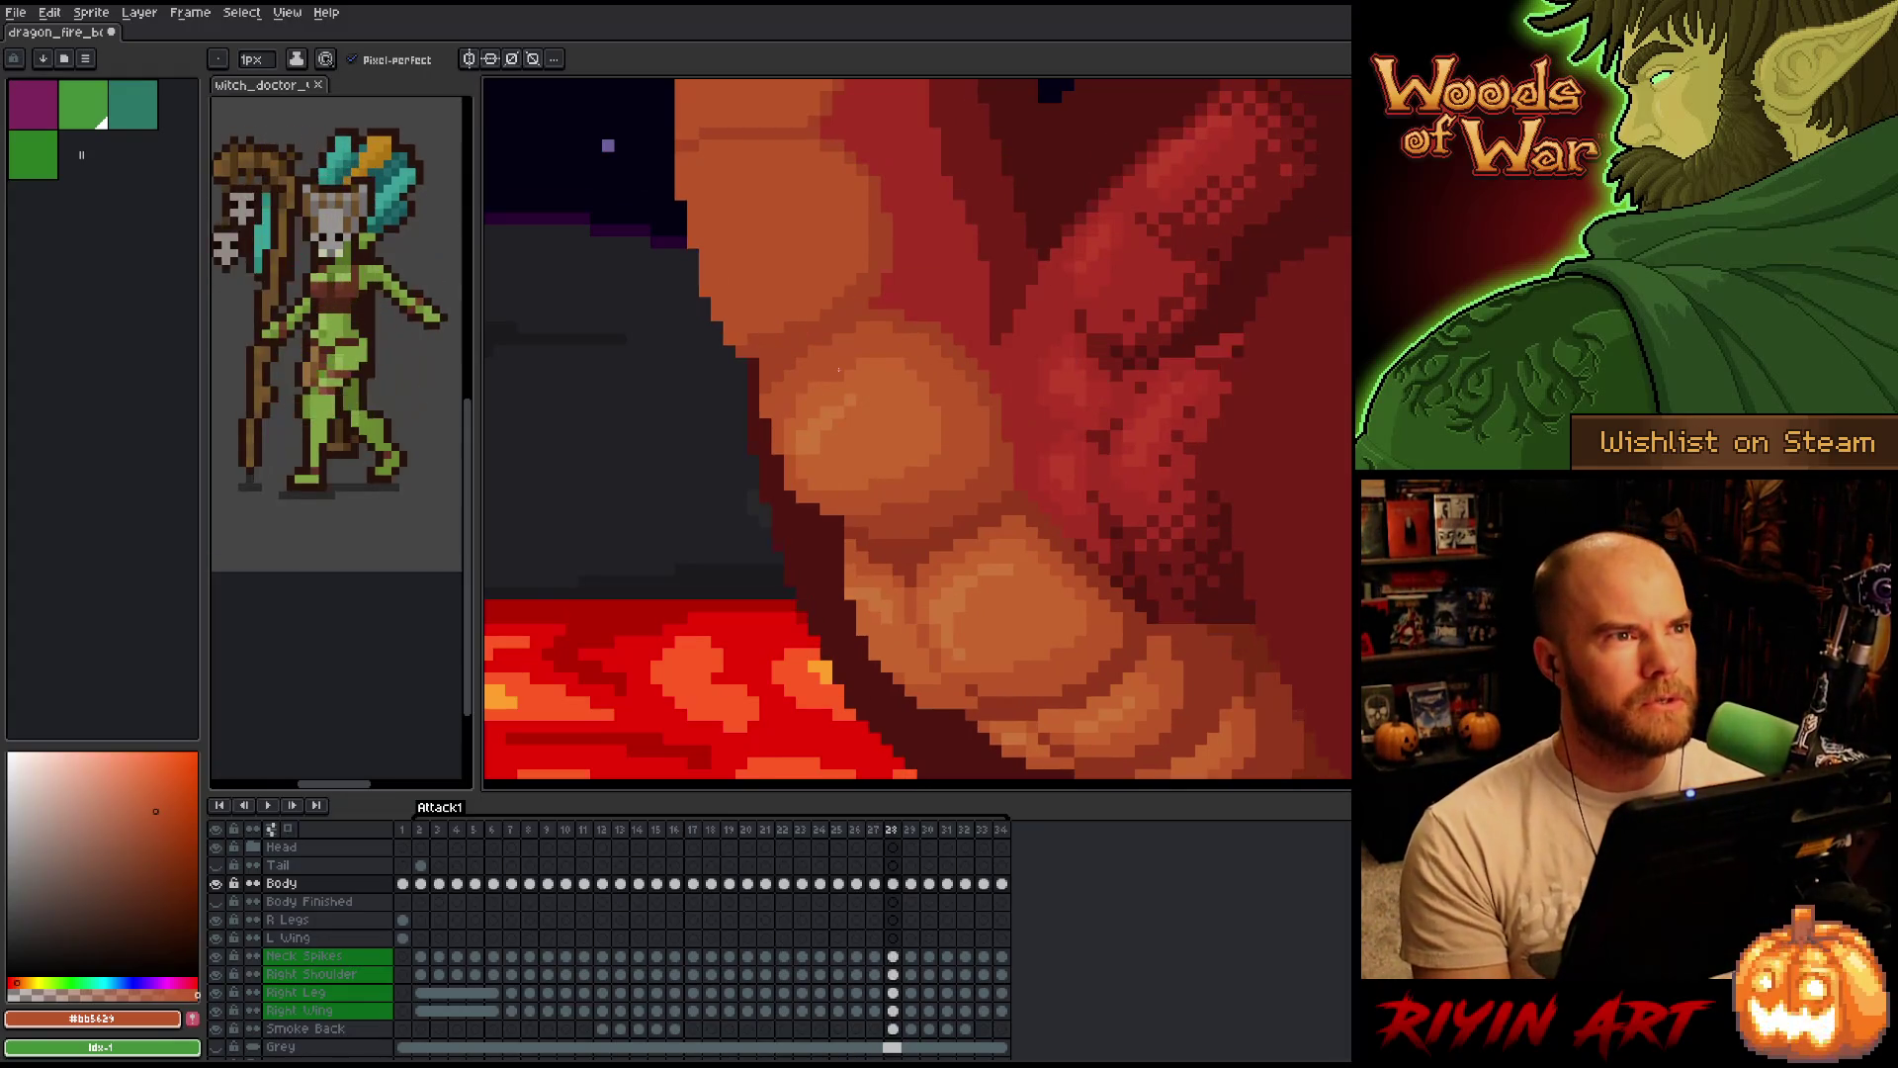
key(Left)
key(Right)
key(Left)
key(Right)
key(Left)
key(Right)
key(Left)
key(Right)
key(Left)
key(Right)
key(Left)
key(Right)
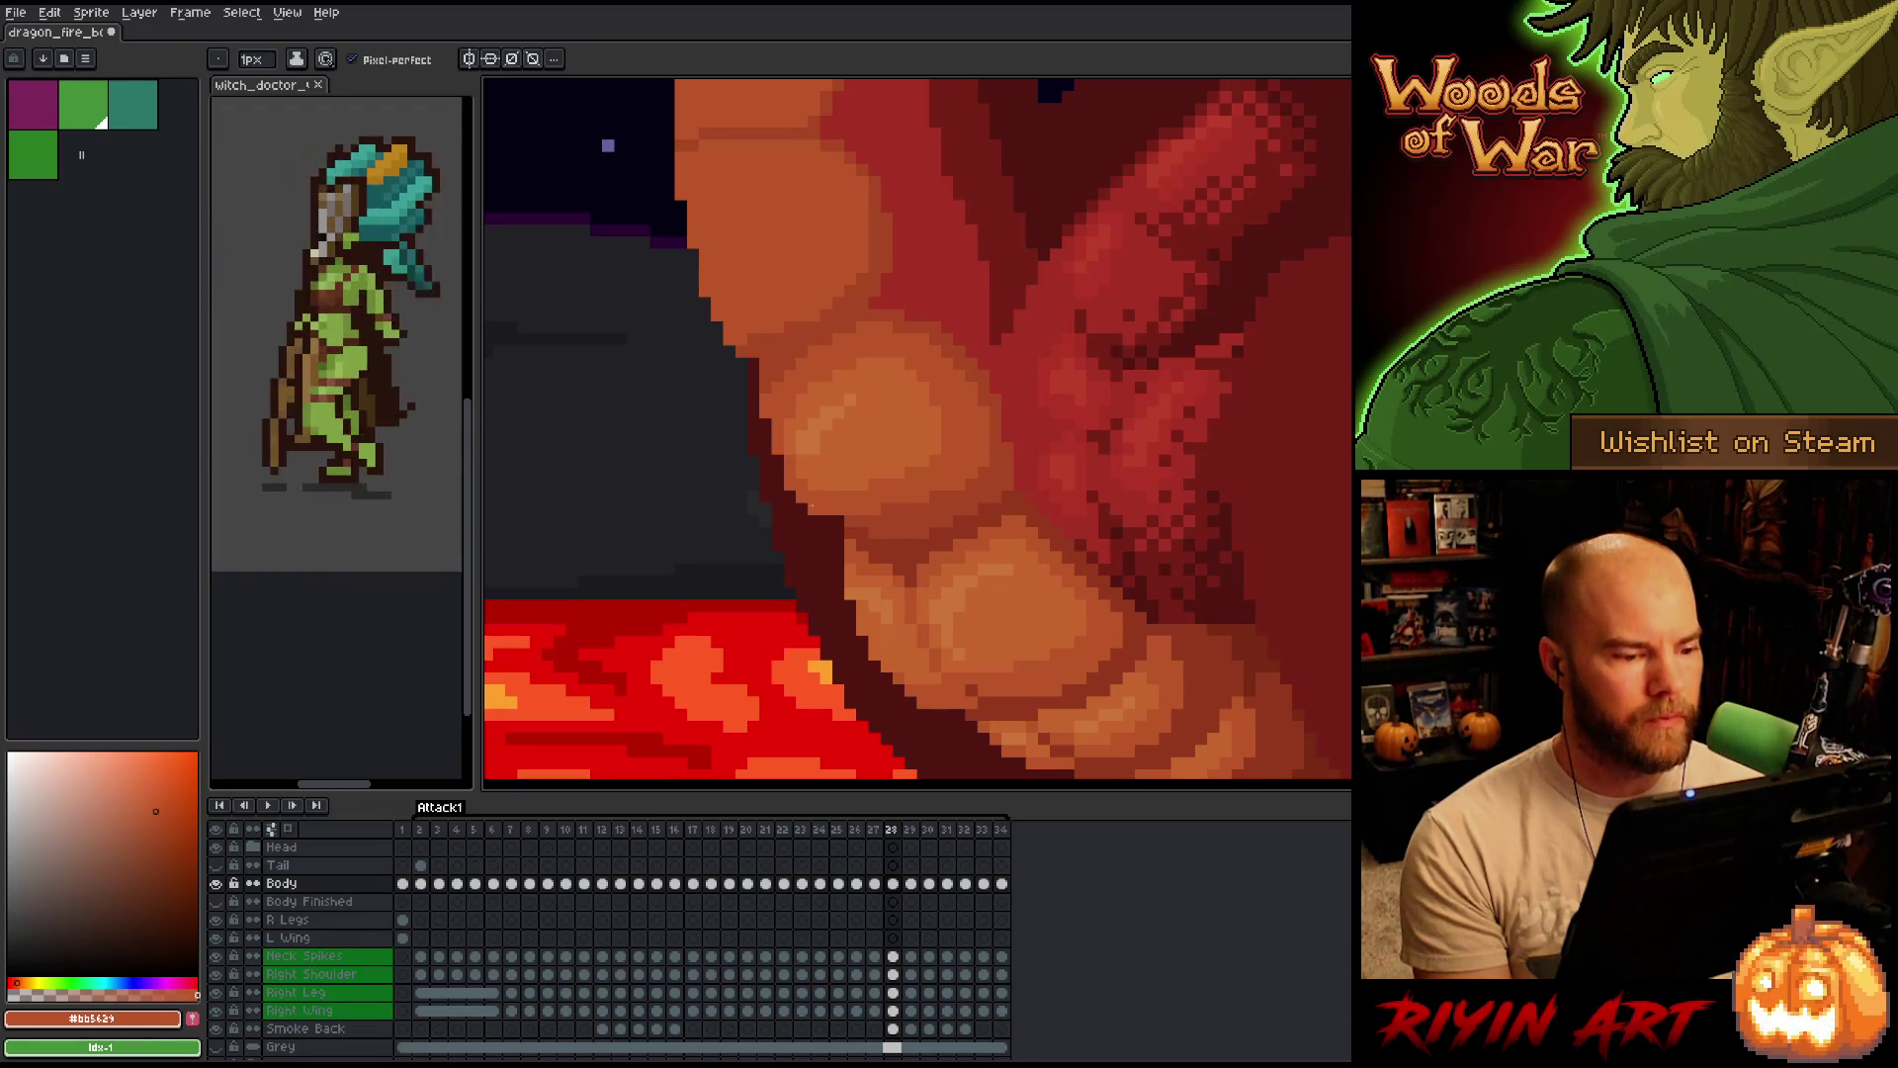
key(Left)
key(Right)
Sample the darker red #a74424 from the belly with the eyedropper, then advance to frame 29.
key(i)
alt+click(903, 514)
key(Left)
key(Left)
key(Right)
key(Right)
key(Left)
key(Right)
key(Right)
key(Left)
key(Right)
key(Left)
key(Left)
key(Right)
key(Right)
key(Left)
key(Right)
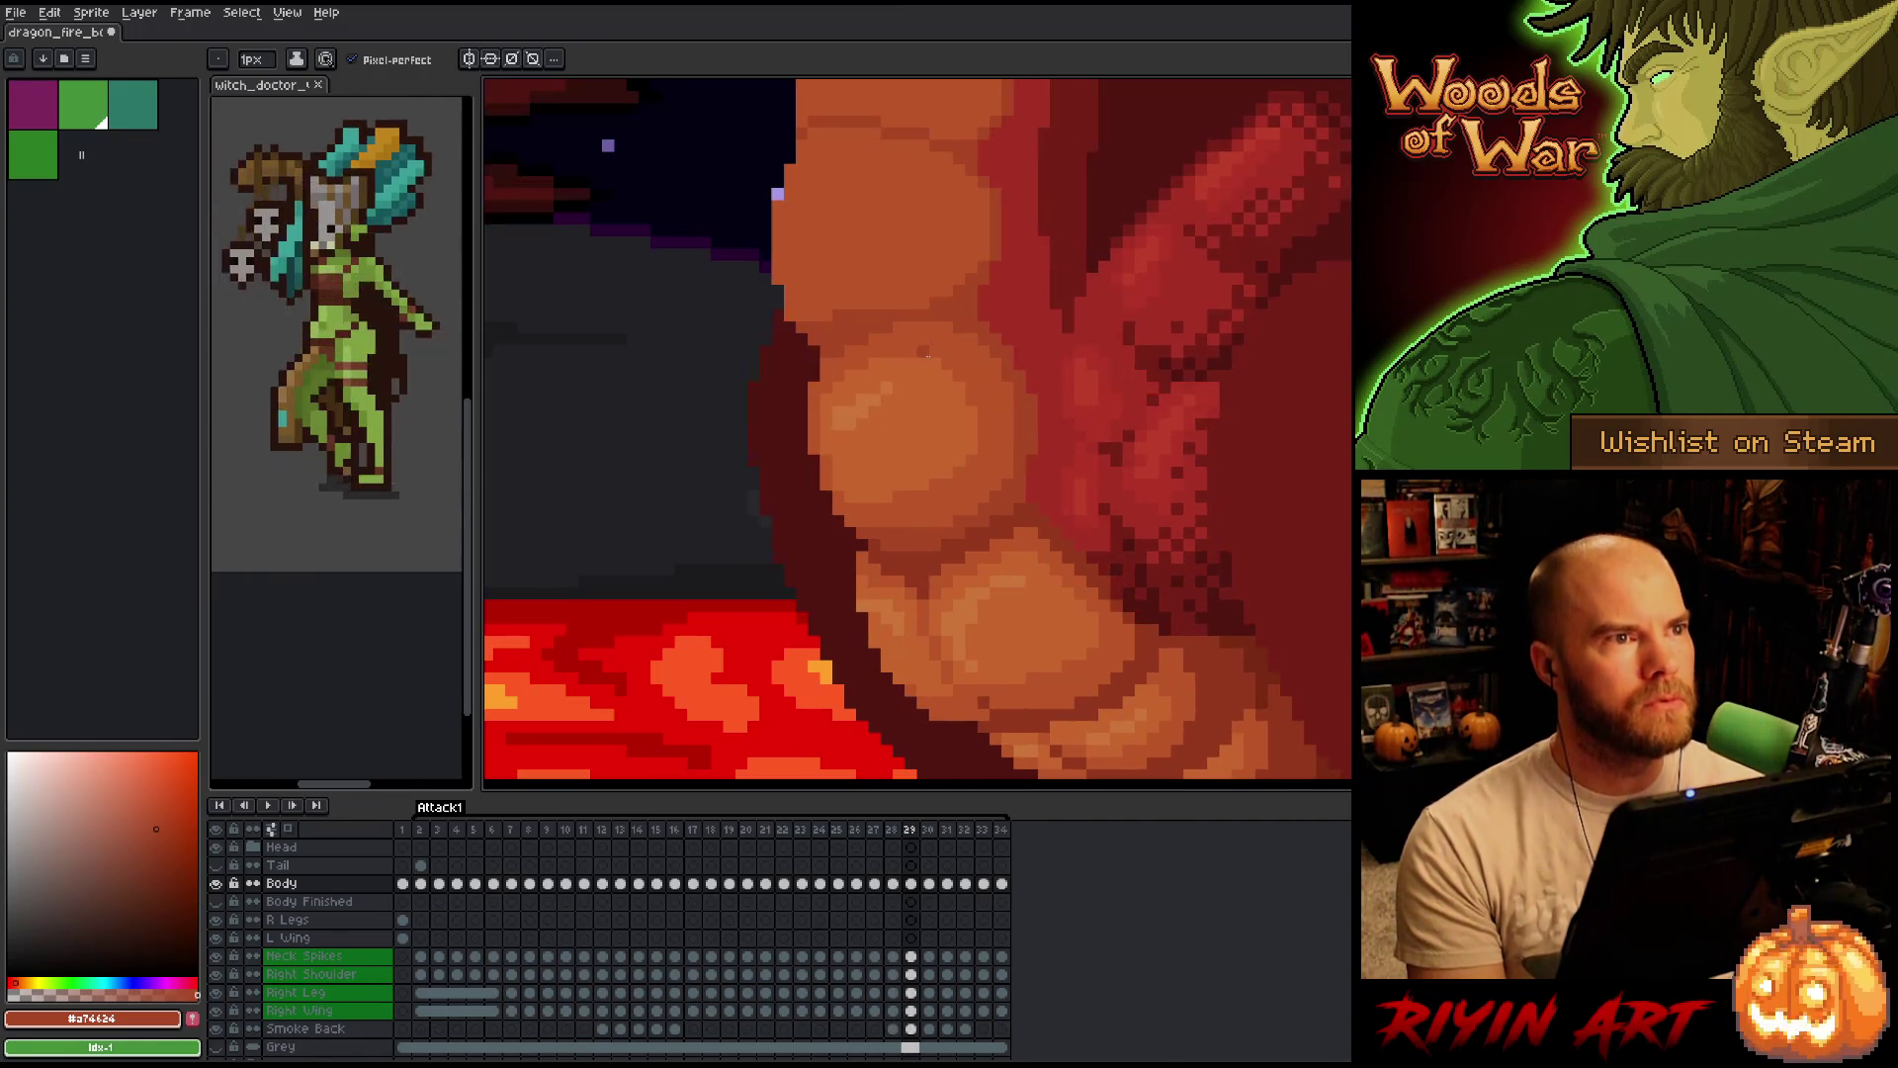
Return to the pencil, compare frame 29 with its neighbour, and sample the deeper red #a52f24.
key(i)
key(b)
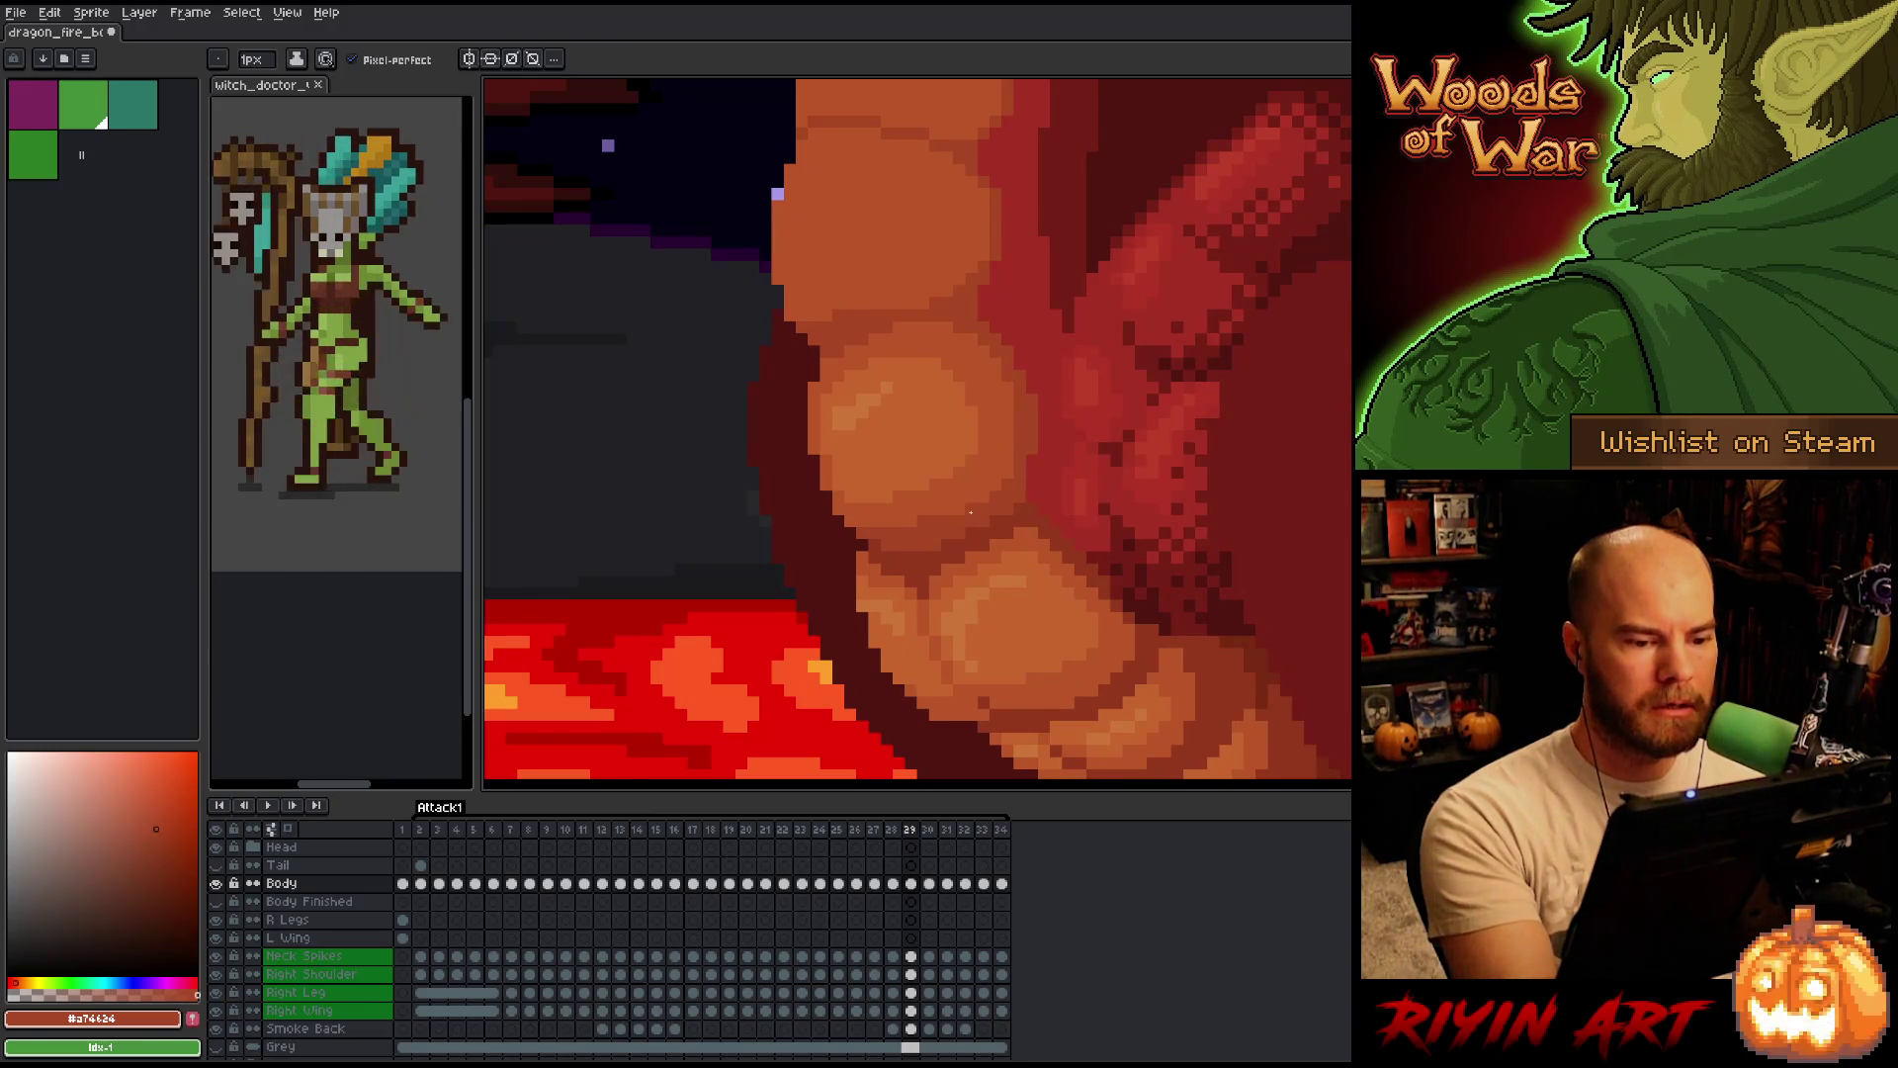
key(Left)
key(Right)
key(Left)
key(Right)
key(Left)
key(Right)
key(Left)
key(Right)
key(Left)
key(Right)
key(Left)
key(Right)
alt+click(1041, 379)
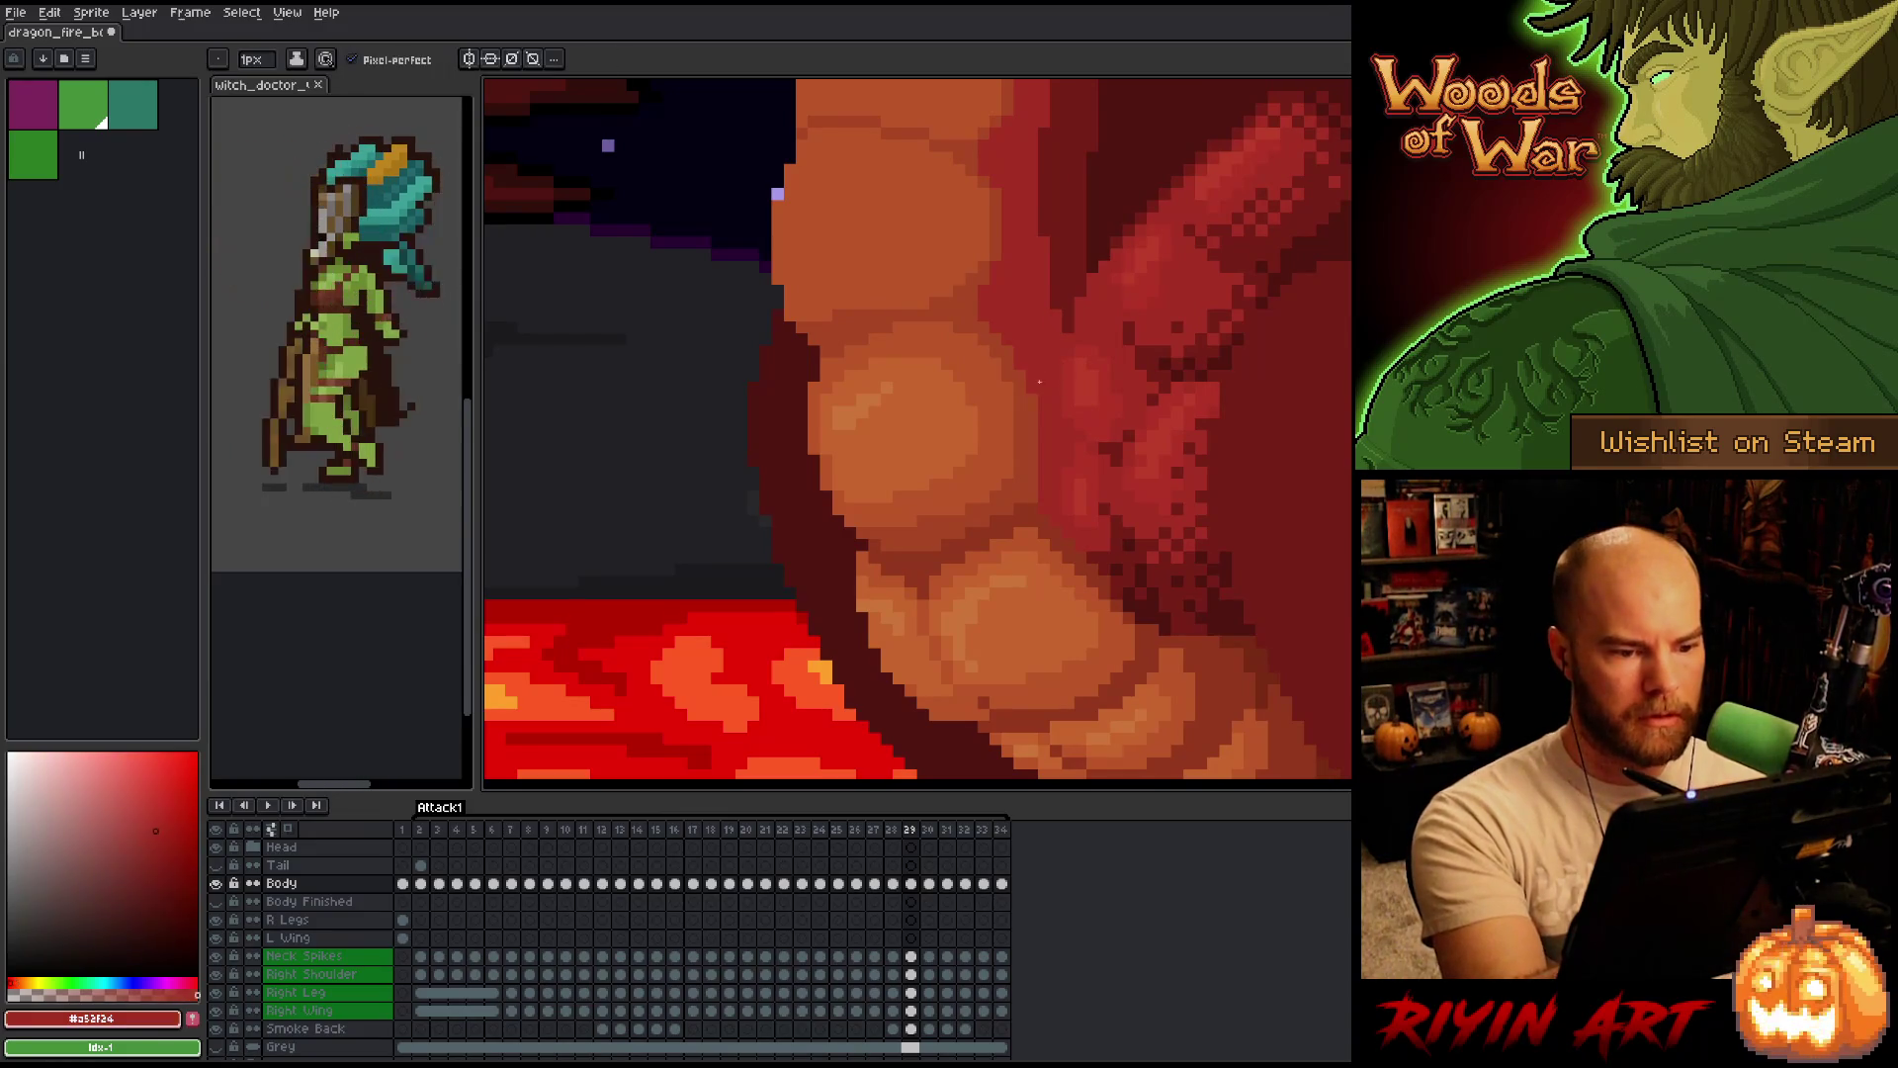
Check frame 29 against neighbouring frames and resample the #a74424 and #a52f24 reds.
key(Left)
key(Right)
key(Left)
key(Left)
key(Right)
key(Right)
key(Left)
key(Left)
key(Right)
key(Right)
alt+click(1009, 400)
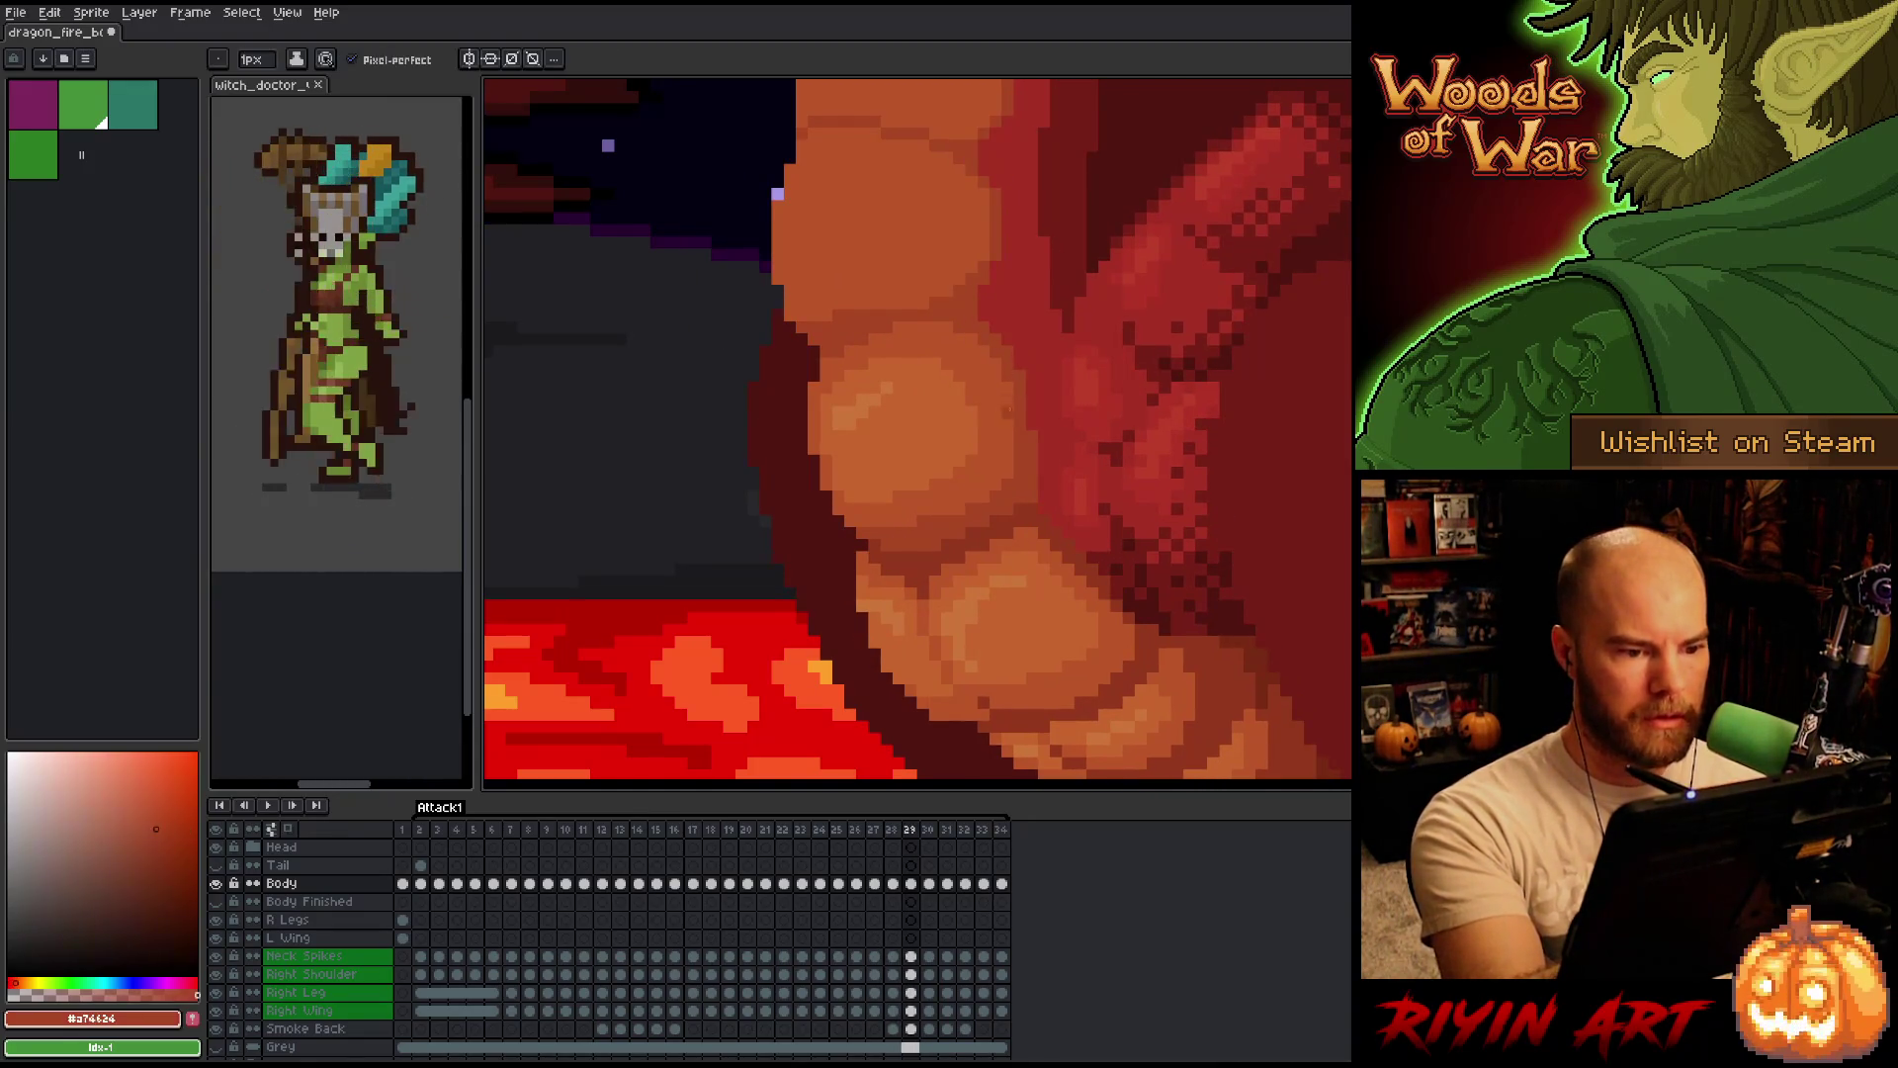
alt+click(1020, 355)
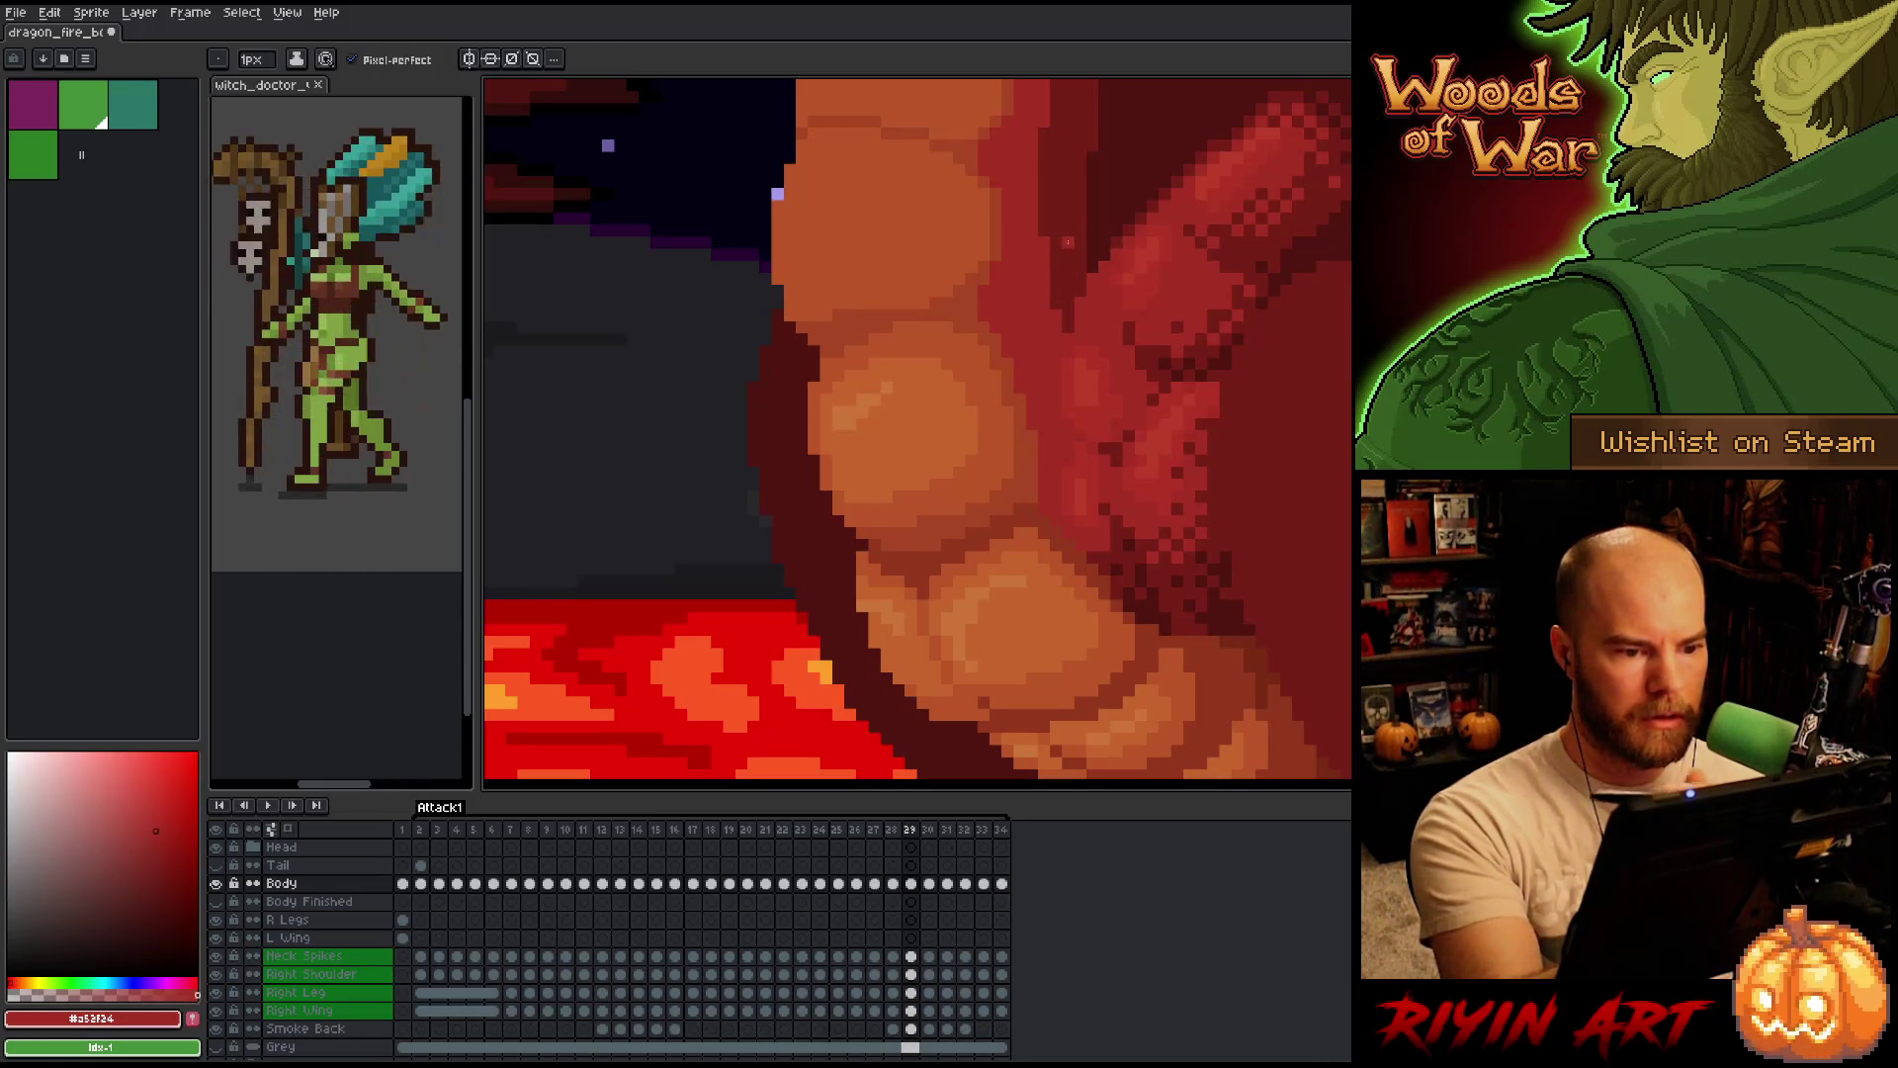
Flip between frames 28 and 29 once more, then advance to frame 30.
key(Left)
key(Right)
key(Left)
key(Right)
key(Left)
key(Right)
key(Left)
key(Right)
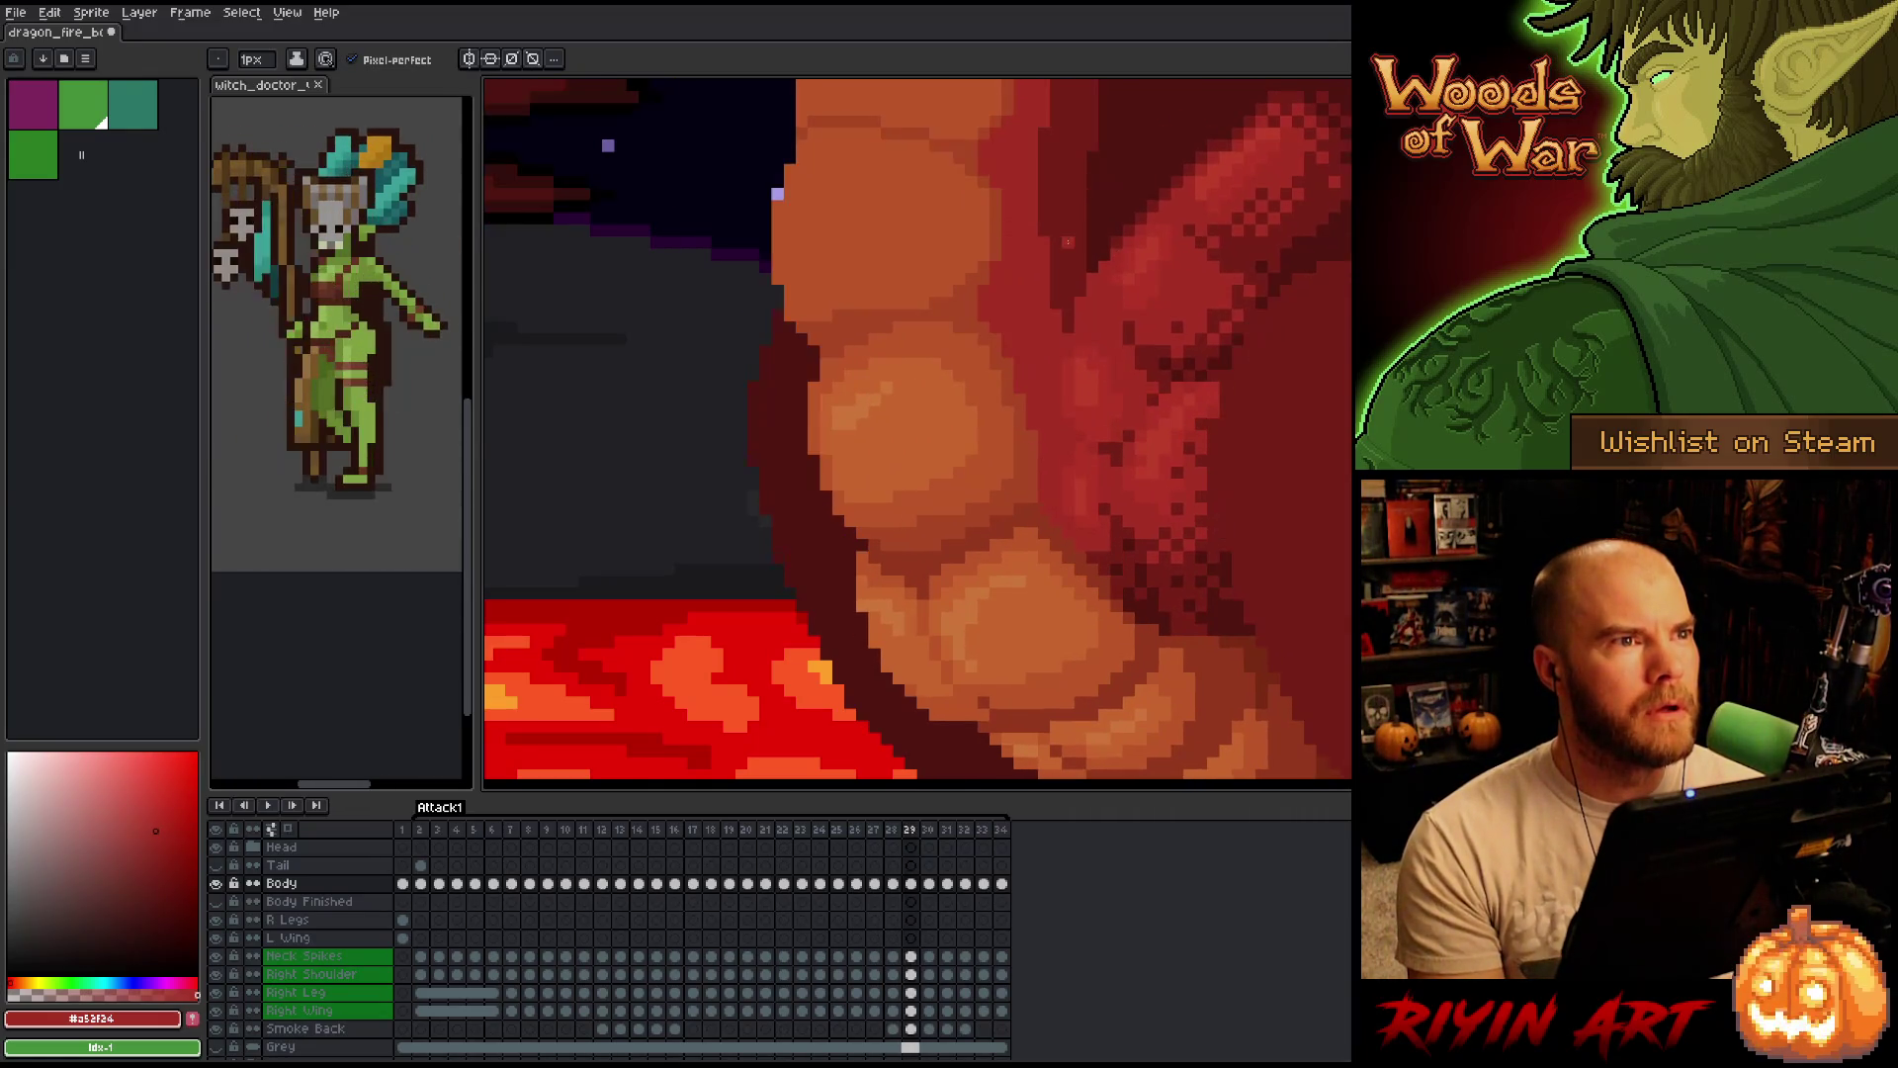
key(Right)
key(Left)
key(Right)
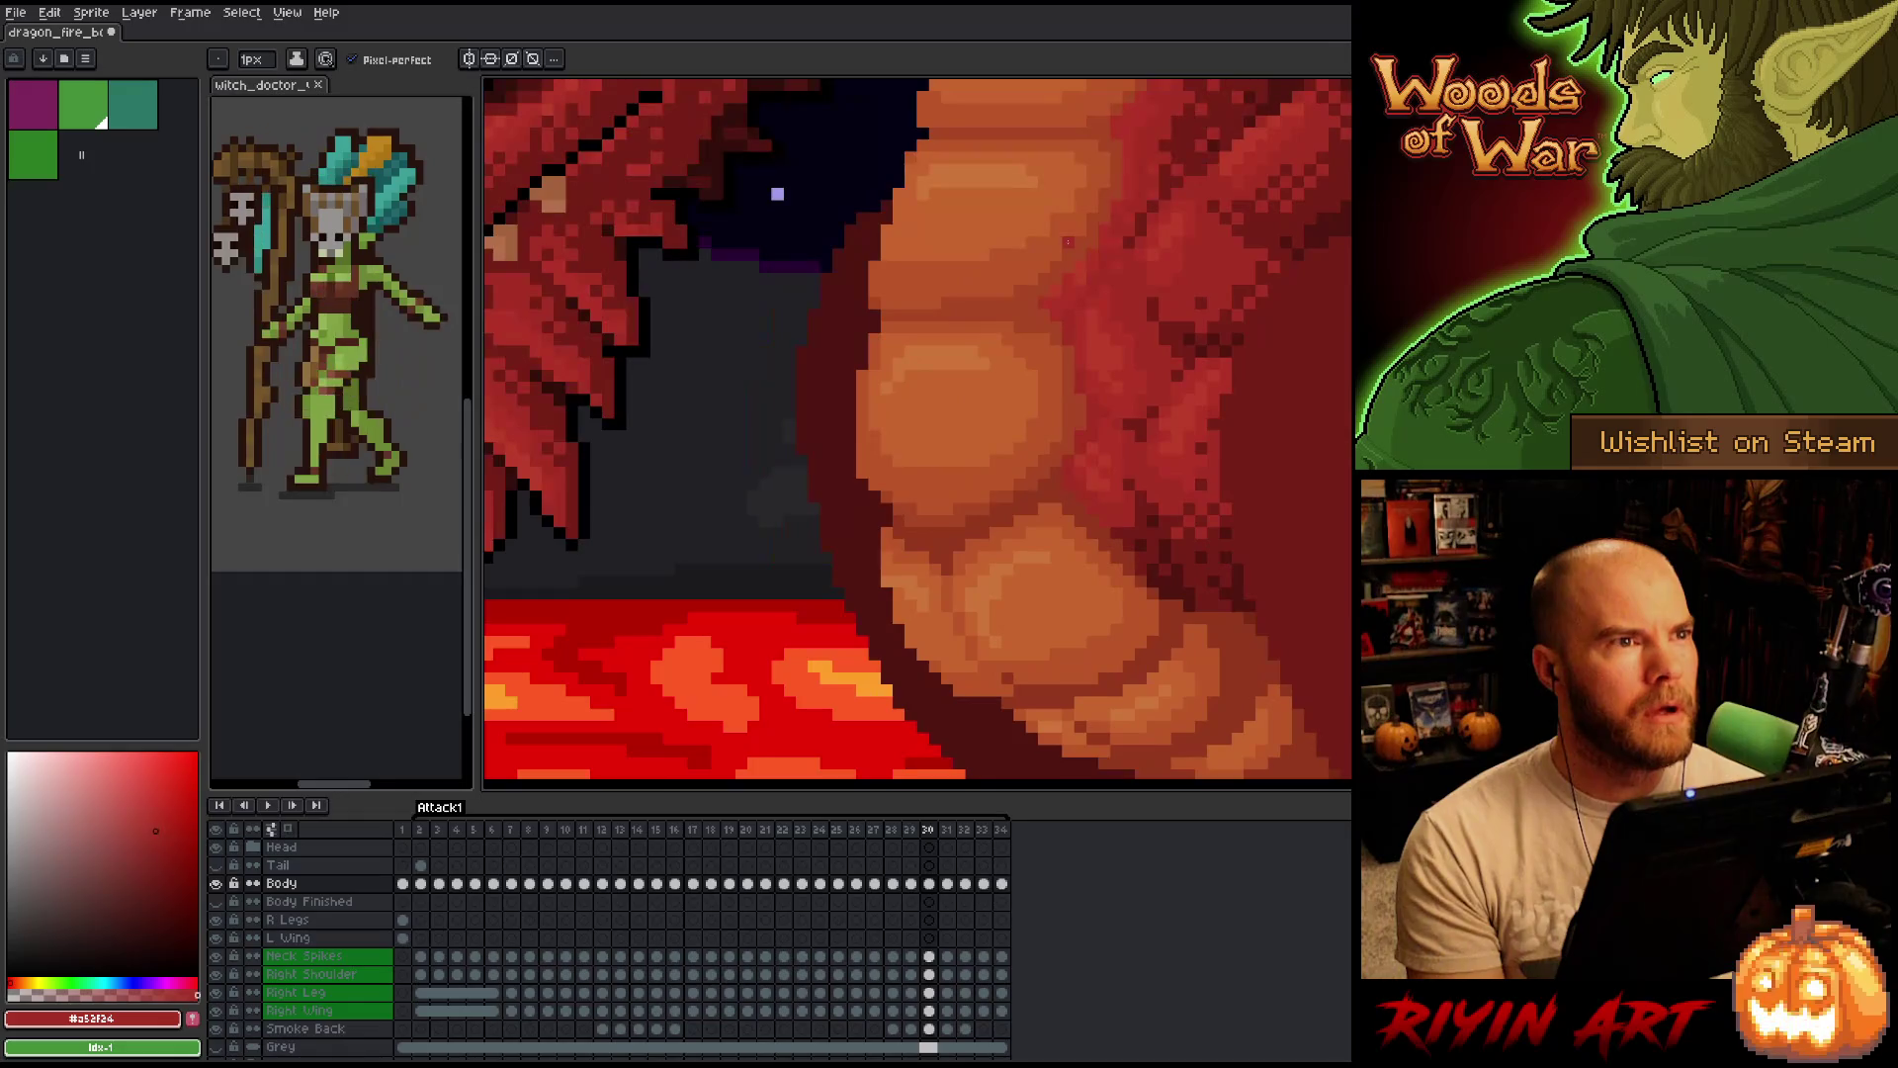
Flip between frames 29 and 30 and sample the belly reds #a74624, #bb5624 and a darker shade.
key(Left)
key(Right)
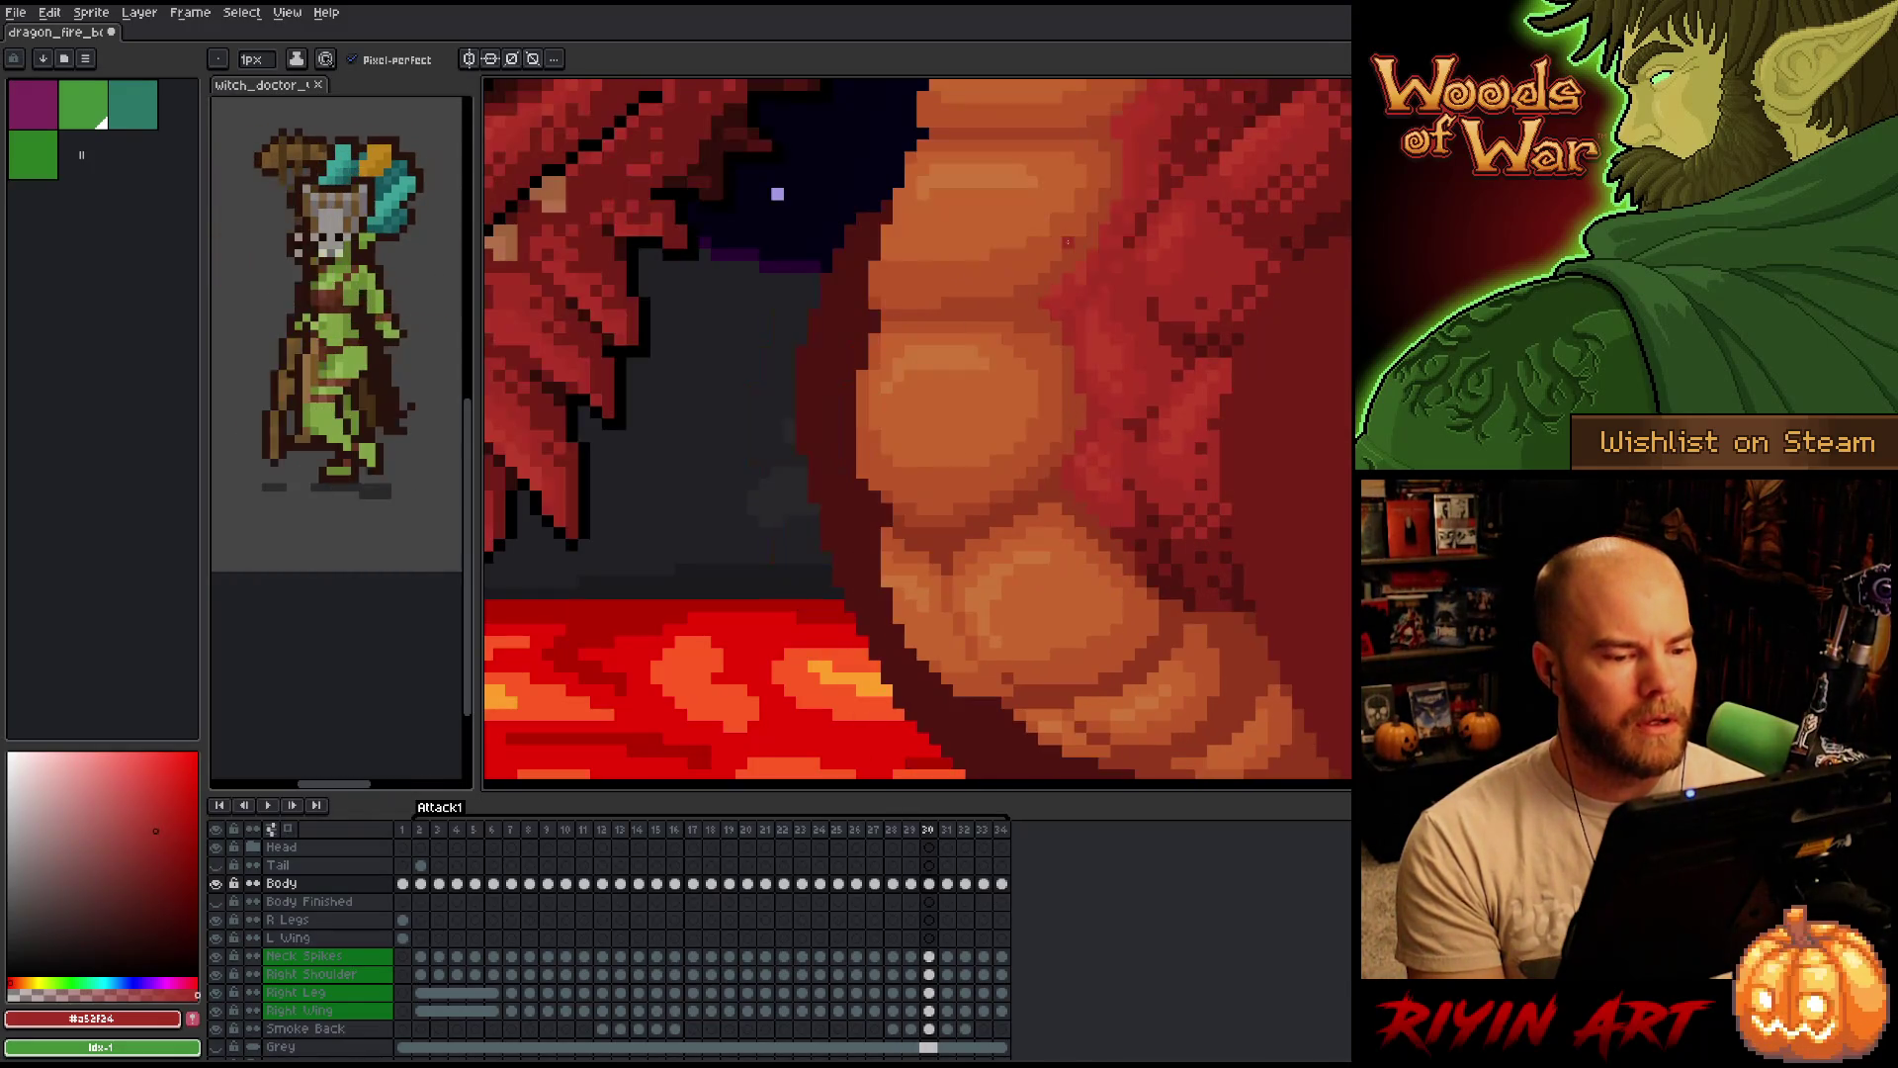
key(Left)
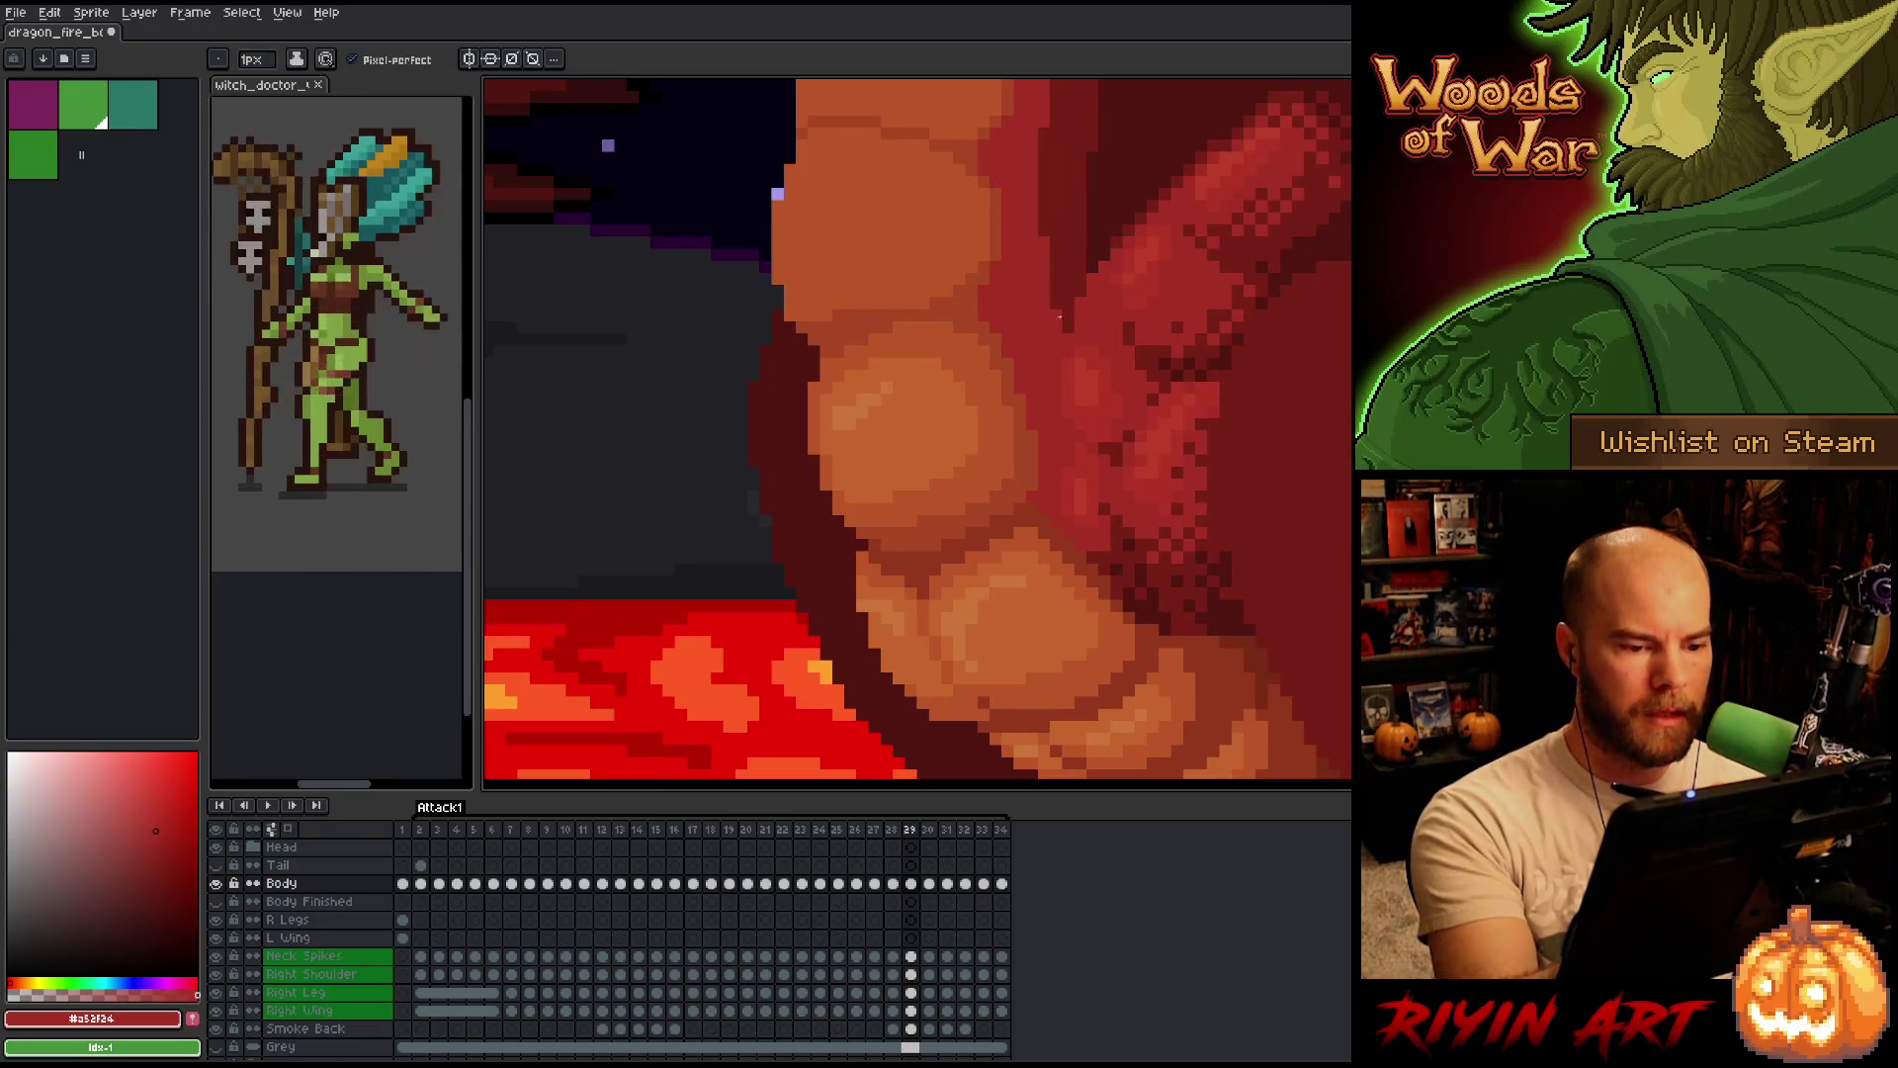
key(Right)
key(Left)
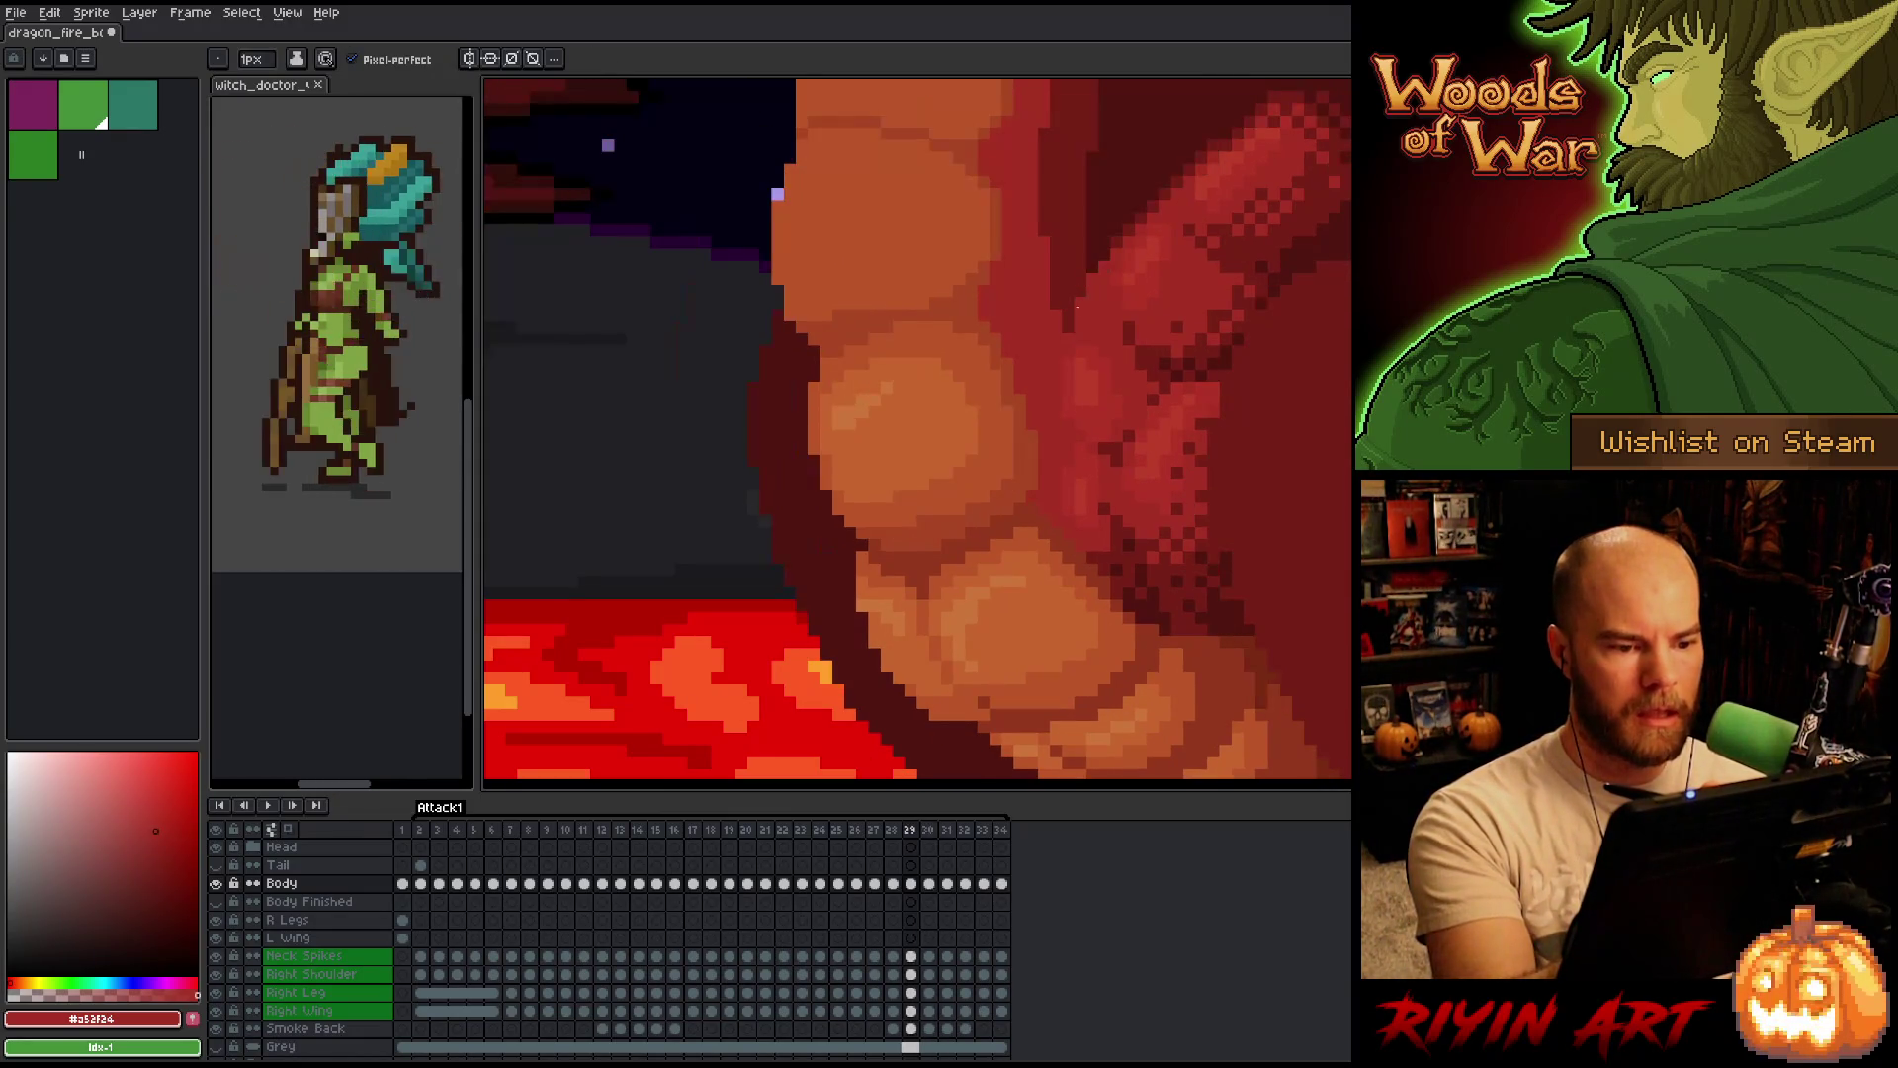
alt+click(1017, 389)
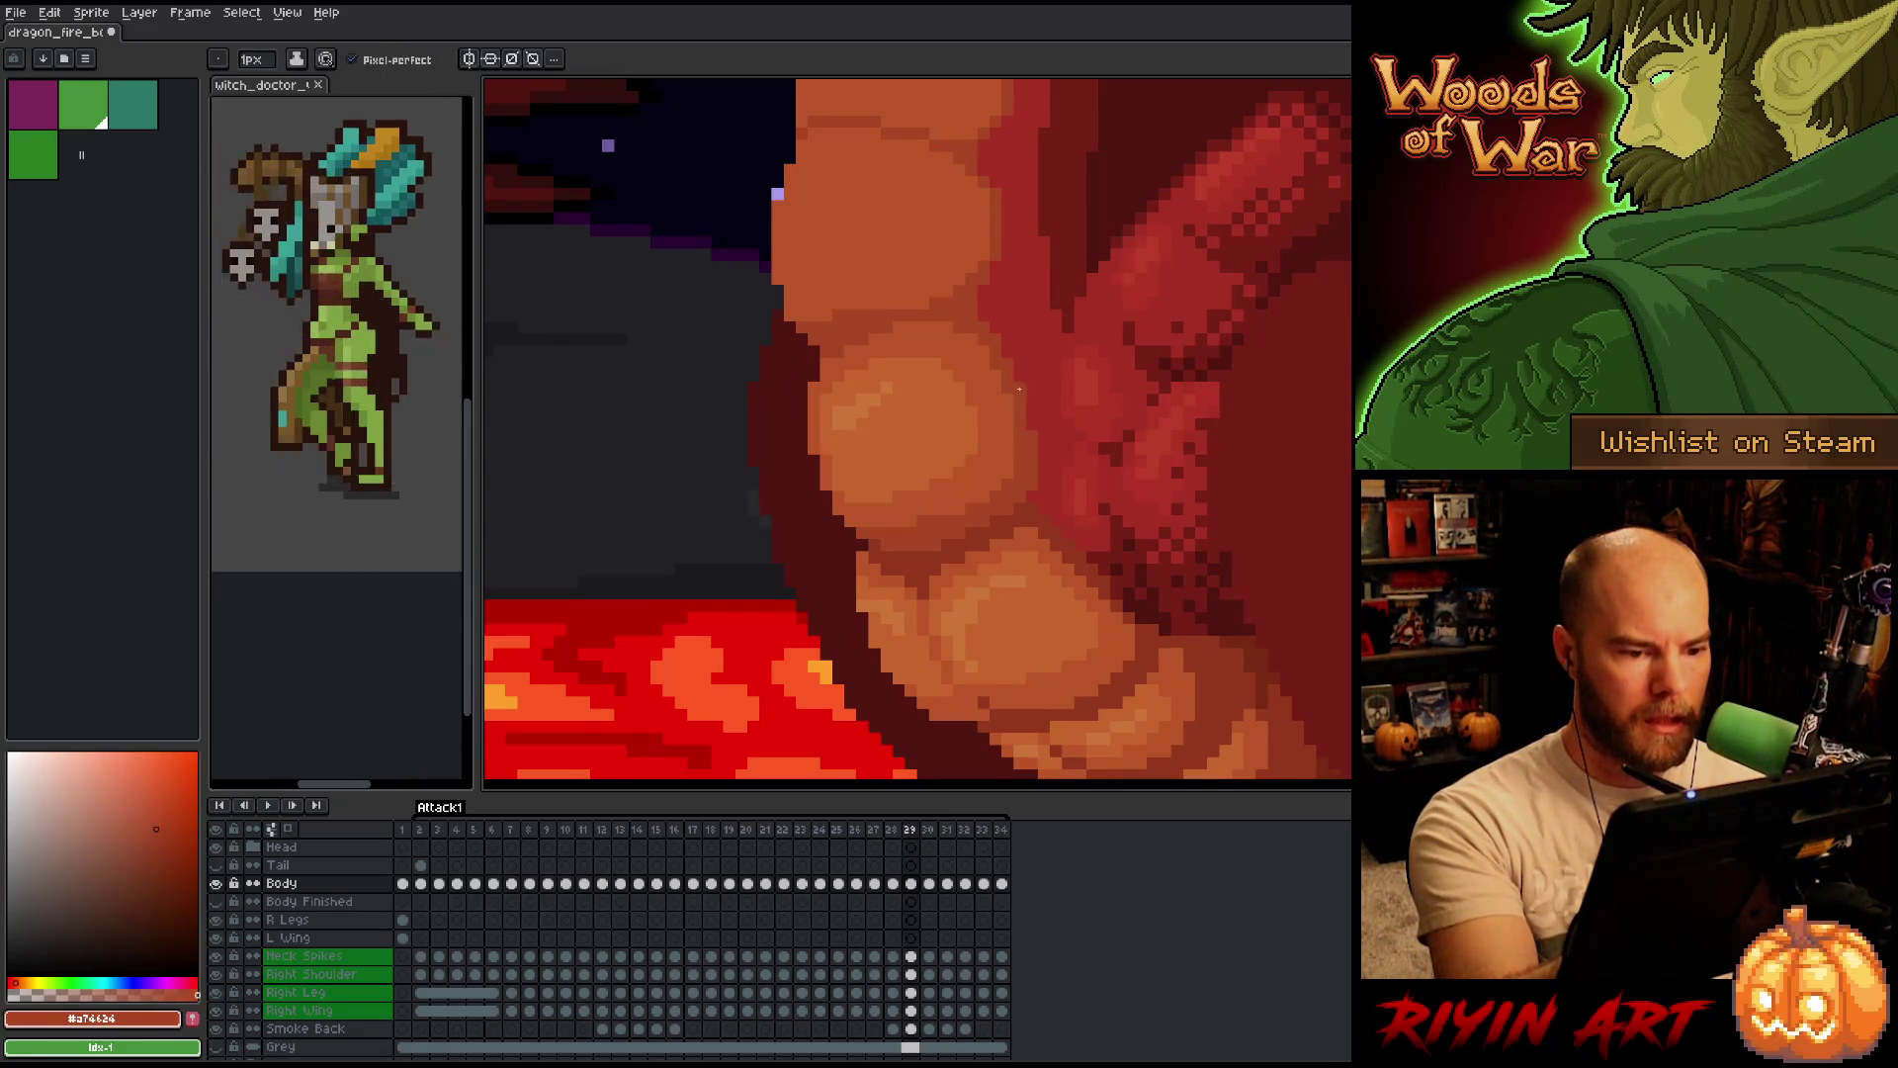
alt+click(1055, 242)
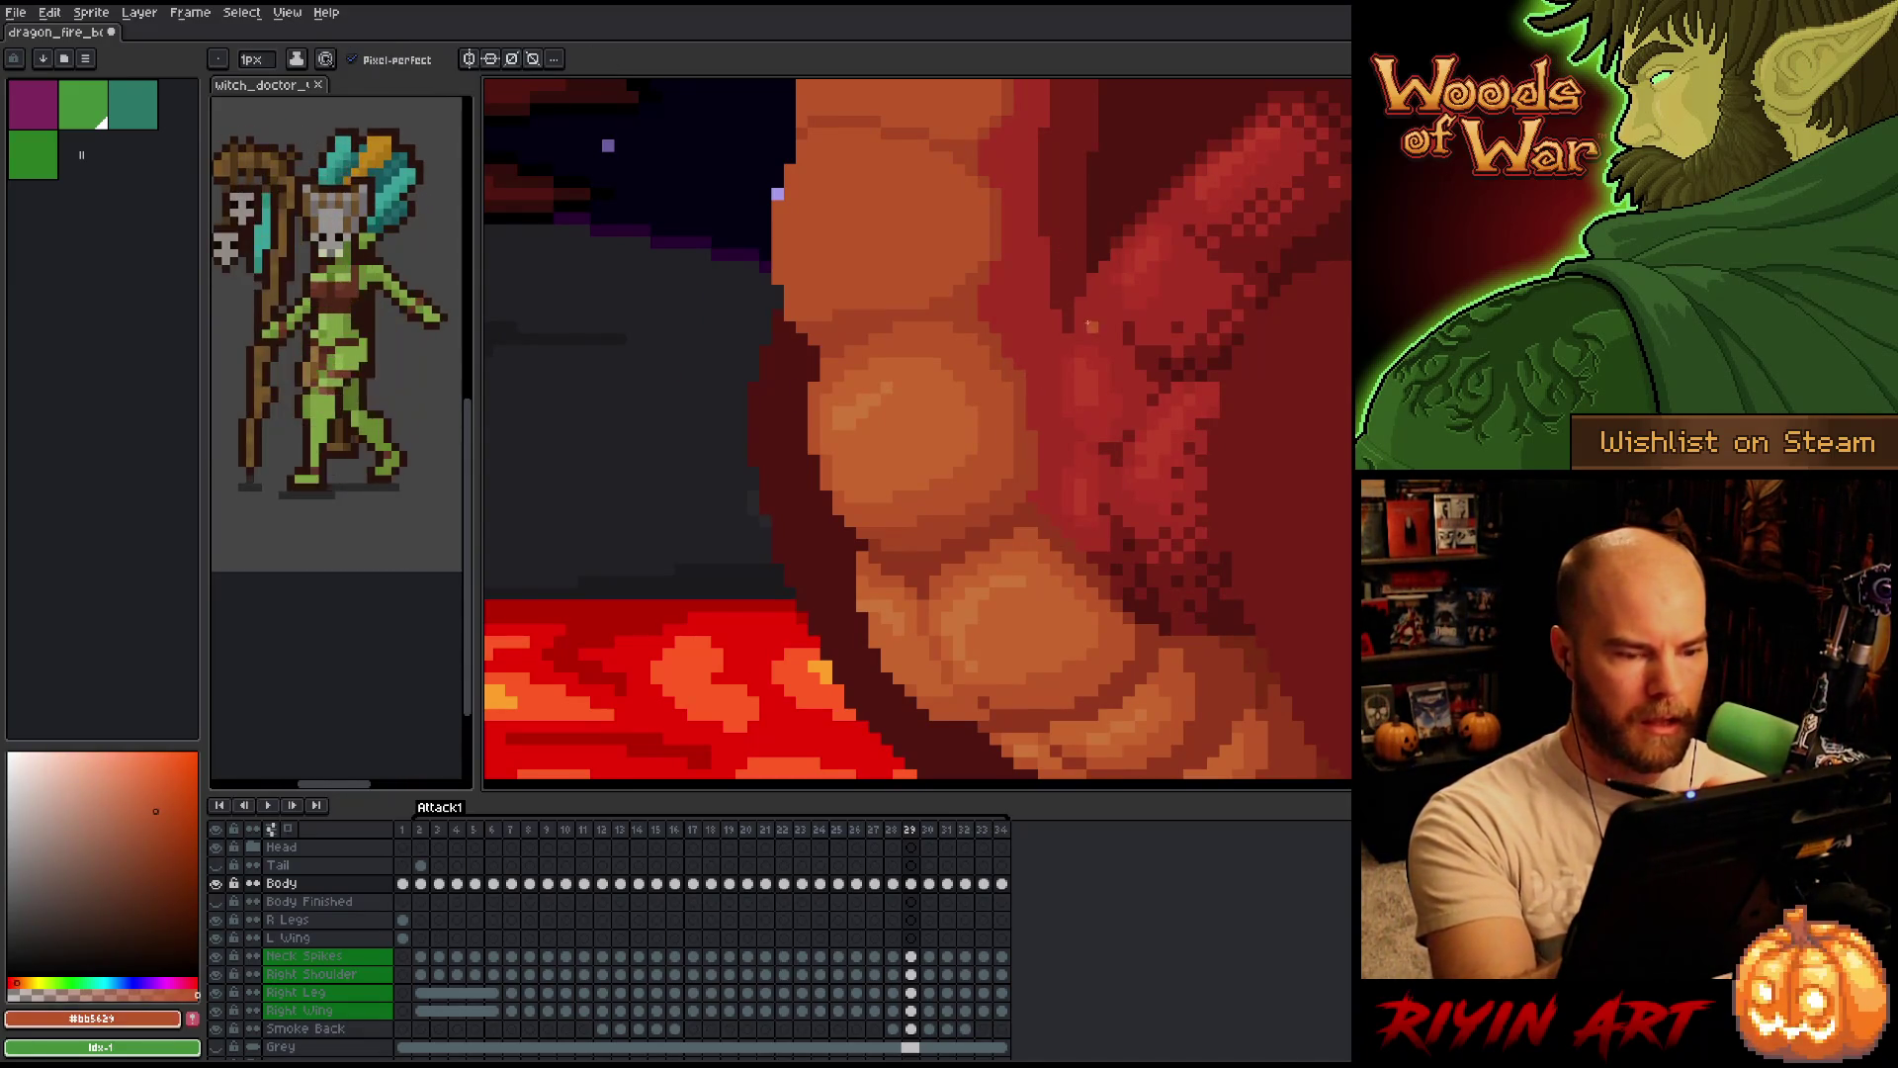
key(Left)
key(Right)
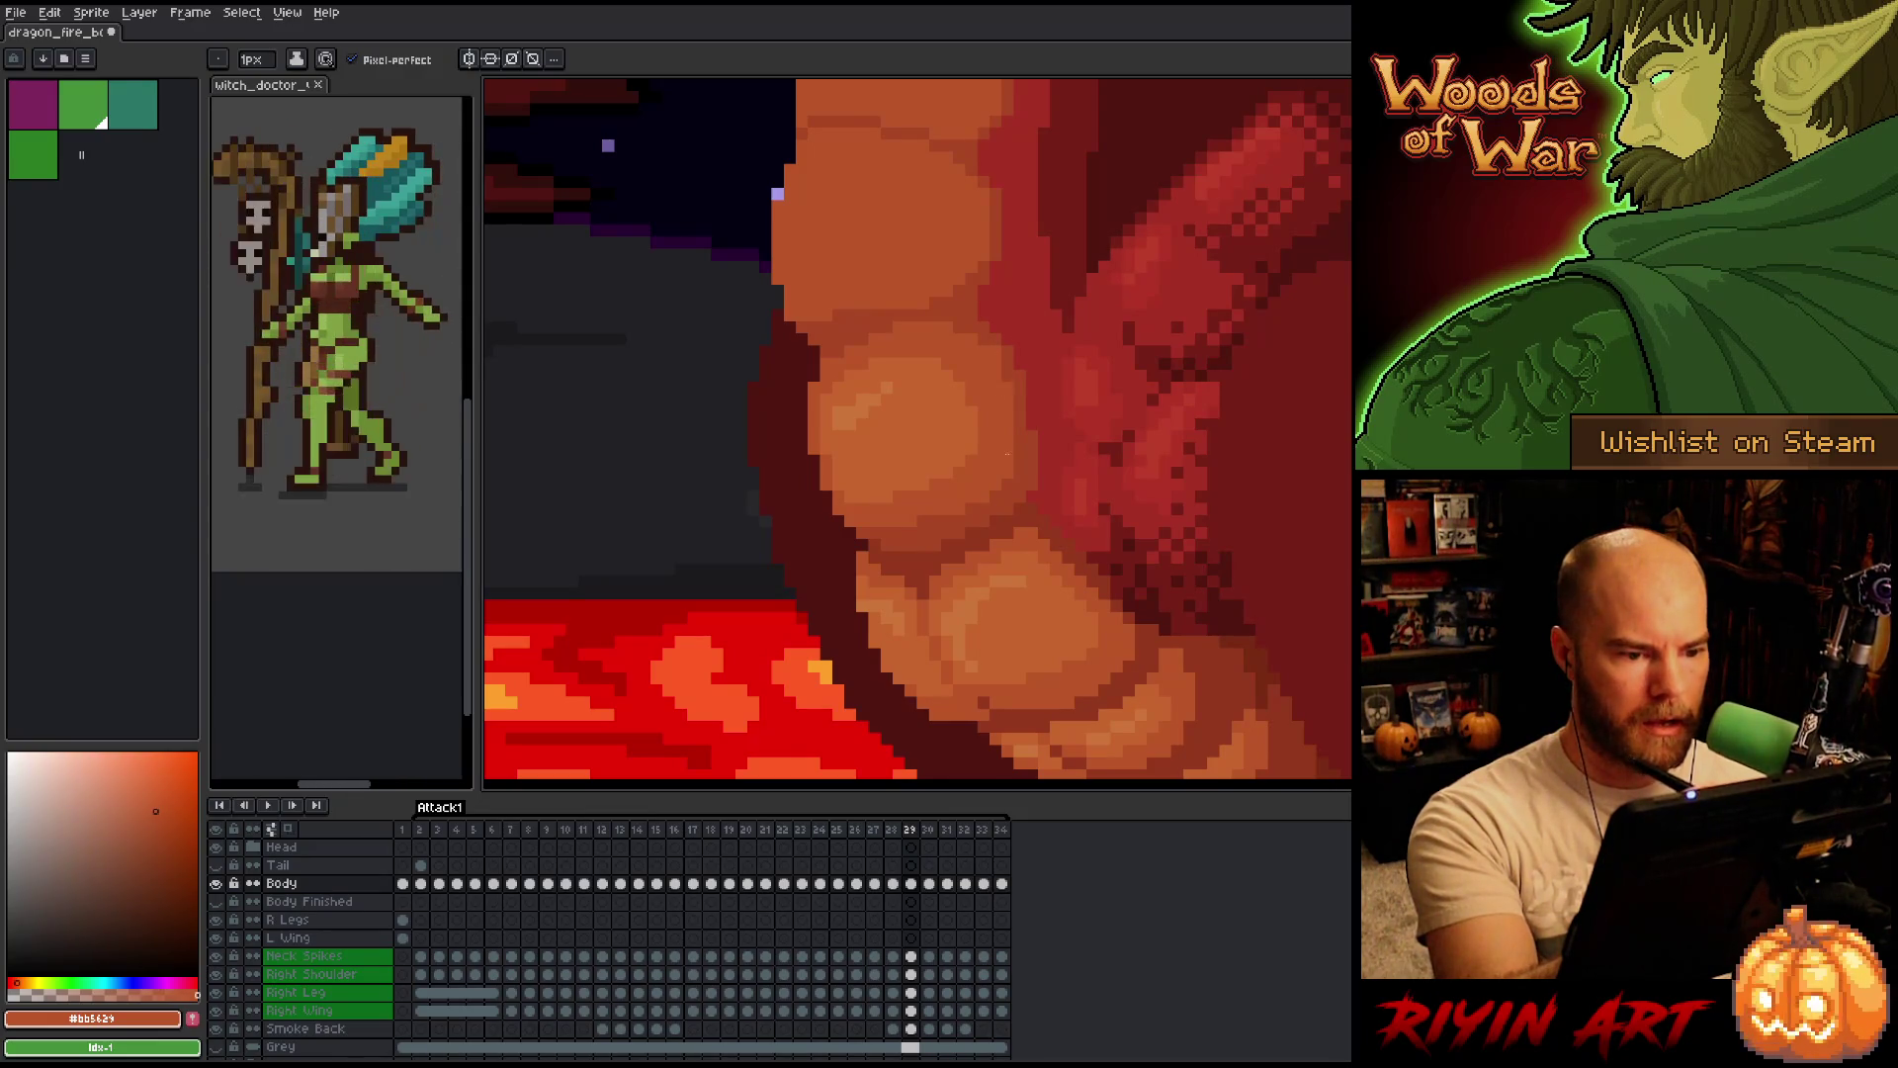
alt+click(997, 346)
Compare frame 29's belly scales with neighbouring frames, then sample a redder tone from the dragon.
key(Left)
key(Right)
key(Left)
key(Right)
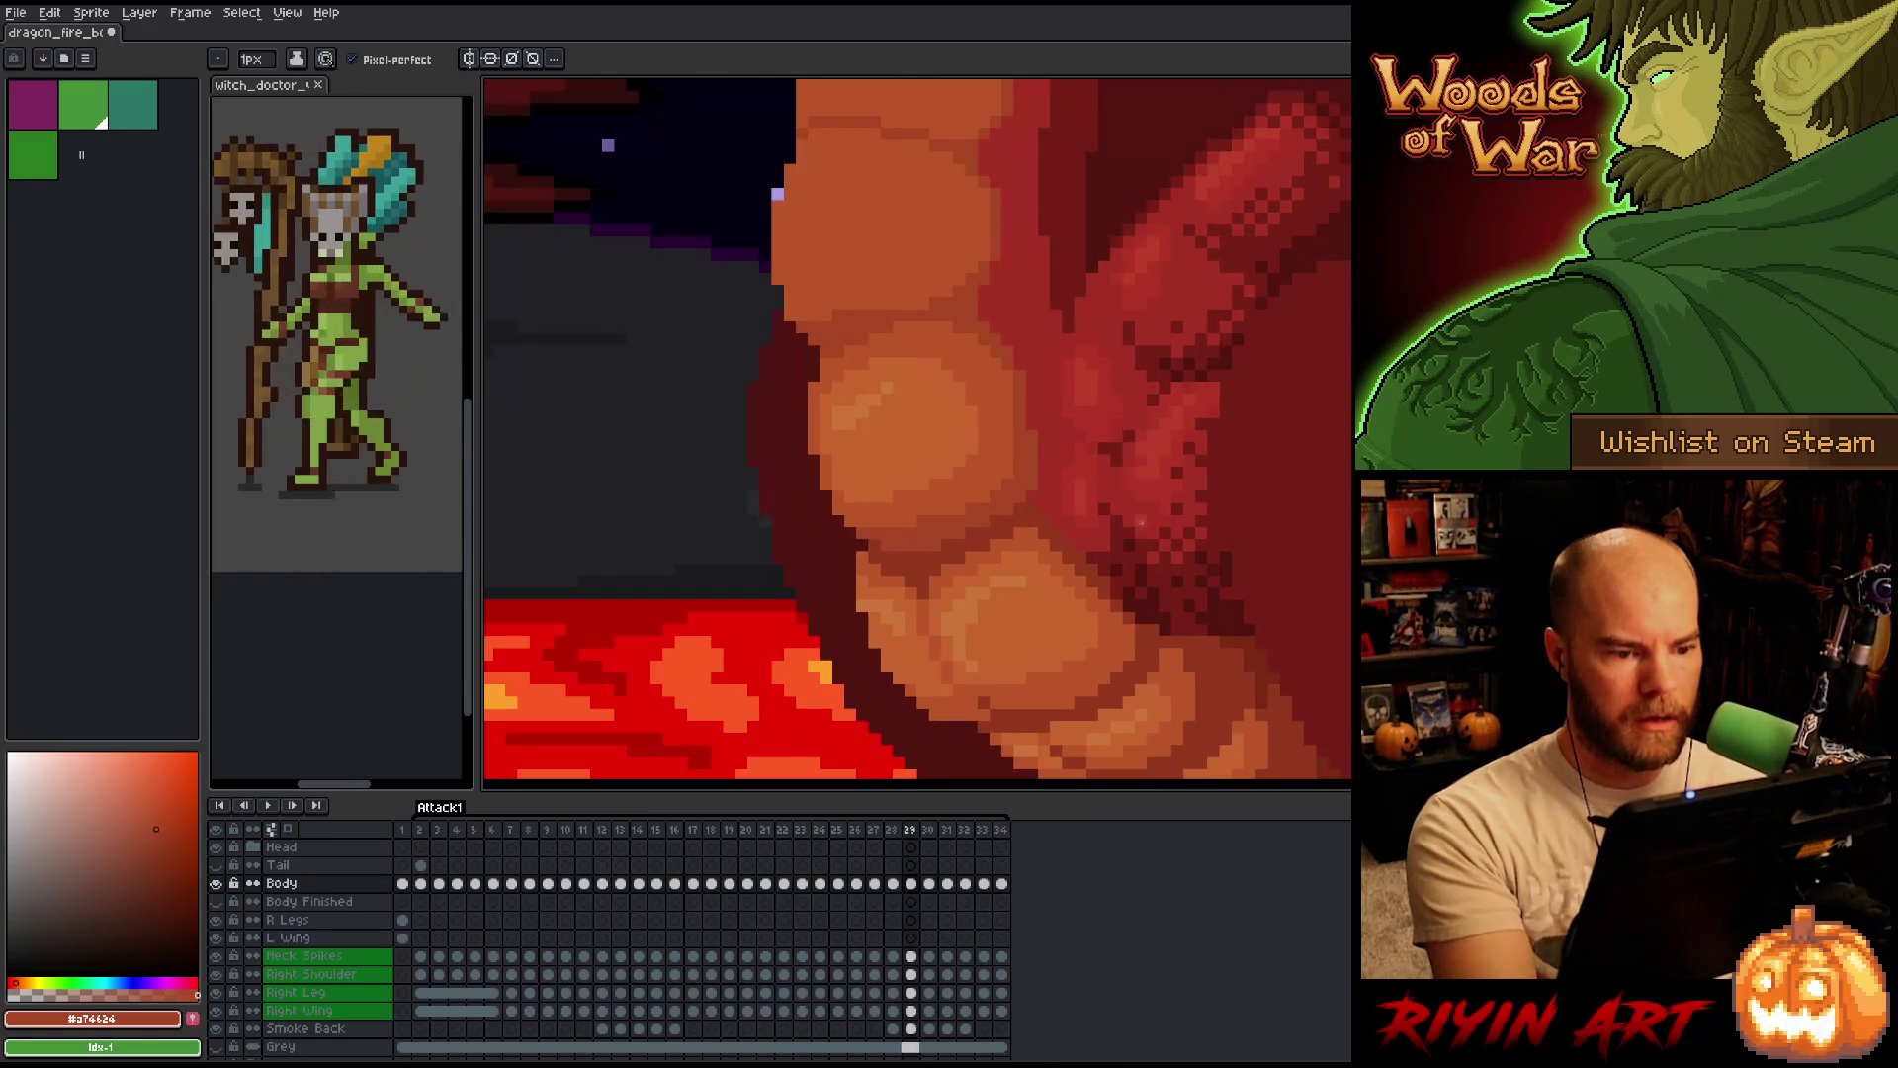
key(Left)
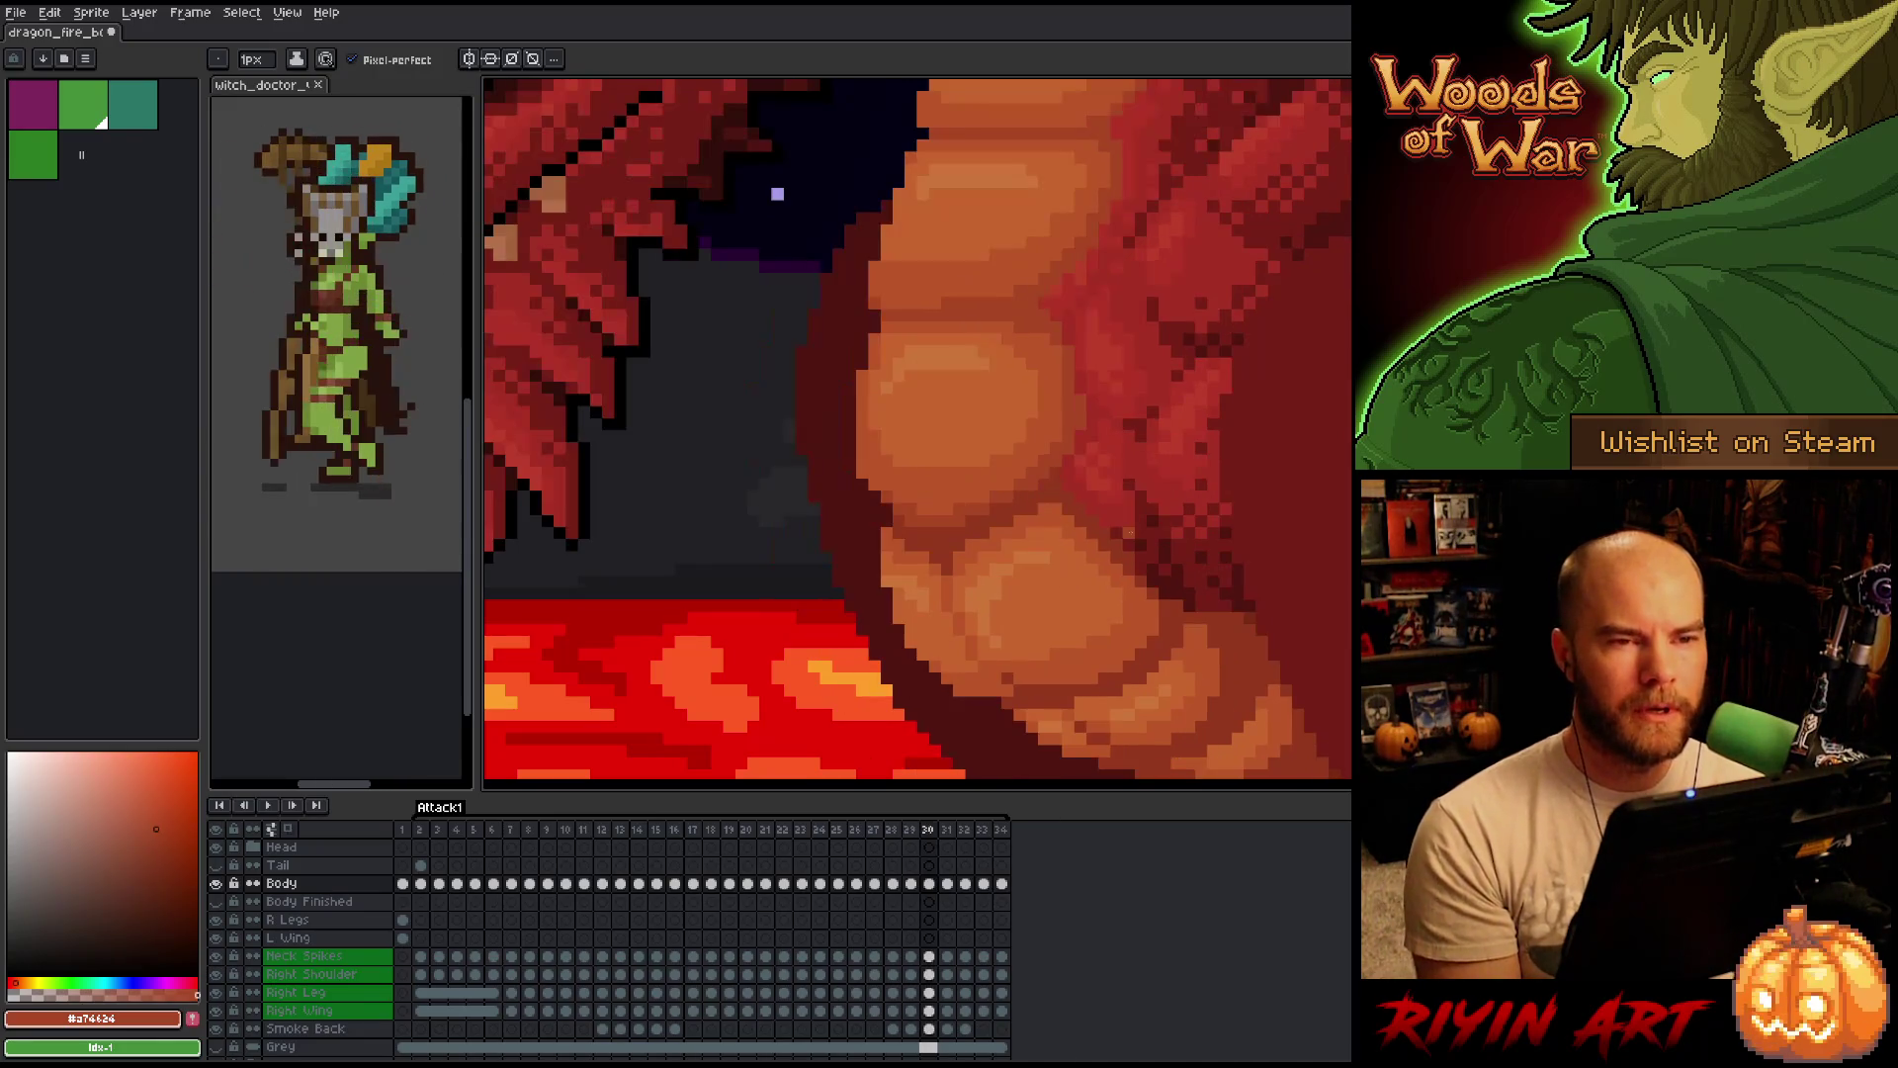
key(Left)
key(Right)
key(Right)
key(Left)
key(Left)
key(Right)
key(Right)
key(Right)
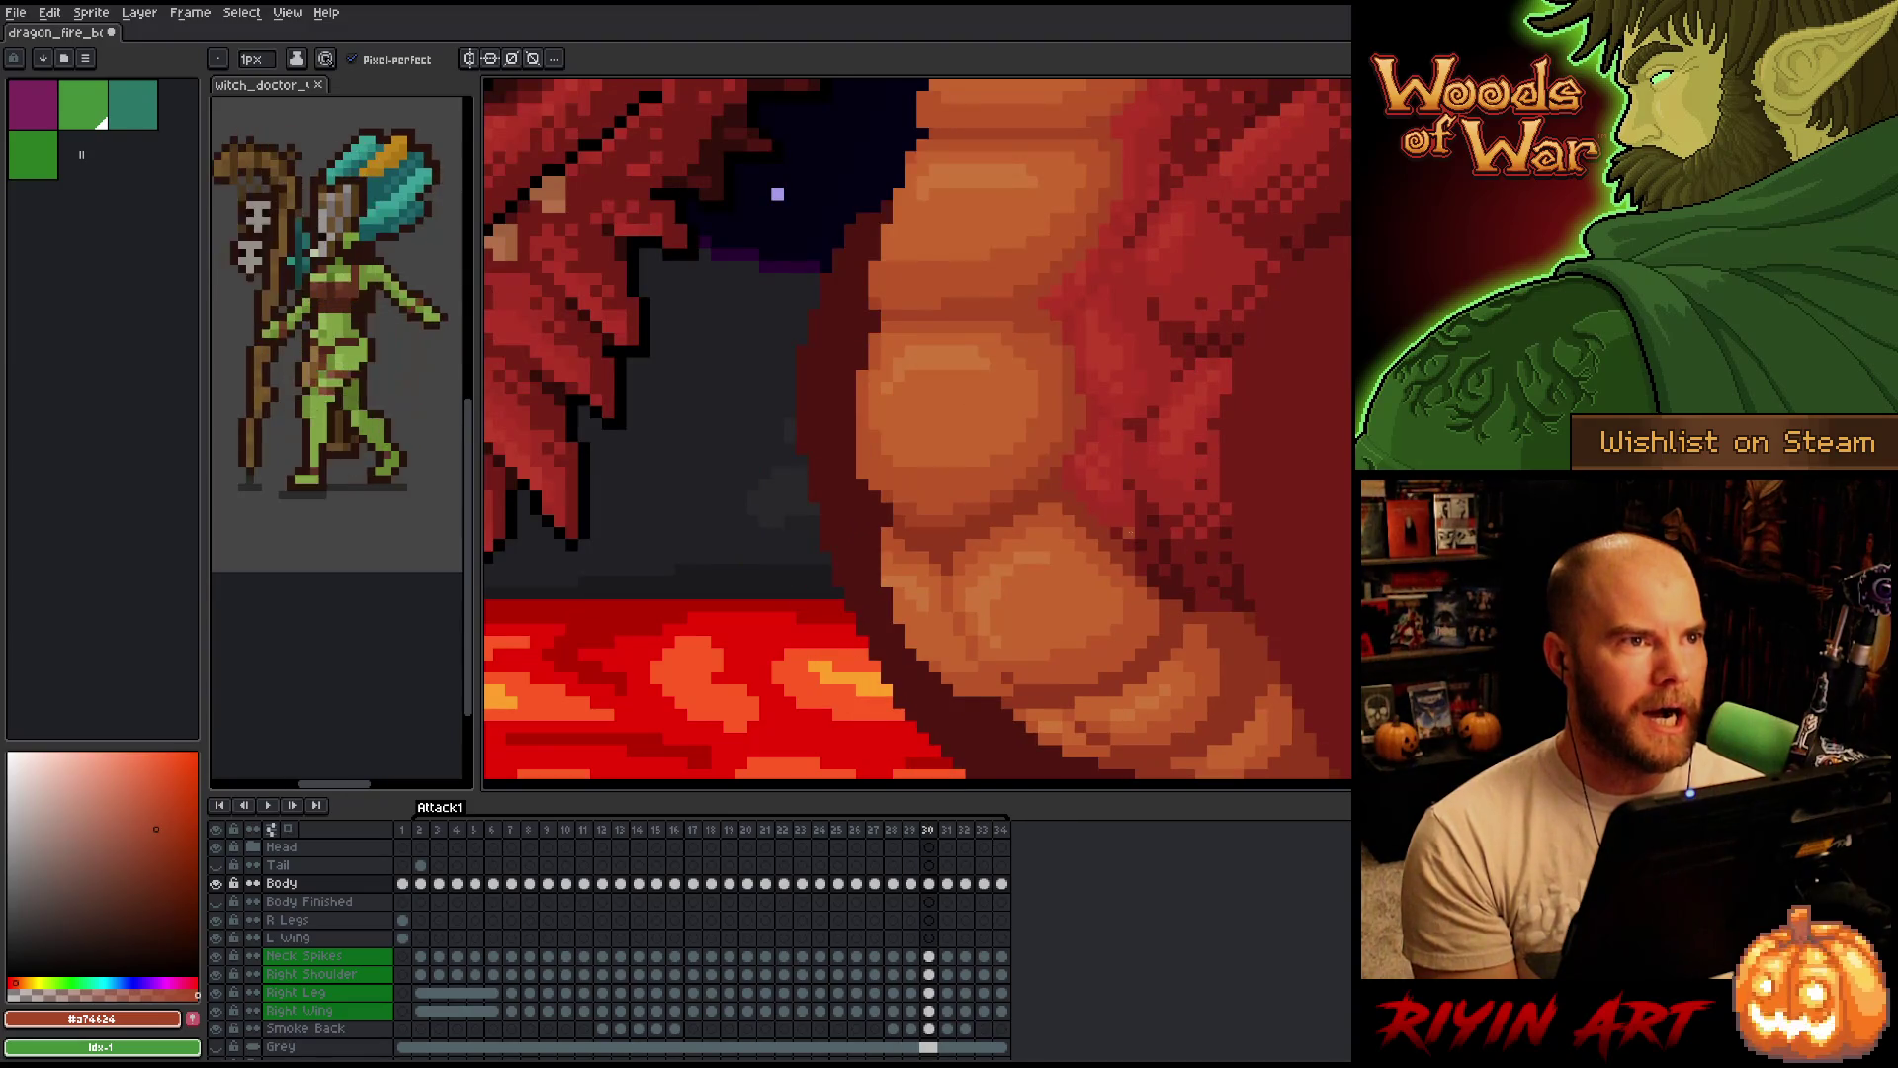
key(Right)
key(Right)
key(Right)
key(Left)
key(Right)
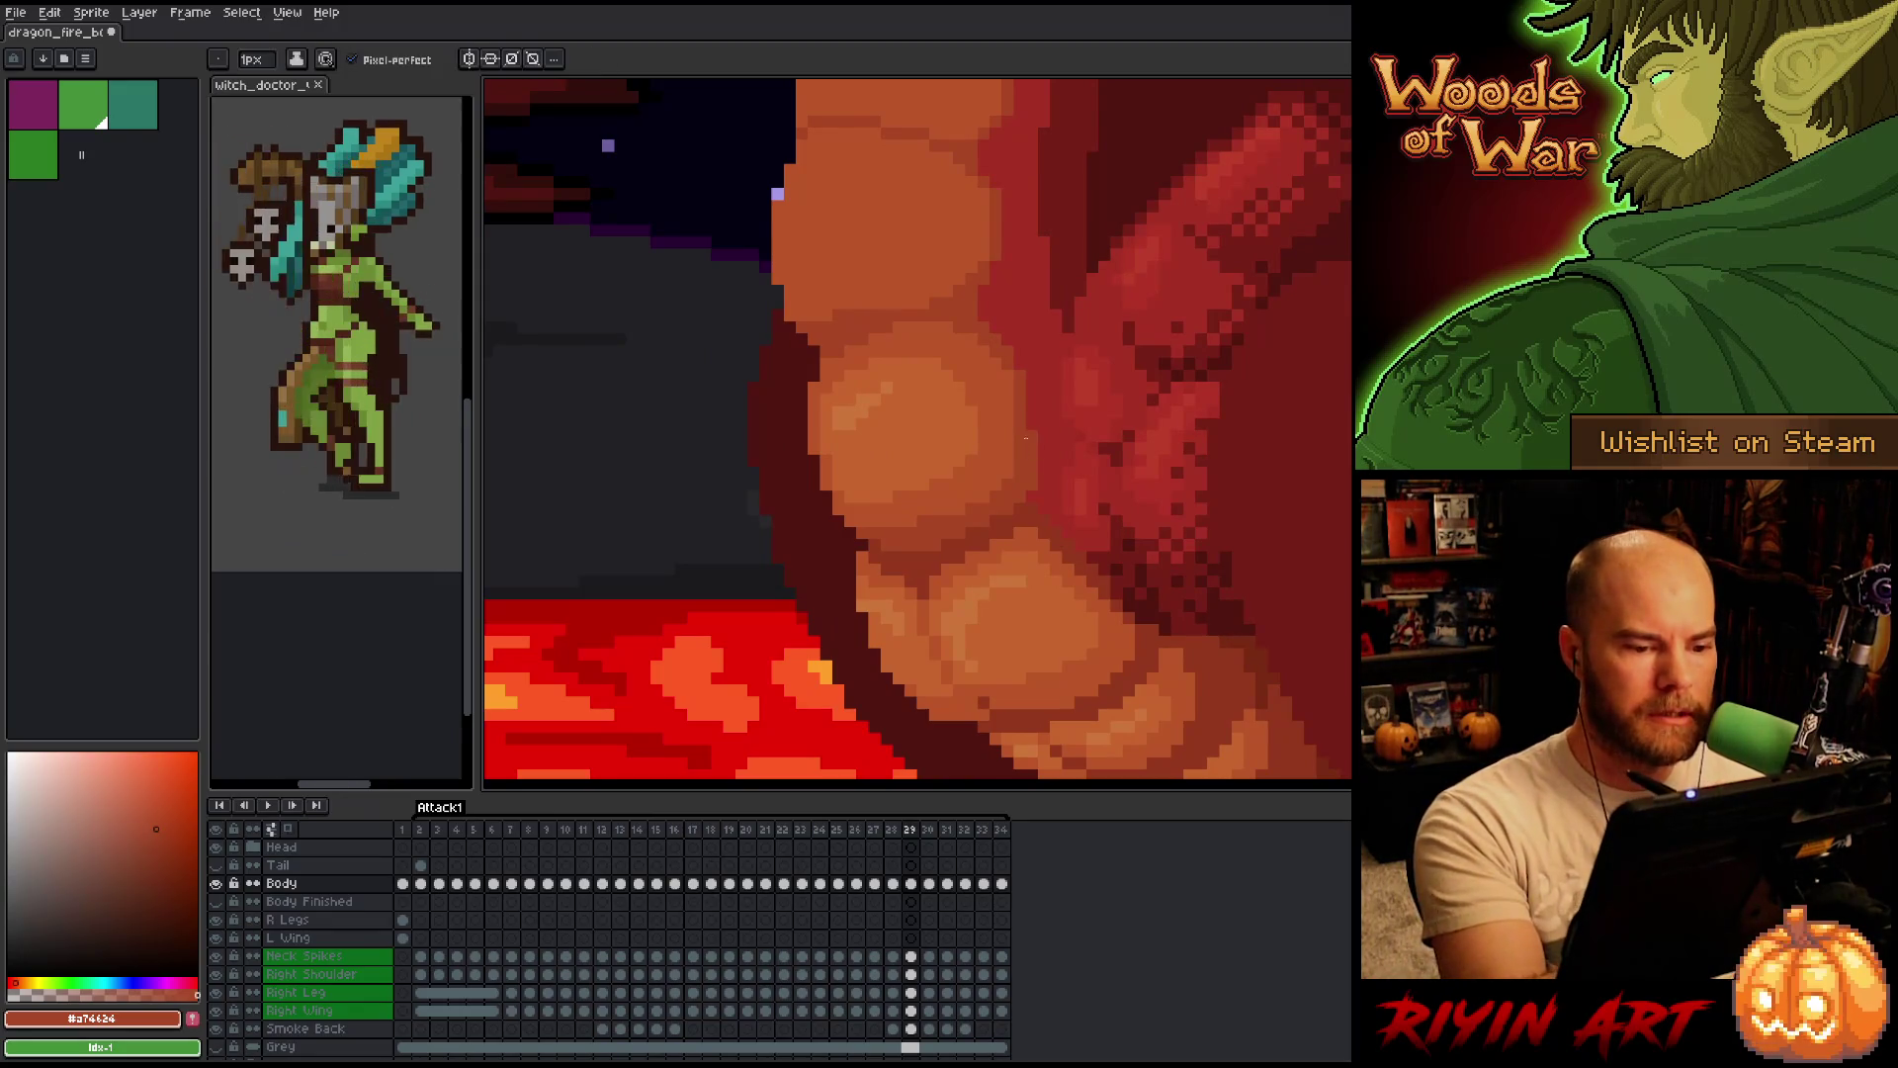
alt+click(1041, 426)
Toggle frames 27–30 to check shading, settle on frame 28 and sample a belly scale's light orange.
key(Left)
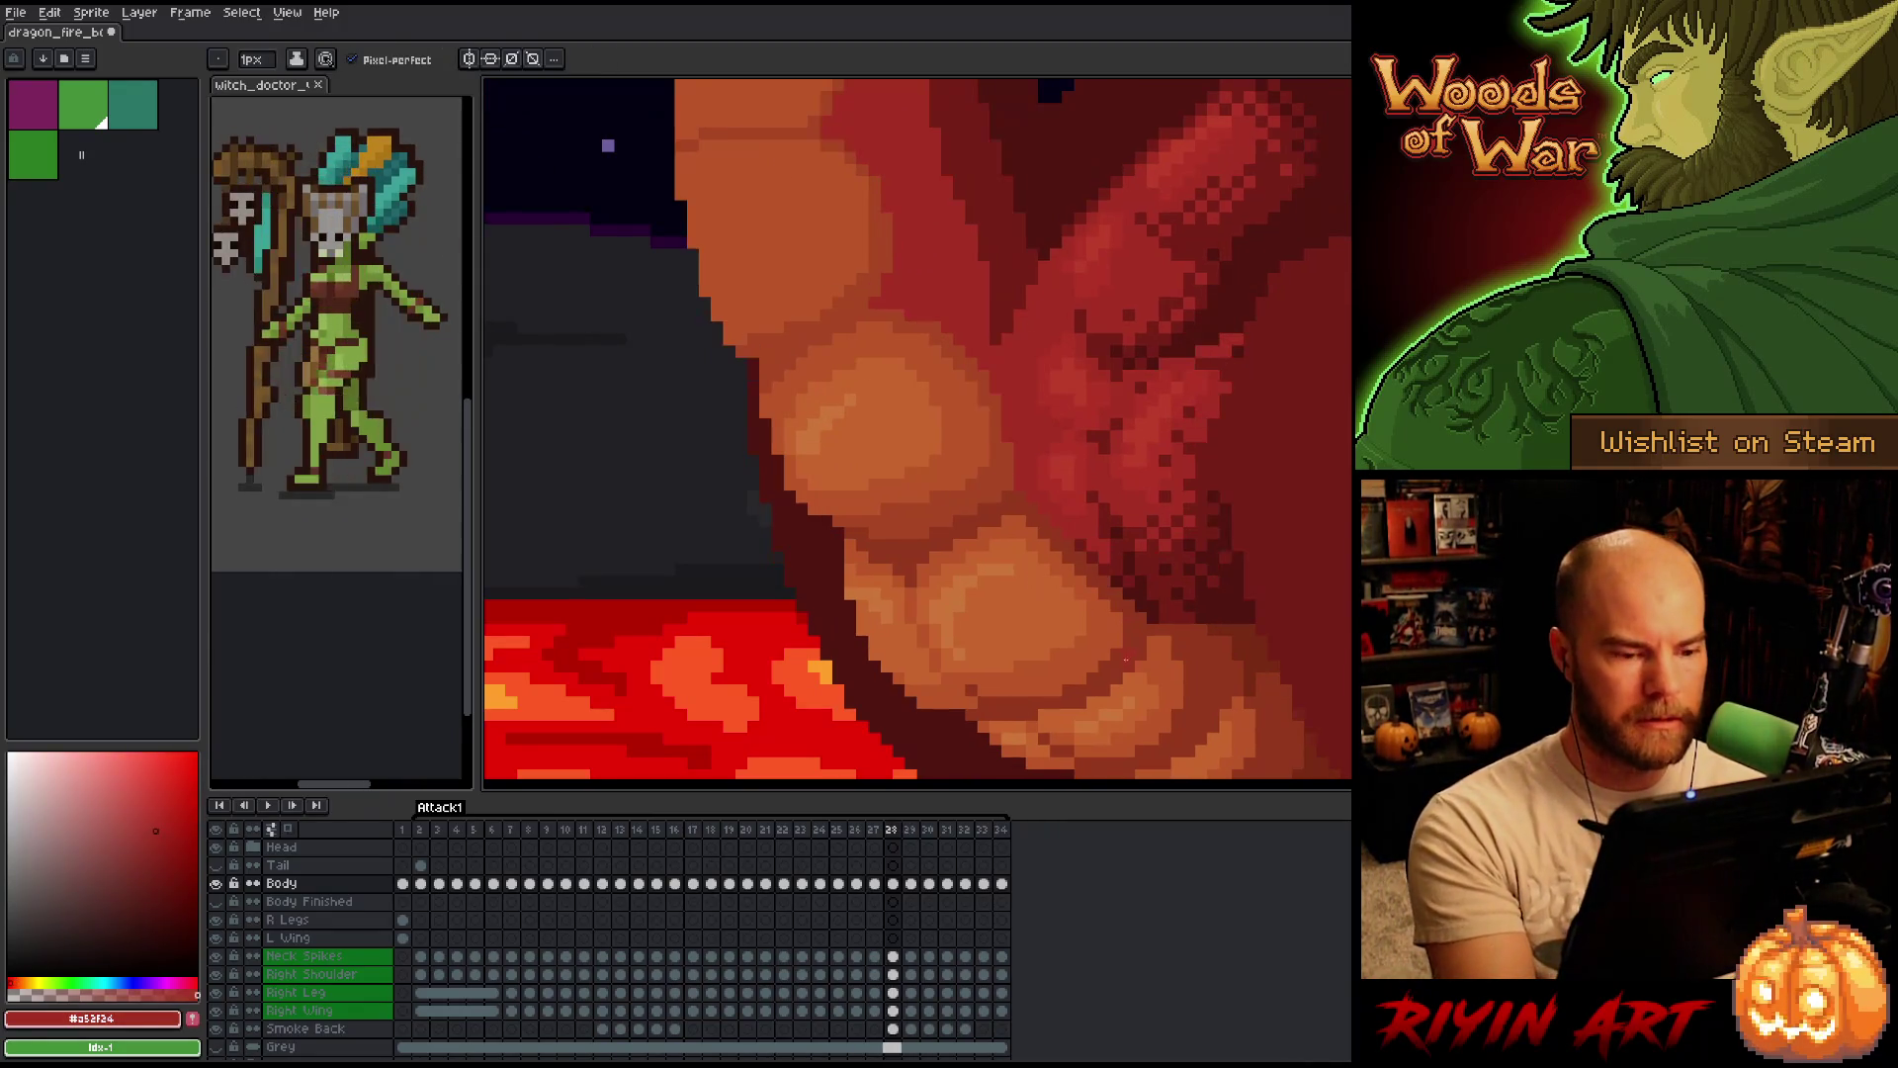
key(Right)
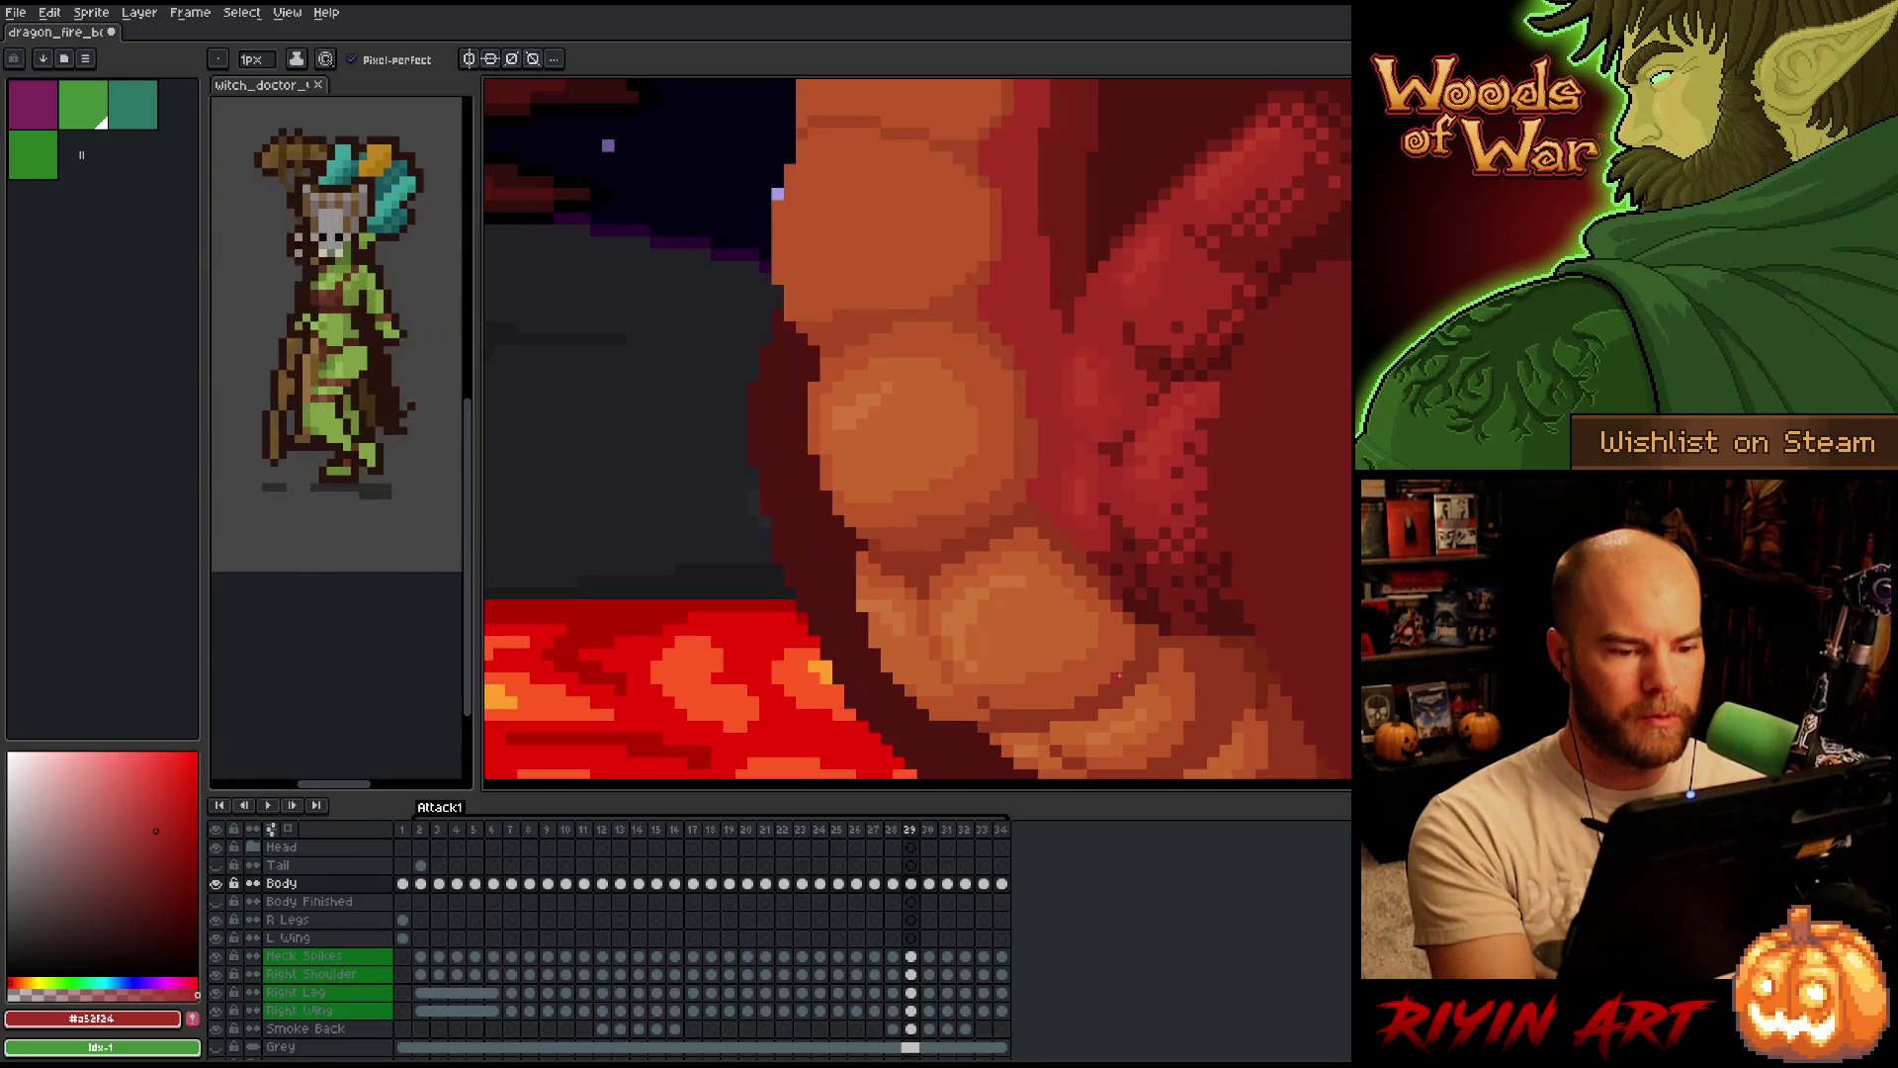
key(Left)
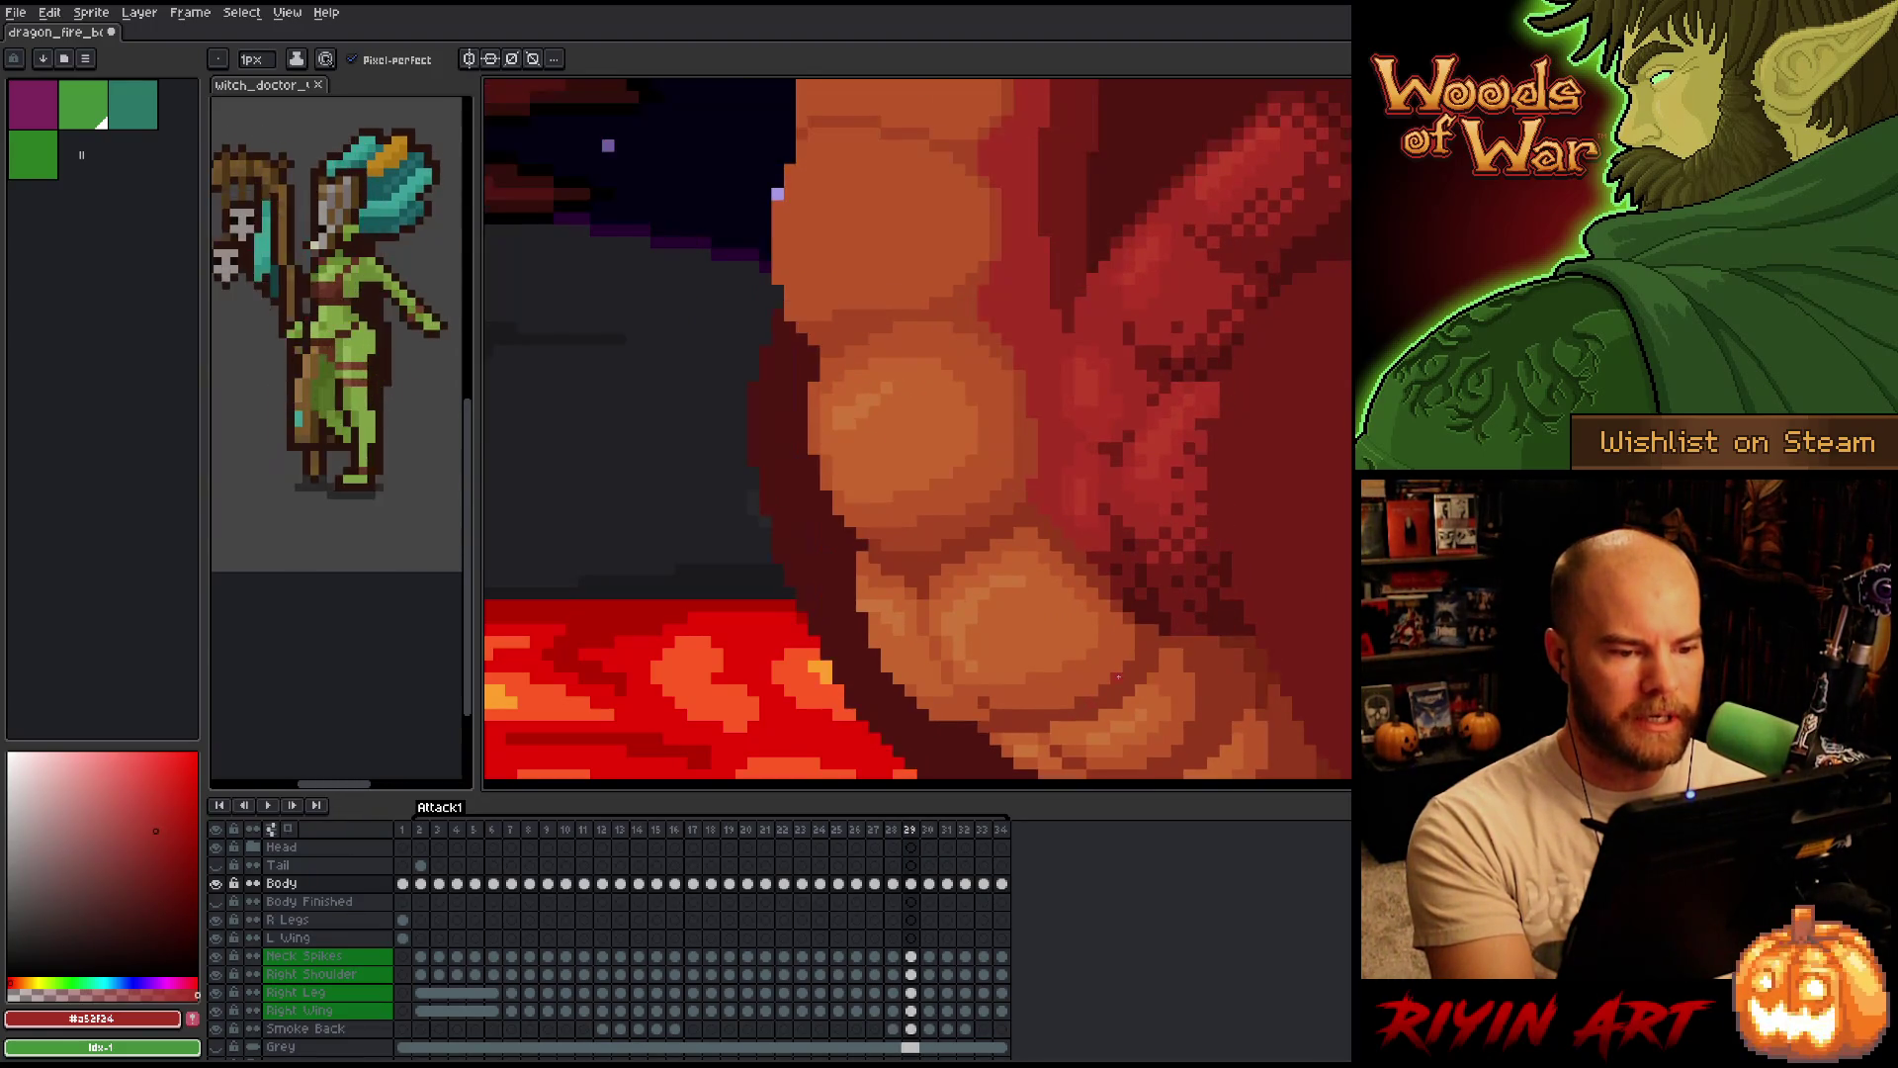
key(Right)
key(Left)
key(Right)
key(Left)
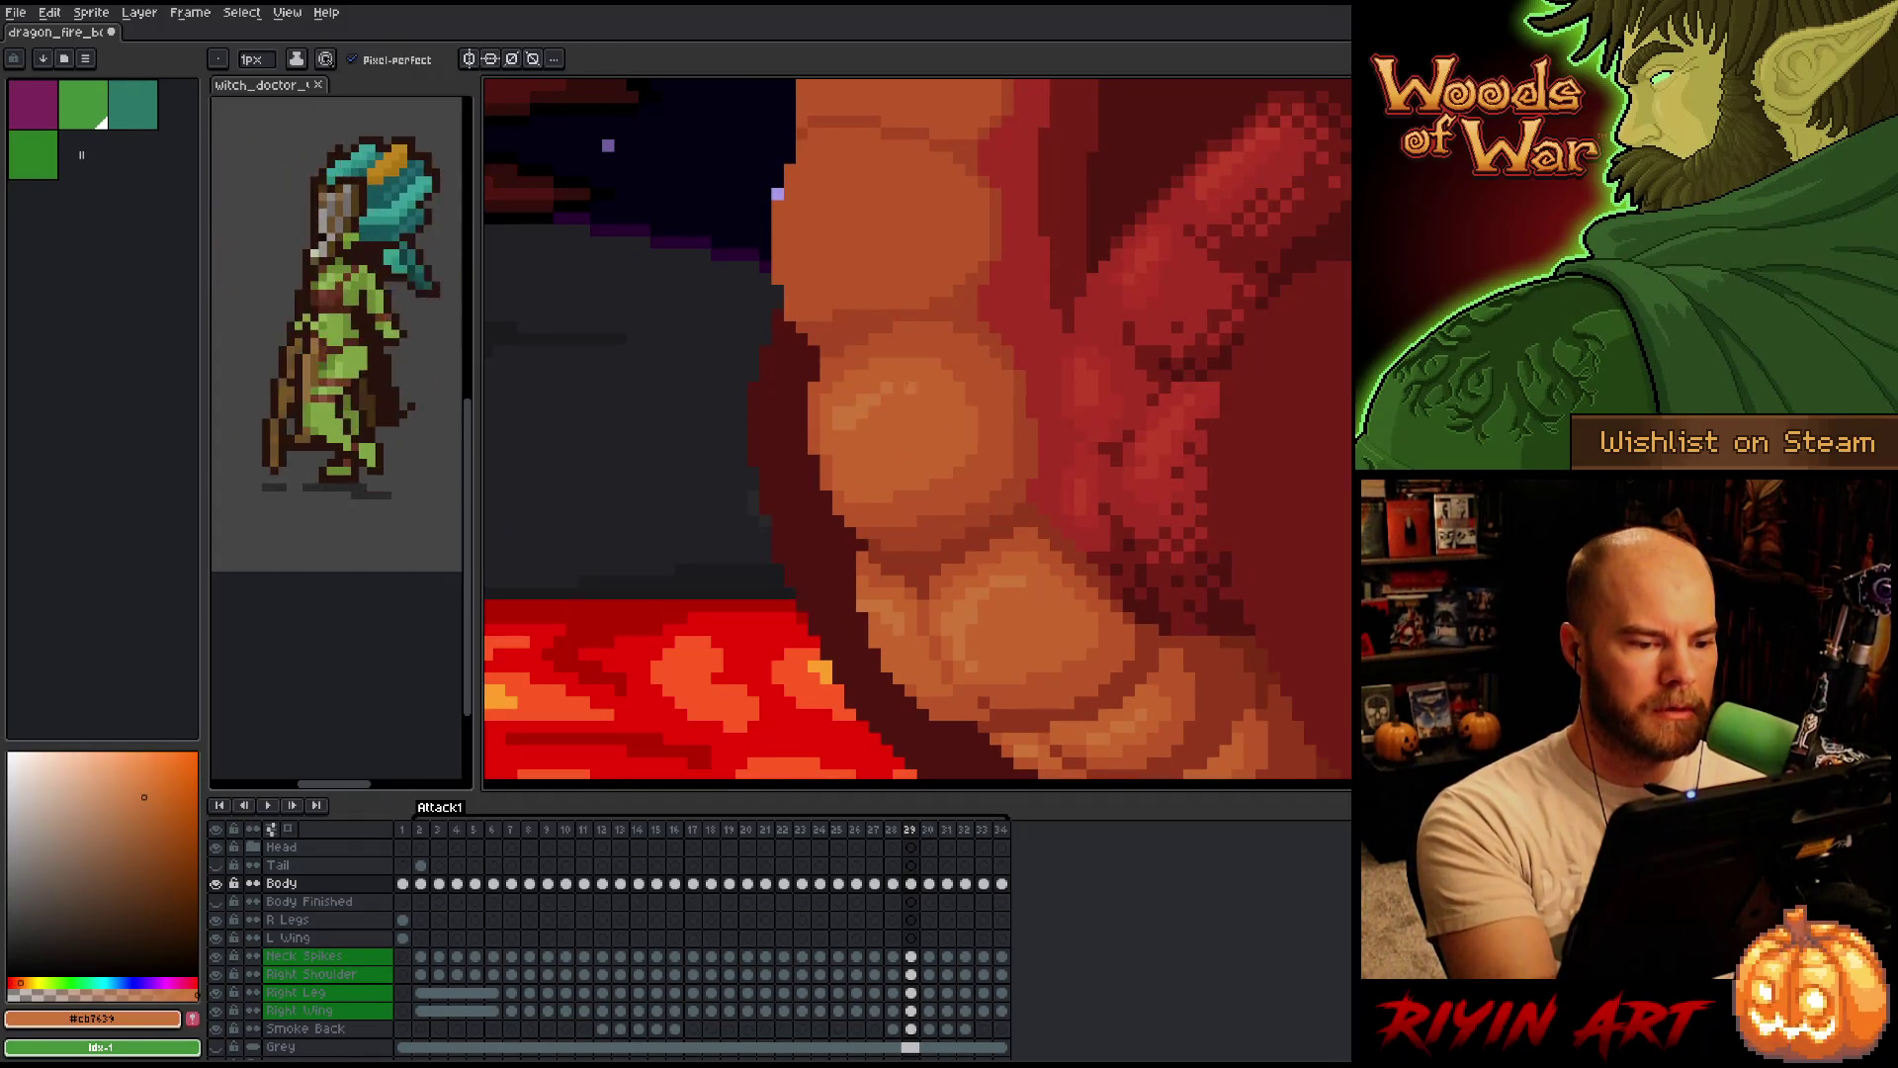
key(Right)
key(Left)
key(Right)
key(Left)
key(Left)
key(Right)
key(Left)
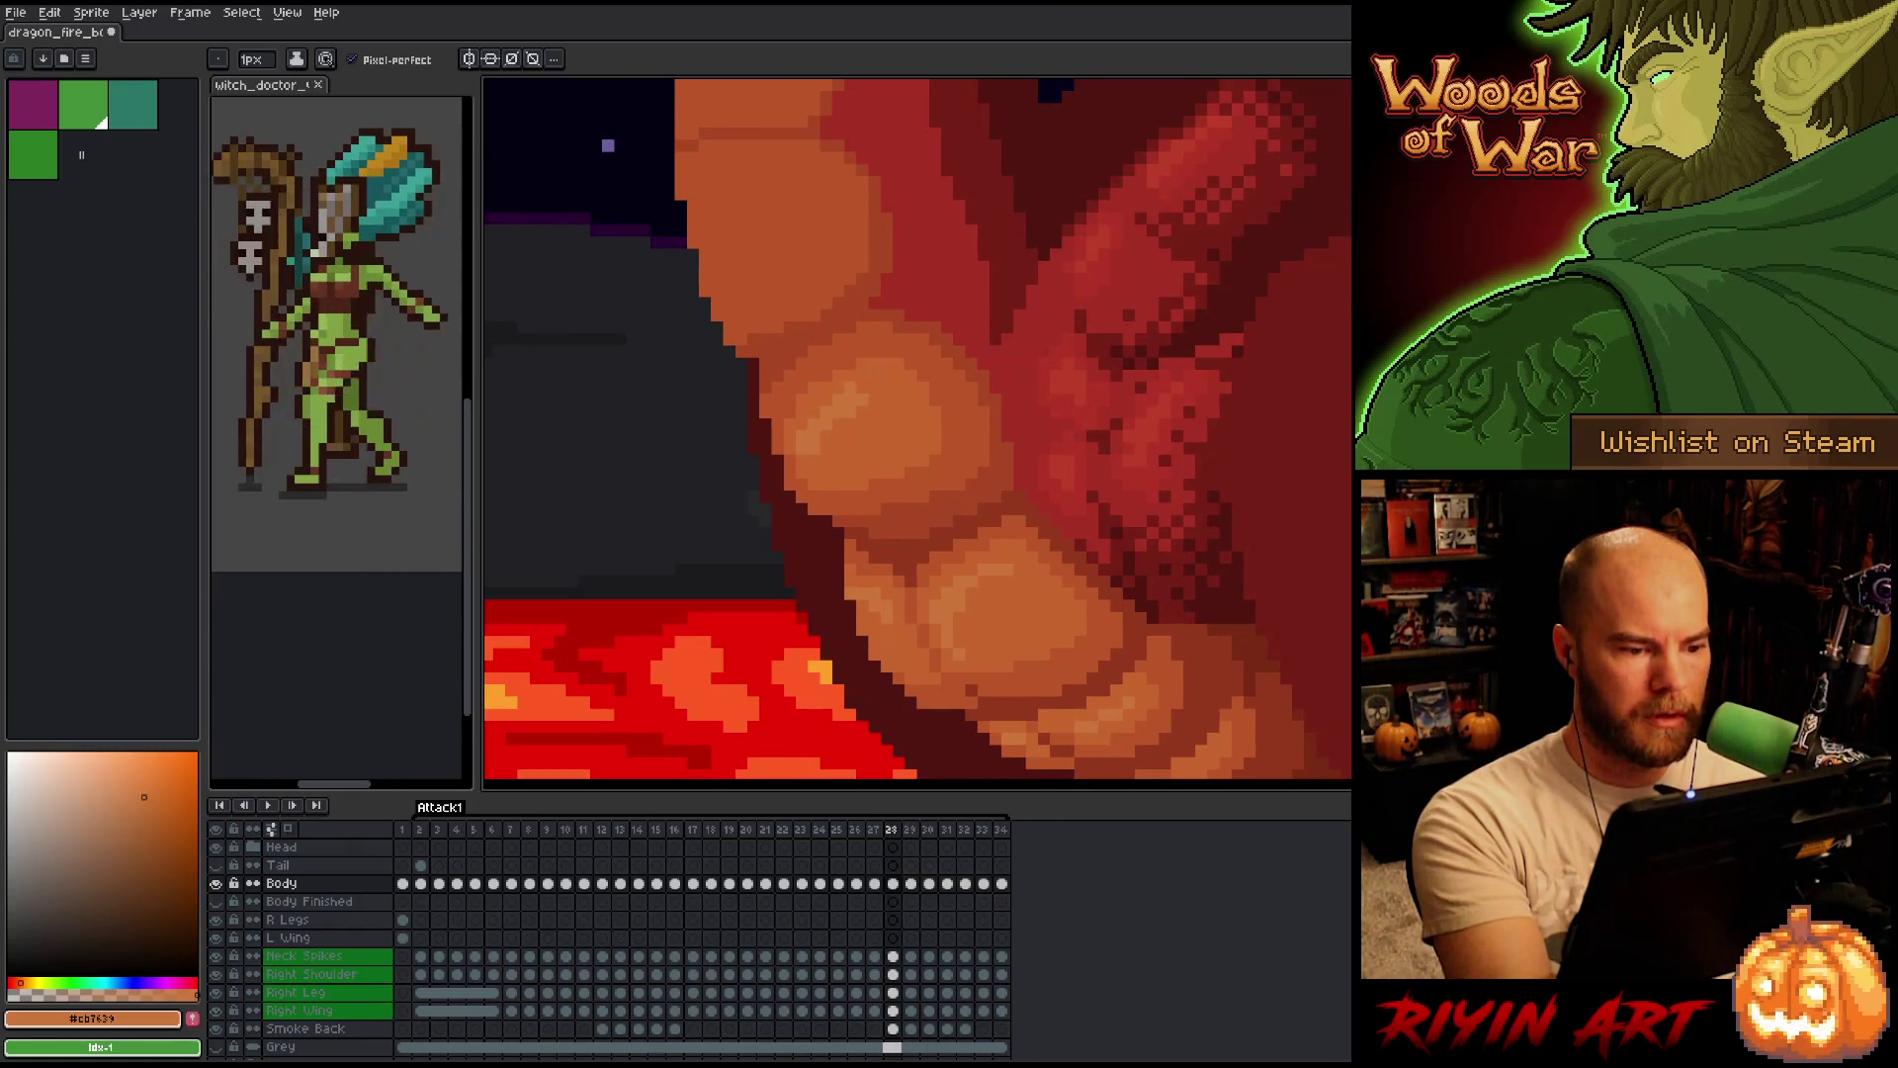
key(Left)
key(Right)
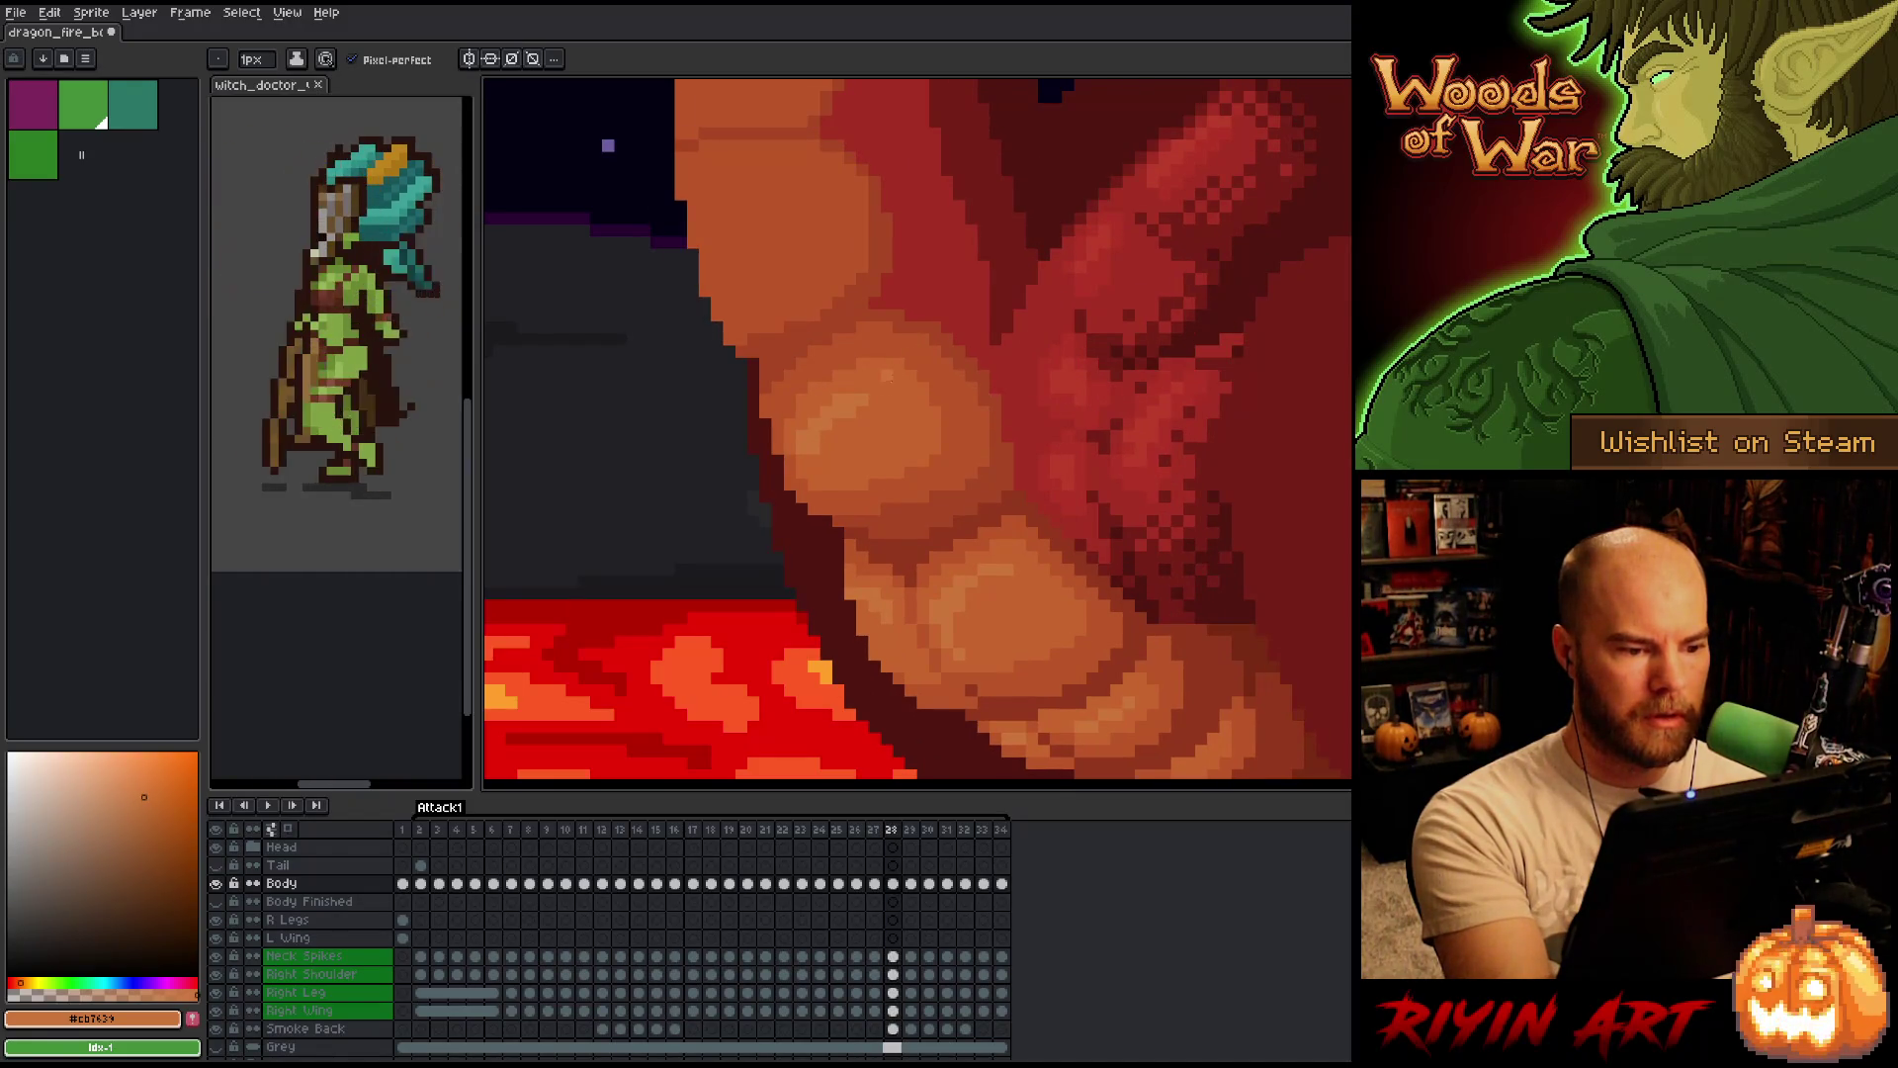
alt+click(875, 386)
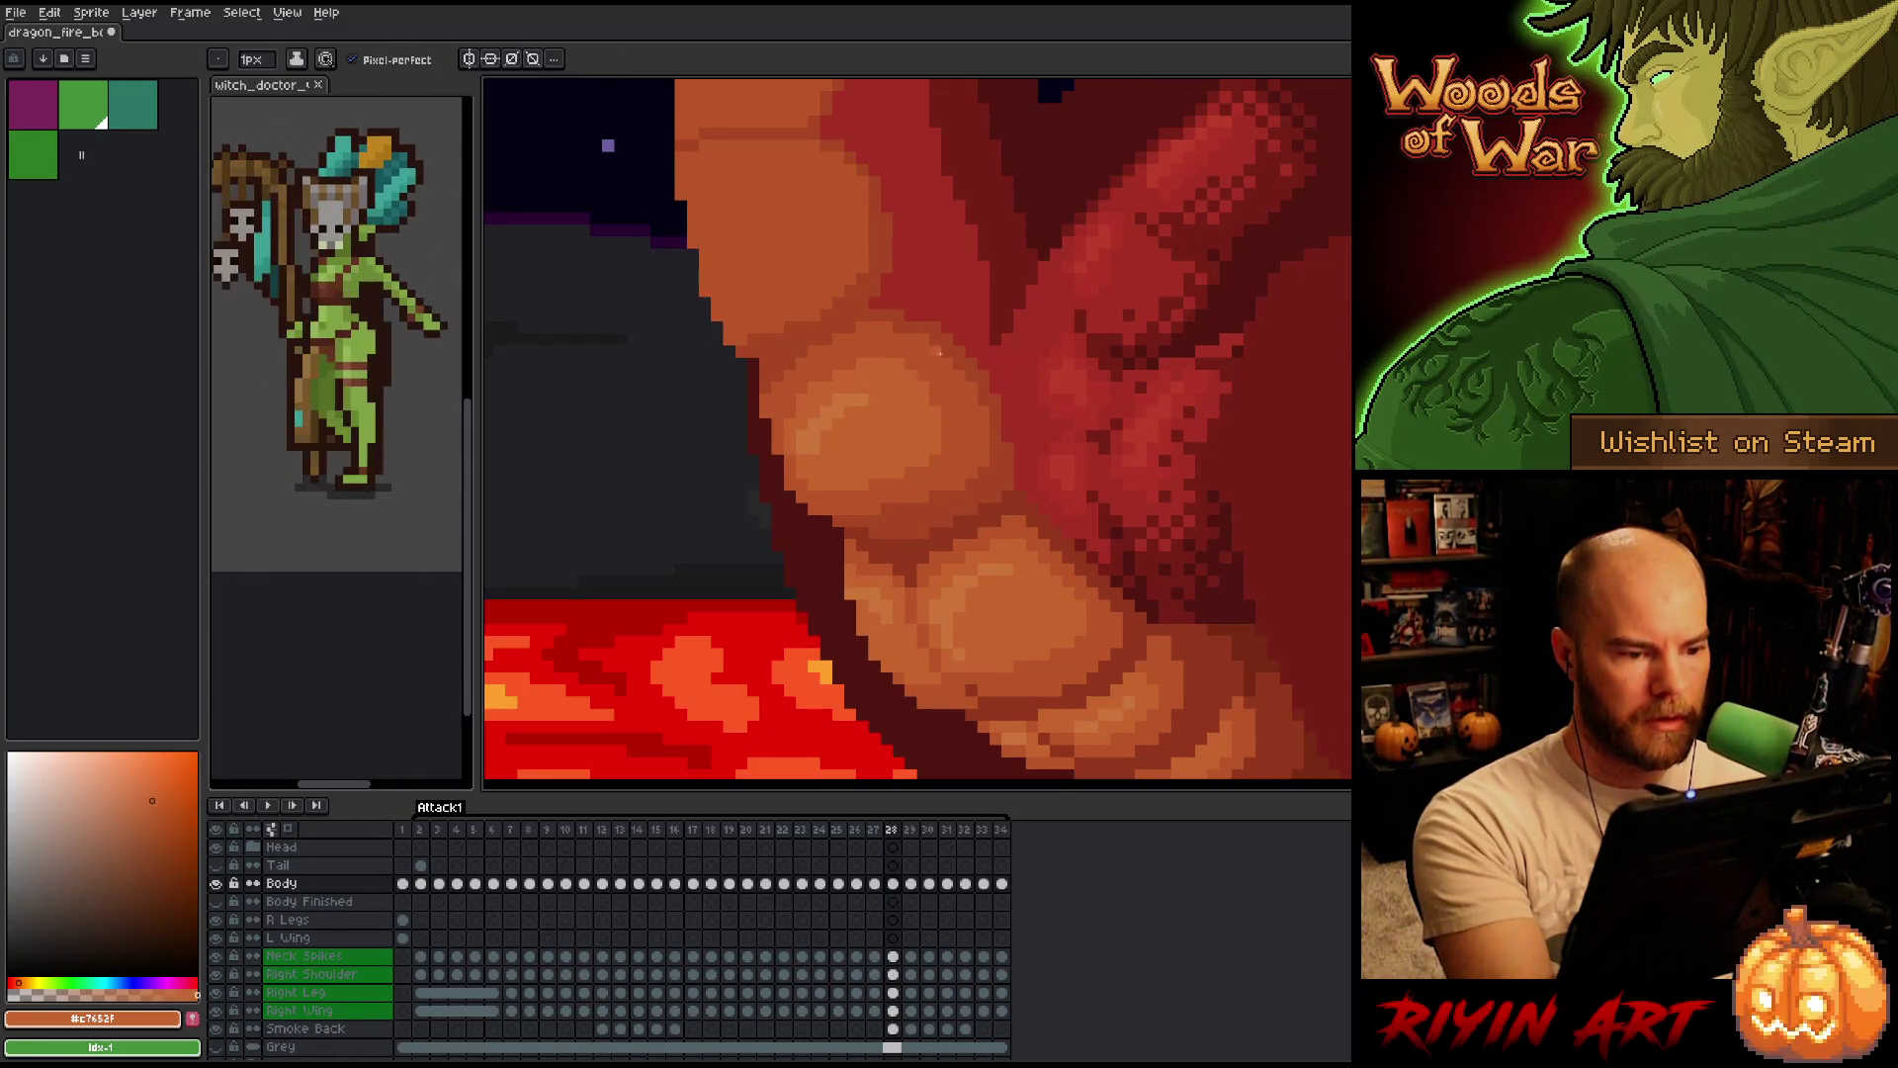
Alternate frames 28, 29 and 30 repeatedly to check the belly motion against the wing.
key(Right)
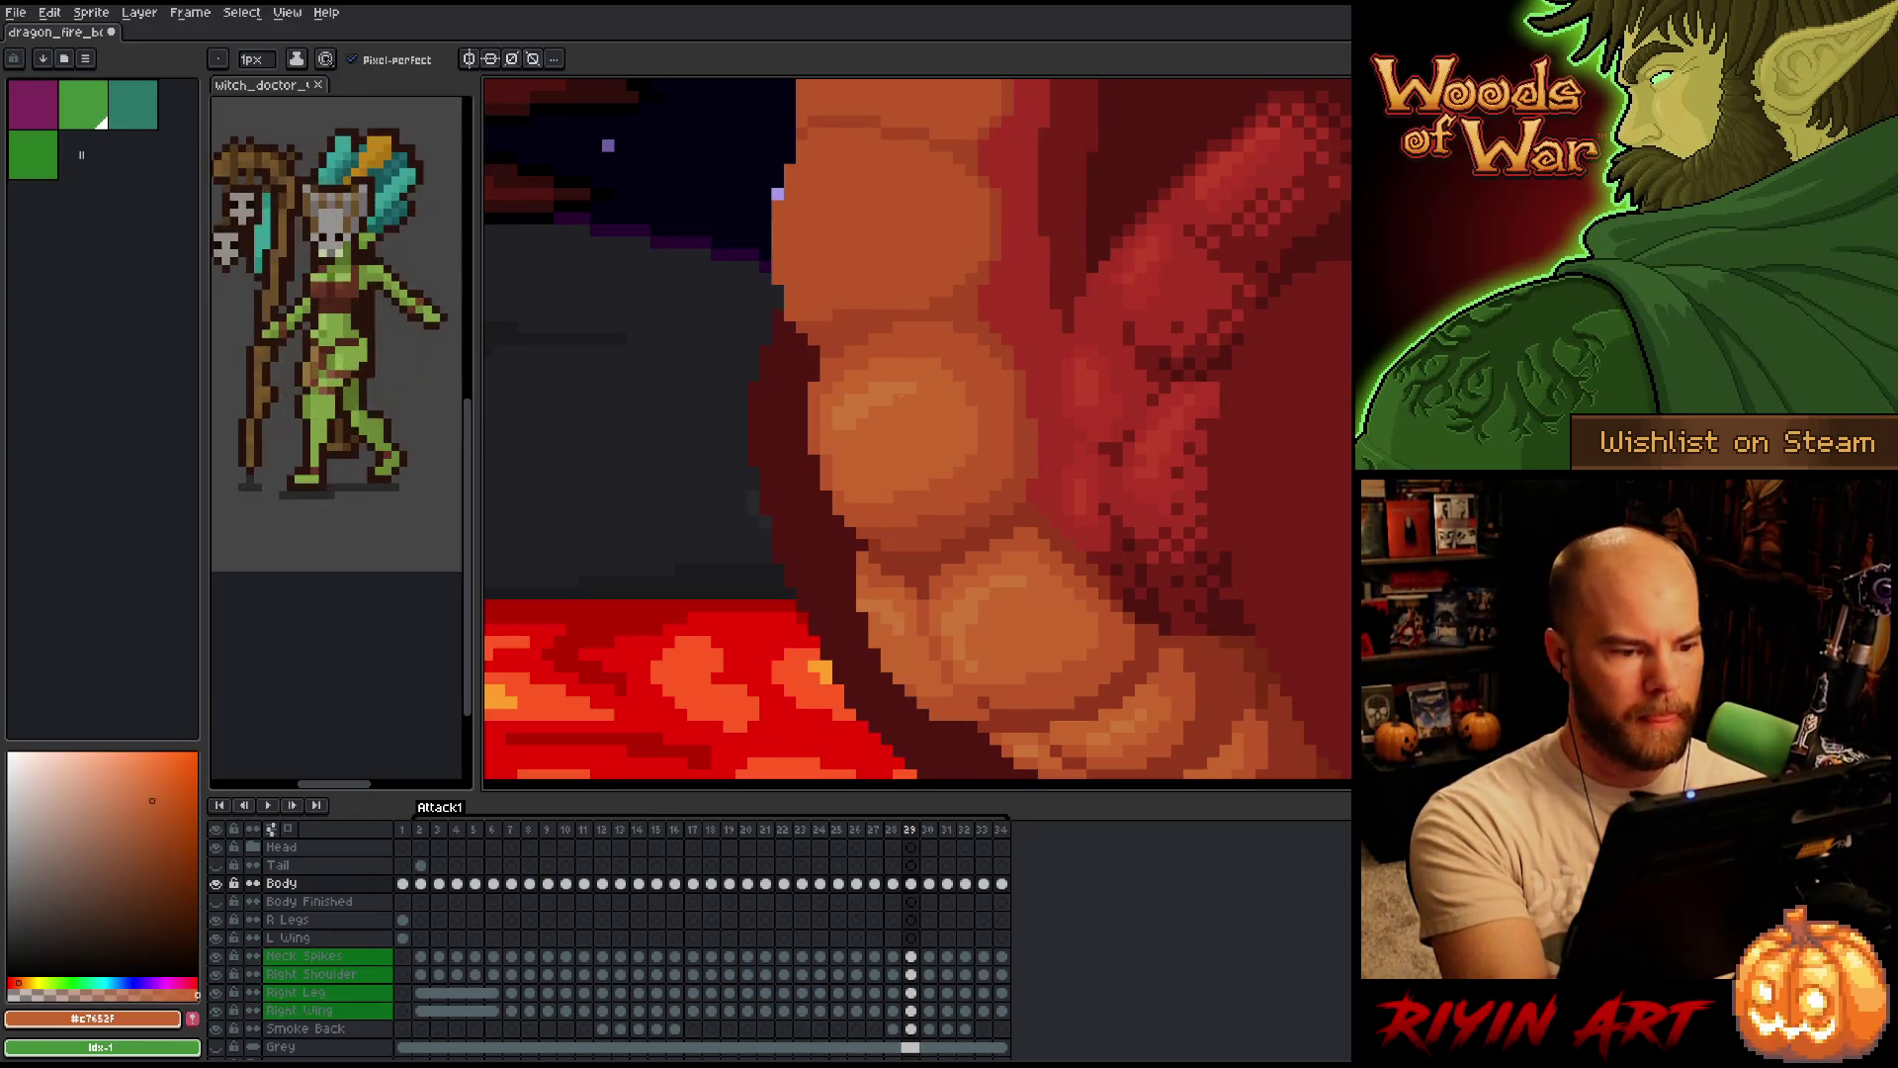
key(Left)
key(Right)
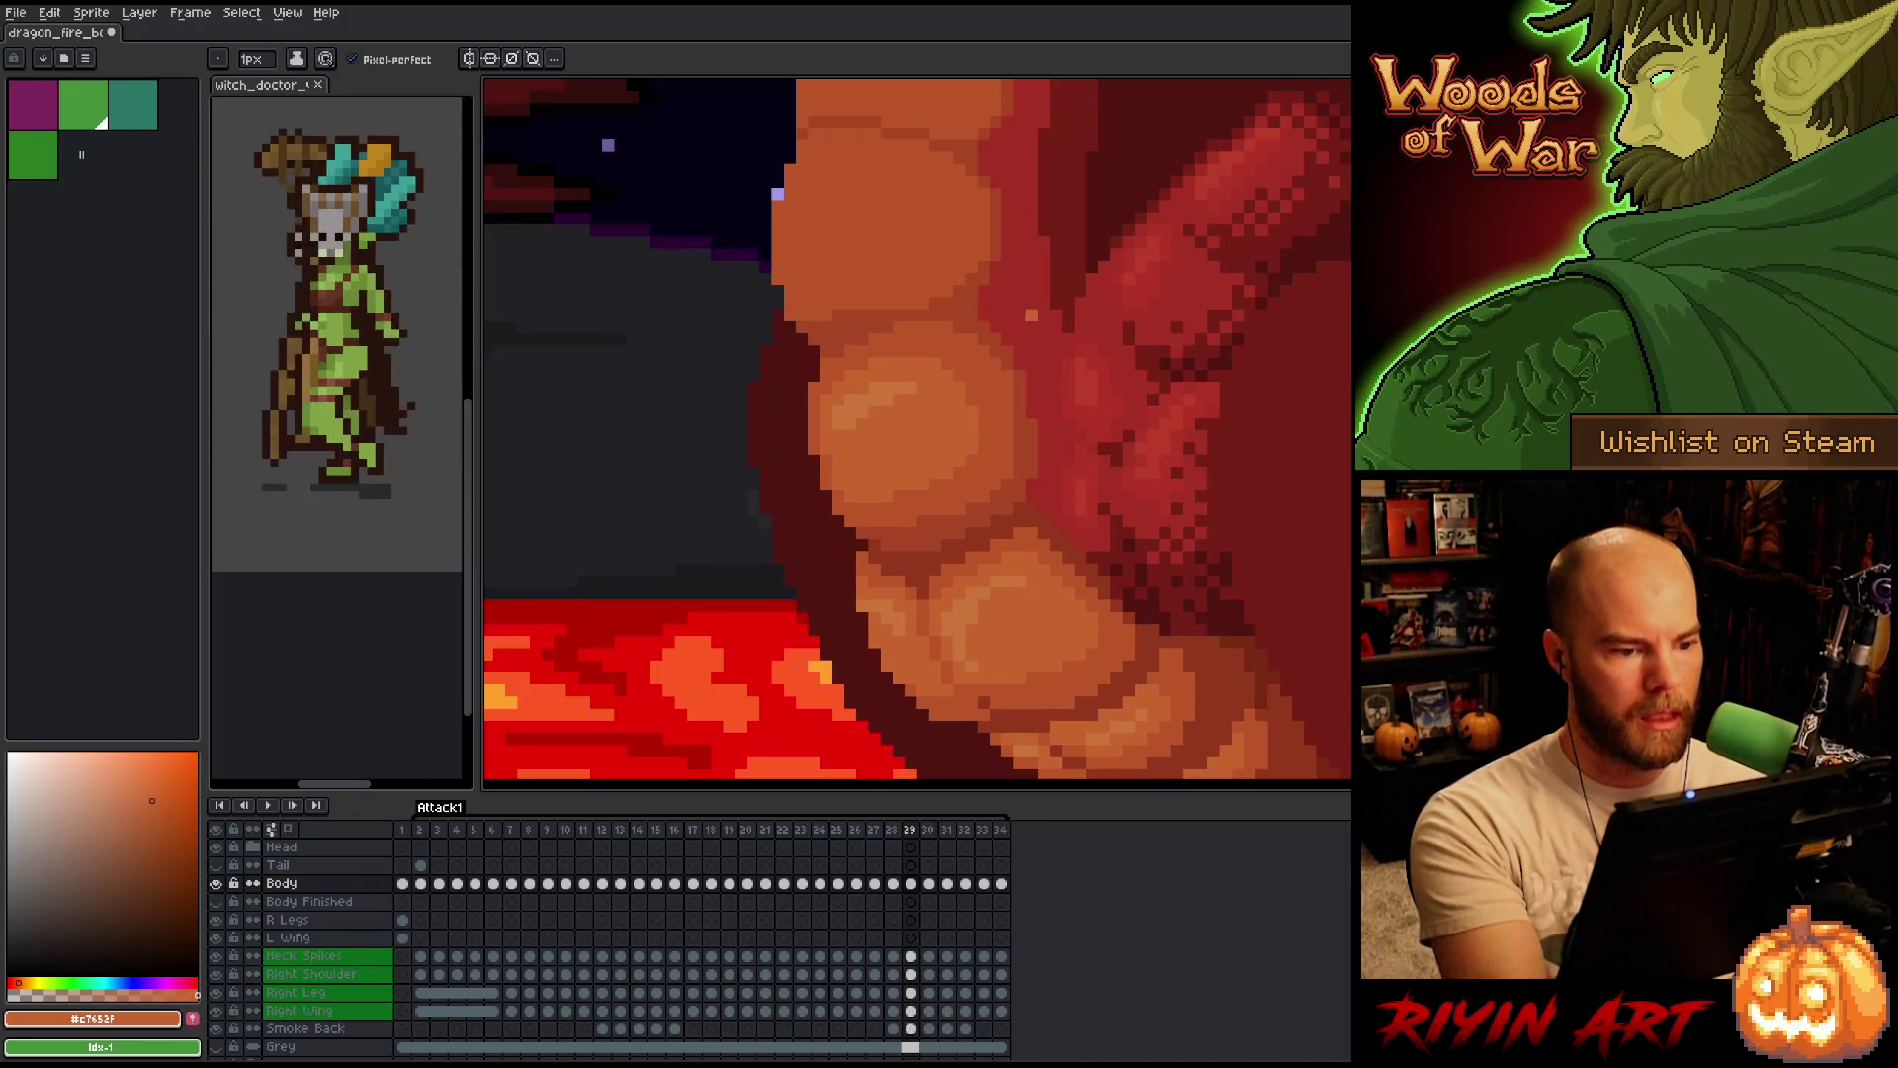
key(Right)
key(Left)
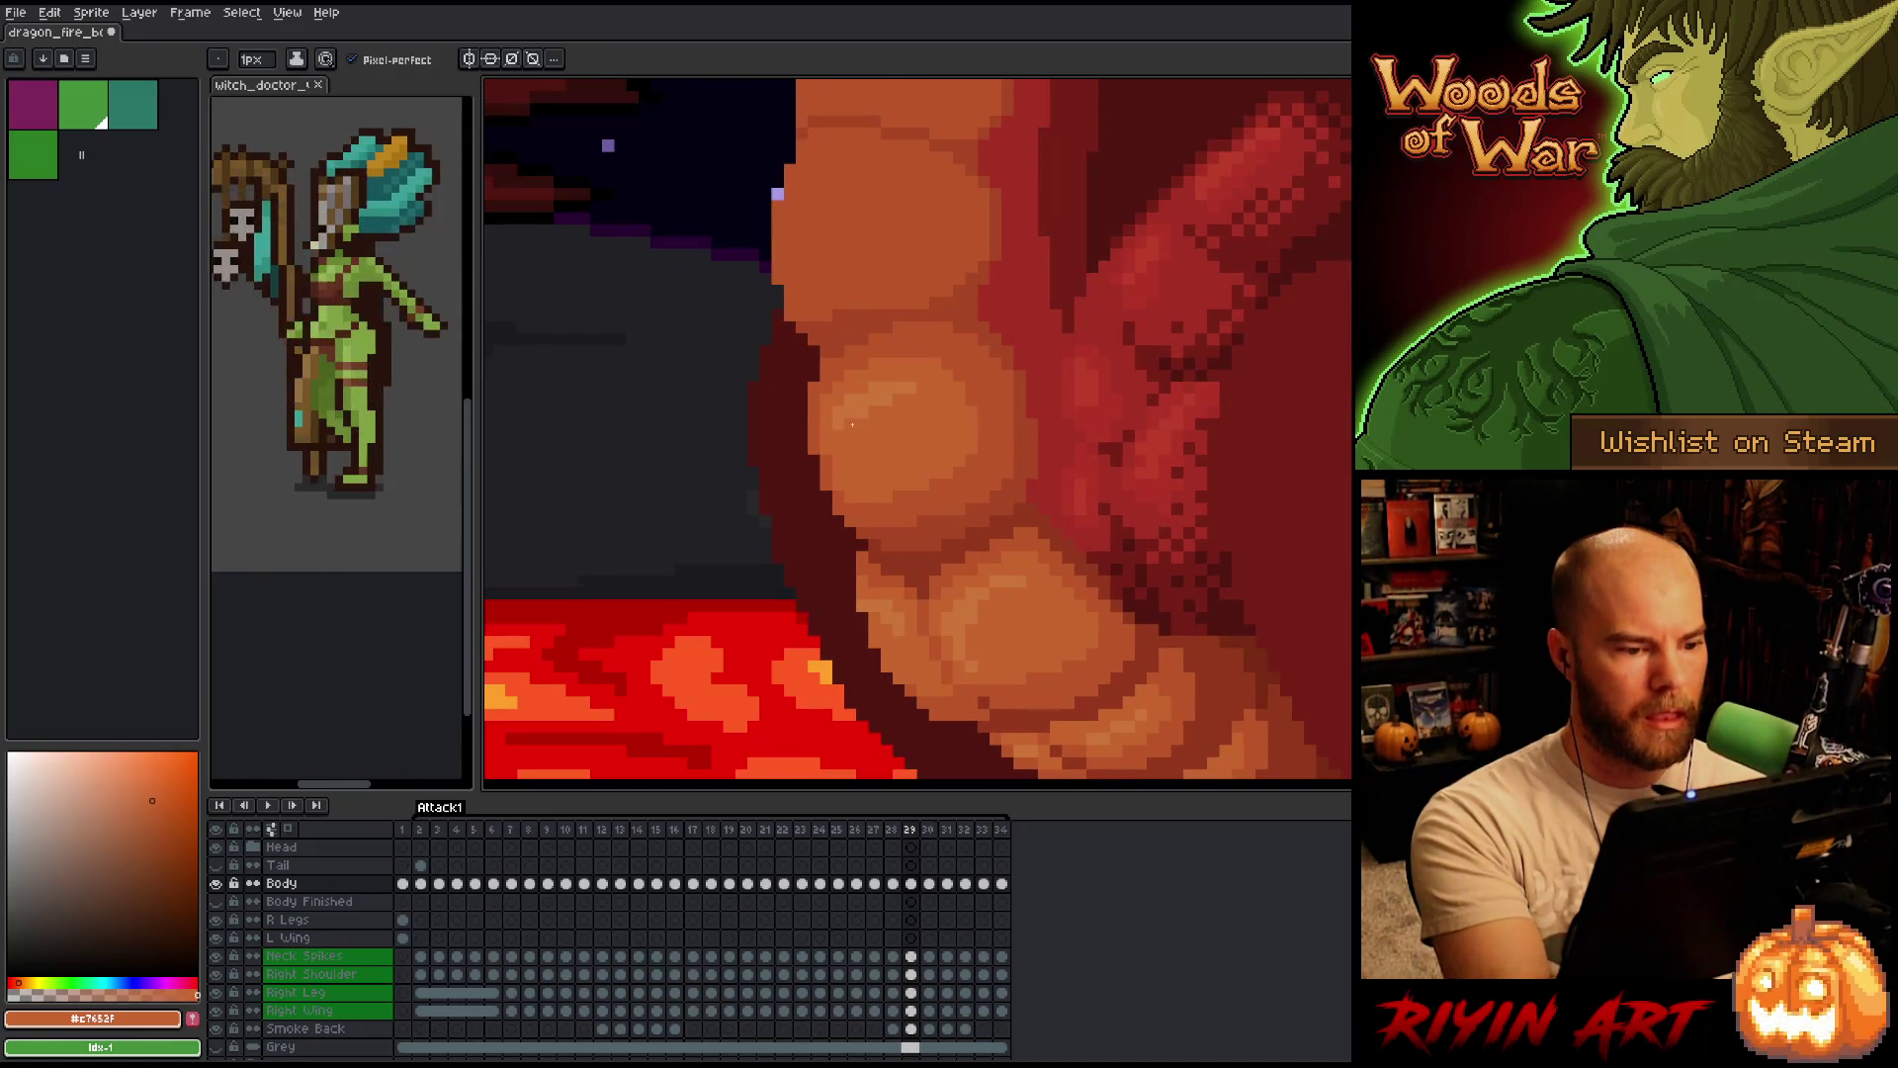
key(Left)
key(Right)
key(Right)
key(Left)
key(Right)
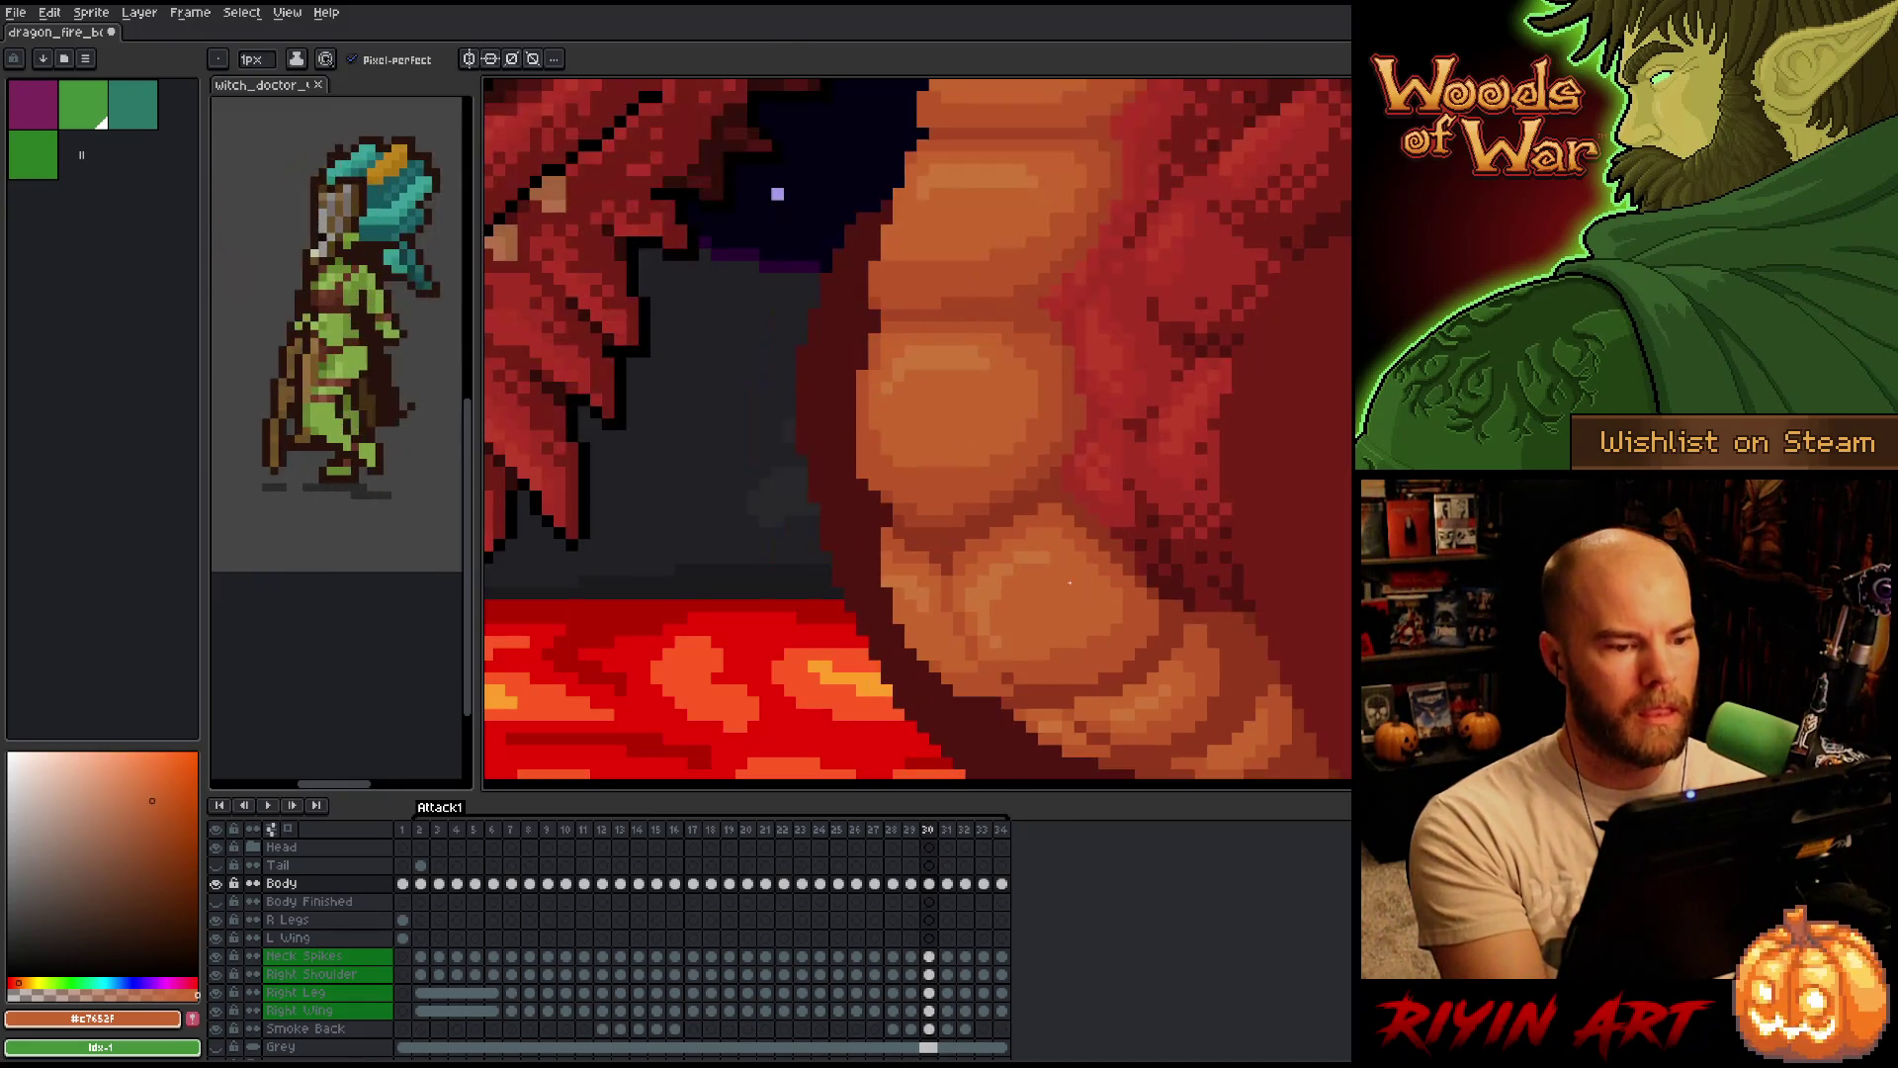
key(Left)
key(Right)
key(Left)
key(Right)
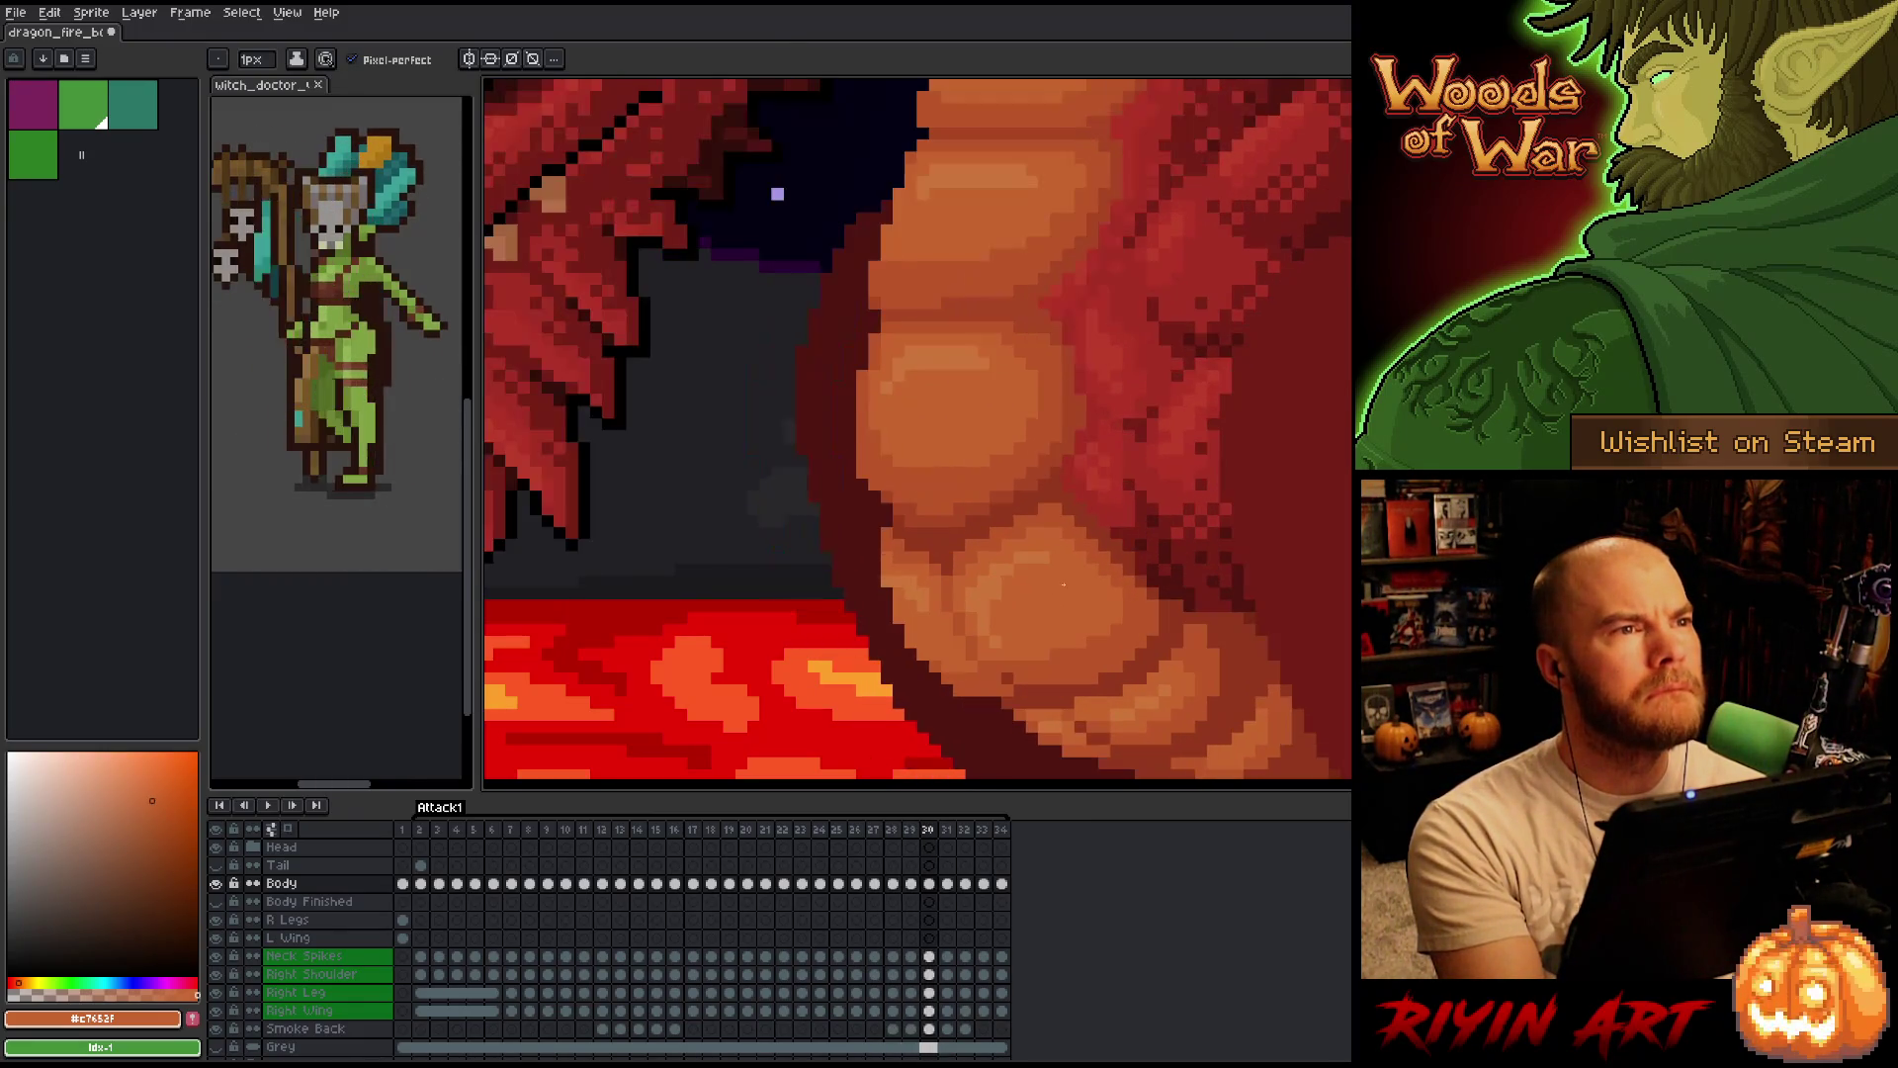
key(Left)
key(Right)
key(Left)
key(Right)
key(Left)
Review the winged frames and step forward through frames 30 to 33 comparing belly shading.
key(Right)
key(Left)
key(Right)
key(Right)
key(Left)
key(Left)
key(Right)
key(Left)
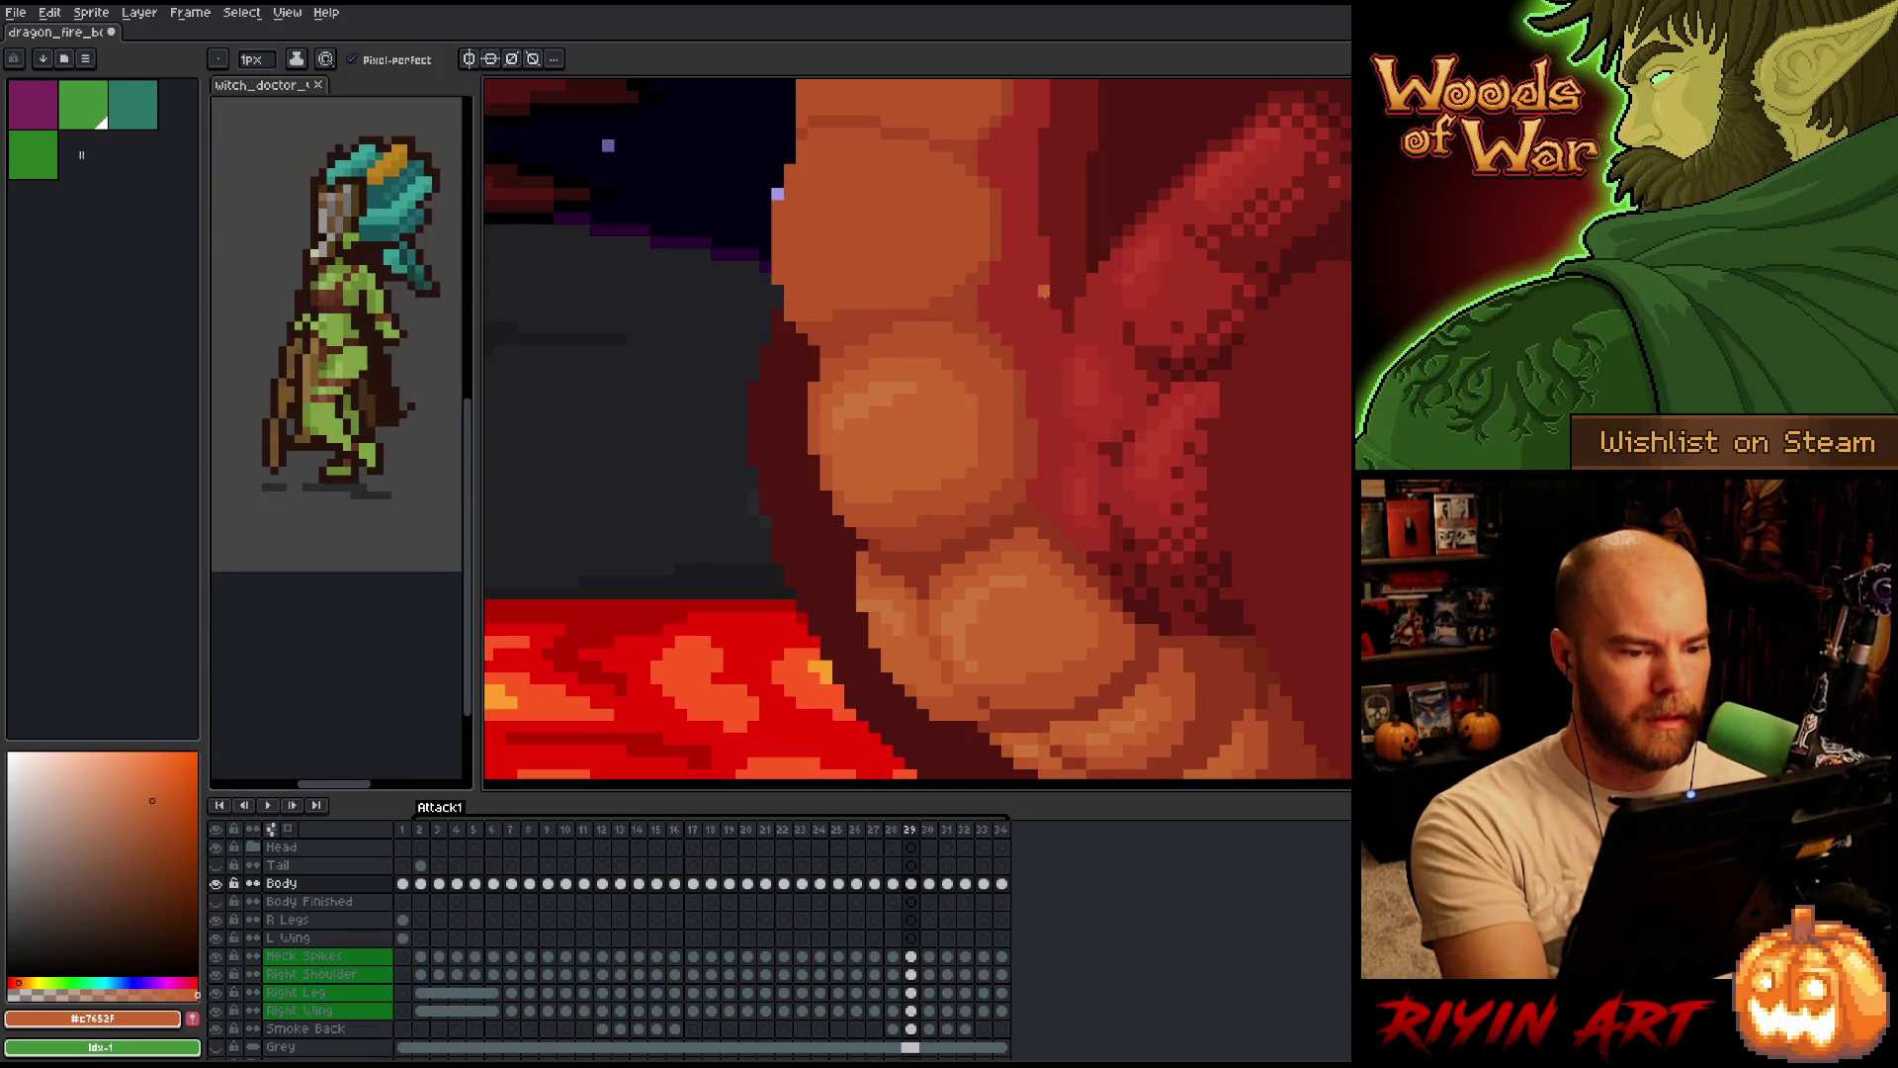
key(Right)
key(Left)
key(Right)
key(Left)
key(Right)
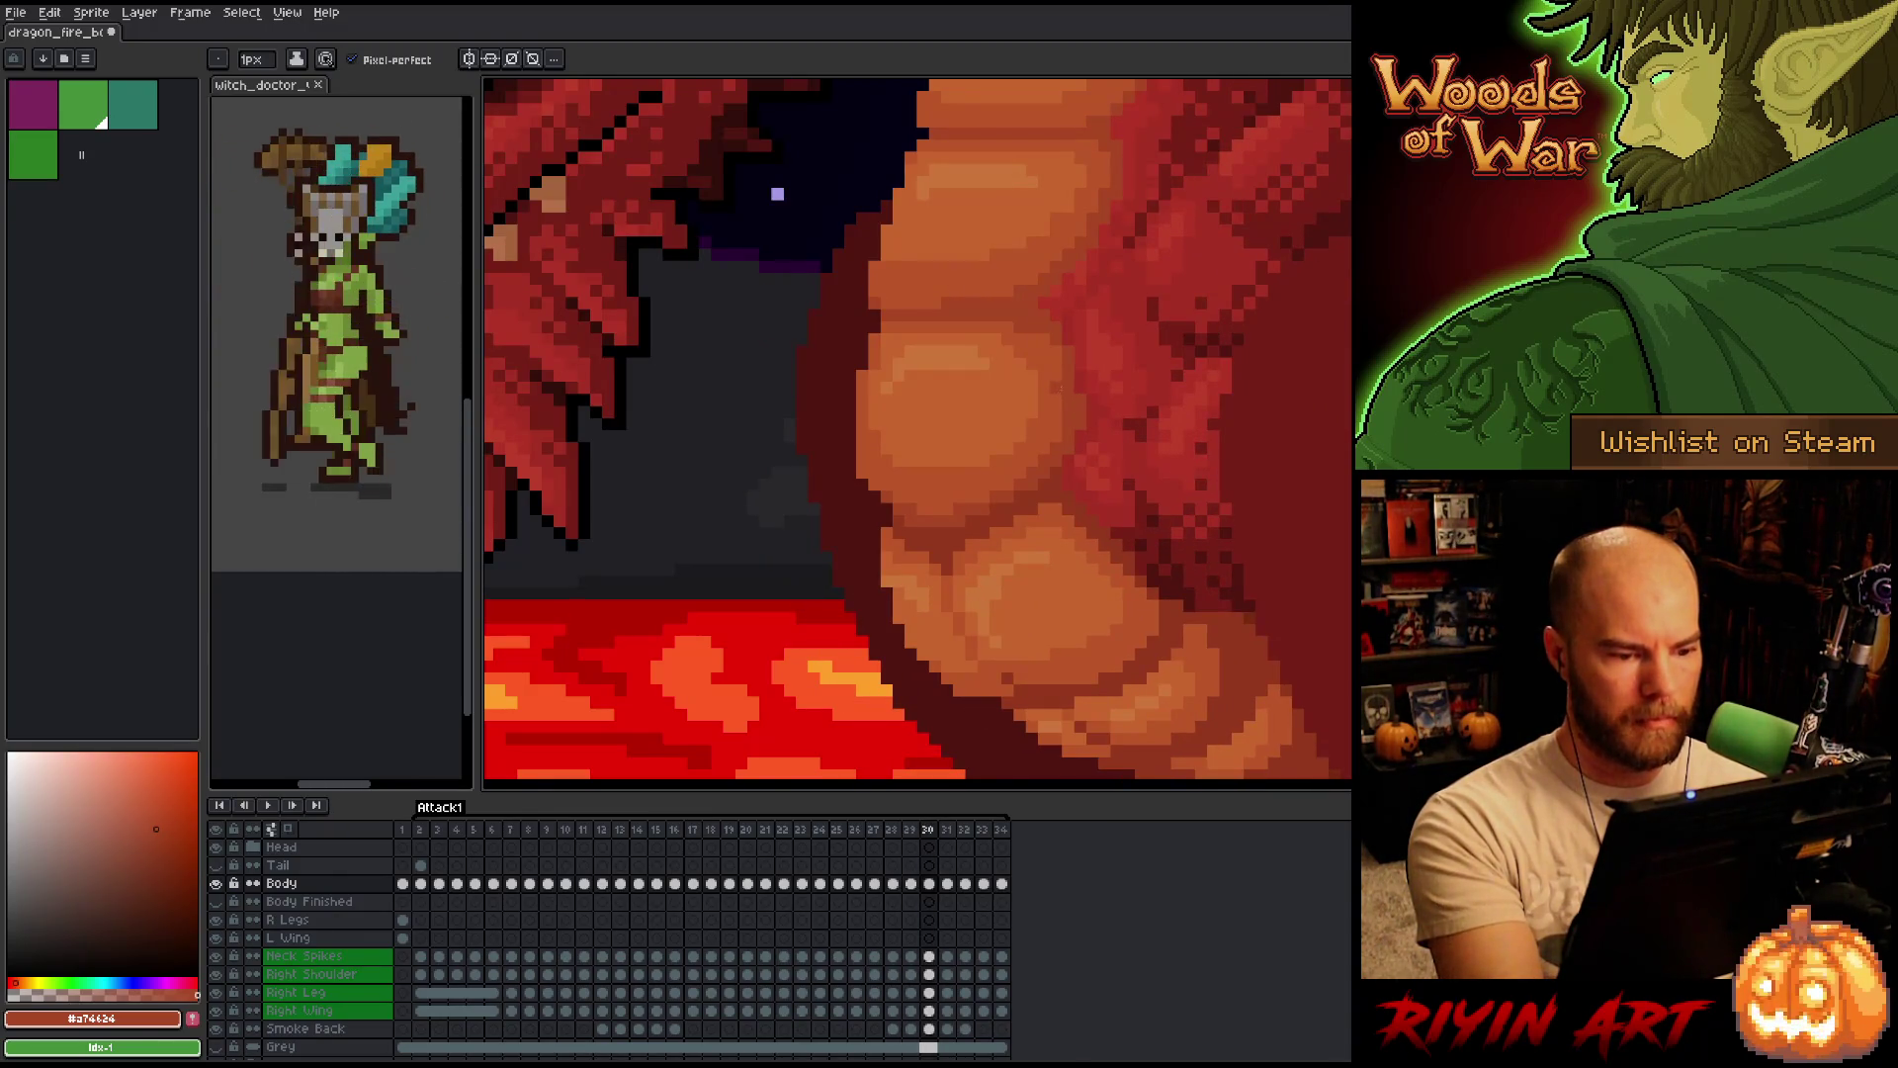
key(Right)
key(Right)
key(Right)
key(Left)
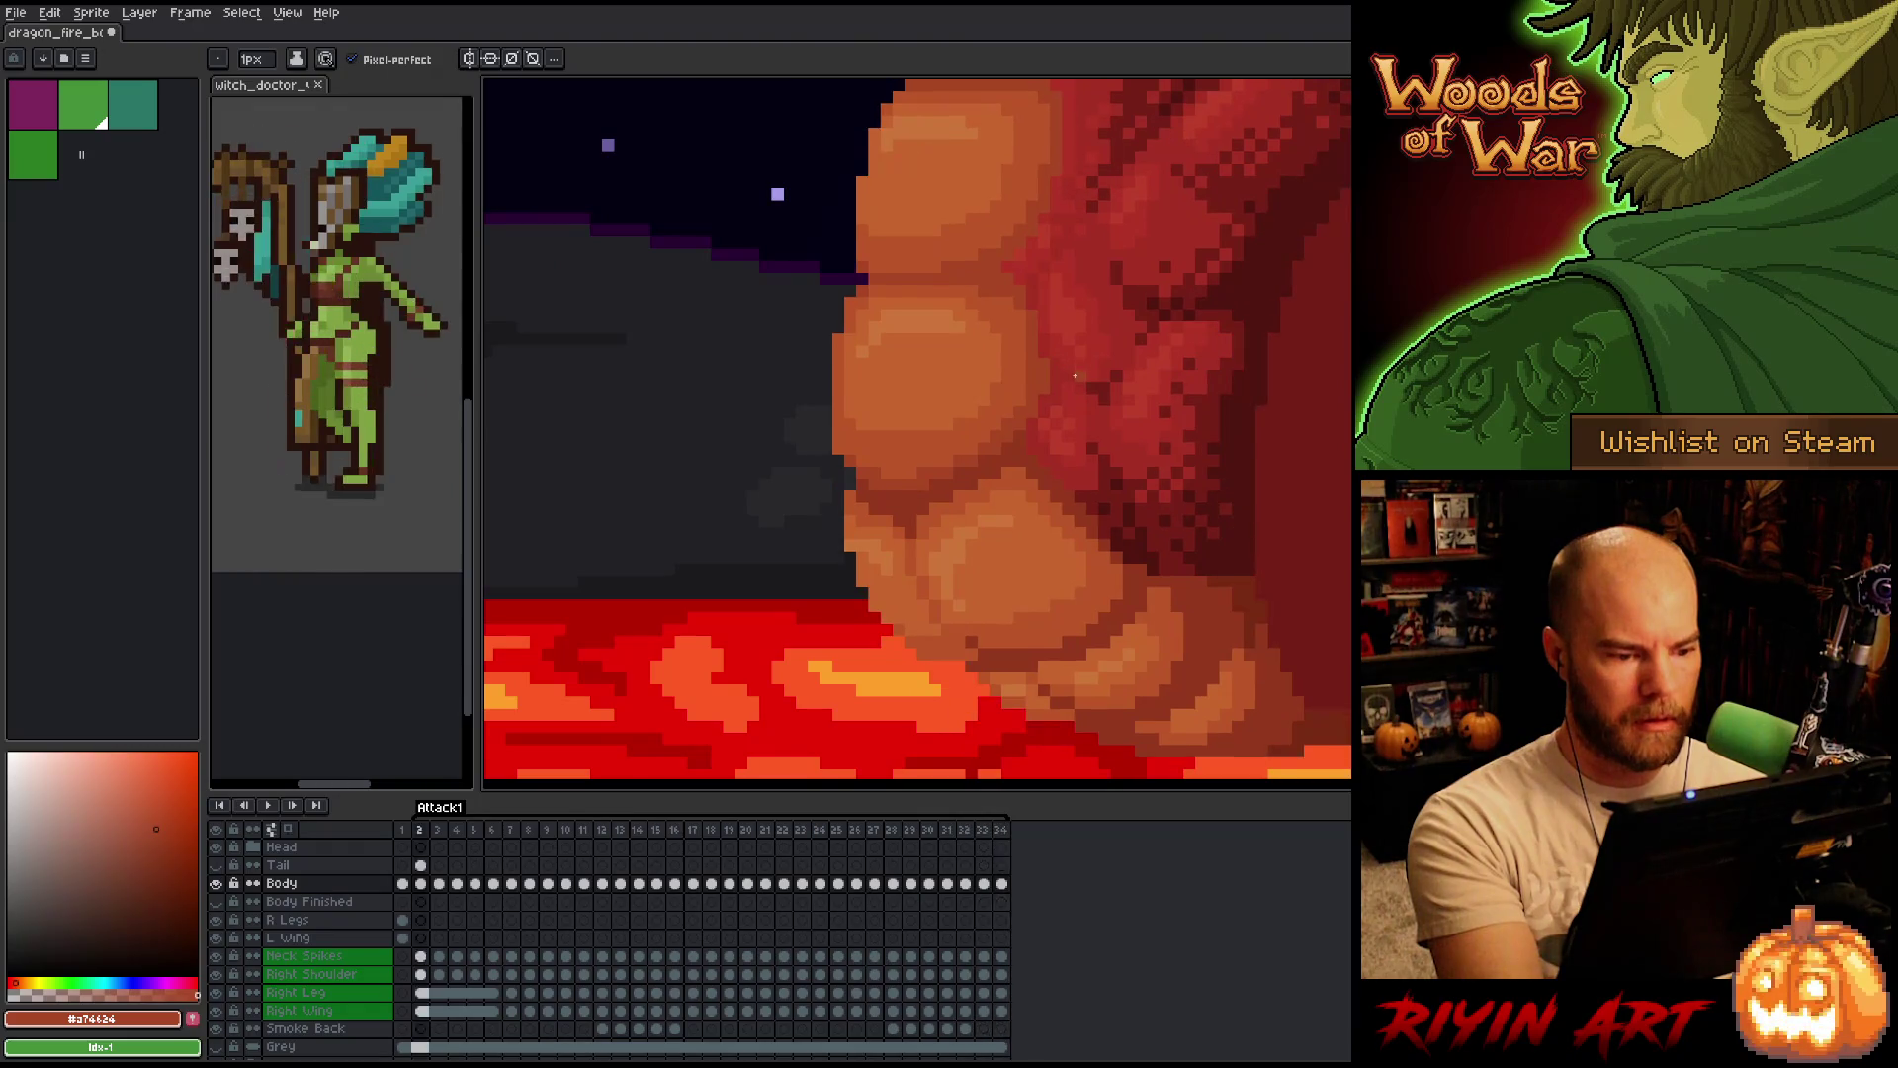
key(Right)
Step back to frame 29 and sample the darker mid orange #bb5429 from the belly.
key(Left)
key(Left)
key(Left)
key(Left)
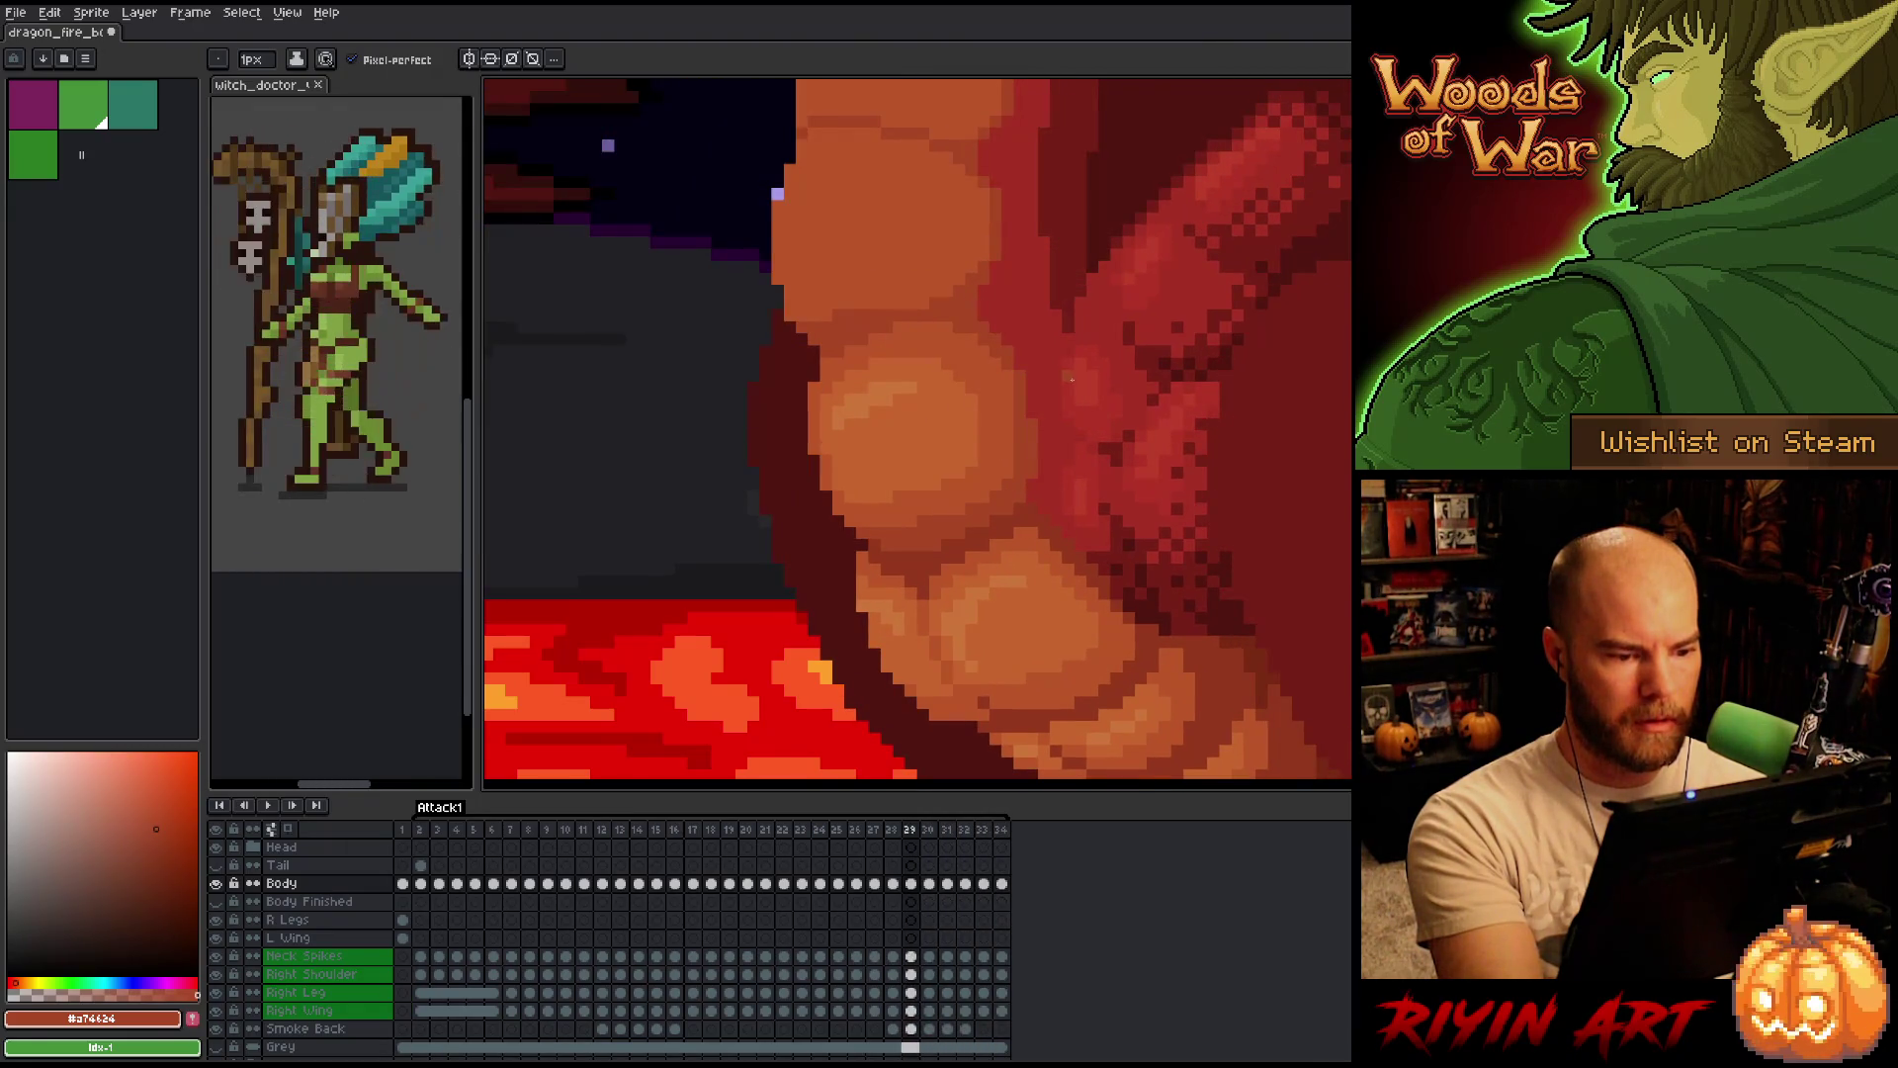
key(Right)
key(Left)
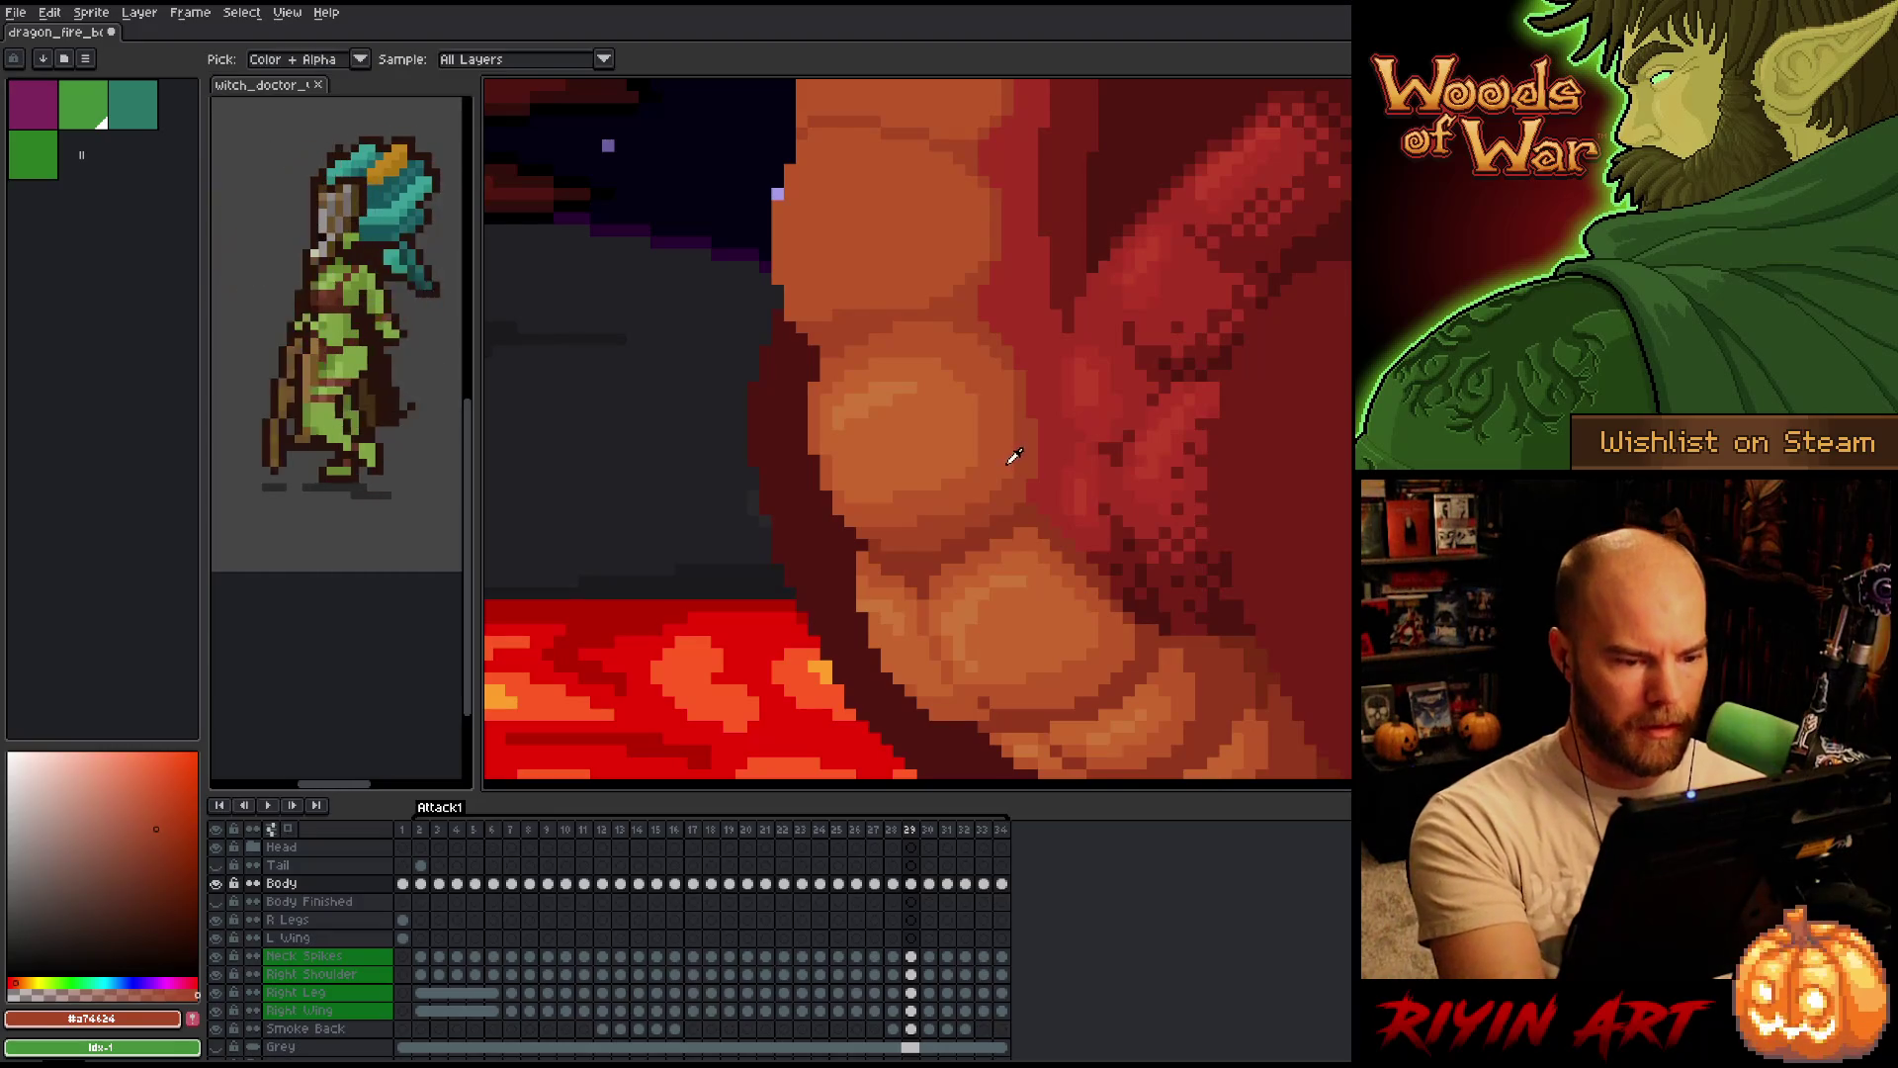
key(Left)
key(Right)
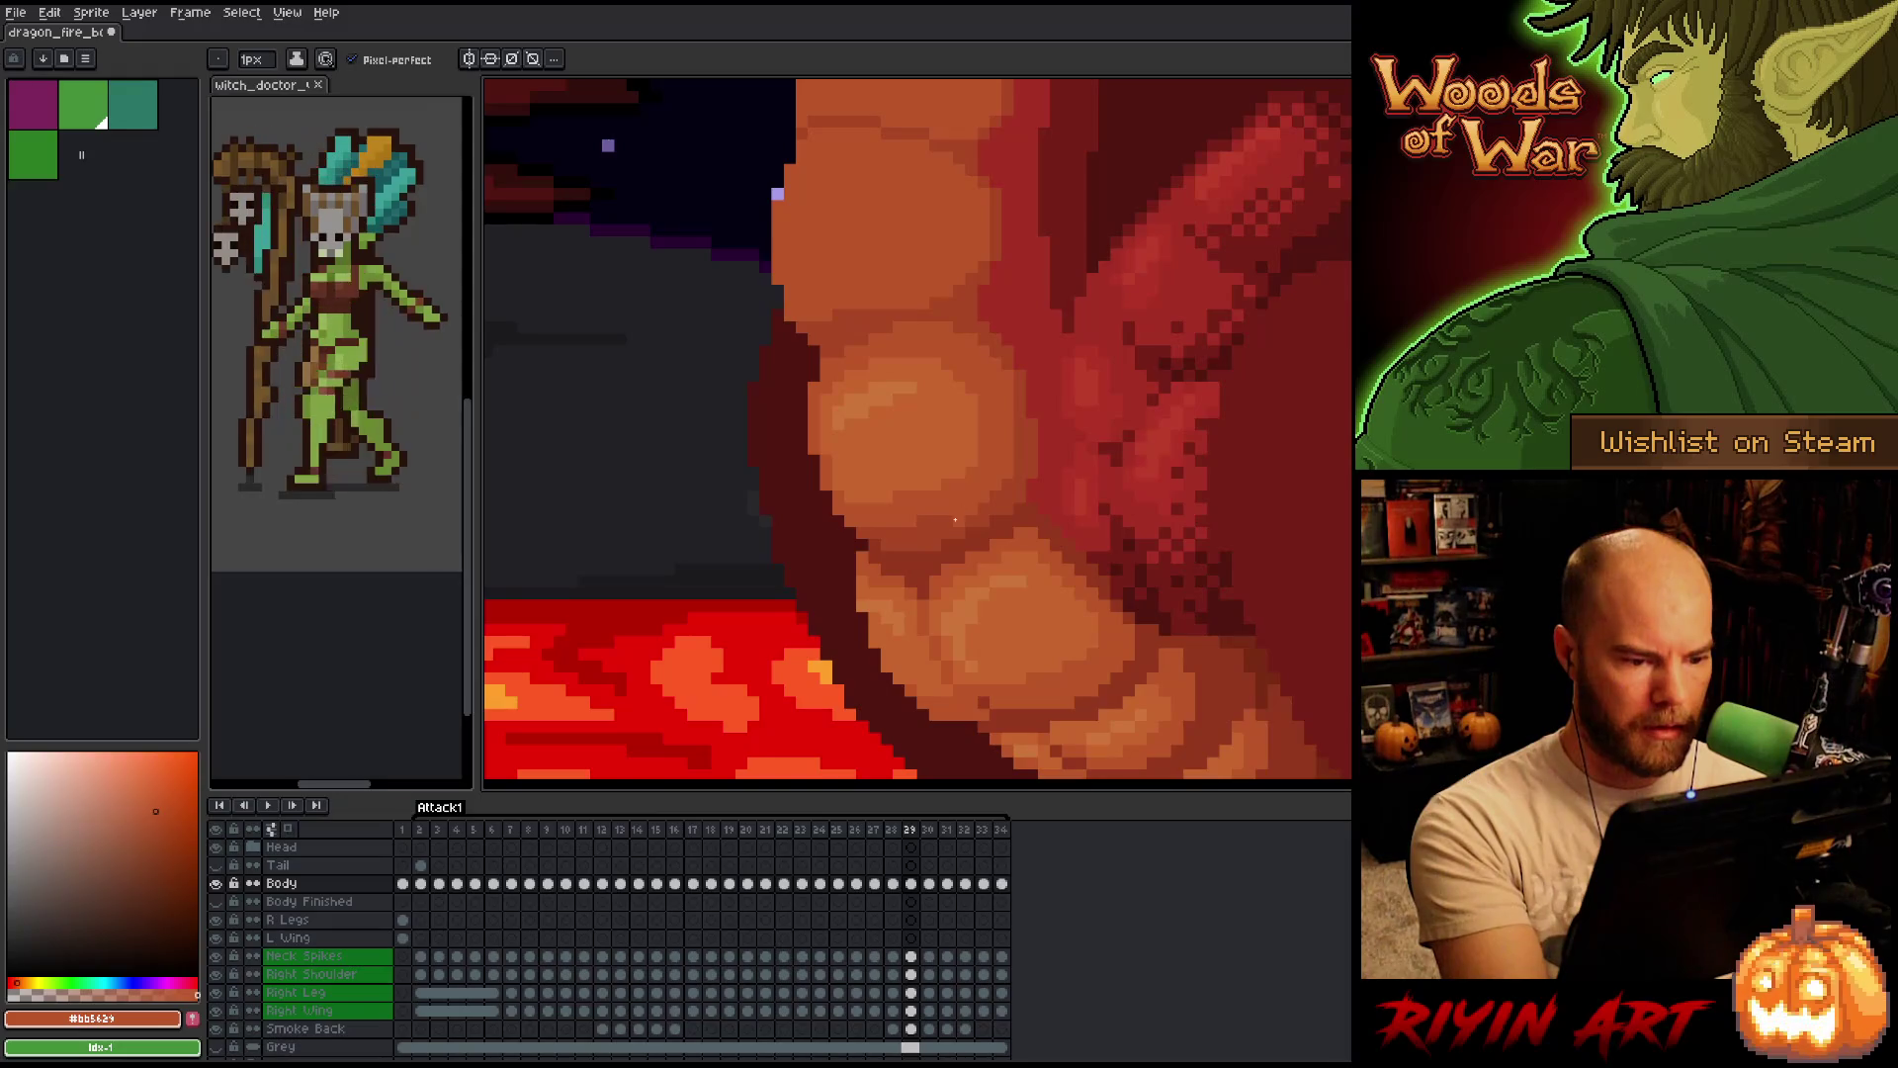
key(Right)
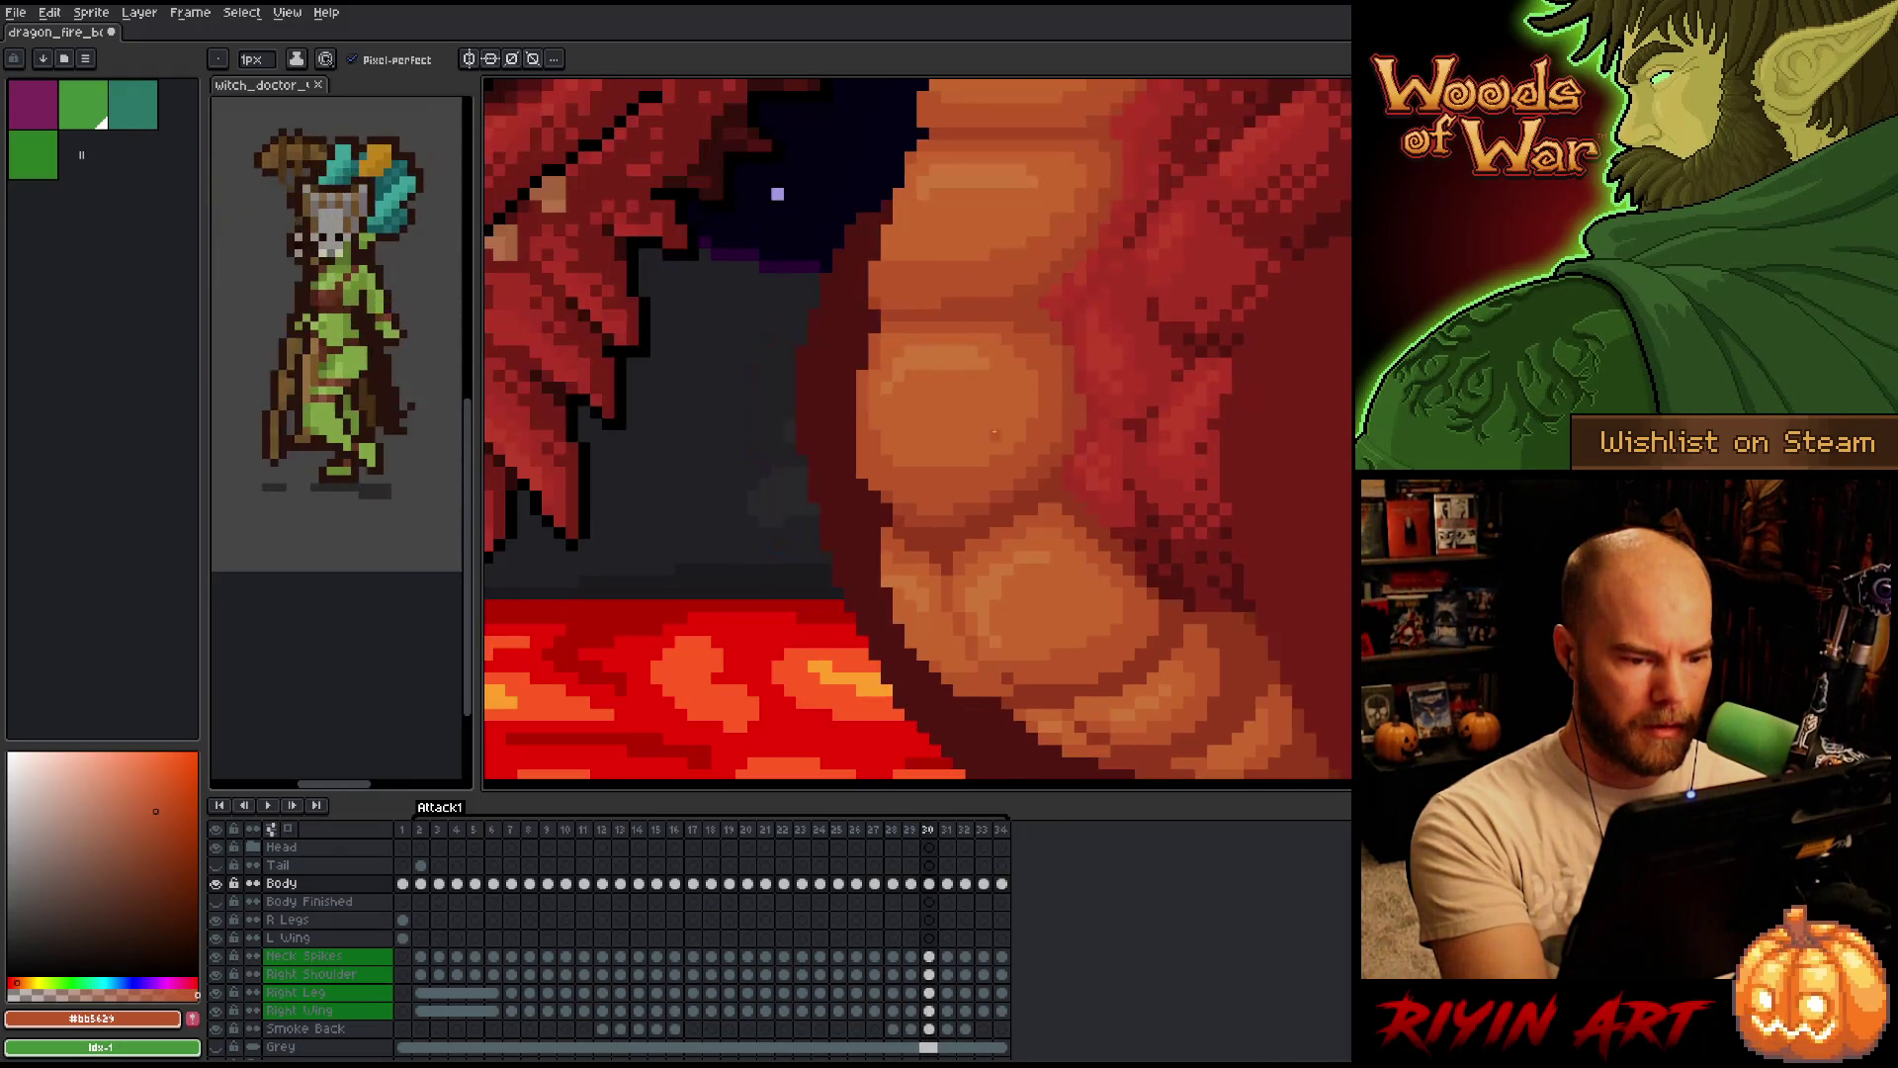
key(Left)
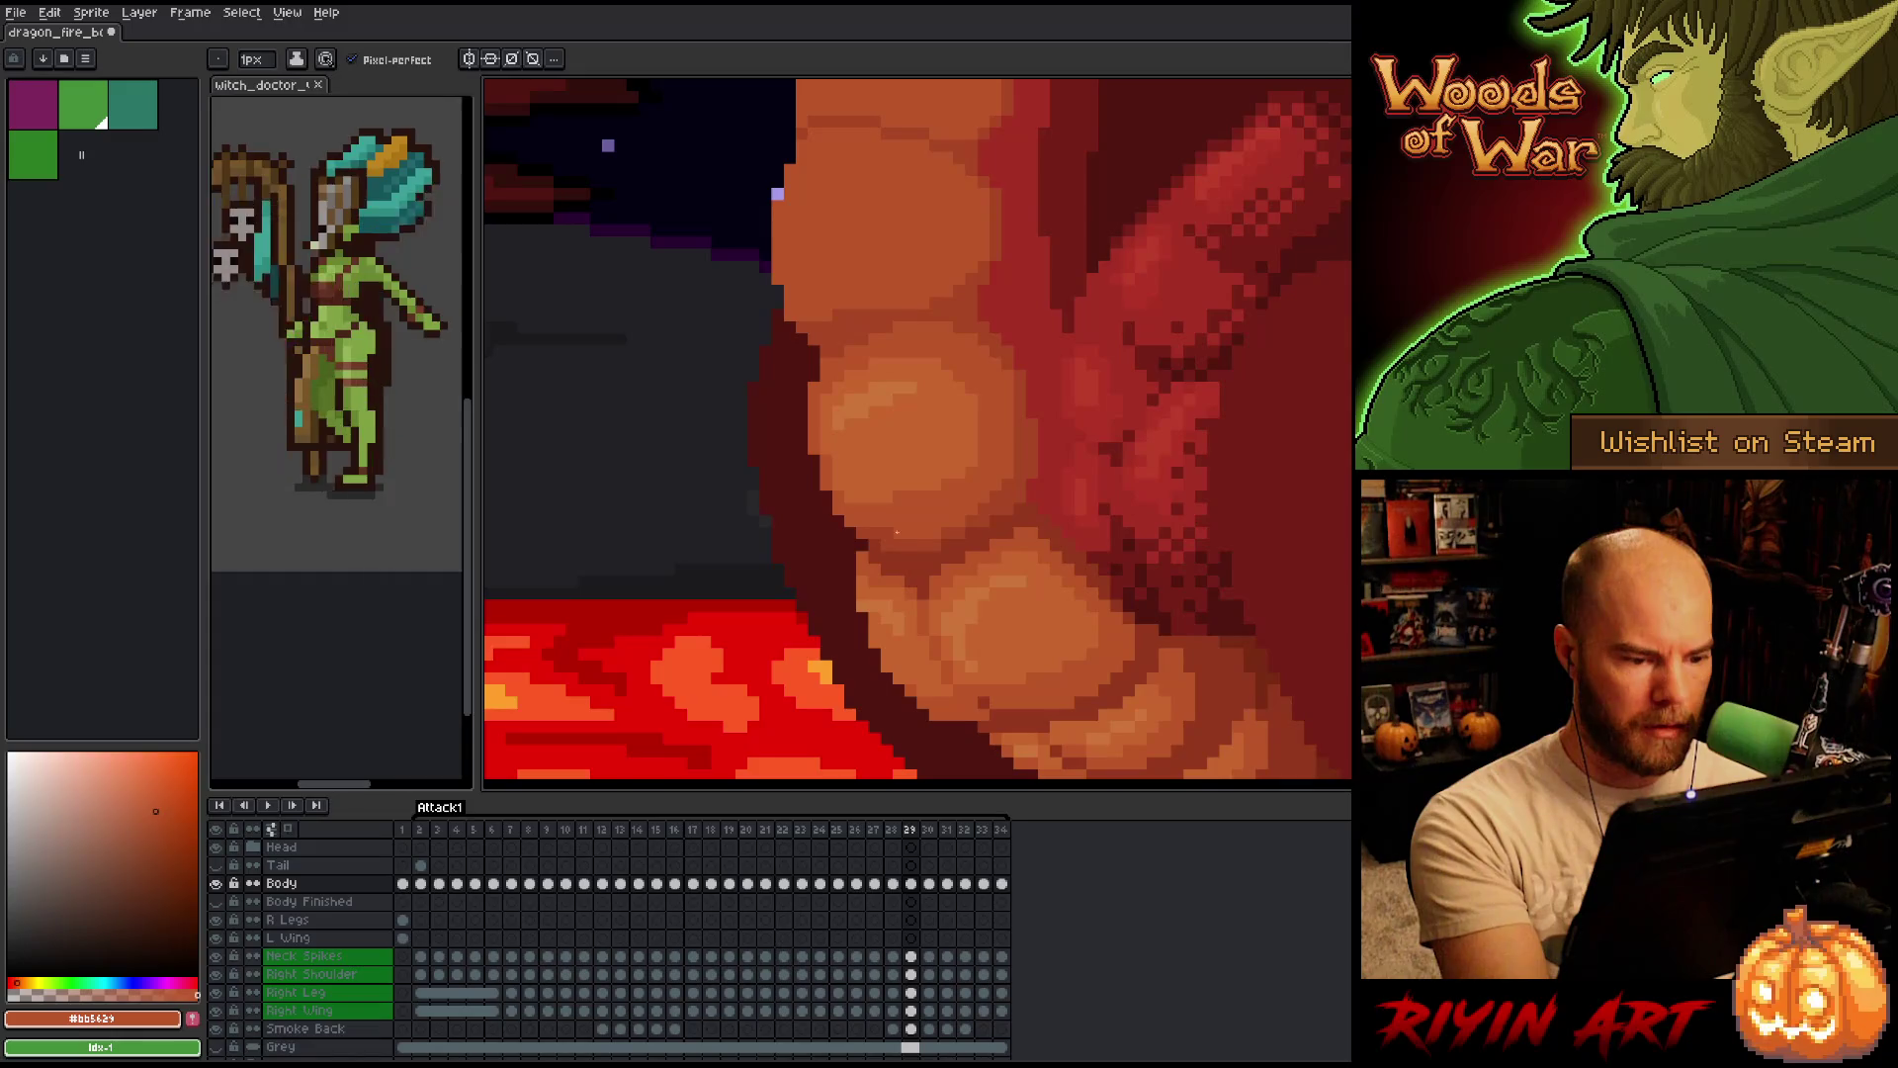
key(Right)
key(Right)
key(Left)
key(Left)
key(Right)
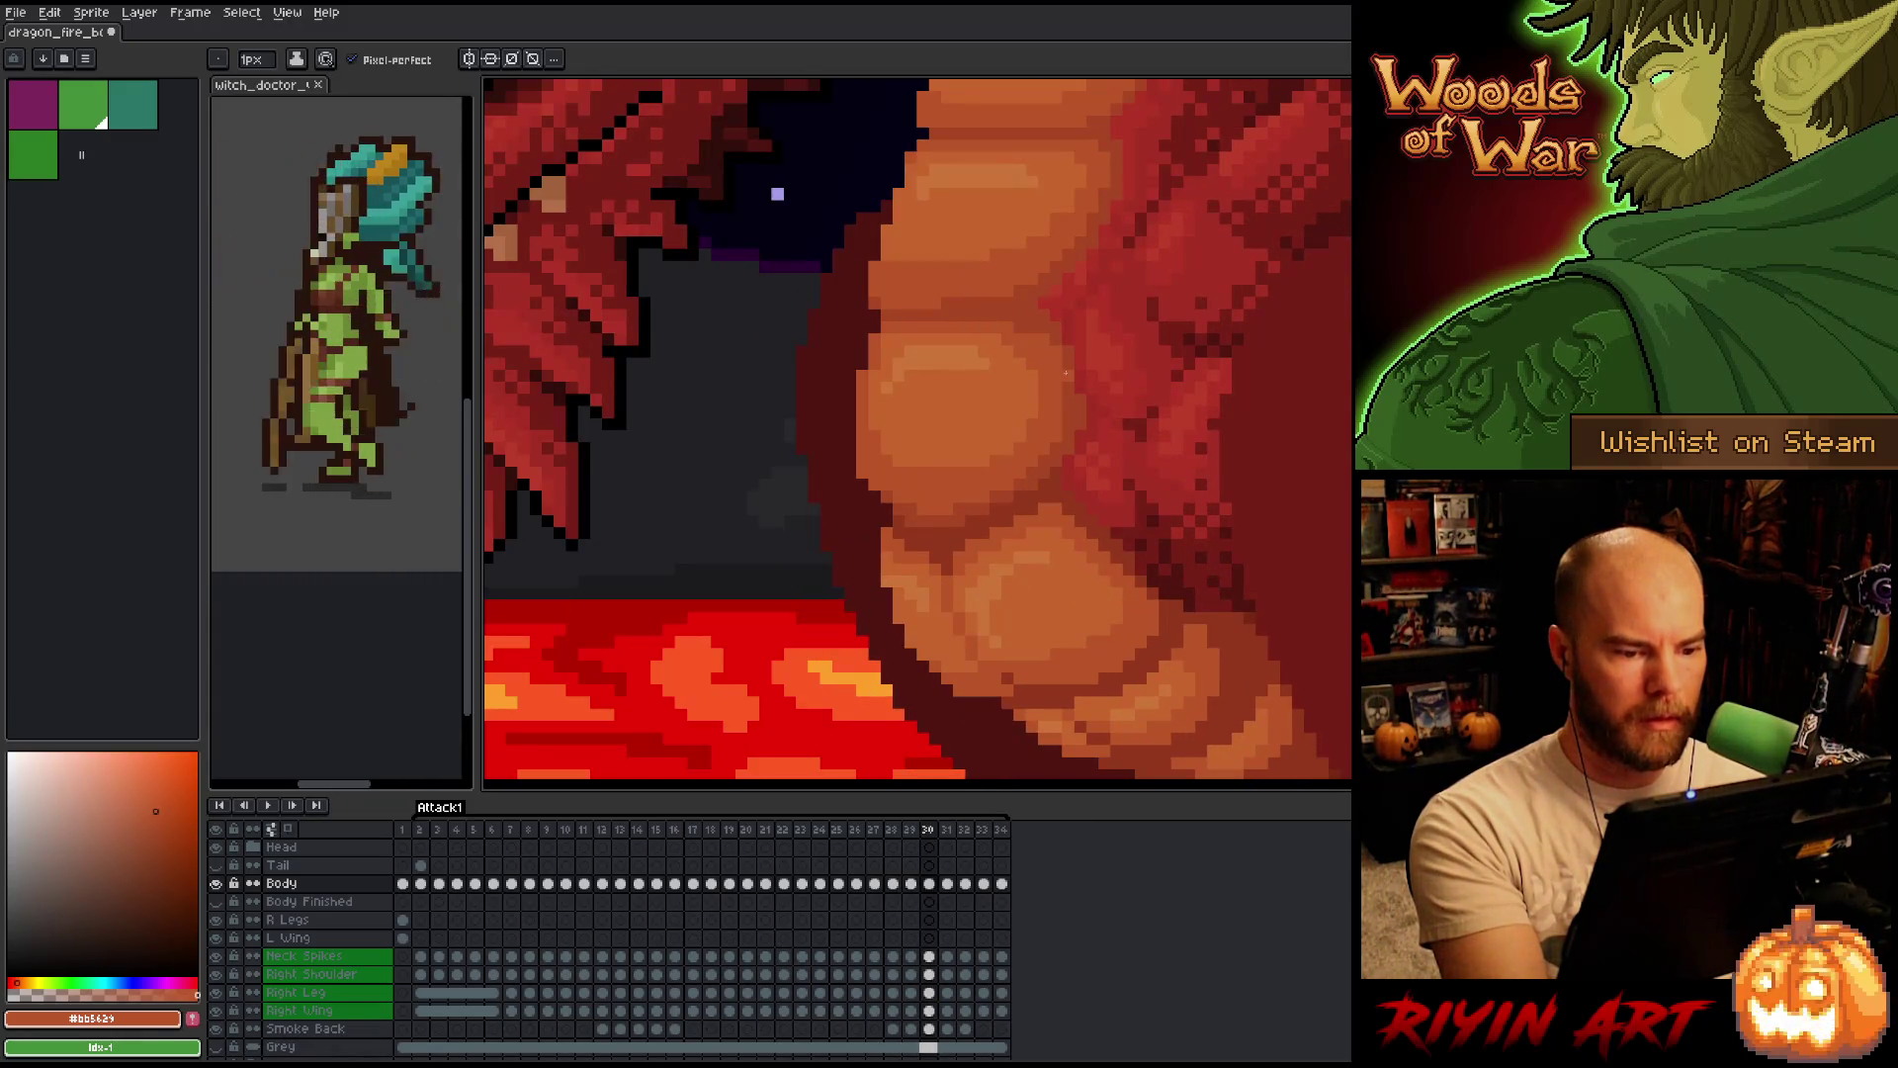
key(Left)
alt+click(924, 485)
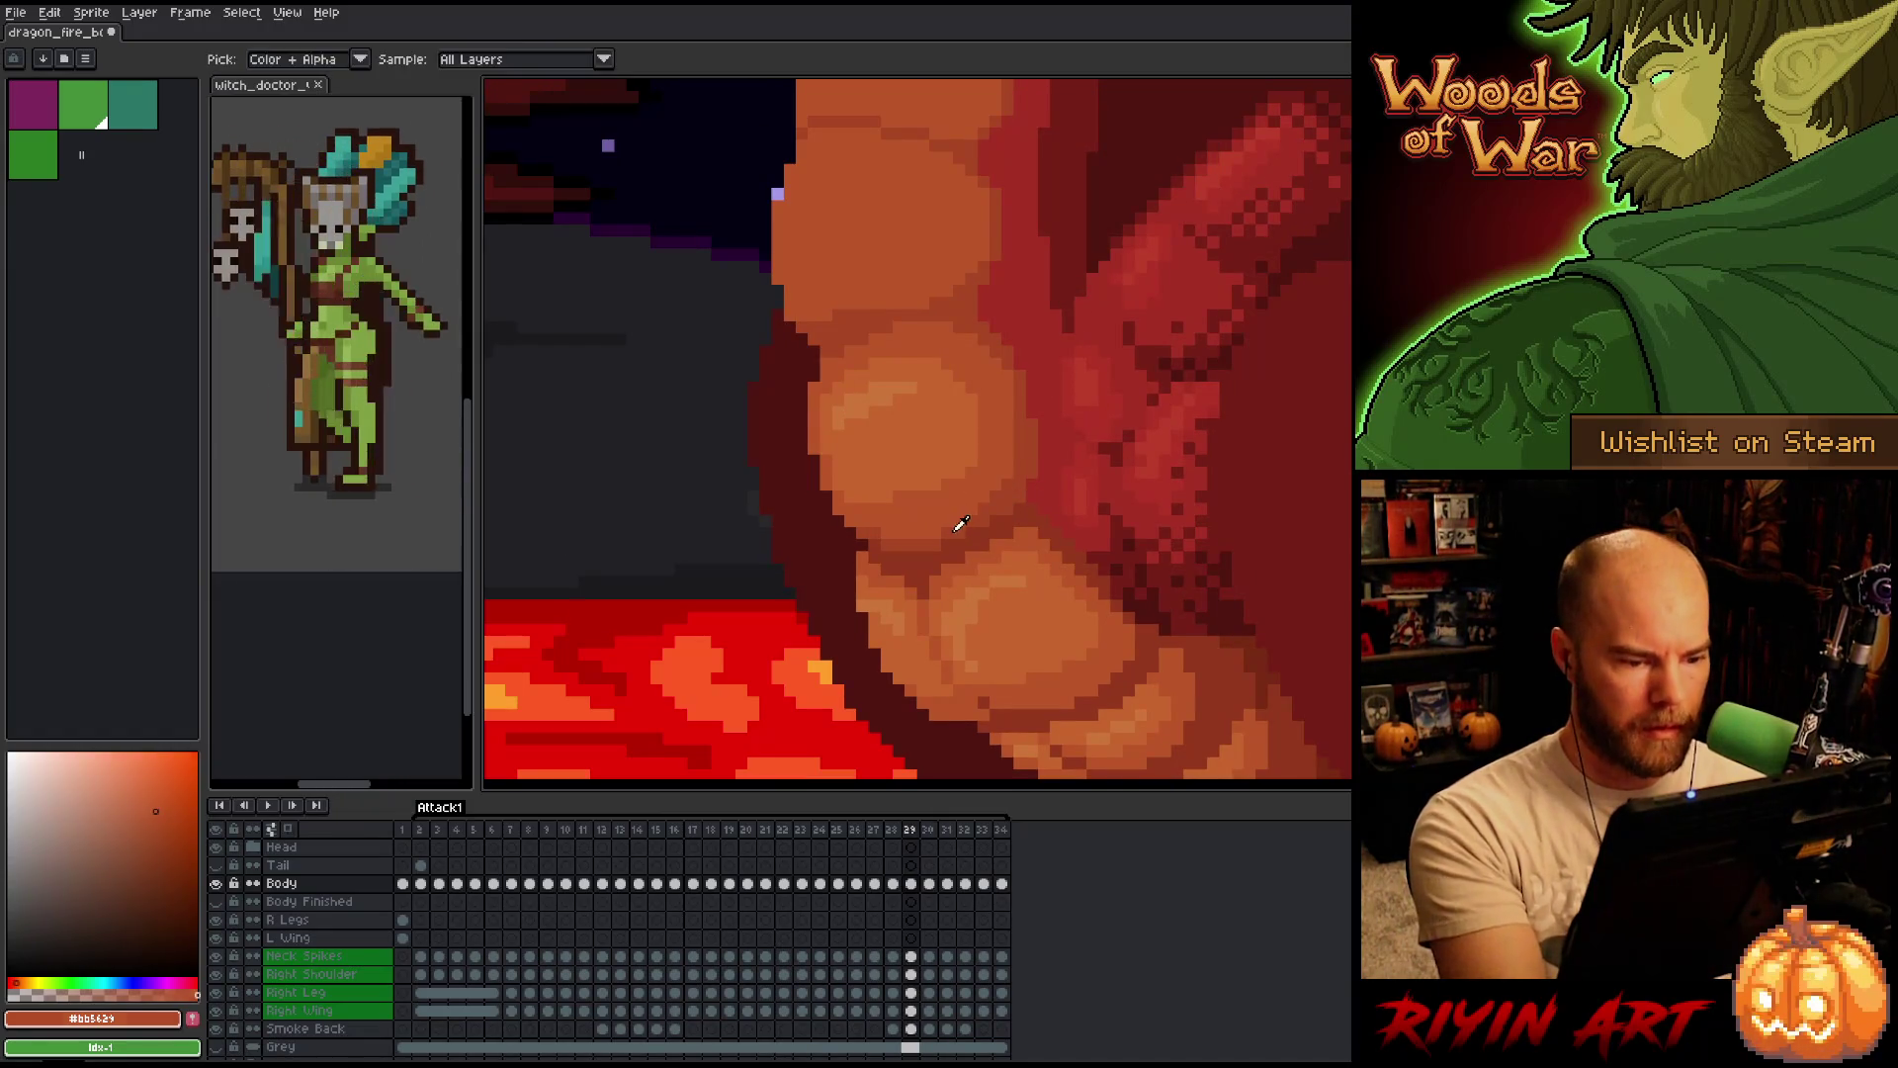
Work back to frame 28 and sample the lighter orange #bb5627 and darker red-brown #a74424 from the belly.
key(Right)
key(Left)
key(Right)
key(Left)
key(Right)
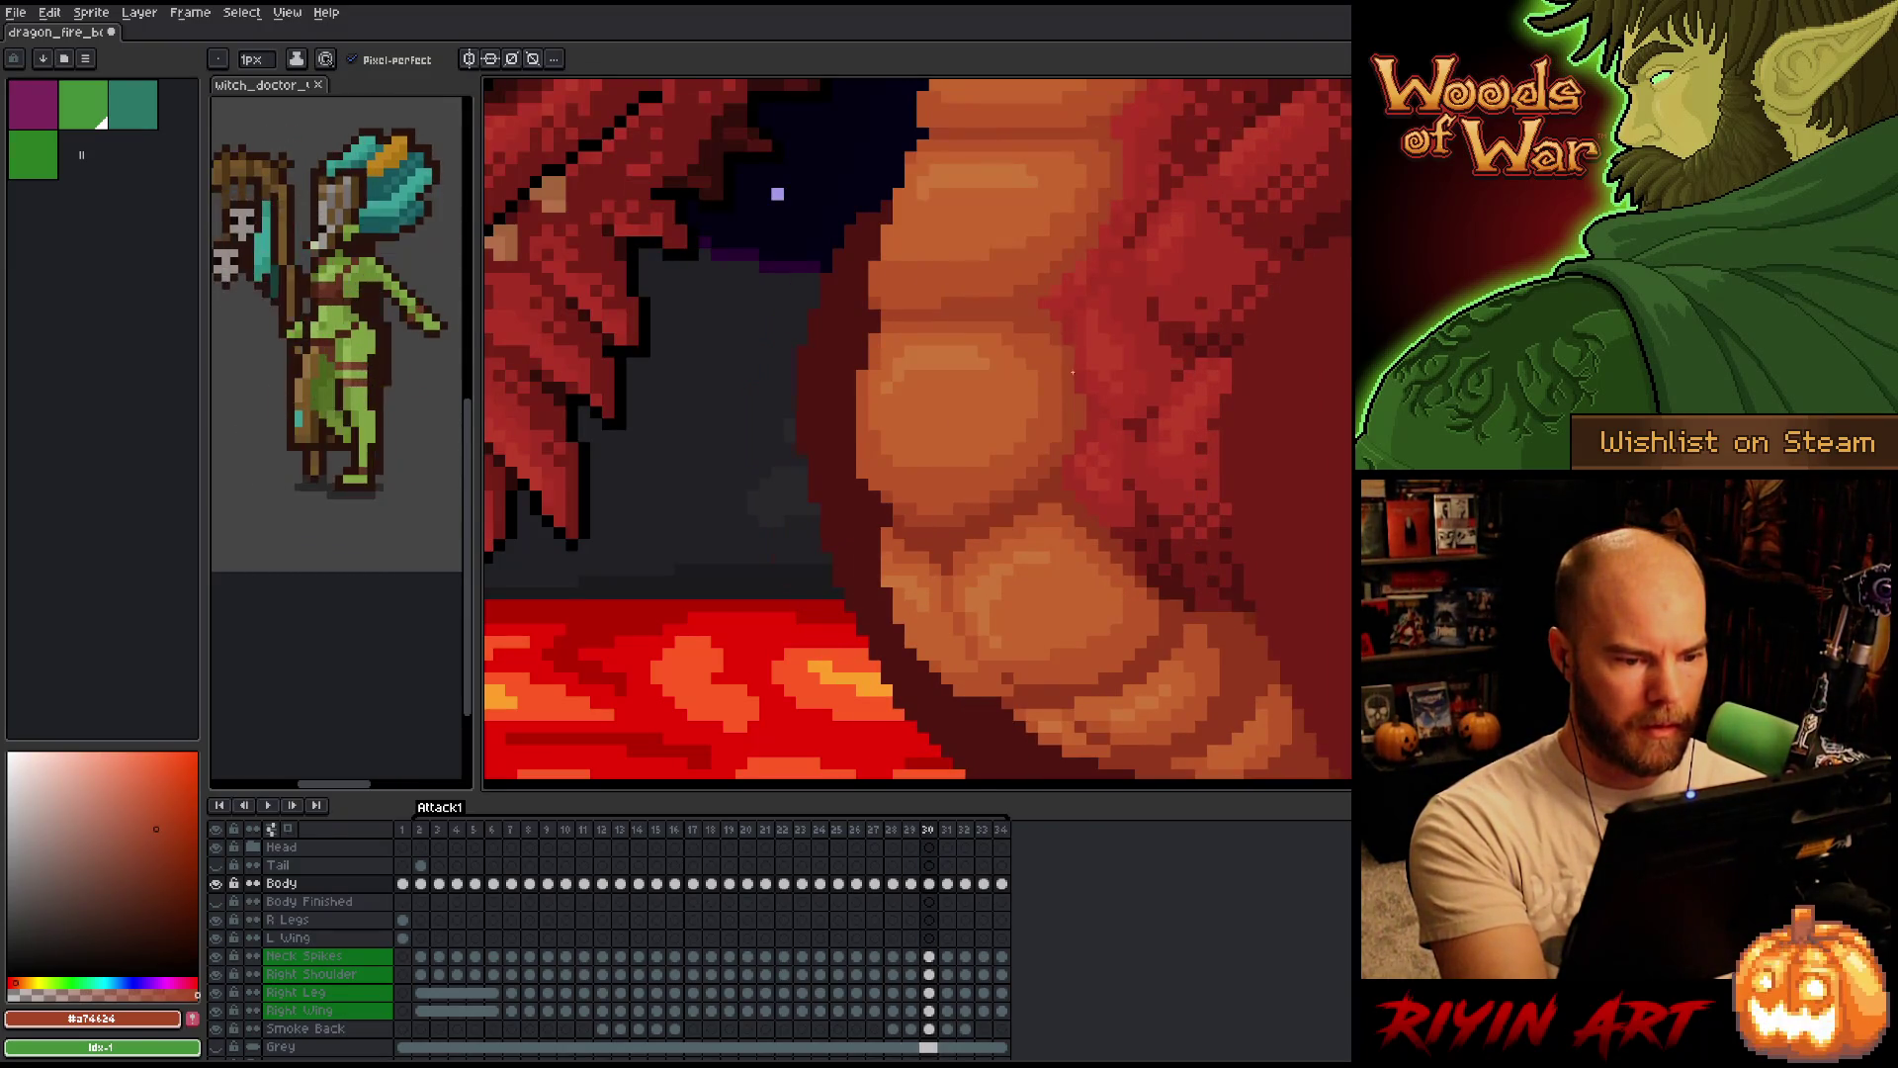
key(Left)
key(Right)
key(Left)
key(Left)
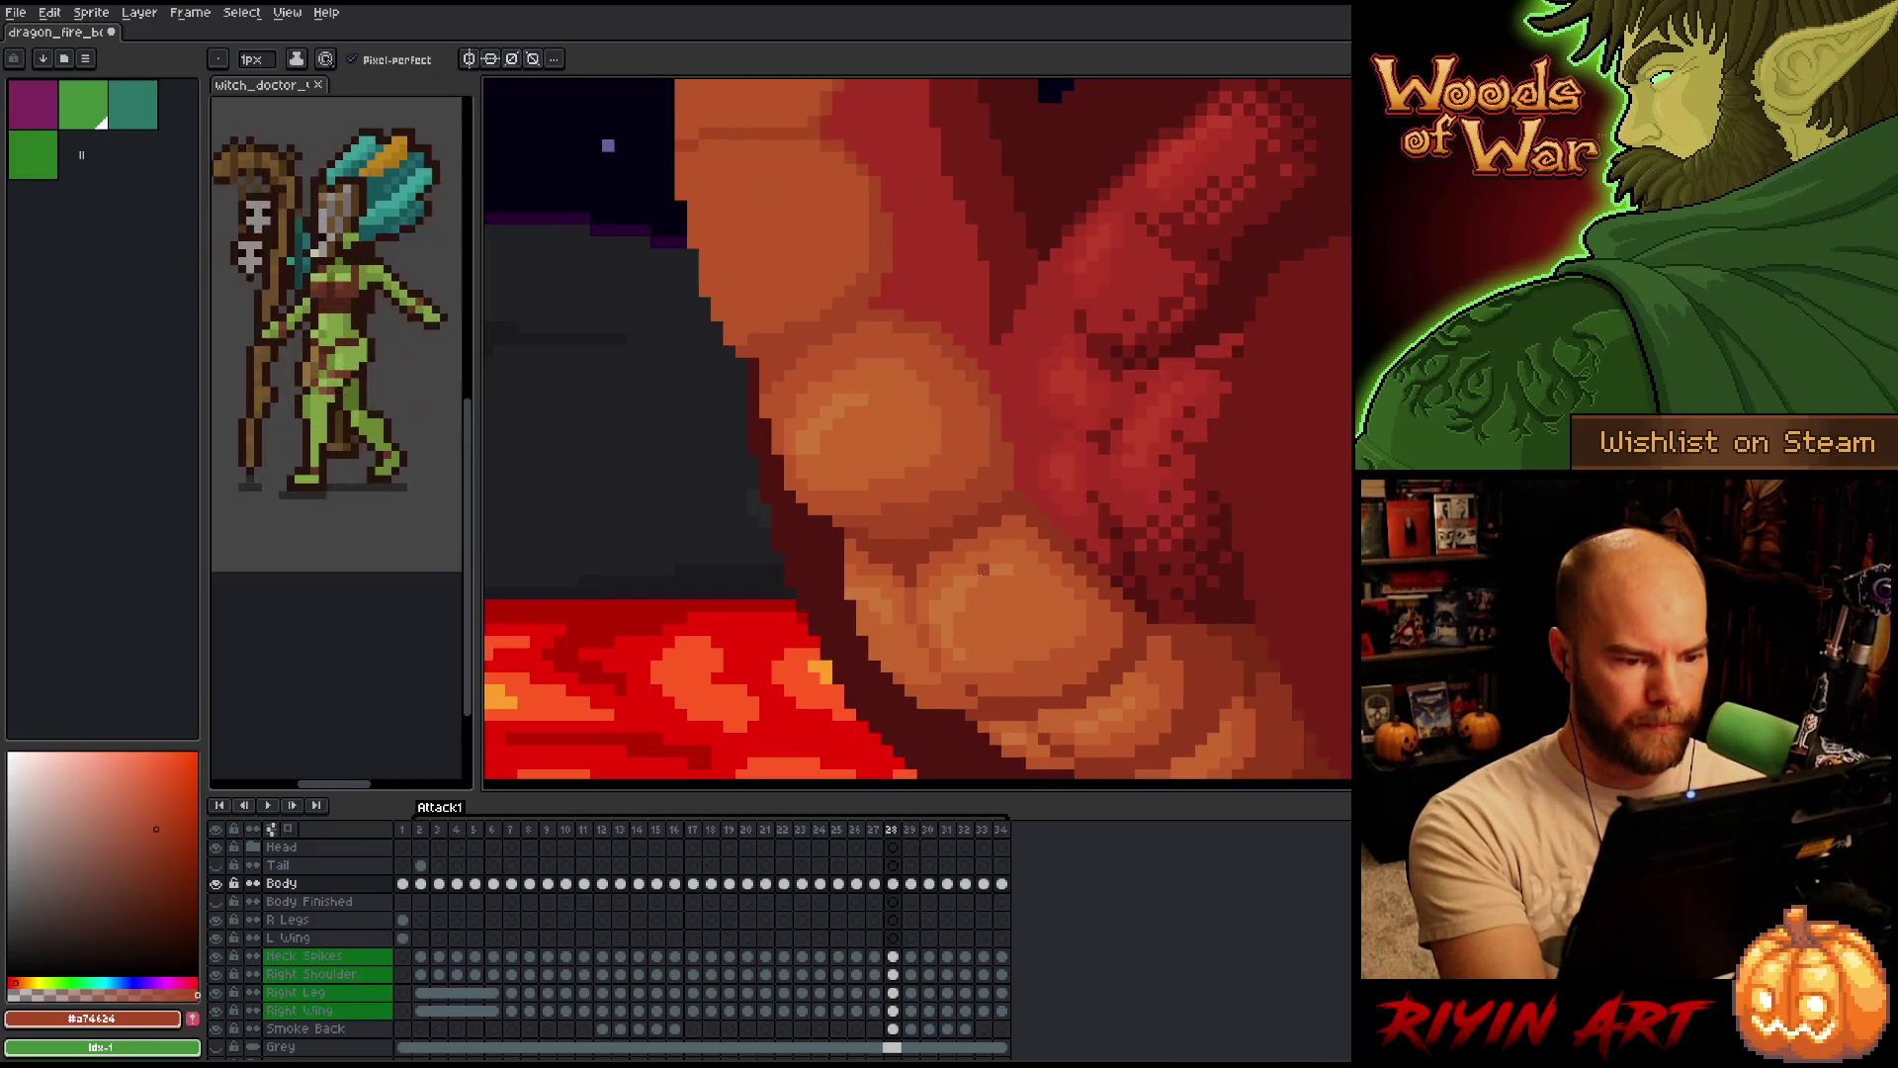
key(Right)
key(Left)
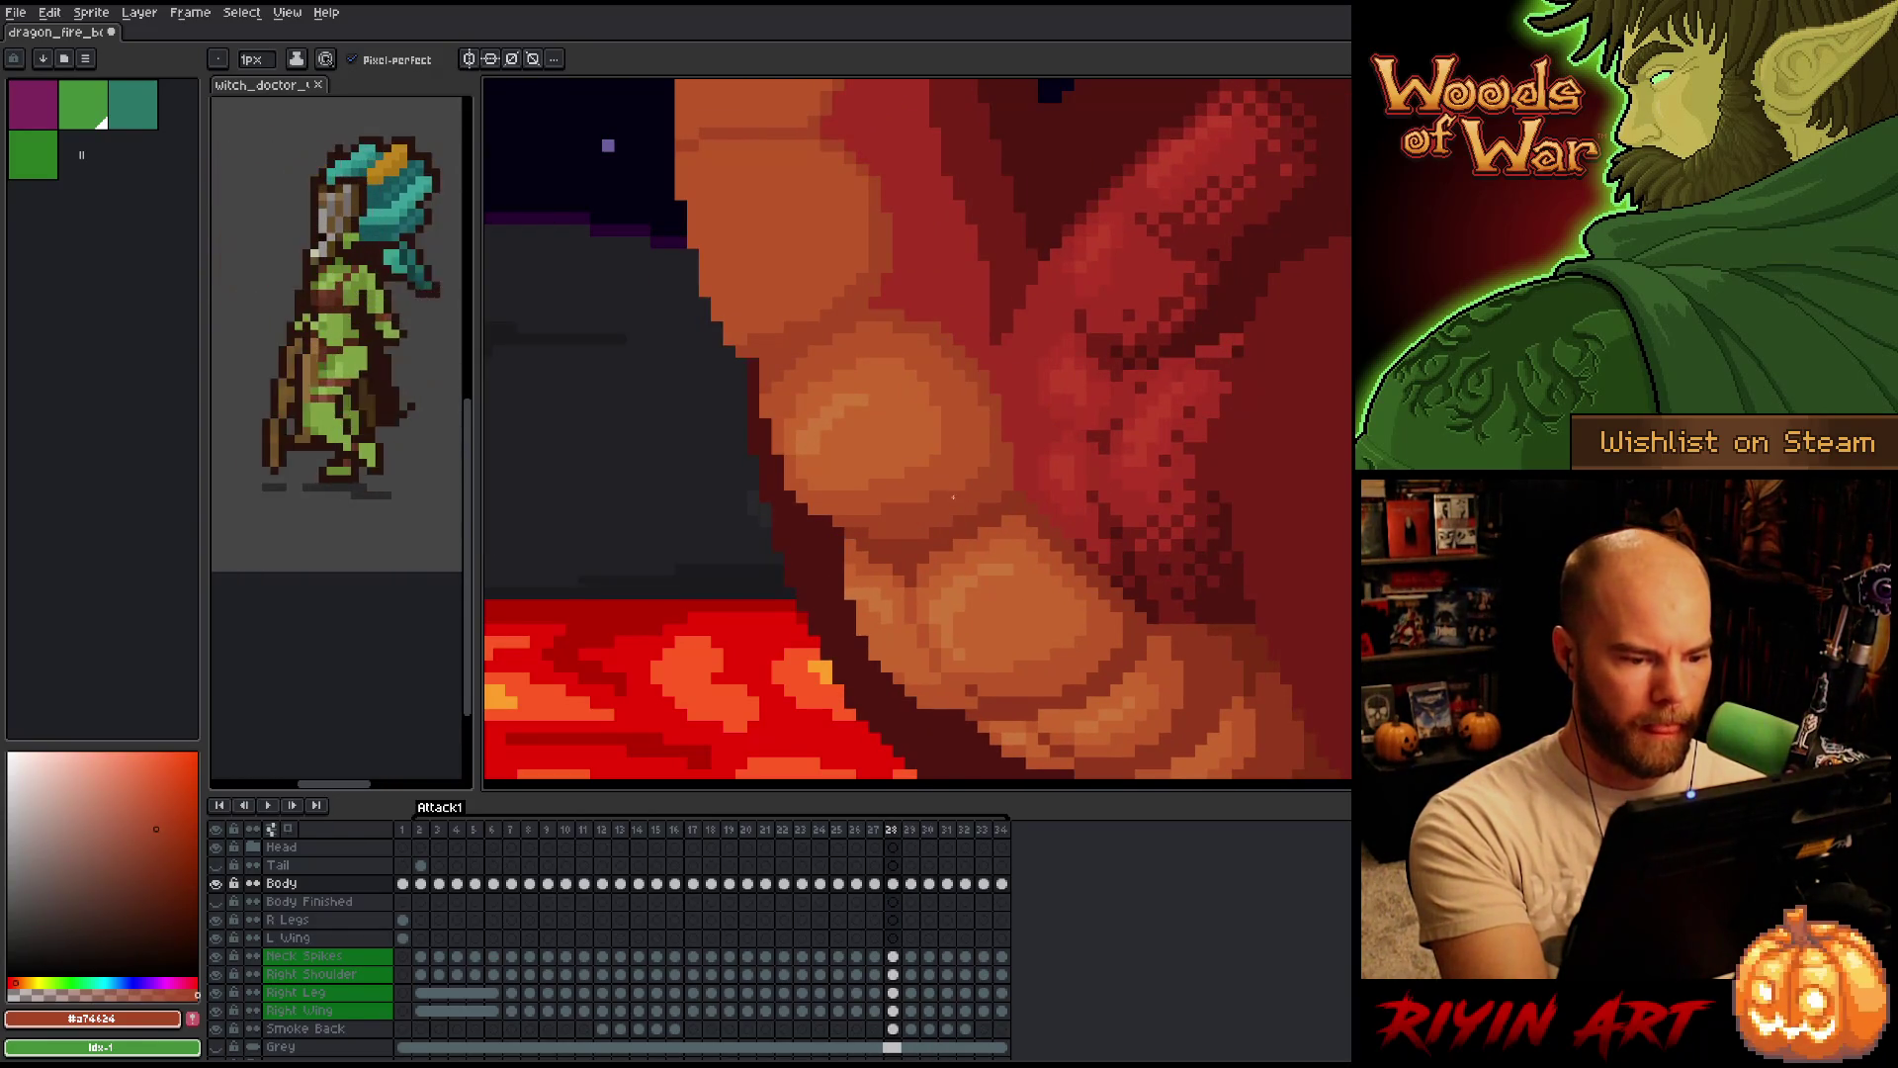
alt+click(965, 465)
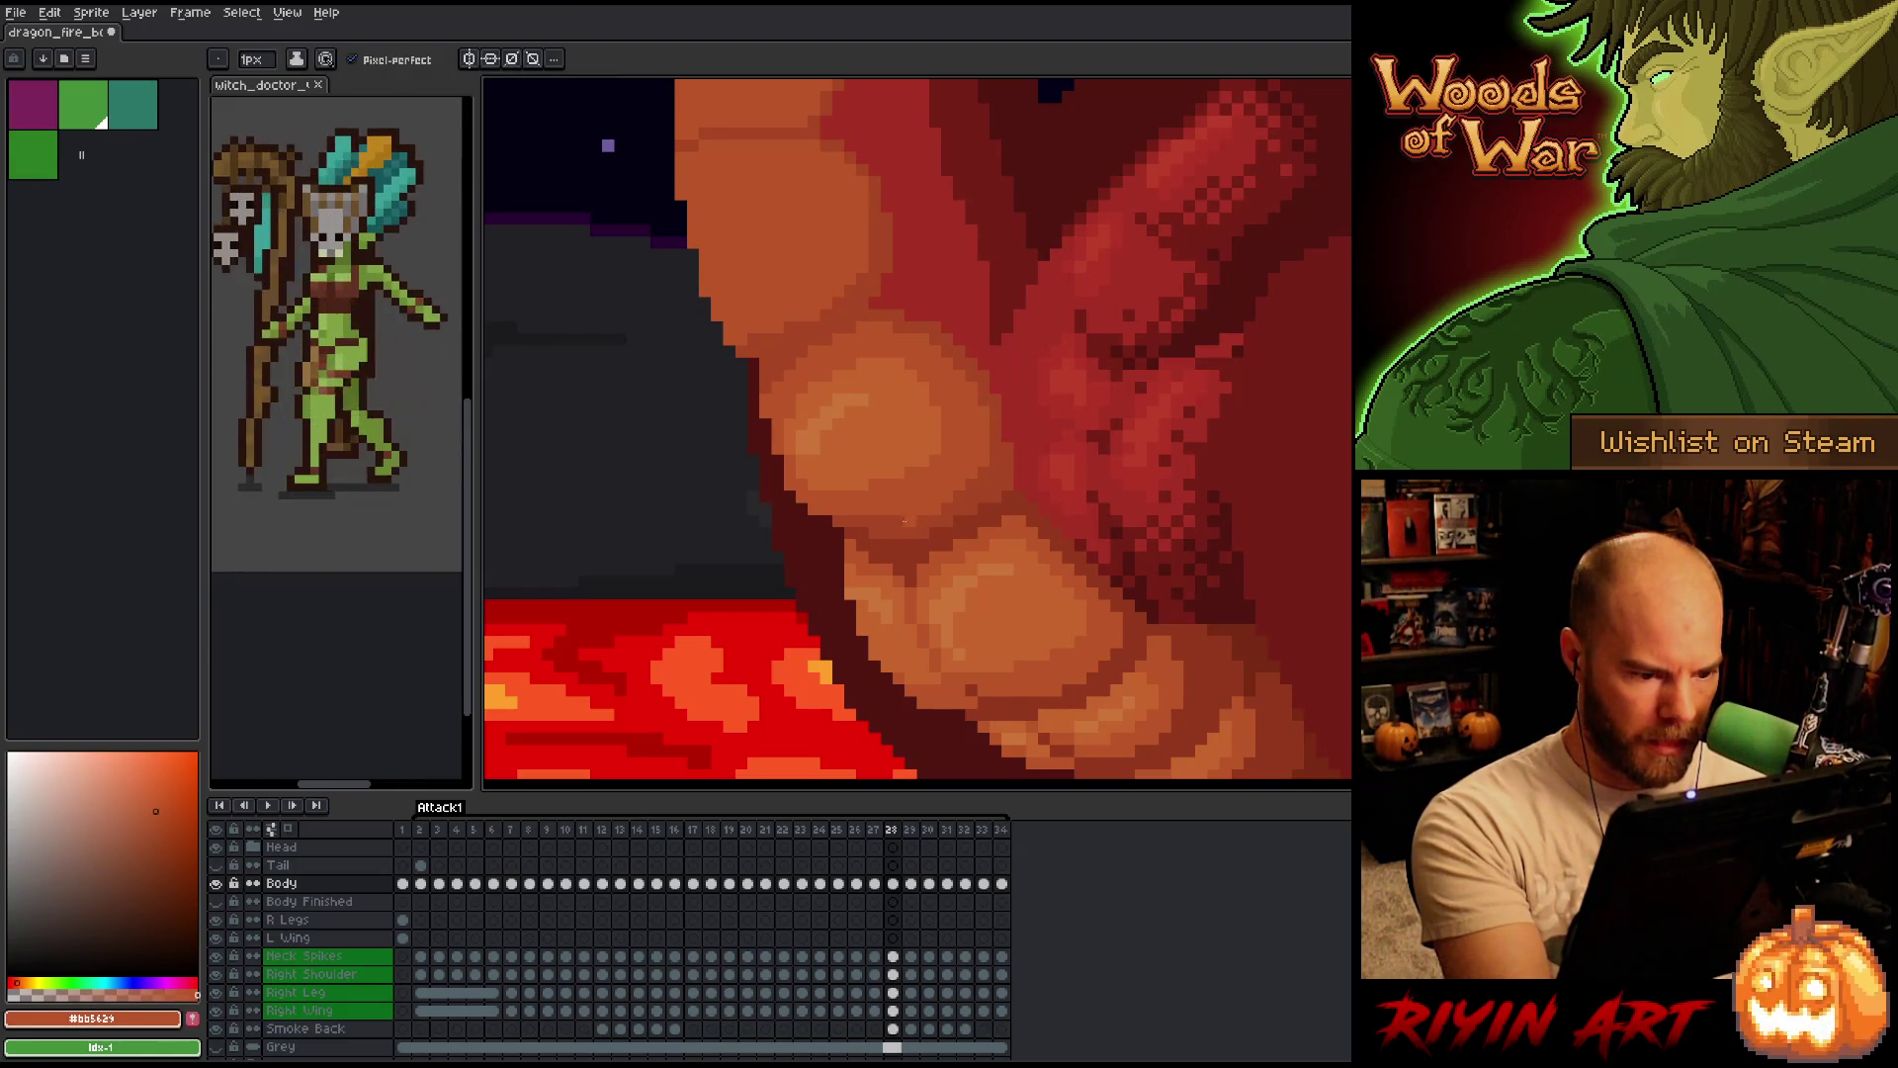
alt+click(840, 519)
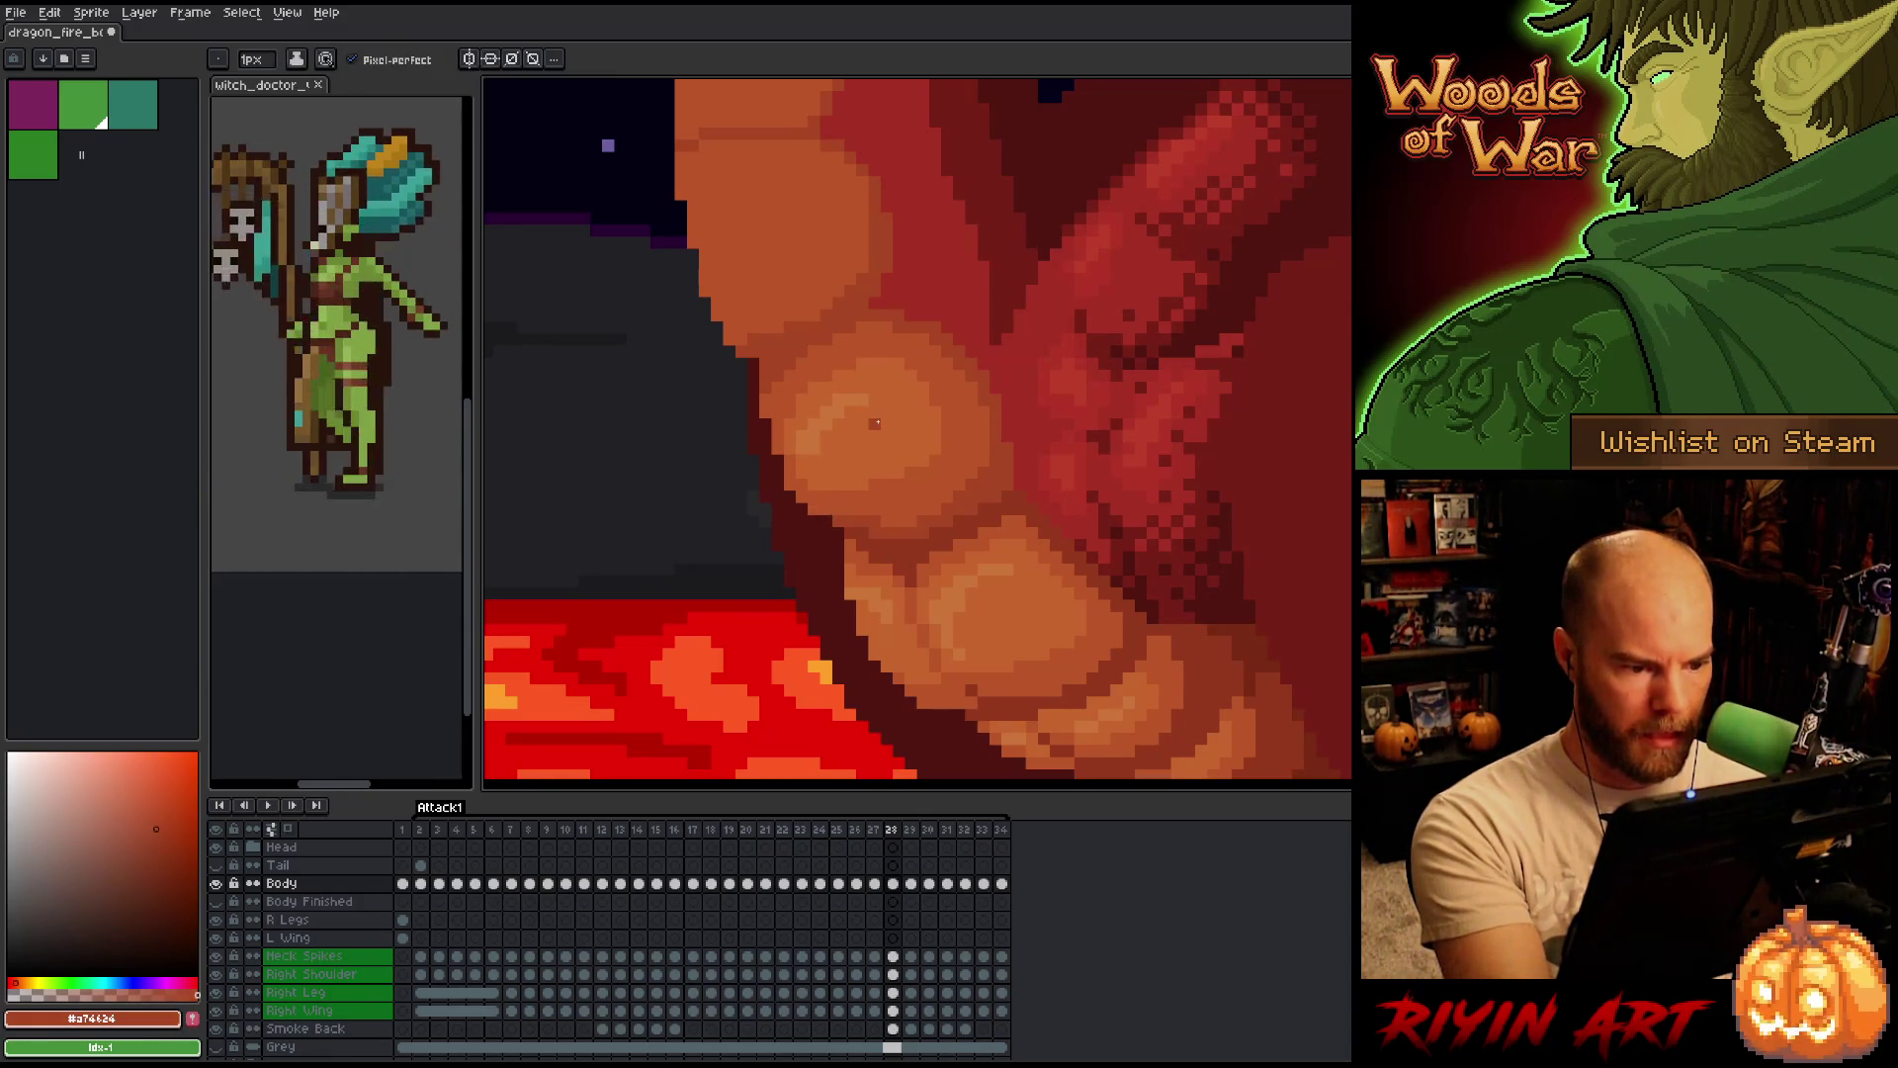
Compare the belly shading between frames 28, 29 and 30, returning to frame 29.
key(Right)
key(Left)
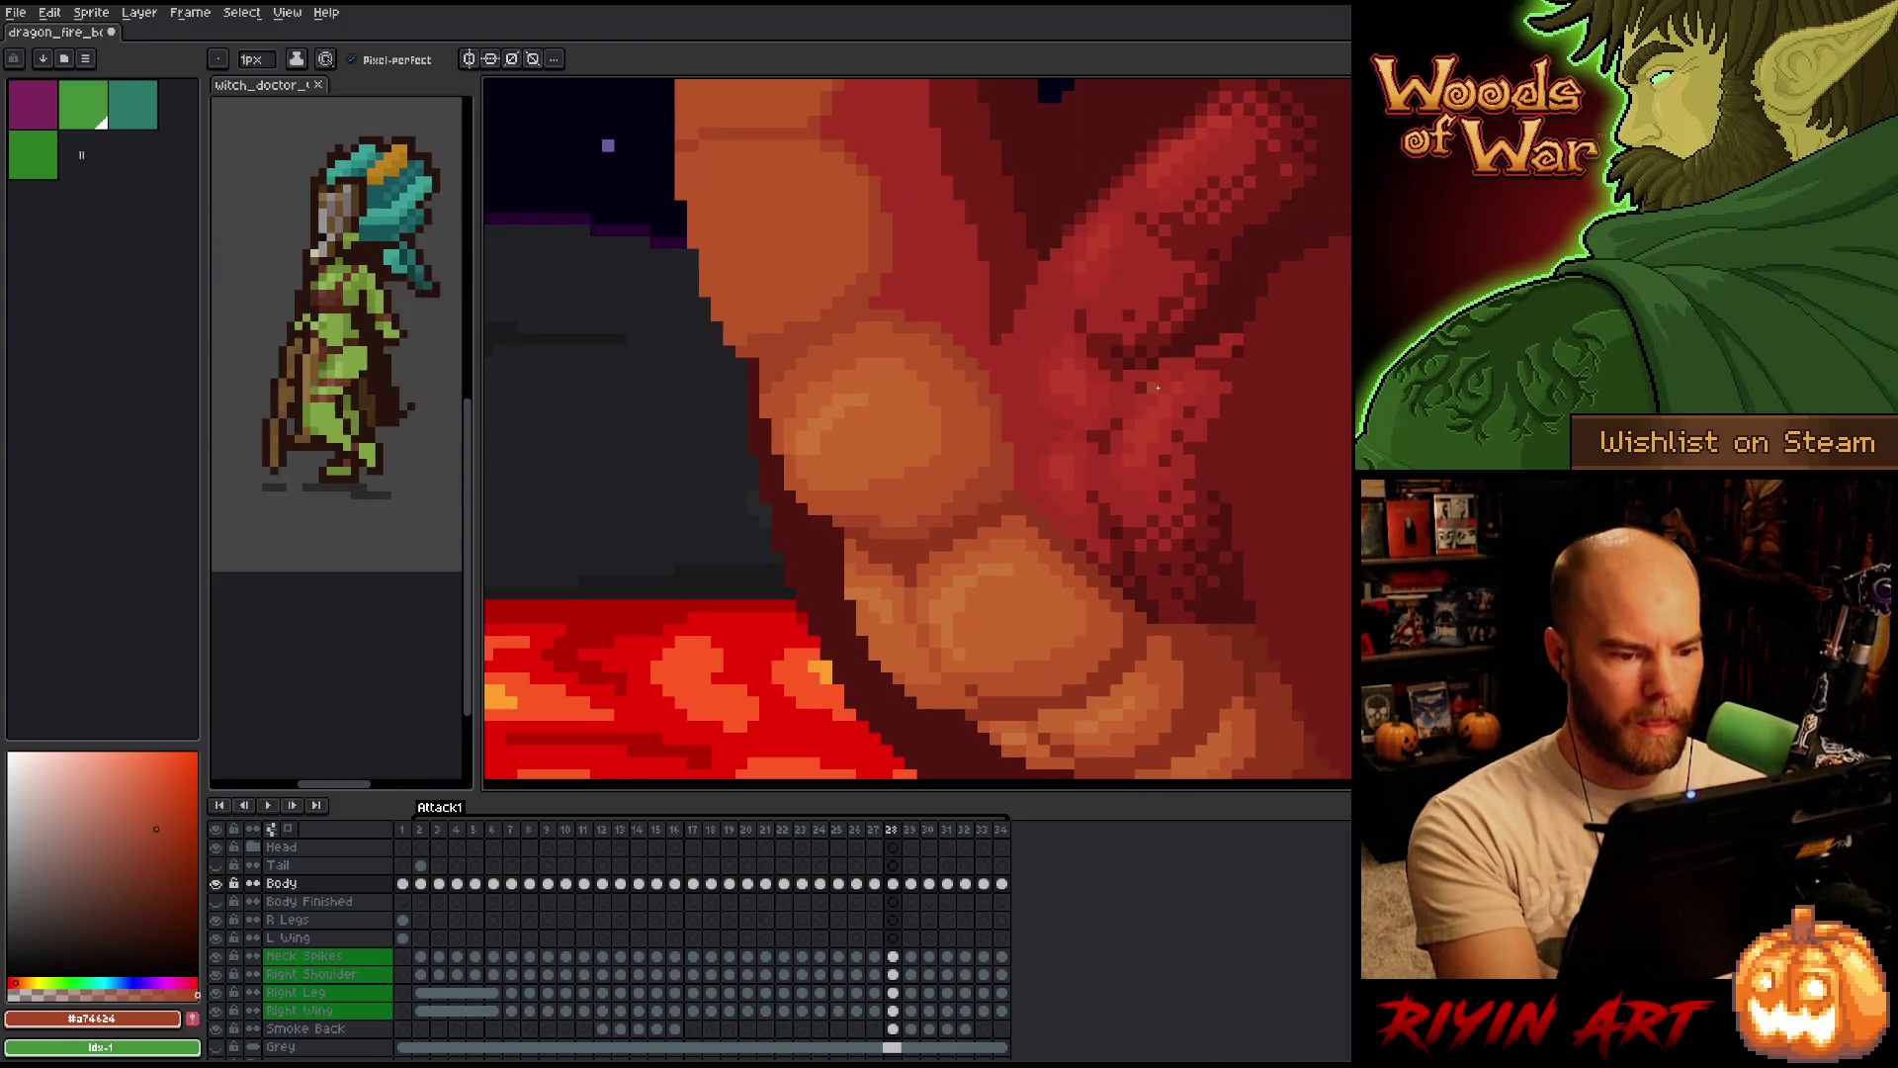
key(Right)
key(Left)
key(Right)
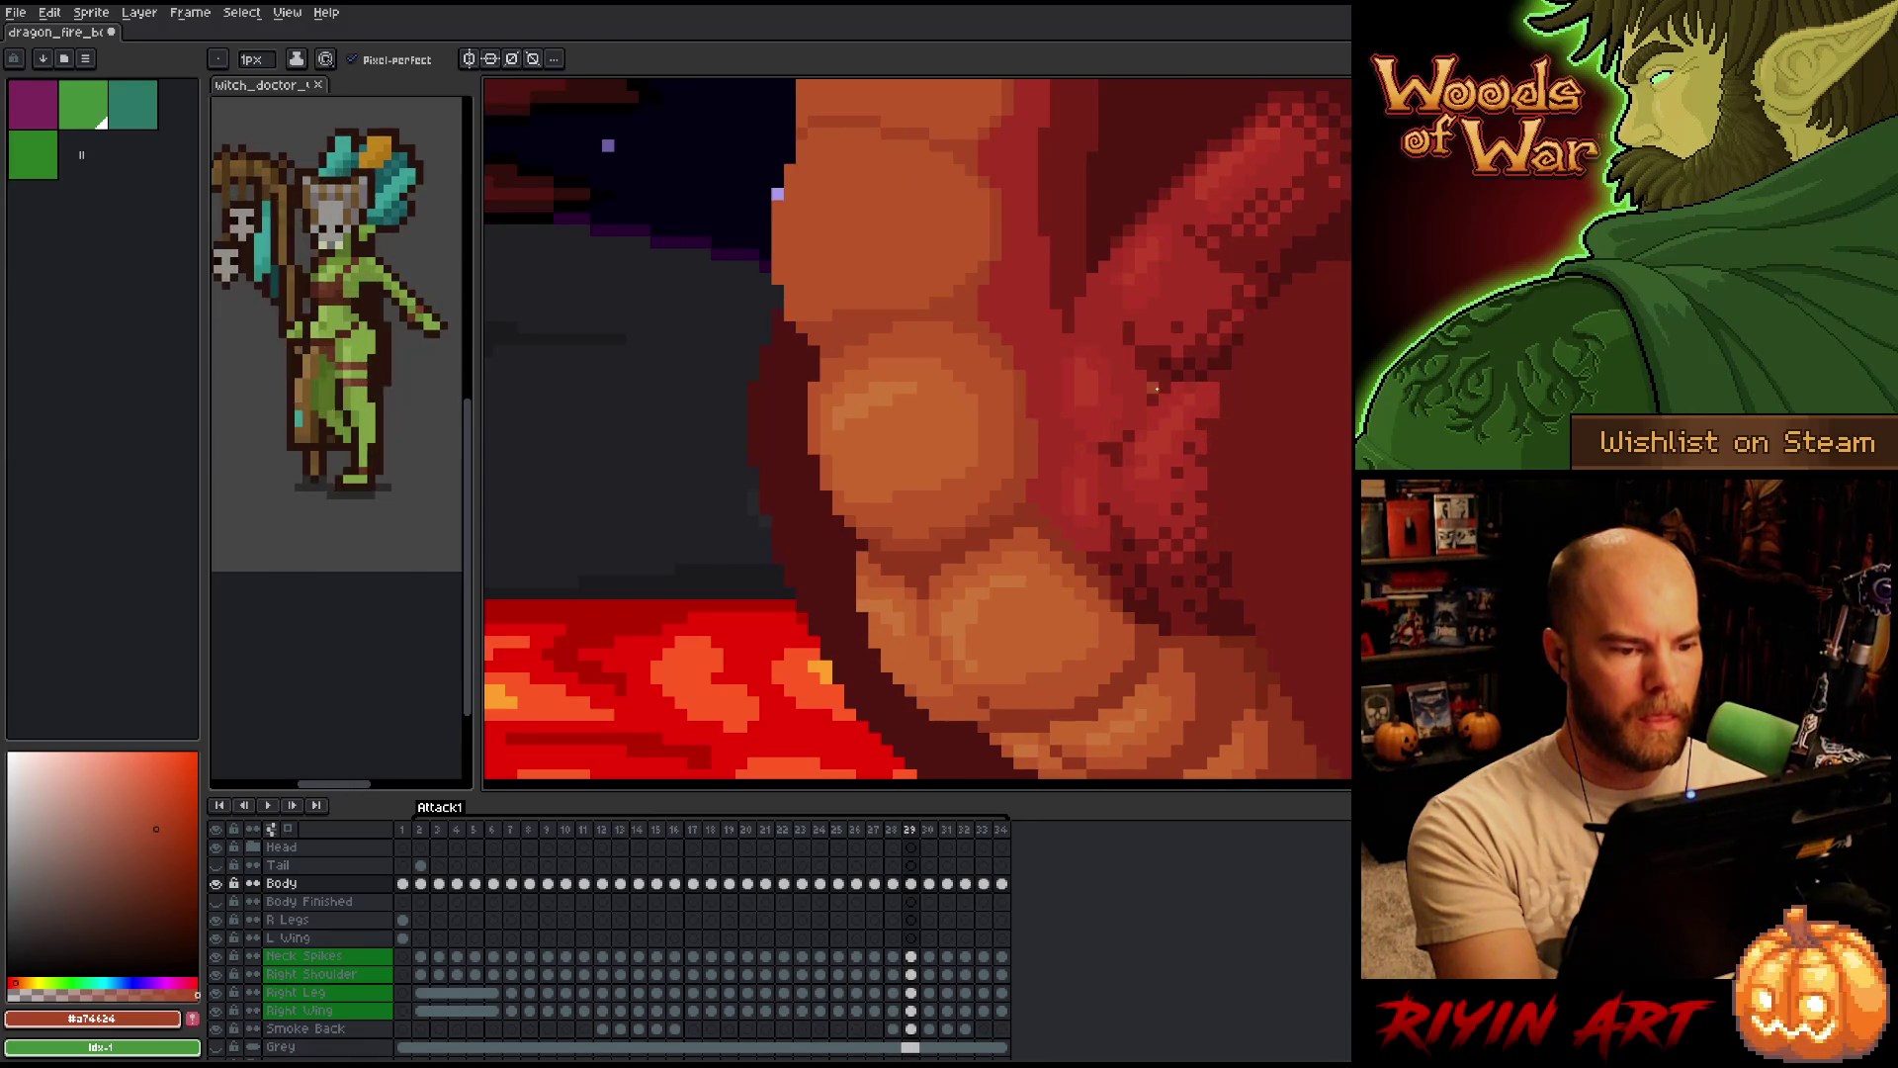
key(Left)
key(Right)
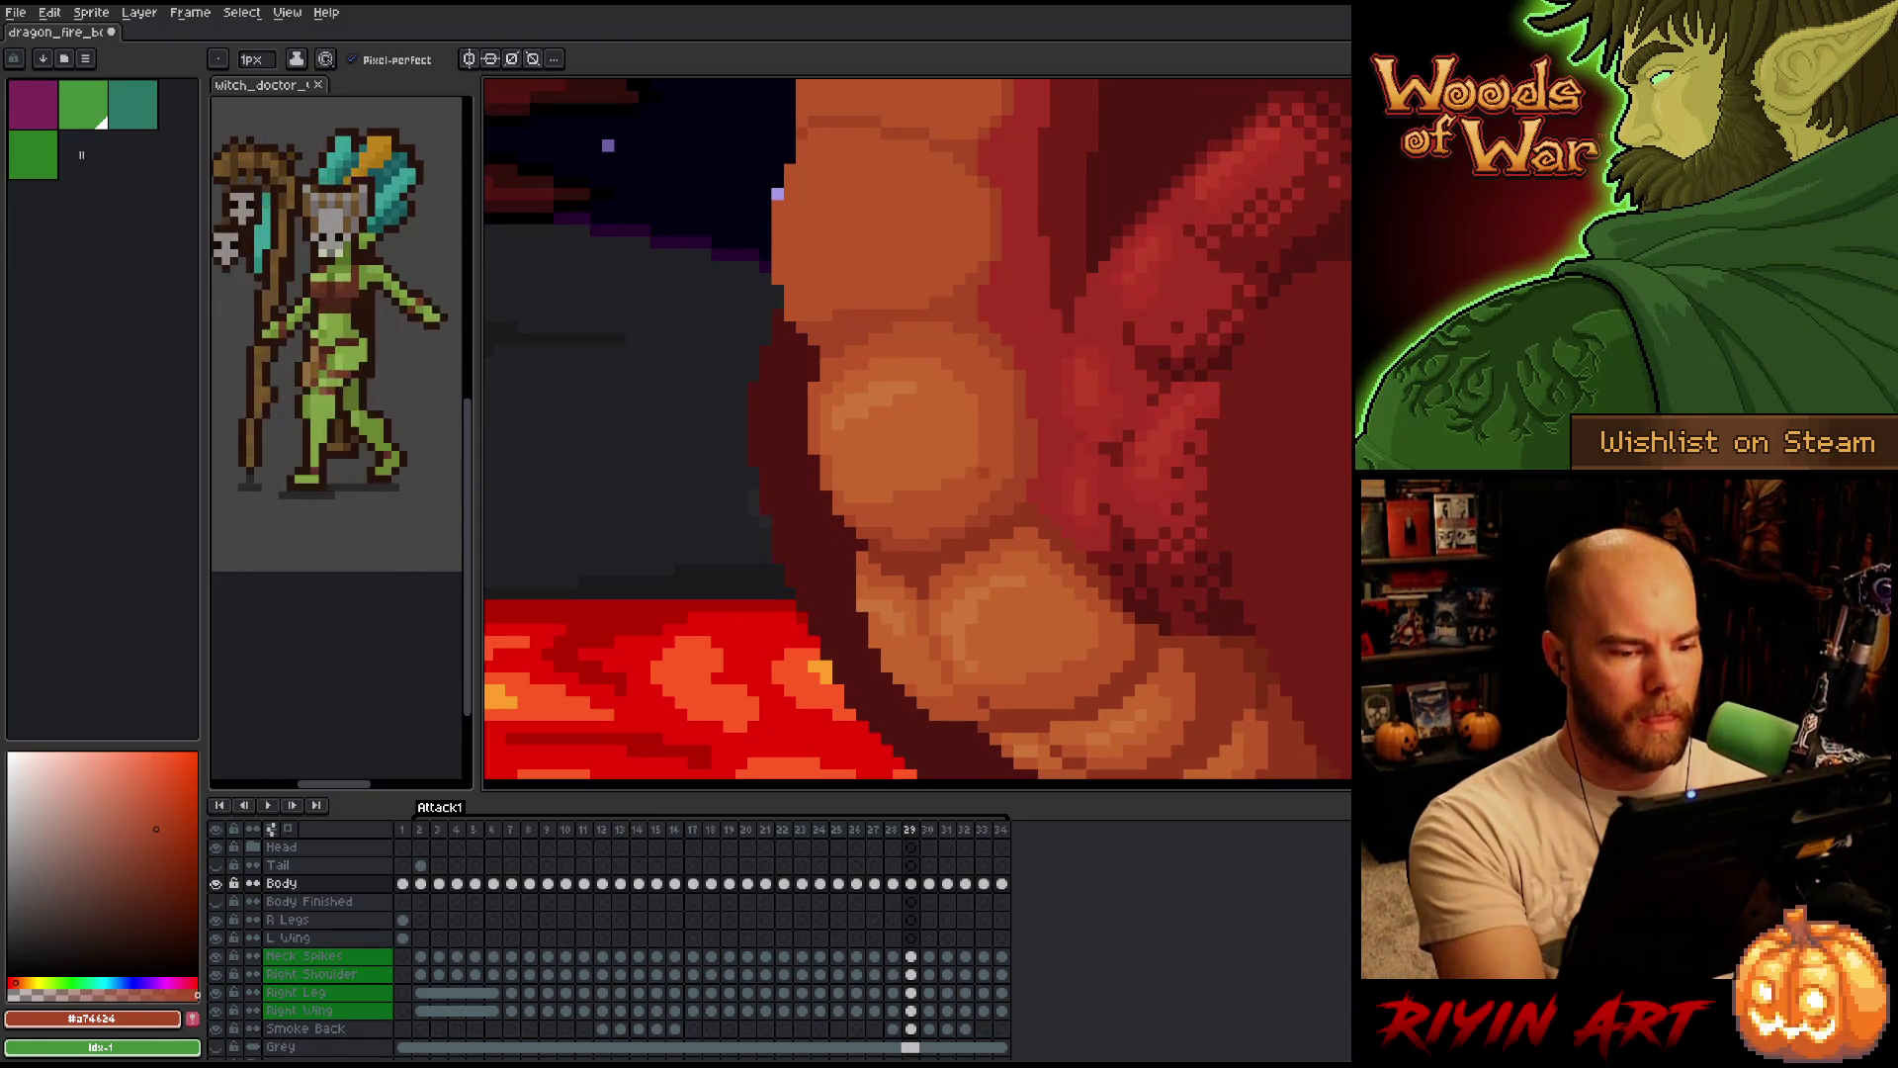
key(Left)
key(Right)
key(Right)
key(Left)
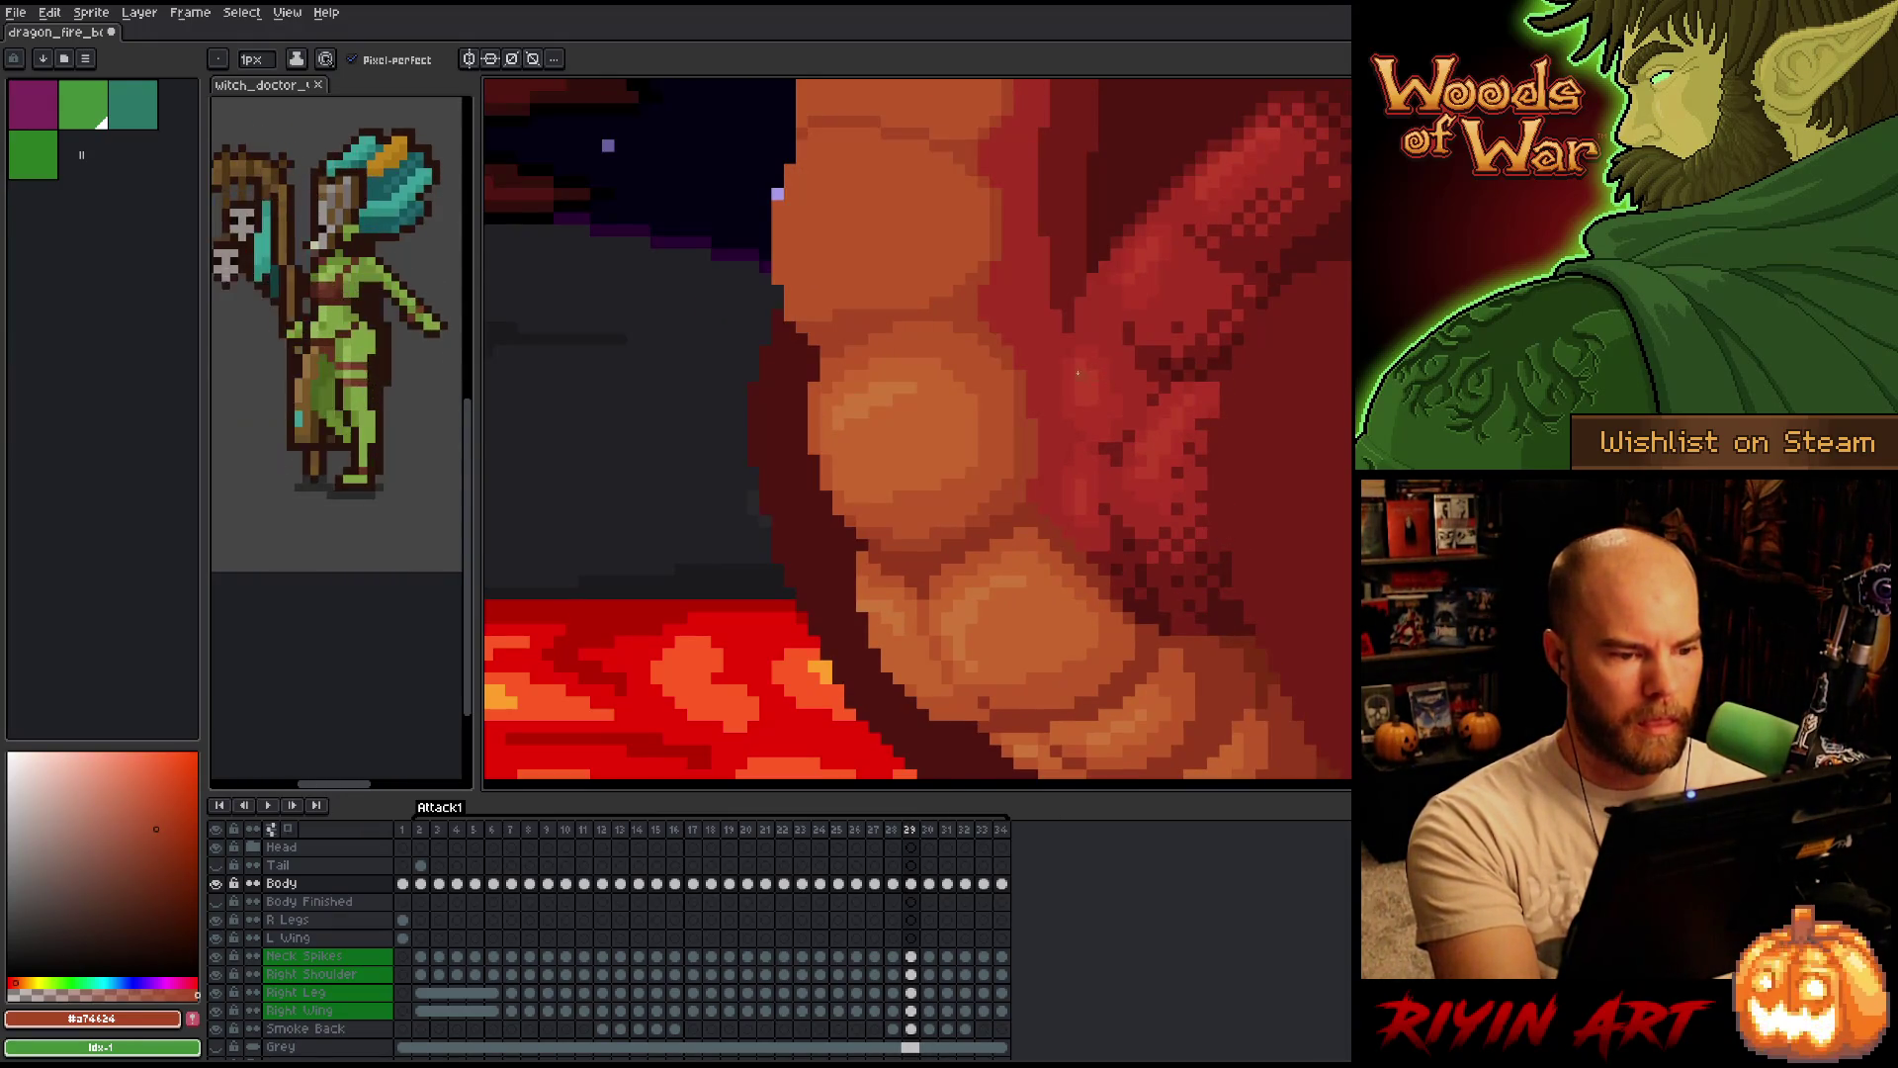
key(Right)
key(Left)
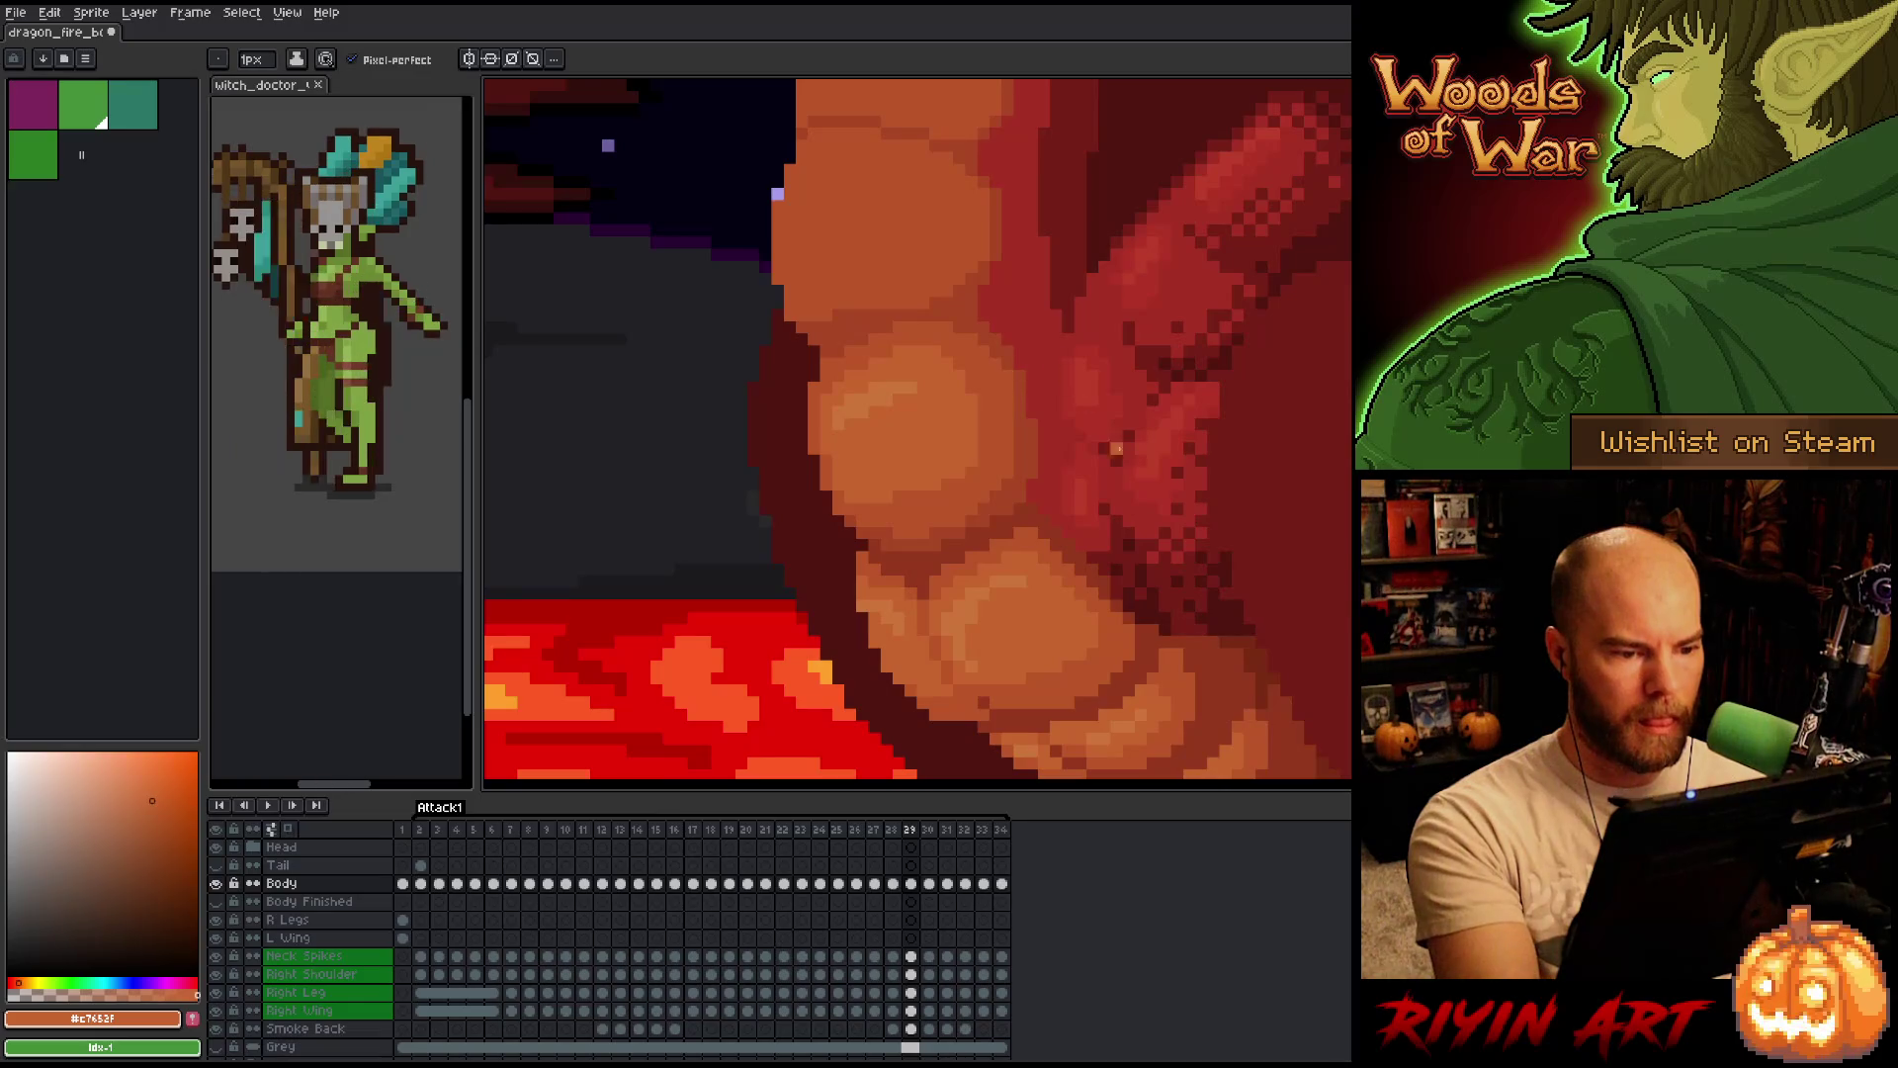
Check frames 30 and 31, then sample the darker belly shade on frame 30 for painting.
key(Right)
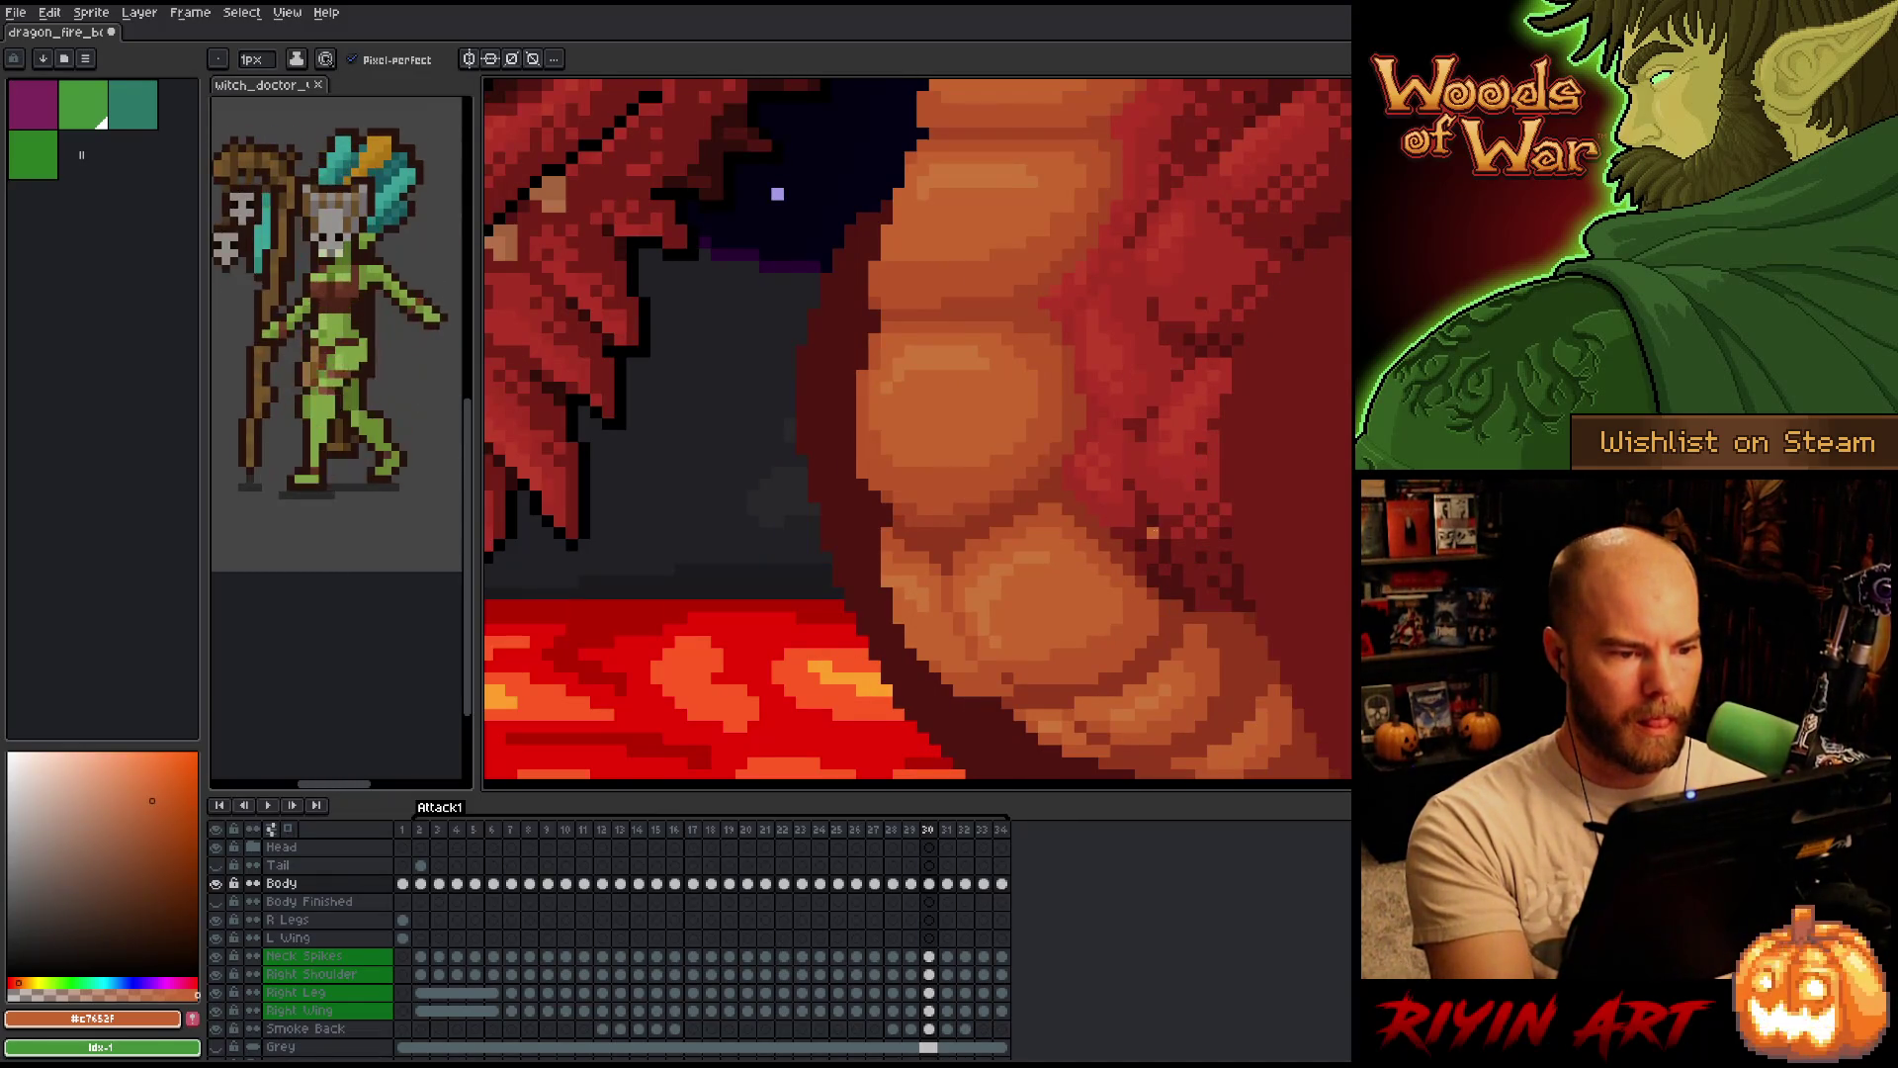
key(Left)
key(Right)
key(Right)
key(Left)
key(Right)
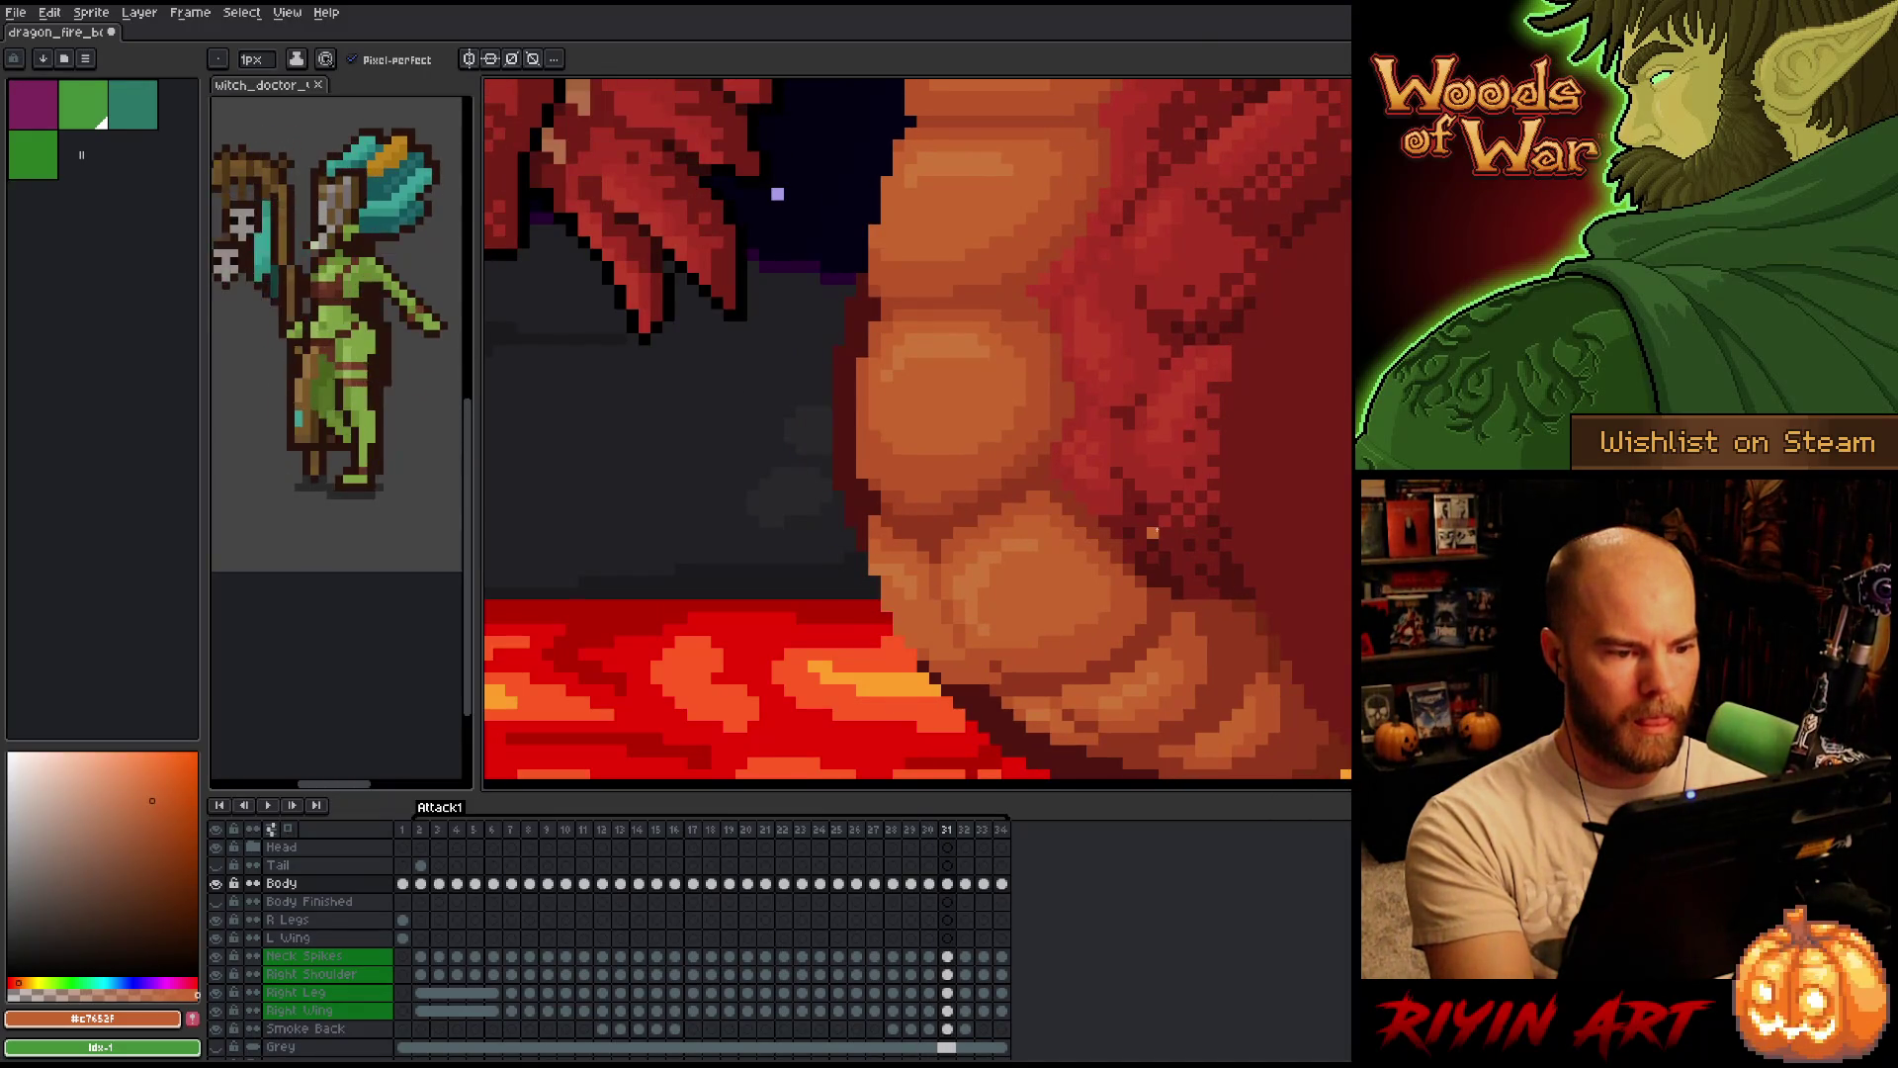
key(Right)
key(Left)
key(Left)
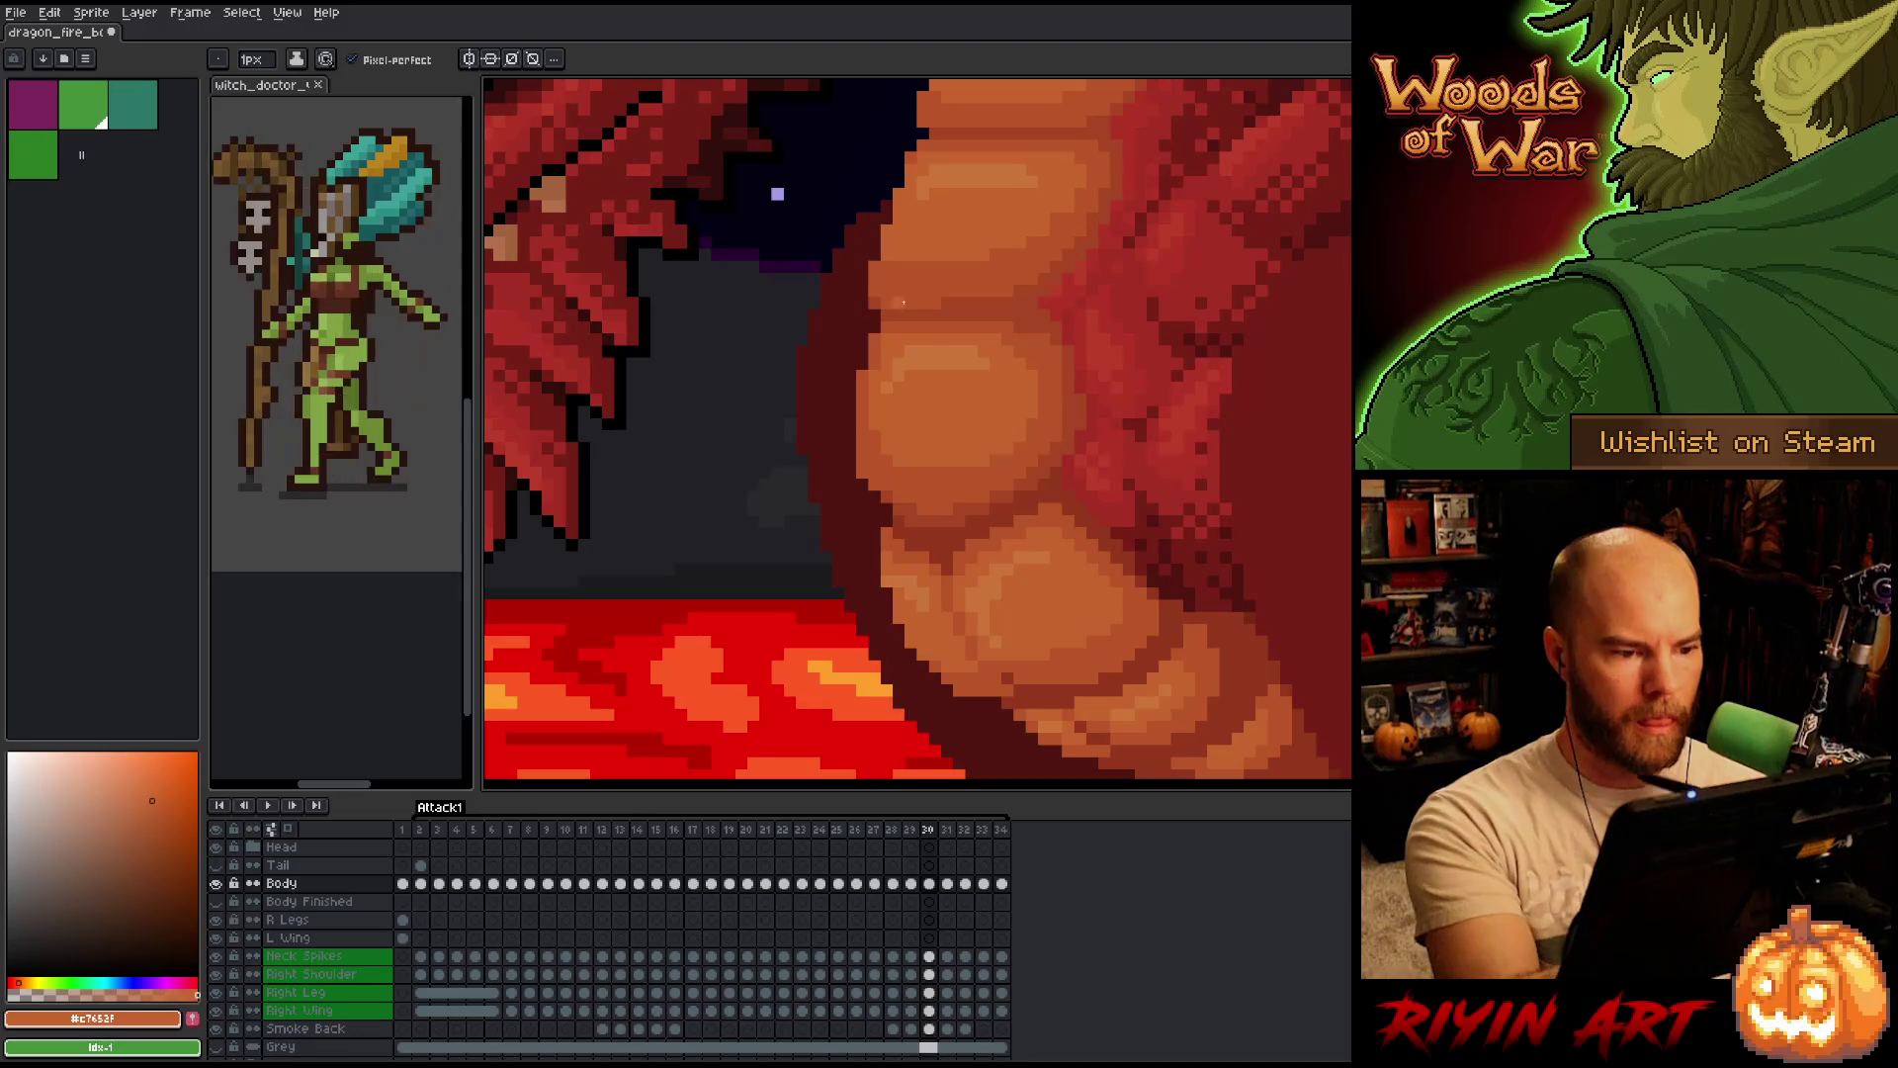
Sample the lighter orange belly shade on frame 31, then move on through frames 32 and 33.
key(Right)
alt+click(901, 301)
key(Left)
key(Right)
key(Left)
key(Right)
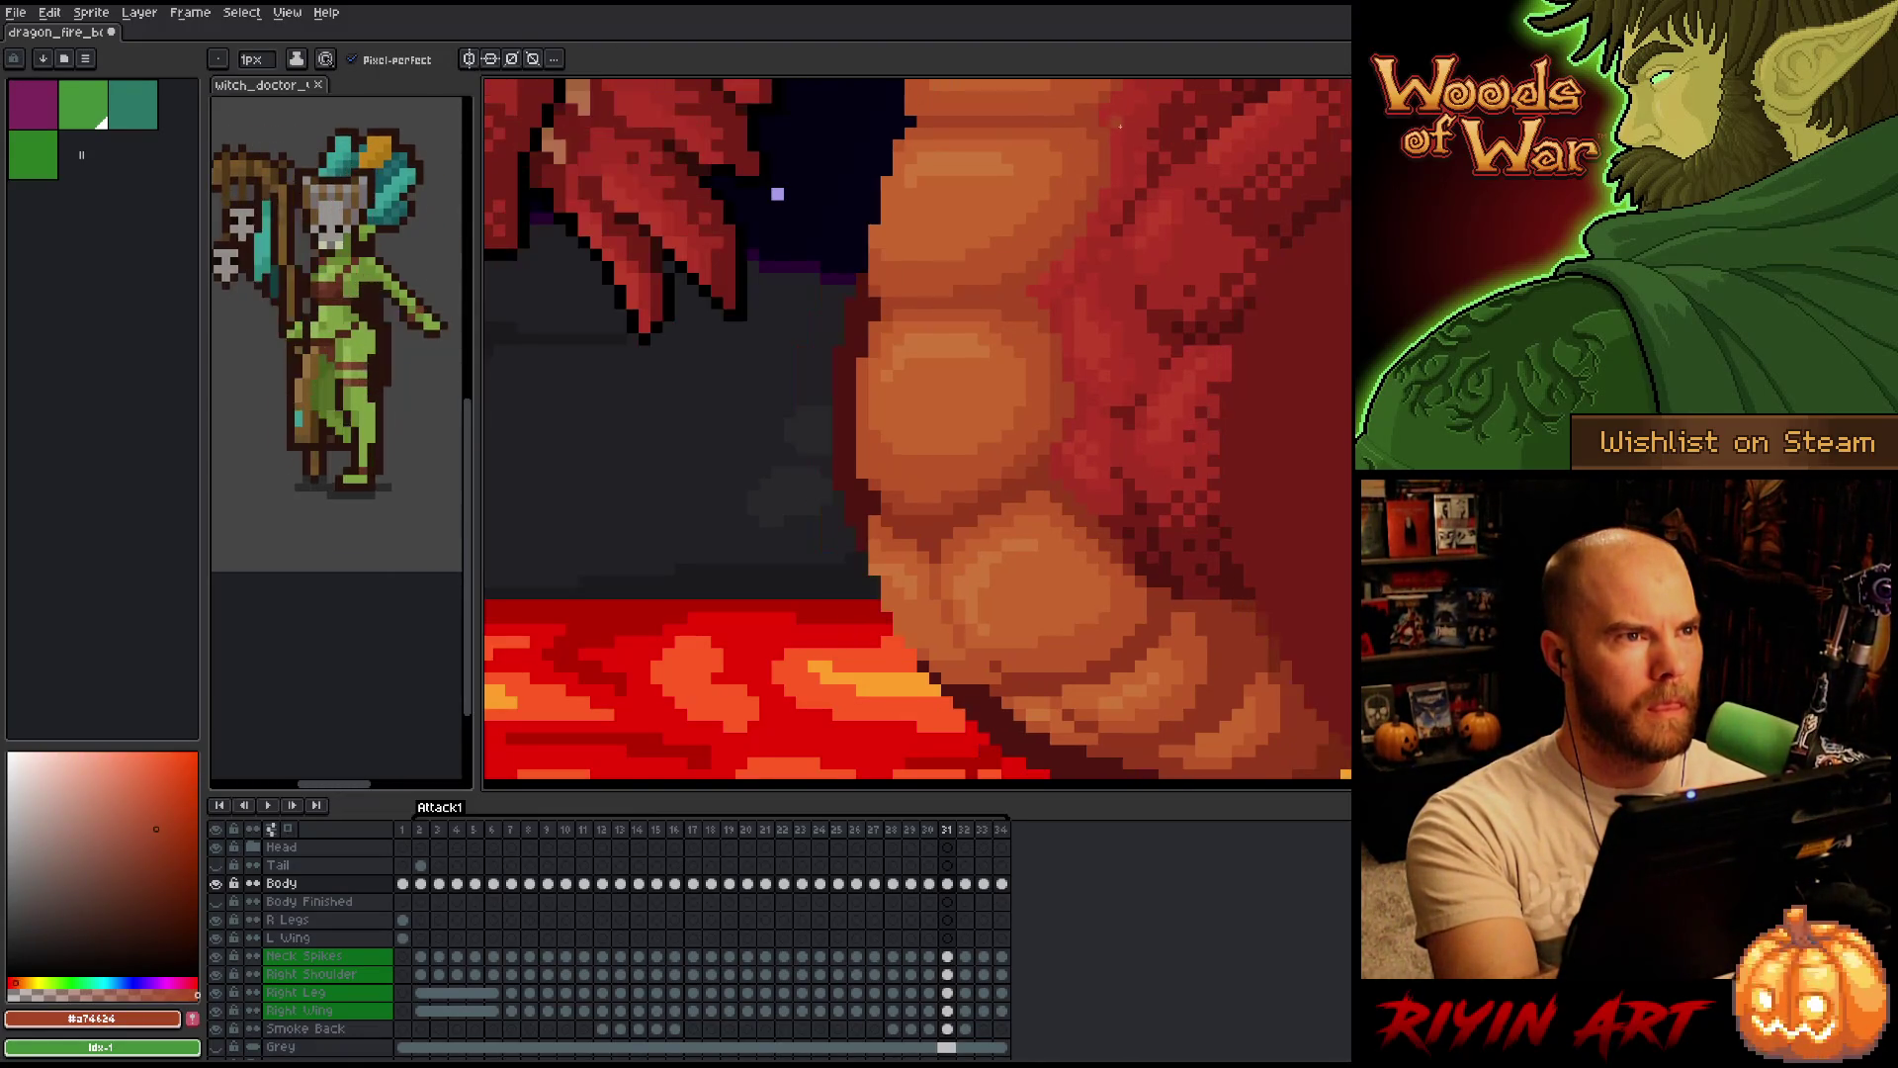
alt+click(888, 316)
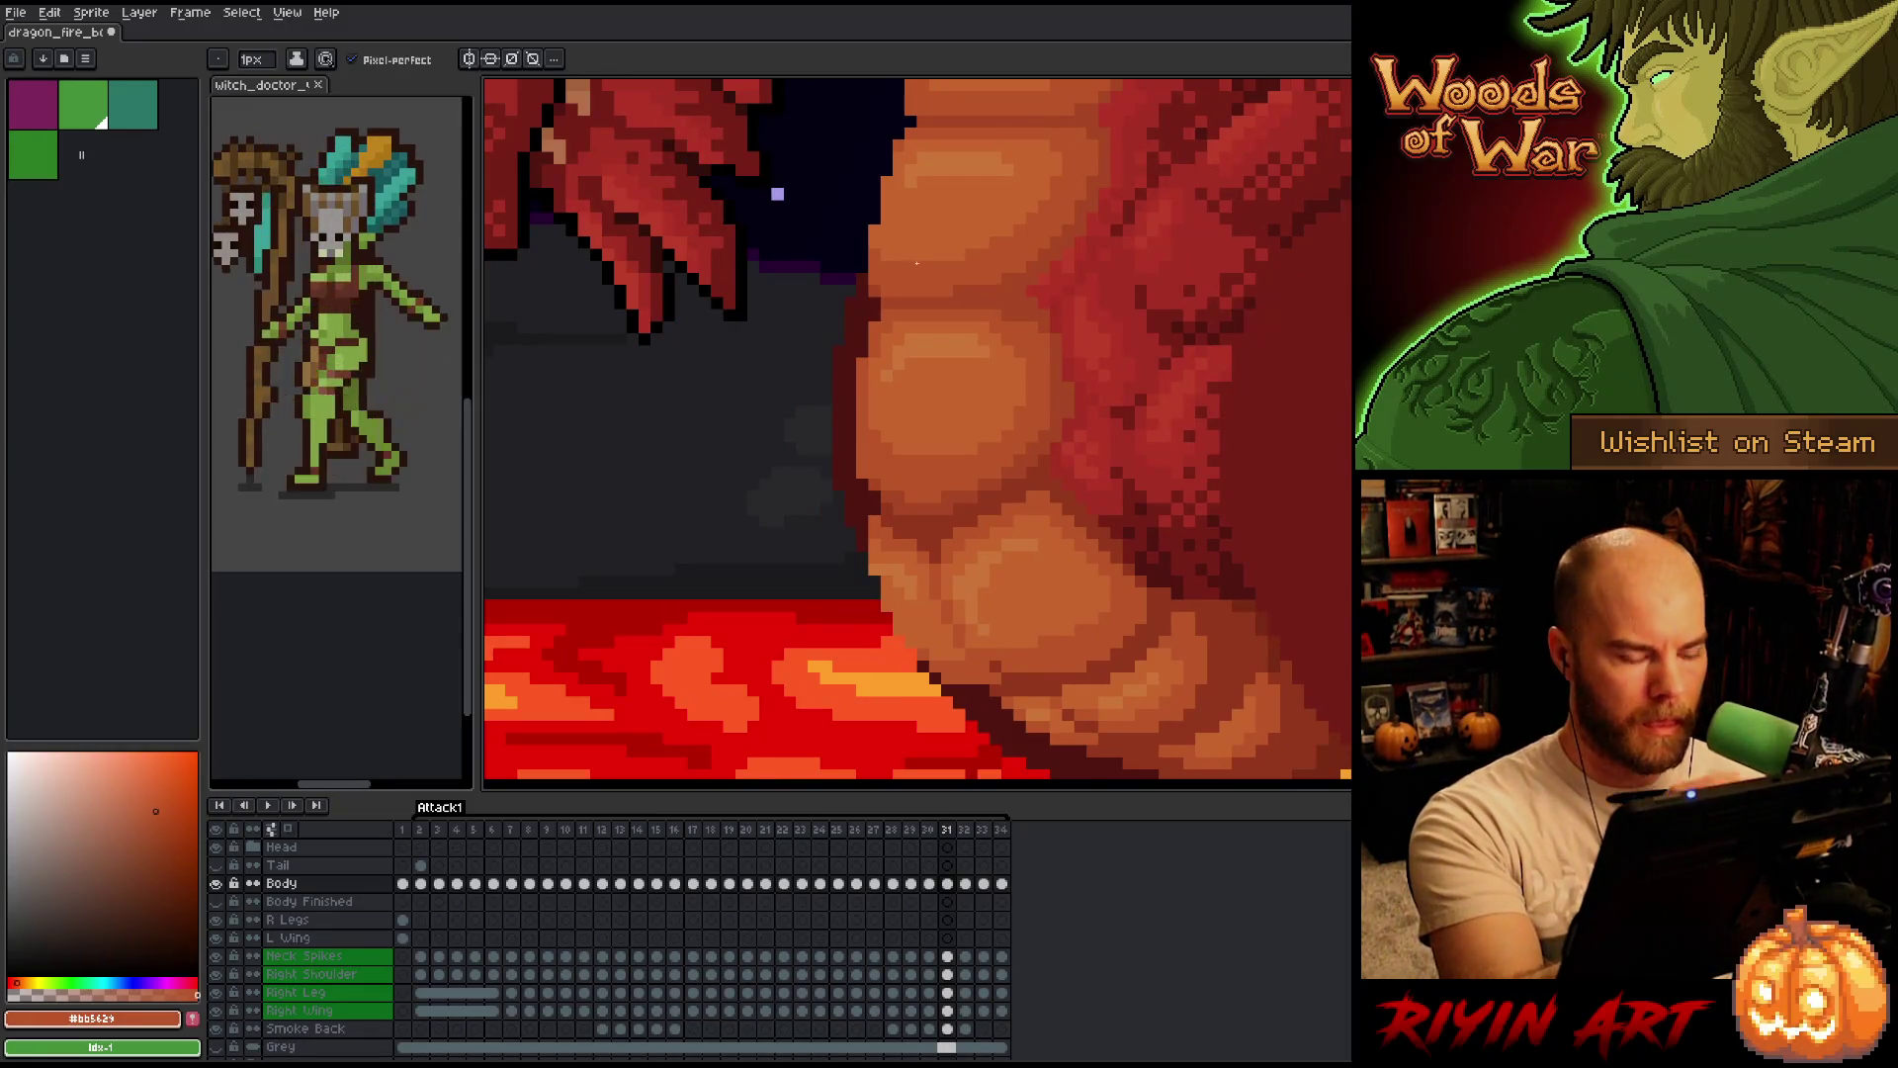
key(Right)
key(Right)
Step from frame 32 past the wrap-around through frames 6–13, checking the belly shading.
key(Left)
key(Right)
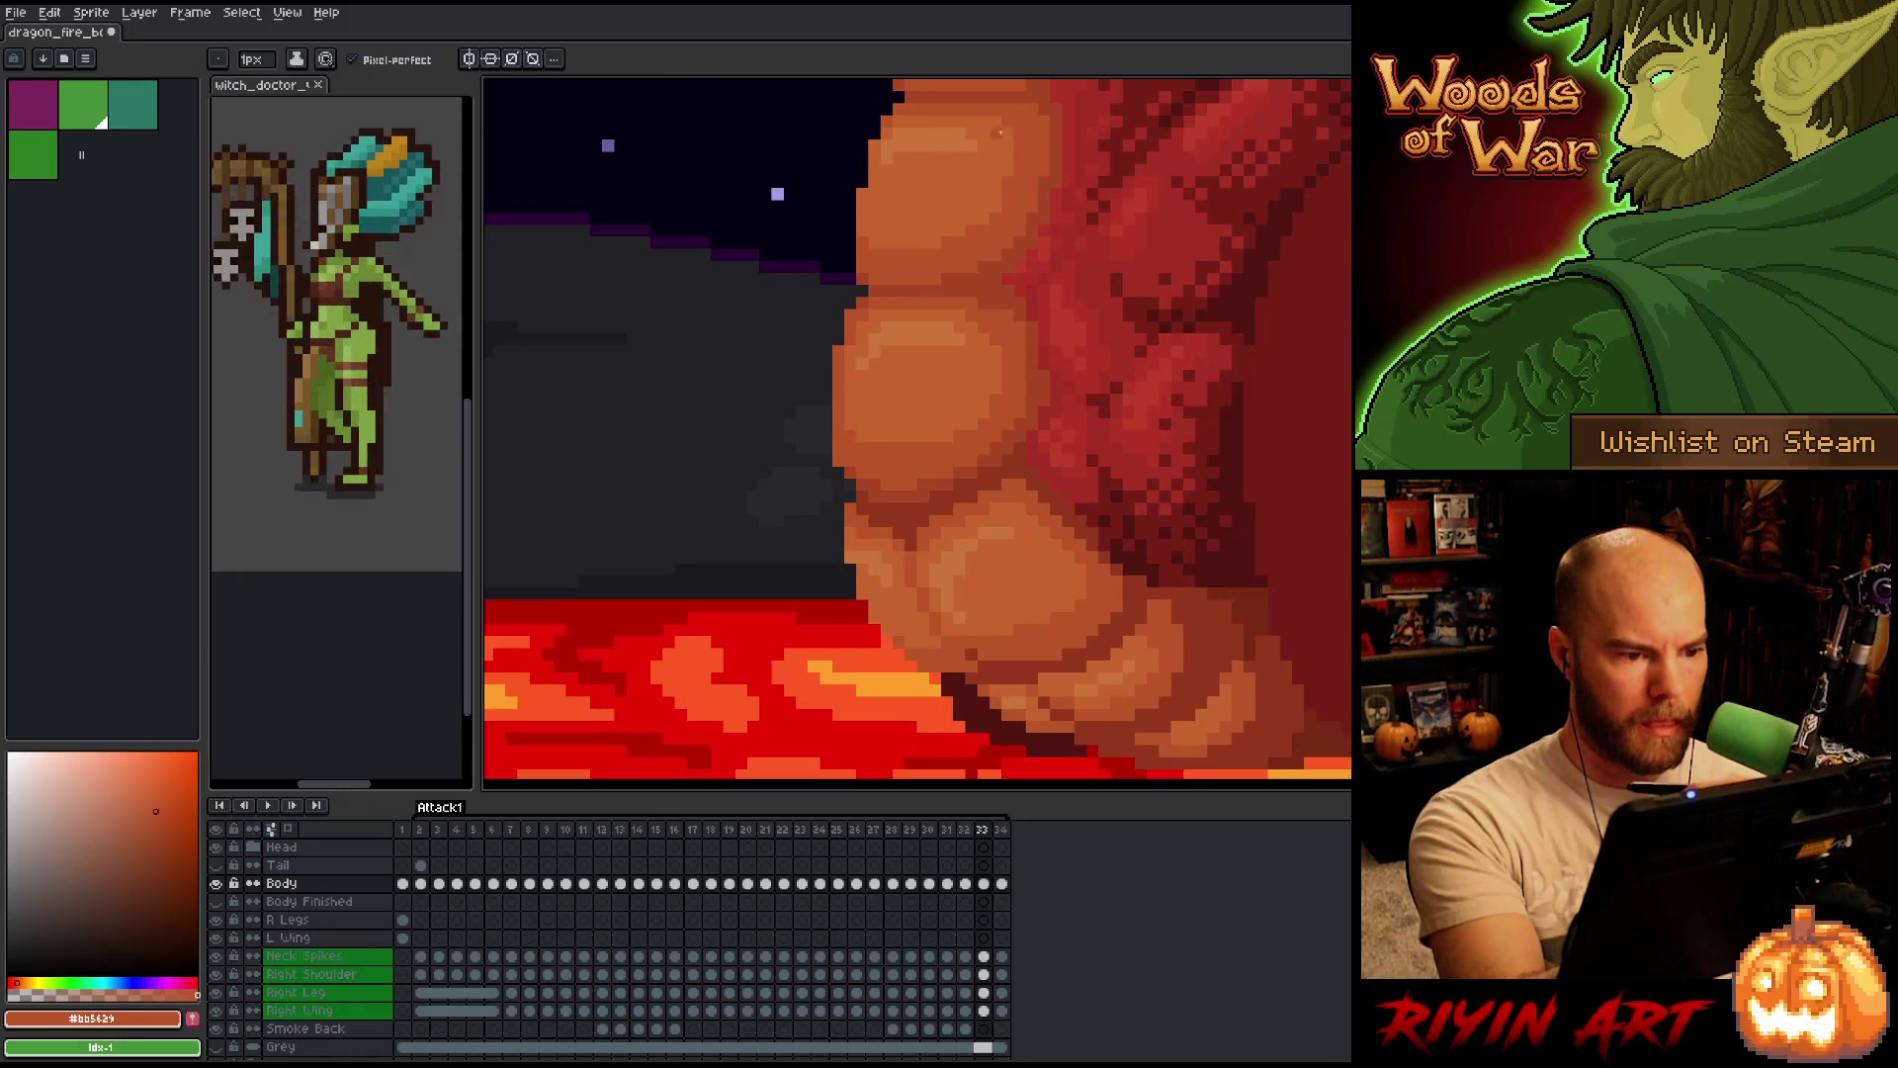
key(Right)
key(Right)
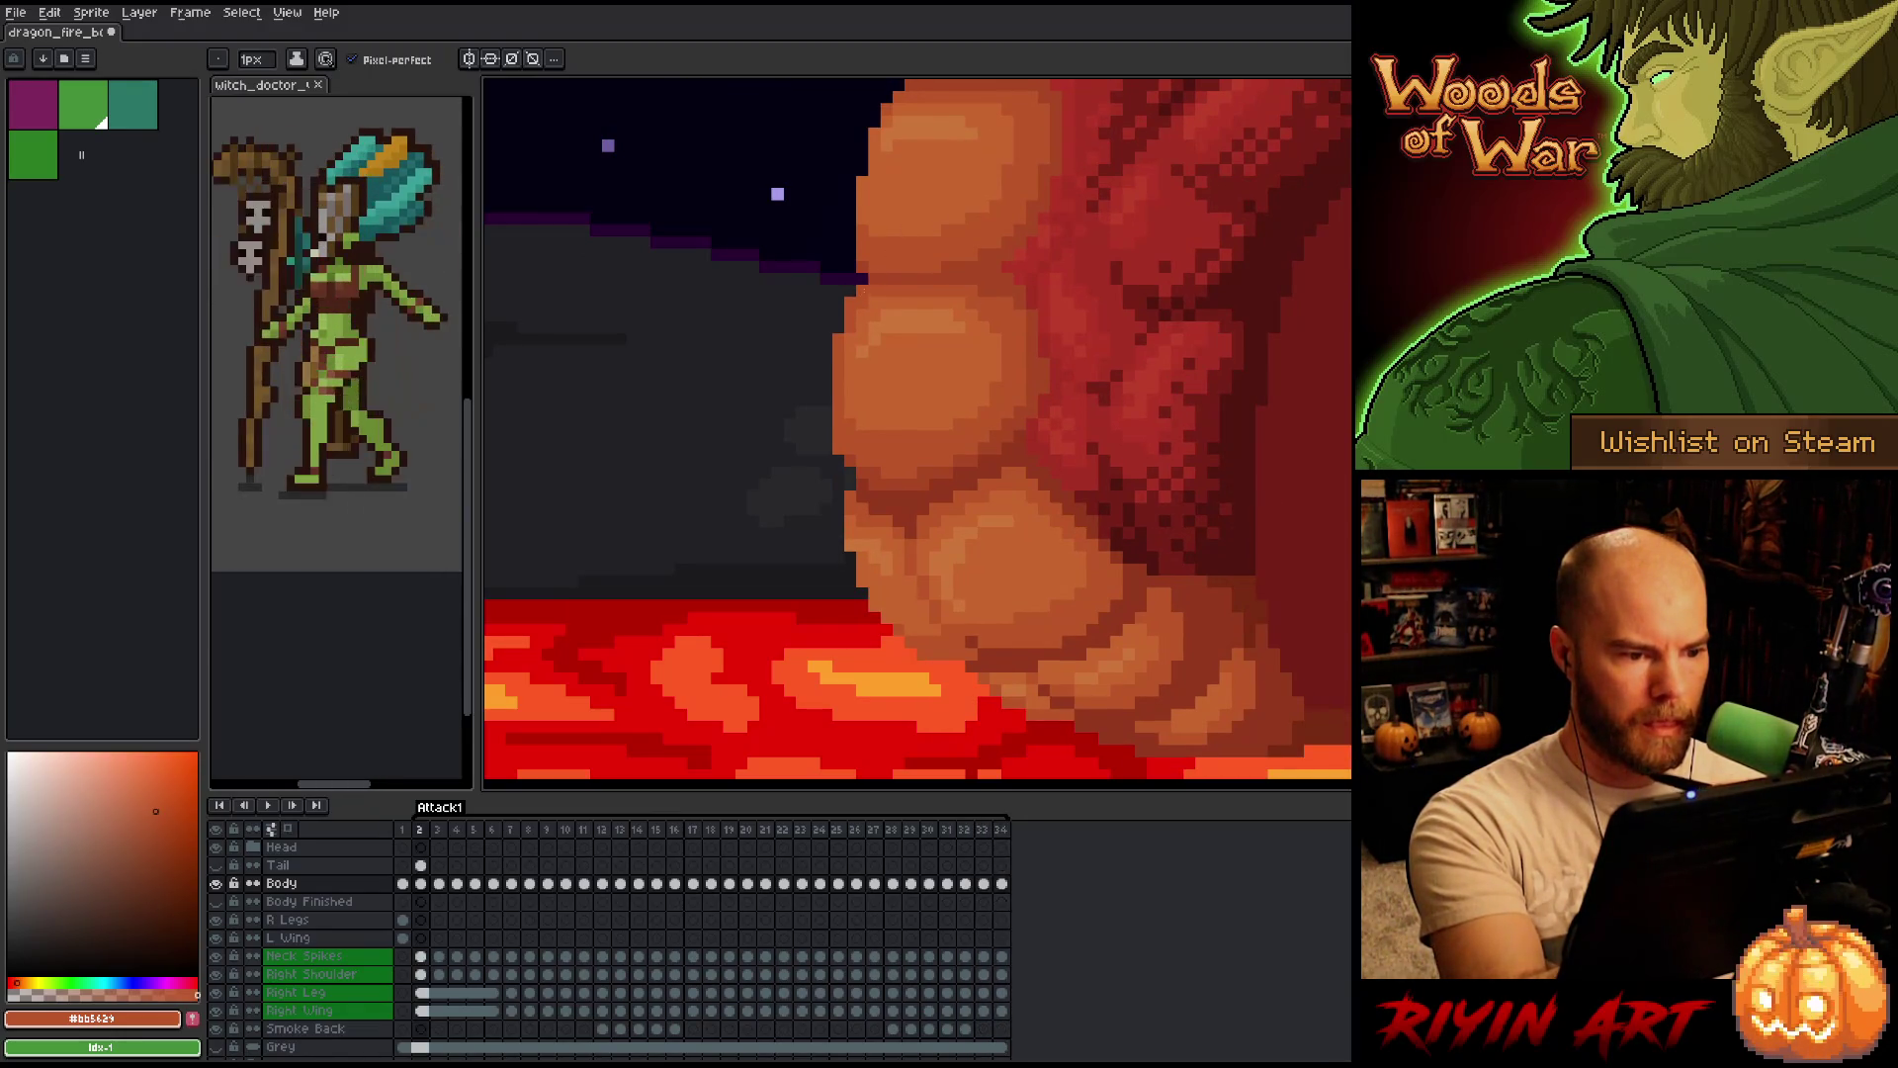
key(Right)
key(Right)
key(Right)
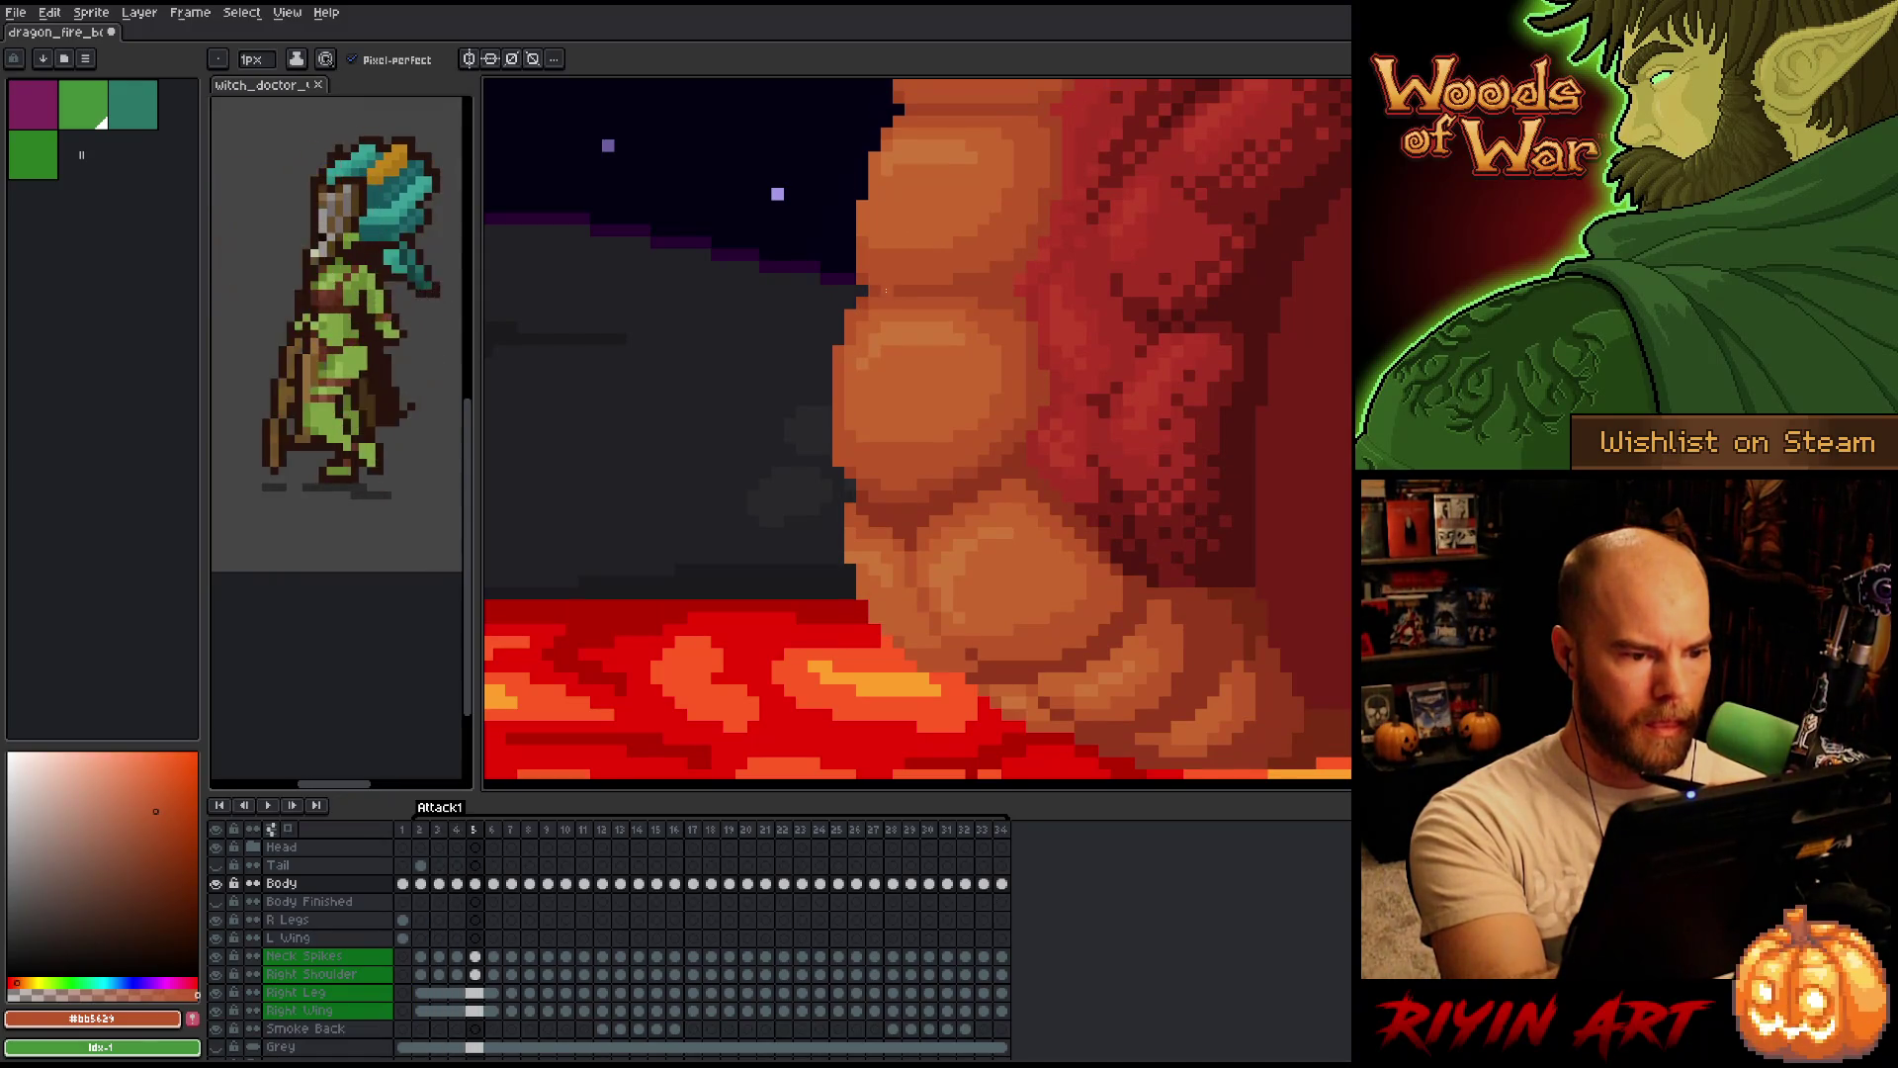
key(Right)
key(Right)
key(Right)
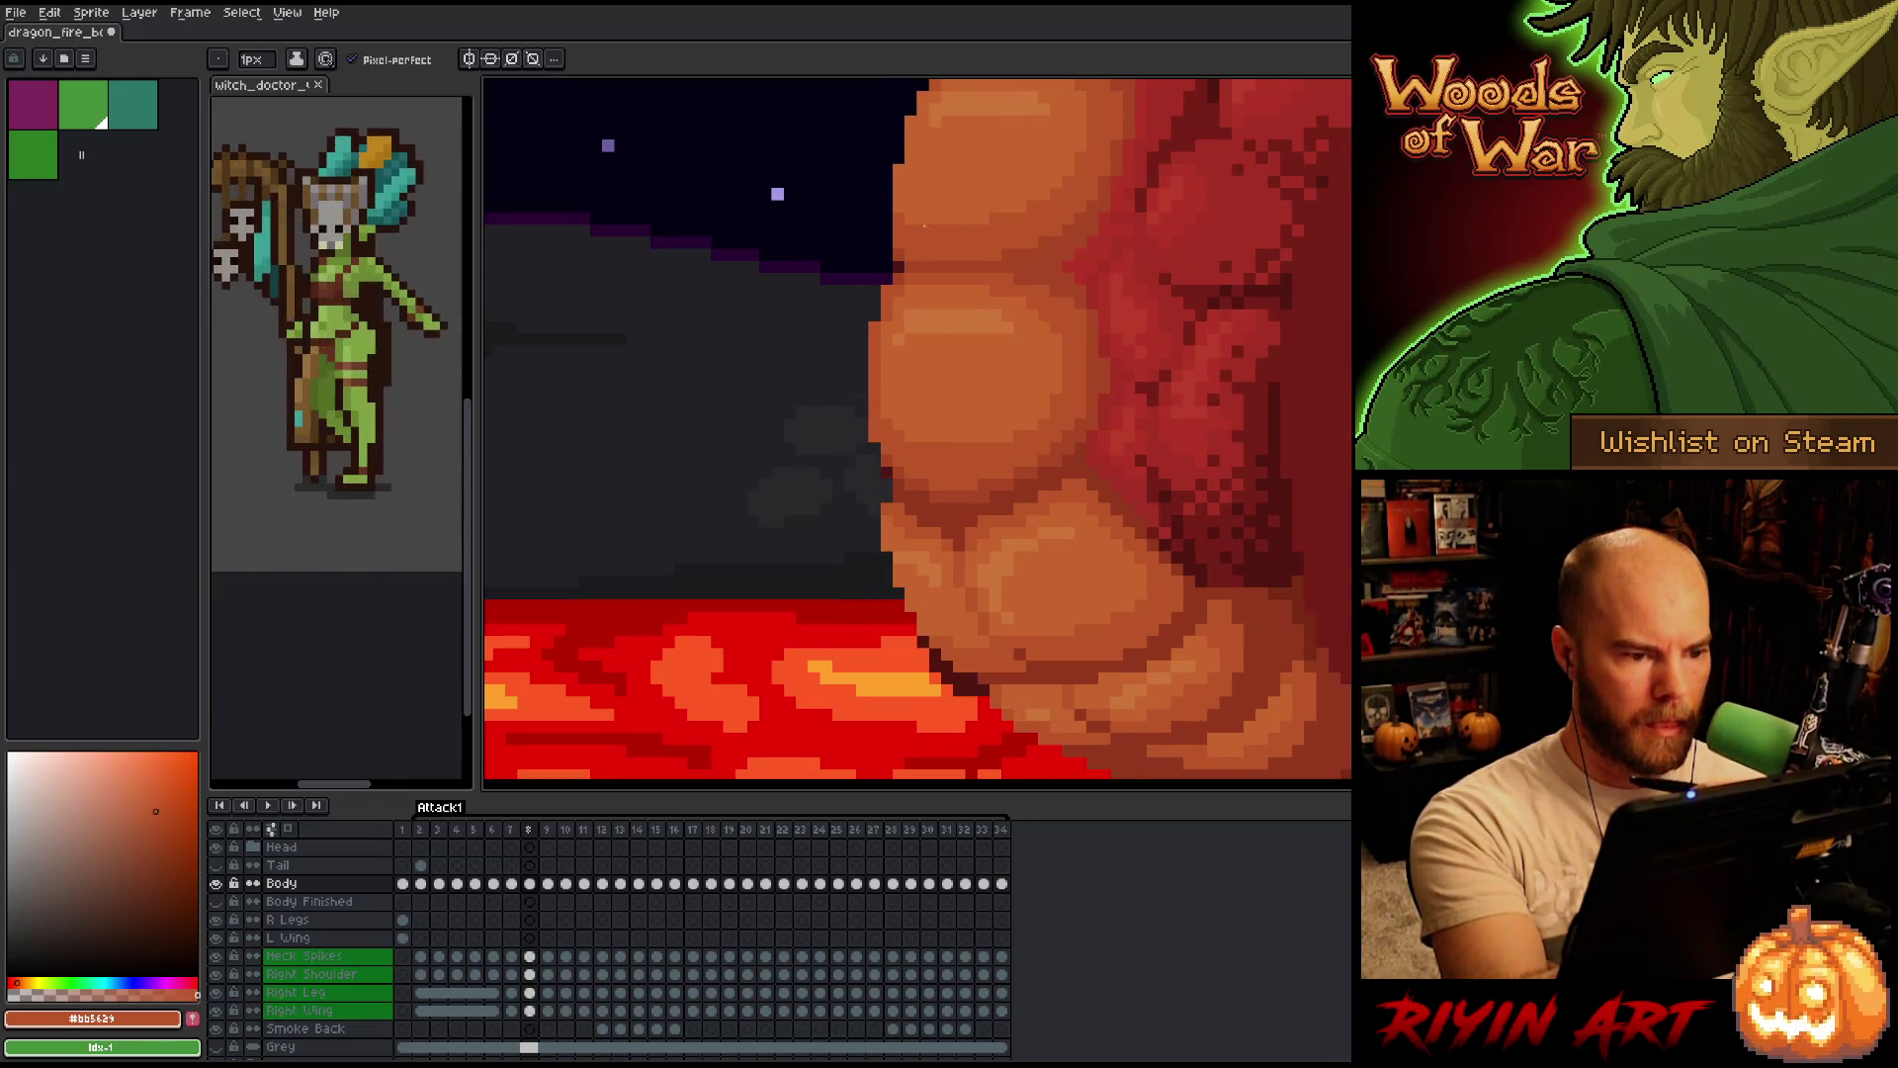
key(Right)
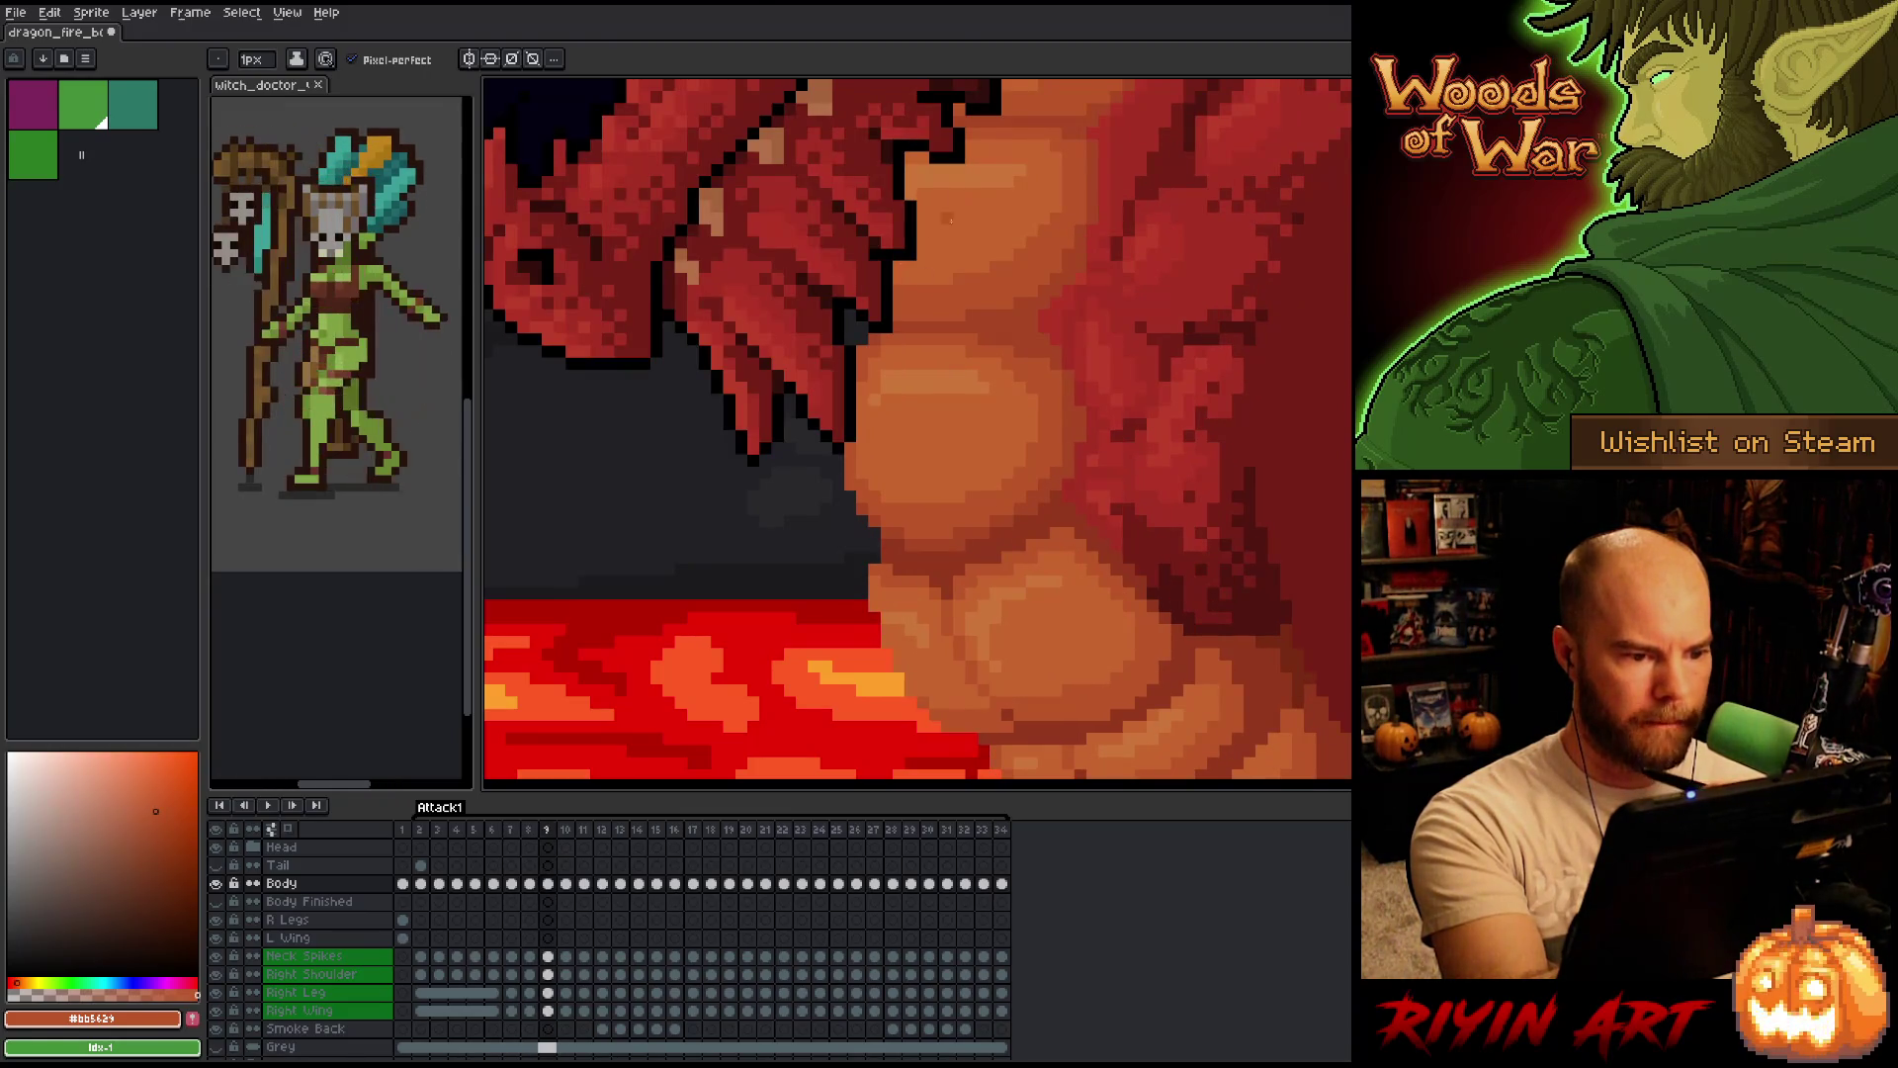
key(Right)
key(Right)
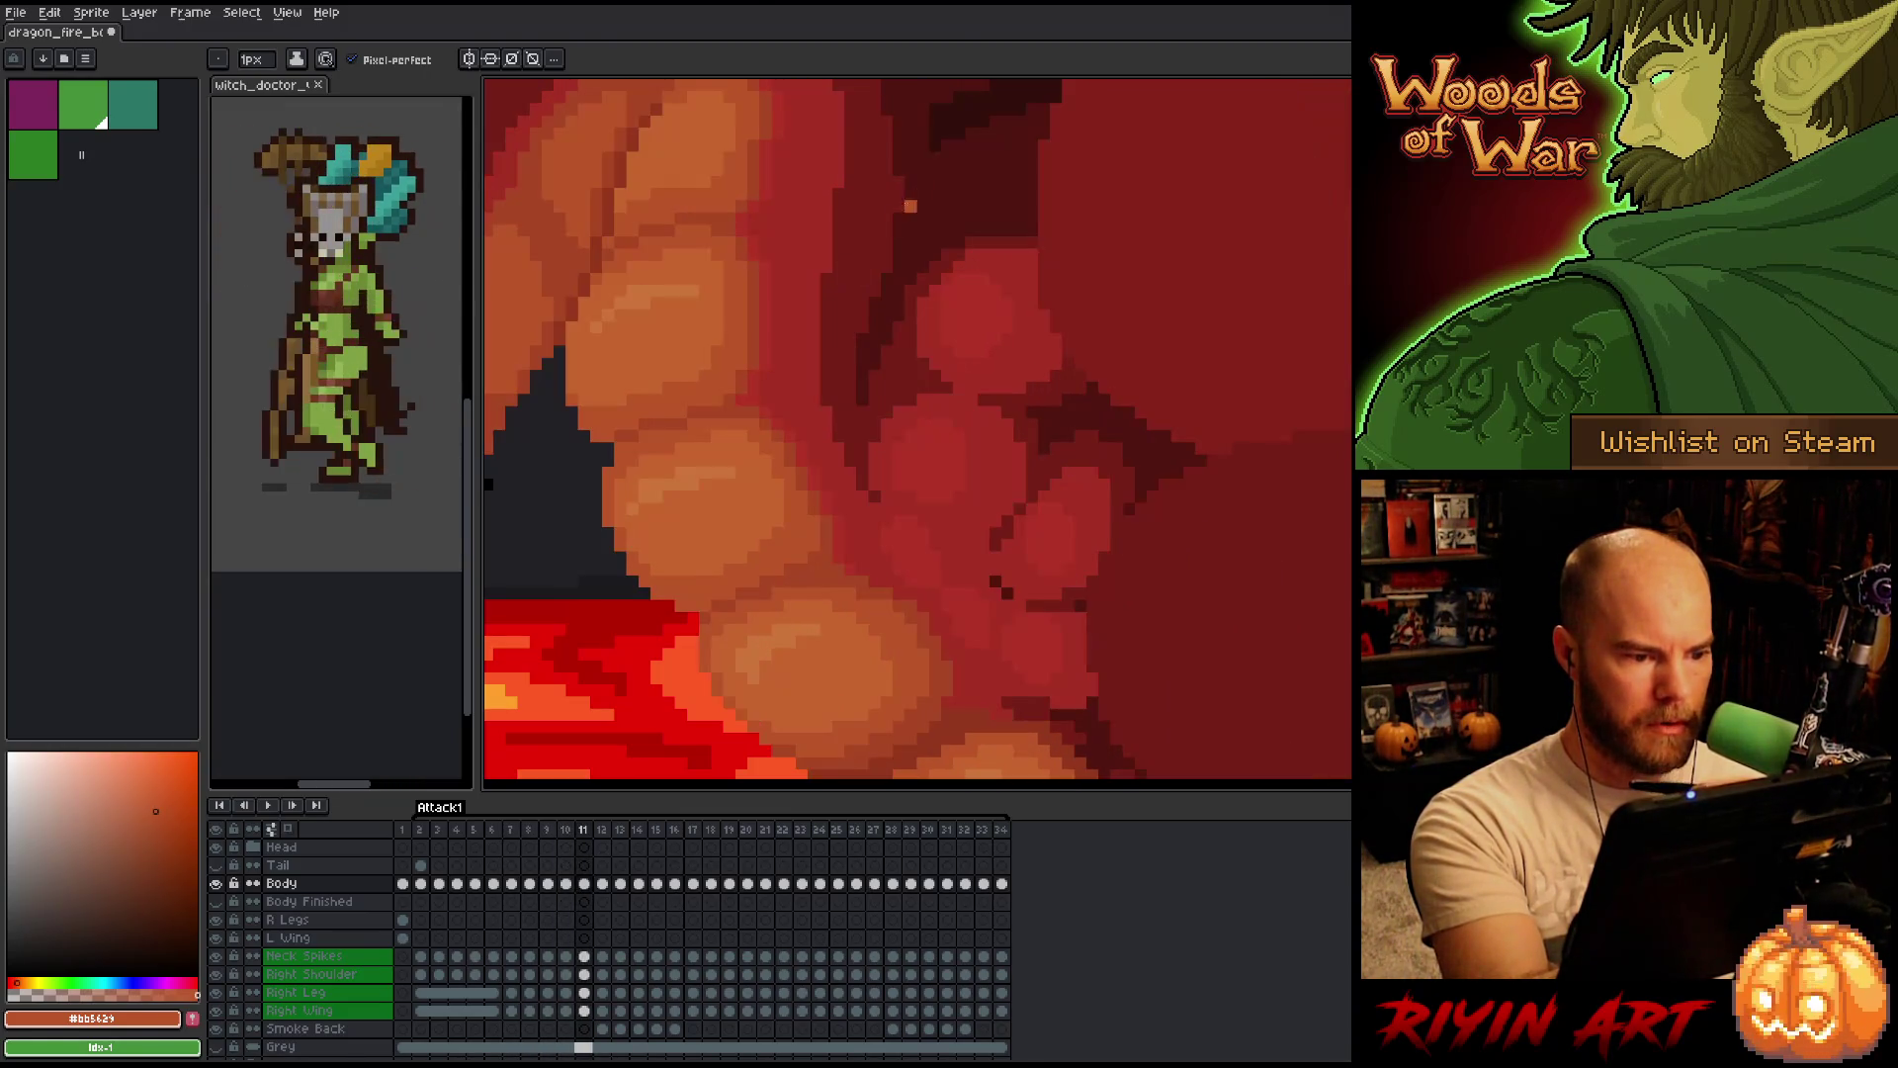
key(Right)
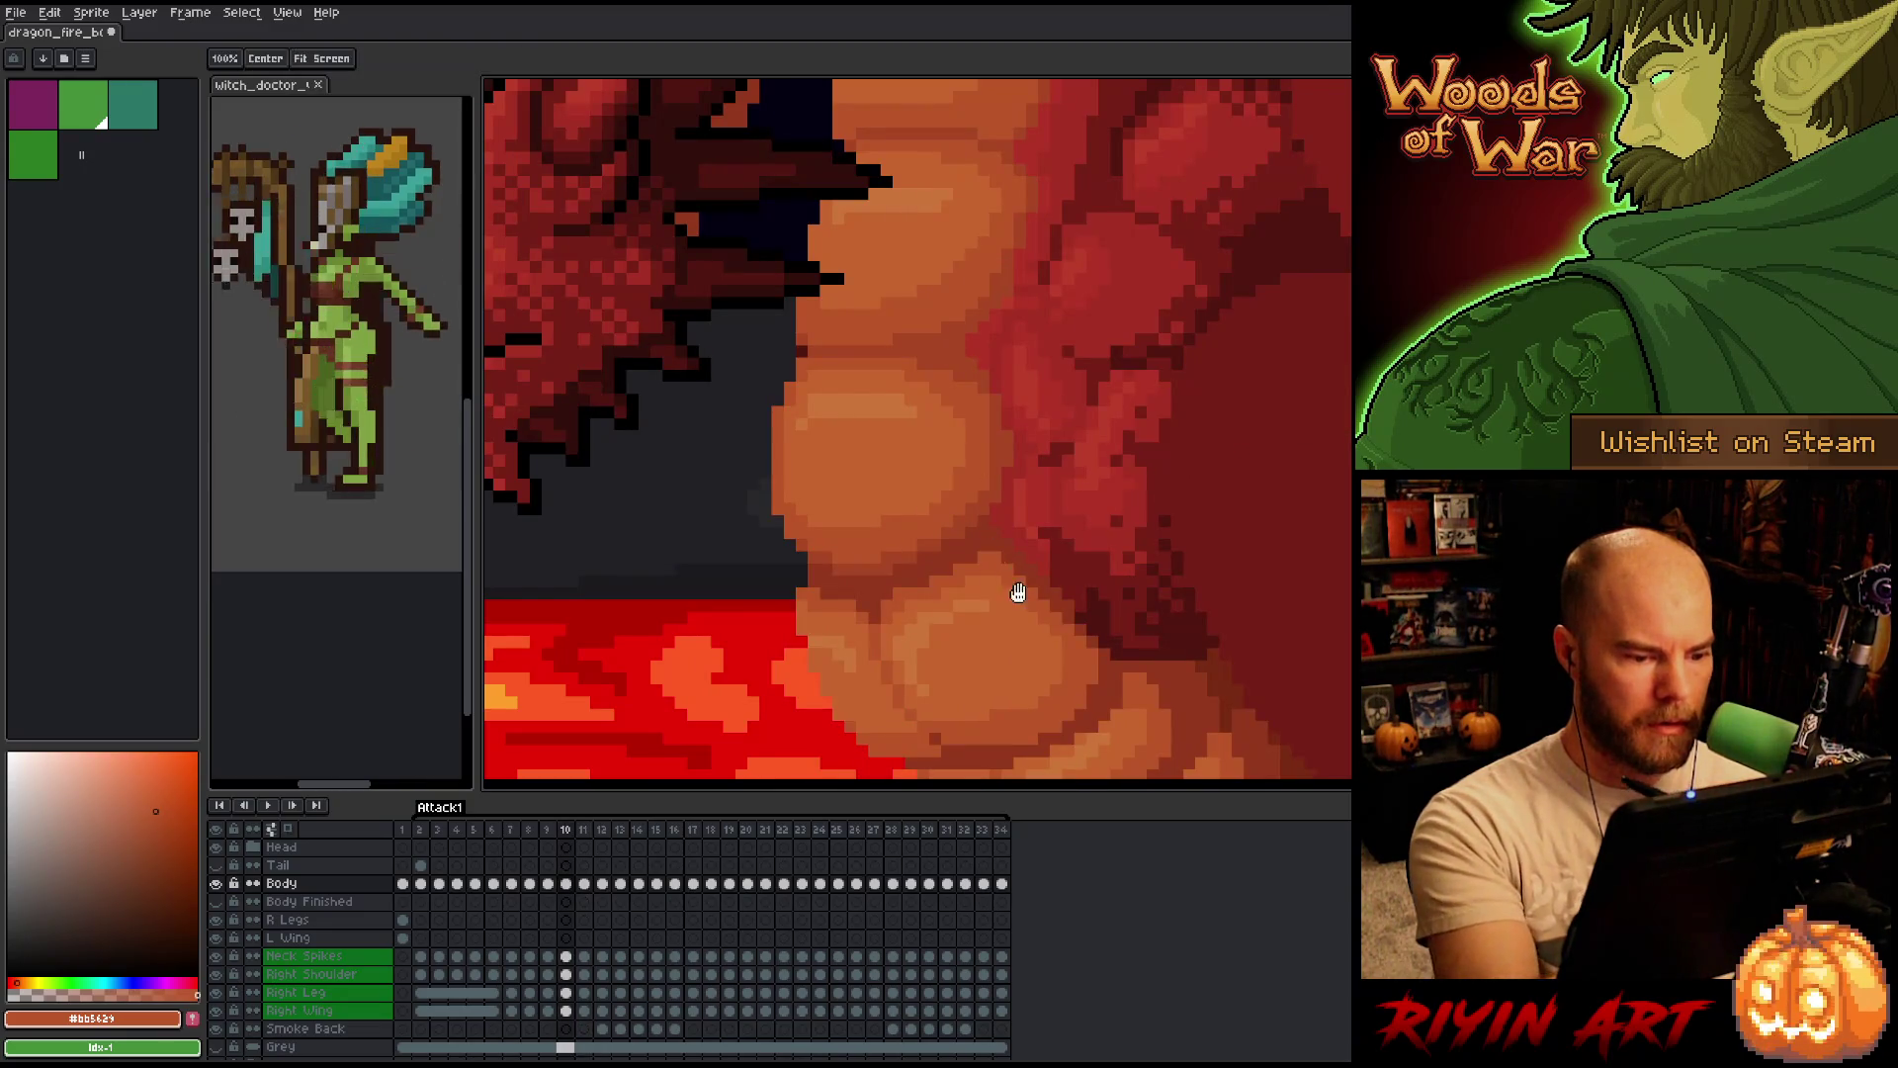
key(Right)
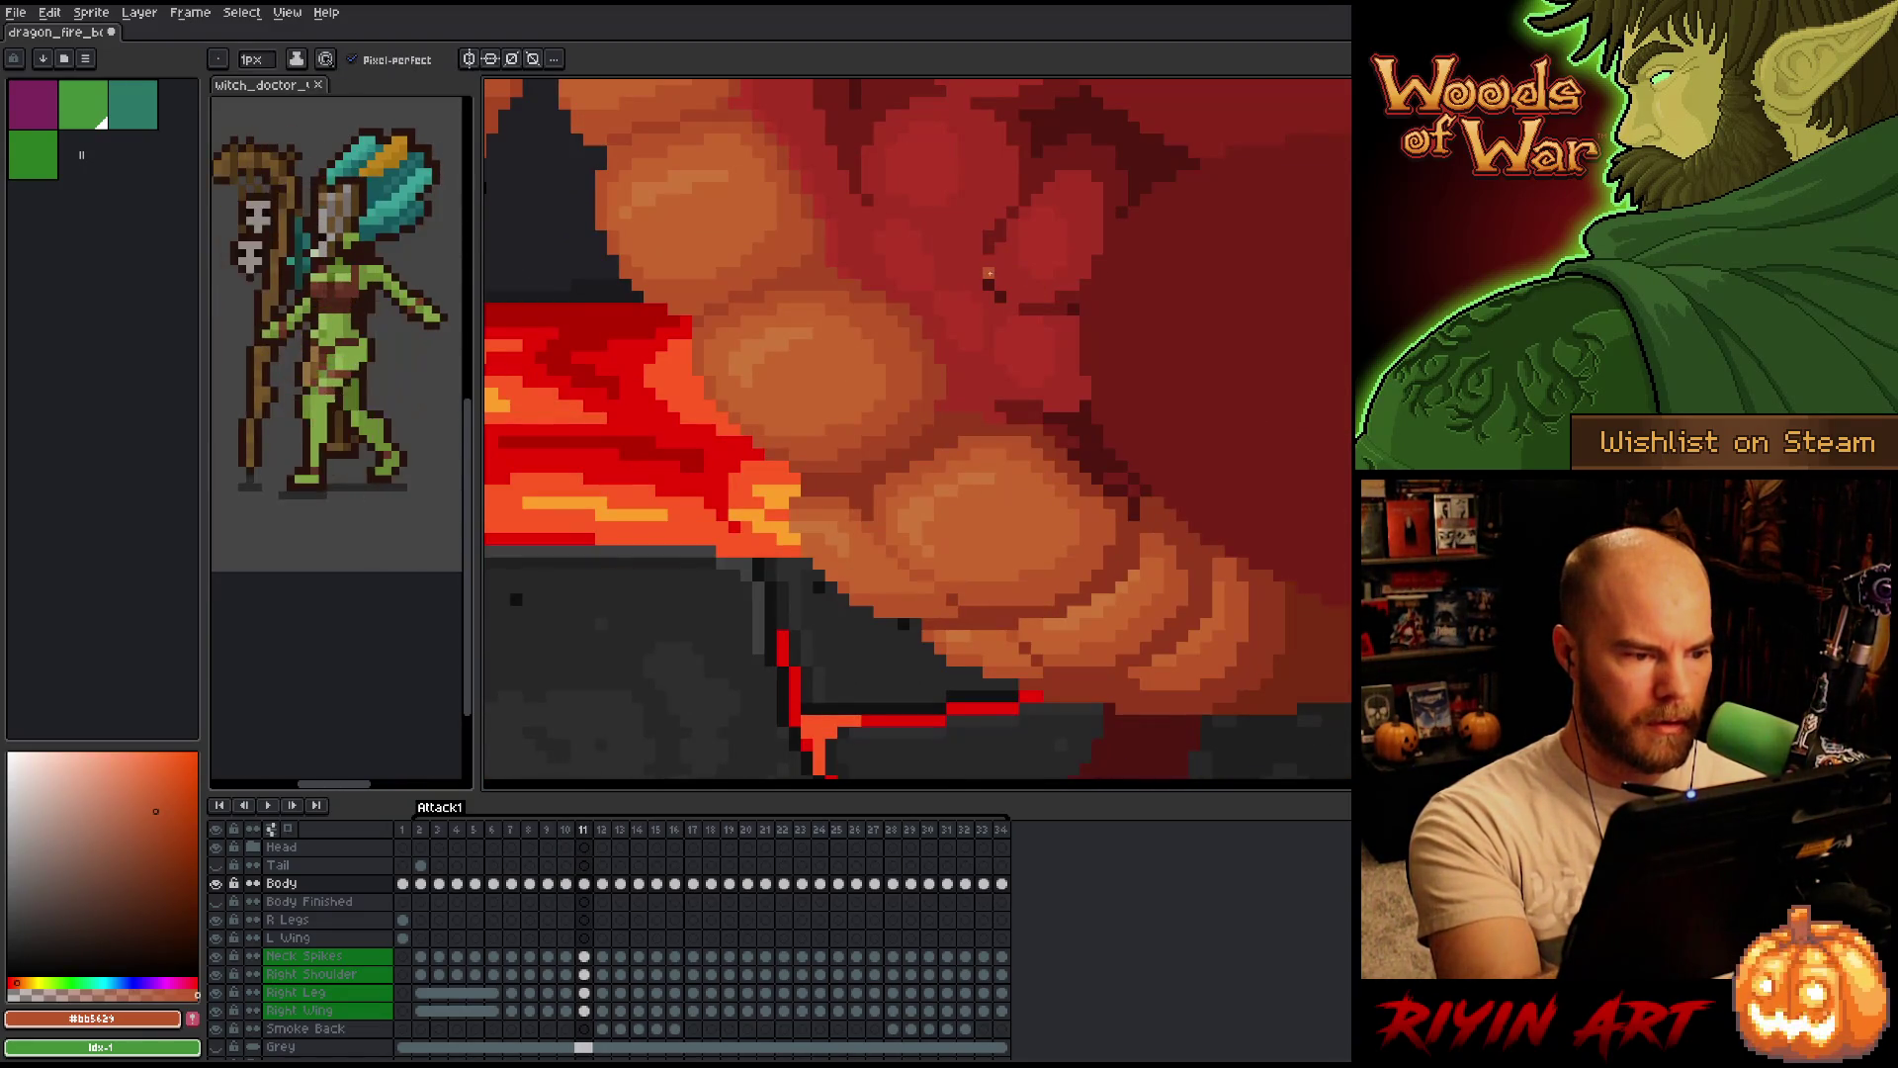
key(Left)
key(Right)
key(Right)
key(Left)
key(Right)
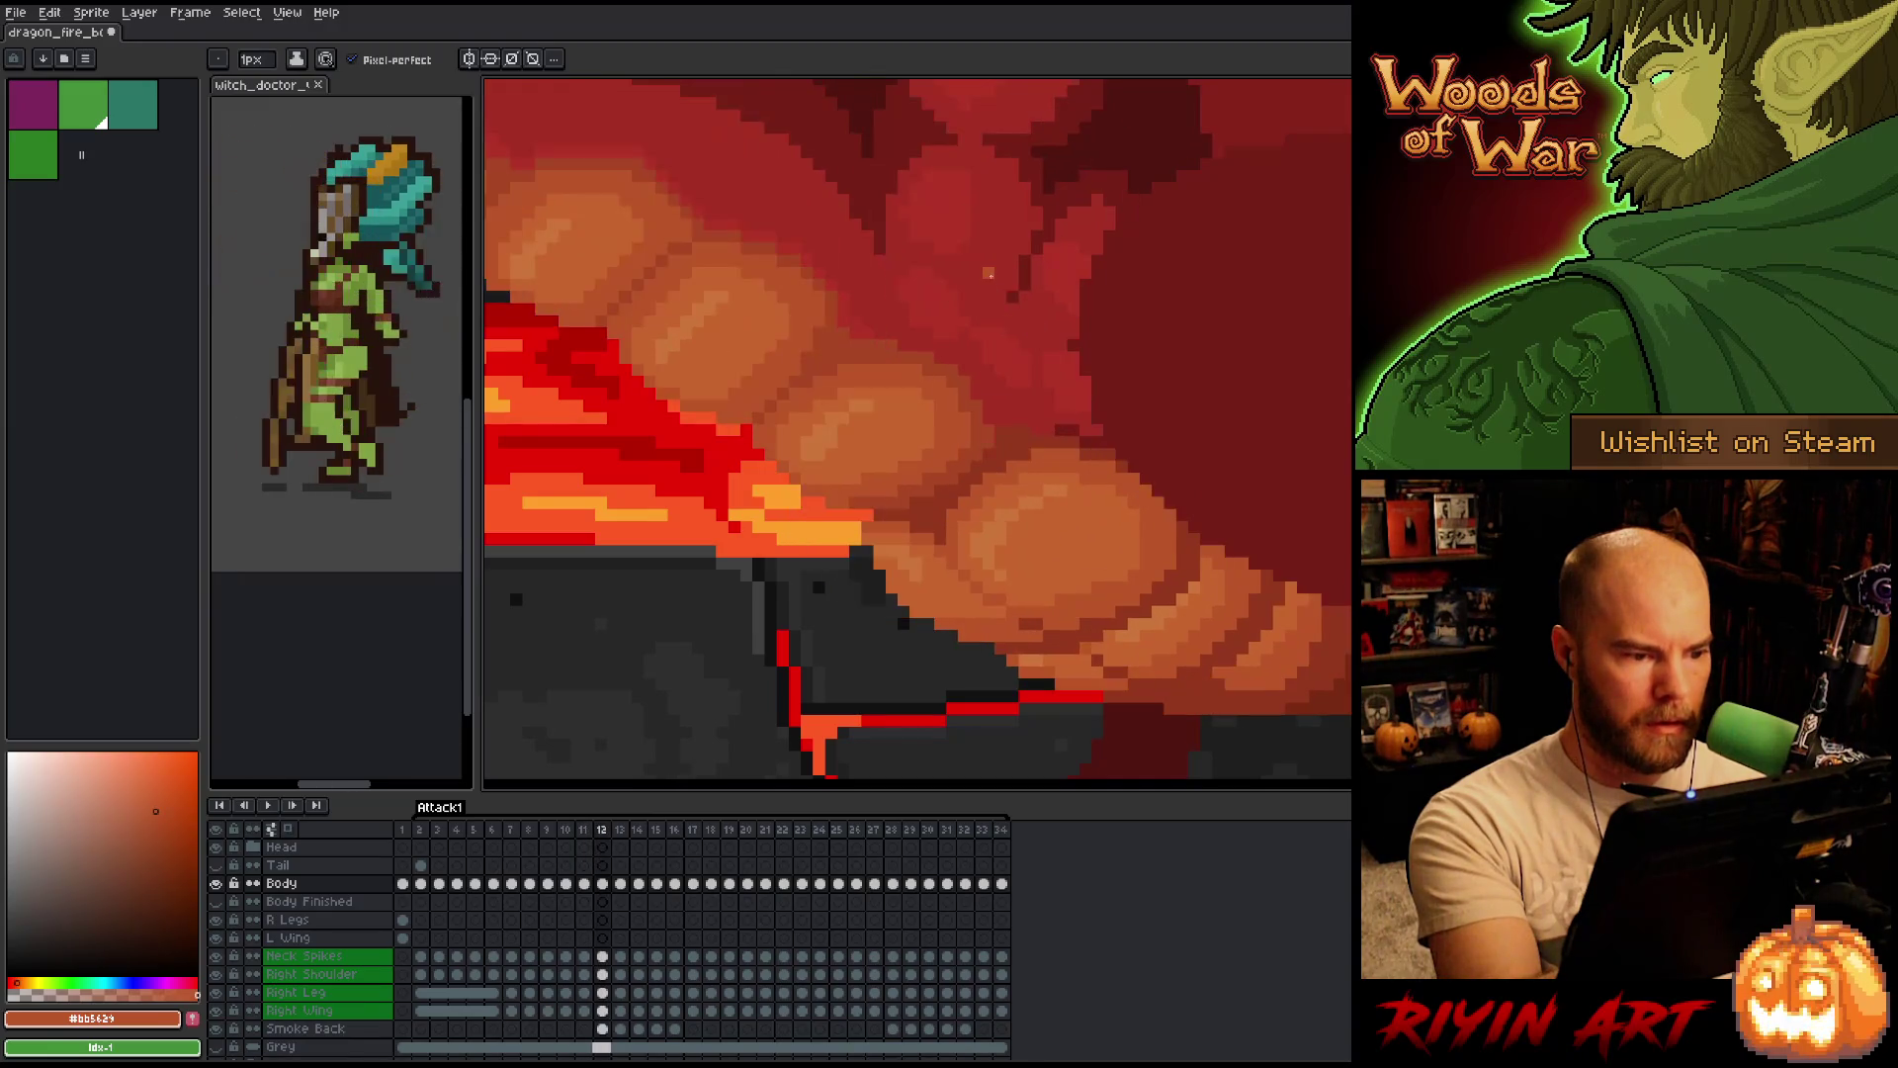
key(Right)
Continue through frames 21–26, flipping neighbours to compare scales, and land on frame 27.
key(Right)
key(Right)
key(Right)
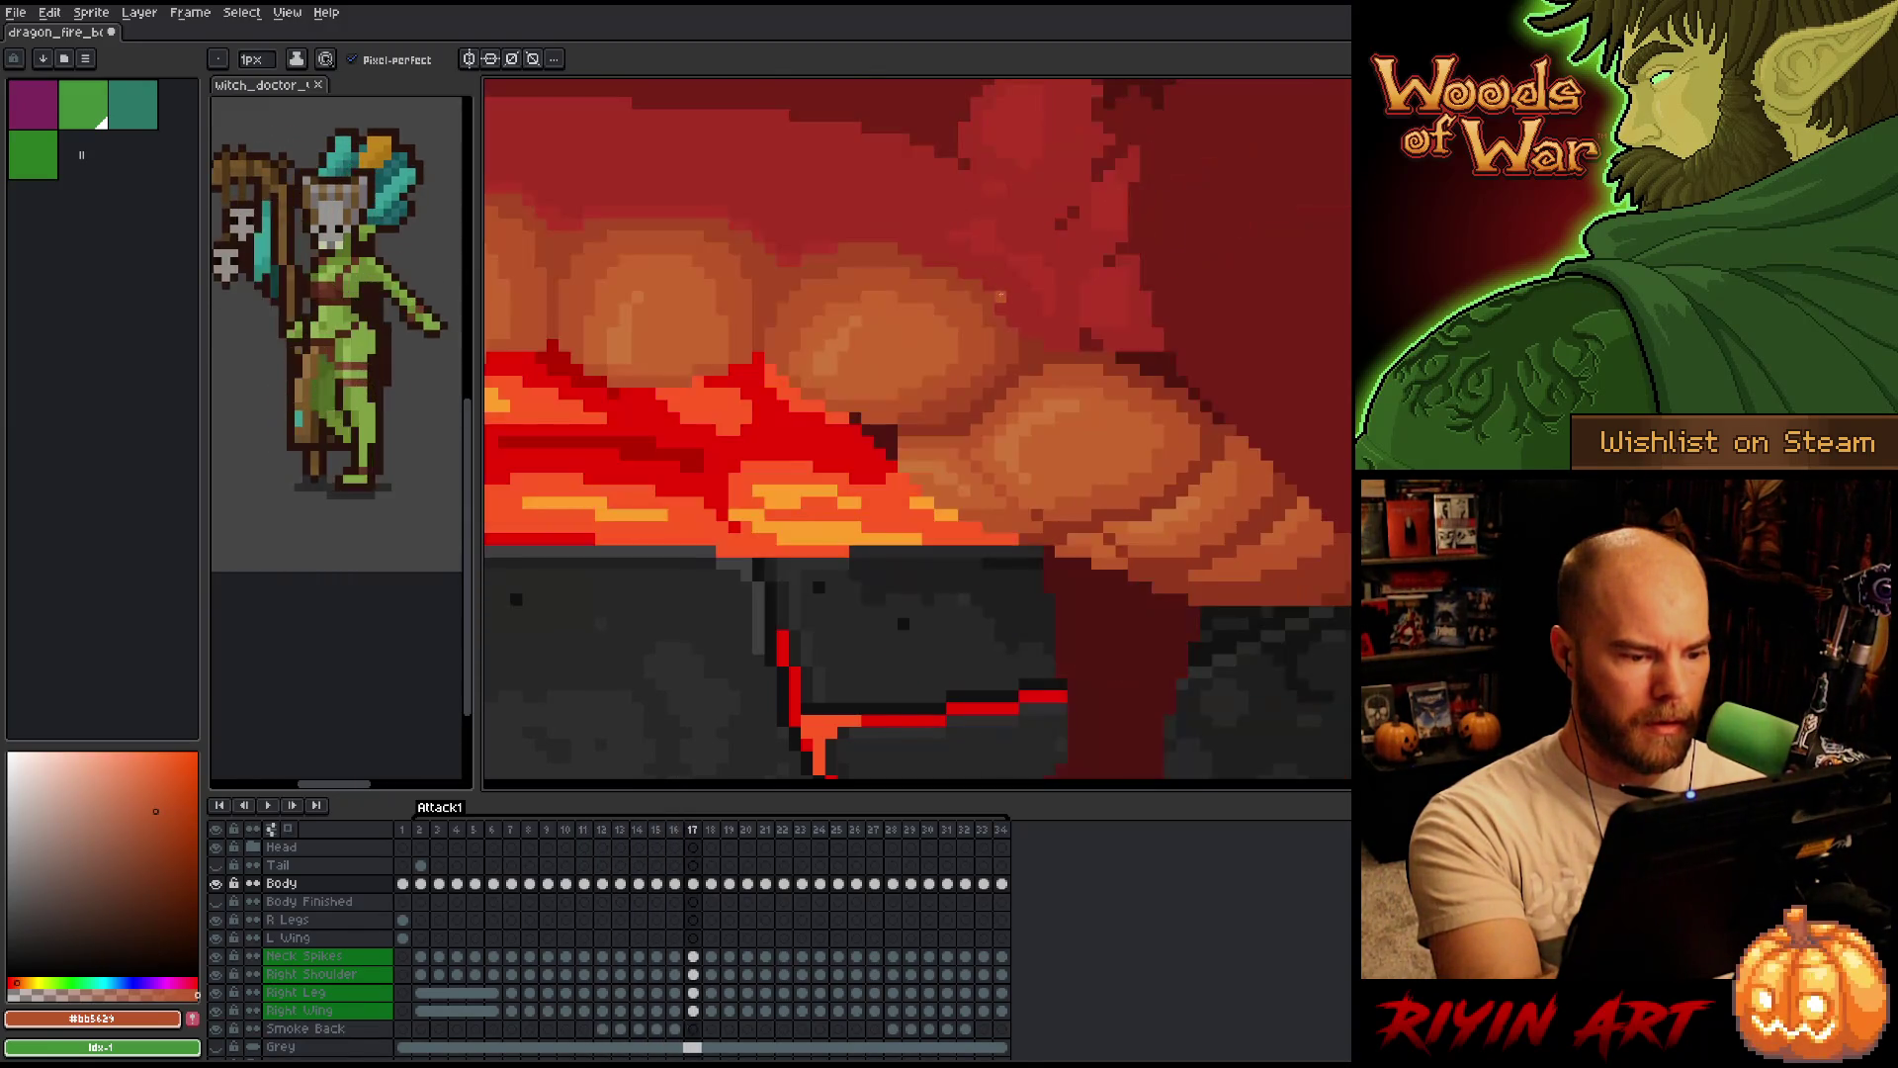
key(Right)
key(Right)
key(Right)
key(Right)
key(Right)
key(Right)
key(Right)
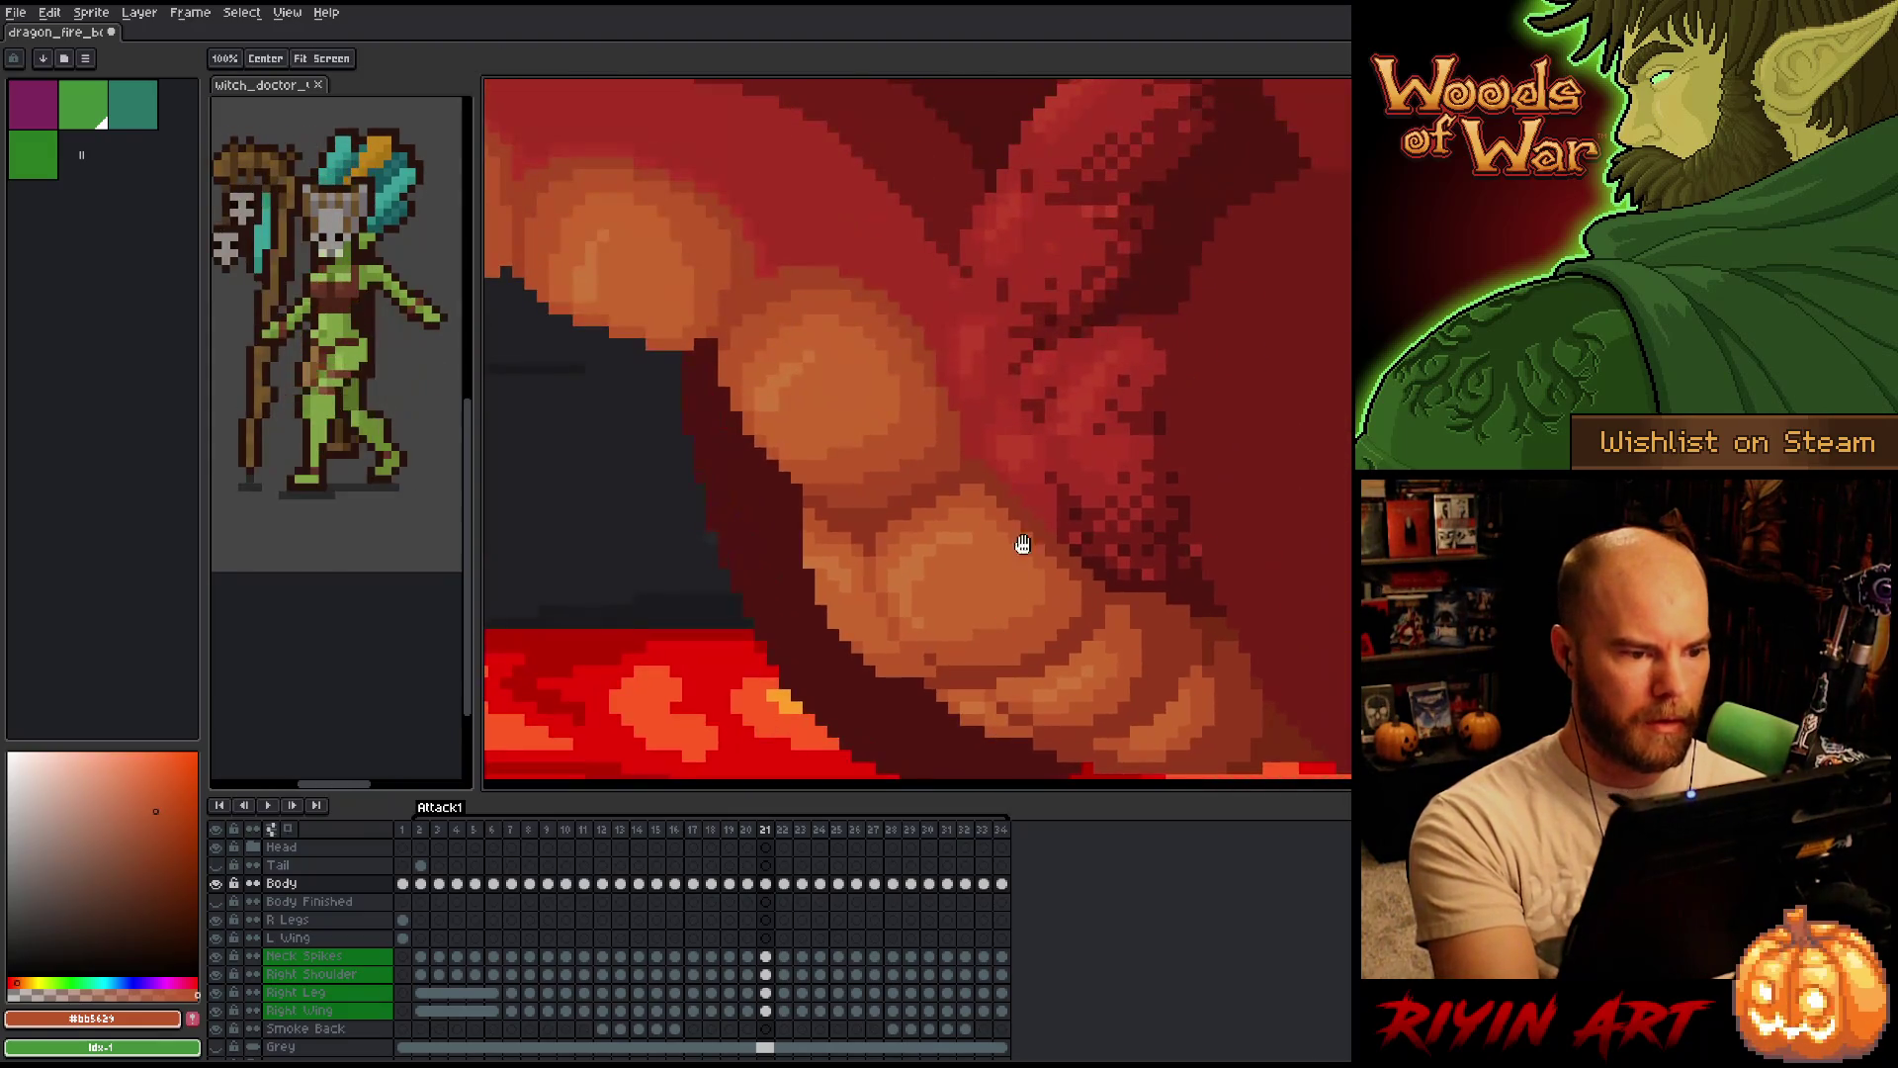
key(Left)
key(Right)
key(Right)
key(Left)
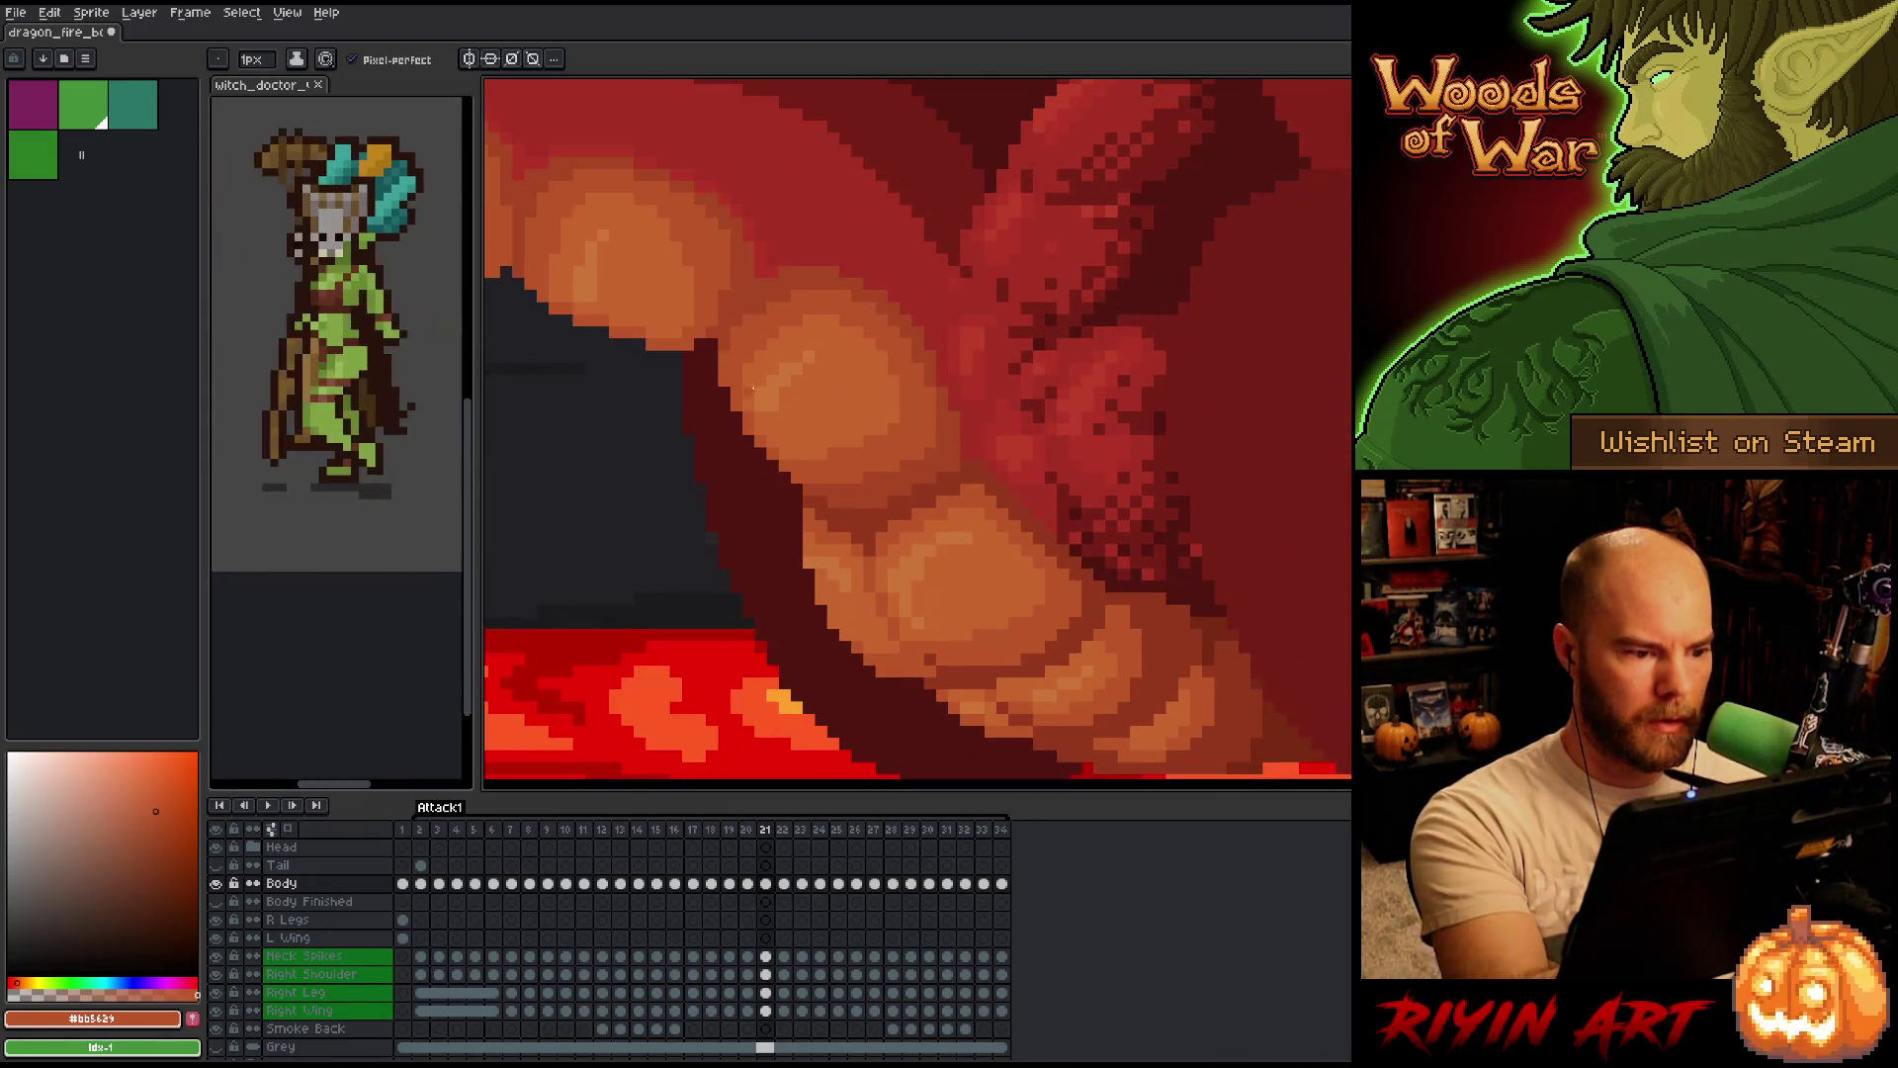
key(Left)
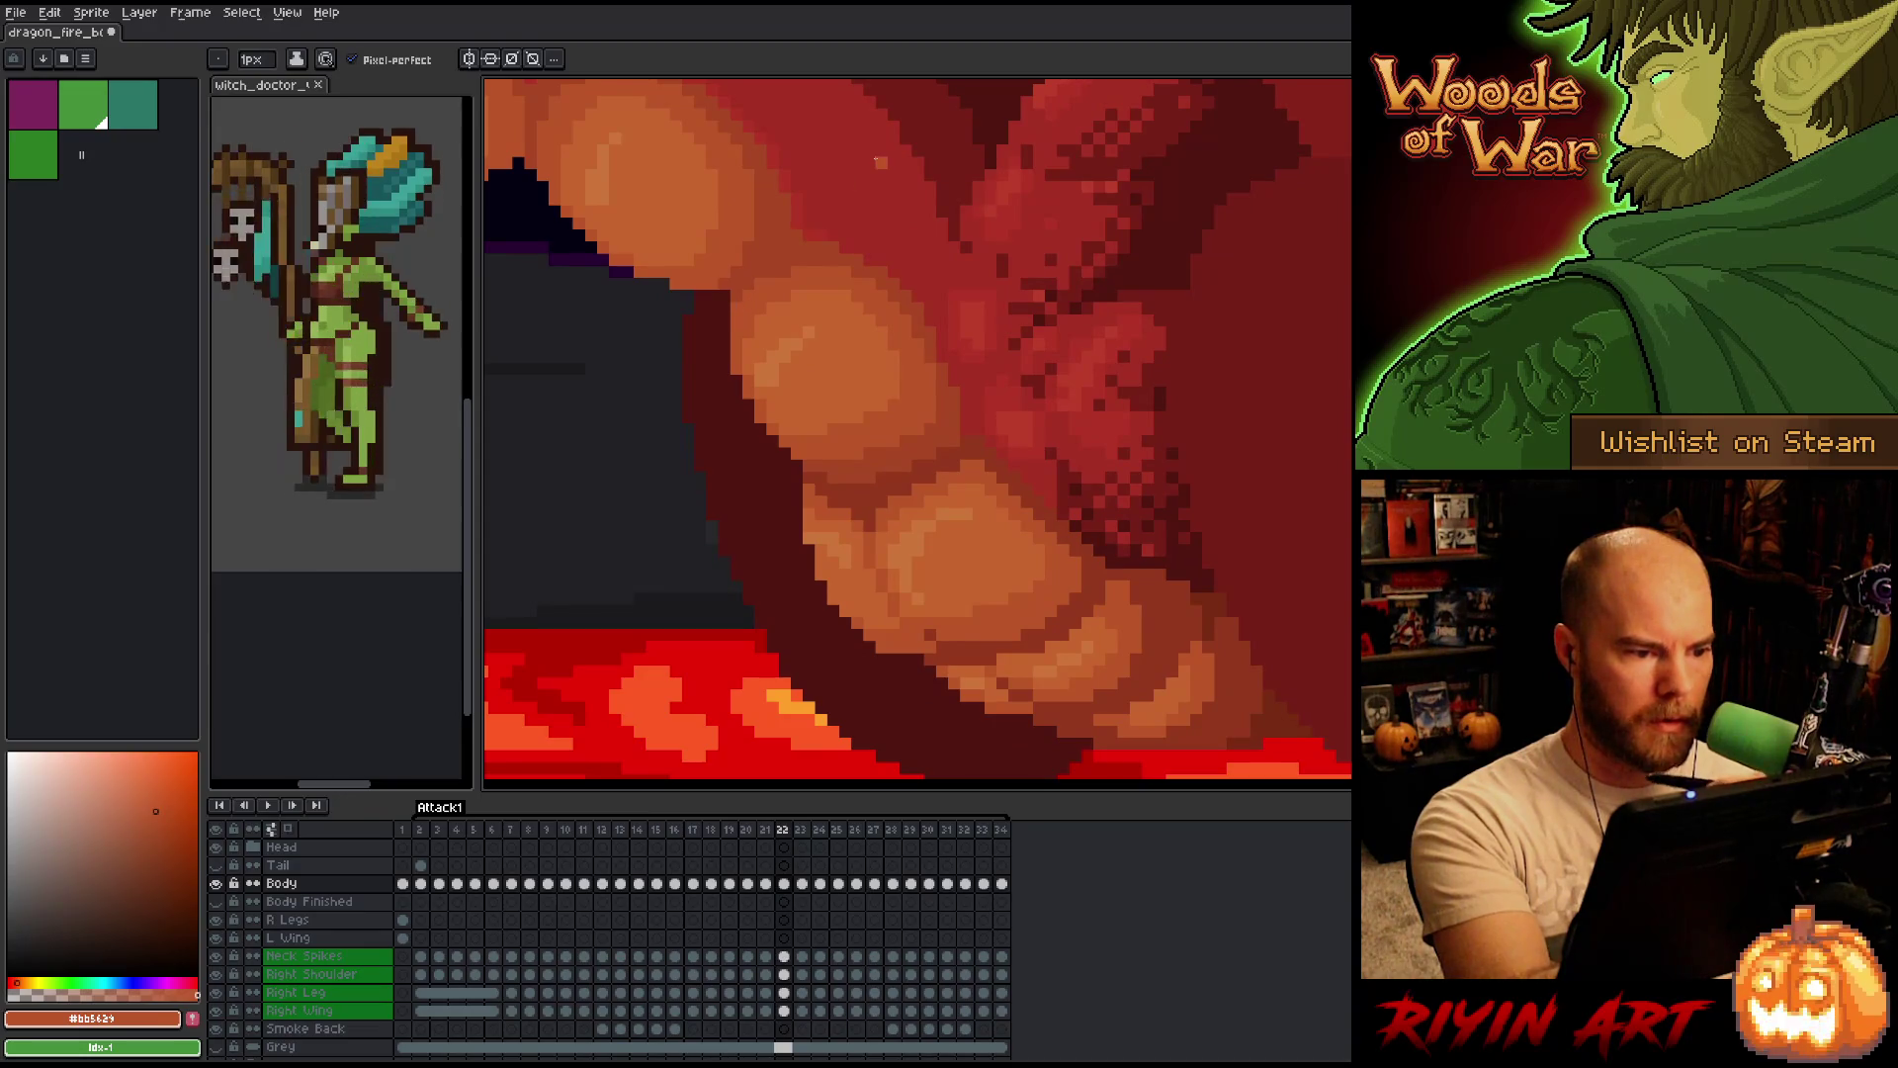
key(Right)
key(Right)
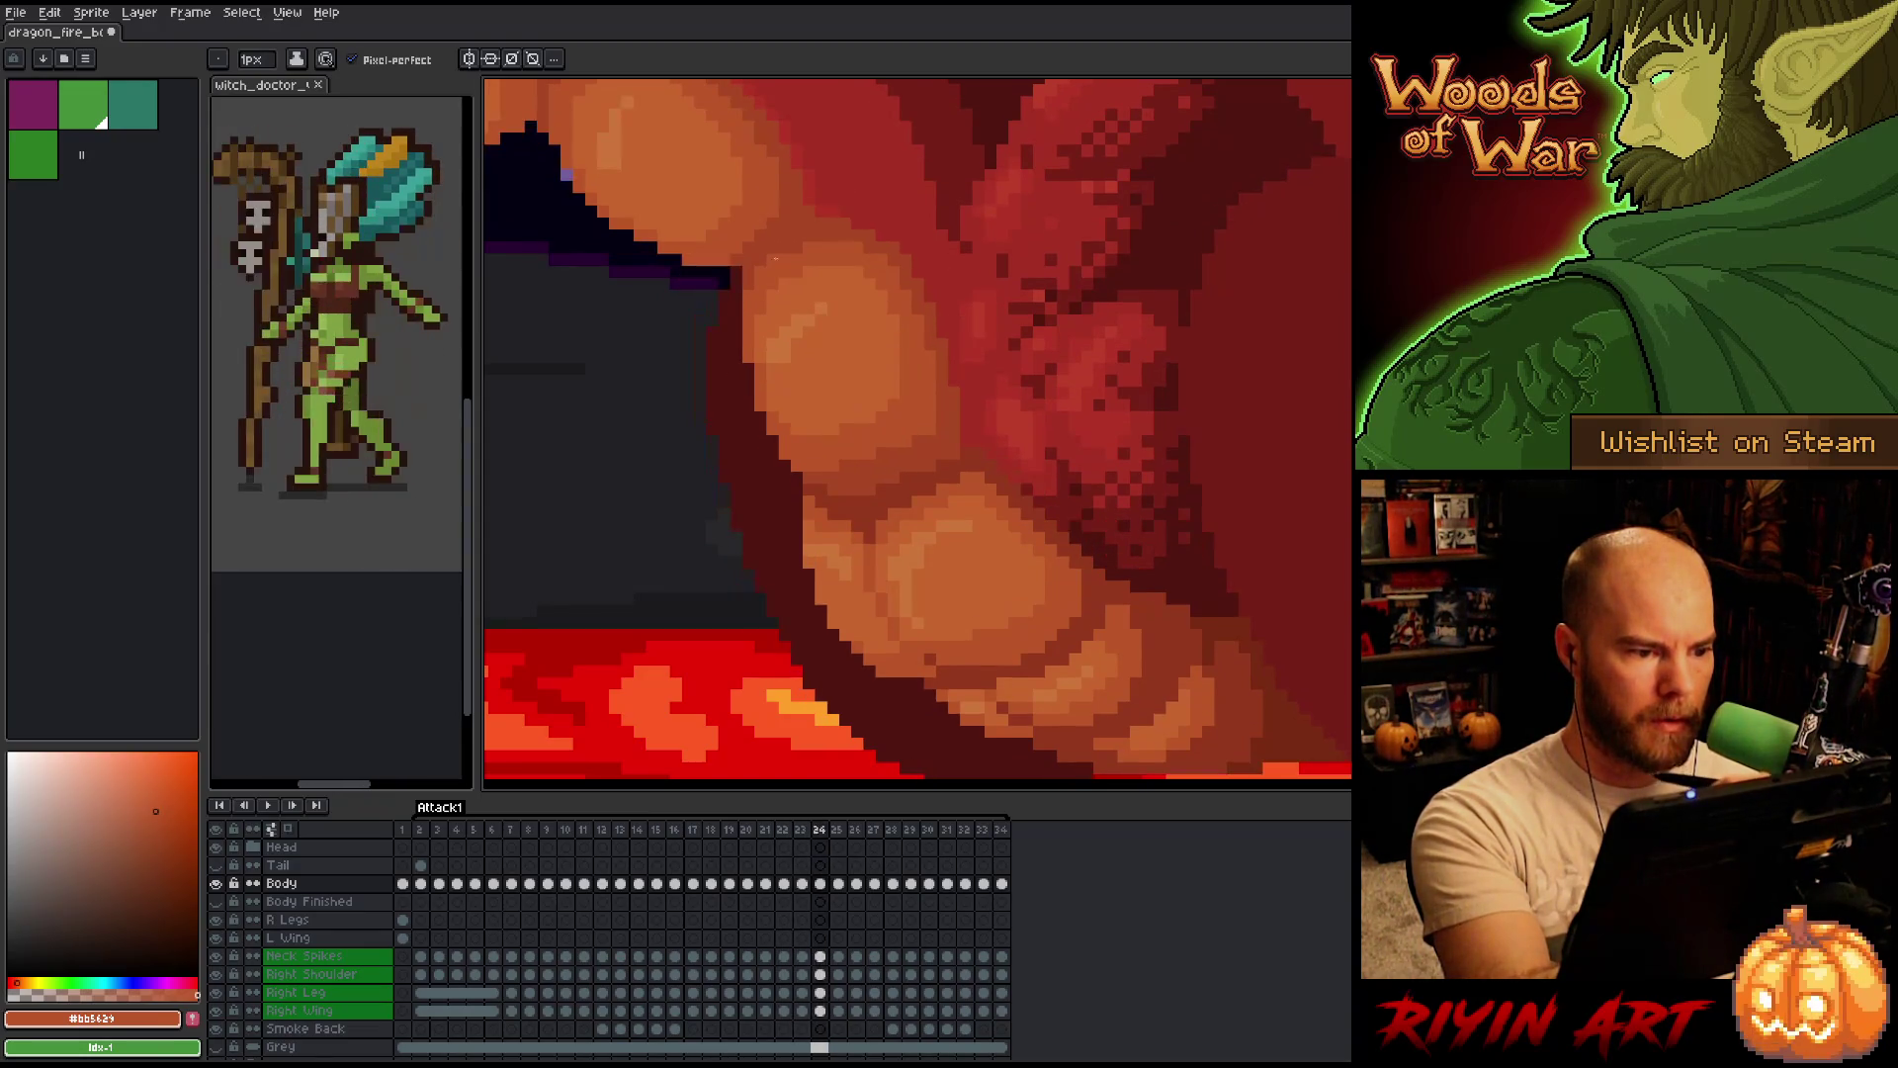
key(Right)
key(Right)
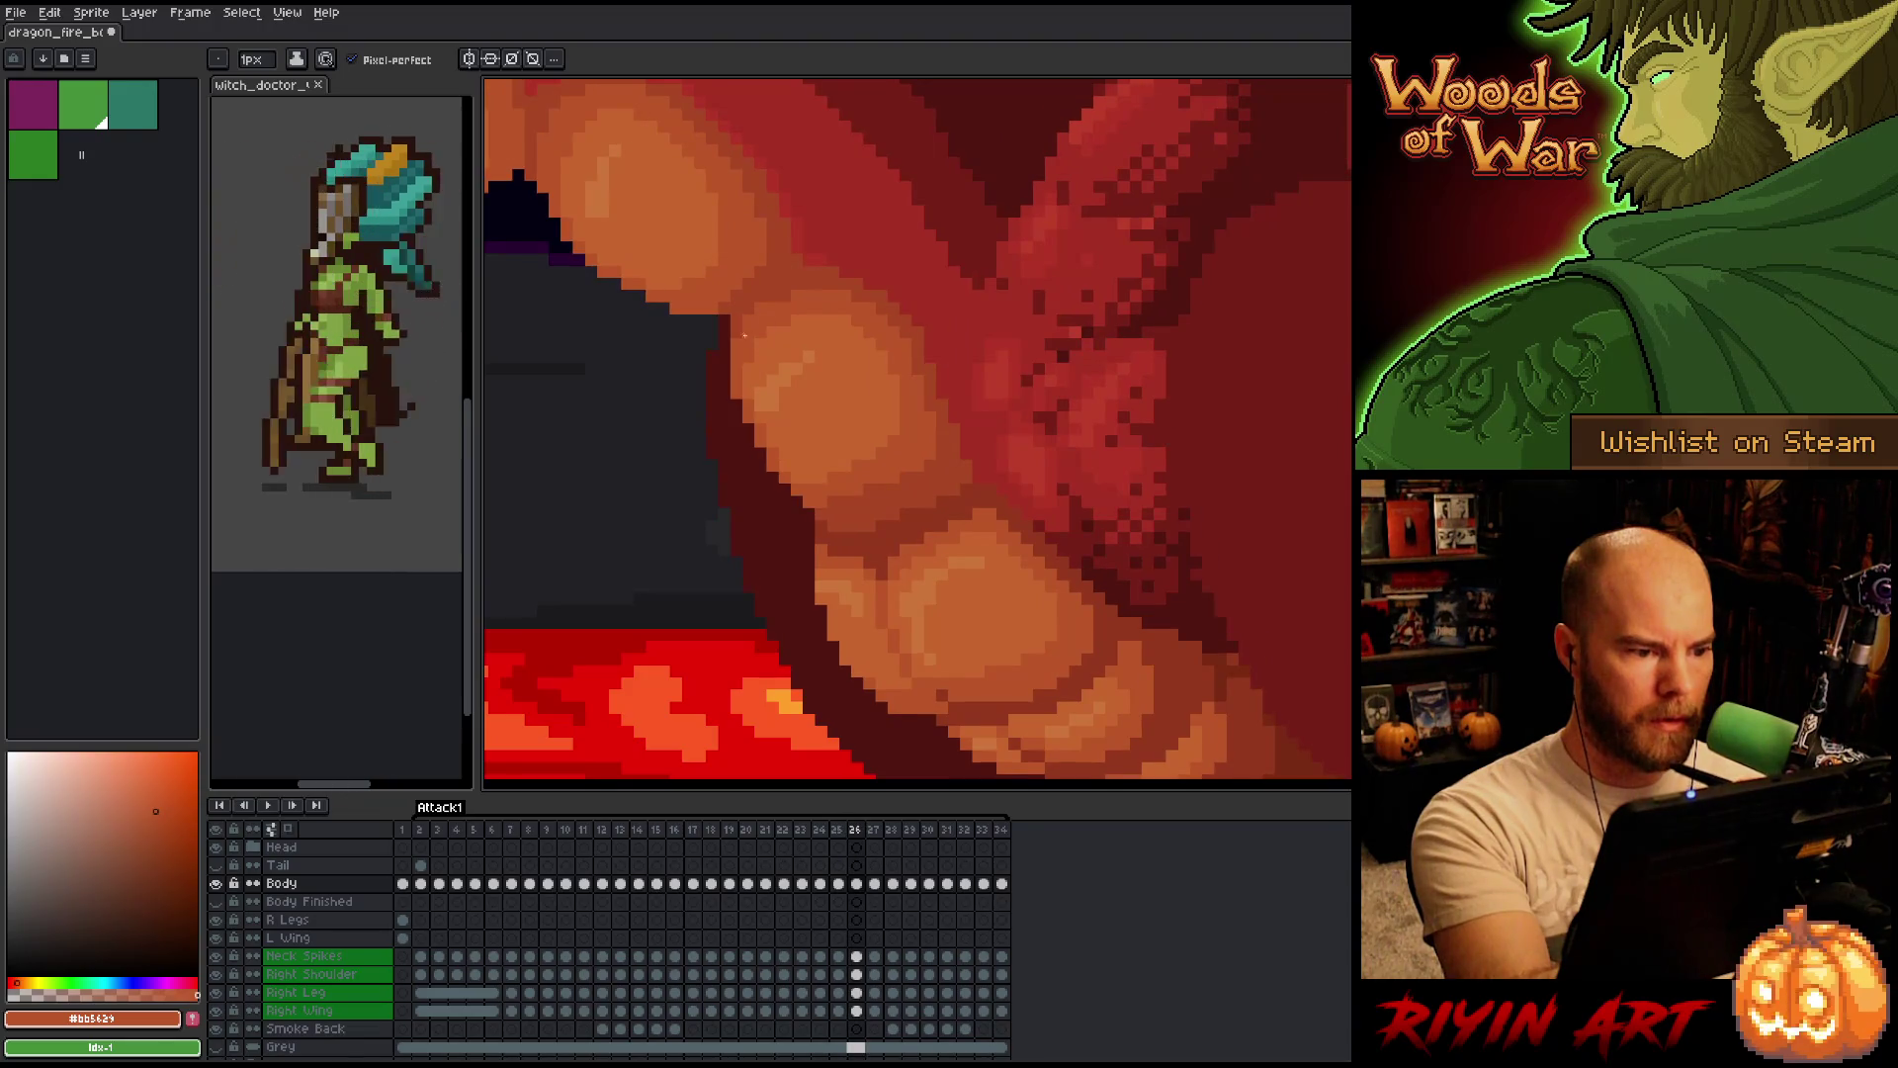
key(Right)
key(Right)
key(Right)
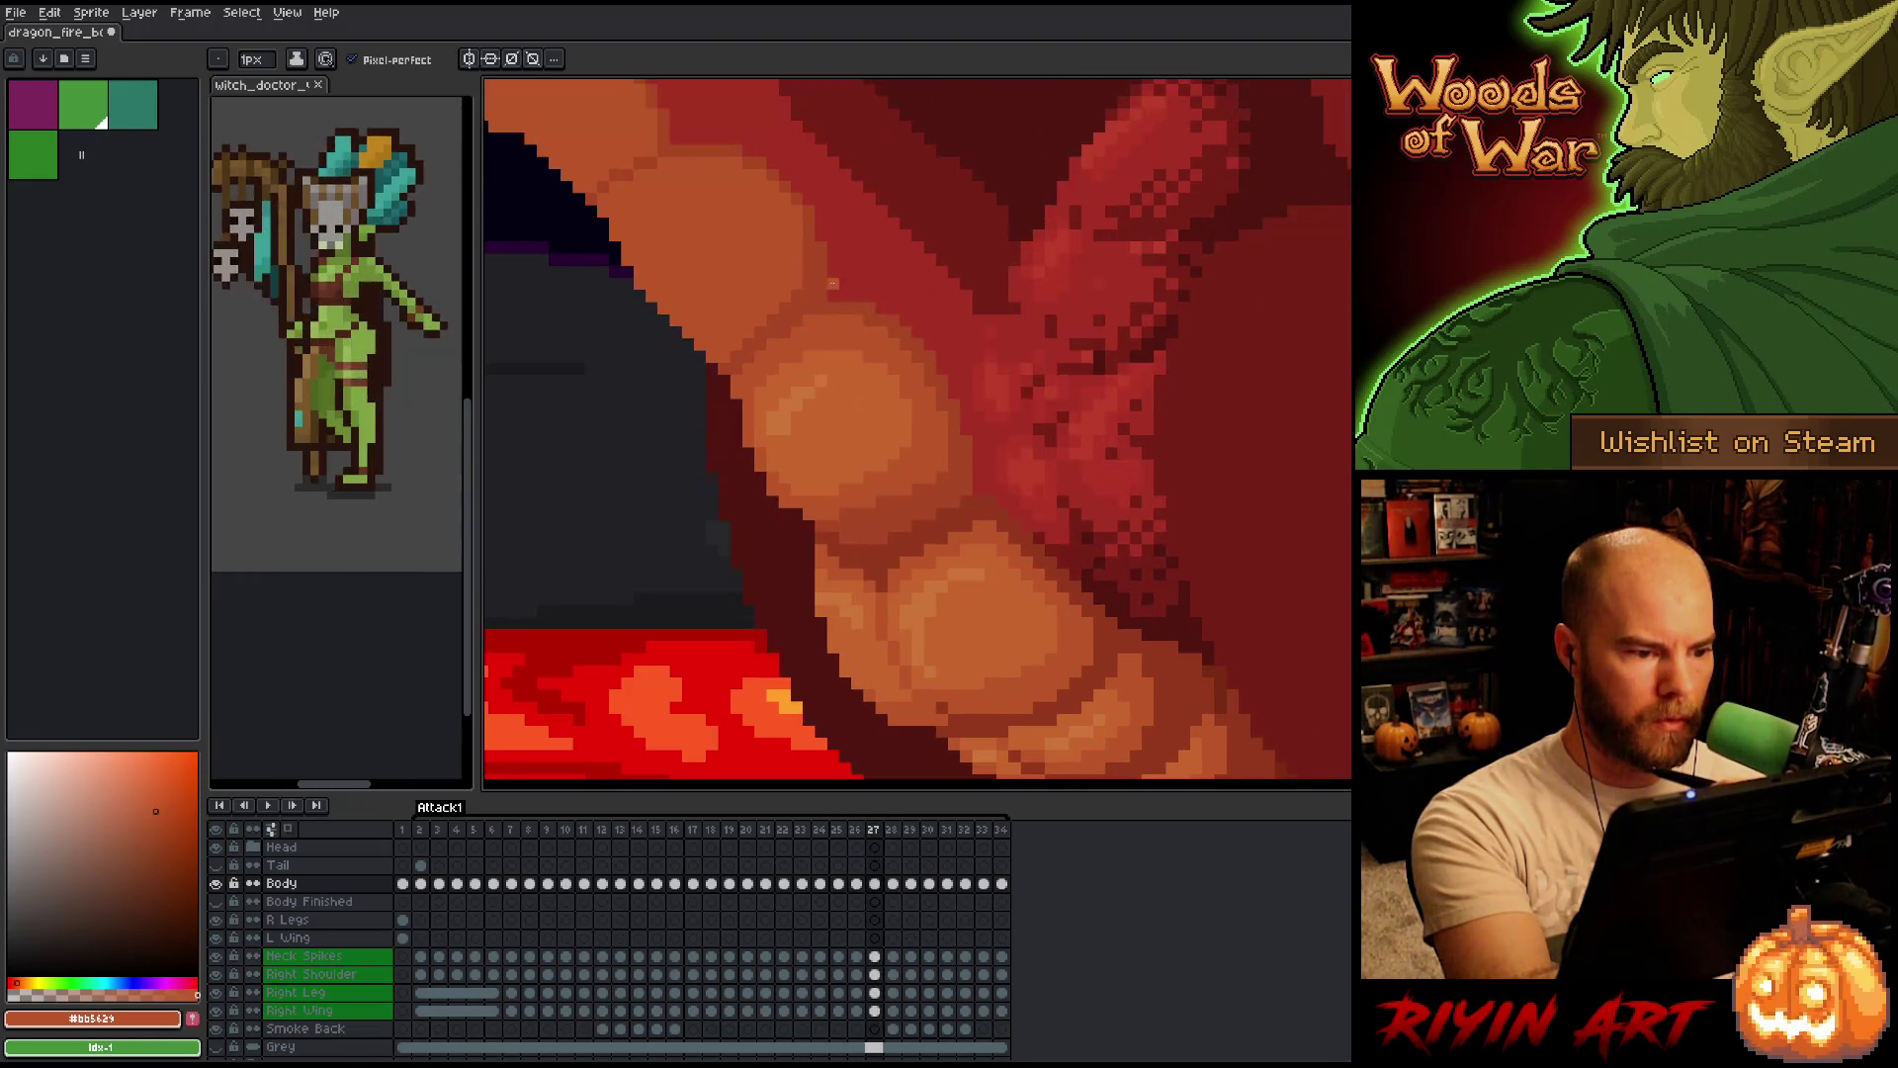
key(Left)
key(Left)
key(Left)
key(Right)
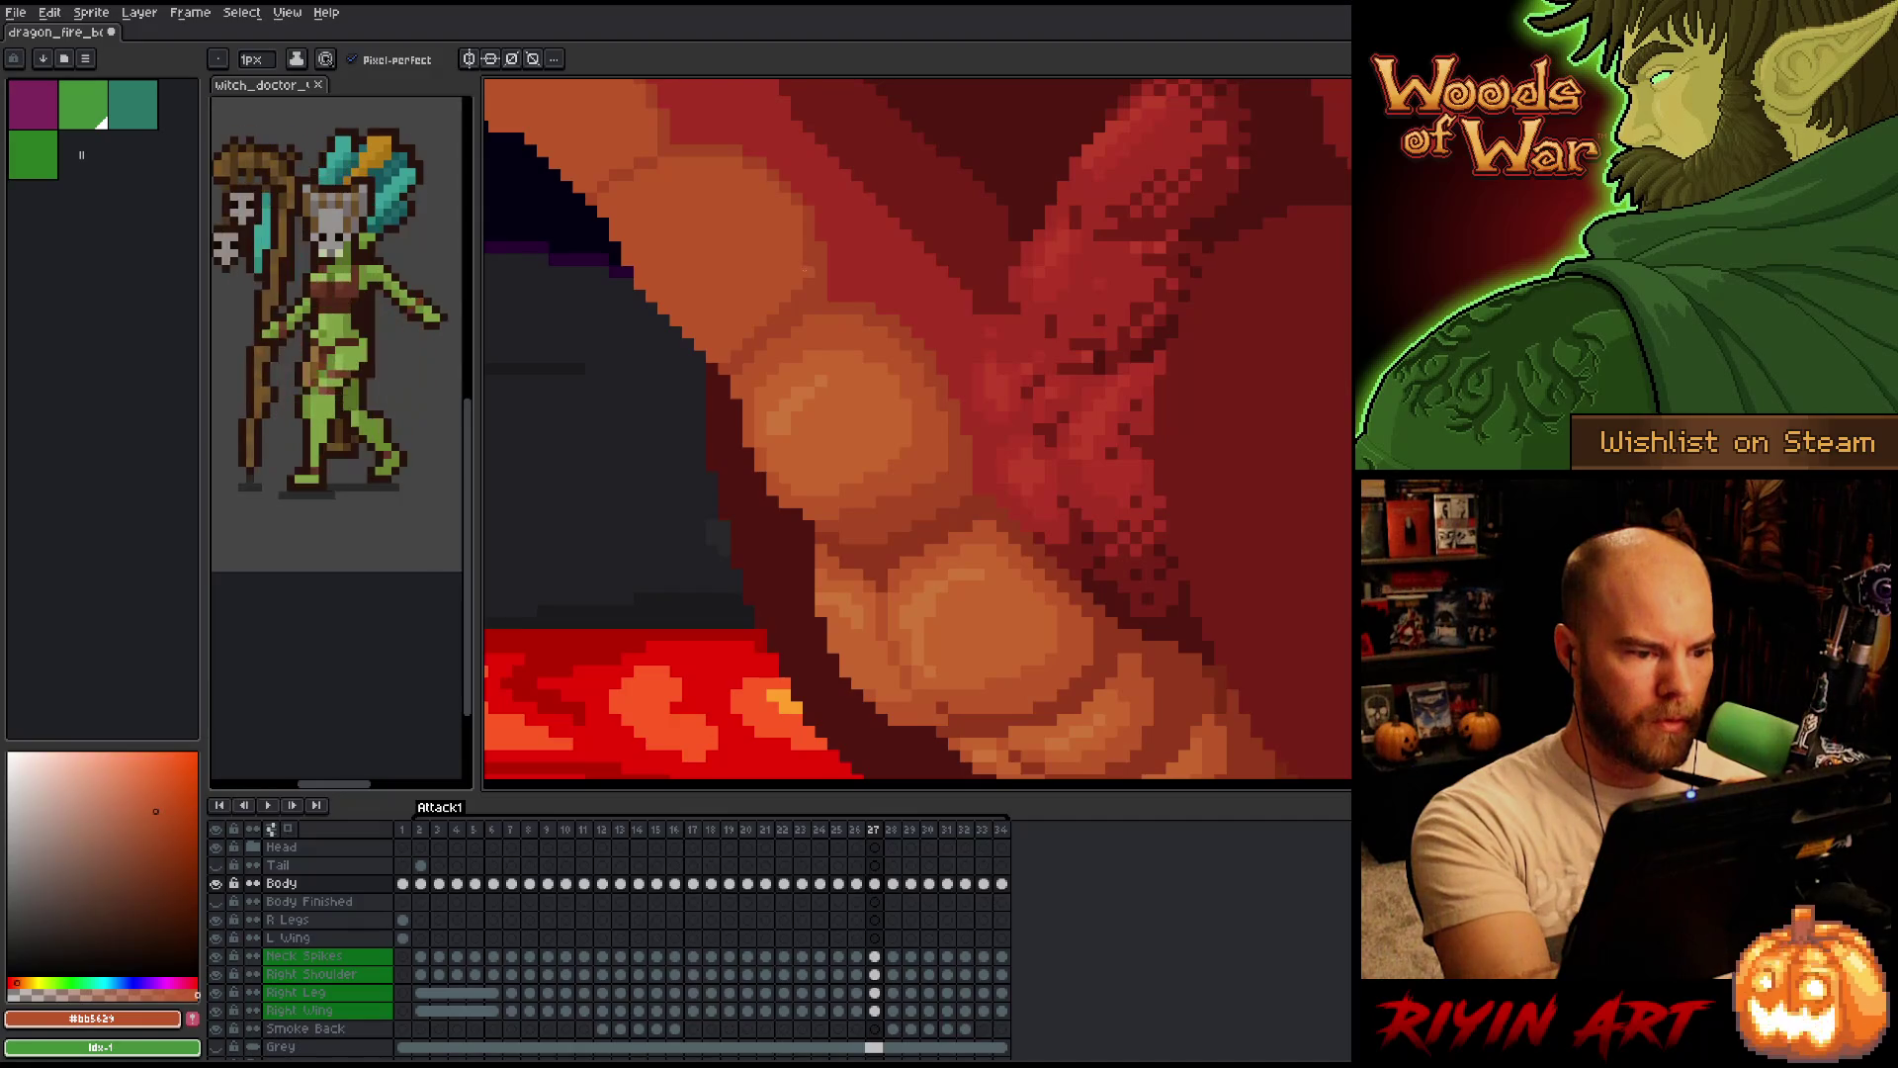
Sample the darker and lighter belly oranges, then flip between frames 27 and 28 to compare scales.
alt+click(732, 369)
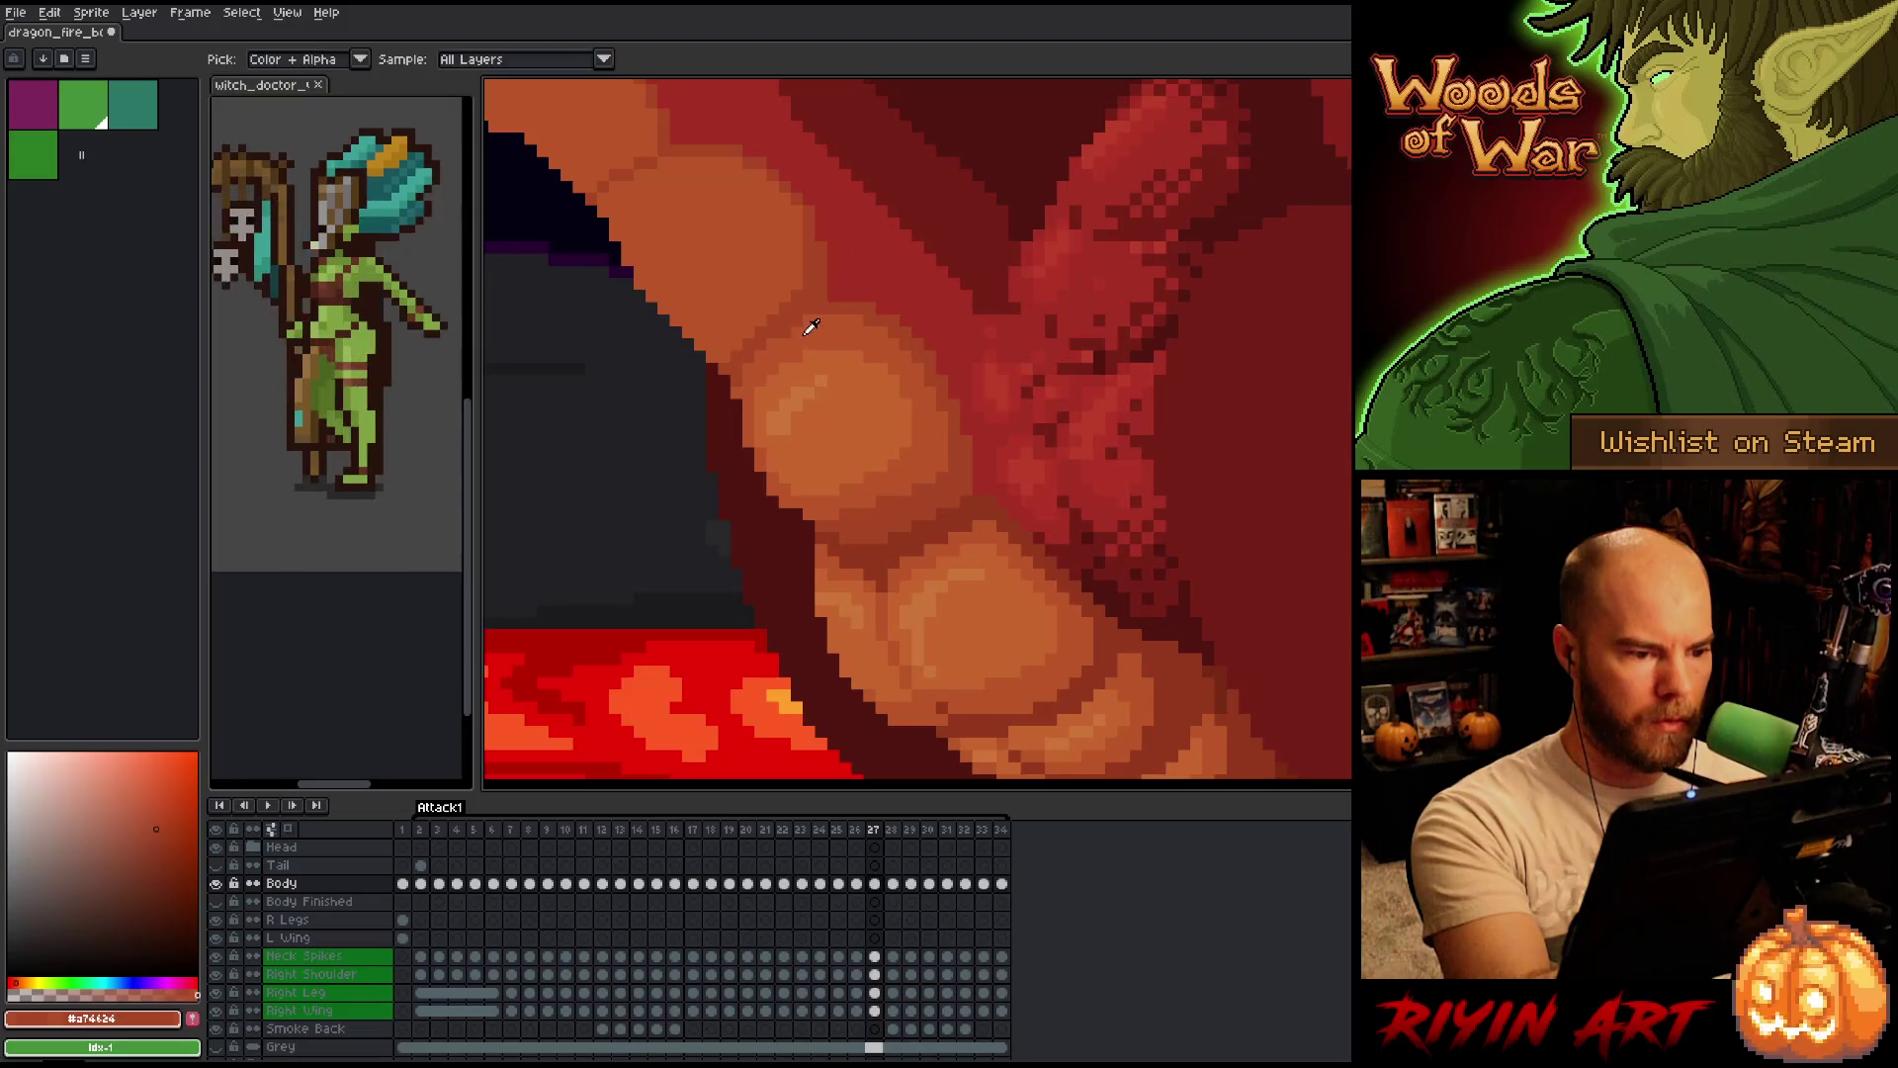
alt+click(883, 212)
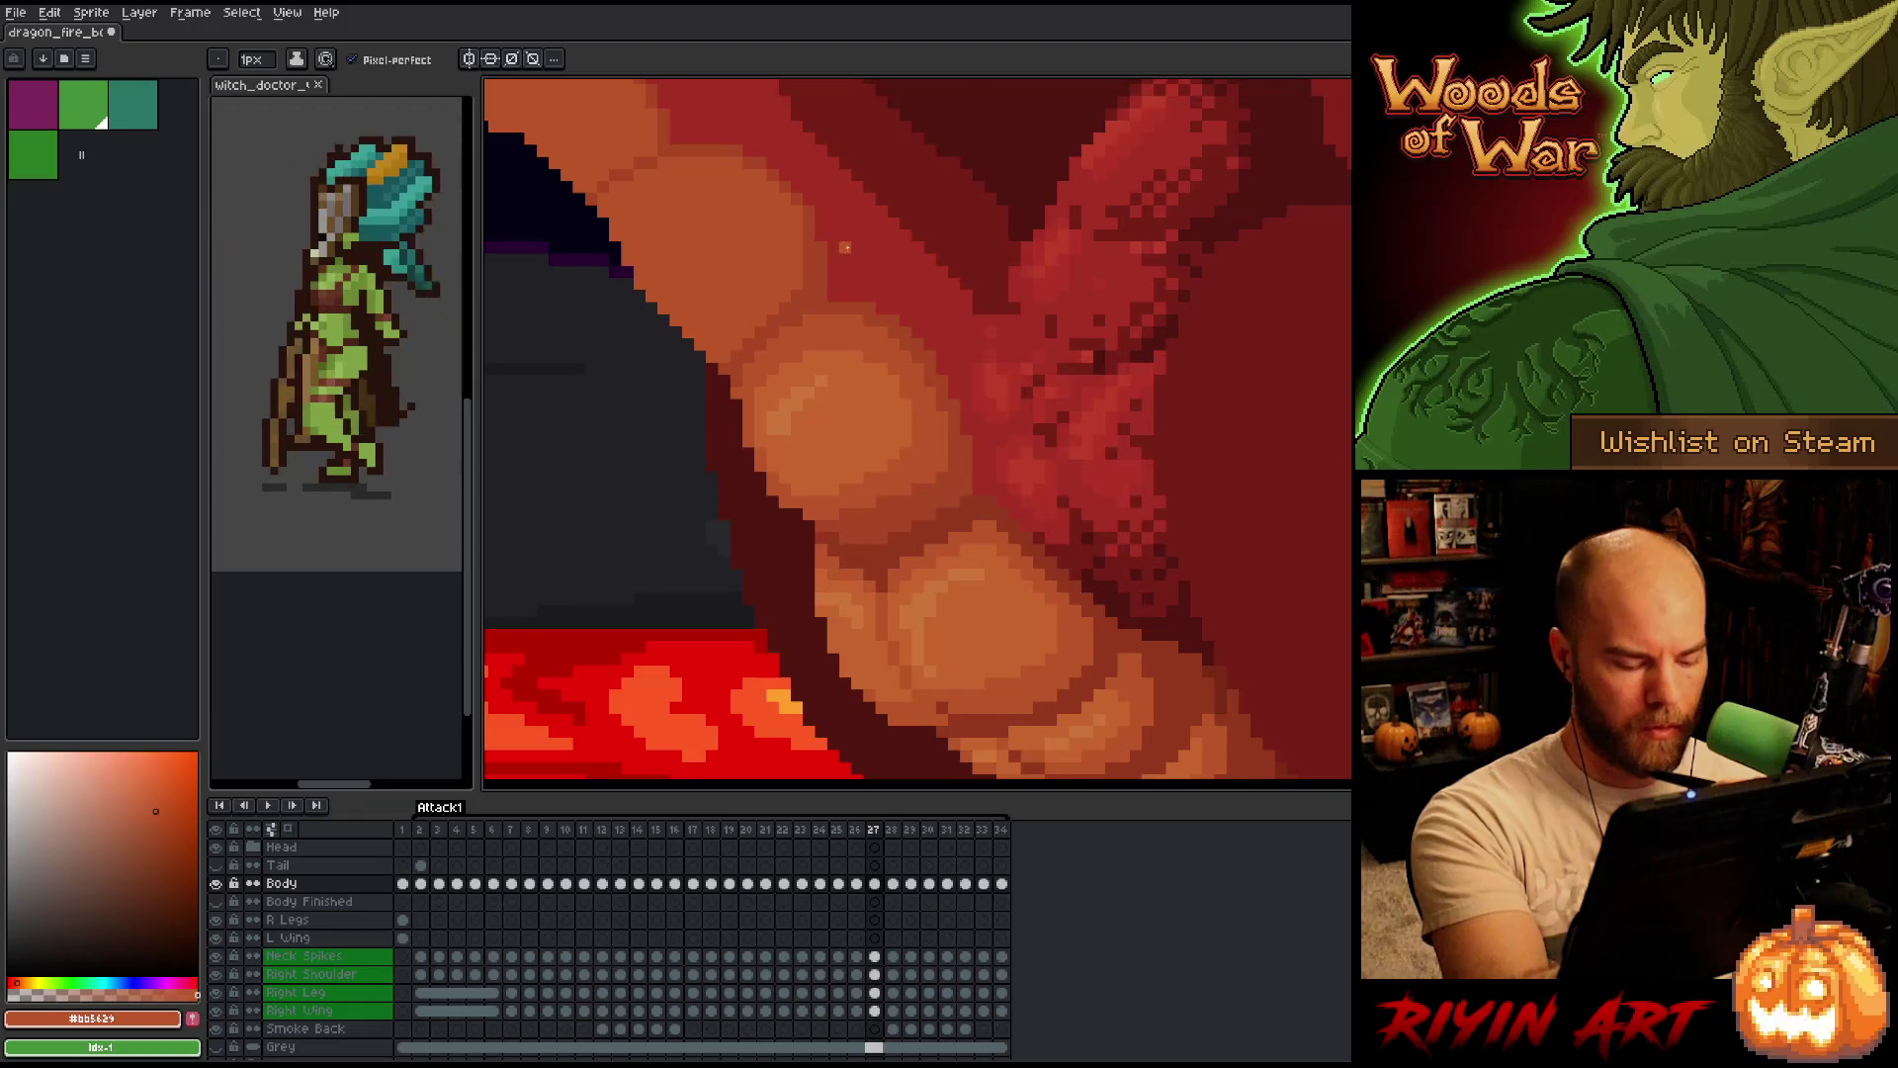
key(period)
key(comma)
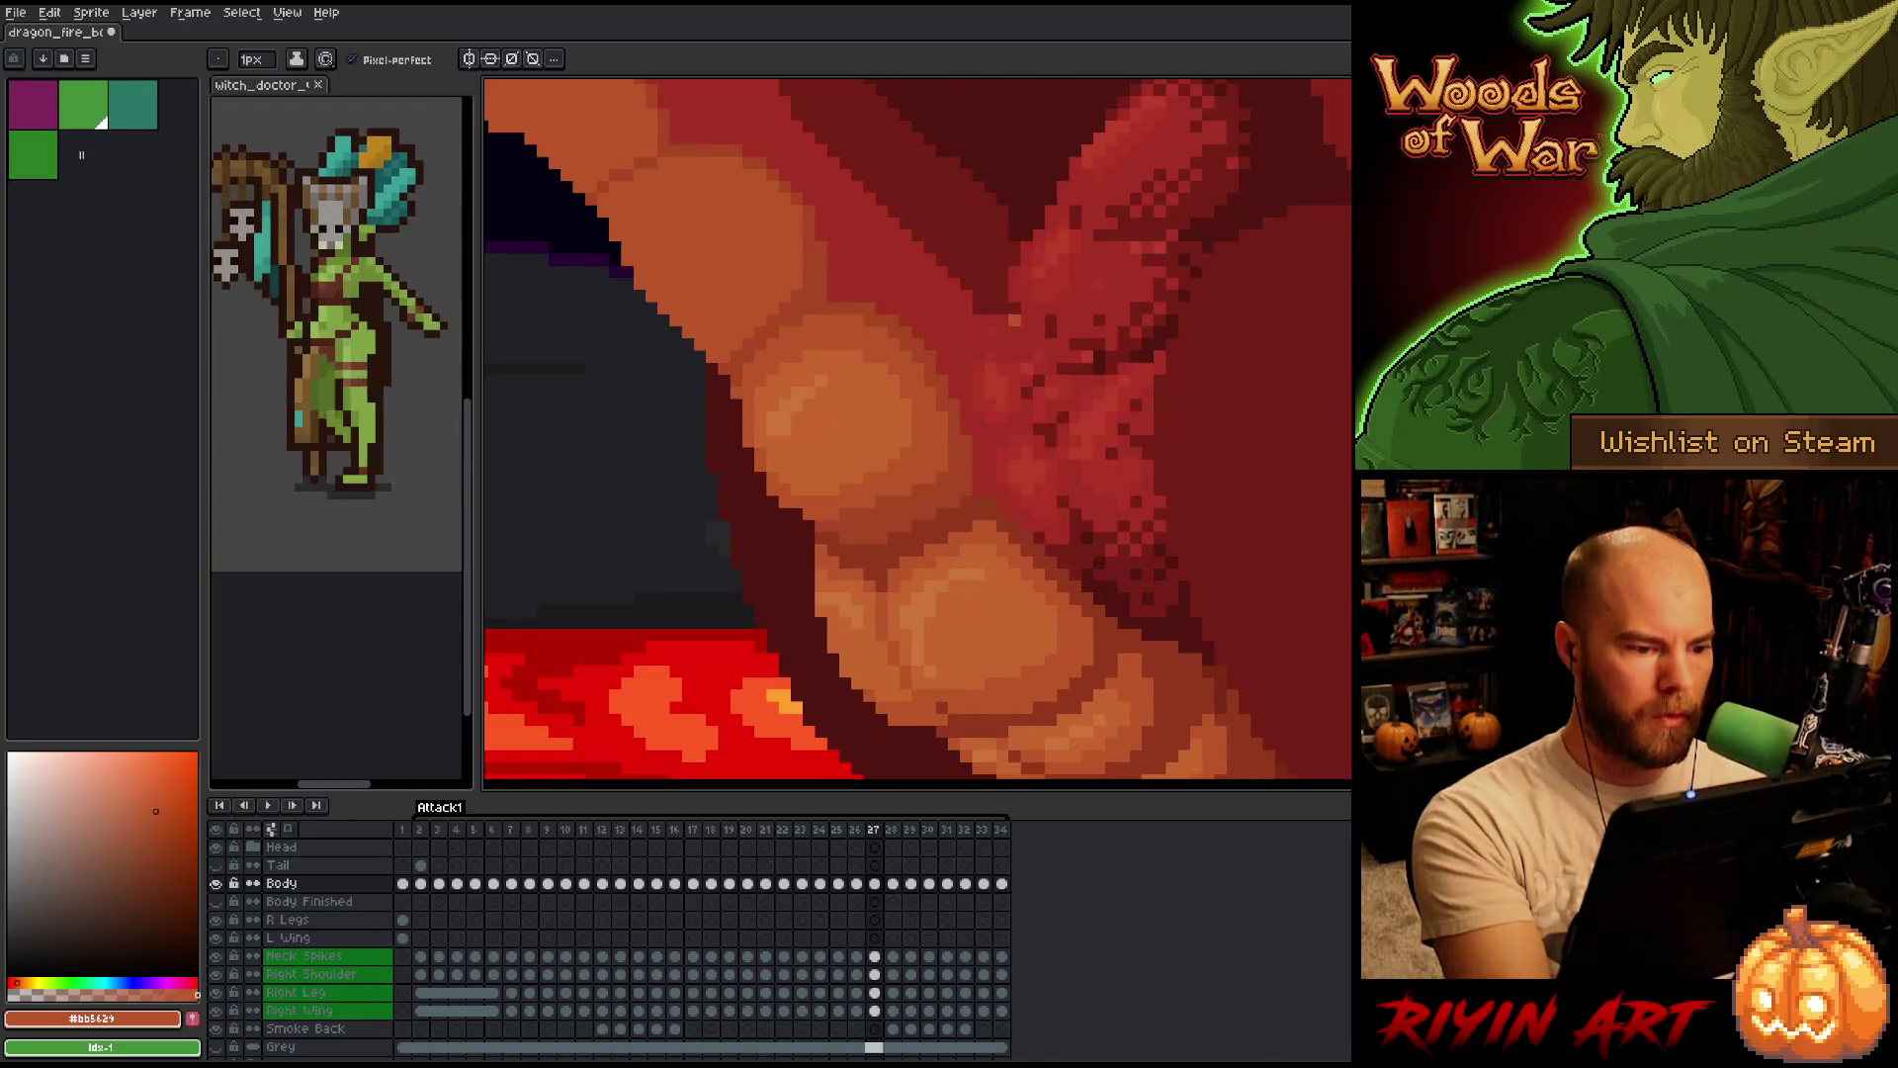
key(period)
key(comma)
key(period)
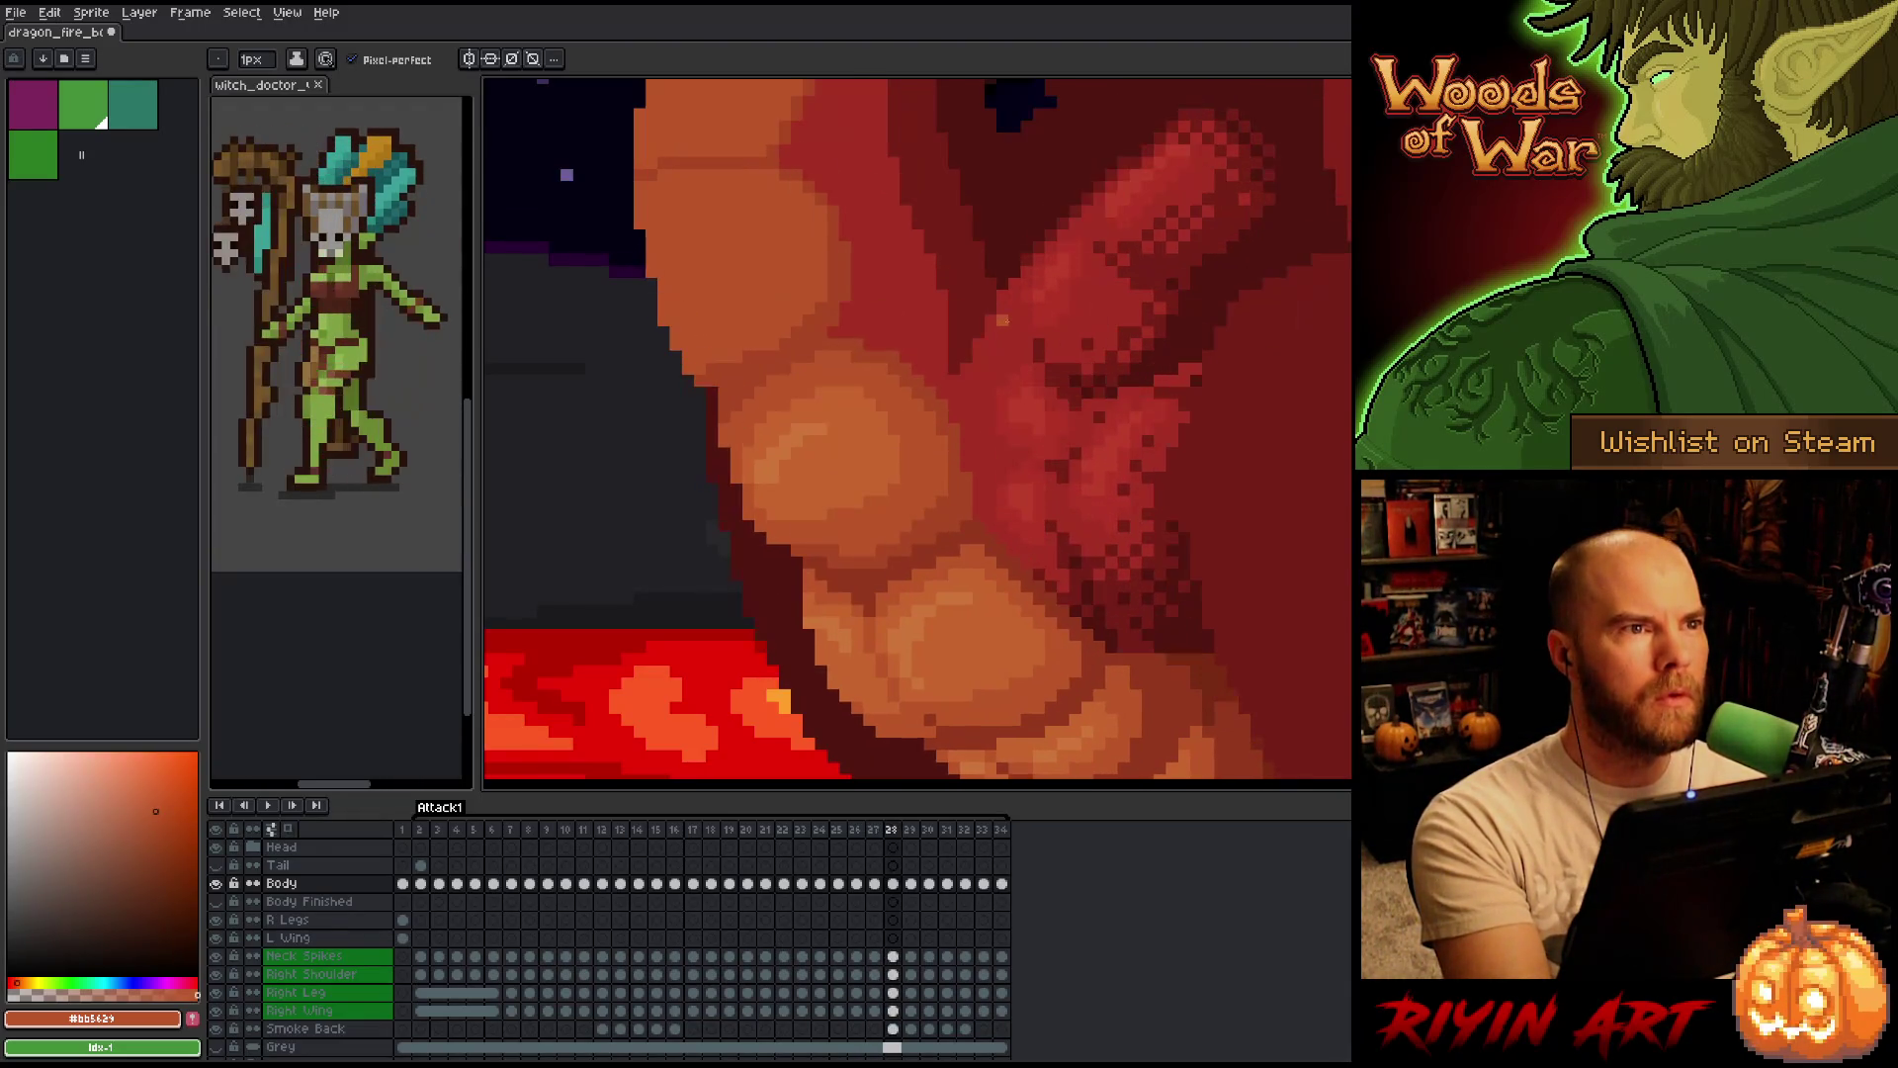
key(comma)
key(period)
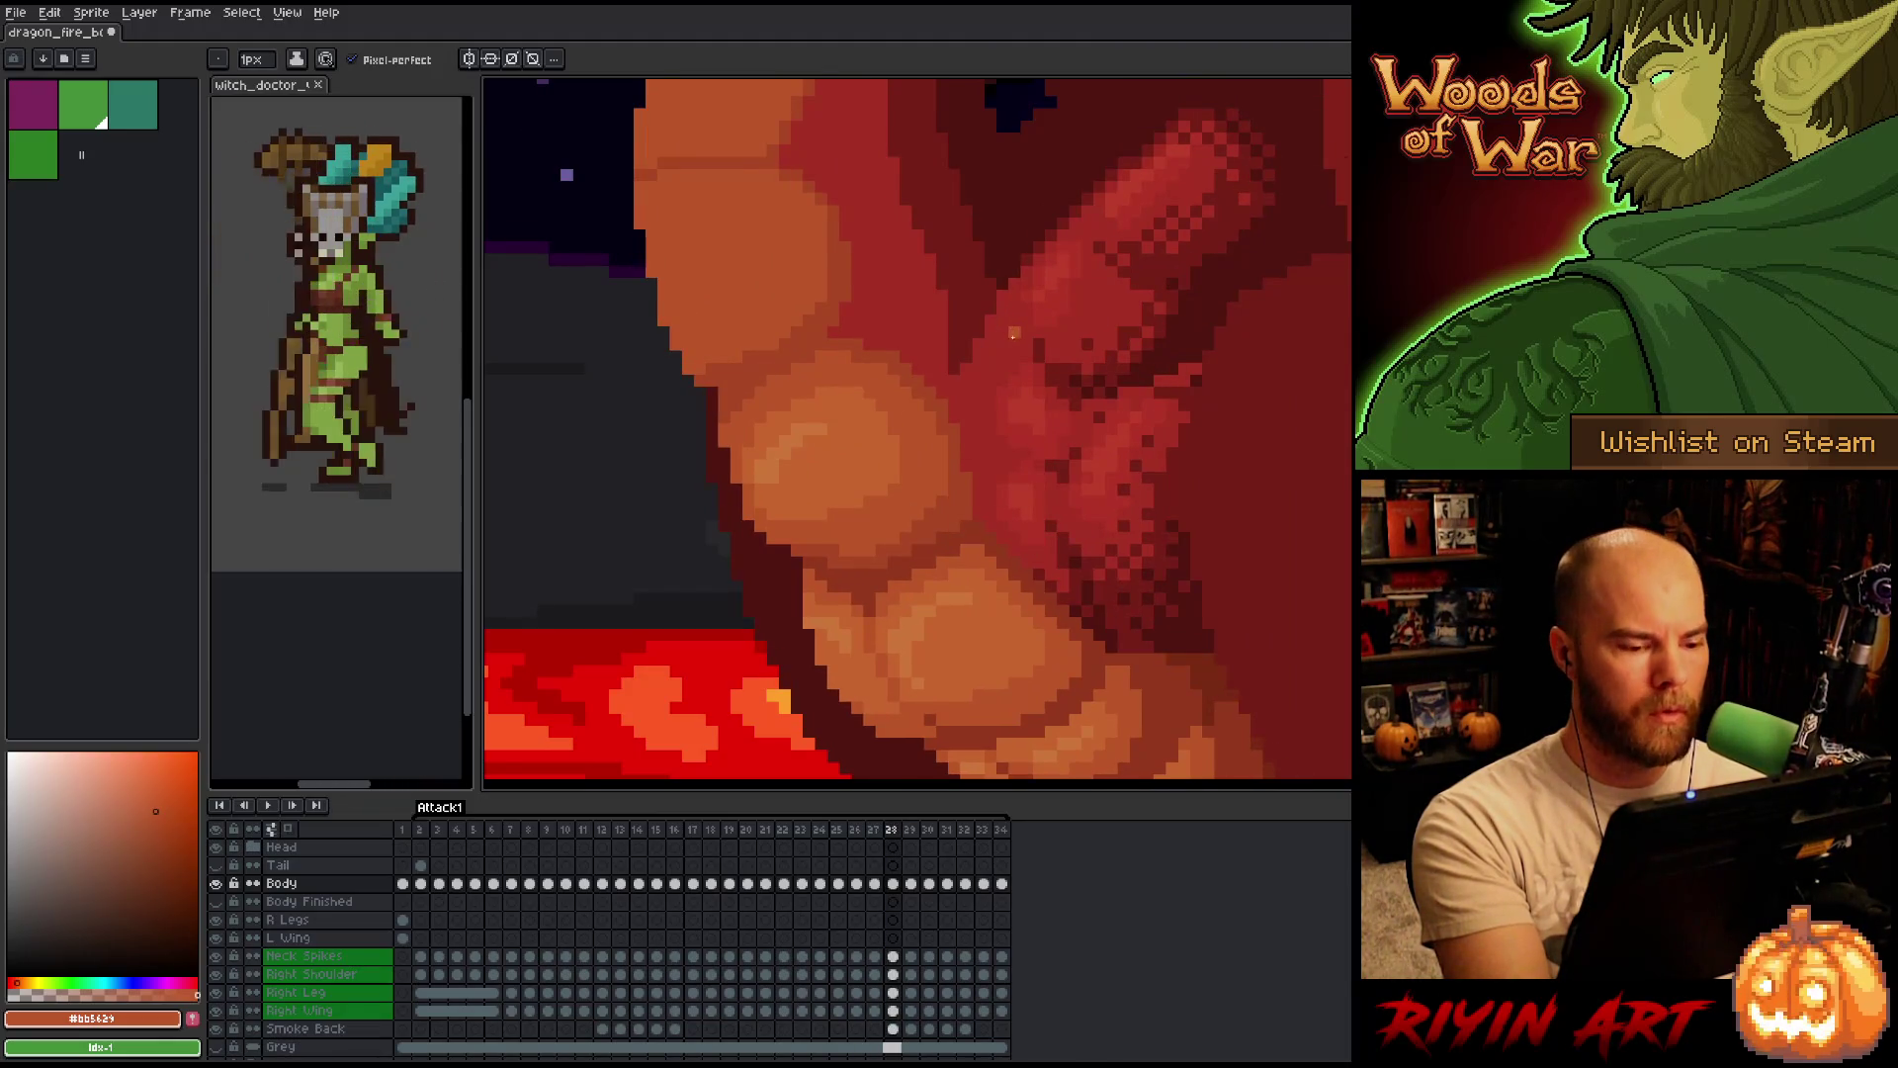
key(comma)
key(period)
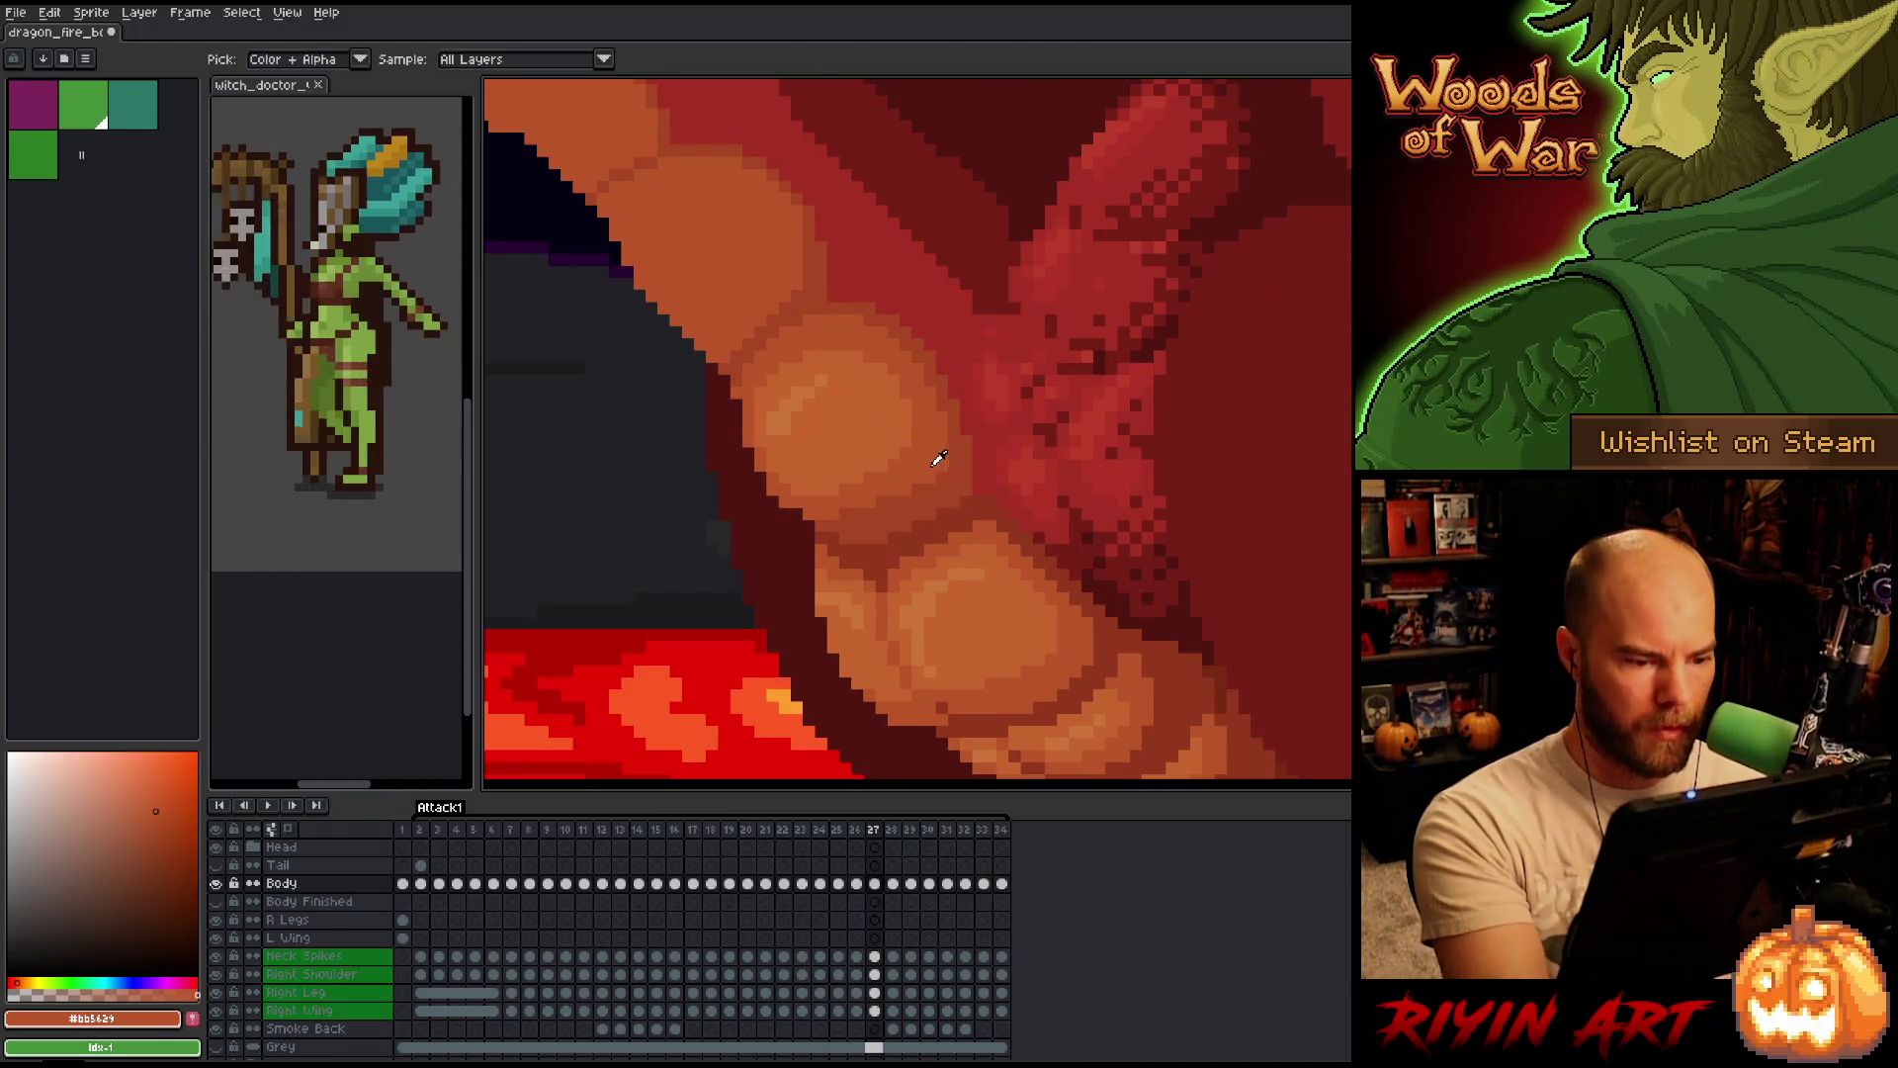
key(comma)
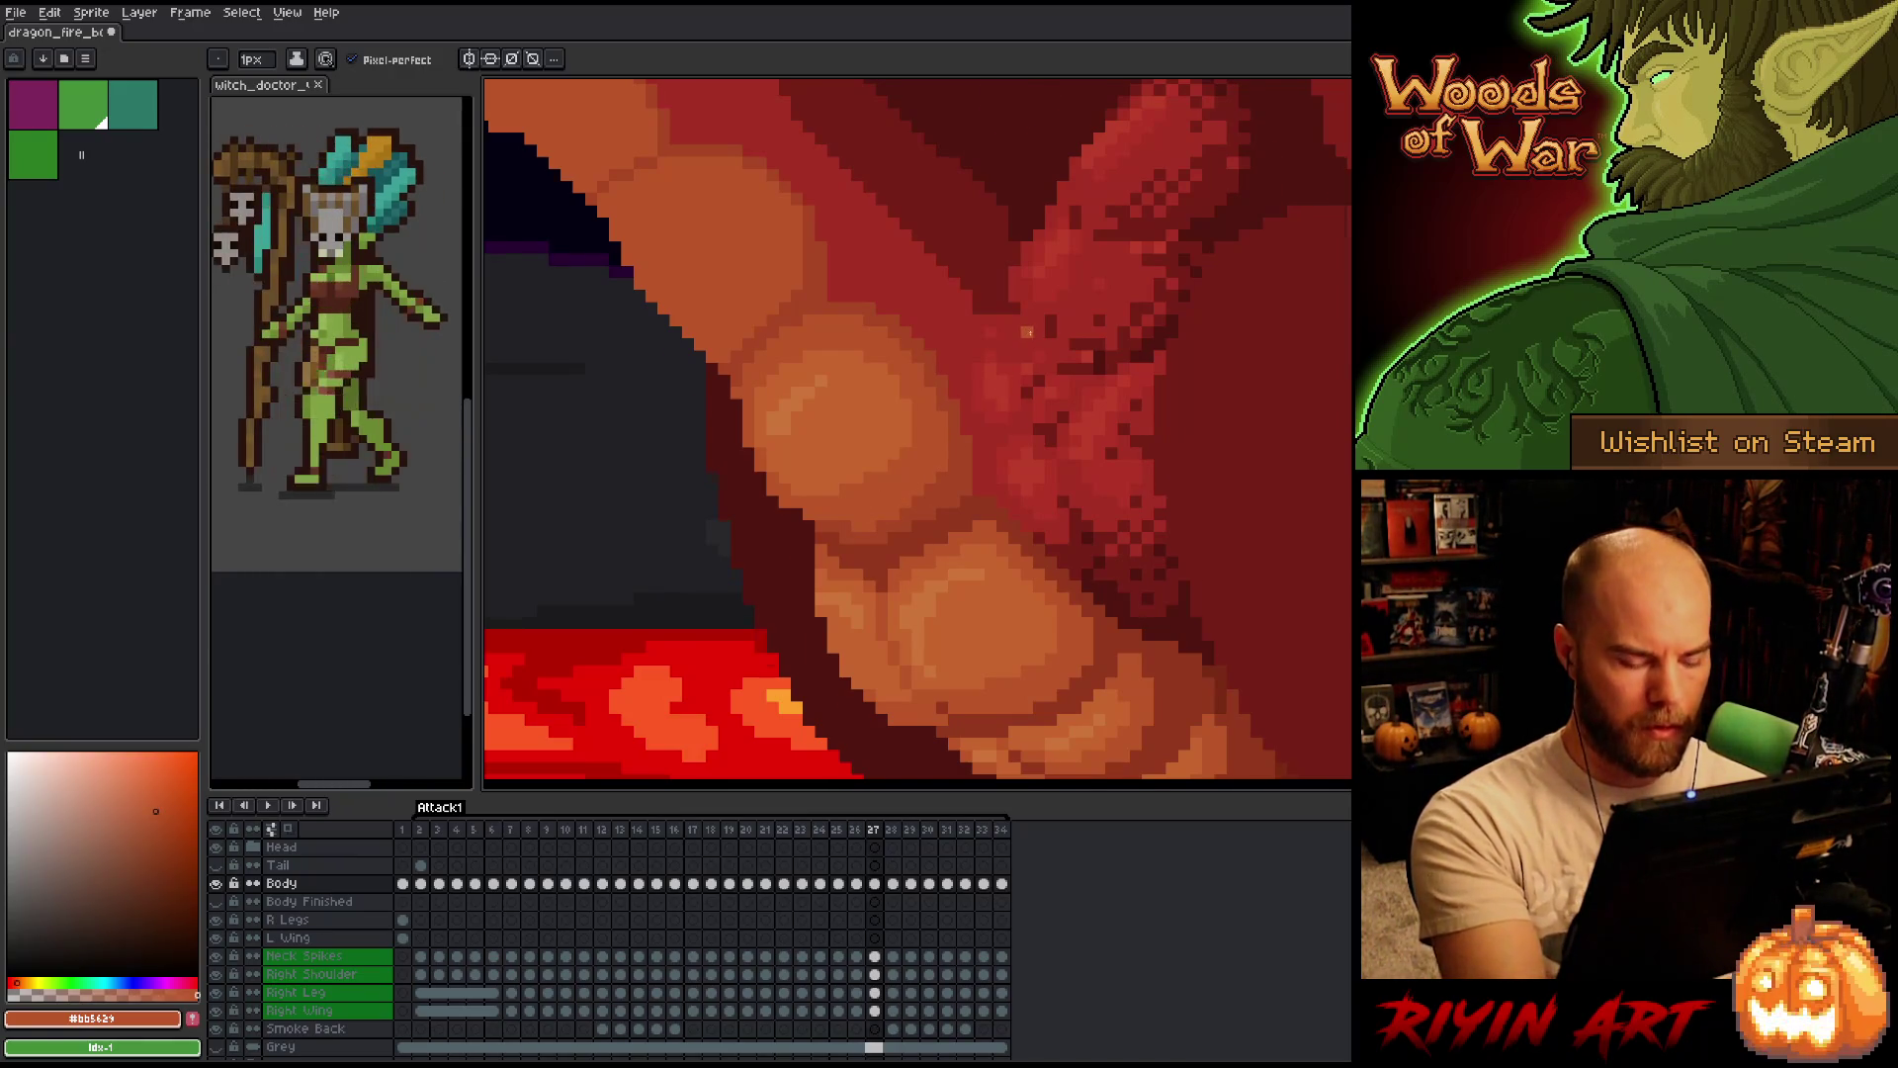
Toggle among frames 27–29 comparing the belly shading, then step back to frame 26.
key(period)
key(period)
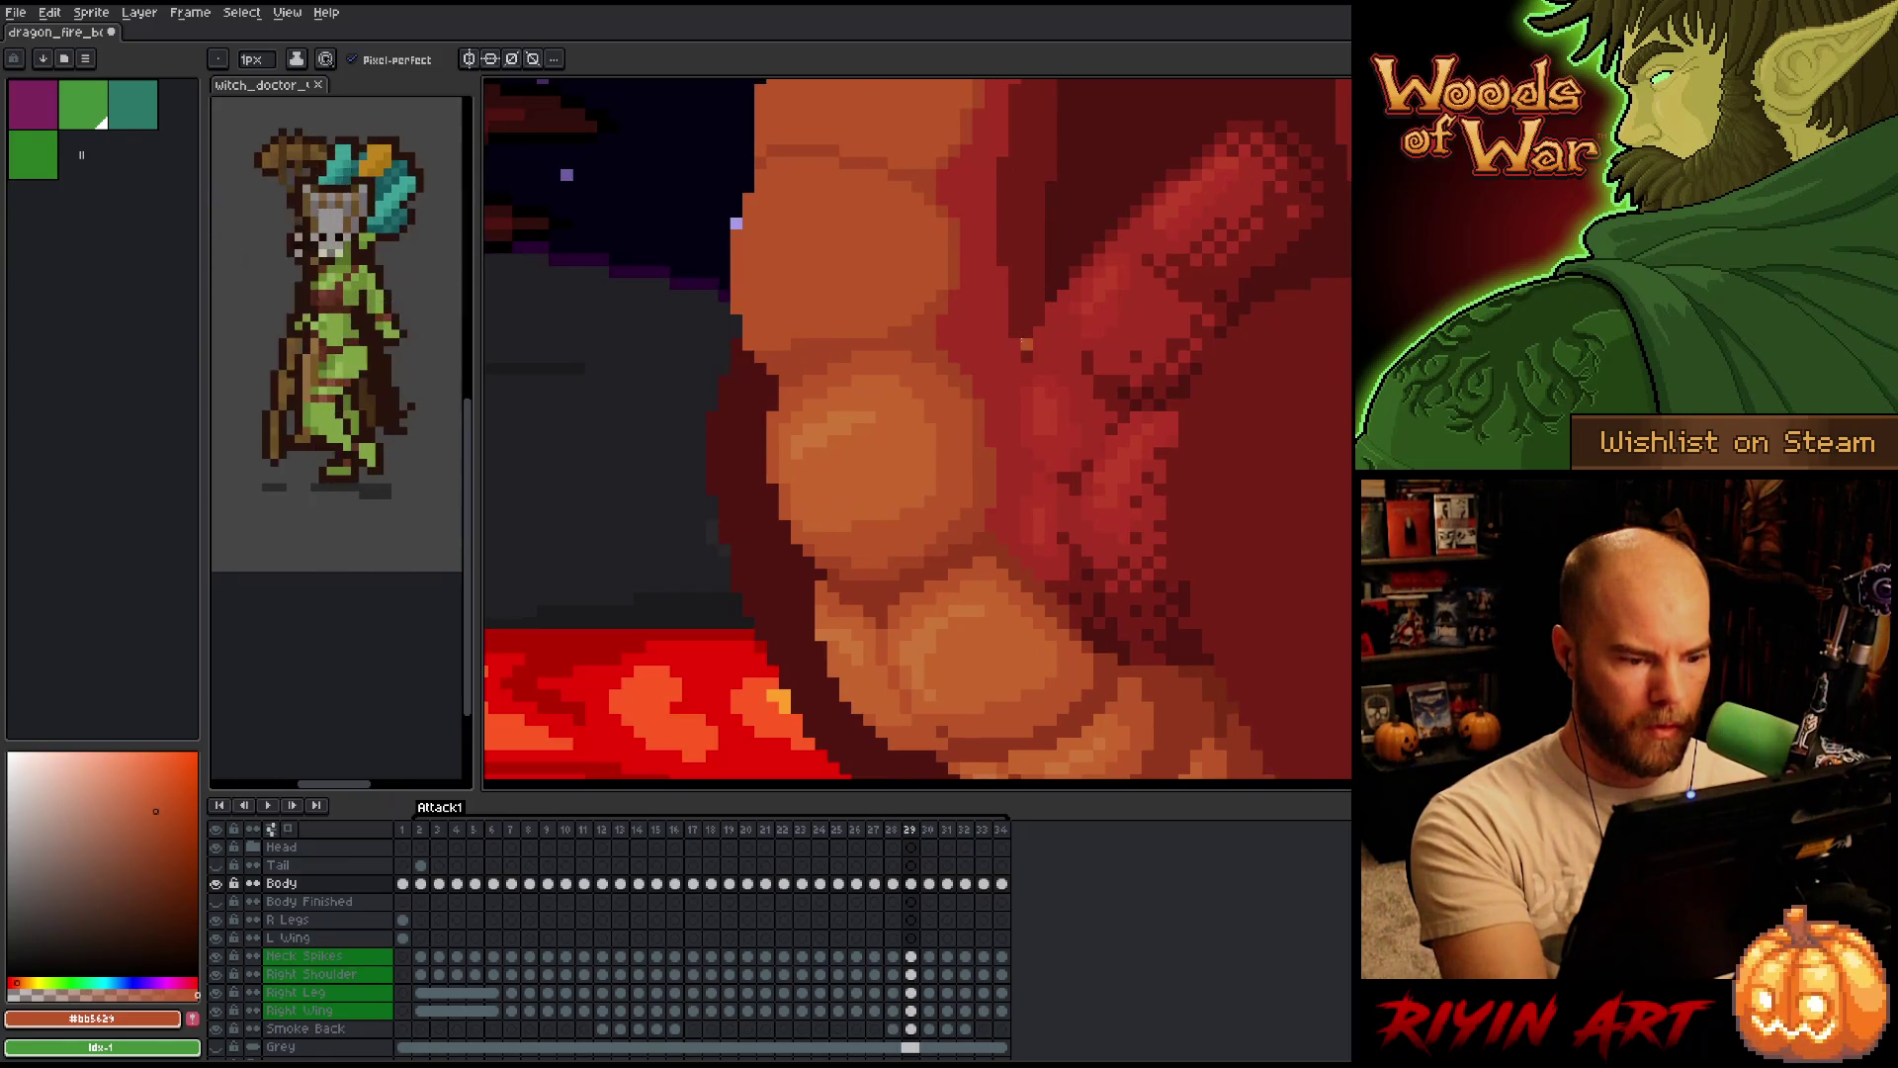
key(comma)
key(period)
key(period)
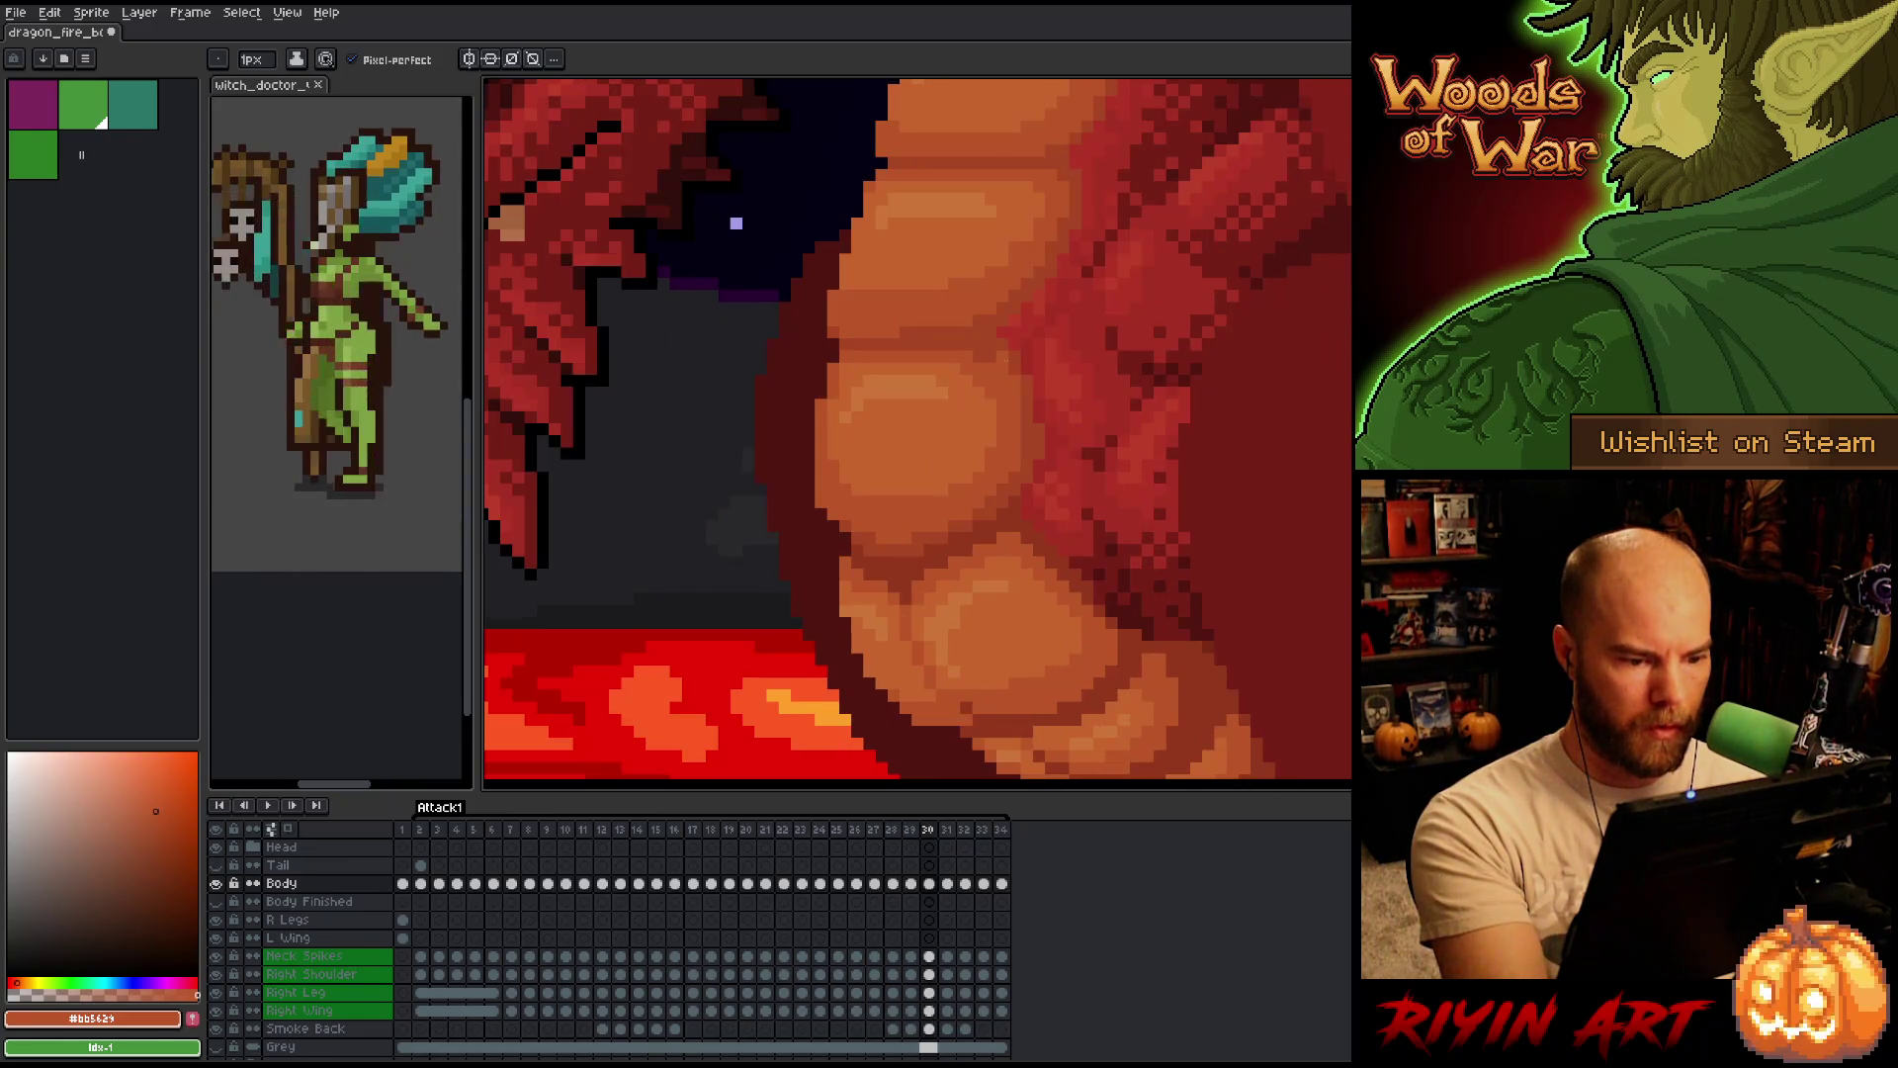
key(comma)
key(comma)
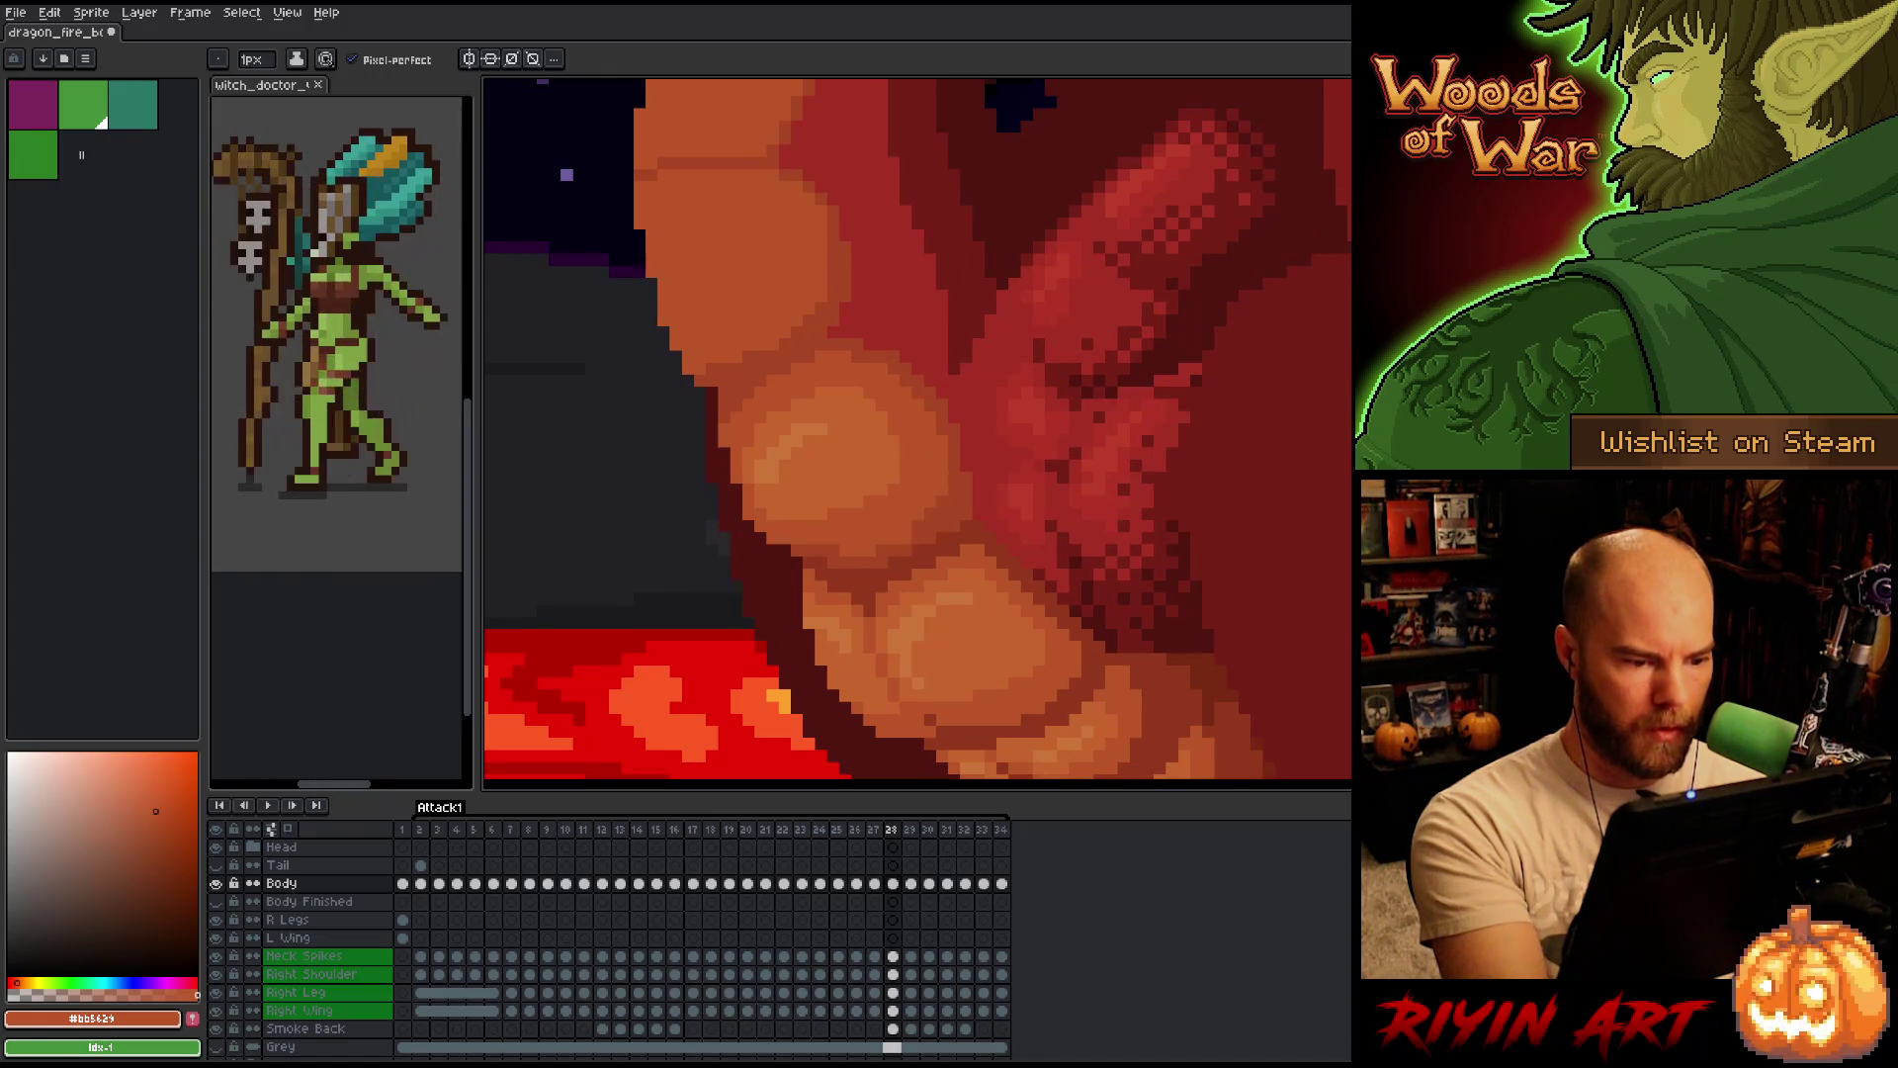
key(comma)
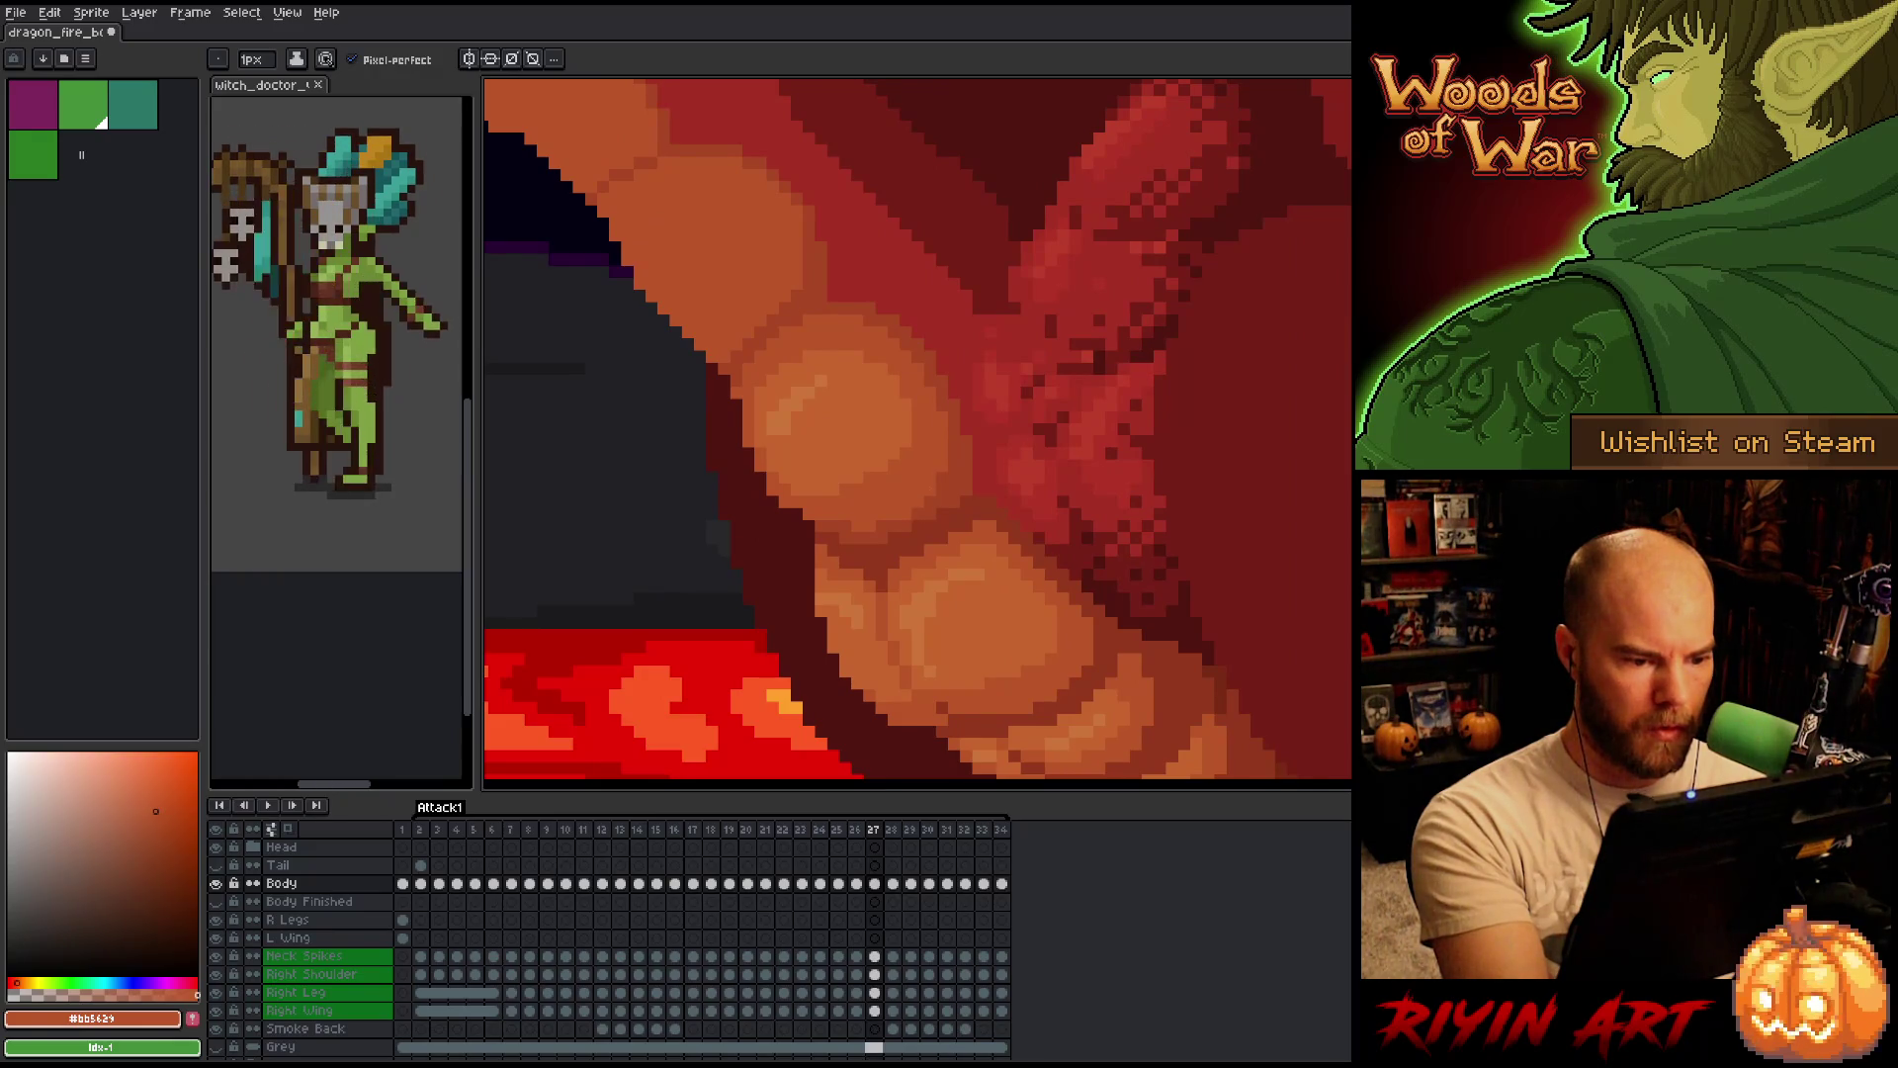
key(period)
key(period)
key(comma)
key(comma)
key(period)
key(comma)
key(period)
key(comma)
key(period)
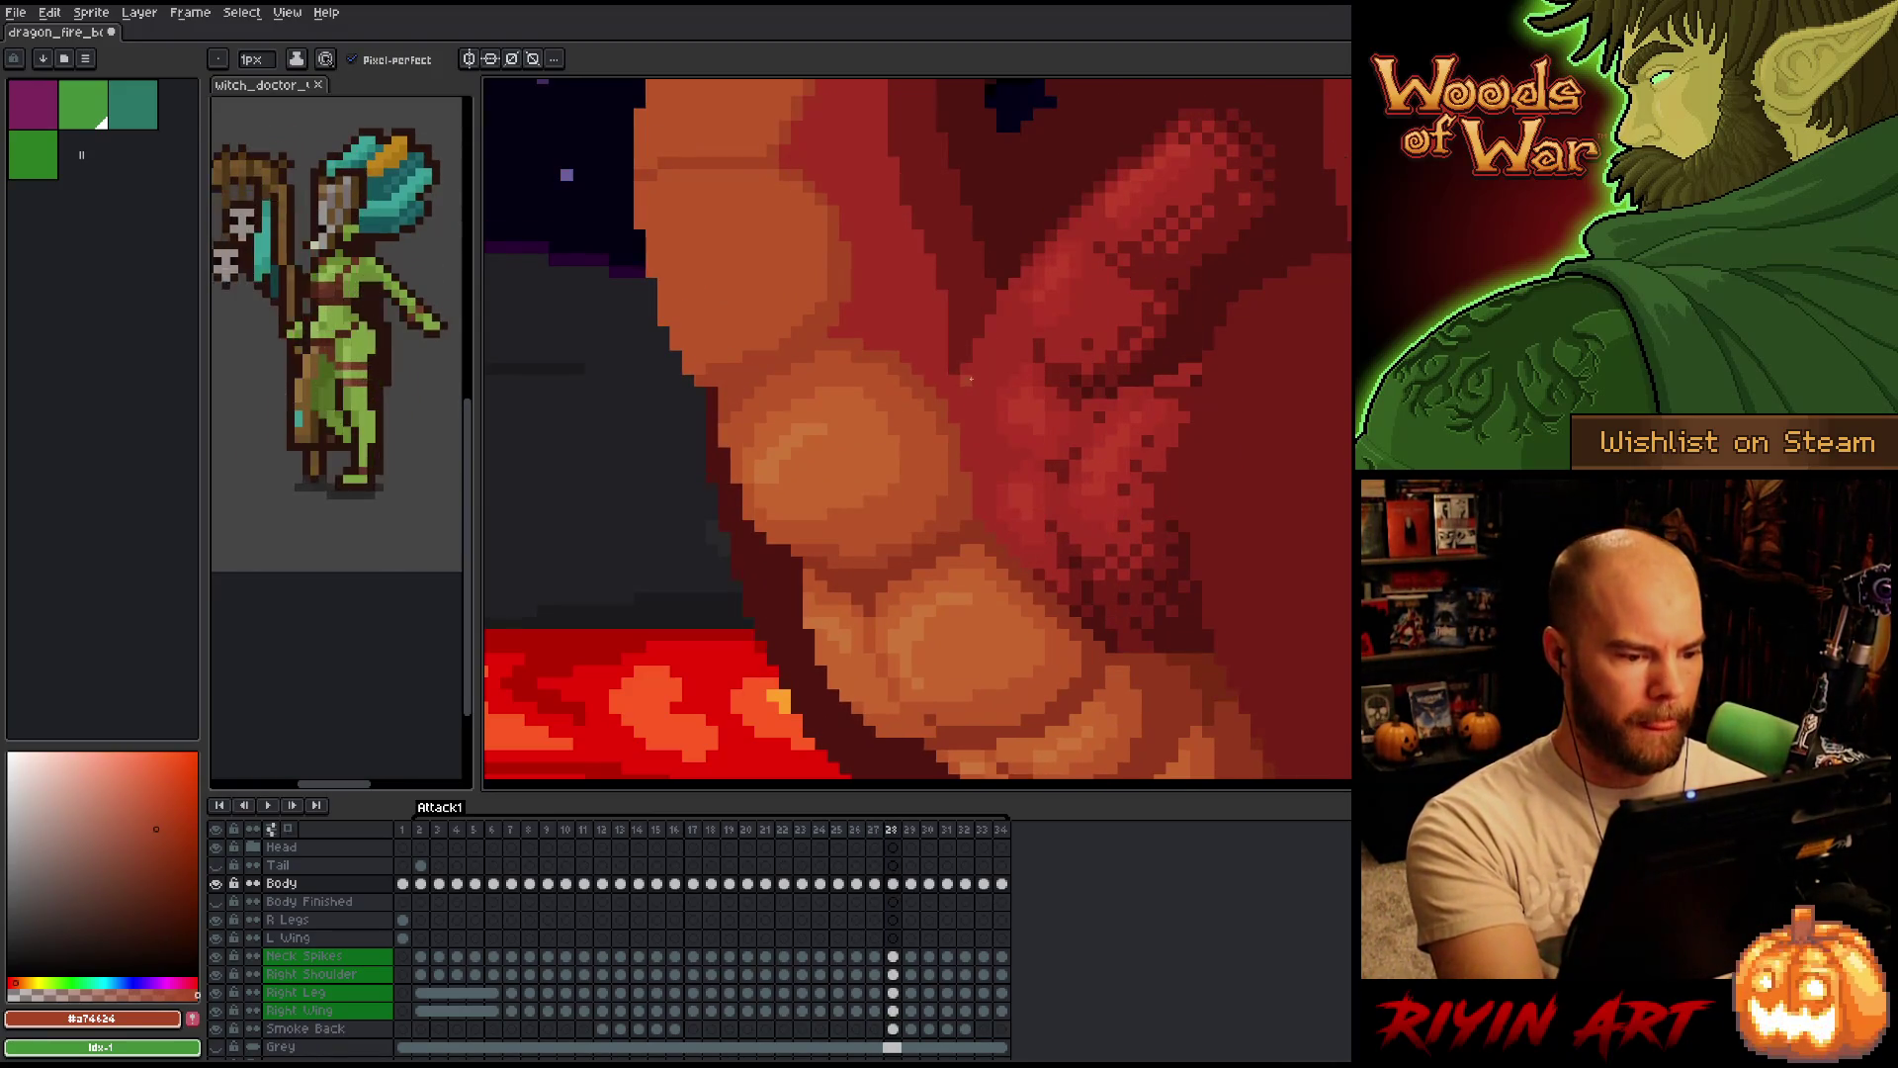
key(comma)
key(comma)
key(period)
key(comma)
Pick the lighter orange #bb5424 and flip between frames 26–28 comparing the belly scales.
alt+click(935, 445)
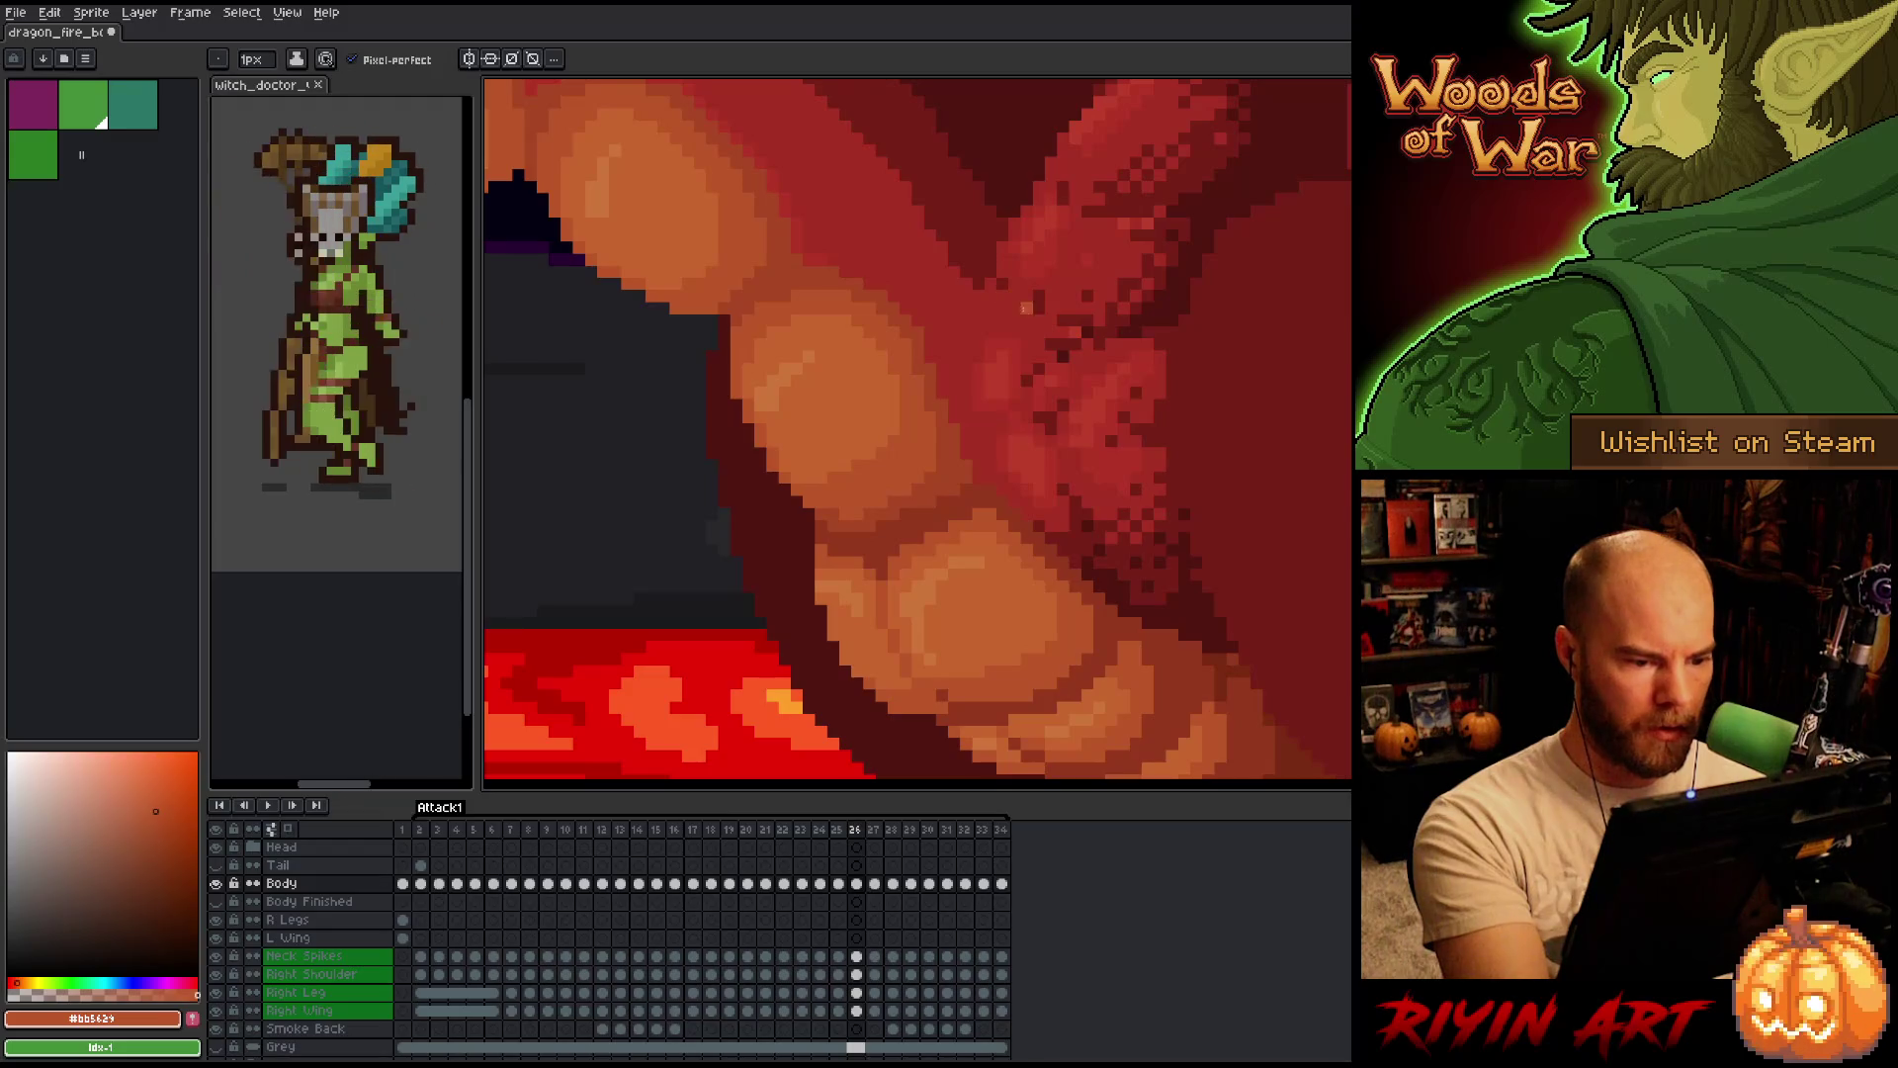
key(Right)
key(Left)
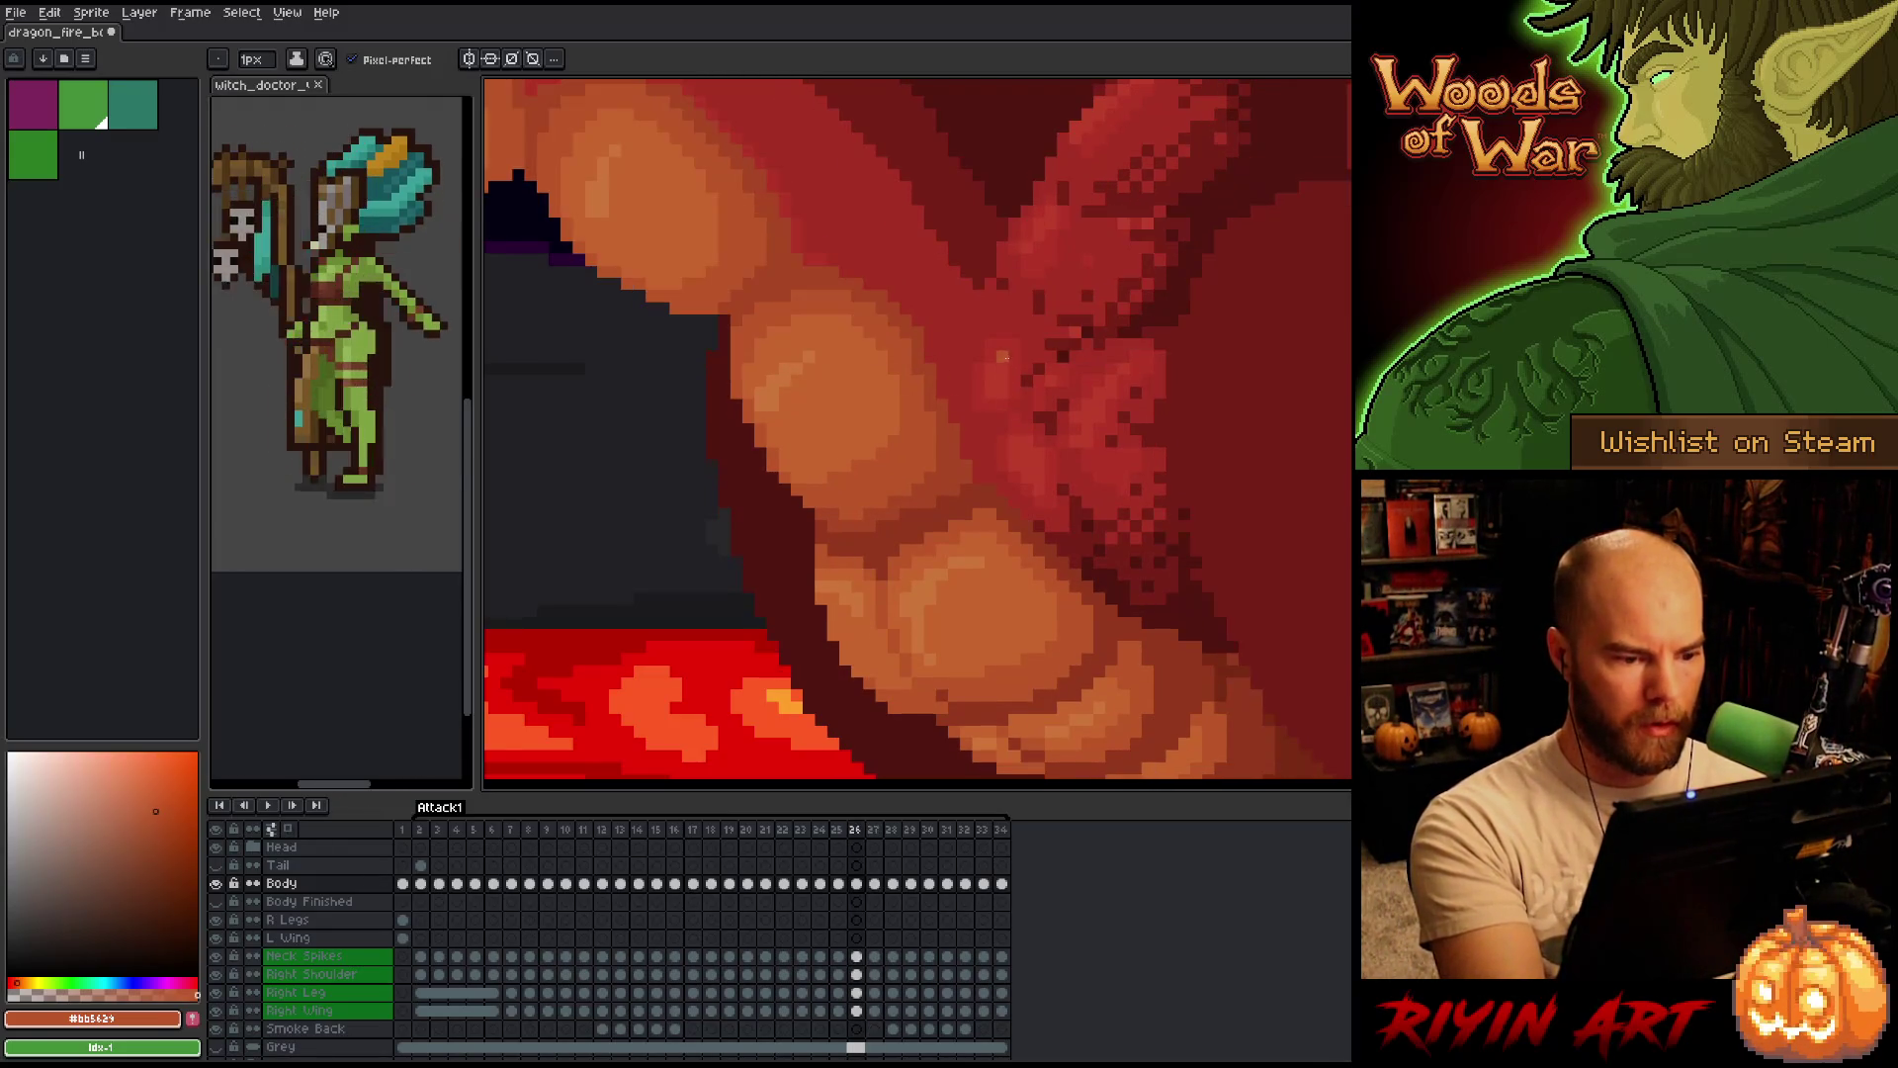
key(Right)
key(Left)
key(Right)
key(Left)
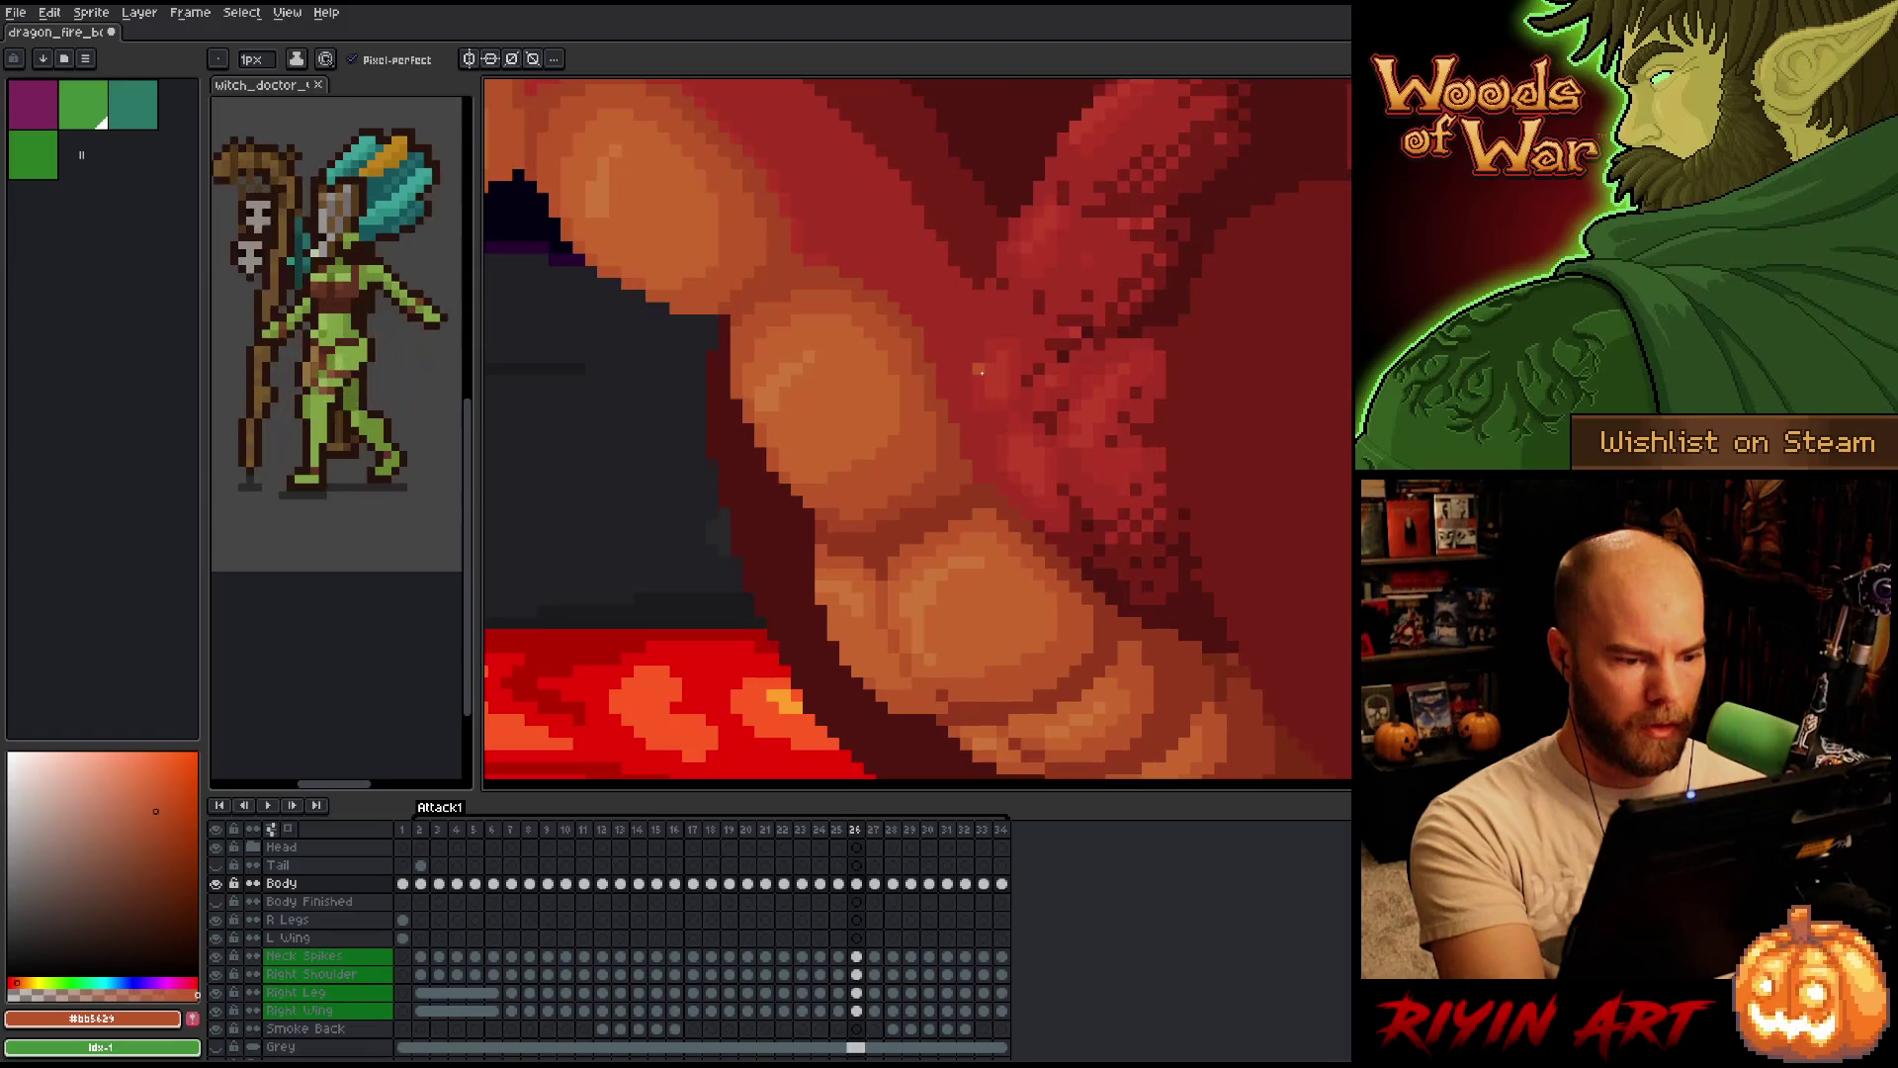
key(Right)
key(Left)
key(Right)
key(Left)
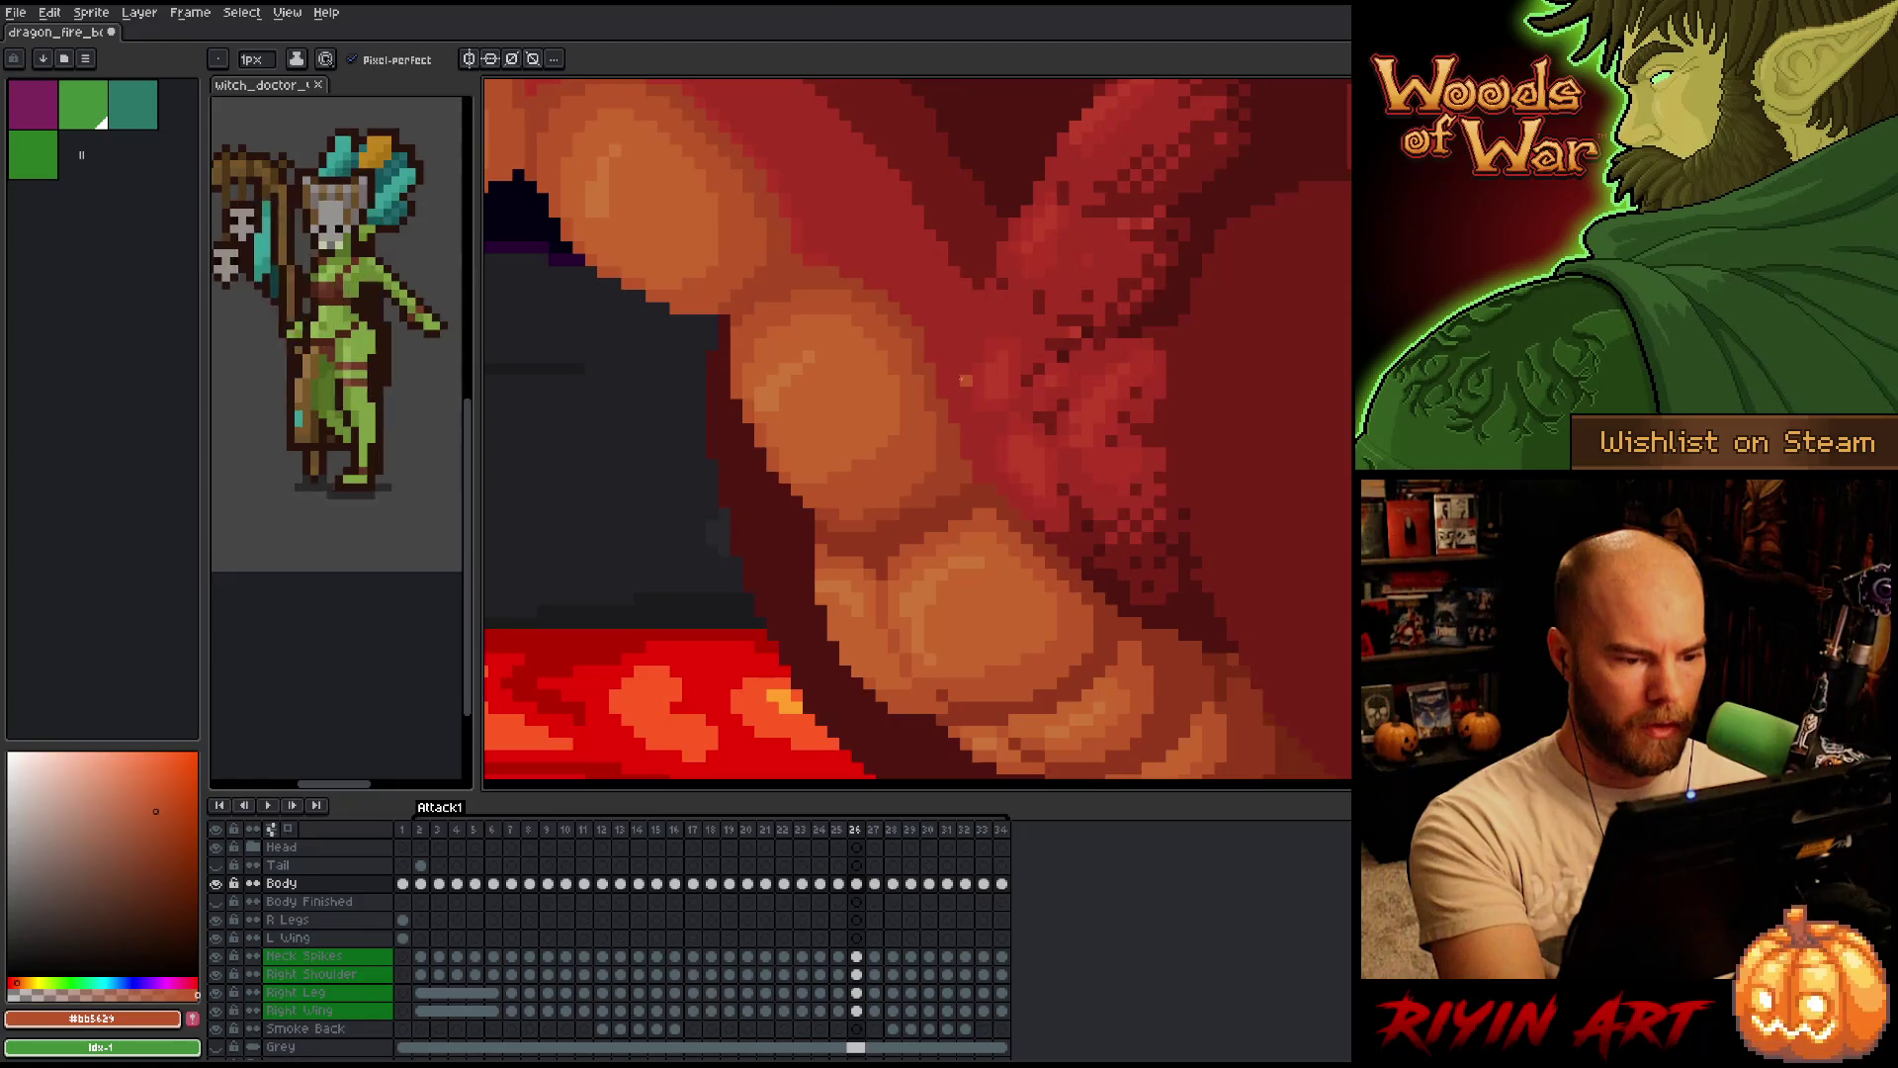
key(Right)
key(Left)
key(Right)
key(Right)
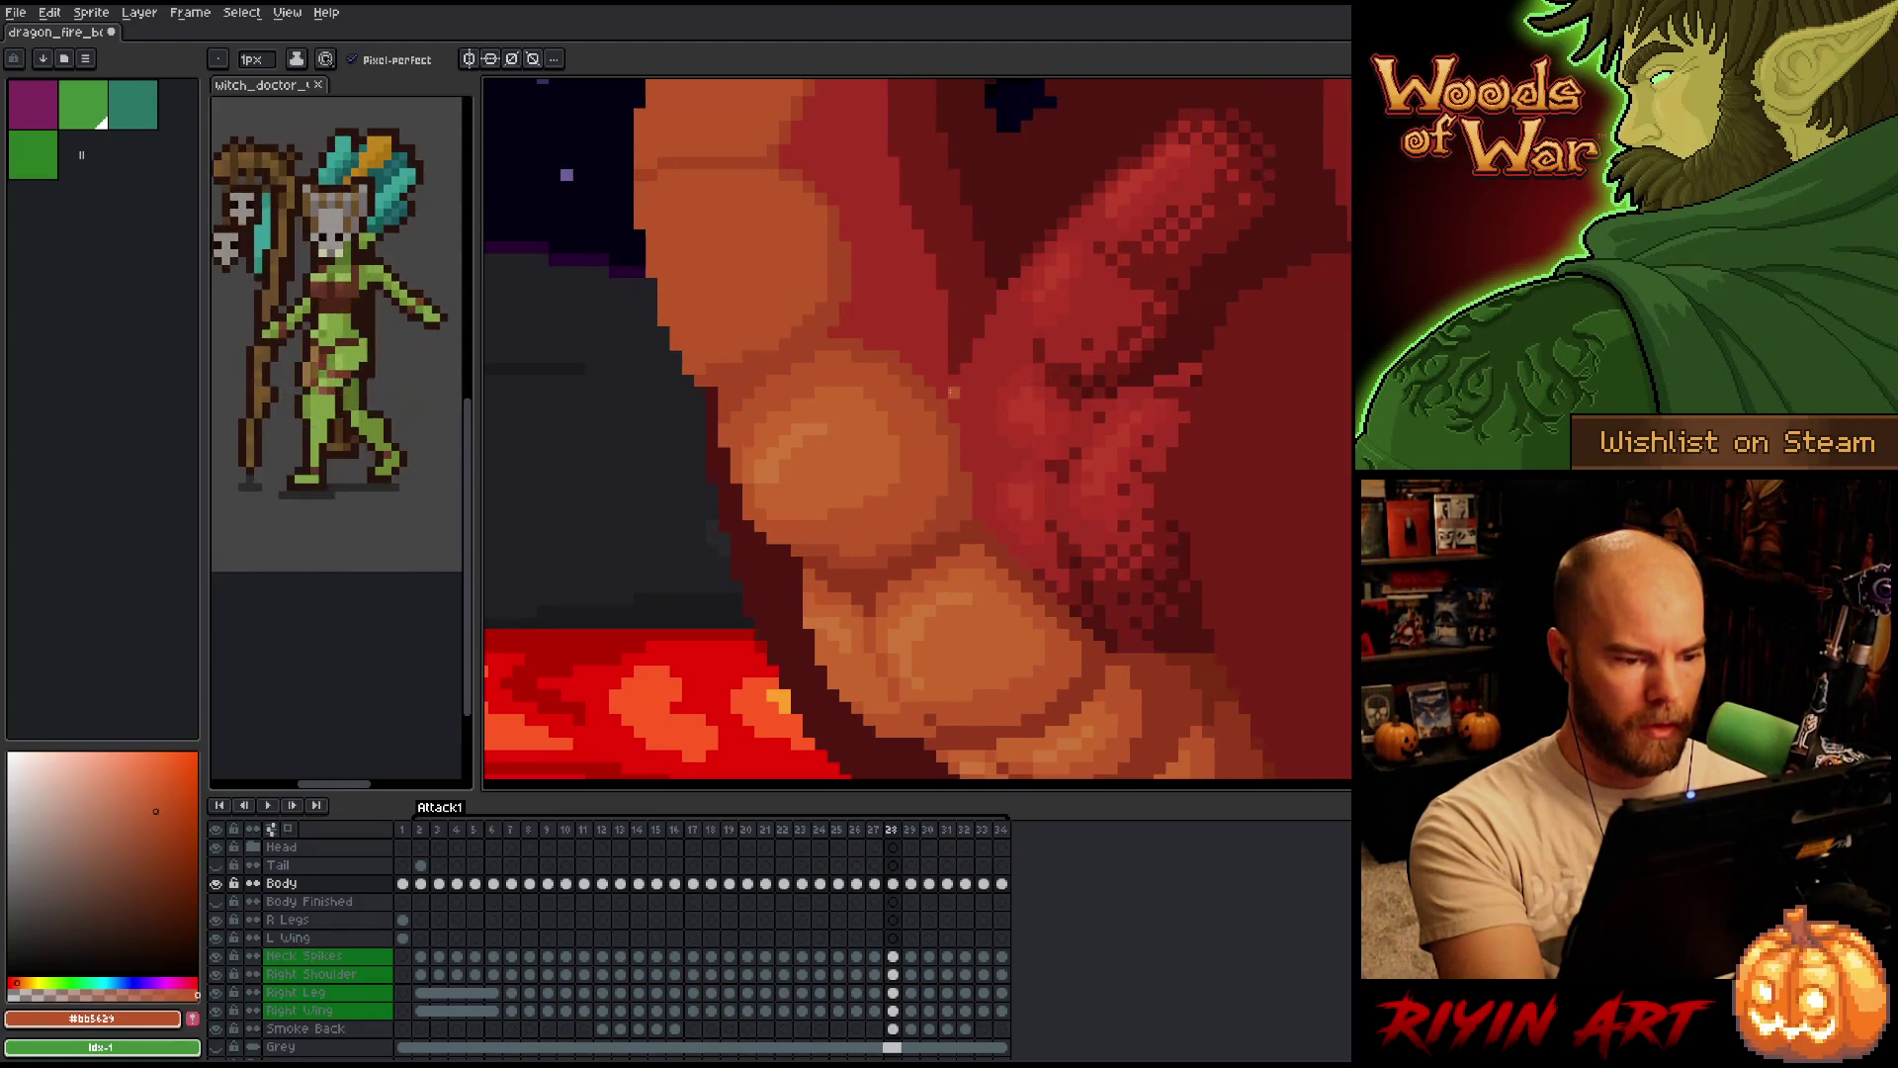
Toggle between frames 25 and 26 repeatedly to compare their belly shading.
key(Left)
key(Left)
key(Left)
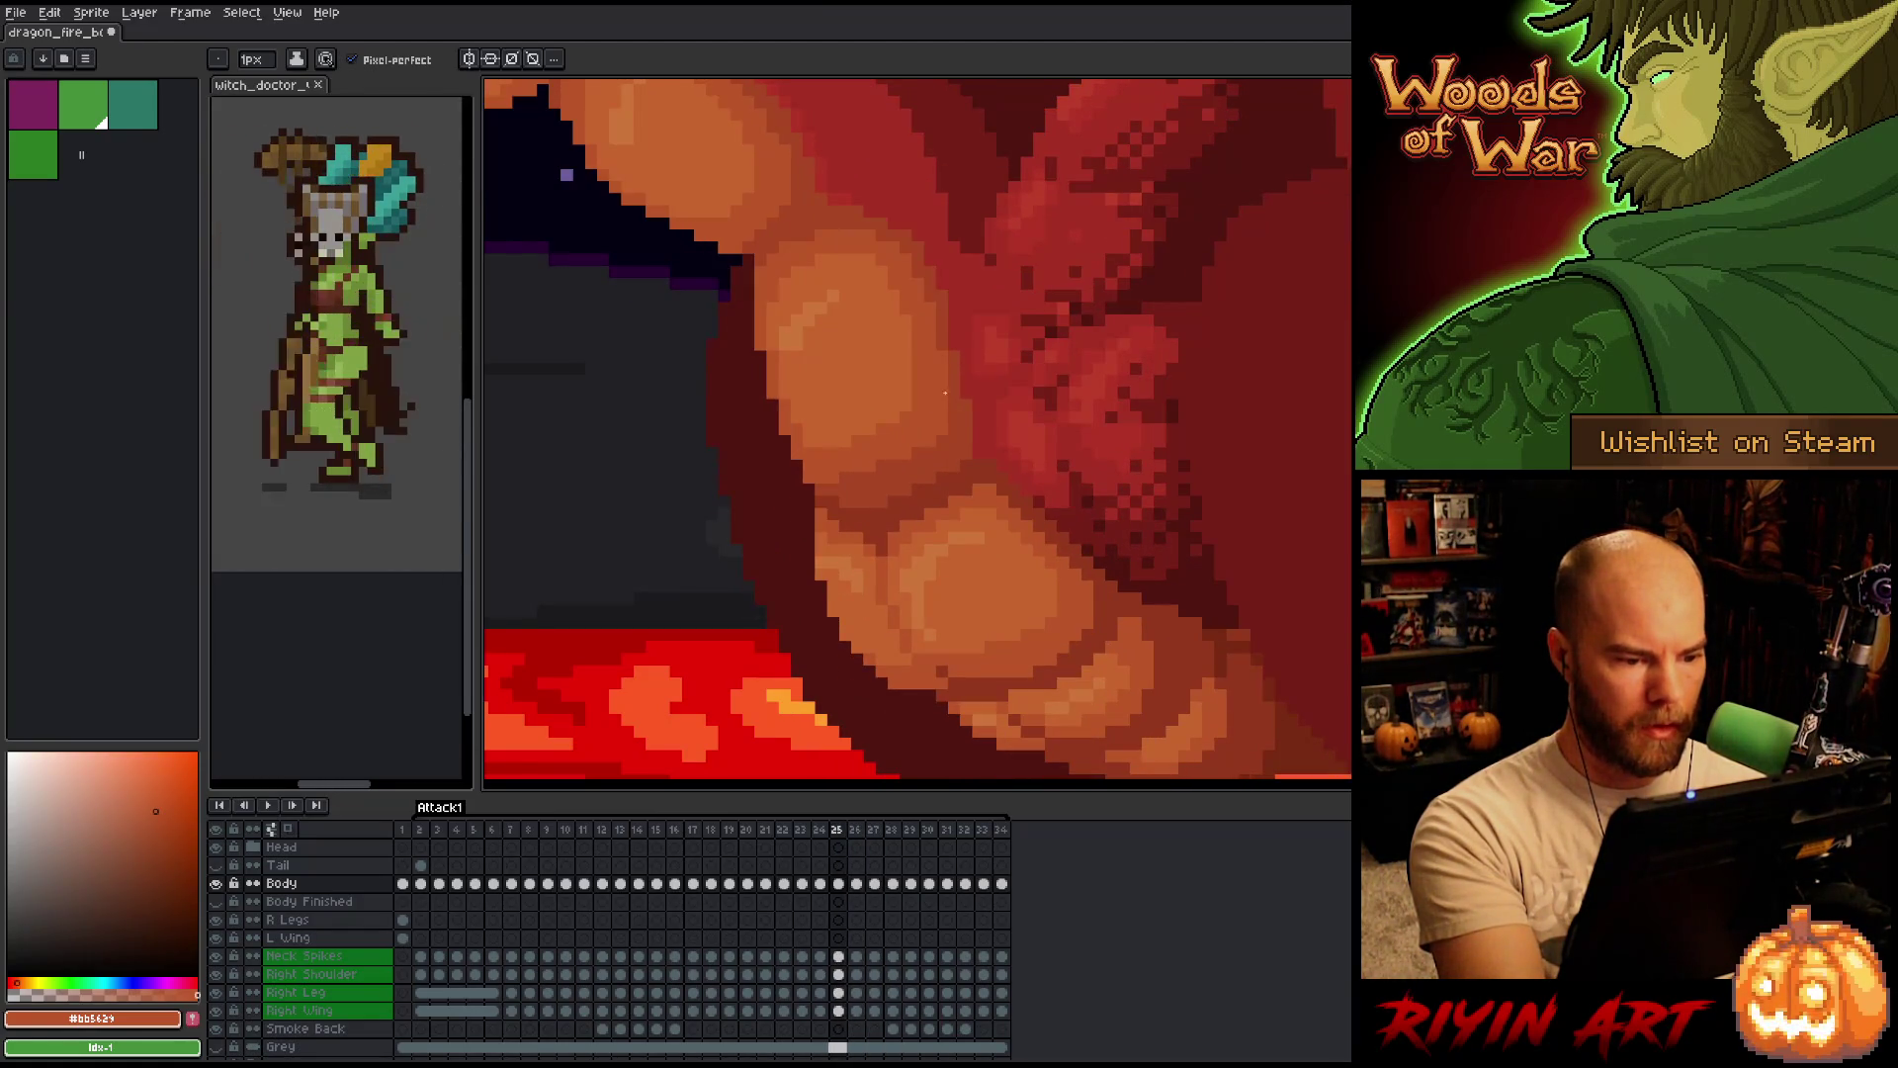
key(Right)
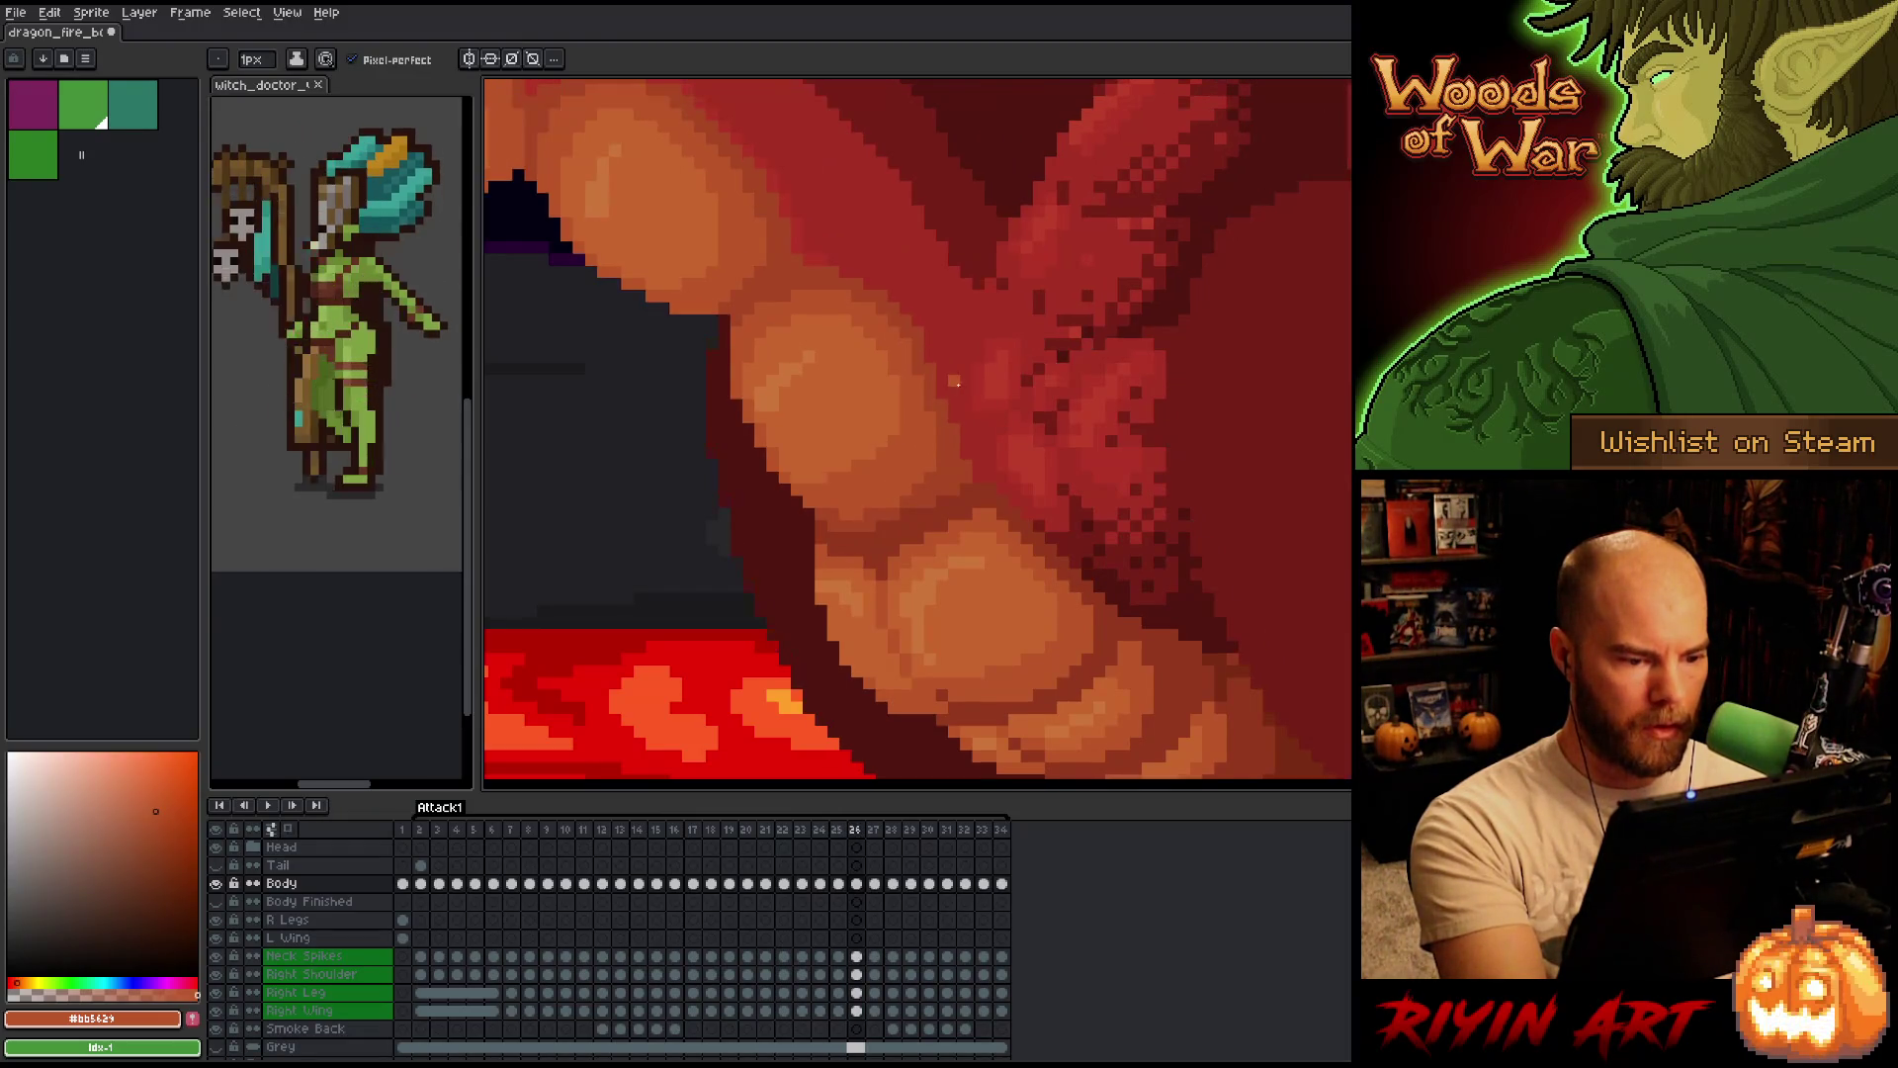
key(Left)
key(Right)
key(Left)
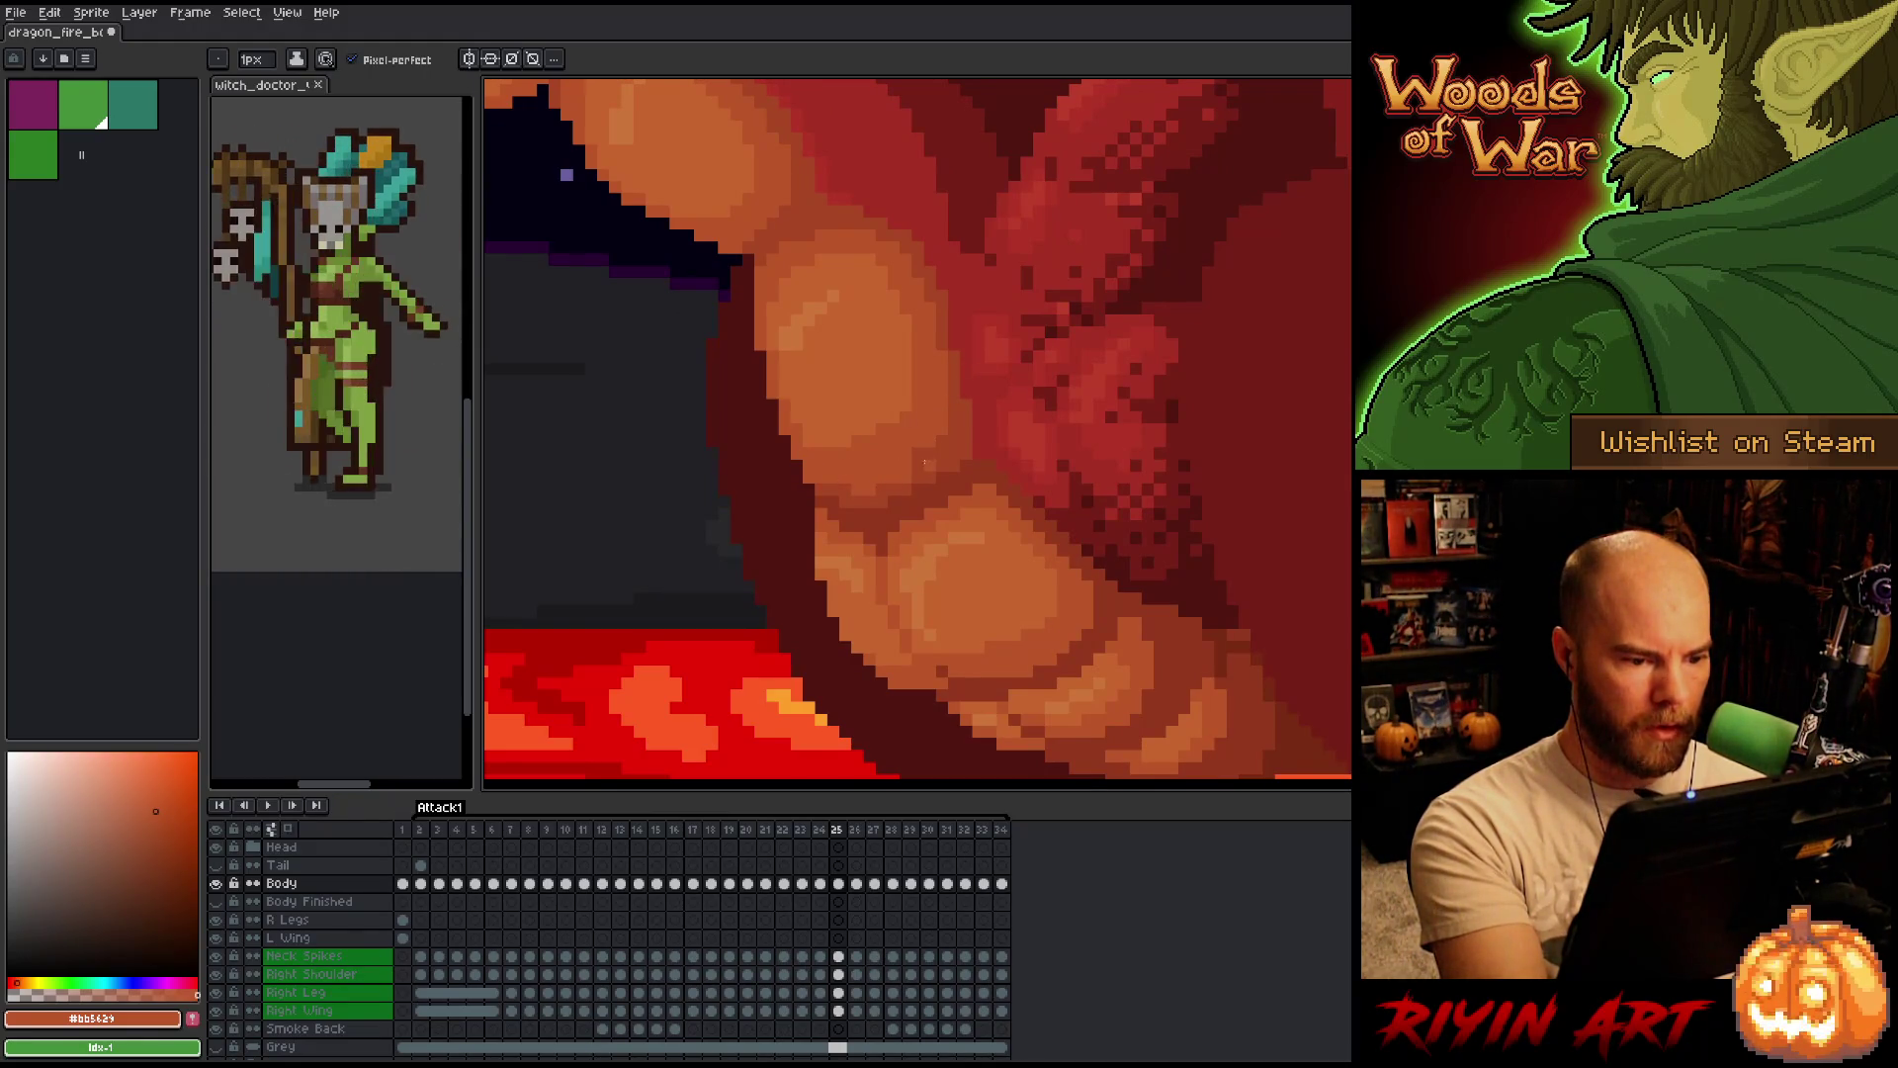
key(Right)
key(Left)
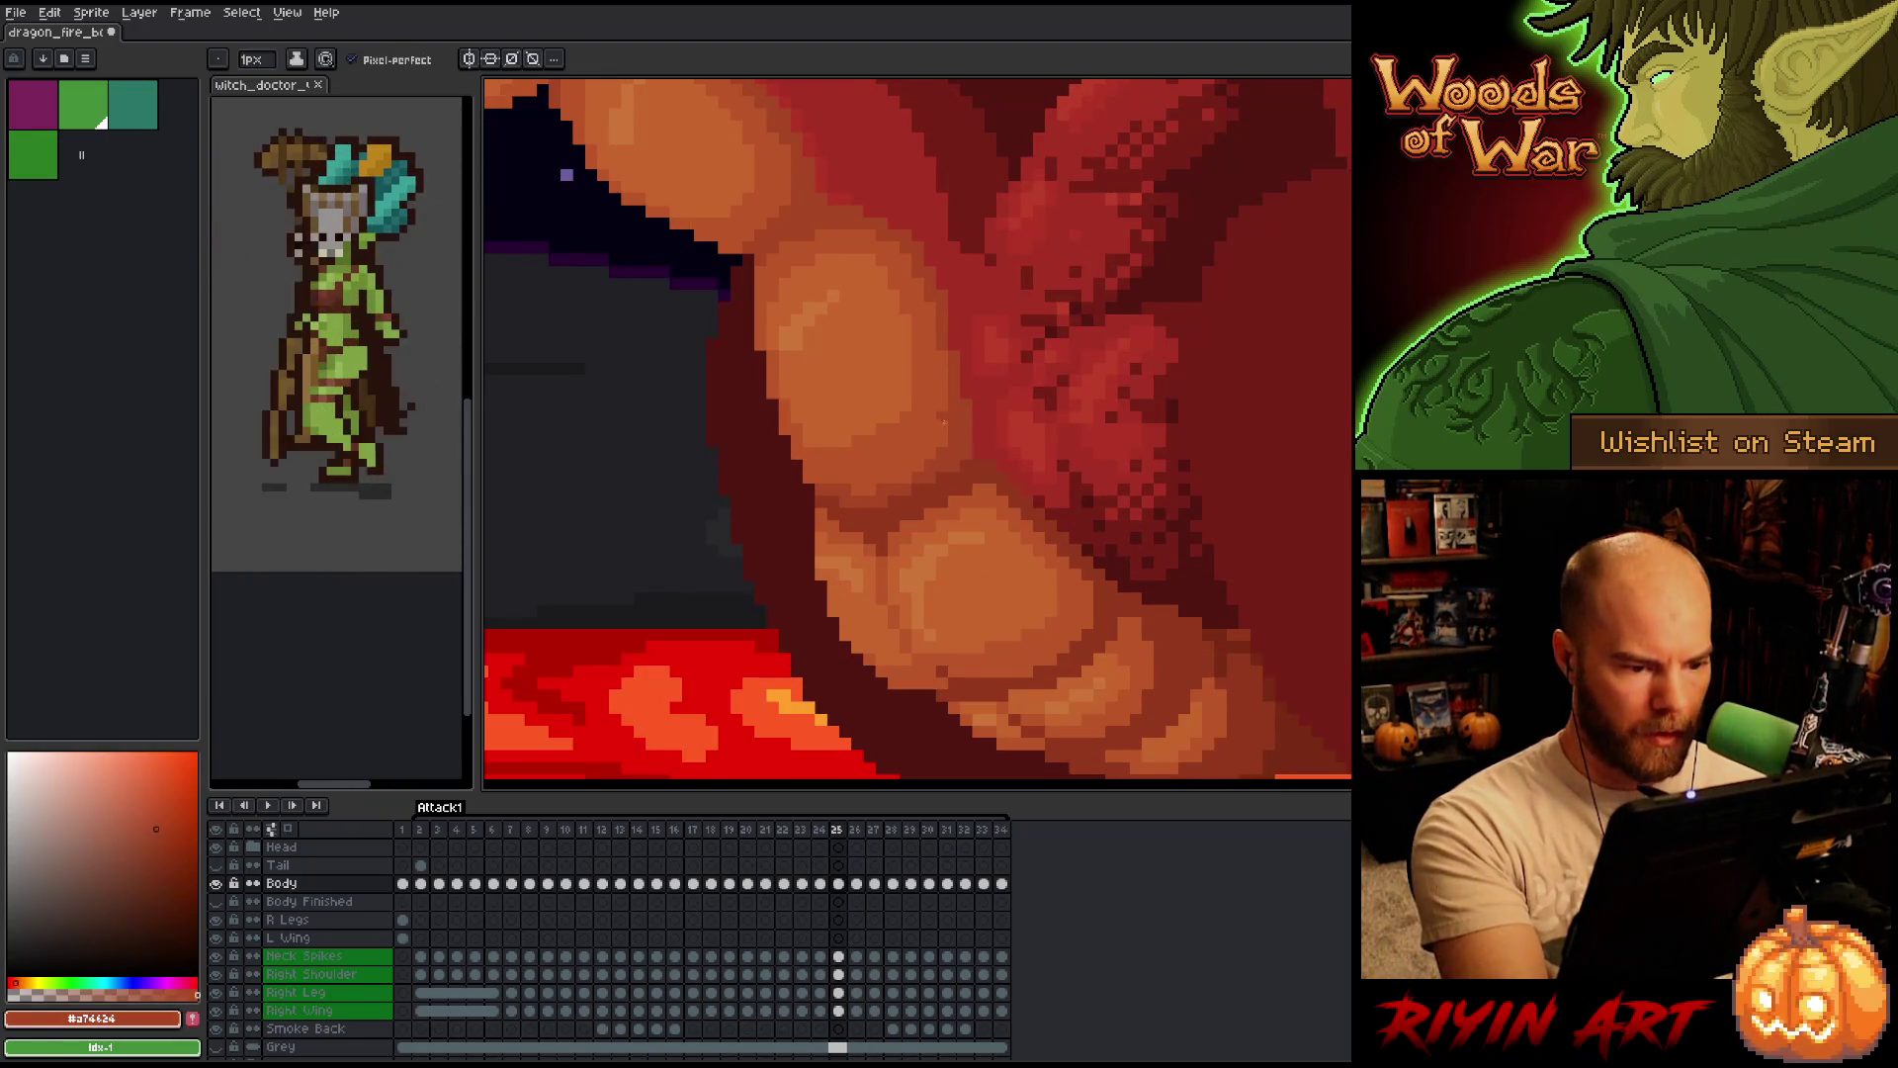
key(Right)
key(Left)
key(Right)
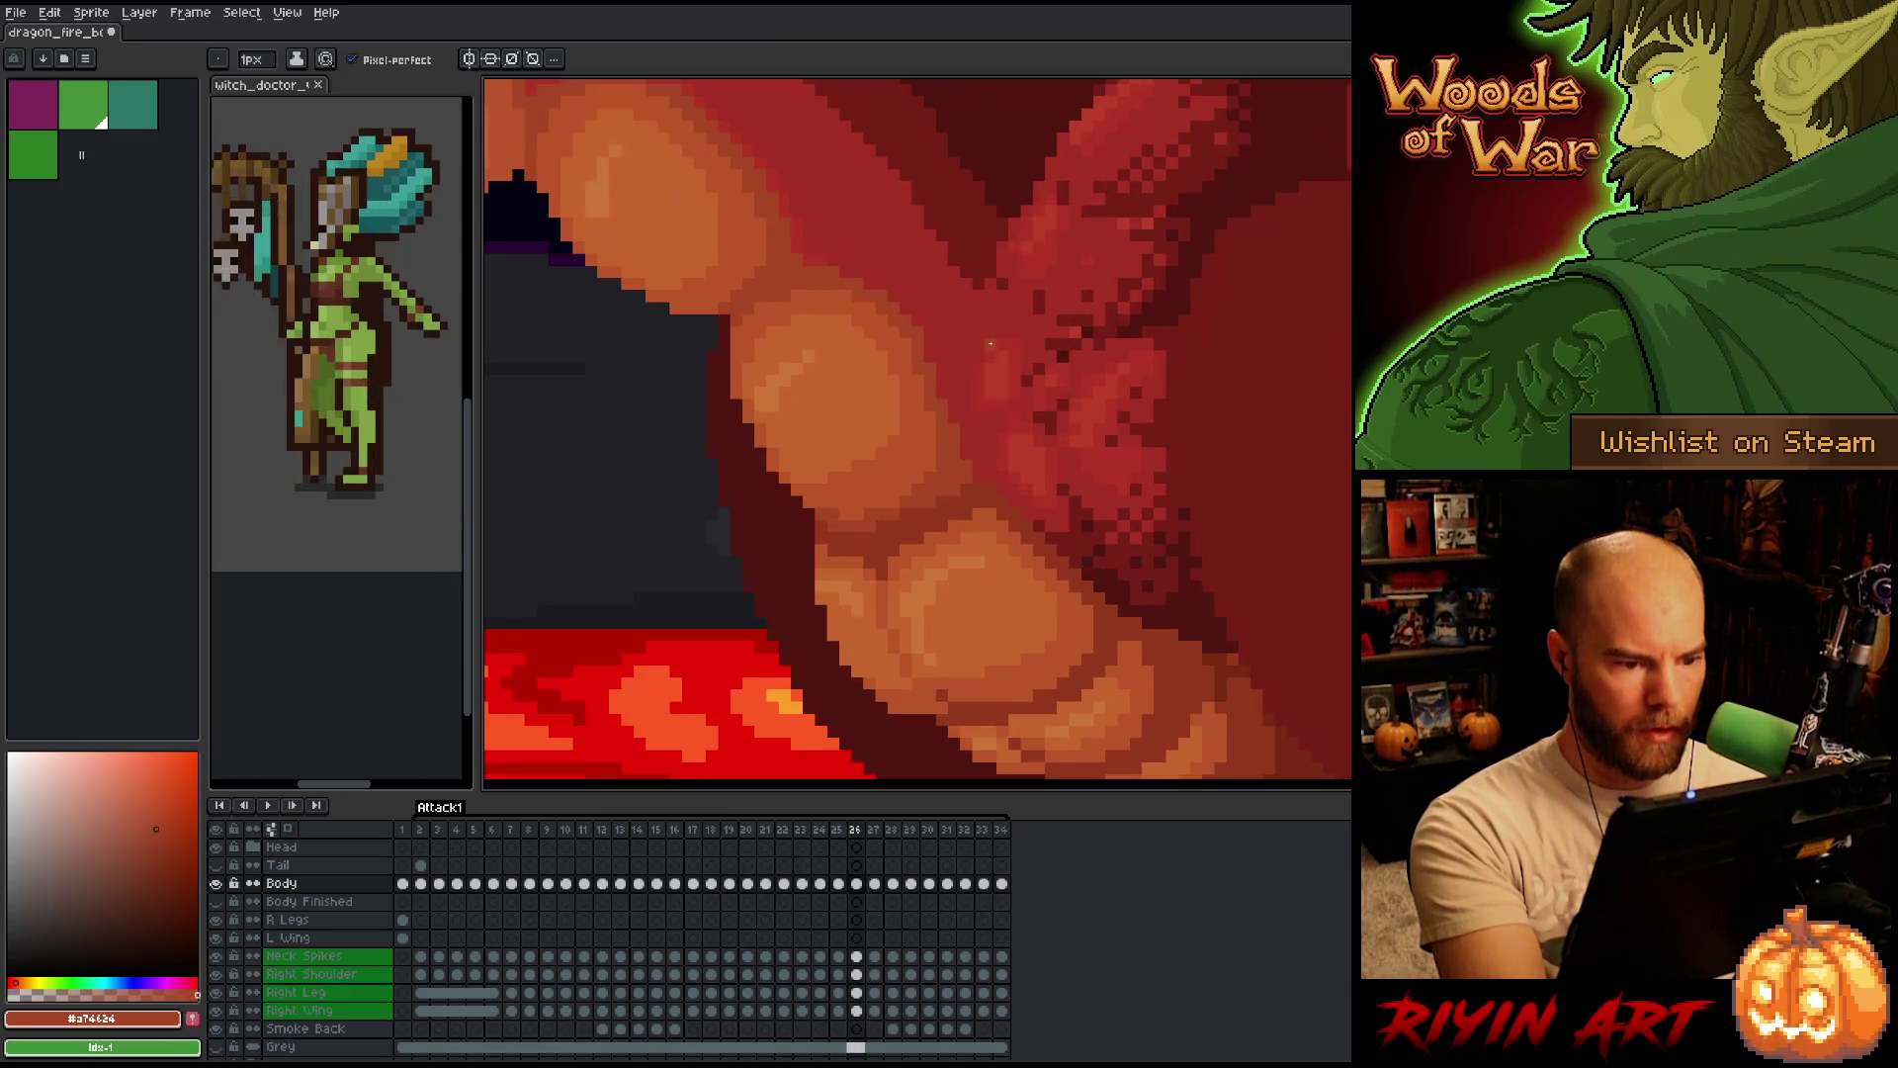
key(Left)
key(Right)
key(Left)
key(Right)
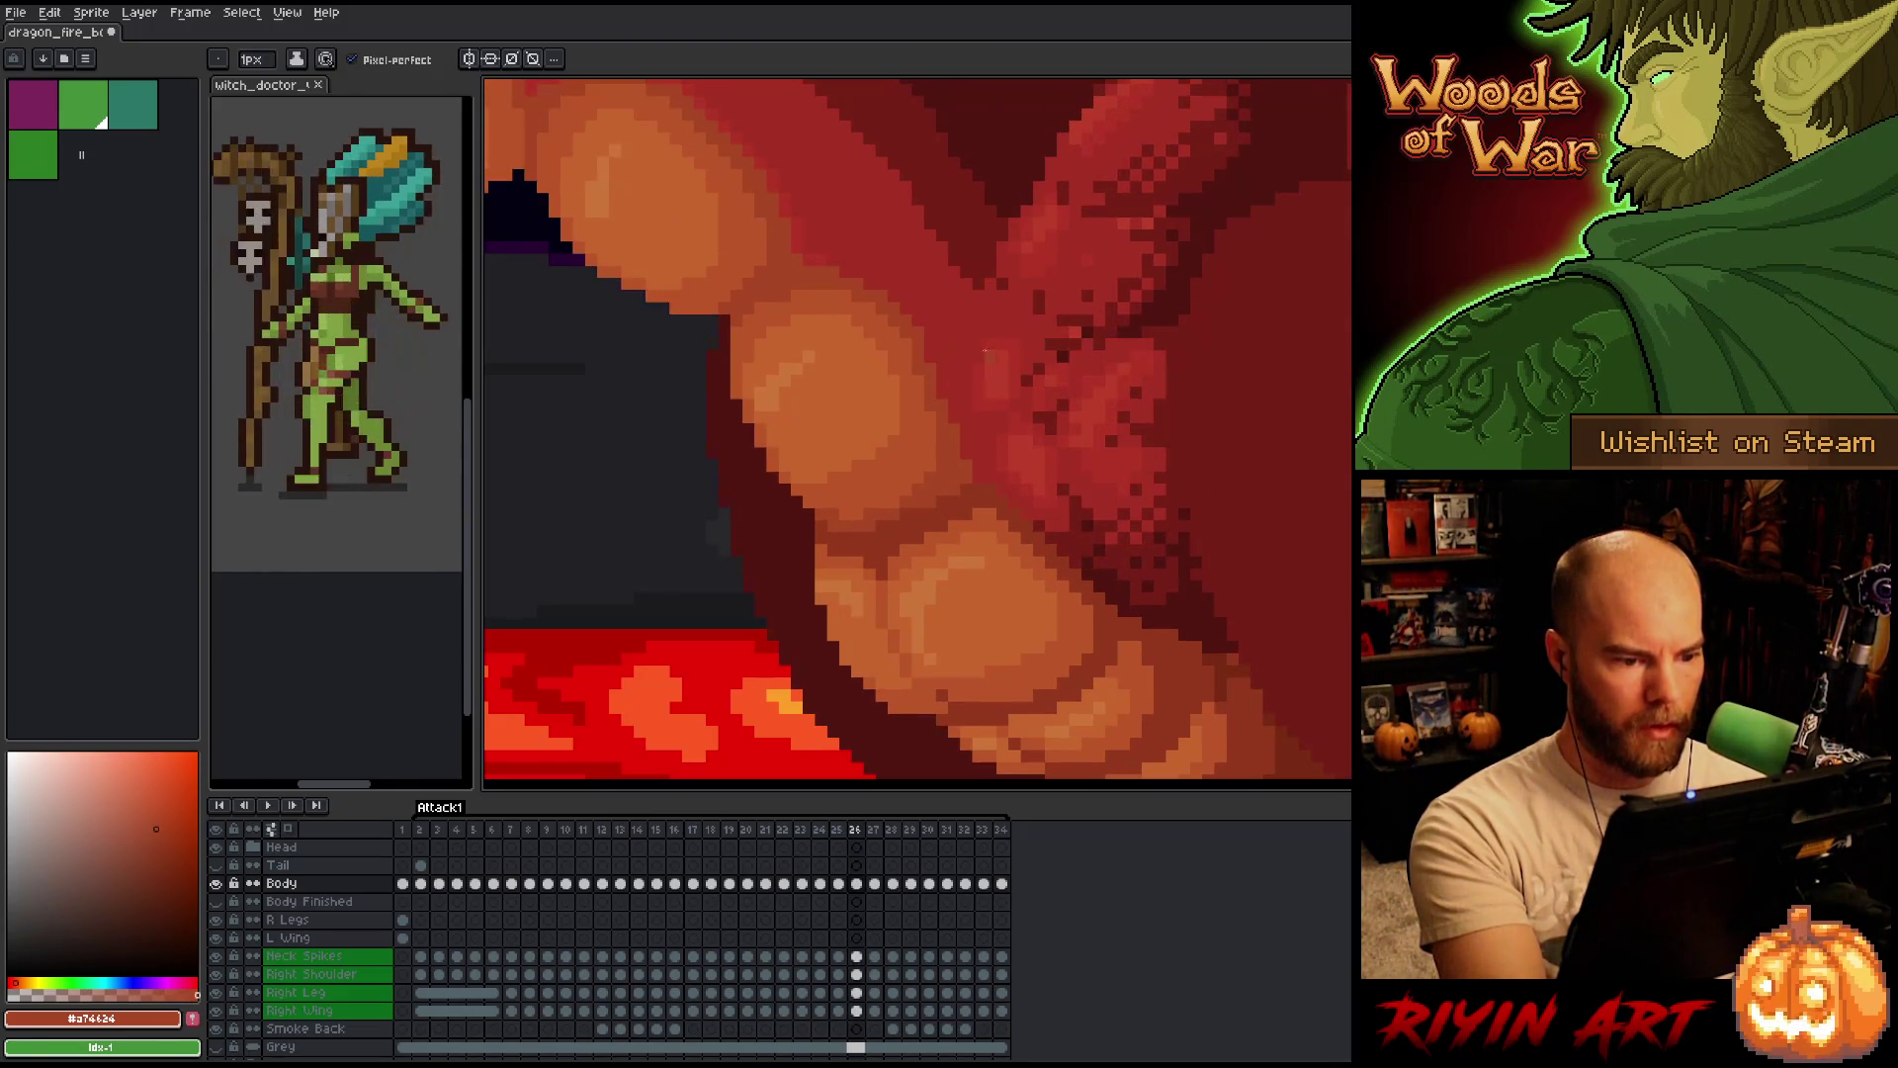
Advance to frame 28, step back to frame 24 and swap back to the lighter orange #bb5424.
key(Right)
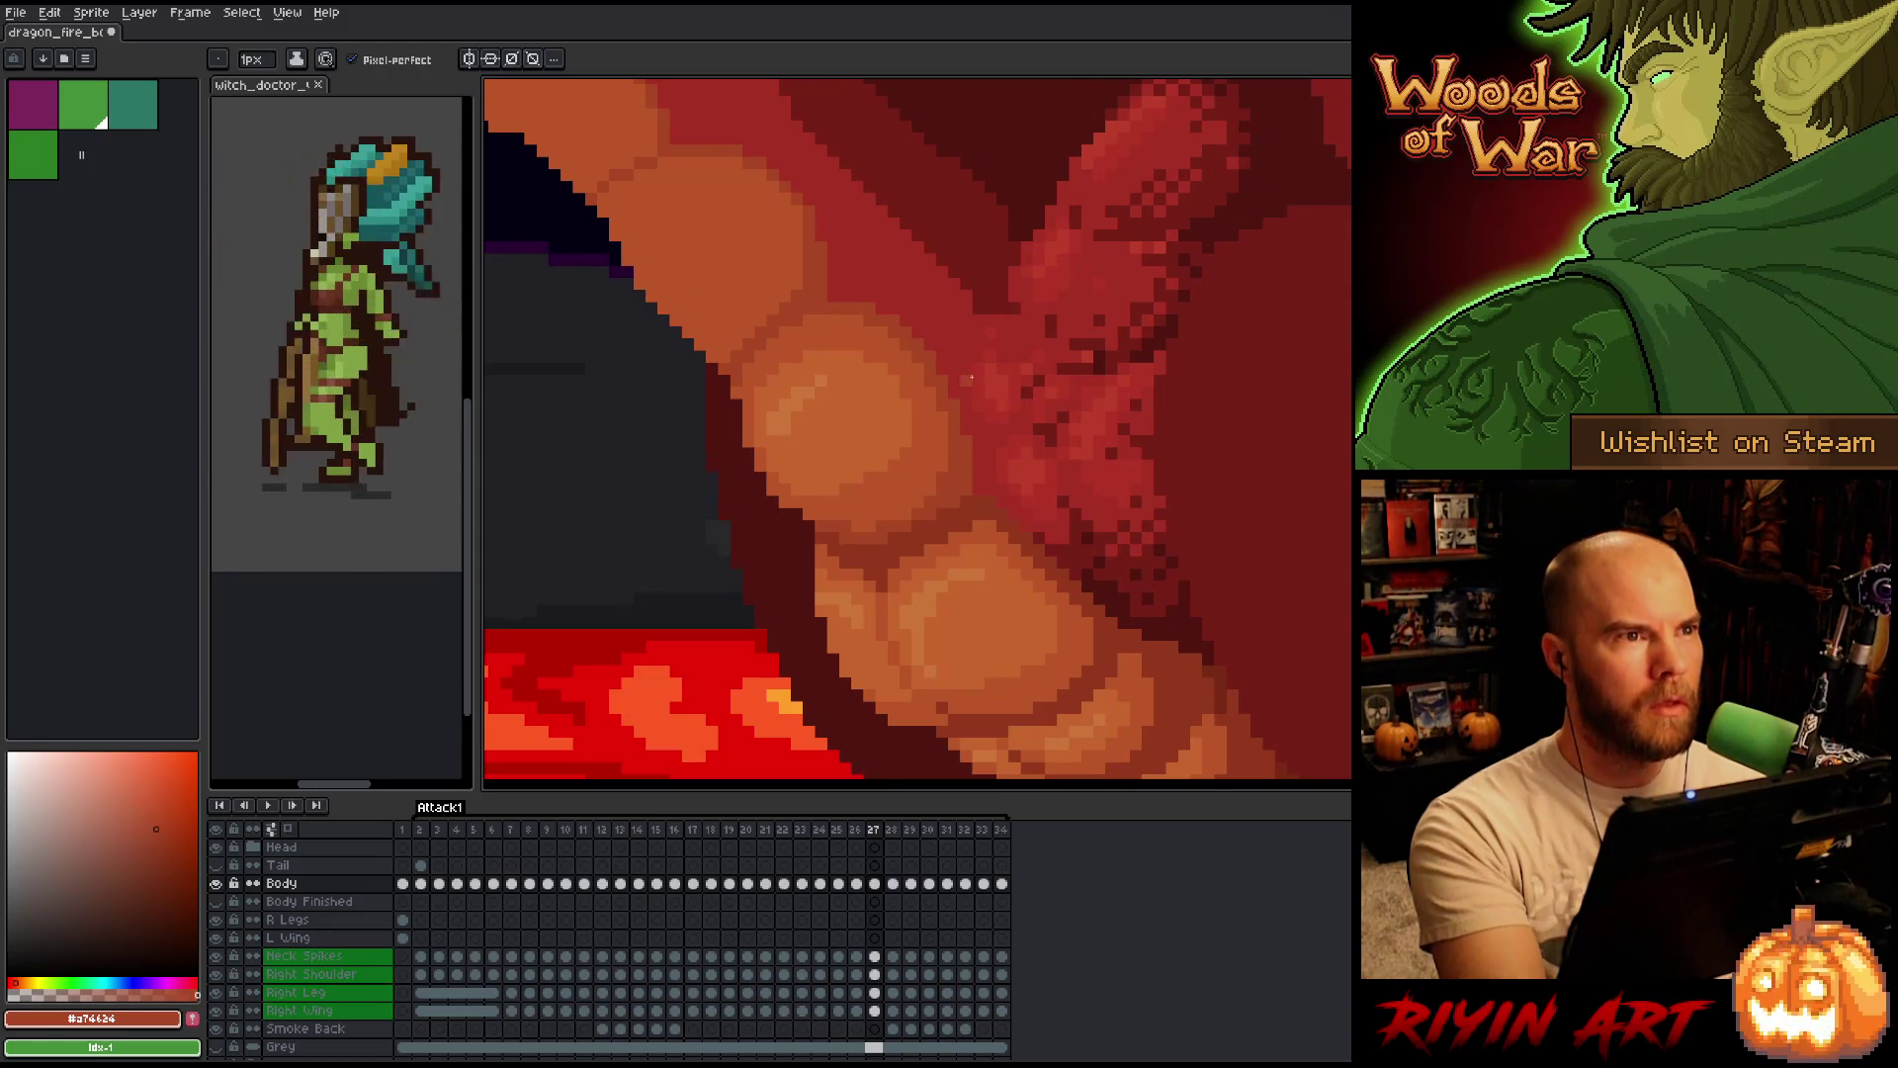
key(Right)
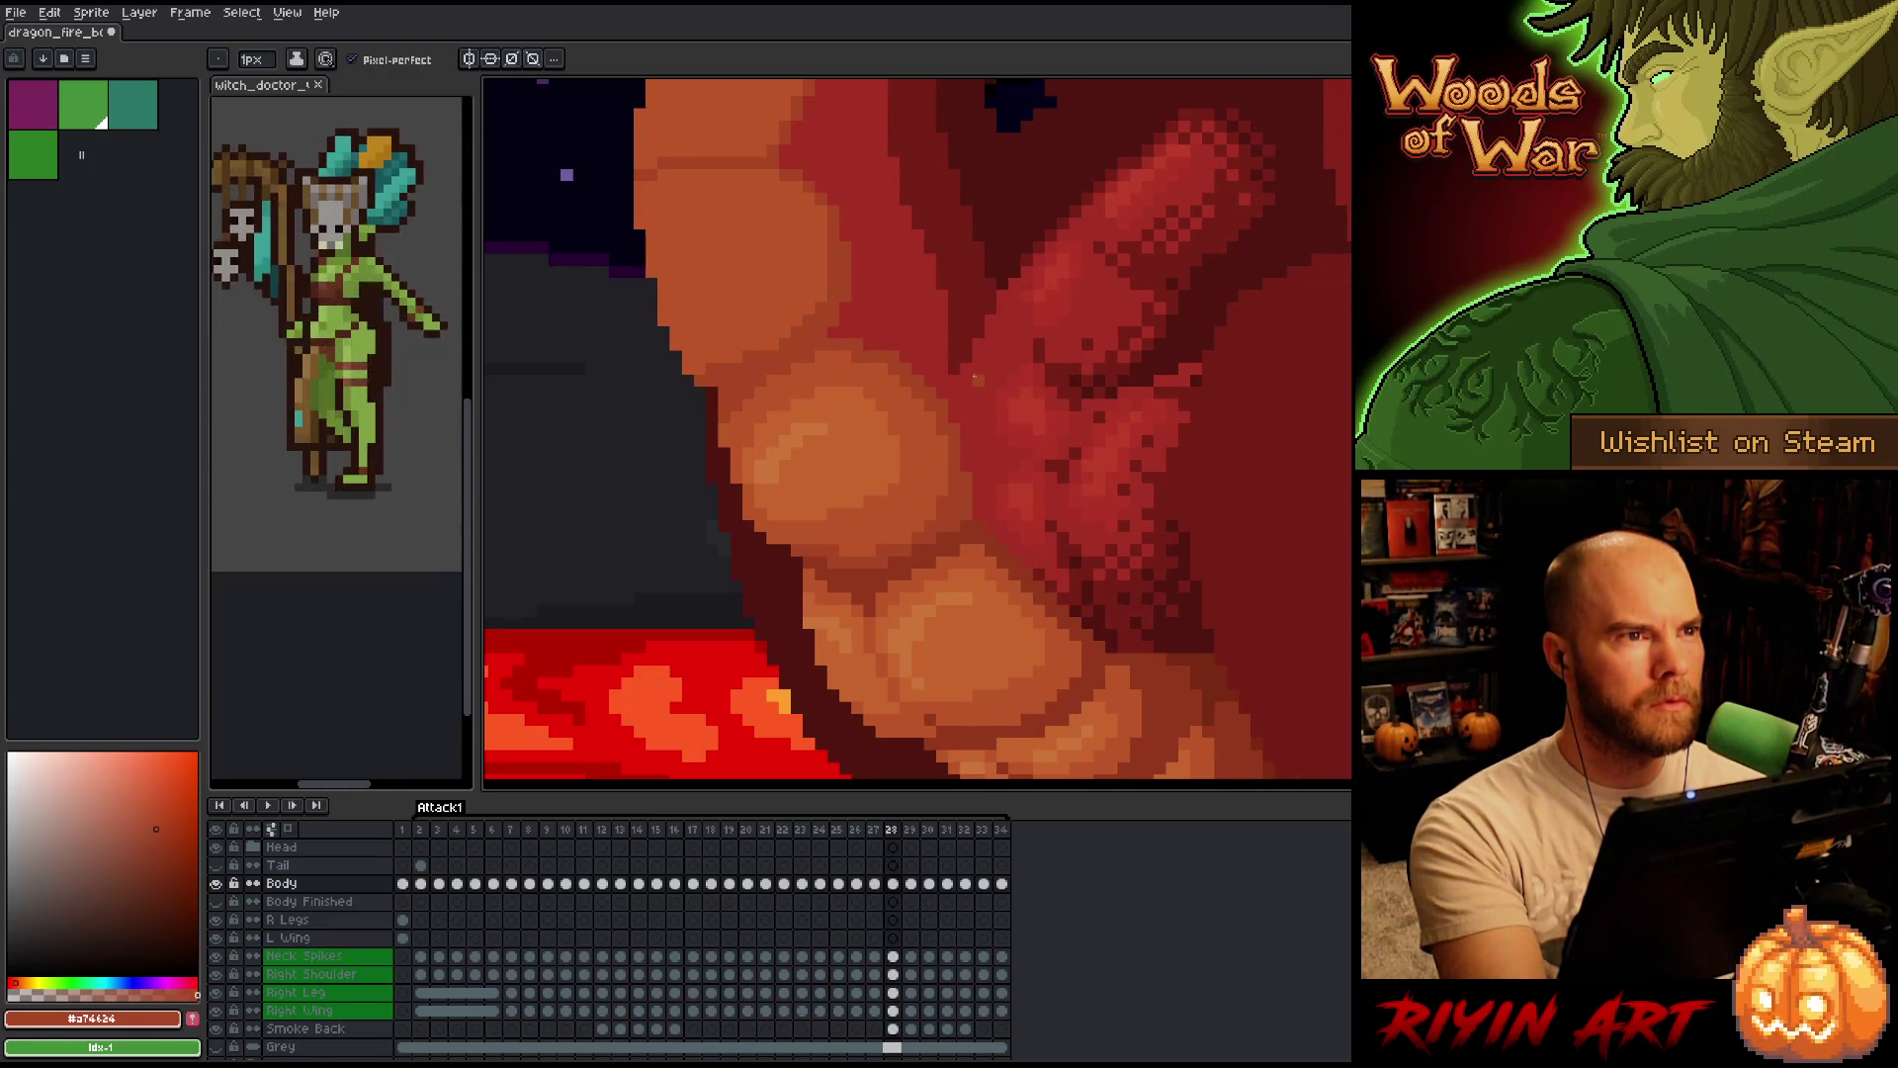
key(Left)
key(Left)
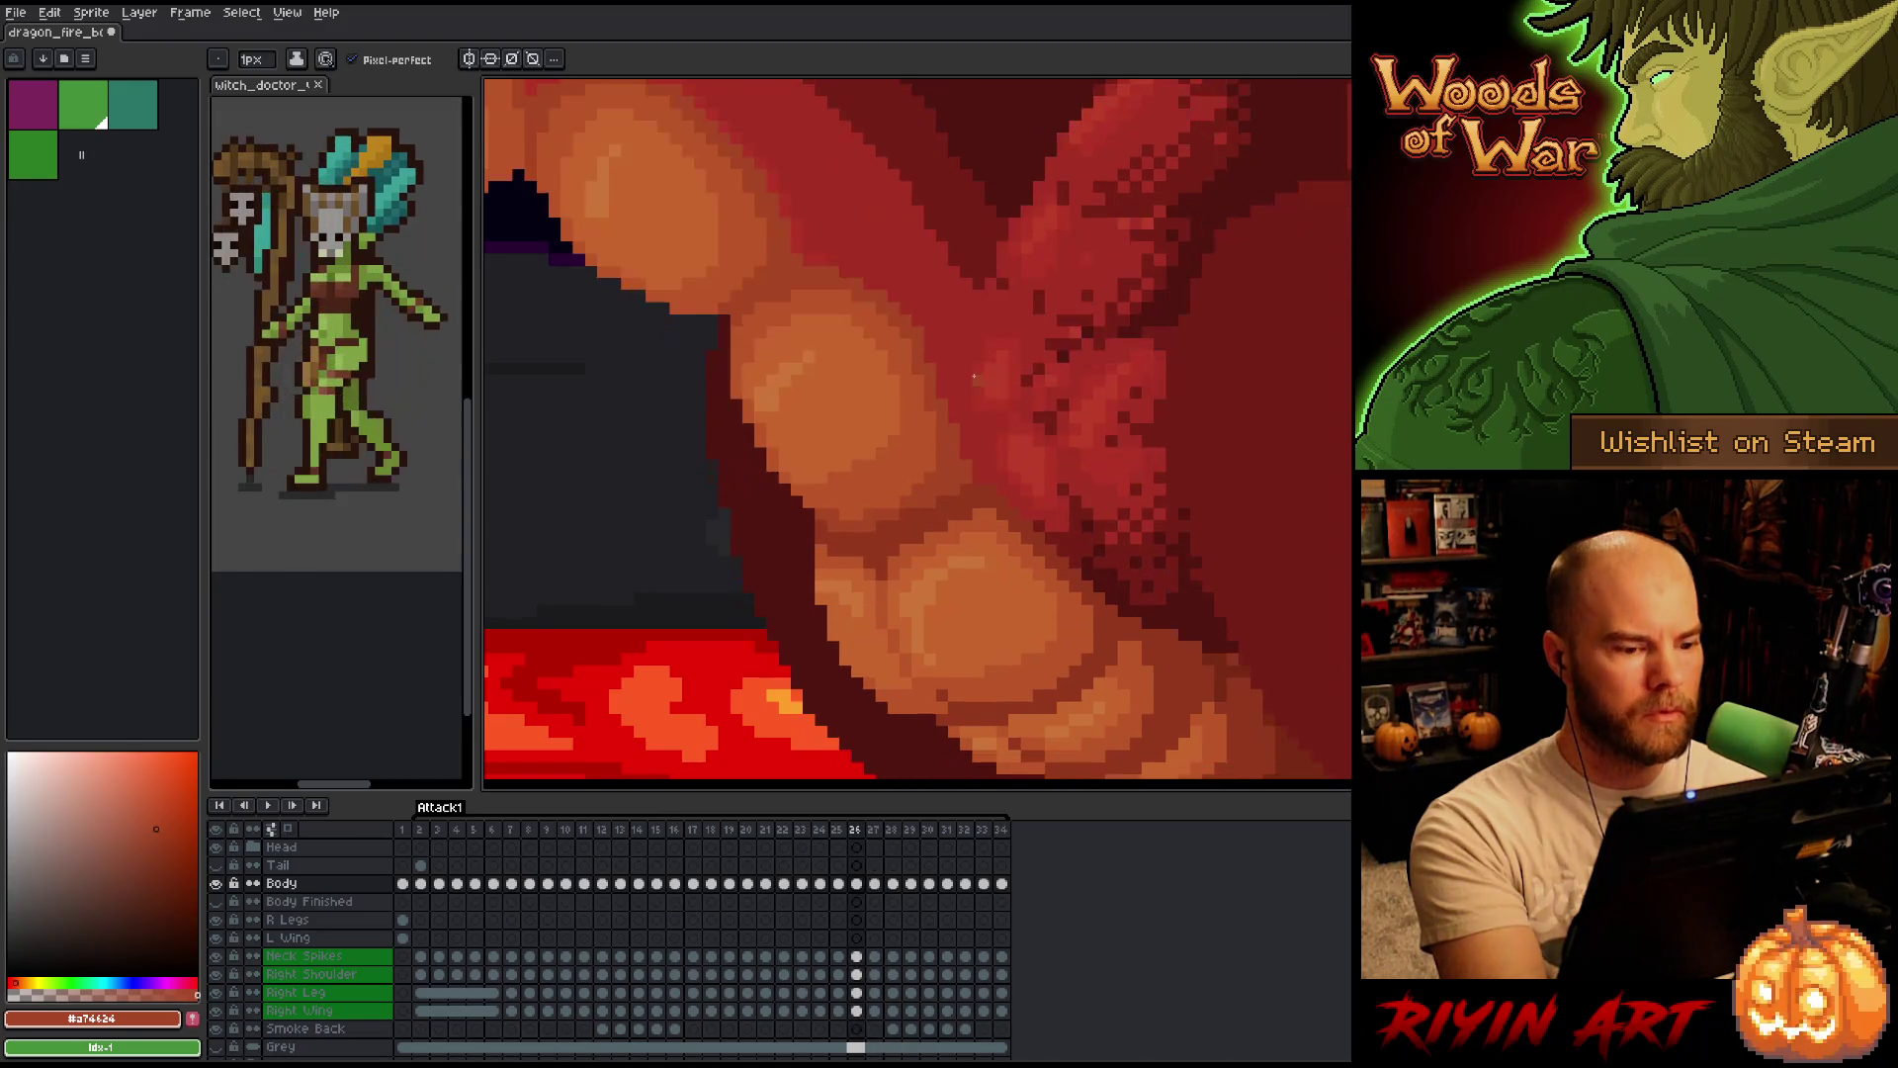
key(Left)
key(Left)
key(Right)
key(Left)
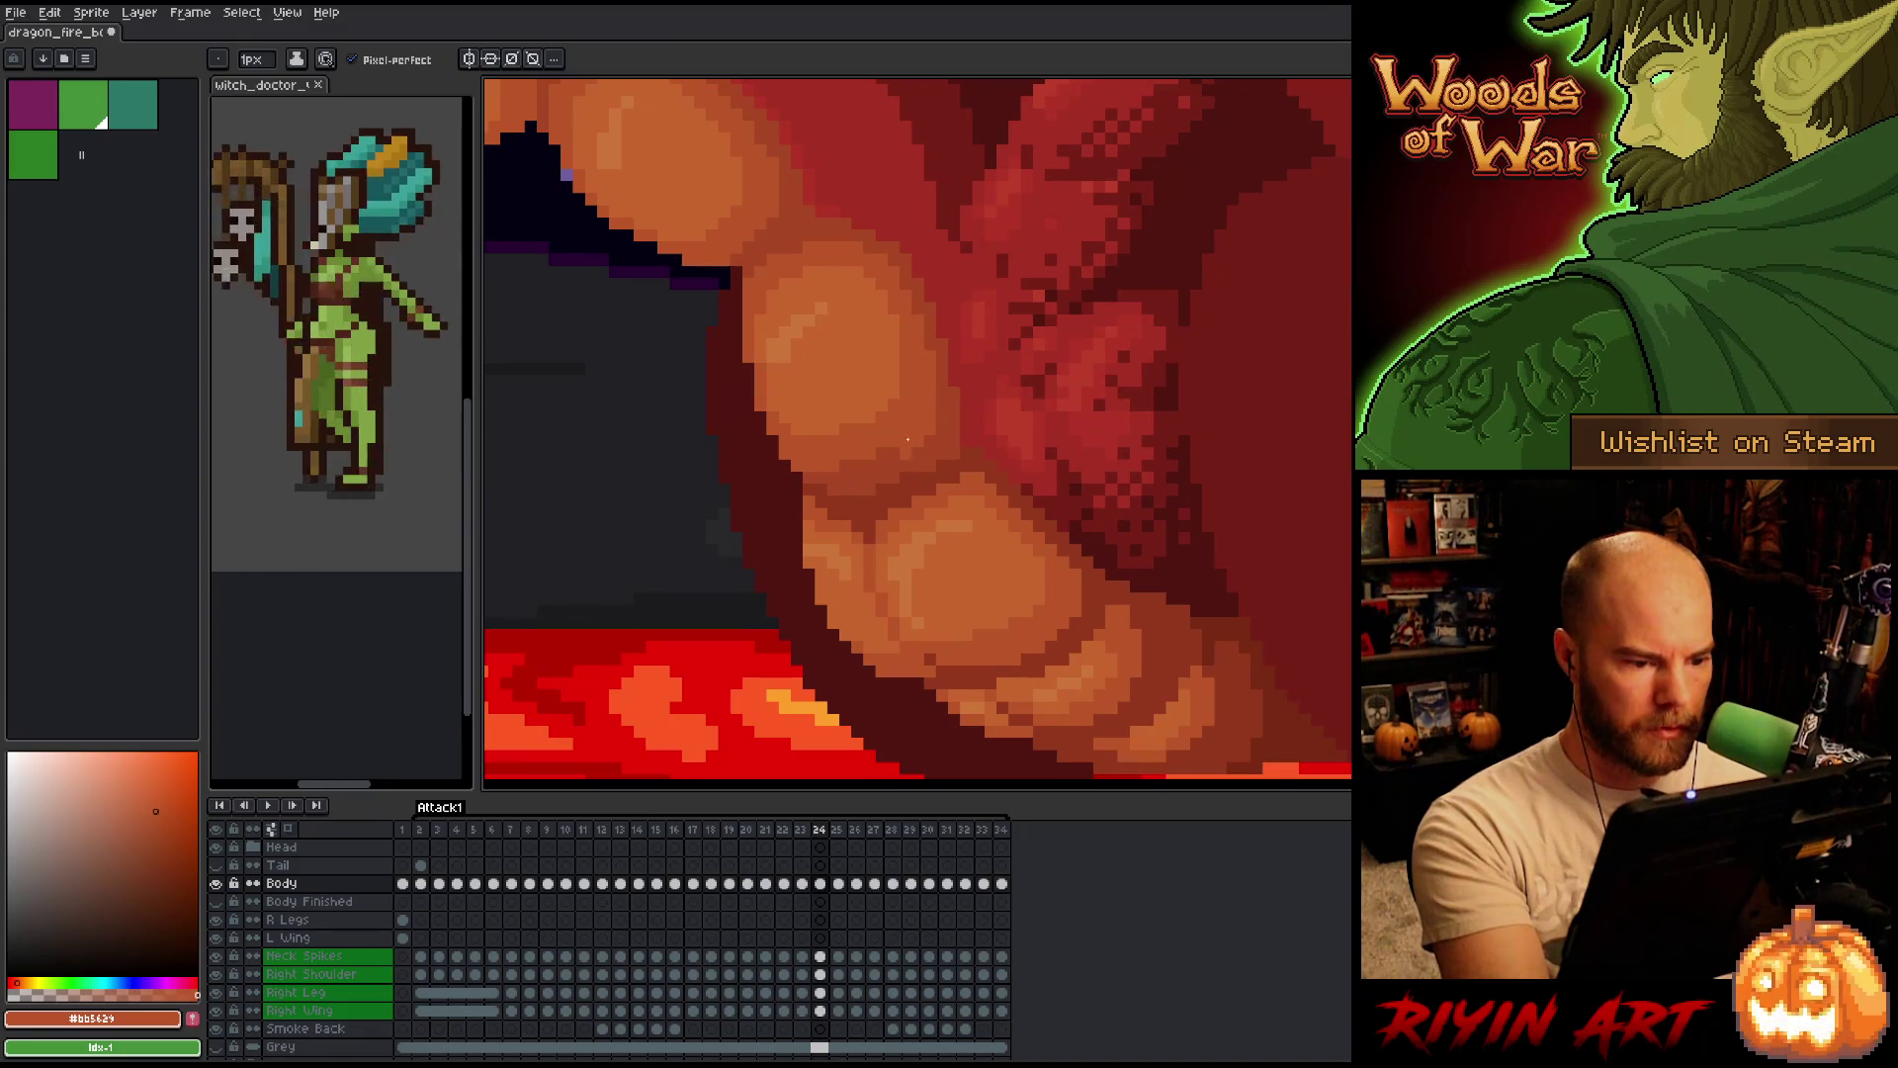
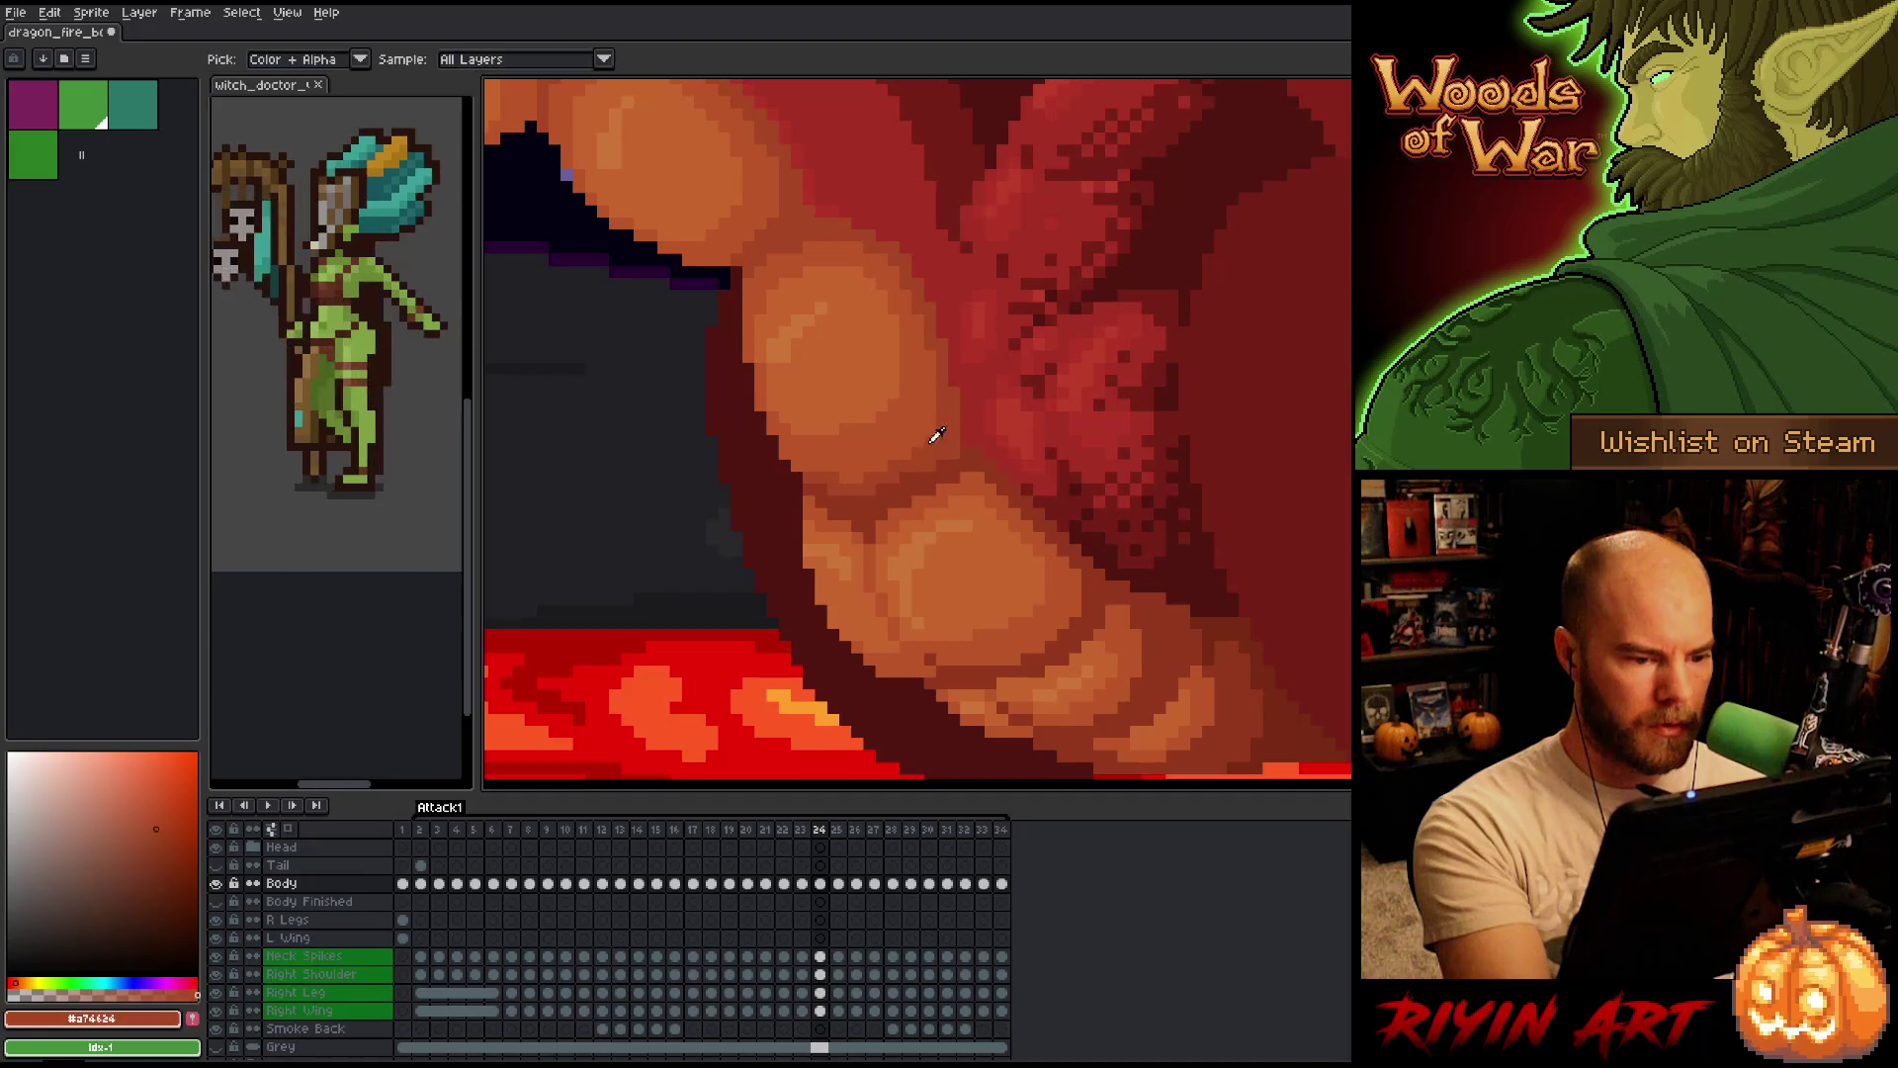
Step through frames 27-30 to compare the dragon's belly shading, settling on frame 28.
key(Right)
key(Right)
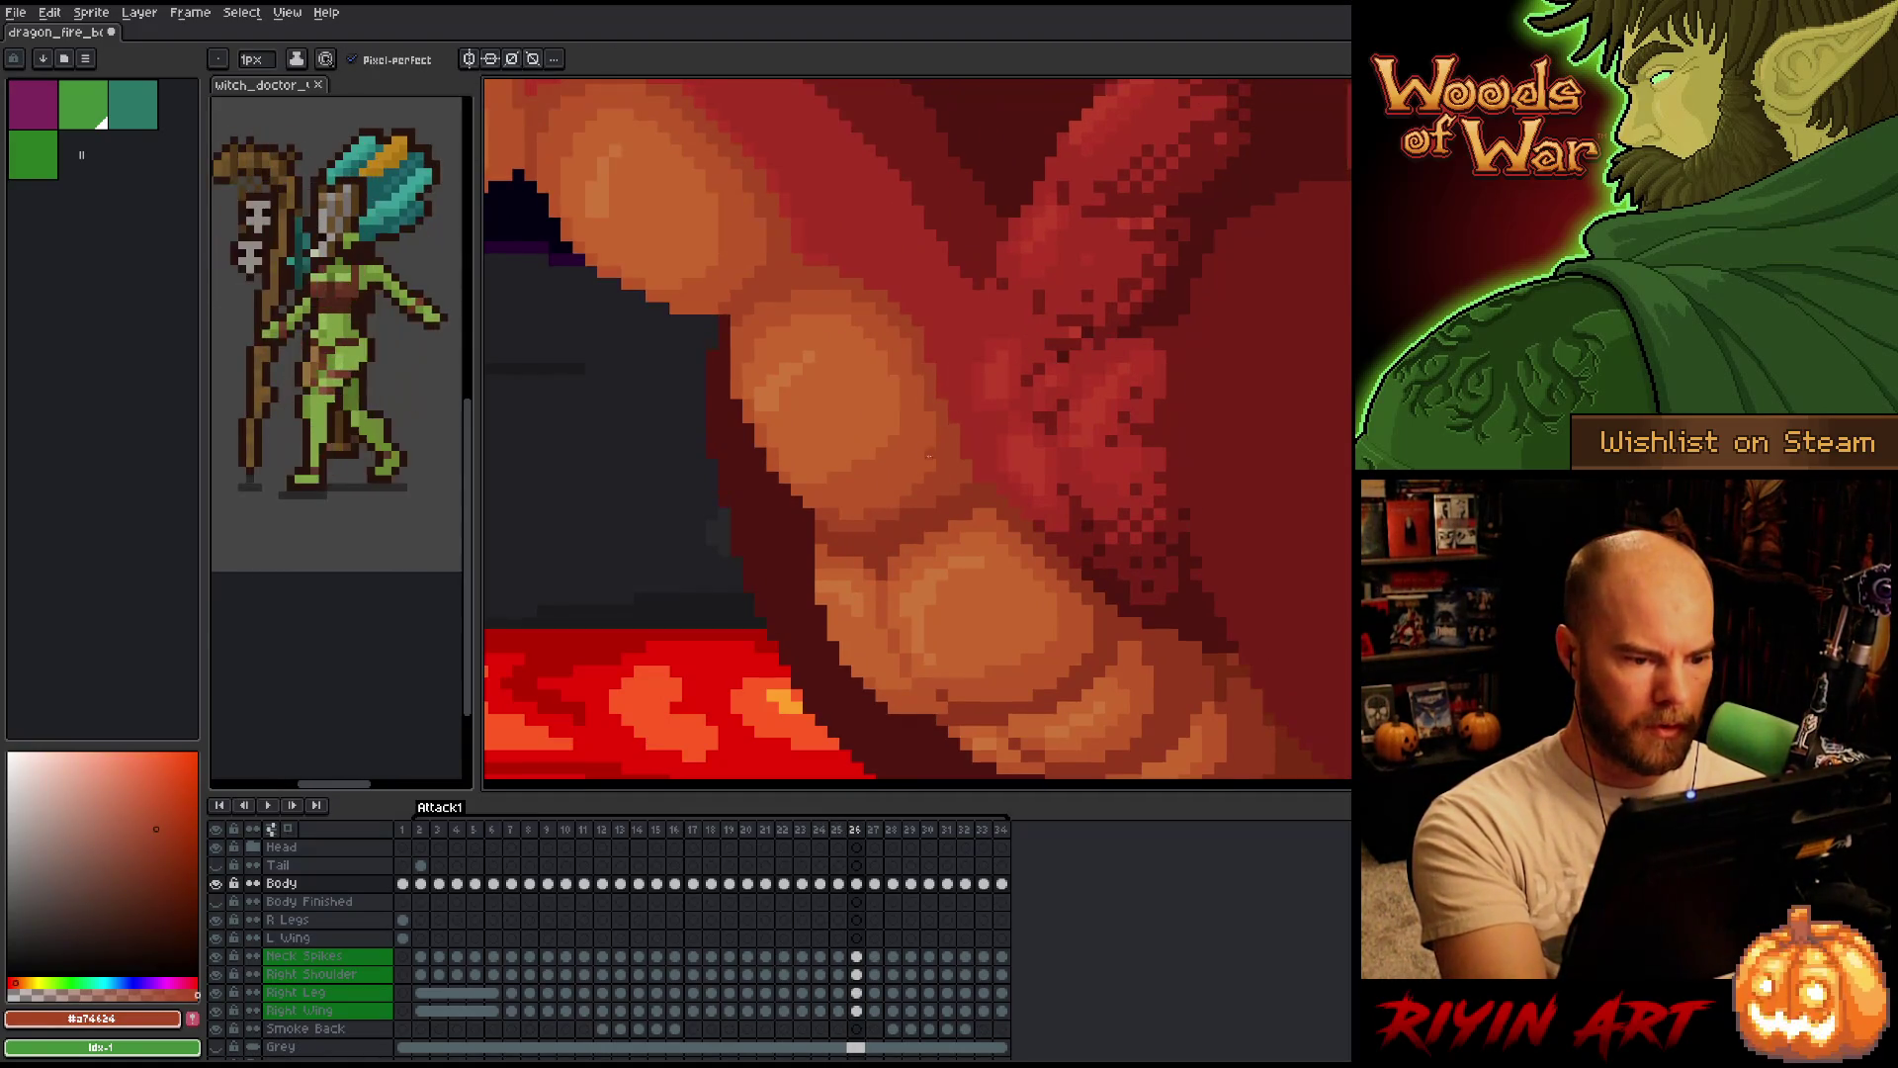
key(Right)
key(Right)
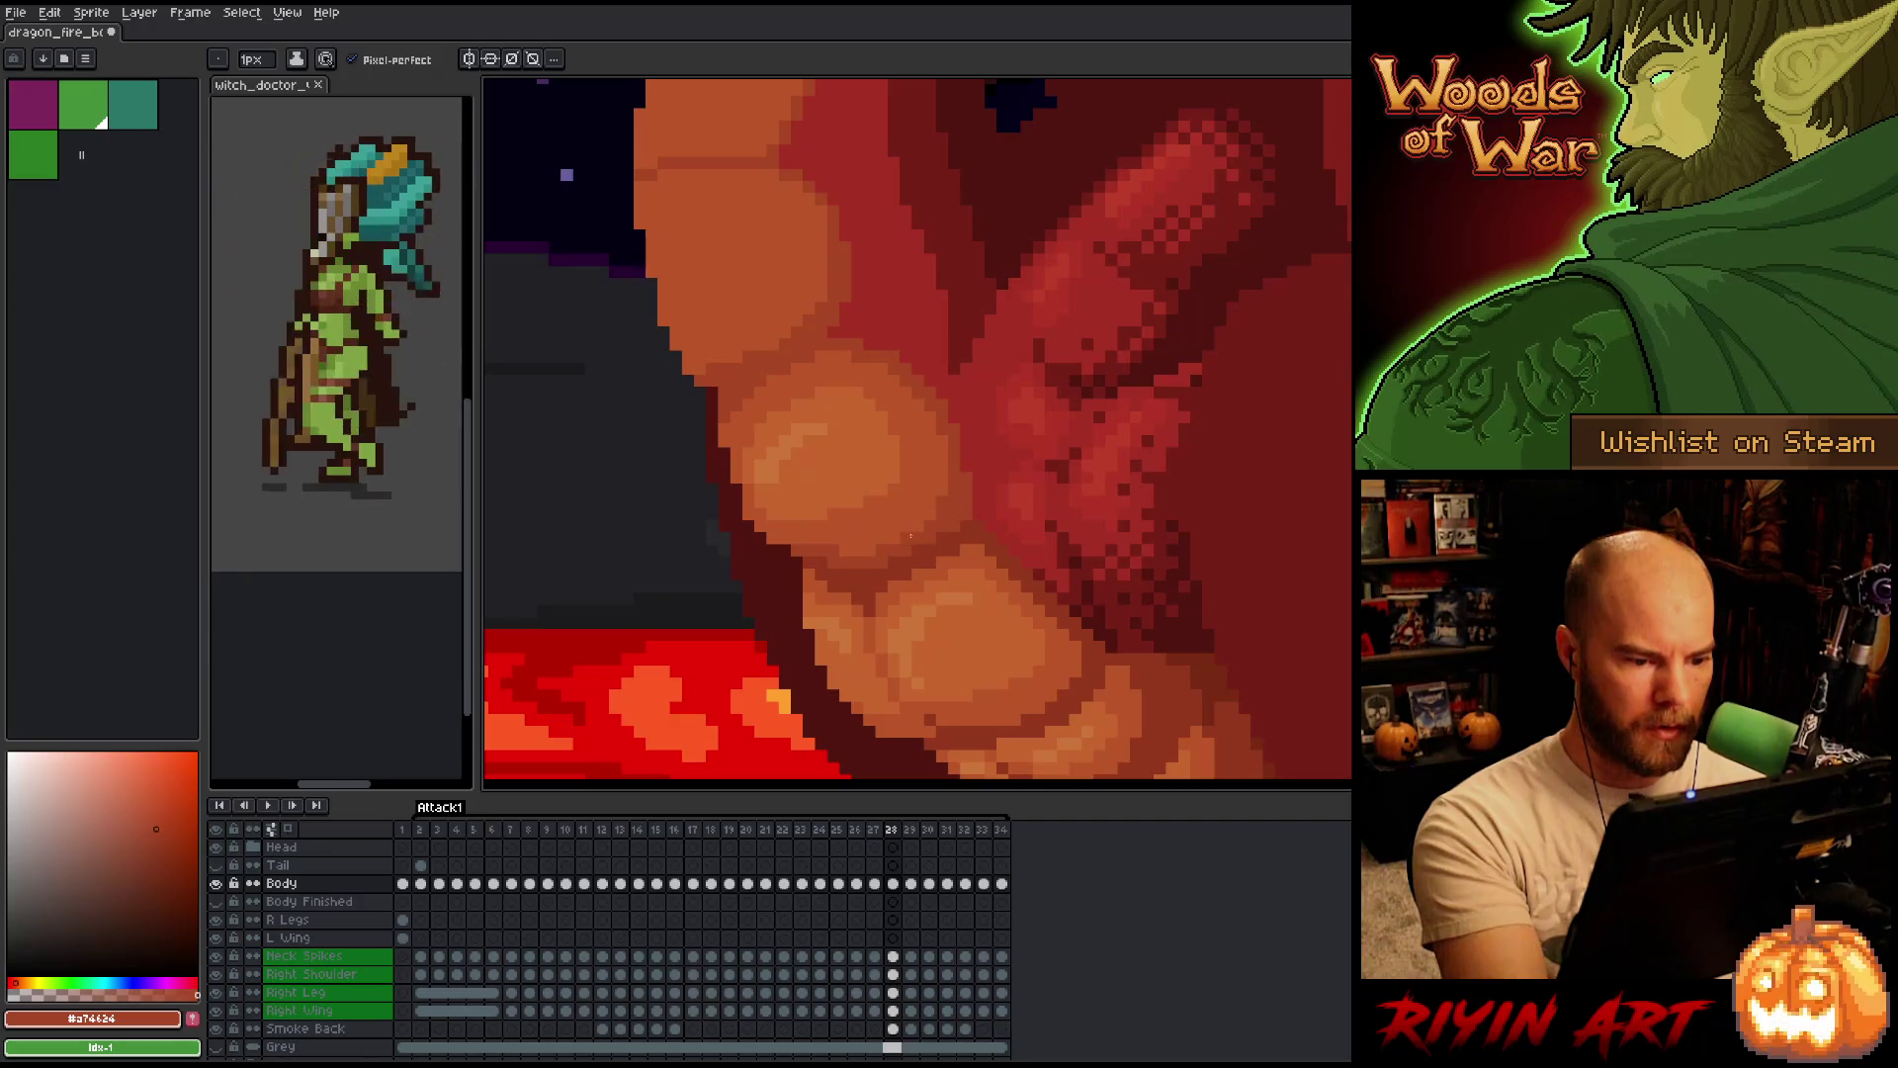
key(Right)
key(Right)
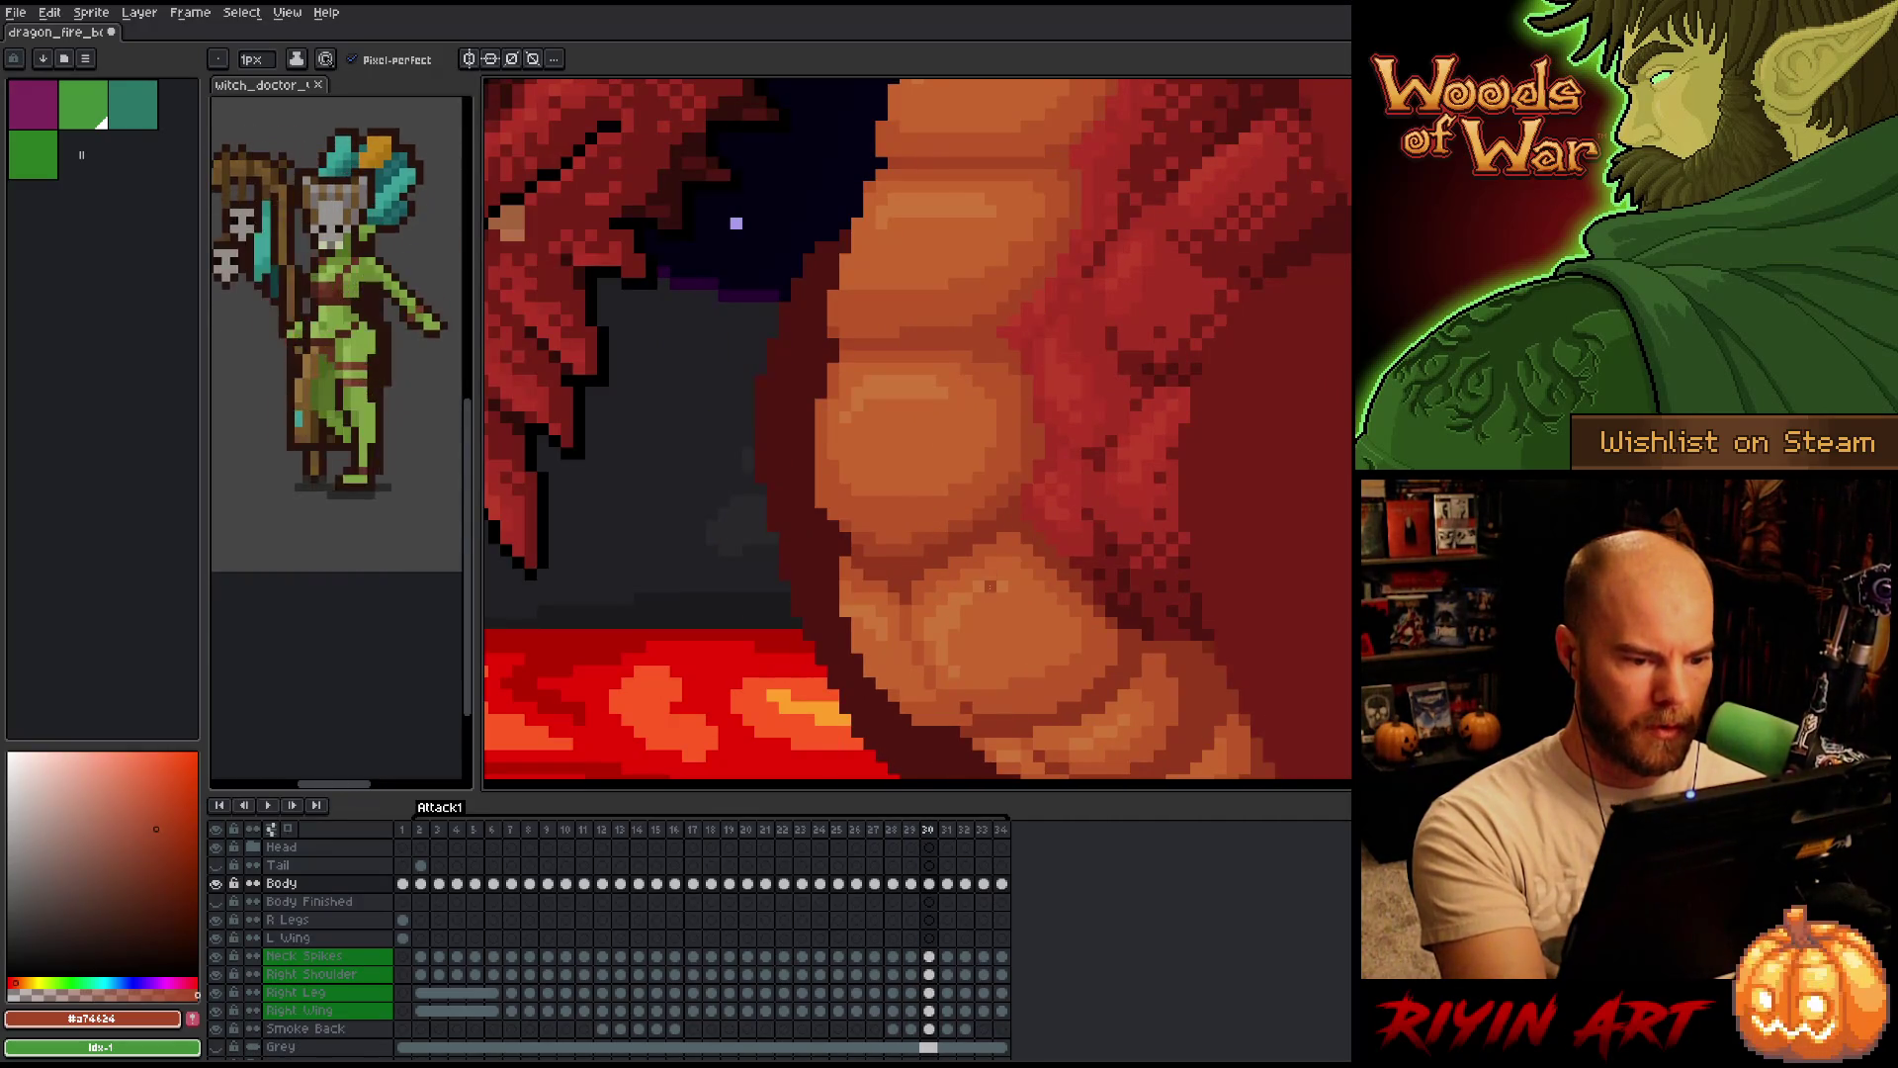
key(Left)
key(Left)
key(Right)
key(Left)
key(Left)
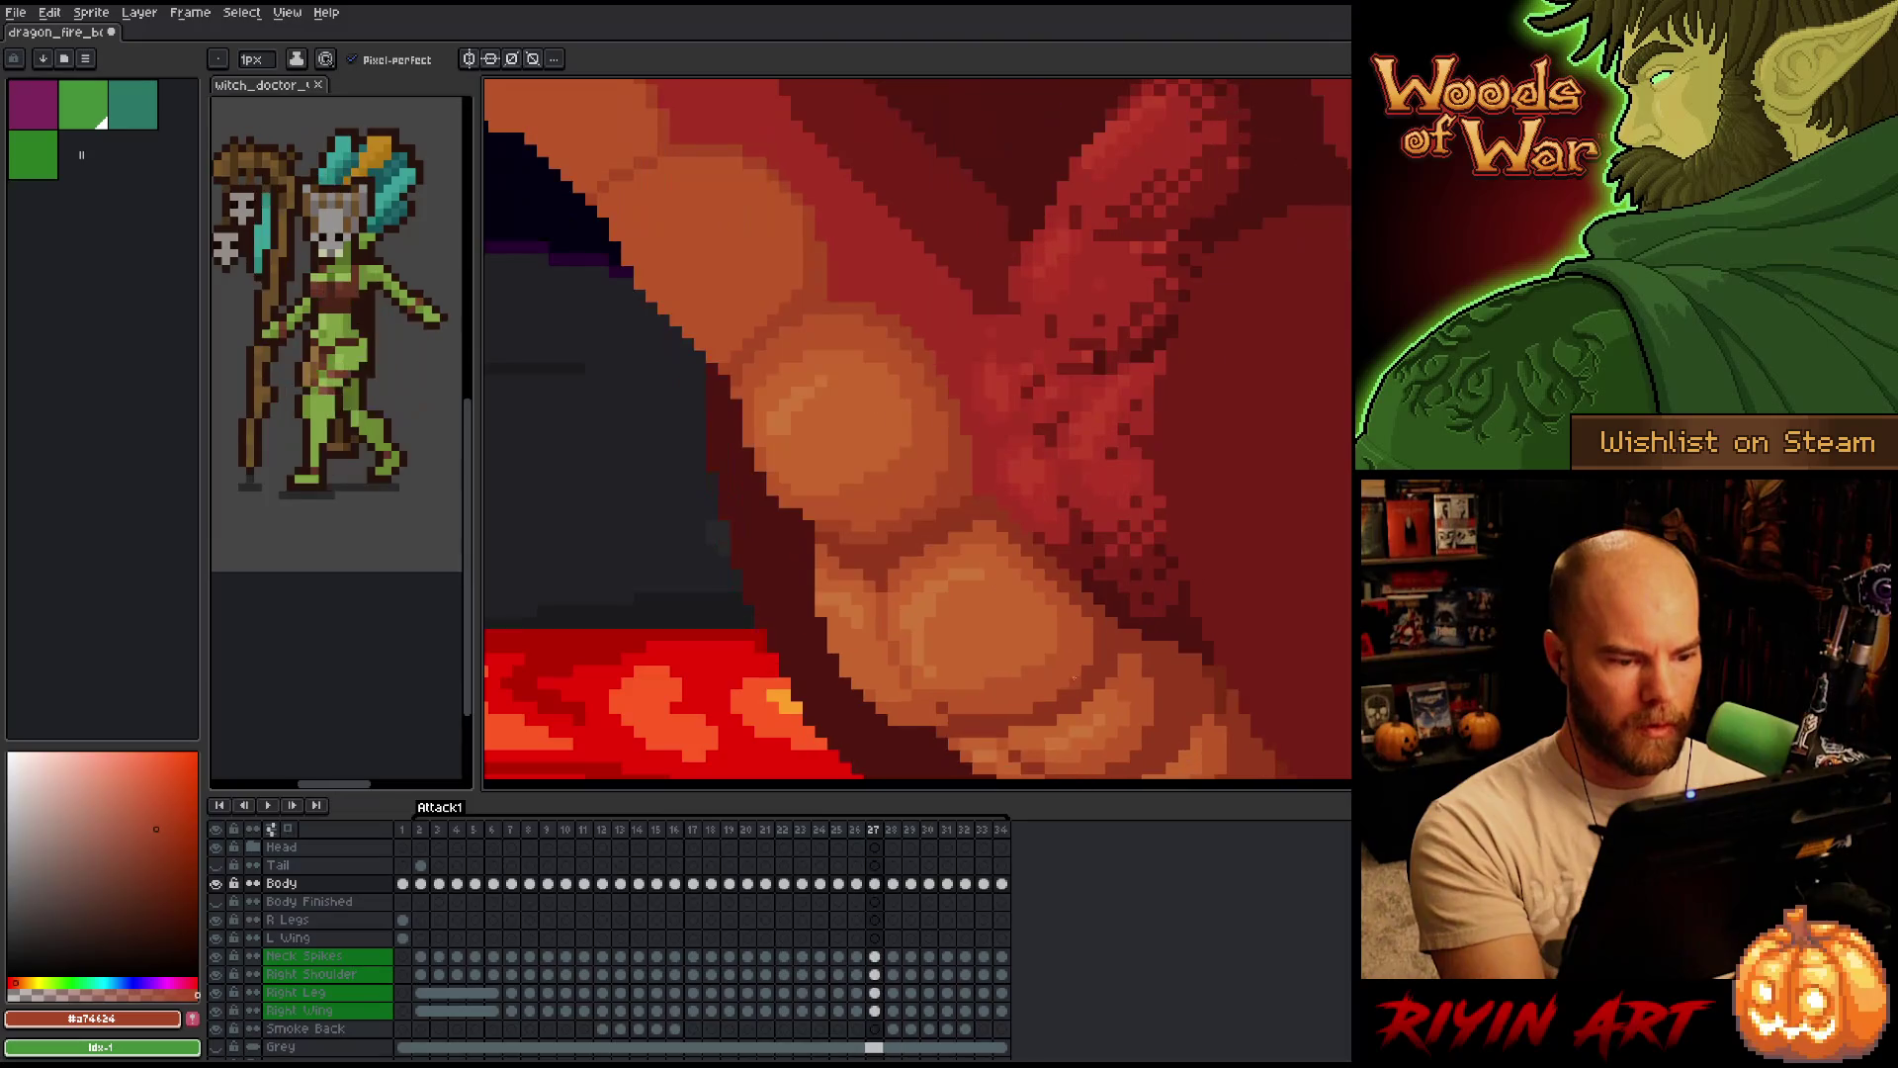
key(Right)
key(Right)
key(Right)
key(Left)
key(Right)
key(Left)
key(Left)
key(Right)
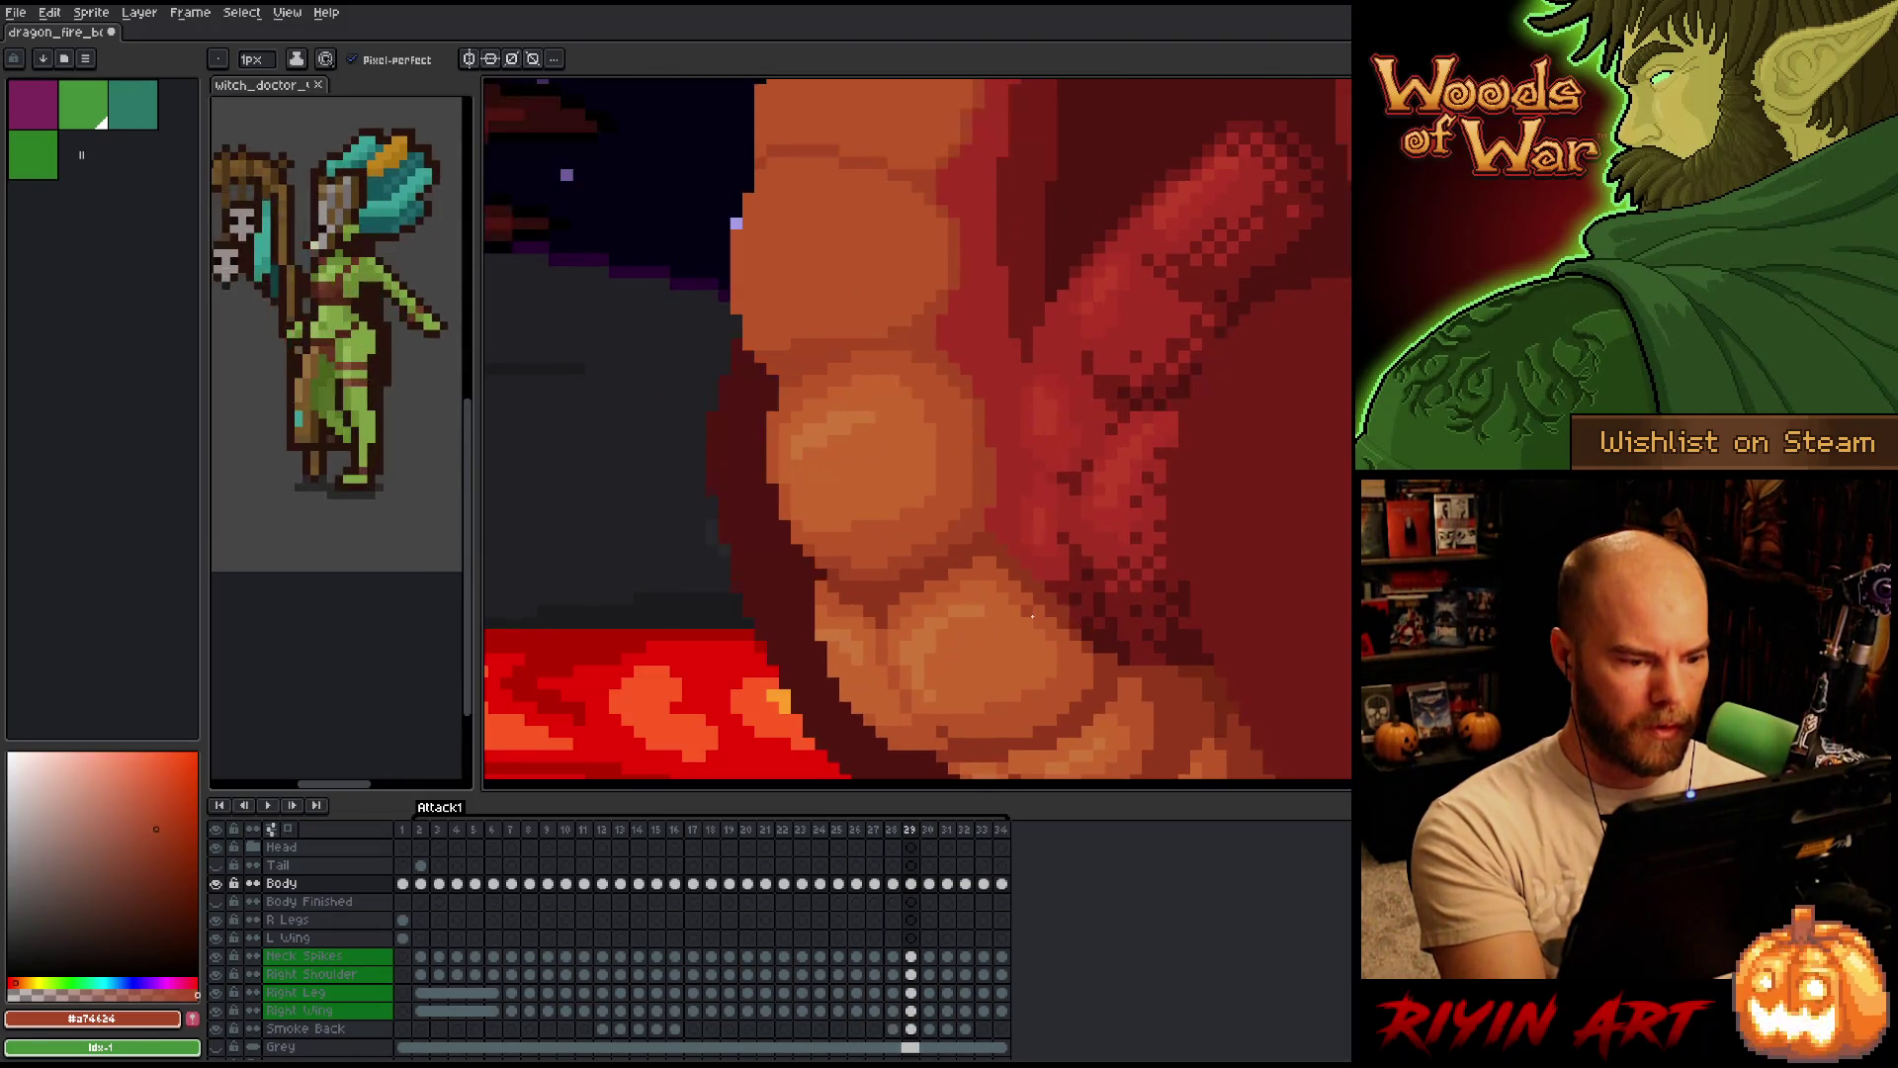
key(Left)
key(Right)
key(Left)
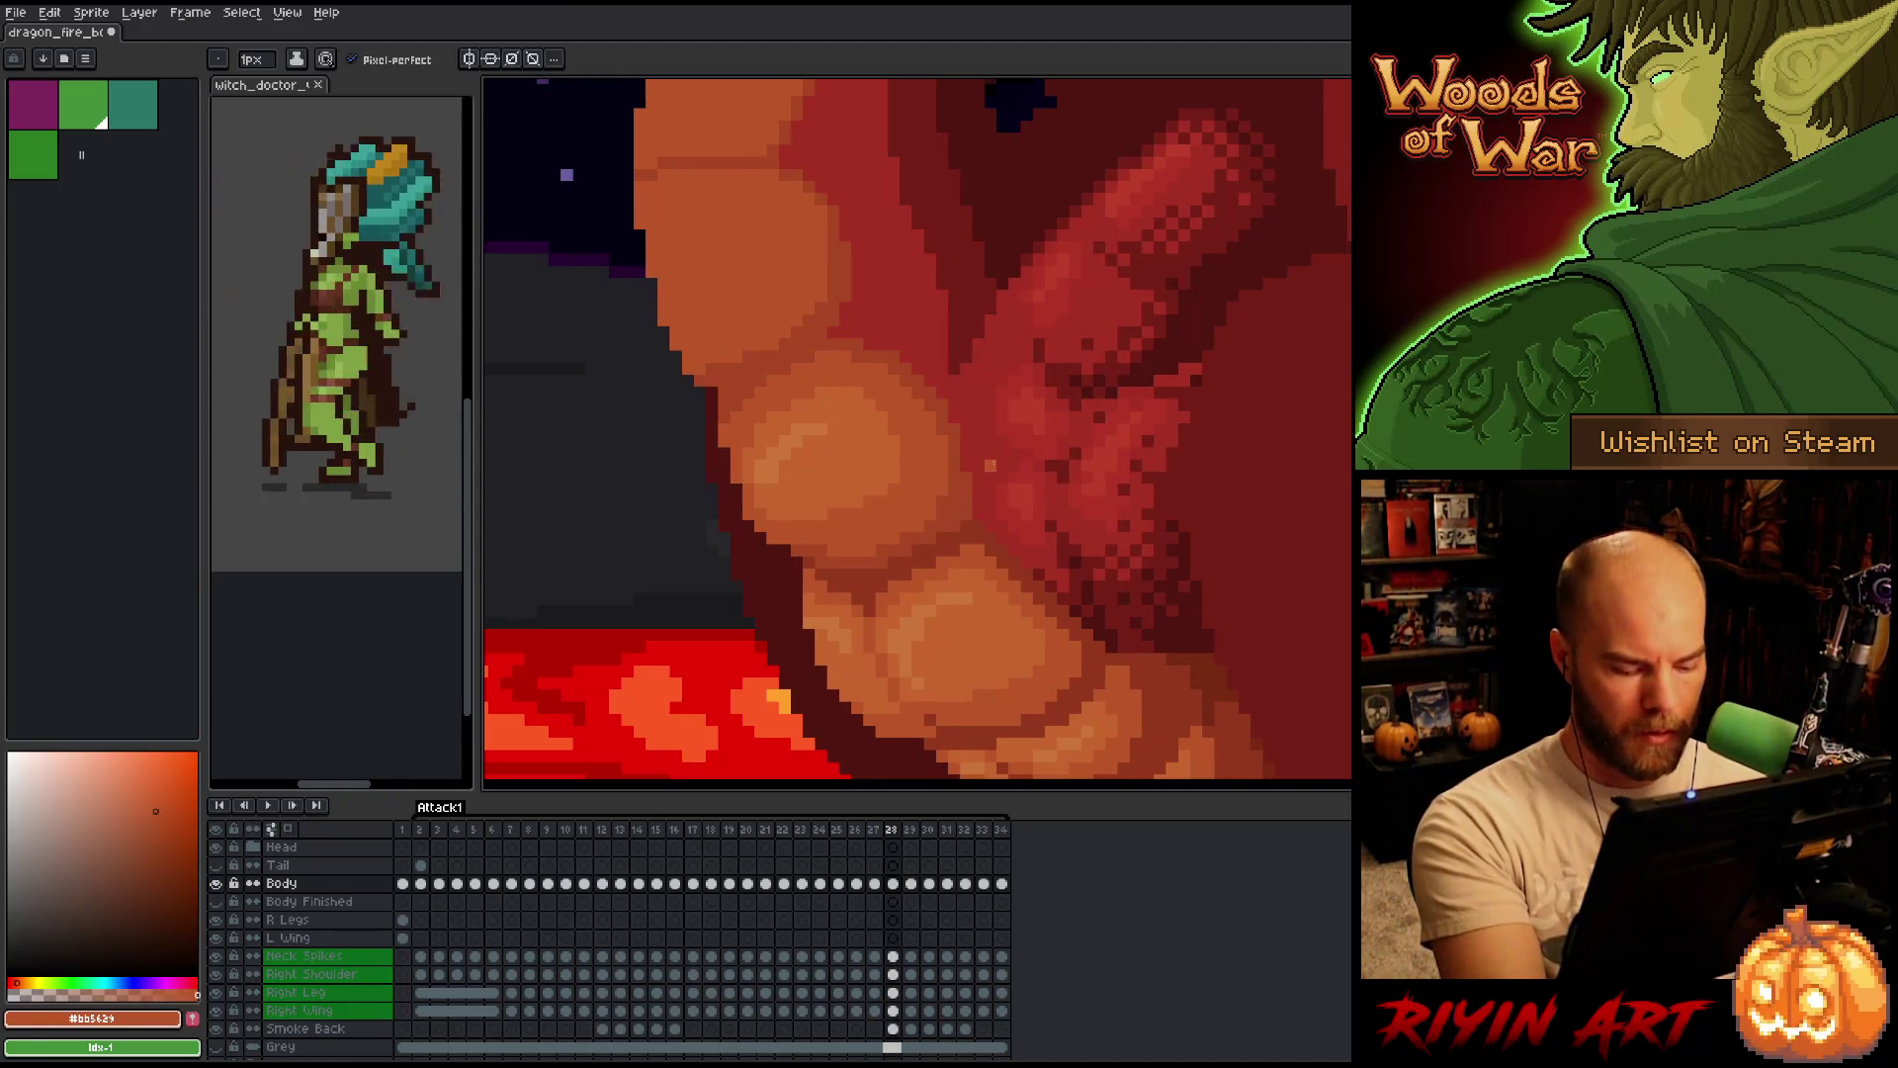
Flip between frames 27 and 28 and sample the darker orange from the belly.
key(Right)
key(Left)
key(Right)
key(Left)
key(Left)
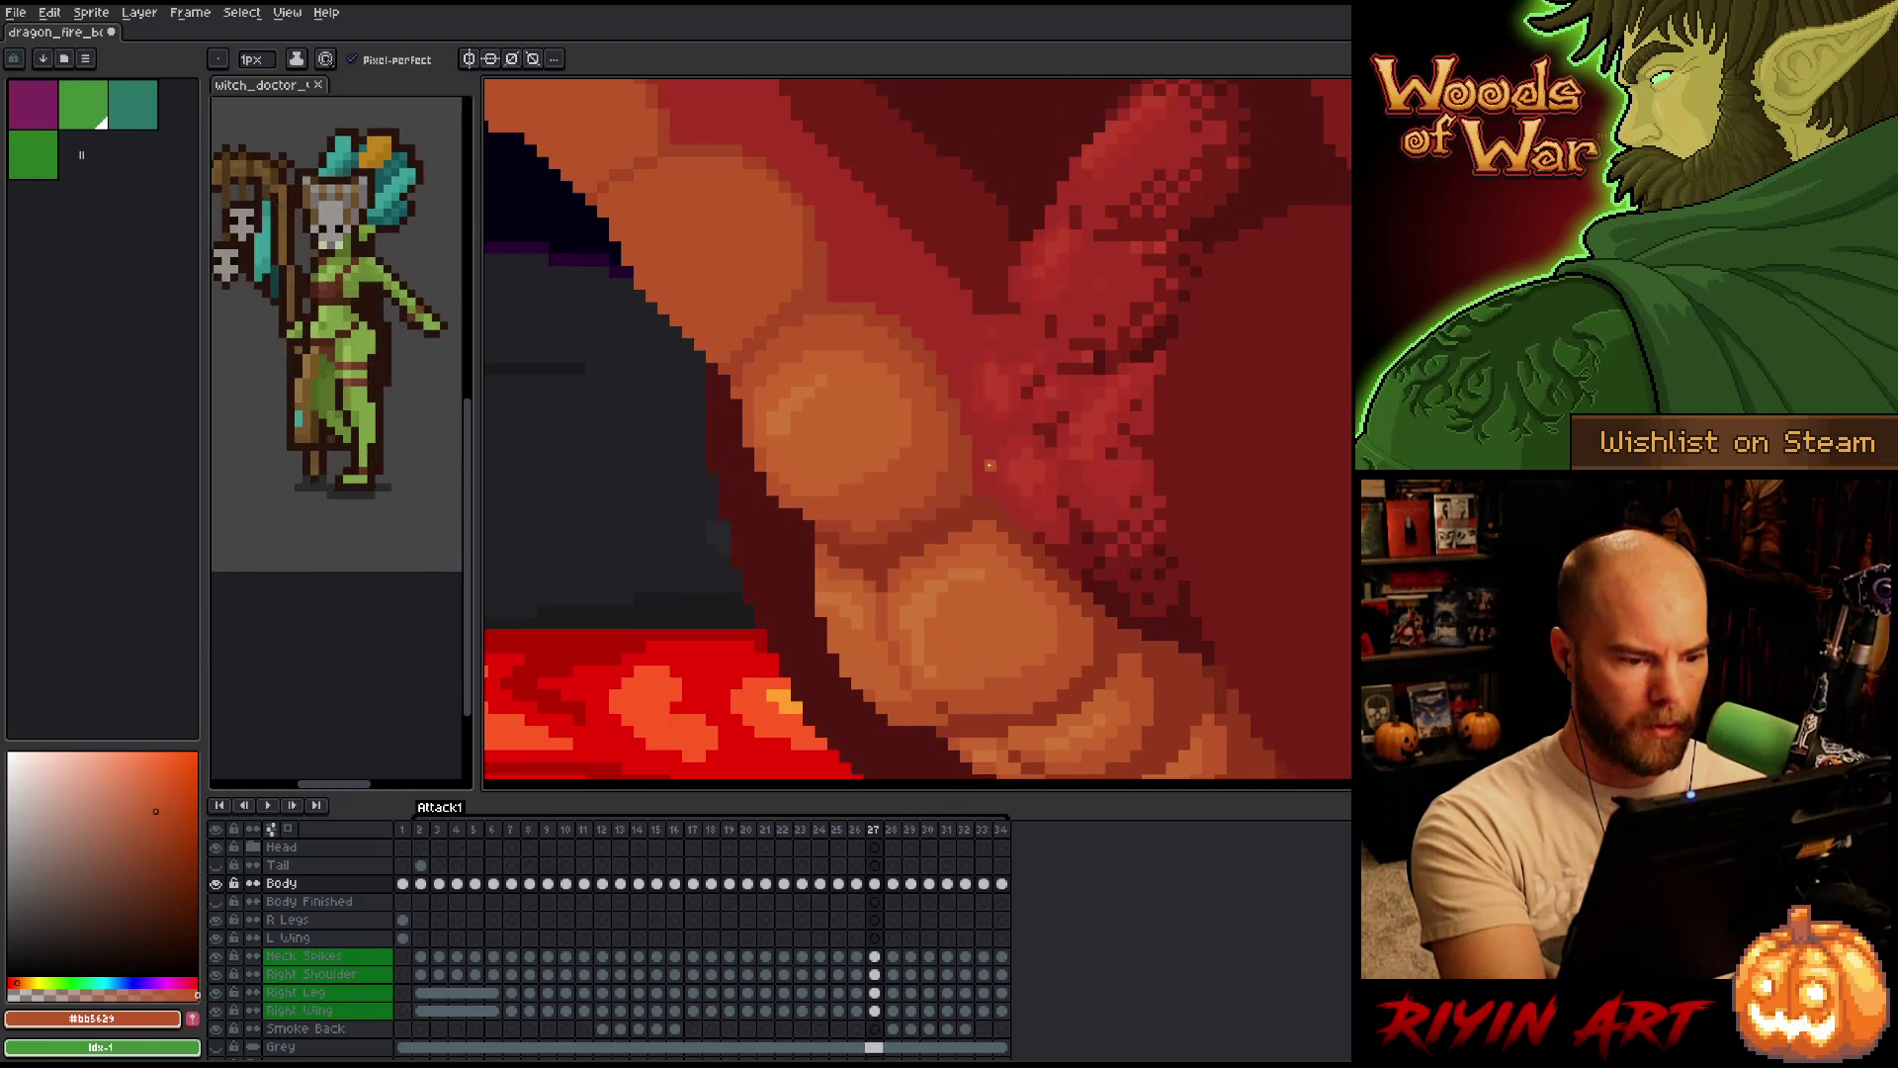
key(Right)
key(Left)
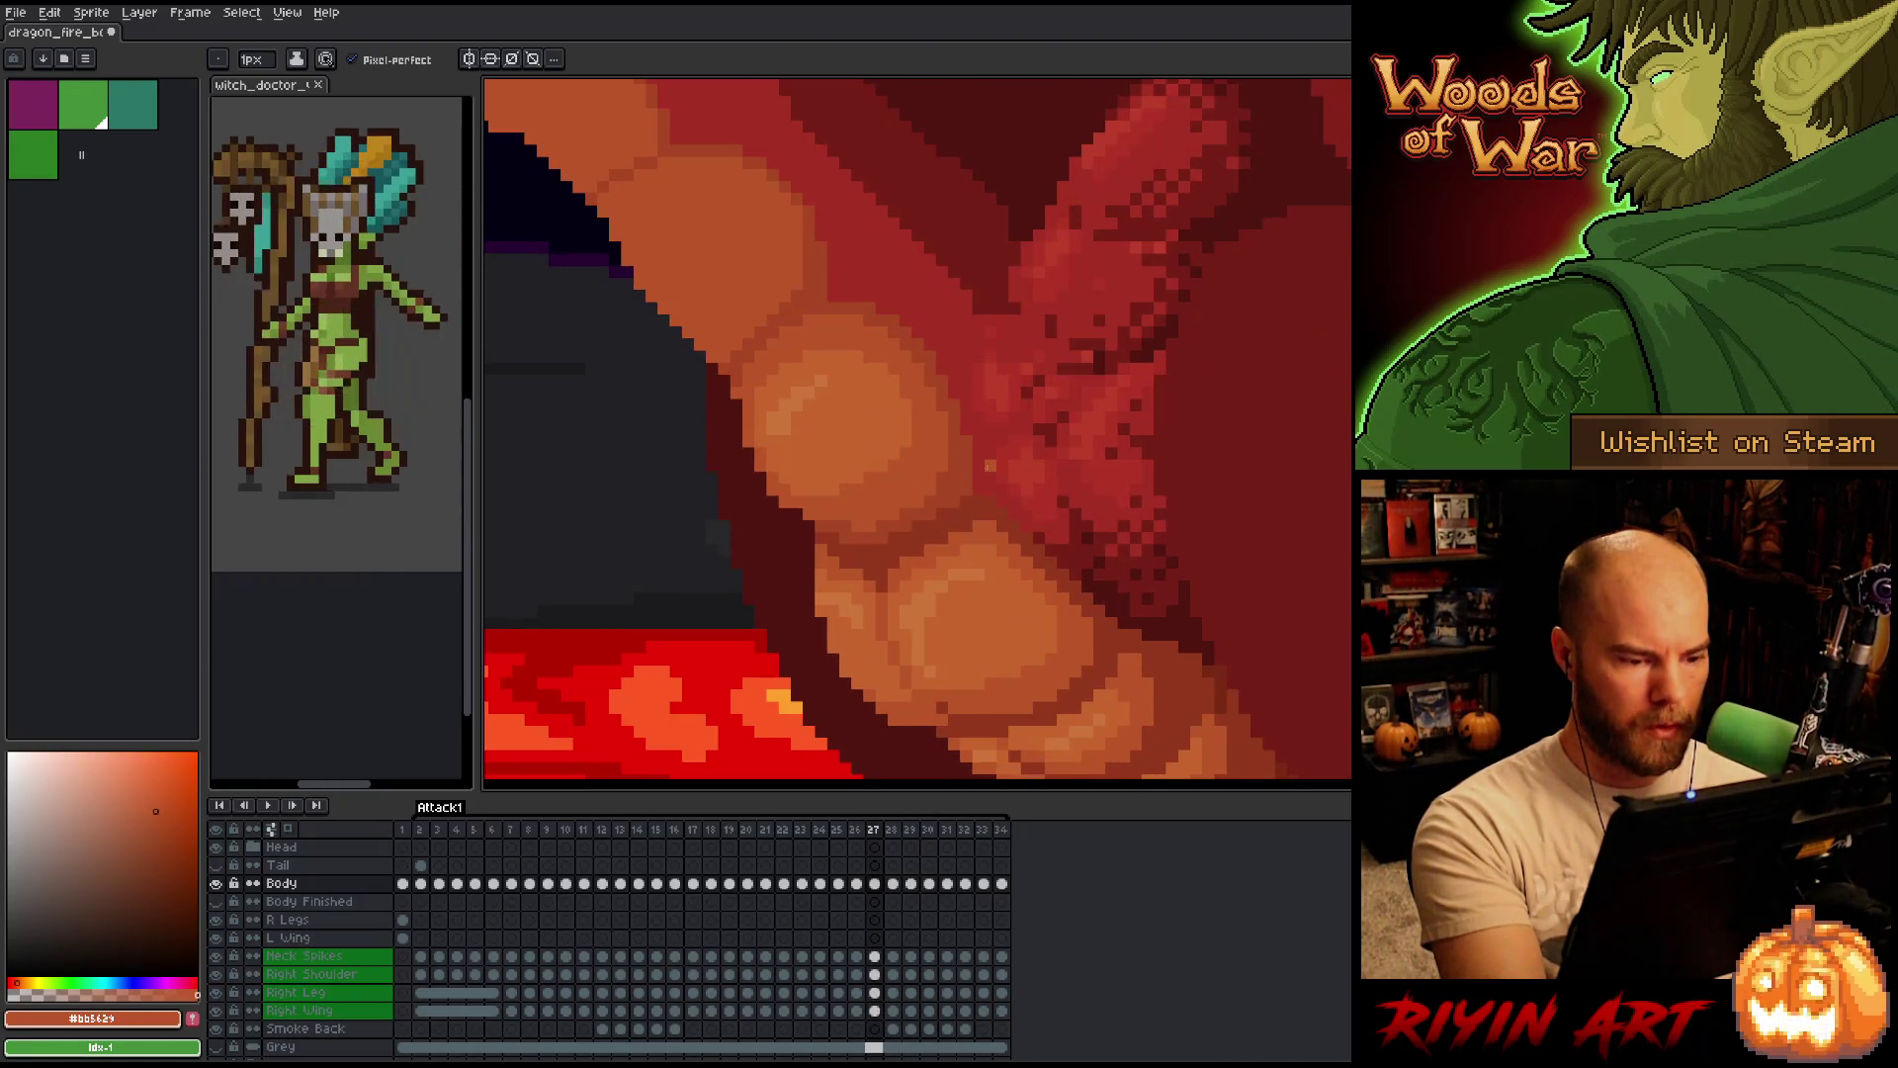
key(alt)
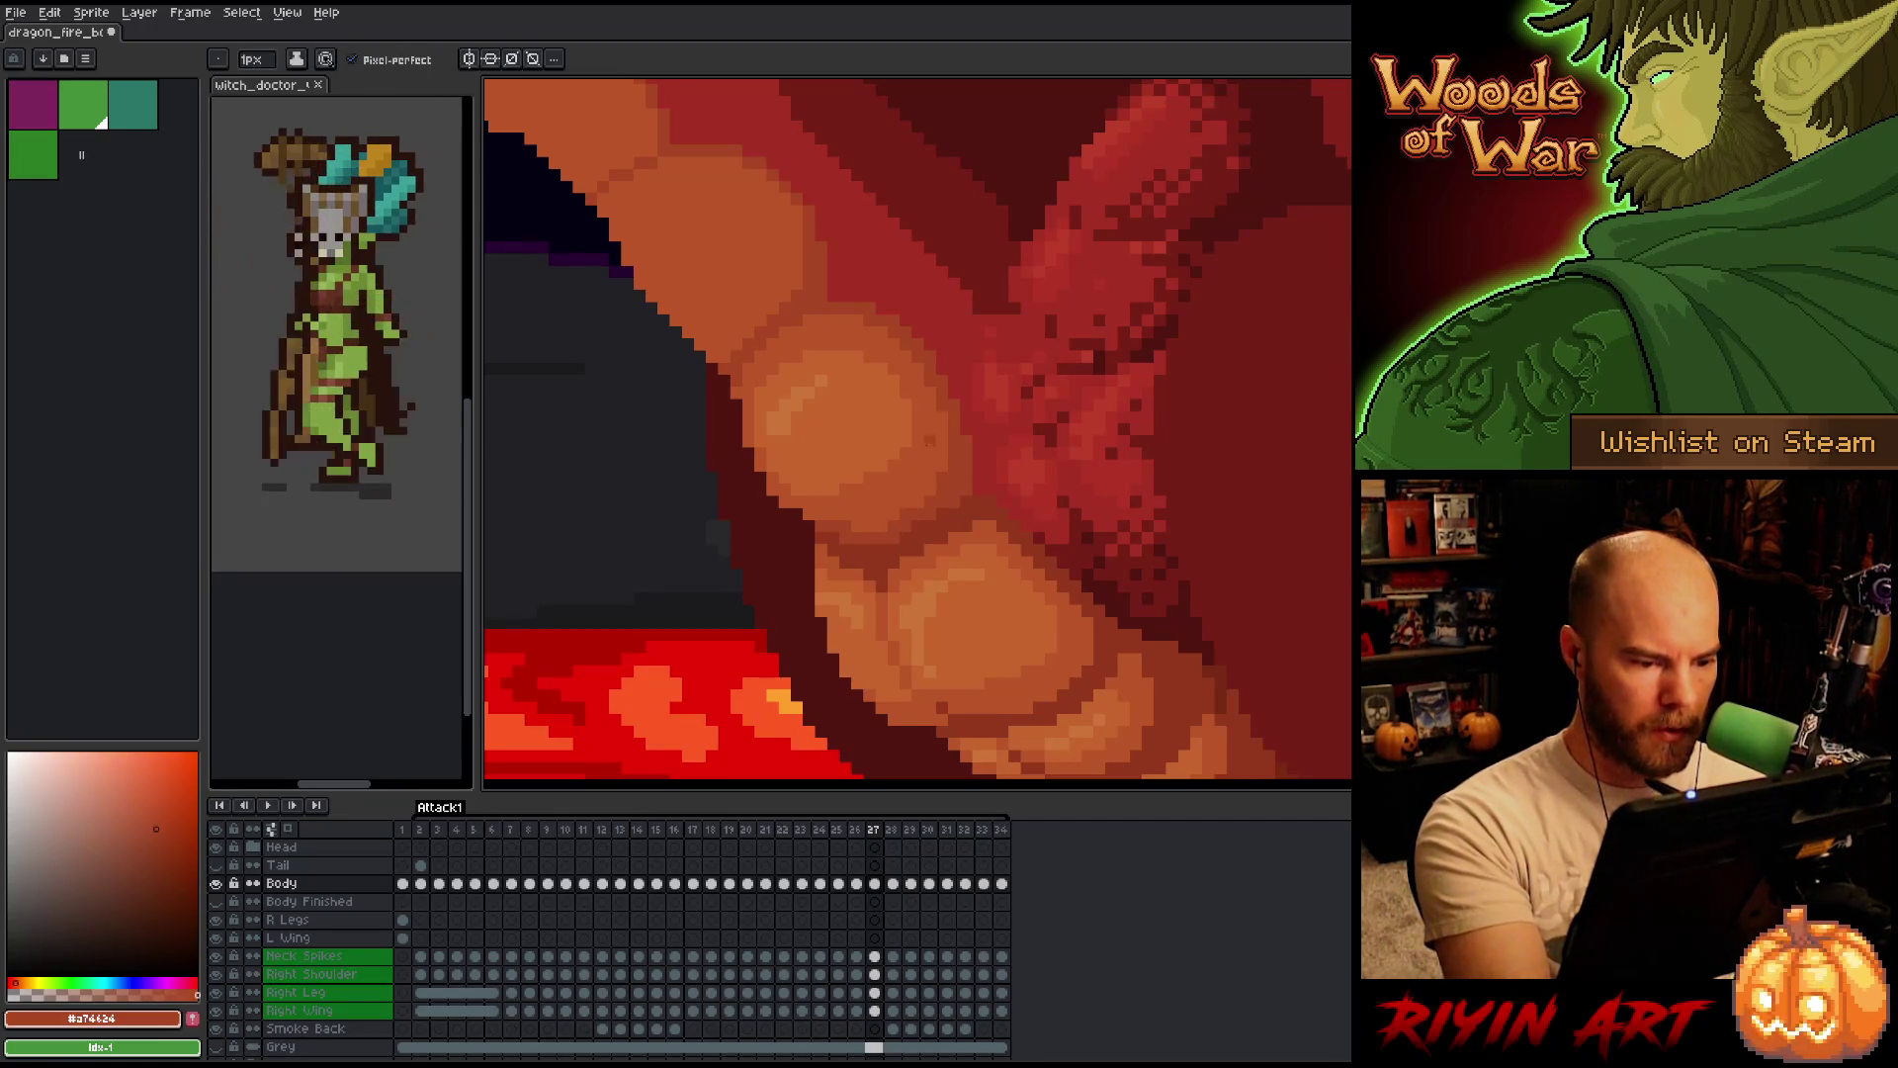
alt+click(851, 520)
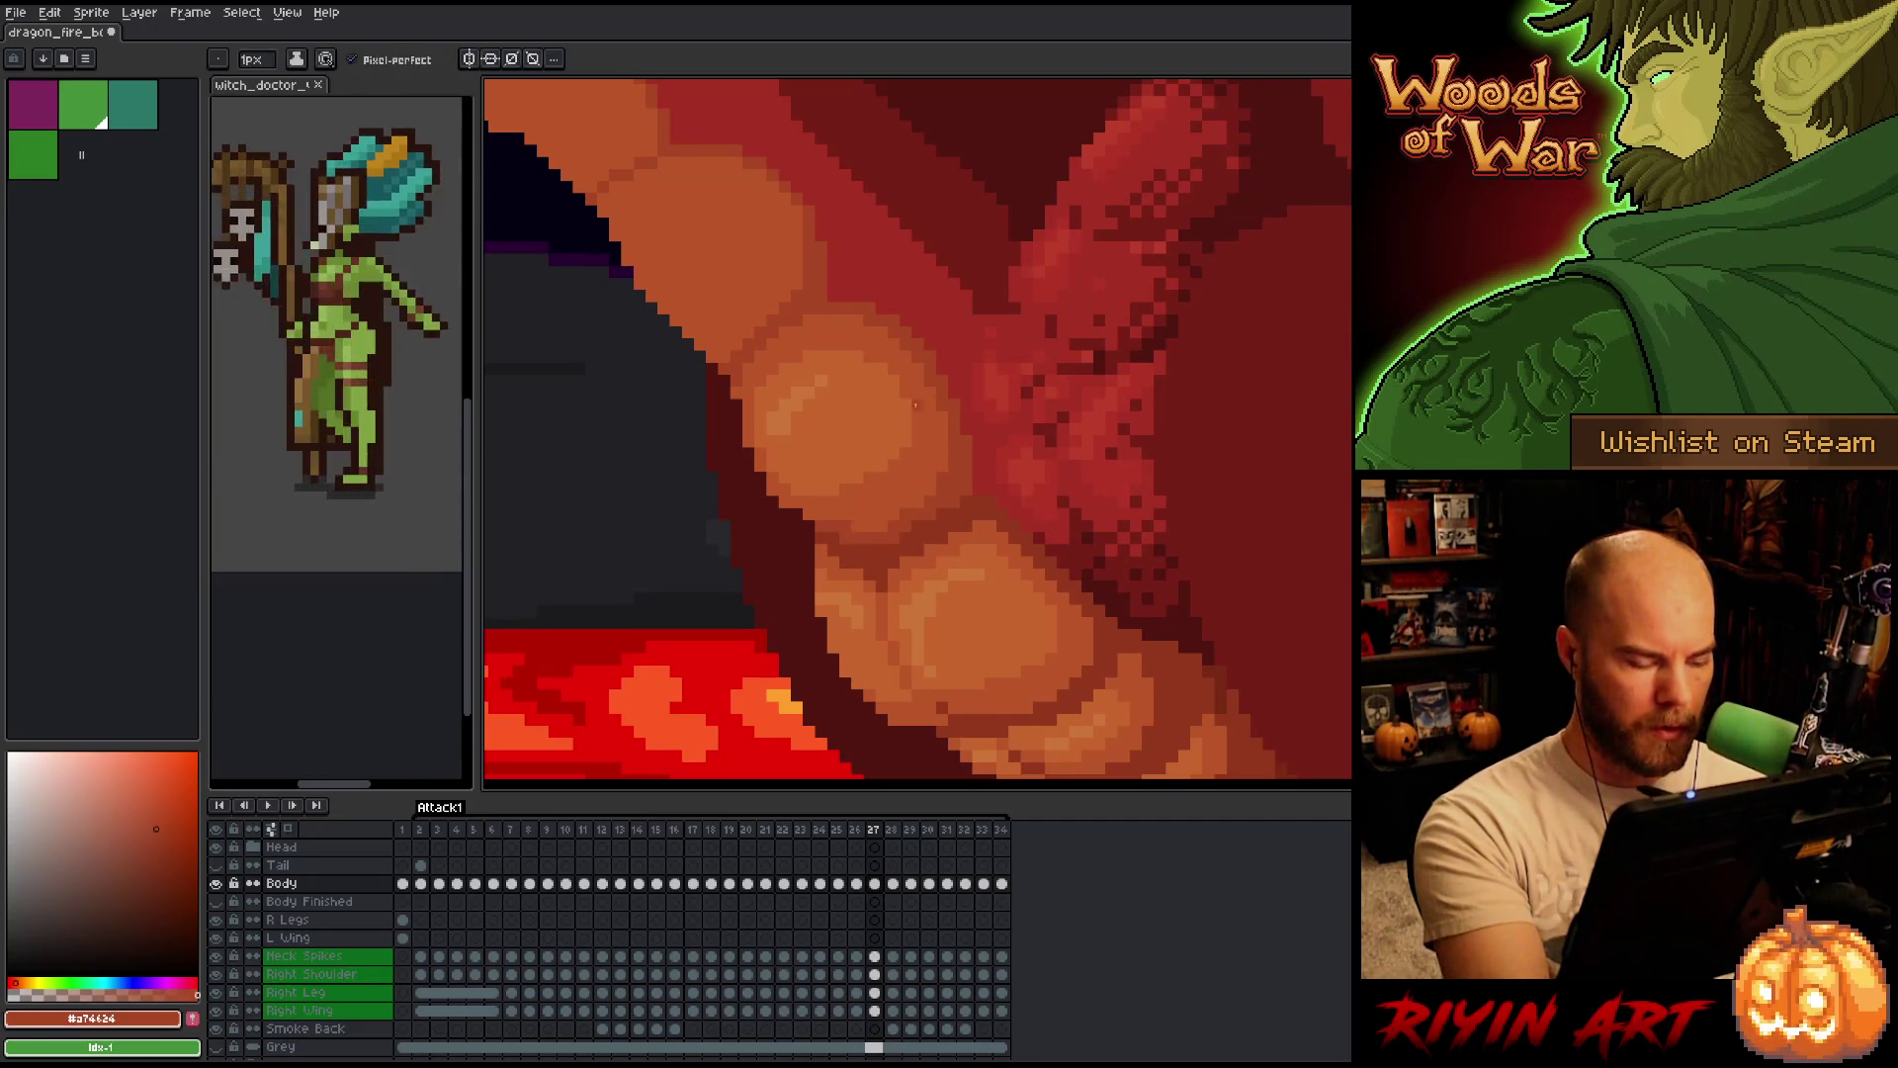
Flash neighbouring frames against frames 26-28 to check belly shading consistency.
key(Right)
key(Left)
key(Right)
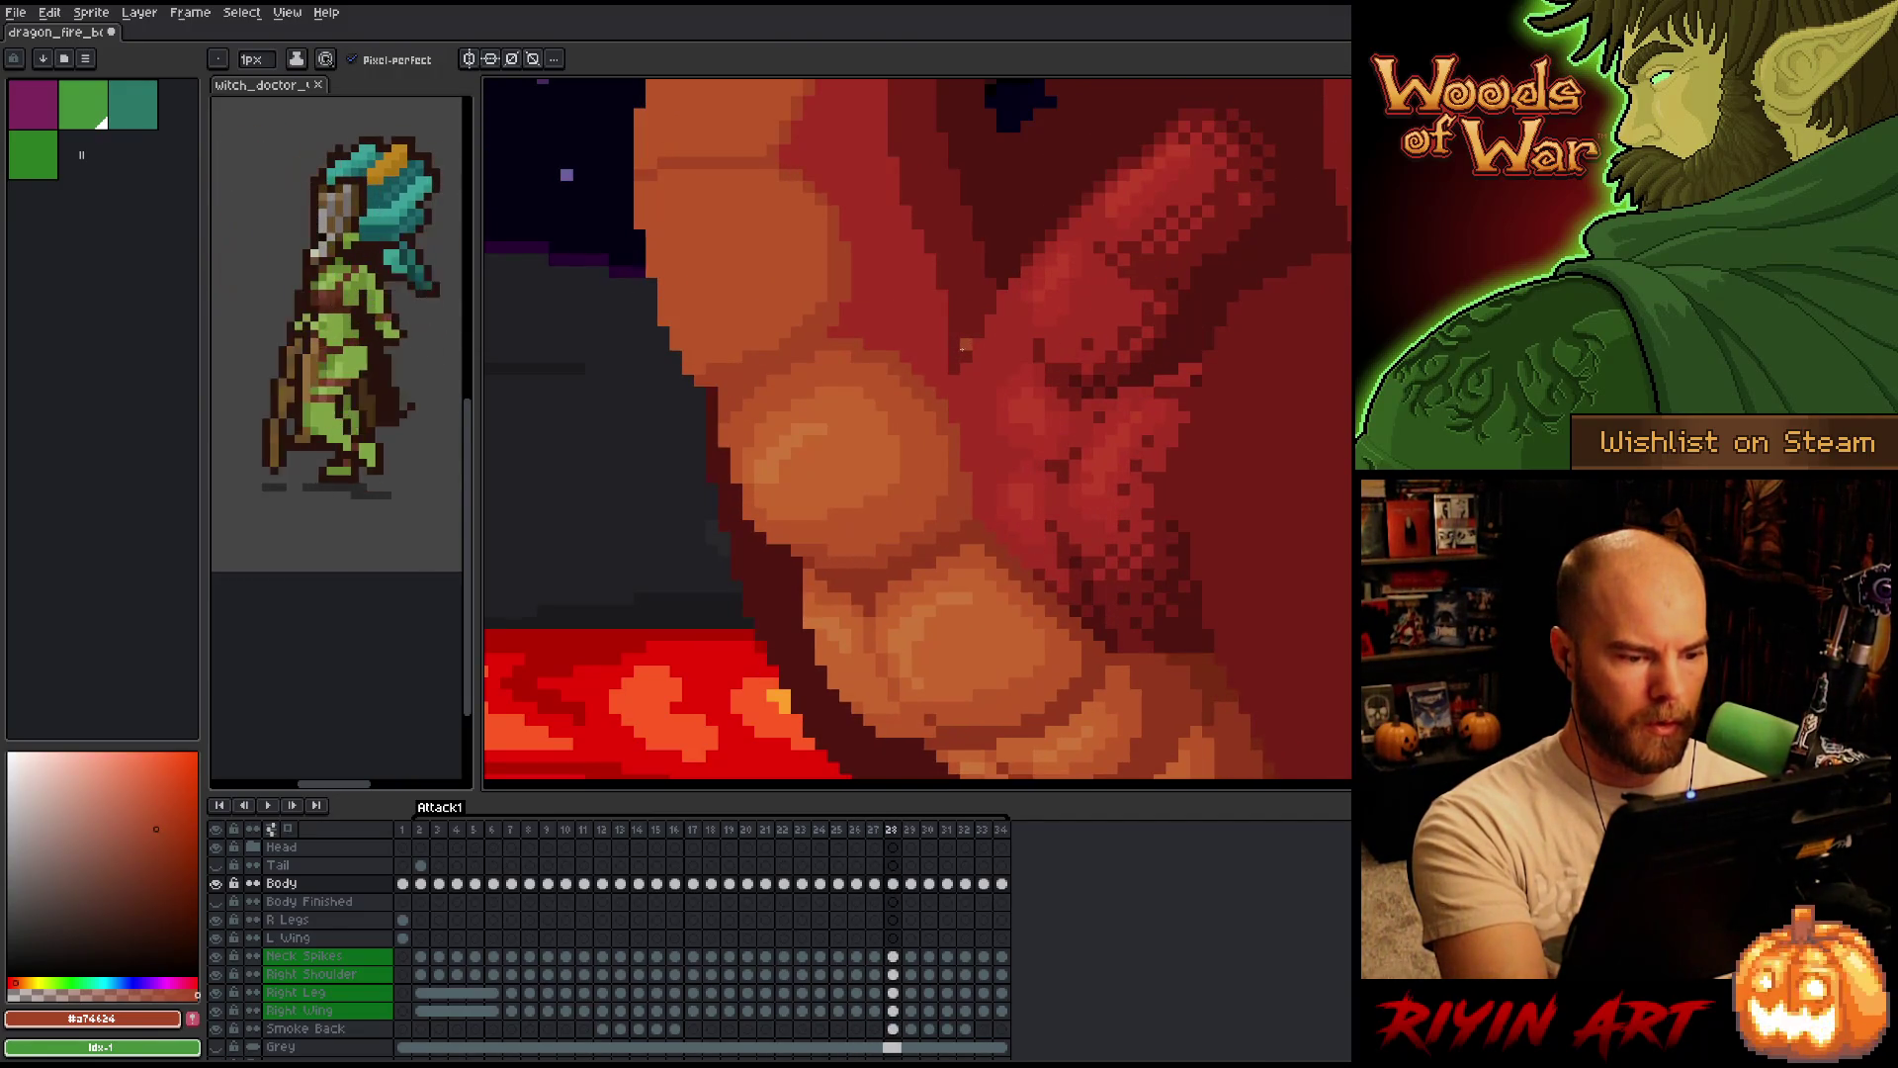
key(Left)
key(Right)
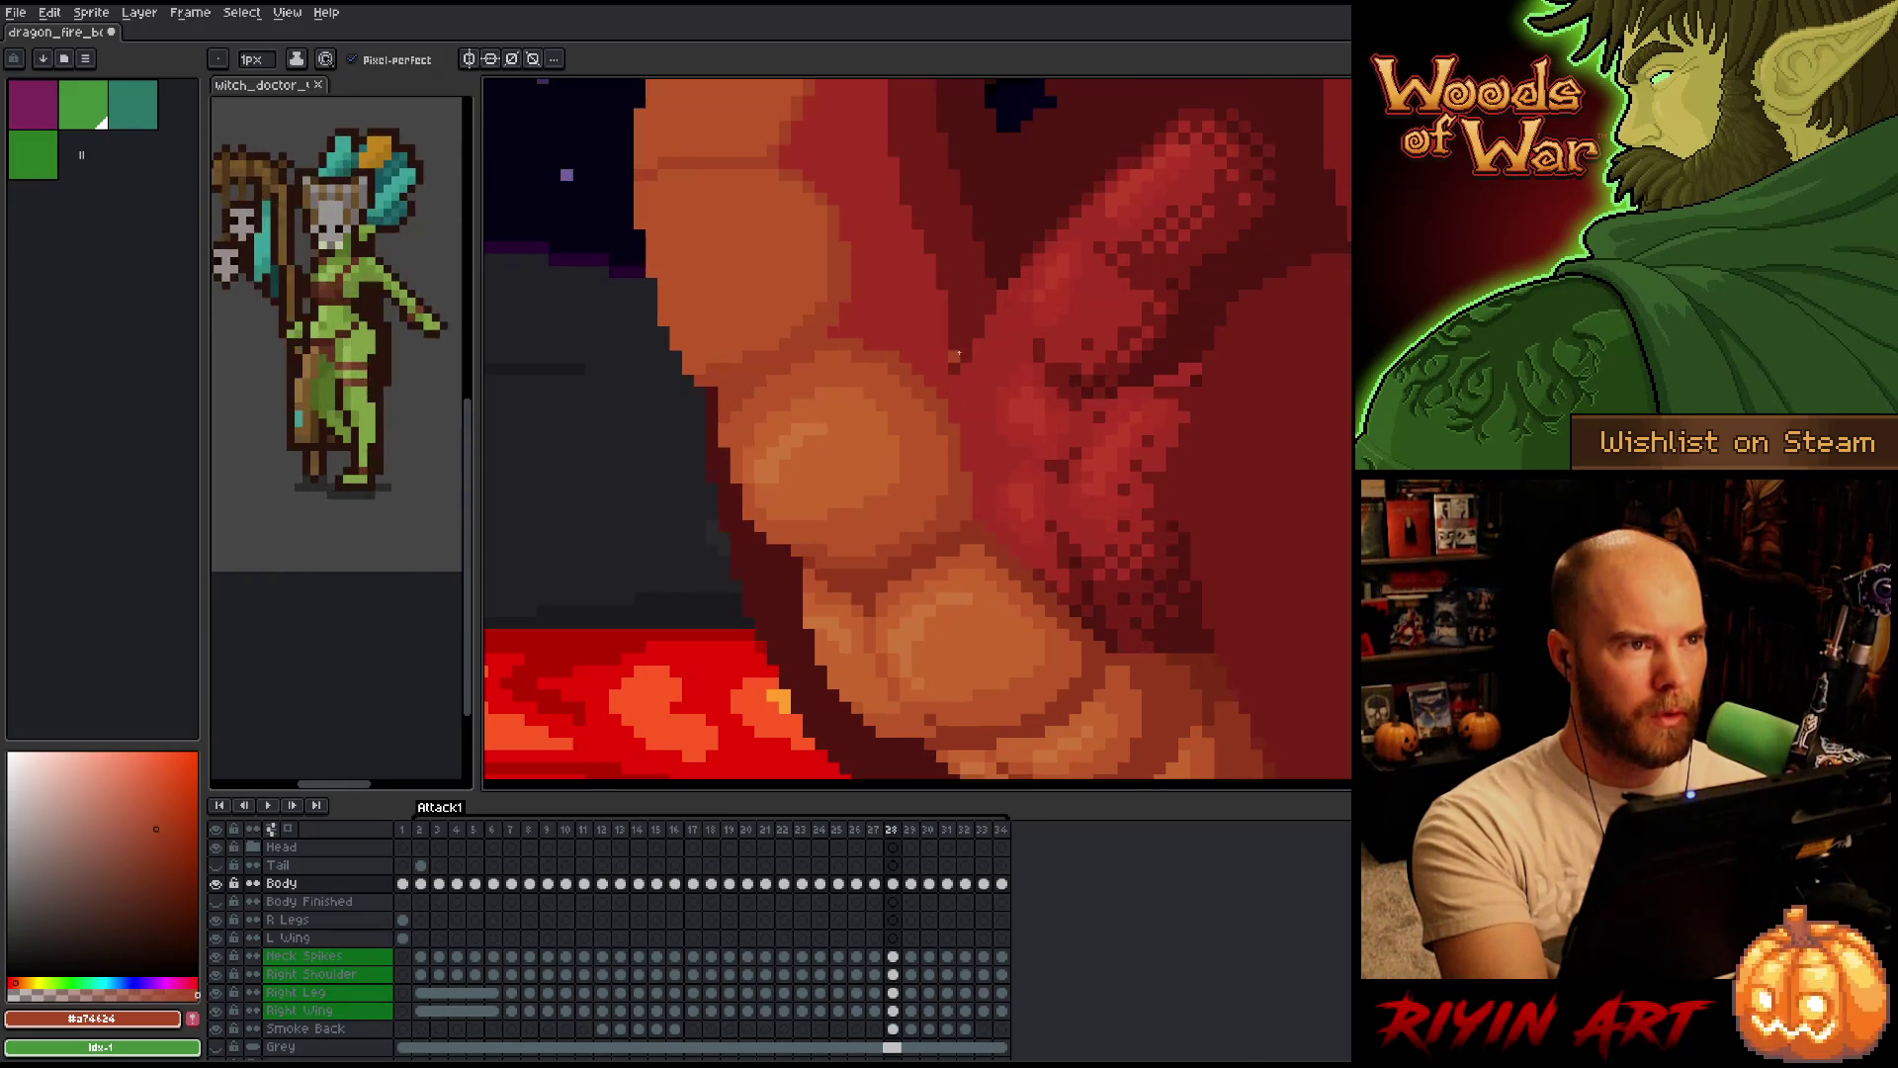
key(Left)
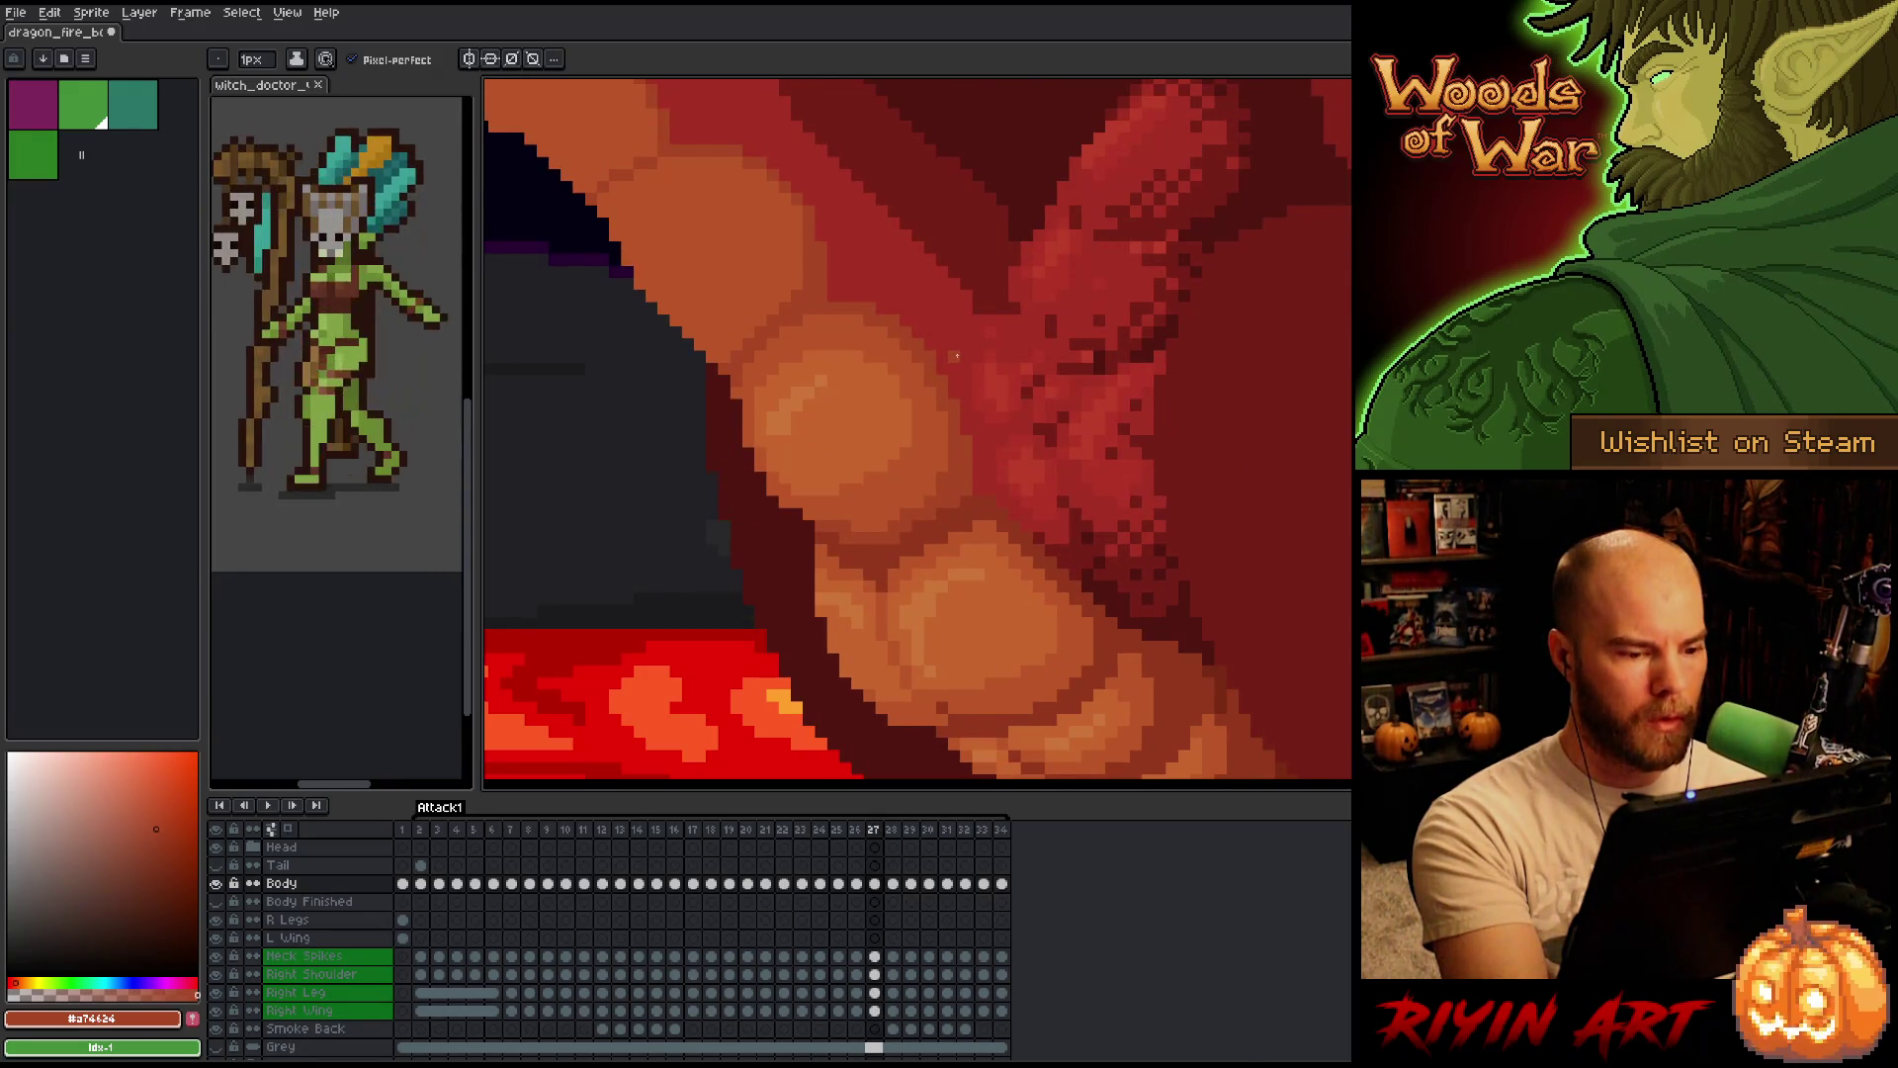
key(Left)
key(Right)
key(Left)
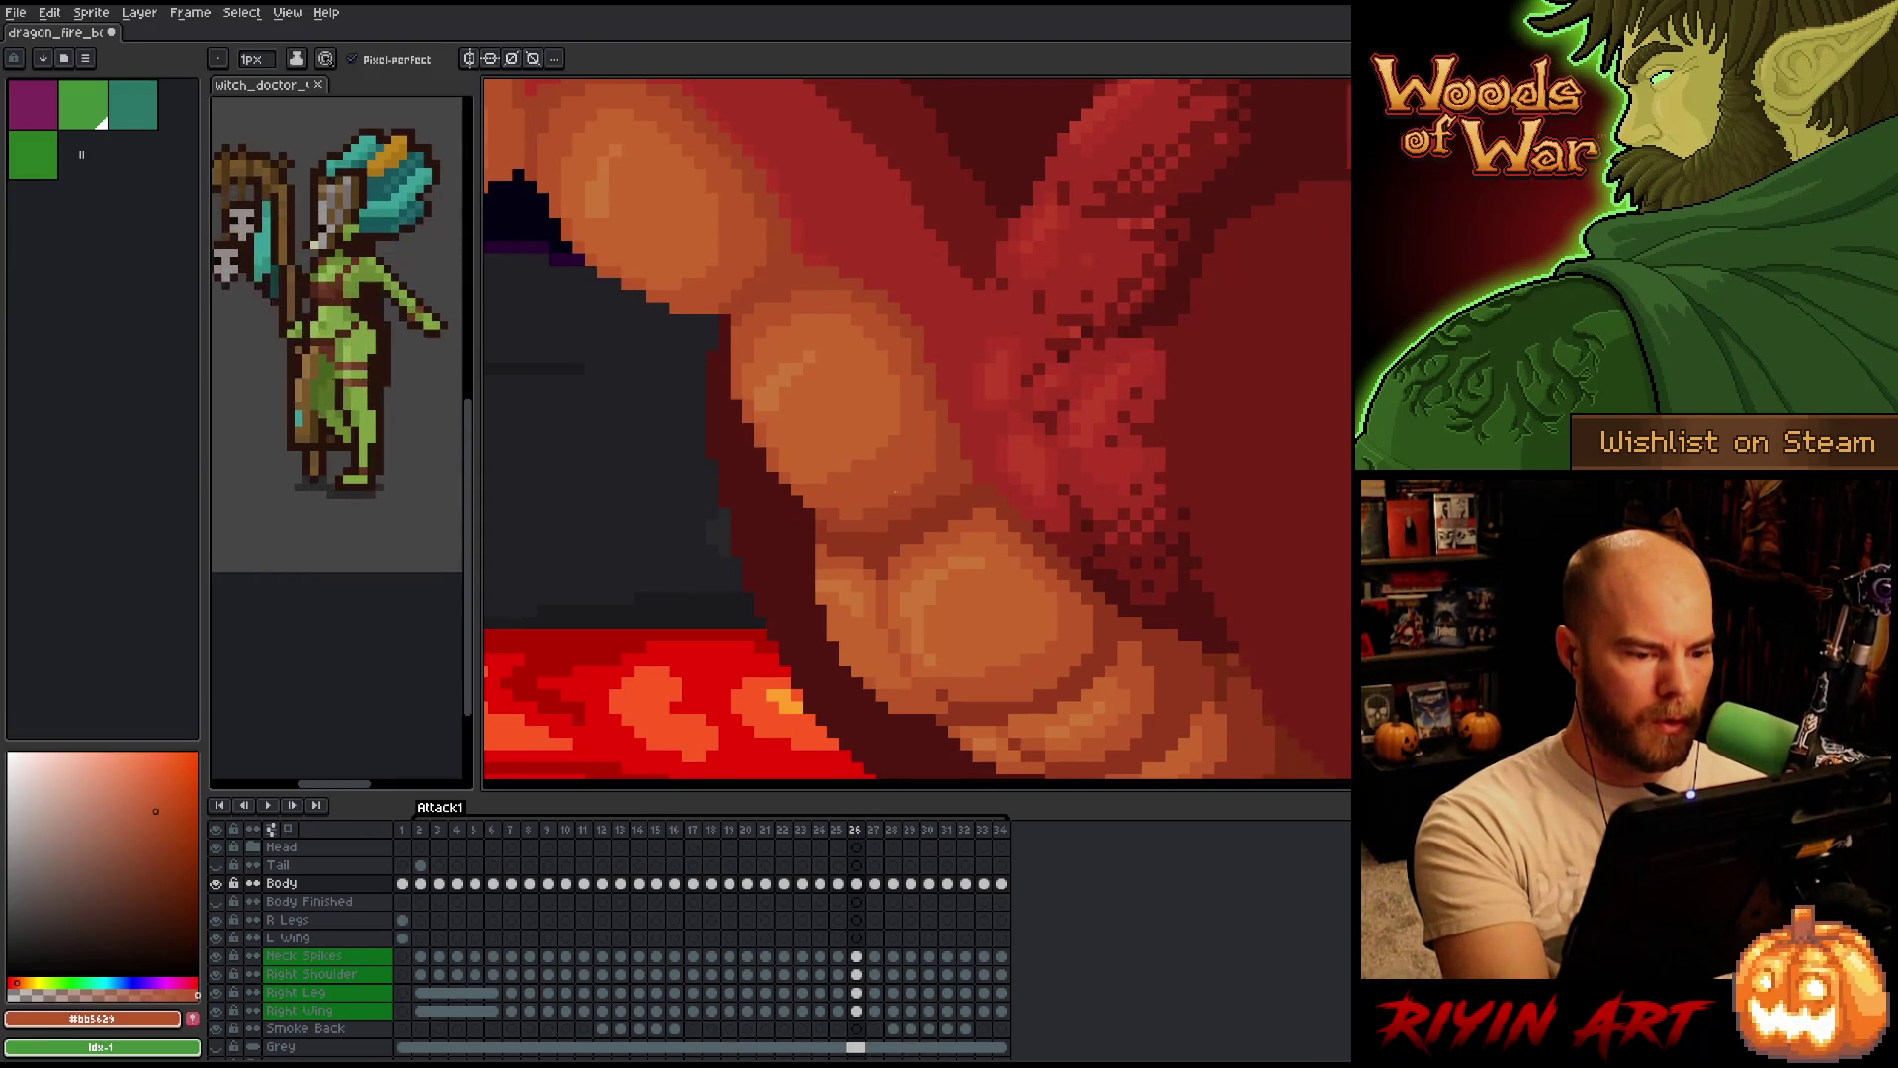
key(Right)
key(Left)
key(Right)
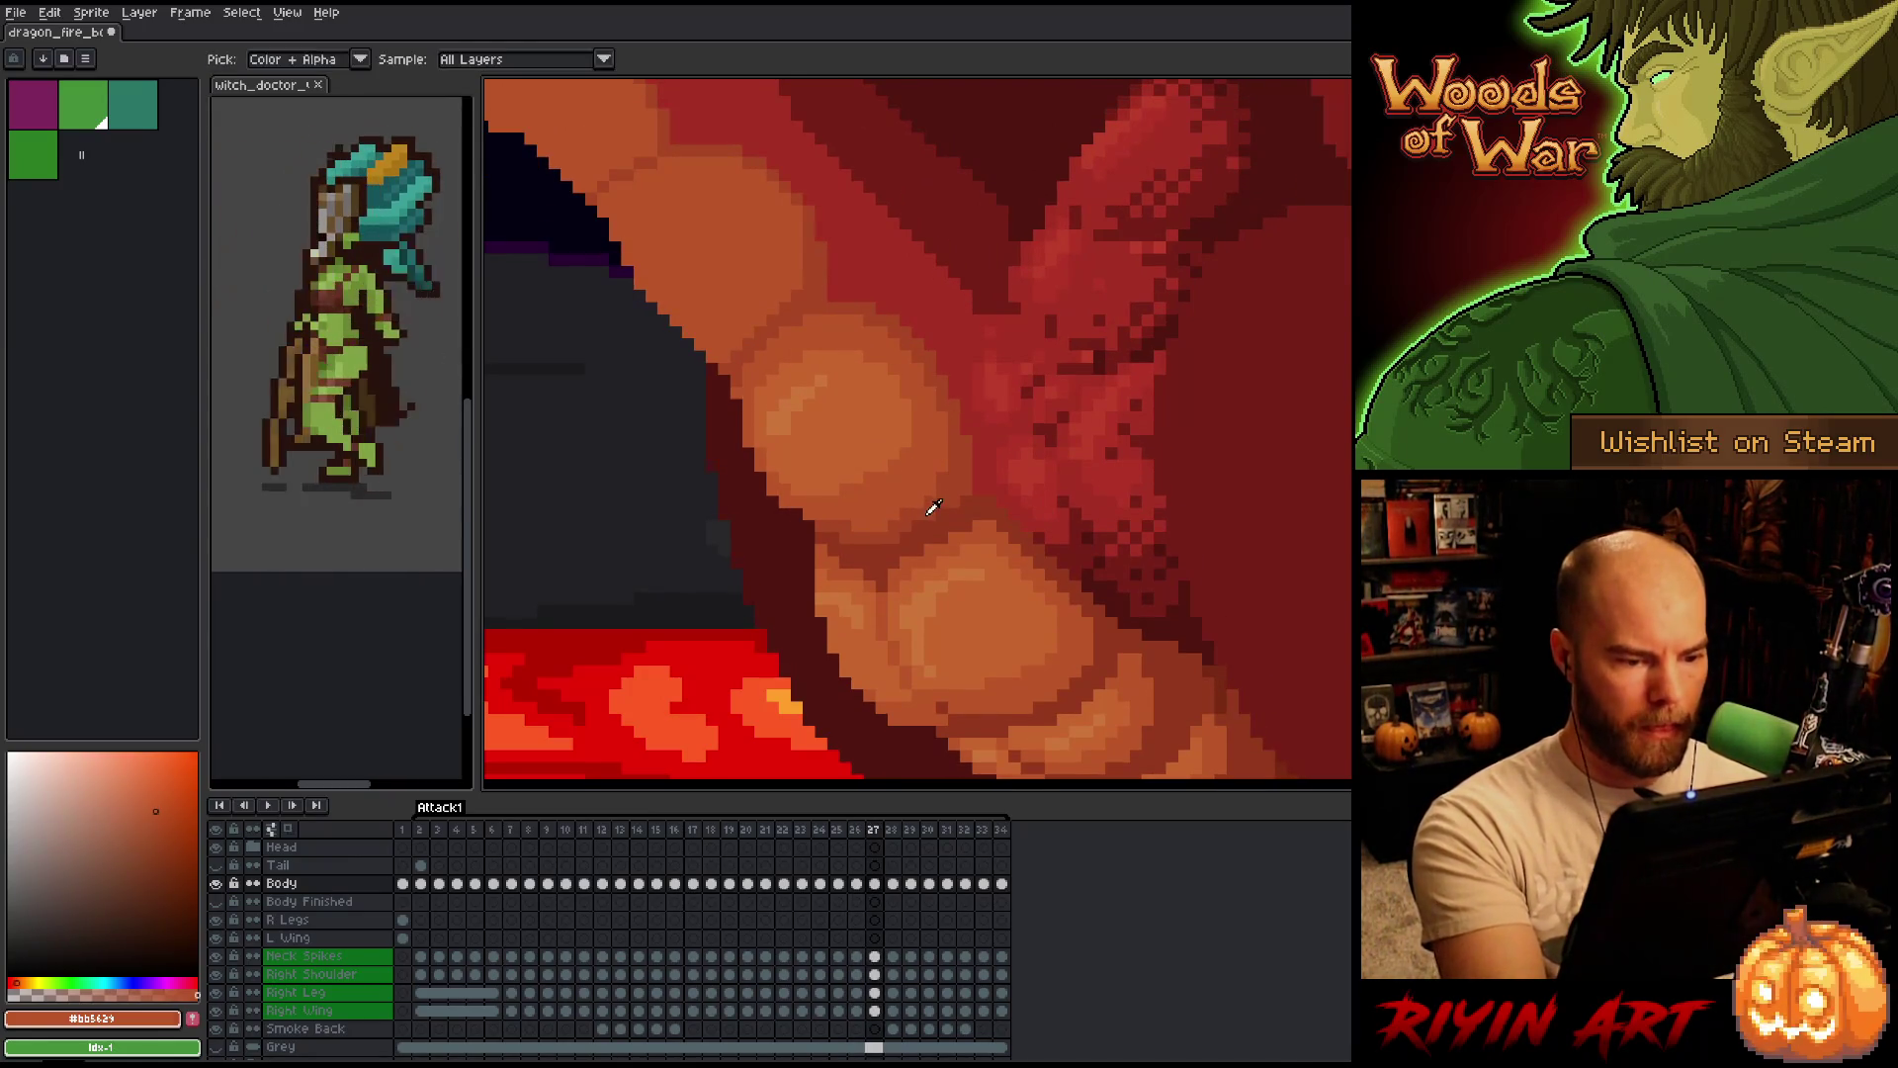
Compare frame 27 with its neighbours and sample the darker belly orange #a74424.
key(Left)
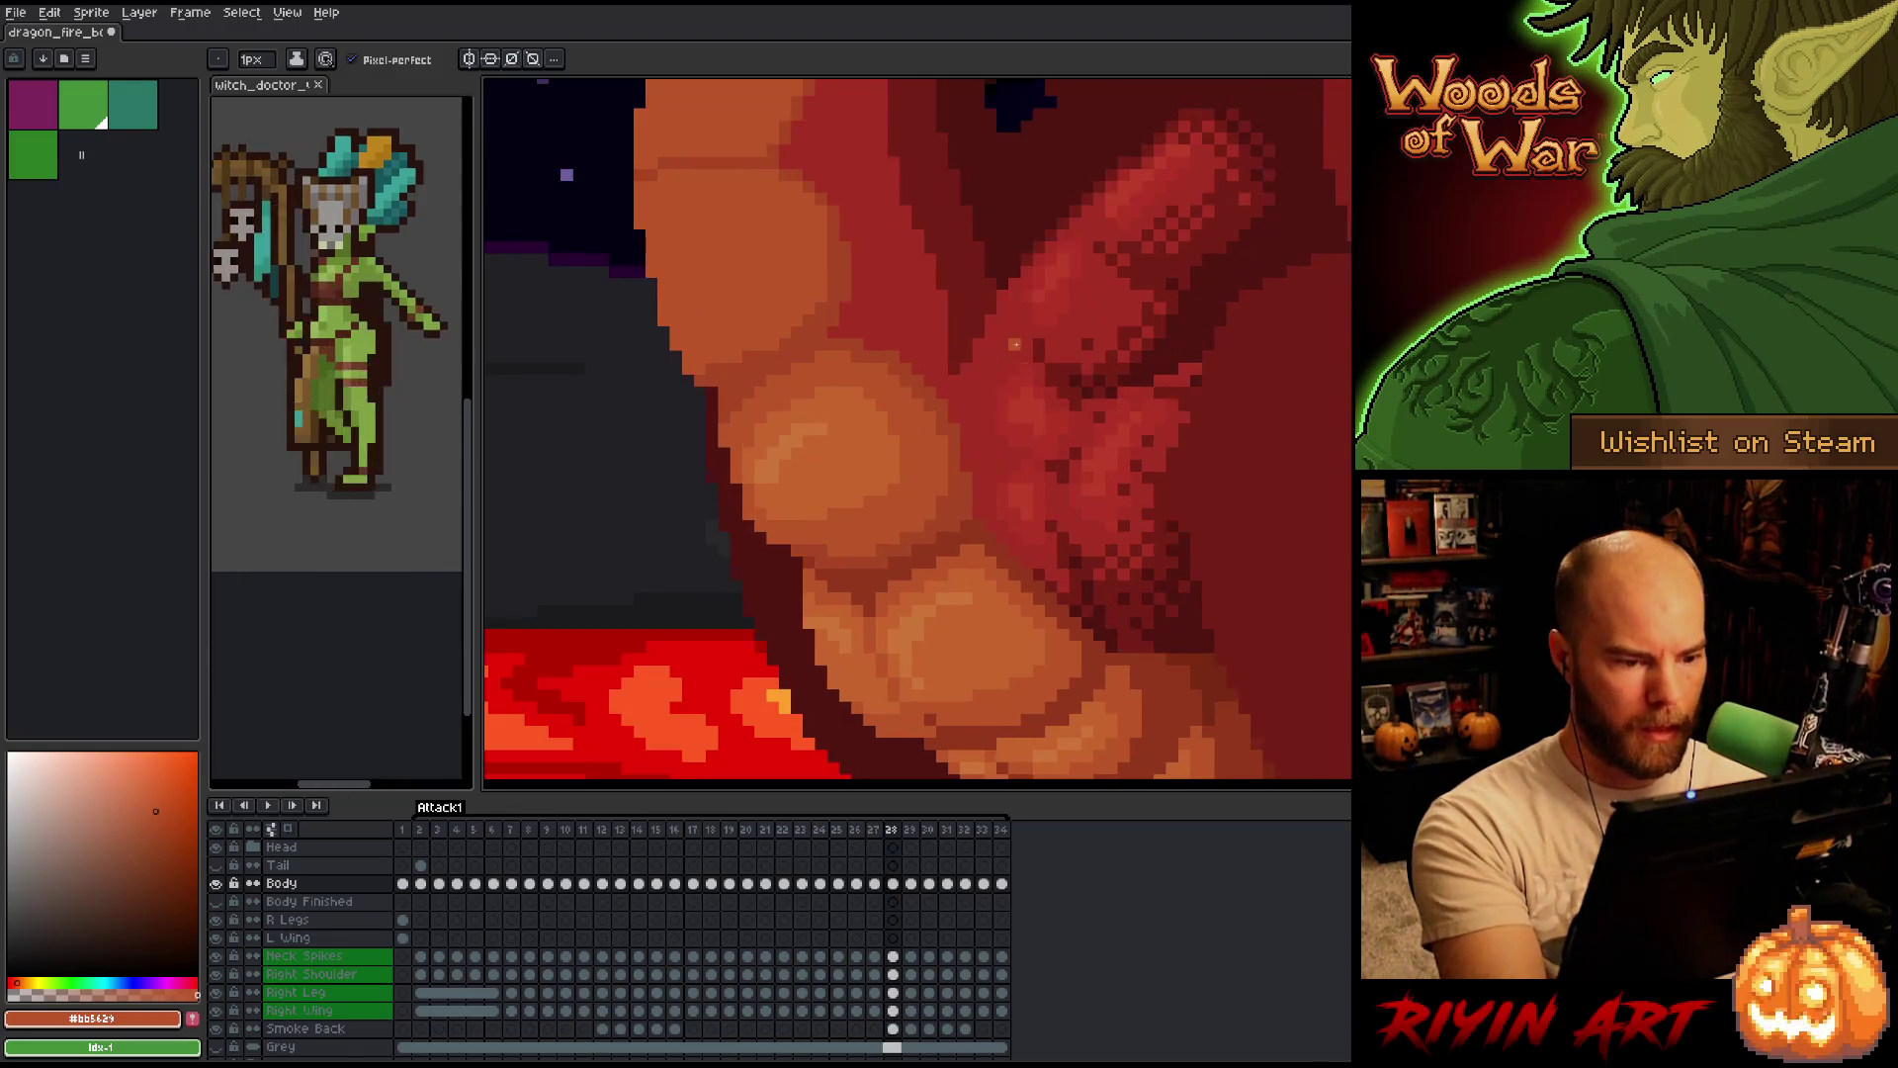
key(Right)
key(Left)
key(Right)
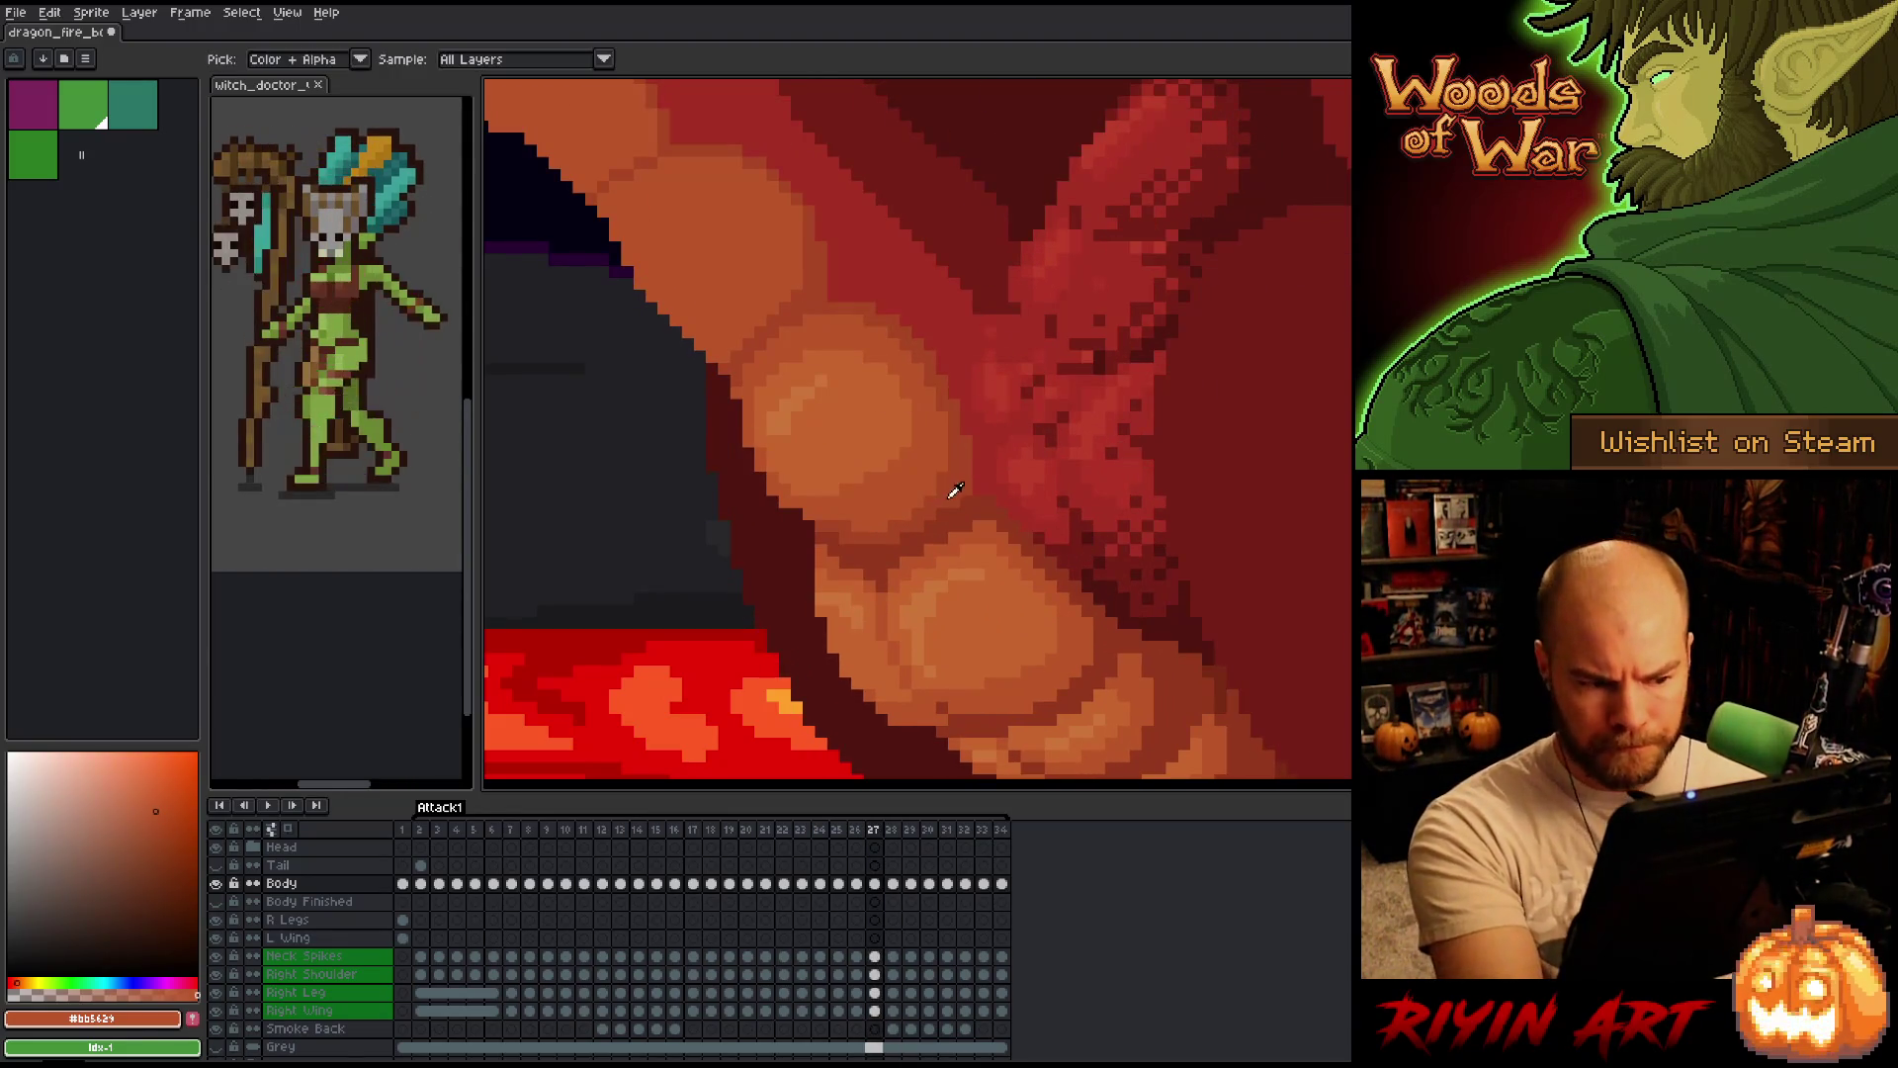
alt+click(978, 401)
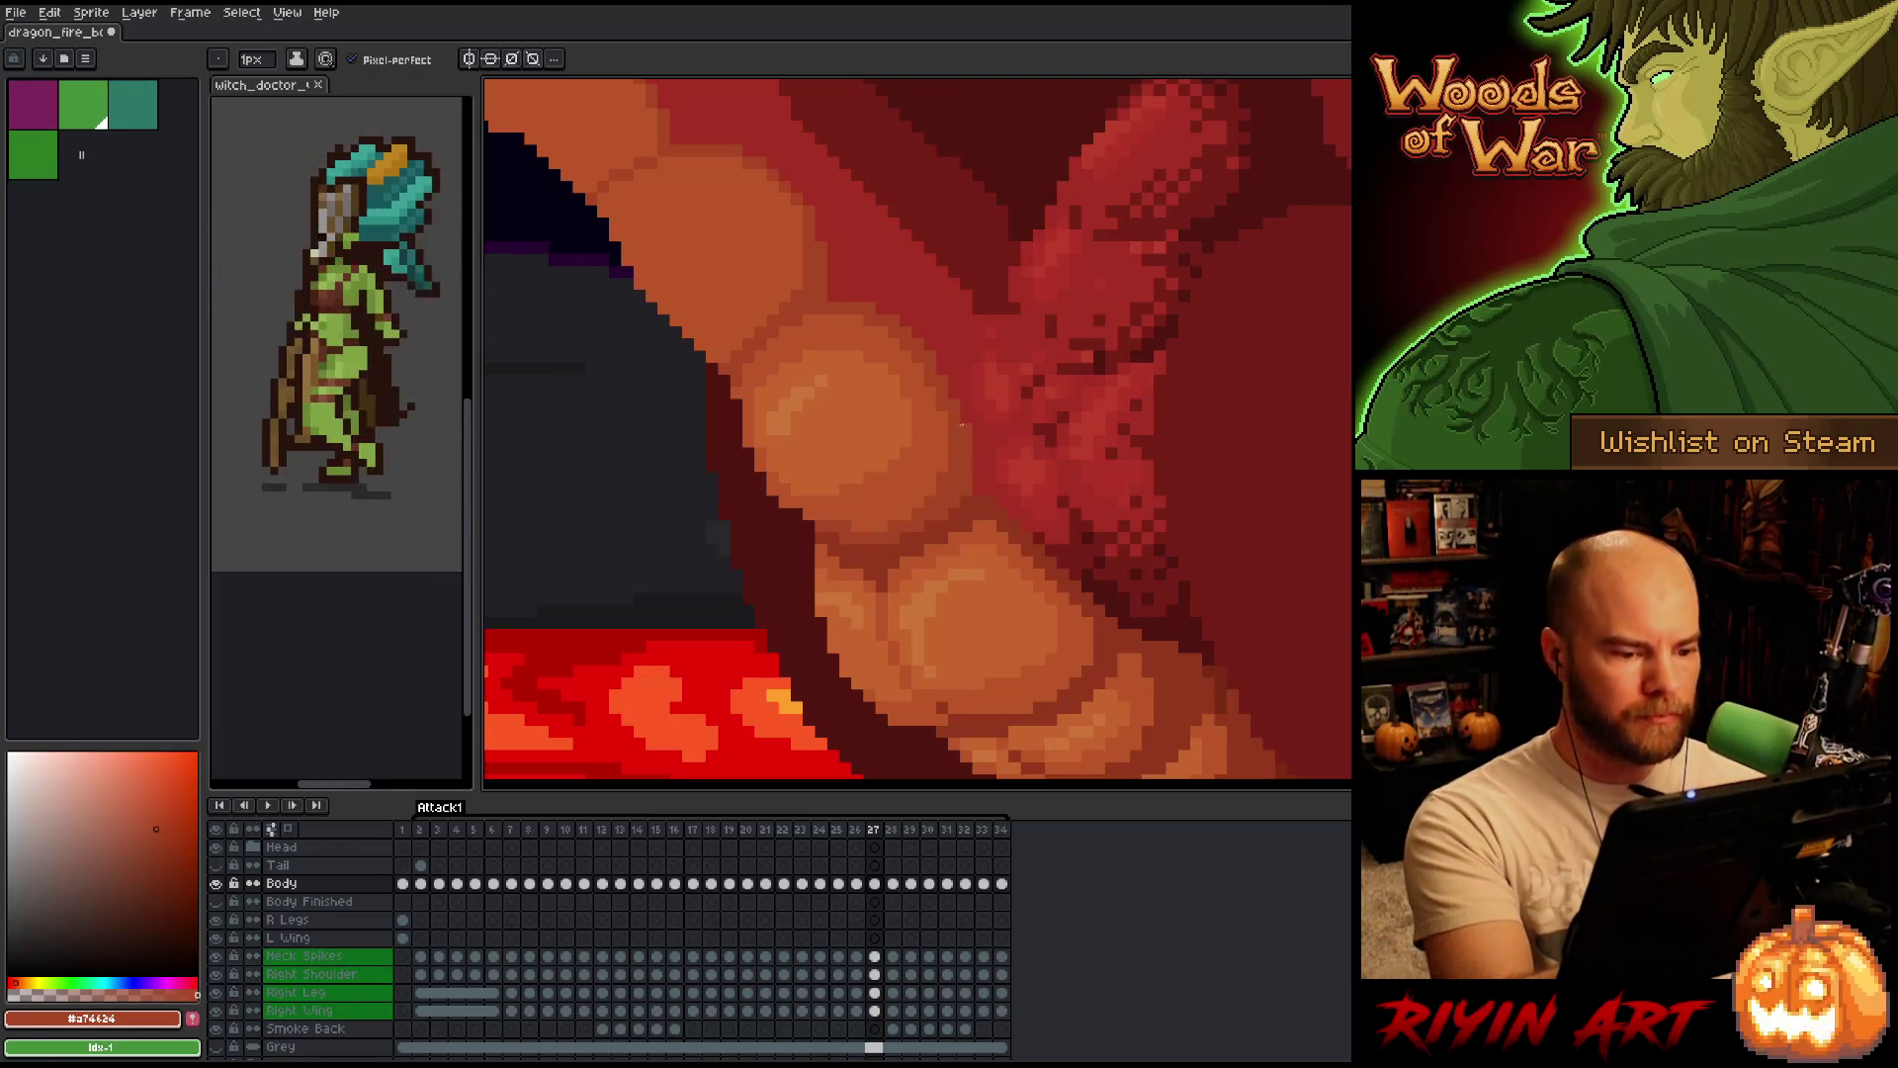
Flip between frames 26 and 27 with comma/period to compare shading, ending near frame 26.
key(comma)
key(period)
key(comma)
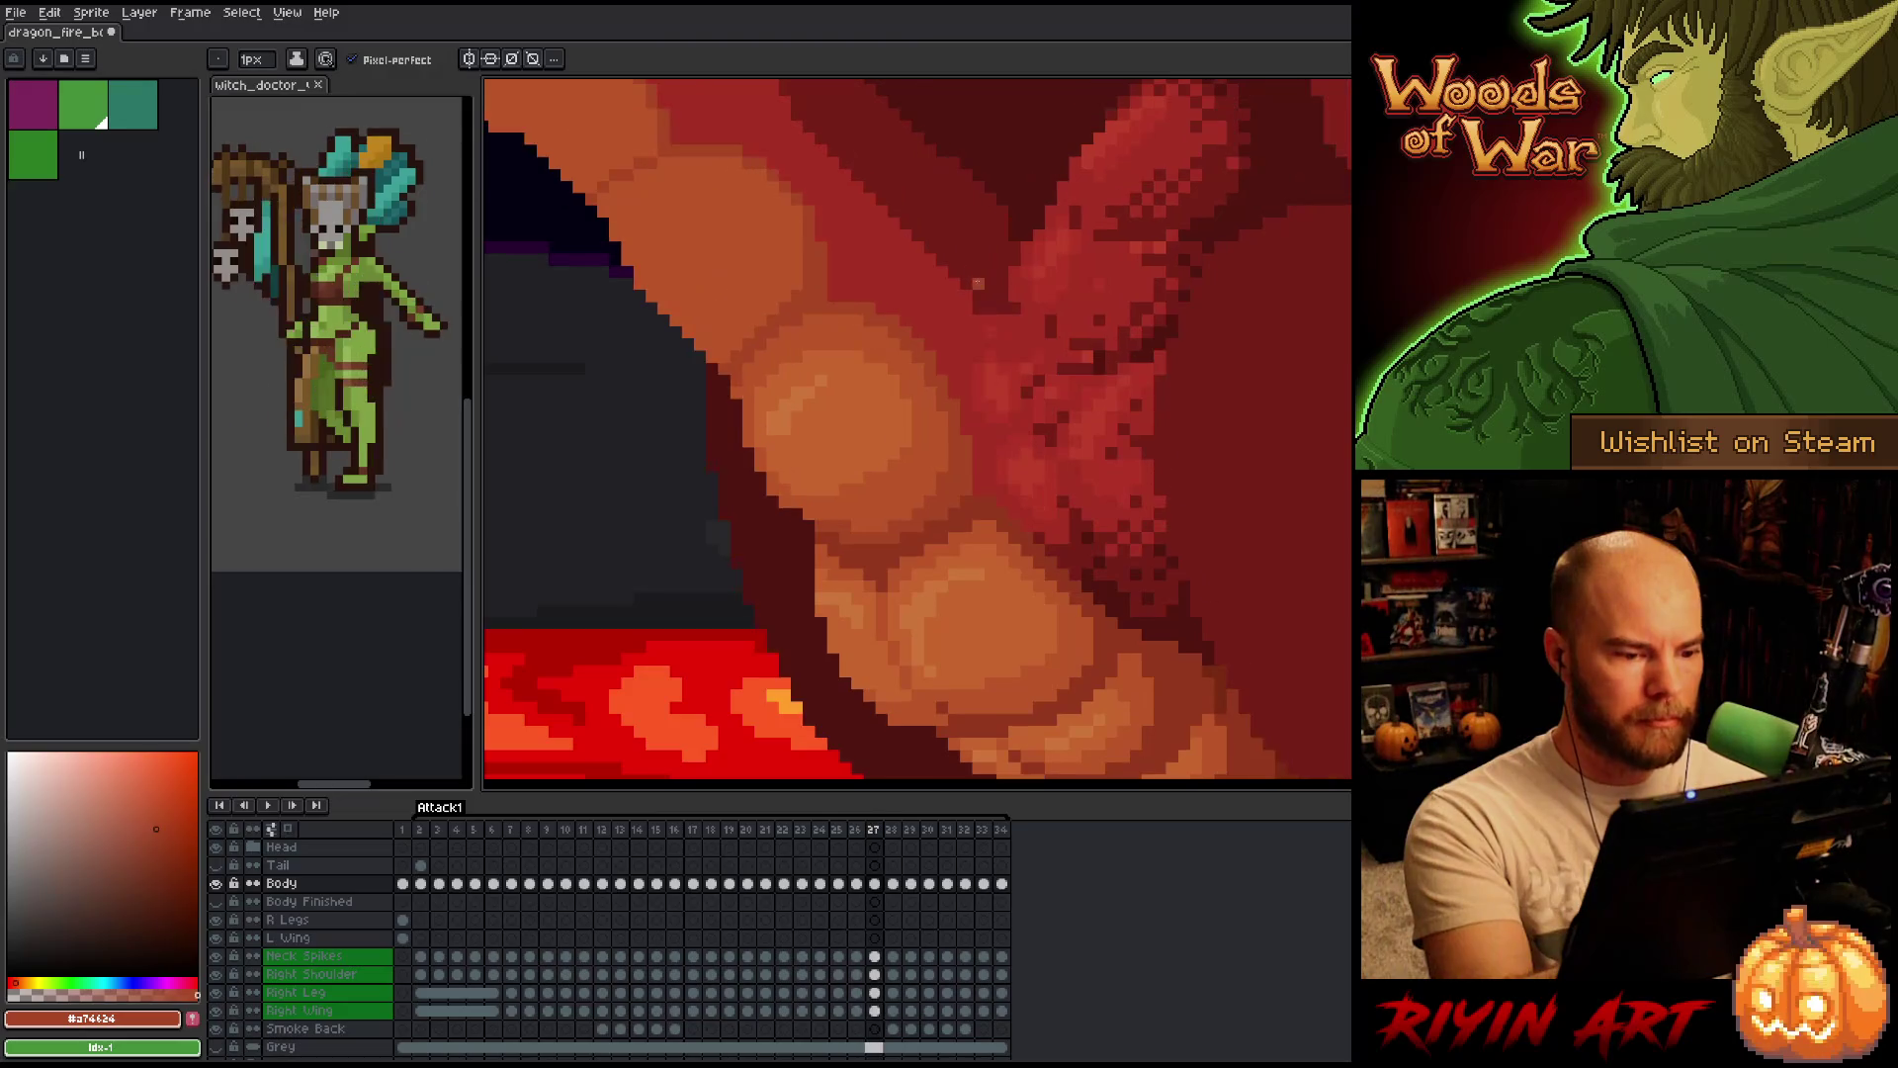
key(period)
key(comma)
key(period)
key(comma)
key(period)
key(comma)
key(comma)
key(period)
key(comma)
Switch between eyedropper and pencil while toggling frames 26 and 27.
key(i)
key(b)
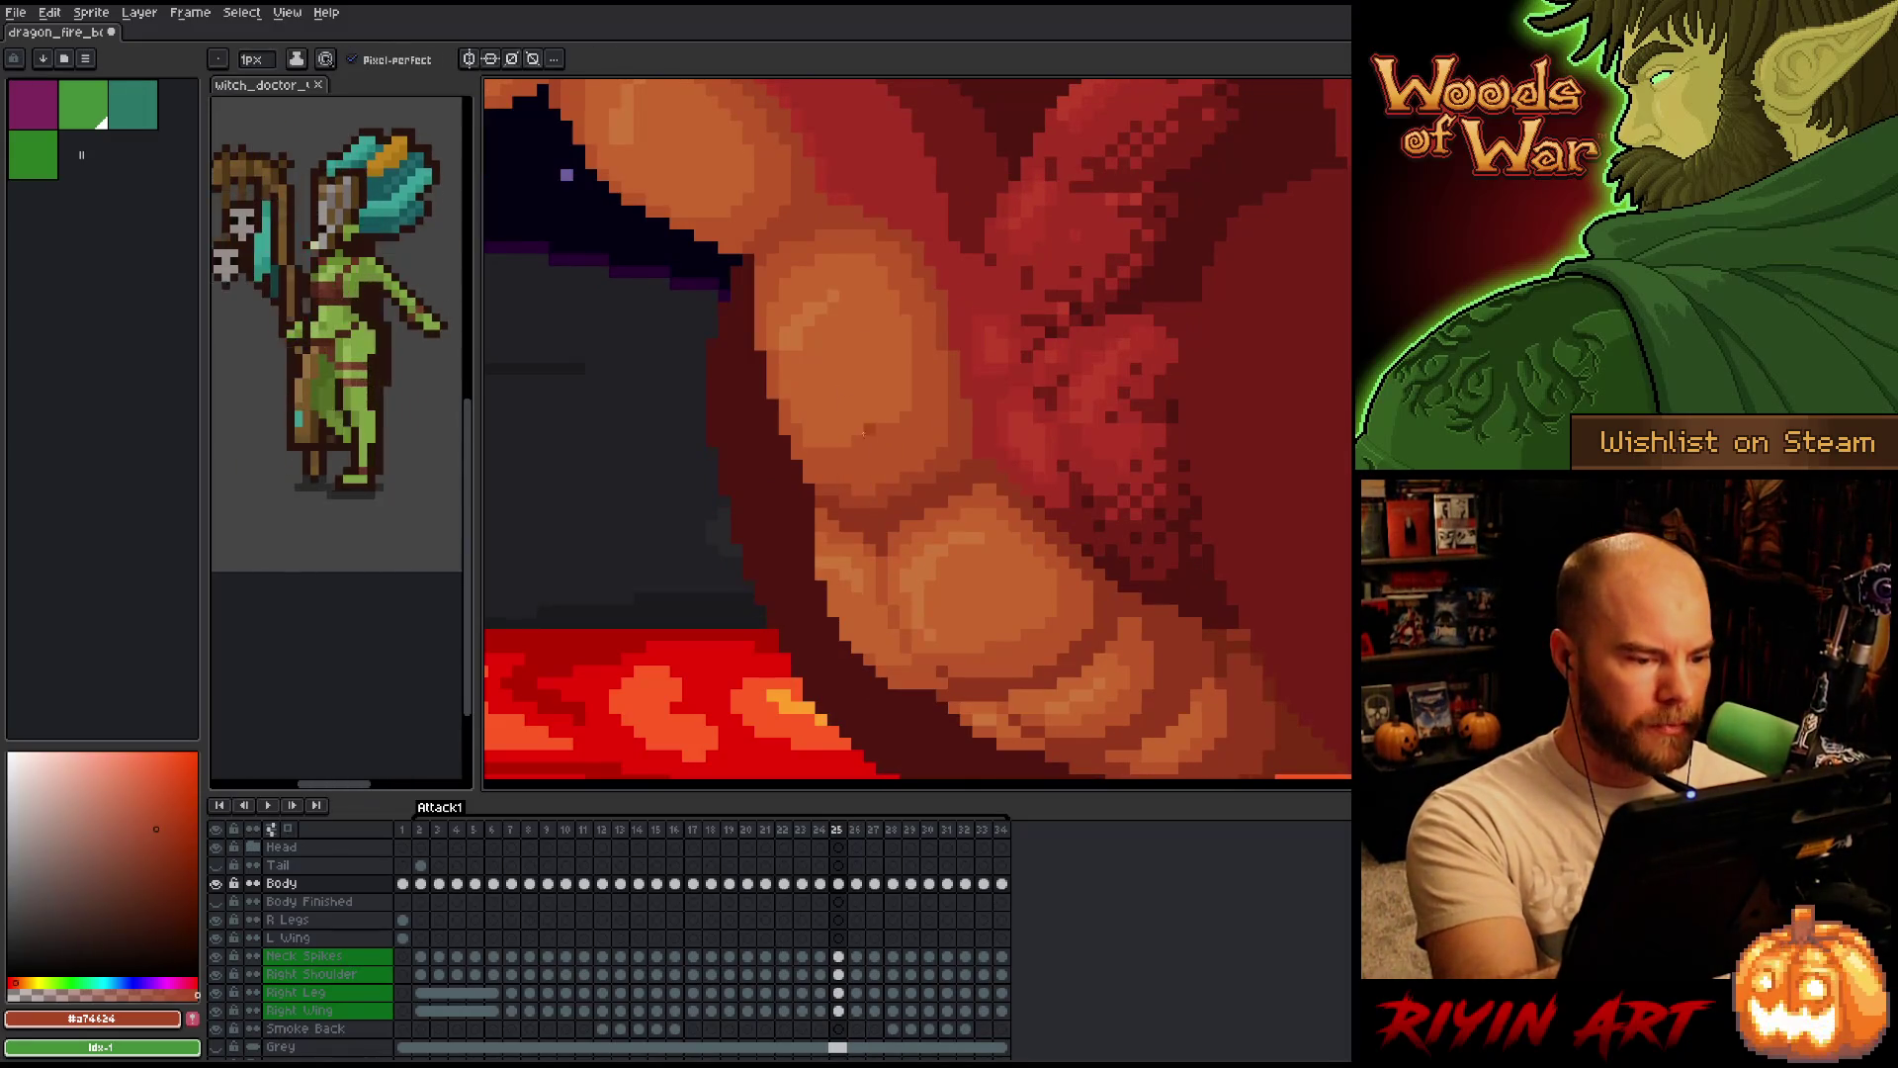
key(period)
key(period)
key(comma)
key(i)
key(b)
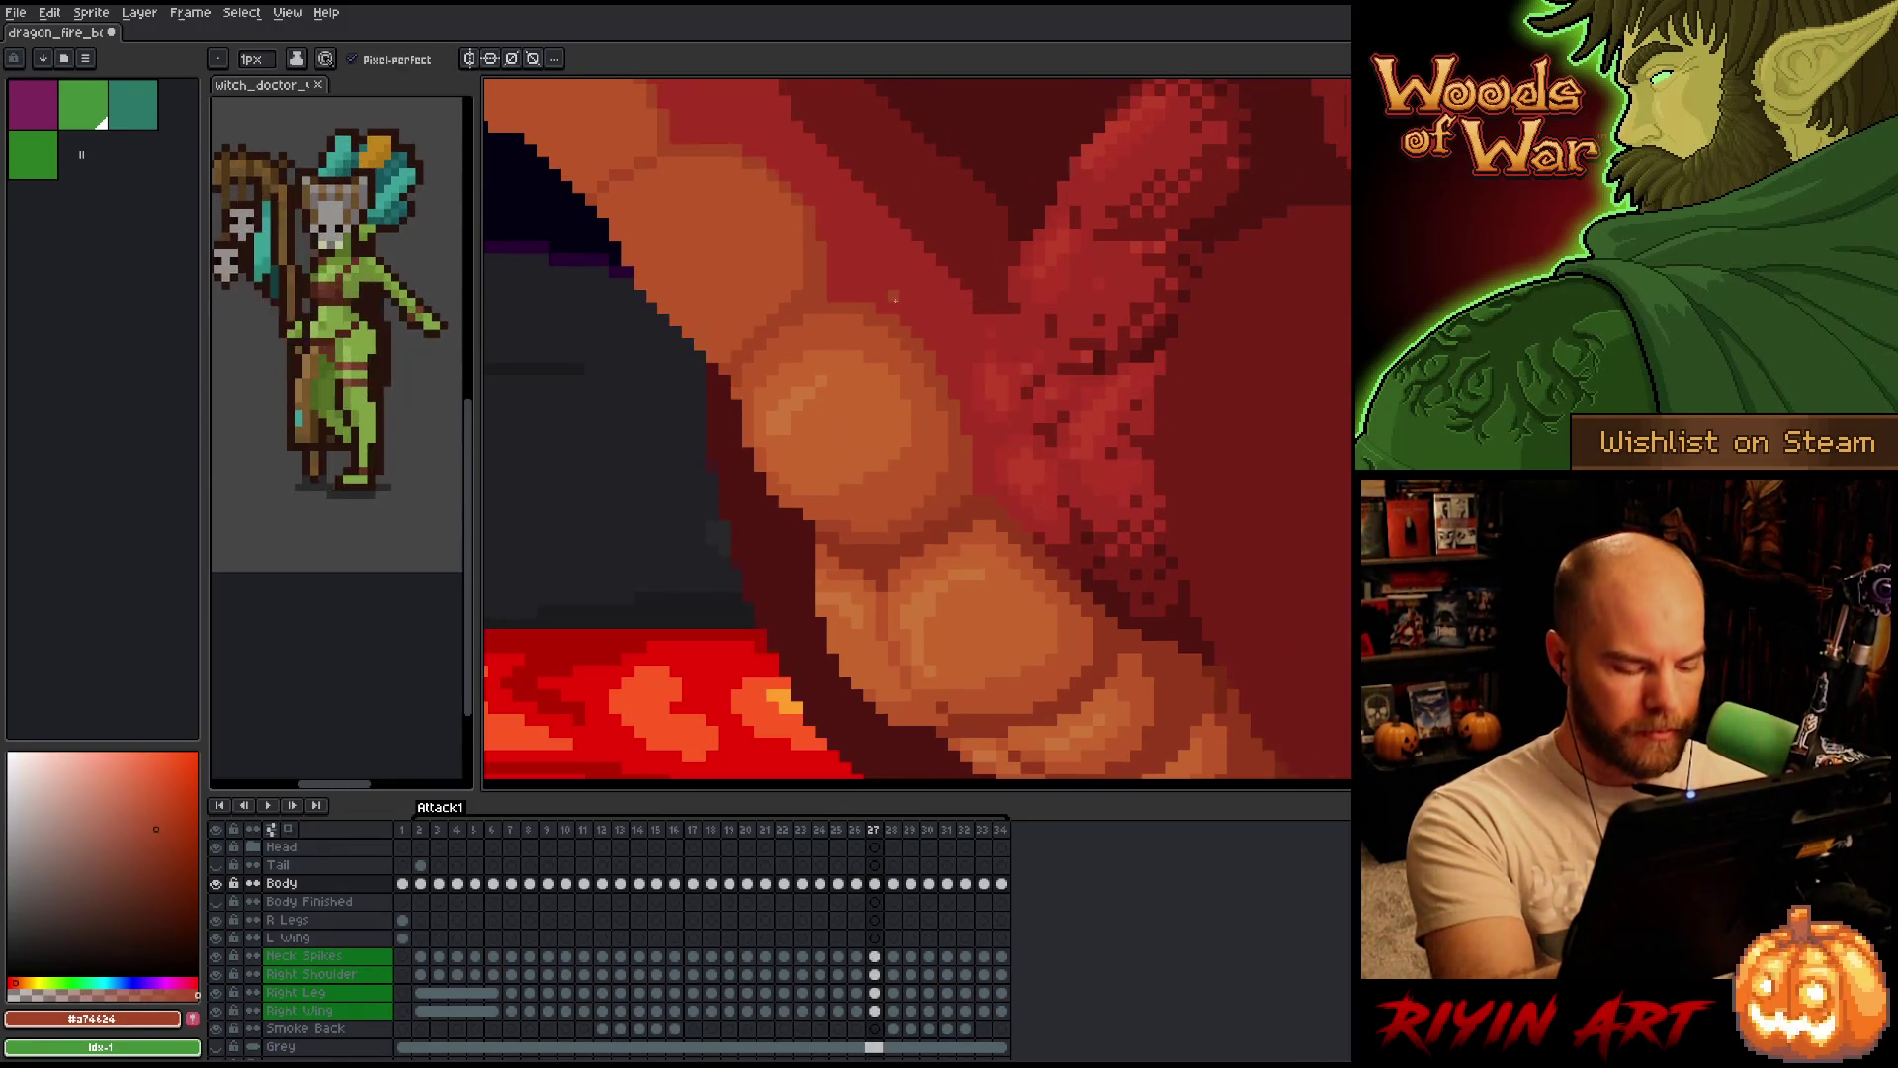
Flash frame 27 against its neighbours, return to frame 26 and sample the lighter belly orange.
key(period)
key(comma)
key(period)
key(comma)
key(period)
key(comma)
key(period)
key(comma)
key(period)
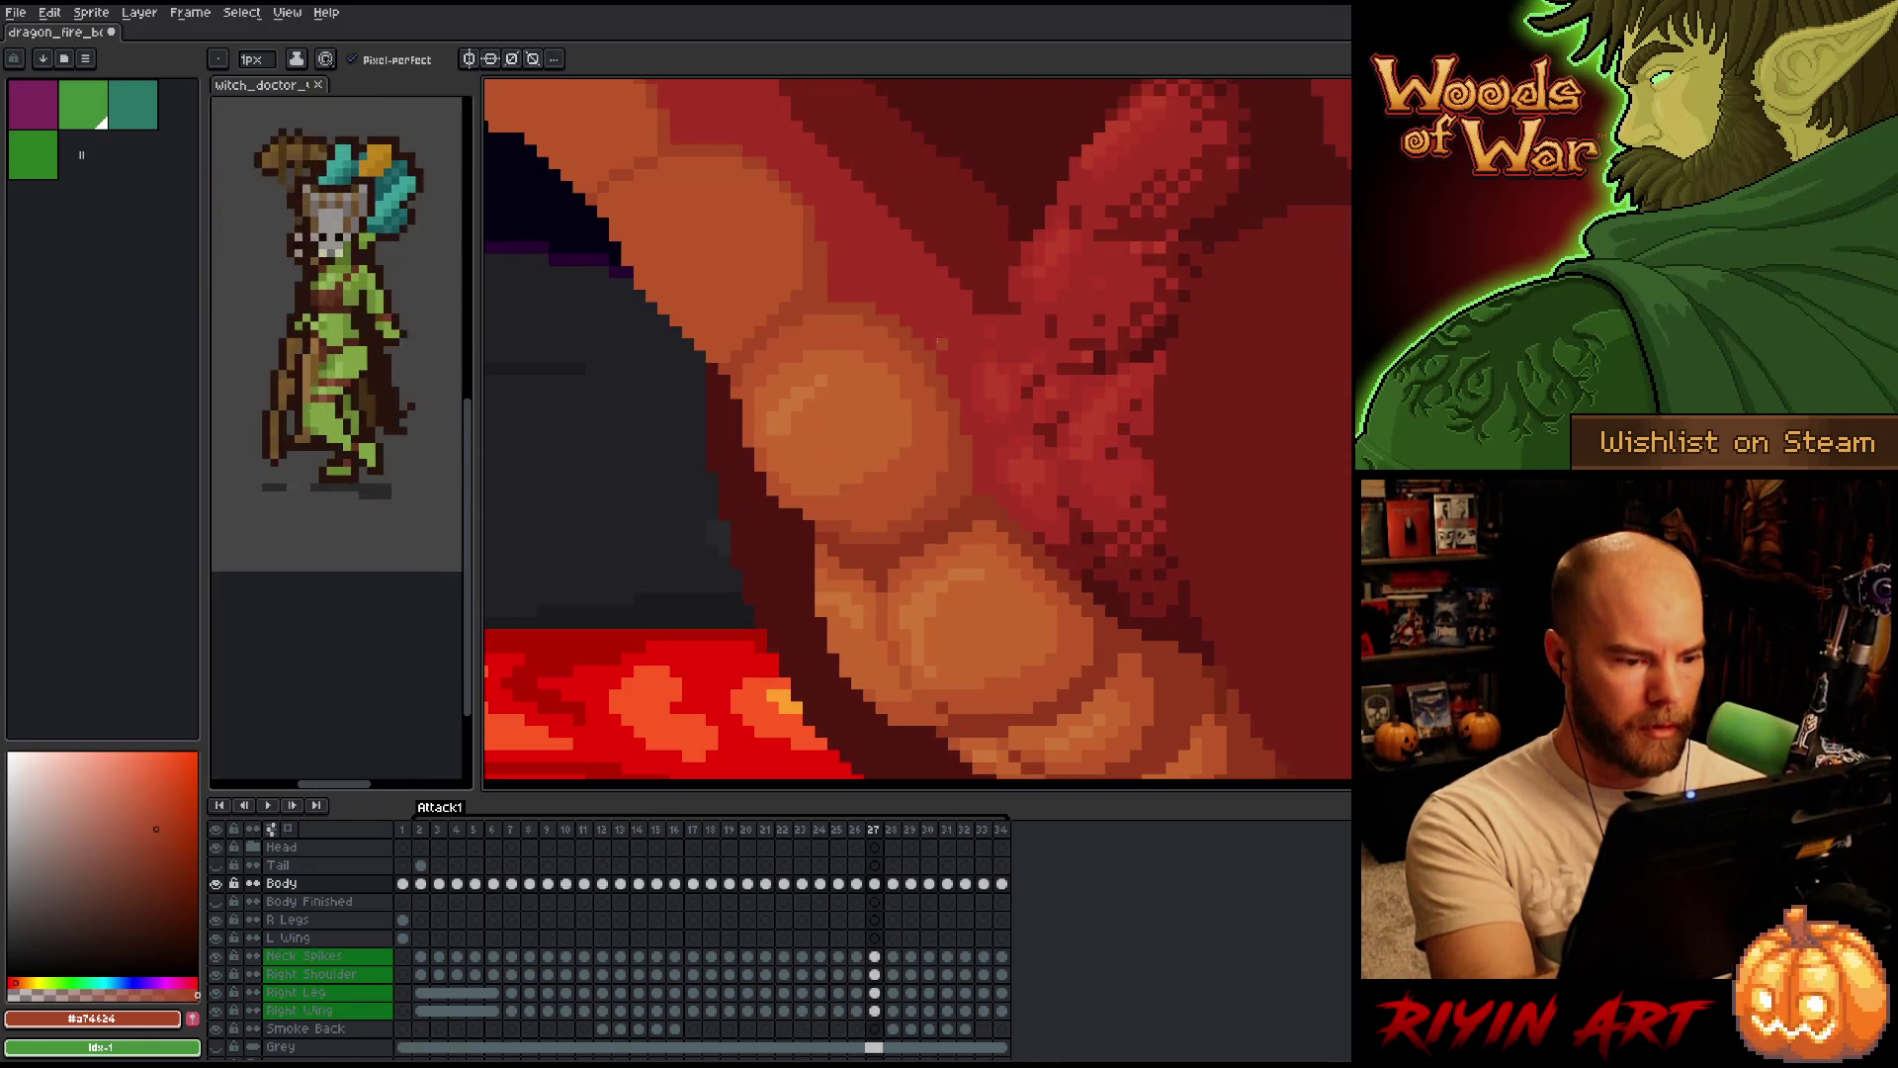
key(comma)
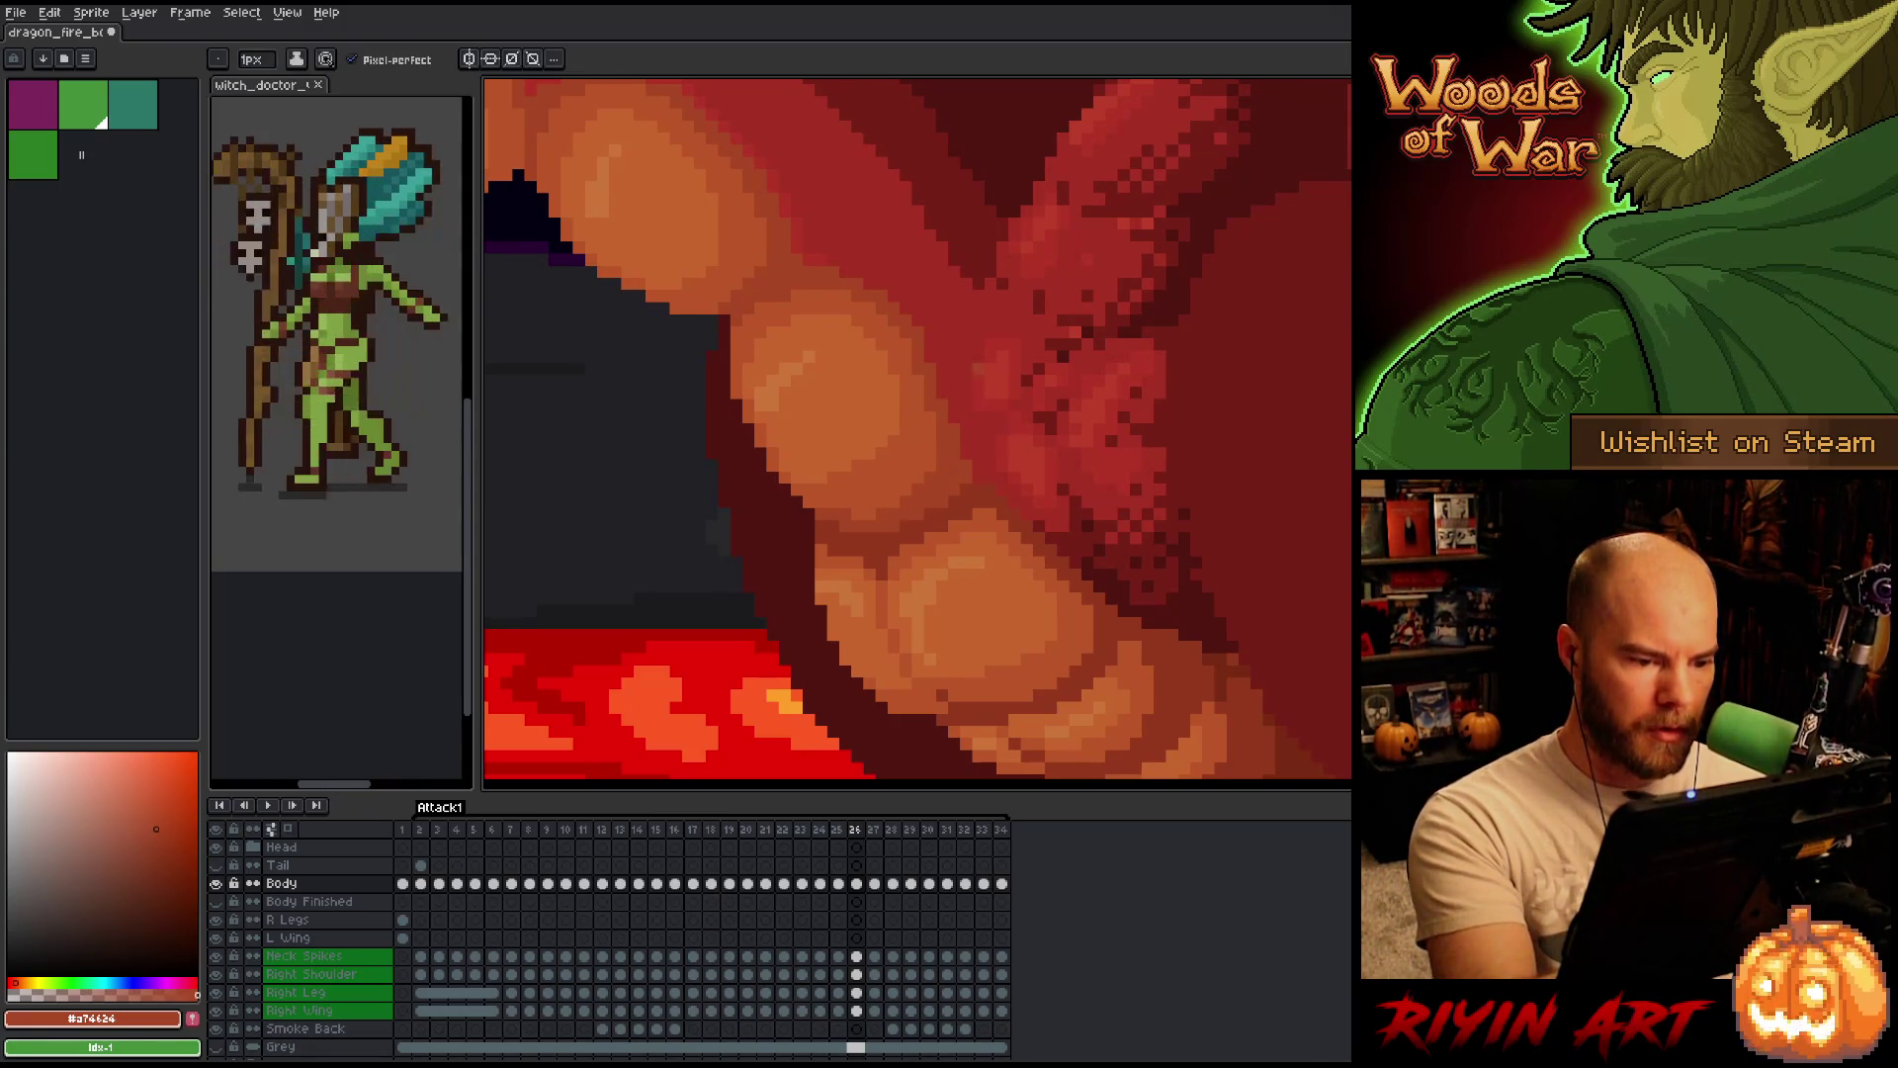
alt+click(919, 477)
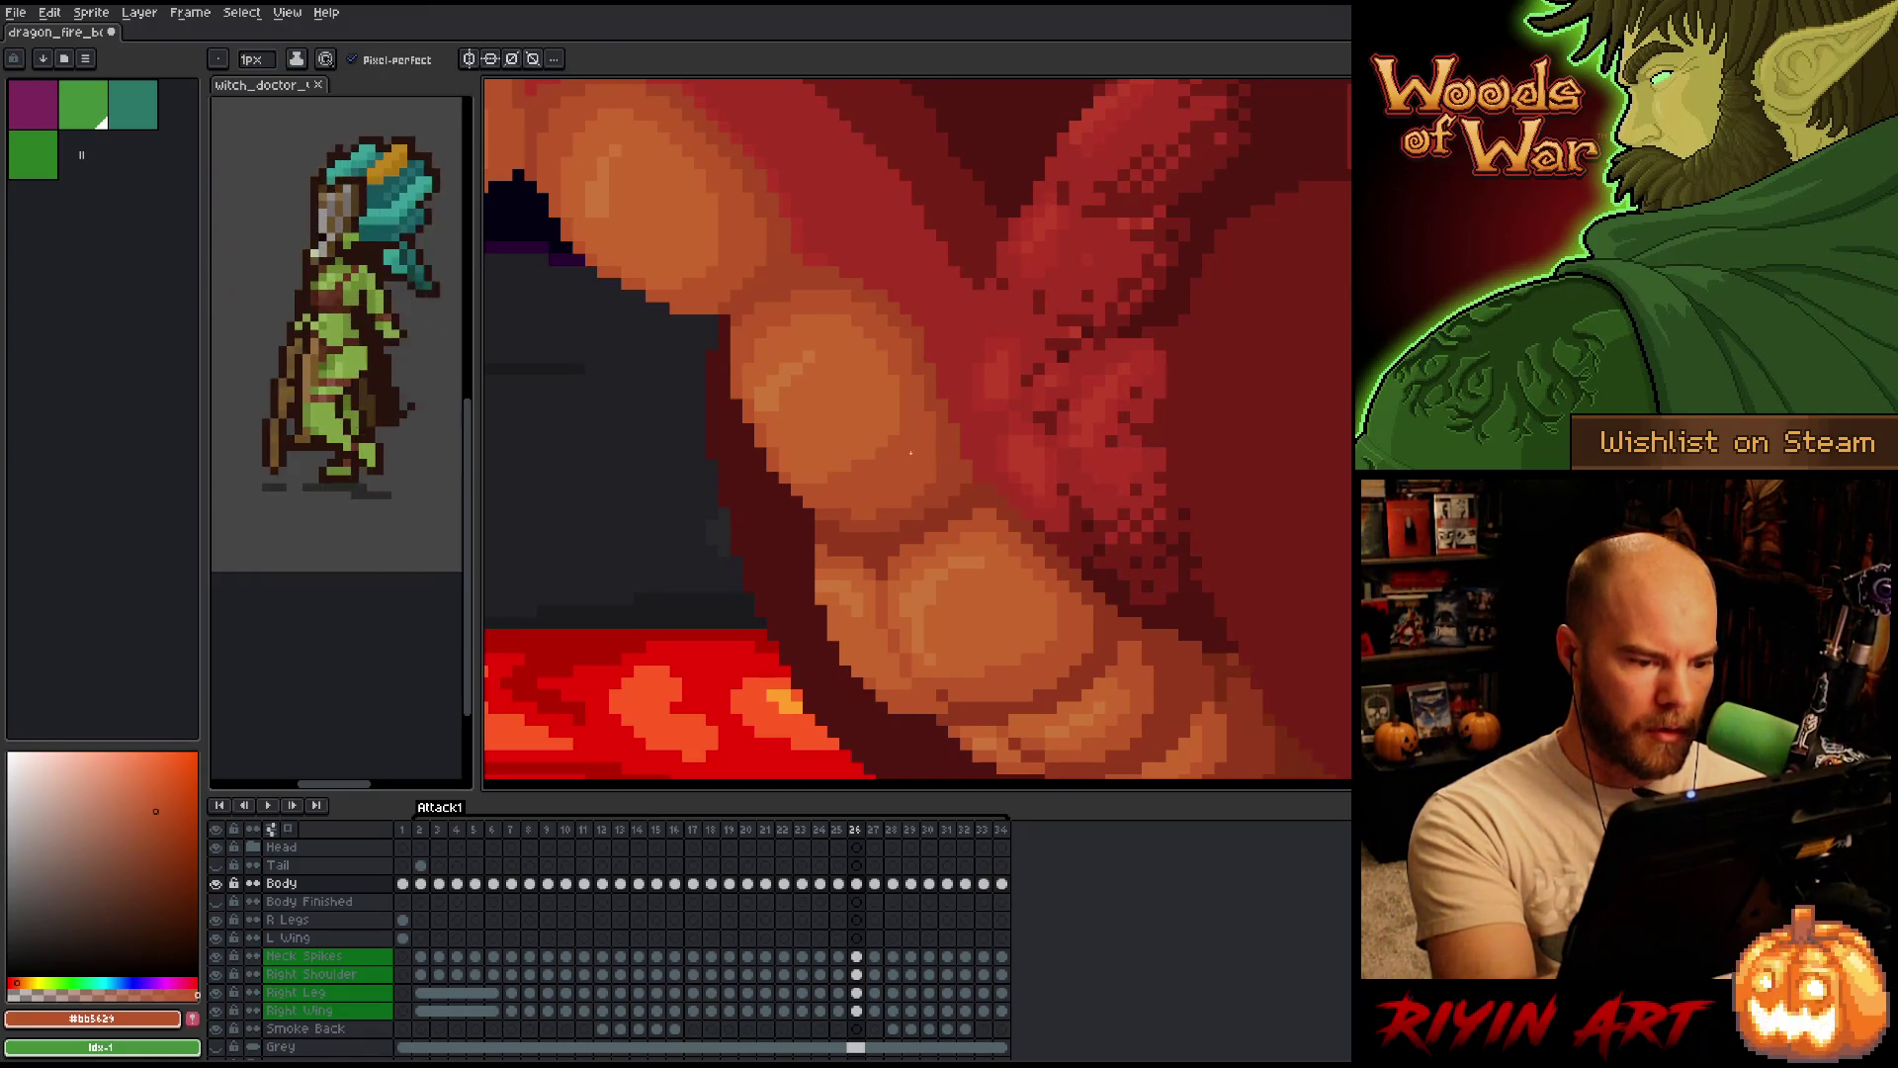
Flip between frames 25, 26 and 27 to compare the belly scale shading.
key(period)
key(comma)
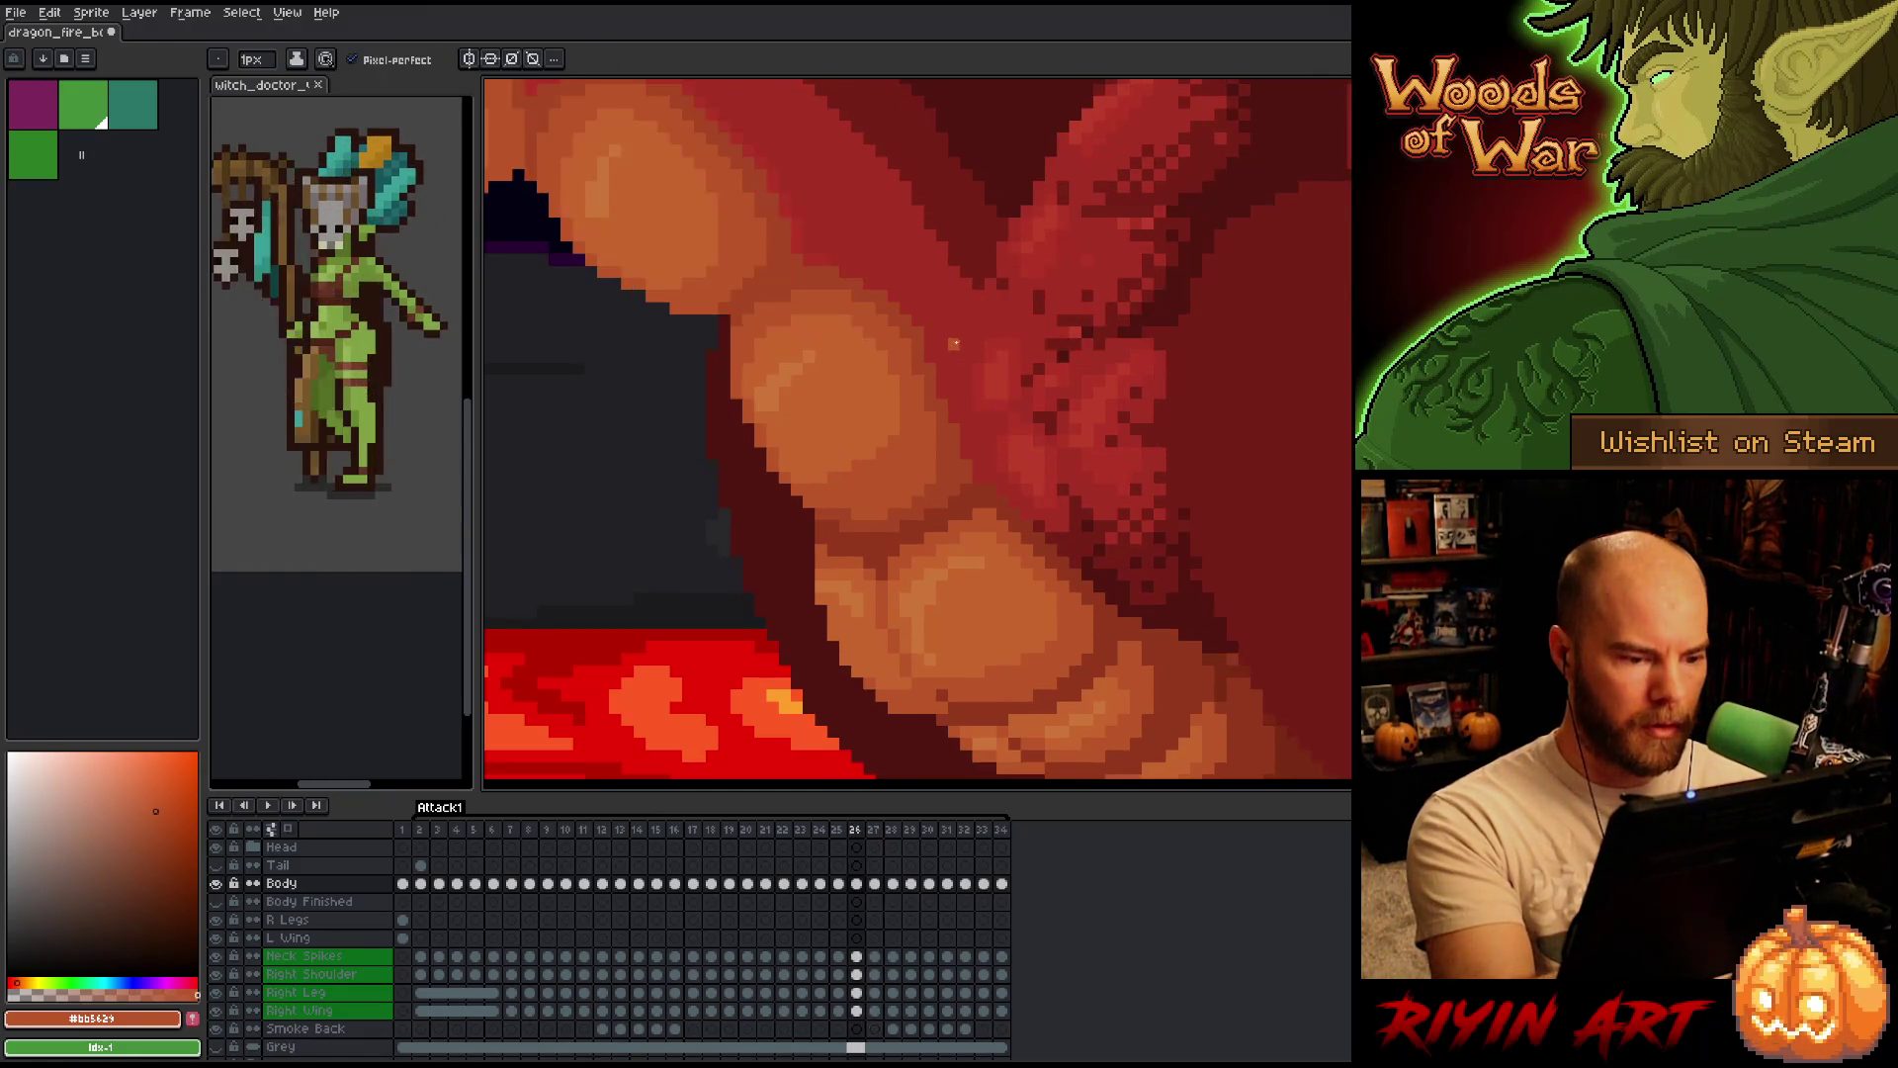
key(period)
key(comma)
key(comma)
key(period)
key(comma)
key(period)
key(comma)
key(period)
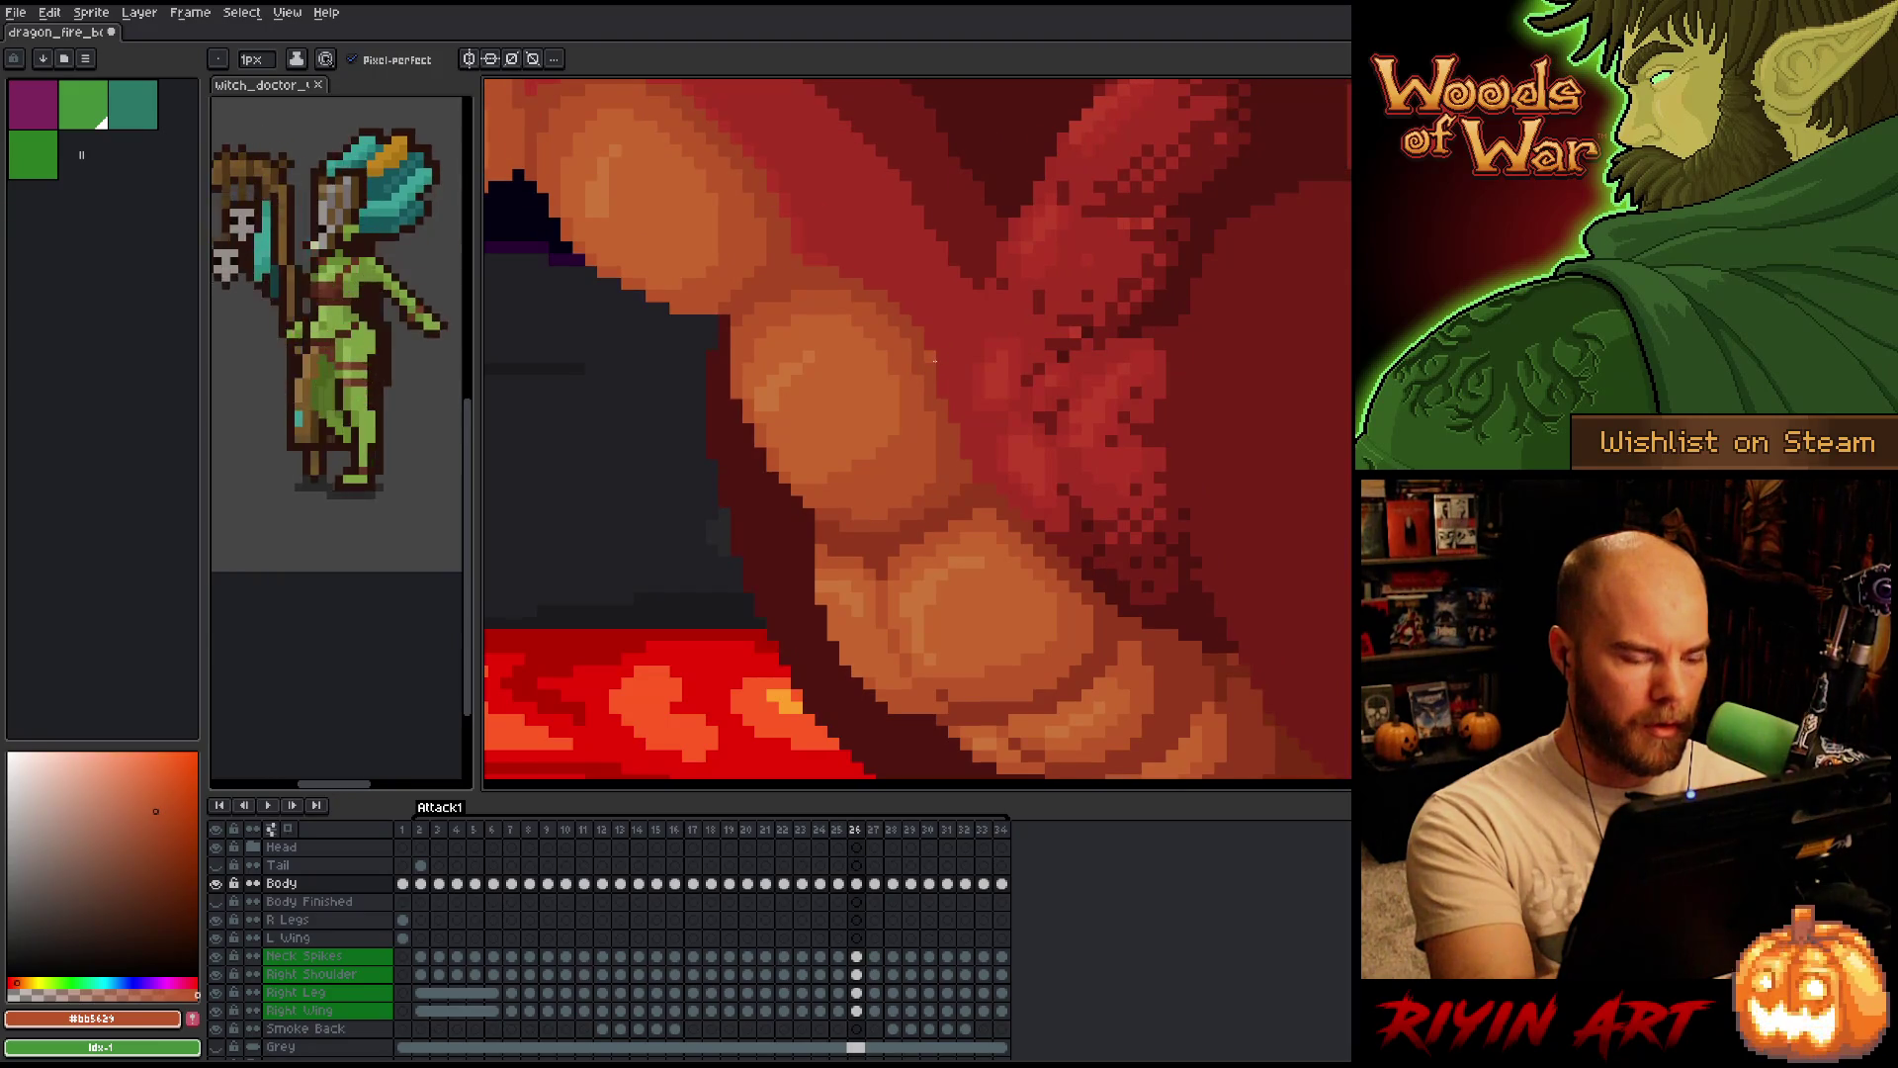
key(comma)
key(period)
key(comma)
key(period)
Toggle frames 25-27 repeatedly to check the shading holds across the animation.
key(period)
key(comma)
key(period)
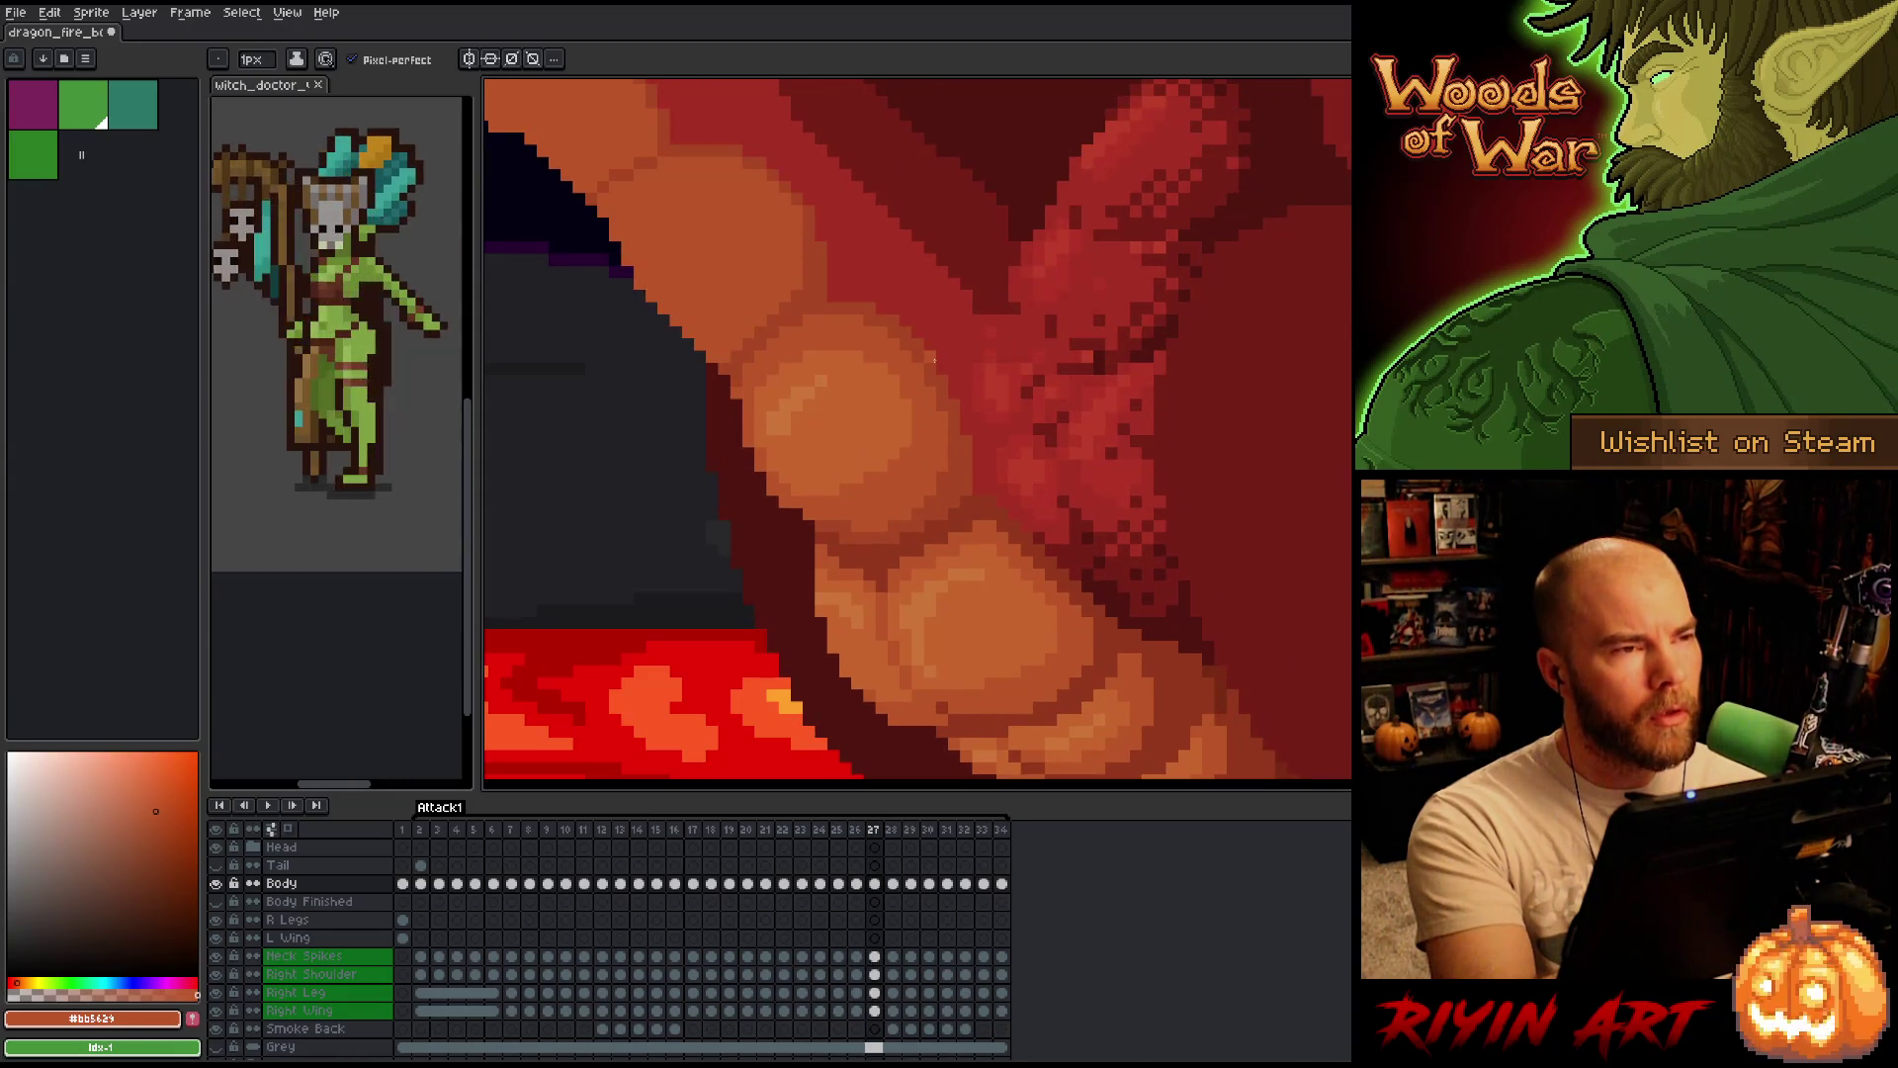
key(comma)
key(period)
key(comma)
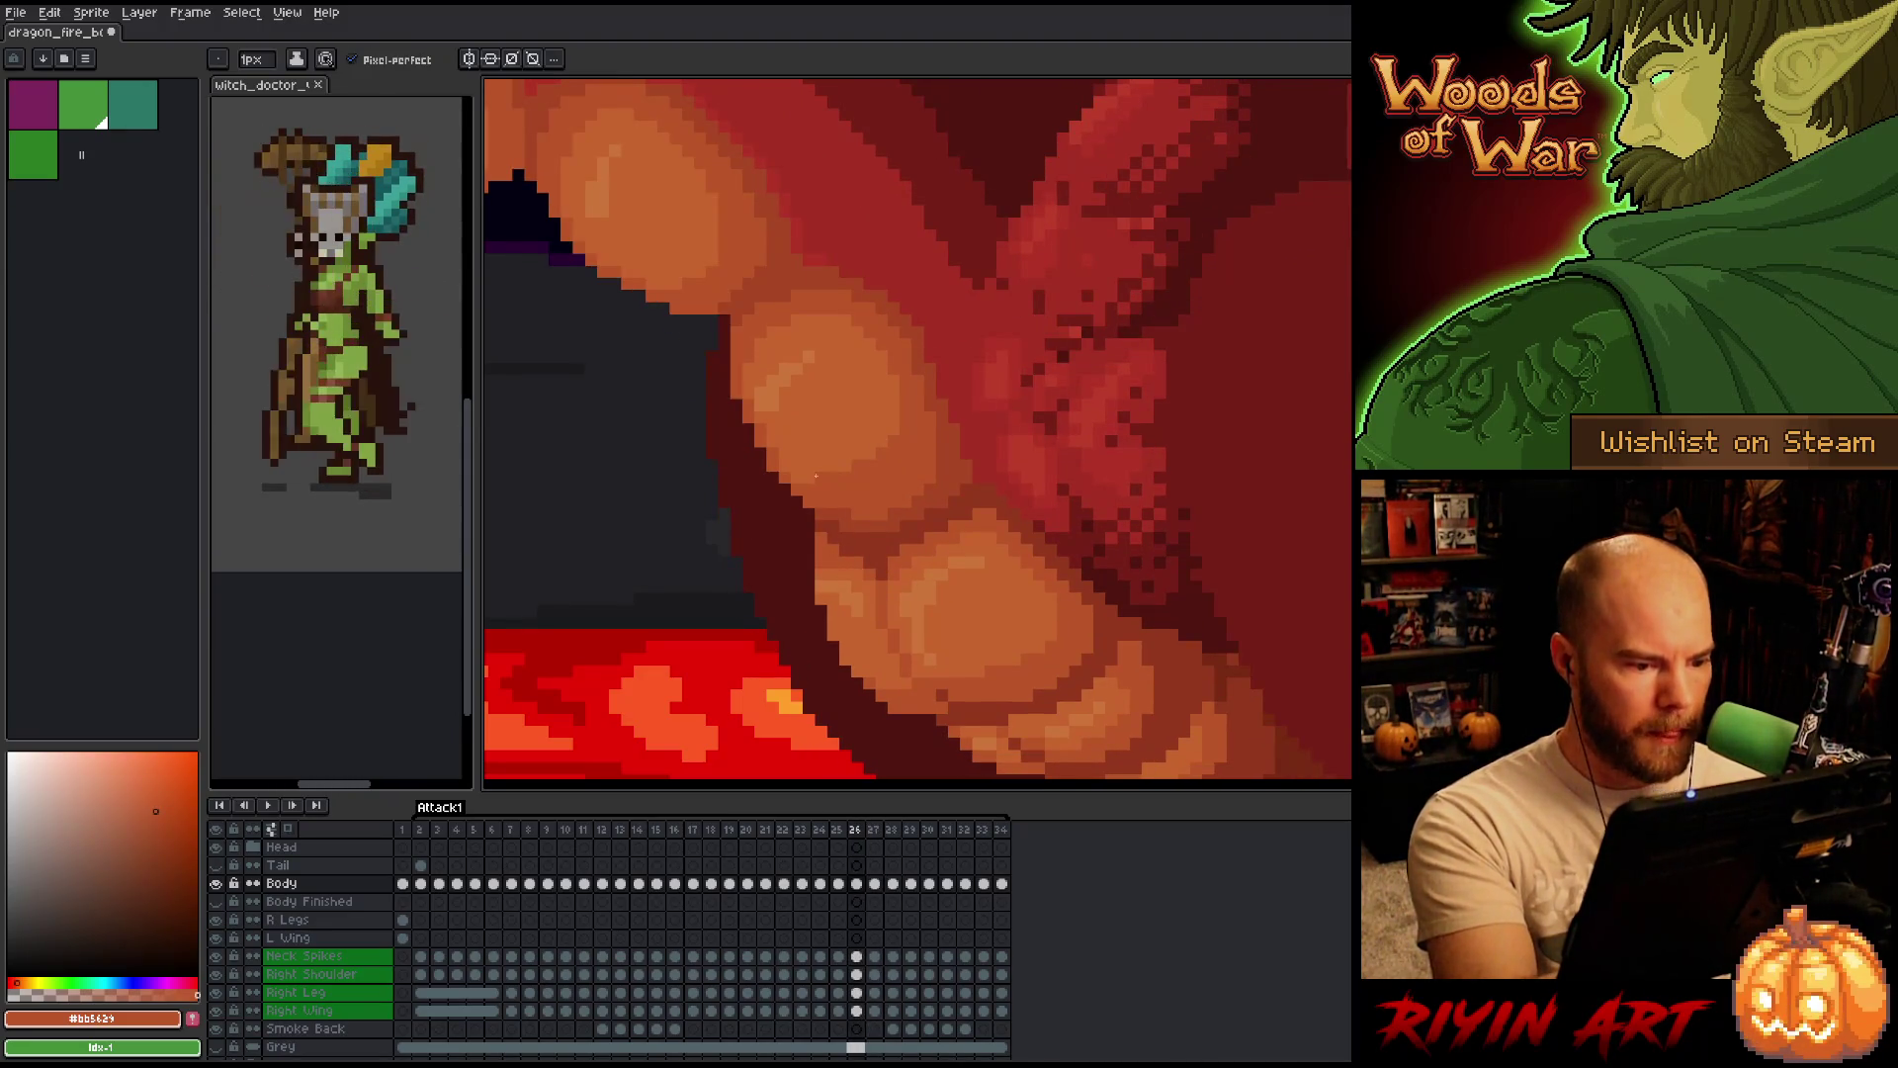
key(period)
key(comma)
key(period)
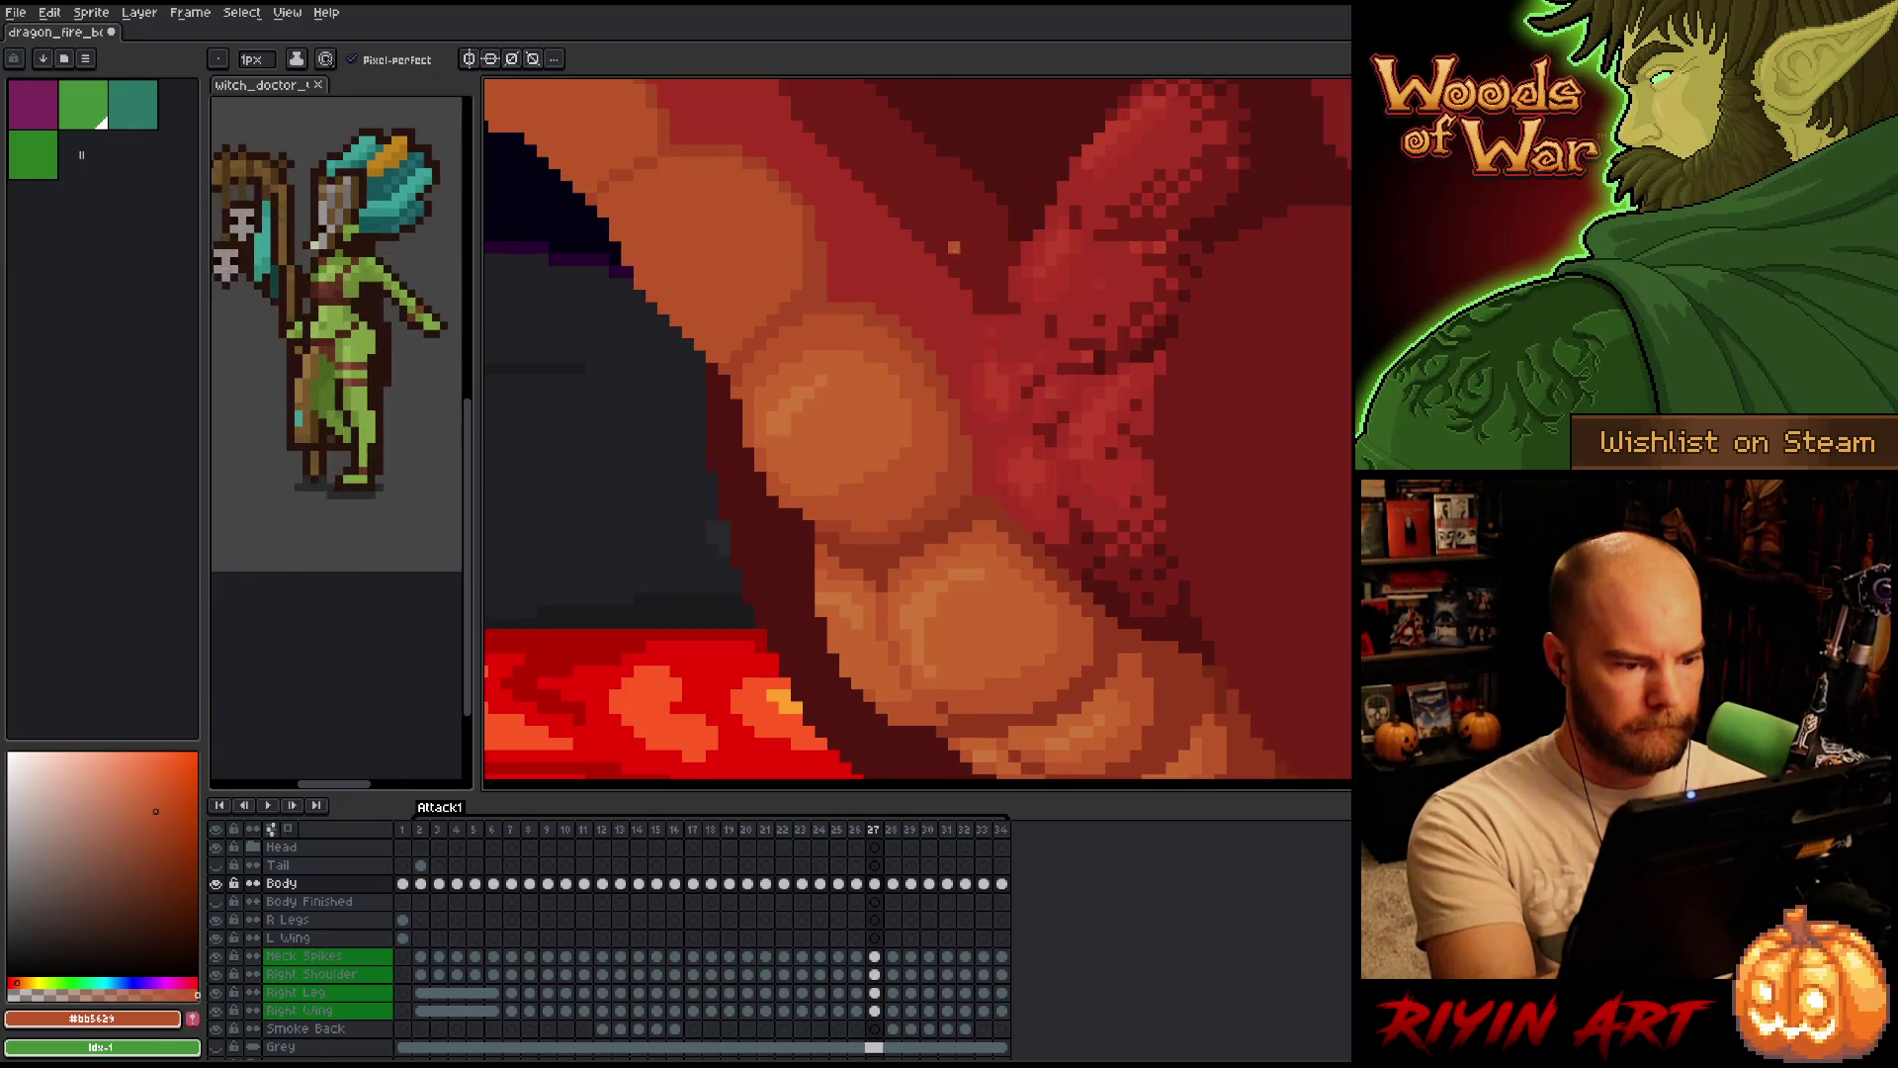
key(comma)
key(period)
key(comma)
key(comma)
key(comma)
Sample the belly orange on frame 26, advance to frame 28 and step back to frame 27.
key(period)
key(period)
alt+click(860, 565)
key(period)
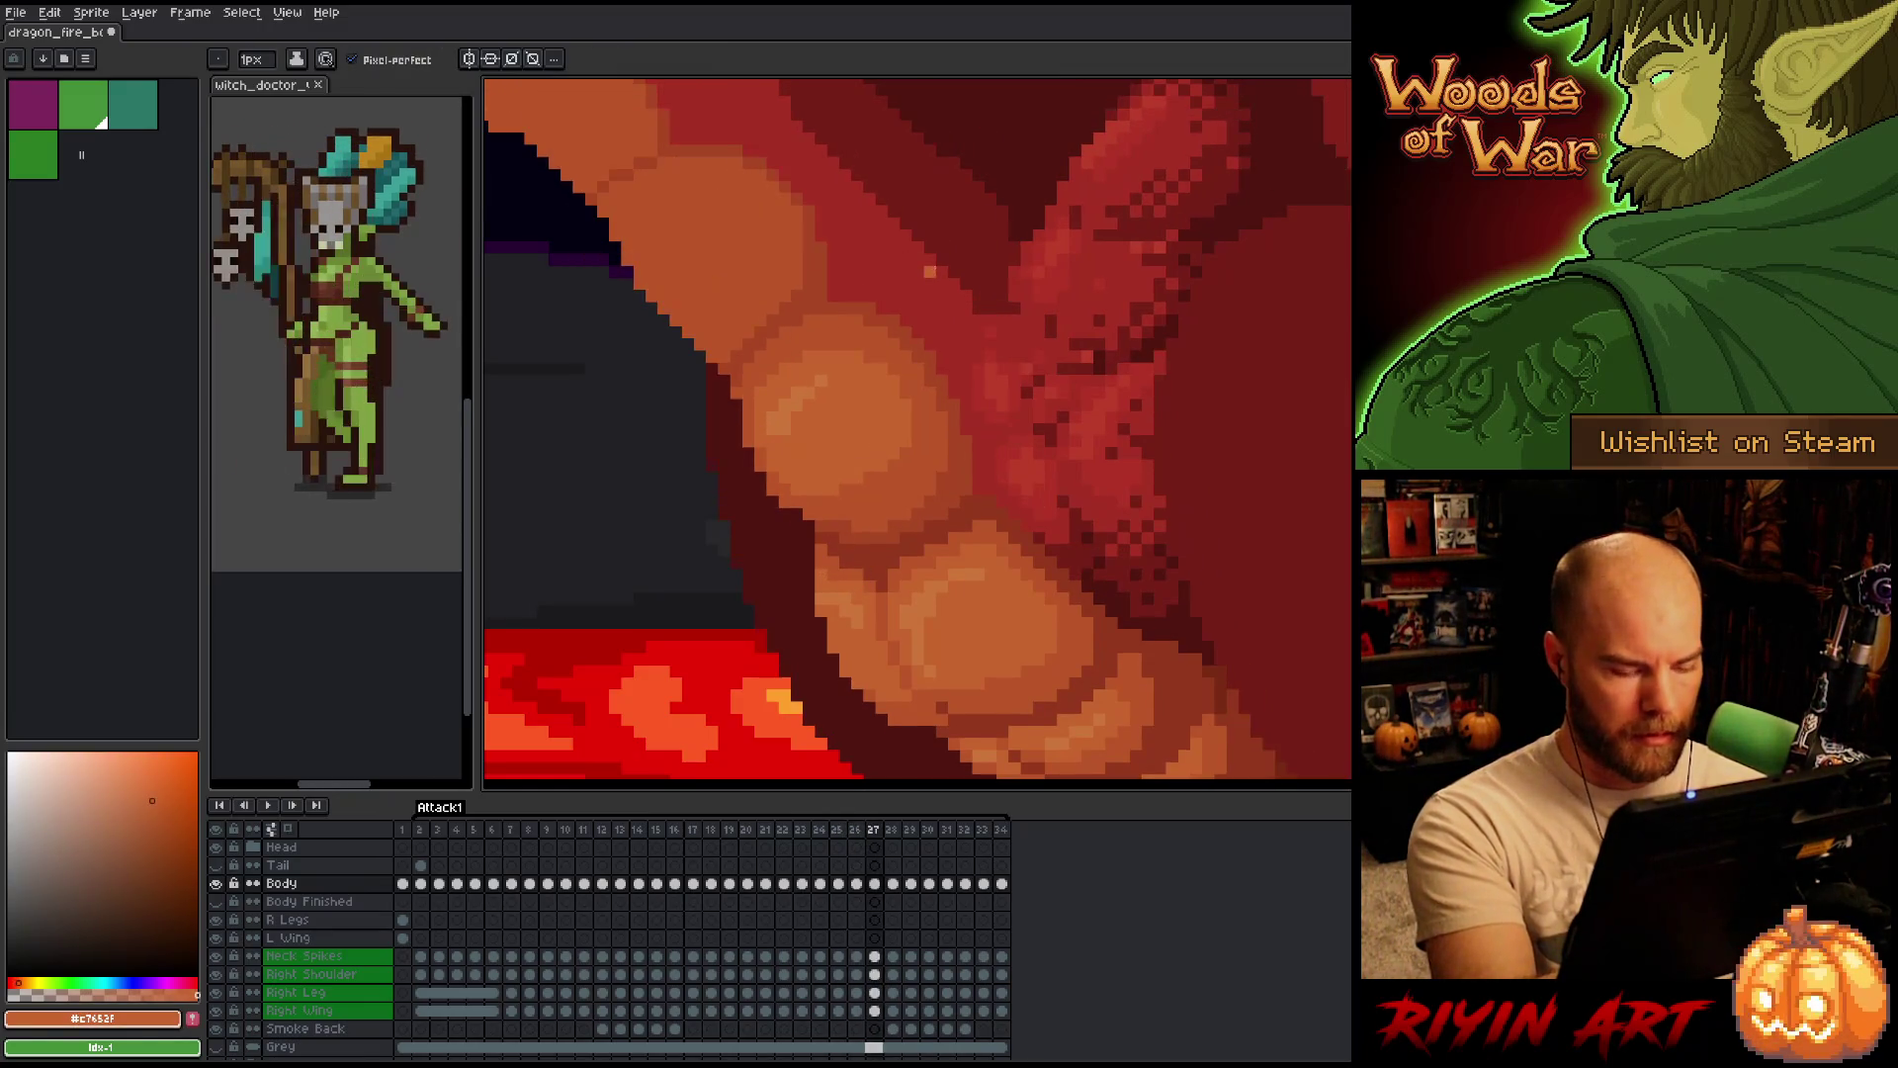
key(period)
key(period)
key(comma)
key(comma)
key(comma)
key(period)
key(period)
key(period)
key(comma)
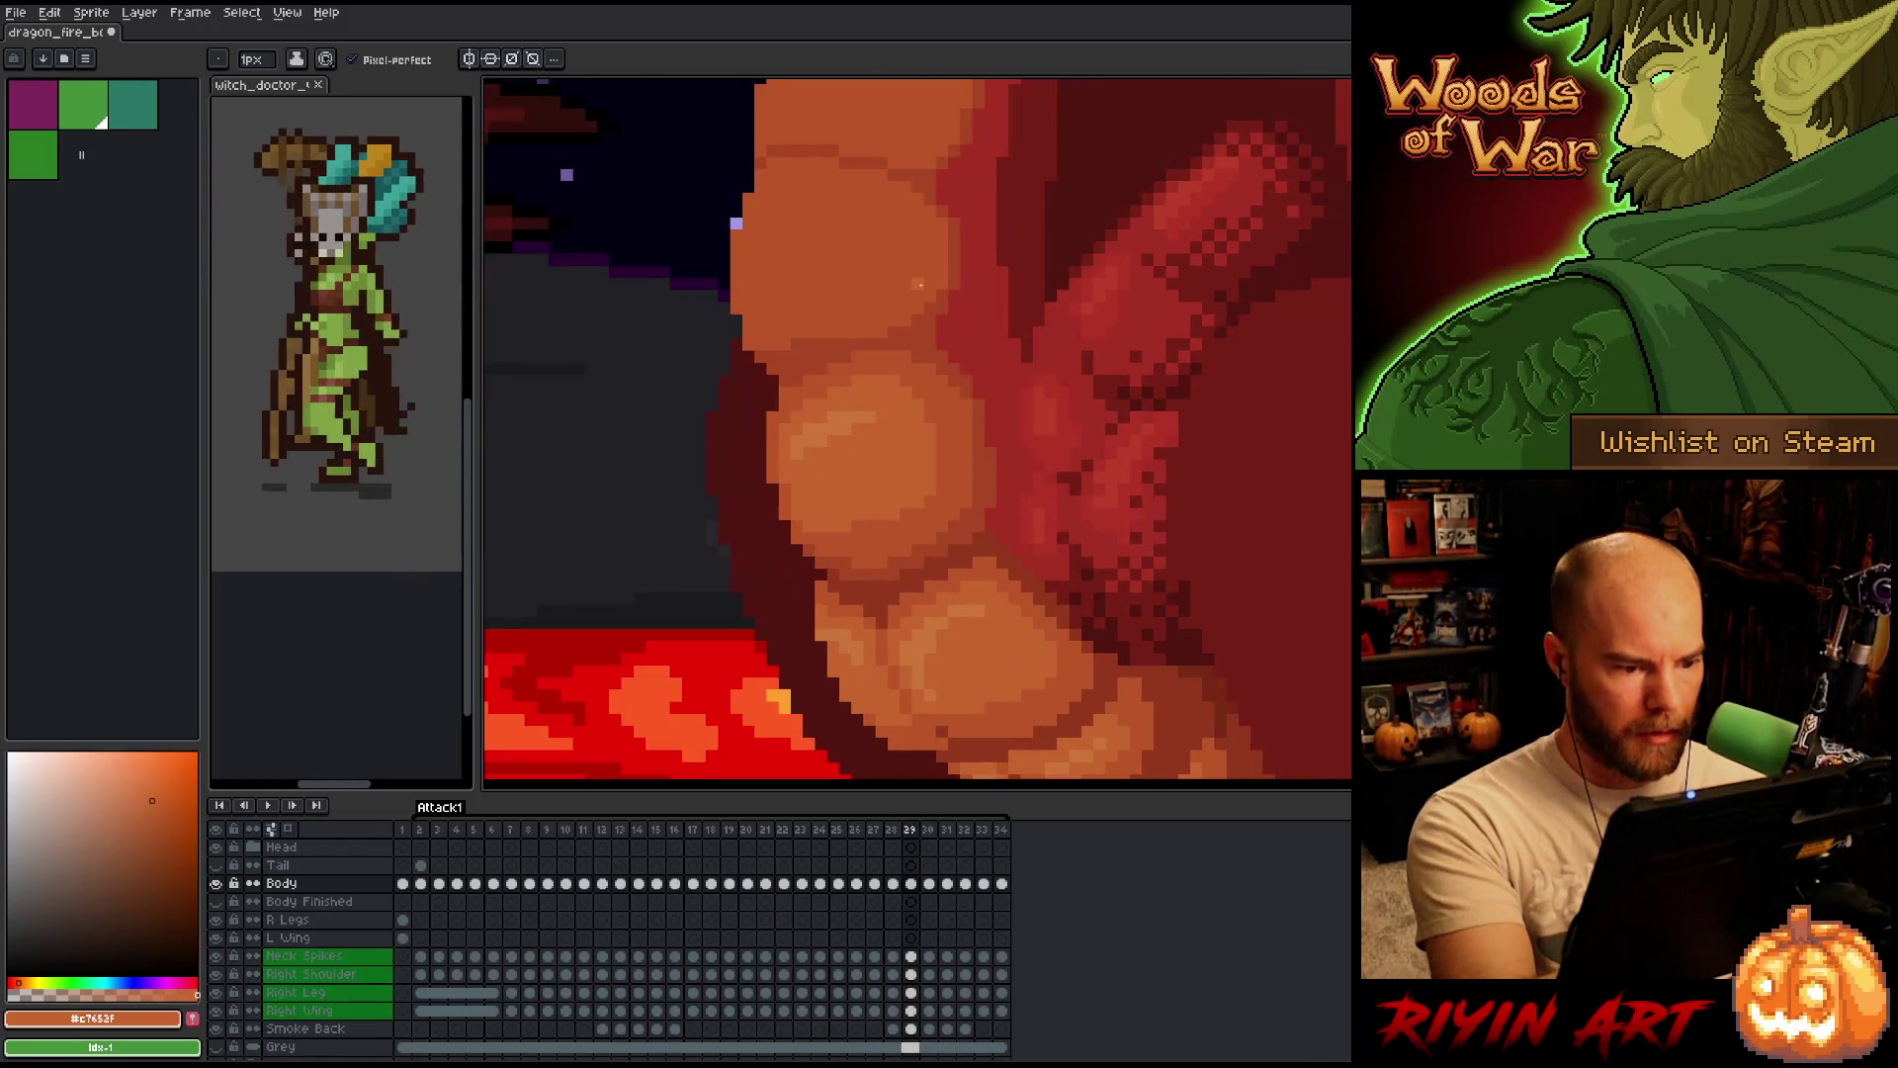
key(comma)
key(comma)
Flip back and forth through frames 21–25 to compare the belly scale shading between neighbours.
key(comma)
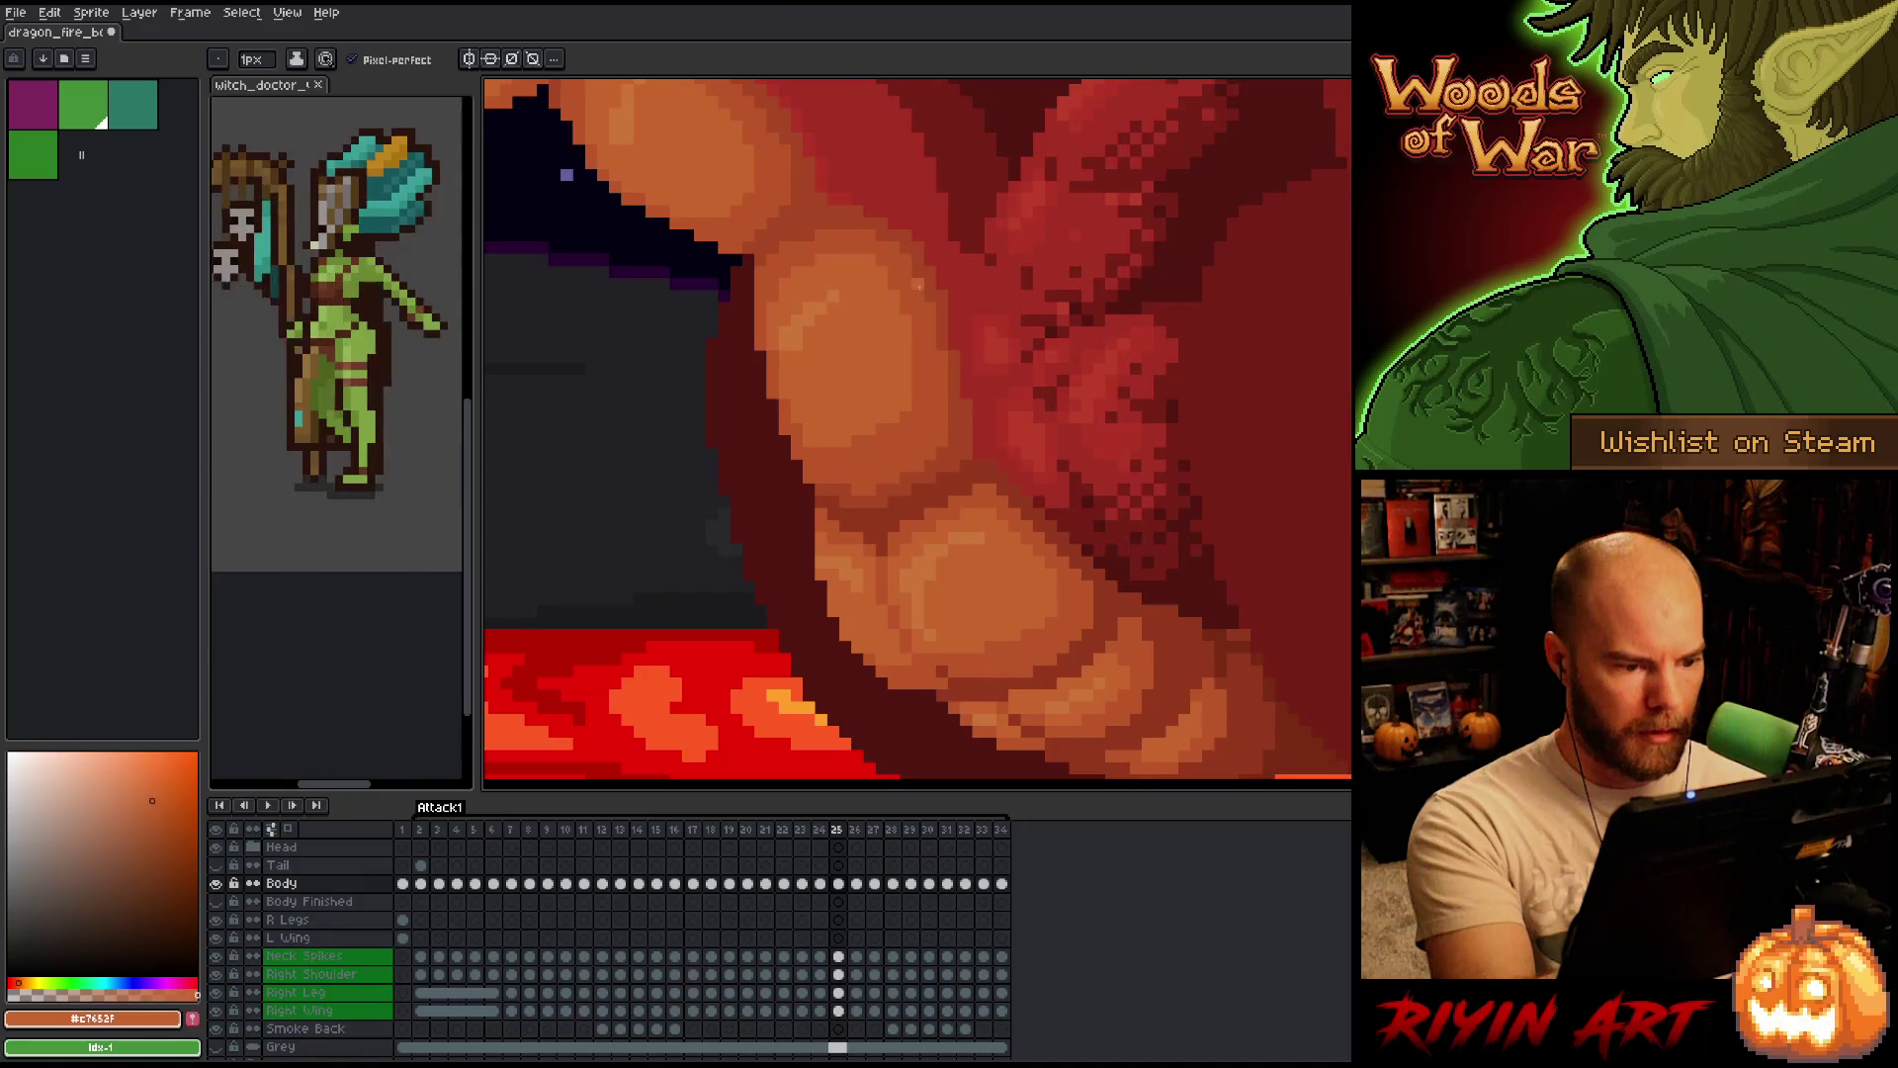
key(comma)
key(comma)
key(period)
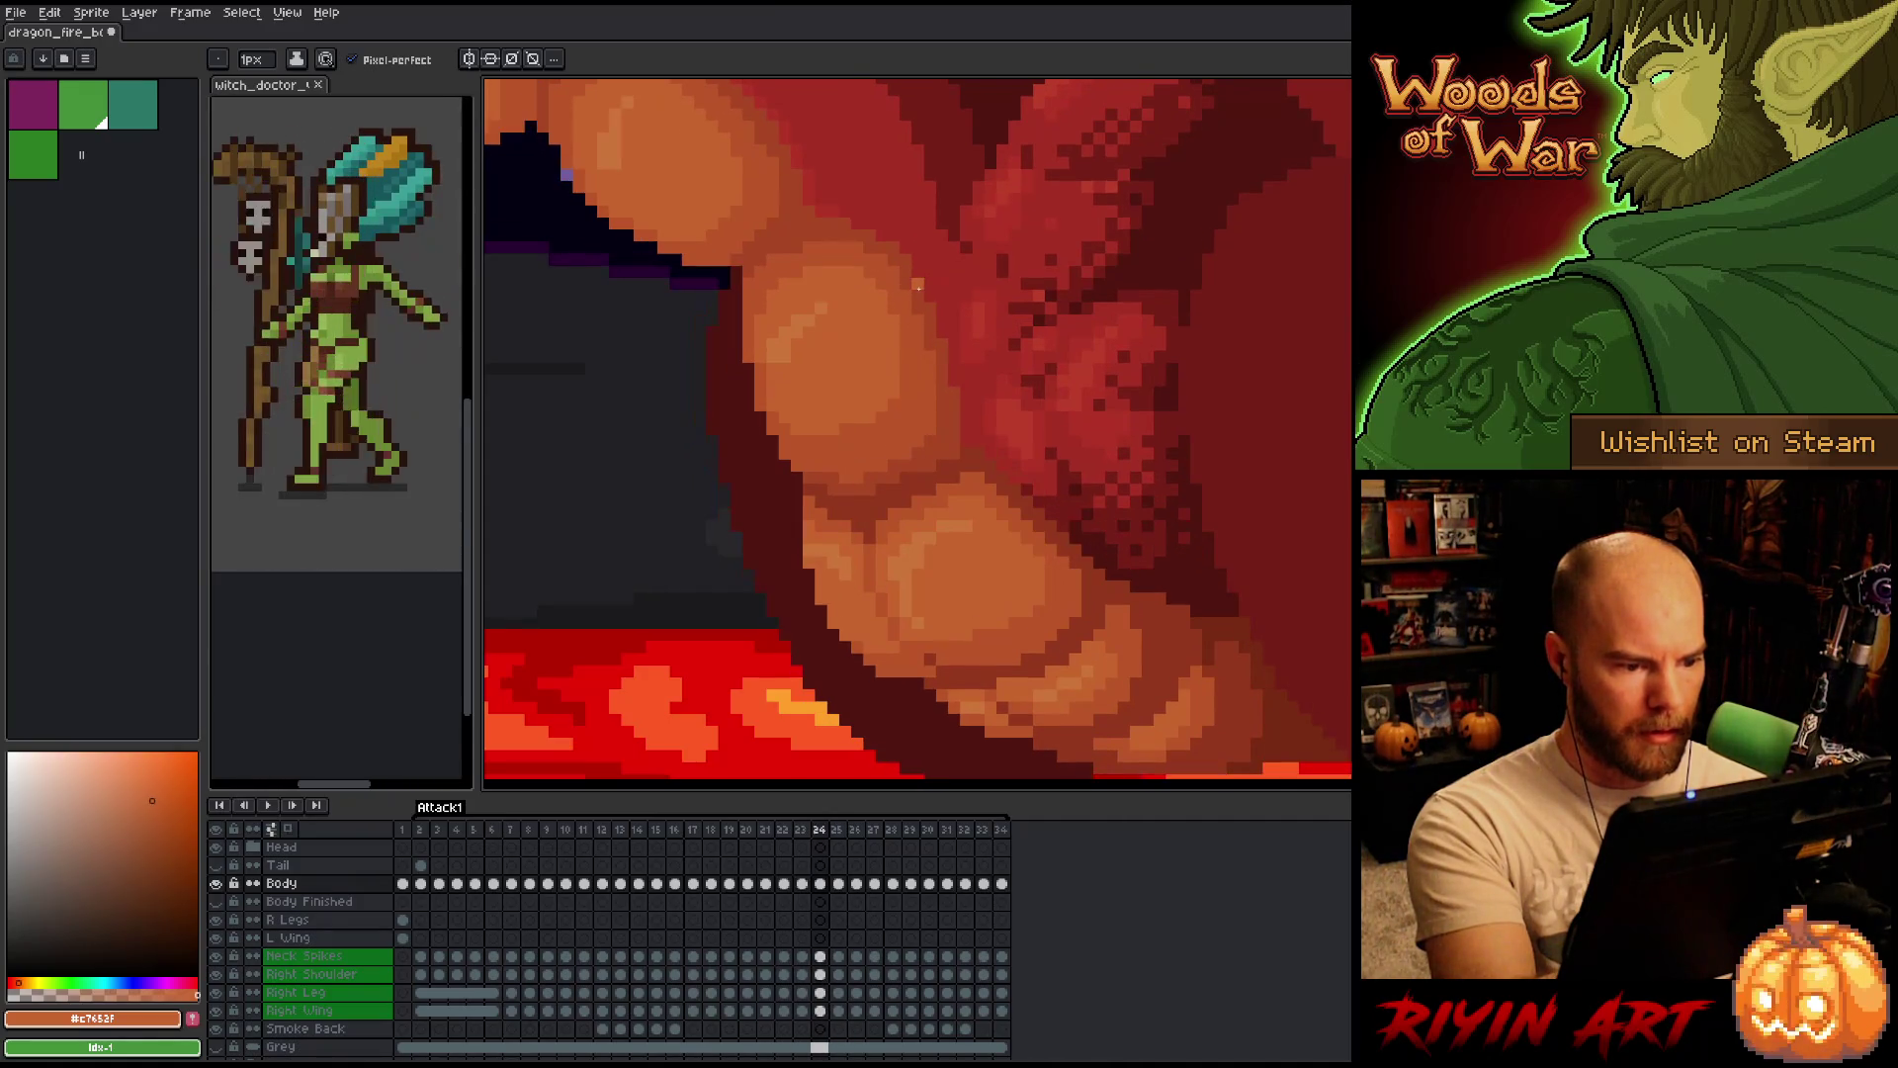
key(comma)
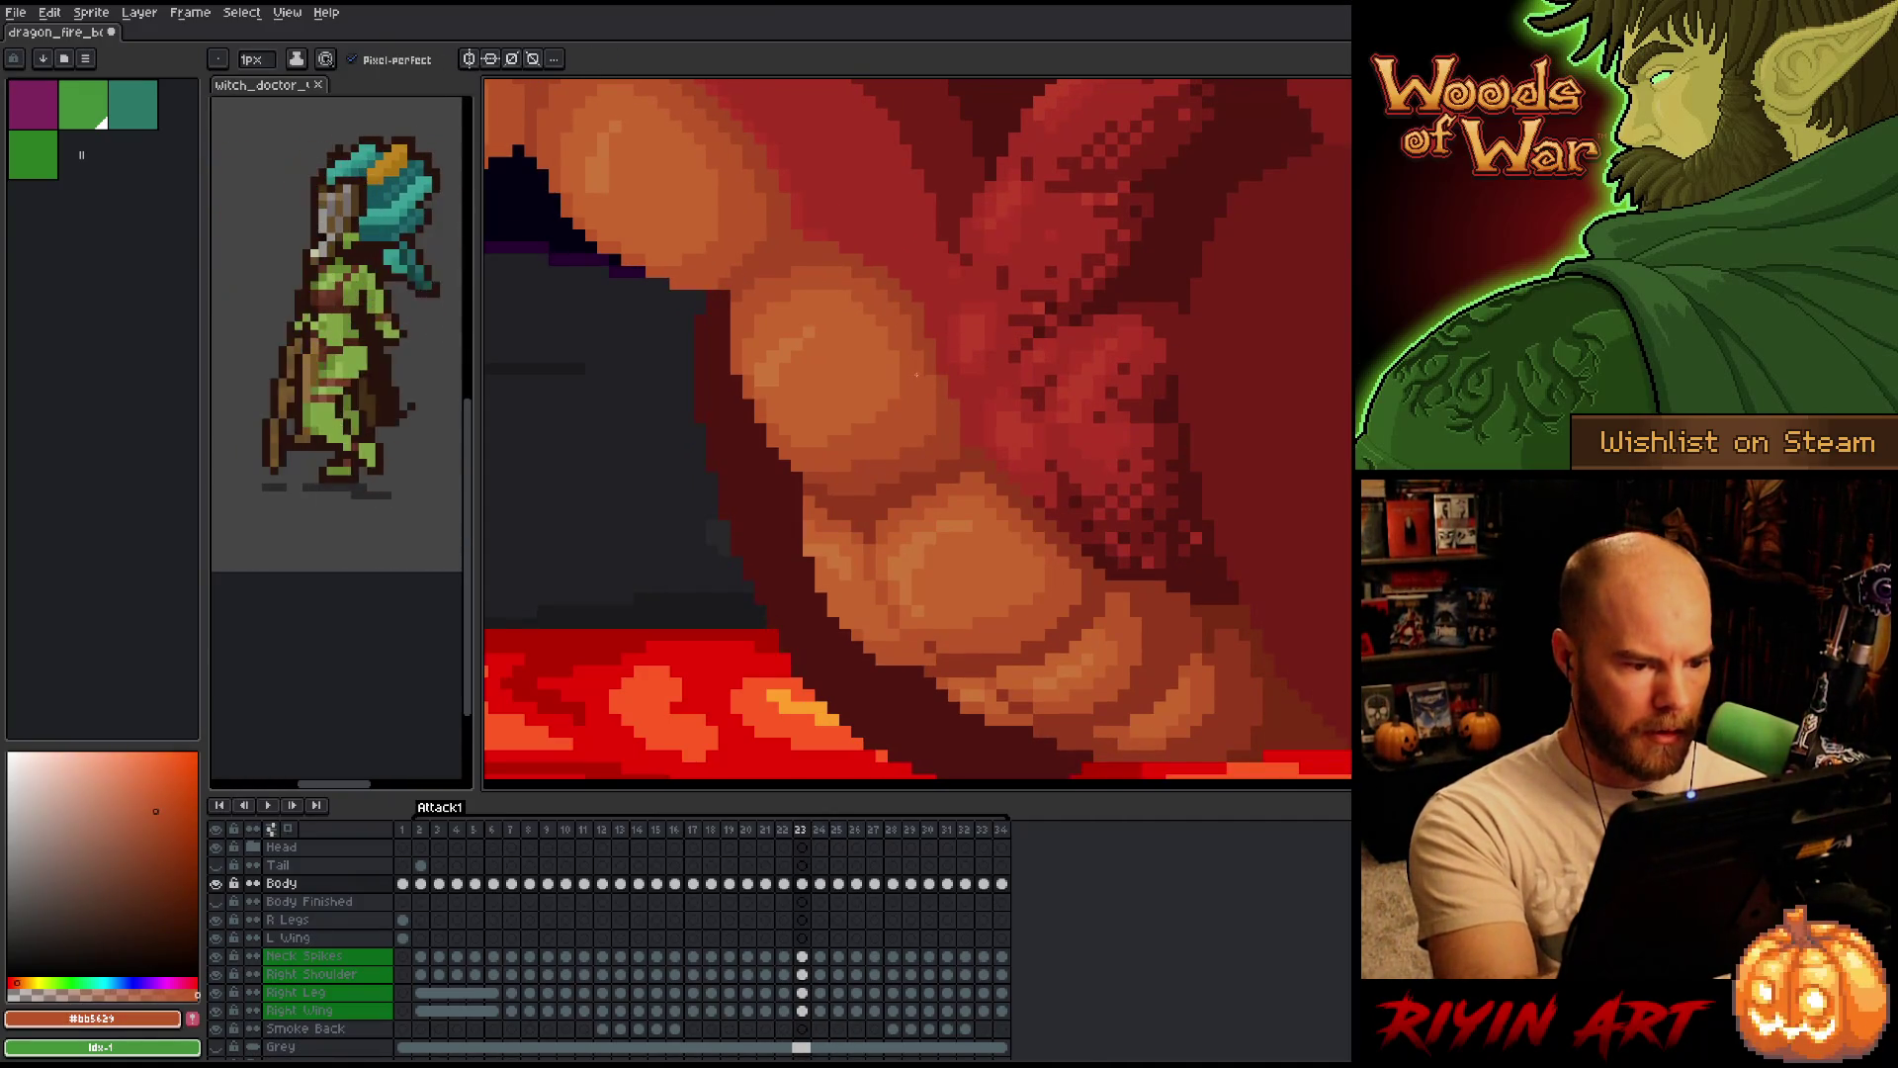
key(period)
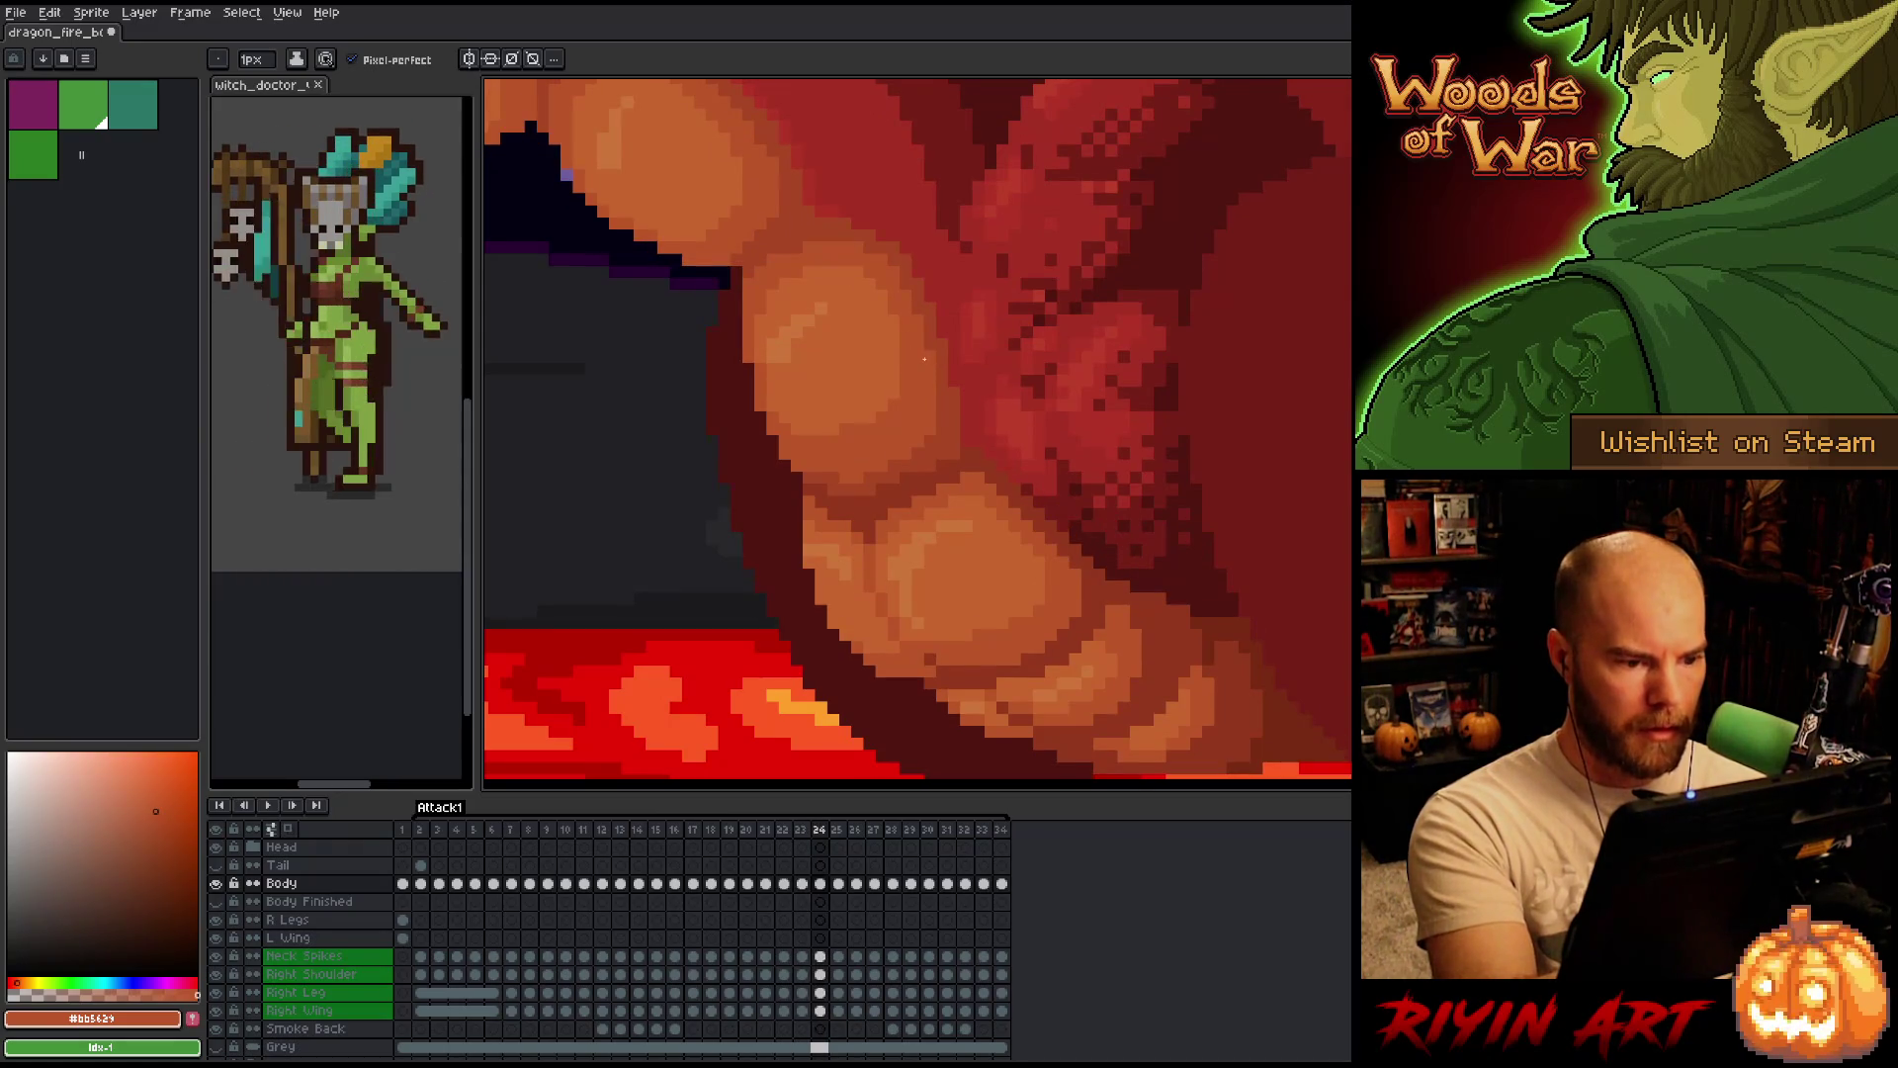
key(comma)
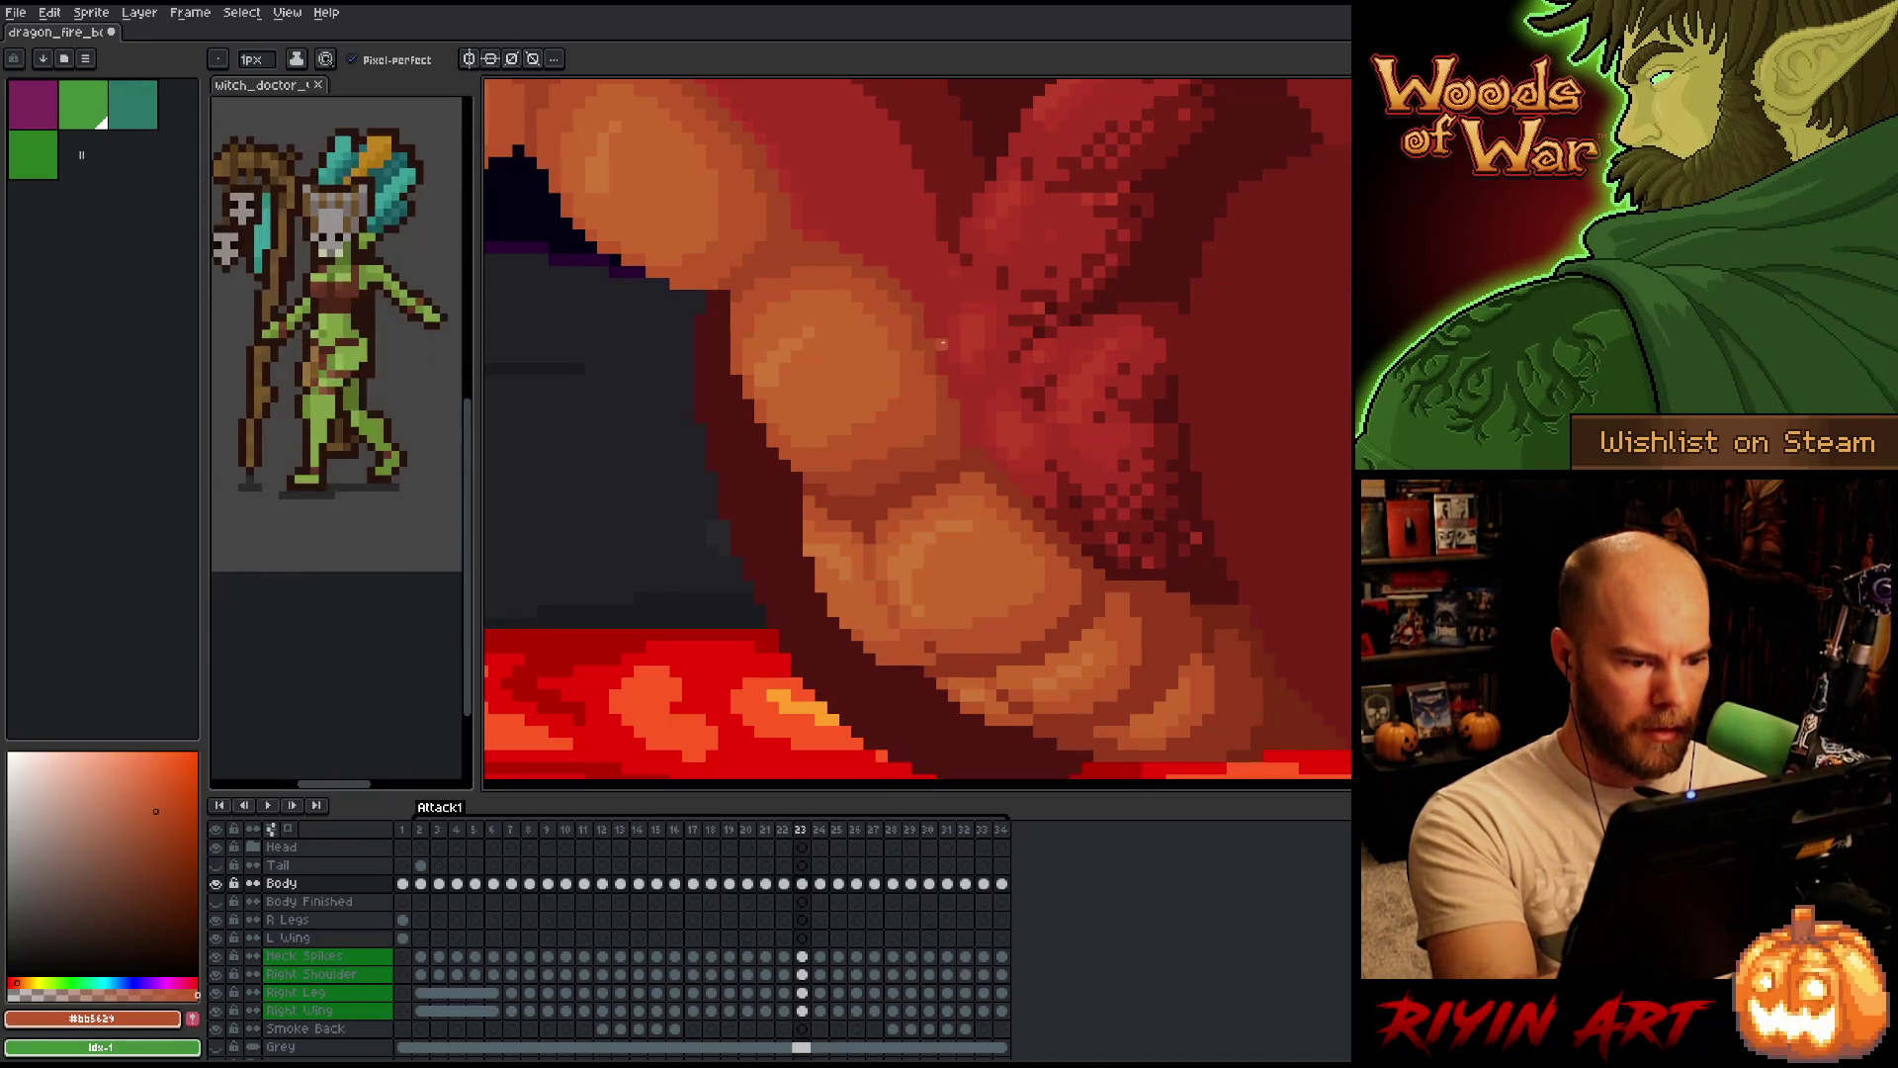
key(period)
key(comma)
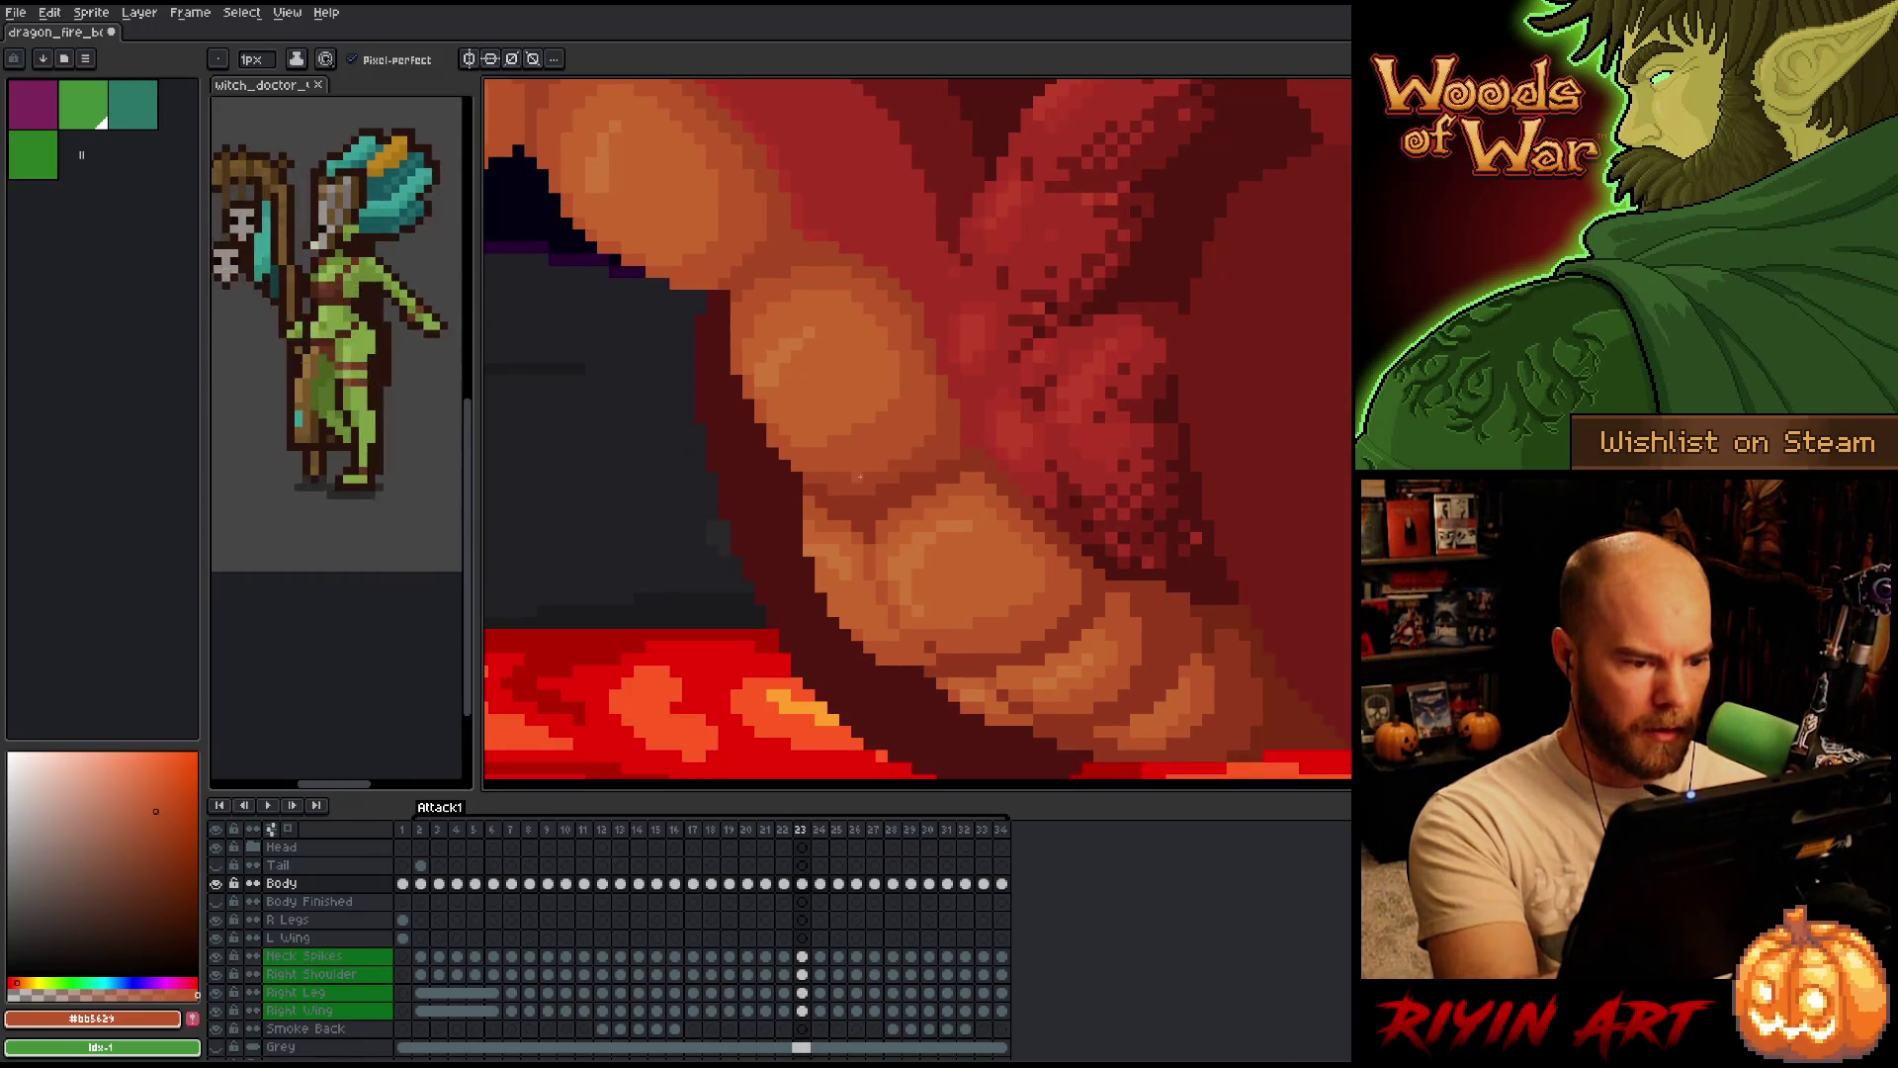
key(period)
key(comma)
key(period)
key(period)
key(comma)
key(comma)
key(comma)
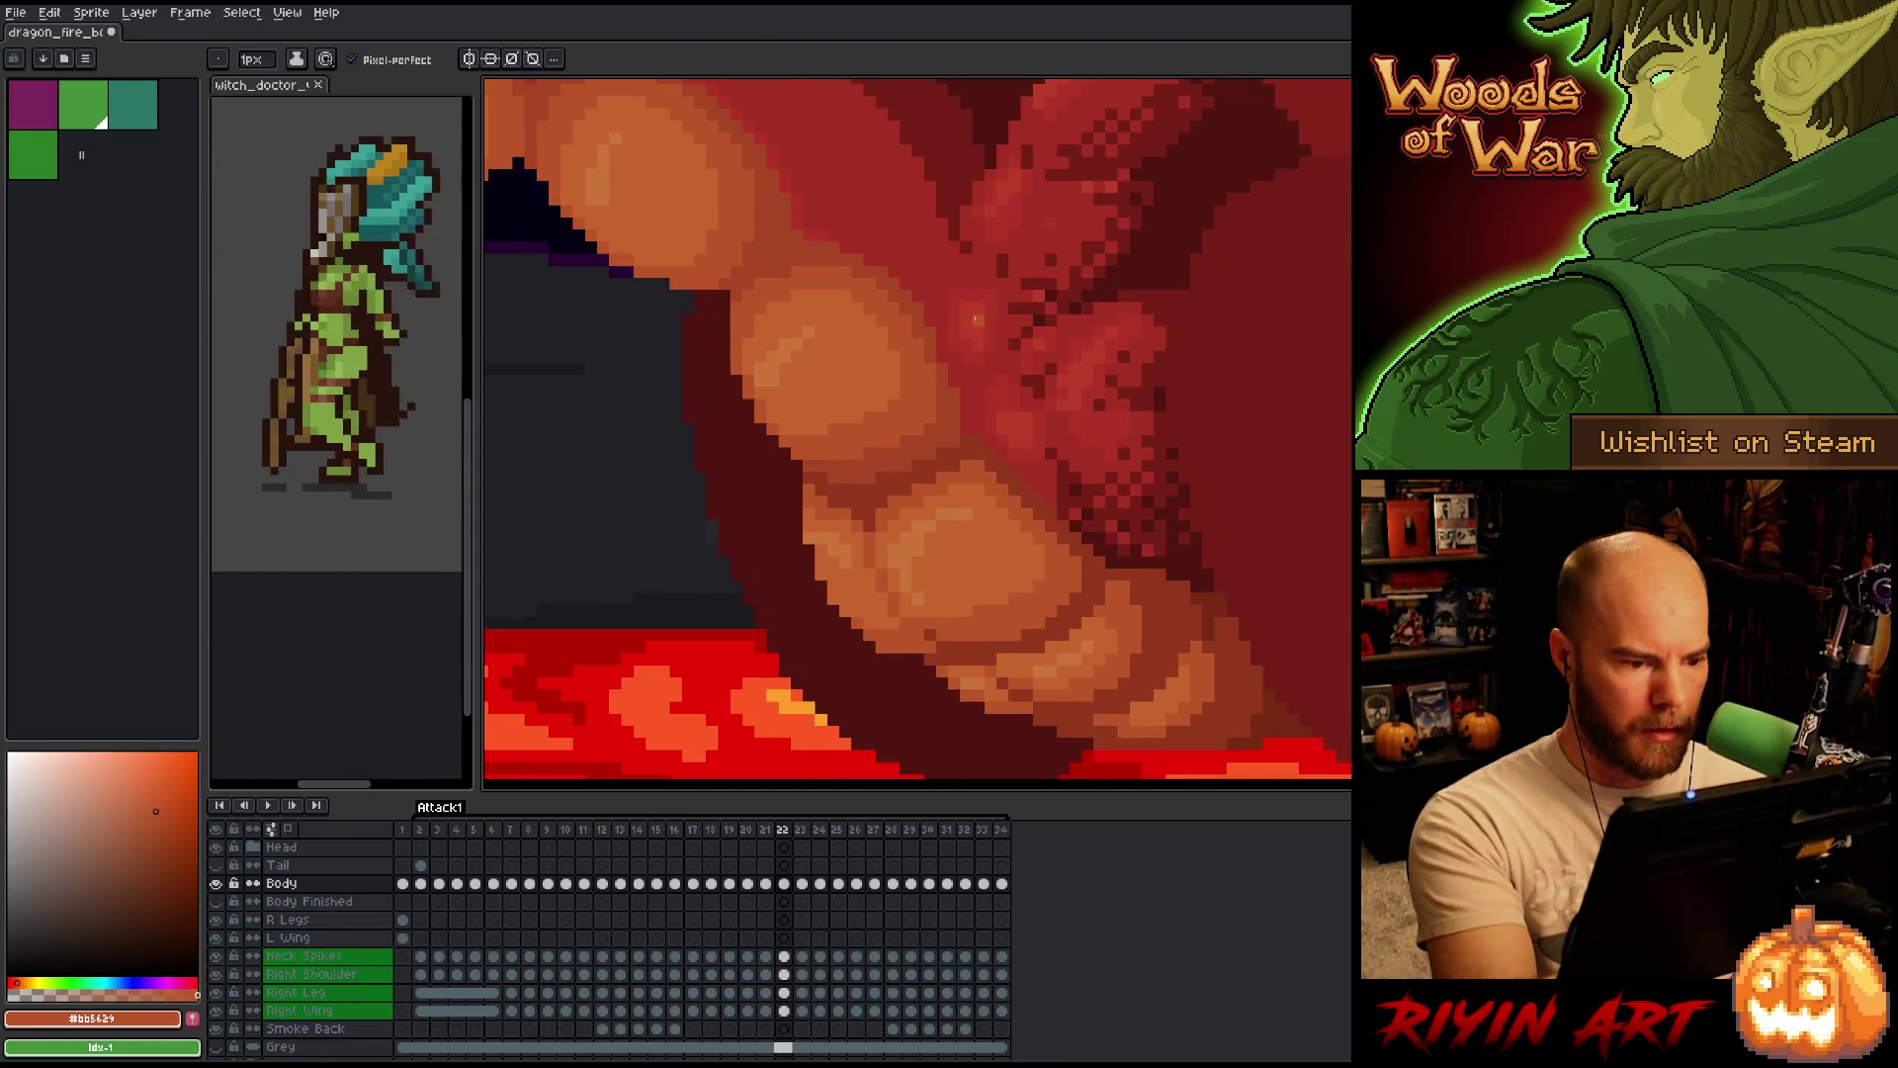
key(period)
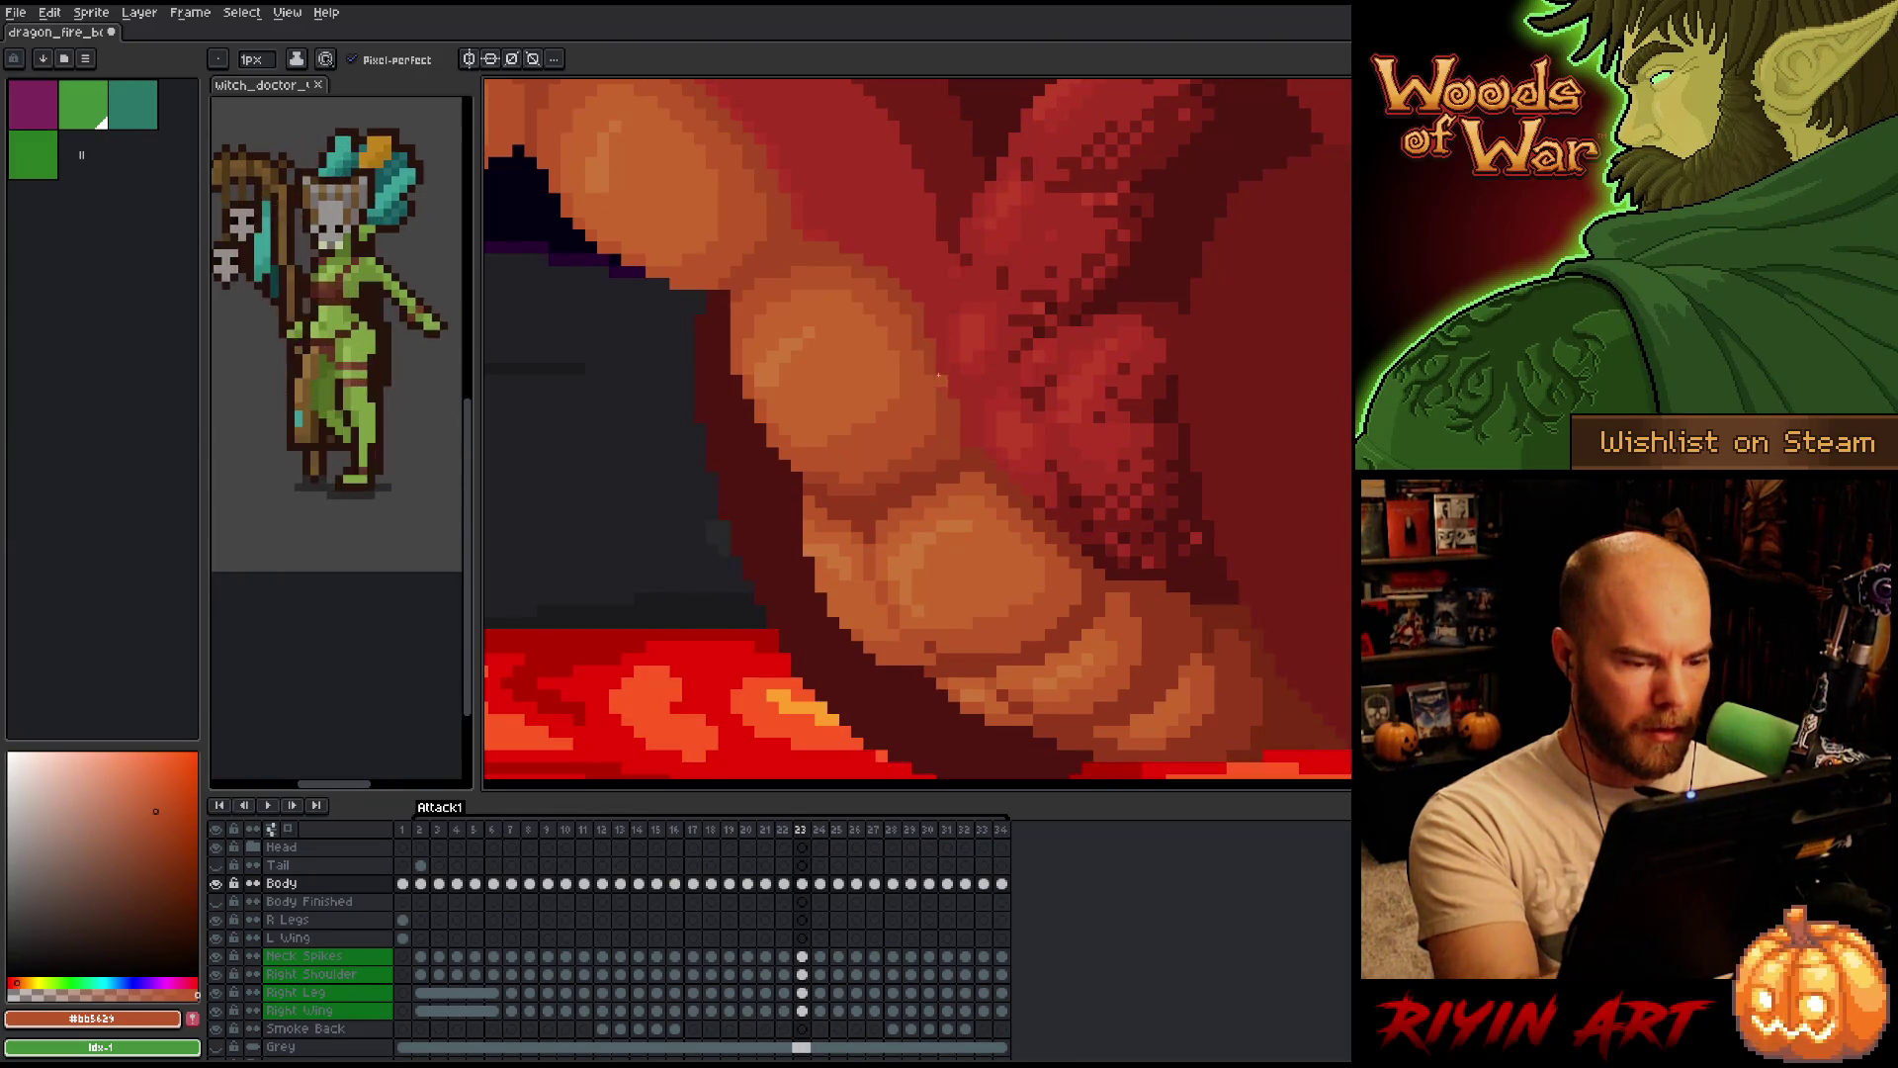
key(comma)
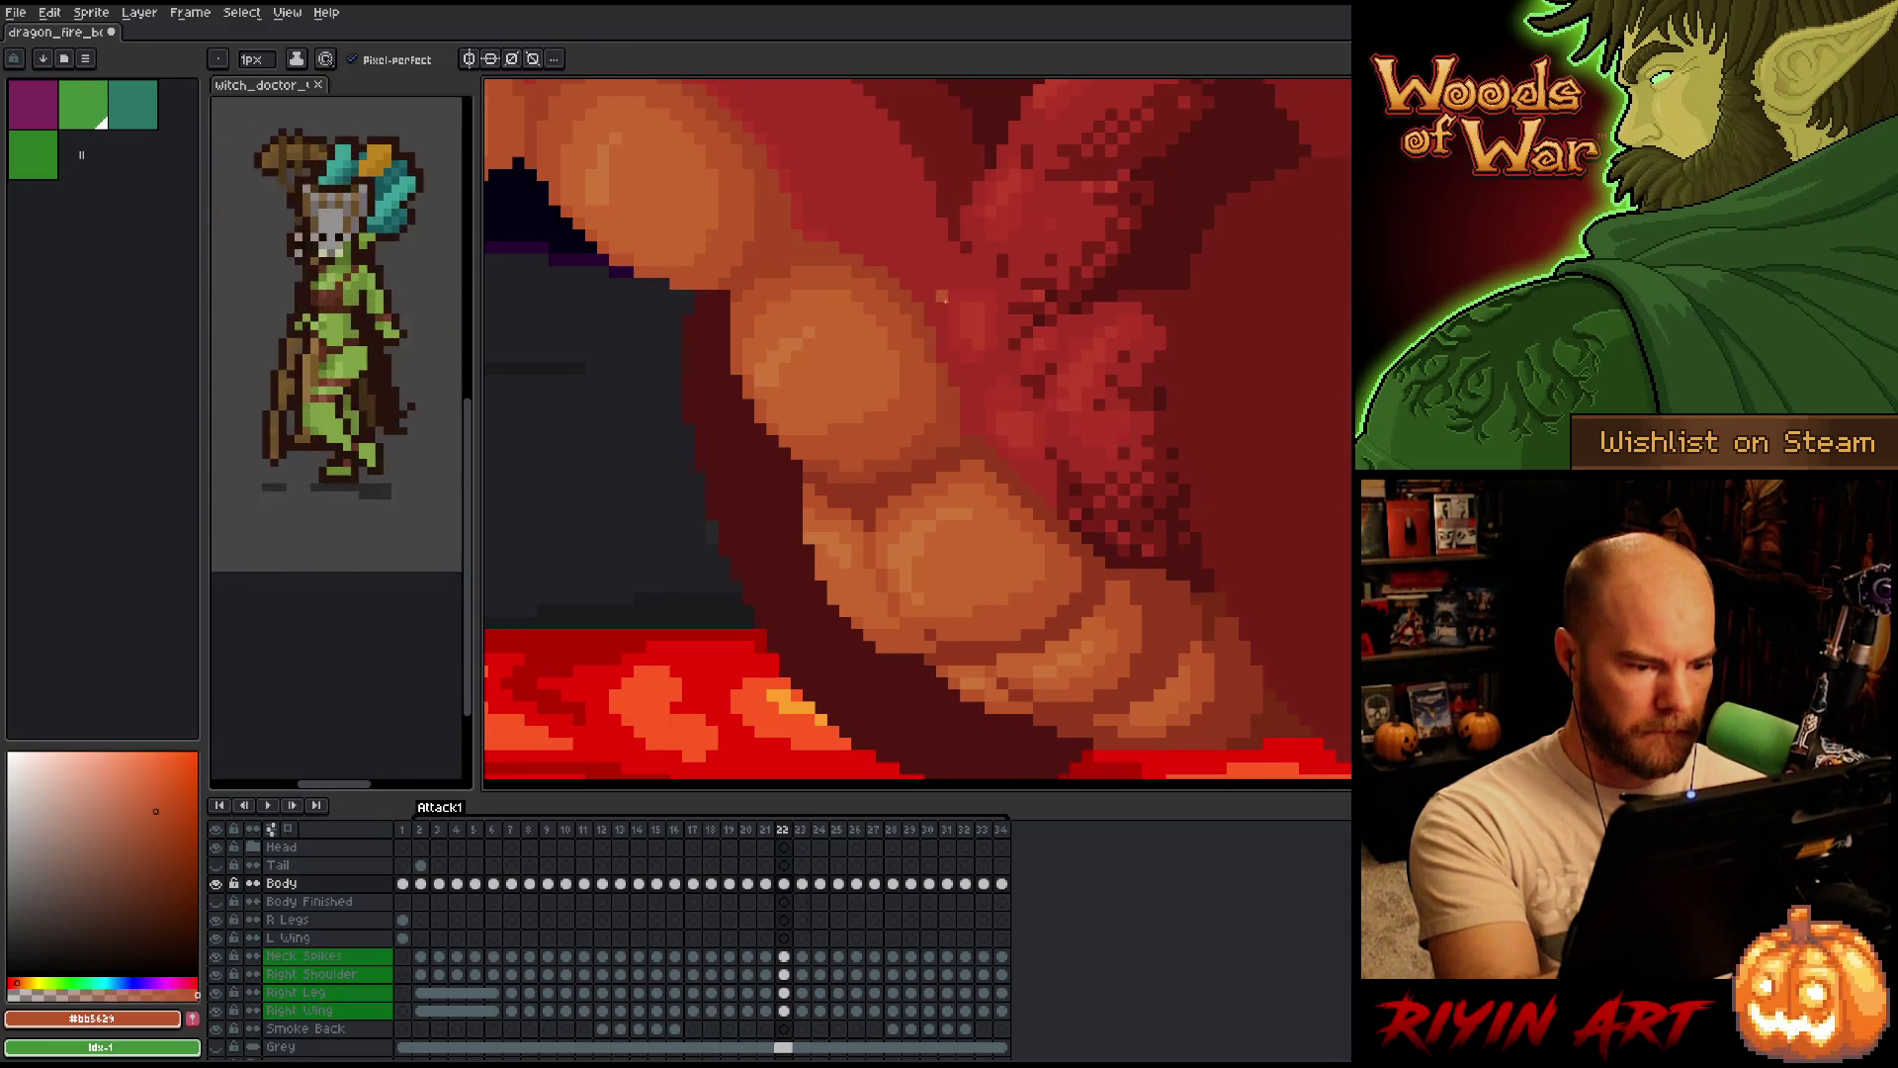
key(period)
key(comma)
key(period)
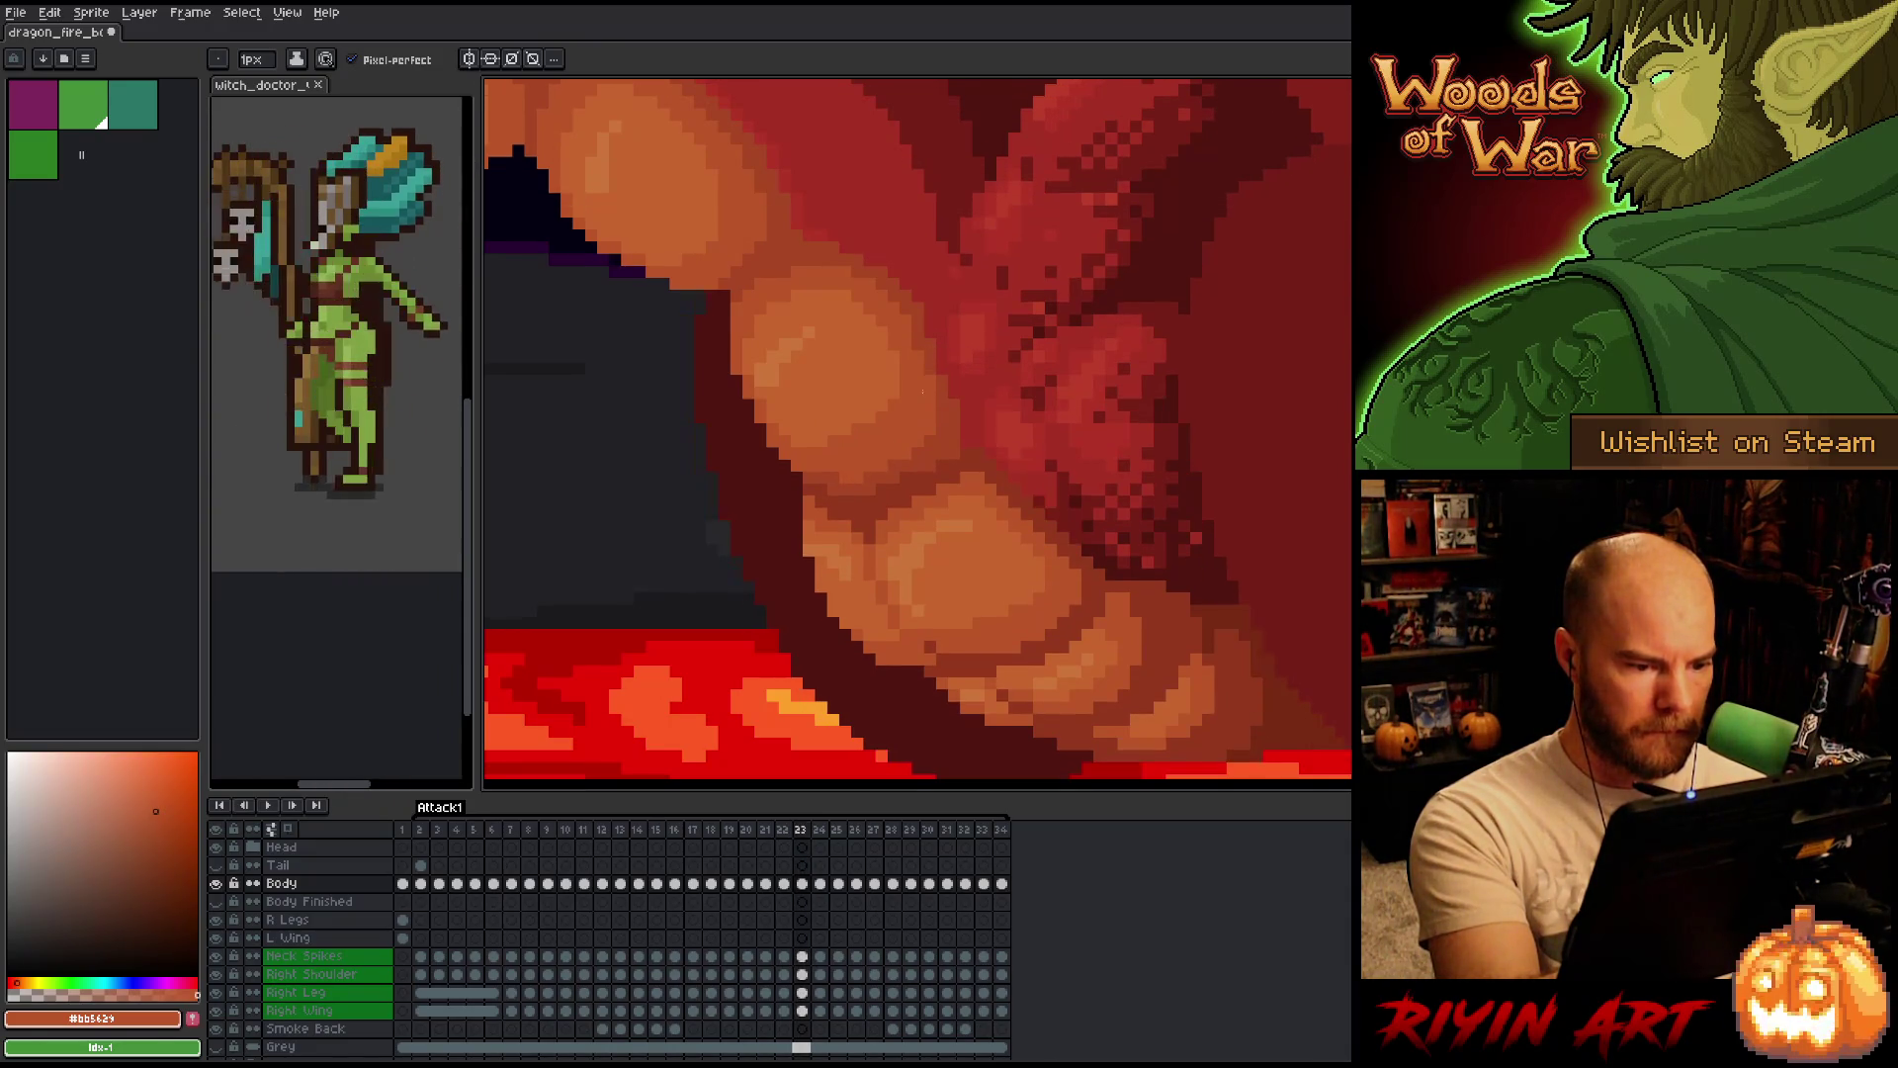
key(comma)
key(period)
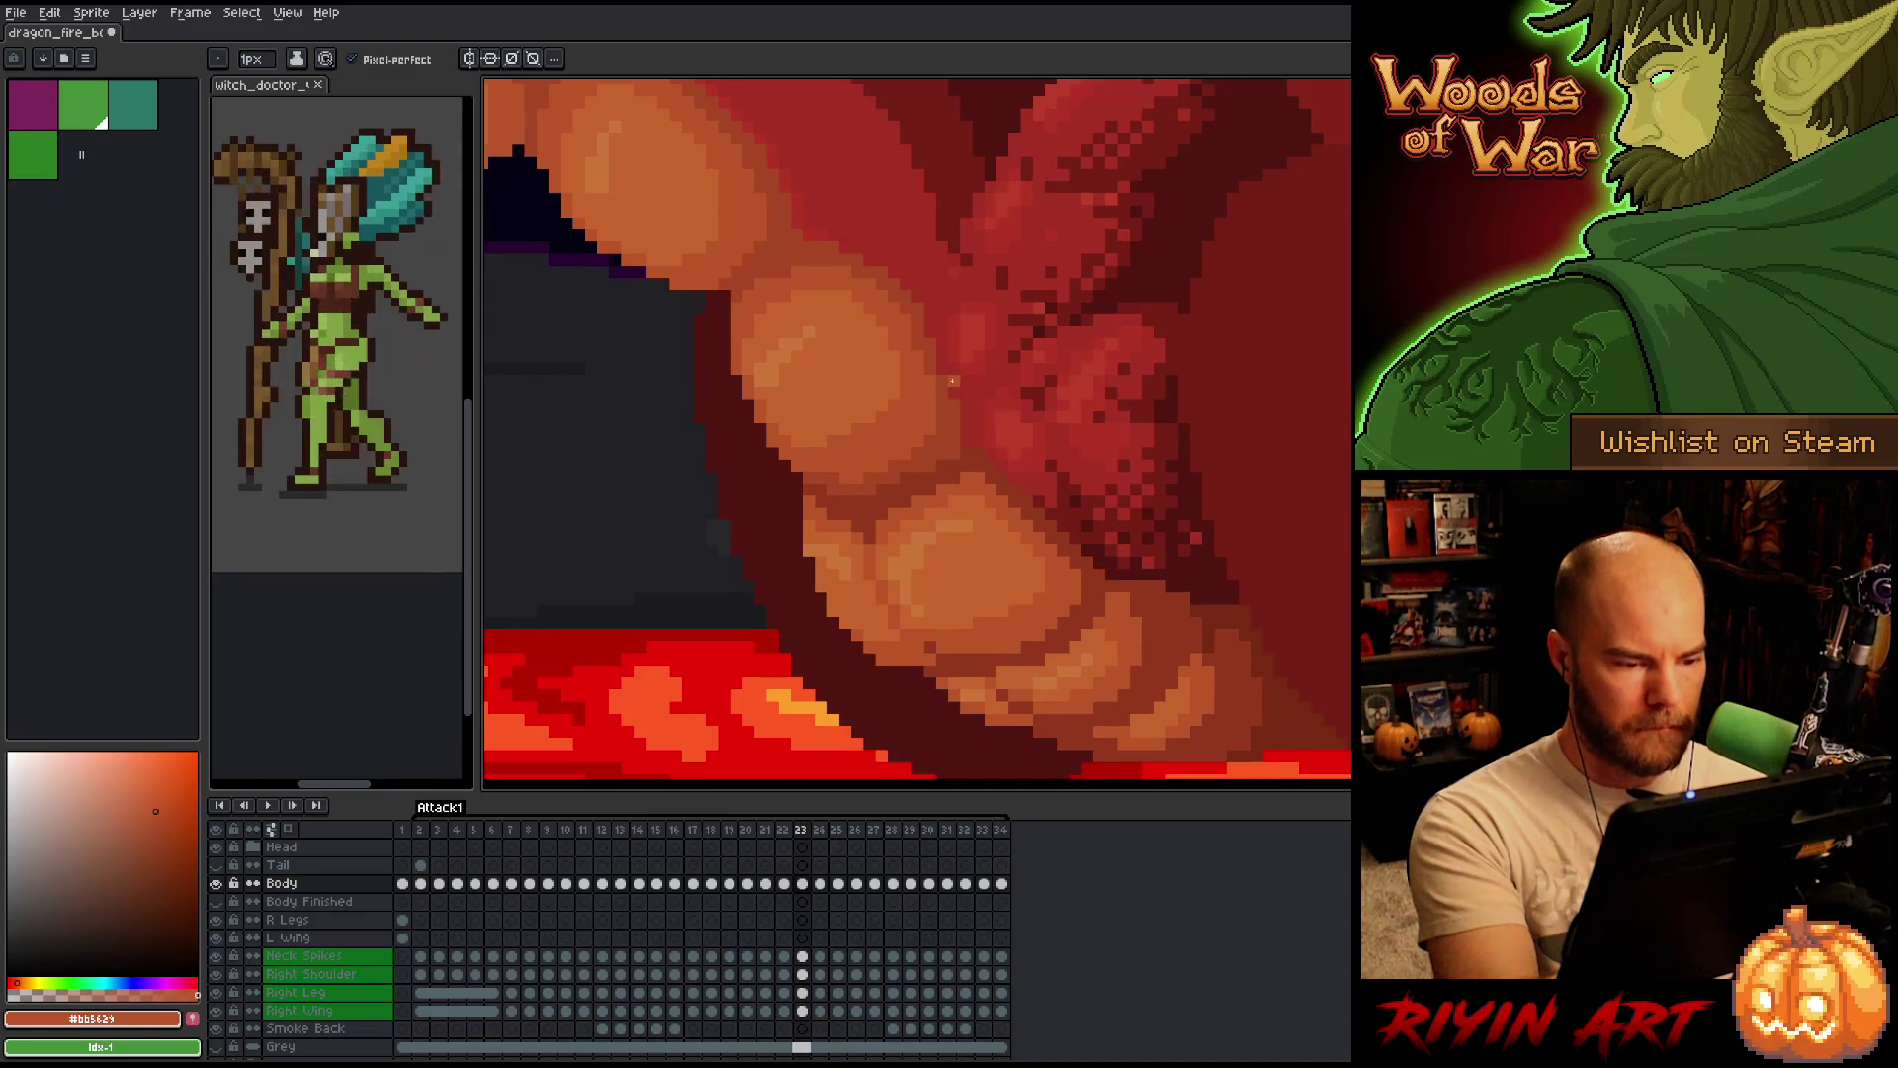
key(comma)
key(period)
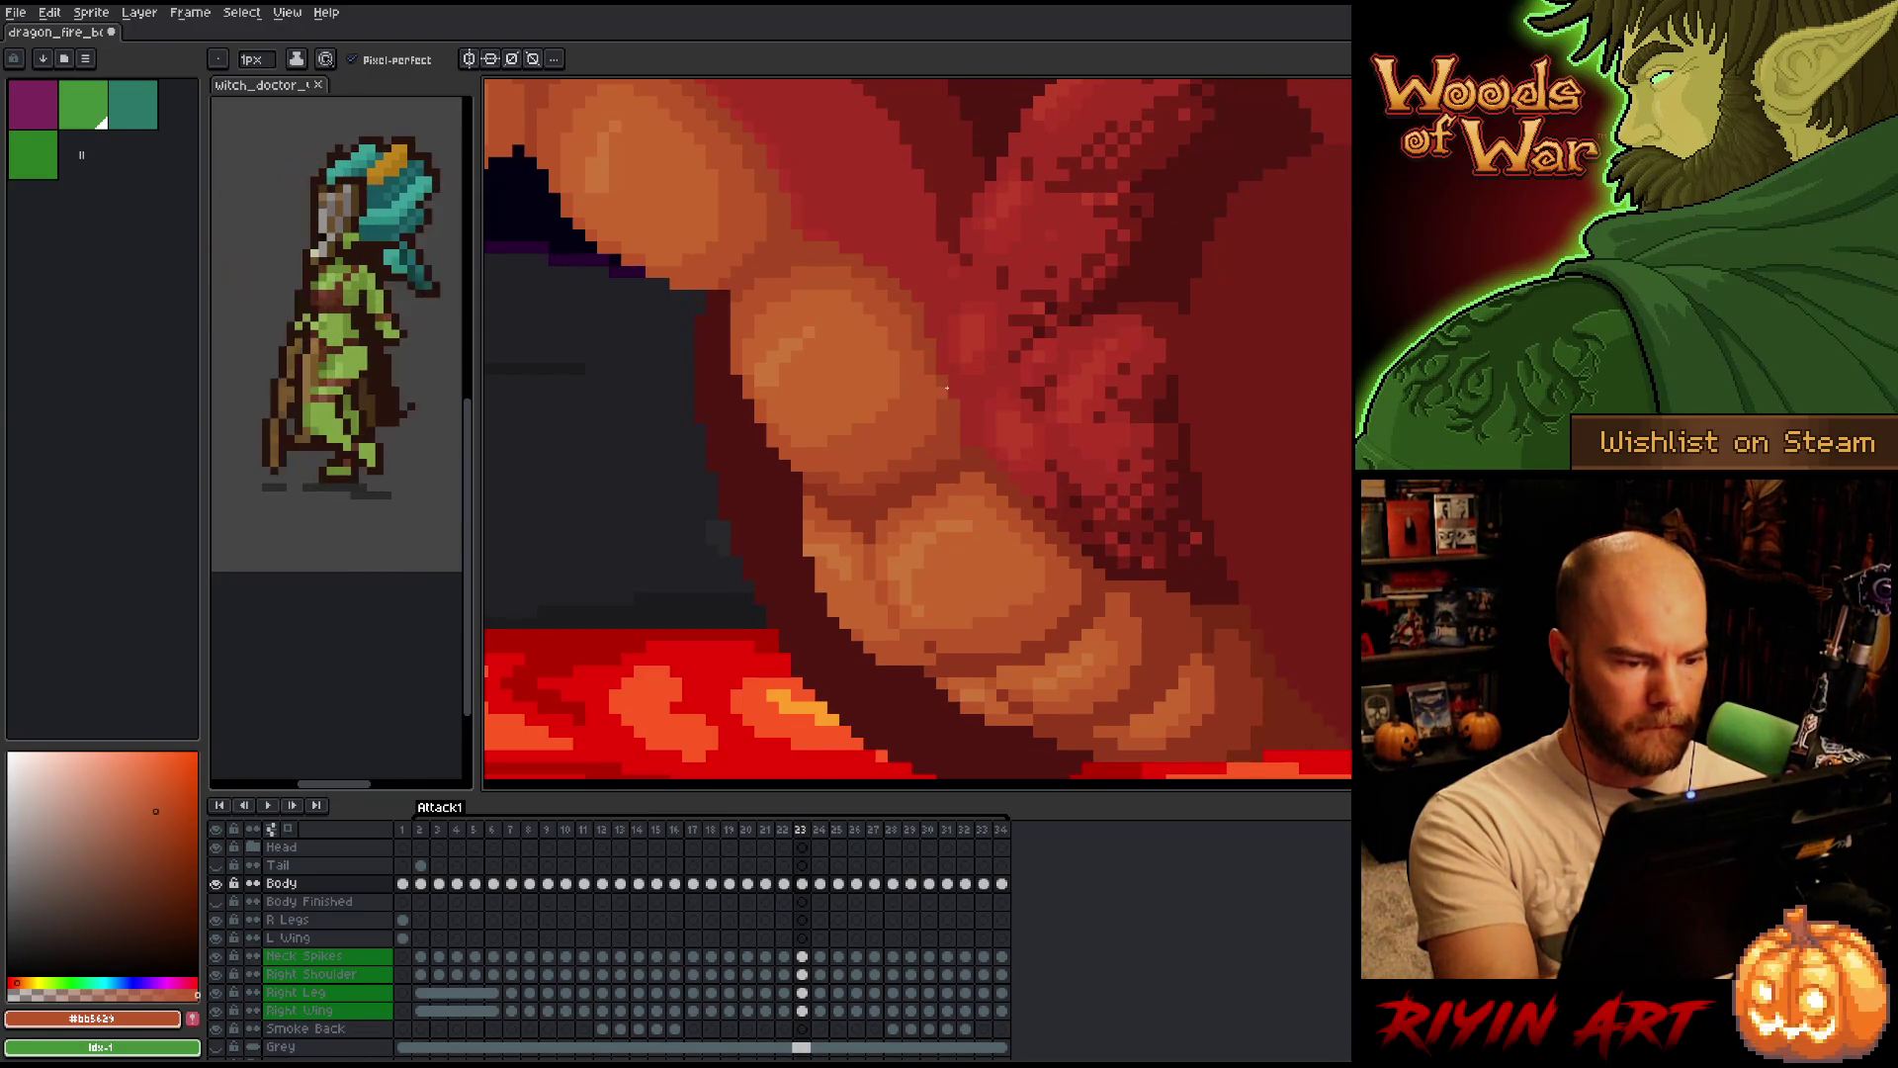
key(comma)
key(comma)
key(period)
key(comma)
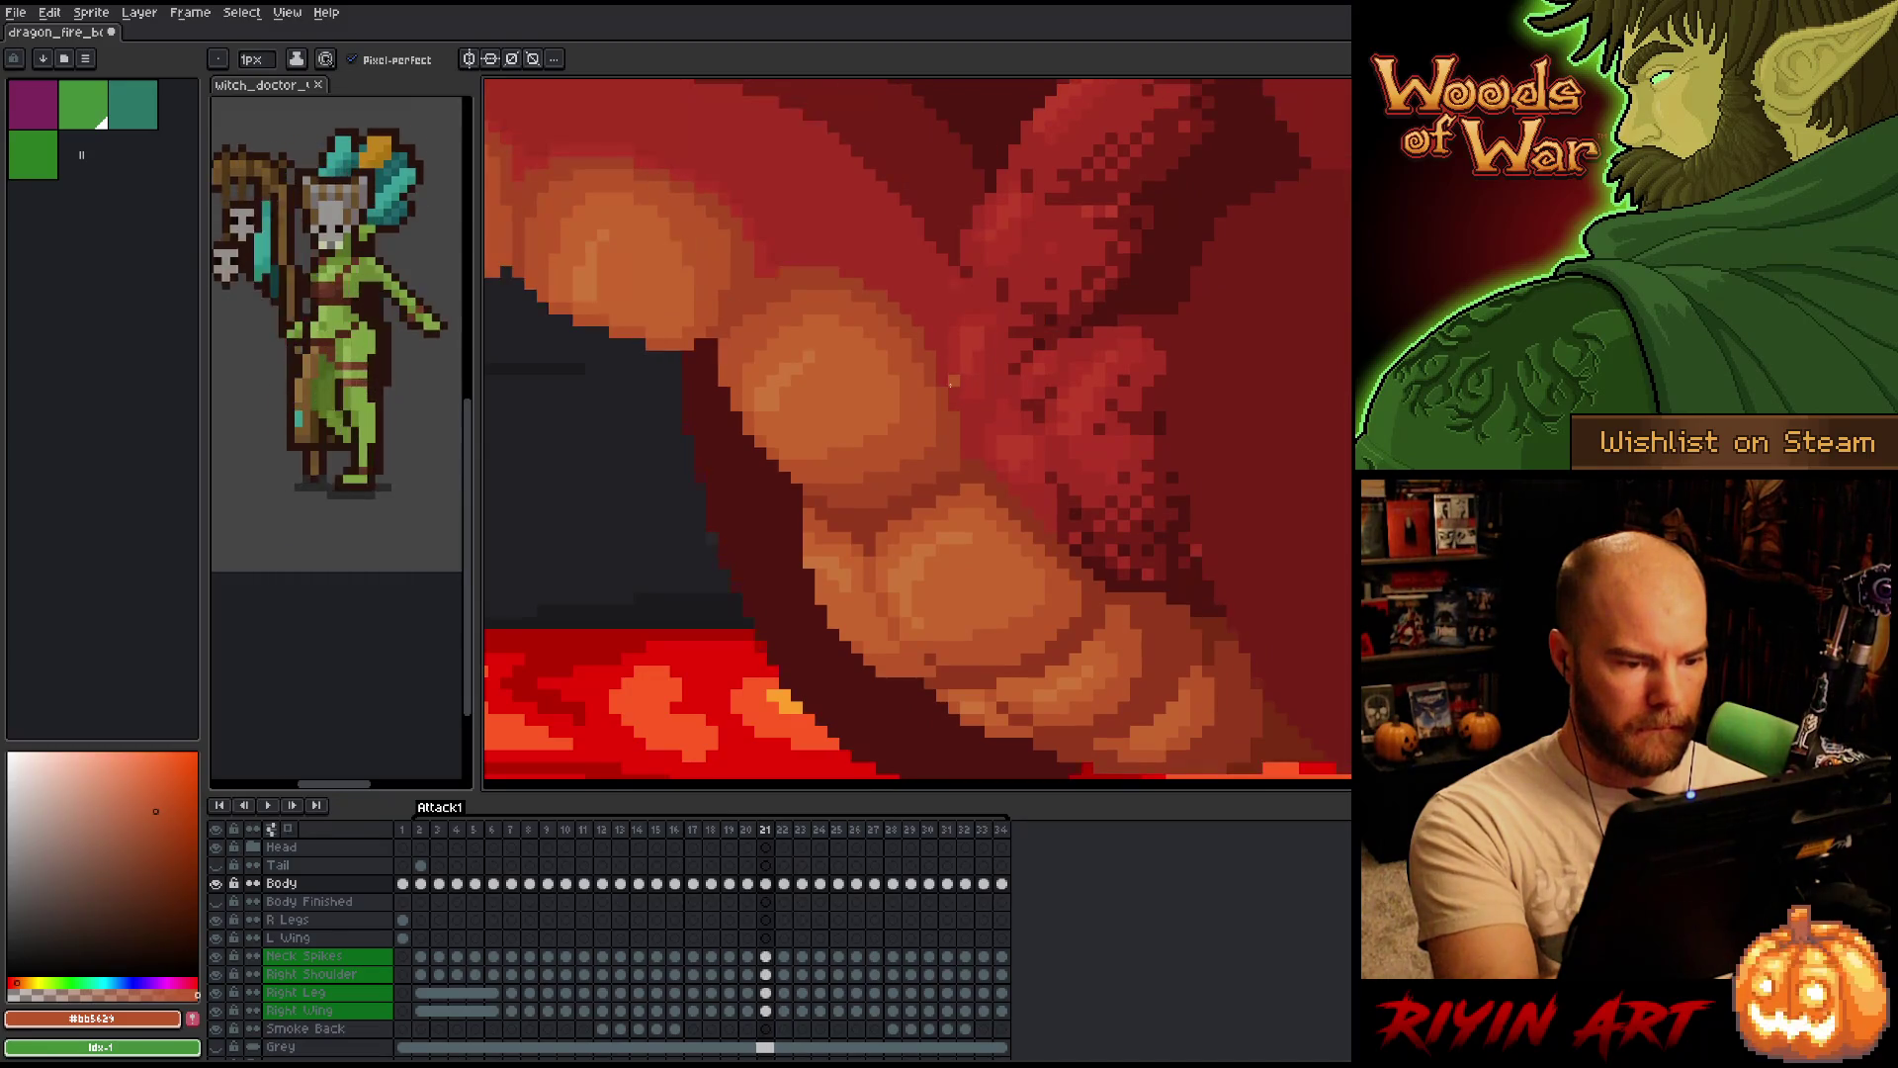
key(period)
key(period)
key(period)
key(period)
key(comma)
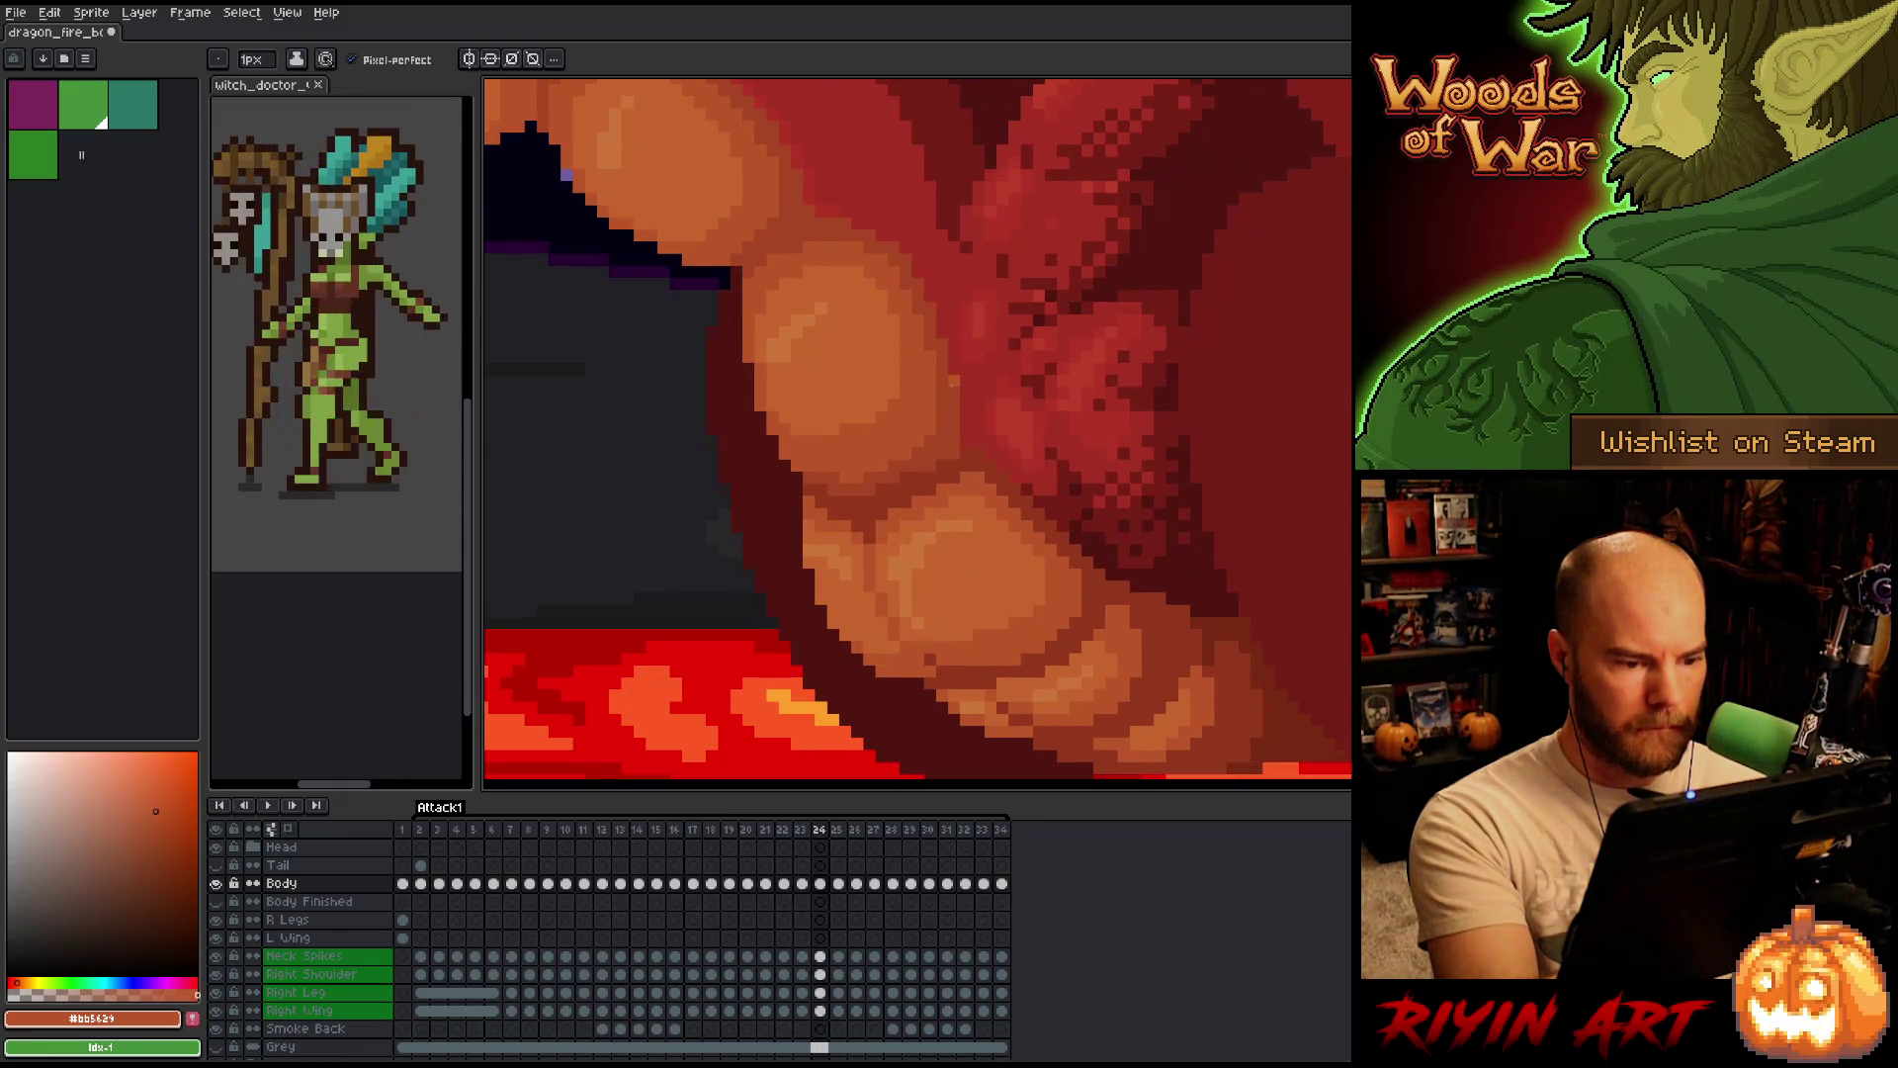
key(period)
key(comma)
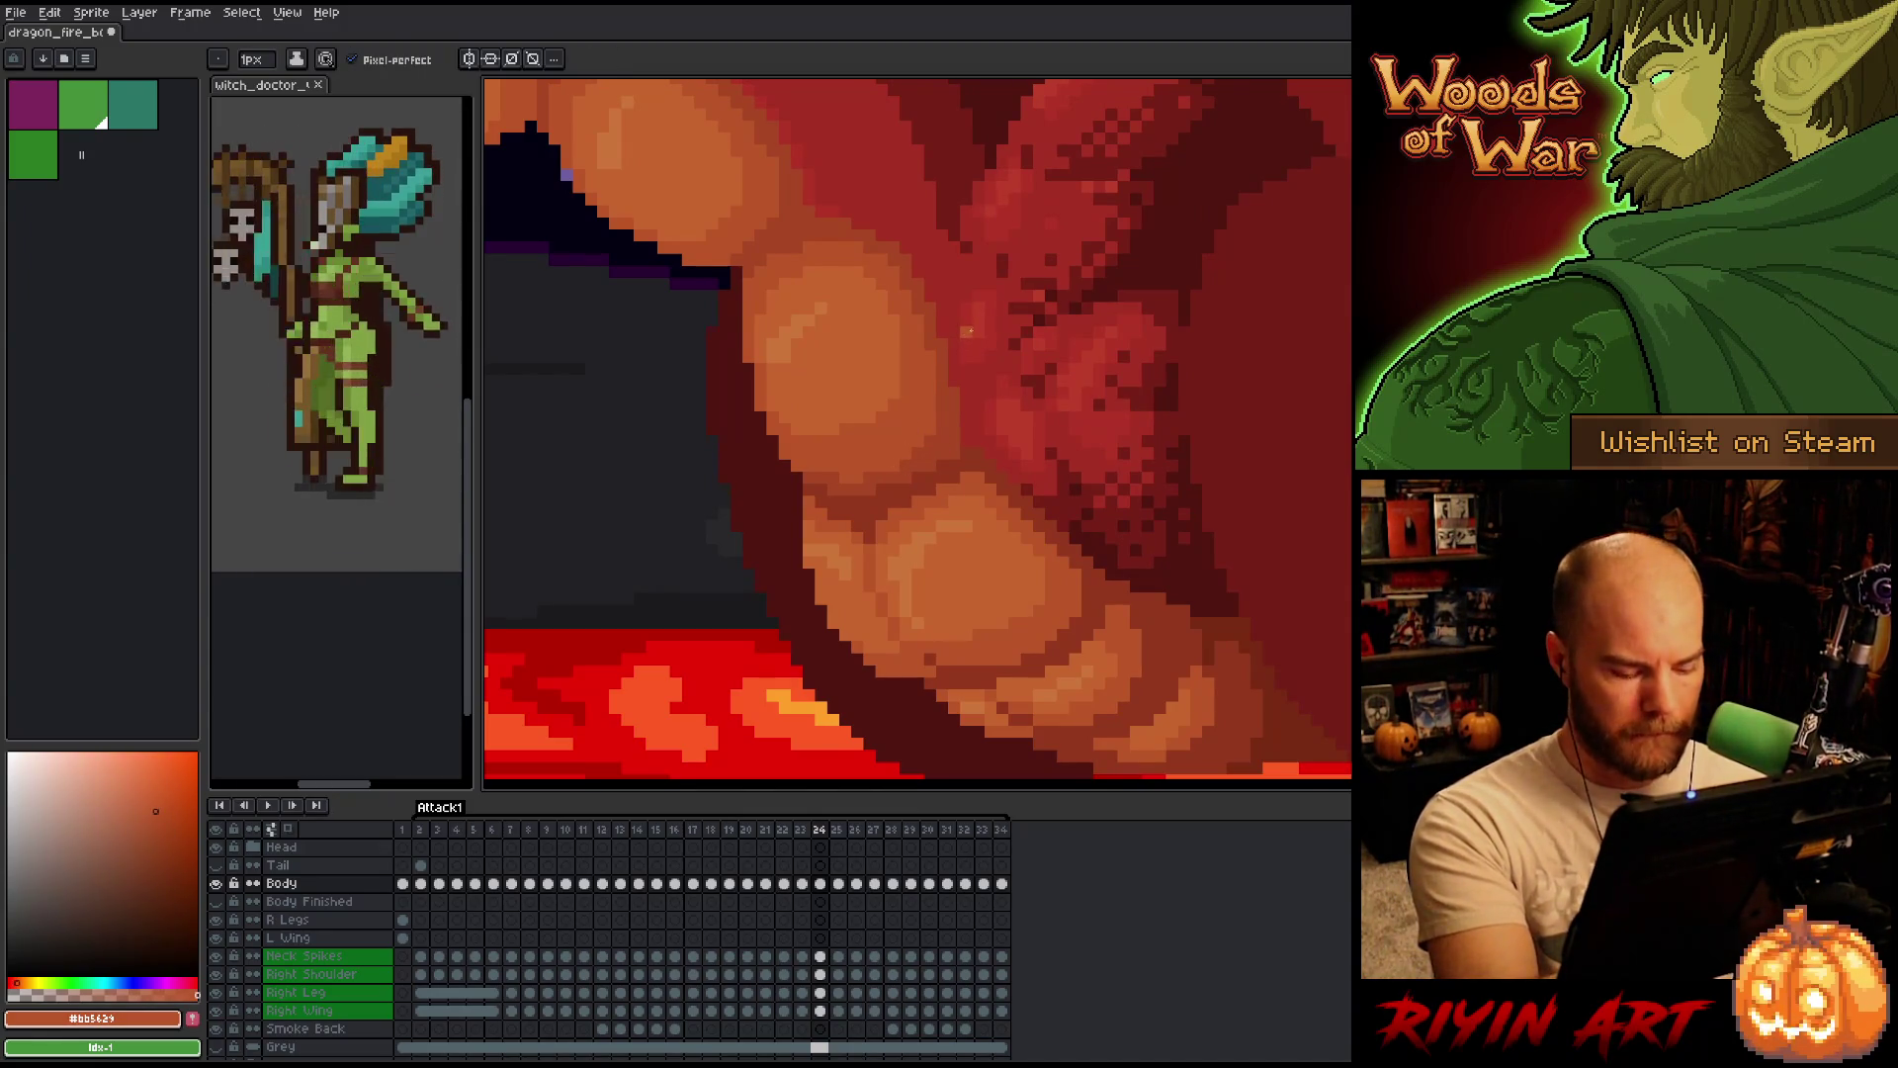
Pick darker orange-red and darker red drawing colours while checking frames 23–26.
key(comma)
key(period)
key(Left)
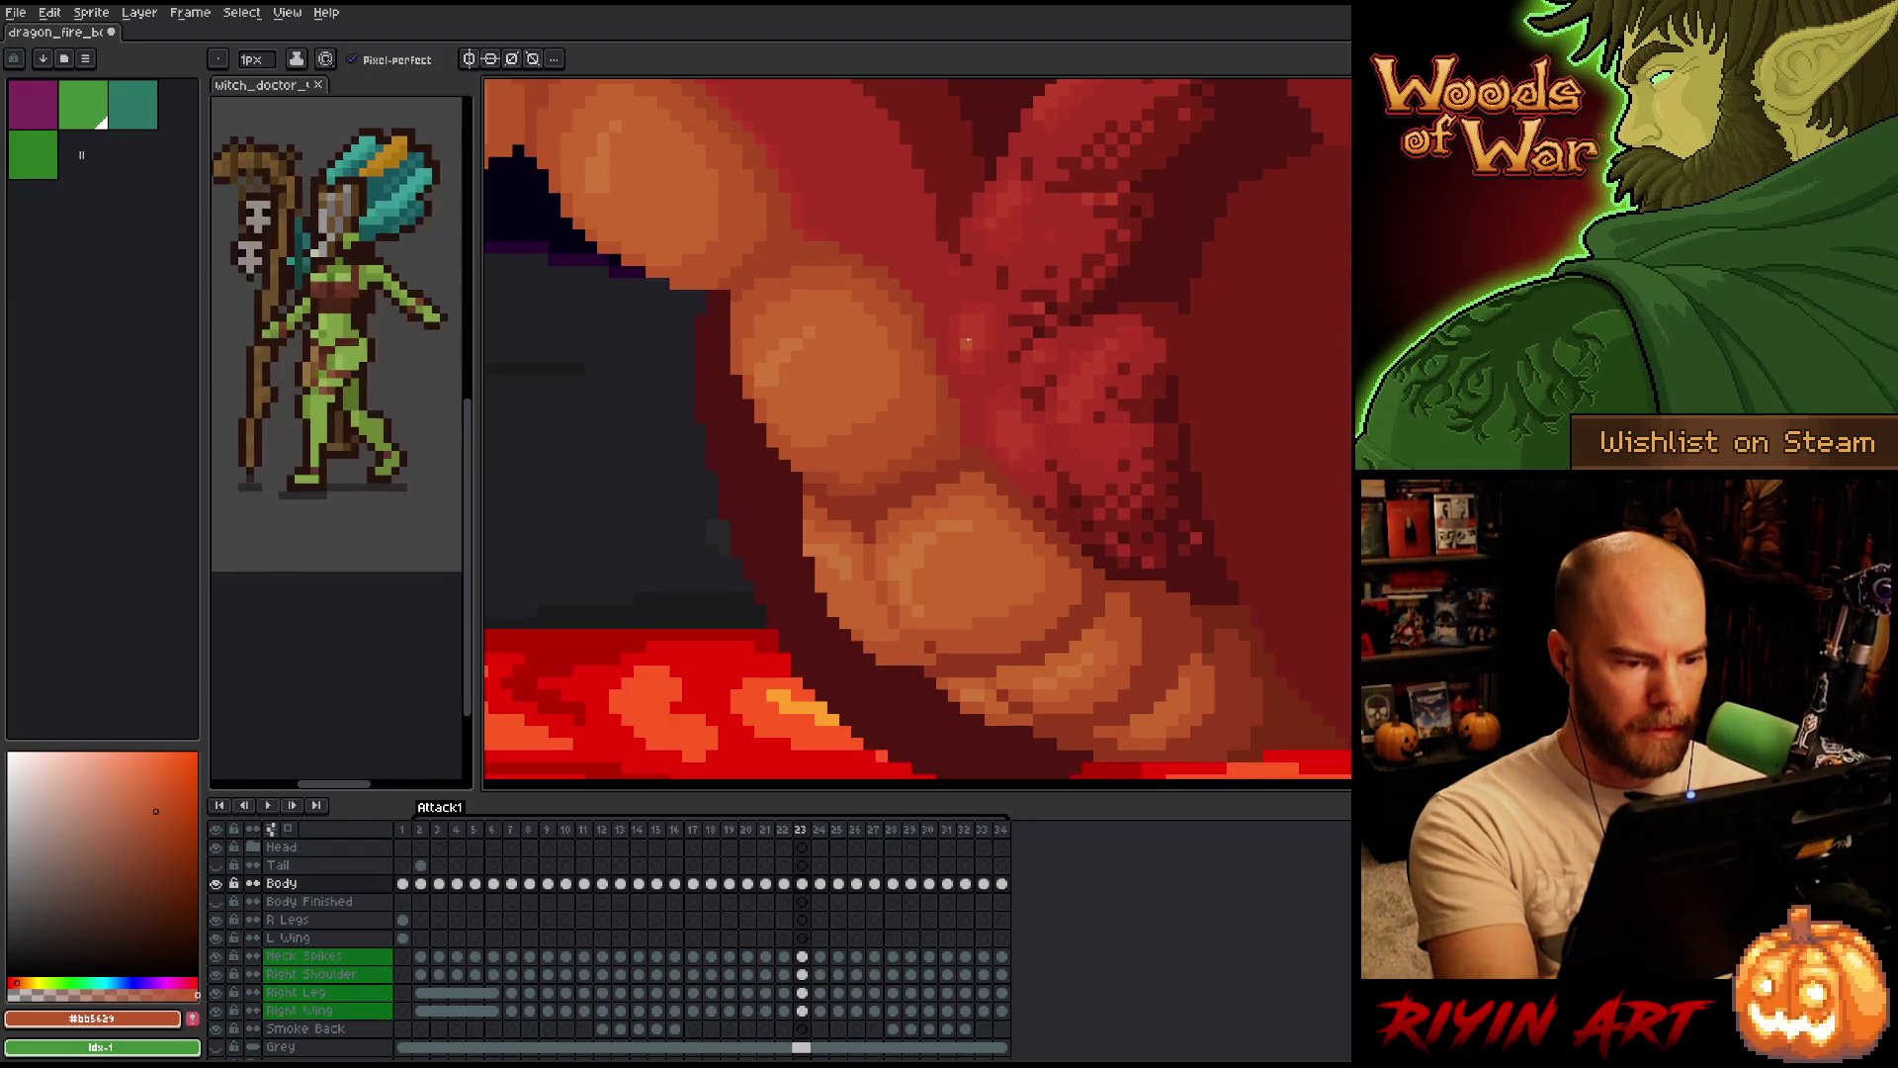
key(Right)
key(Right)
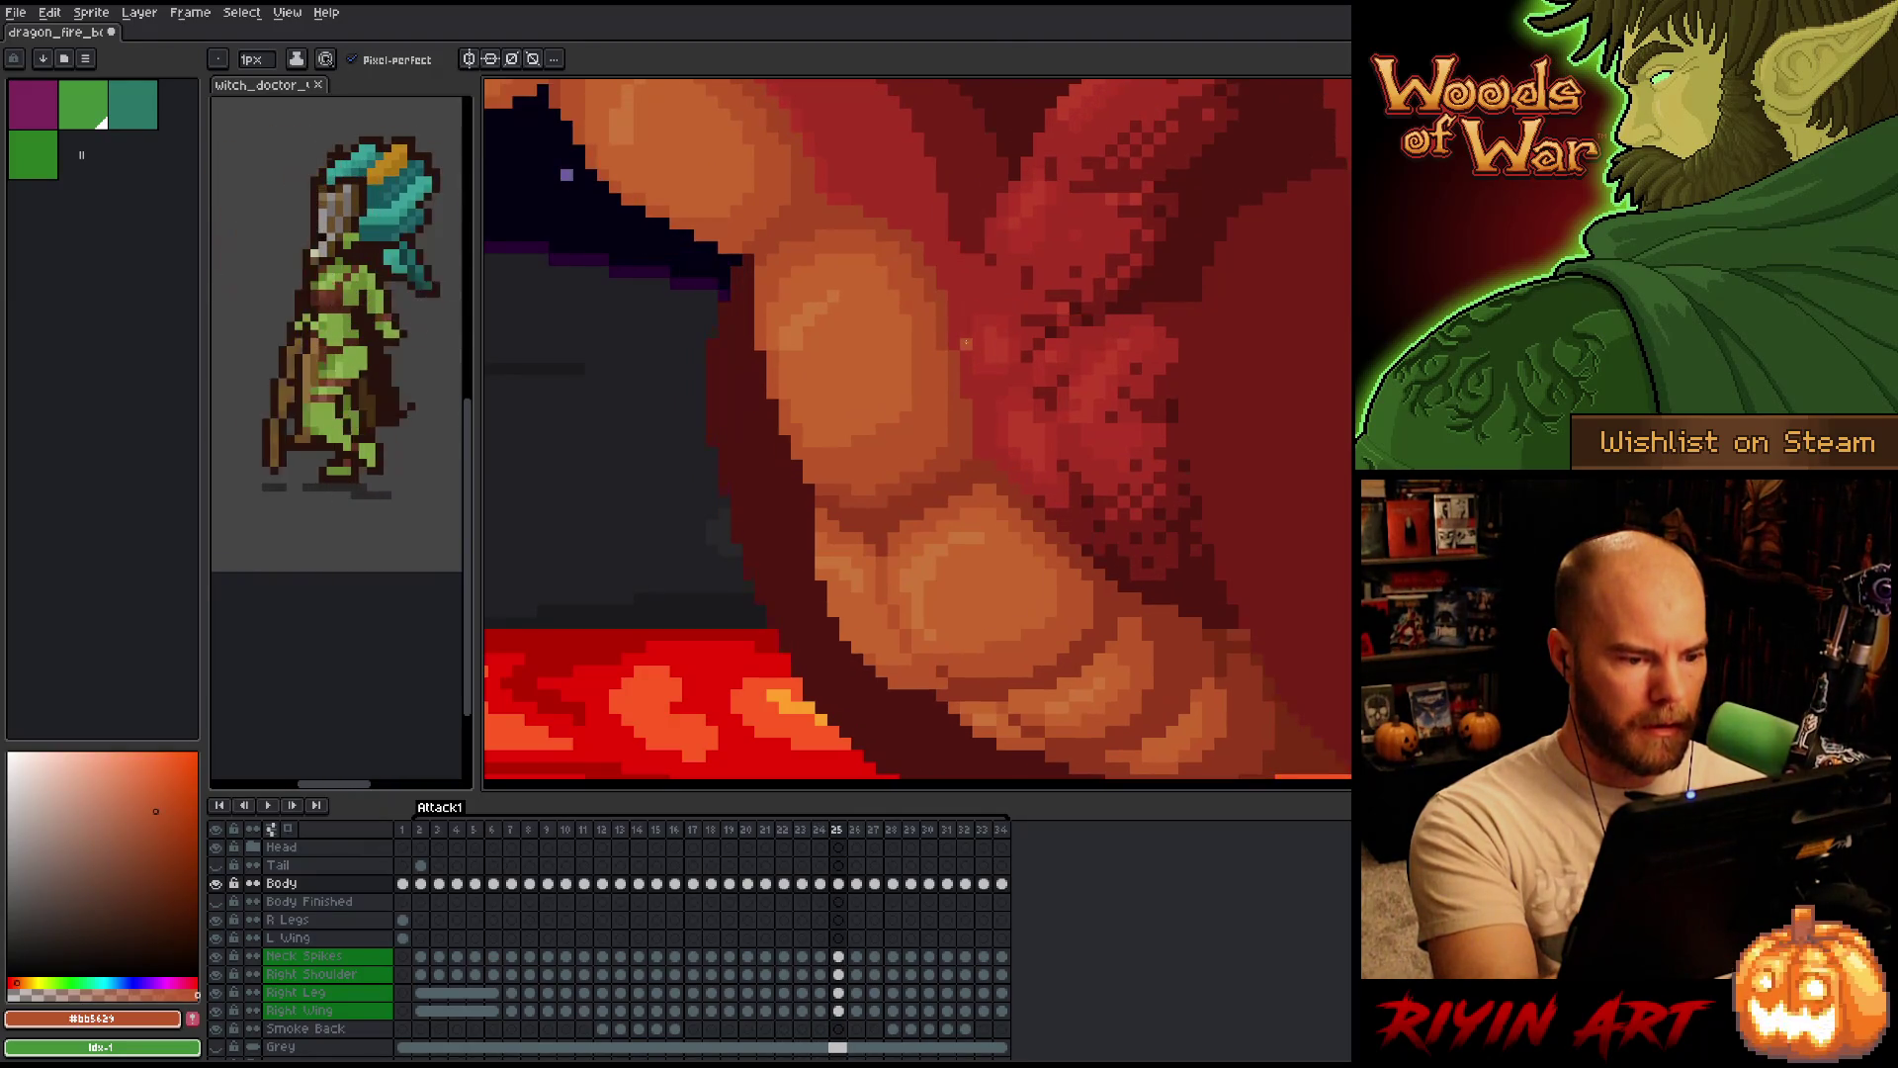
key(Left)
key(Right)
key(Left)
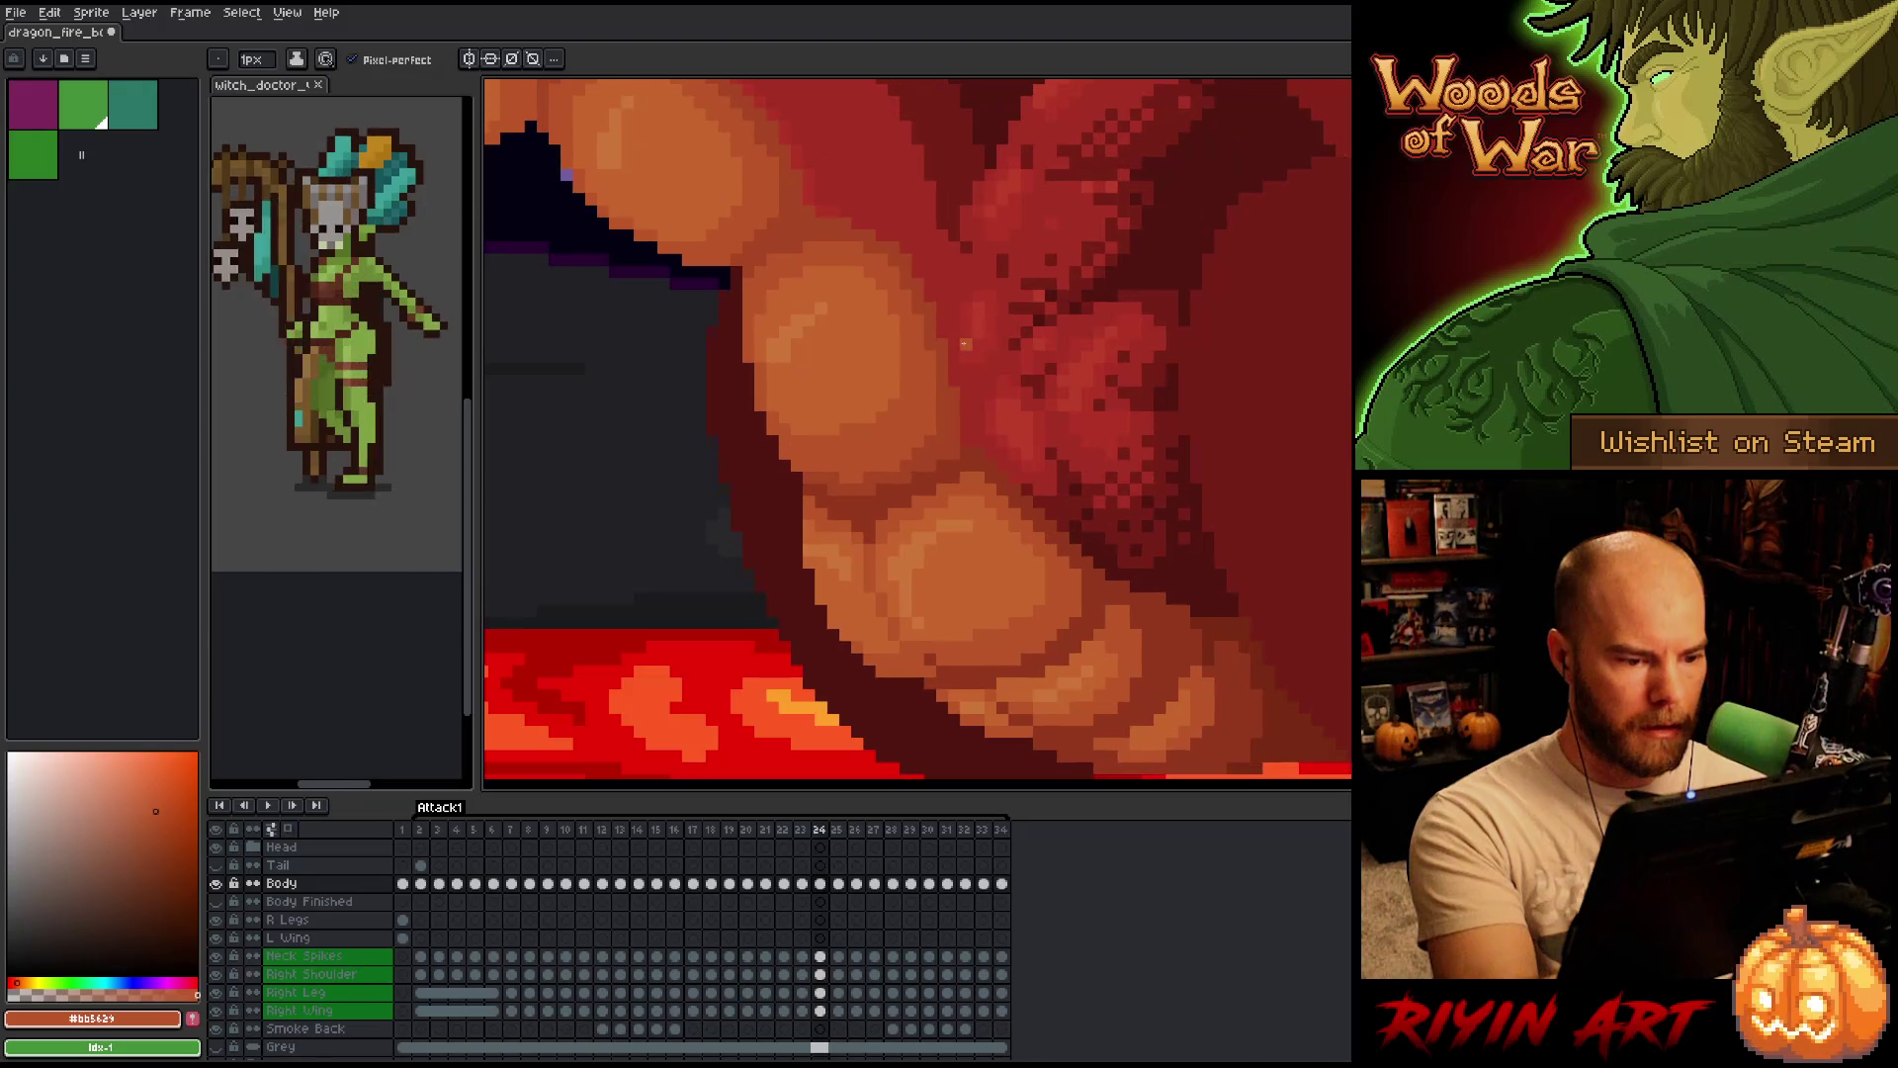
alt+click(927, 445)
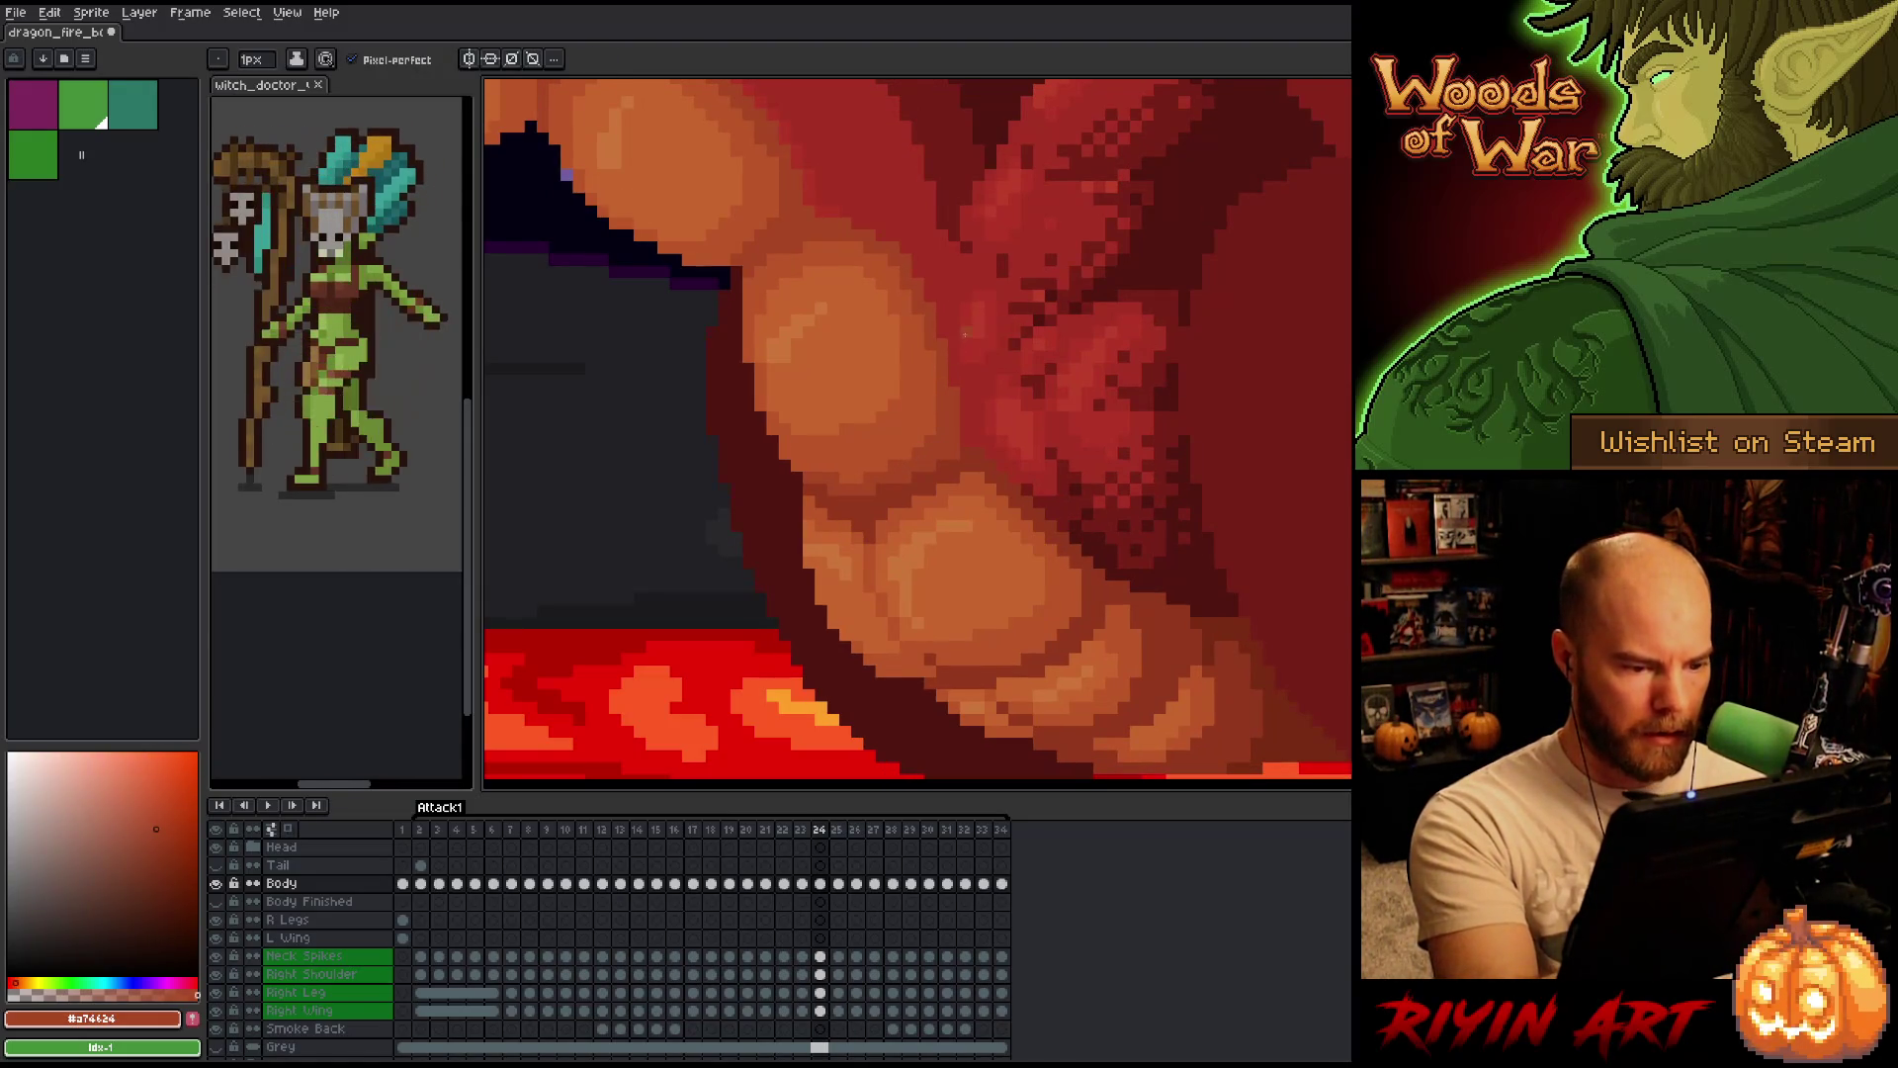
key(Right)
key(Left)
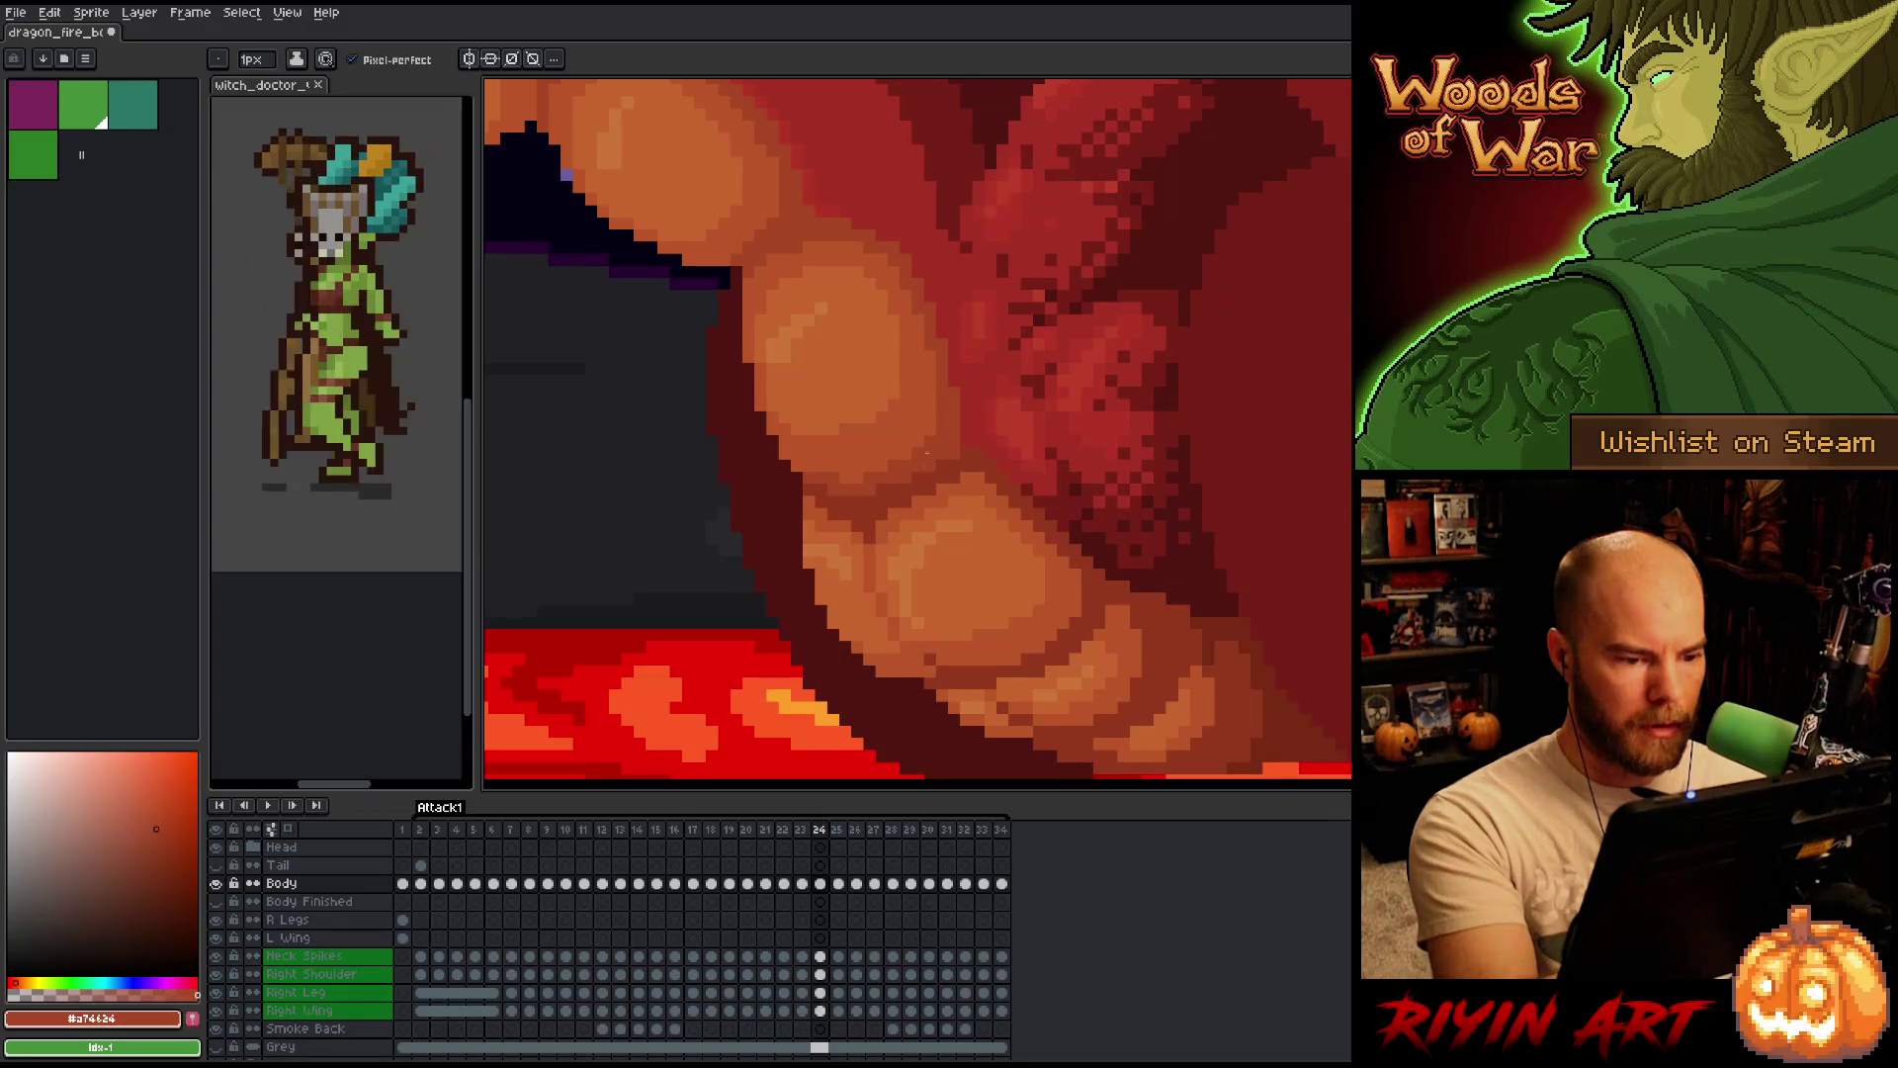
alt+click(993, 305)
key(Right)
key(Right)
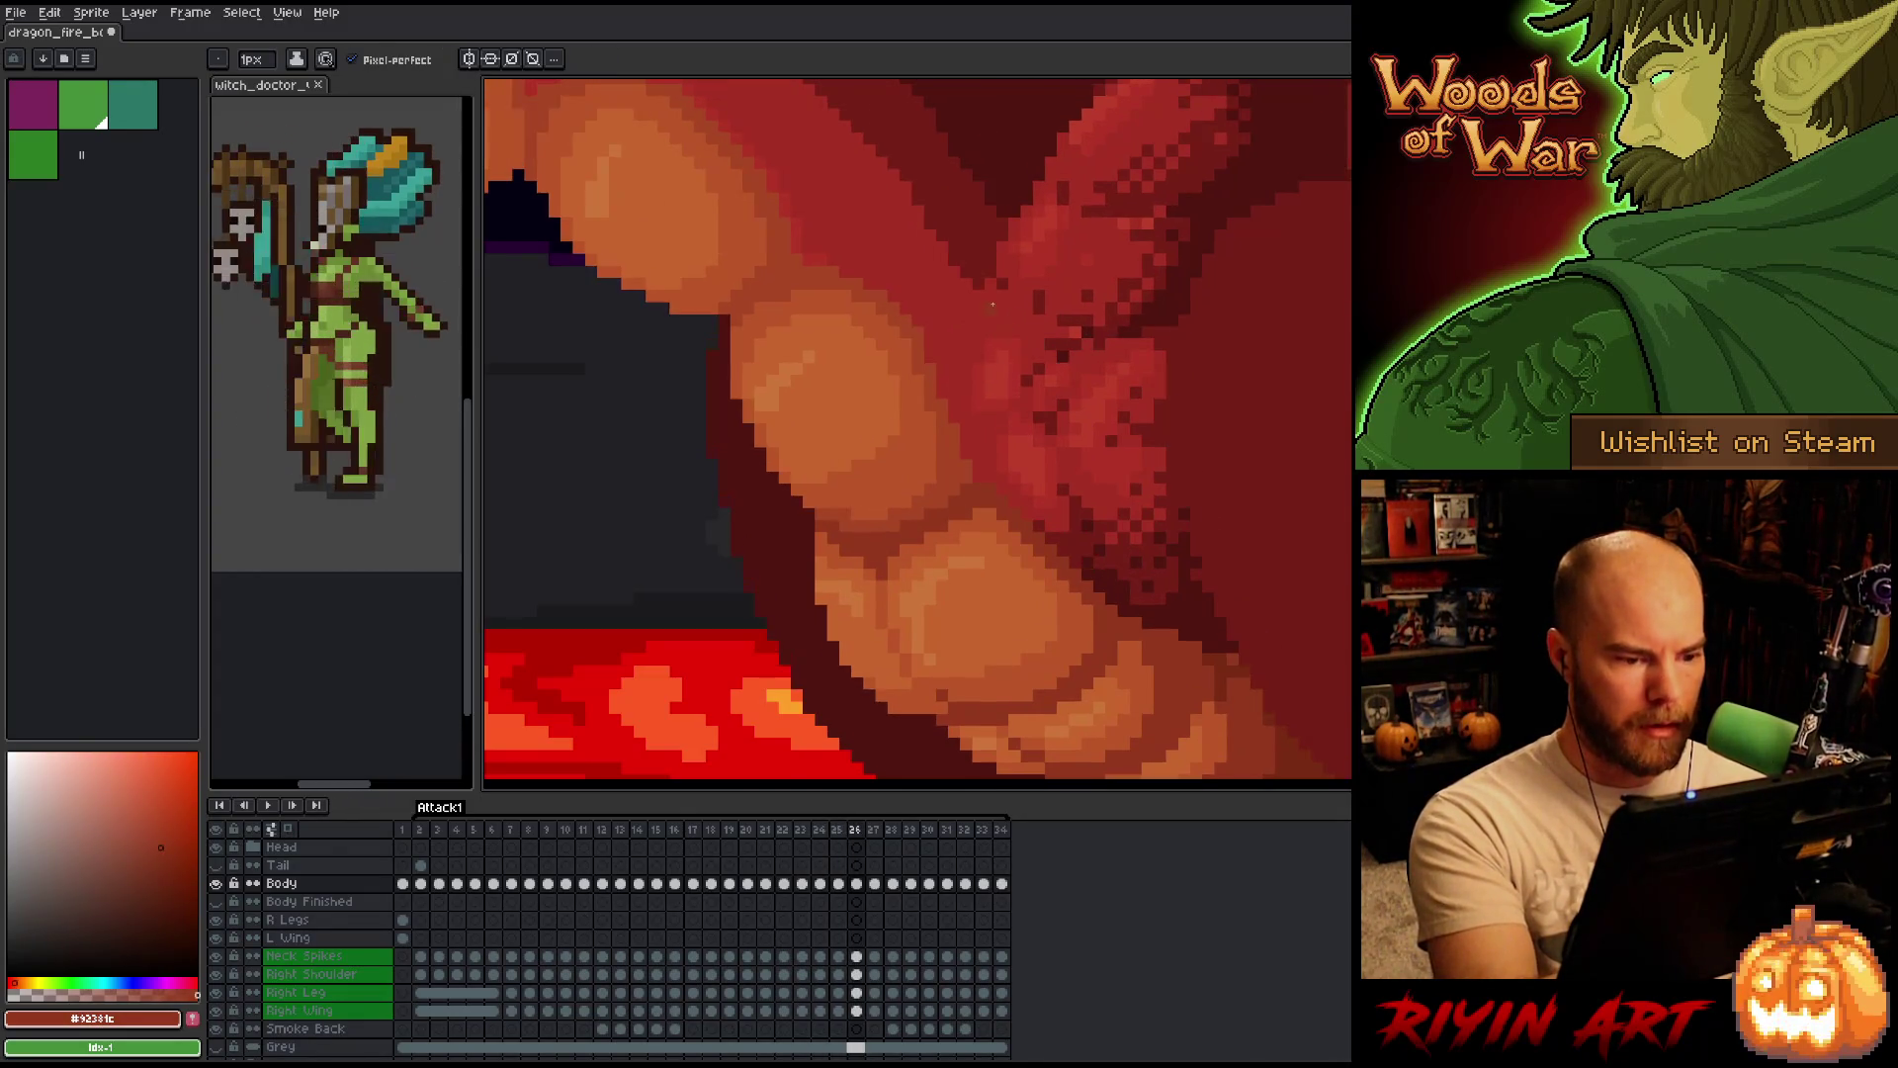
key(Left)
key(Left)
key(Left)
key(Right)
key(Right)
key(Left)
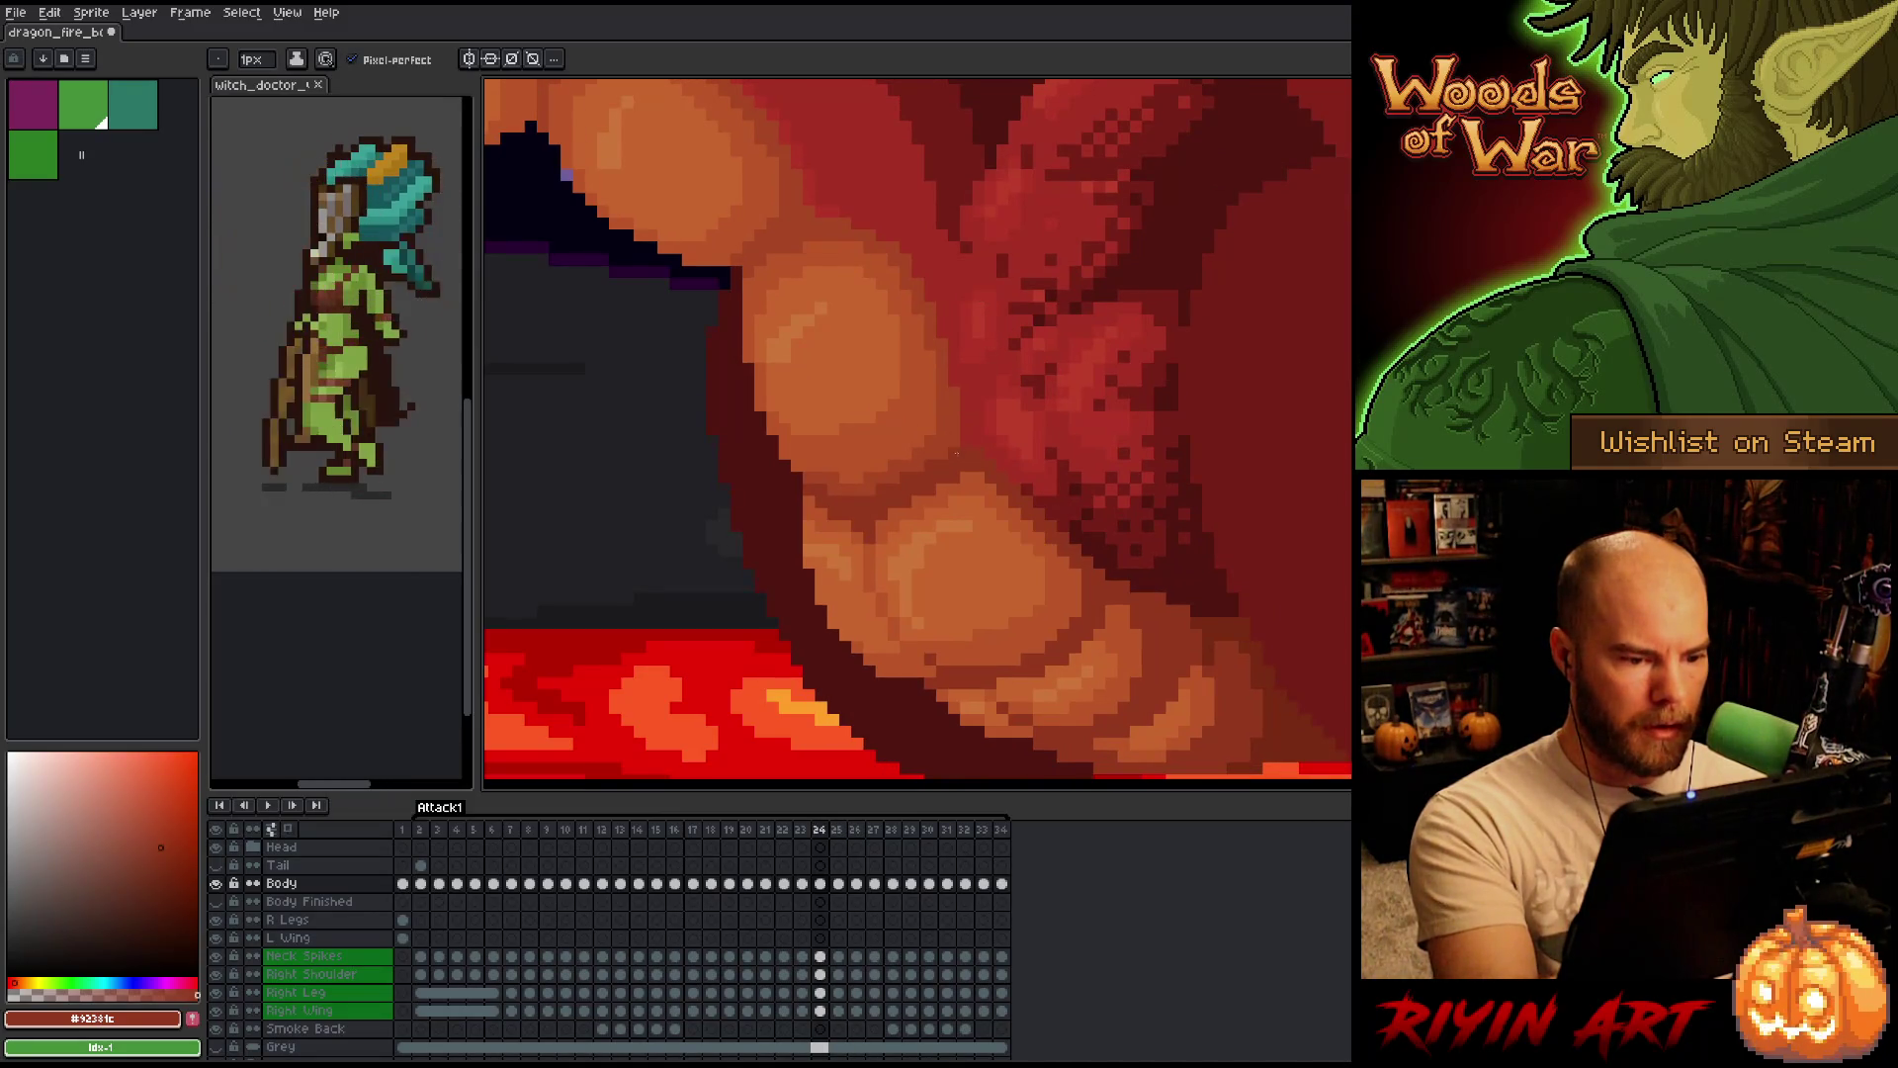
Step back through the frames from 25 to settle on frame 21.
key(Left)
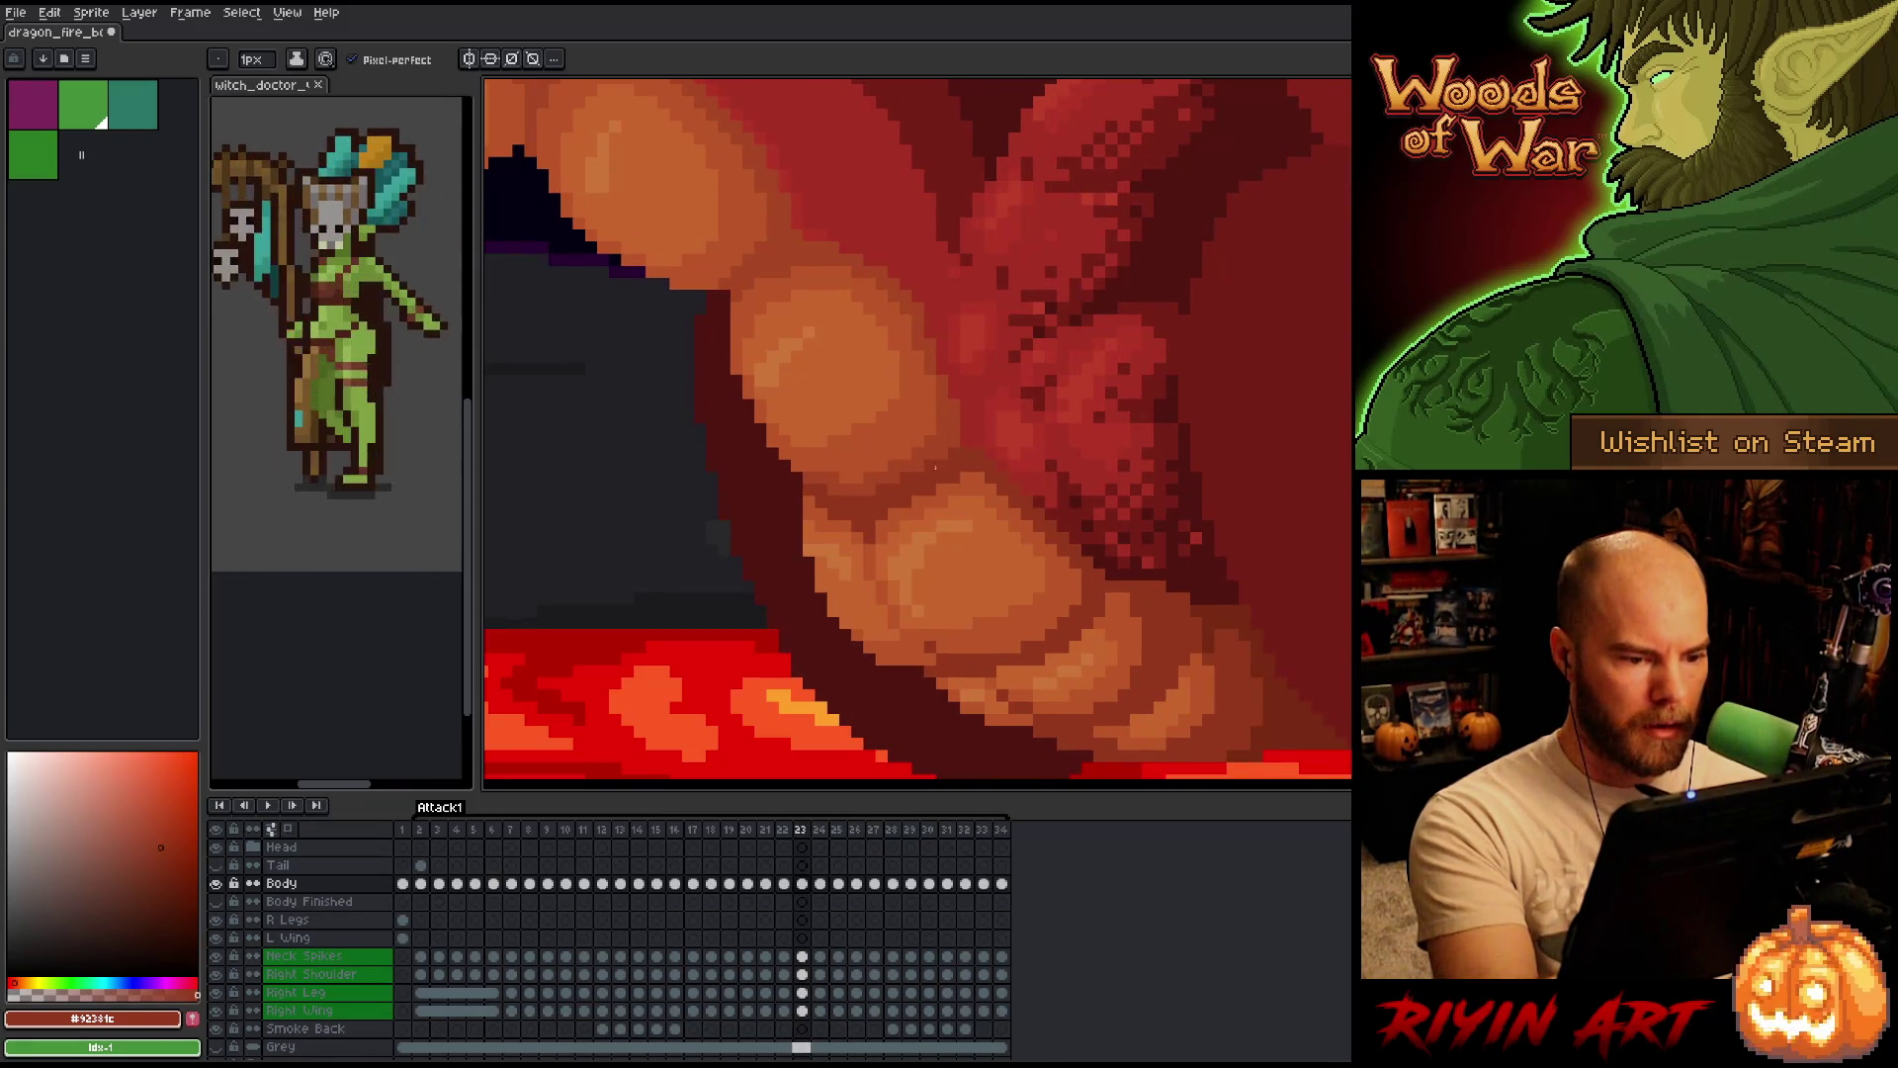
key(Right)
key(Left)
key(Right)
key(Right)
key(Left)
key(Right)
key(Left)
key(Left)
key(Left)
key(Right)
key(Left)
key(Left)
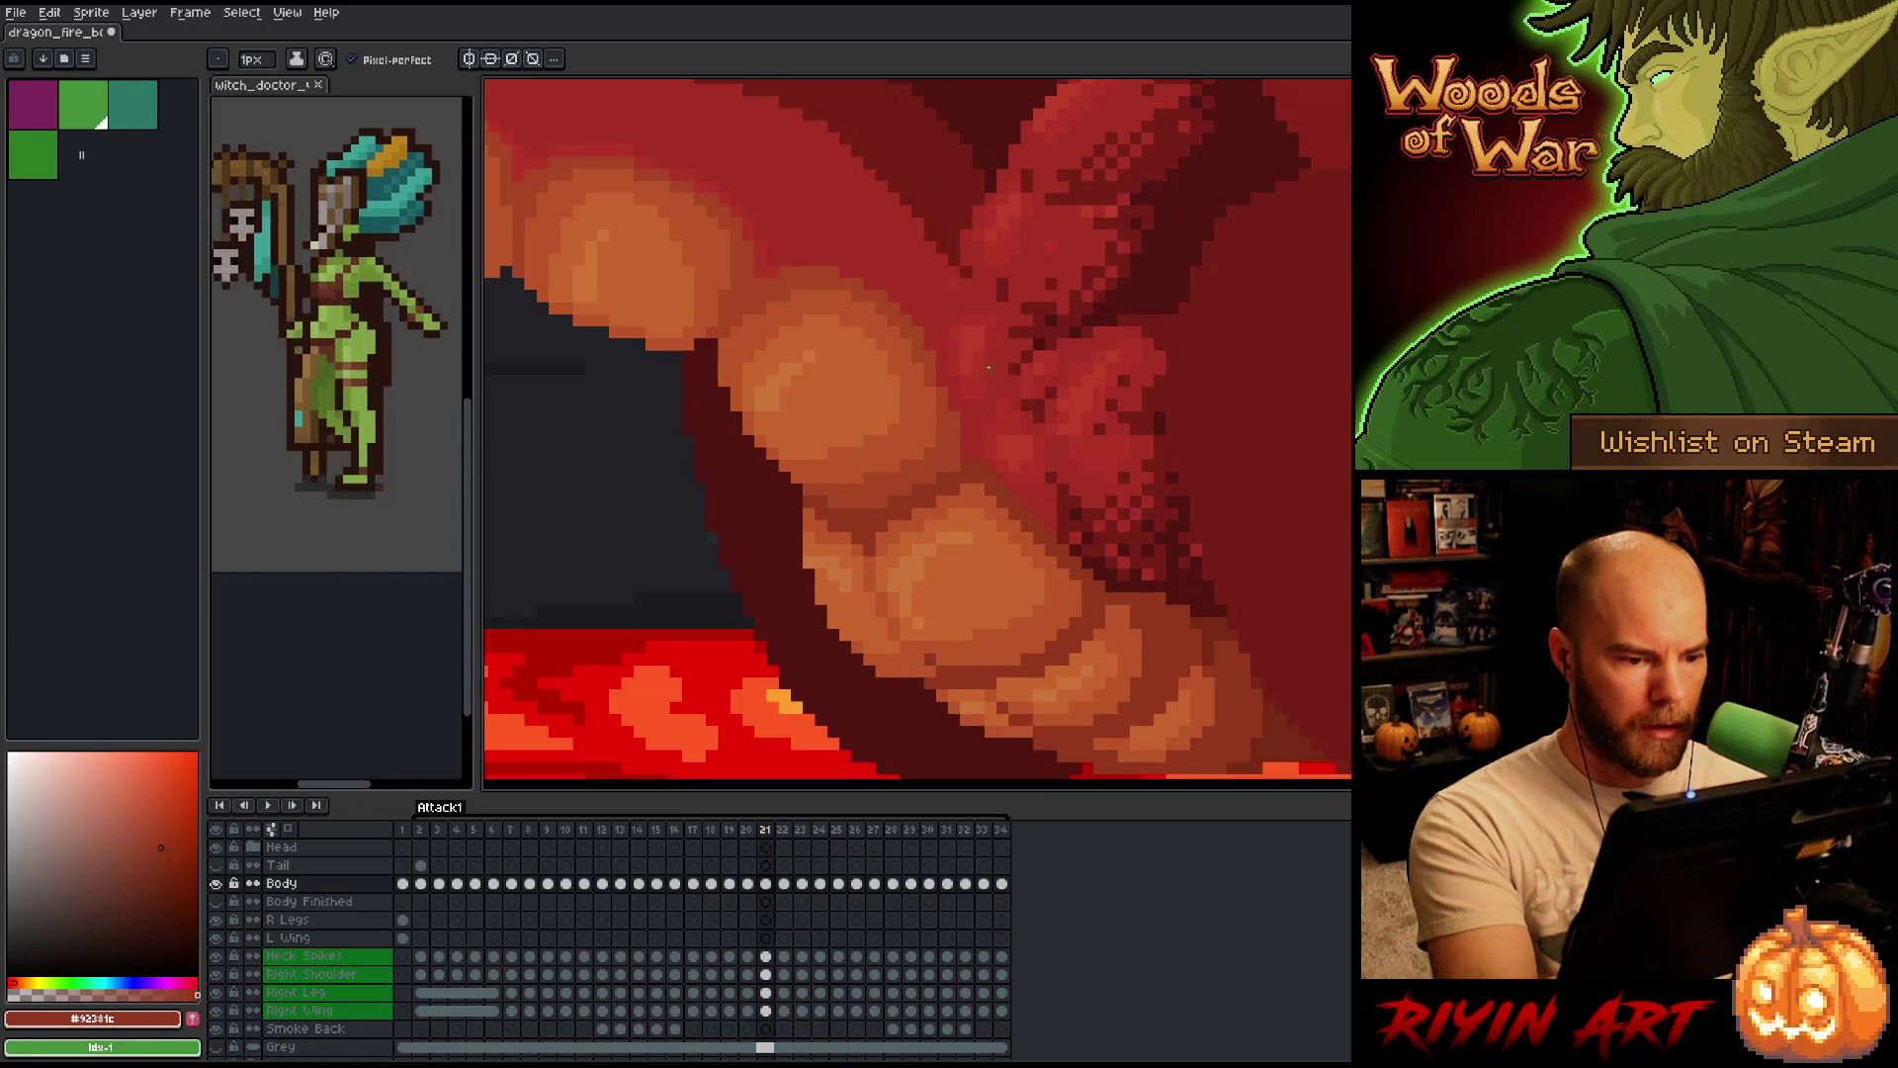
key(Right)
key(Left)
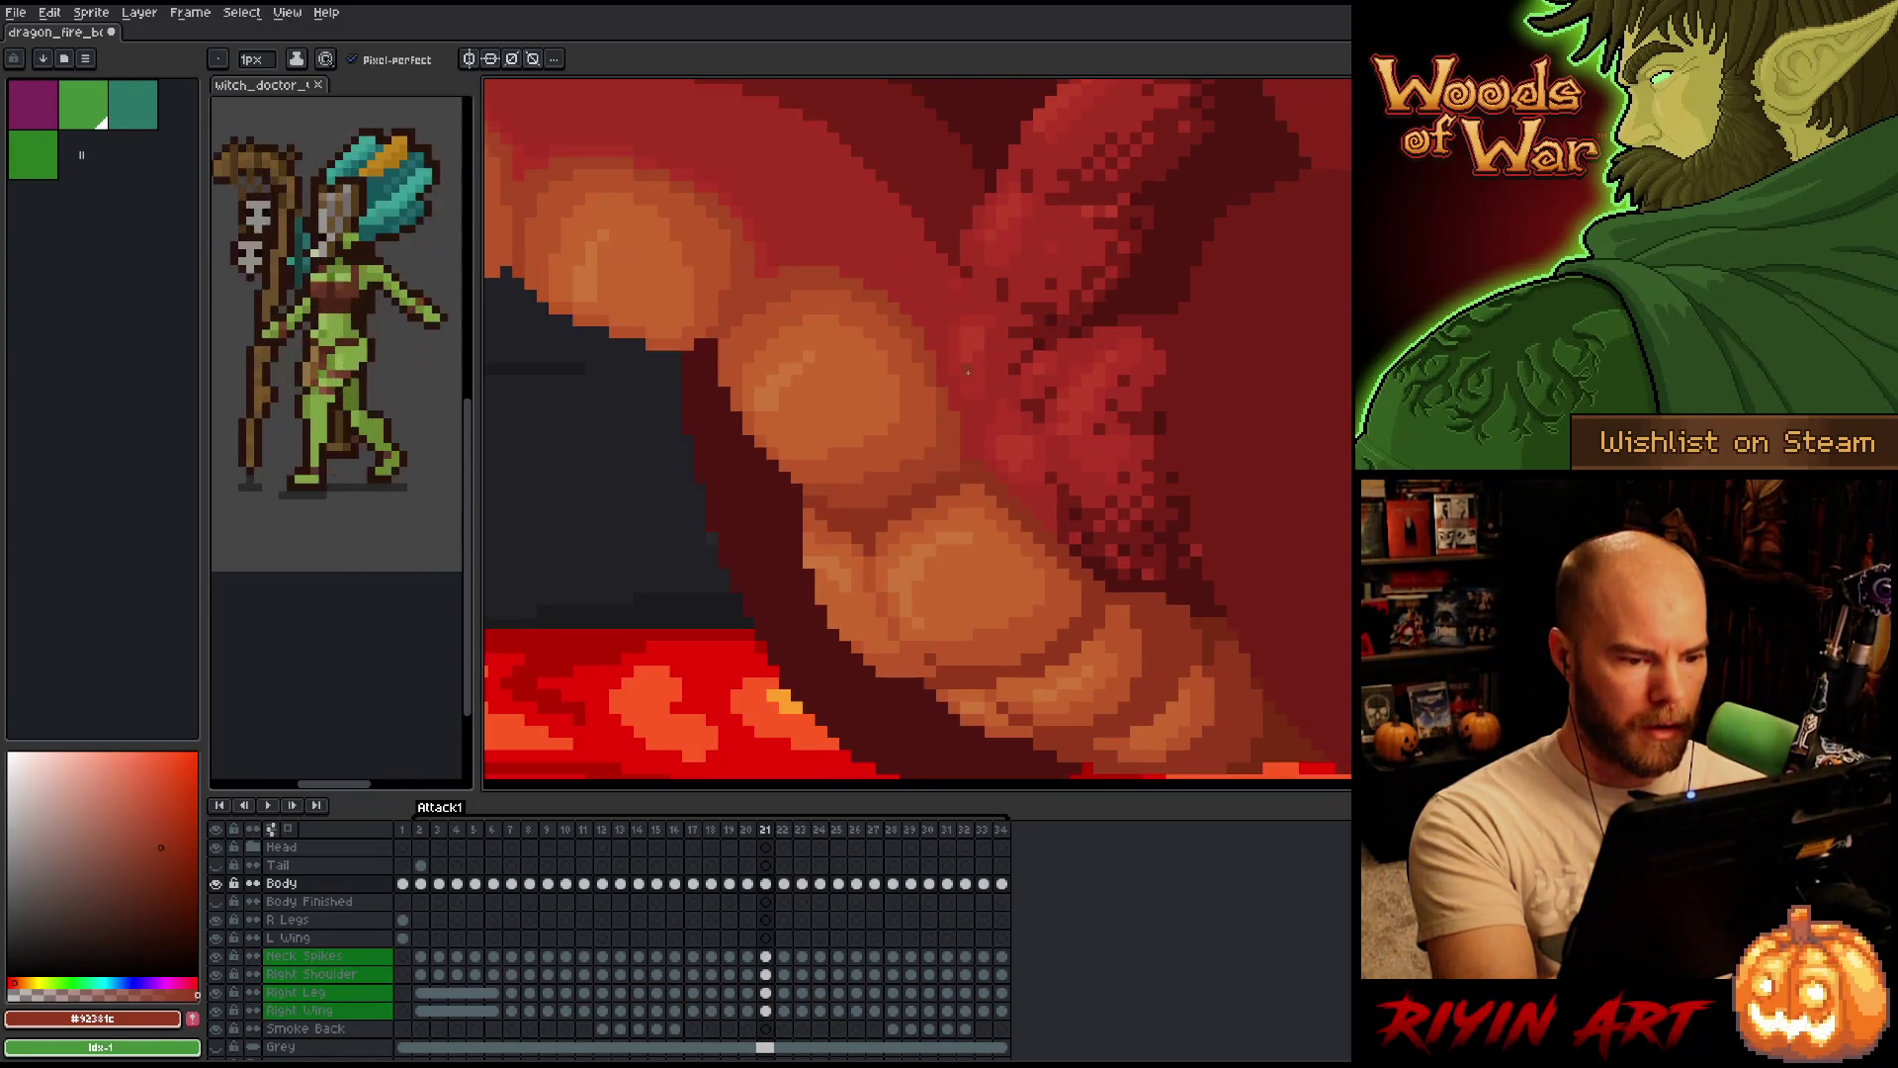
key(Right)
key(Left)
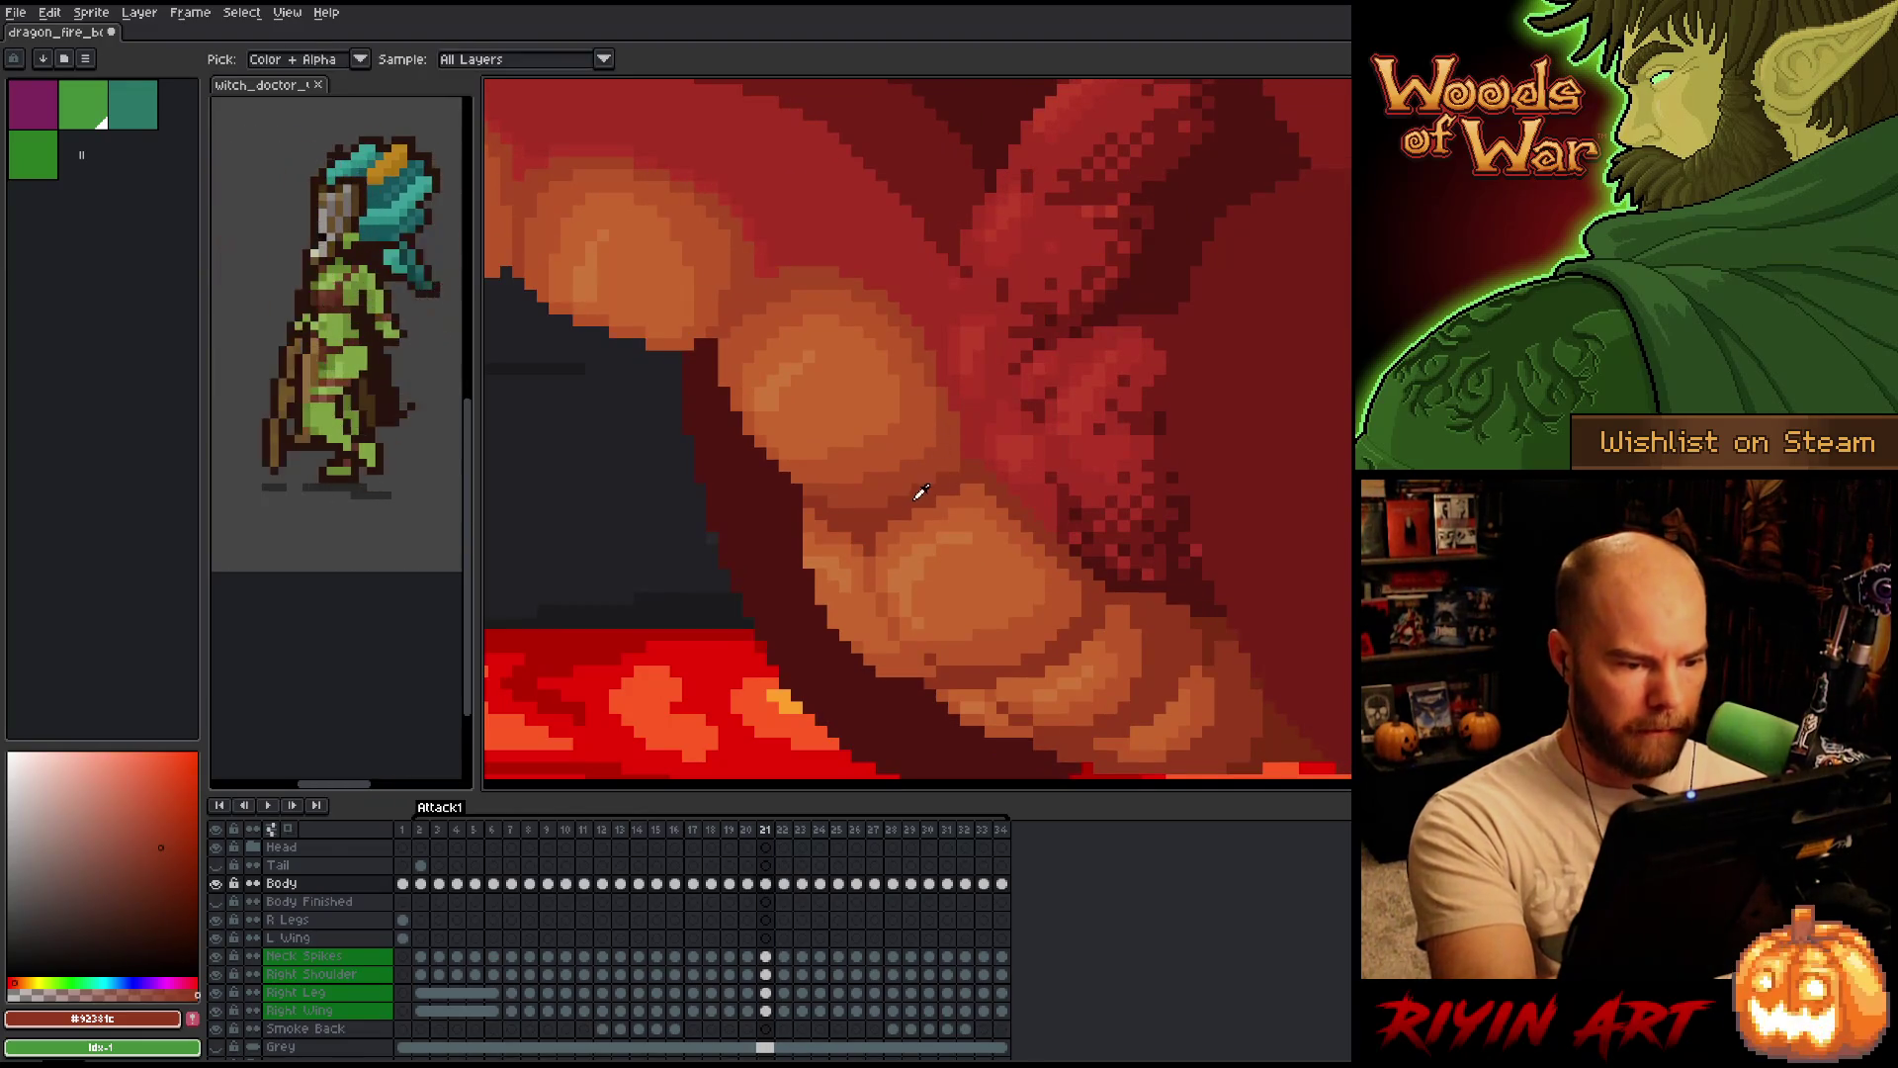
Pick an orange drawing colour and flip between frames 21 and 22 to match the belly scales.
alt+click(929, 429)
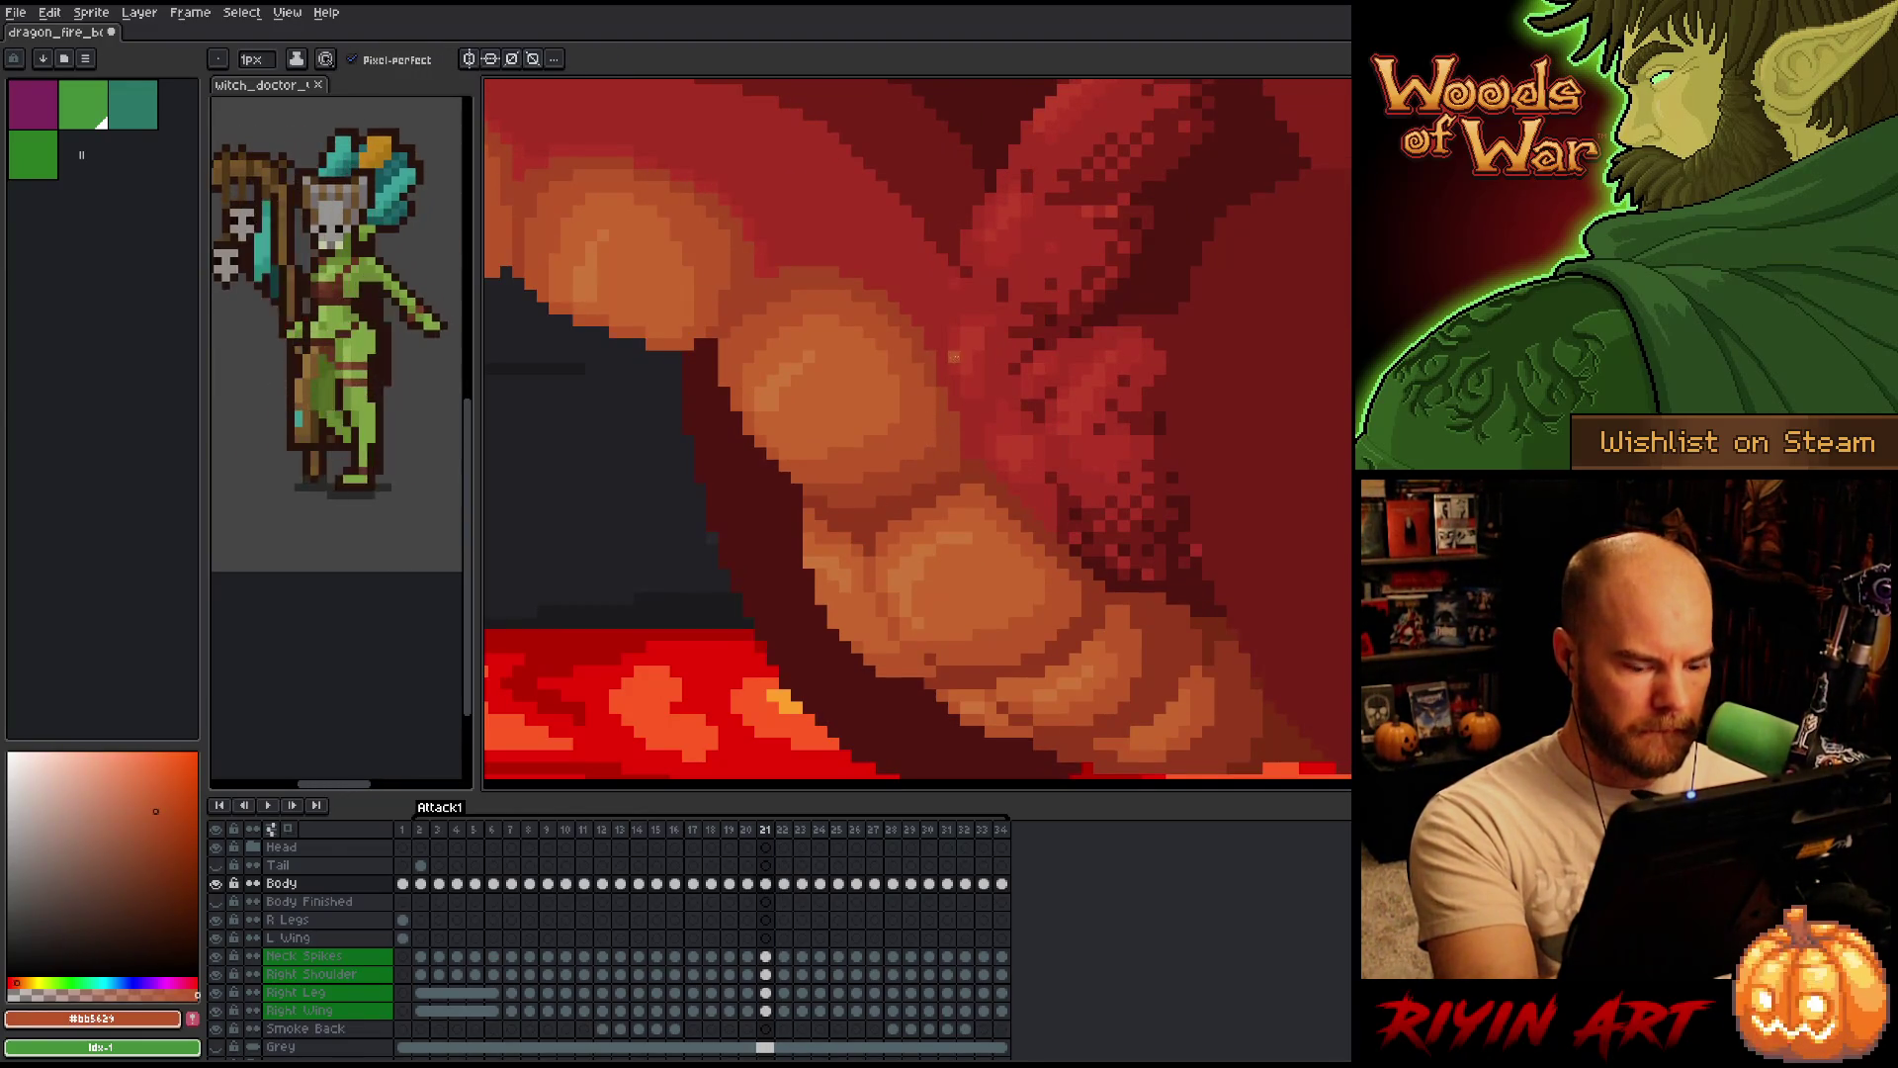
key(Right)
key(Left)
key(Right)
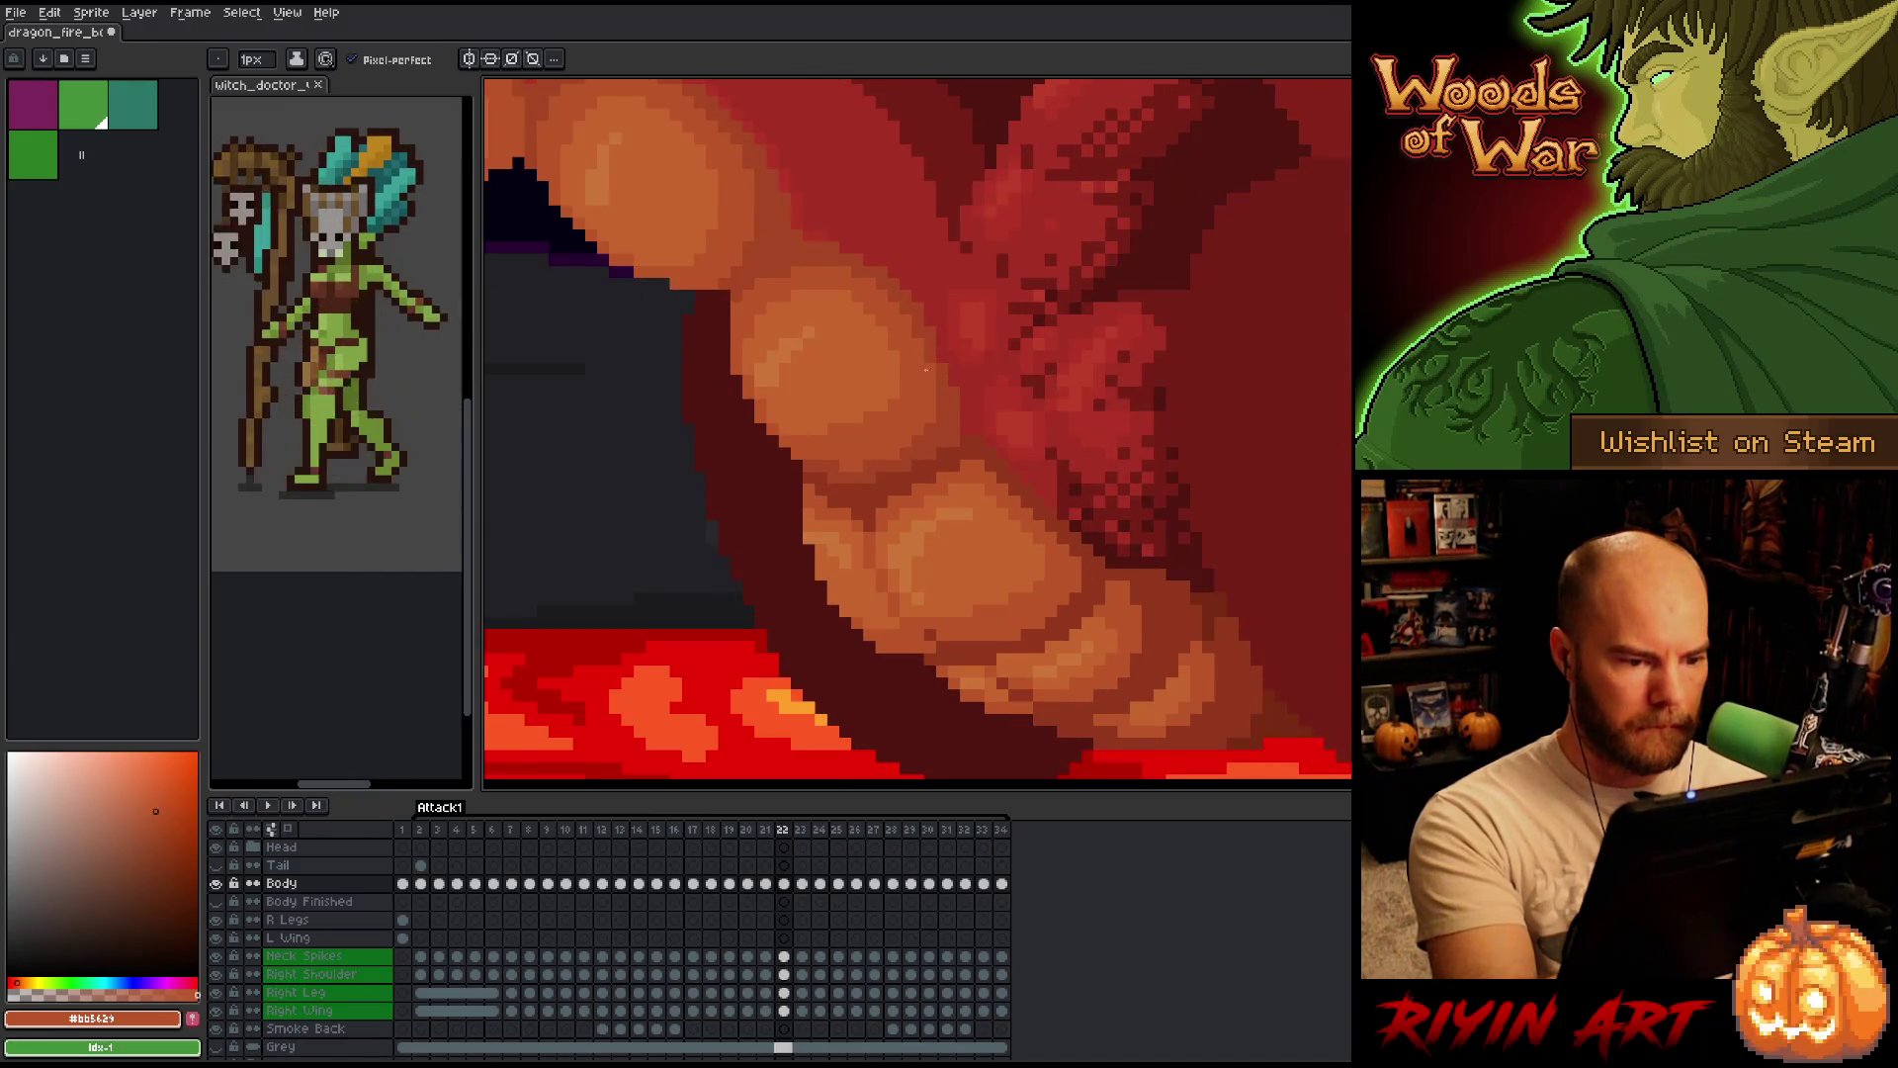
key(Left)
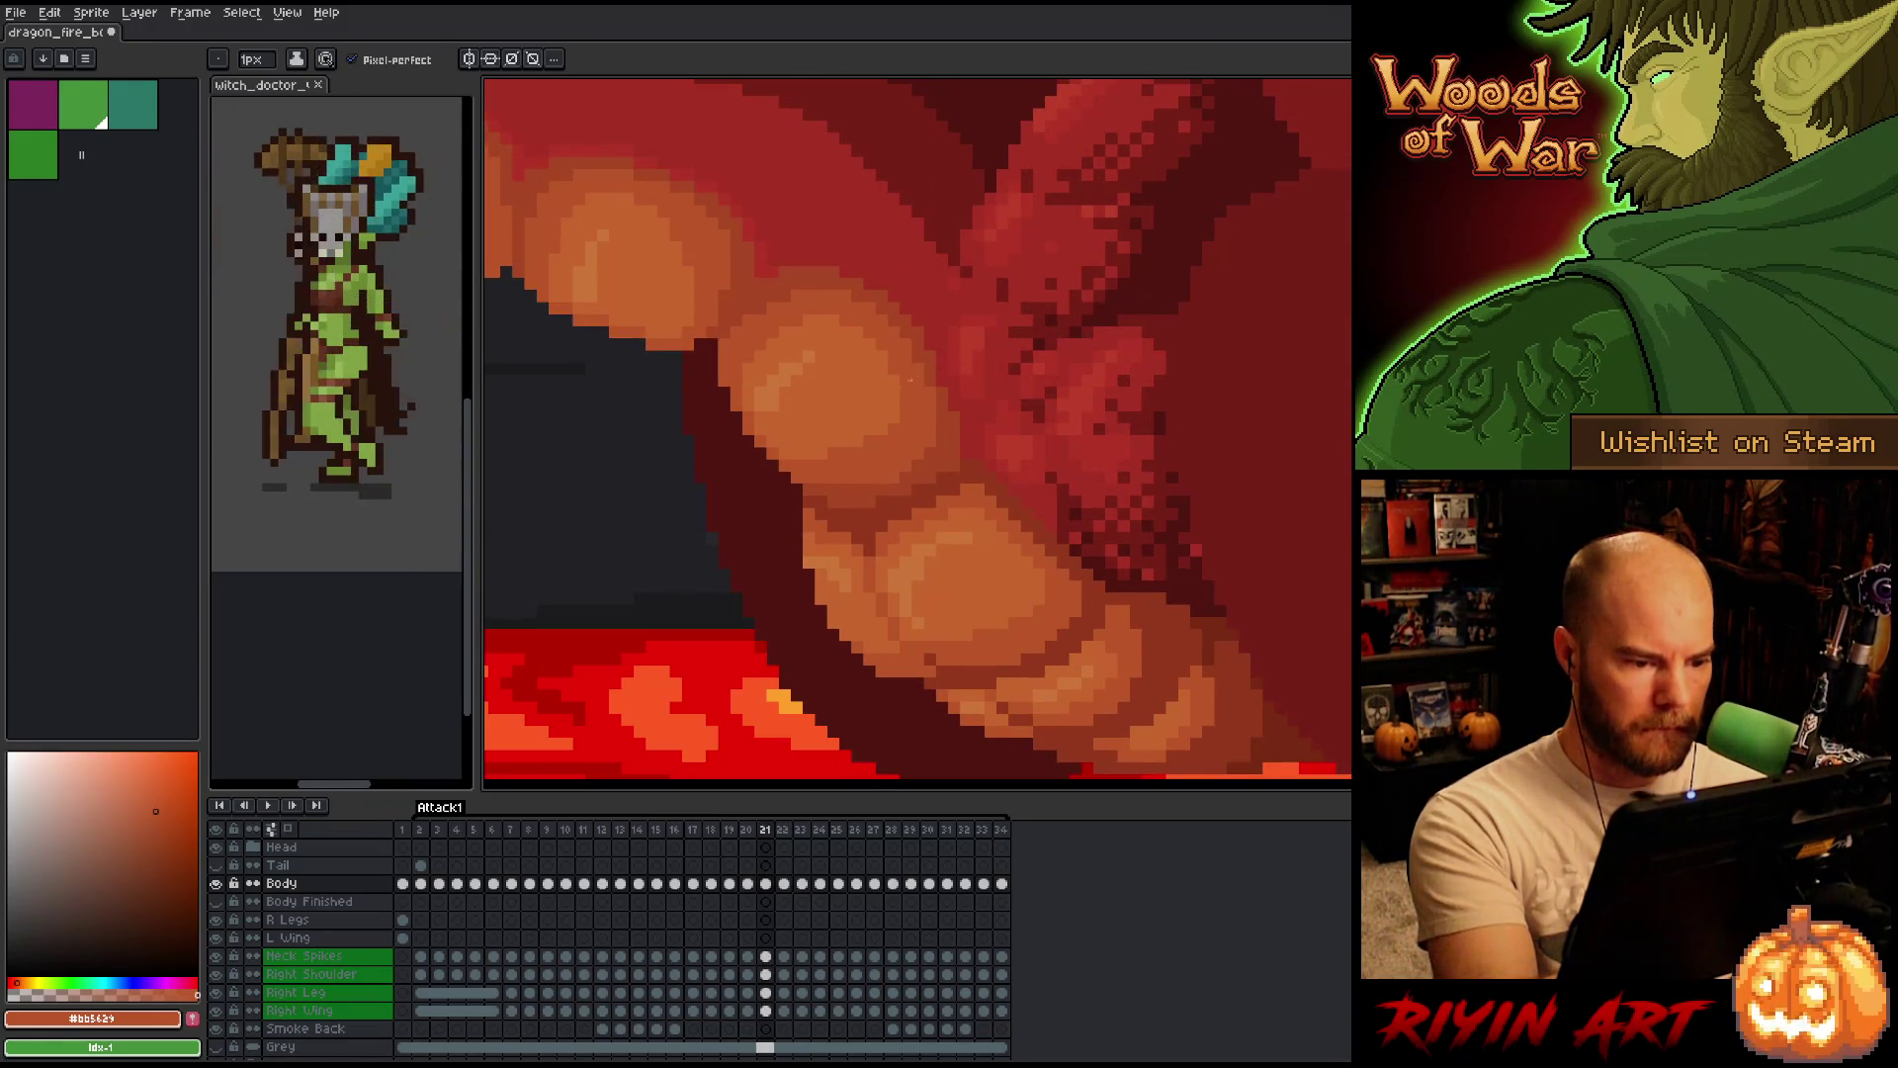
key(Right)
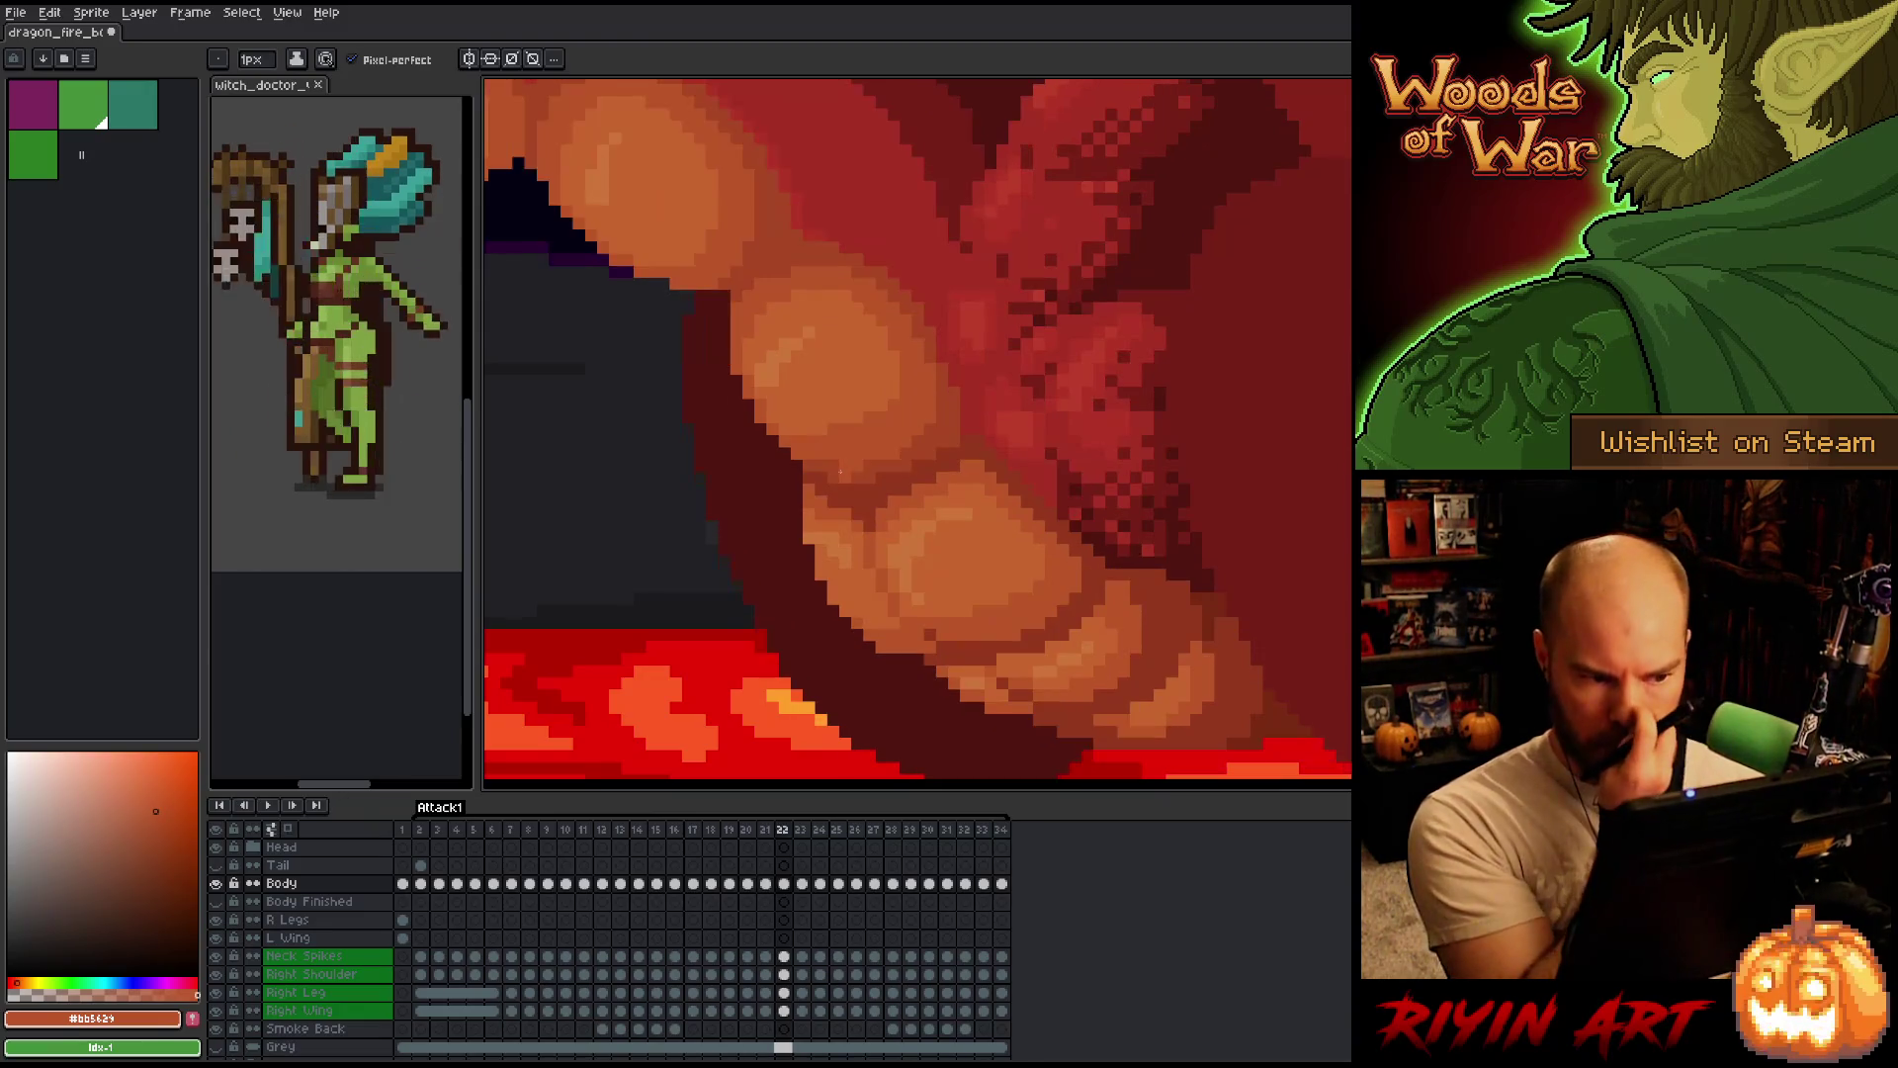
key(Left)
key(Right)
key(Left)
key(Right)
key(Left)
Finish comparing frames 21 and 22, then step back to frame 20.
key(Right)
key(Left)
key(Right)
key(Left)
key(Right)
key(Left)
key(Right)
key(Left)
key(Left)
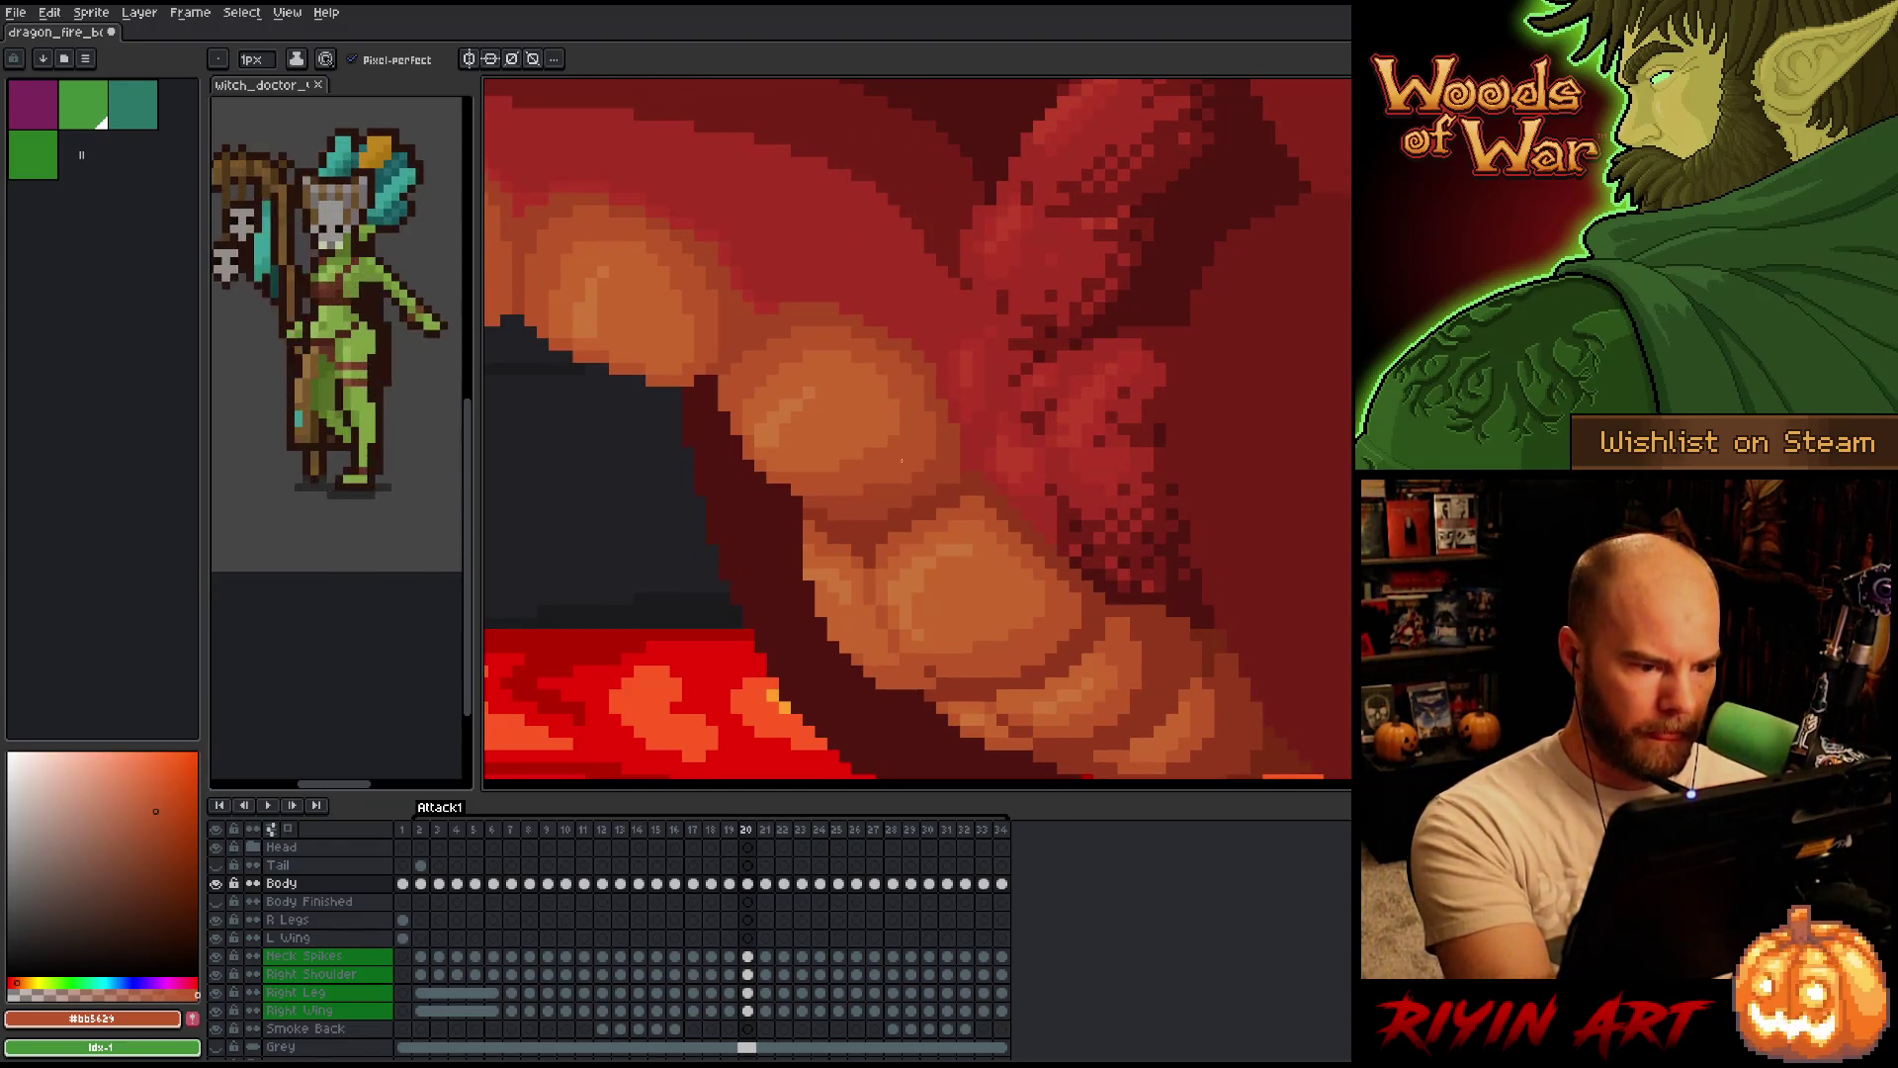
key(Right)
key(Right)
key(Left)
key(Left)
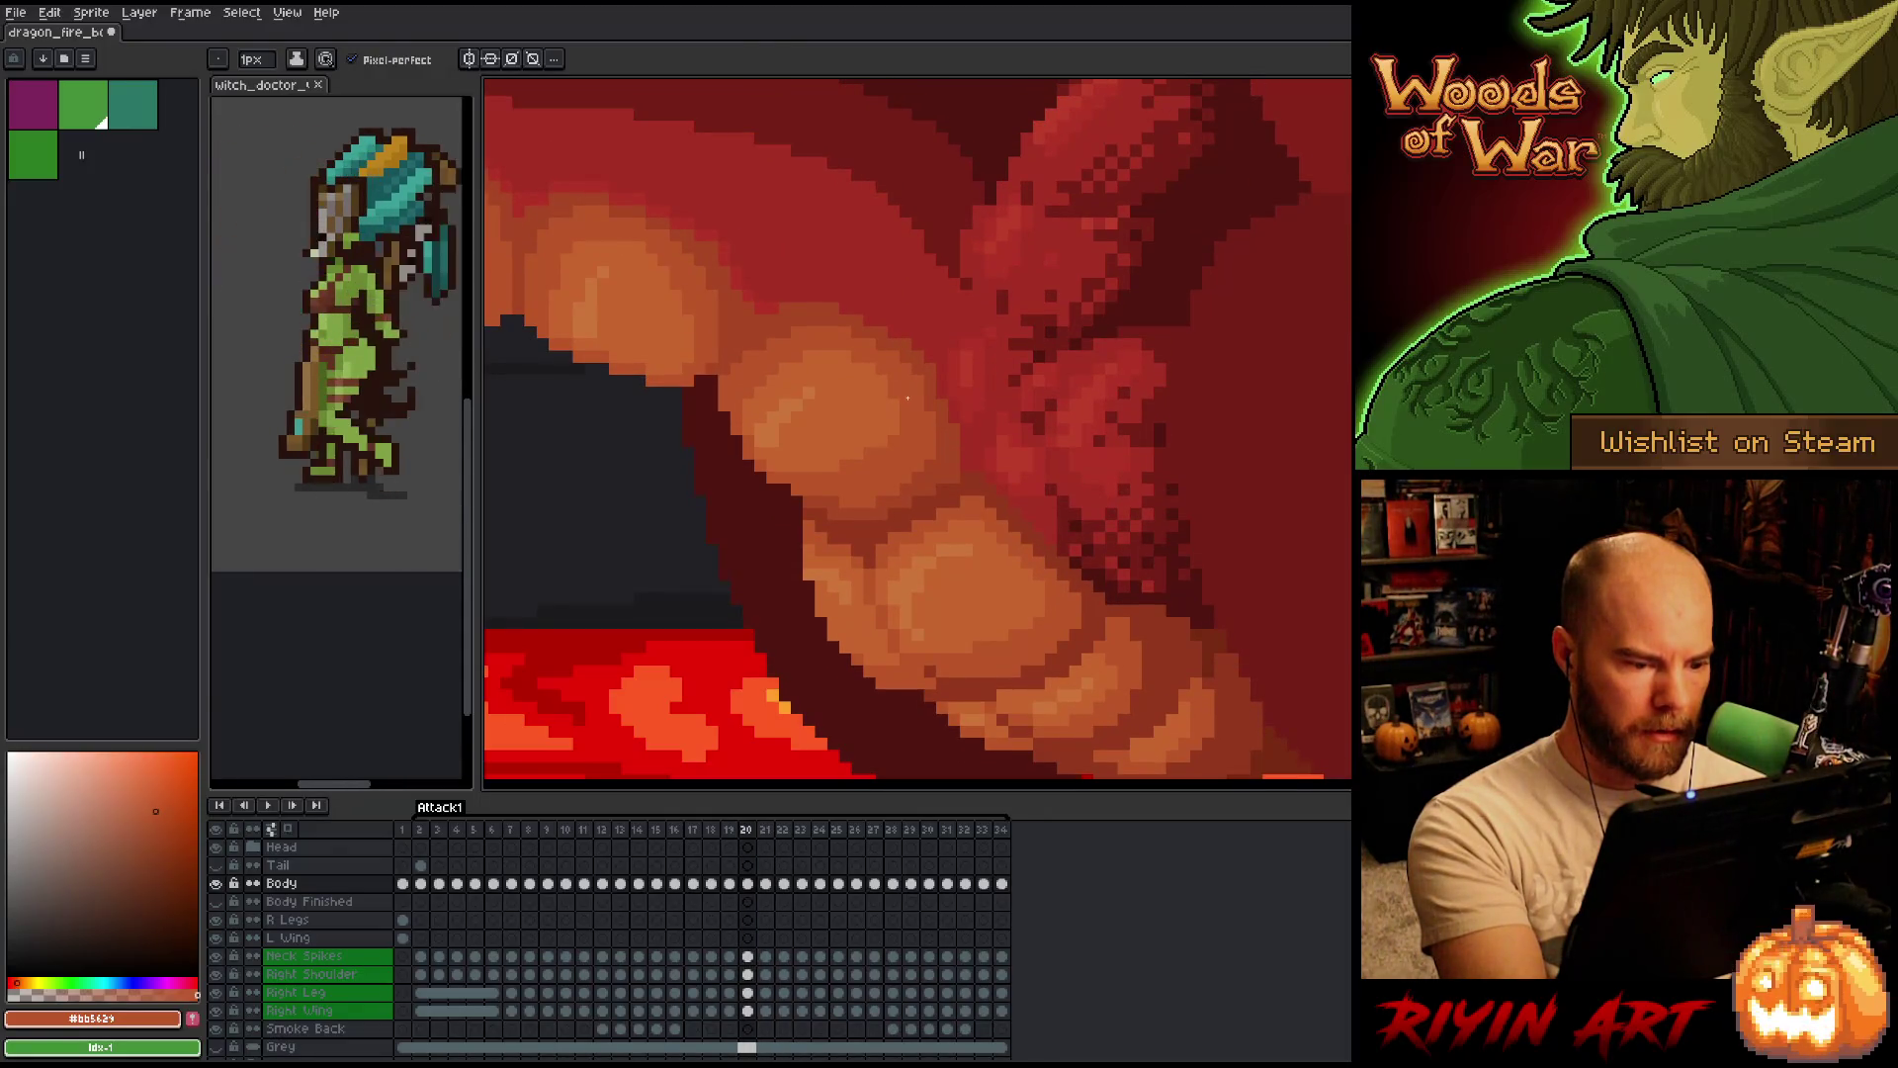
Sample the darker orange #a74424 from the belly scales and check it across frames 19–21.
alt+click(884, 507)
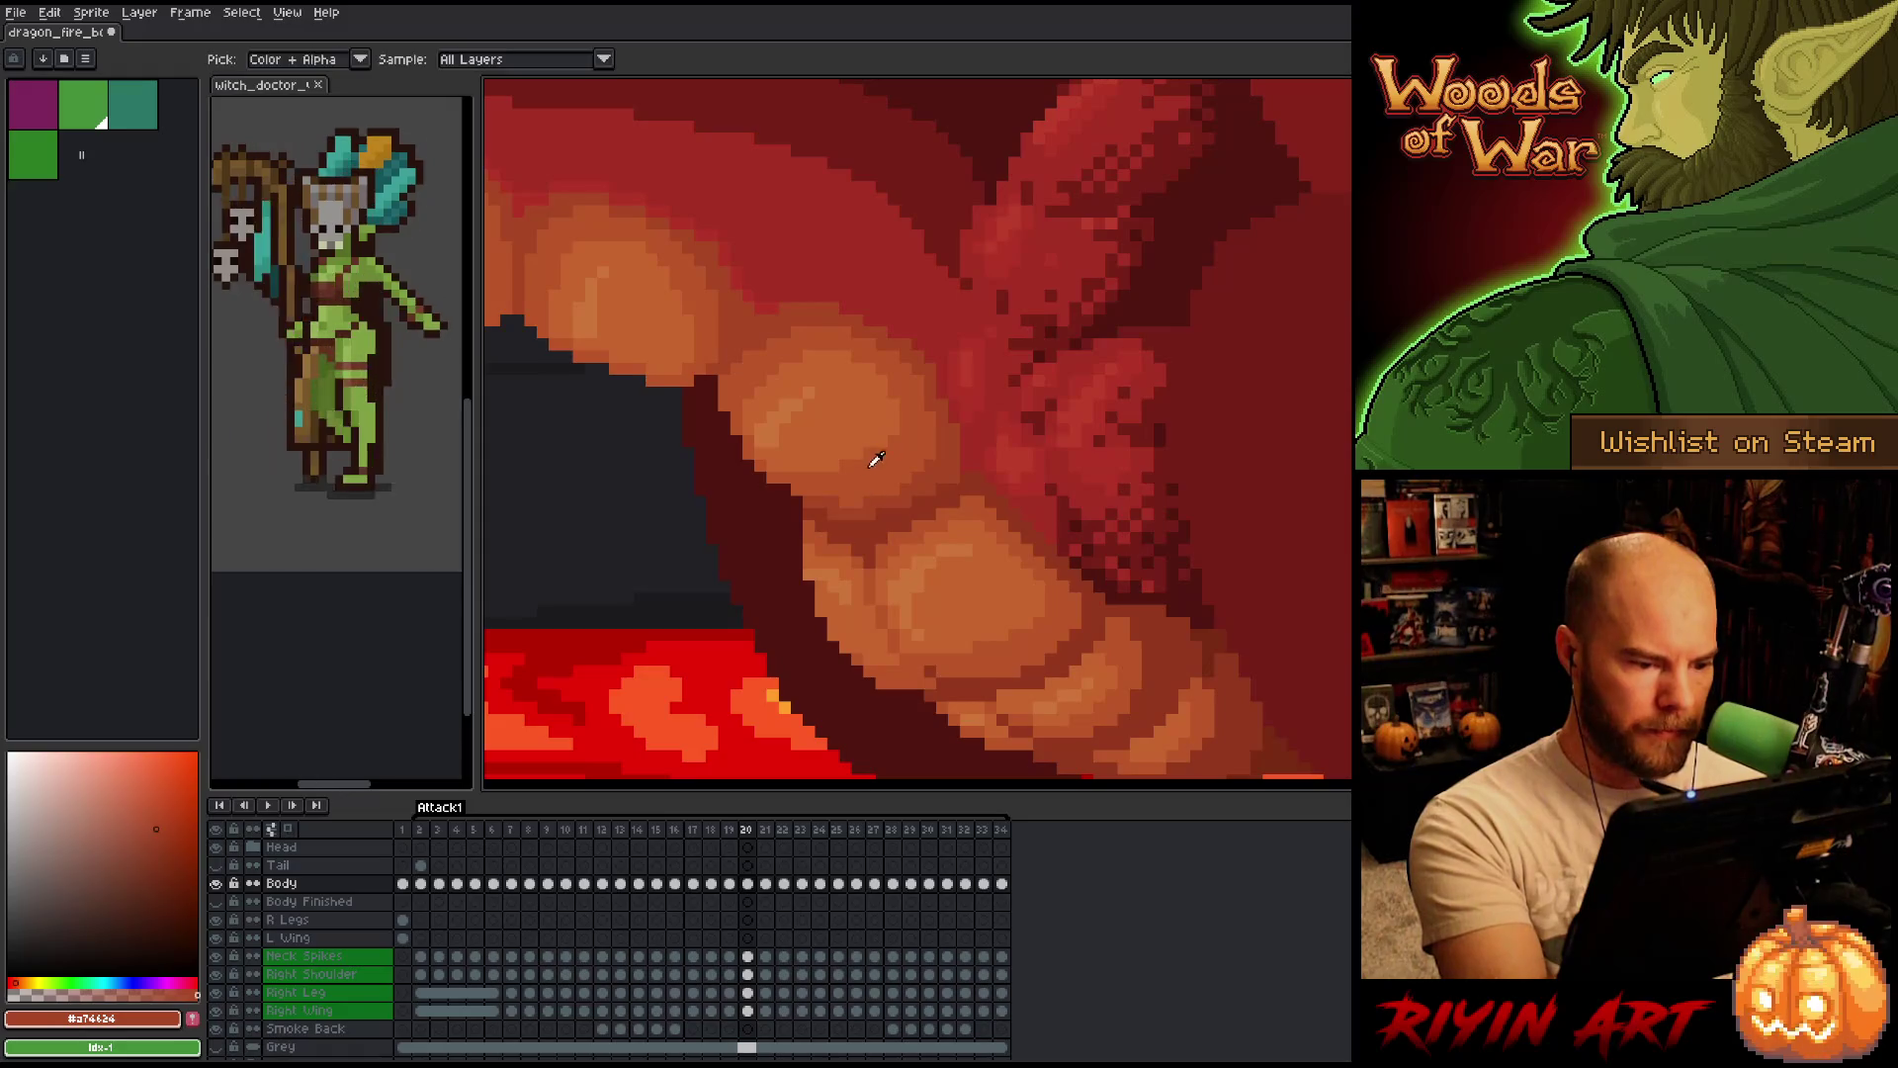
key(Right)
key(Left)
key(Right)
key(Left)
key(Right)
key(Left)
key(Left)
key(Right)
key(Left)
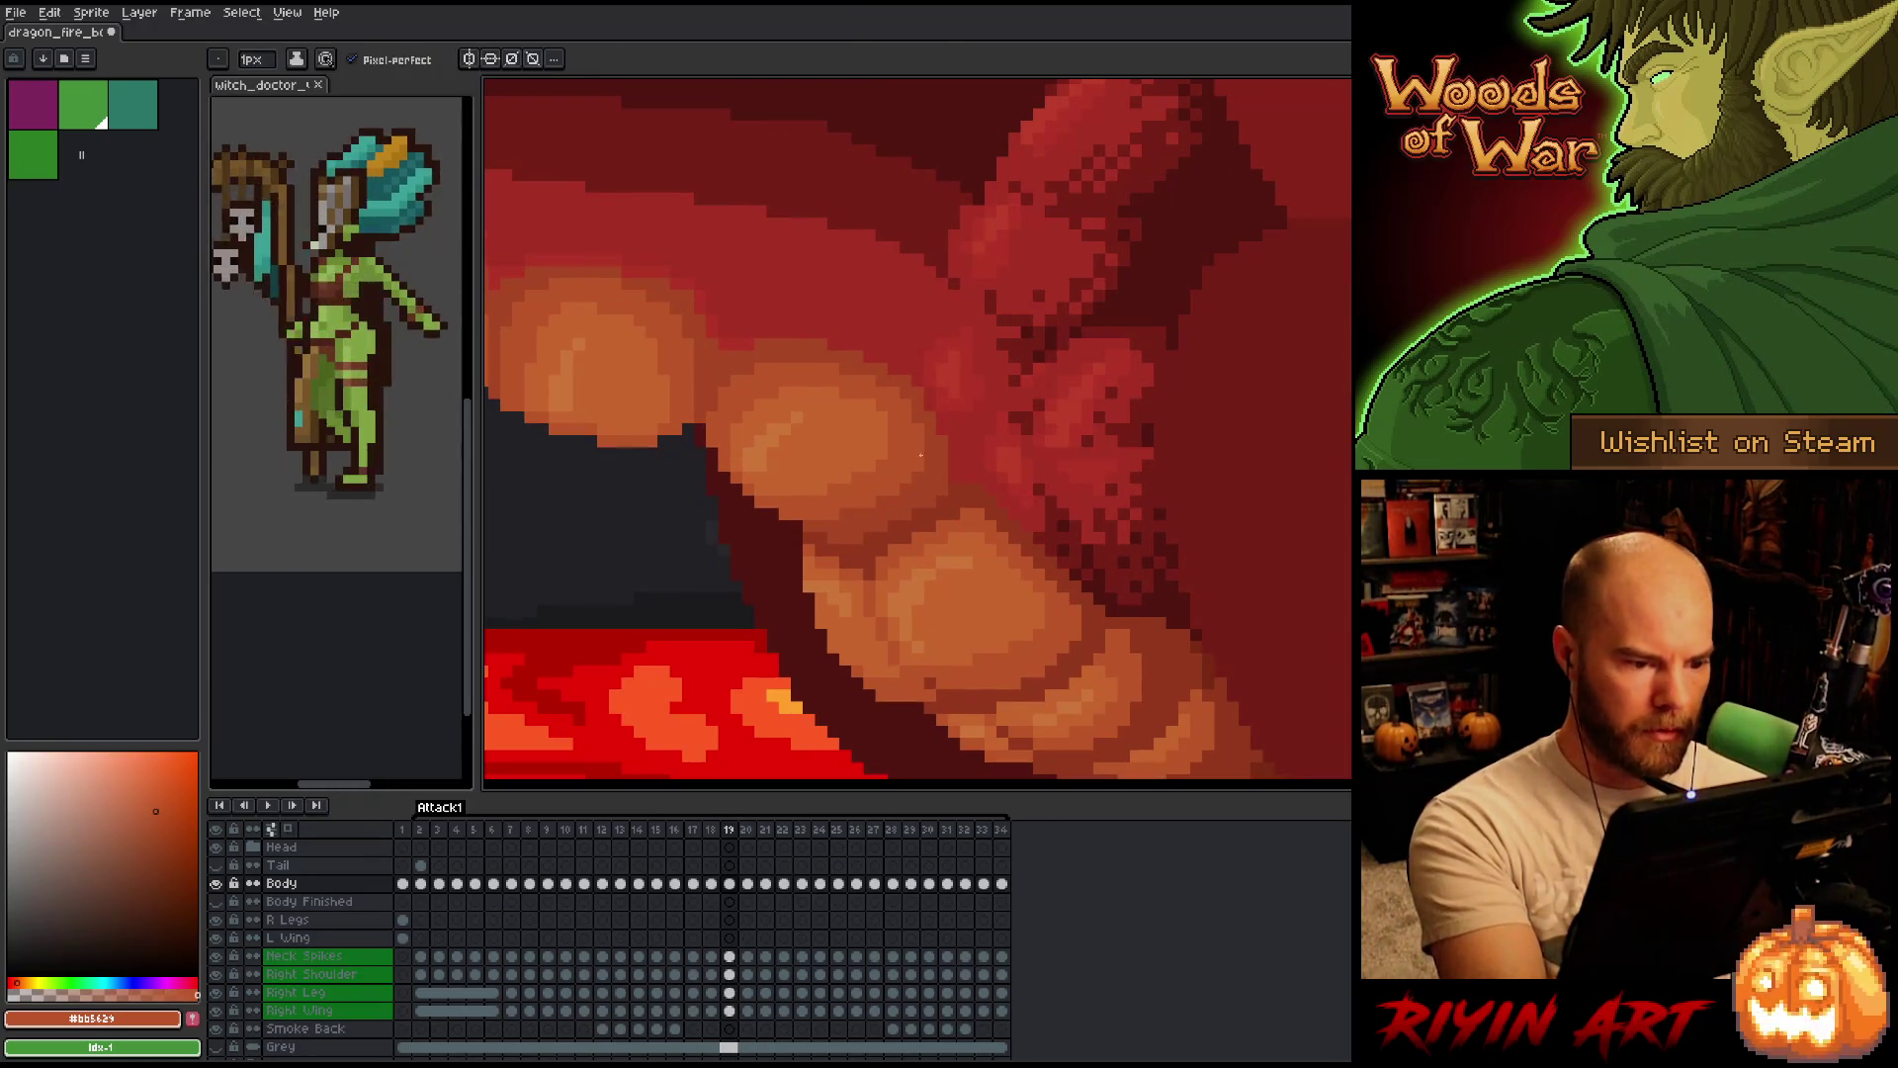
key(Right)
key(Left)
key(Right)
key(Left)
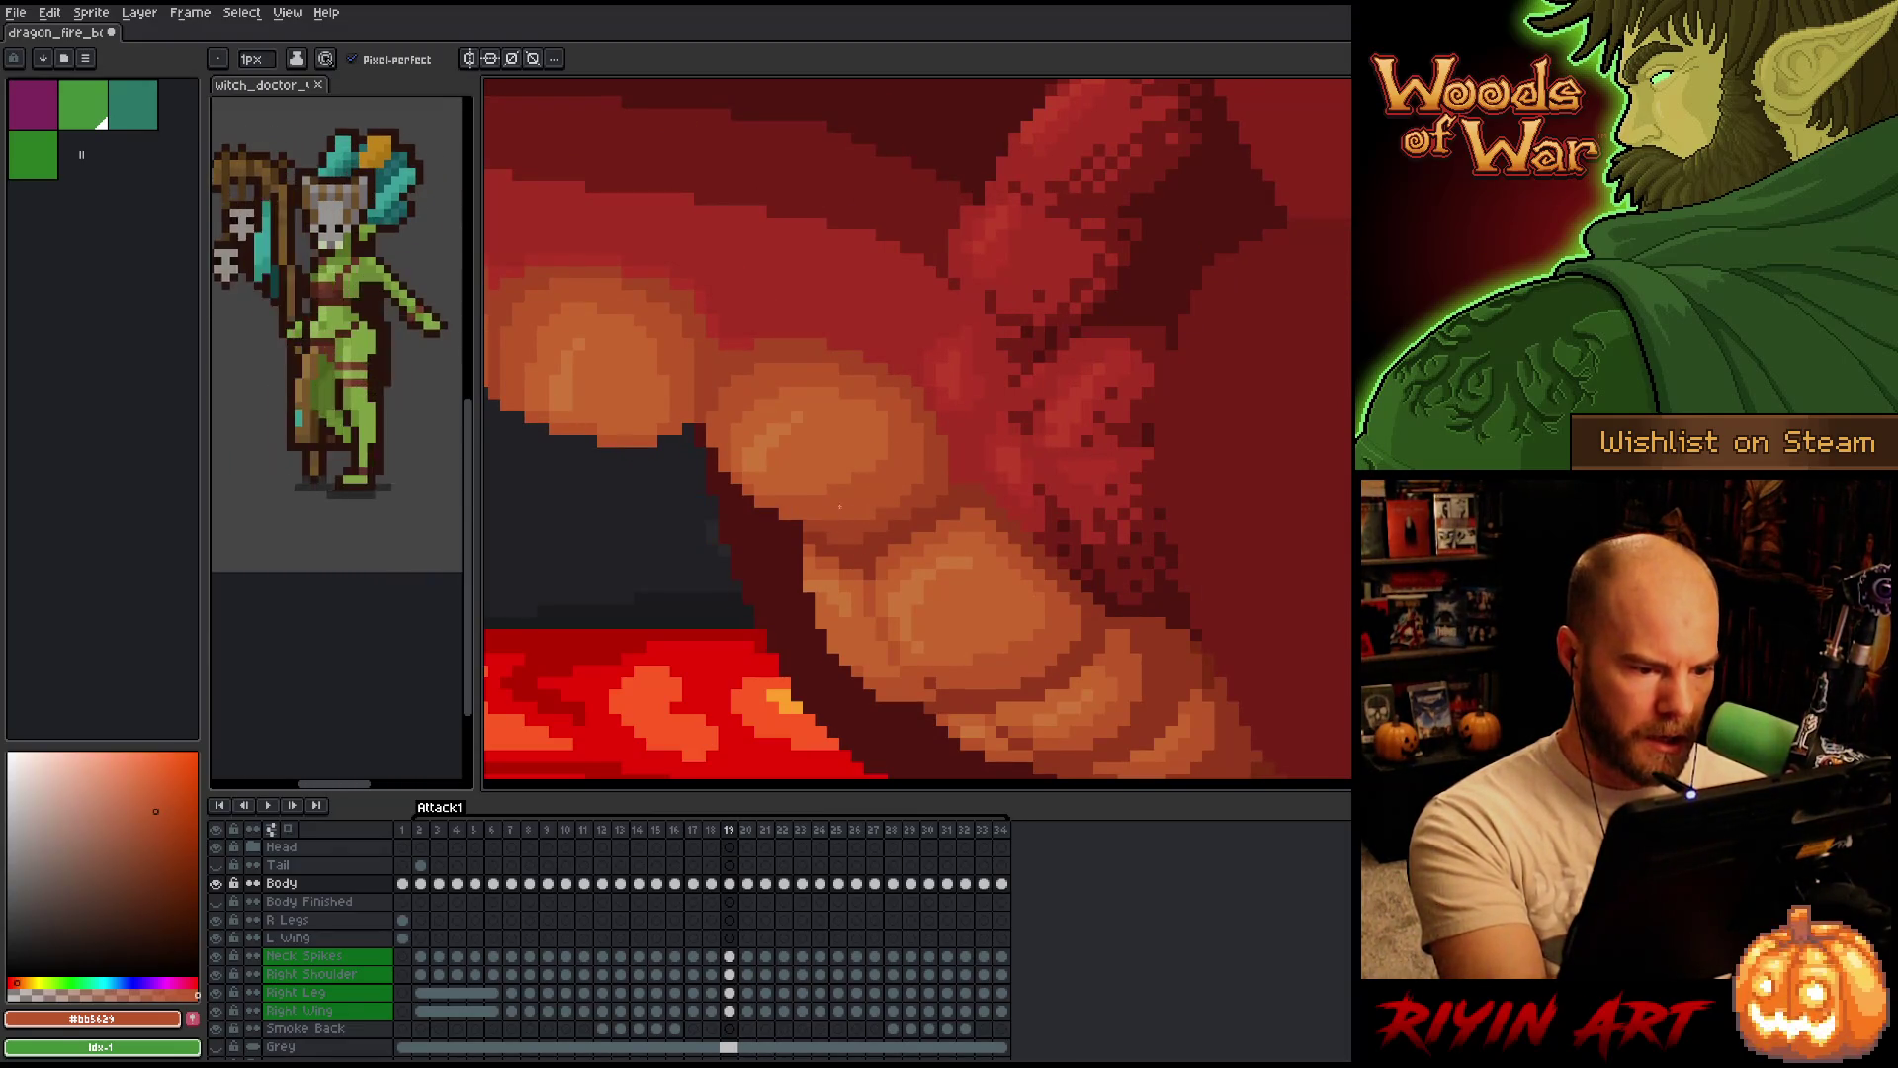
Flip rapidly between frame 20 and its neighbour to judge the belly shading.
key(Right)
key(Left)
key(Right)
key(Left)
key(Right)
key(Left)
key(Right)
key(Left)
key(Right)
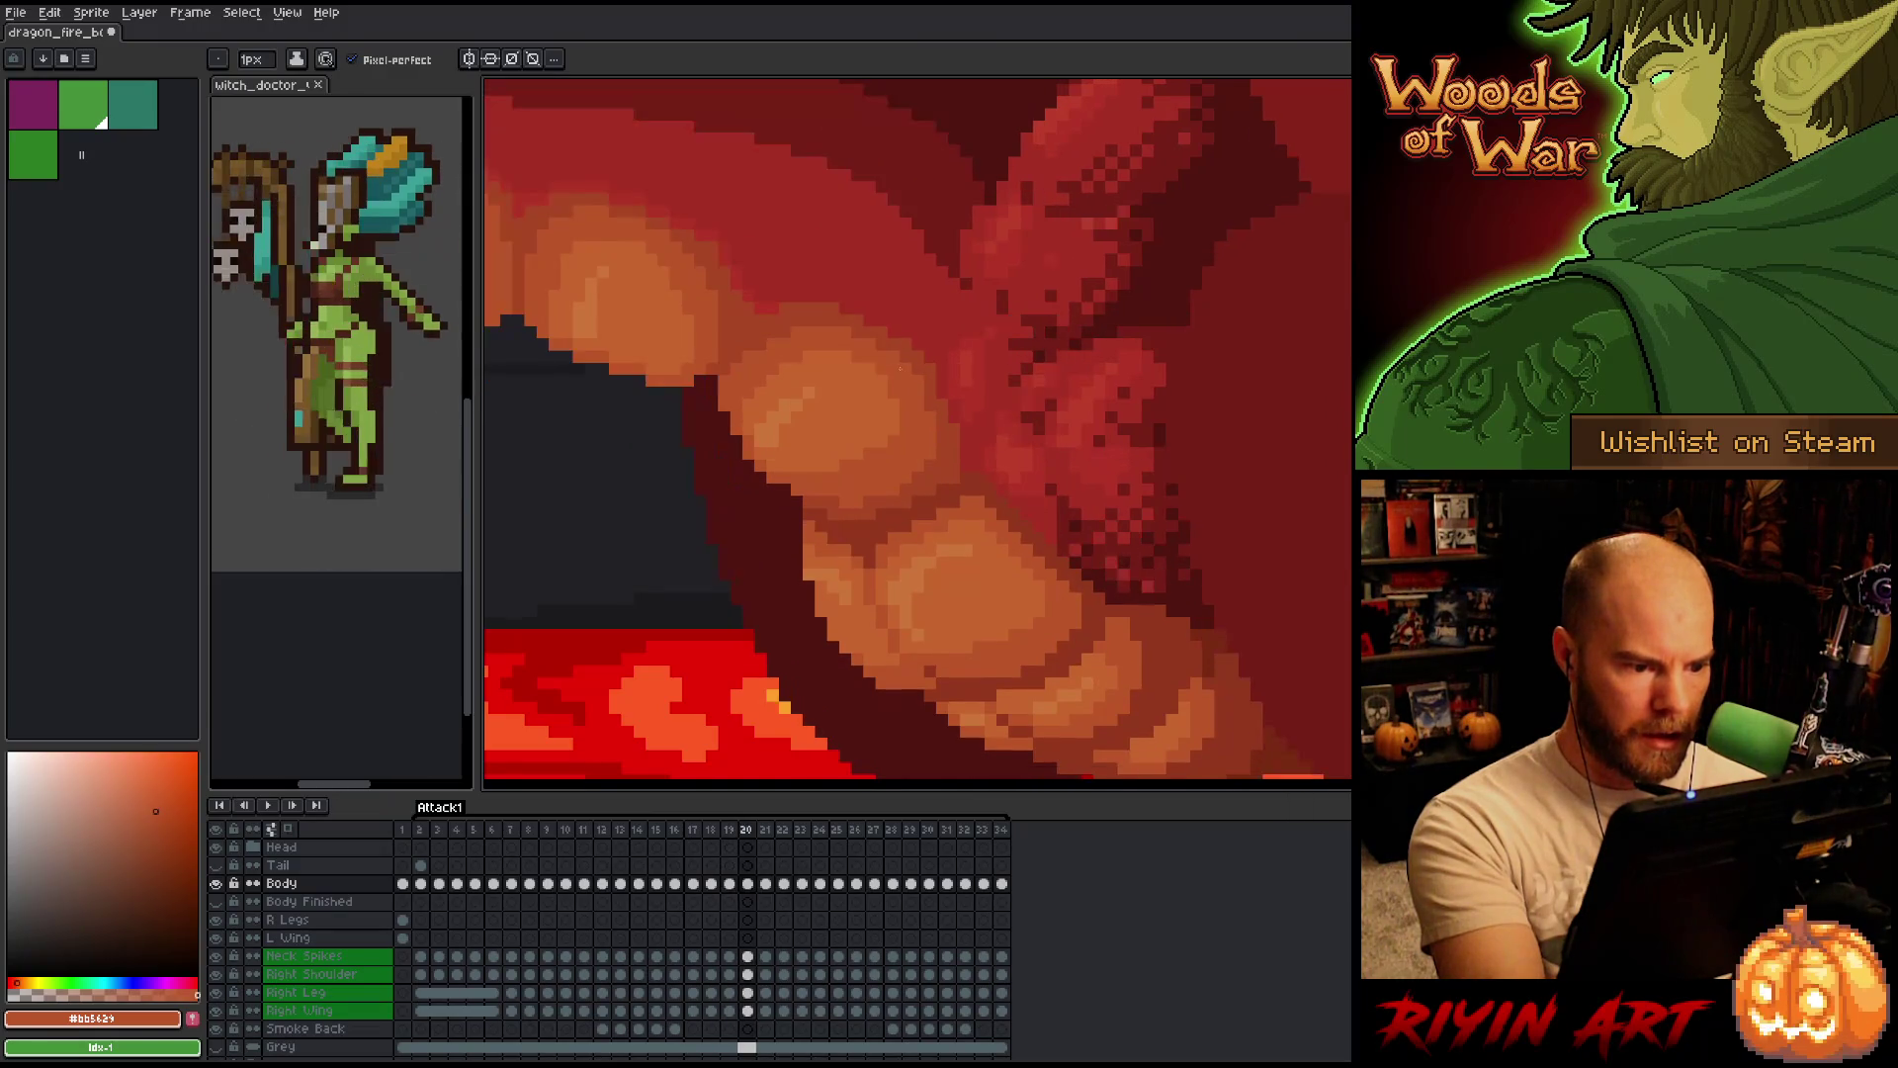
key(Left)
key(Right)
key(Left)
key(Right)
key(Left)
key(Right)
key(Left)
key(Right)
key(Left)
key(Right)
Review the belly scales on frames 18–20, then jump ahead to frame 28.
key(Left)
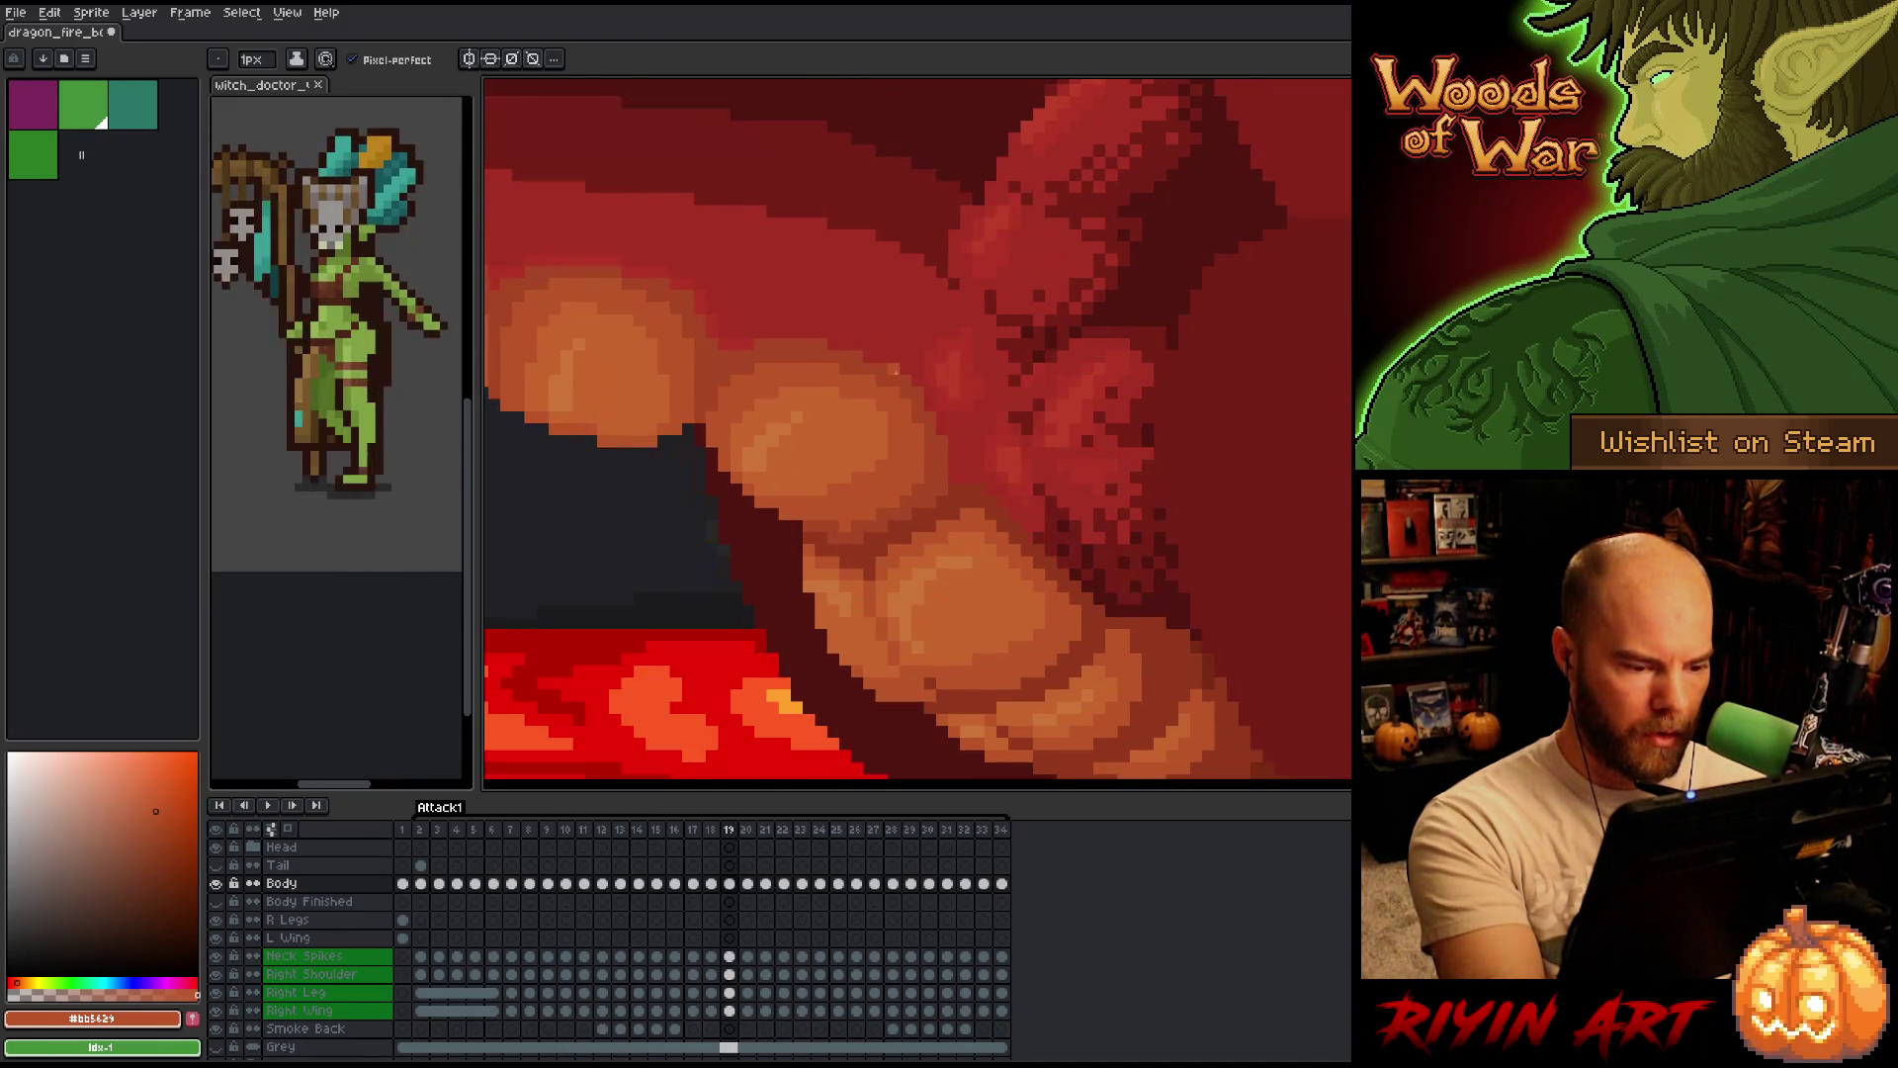
key(Left)
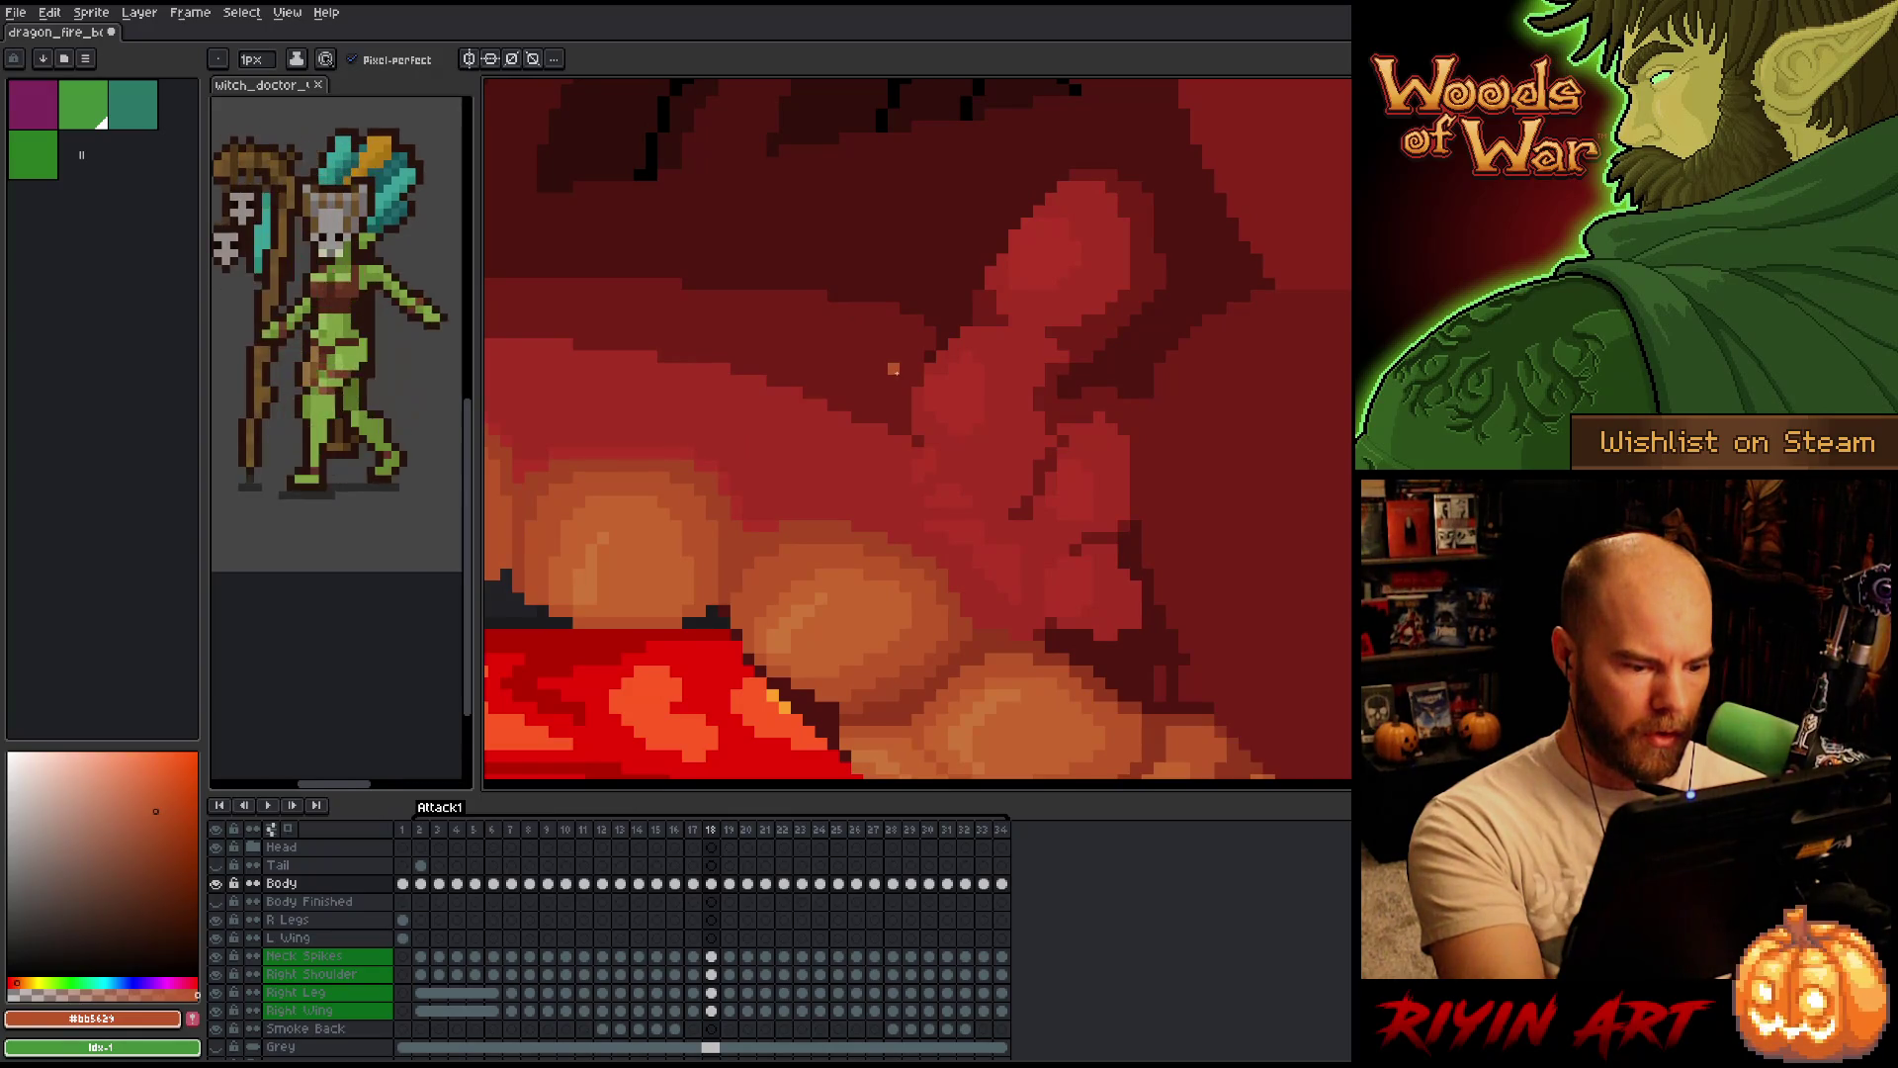
key(Right)
key(Left)
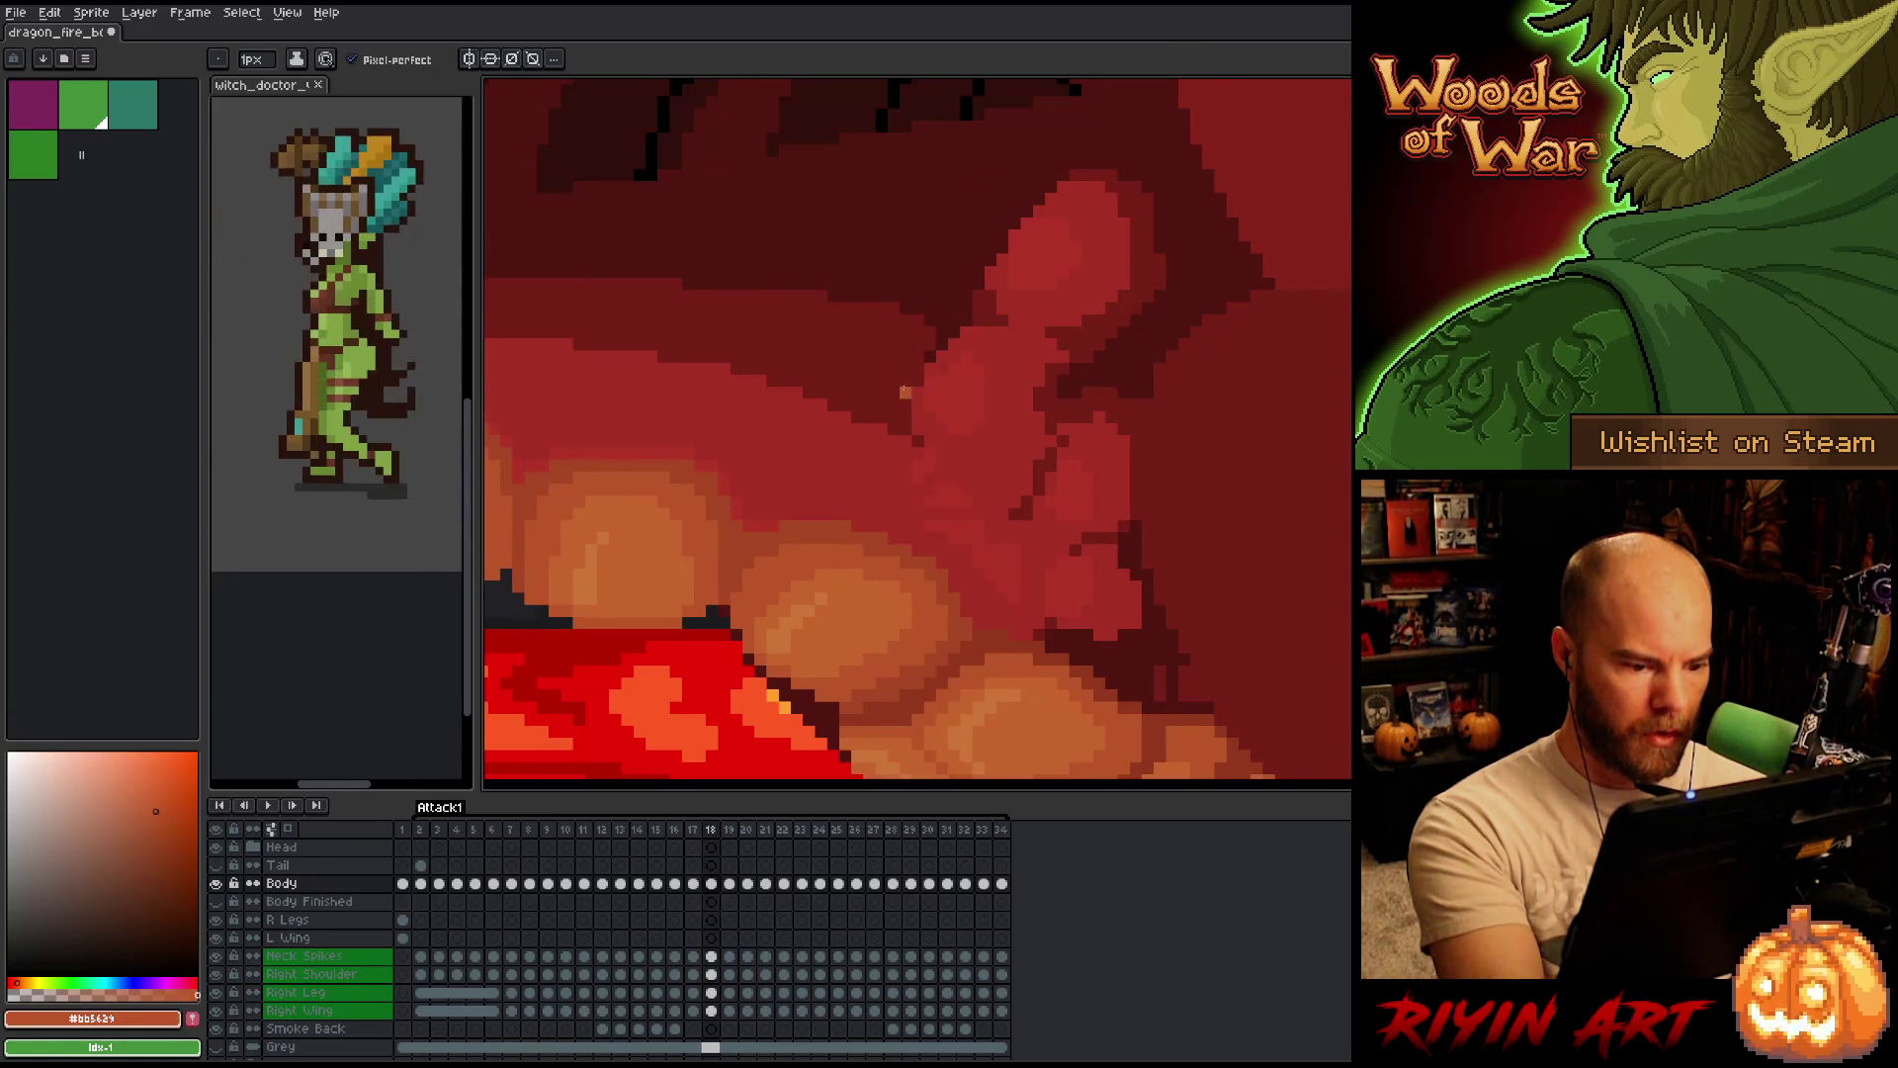
key(Right)
key(Right)
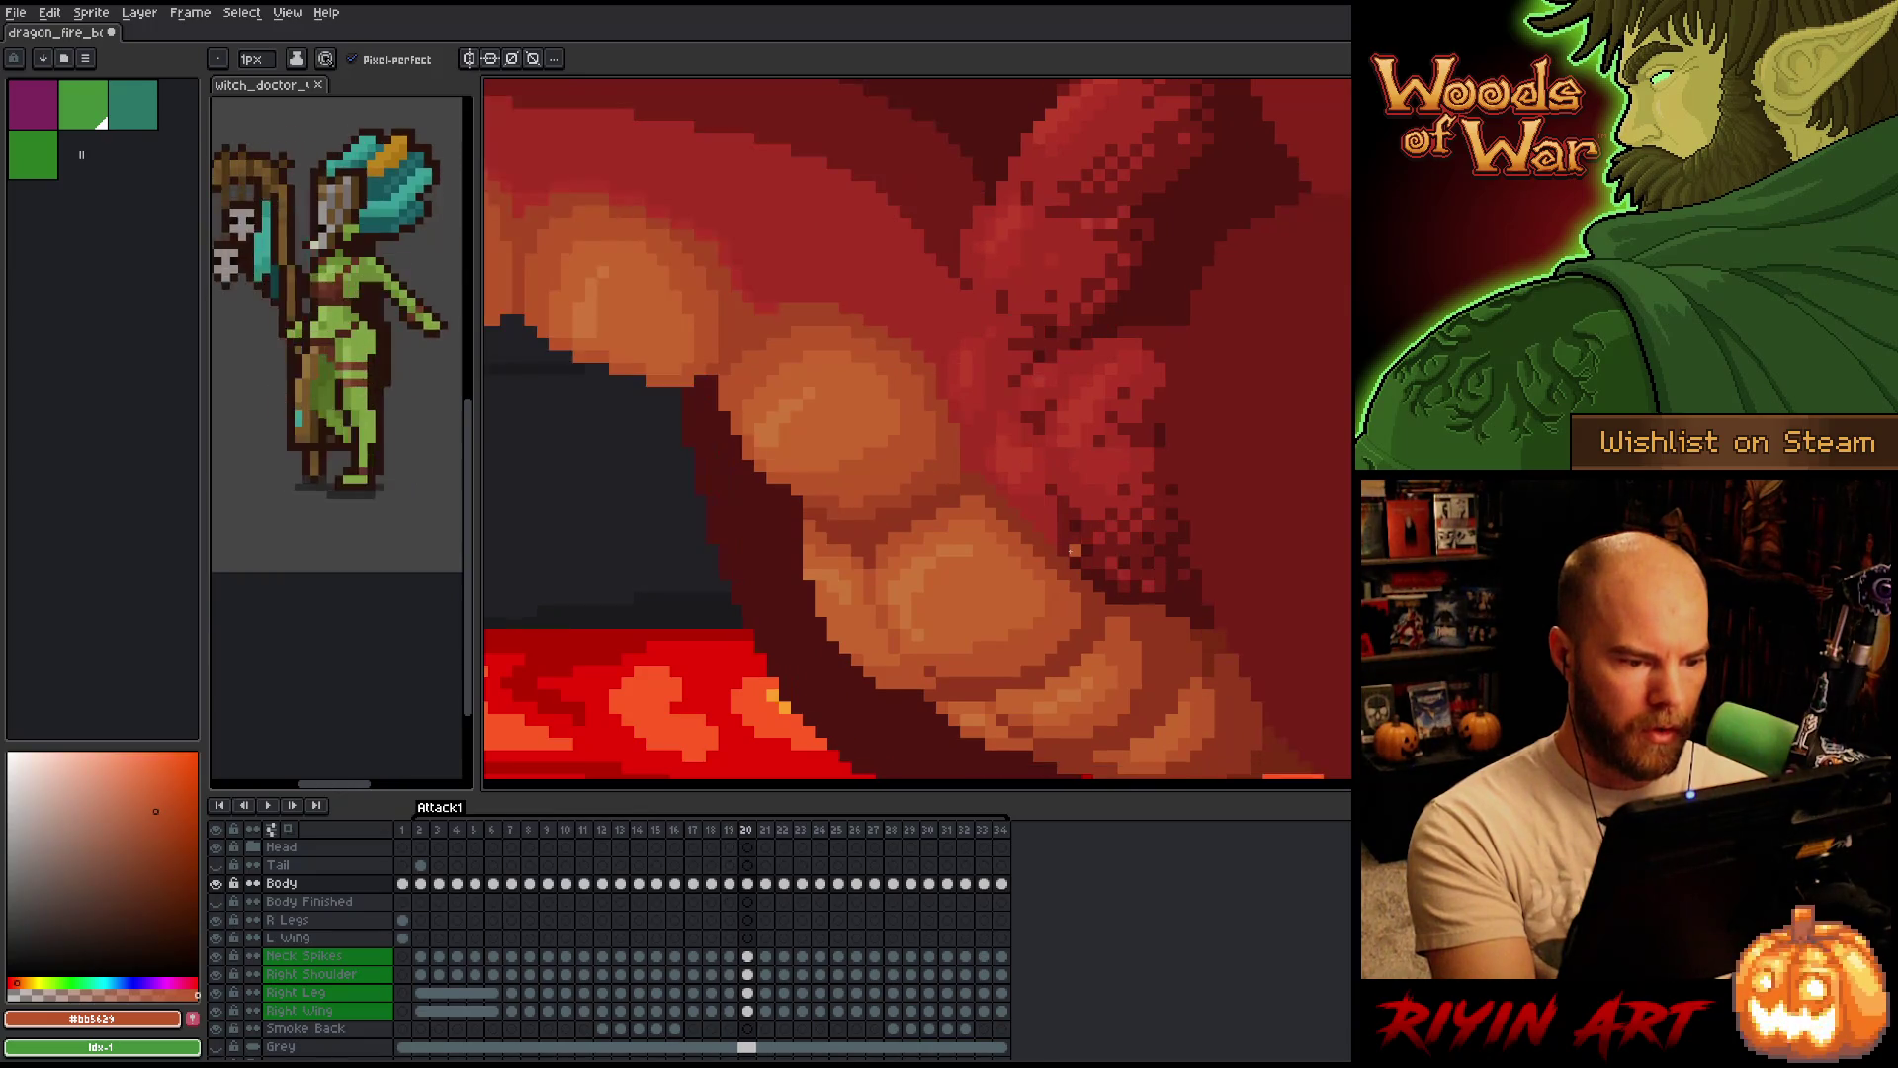
key(Right)
key(Right)
key(Right)
key(Right)
key(Right)
key(Right)
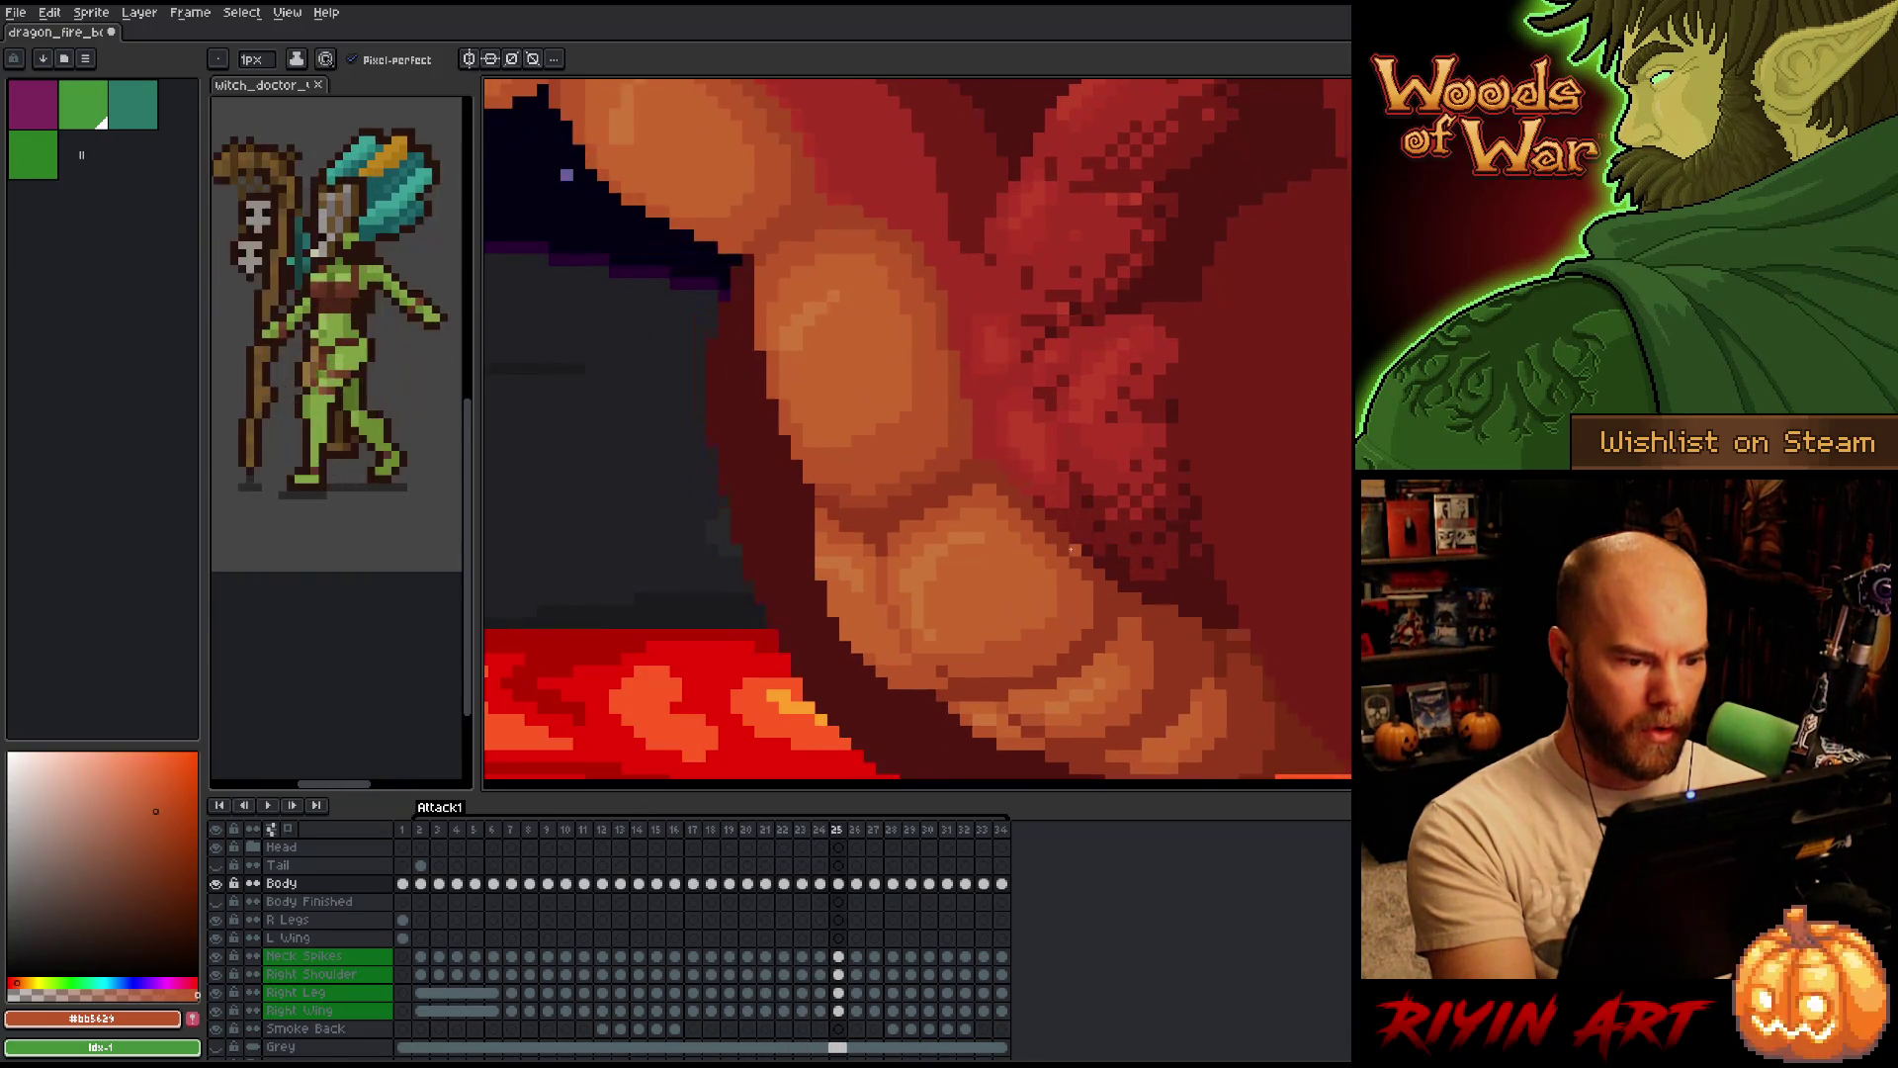
key(Right)
key(Right)
key(Right)
key(Right)
Advance to the last frames, wrap to the start and play the fire-breath animation.
key(Right)
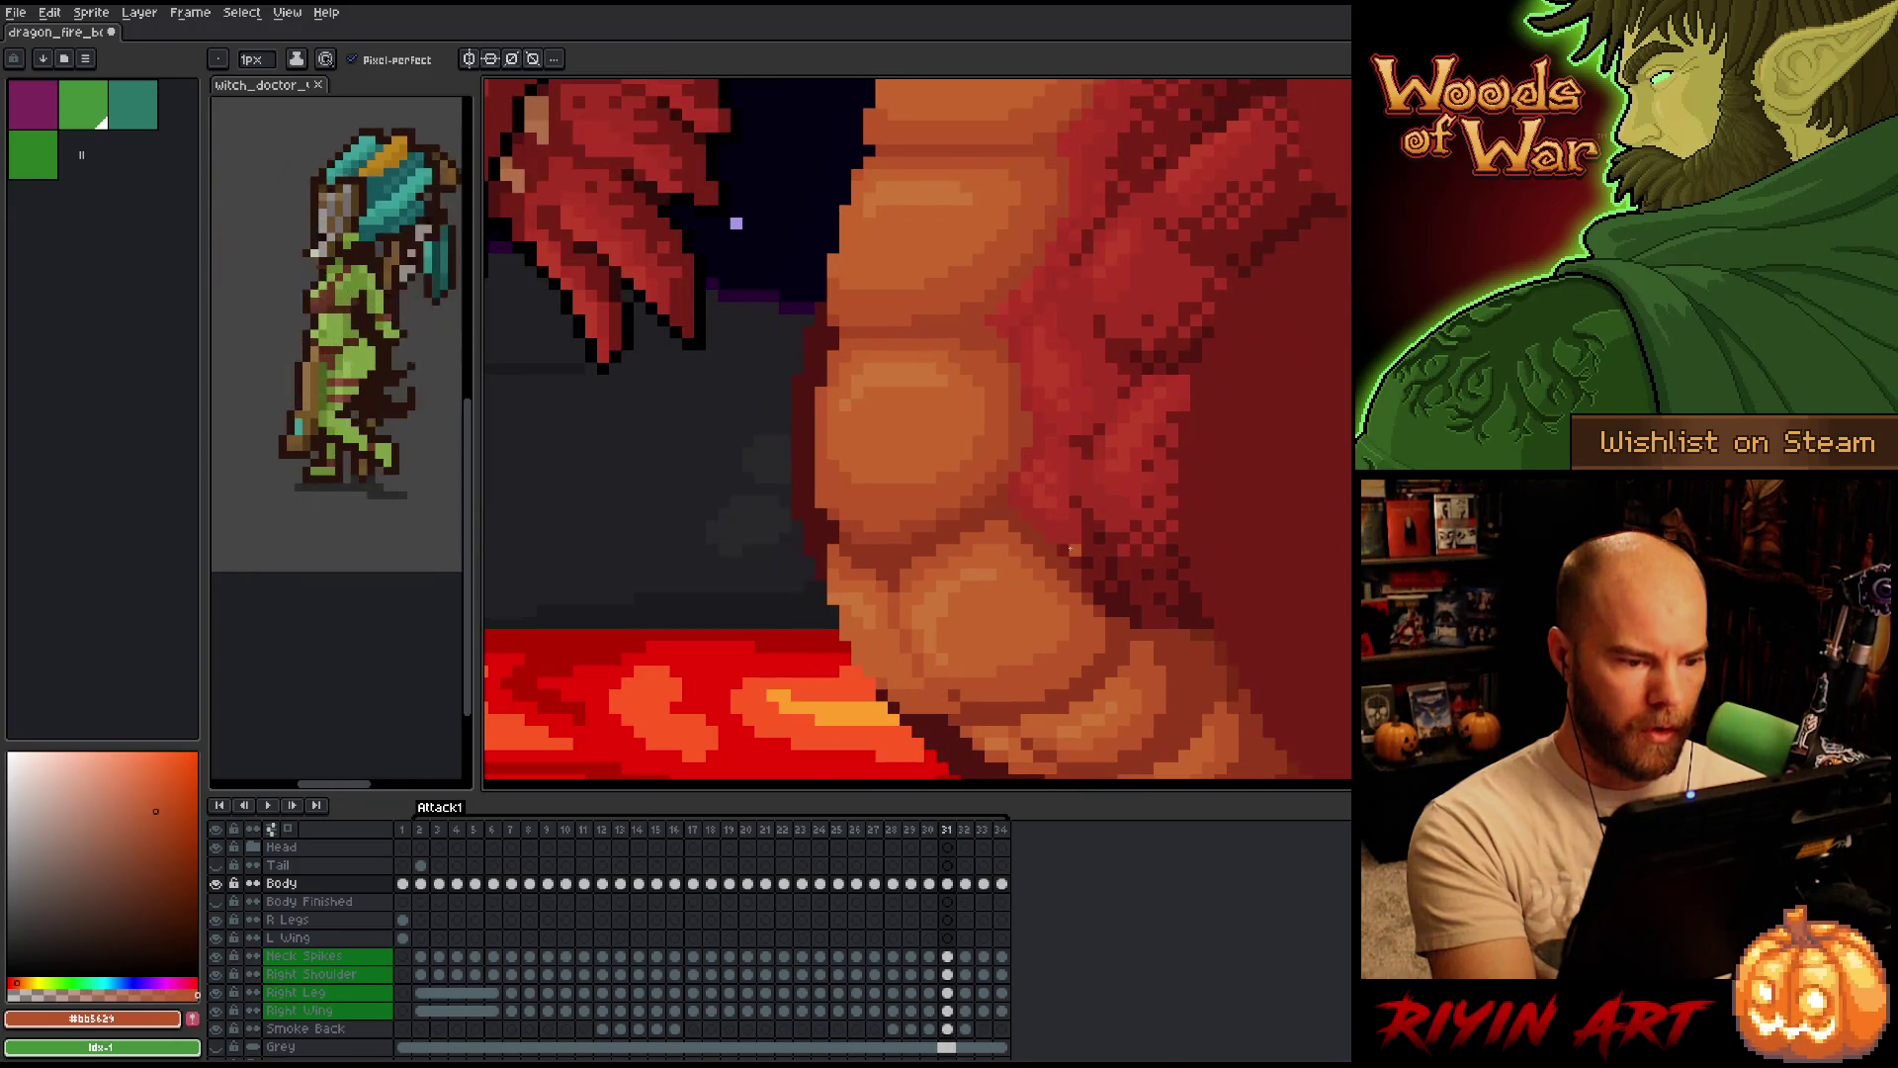
key(Right)
key(Left)
key(Right)
key(Right)
key(Left)
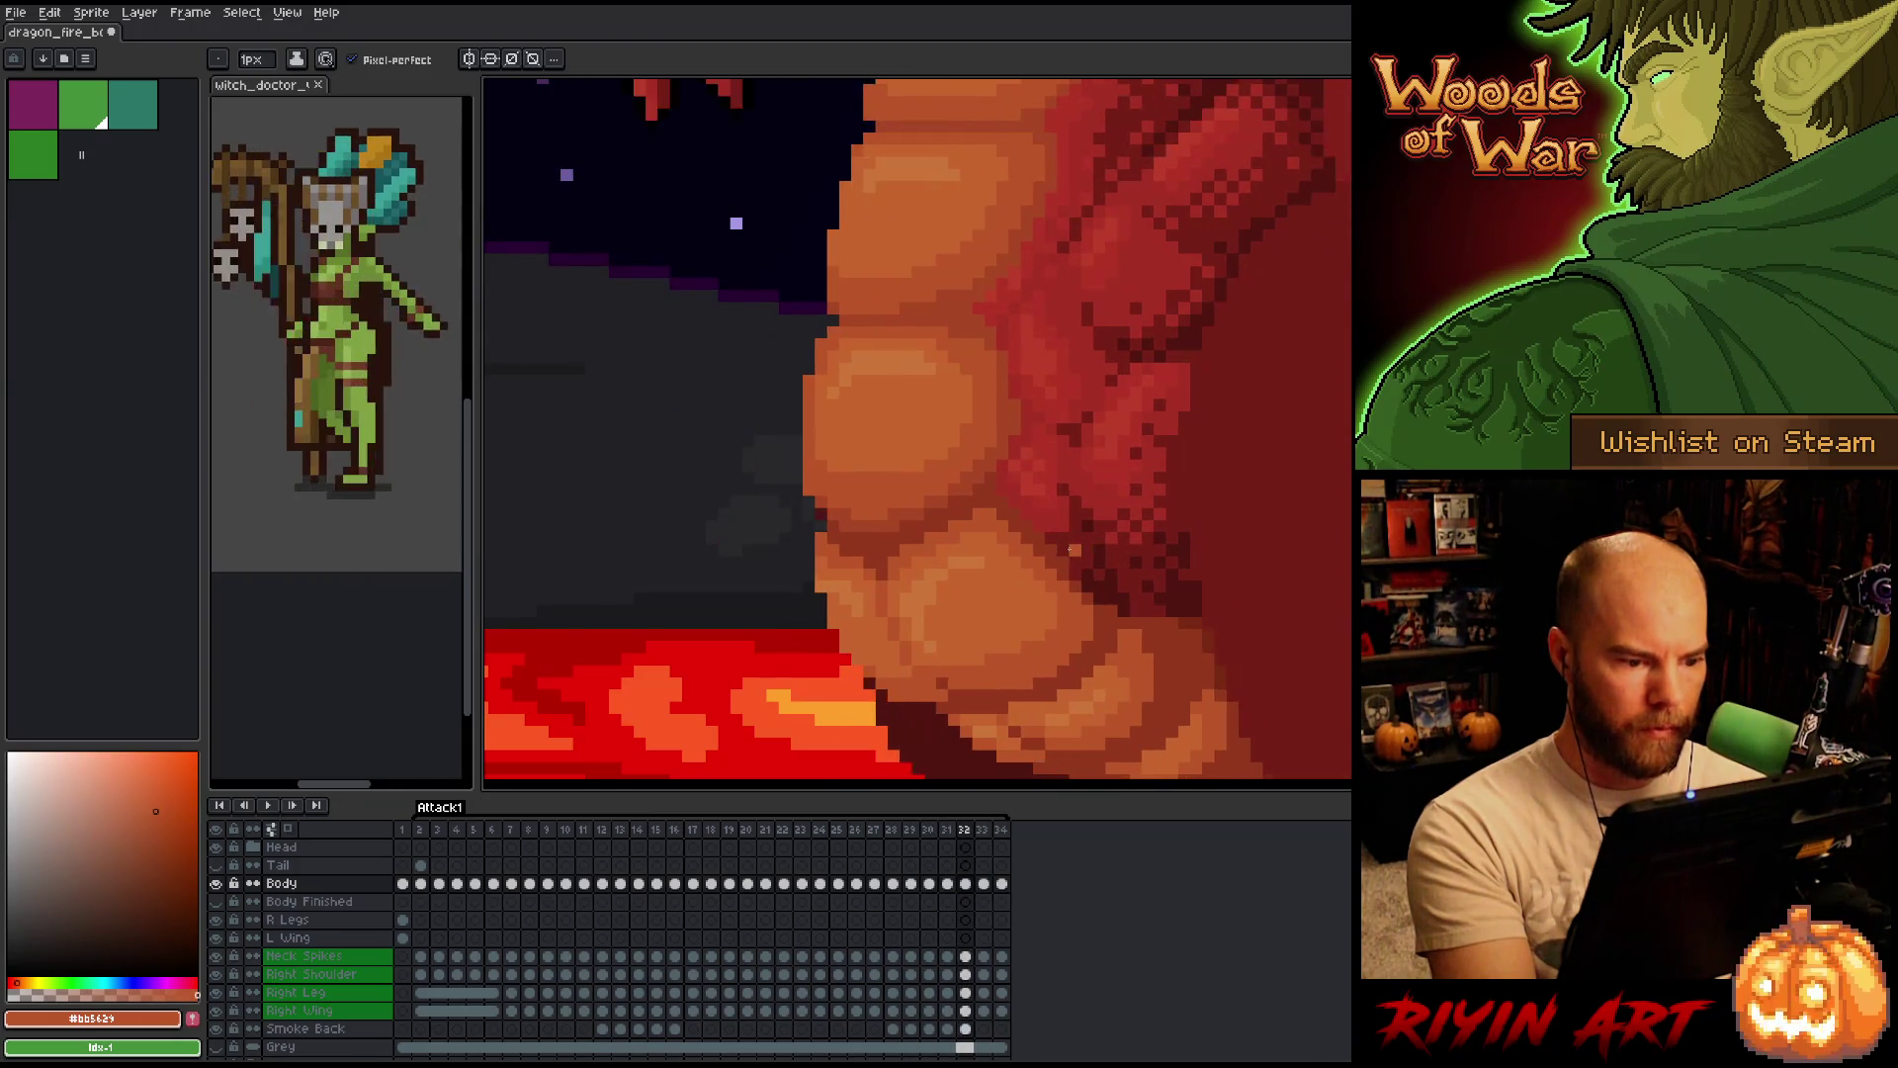
key(Right)
key(Right)
key(Right)
key(Right)
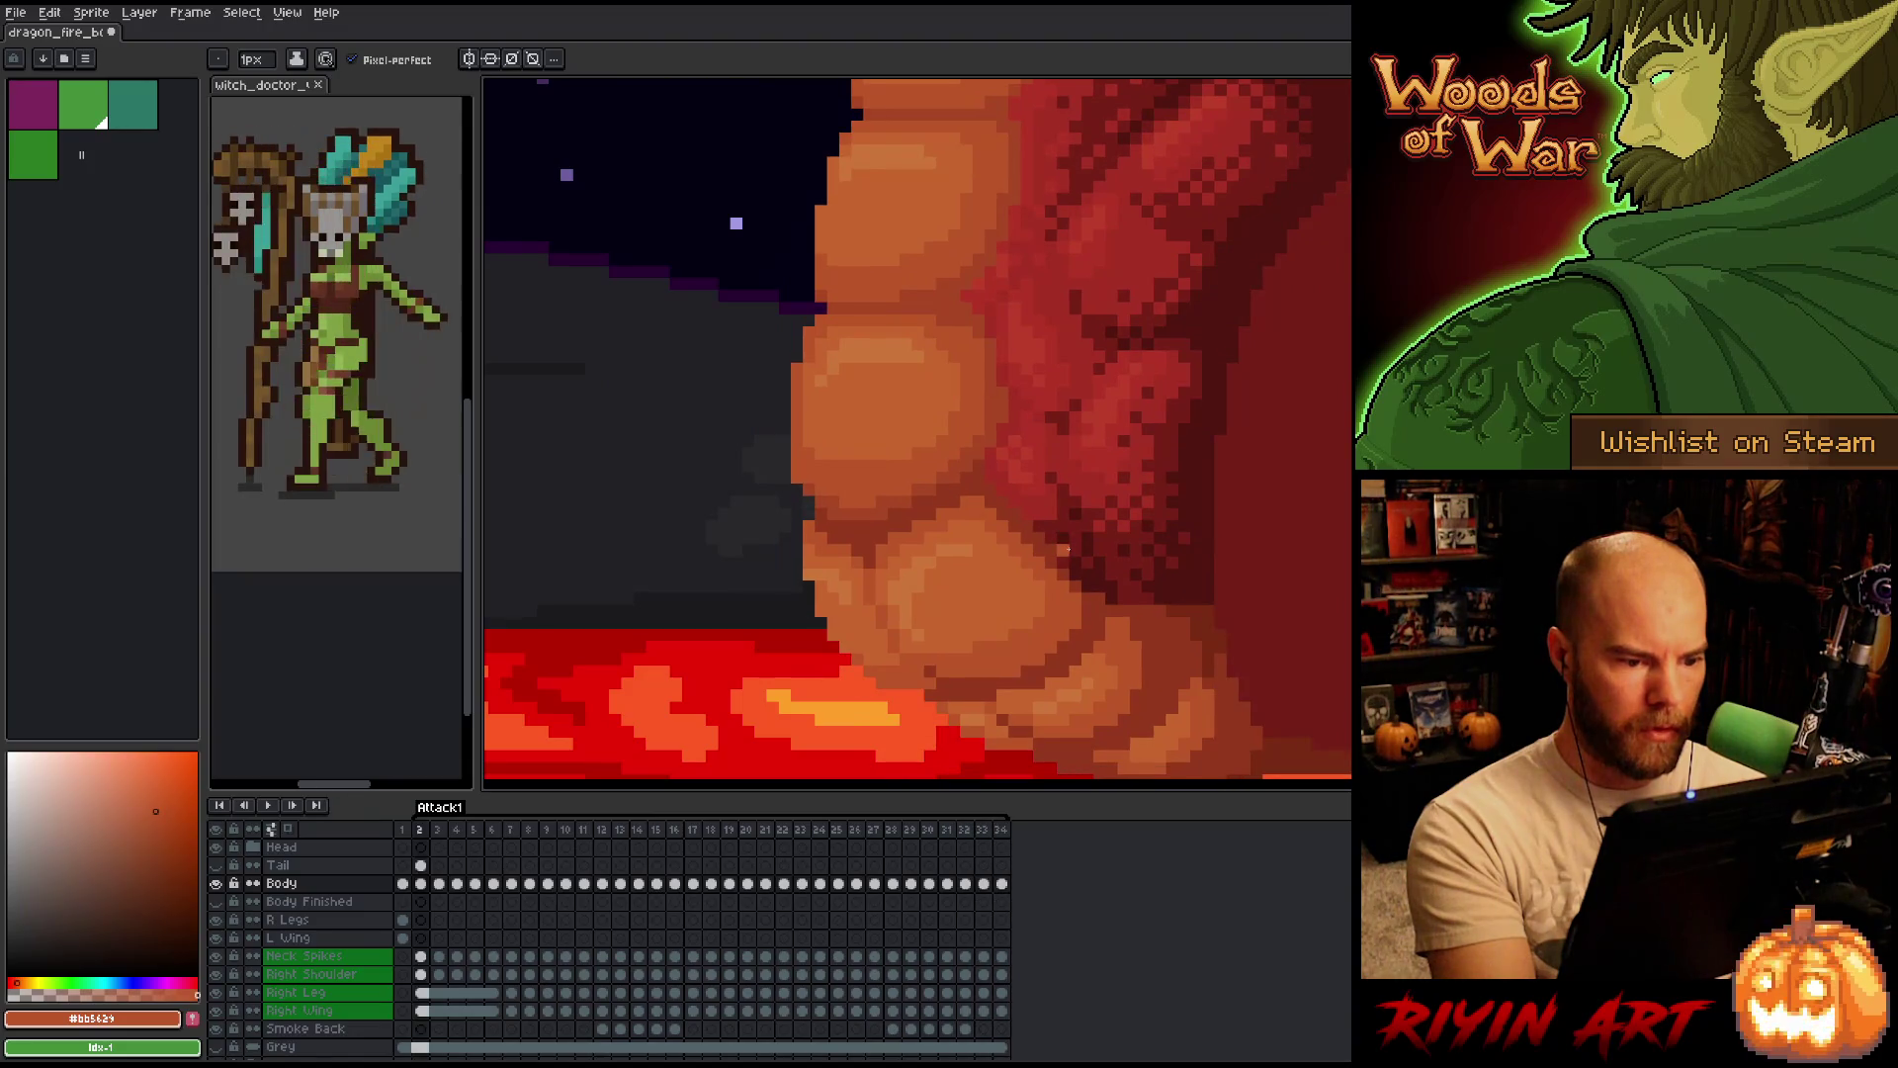
key(Right)
key(Right)
key(Right)
key(Right)
key(Right)
key(Return)
scroll(1029, 529, down, 3)
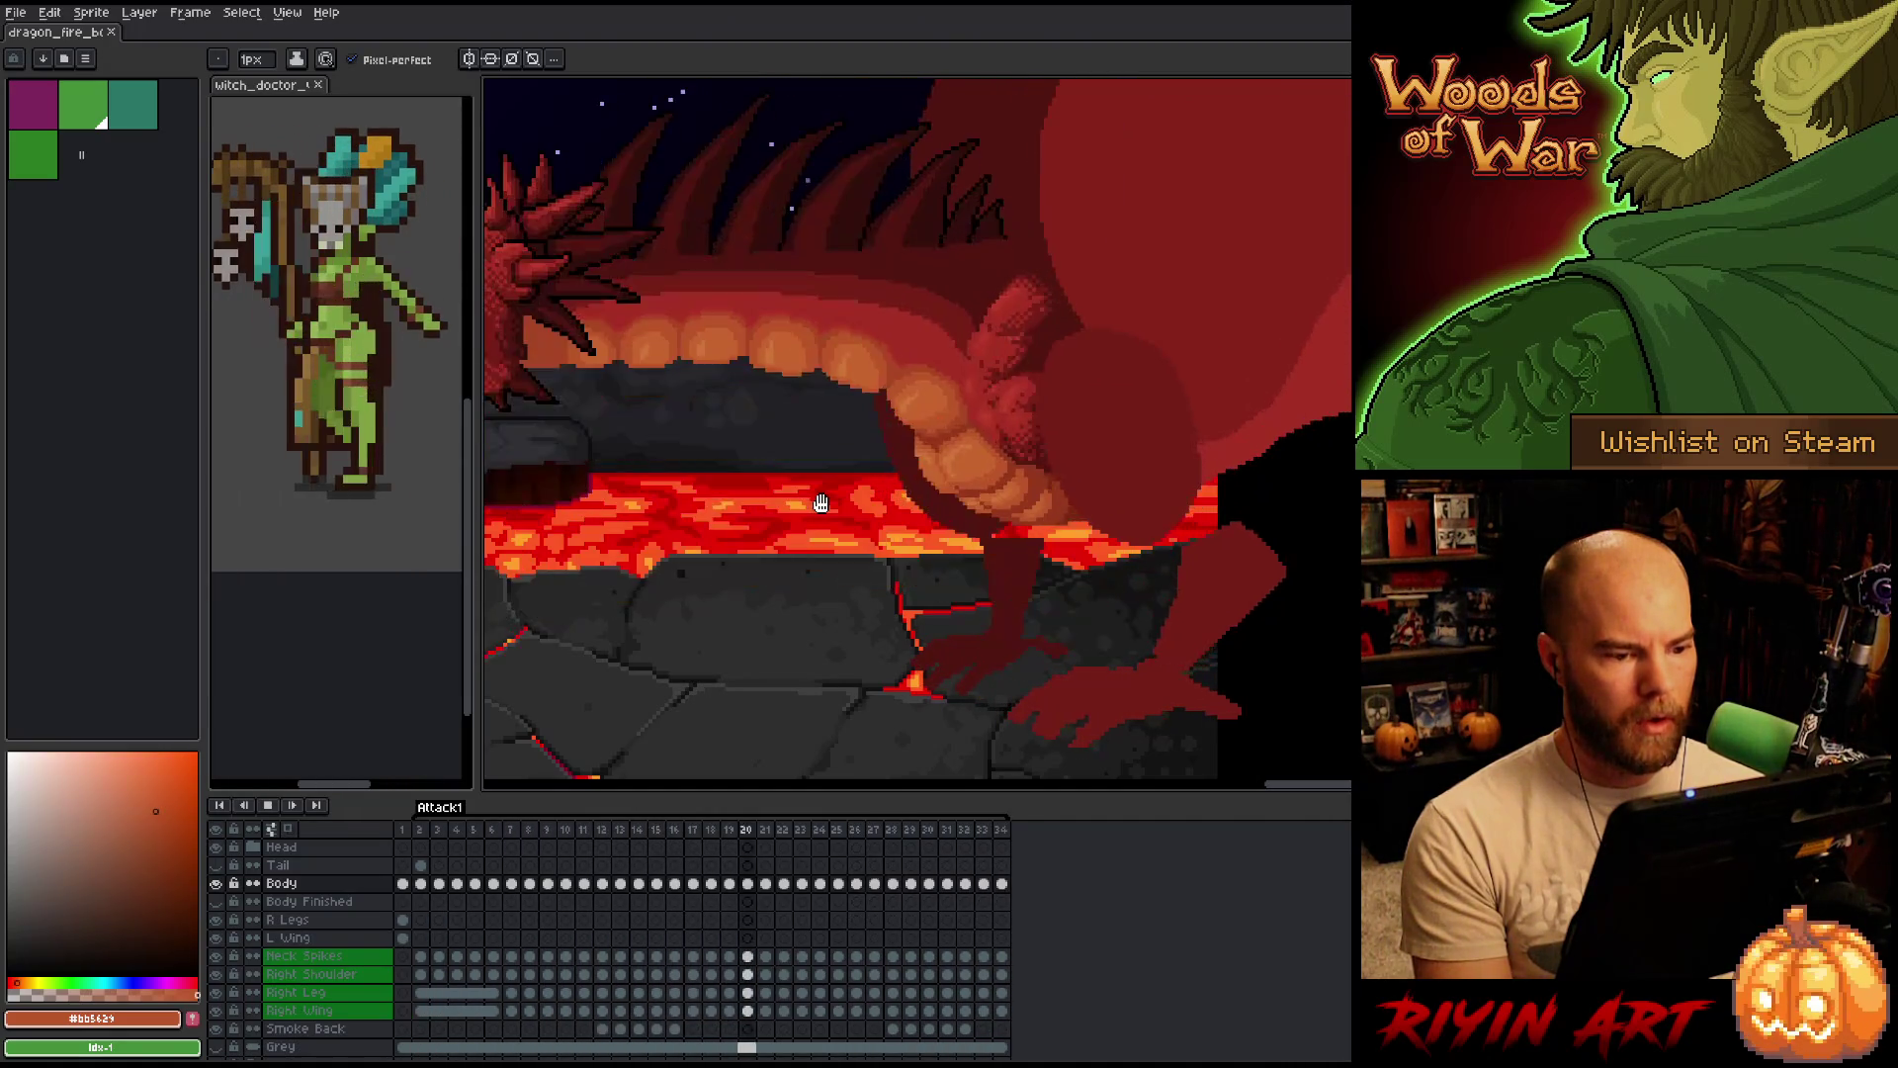
scroll(891, 404, up, 3)
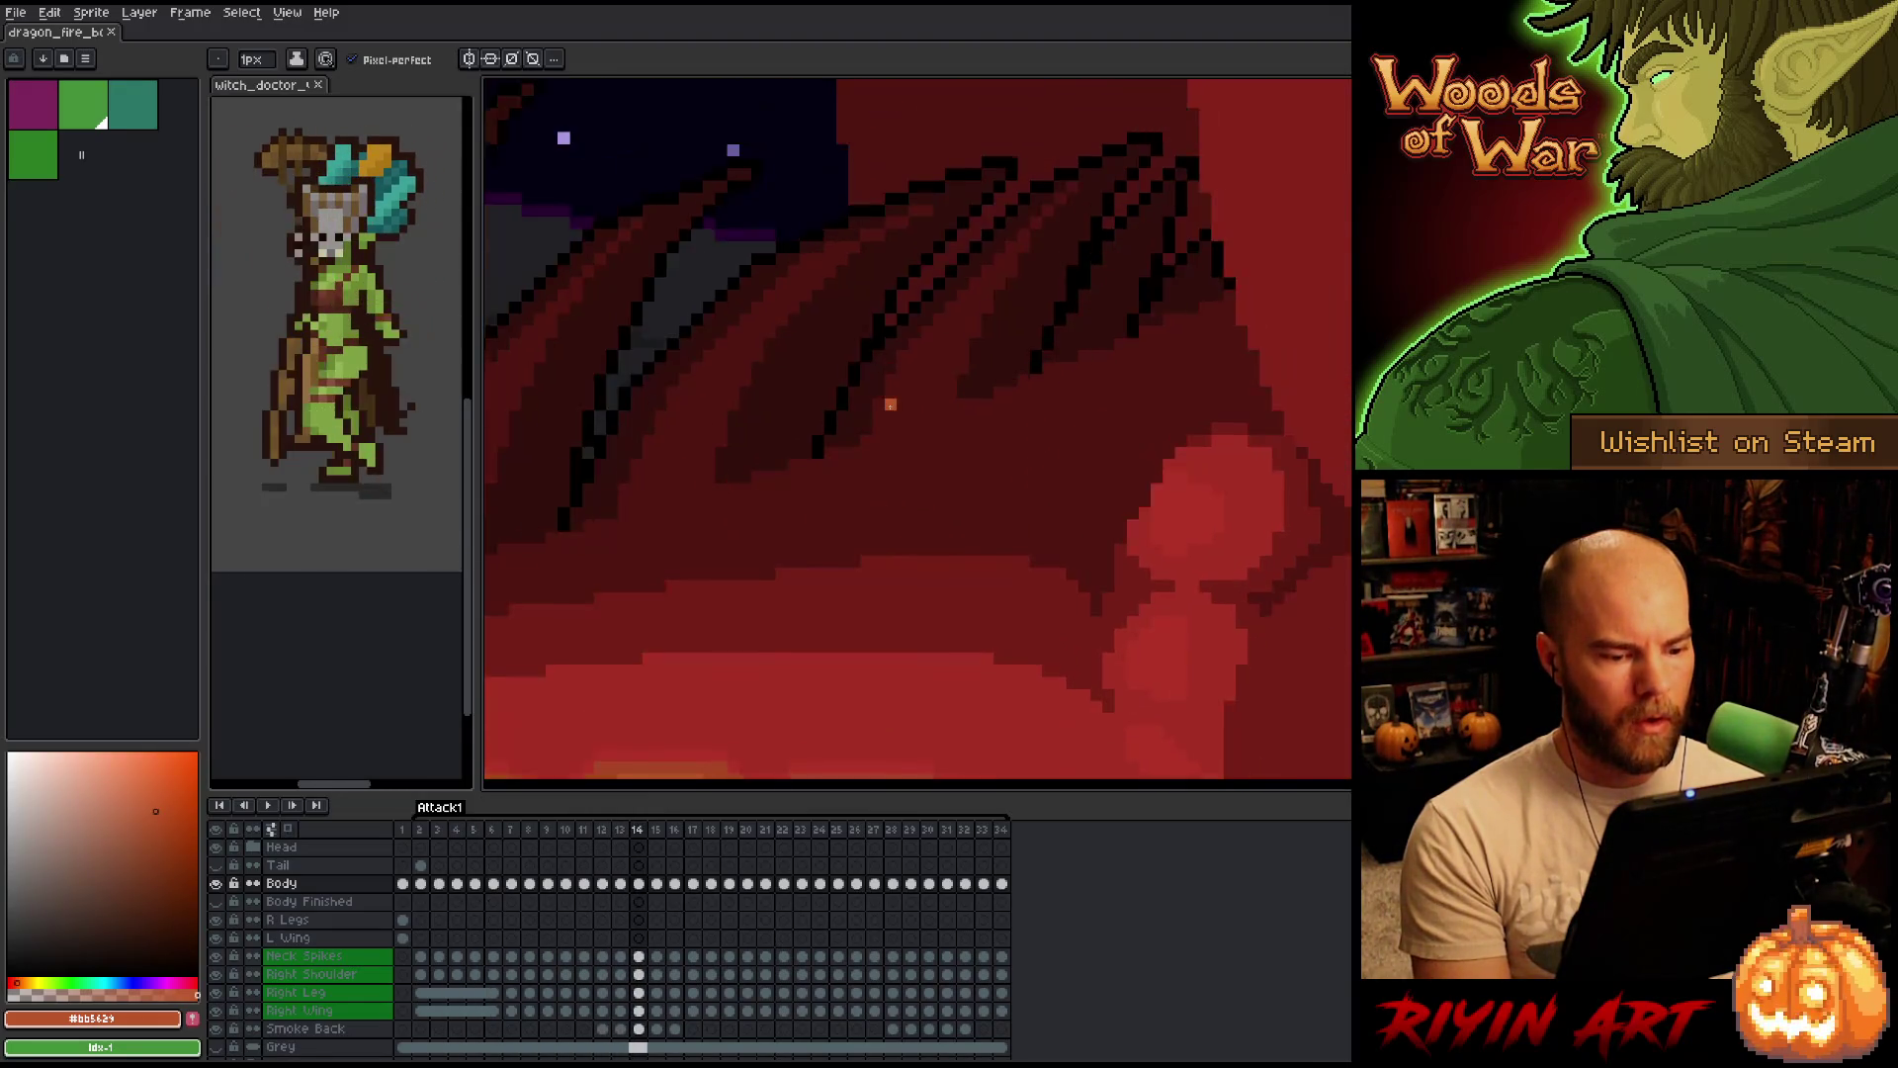
scroll(891, 404, down, 3)
scroll(936, 529, up, 2)
scroll(935, 529, up, 1)
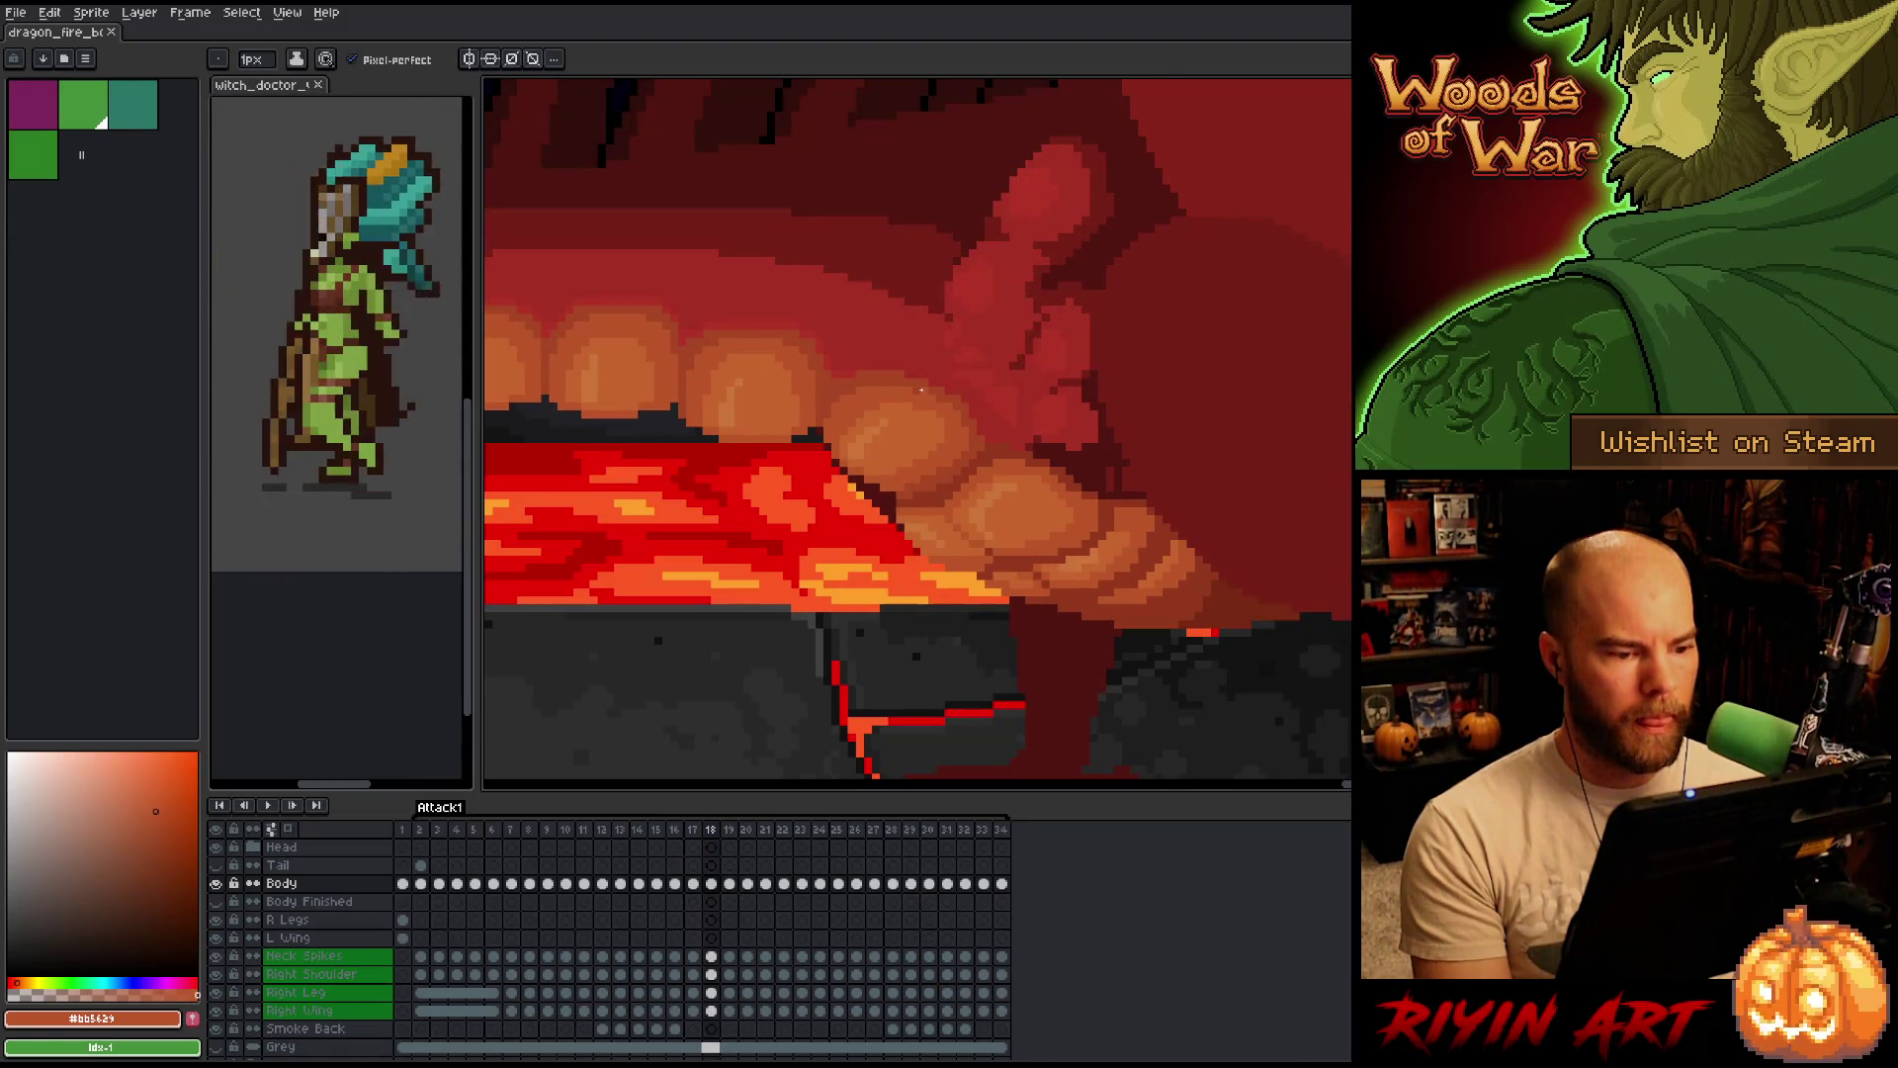
scroll(922, 389, up, 1)
scroll(916, 403, up, 1)
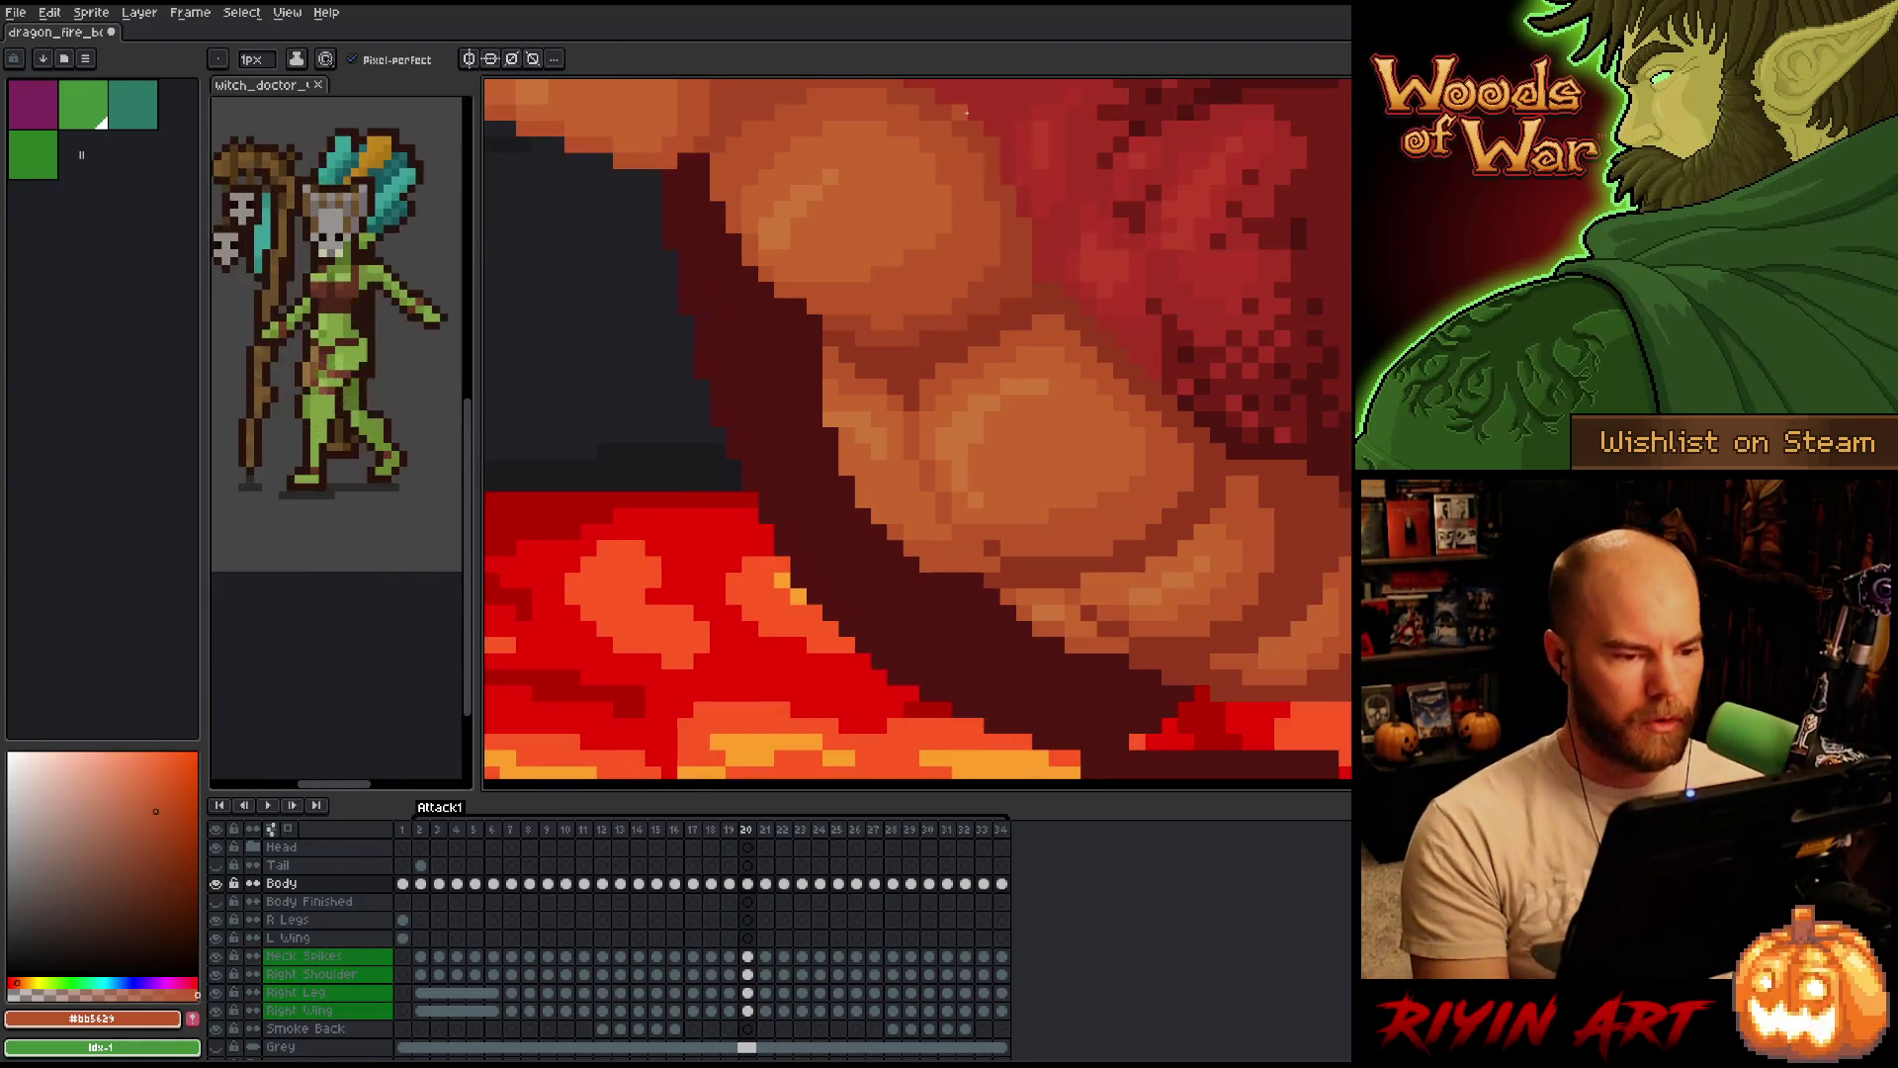
Sample the darker orange from the belly scales while flipping through frames 18–22.
key(comma)
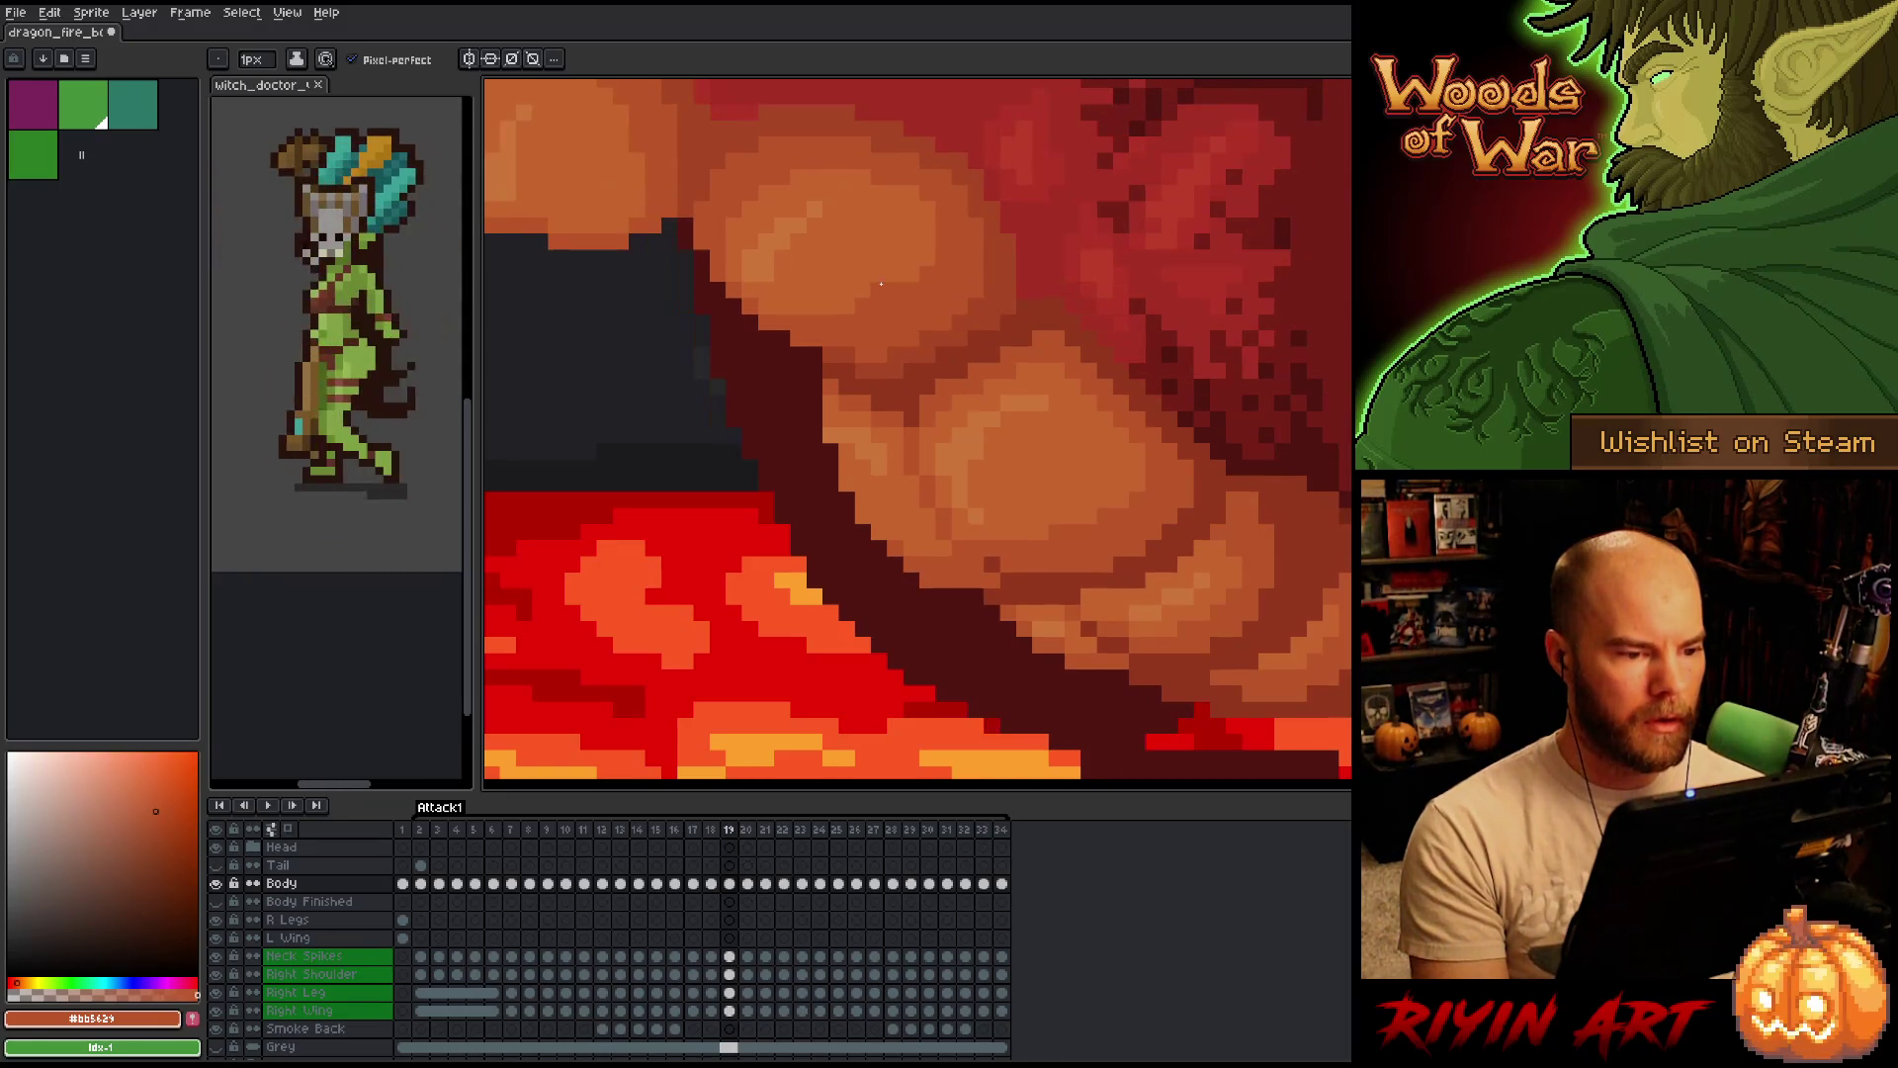
alt+click(869, 361)
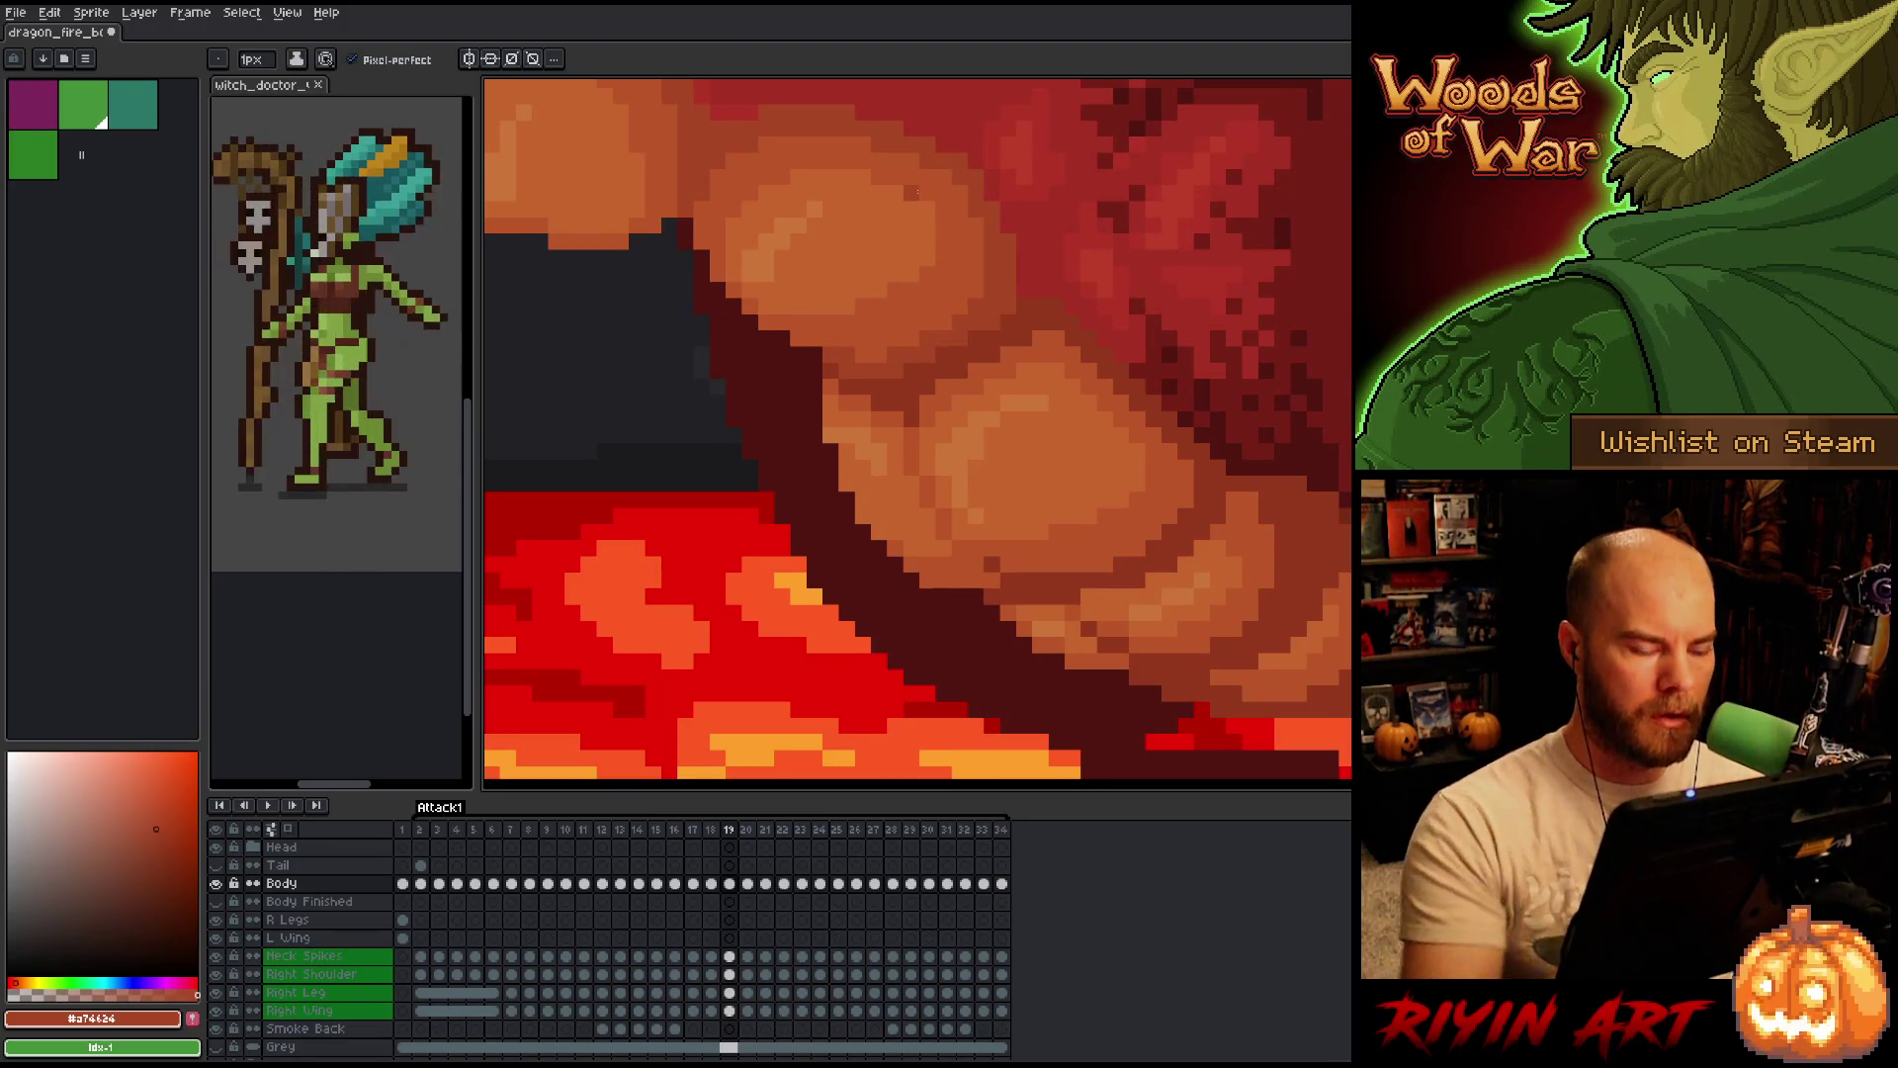
key(comma)
key(period)
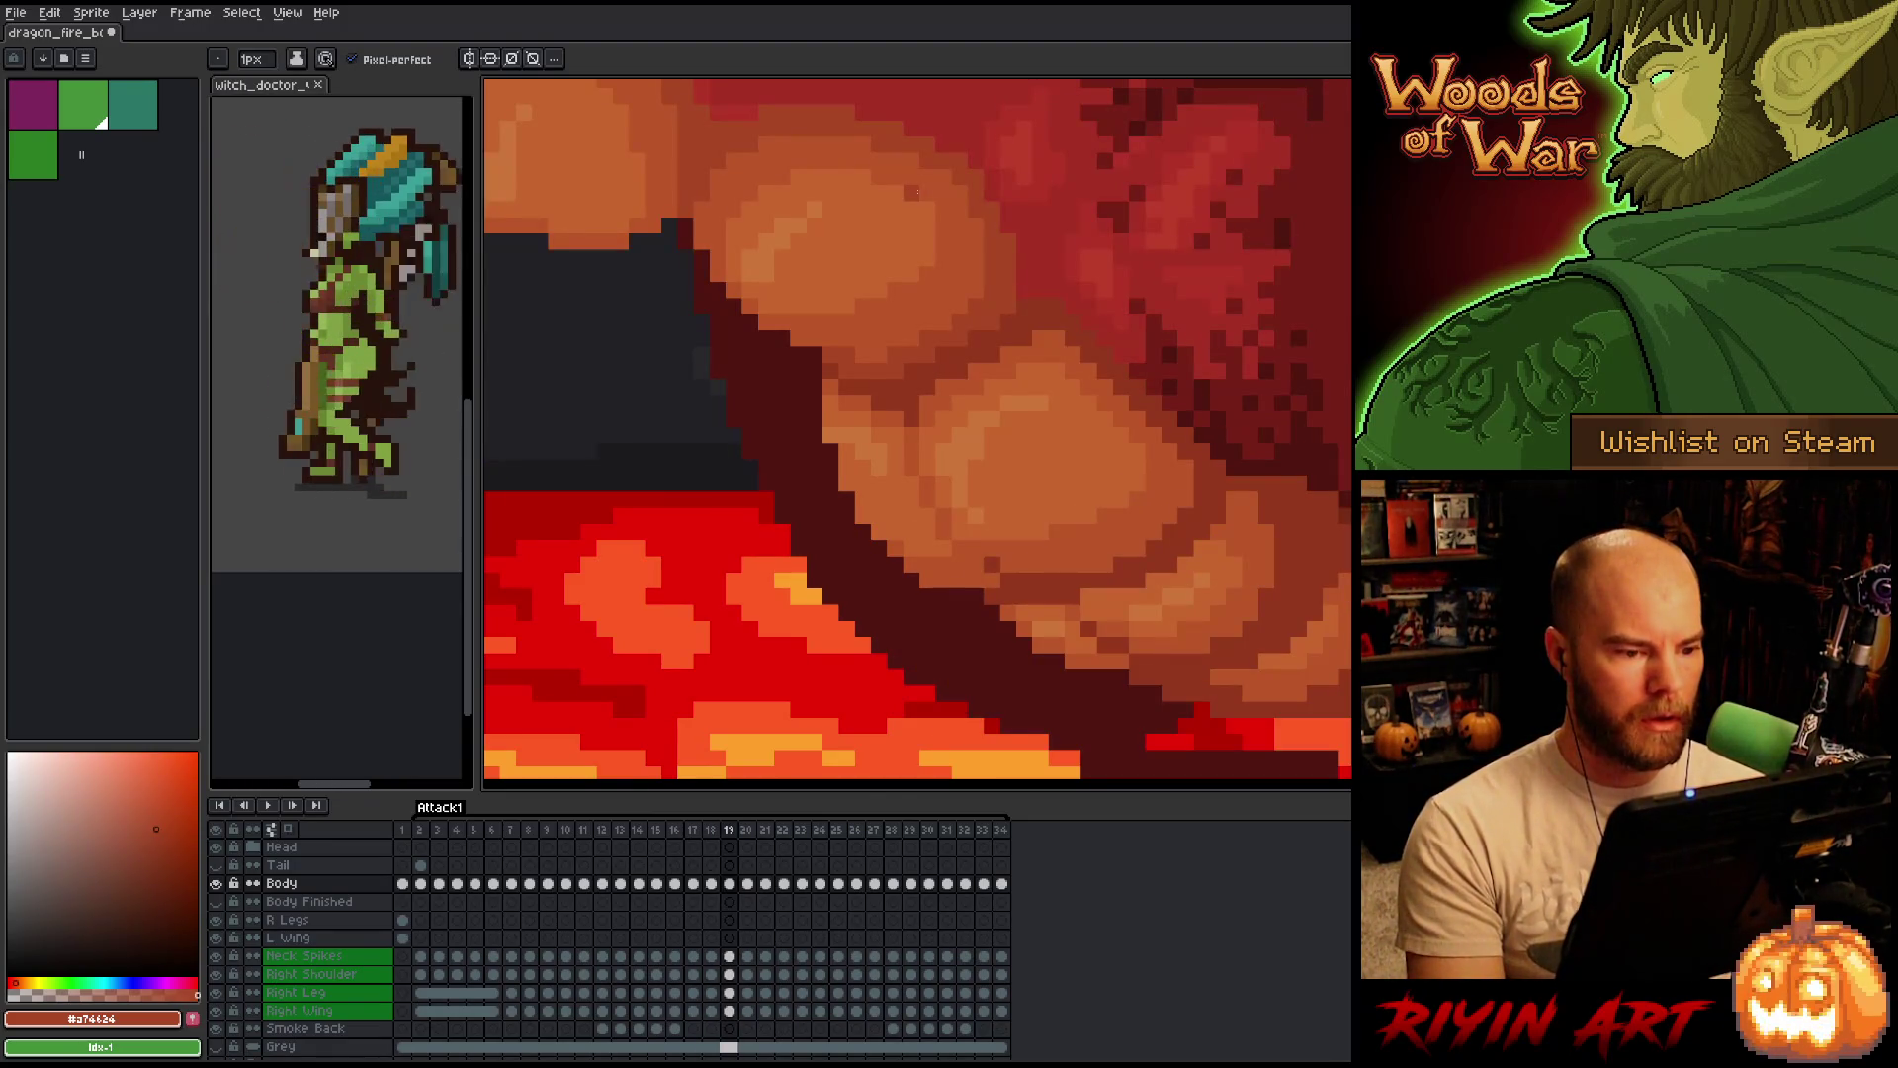
key(comma)
key(period)
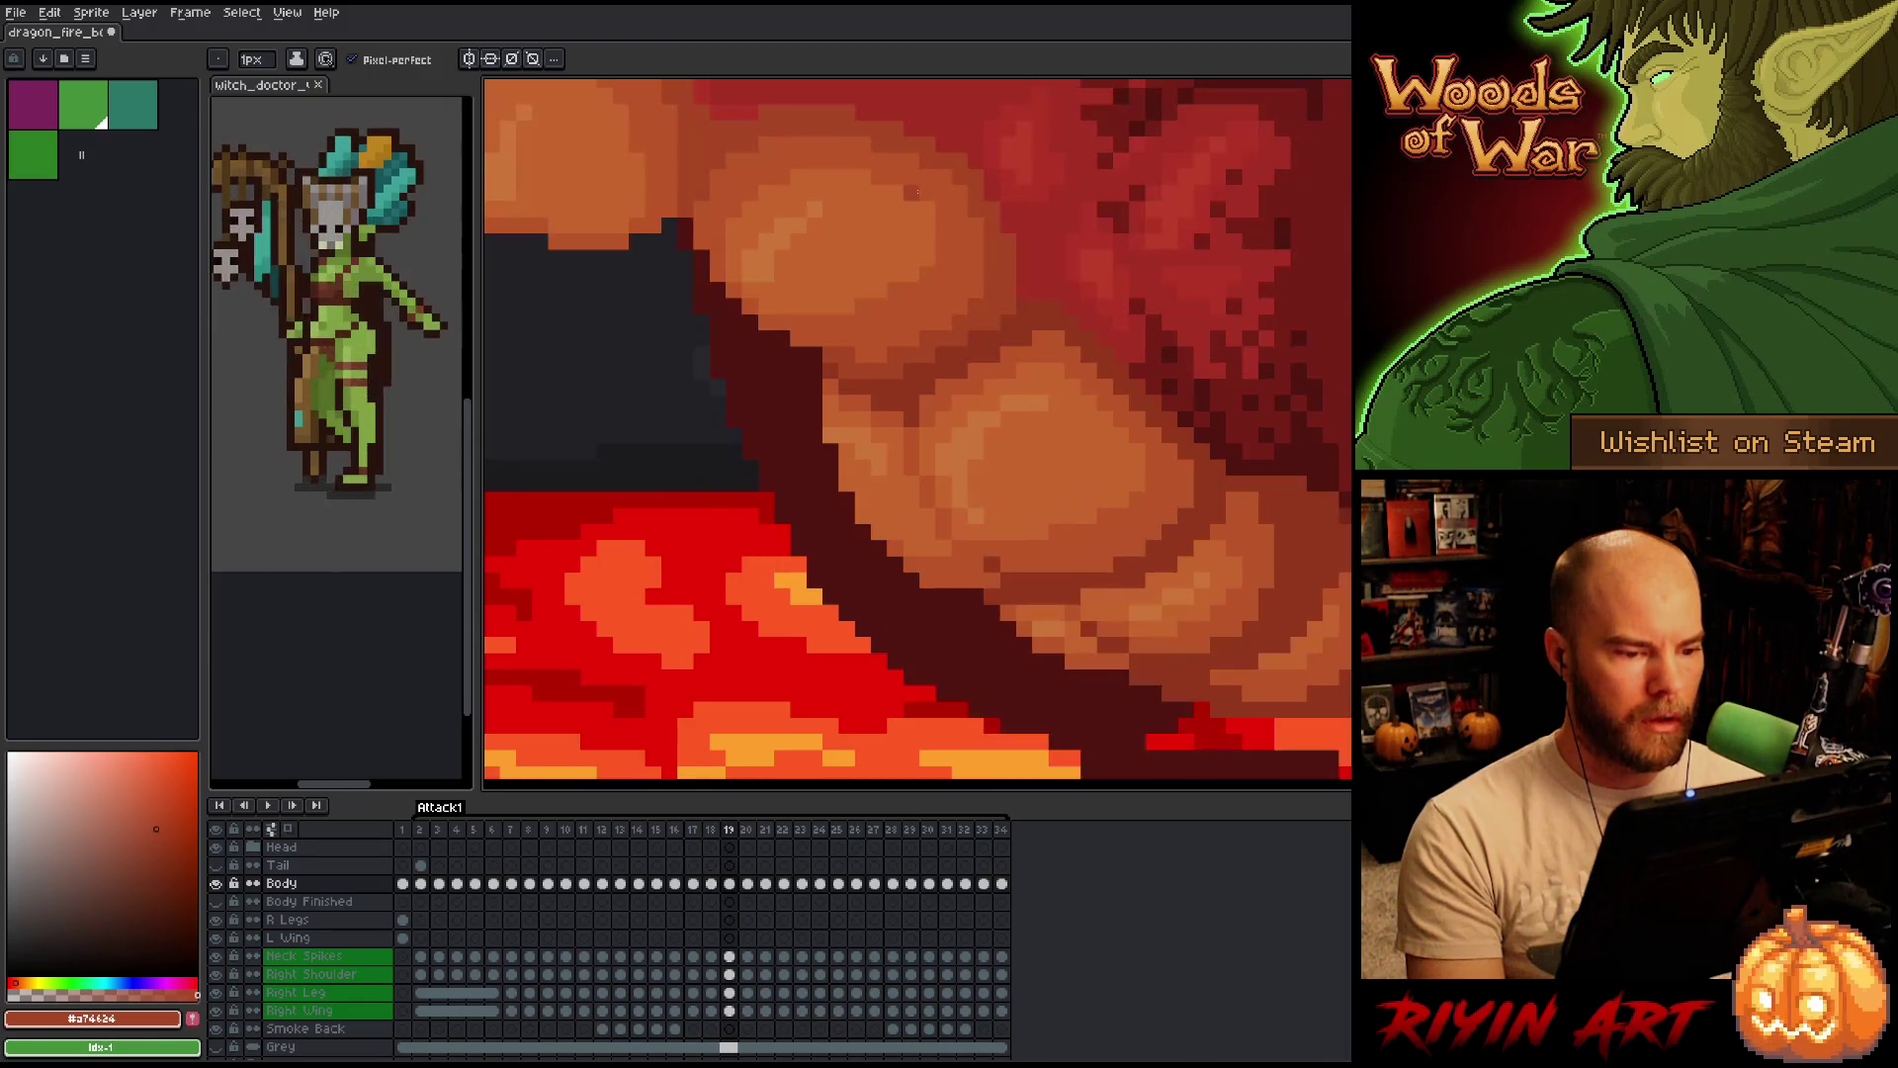
key(period)
key(period)
key(period)
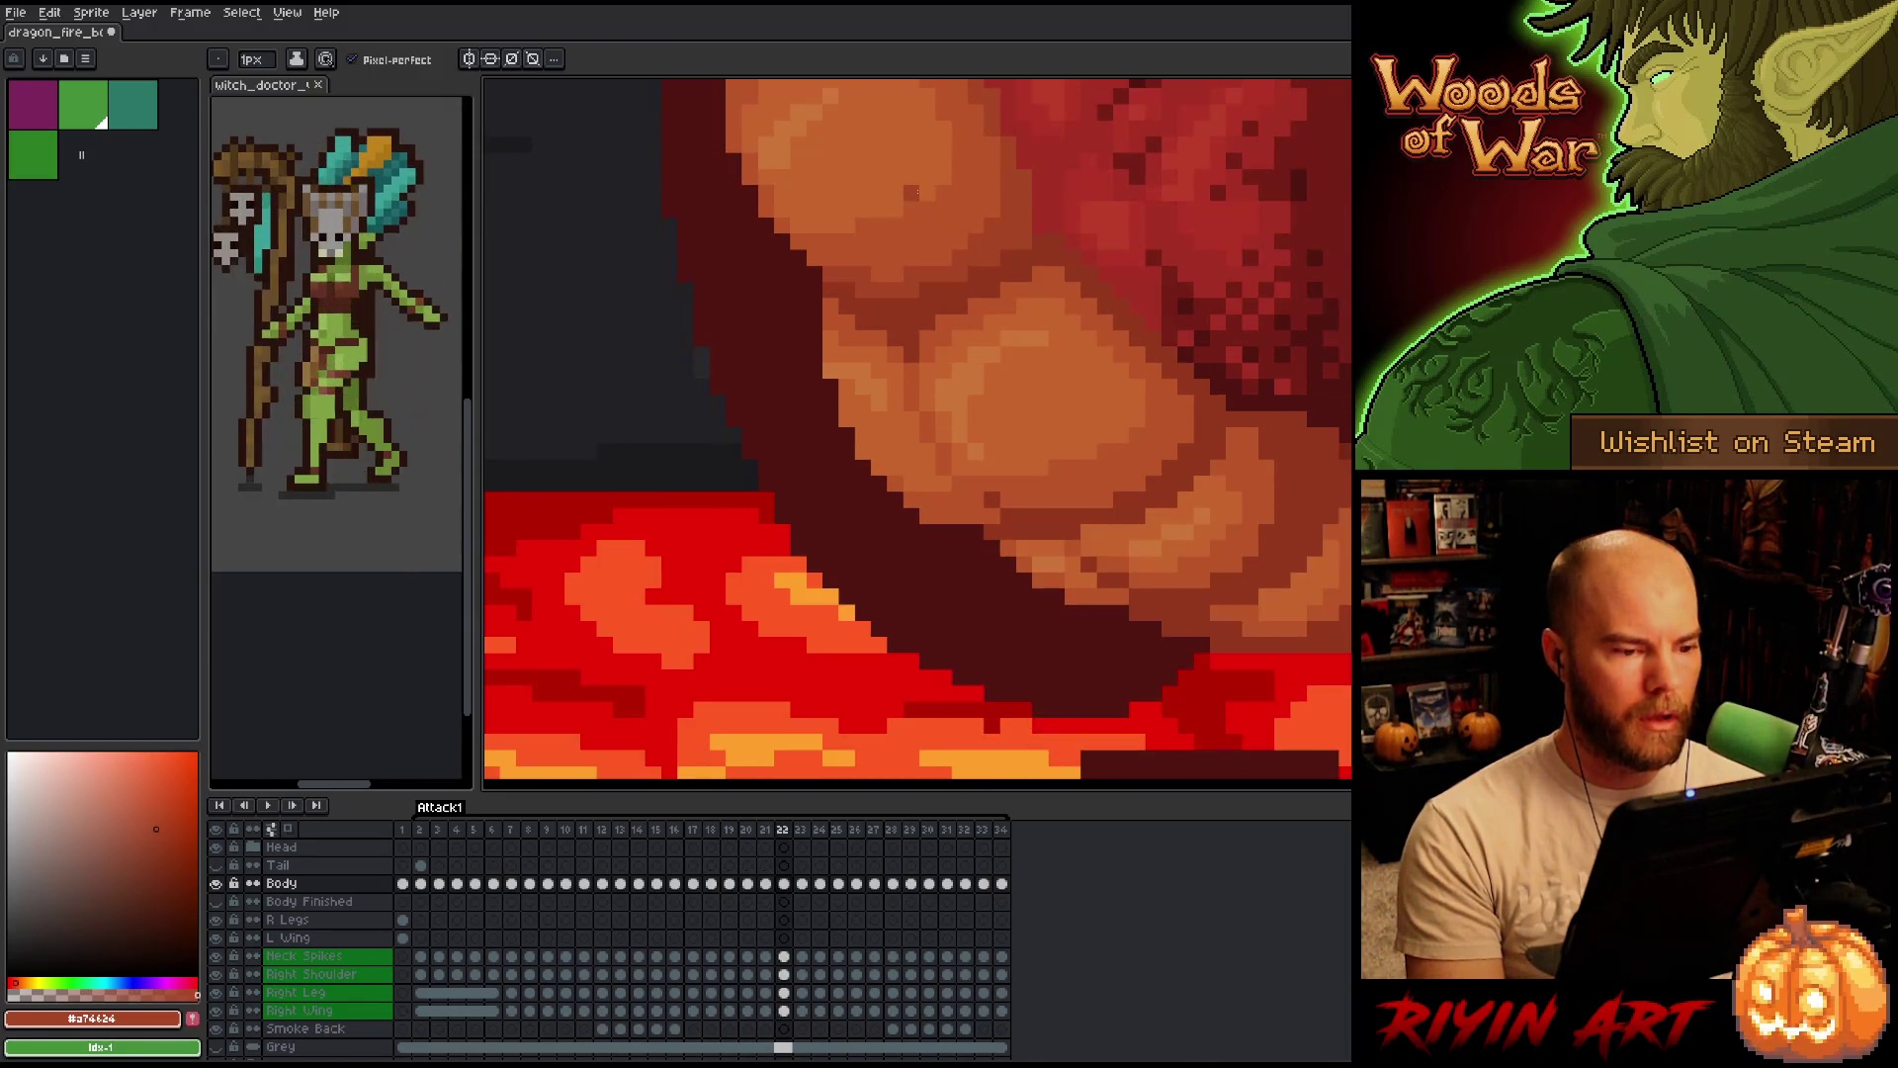
key(period)
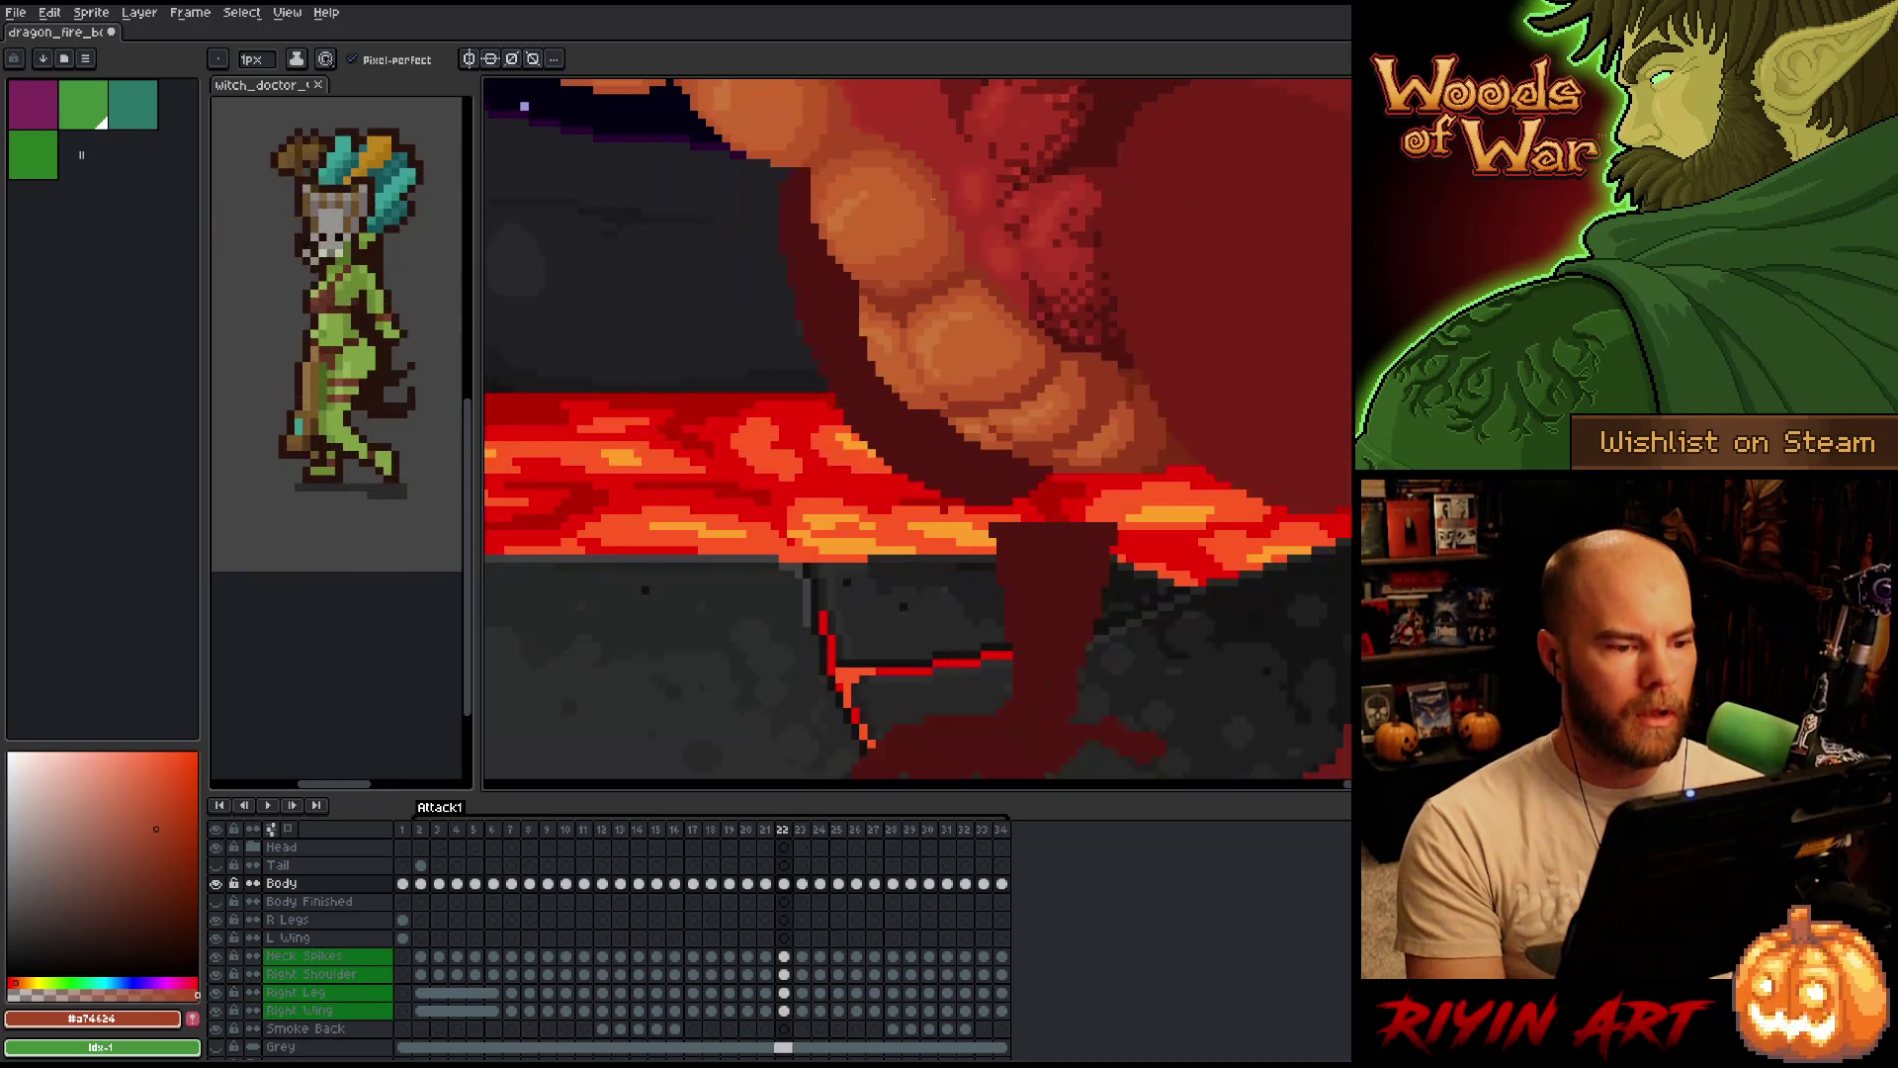
scroll(890, 297, up, 2)
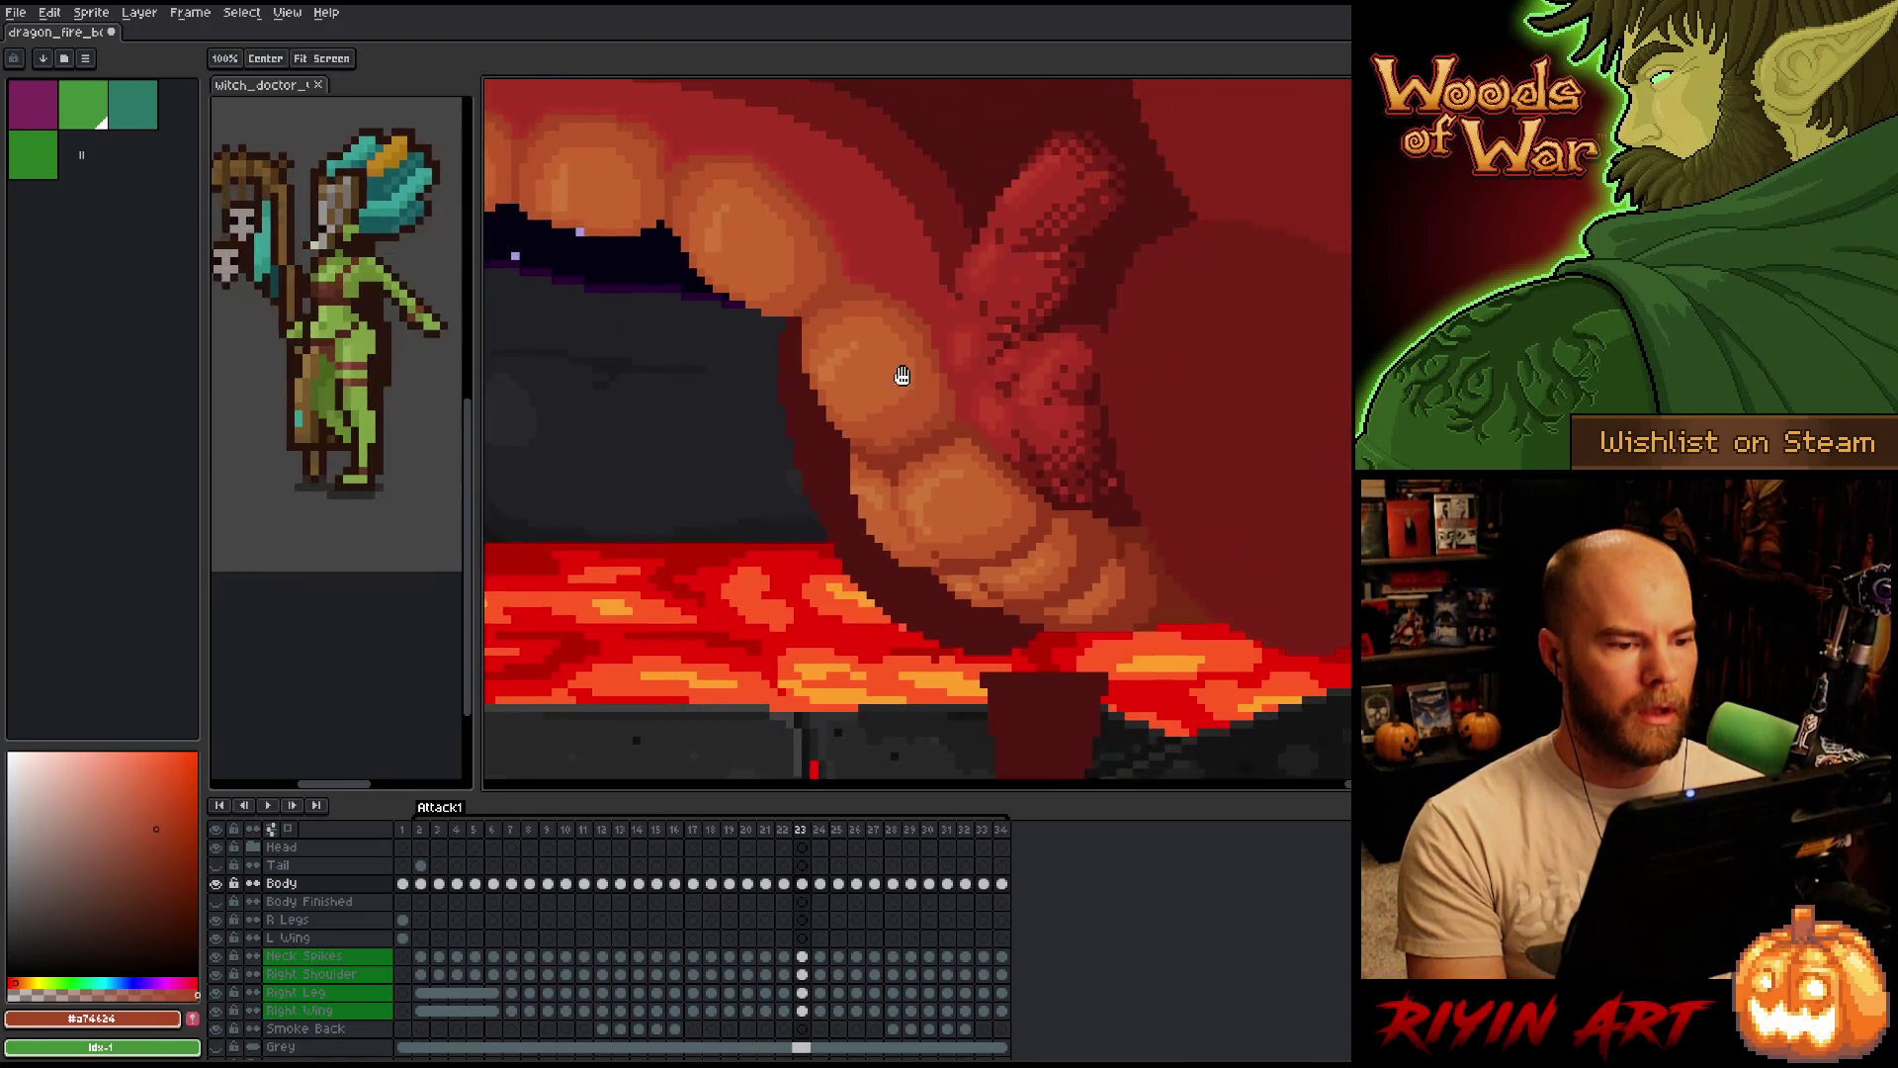
Flip back and forth around frames 22–24 to compare the belly shading.
key(comma)
key(period)
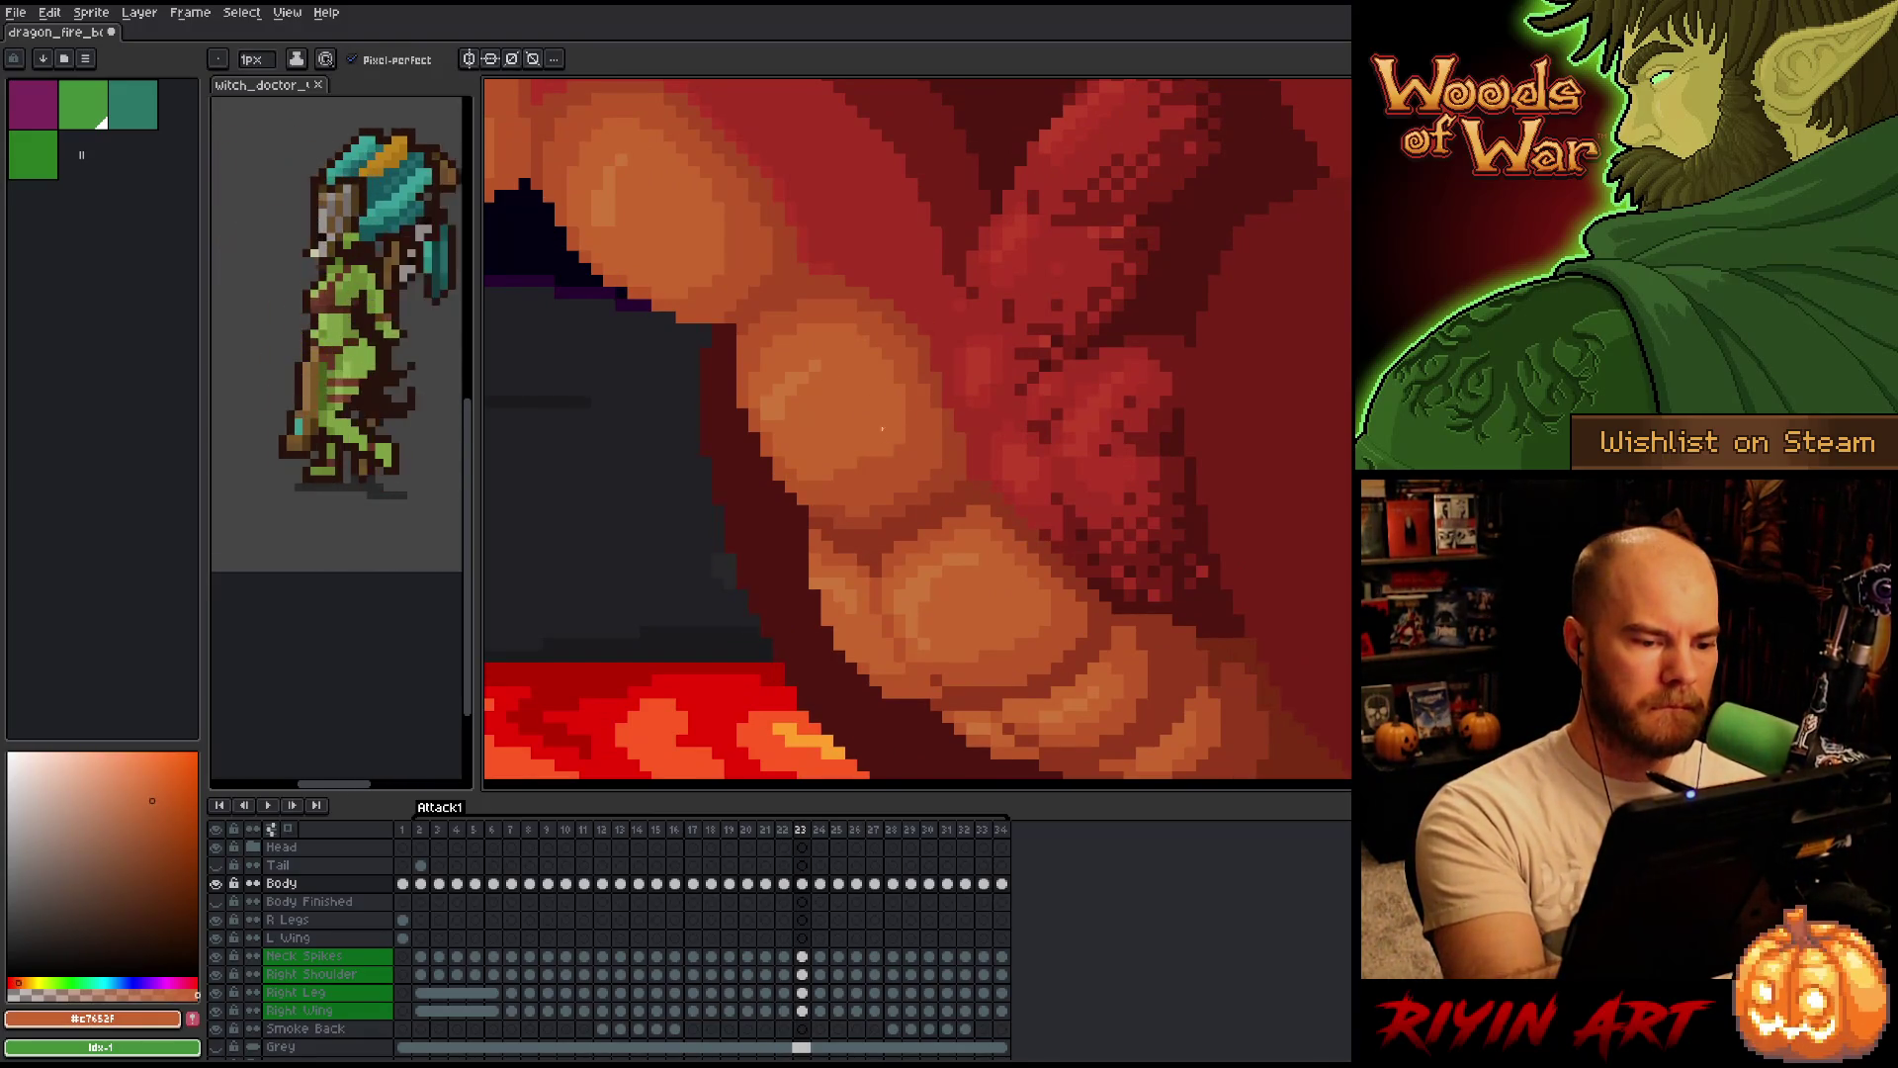
key(comma)
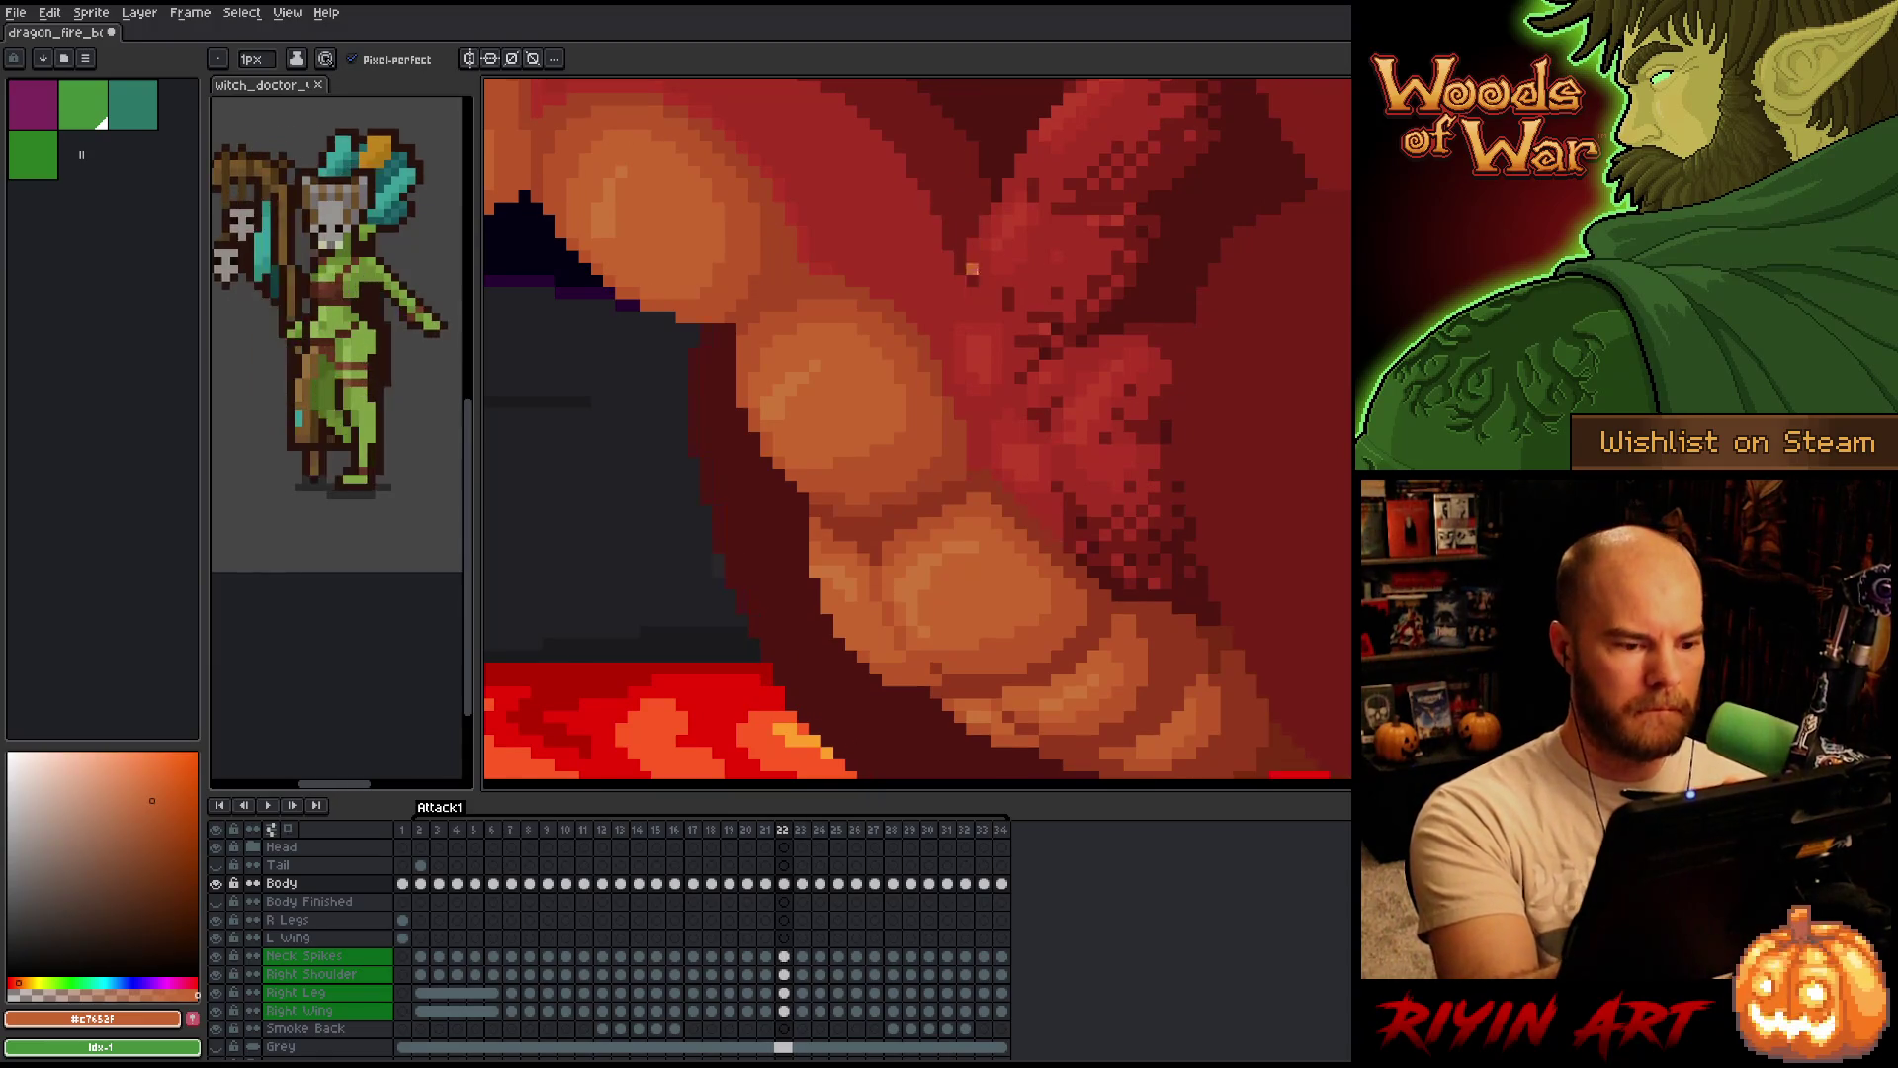
key(period)
key(period)
key(comma)
key(period)
key(comma)
key(period)
key(comma)
key(period)
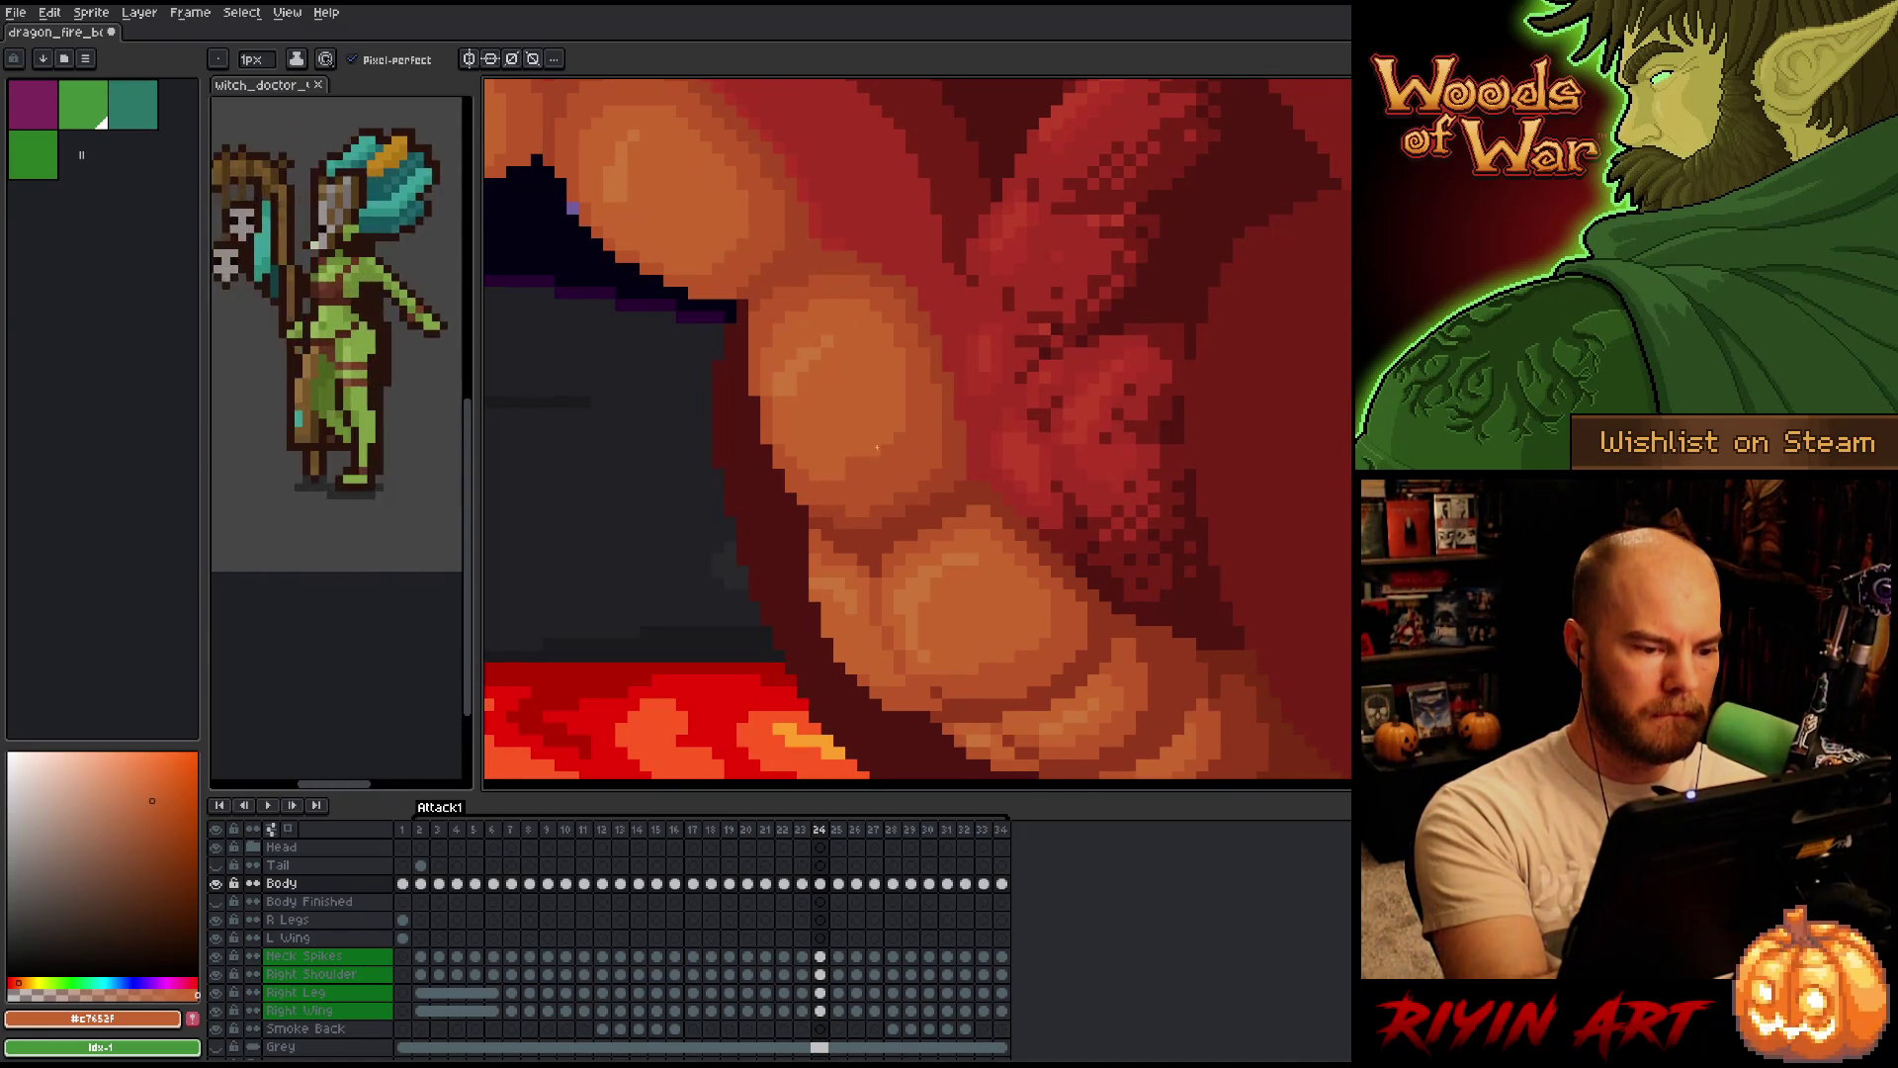
Toggle between frames 24 and 25 checking the belly shading, ending on frame 24.
key(comma)
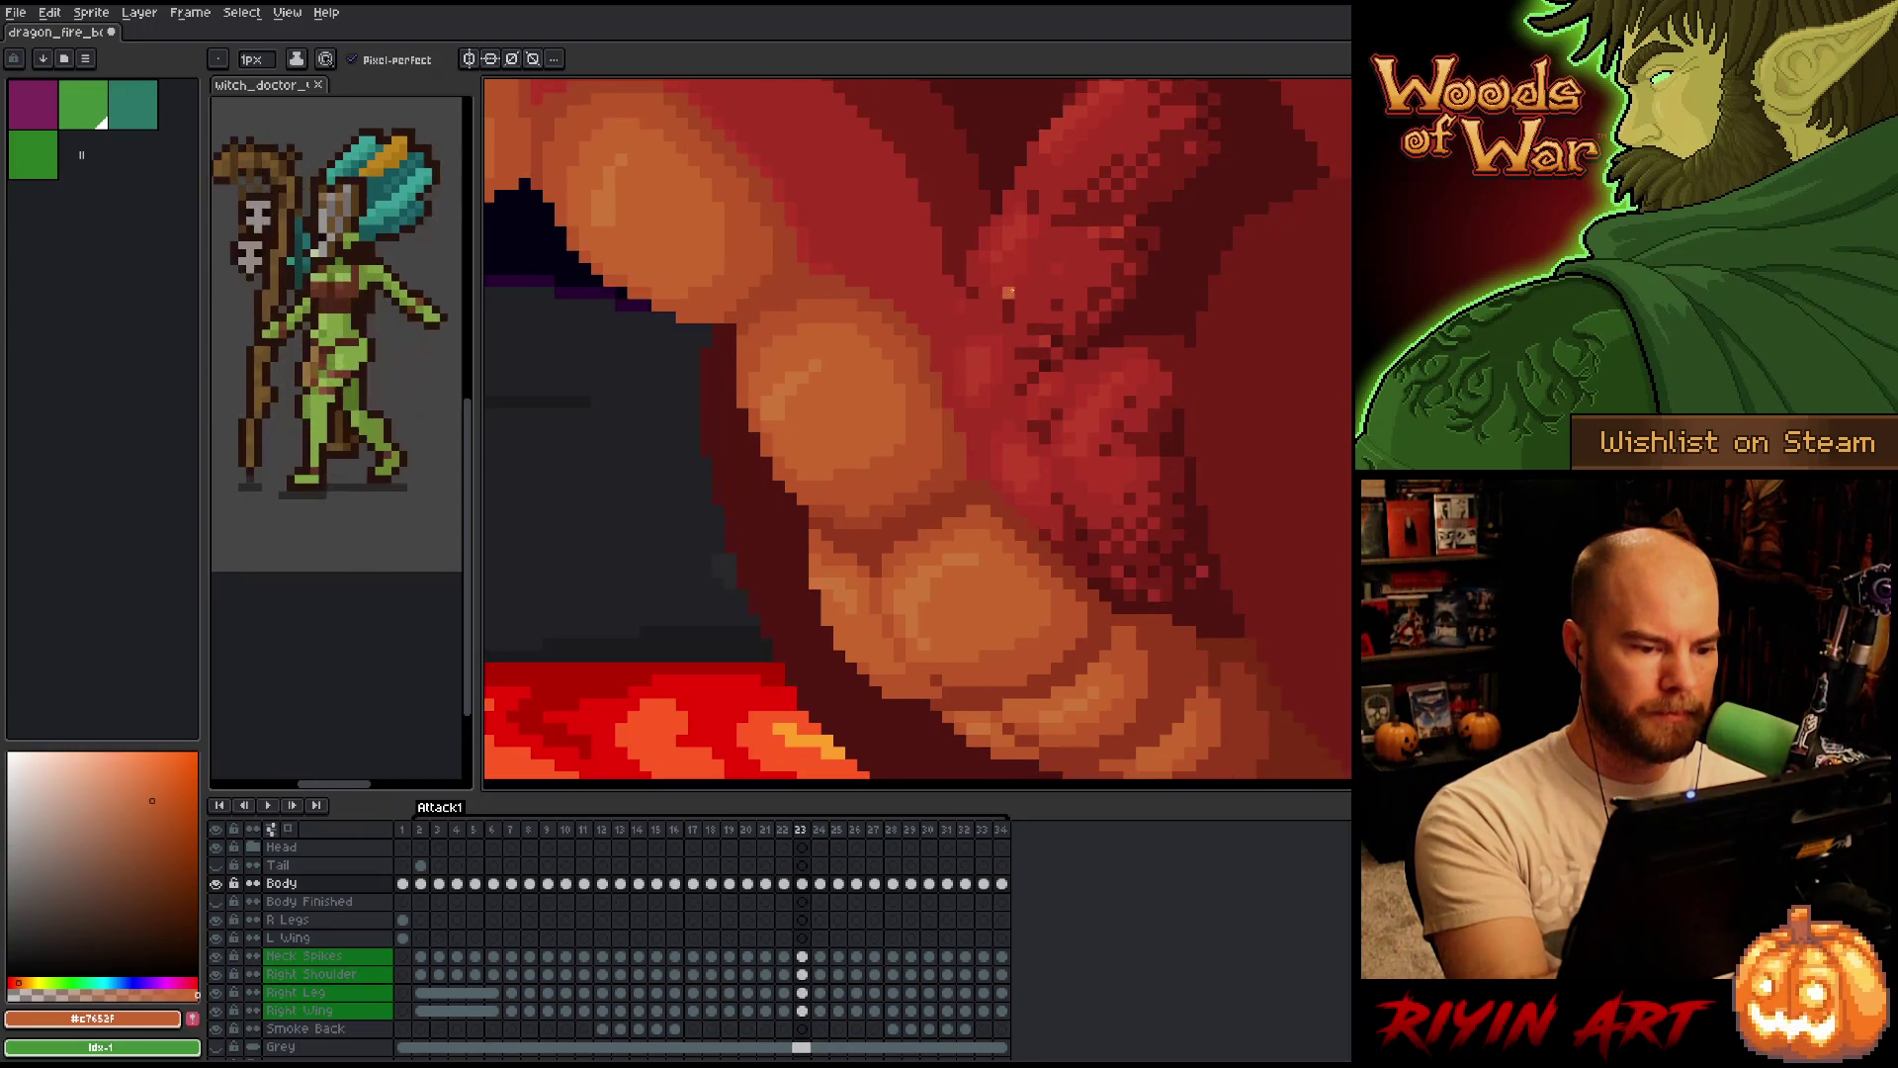
key(period)
key(period)
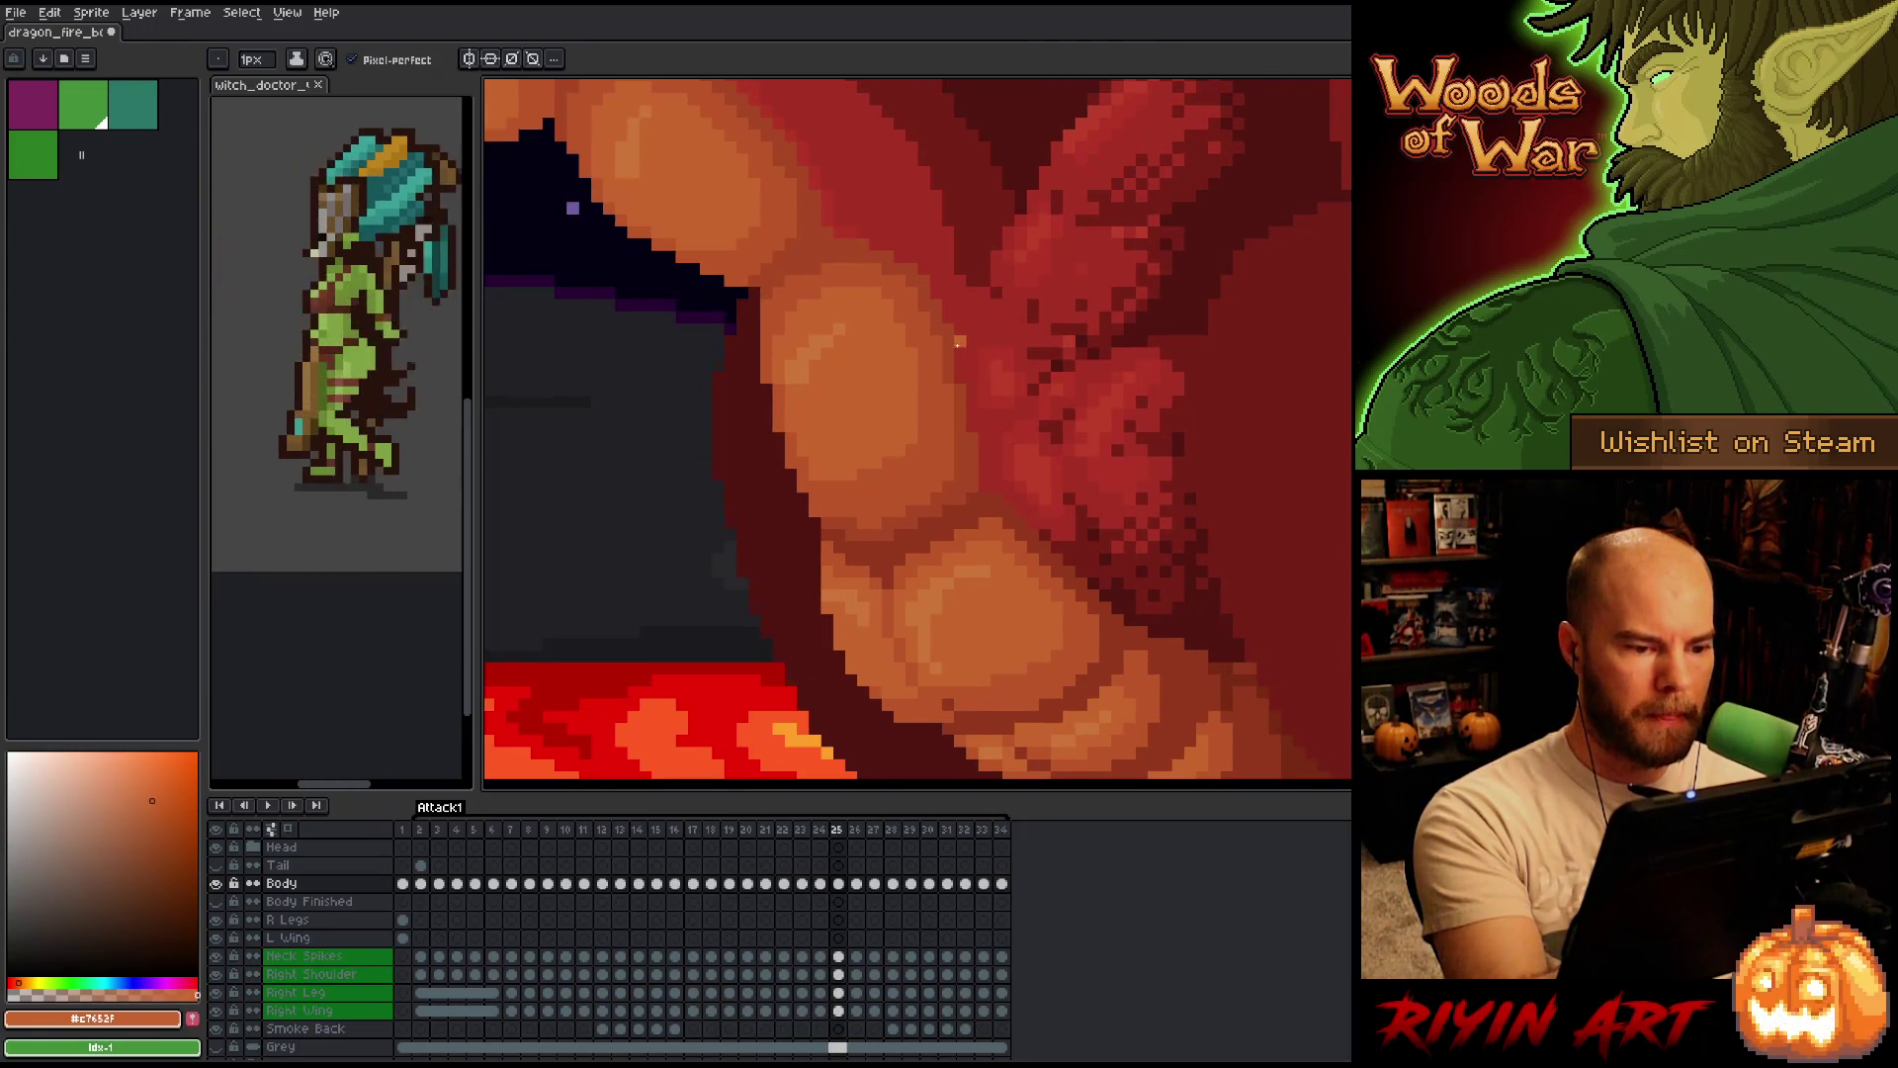
key(comma)
key(period)
key(comma)
key(period)
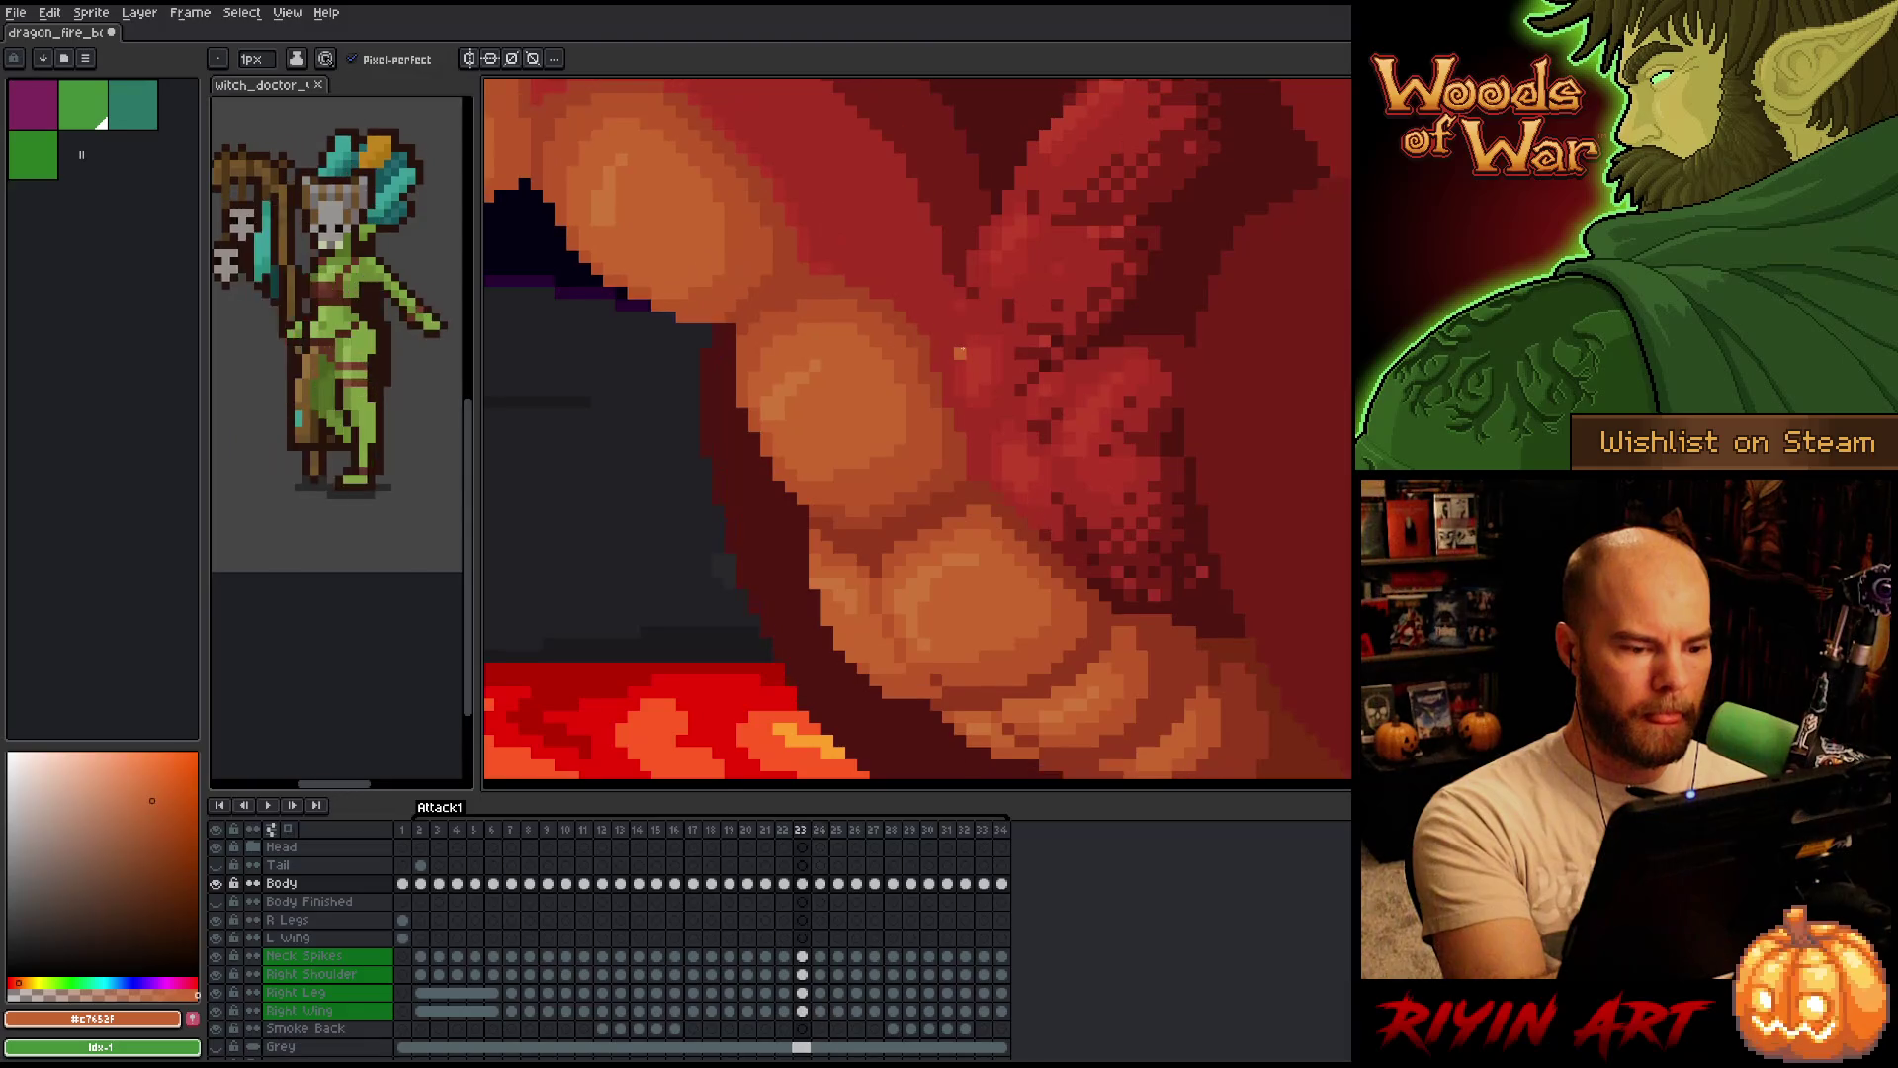
key(comma)
key(period)
Compare frames 25 and 26 by flipping between the two poses.
key(comma)
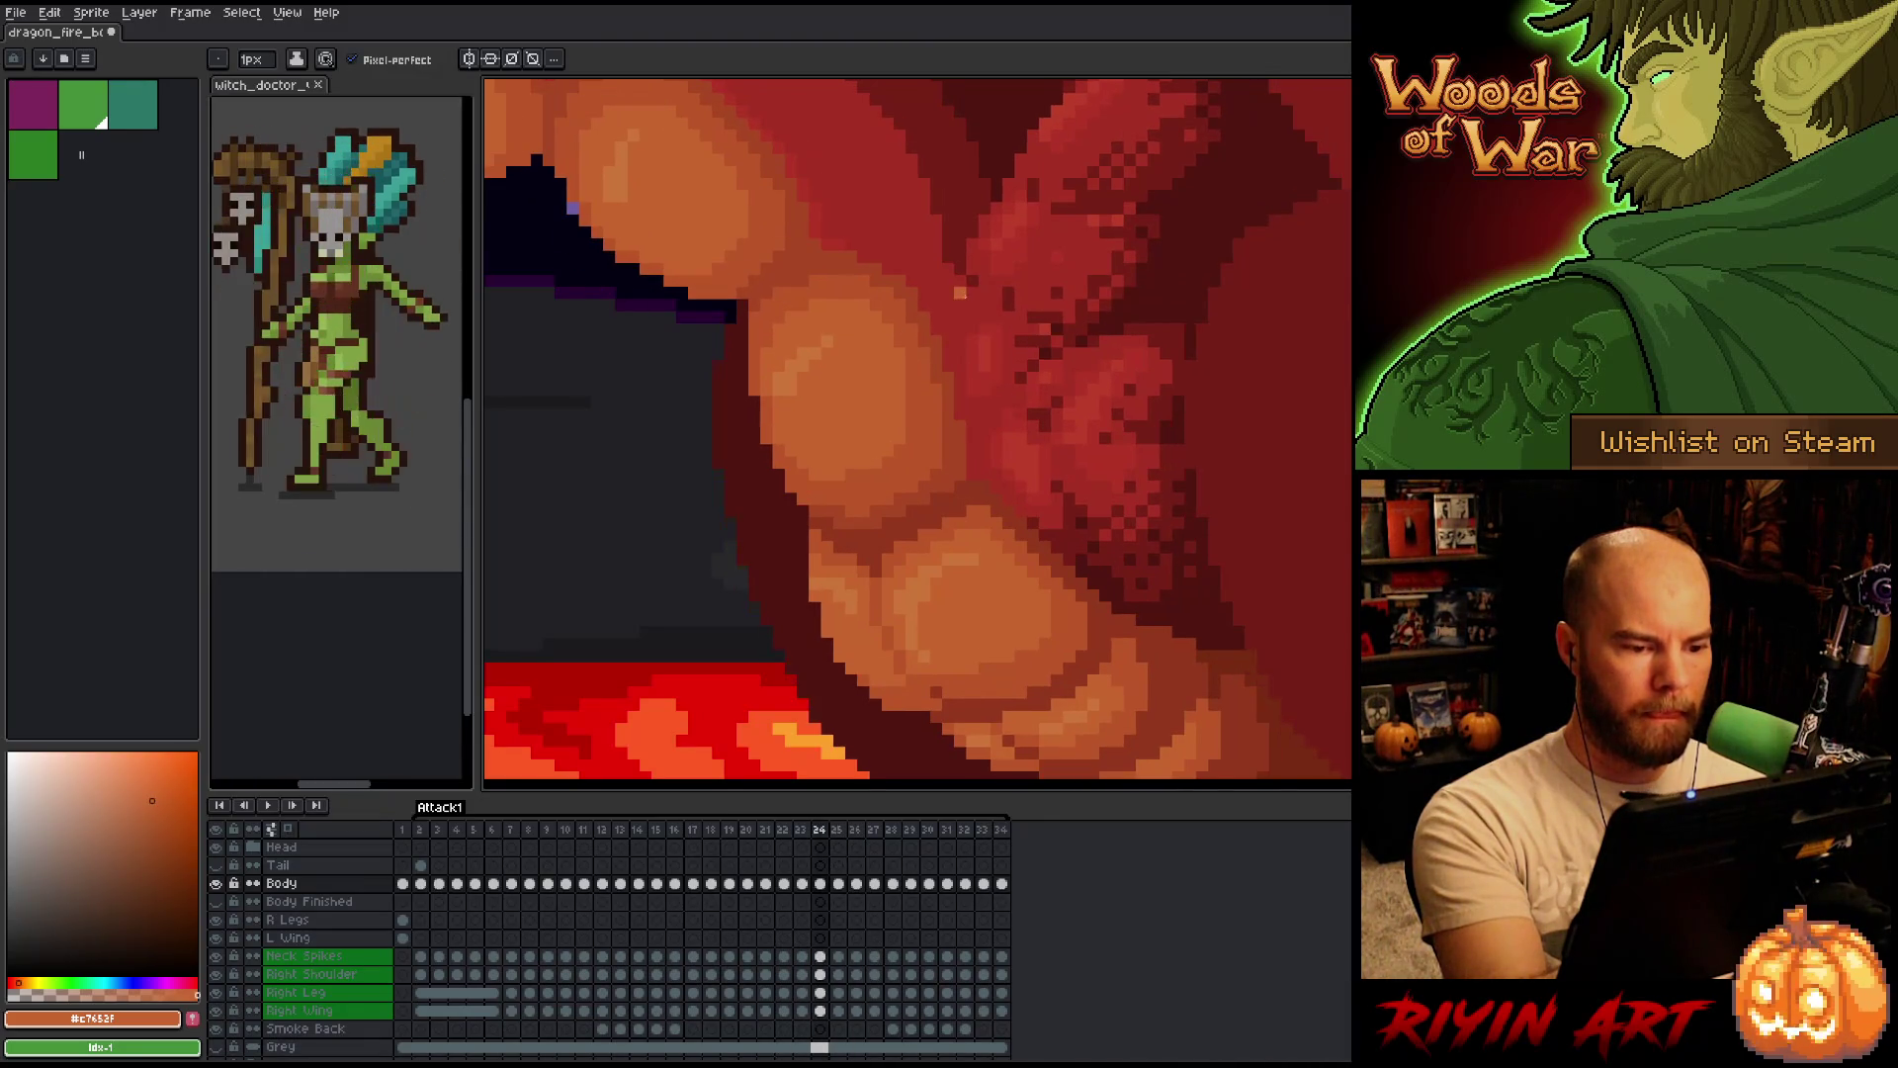
key(period)
key(period)
key(comma)
key(period)
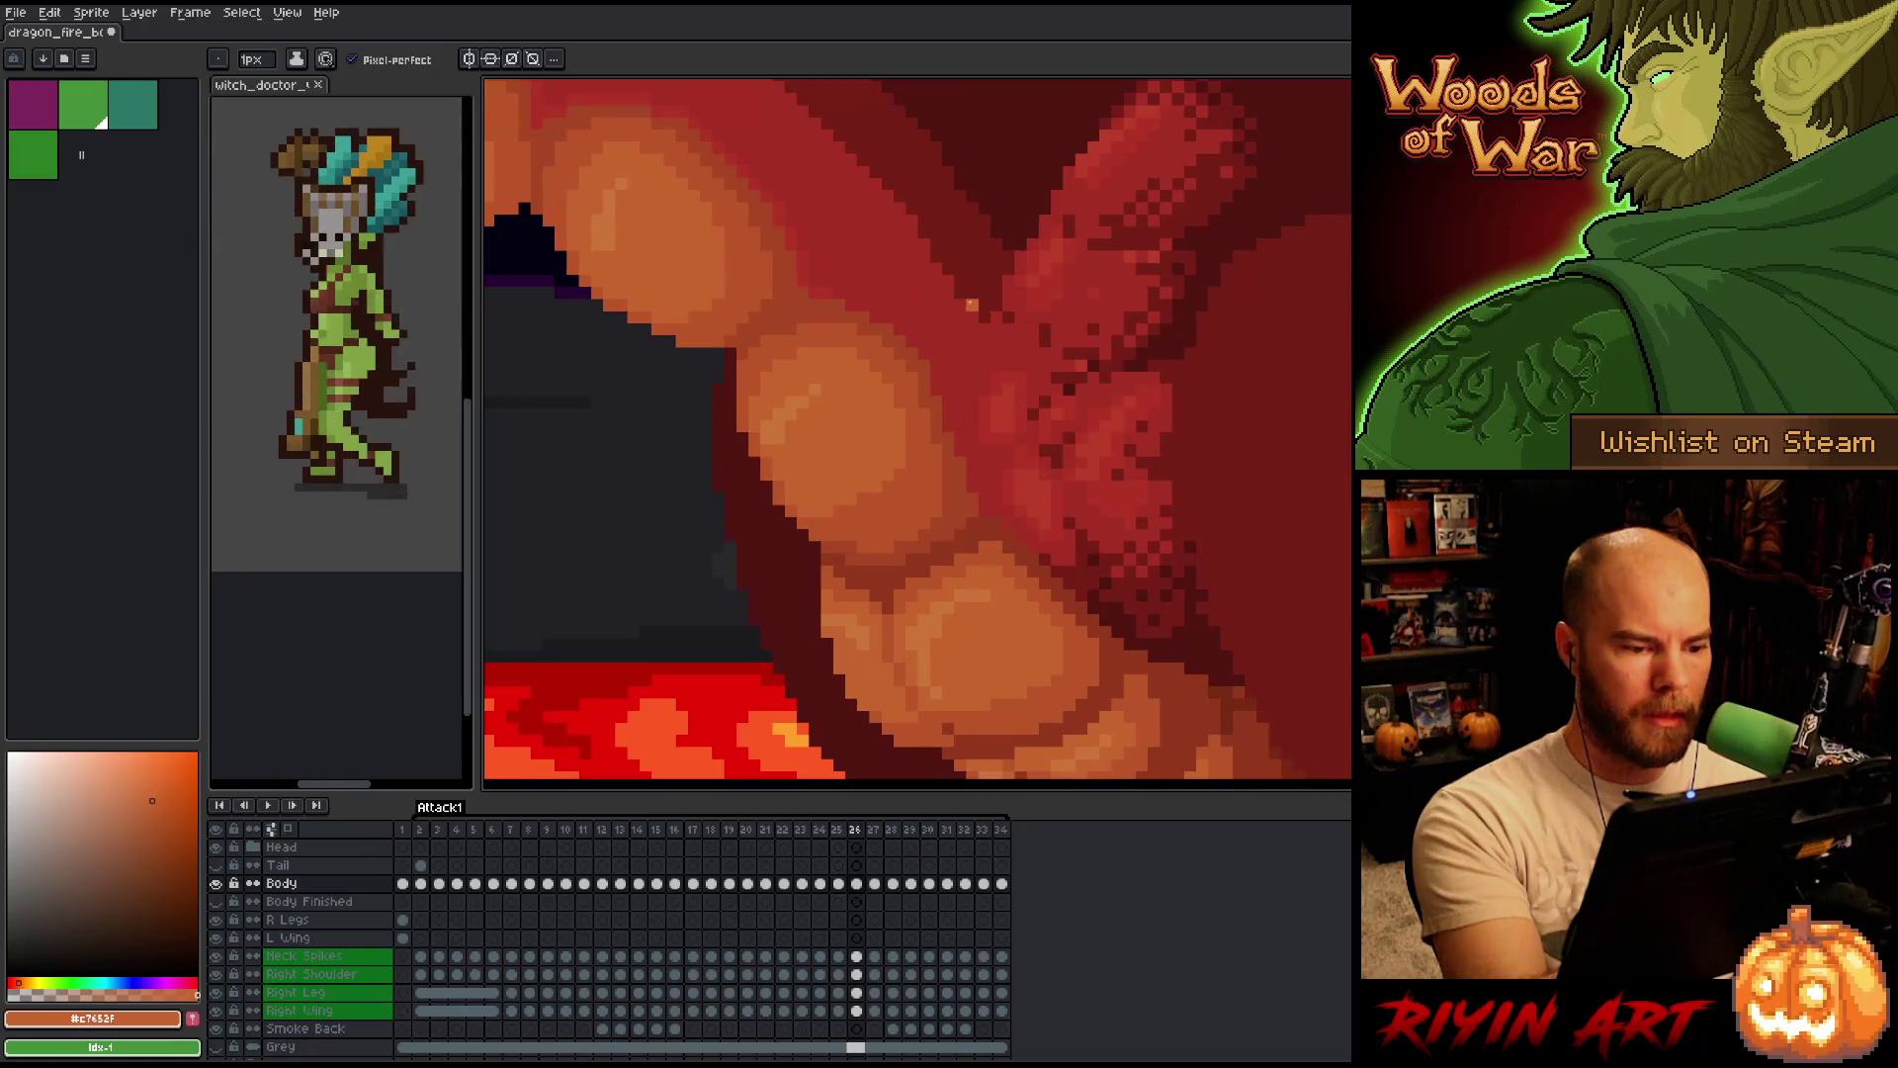
key(comma)
key(period)
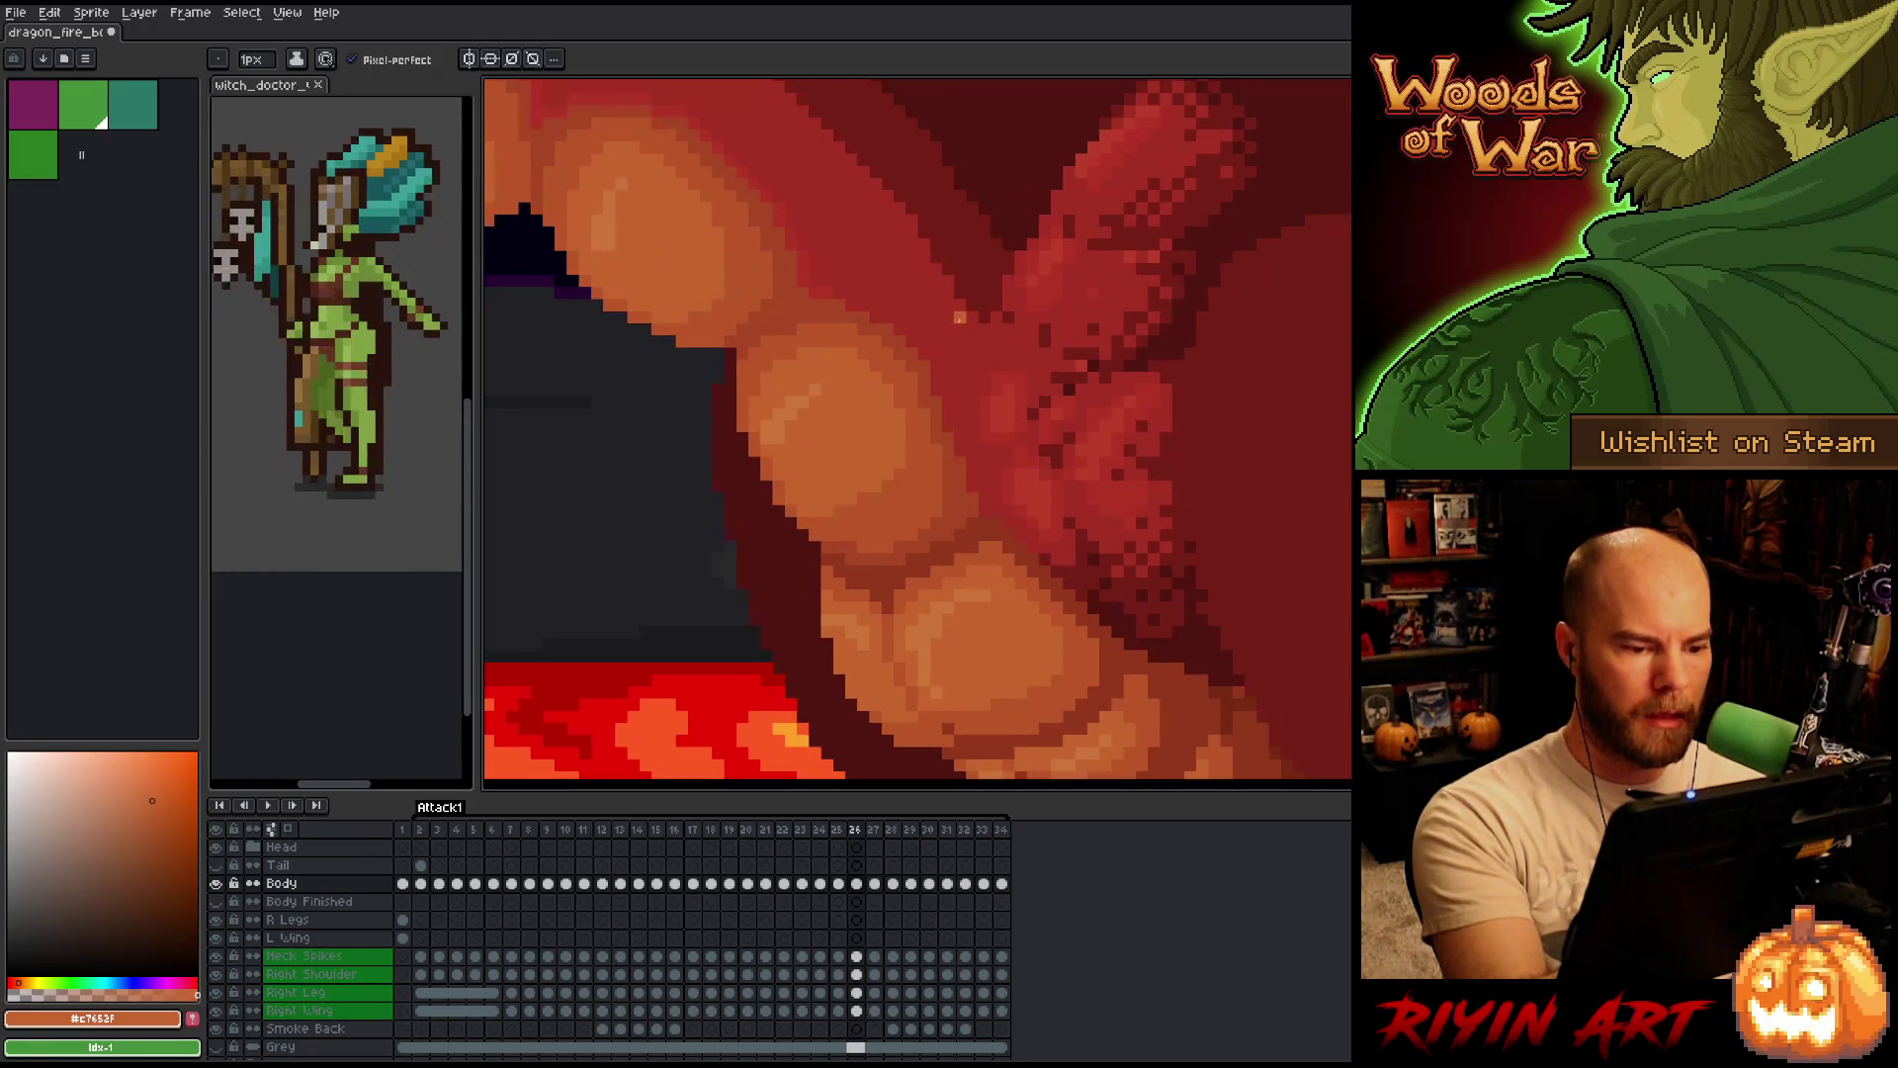
key(comma)
key(period)
key(period)
key(comma)
key(comma)
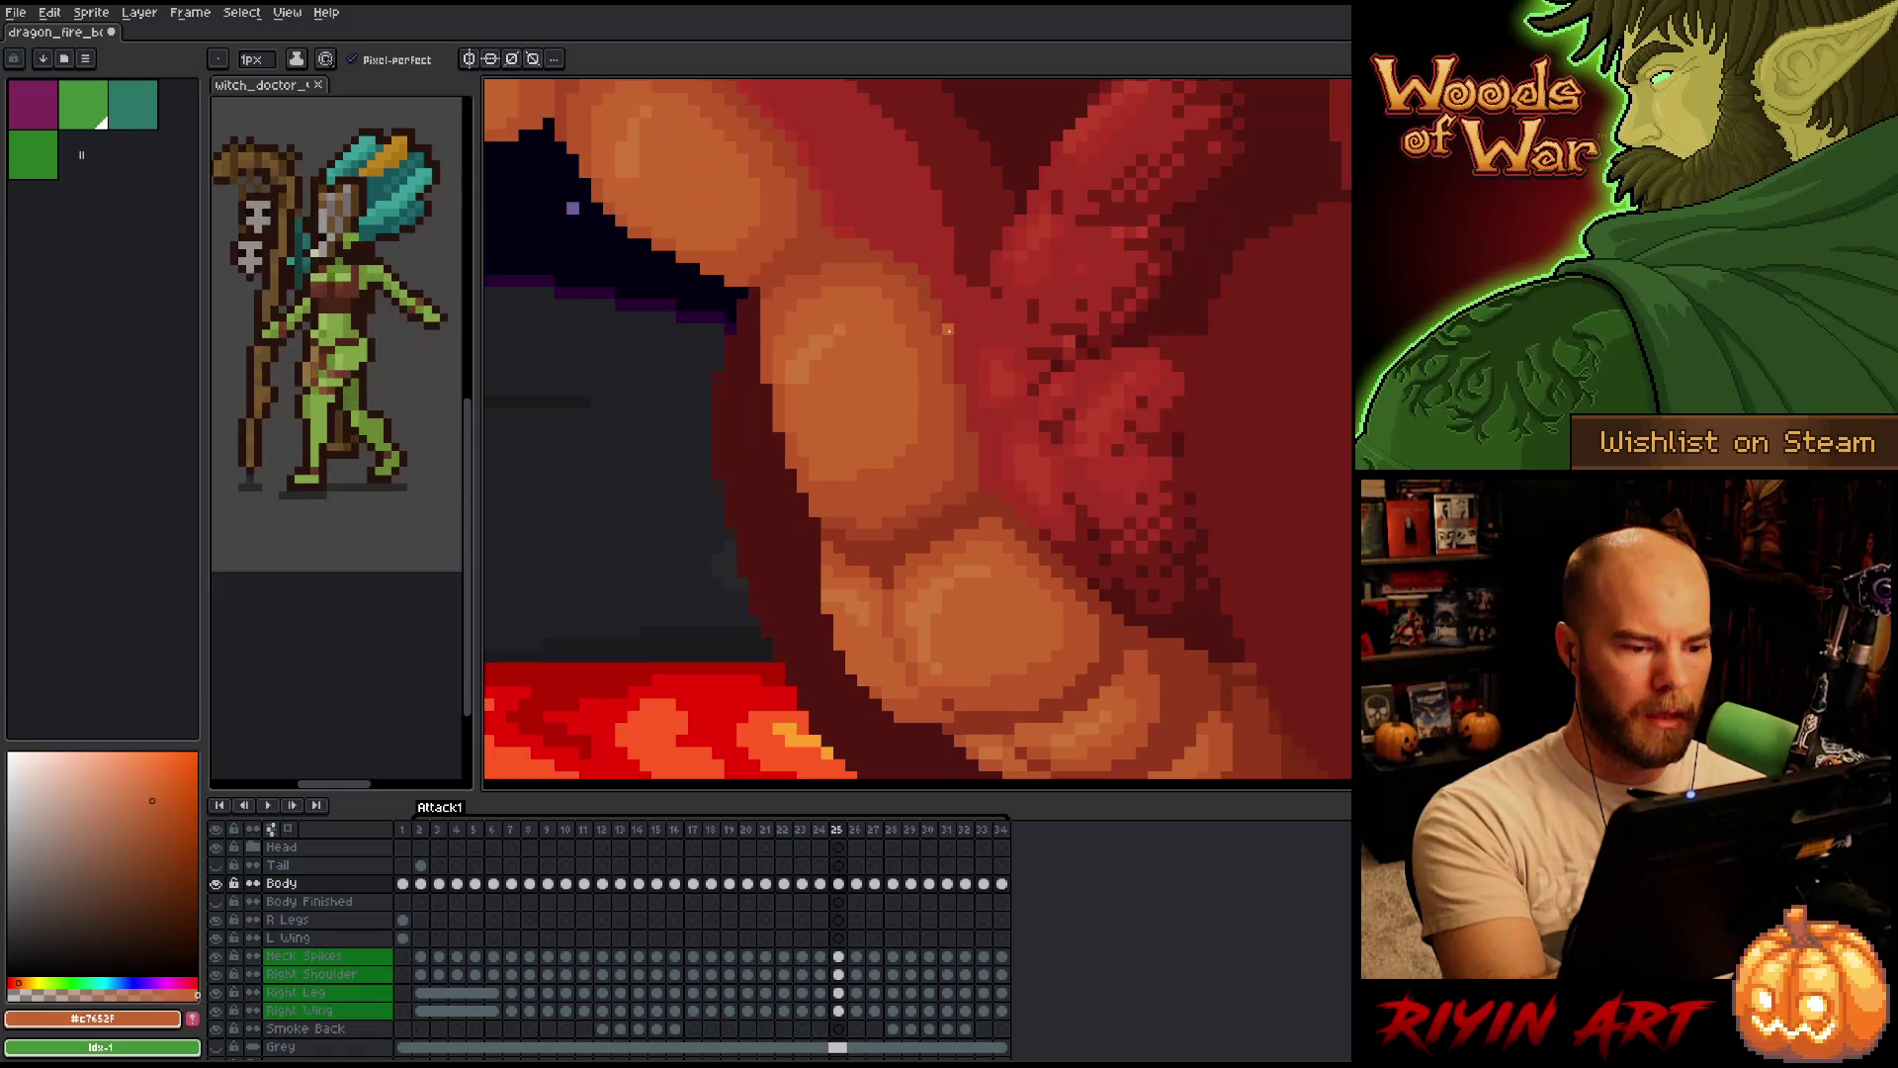
key(period)
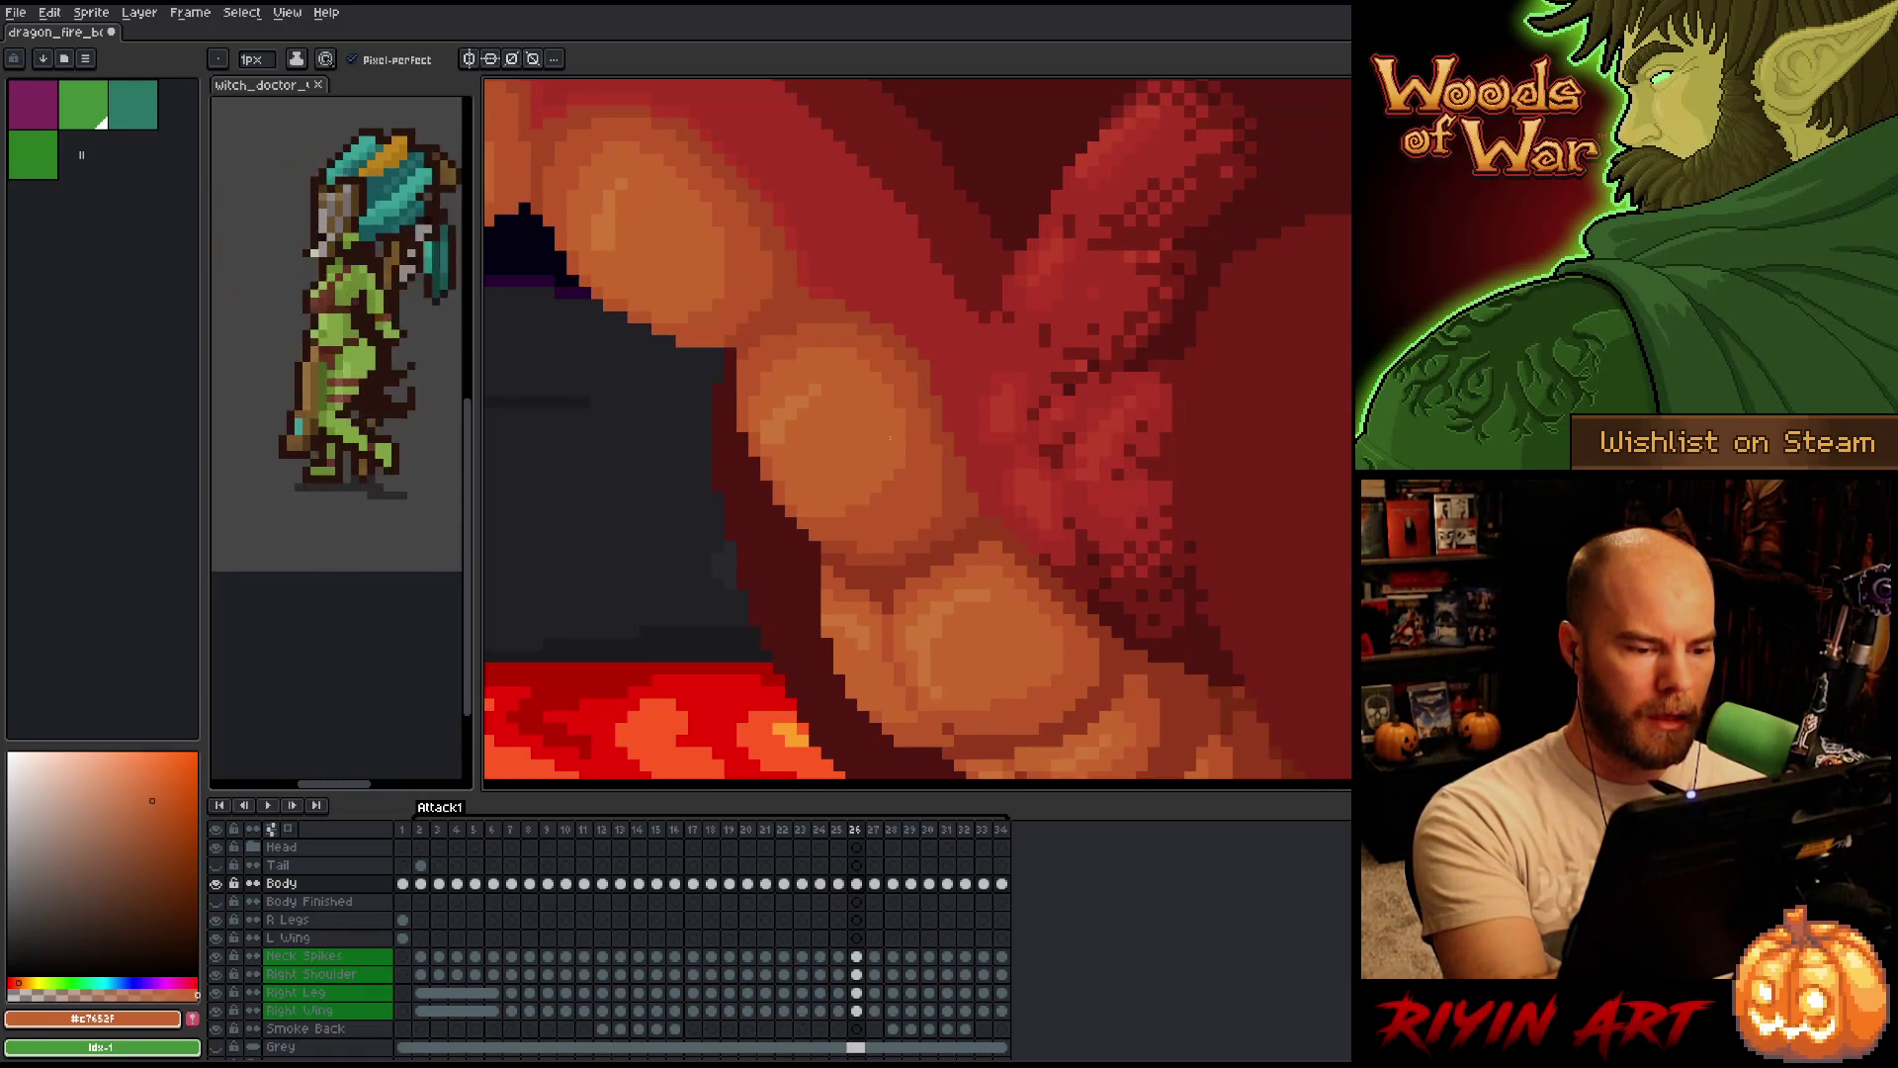
Toggle repeatedly between frames 26 and 27 to compare their belly shading.
key(comma)
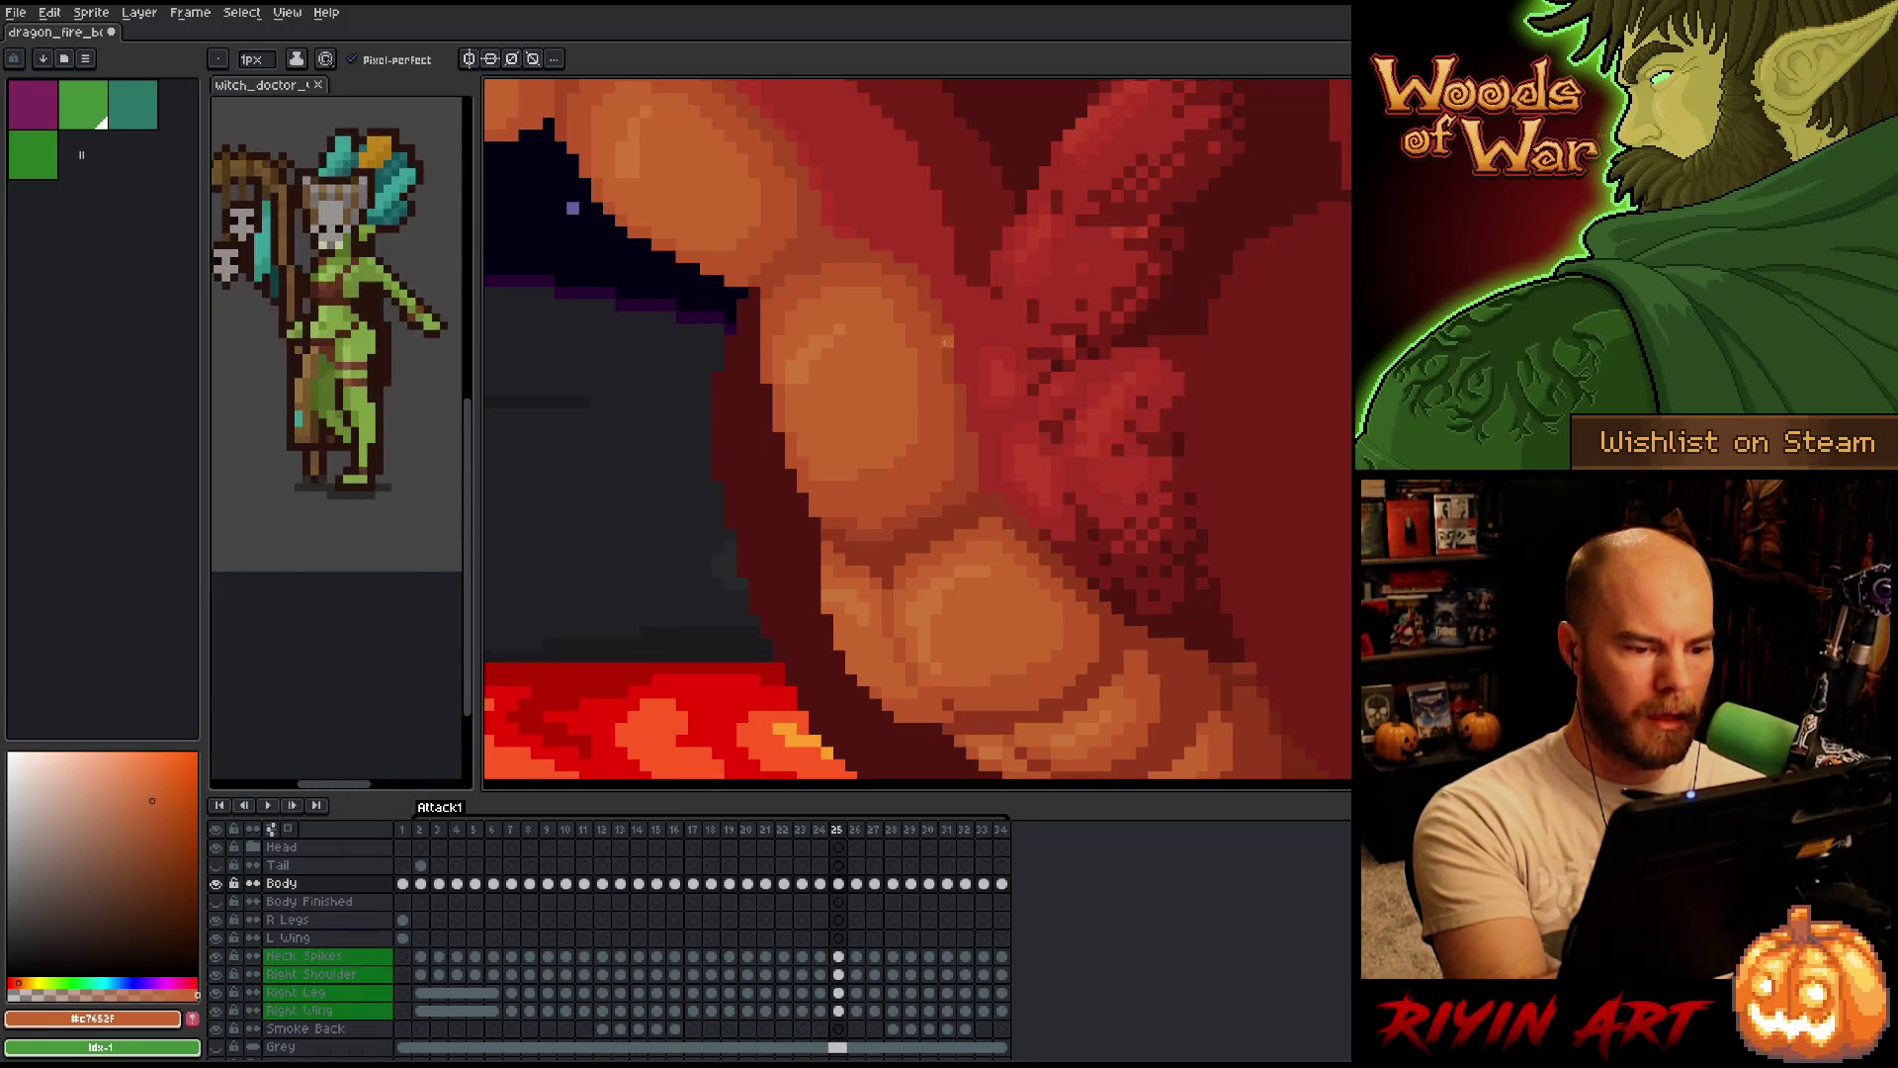
key(period)
key(comma)
key(period)
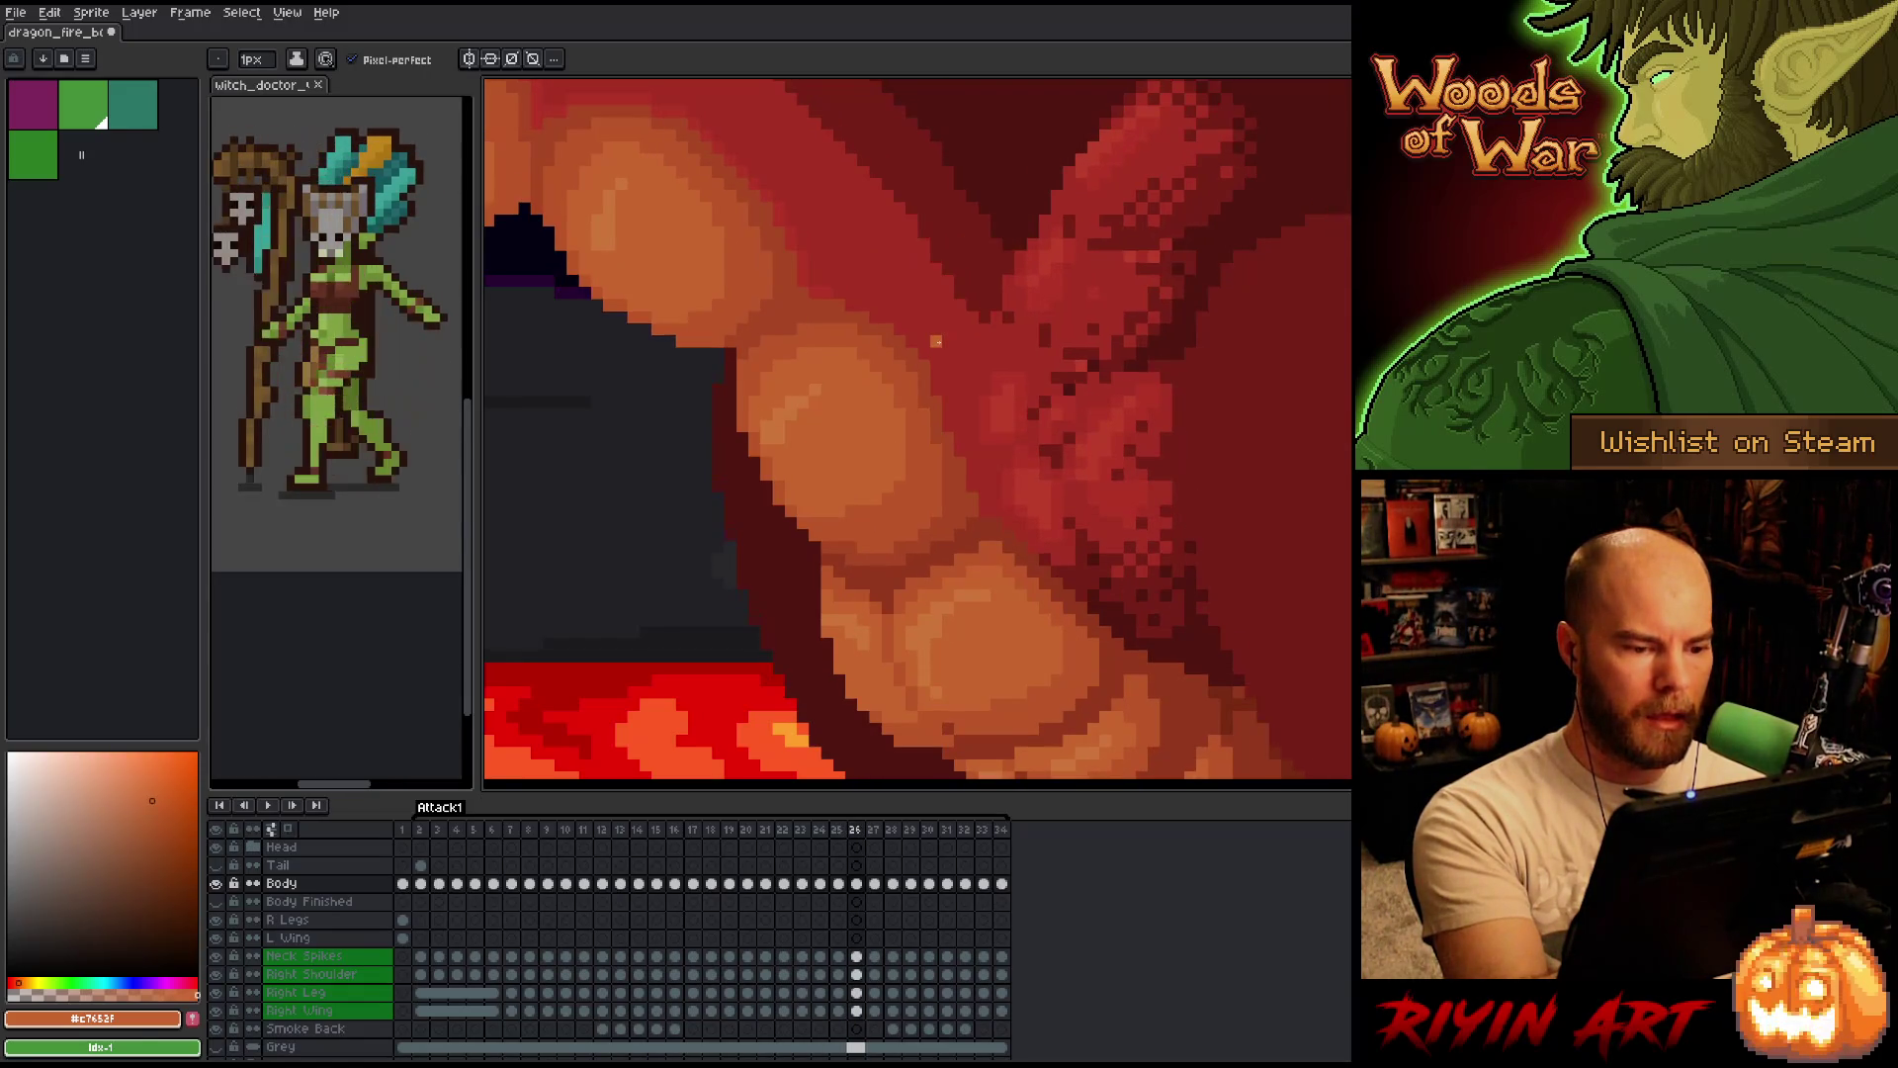
key(period)
key(comma)
key(period)
key(comma)
key(period)
key(comma)
key(period)
key(comma)
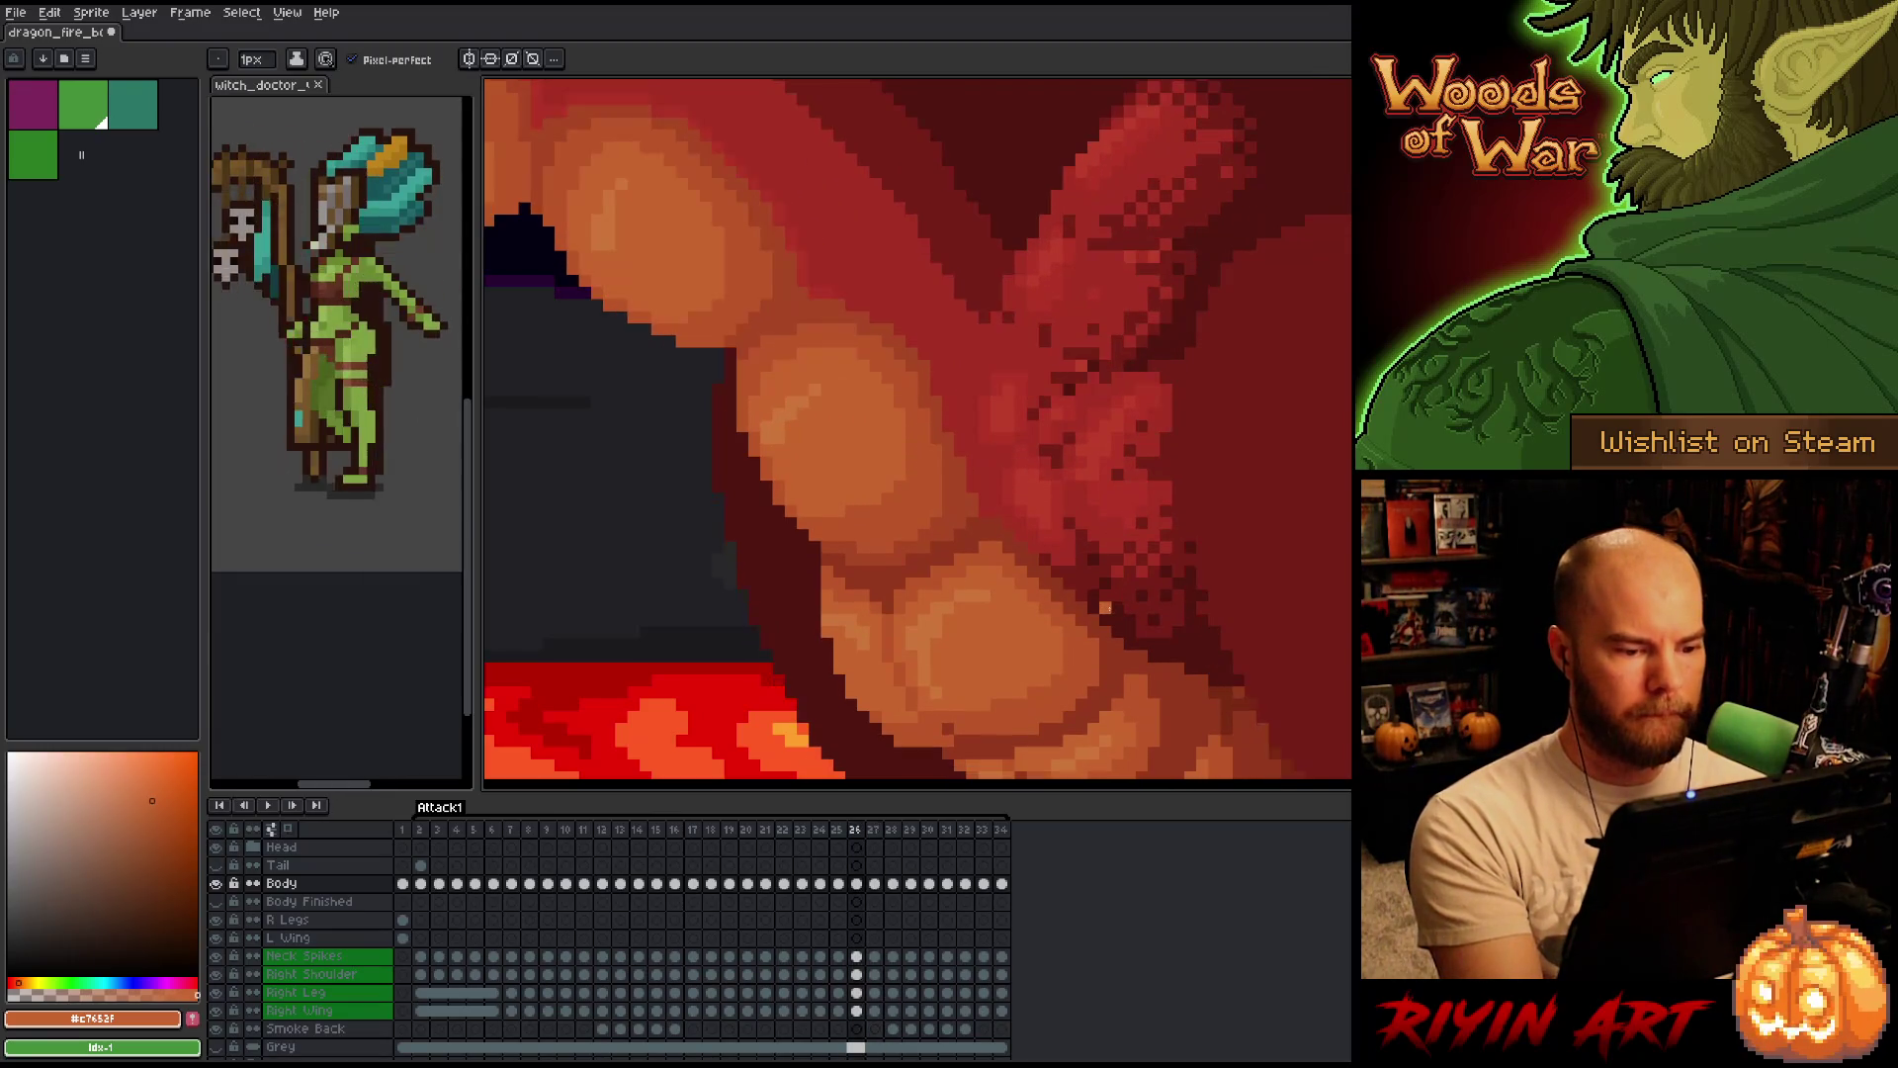
key(period)
key(comma)
key(period)
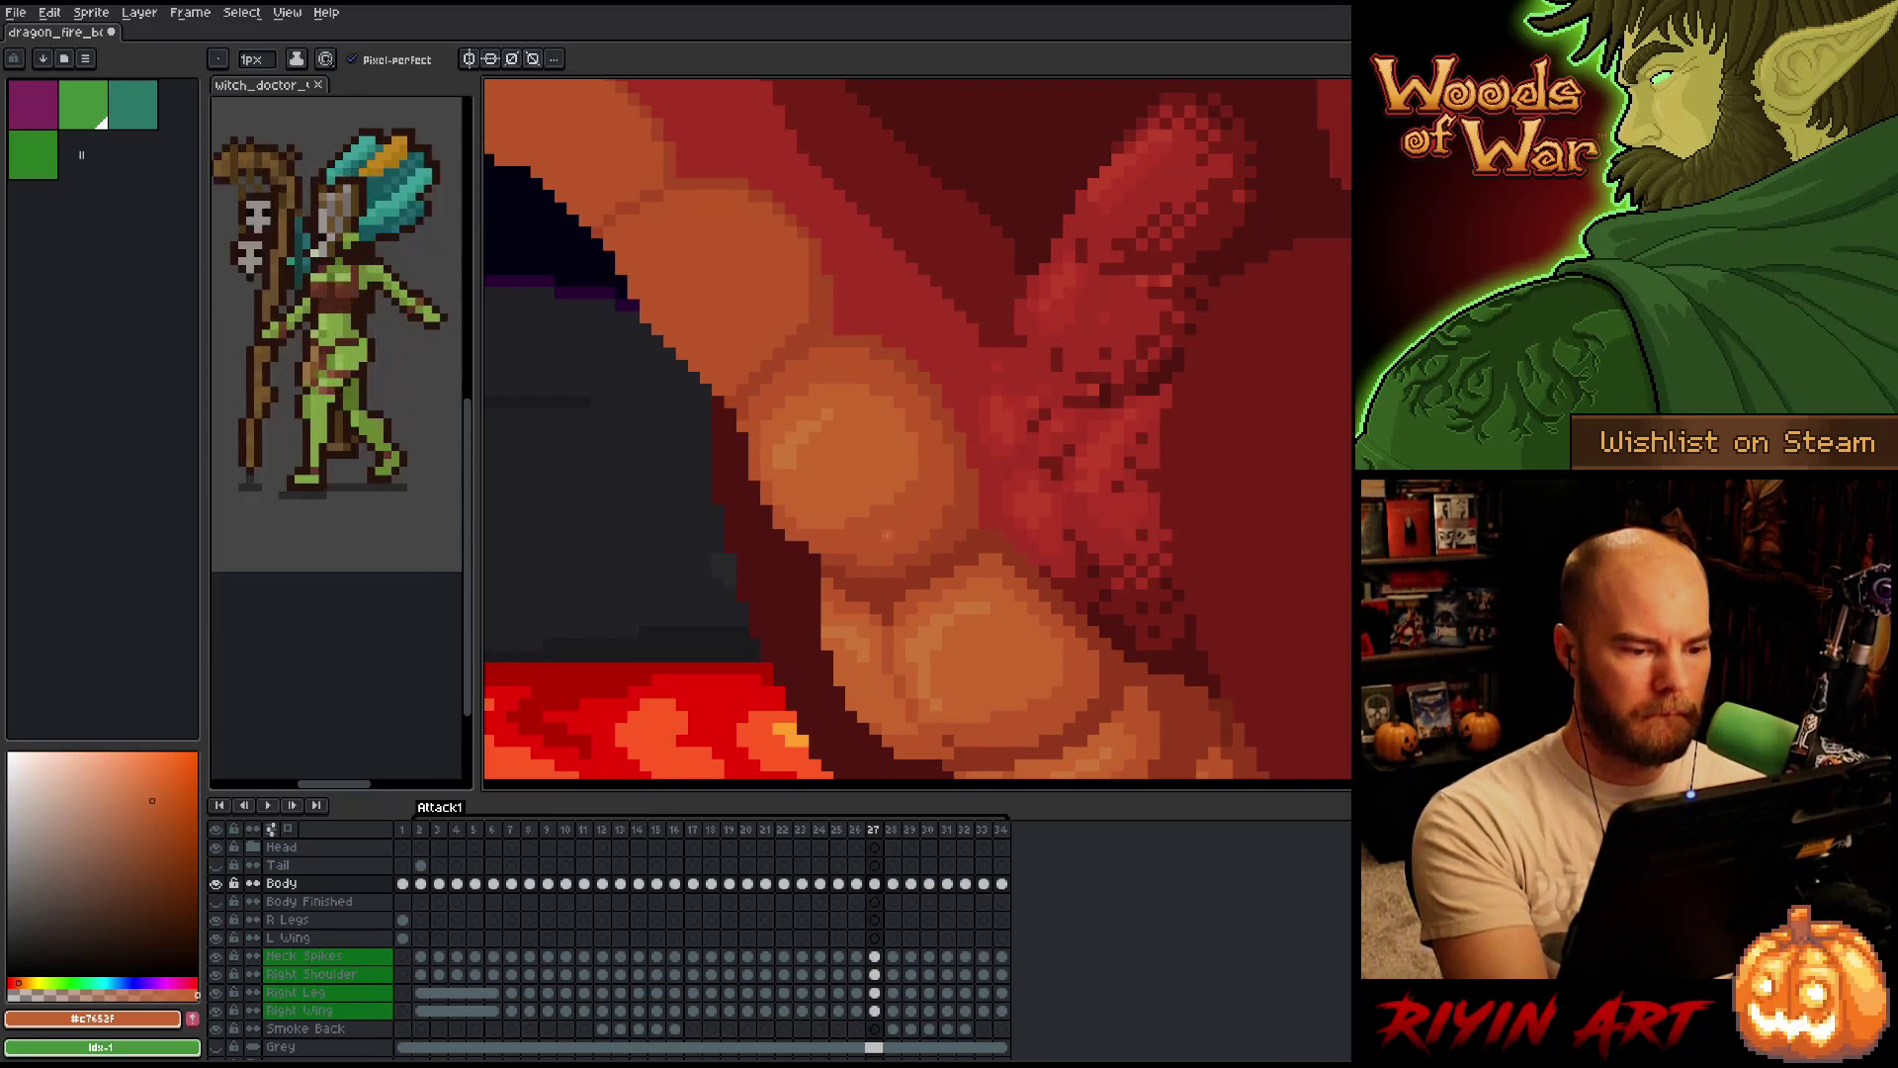
Flip between frames 28 and 29 to check the shading matches.
key(period)
key(comma)
key(period)
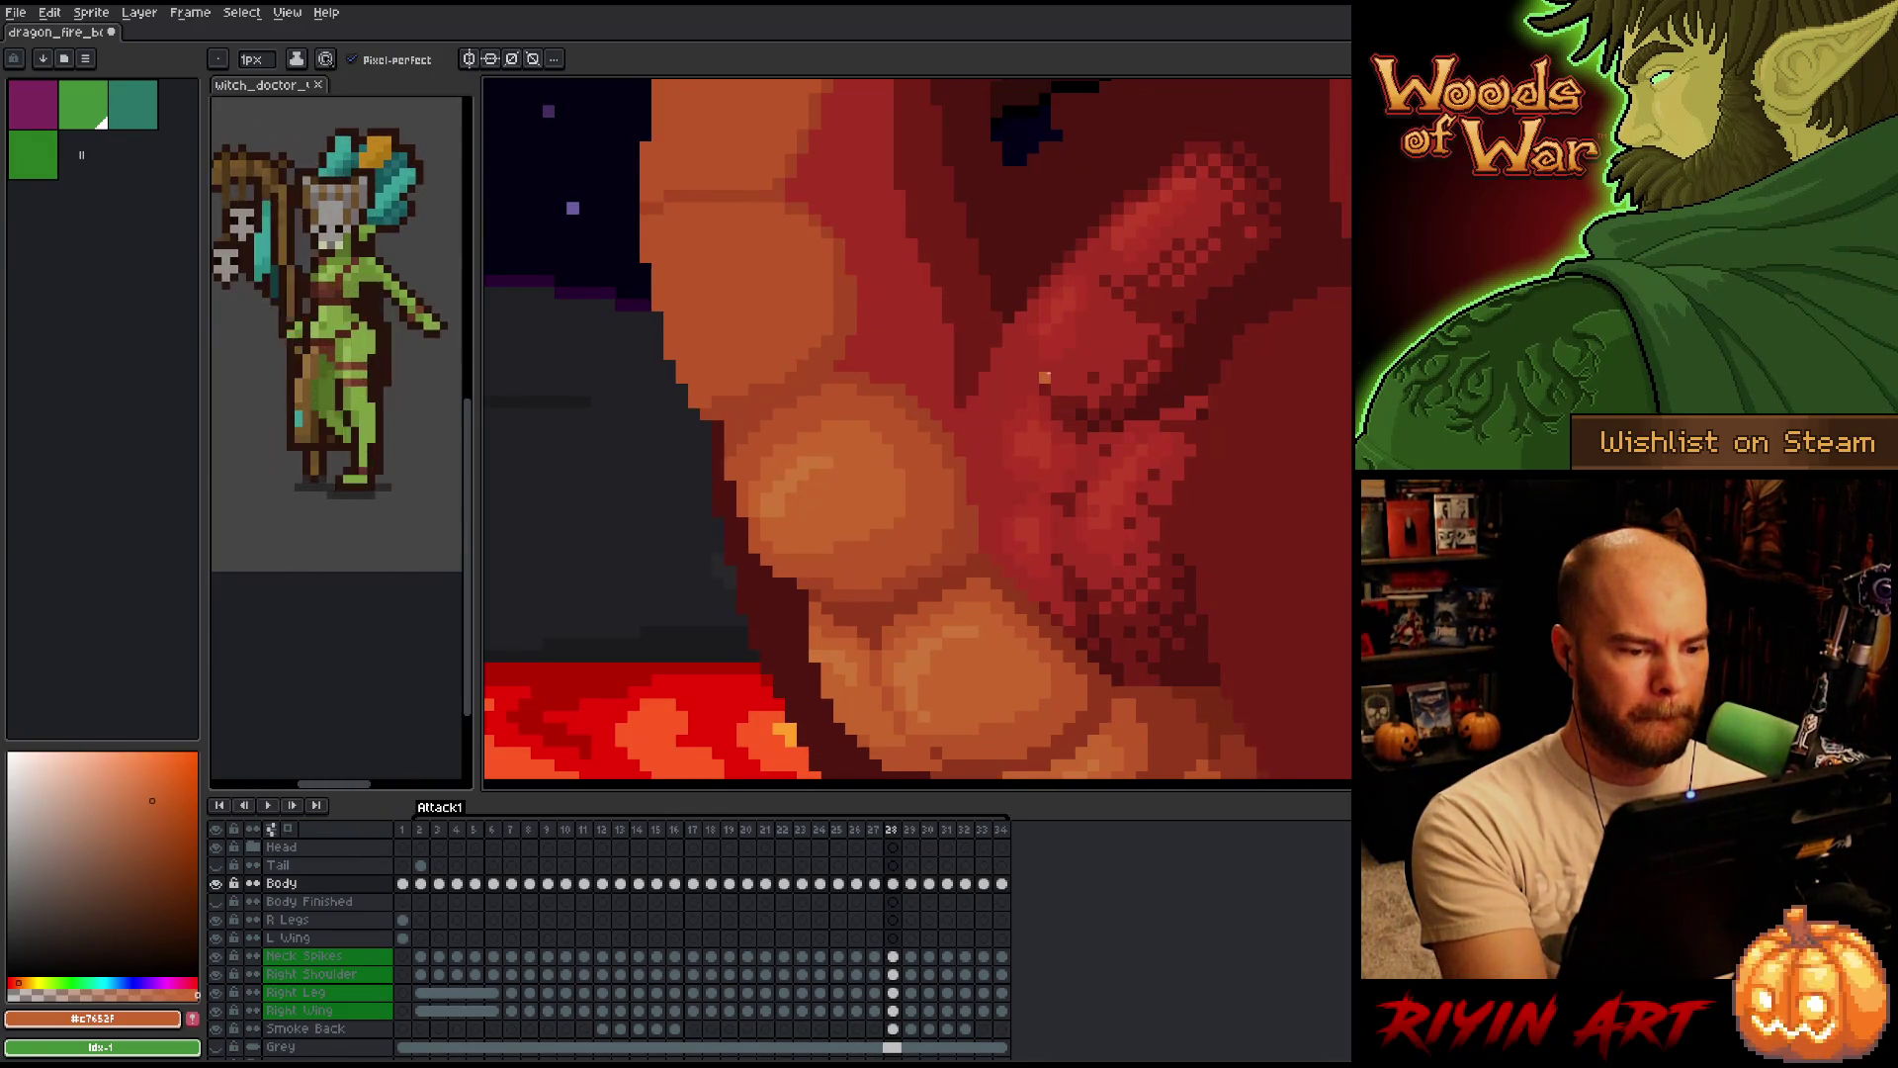
key(comma)
key(period)
key(comma)
key(period)
key(period)
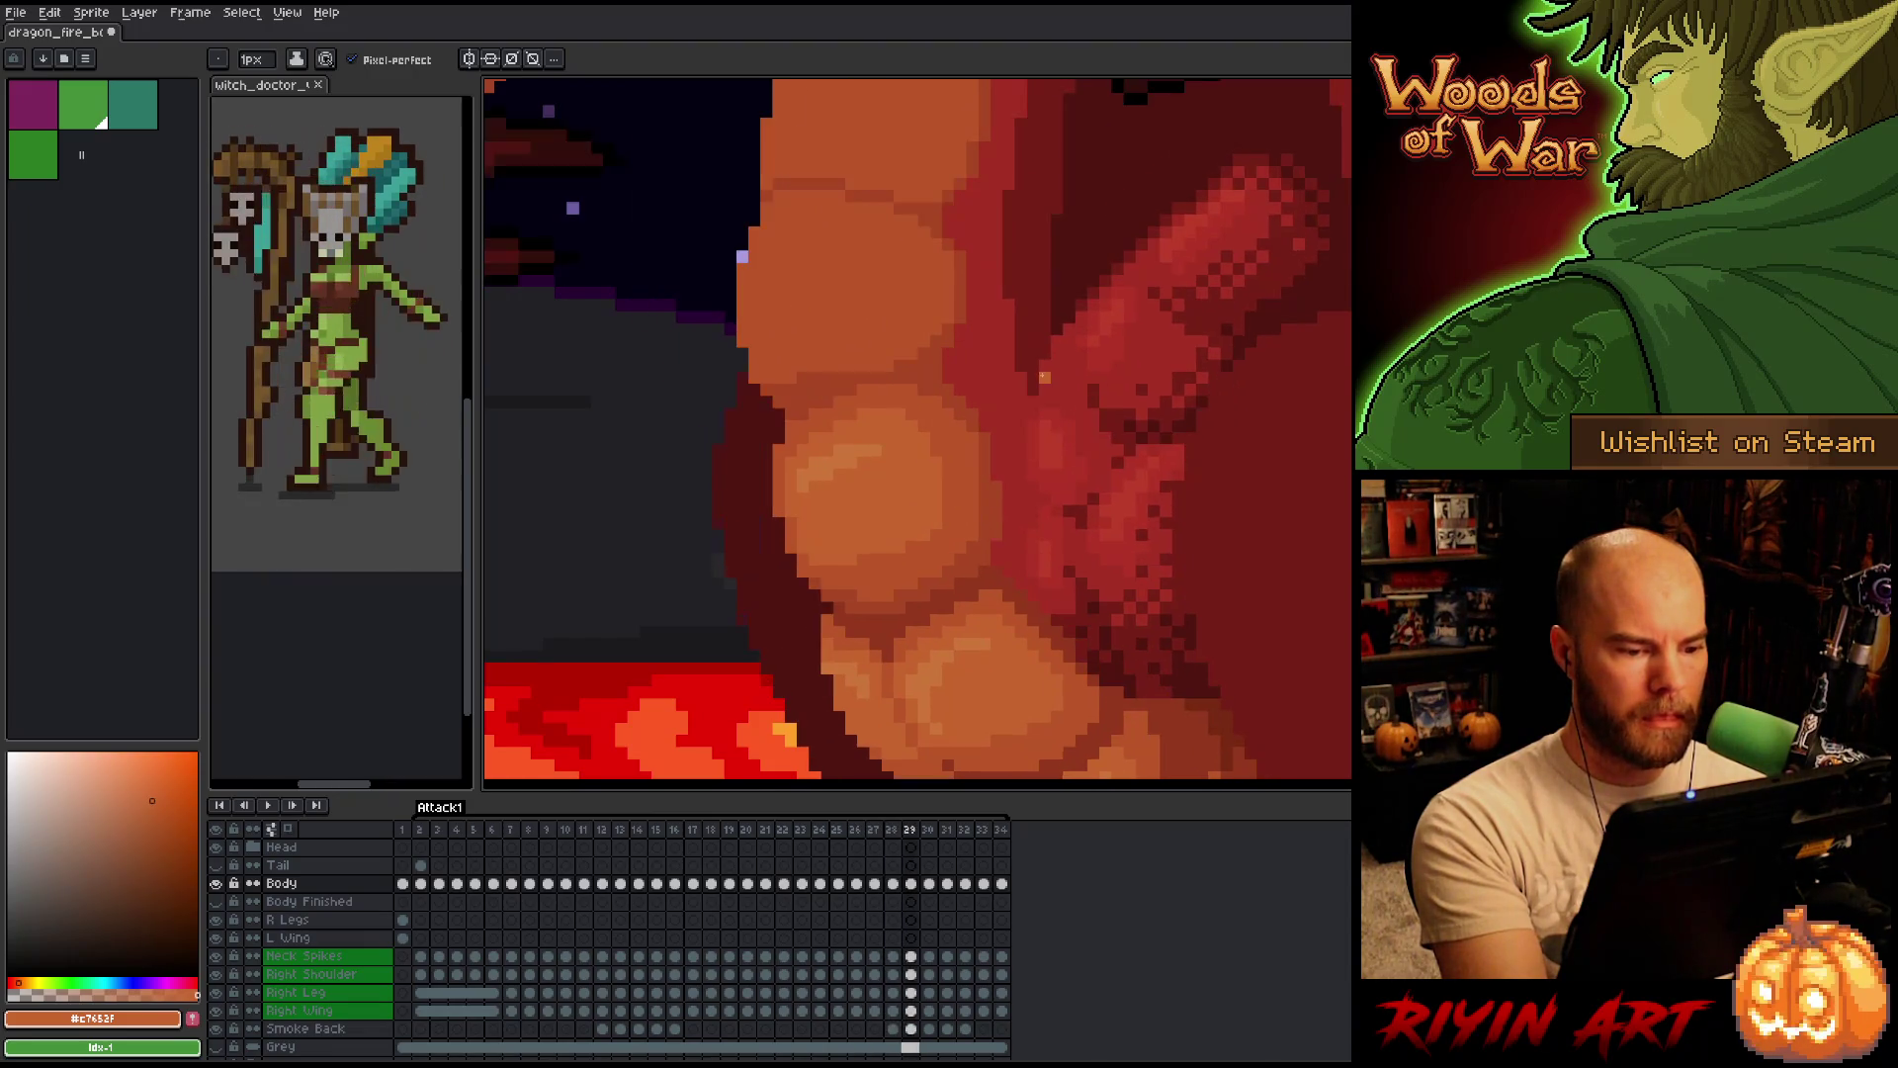
key(comma)
key(comma)
key(period)
key(period)
key(comma)
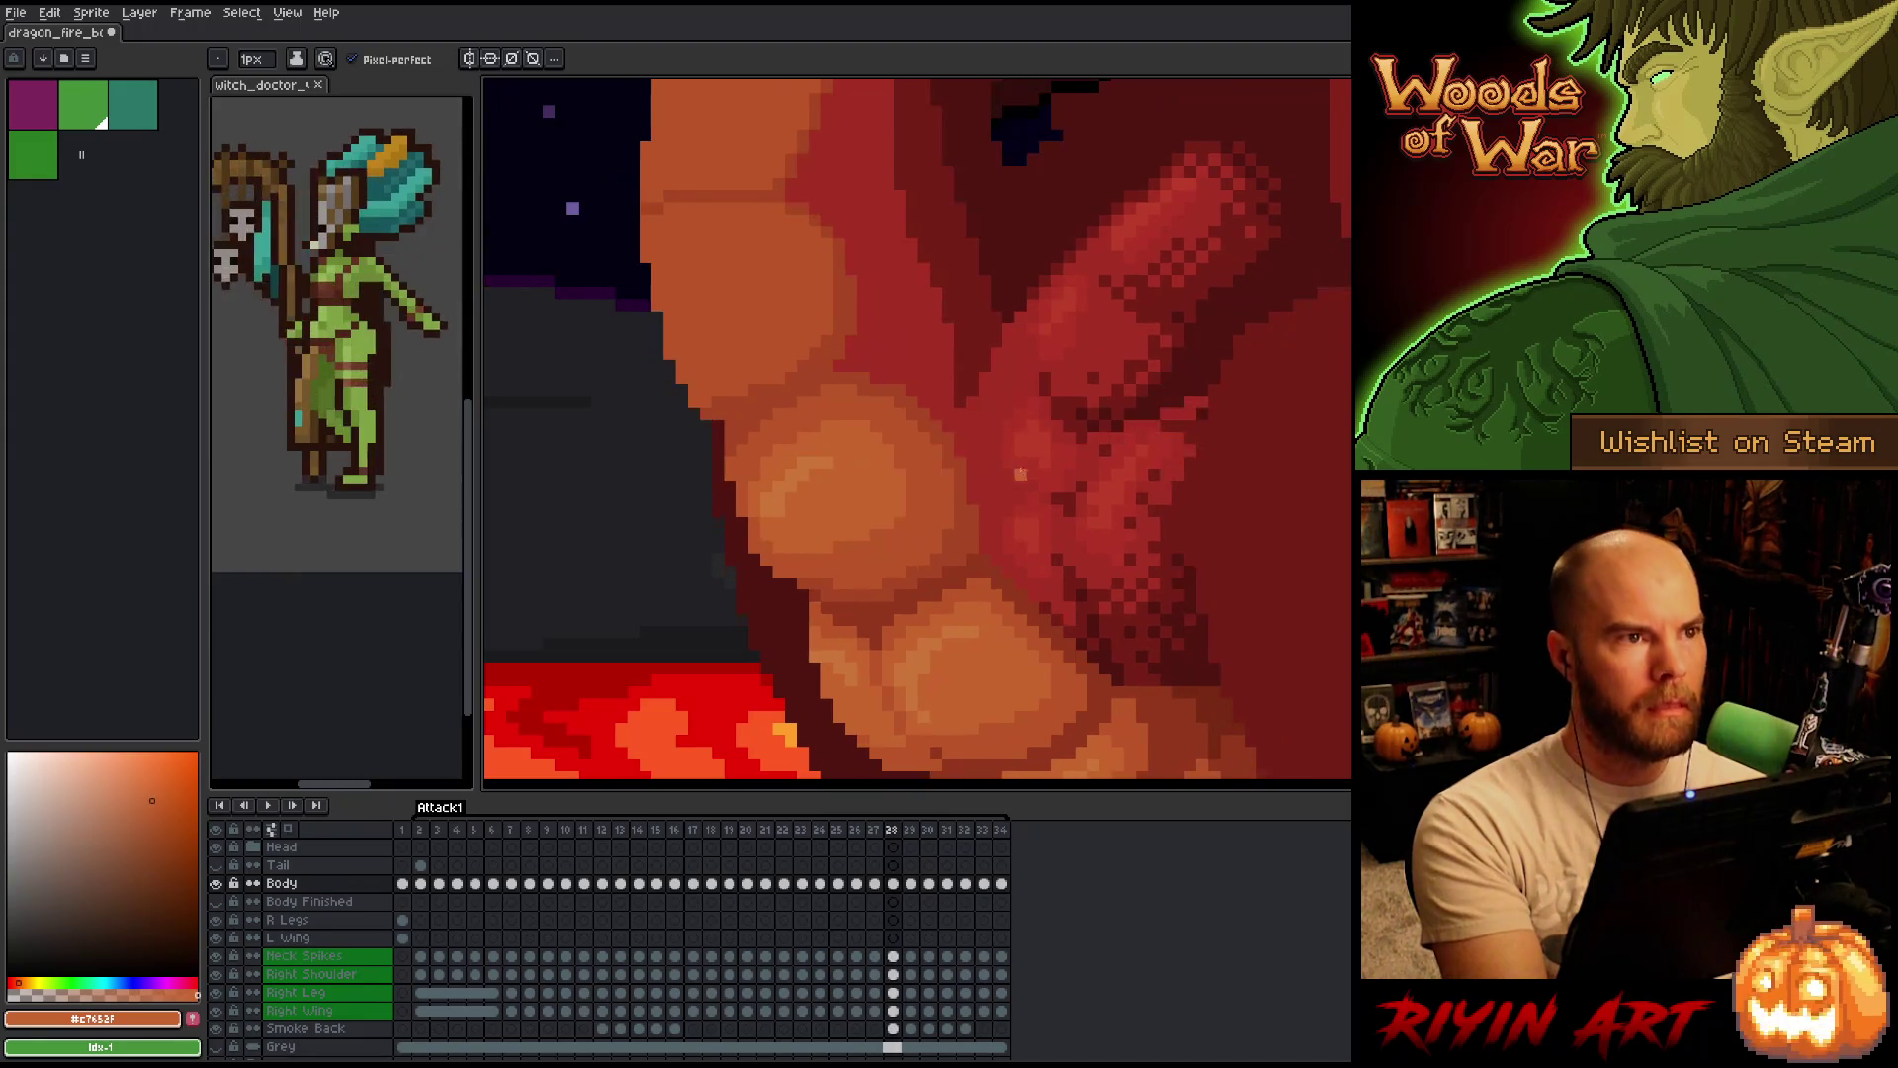
key(period)
key(comma)
key(period)
key(comma)
Advance through to frame 32, then step back to frame 30.
key(period)
key(period)
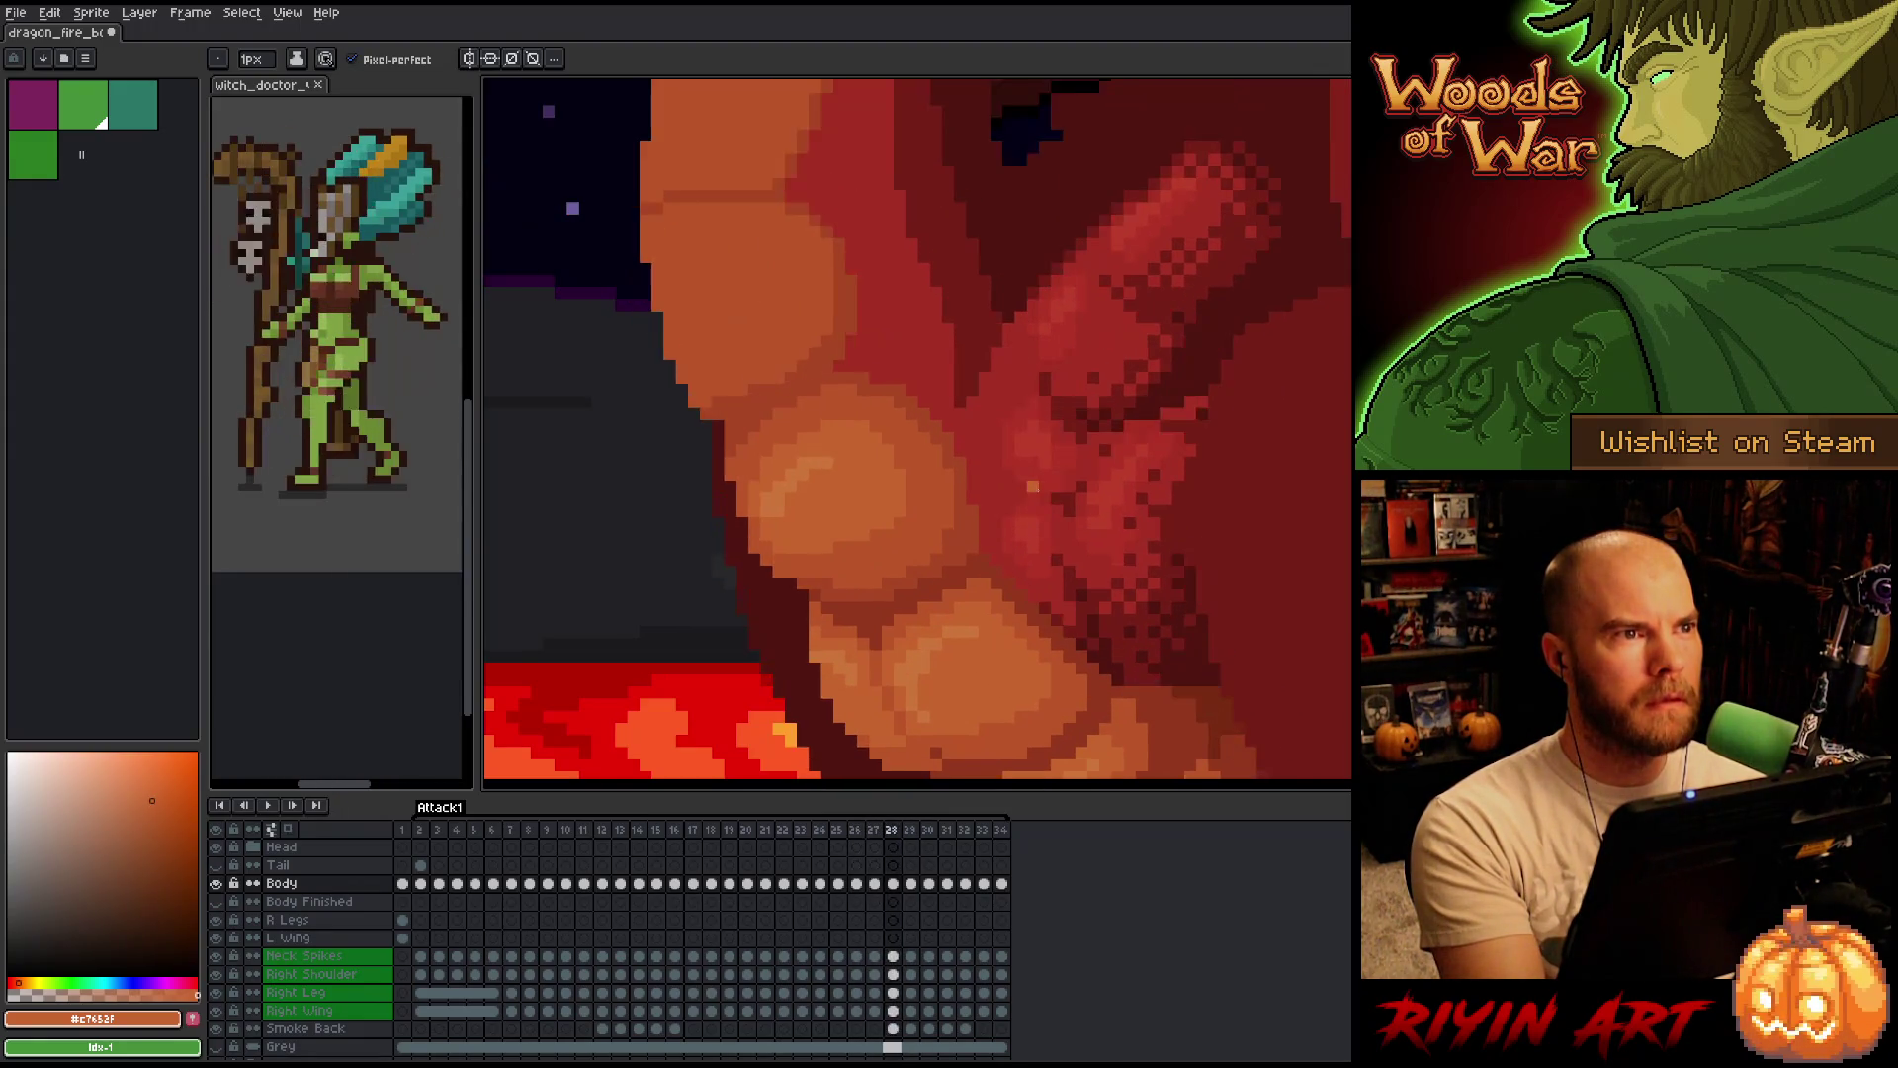
key(period)
key(period)
key(comma)
key(comma)
key(period)
key(comma)
Step from frame 32 back down to frames 28–29.
key(period)
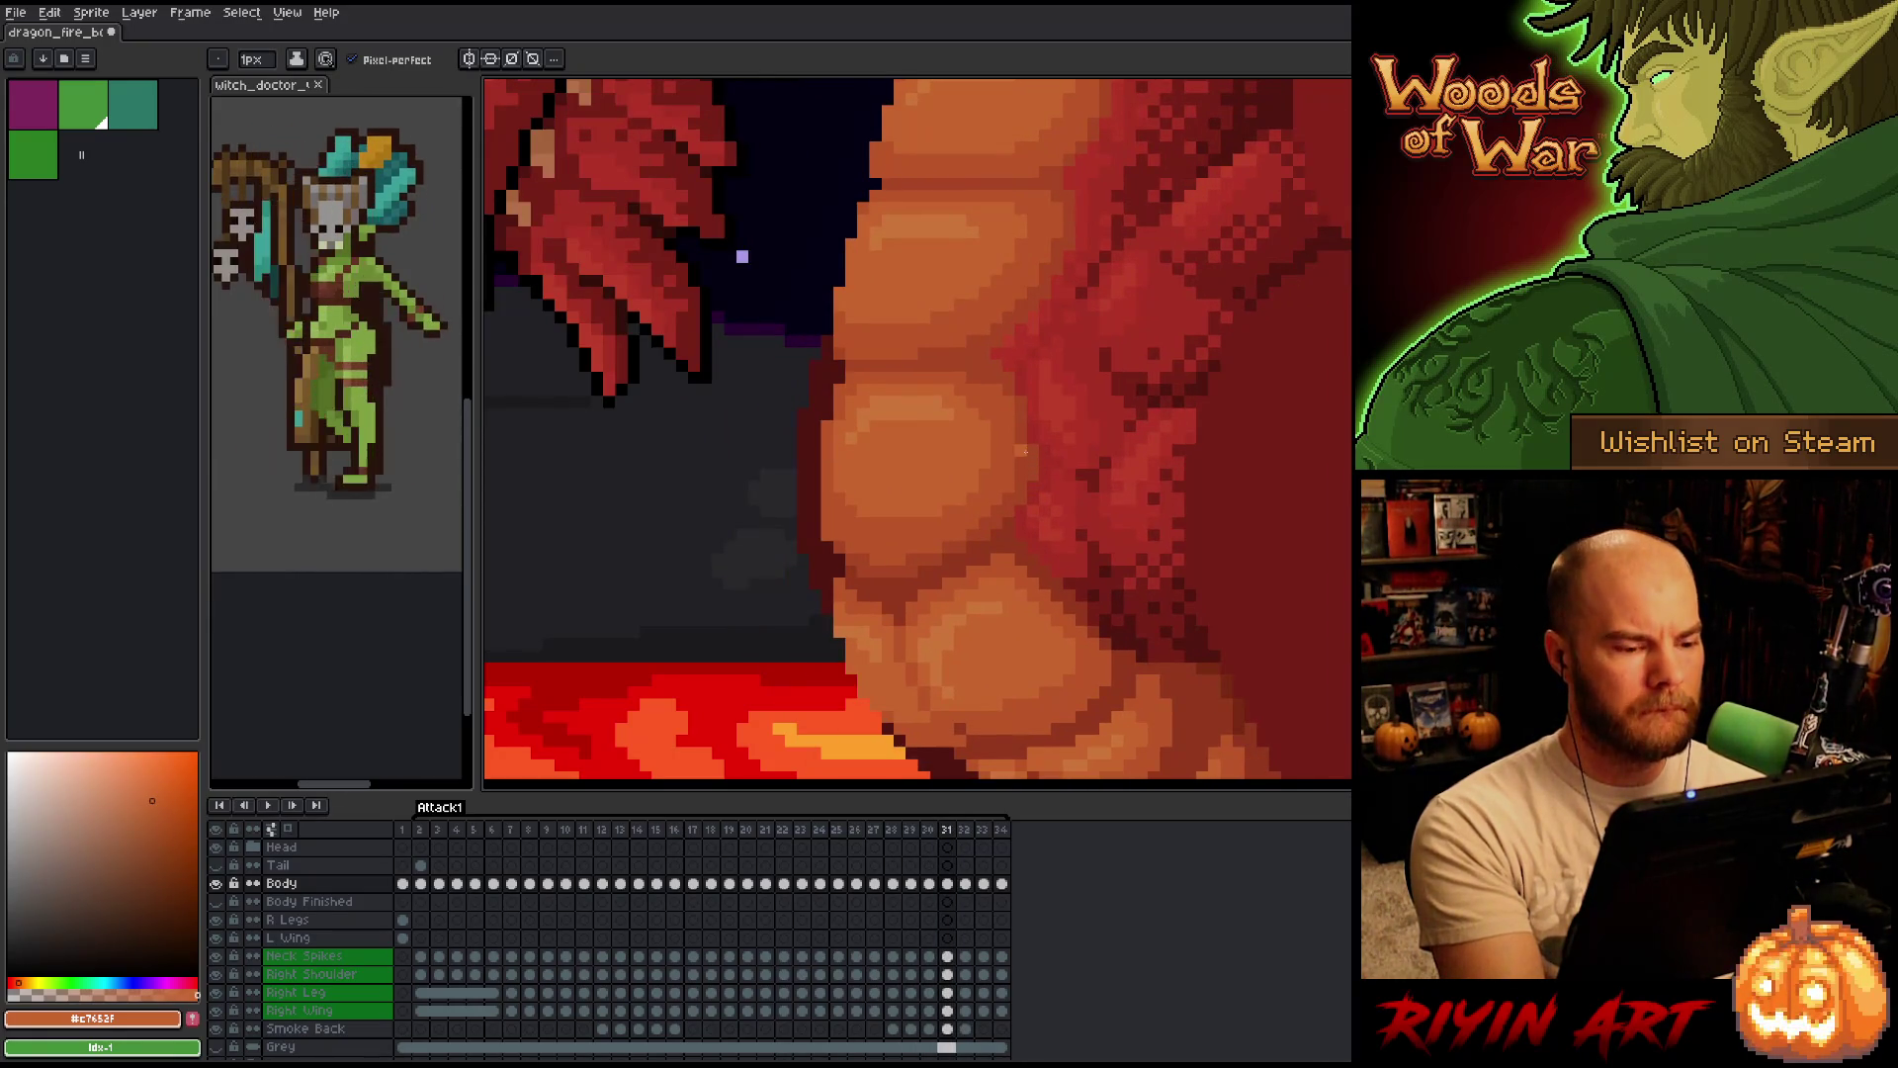
key(period)
key(comma)
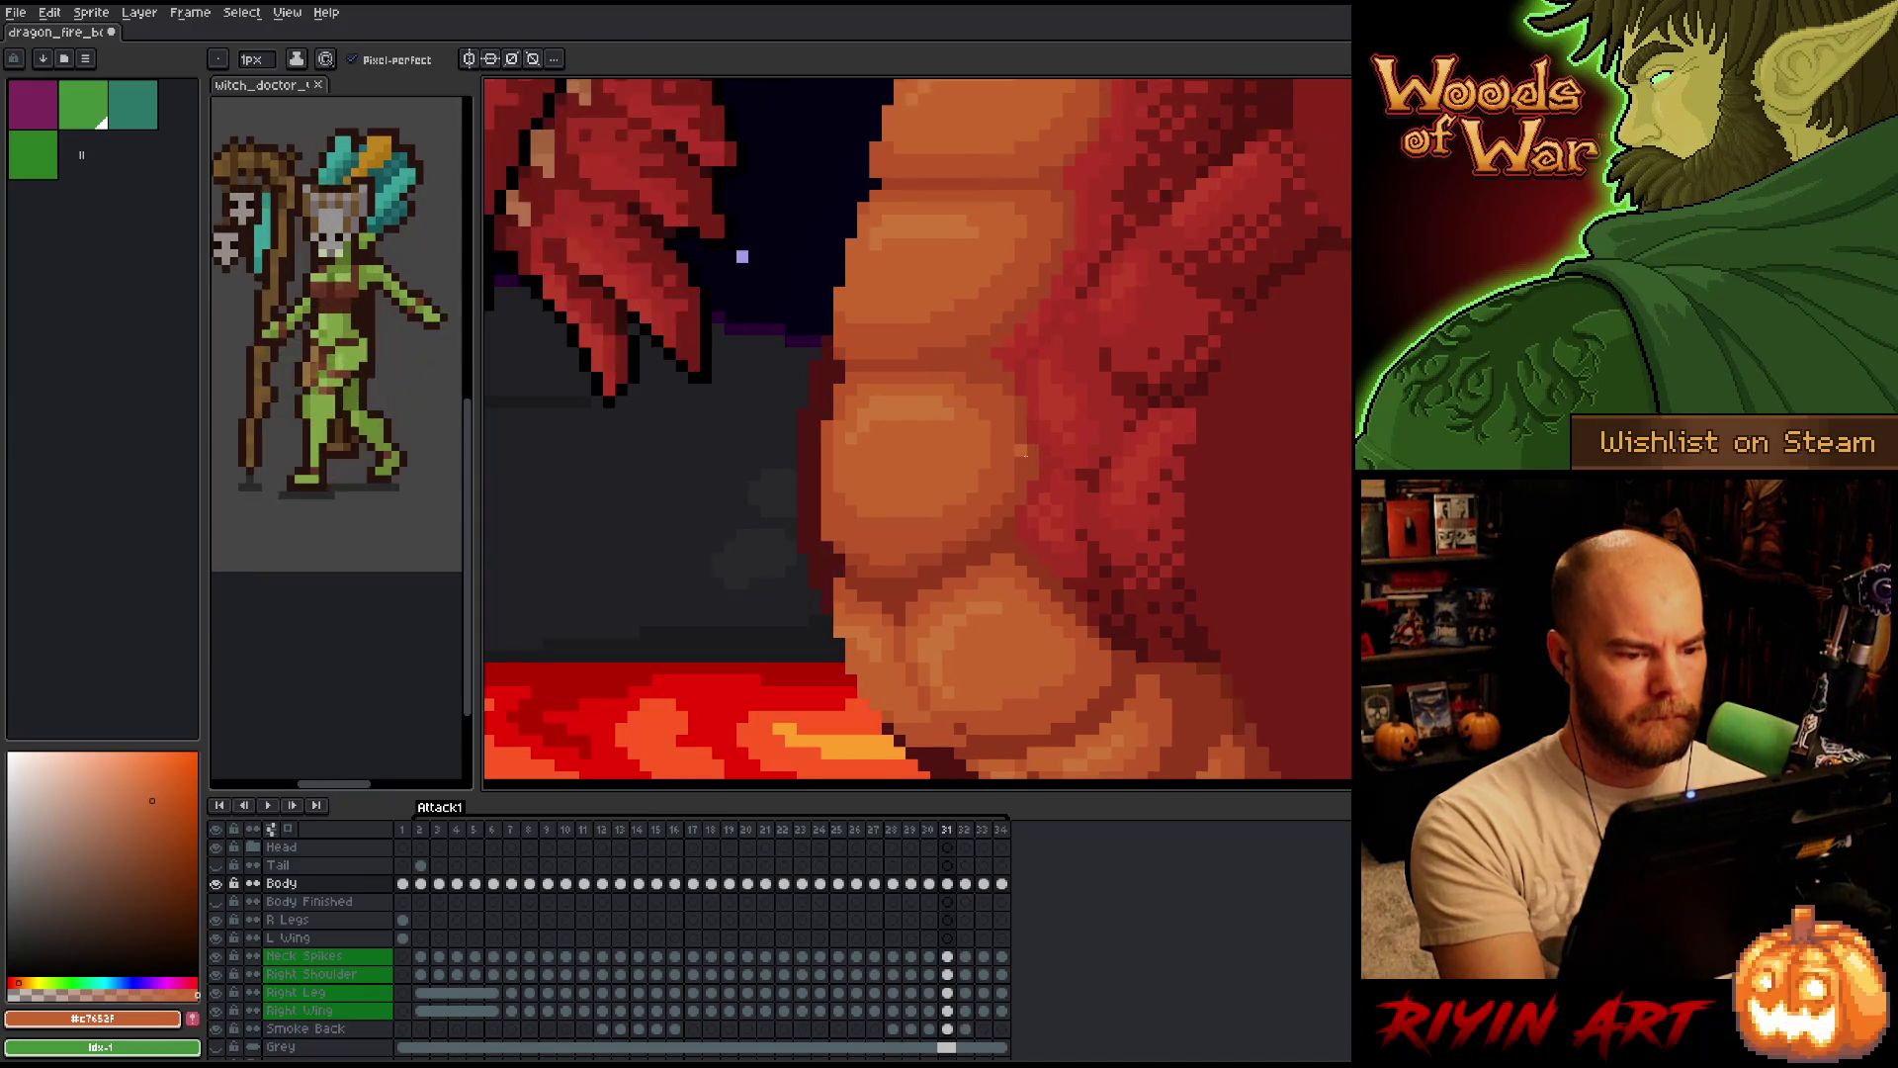
key(comma)
key(comma)
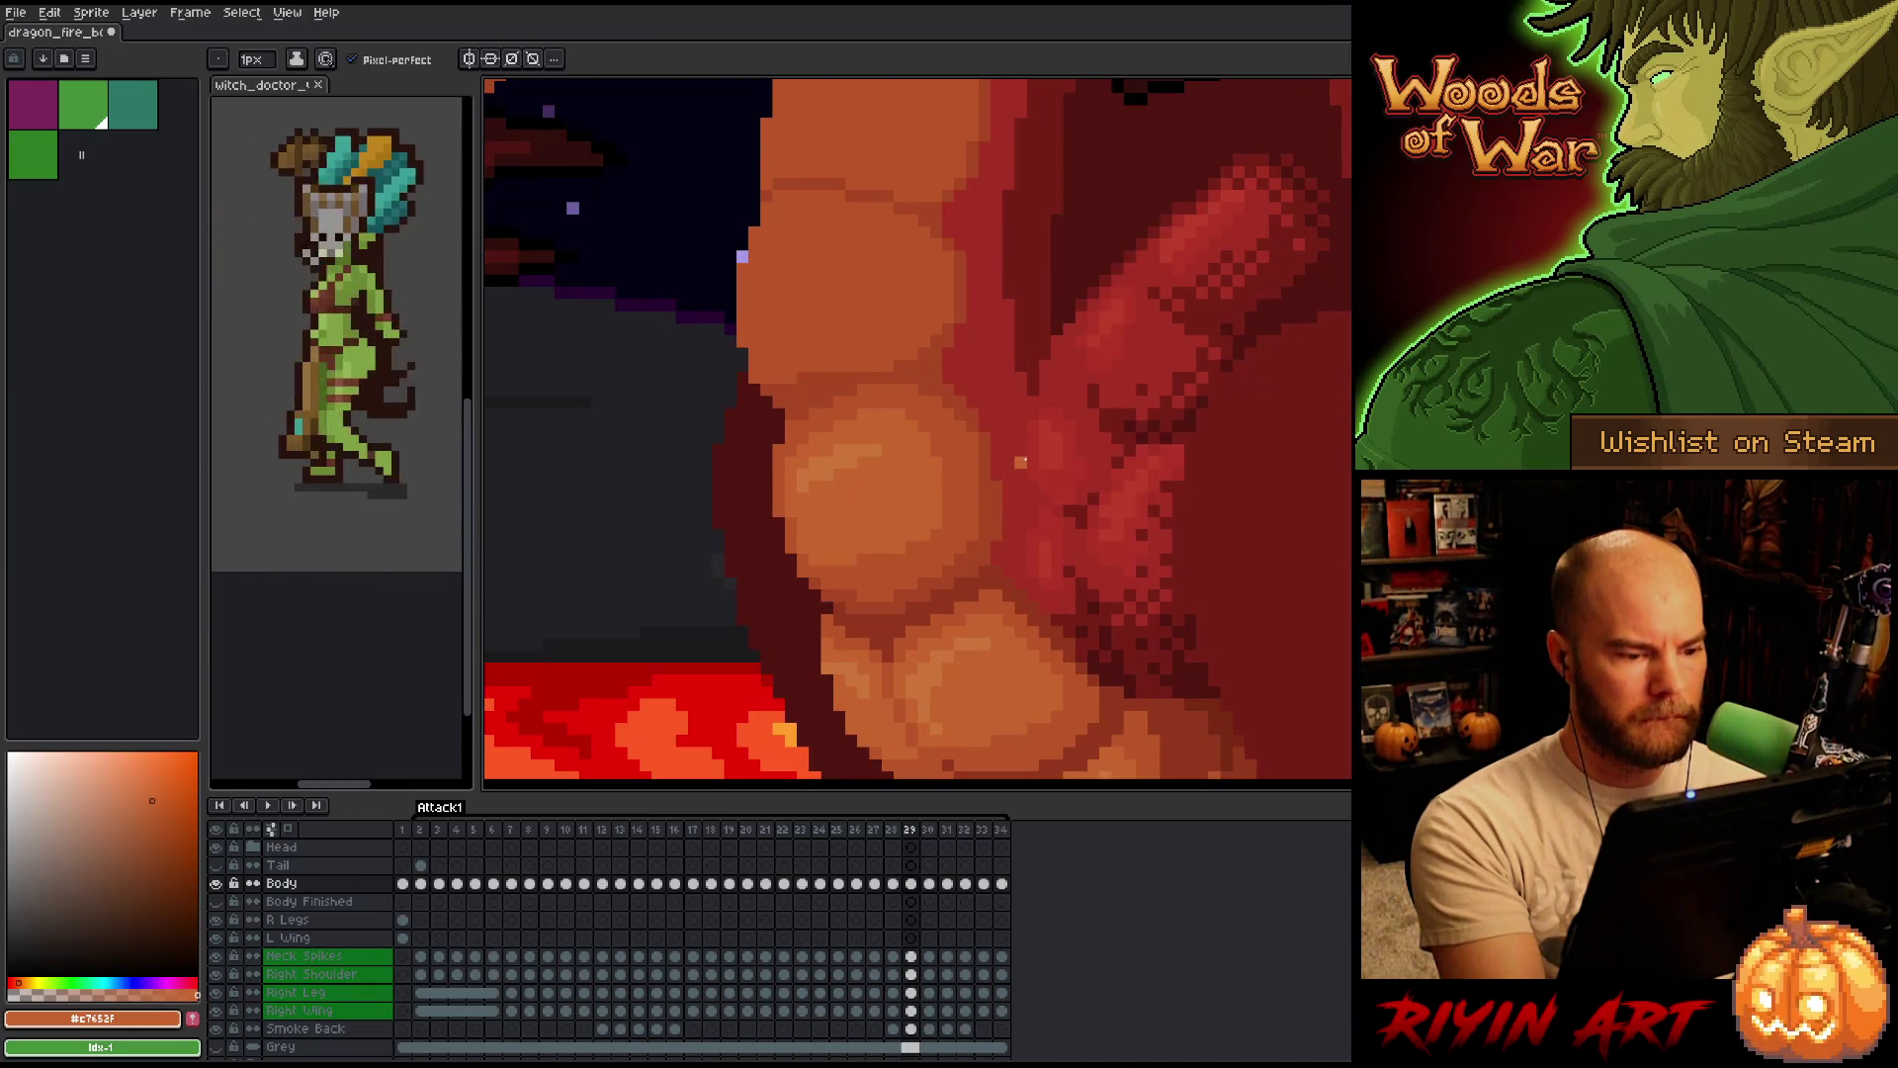
key(comma)
key(comma)
key(period)
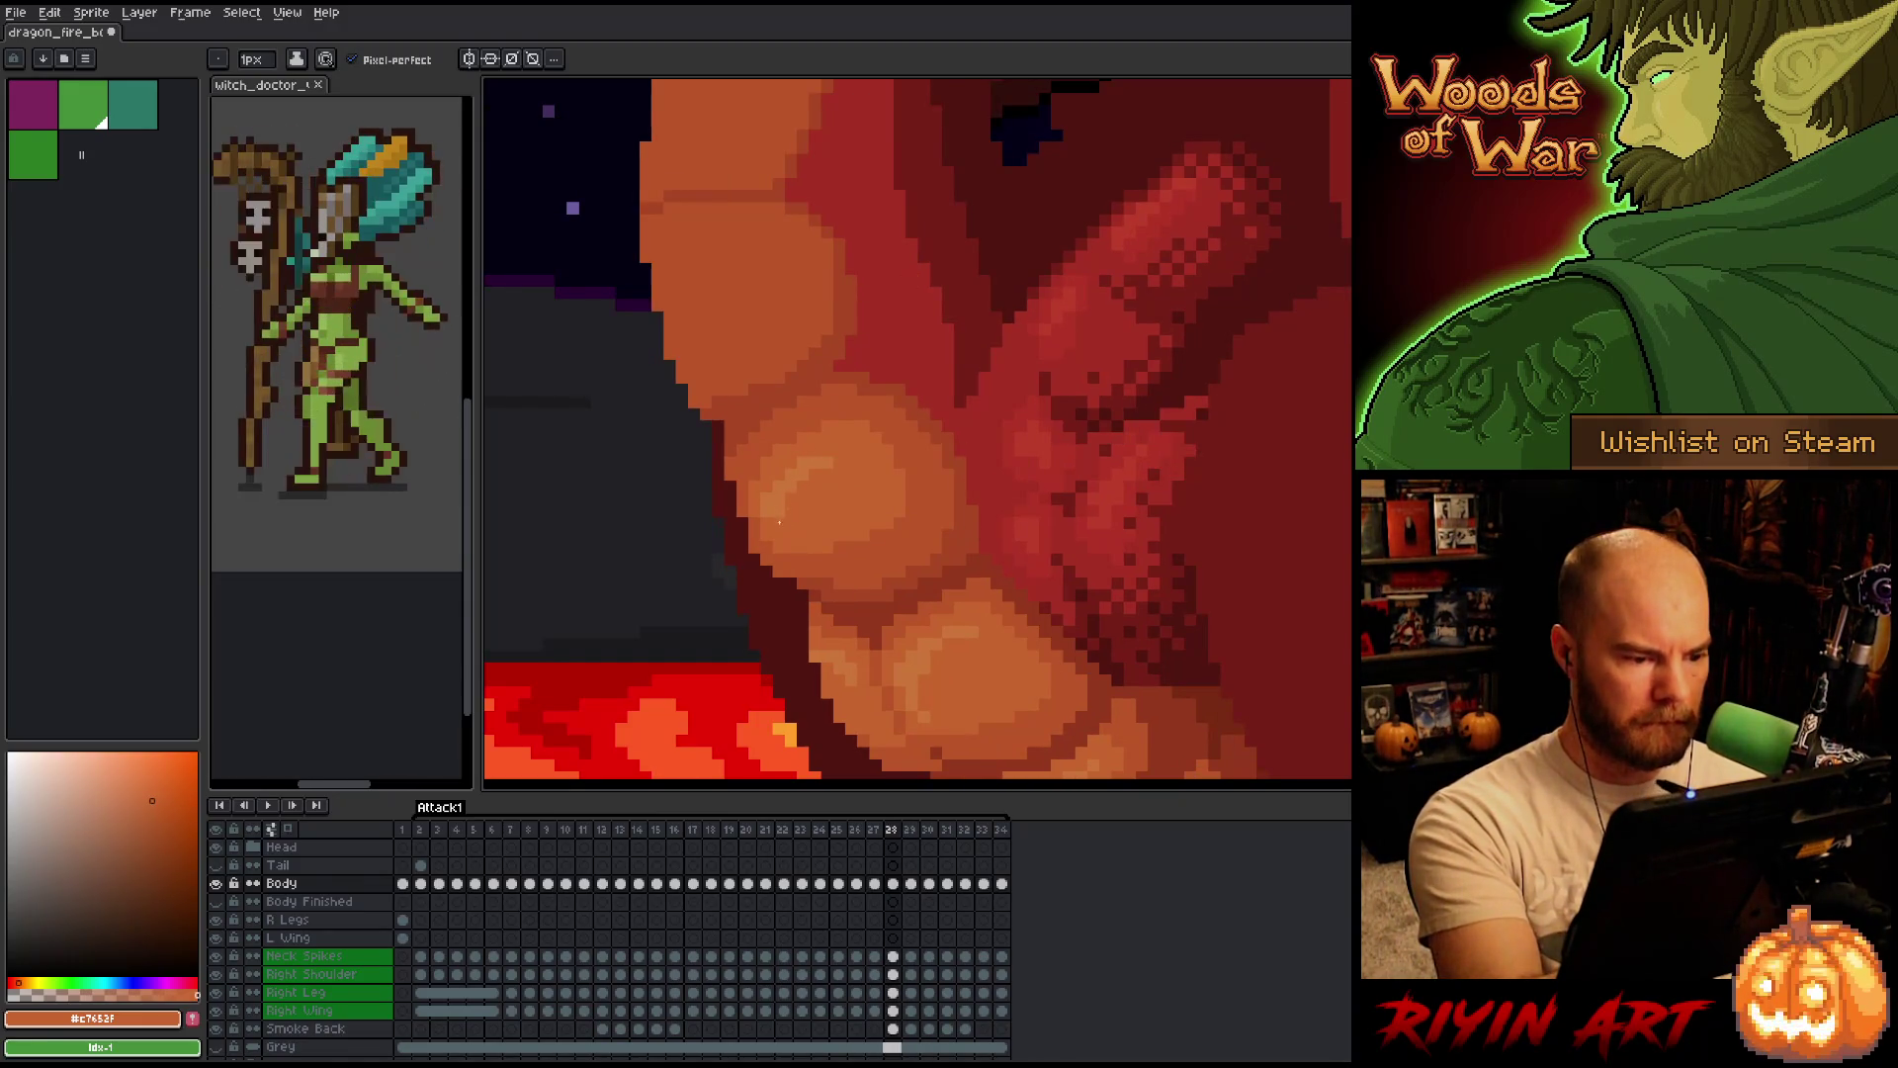
Pick the darker belly orange #bb5629 and toggle frames 28–29 to compare shading.
alt+click(743, 512)
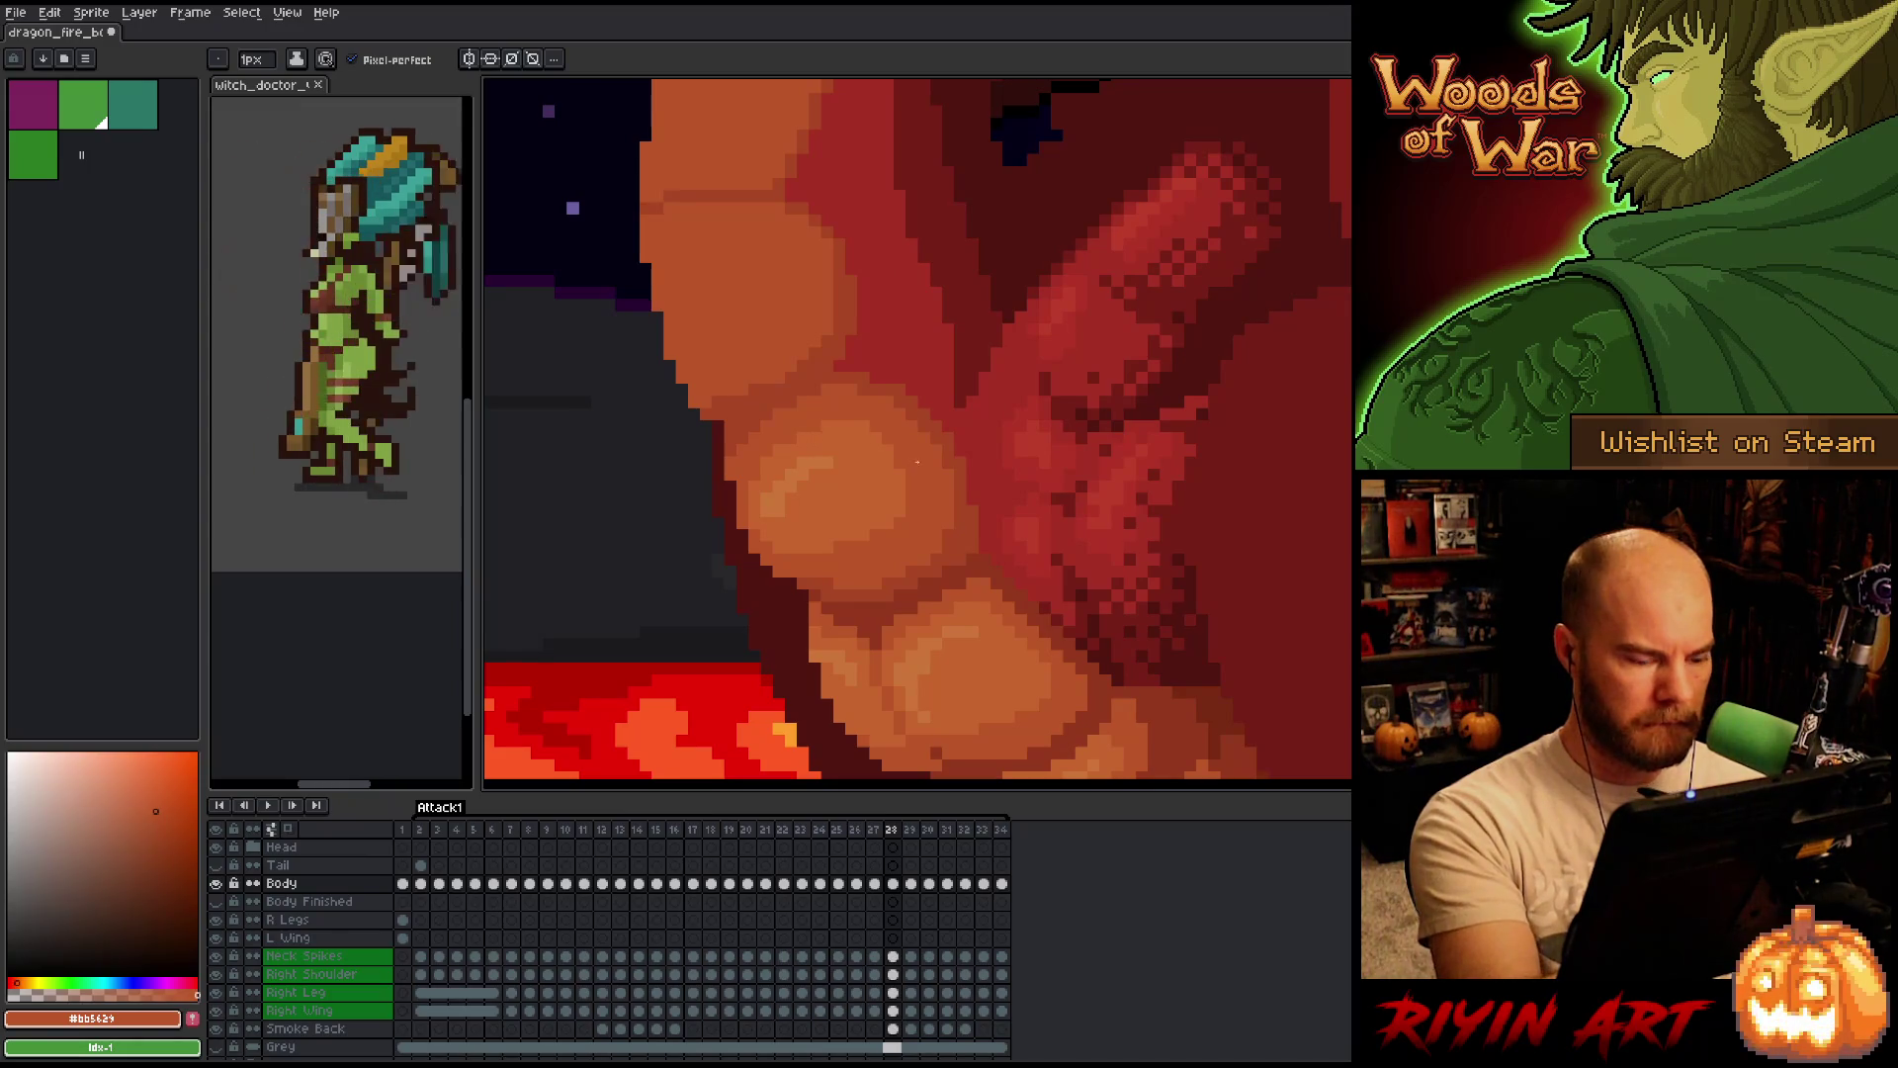
key(comma)
key(period)
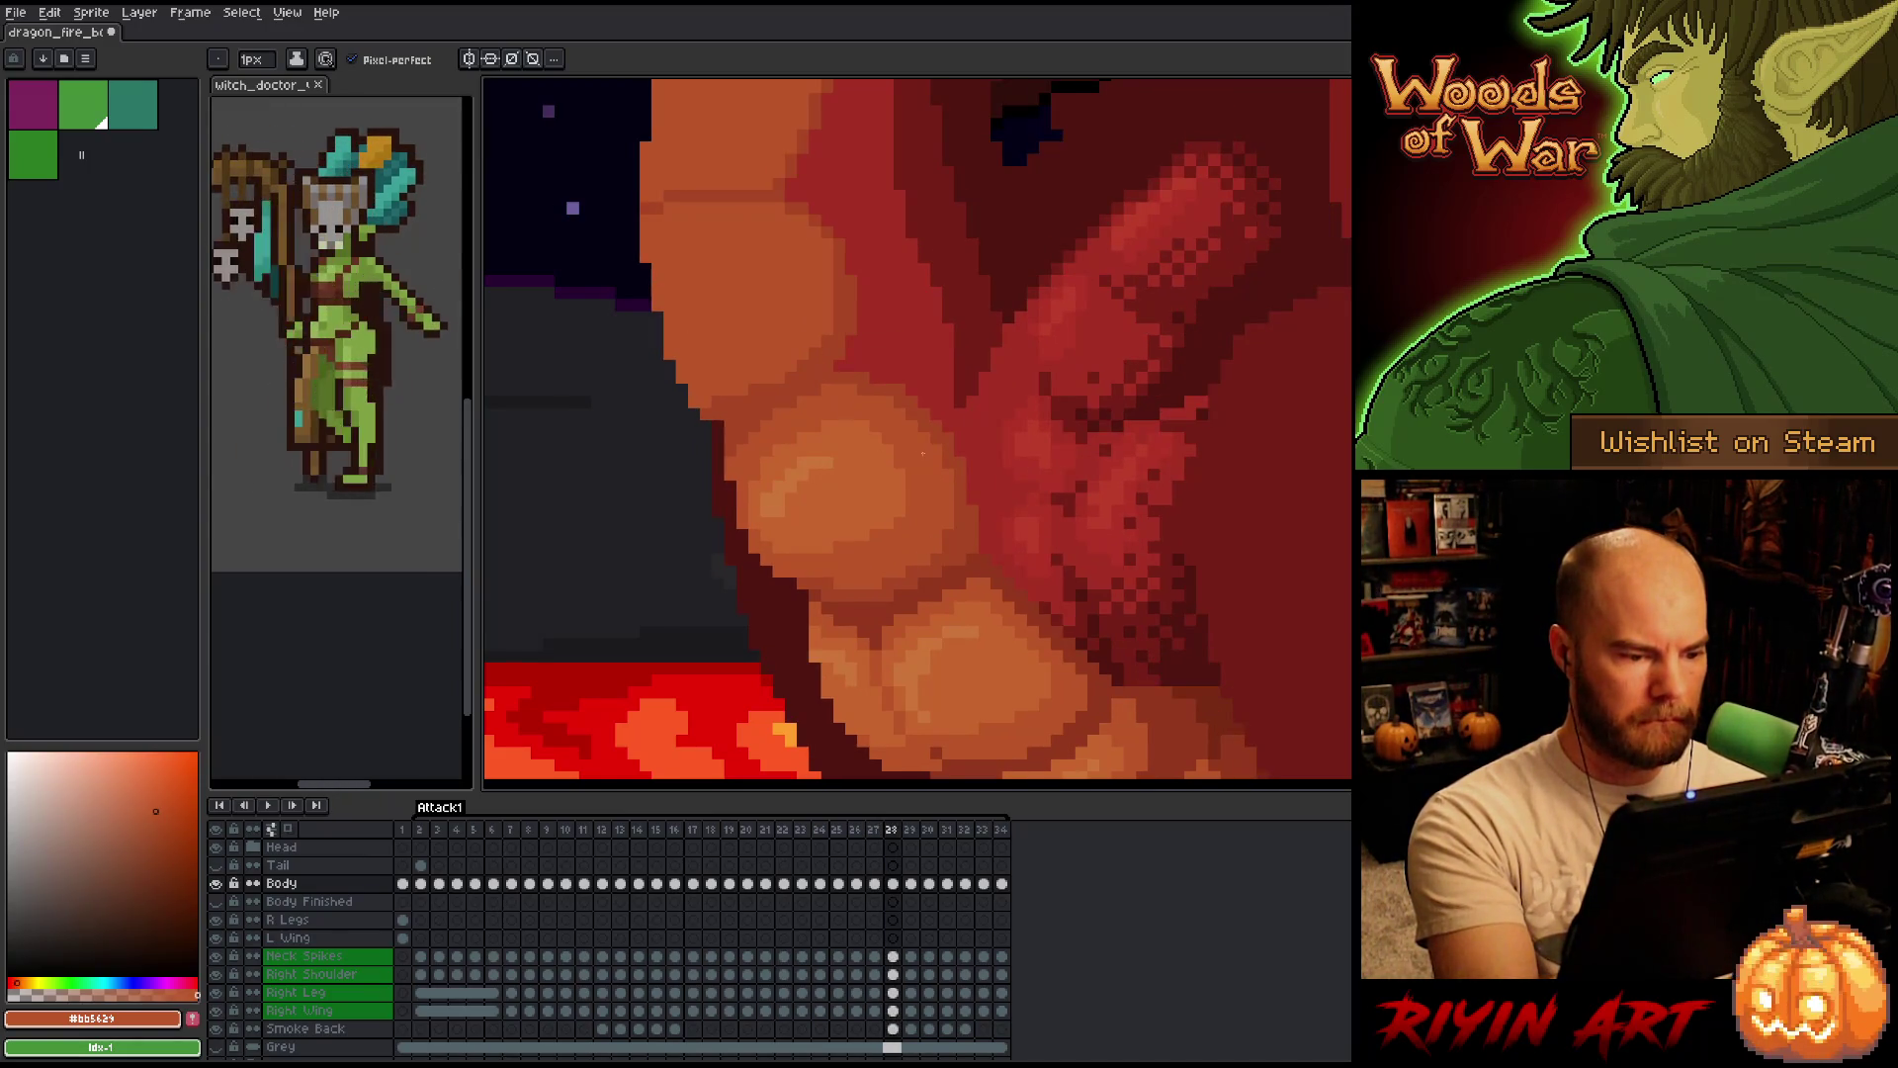
key(period)
key(comma)
key(period)
key(comma)
key(period)
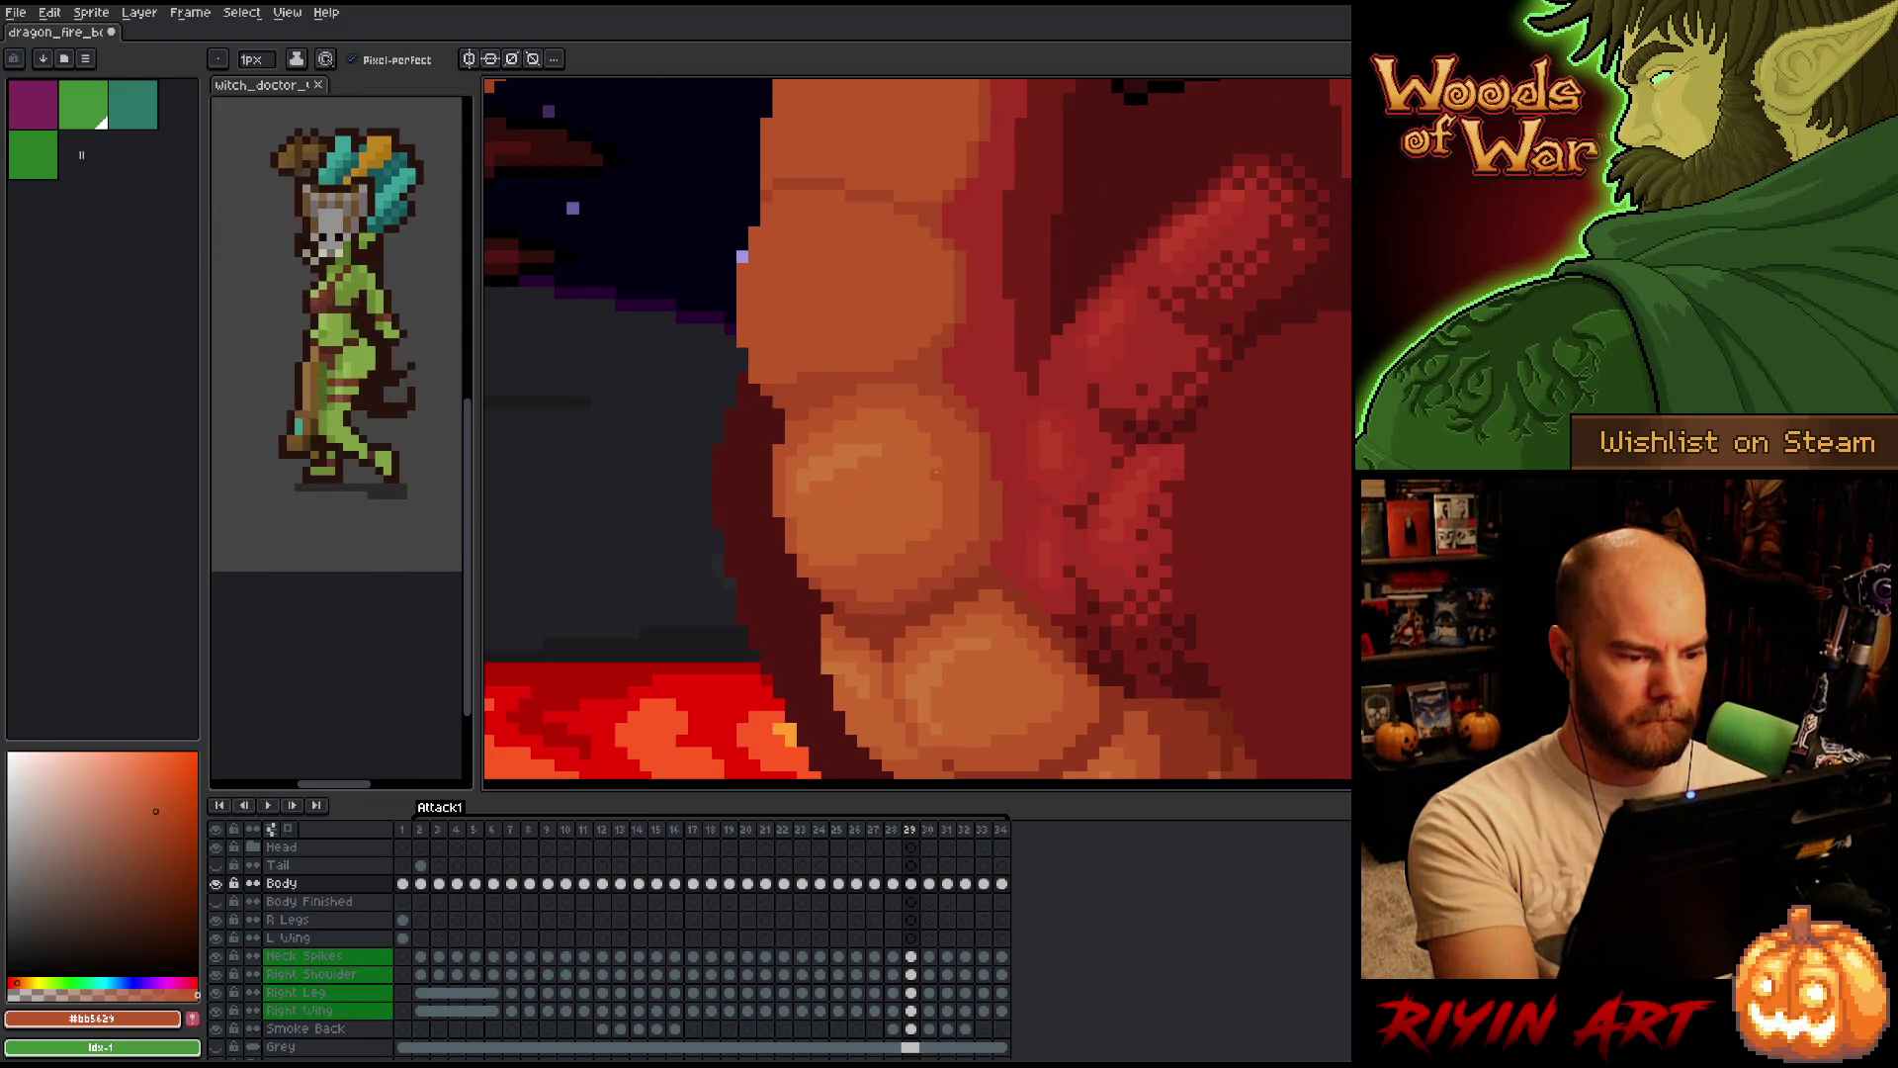
key(comma)
Flip between frames 29 and 30, returning to frame 29.
key(period)
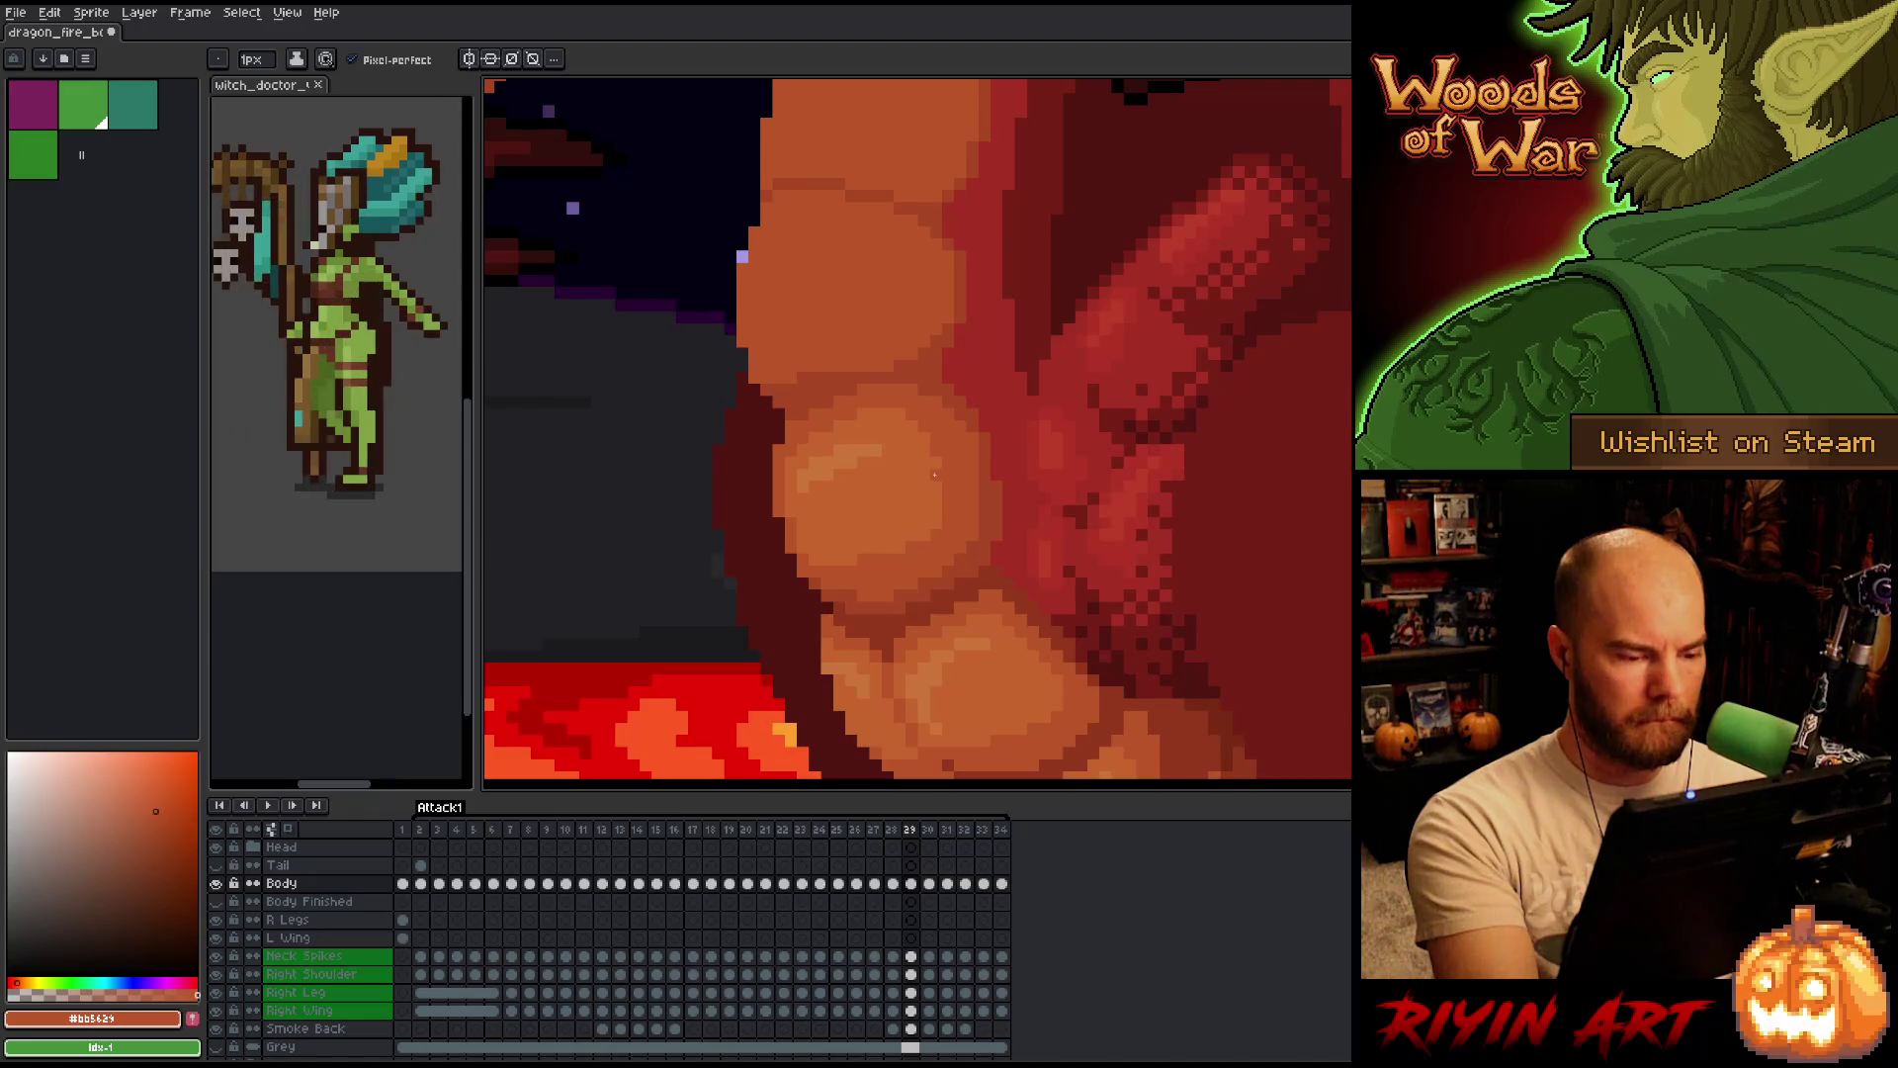
key(period)
key(comma)
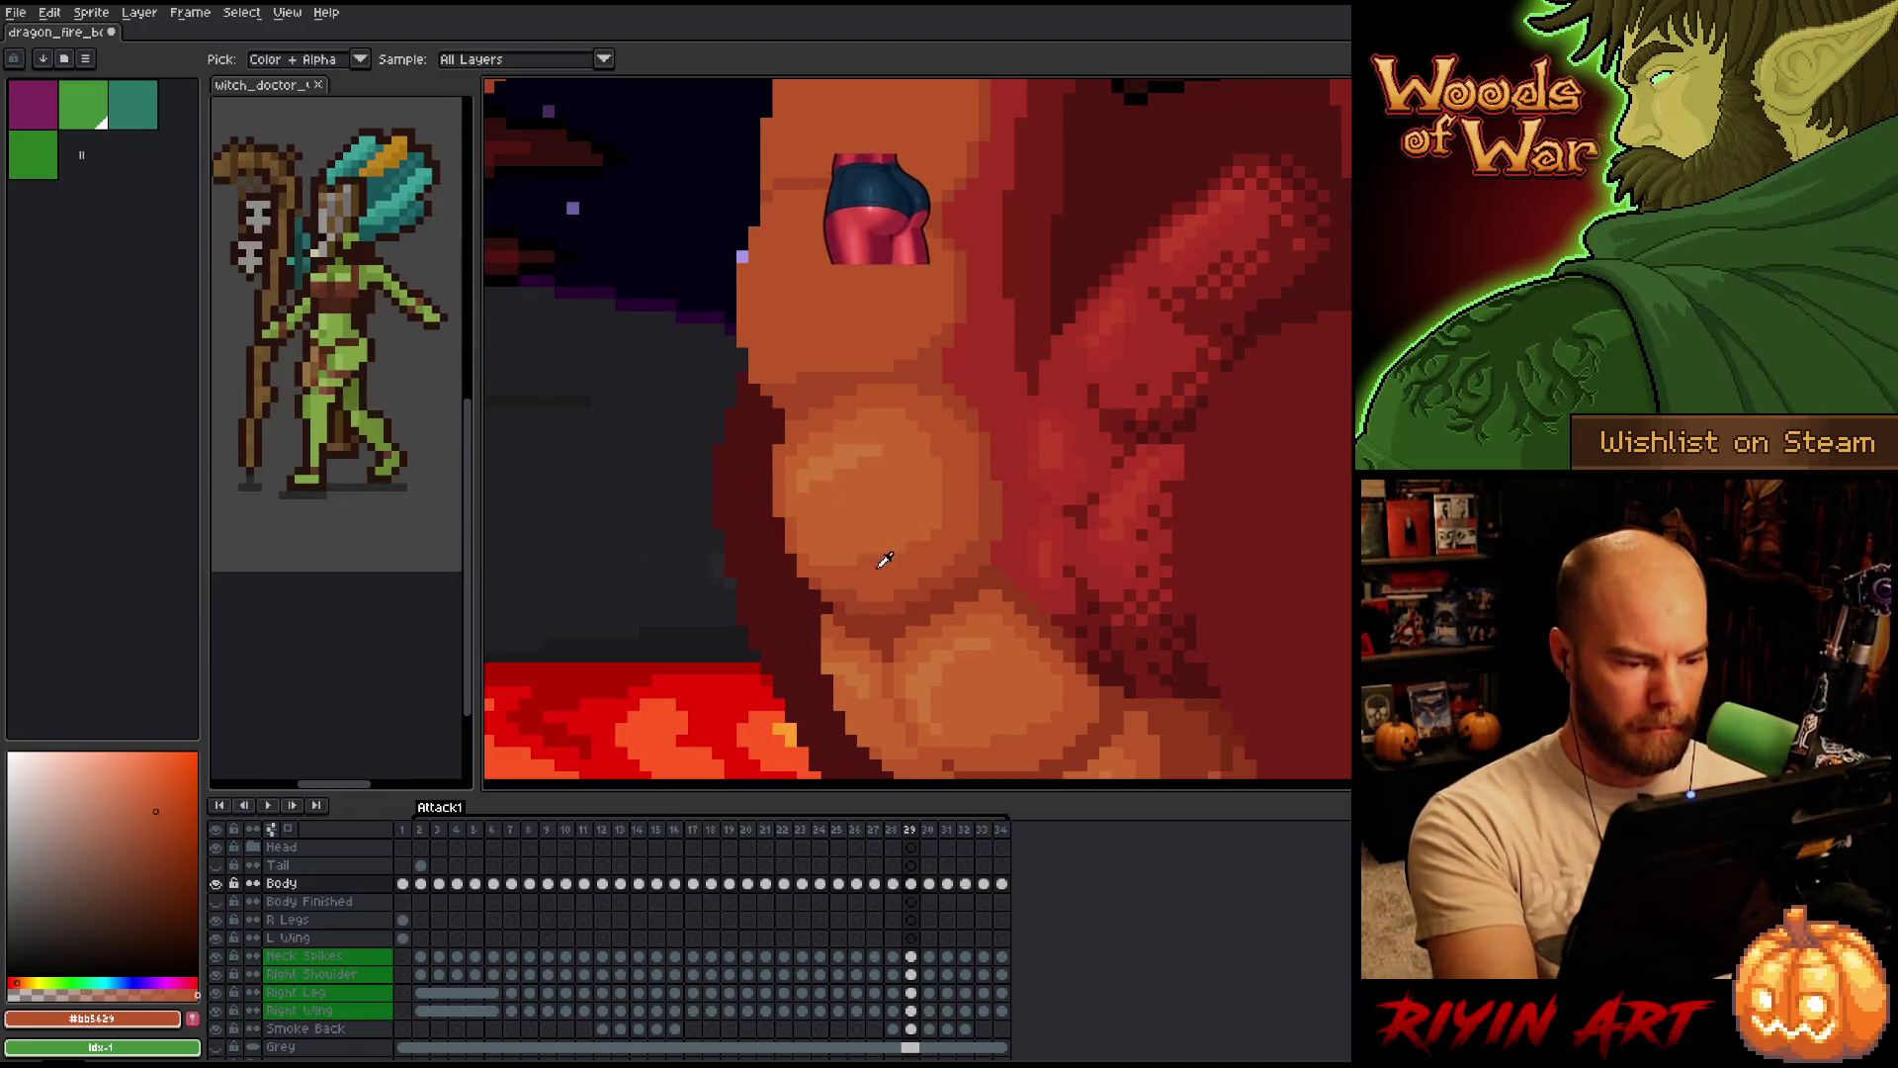
key(Right)
key(Right)
key(Left)
key(Left)
Step through frames 29–31 and on up to frame 34.
key(Right)
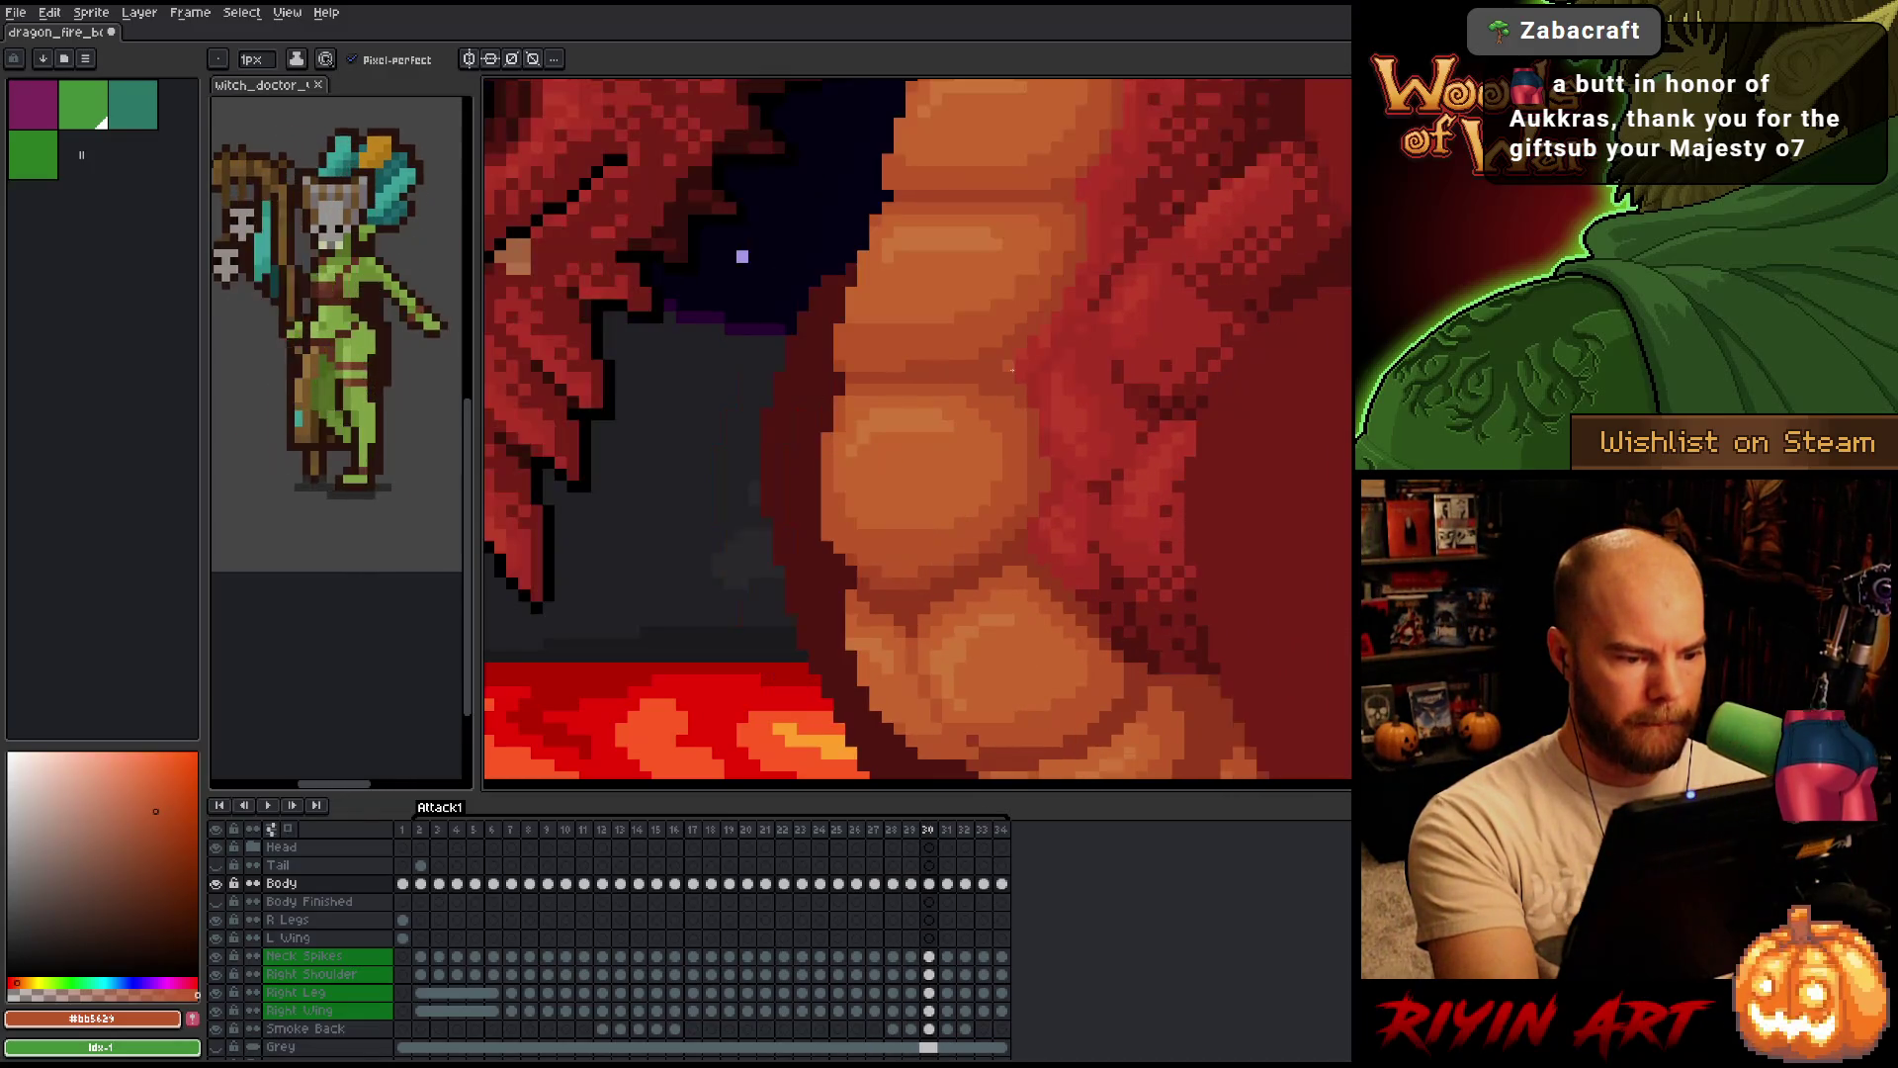
key(Right)
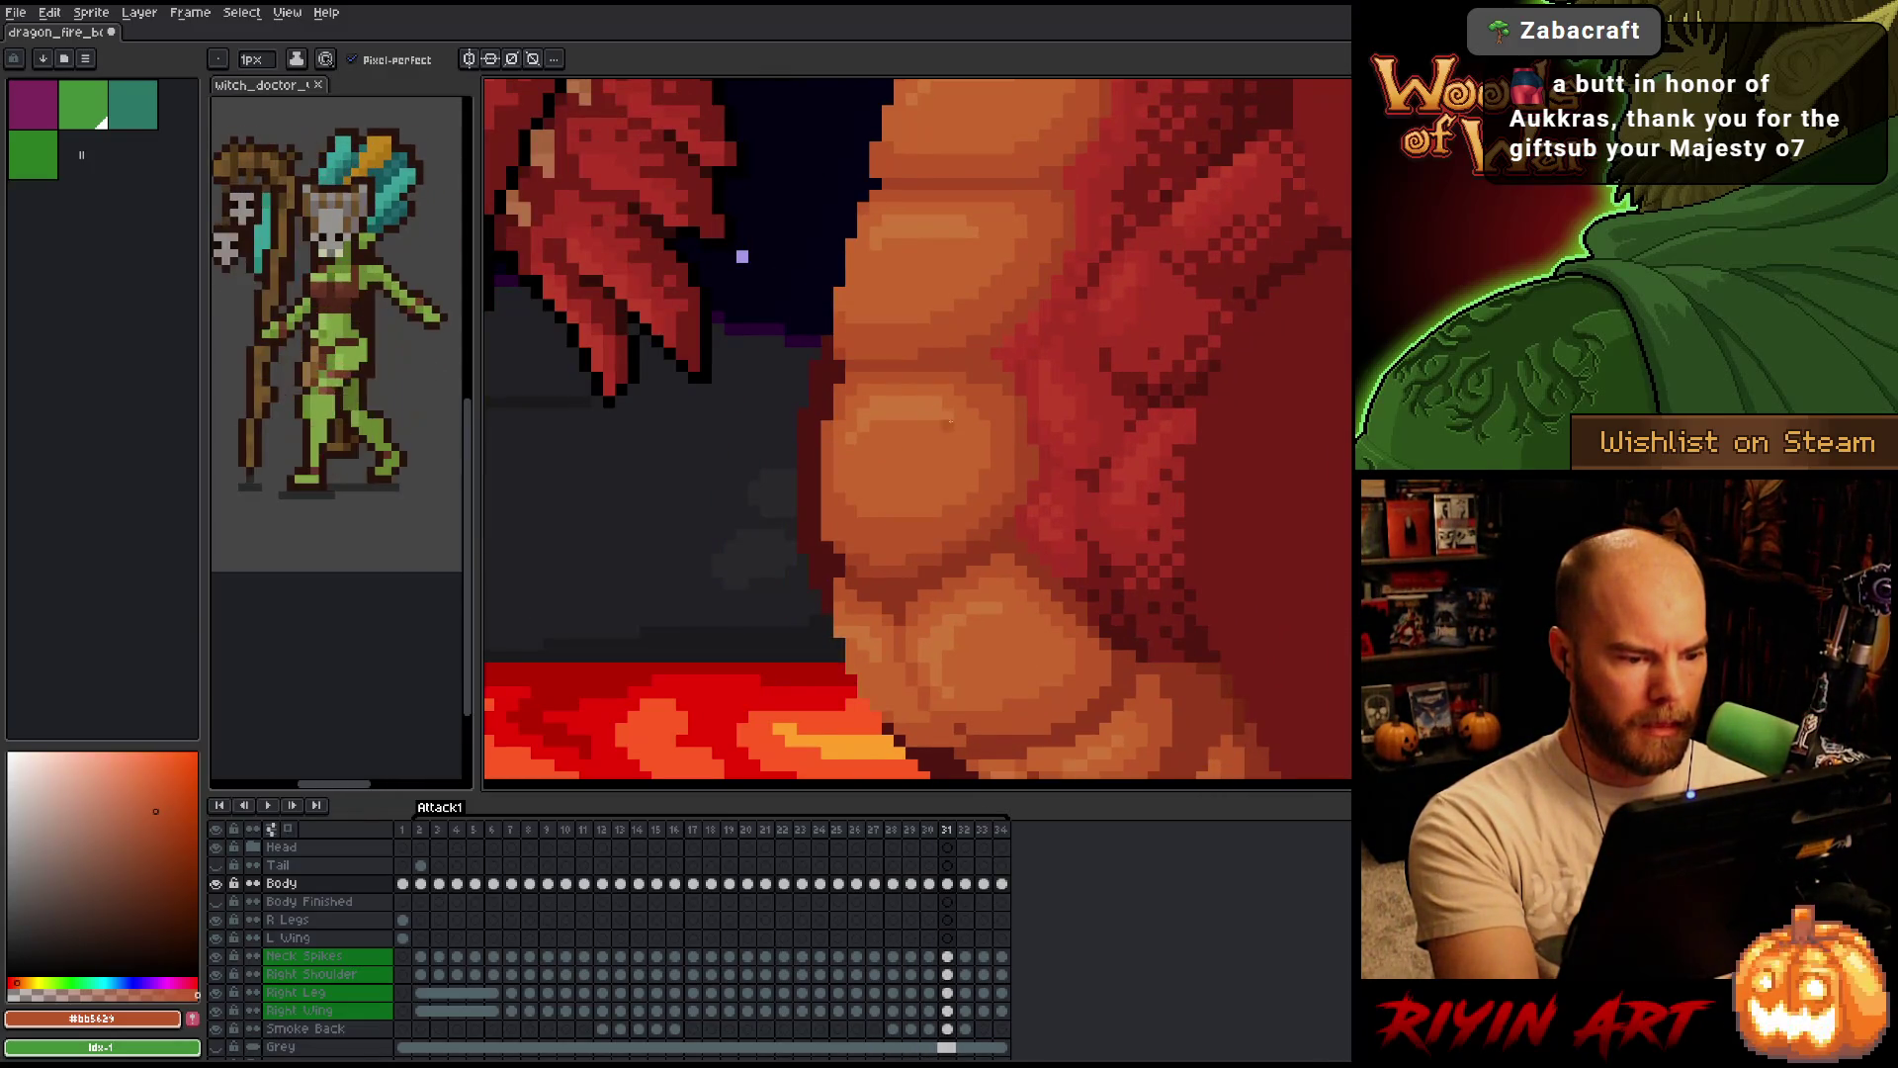
key(Left)
key(Left)
key(Right)
key(Right)
key(Left)
key(Left)
key(Right)
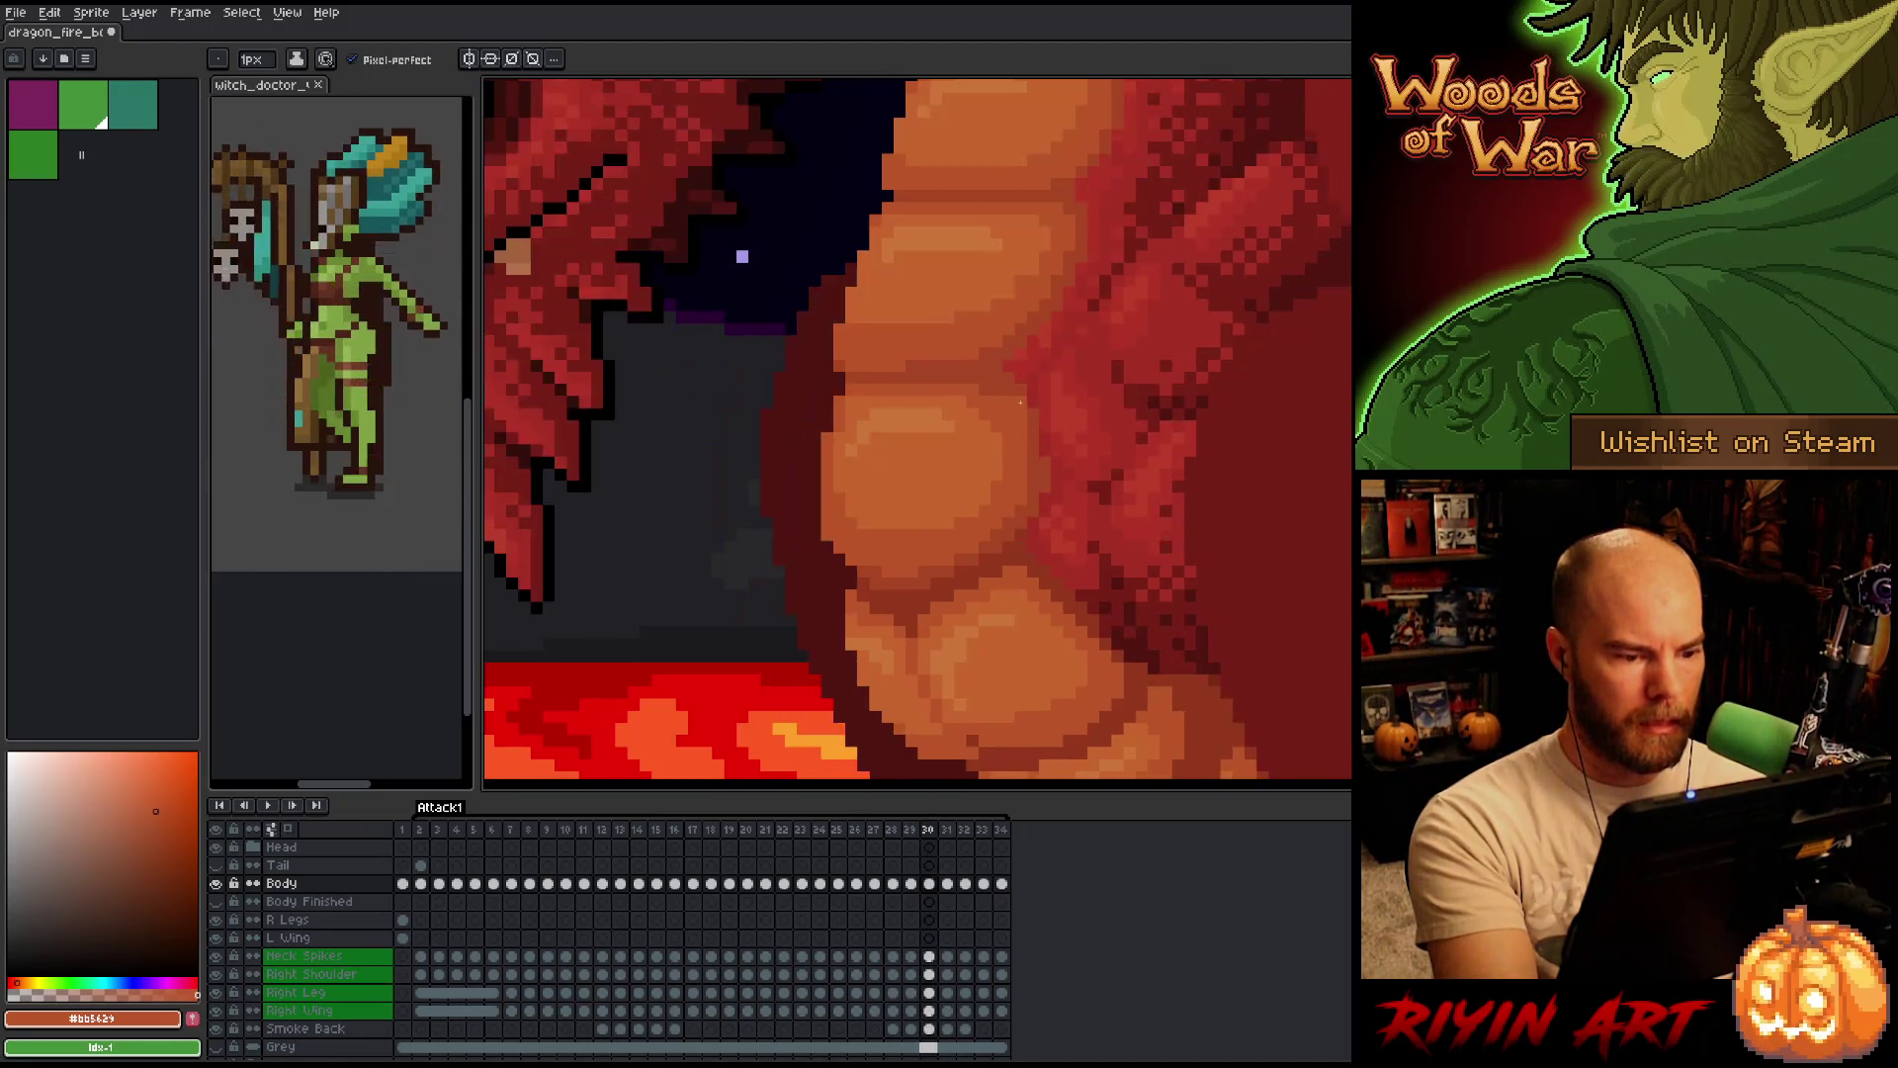
key(Right)
key(Right)
key(Right)
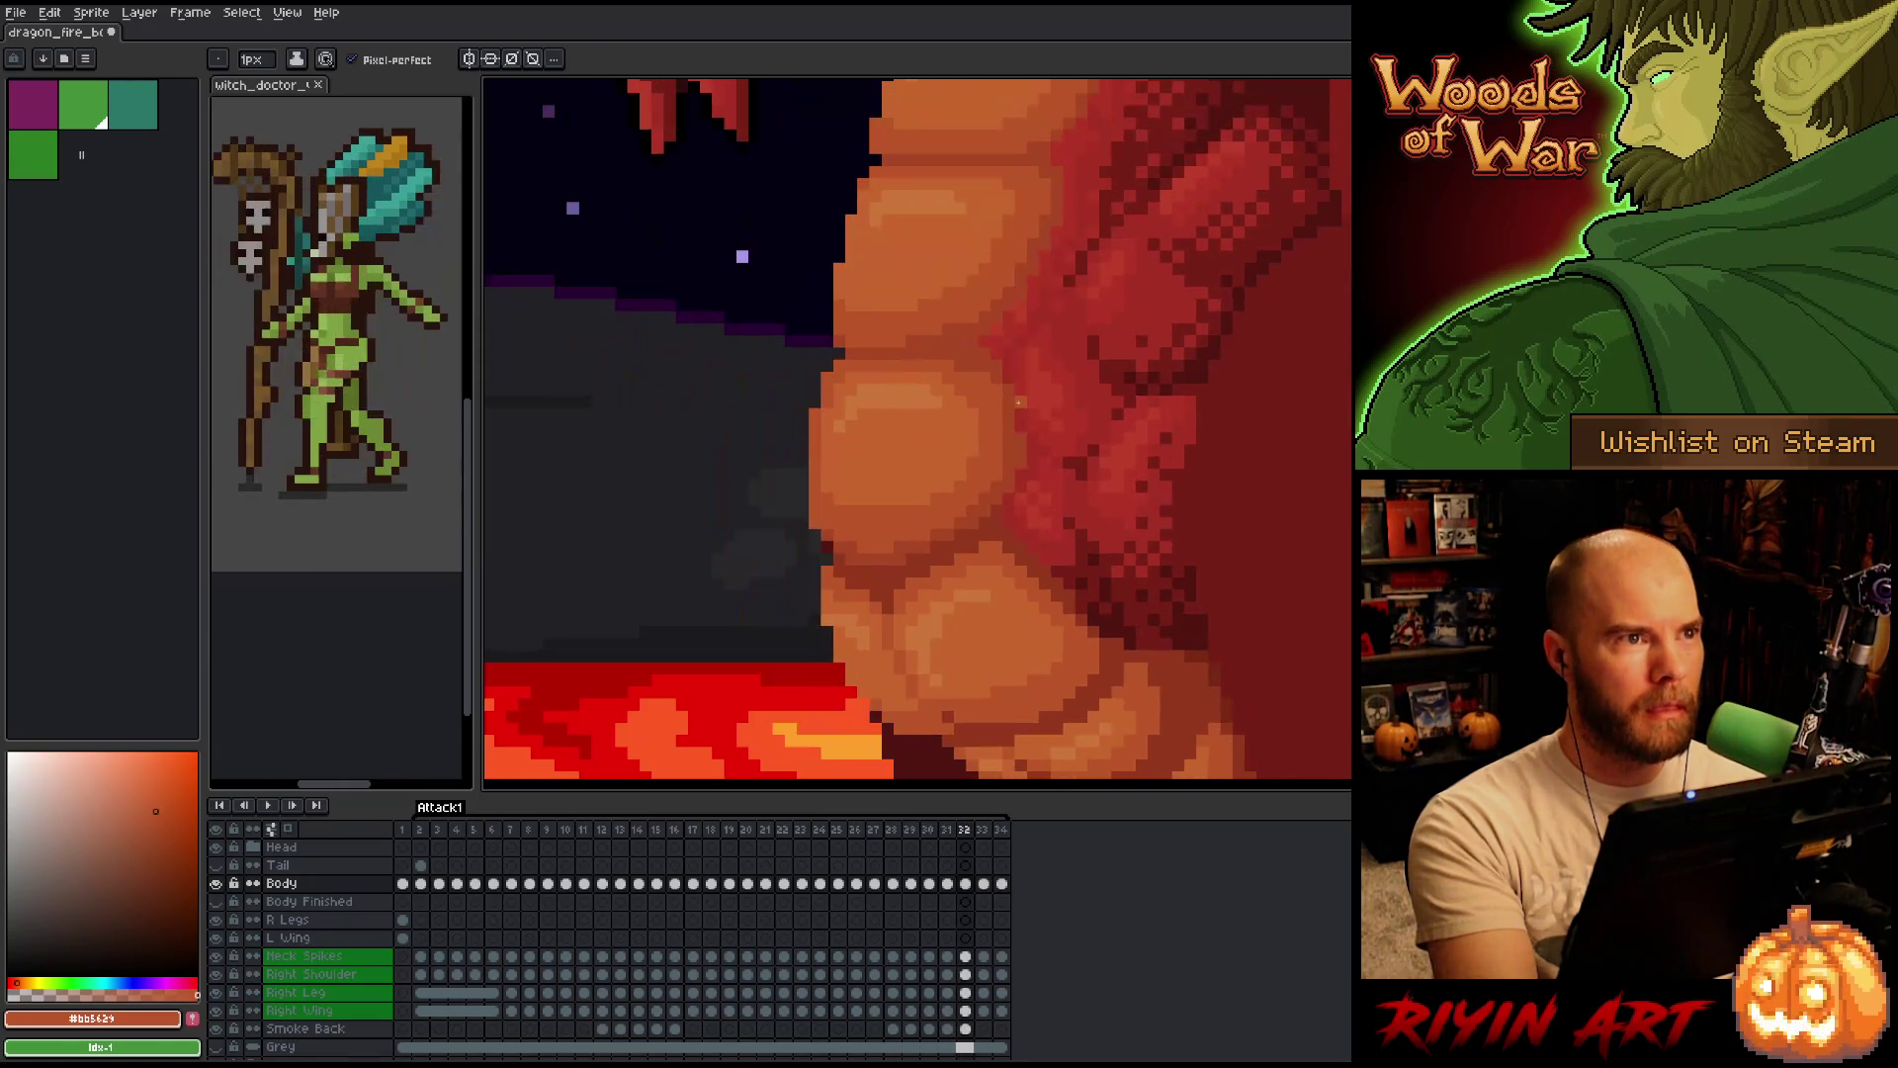
key(Right)
key(Right)
key(Right)
key(Right)
key(Right)
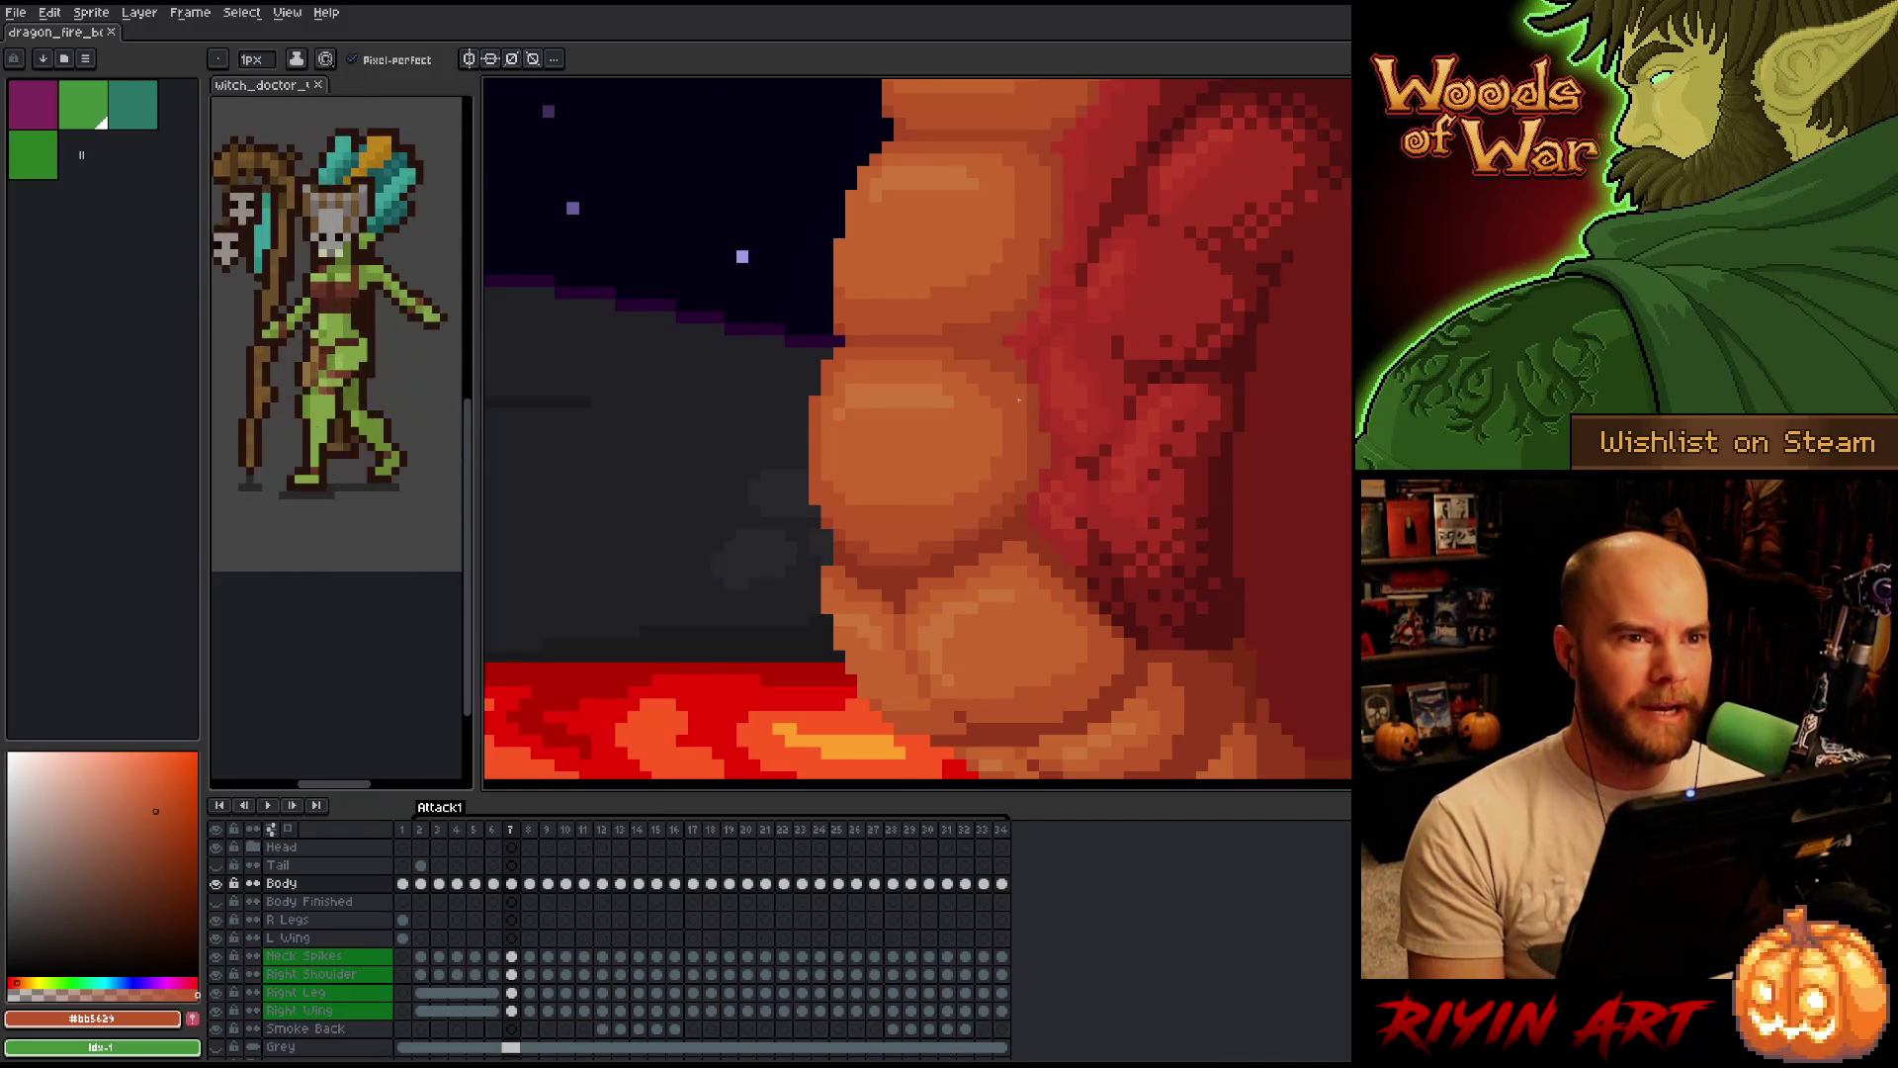
Jump back to frame 4, play the dragon animation against the lava scene, then save the sprite.
key(Right)
key(Right)
key(Right)
key(Right)
key(Right)
key(Right)
key(Right)
key(Right)
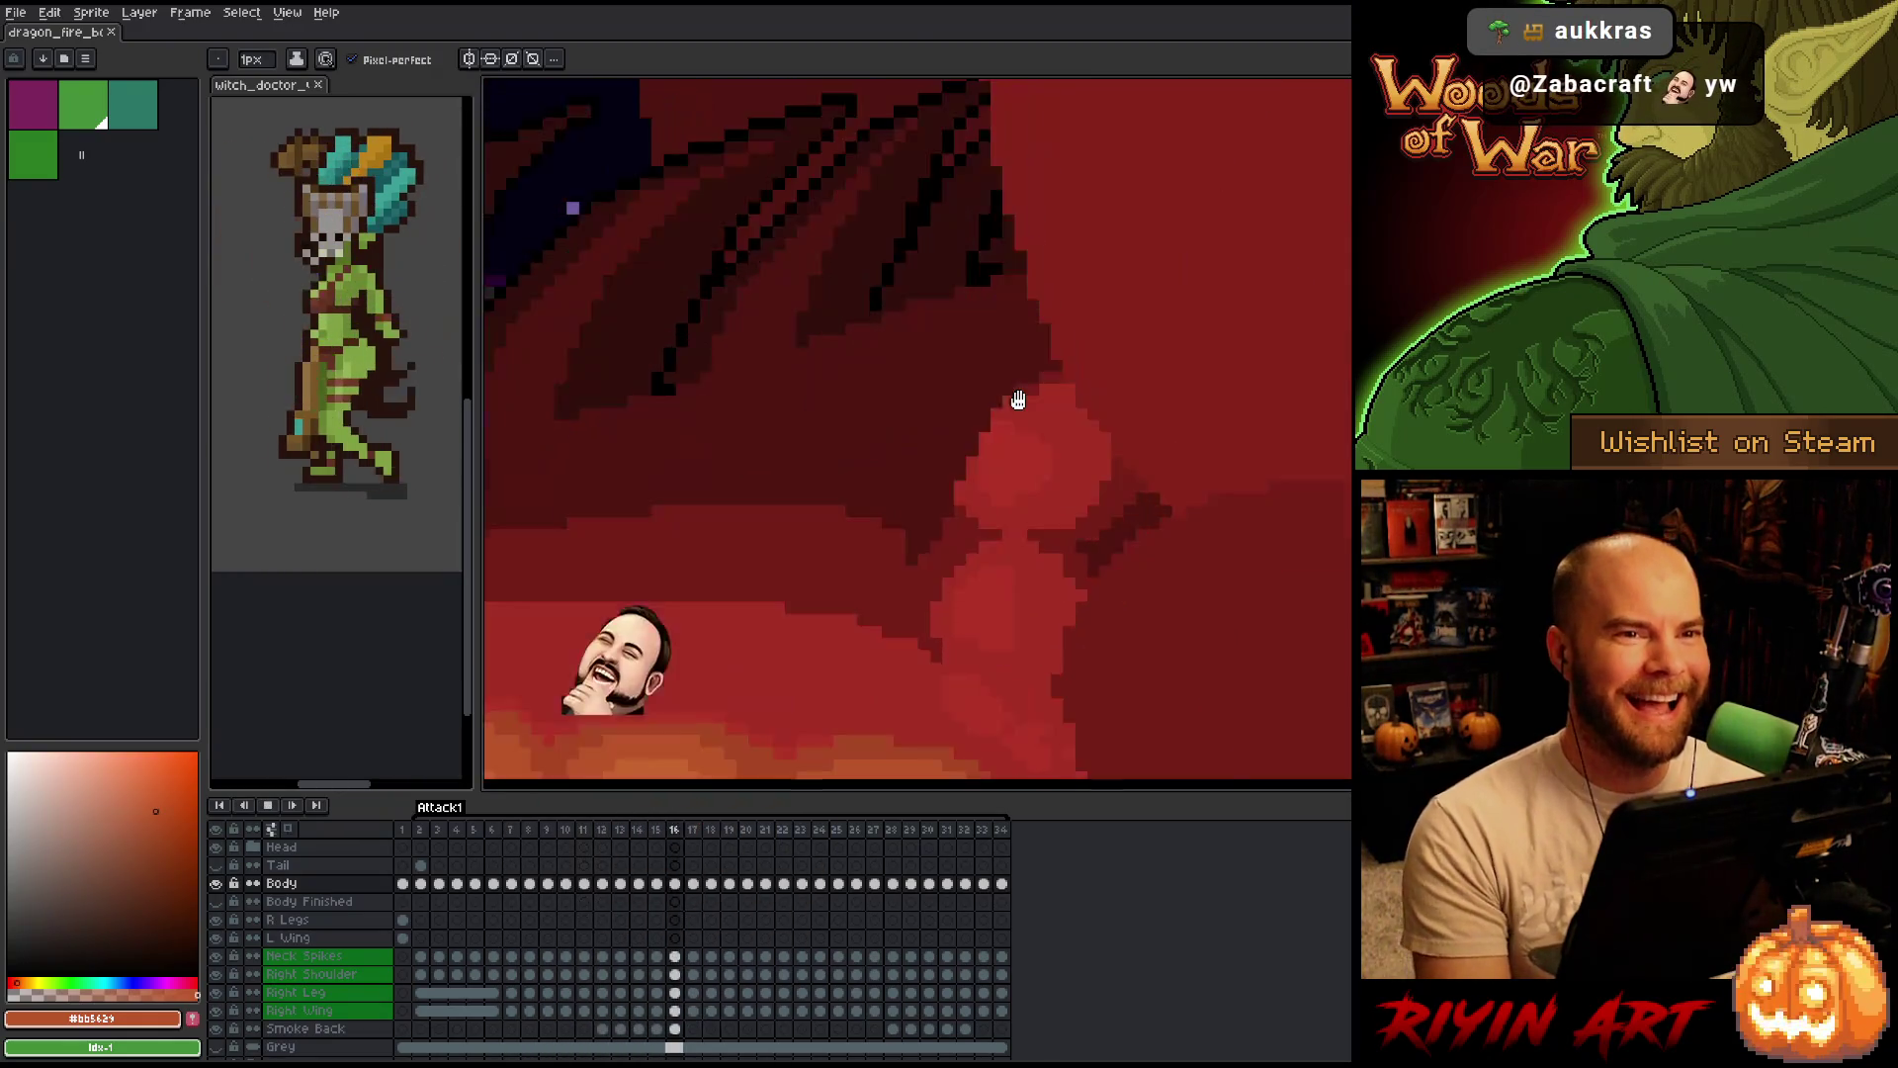
key(Left)
key(Left)
key(Left)
key(Left)
key(Left)
key(Left)
key(Left)
key(Left)
key(Left)
key(Left)
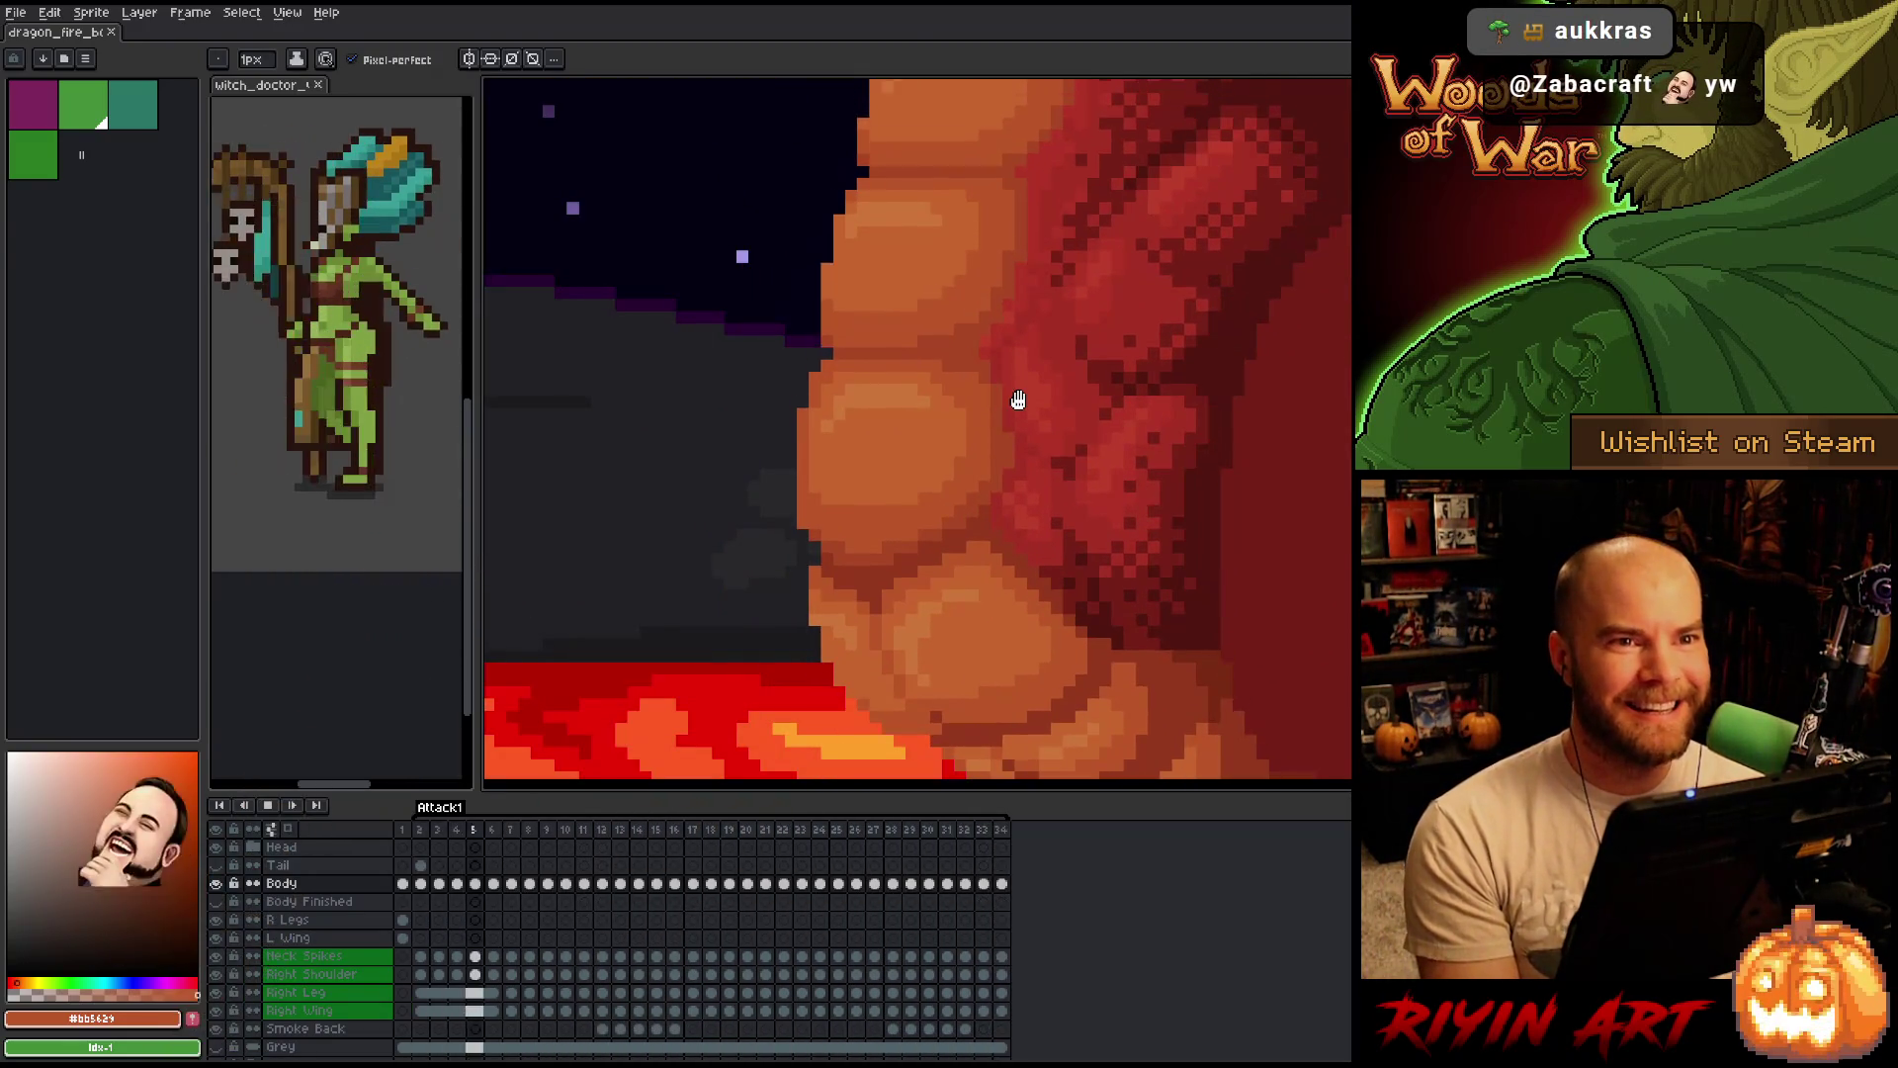
key(Return)
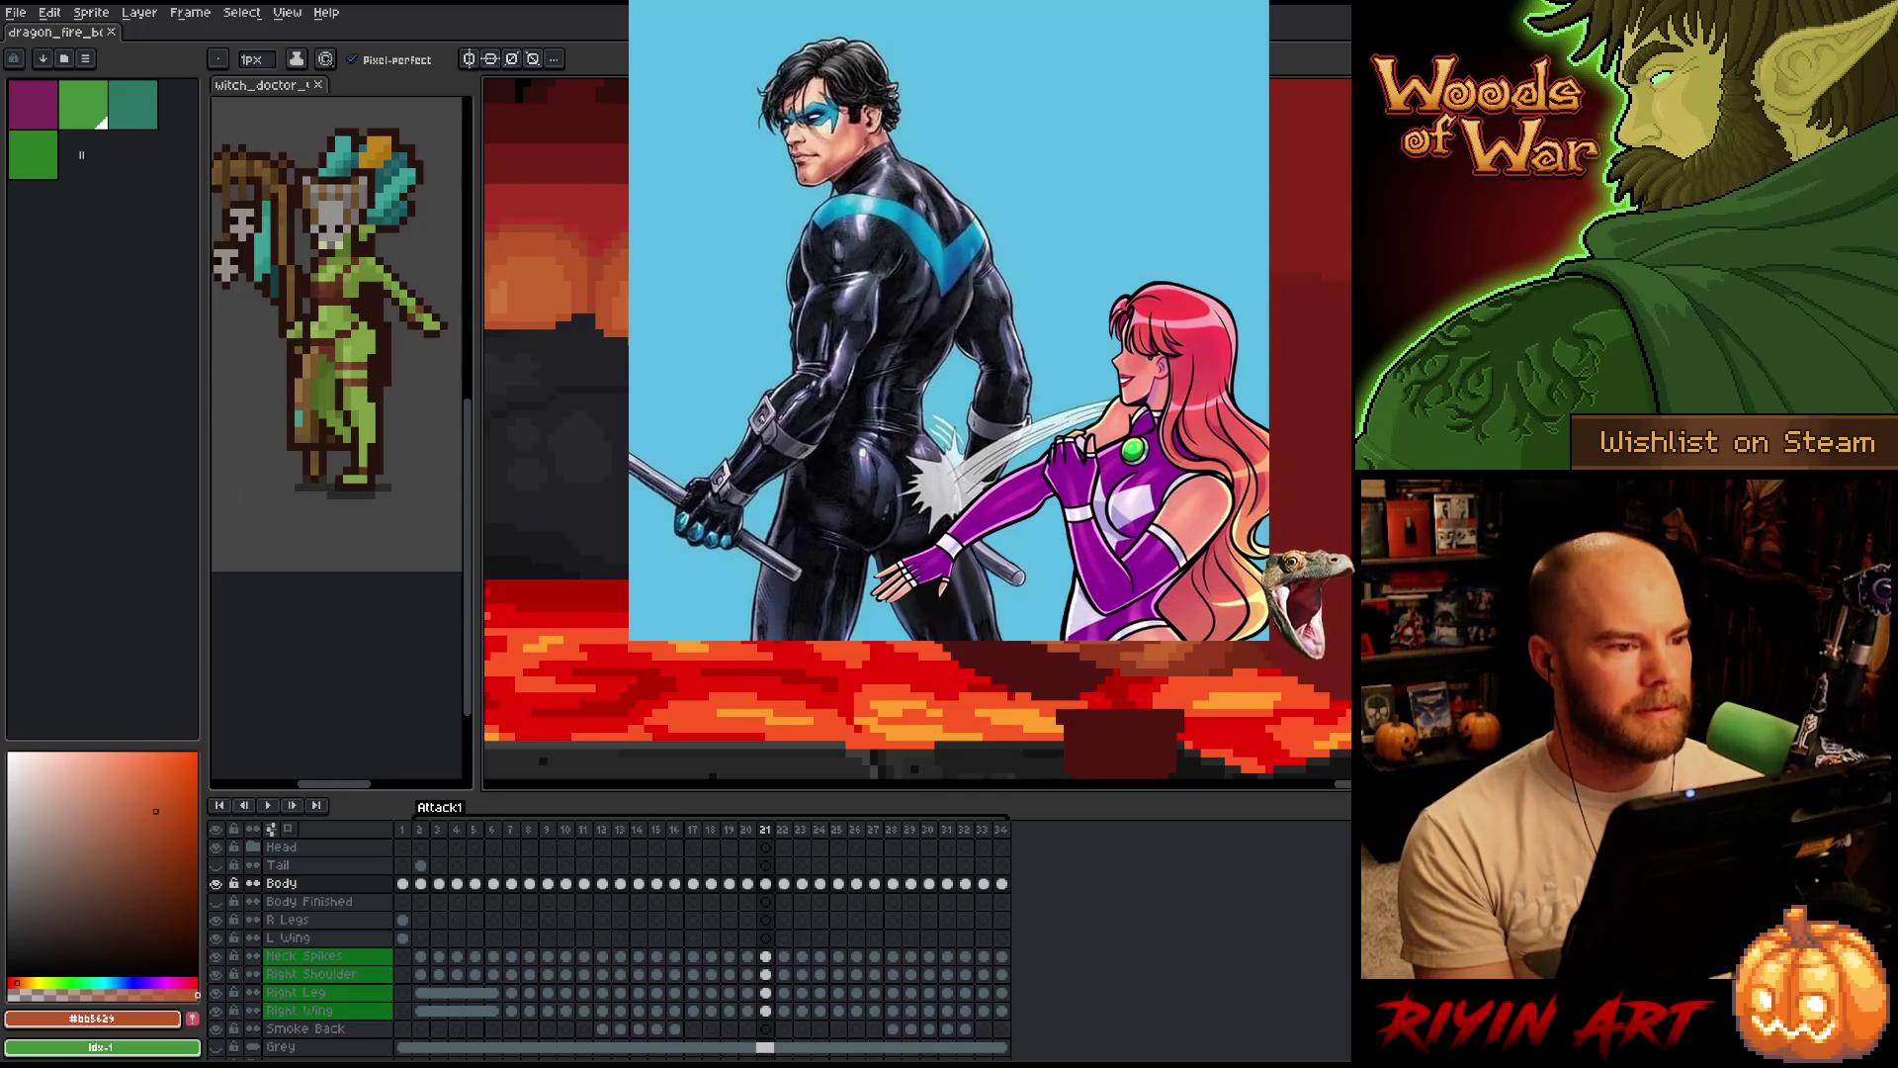
scroll(916, 697, down, 3)
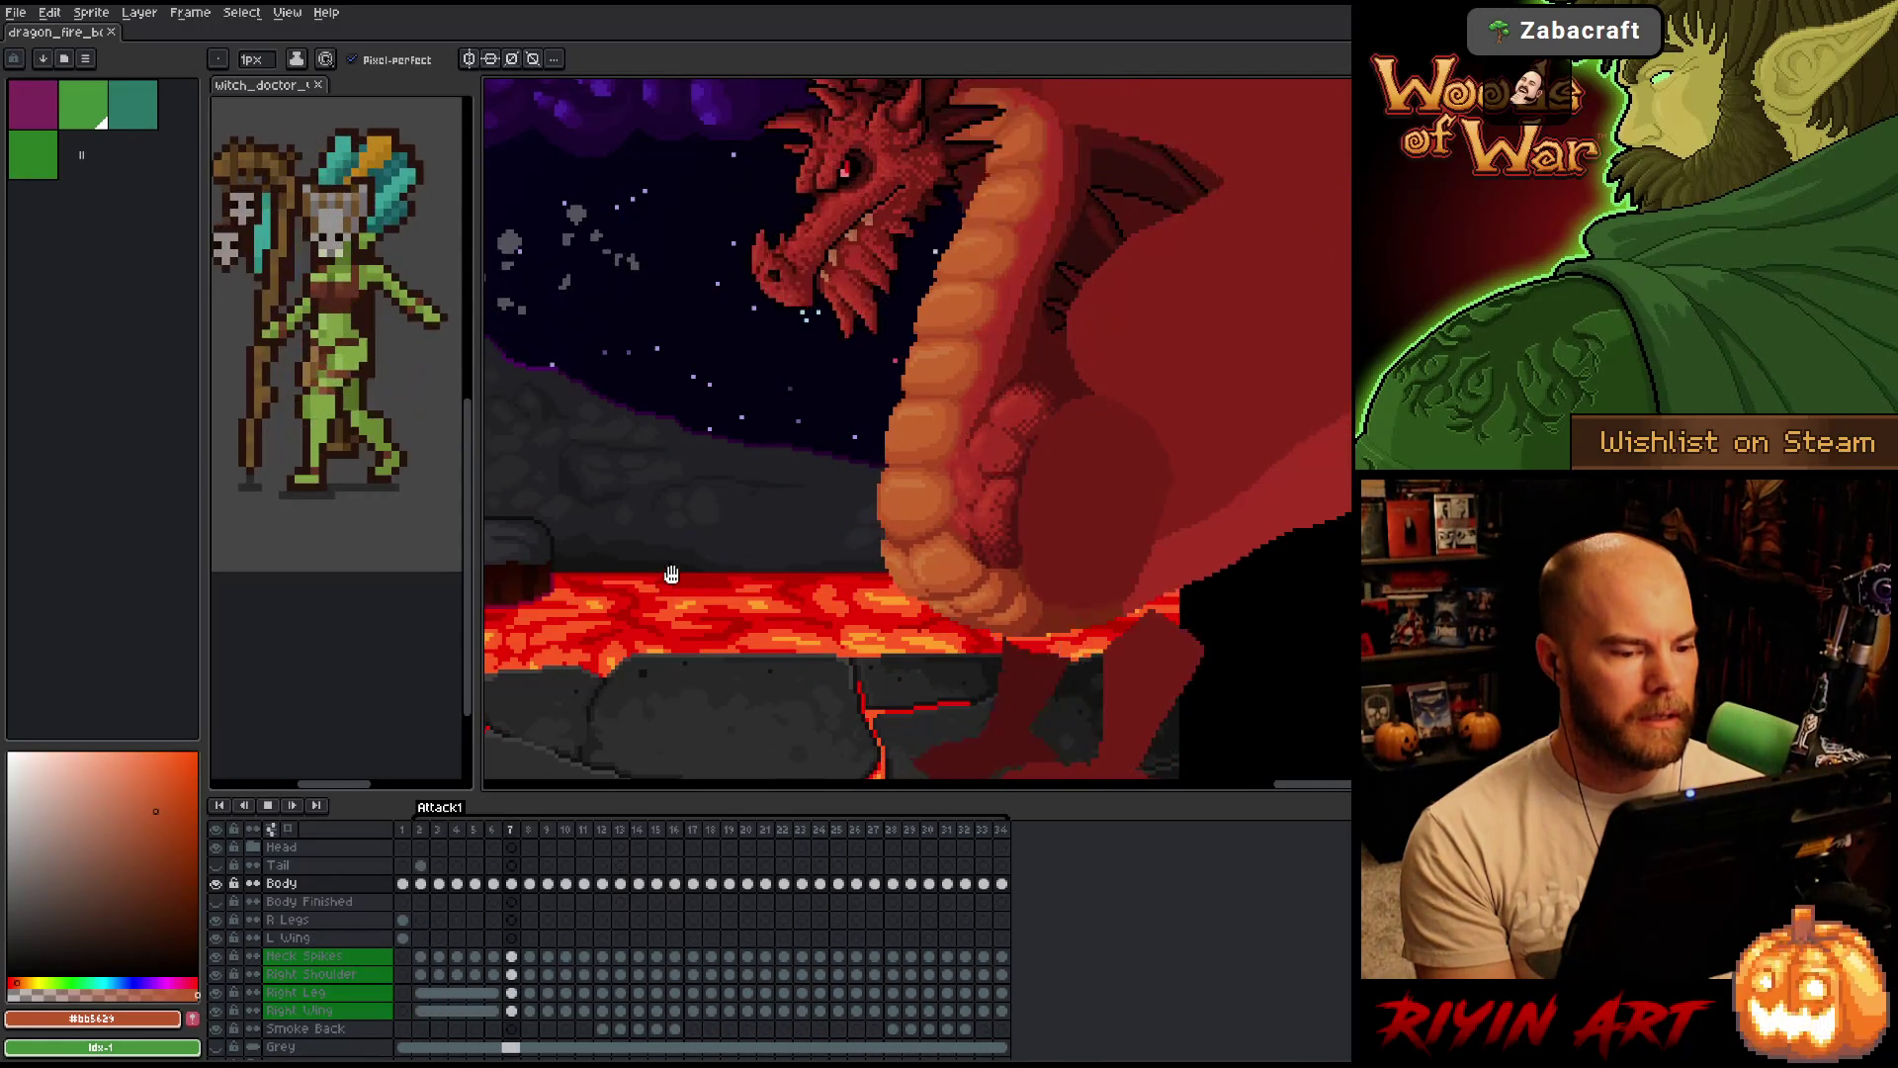
key(ctrl+s)
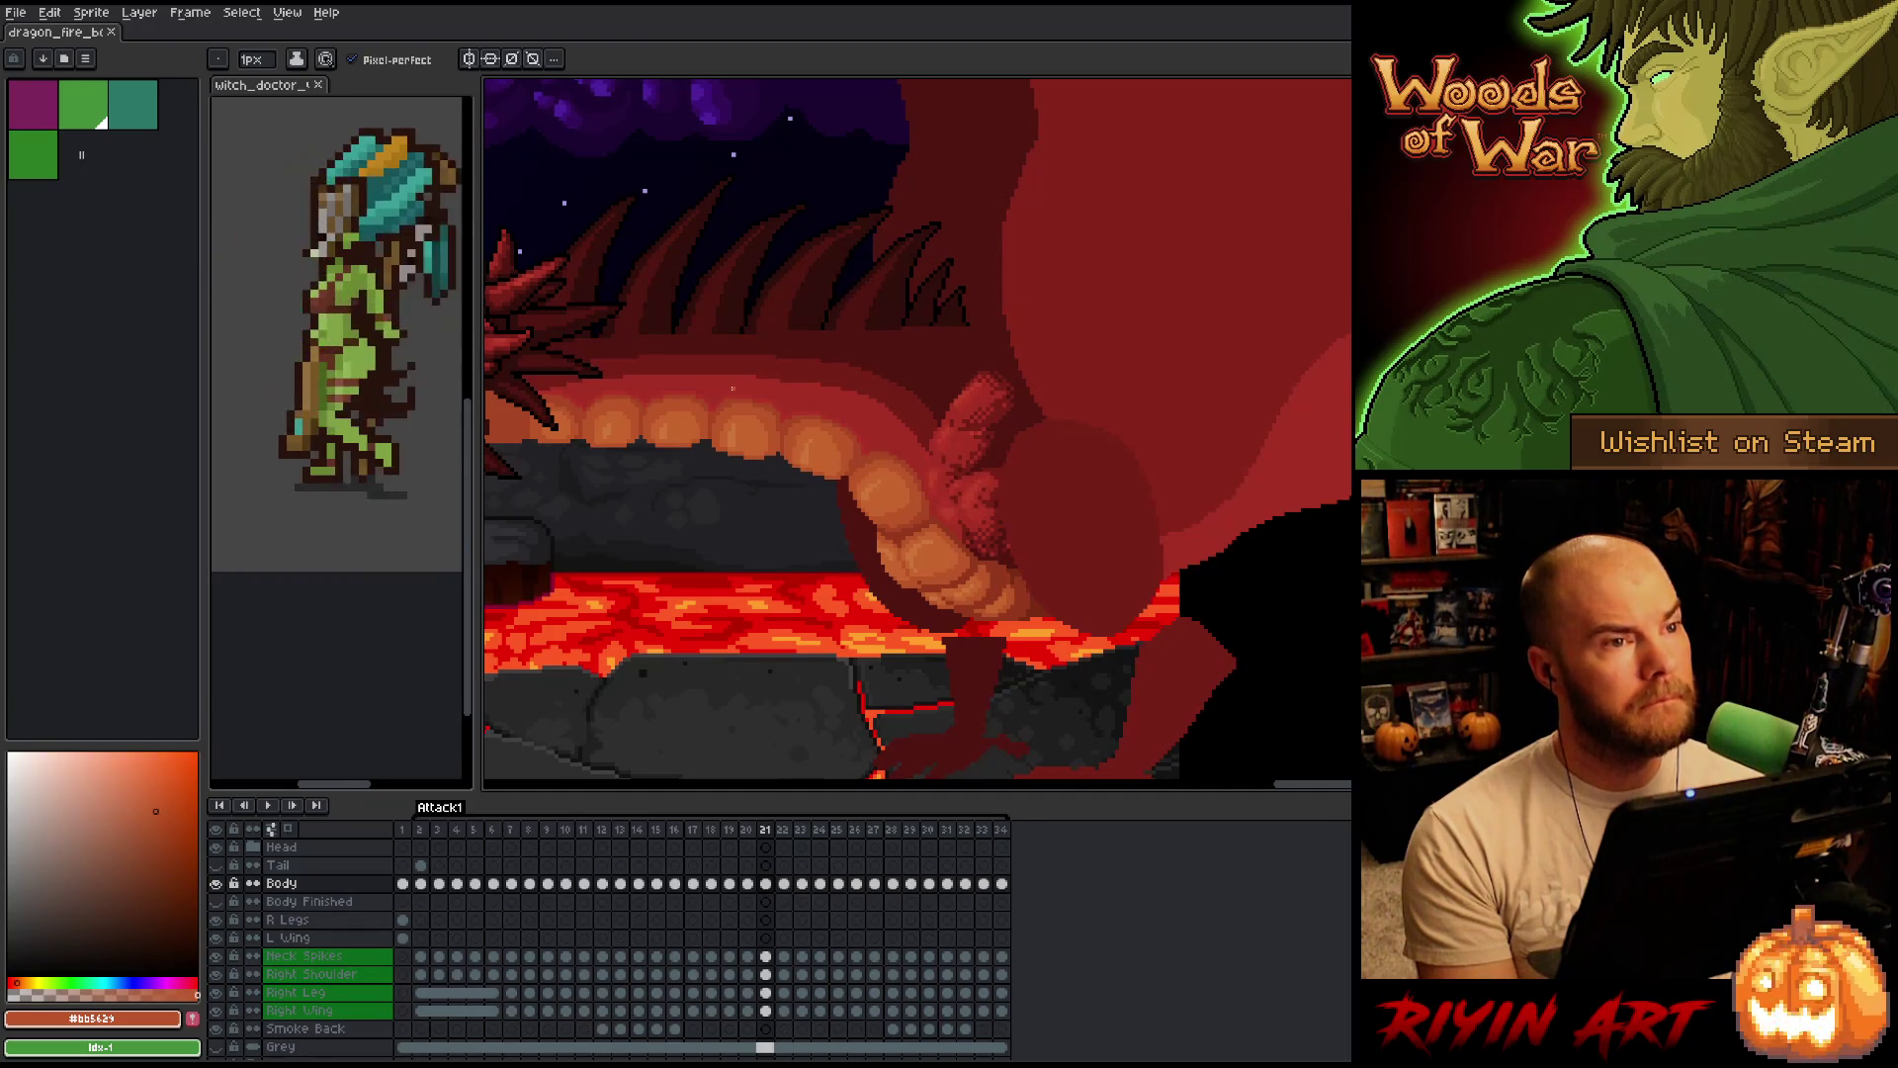
scroll(732, 388, up, 1)
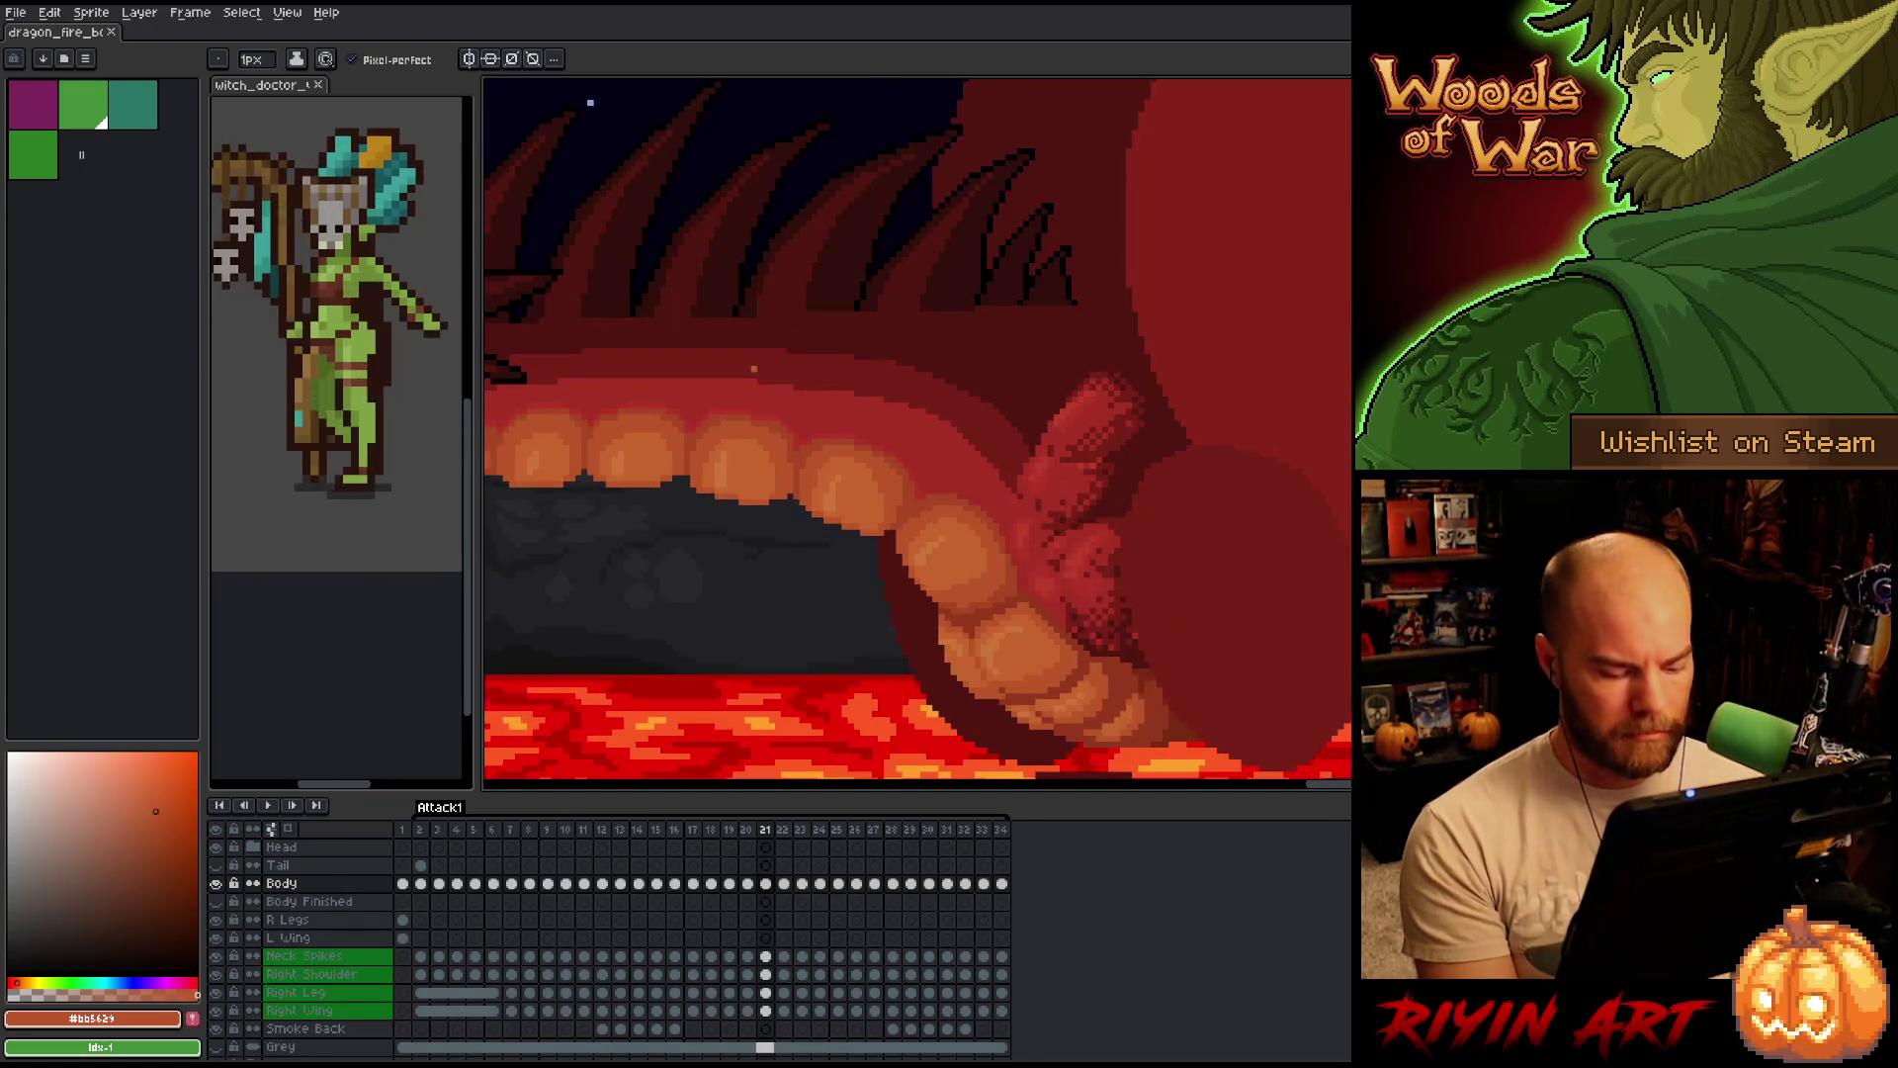
Step between frames 22 and 23 comparing the jaw and teeth, settling on frame 23.
key(Right)
key(Right)
key(Left)
key(Right)
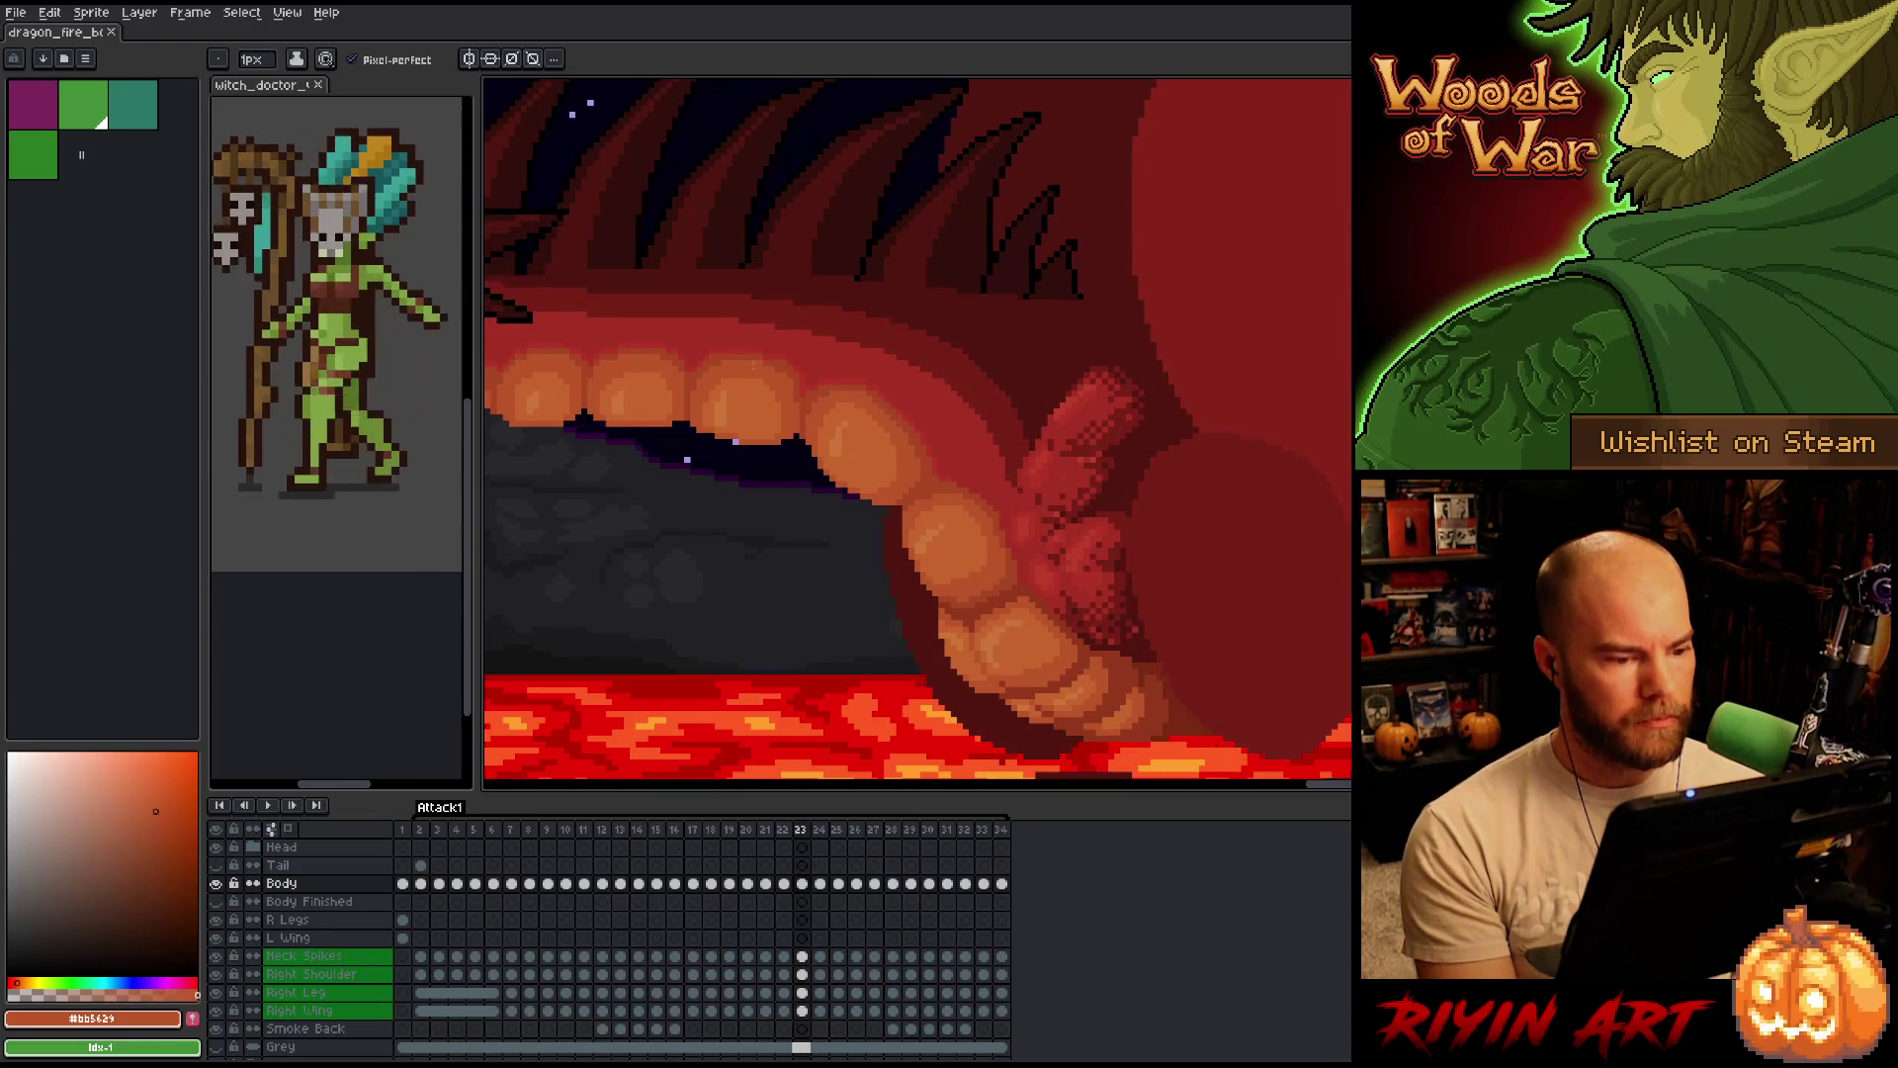
key(Left)
key(Right)
key(Right)
key(Left)
key(Left)
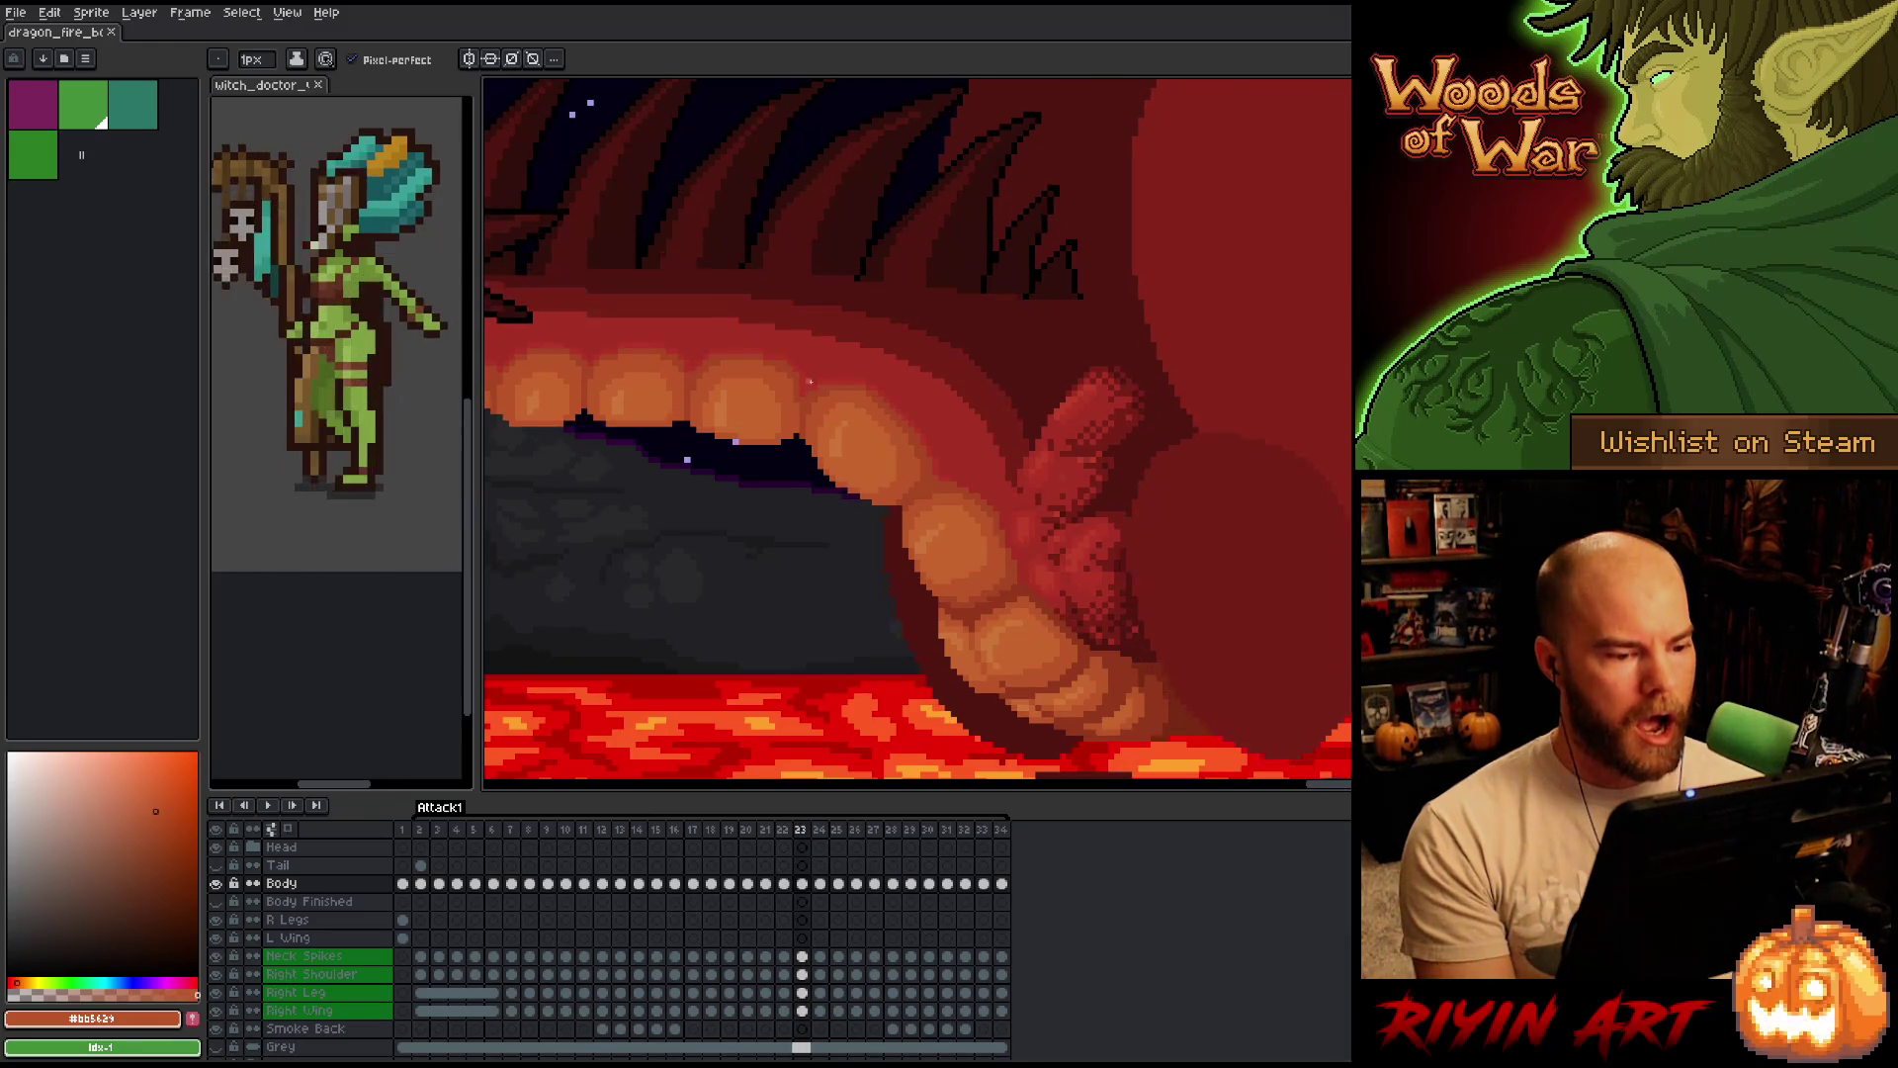
key(Right)
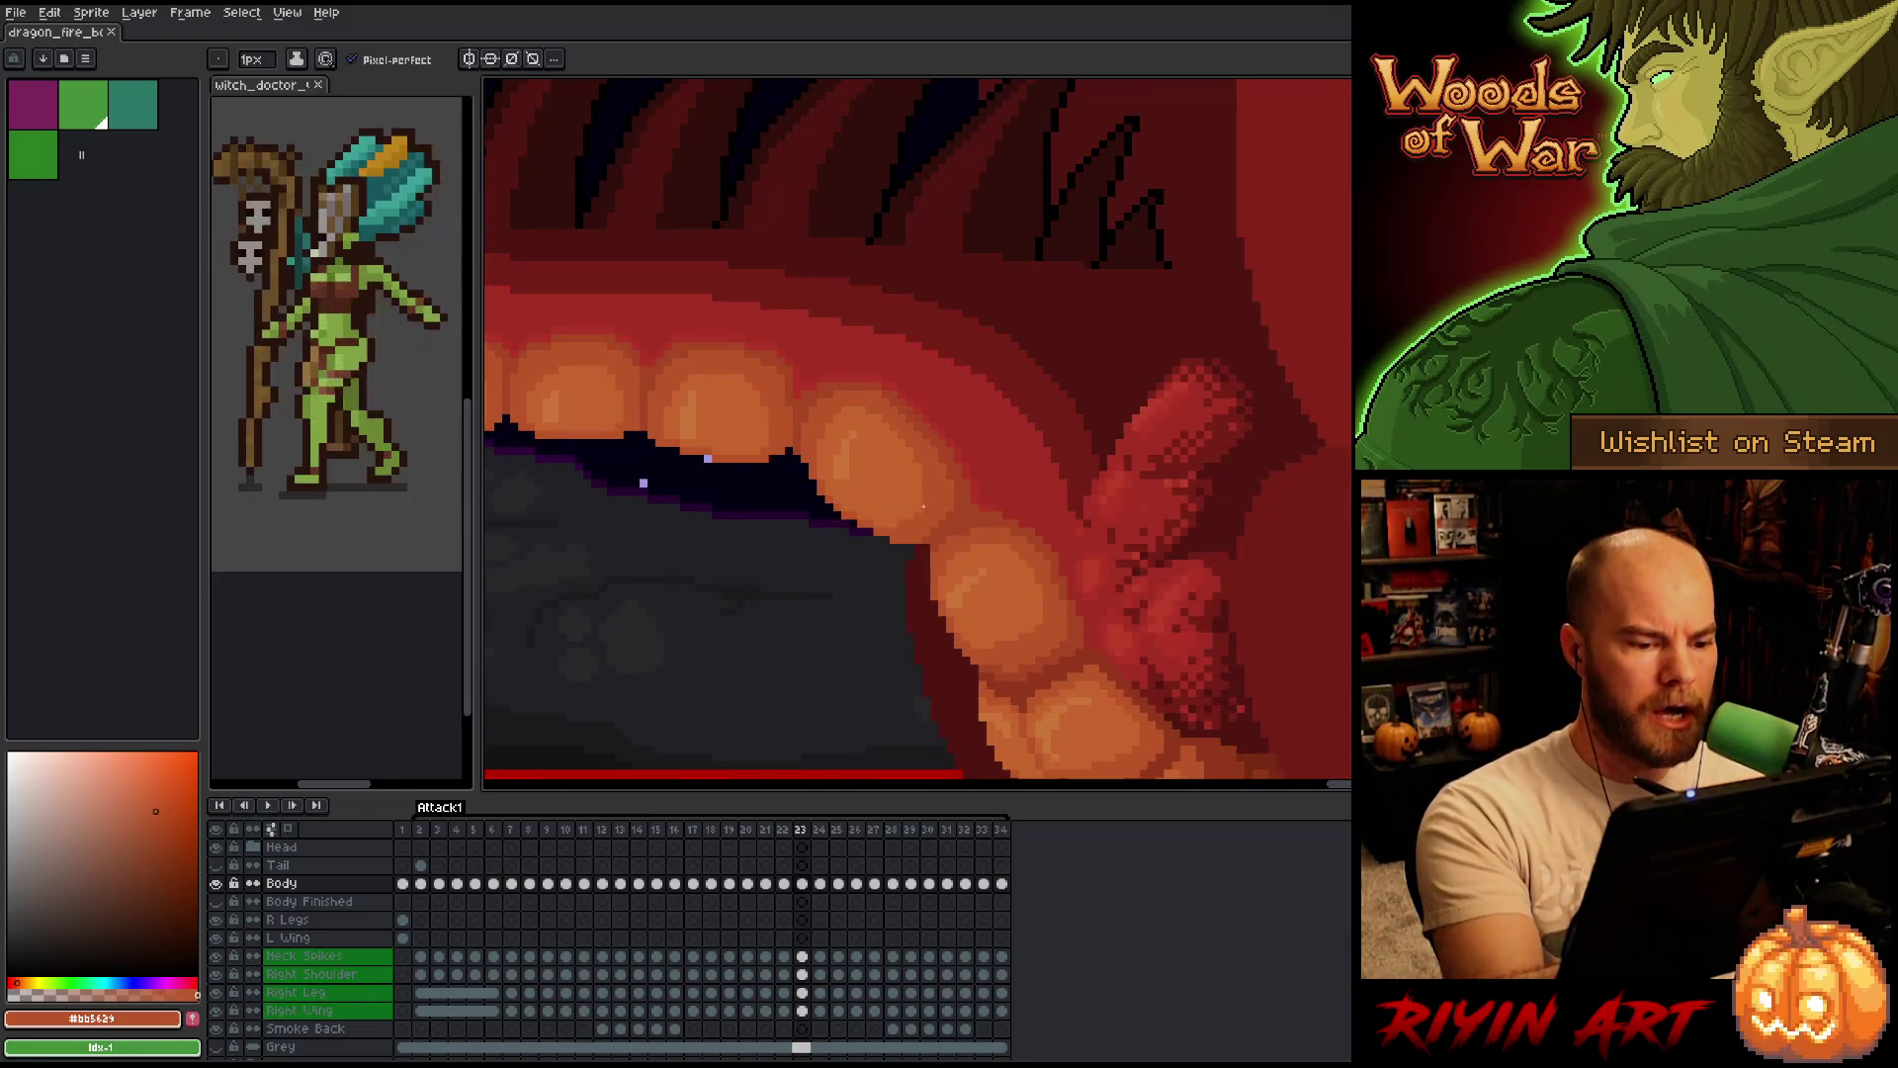
Flip back and forth through jaw frames 22–25 to compare the teeth around frame 24.
key(Left)
key(Right)
key(Left)
key(Right)
key(Left)
key(Right)
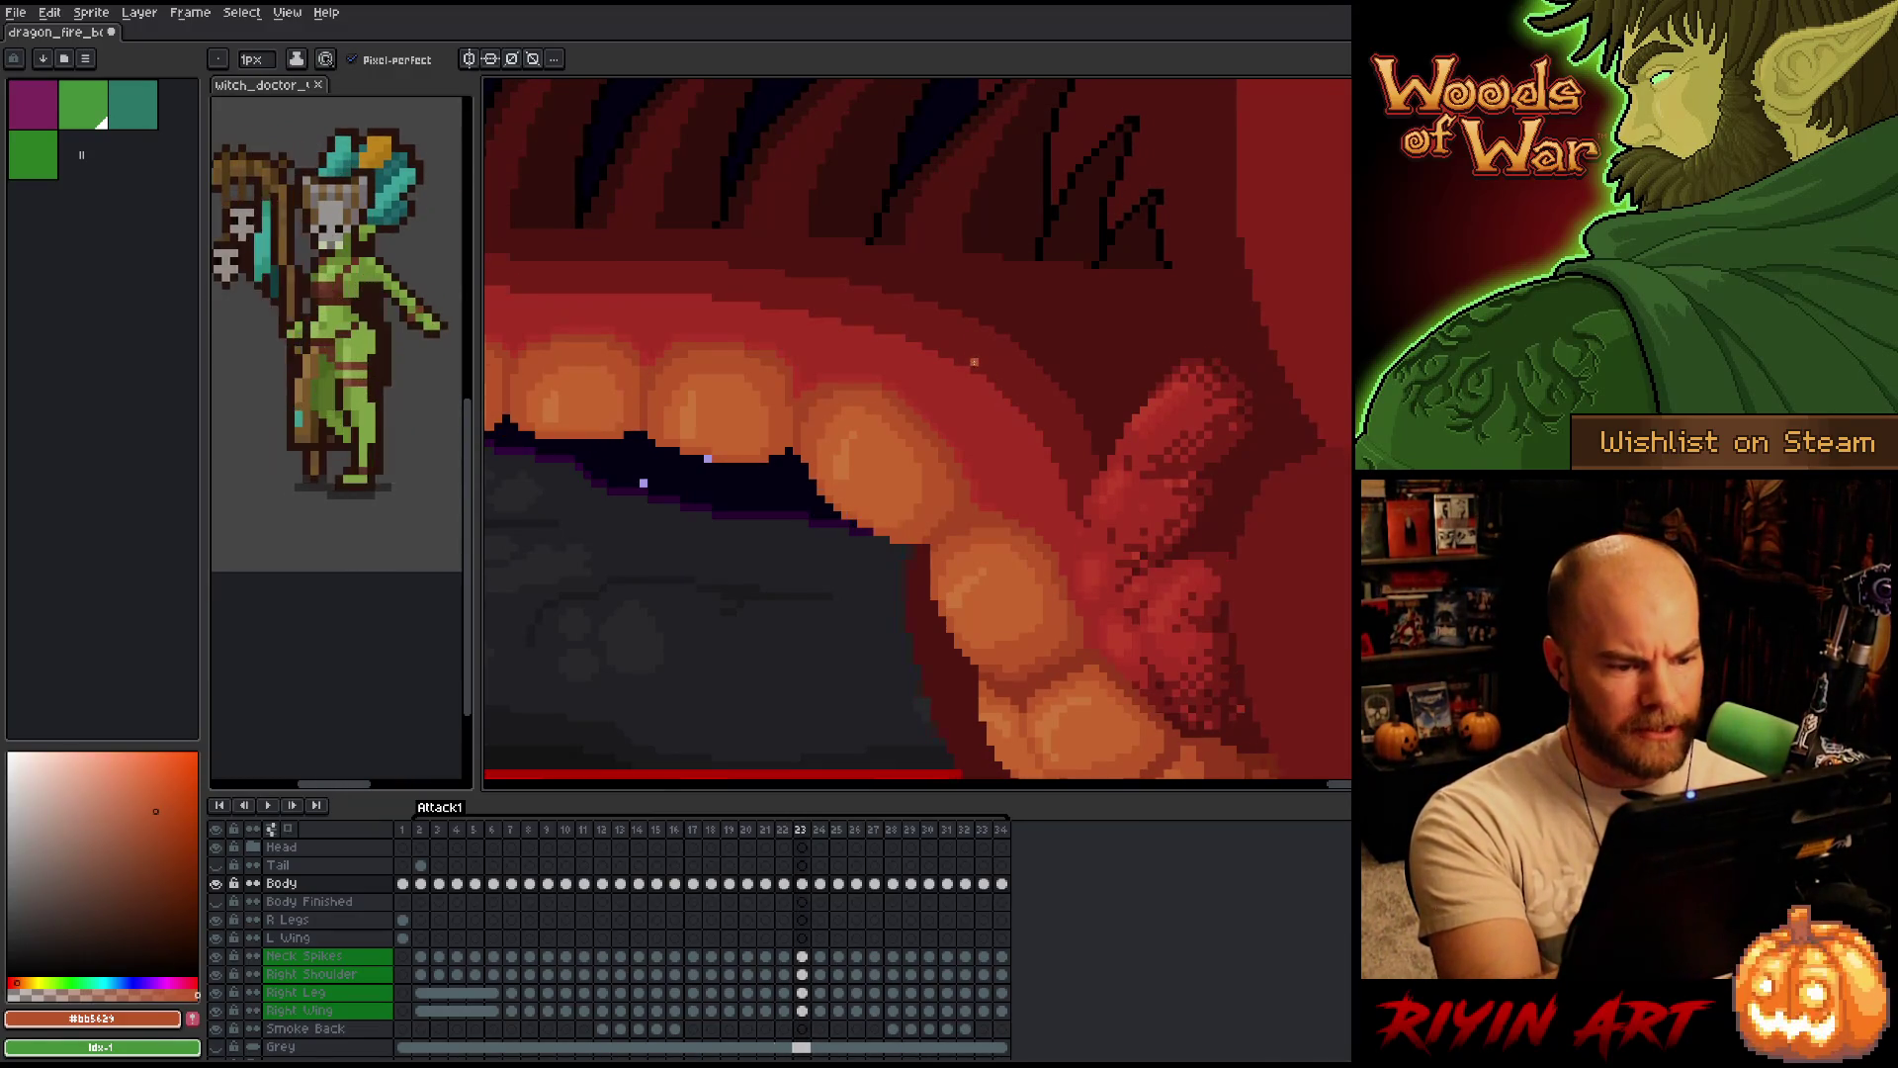
key(Right)
key(Left)
key(Right)
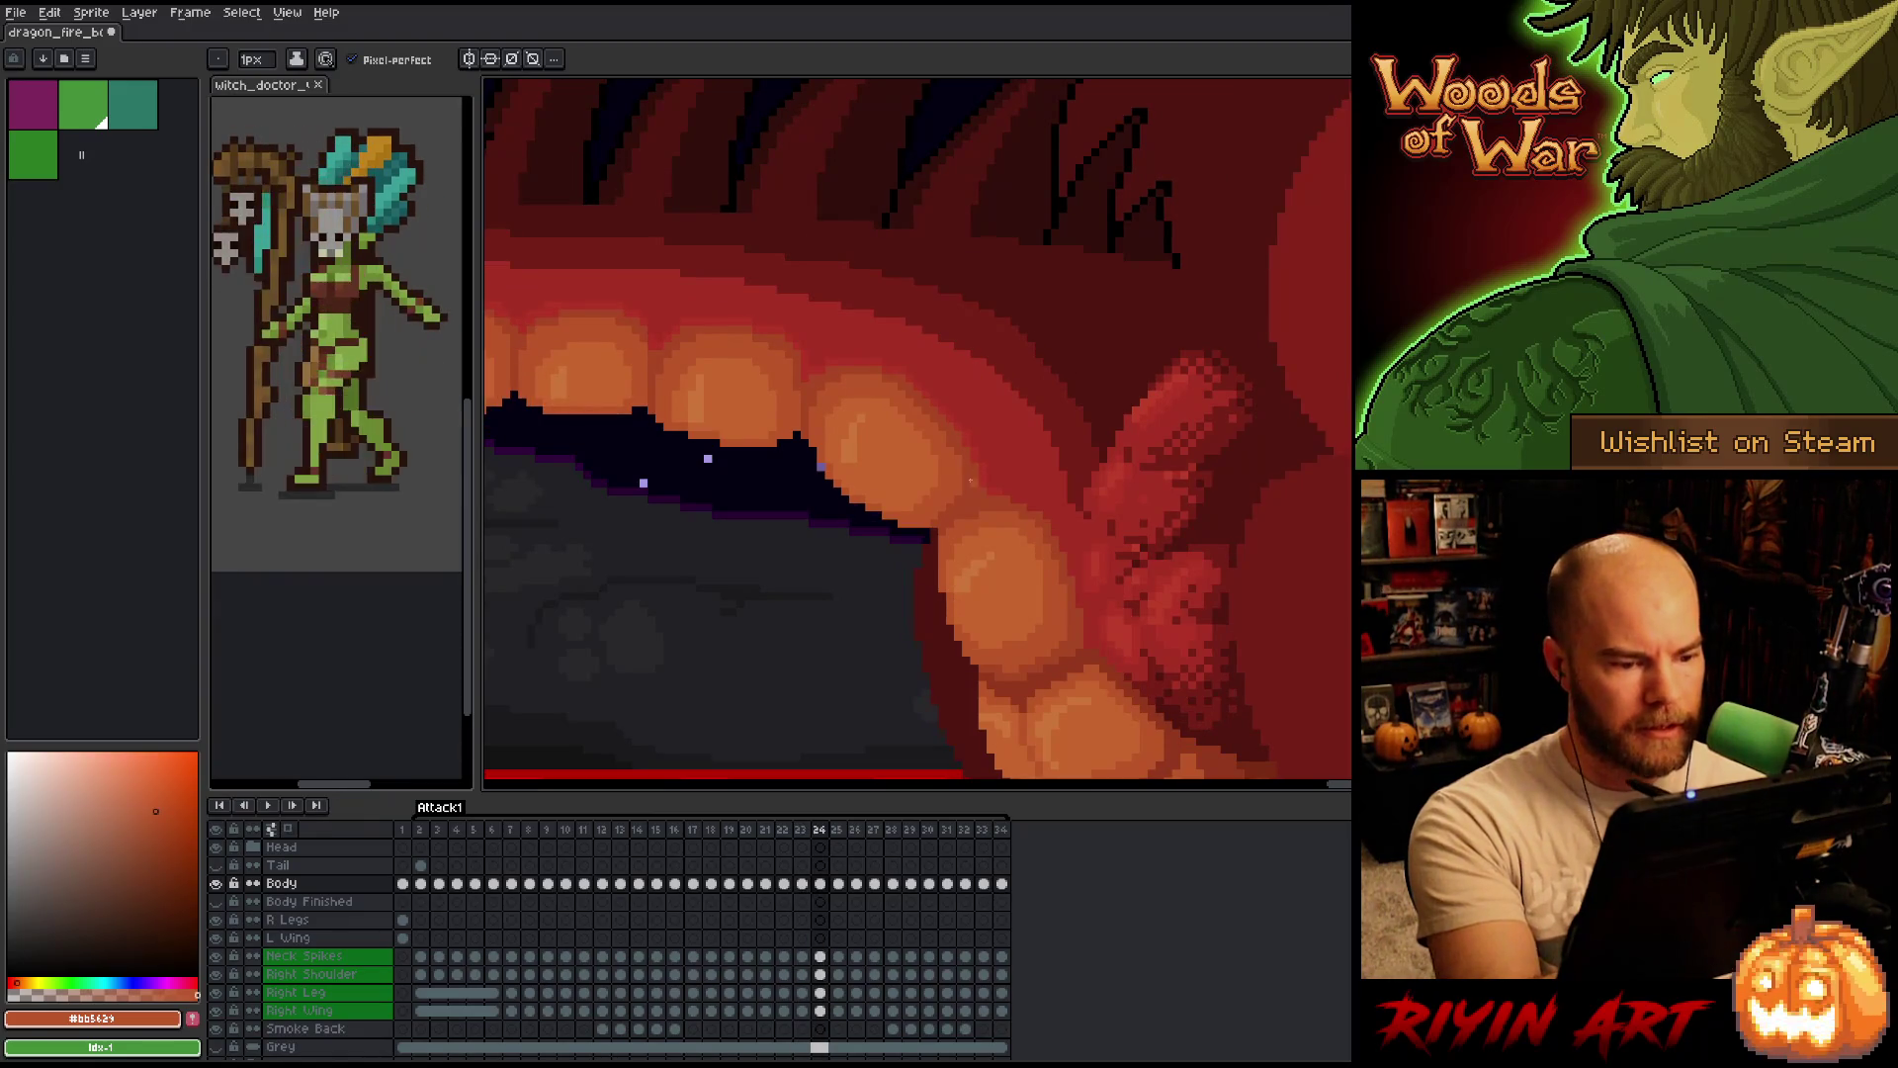
key(Left)
key(Right)
key(Left)
key(Right)
key(Right)
key(Left)
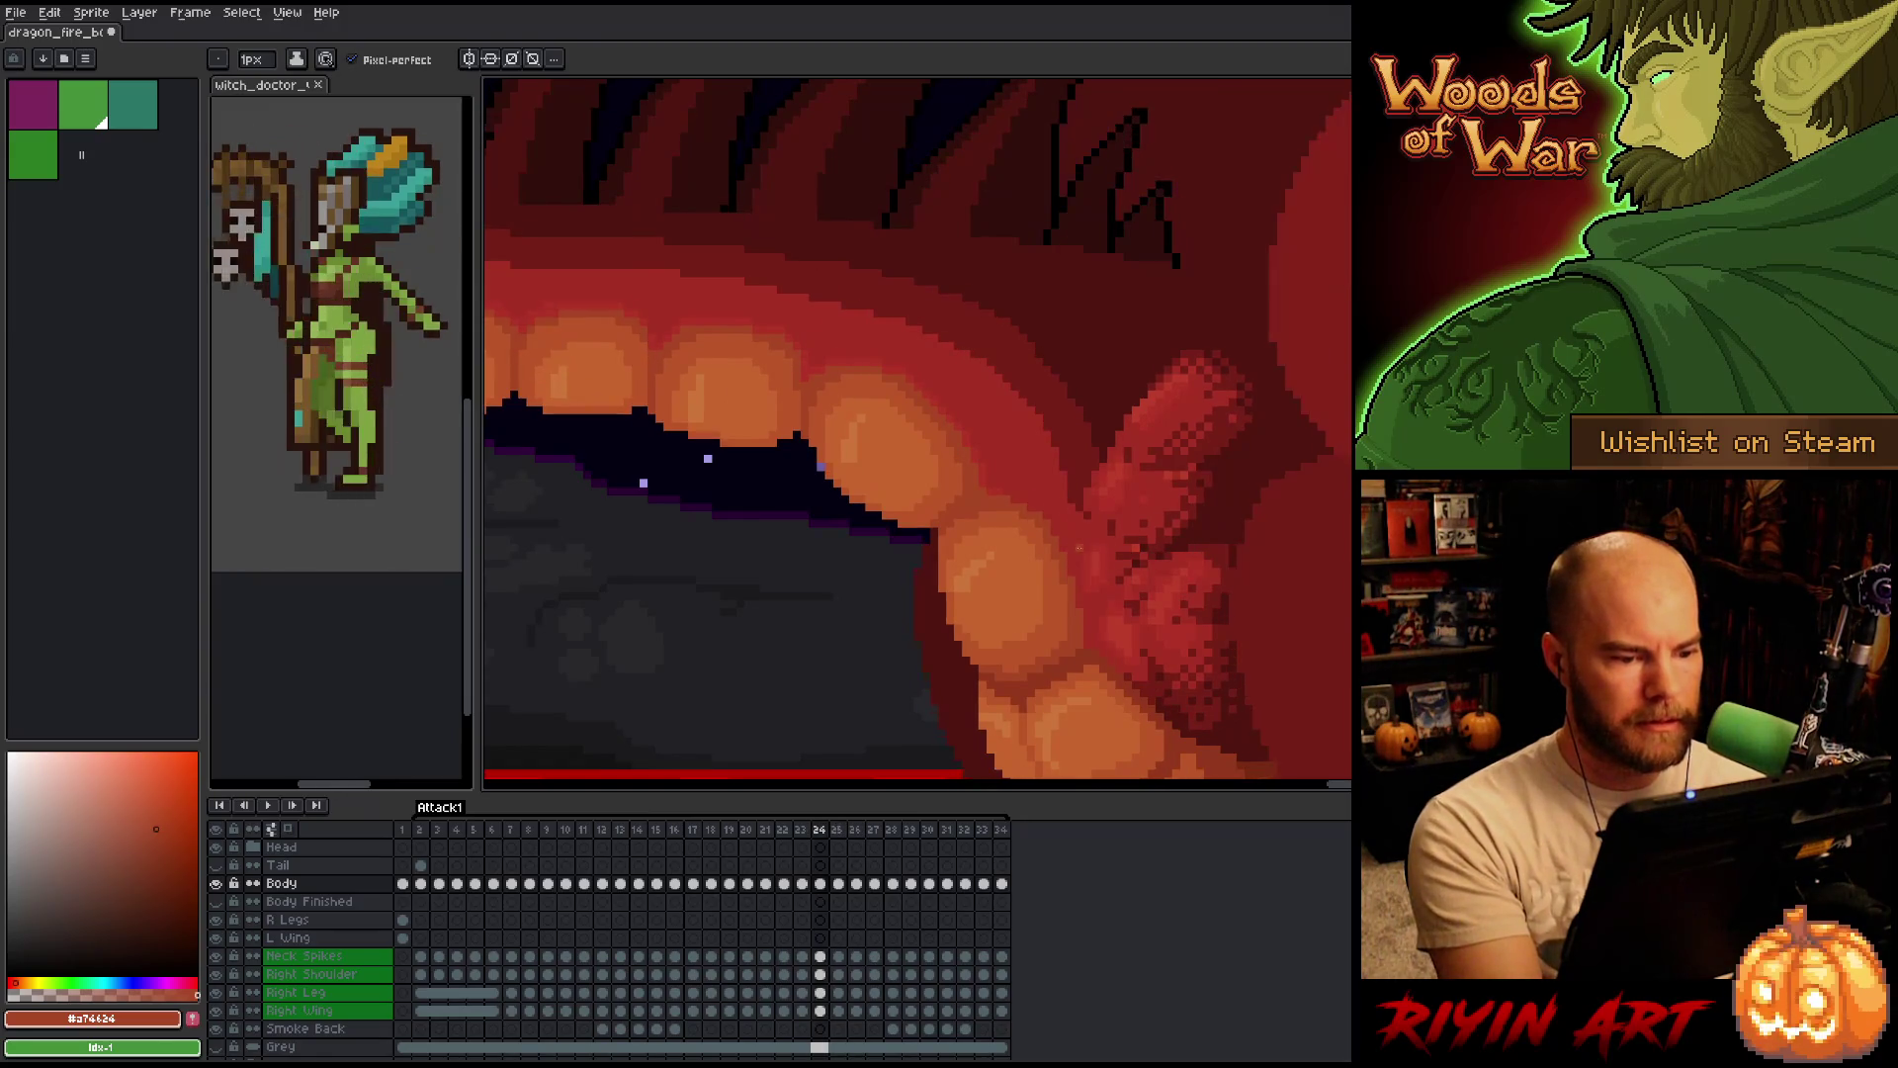
key(Left)
key(Right)
key(Left)
key(Right)
key(Left)
key(Right)
key(Right)
key(Left)
key(Right)
key(Left)
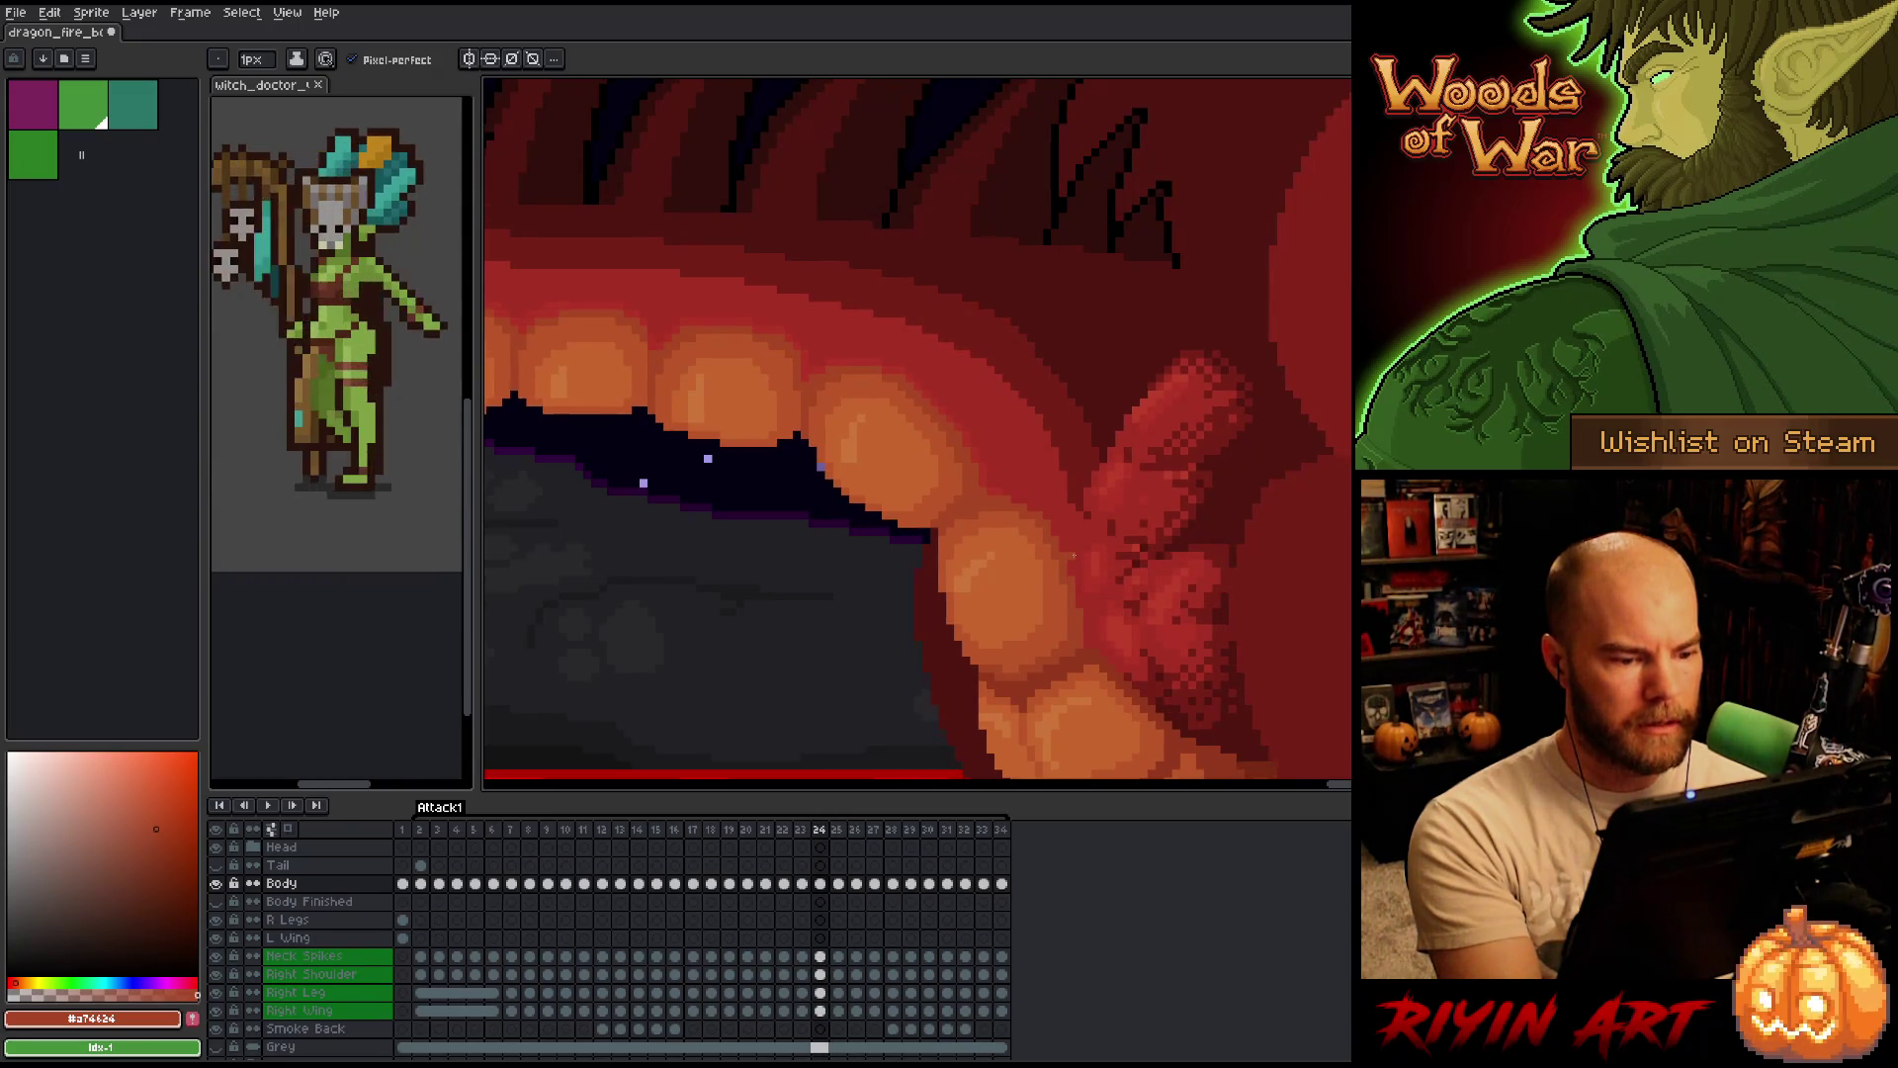
key(Right)
key(Left)
Flip rapidly between frames 25, 26 and 27 to compare the jaw, stopping on frame 26.
key(Right)
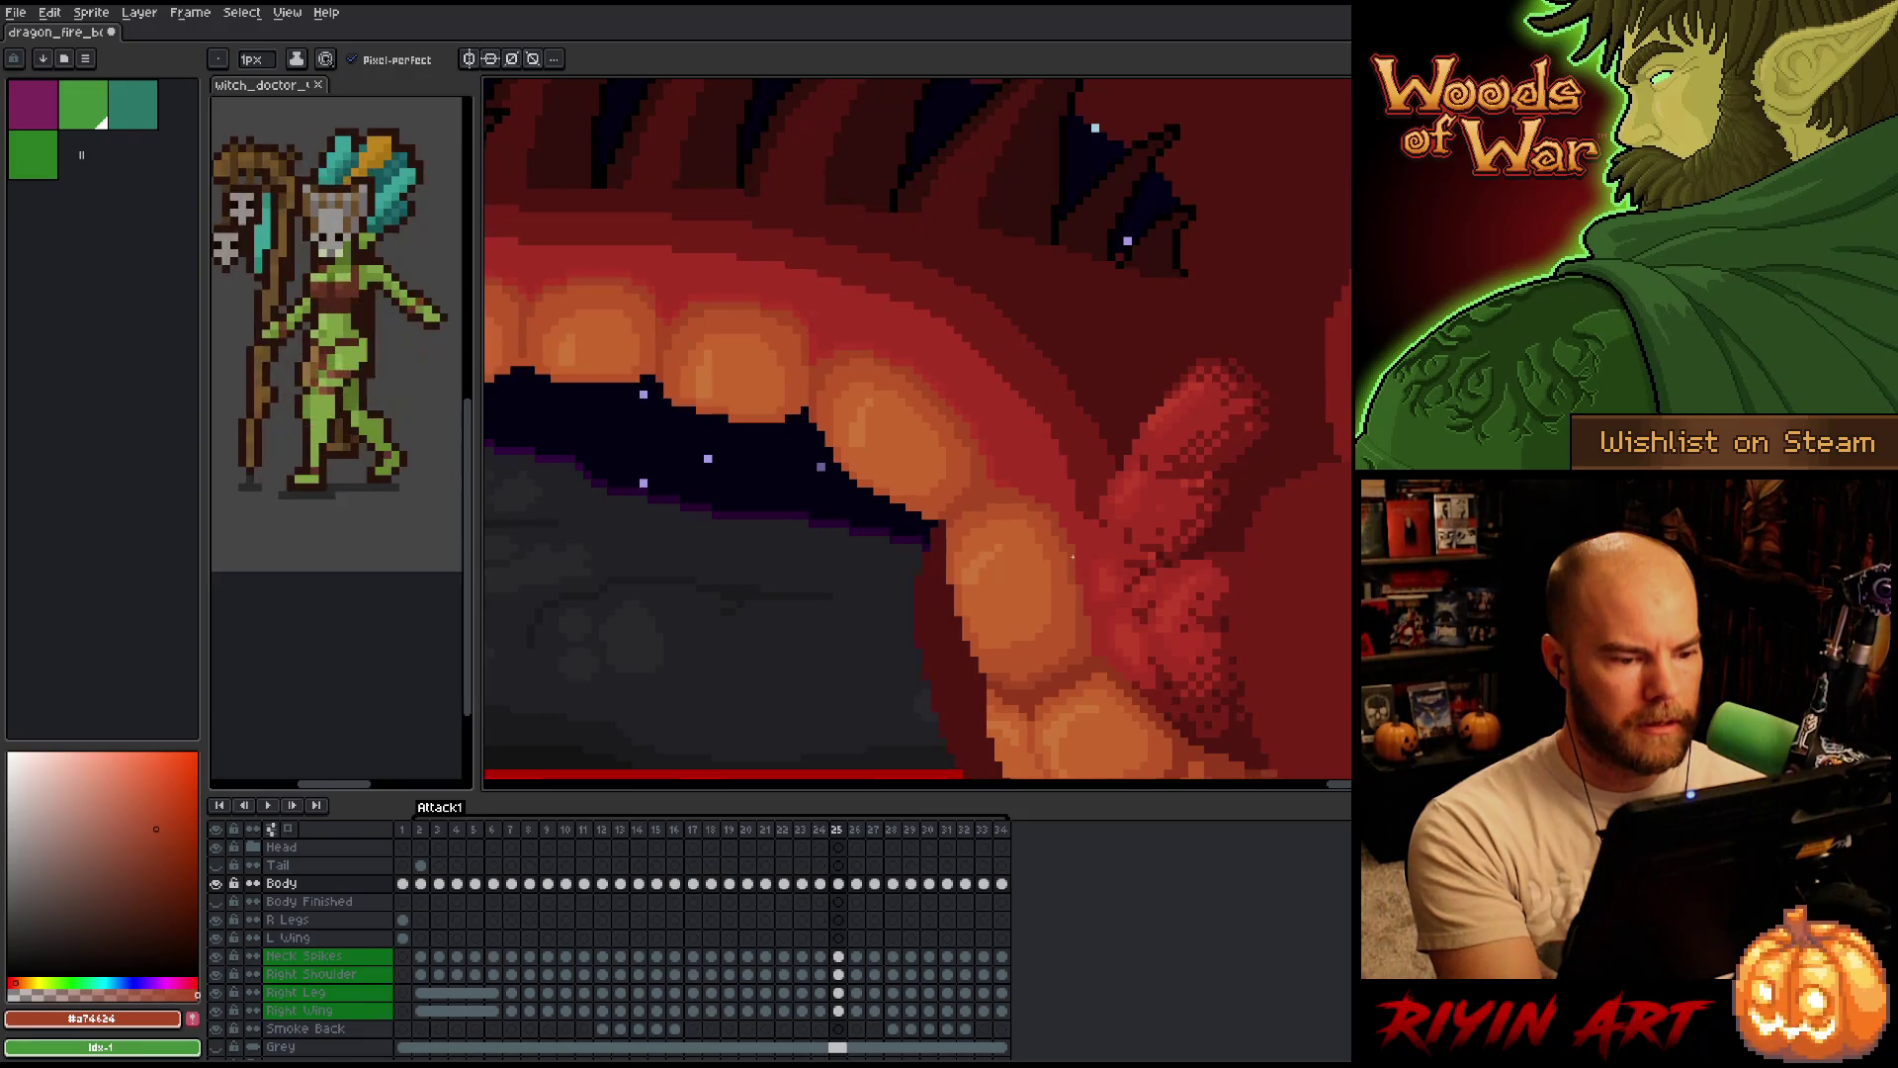
key(Right)
key(Left)
key(Right)
key(Left)
key(Right)
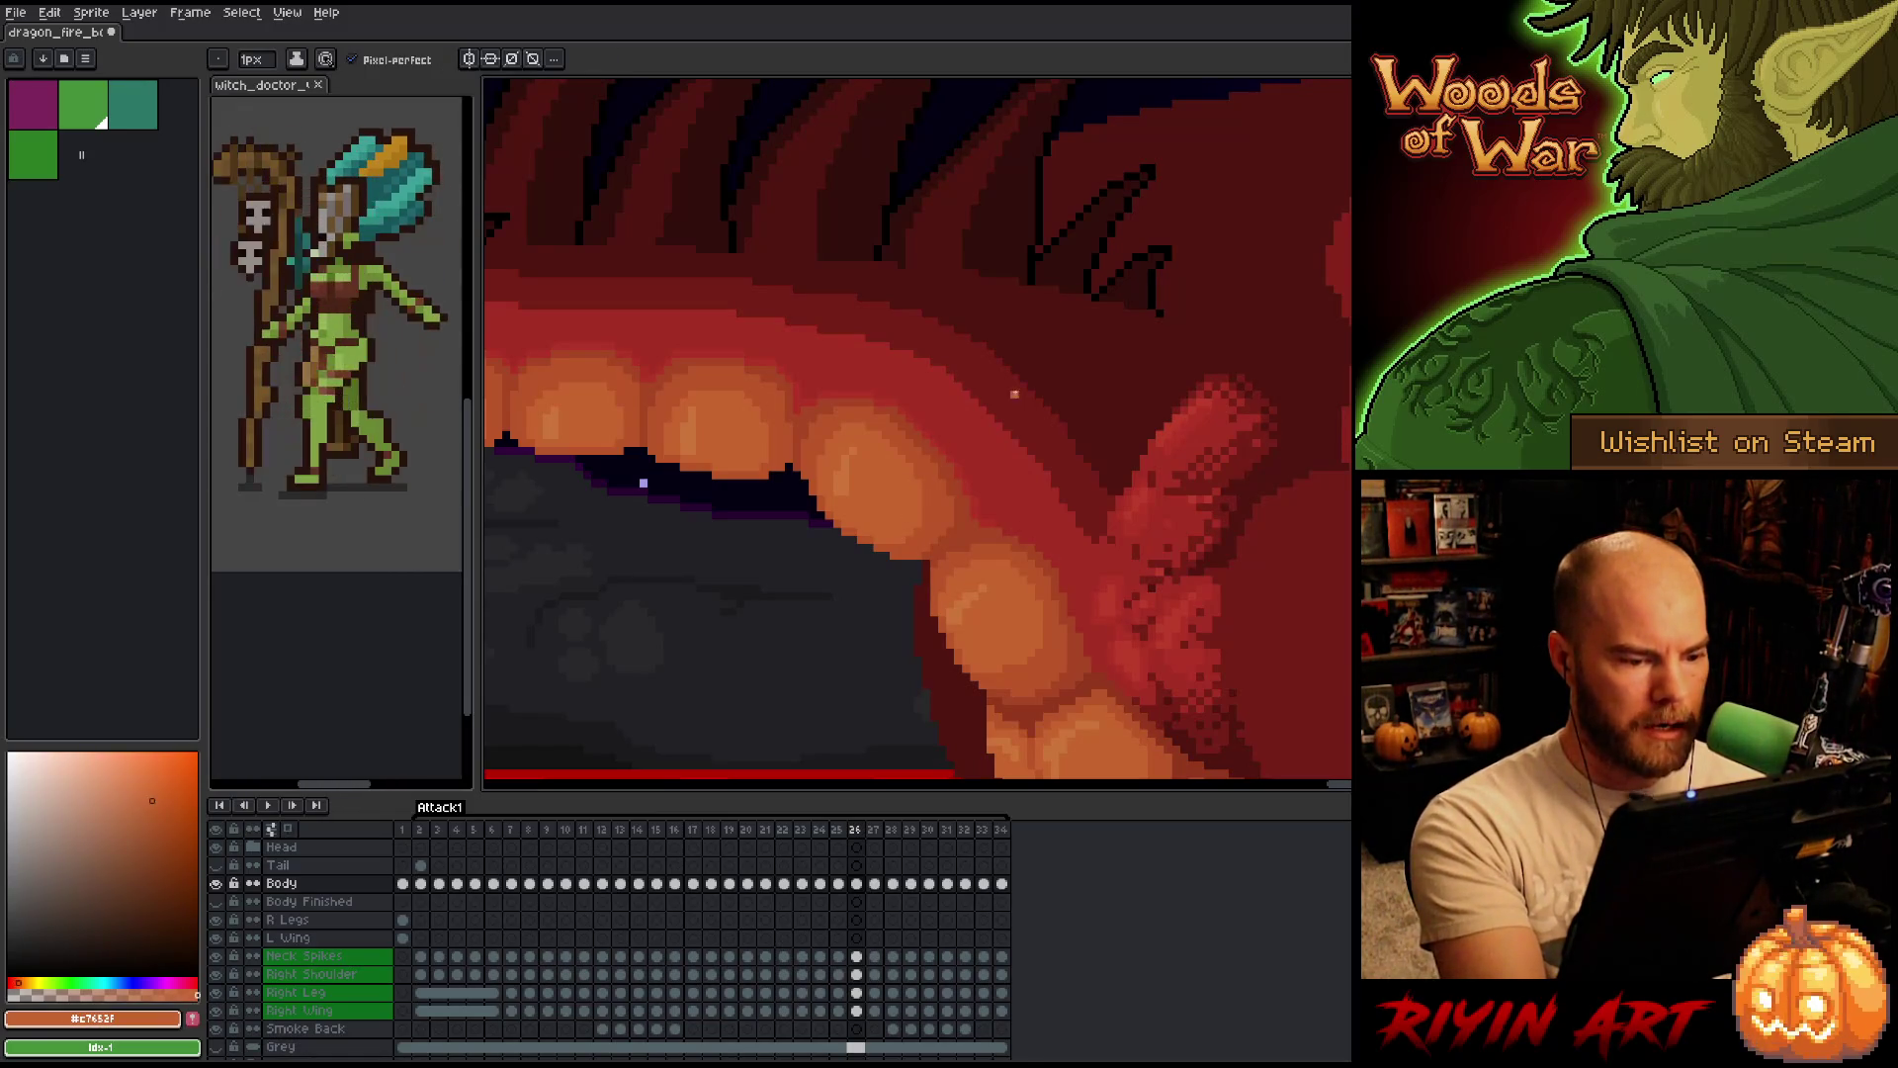
key(Left)
key(Right)
key(Left)
key(Right)
key(Left)
key(Right)
key(Right)
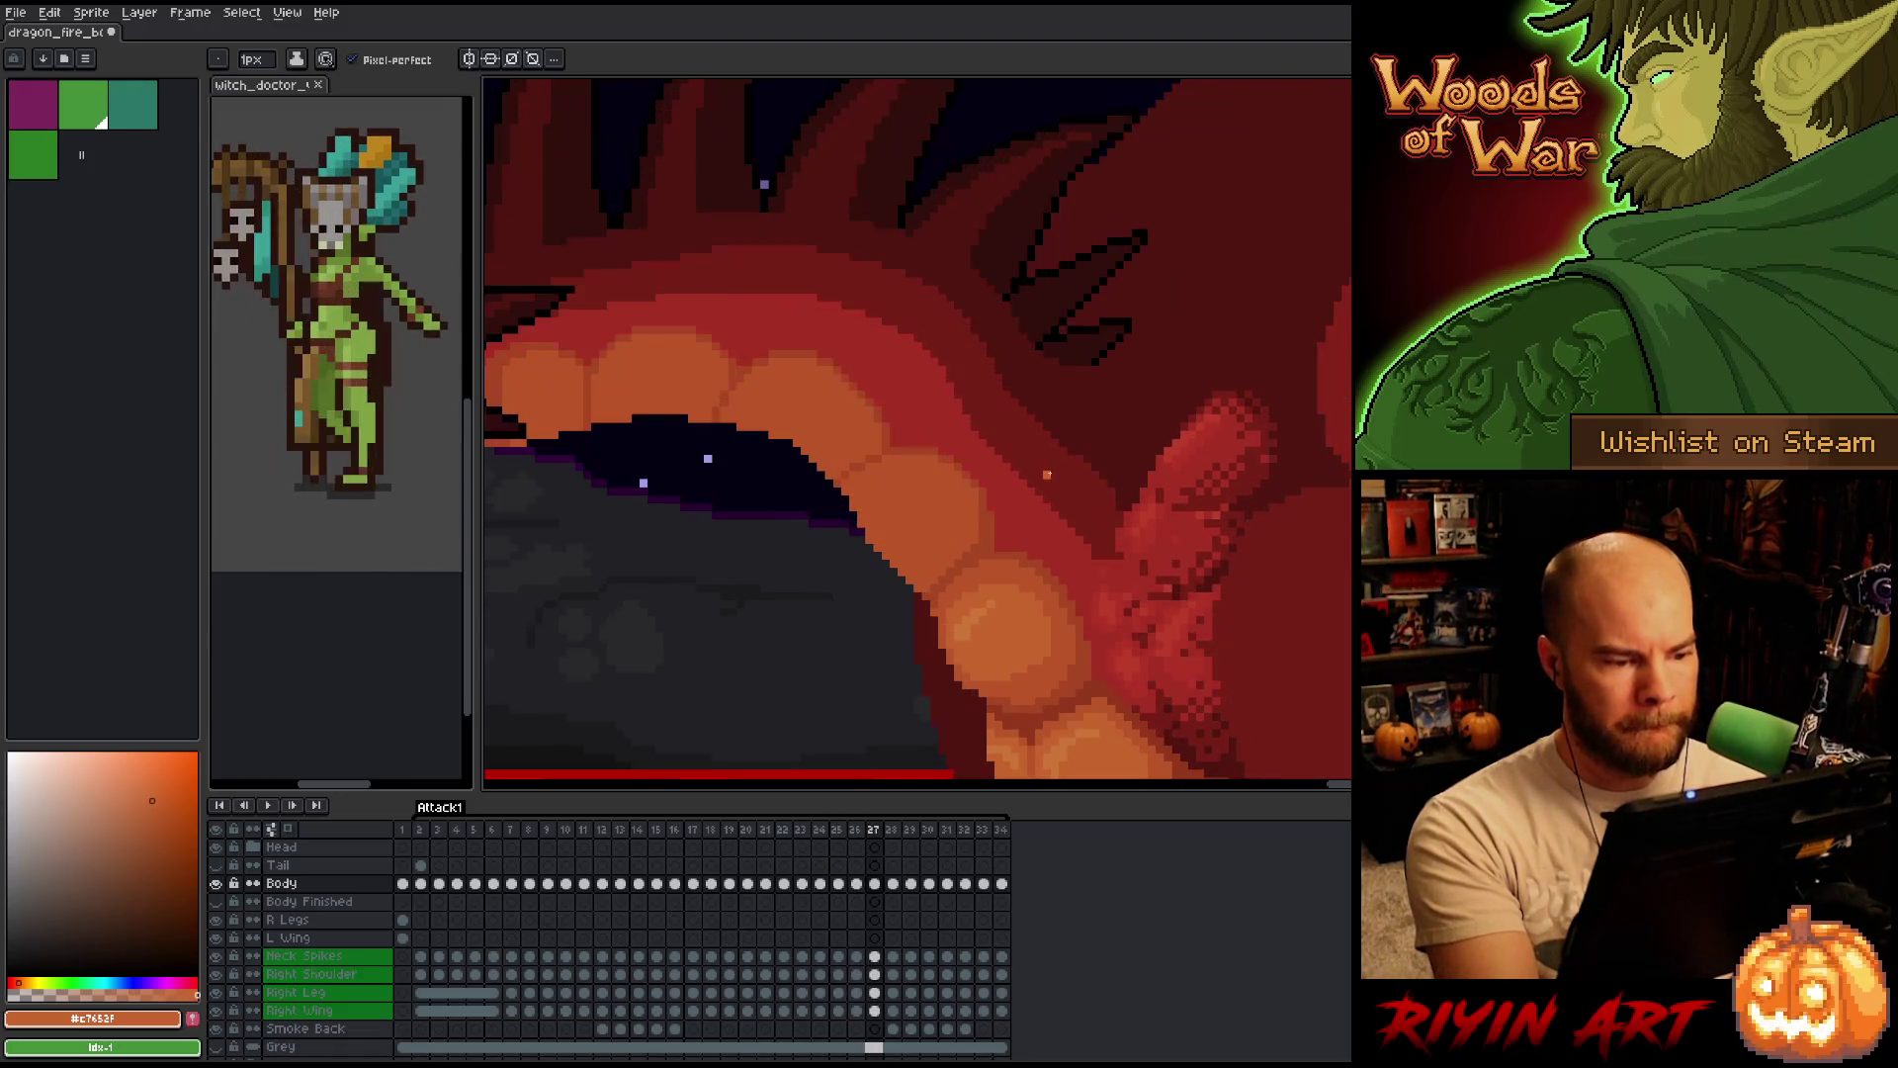
key(Left)
key(Right)
key(Left)
key(Right)
key(Left)
key(Right)
key(Left)
key(Right)
key(Left)
key(Right)
key(Left)
key(Right)
key(Left)
key(Right)
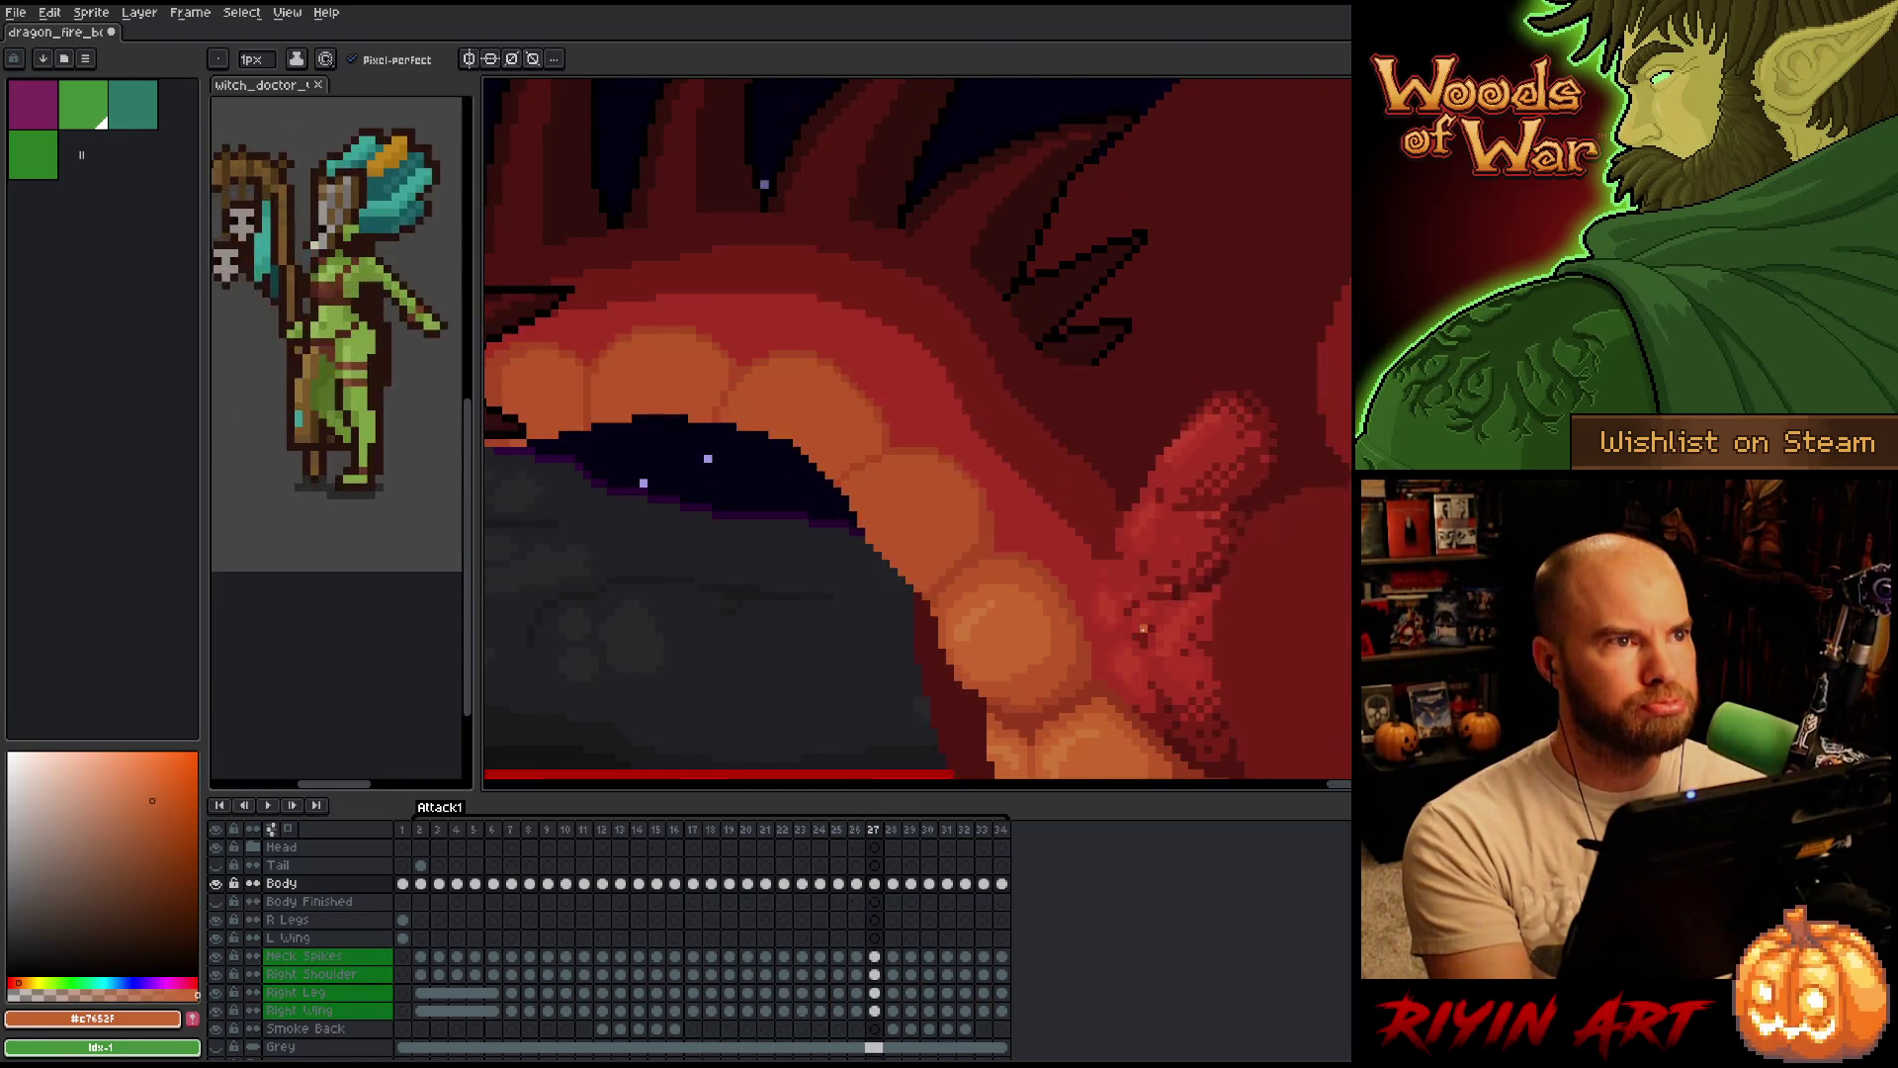
key(Left)
key(Left)
key(Right)
key(Left)
key(Right)
key(Left)
key(Right)
key(Left)
key(Right)
key(Left)
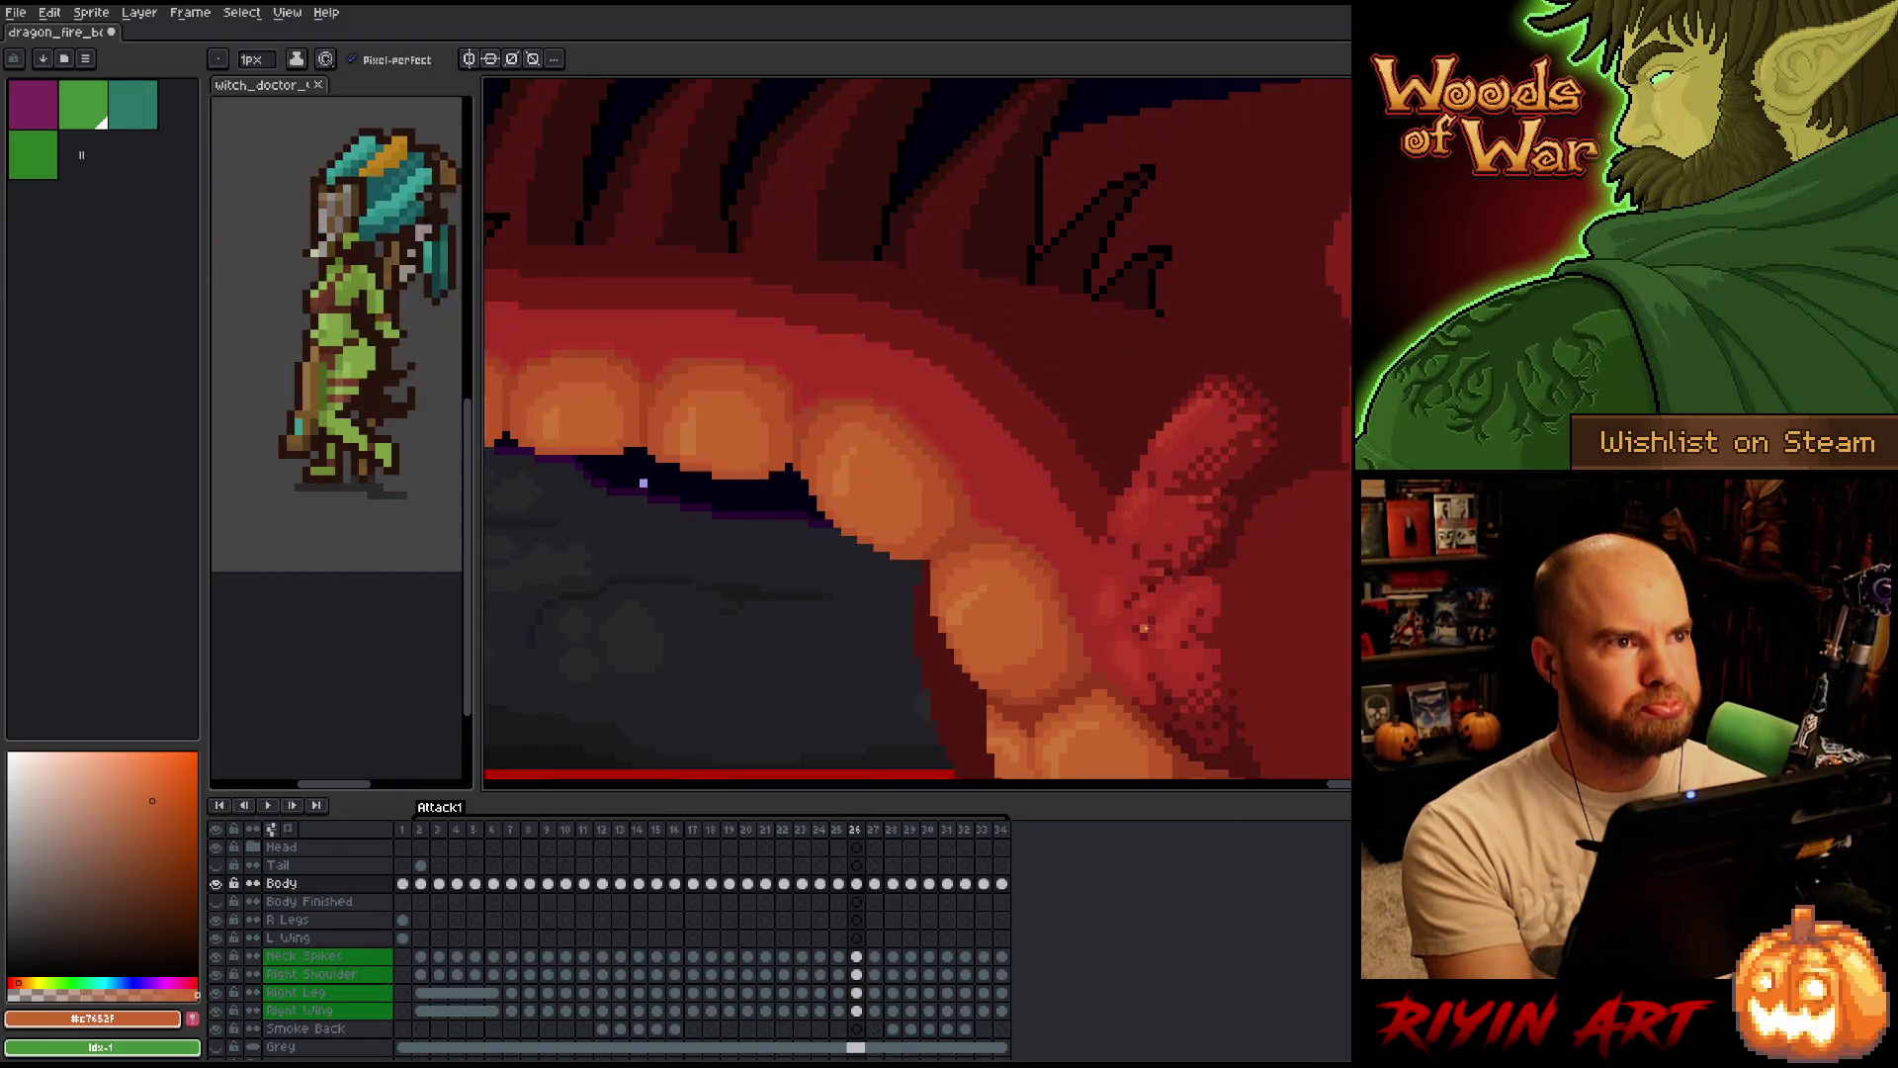
key(Right)
key(Left)
key(Right)
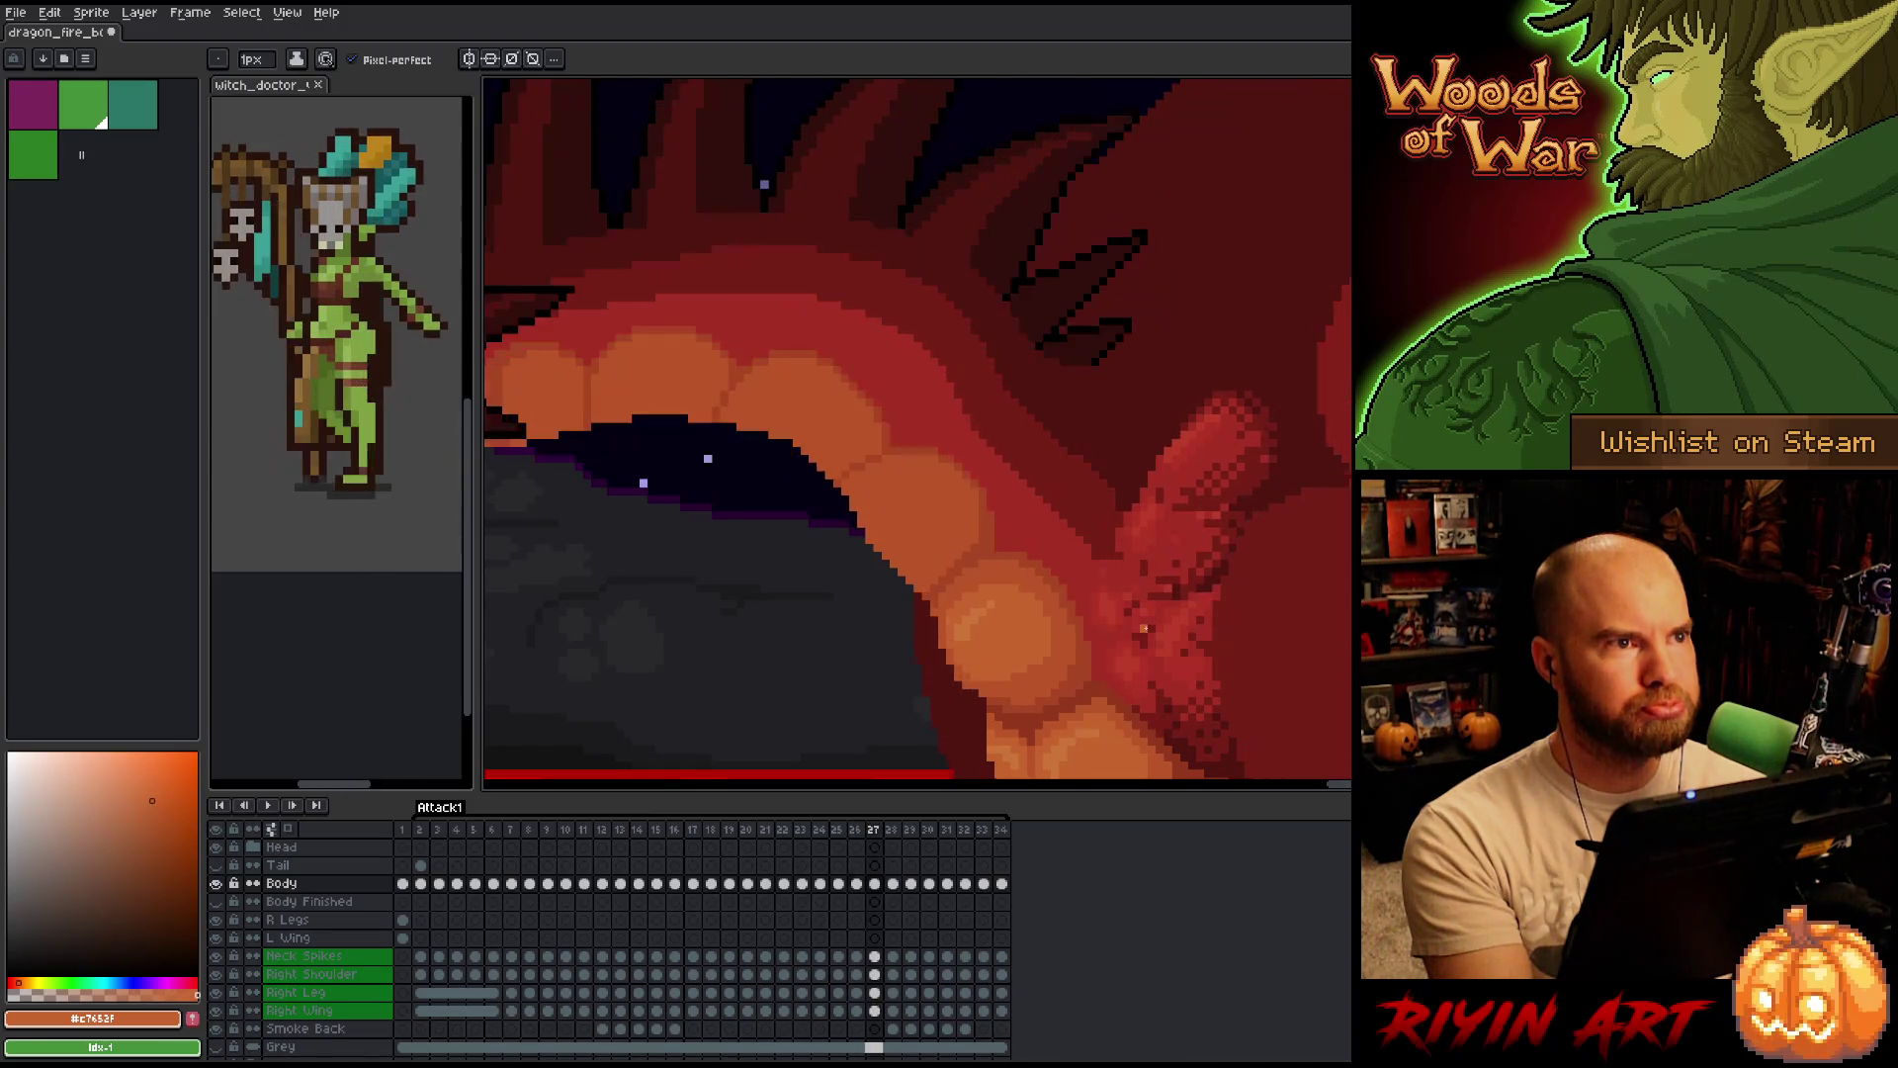
key(Left)
key(Right)
key(Left)
scroll(1029, 442, up, 1)
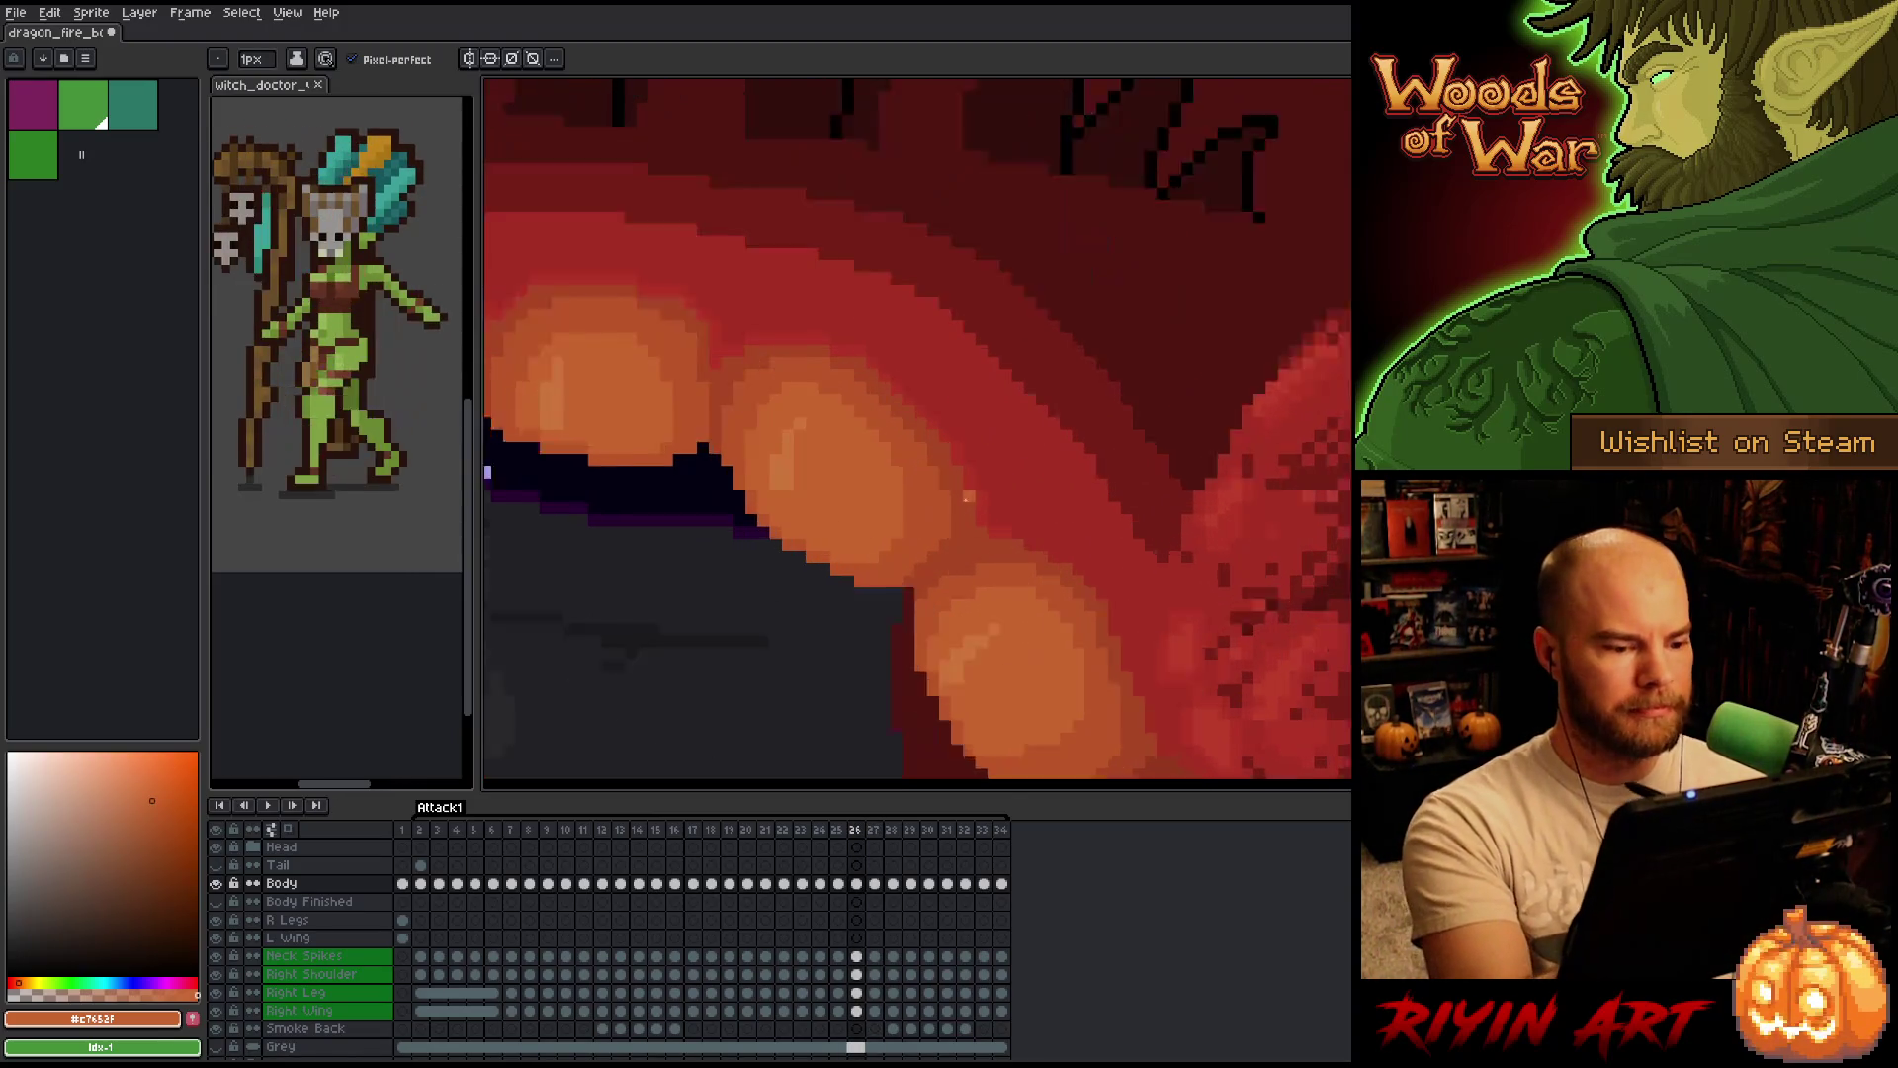
scroll(1021, 415, up, 1)
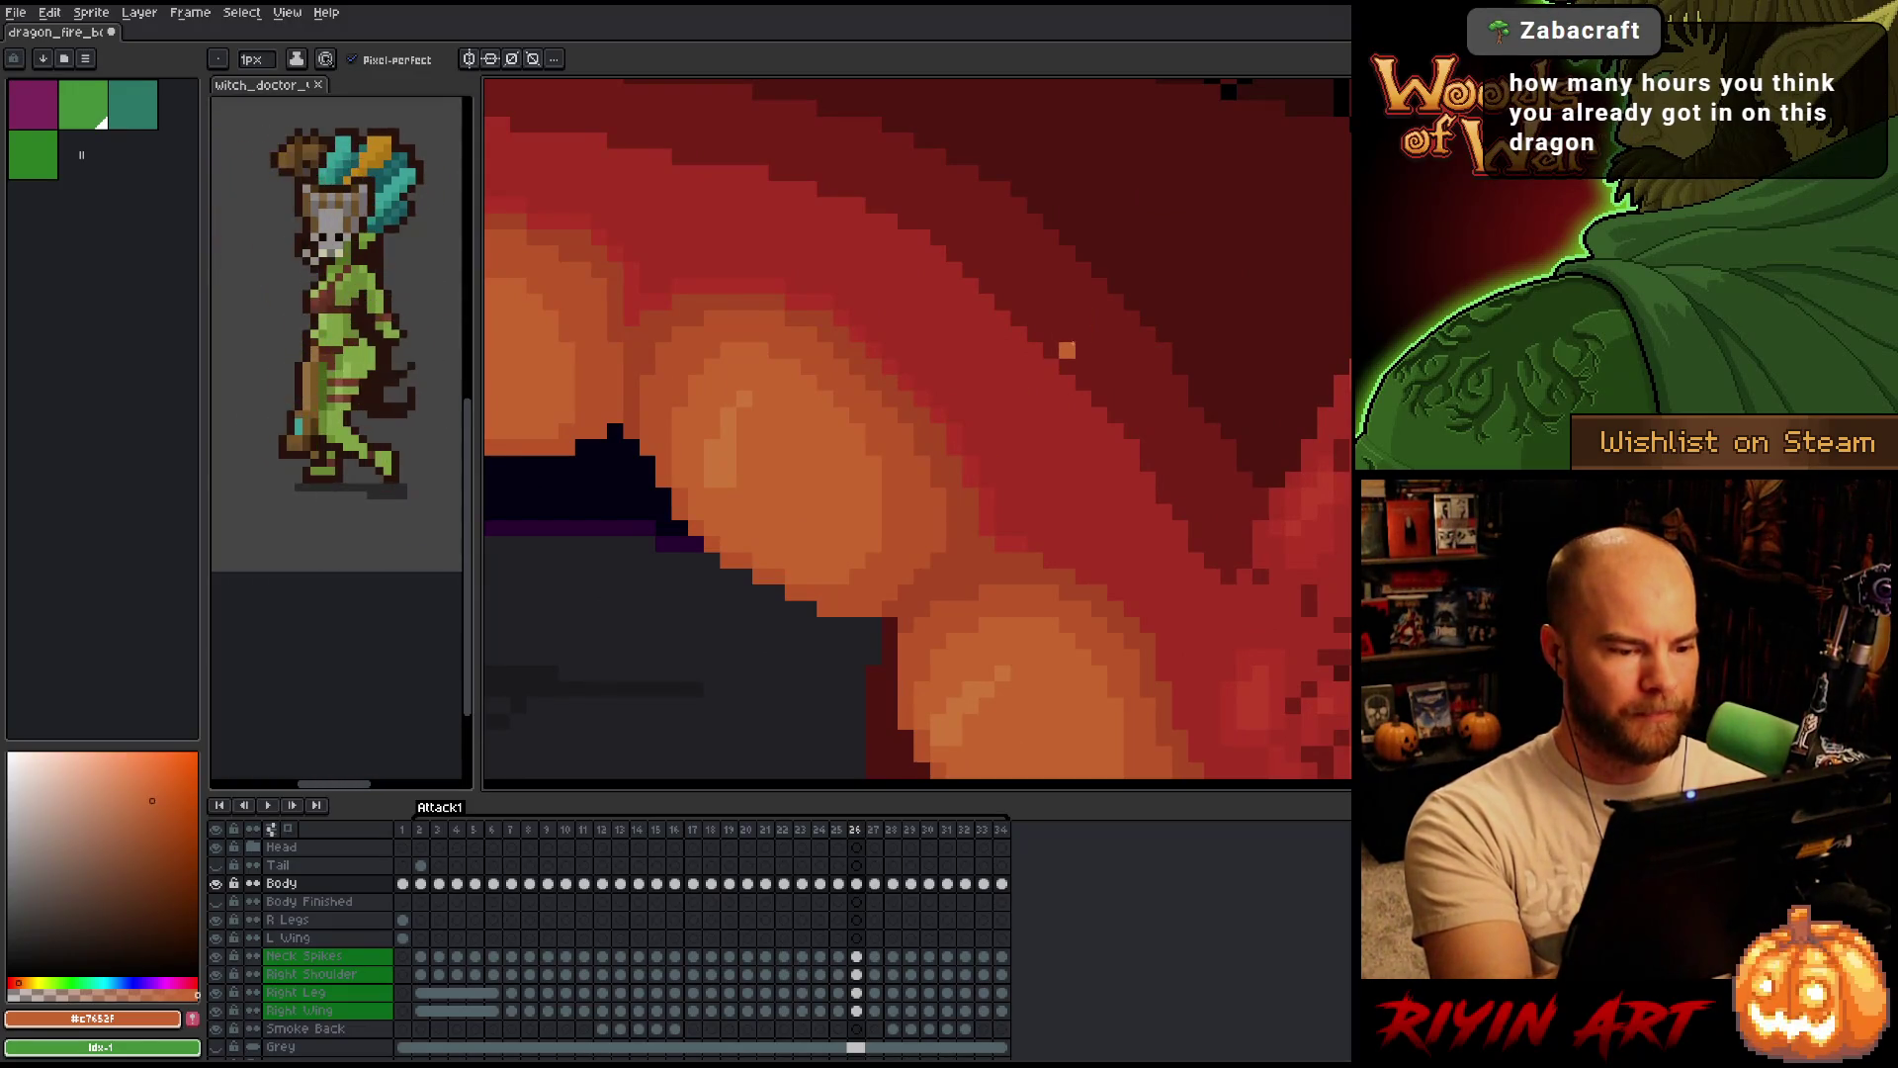
Compare frames 26 and 27 while sampling the darker red-brown and redder jaw shades.
key(Right)
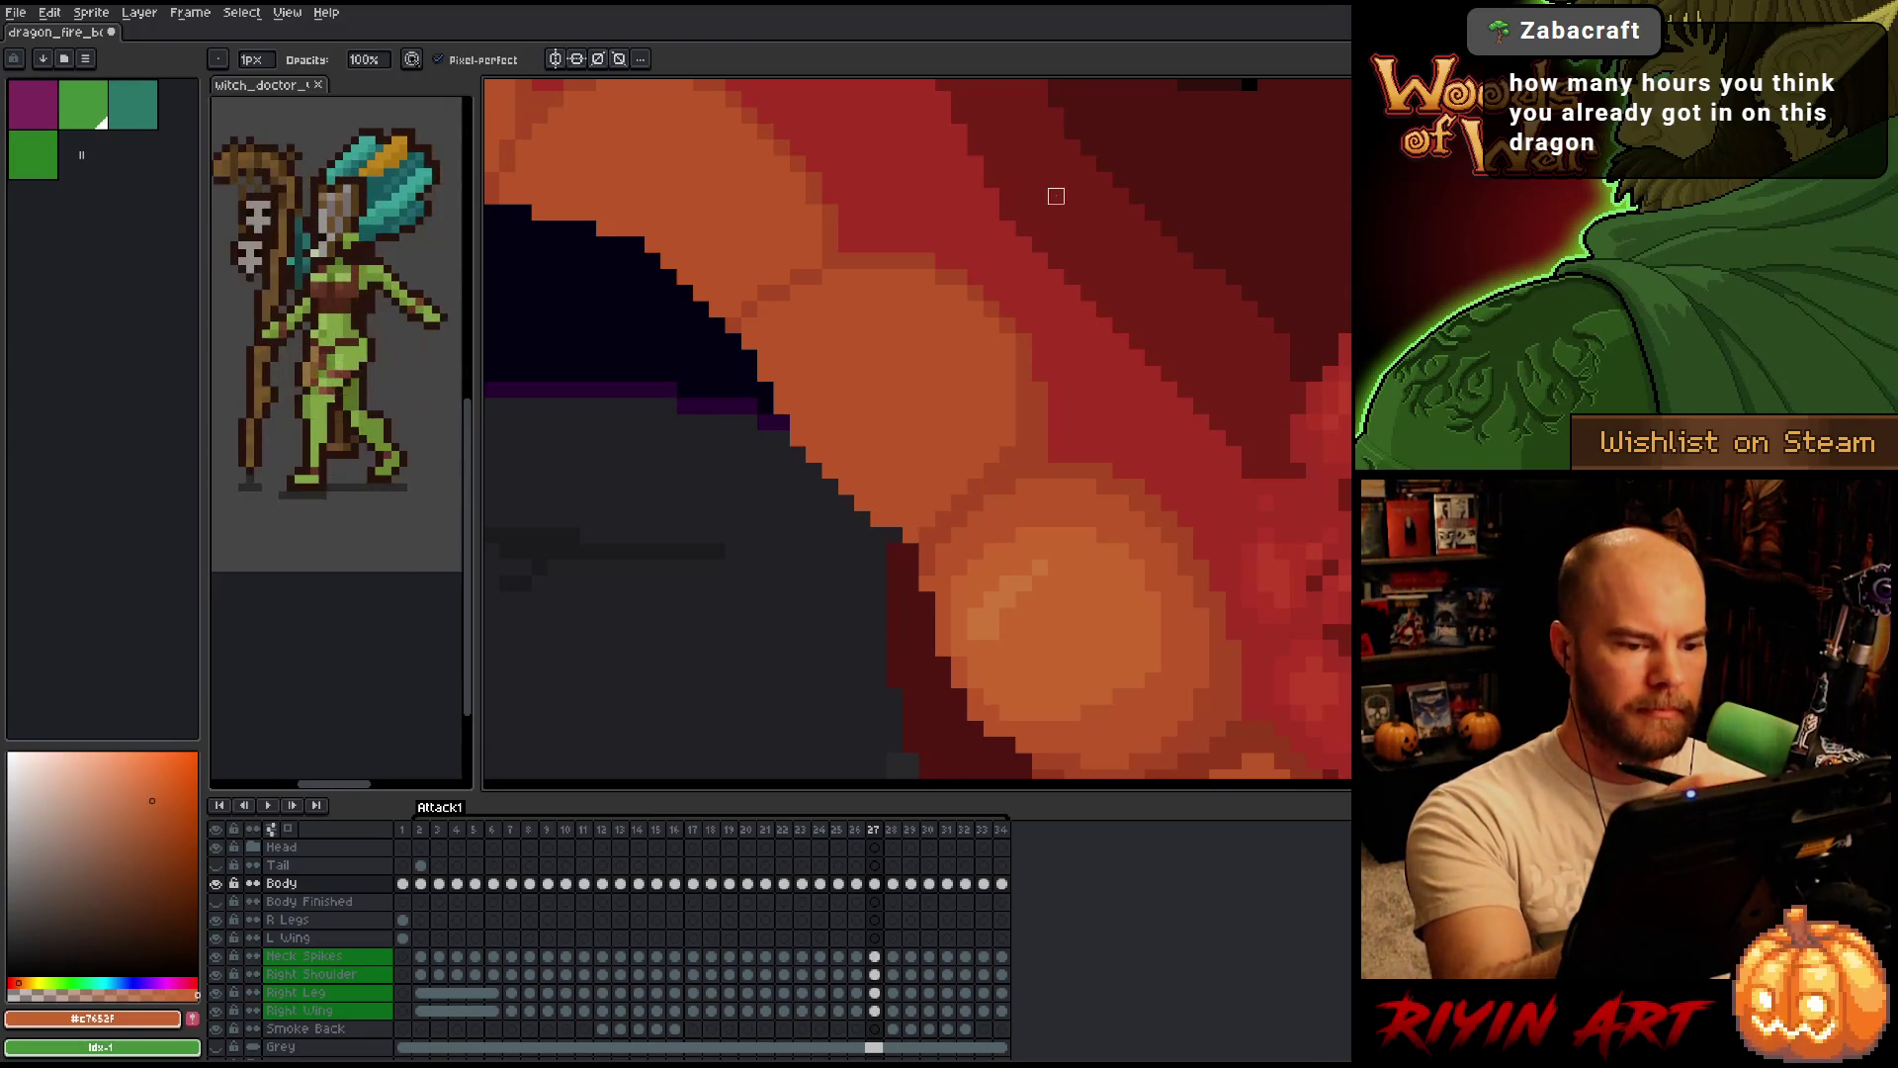
key(Left)
key(Right)
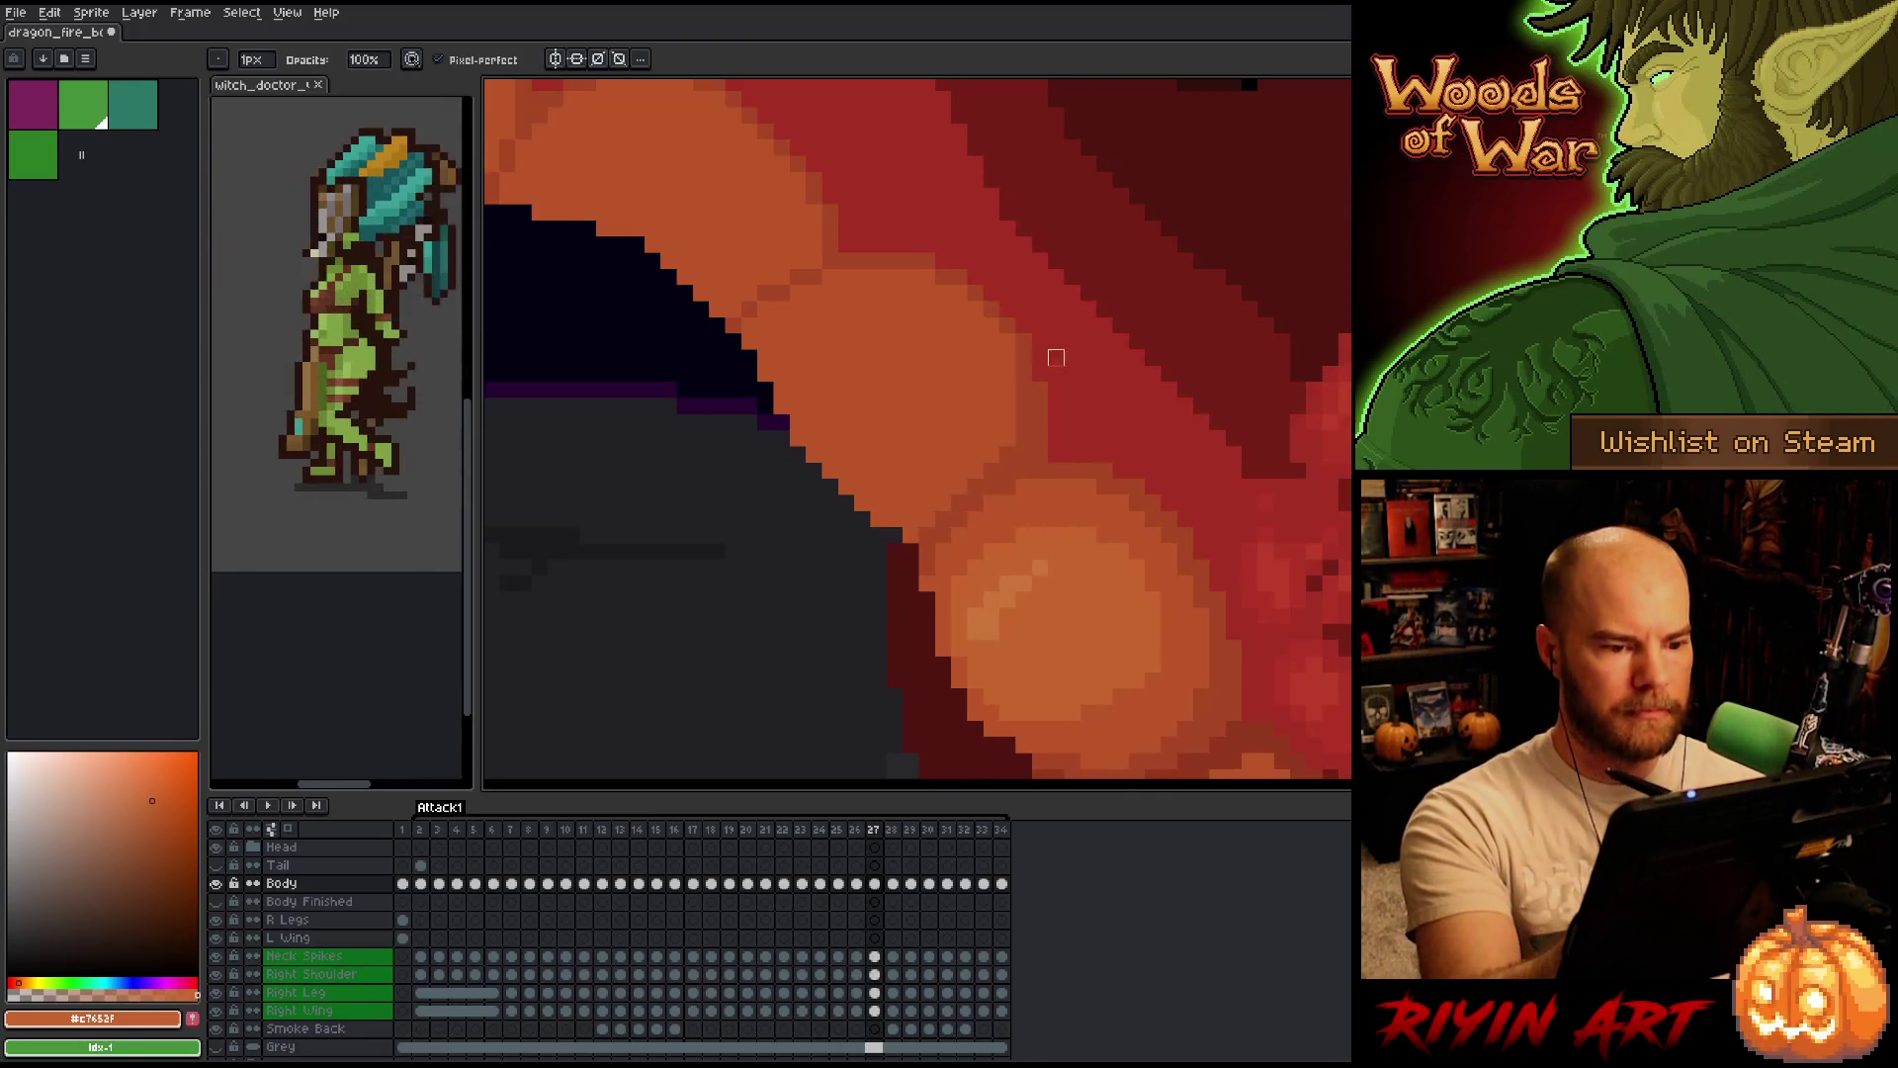
alt+click(930, 277)
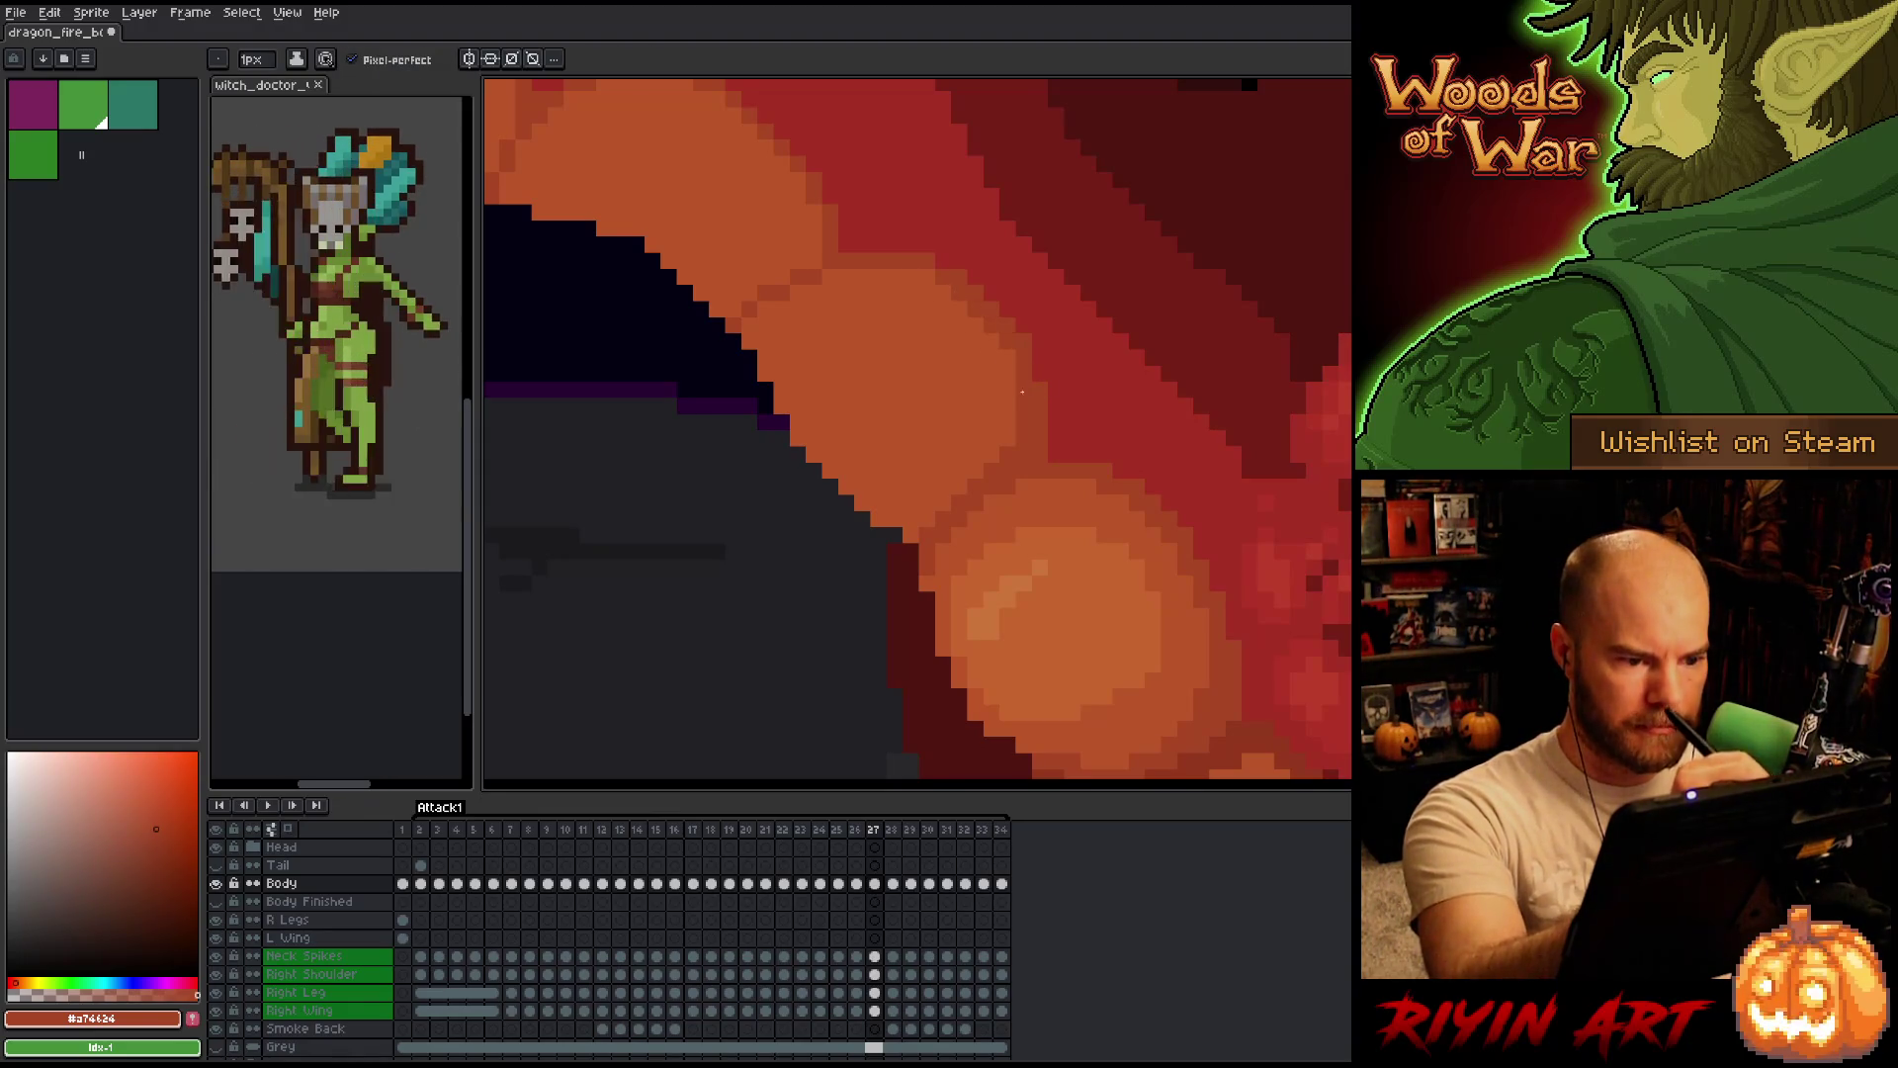
key(Left)
key(Right)
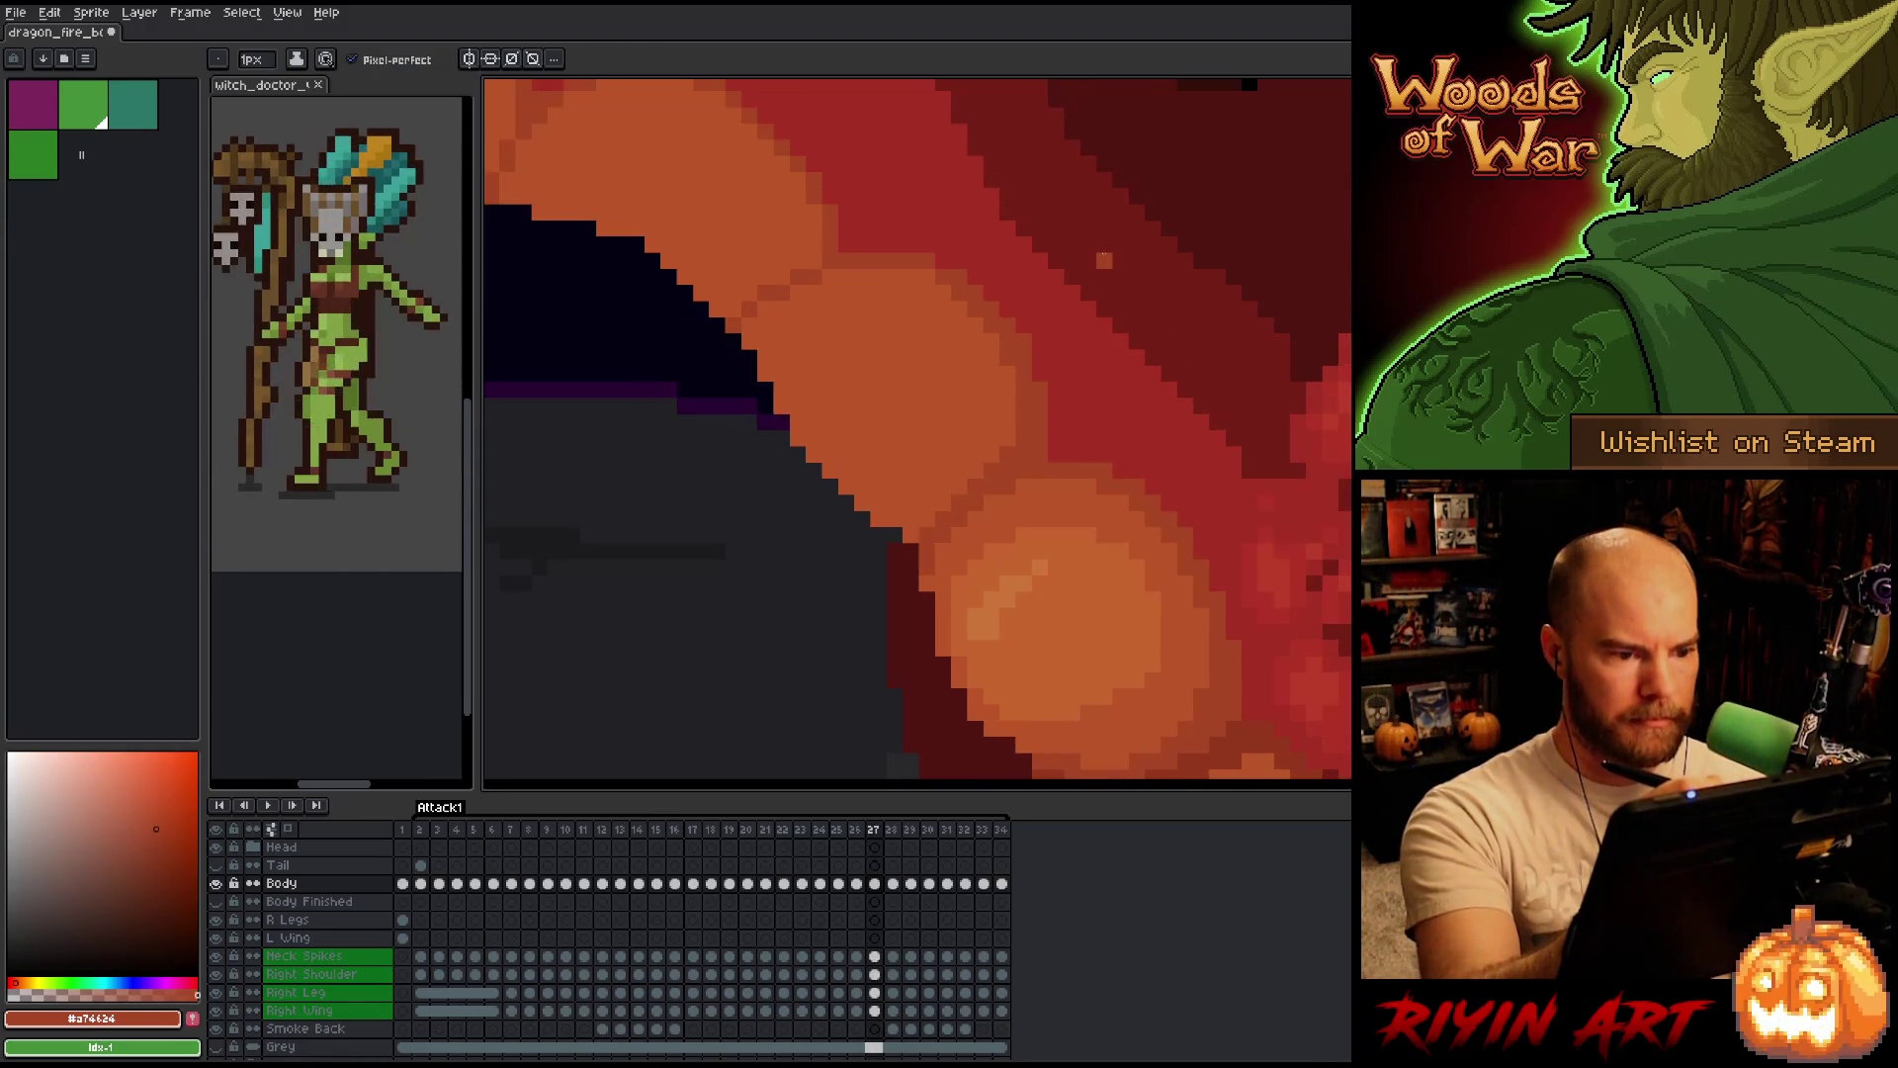
alt+click(1023, 334)
alt+click(927, 244)
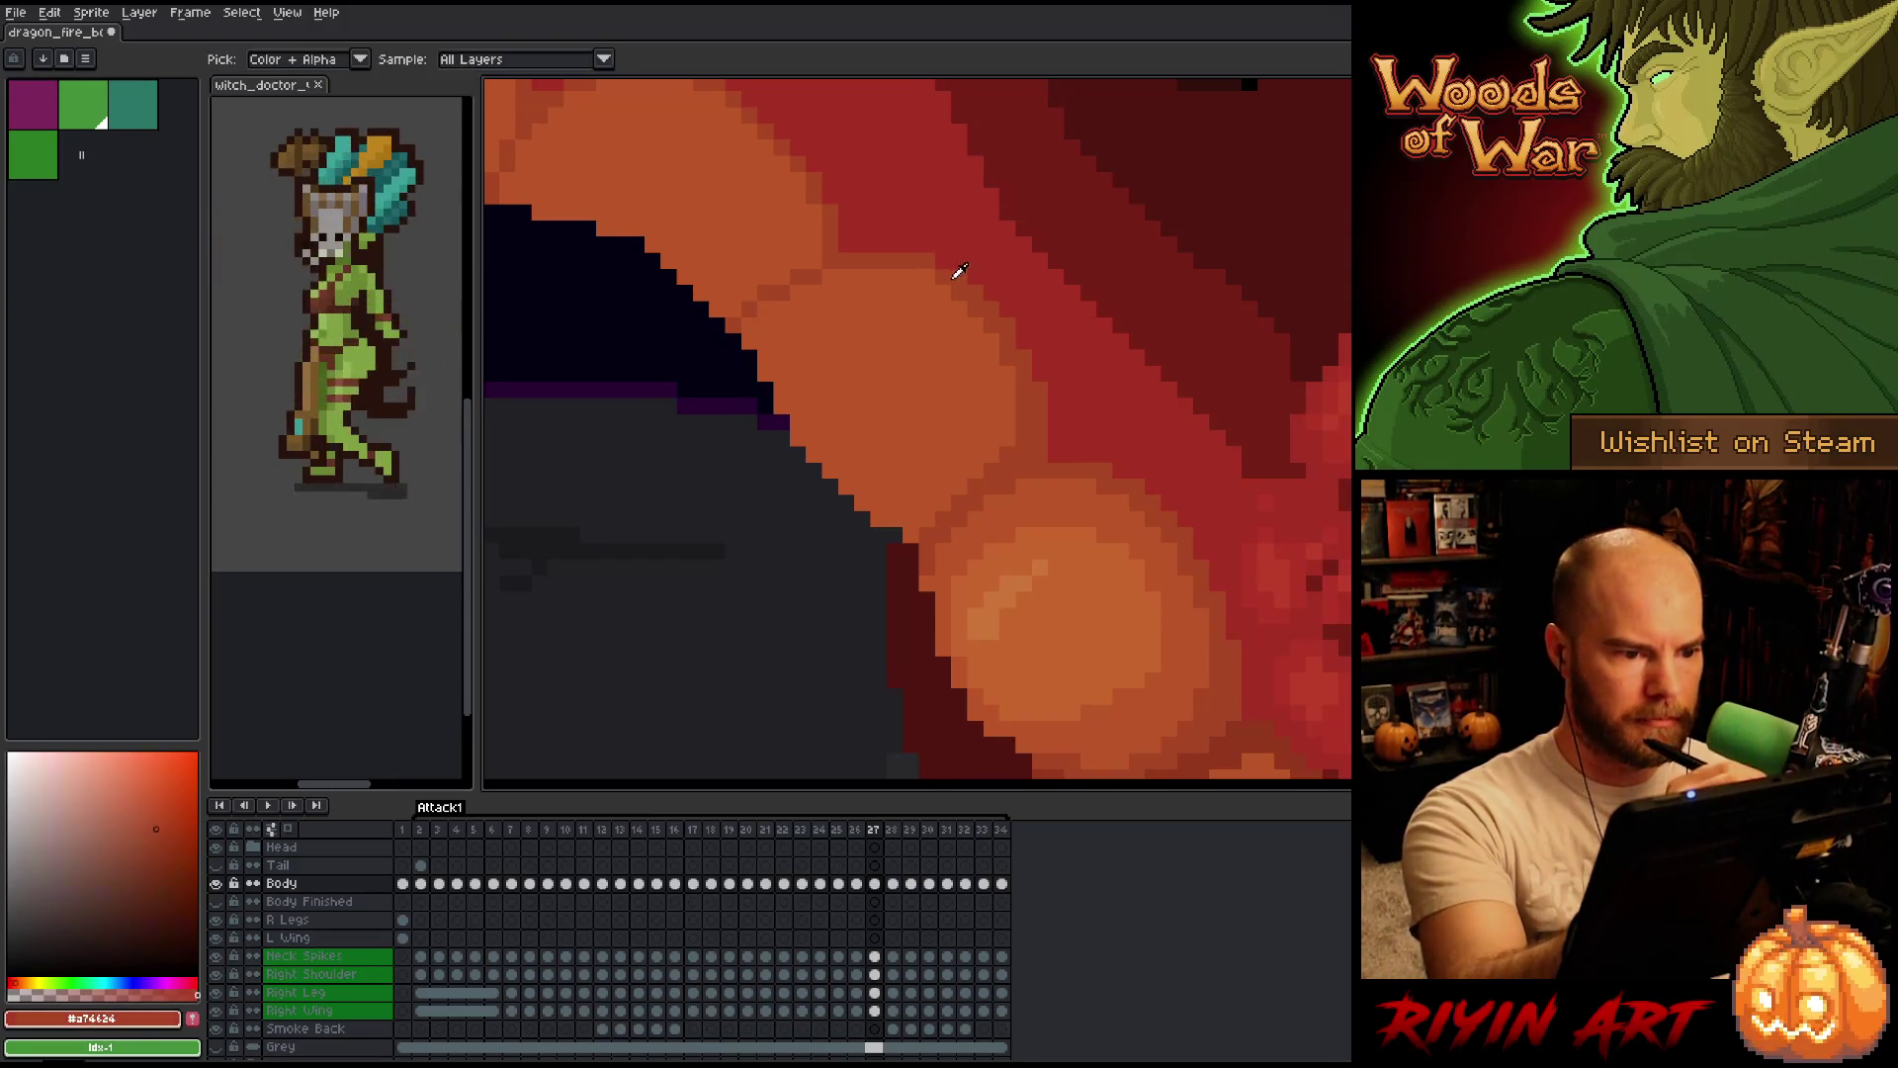
Shift the view over the belly scales and flip frames 26–27 to compare them.
key(Left)
key(Right)
key(Left)
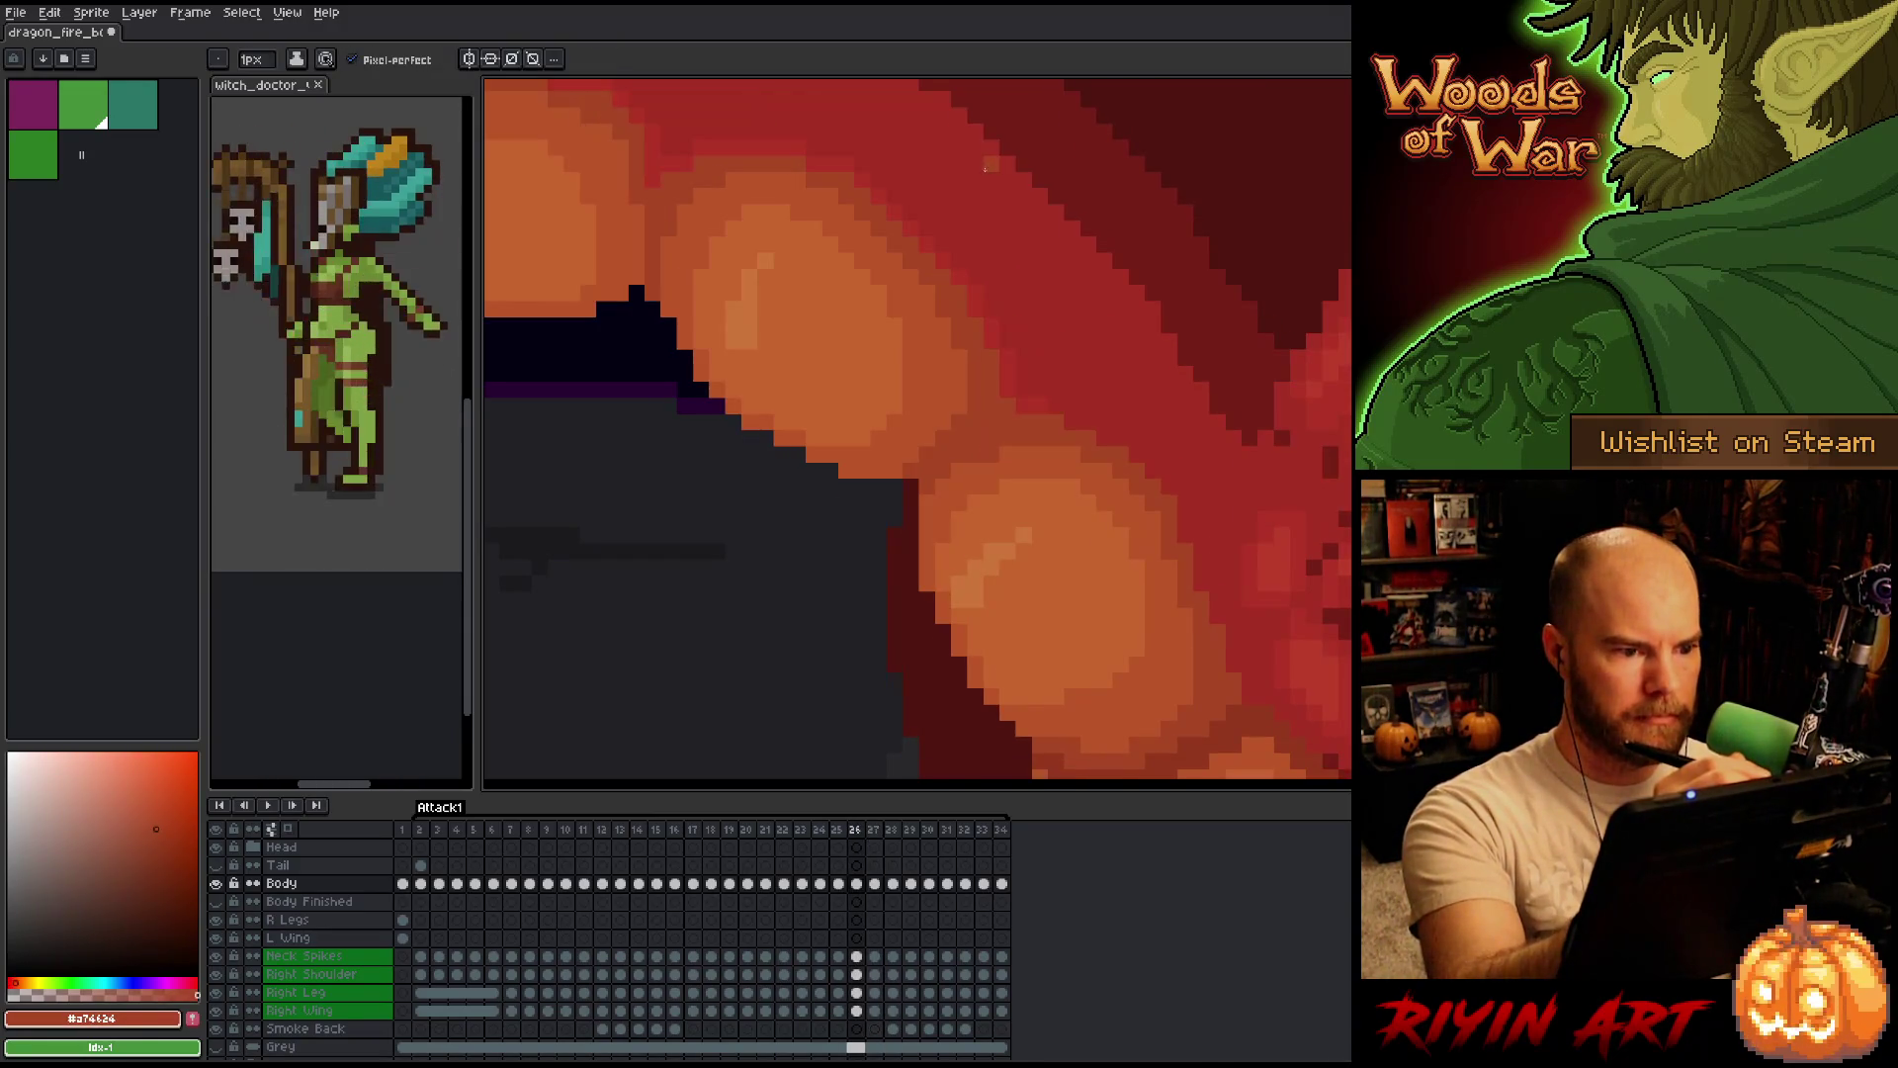
key(Right)
drag(1116, 357, 1260, 426)
key(Left)
key(Right)
key(Left)
key(Right)
key(Left)
key(Right)
key(Left)
key(Right)
key(Left)
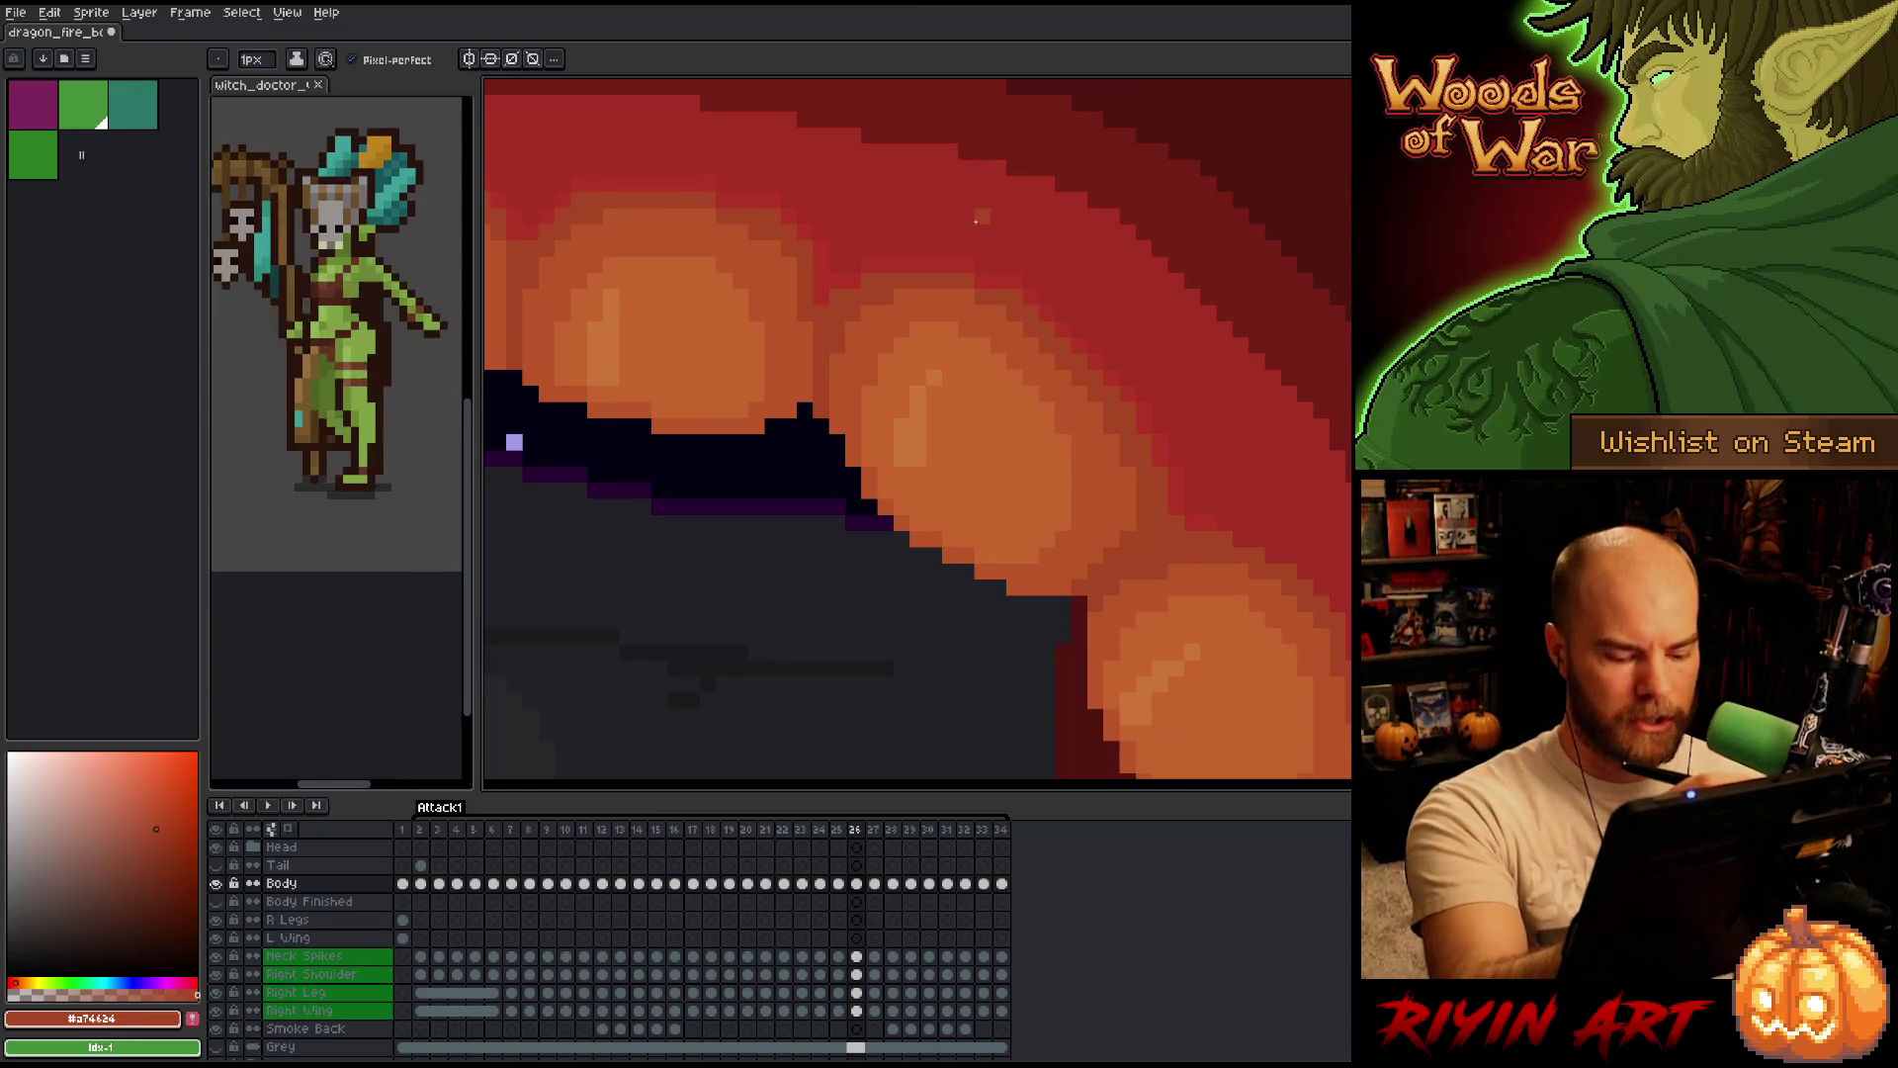
key(Right)
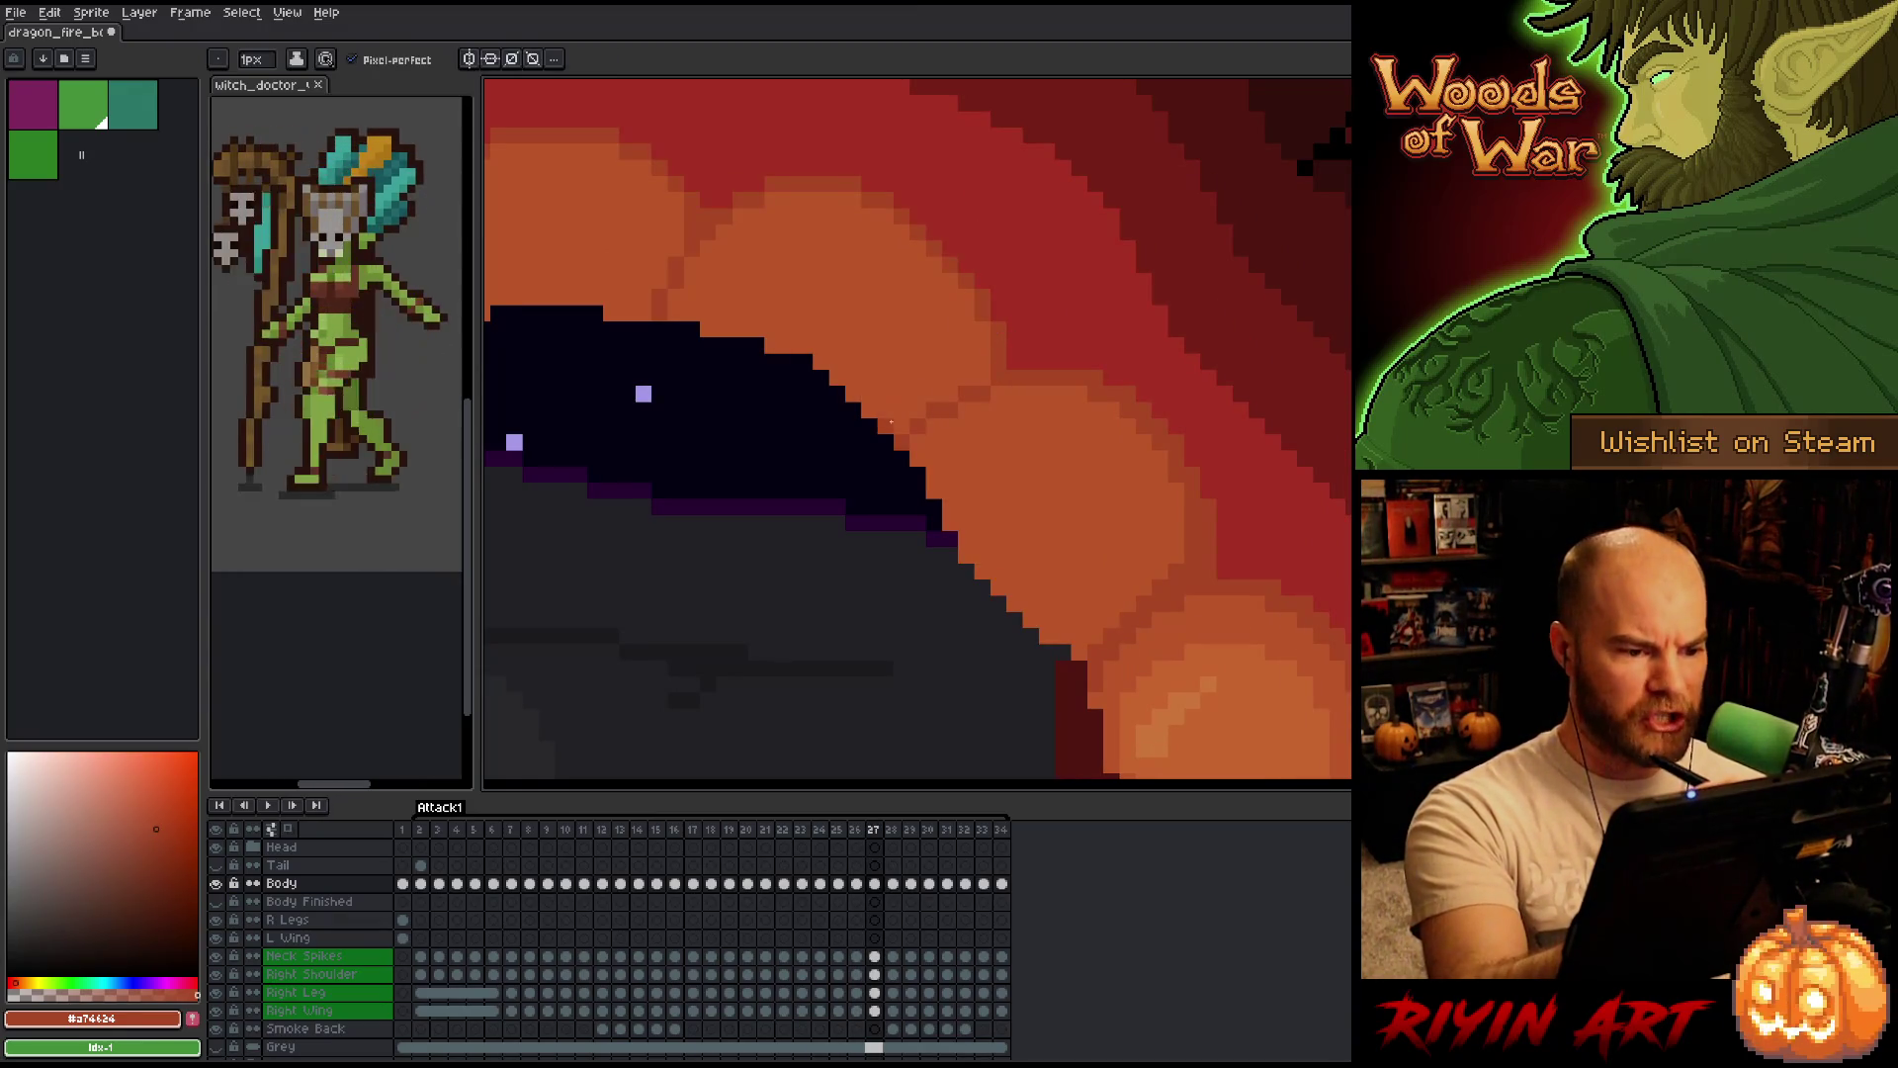
Sample the lighter orange scale colour, return to a painting tool, and settle on frame 26.
alt+click(1052, 380)
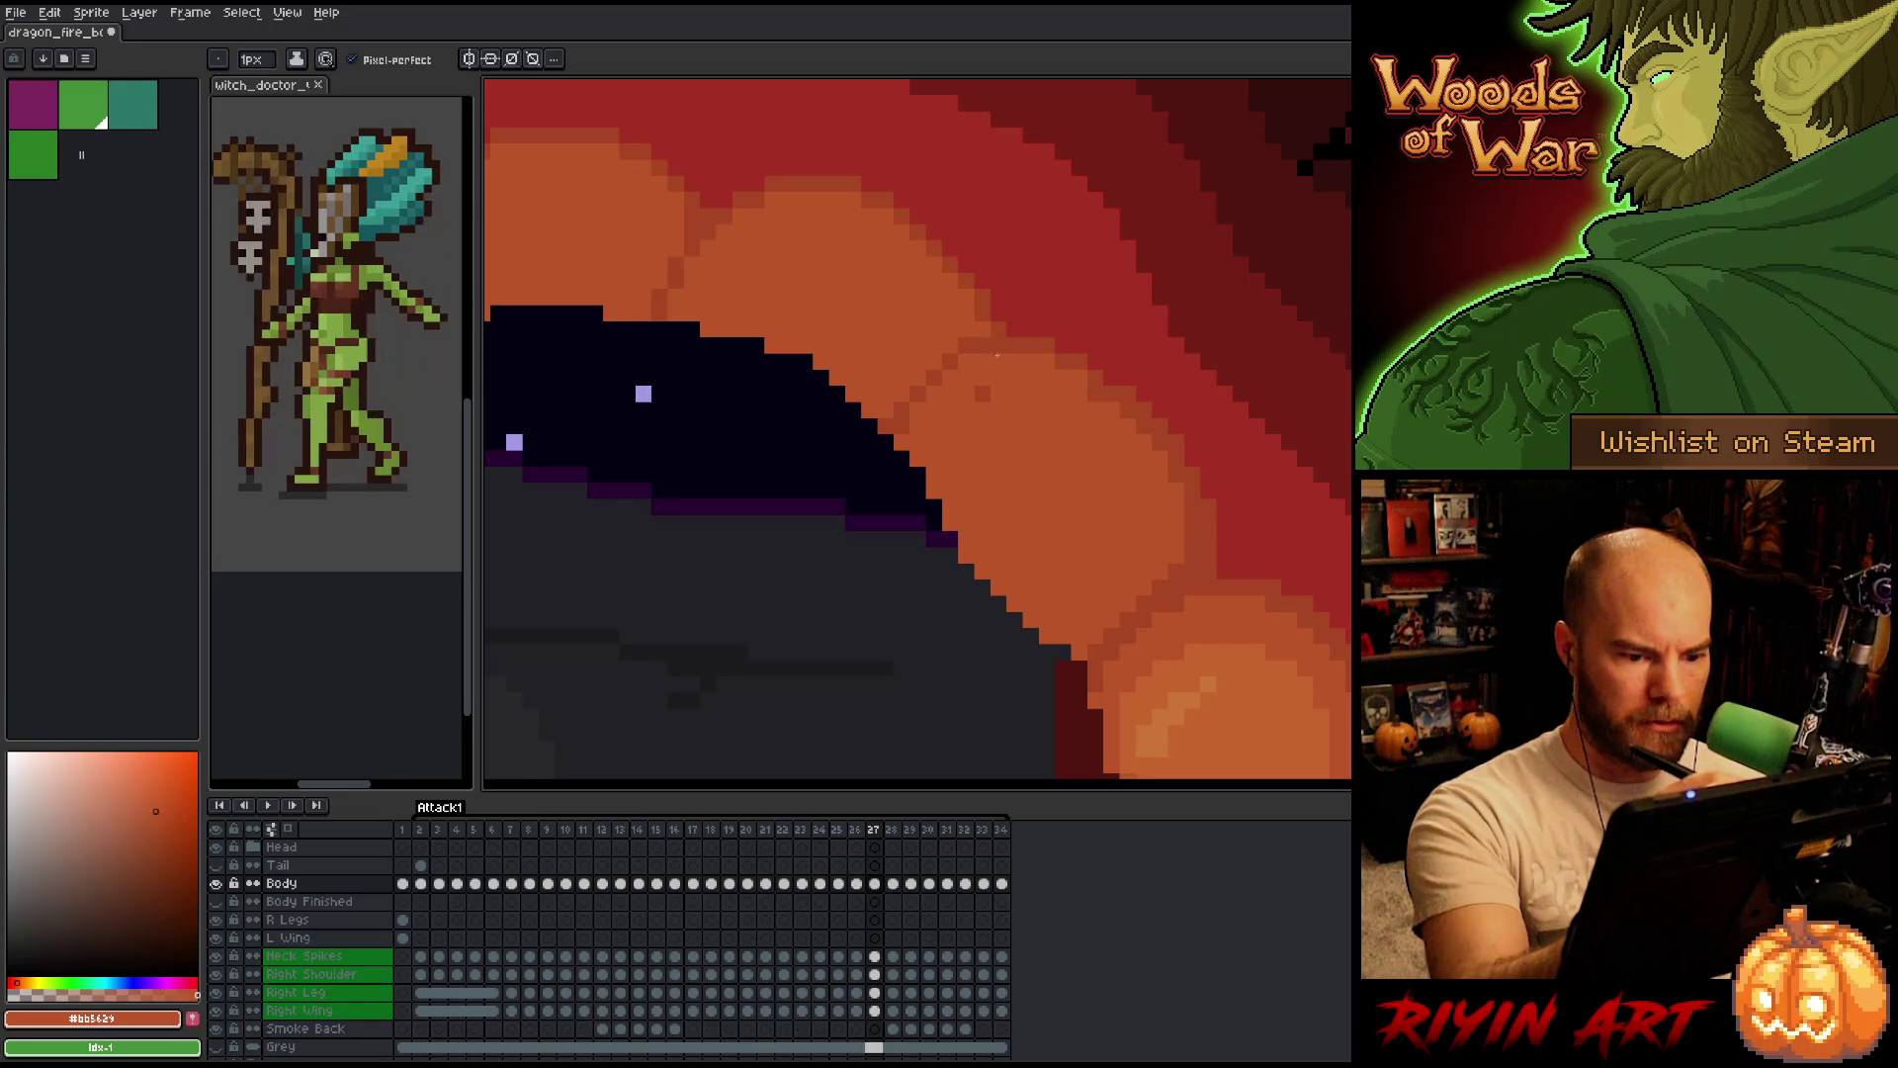
key(alt)
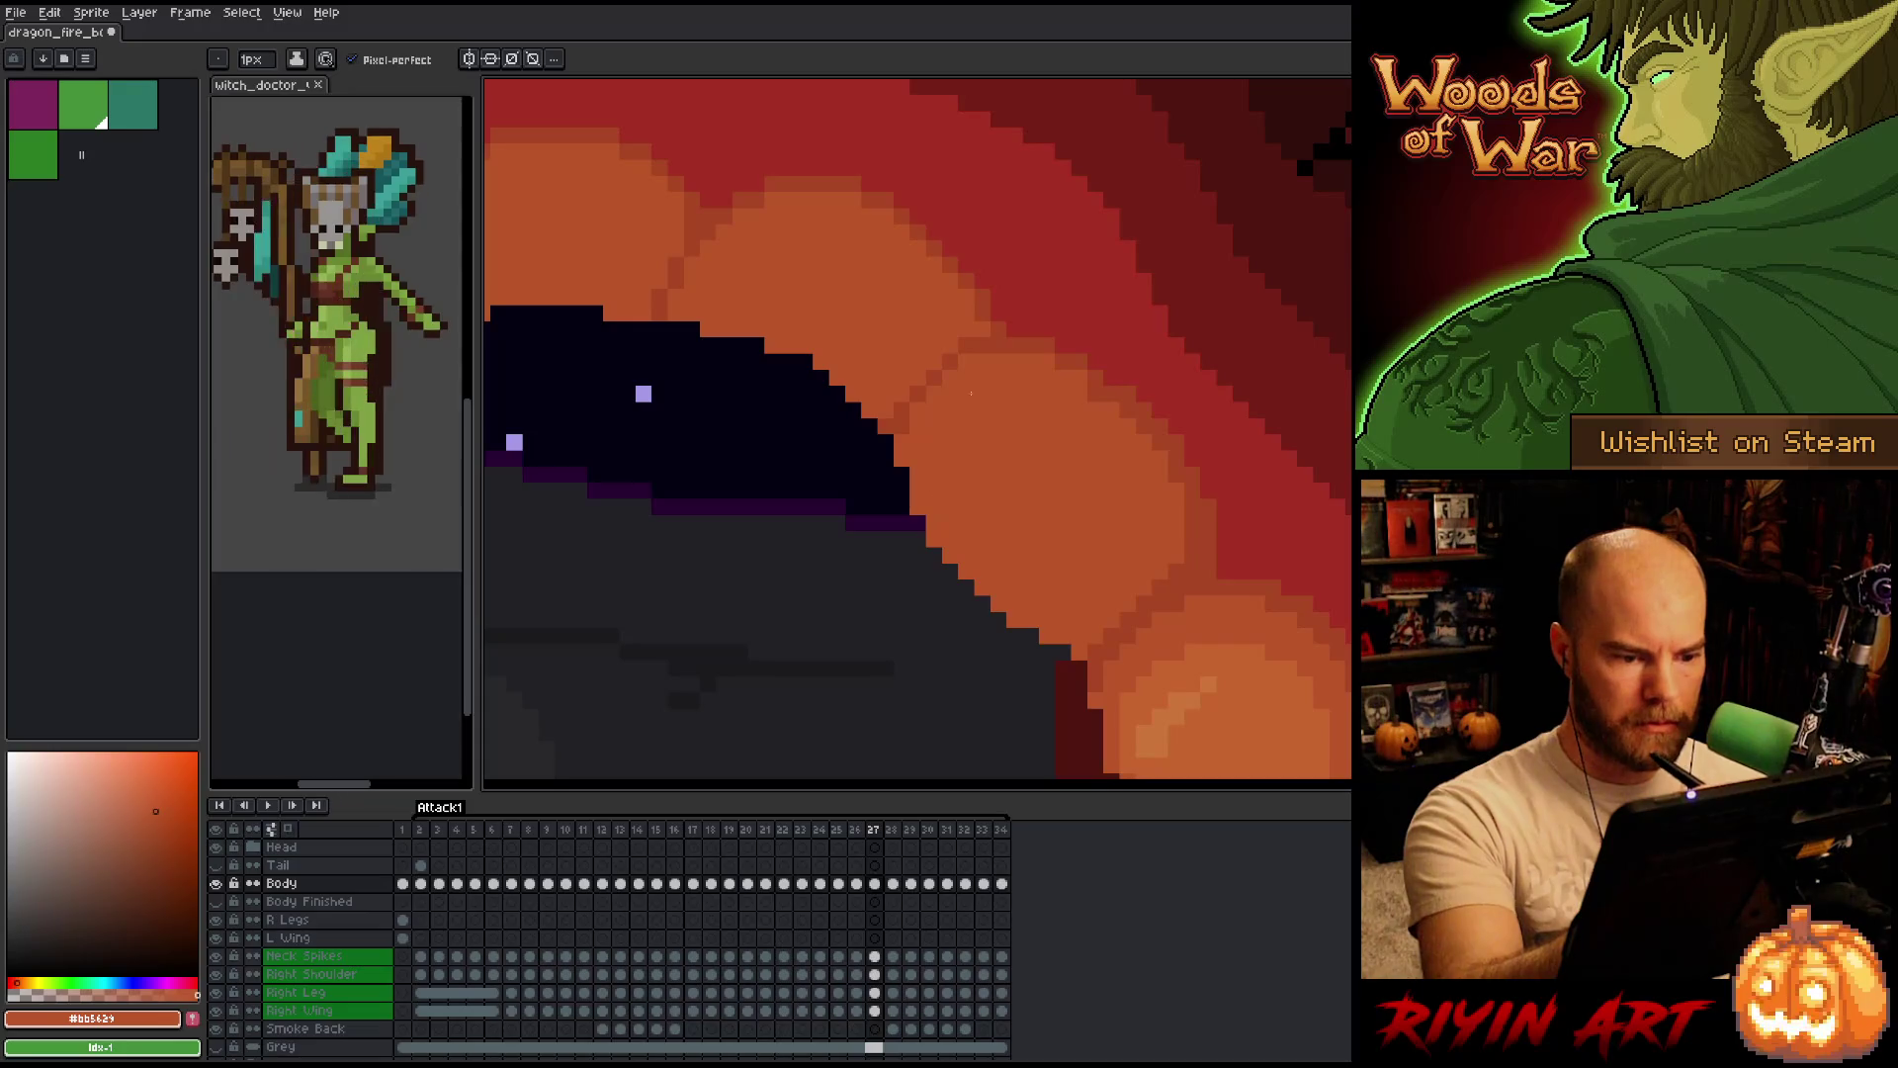
key(Right)
key(Left)
key(Right)
key(Left)
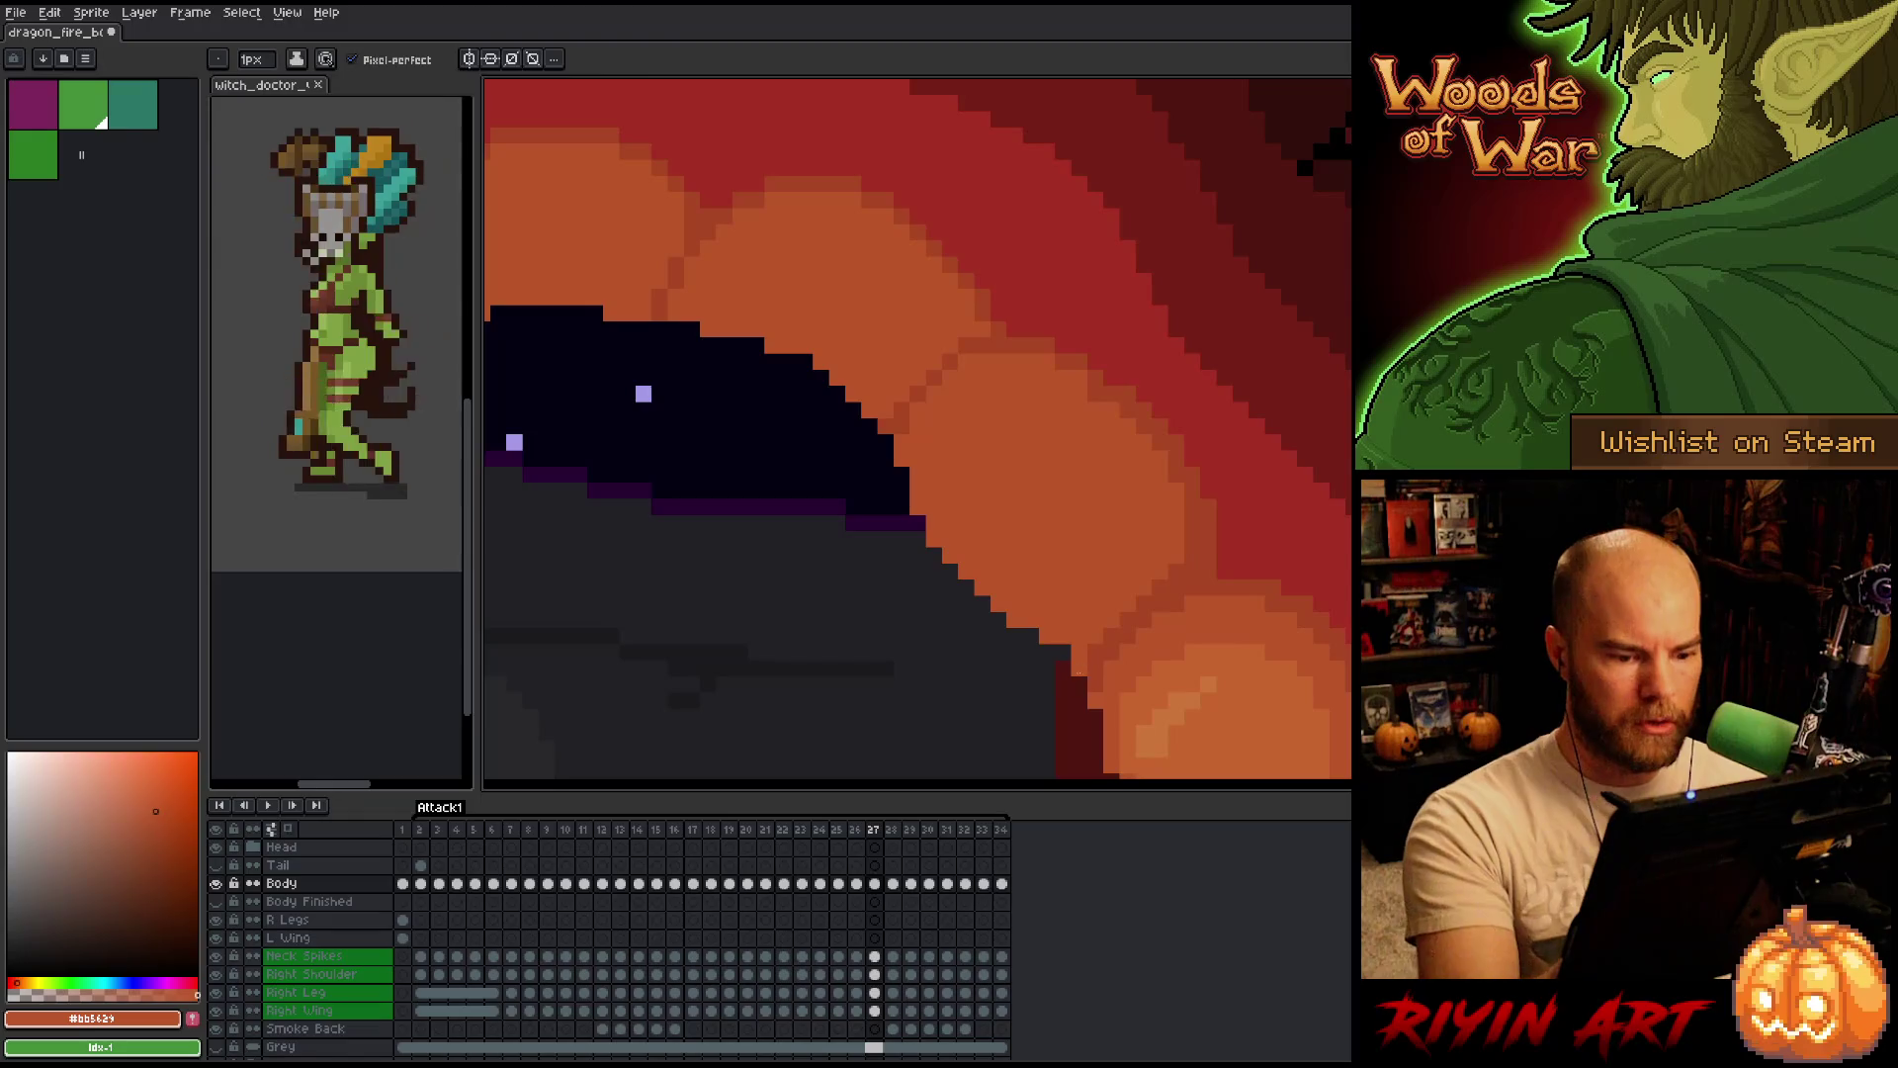
key(b)
key(Left)
key(Right)
key(Left)
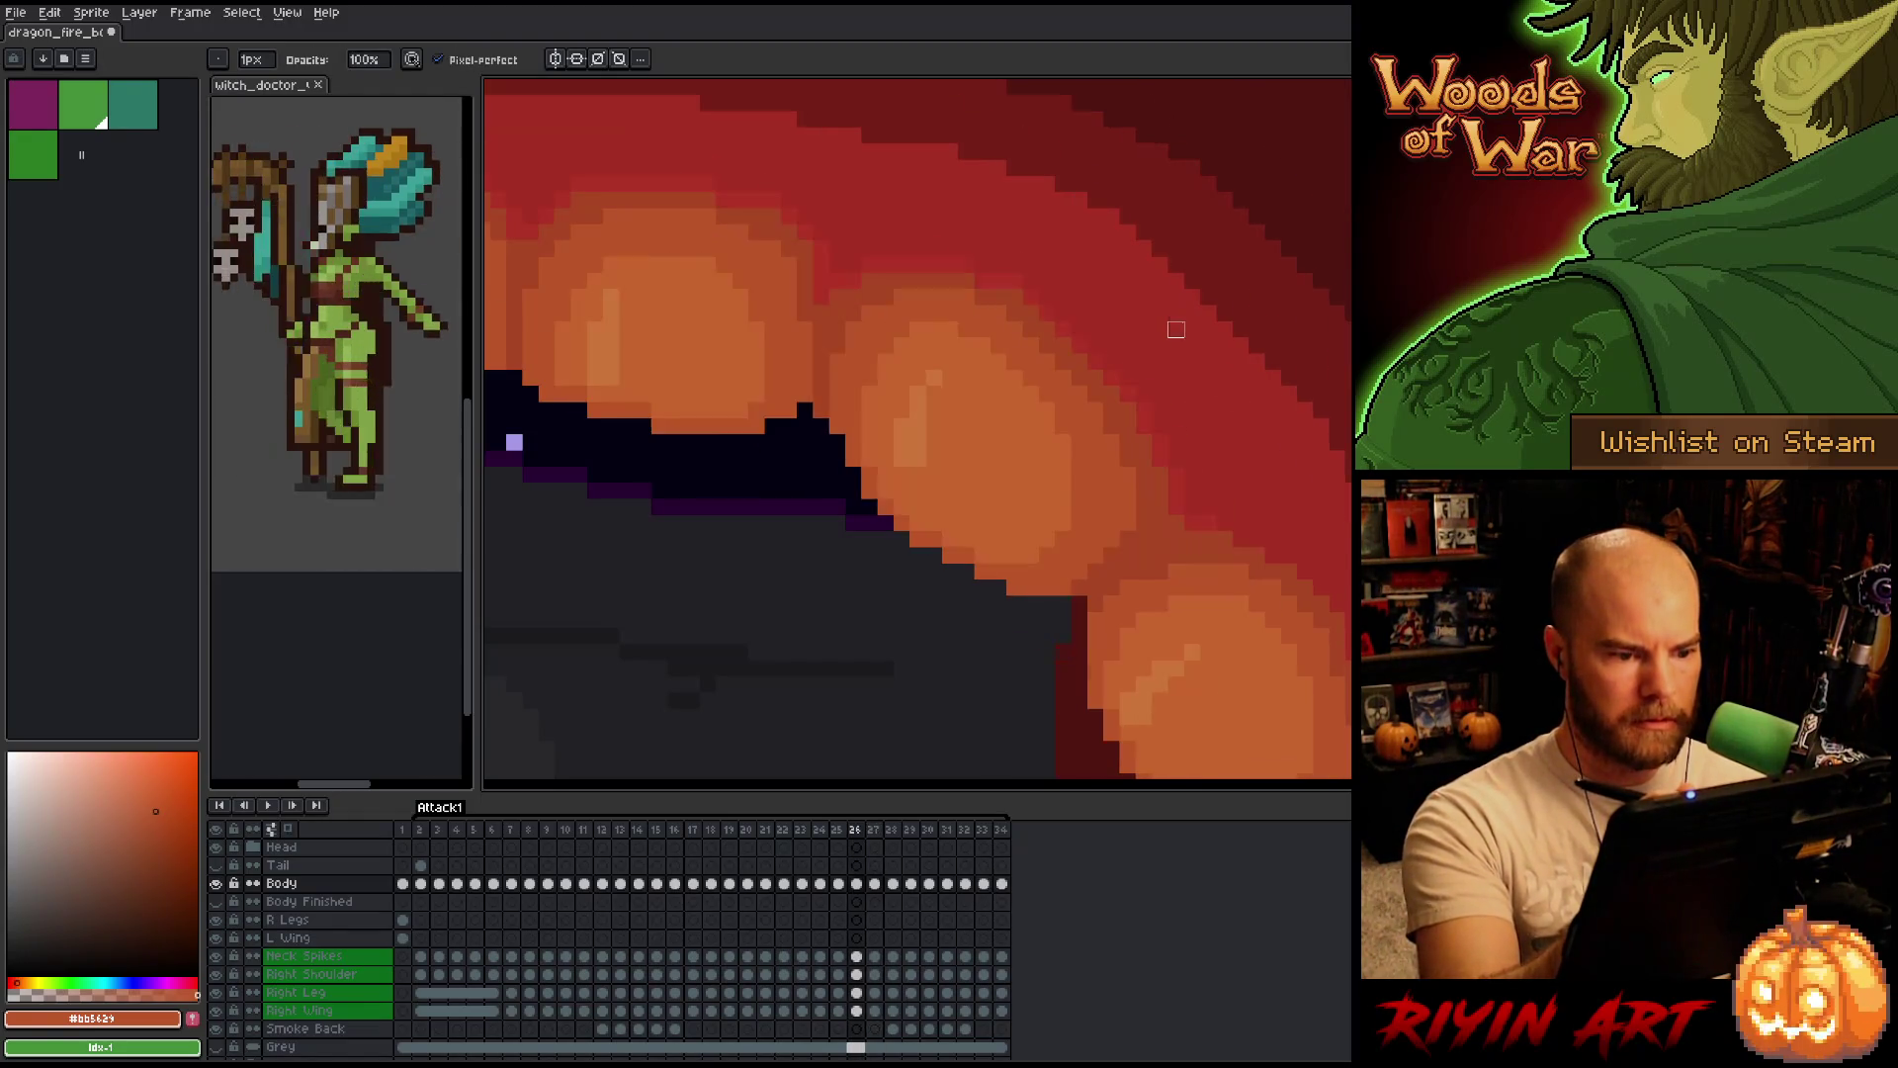
Flip between frames 26 and 27 to compare the glowing belly shading.
key(Right)
key(Left)
key(Right)
key(Left)
key(Right)
key(Left)
key(Right)
key(Left)
key(Right)
key(Left)
key(Right)
key(Left)
key(Right)
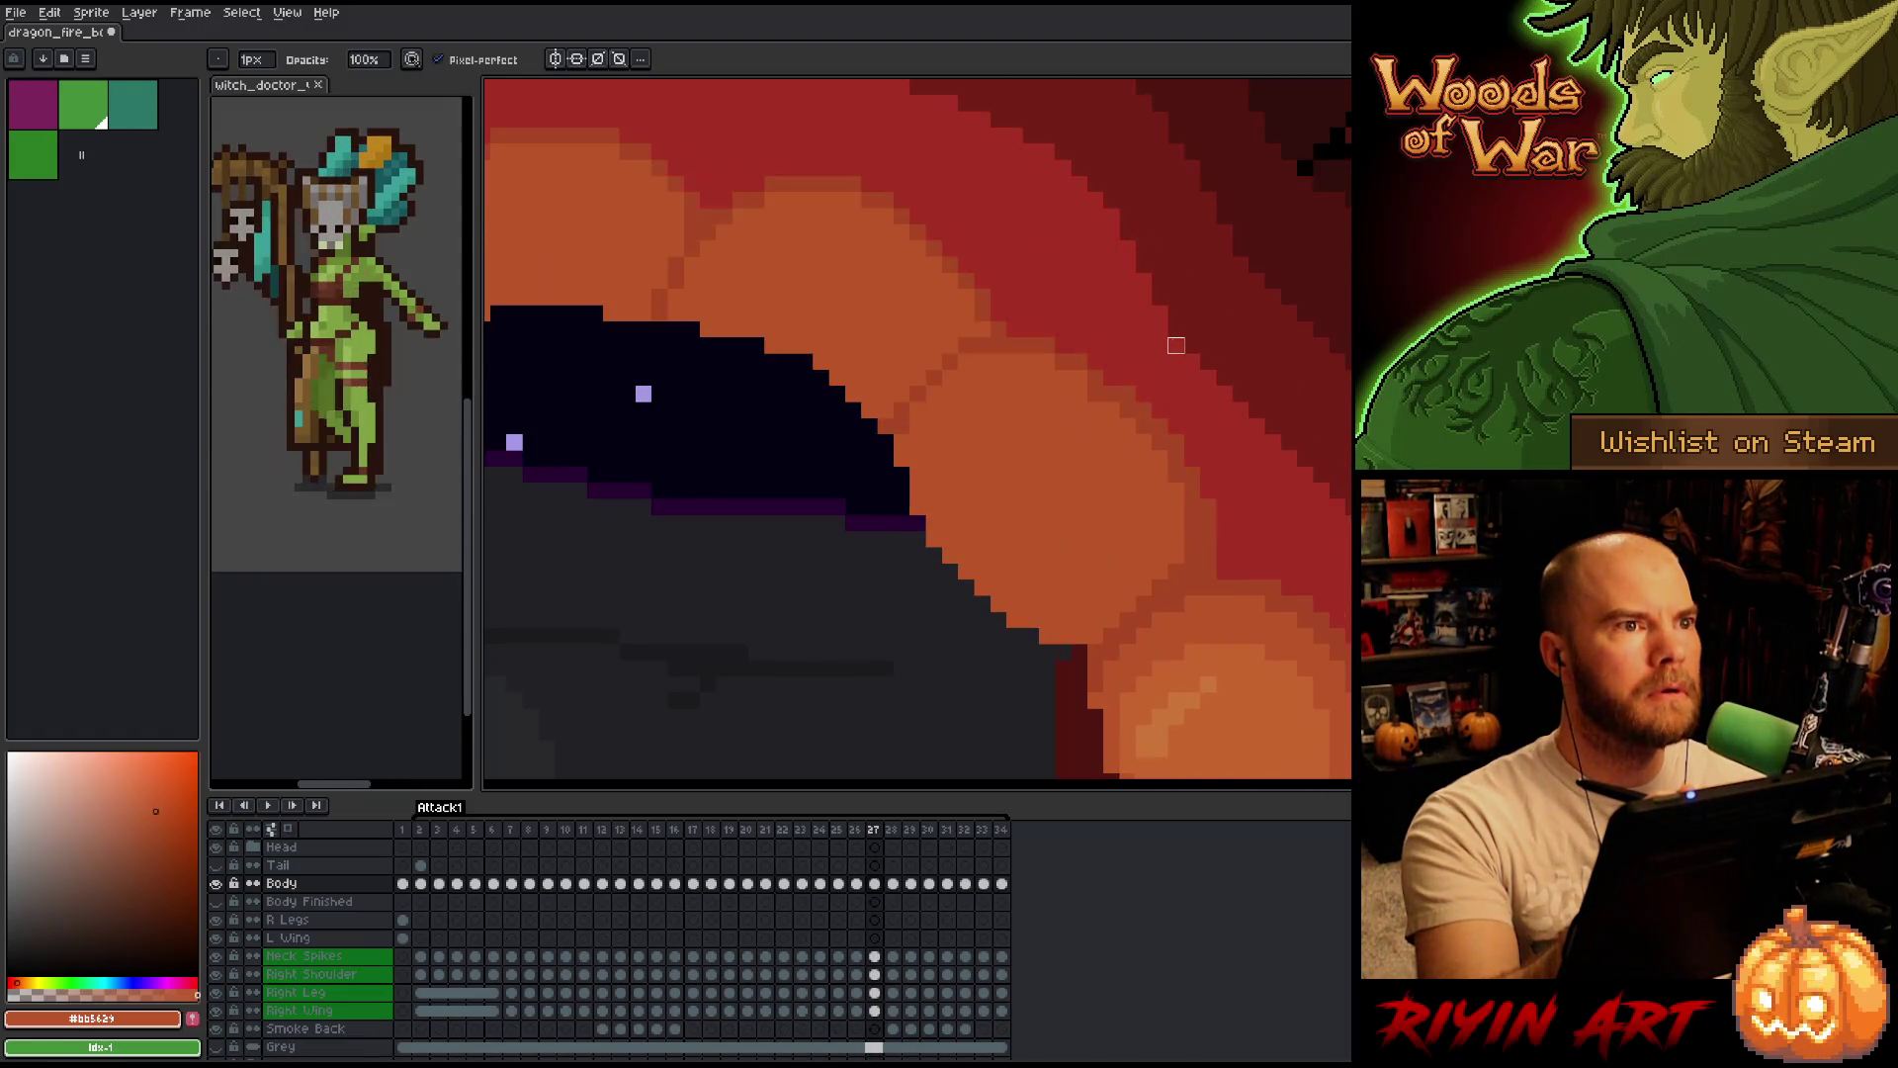
key(Left)
key(Right)
key(Left)
key(Right)
key(Left)
key(Right)
key(Left)
key(Right)
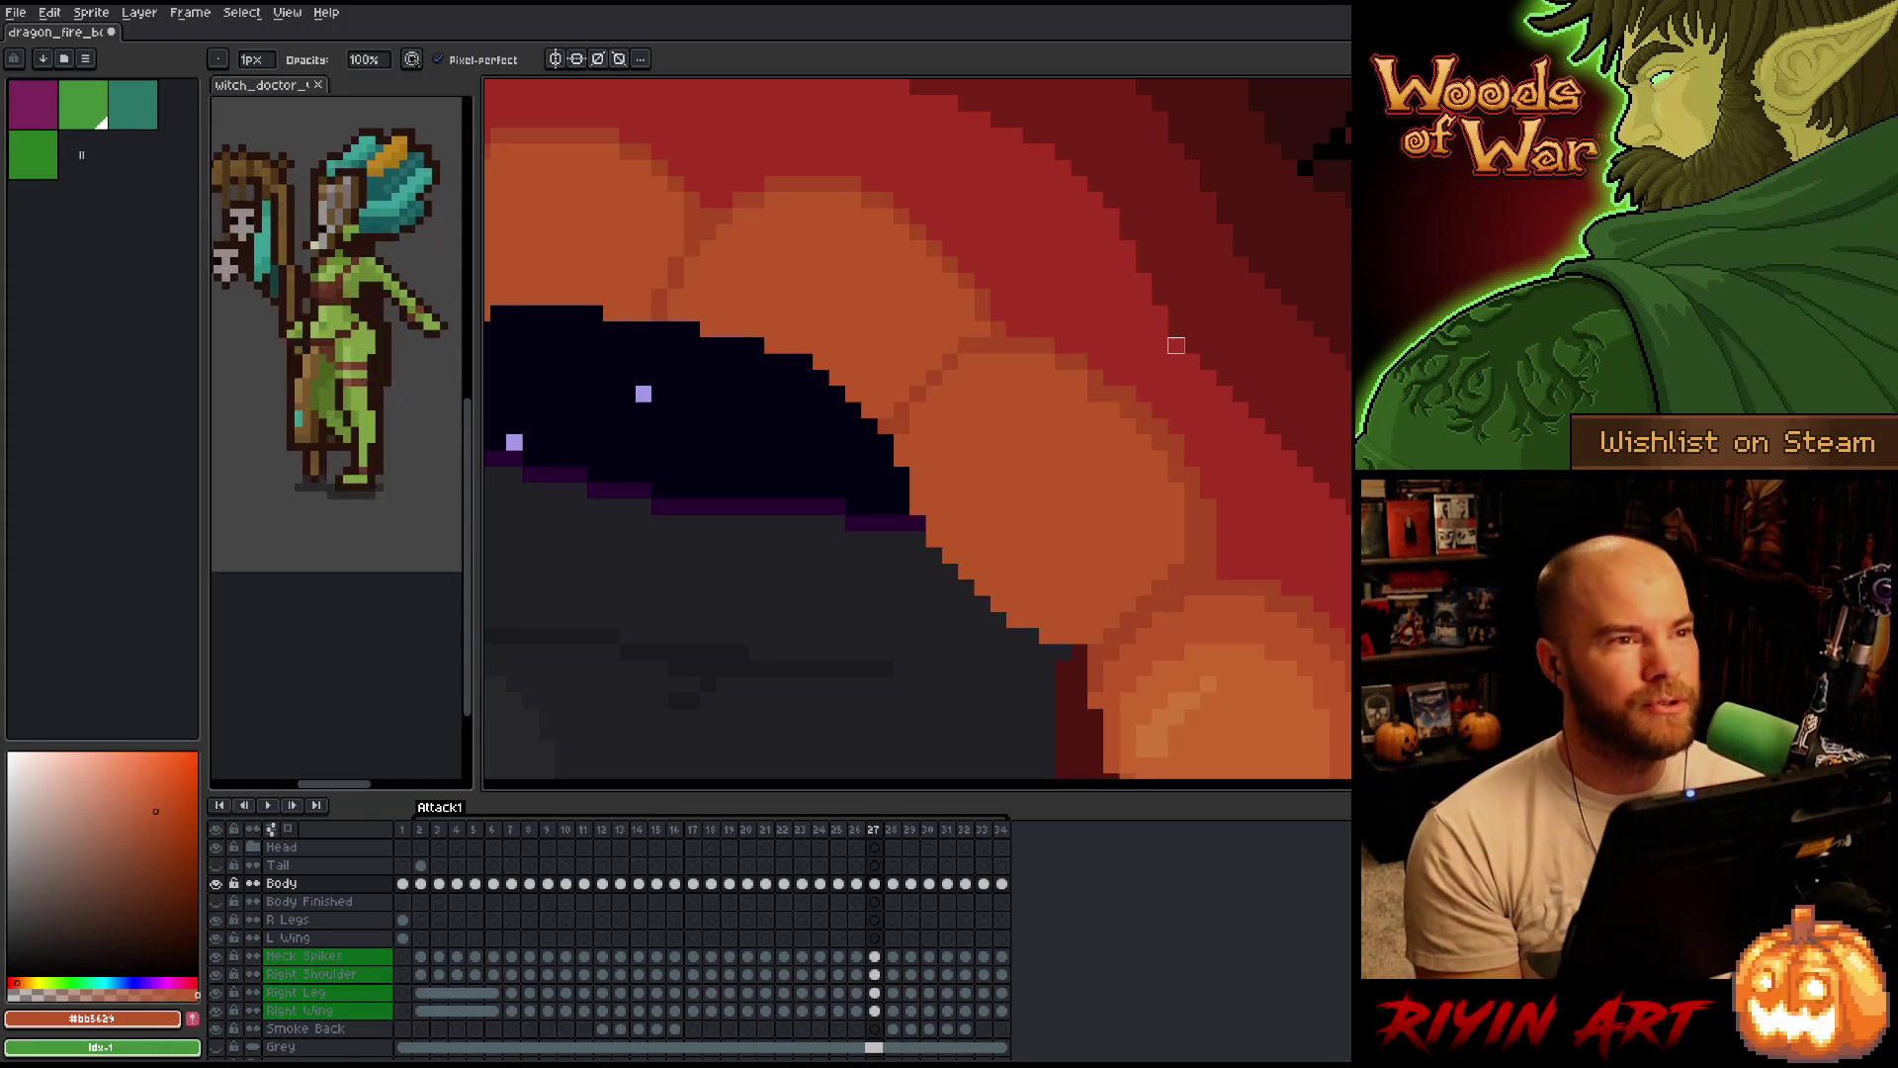
key(Left)
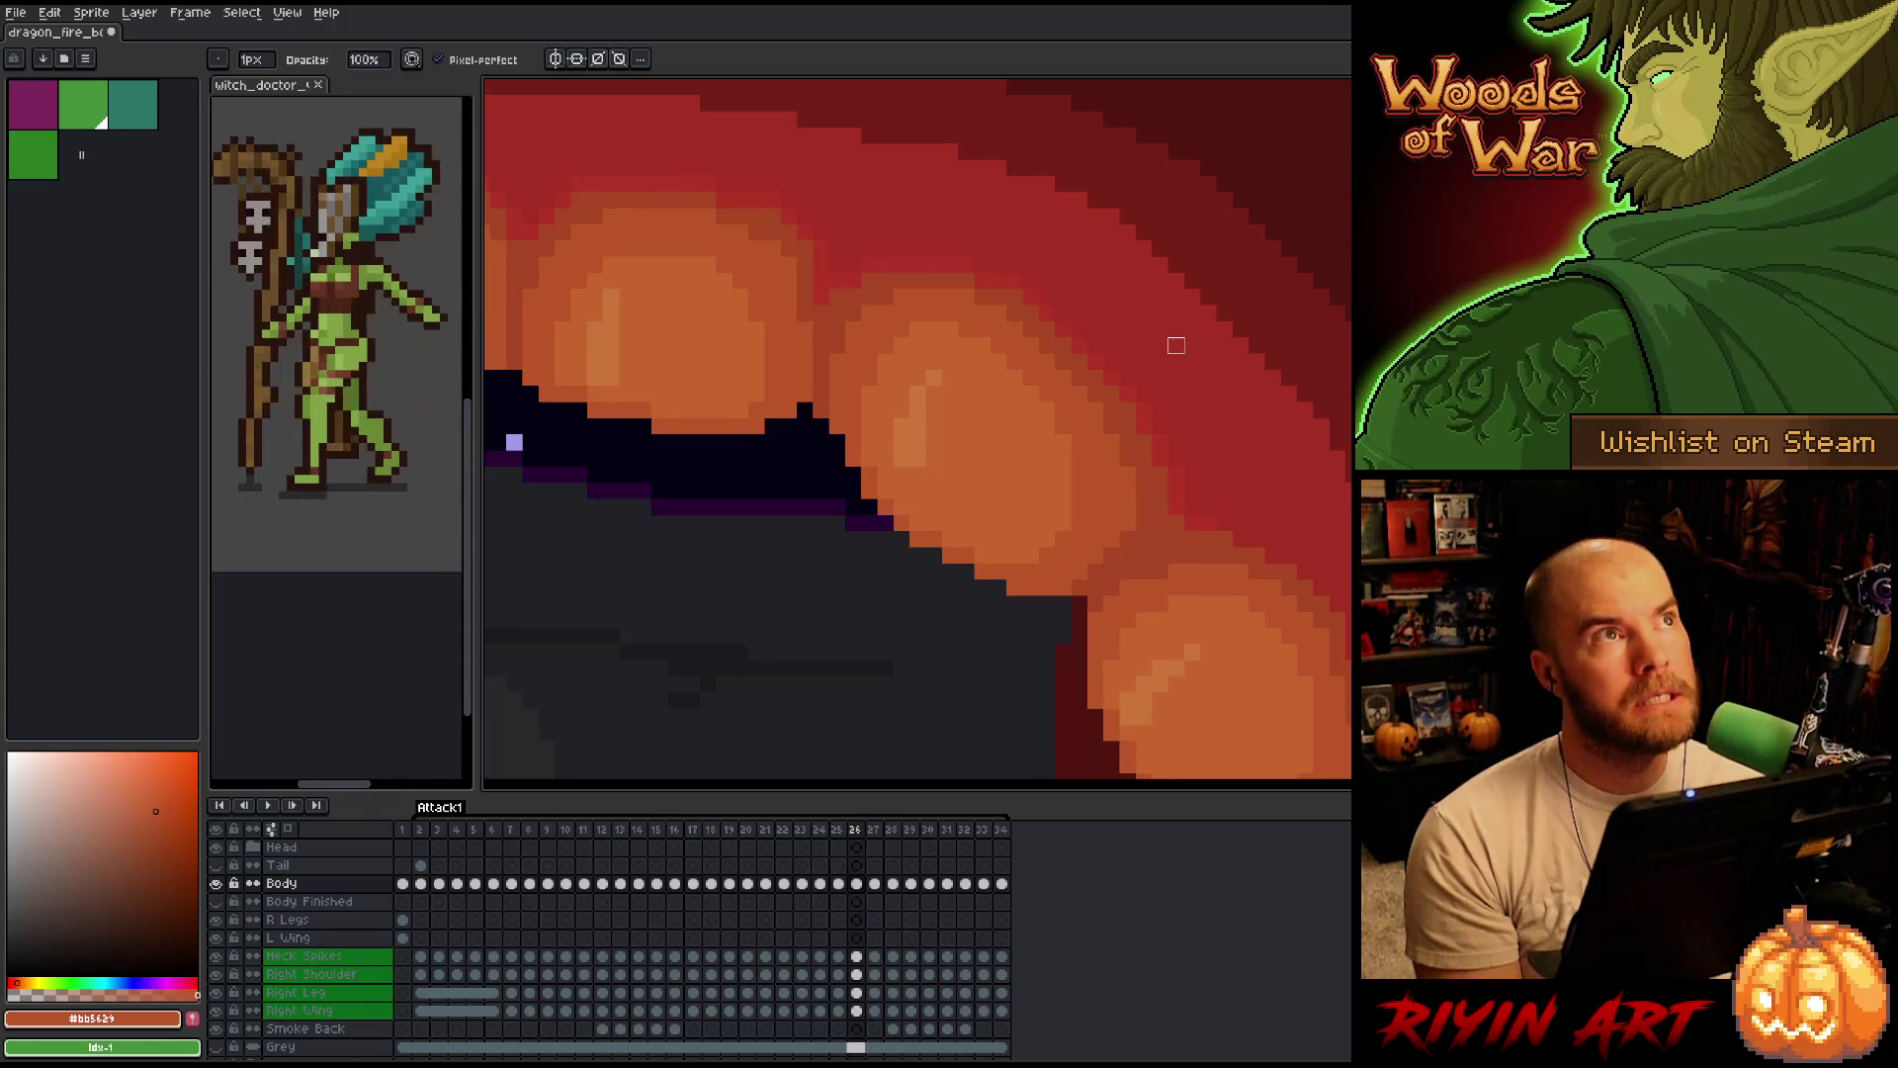
Compare the belly against frame 25, return to frame 27 and sample the red-orange #a74424.
key(Left)
key(Right)
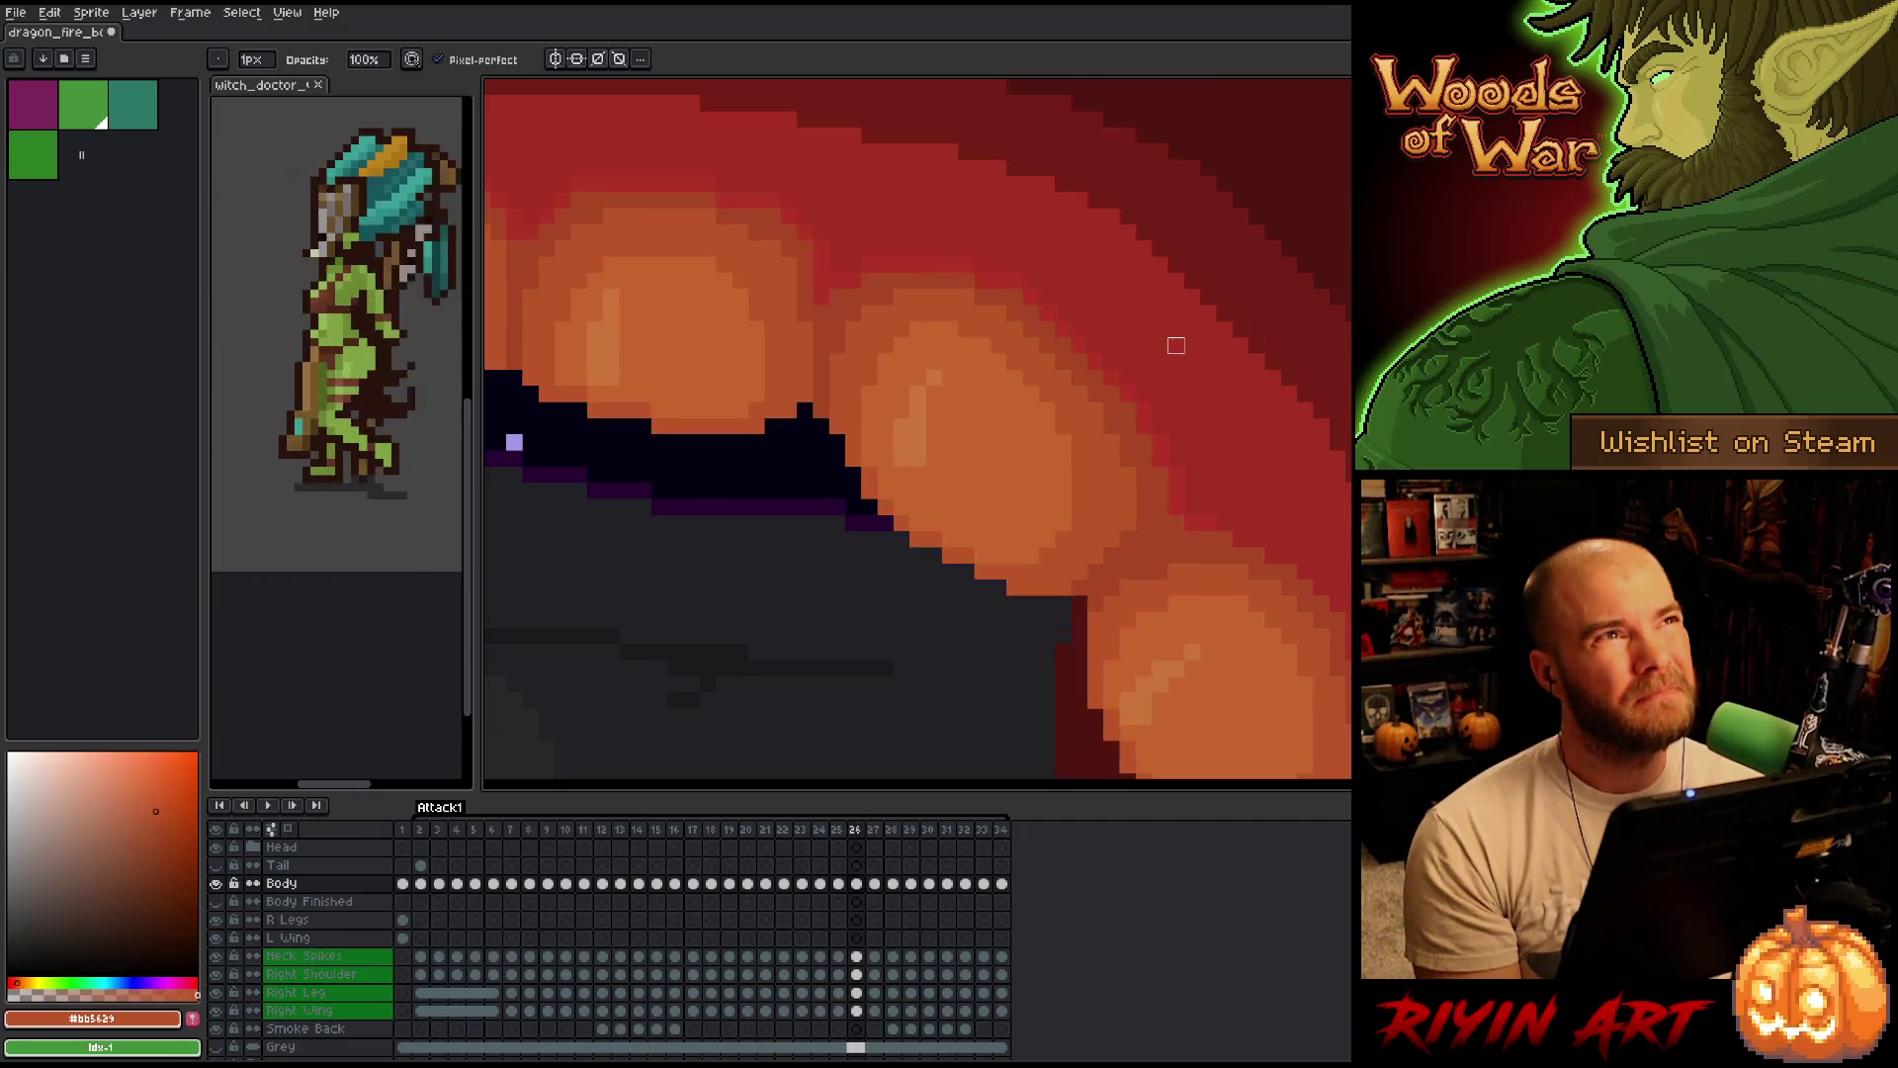
key(Left)
key(Right)
key(Left)
key(Right)
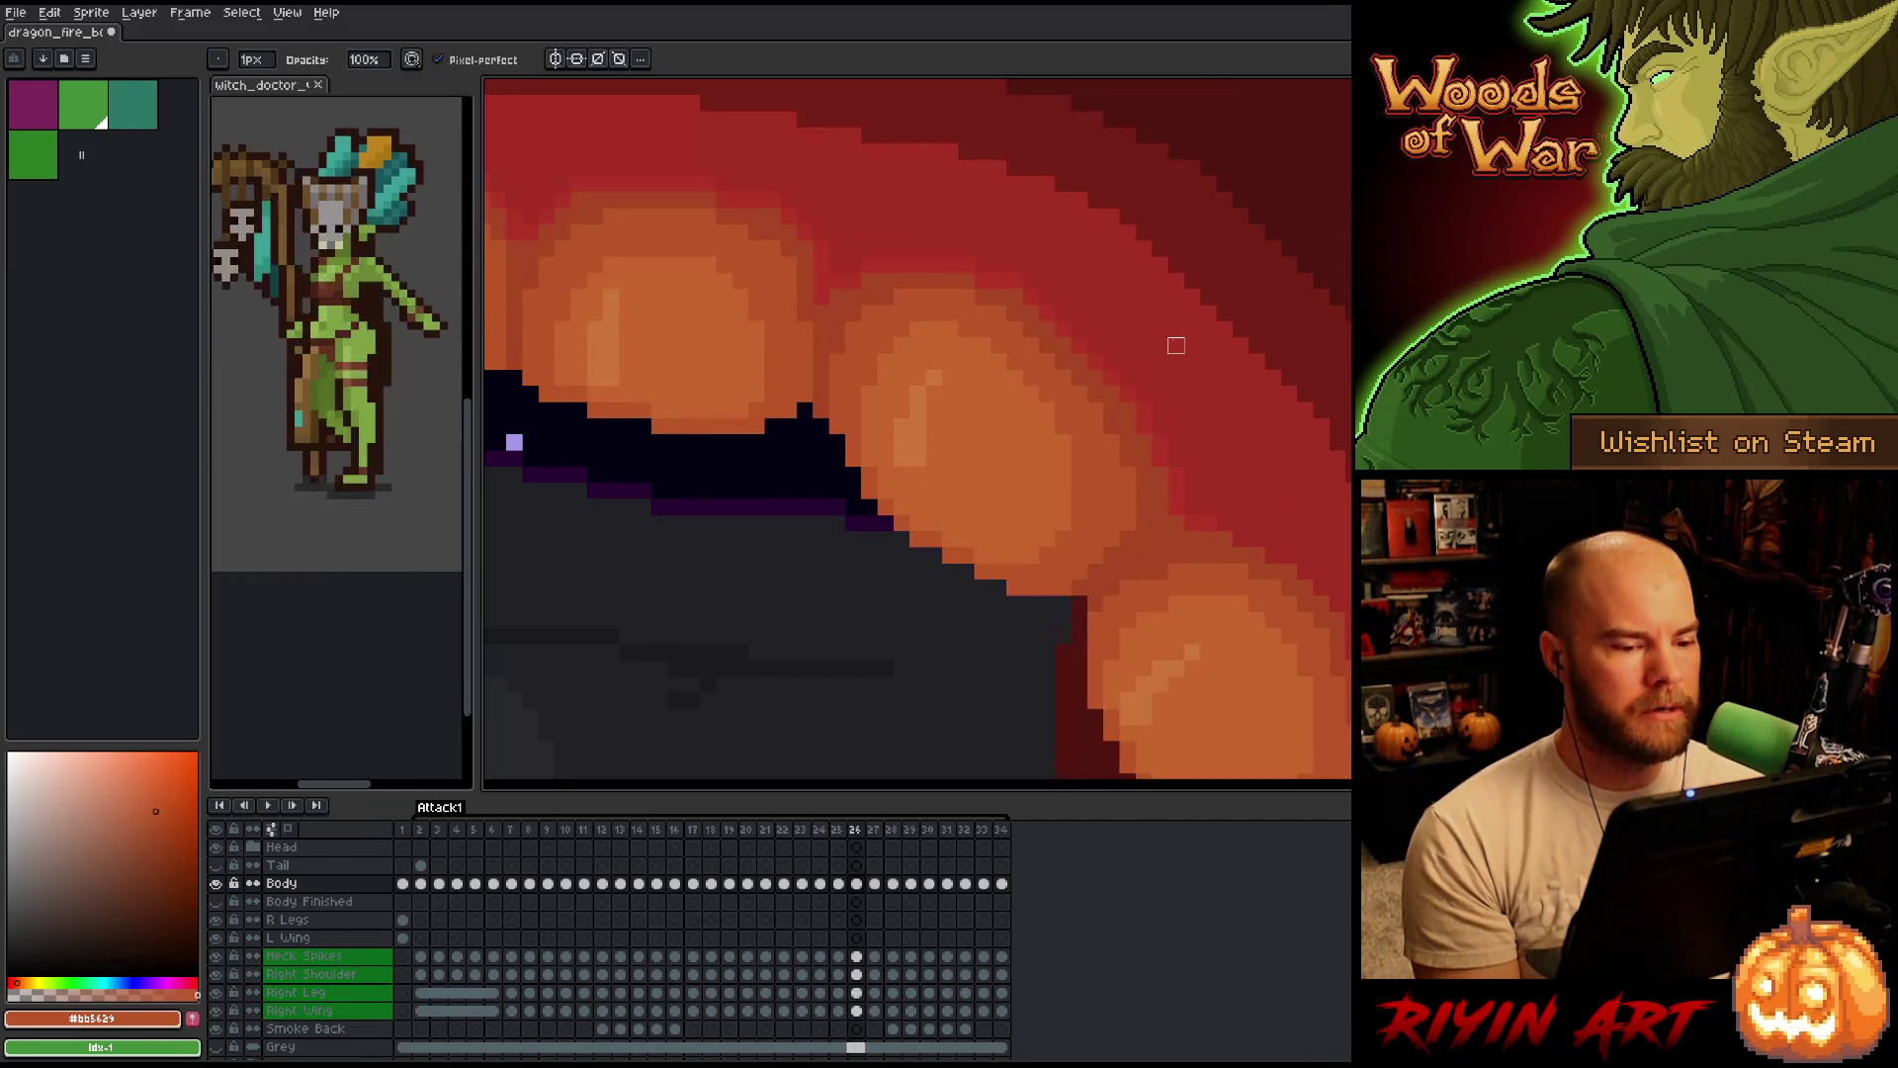
key(Left)
key(Right)
key(Right)
key(Left)
key(Right)
key(Left)
key(Right)
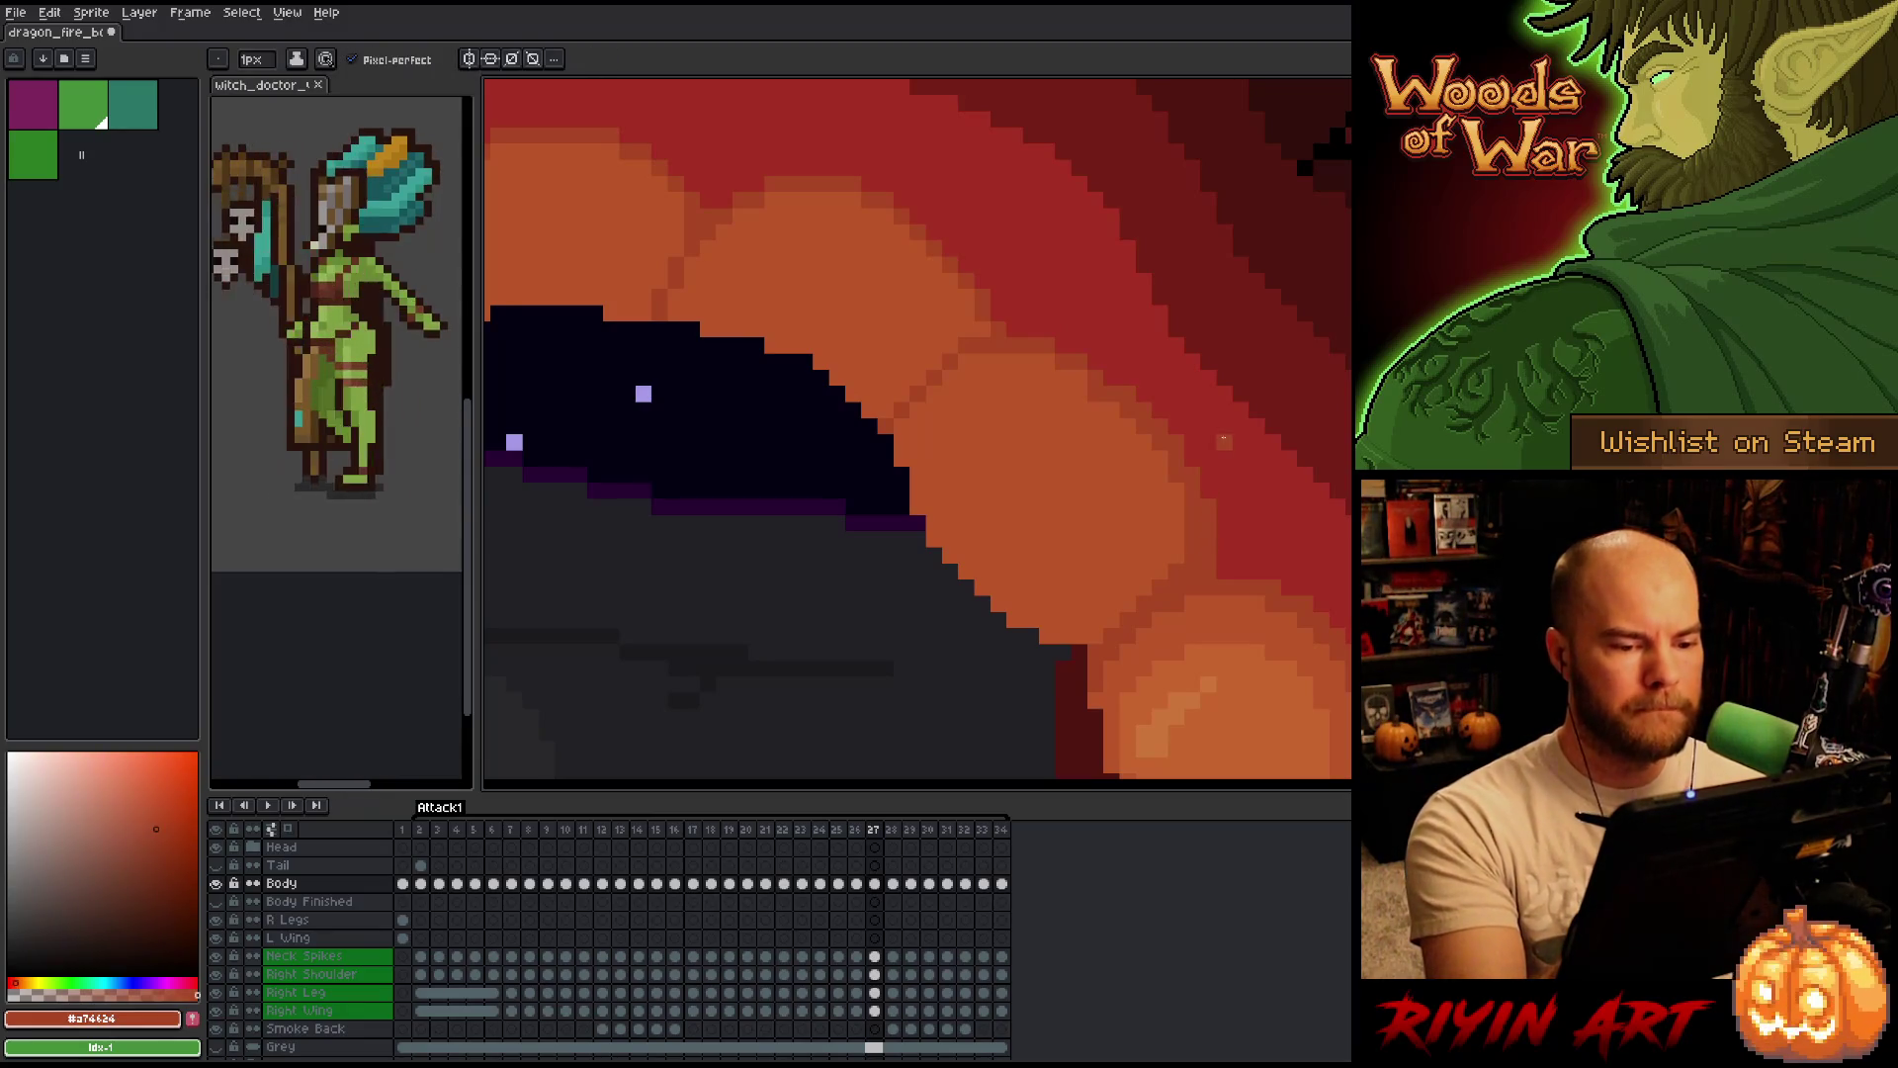
alt+click(1207, 439)
Flash frames 26/27 to check the sampled shade, then return to the pencil at the shadow's edge.
key(Left)
key(Right)
key(Left)
key(Right)
key(Left)
key(Right)
key(Left)
key(Right)
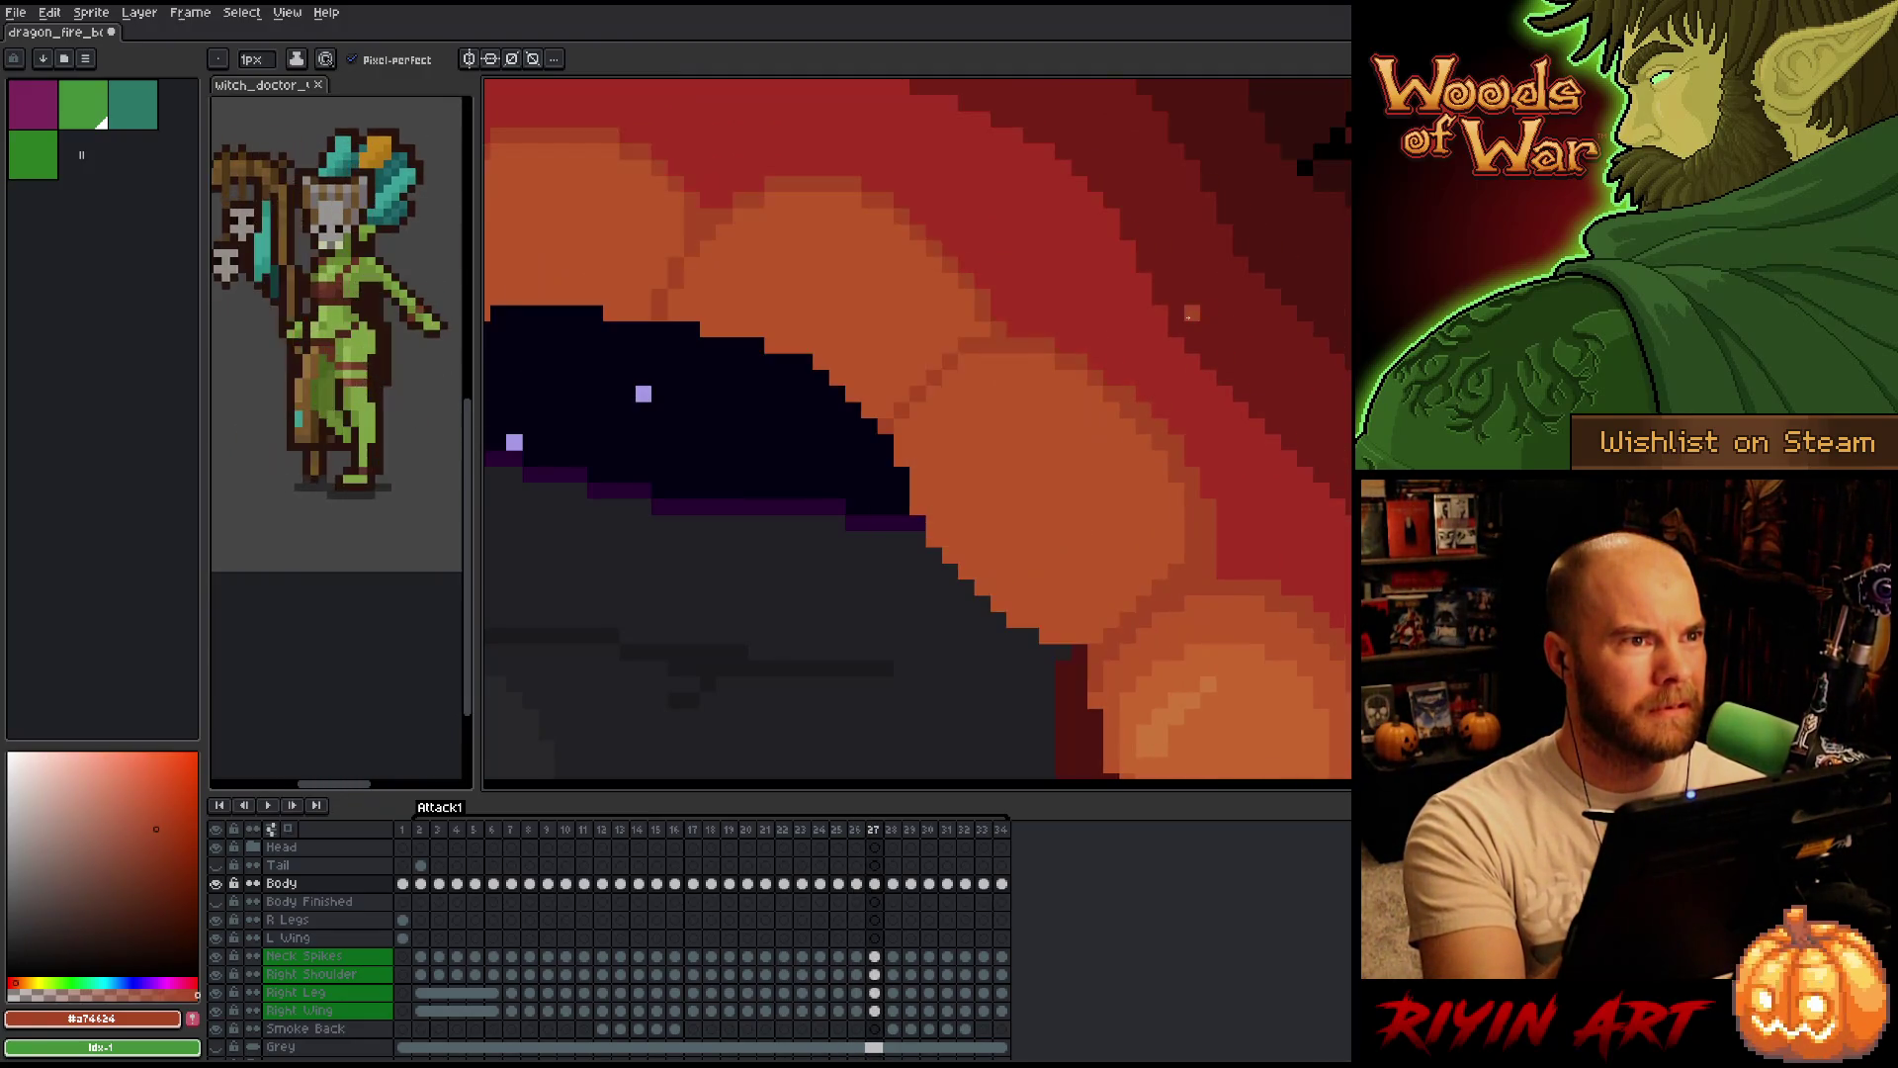
key(Left)
key(Right)
key(Left)
key(Right)
key(Left)
key(Right)
key(Left)
key(Right)
key(Left)
key(Right)
key(Left)
key(Right)
key(Left)
key(Right)
key(Left)
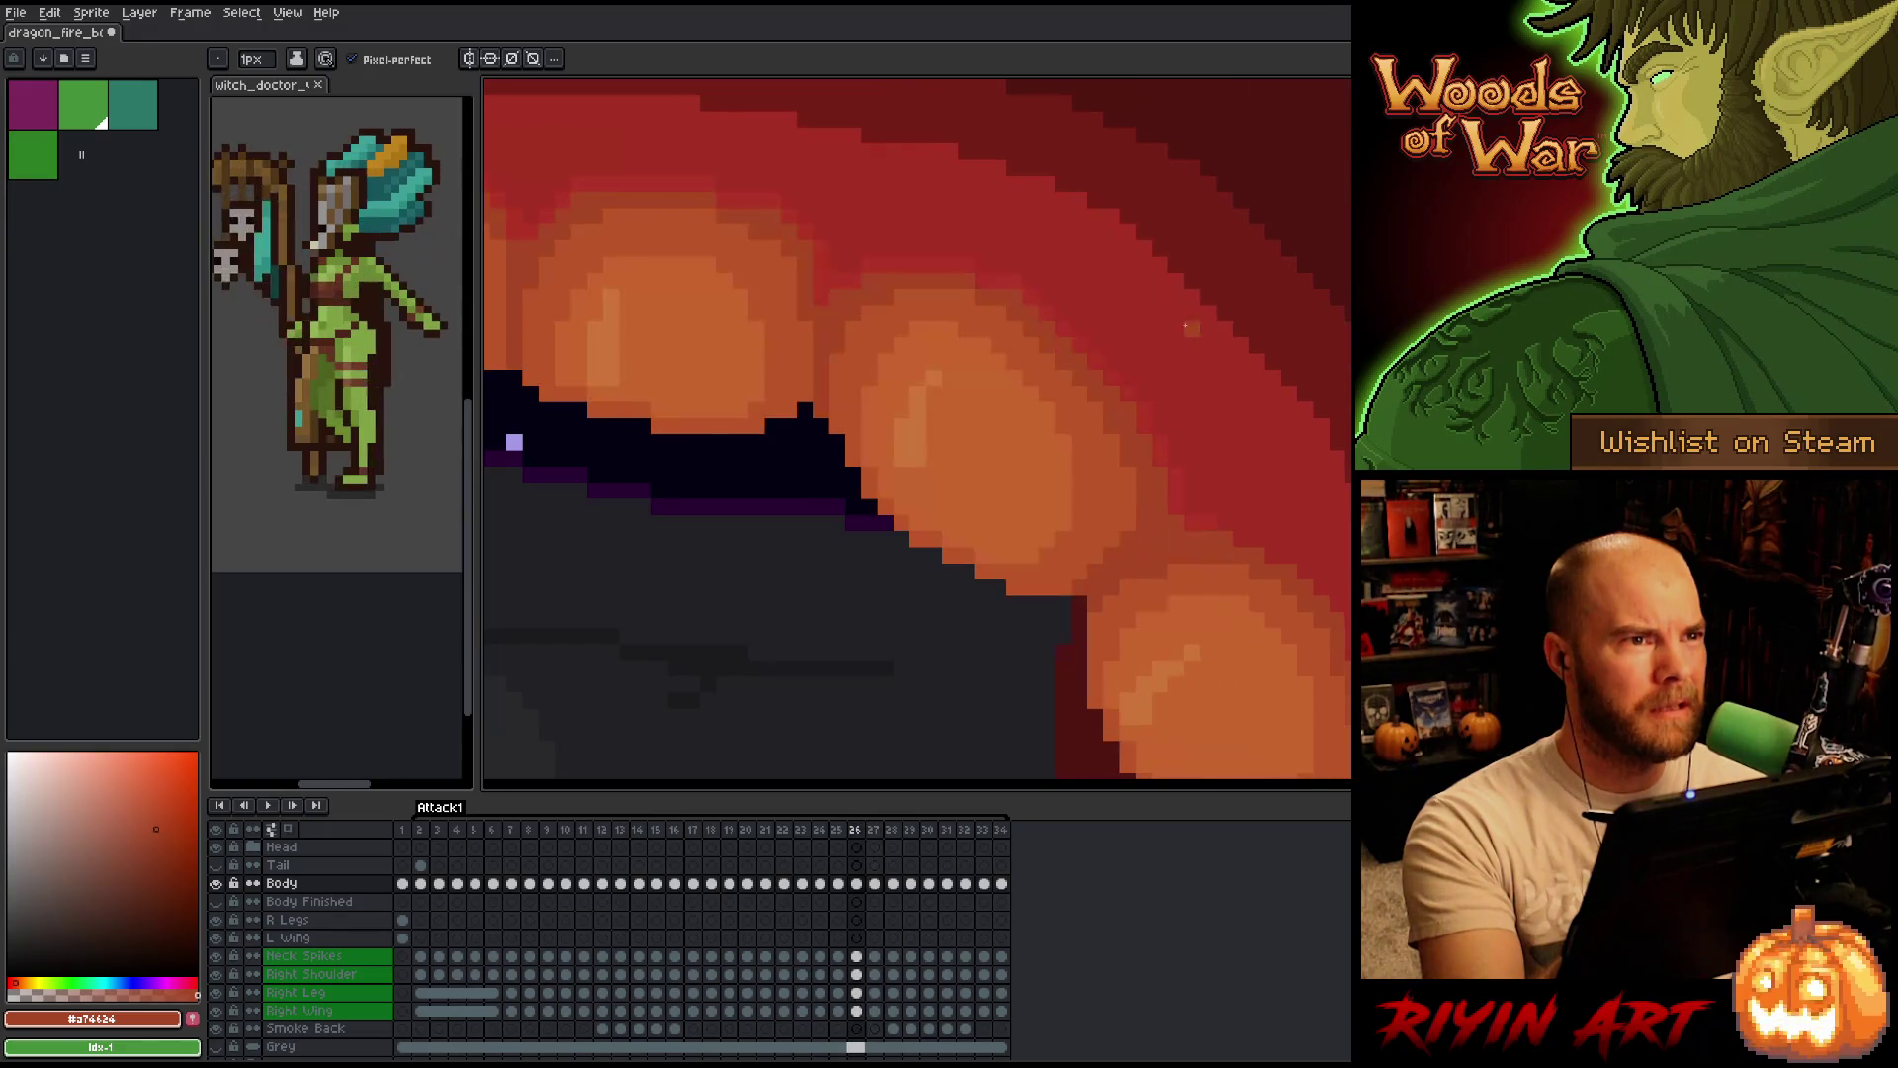
key(Right)
key(Left)
key(Right)
key(Left)
key(Right)
key(Left)
key(Right)
key(Left)
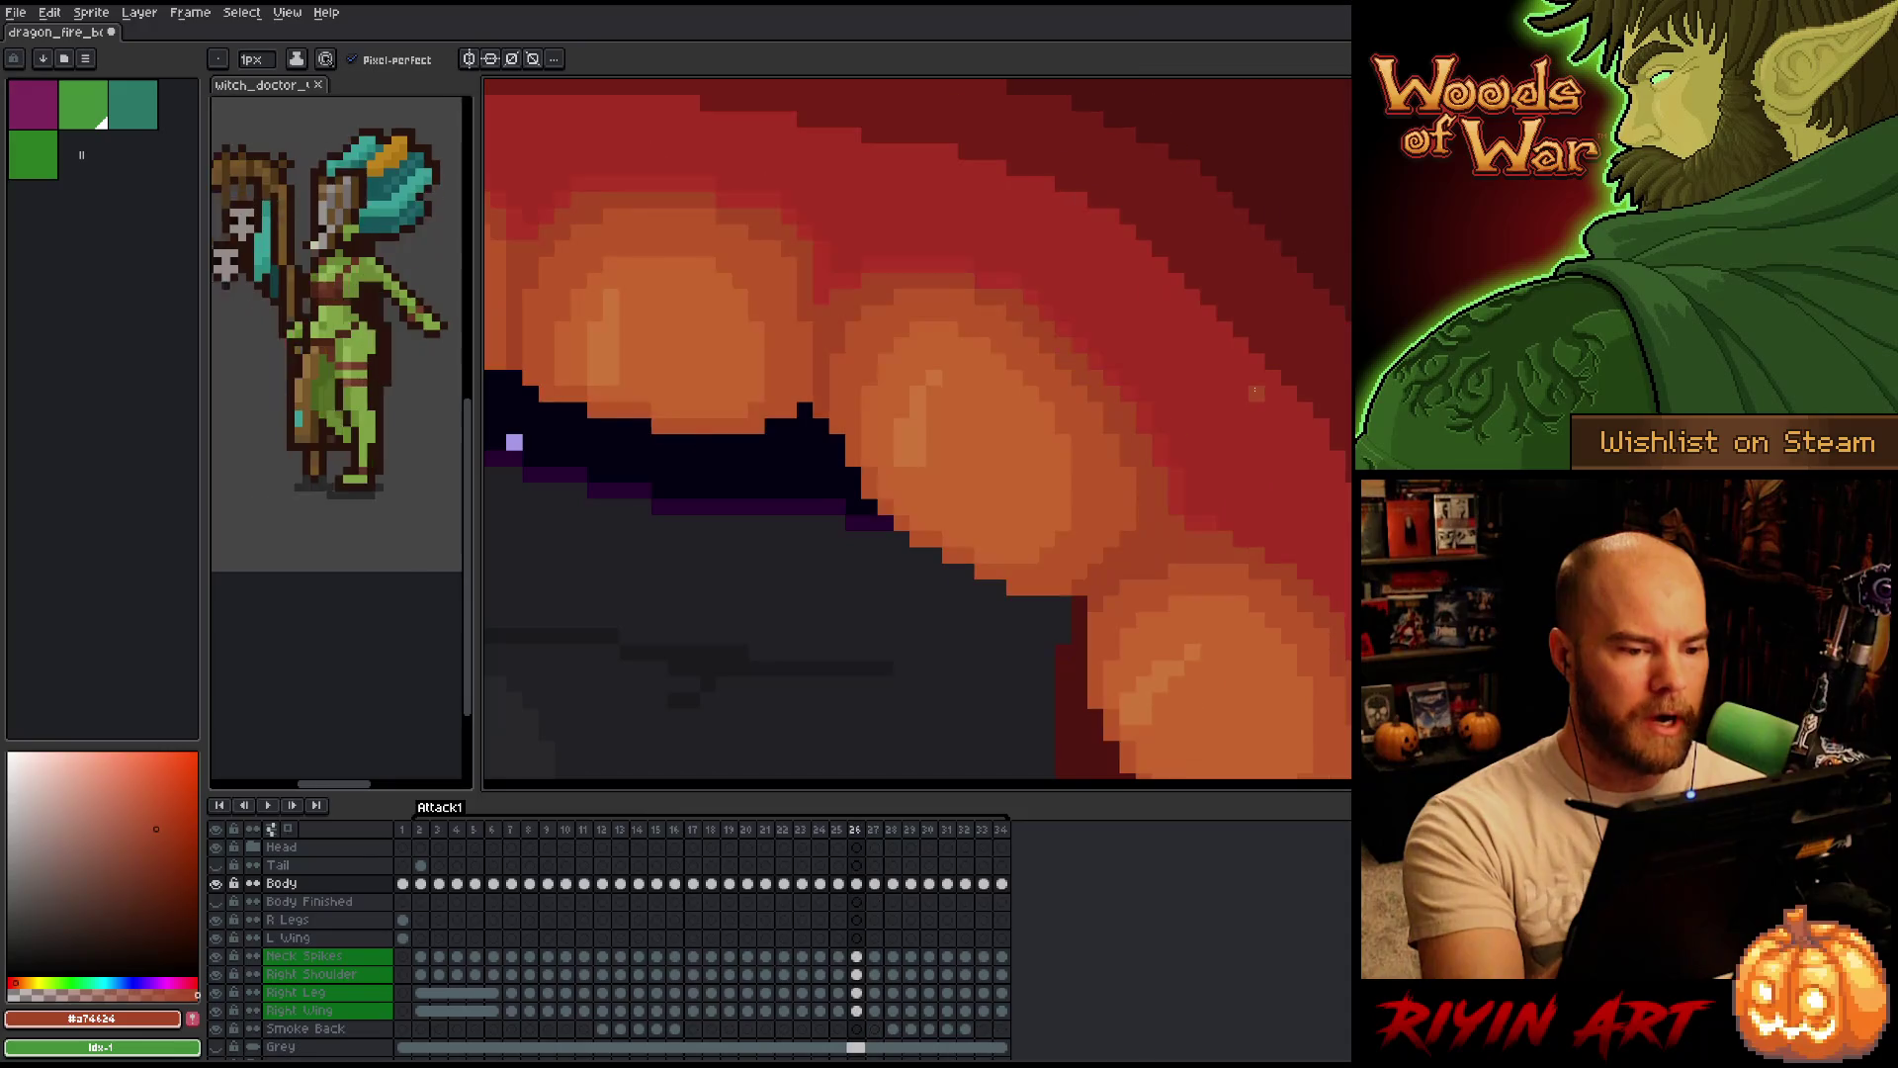
key(i)
key(b)
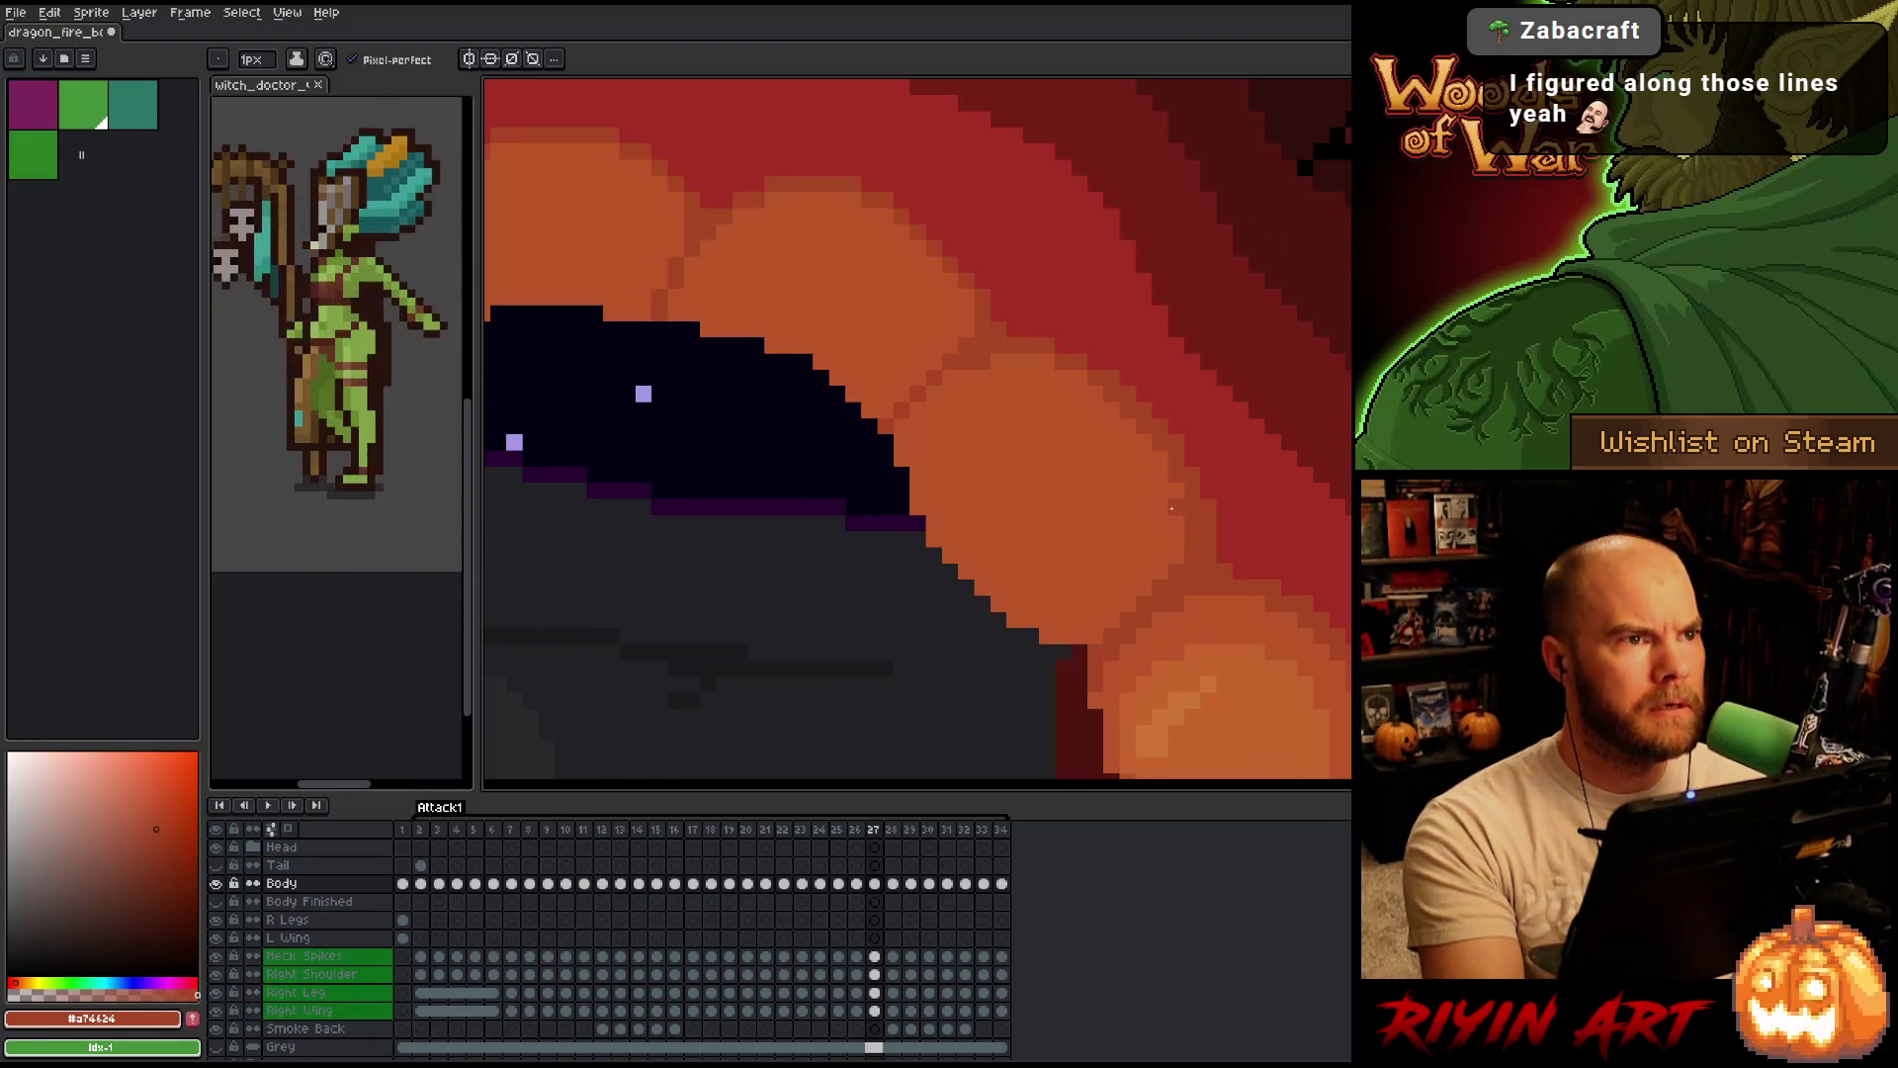
drag(956, 317, 1060, 390)
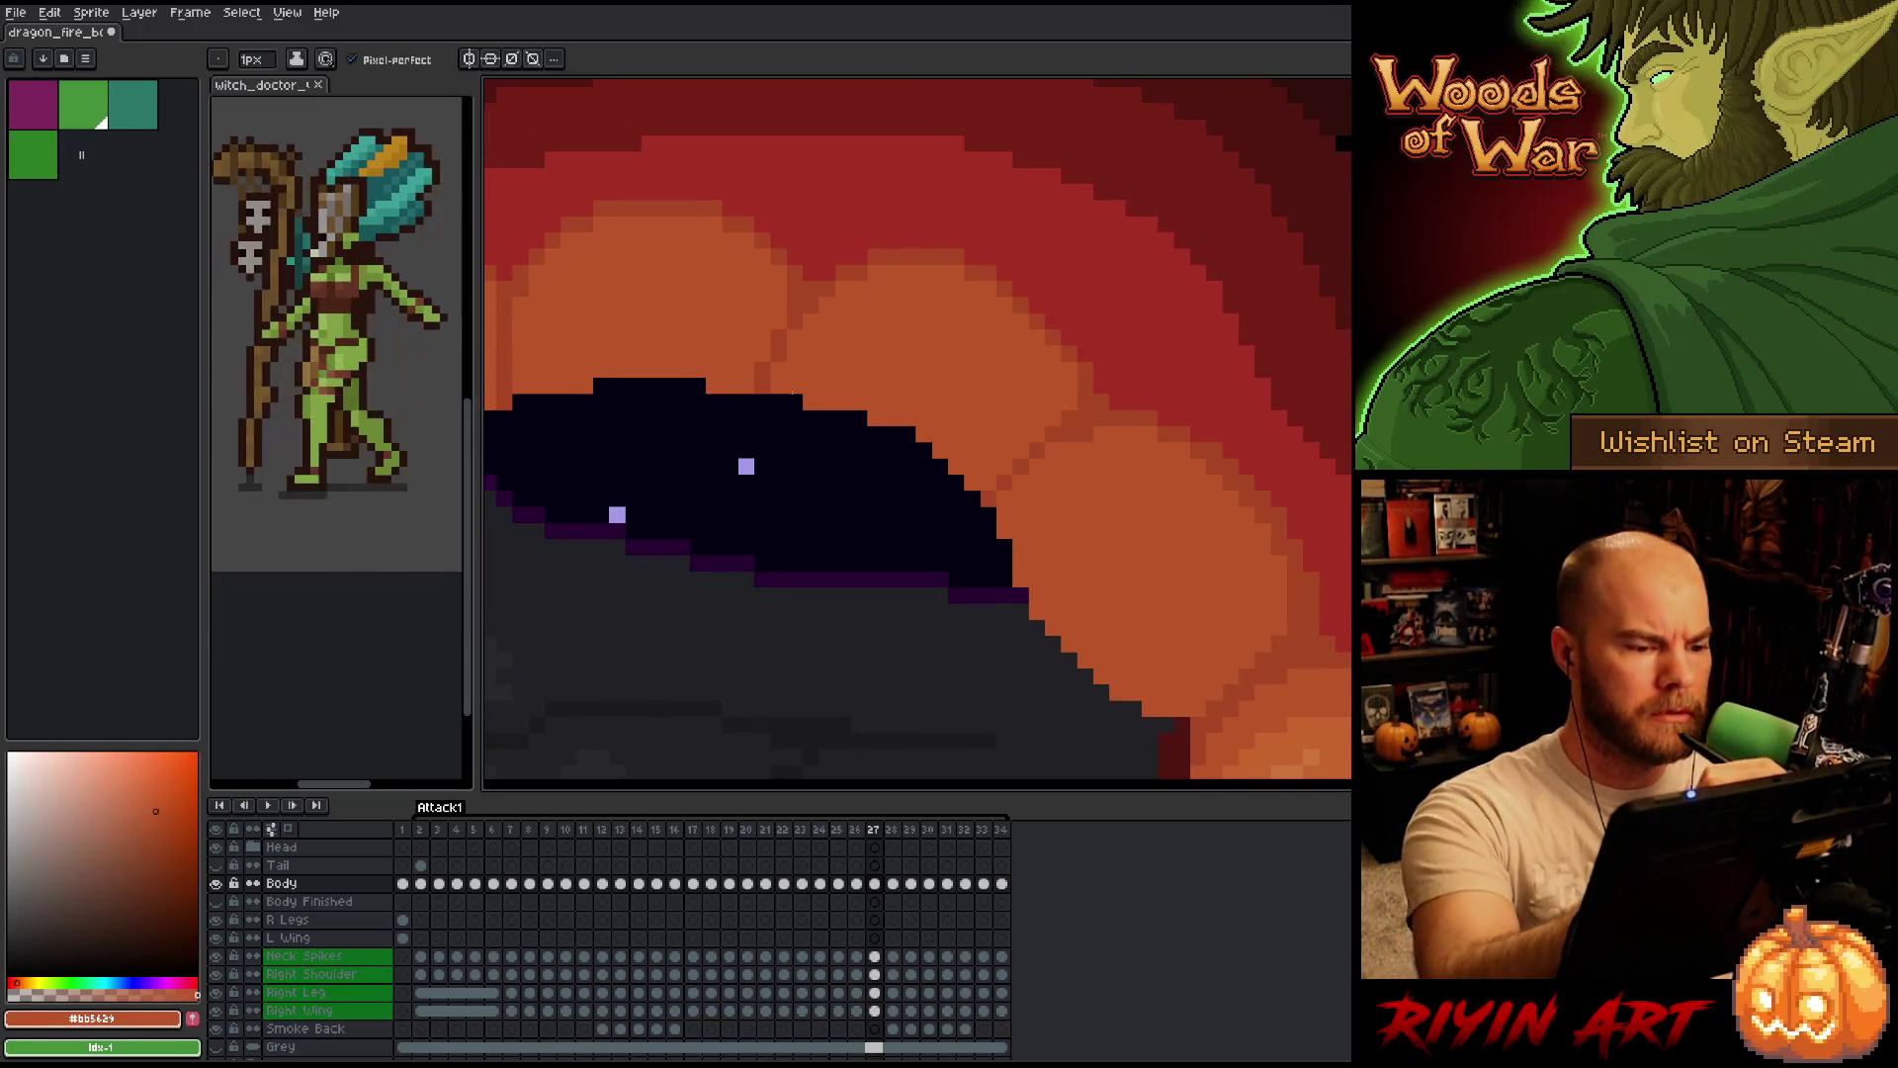
Paint orange over the dark shadow's upper-right edge and stray dark pixels, checking against frame 26.
mouse_move(803, 412)
mouse_down()
mouse_move(949, 491)
mouse_move(834, 426)
mouse_move(940, 469)
mouse_up()
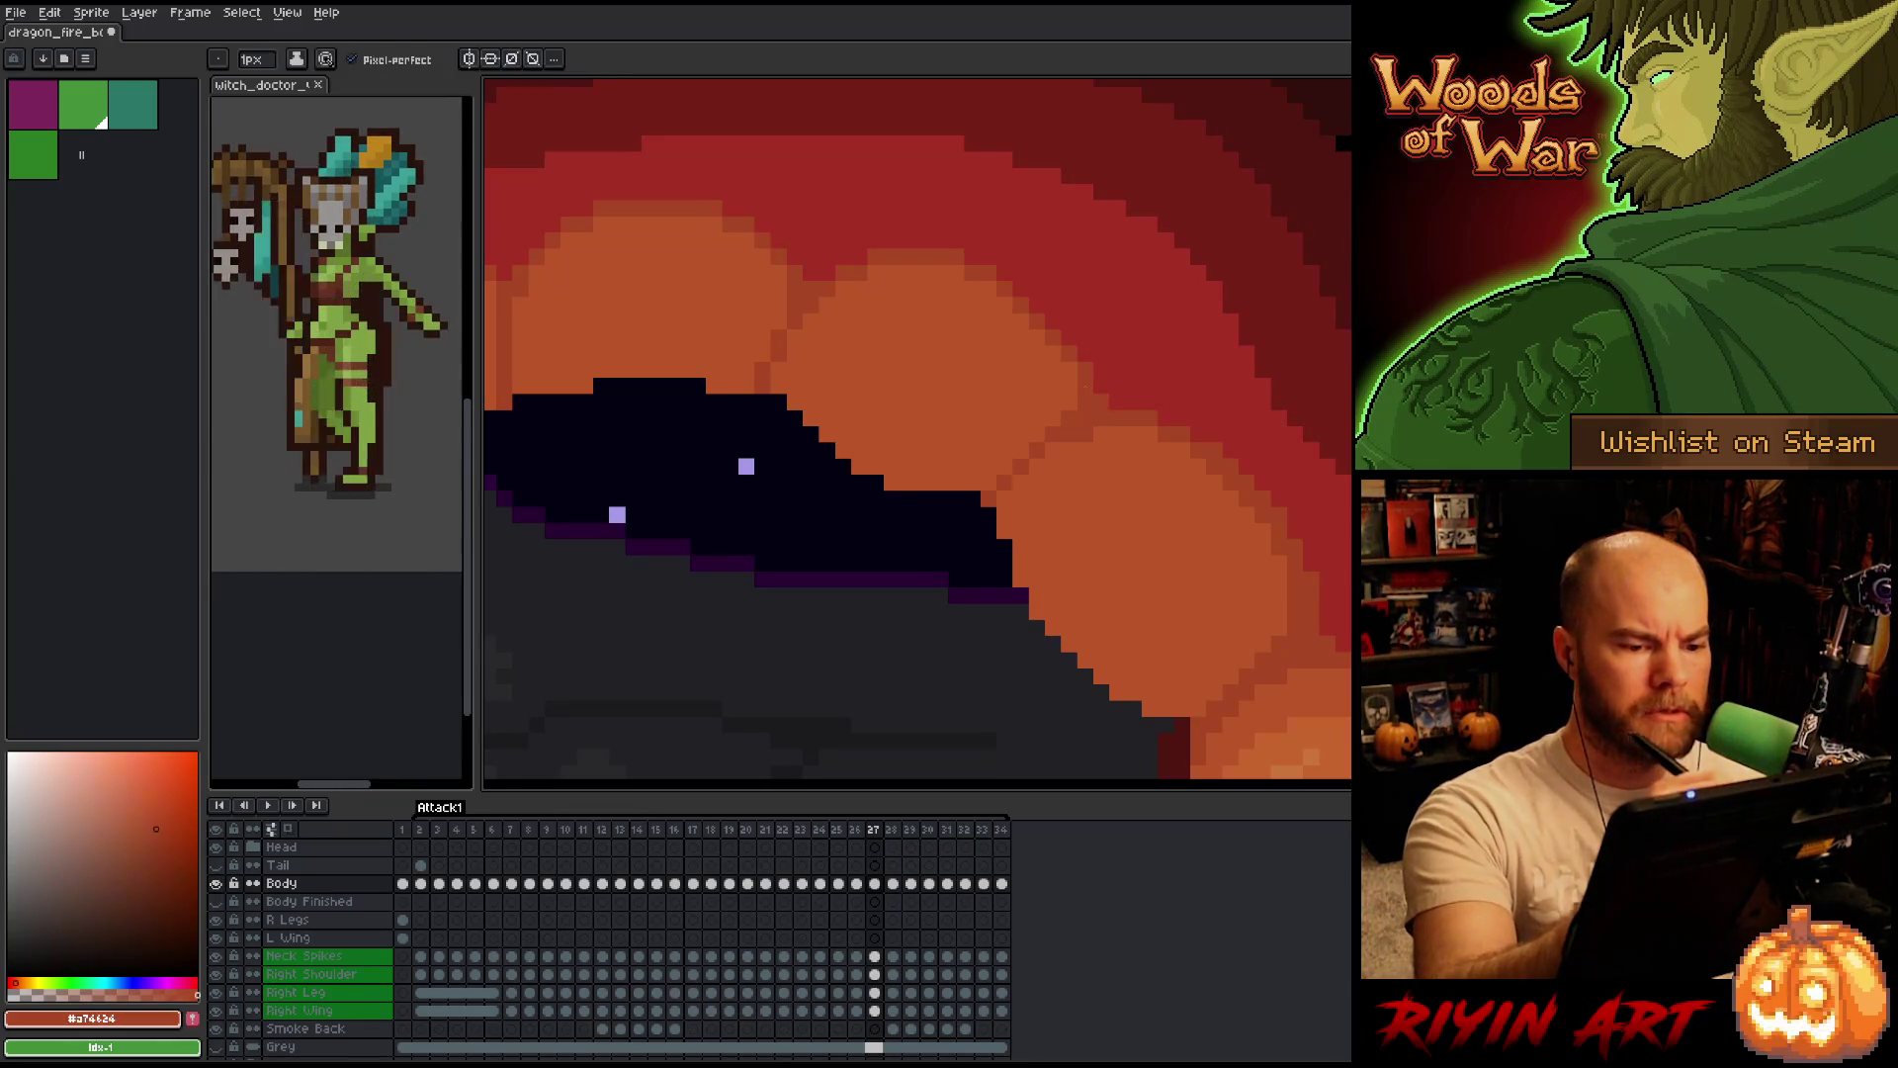
alt+click(1068, 318)
key(Left)
key(Right)
key(Left)
key(Right)
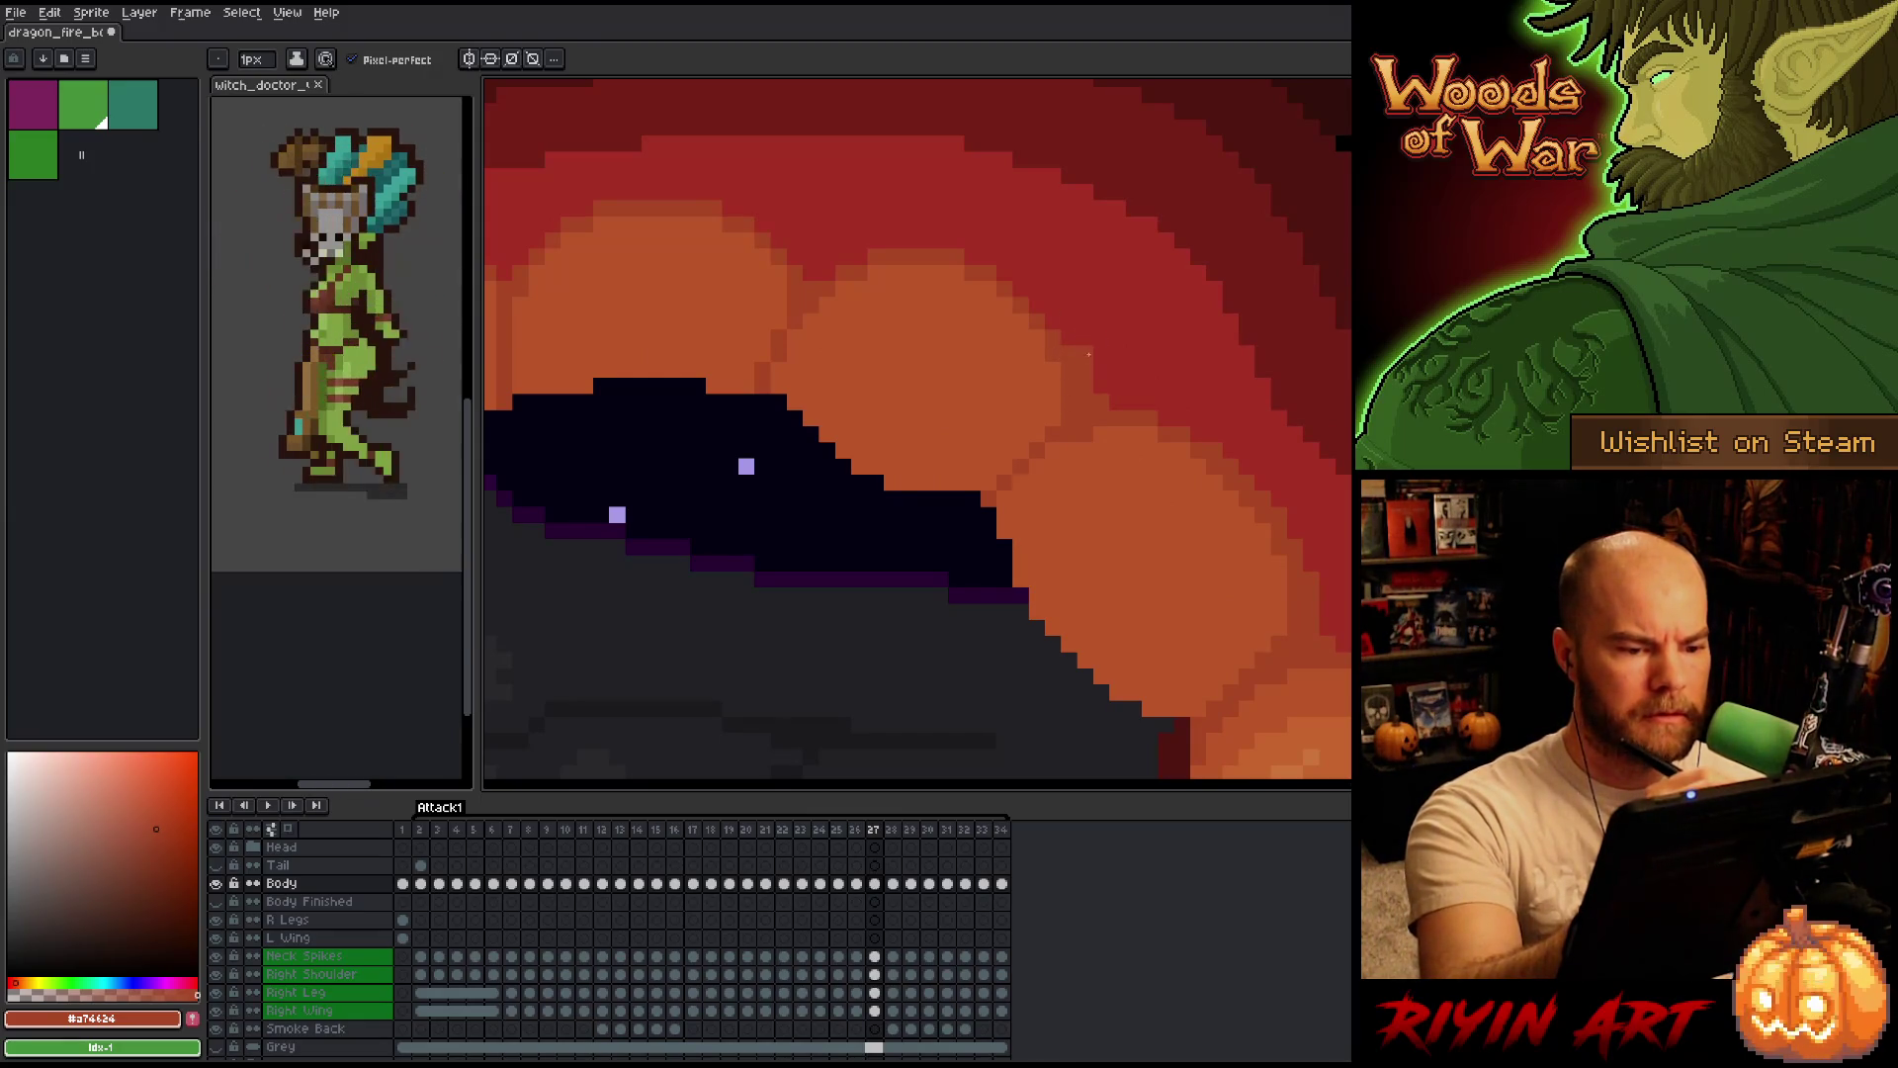
Pick up the deeper red #a52f24 and compare frames 26 and 27 of the edit.
alt+click(1087, 371)
key(Left)
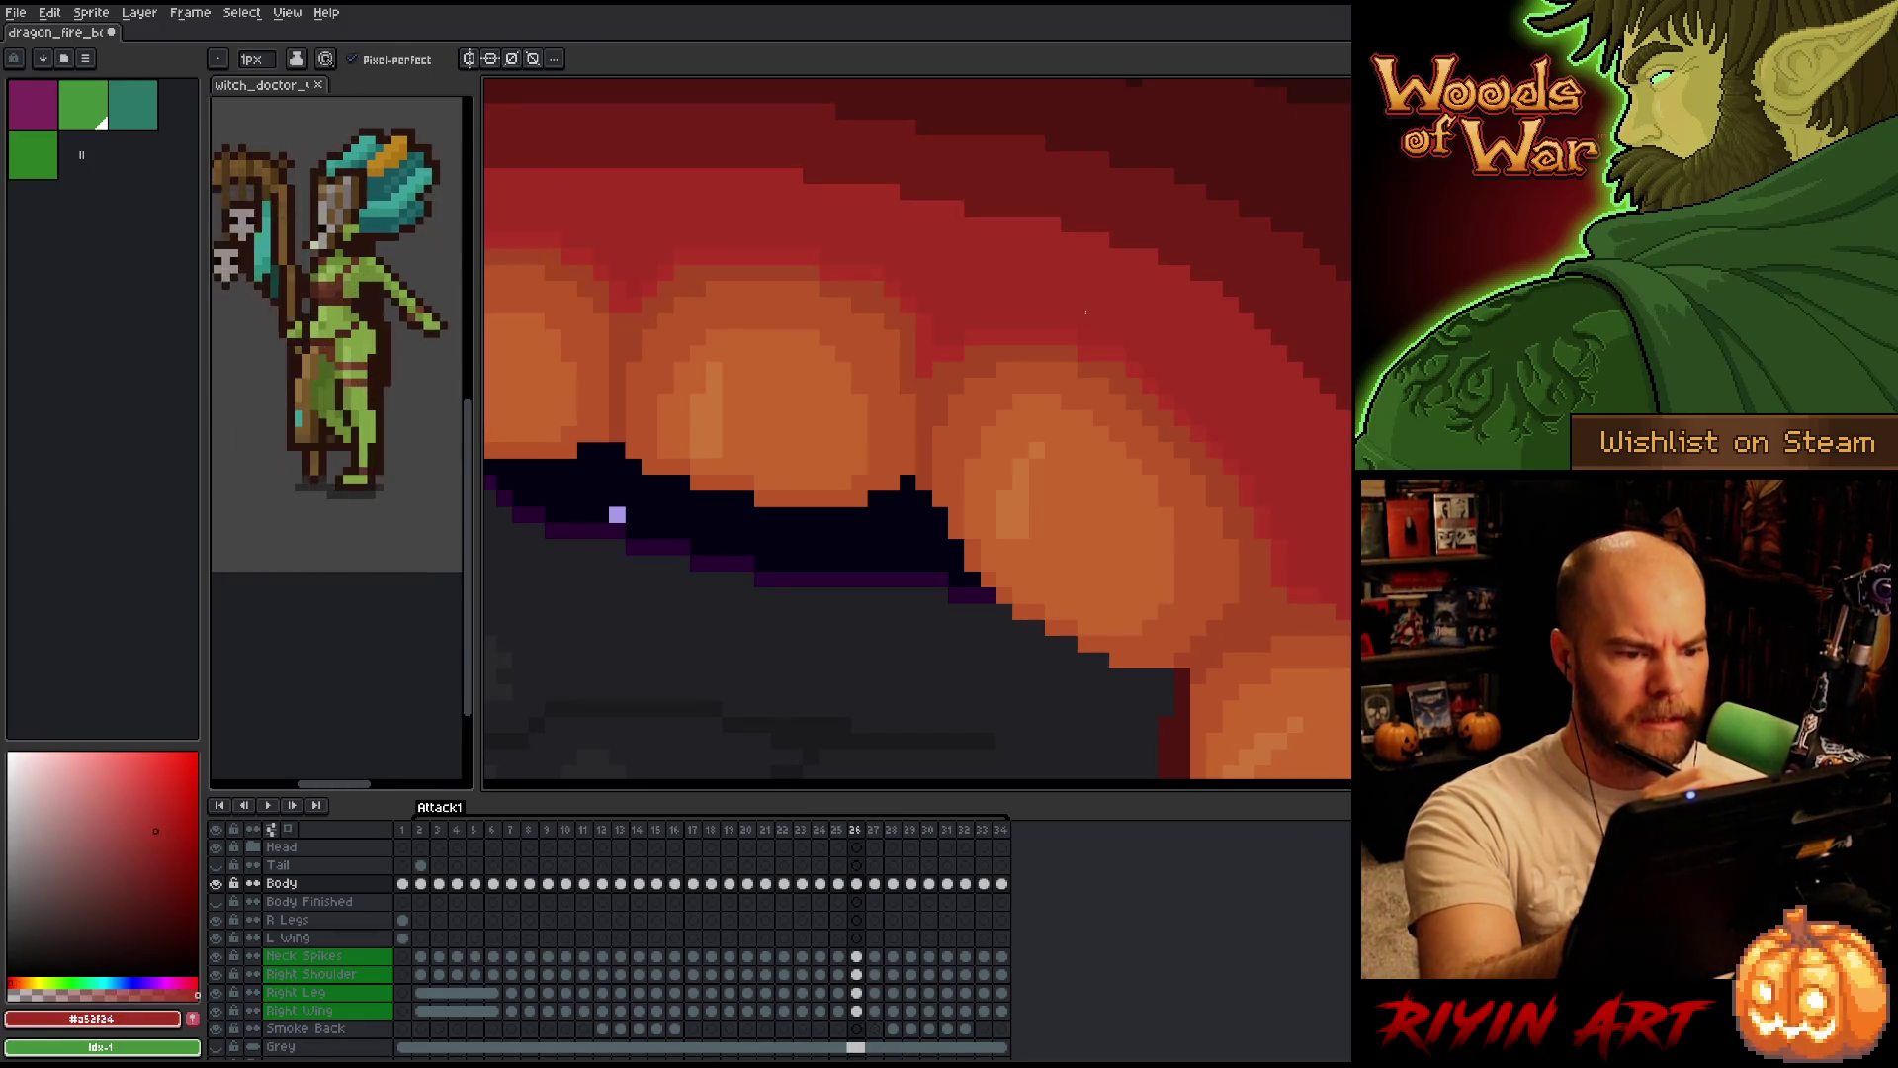
key(Right)
key(Left)
key(Right)
key(Right)
key(Left)
key(Left)
key(Right)
key(Left)
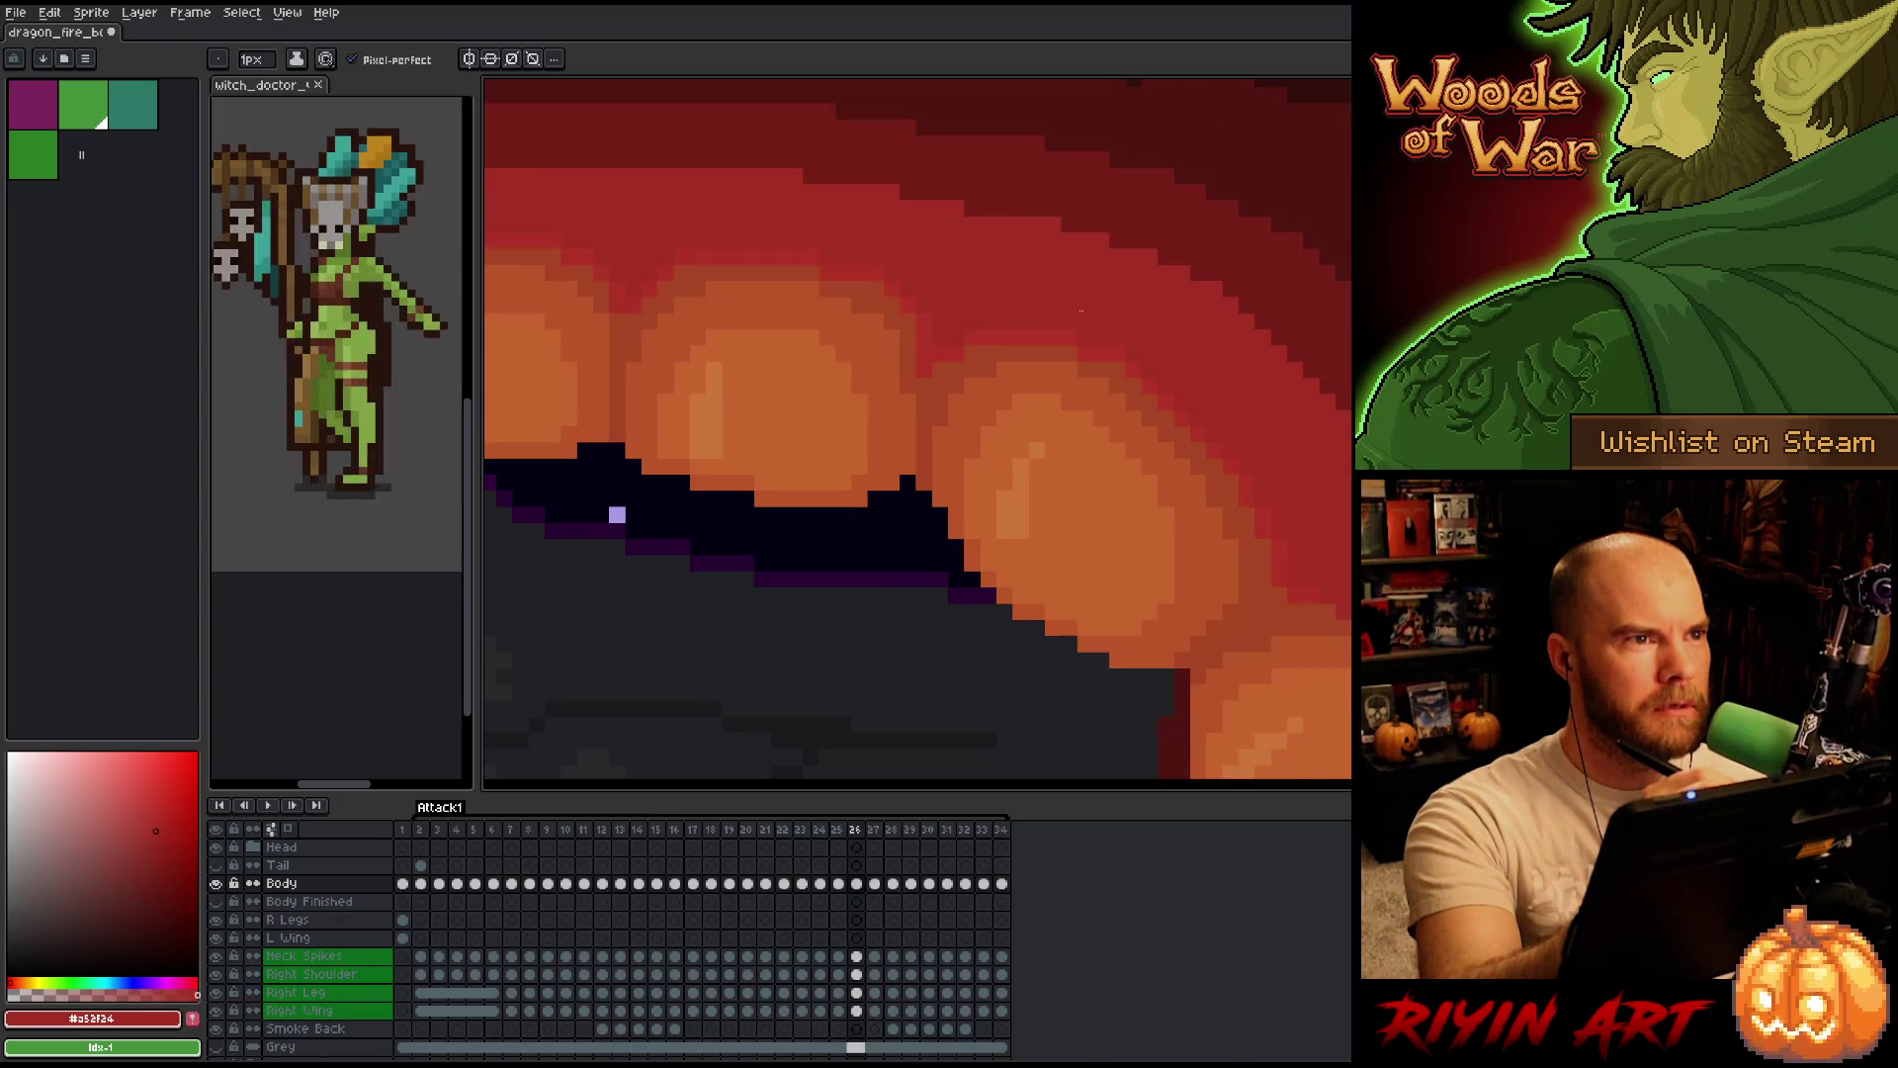
key(Right)
key(Left)
key(Right)
key(Left)
key(Right)
key(Left)
key(Right)
Sample lighter and darker belly oranges and check them between frames 26 and 27.
drag(1109, 351, 1246, 373)
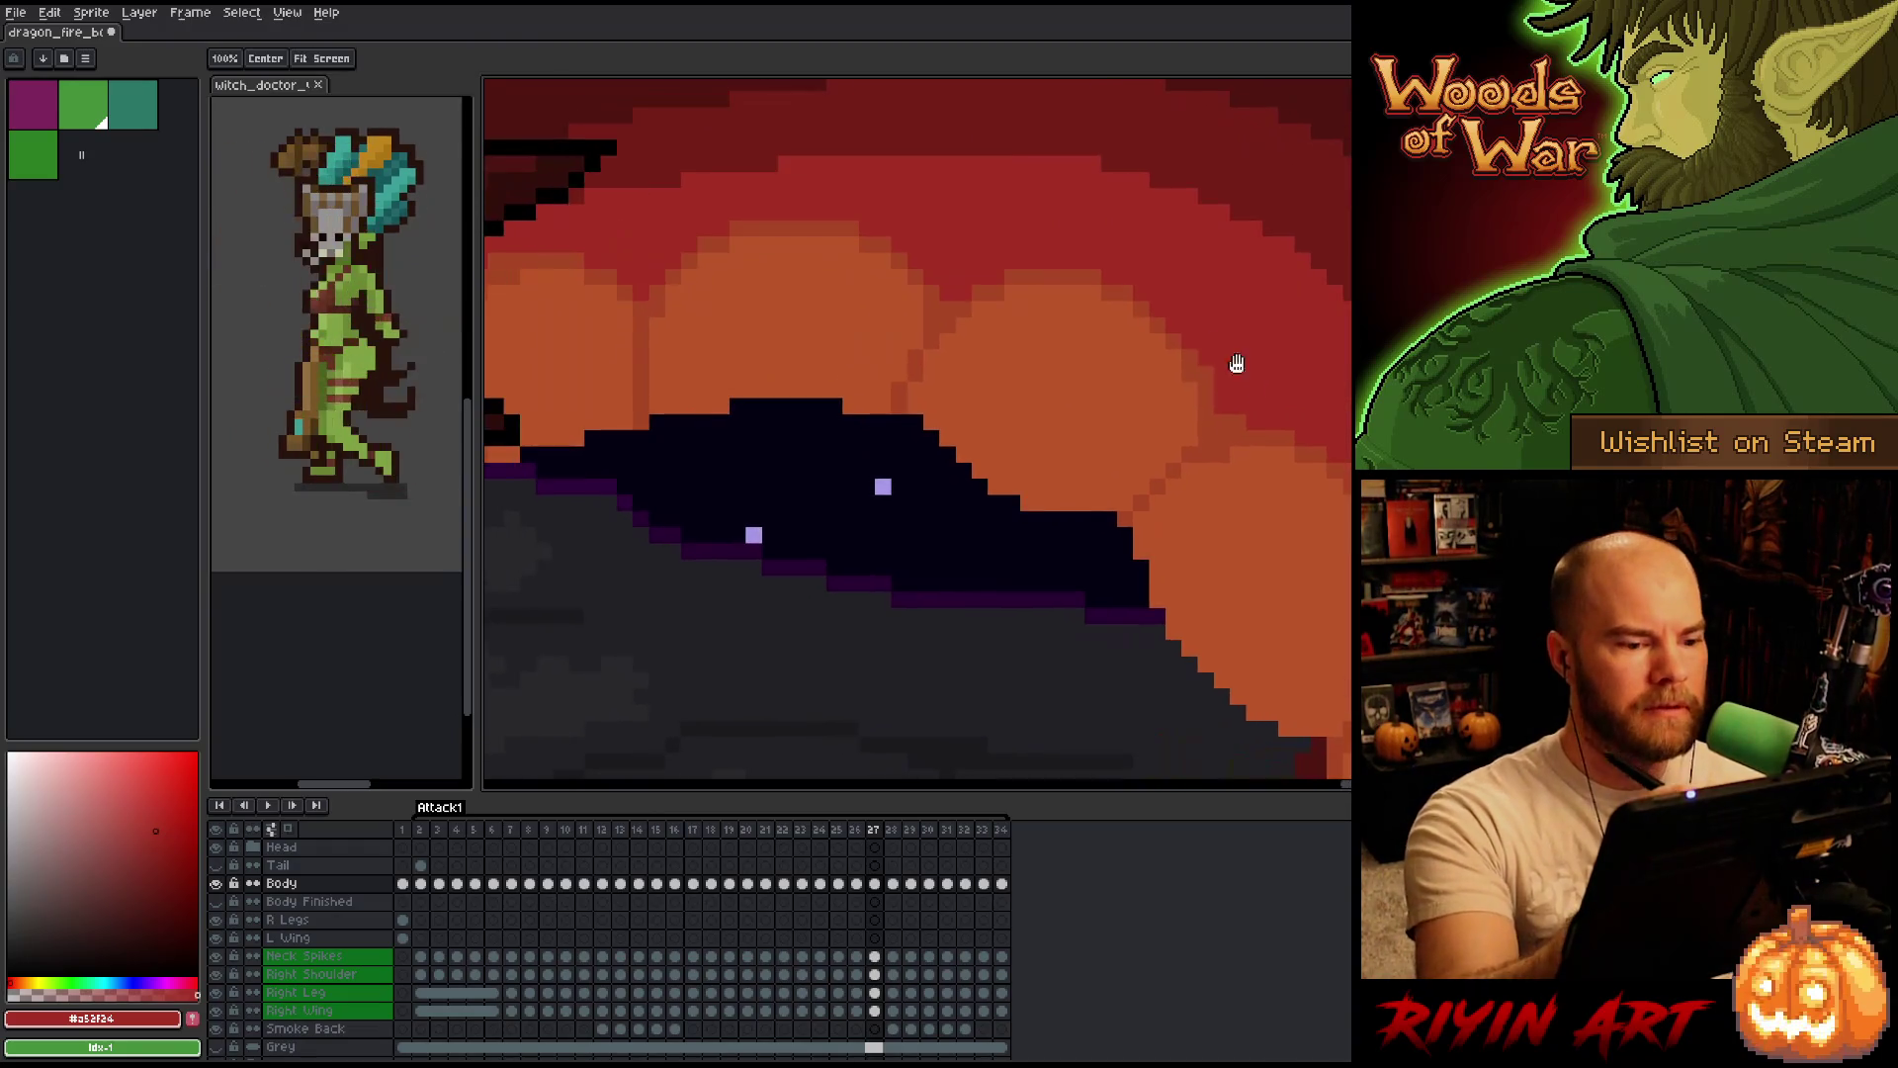
alt+click(940, 306)
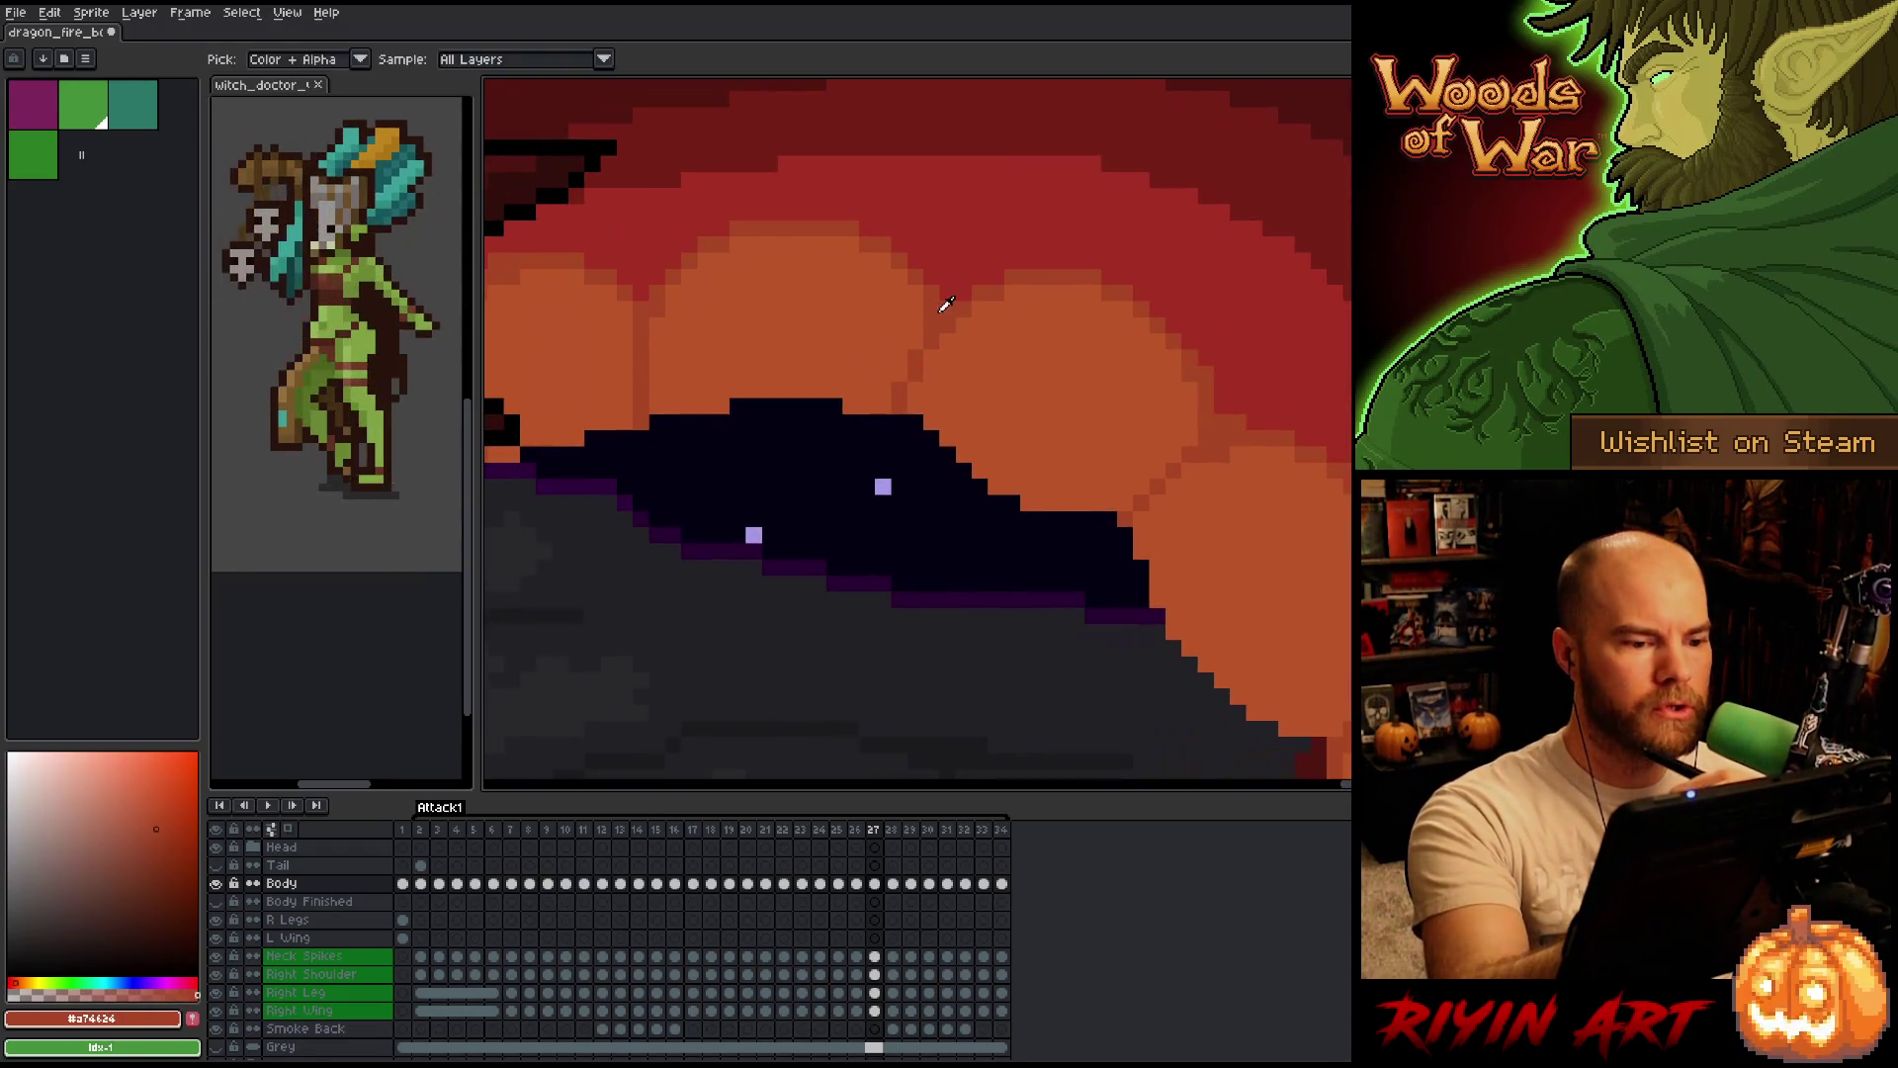
alt+click(937, 404)
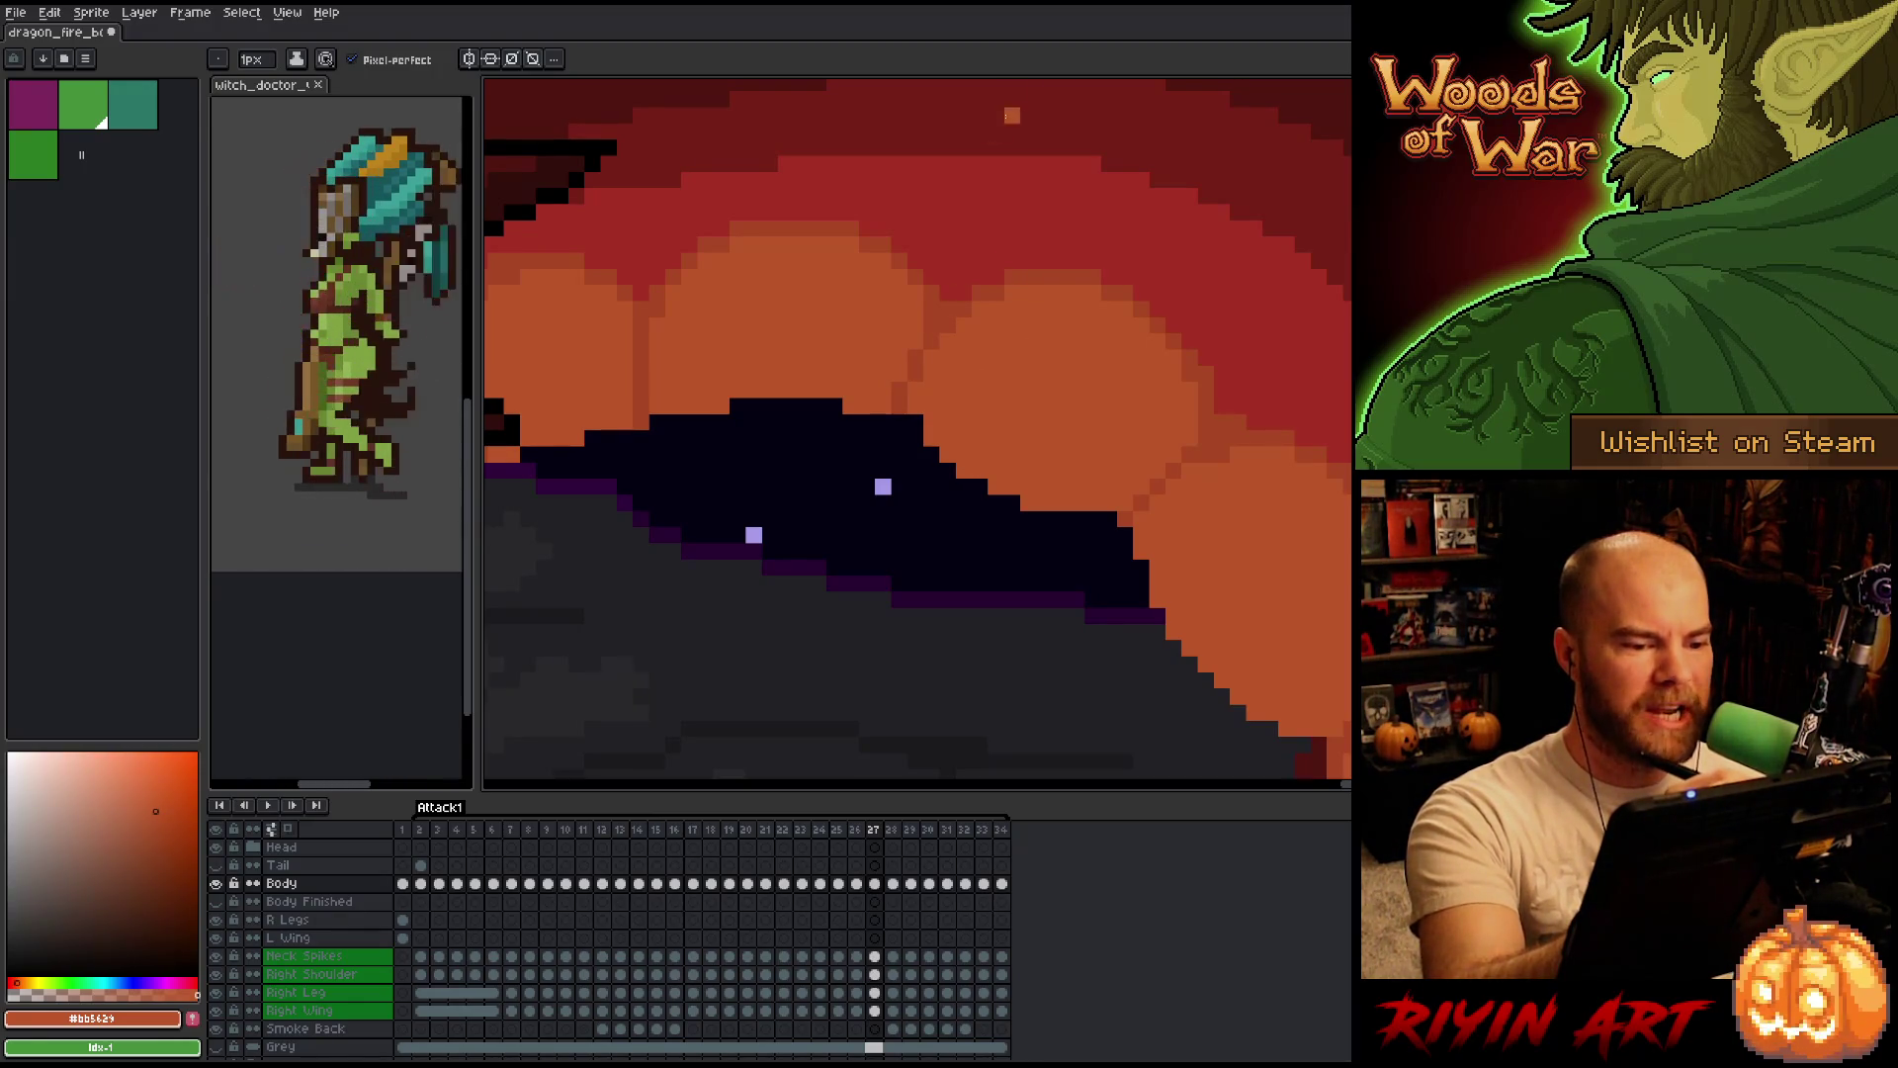
alt+click(913, 389)
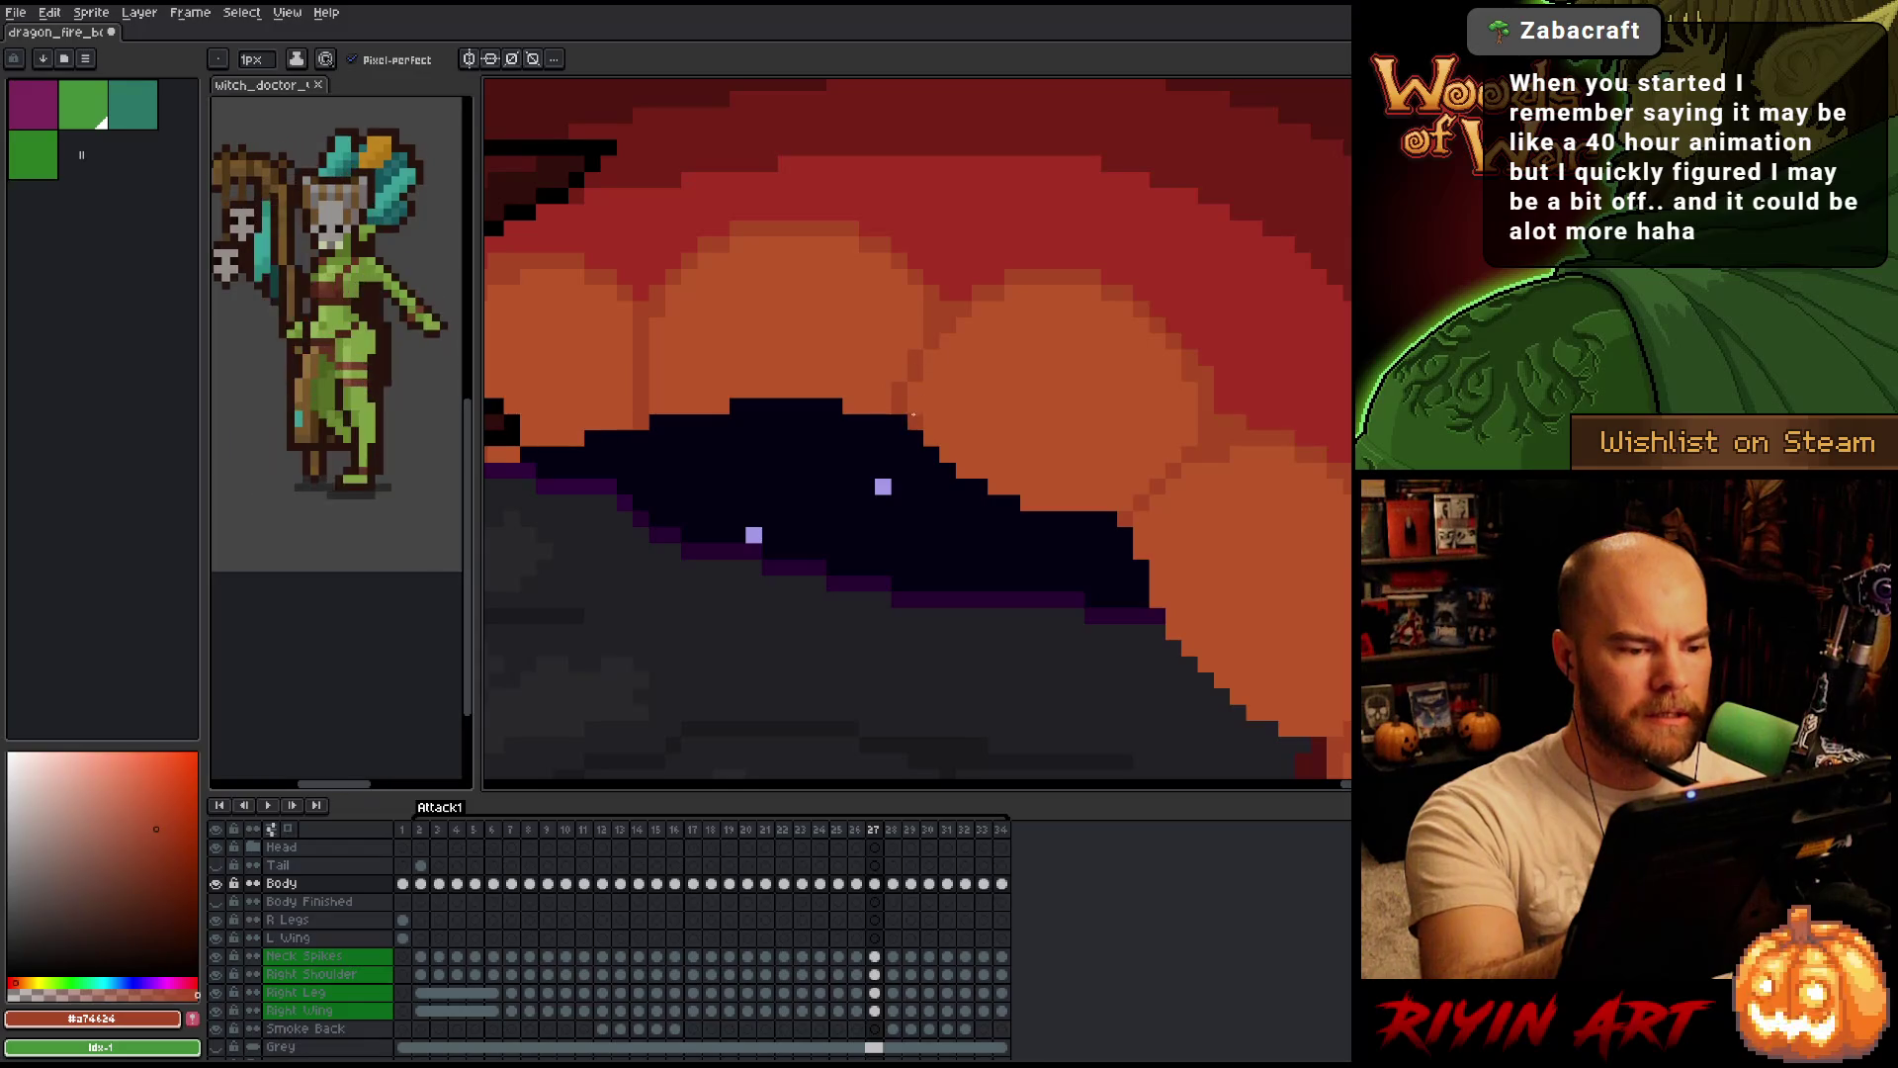
key(Left)
key(Right)
key(Left)
key(Right)
key(Left)
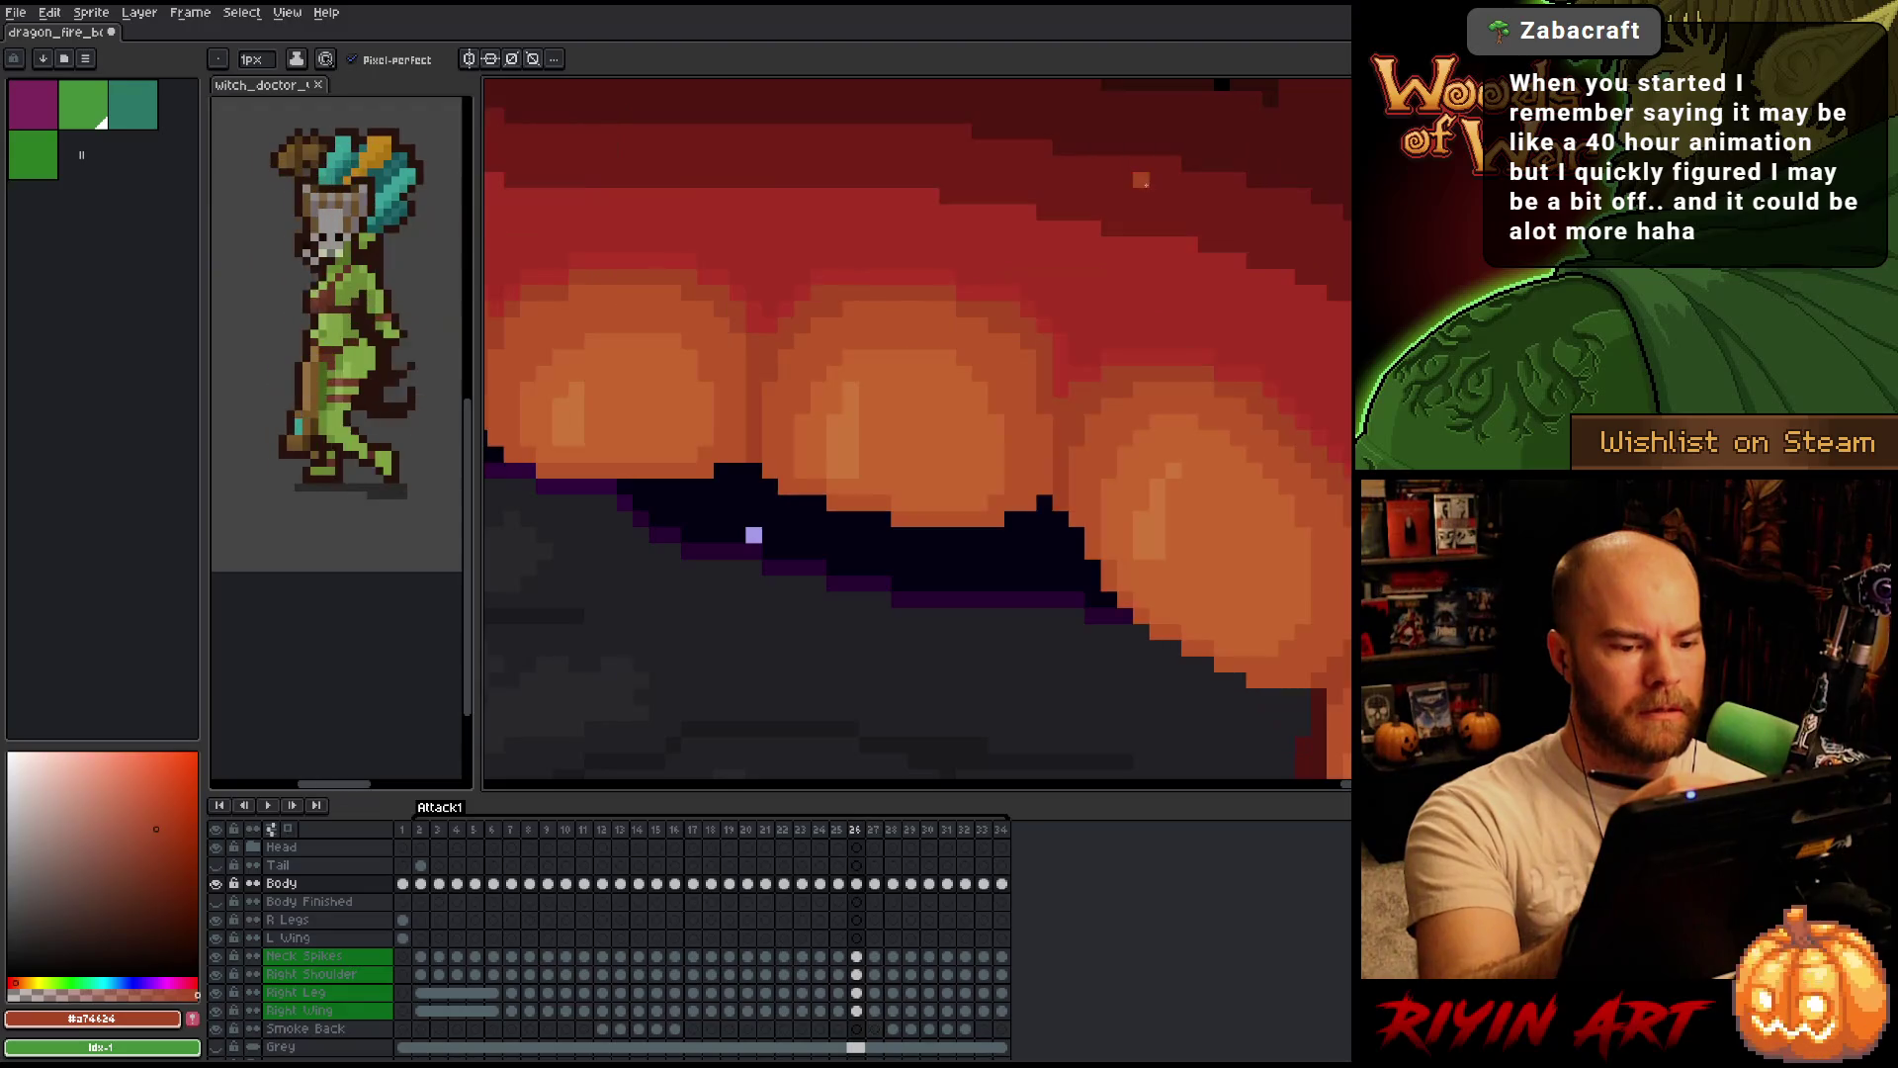
key(Right)
key(Left)
key(Right)
key(b)
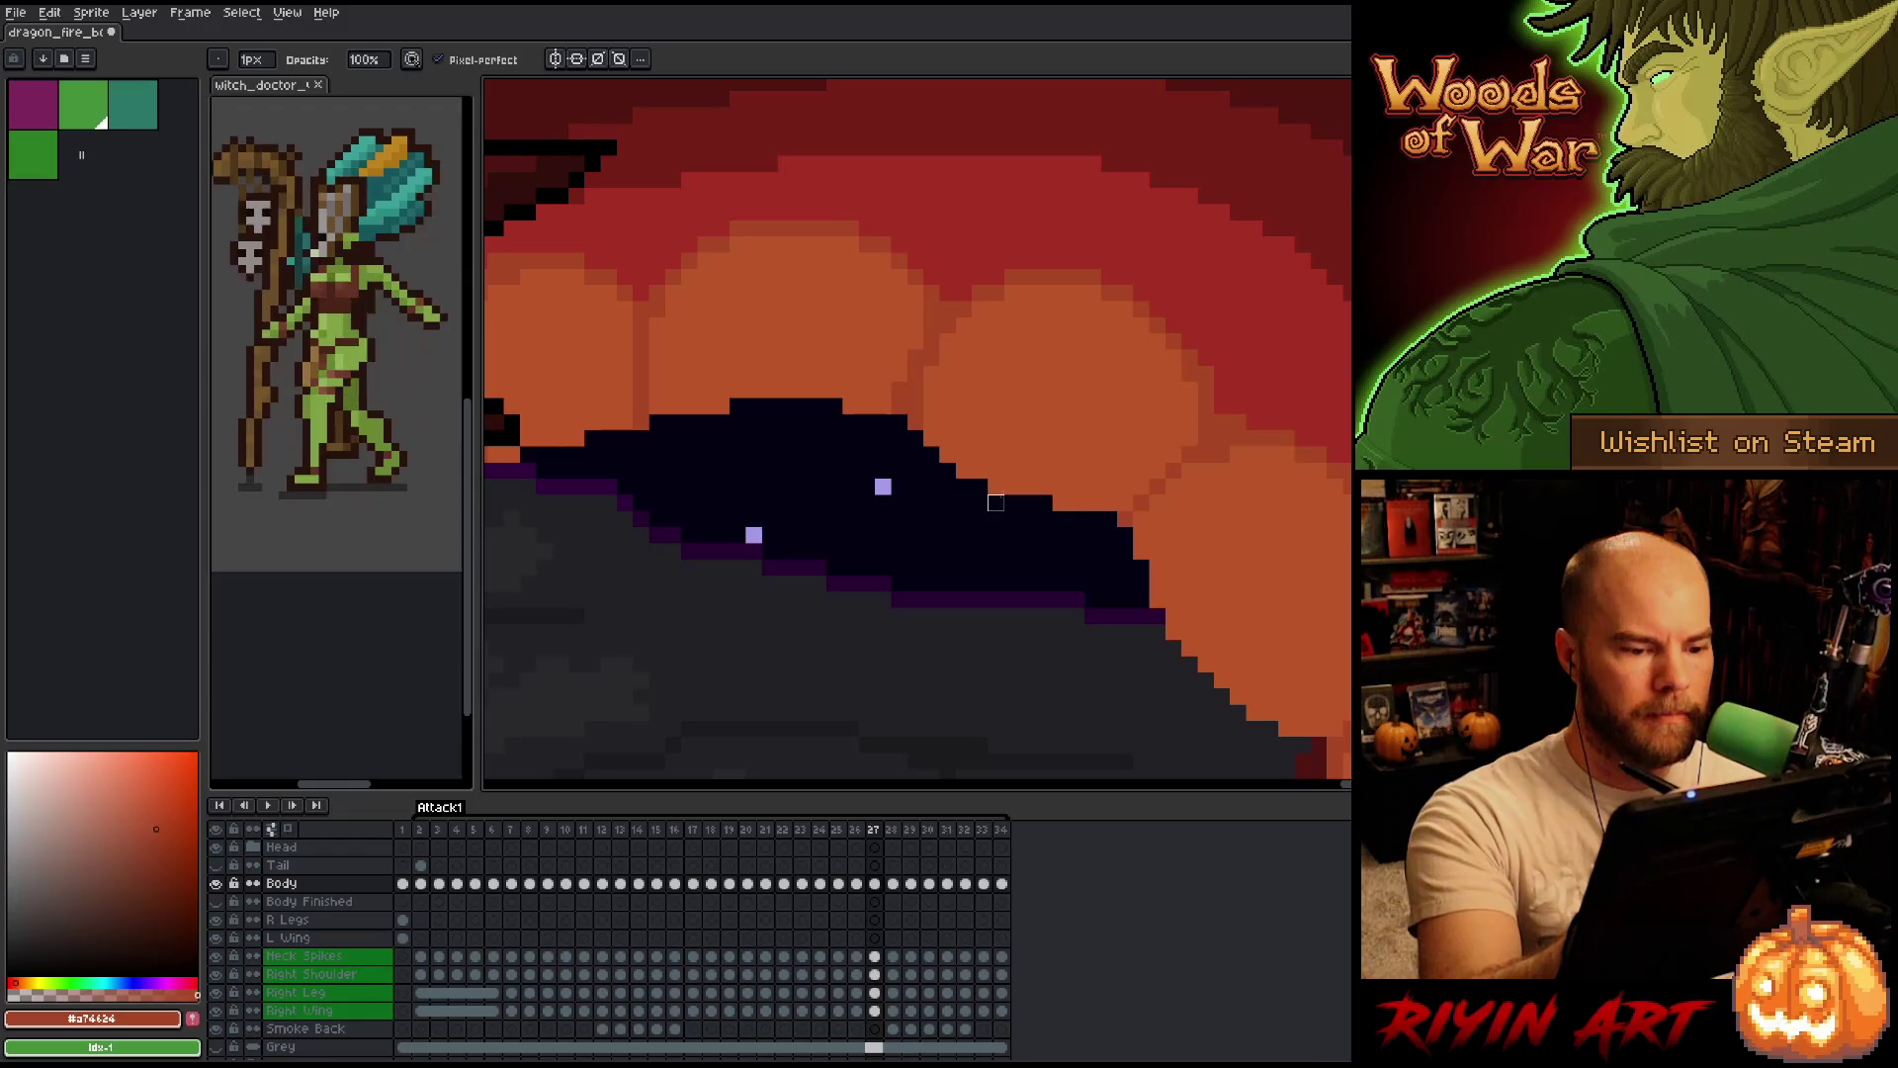
Pick up the belly orange #bb5629 and move the view along the belly for painting.
alt+click(1027, 474)
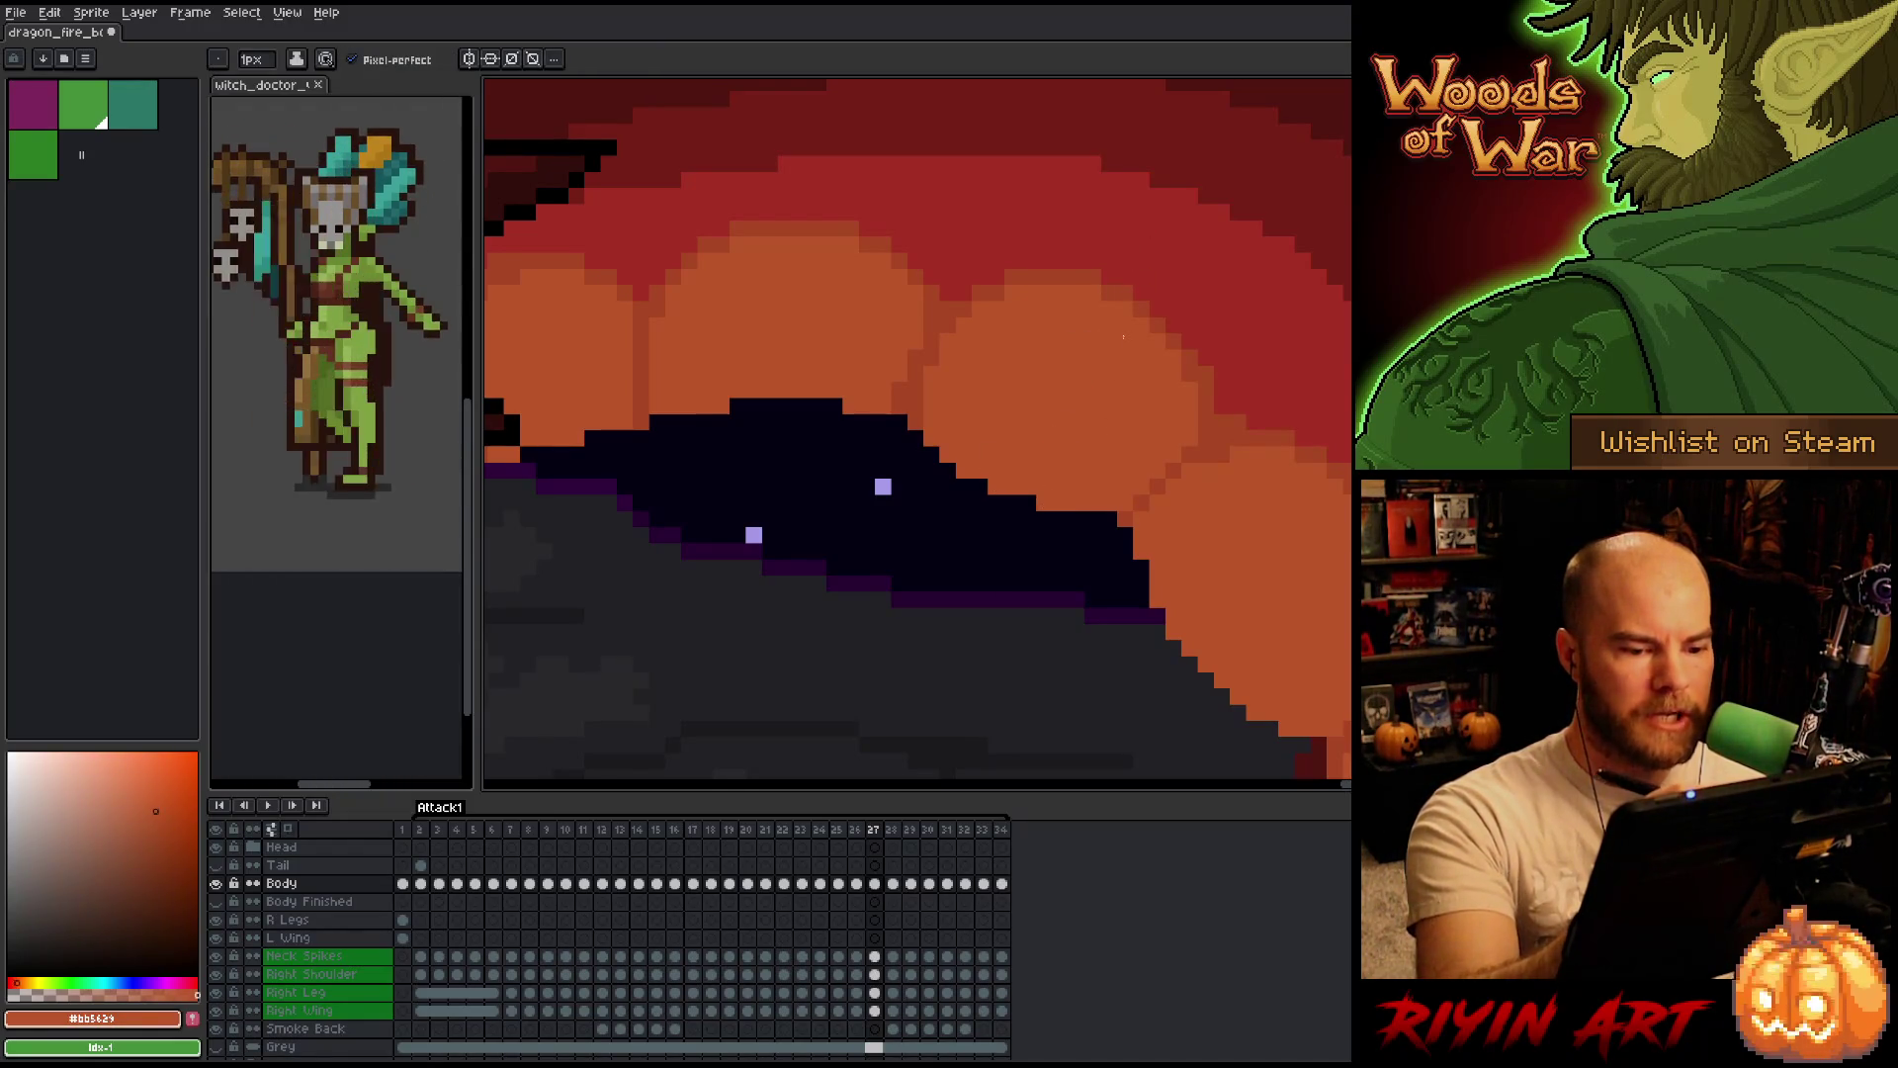
mouse_move(1123, 411)
mouse_down()
mouse_move(1034, 376)
mouse_move(1160, 512)
mouse_up()
key(space)
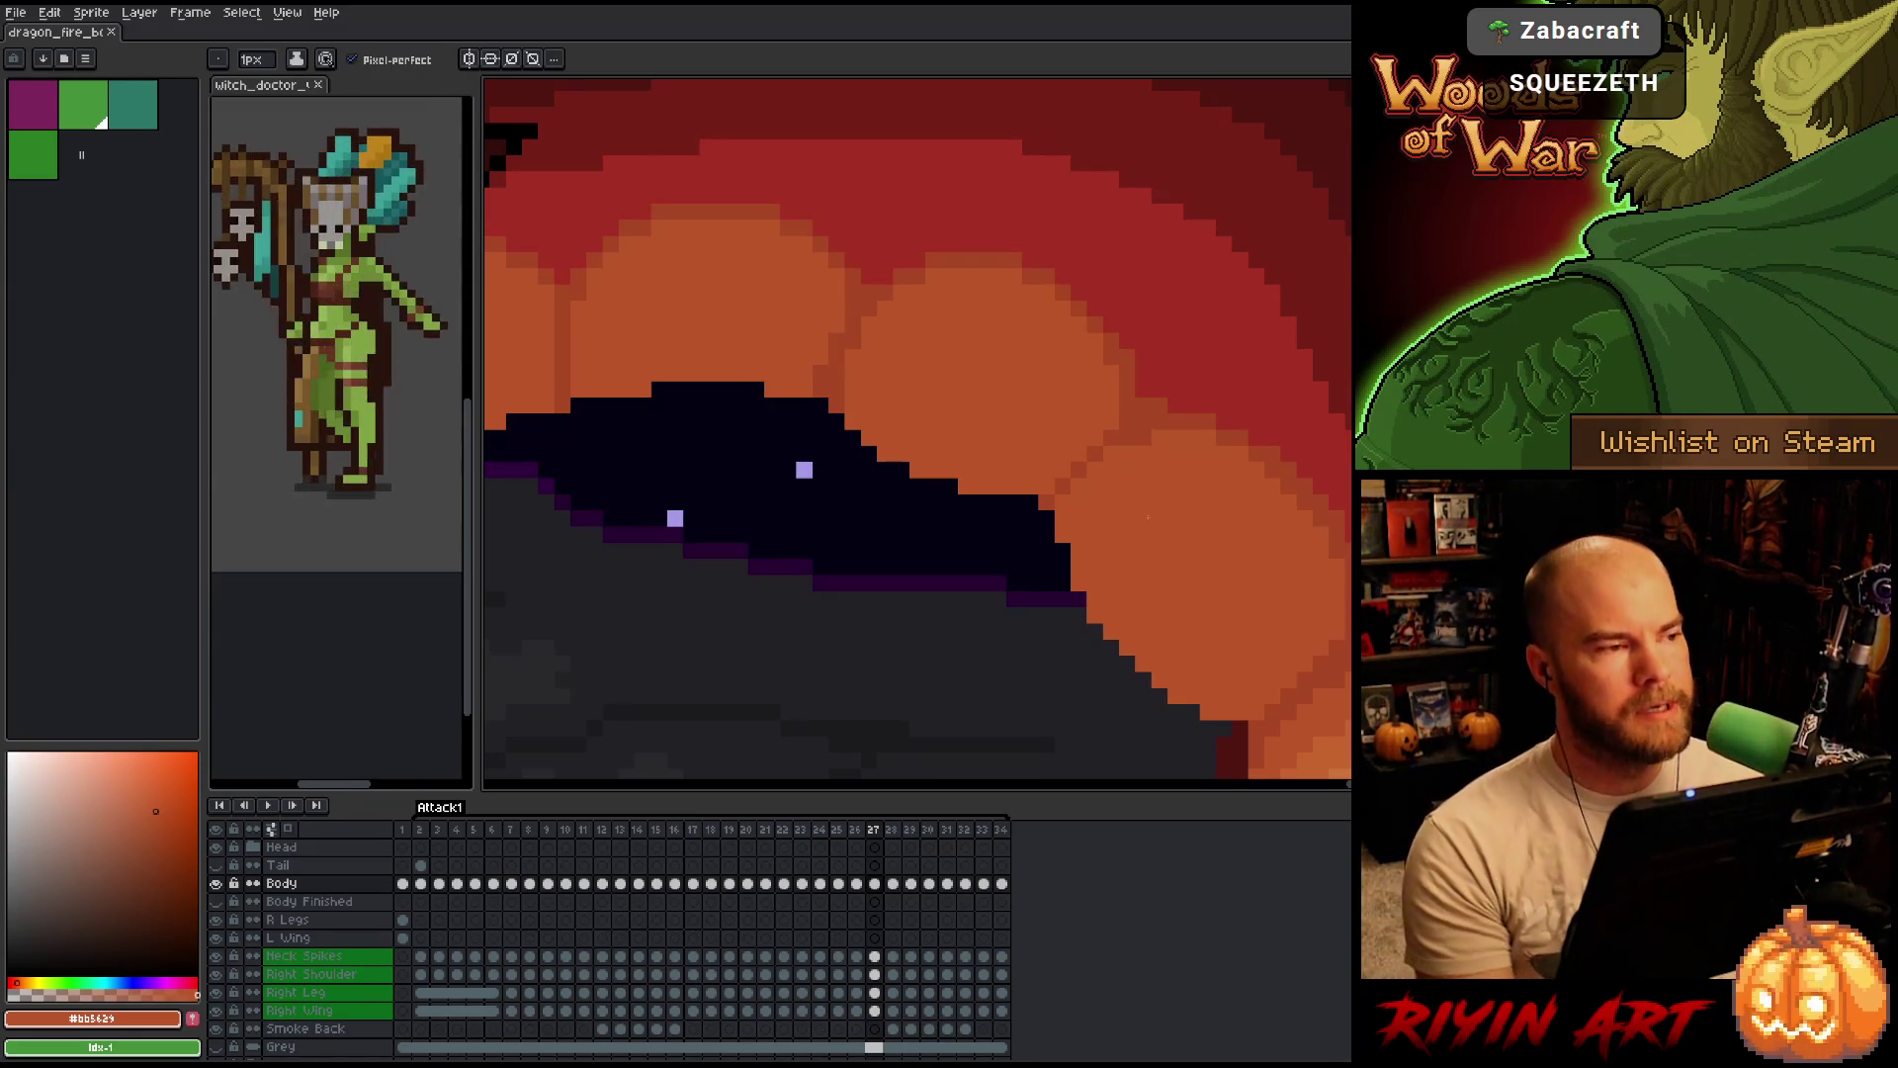
scroll(918, 433, down, 5)
scroll(917, 432, up, 5)
scroll(918, 434, down, 5)
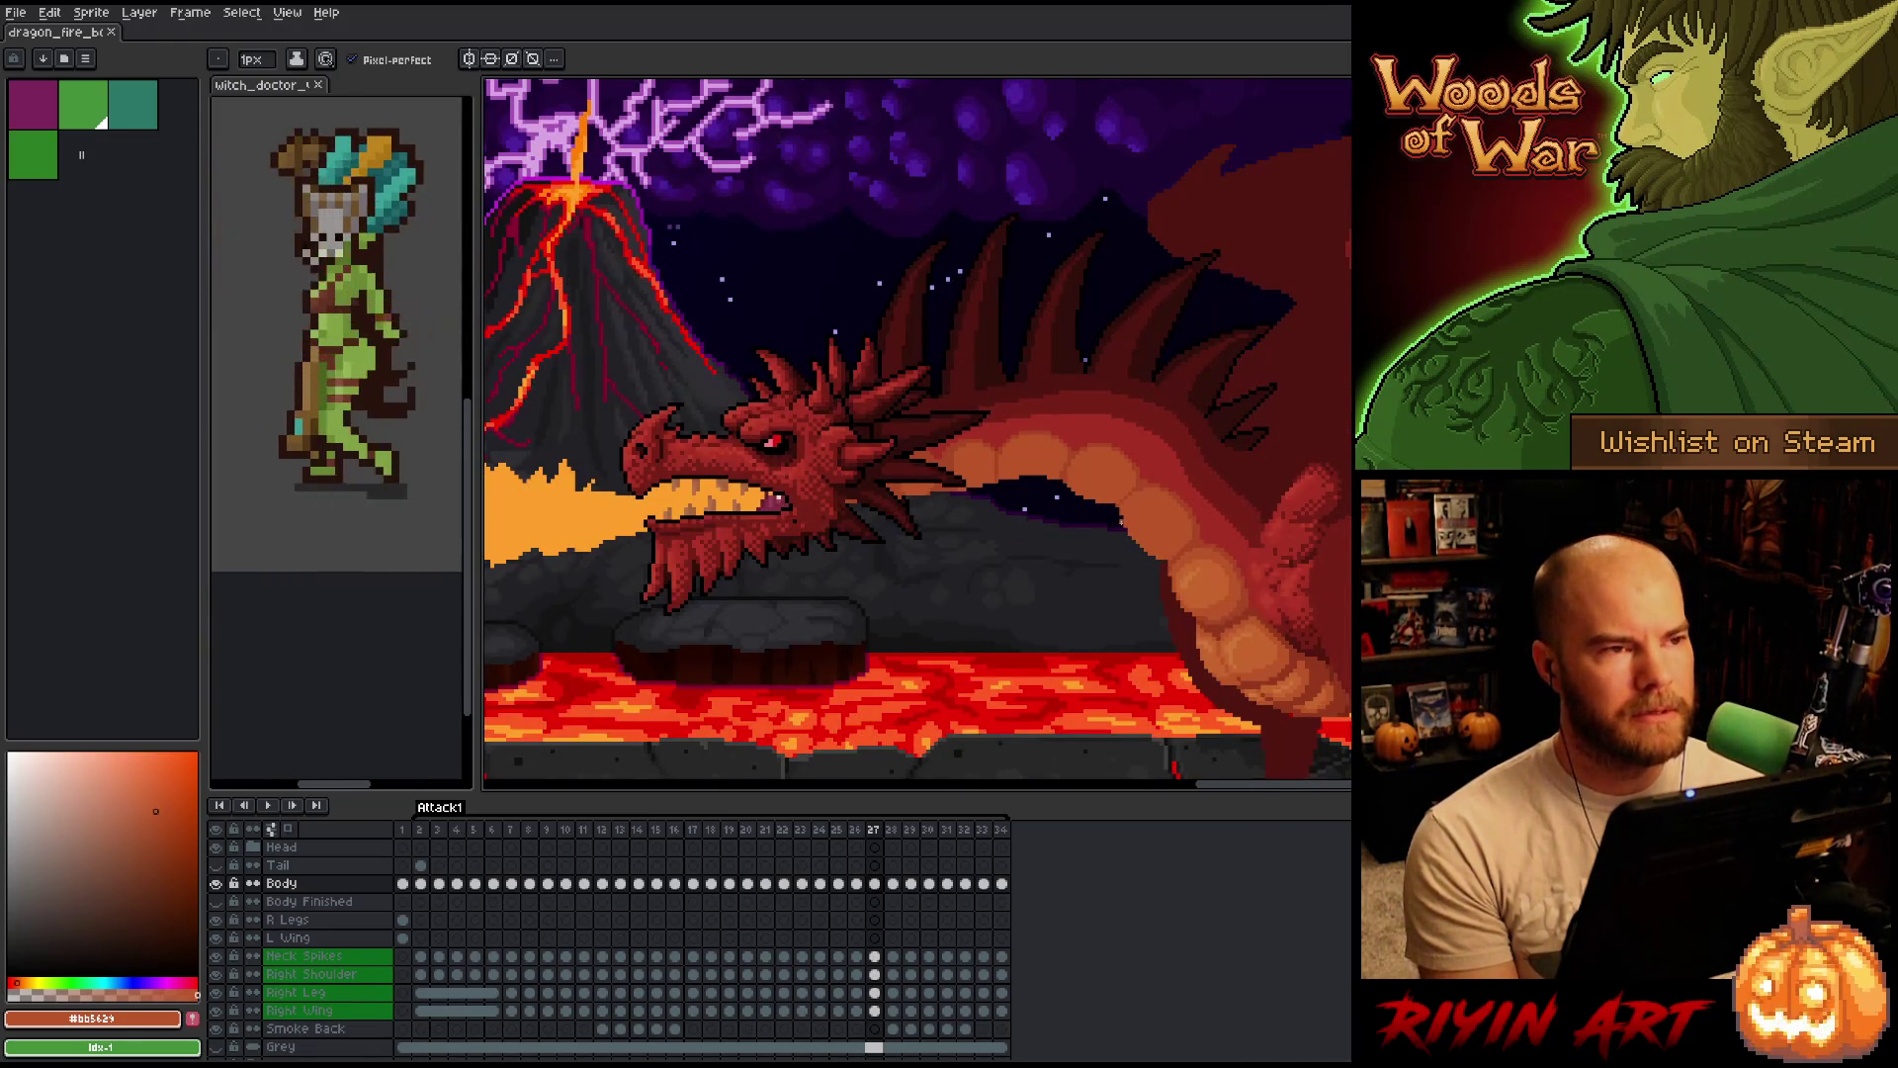
scroll(1038, 490, up, 1)
scroll(1038, 489, up, 1)
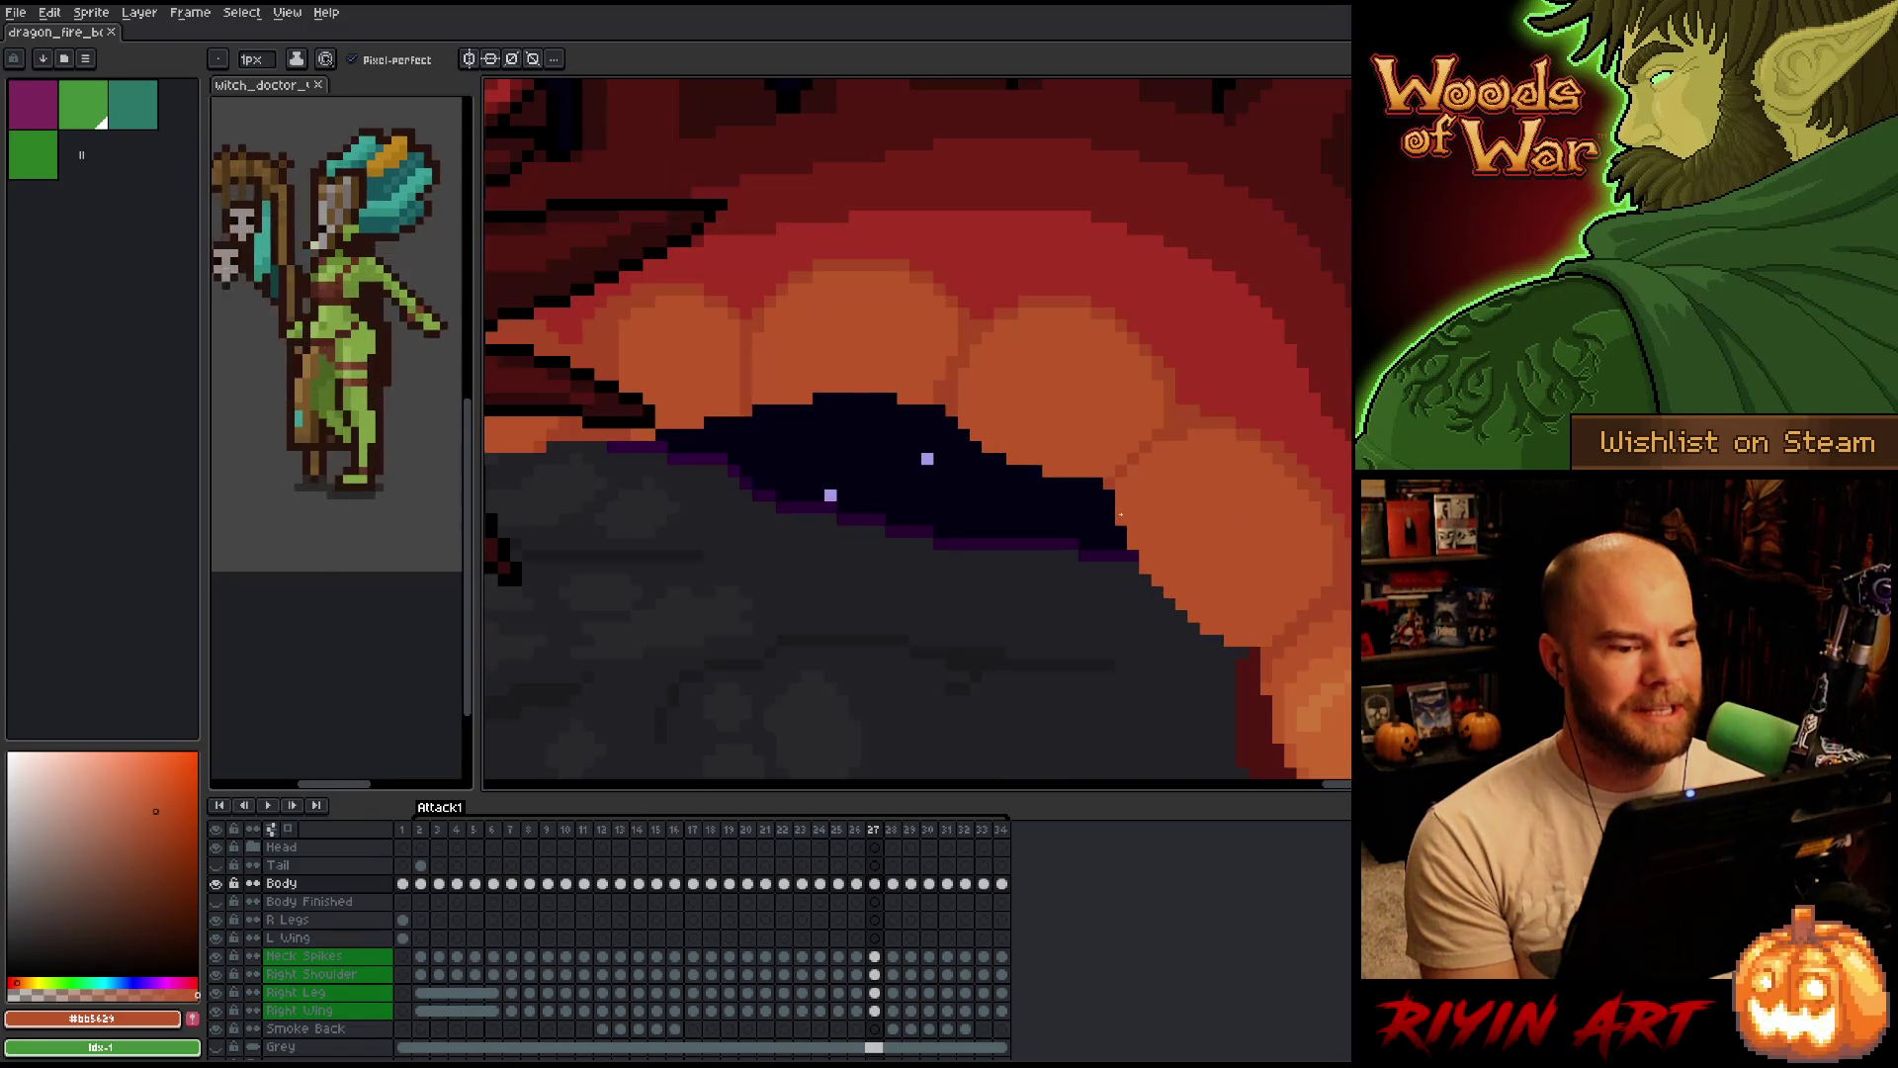
scroll(1038, 489, down, 2)
scroll(1128, 478, up, 2)
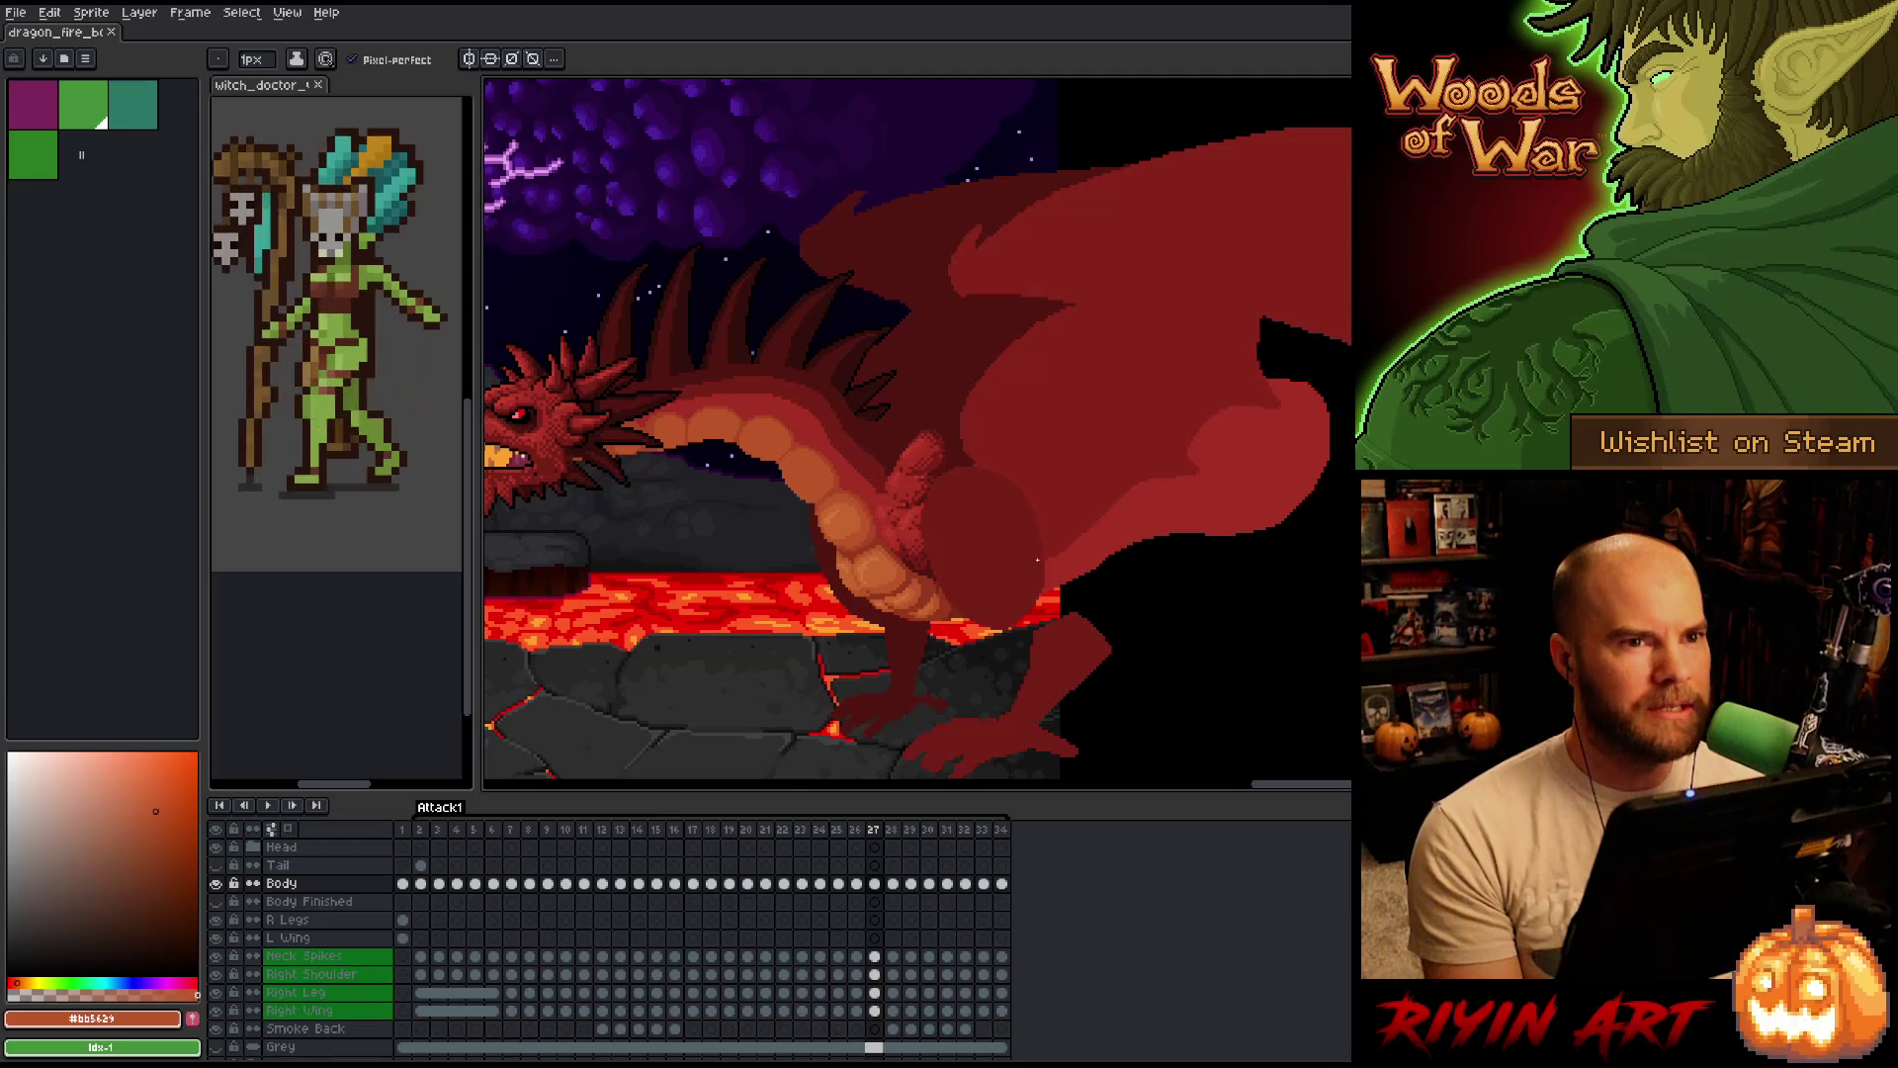
scroll(1045, 546, down, 2)
scroll(1045, 548, up, 2)
scroll(1054, 519, down, 2)
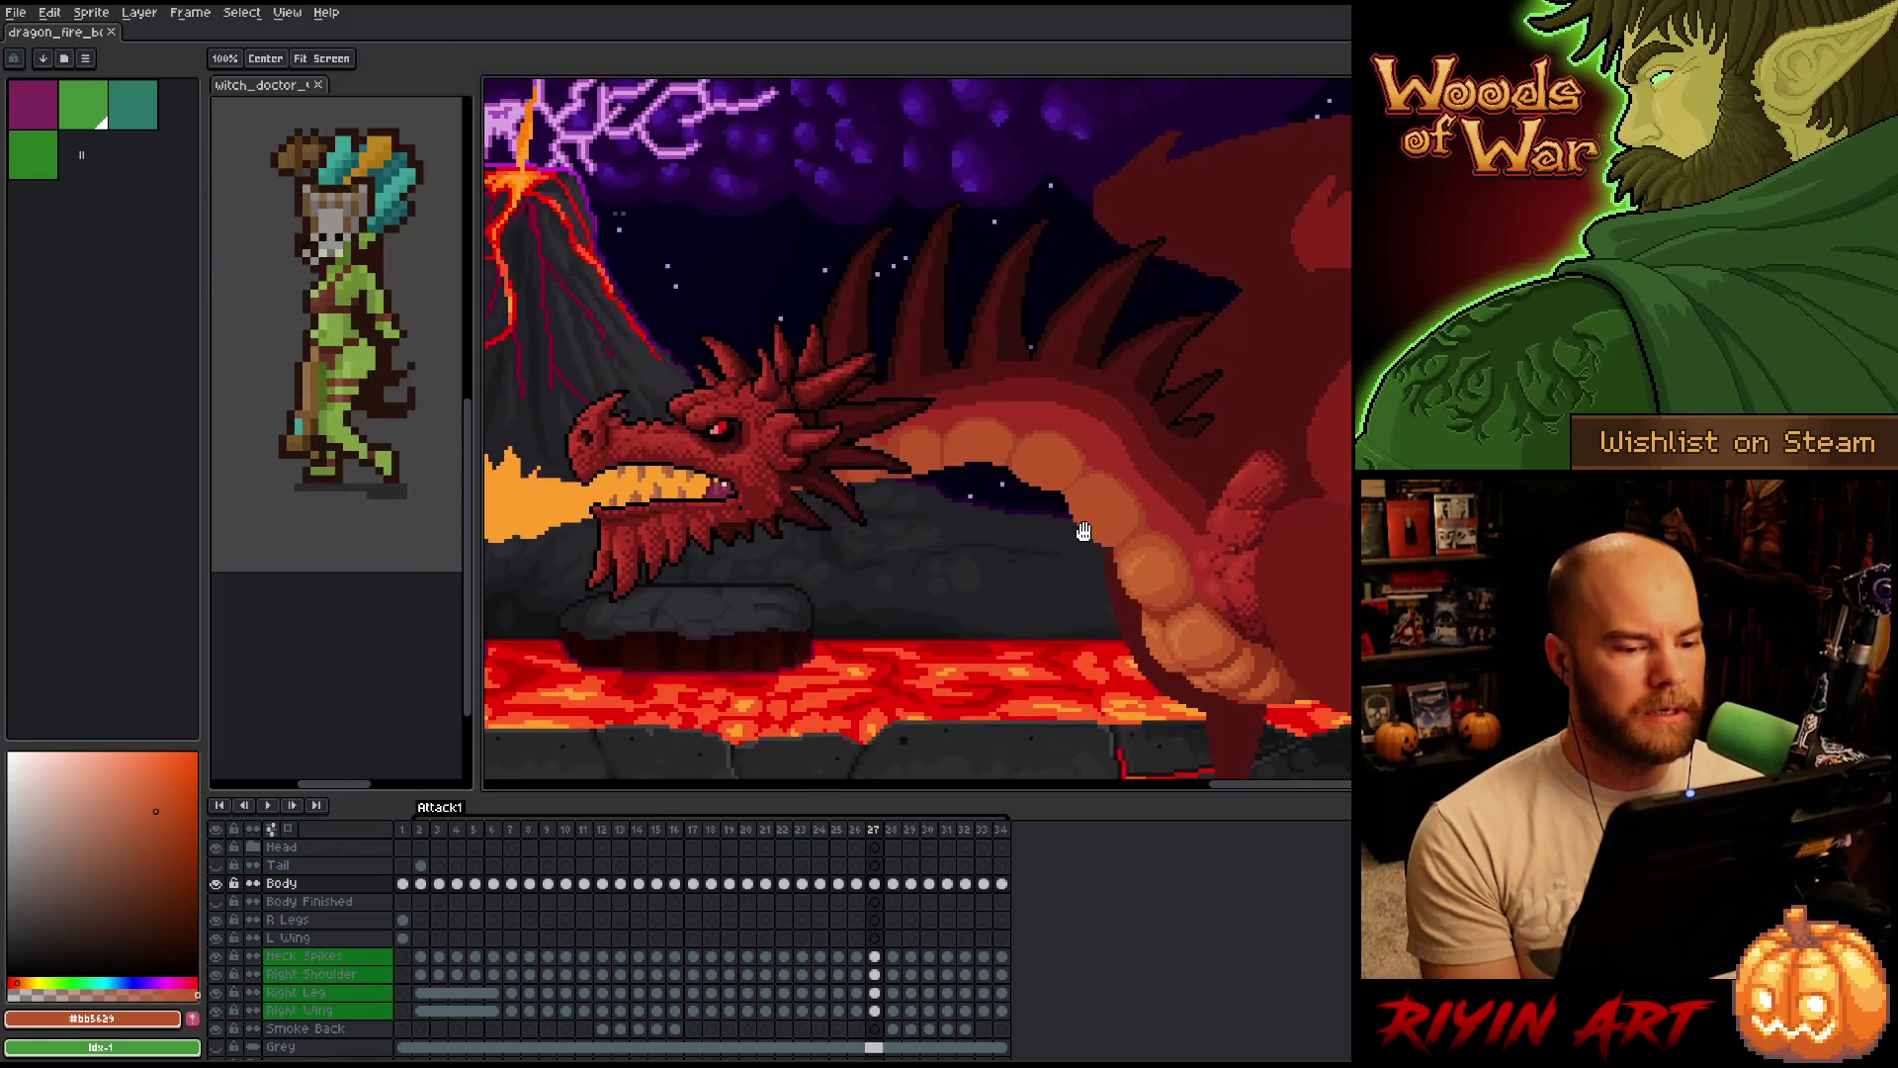
scroll(1066, 494, up, 3)
scroll(864, 445, down, 3)
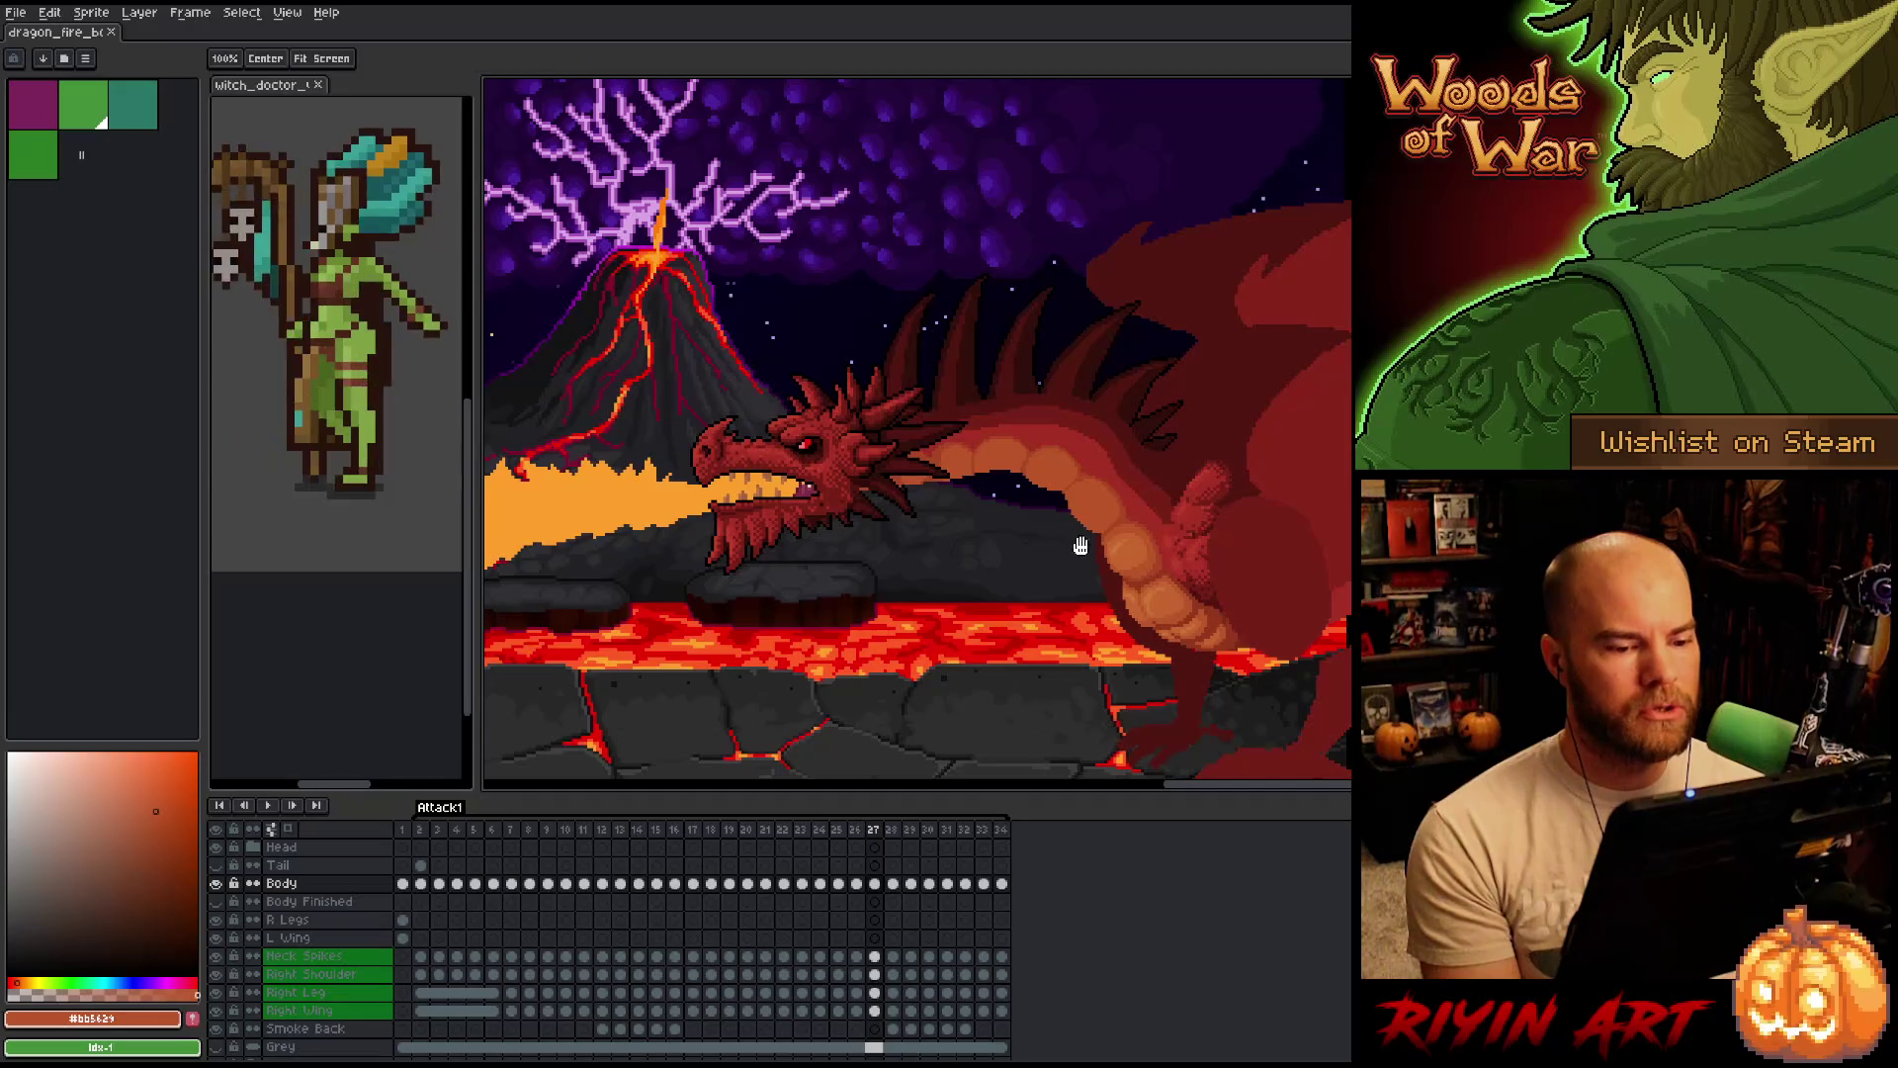
scroll(865, 446, up, 2)
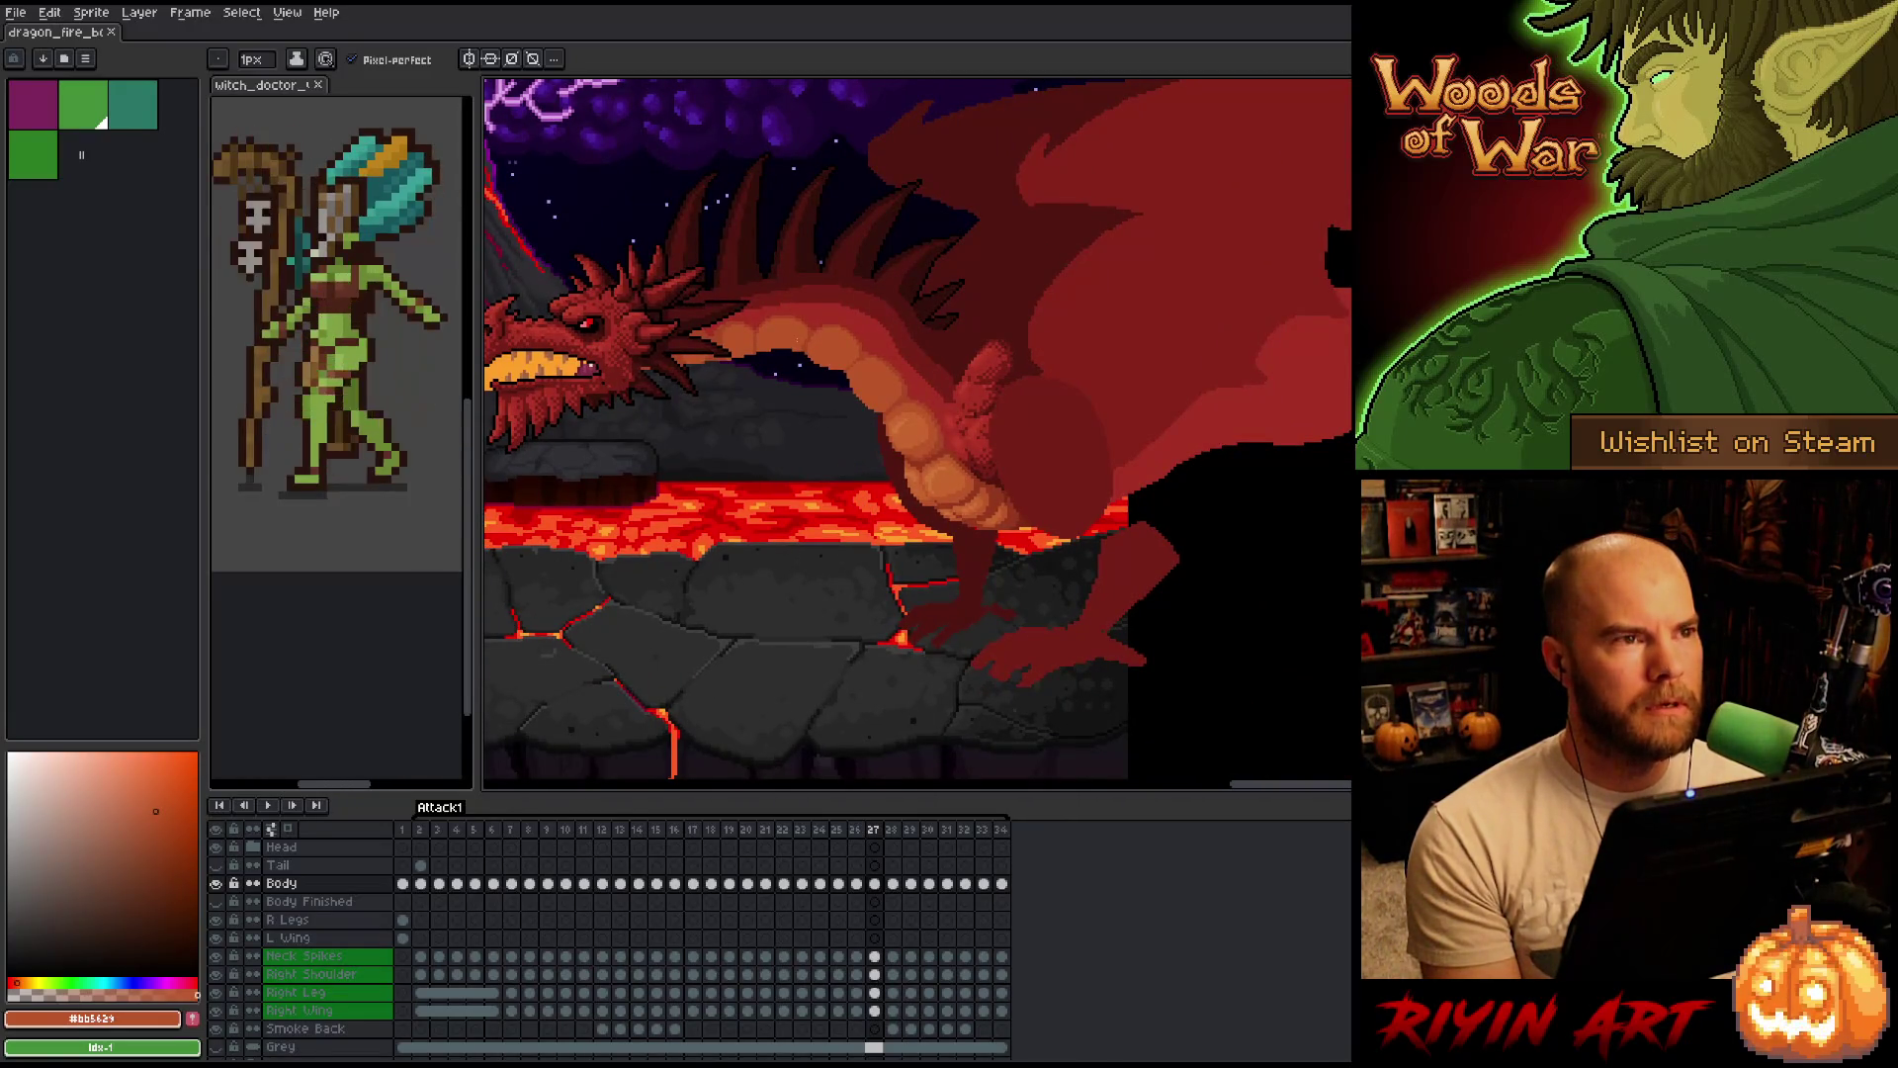
scroll(824, 369, up, 3)
scroll(516, 267, up, 1)
scroll(516, 266, up, 1)
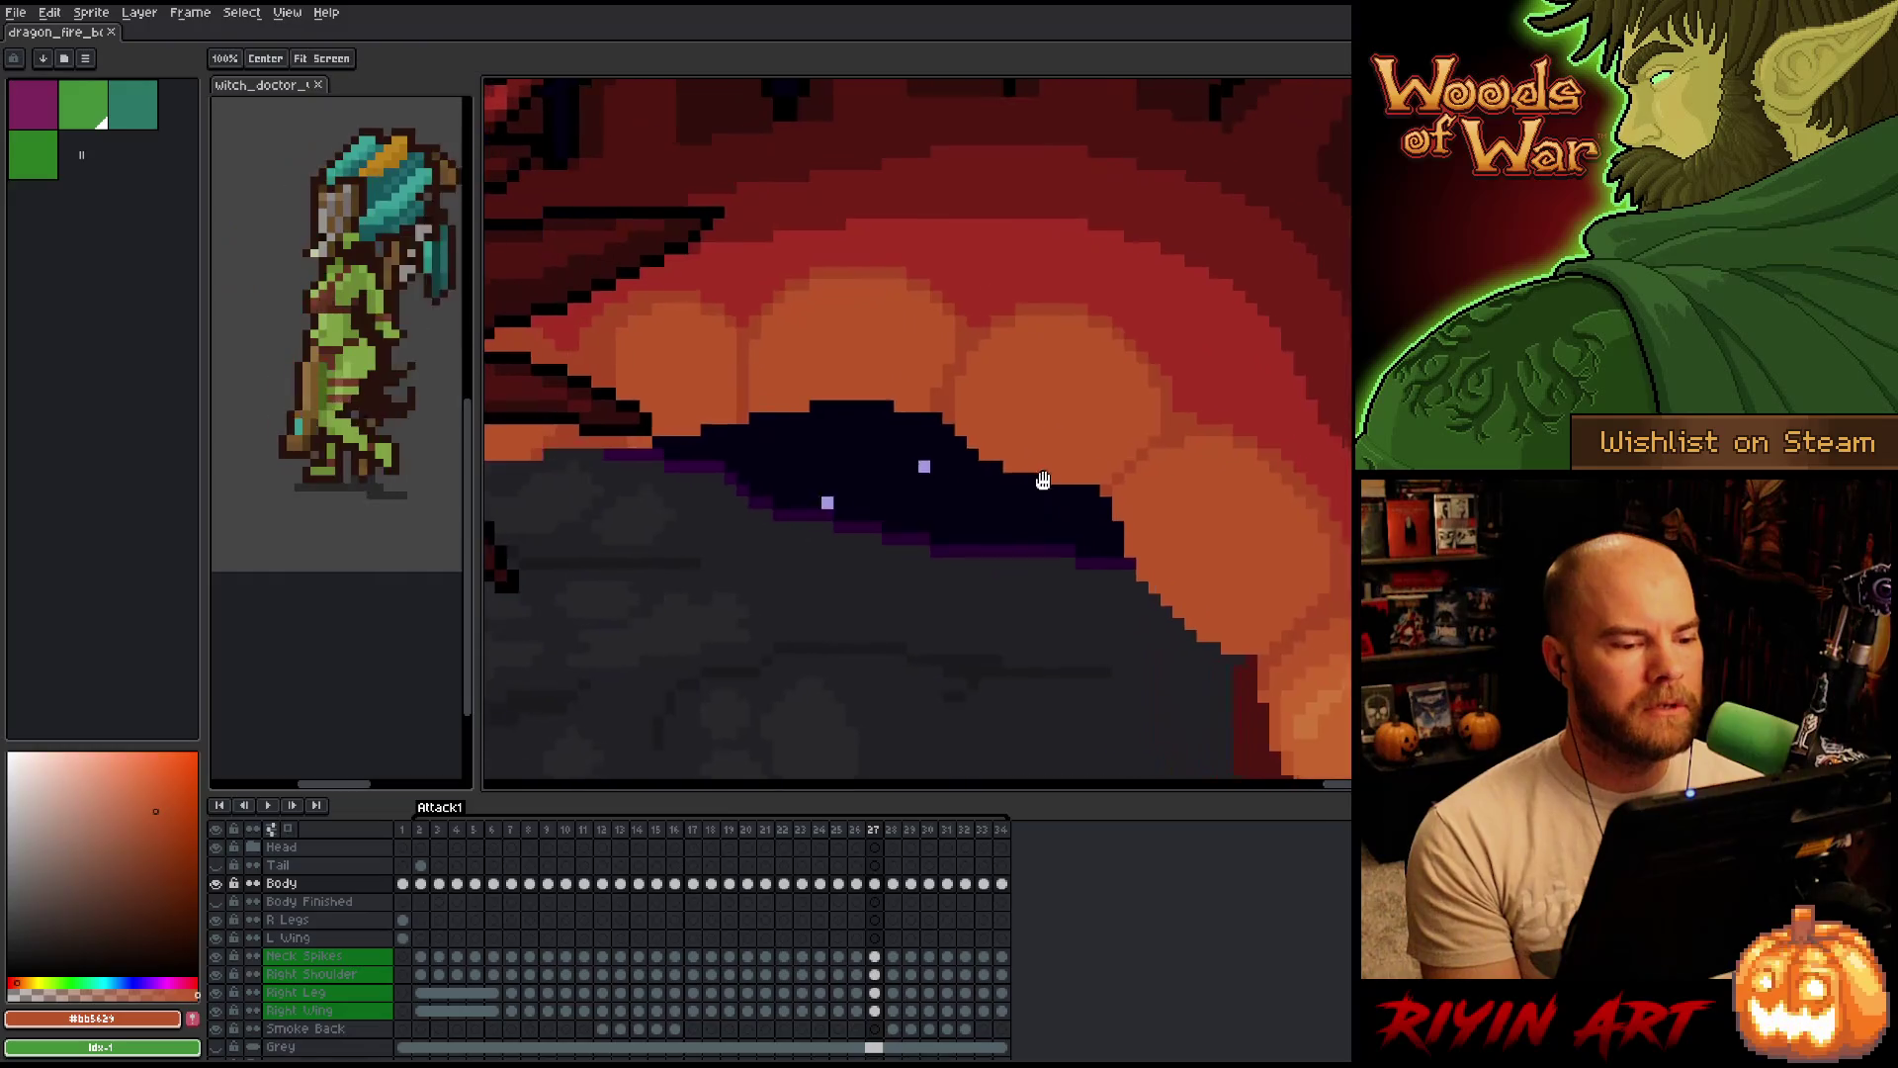
scroll(516, 267, down, 1)
scroll(991, 475, down, 1)
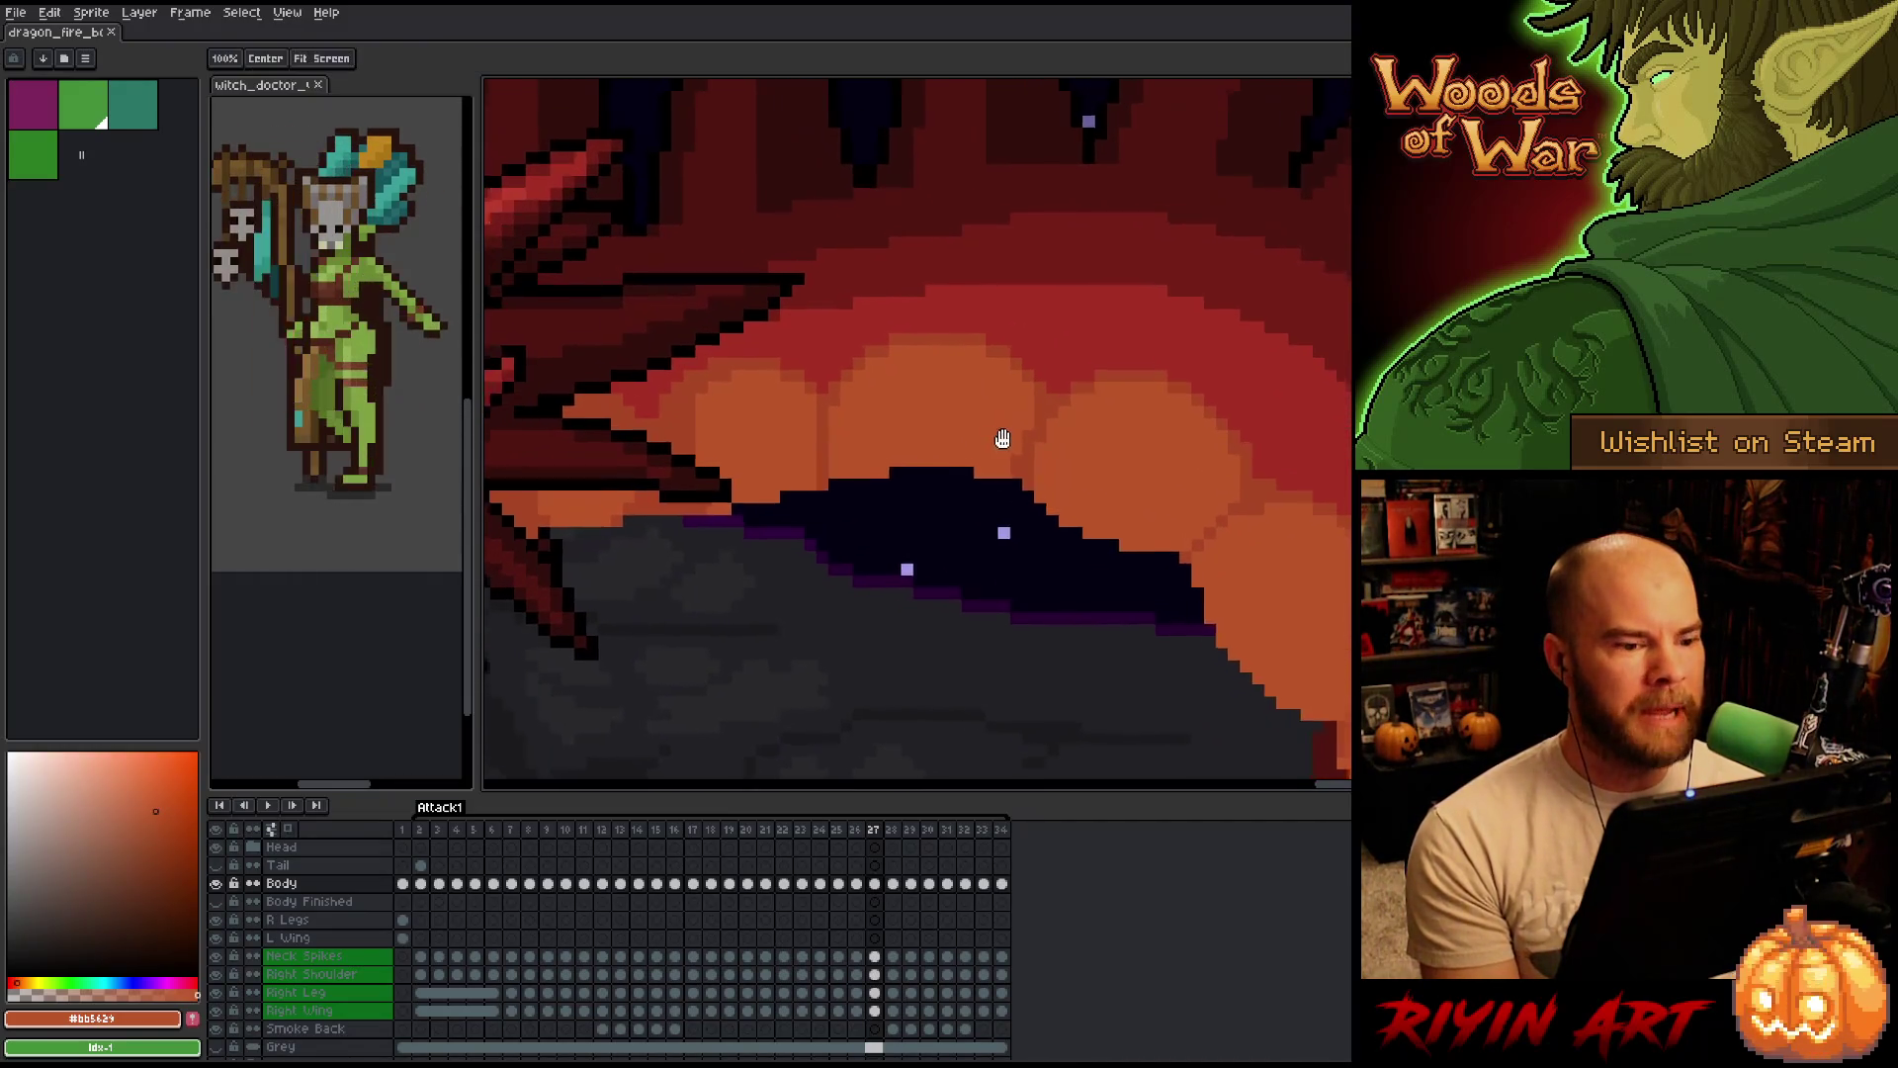
scroll(991, 474, down, 2)
scroll(1001, 435, up, 3)
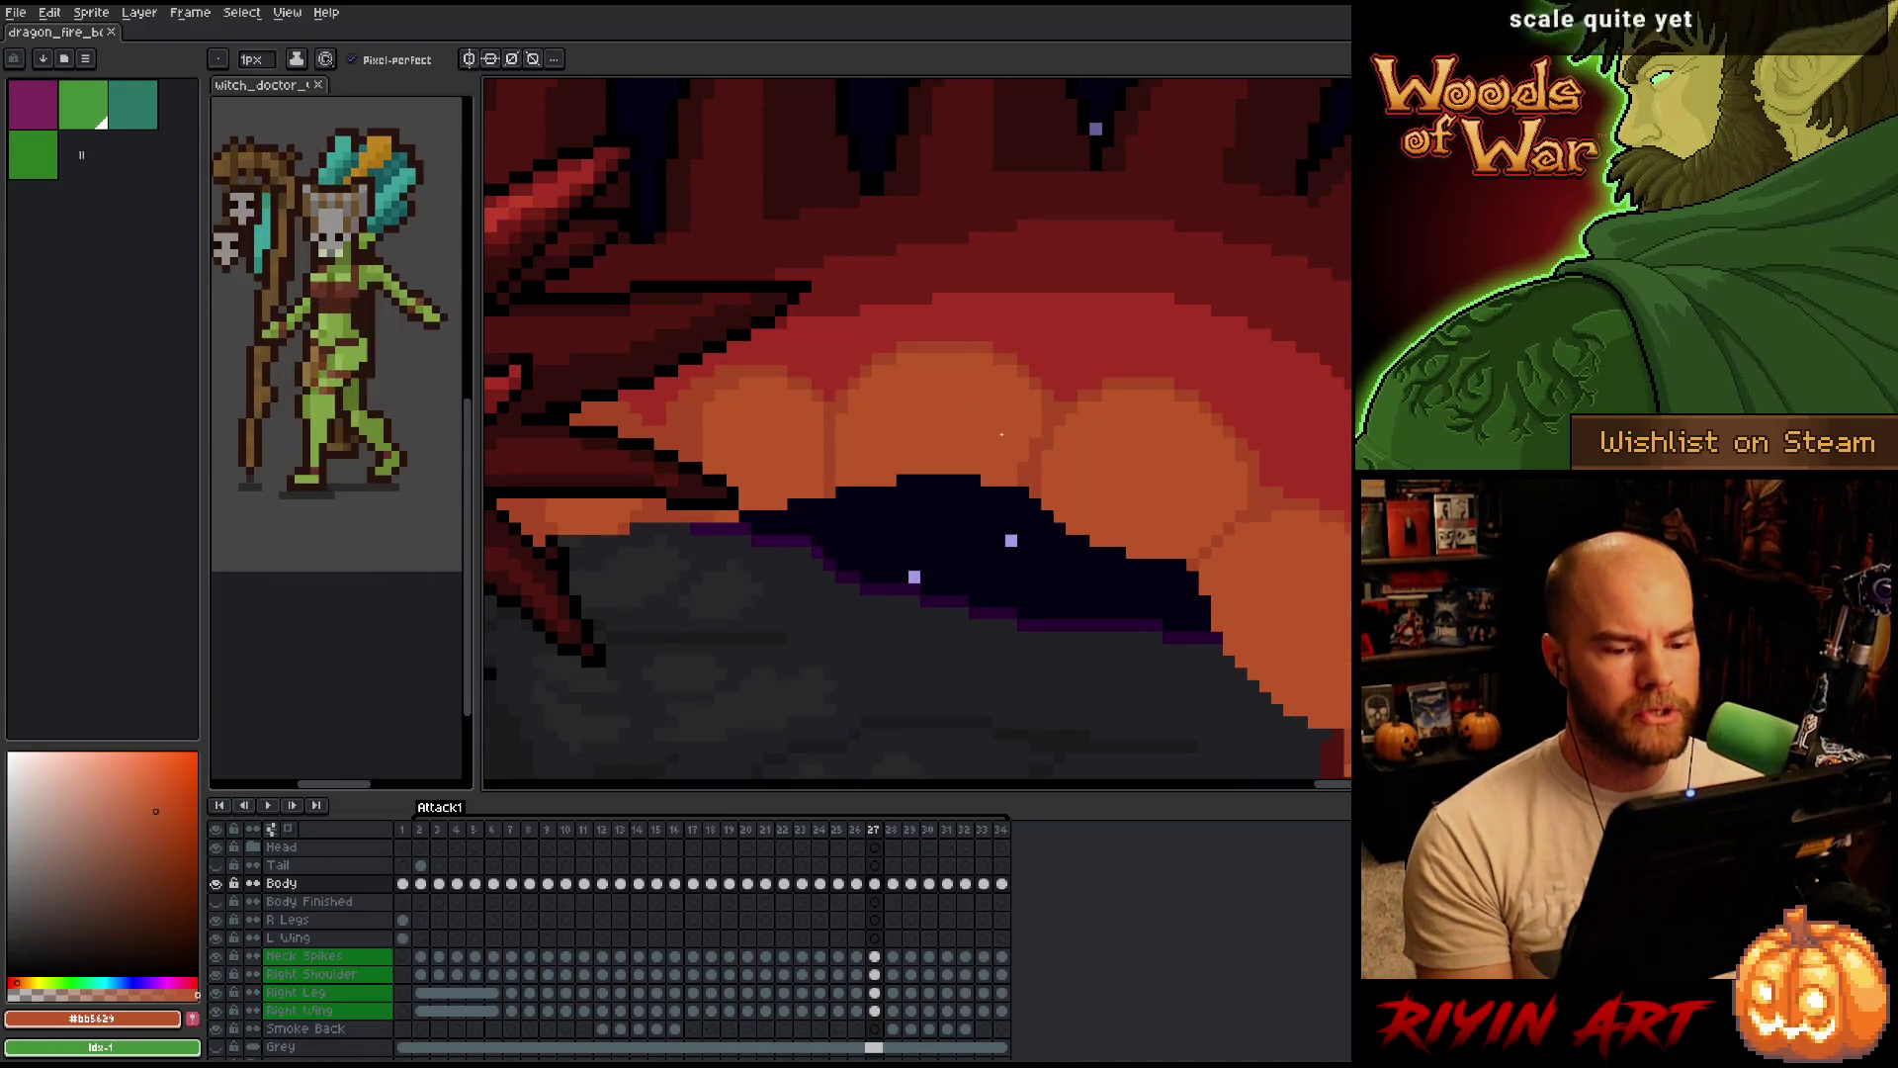
Choose a darker orange and compare the belly scales between frames 26 and 27.
alt+click(1035, 359)
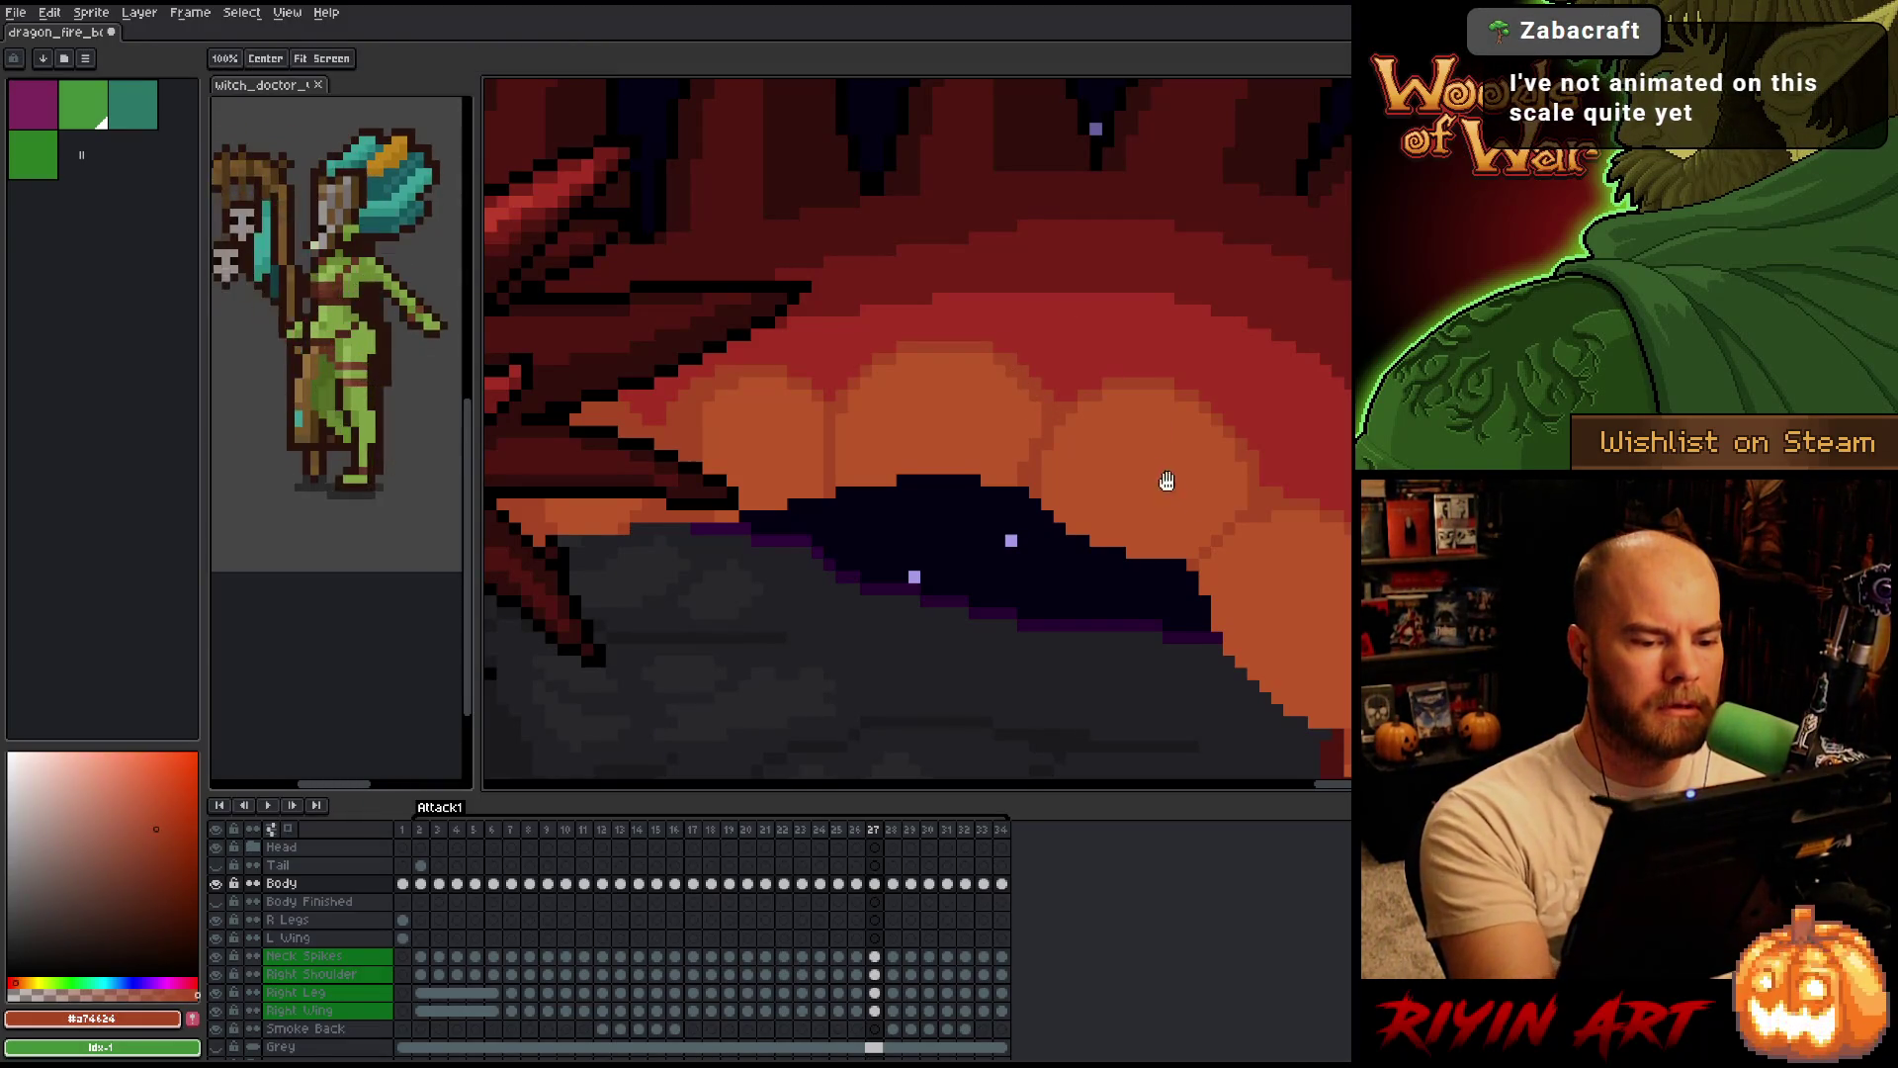
drag(1072, 345, 1161, 359)
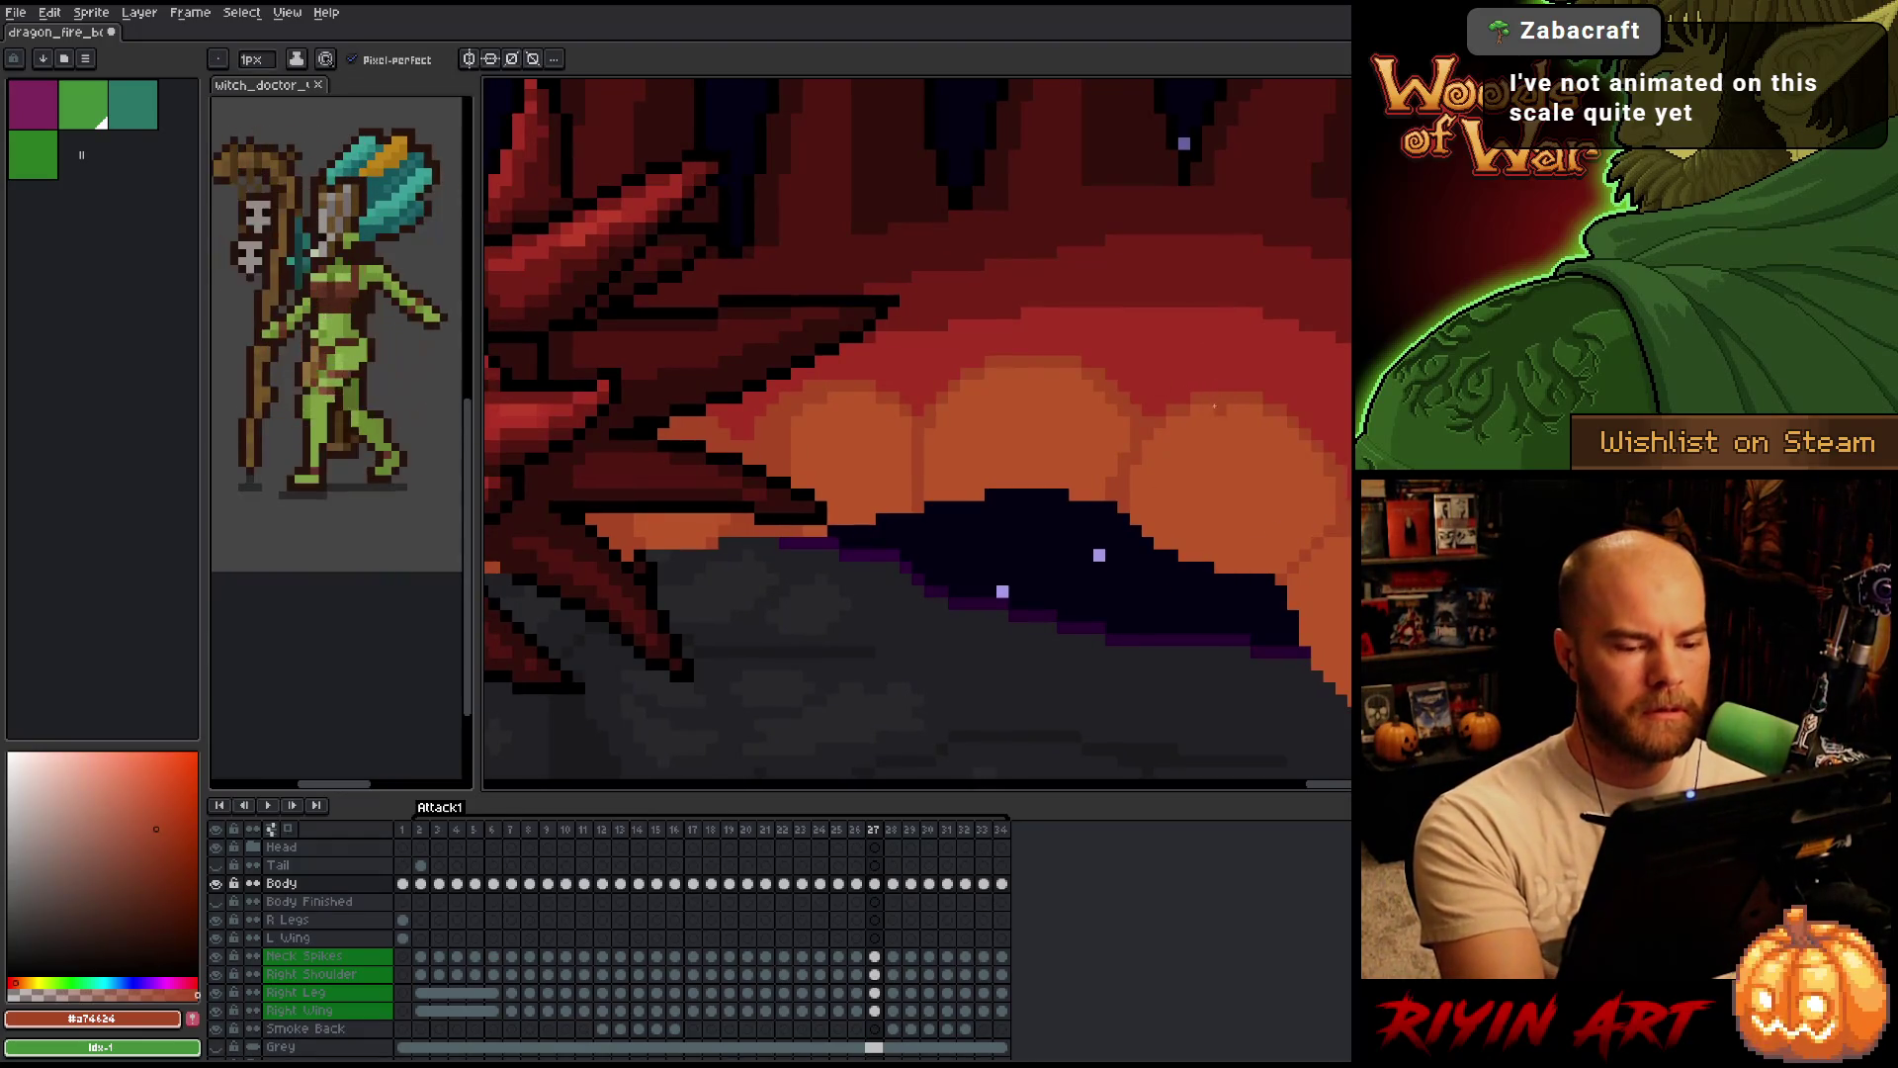
key(Left)
key(Right)
key(Left)
key(Right)
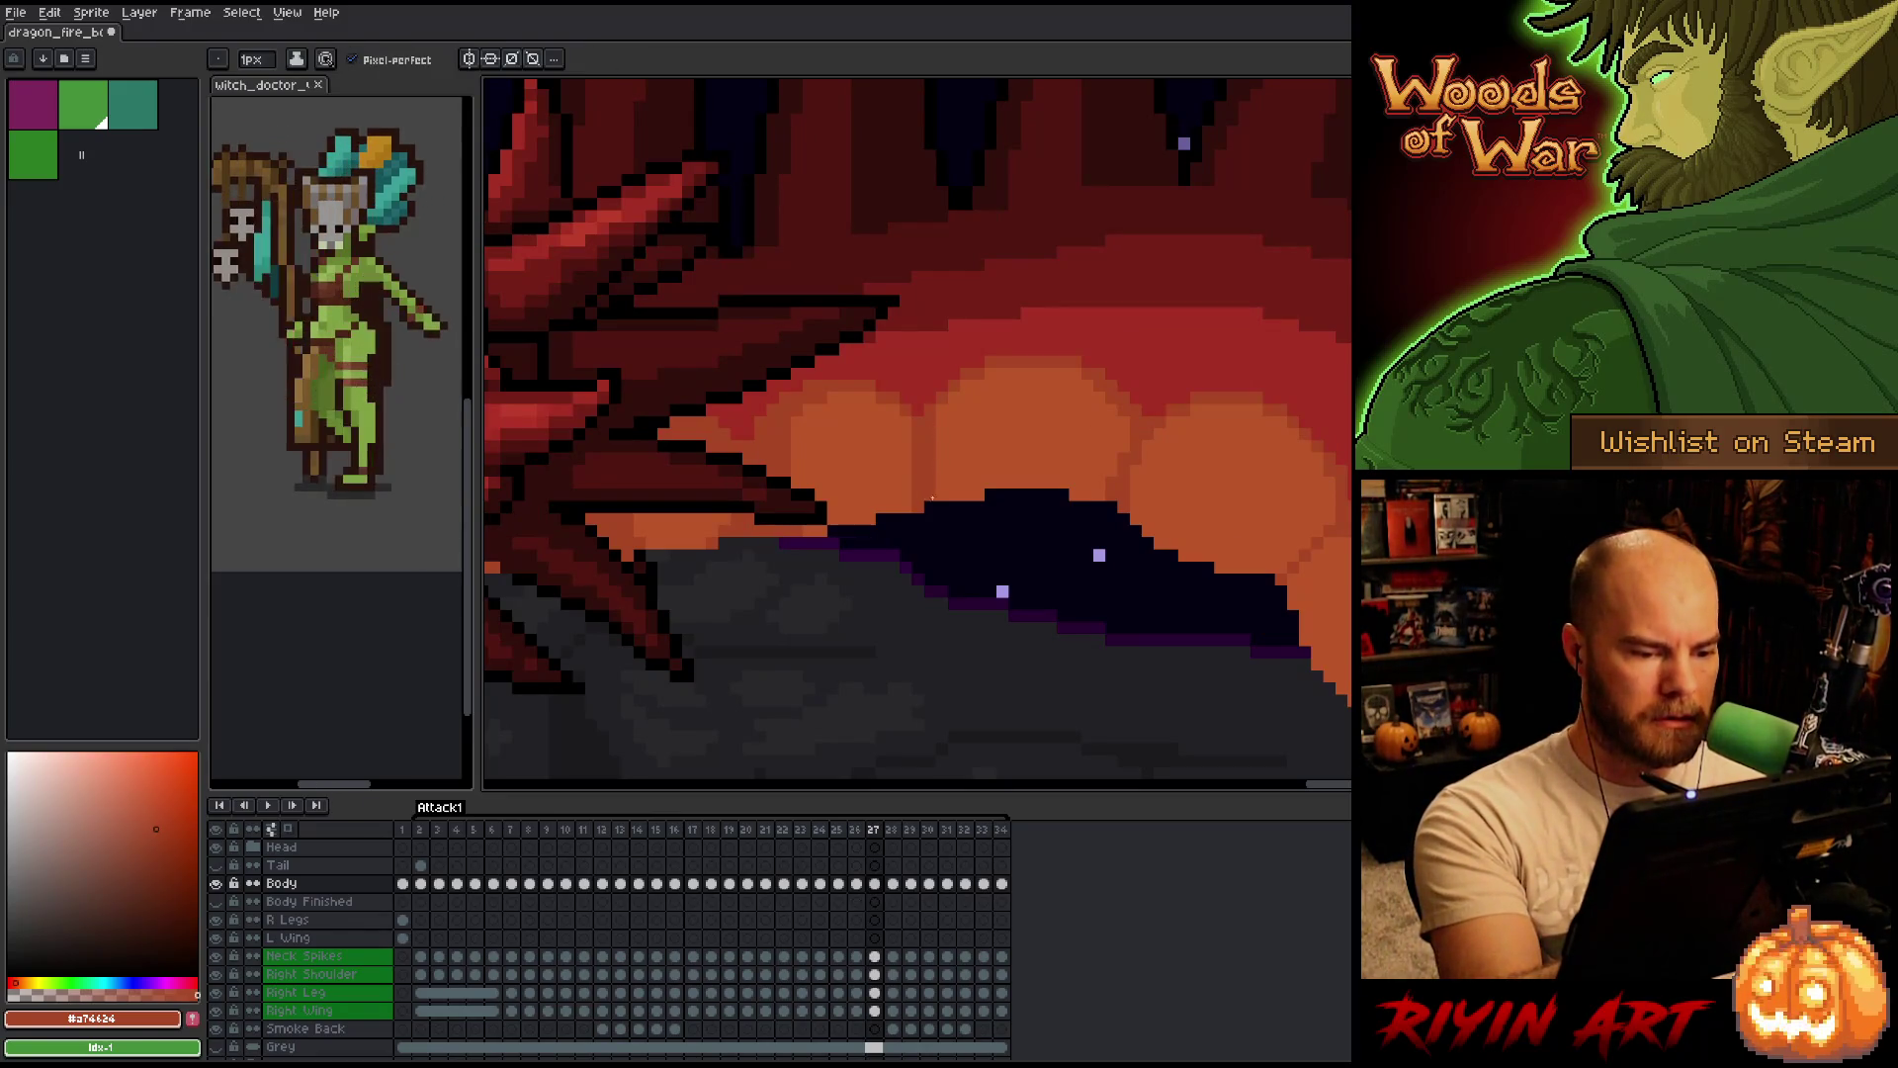
key(b)
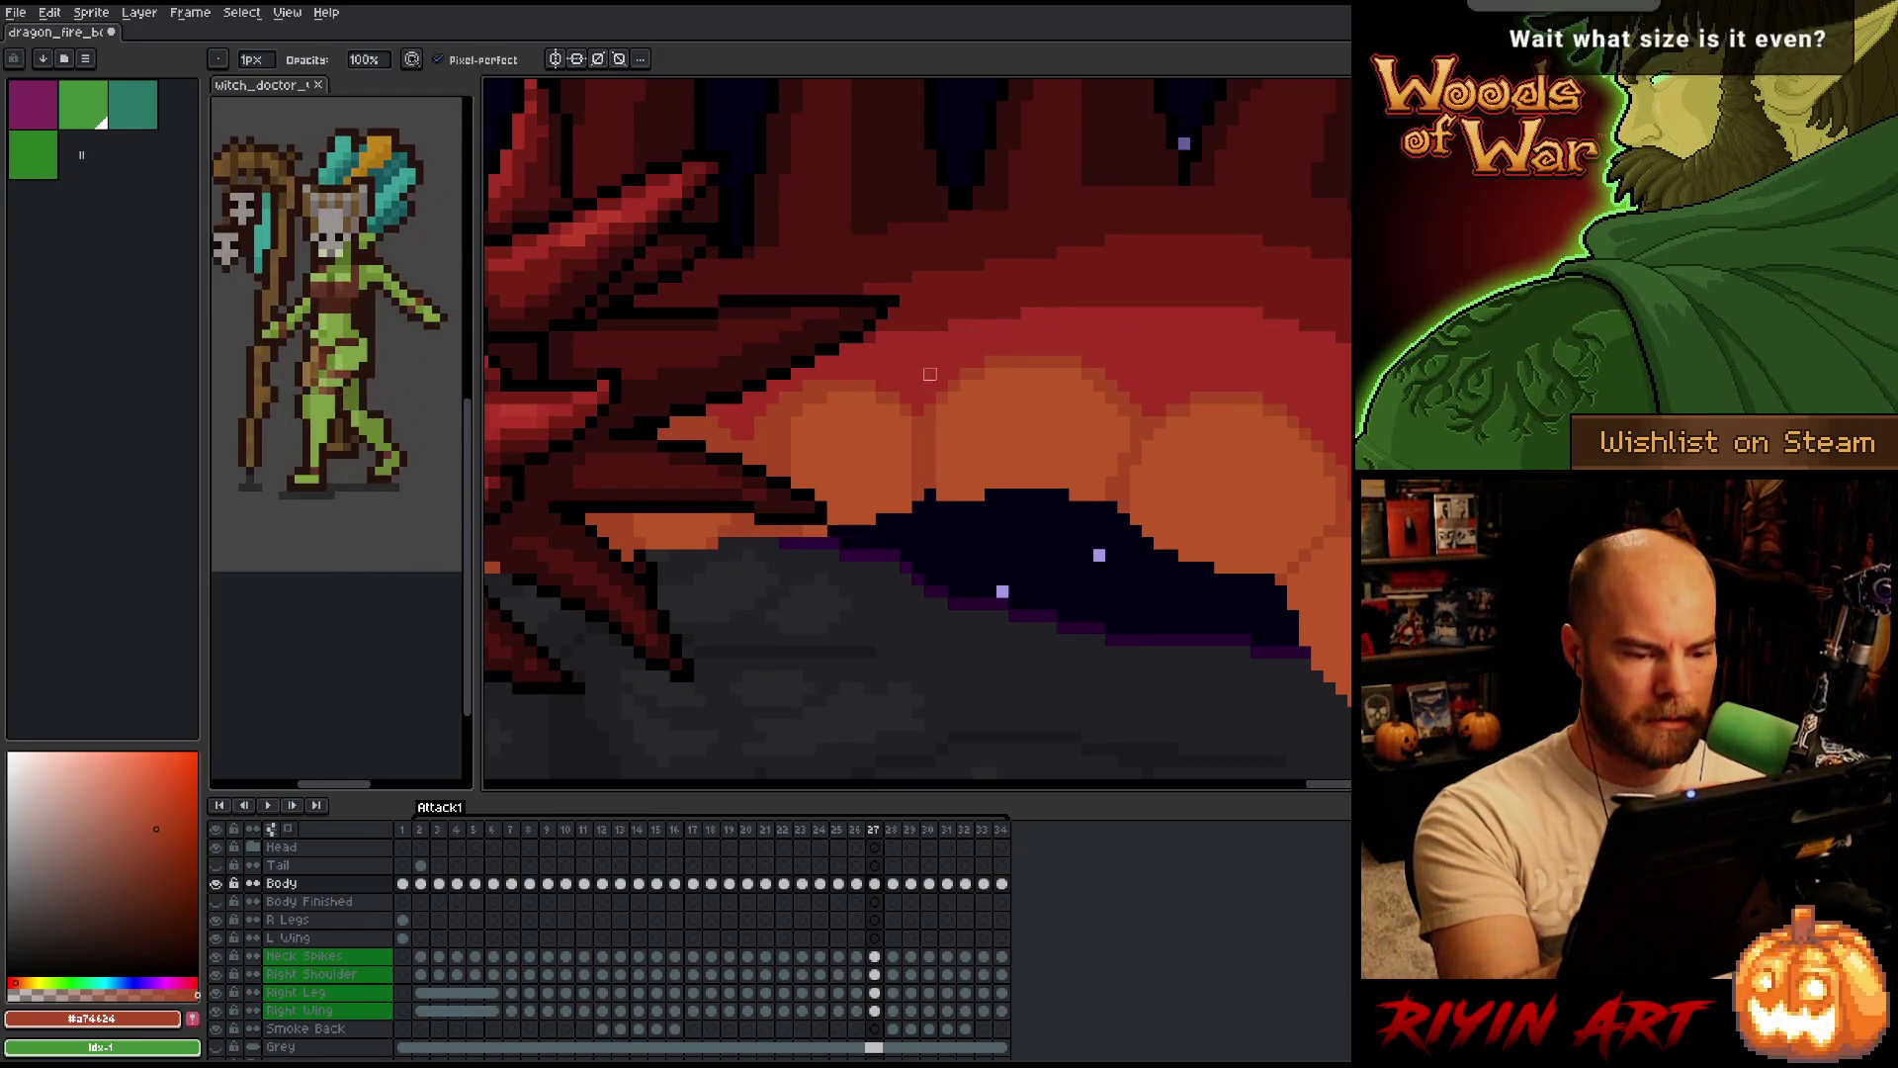
Sample the lighter scale orange and paint it over dark outline pixels on the belly, then check frame 26.
alt+click(915, 443)
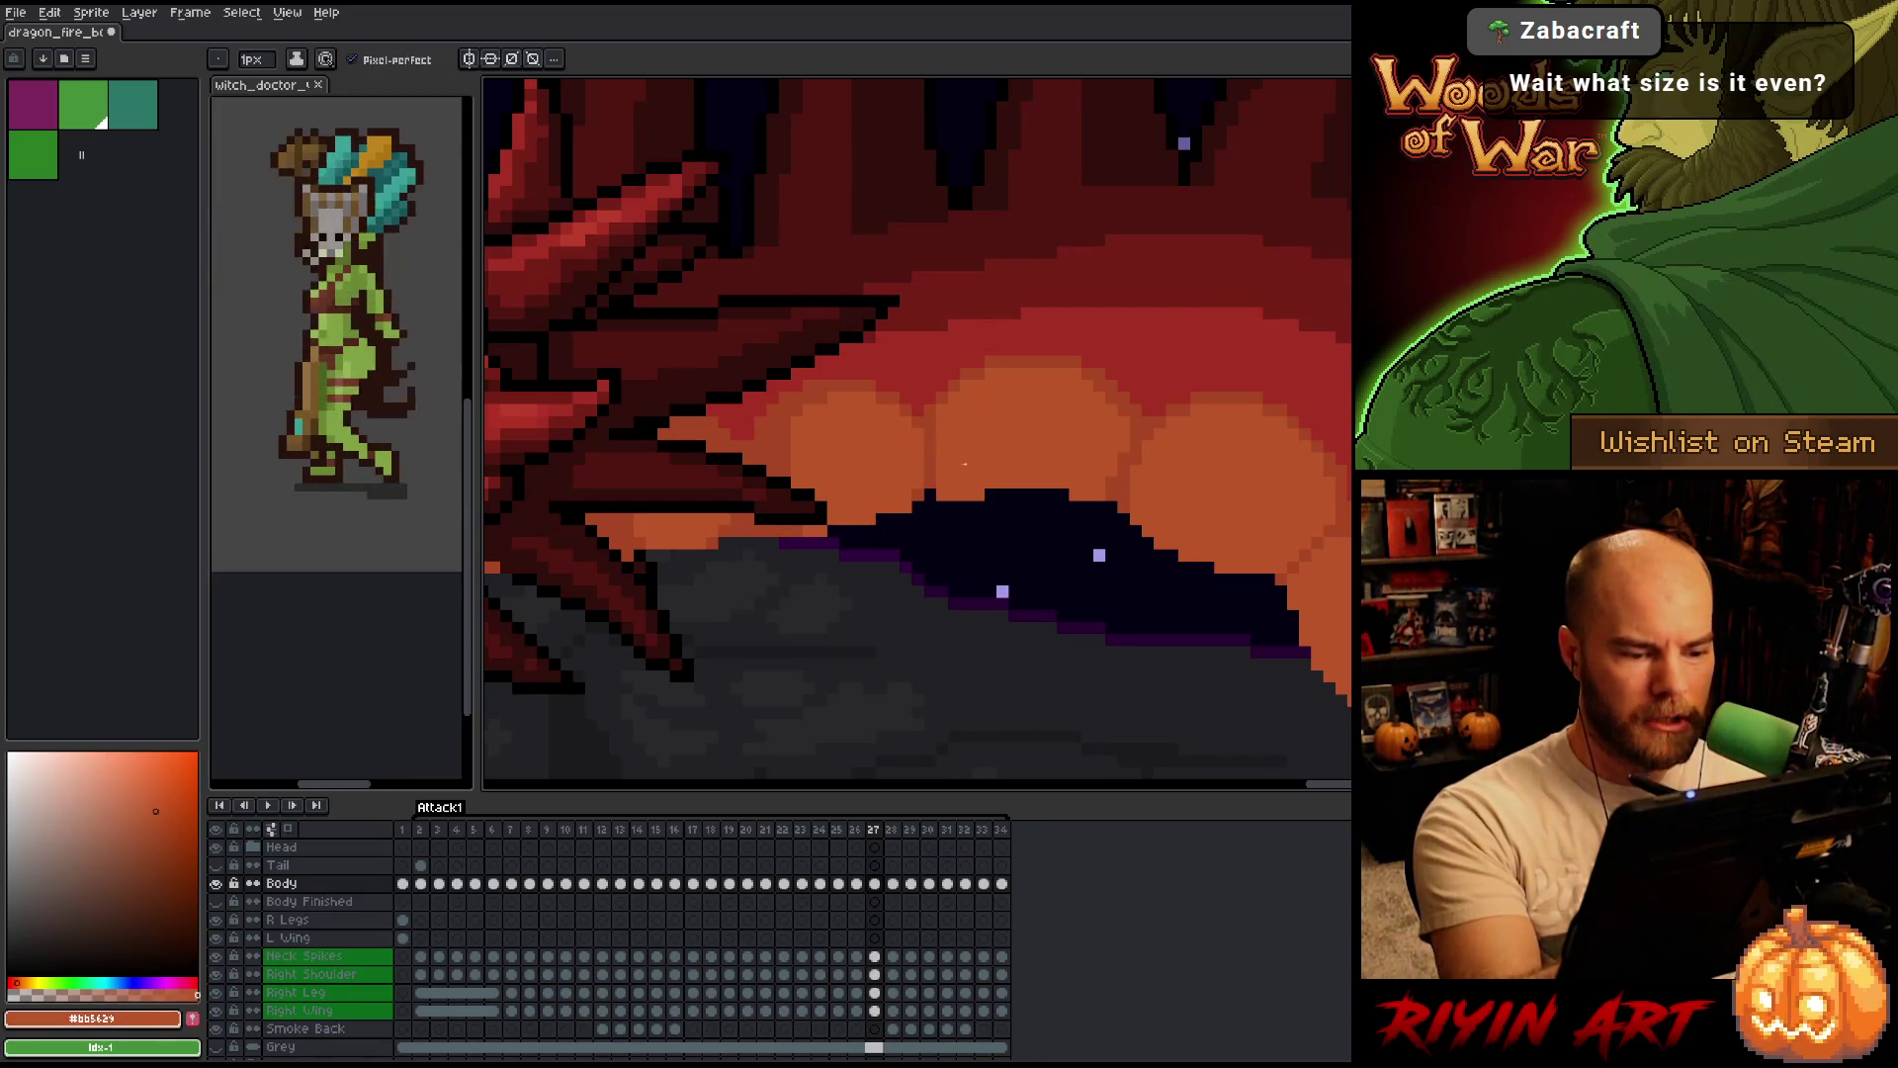
alt+click(937, 450)
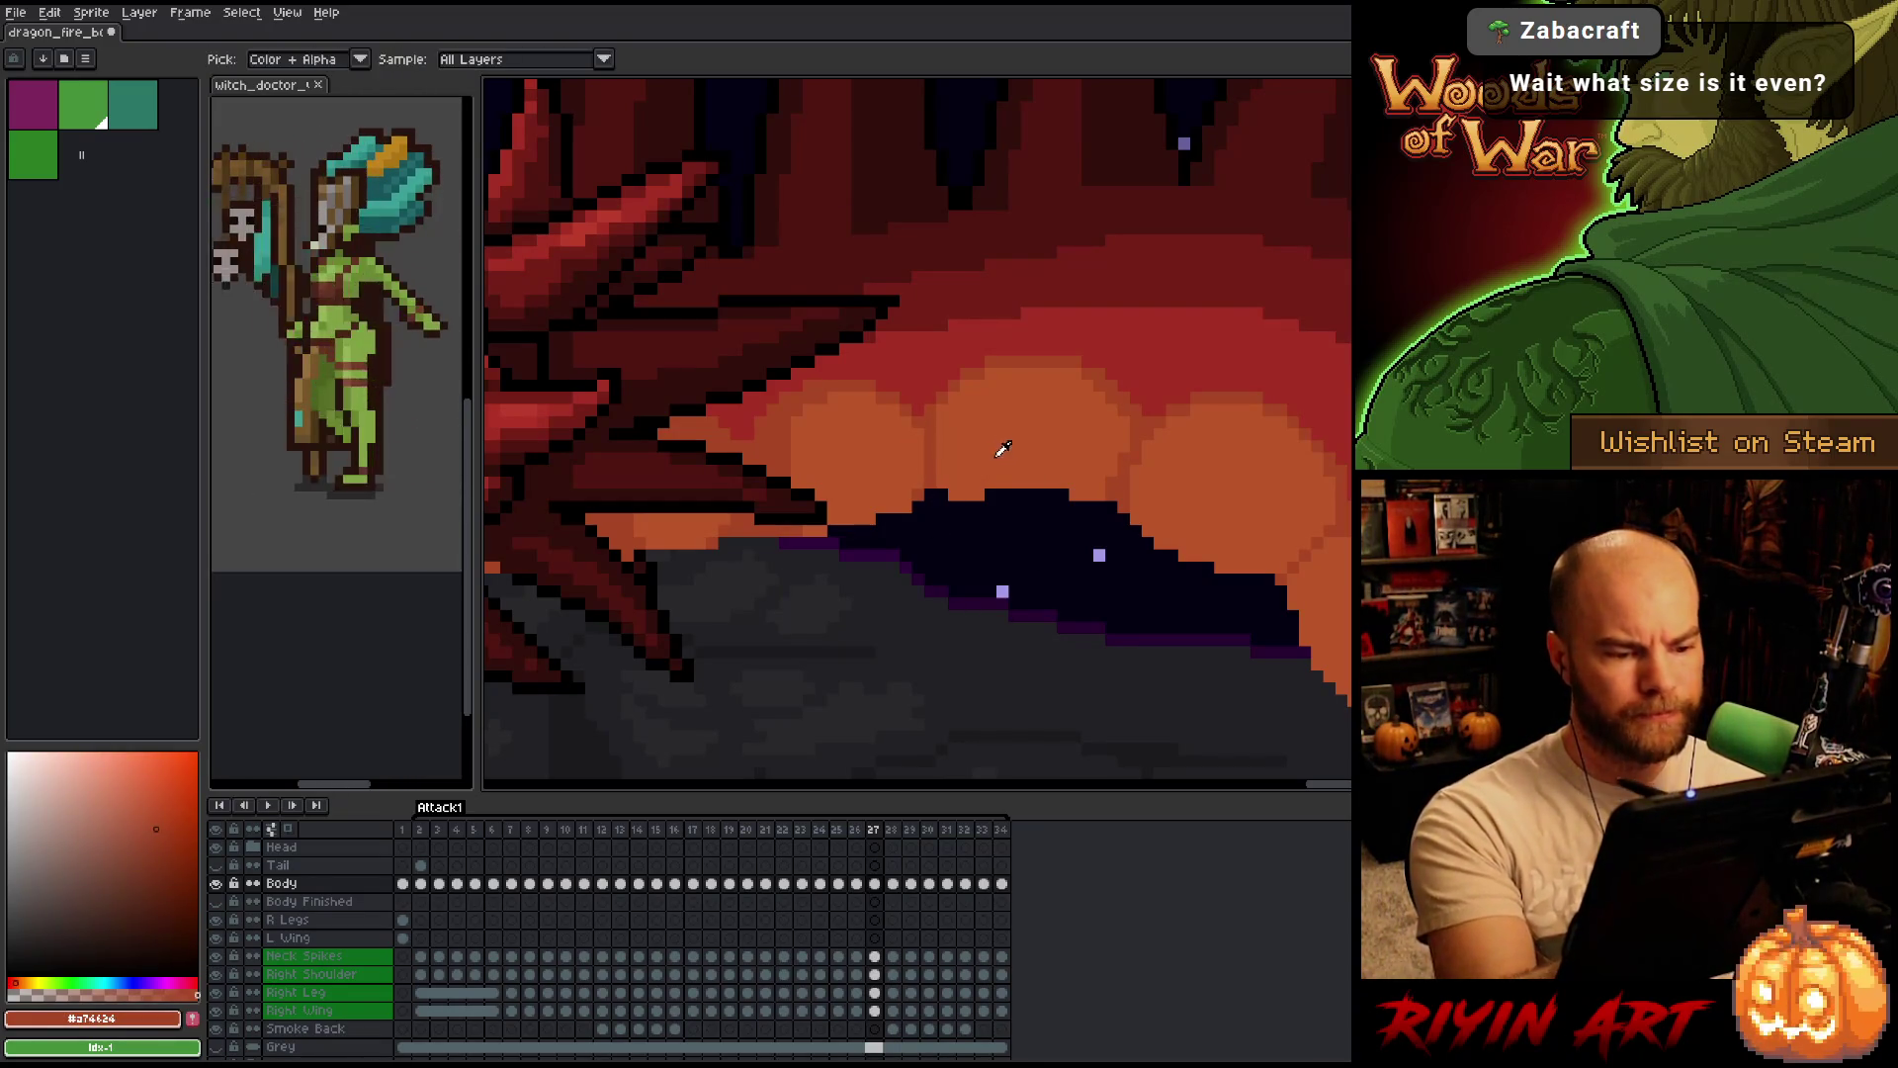
alt+click(915, 445)
drag(988, 492, 1035, 508)
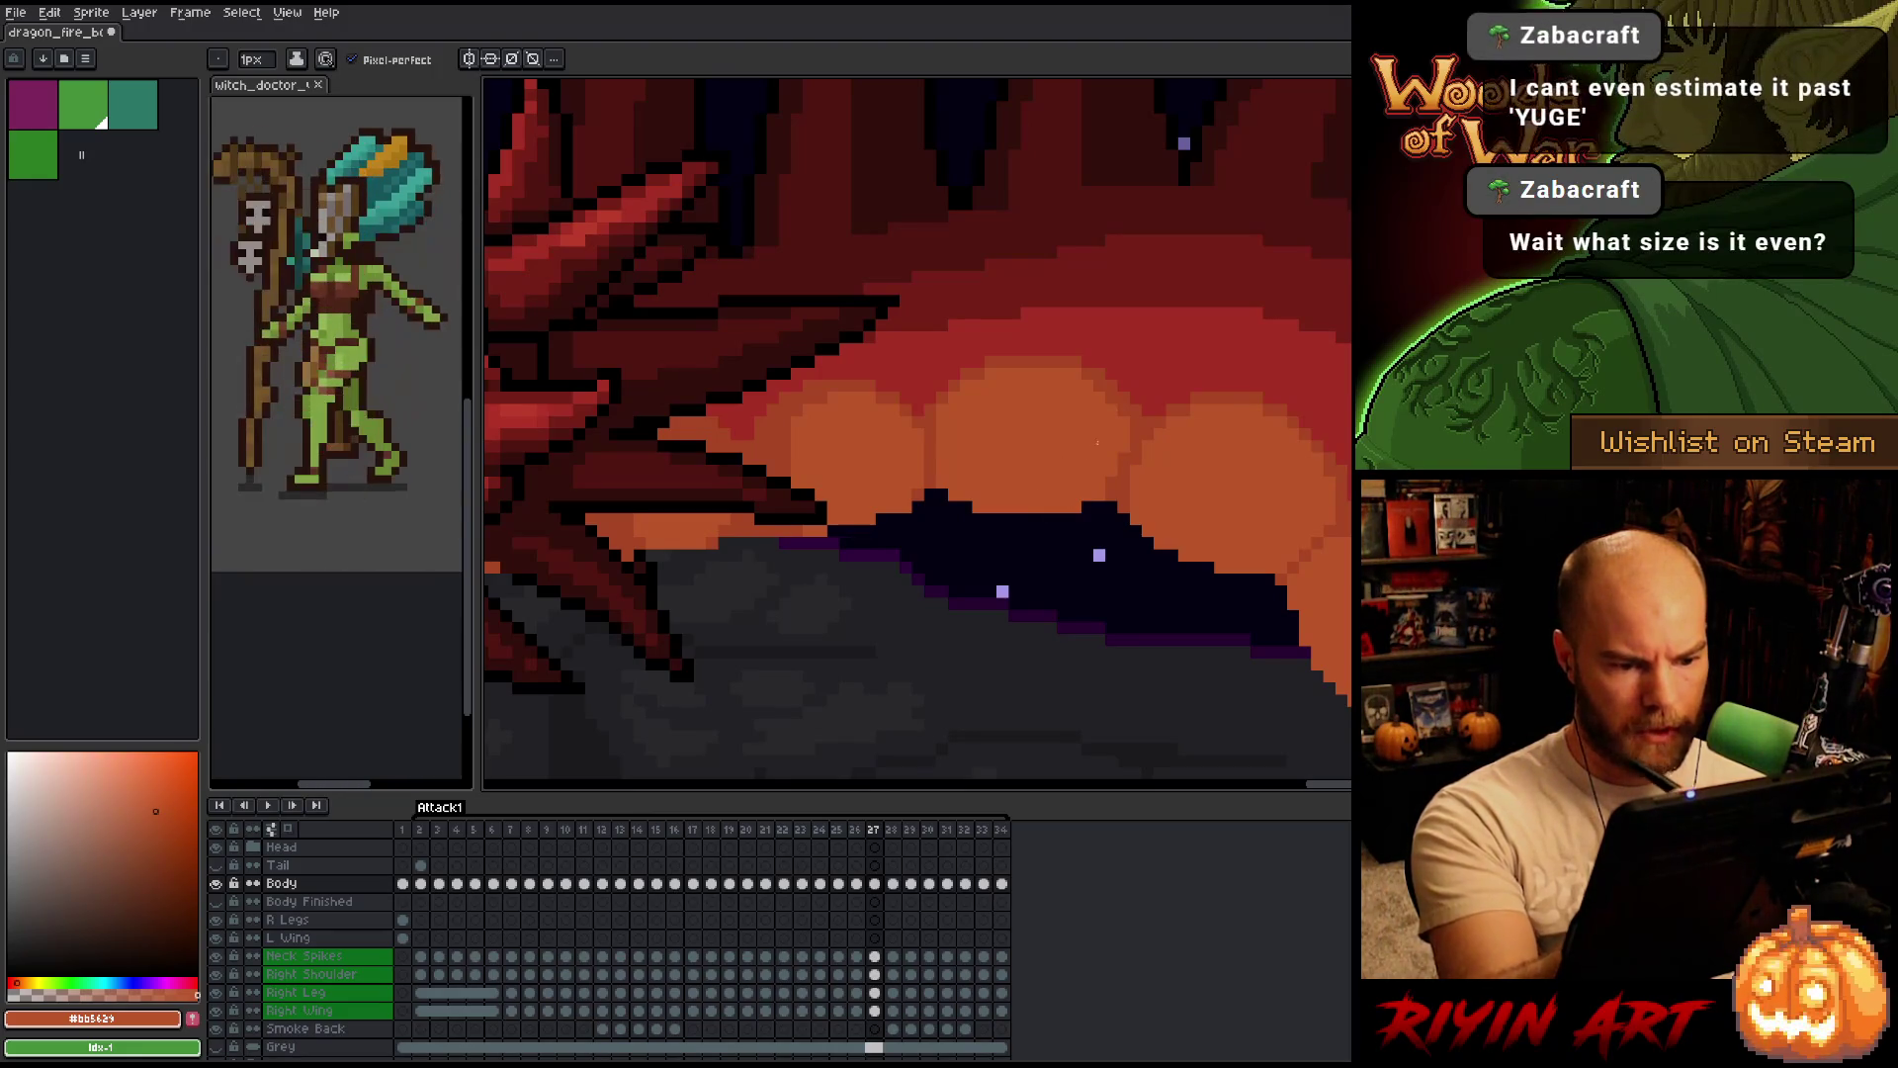
drag(1365, 572, 1108, 385)
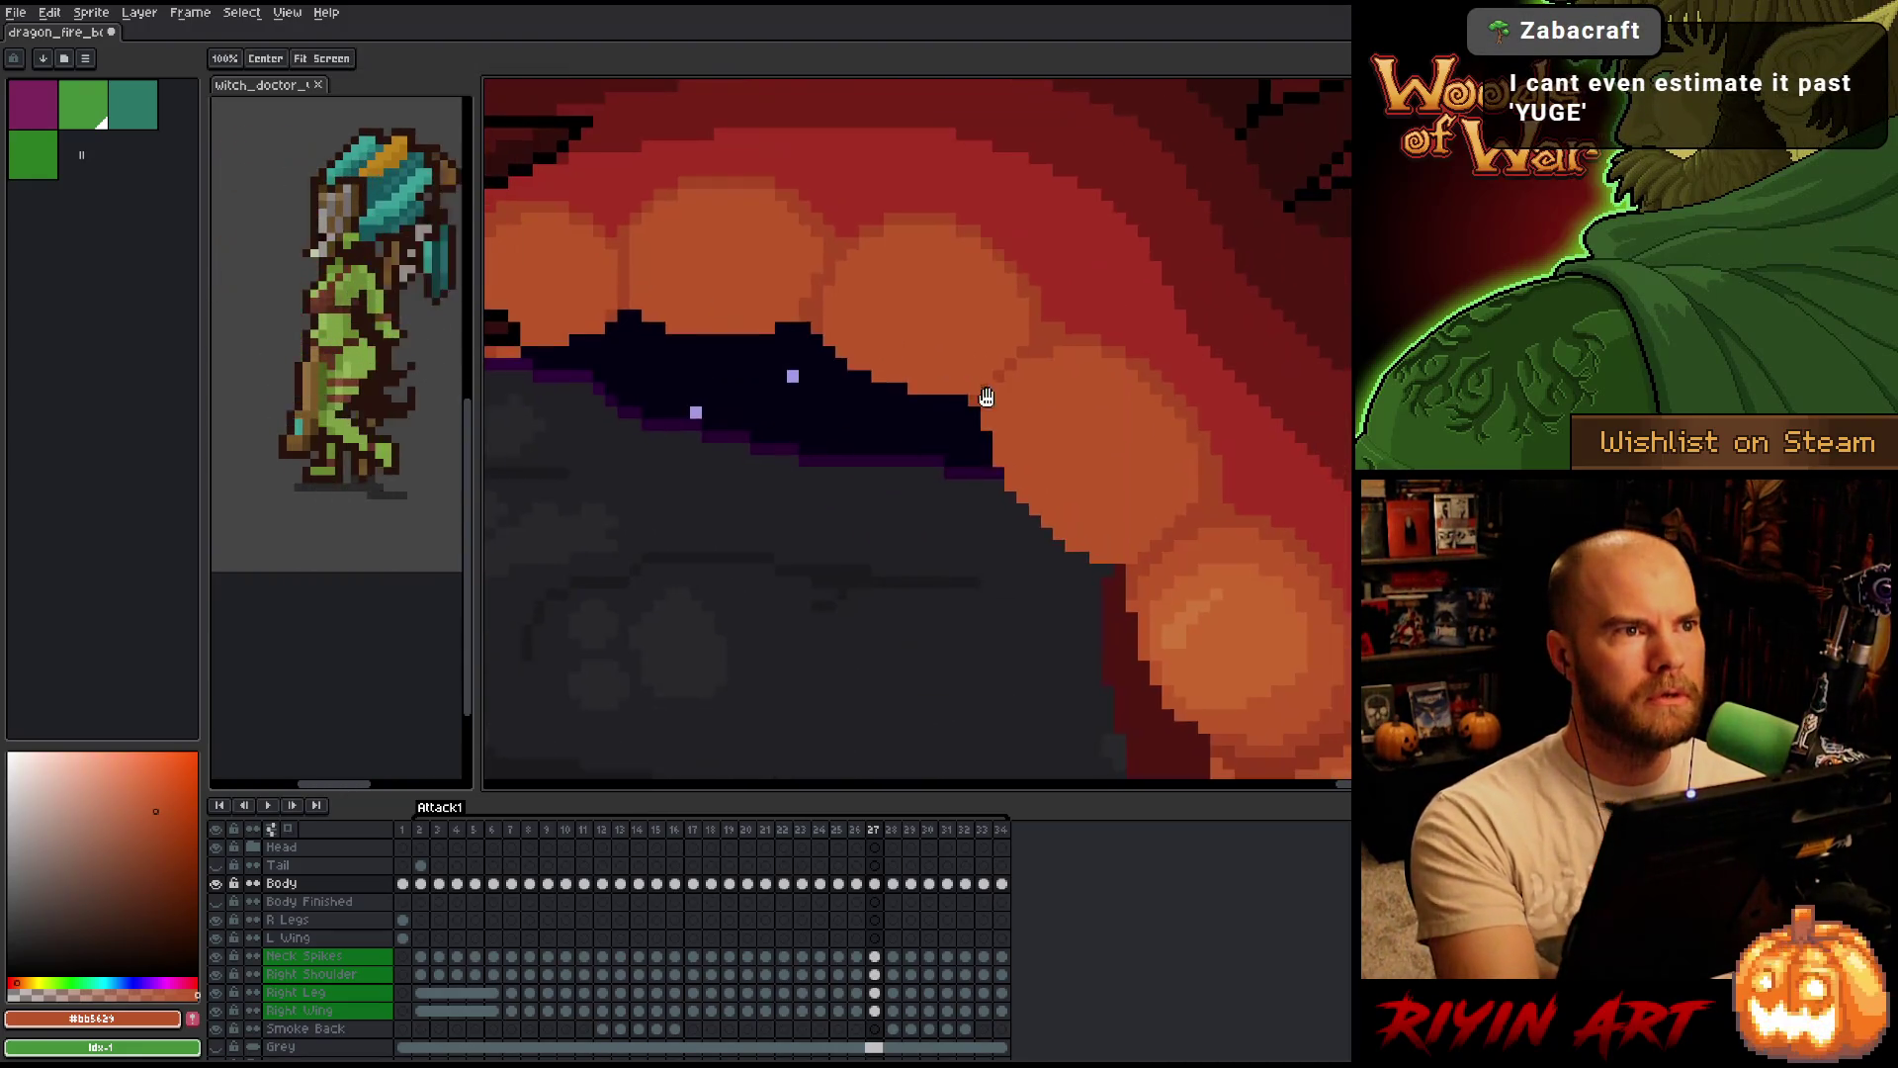
key(space)
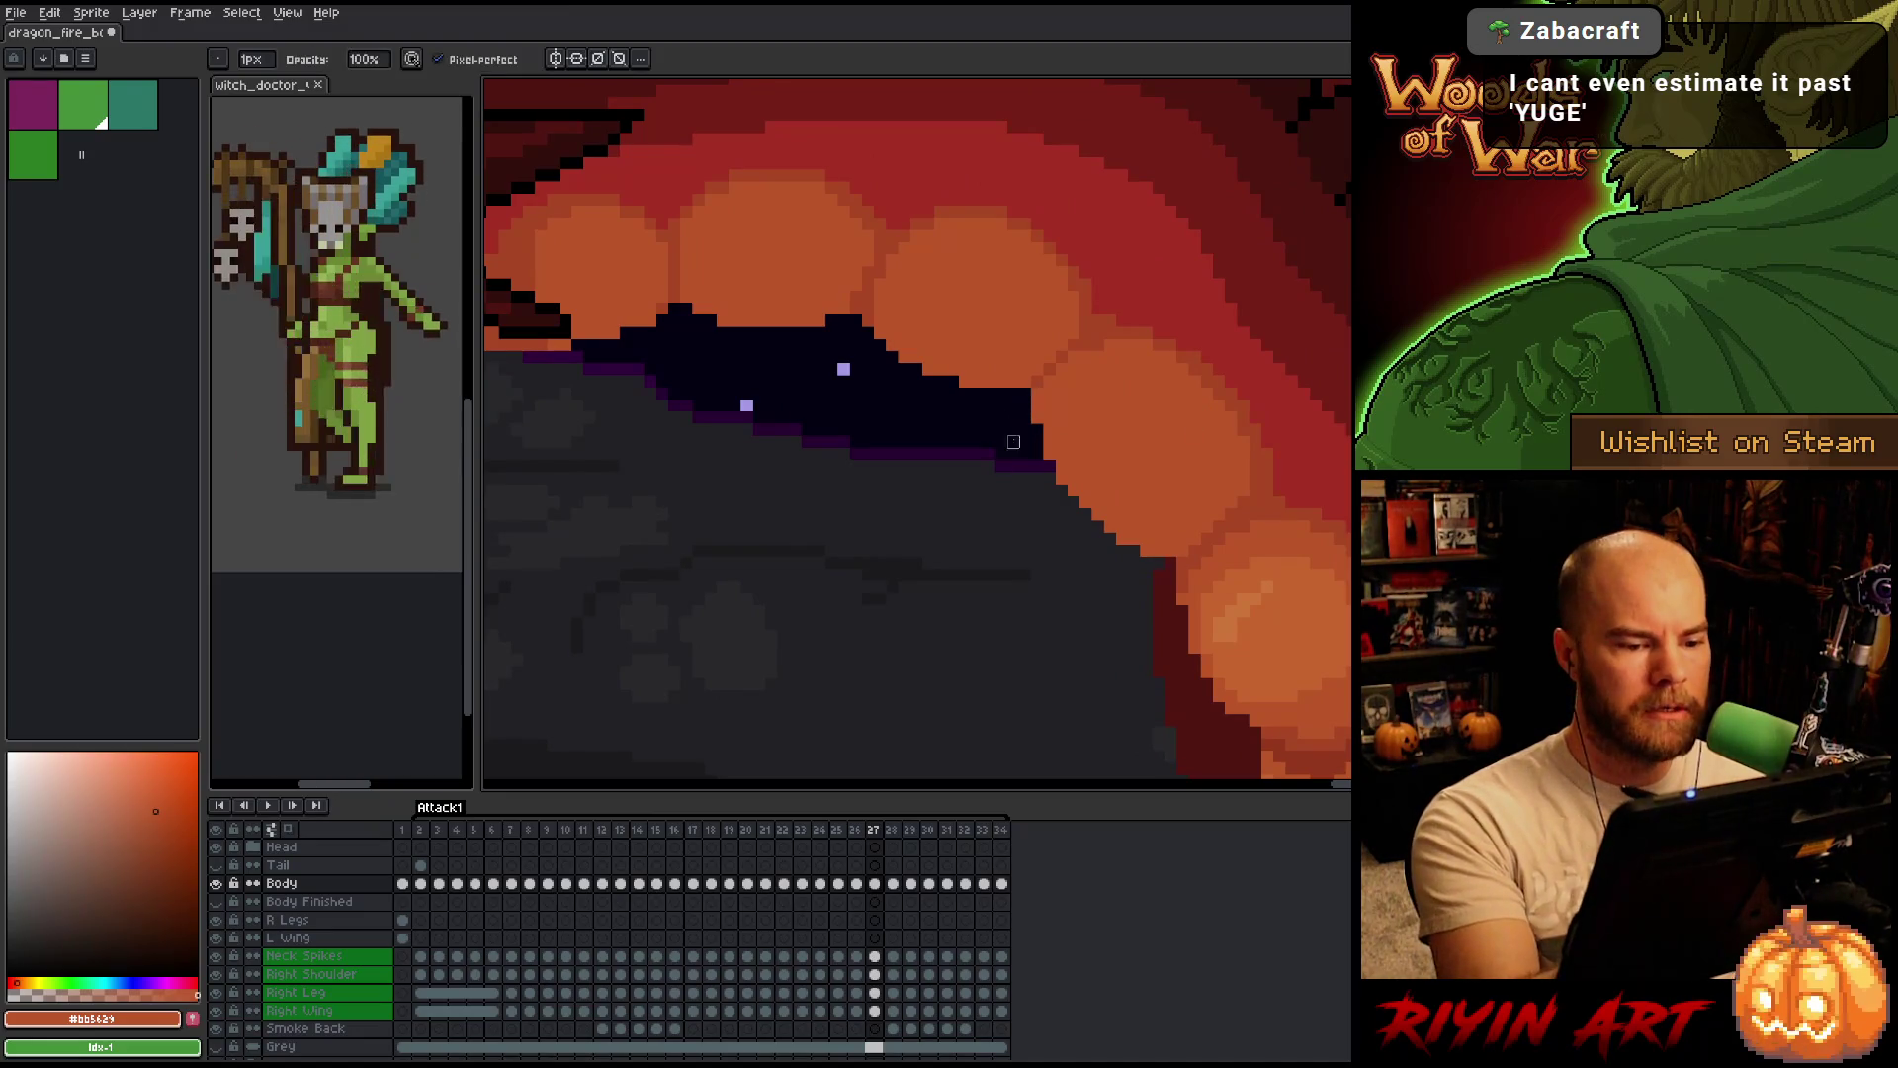
key(Left)
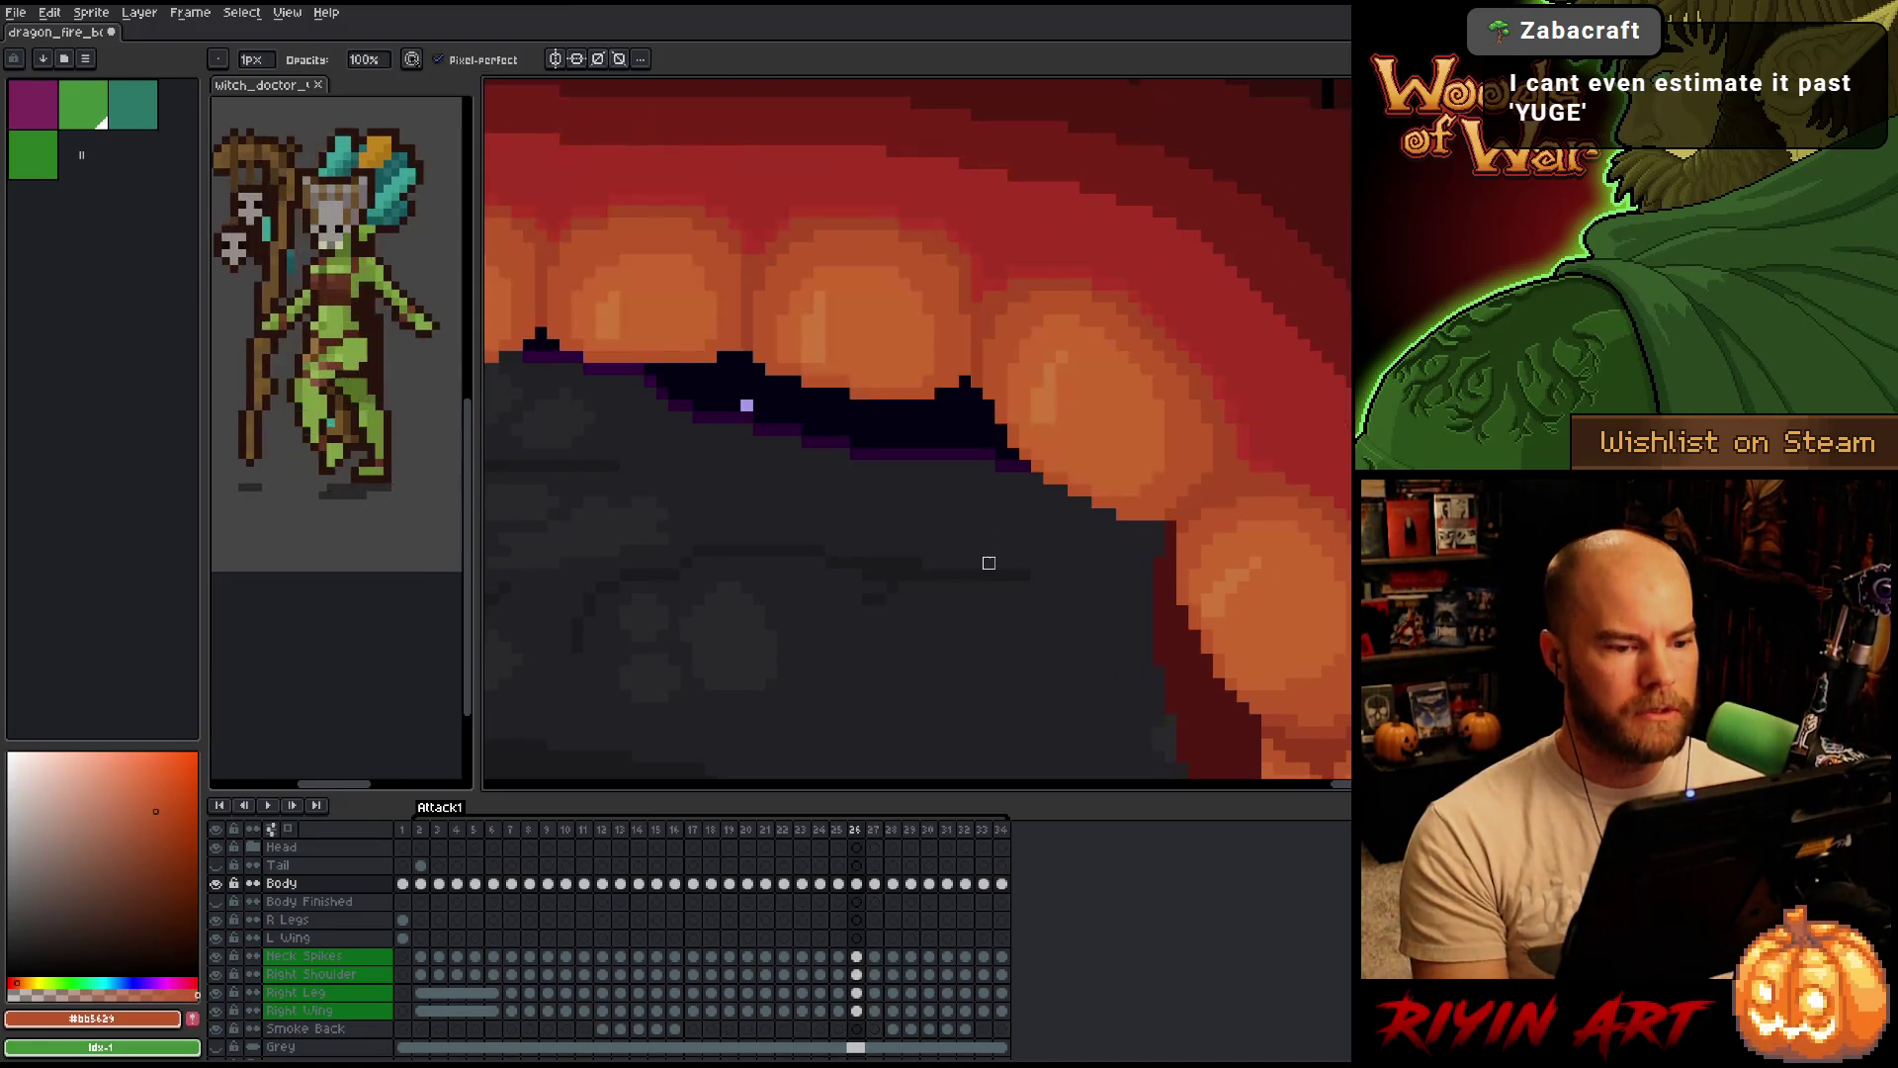
key(Right)
key(Left)
key(Right)
key(Left)
key(Right)
key(Left)
key(Right)
key(Left)
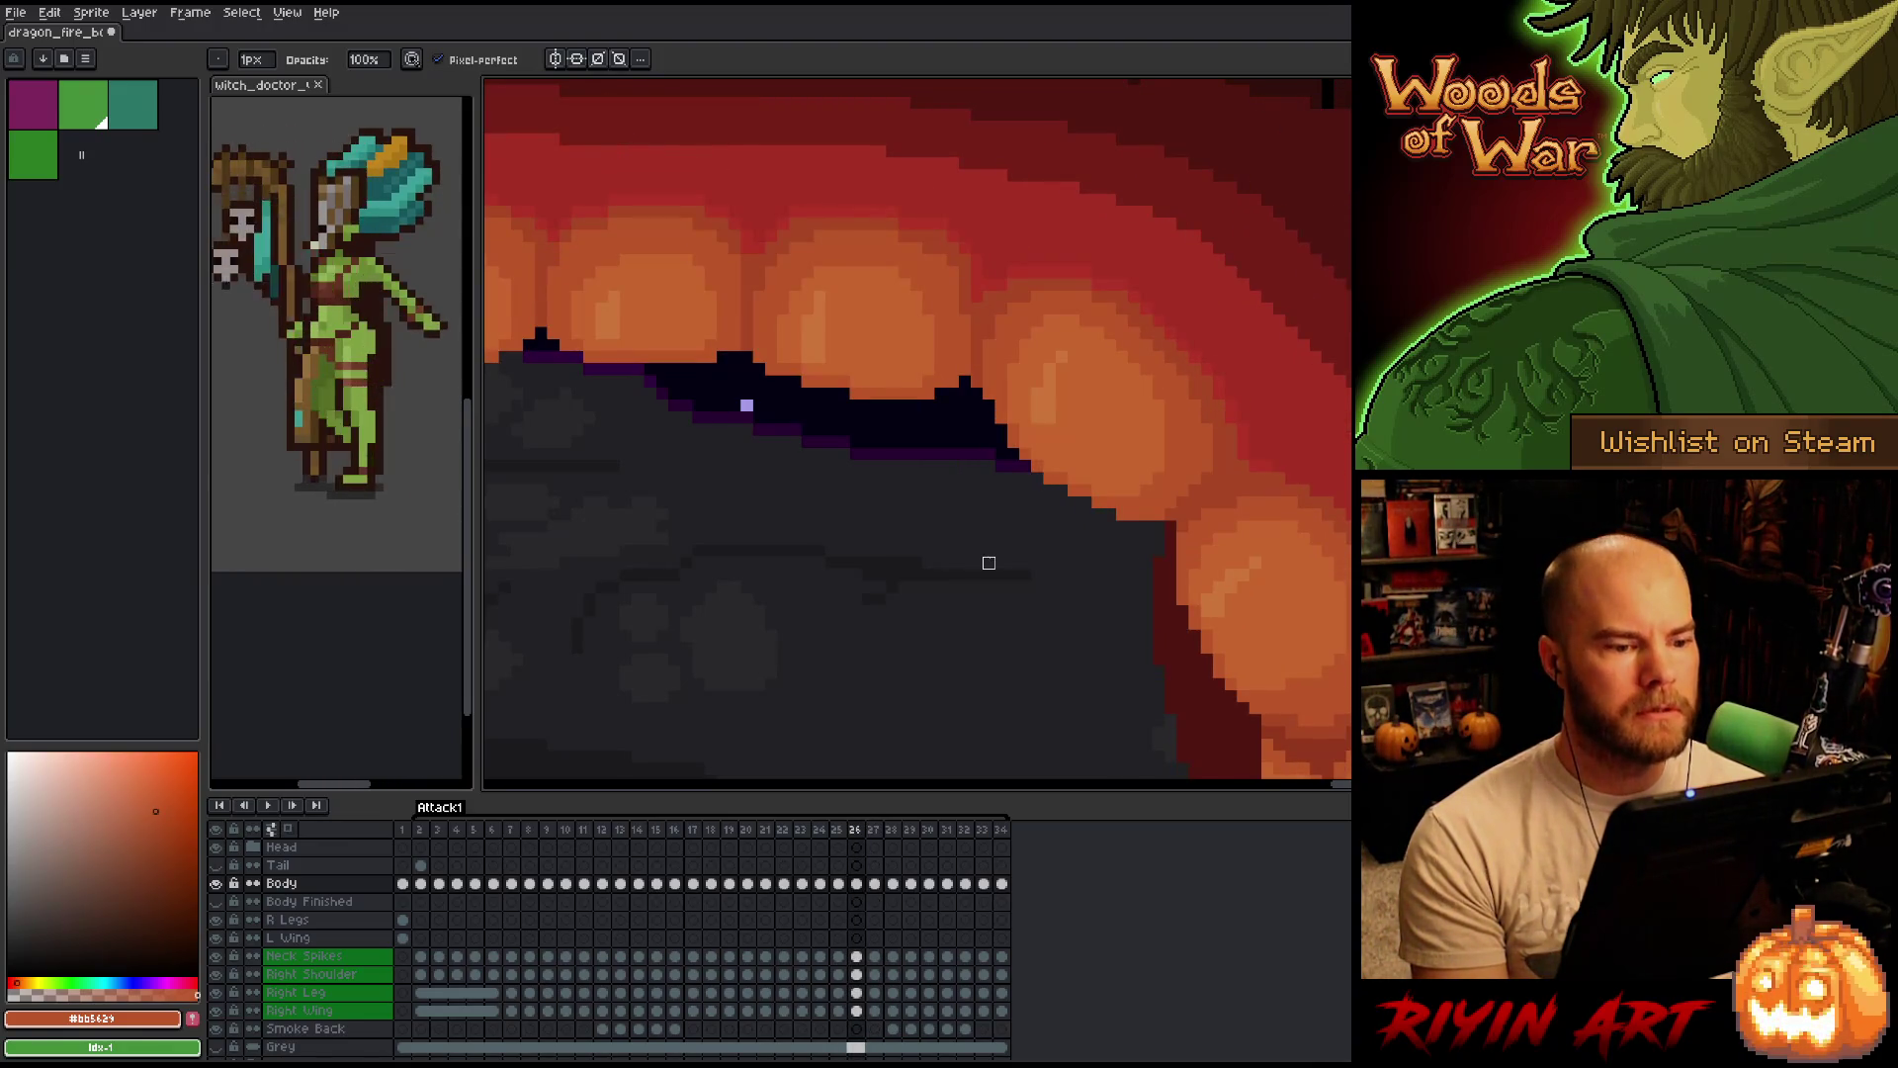
key(Right)
key(Left)
key(Right)
key(e)
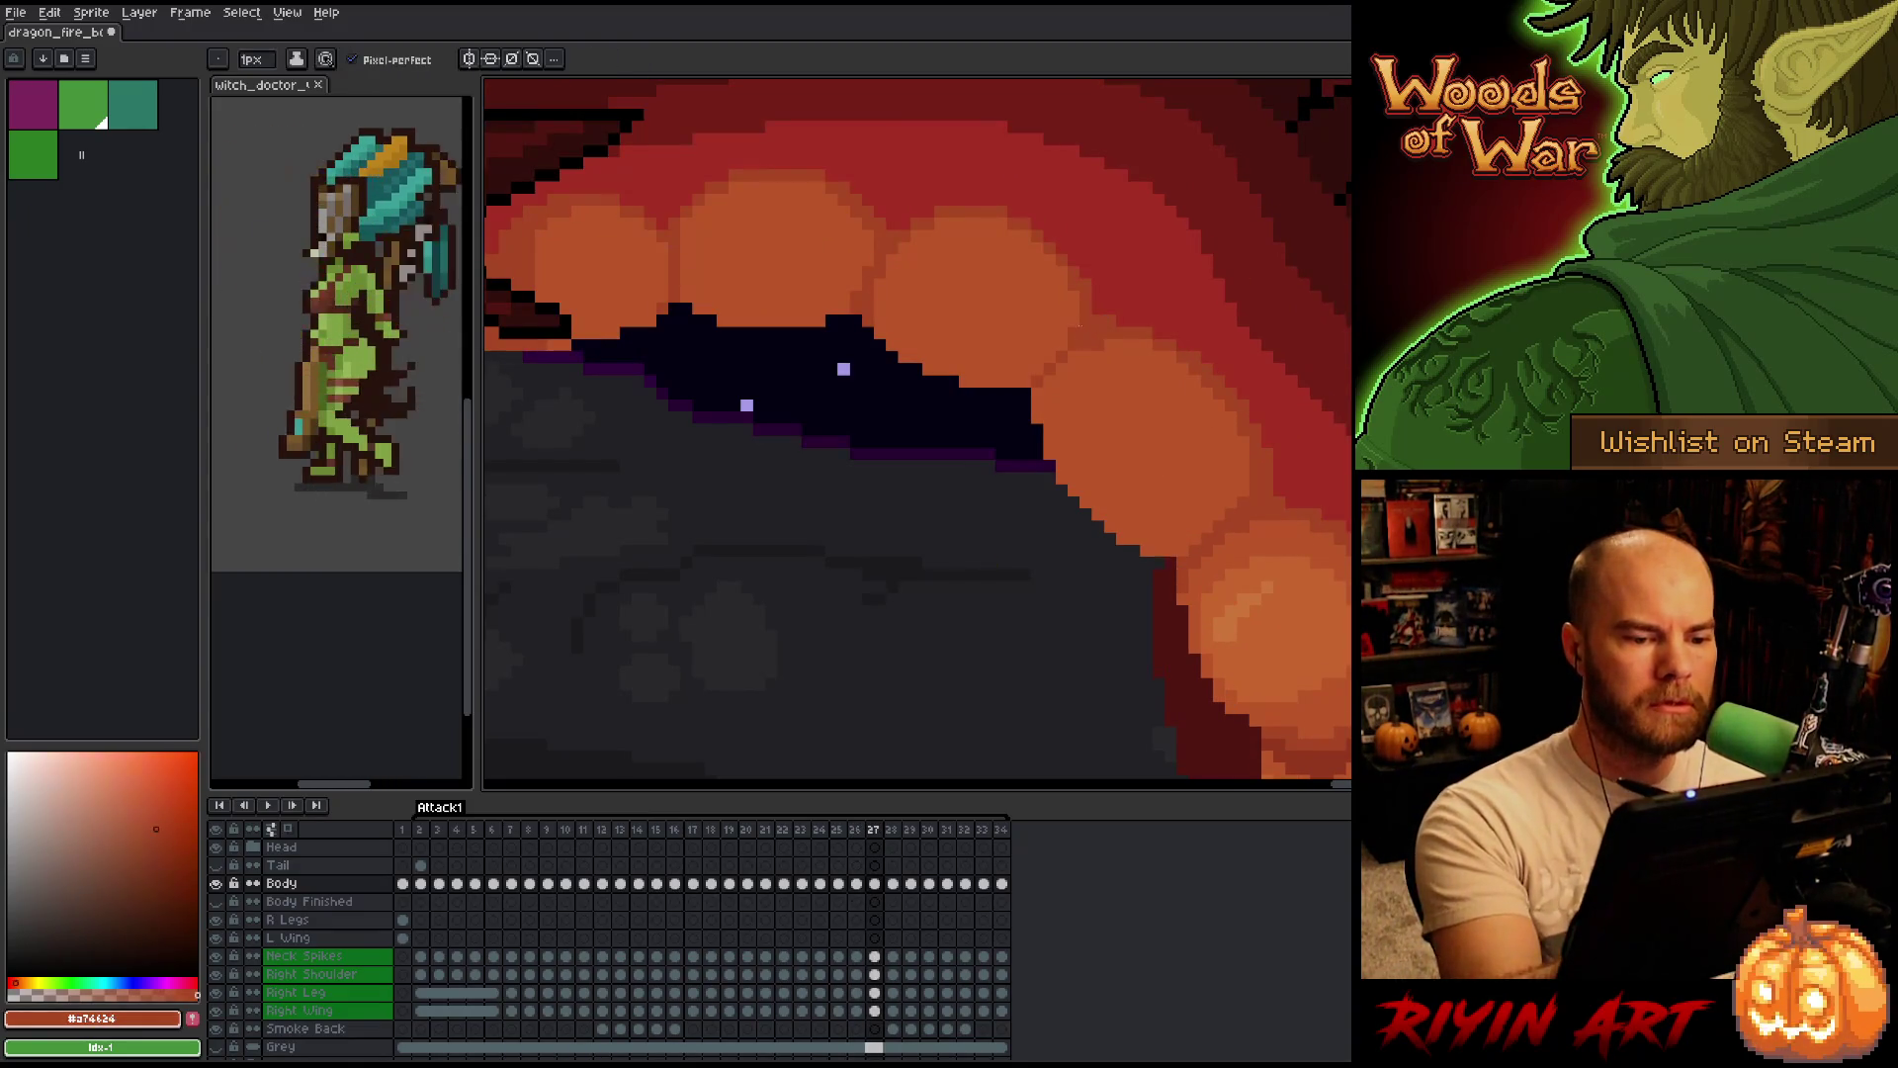
key(Left)
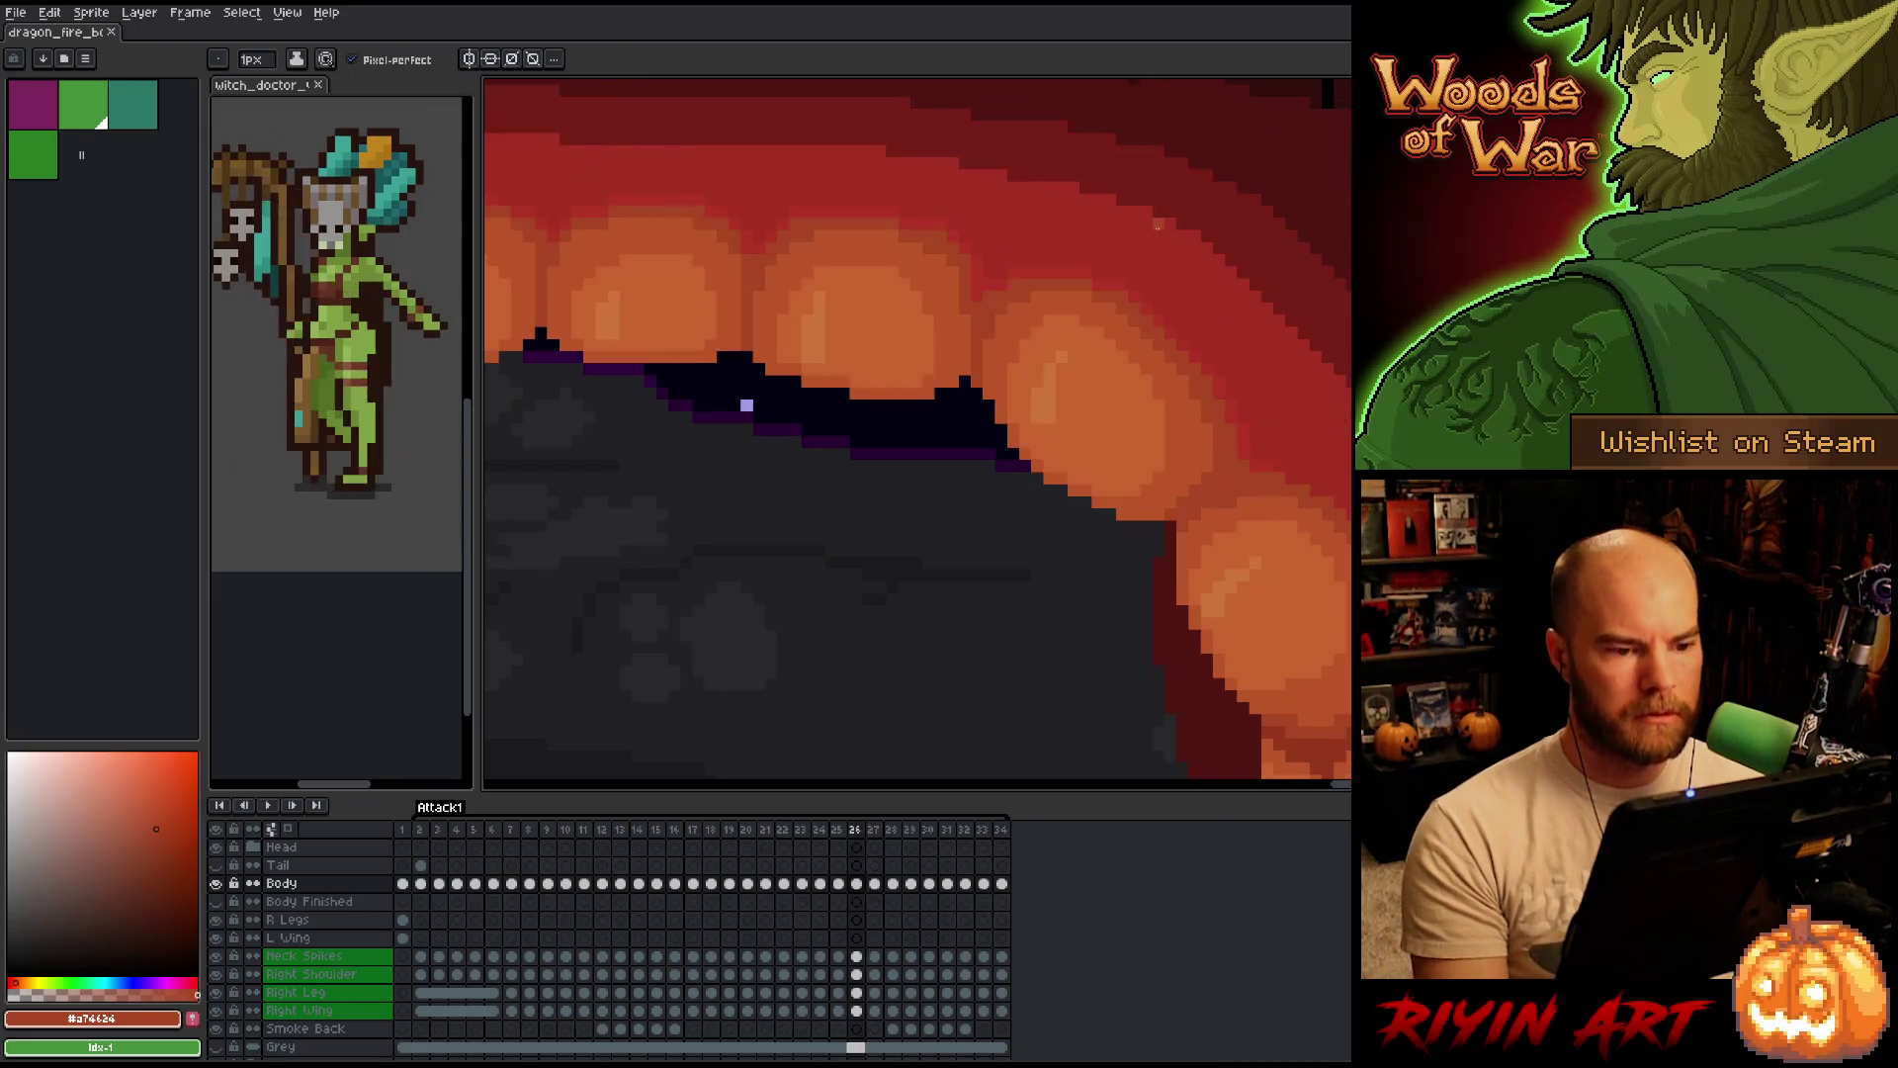
key(Right)
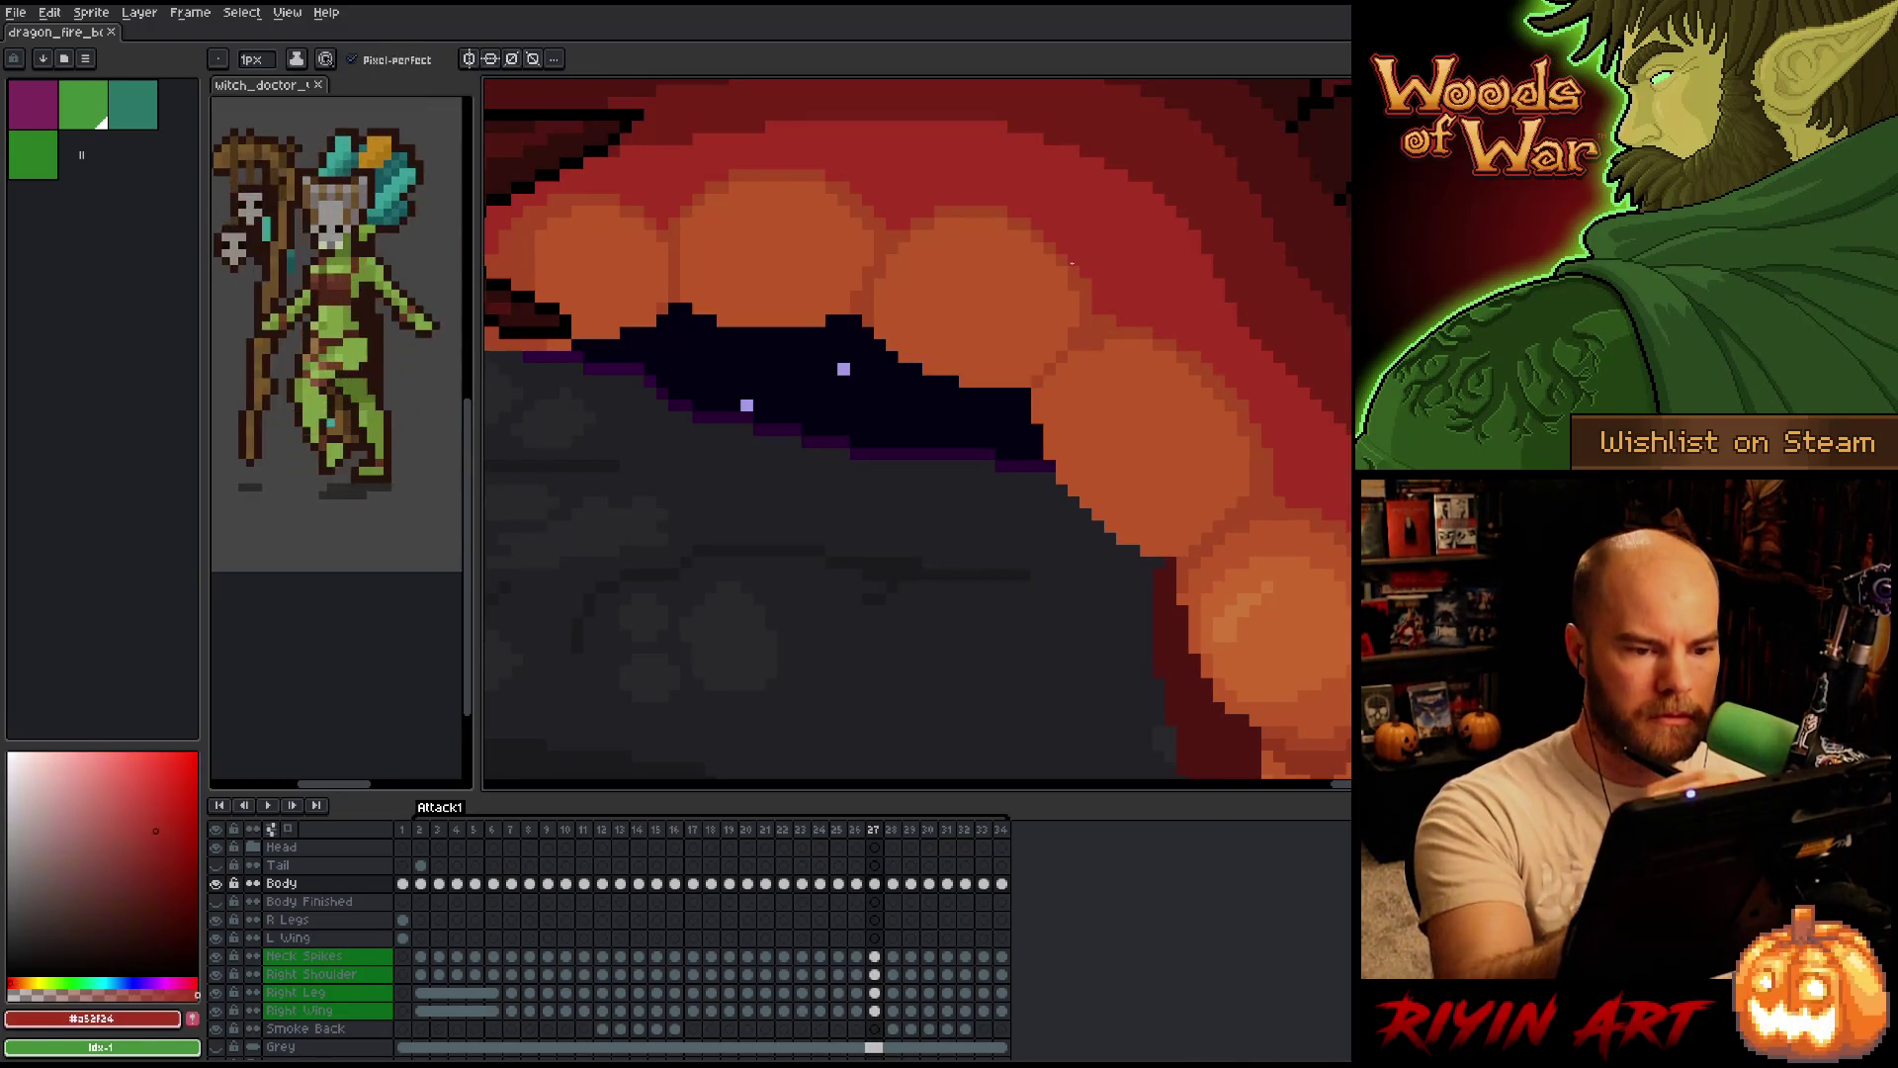
alt+click(1071, 247)
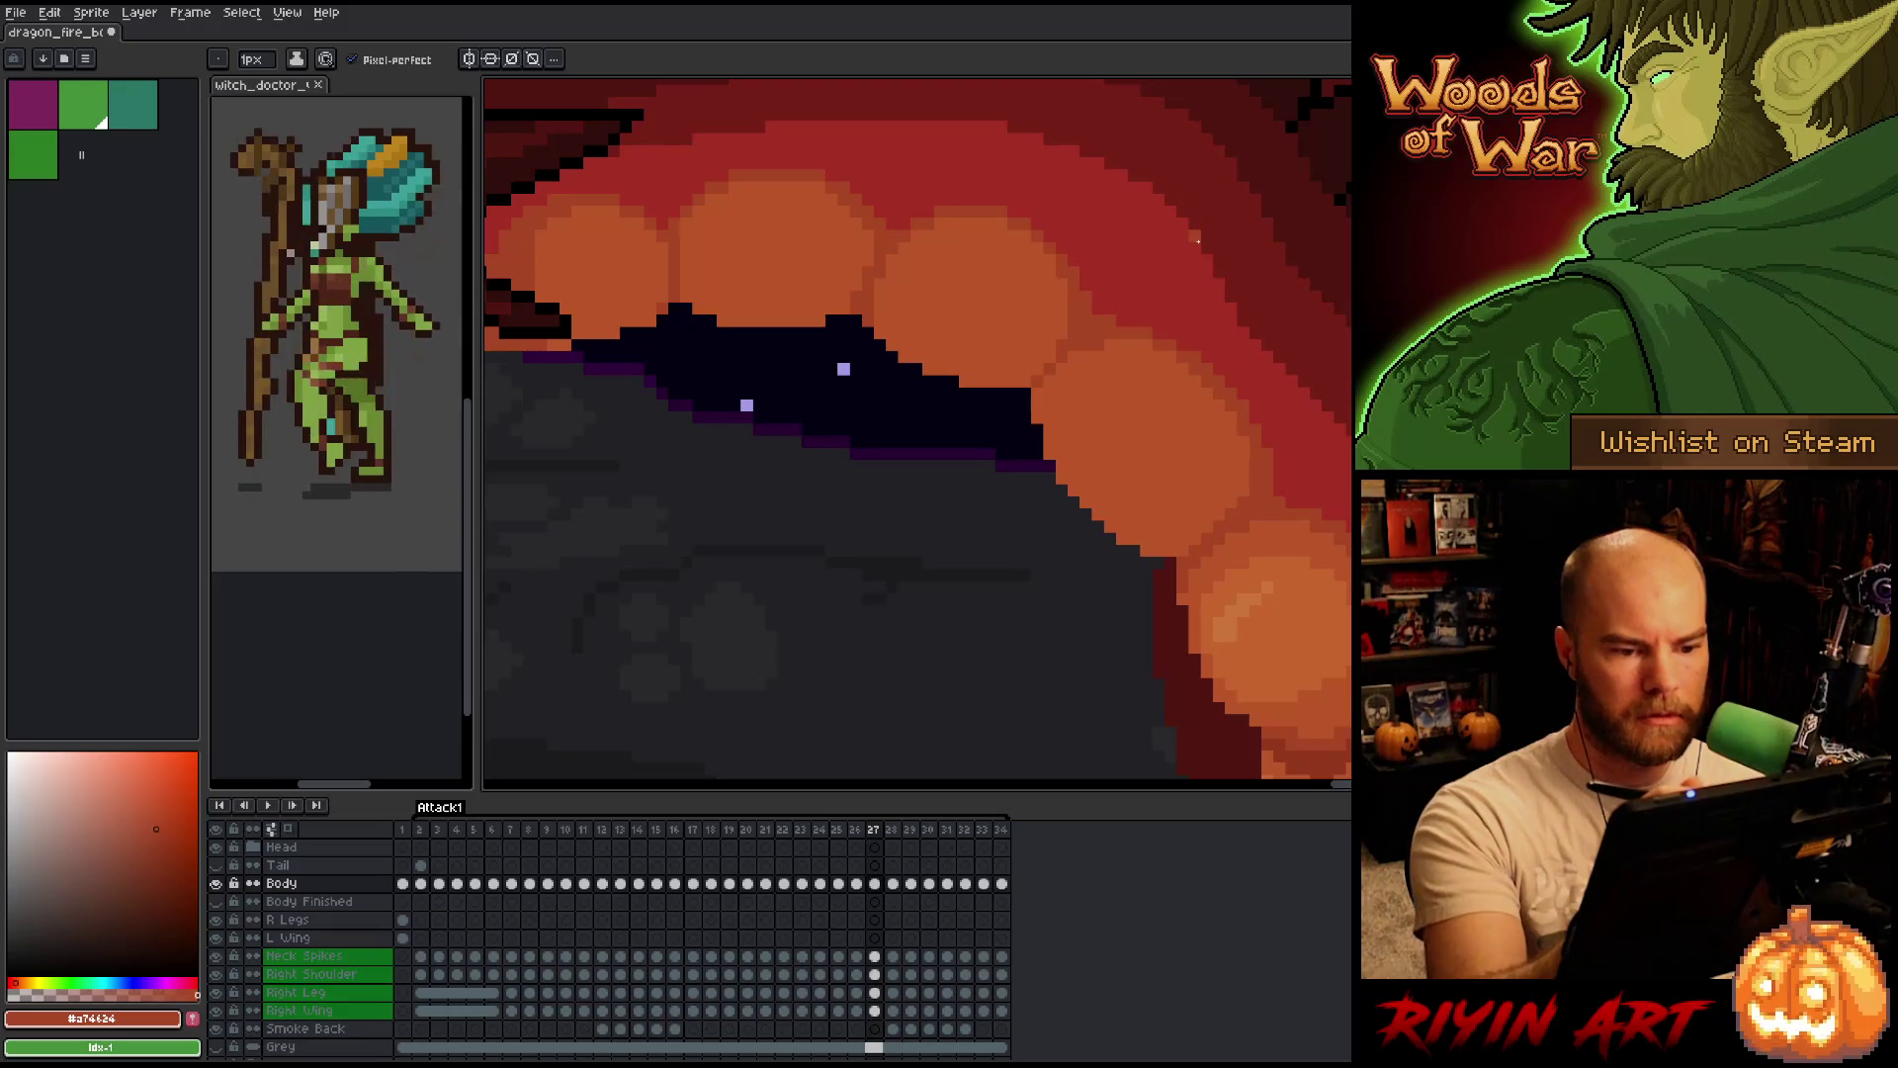
key(Left)
key(Right)
key(Left)
key(Right)
key(Left)
key(Right)
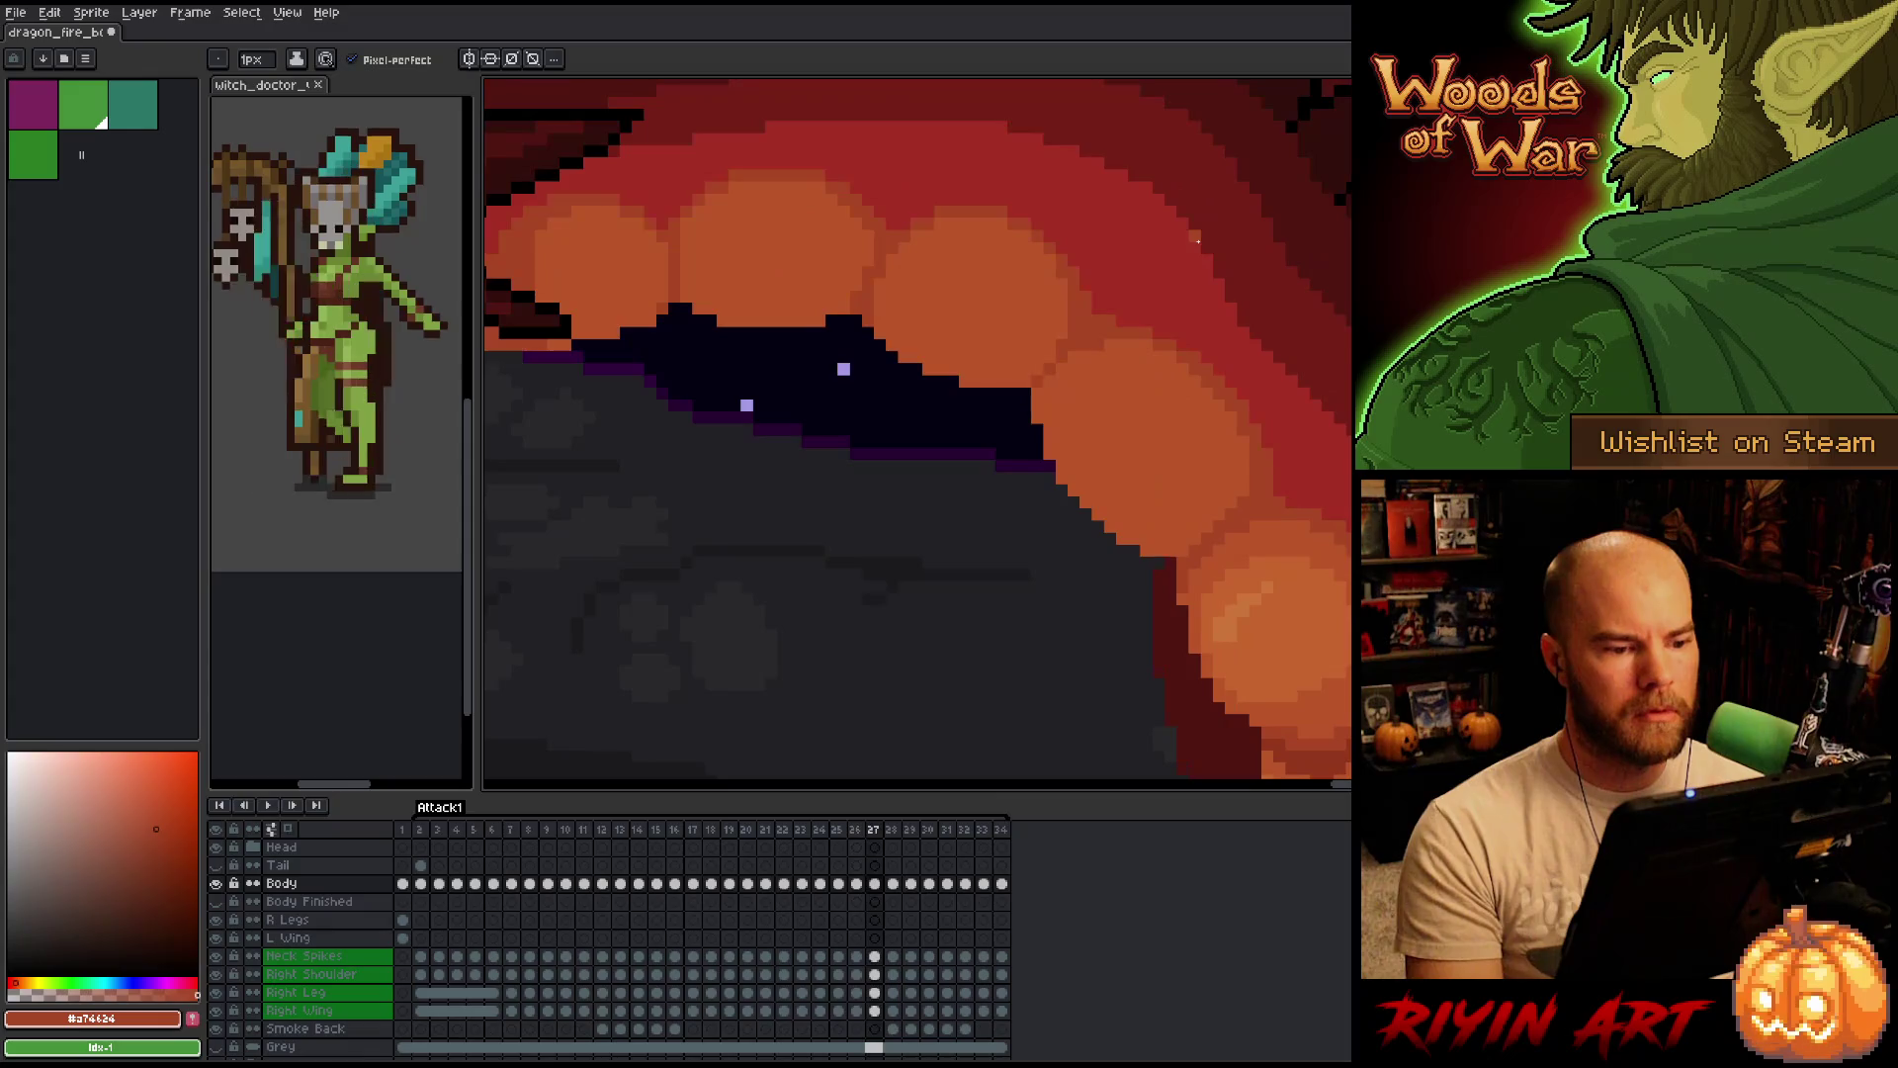
key(Left)
key(Right)
key(Left)
key(Right)
key(Left)
key(Right)
key(Left)
key(Right)
key(Left)
key(Right)
key(Left)
key(Right)
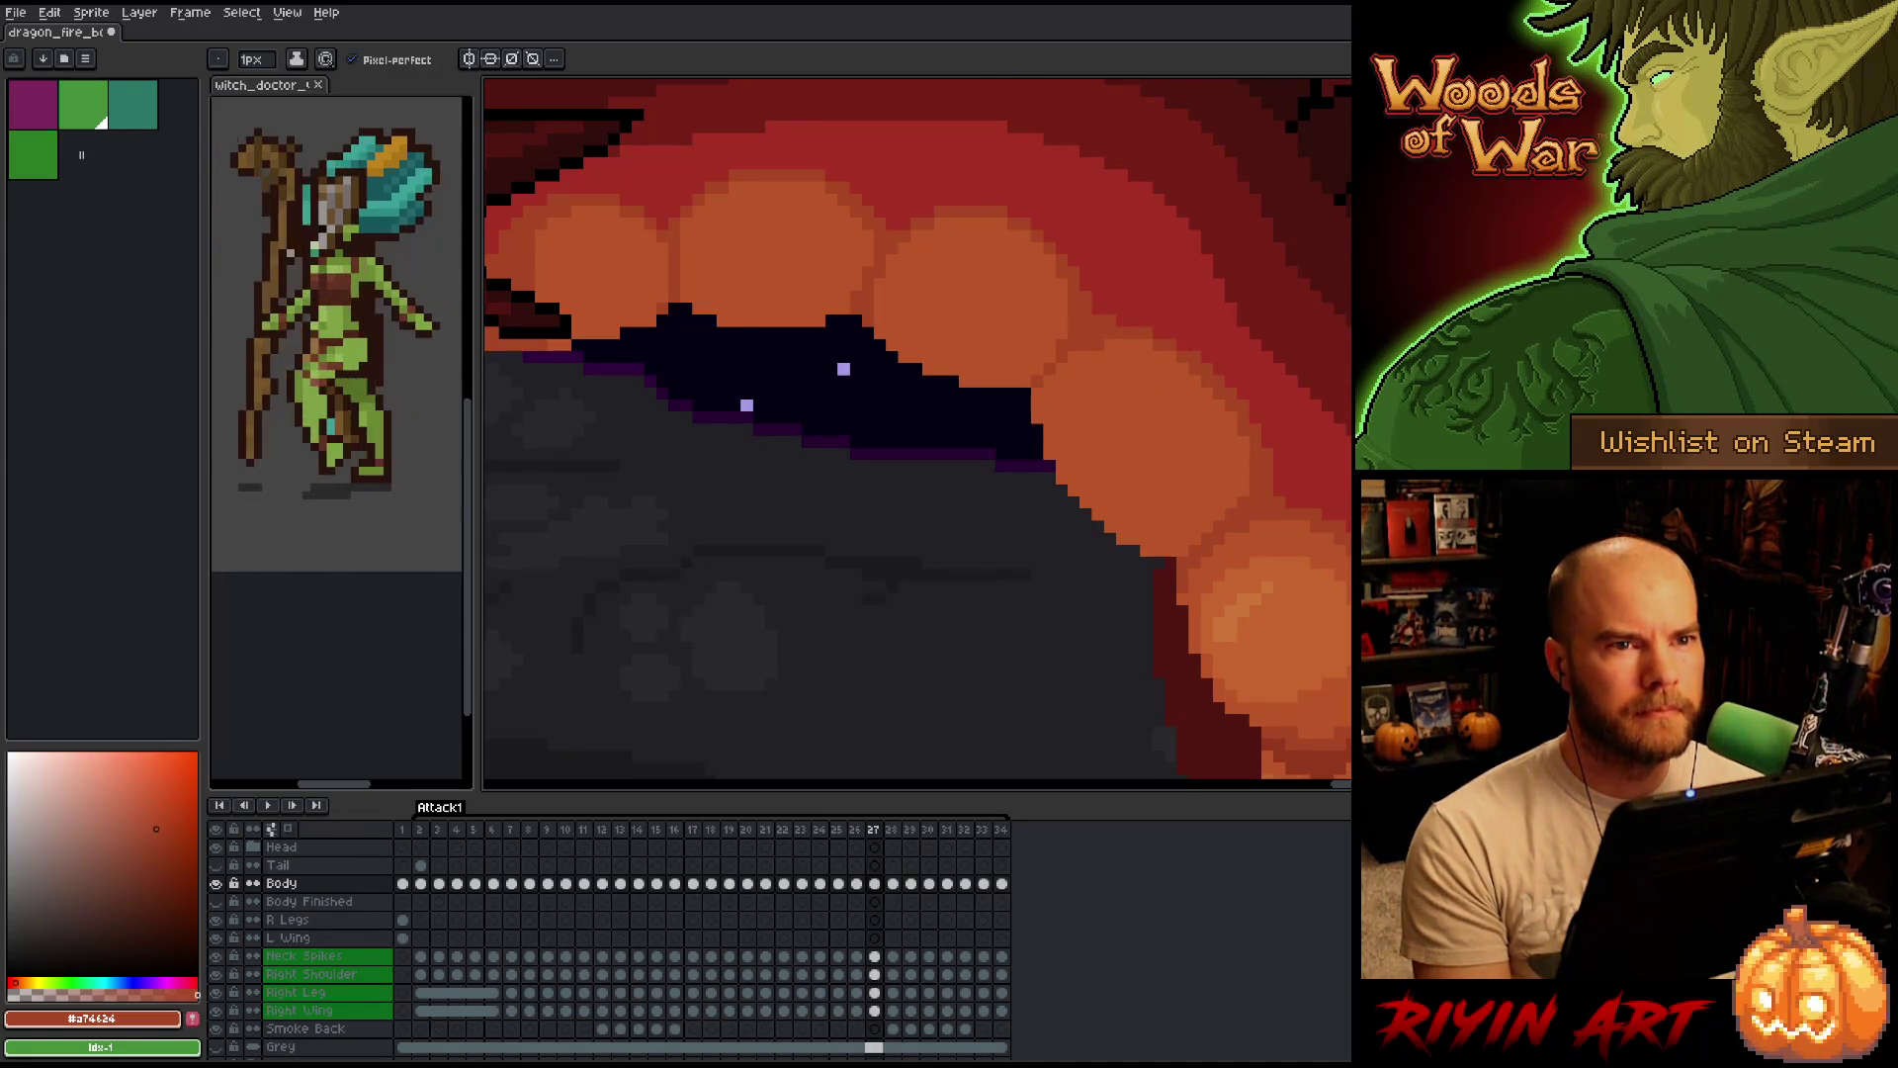
scroll(845, 445, down, 5)
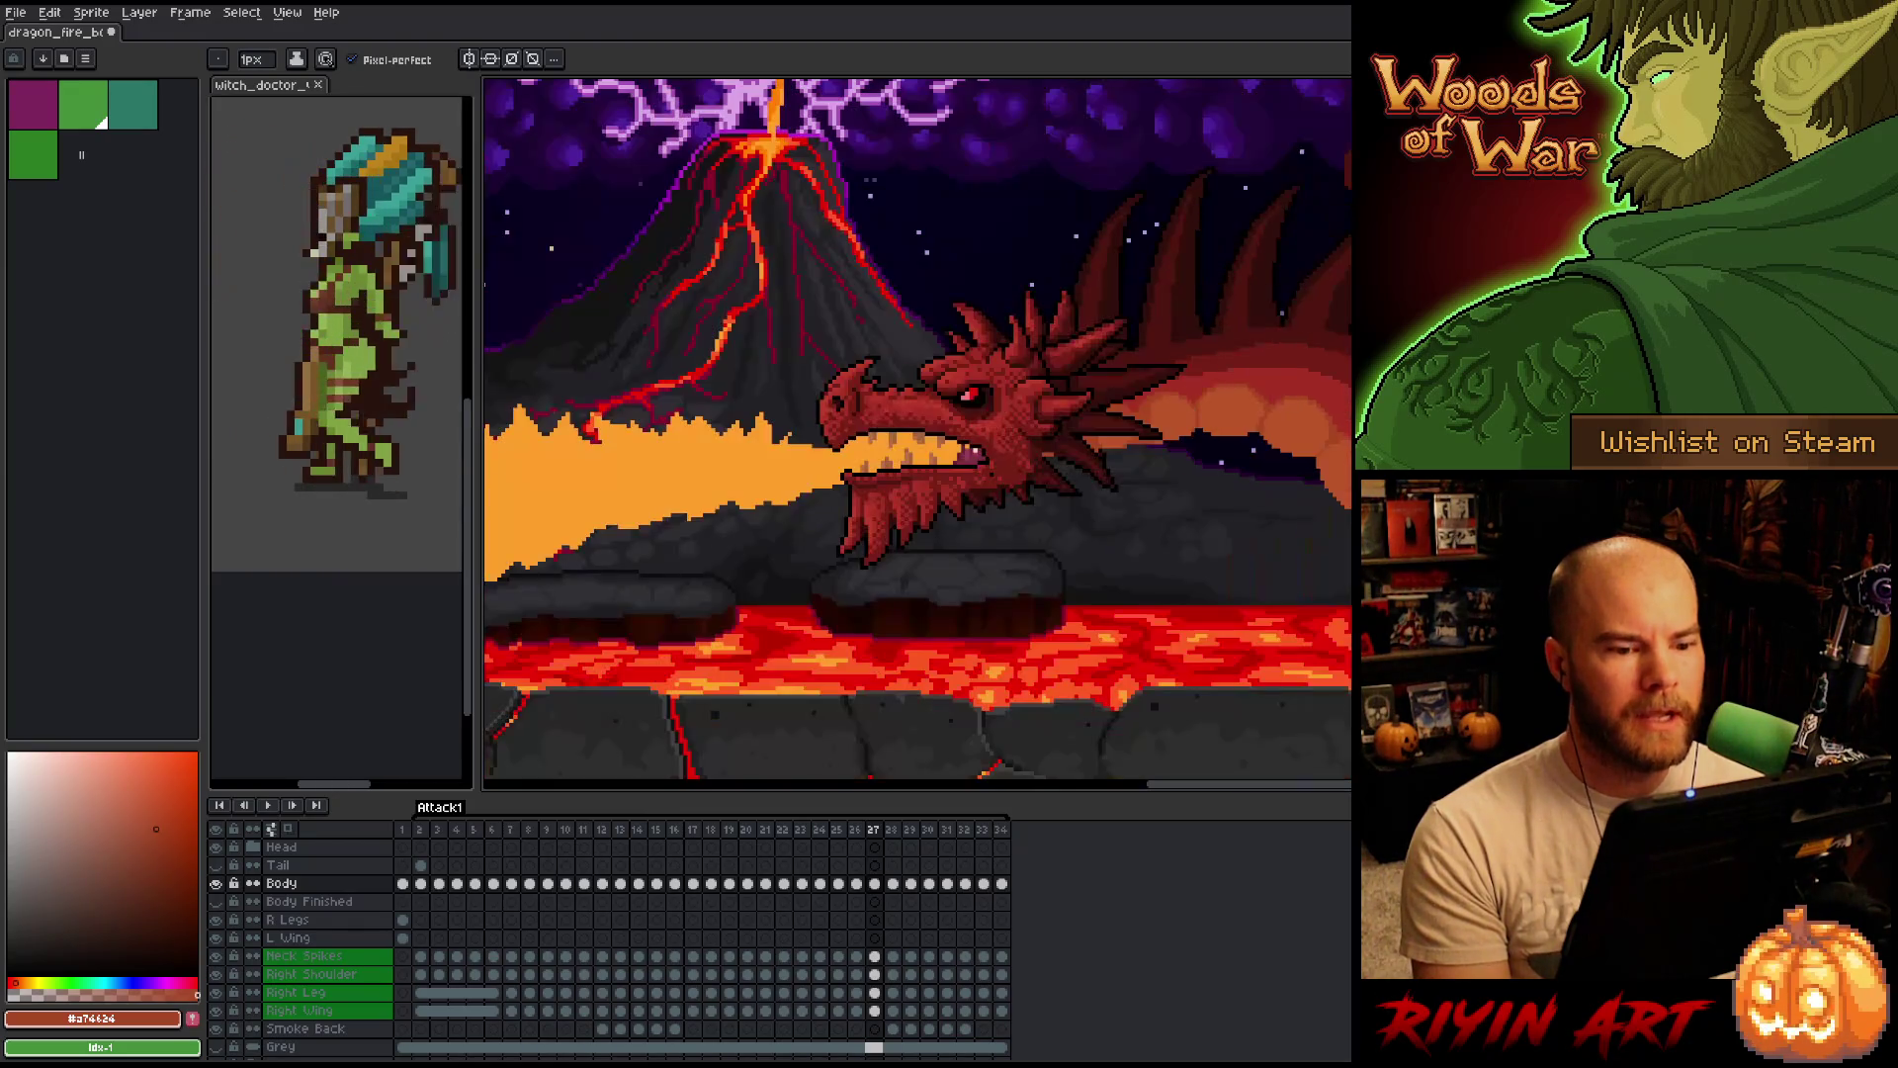
View the whole scene, jump to frame 1 and select the whole dragon.
drag(800, 467, 1141, 467)
scroll(1142, 466, up, 1)
scroll(1142, 466, down, 1)
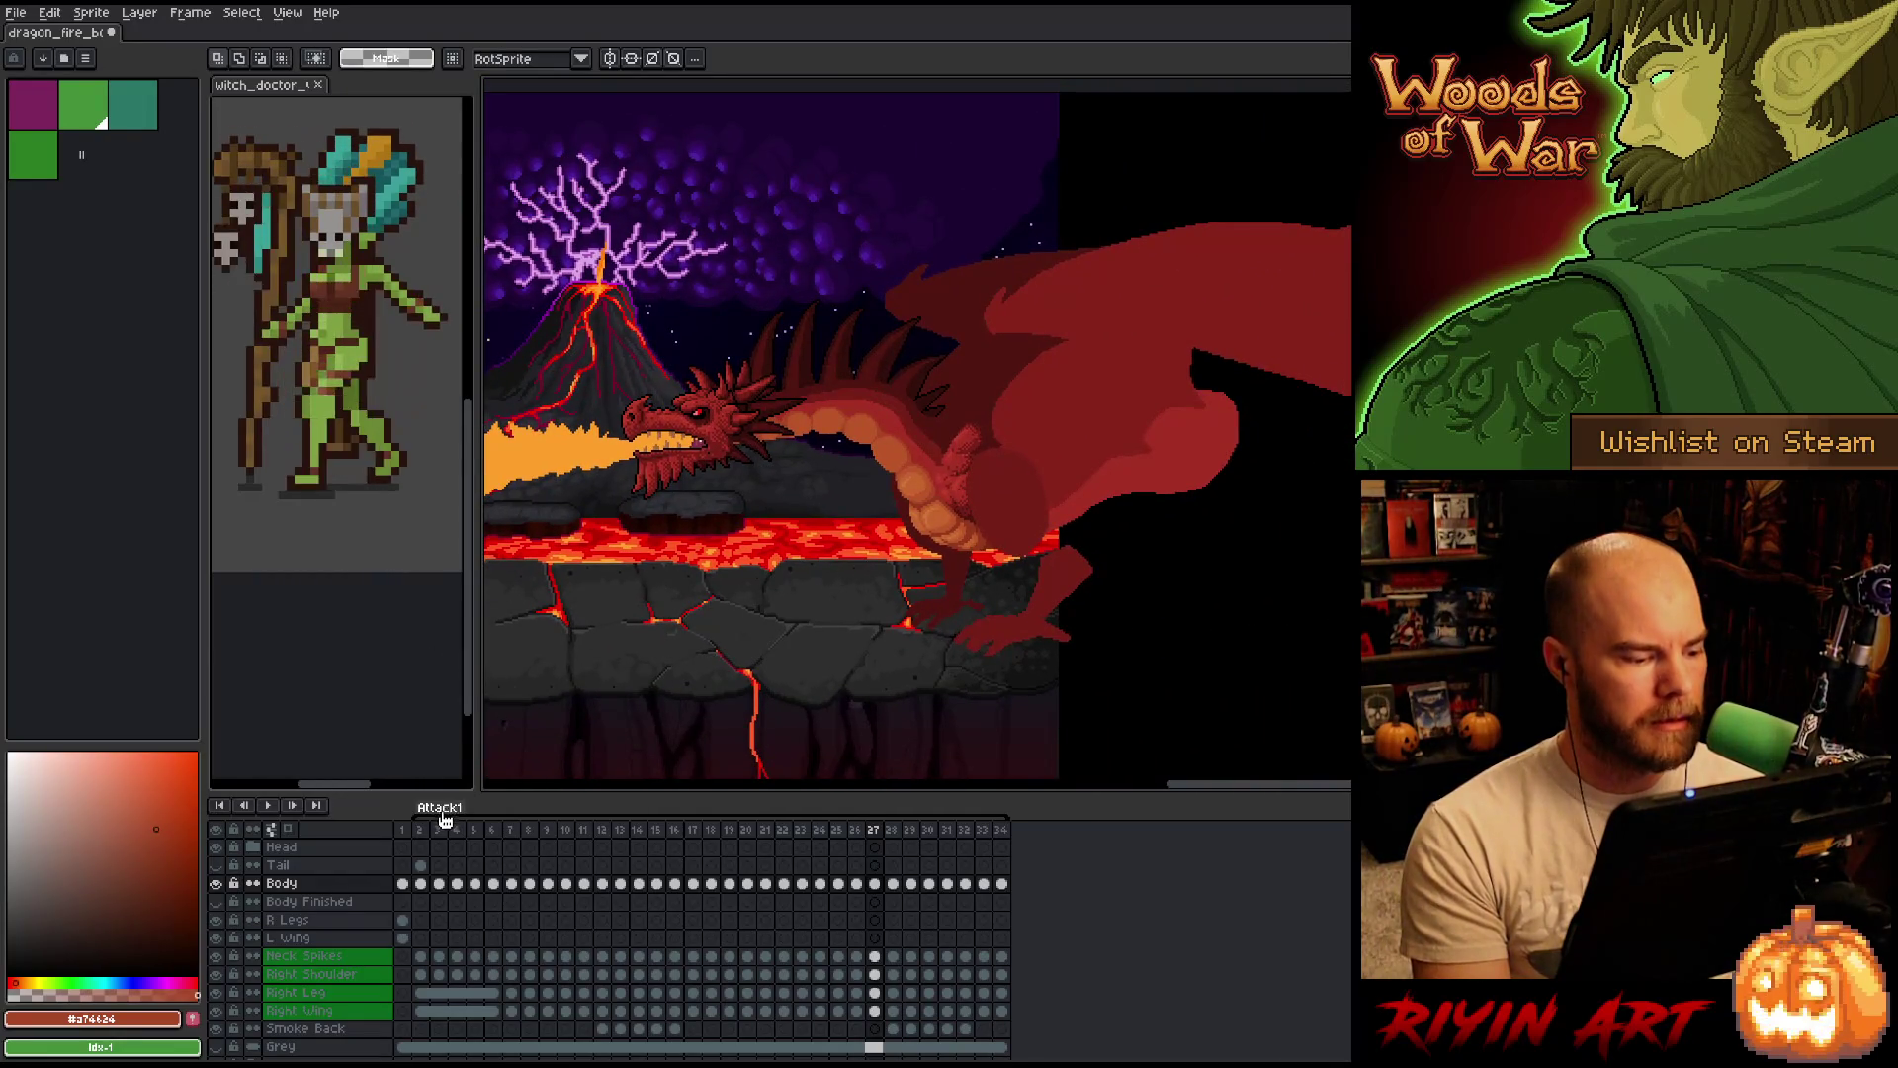
click(403, 827)
scroll(730, 403, up, 1)
drag(729, 403, 683, 403)
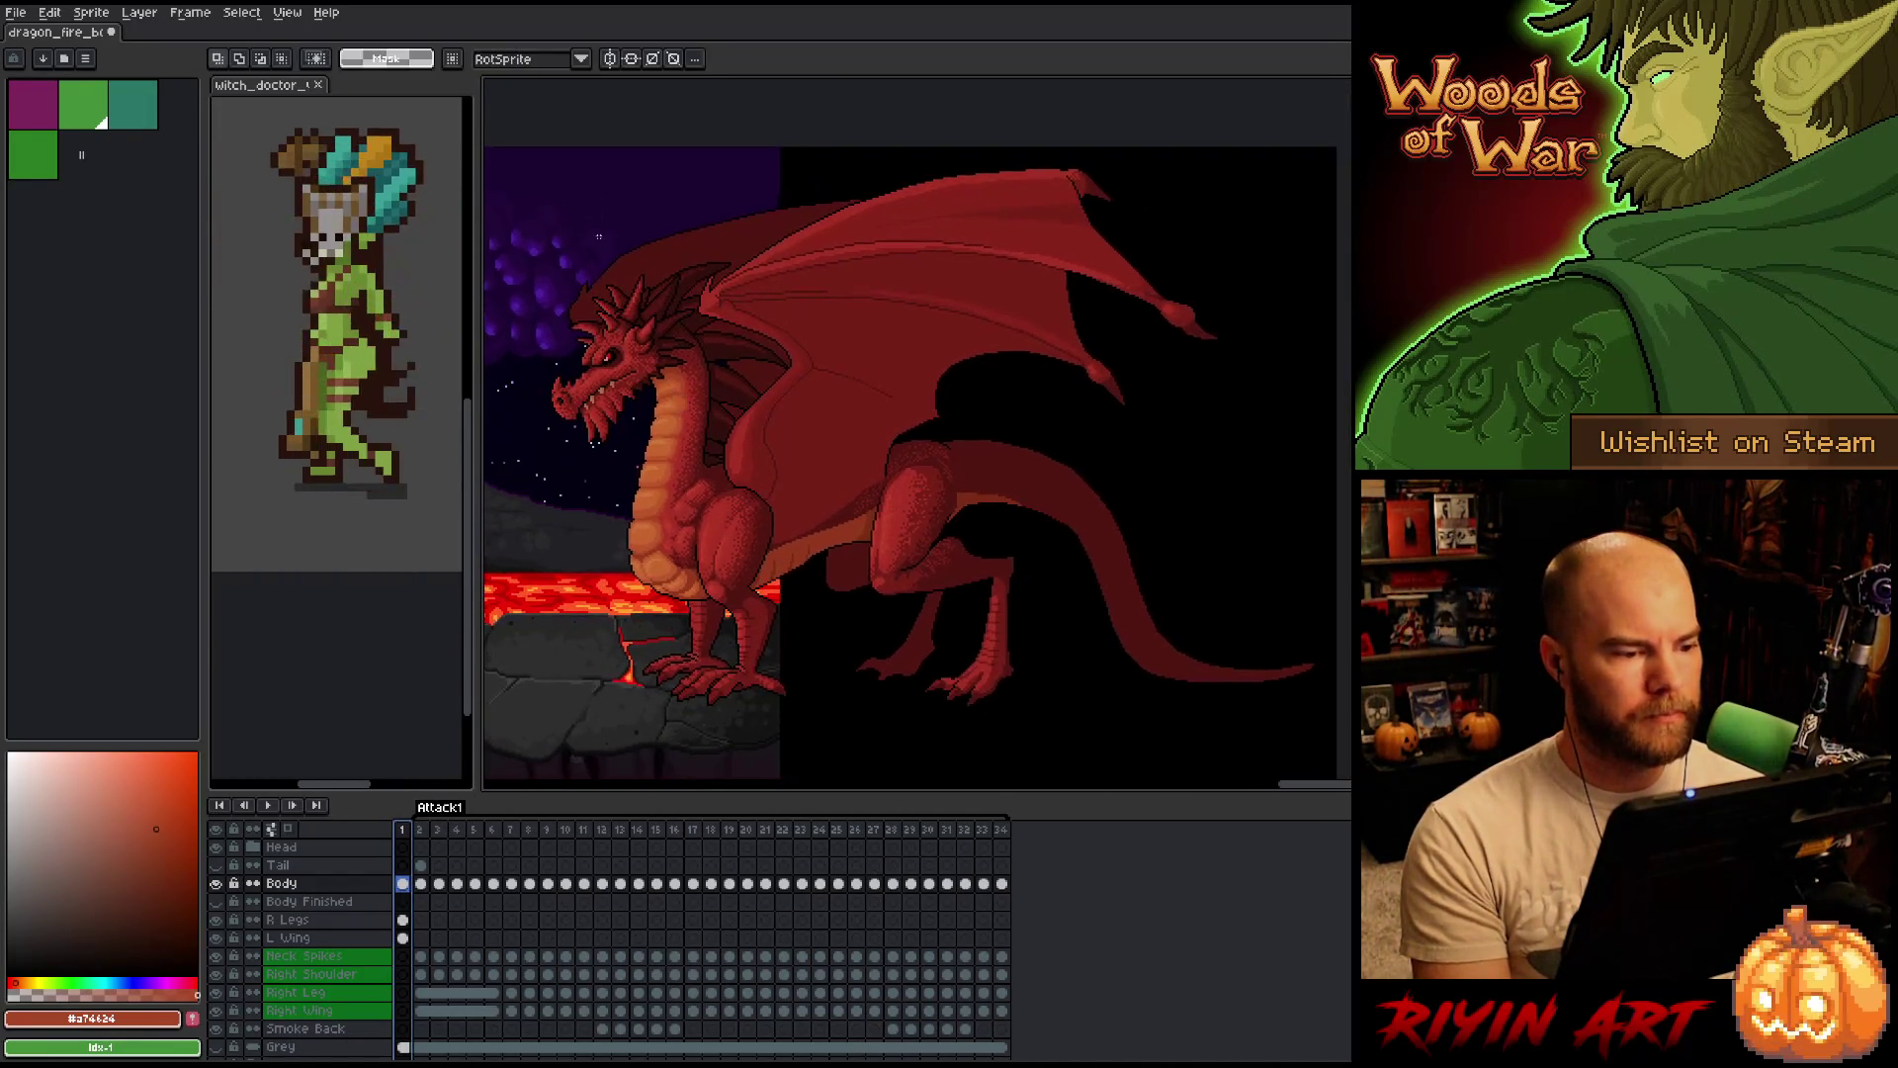
drag(544, 146, 1300, 683)
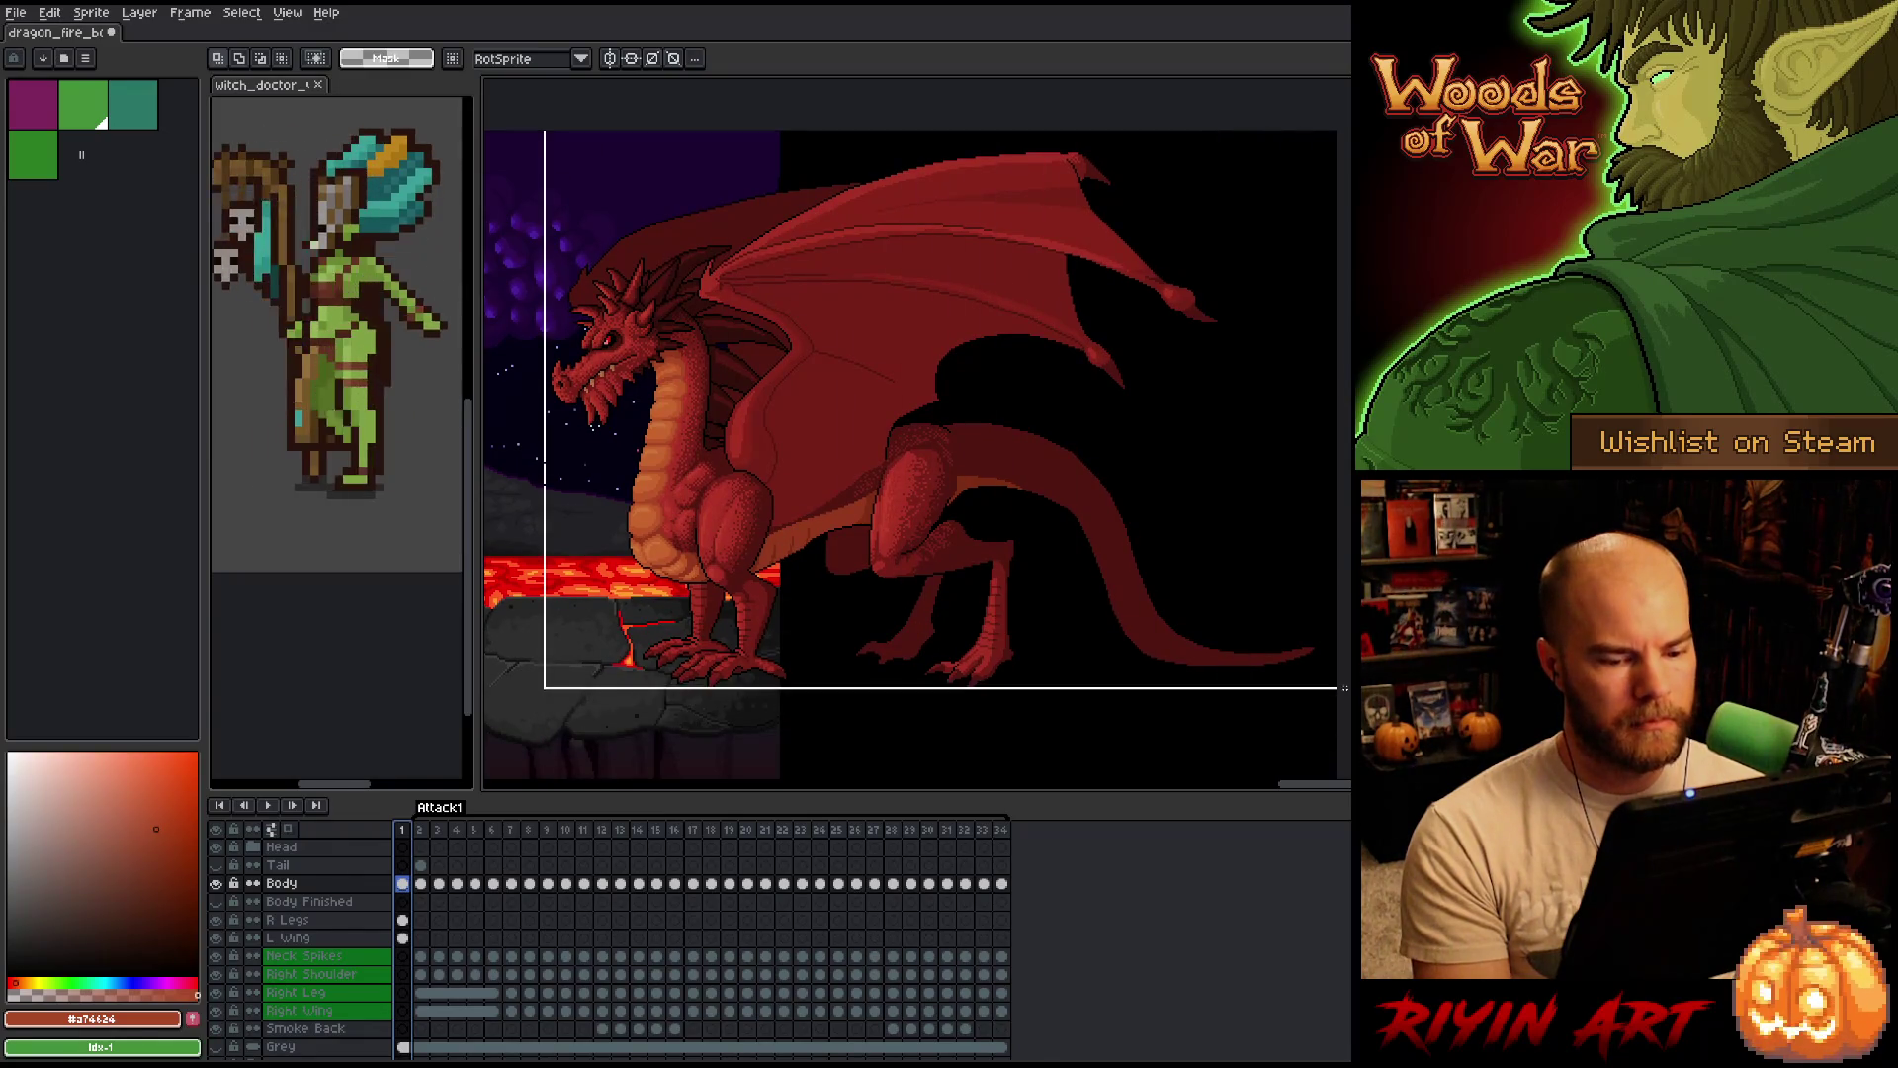
drag(1301, 684, 1352, 747)
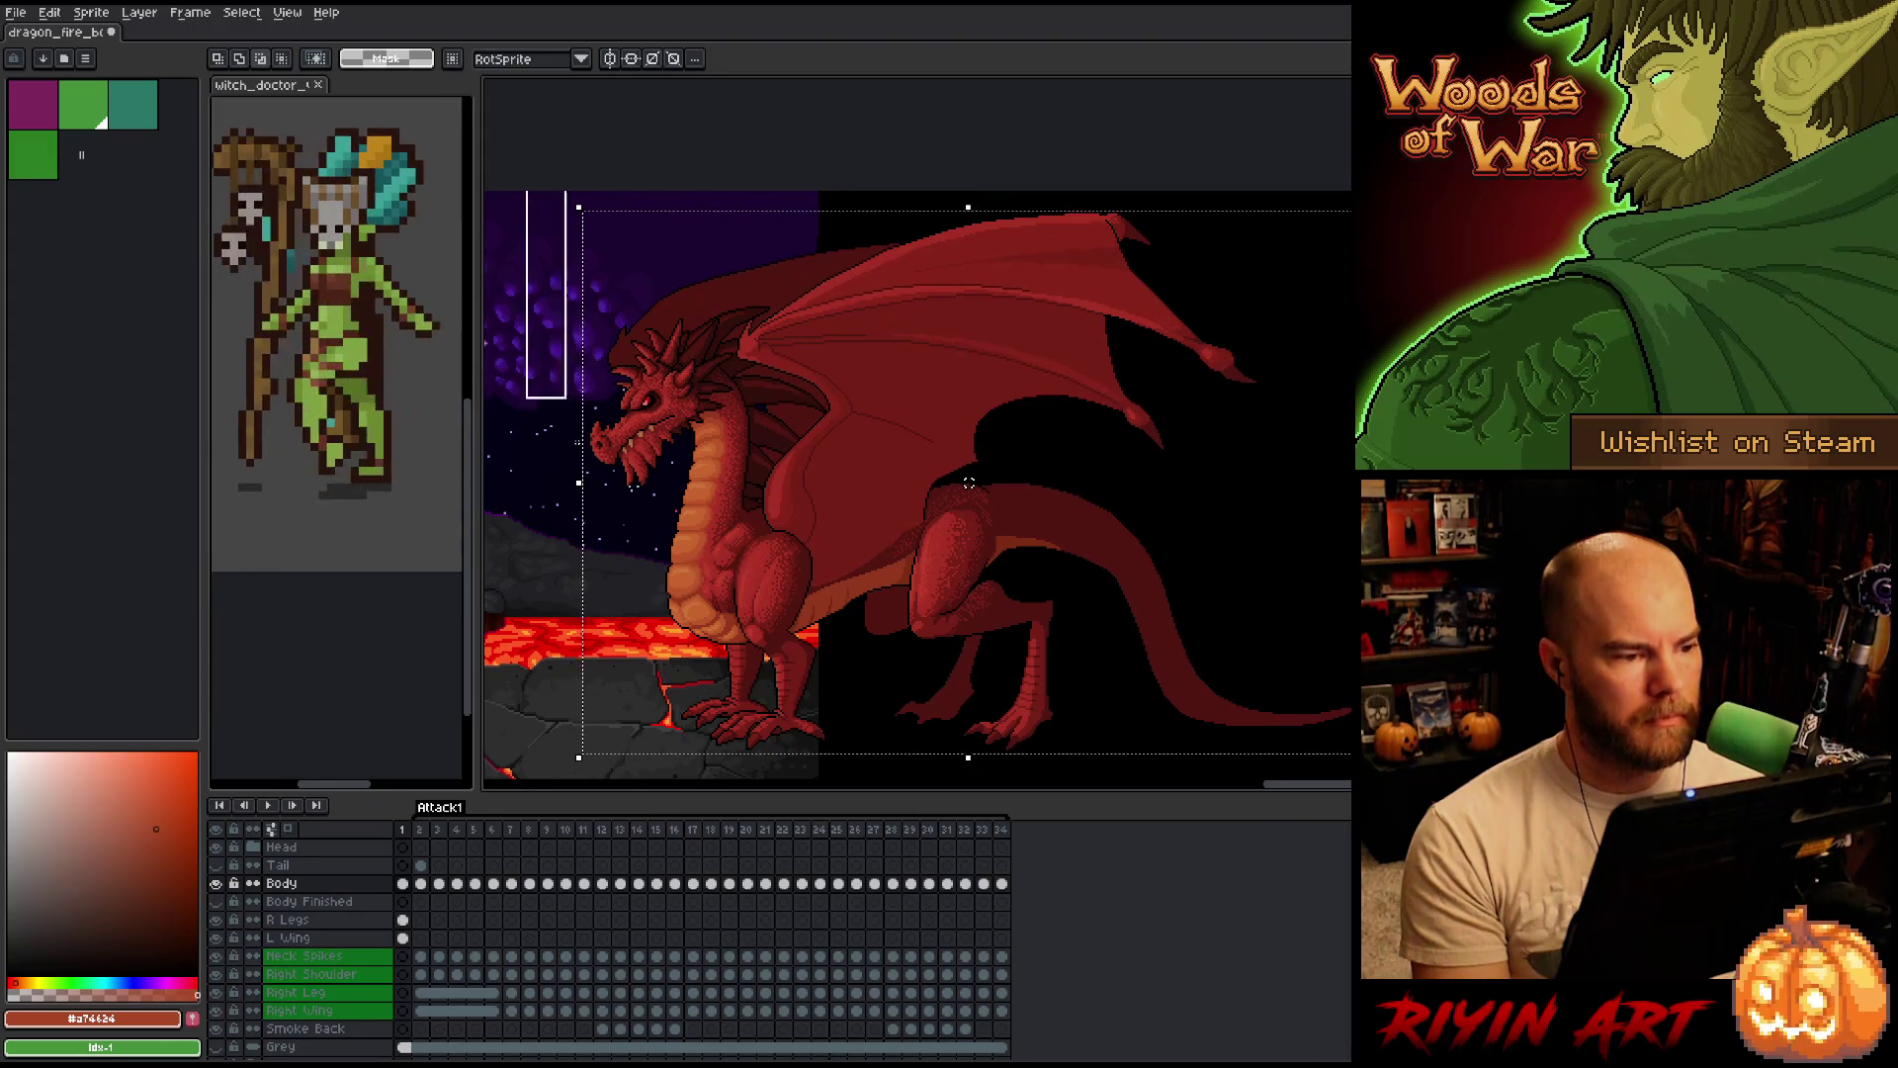
drag(967, 481, 970, 395)
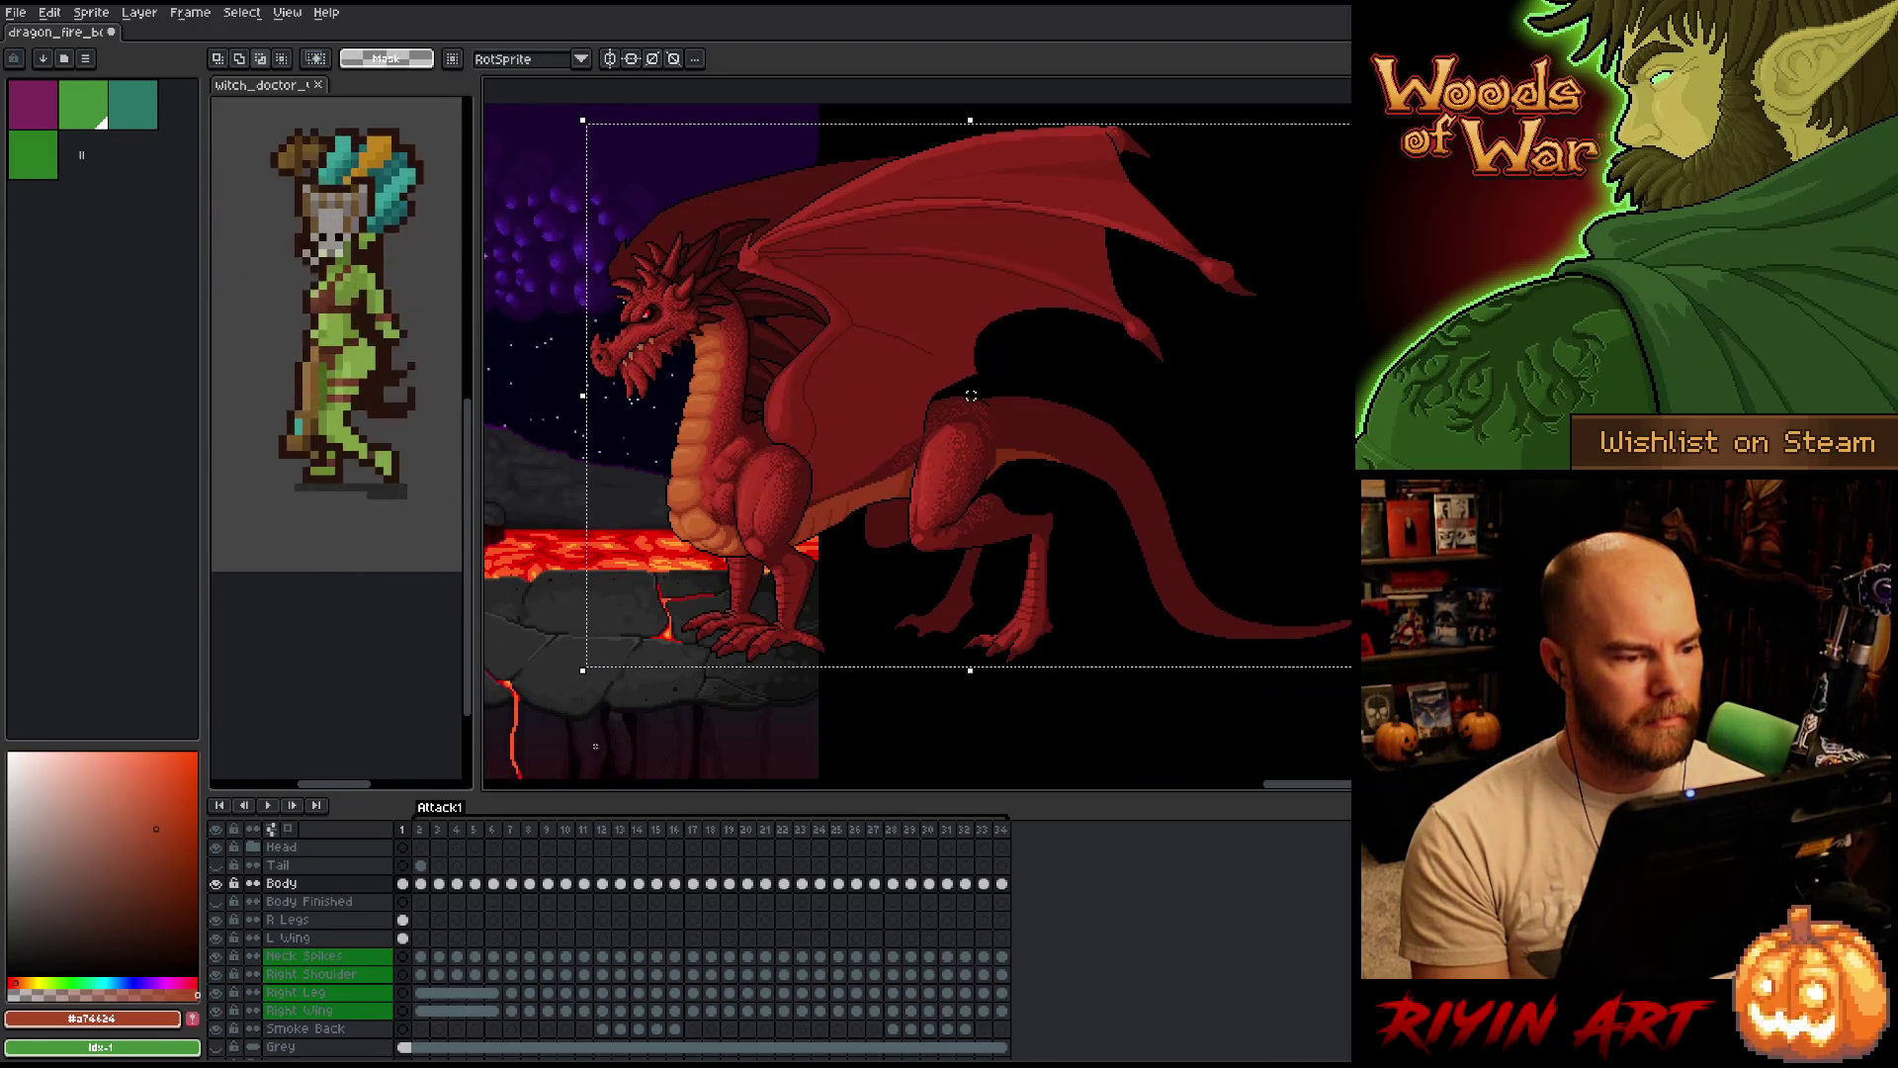
Marquee the sprite frame area and pan left to the volcano and haunted tree.
key(h)
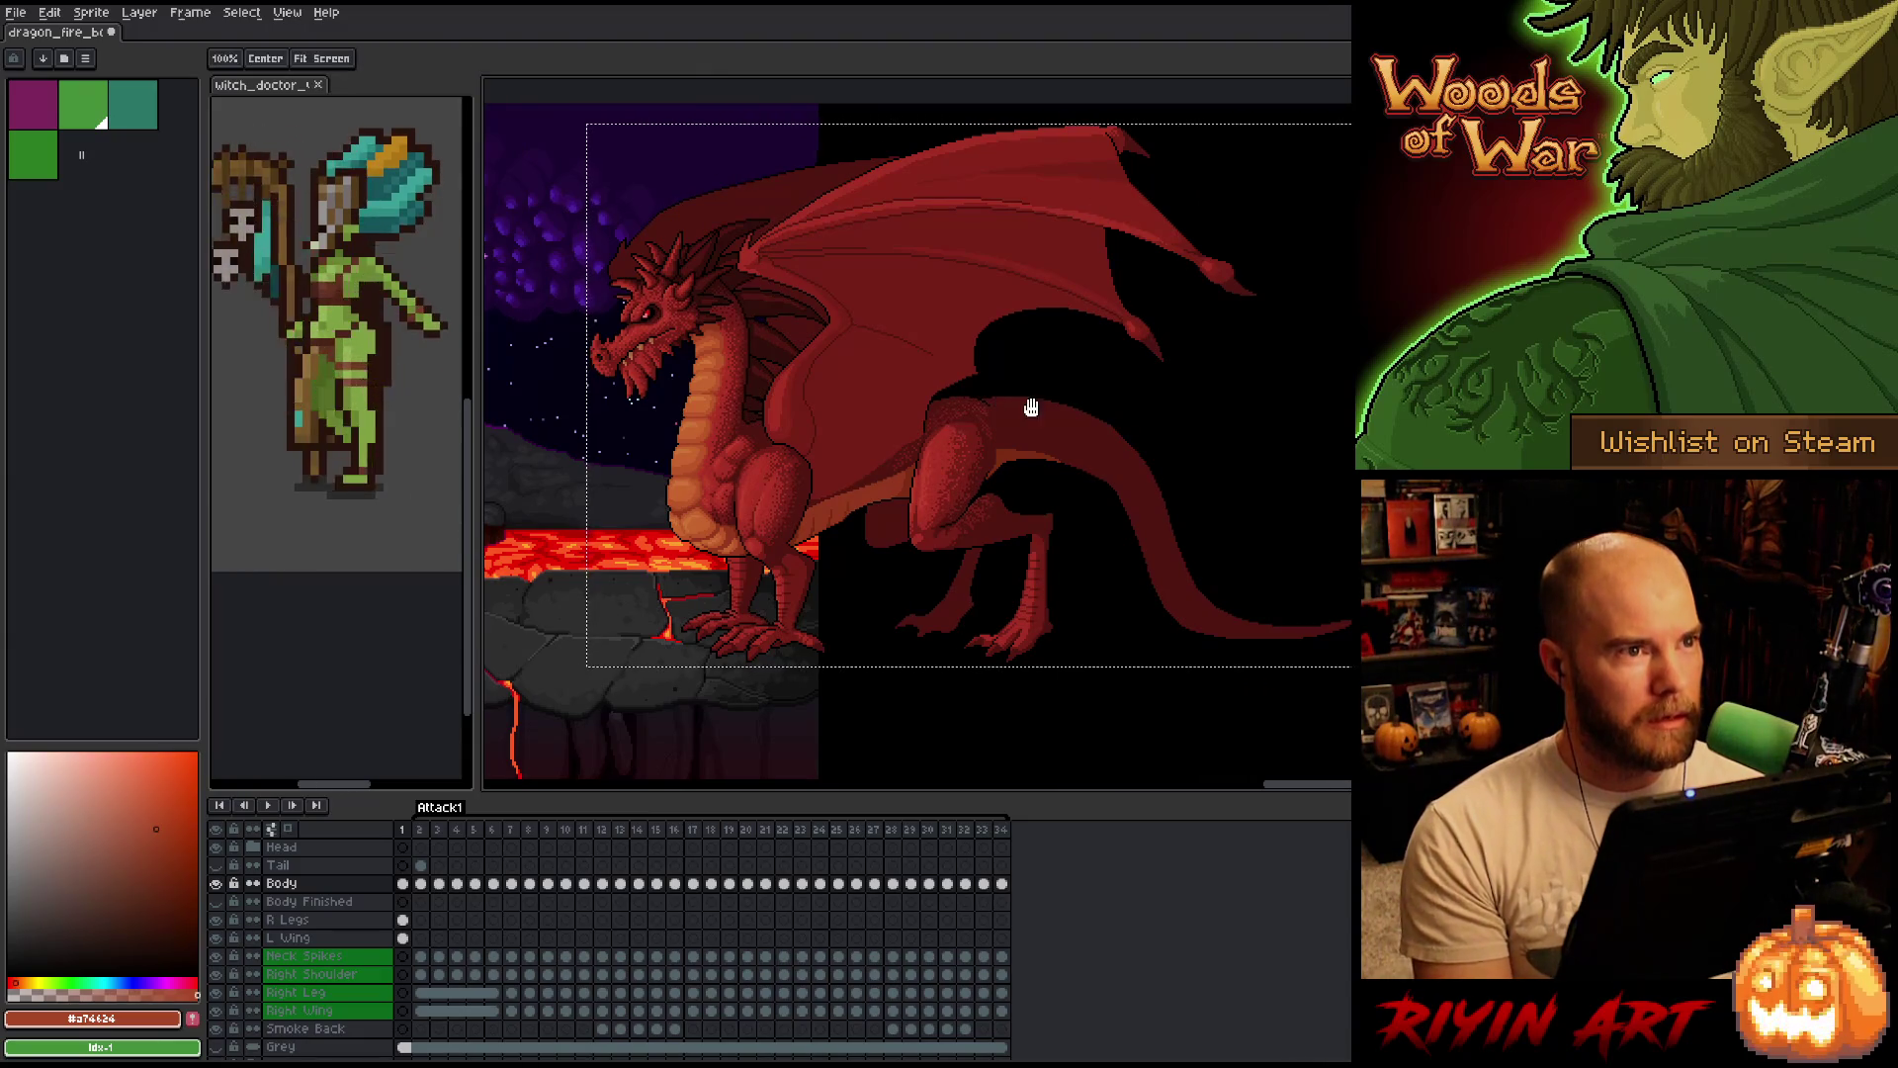
drag(1029, 407, 966, 460)
key(v)
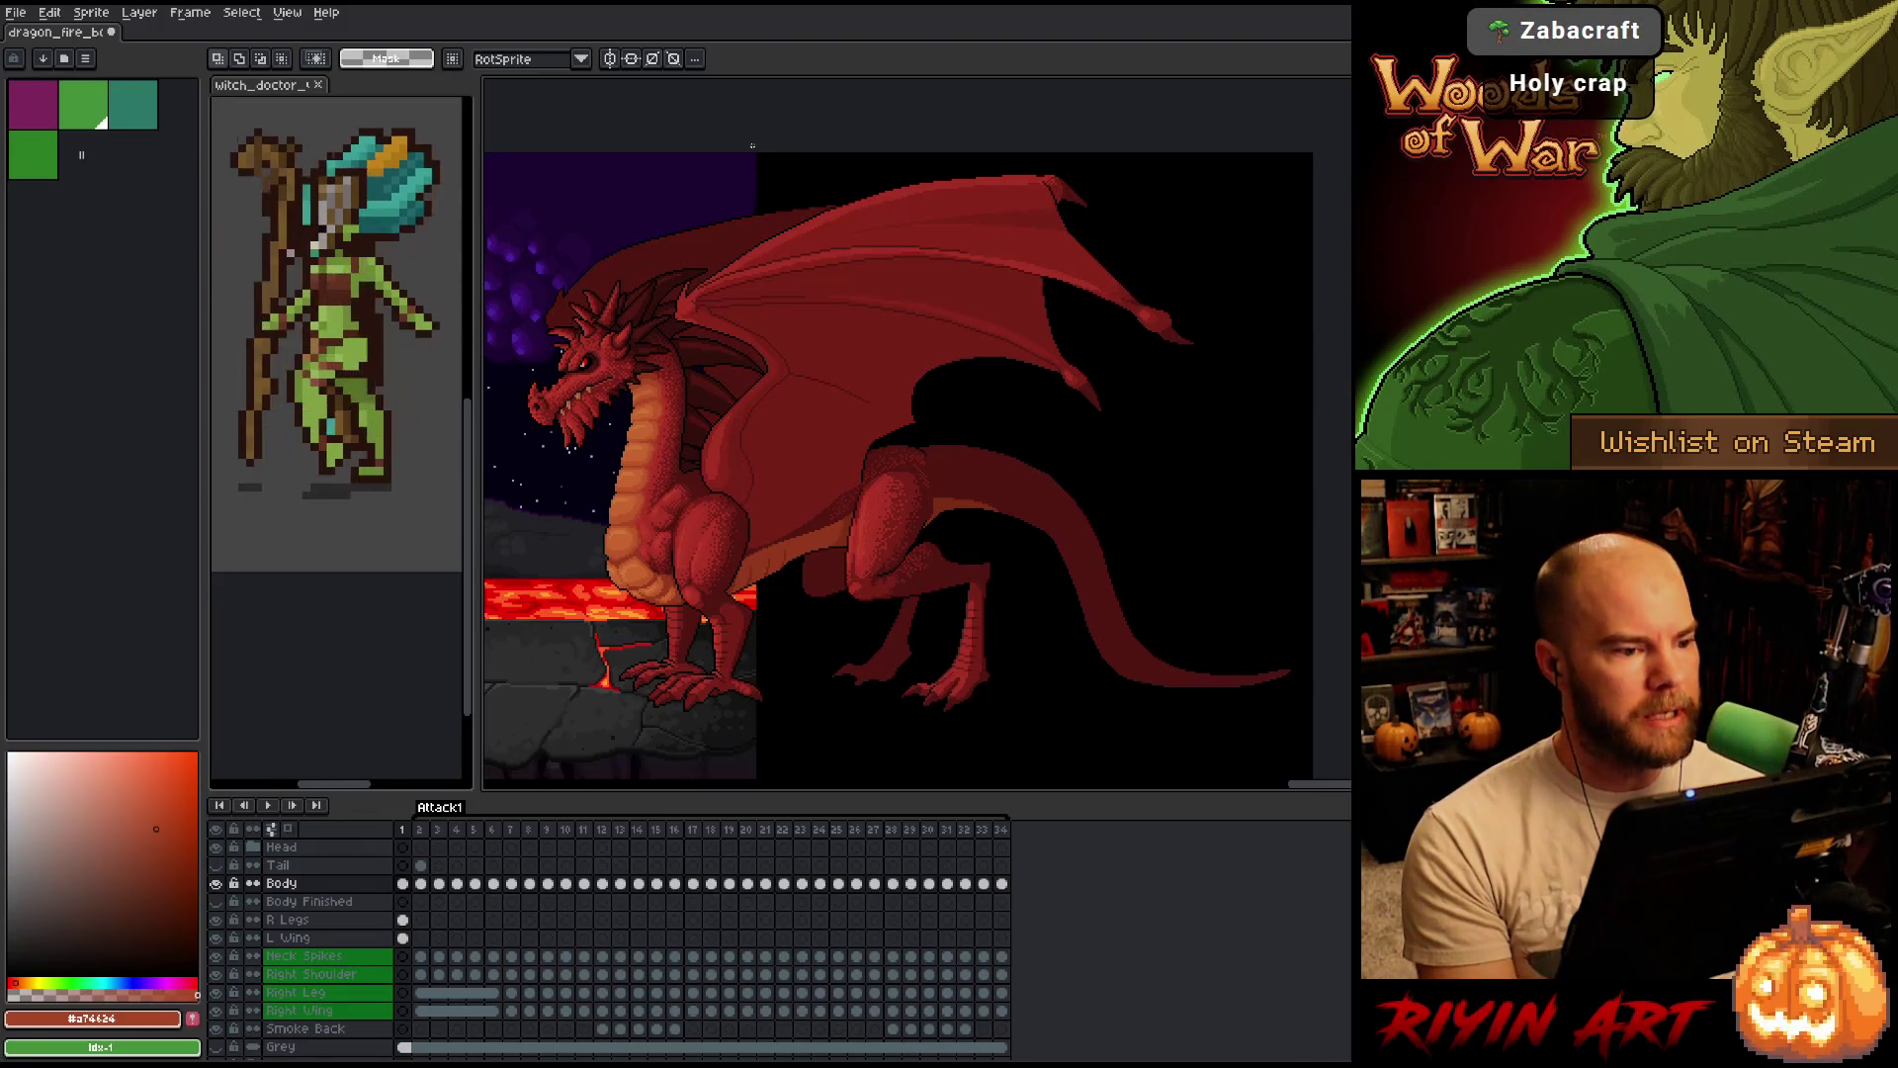
key(Return)
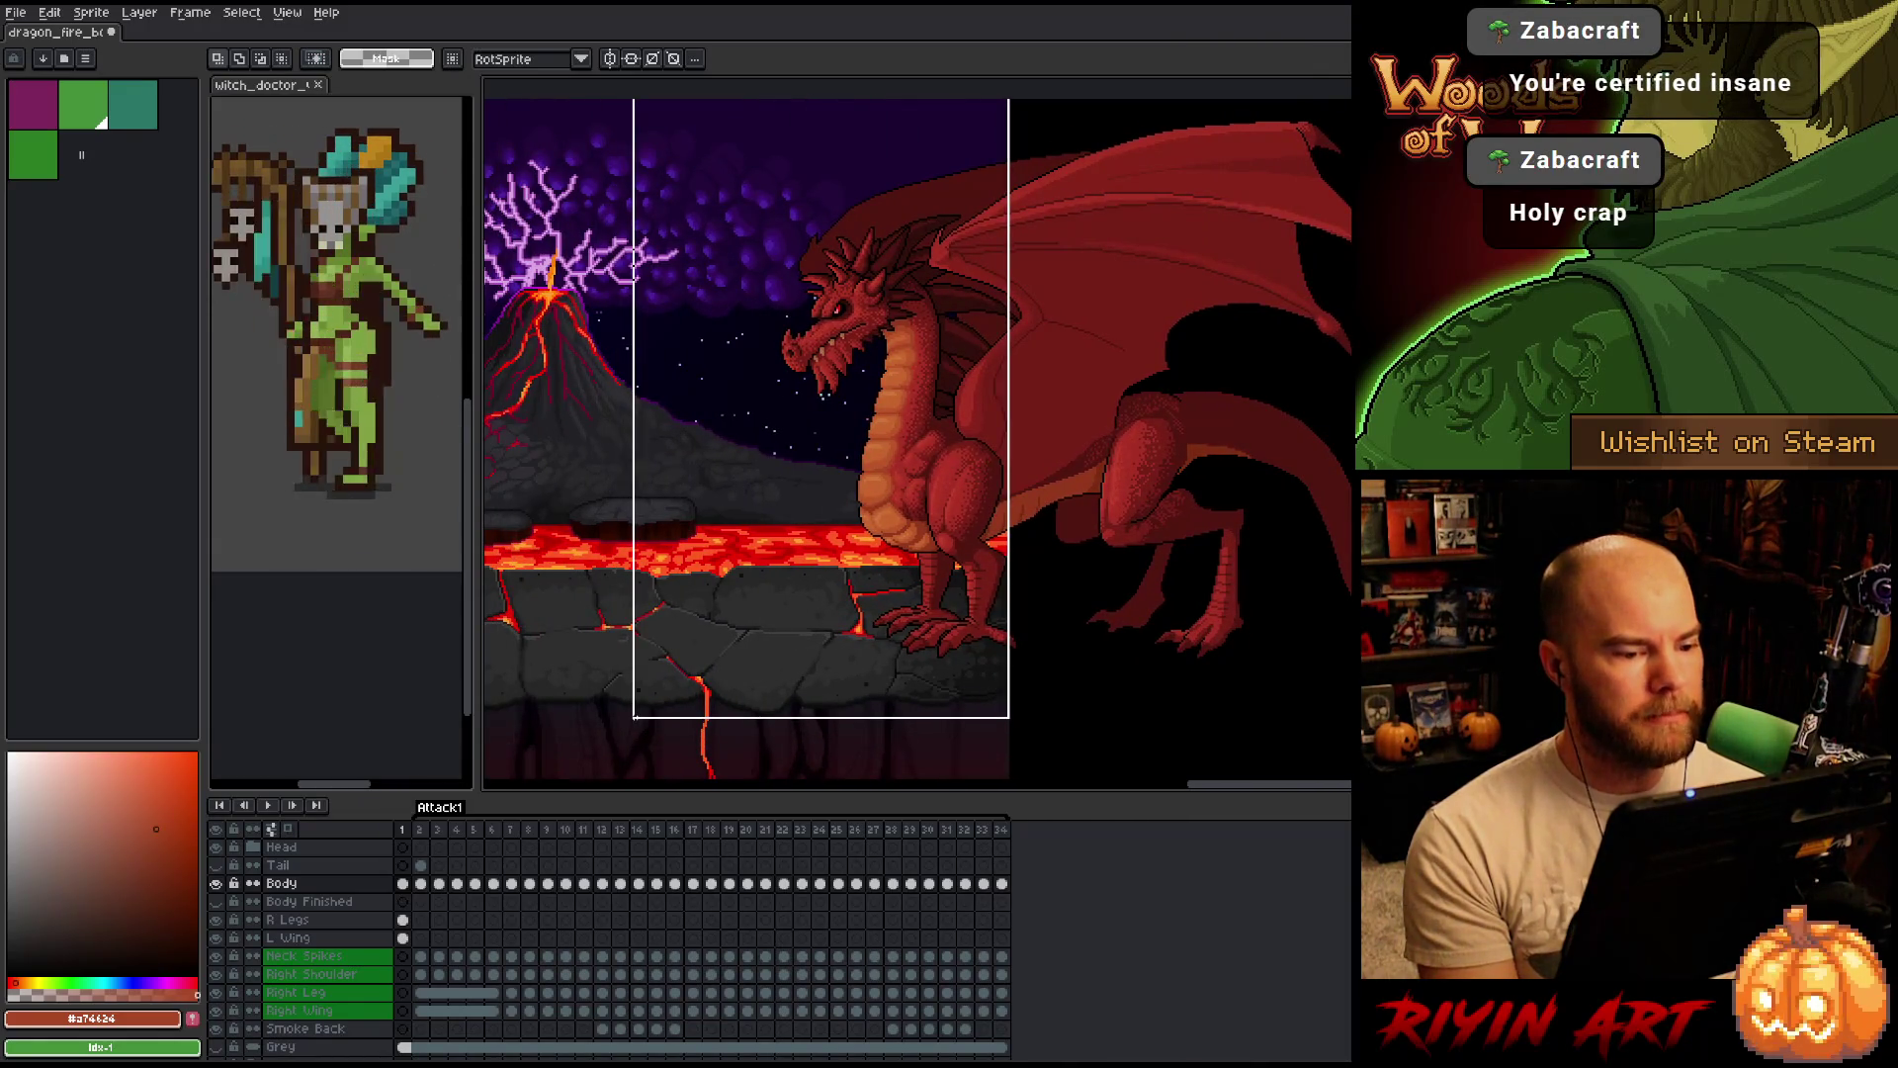
drag(634, 264, 662, 774)
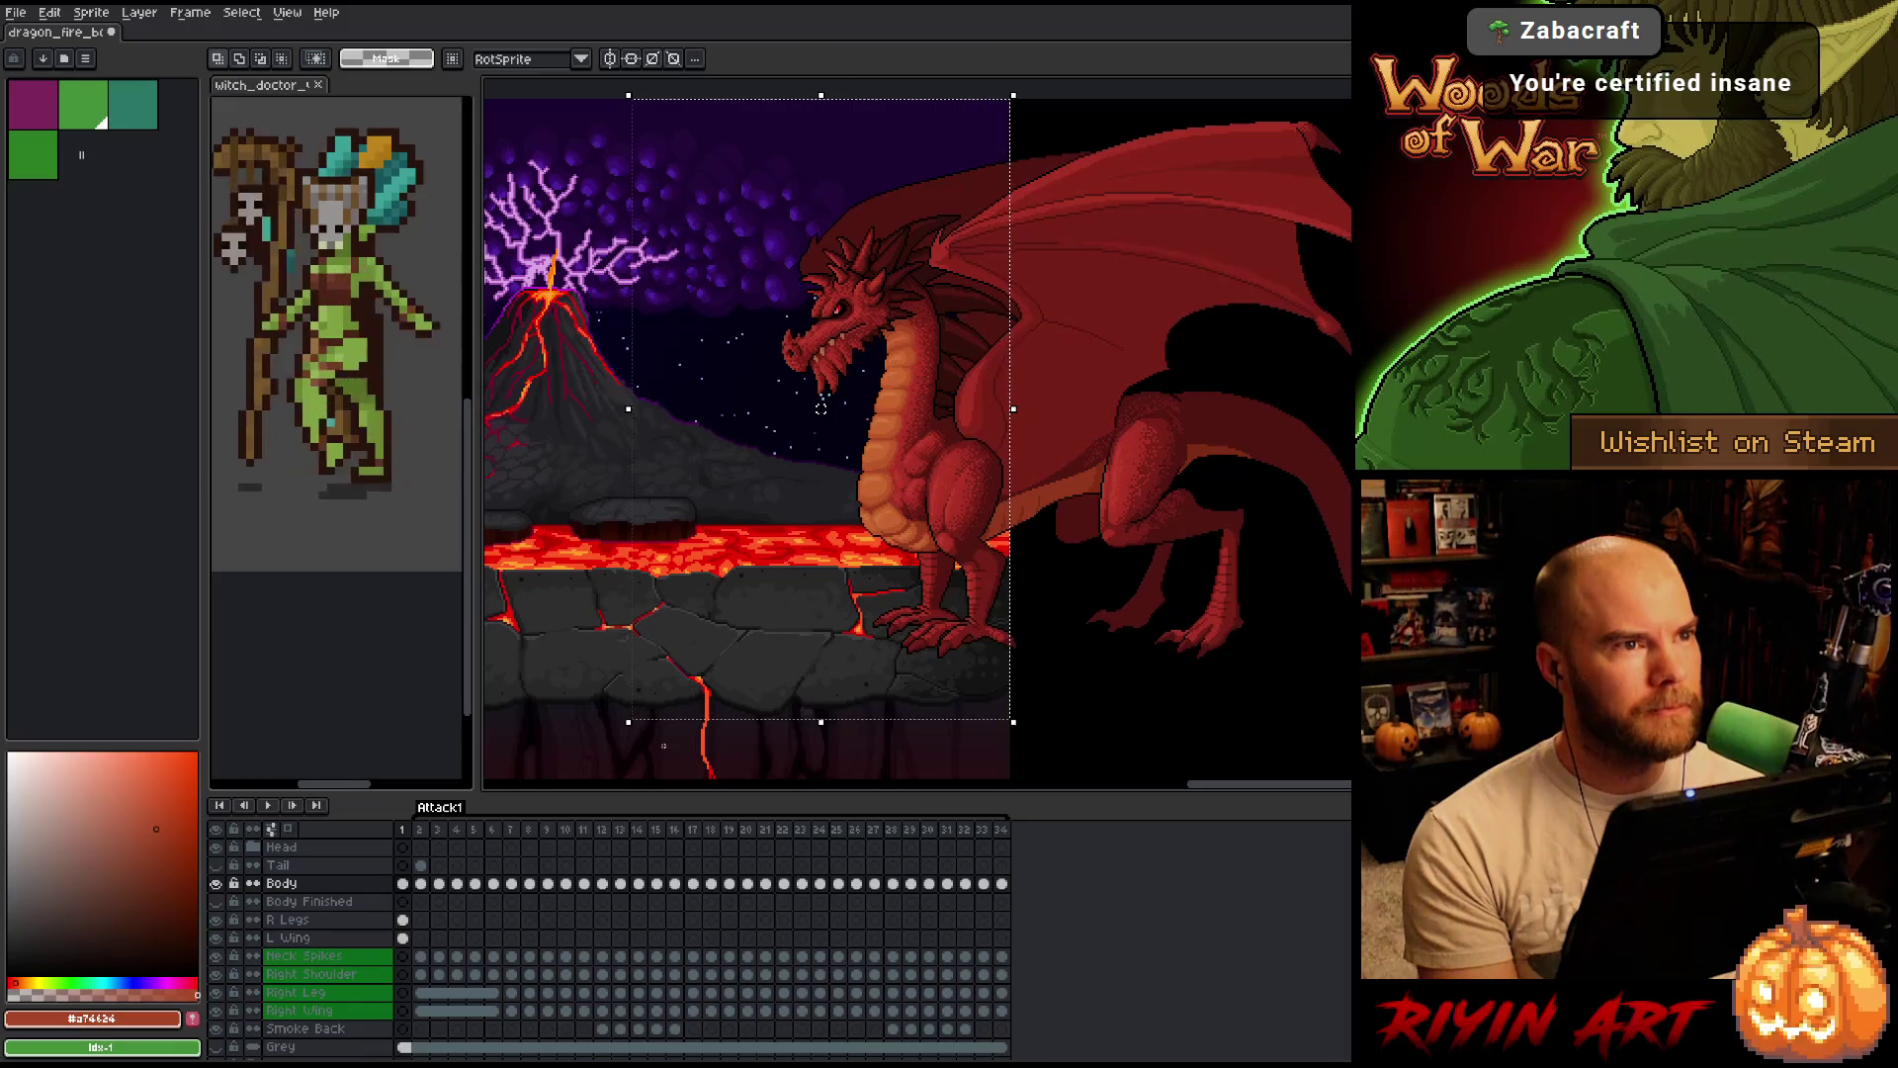
scroll(931, 551, up, 2)
scroll(931, 504, up, 1)
scroll(910, 550, down, 2)
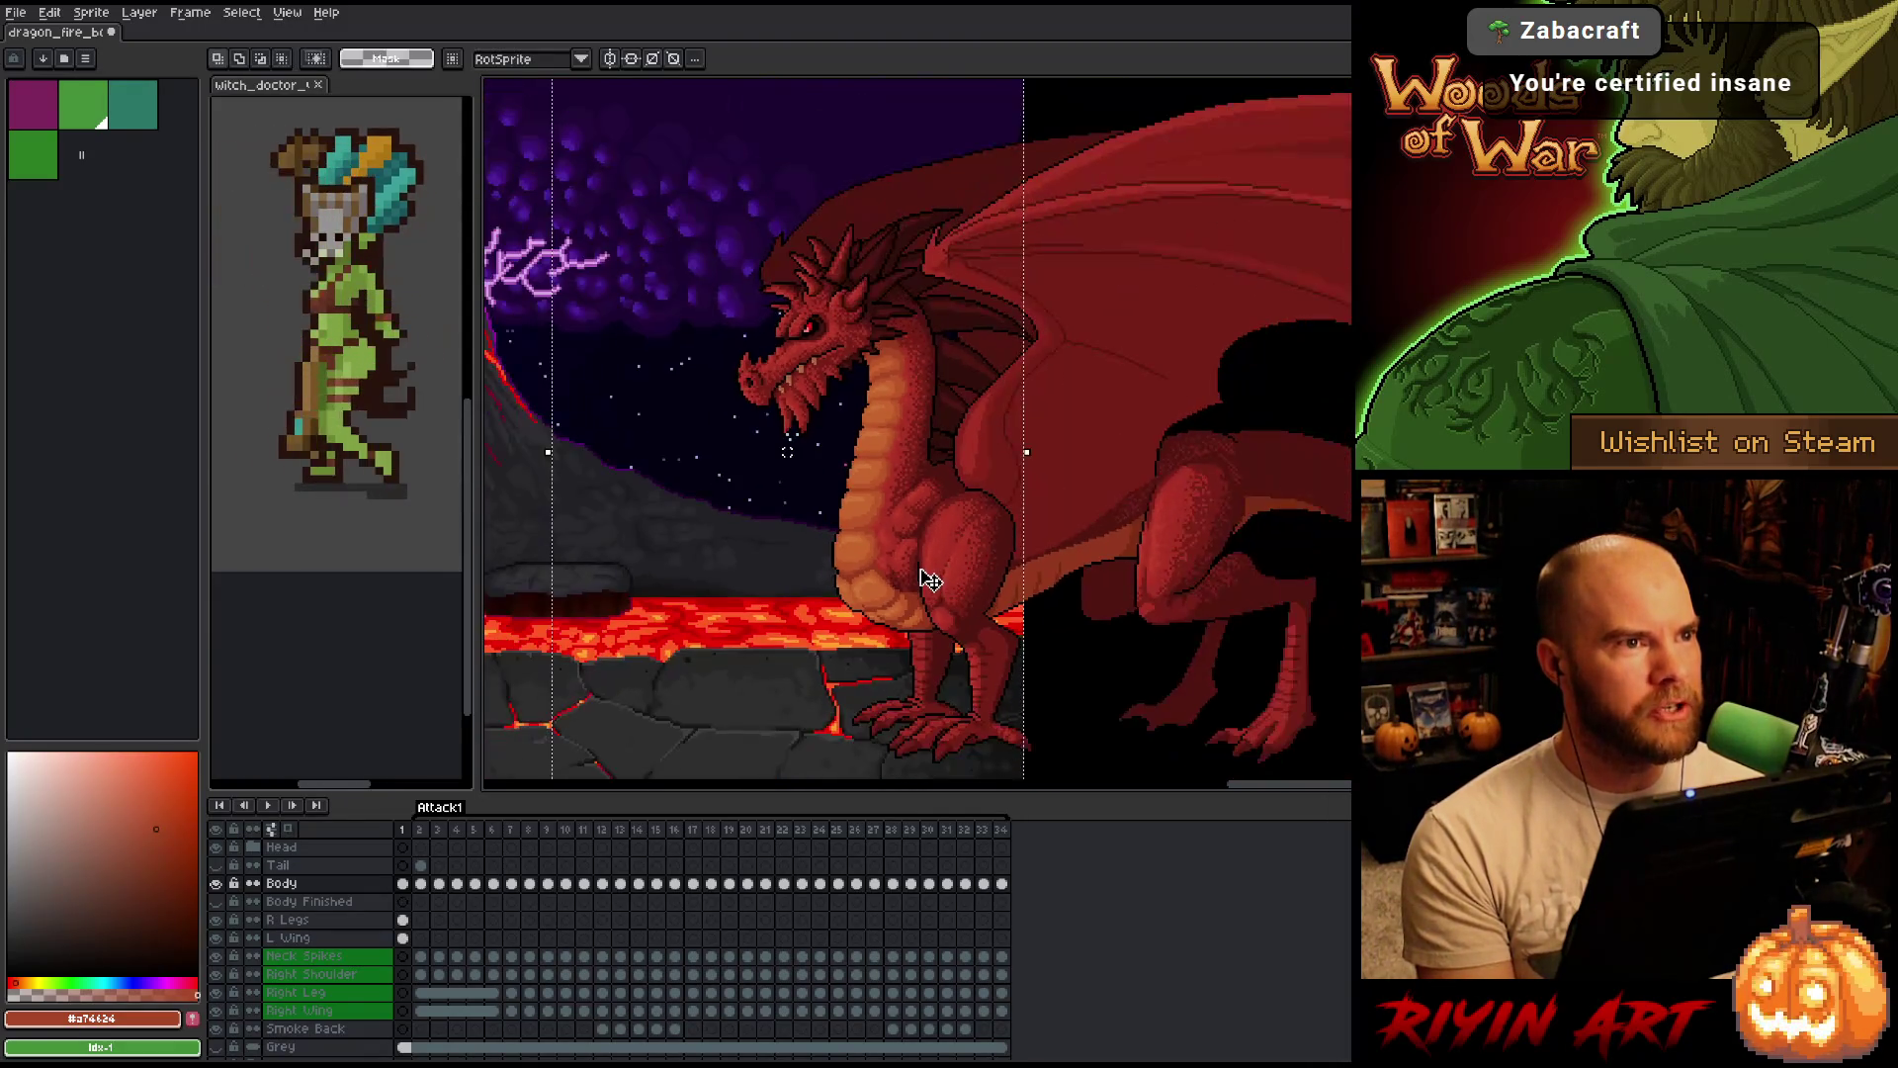
scroll(930, 579, down, 2)
drag(919, 572, 1148, 539)
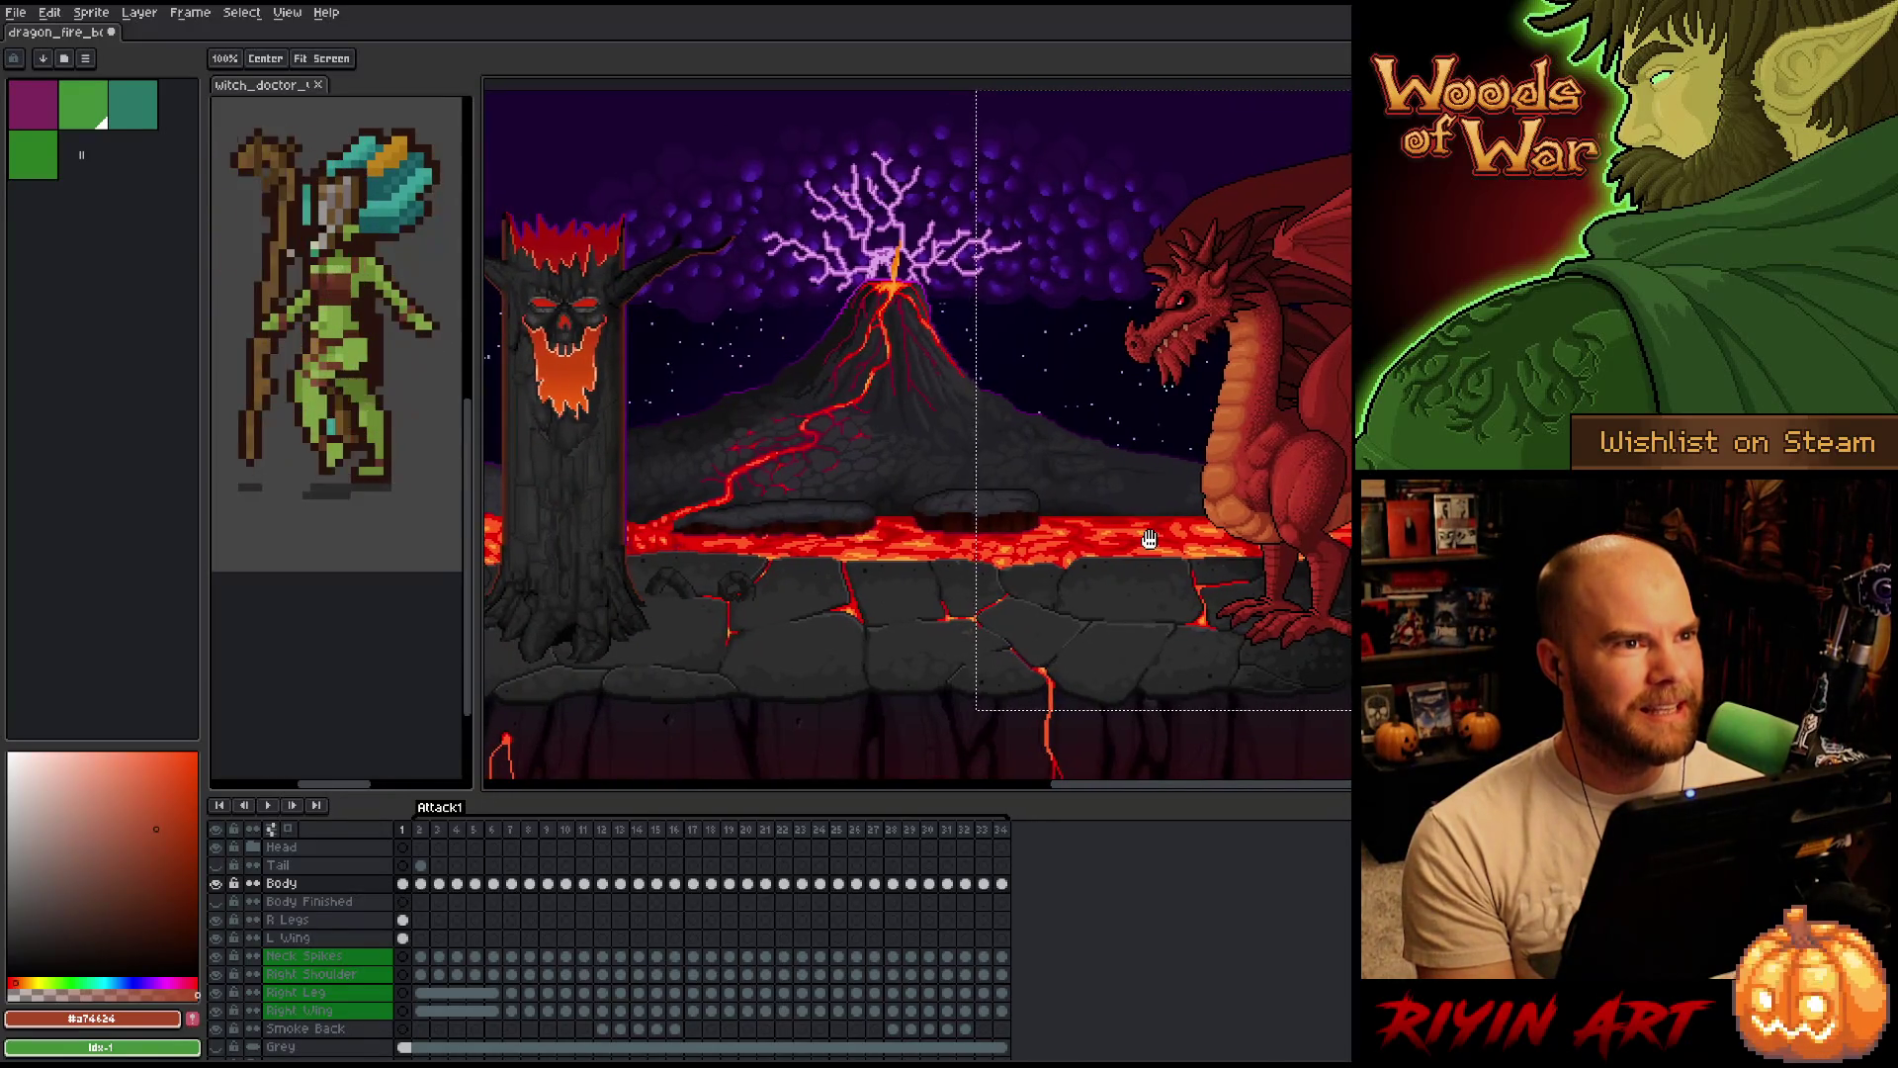
Select frames 1 to 10 in the timeline and play the dragon's attack animation.
key(space)
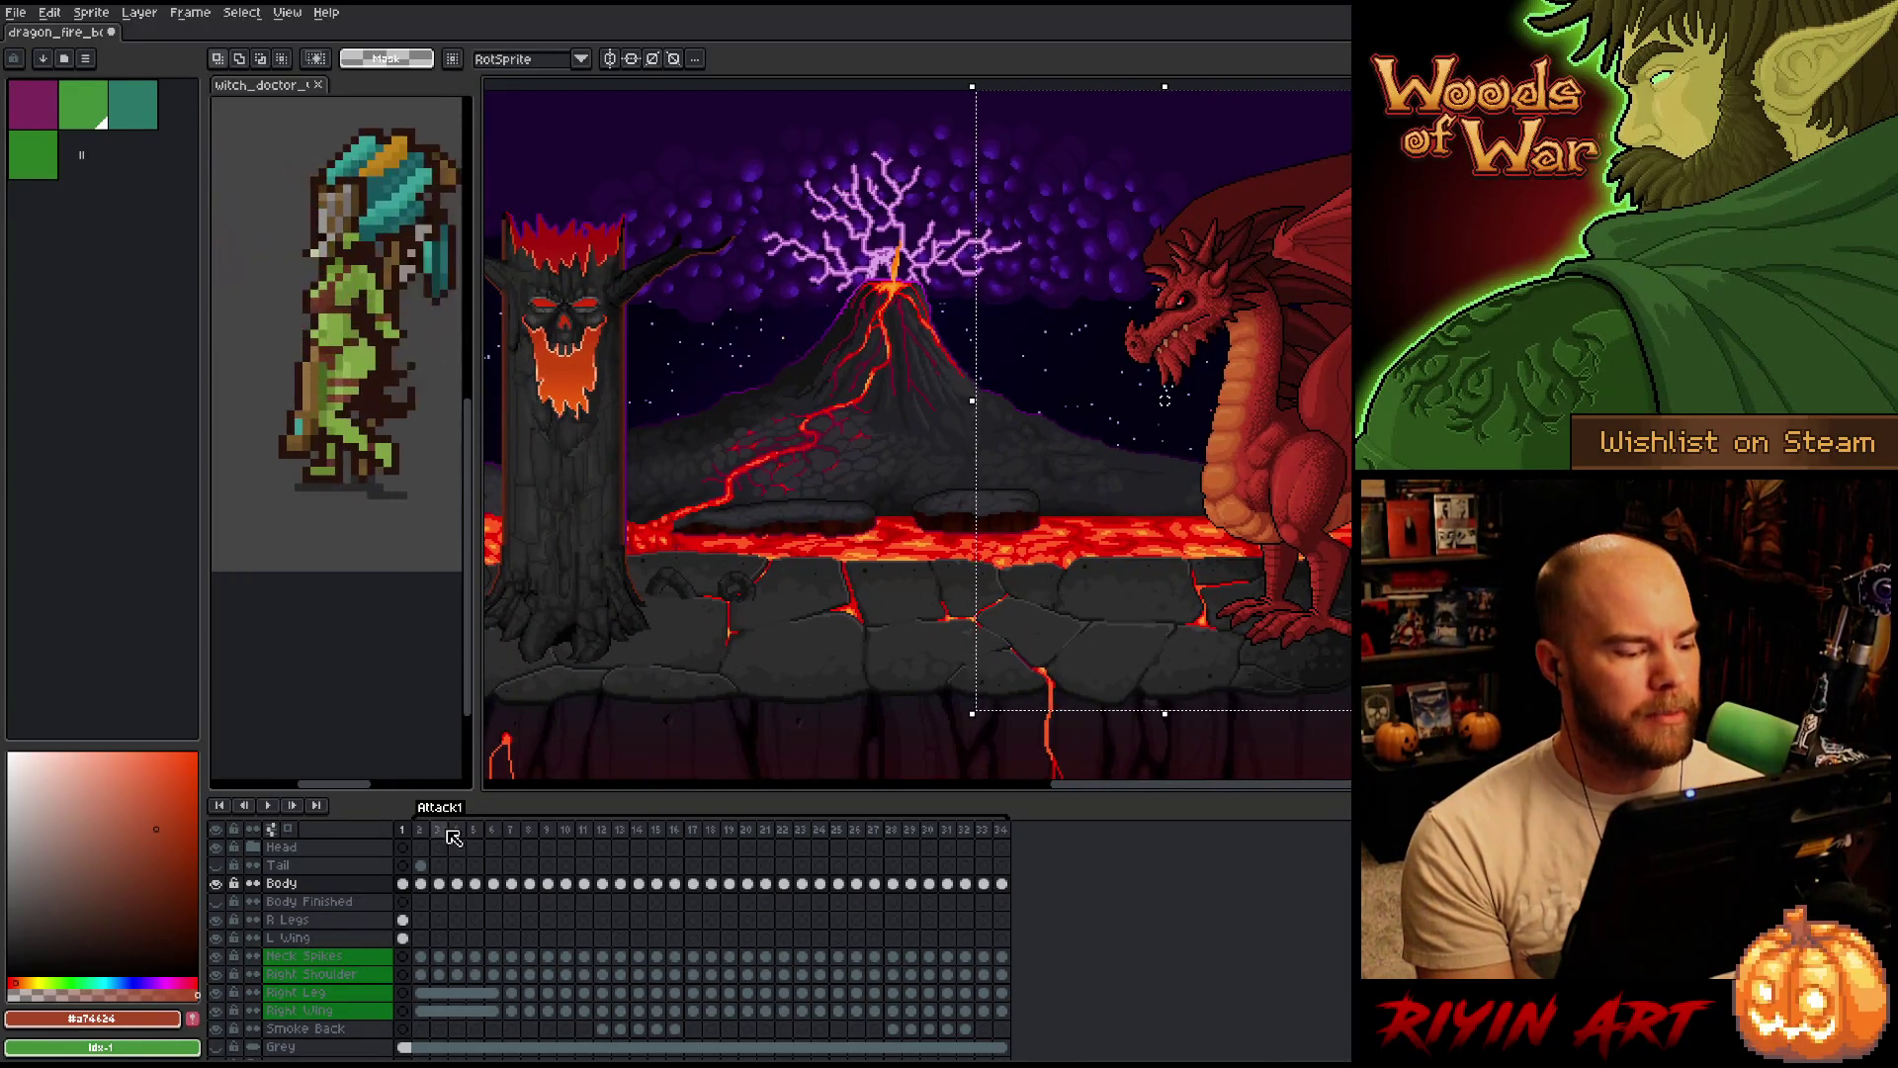
drag(420, 833, 1000, 833)
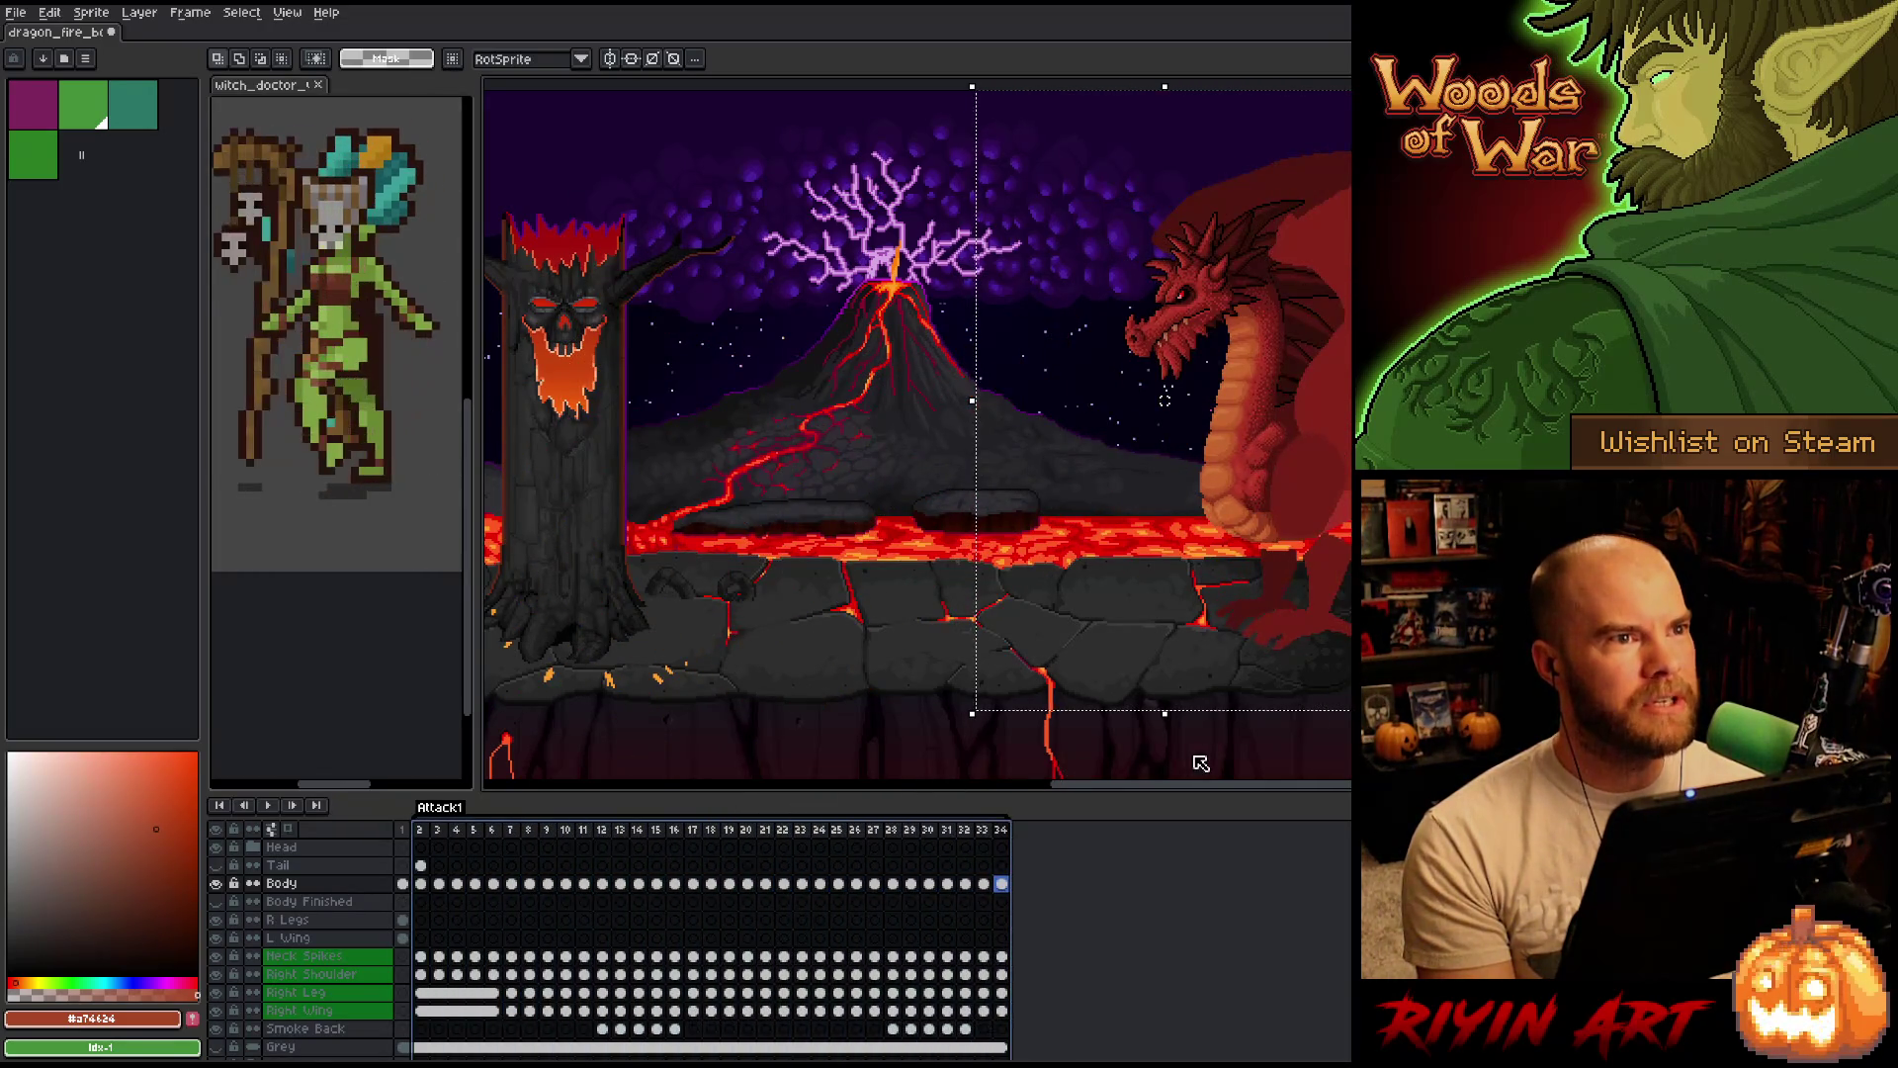
key(Return)
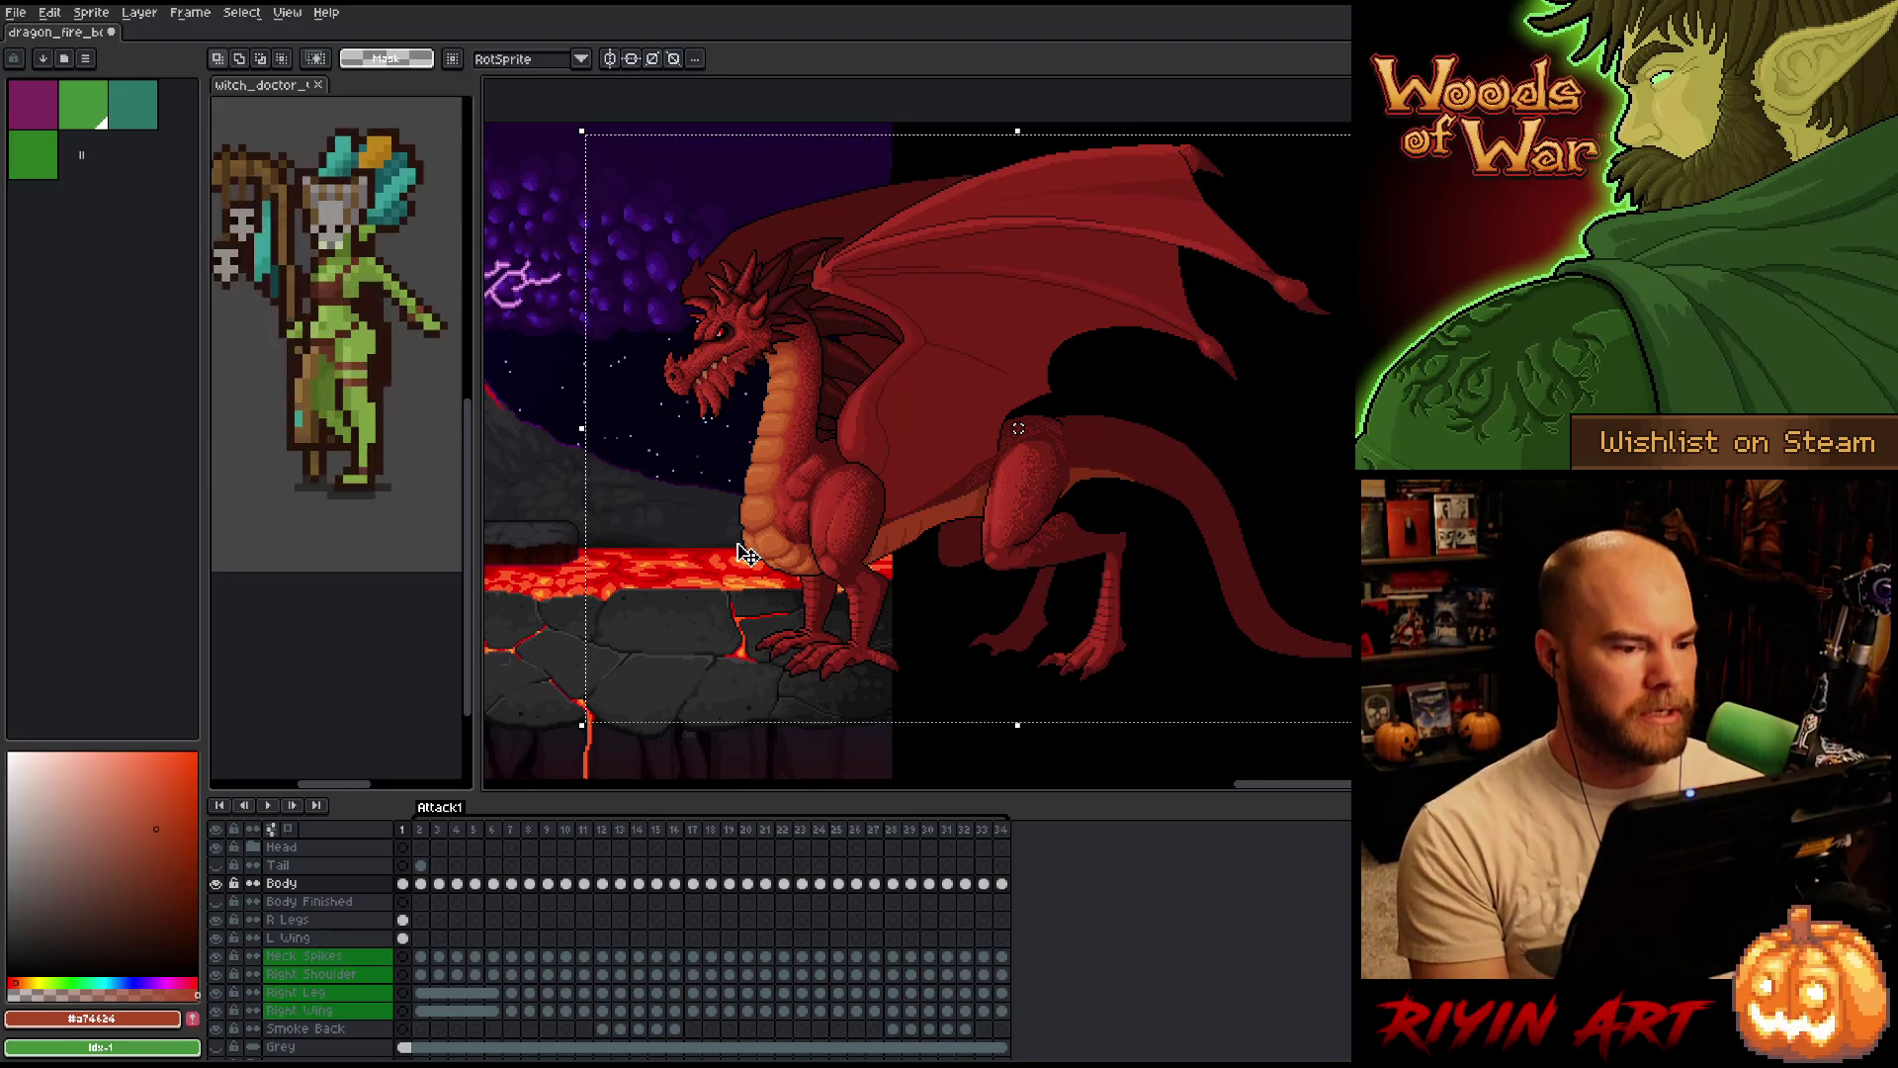
scroll(750, 534, left, 2)
scroll(754, 512, left, 2)
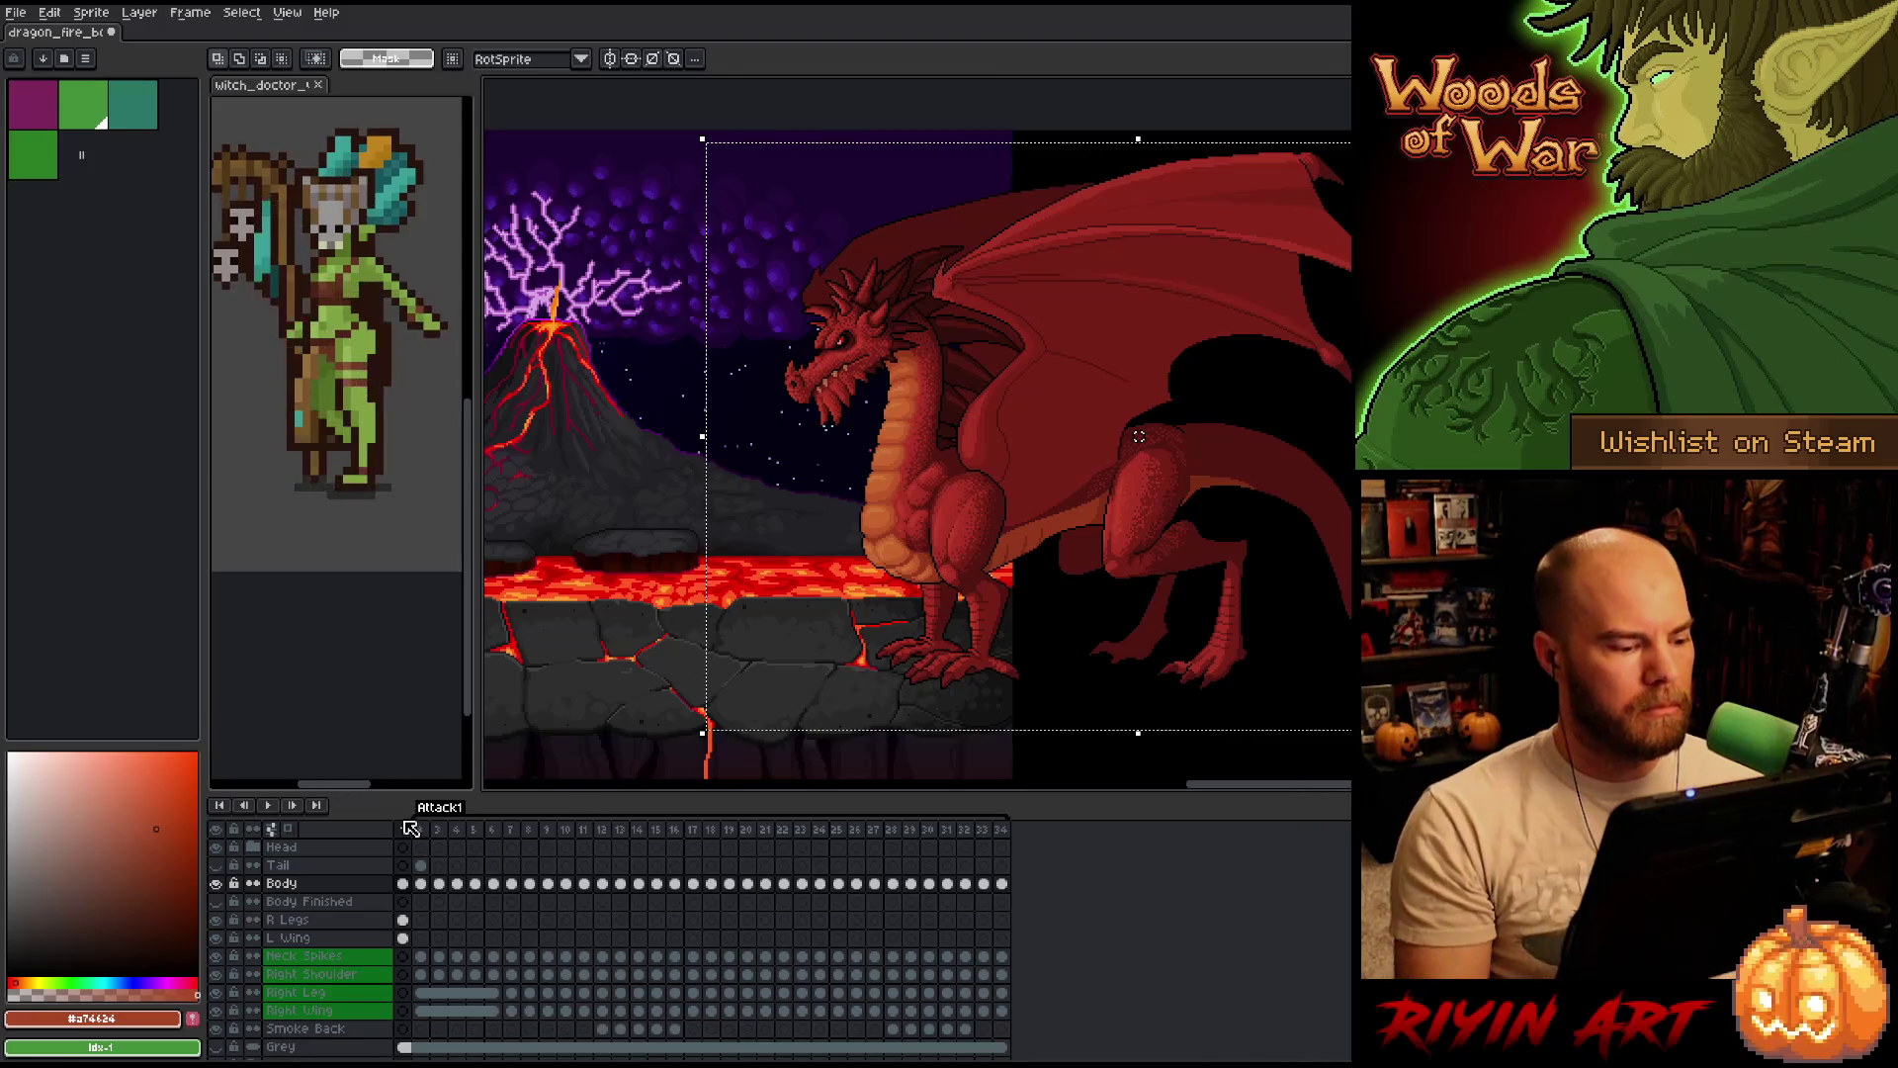
Loop-play a timeline range from frame 1 to about frame 32, then clear it and play the full animation.
drag(404, 831, 539, 842)
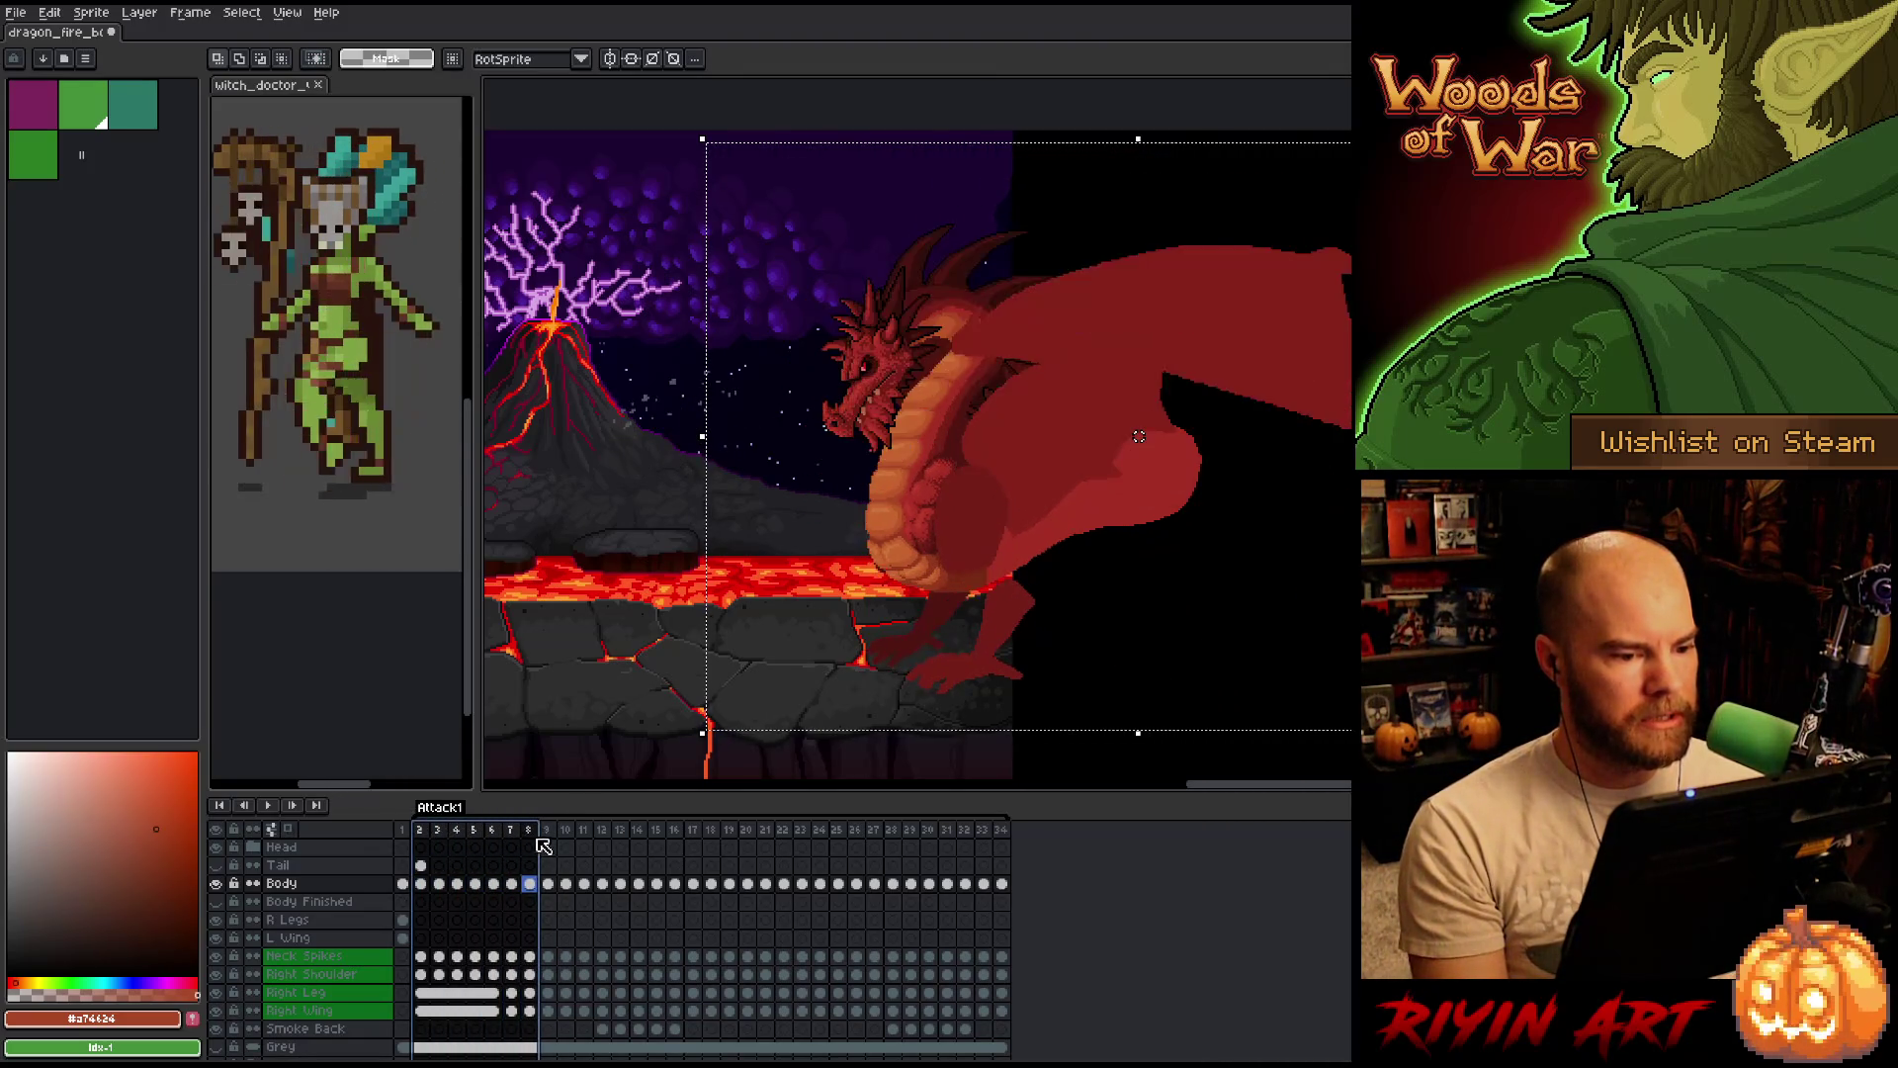
mouse_move(538, 842)
mouse_down()
mouse_move(956, 817)
mouse_move(920, 817)
mouse_up()
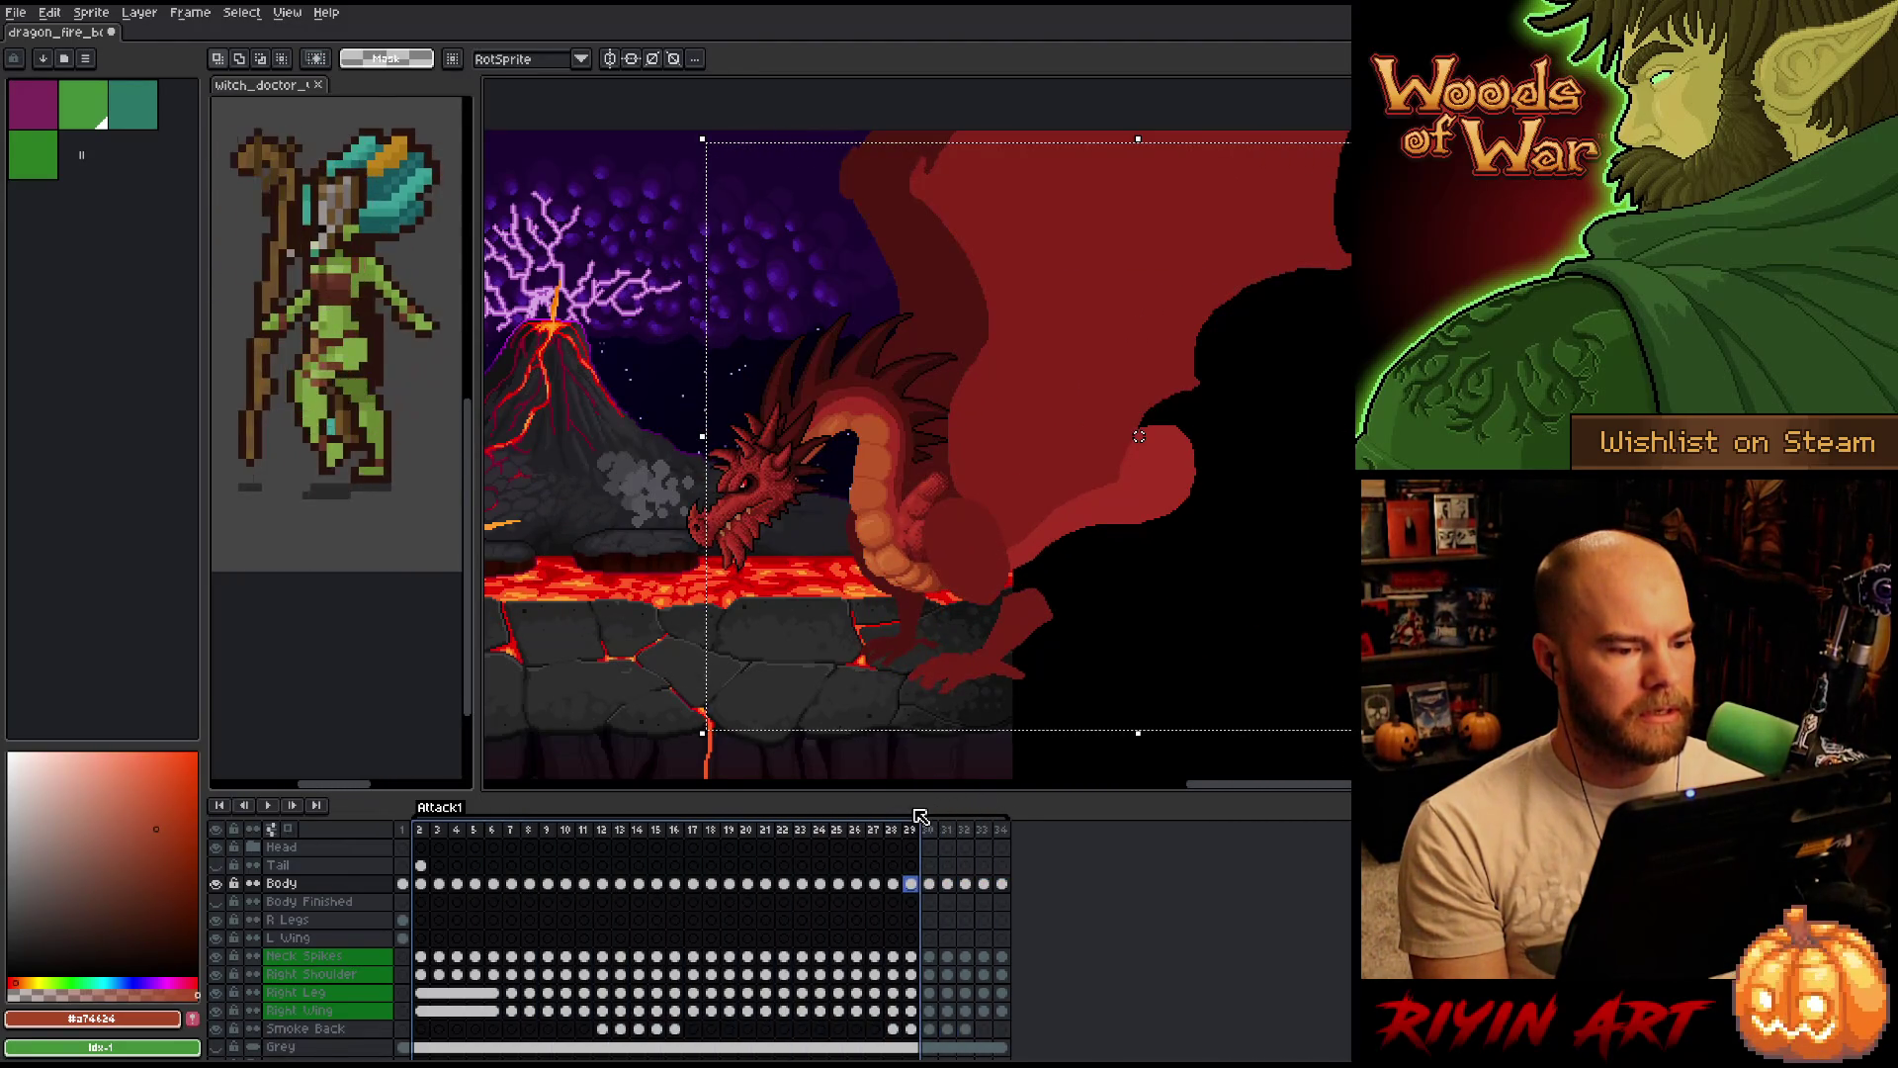
key(Return)
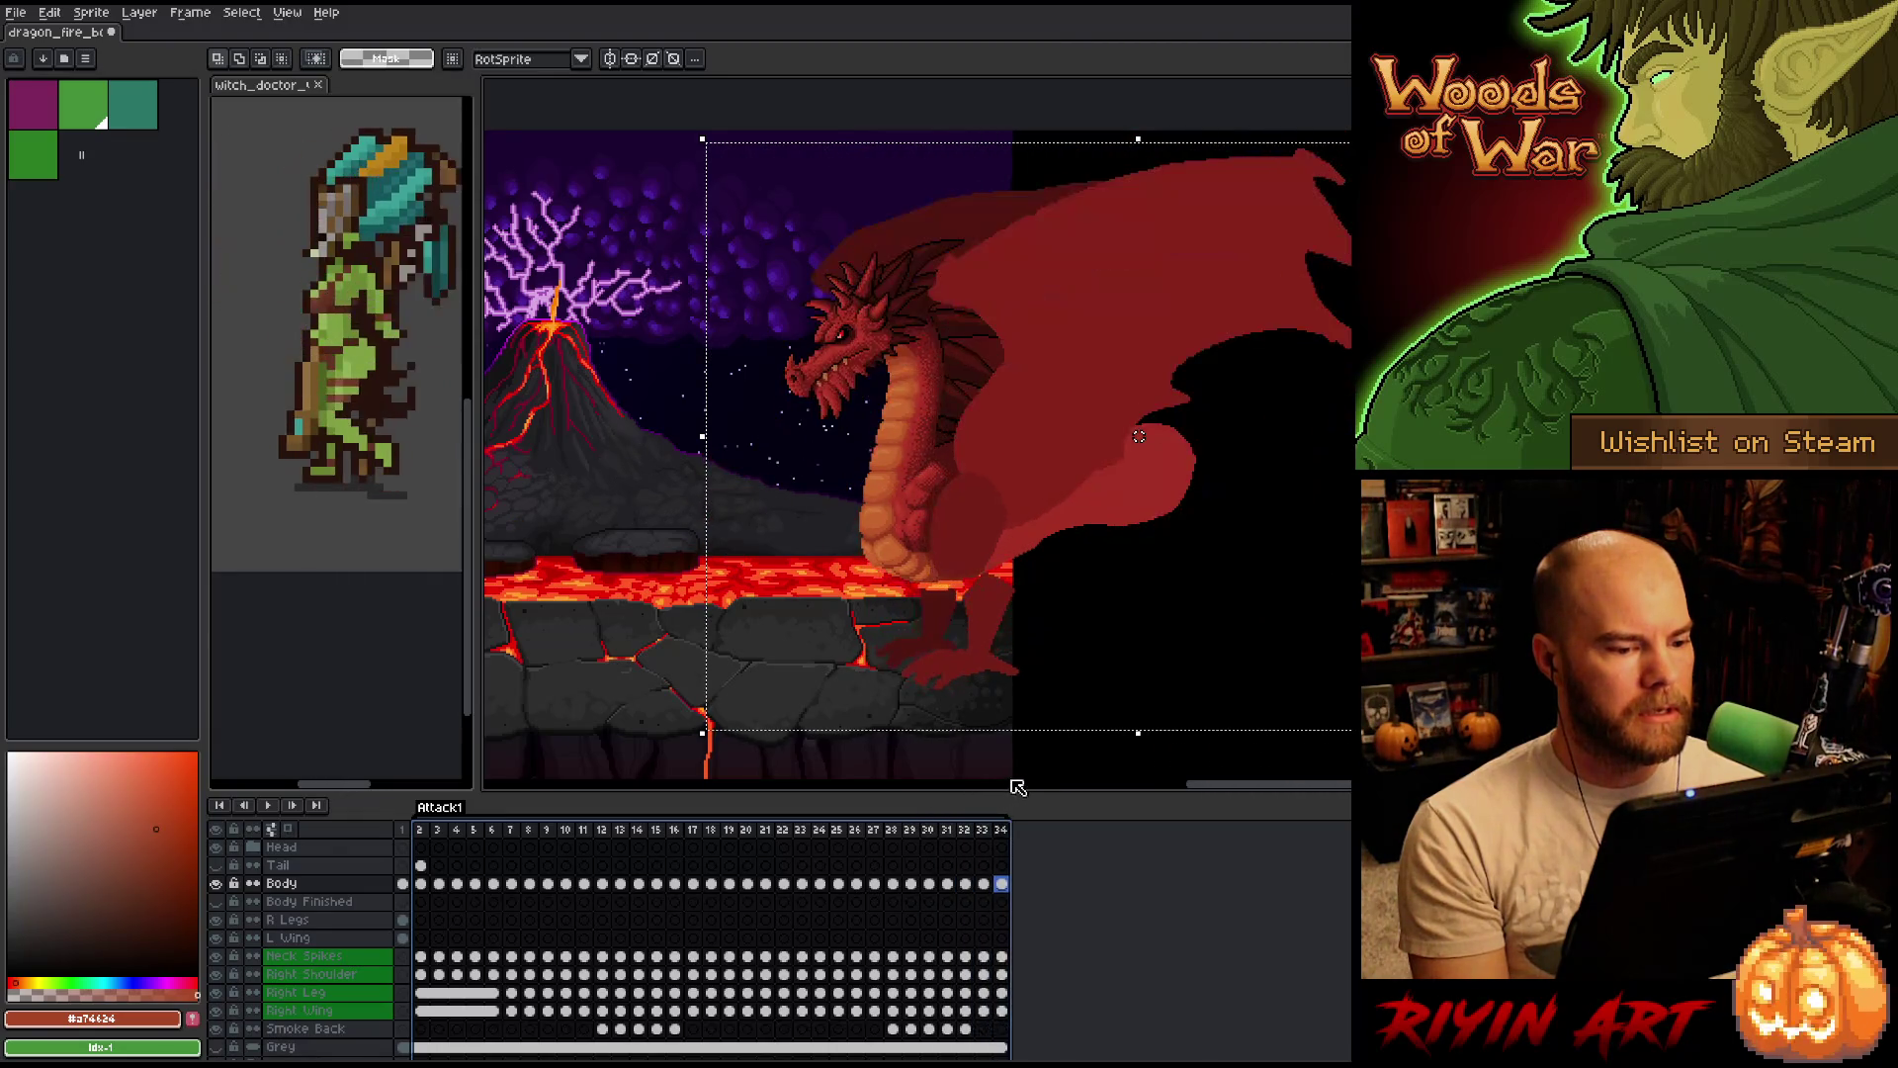
drag(917, 812, 978, 794)
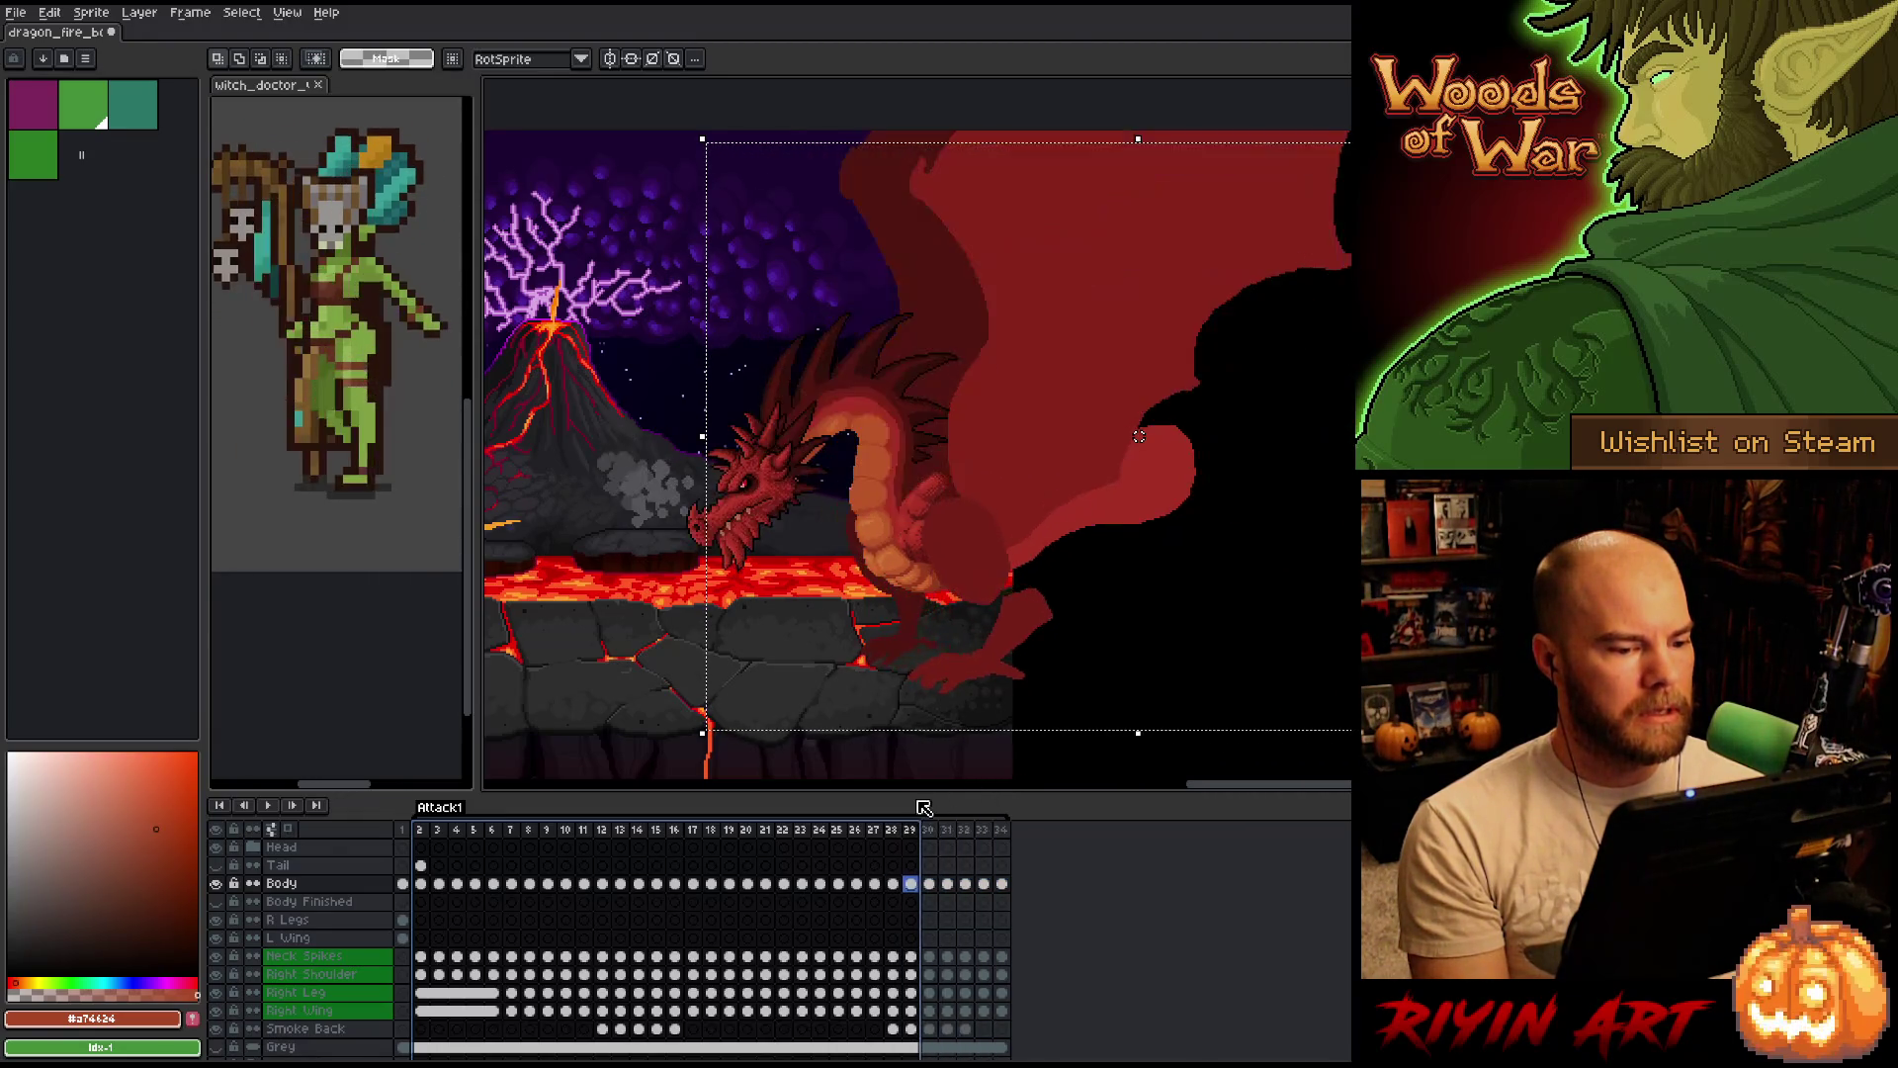
drag(978, 793, 975, 794)
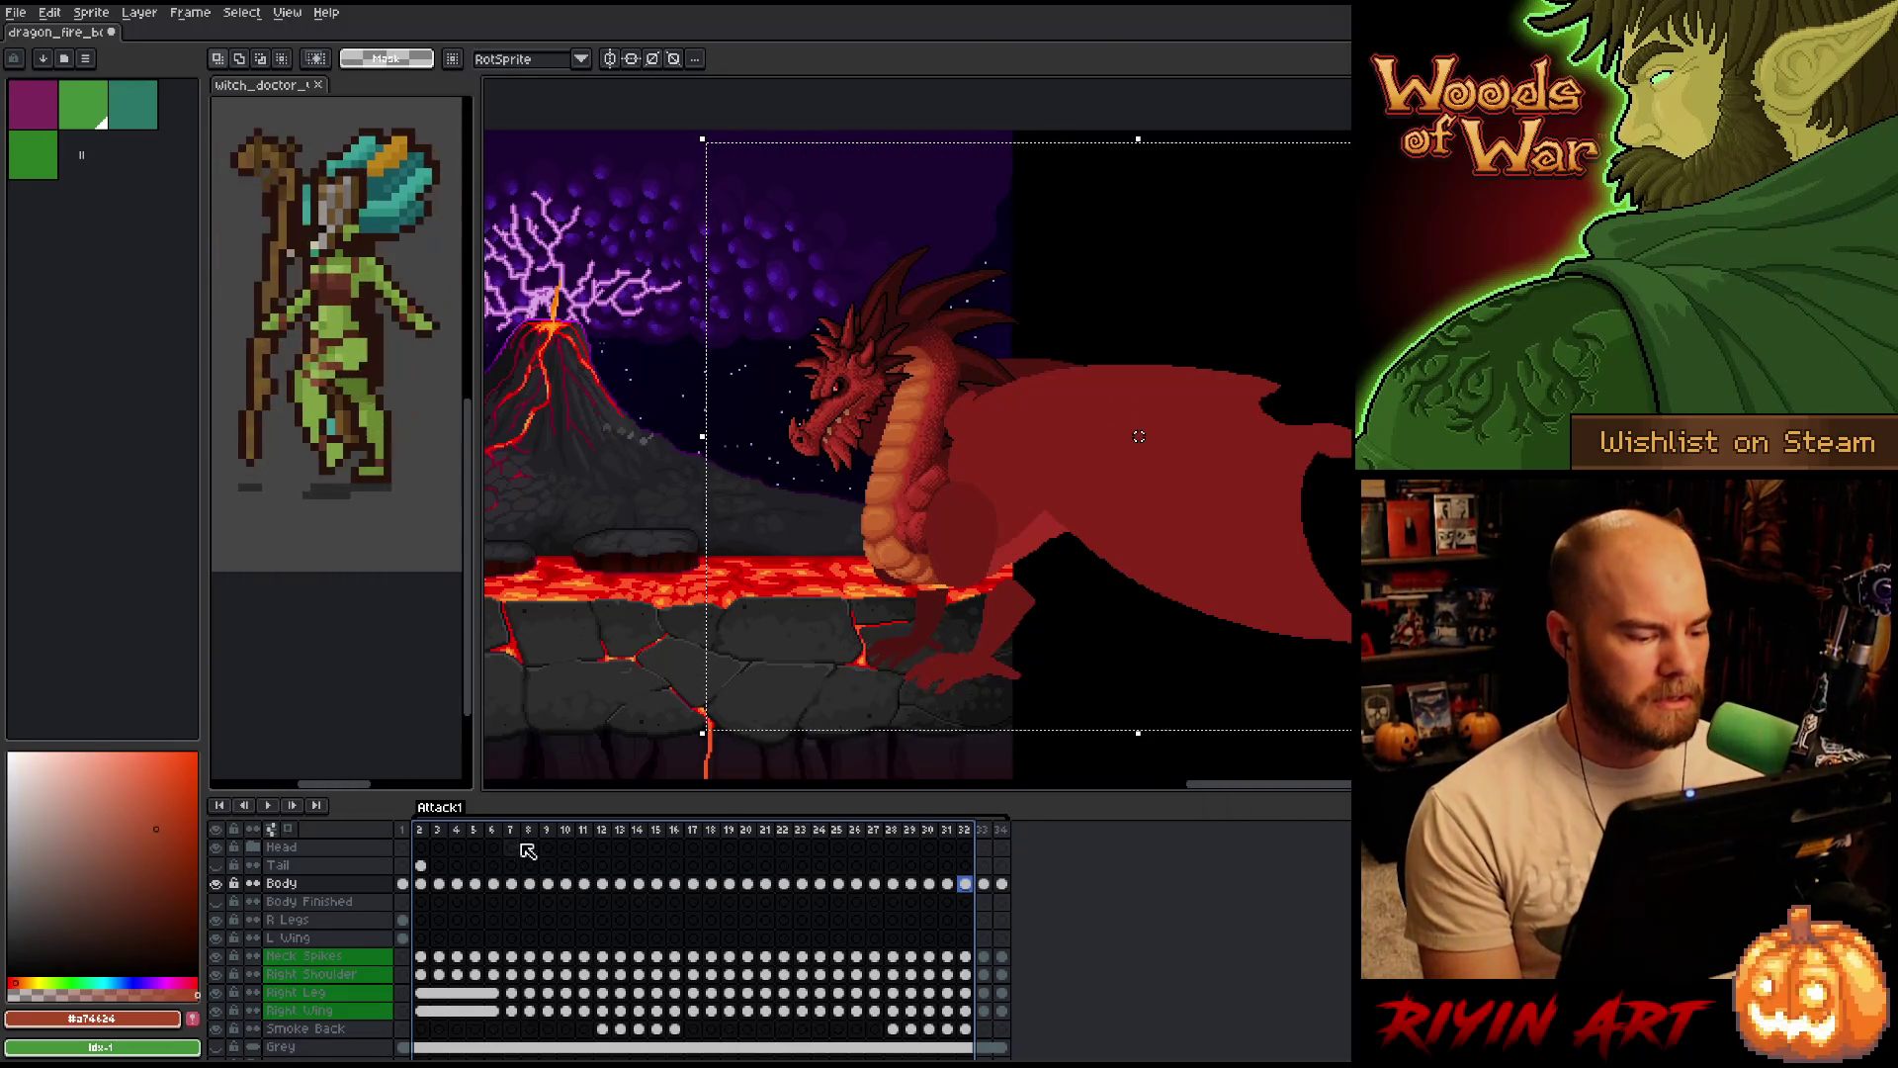
click(428, 838)
key(Return)
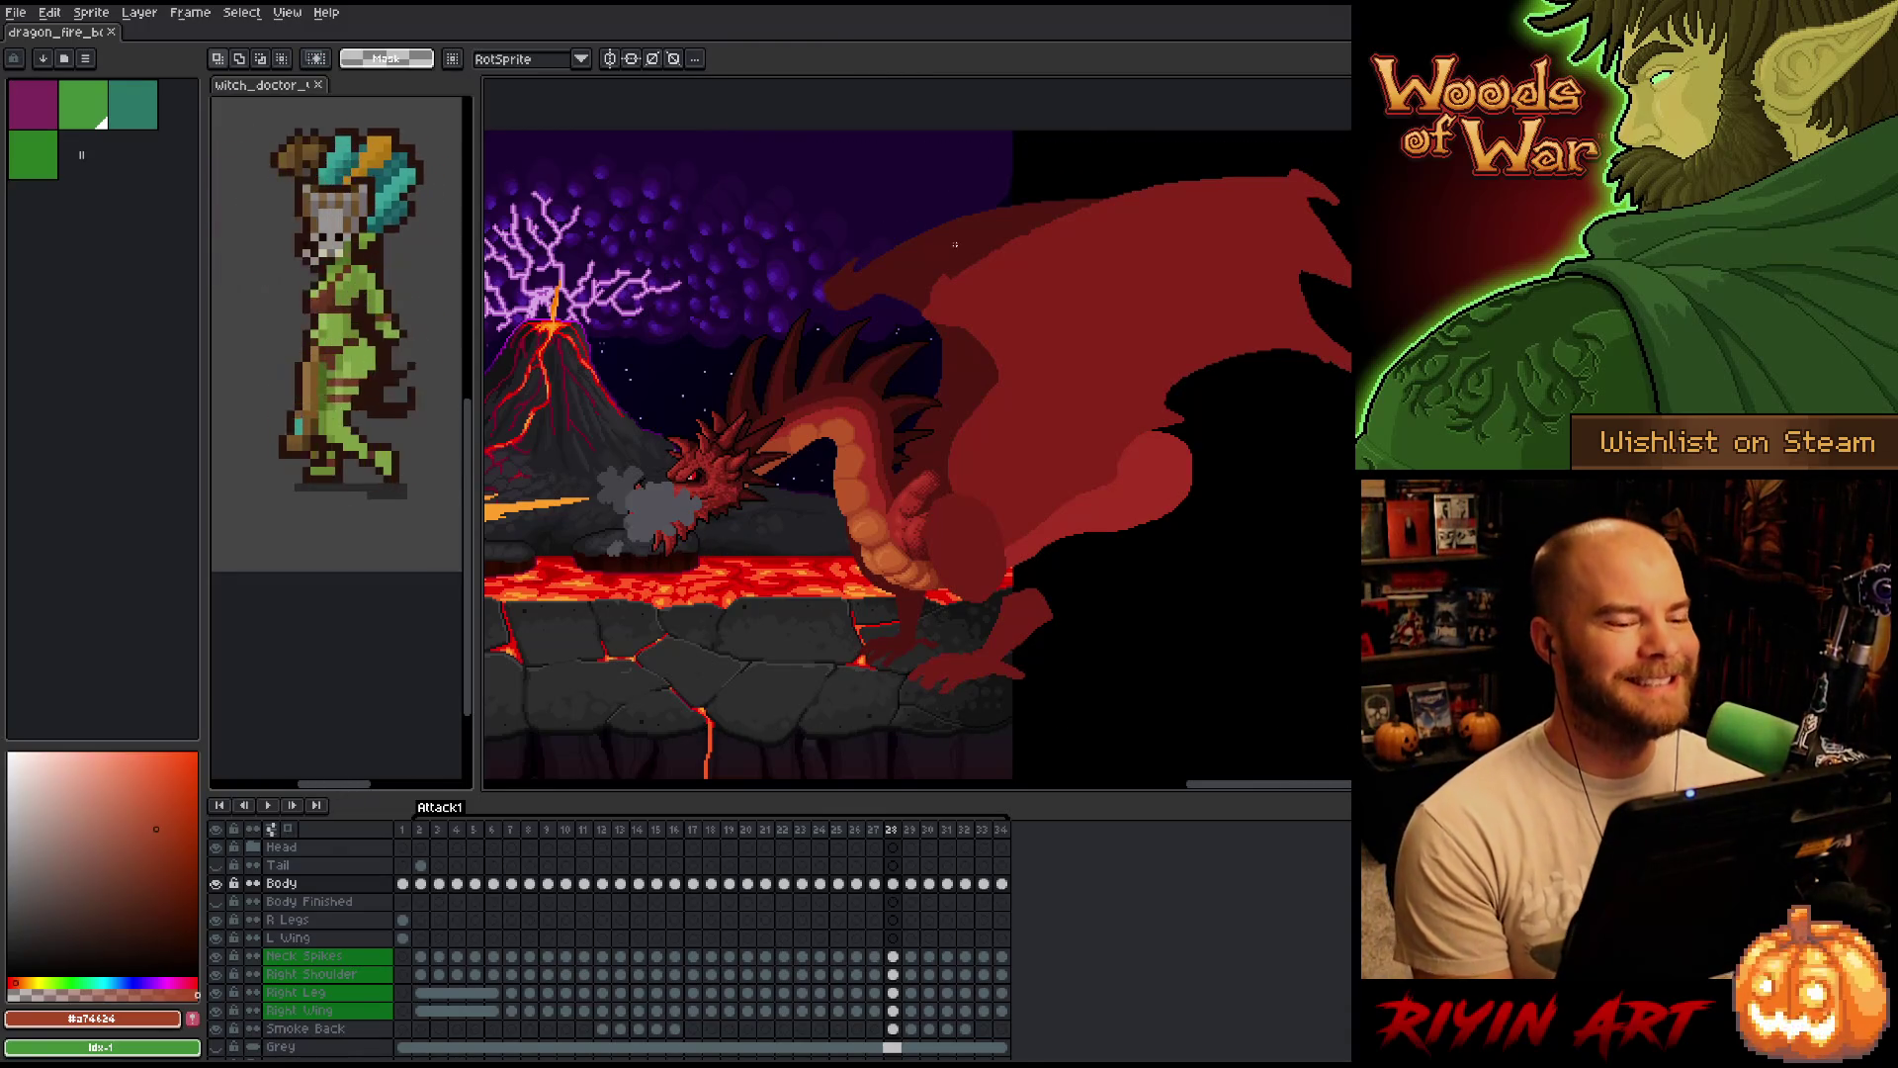
scroll(943, 257, up, 1)
scroll(832, 463, up, 1)
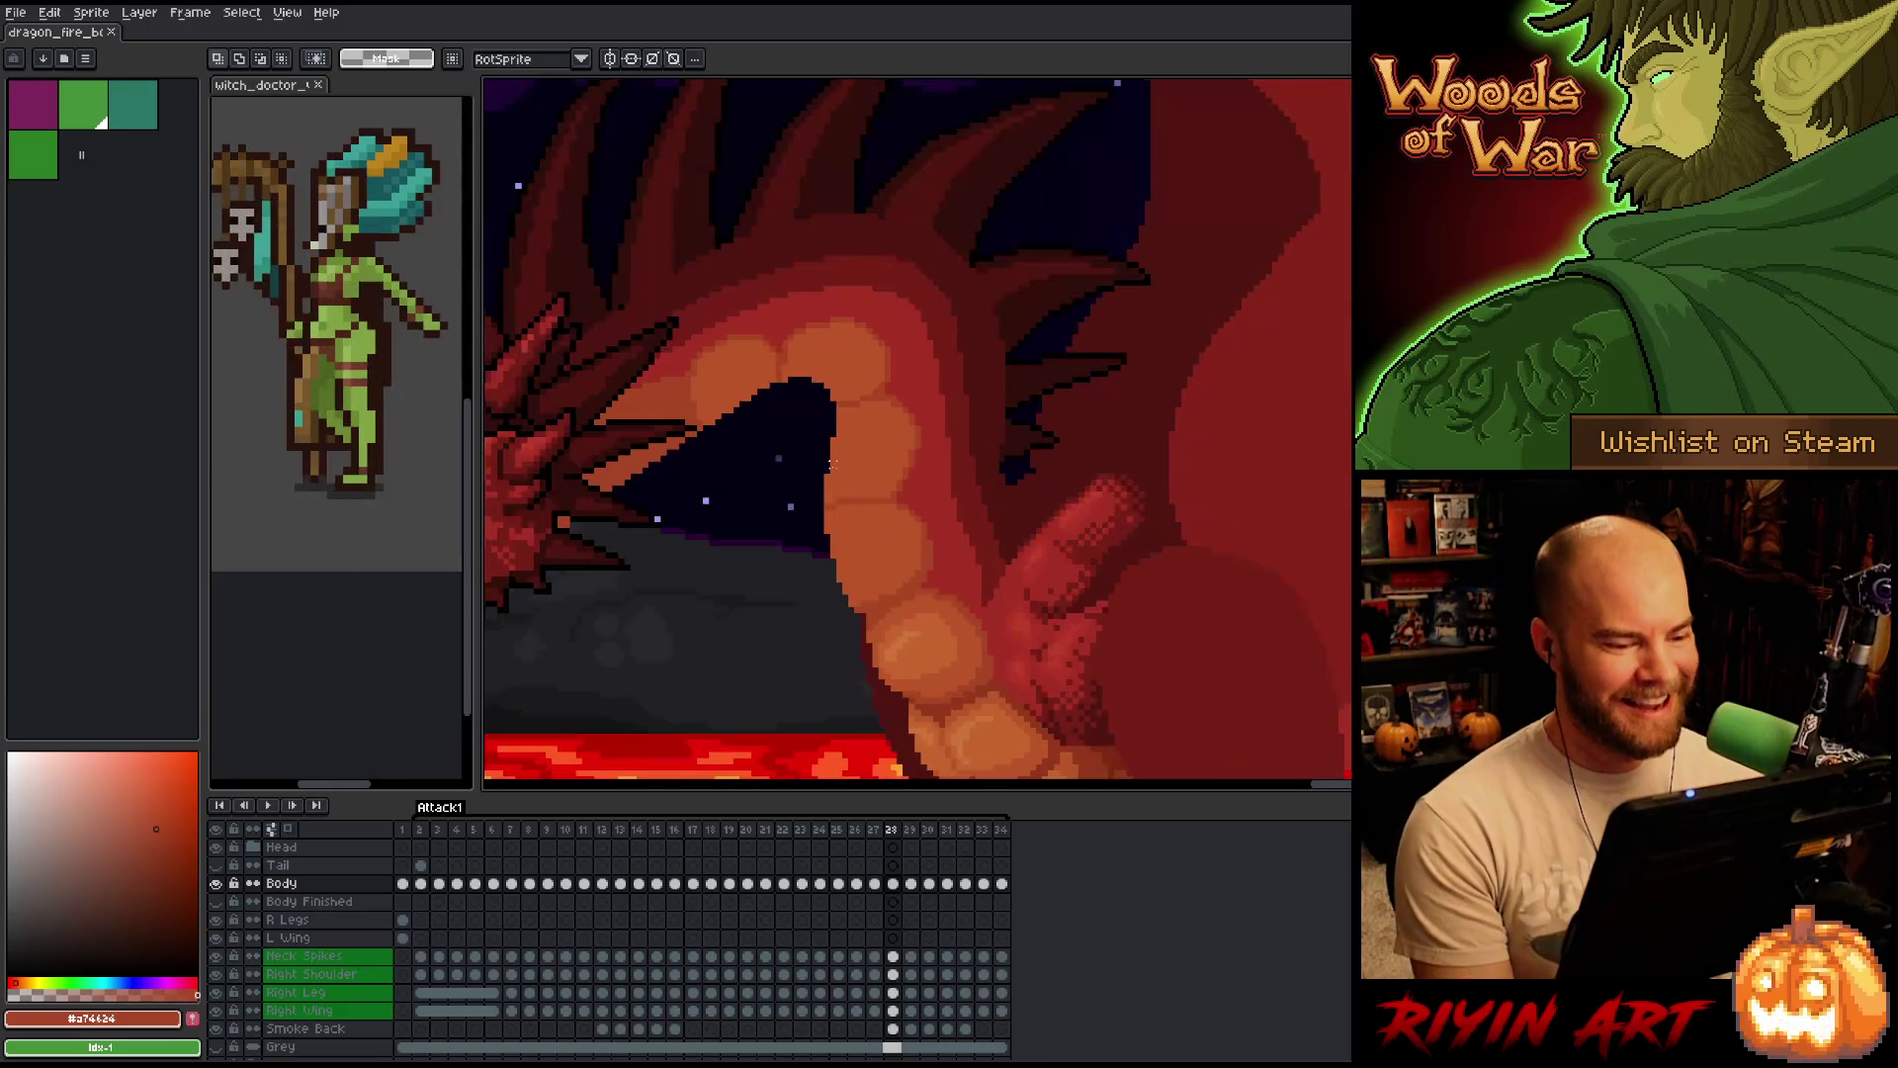
Step between frames 26 and 27 to compare the belly scales along the dragon's neck.
key(Left)
key(Left)
key(Right)
key(Left)
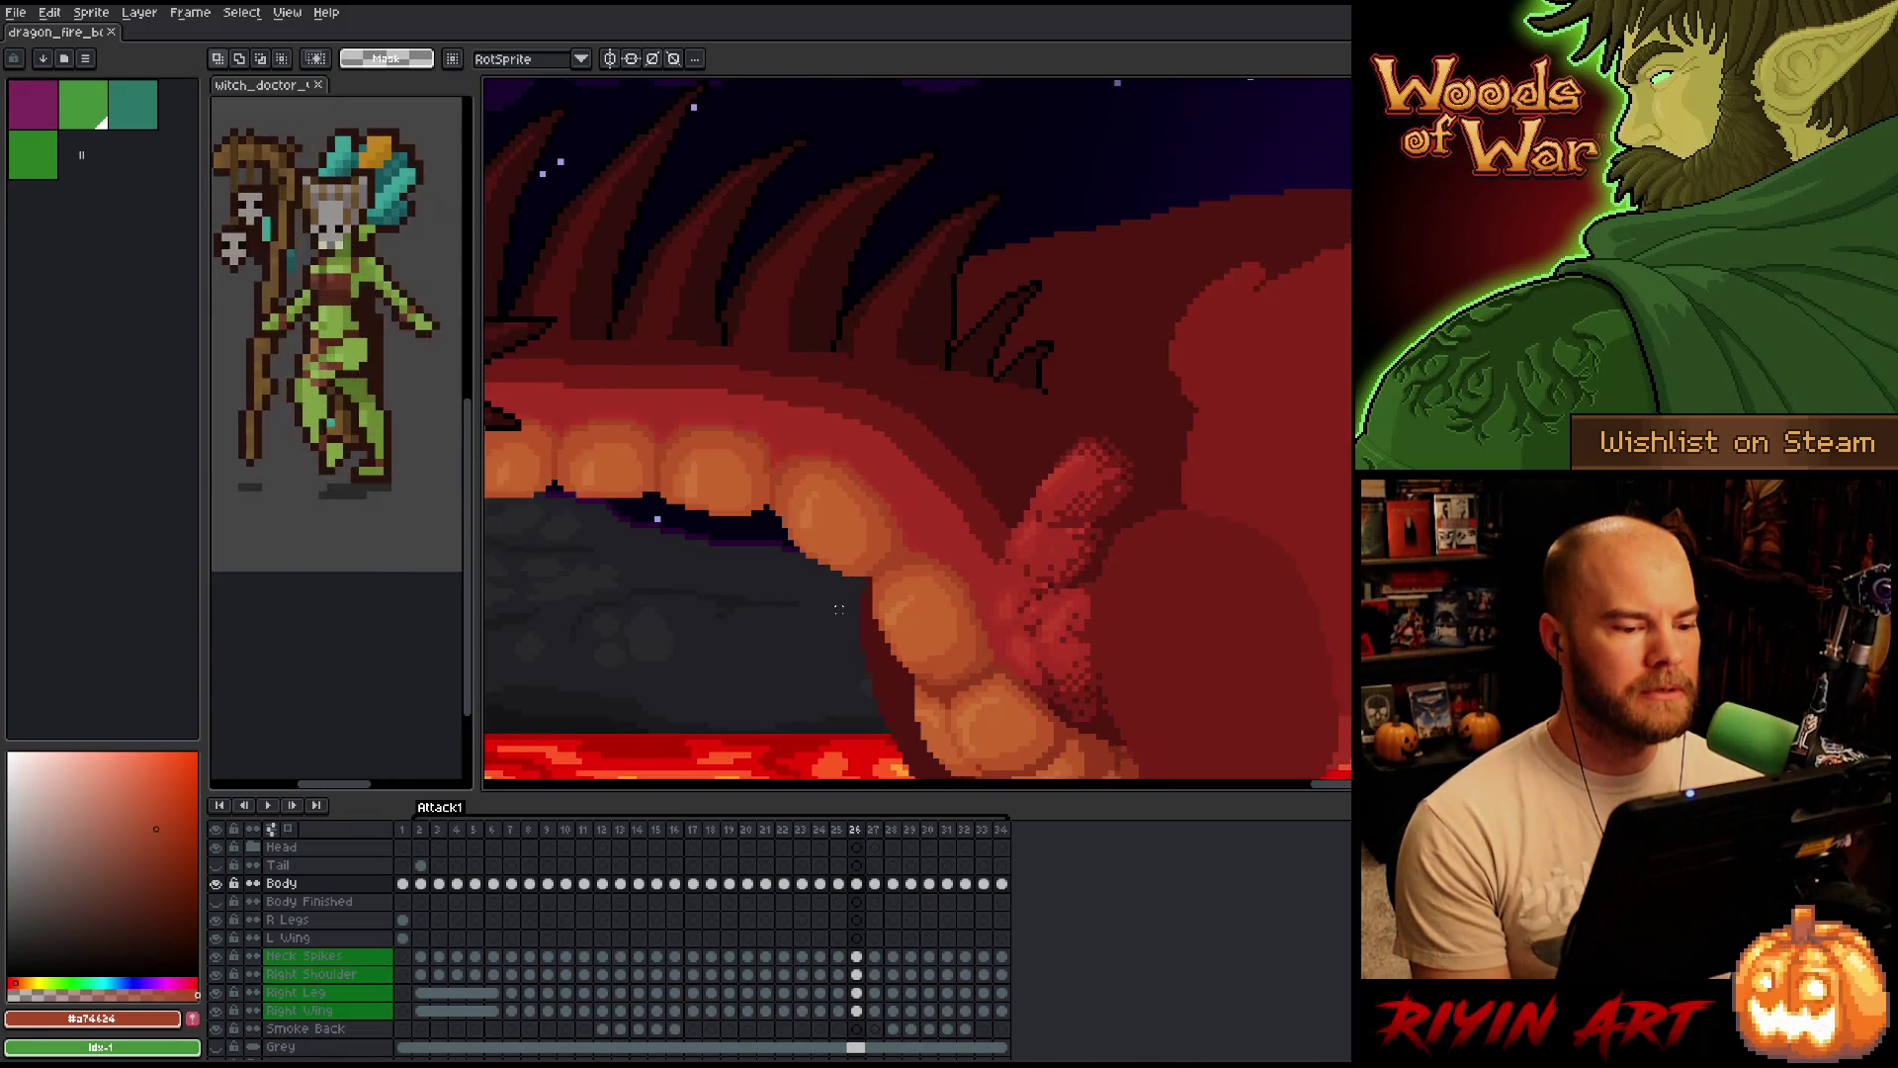
scroll(729, 598, down, 1)
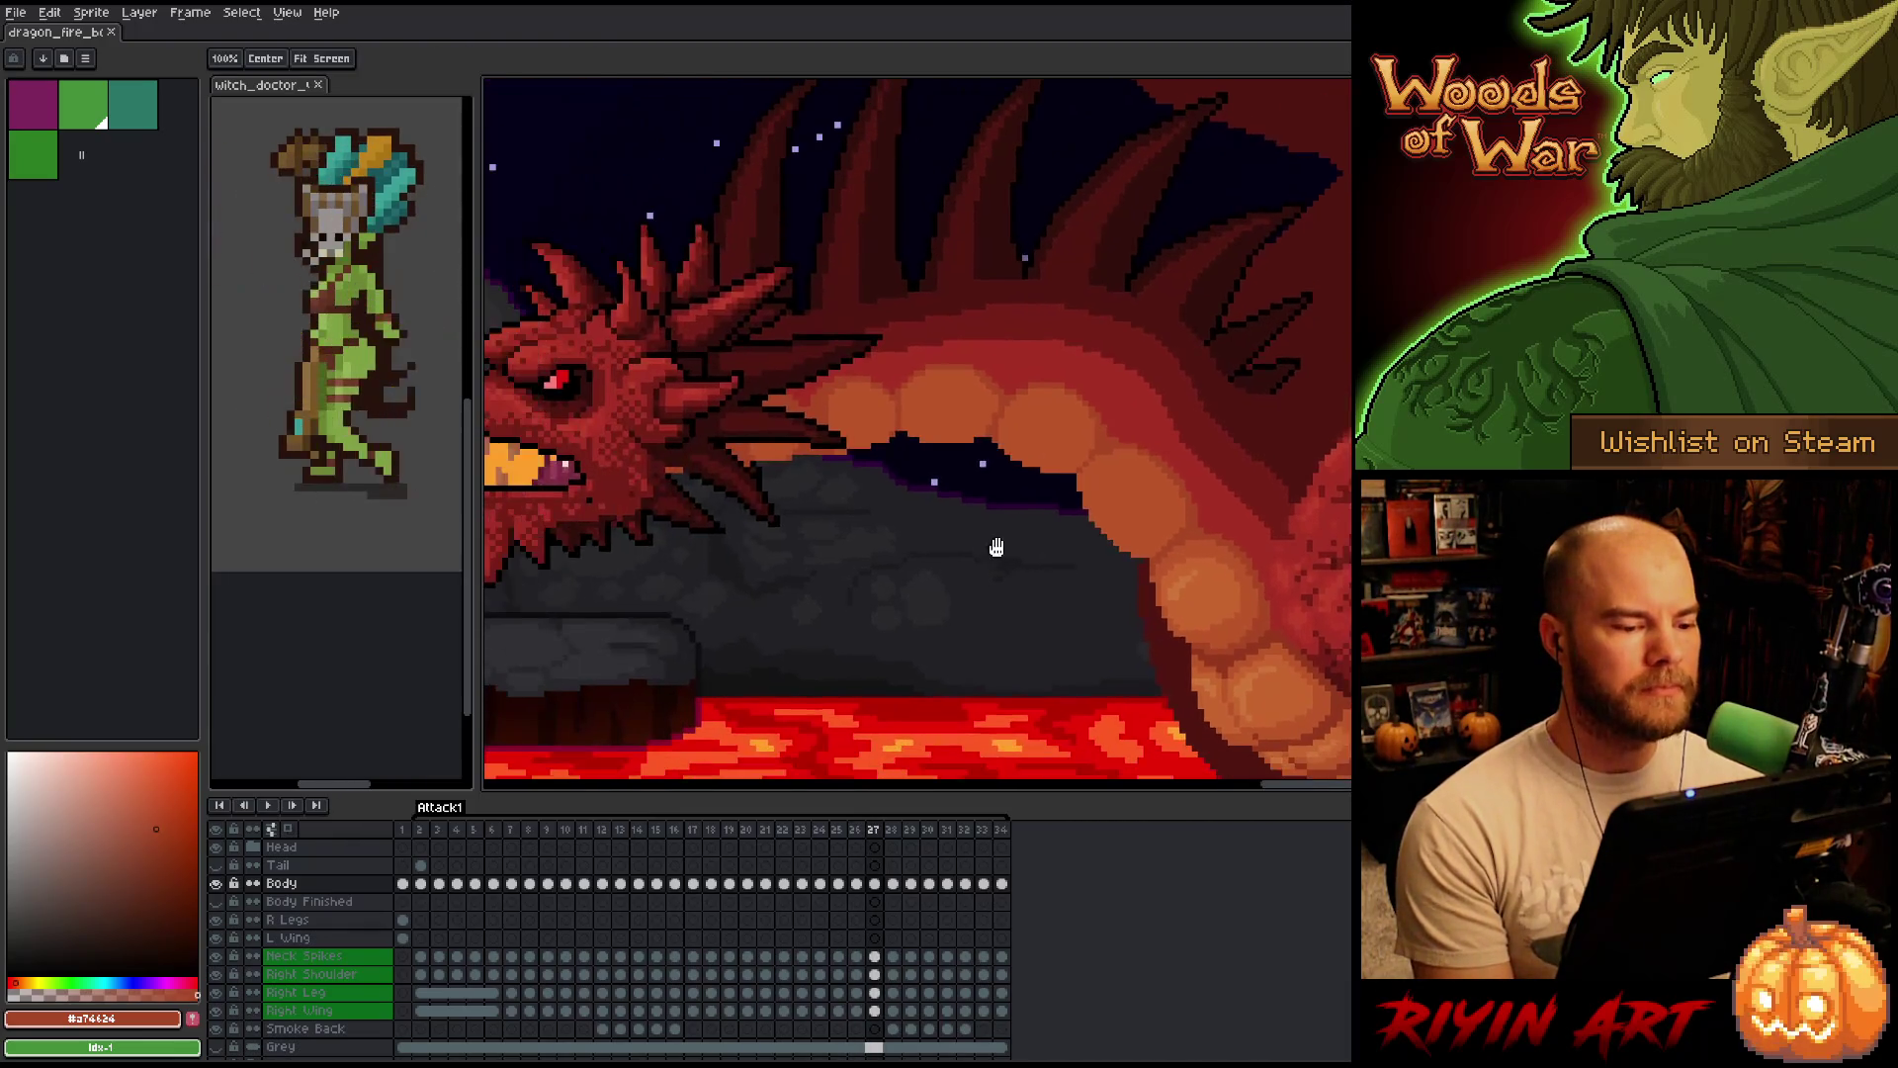
scroll(982, 528, up, 2)
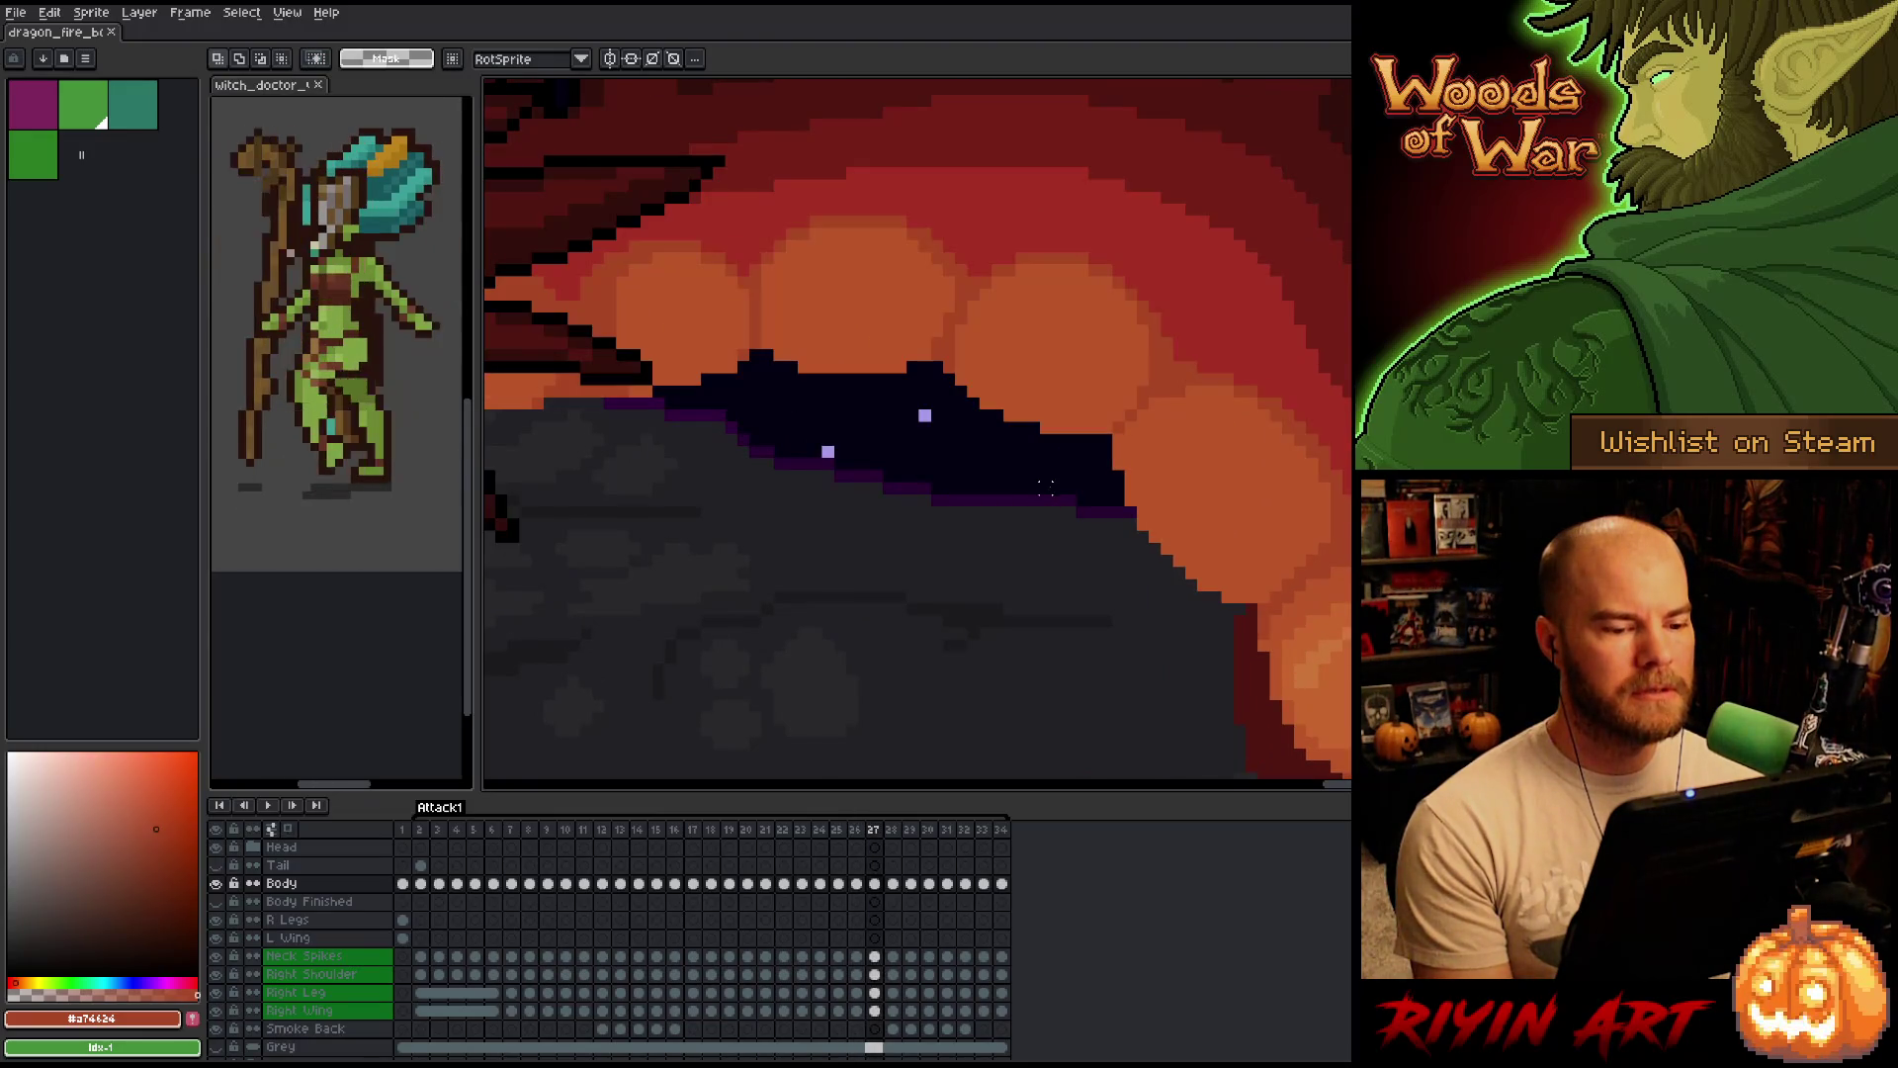
scroll(1046, 511, down, 1)
scroll(918, 580, down, 1)
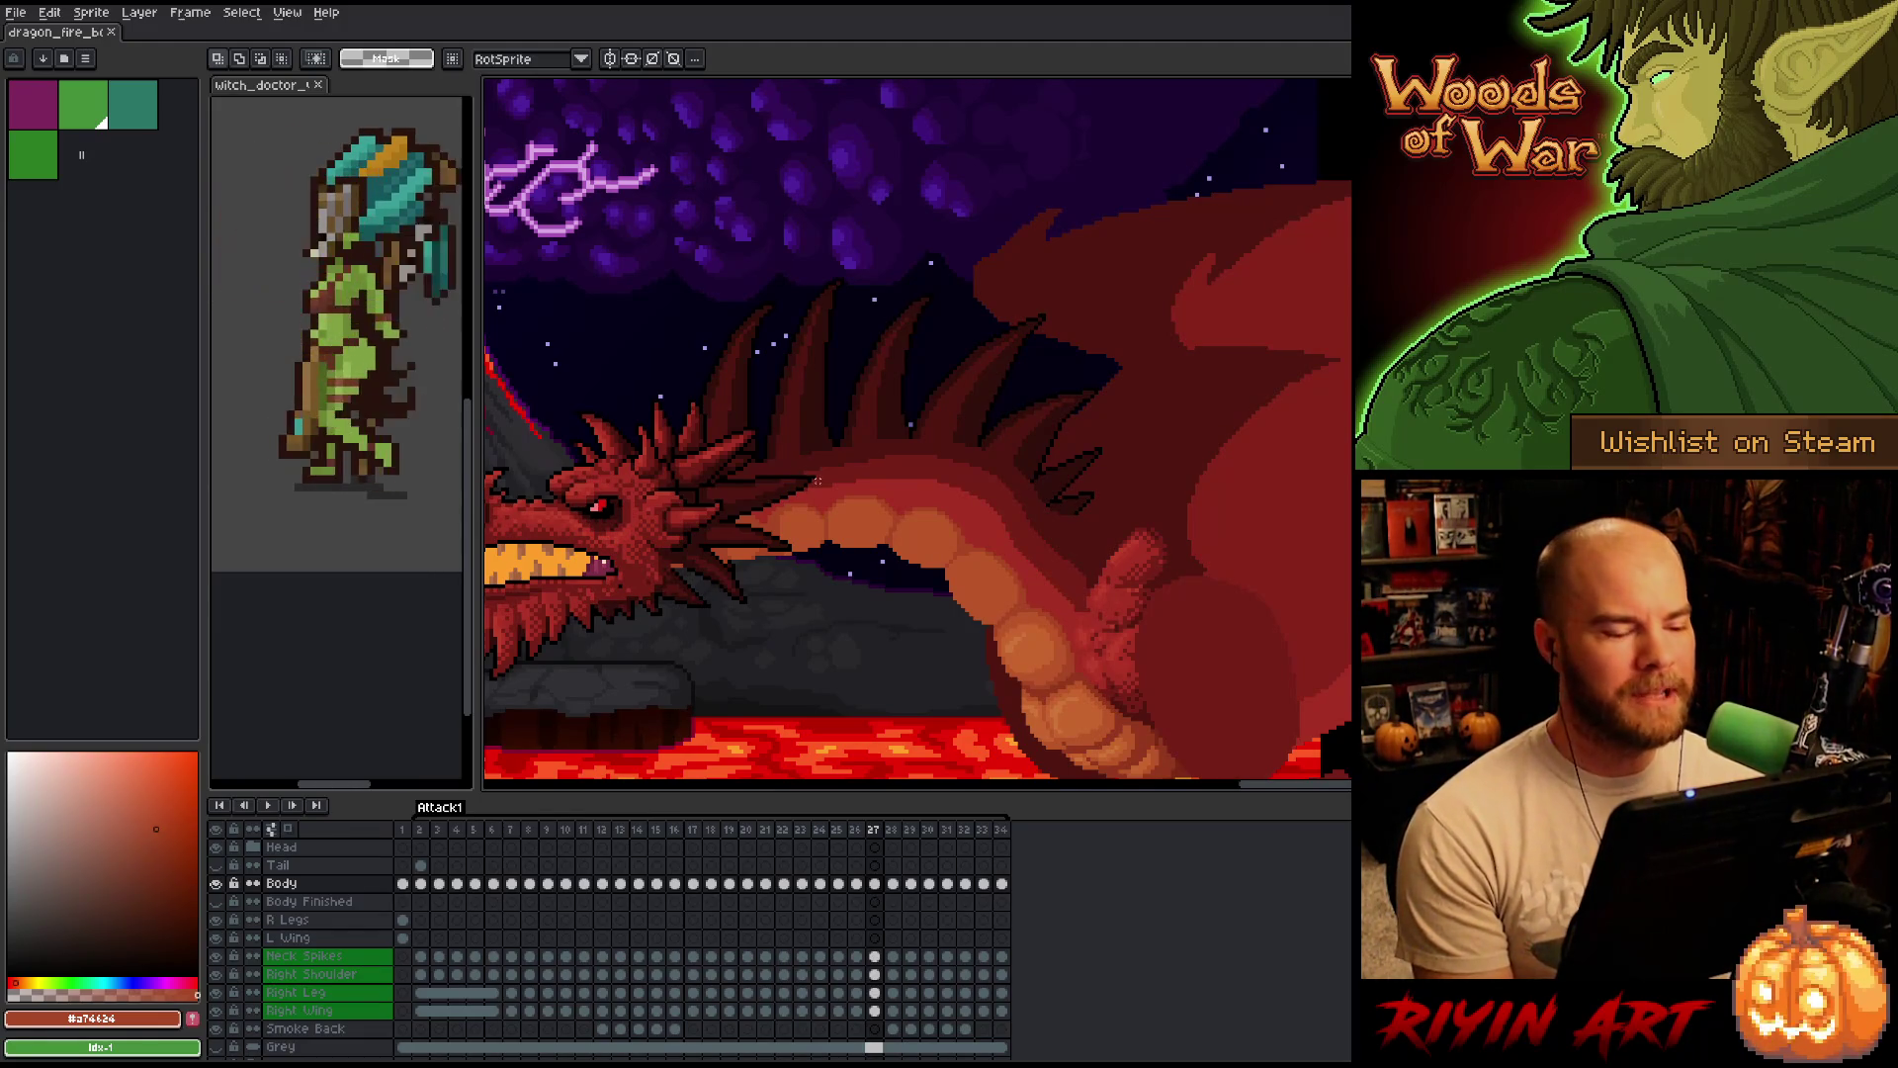
scroll(1029, 576, up, 2)
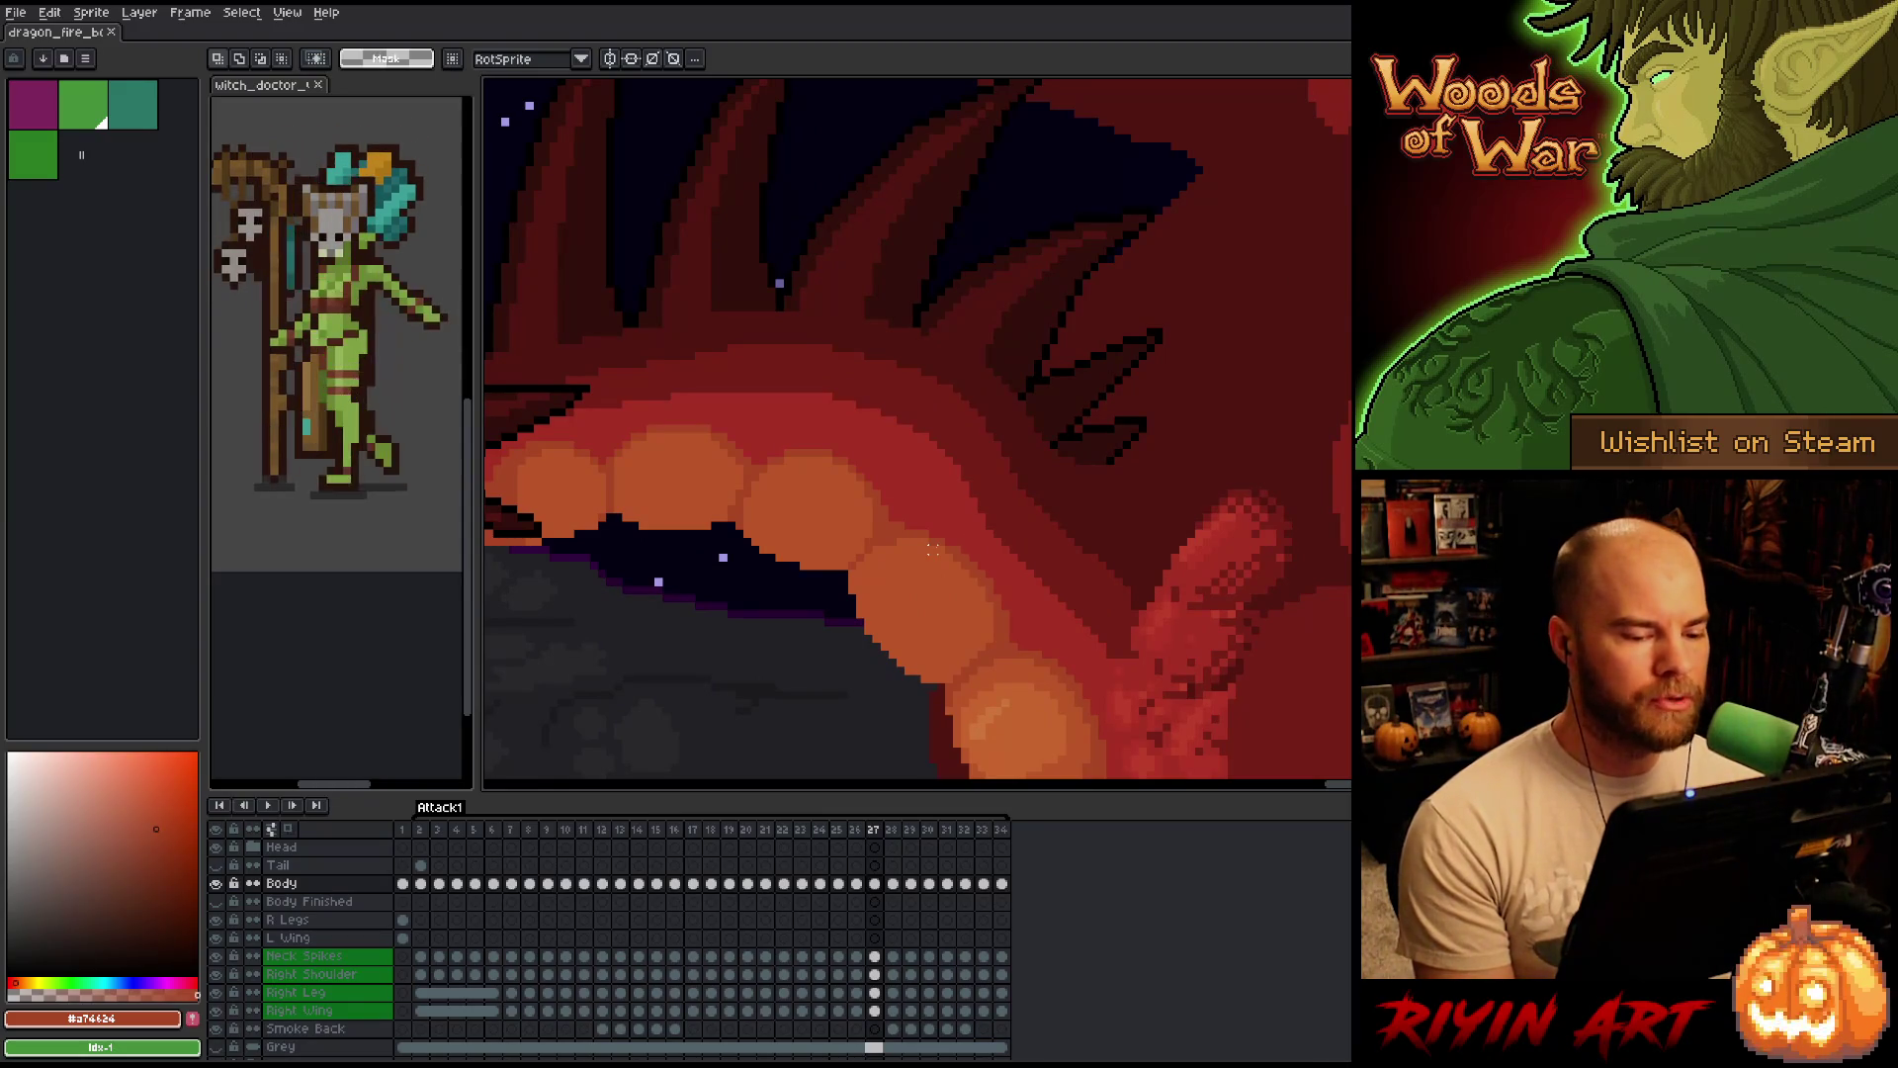
scroll(987, 637, down, 1)
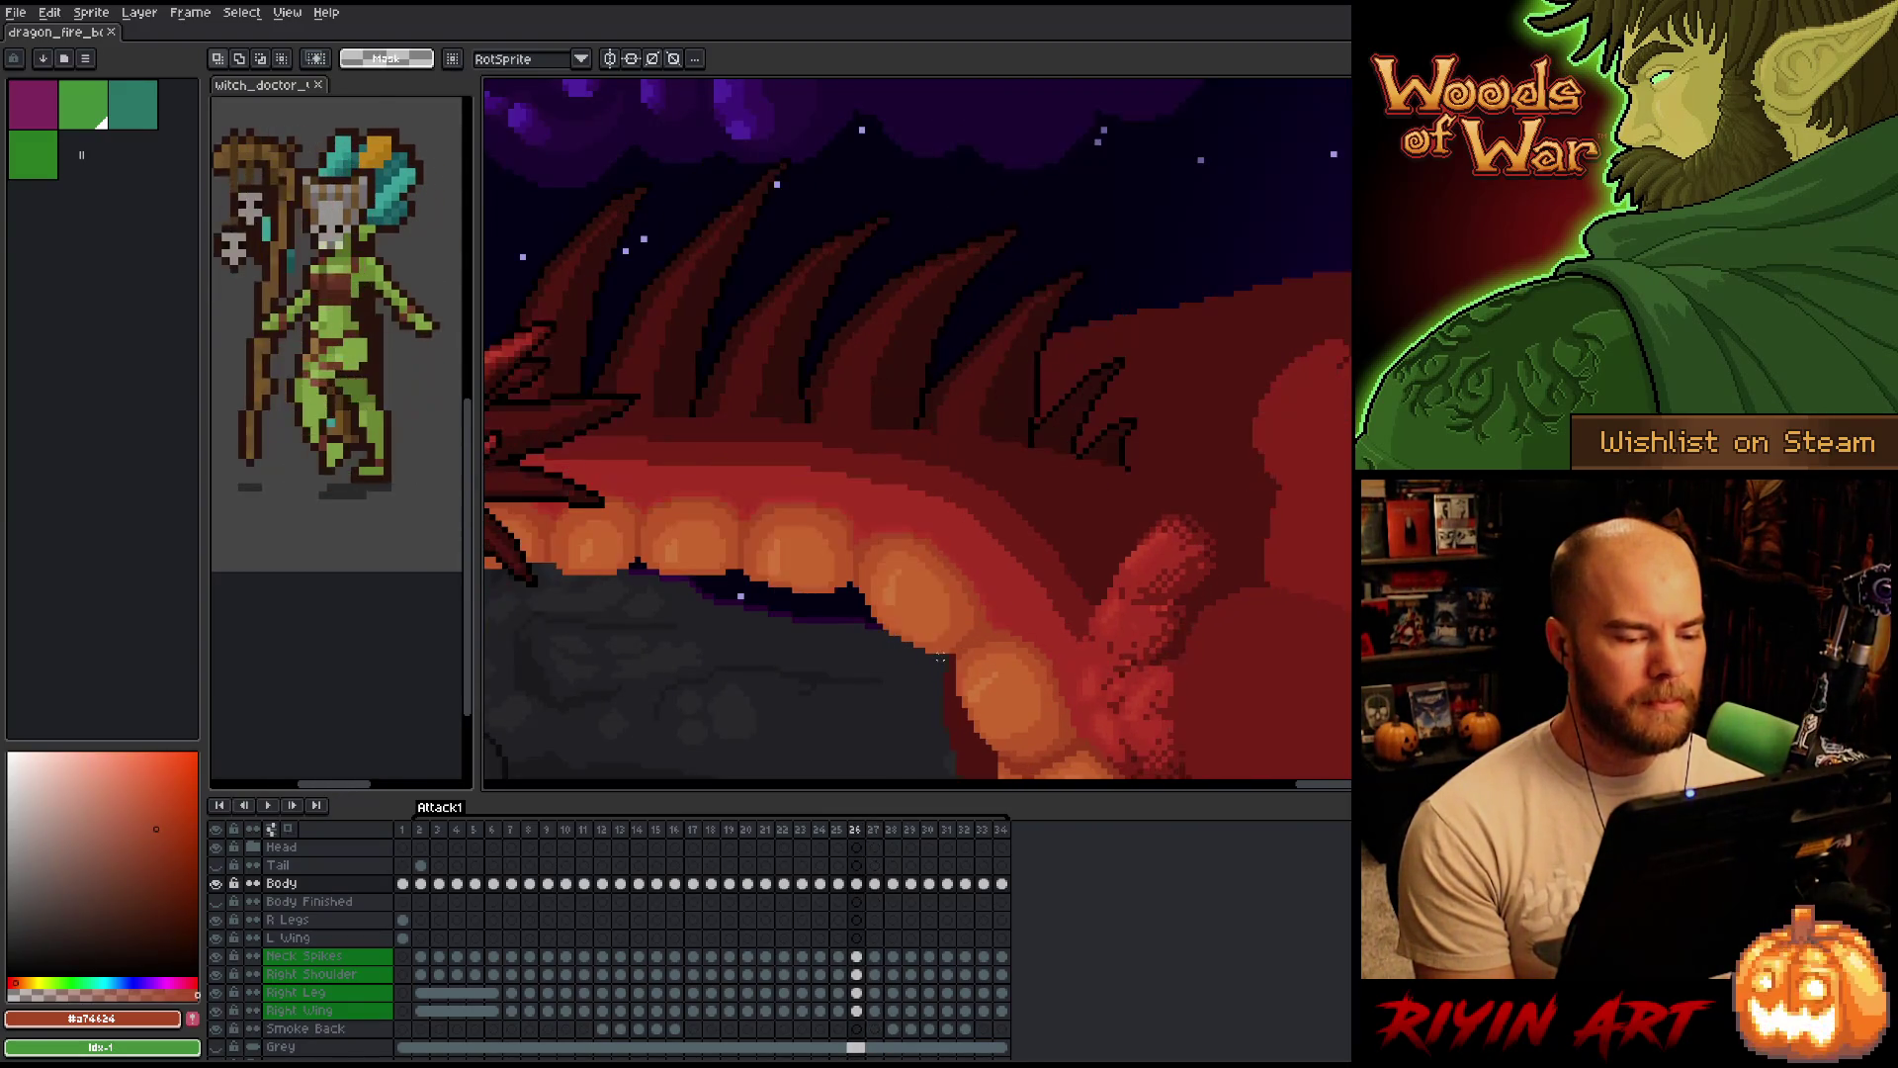
scroll(939, 657, down, 1)
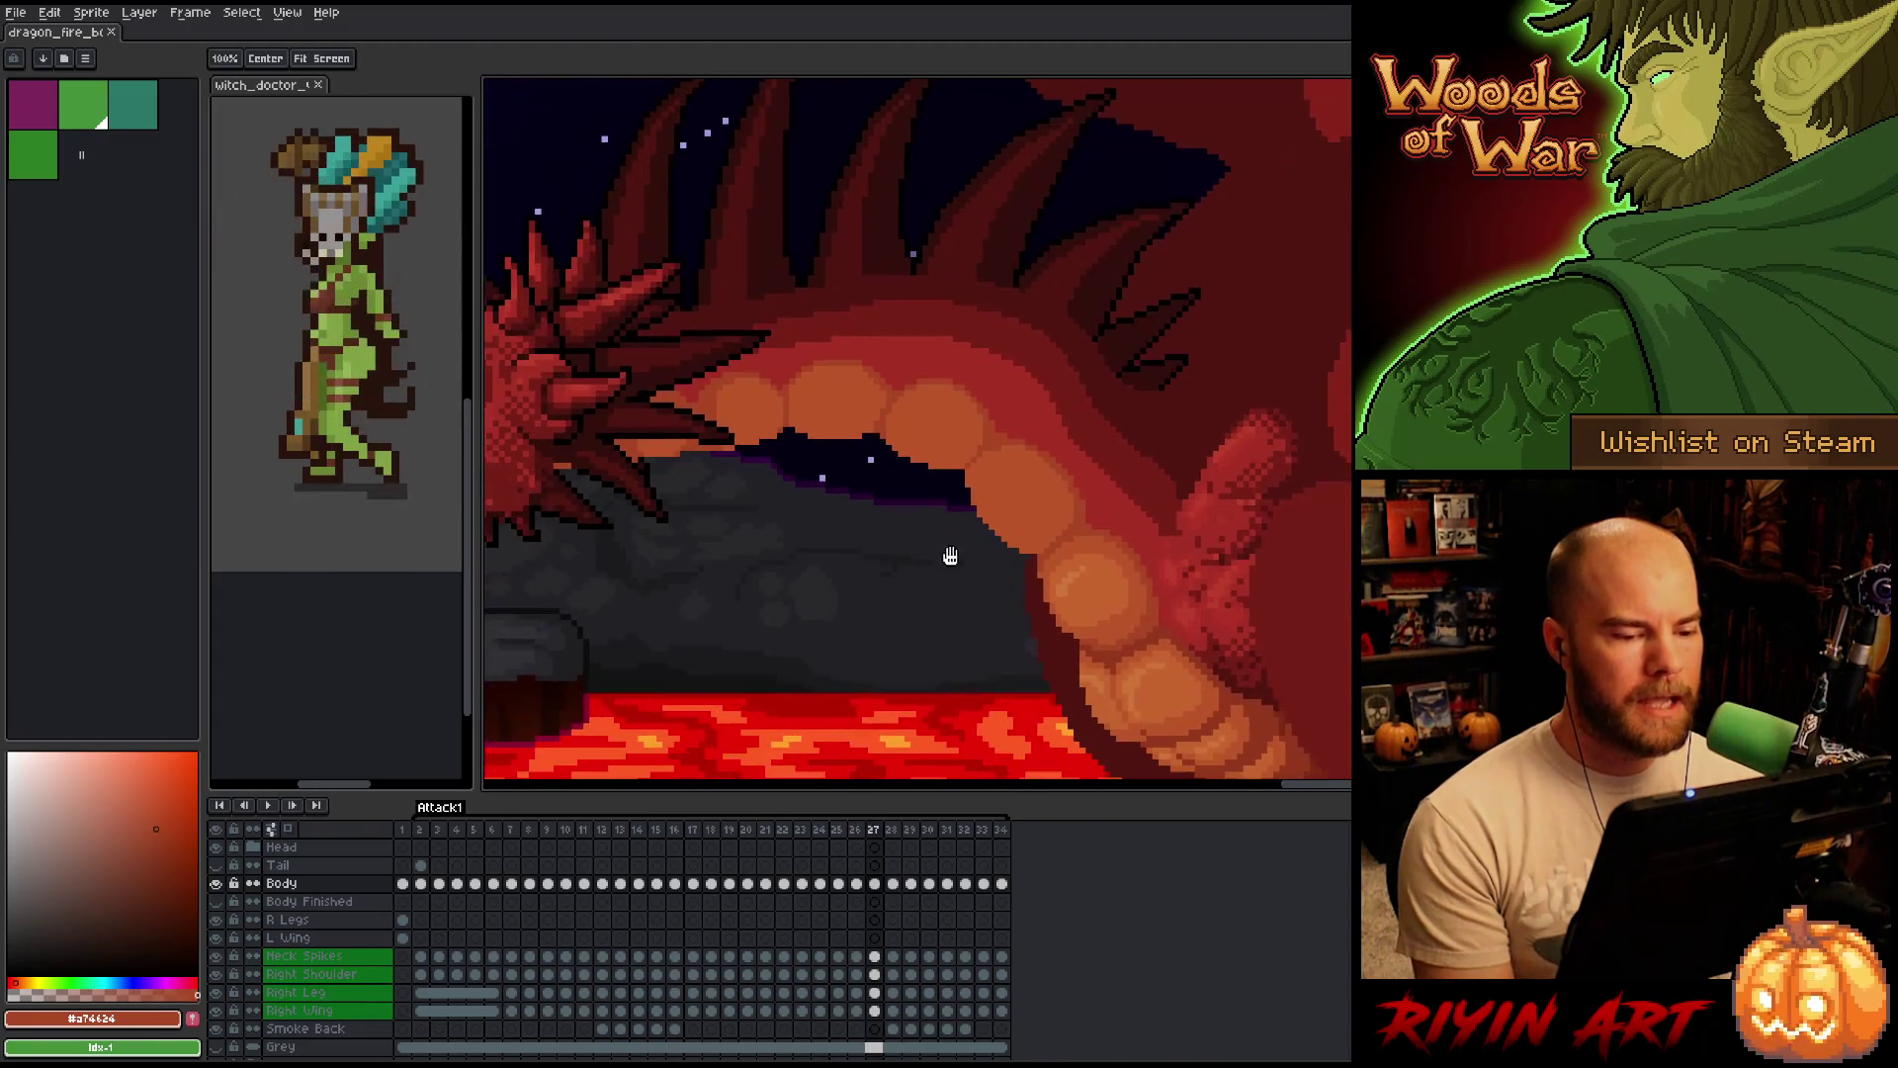
scroll(949, 553, up, 1)
scroll(949, 557, up, 1)
key(Left)
key(Right)
key(Left)
key(Right)
key(Left)
key(Right)
key(Left)
key(Right)
key(Left)
key(Right)
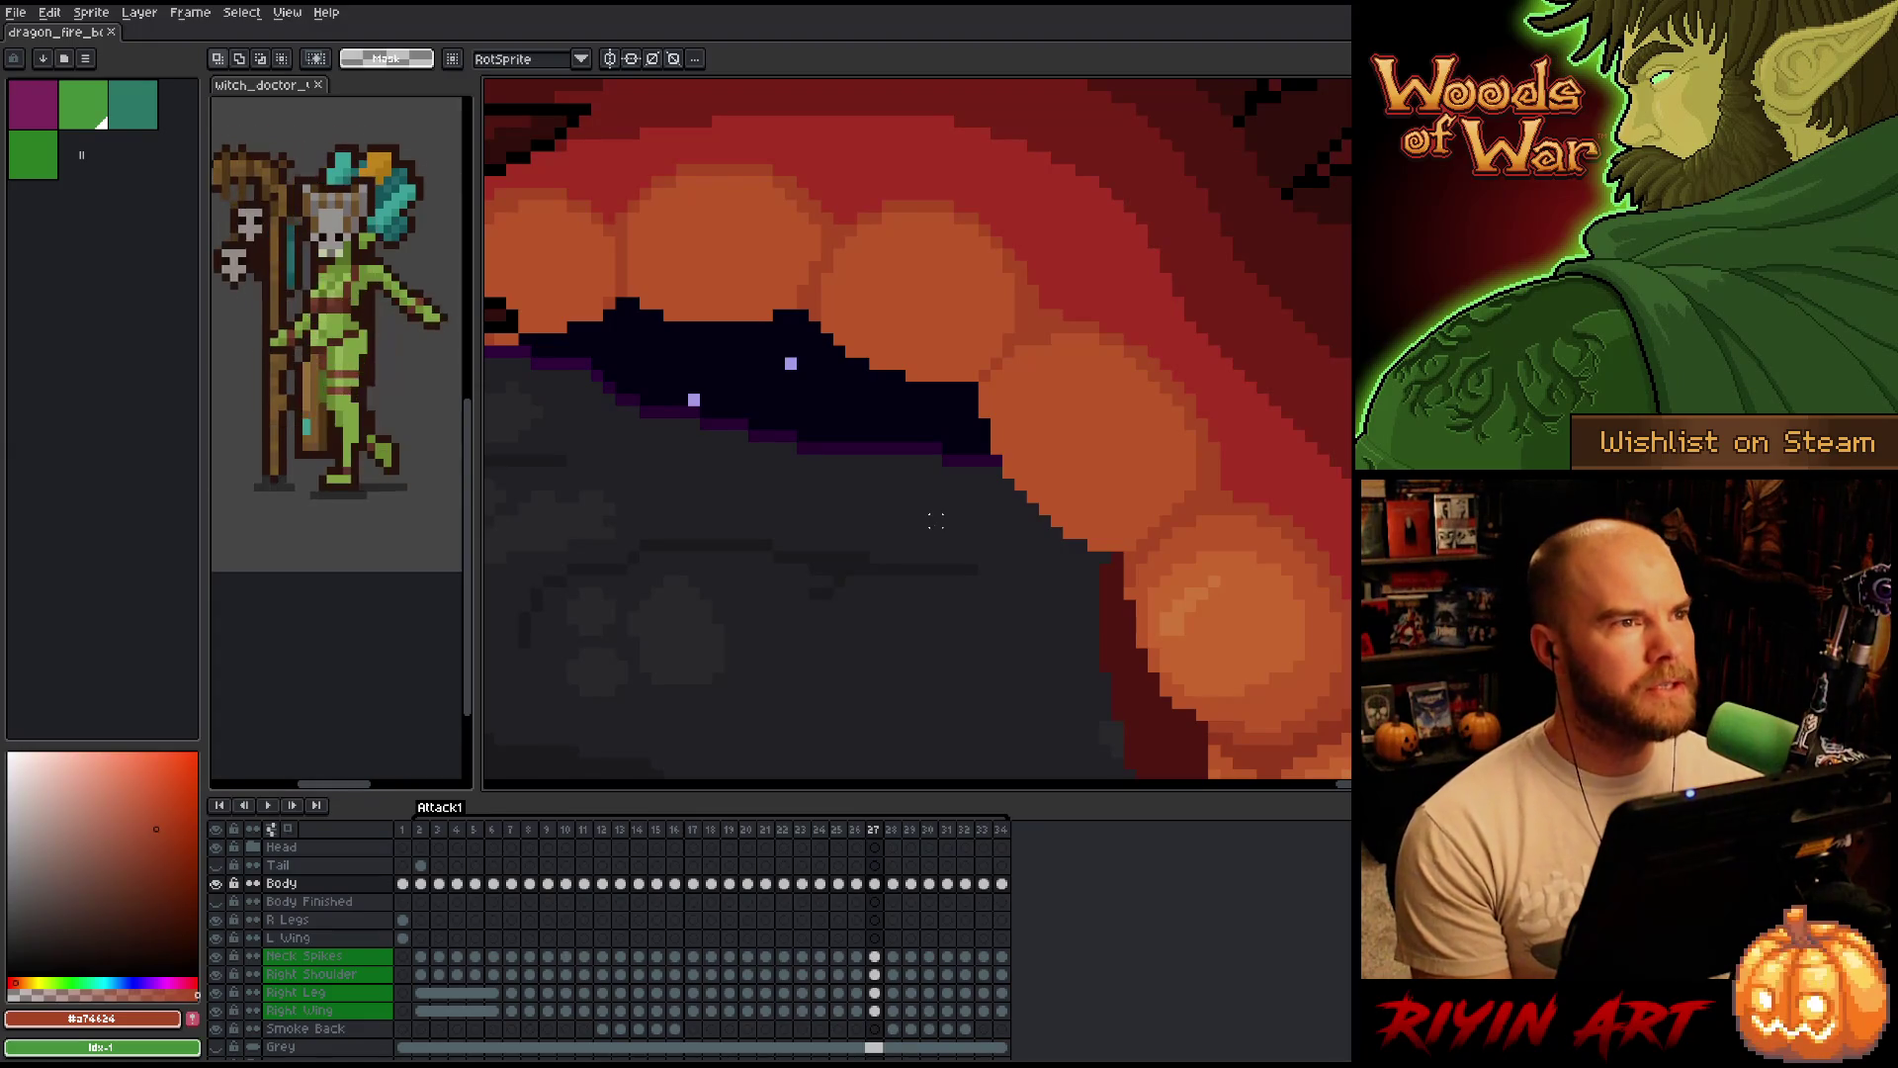
key(Right)
key(Left)
key(Left)
key(Right)
key(Right)
key(Right)
key(Left)
key(Left)
key(Left)
key(Right)
key(Right)
key(Left)
key(Right)
key(Left)
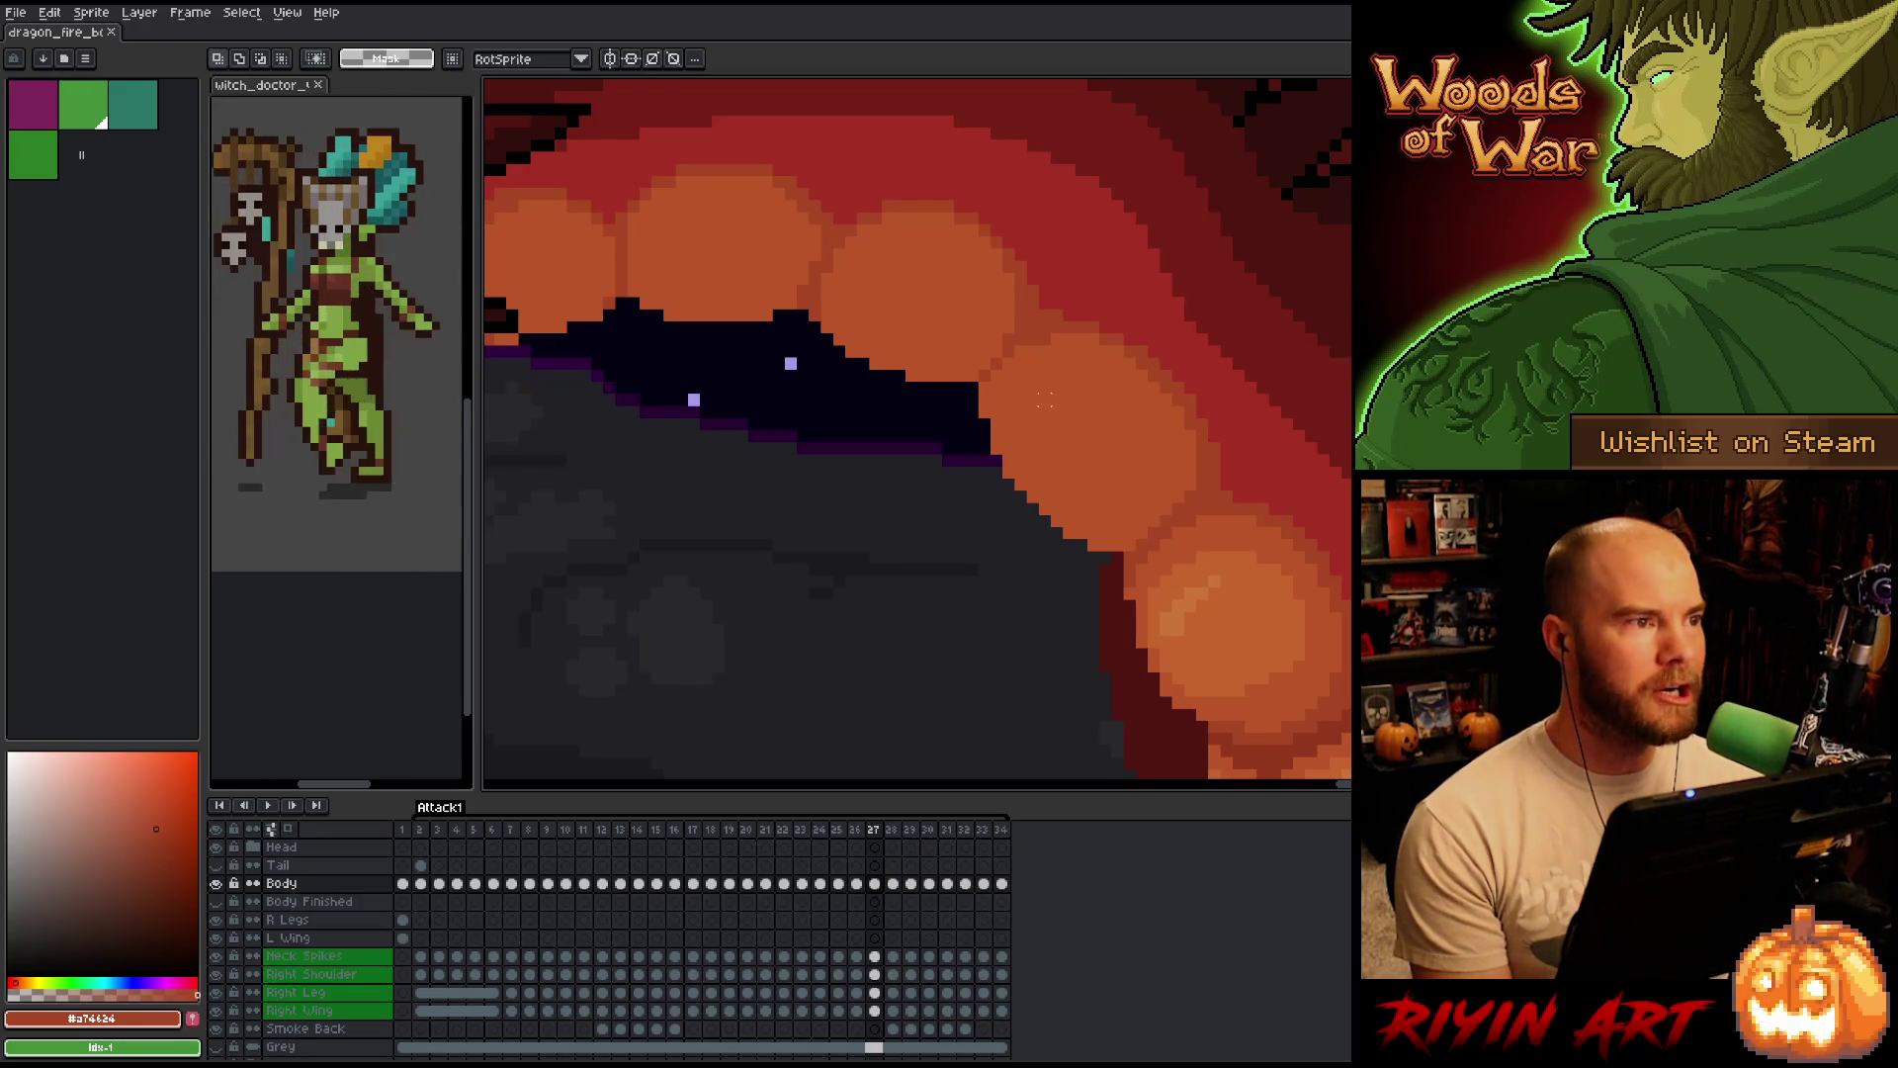
scroll(1045, 399, down, 2)
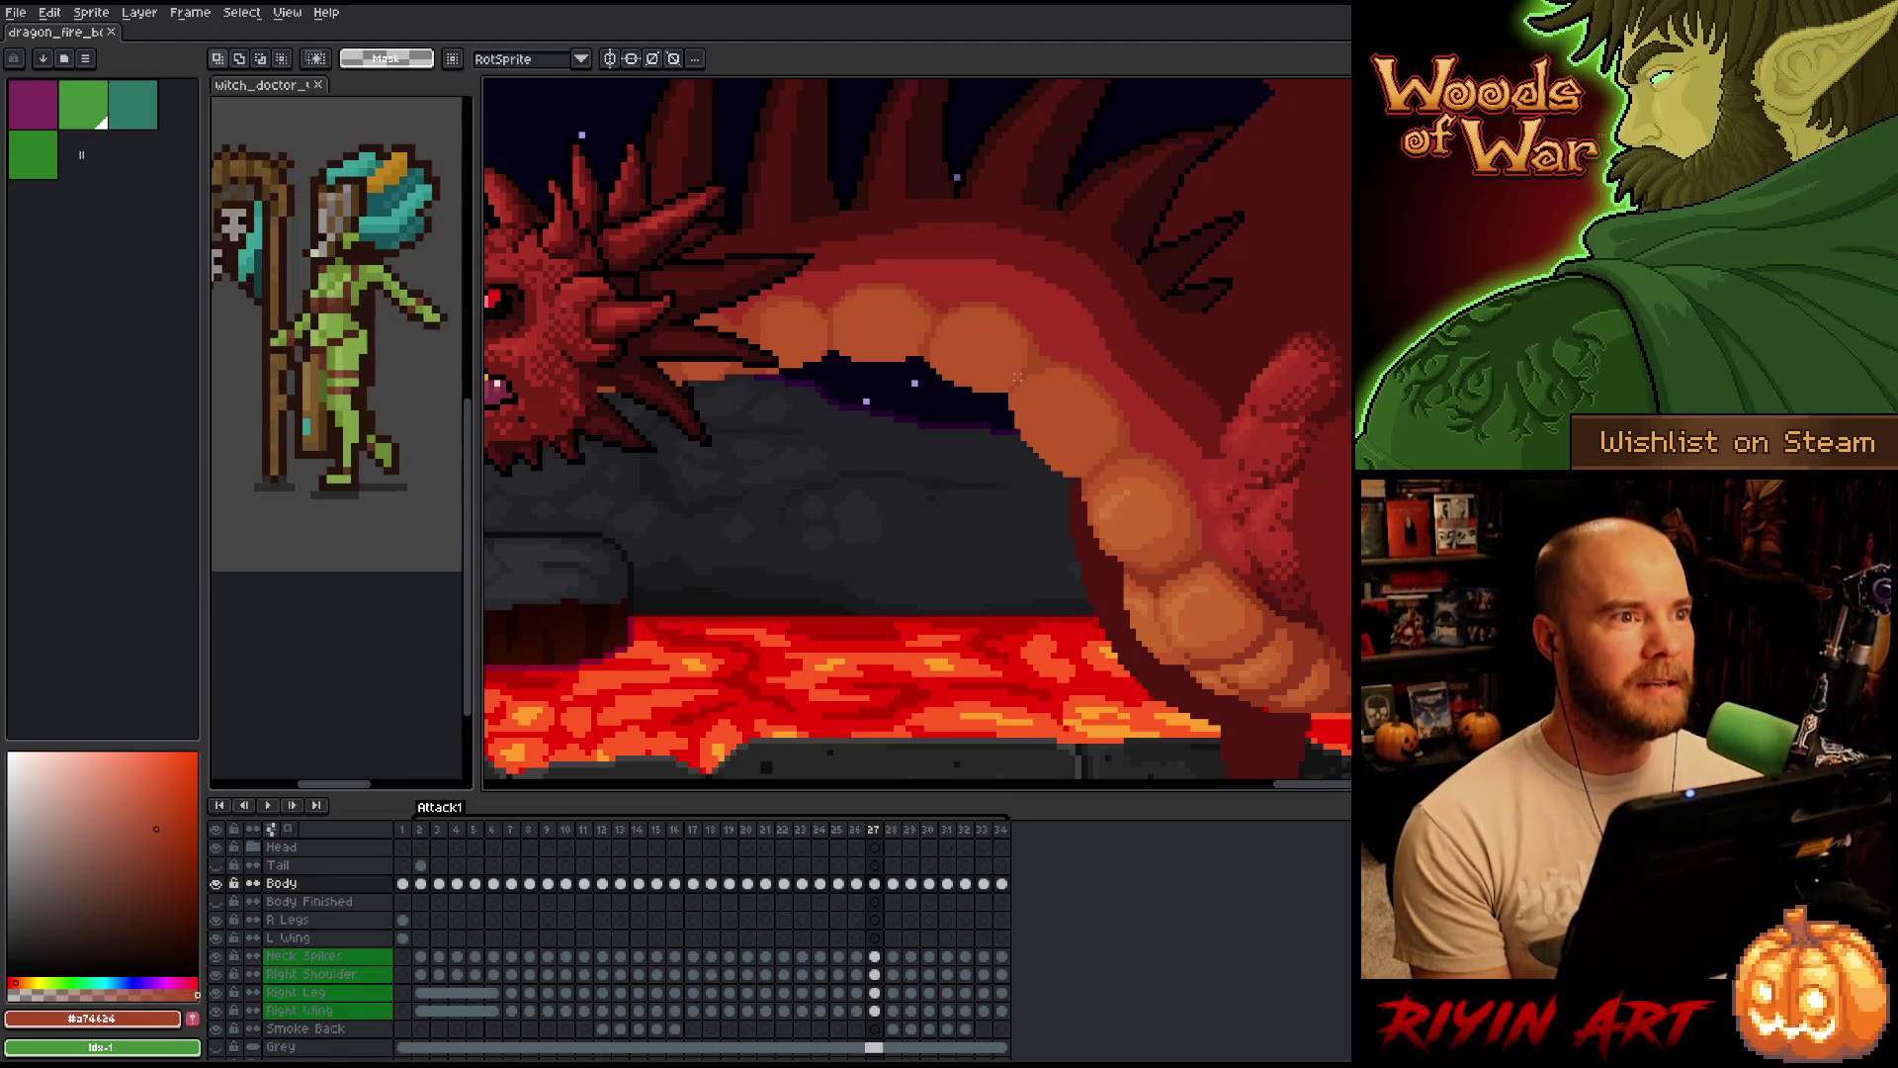
key(Right)
key(Left)
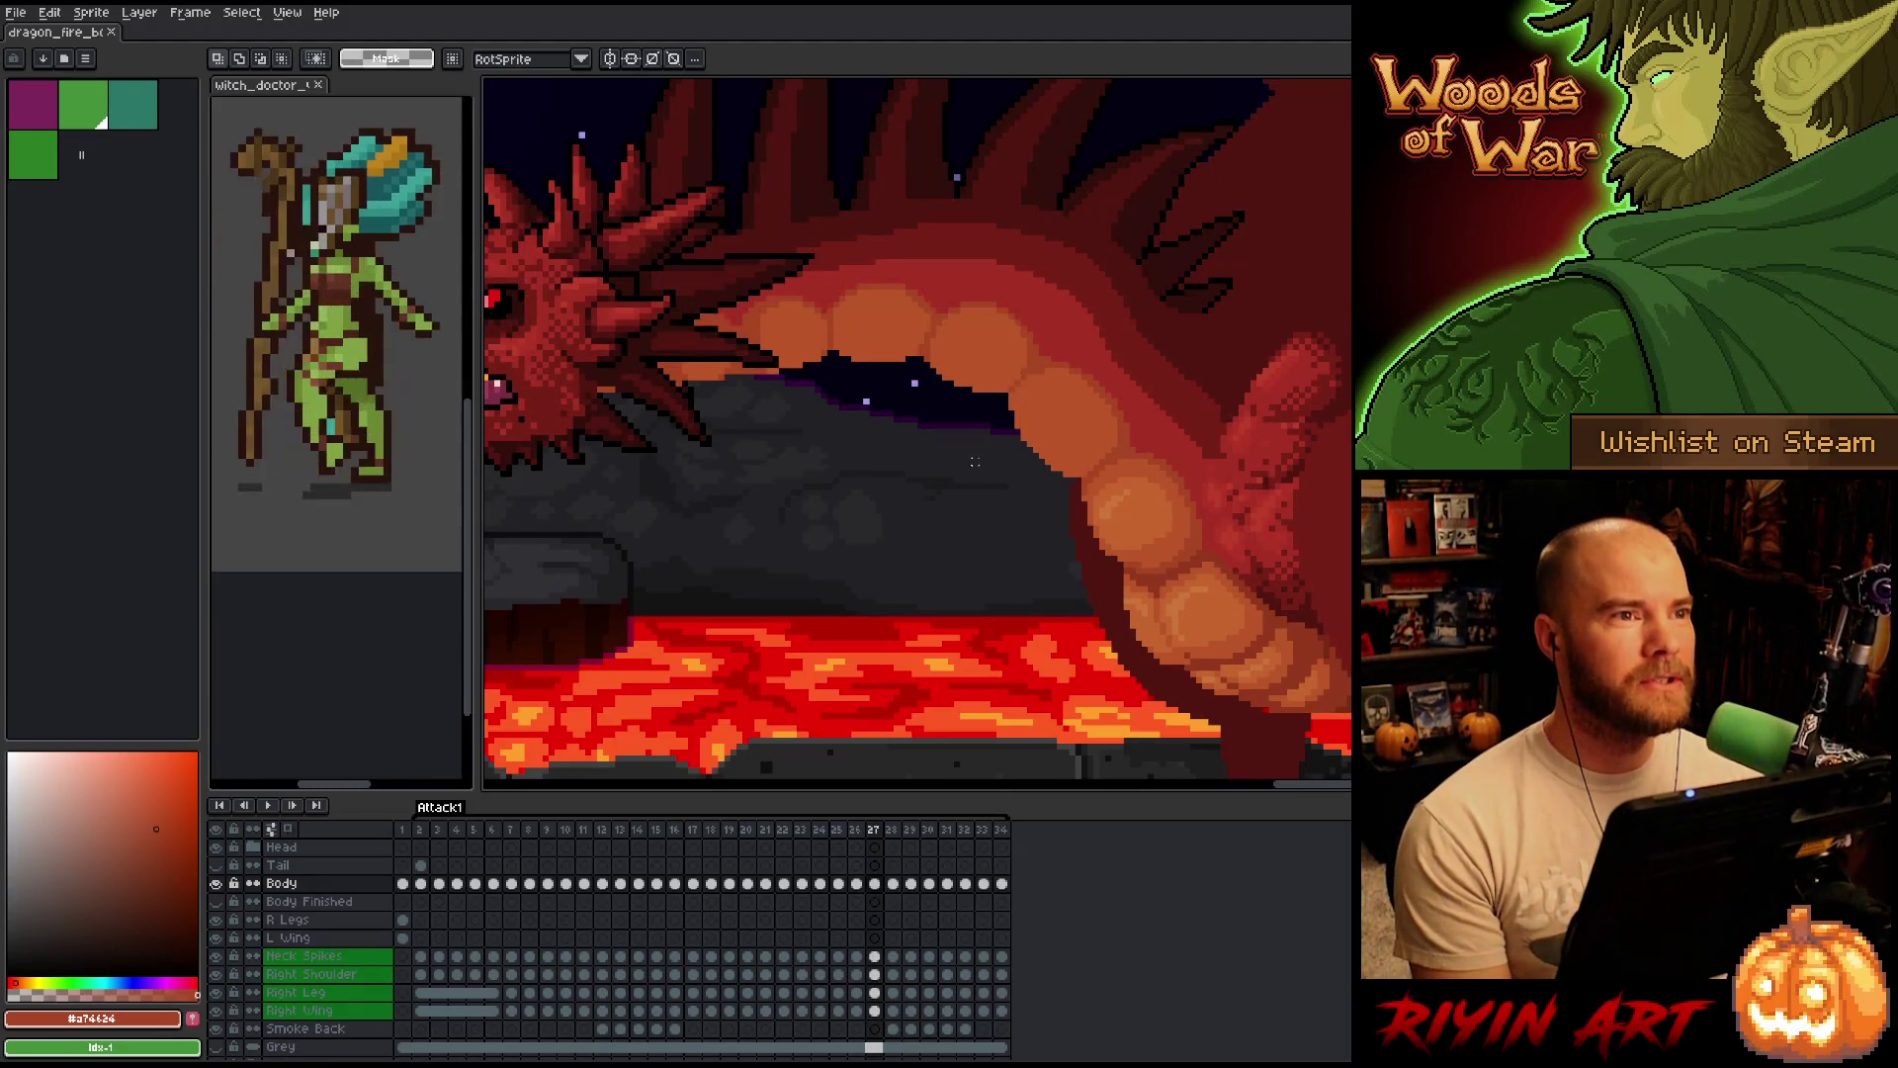
scroll(972, 461, up, 2)
key(Right)
key(Left)
key(Right)
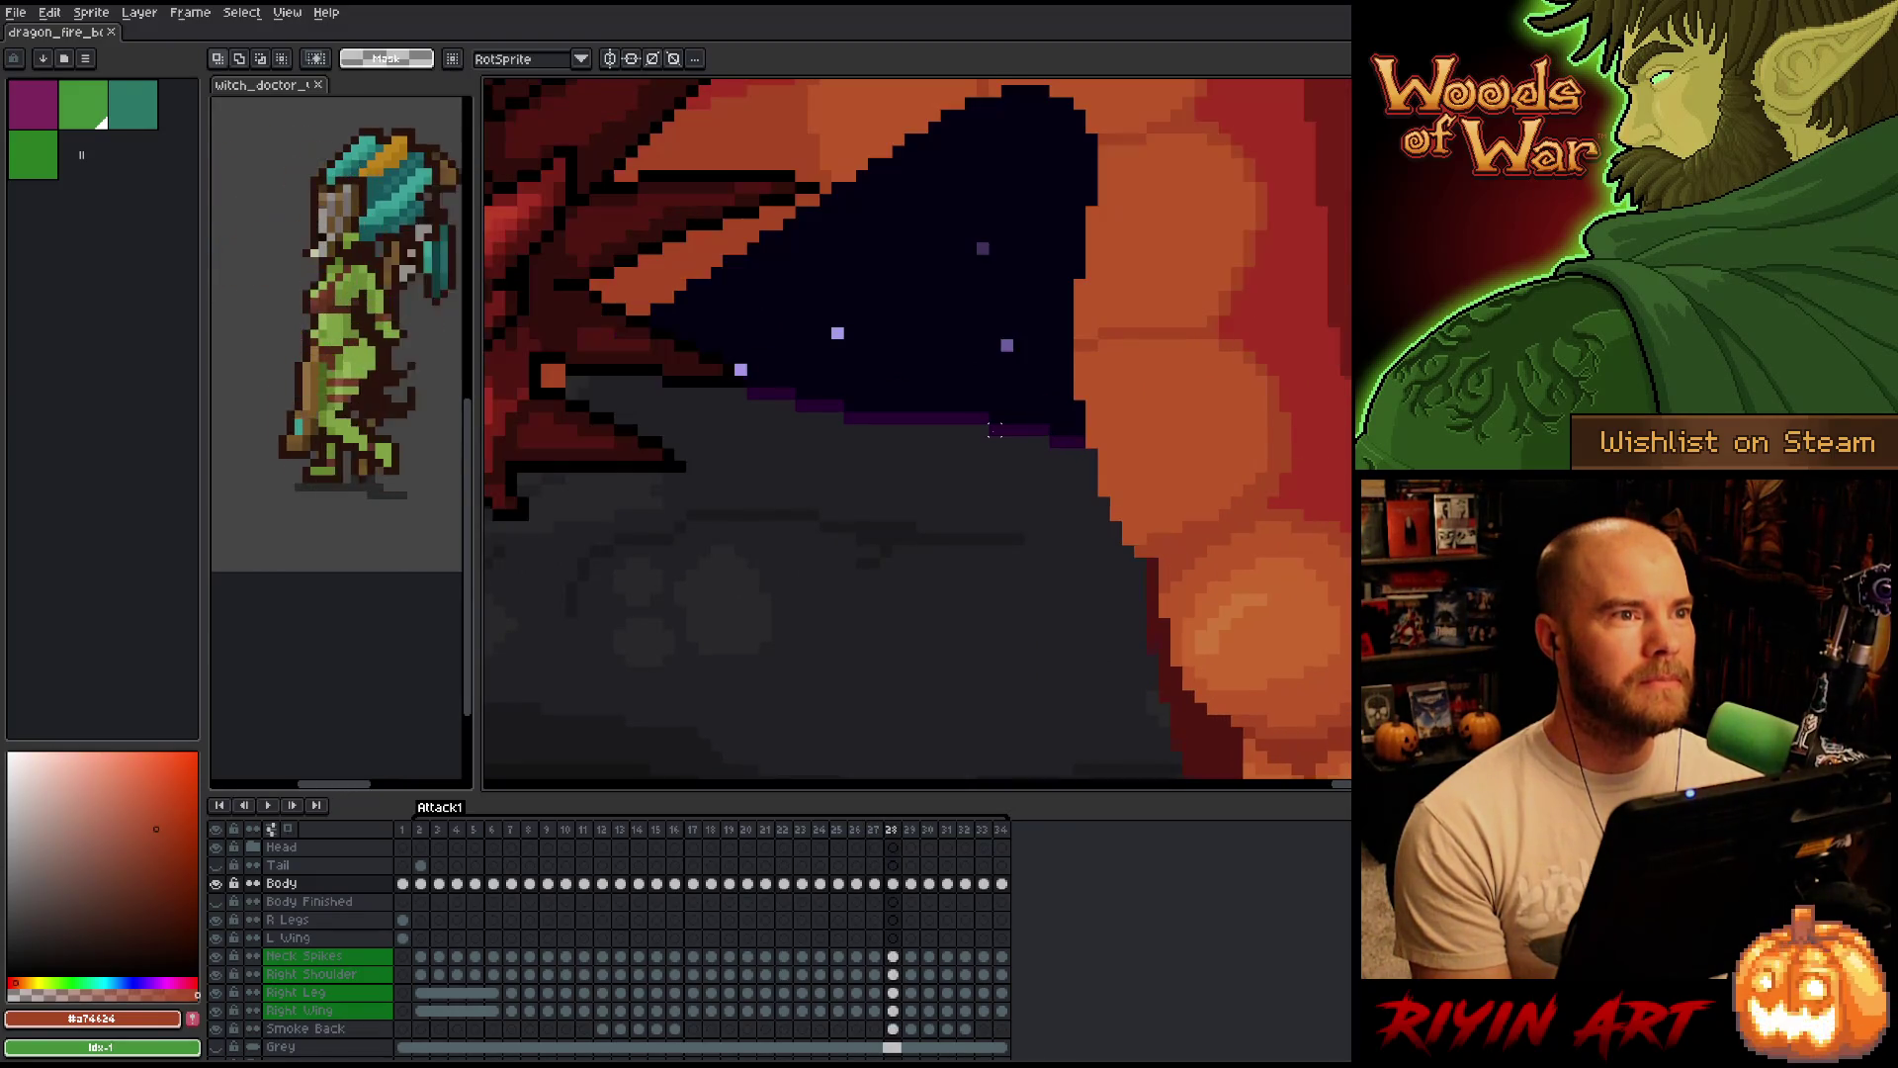
scroll(994, 429, down, 1)
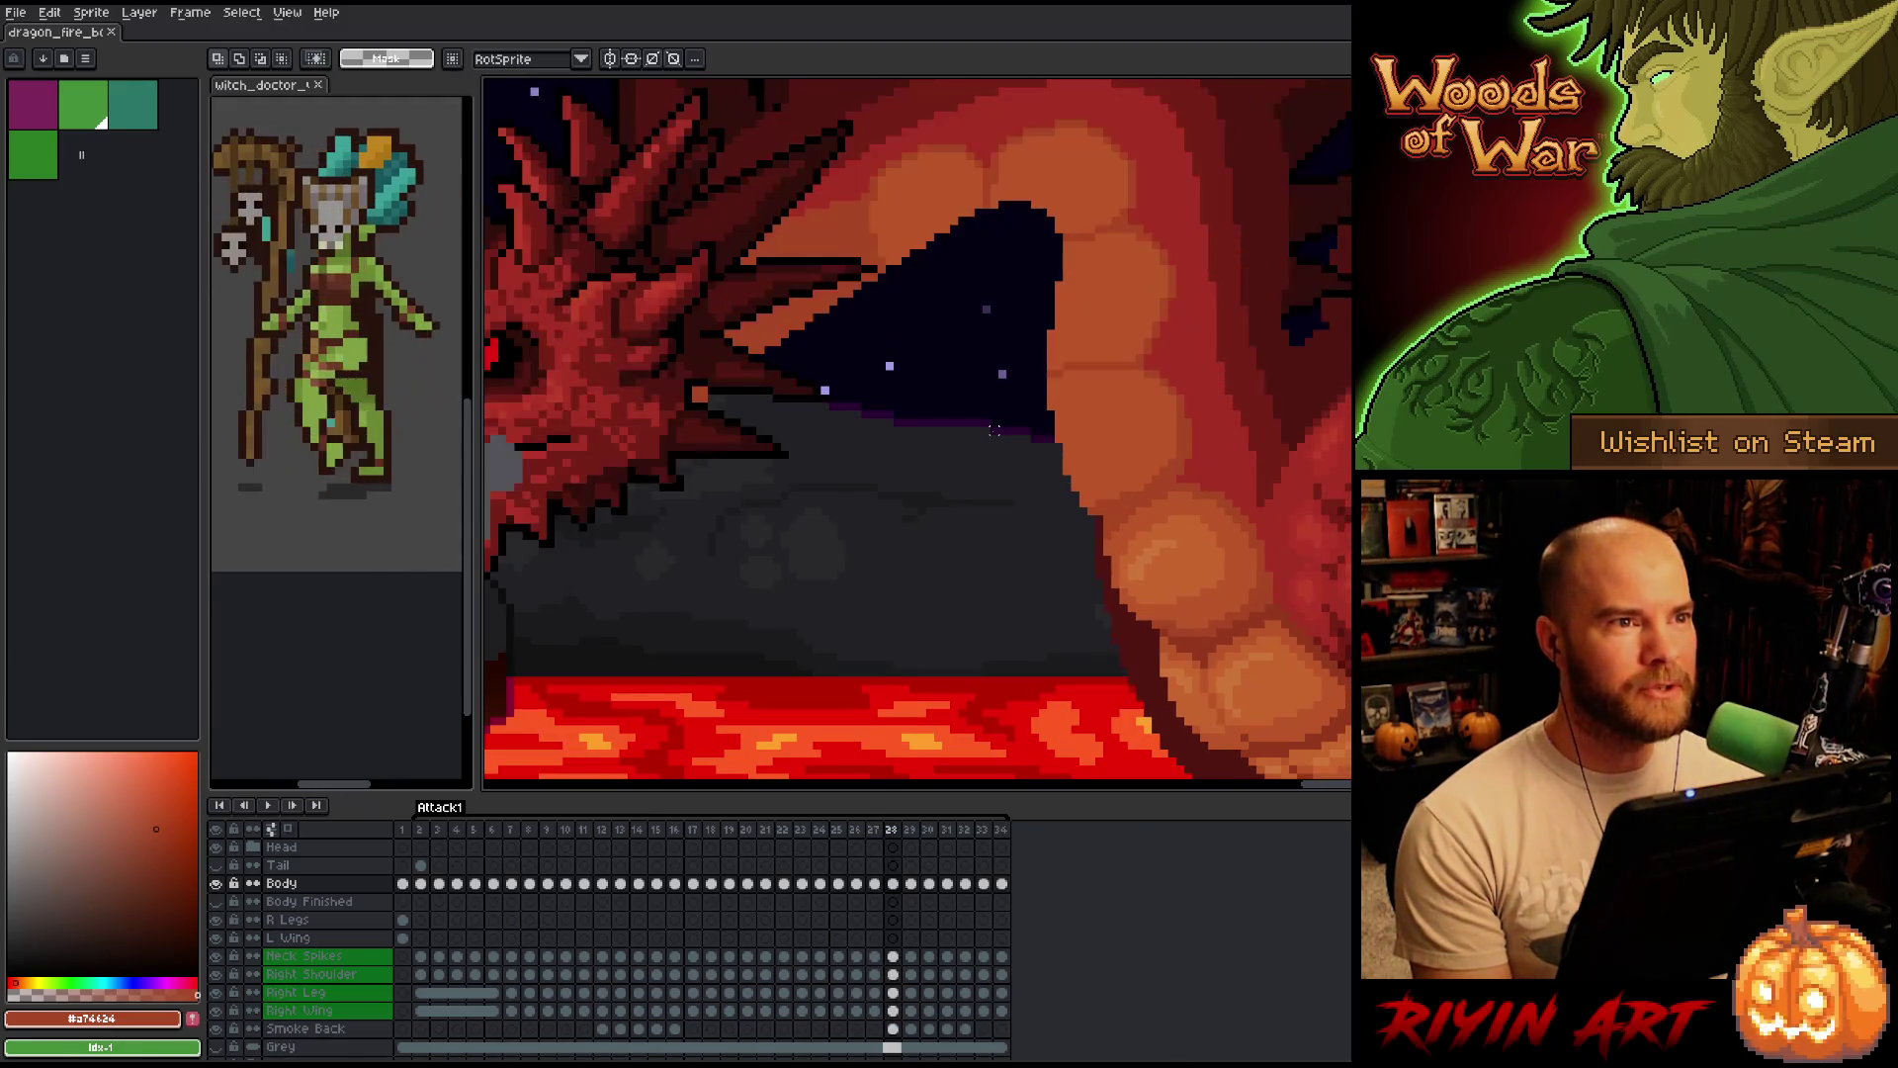
key(Return)
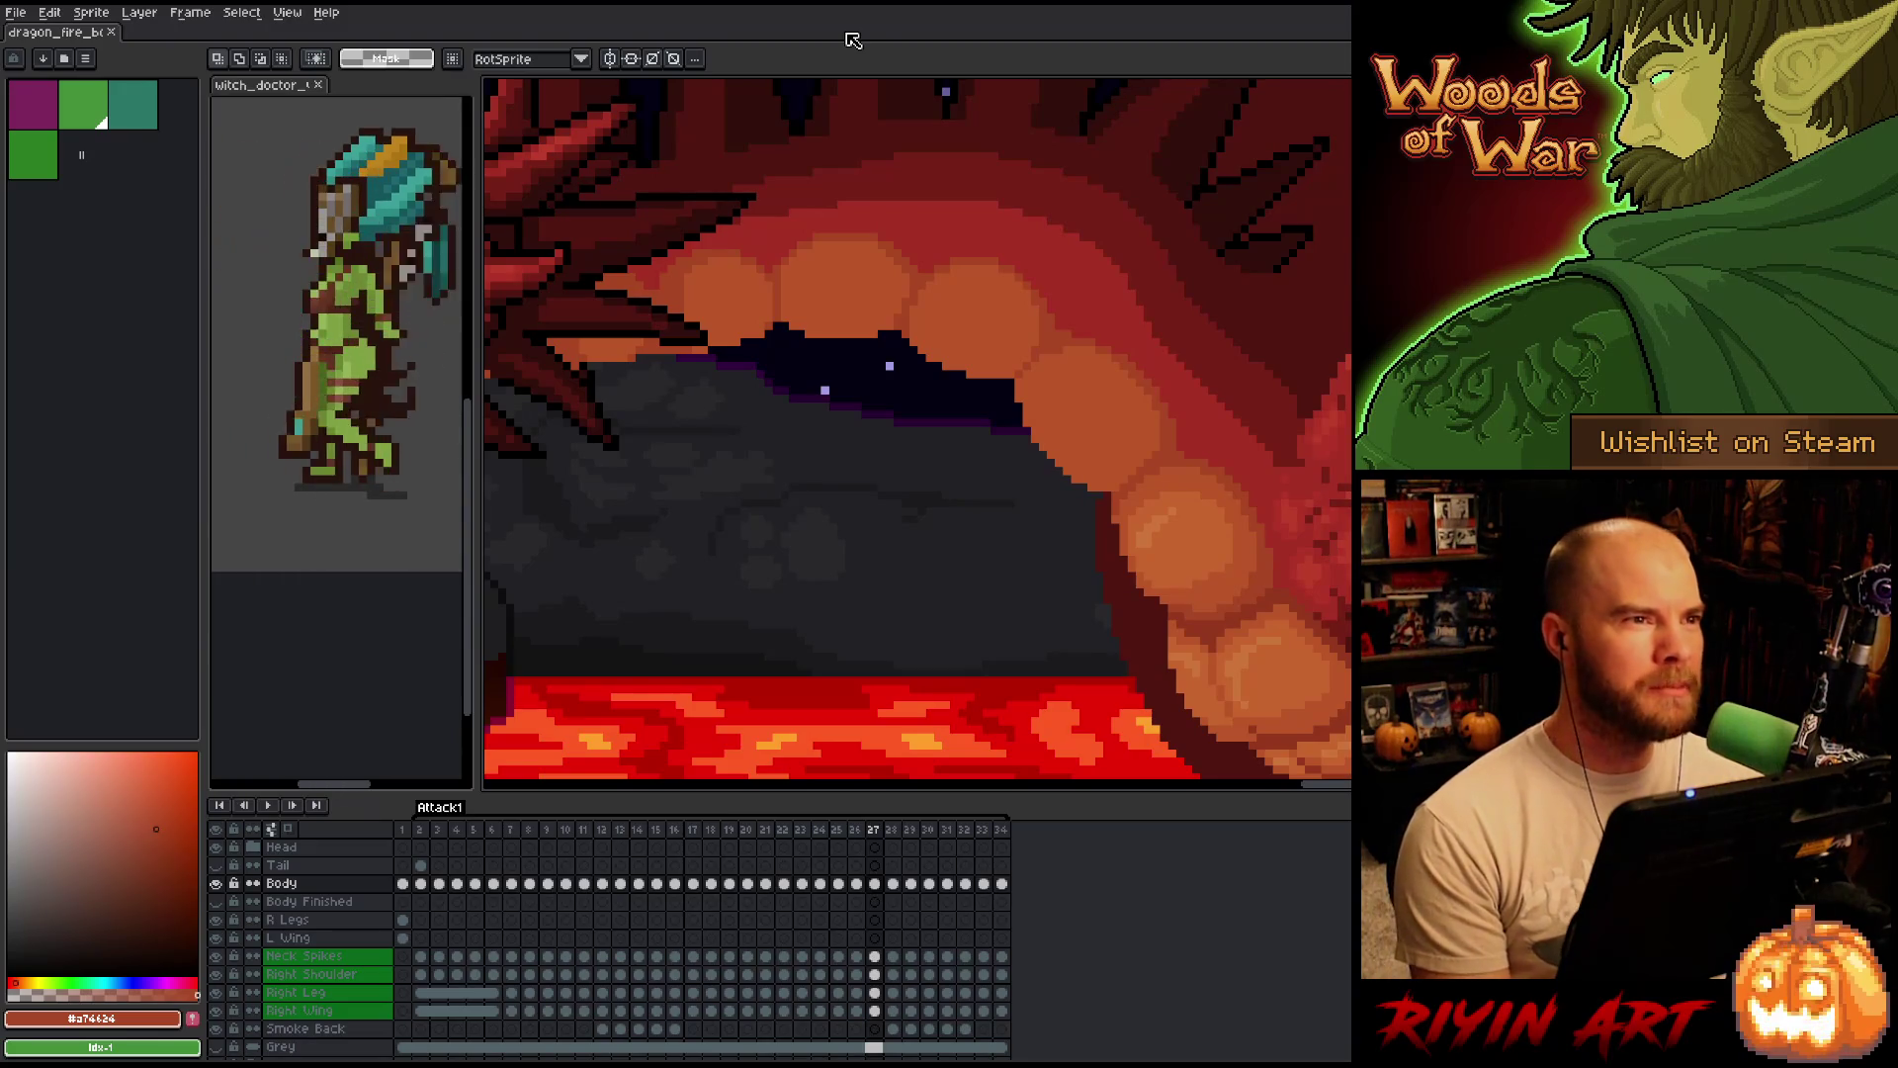
scroll(1010, 464, down, 2)
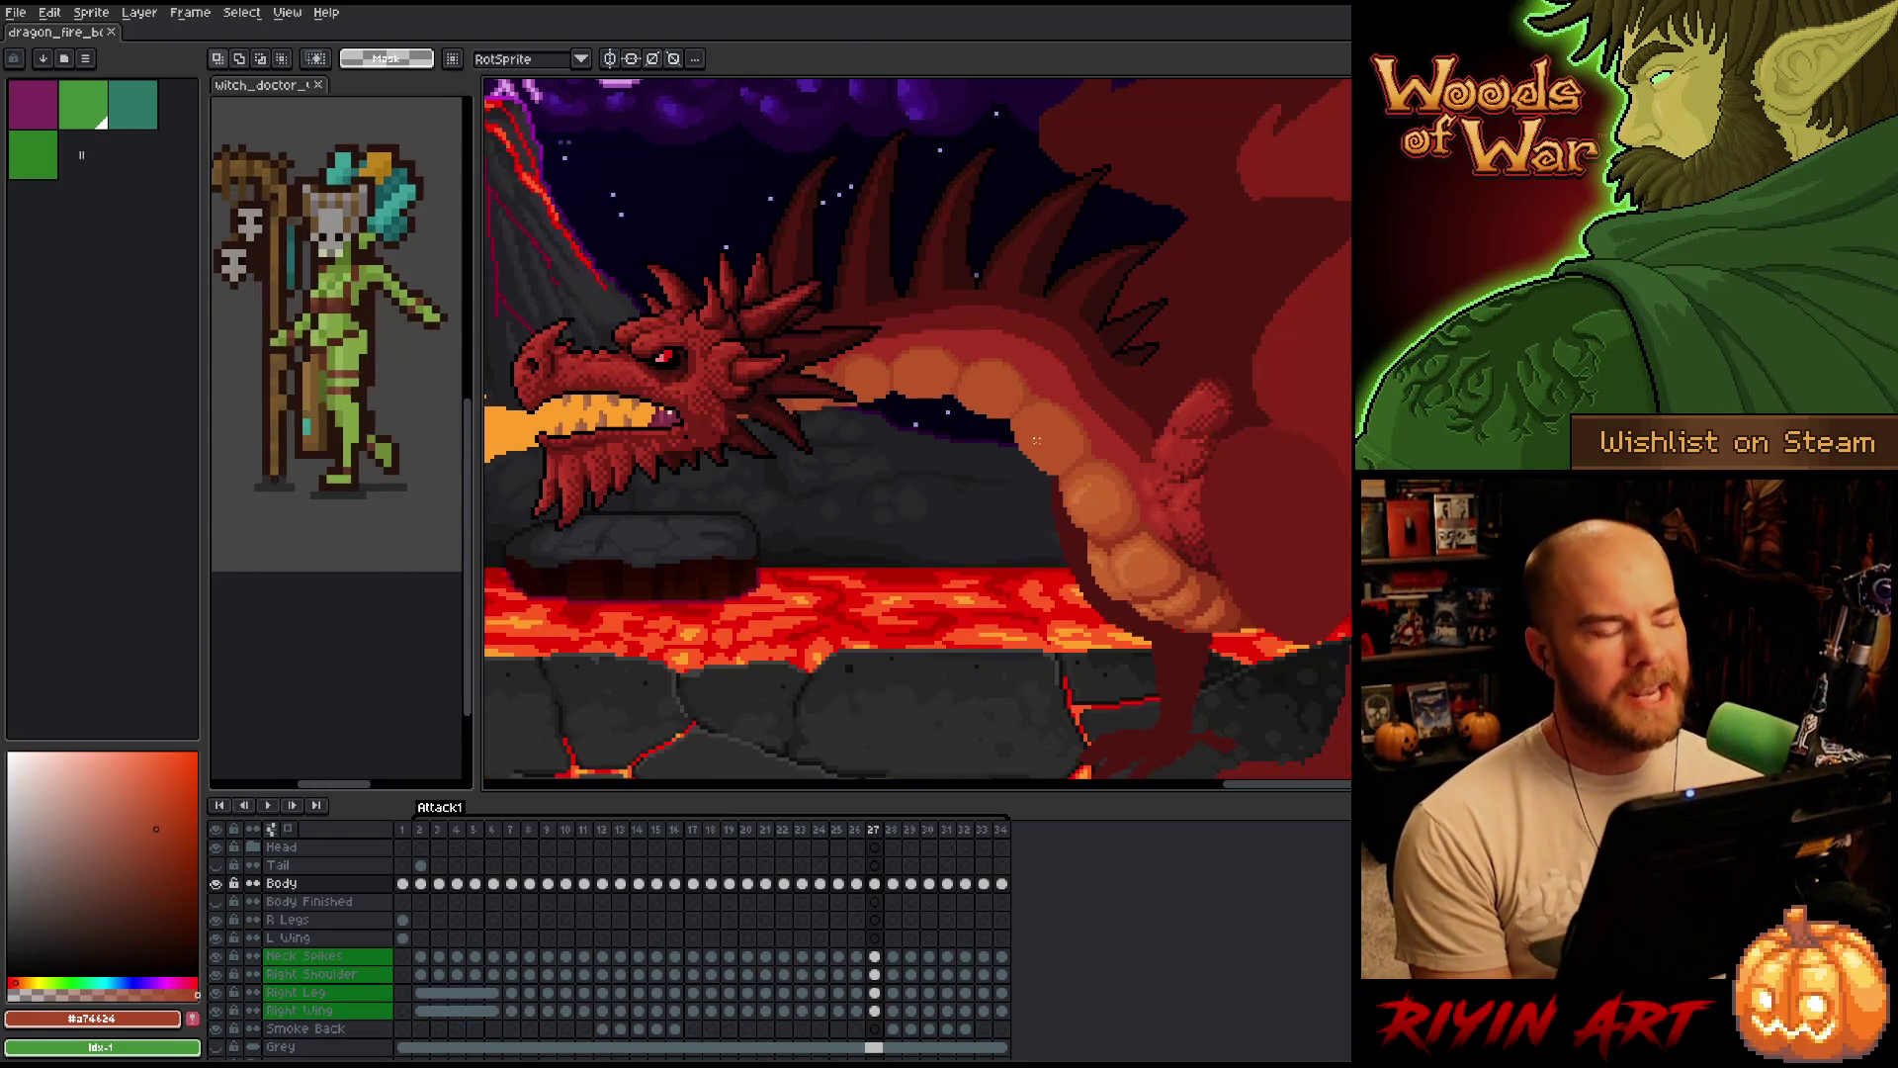
scroll(1096, 468, up, 1)
scroll(947, 516, up, 1)
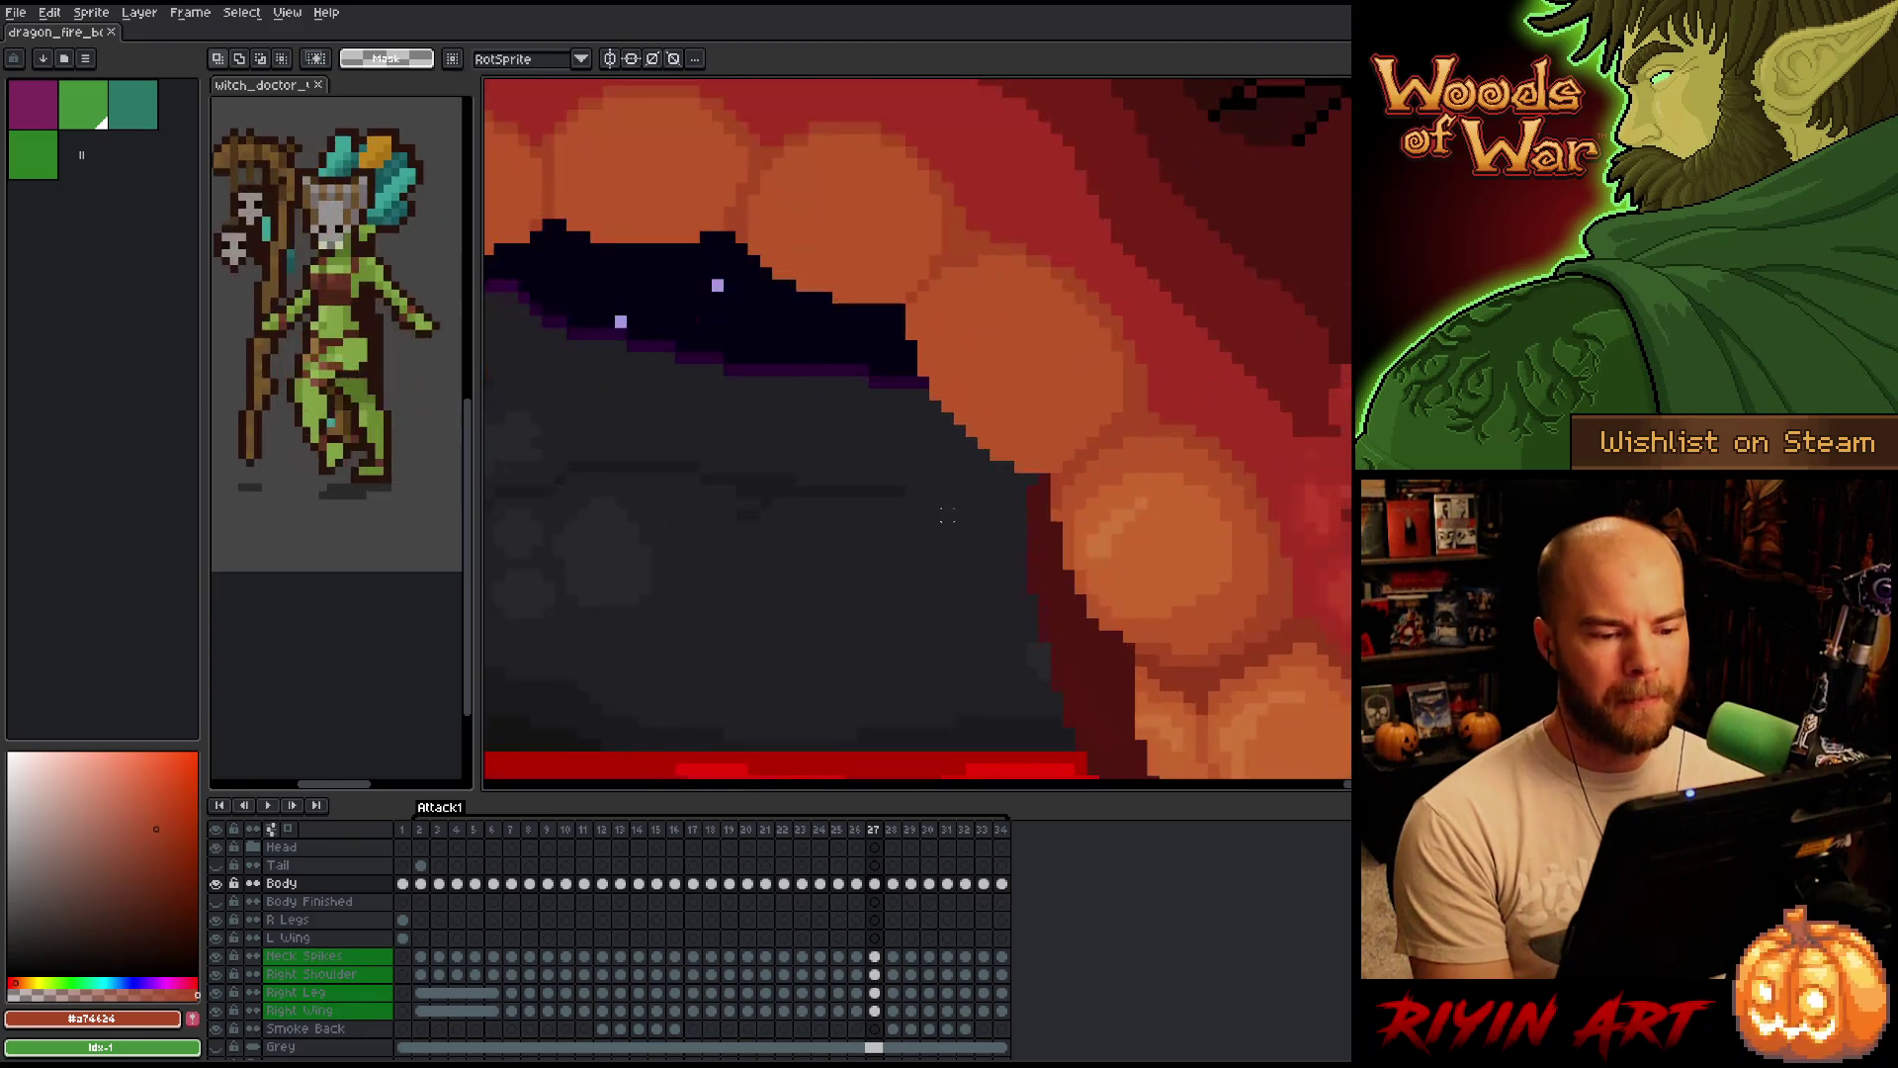
Sample a colour from the mouth area and flip frames 26–28 to preview the mouth motion.
drag(935, 504, 849, 543)
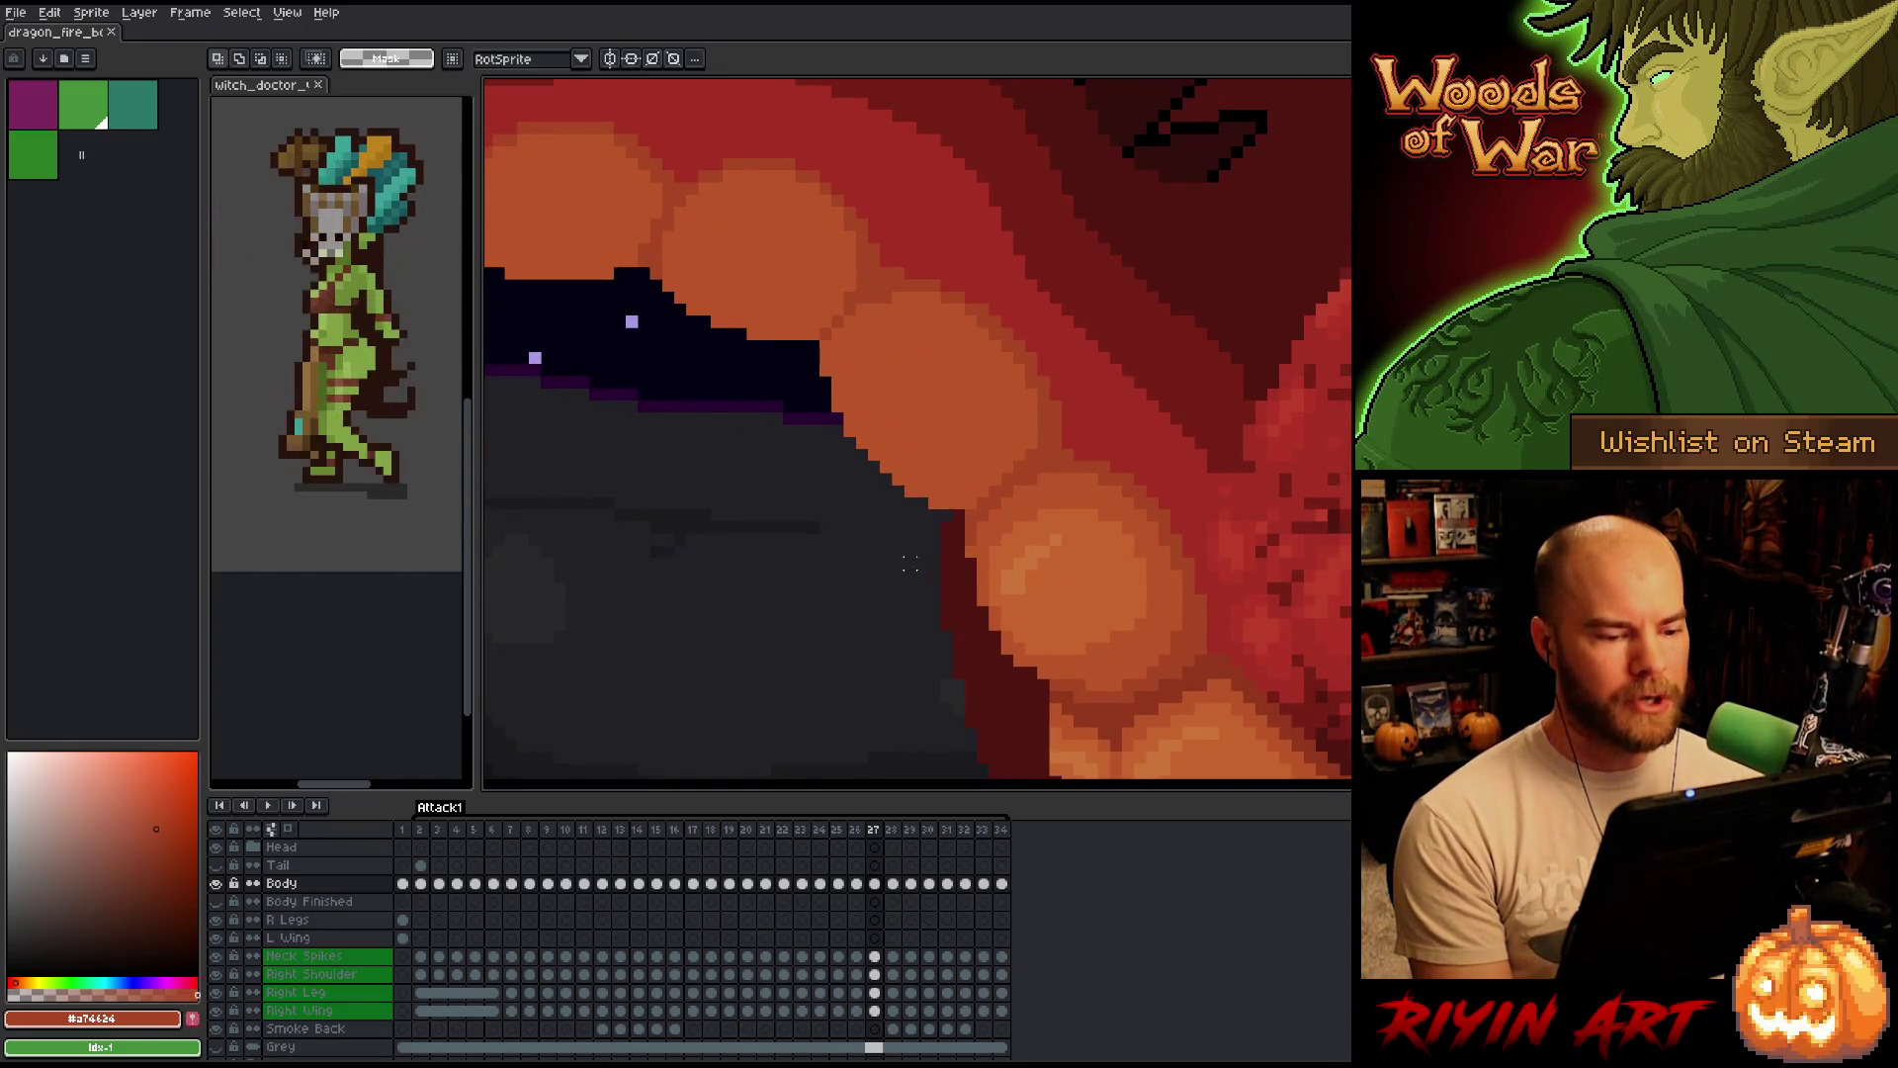
scroll(911, 565, down, 1)
key(comma)
key(period)
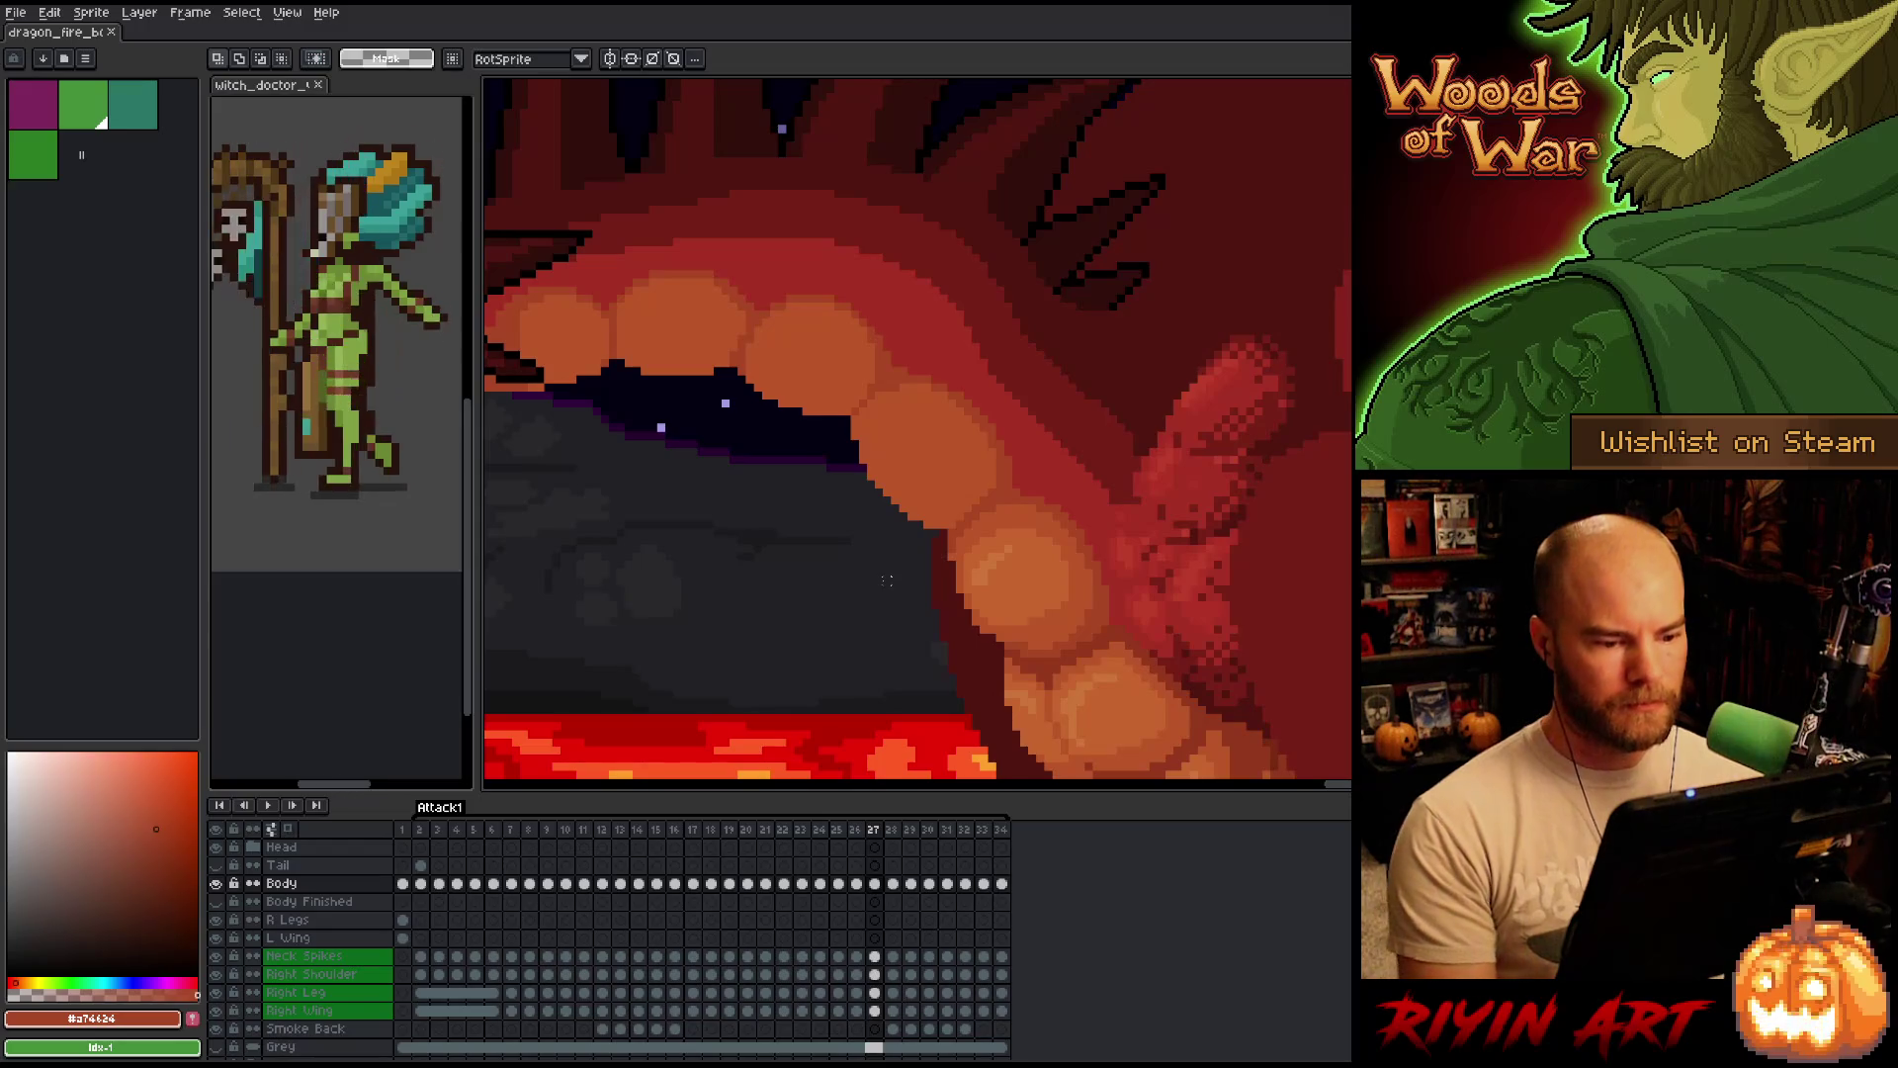
alt+click(965, 541)
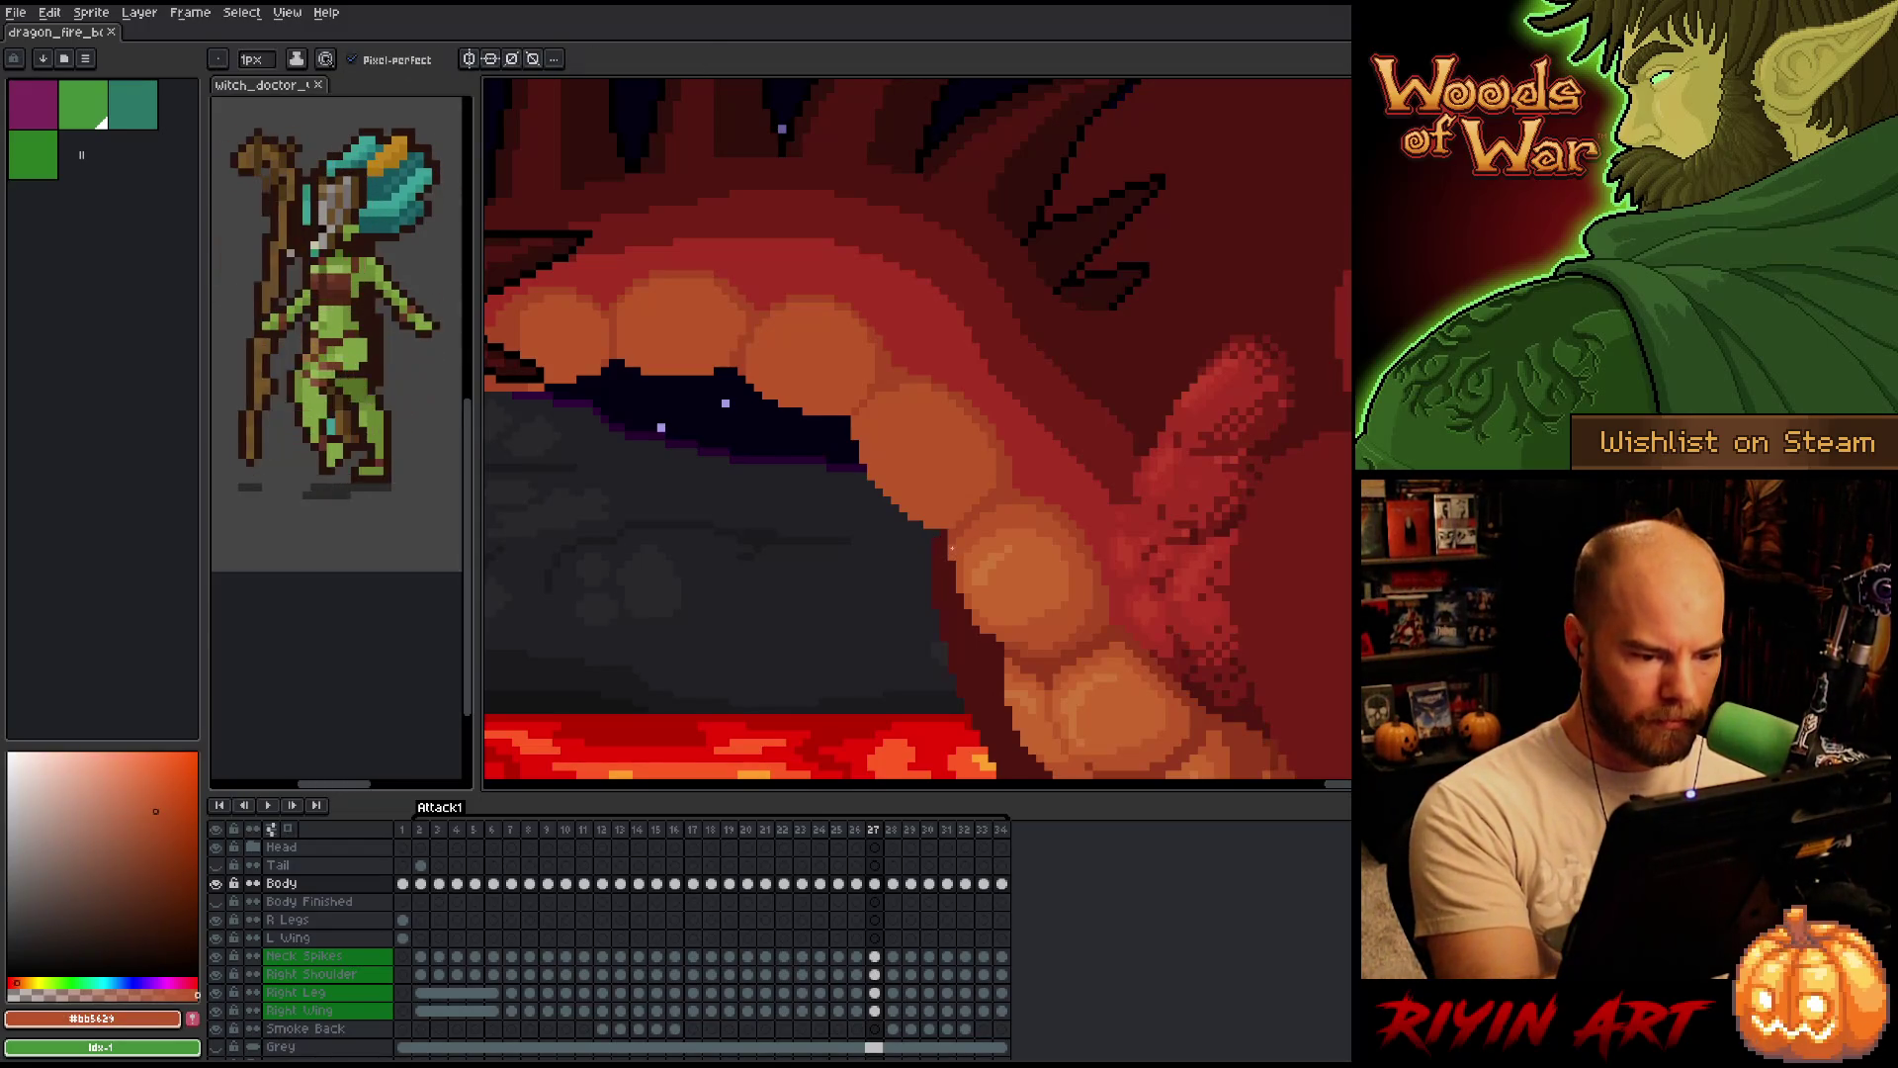
drag(1209, 647, 1194, 606)
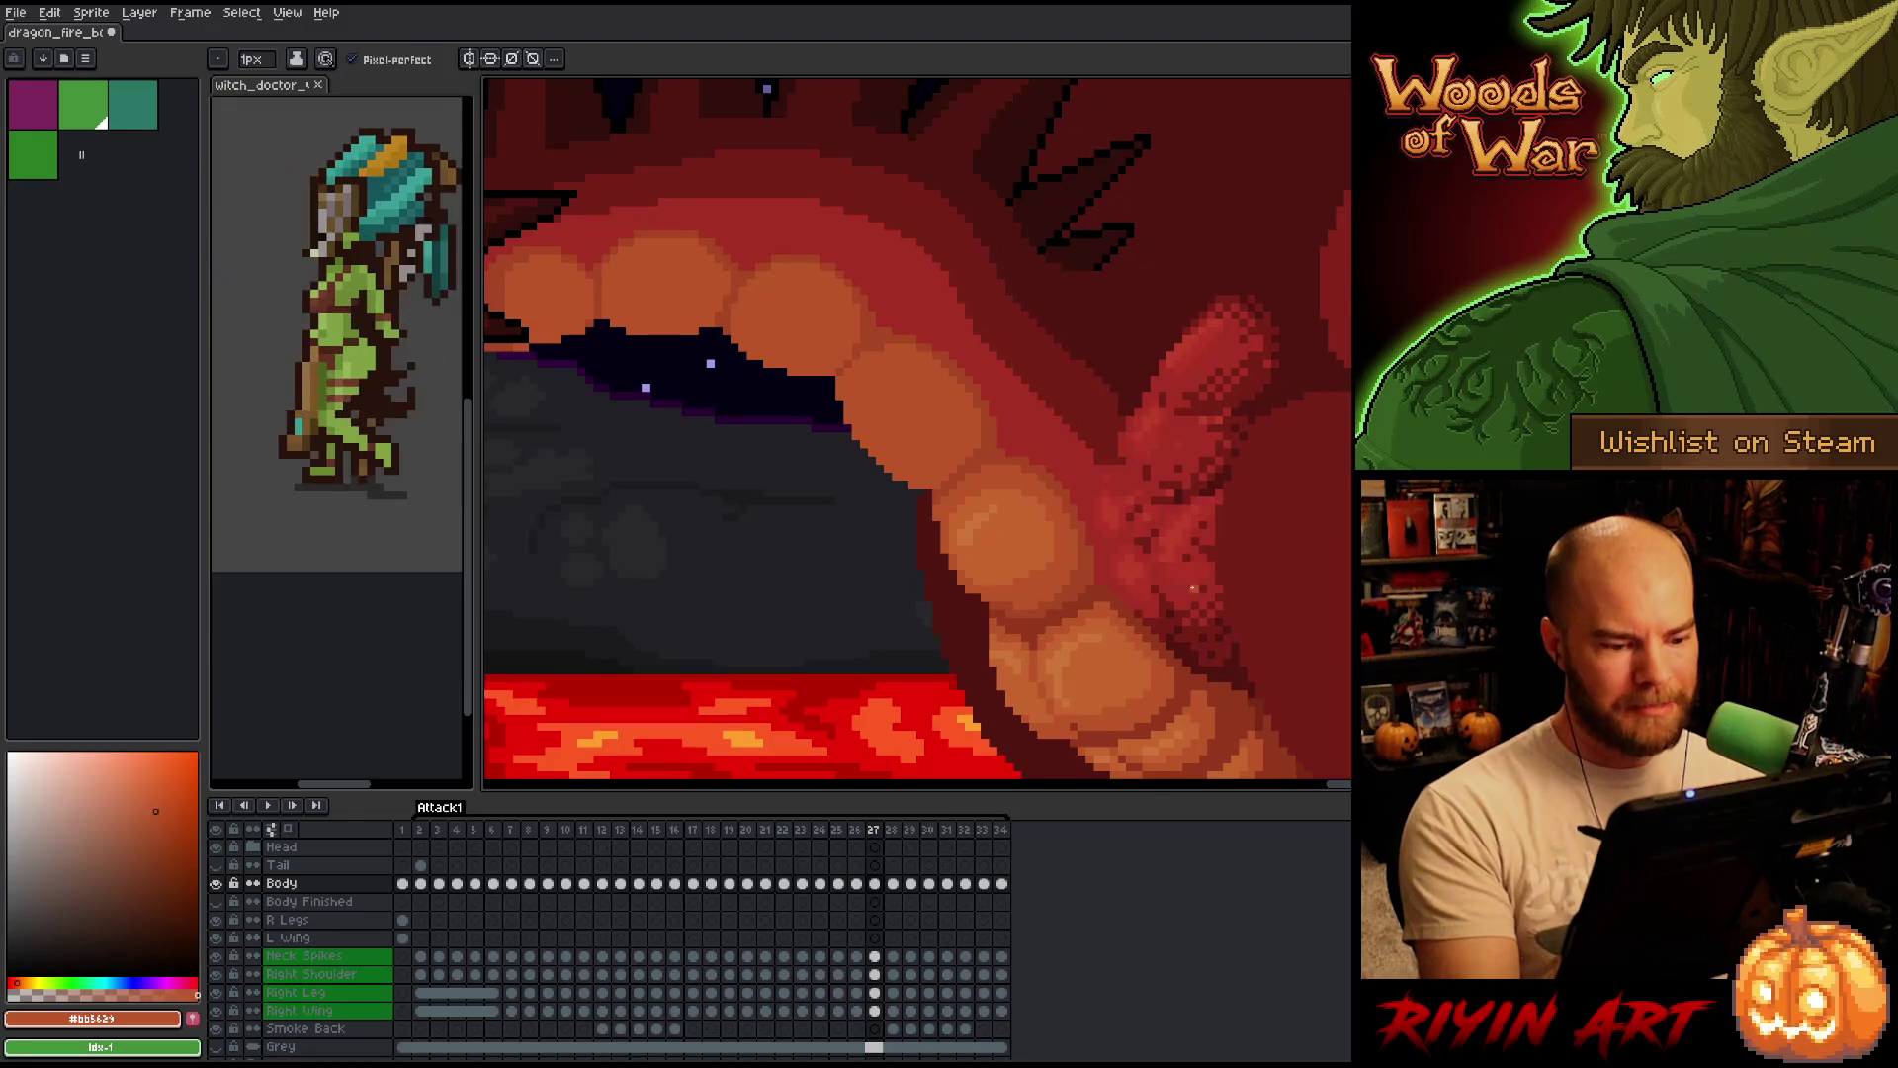
key(comma)
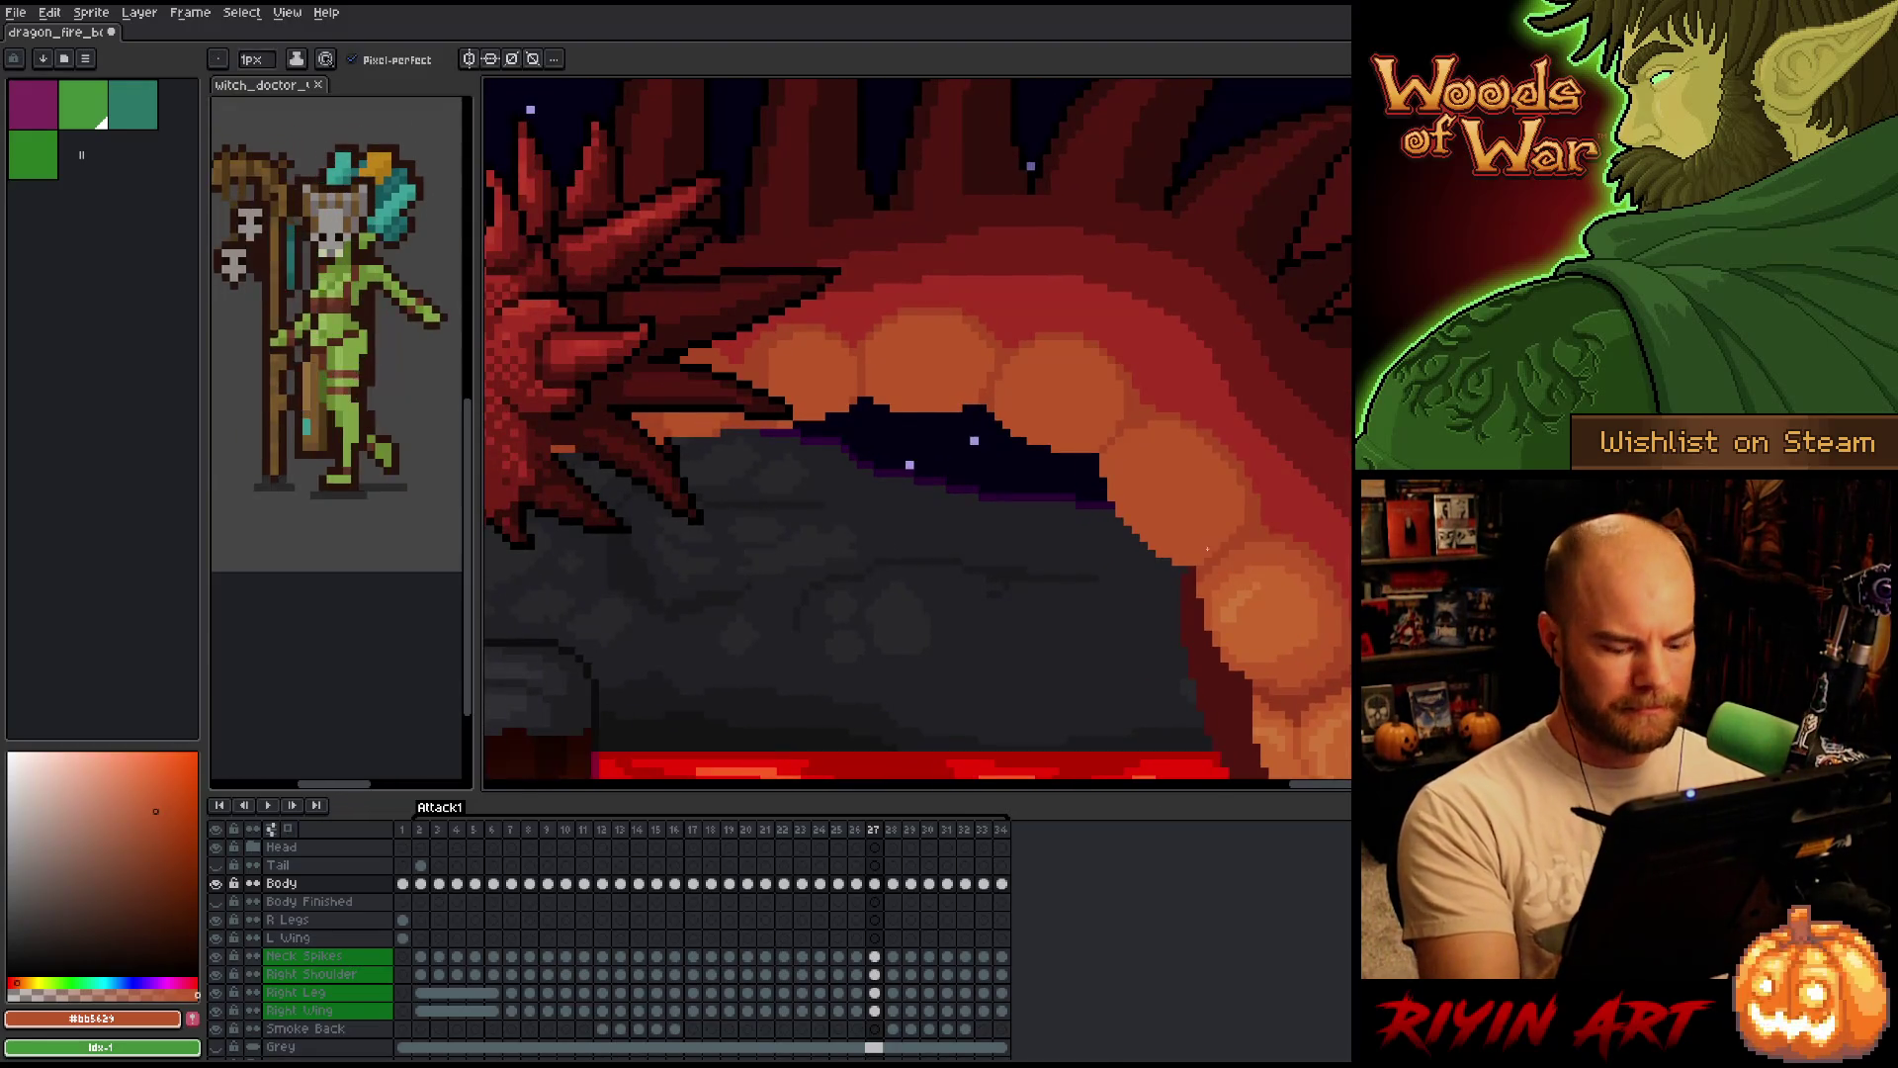
key(period)
key(comma)
key(period)
key(period)
key(comma)
key(period)
key(comma)
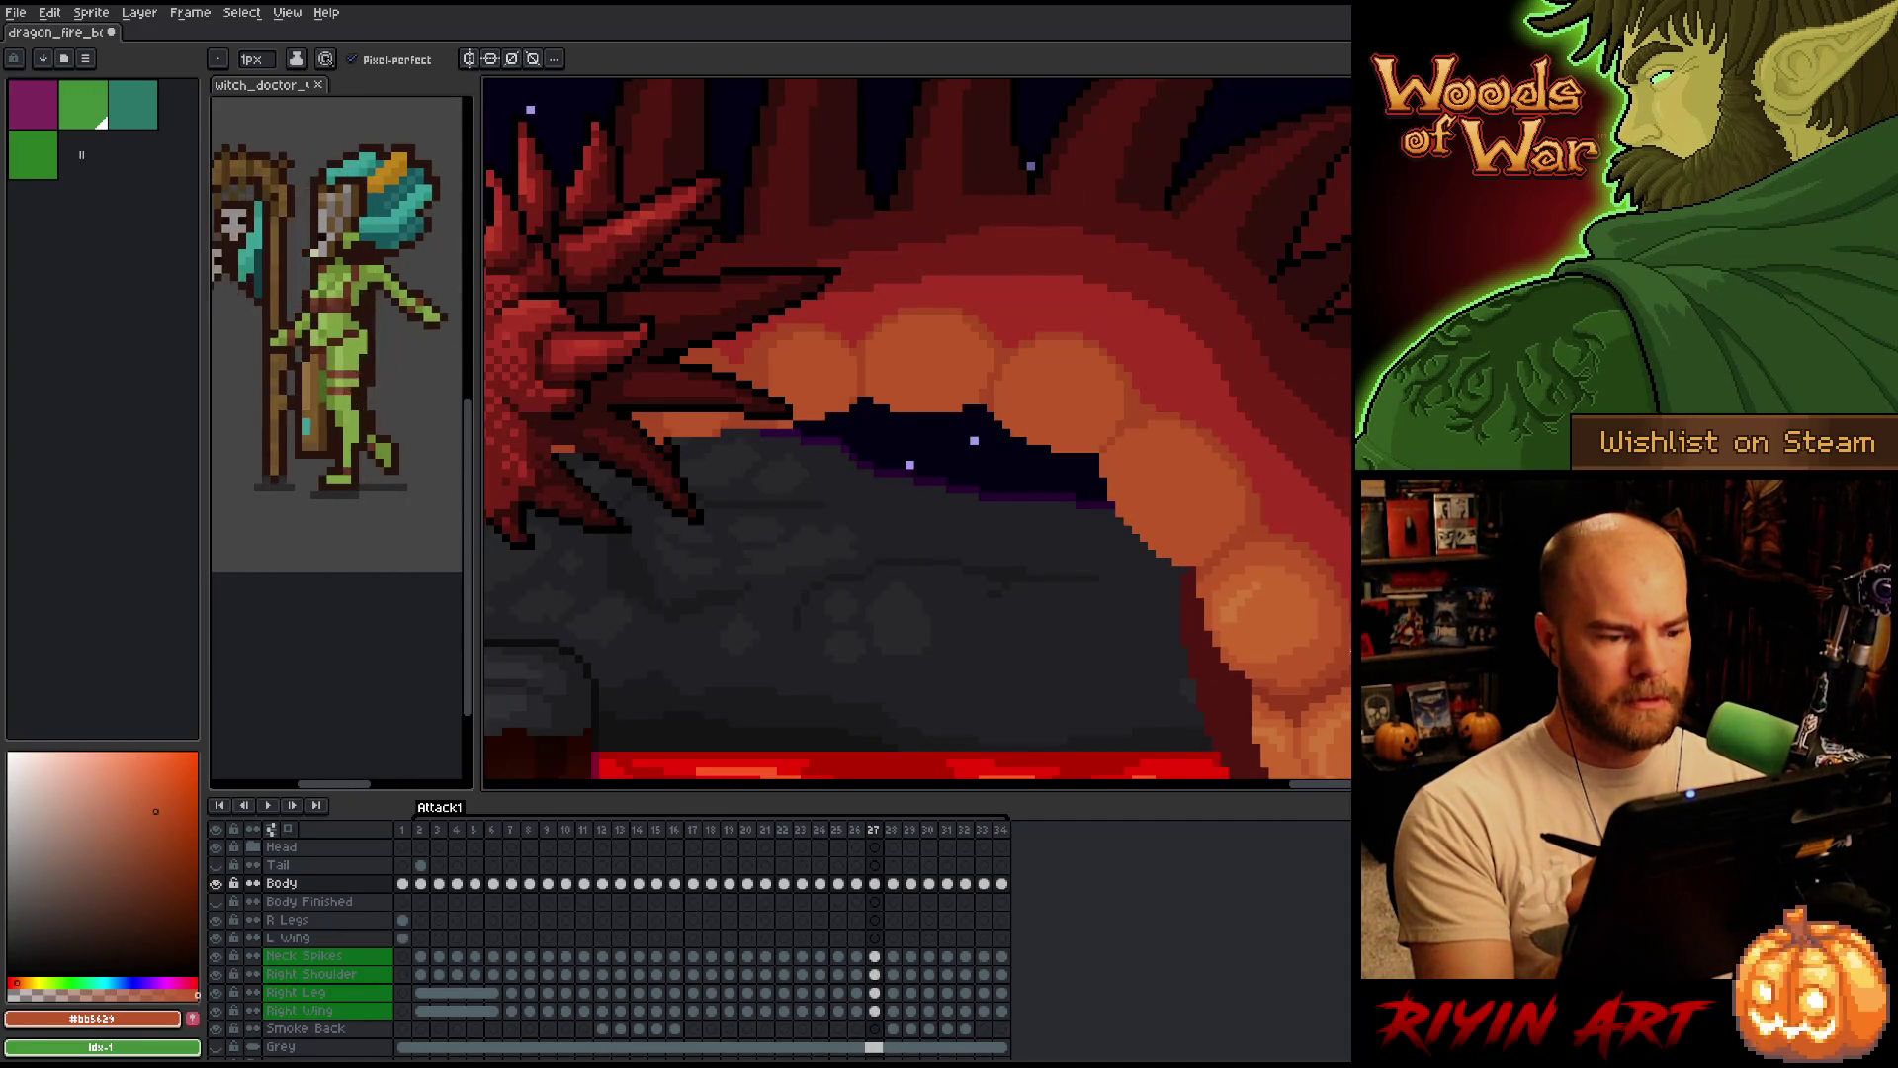
key(period)
key(comma)
key(period)
key(comma)
key(period)
scroll(1198, 666, up, 1)
scroll(1213, 464, up, 1)
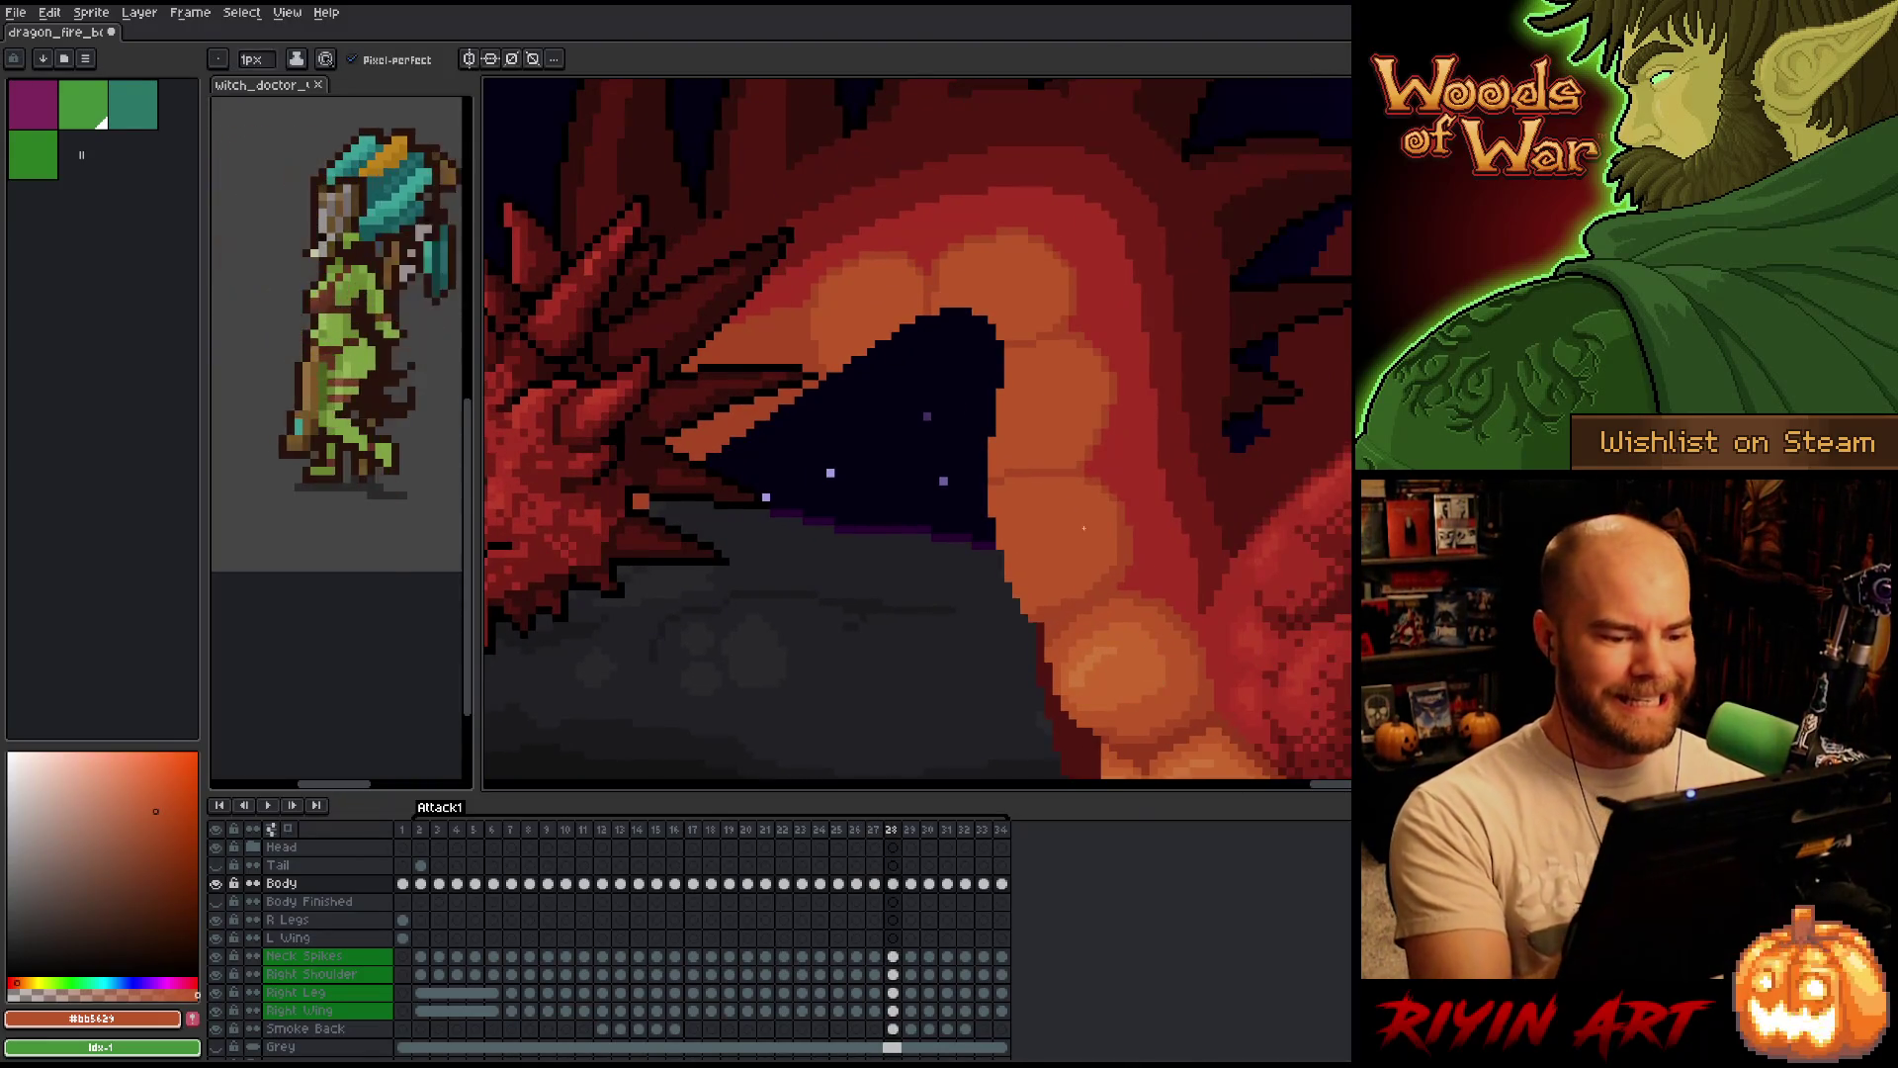
scroll(1214, 465, up, 2)
scroll(1214, 464, up, 1)
Draw a few dark outline pixels along the mouth cavity edge on frame 28, then return to frame 27.
drag(1213, 464, 1212, 415)
click(925, 349)
click(918, 332)
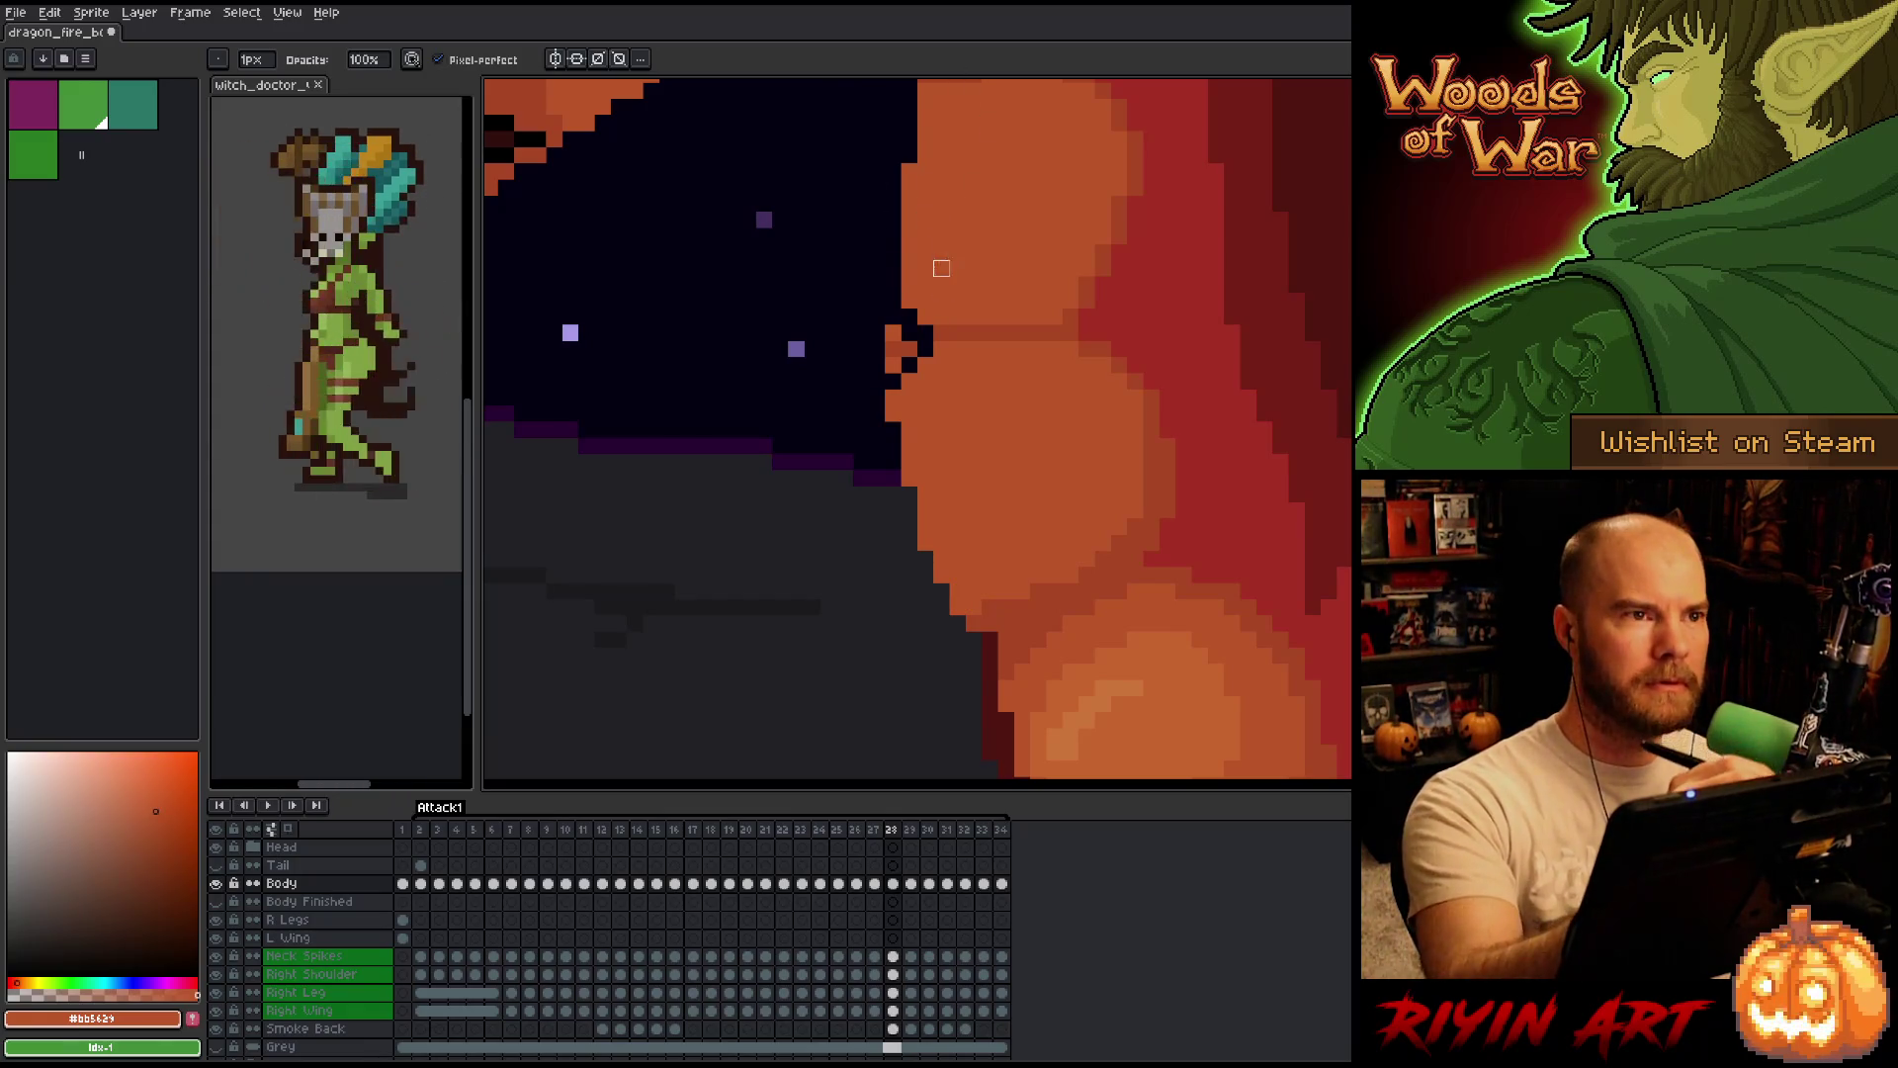
drag(940, 262, 869, 225)
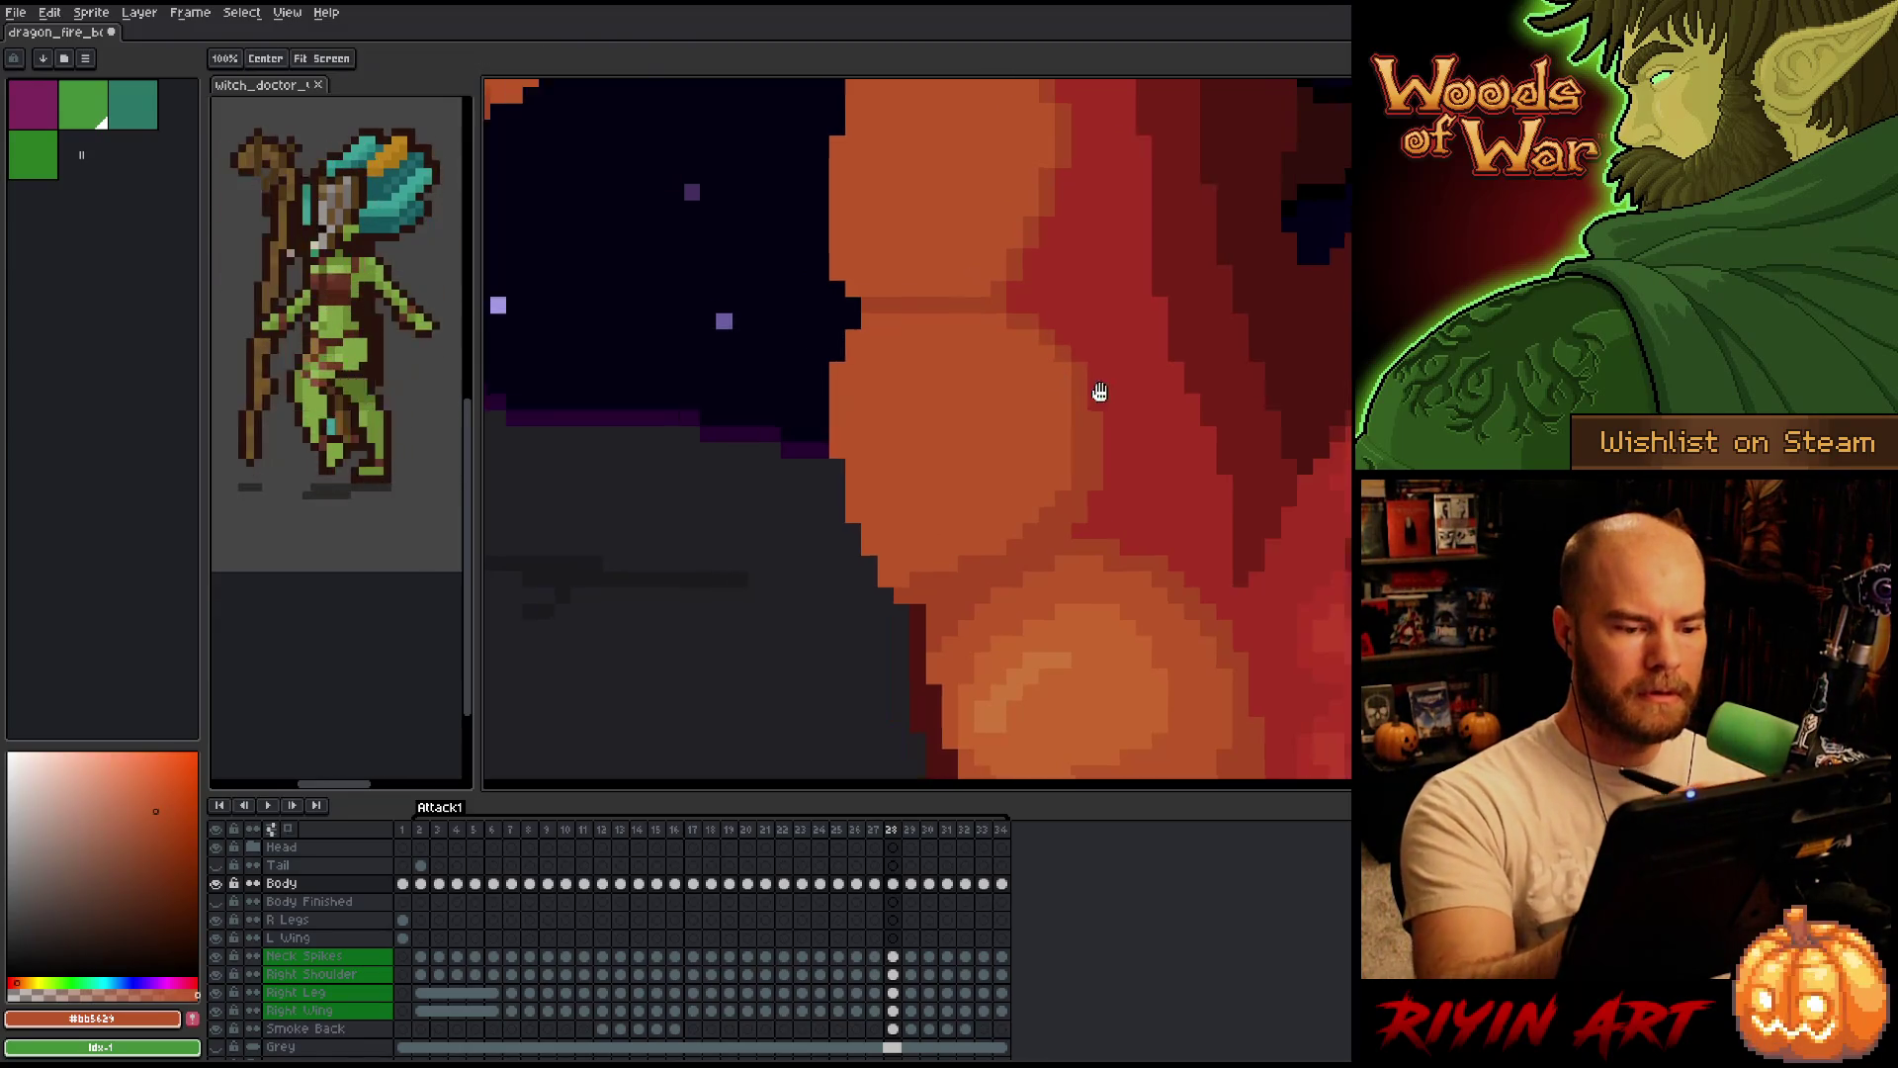
drag(1092, 391, 1183, 364)
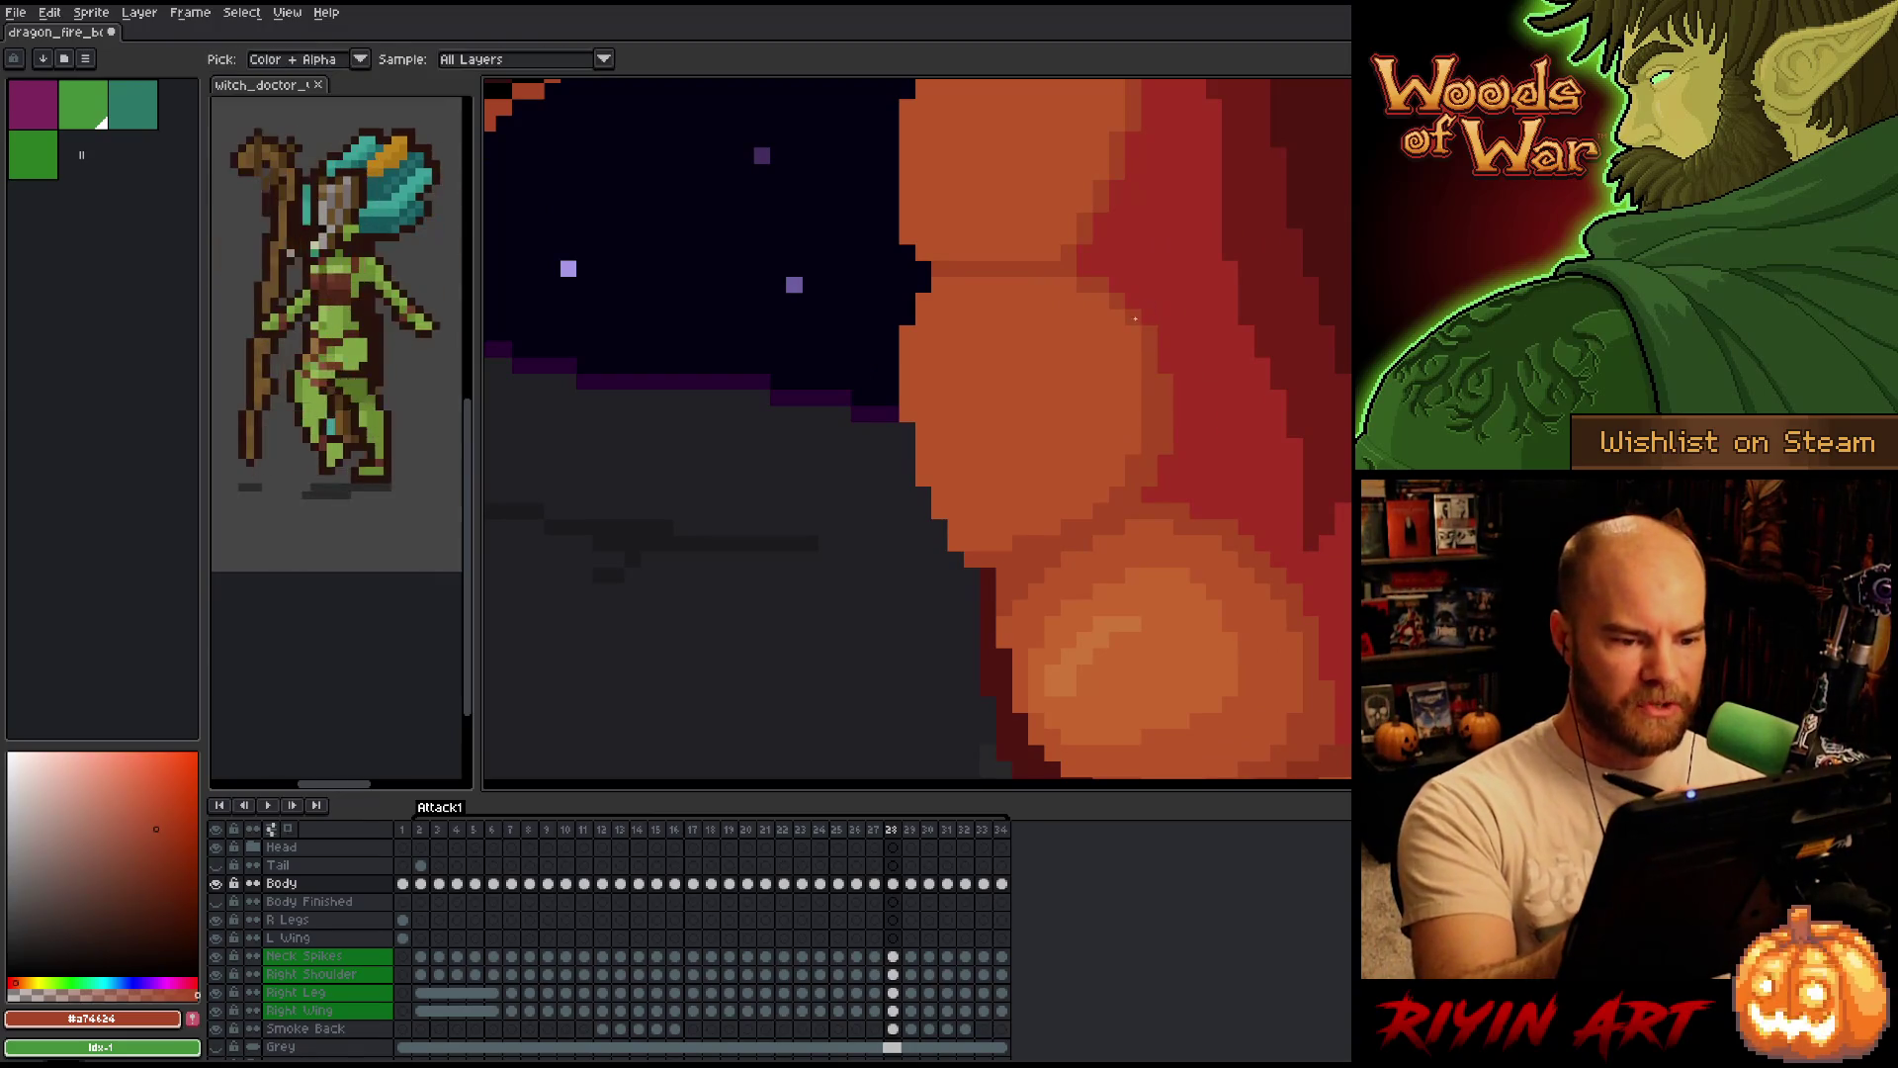
key(Left)
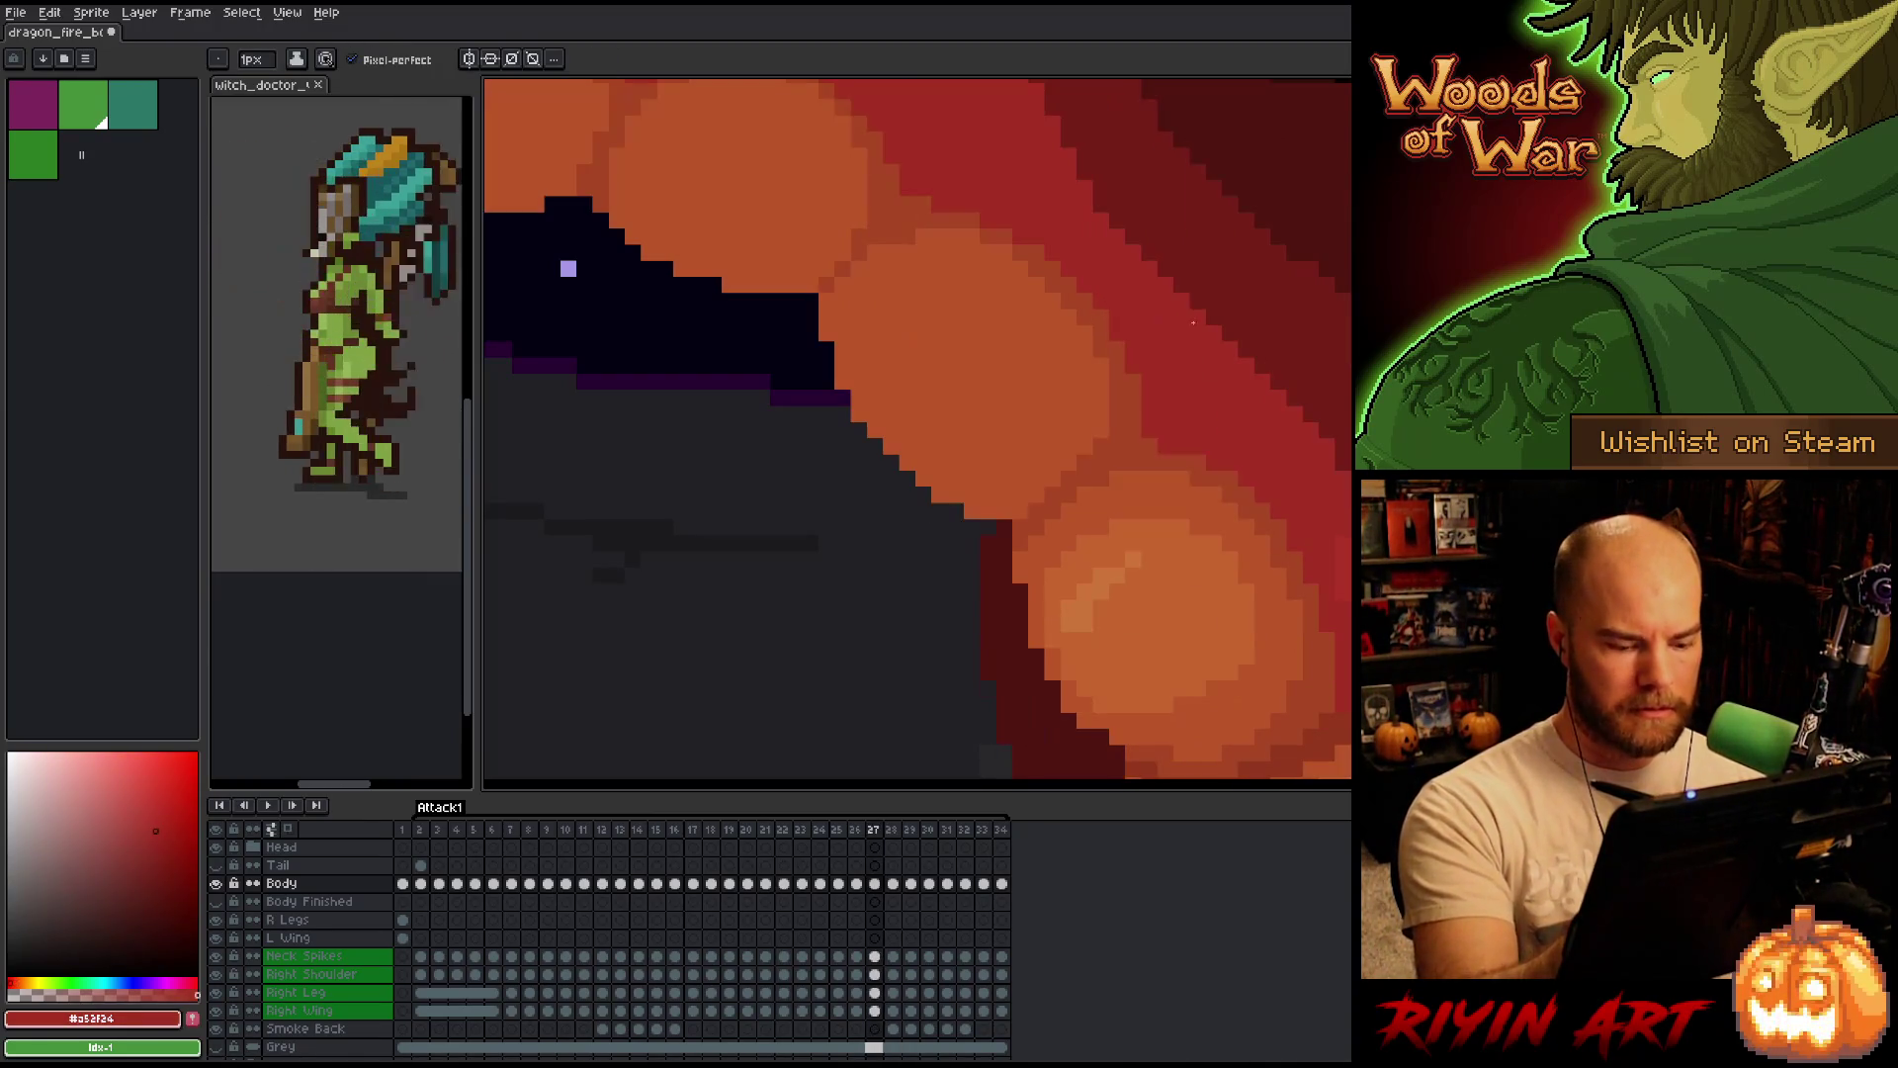
Toggle between frames 26, 27 and 28 to judge the belly-scale shading, landing on frame 27.
key(Right)
key(Left)
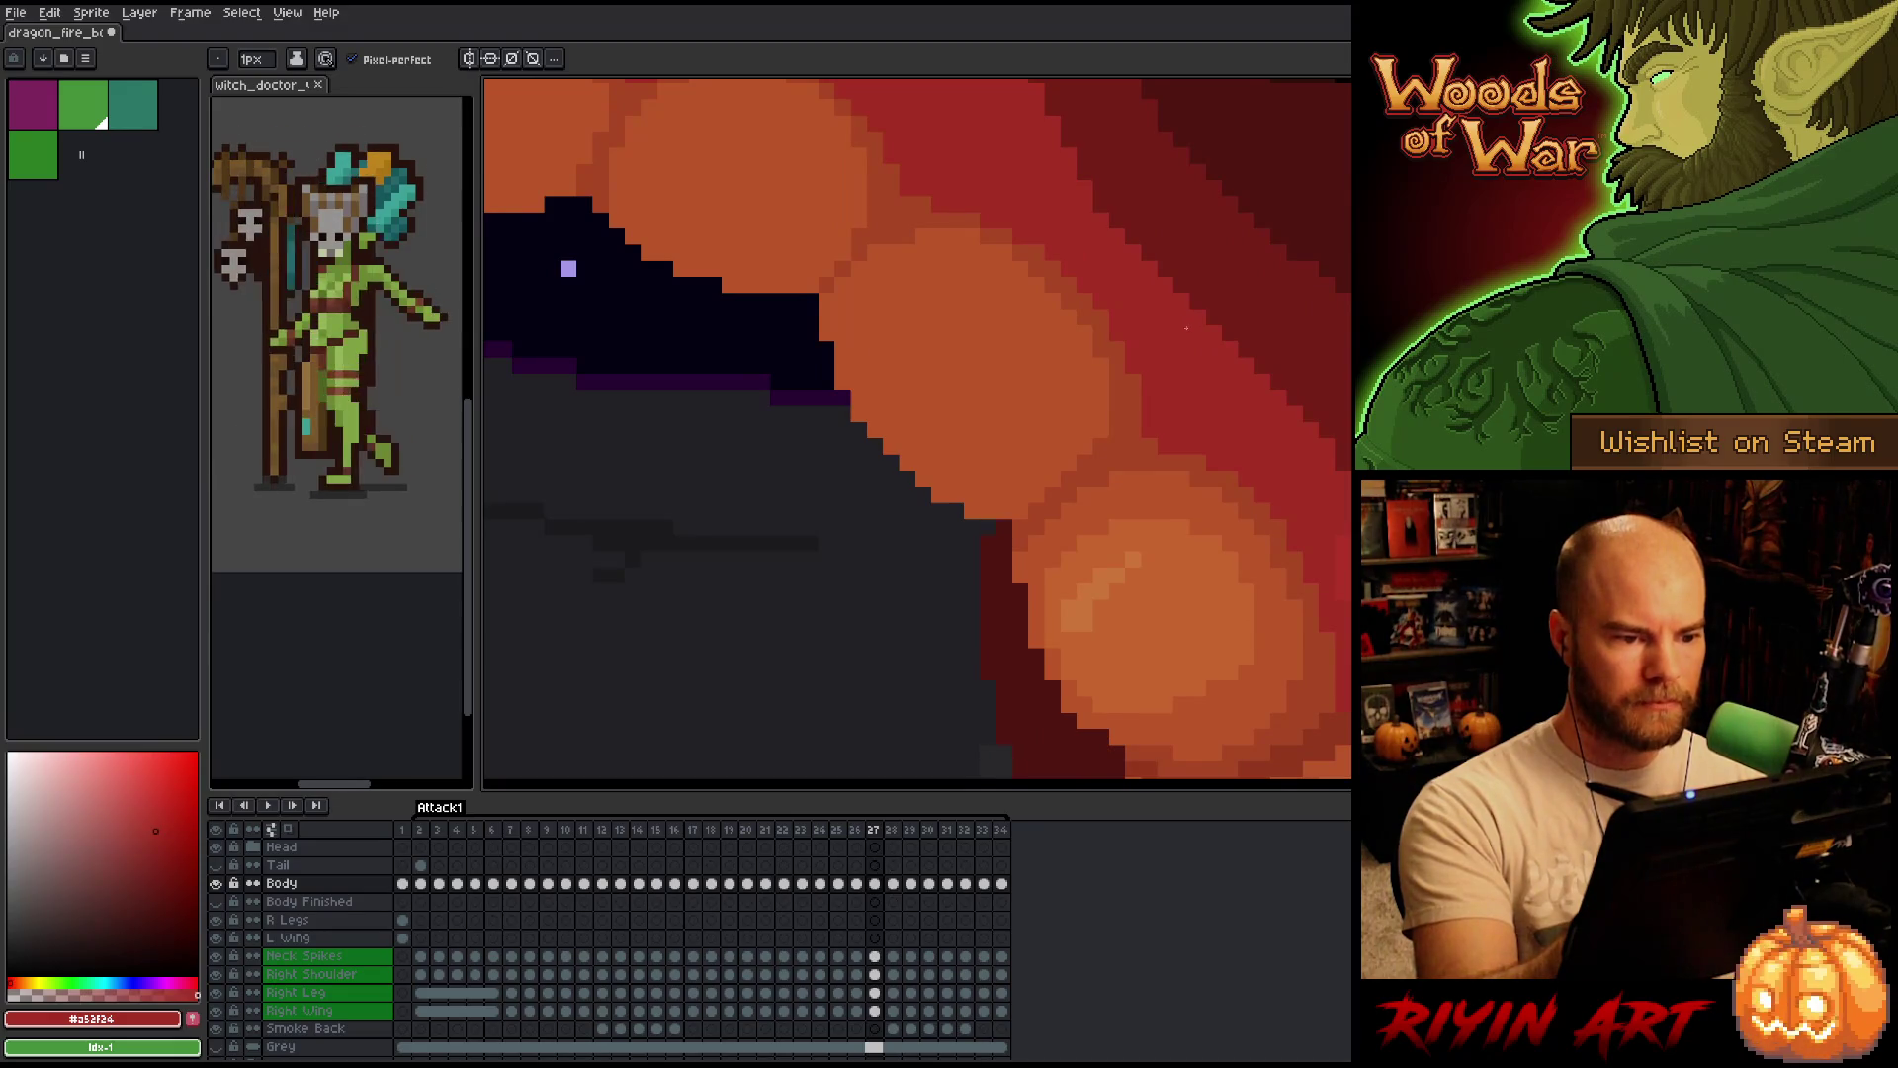
key(Right)
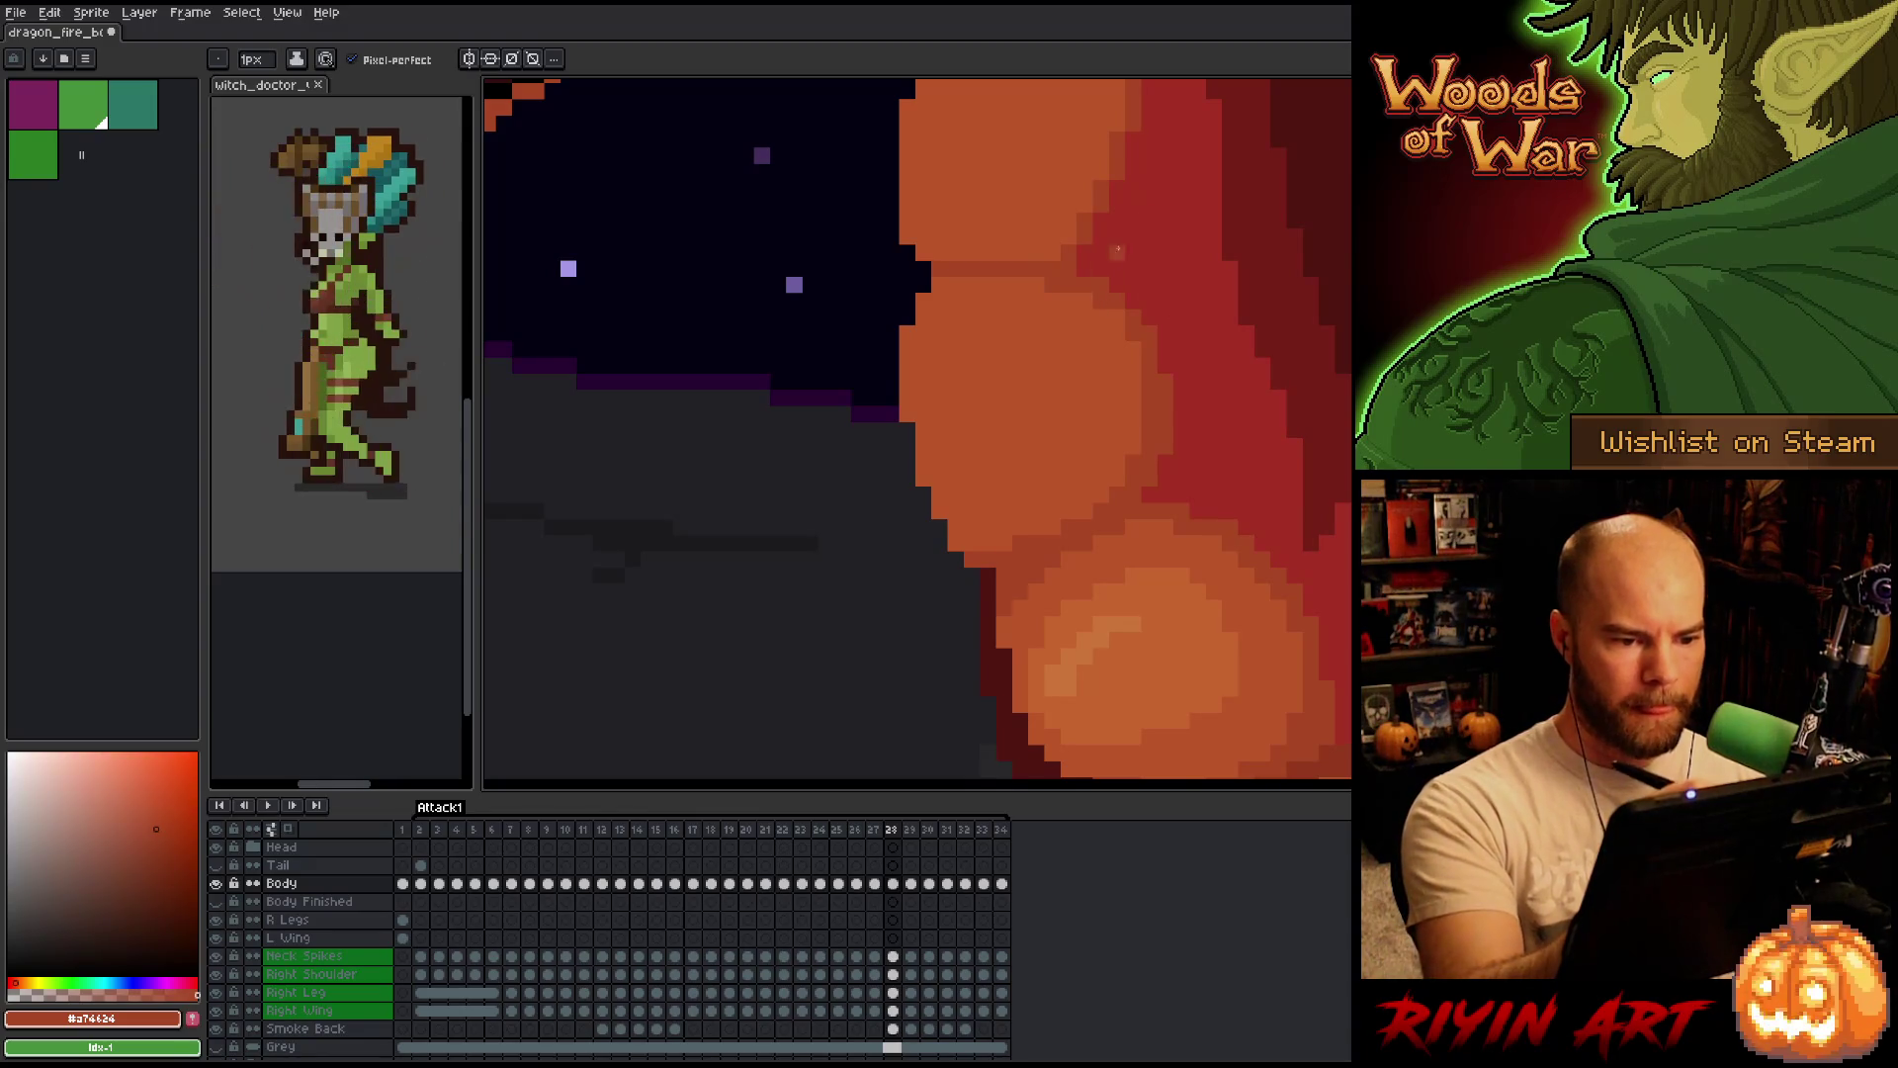
key(Left)
key(Right)
key(Left)
key(Right)
key(Left)
key(Right)
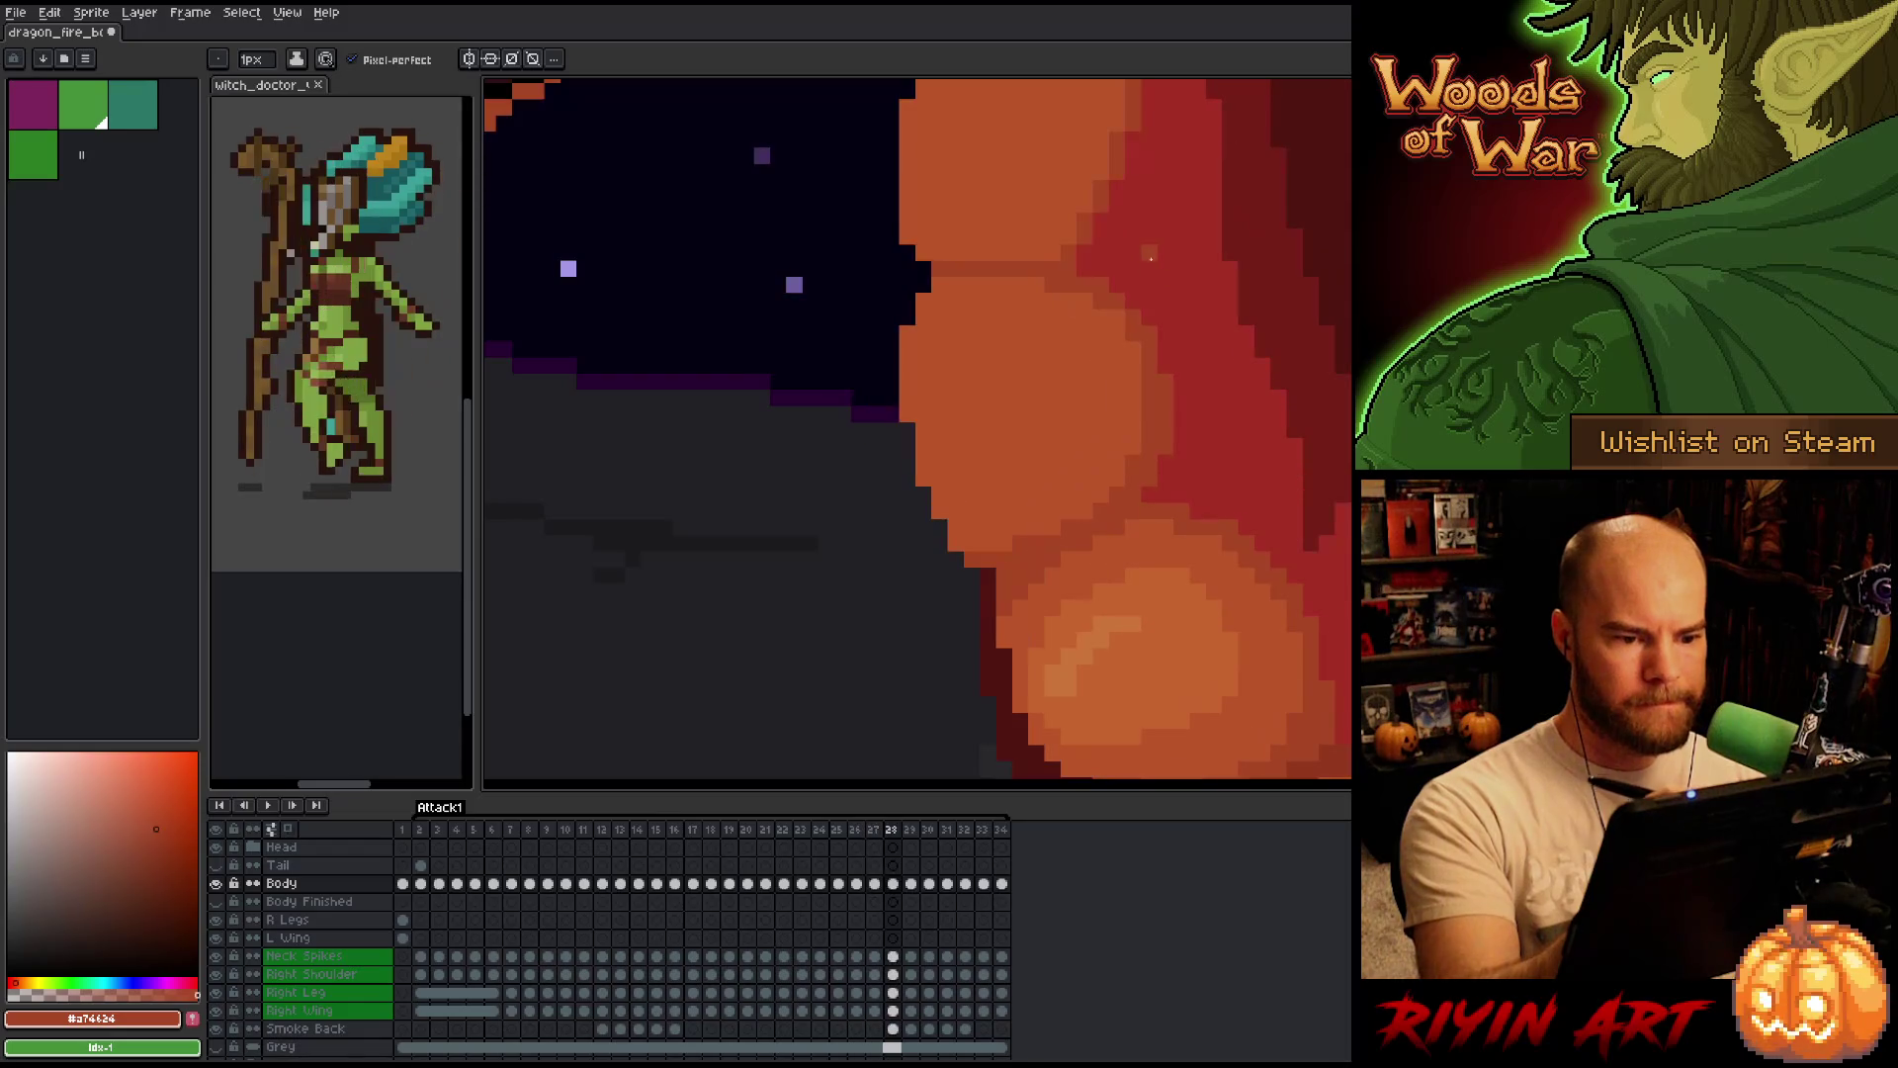
key(Left)
key(Right)
key(Left)
key(Right)
key(Left)
key(Right)
key(Left)
key(Right)
key(Left)
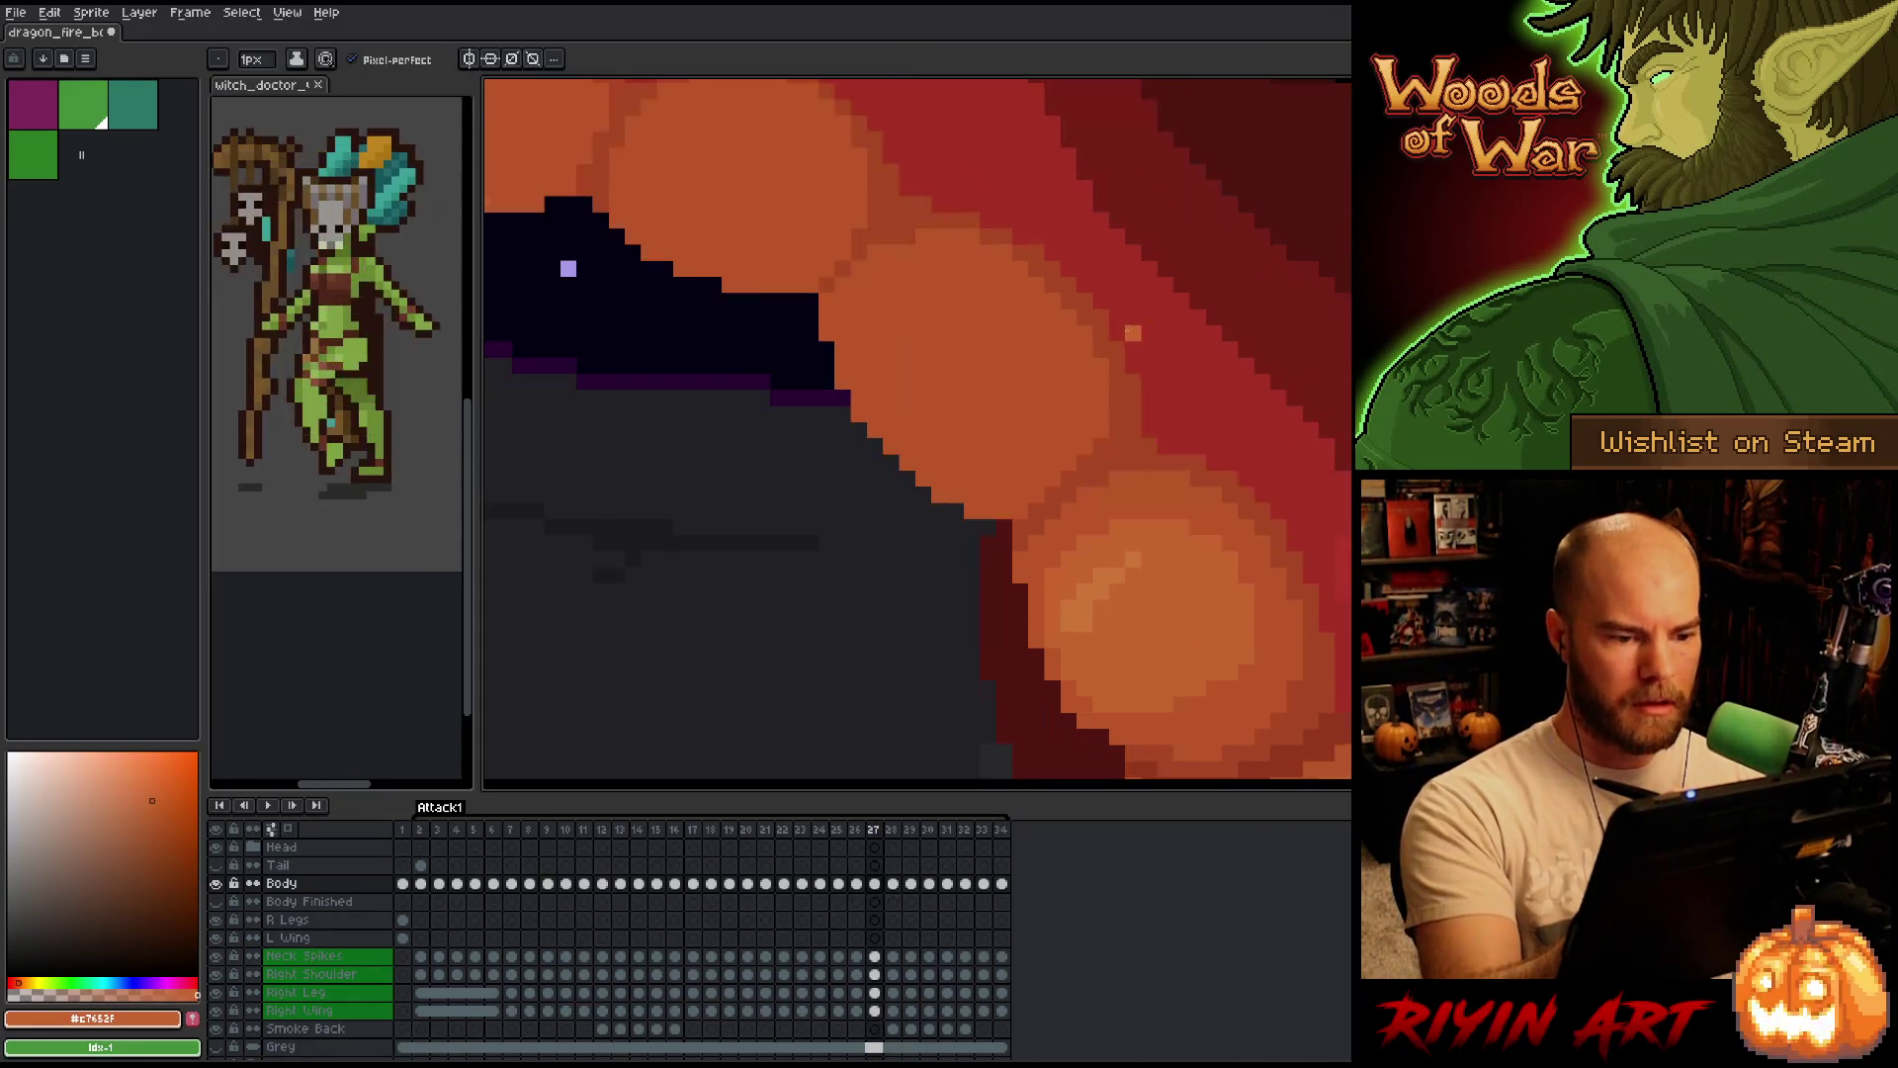
key(Left)
key(Right)
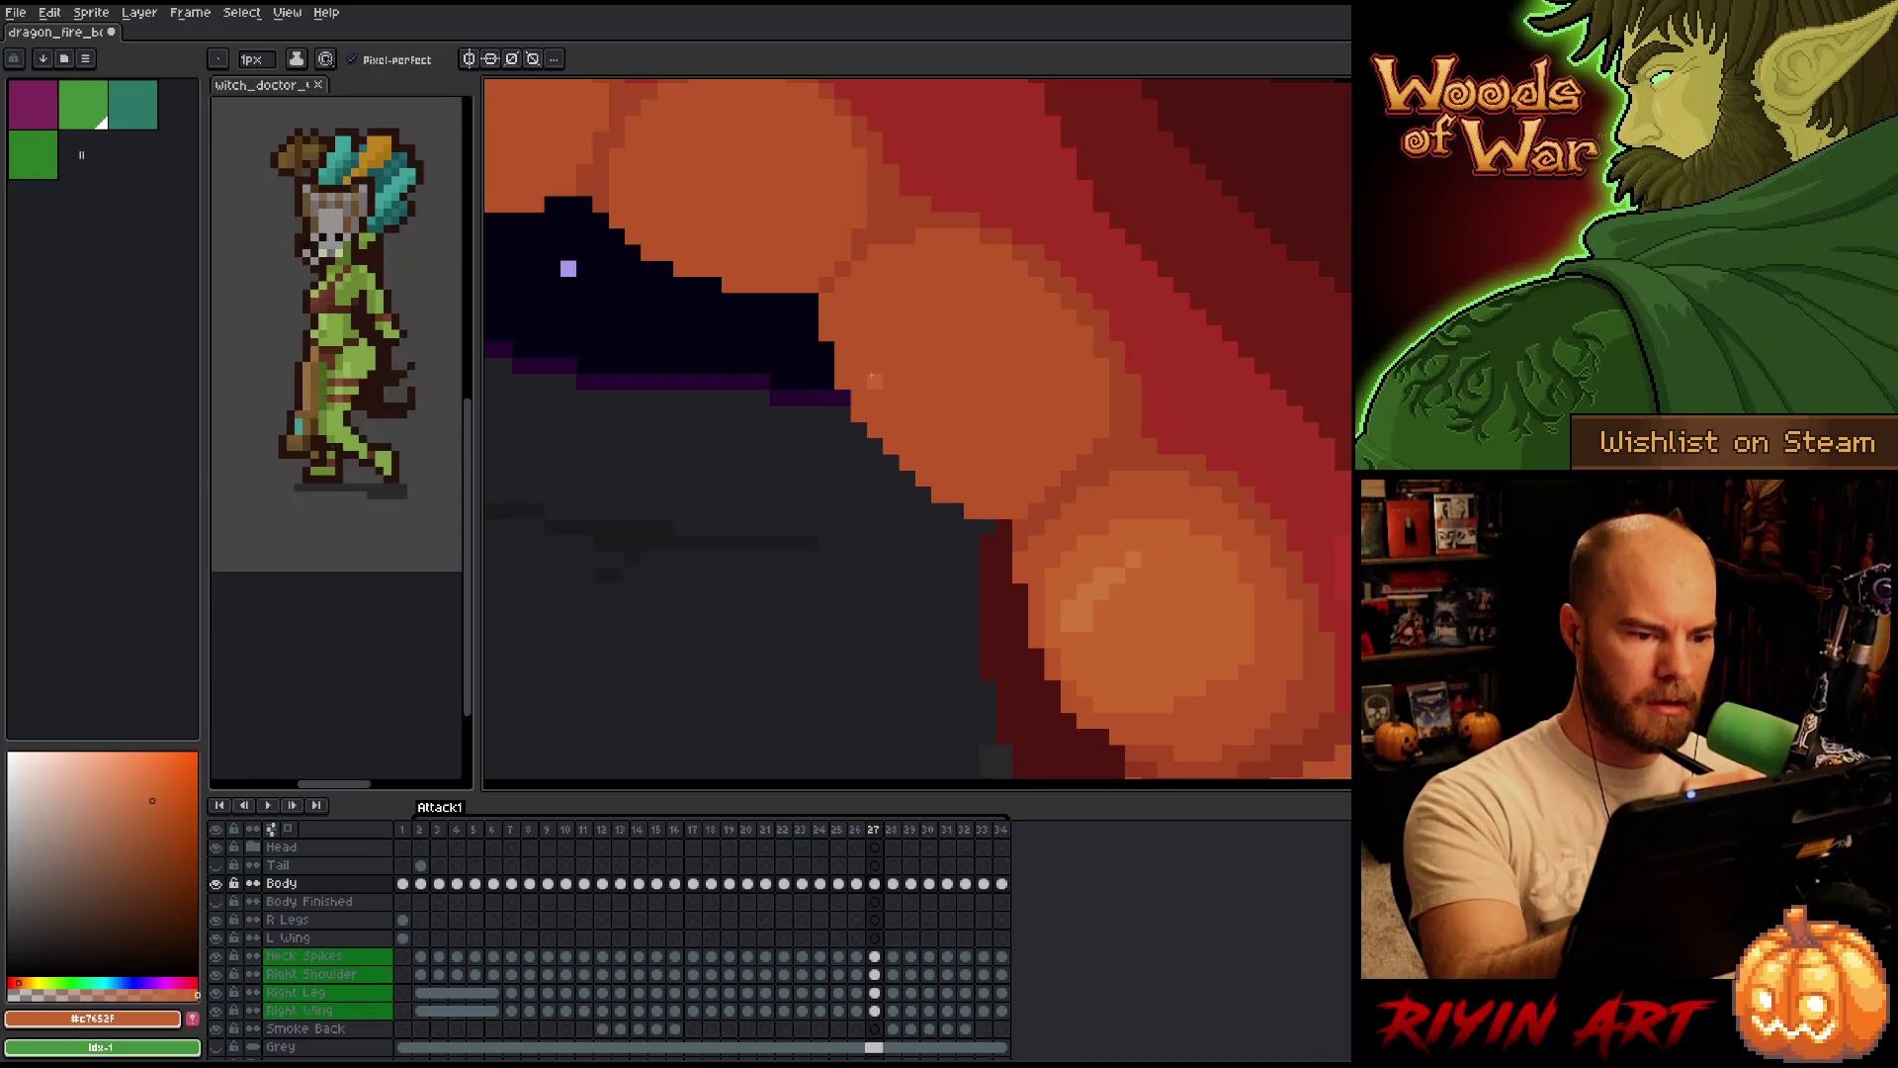
Paint a lighter highlight ring on the orange belly scale of frame 27 and flip frames to check it.
drag(857, 383, 867, 363)
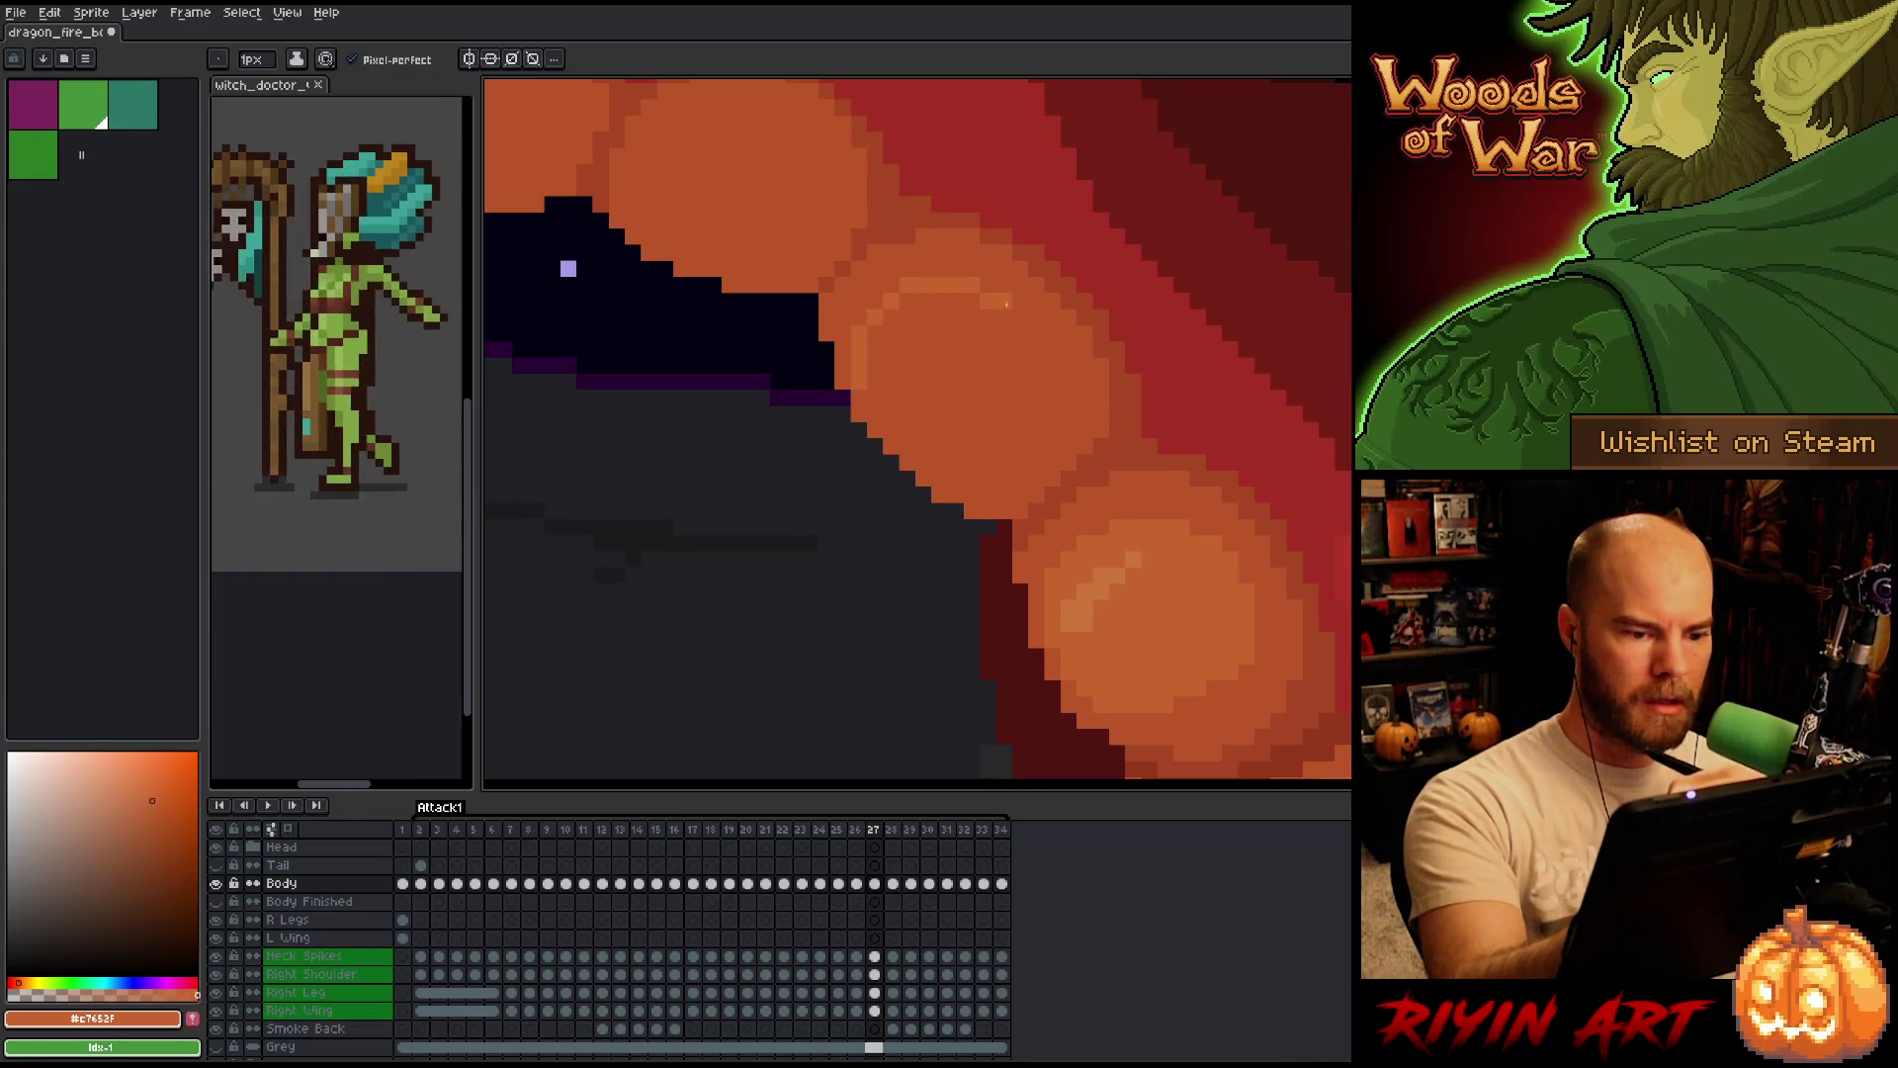
key(Left)
key(Right)
key(Left)
key(Right)
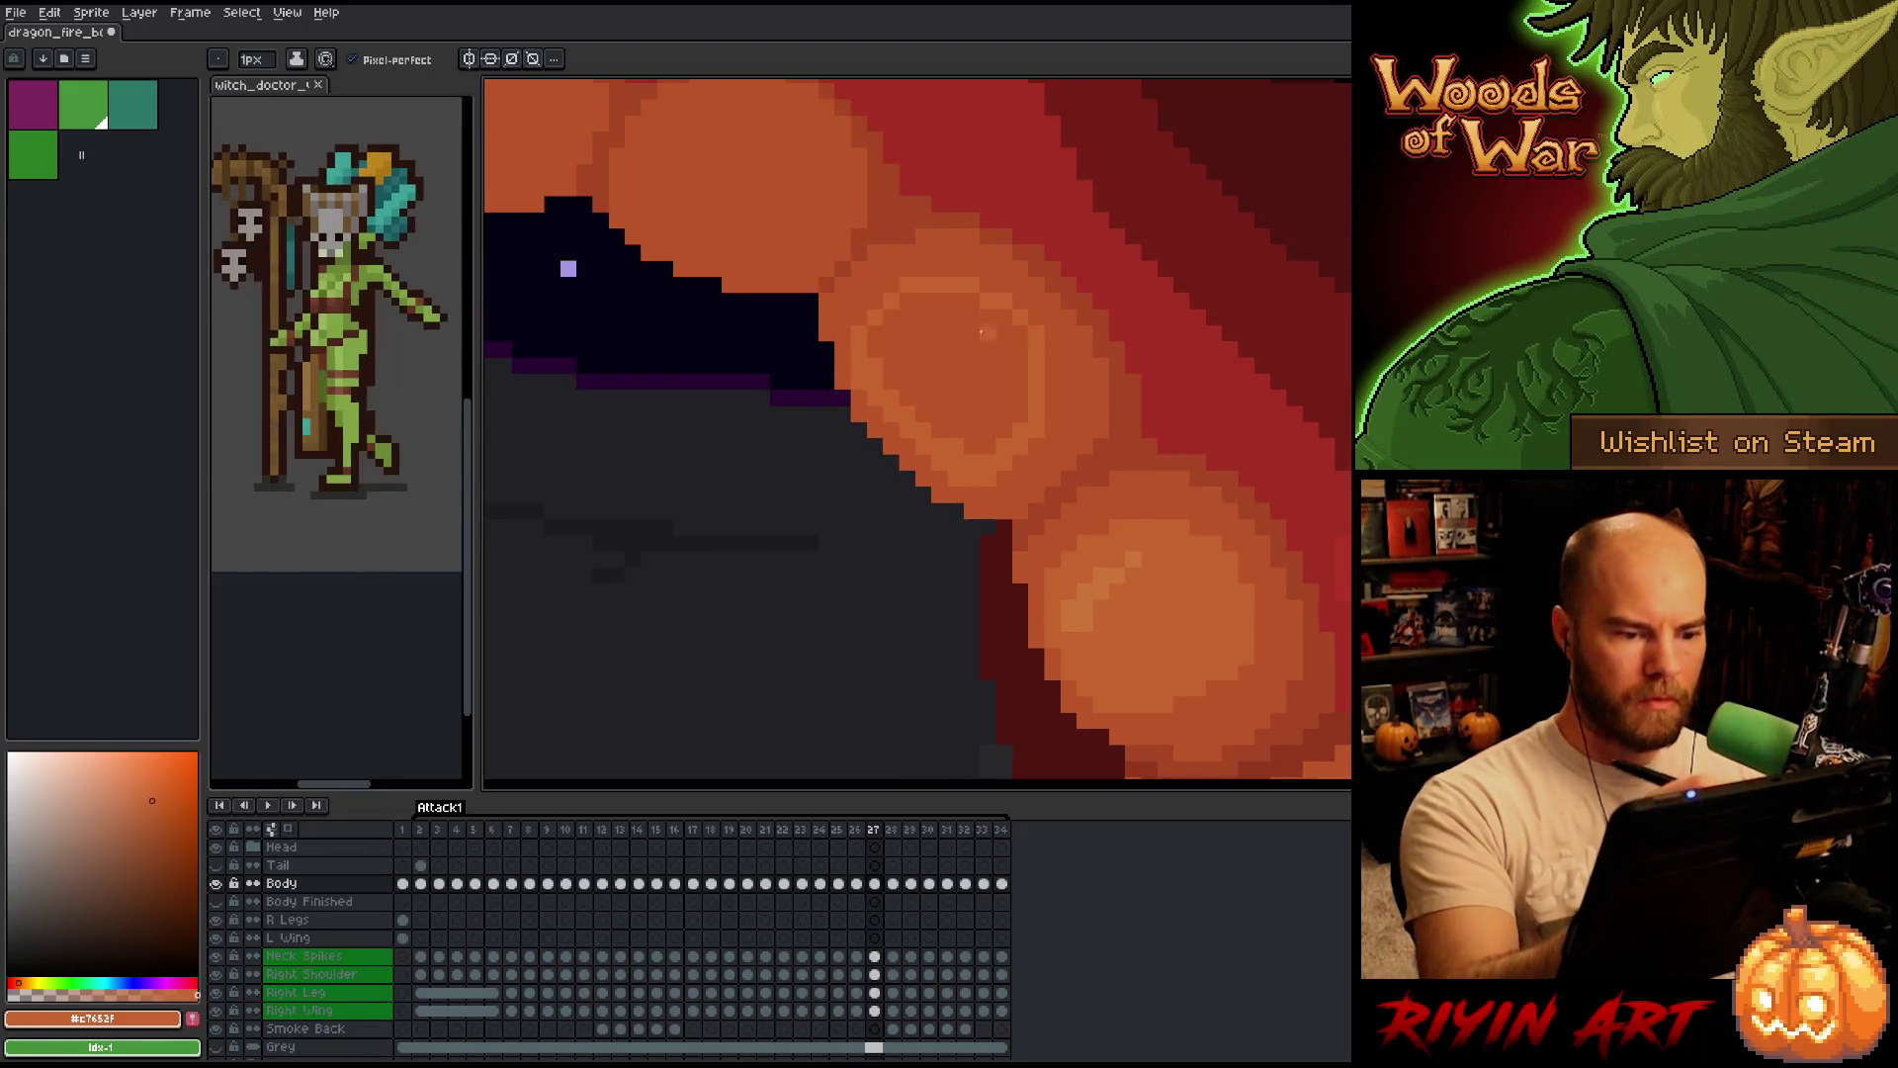
With the Paint Bucket selected, toggle frames 26 and 27 to review the shading, then return to the Pencil.
key(g)
key(Left)
key(Right)
key(Left)
key(Right)
key(Left)
key(Right)
key(Left)
key(Right)
key(Left)
key(Right)
key(Left)
key(Right)
key(Left)
key(Right)
key(Left)
key(Right)
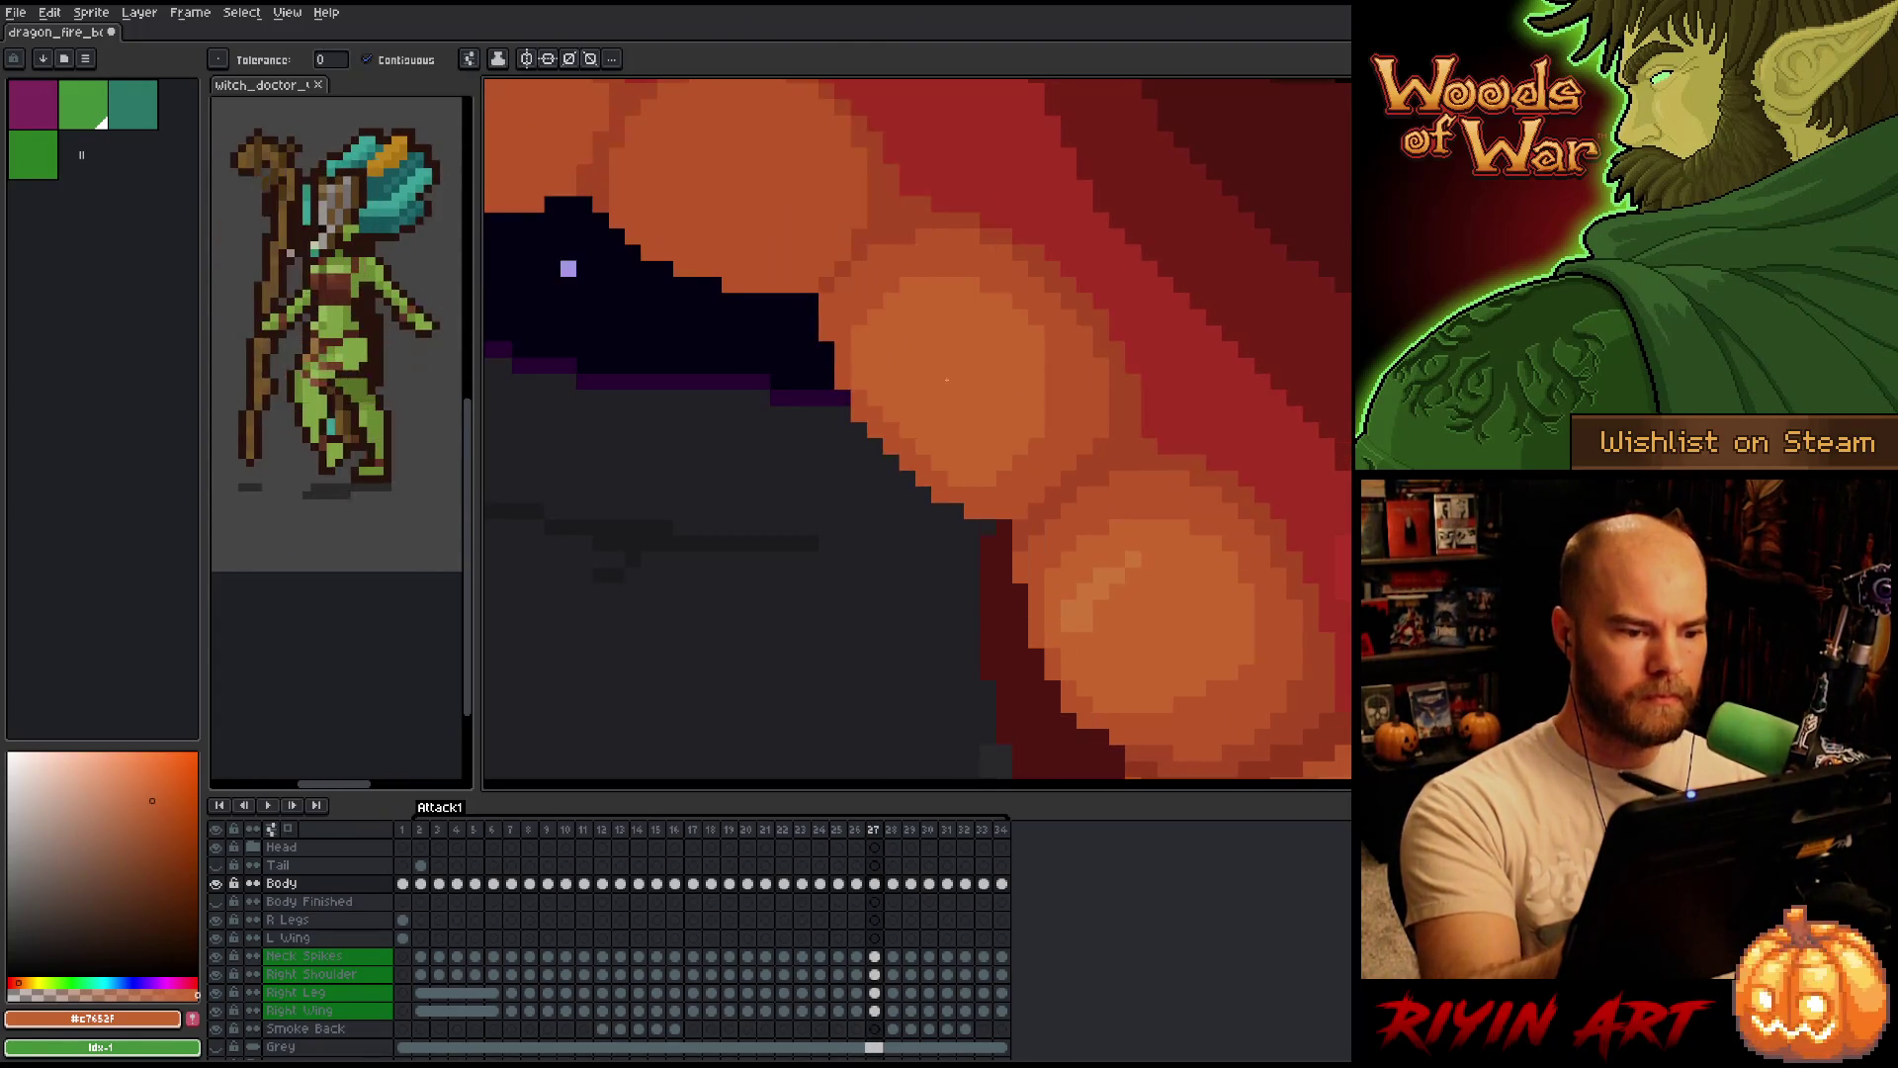
key(Left)
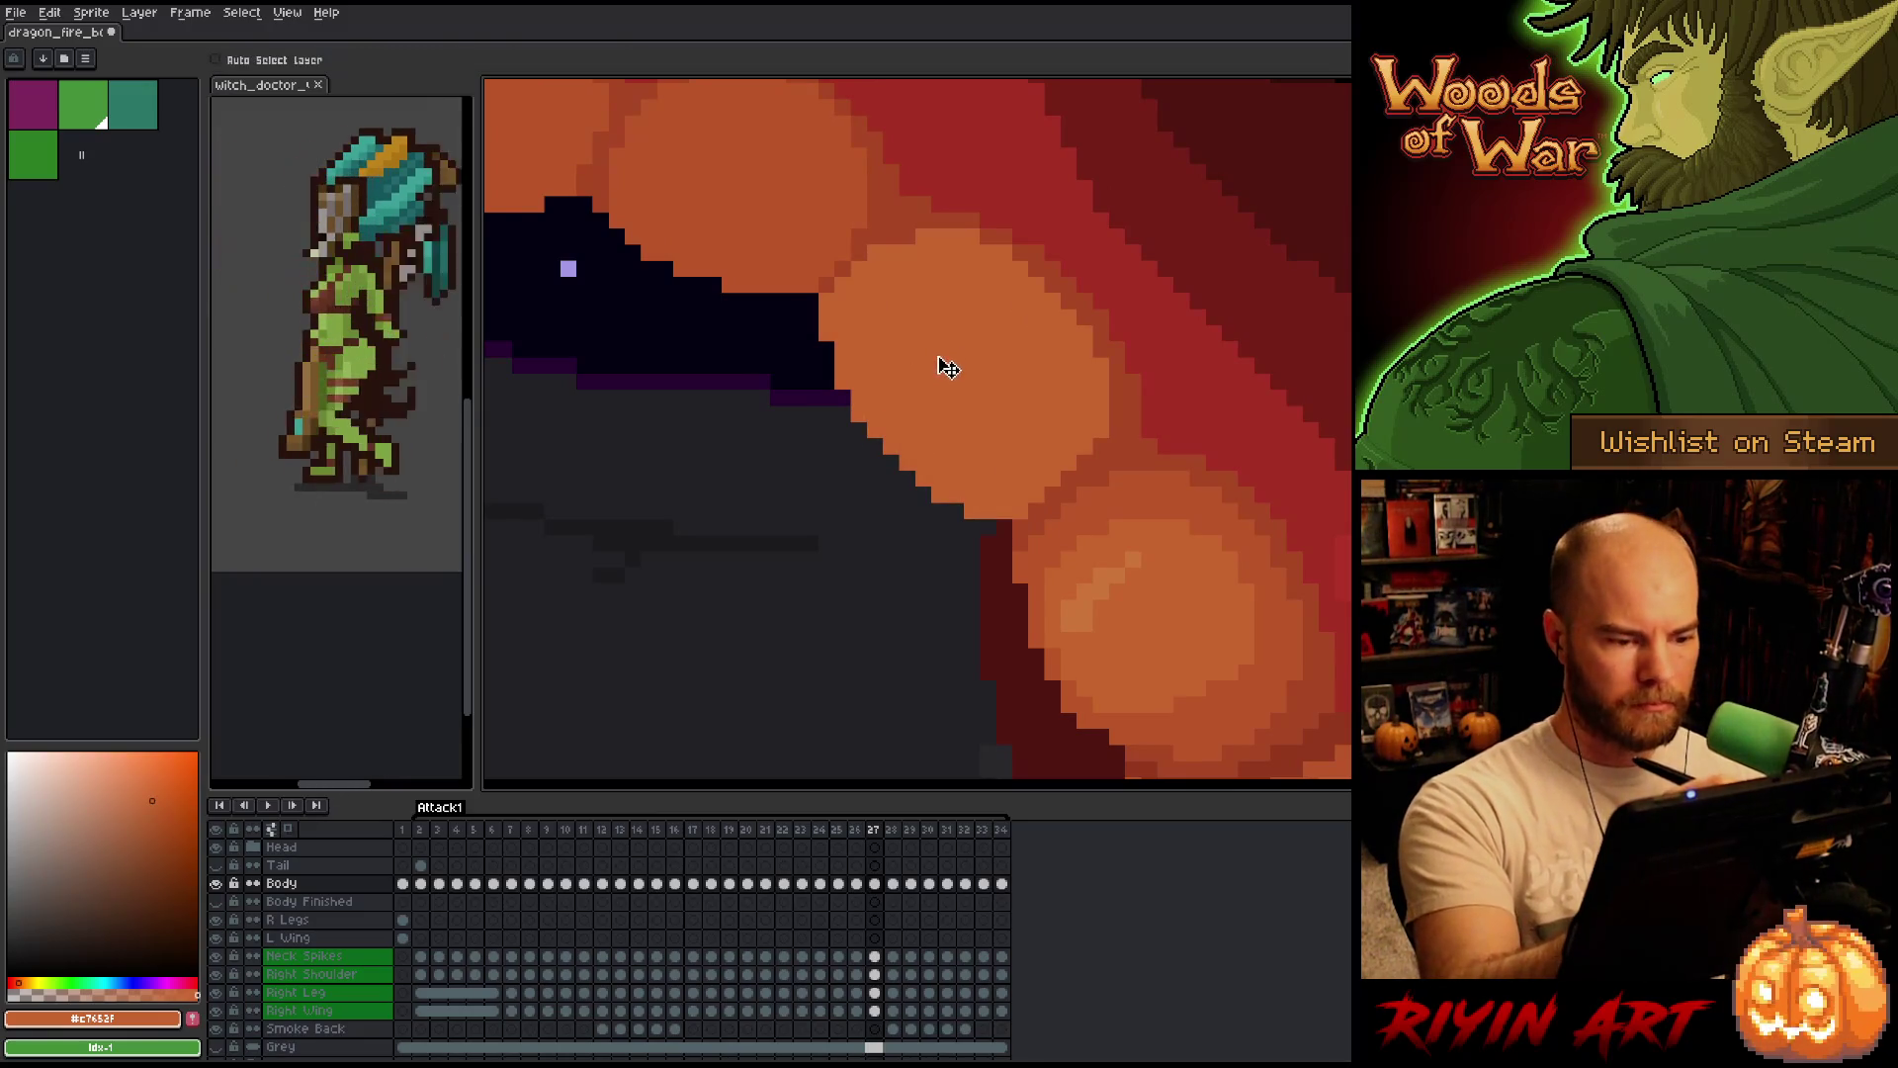
key(Right)
key(b)
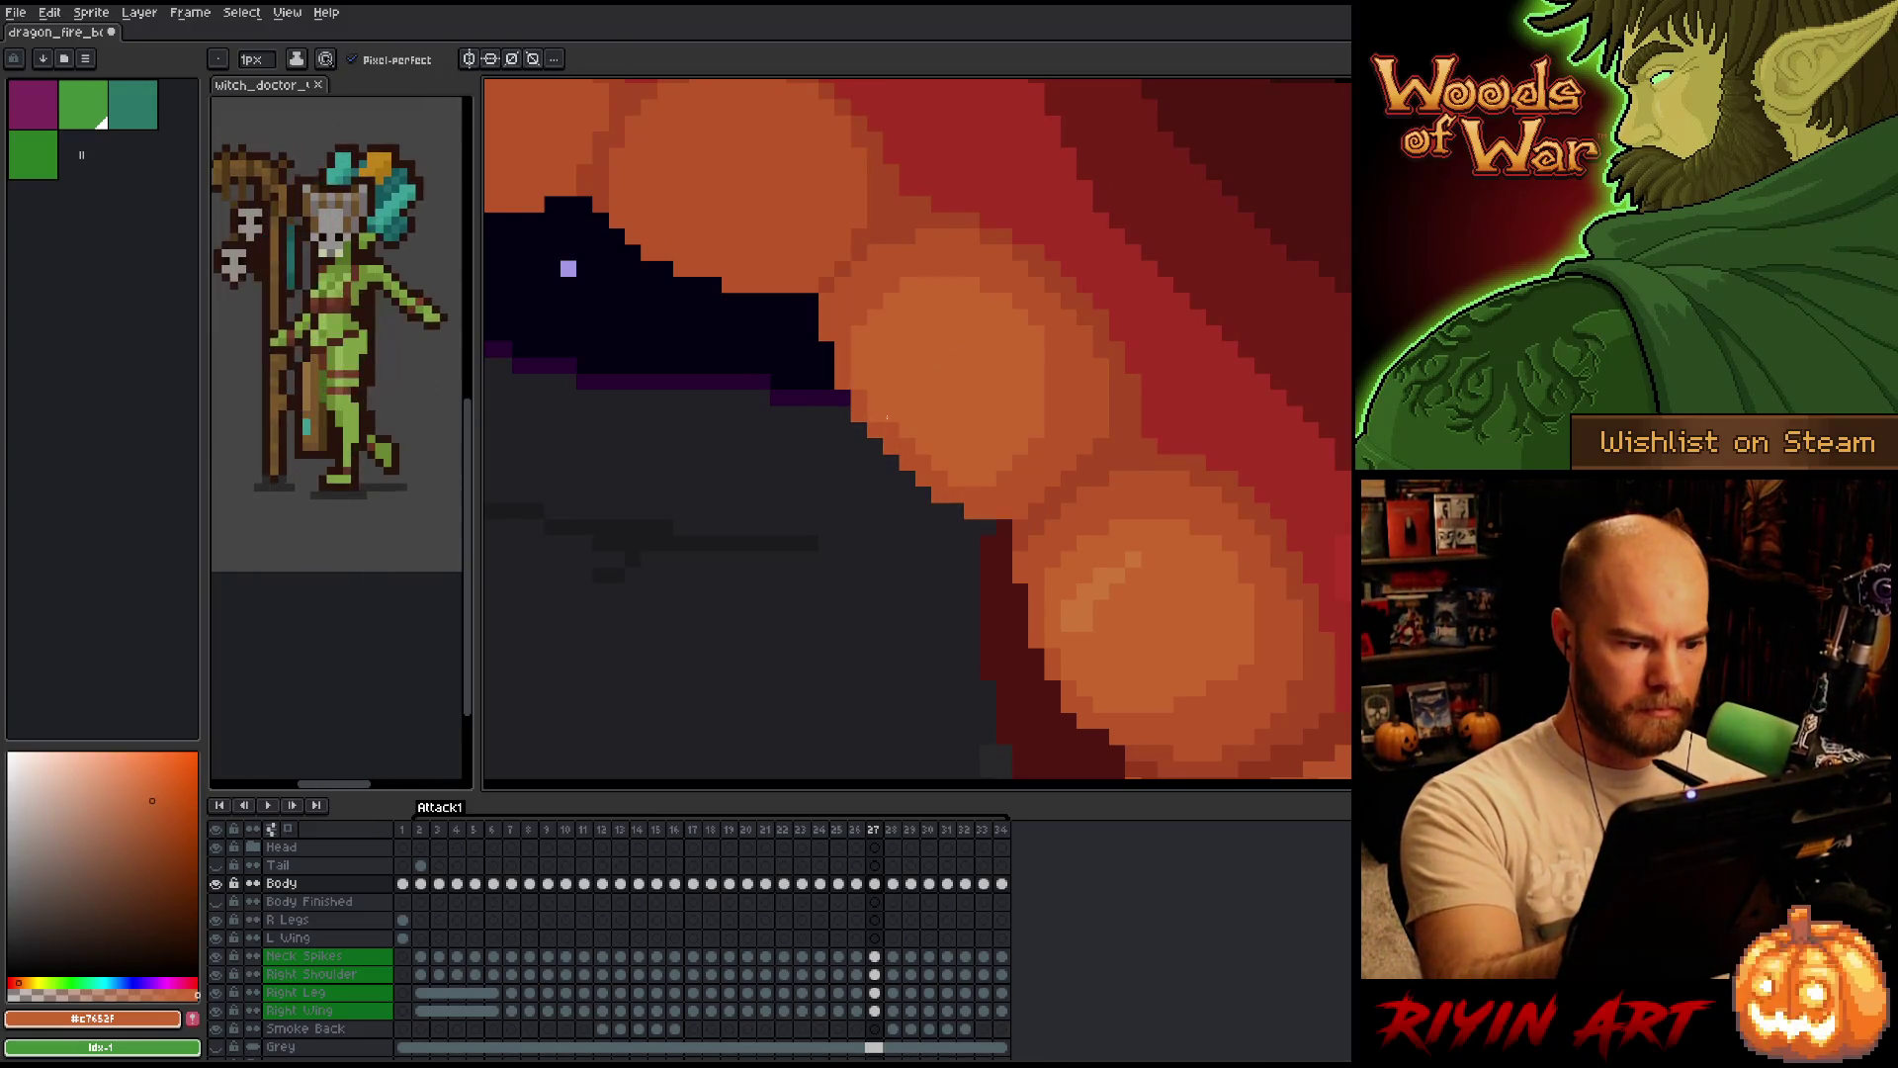
right_click(914, 360)
Flip repeatedly between frames 26 and 27 to compare the belly-scale shading, settling on frame 27.
key(Left)
key(Right)
key(Left)
key(Right)
key(Left)
key(Right)
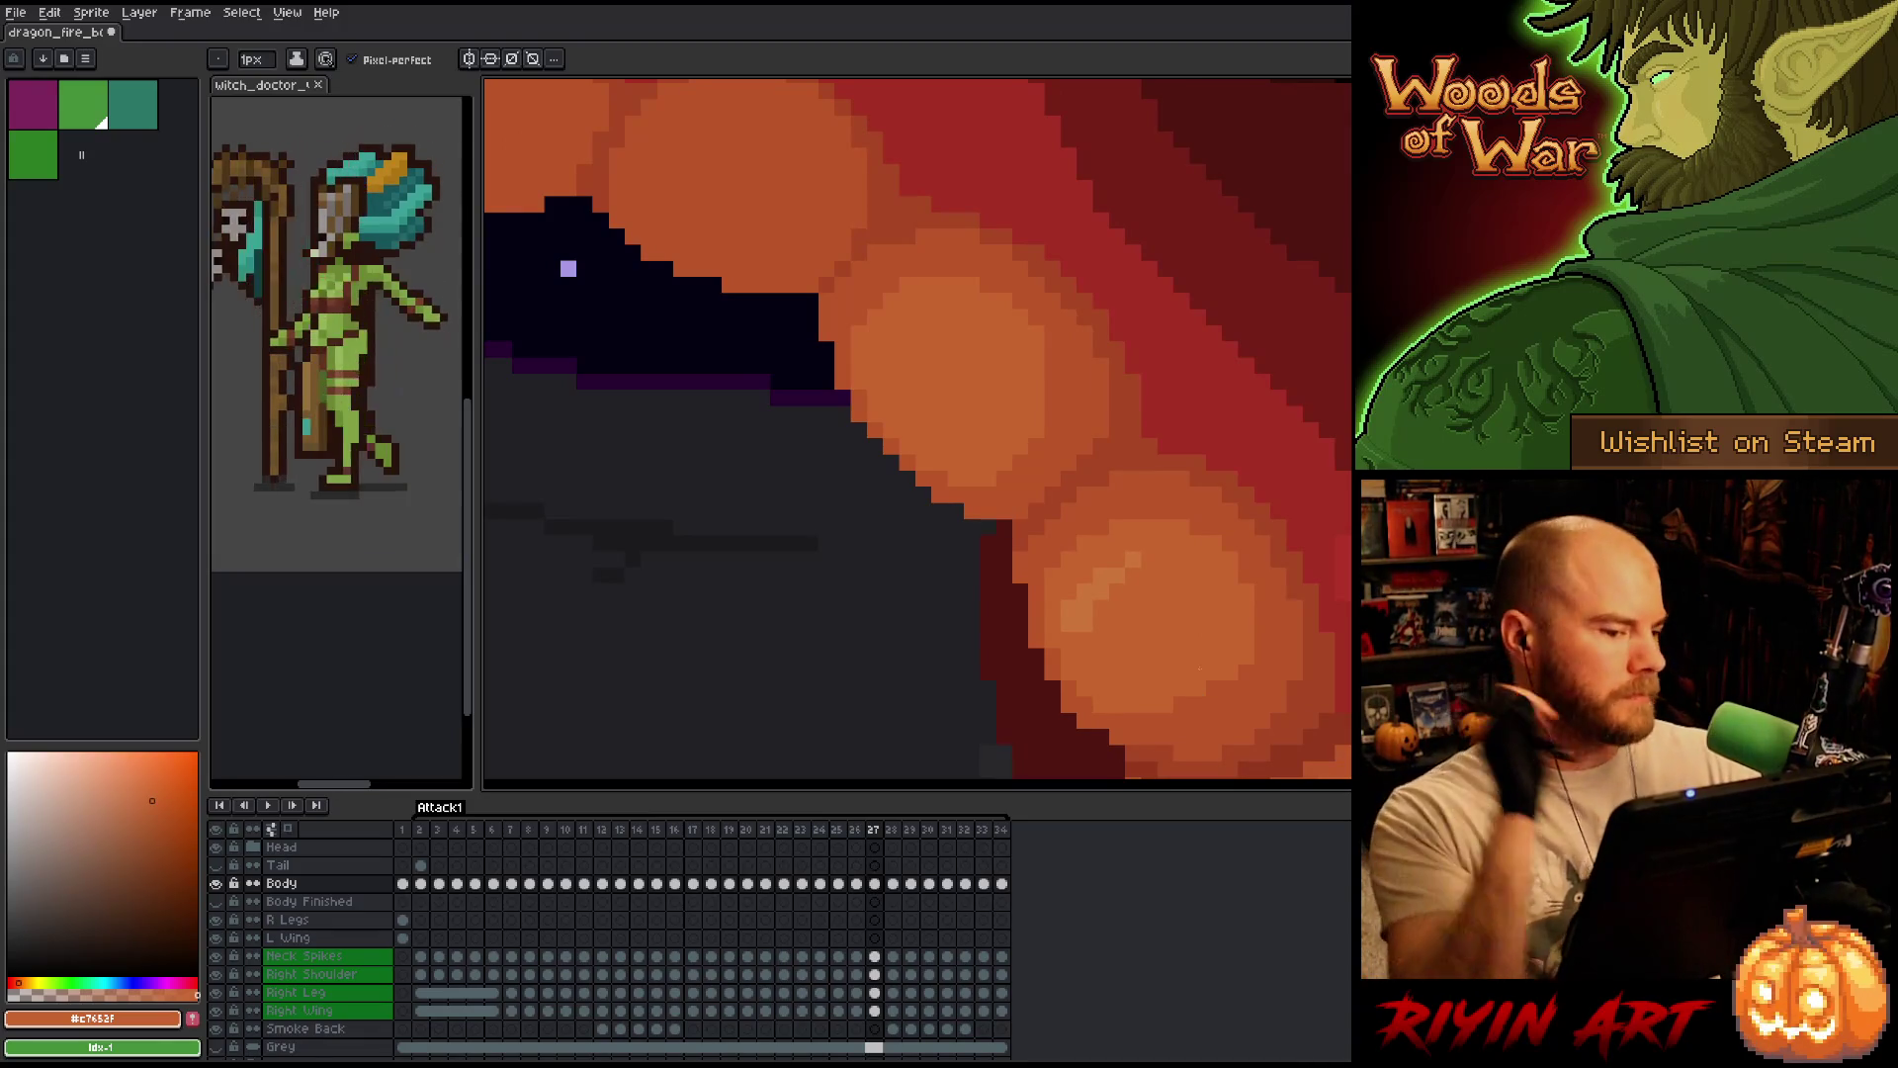
key(Left)
key(Right)
key(Left)
key(Right)
key(Left)
key(Right)
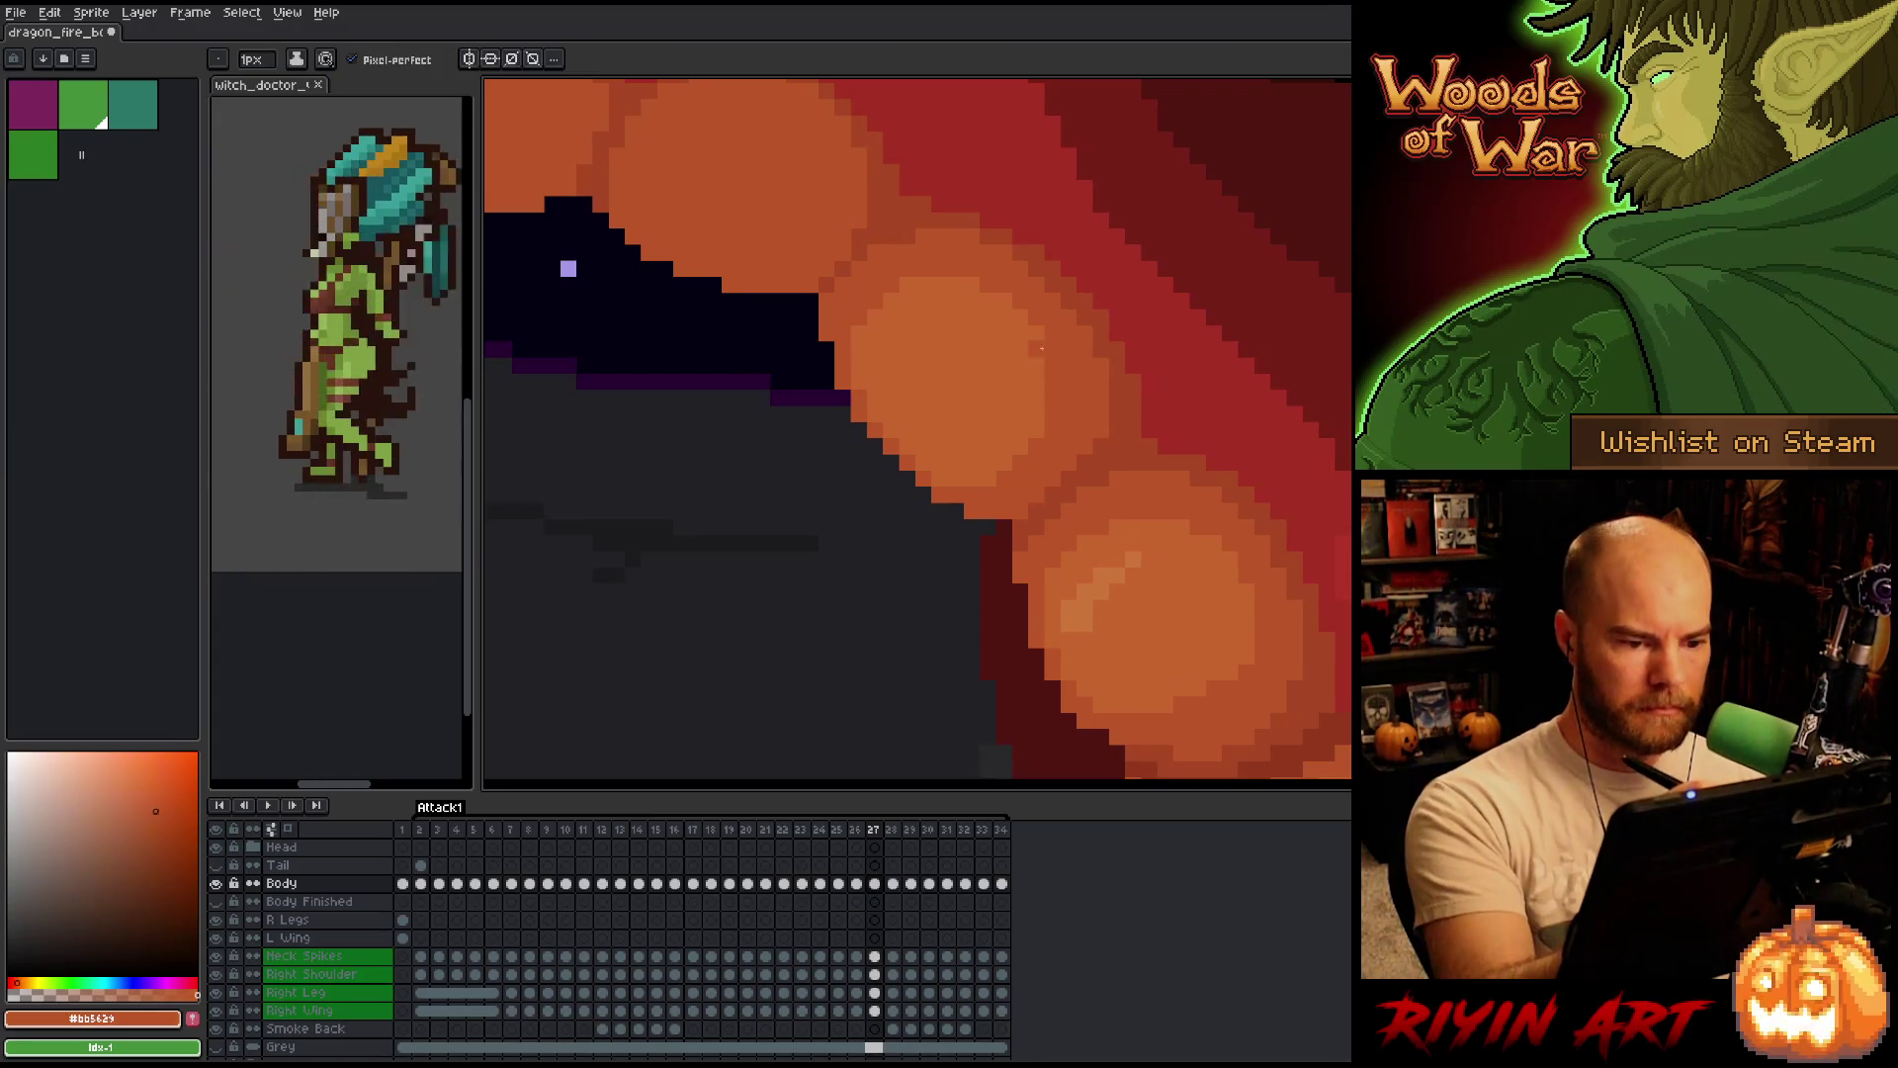
key(Left)
key(Right)
key(Left)
key(Right)
key(Left)
key(Right)
key(Left)
key(Right)
key(Left)
key(Right)
key(Left)
key(Right)
key(Left)
key(Right)
key(Left)
key(Right)
key(Left)
key(Right)
key(Left)
key(Right)
key(Left)
key(Right)
key(Left)
key(Right)
key(Left)
key(Right)
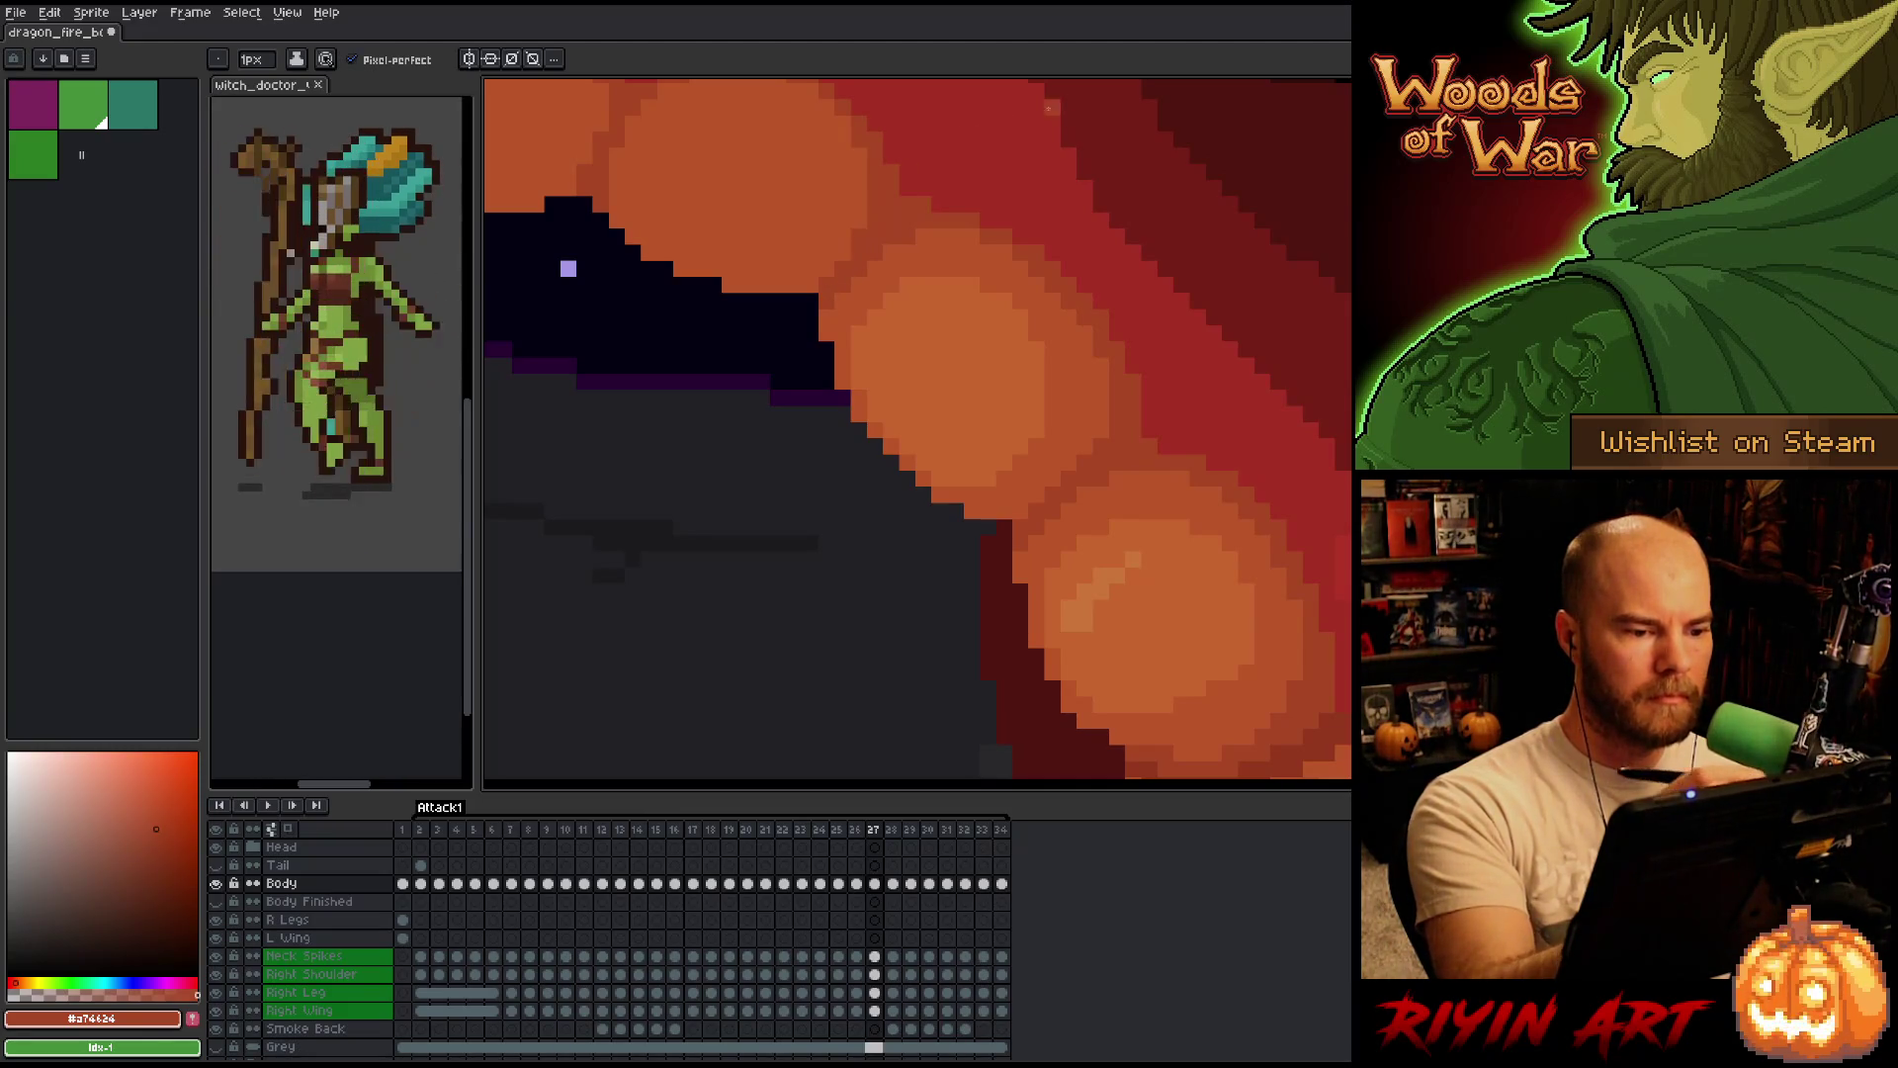
key(Left)
key(Right)
key(Left)
key(Right)
key(Left)
key(Right)
key(Left)
key(Right)
key(Left)
key(Right)
key(Left)
key(Right)
Step back to frame 25 and sample the orange belly-scale colour with the Eyedropper.
key(Left)
key(Left)
key(Right)
key(Left)
key(Right)
key(alt)
alt+click(1046, 315)
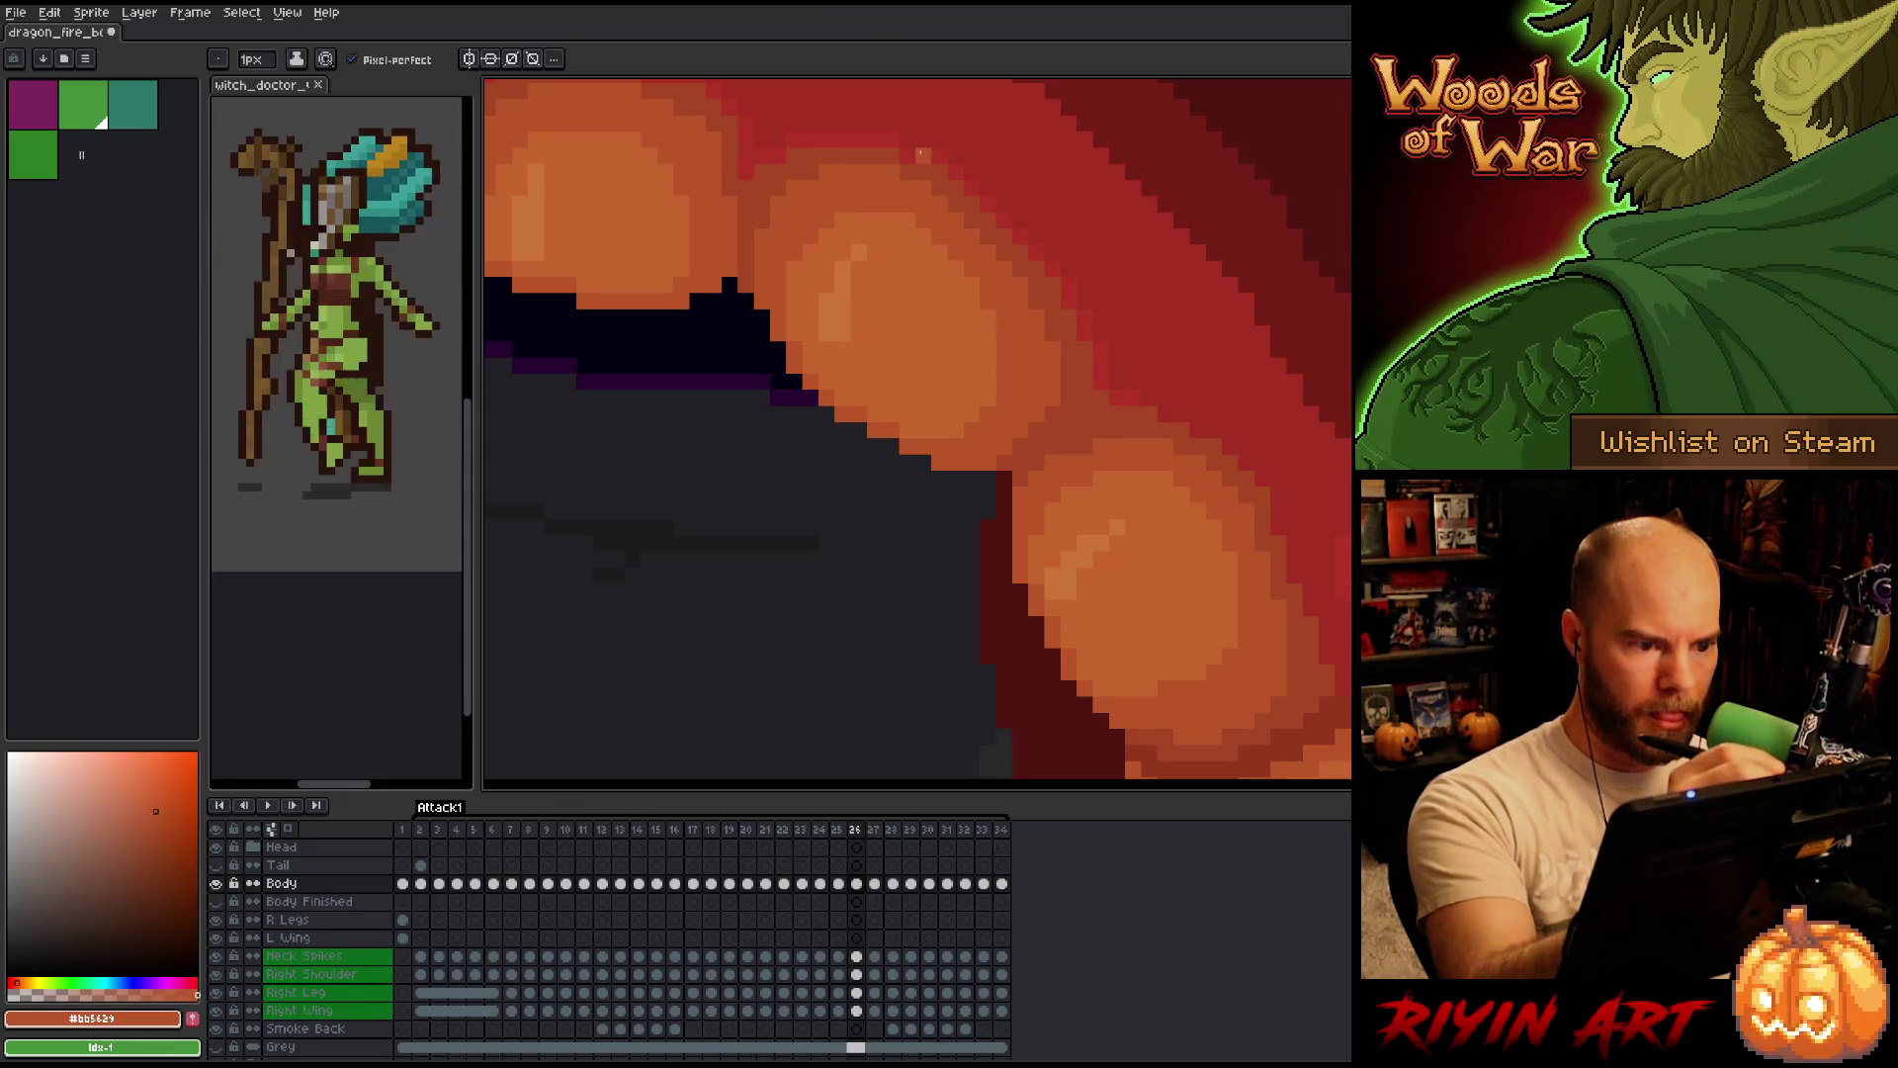
key(Left)
key(Right)
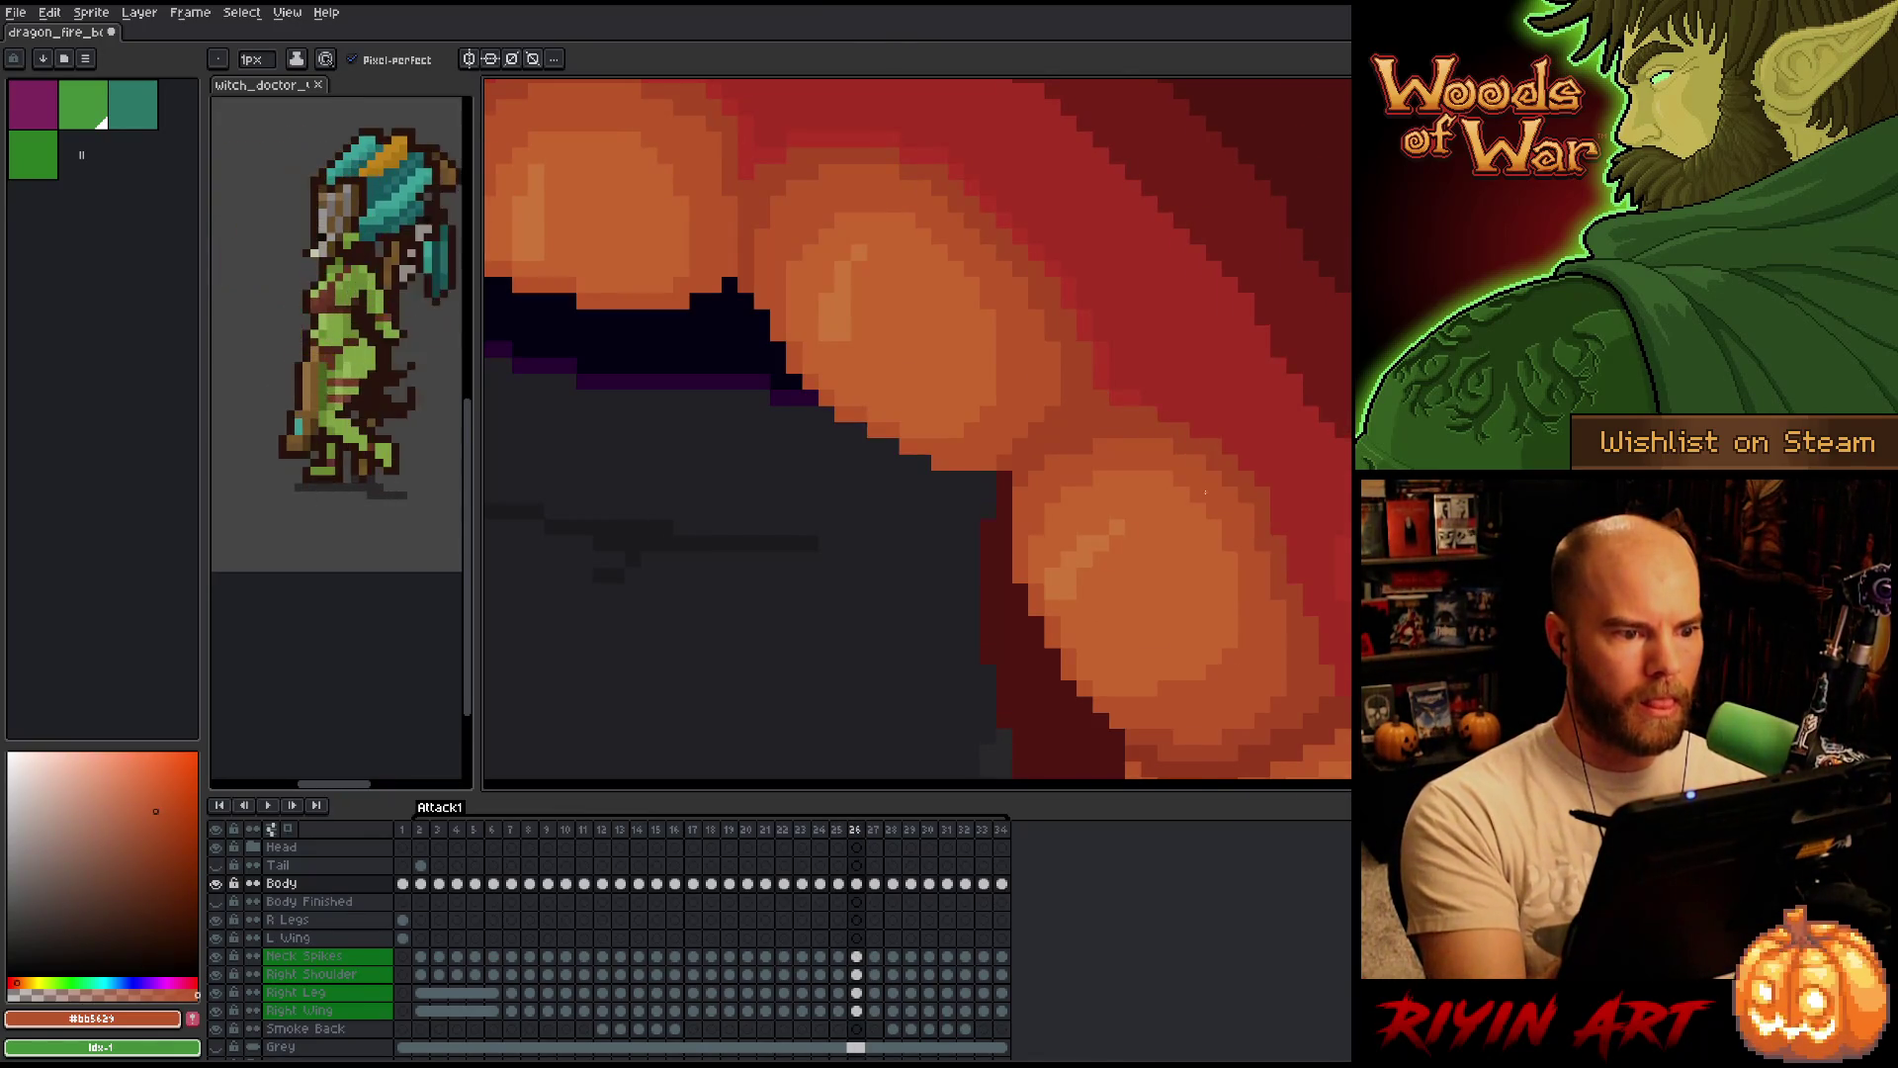
key(Left)
alt+click(1046, 329)
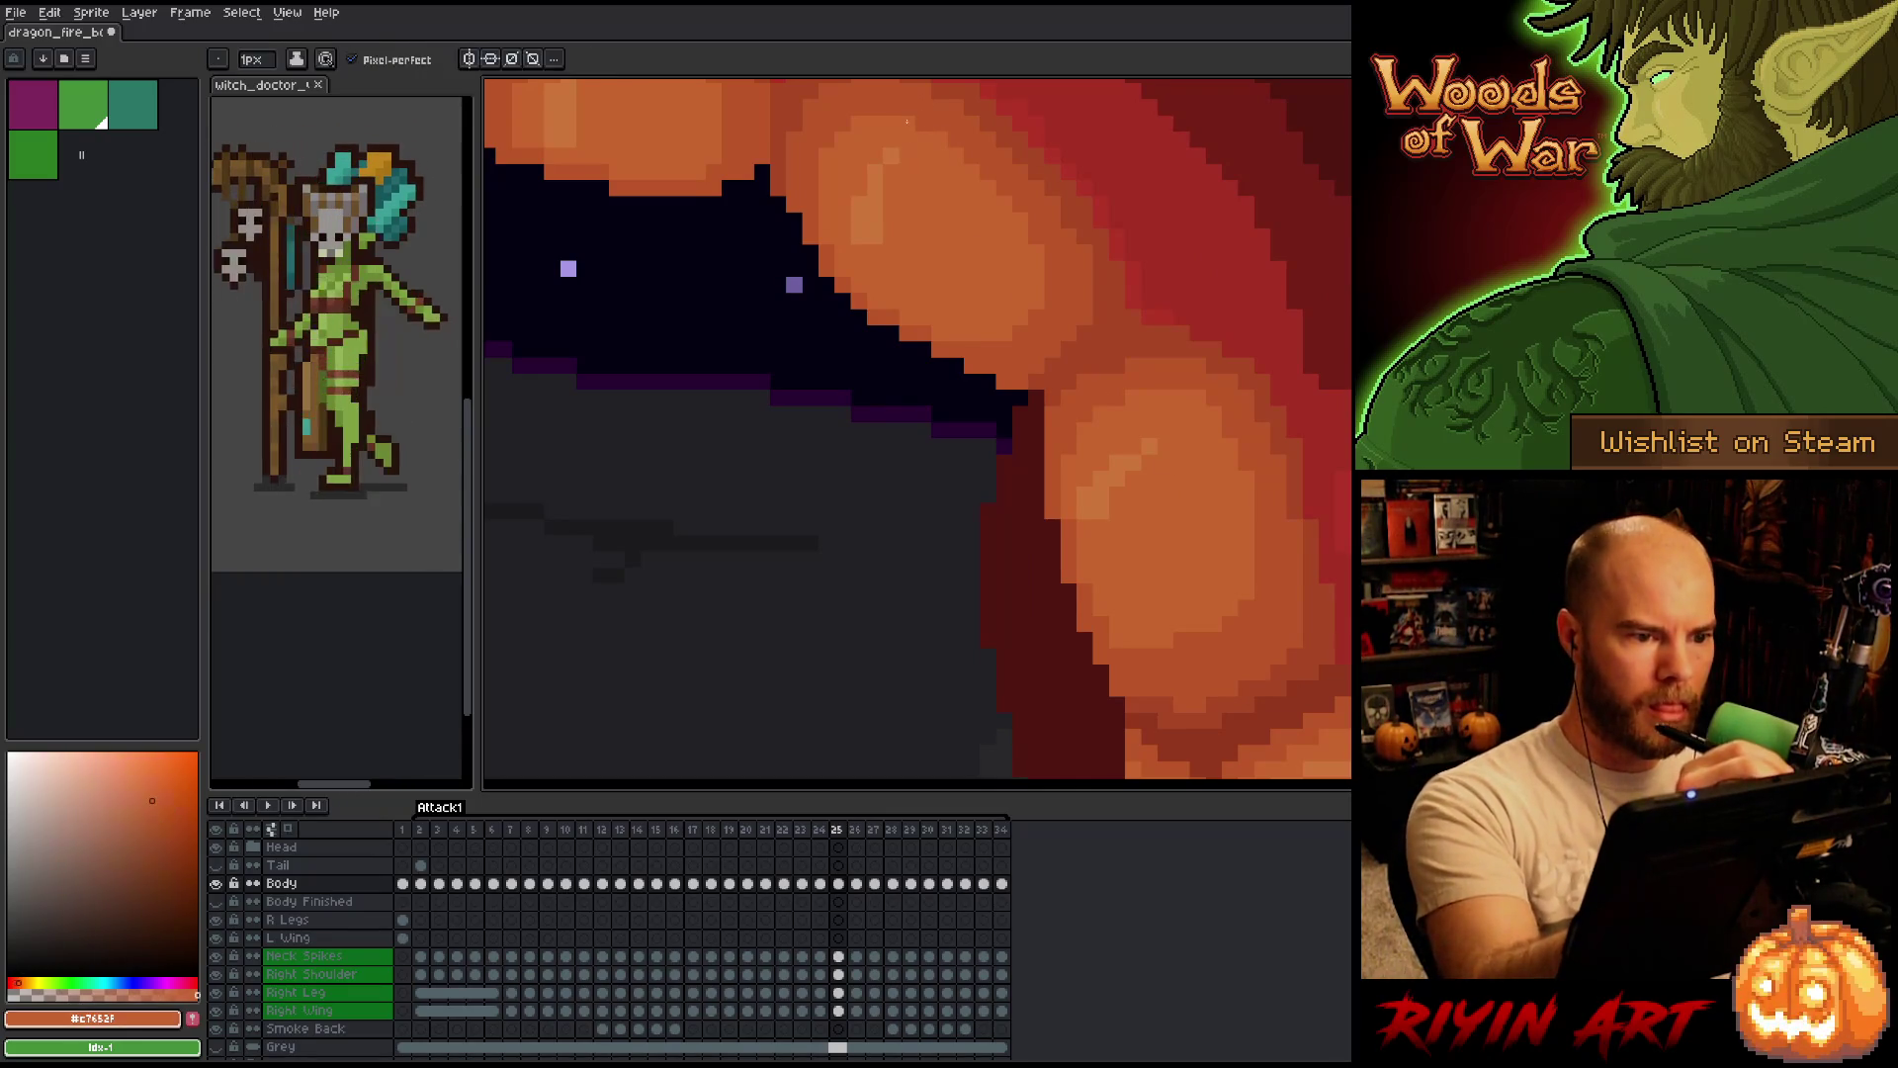